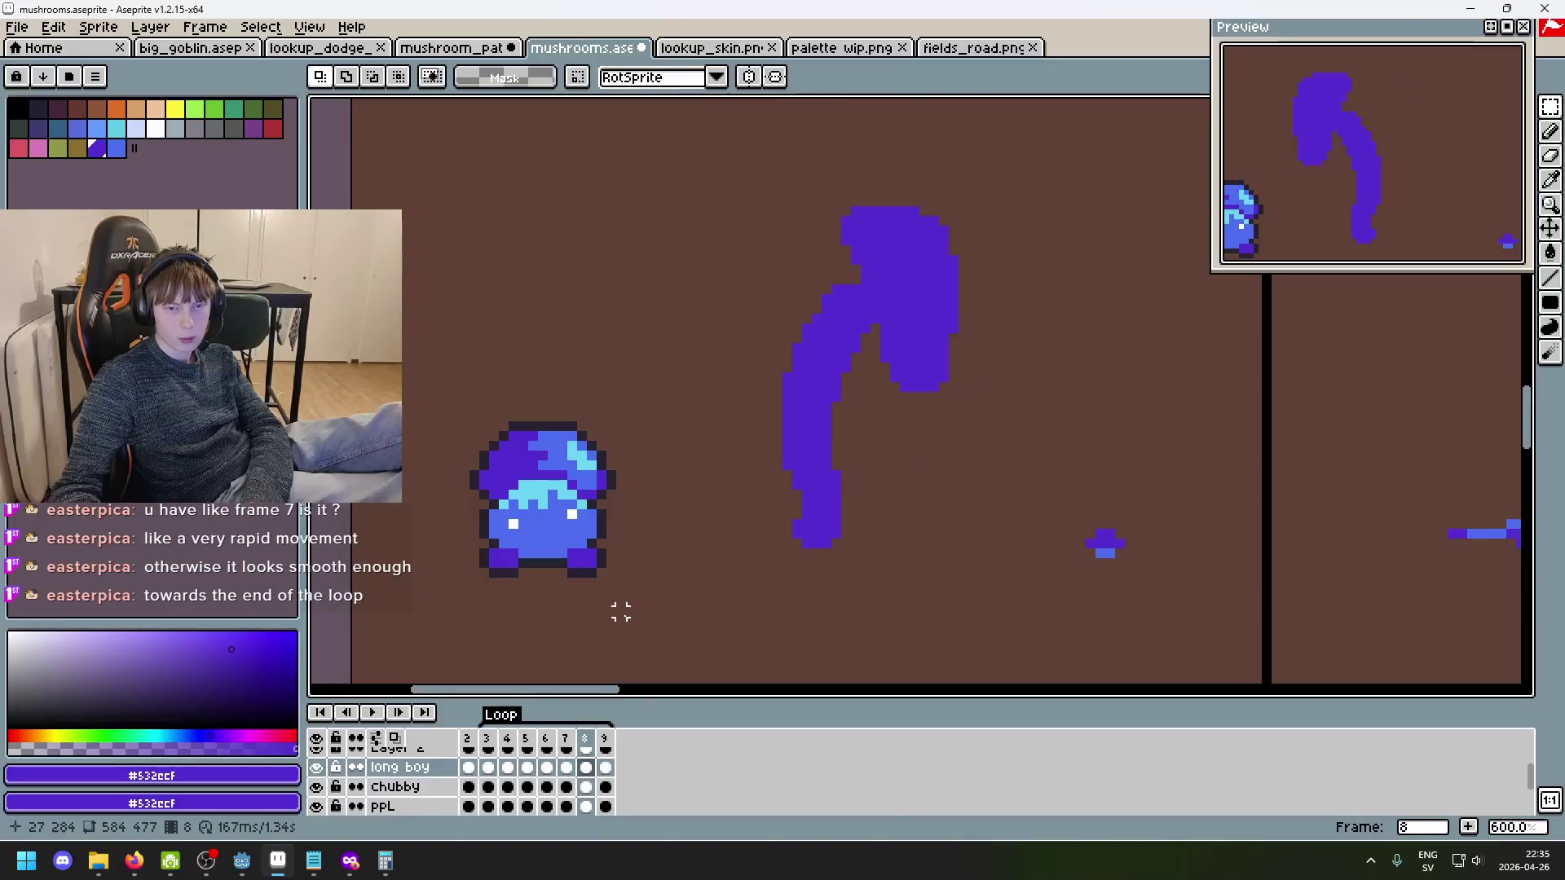
- Compare the early poses, then trial-paste the cap pose onto frame 8 and undo it
key(Left)
key(Left)
key(Right)
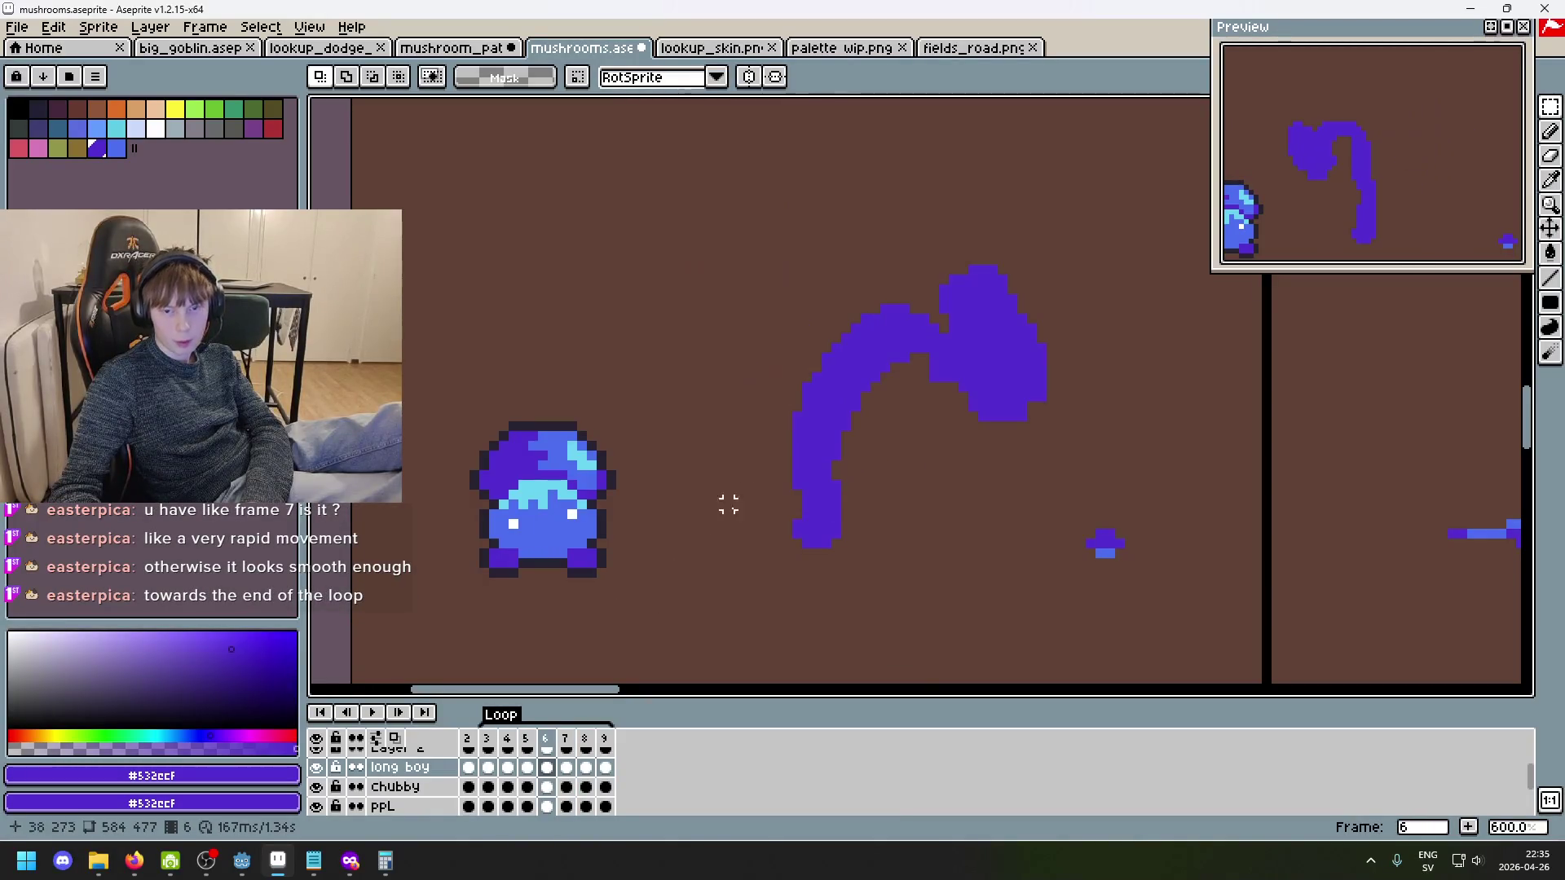
key(Right)
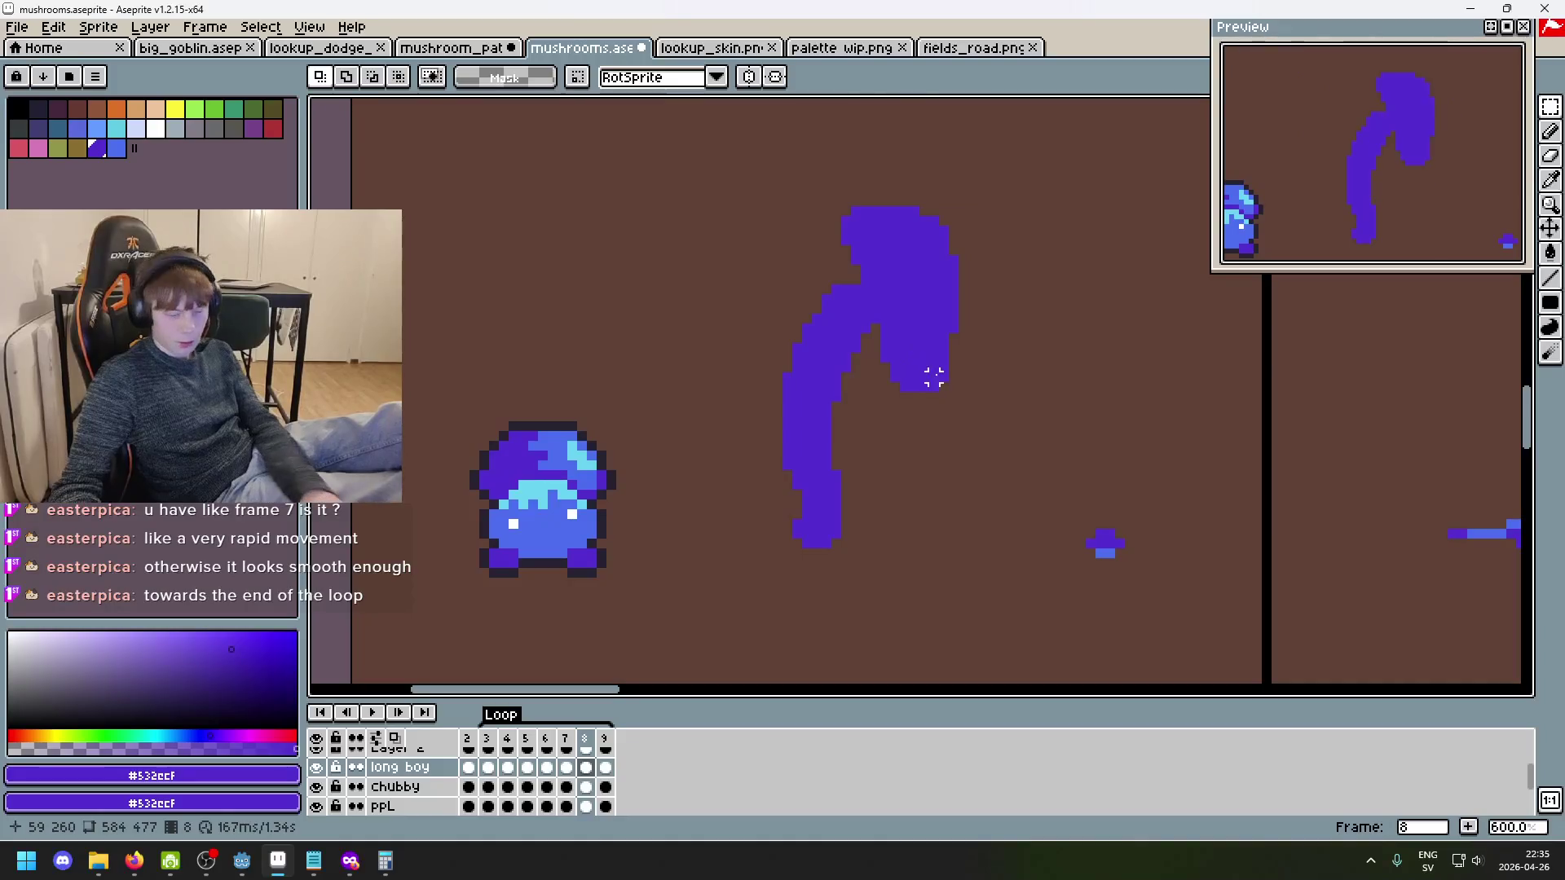
key(ctrl+v)
drag(914, 399, 712, 307)
key(ctrl+z)
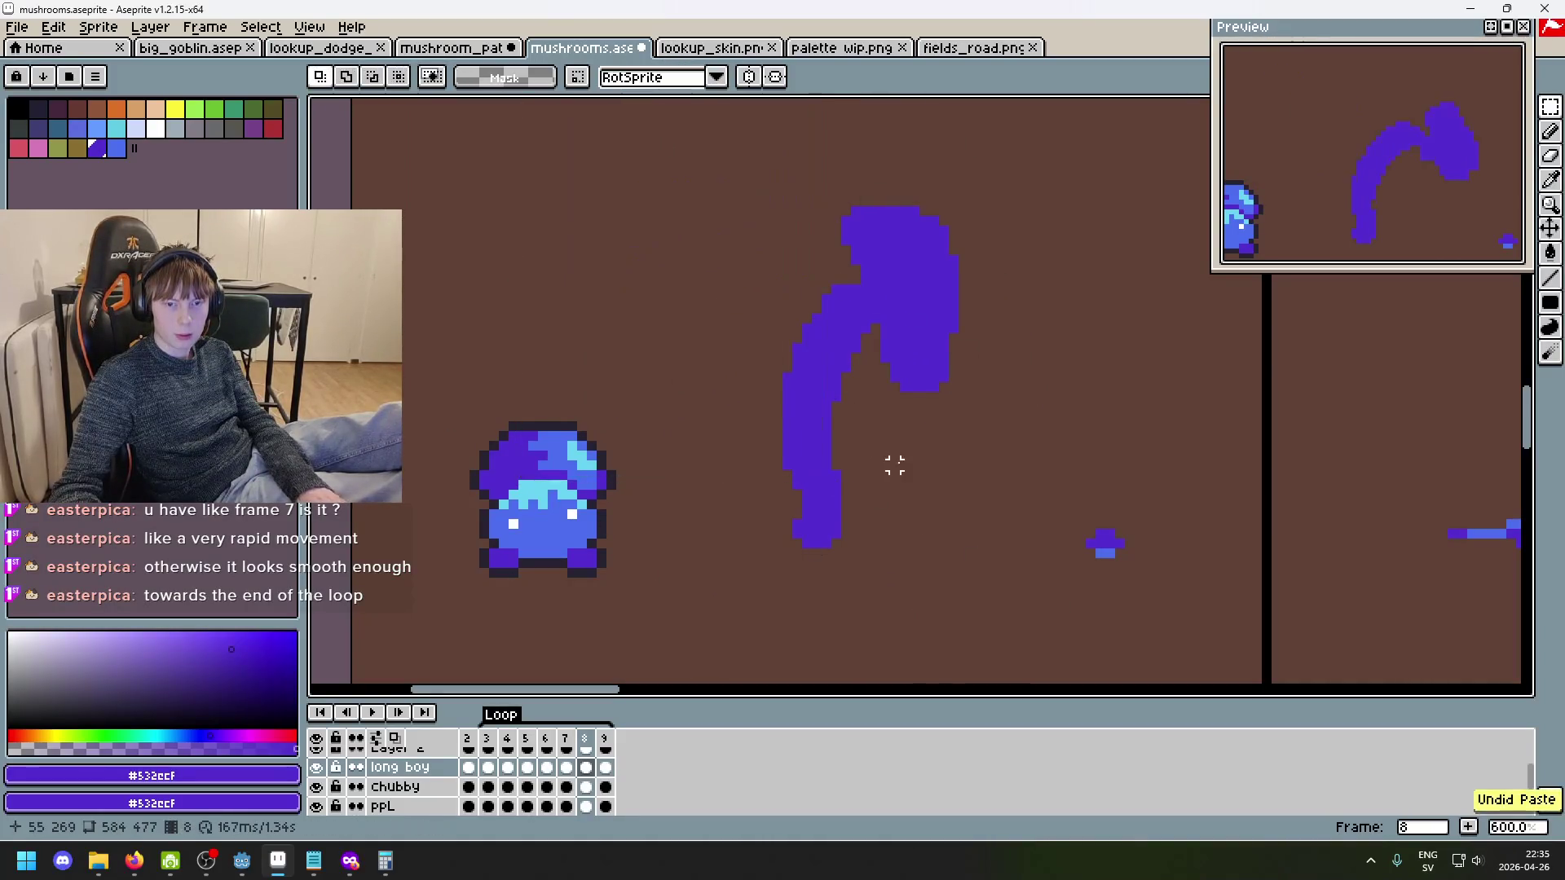
- Step through frames 3 to 9 comparing the cap-whip poses, then add a new empty layer
key(Right)
key(Right)
key(Right)
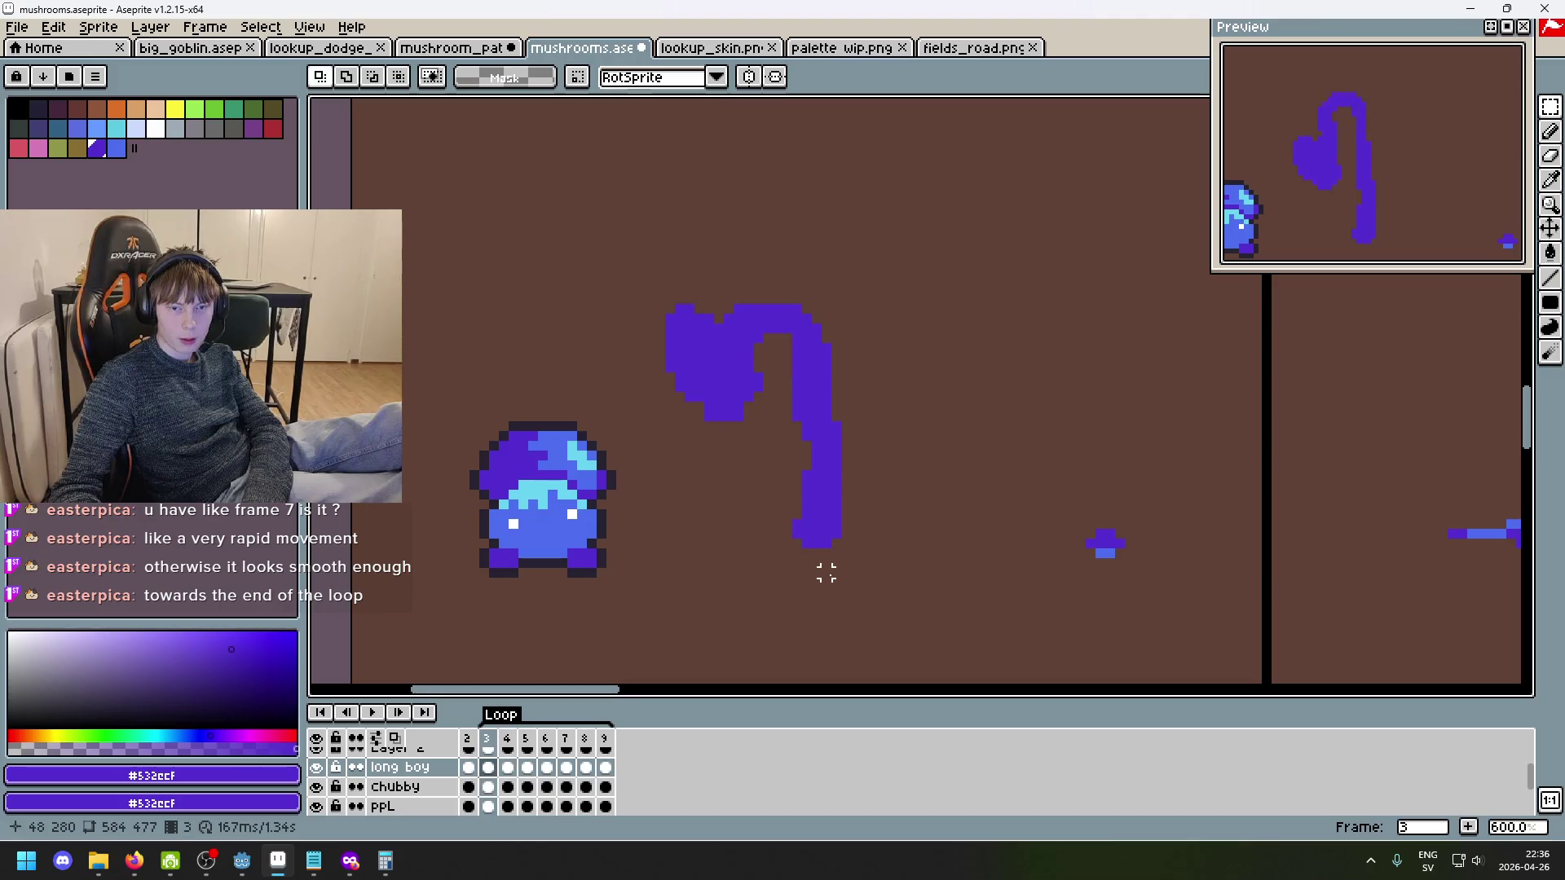
key(Right)
key(Right)
key(Right)
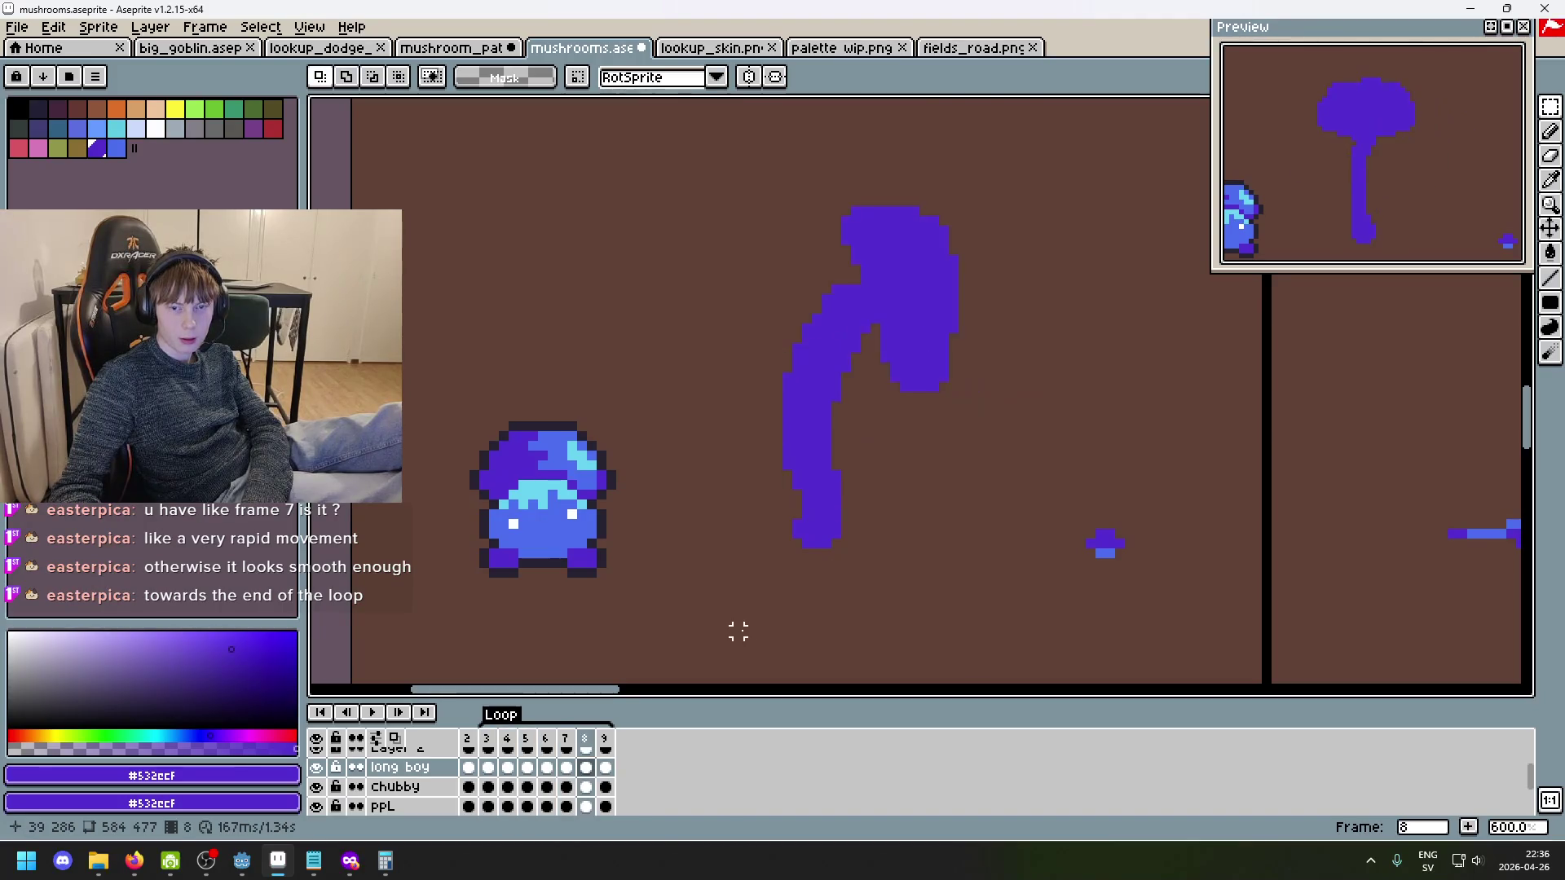
key(Right)
key(Right)
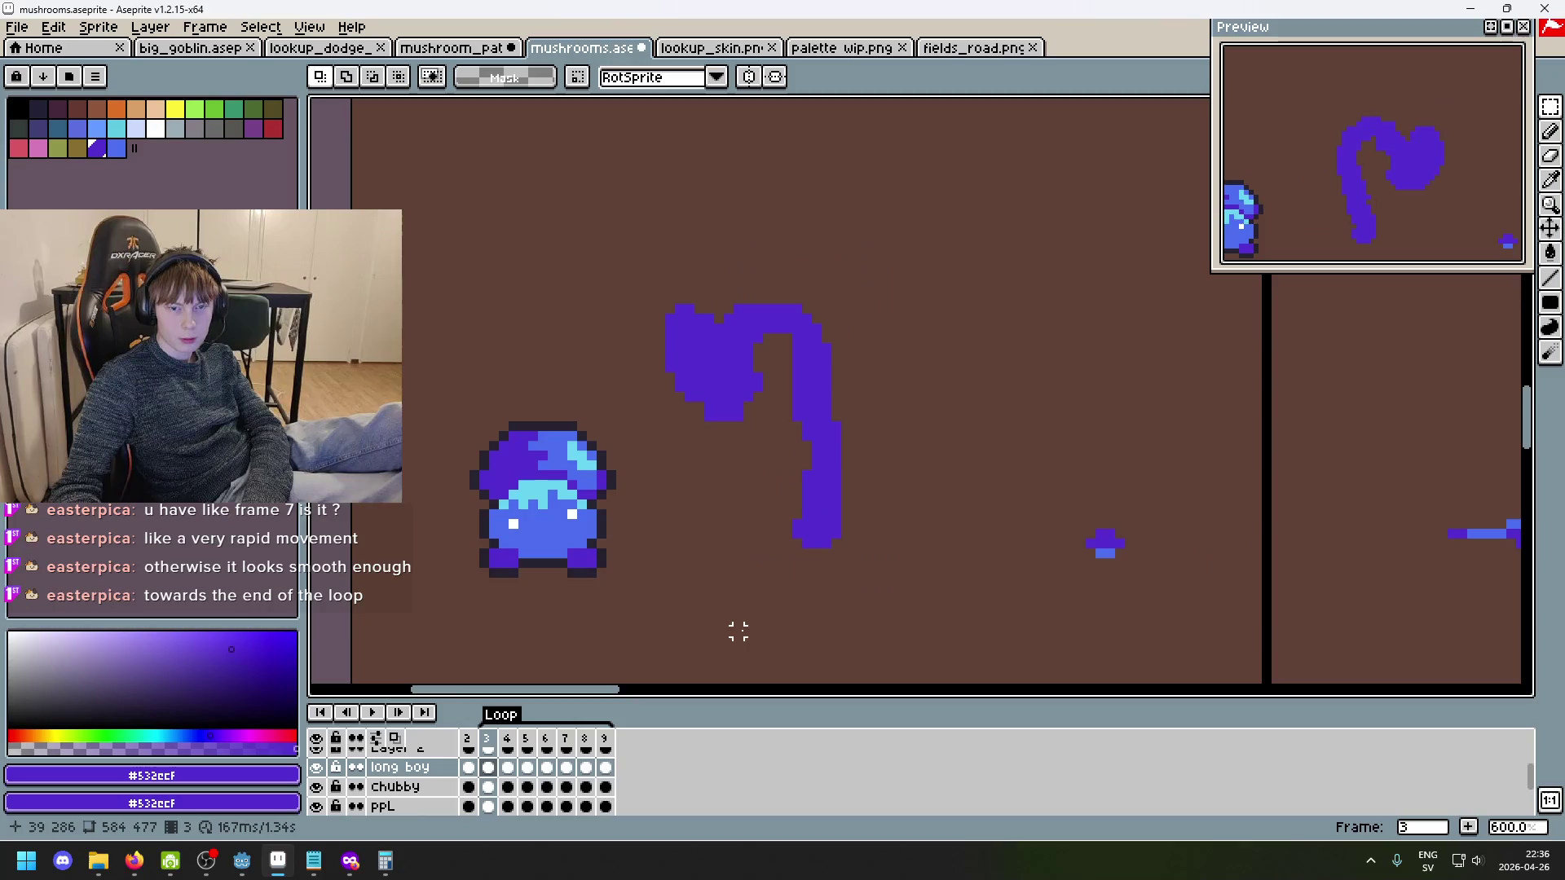
key(Right)
key(Right)
key(Right)
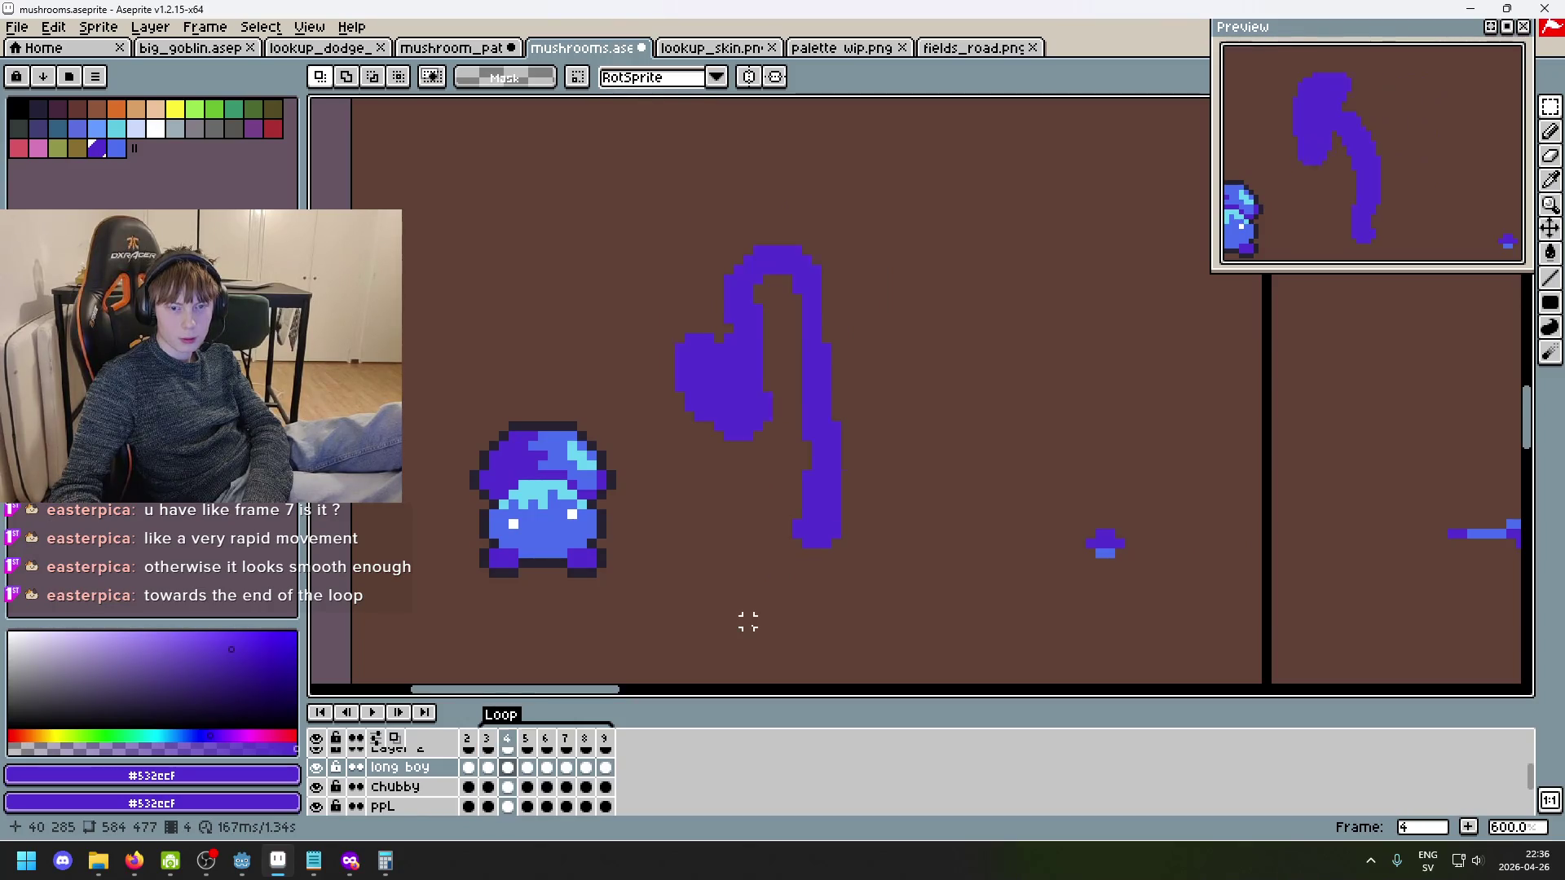
key(Left)
key(Left)
key(Right)
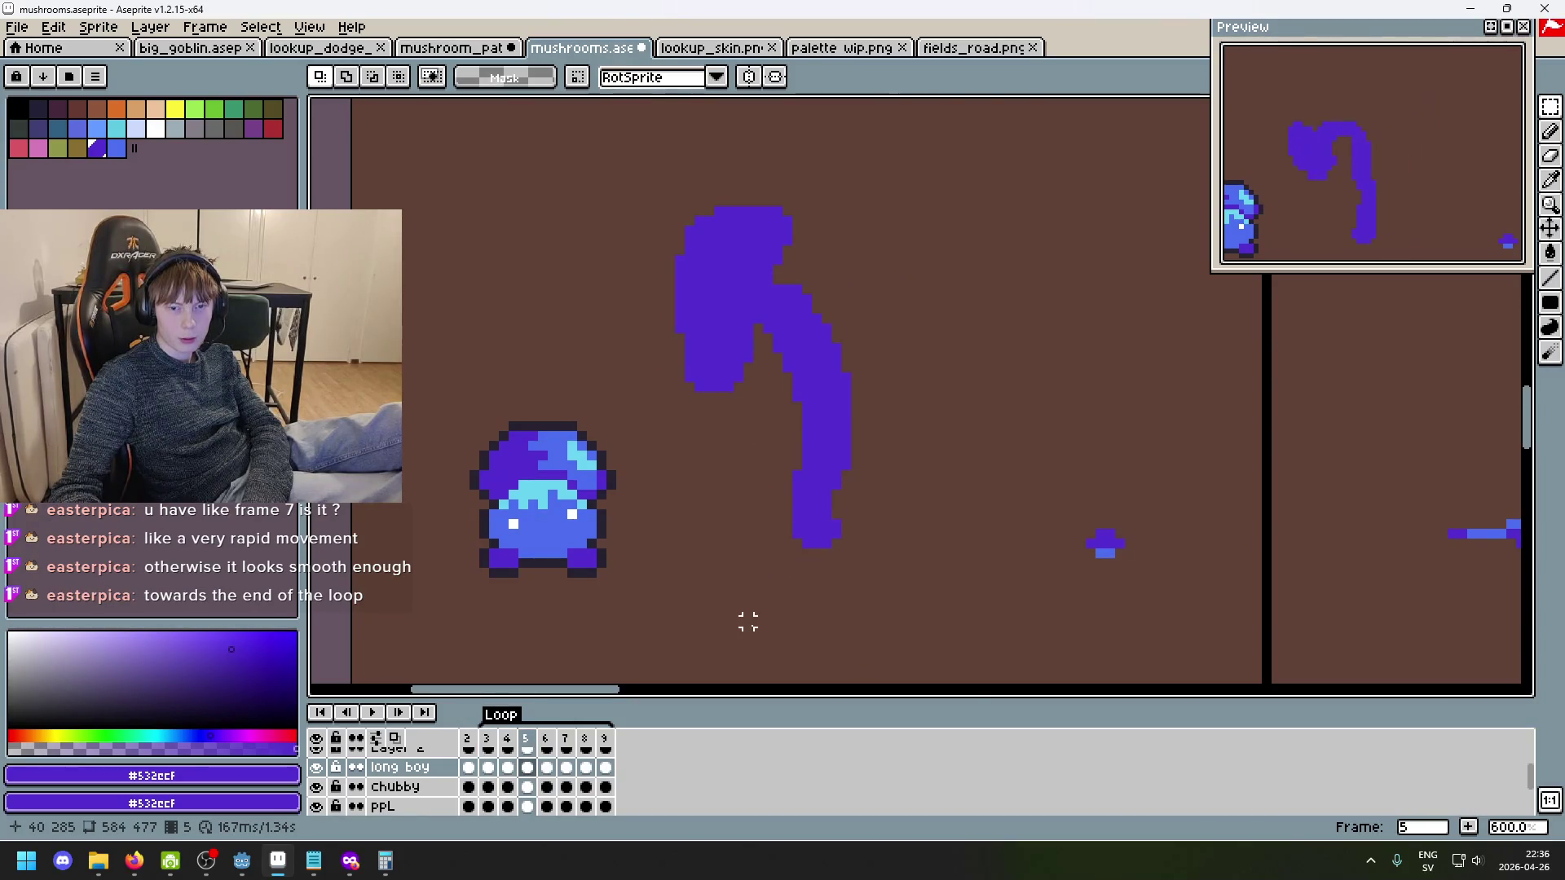
key(Right)
key(Left)
key(Right)
key(Right)
key(Left)
key(Left)
key(Right)
key(Left)
key(Right)
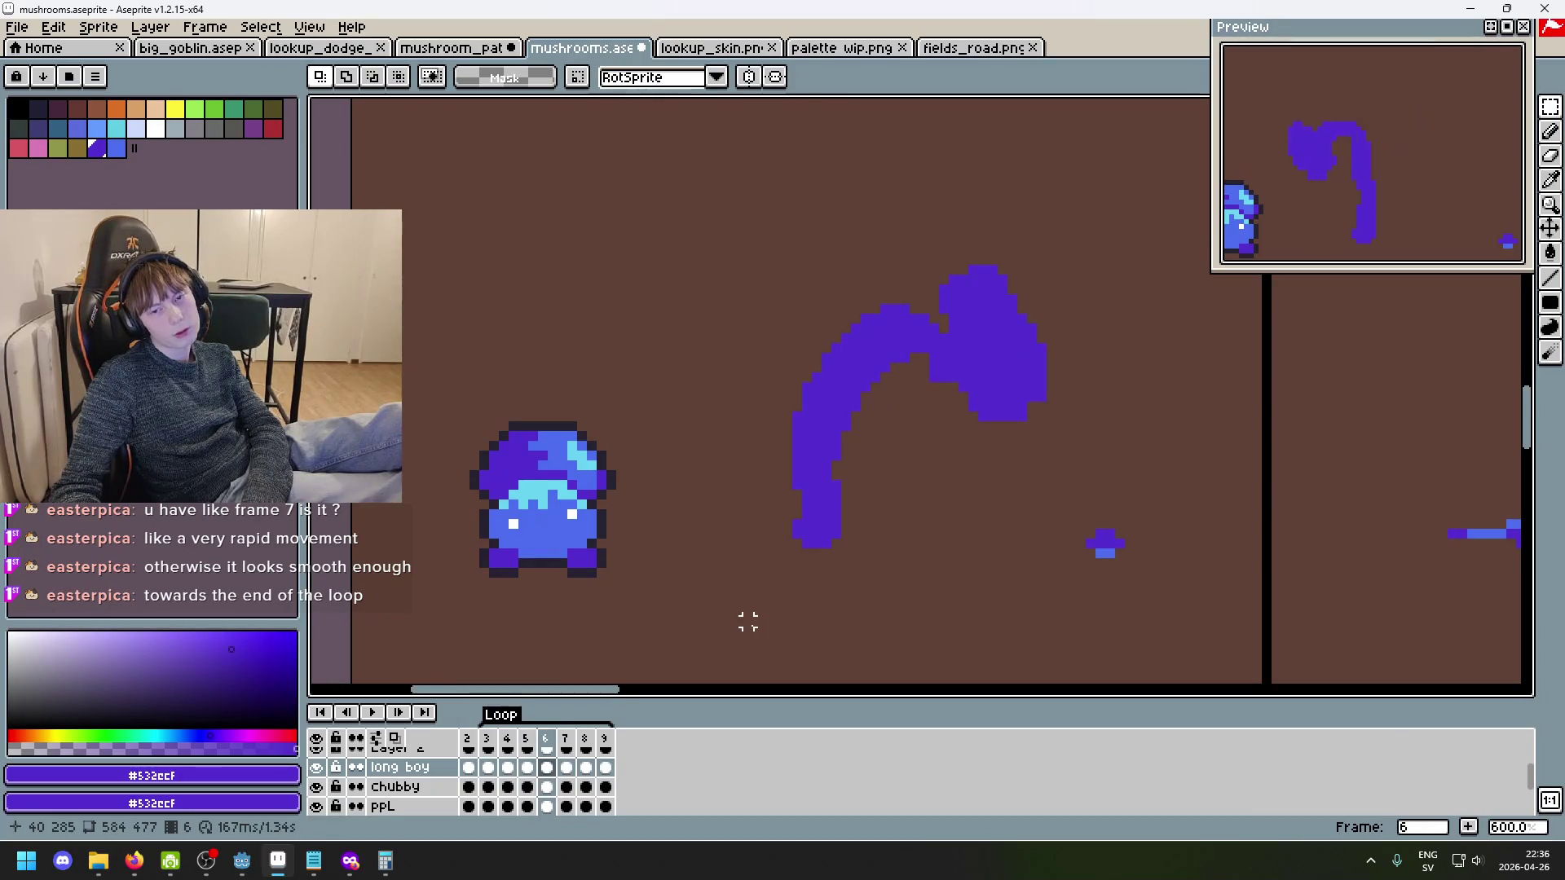
key(Left)
key(Left)
key(Left)
key(Right)
key(Right)
key(Right)
key(Right)
key(Right)
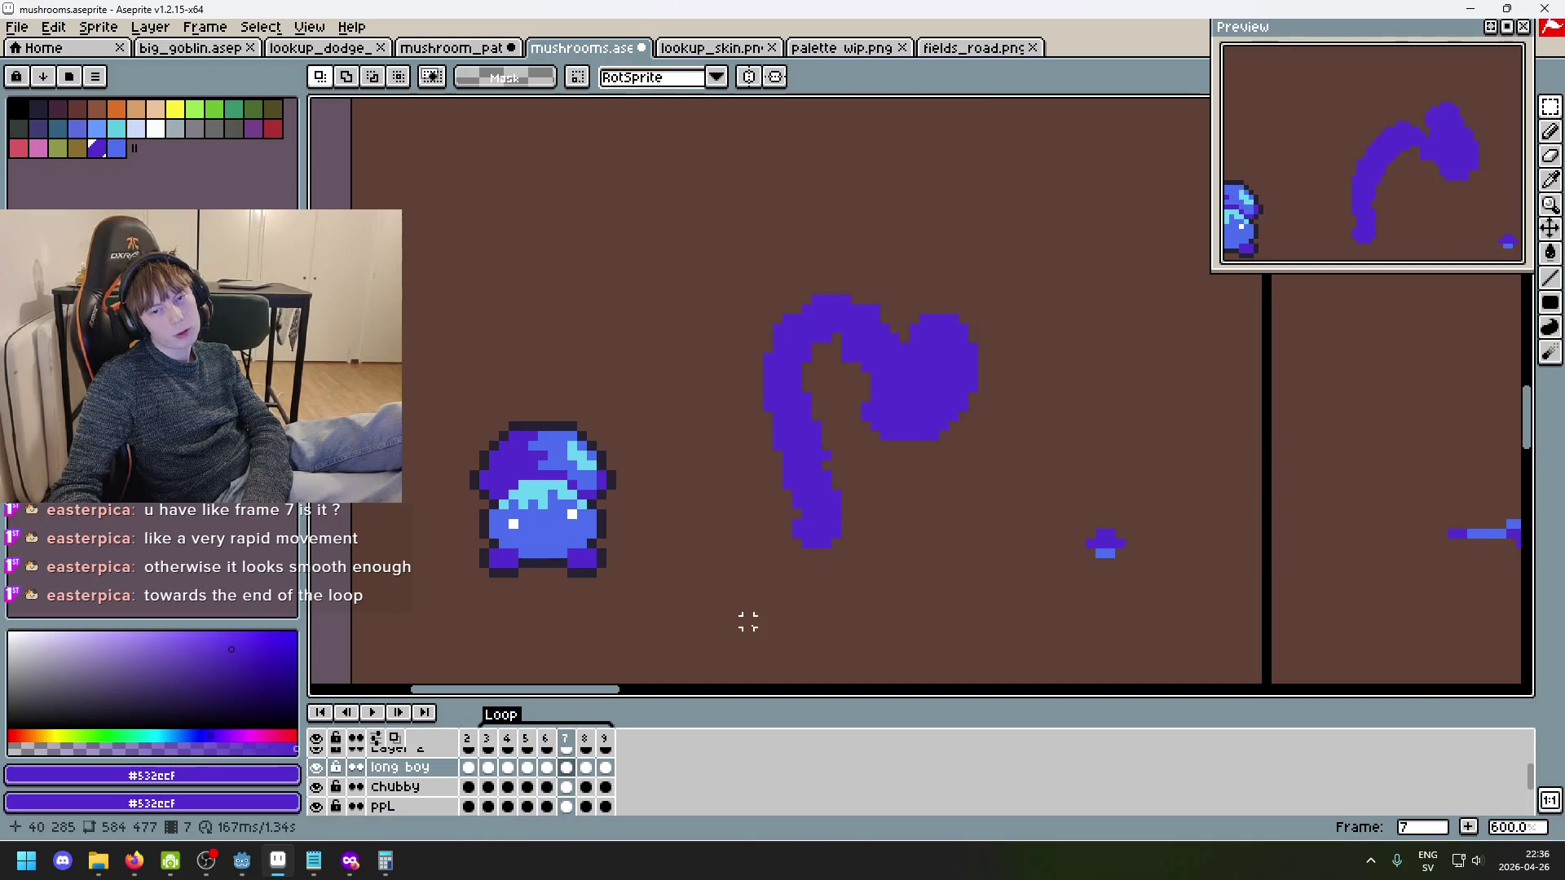
key(Right)
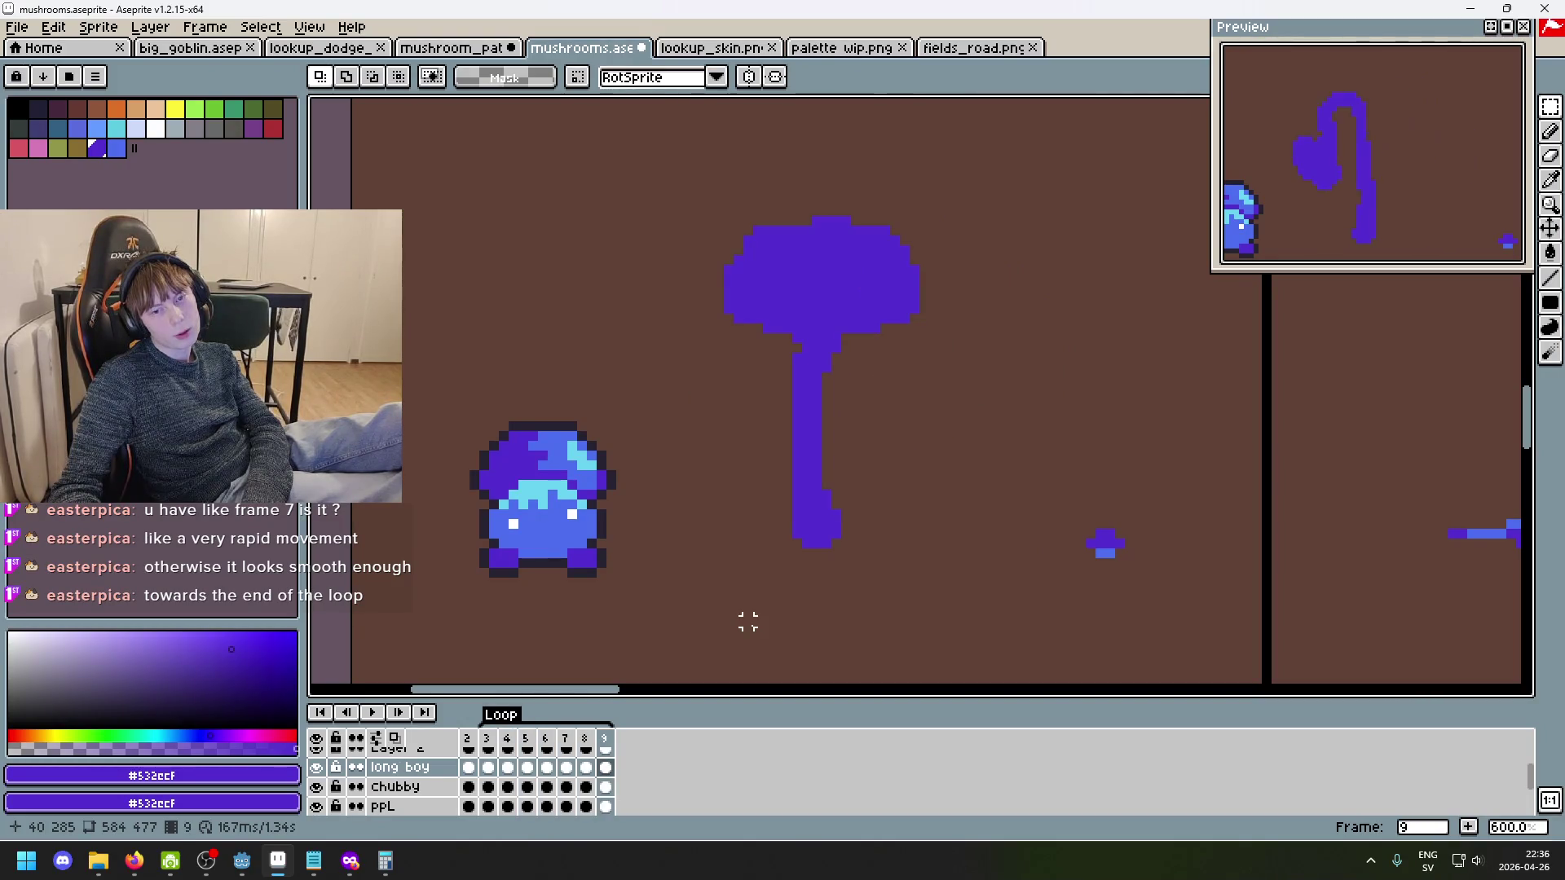
key(Right)
key(Left)
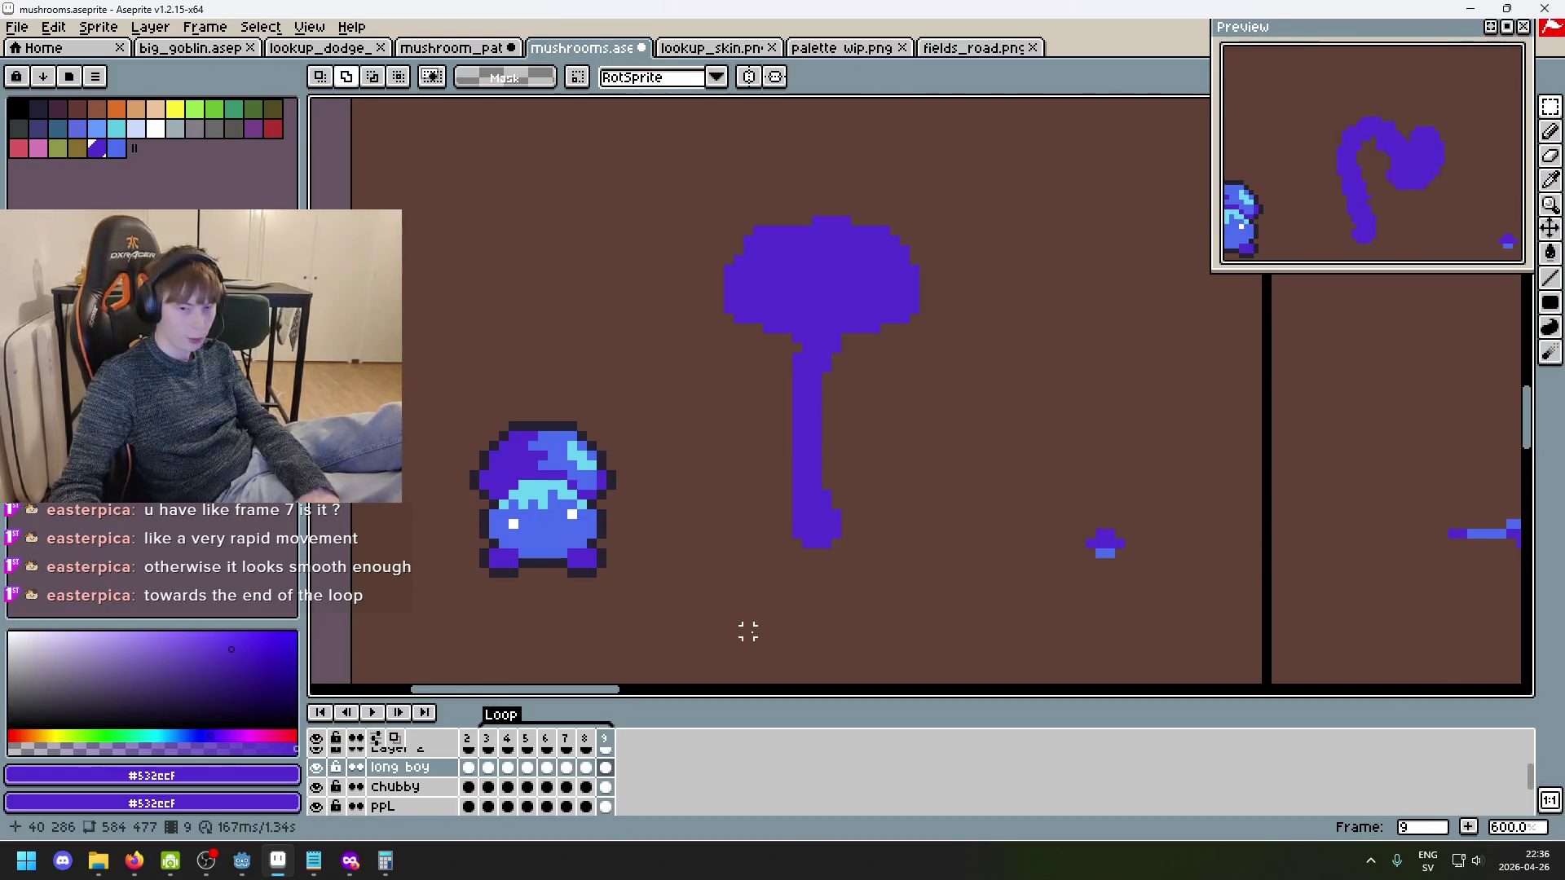
key(shift+n)
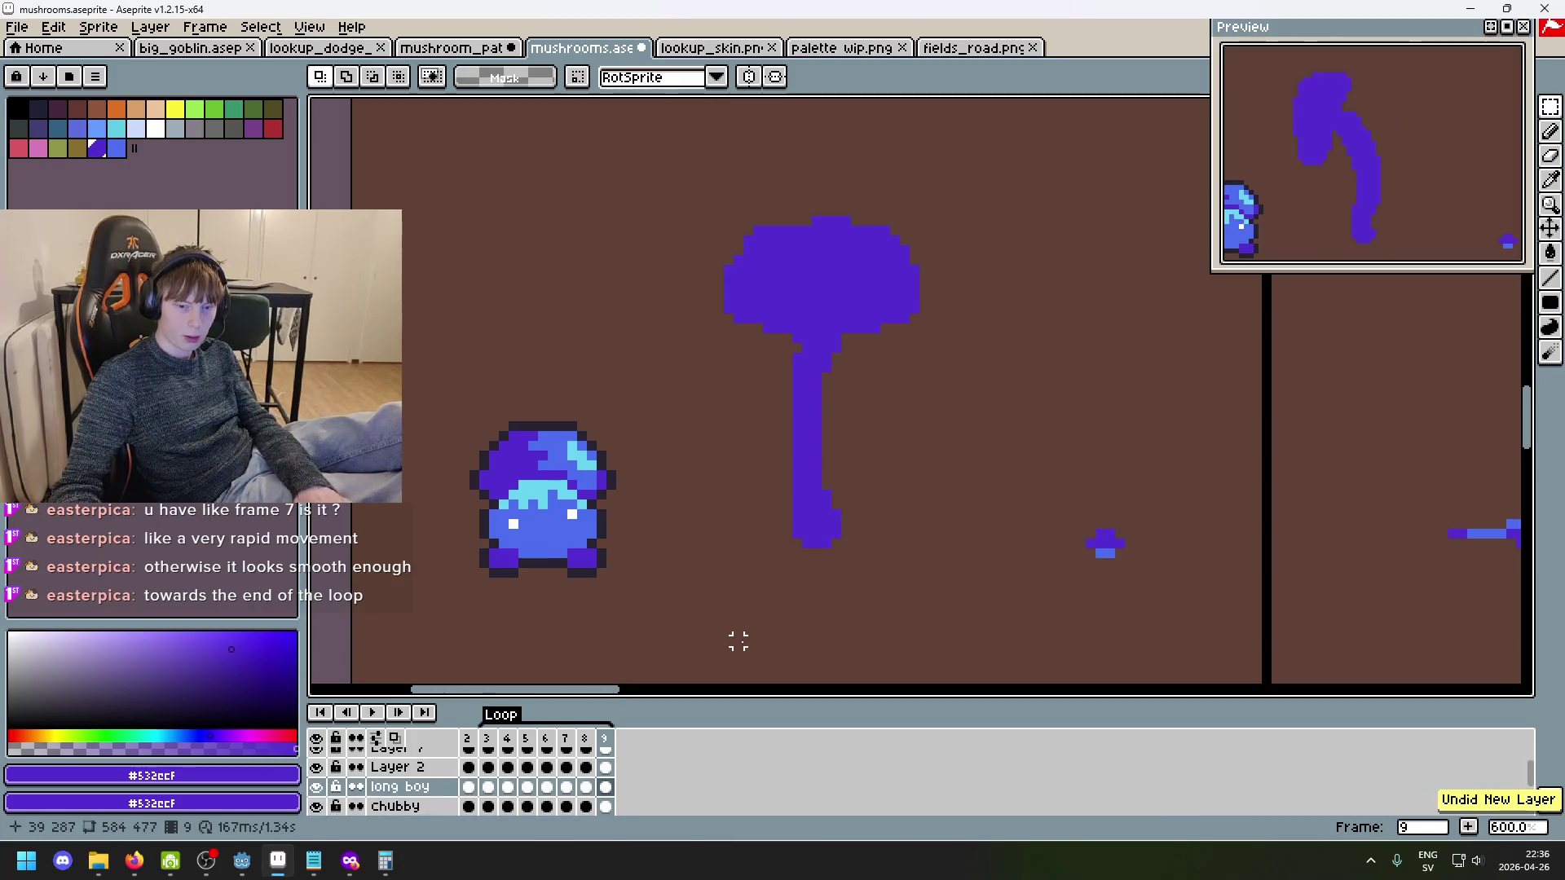
- Add a frame 10 after frame 9, play the loop, then delete frame 10
key(super)
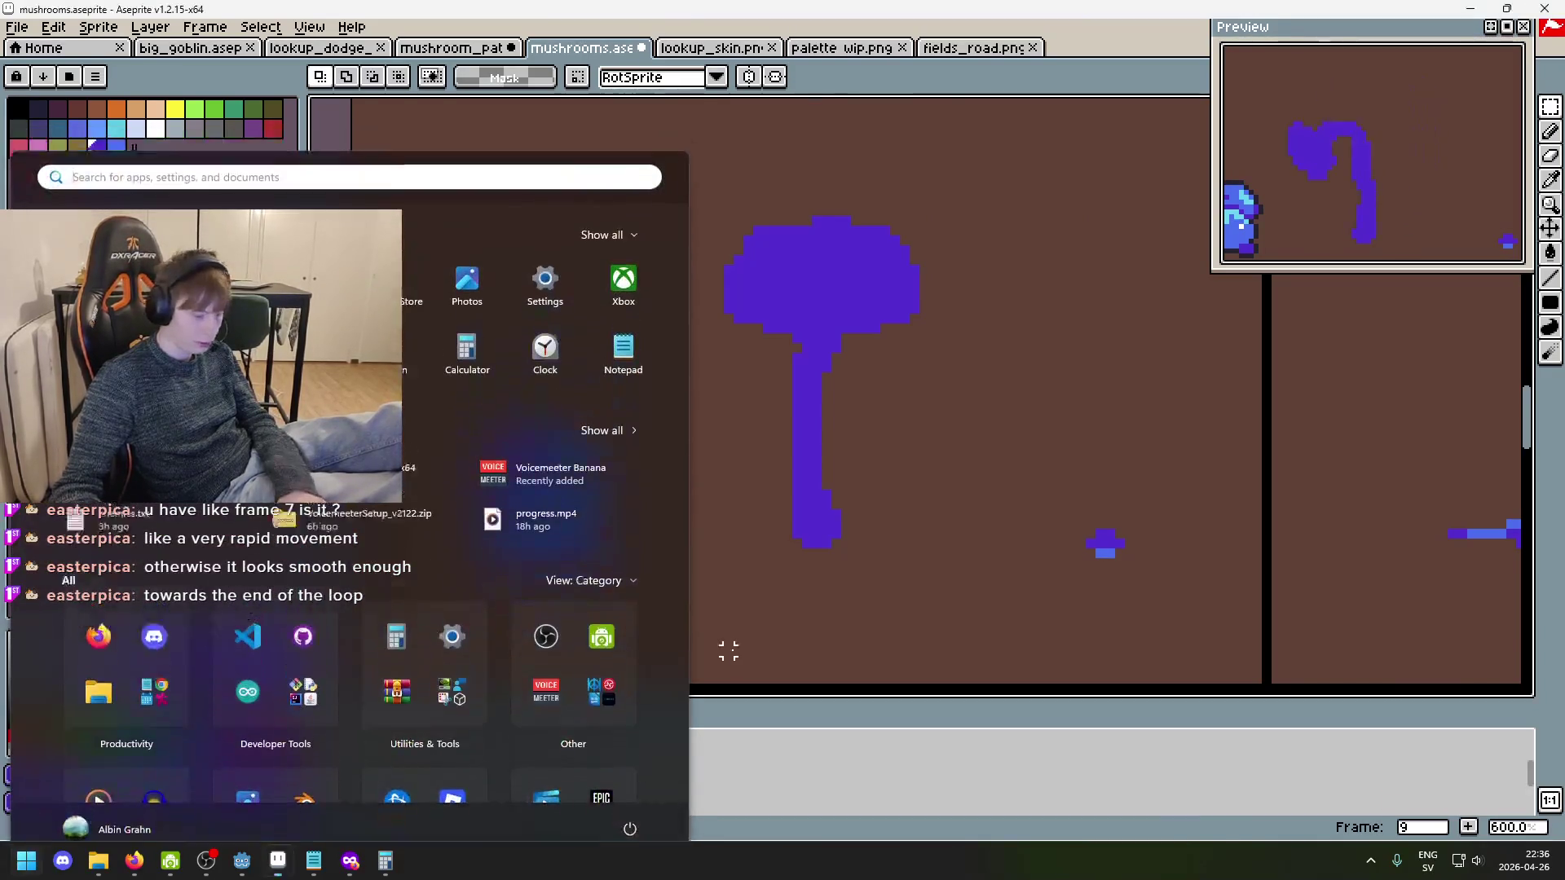
key(super)
key(alt+n)
key(Return)
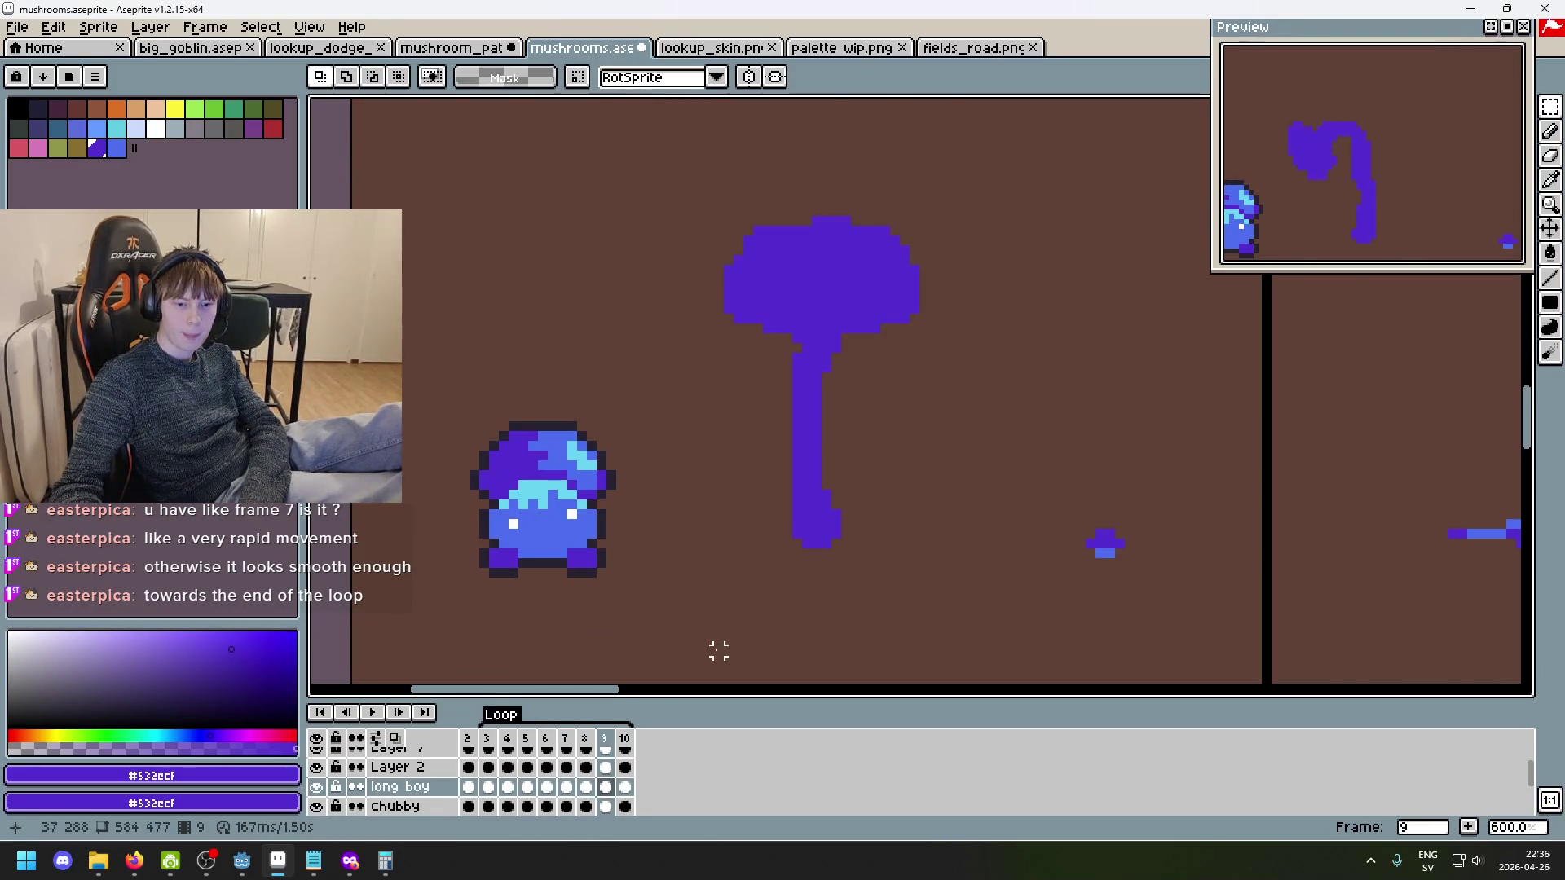
click(625, 739)
key(alt+c)
- Clear frame 9's mushroom and paste the cap pose, shifted left onto the stalk, using onion skin
mouse_move(939, 589)
mouse_down()
mouse_move(775, 262)
mouse_move(665, 116)
mouse_up()
key(Delete)
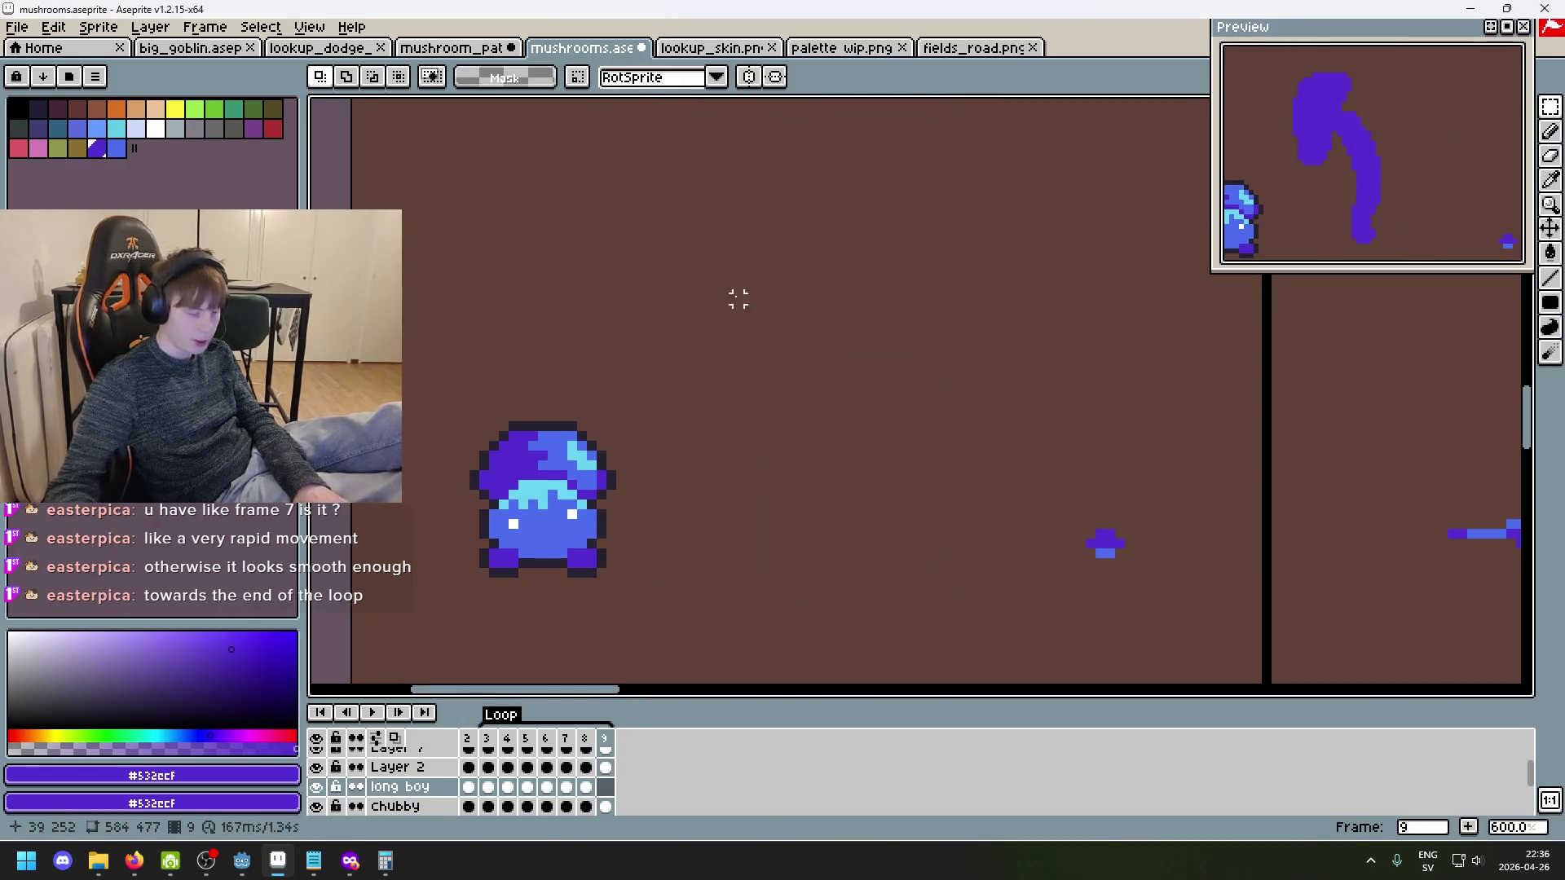
key(ctrl+v)
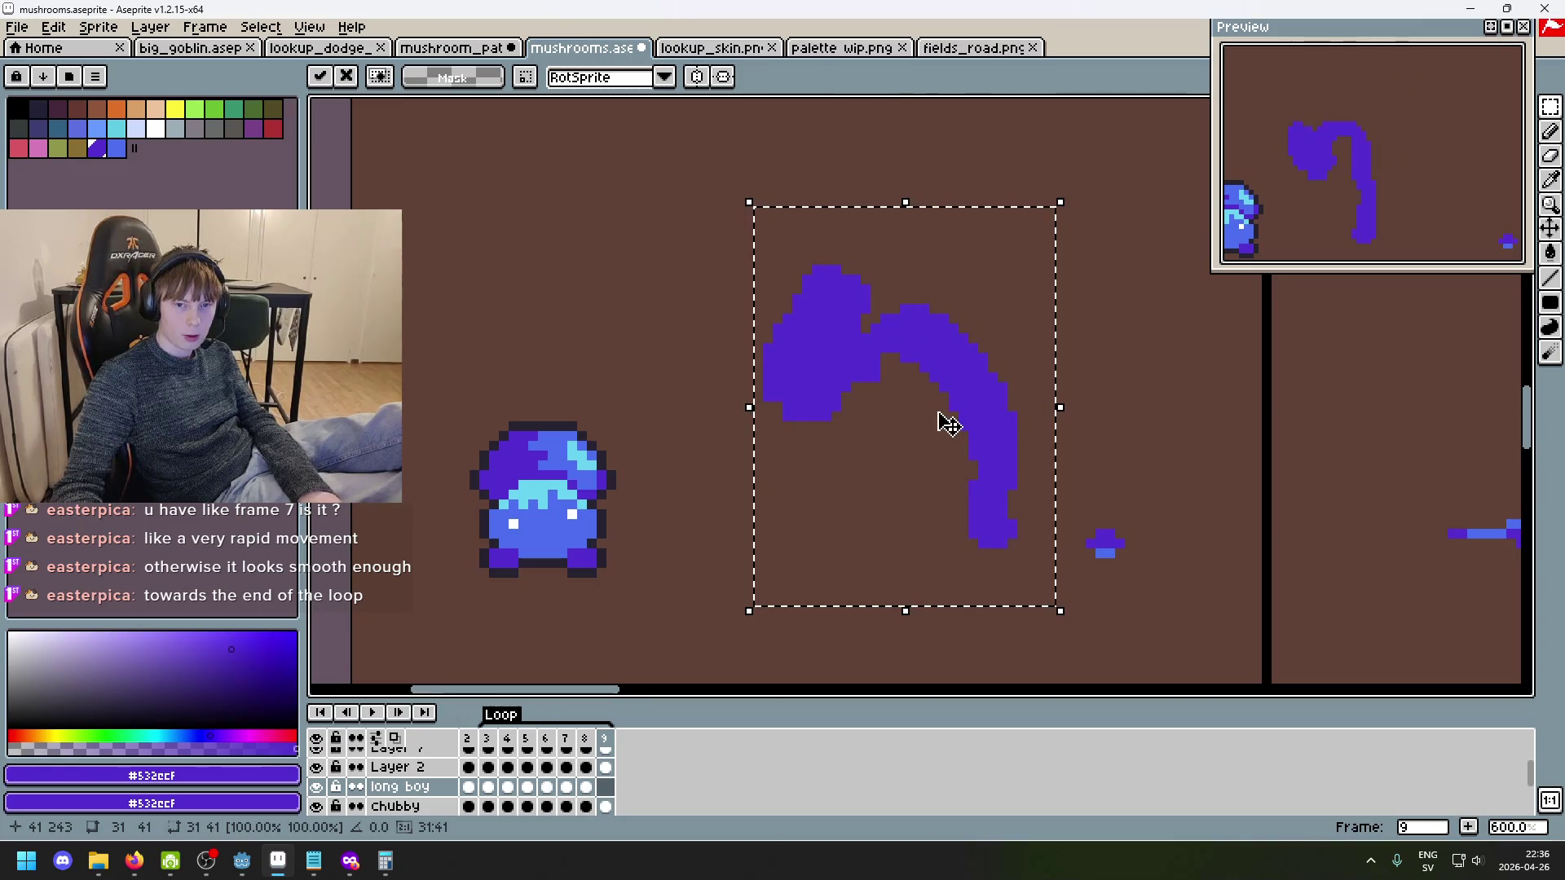
click(396, 736)
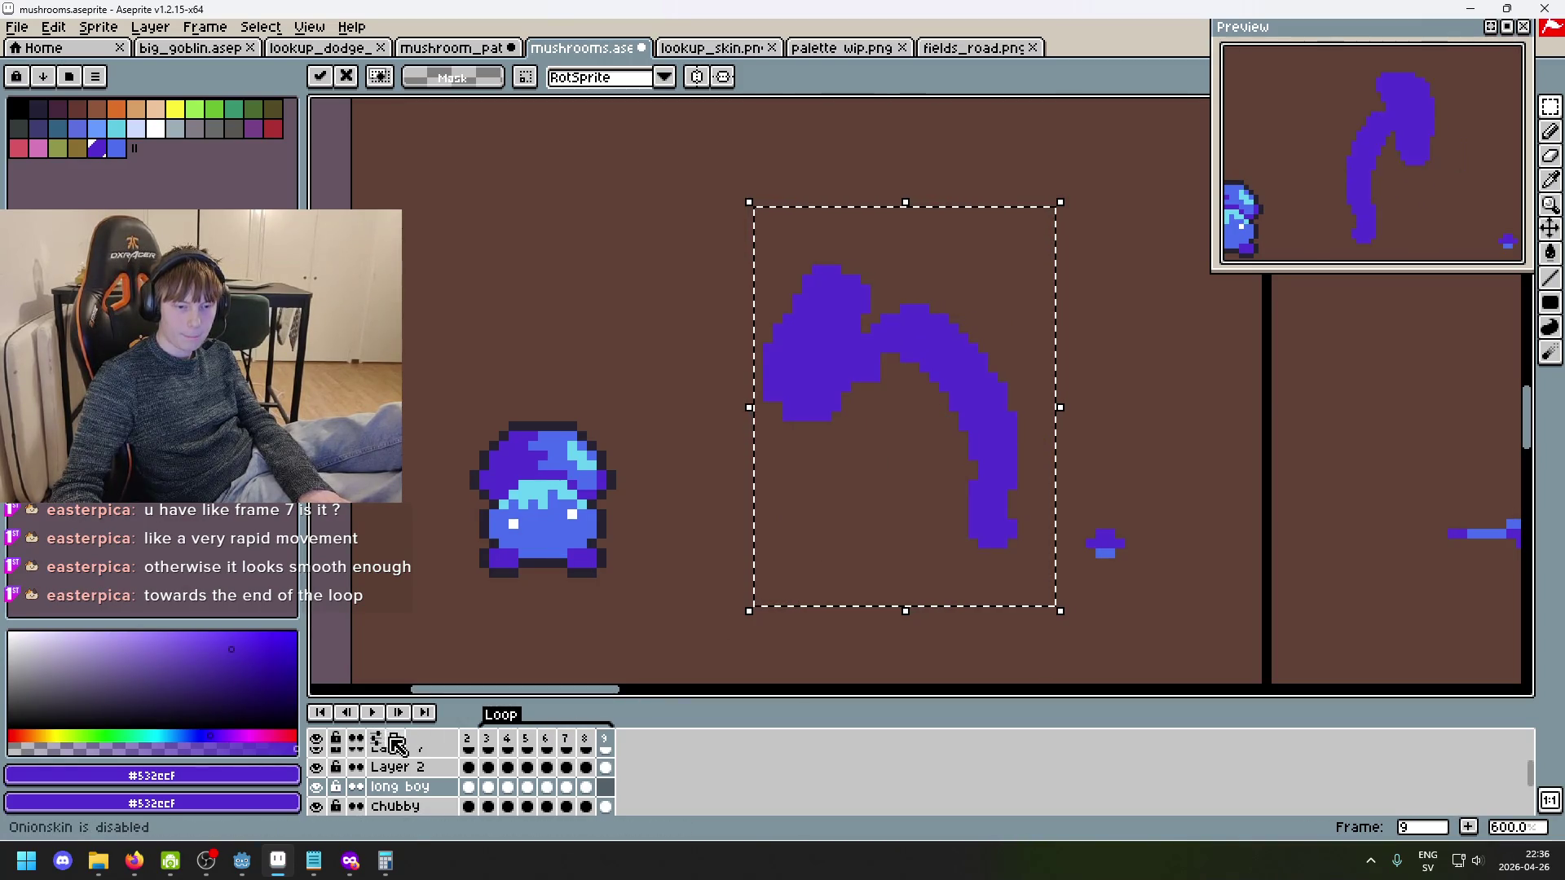
drag(926, 445, 758, 440)
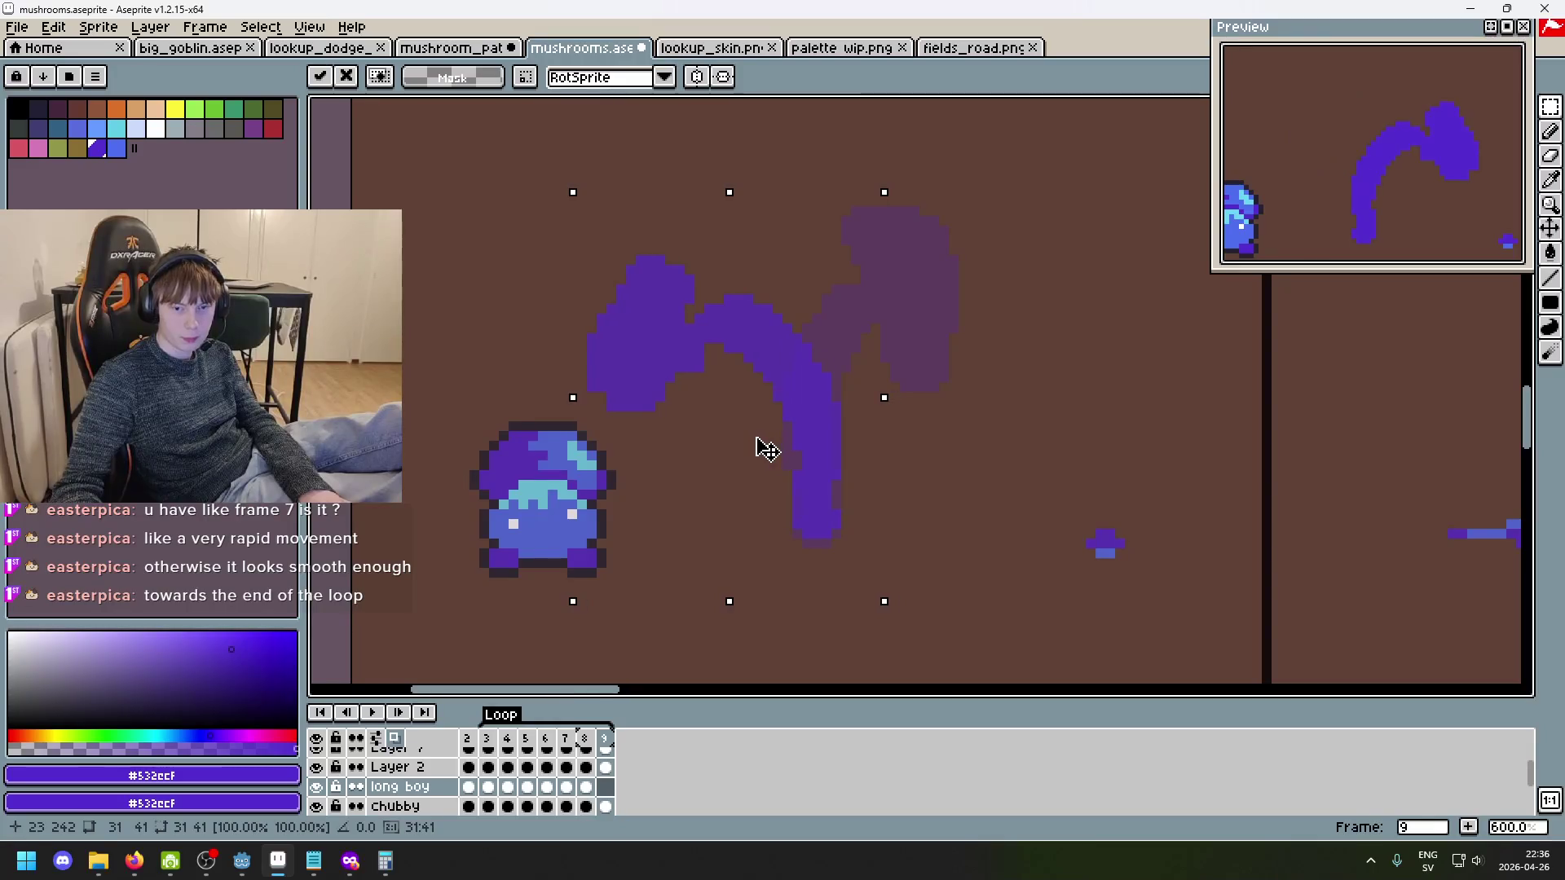
key(Return)
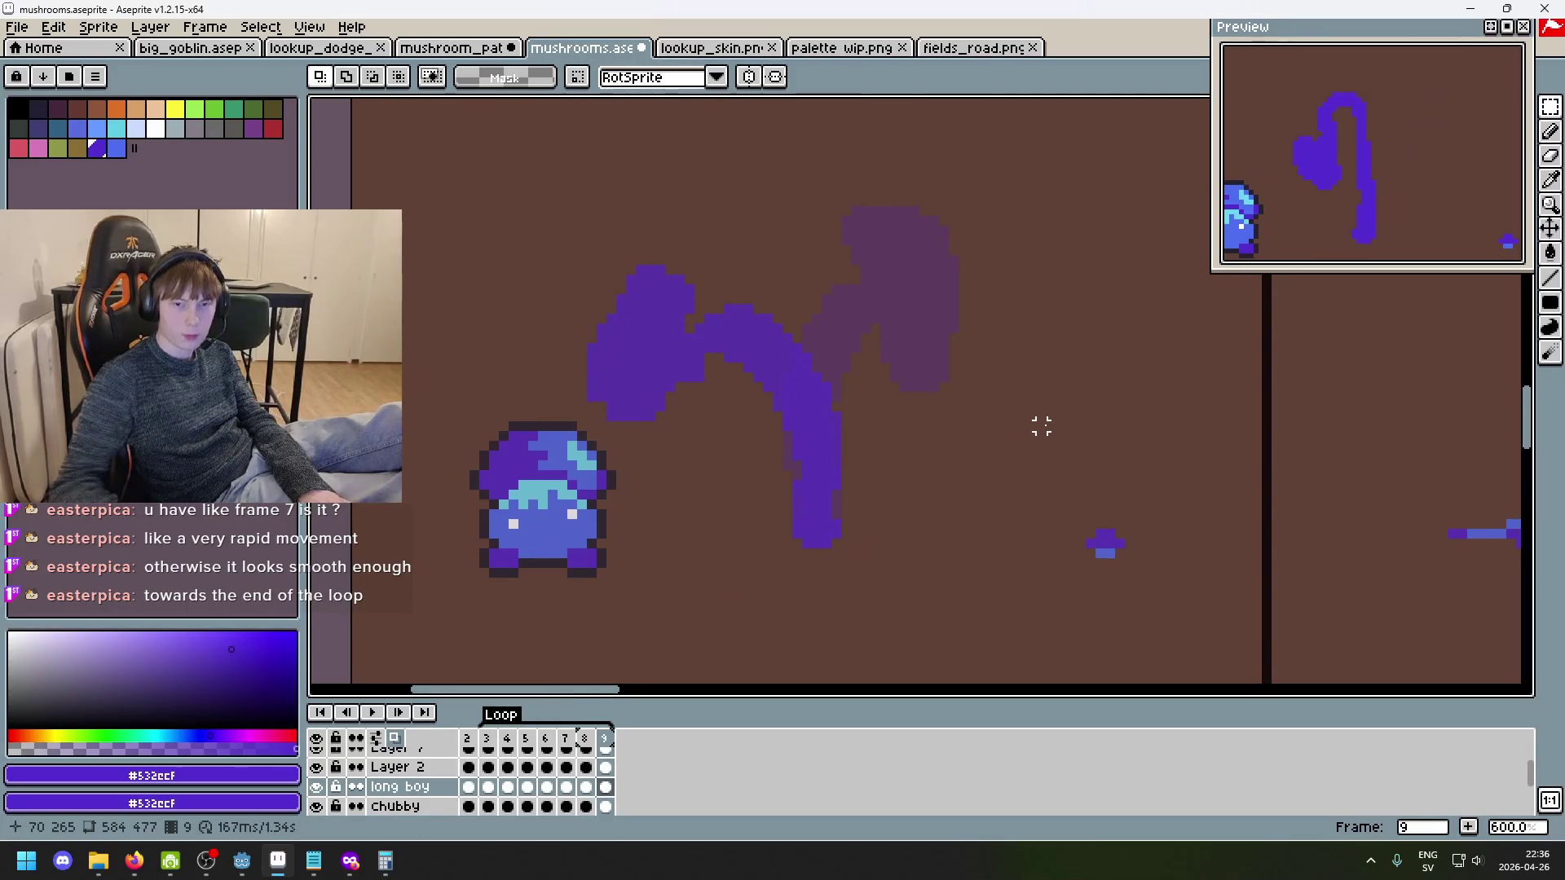
key(Left)
key(Left)
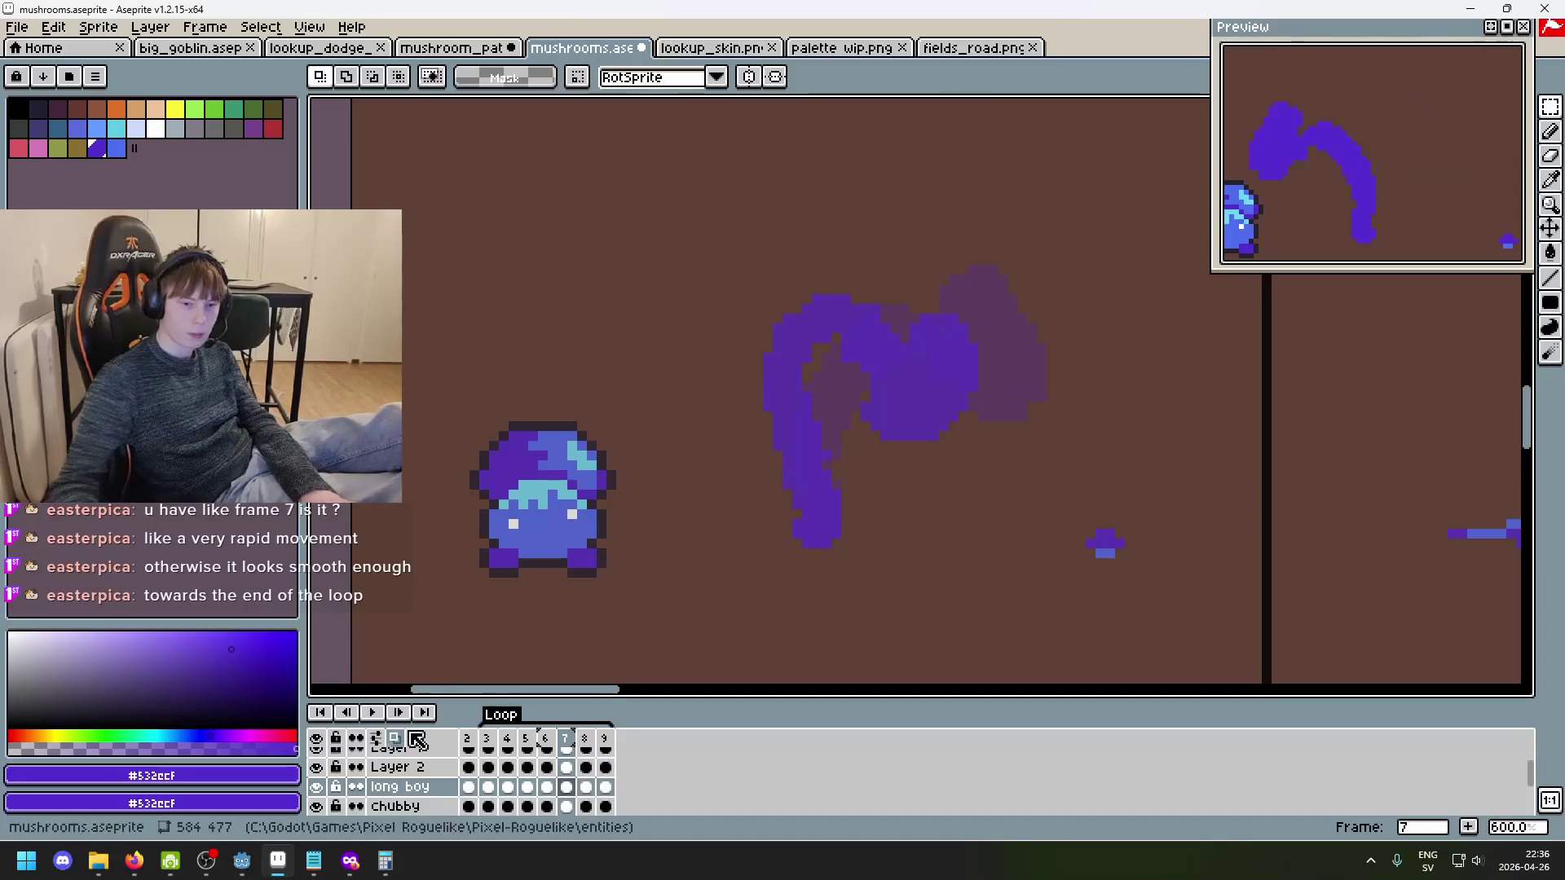
click(395, 738)
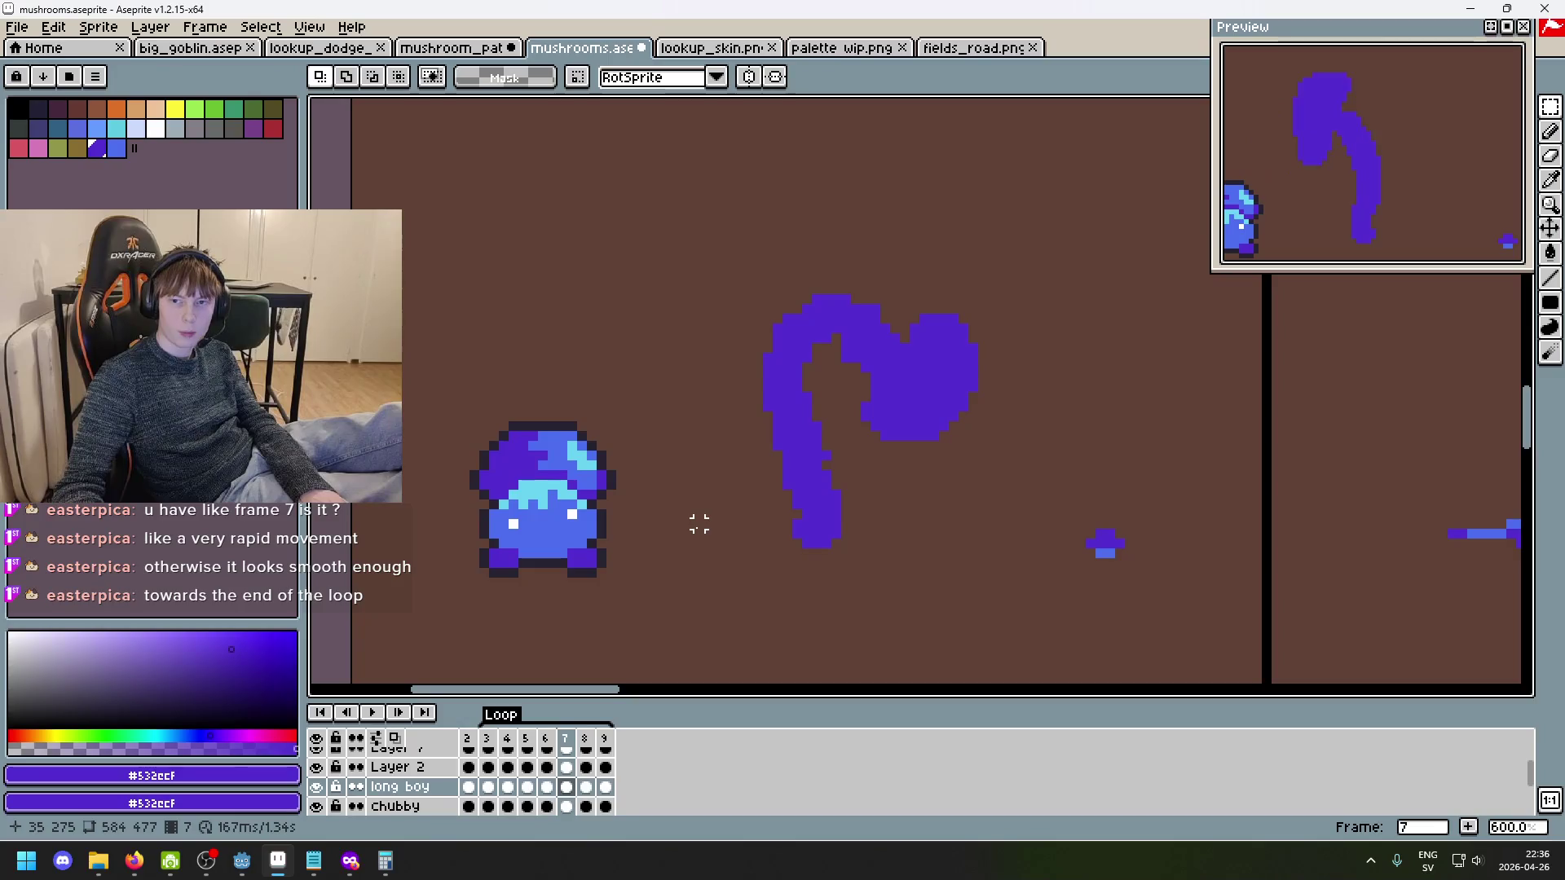
scroll(971, 486, down, 2)
scroll(966, 486, up, 1)
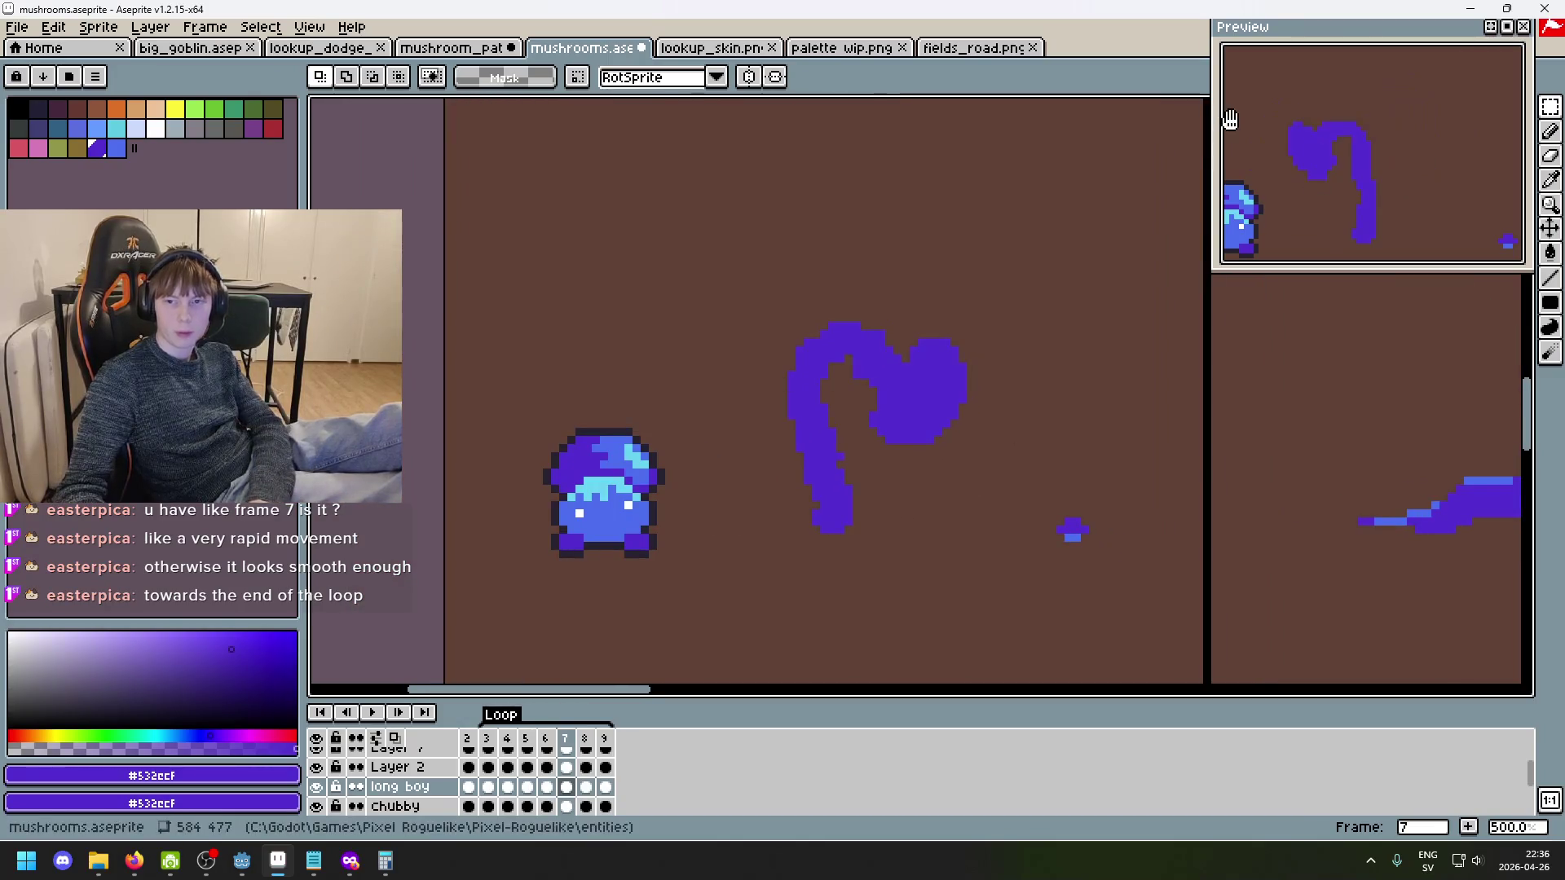
key(Right)
key(Right)
key(Right)
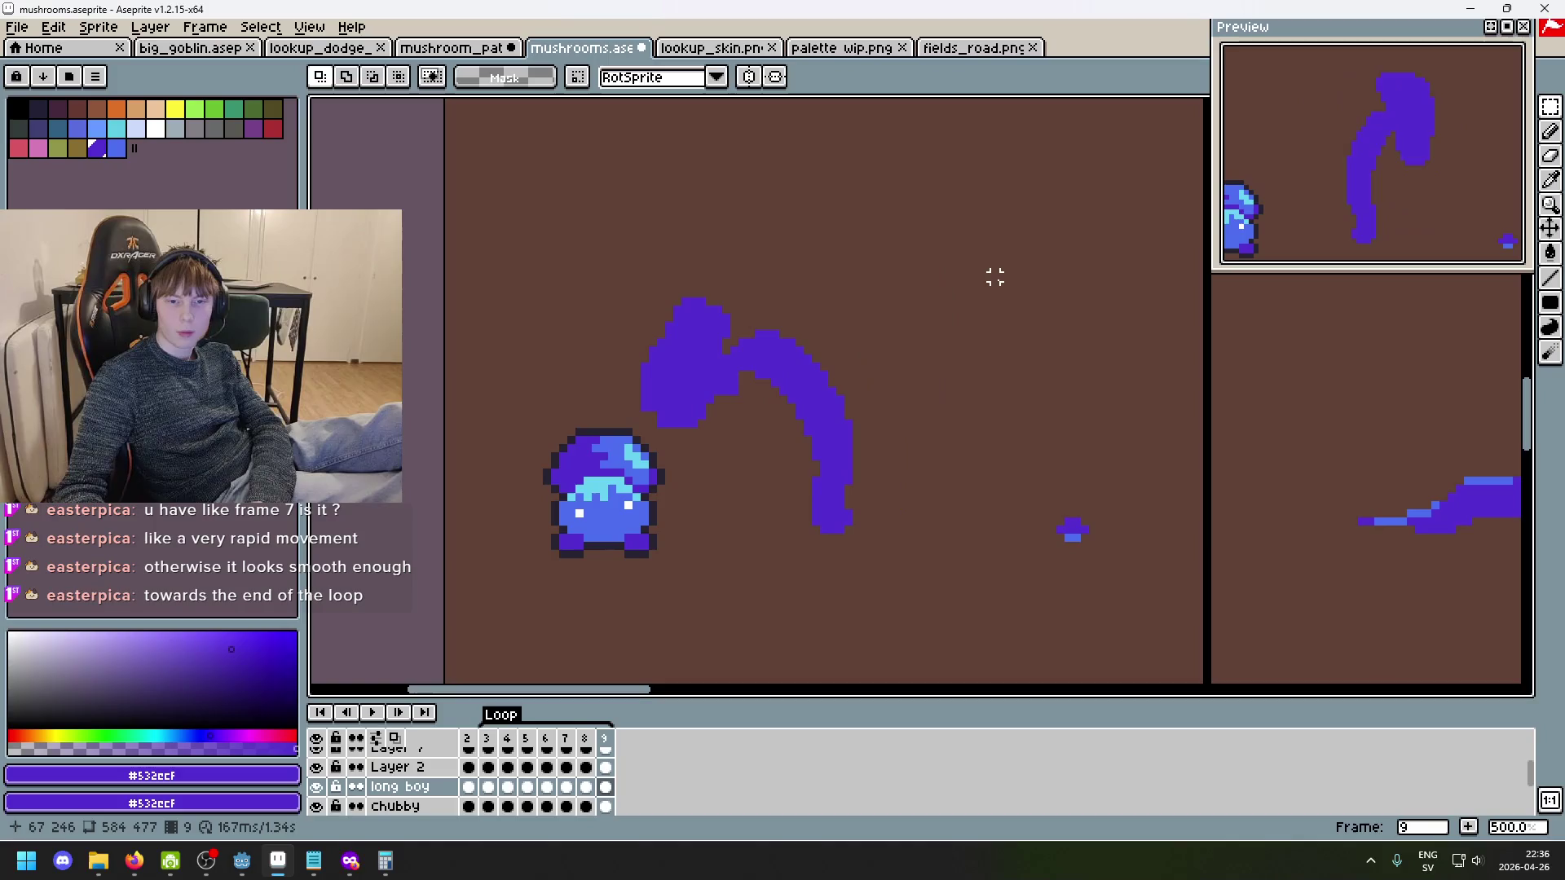
key(Left)
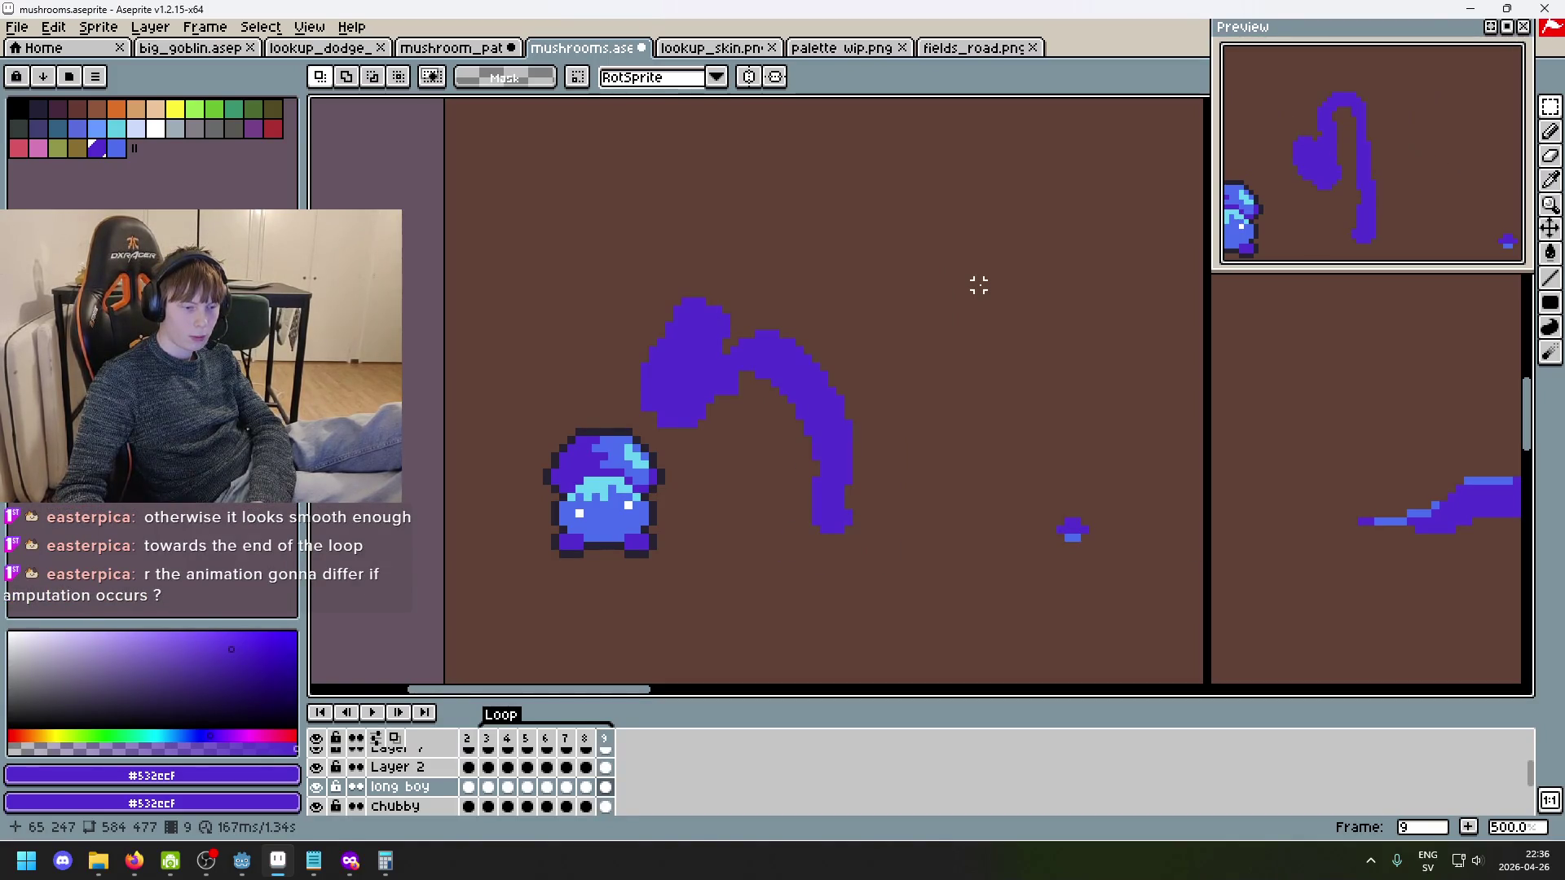
key(Right)
key(Right)
key(Right)
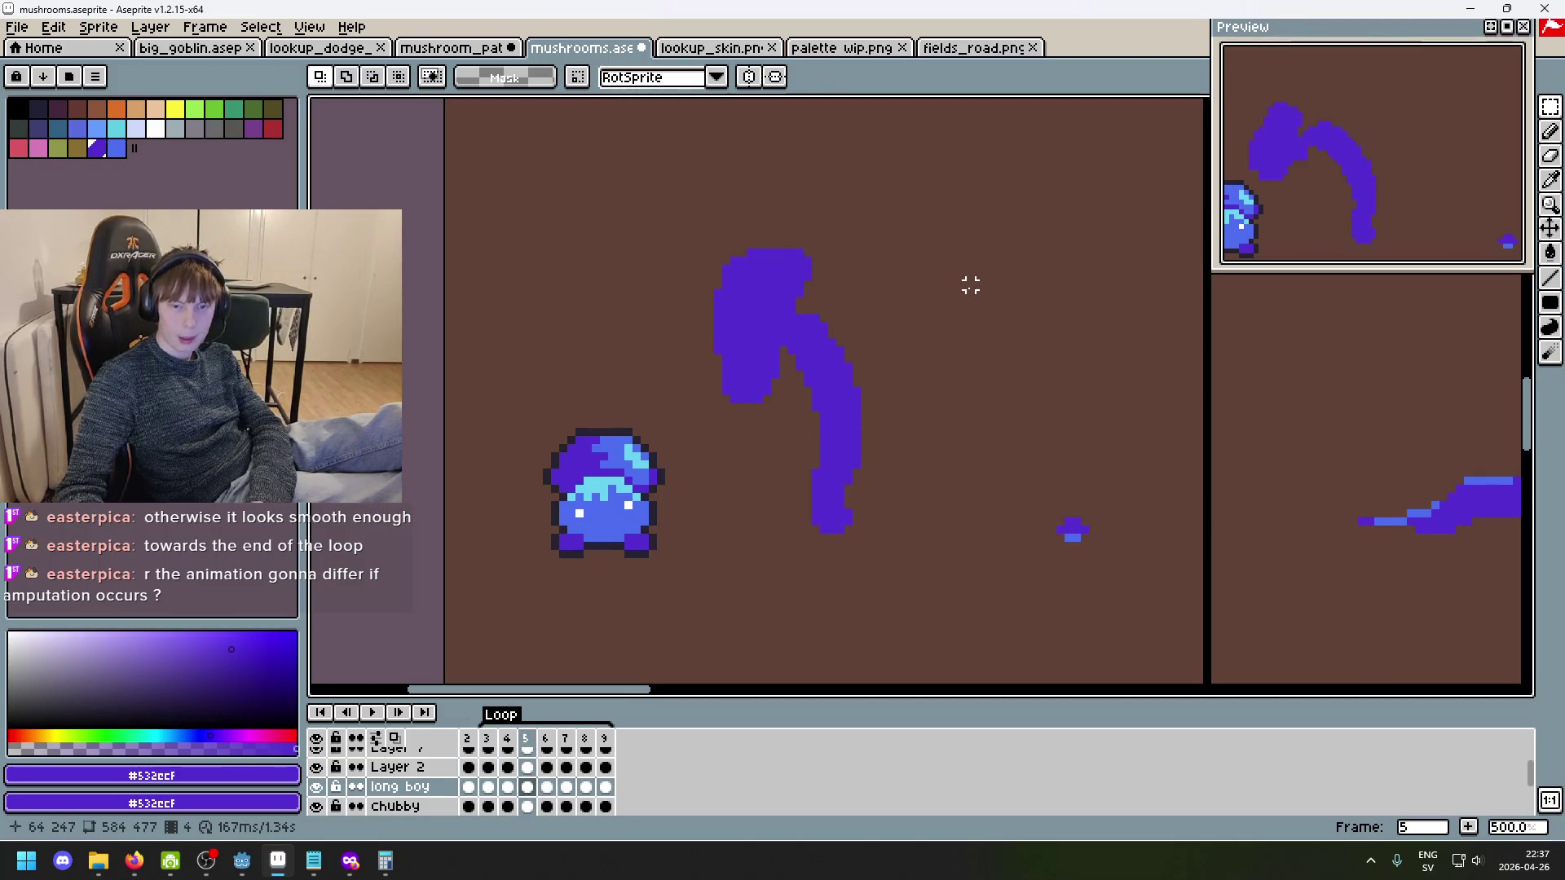
key(Right)
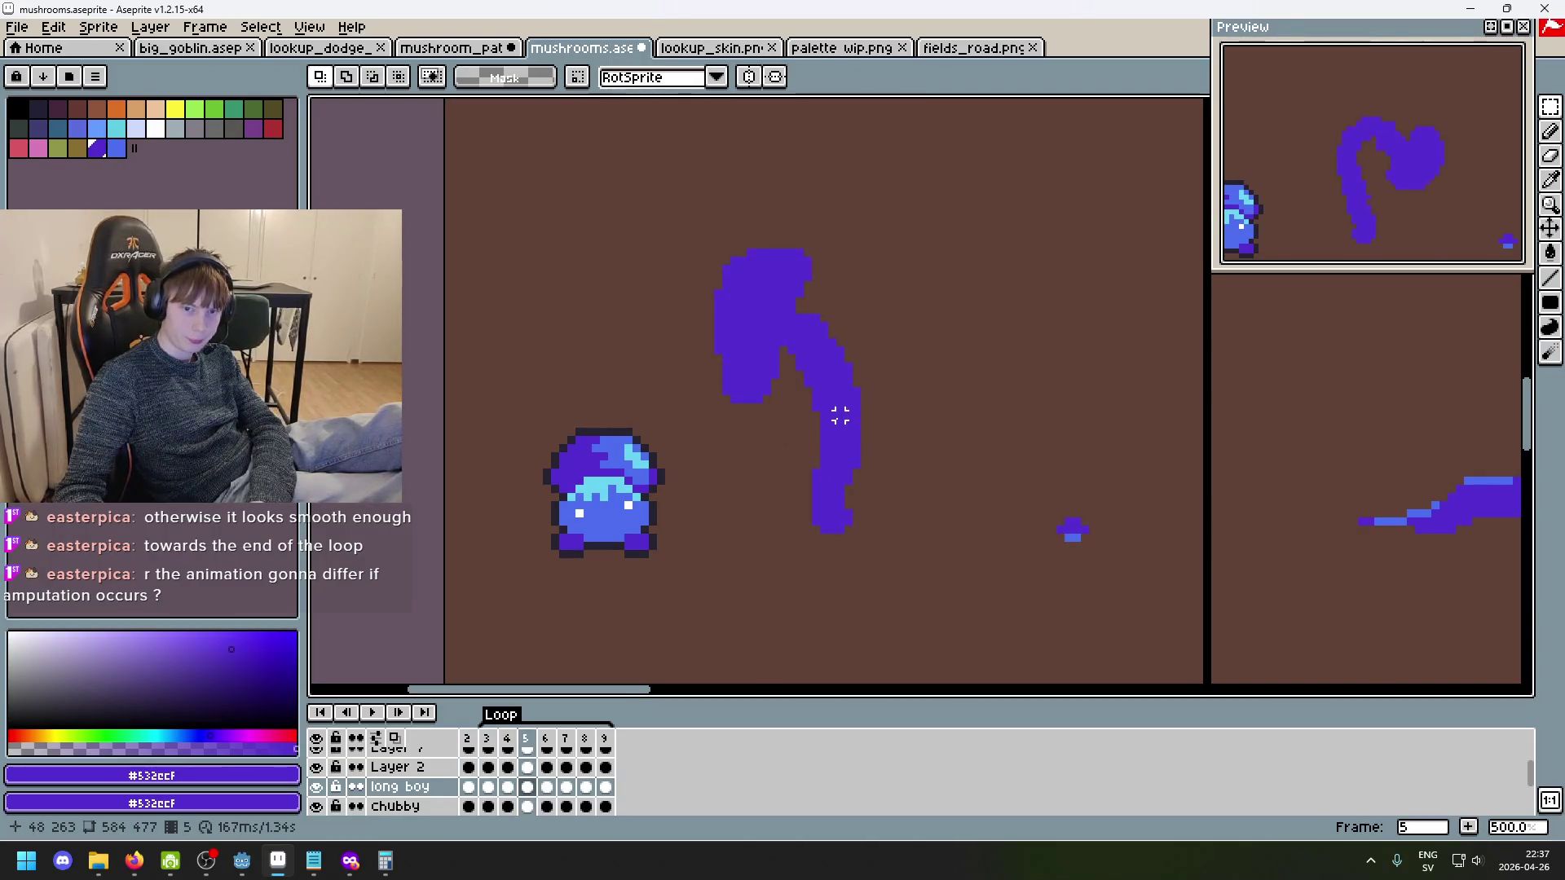
key(Left)
key(Left)
key(Right)
key(Right)
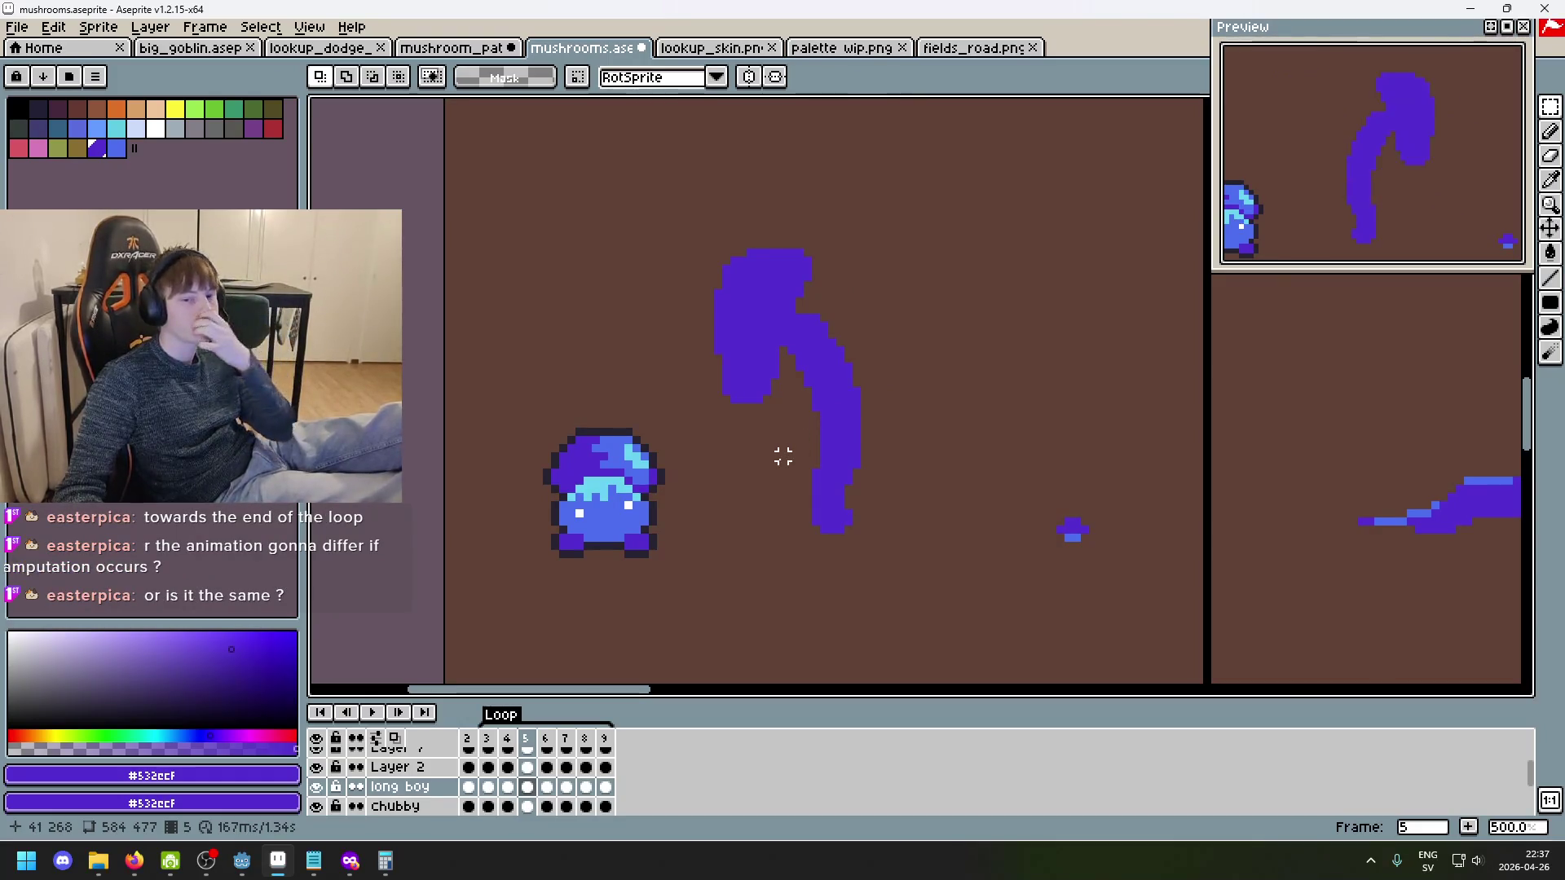
scroll(677, 594, down, 2)
scroll(693, 555, up, 2)
scroll(677, 485, down, 2)
scroll(701, 461, up, 3)
mouse_move(791, 397)
mouse_down()
mouse_move(741, 419)
mouse_move(779, 451)
mouse_up()
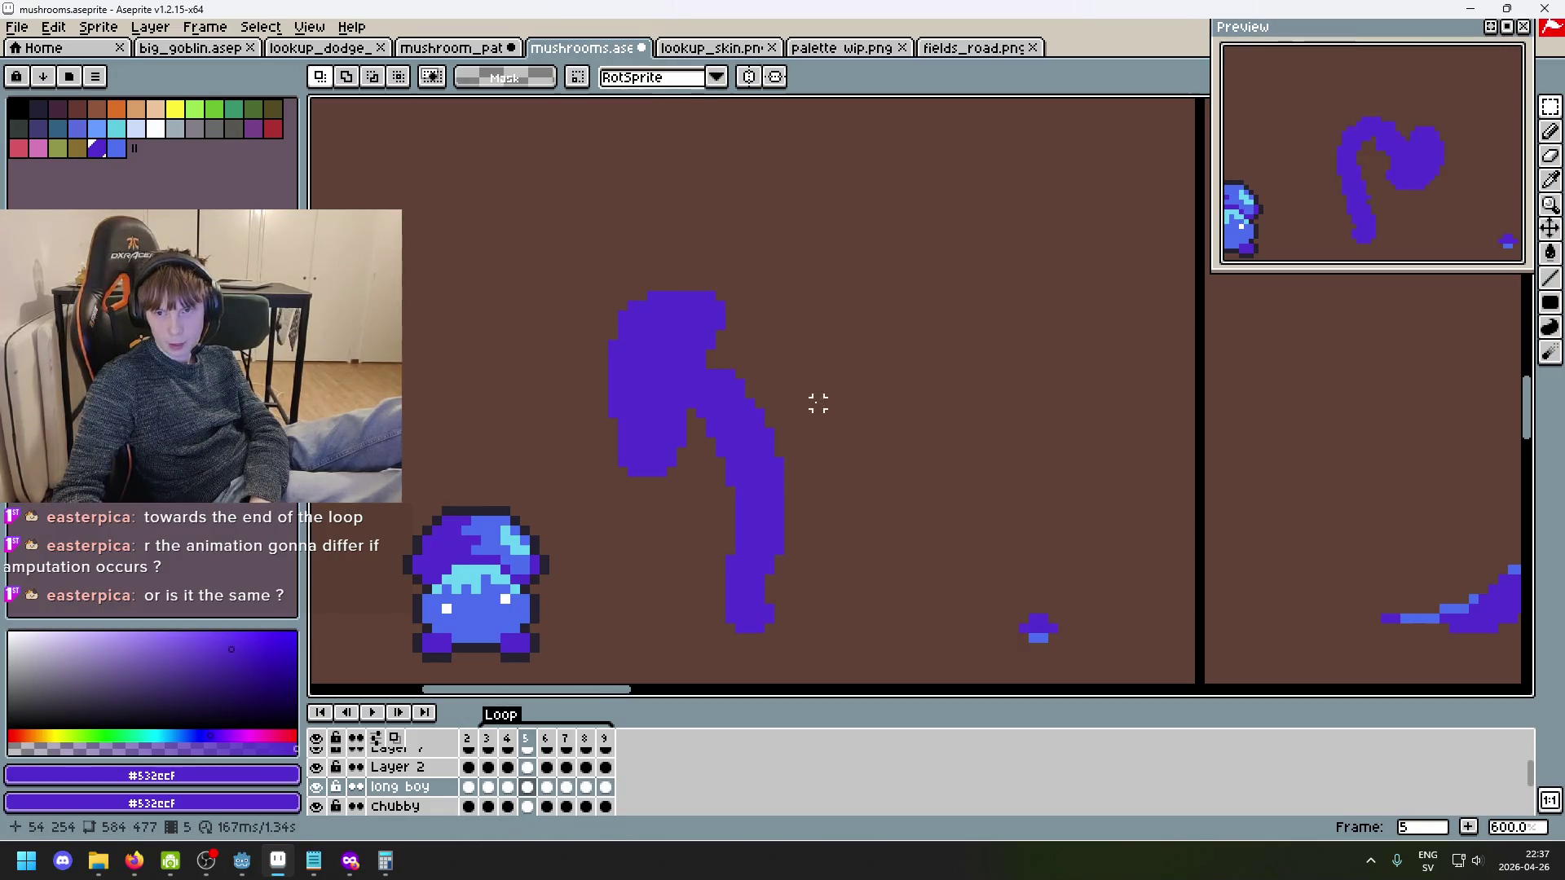
scroll(710, 415, down, 1)
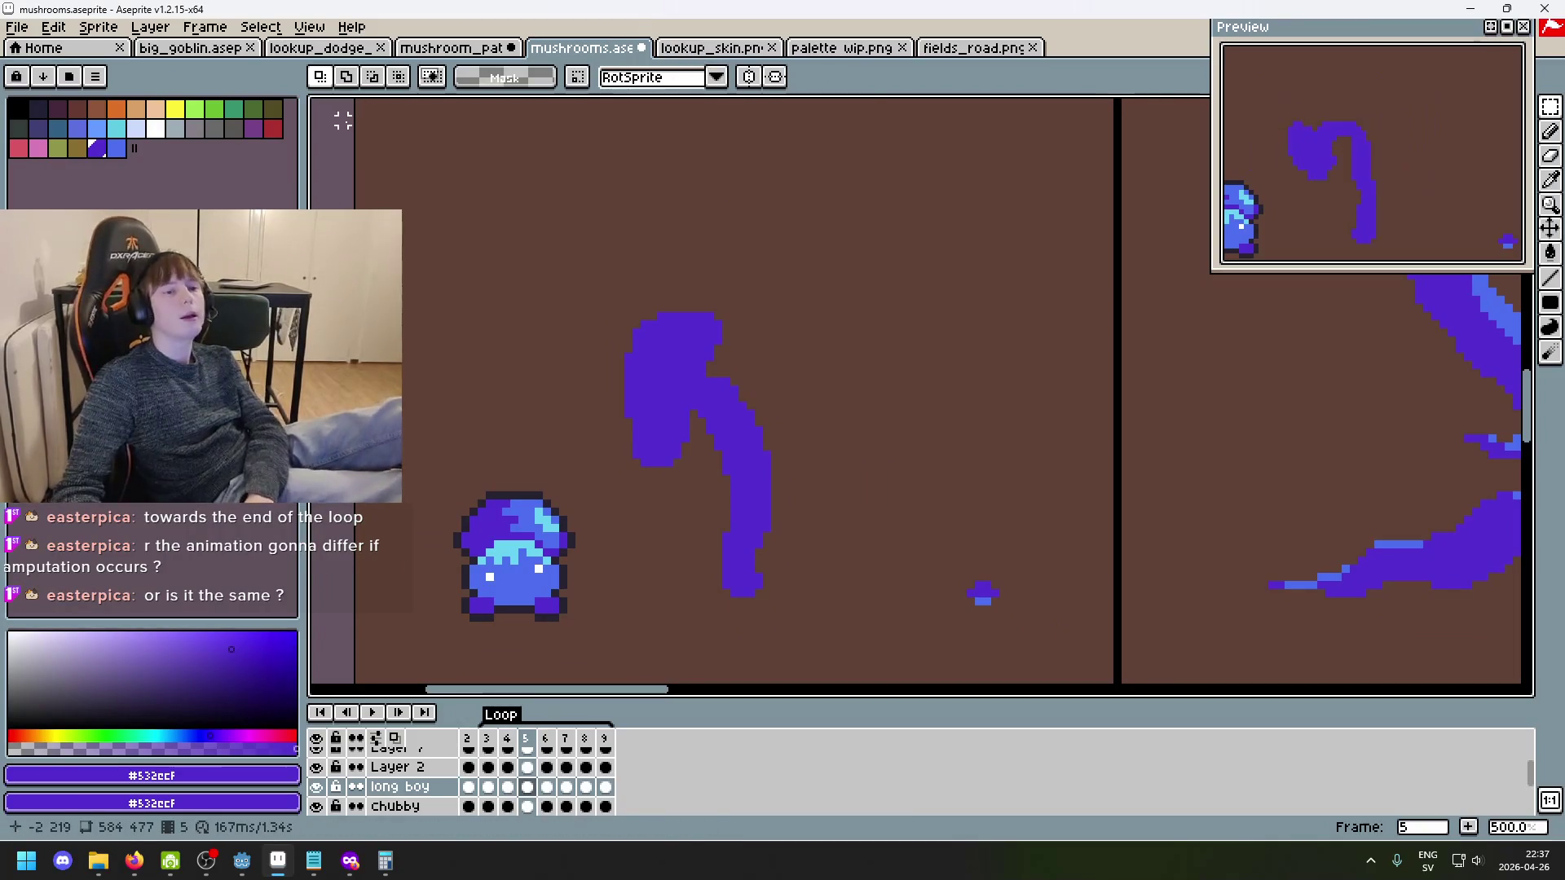
scroll(623, 366, right, 1)
key(Right)
key(Right)
key(Right)
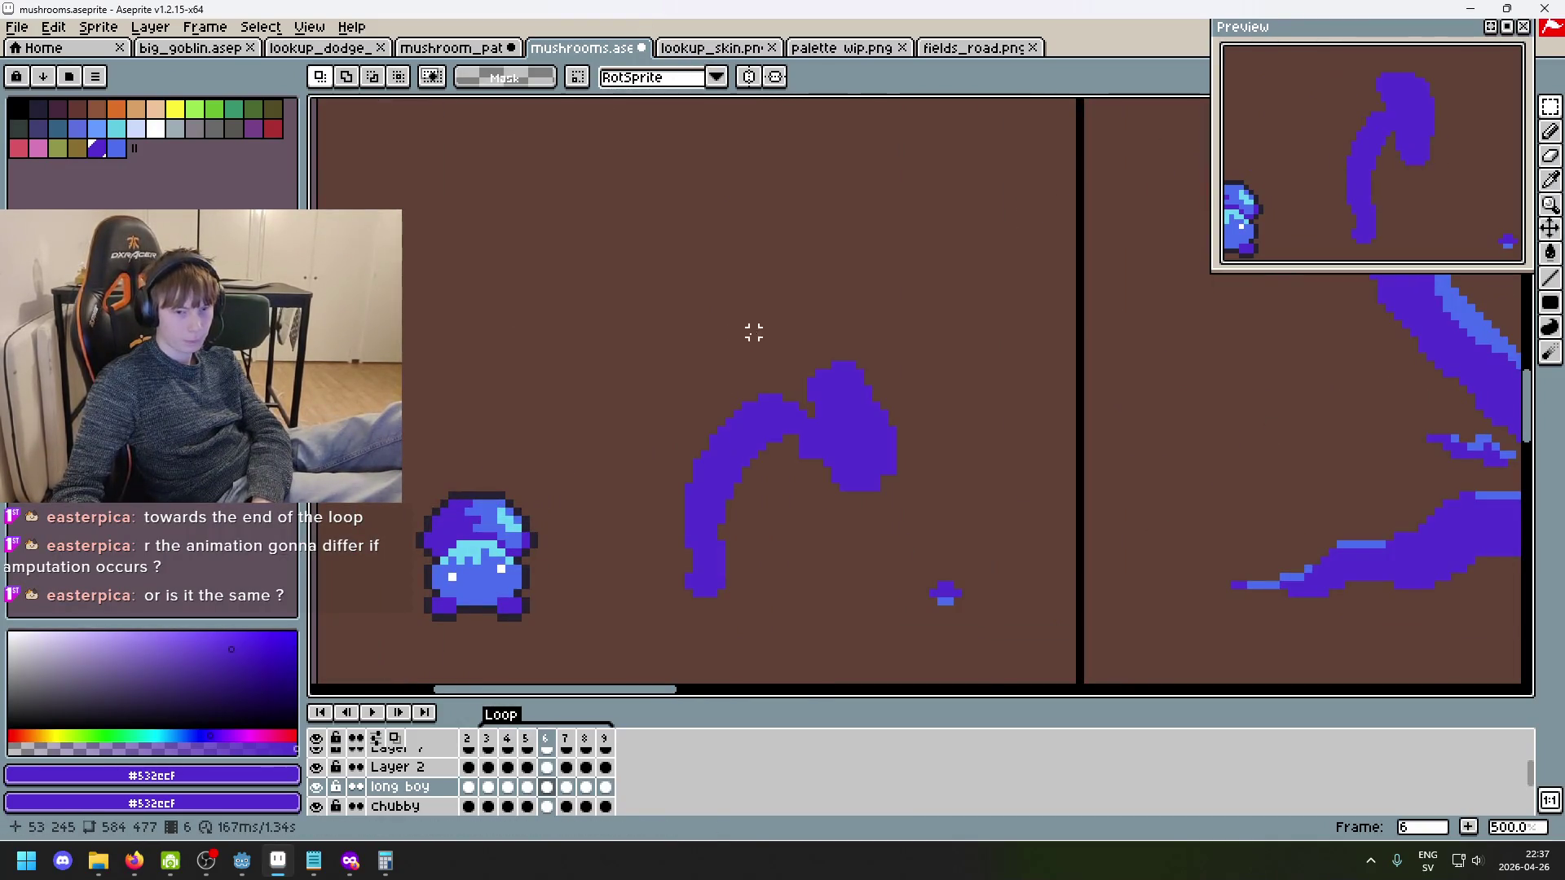
key(Left)
key(Right)
key(Right)
key(Right)
key(Left)
key(Right)
key(Left)
key(Left)
key(Left)
key(Left)
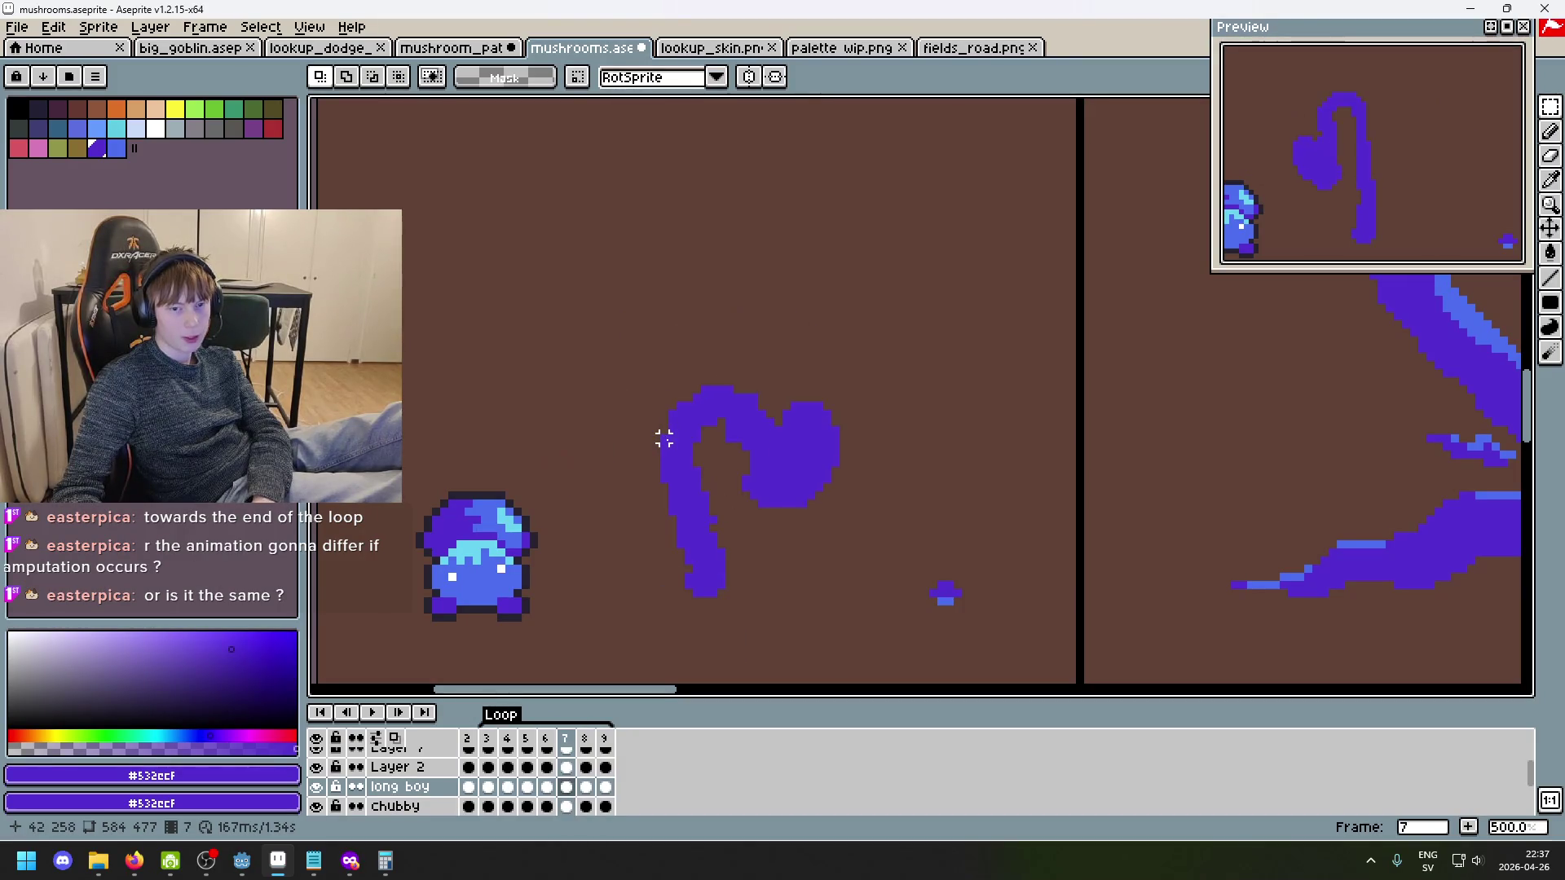
key(Right)
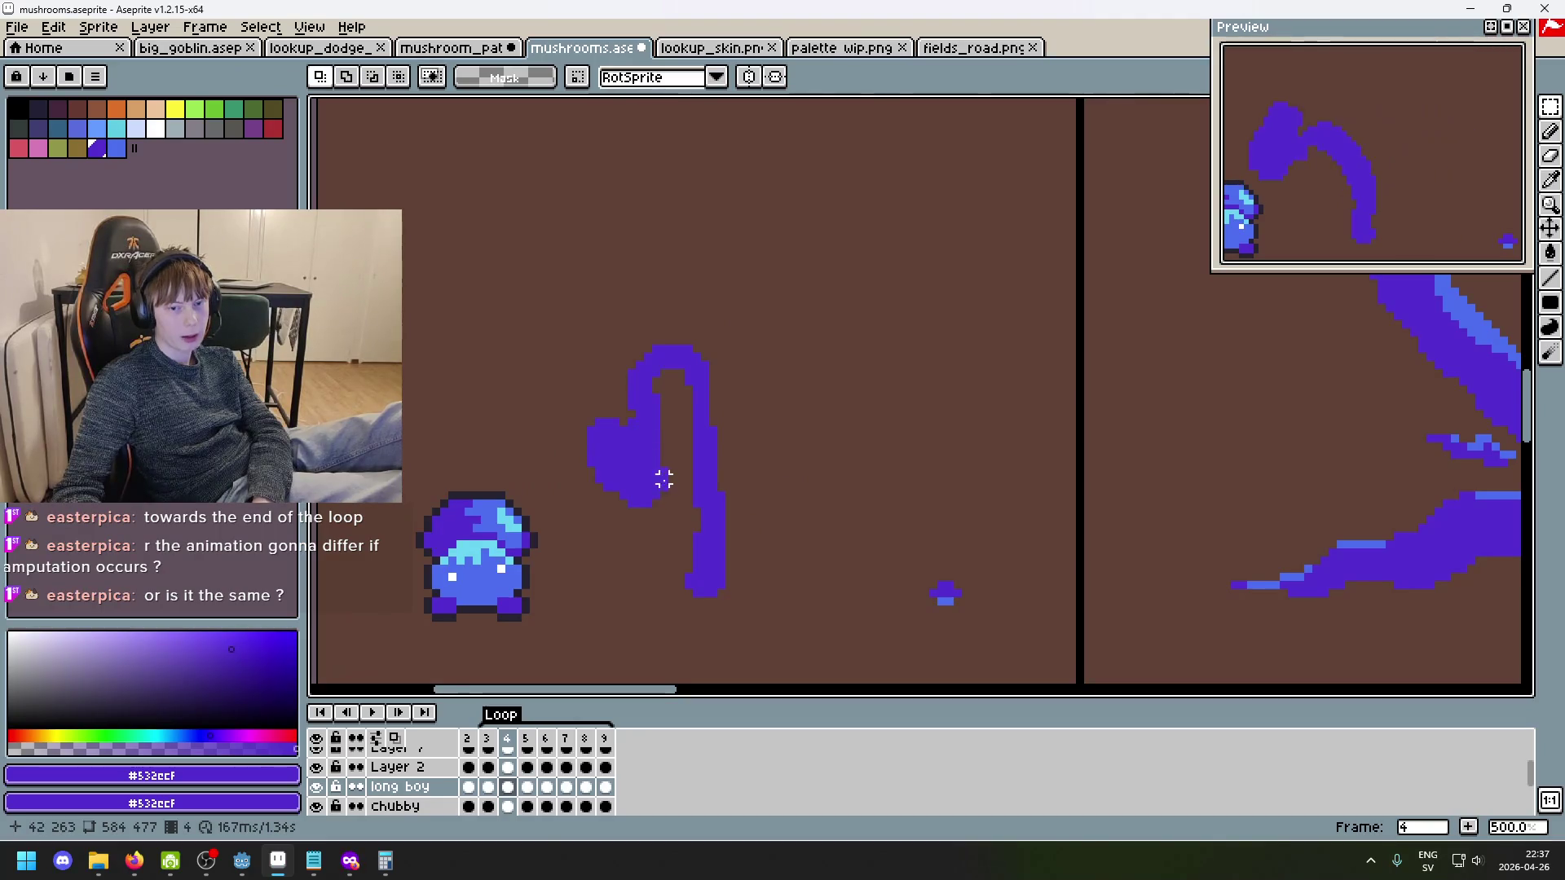
scroll(663, 480, up, 4)
scroll(726, 482, down, 3)
key(Right)
key(Right)
key(Right)
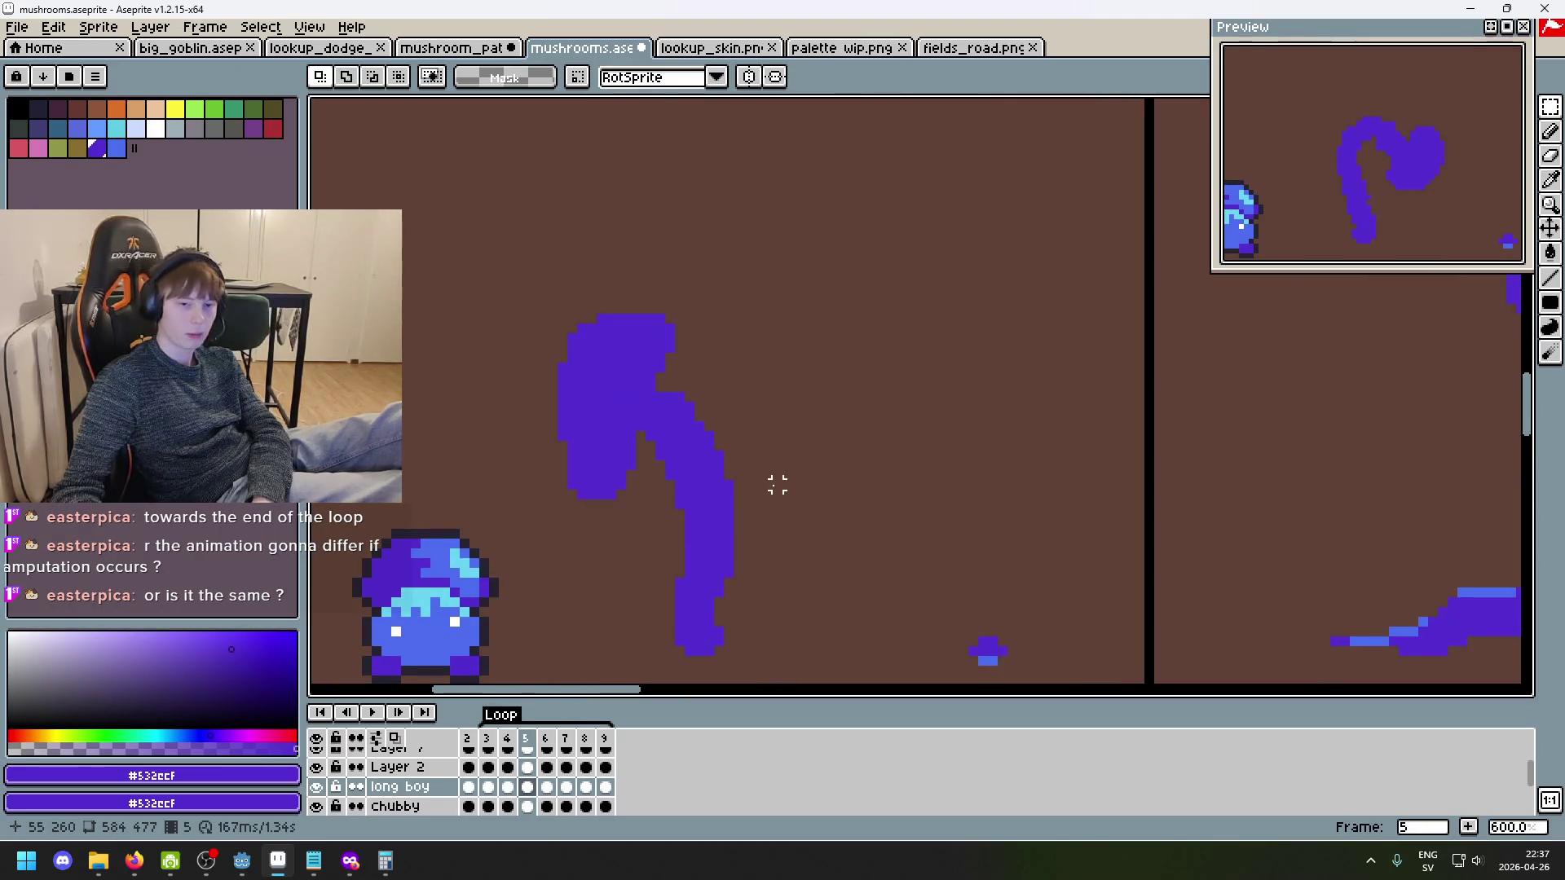
key(Right)
key(Right)
key(Right)
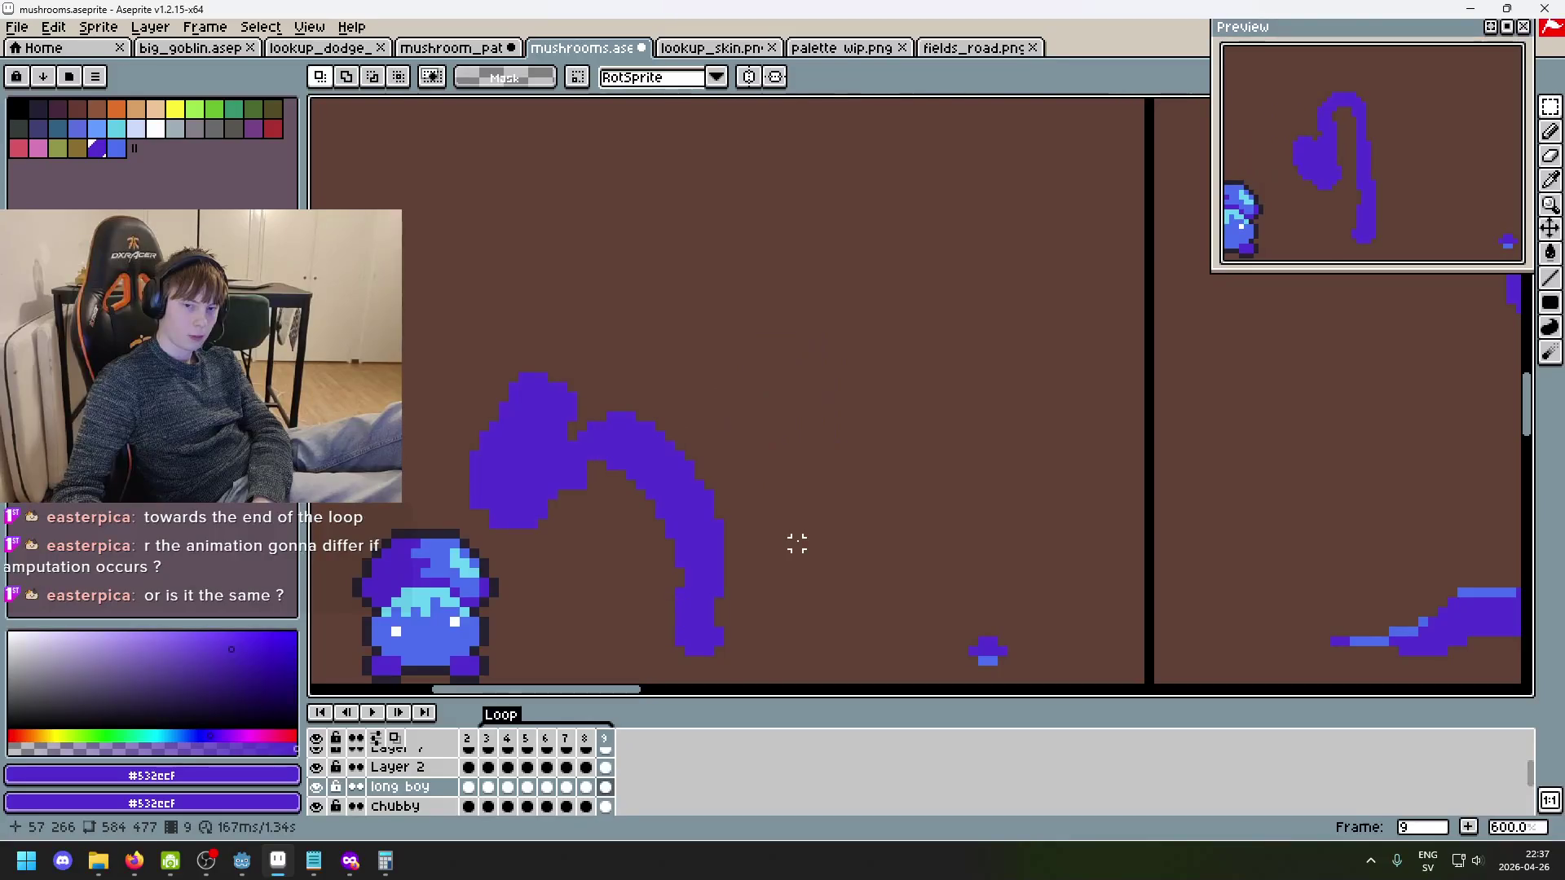
key(Left)
key(Right)
key(Right)
key(Right)
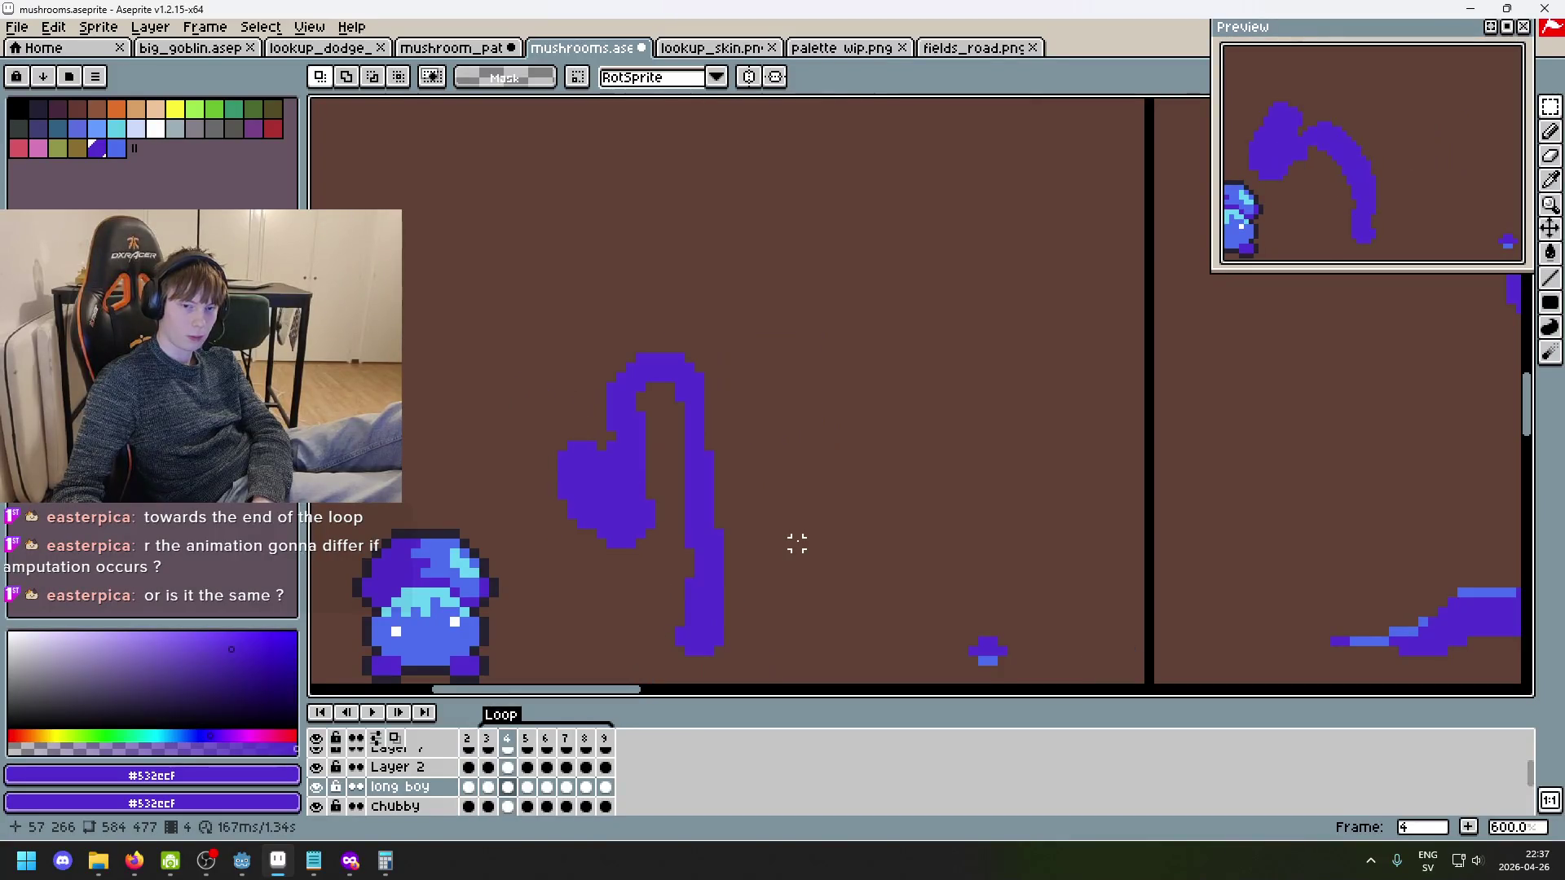
key(Right)
key(Right)
key(Left)
key(Left)
key(Right)
key(Left)
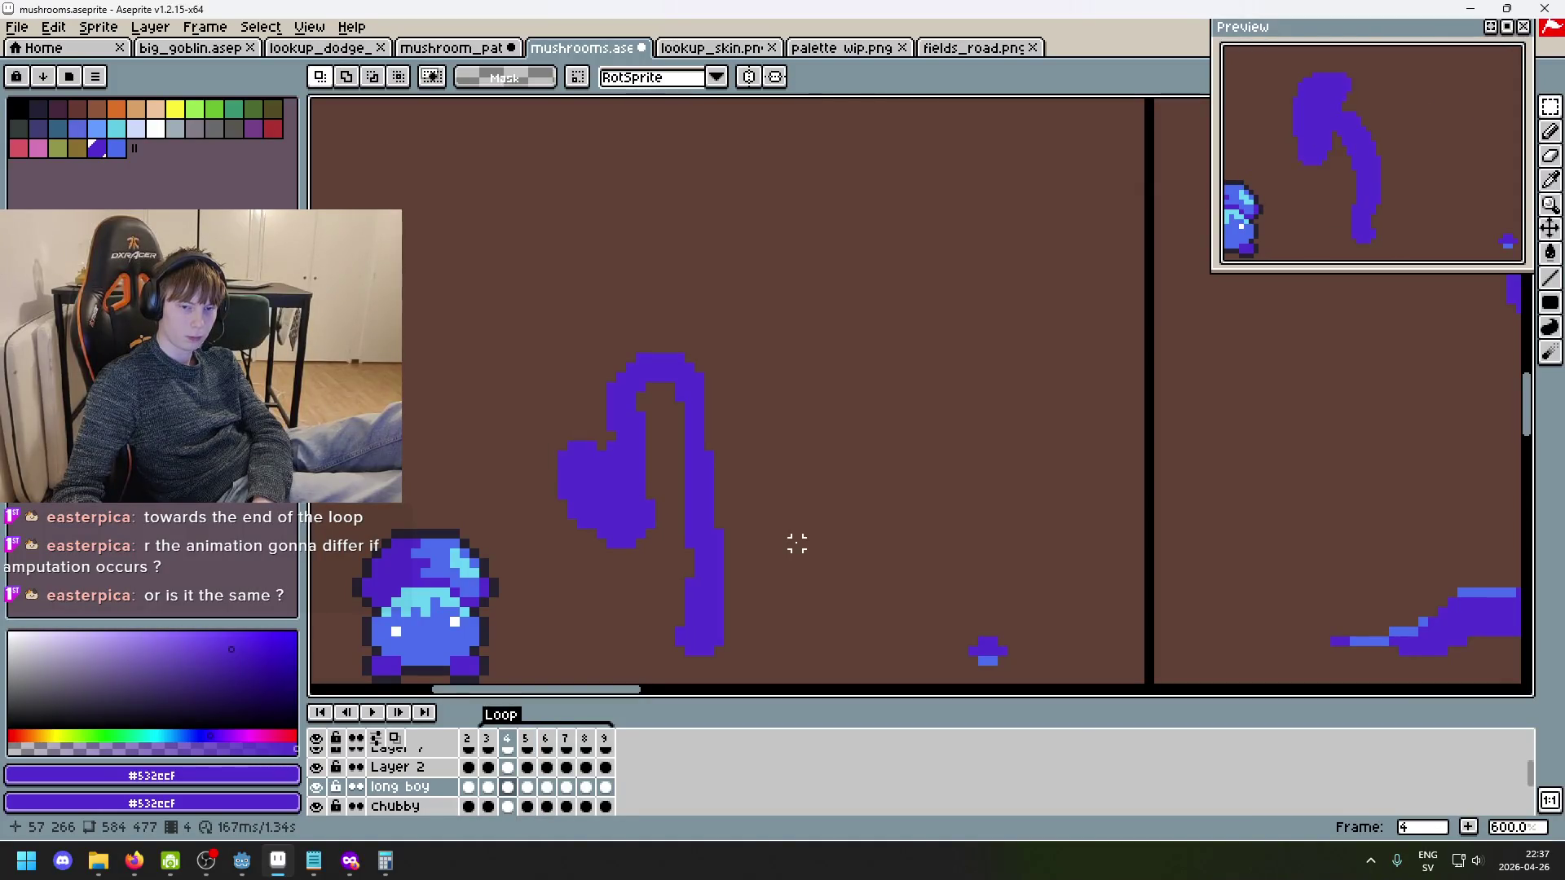
key(Left)
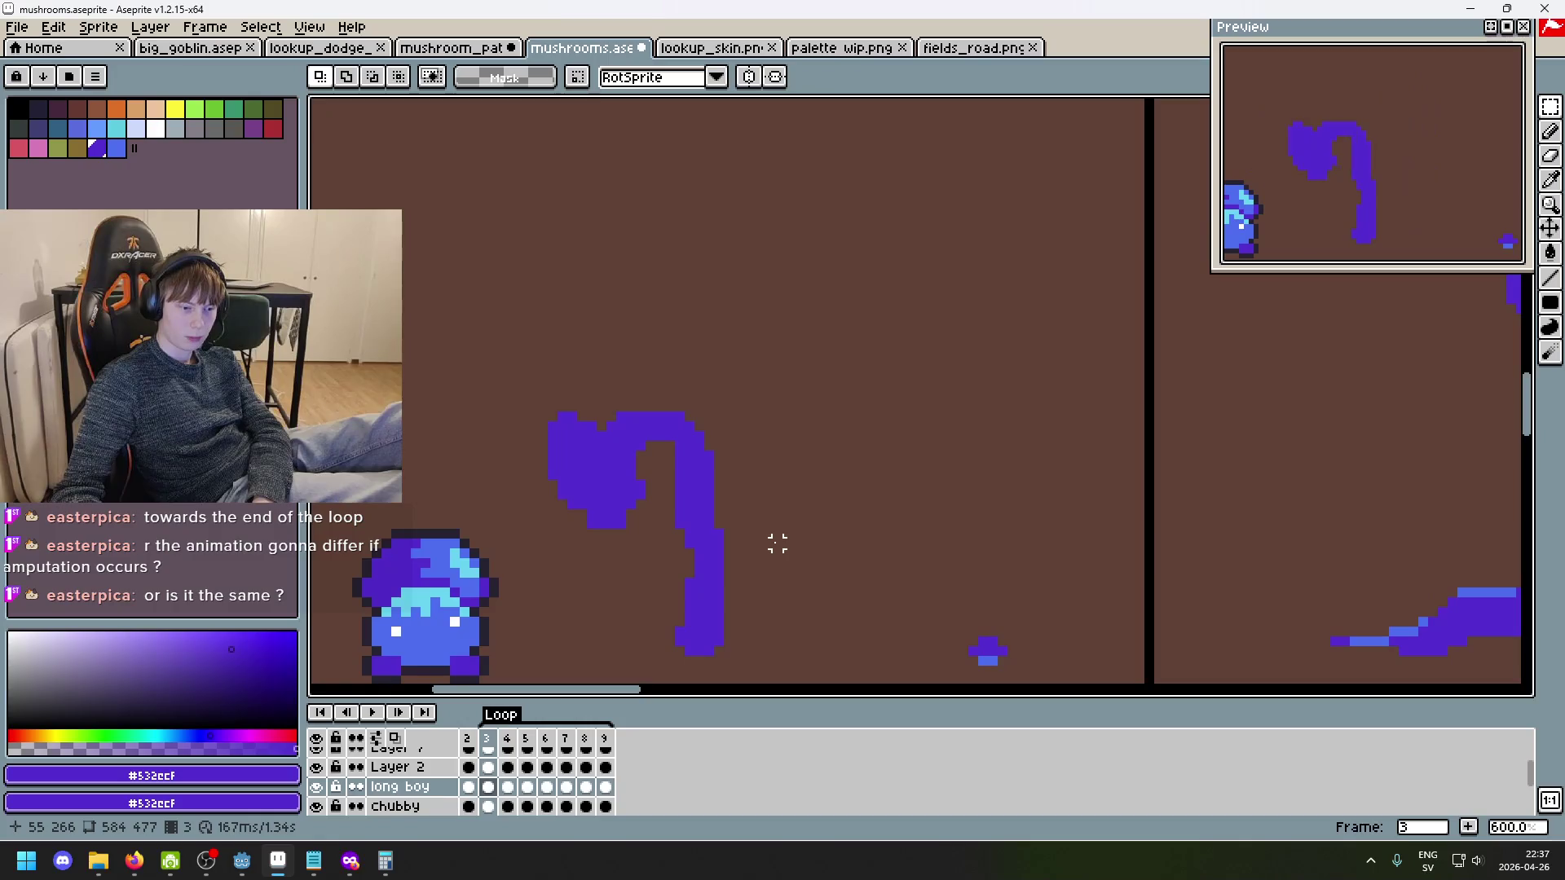
key(Right)
key(Right)
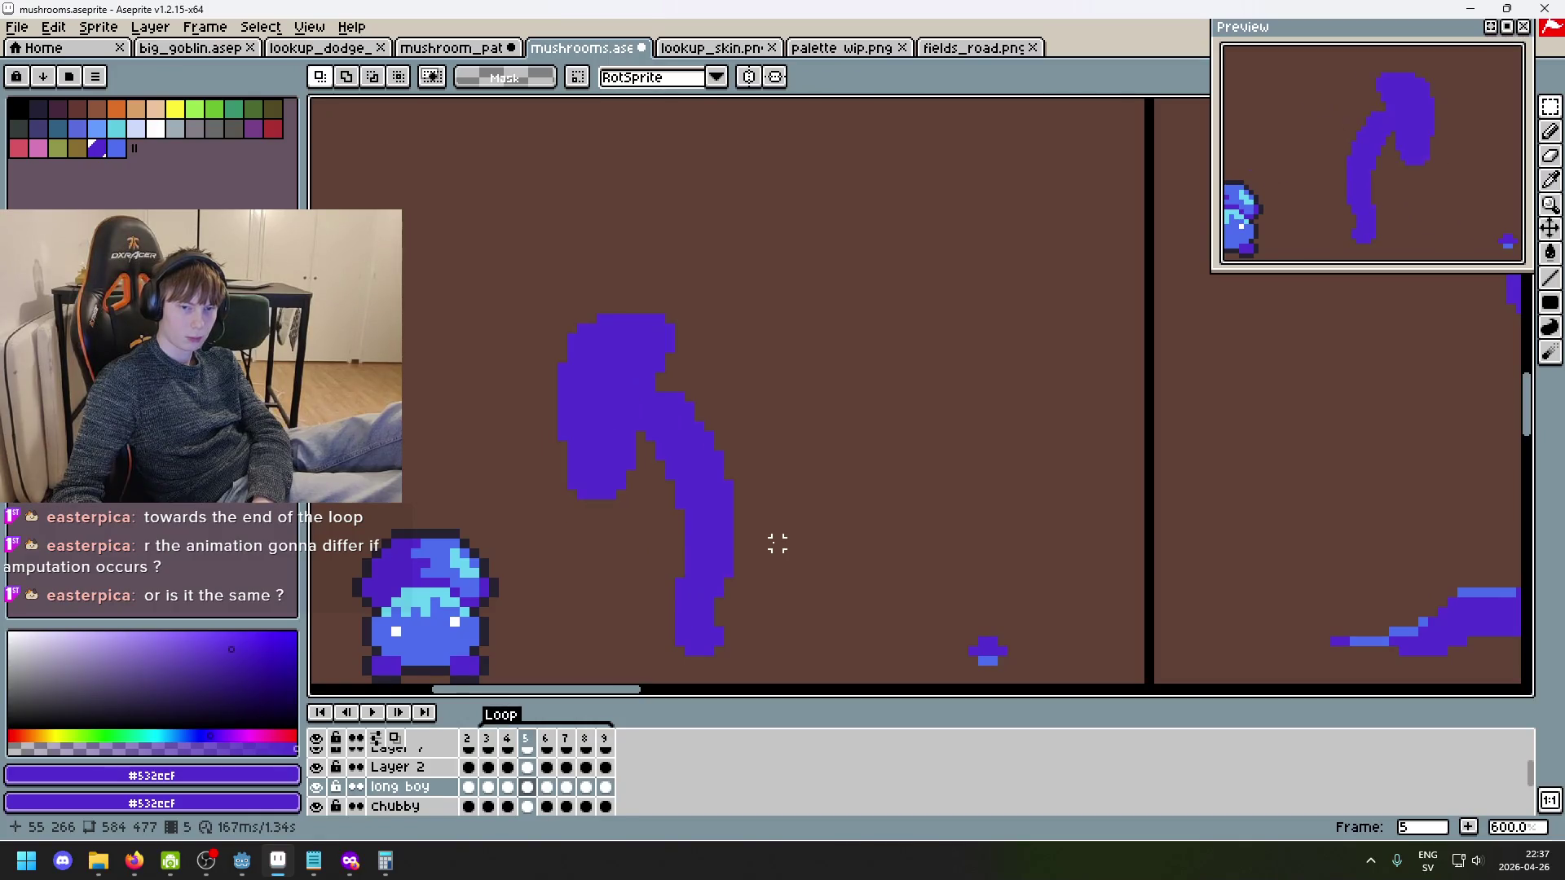
key(Left)
key(Left)
key(Right)
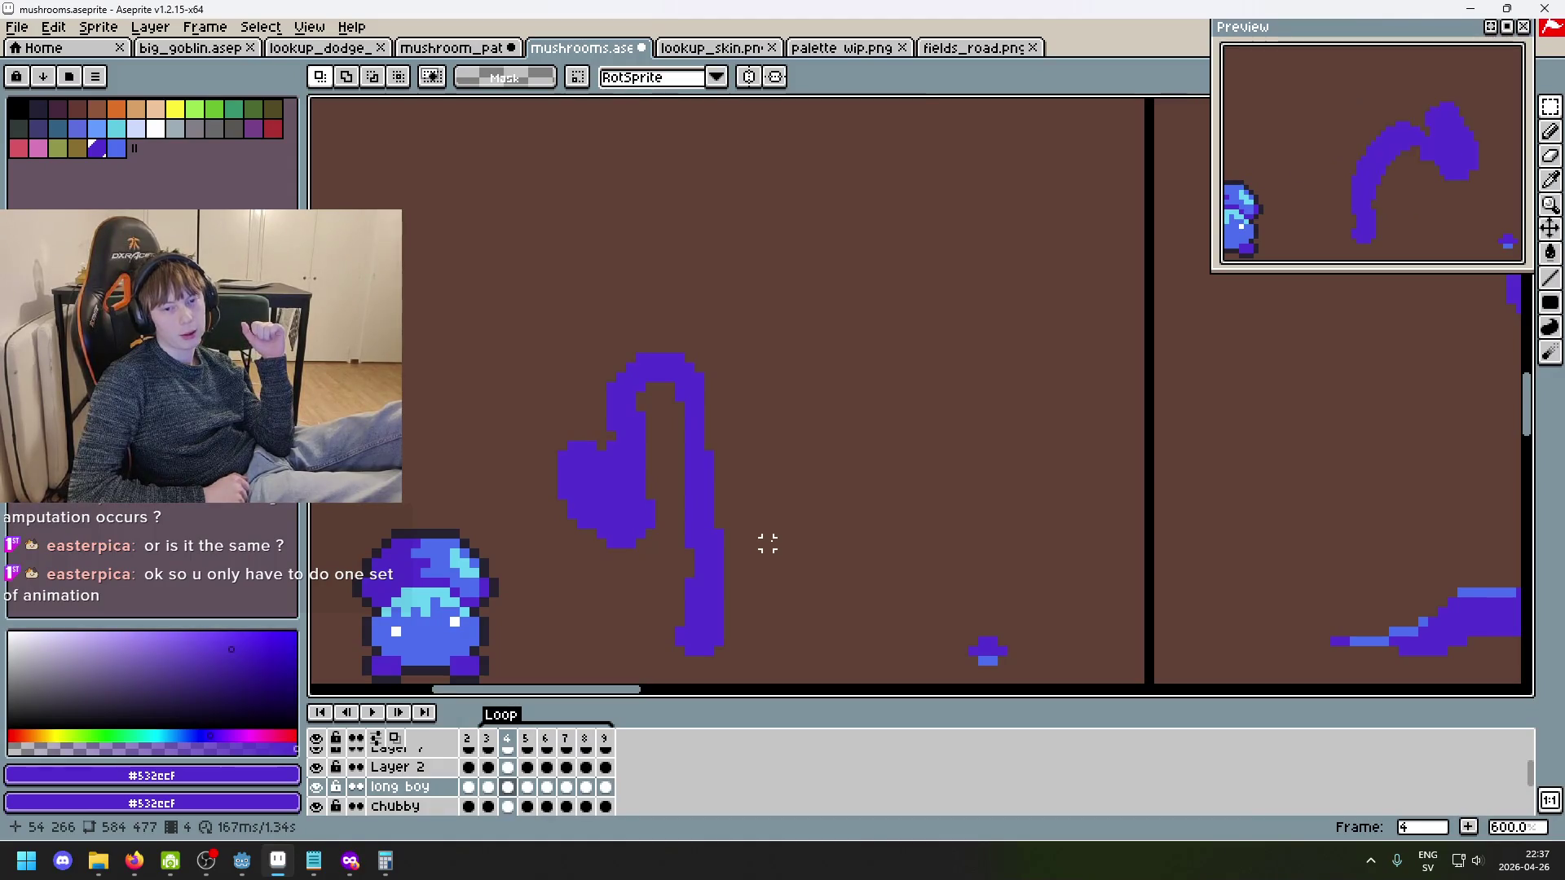
scroll(718, 387, down, 2)
scroll(758, 443, left, 3)
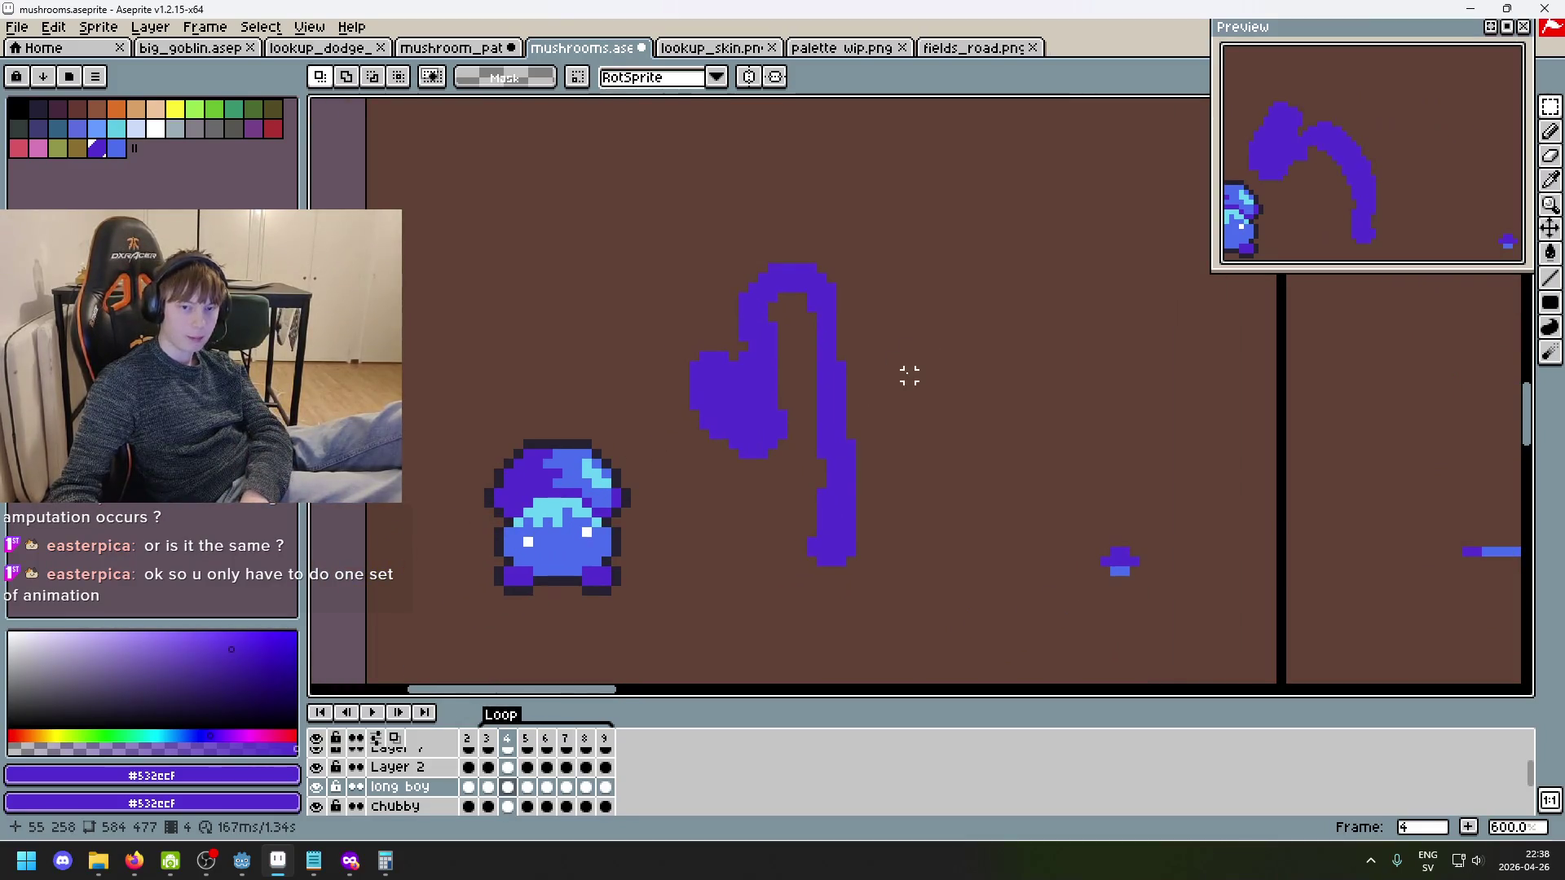
key(Right)
key(Right)
key(Left)
key(Left)
key(Left)
key(Right)
key(Right)
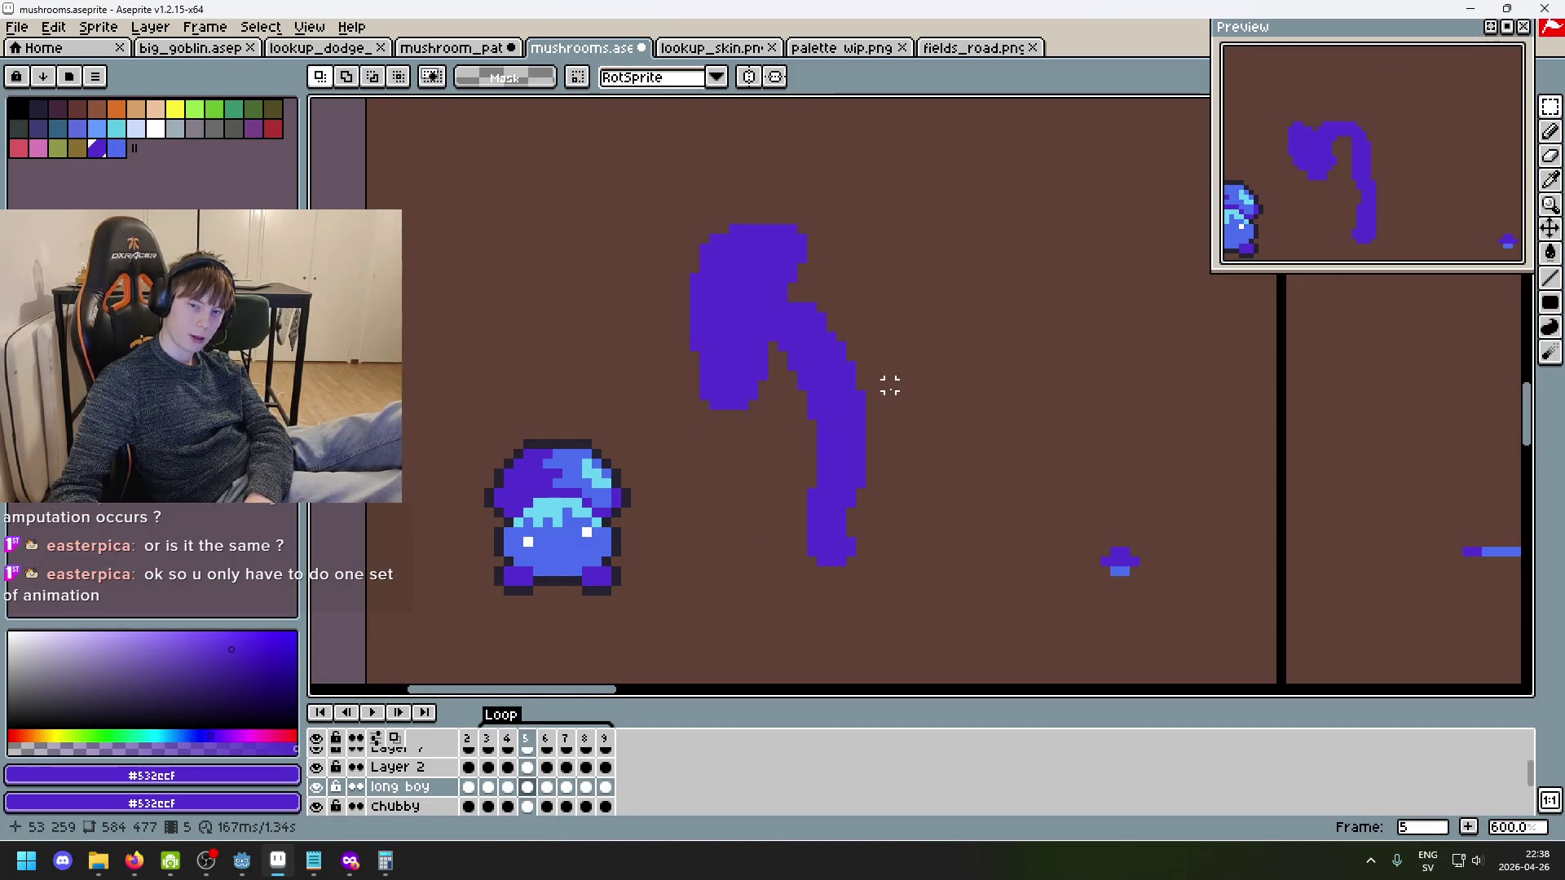
key(Right)
key(Right)
key(Right)
key(Right)
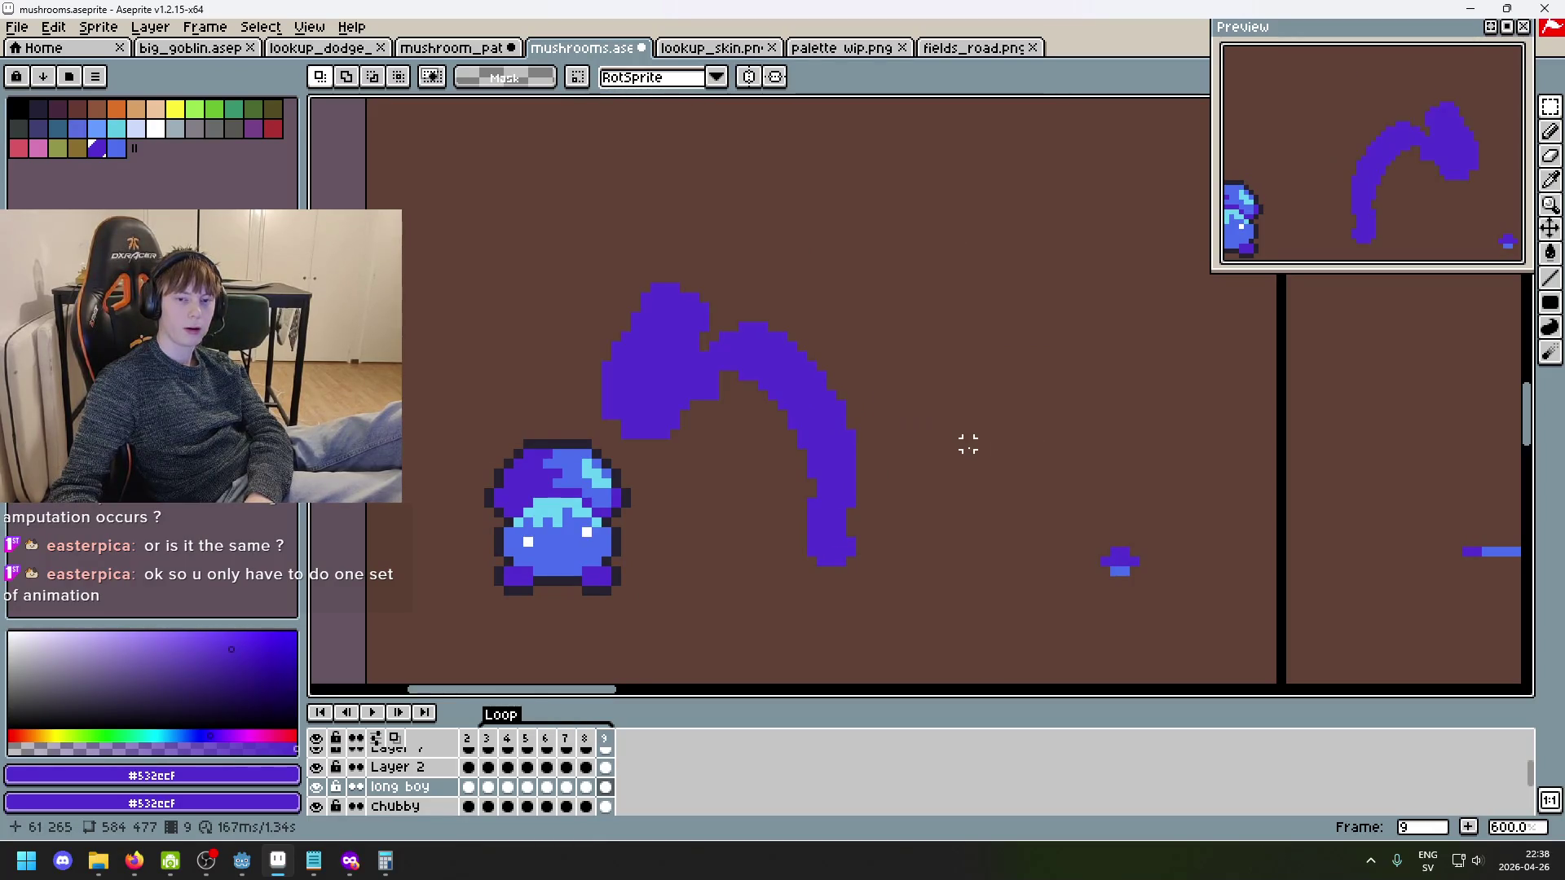
key(Right)
key(Right)
key(Right)
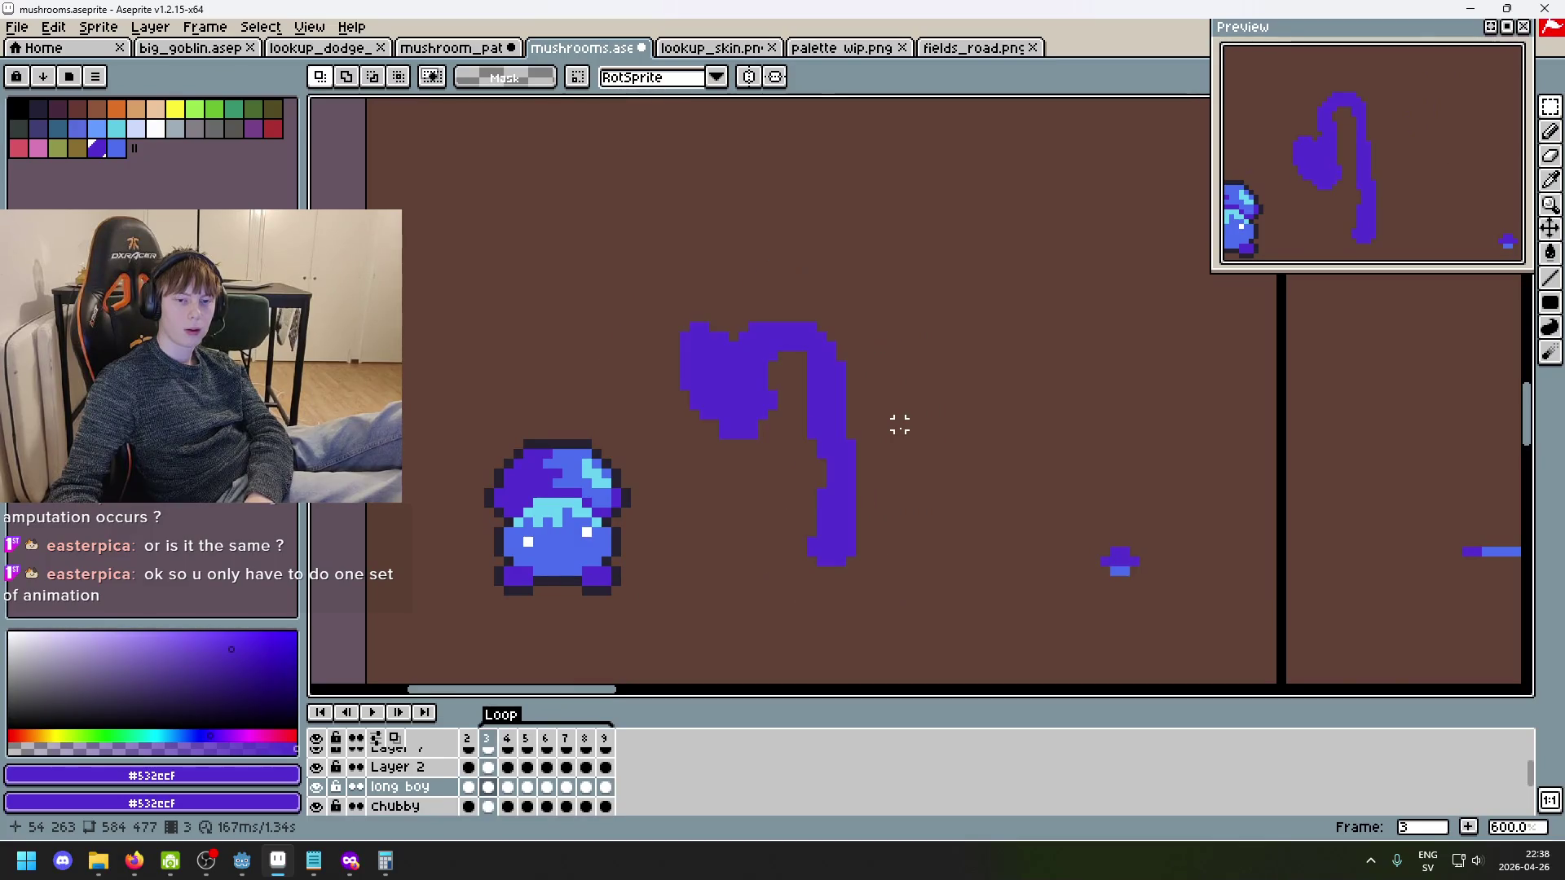
key(Right)
key(Right)
key(Right)
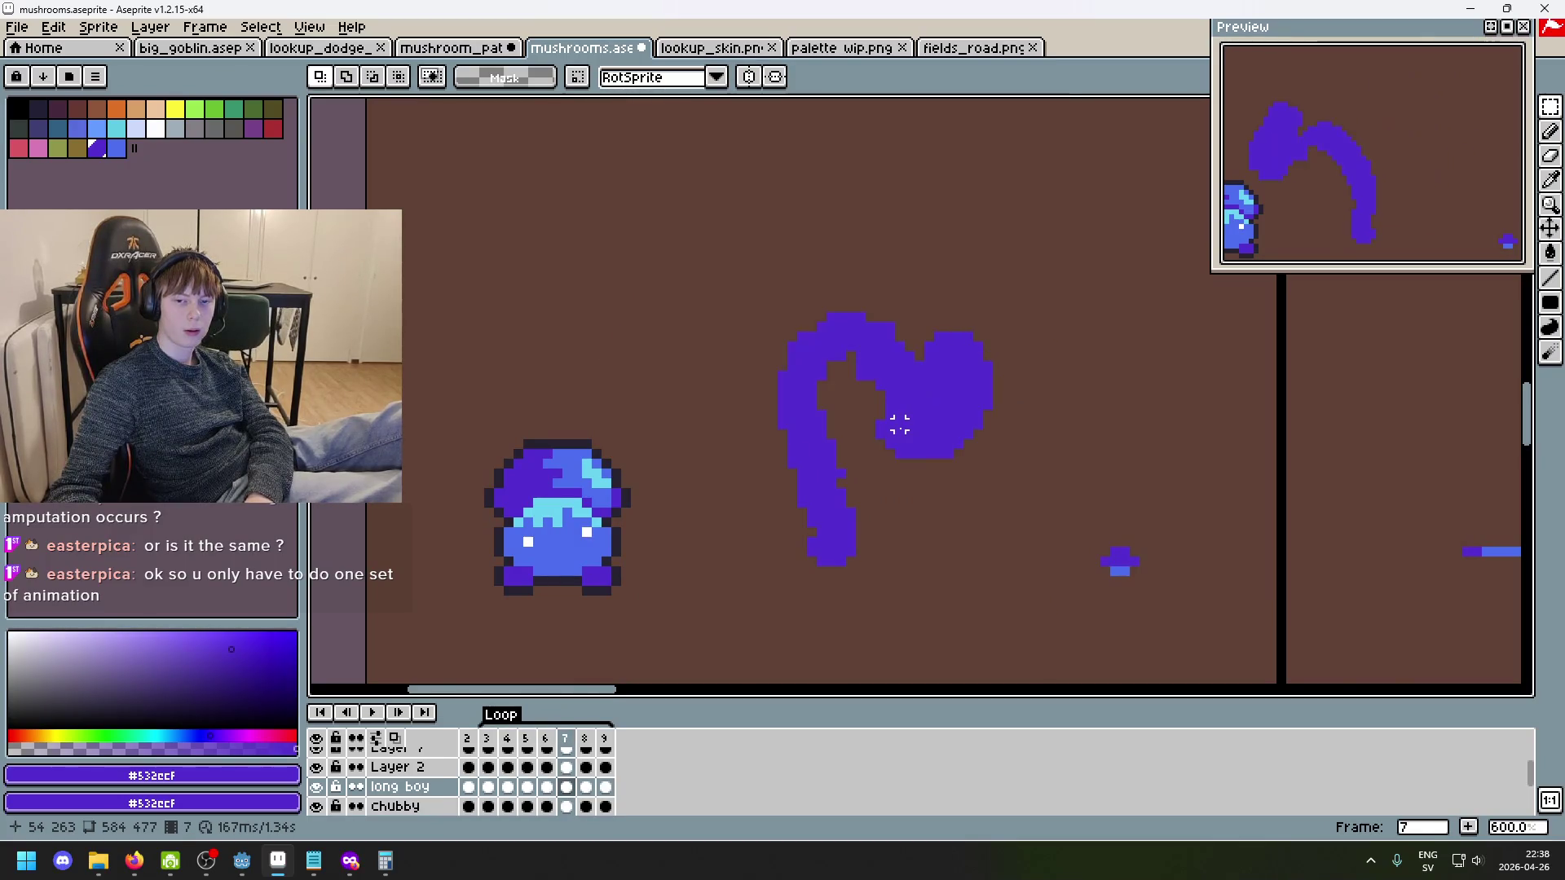
key(Right)
key(Right)
key(Right)
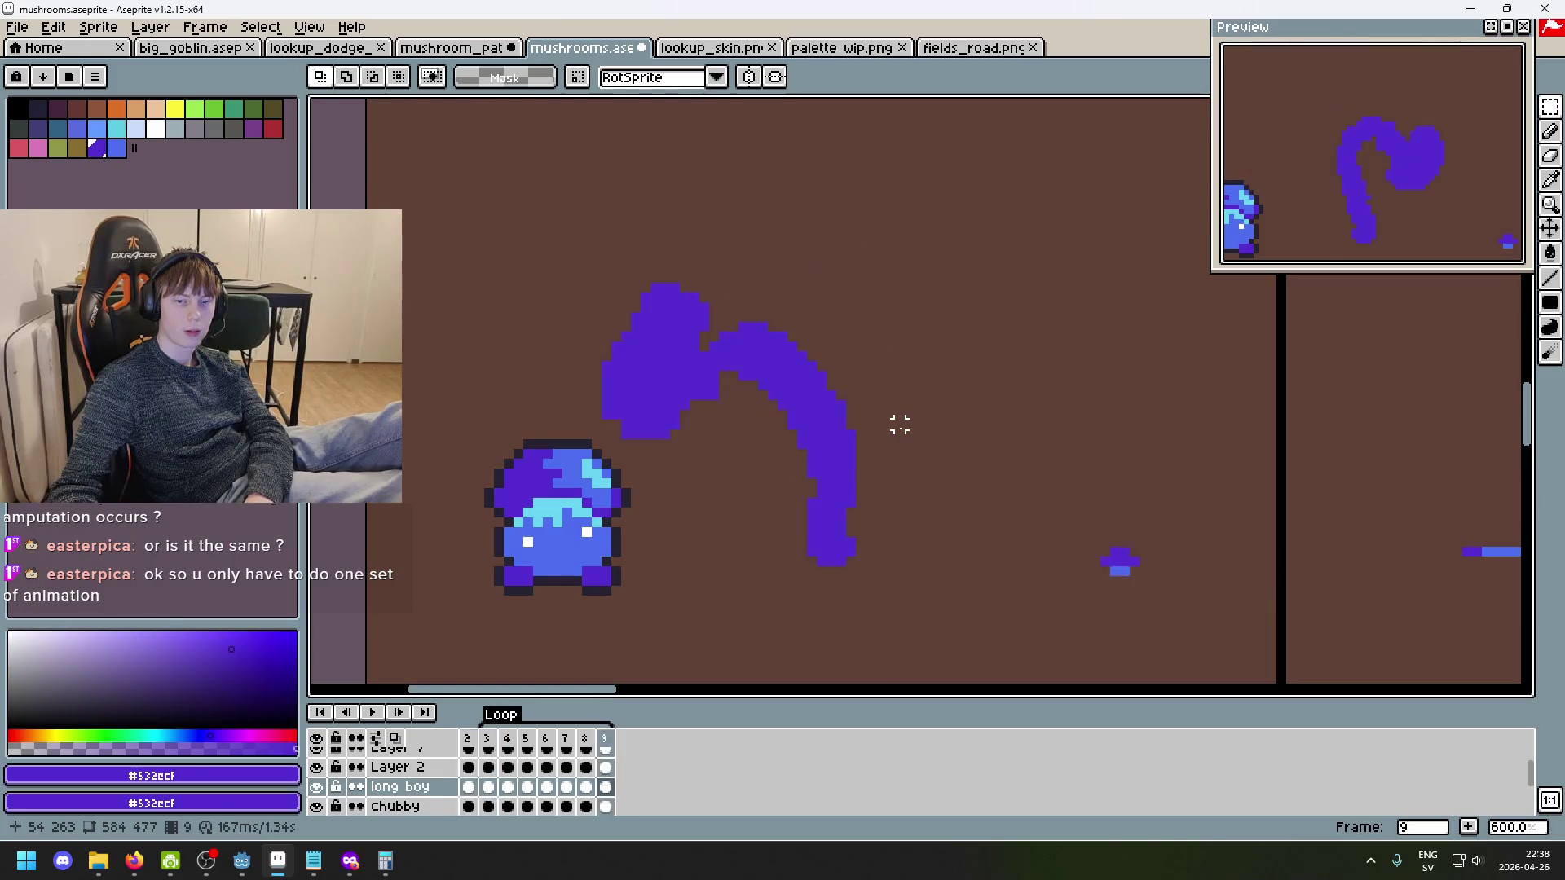
key(Right)
key(Right)
key(Right)
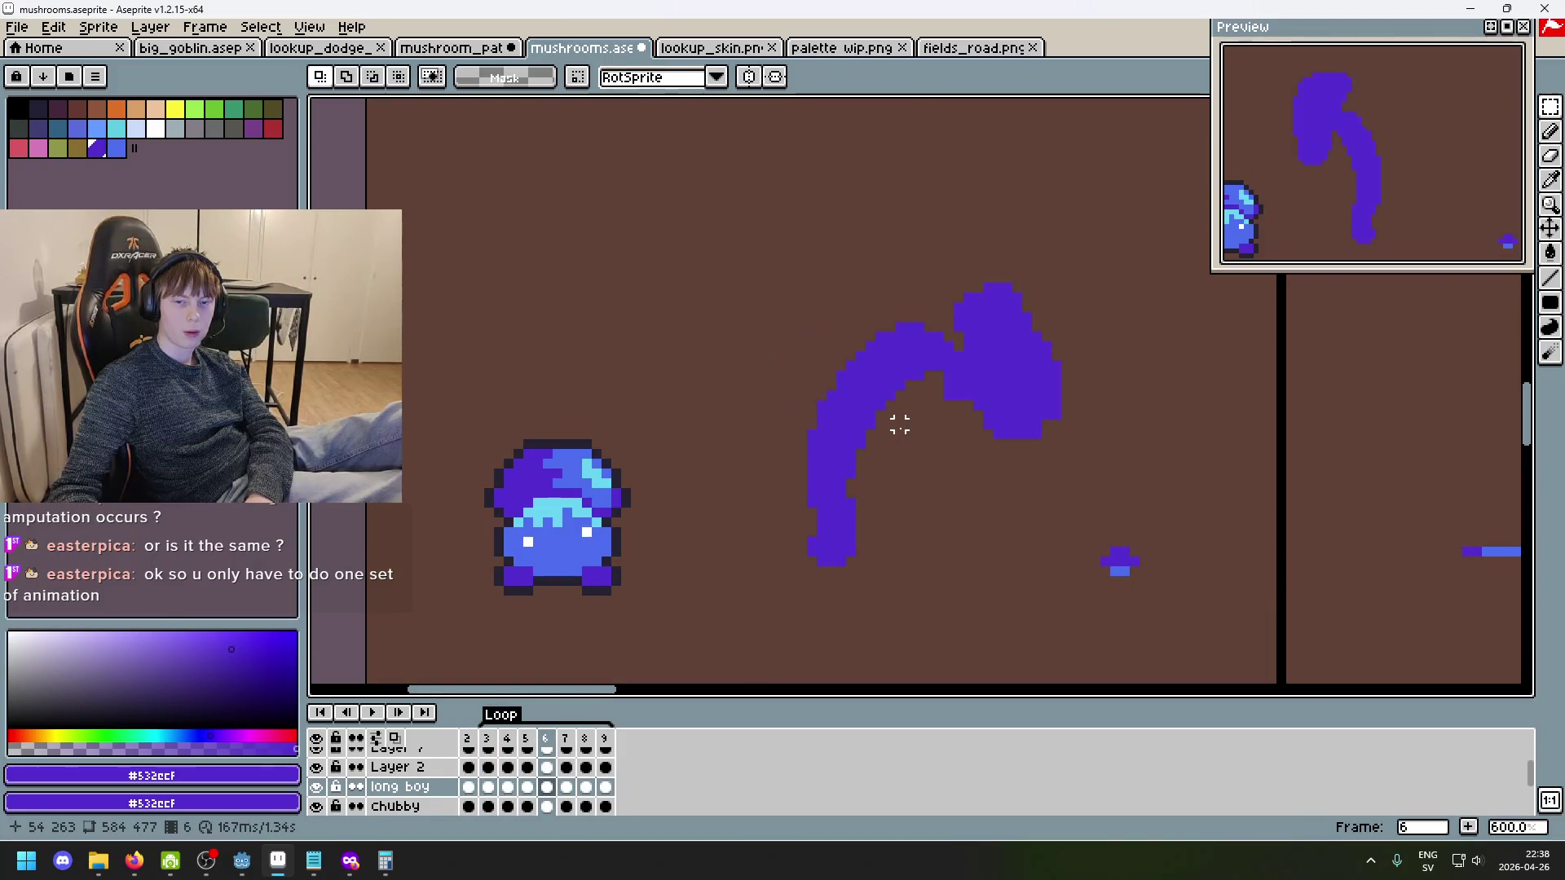
key(Right)
key(Right)
key(Right)
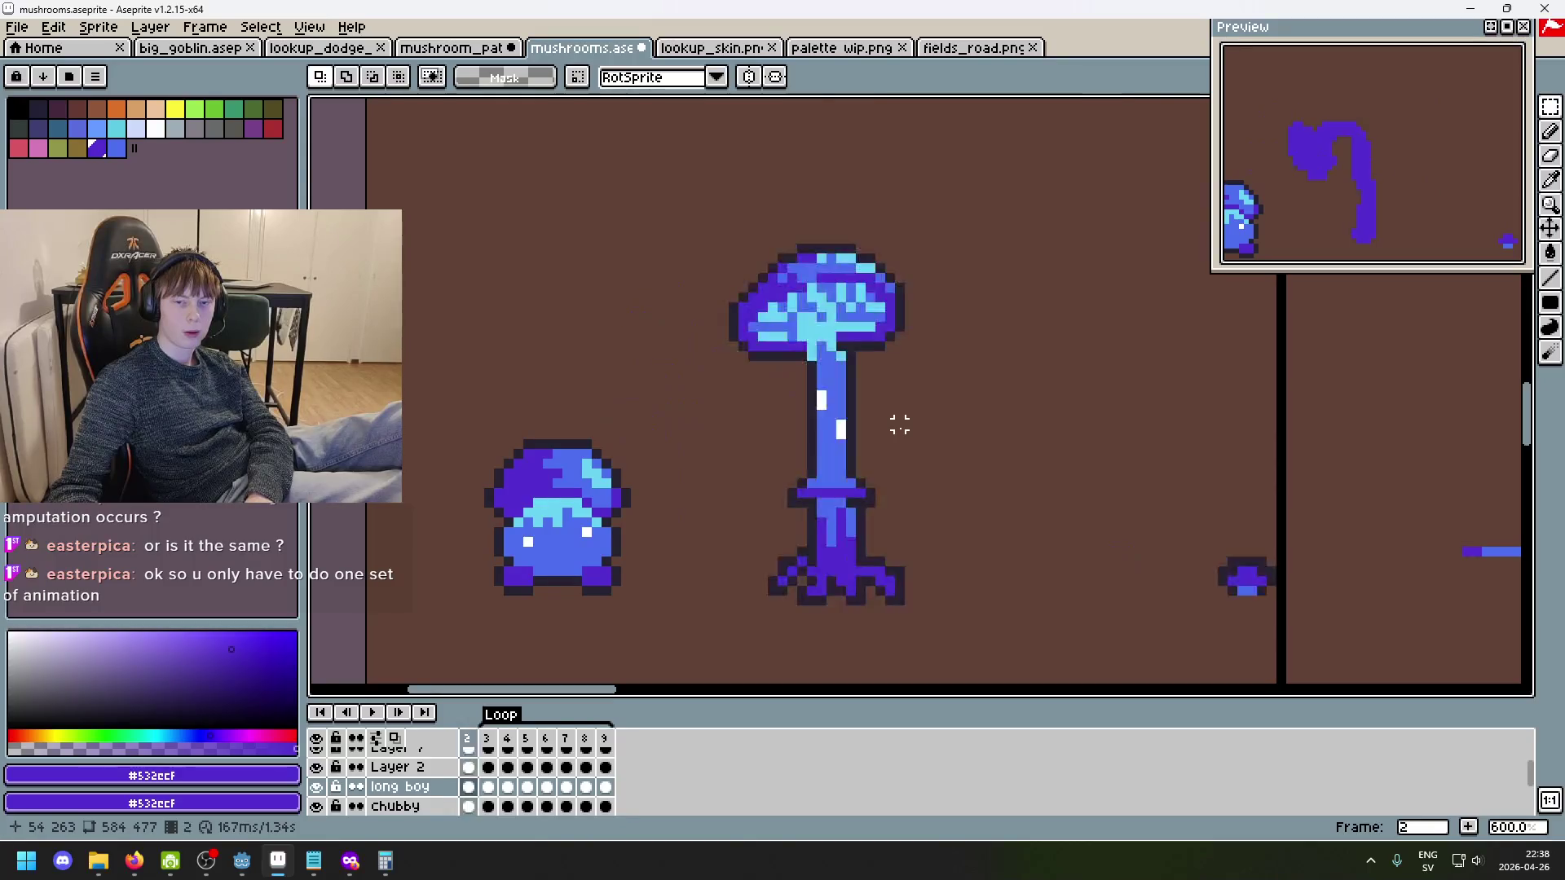
key(Right)
key(Right)
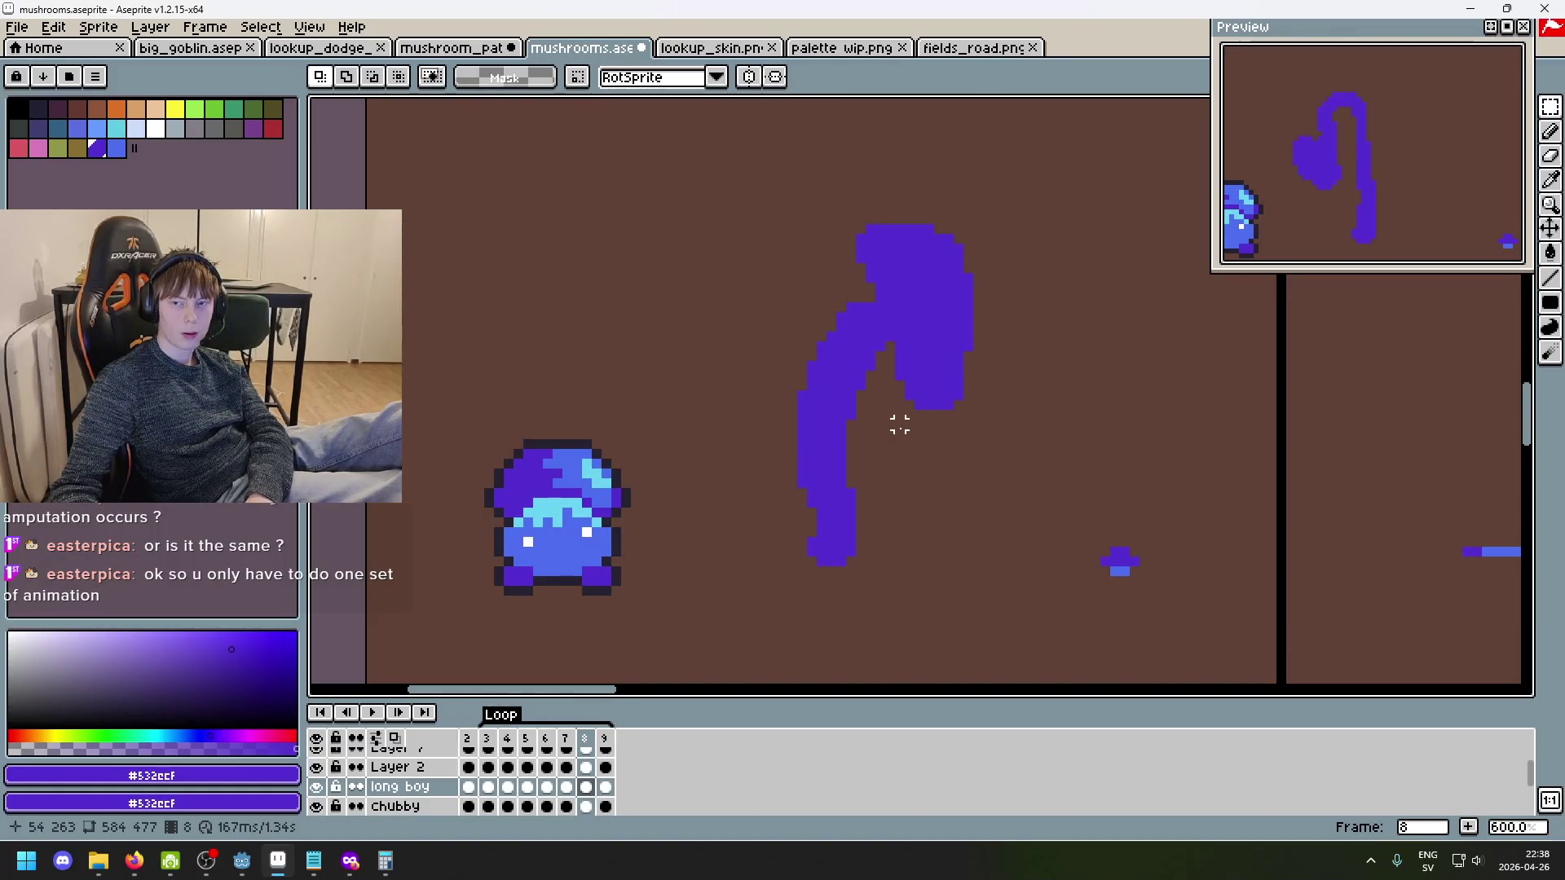
key(Right)
key(Right)
key(Right)
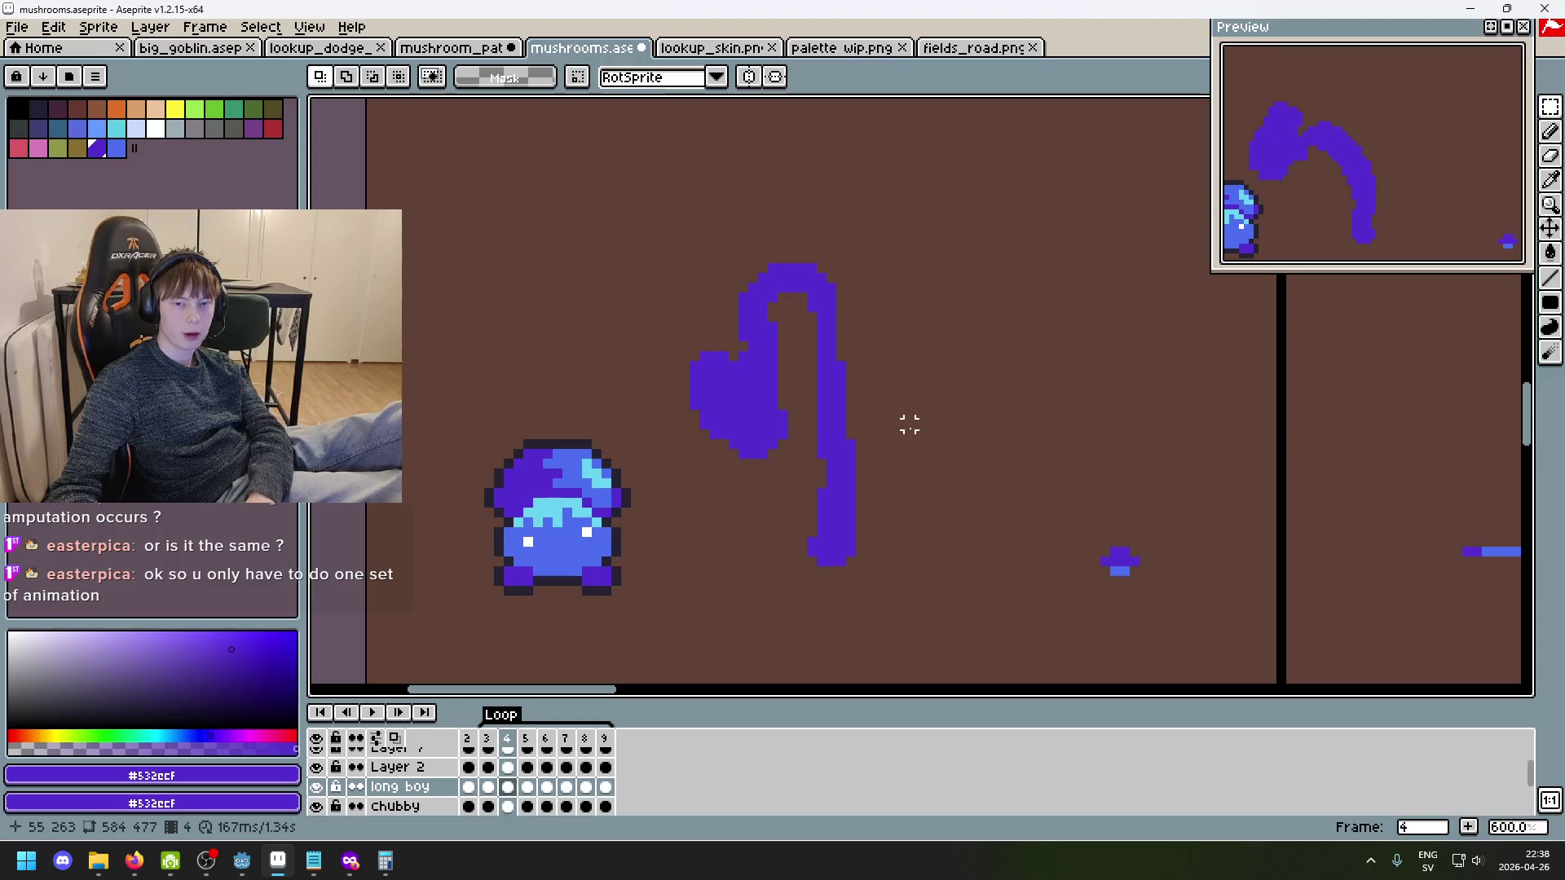
key(Left)
key(Left)
key(Right)
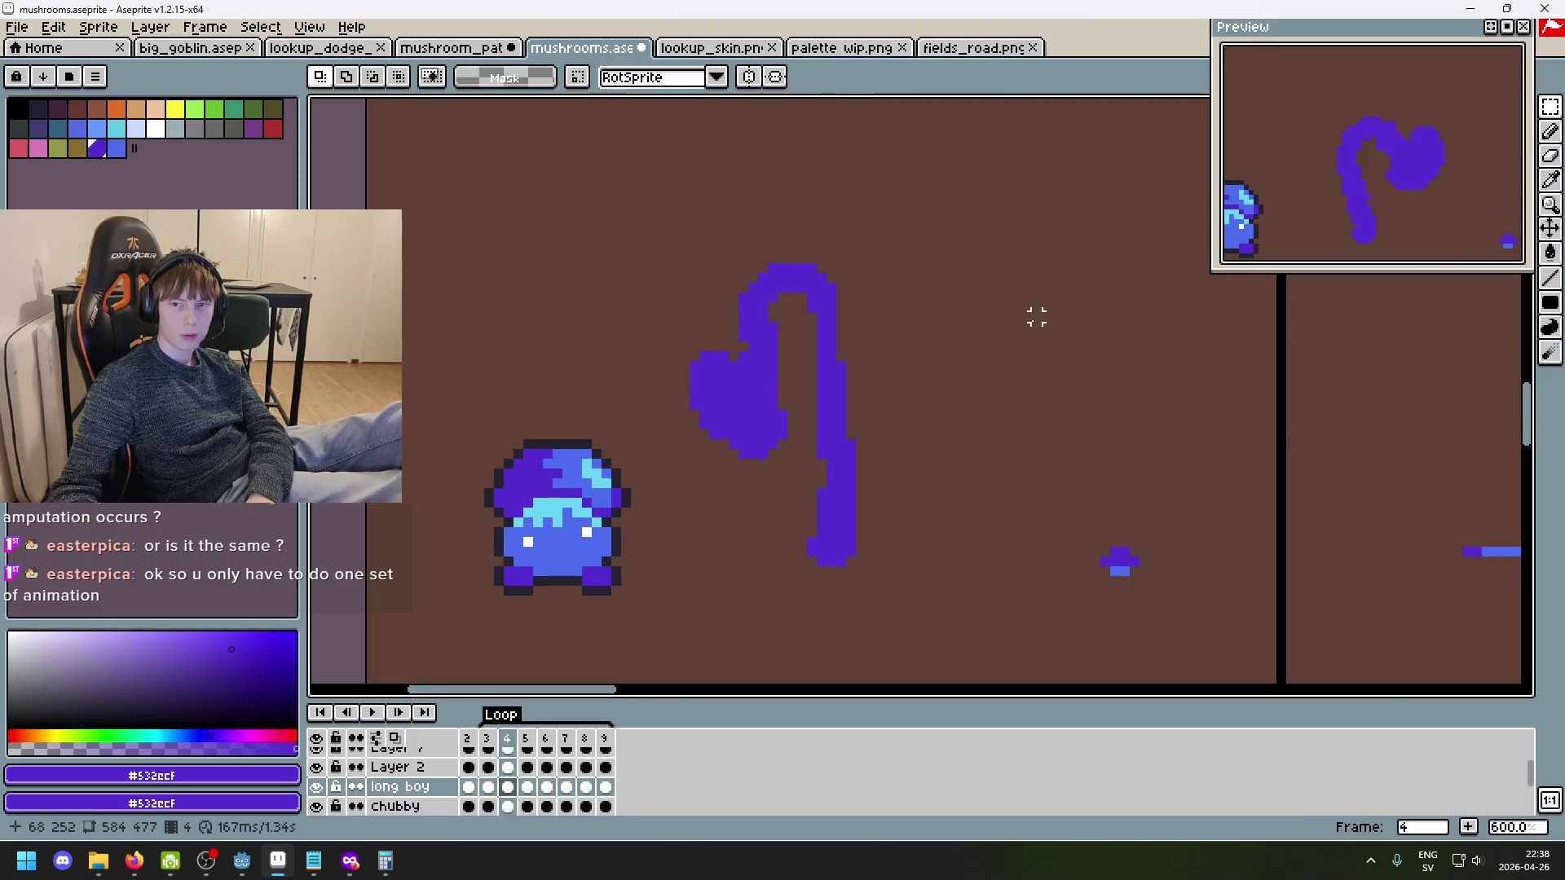
scroll(1036, 318, down, 2)
- Play the whipping-cap loop, stop playback, and step to frame 6
click(375, 713)
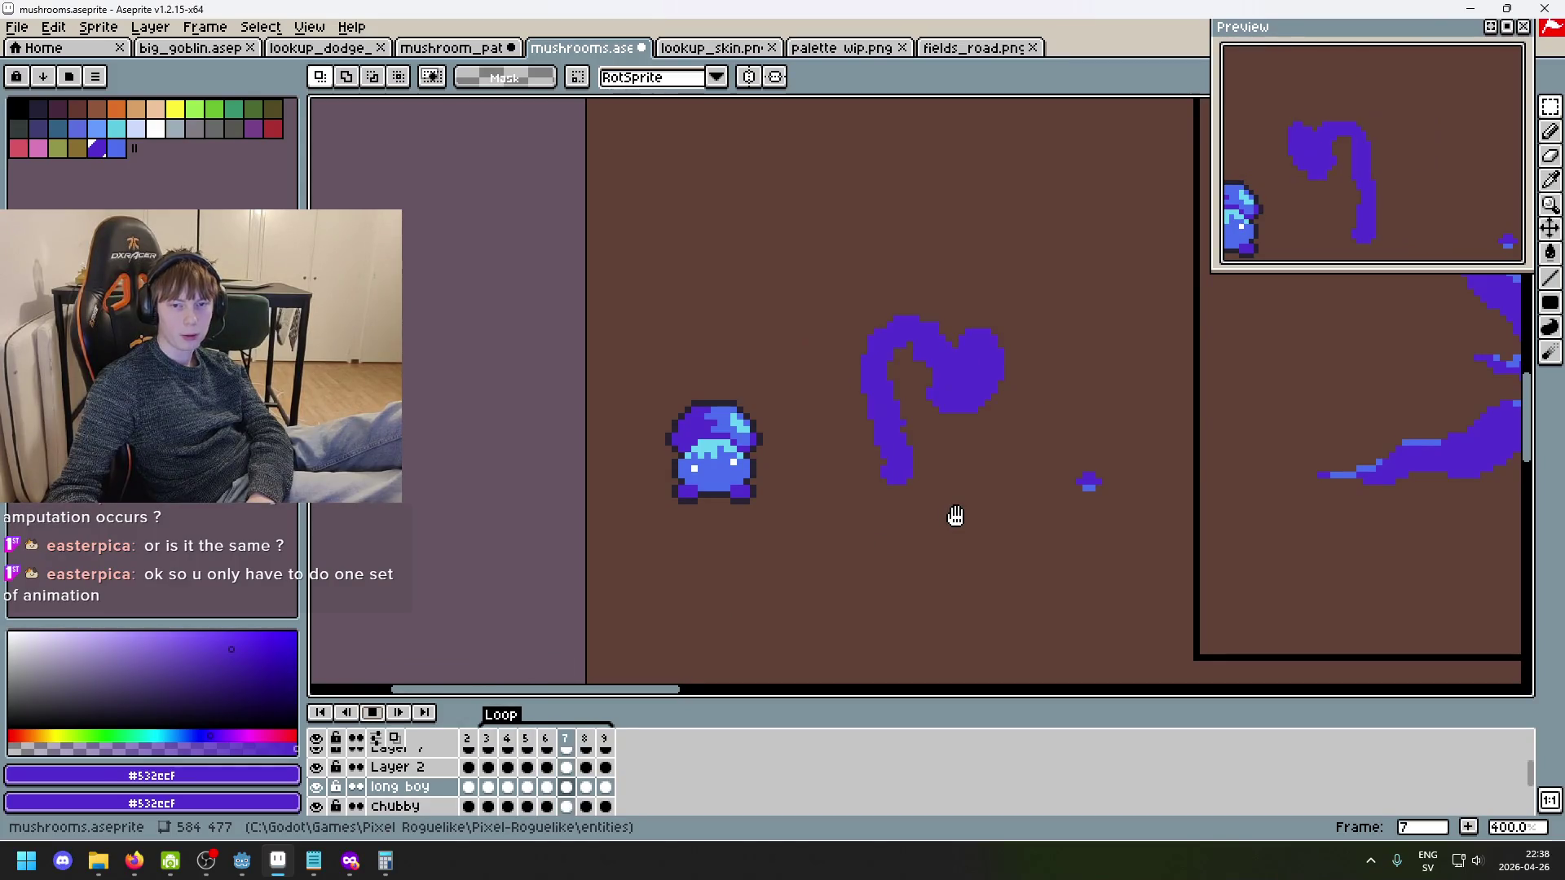
scroll(956, 516, down, 1)
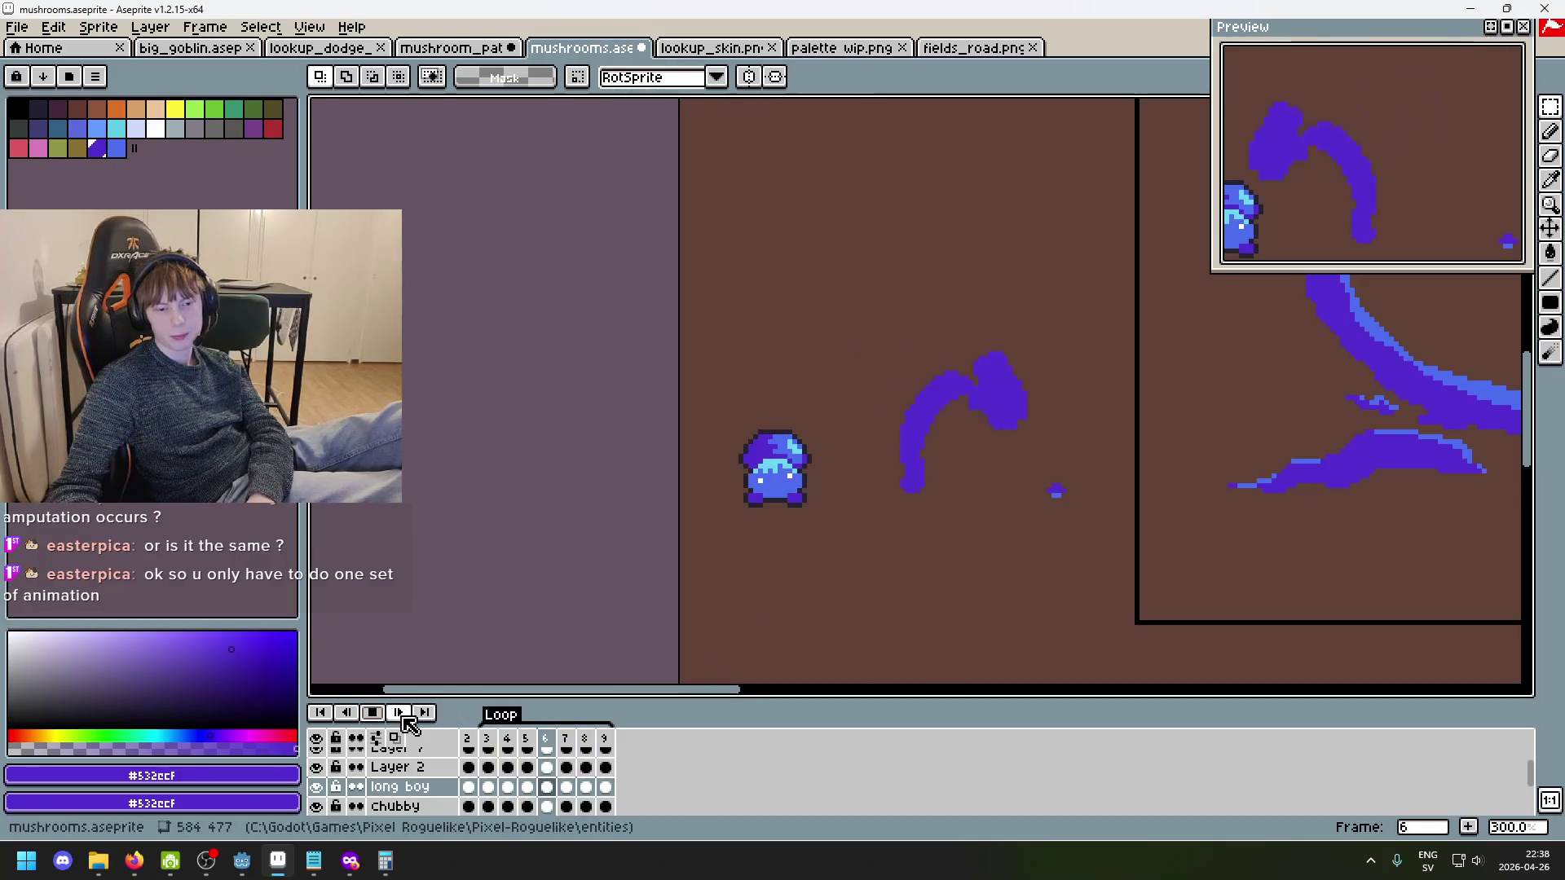
scroll(1003, 436, up, 2)
key(Return)
key(Right)
key(Right)
key(Right)
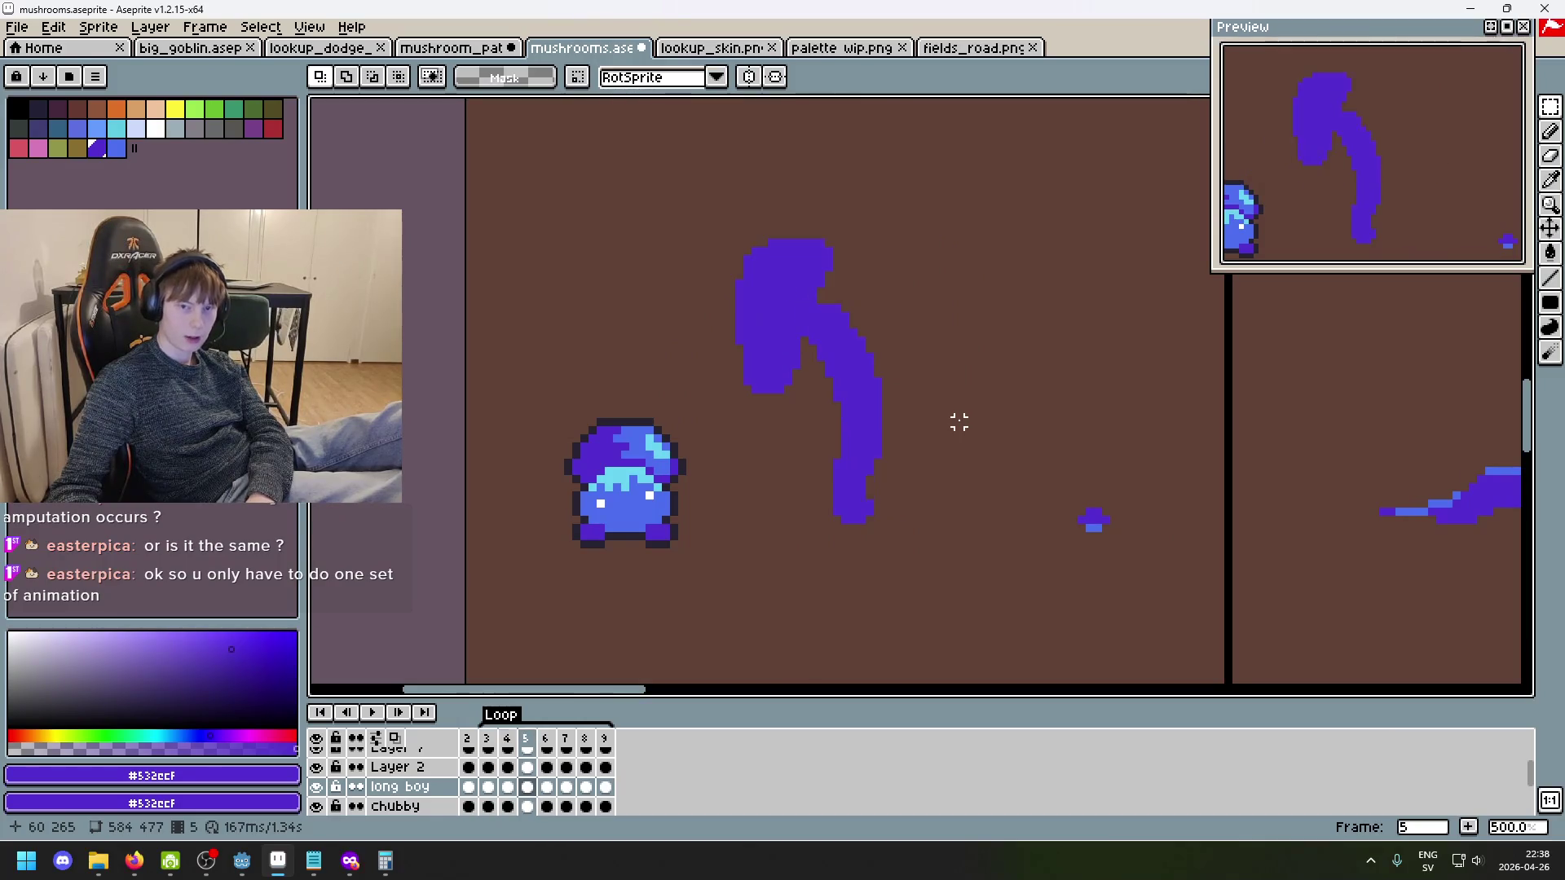
key(Left)
key(Right)
key(Right)
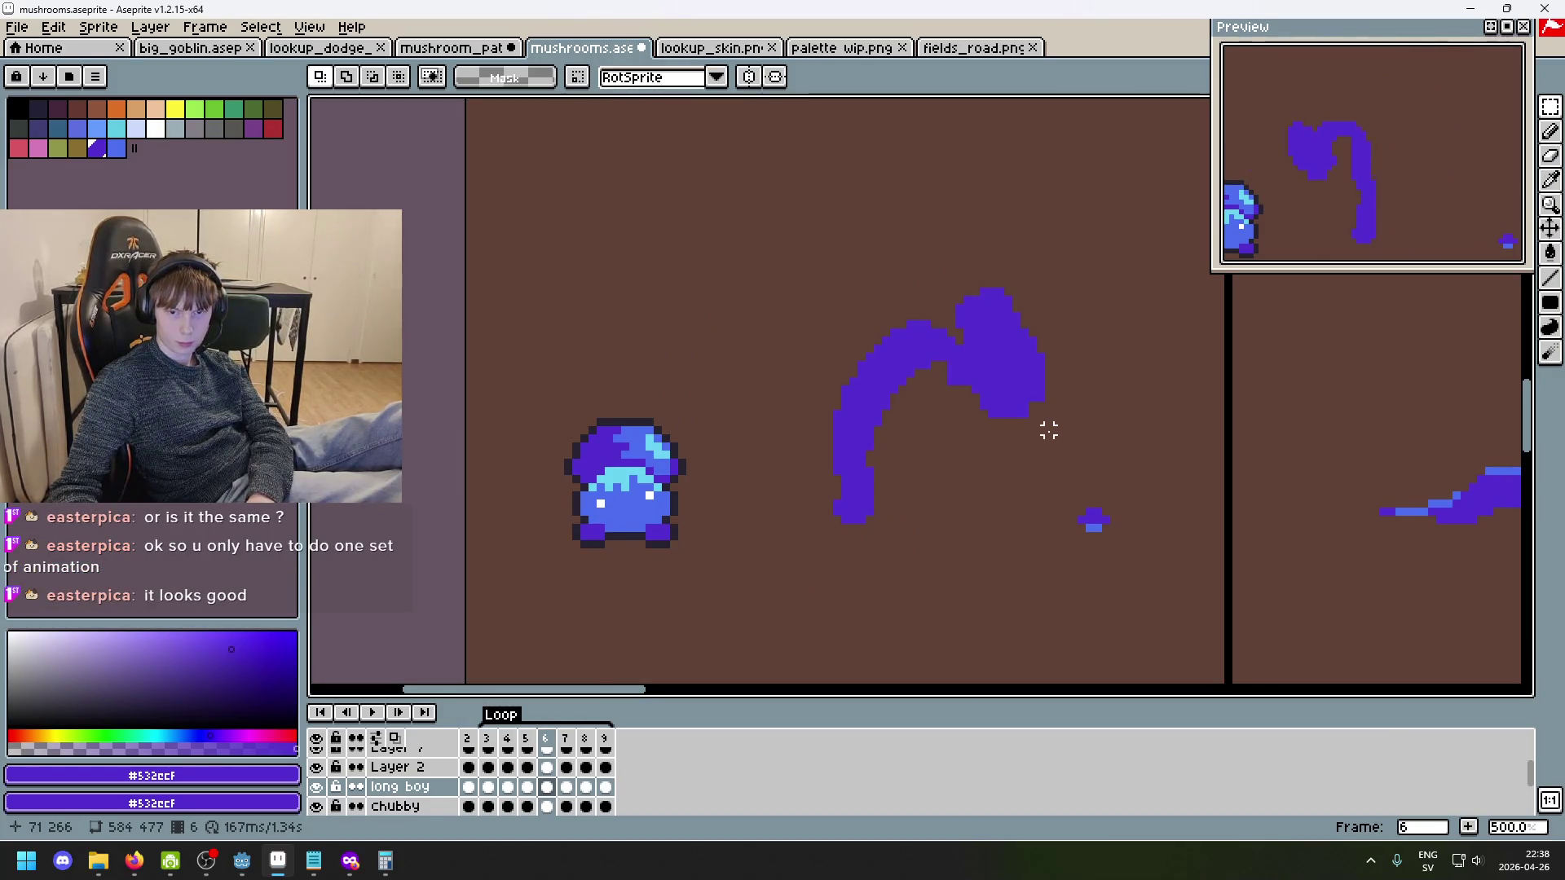
- Select frame 6's cap, drop the selection, and flip between frames 5 and 6
scroll(1050, 431, up, 3)
mouse_move(1053, 435)
mouse_down()
mouse_move(848, 220)
mouse_move(840, 145)
mouse_up()
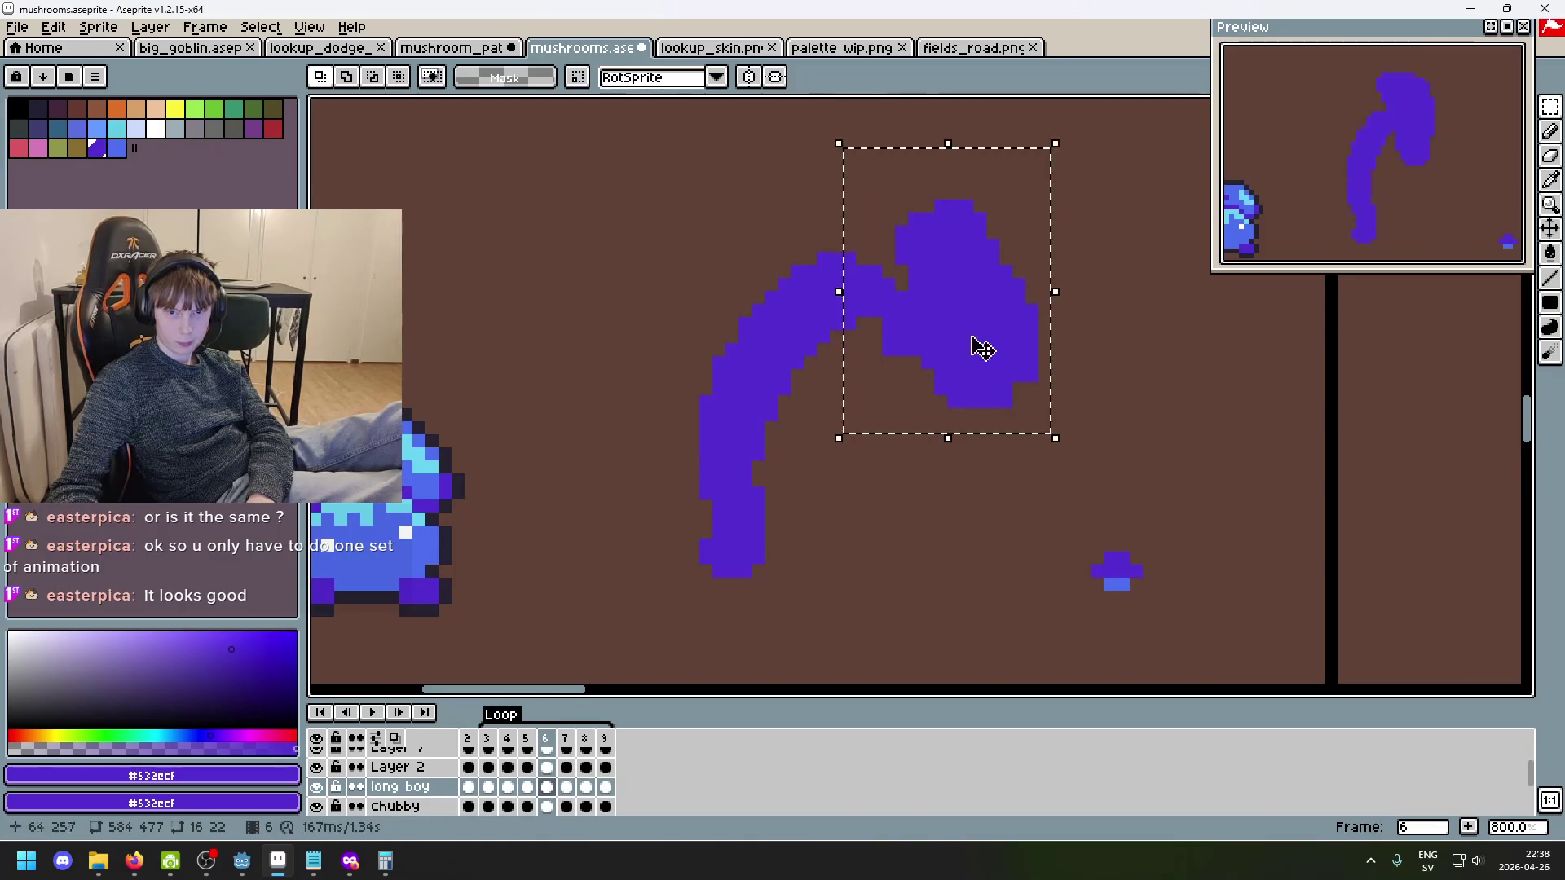
key(ctrl+d)
key(Left)
key(Right)
key(Right)
key(Left)
key(Left)
key(Right)
key(Left)
key(Right)
- Move frame 6's cap up and to the left so the stalk arcs higher
drag(1097, 427, 846, 145)
drag(968, 310, 945, 299)
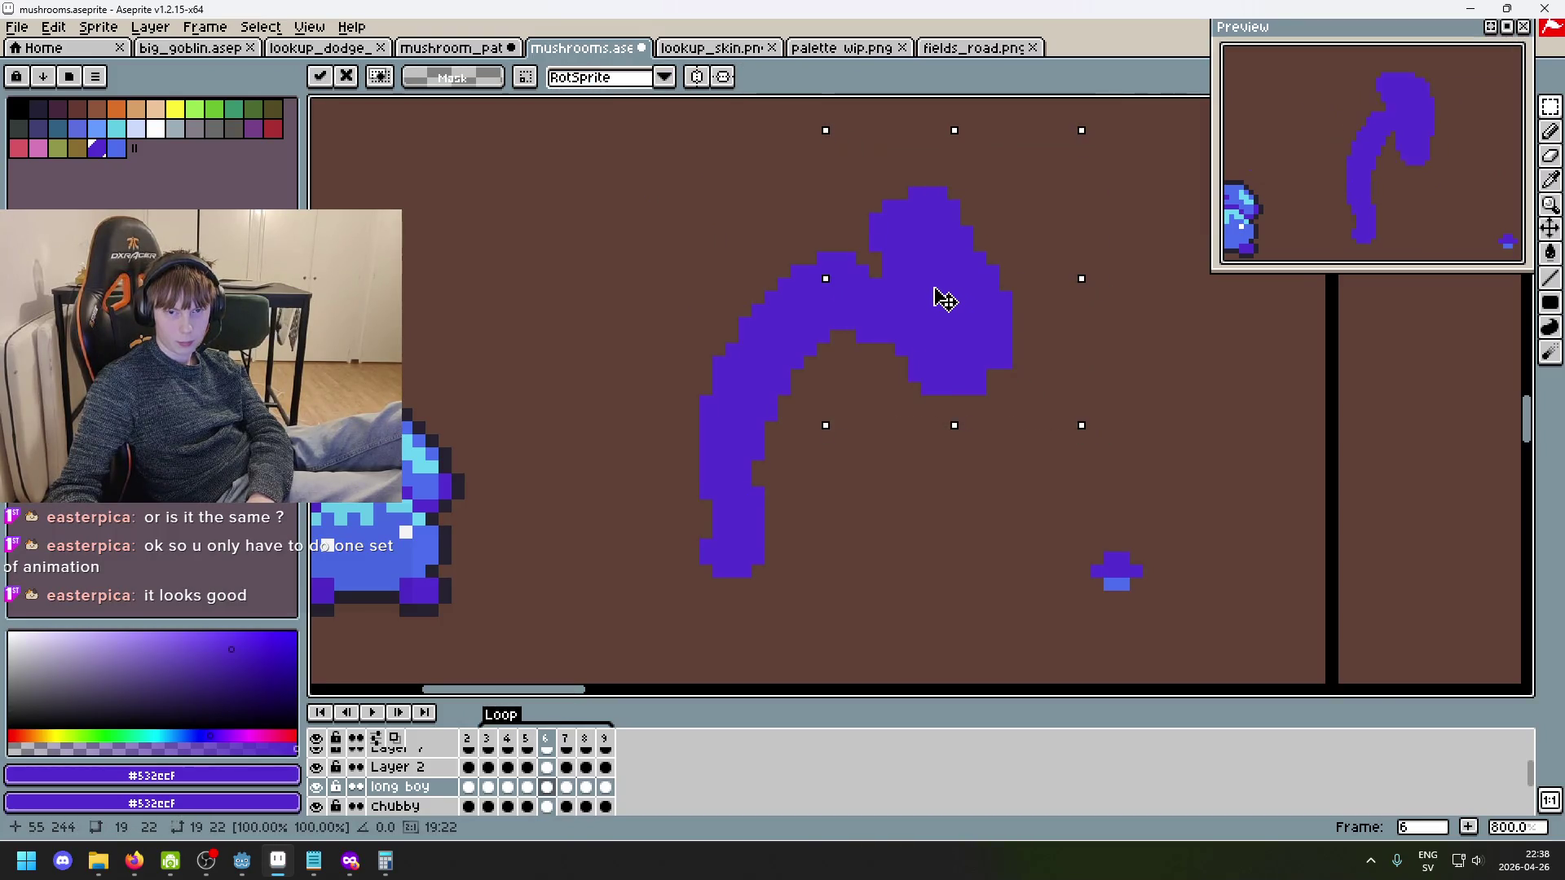
key(ctrl+d)
key(b)
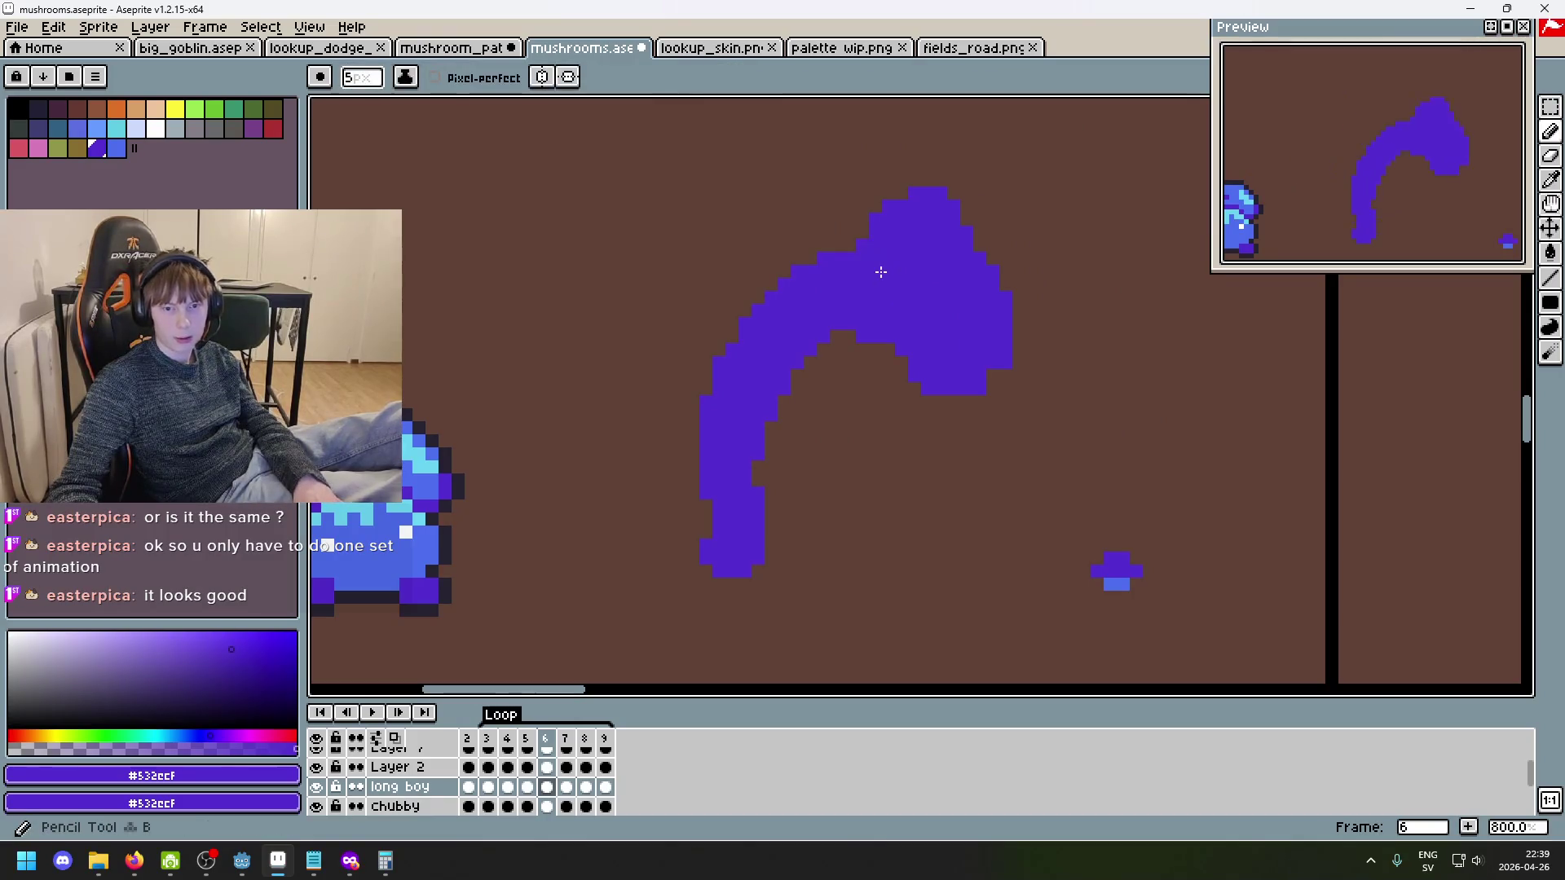
scroll(950, 412, down, 3)
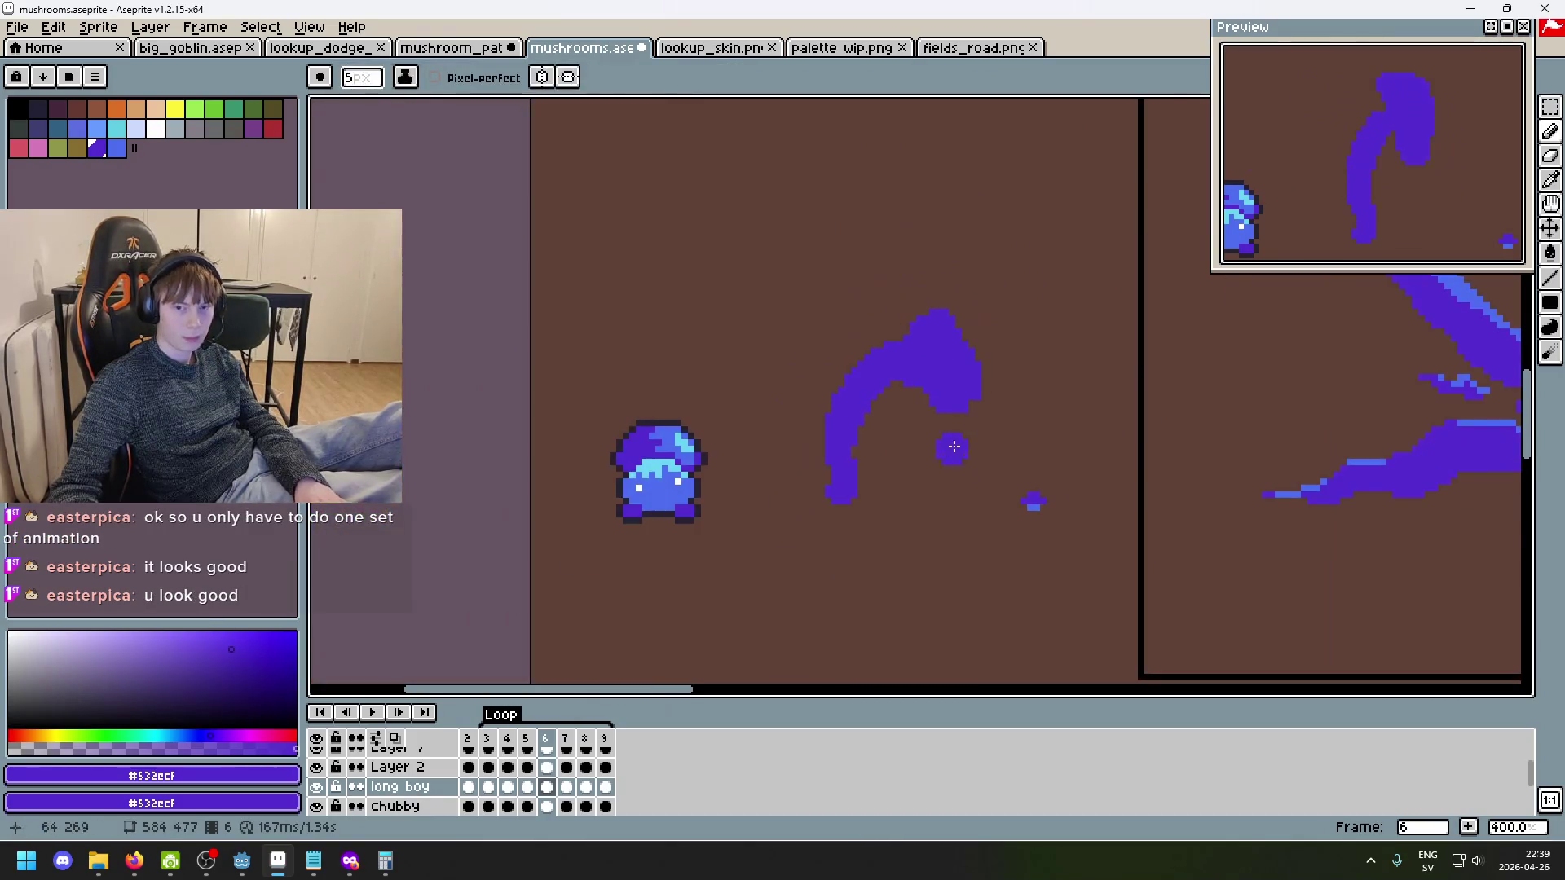
click(1552, 114)
drag(787, 291, 985, 546)
key(ctrl+d)
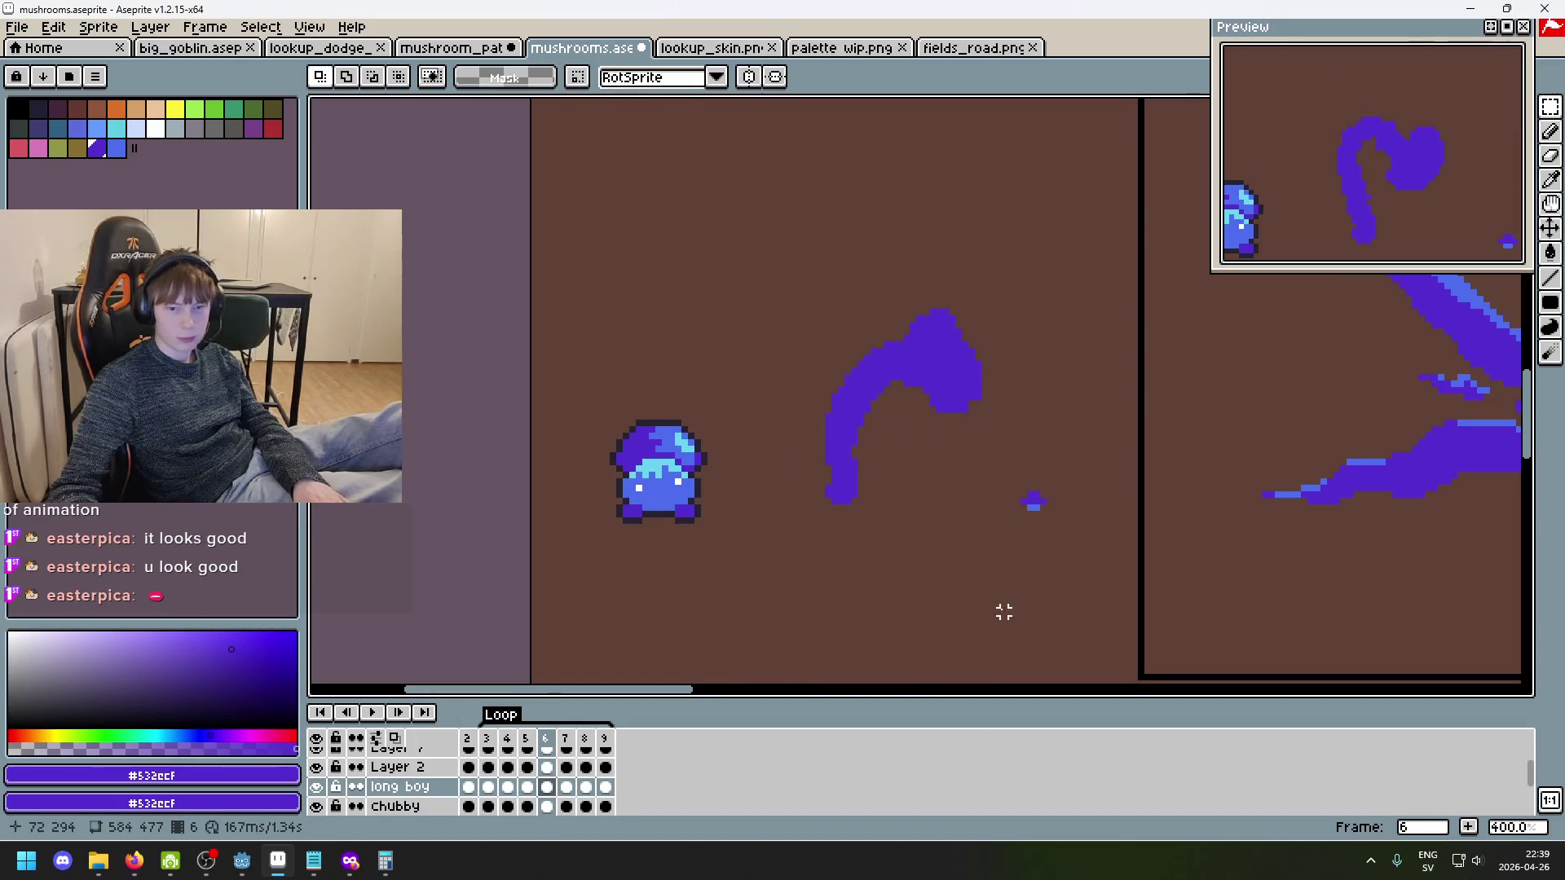
- Glance at frame 5, then step ahead to frame 9
key(Left)
key(Right)
key(Right)
key(Right)
key(Left)
key(Right)
key(Right)
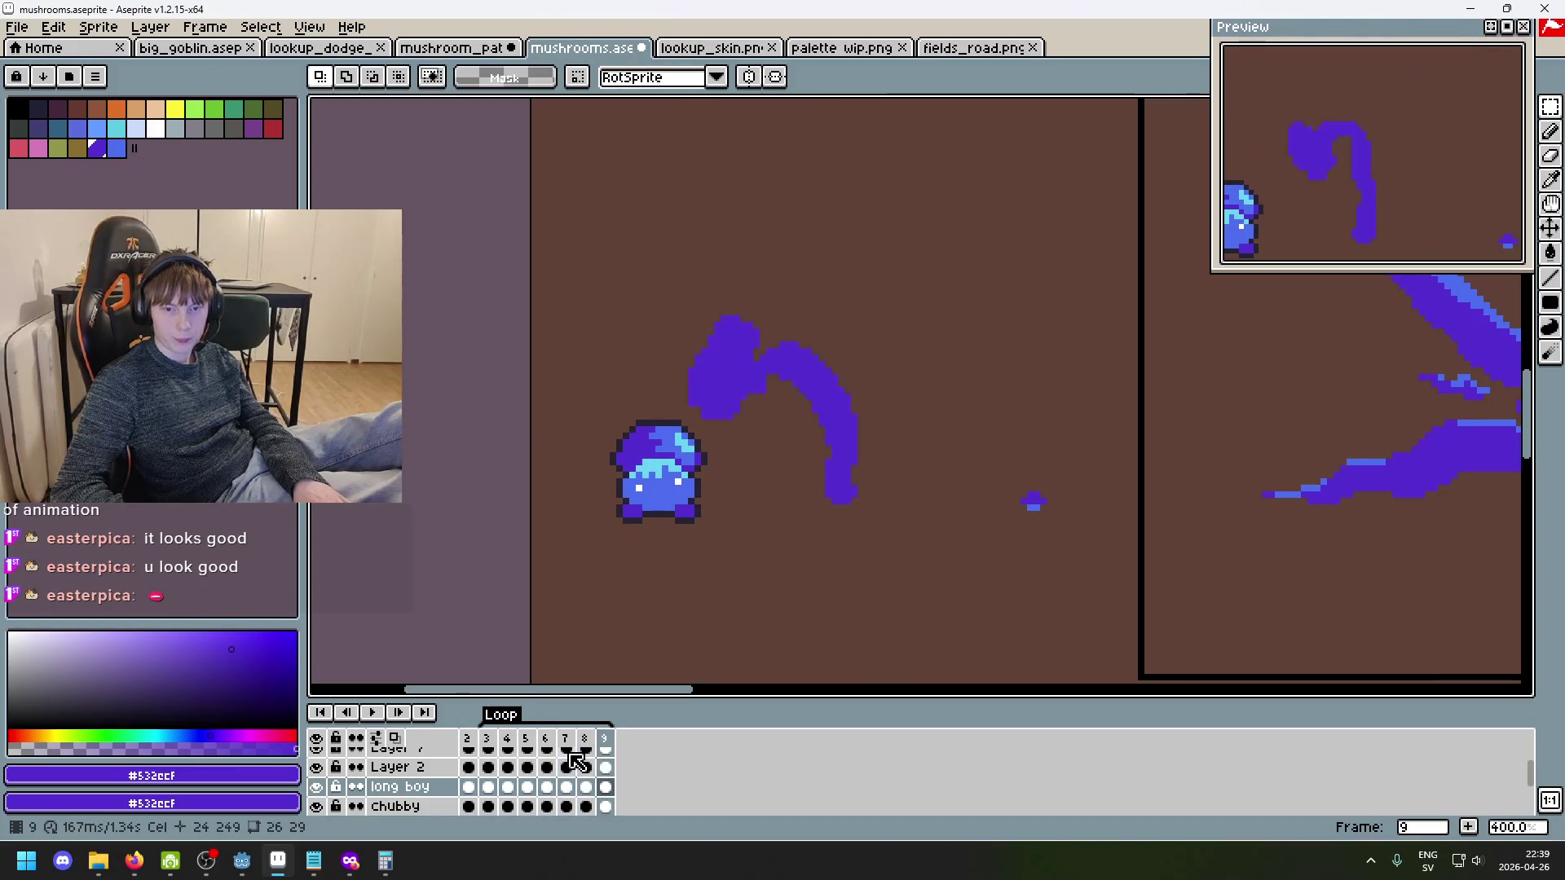
- Cut and paste frame 9's purple arc, testing a horizontal flip and flipping it back
drag(940, 552, 649, 251)
key(ctrl+x)
key(ctrl+v)
key(shift+h)
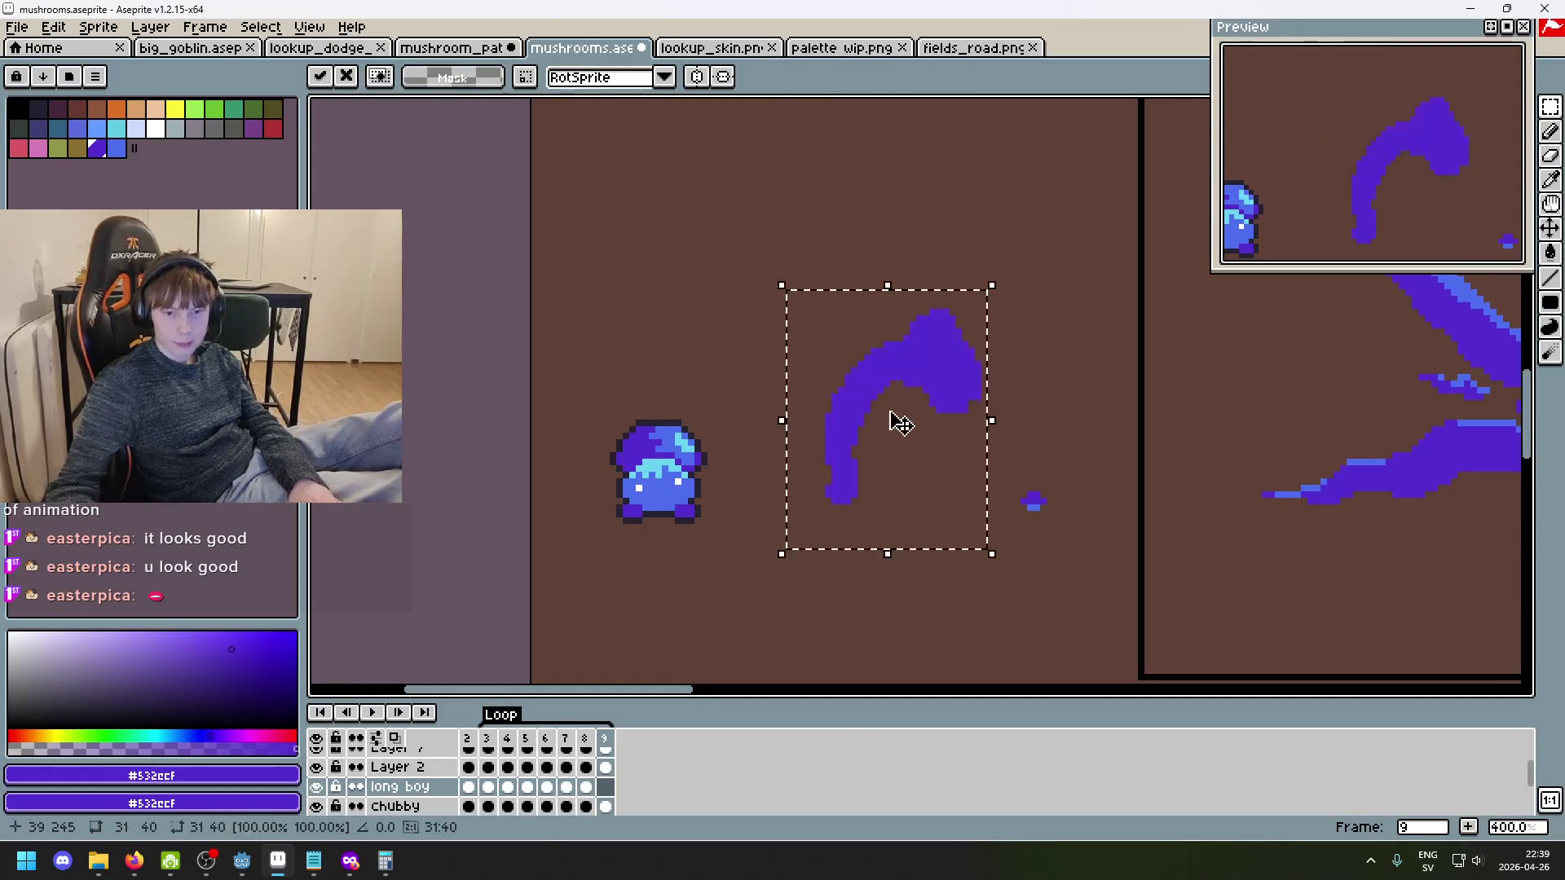
key(shift+h)
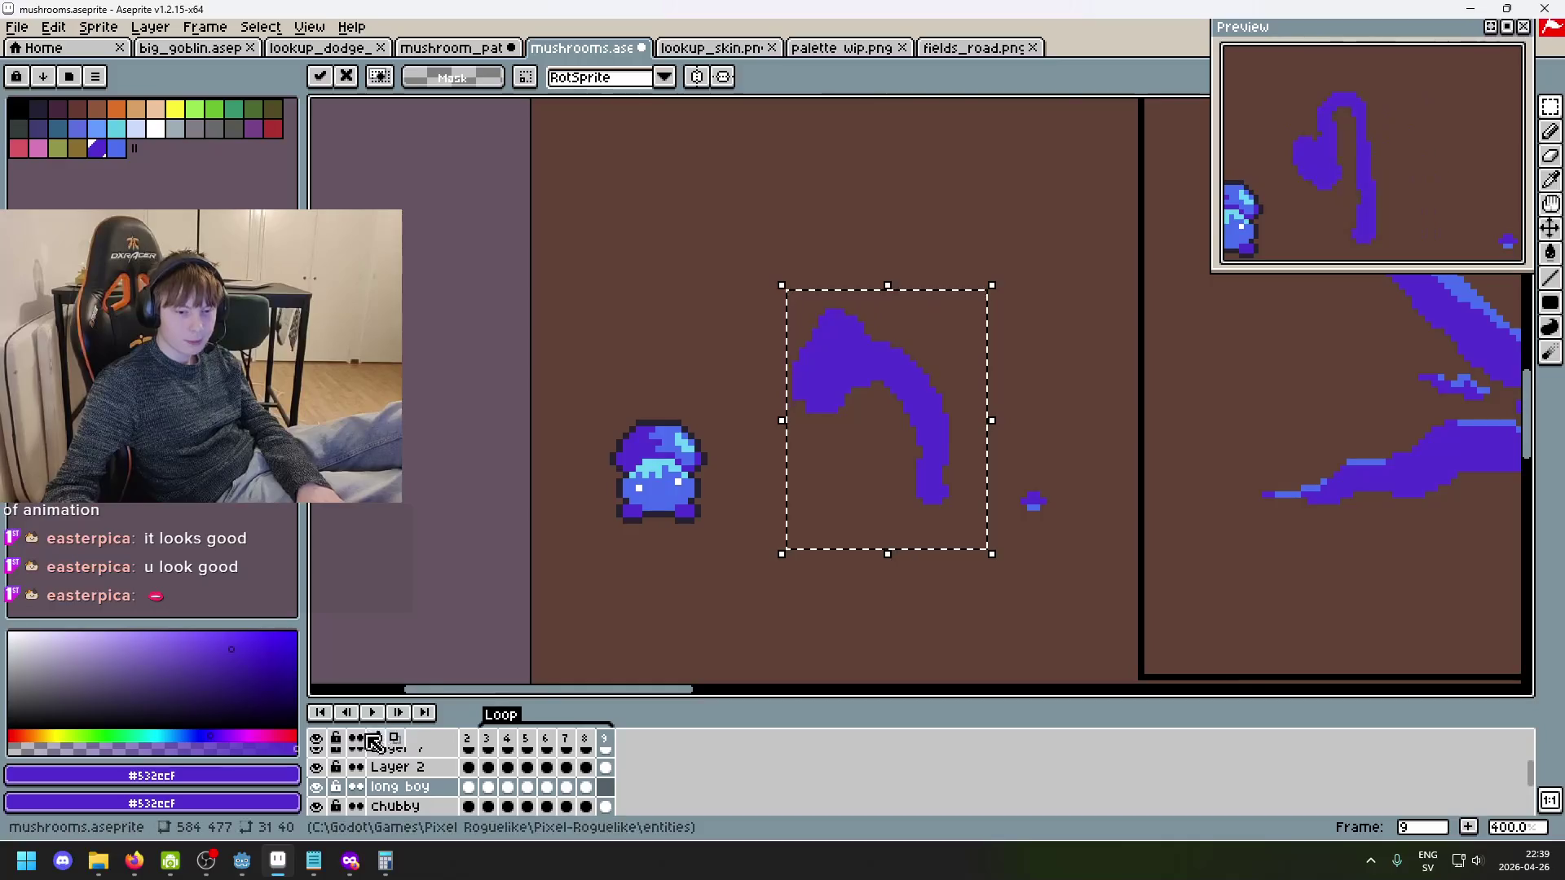
- Nudge the arc slightly left, commit it, and zoom out to check the sprite
scroll(930, 496, up, 5)
drag(913, 490, 867, 500)
key(Return)
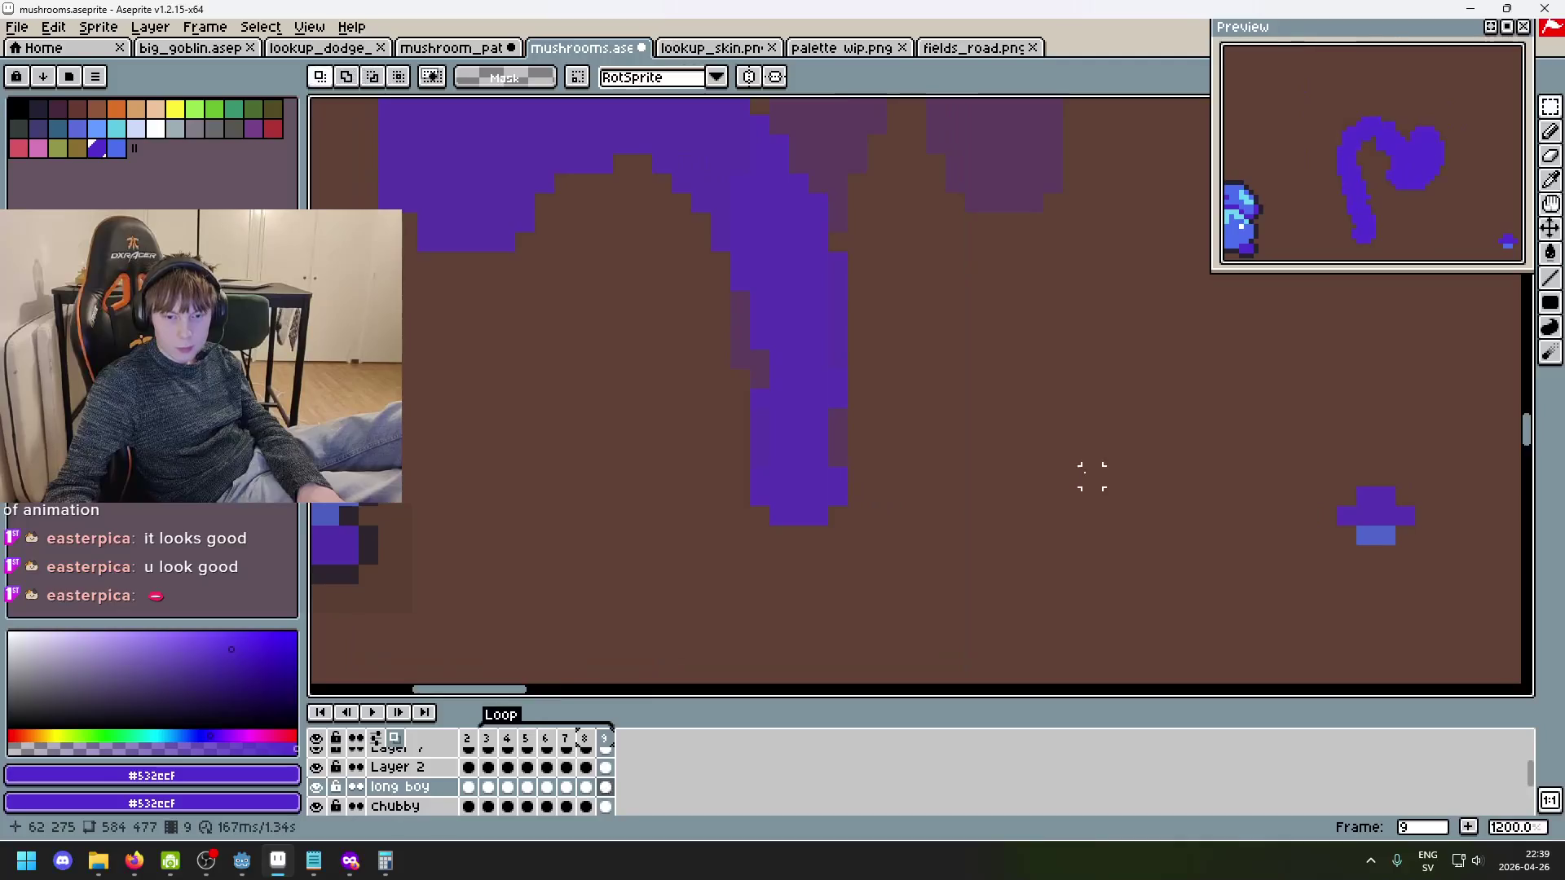
scroll(1093, 476, down, 7)
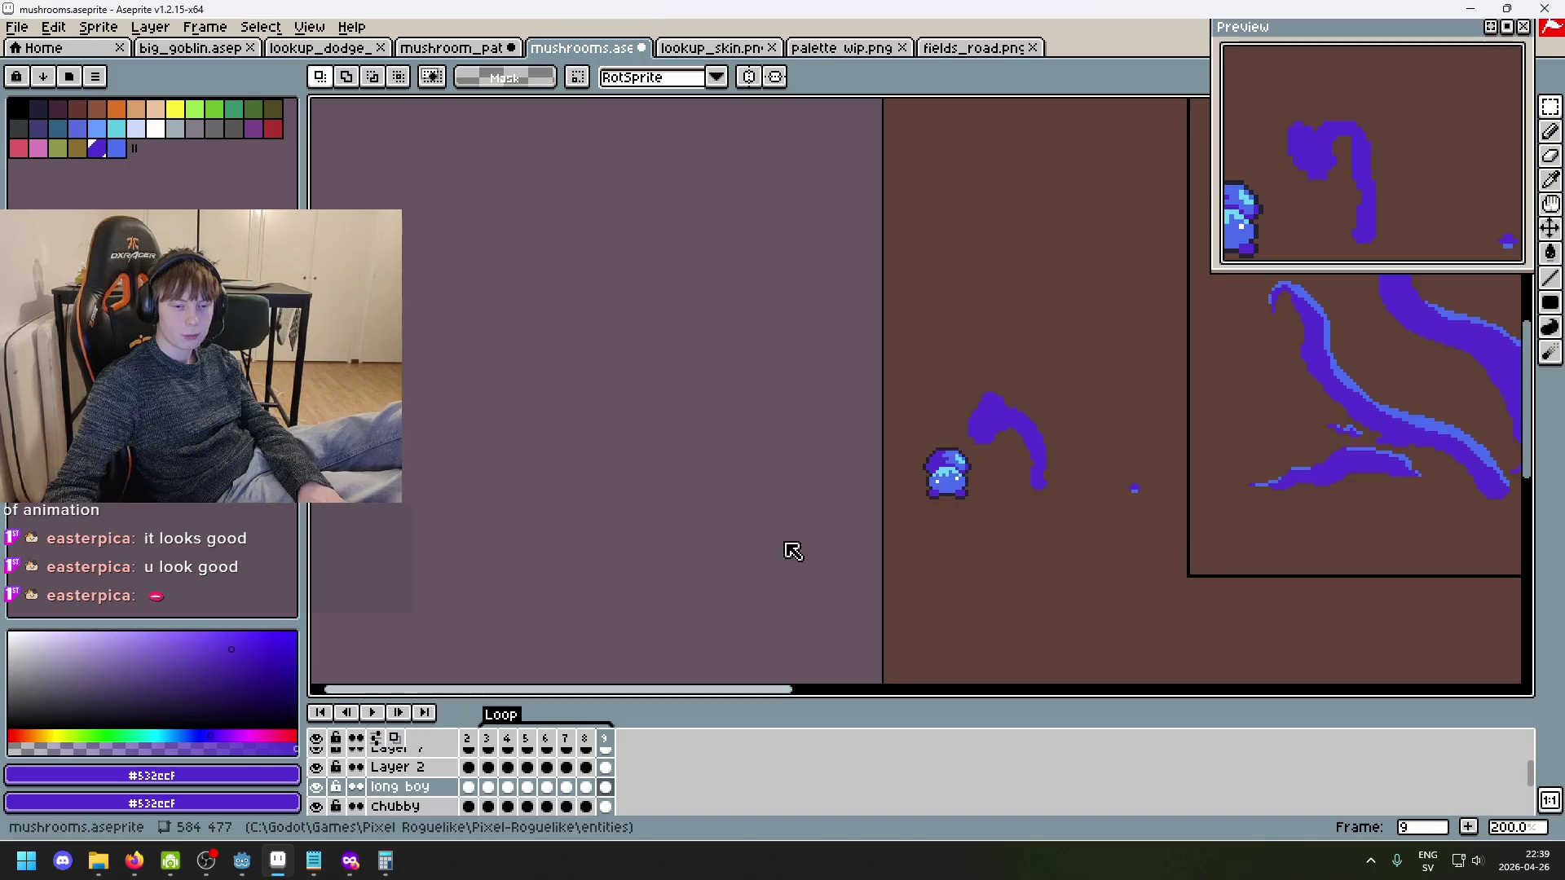
scroll(989, 451, up, 5)
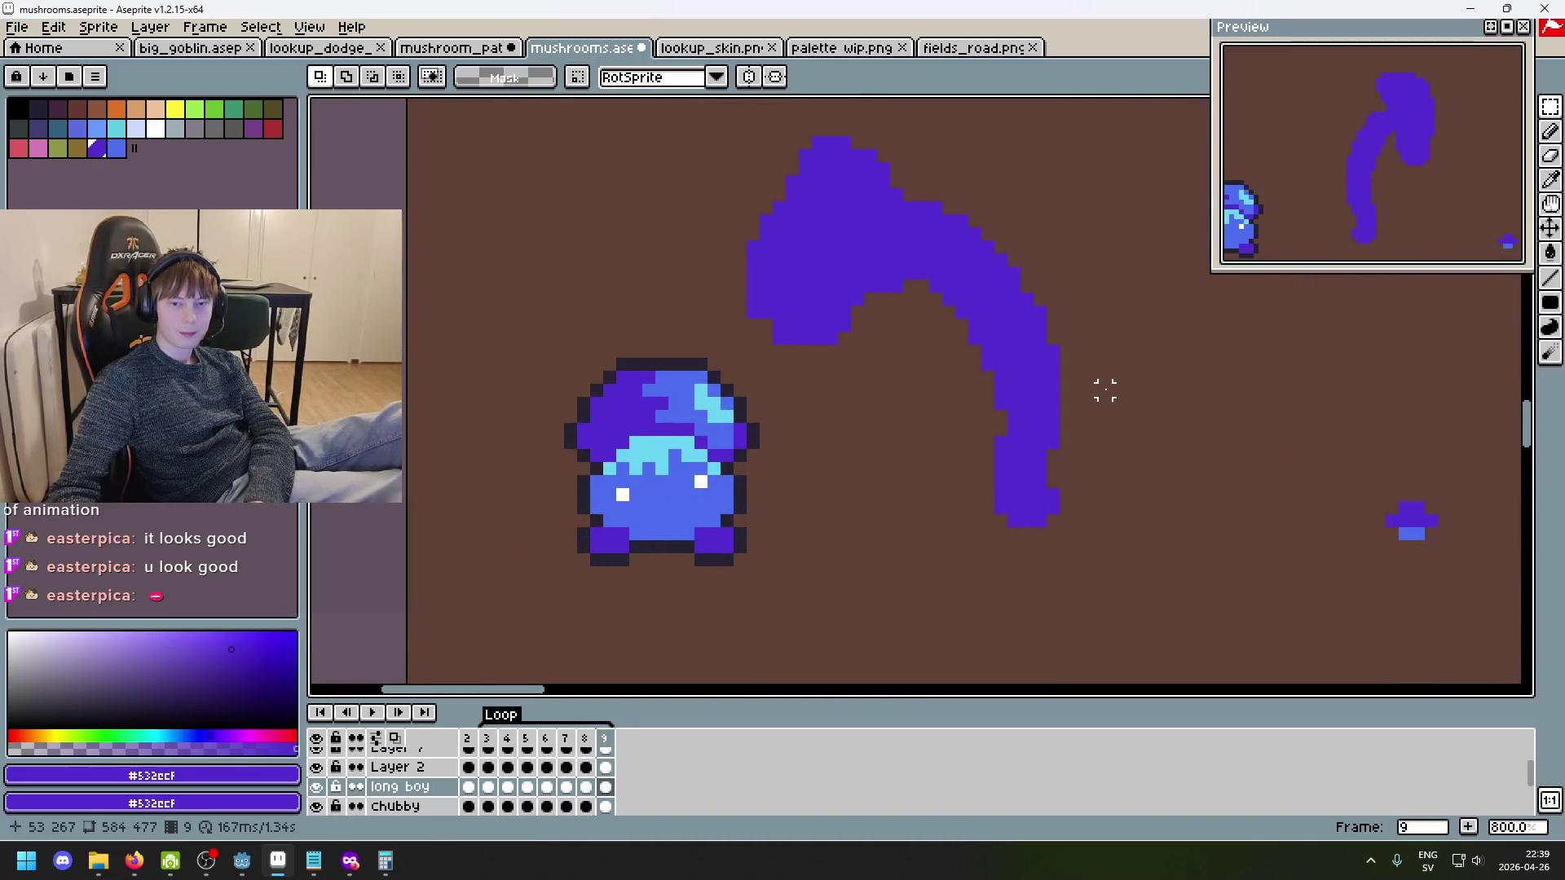
drag(1103, 388, 891, 419)
scroll(891, 419, down, 3)
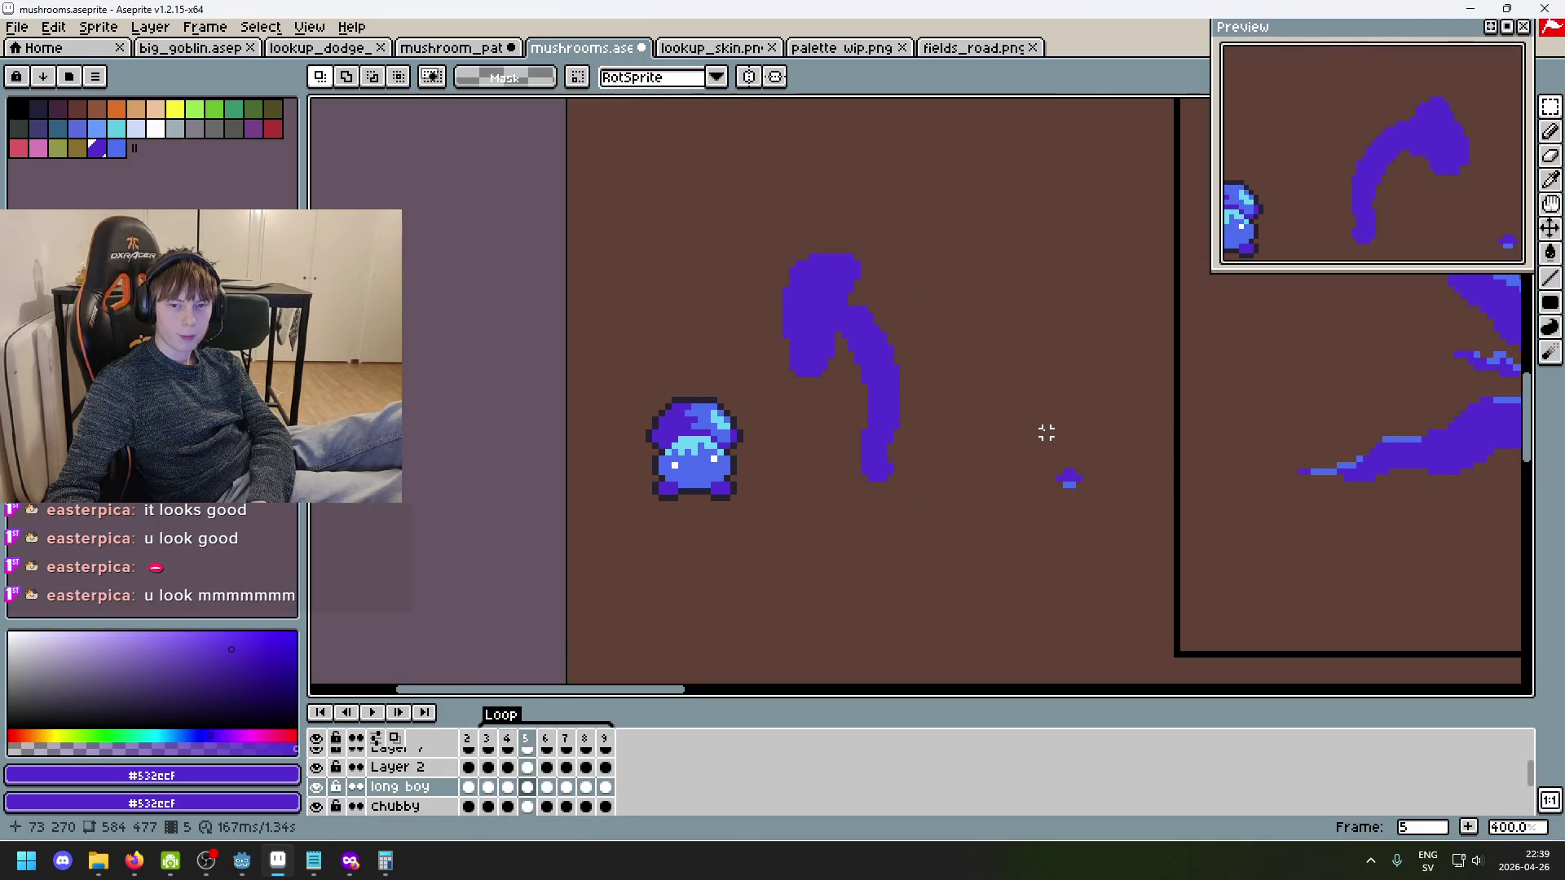
scroll(938, 311, up, 3)
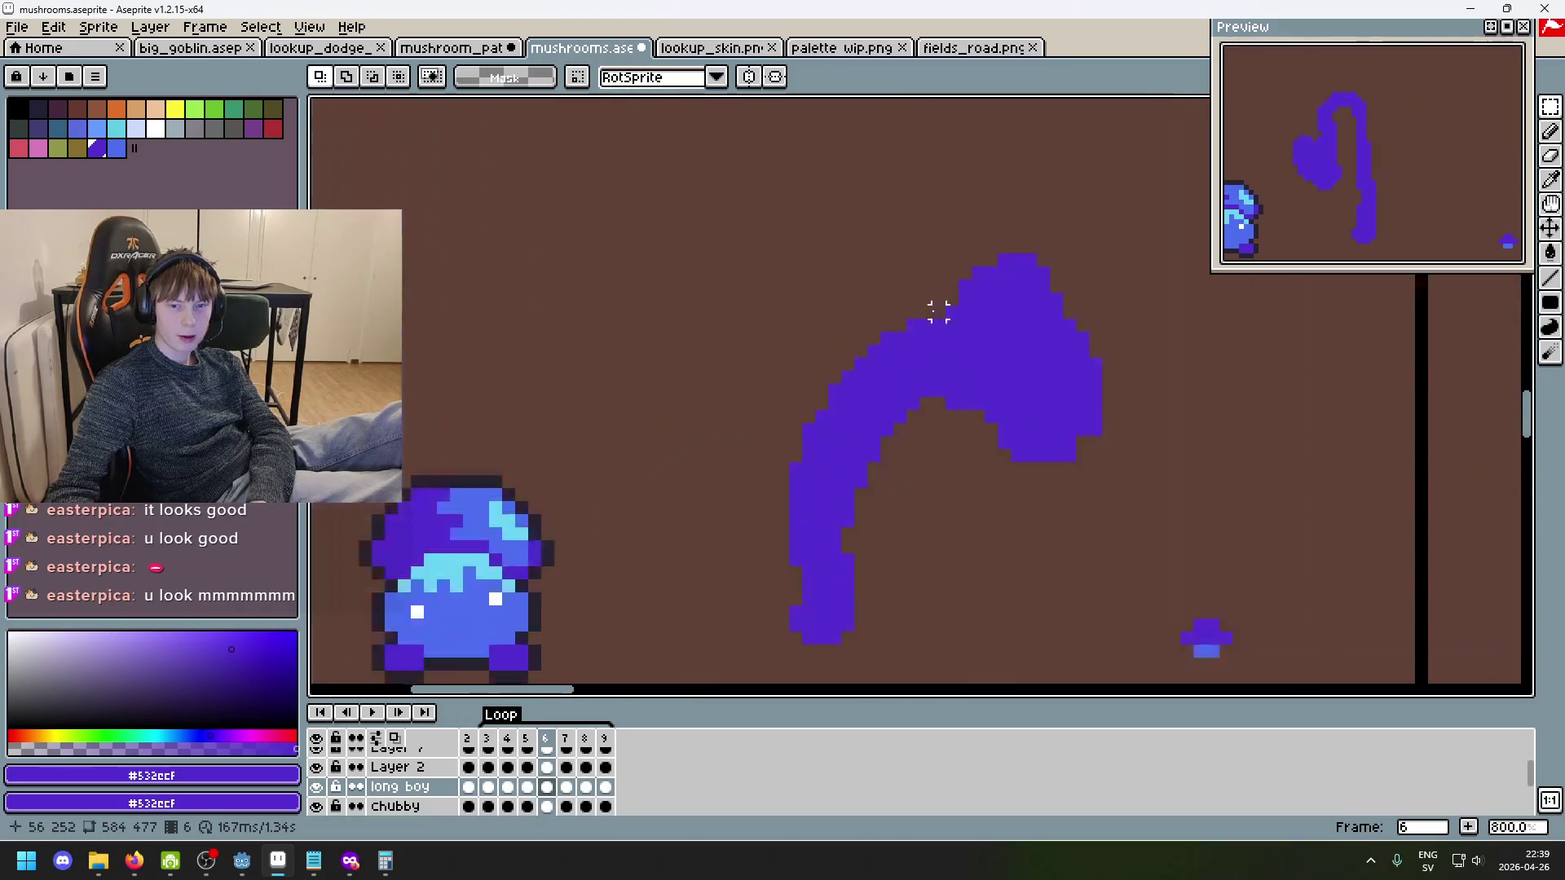
- Switch to the Pencil, undo recent cap strokes, and play the animation
scroll(698, 332, up, 2)
key(b)
scroll(717, 332, down, 2)
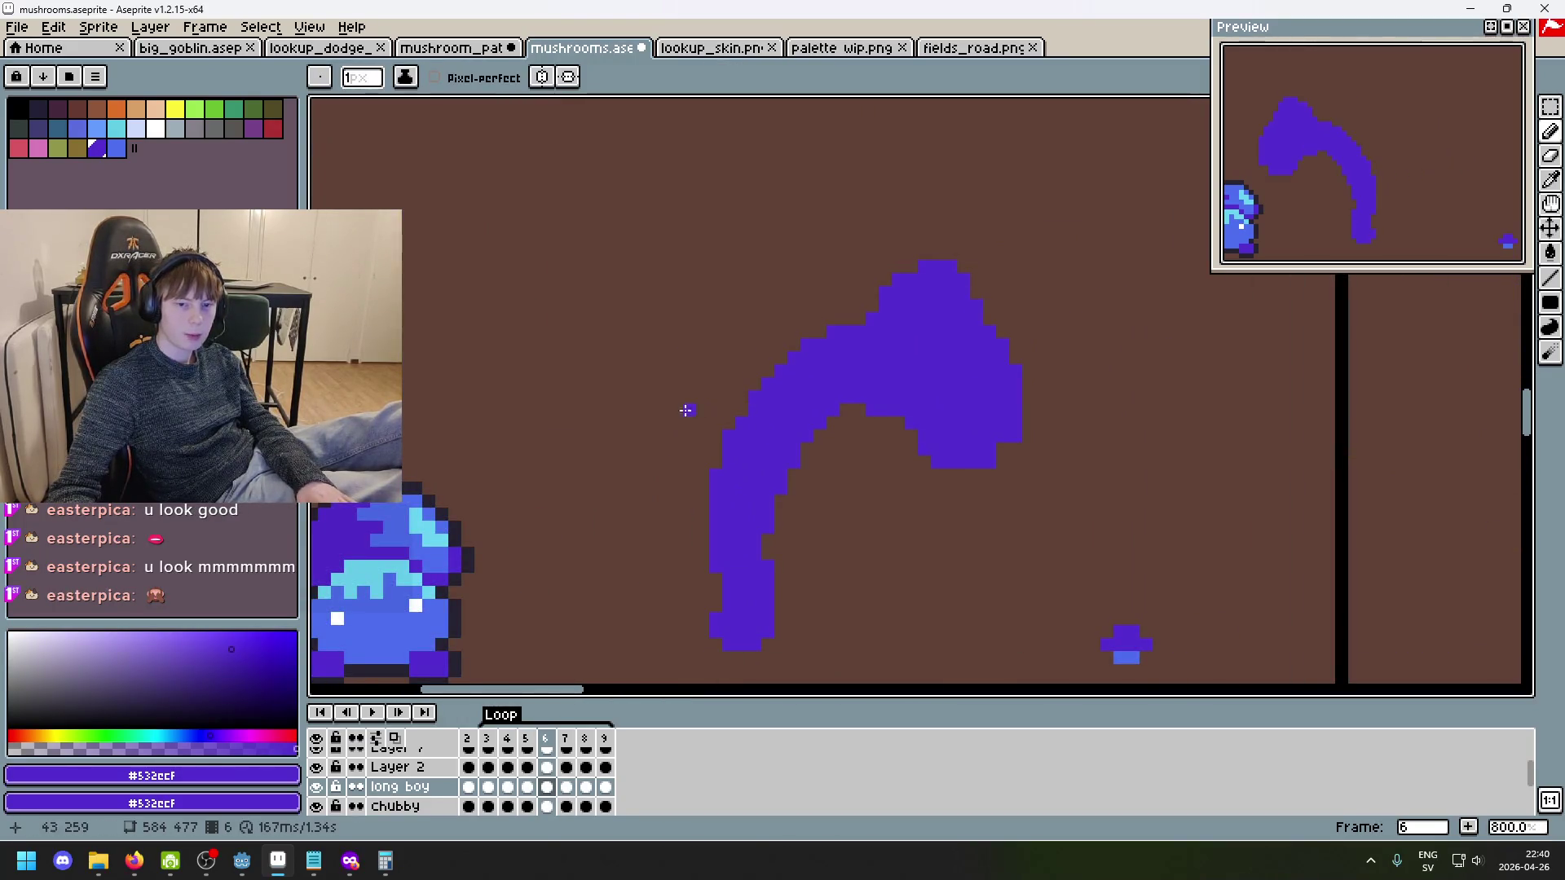
key(ctrl+z)
key(ctrl+z)
key(Return)
key(Return)
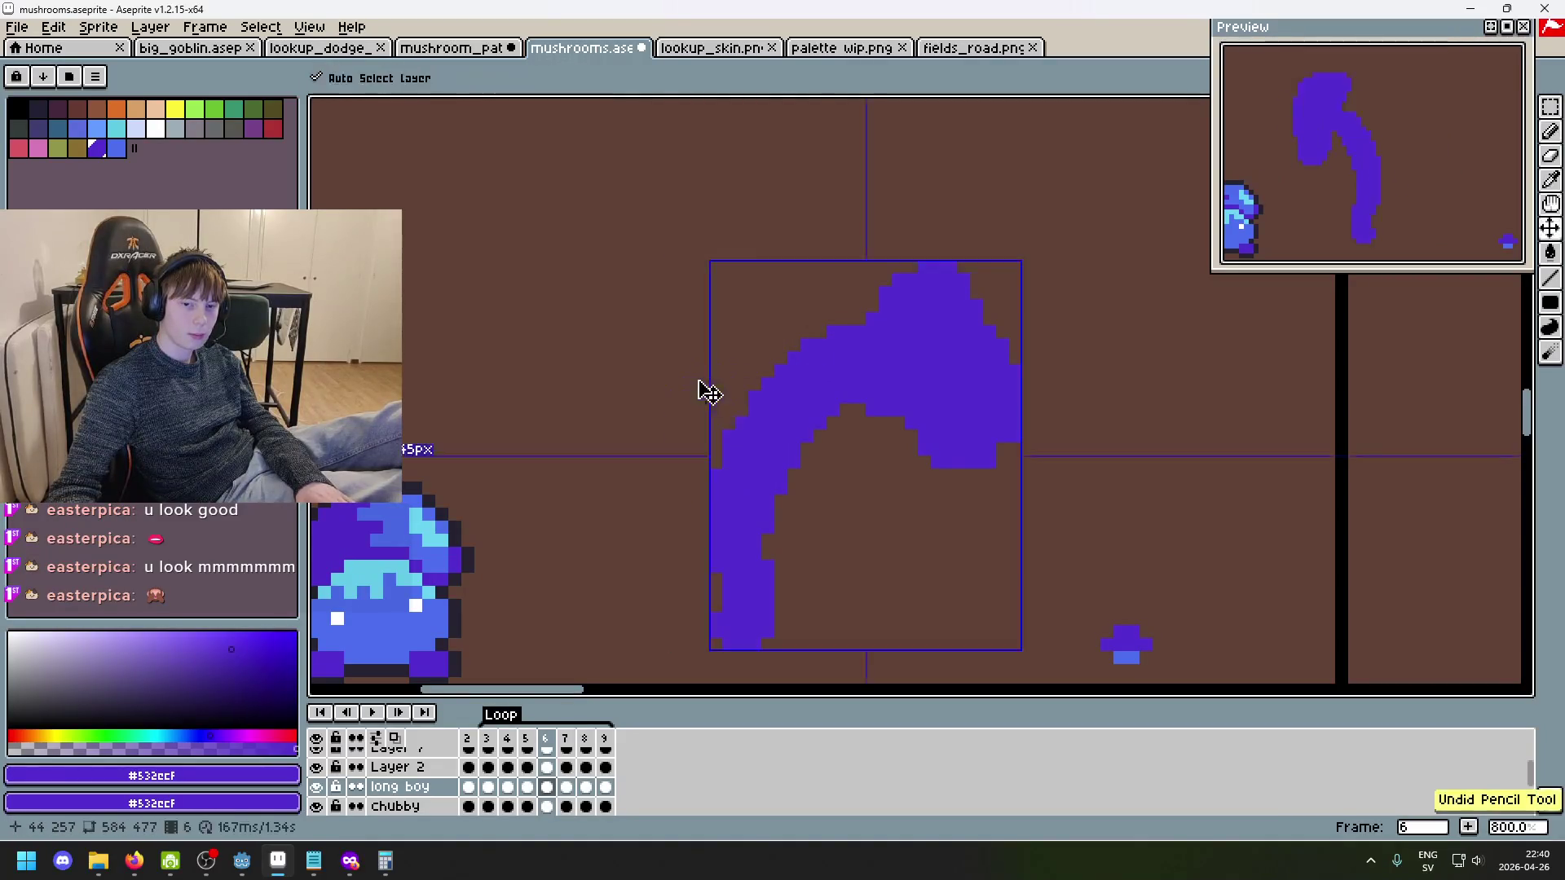
- Draw jagged streaks off the cap's upper left, refining them with undo and redo
mouse_move(650, 436)
mouse_down()
mouse_move(664, 360)
mouse_move(849, 290)
mouse_move(723, 318)
mouse_up()
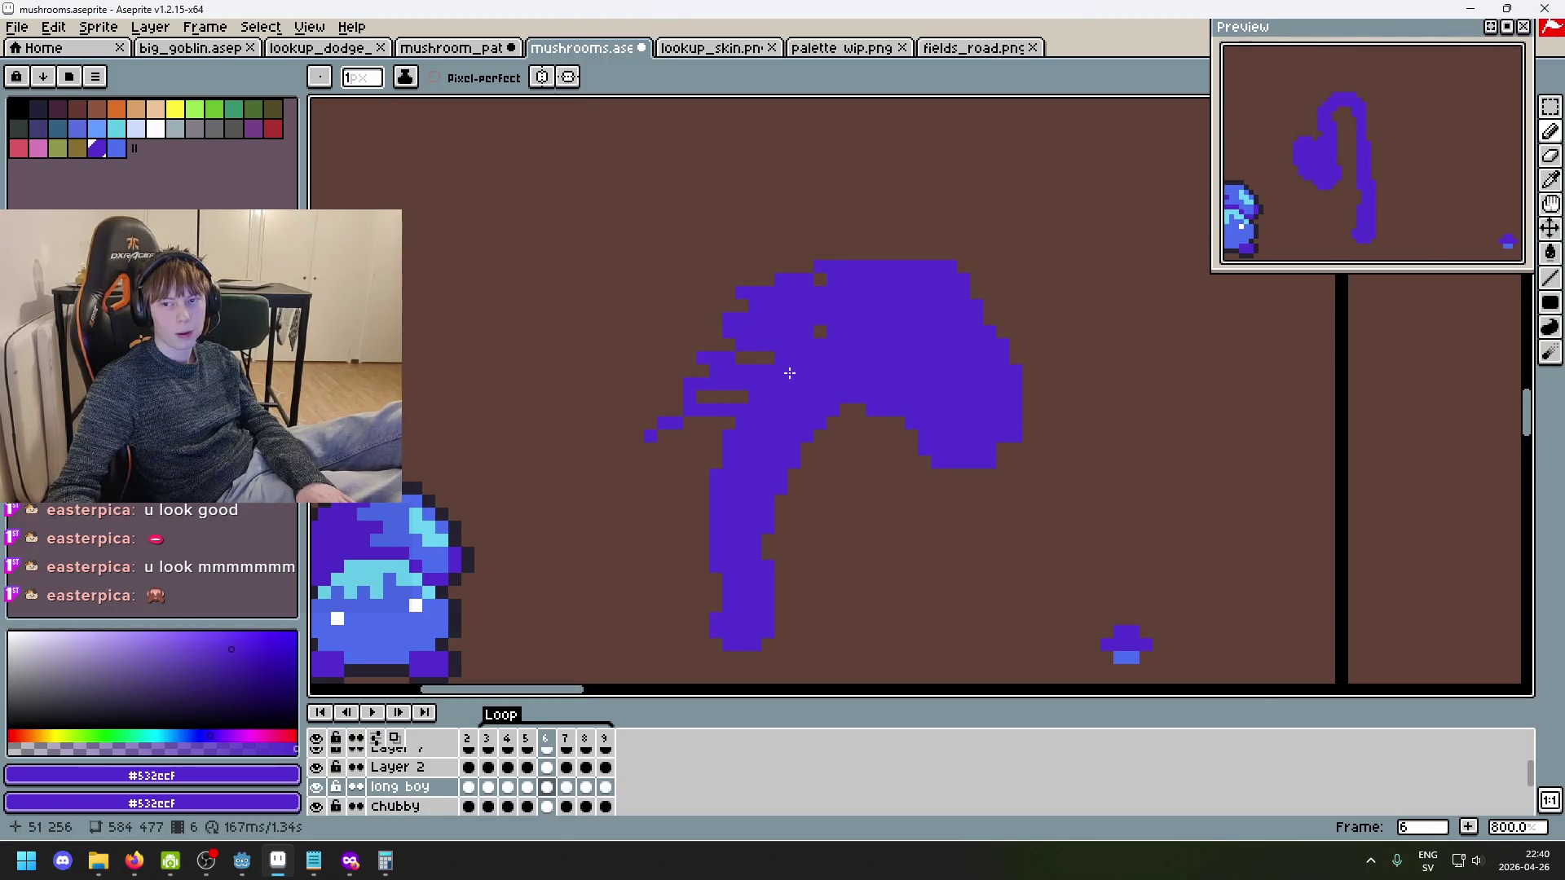
key(ctrl+z)
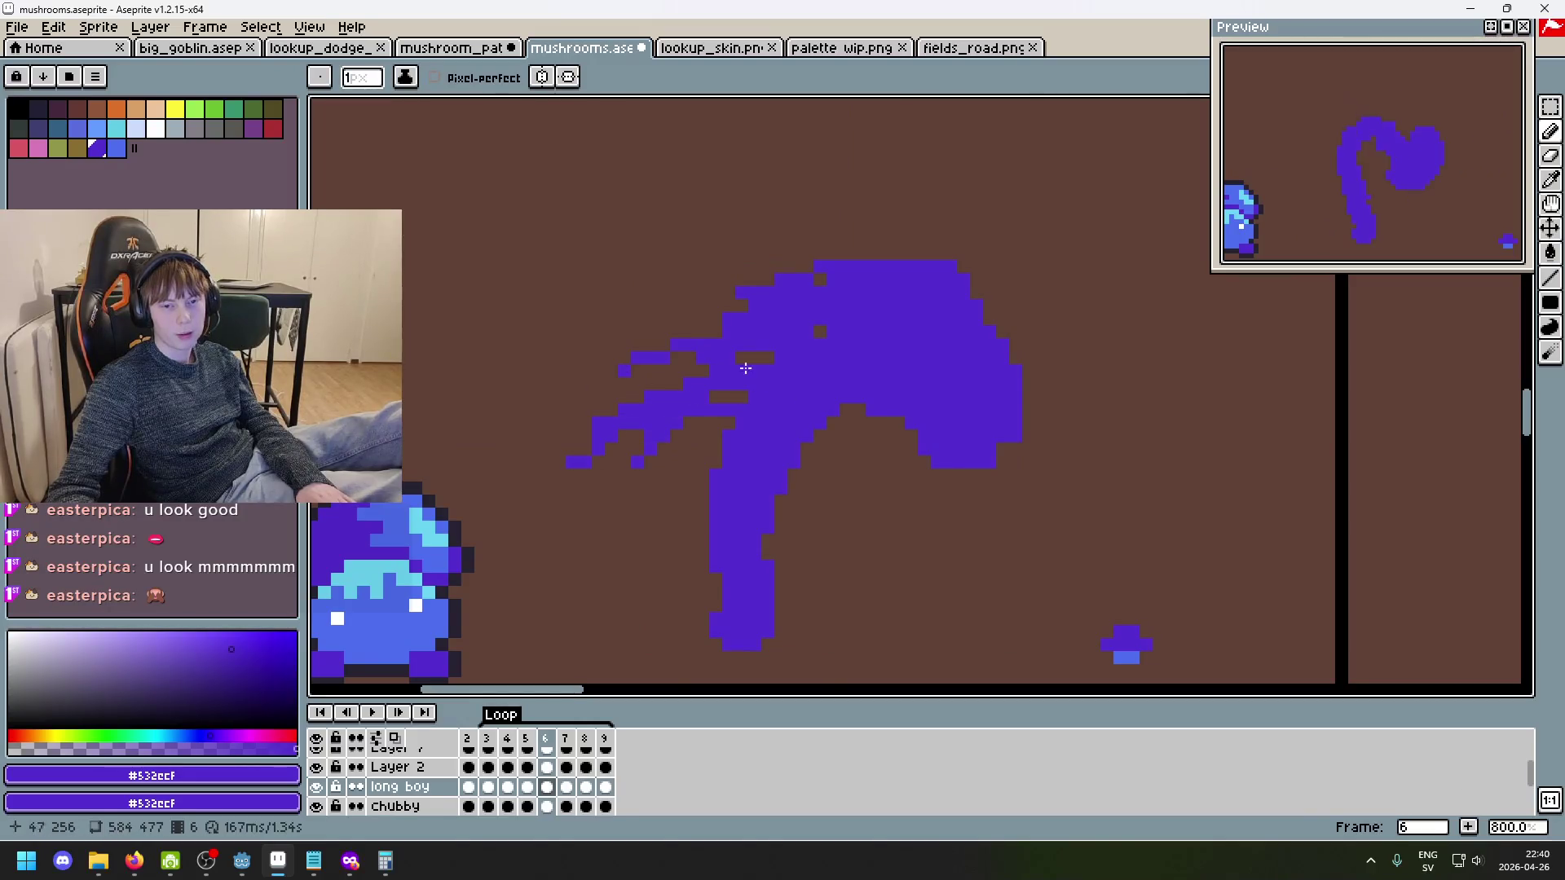
key(ctrl+z)
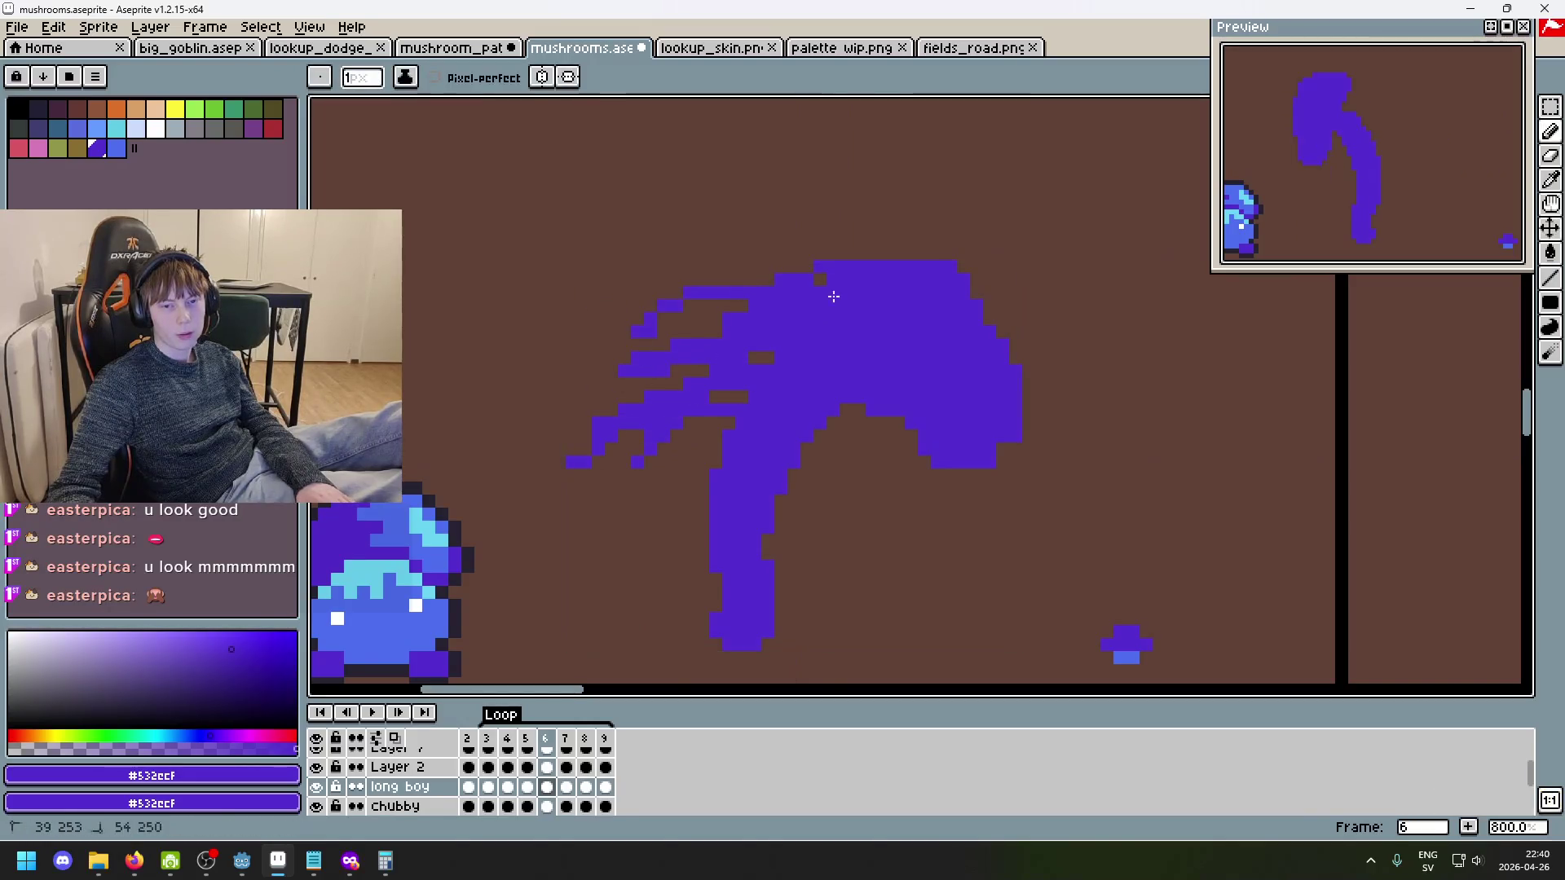
key(ctrl+y)
key(ctrl+y)
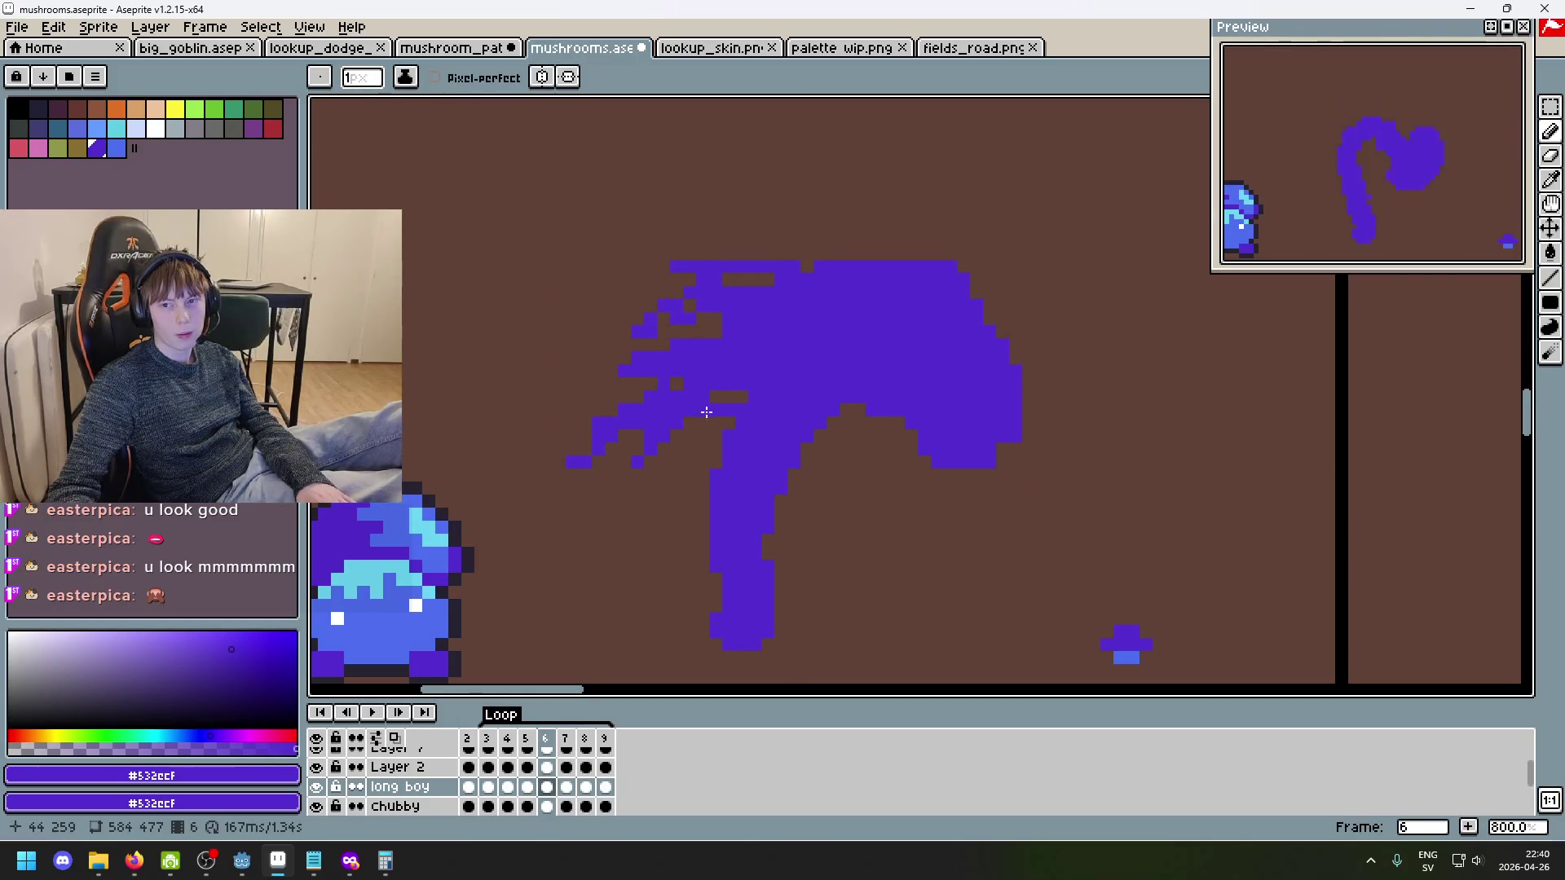
key(ctrl+z)
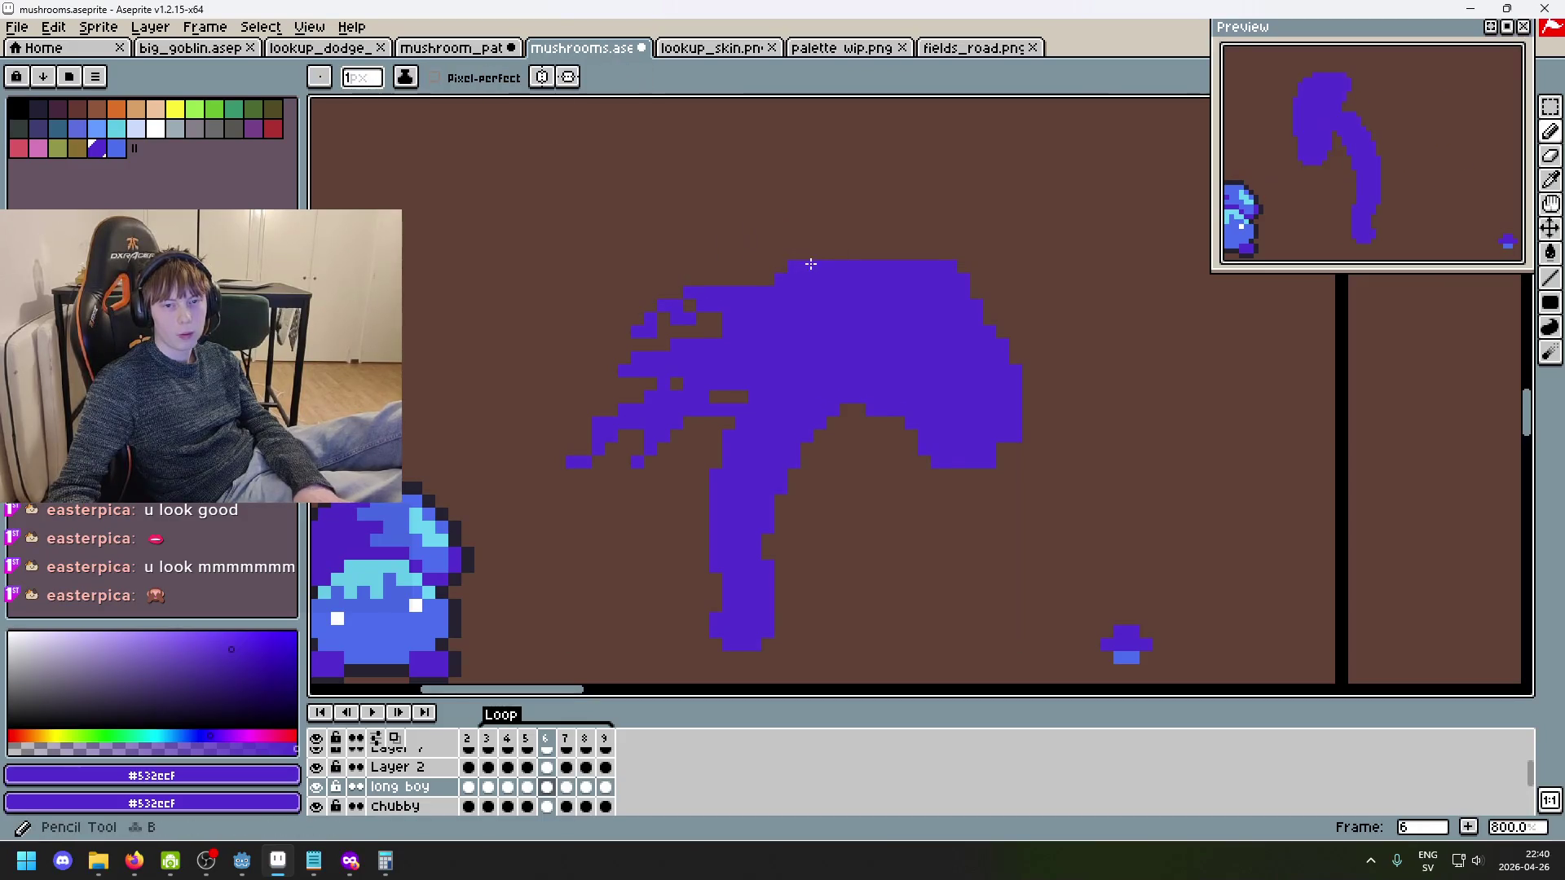
scroll(807, 273, up, 1)
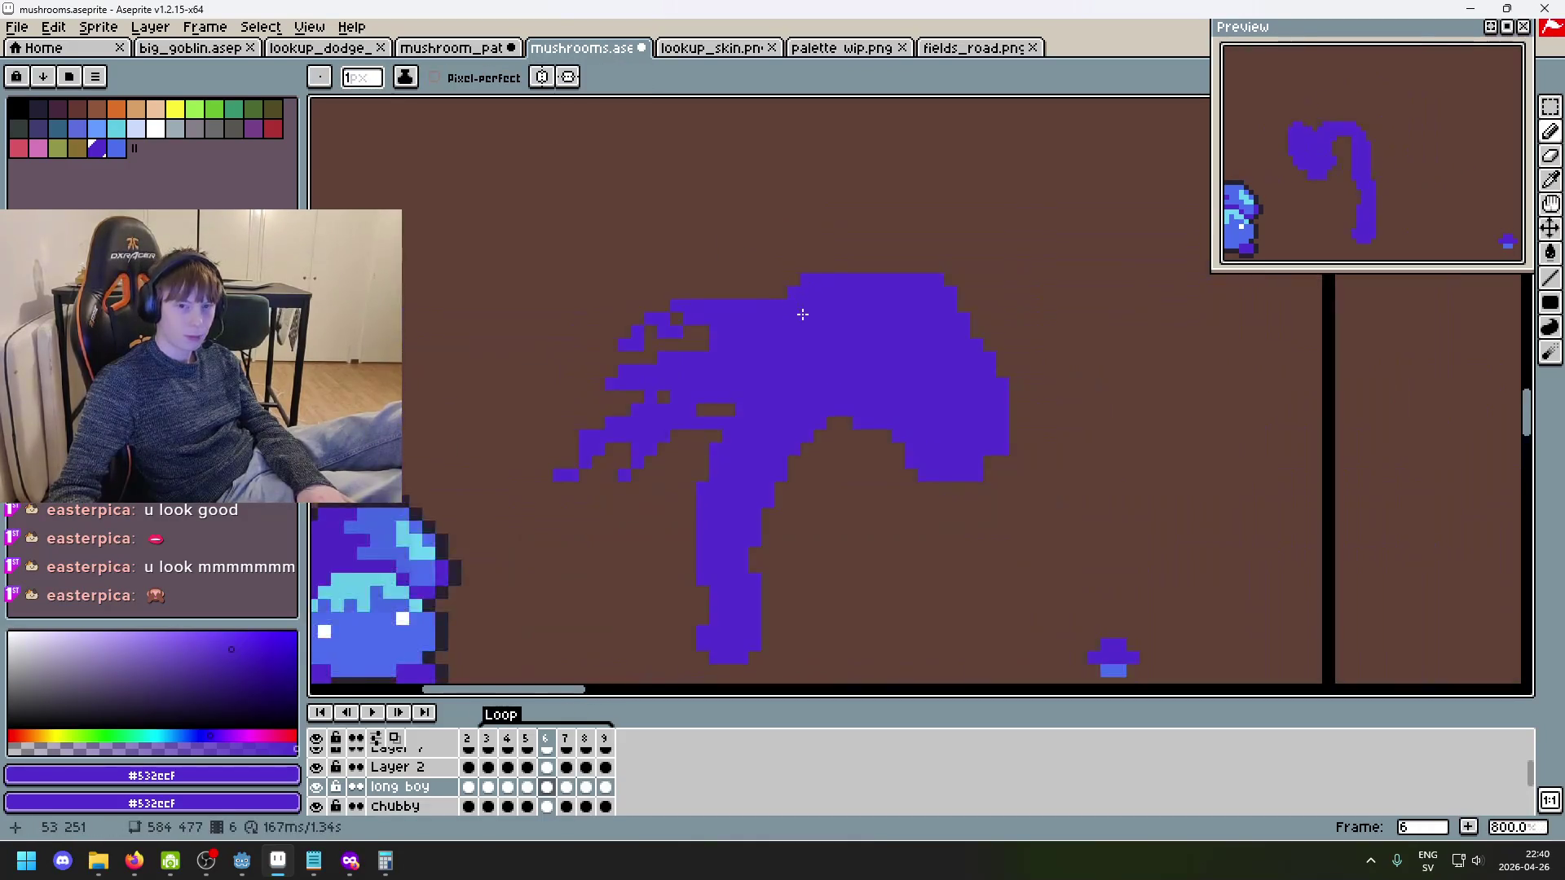
scroll(802, 311, left, 3)
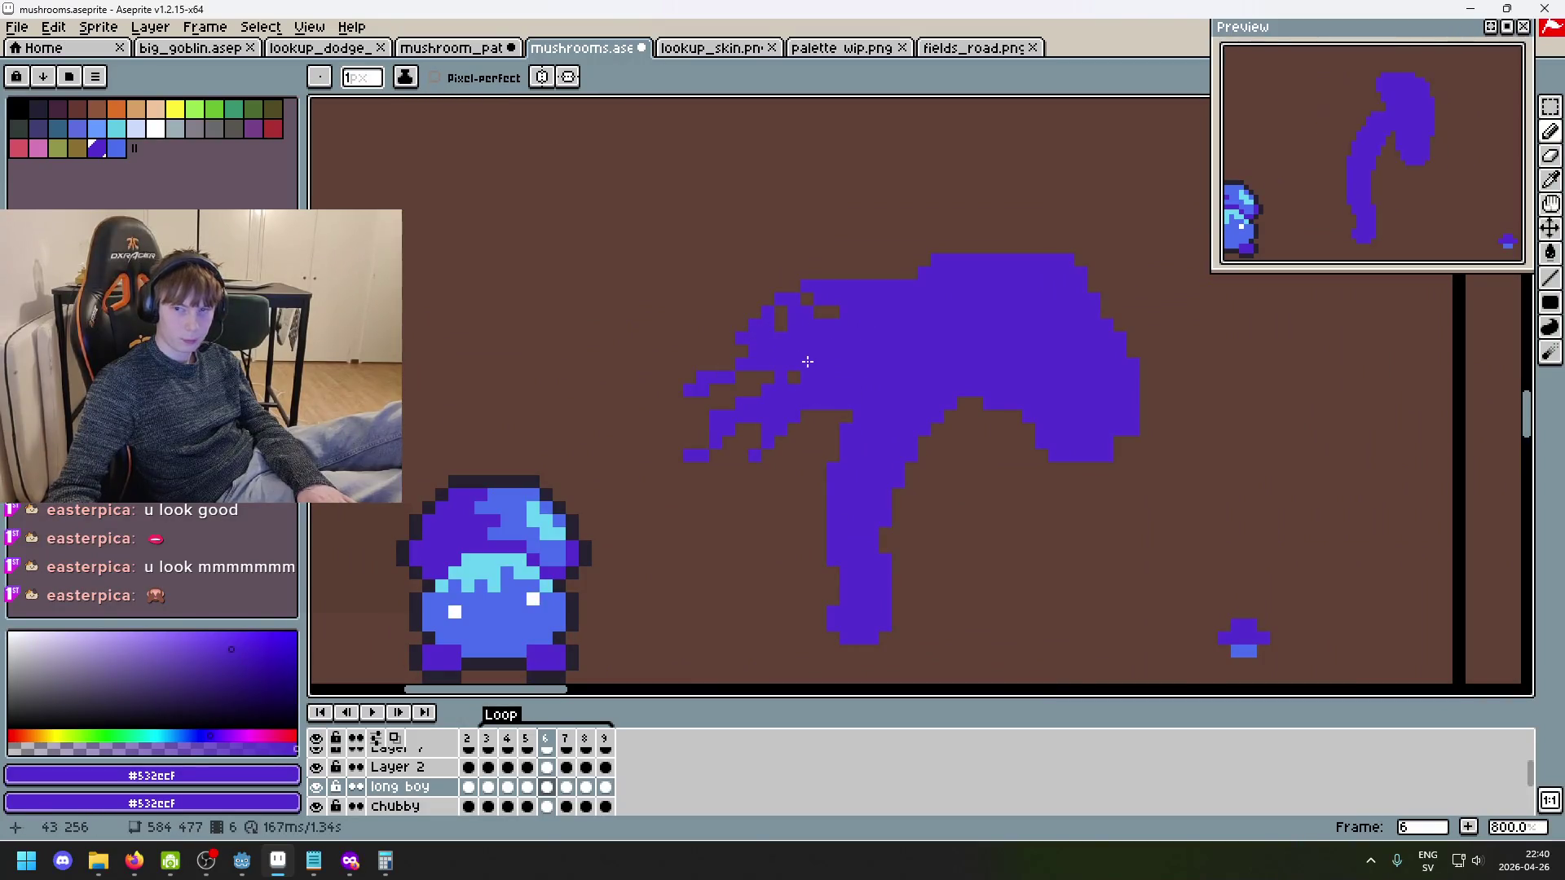
key(ctrl+z)
key(ctrl+z)
key(ctrl+z)
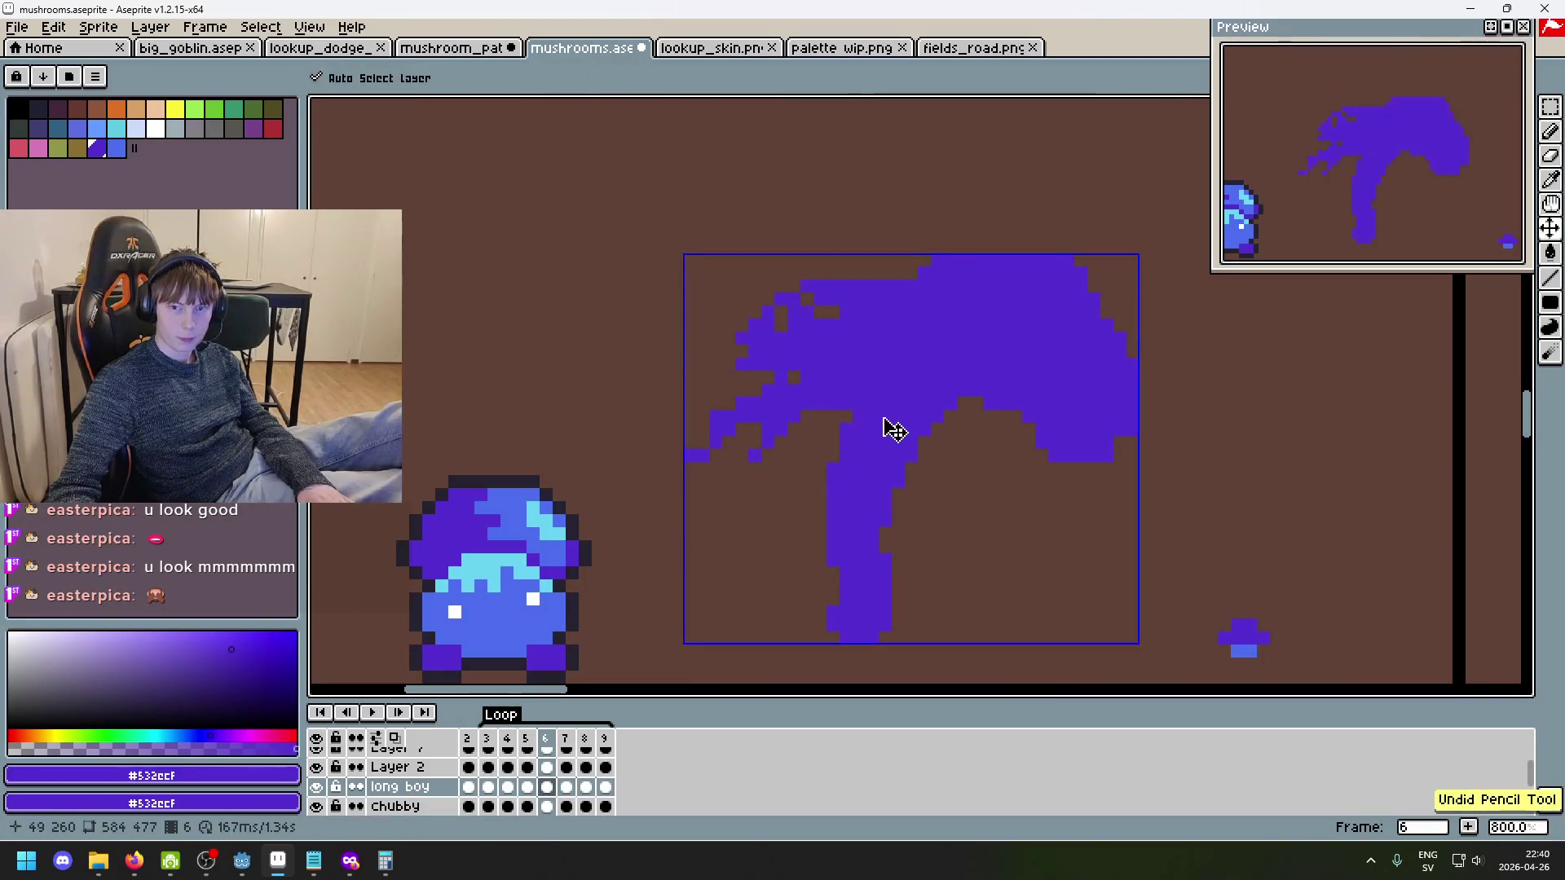
- Undo the remaining motion-streak pixels on frame 6's cap
key(ctrl+z)
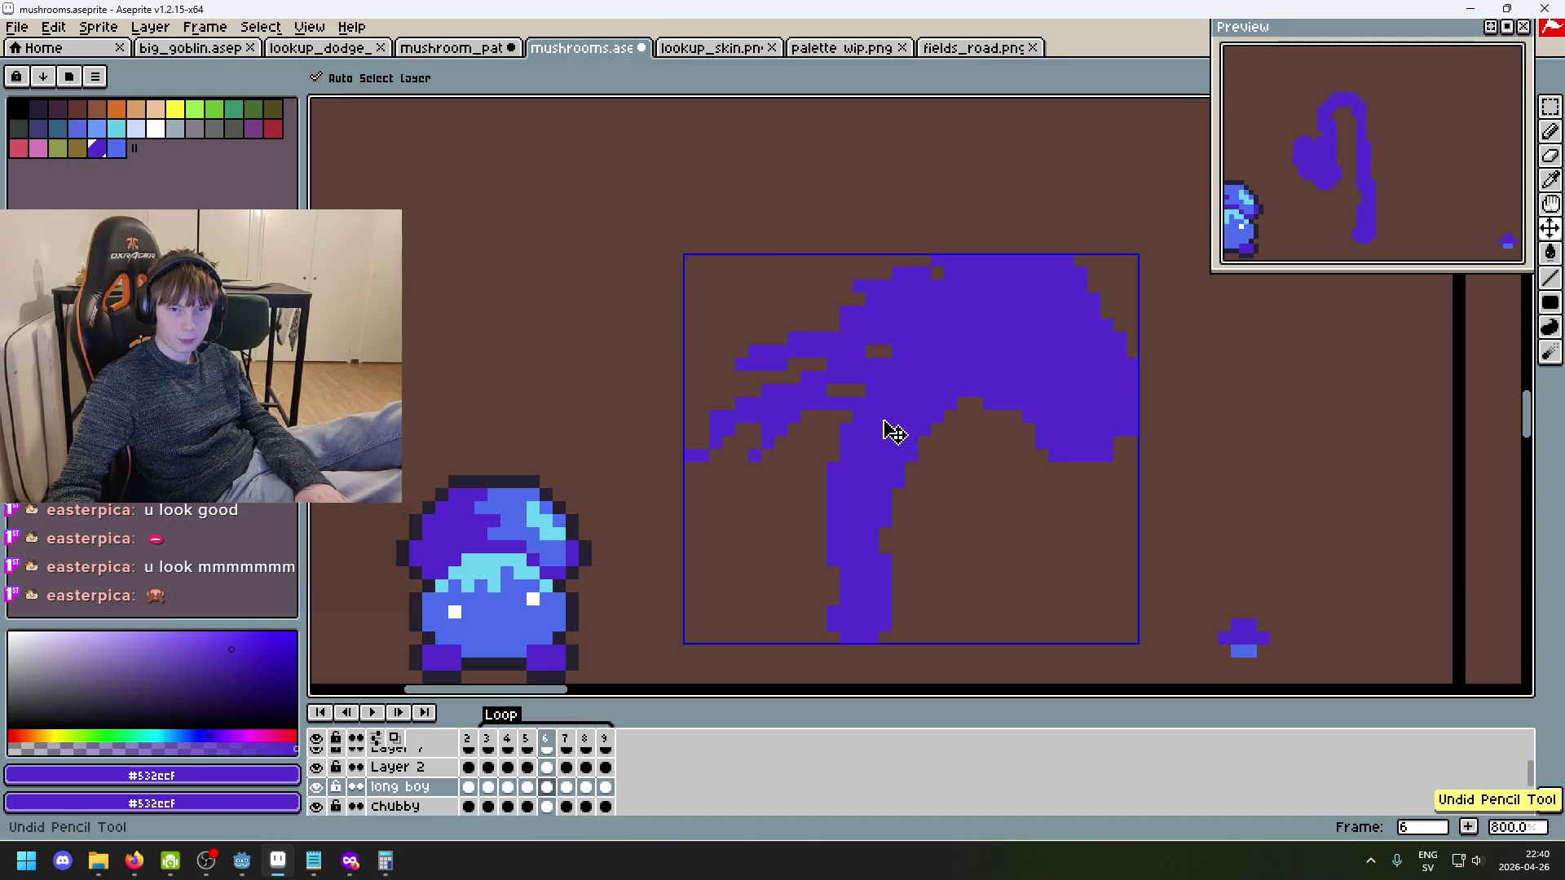
key(ctrl+z)
key(ctrl+z)
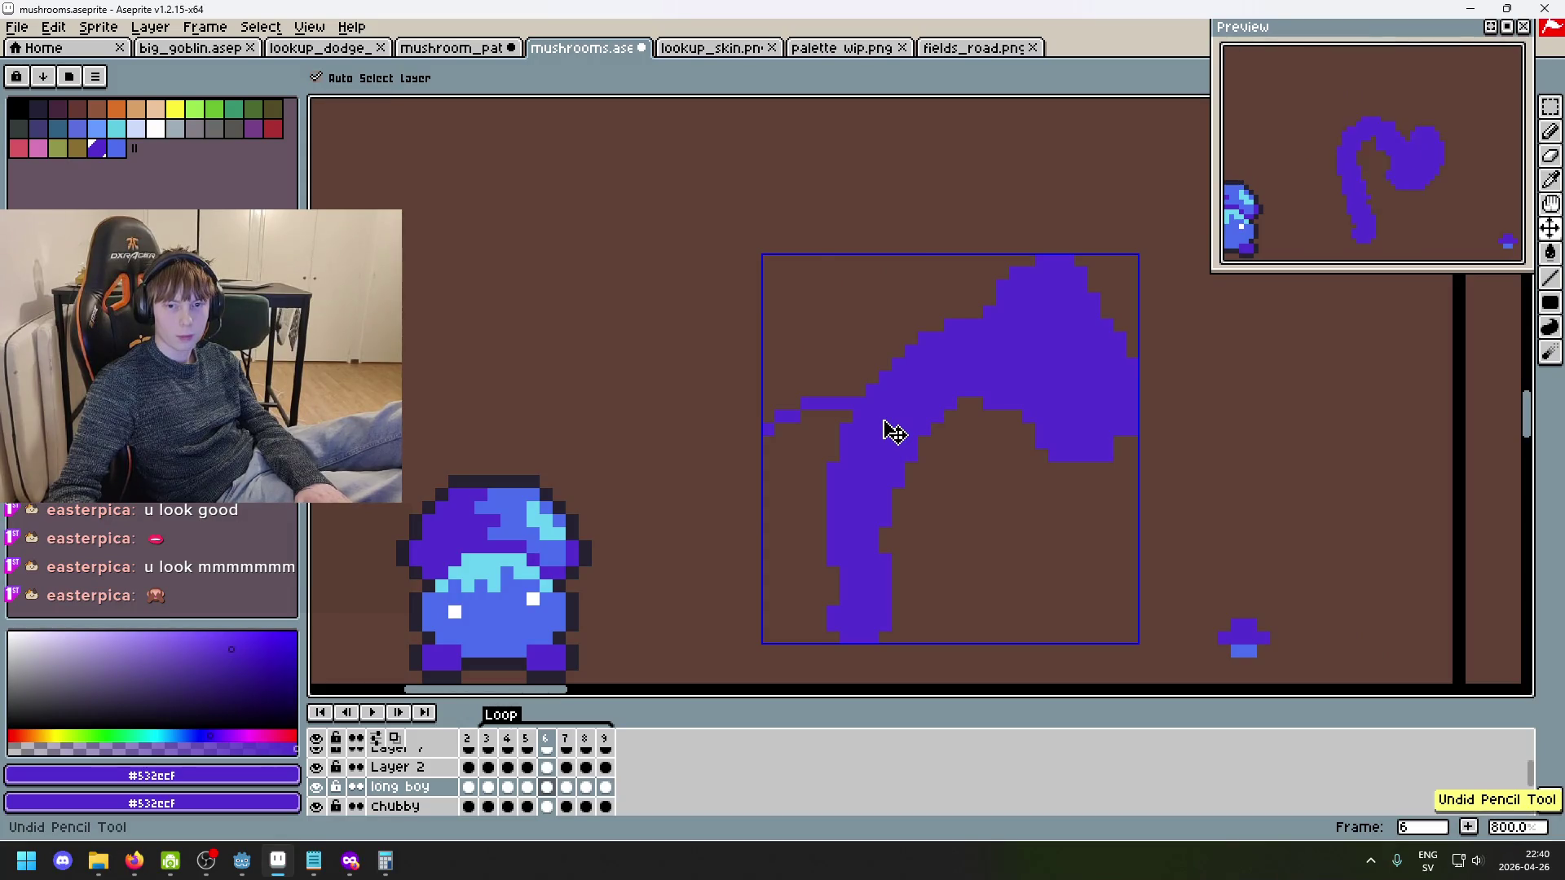
key(ctrl+z)
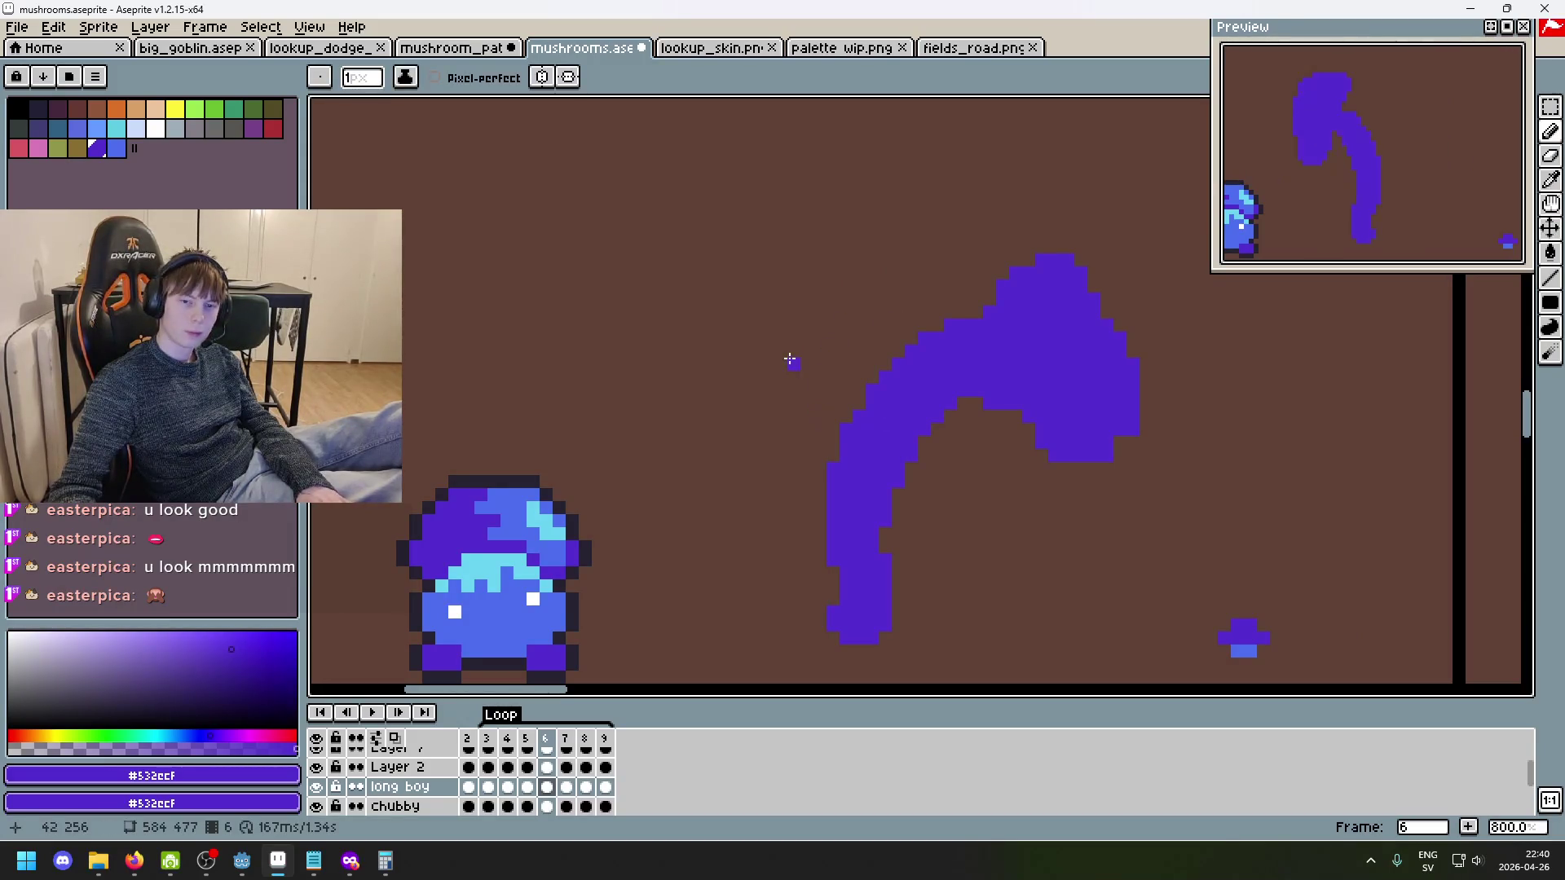
- Play the animation, turn on onion skin (F3), and draw a thin line across the cap's top
key(Return)
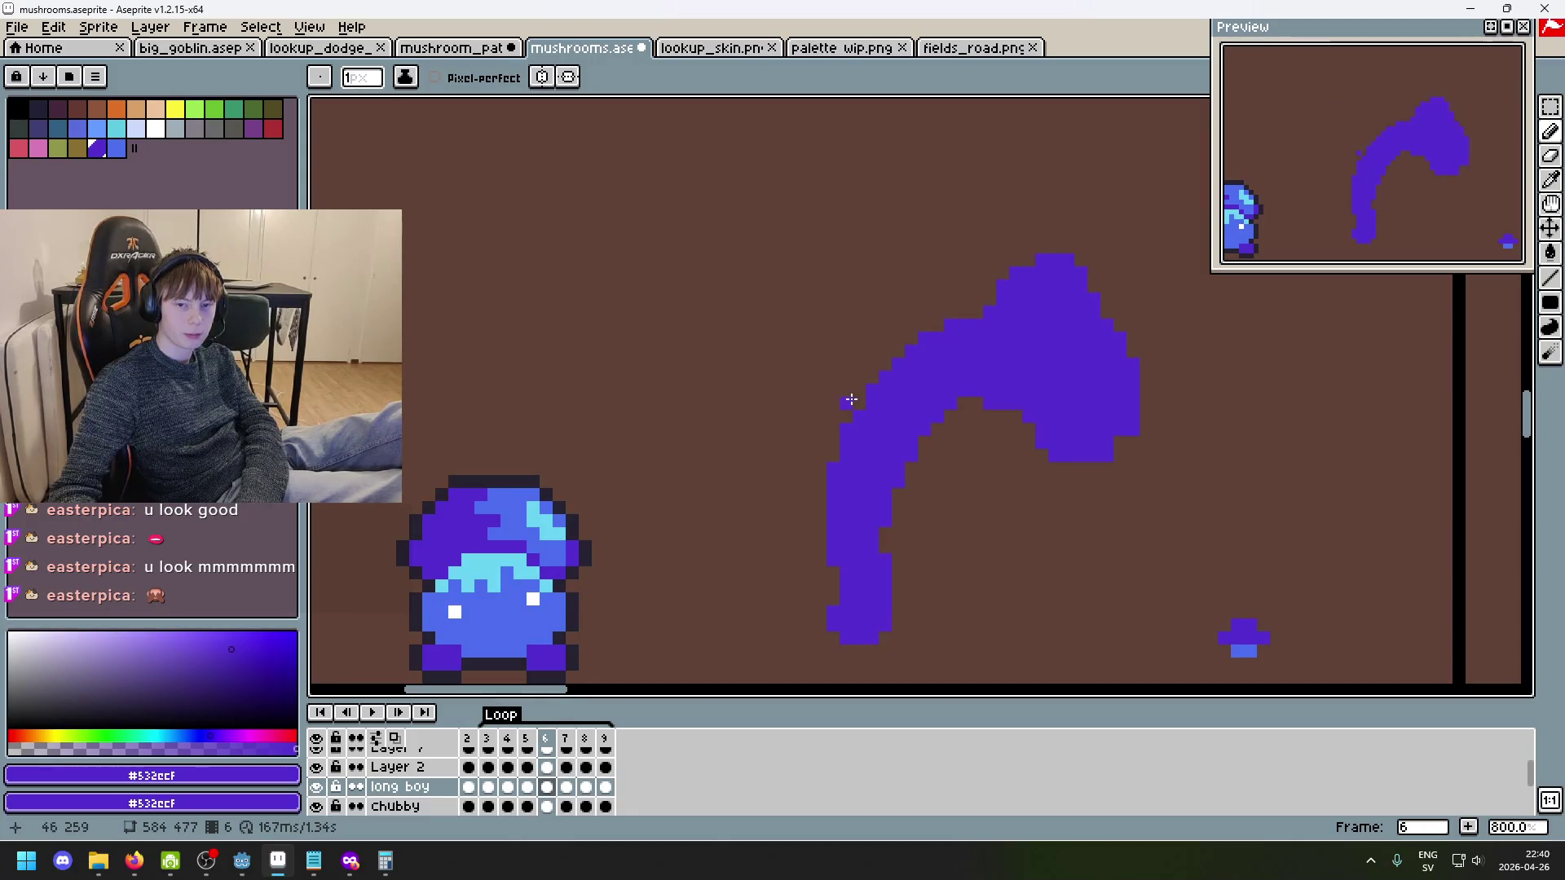
key(F3)
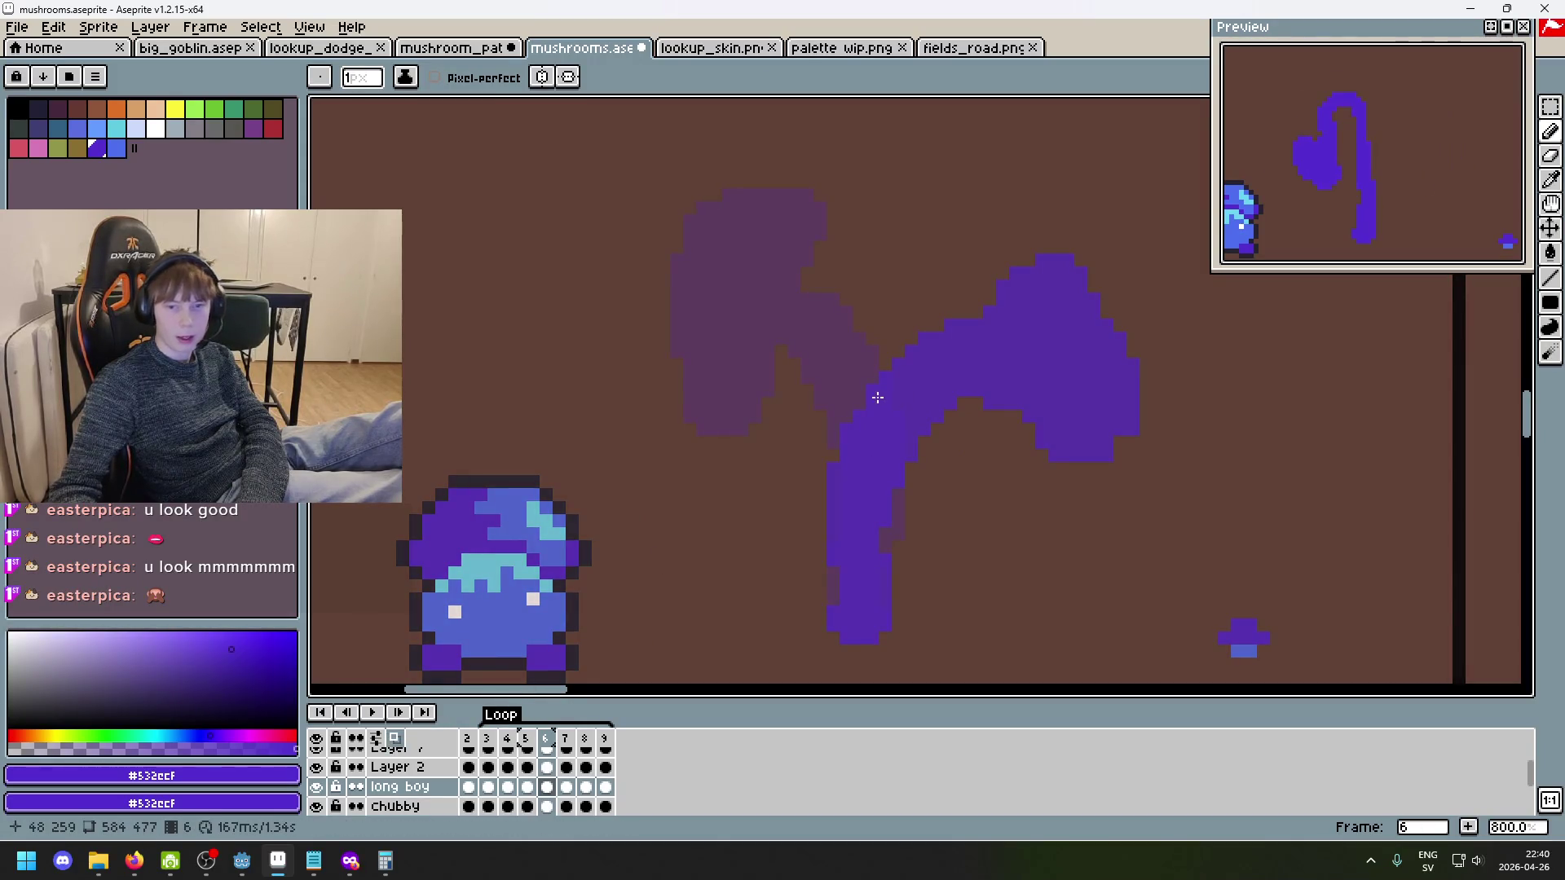
mouse_move(966, 313)
mouse_down()
mouse_move(853, 313)
mouse_move(914, 332)
mouse_up()
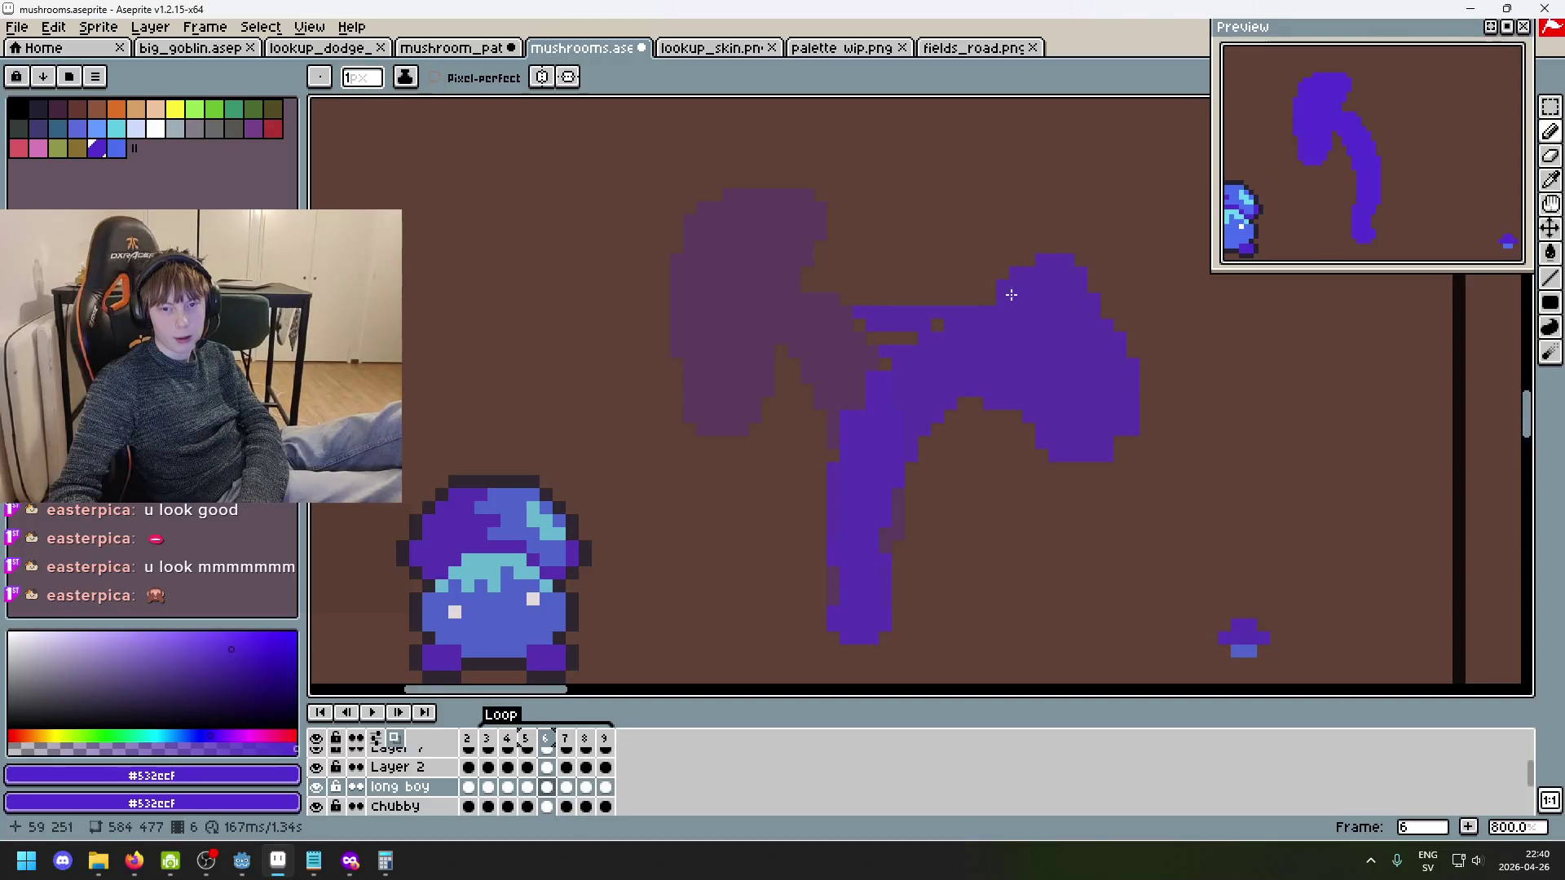
- Draw a new wider arc over frame 6's cap and fill the gaps beneath it
mouse_move(803, 282)
mouse_down()
mouse_move(891, 248)
mouse_move(991, 260)
mouse_up()
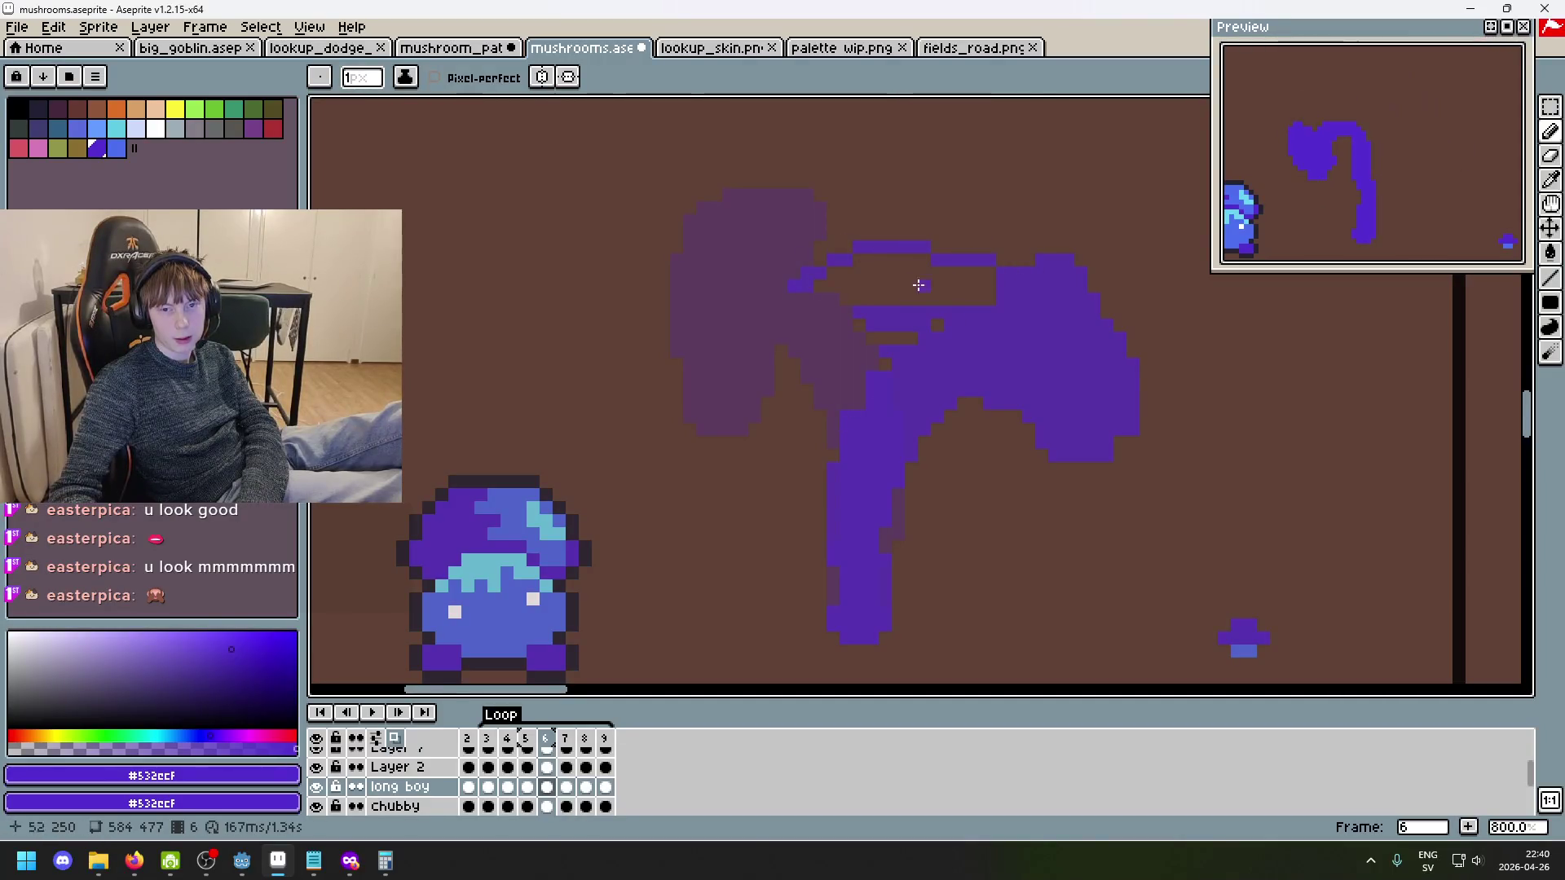
mouse_move(892, 229)
mouse_down()
mouse_move(995, 252)
mouse_move(884, 252)
mouse_move(994, 298)
mouse_up()
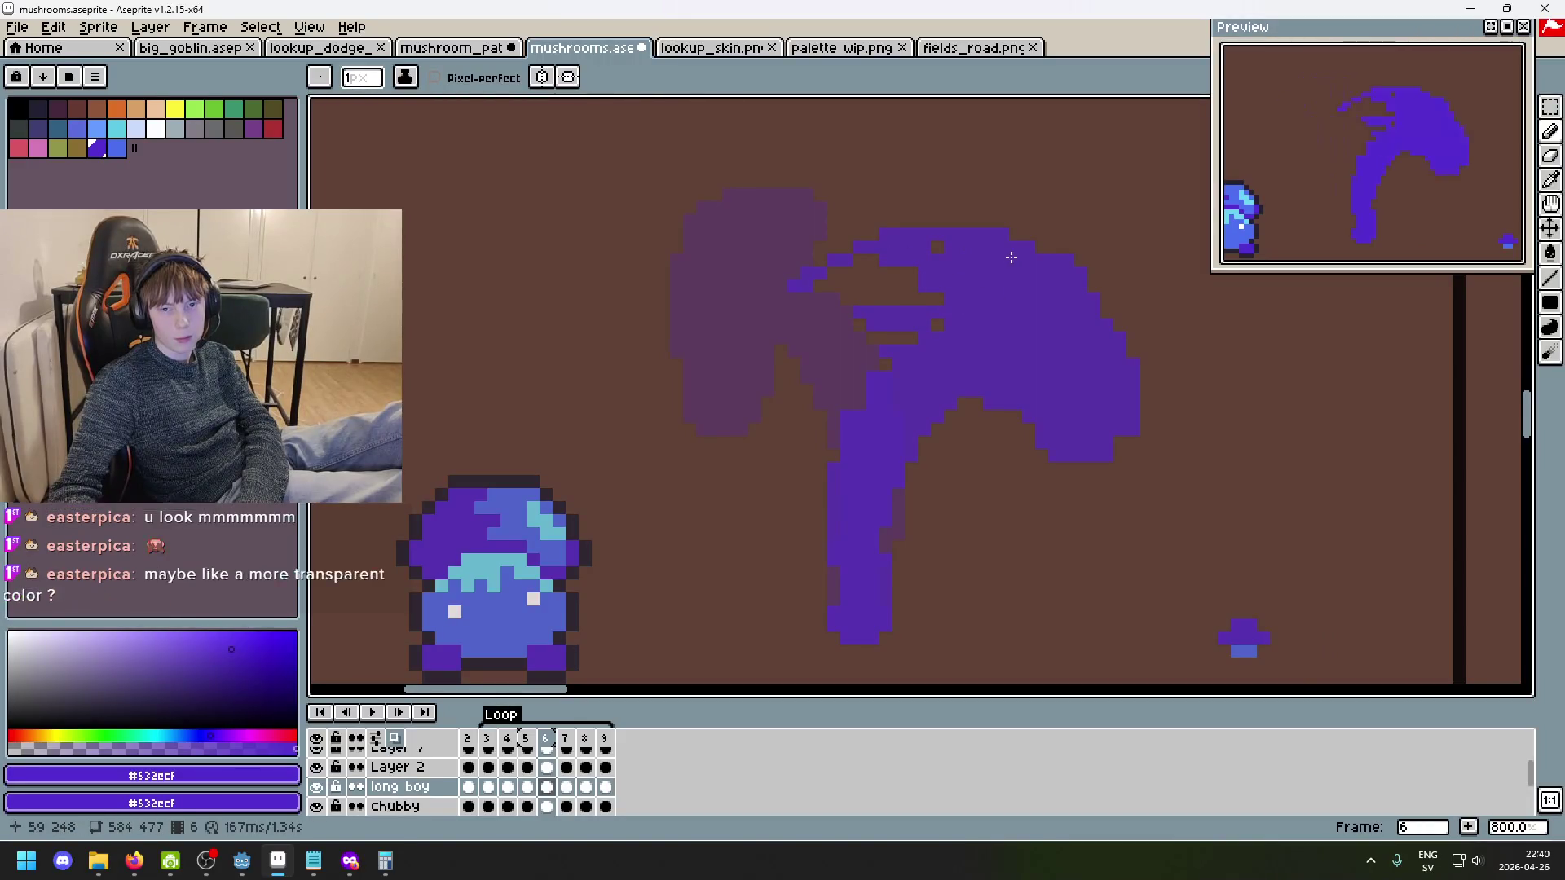
drag(937, 247, 897, 274)
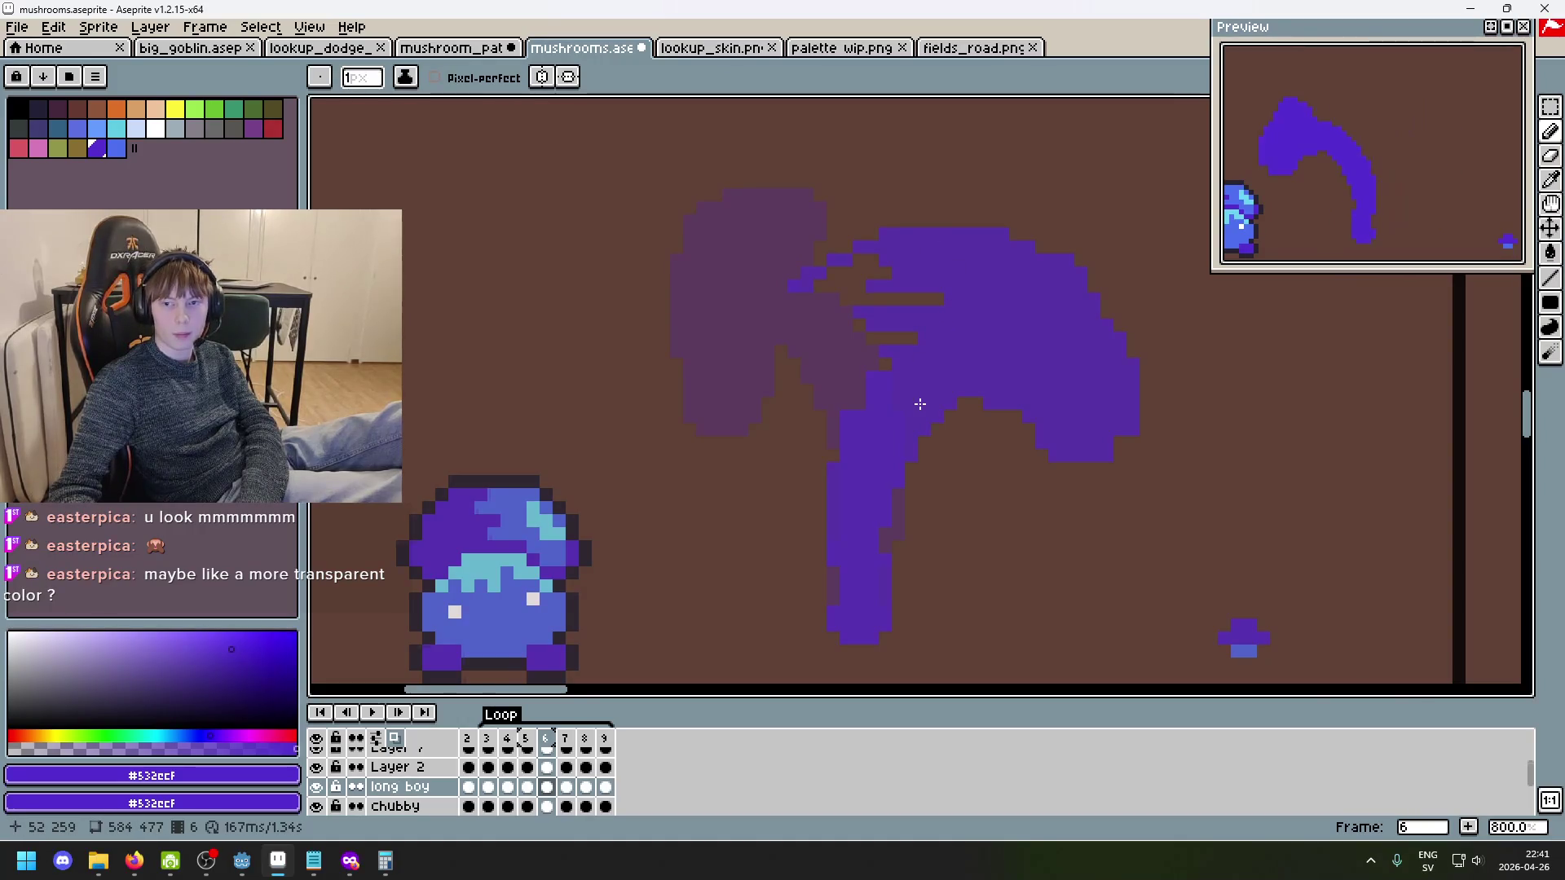
scroll(1045, 380, down, 3)
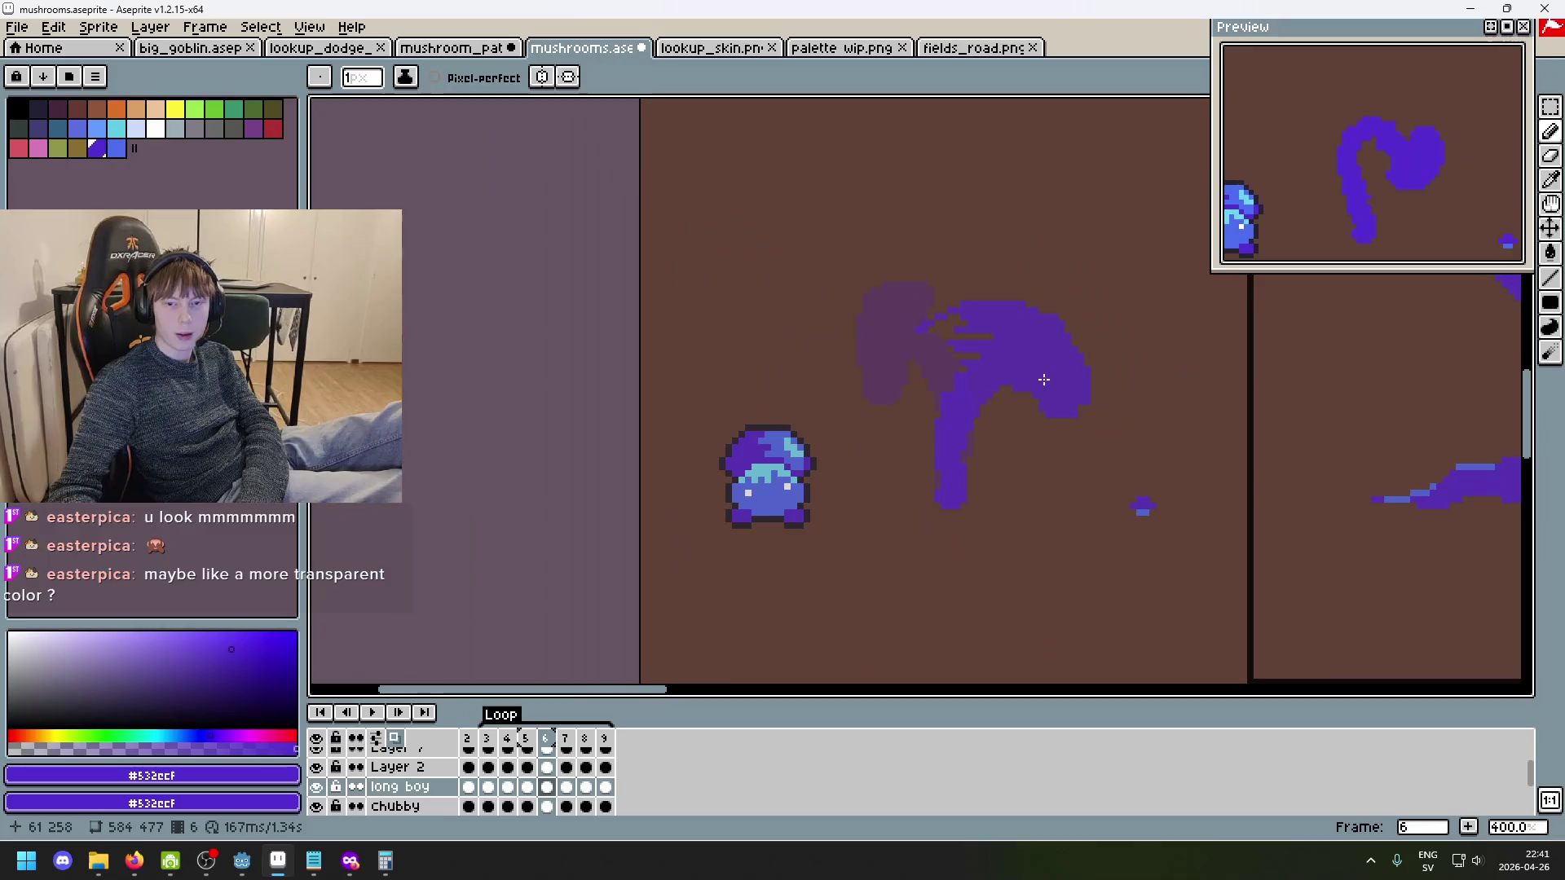
scroll(919, 308, up, 5)
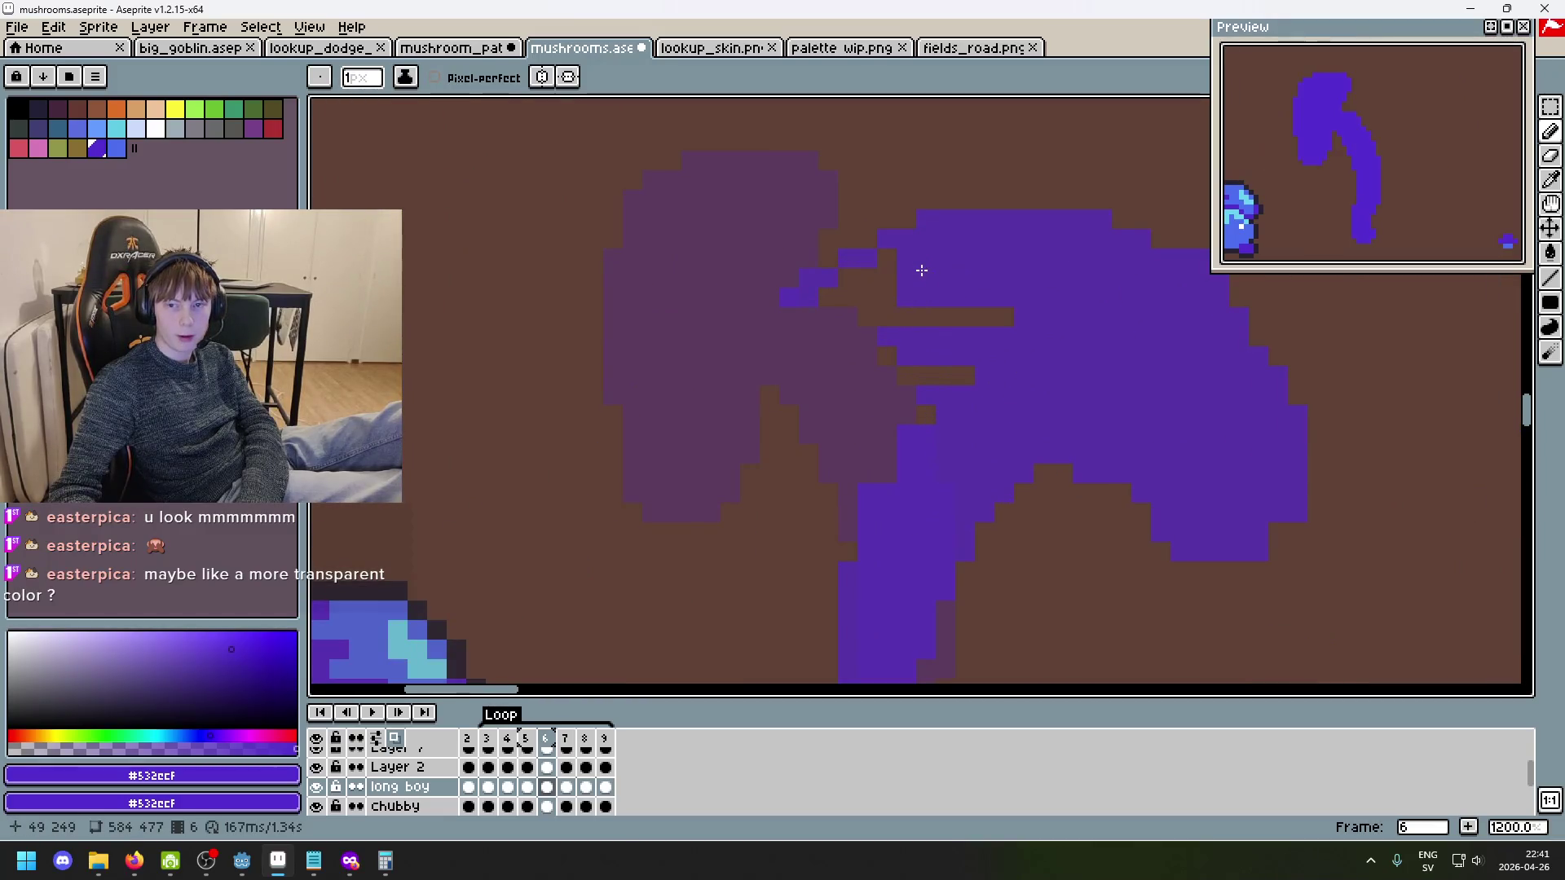
- Erase stray pixels left of the cap, restoring some with redo, and recentre the view
key(e)
click(798, 293)
key(b)
key(ctrl+z)
key(ctrl+y)
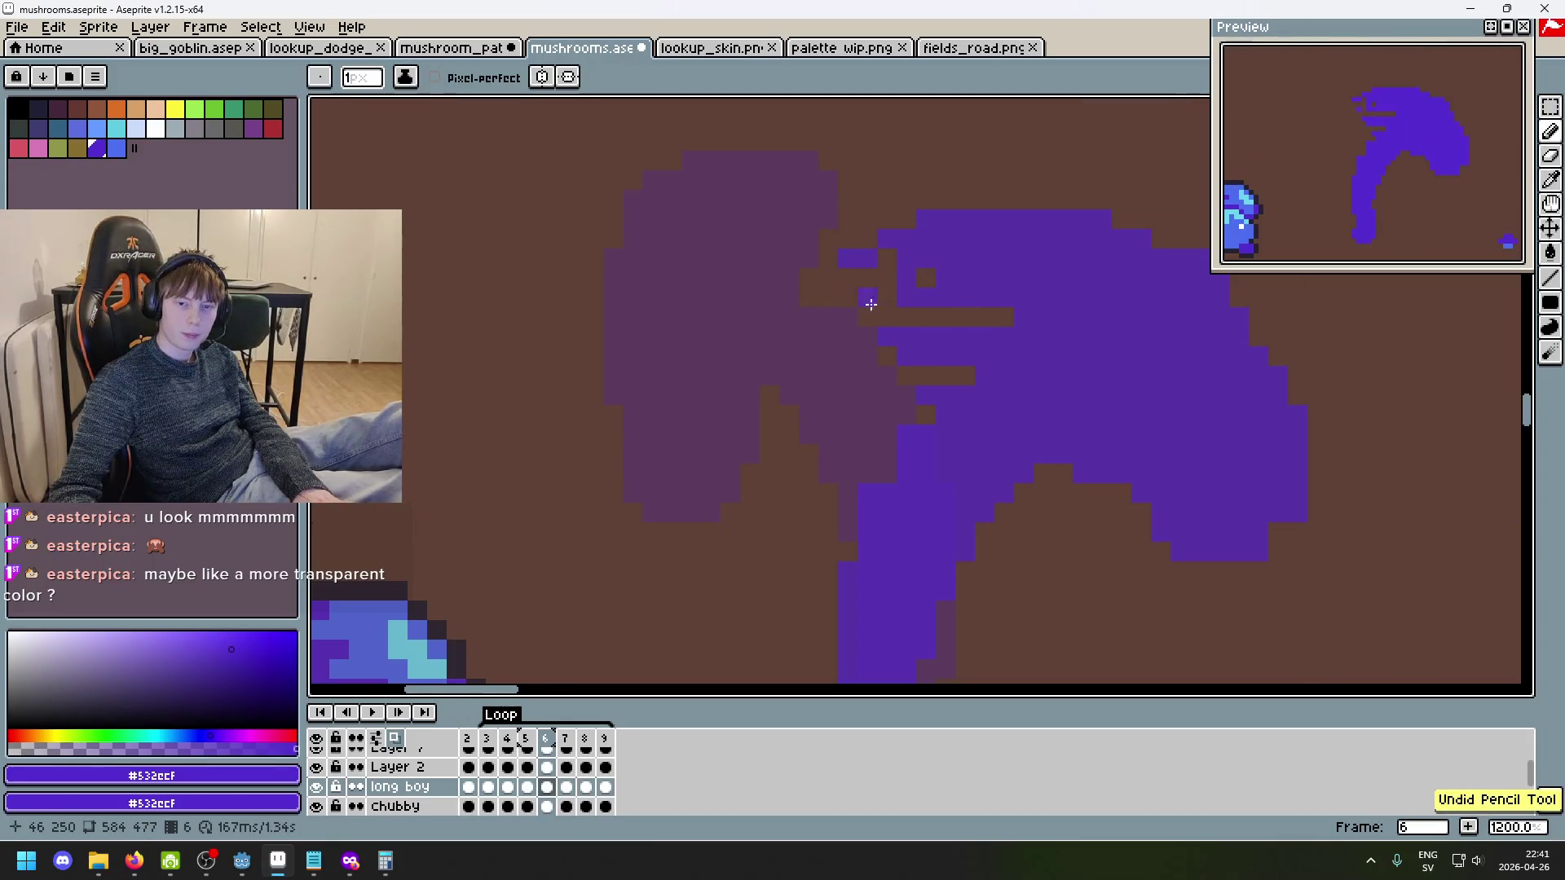
scroll(1064, 353, down, 6)
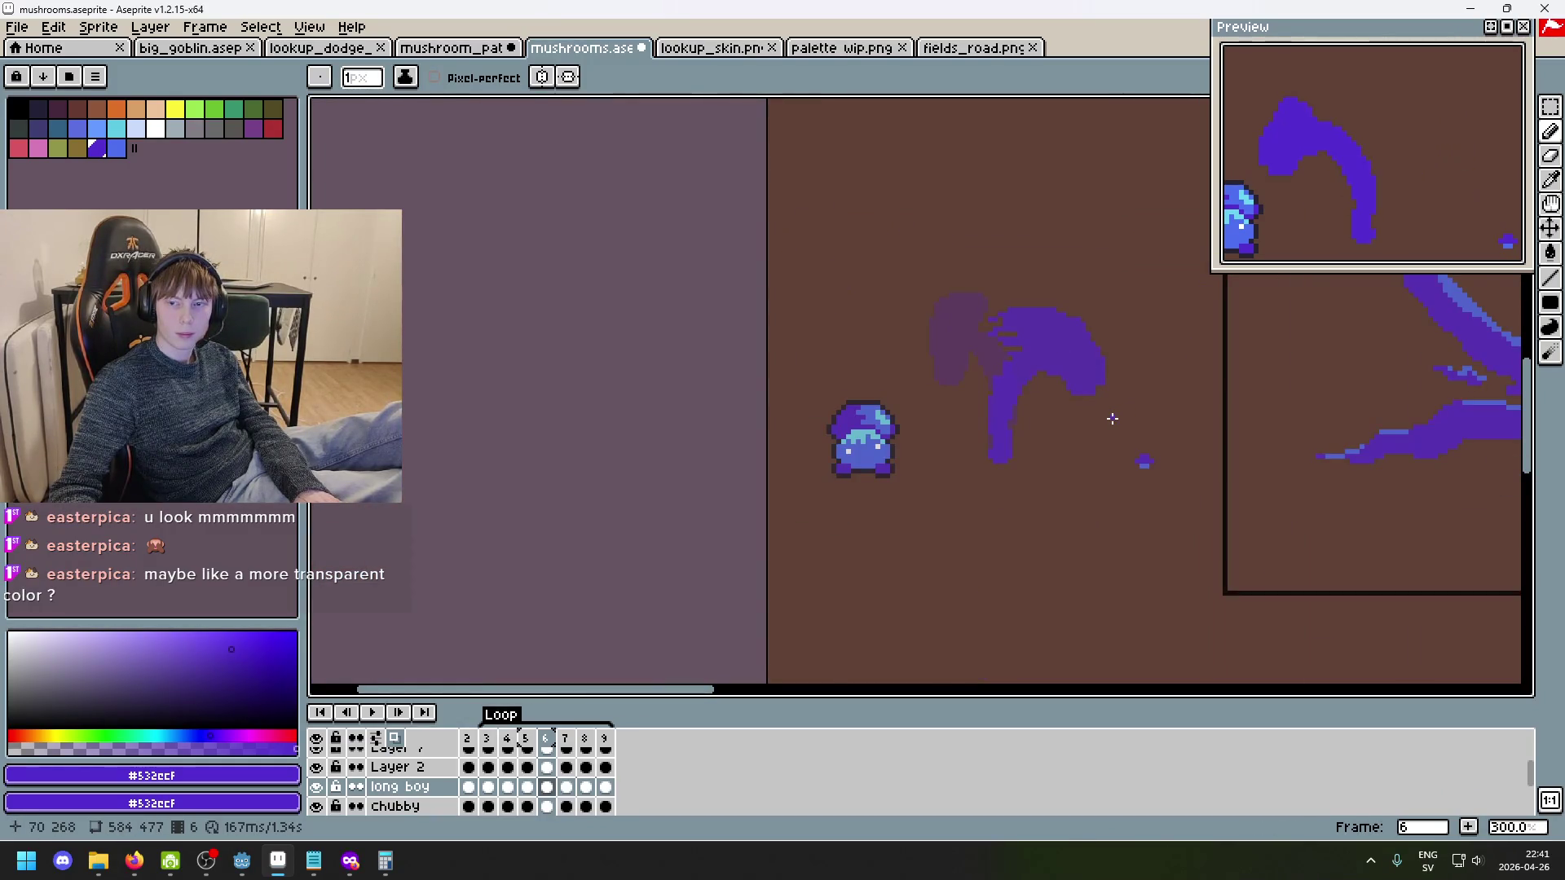
scroll(1108, 422, up, 1)
drag(1104, 419, 944, 417)
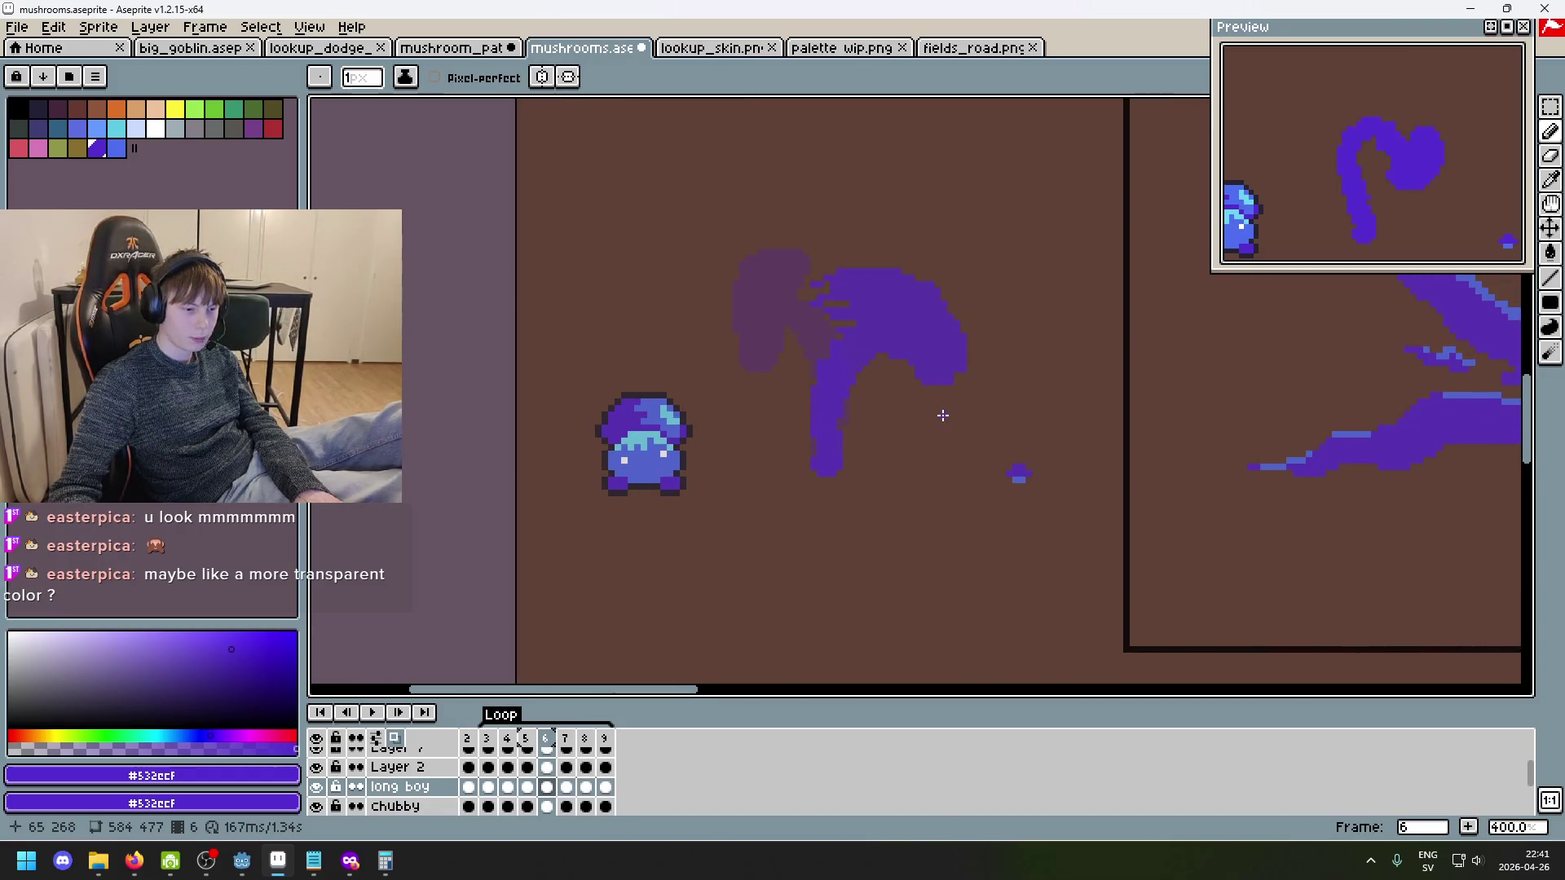
scroll(911, 391, up, 5)
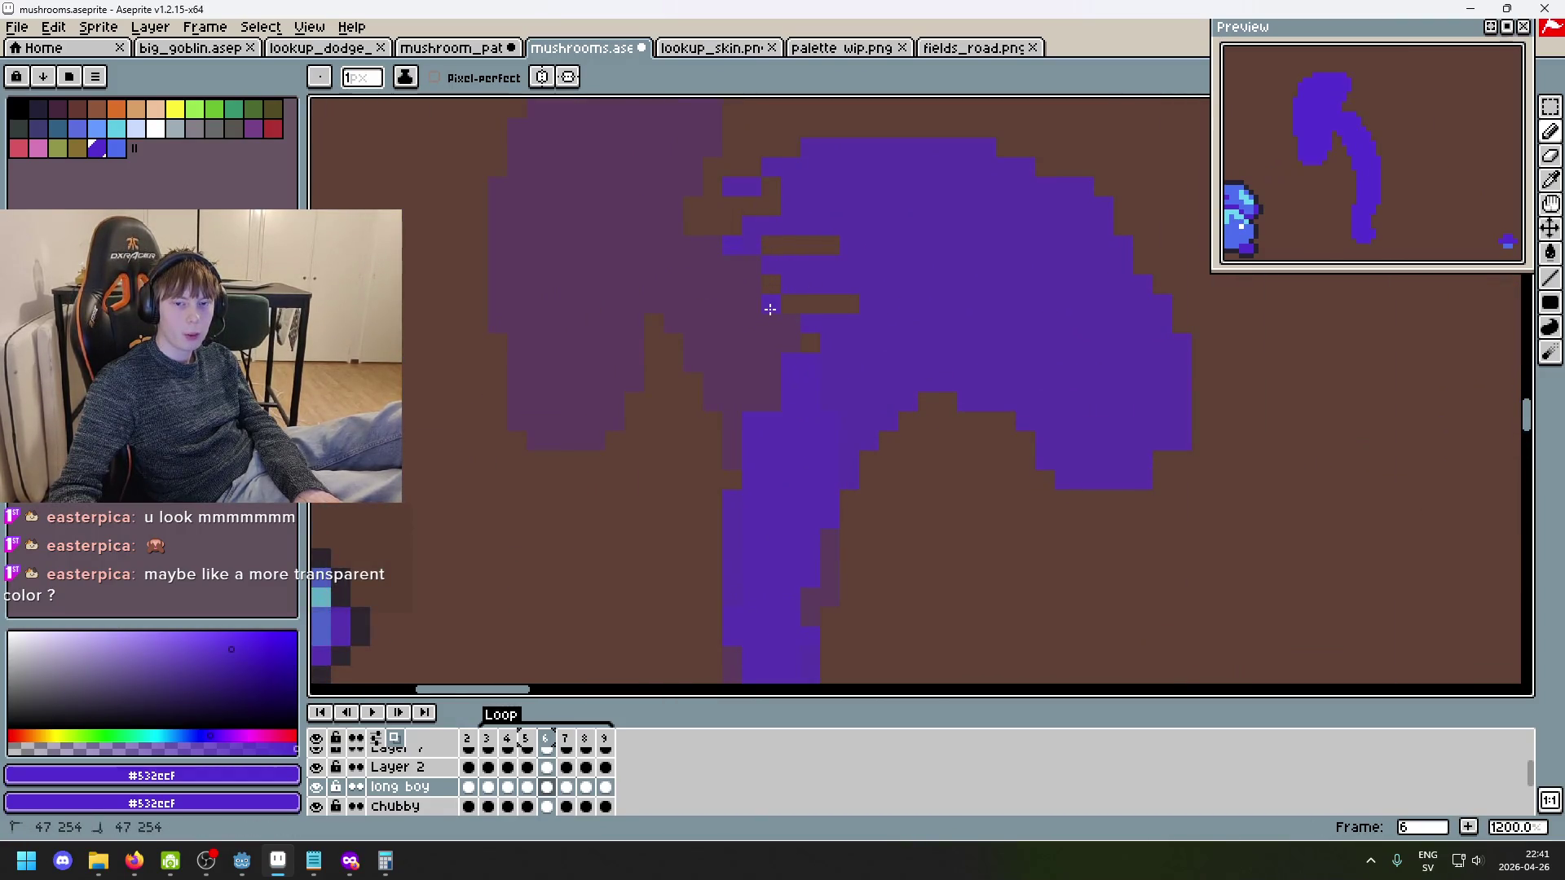
scroll(771, 309, down, 5)
click(1550, 107)
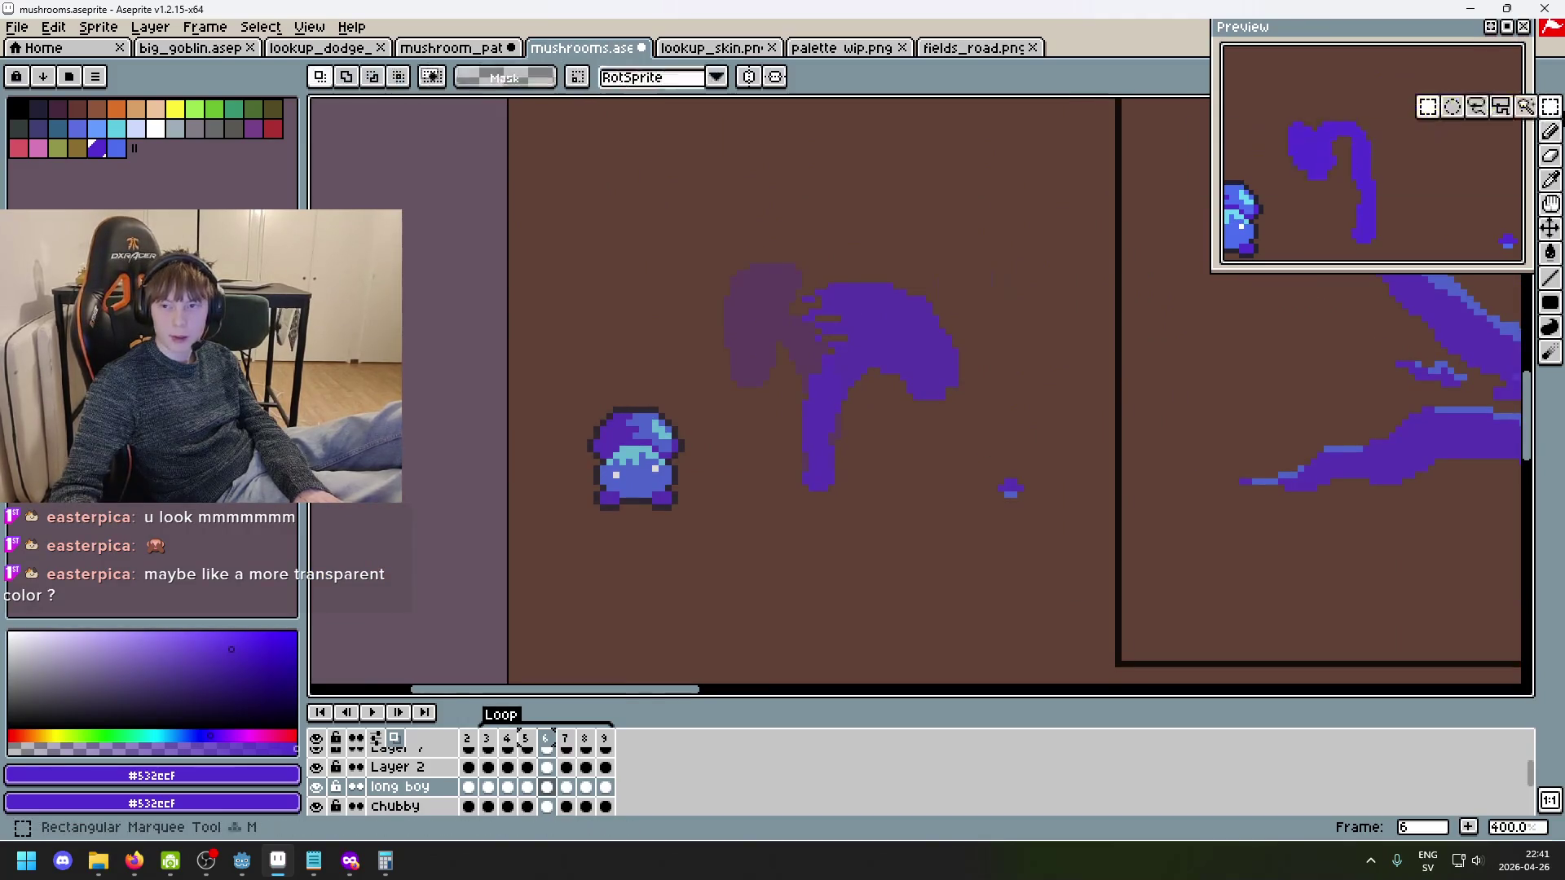
mouse_move(739, 253)
mouse_down()
mouse_move(916, 499)
mouse_move(970, 516)
mouse_up()
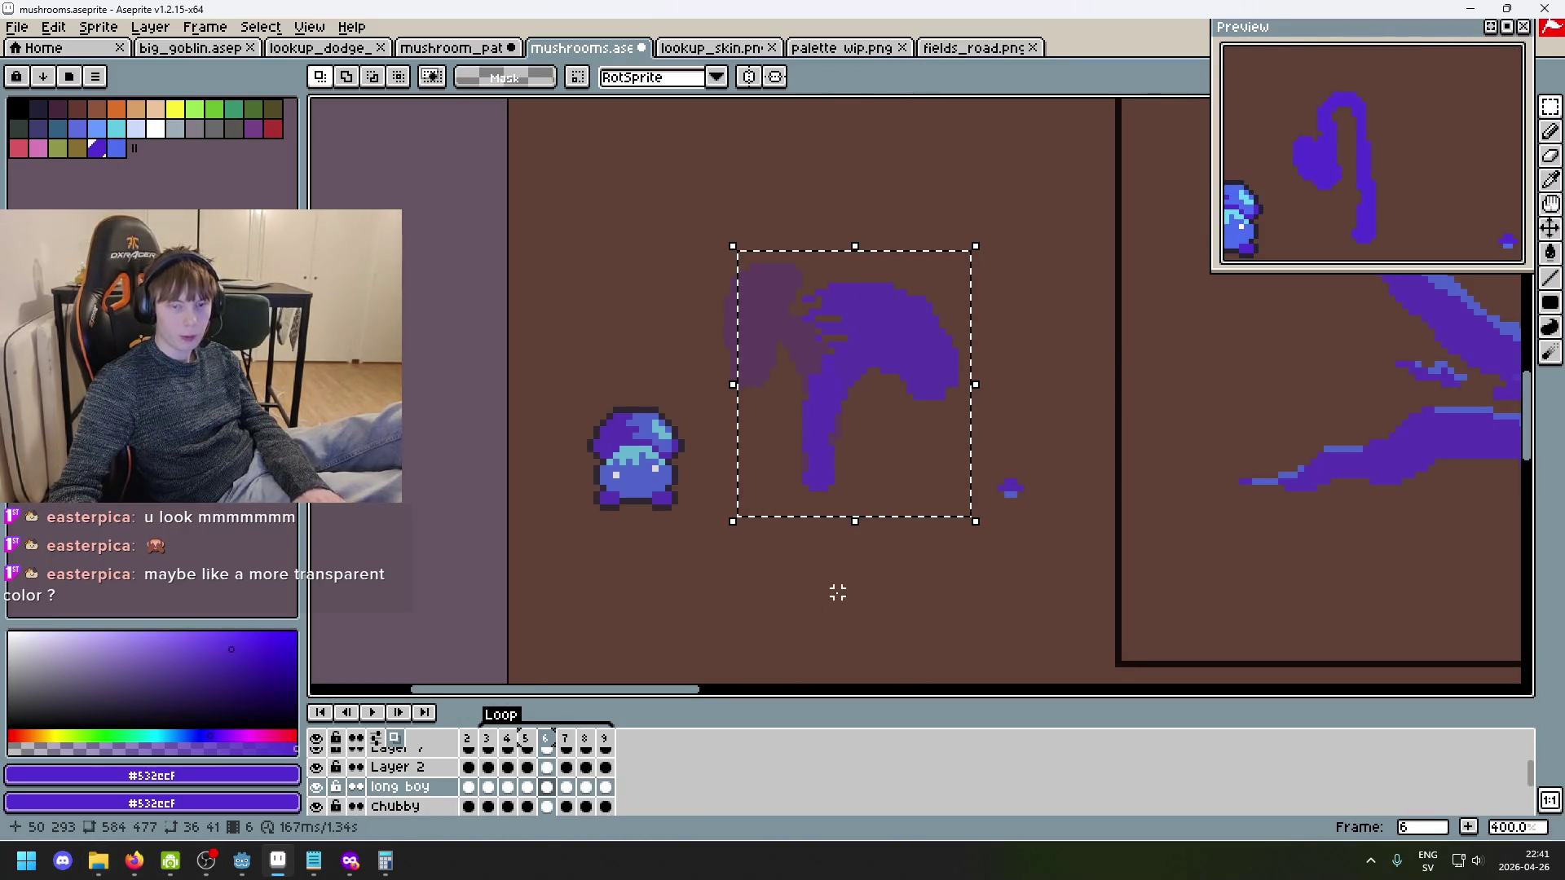
key(ctrl+d)
scroll(838, 593, up, 1)
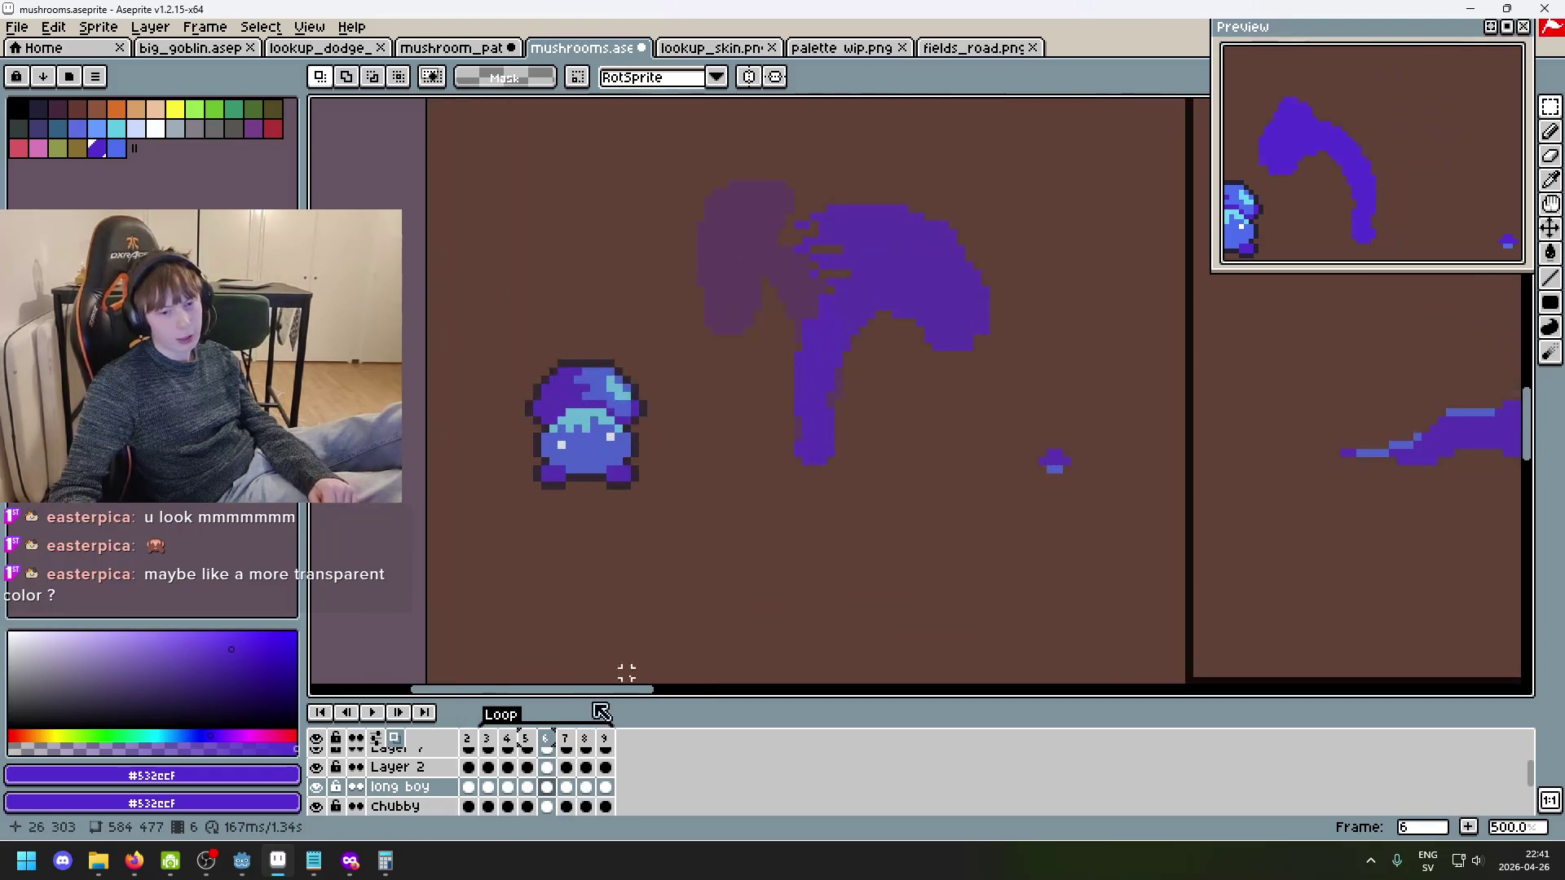
click(526, 739)
key(Right)
key(Right)
key(Right)
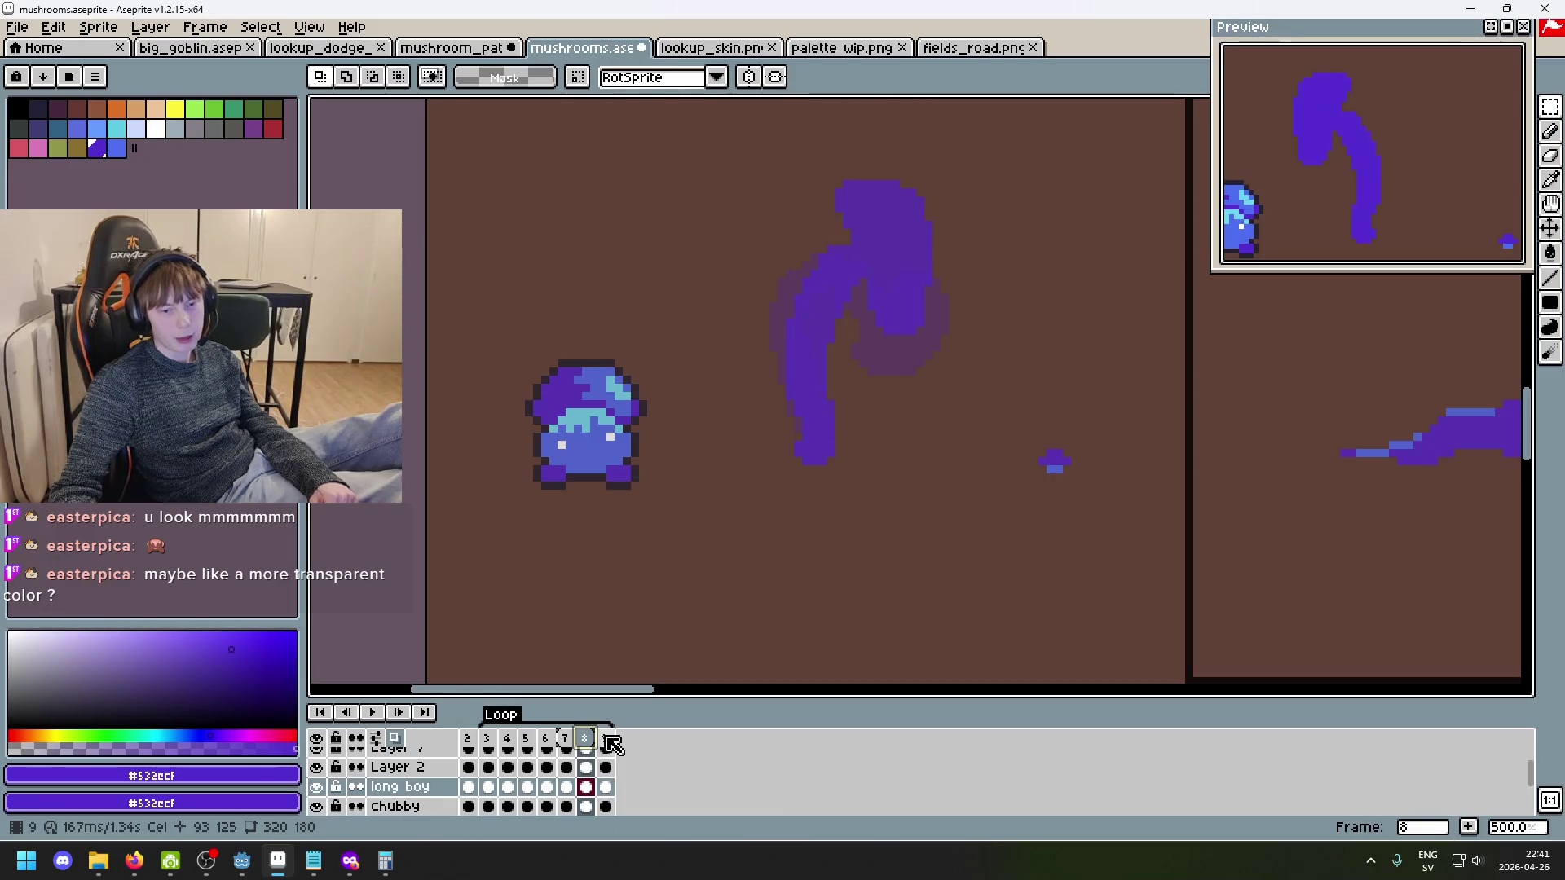
click(608, 739)
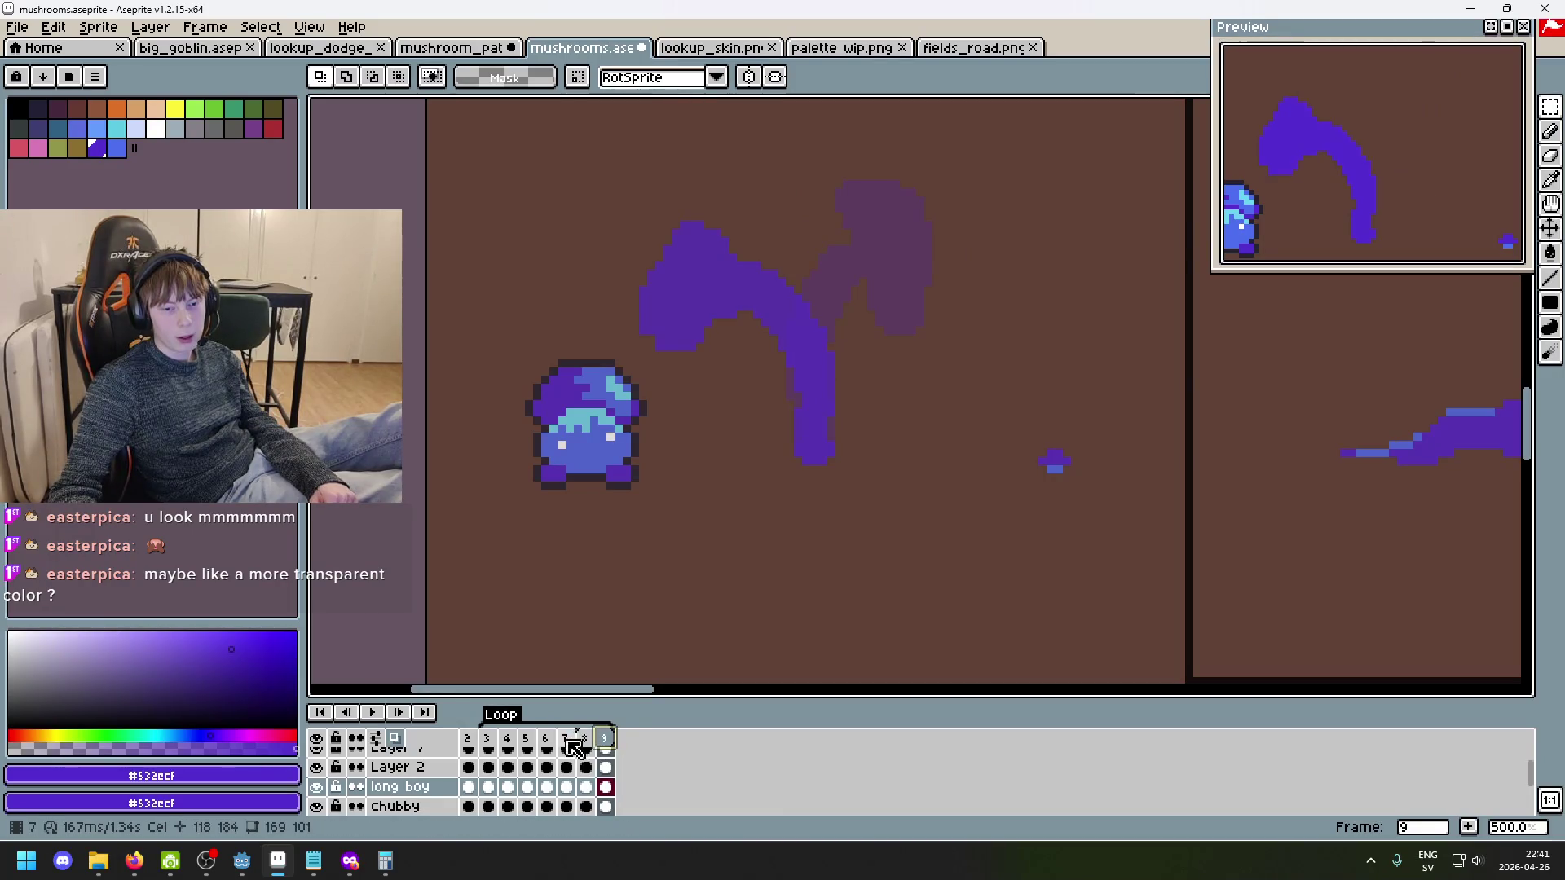
click(567, 739)
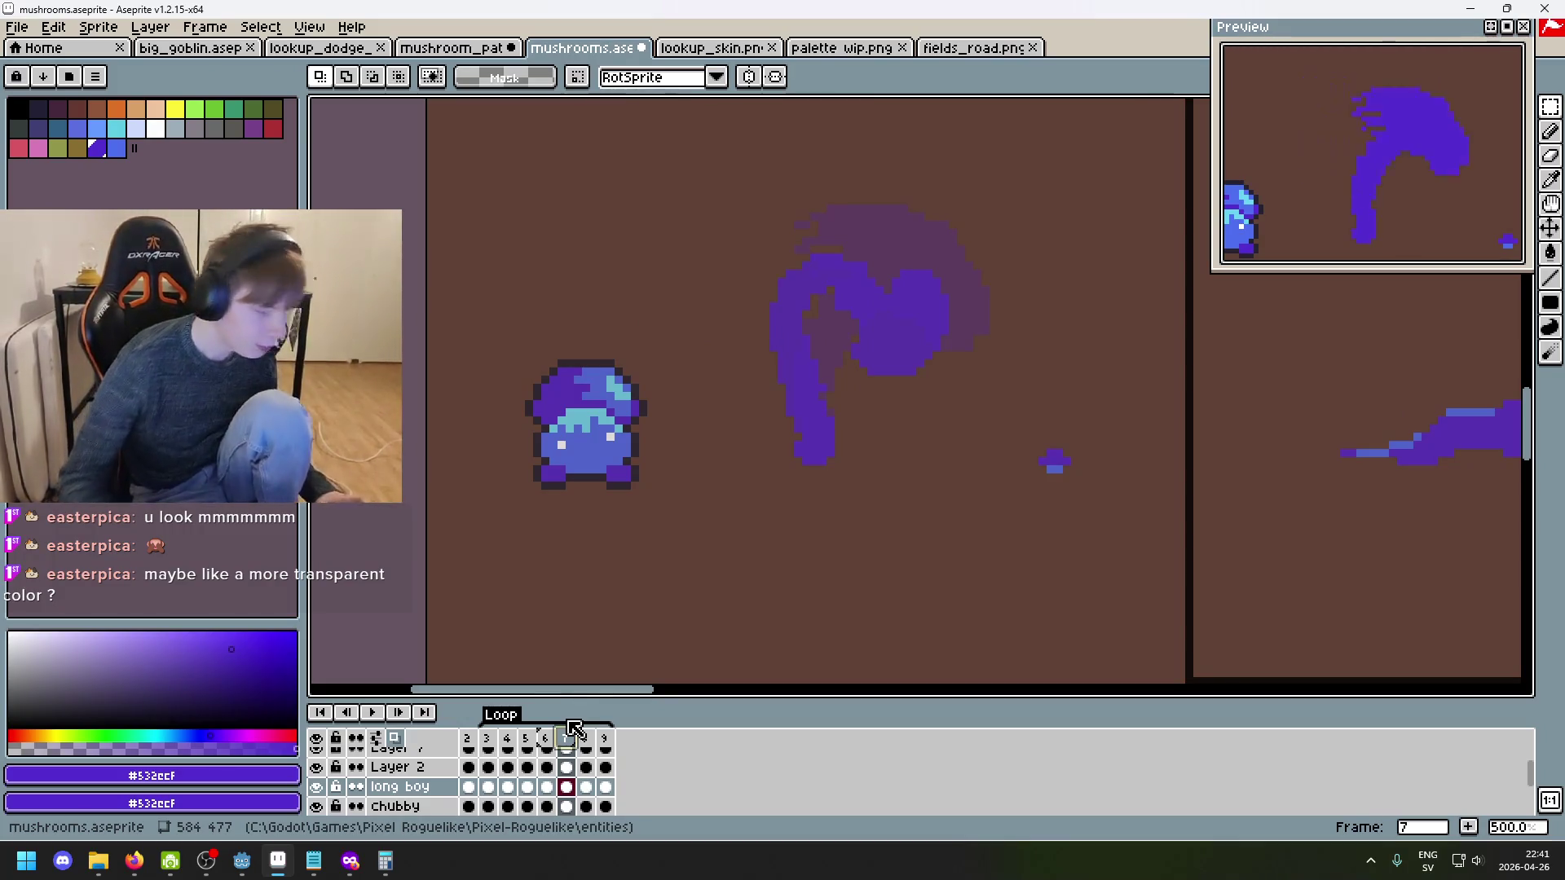
key(comma)
key(comma)
key(period)
scroll(846, 274, up, 1)
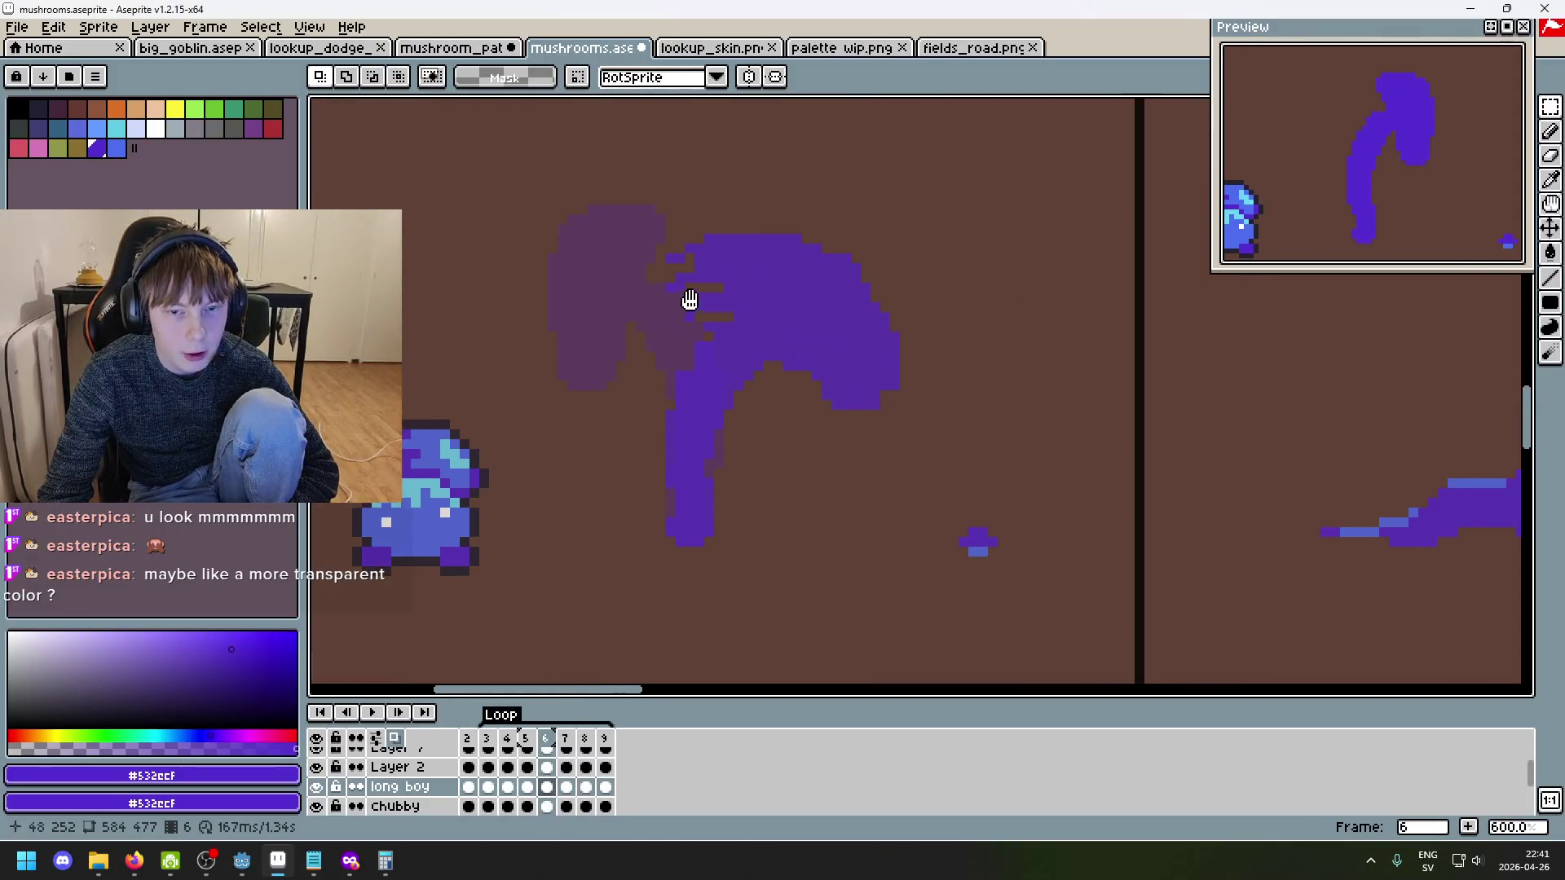
key(comma)
key(period)
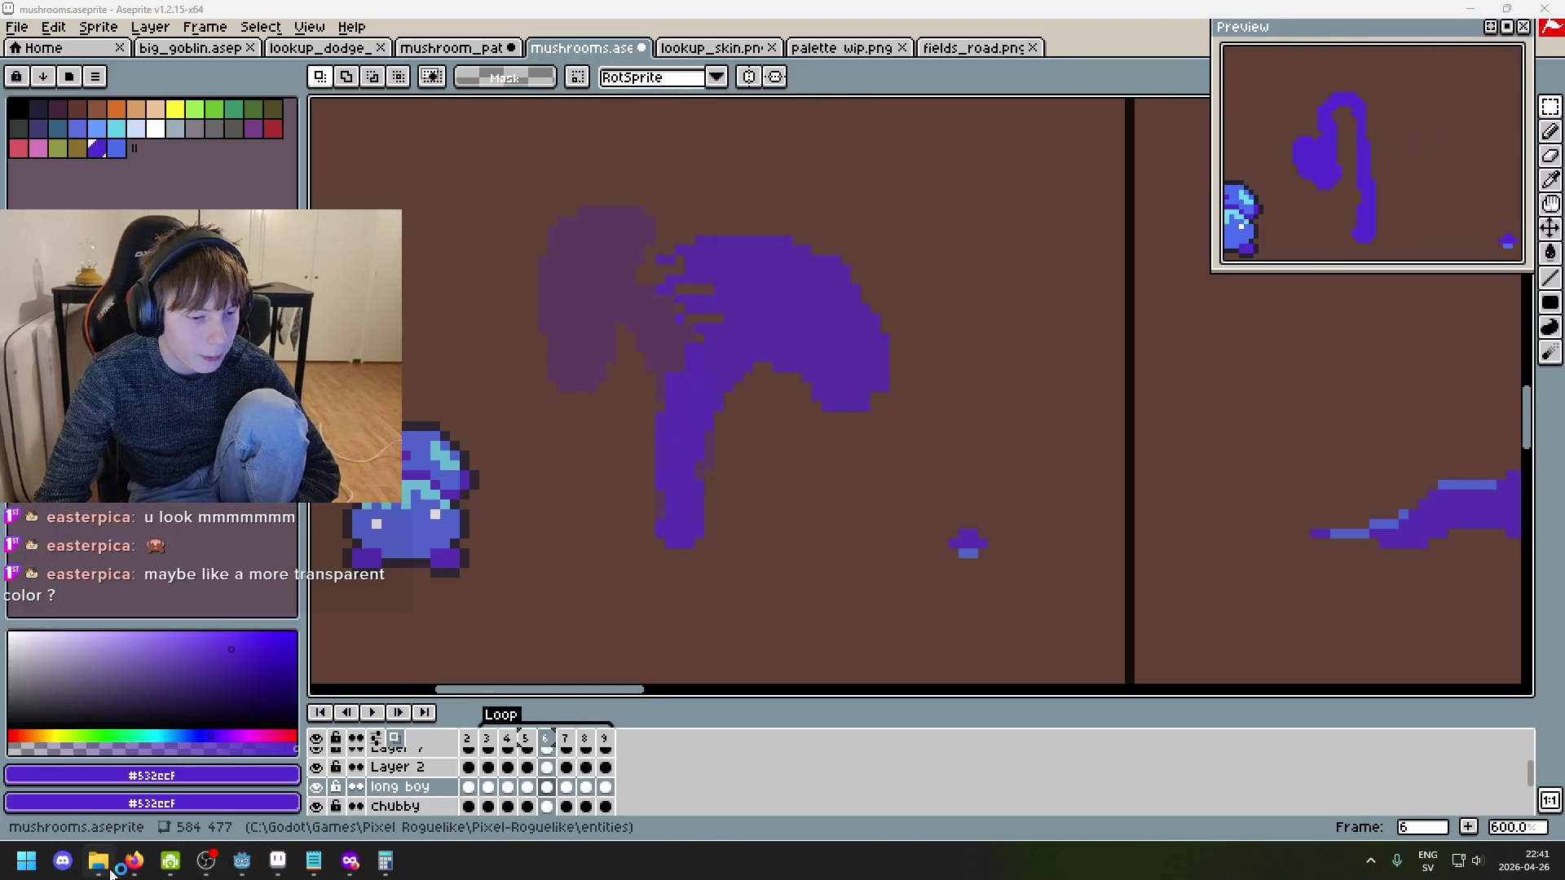
mouse_move(111, 870)
click(63, 861)
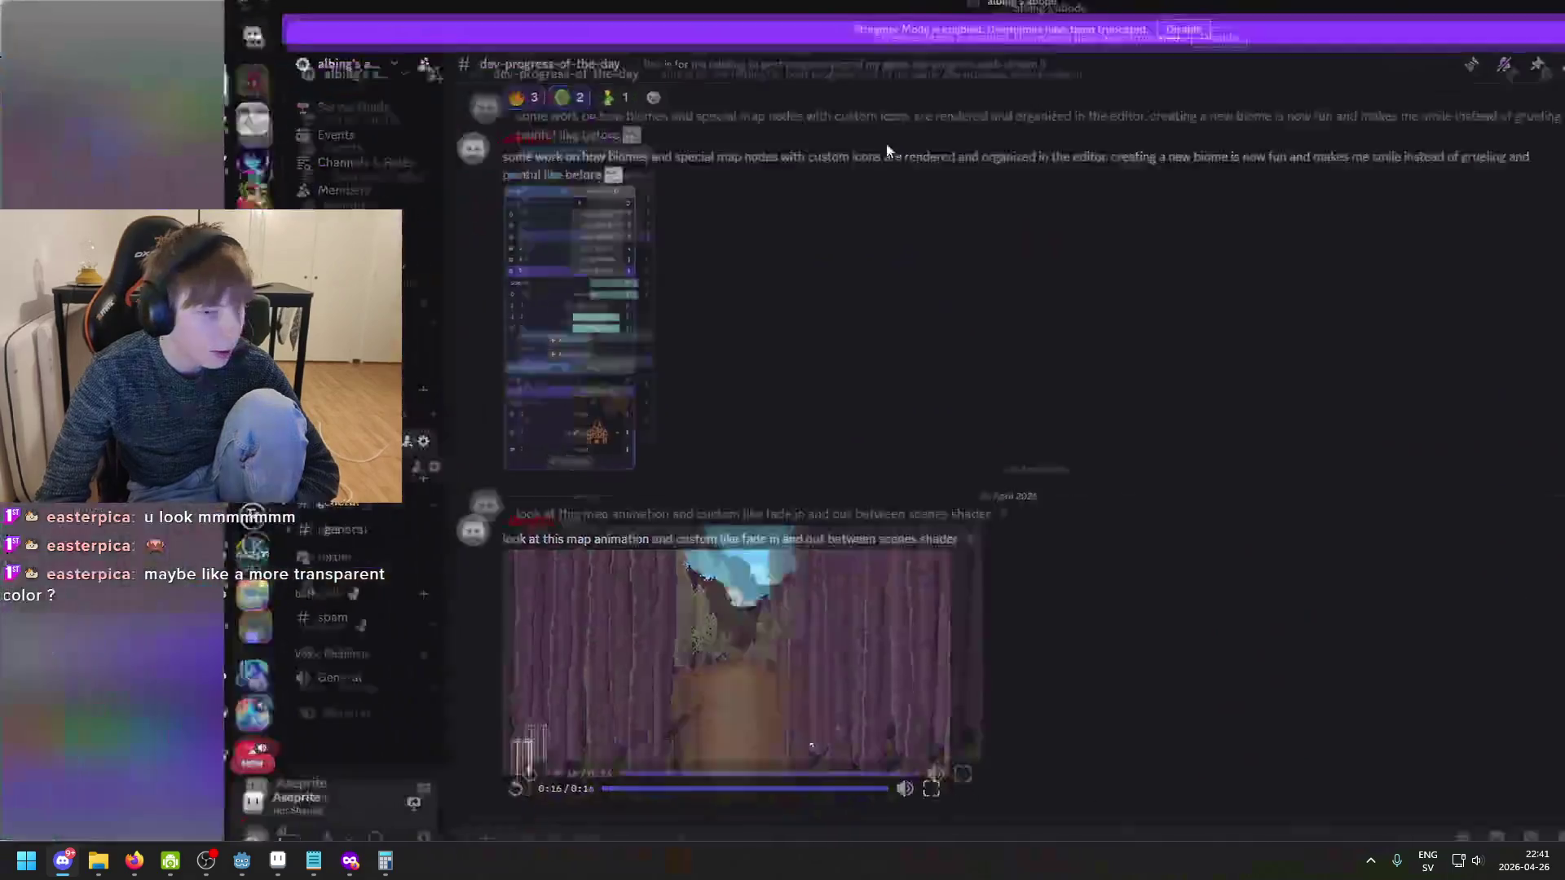
click(667, 660)
click(709, 749)
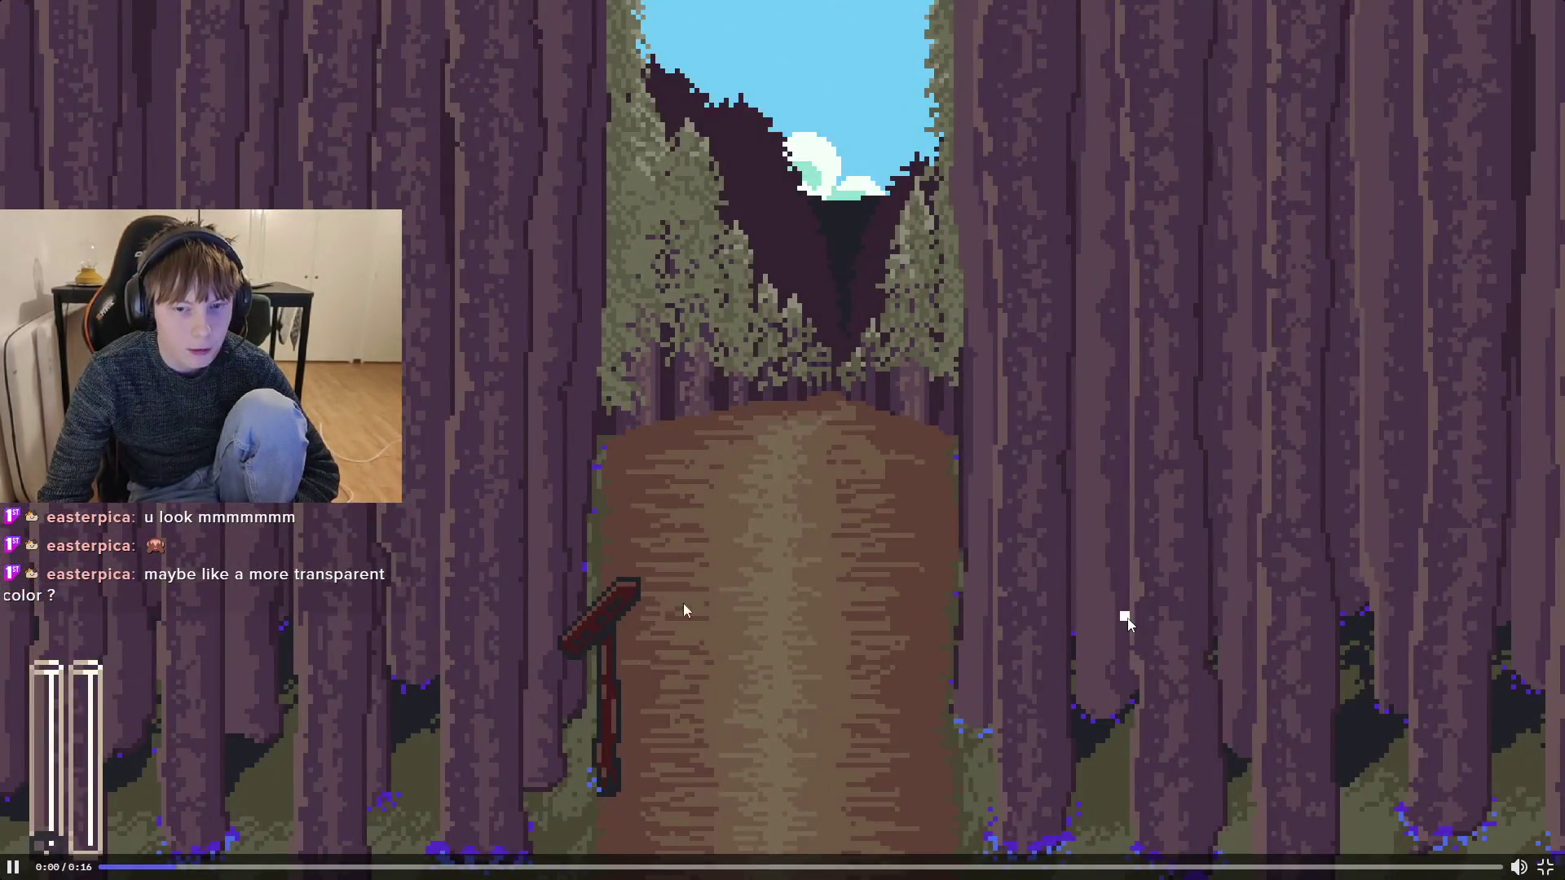
click(114, 869)
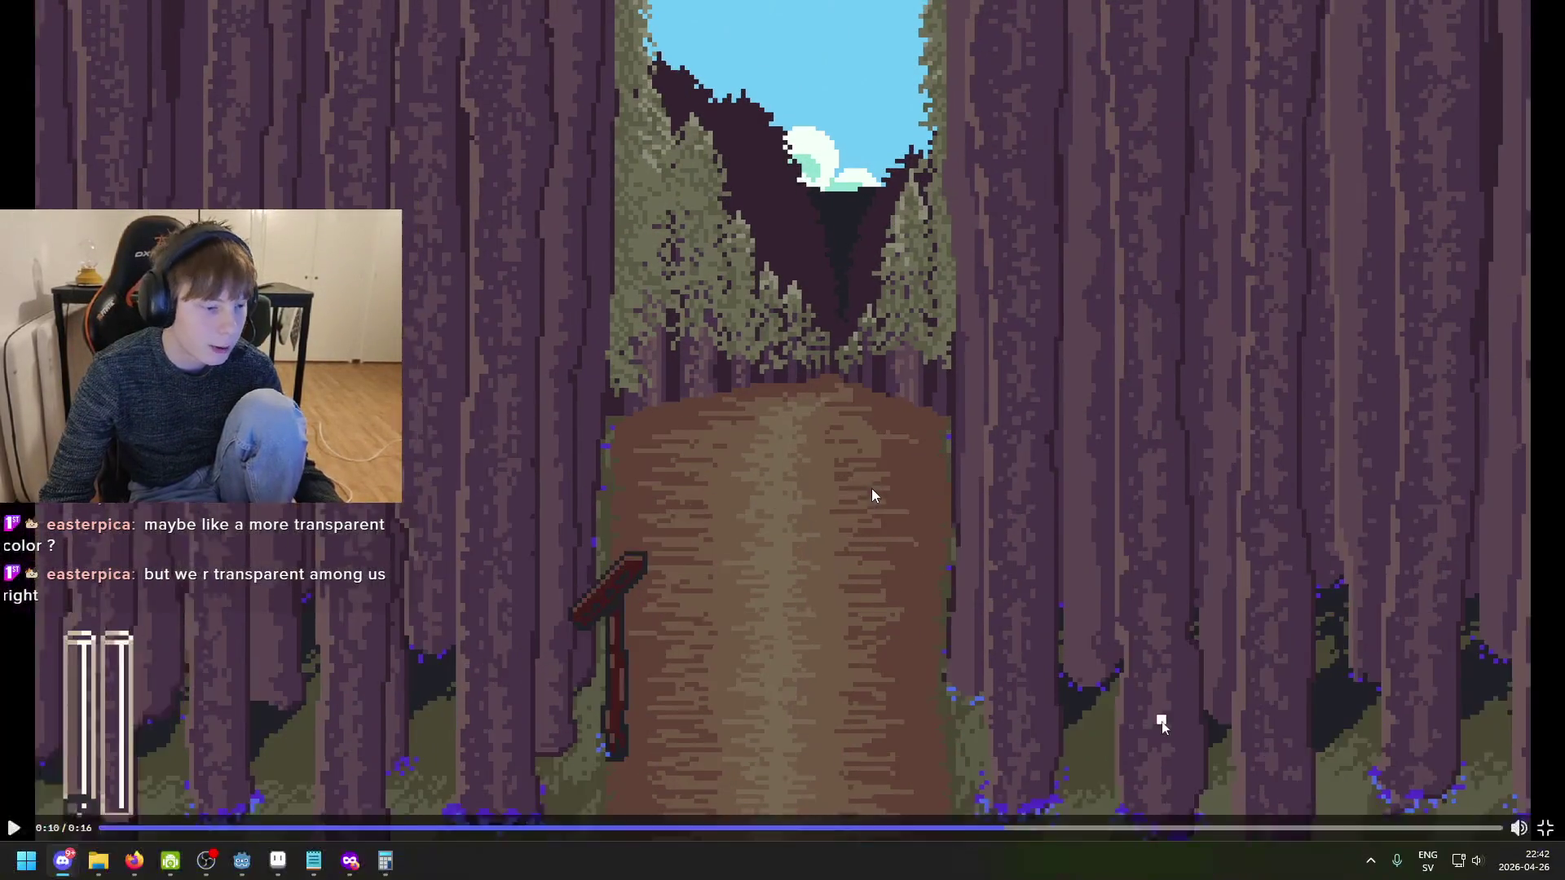
key(Escape)
drag(389, 749, 546, 748)
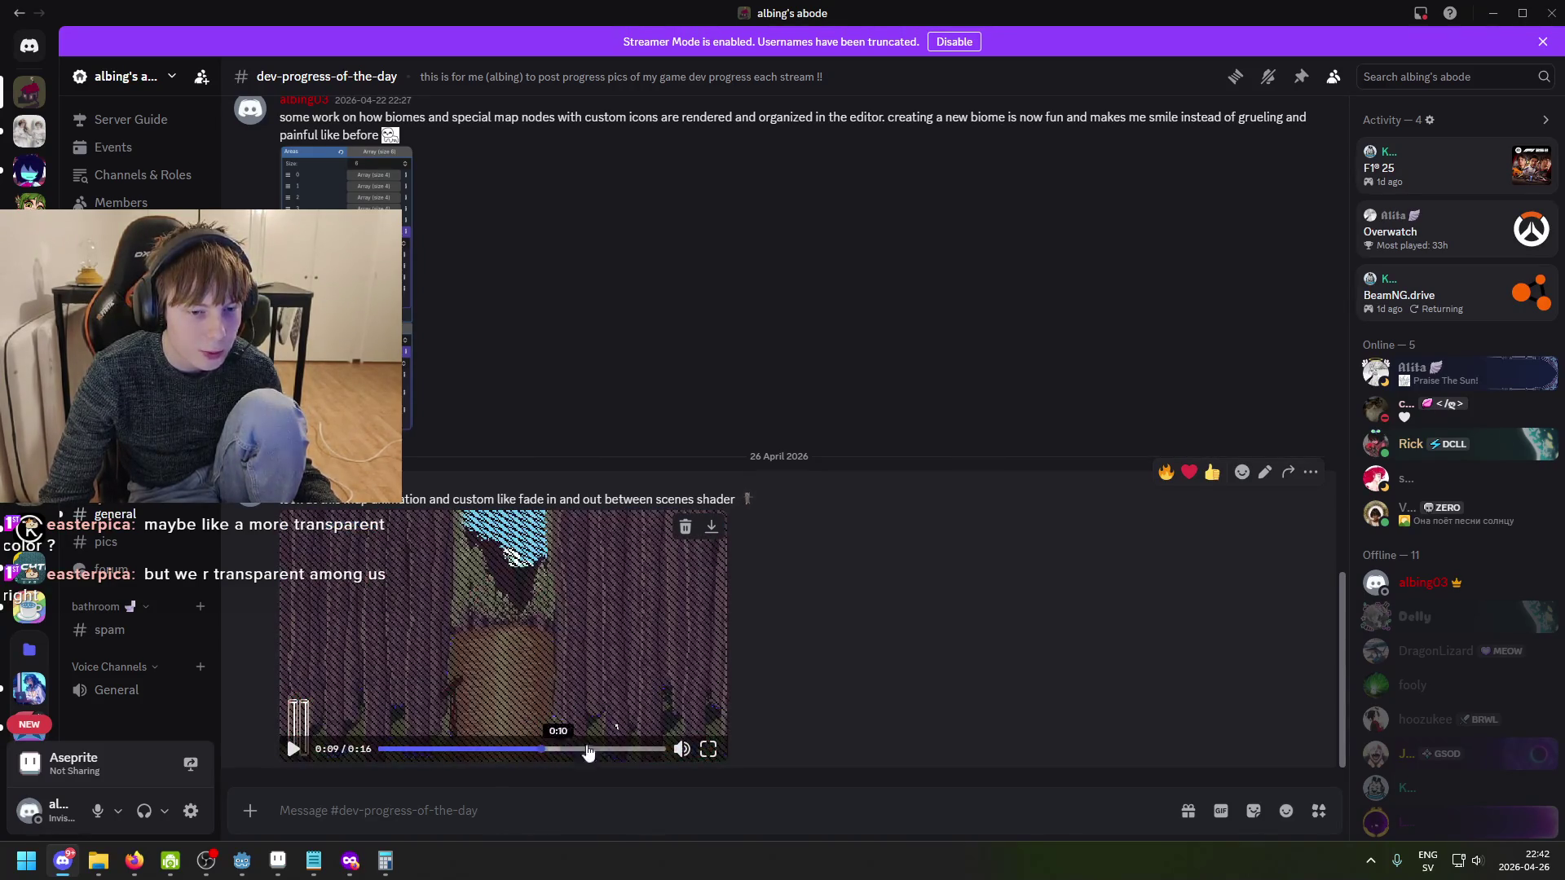
click(709, 750)
mouse_move(909, 871)
mouse_down()
mouse_move(866, 870)
mouse_move(921, 872)
mouse_move(879, 860)
mouse_move(892, 864)
mouse_up()
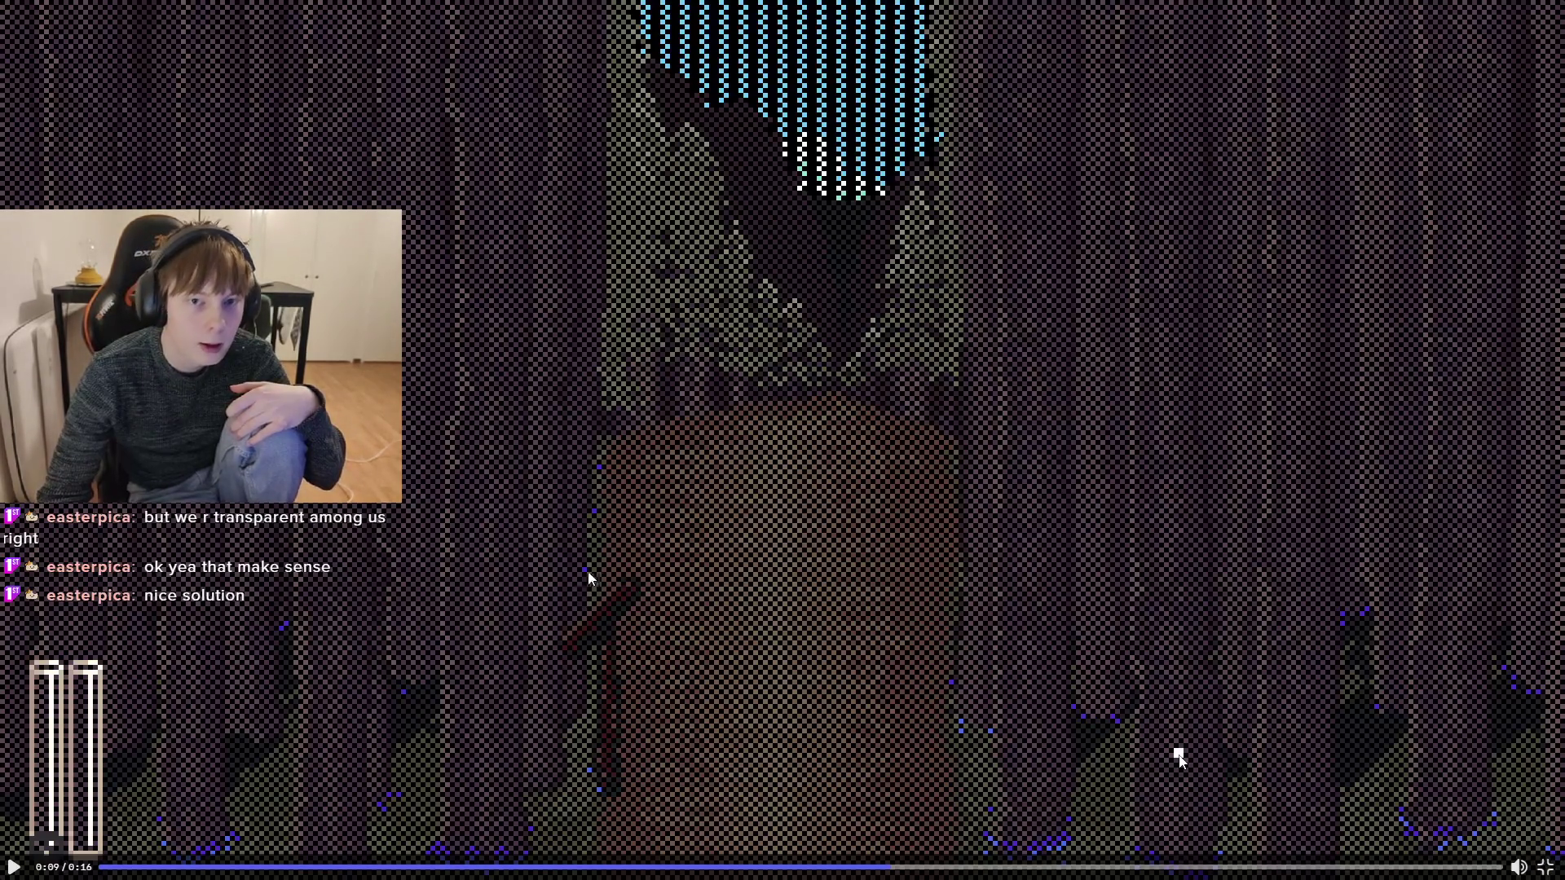
click(1547, 869)
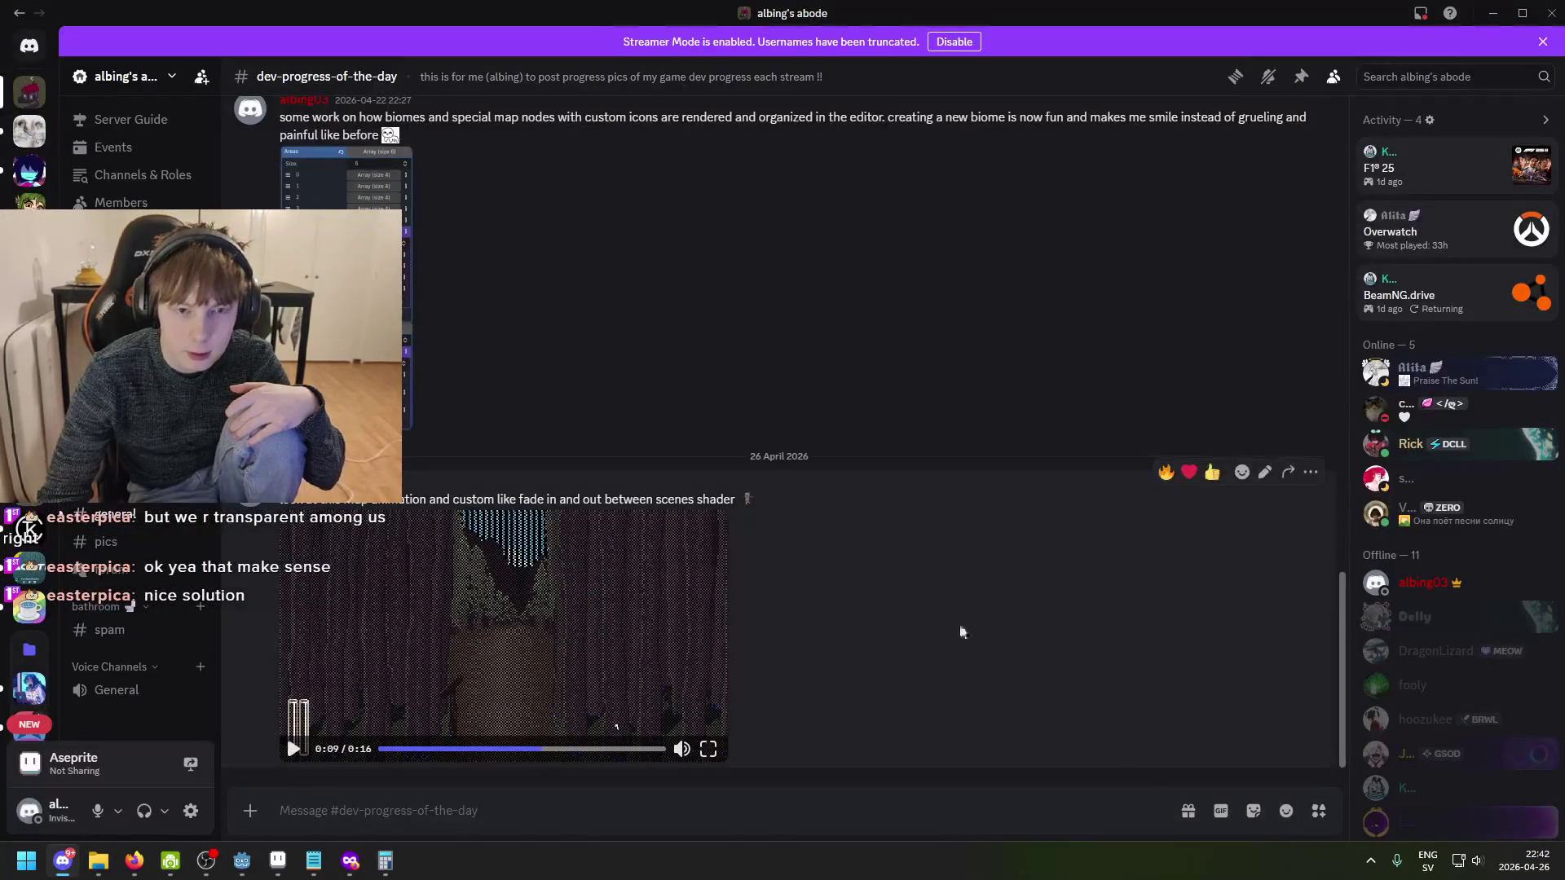
key(alt+Tab)
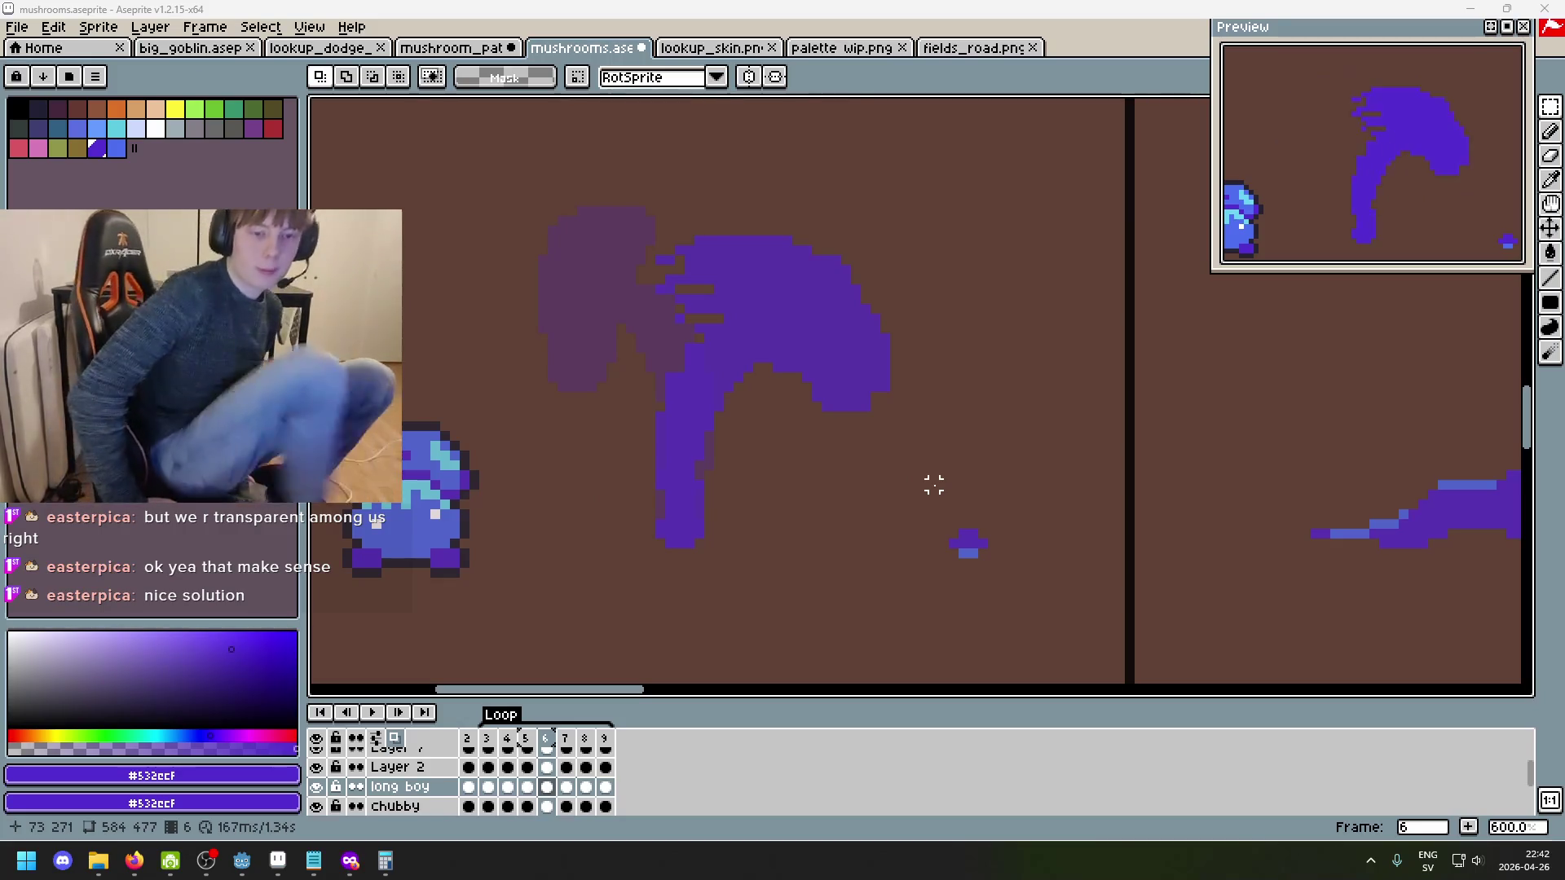
scroll(934, 485, down, 1)
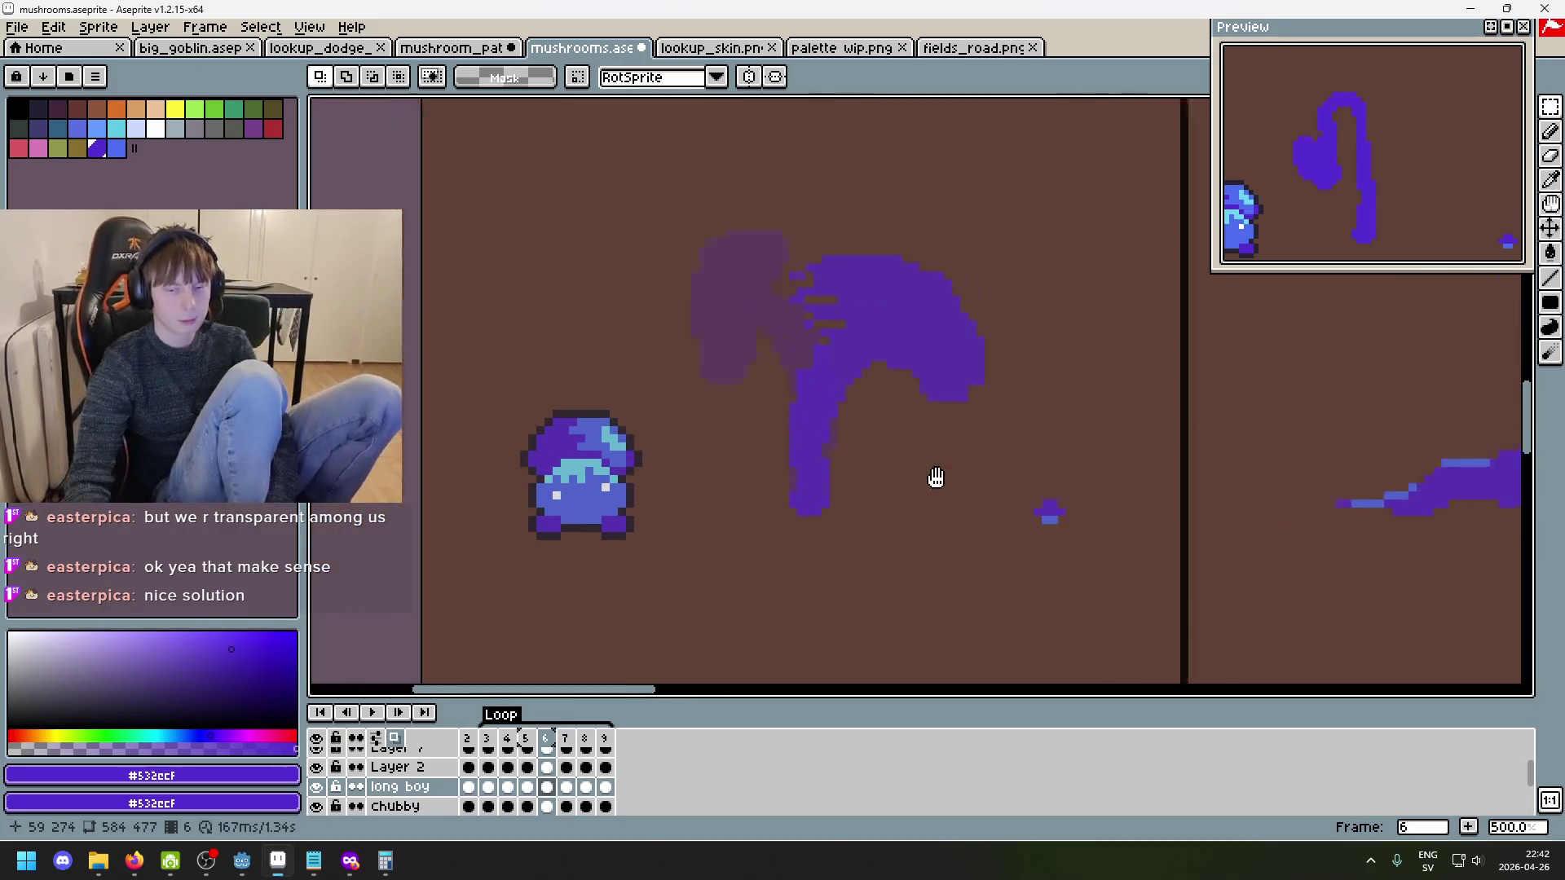
key(Right)
key(Right)
key(Left)
key(Right)
key(Left)
key(Right)
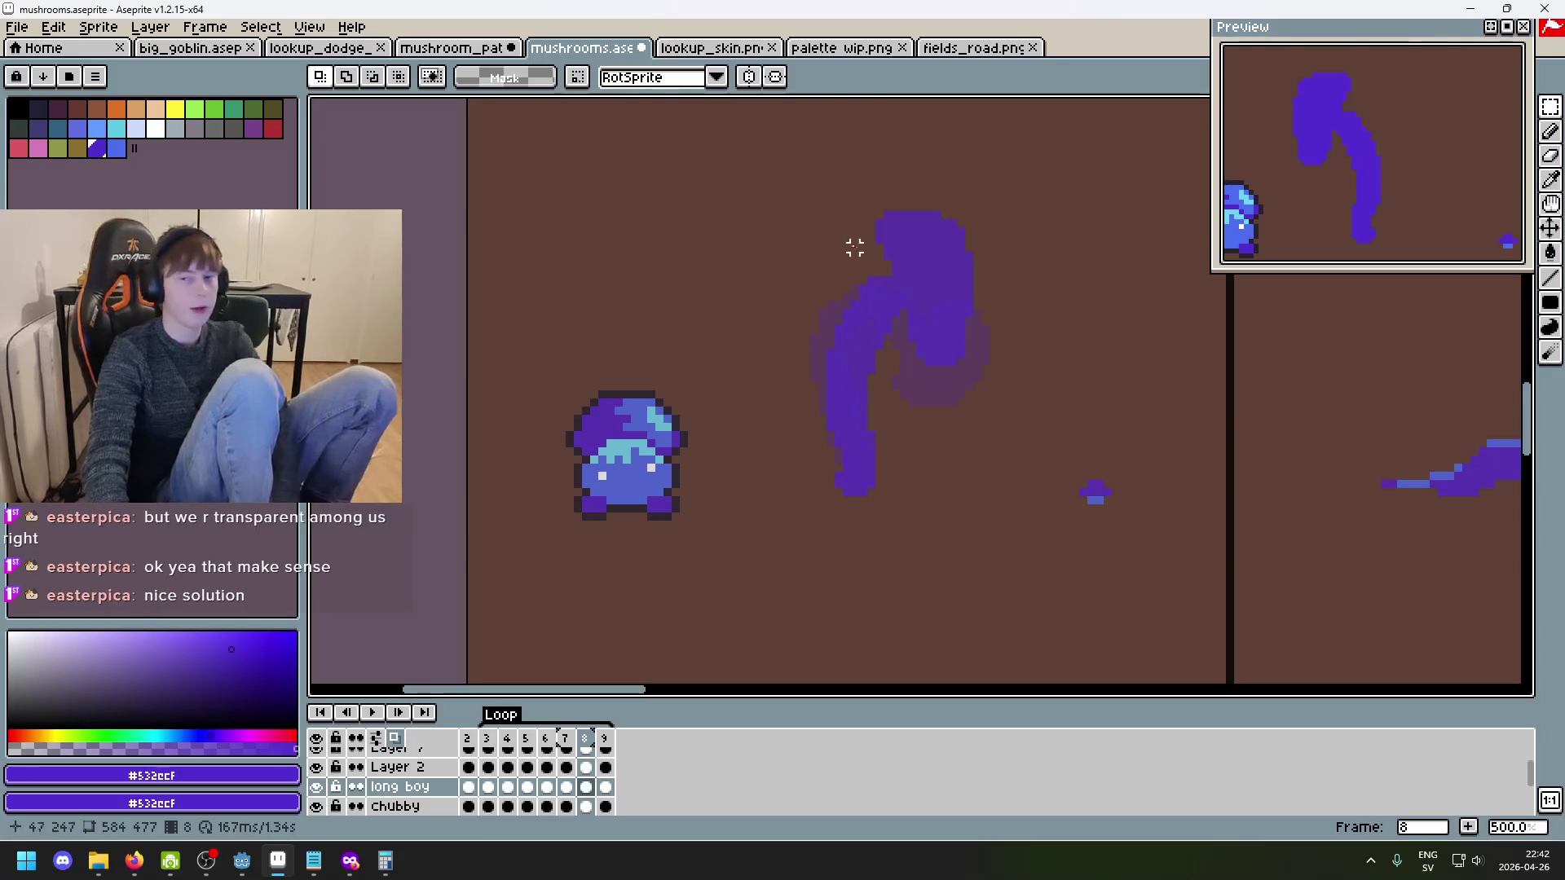
key(Left)
key(Right)
key(Left)
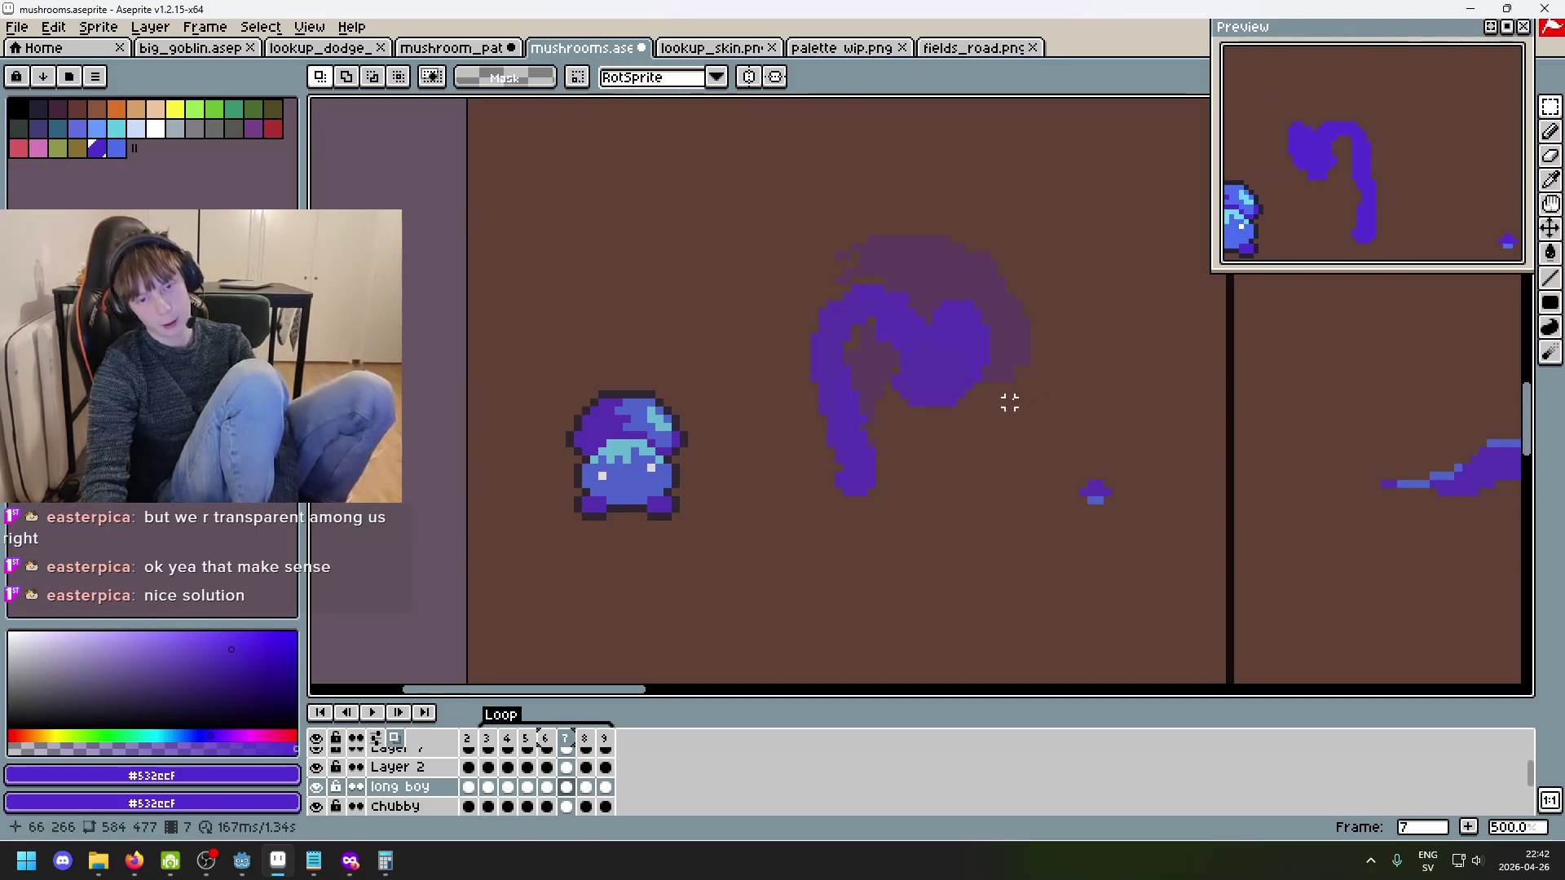
key(Right)
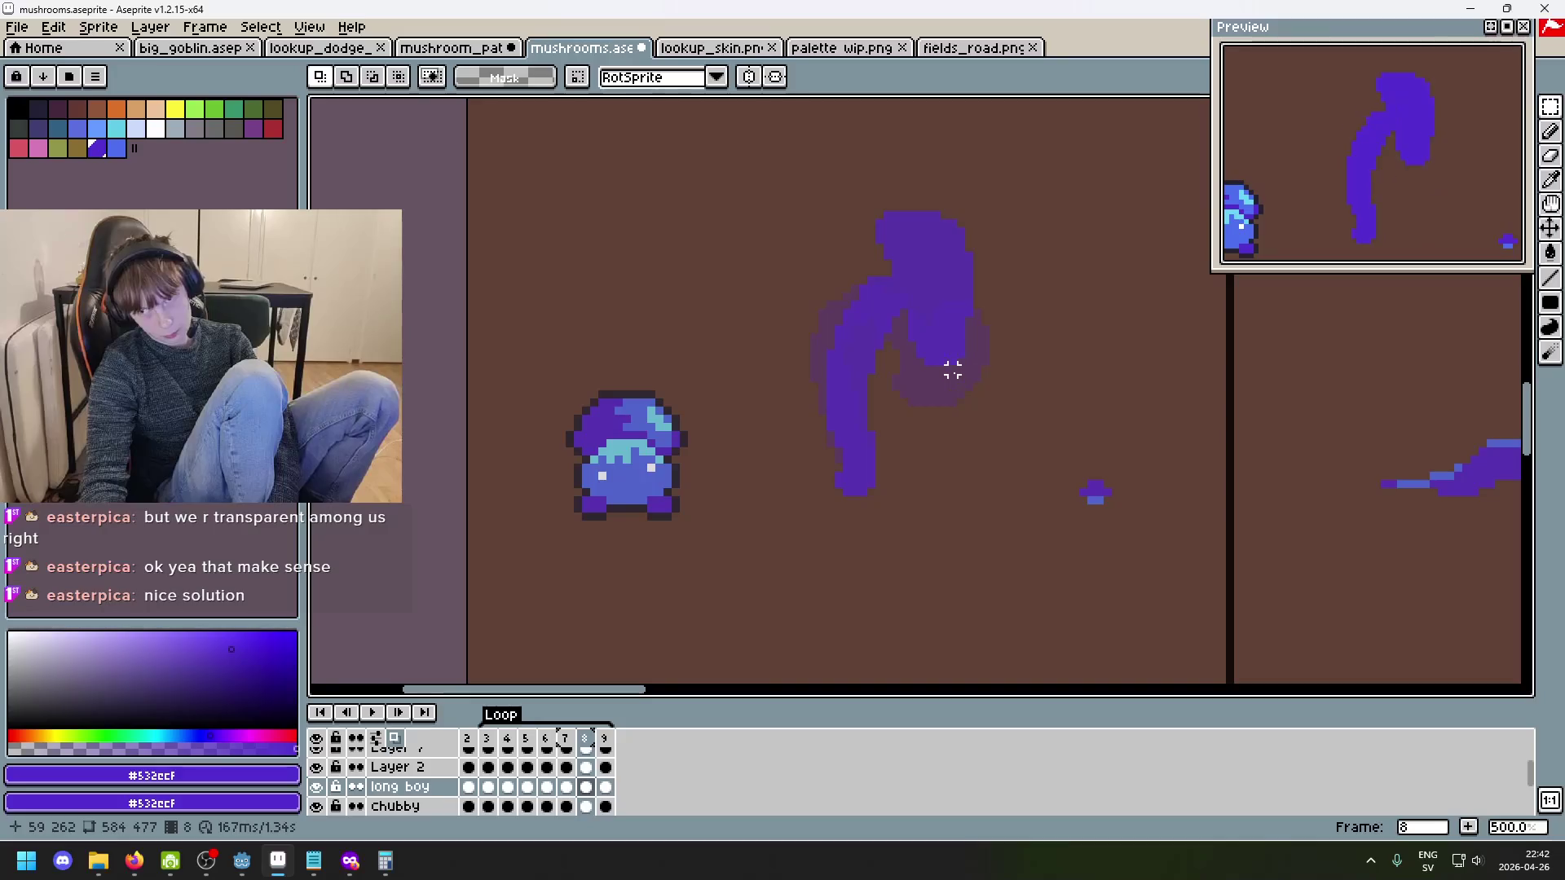
key(Left)
key(Right)
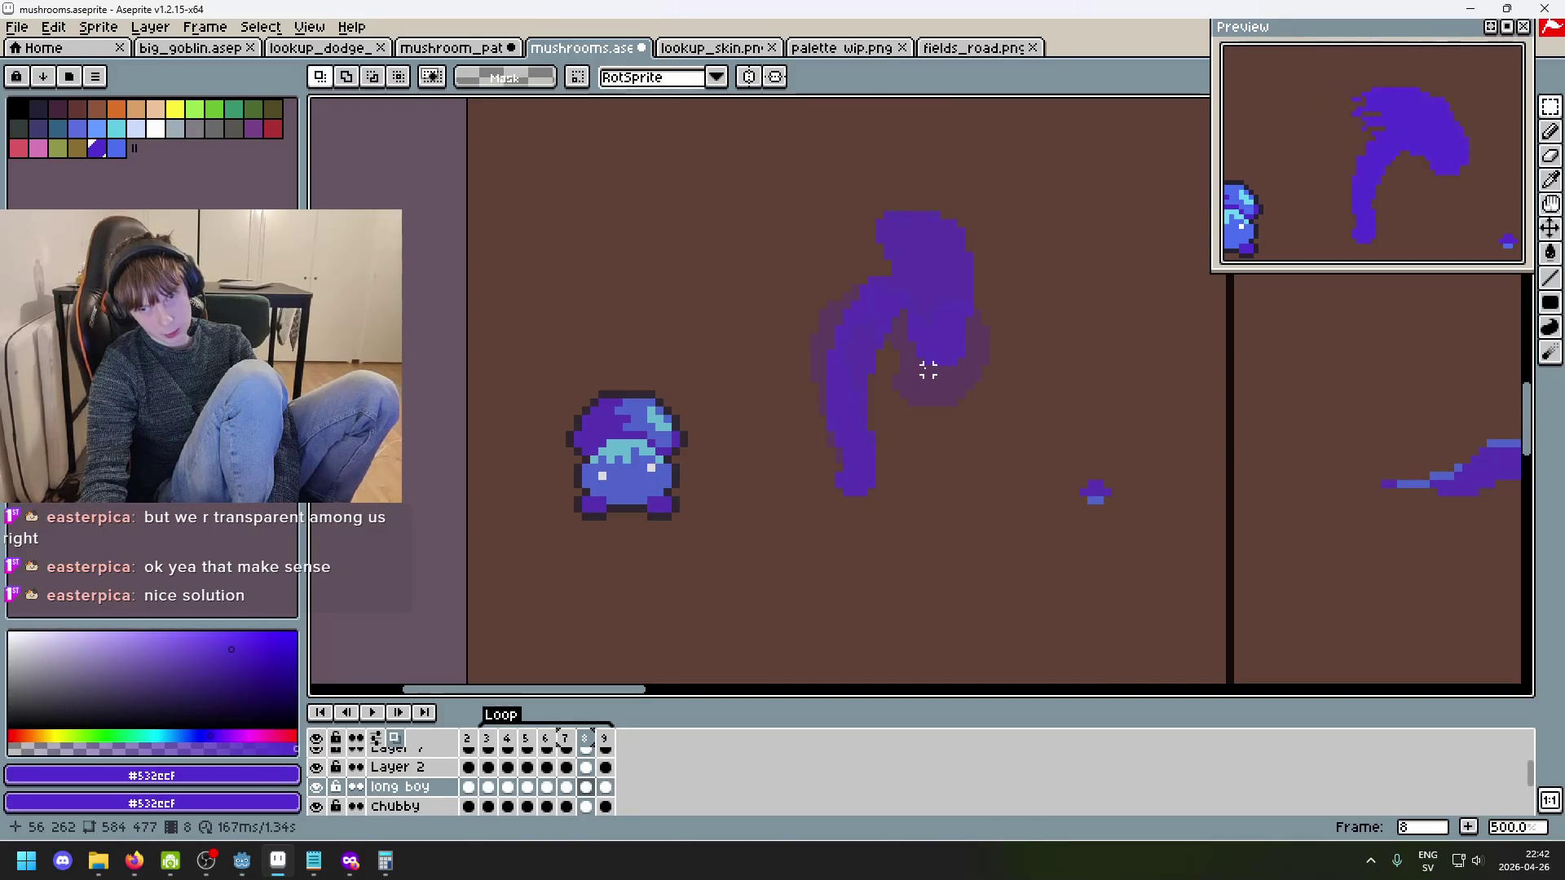
key(Right)
key(Right)
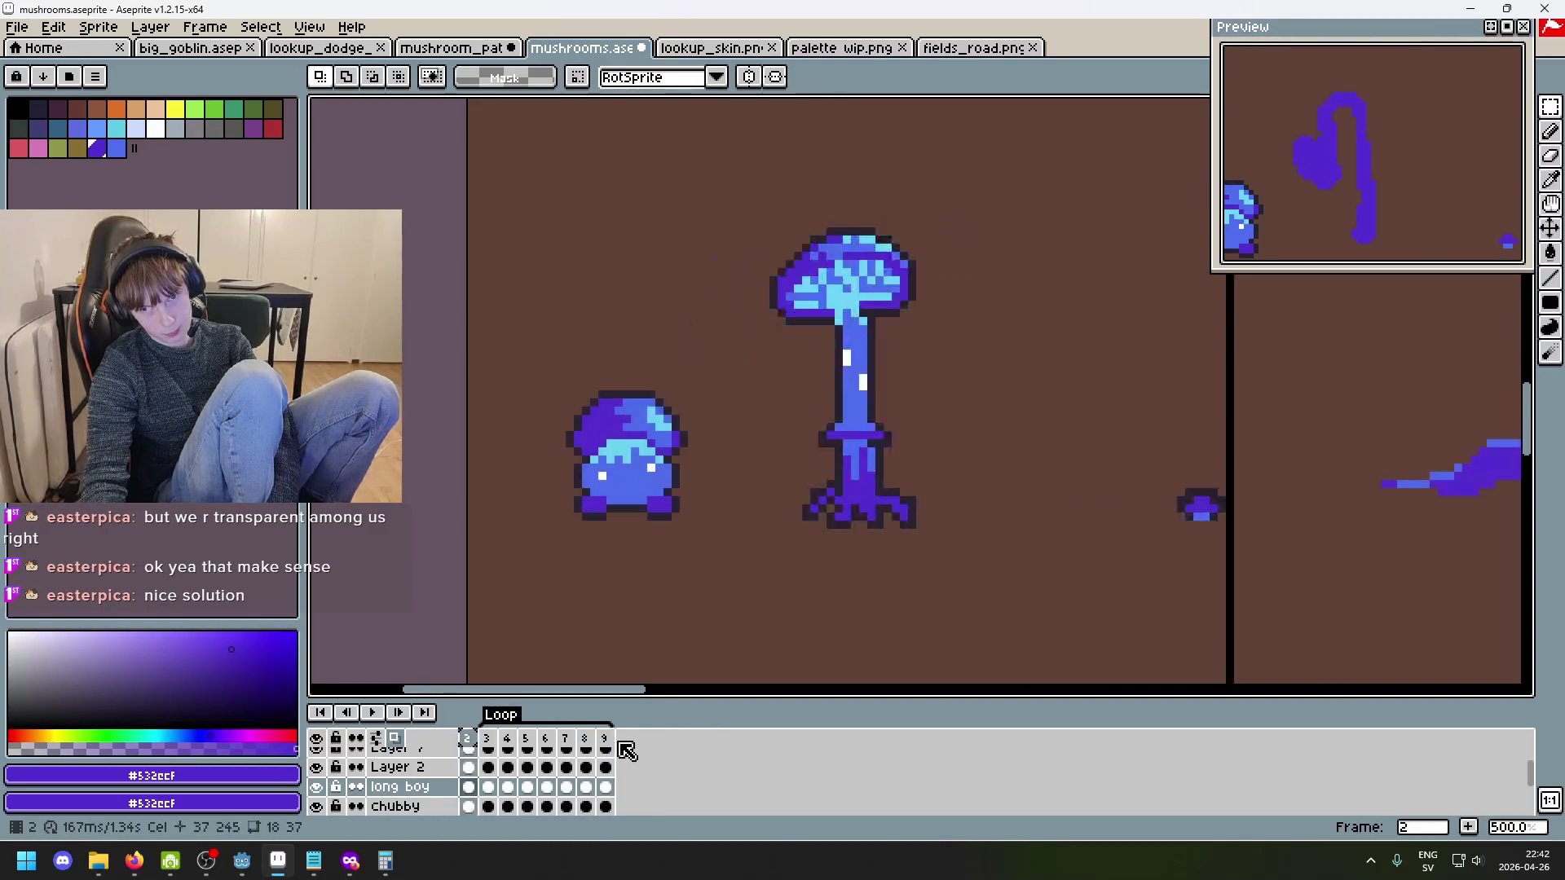
key(Right)
key(Left)
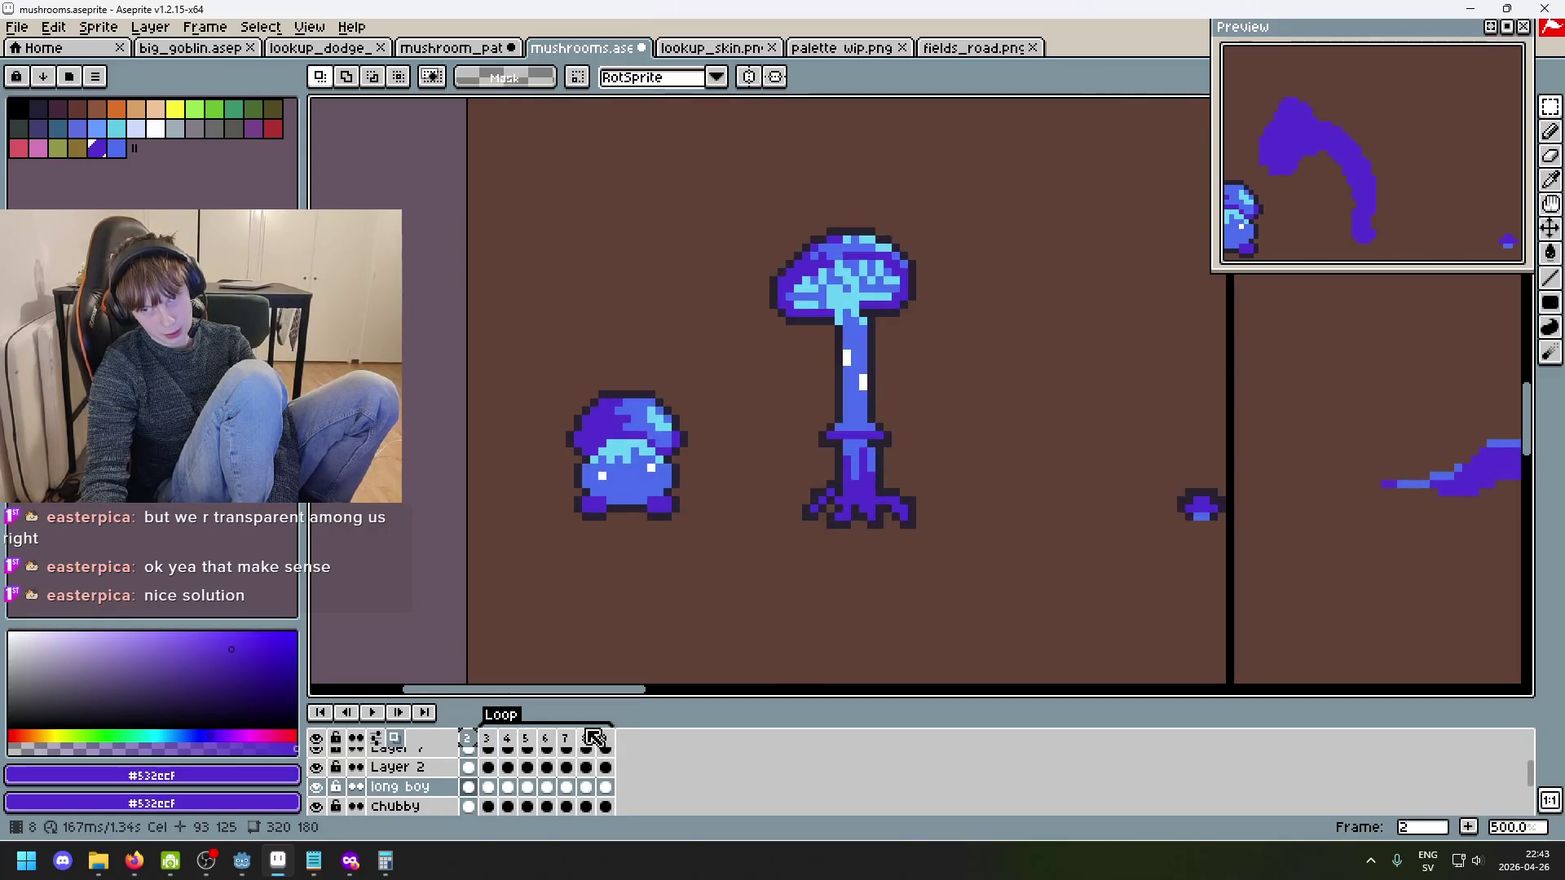
key(Right)
key(Right)
key(Left)
key(Right)
key(Right)
key(Right)
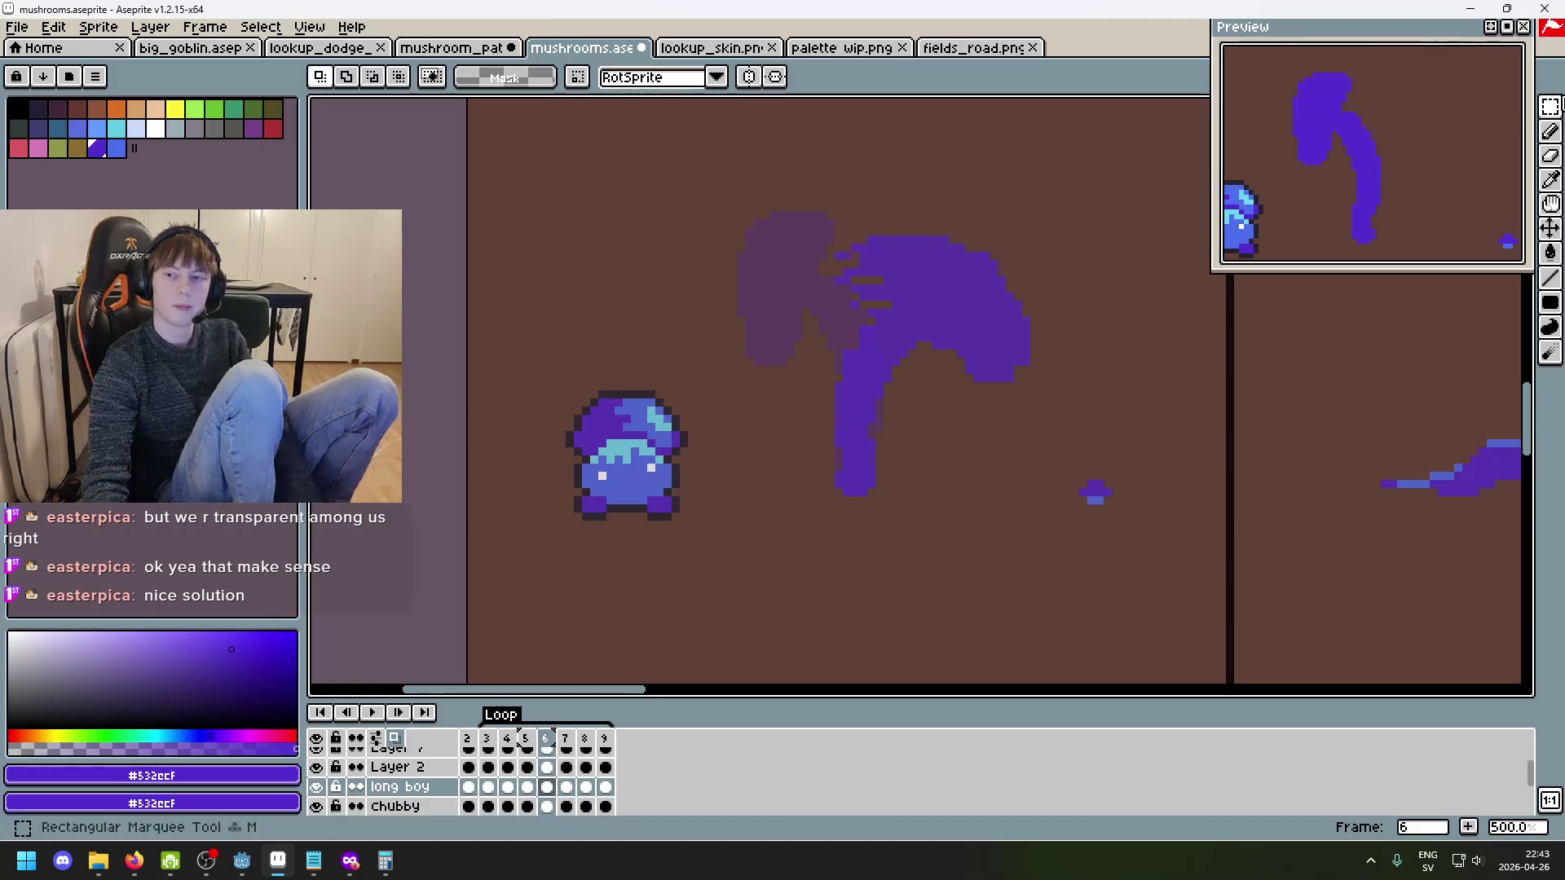
- Select the purple cap smear on frame 6 and preview the loop
key(m)
mouse_move(732, 206)
mouse_down()
mouse_move(1083, 526)
mouse_move(1044, 562)
mouse_up()
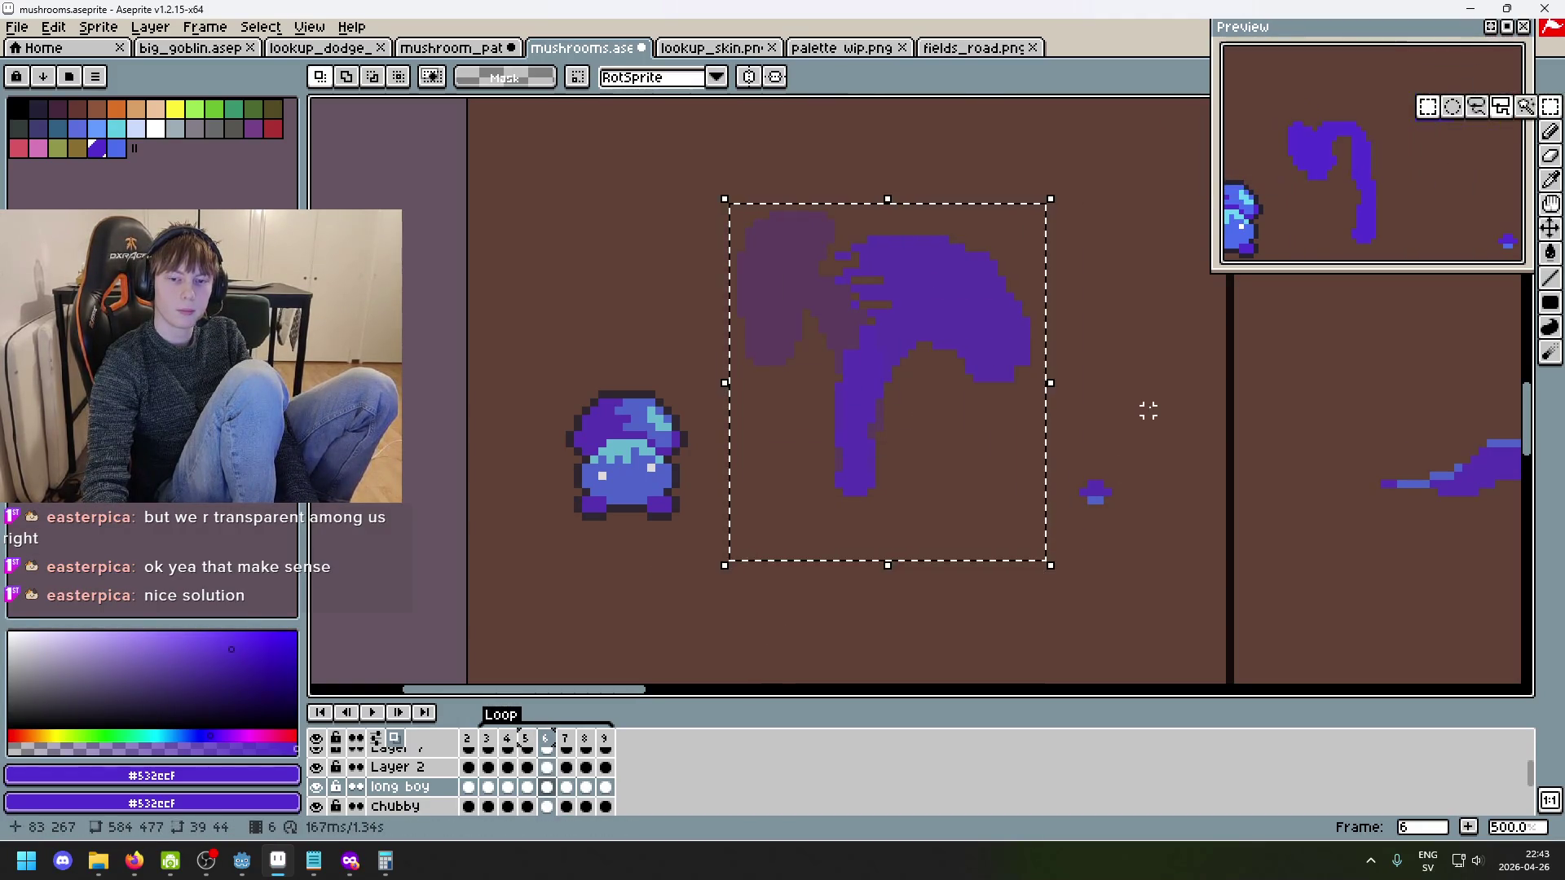
key(ctrl+d)
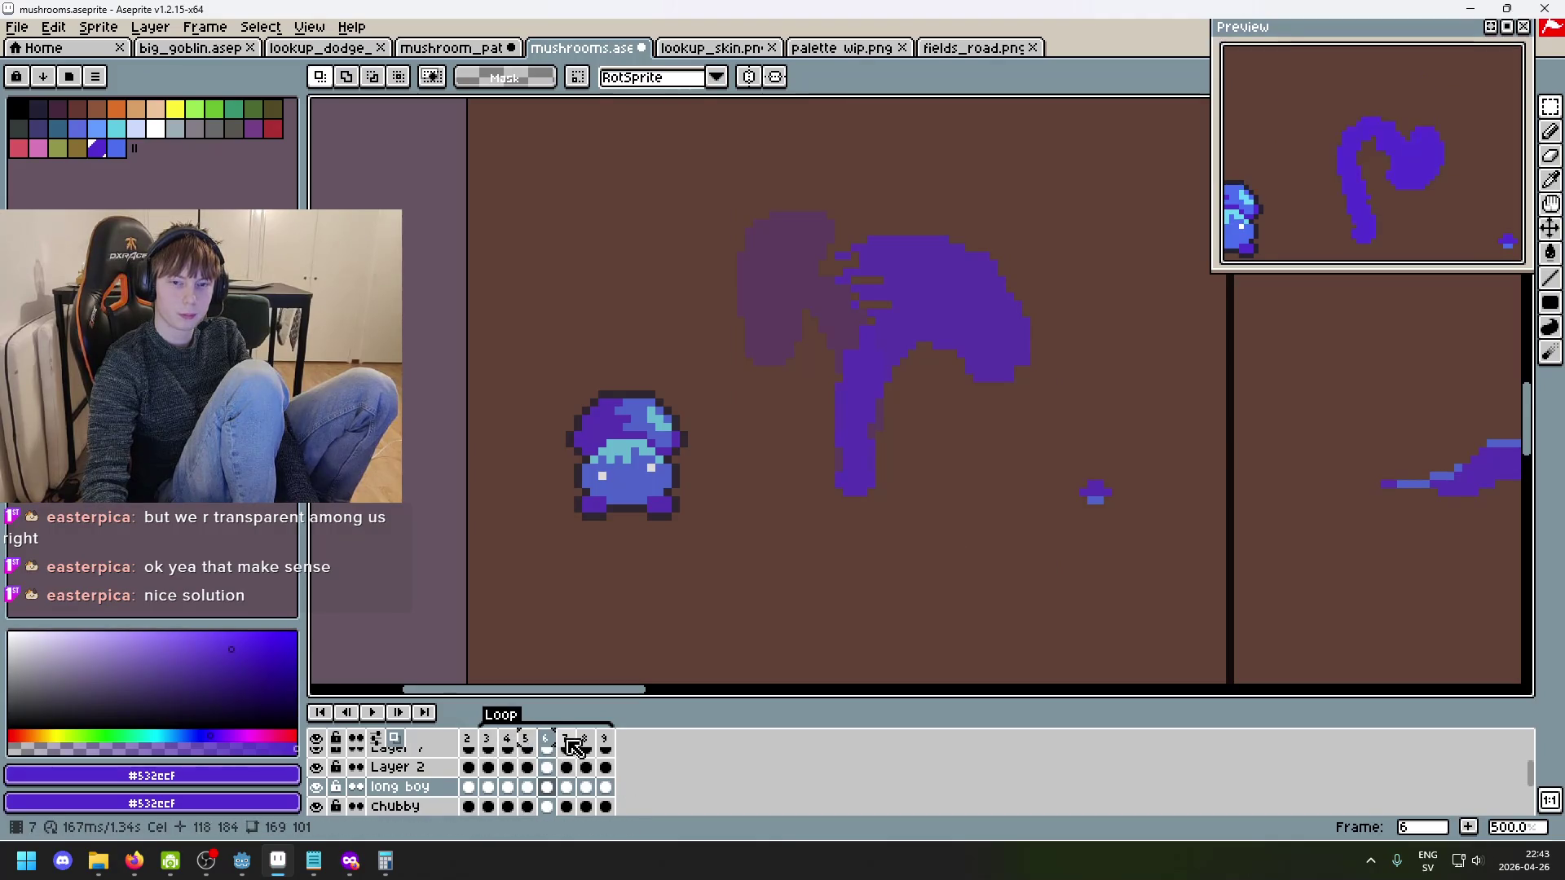
key(Return)
key(Return)
- Step through the frames from frame 5 to frame 9
key(Right)
key(Left)
key(Left)
key(Left)
key(Right)
key(Right)
key(Right)
key(Right)
key(Left)
key(Left)
key(Left)
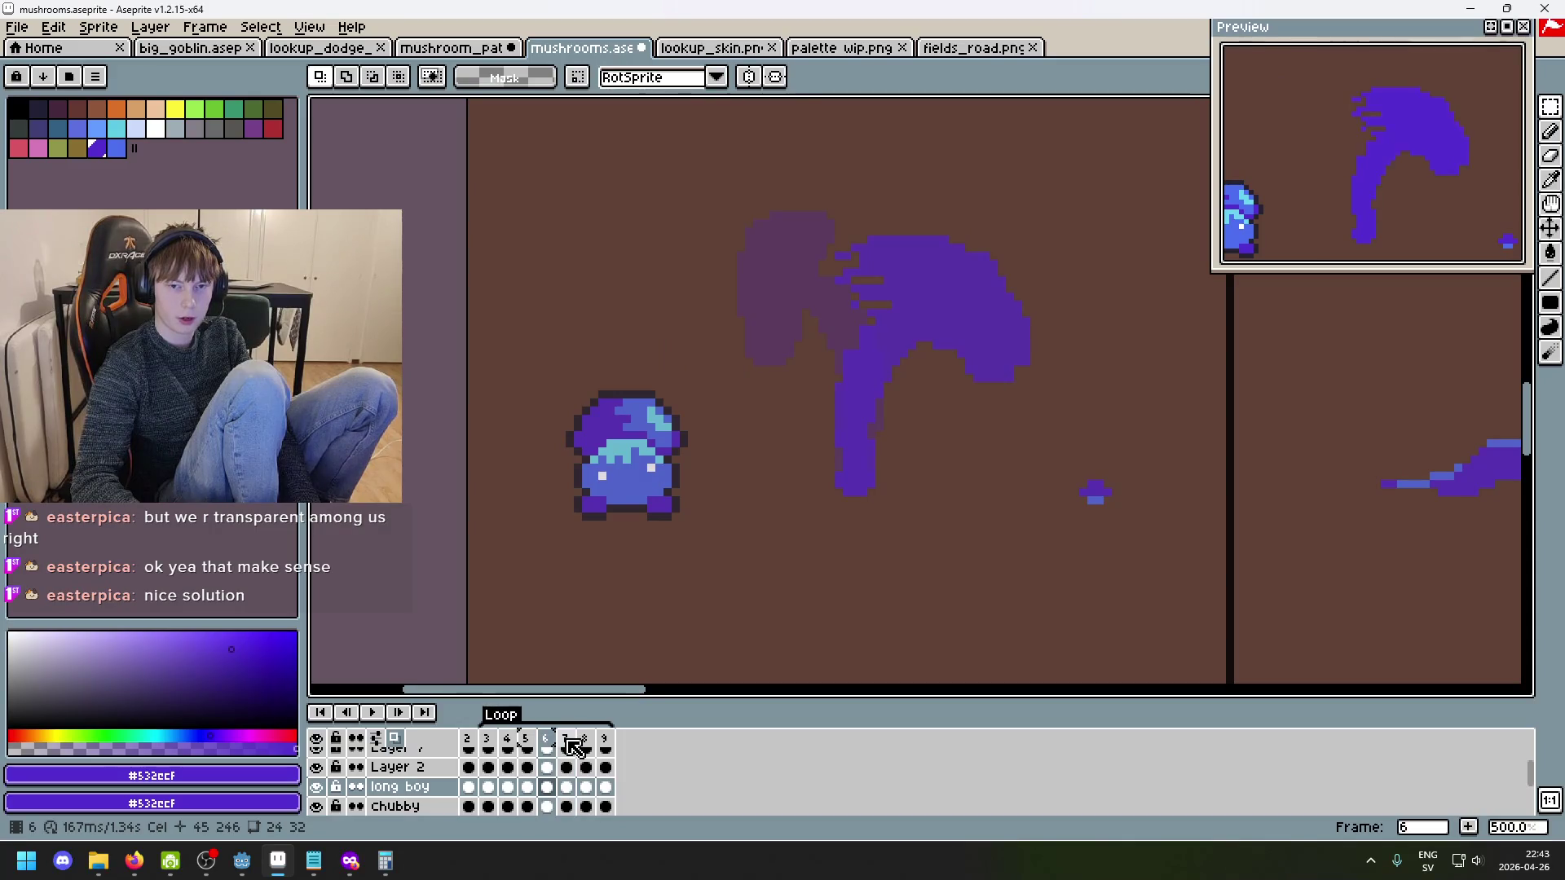
key(Left)
key(Right)
key(Right)
key(Right)
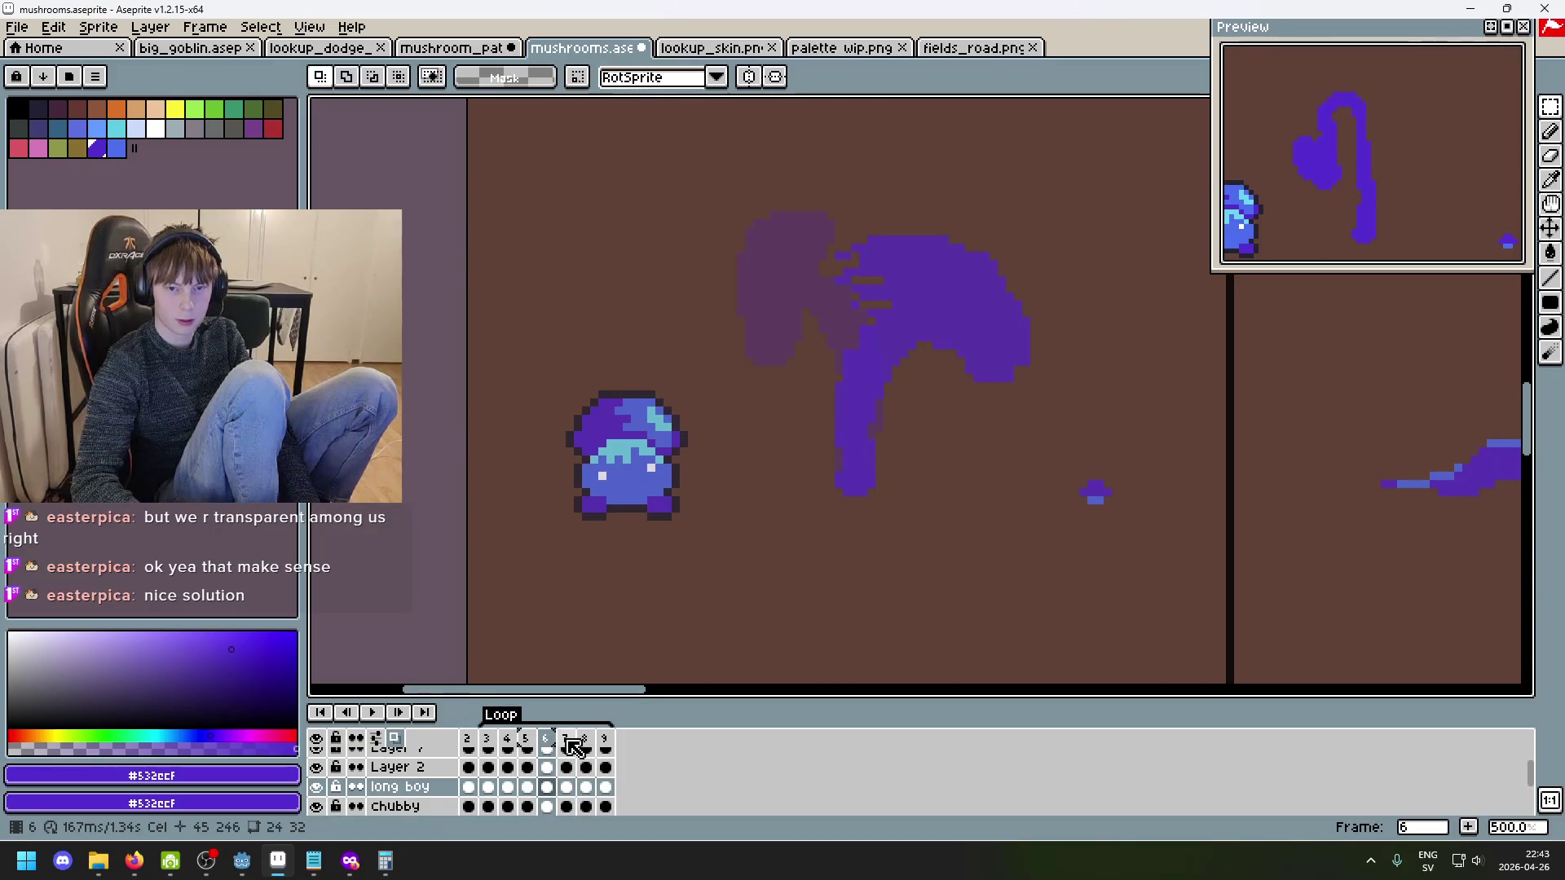
key(Right)
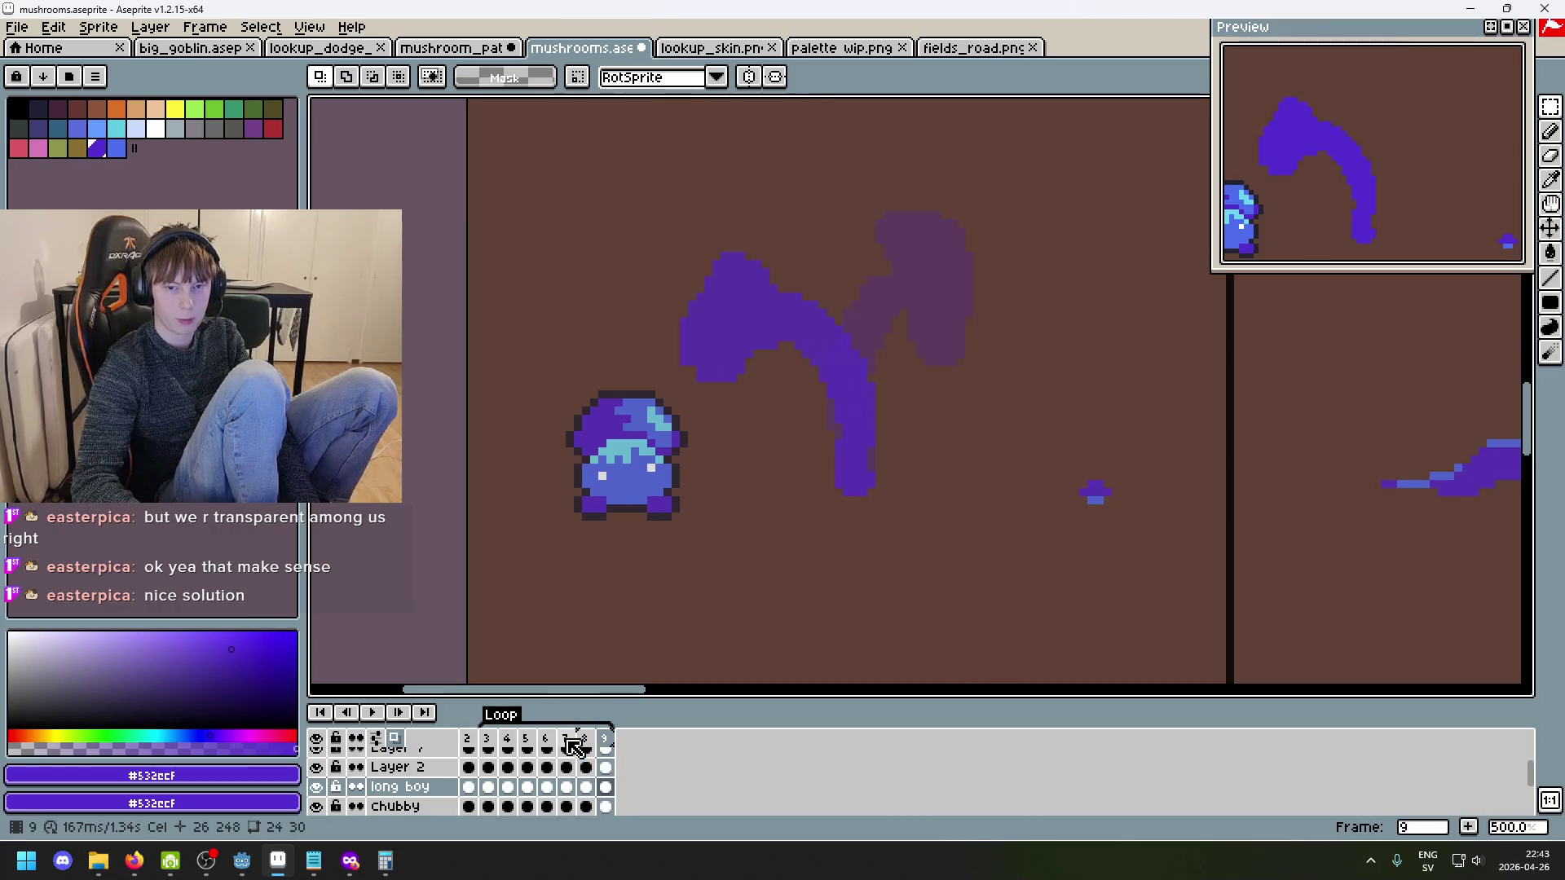
- Replace frame 9's smear strokes with the copied smear shifted about 70 px left
drag(976, 498, 669, 199)
key(Delete)
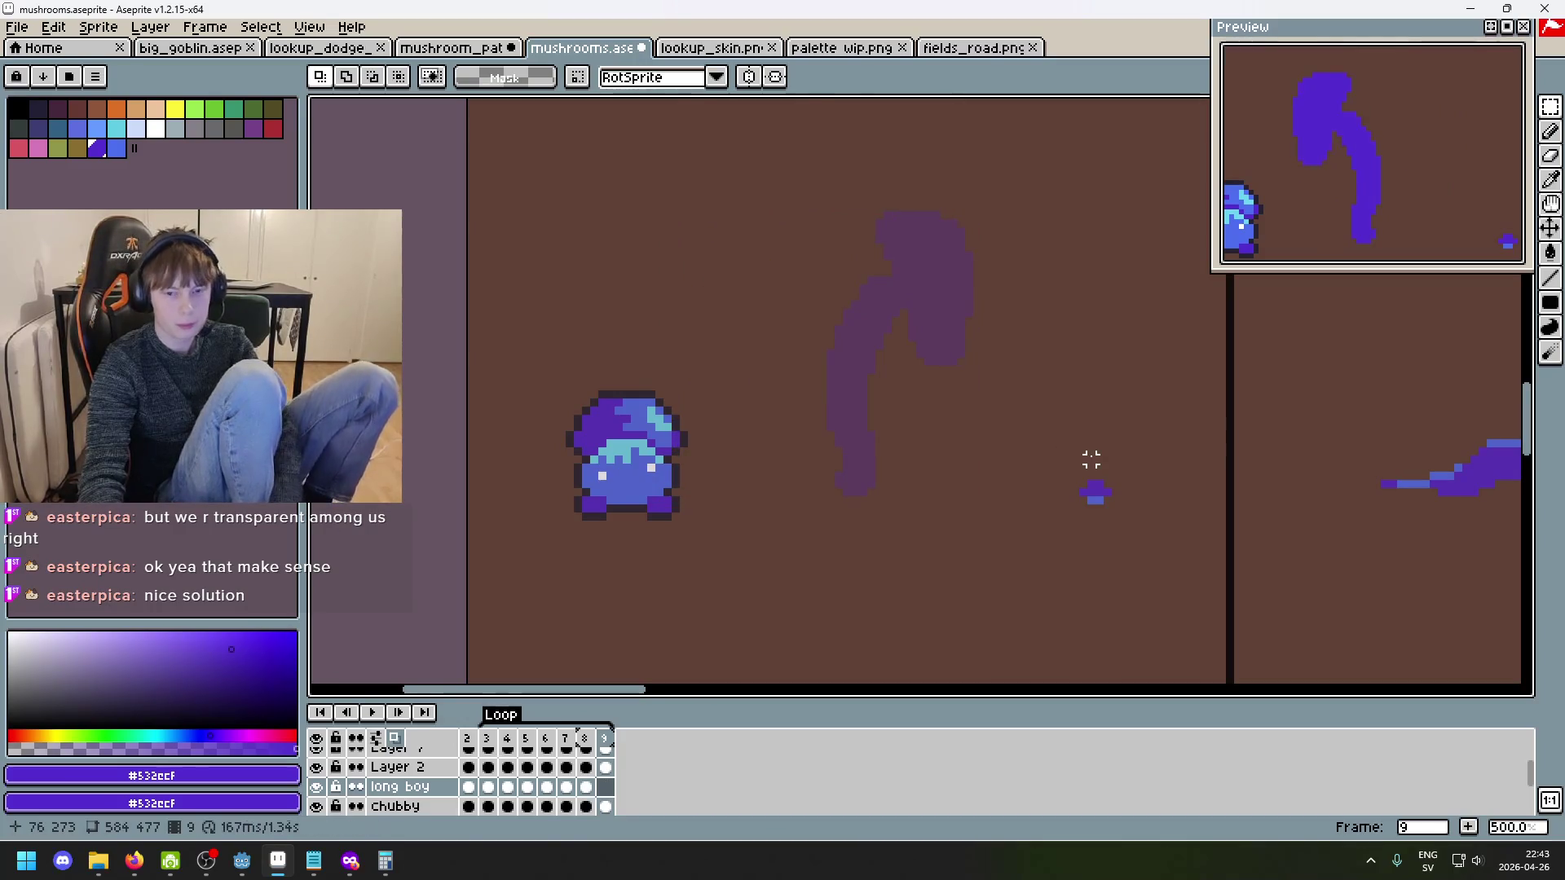
key(ctrl+v)
drag(906, 421, 849, 417)
click(1089, 395)
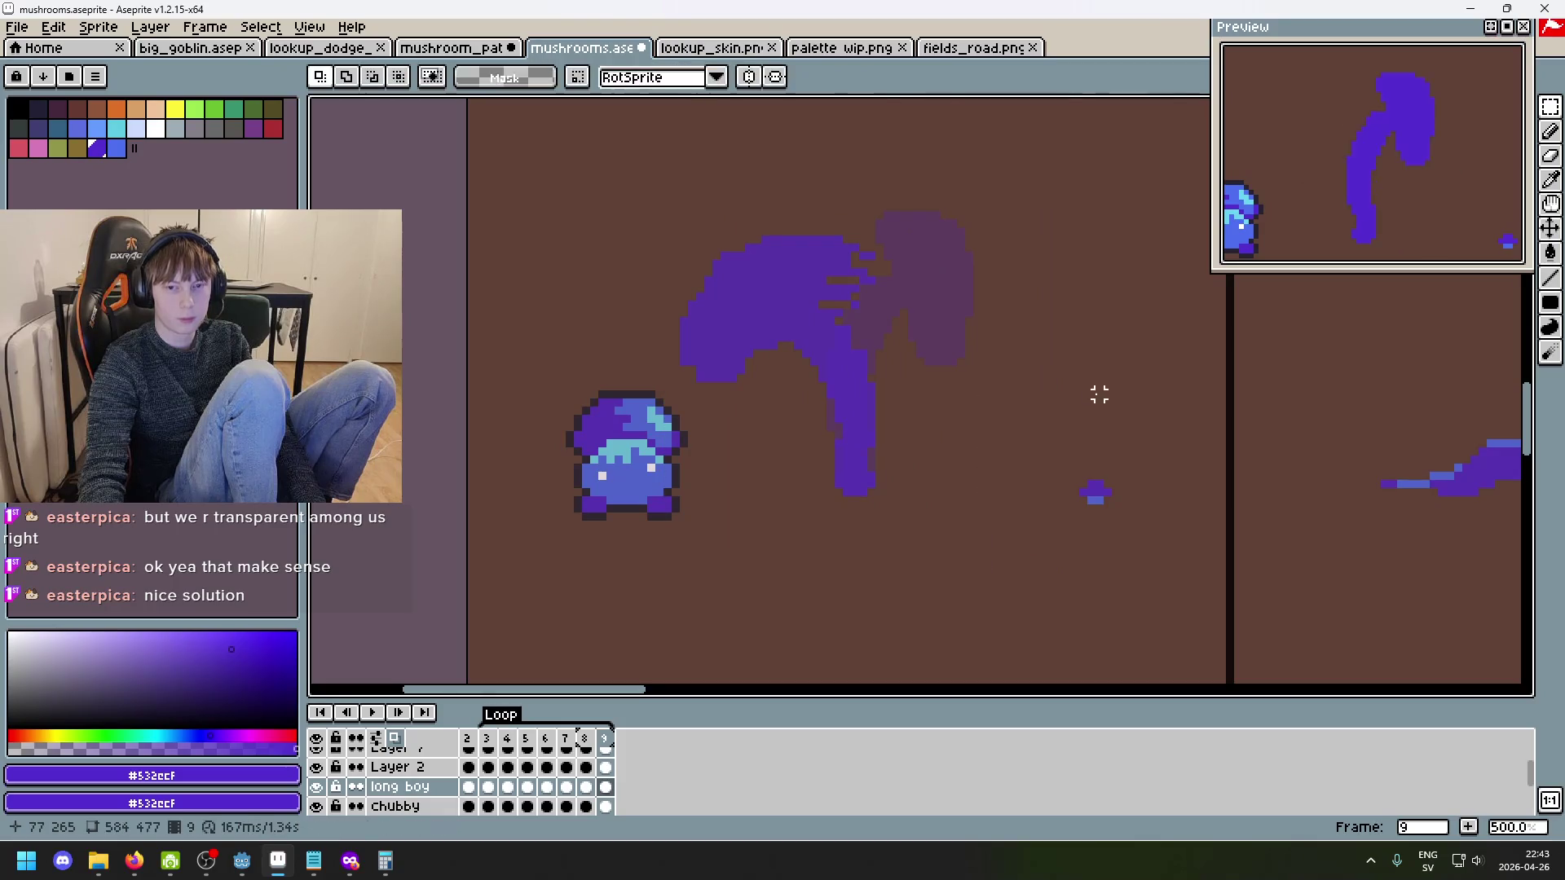
key(Right)
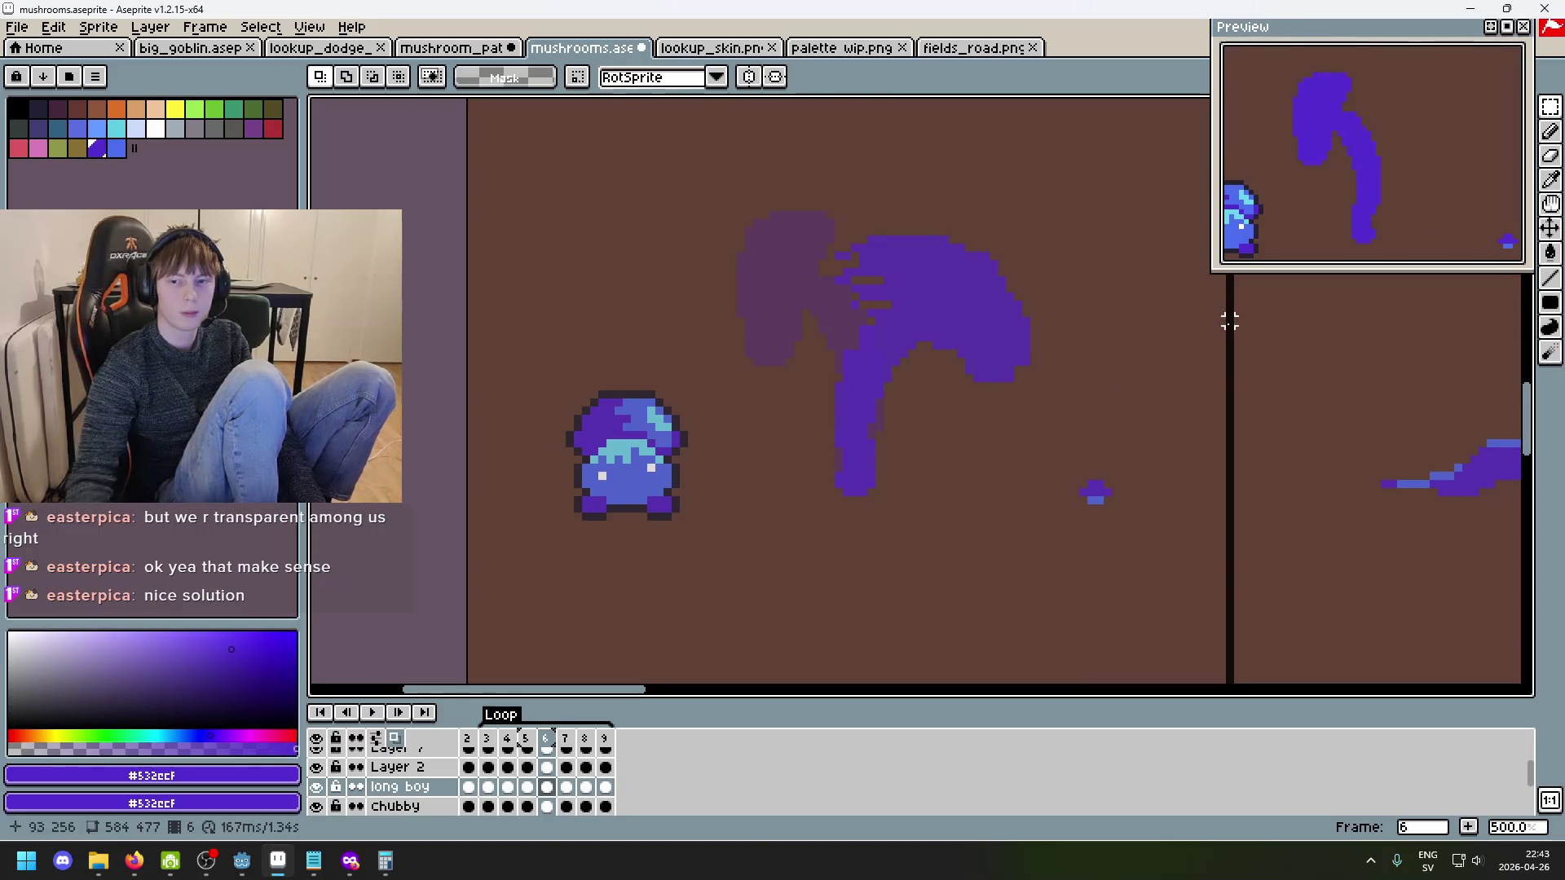
scroll(1191, 383, down, 2)
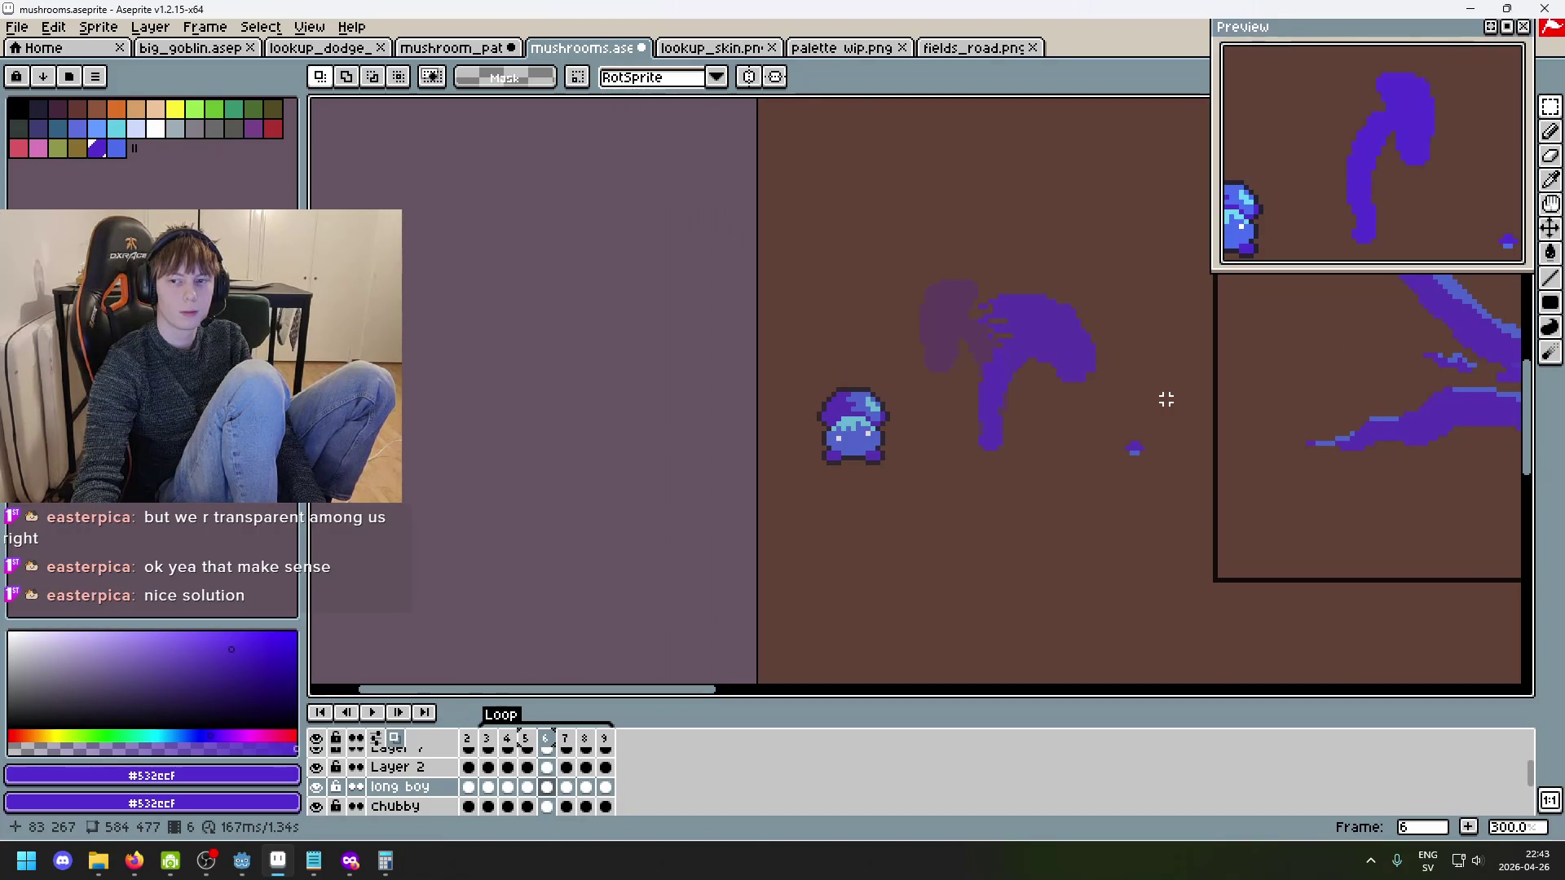
scroll(1166, 400, left, 2)
scroll(951, 429, right, 4)
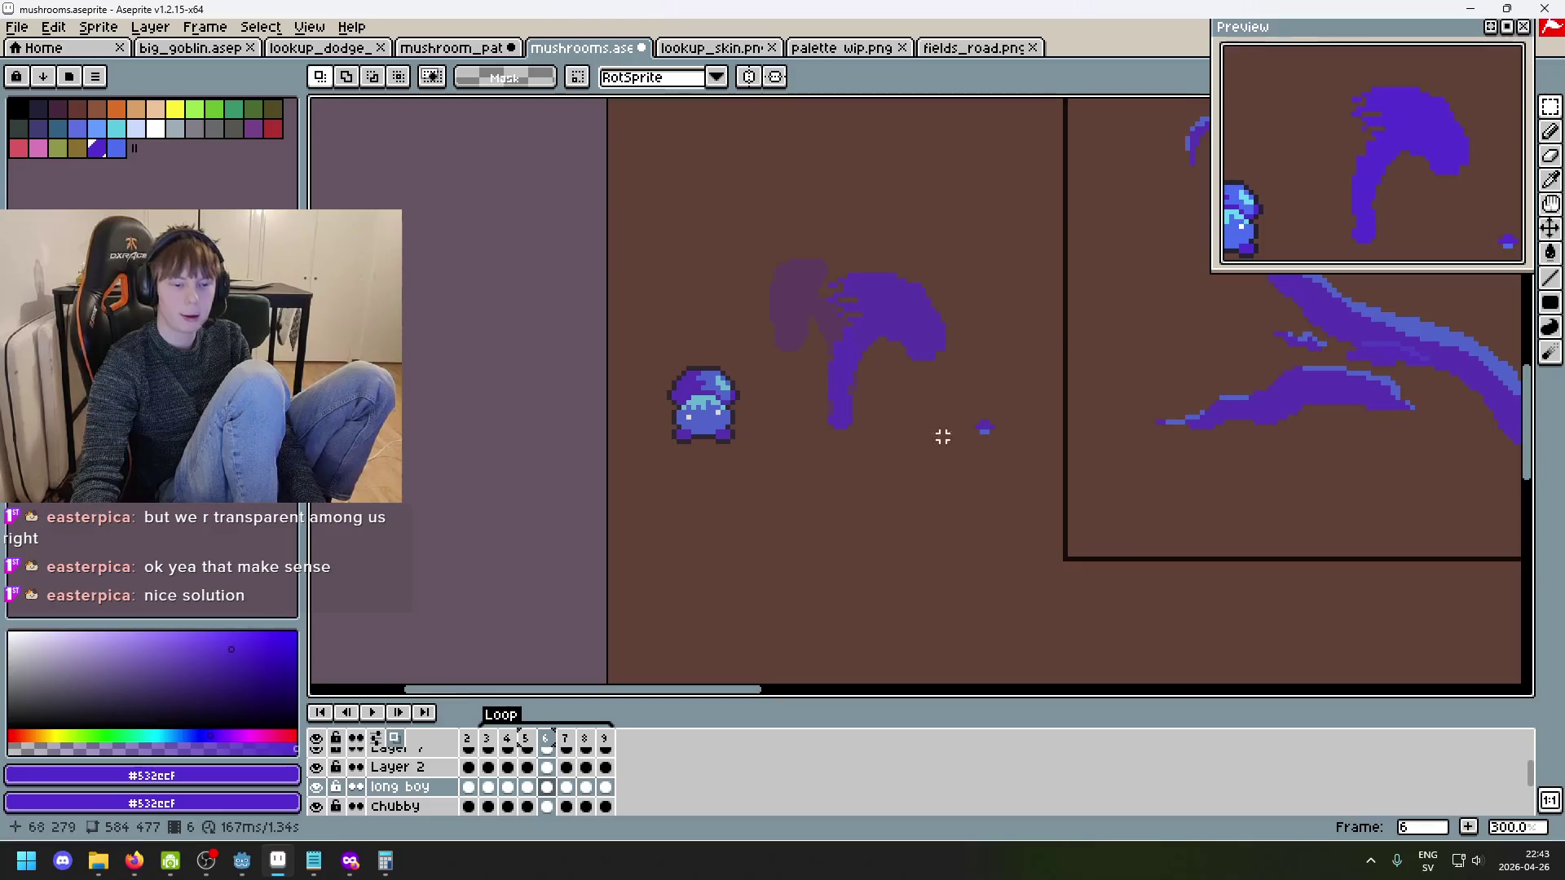
- Play the whipping-cap animation, then stop it on frame 3 to check the motion
key(Return)
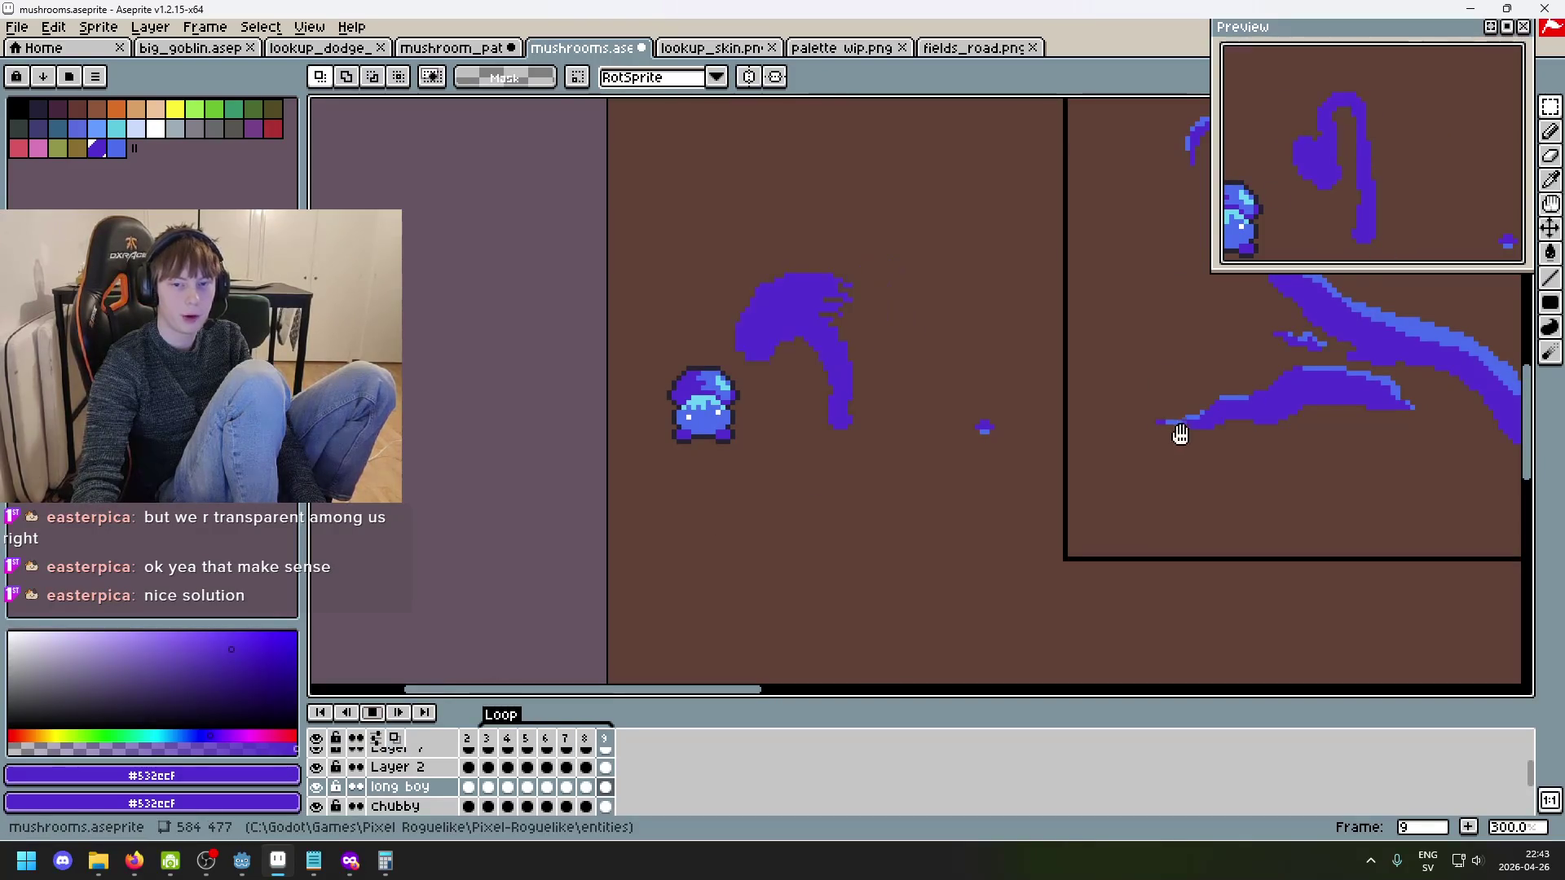
scroll(957, 430, right, 1)
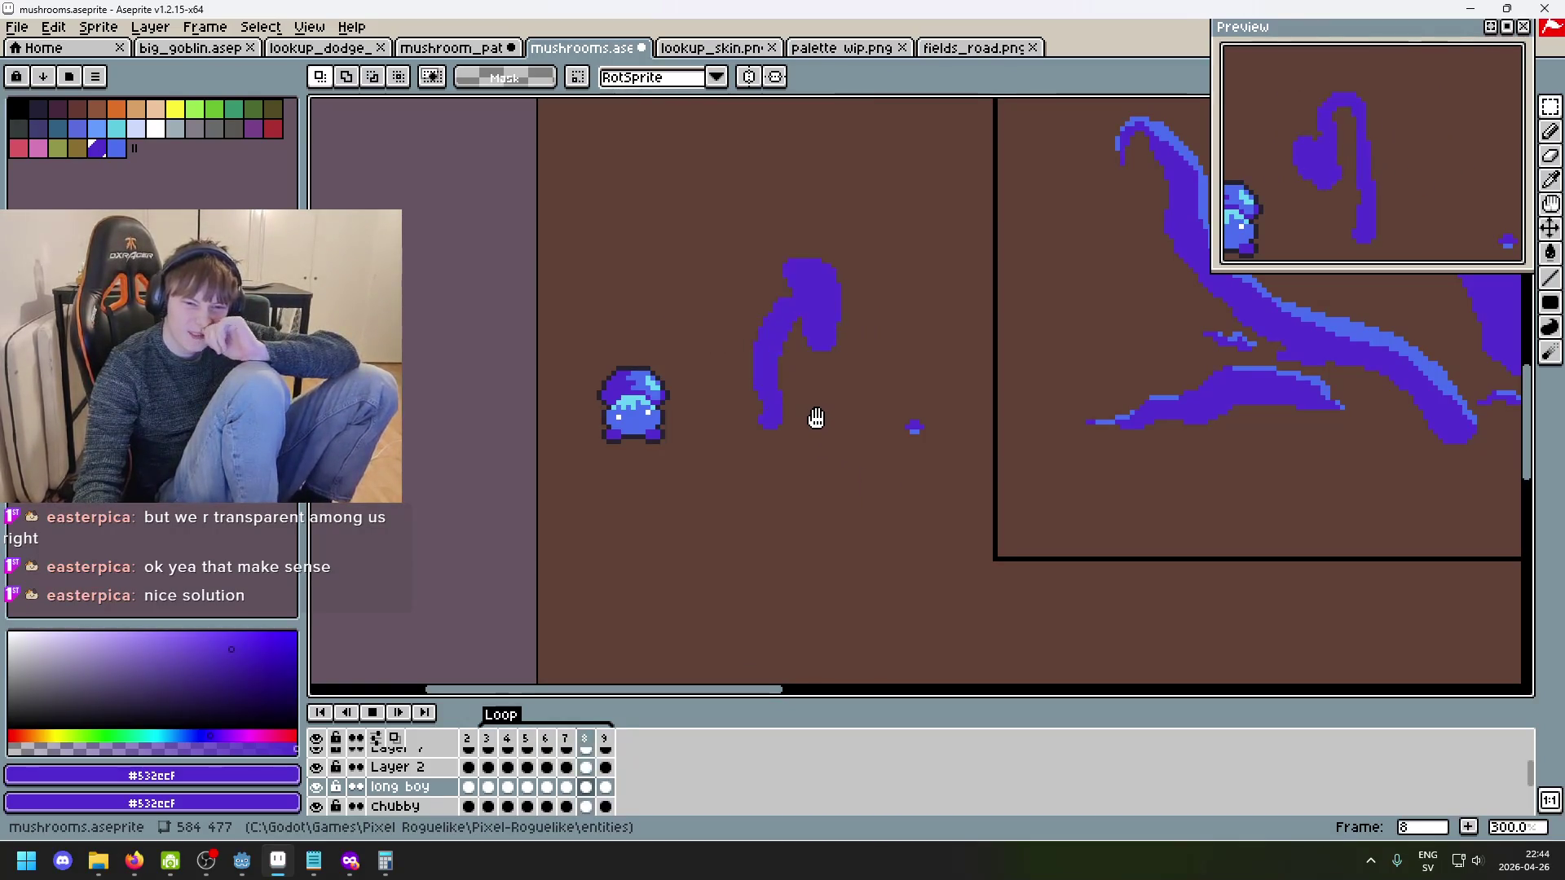
scroll(816, 417, up, 1)
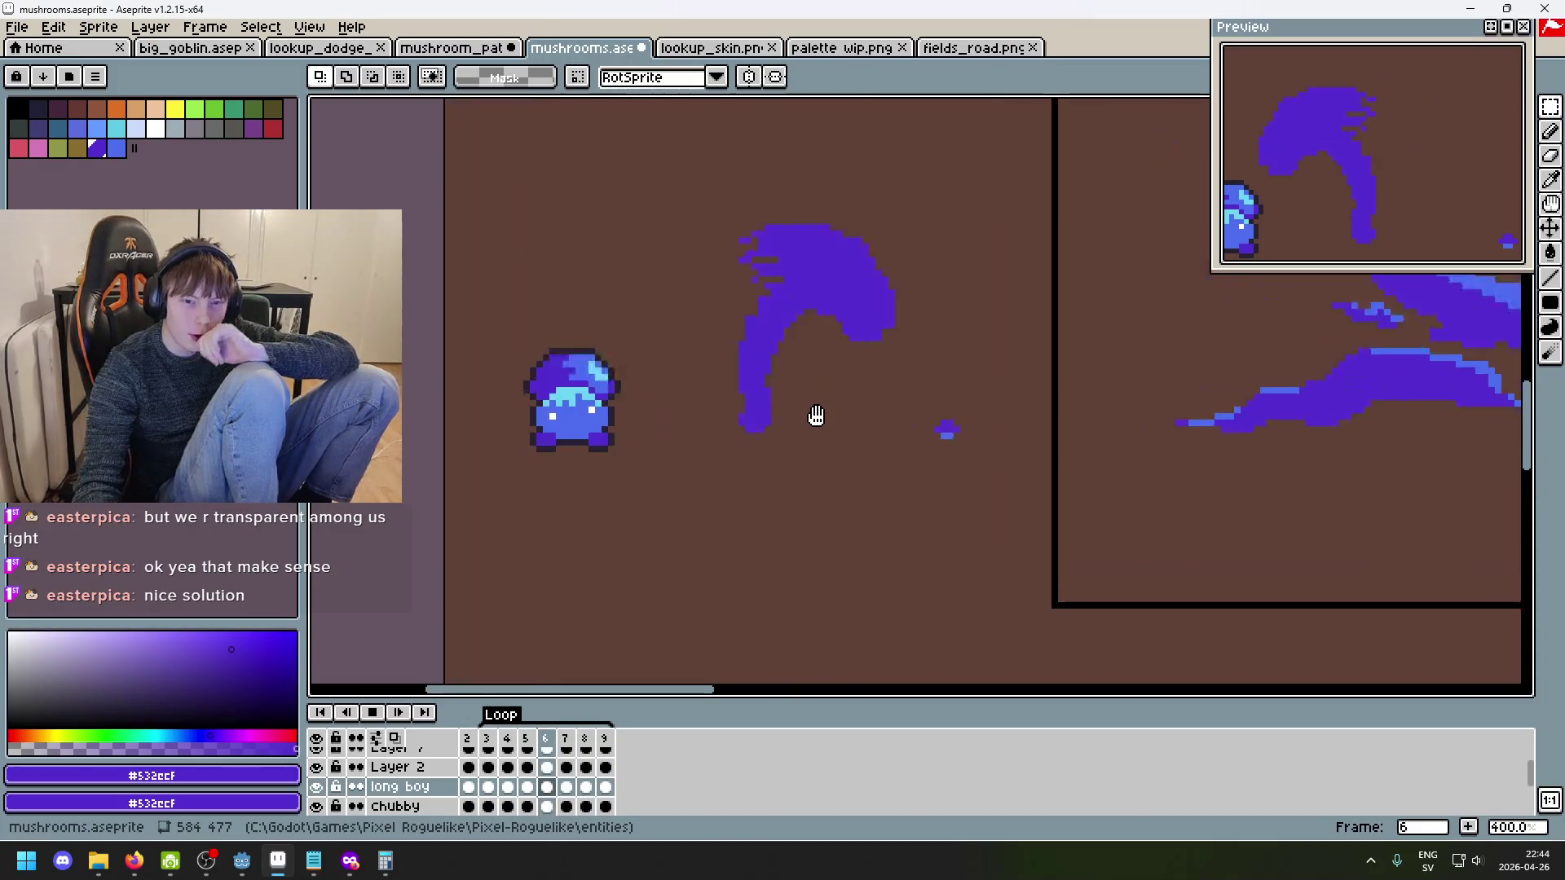
scroll(888, 327, up, 1)
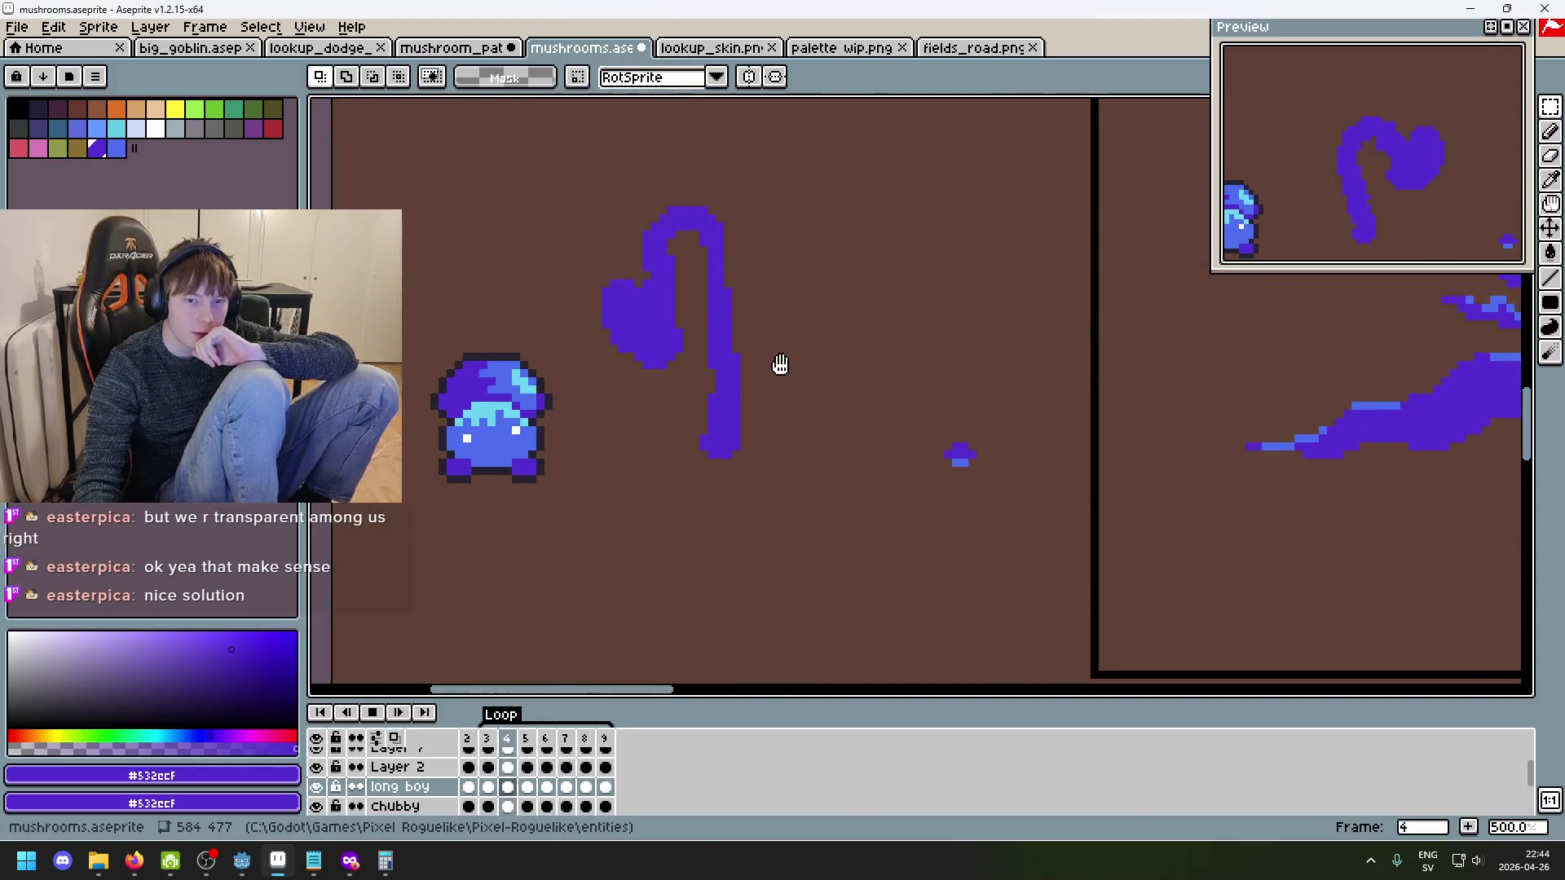
click(380, 714)
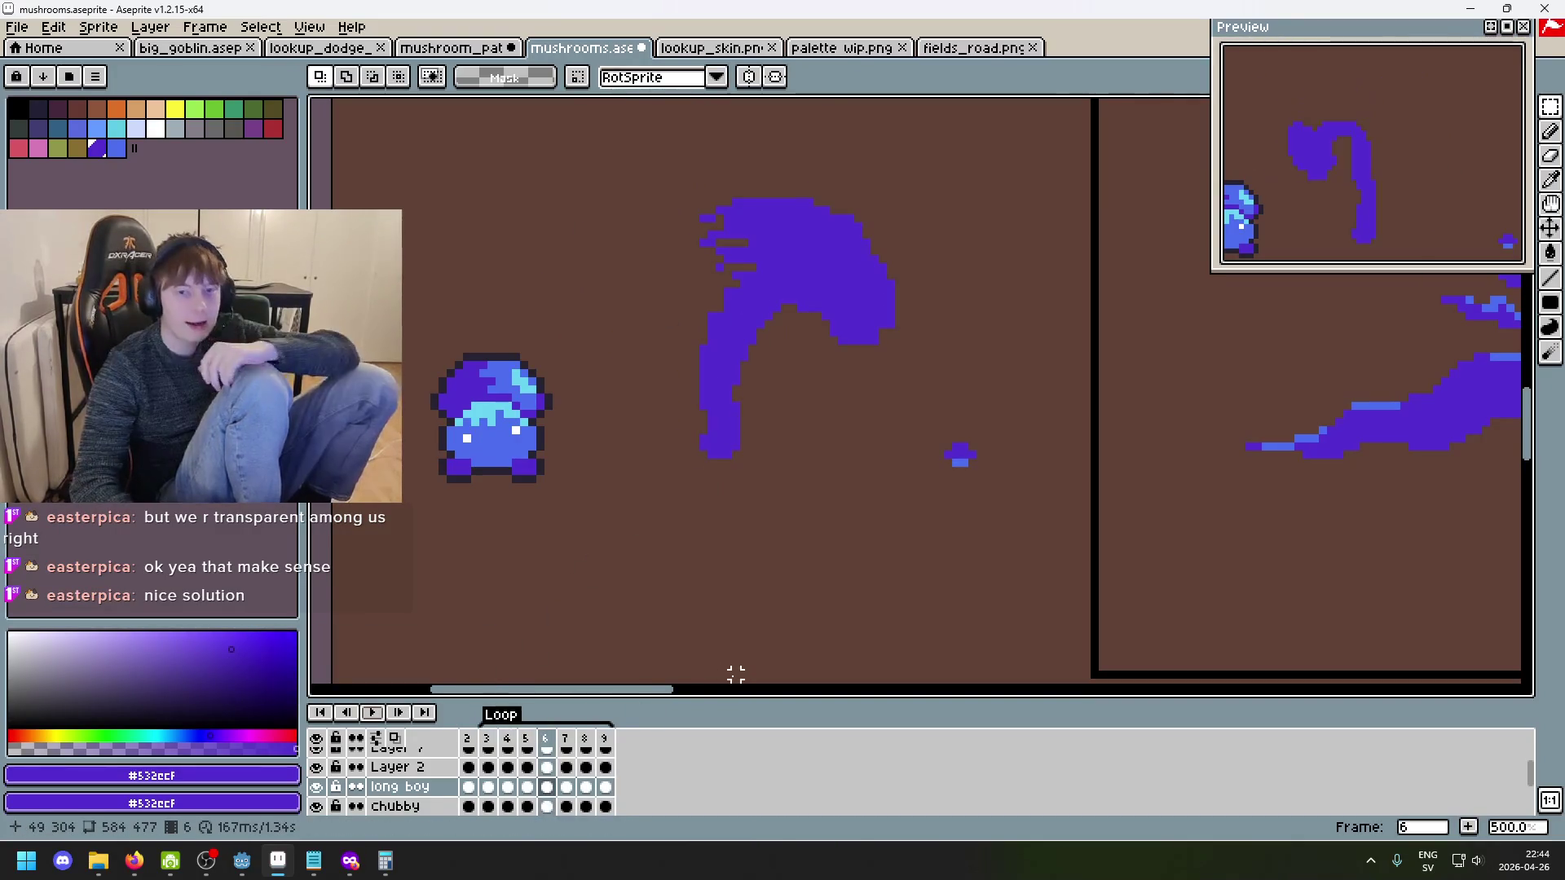
click(381, 714)
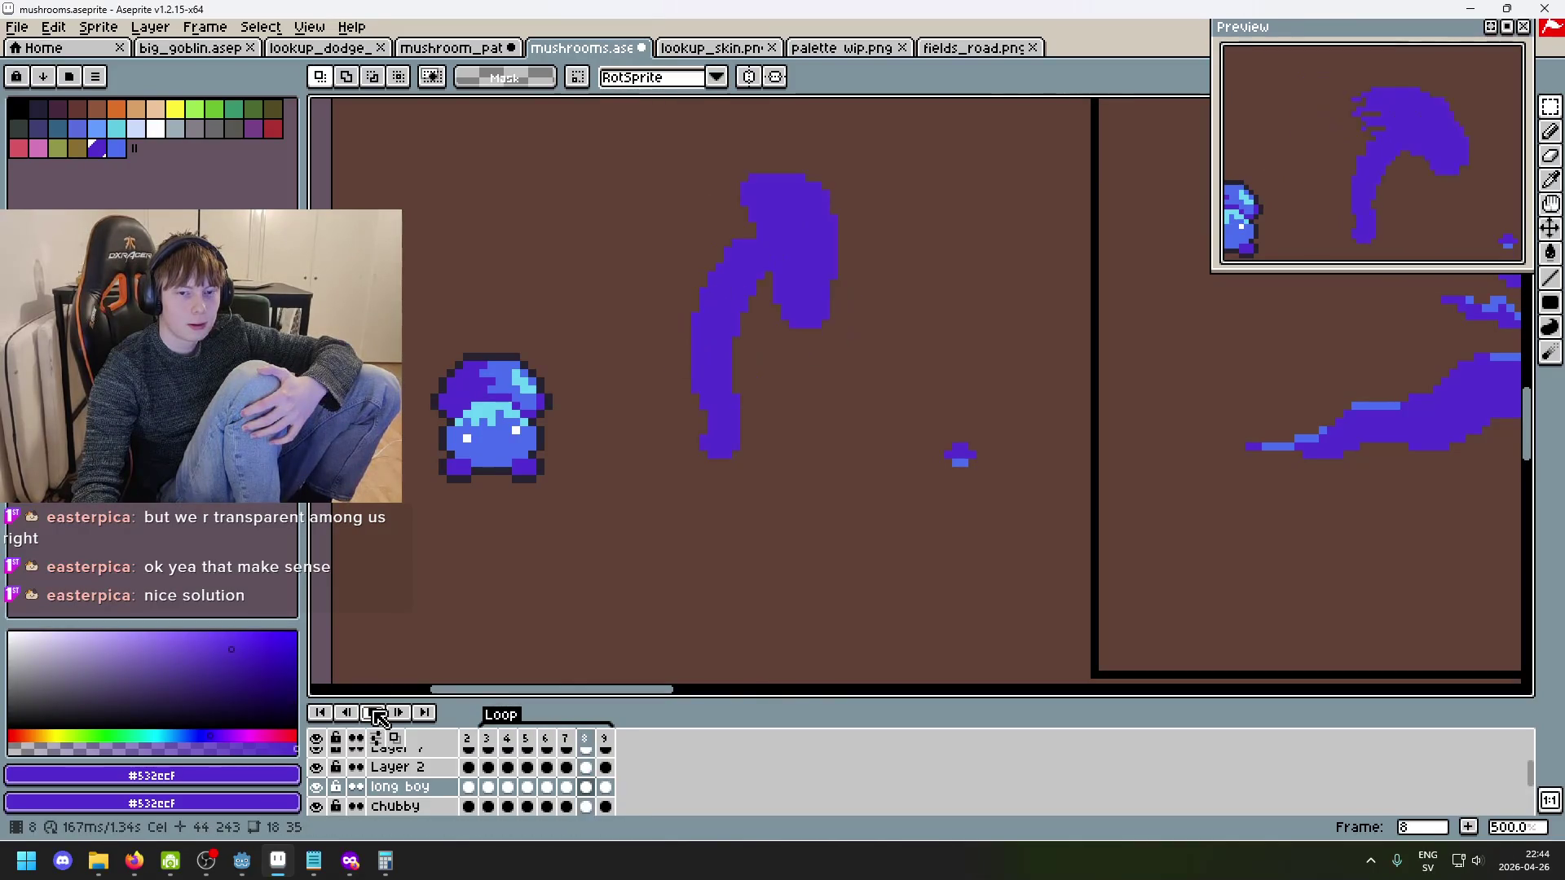
click(378, 714)
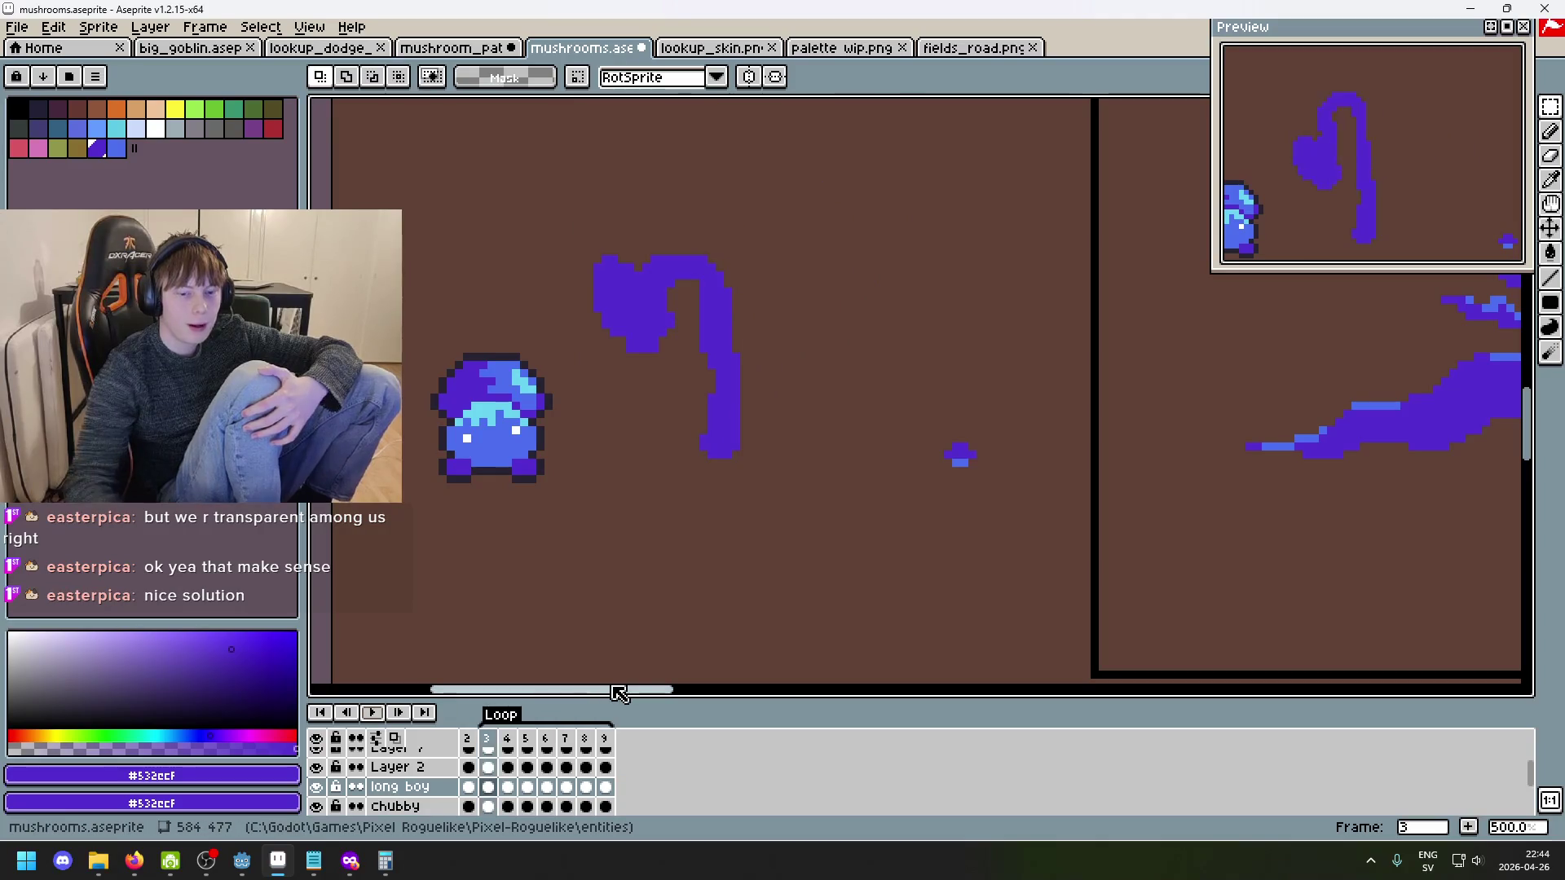
- Switch to Layer 2, step through frames 4 to 6, and open the Frame menu
key(alt+Up)
key(Right)
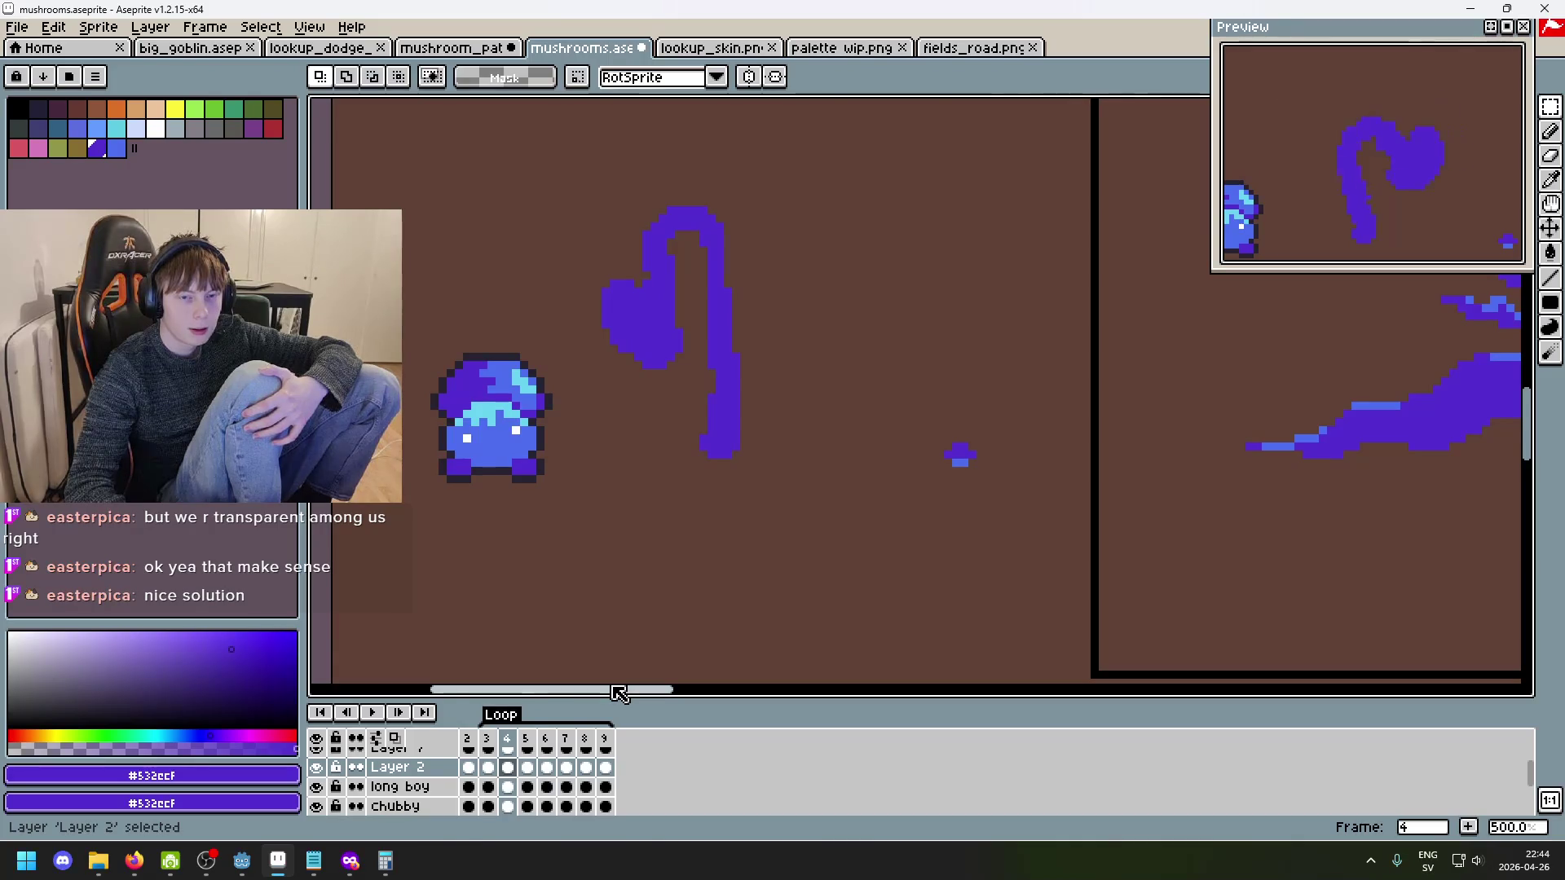
key(Right)
key(Right)
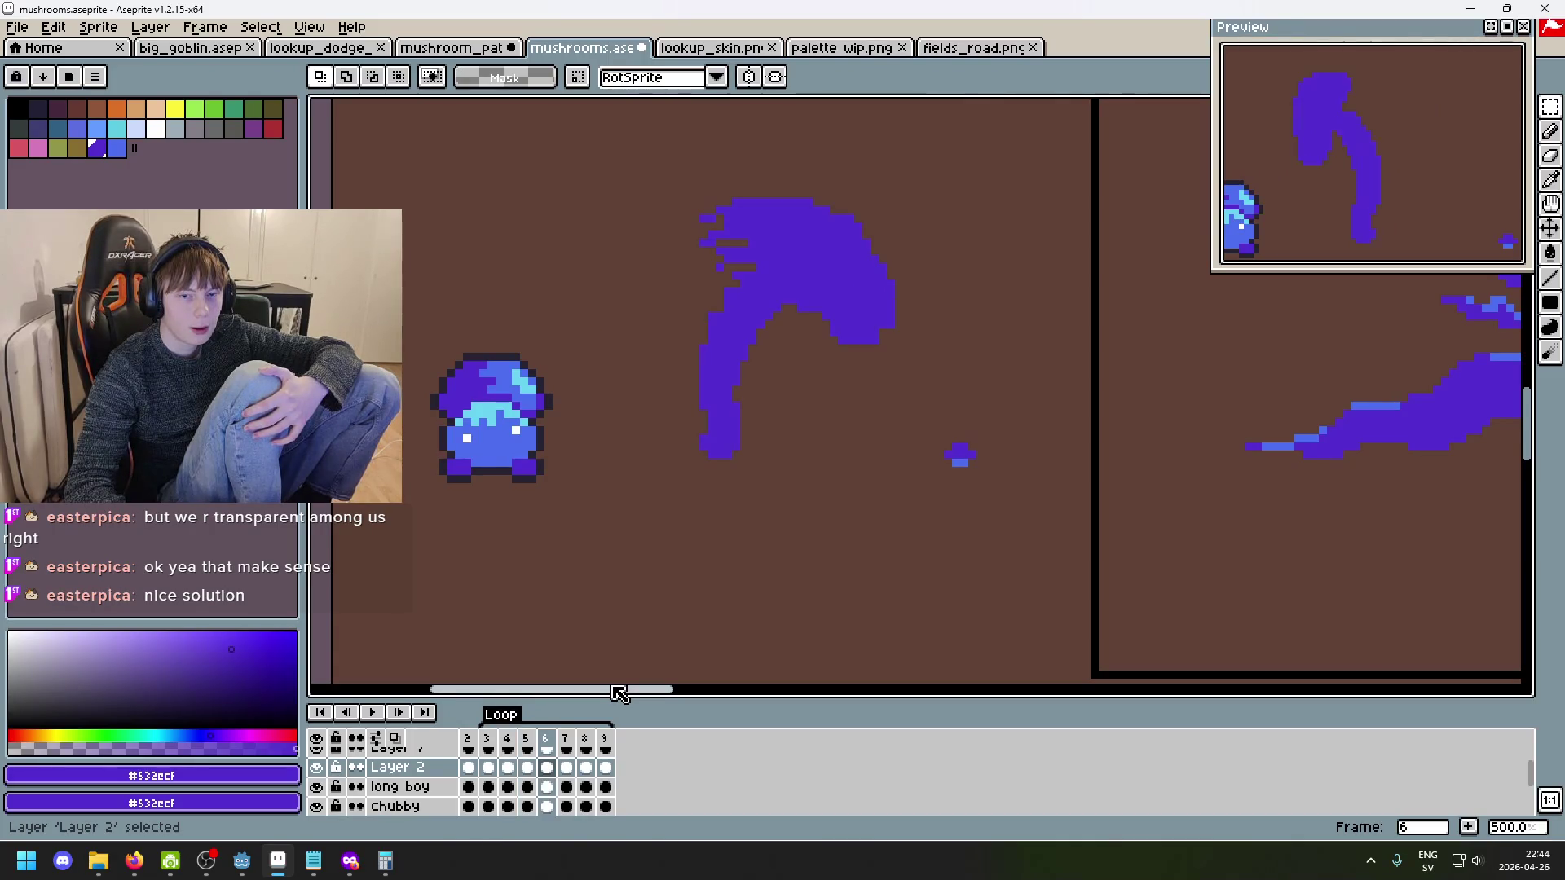
key(Right)
key(Right)
key(Right)
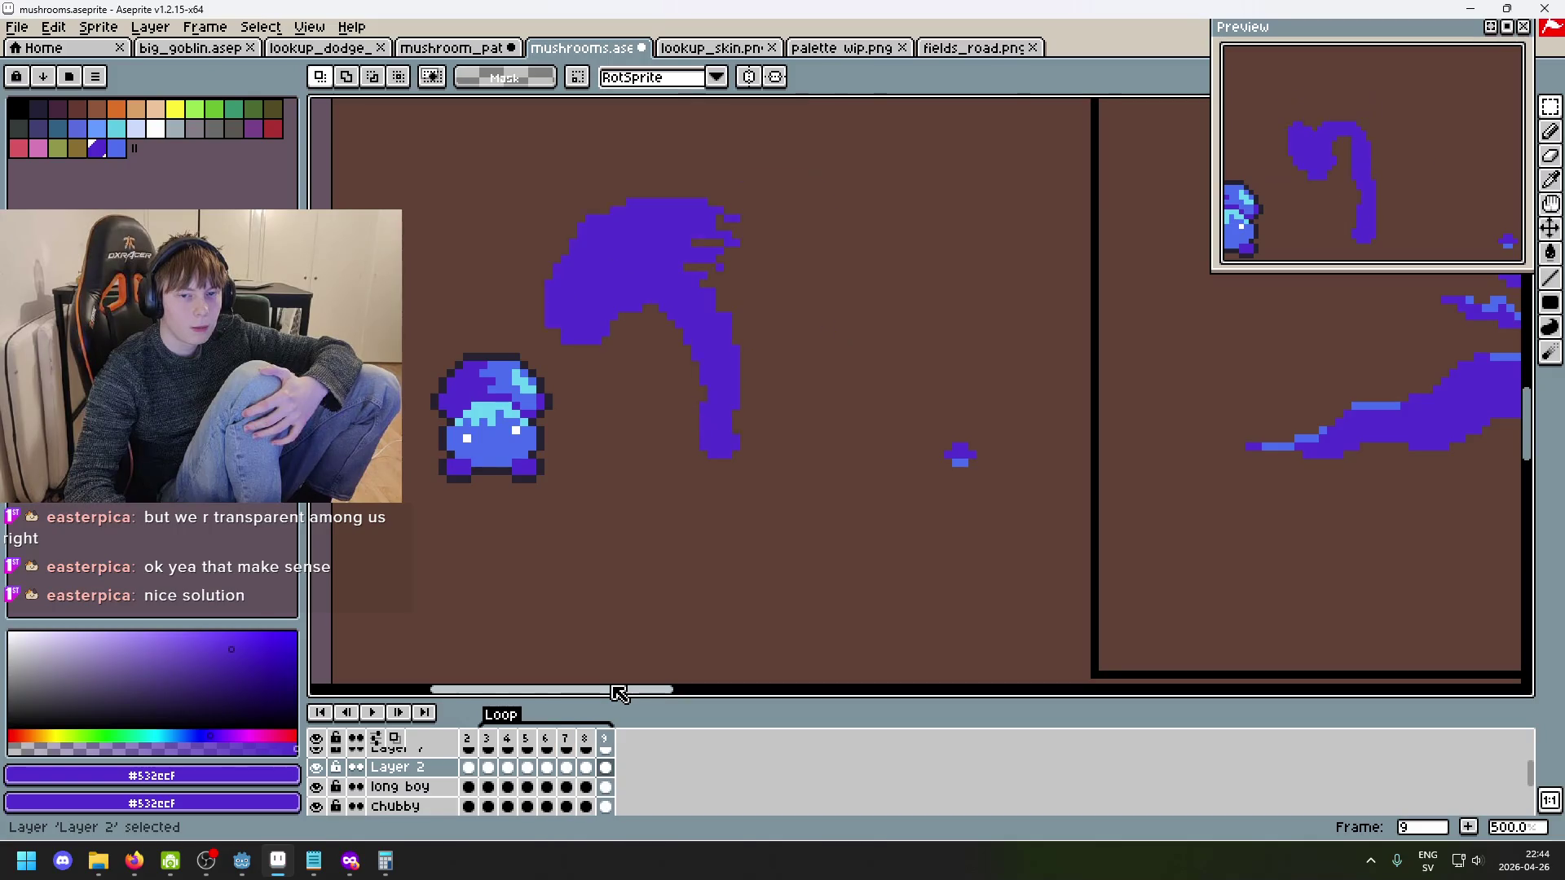
key(Right)
scroll(699, 499, down, 4)
scroll(670, 503, up, 3)
click(270, 32)
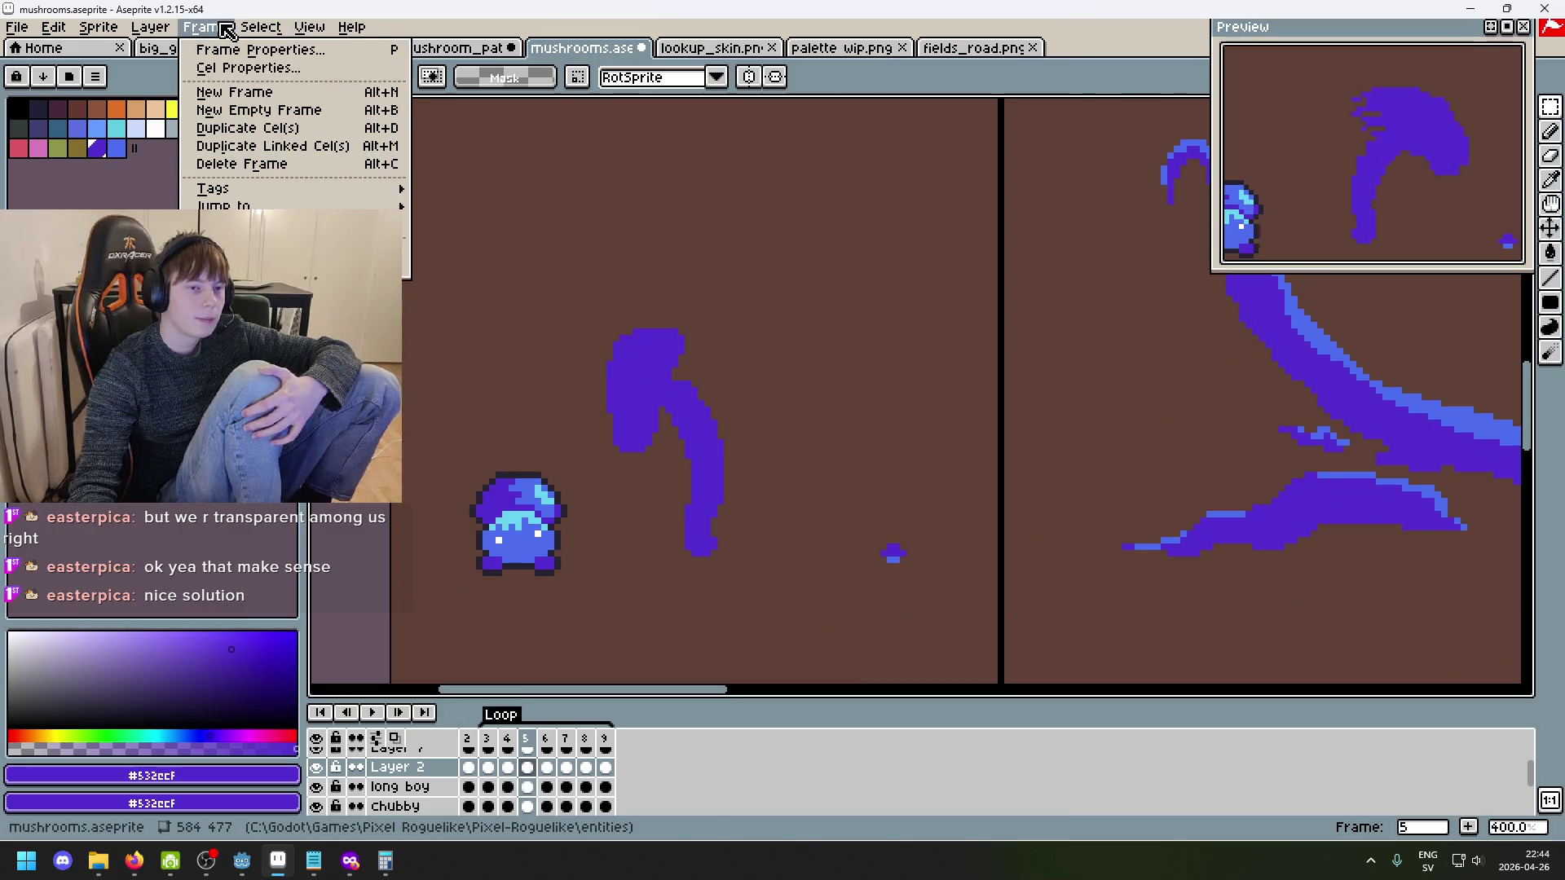
- Open Frame Properties for frames 2–9, showing 167 ms, then bring up Windows search
key(p)
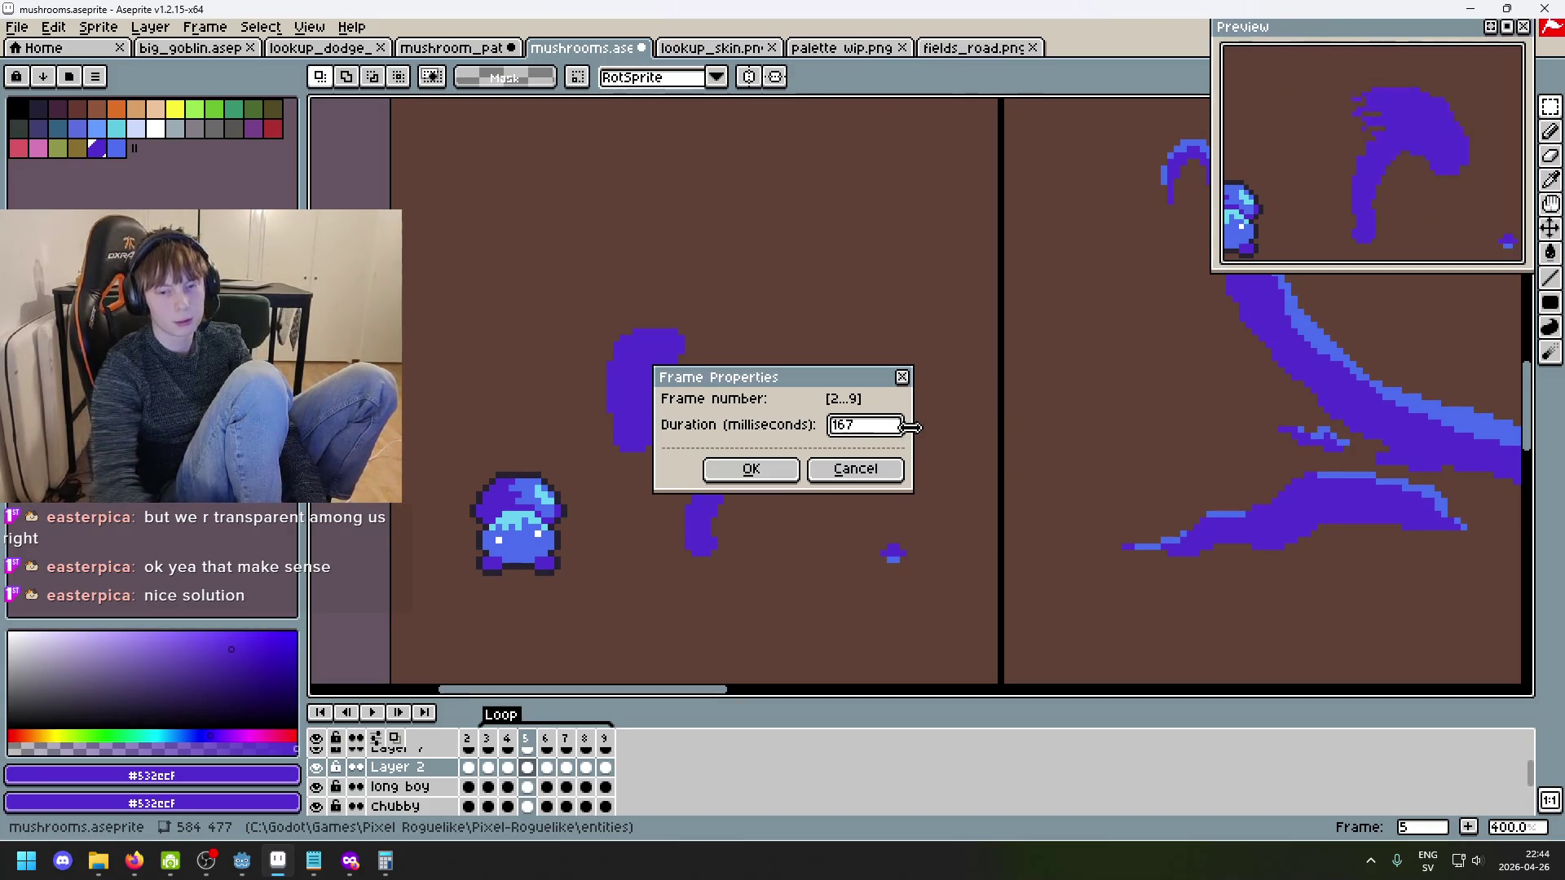
key(super)
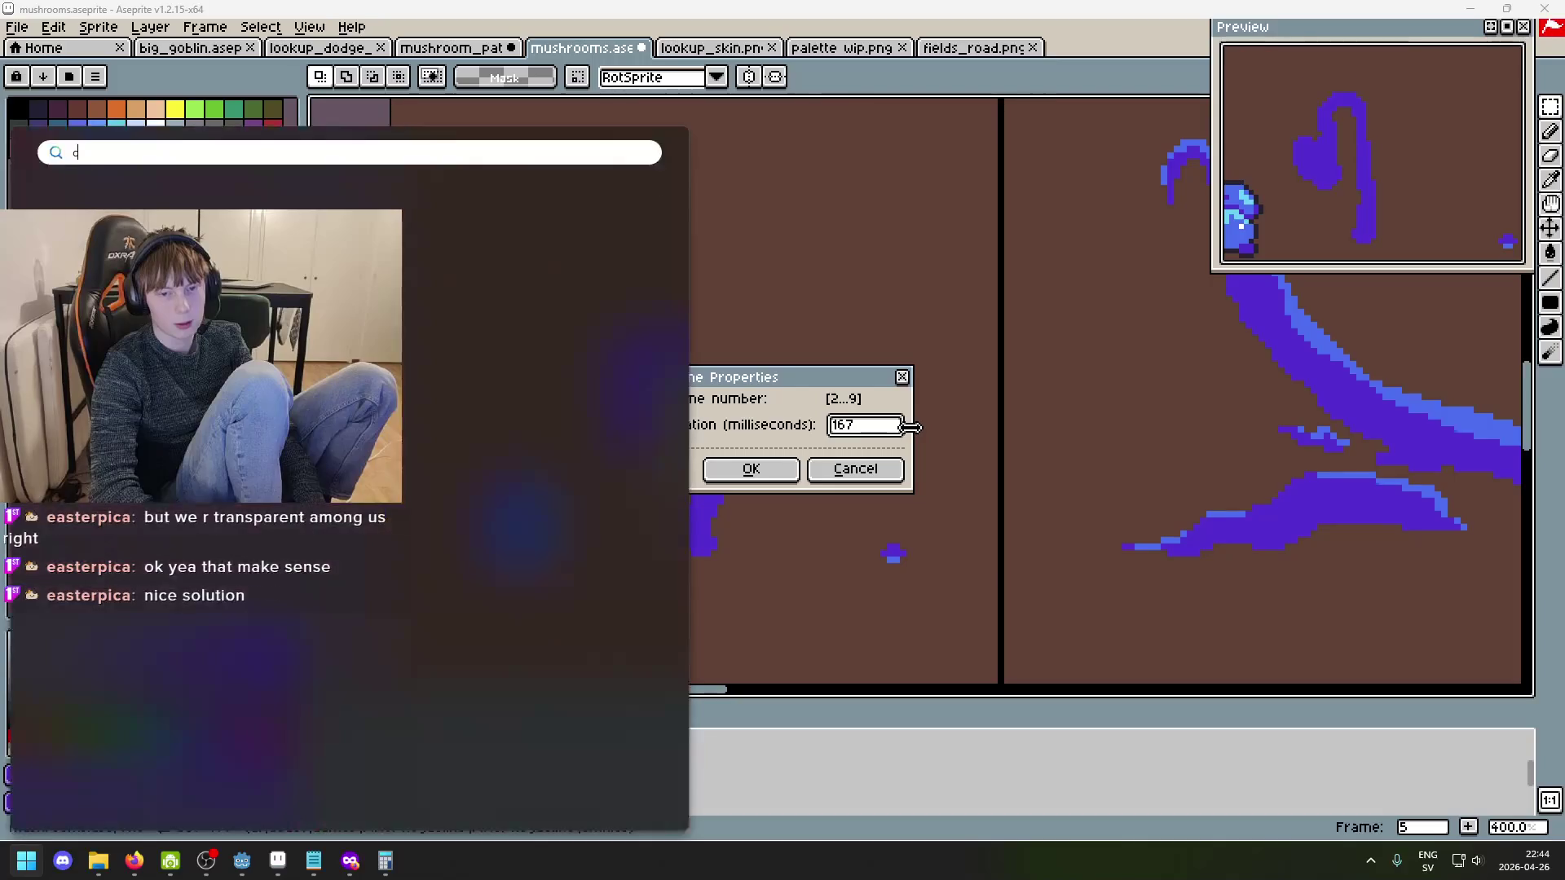
- Compute 167 × 2 = 334 in Calculator and confirm a 334 ms duration for frames 2–9
text(calc)
key(Return)
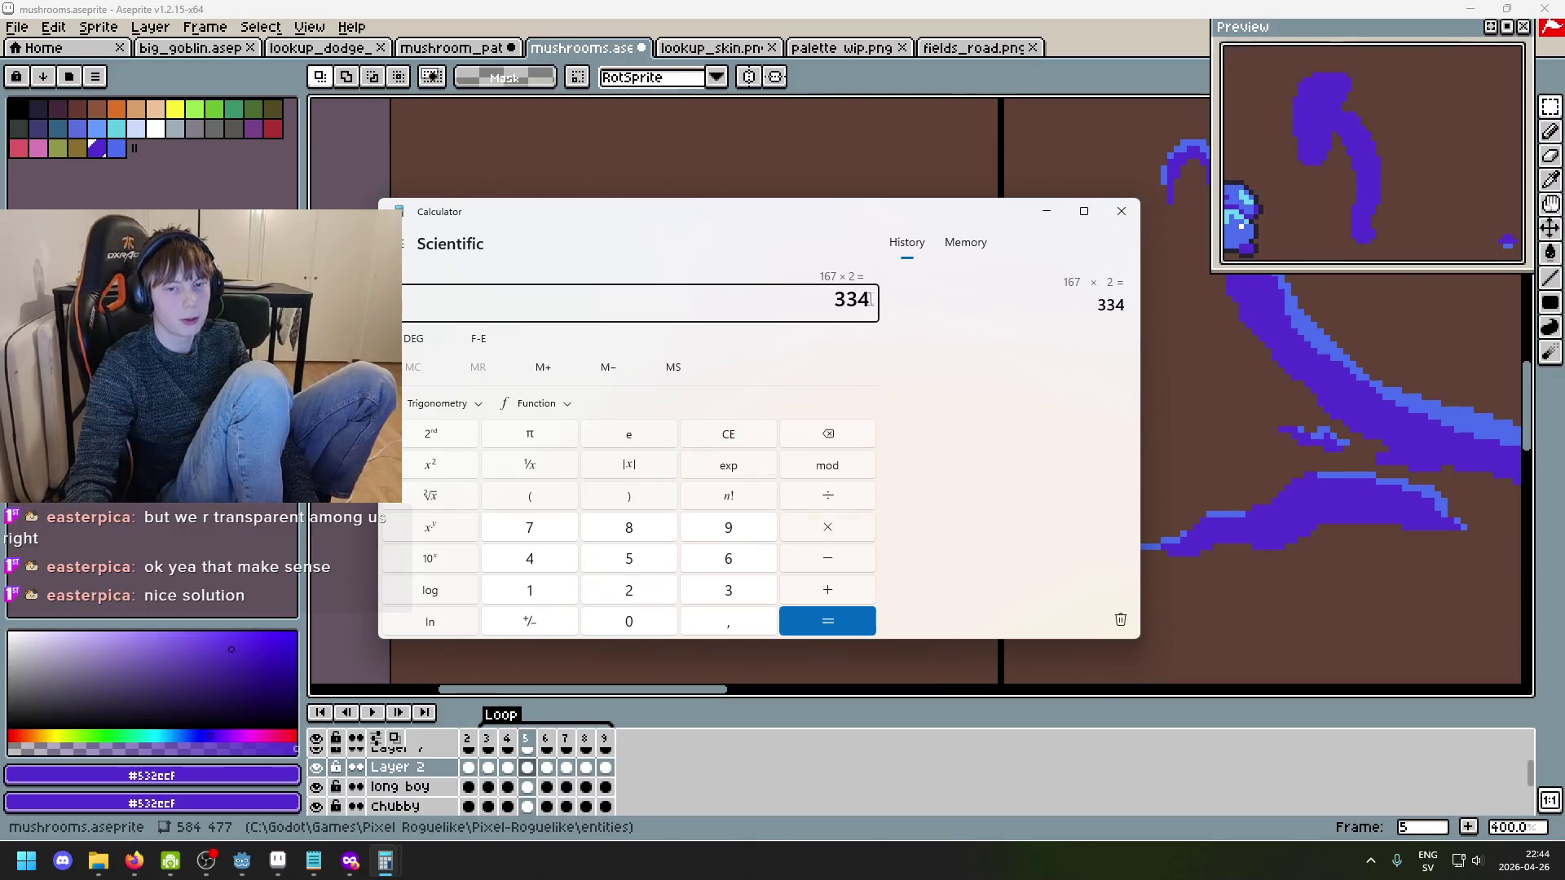
click(1051, 214)
click(770, 475)
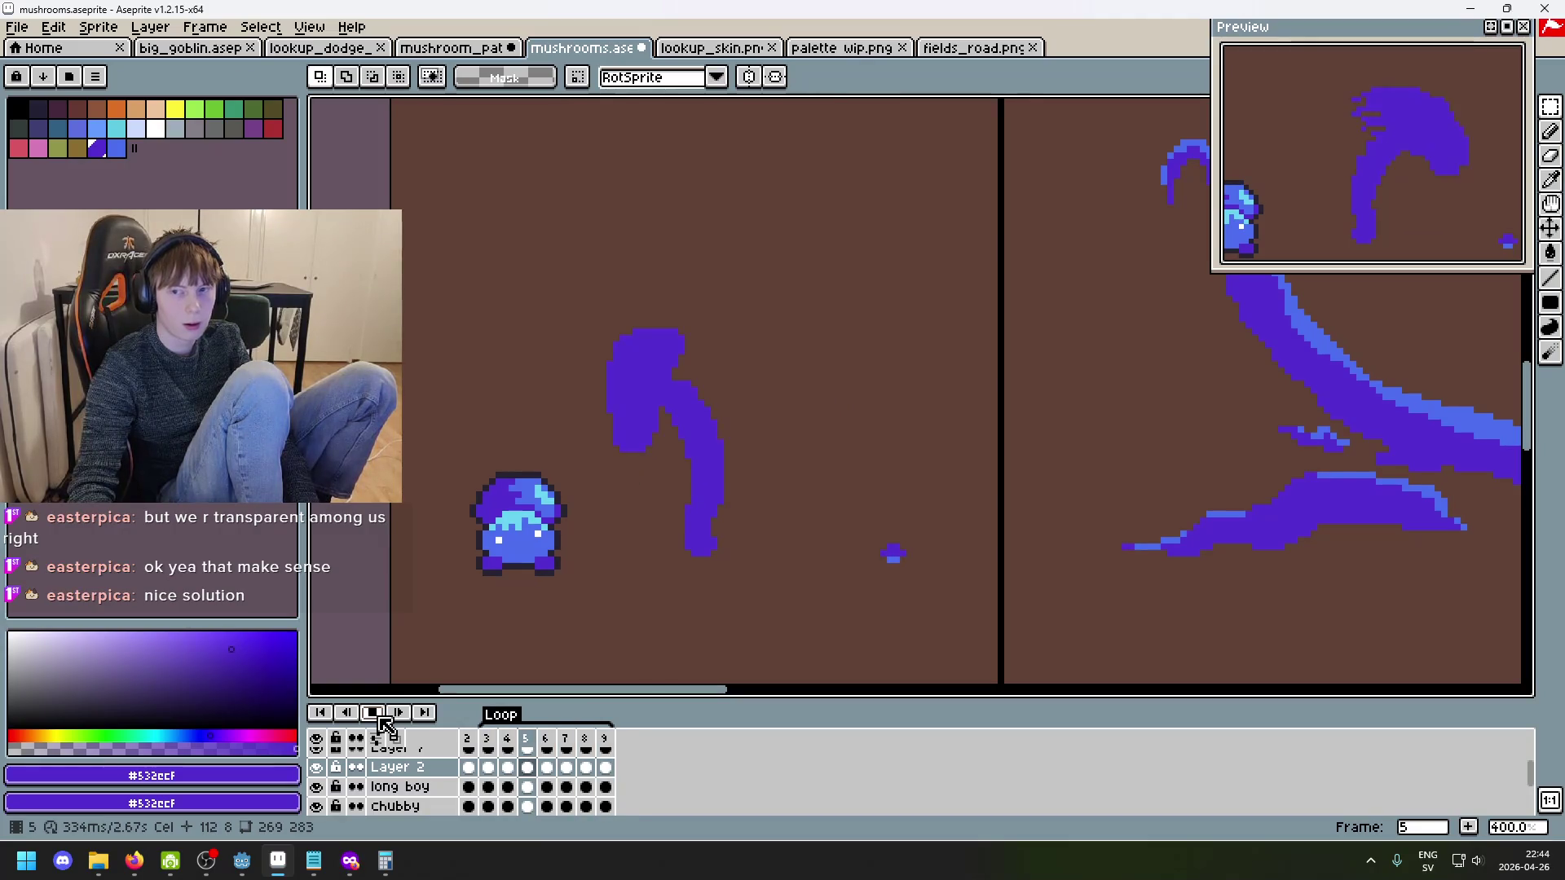
- Stop playback and change the frame duration for frames 2–9 back to 167 ms
click(377, 716)
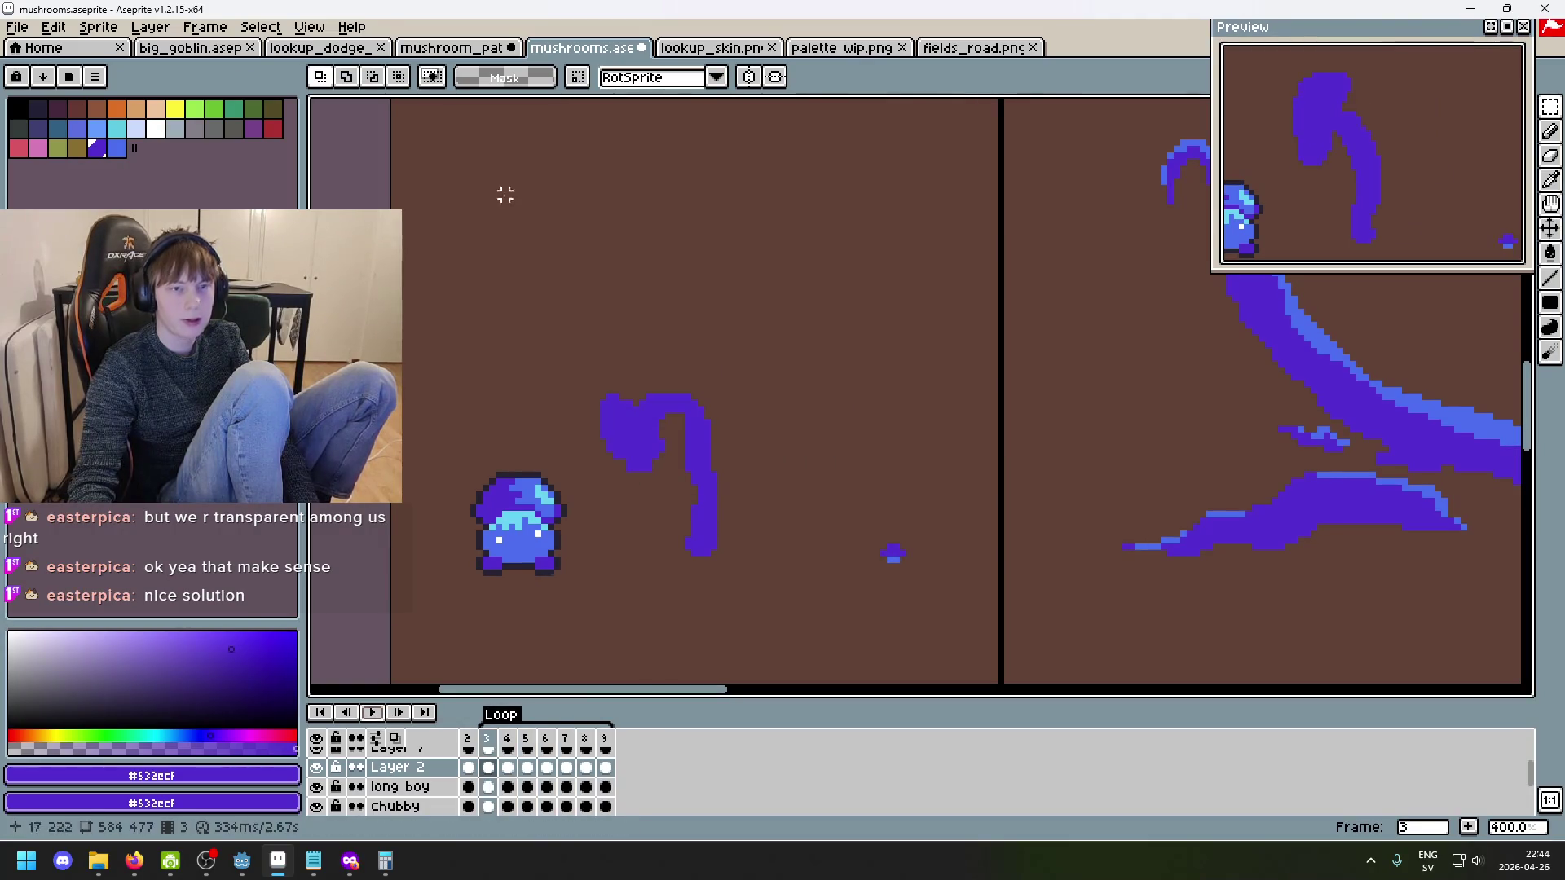
click(205, 27)
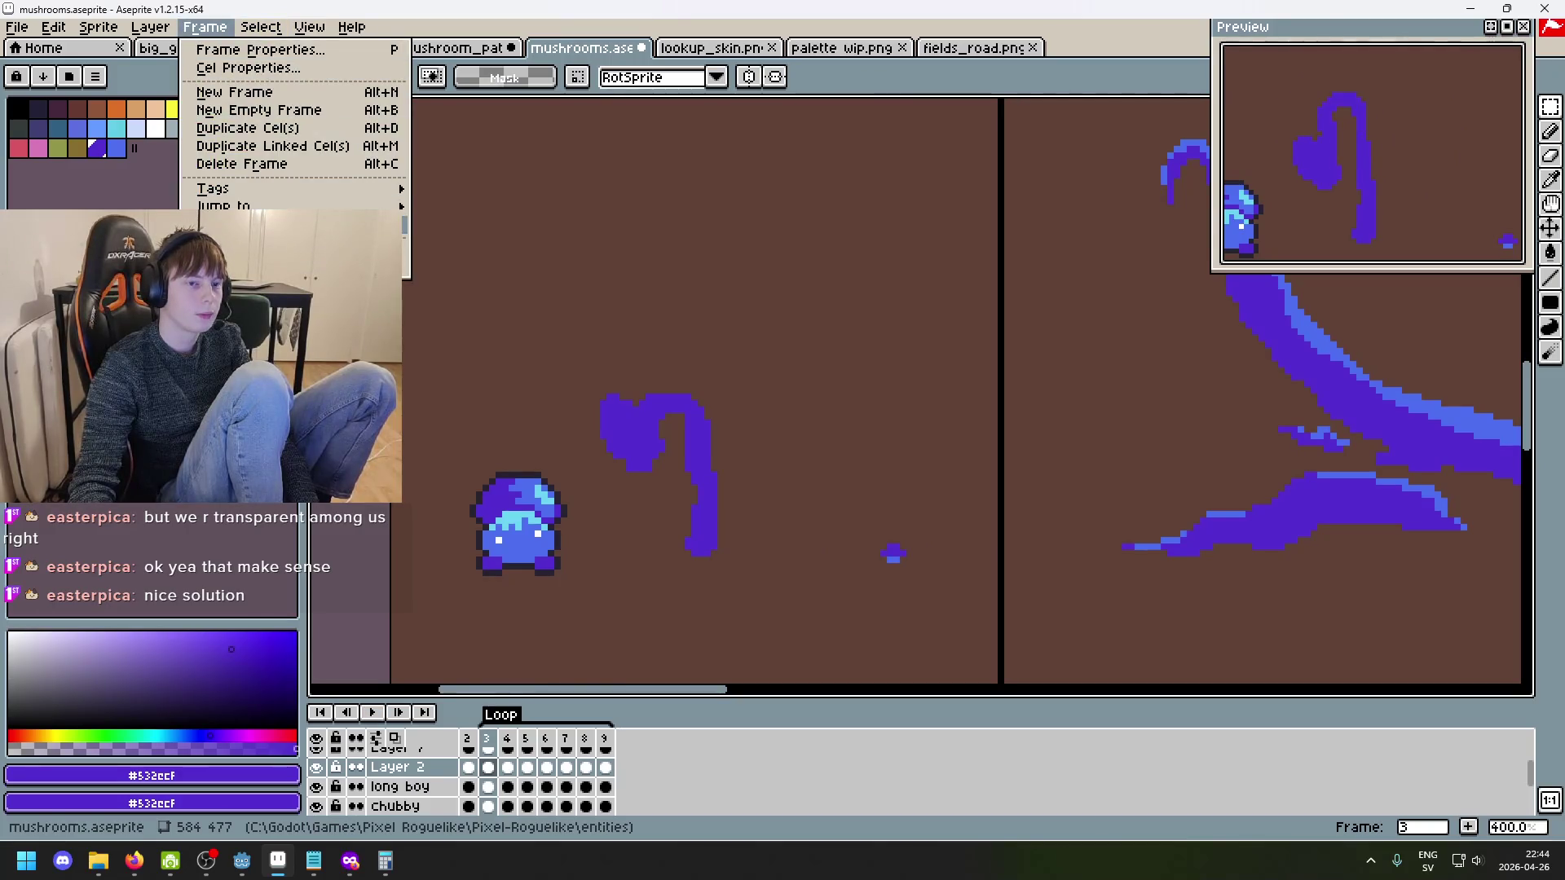
key(p)
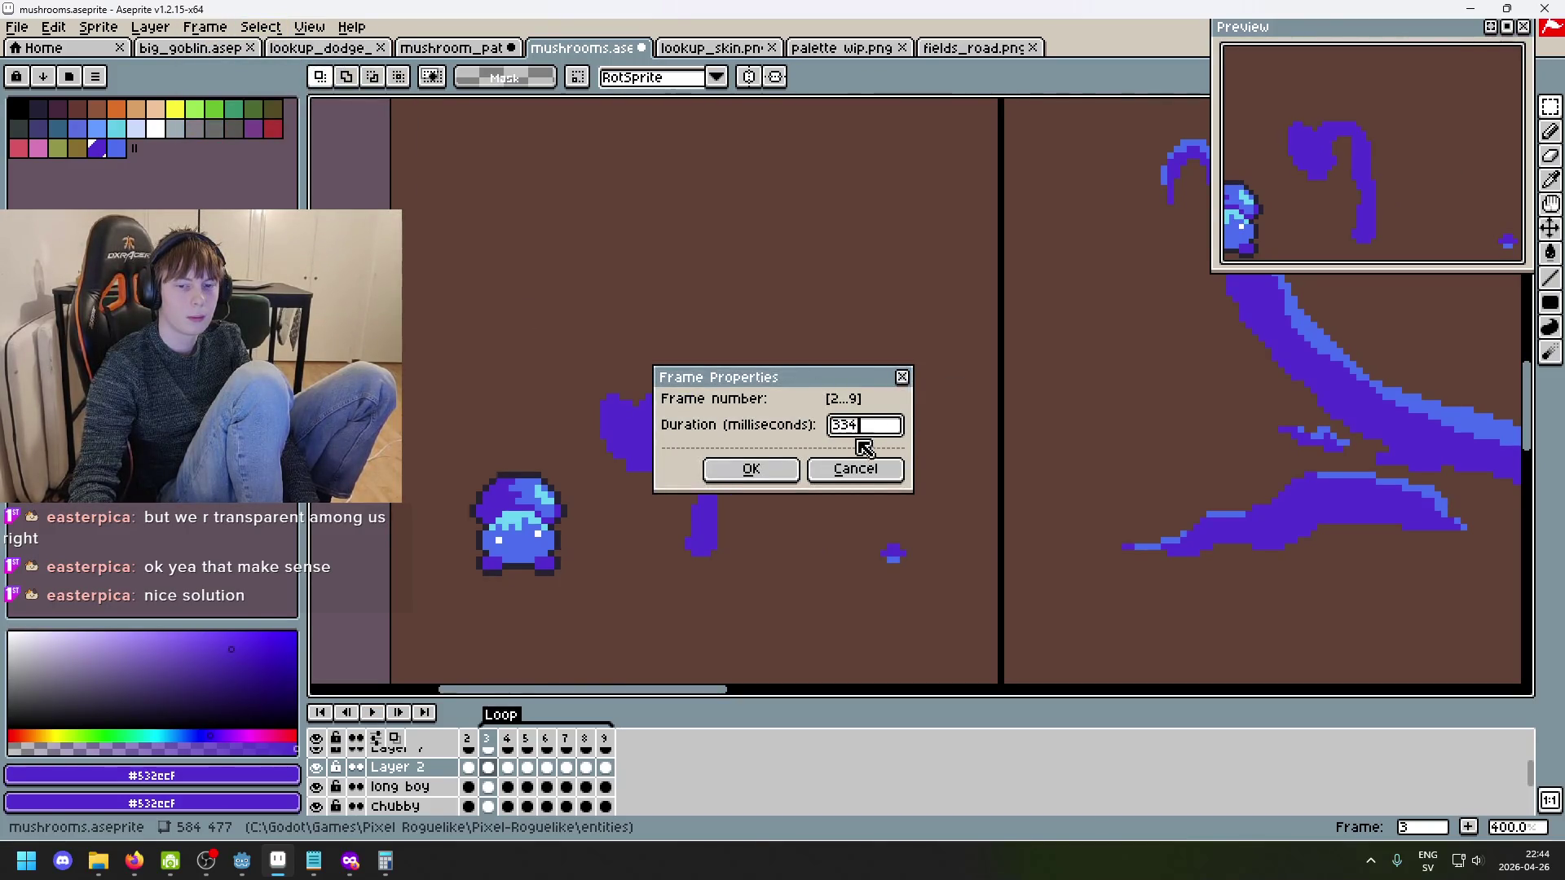
text('7)
key(Return)
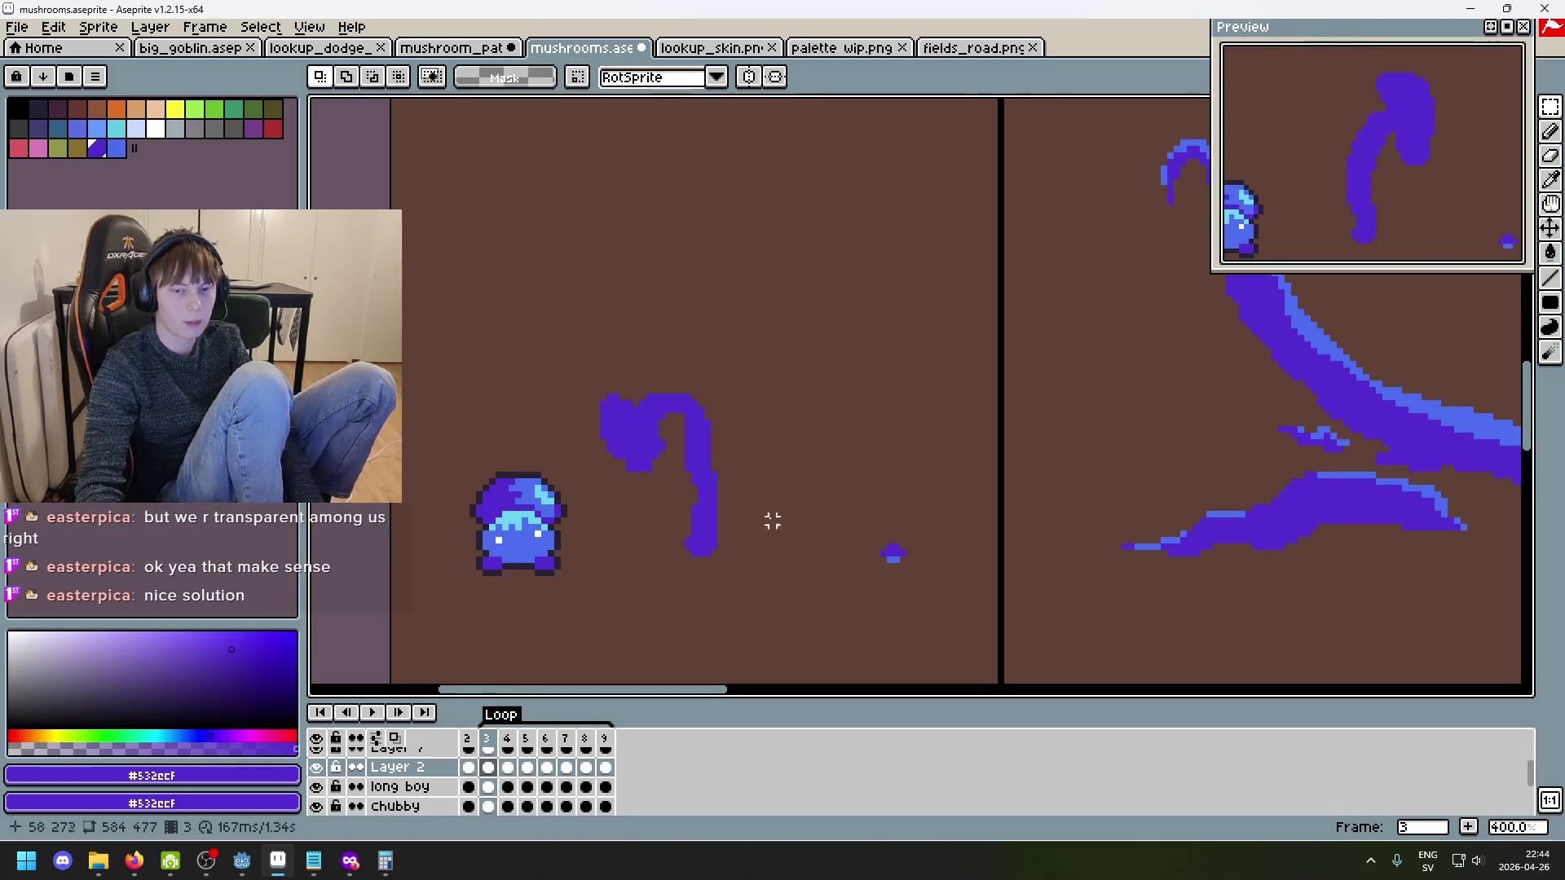
key(Right)
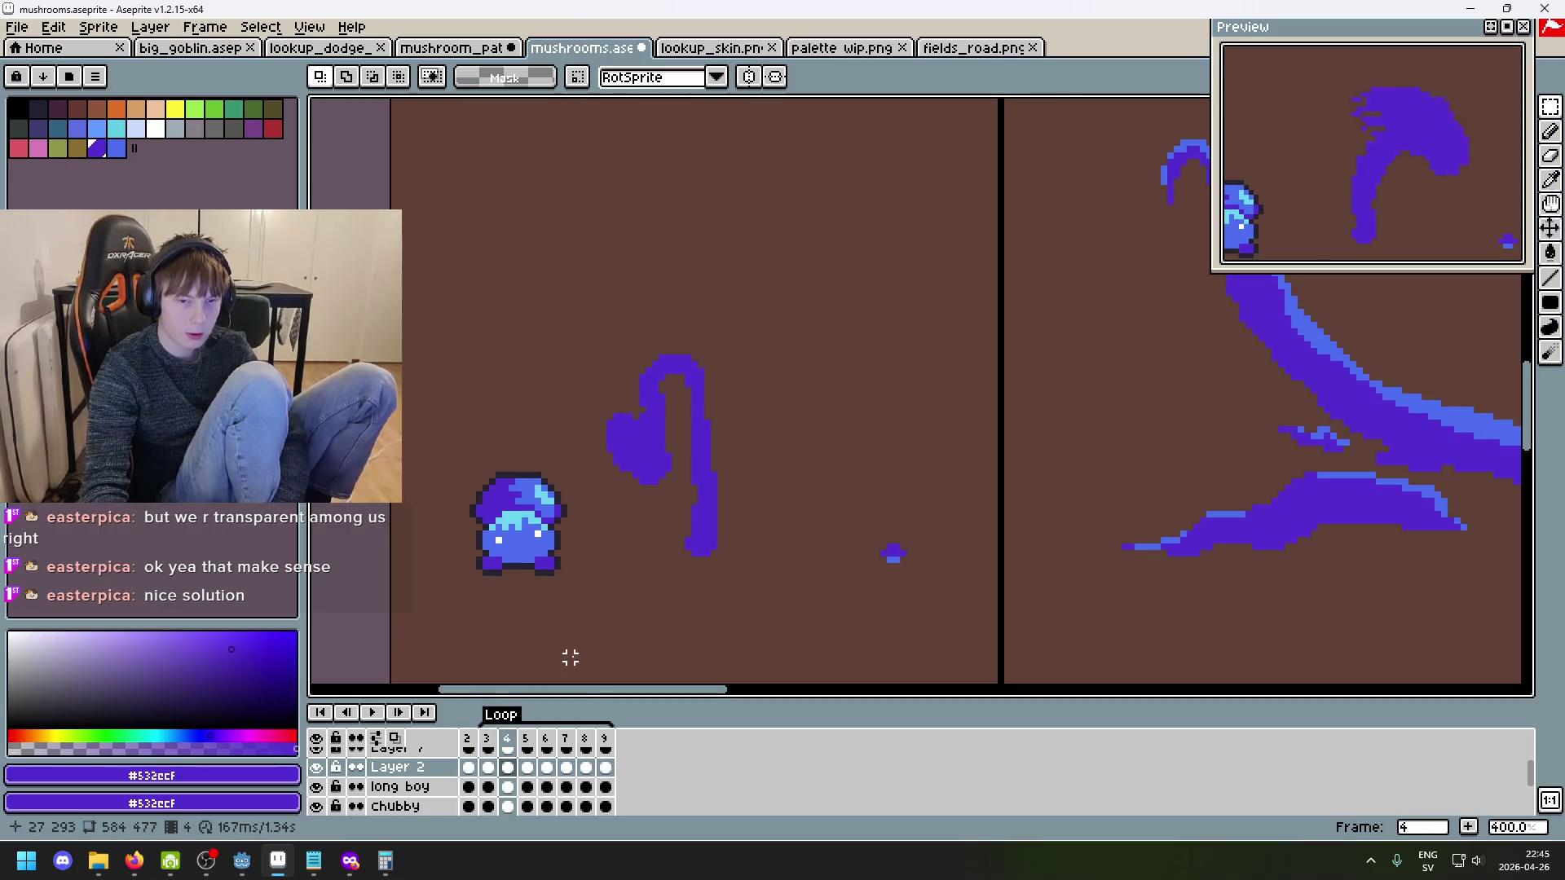
key(Right)
key(Right)
key(Right)
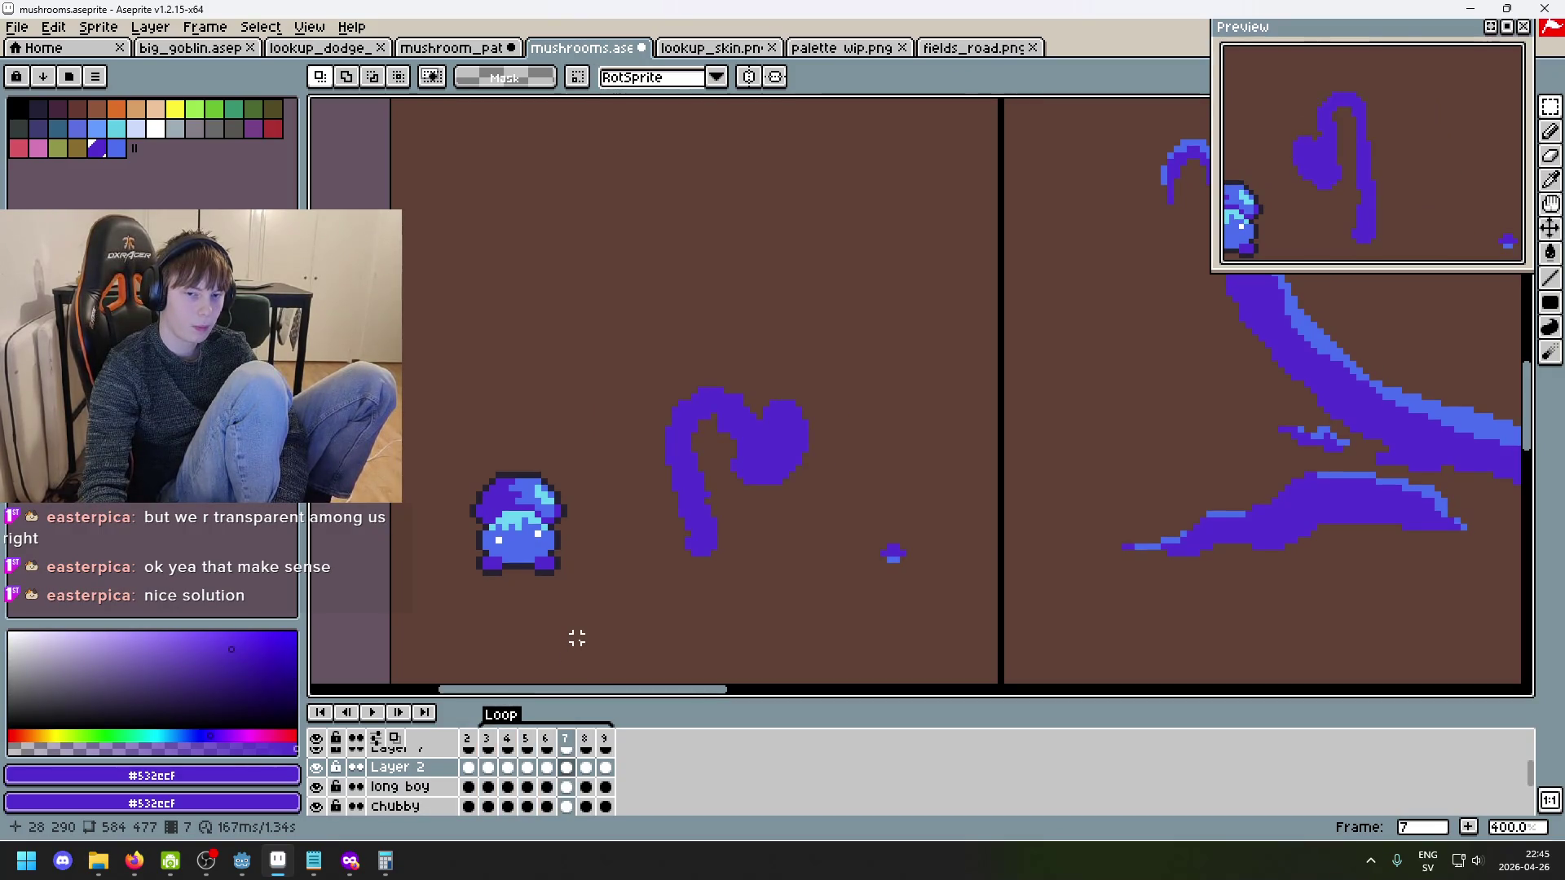
key(Right)
key(Right)
key(Right)
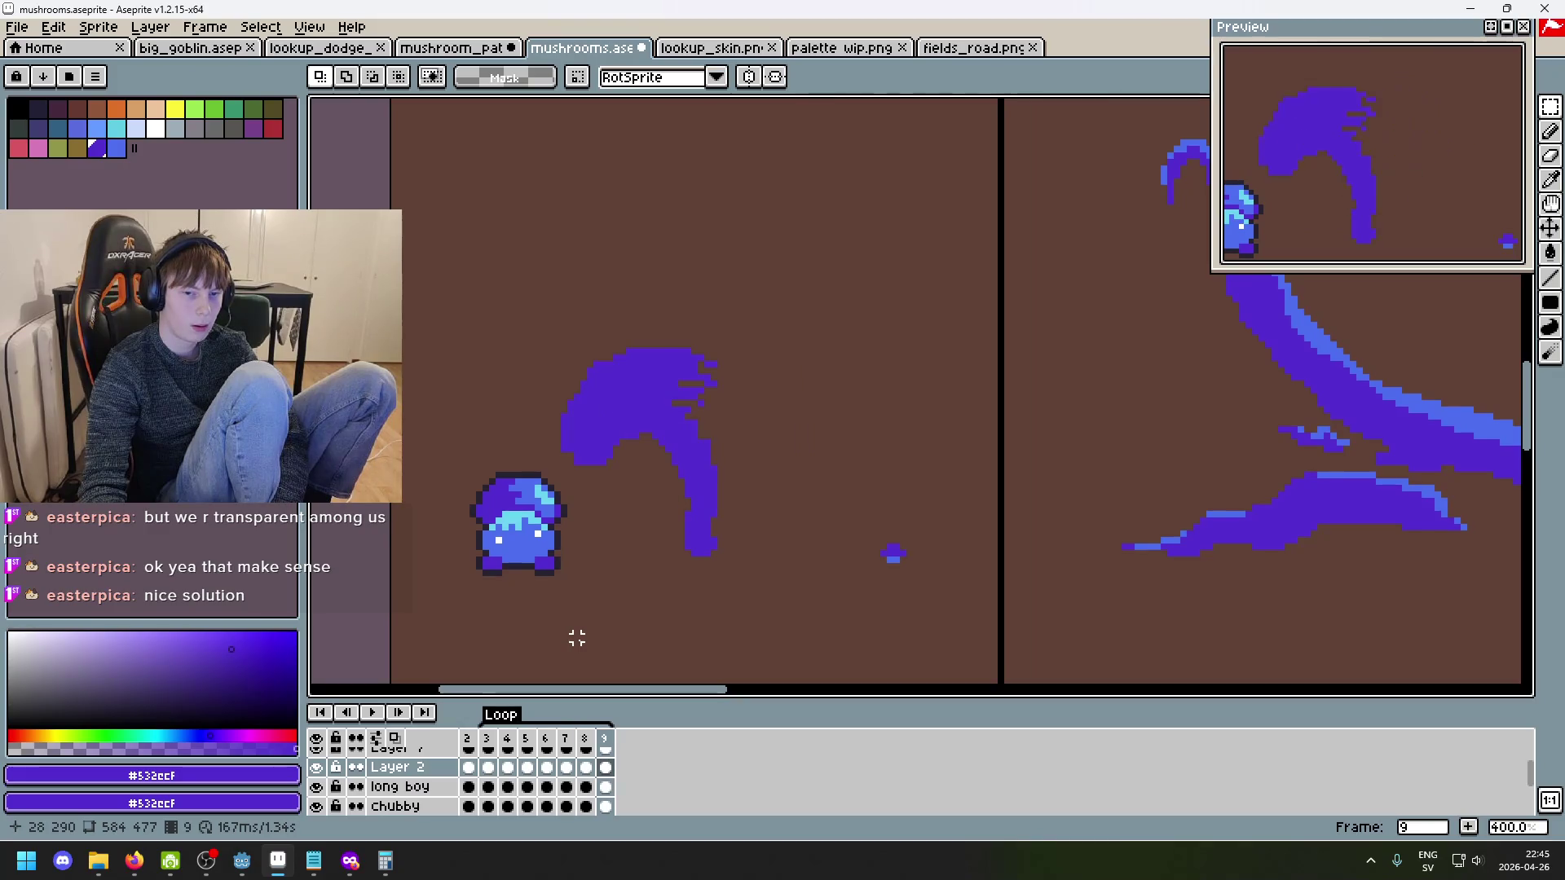
click(375, 715)
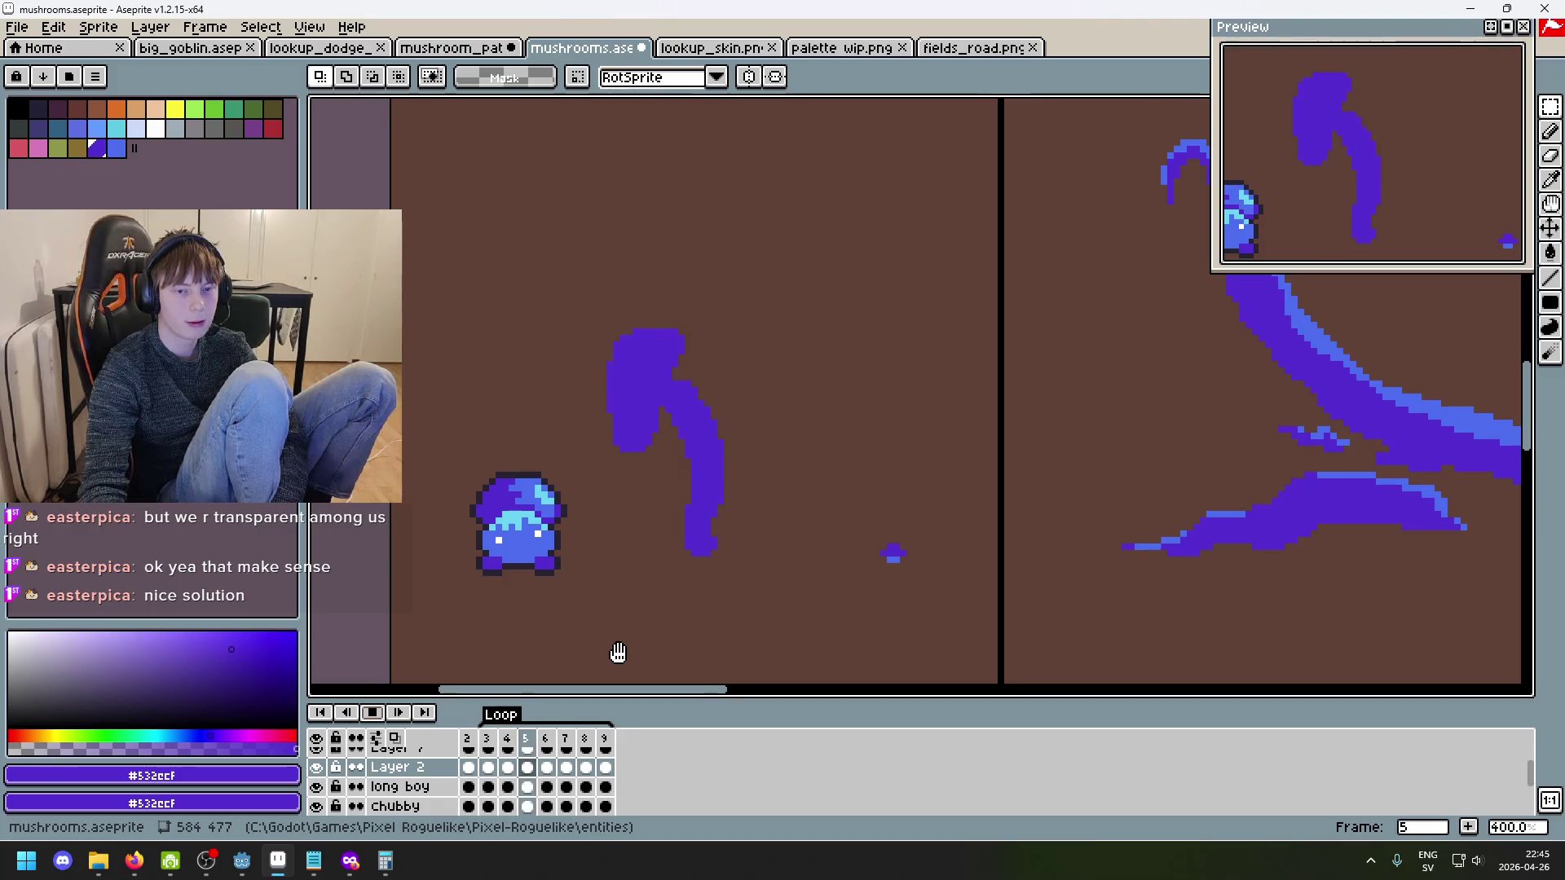
scroll(701, 534, up, 2)
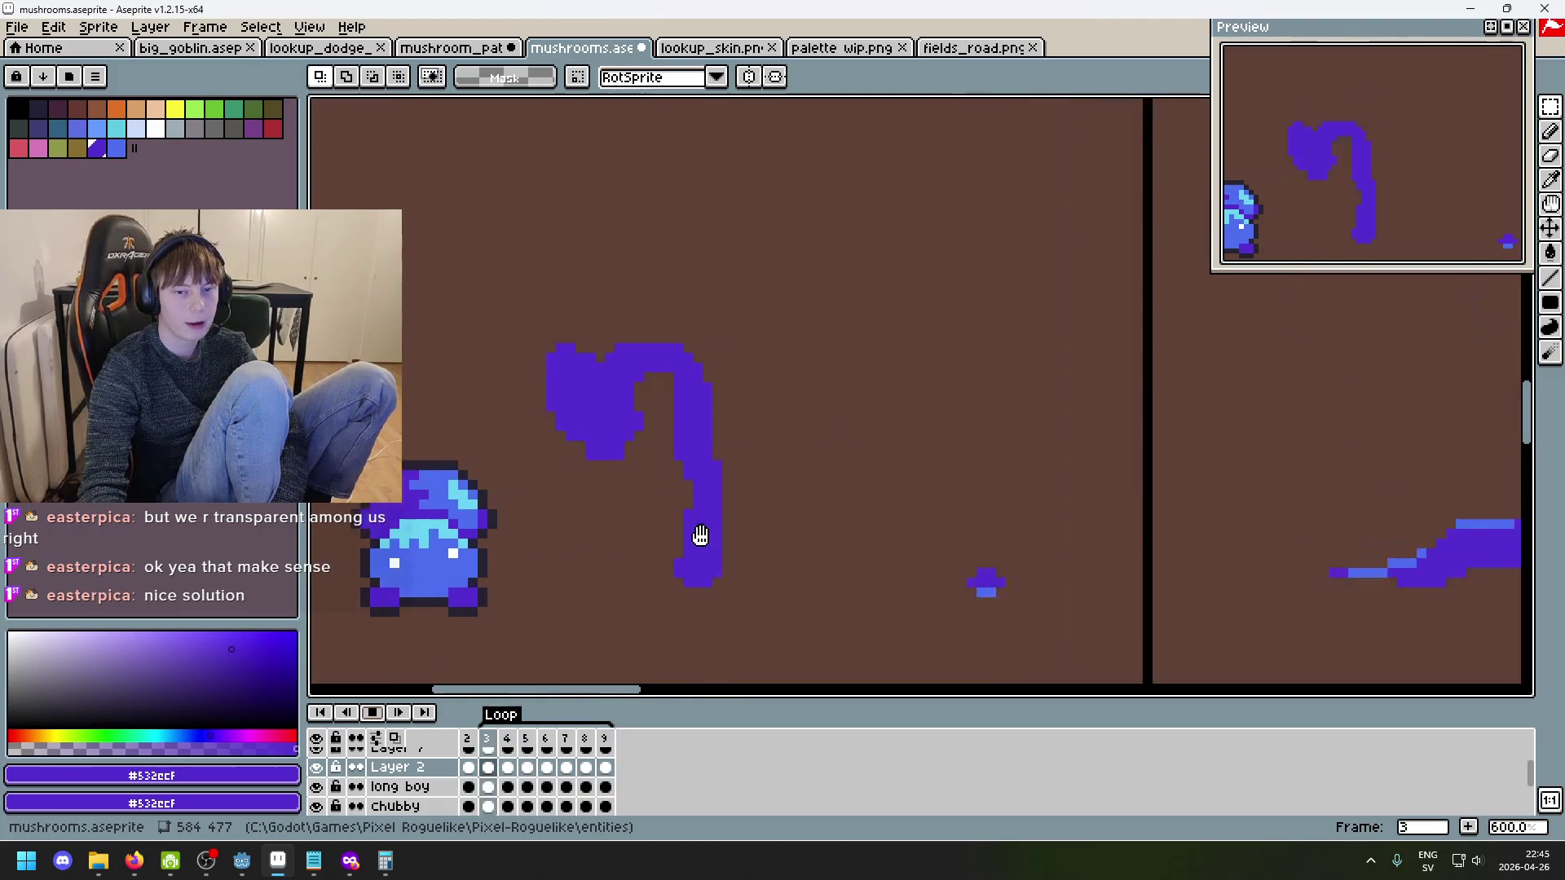
mouse_move(1133, 644)
mouse_down()
mouse_move(579, 639)
mouse_move(365, 610)
mouse_move(989, 517)
mouse_up()
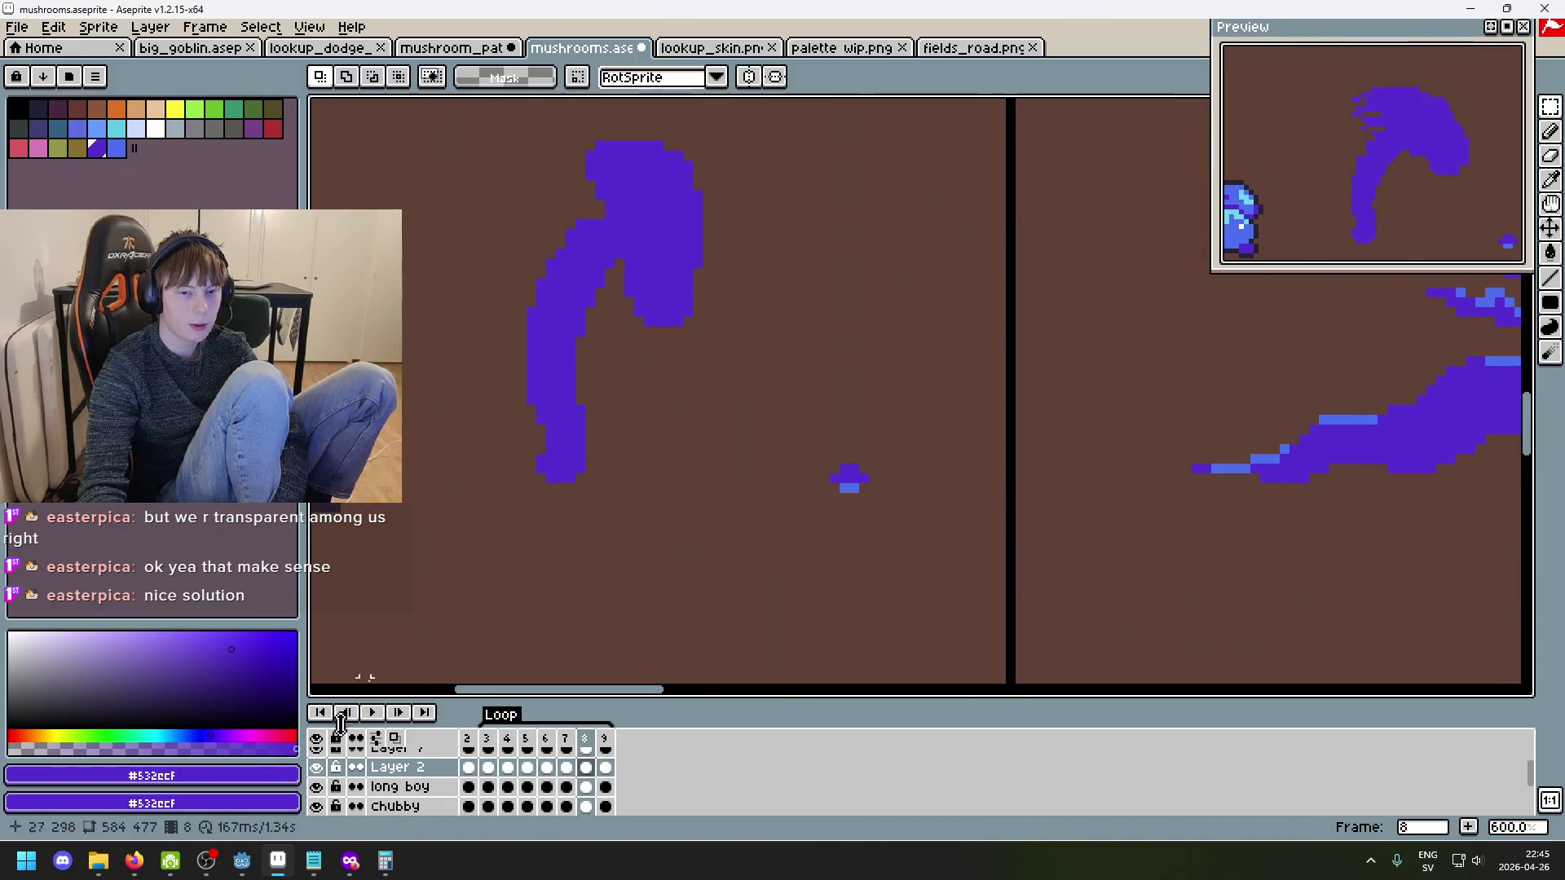
click(472, 745)
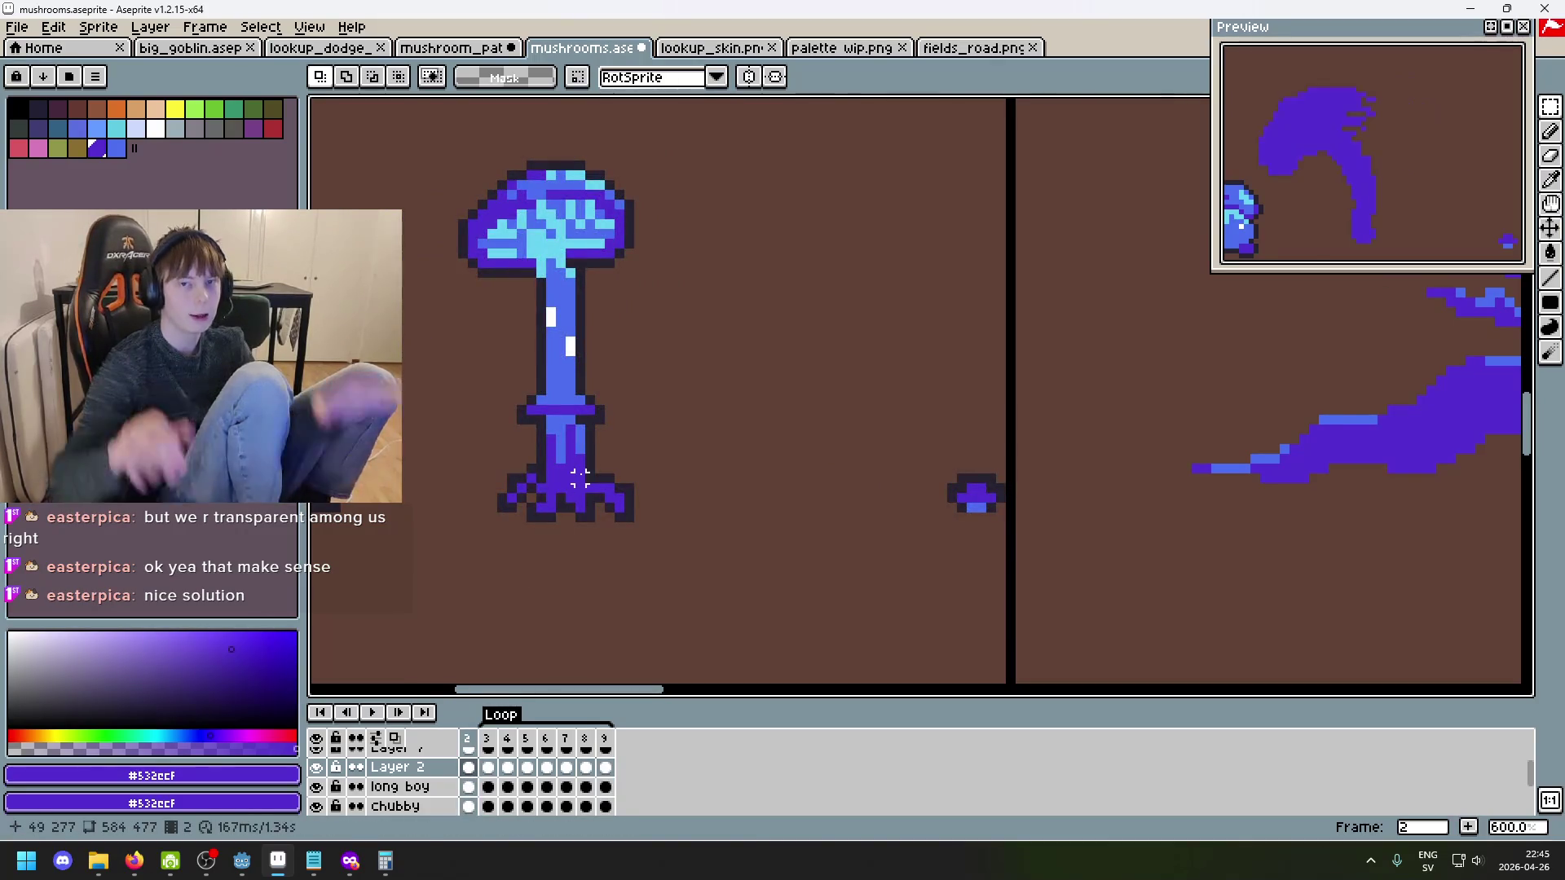
drag(743, 517, 1033, 484)
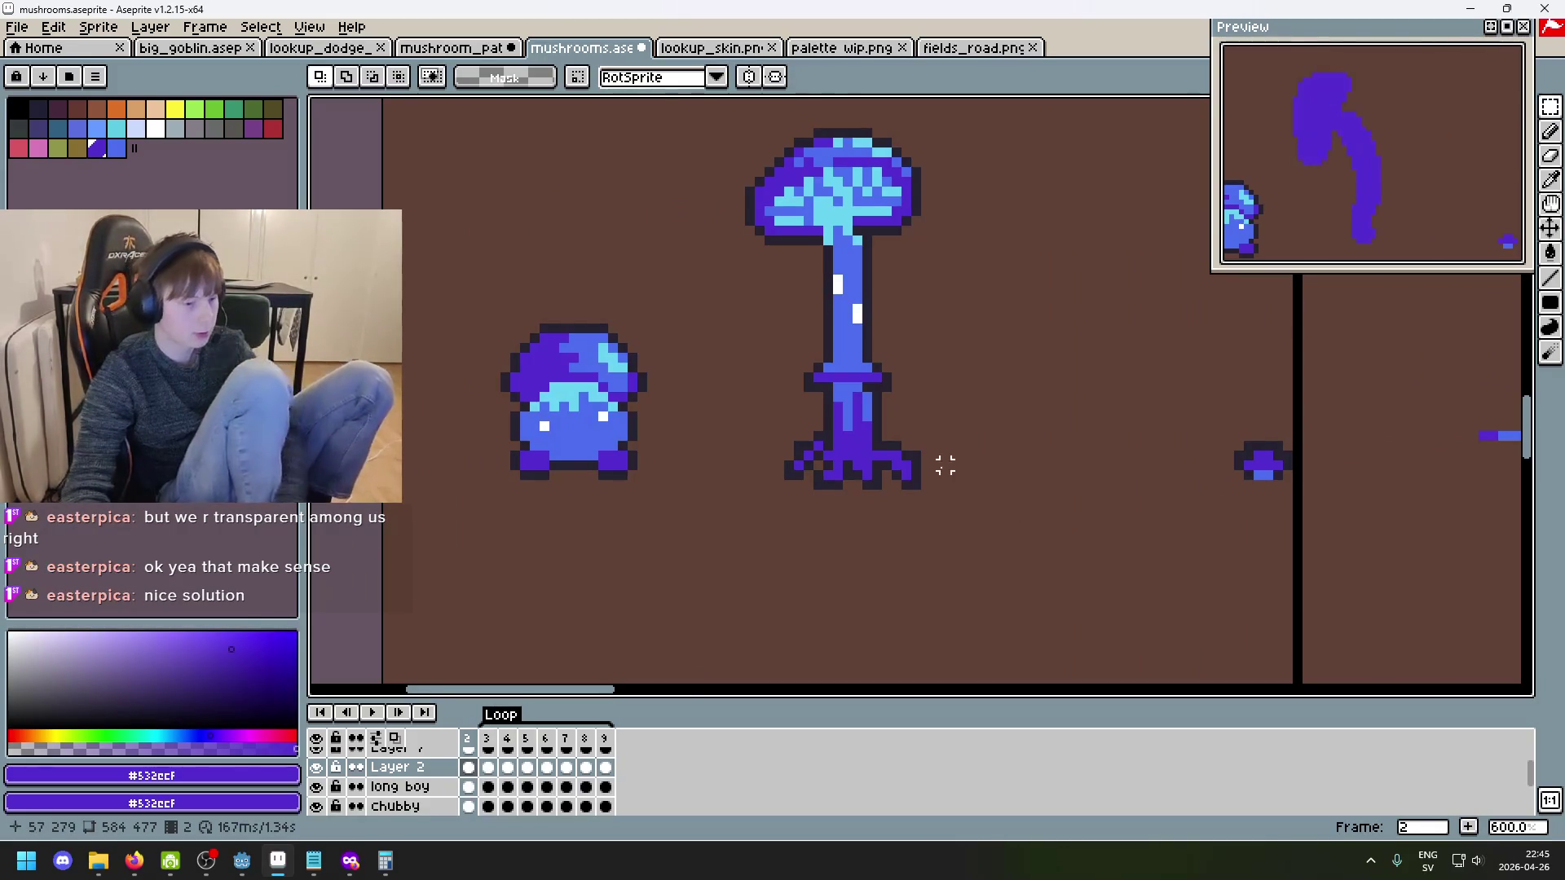
scroll(962, 400, up, 1)
scroll(884, 548, down, 1)
key(Right)
scroll(805, 564, up, 1)
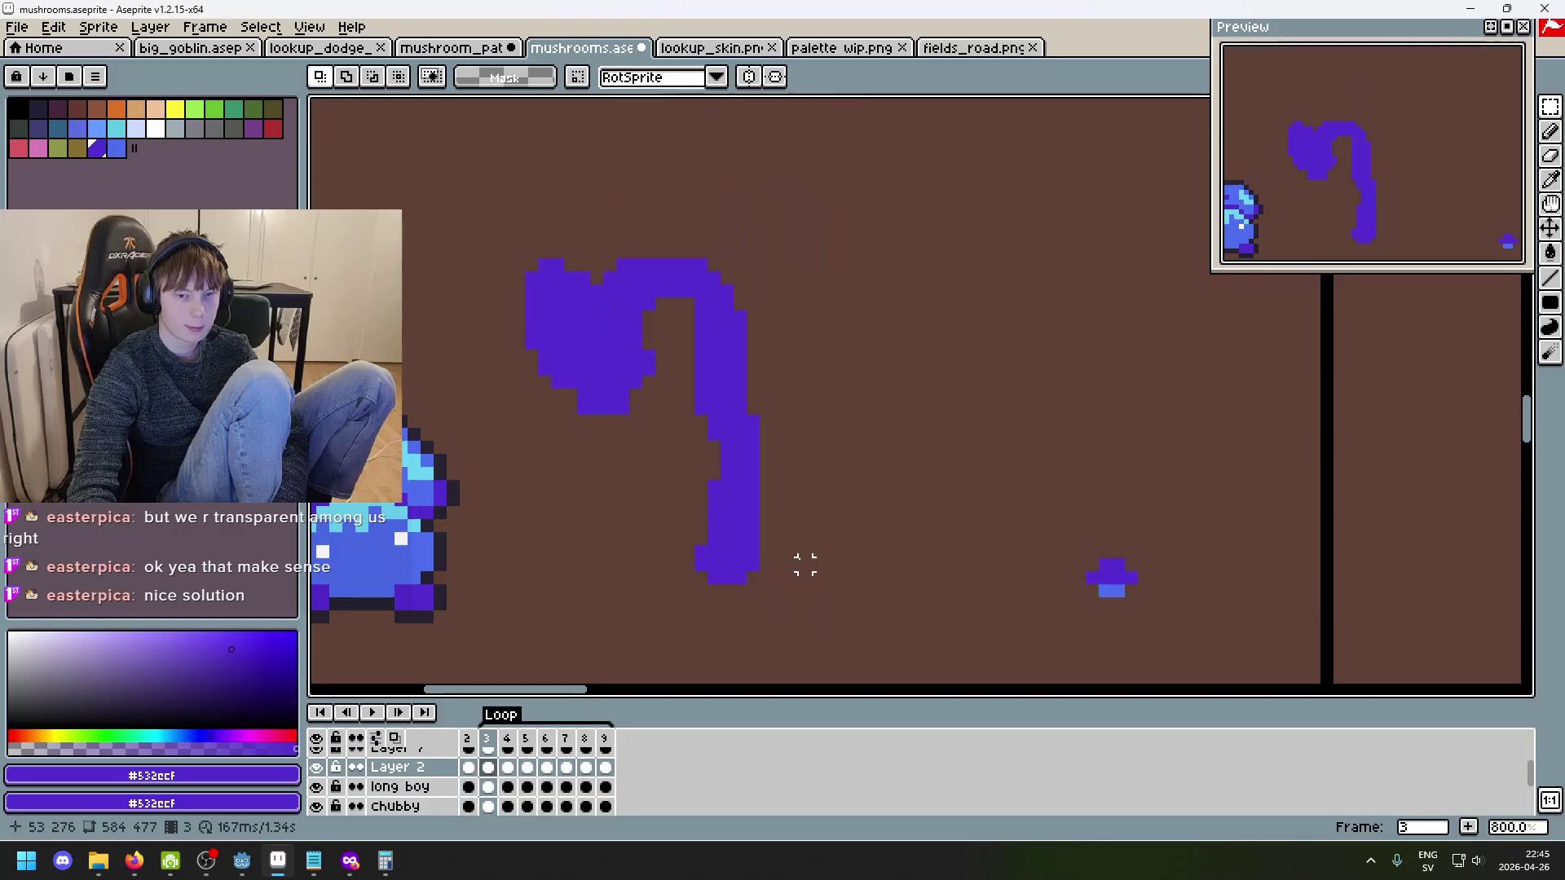
key(Right)
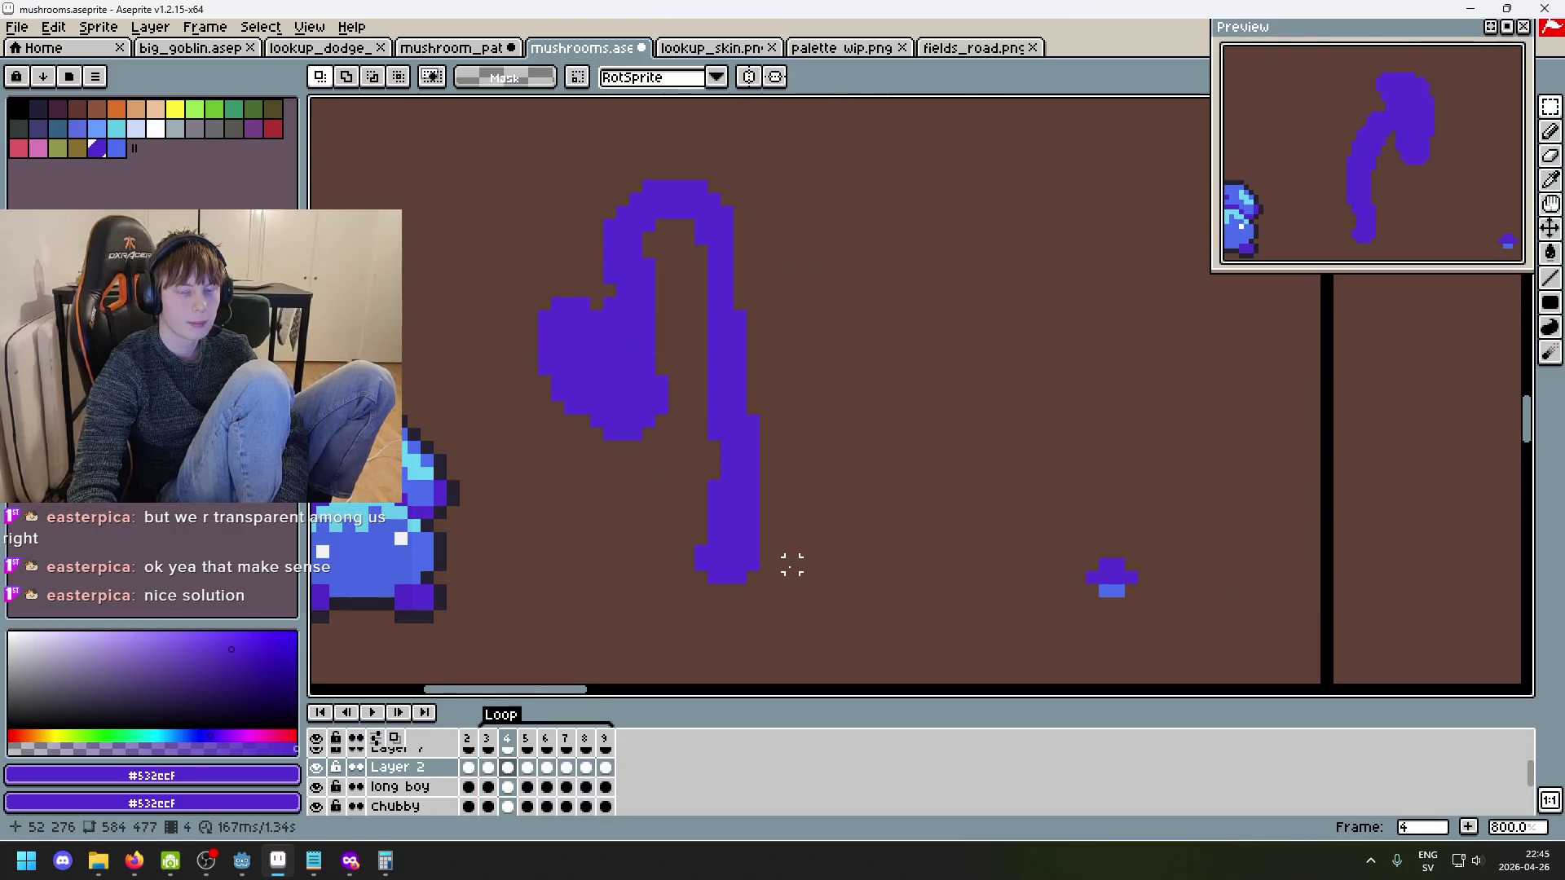
key(Right)
key(Left)
key(Left)
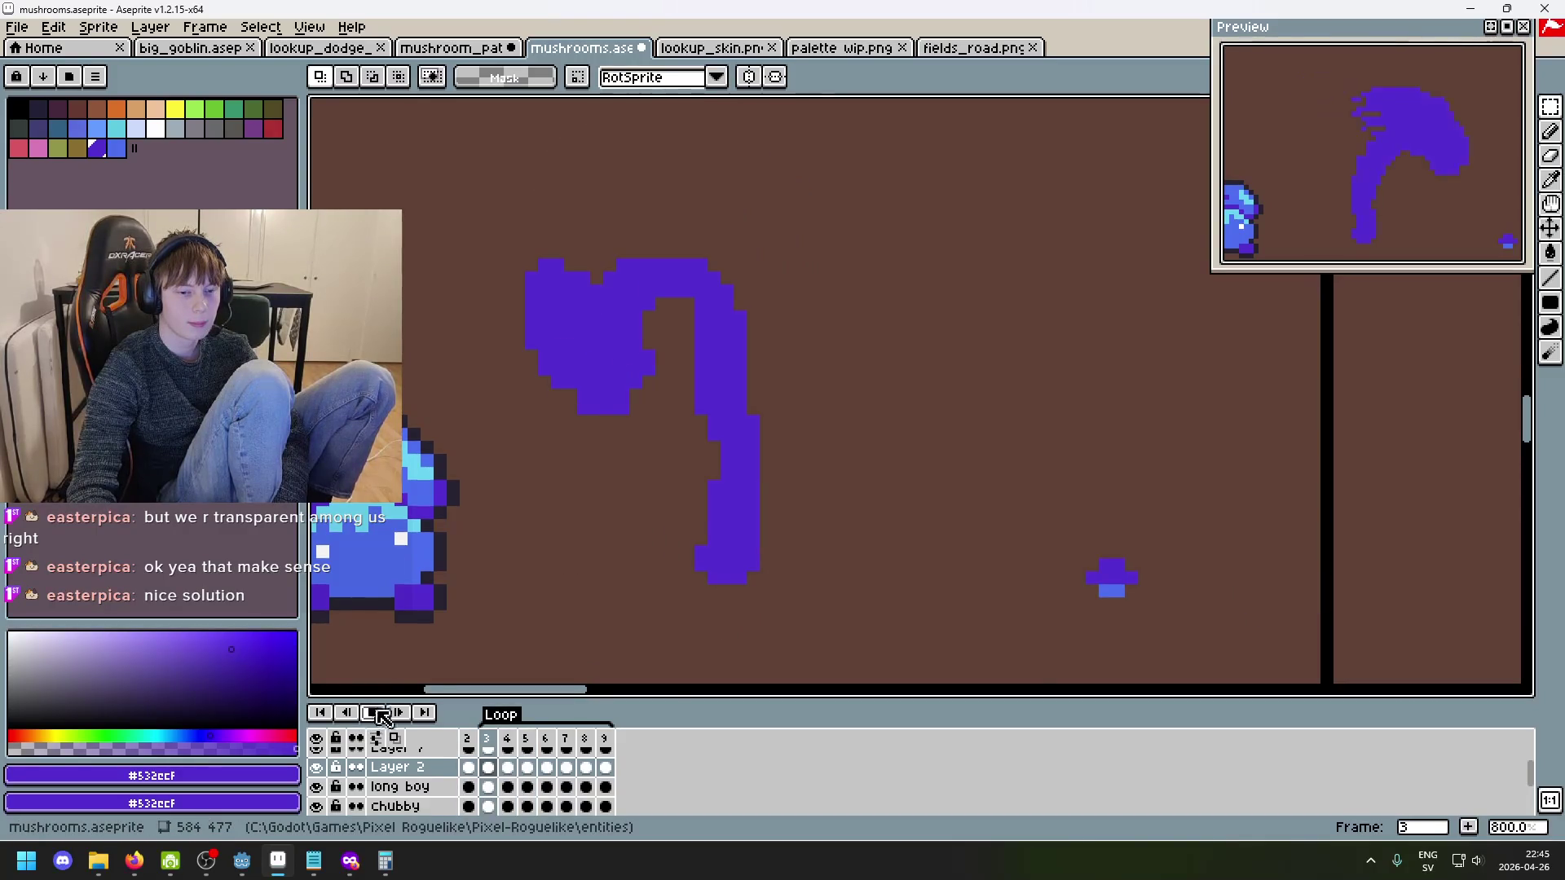
click(374, 713)
scroll(860, 437, down, 2)
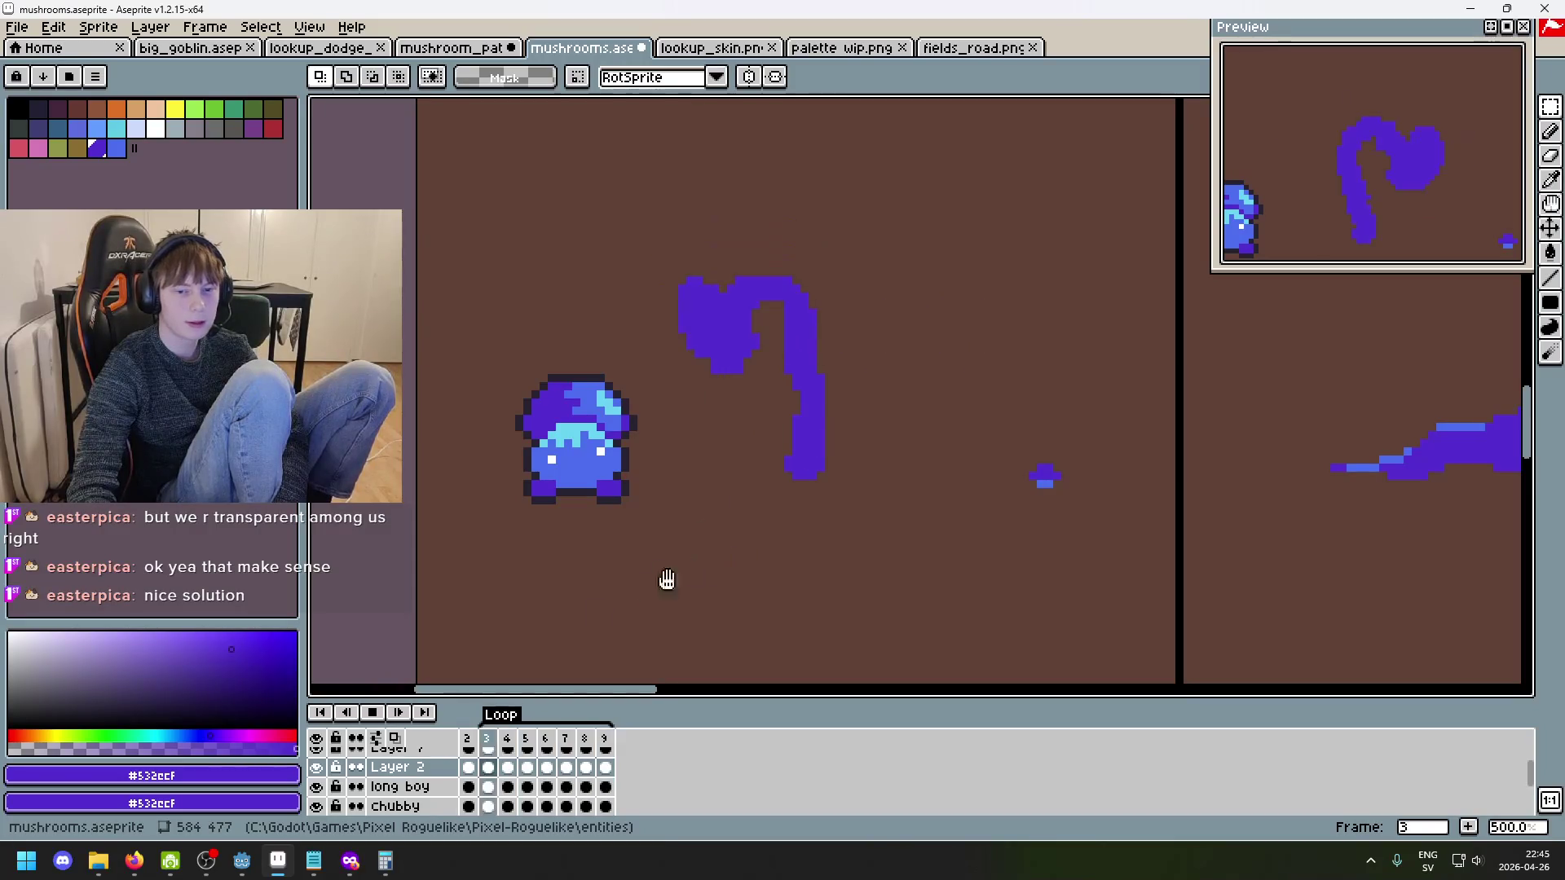
key(Return)
scroll(720, 556, up, 5)
key(Left)
key(Left)
key(Left)
scroll(611, 639, down, 5)
scroll(704, 534, up, 4)
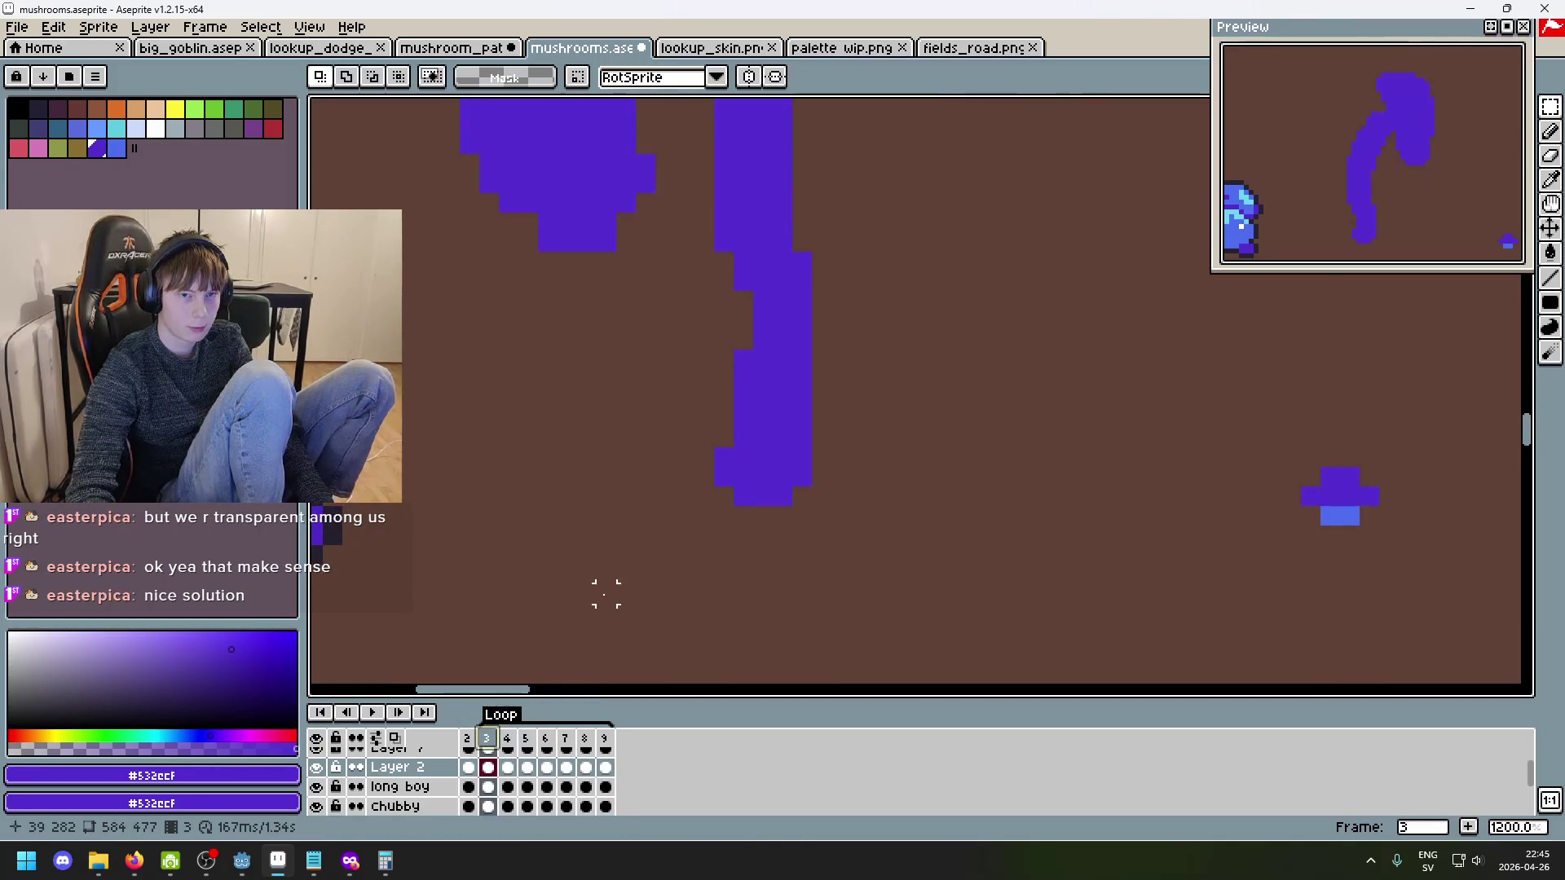
right_click(432, 771)
- Add a new layer above long boy and name it 'long boy leg'
key(Escape)
click(436, 787)
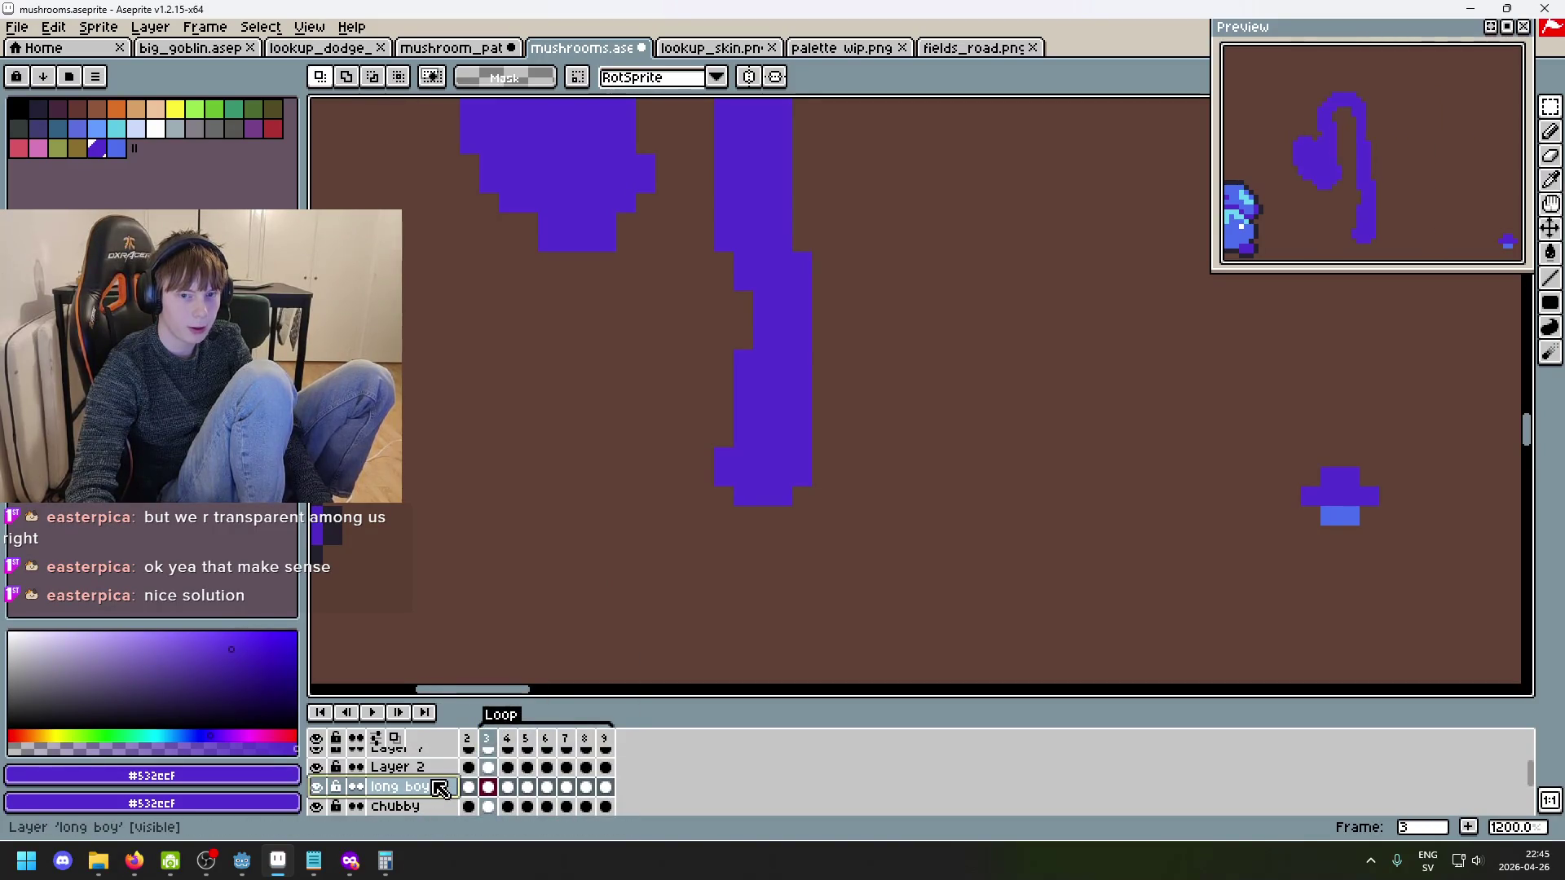
right_click(444, 788)
key(Escape)
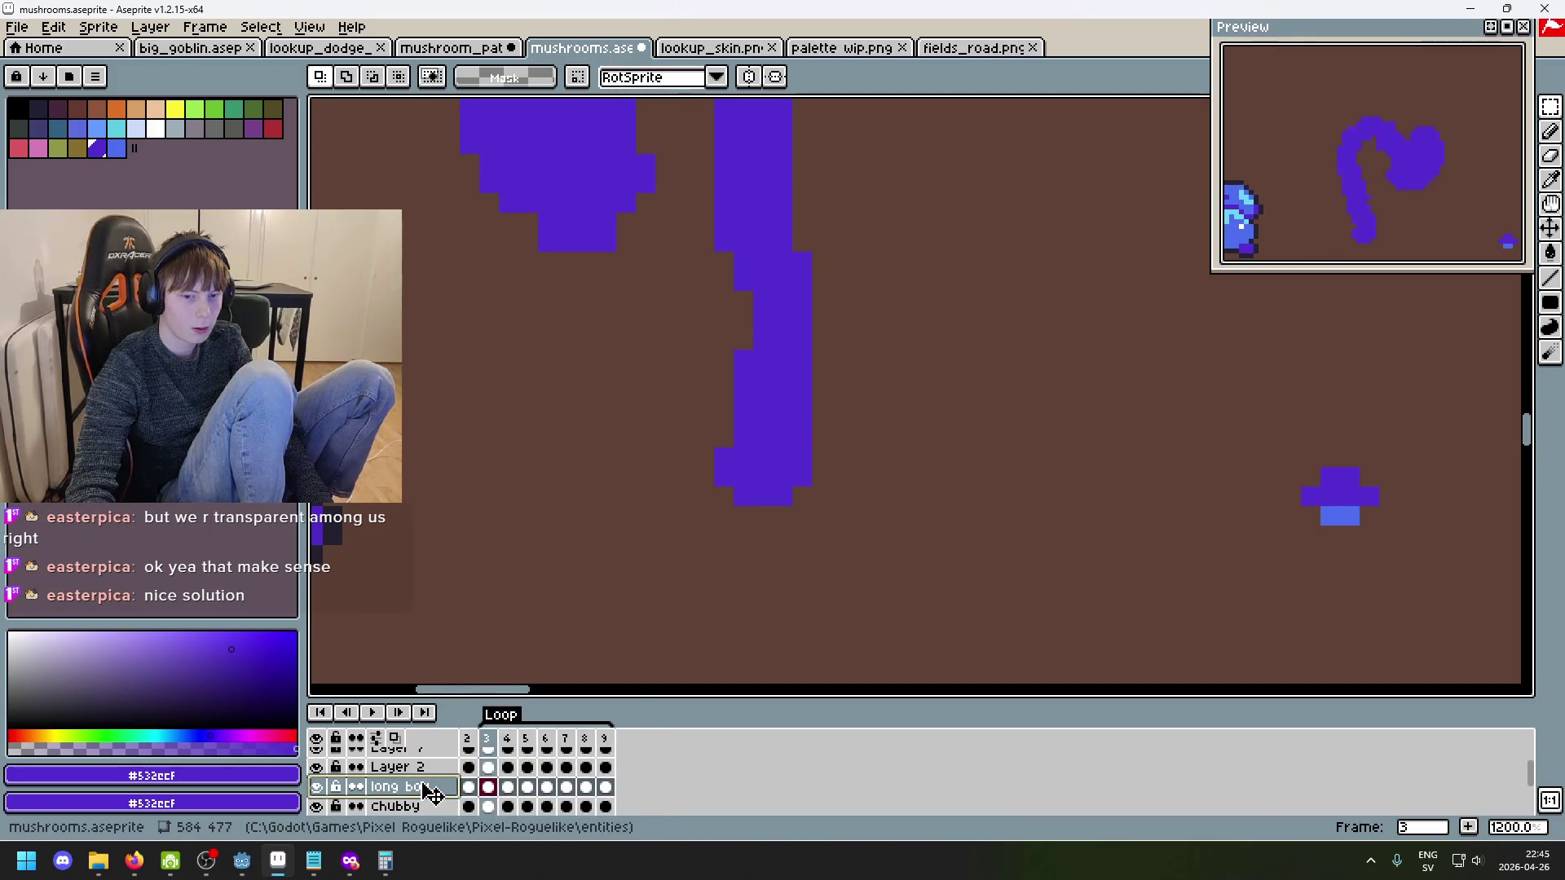
right_click(424, 786)
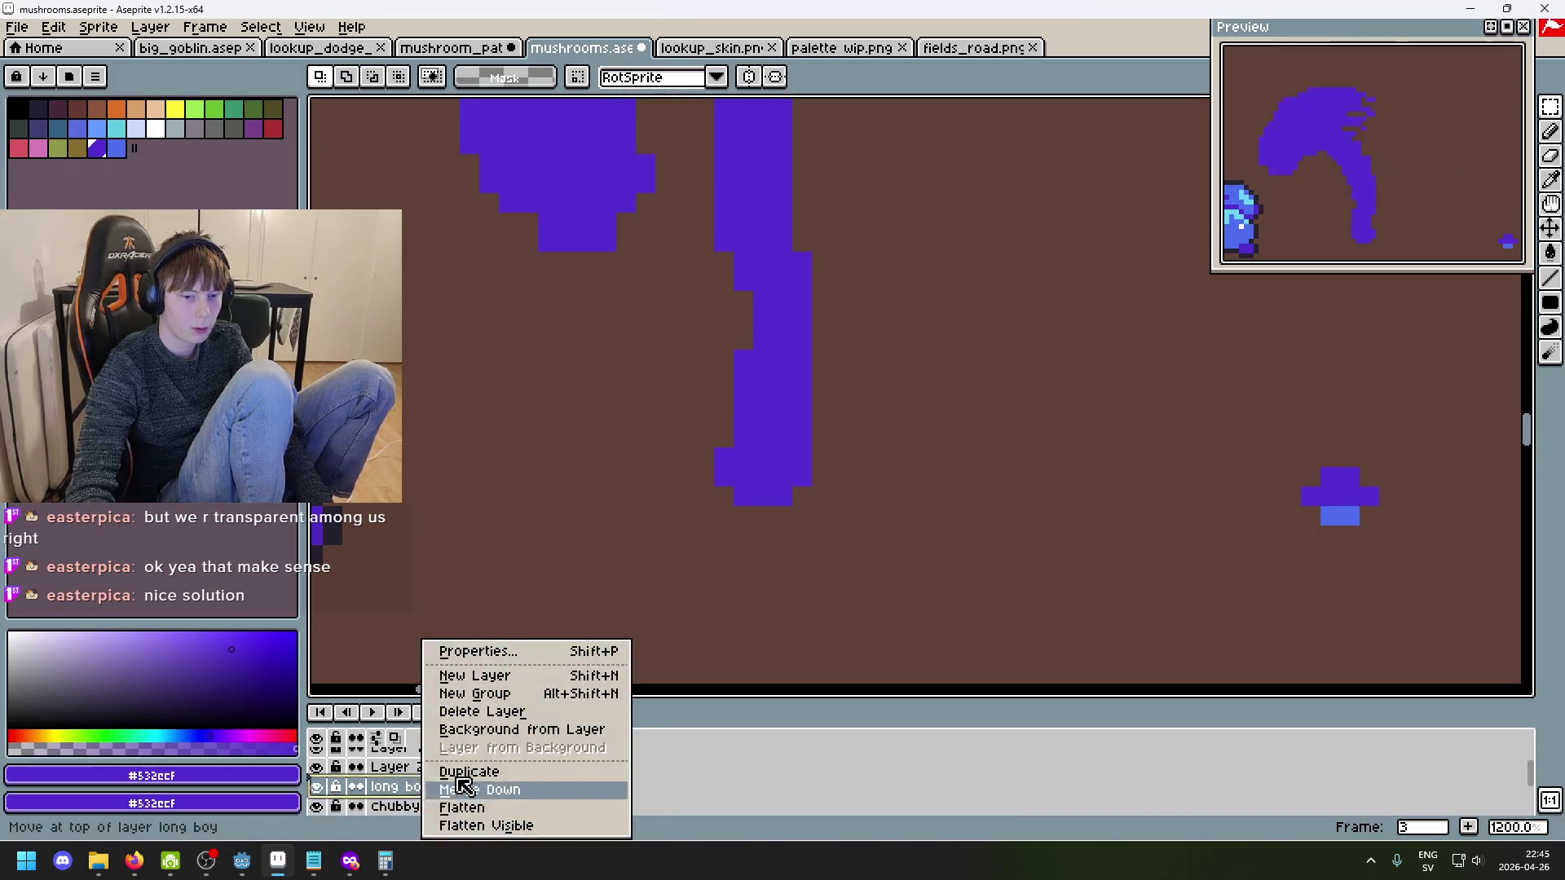
click(518, 681)
double_click(437, 768)
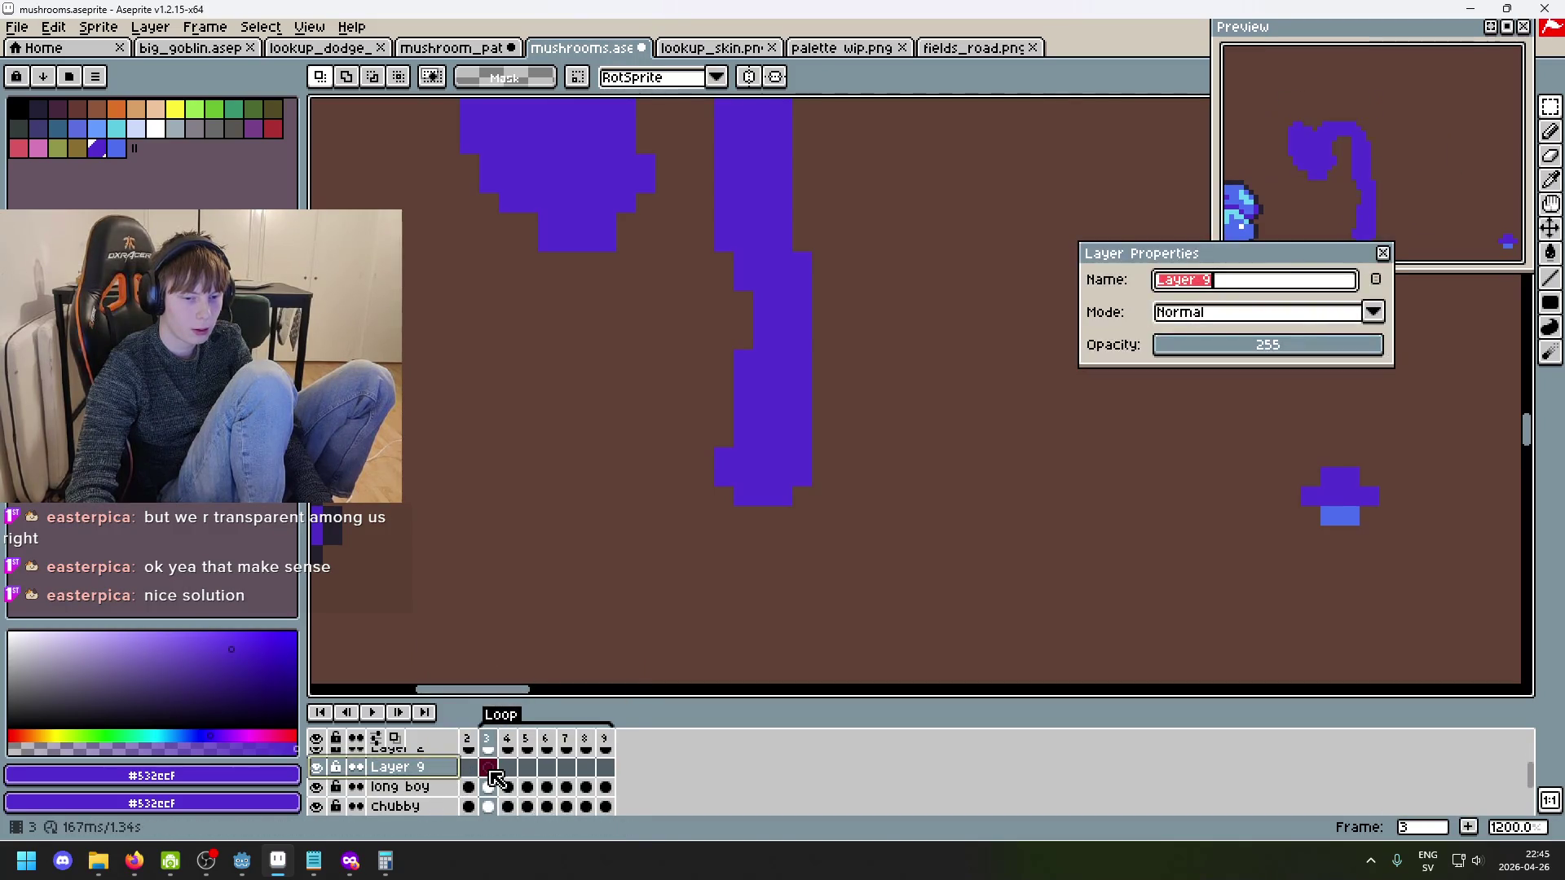
text(long boy leg)
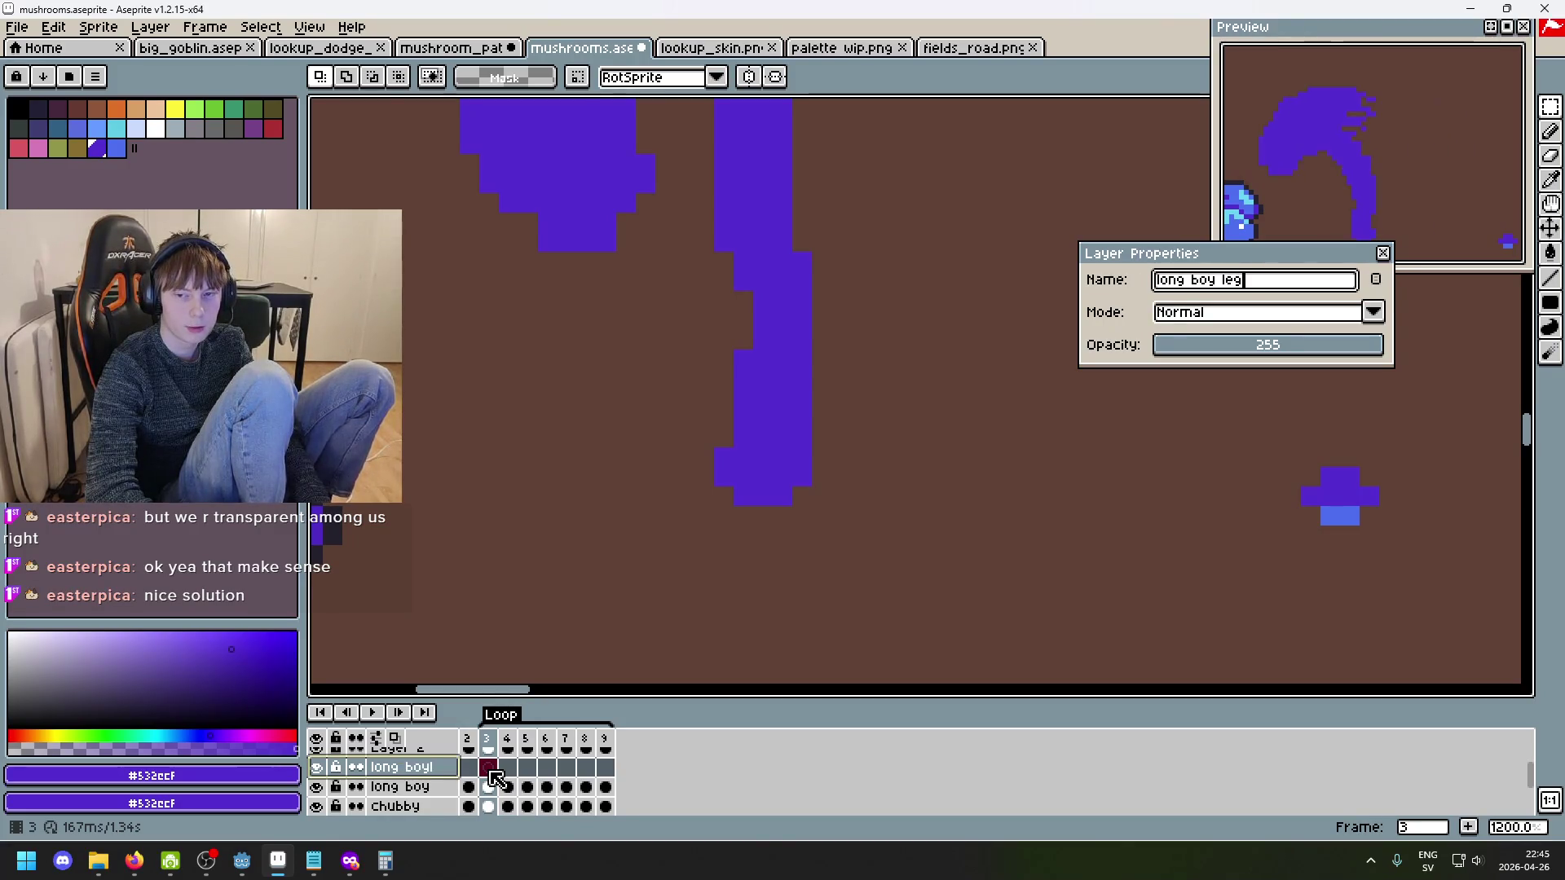
key(Return)
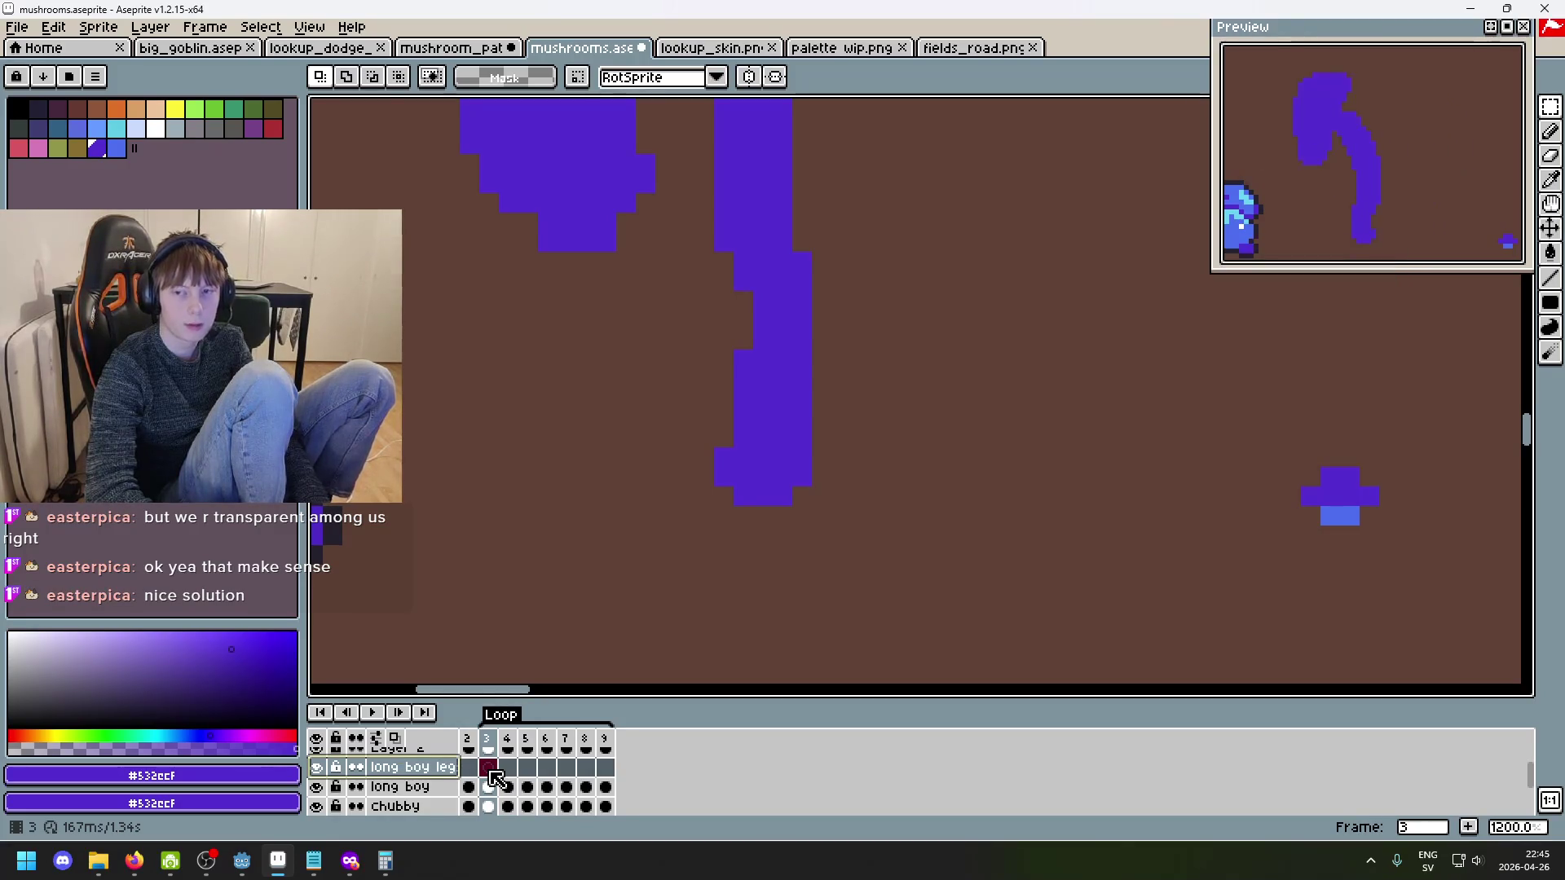
- Go back to frame 2 and try a rectangular selection around the tall mushroom's roots
key(Left)
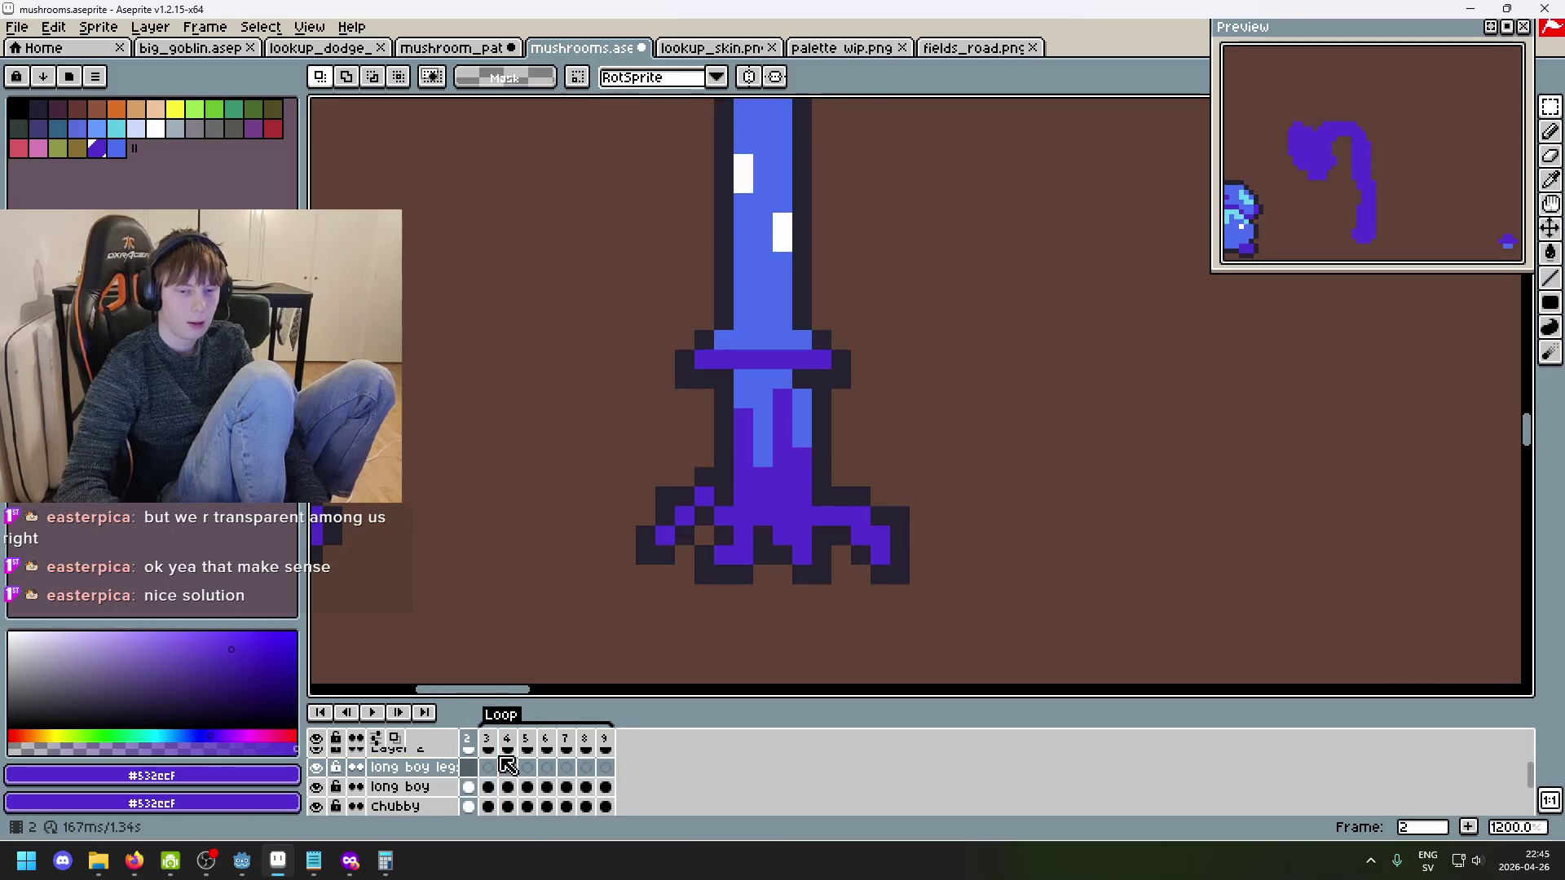
scroll(846, 576, down, 3)
scroll(884, 587, down, 3)
scroll(829, 574, up, 3)
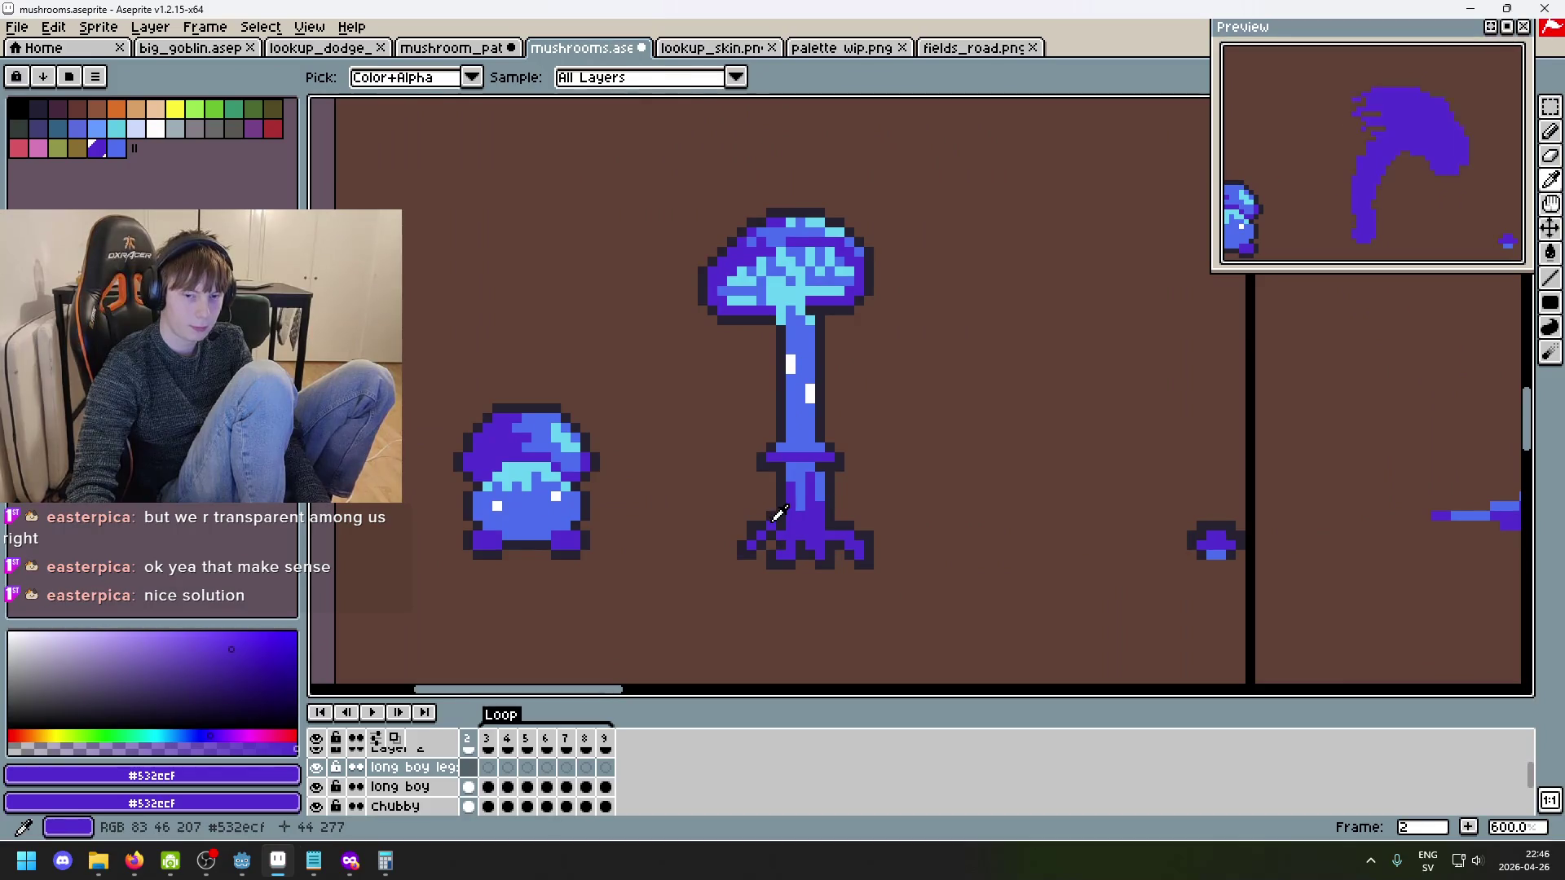
click(1555, 114)
drag(950, 611, 688, 514)
click(1016, 497)
key(Right)
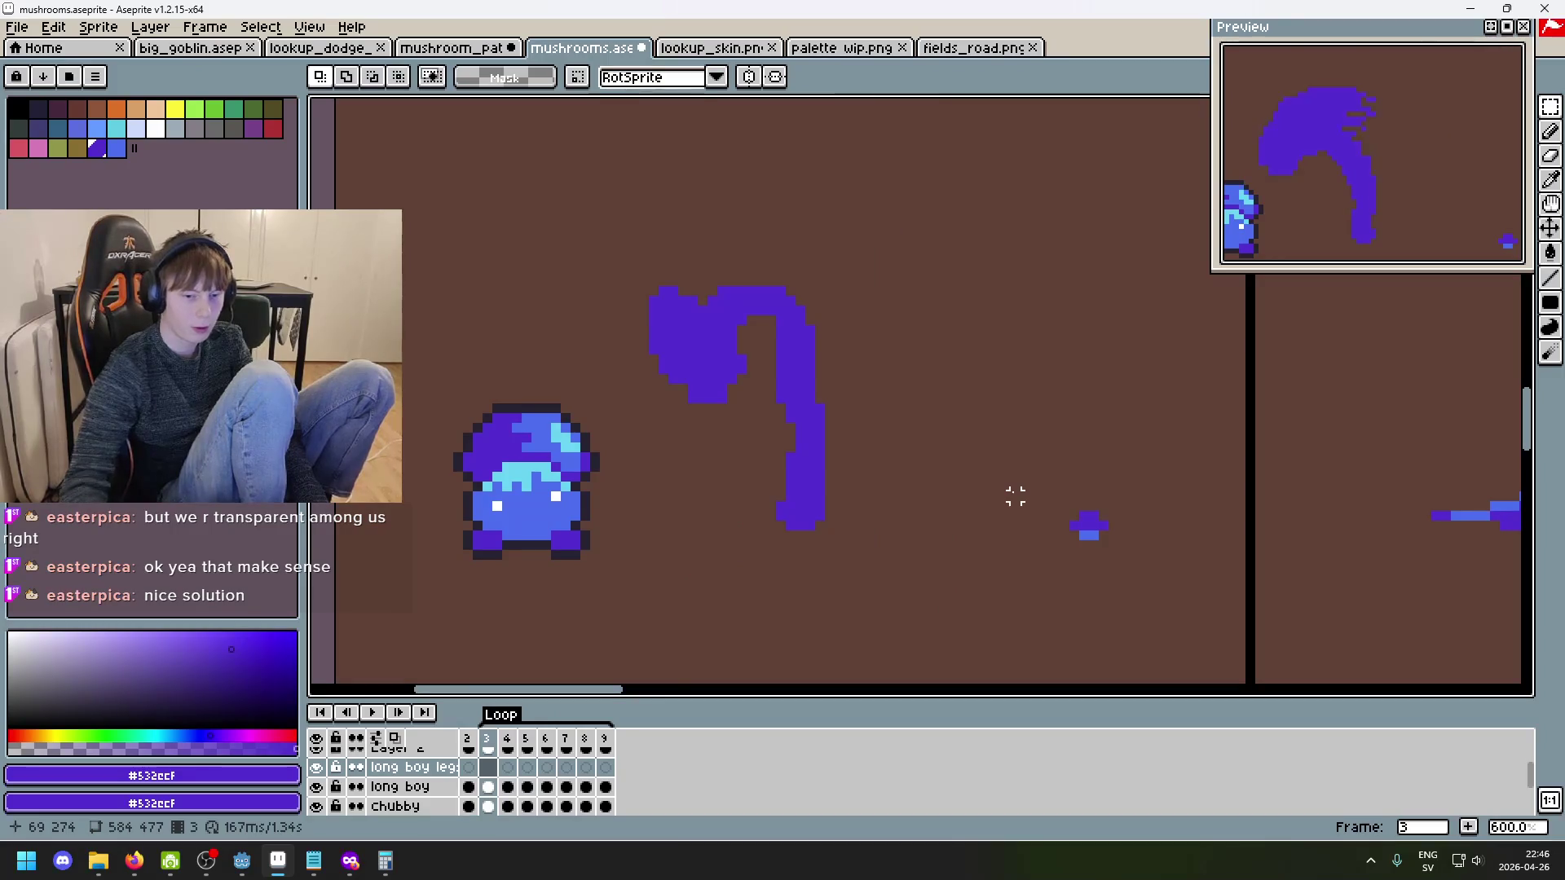
click(462, 743)
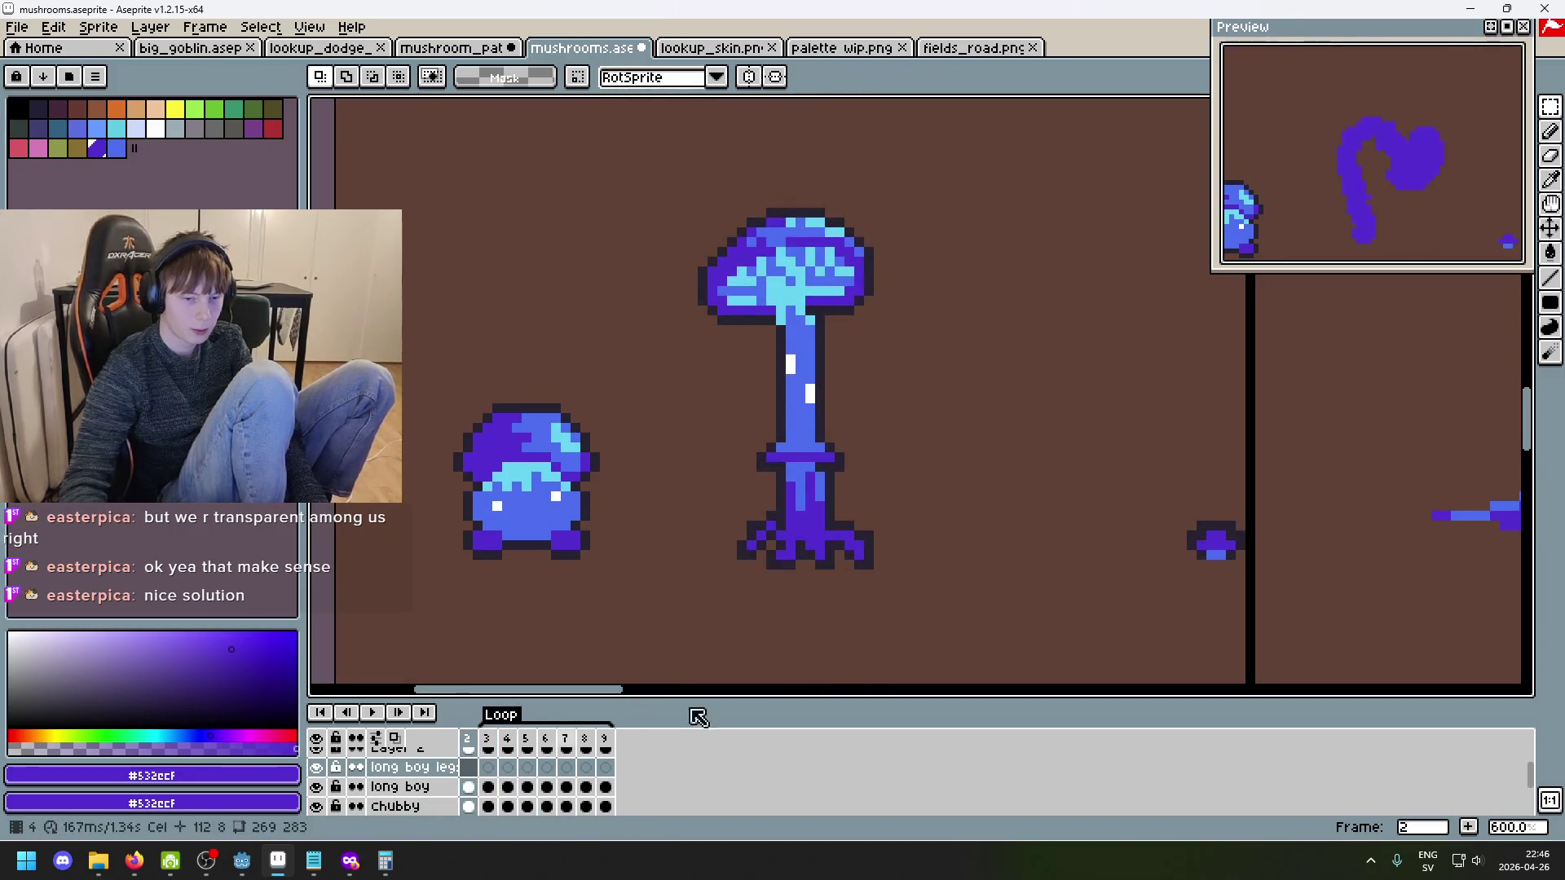
- Copy the frame-2 roots and paste them into frame 3 on the long boy leg layer
click(471, 788)
drag(927, 612, 684, 497)
key(ctrl+d)
scroll(846, 559, up, 5)
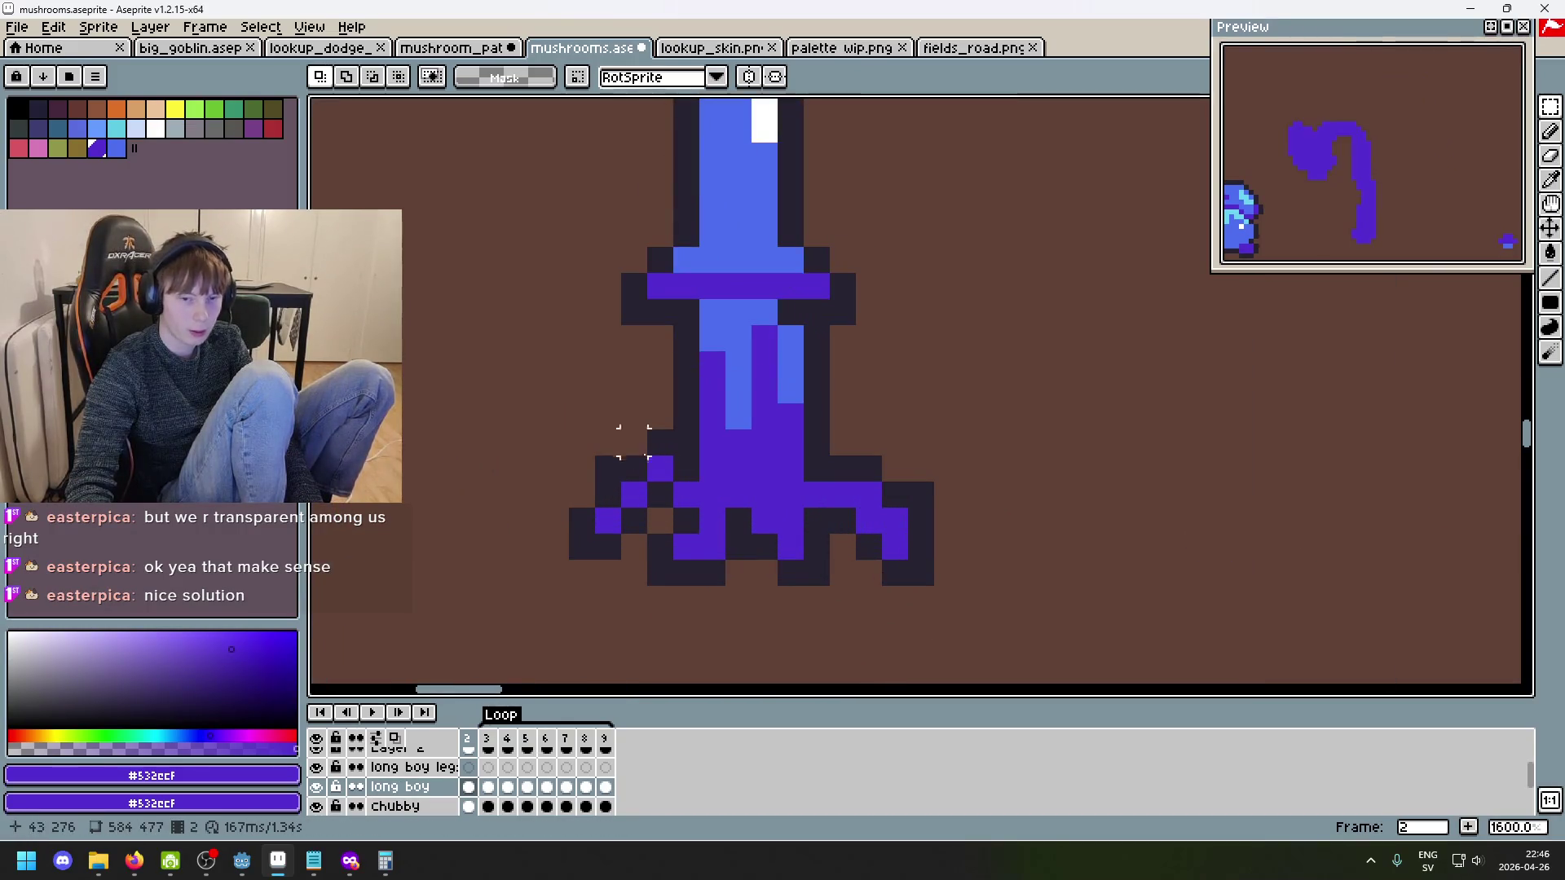
click(488, 768)
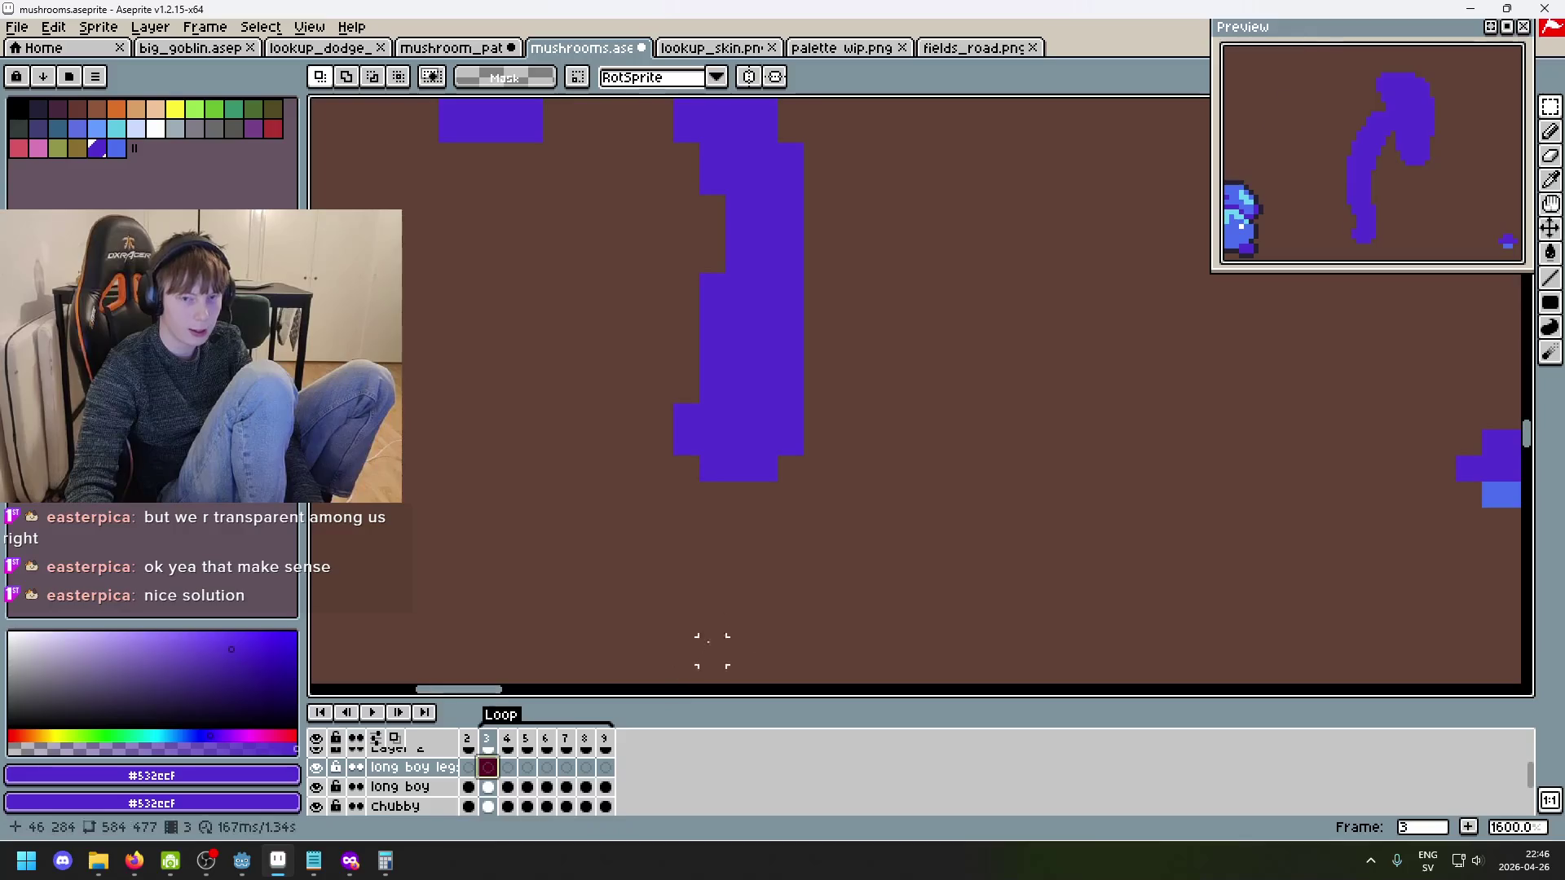
key(ctrl+v)
click(920, 381)
scroll(943, 412, down, 3)
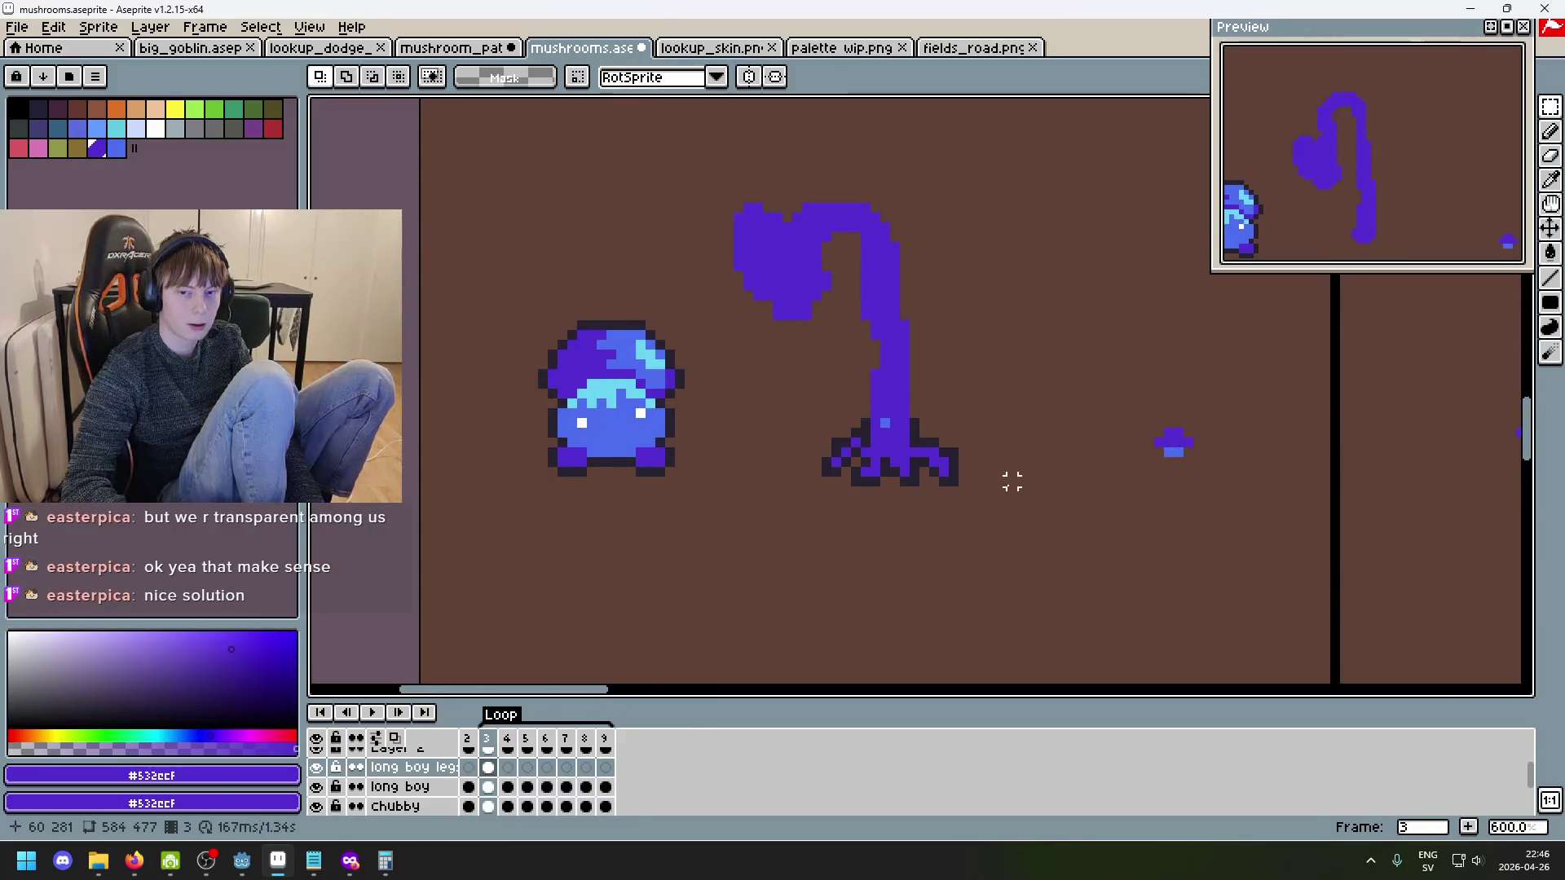
scroll(1012, 482, up, 2)
- Repaint the pasted root pixels and their outline purple with the Pencil
key(b)
scroll(839, 377, up, 2)
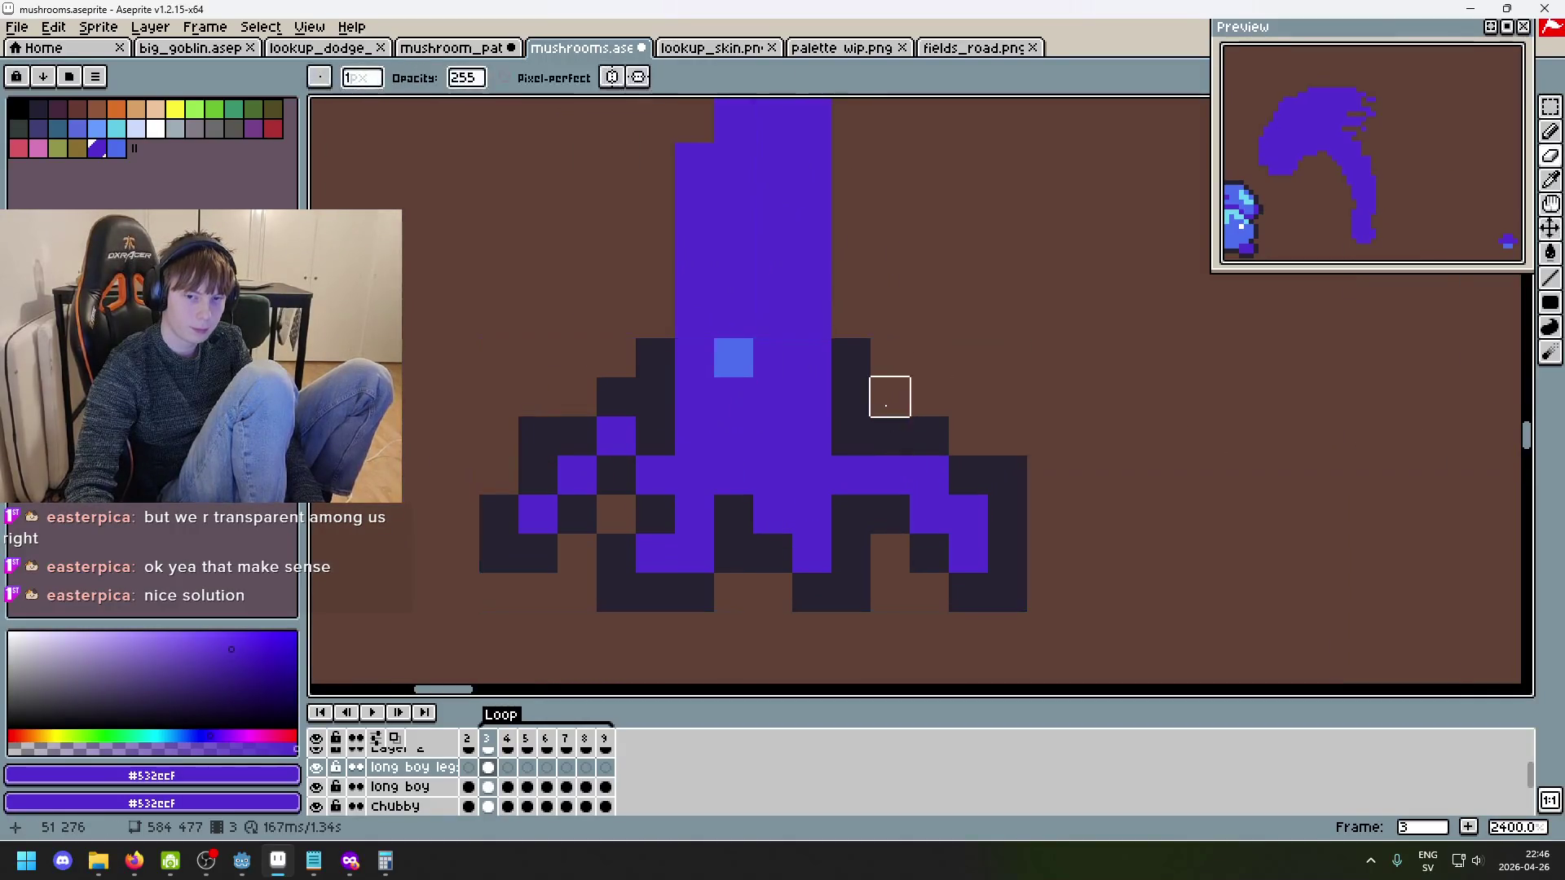
mouse_move(851, 358)
mouse_down()
mouse_move(849, 433)
mouse_move(1006, 432)
mouse_move(1006, 513)
mouse_move(968, 554)
mouse_up()
click(744, 359)
drag(653, 353, 633, 397)
key(v)
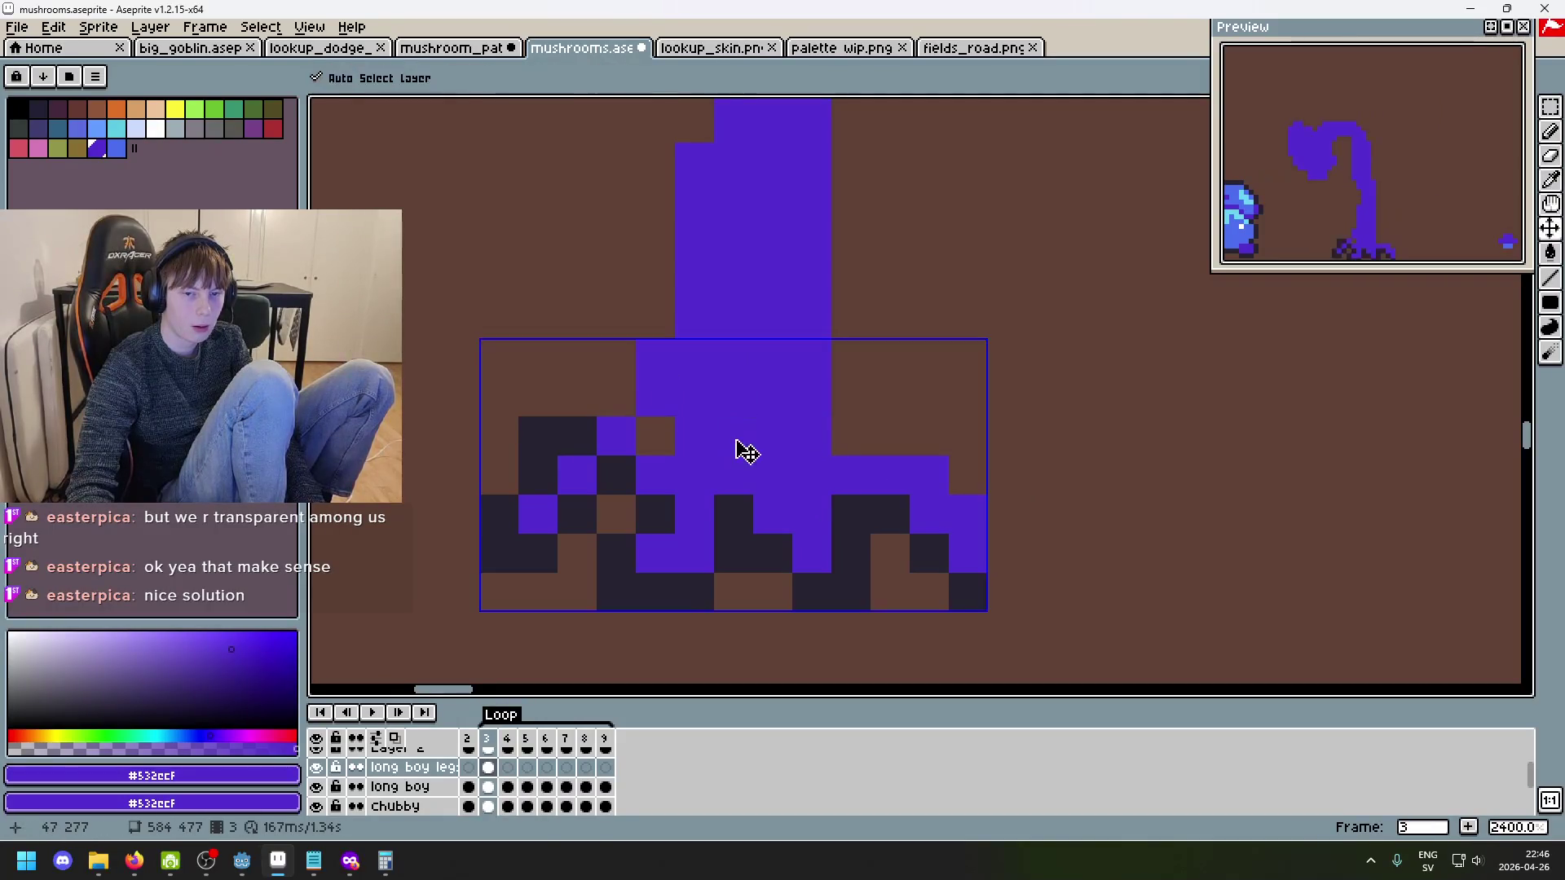
key(ctrl+z)
key(b)
mouse_move(655, 436)
mouse_down()
mouse_move(655, 357)
mouse_move(535, 433)
mouse_move(497, 513)
mouse_move(576, 552)
mouse_move(619, 500)
mouse_move(656, 513)
mouse_move(693, 591)
mouse_move(734, 550)
mouse_move(852, 597)
mouse_move(967, 590)
mouse_up()
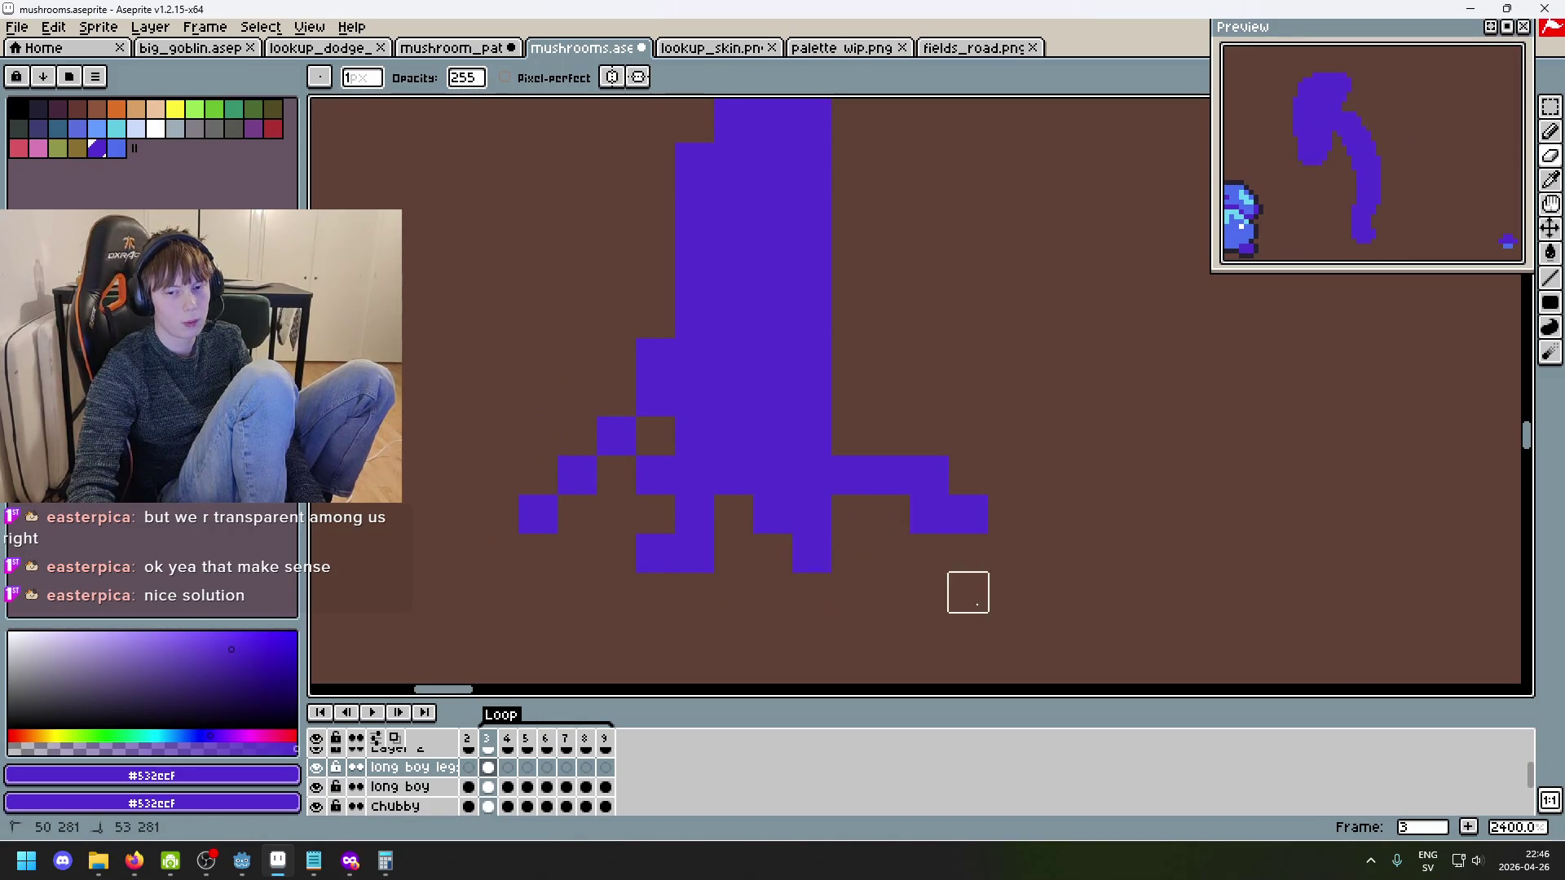
- Erase the stem's lowest pixels and the upper block's lower-left pixel on the long boy layer
click(495, 795)
click(694, 318)
click(655, 357)
click(655, 397)
drag(734, 436, 851, 358)
key(ctrl+z)
click(694, 240)
scroll(864, 383, down, 6)
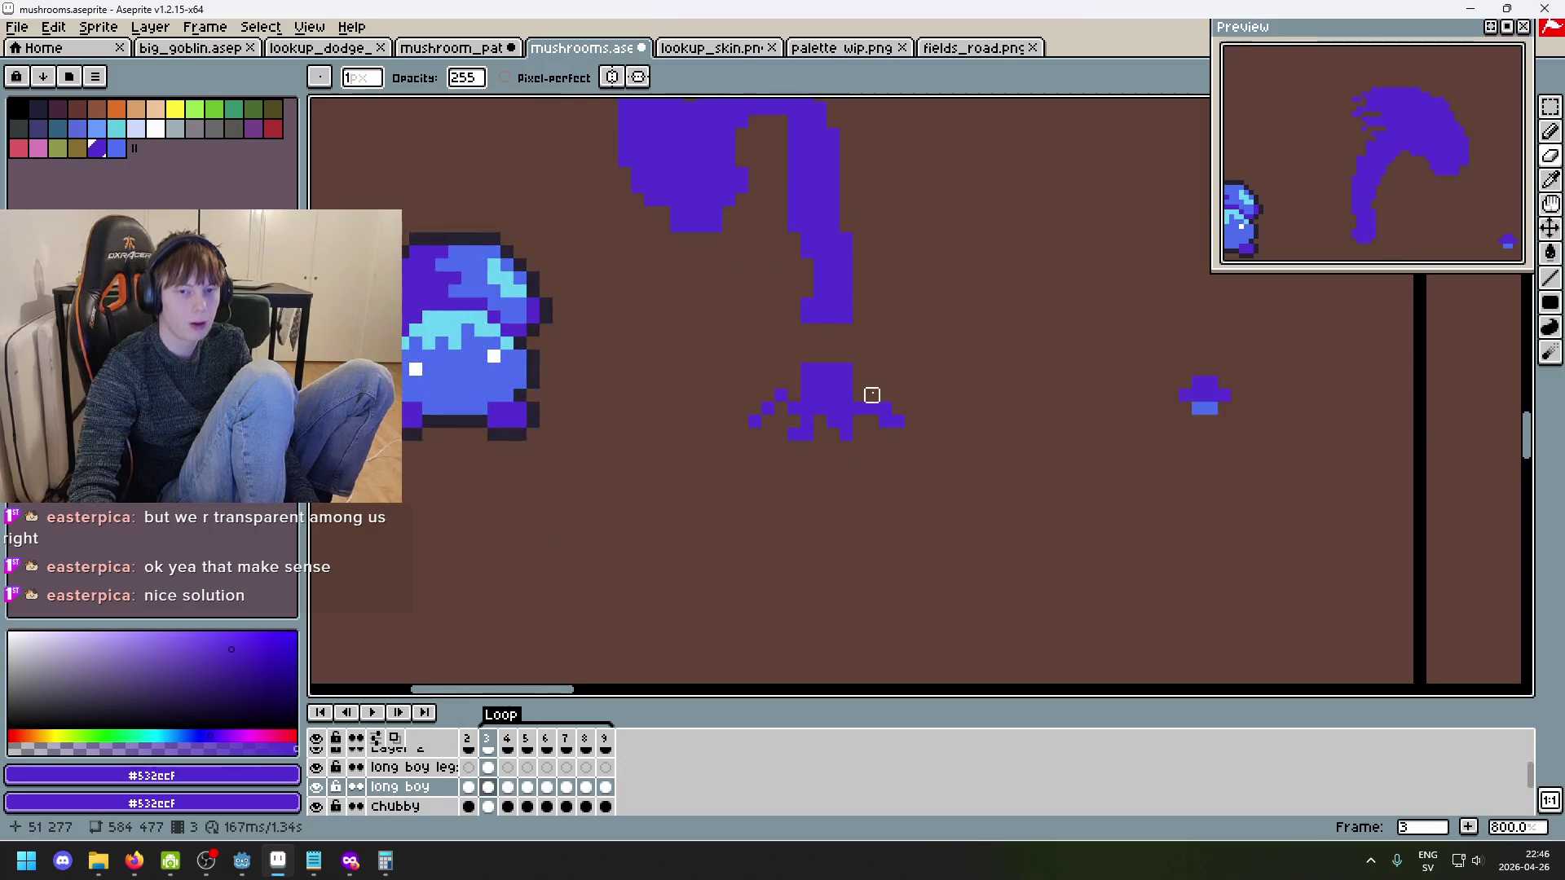
scroll(849, 329, up, 3)
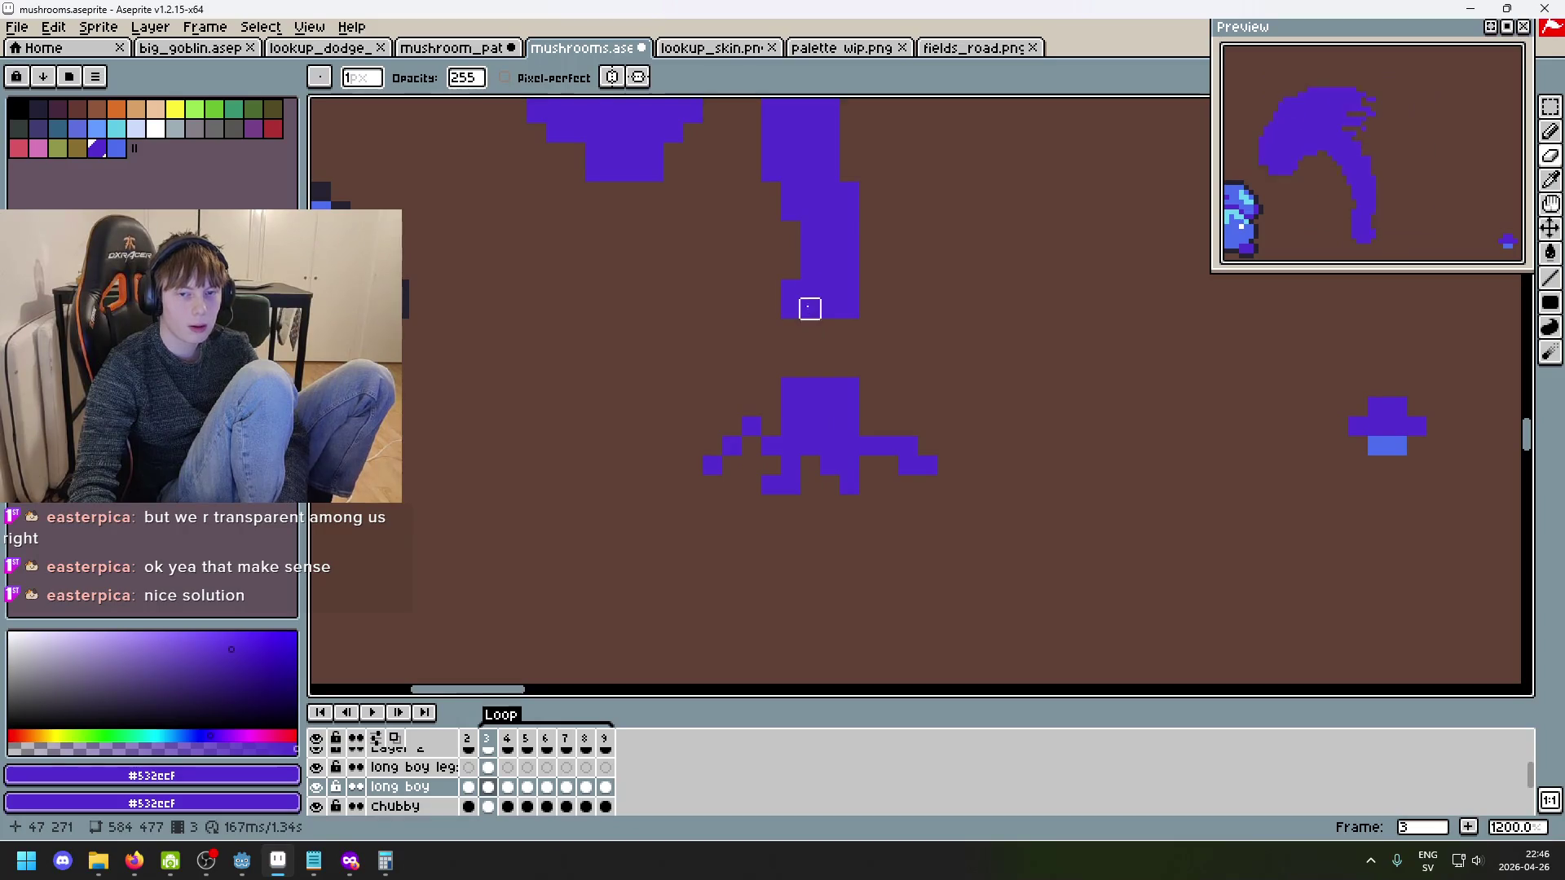
- Draw a short purple line joining the stem in frame 3, then step through to frame 9
key(b)
click(791, 348)
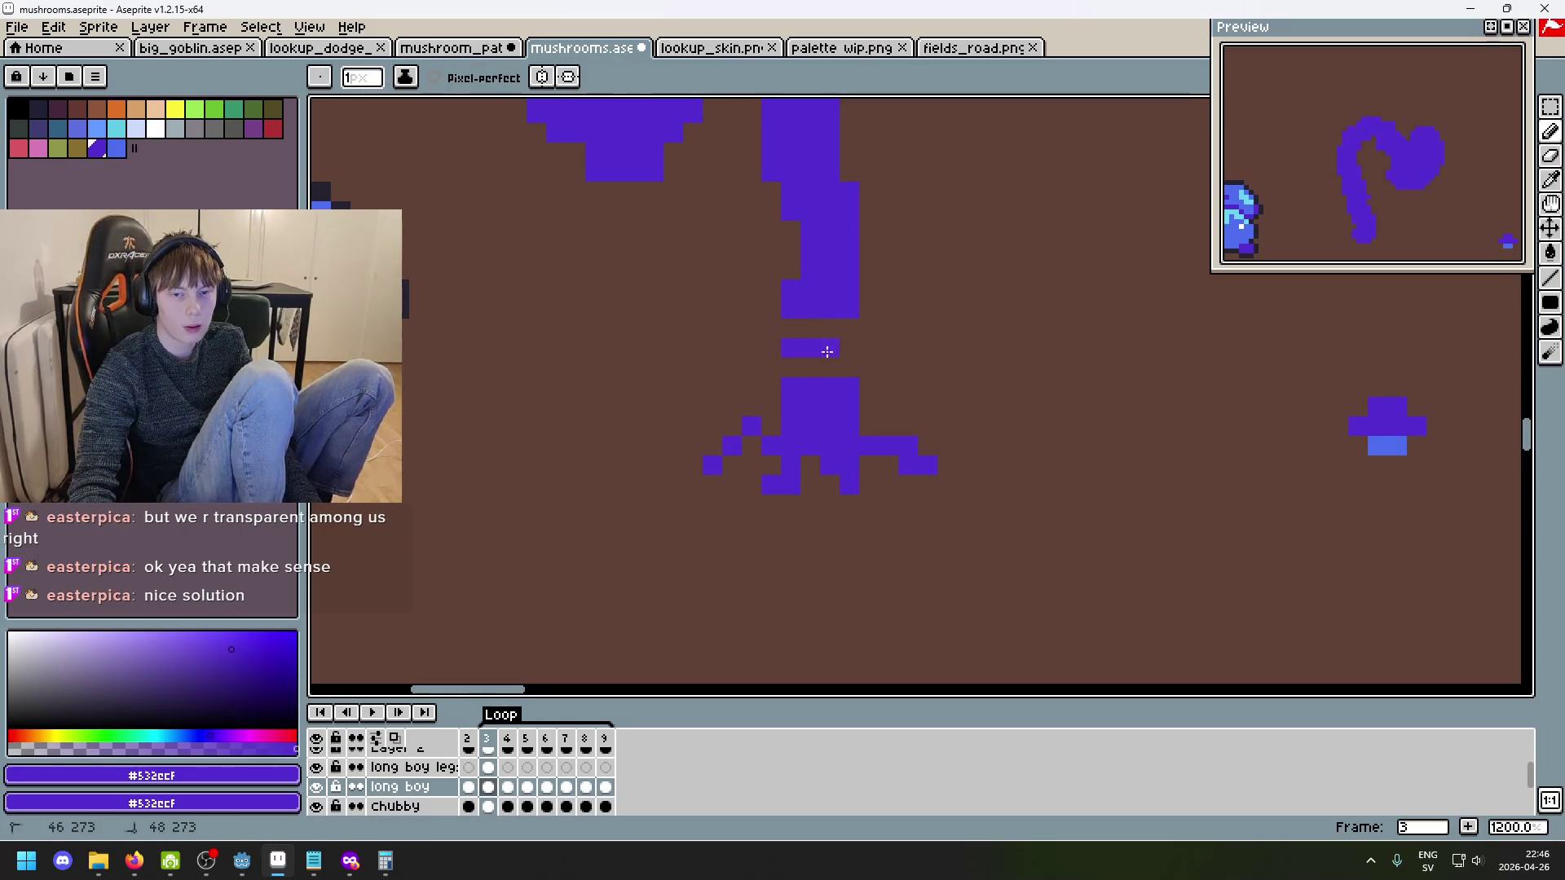
scroll(790, 328, up, 3)
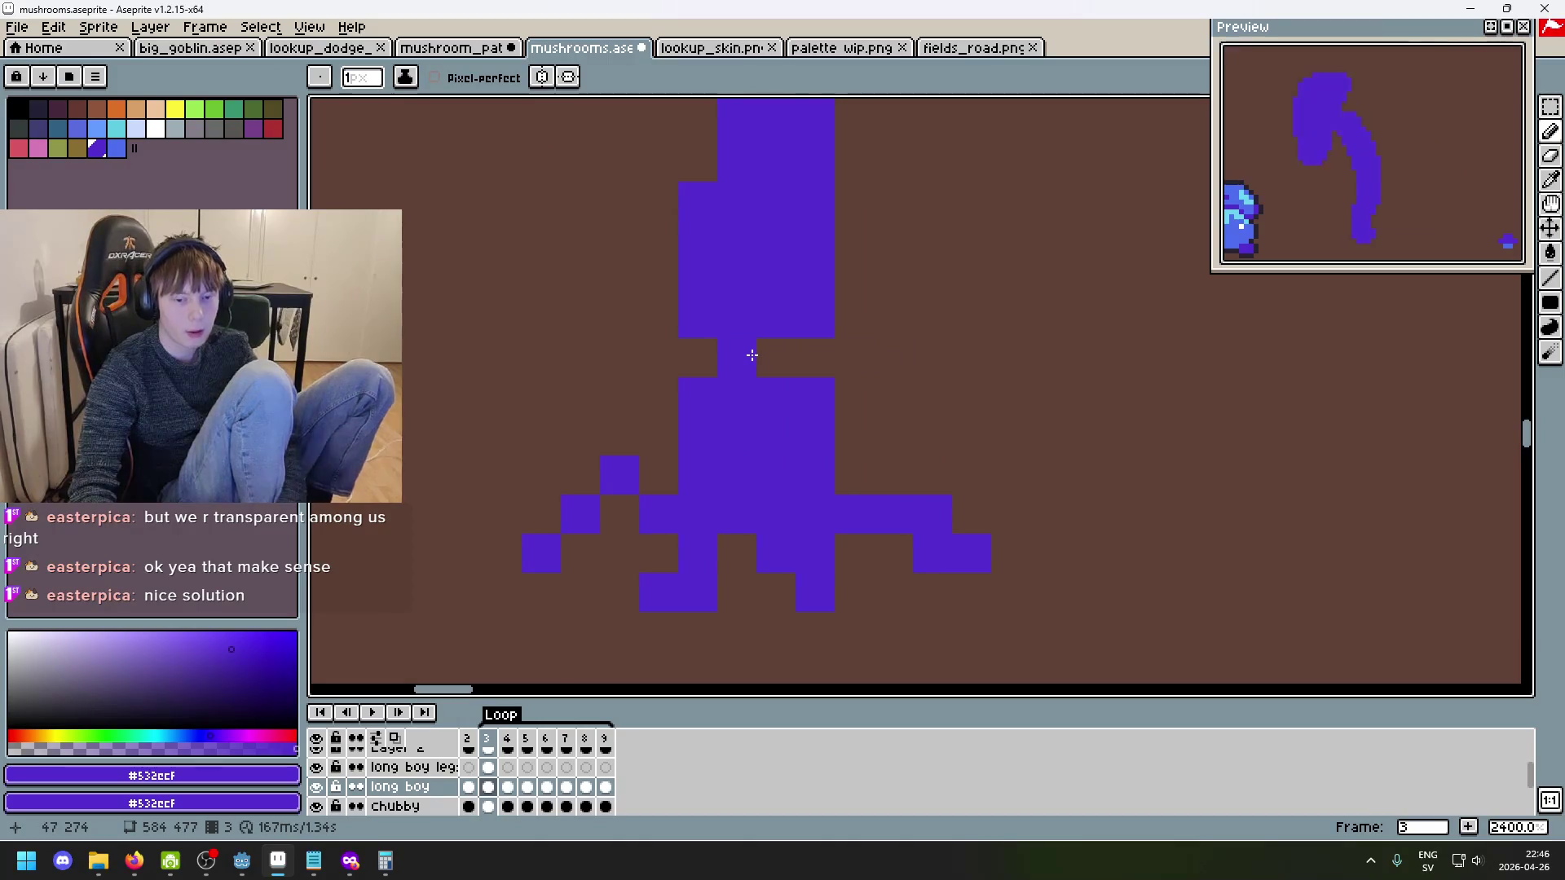
key(Right)
key(Right)
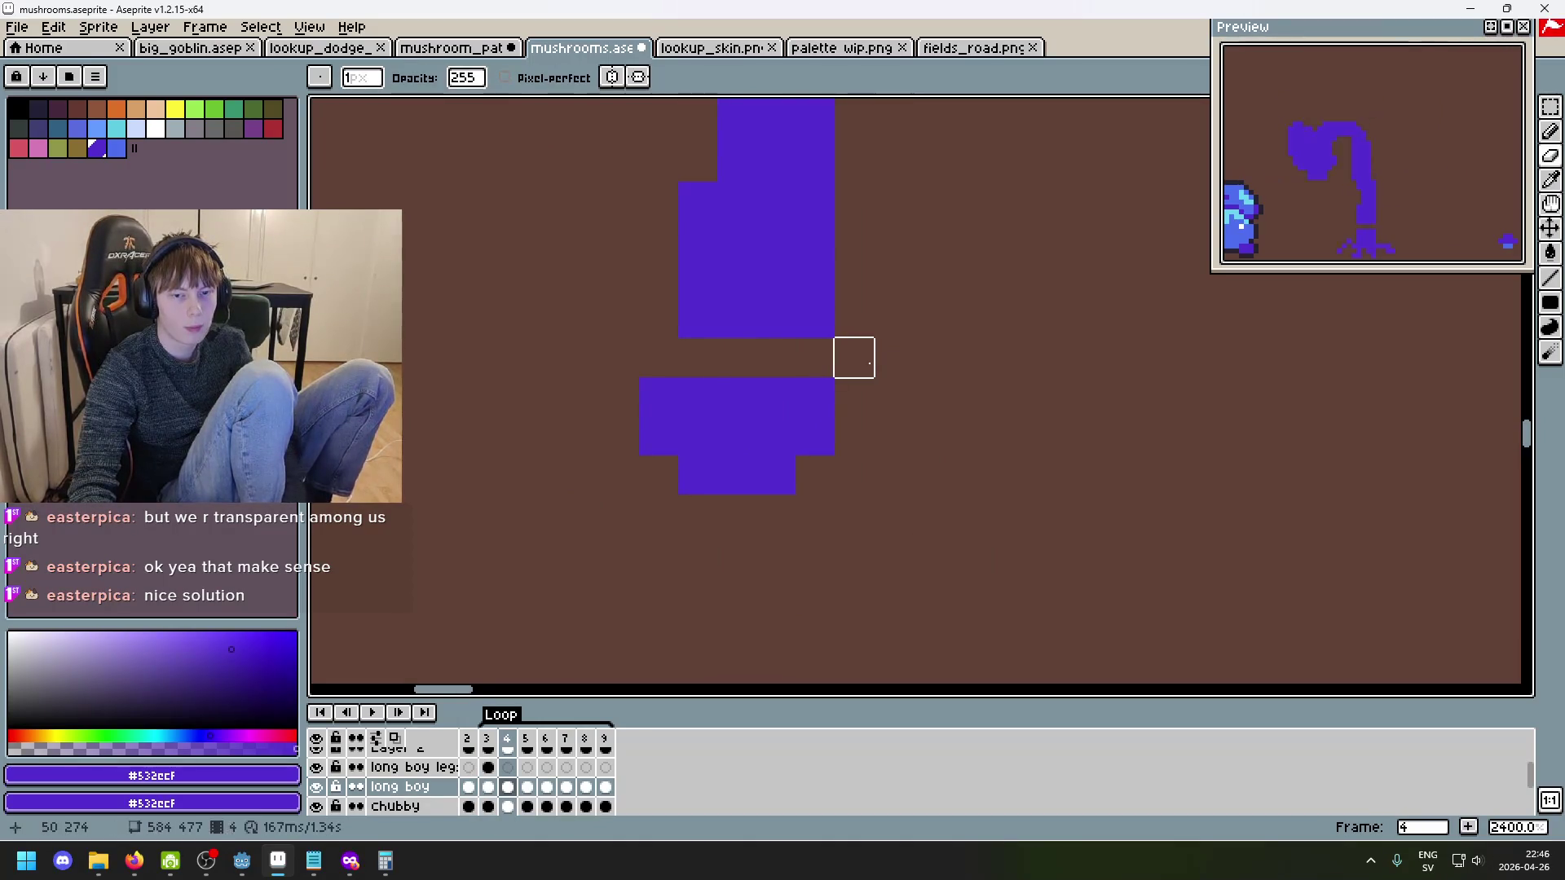
key(Right)
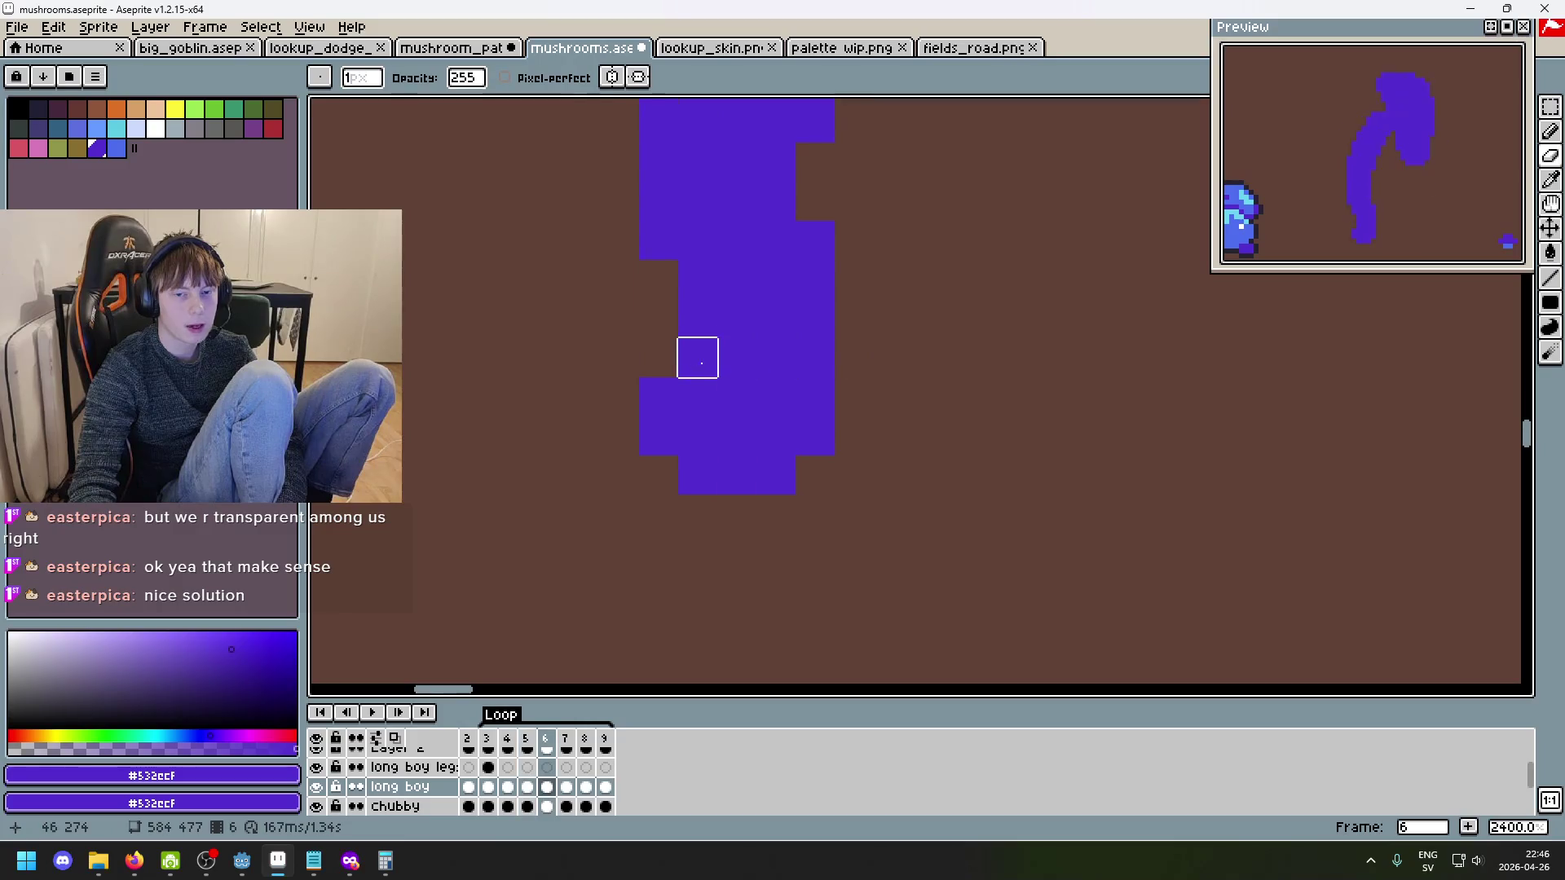
key(Right)
key(Right)
key(Right)
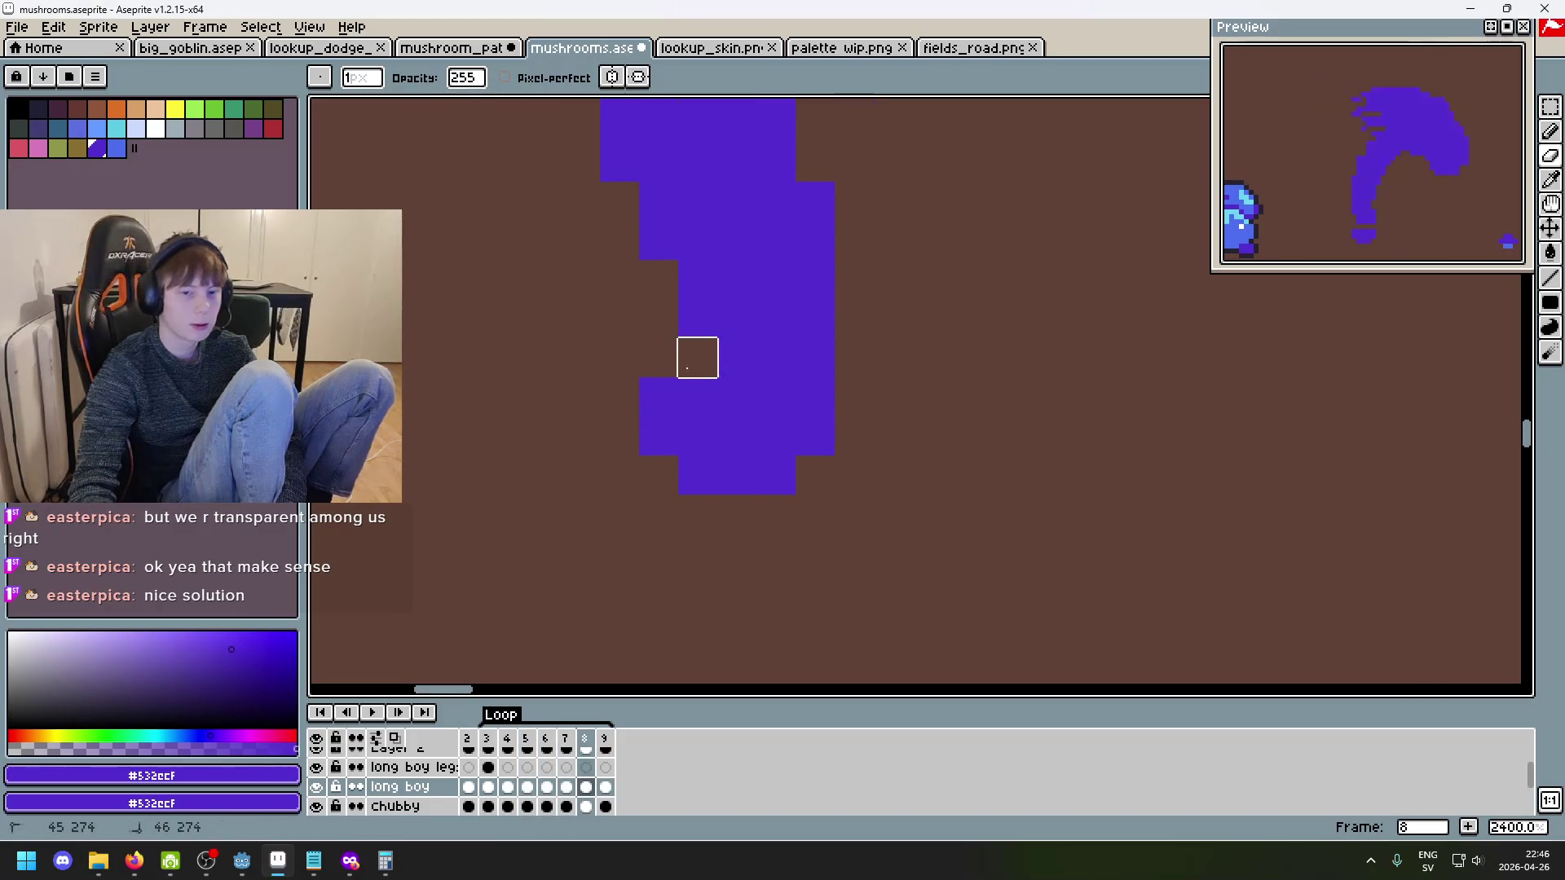
key(Right)
- Remove the stray purple blob from frame 8, then select frame 3 on the long boy leg layer
key(Left)
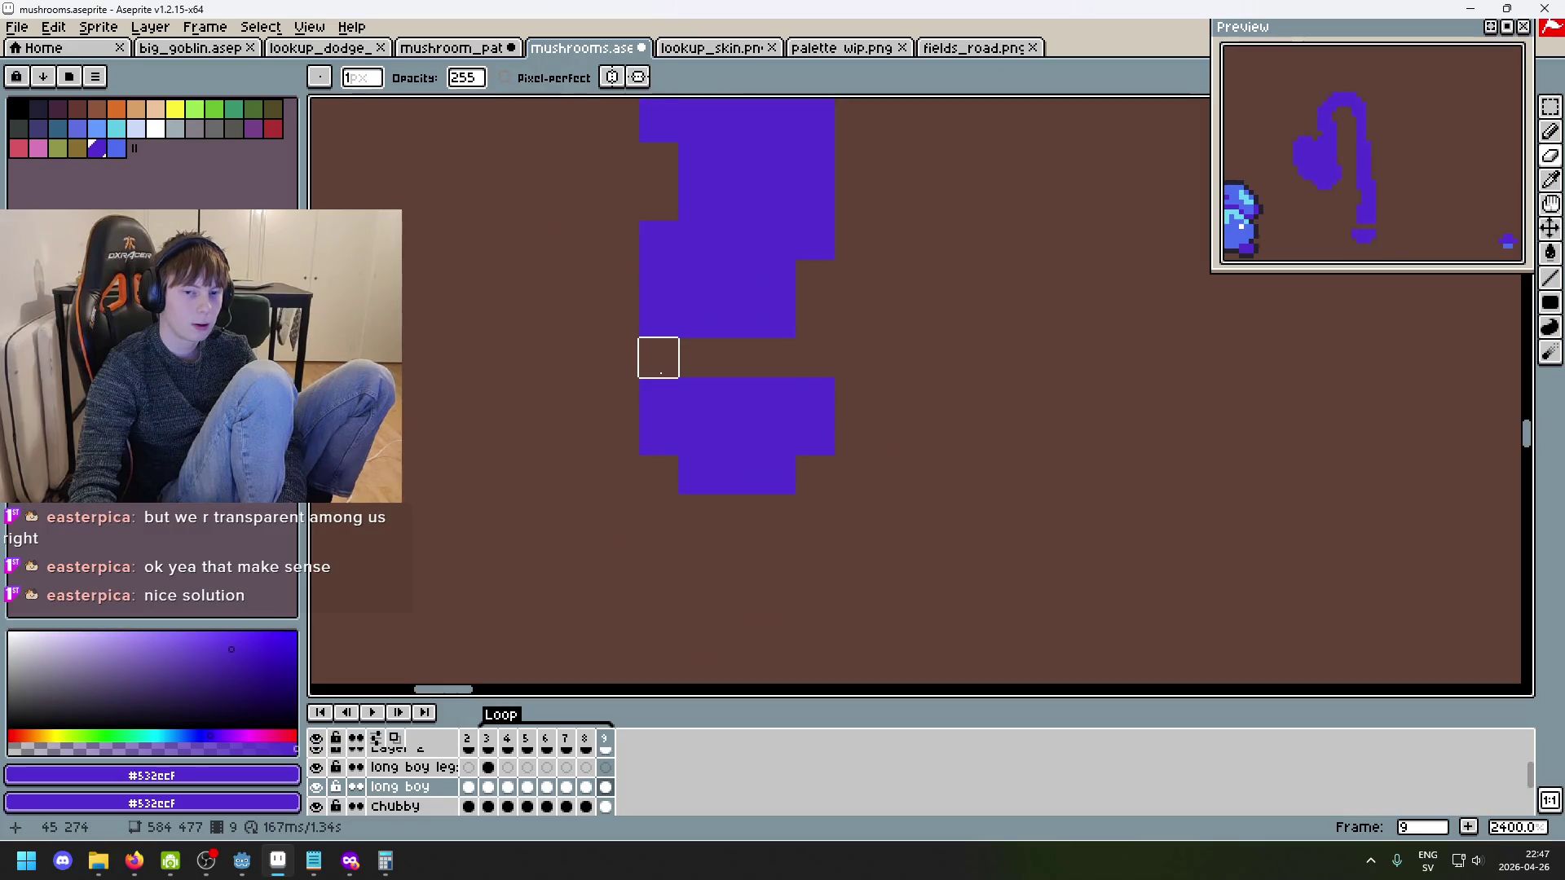
scroll(832, 375, down, 3)
scroll(783, 440, up, 4)
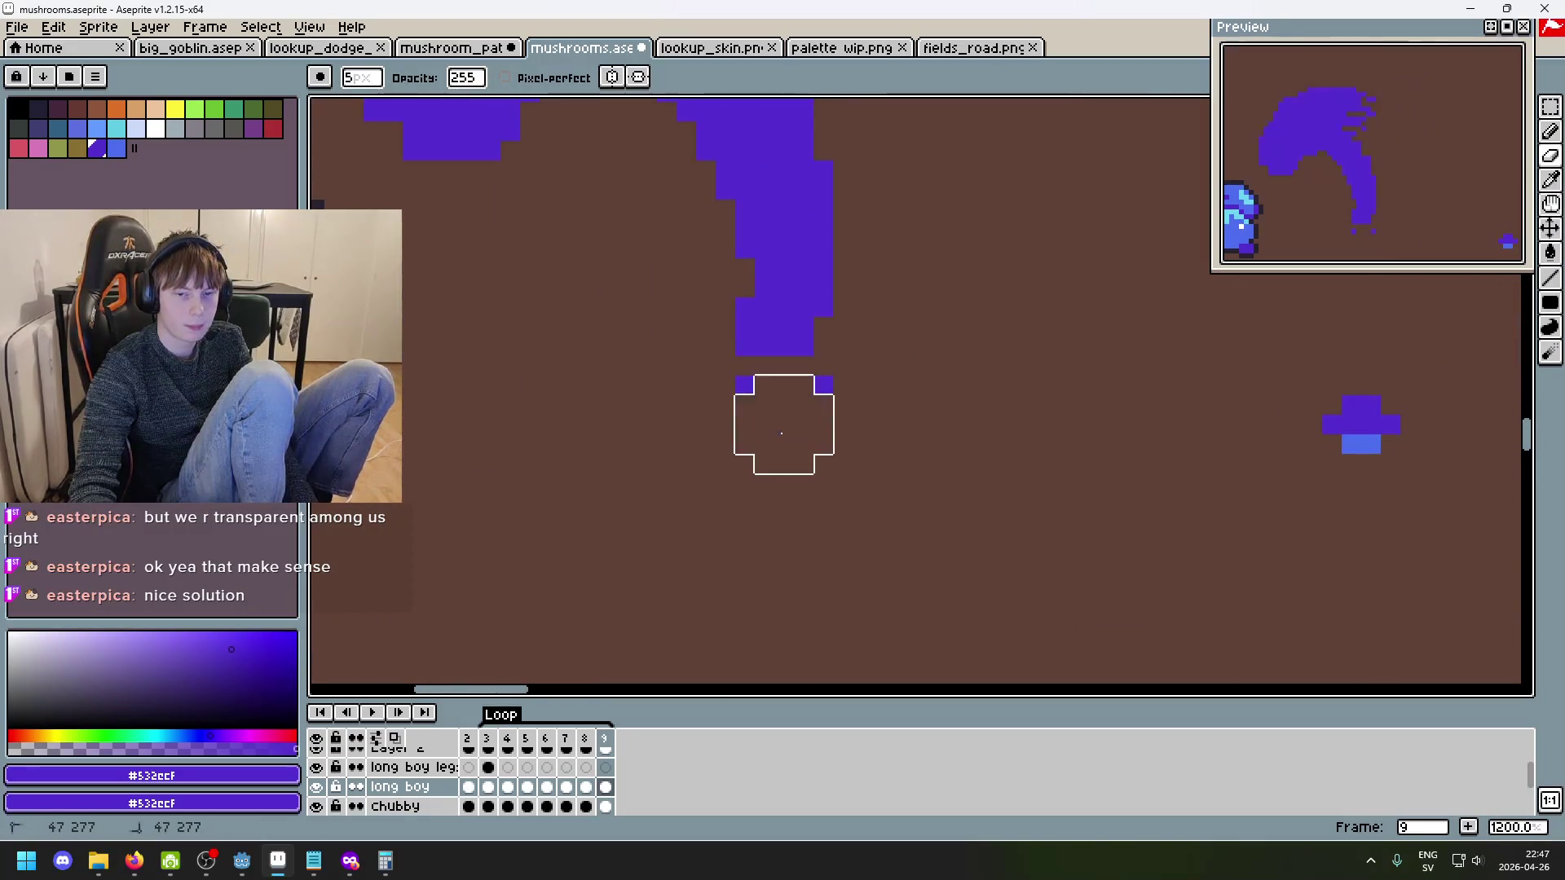
key(Left)
key(ctrl+z)
key(Right)
key(Right)
key(Left)
key(Left)
key(Left)
key(Left)
key(Left)
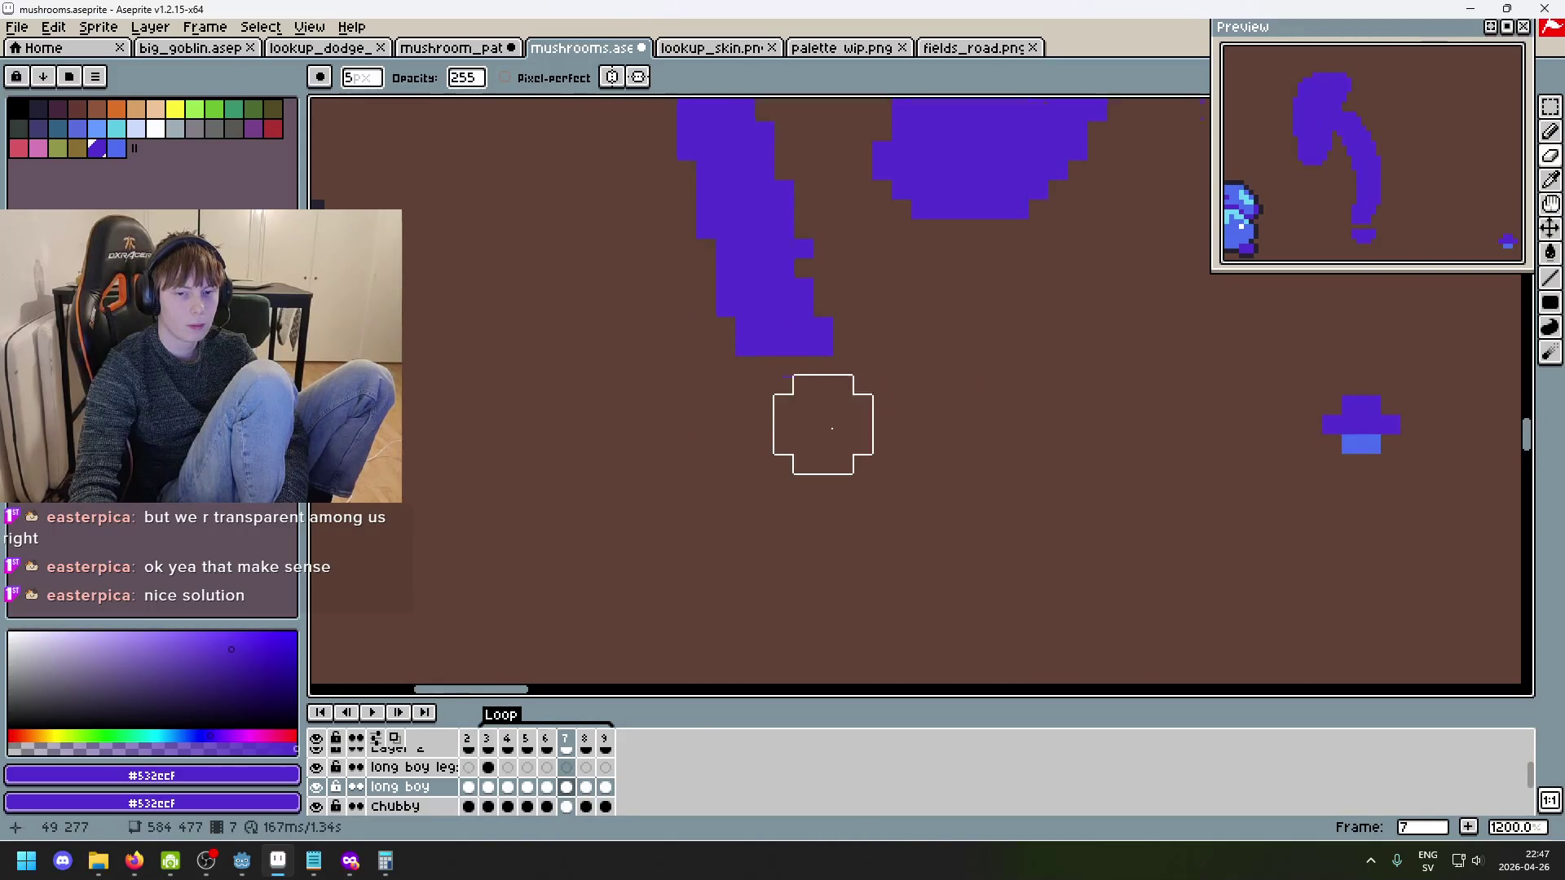
key(Left)
key(Left)
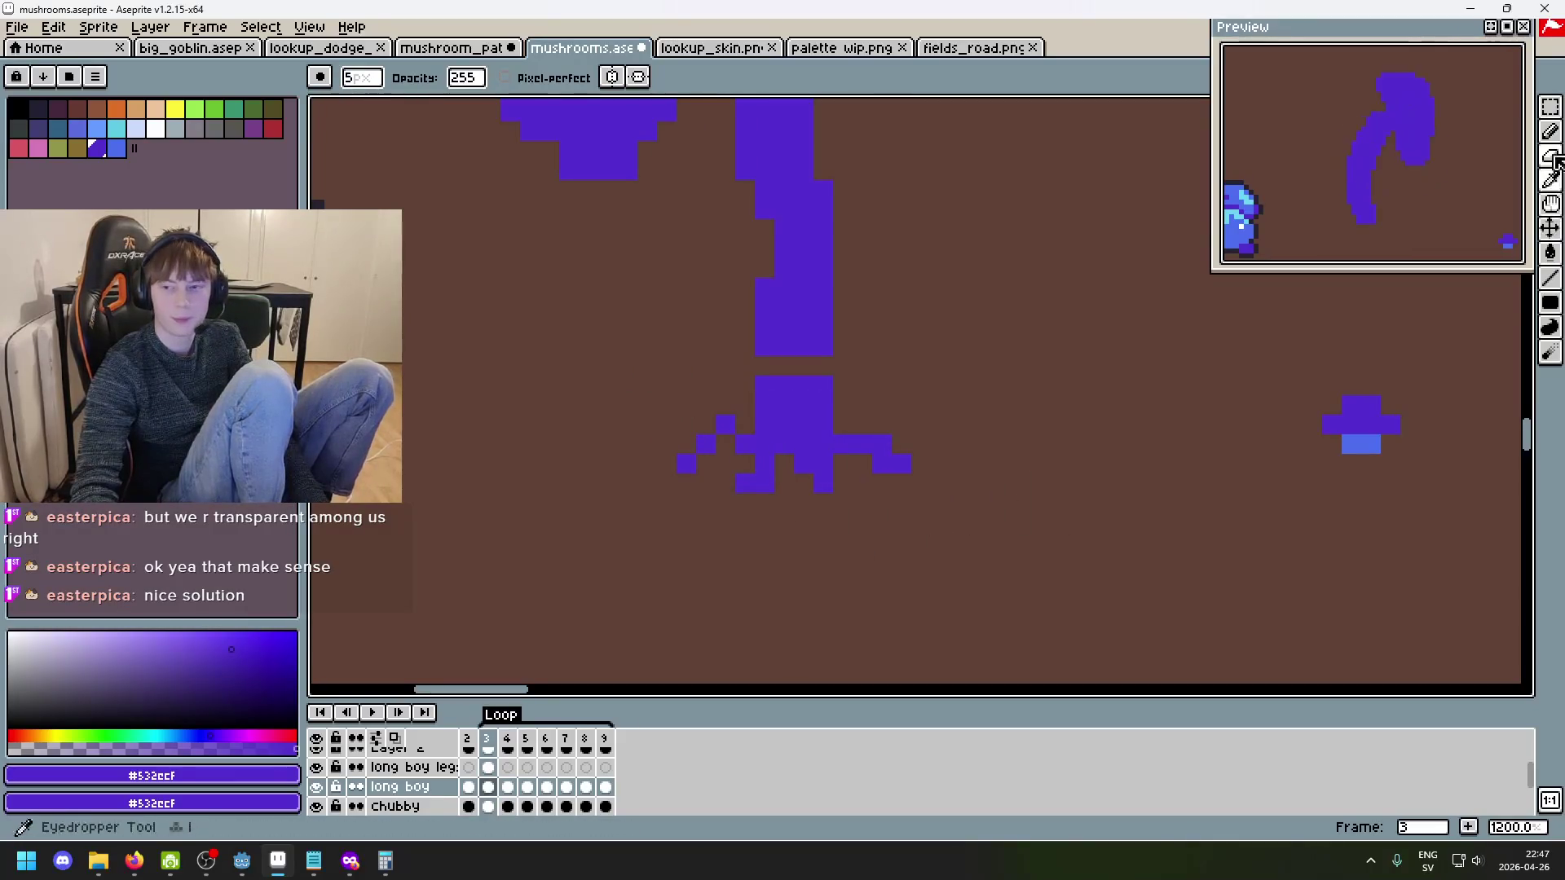
click(1550, 107)
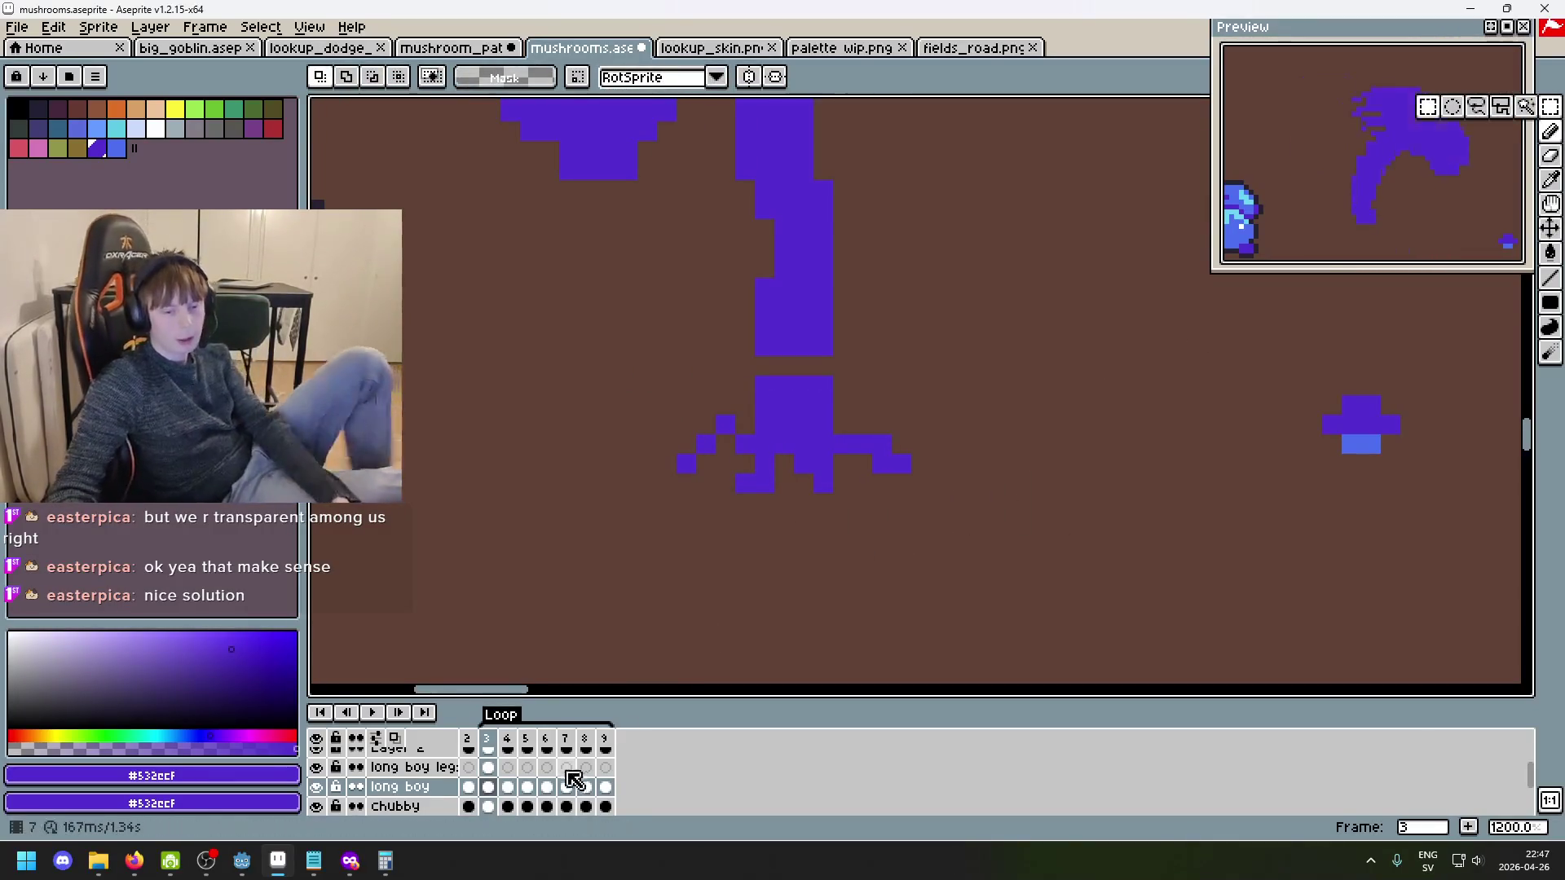
click(487, 767)
- Extend the leg cels across frames 3–4 and play the animation
drag(966, 551, 601, 384)
click(1129, 442)
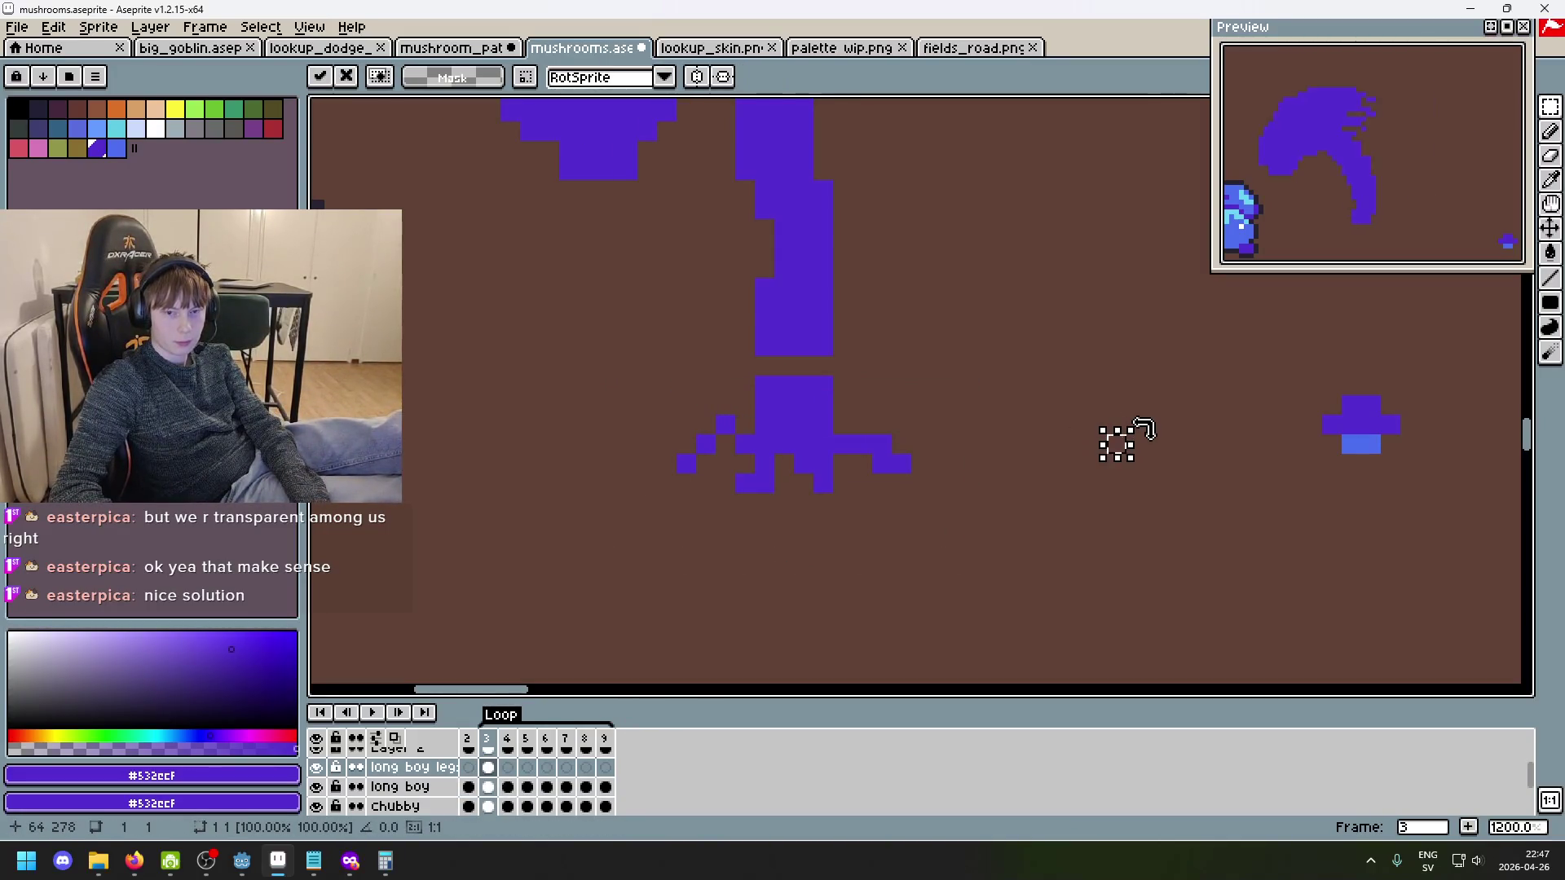
scroll(626, 377, up, 3)
key(b)
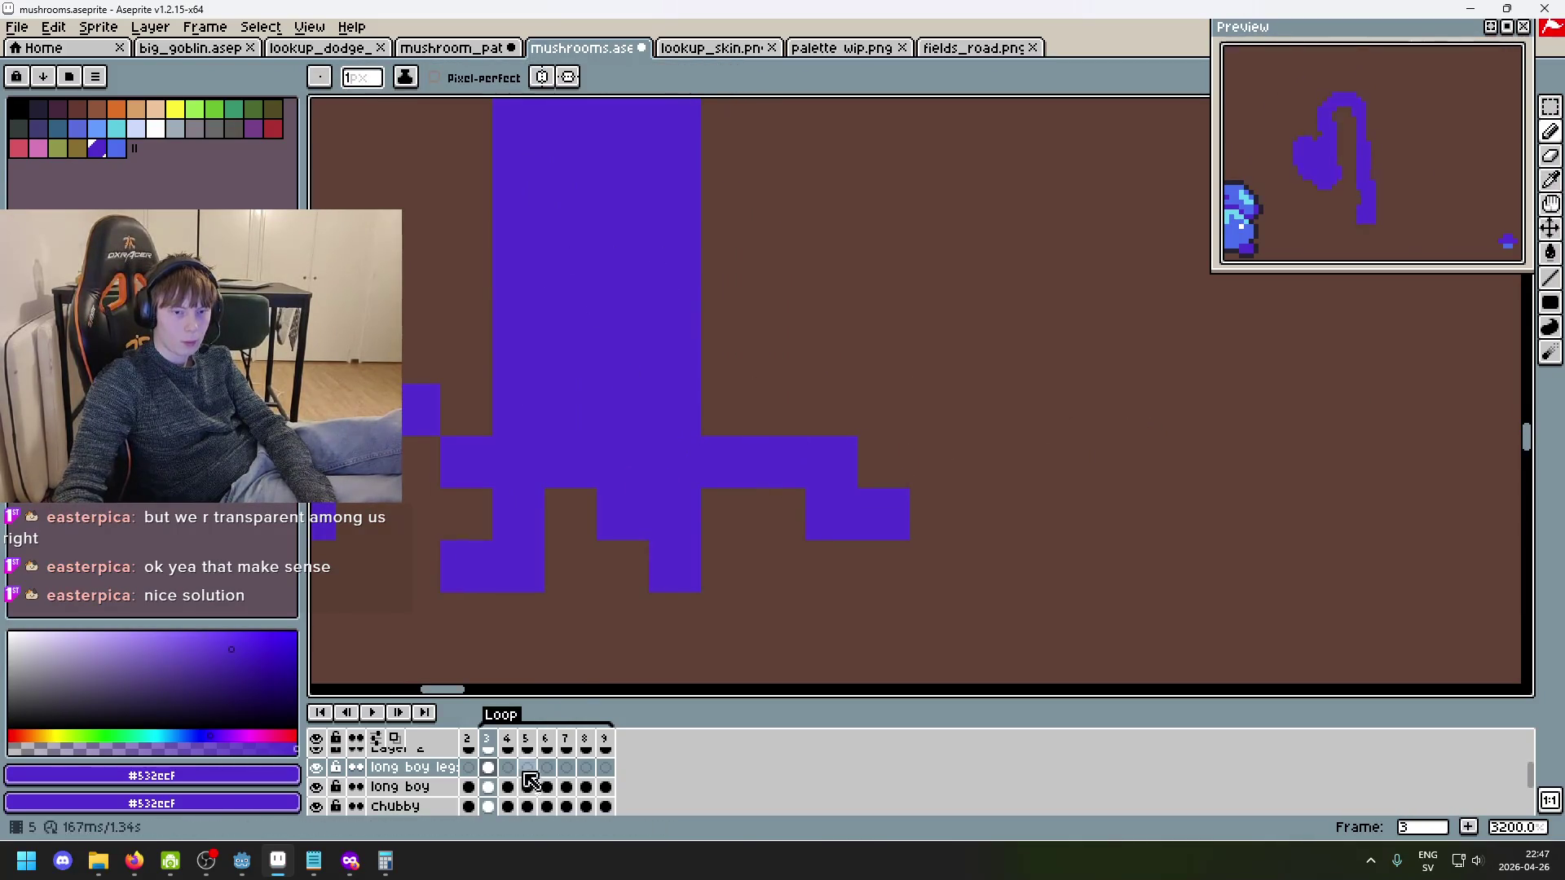
drag(492, 776, 513, 774)
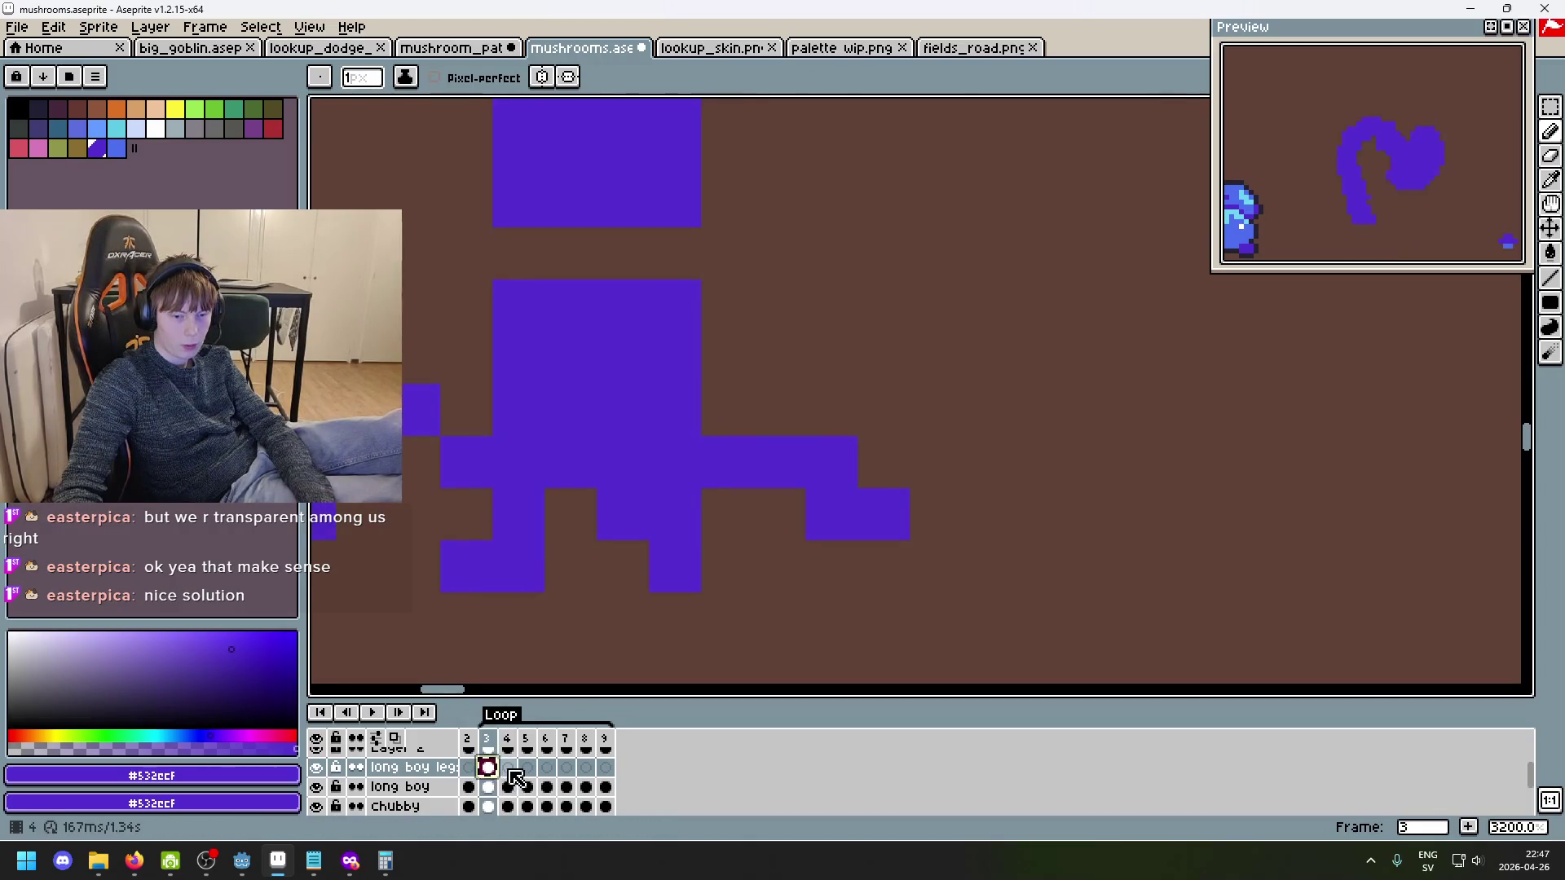
key(Return)
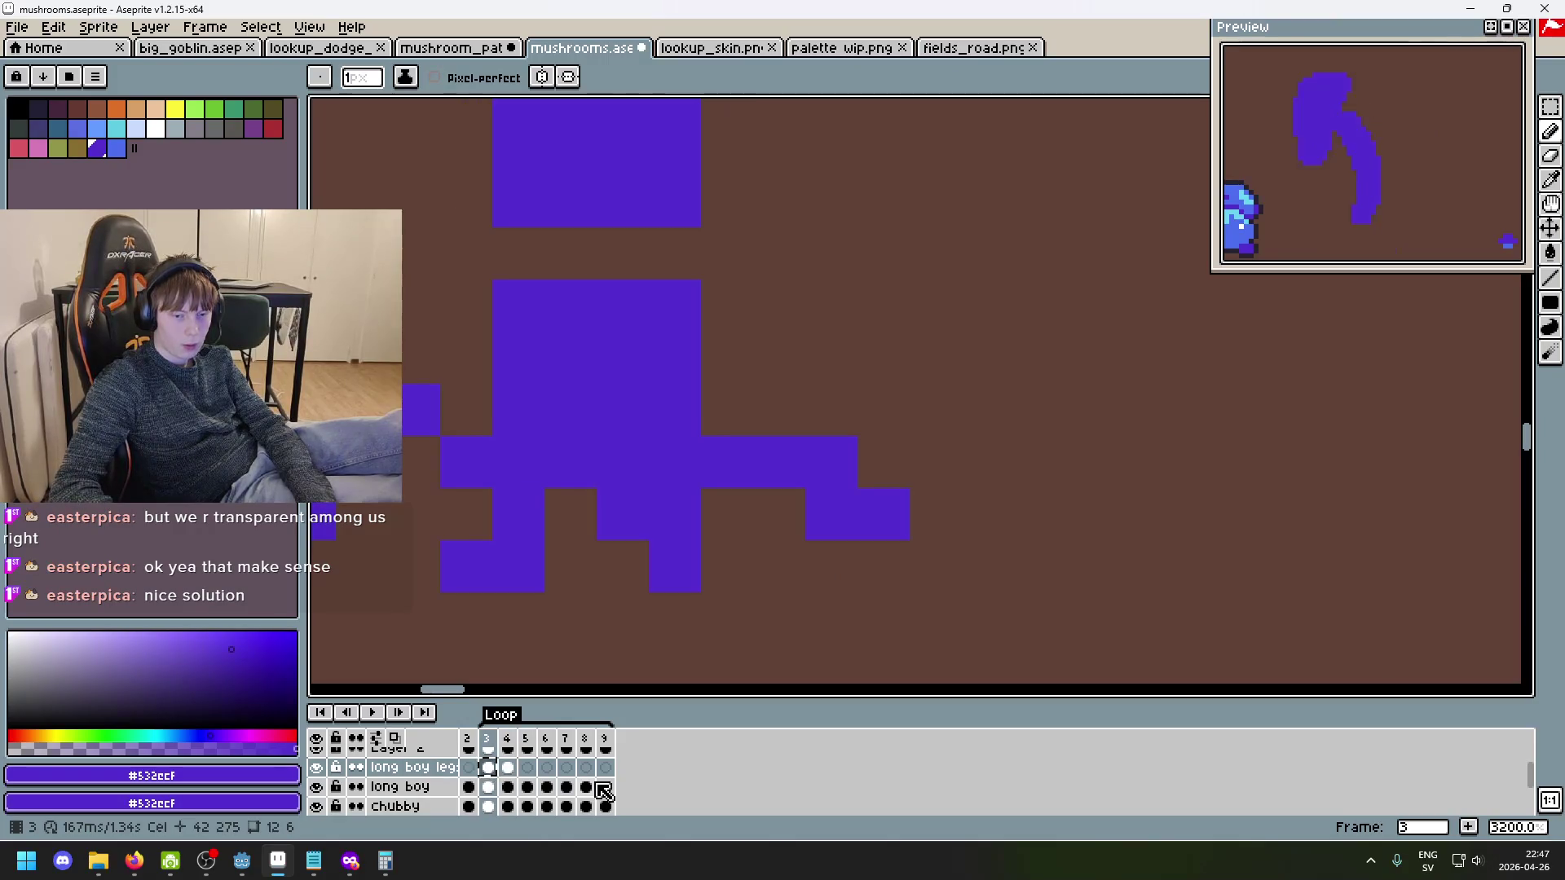
- Fill in the neck and the gaps beside it between the upper blocks
click(553, 274)
drag(522, 254, 697, 255)
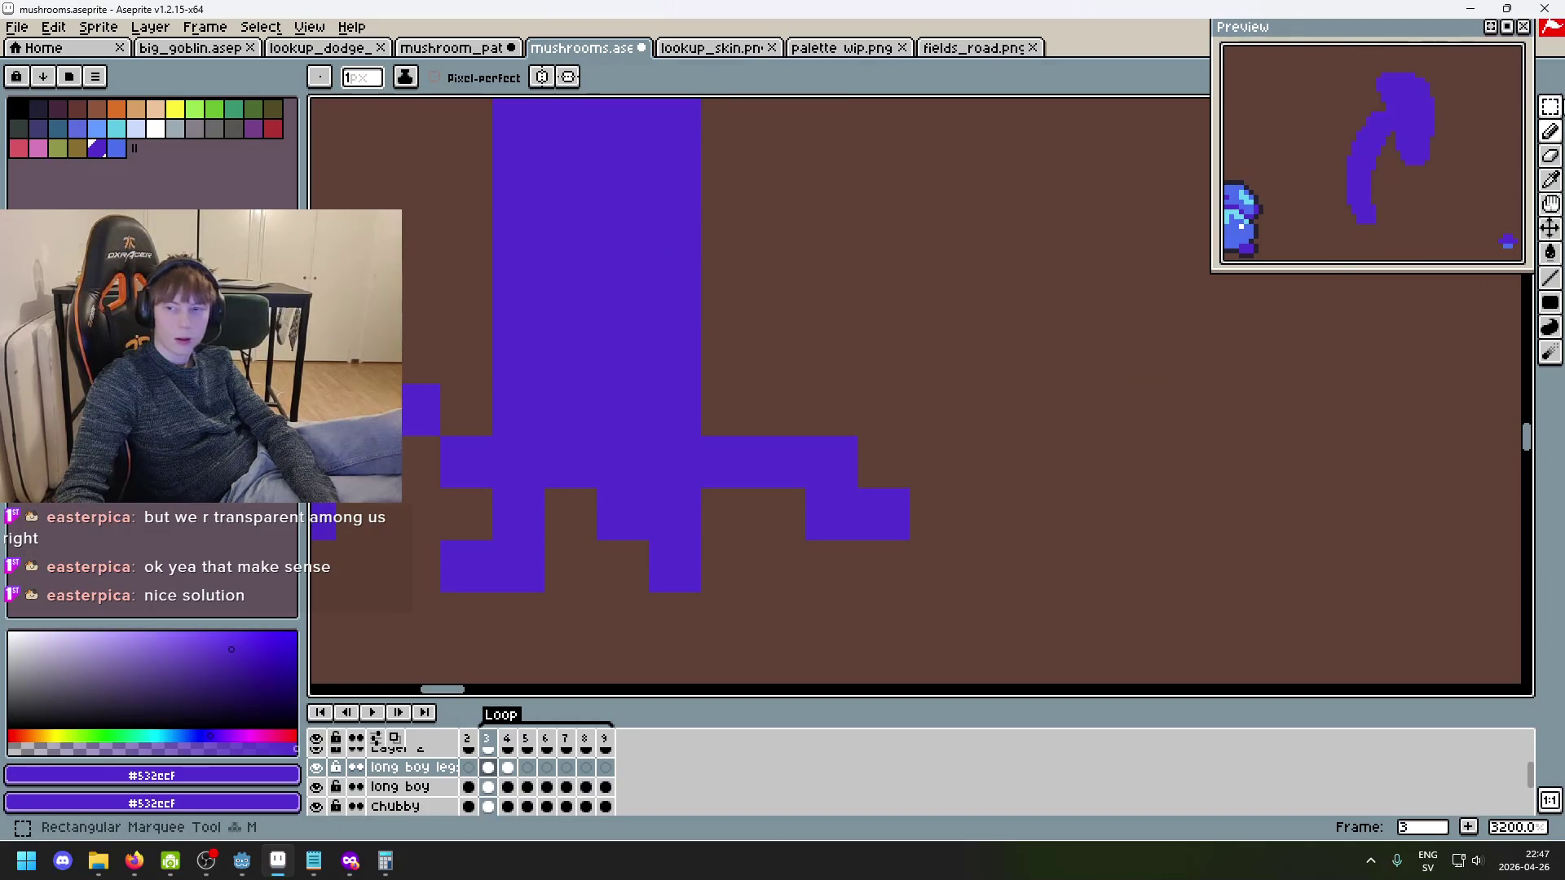
key(m)
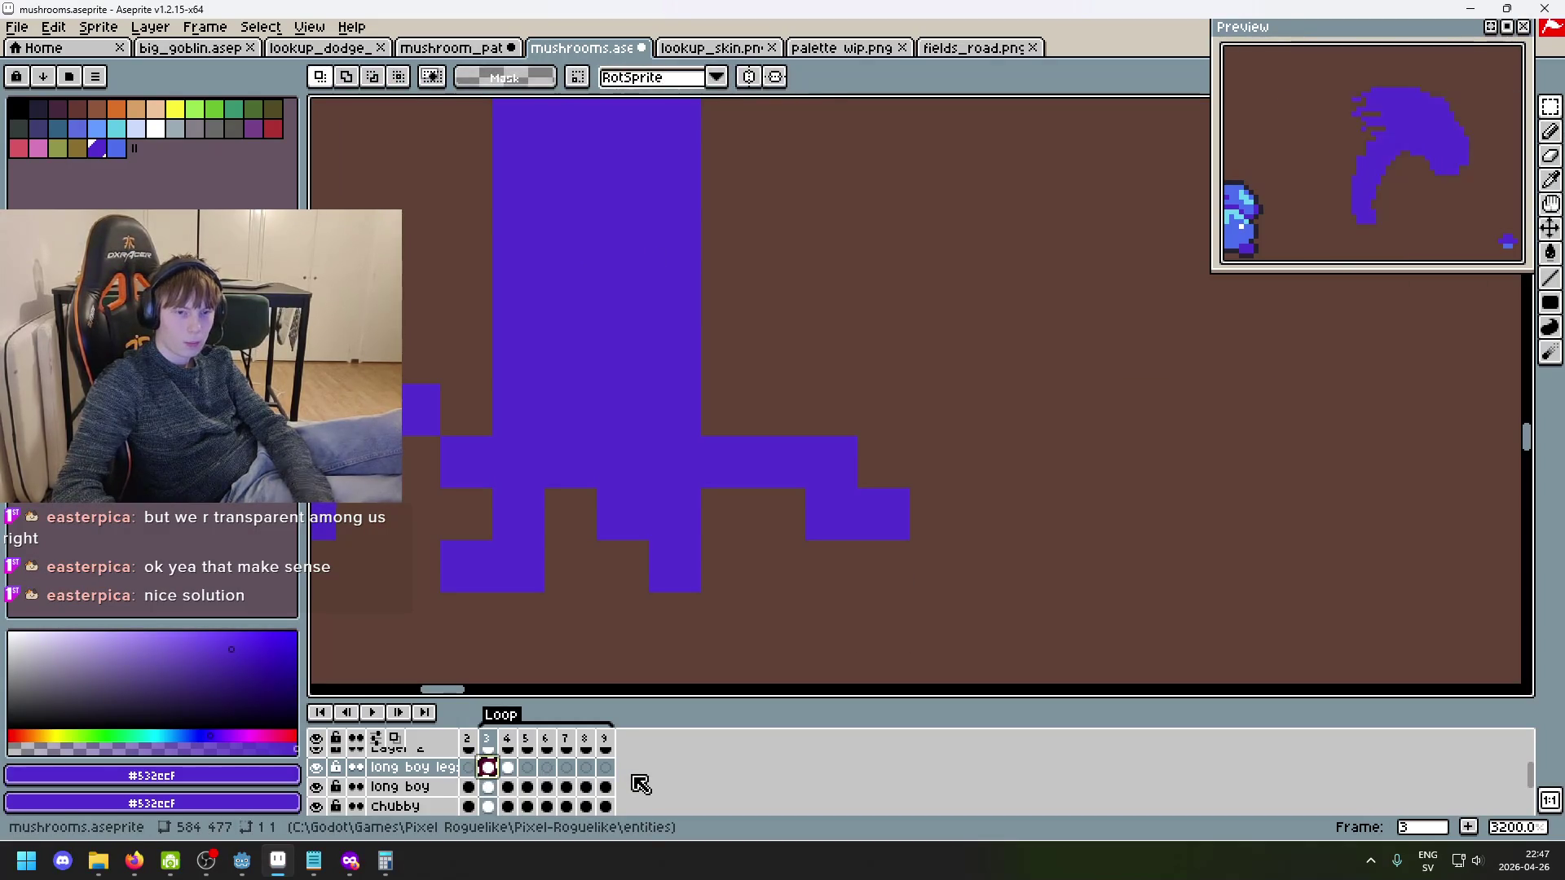
key(Right)
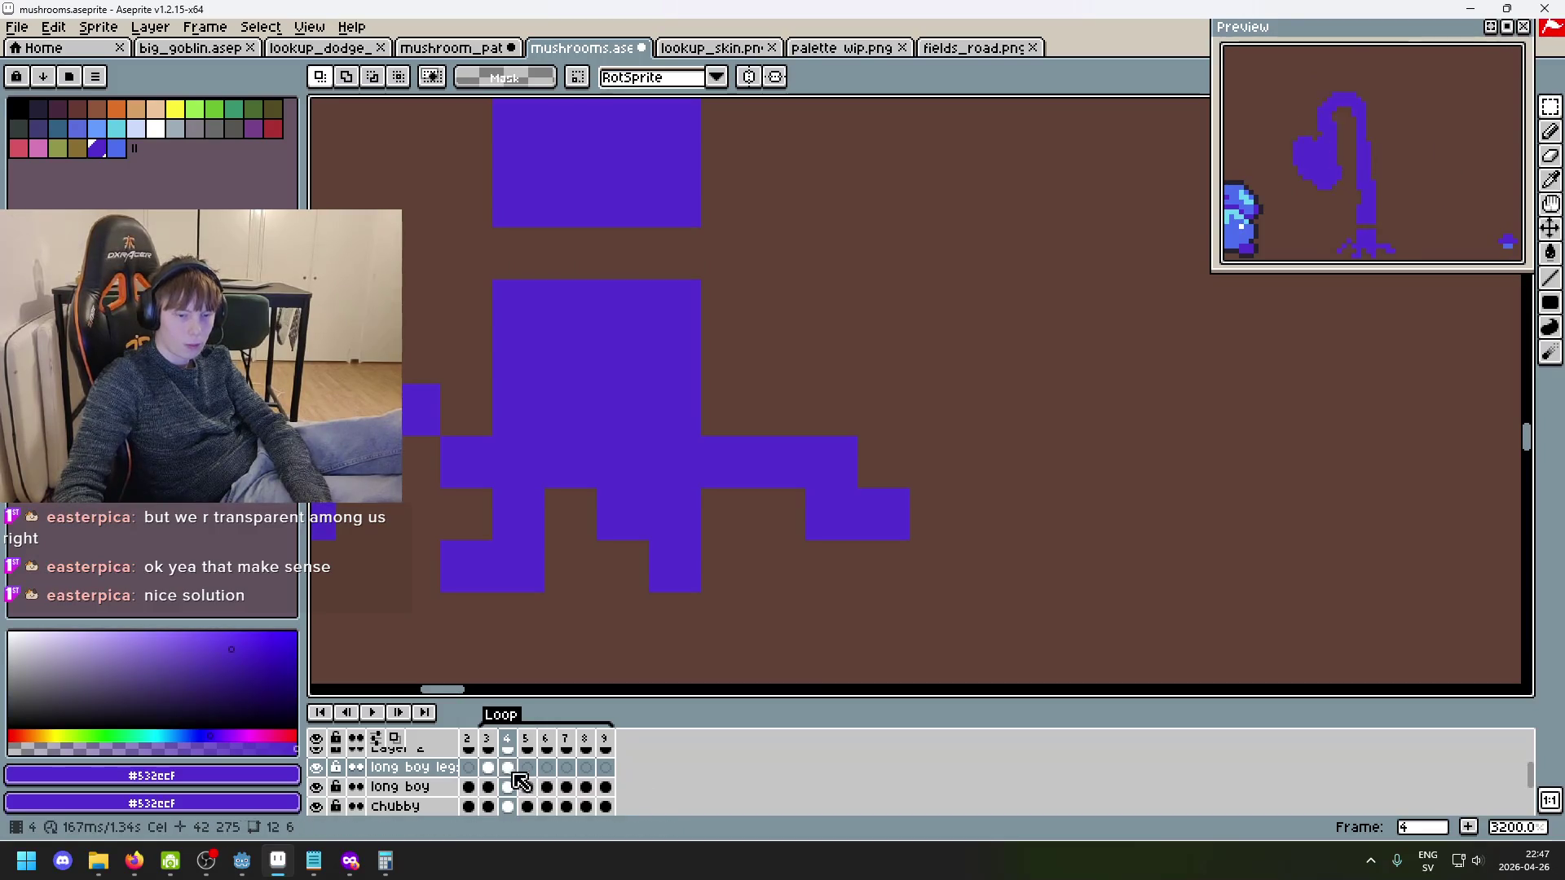
click(489, 768)
- Paste the legs into frames 5 through 9 of the long boy leg layer
click(509, 770)
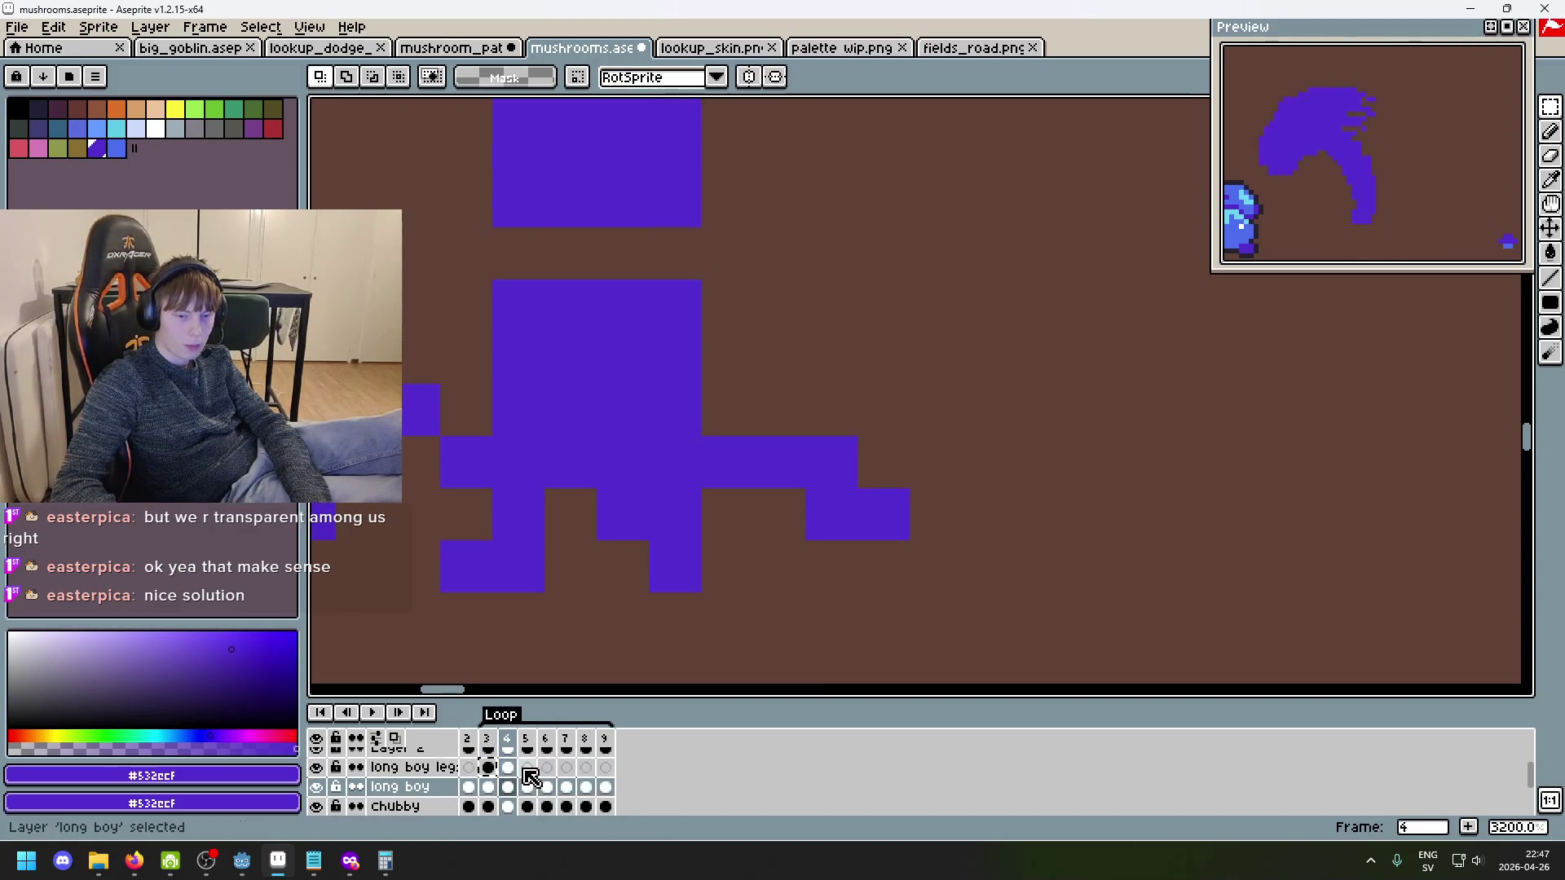
click(527, 770)
key(ctrl+v)
key(Right)
key(ctrl+v)
key(Right)
key(ctrl+v)
key(Right)
key(Right)
key(ctrl+v)
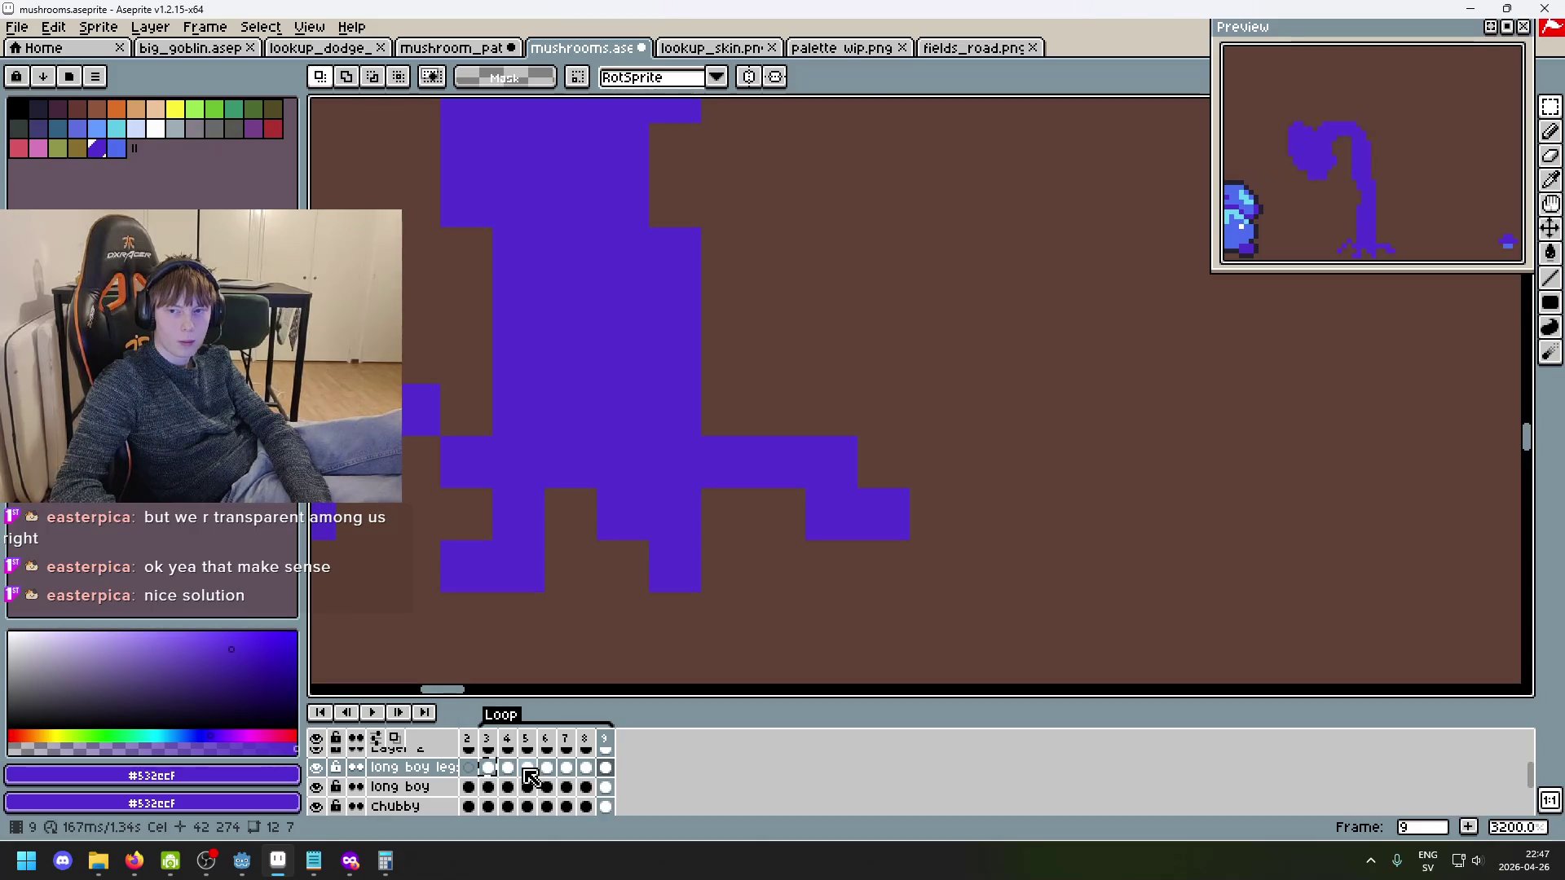
- Zoom to the feet on frame 4, erase two left toe pixels and place one lower-left
scroll(897, 571, down, 3)
scroll(1048, 437, up, 2)
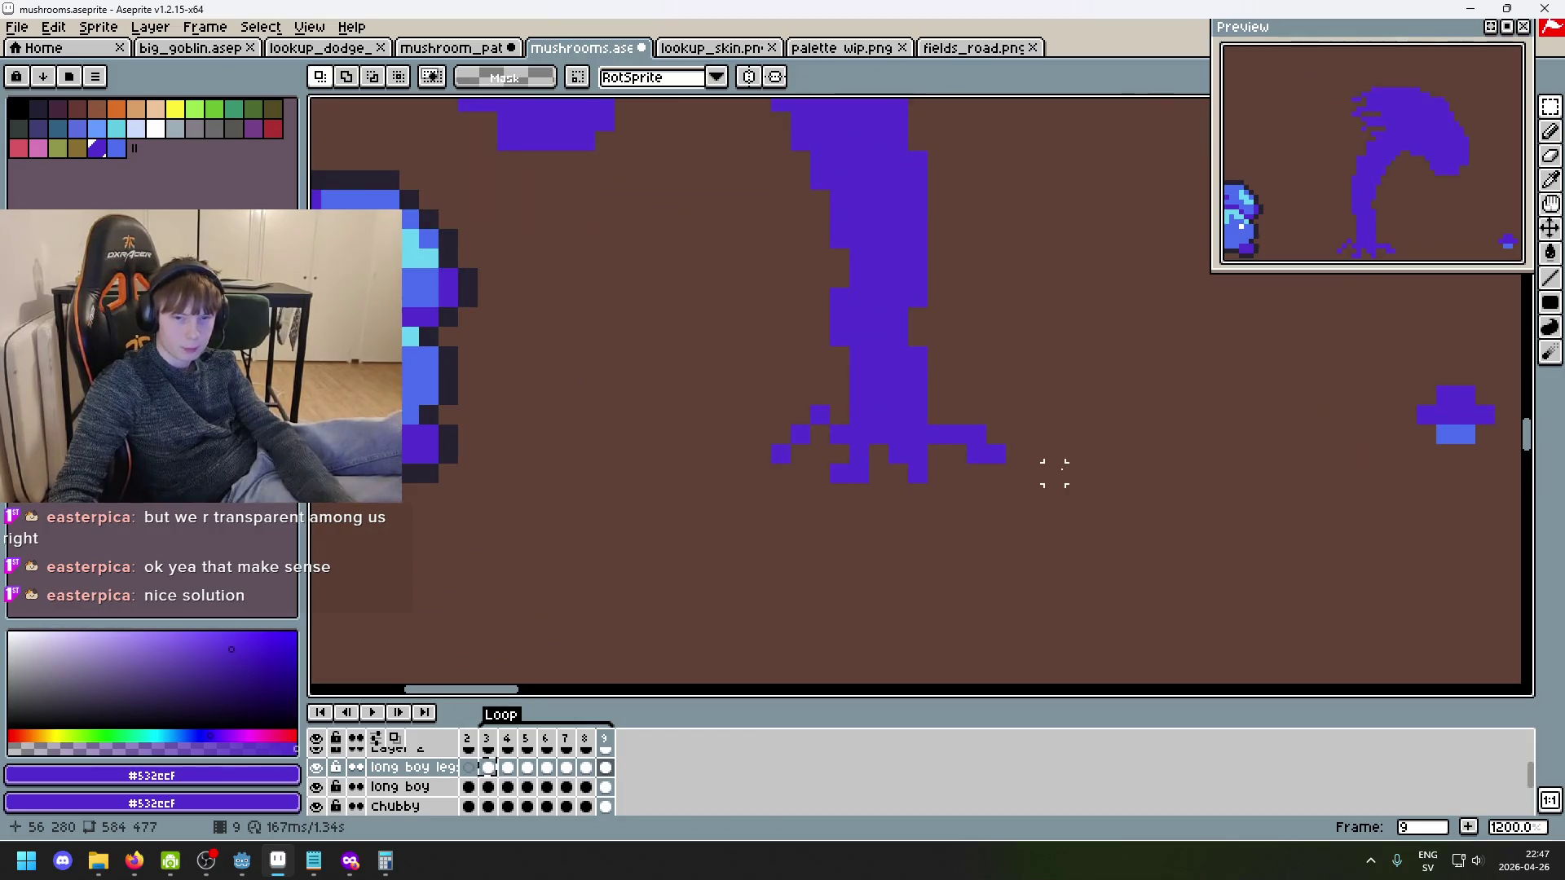
scroll(1011, 498, up, 3)
key(Left)
key(Left)
key(Left)
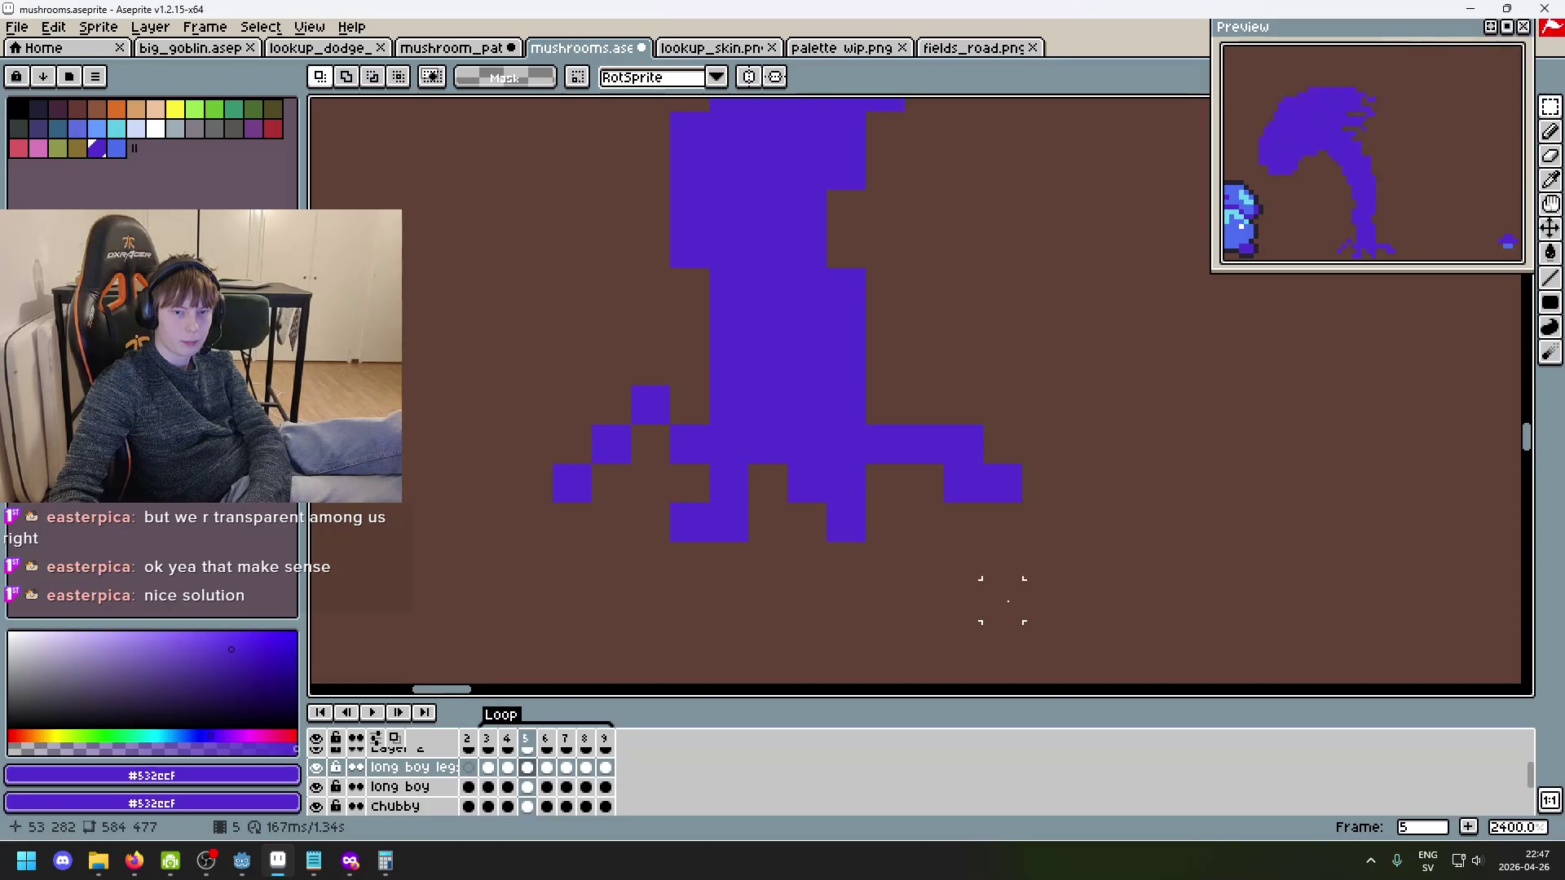
scroll(999, 607, down, 4)
drag(996, 601, 917, 554)
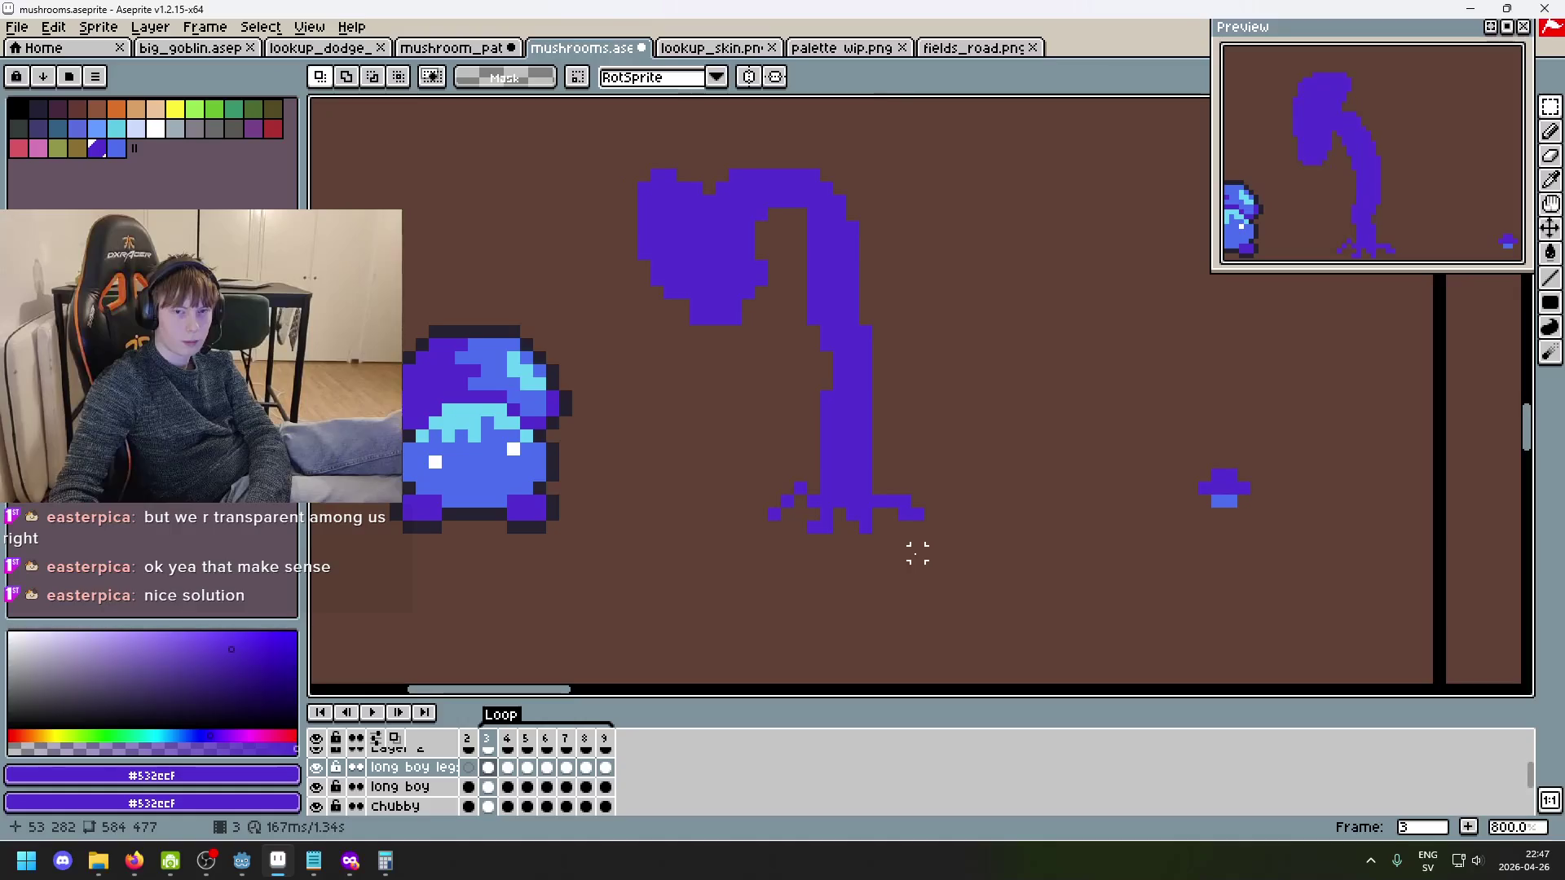
scroll(917, 554, up, 4)
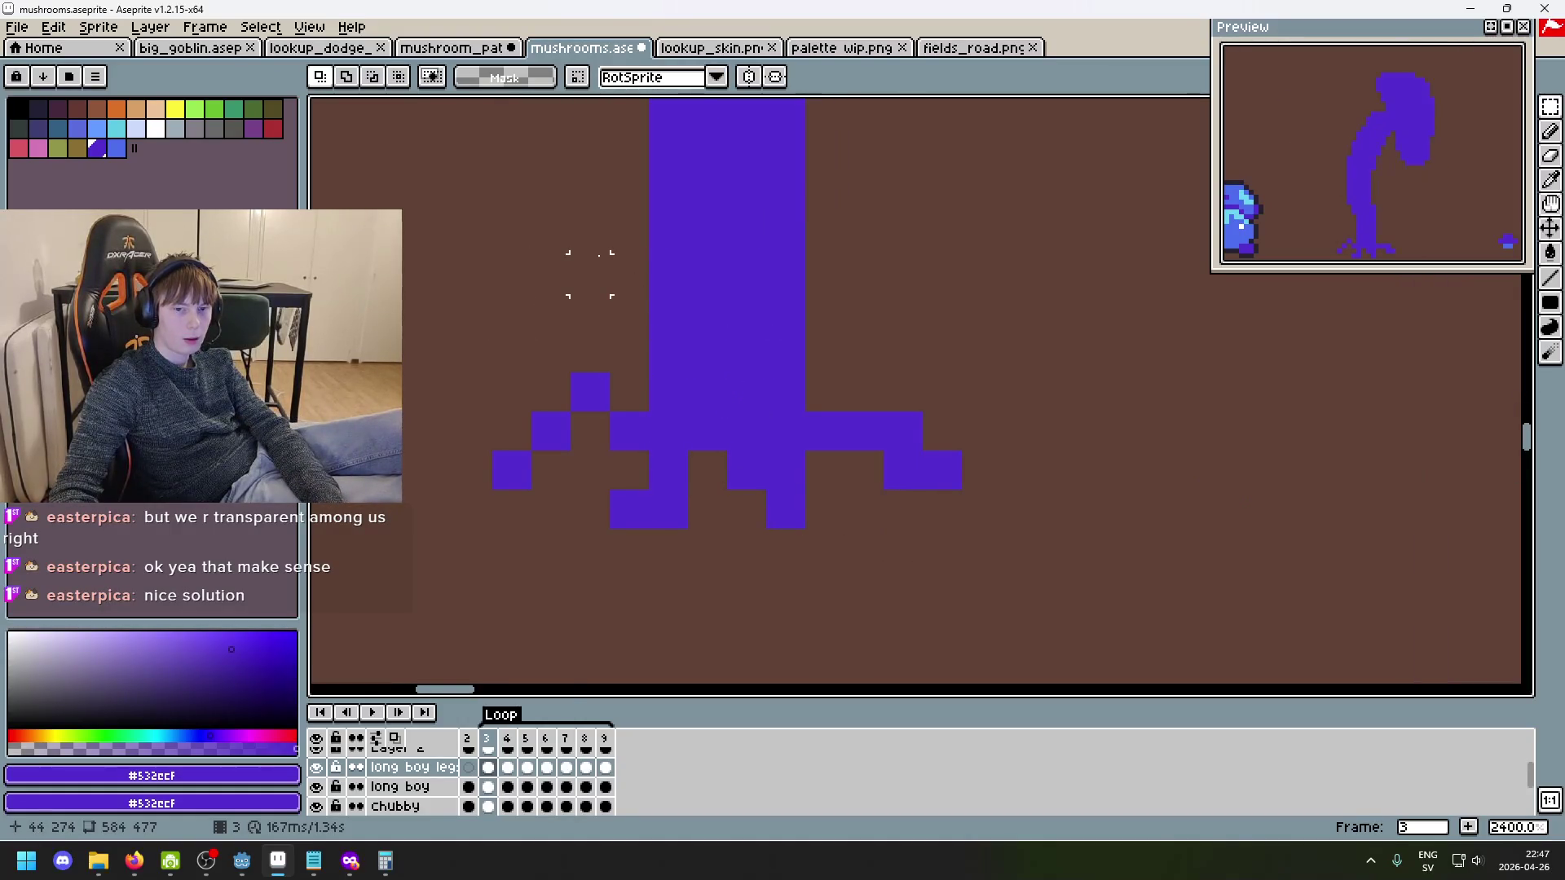
scroll(759, 493, down, 5)
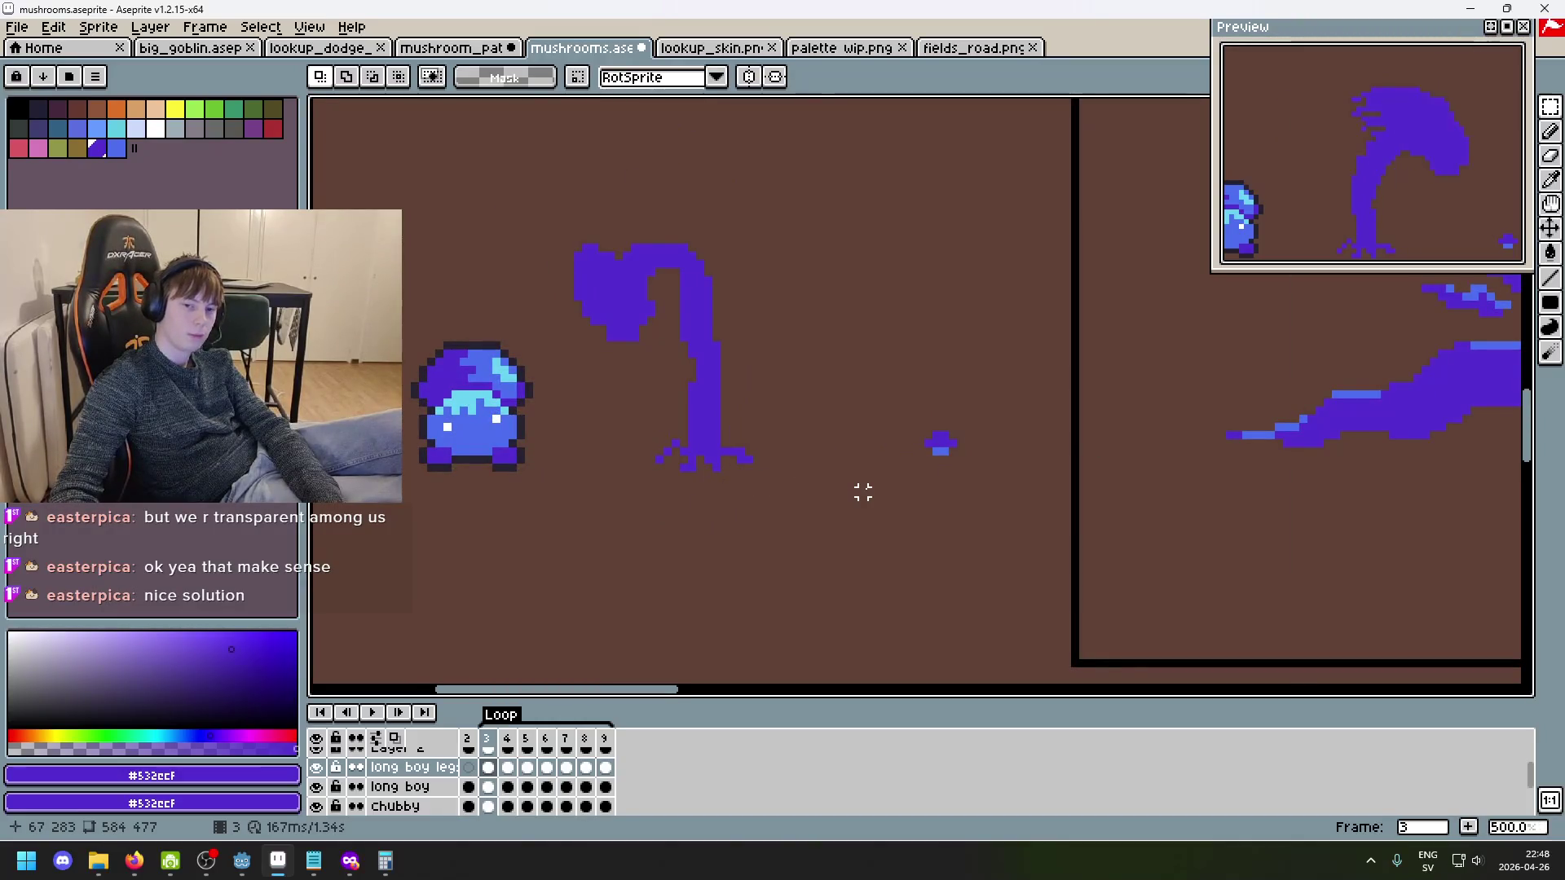
scroll(796, 437, up, 5)
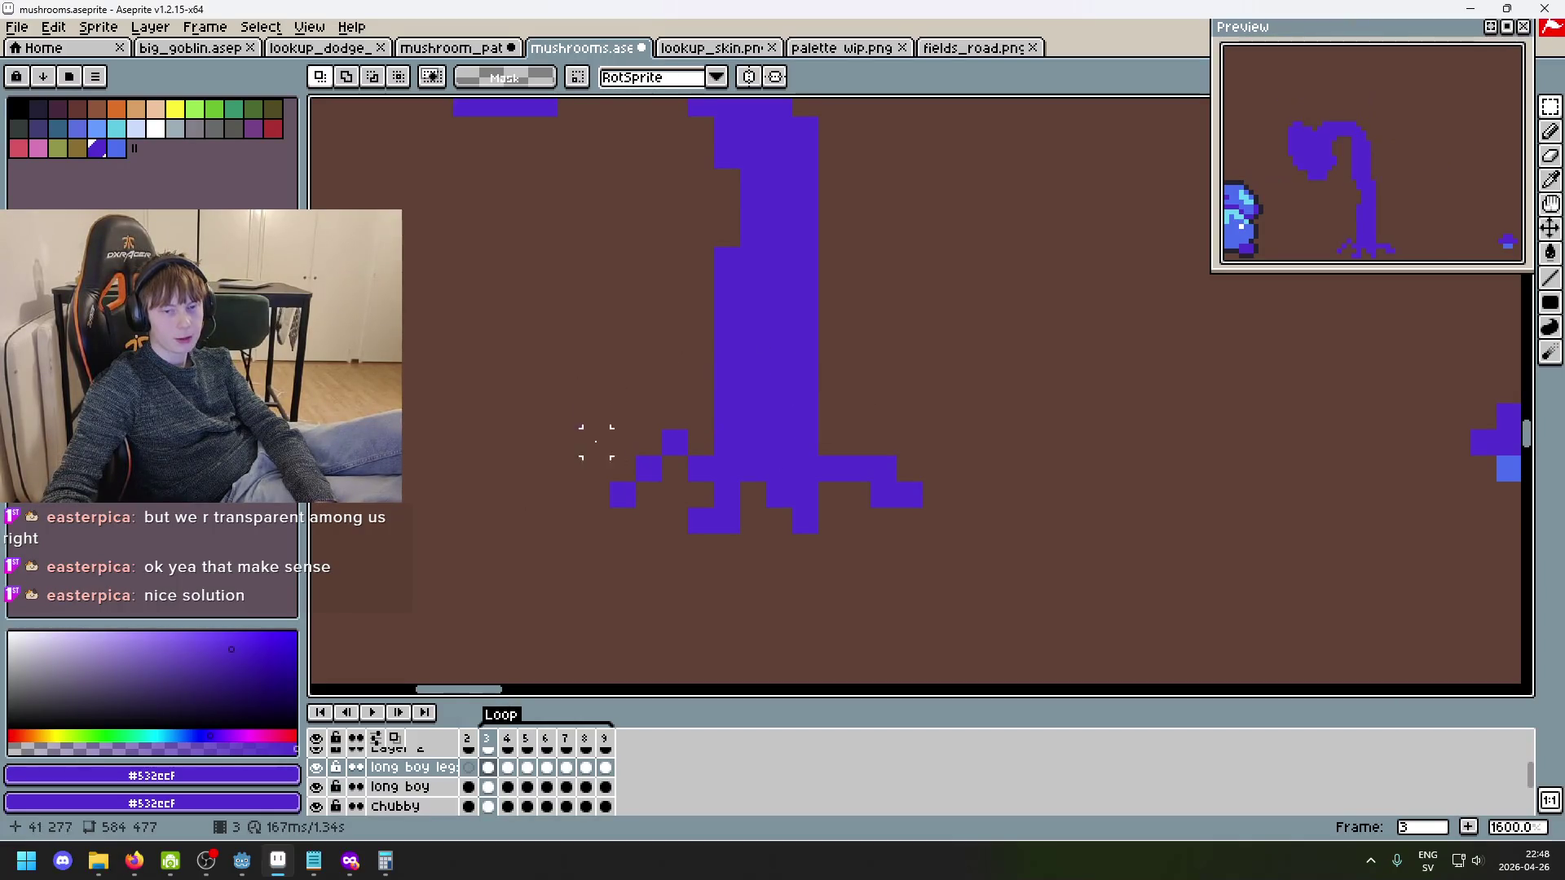
scroll(741, 437, down, 3)
scroll(762, 448, down, 1)
scroll(742, 443, up, 1)
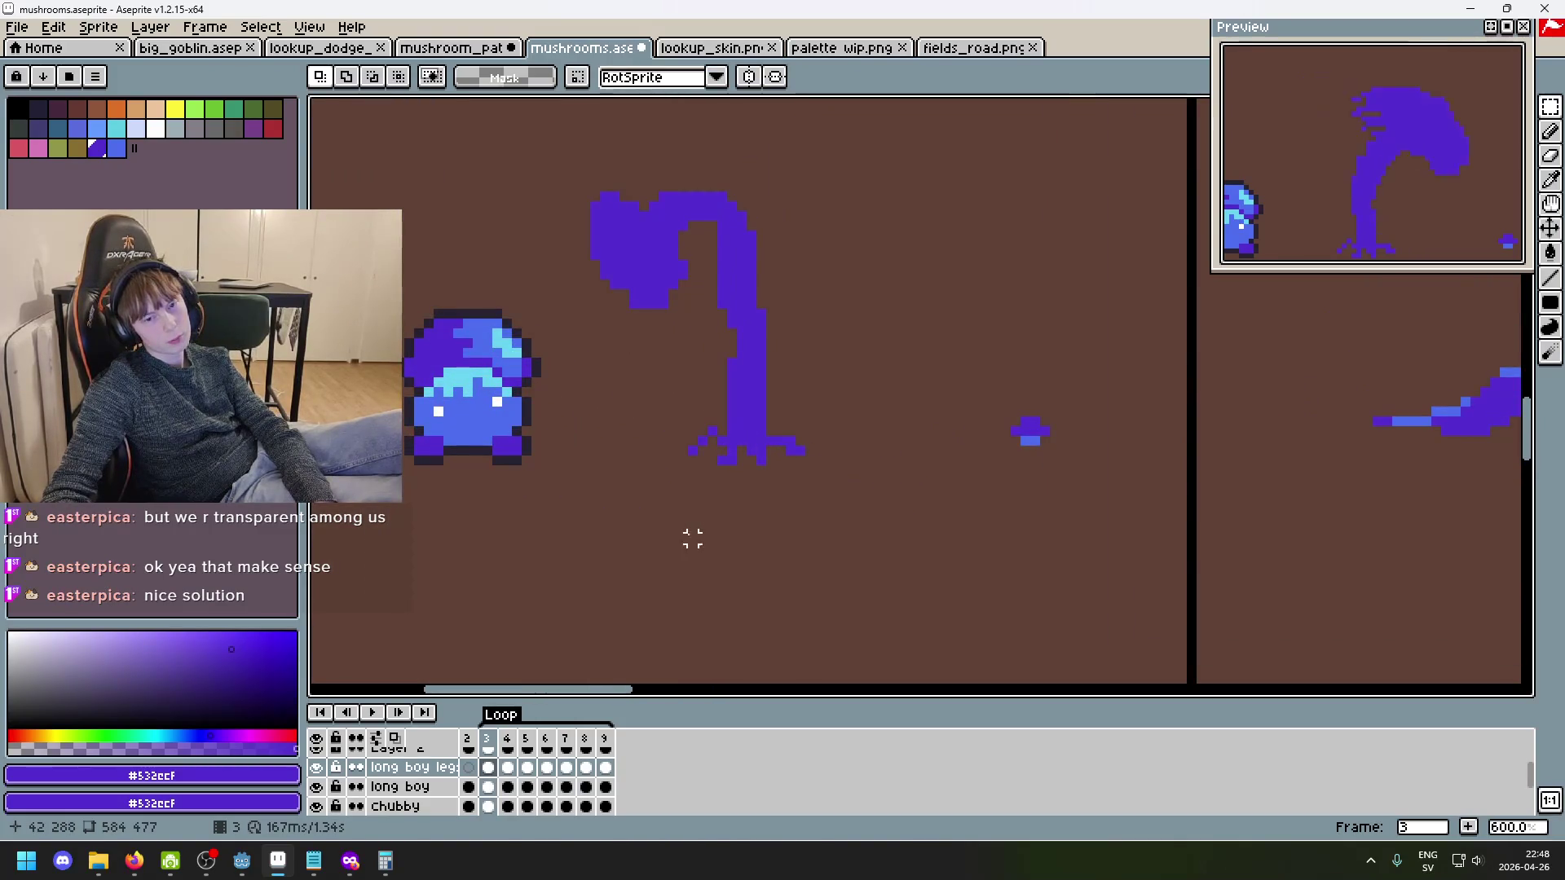
scroll(736, 466, up, 4)
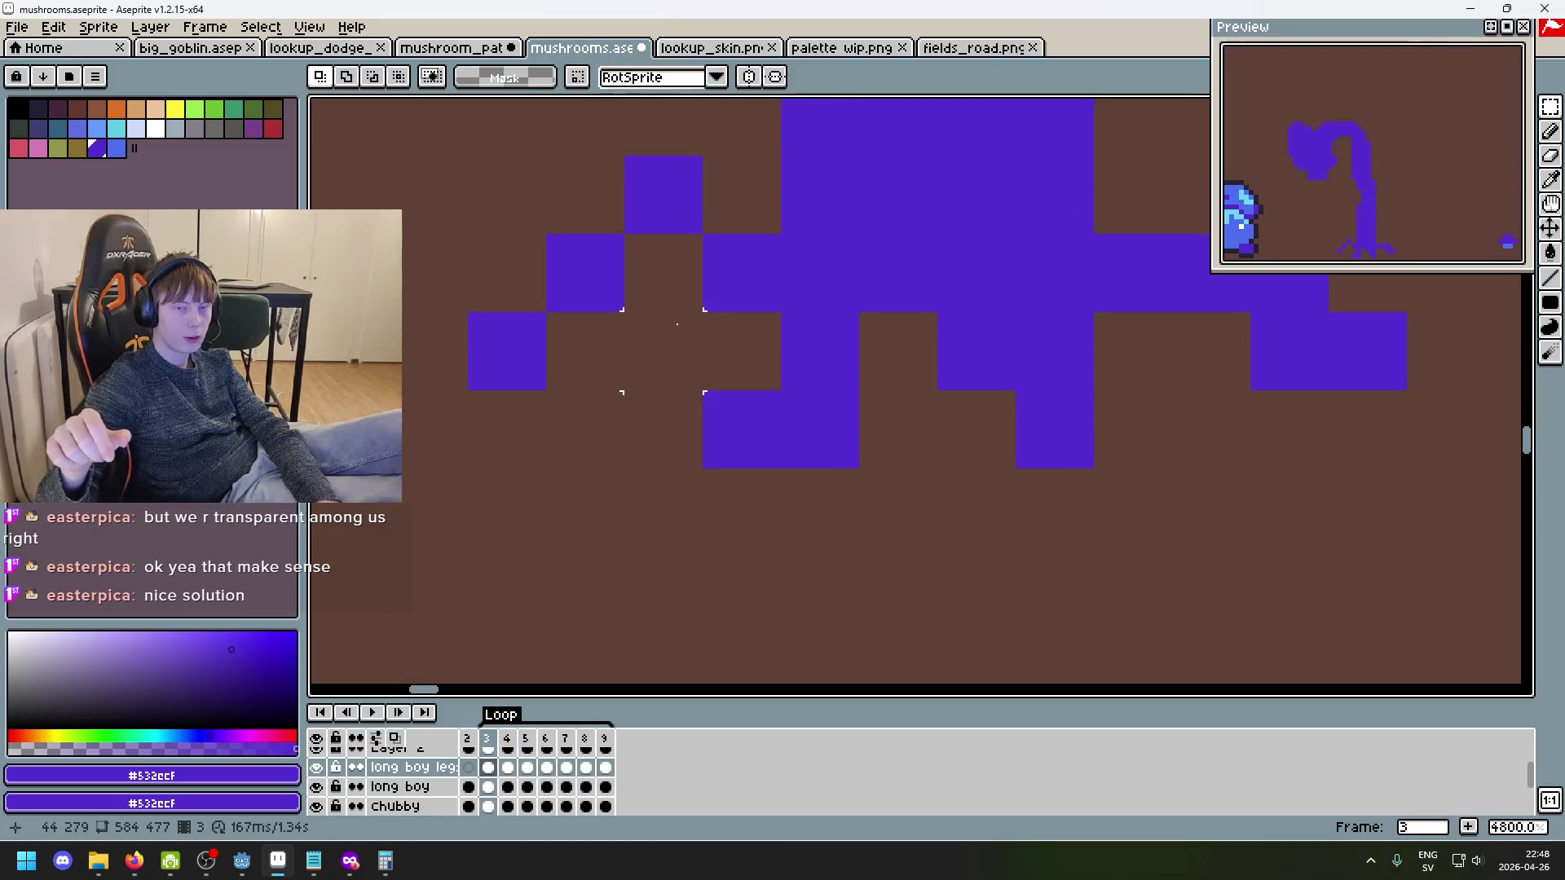
scroll(678, 317, down, 6)
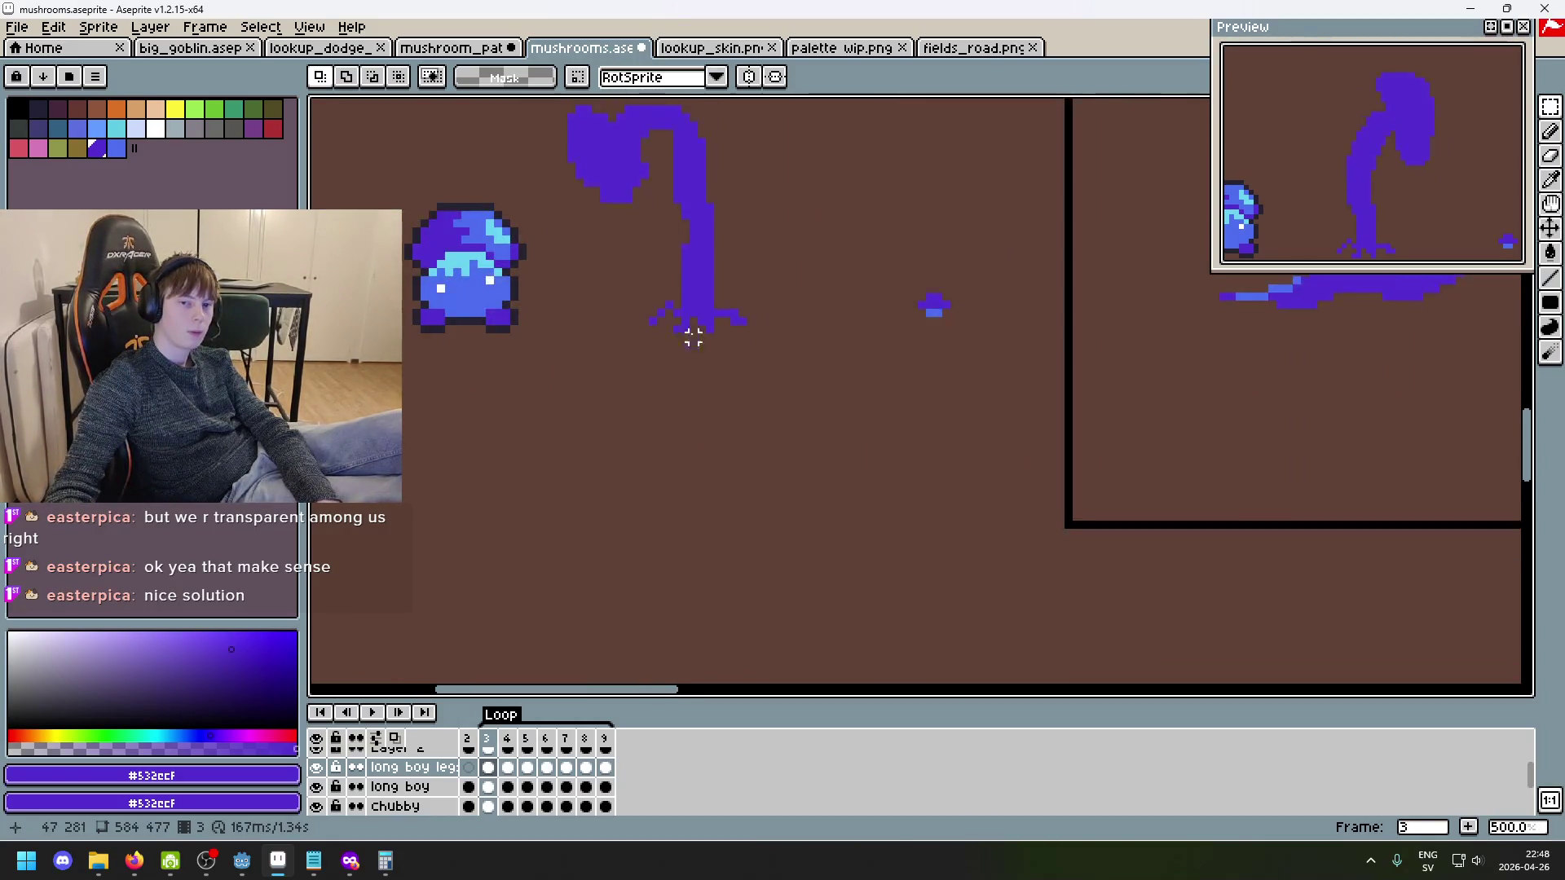
scroll(745, 419, up, 3)
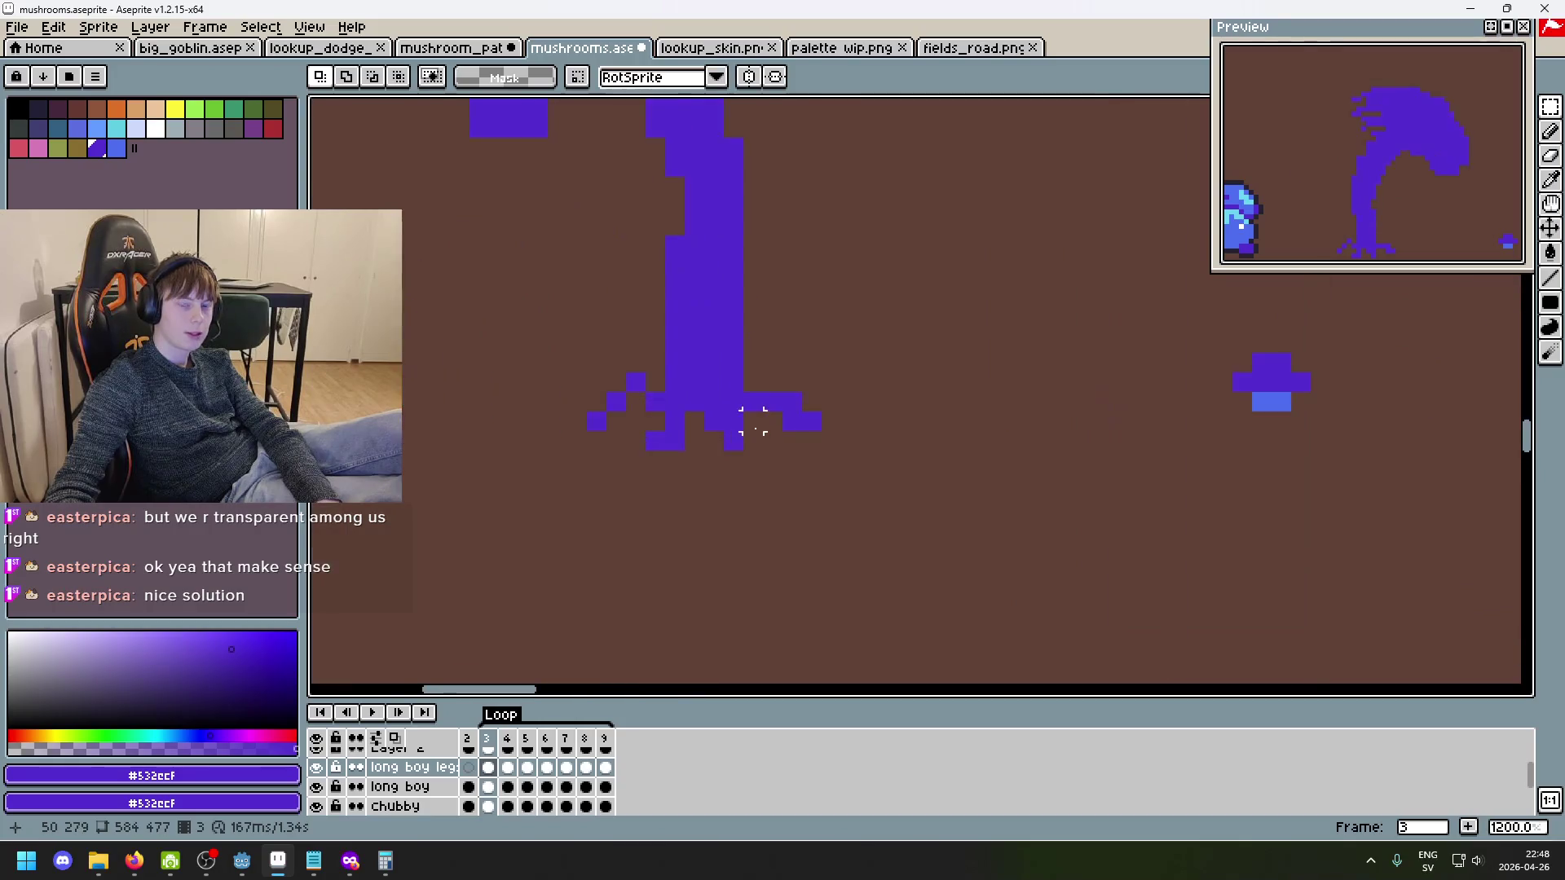
scroll(744, 412, down, 3)
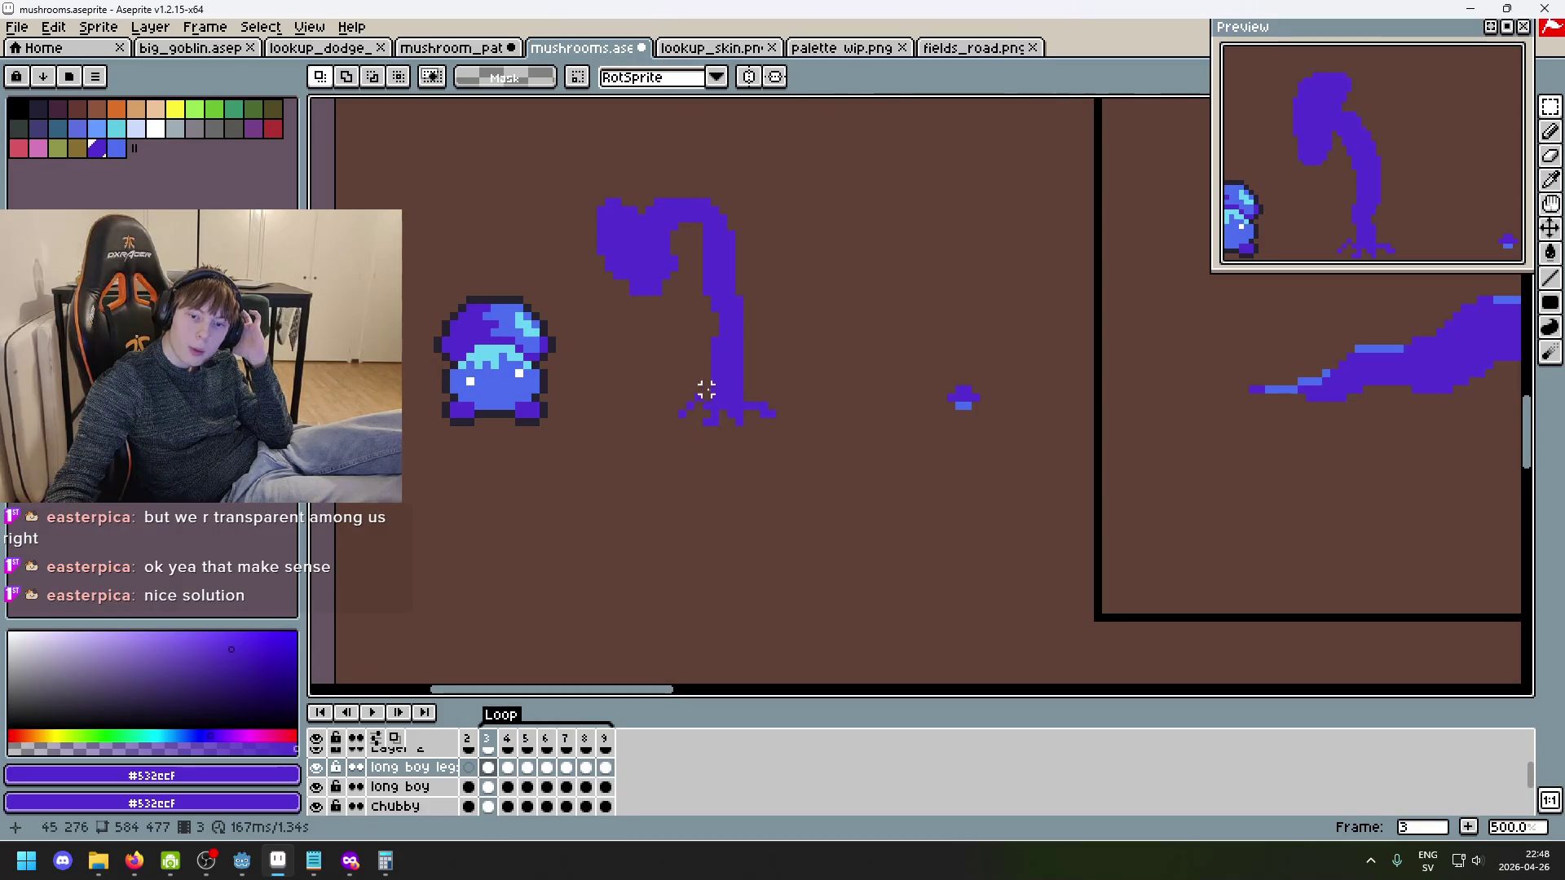
scroll(714, 397, up, 2)
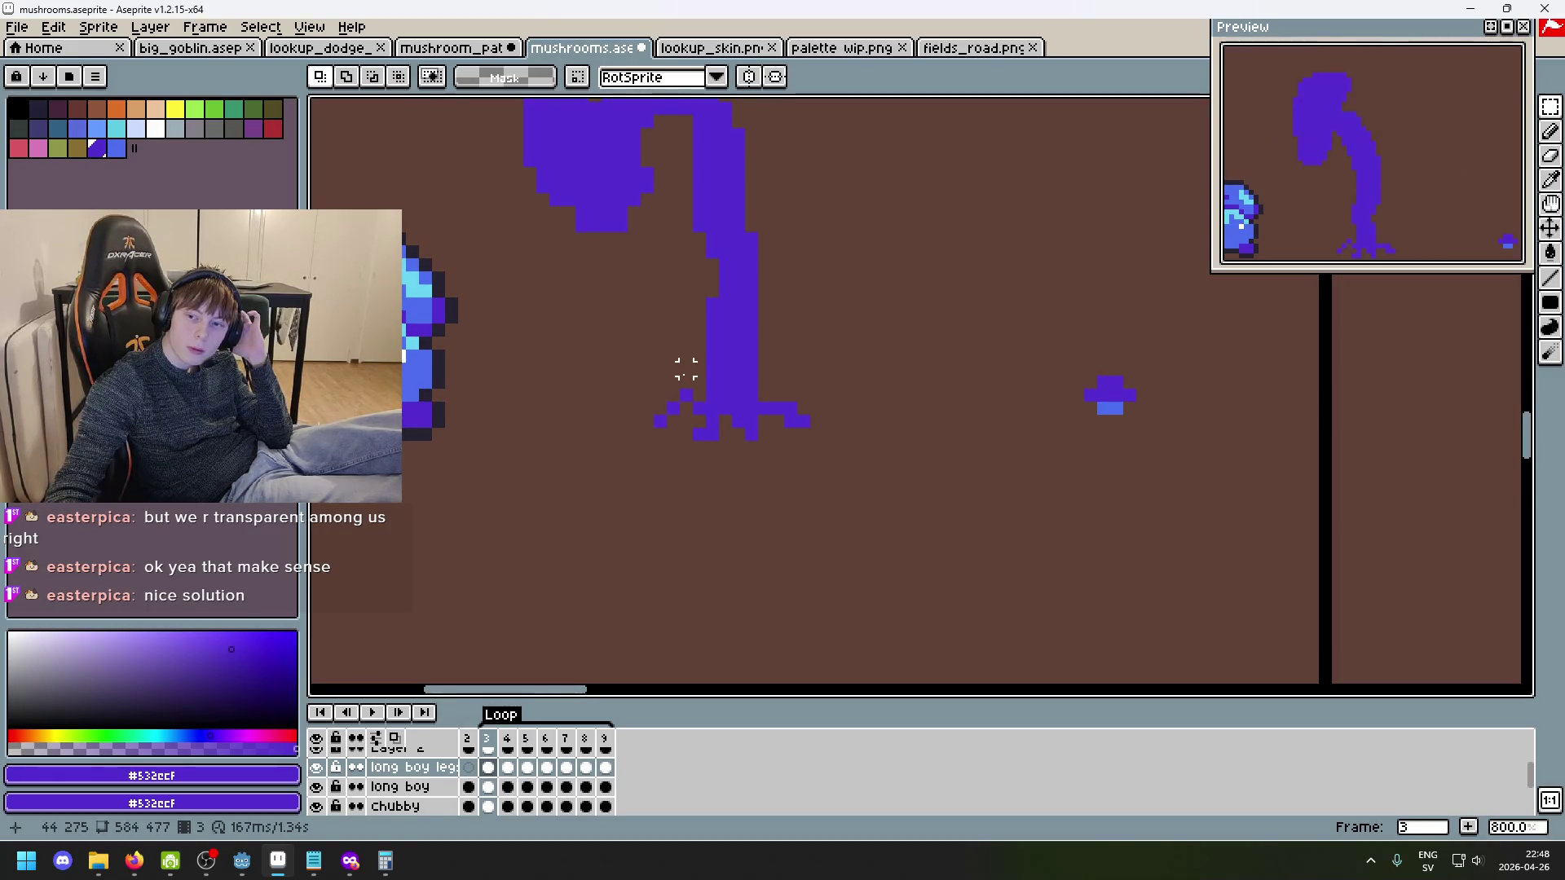
scroll(698, 381, up, 6)
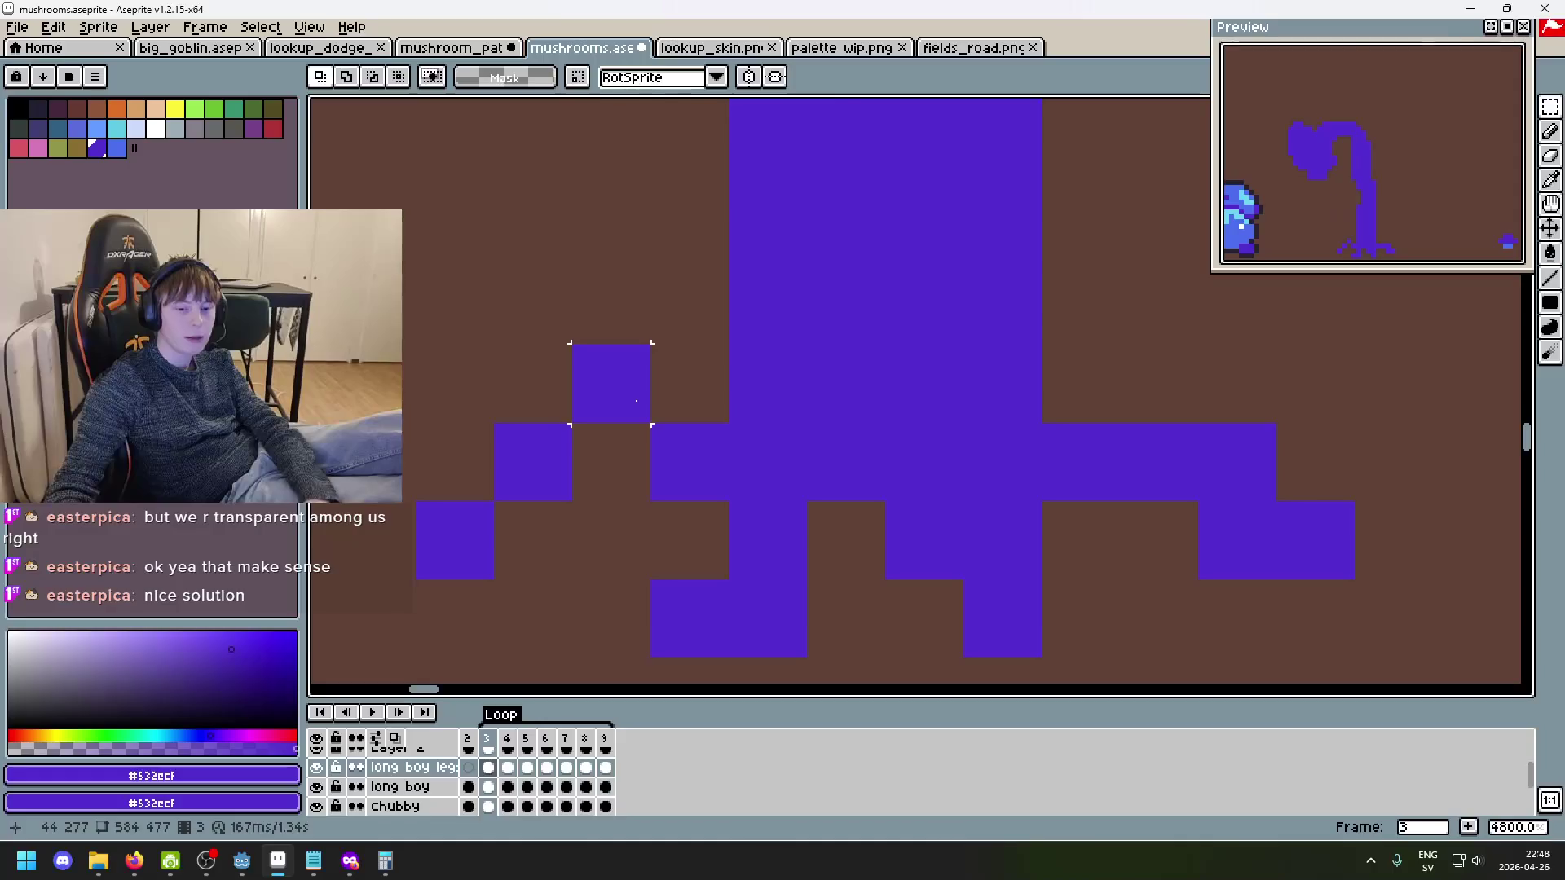
key(period)
key(e)
key(b)
drag(569, 412, 453, 538)
key(b)
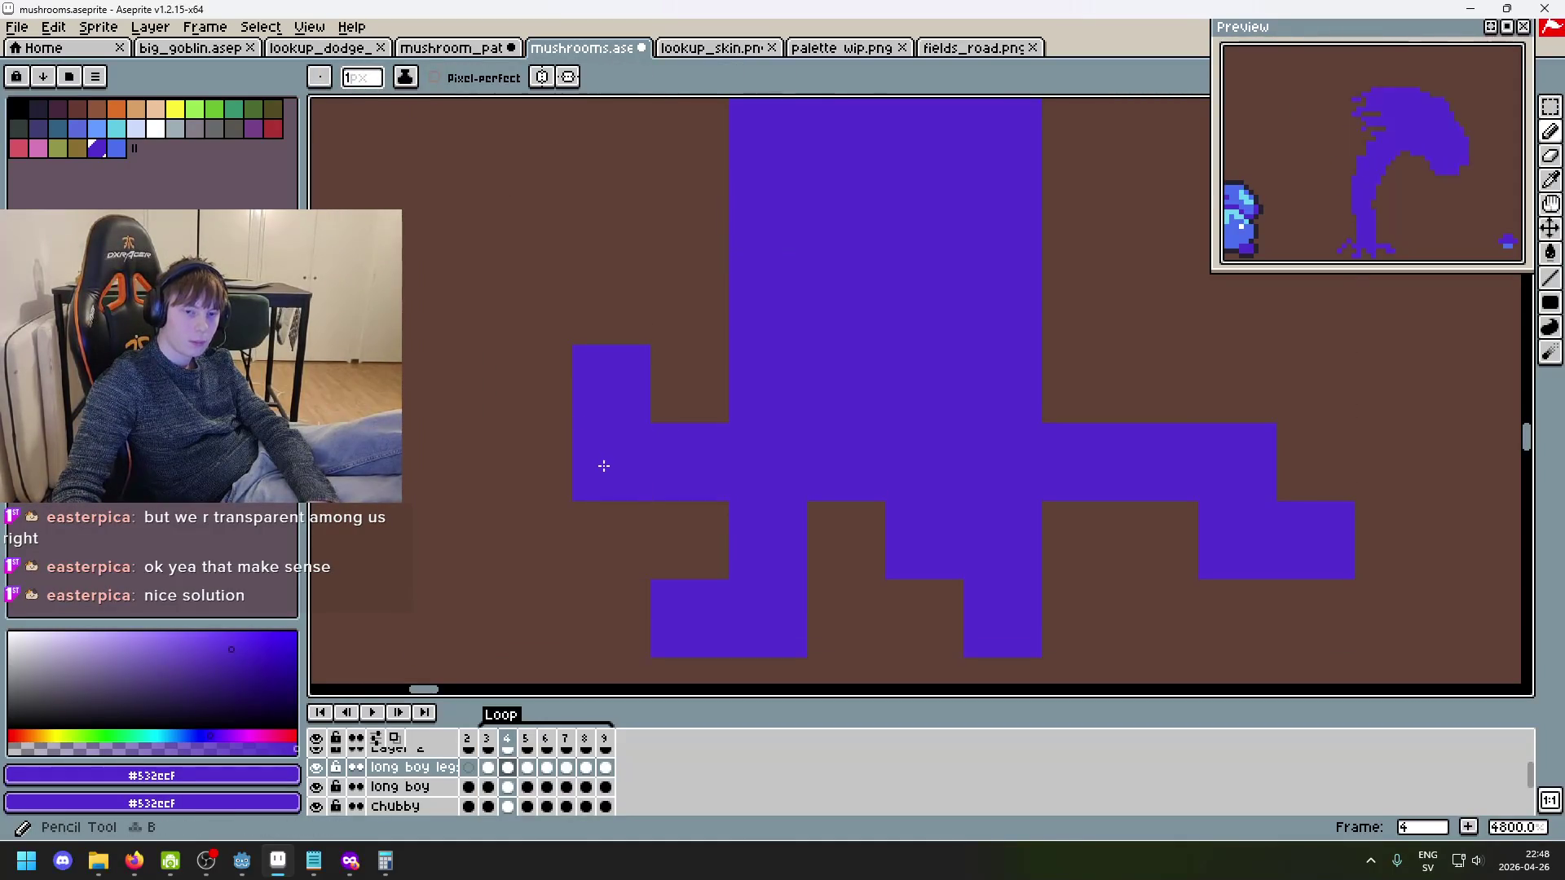
click(626, 478)
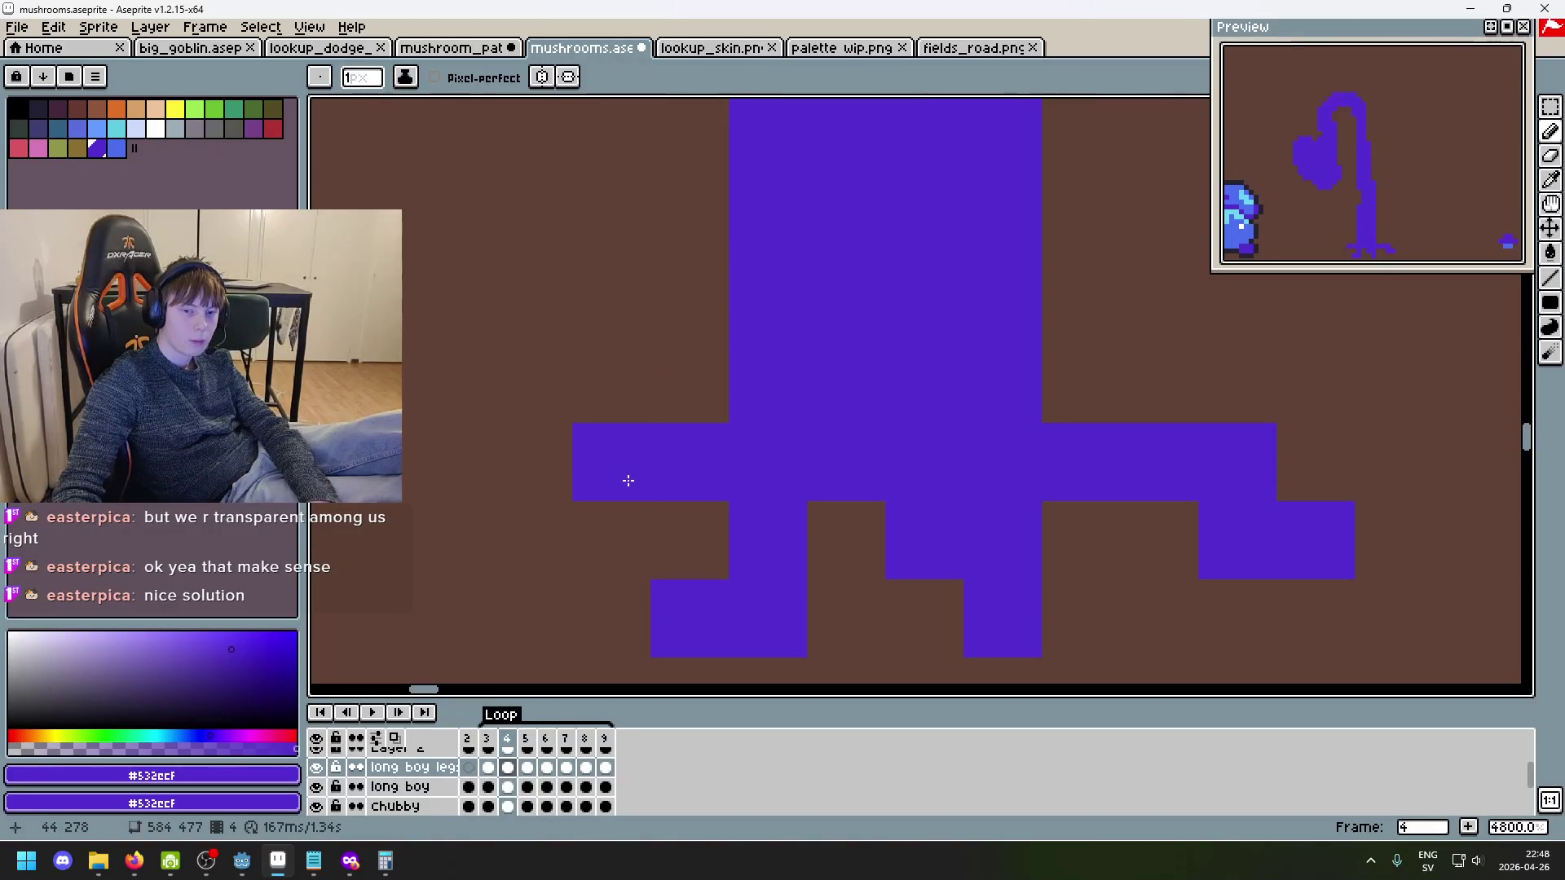
key(ctrl+z)
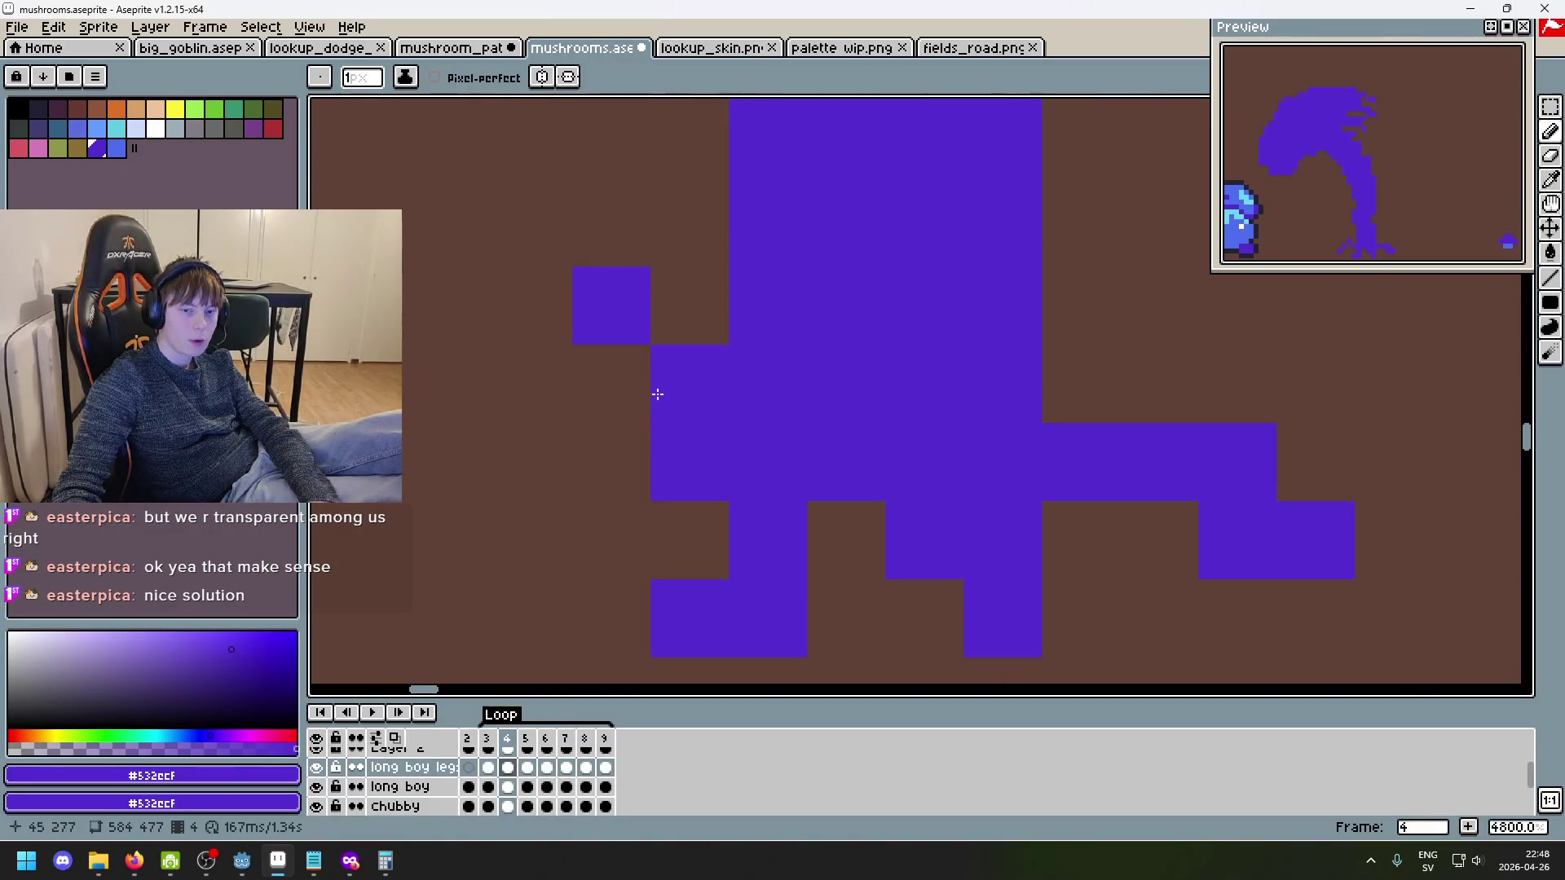
click(538, 391)
- Erase stray toe pixels on frame 4's left foot, checking the result against frame 3
scroll(534, 400, down, 1)
scroll(599, 351, down, 1)
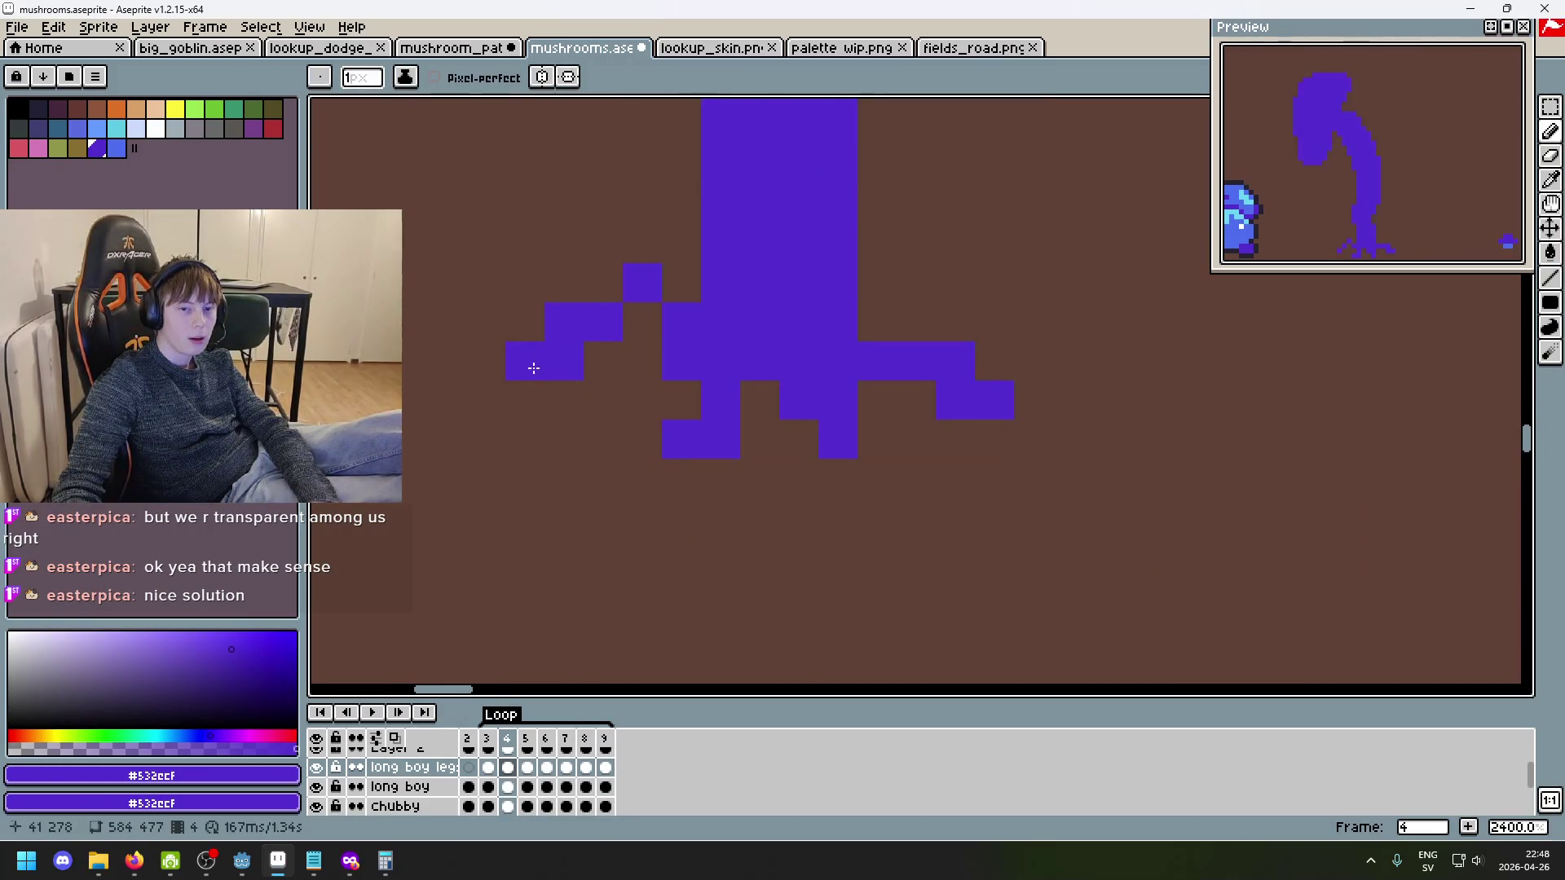
key(e)
drag(563, 361, 603, 322)
click(603, 322)
key(e)
key(ctrl+z)
key(b)
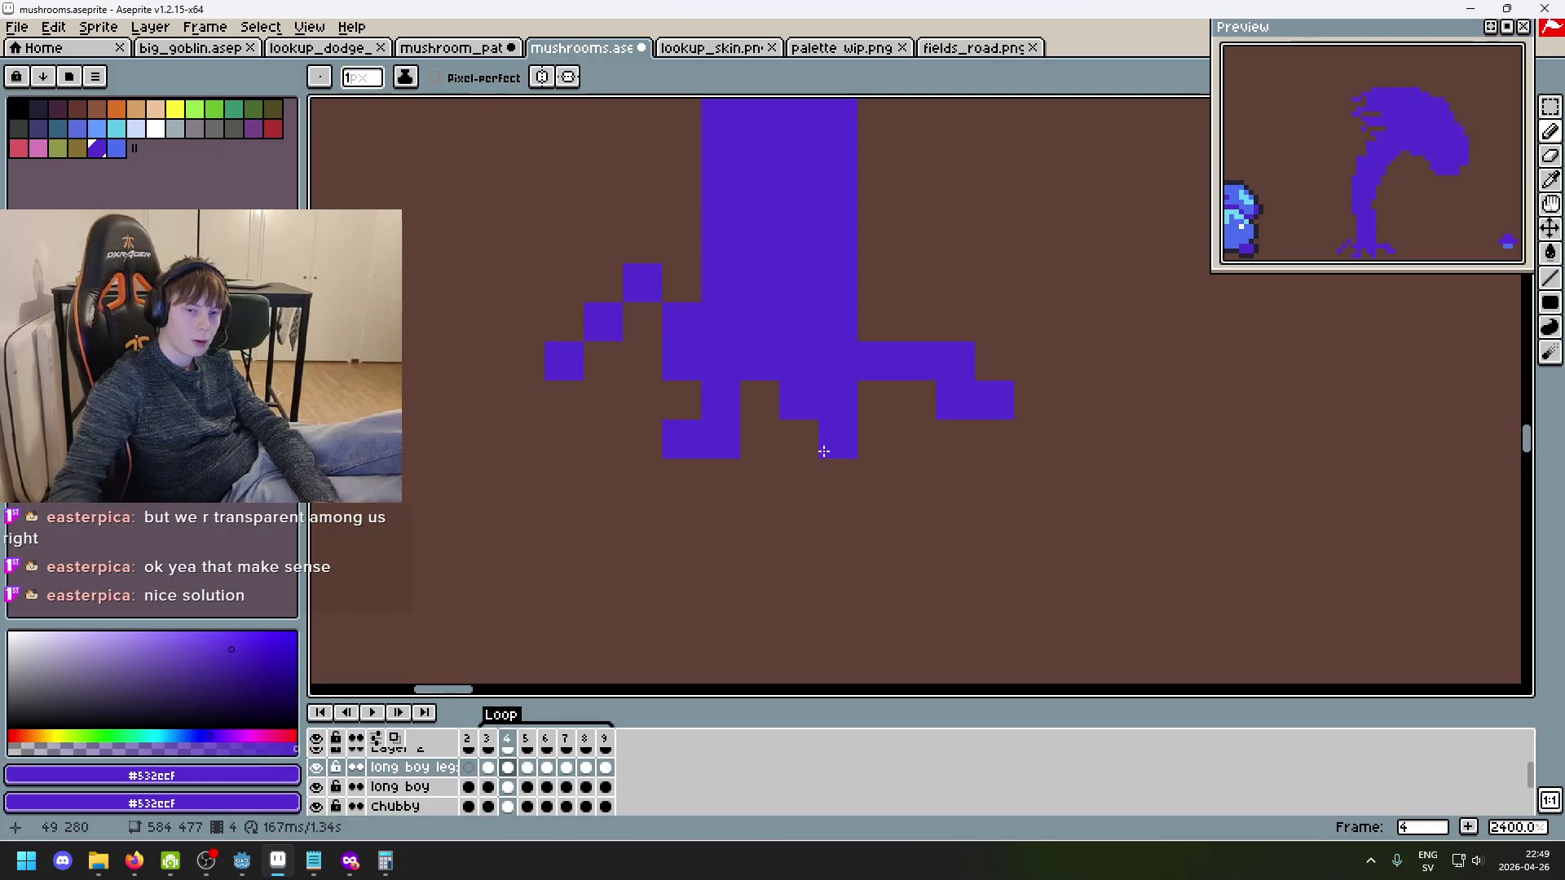
key(e)
key(b)
key(comma)
key(period)
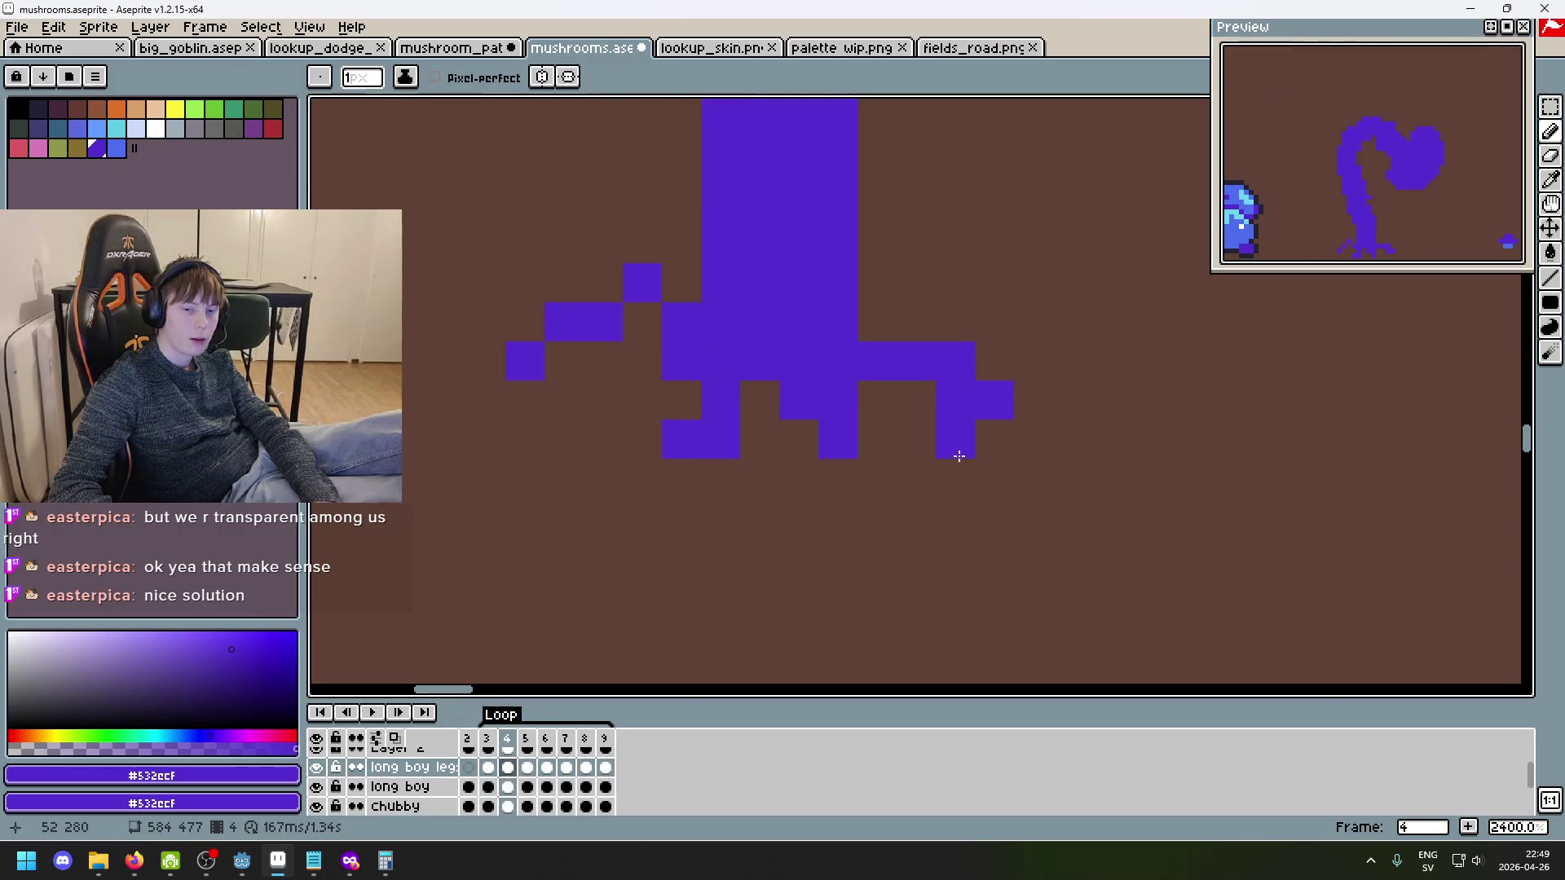
key(period)
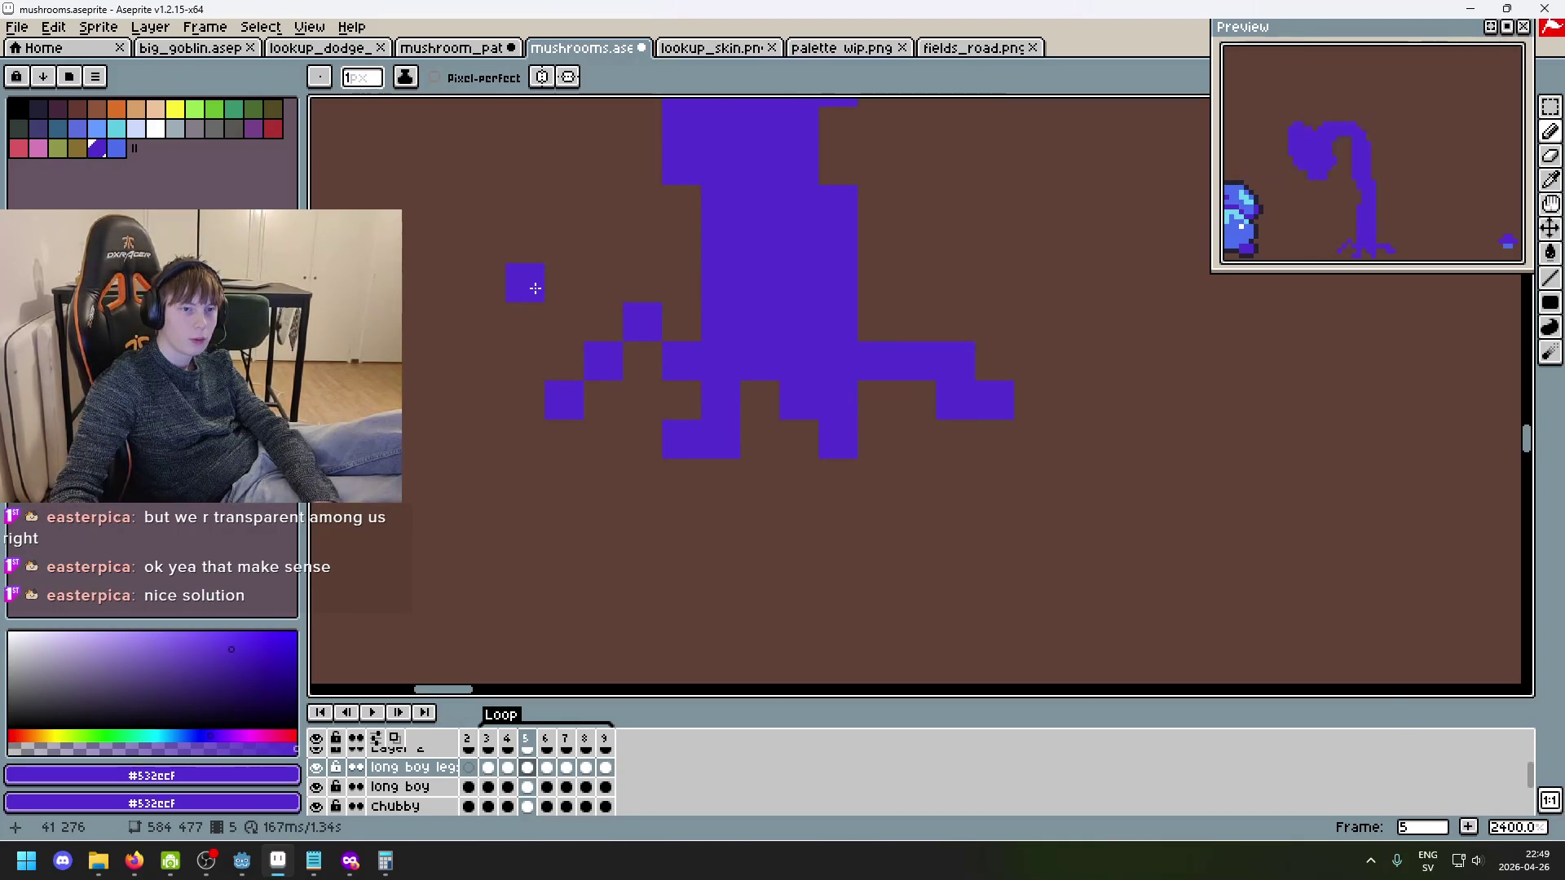
- On frame 5, remove the lone pixel above the left toes and add a toe below the right leg
key(ctrl+z)
click(851, 463)
key(Left)
key(Left)
key(Left)
key(Right)
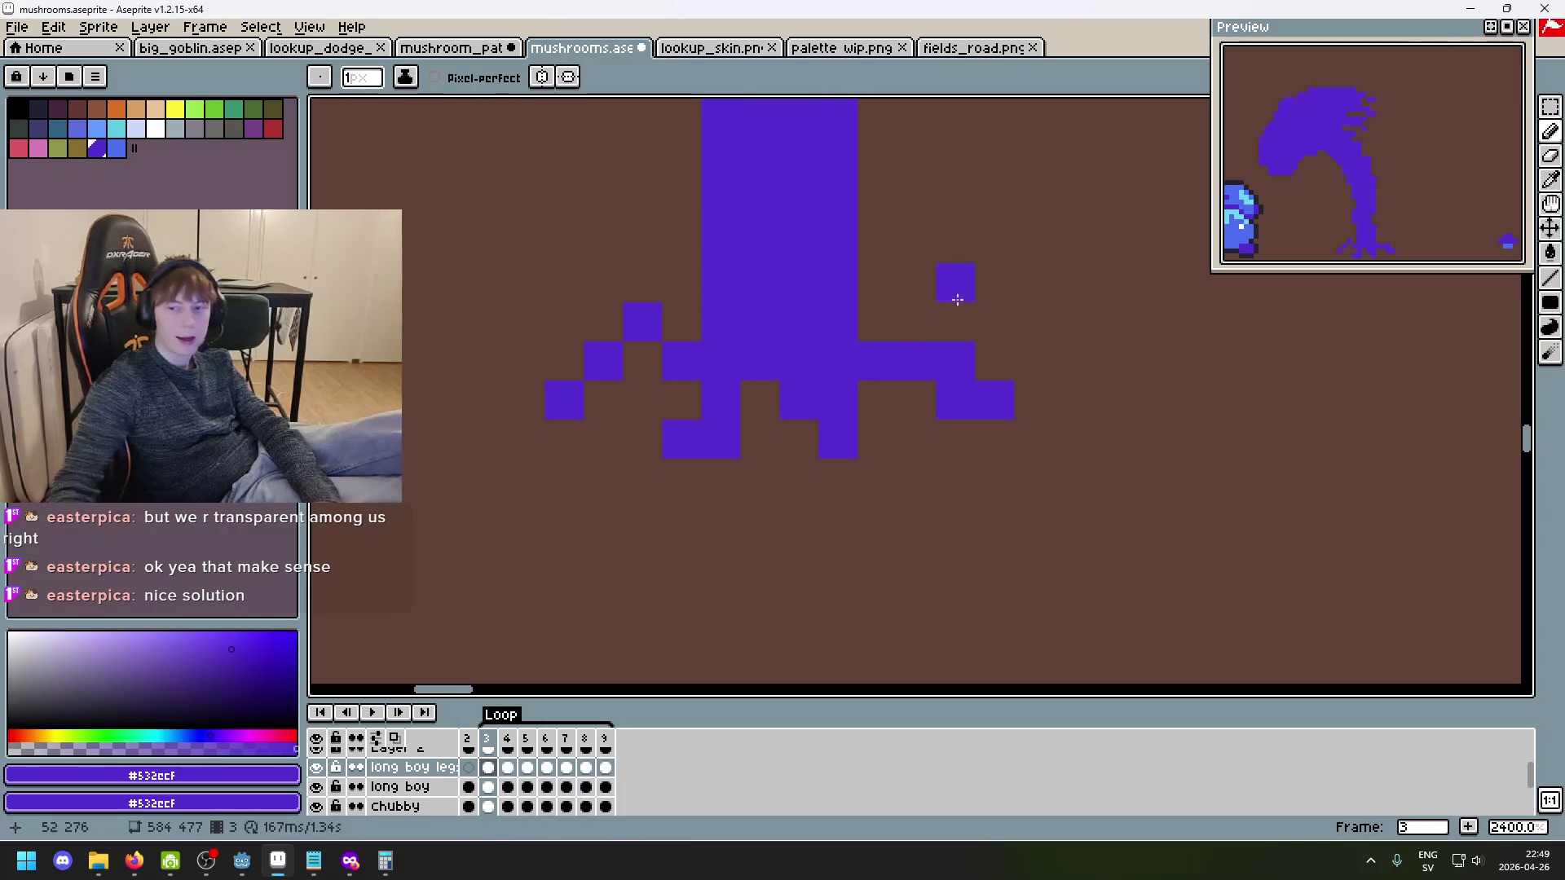
key(Right)
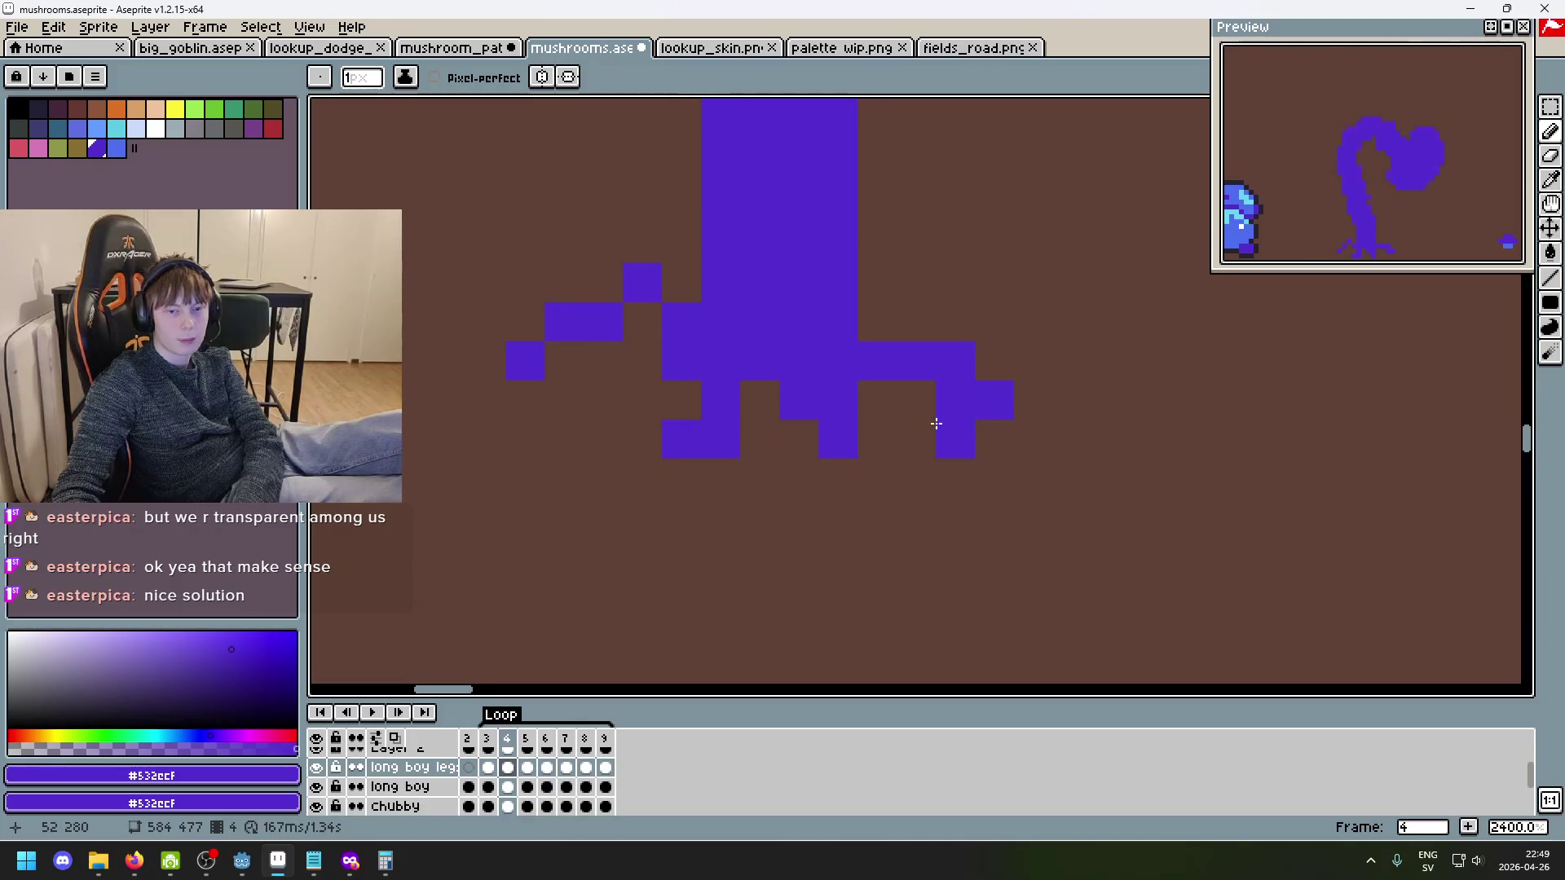
- Remove the stray pixel on frame 4, flipping between frames 3 and 4 to compare
key(ctrl+z)
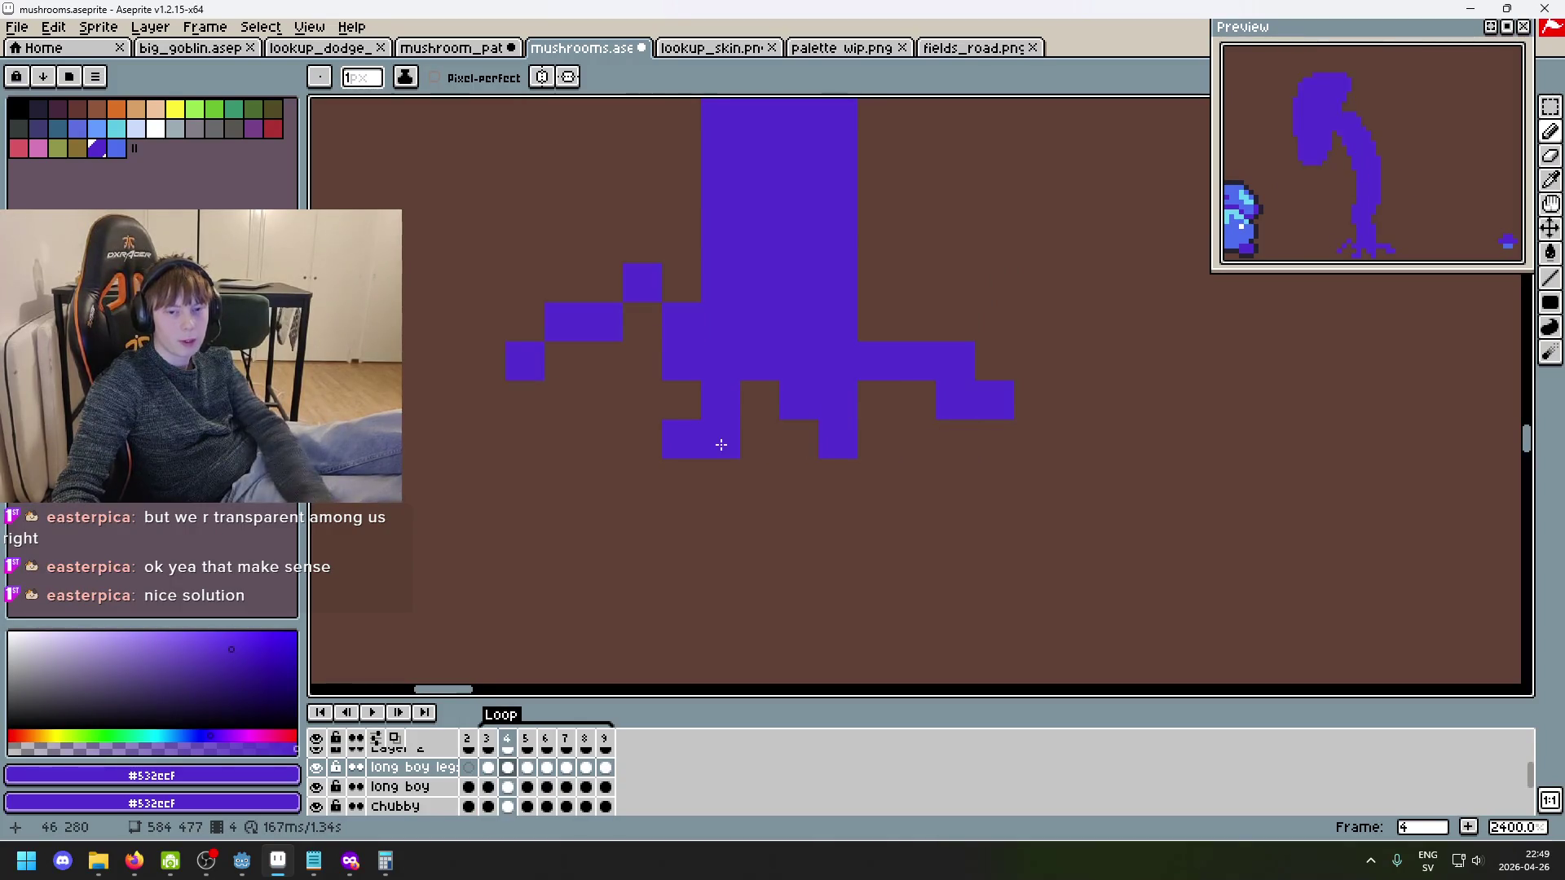
key(e)
key(ctrl+z)
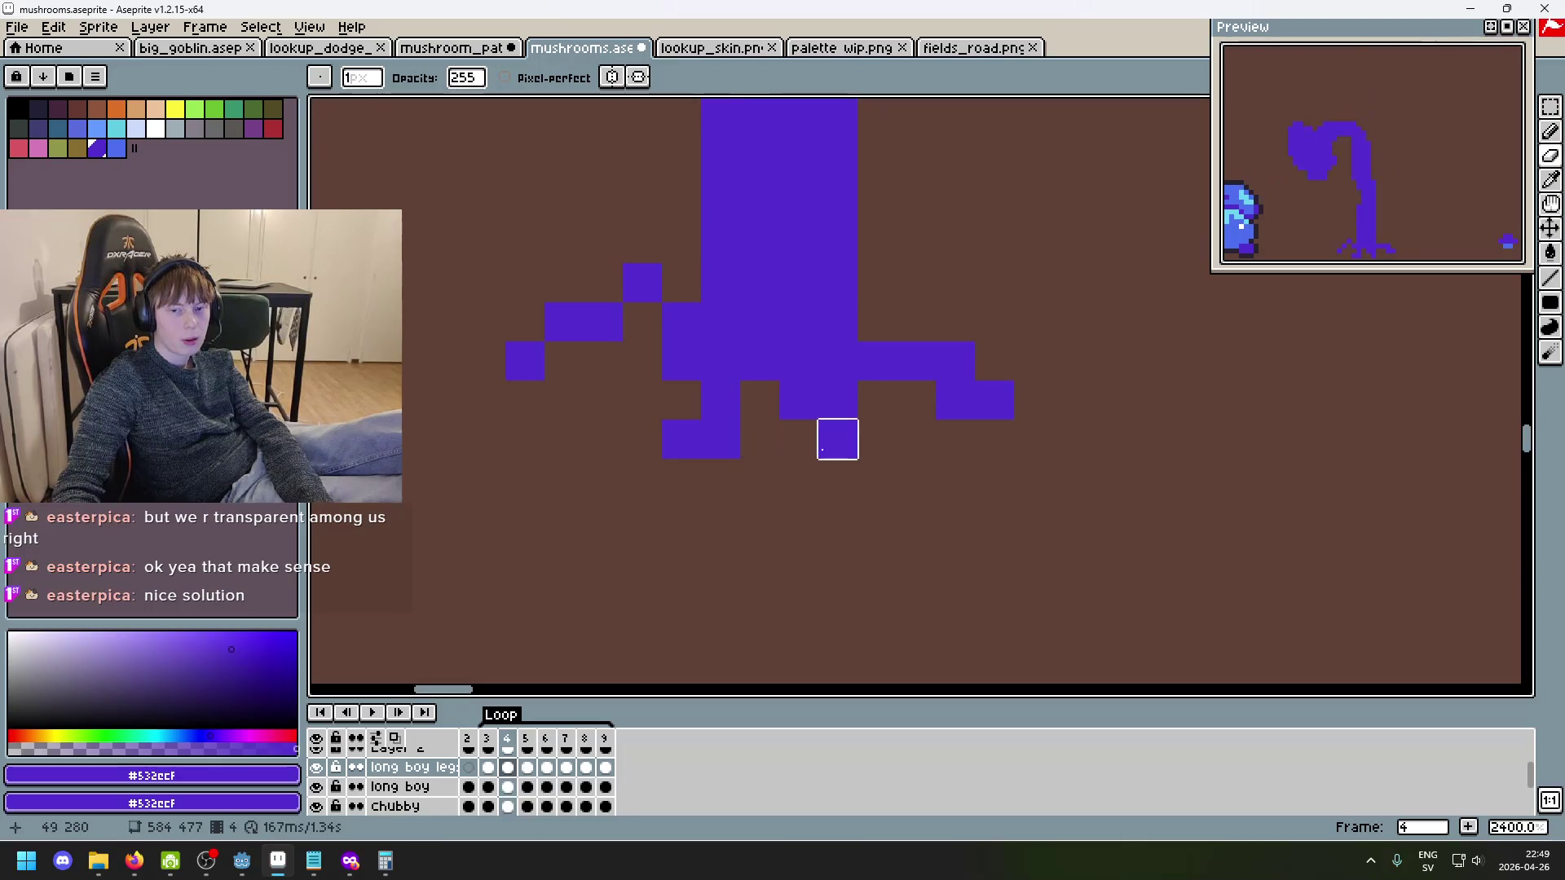
key(comma)
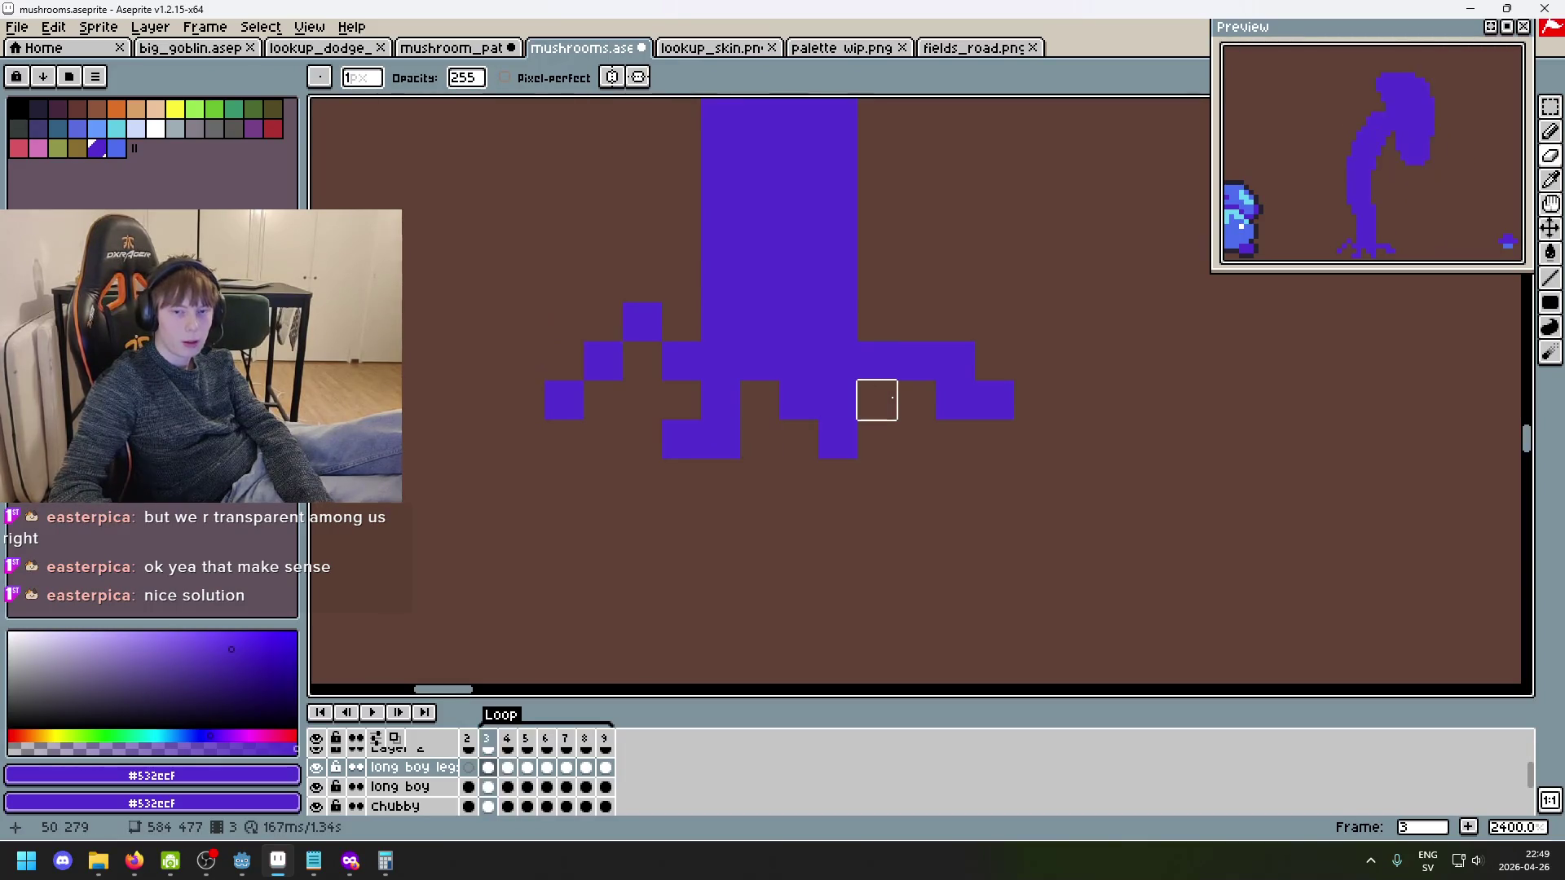
key(period)
key(comma)
key(period)
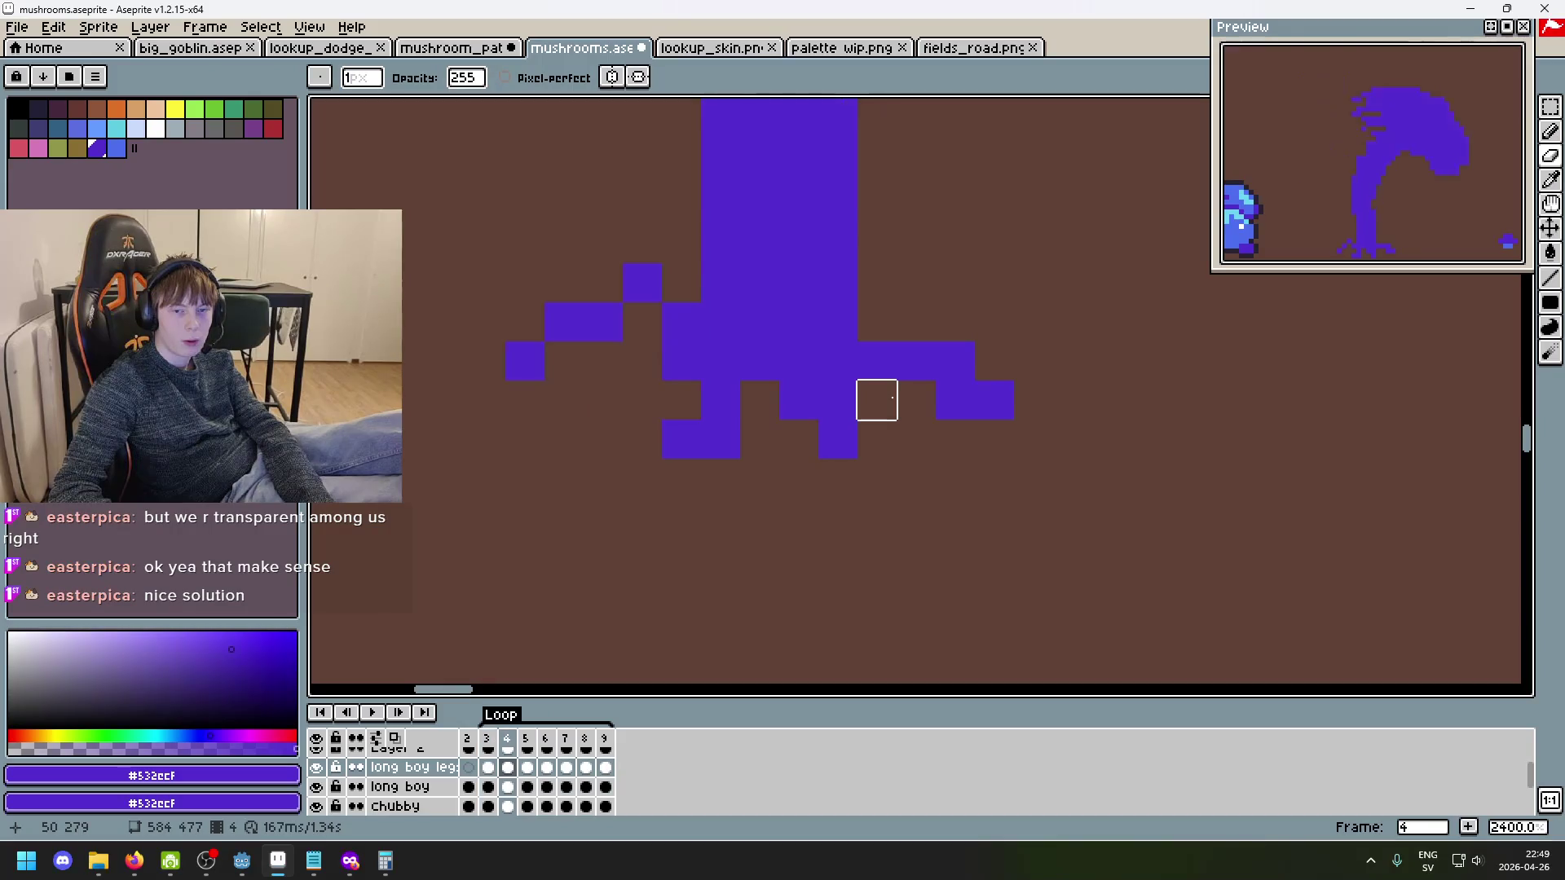
- On frame 5, raise the right toe into a horizontal bar
key(period)
scroll(948, 411, up, 1)
key(ctrl+z)
drag(897, 326, 993, 333)
- Add a pixel just right of frame 5's right toe
click(1104, 412)
key(comma)
key(period)
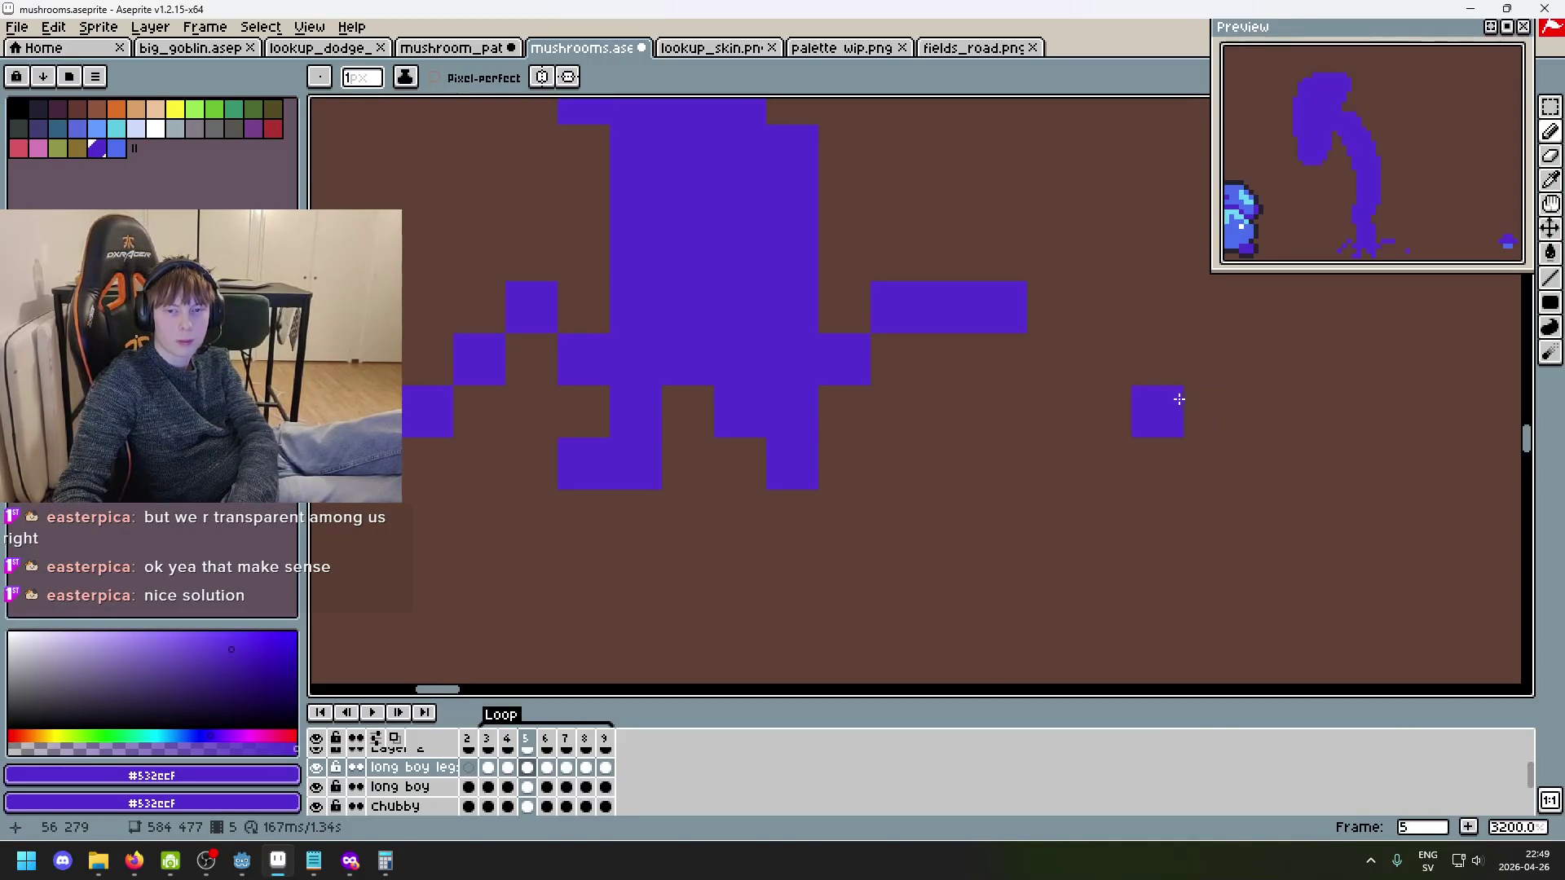
key(period)
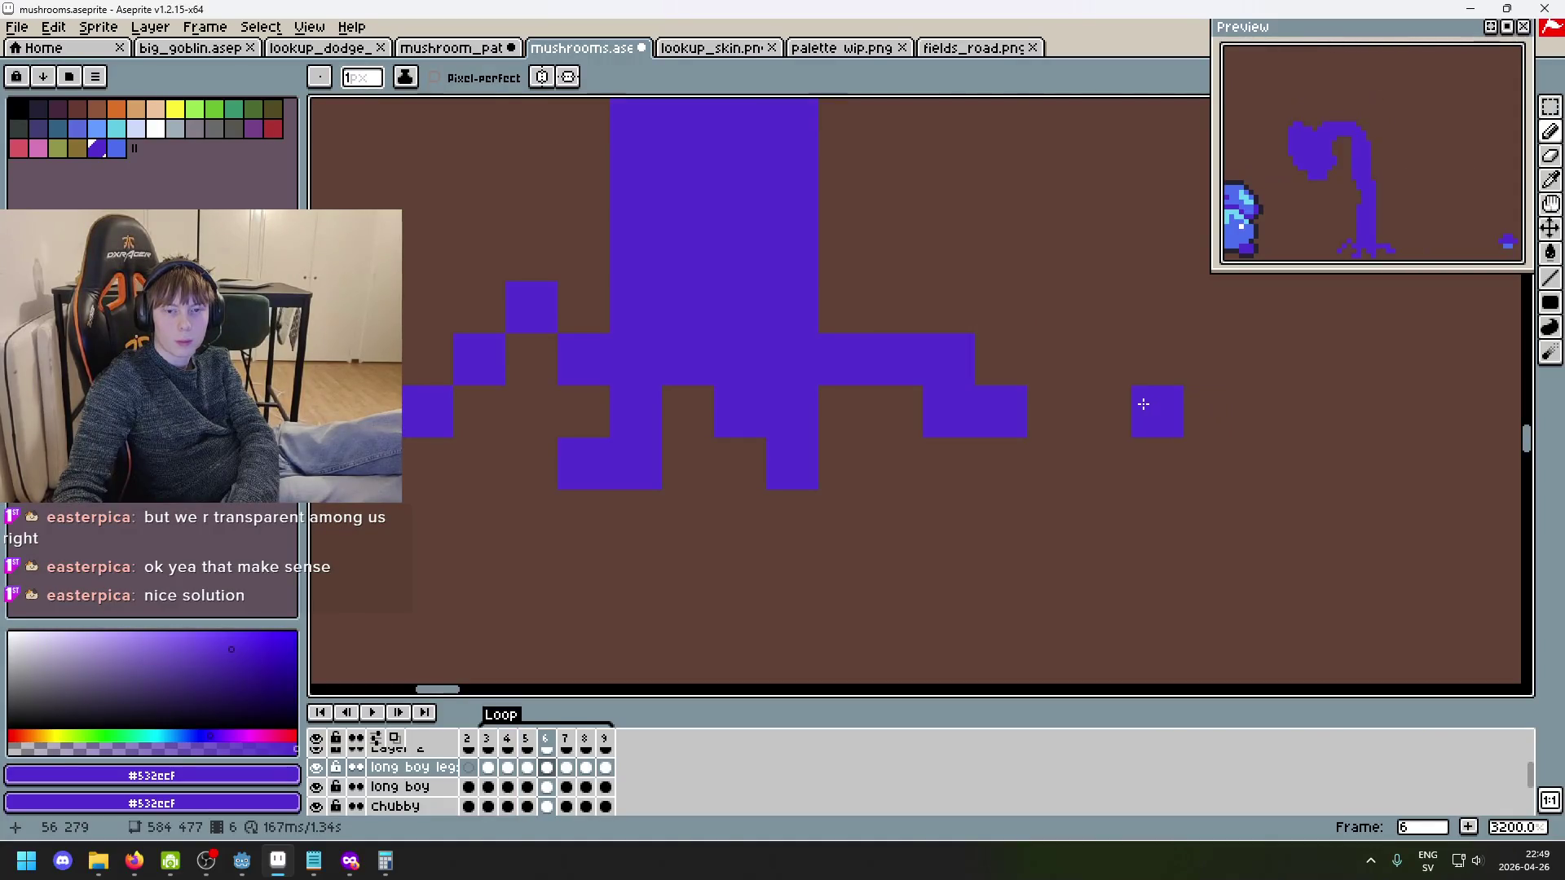
- Repaint frame 6's left toes so they extend diagonally down-left, comparing with neighbouring frames
right_click(682, 450)
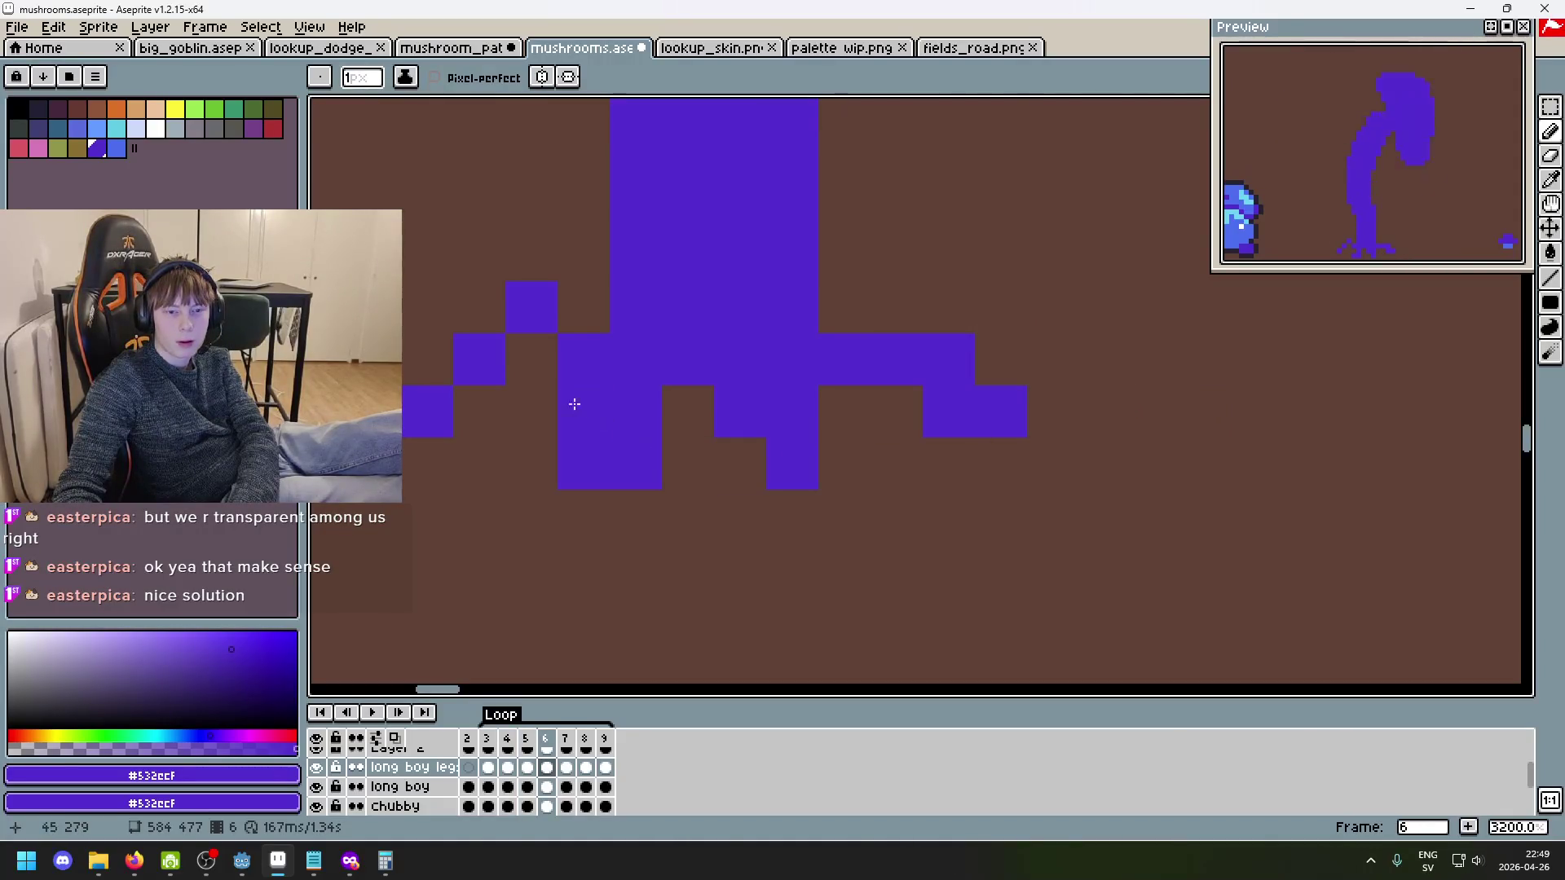
mouse_move(555, 388)
mouse_down()
mouse_move(633, 433)
mouse_move(559, 404)
mouse_up()
click(591, 425)
key(e)
key(b)
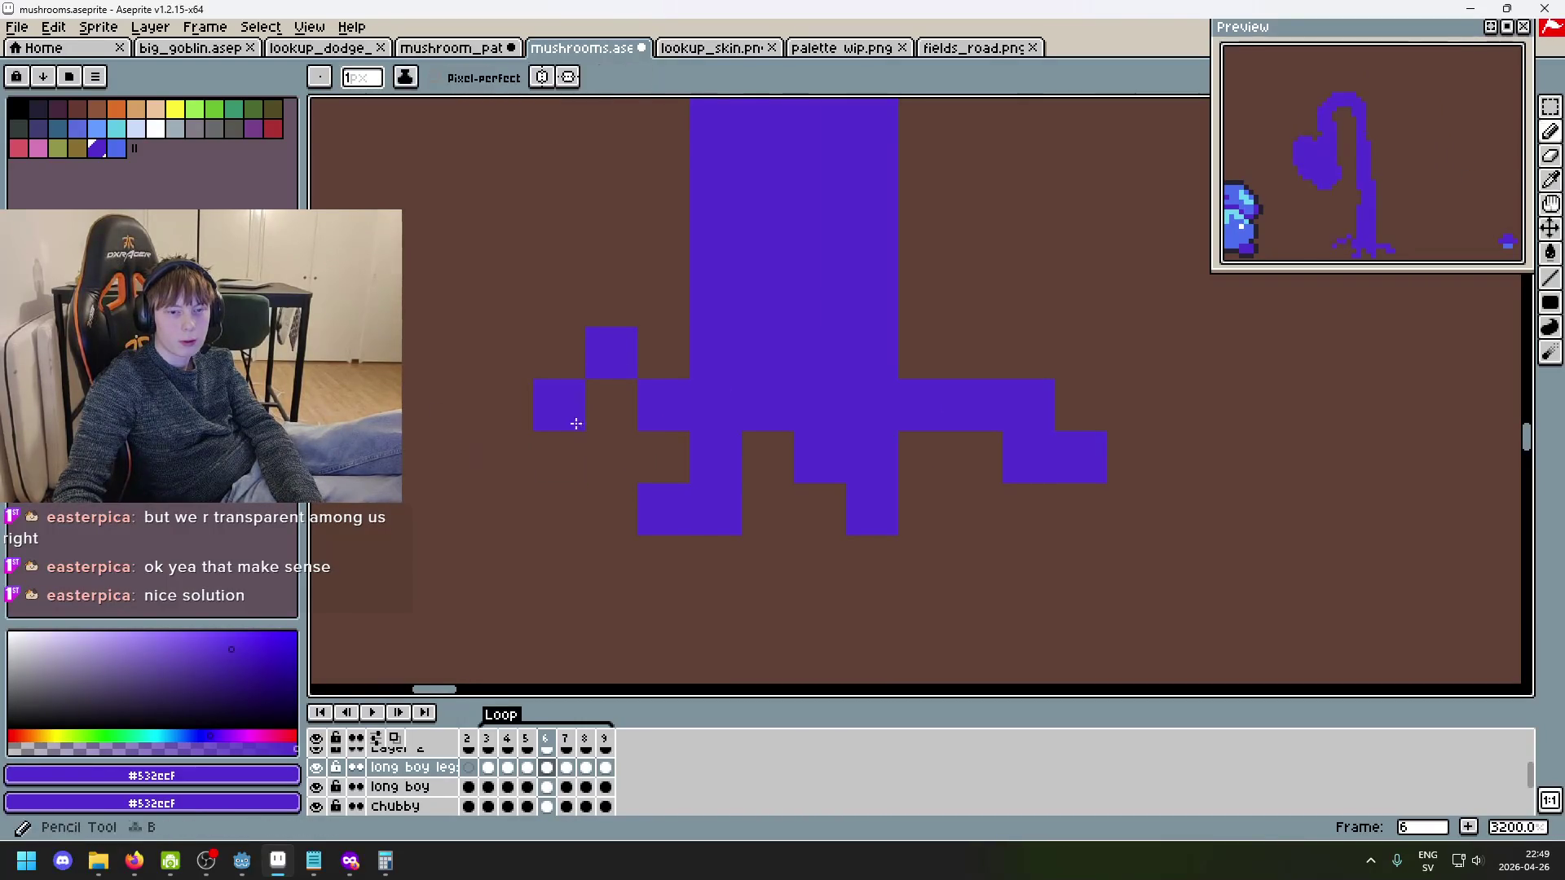
click(569, 310)
click(524, 456)
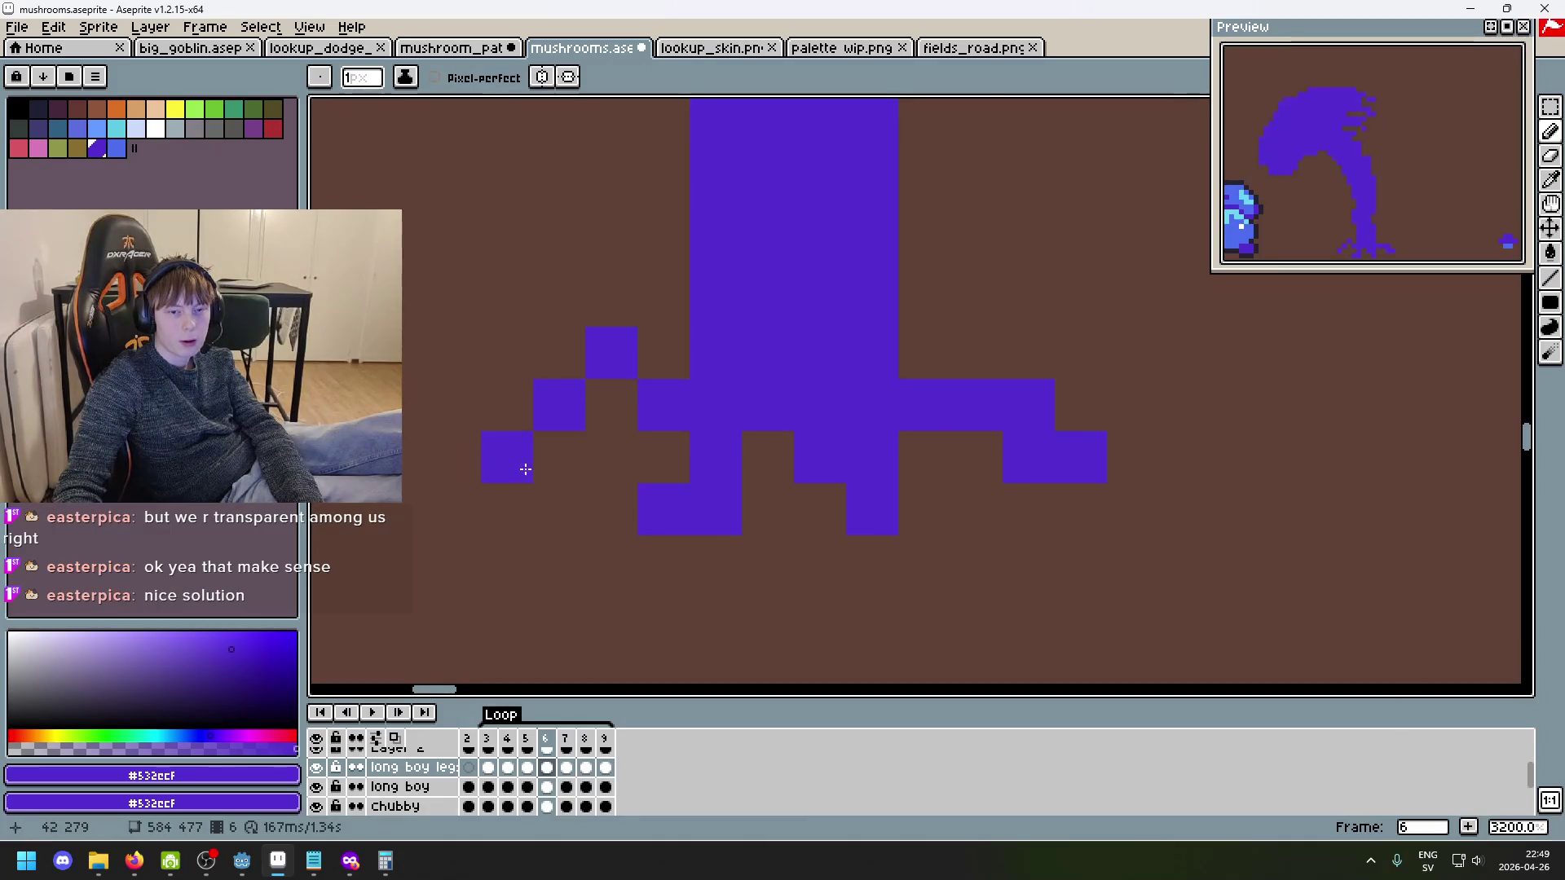
scroll(776, 479, down, 4)
key(Left)
key(Right)
key(Right)
key(Left)
key(Left)
key(Left)
key(Right)
key(Right)
- Erase stray pixels around the left toes and place a new toe pixel lower down
scroll(842, 500, up, 4)
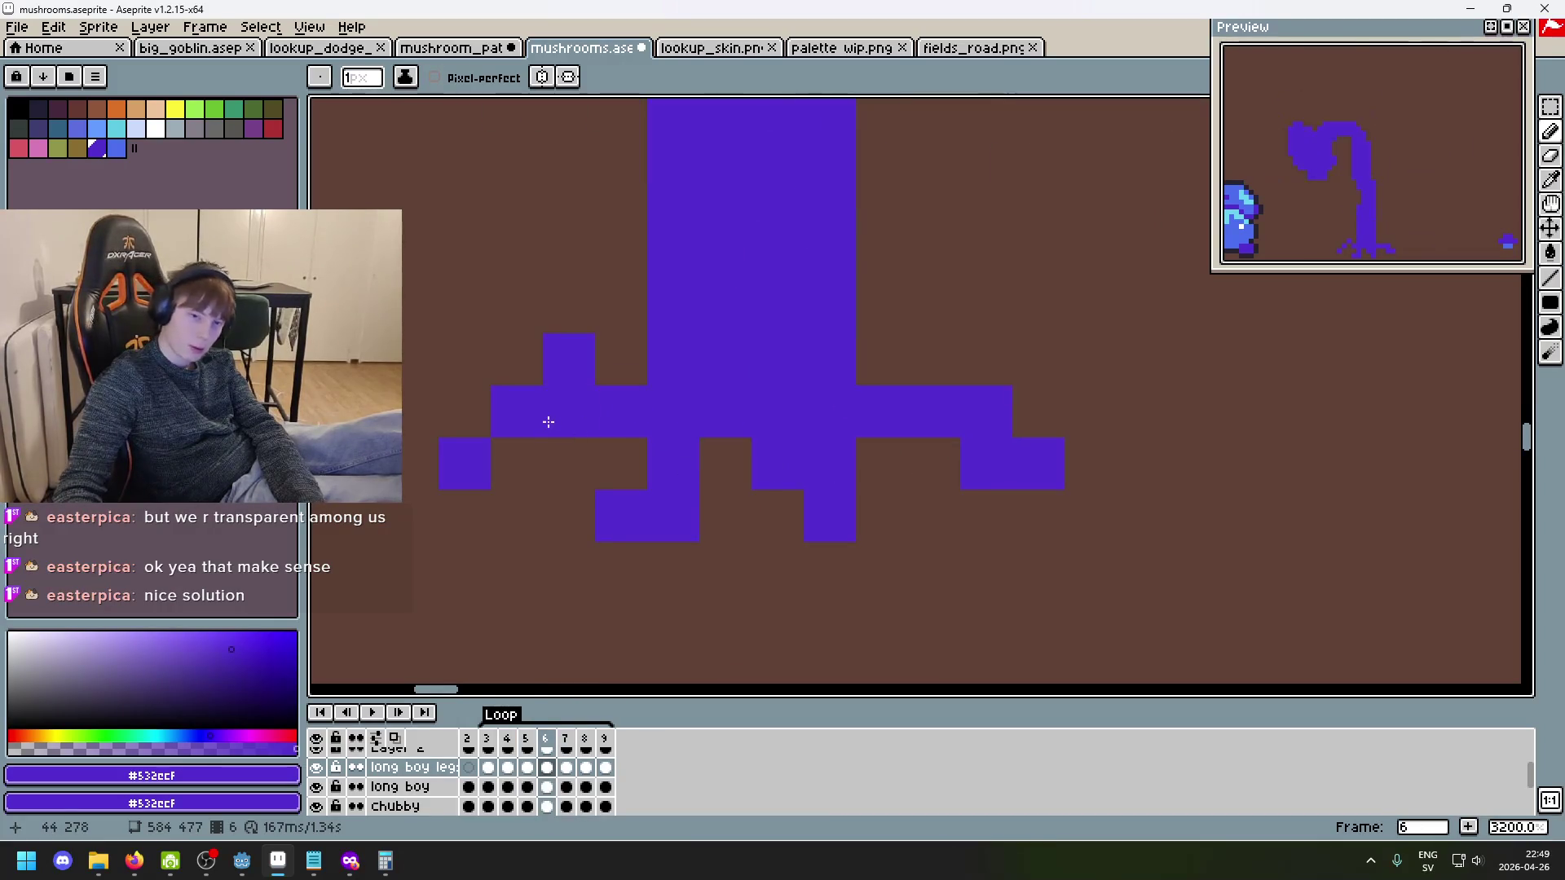
click(506, 483)
key(b)
click(611, 432)
key(e)
drag(611, 379, 612, 432)
key(b)
click(603, 487)
key(Left)
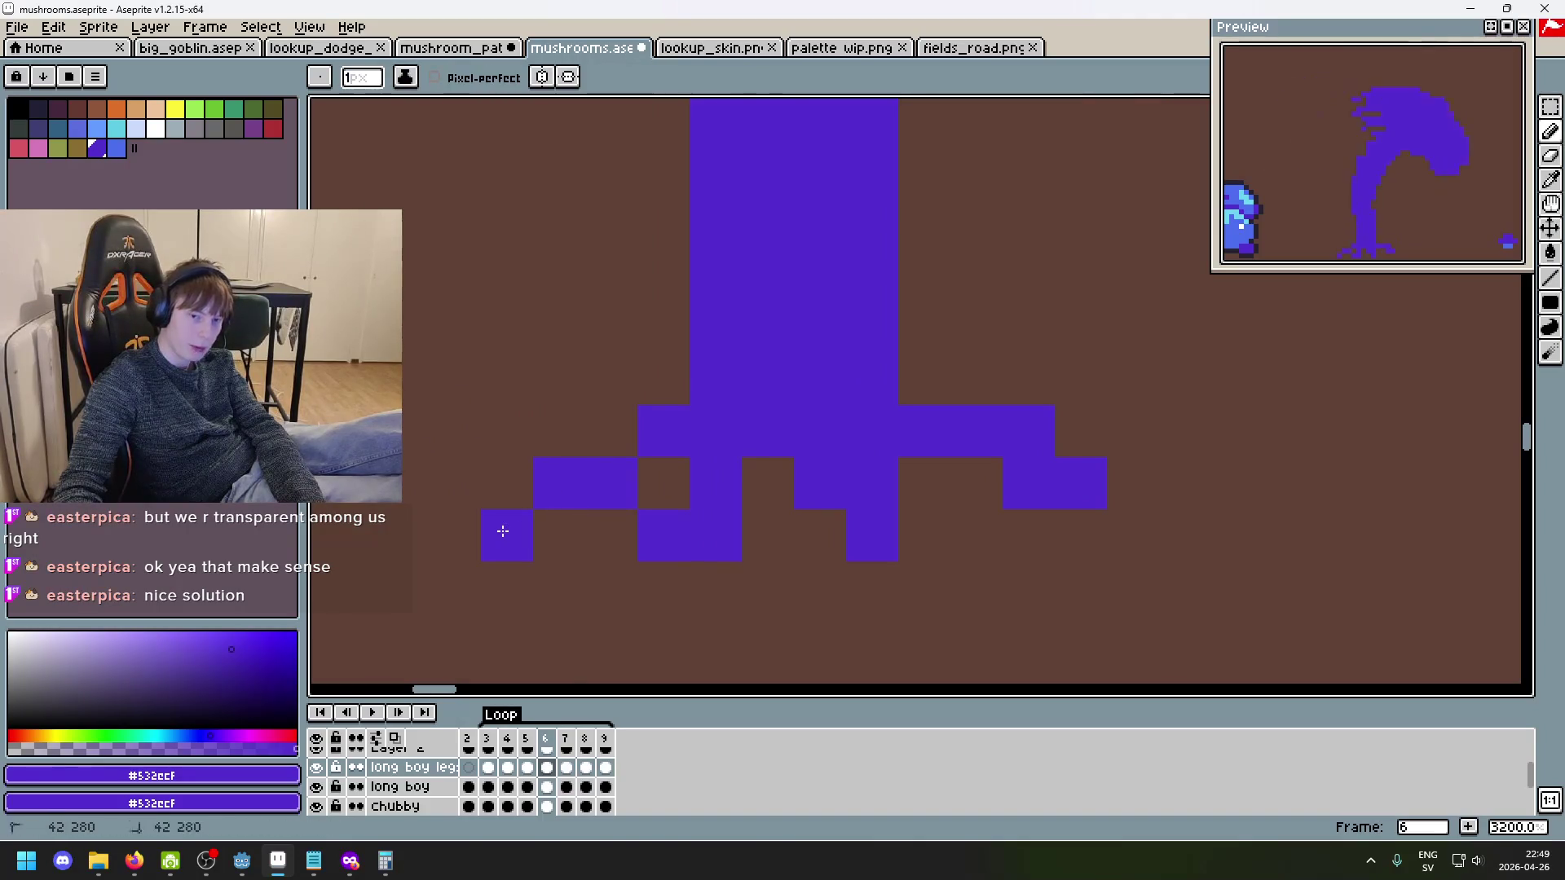
scroll(1015, 560, down, 6)
key(Right)
key(Right)
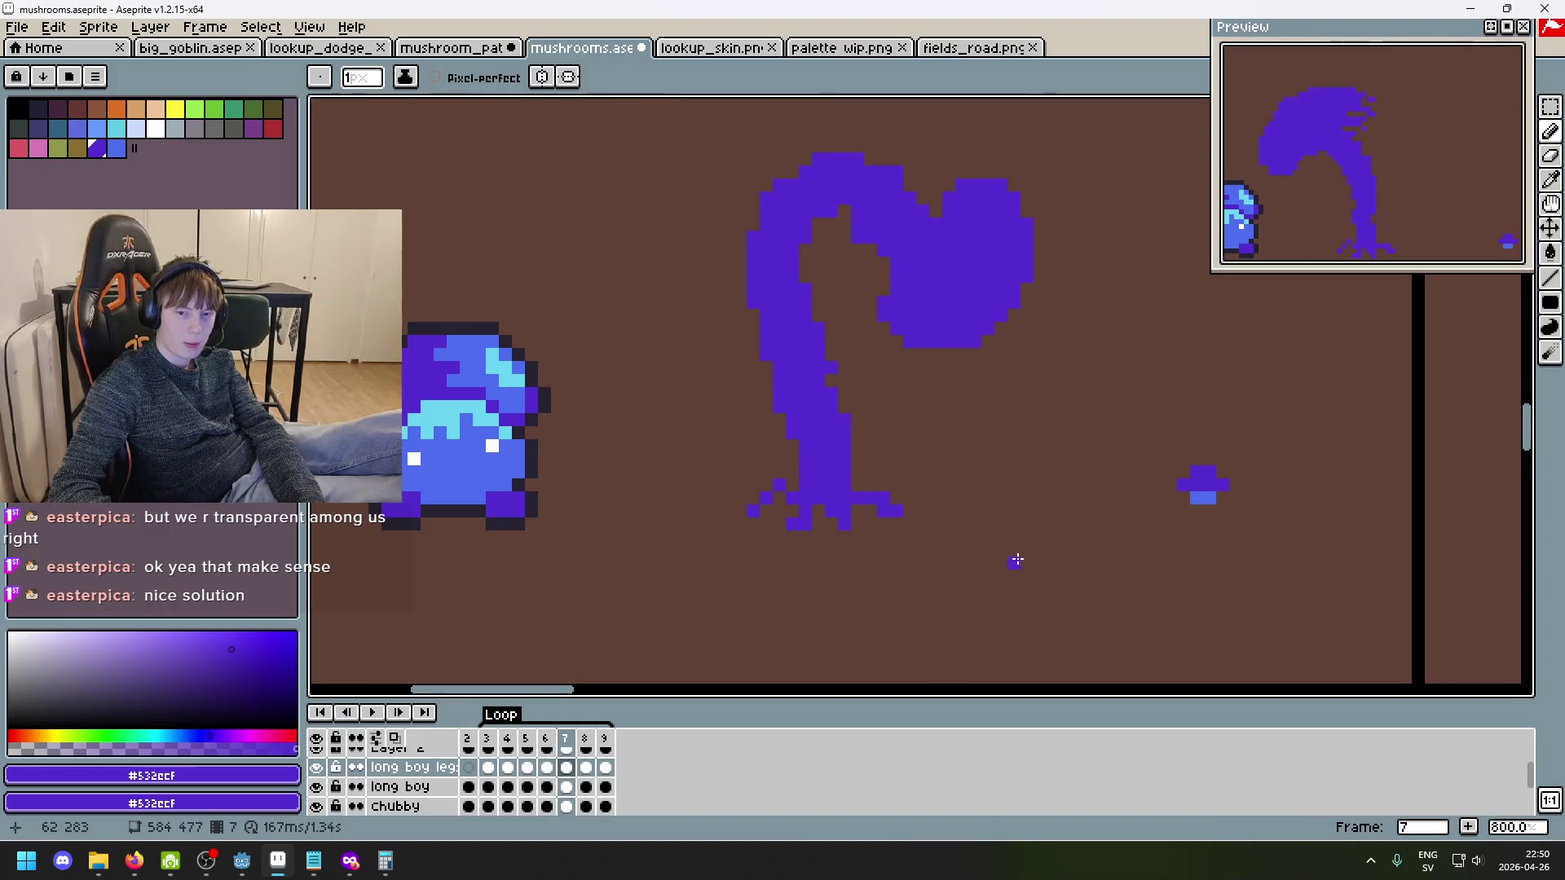
scroll(946, 455, up, 1)
key(Left)
key(Right)
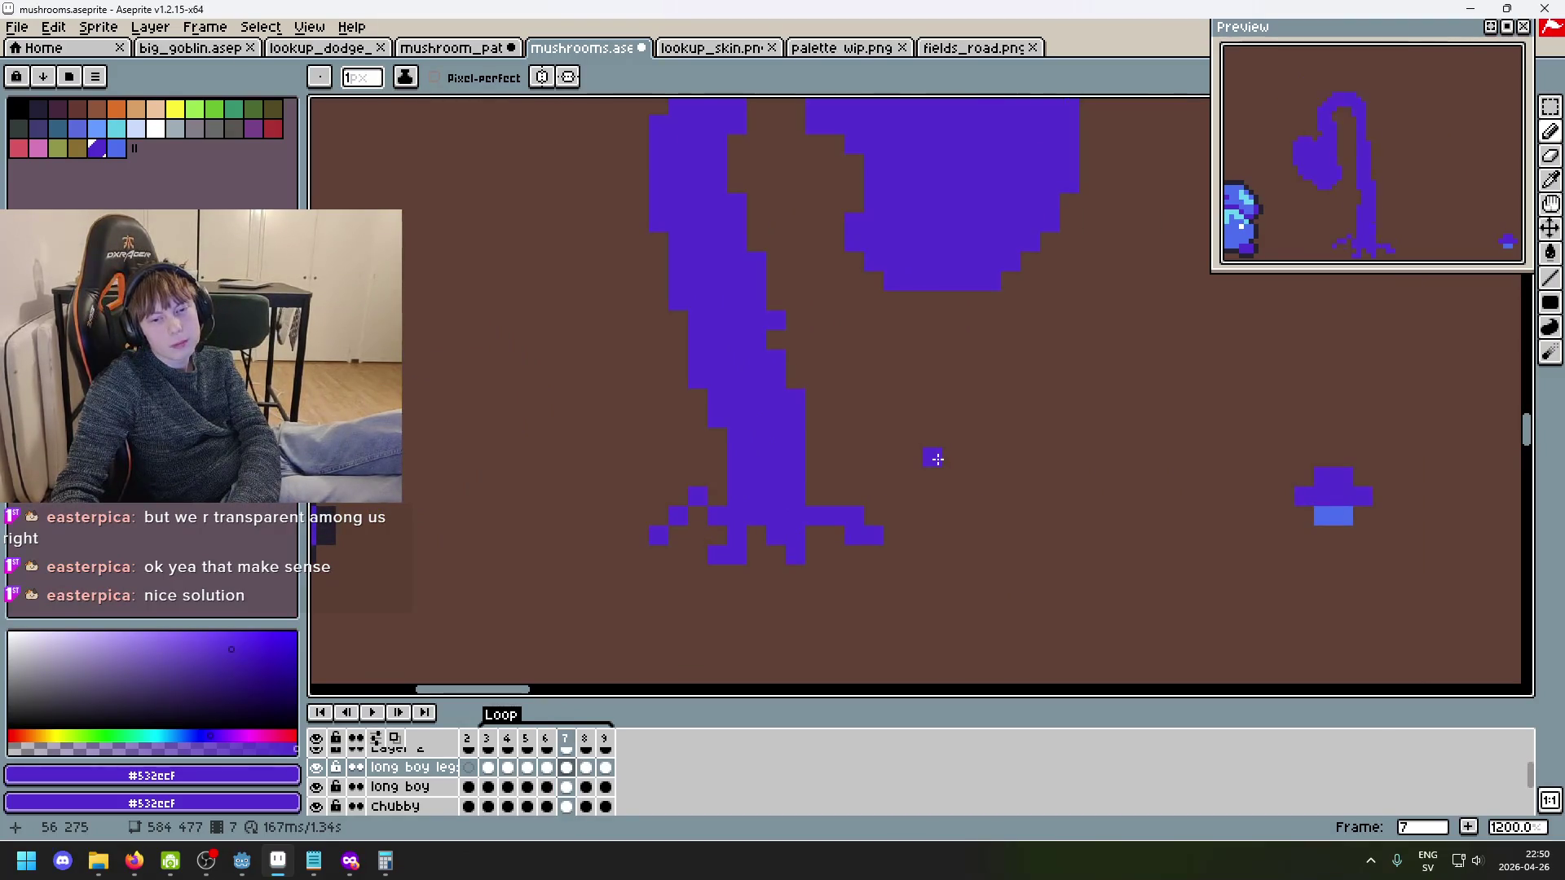
key(Left)
key(Left)
key(Left)
key(Right)
key(Right)
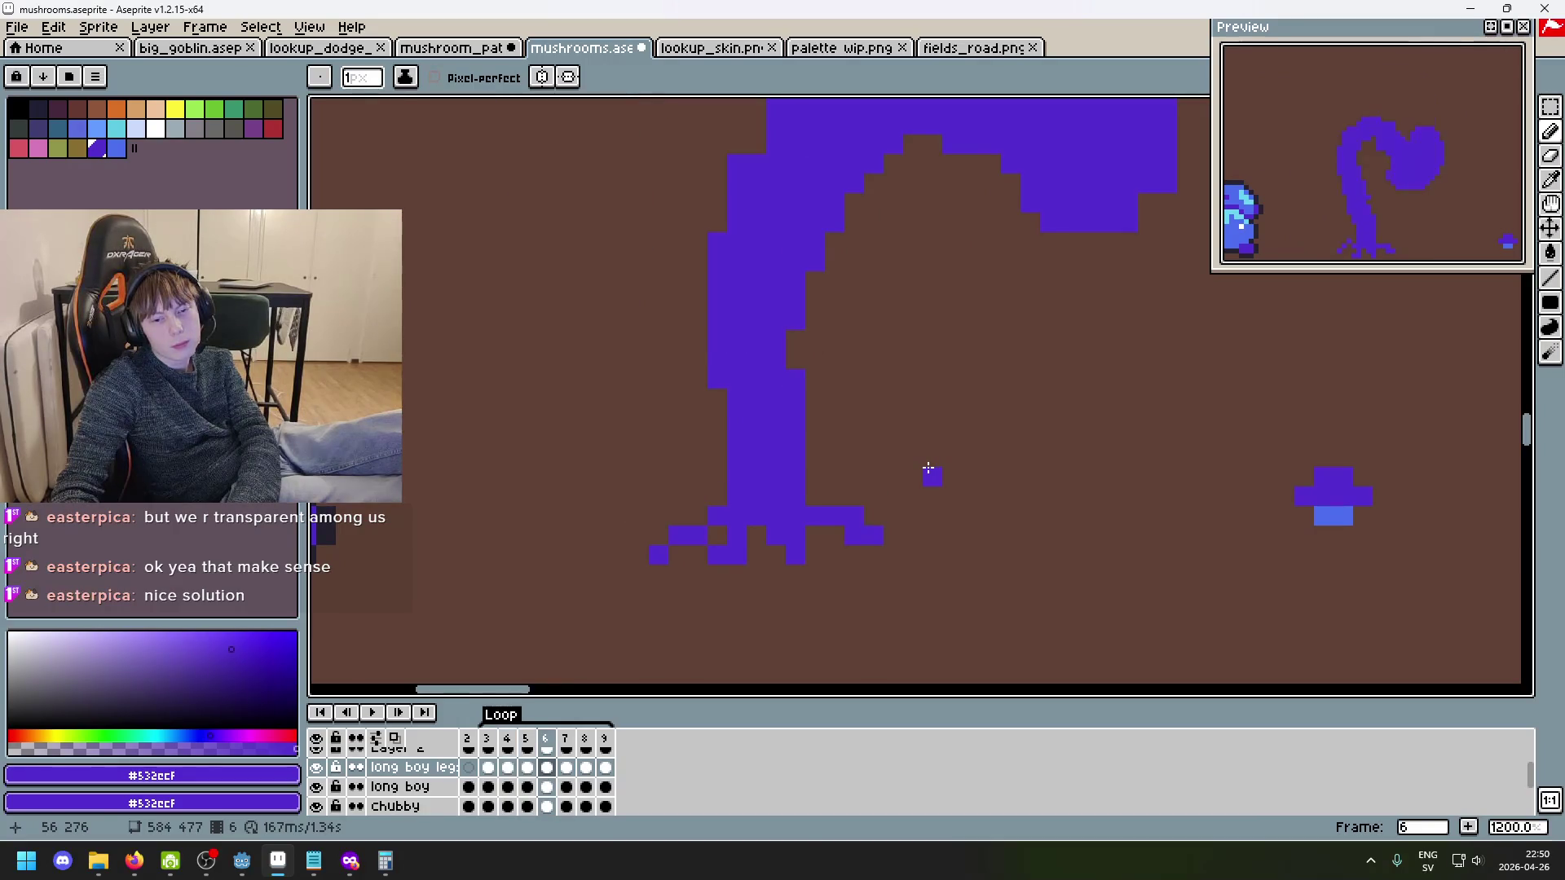
key(Right)
key(Left)
key(Right)
scroll(913, 481, up, 1)
key(Left)
key(Left)
key(Left)
key(Left)
key(Right)
key(Right)
key(Right)
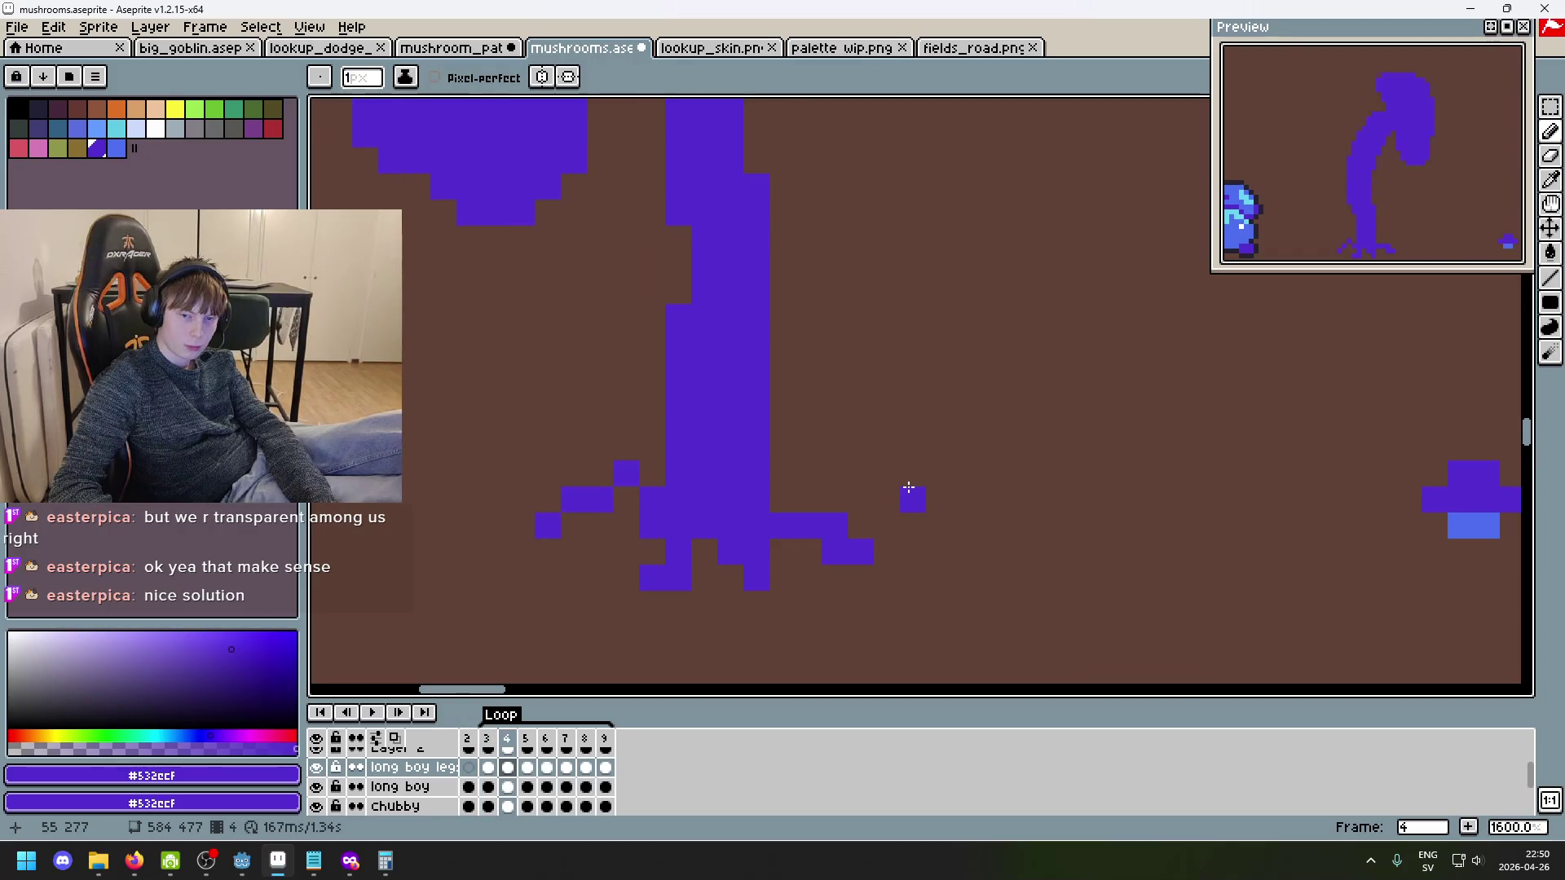
key(Right)
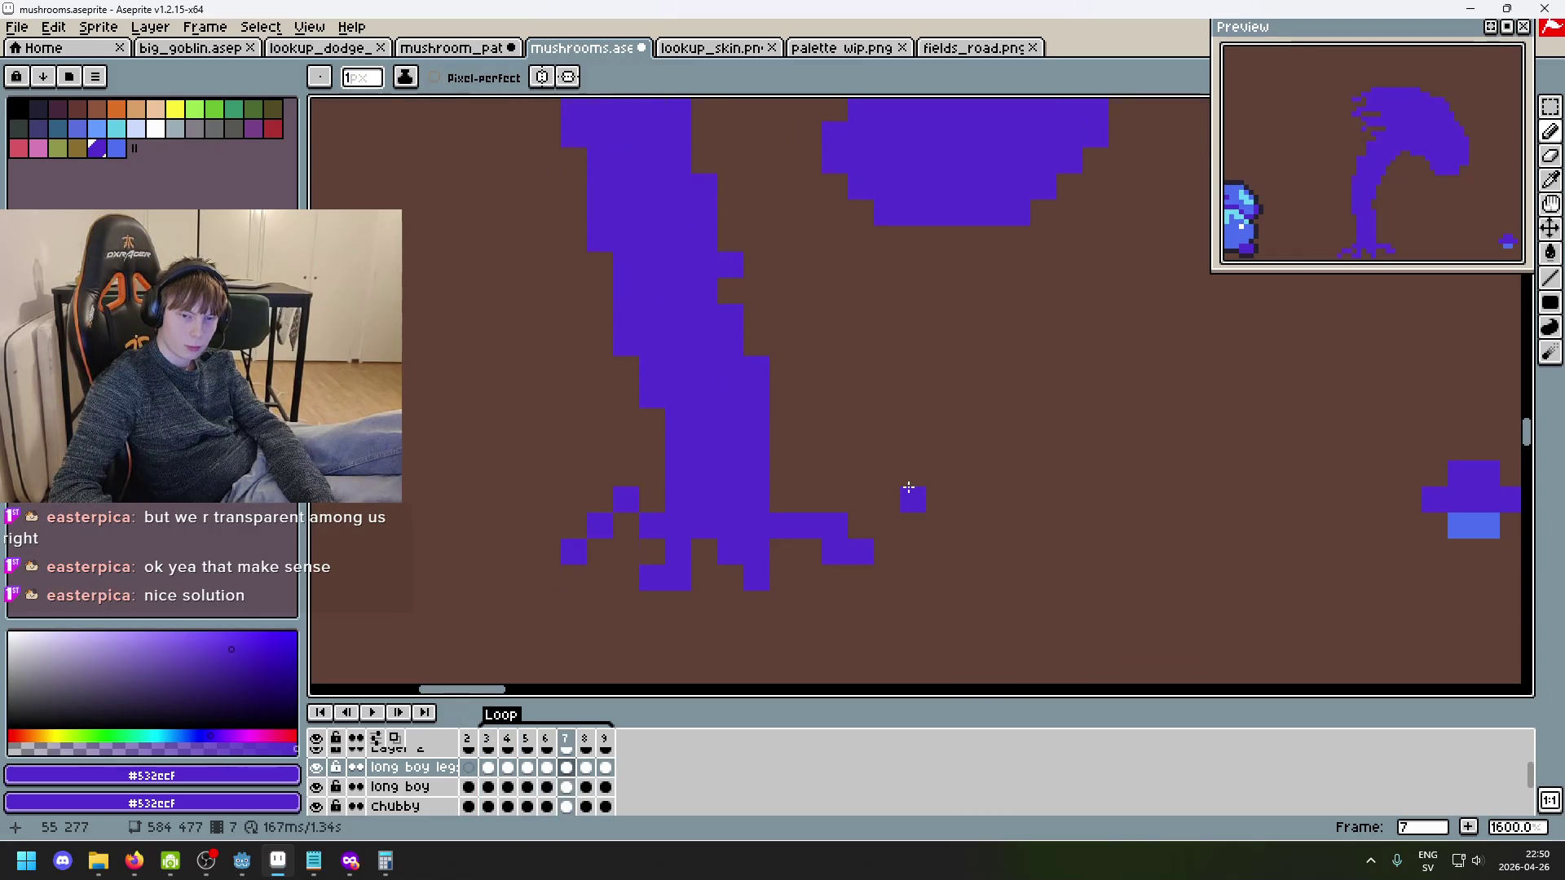
key(Left)
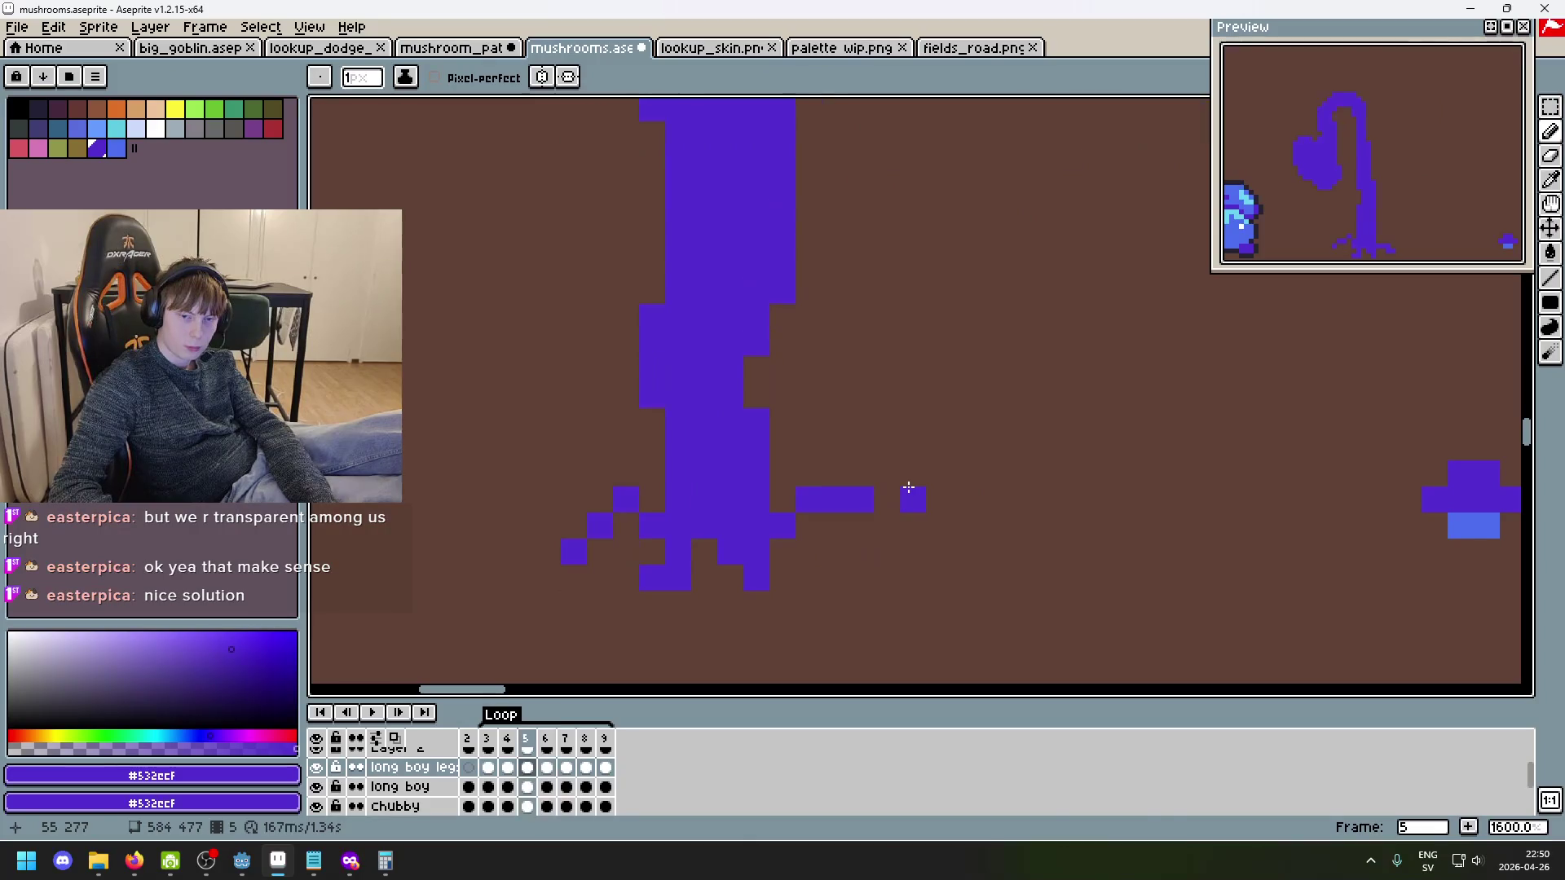
key(Left)
key(Left)
key(Left)
key(Right)
key(Right)
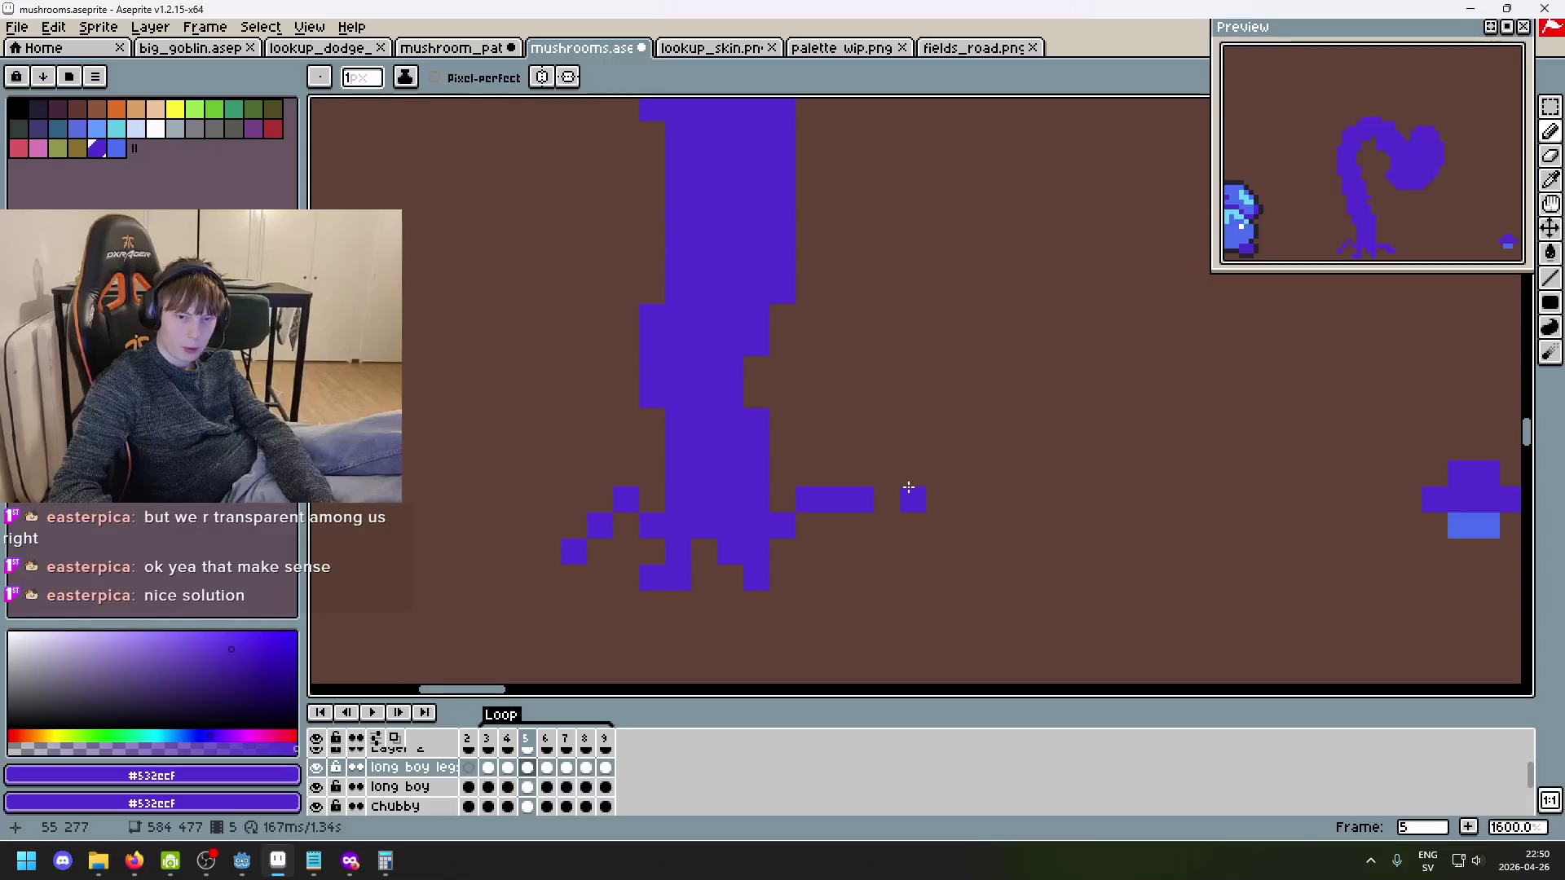
key(Right)
key(Left)
key(Left)
key(Left)
key(Right)
key(Left)
key(Right)
key(Right)
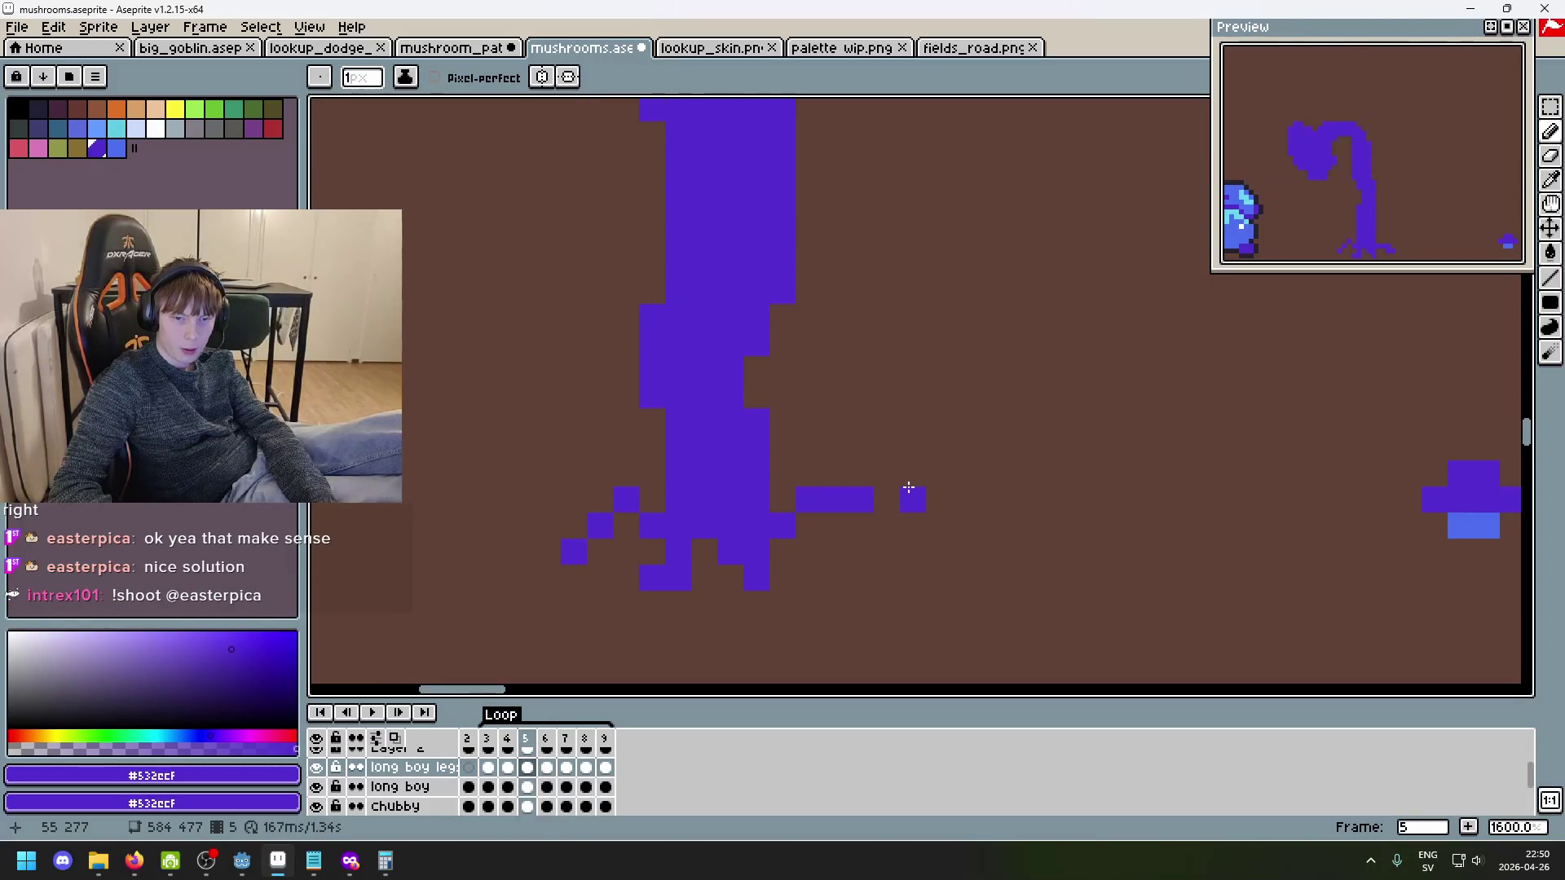
key(Right)
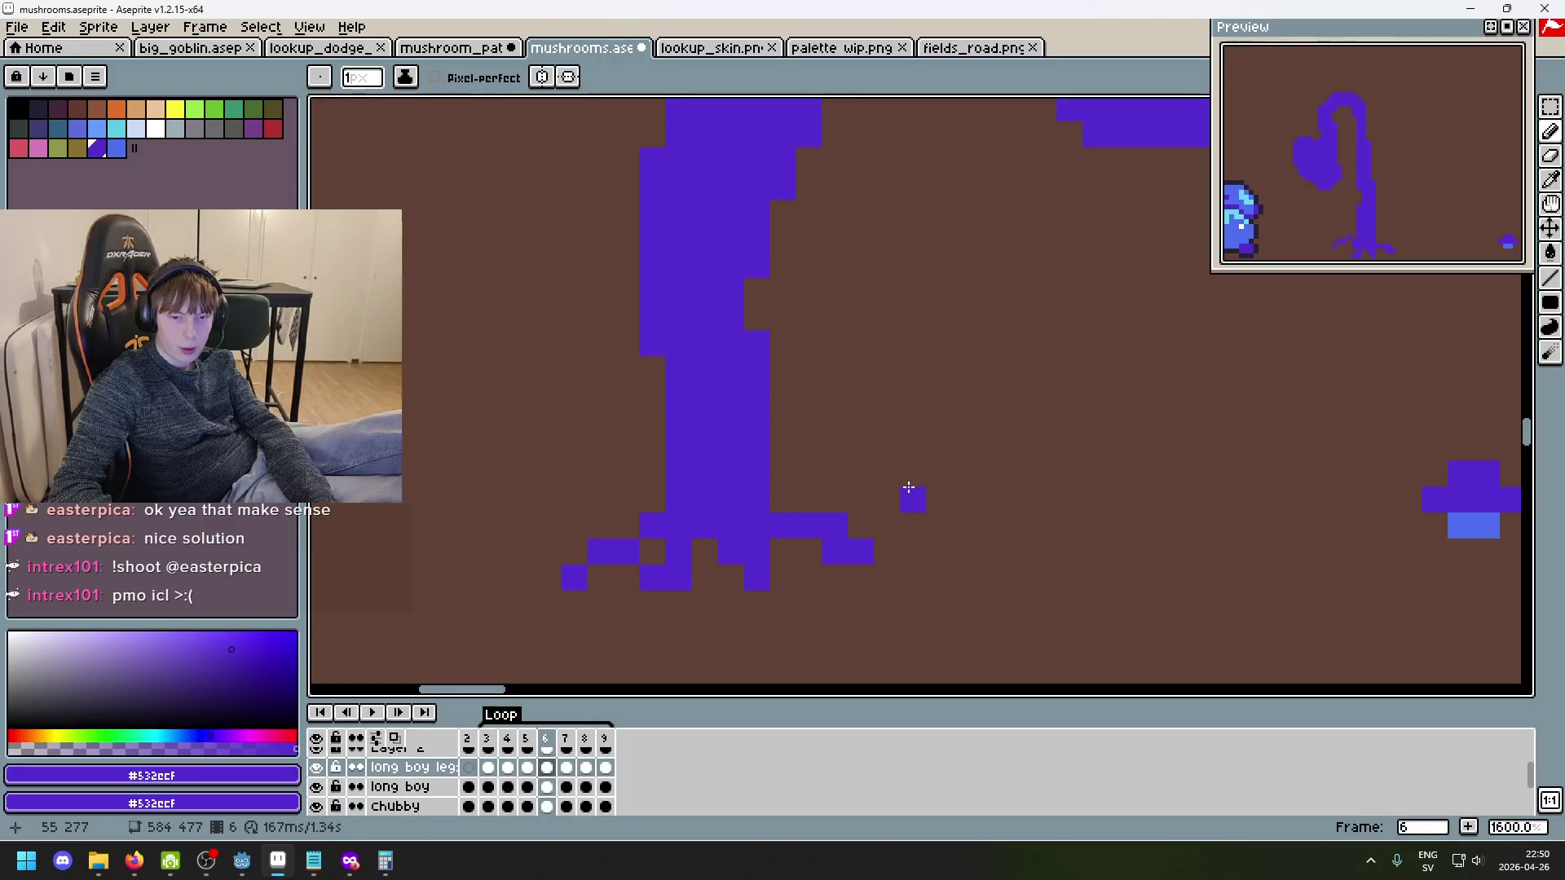
key(Right)
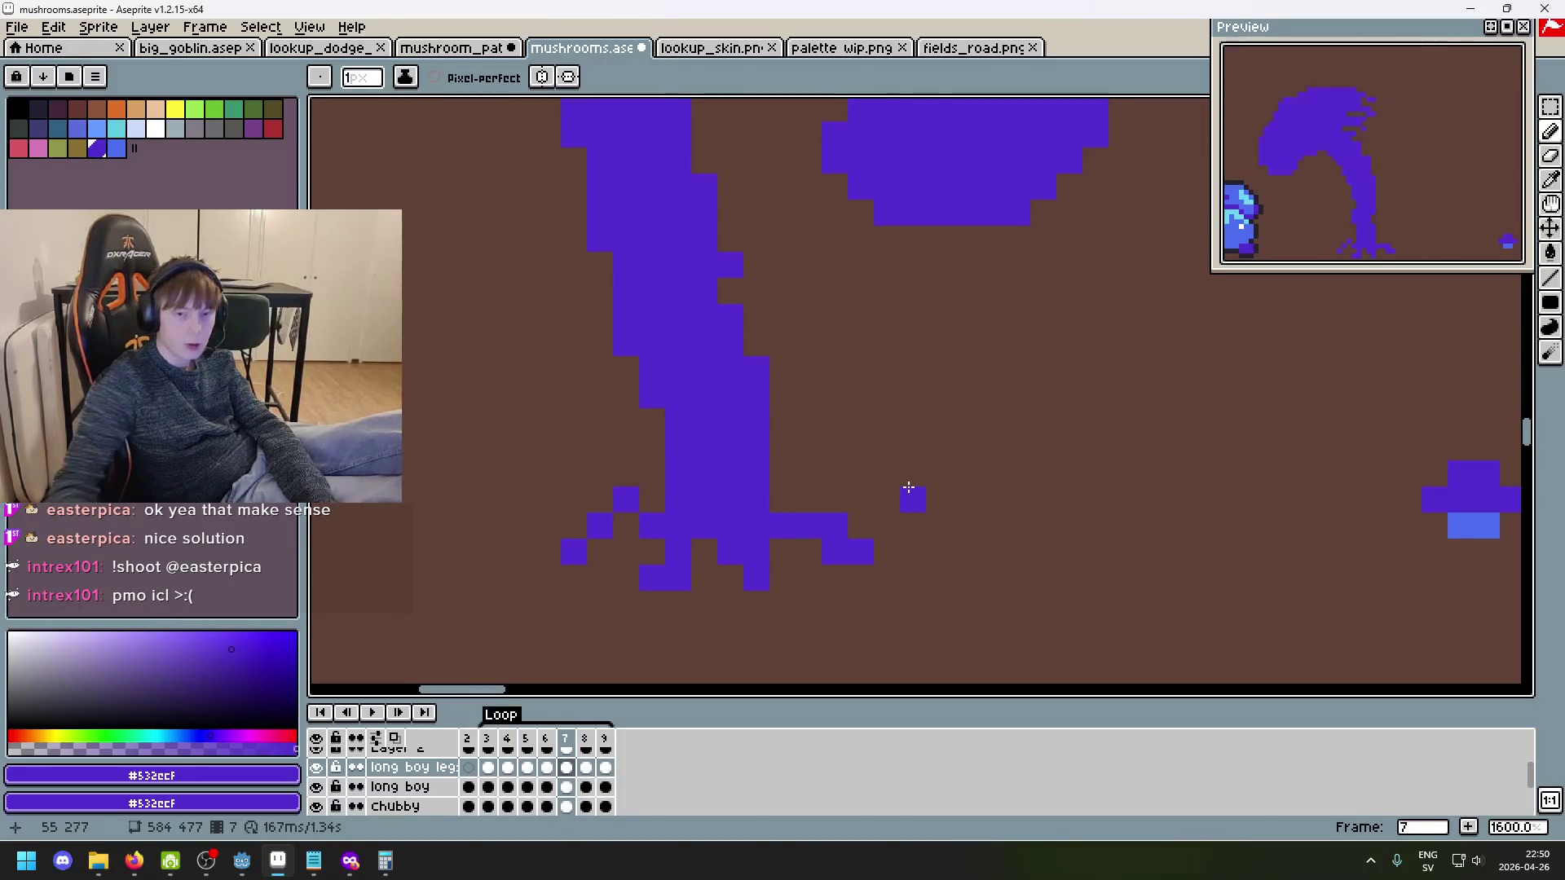
- On frame 7, add toe pixels right of the trunk and erase the old right toe pixels
scroll(908, 495, up, 1)
click(702, 422)
click(802, 467)
key(e)
drag(749, 465, 749, 518)
click(696, 465)
key(b)
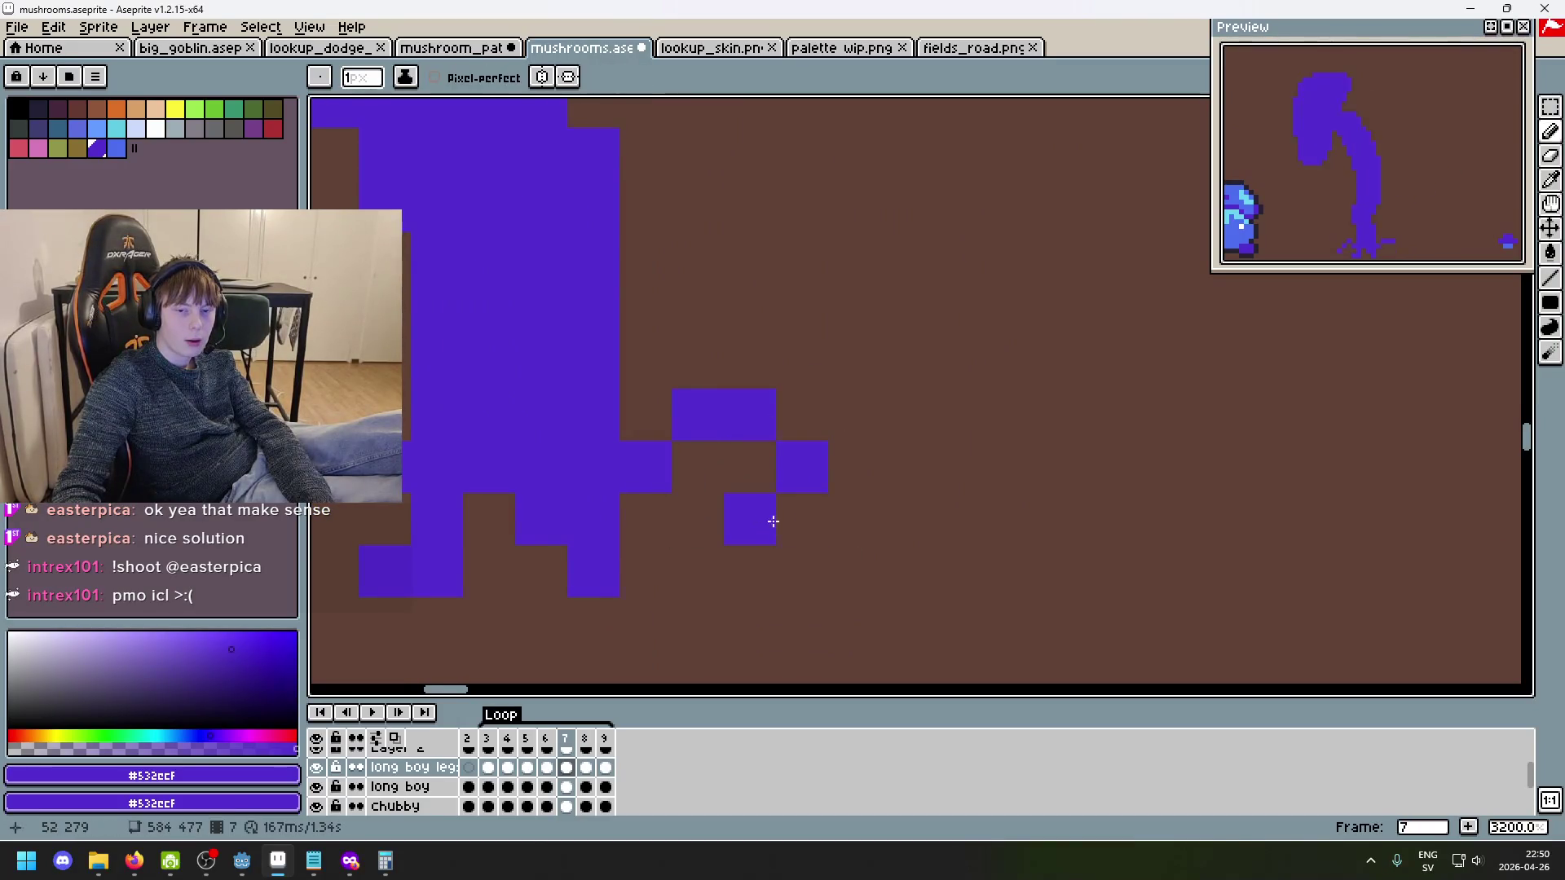
scroll(1085, 528, down, 4)
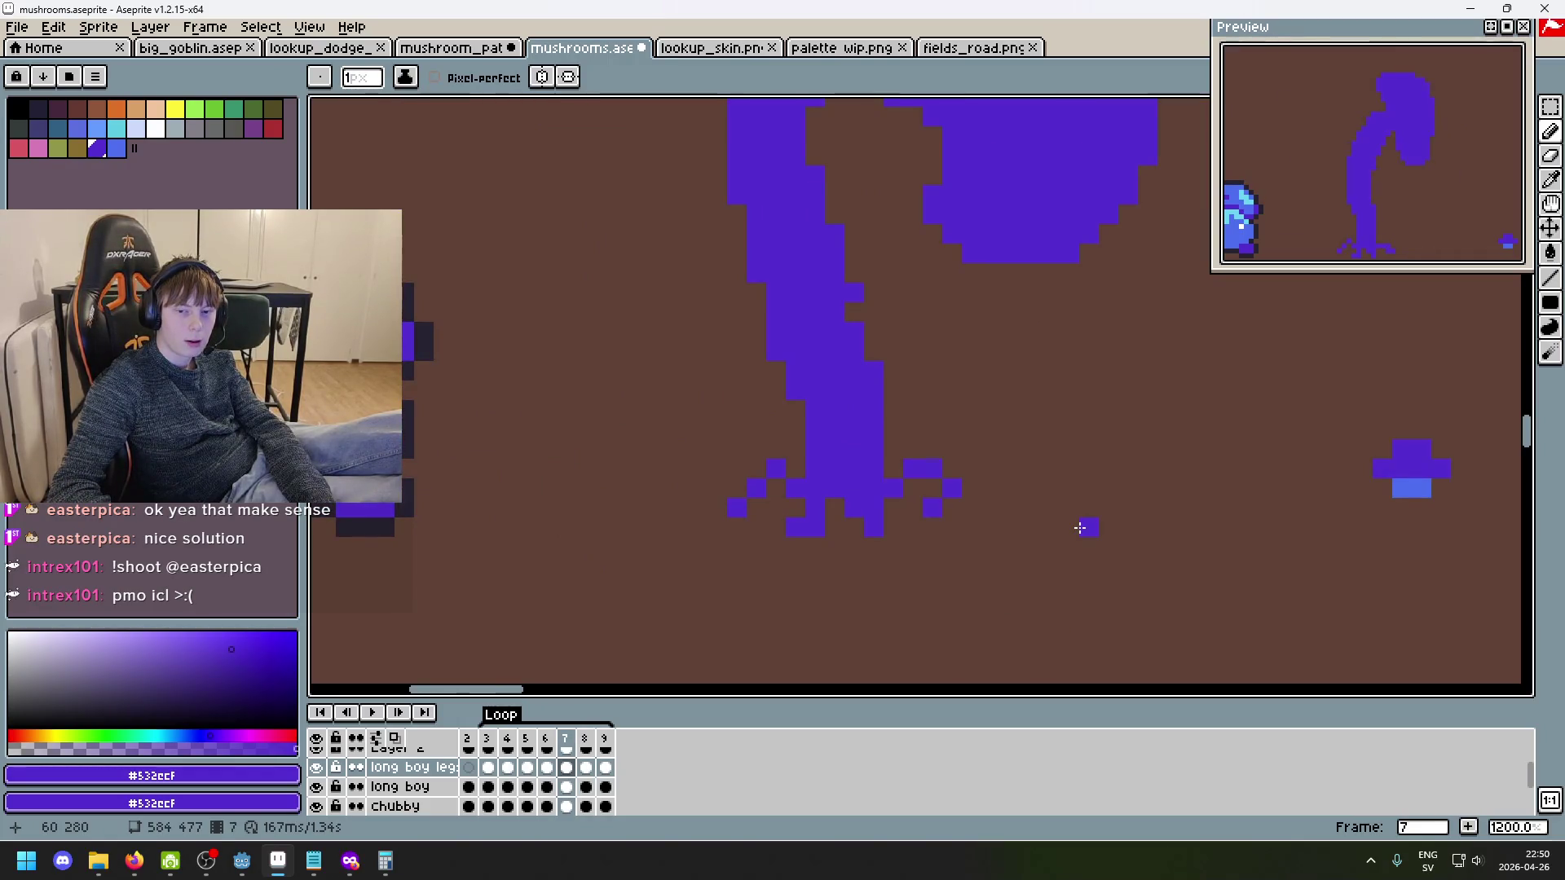
key(Left)
key(Right)
scroll(1030, 493, up, 3)
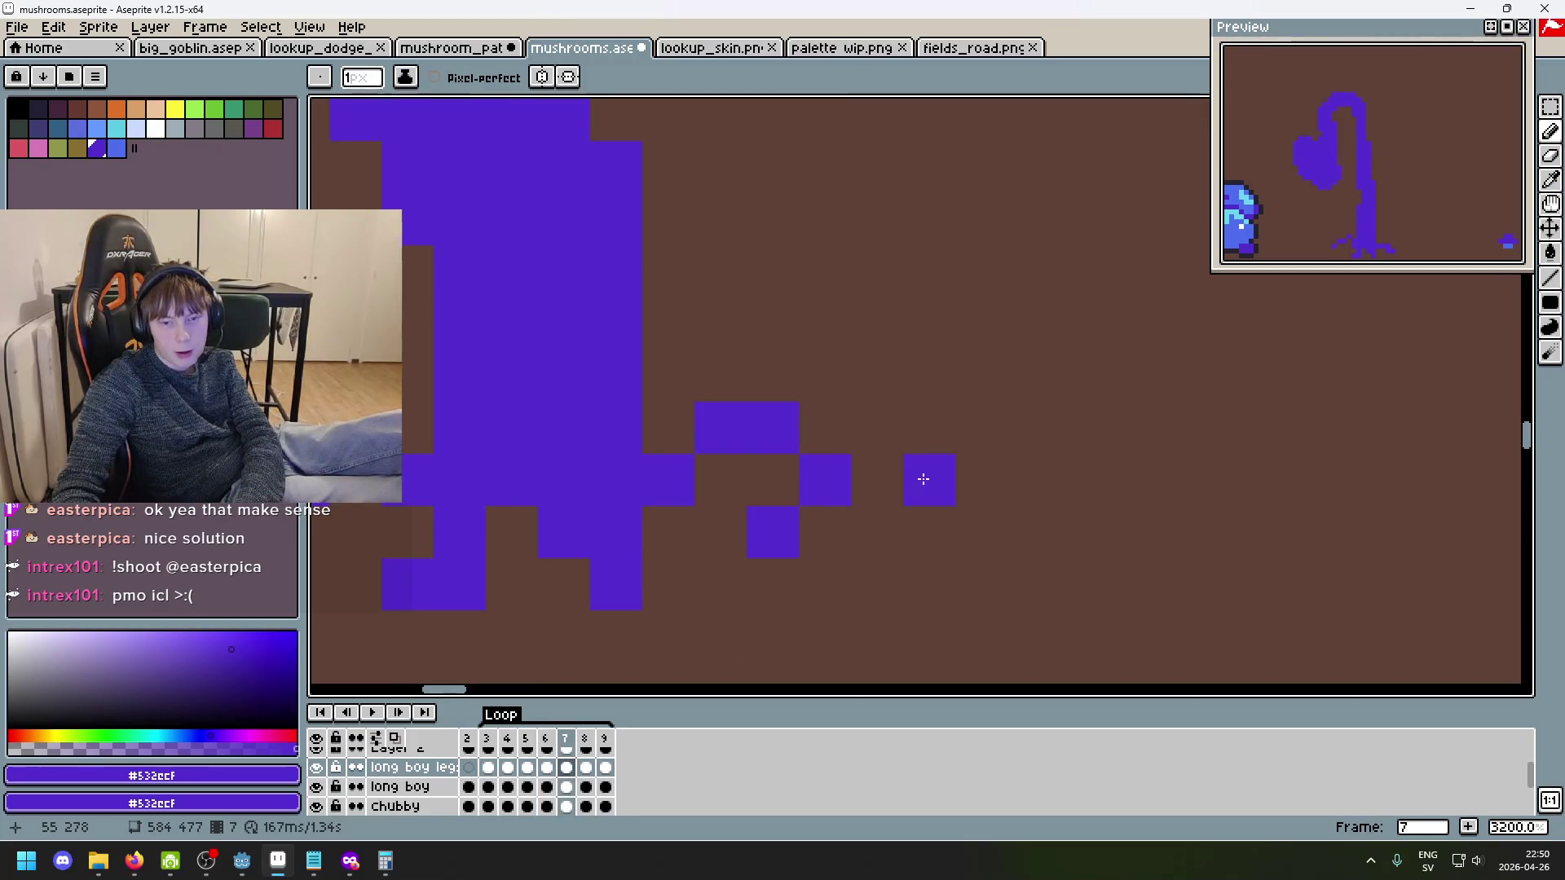
- Erase the two lower right toe pixels and redraw the outer toe pixel closer in
key(e)
drag(824, 481, 773, 533)
key(b)
click(833, 445)
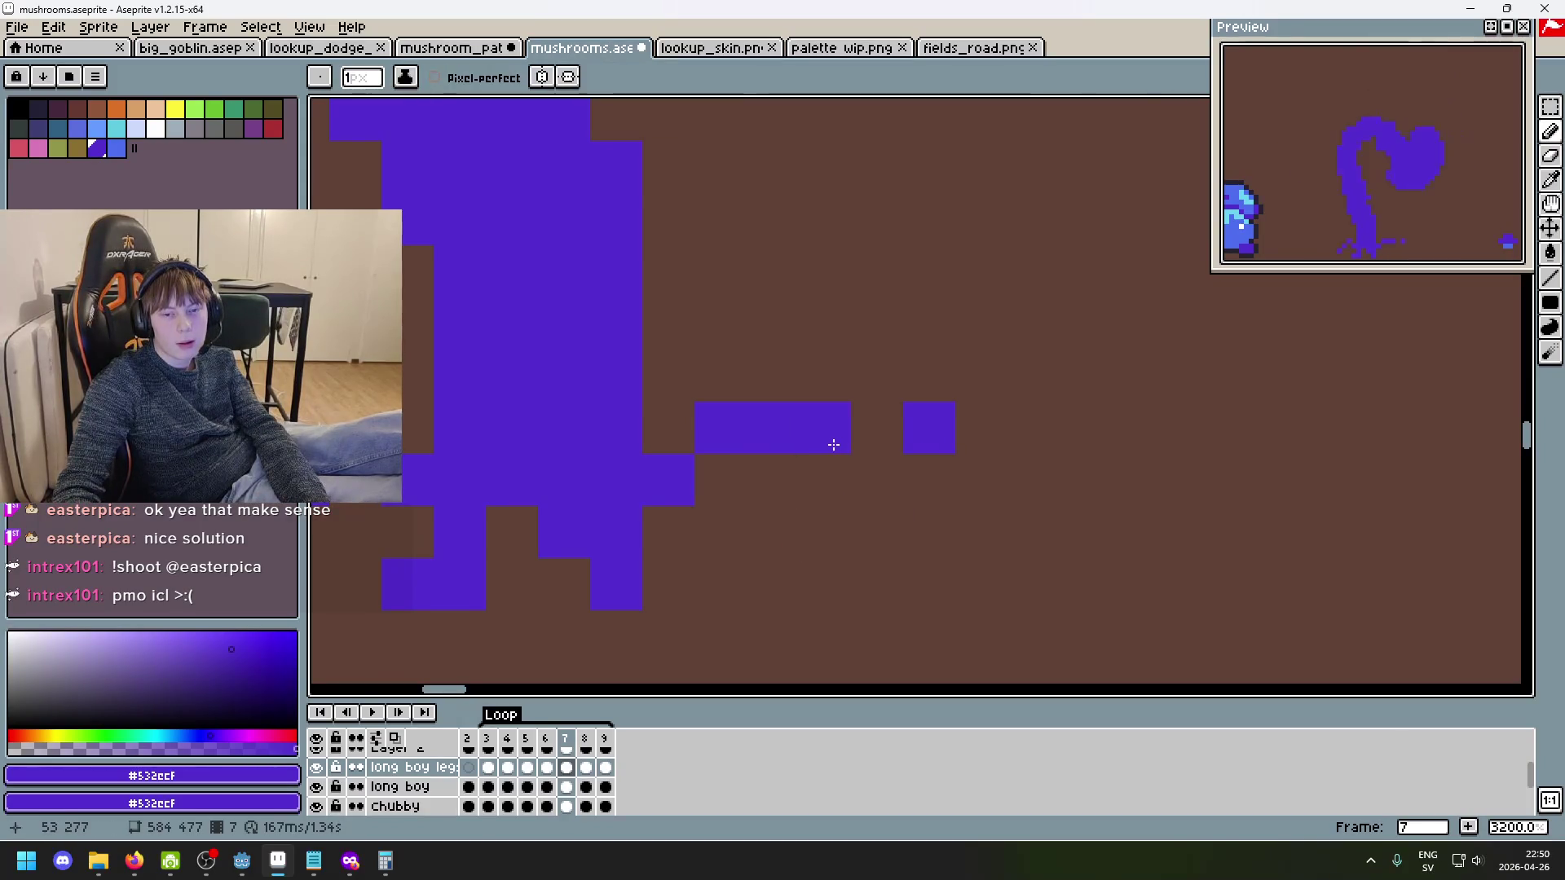
key(e)
click(926, 371)
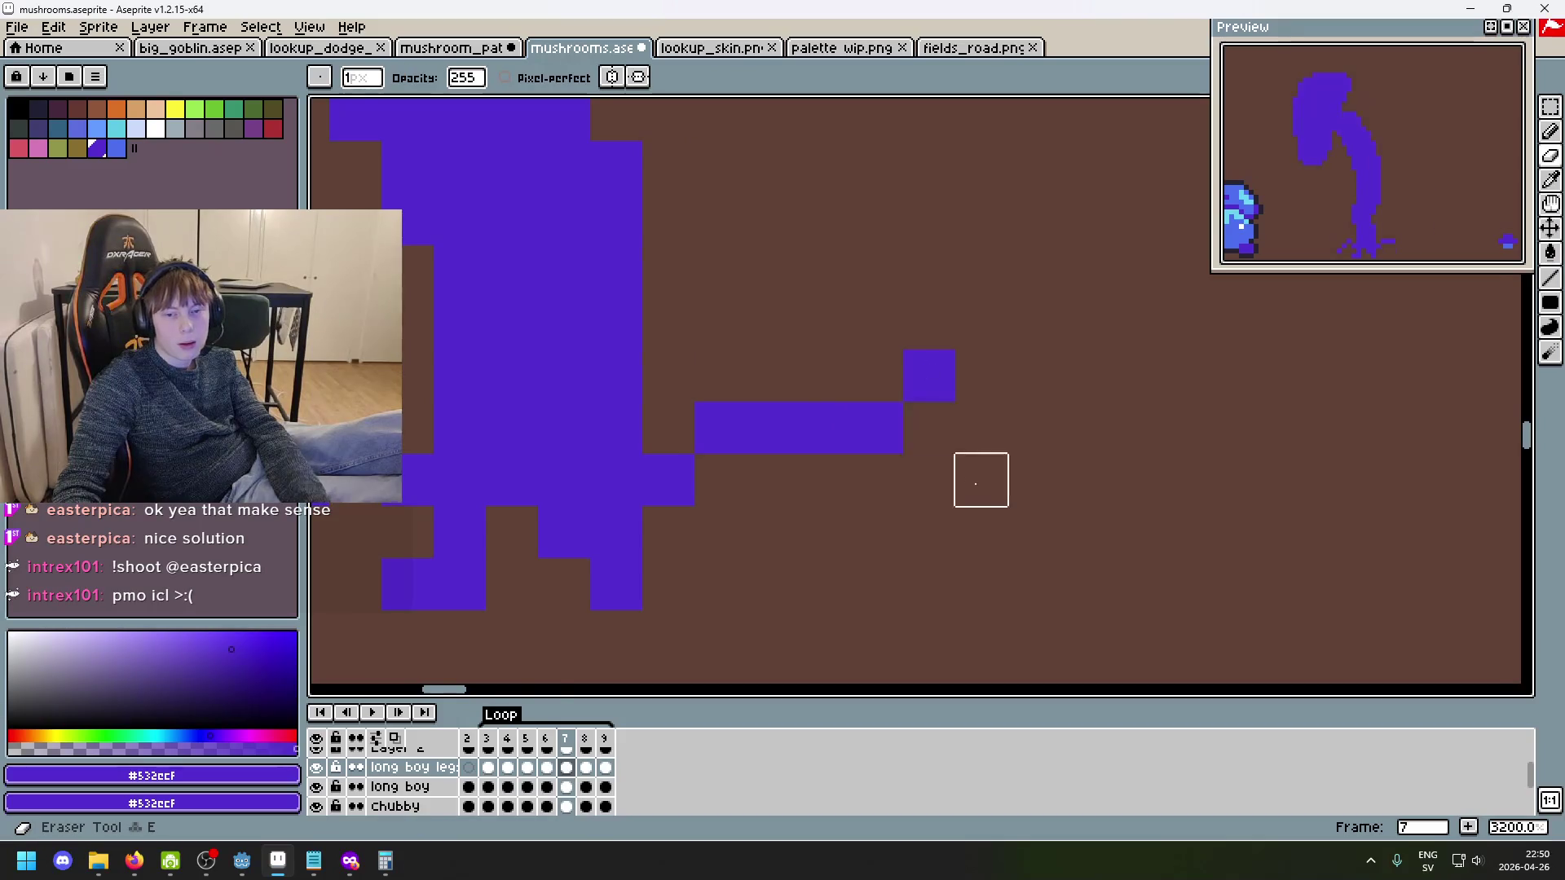
scroll(978, 478, down, 6)
scroll(1076, 527, up, 4)
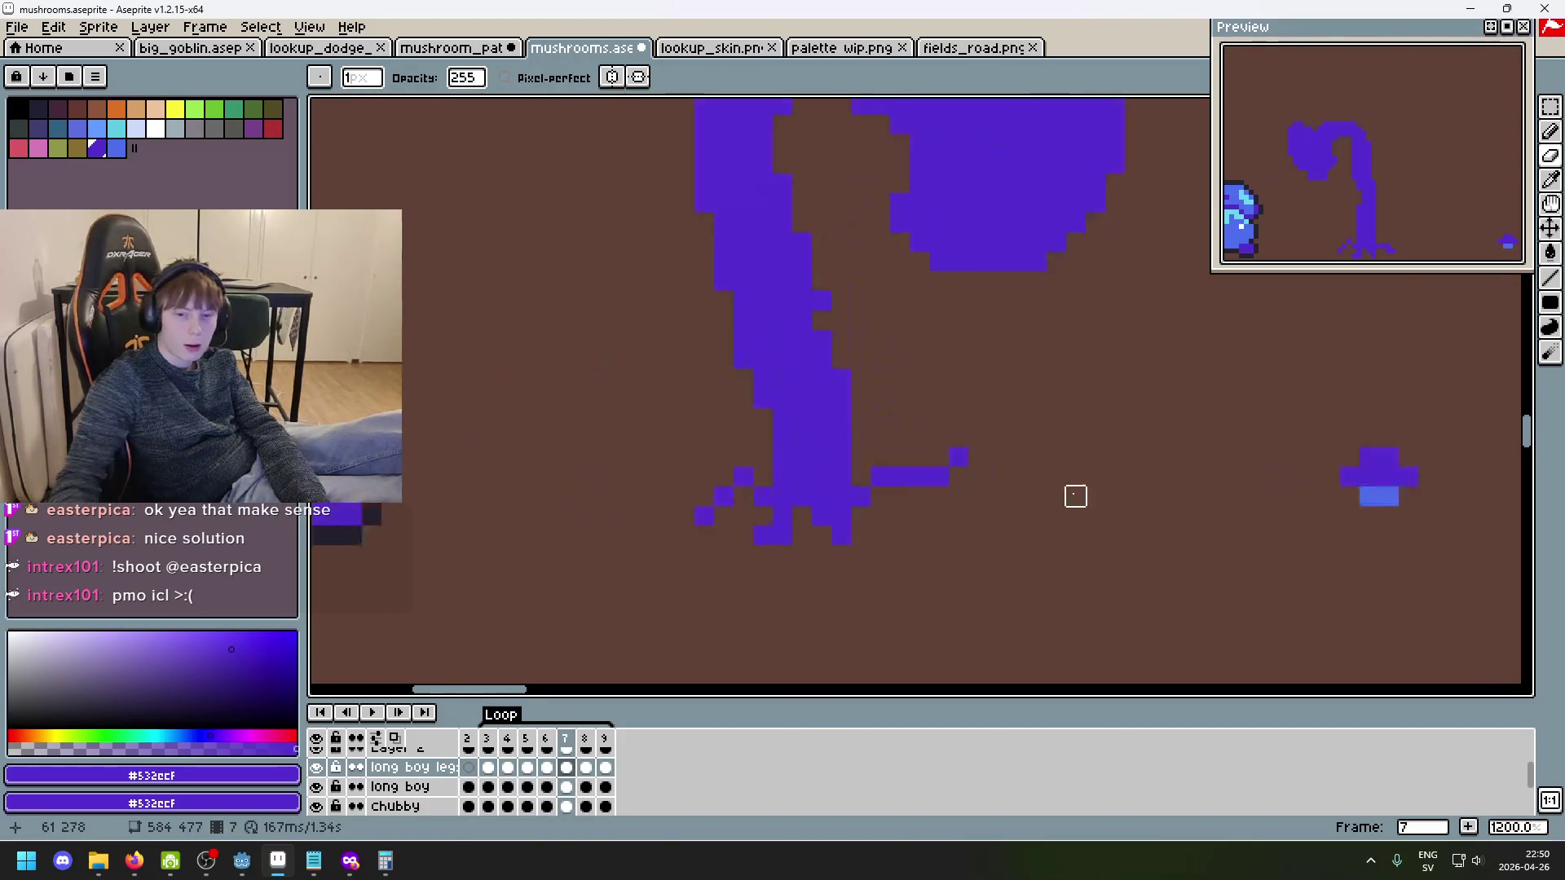
click(849, 438)
key(b)
click(810, 437)
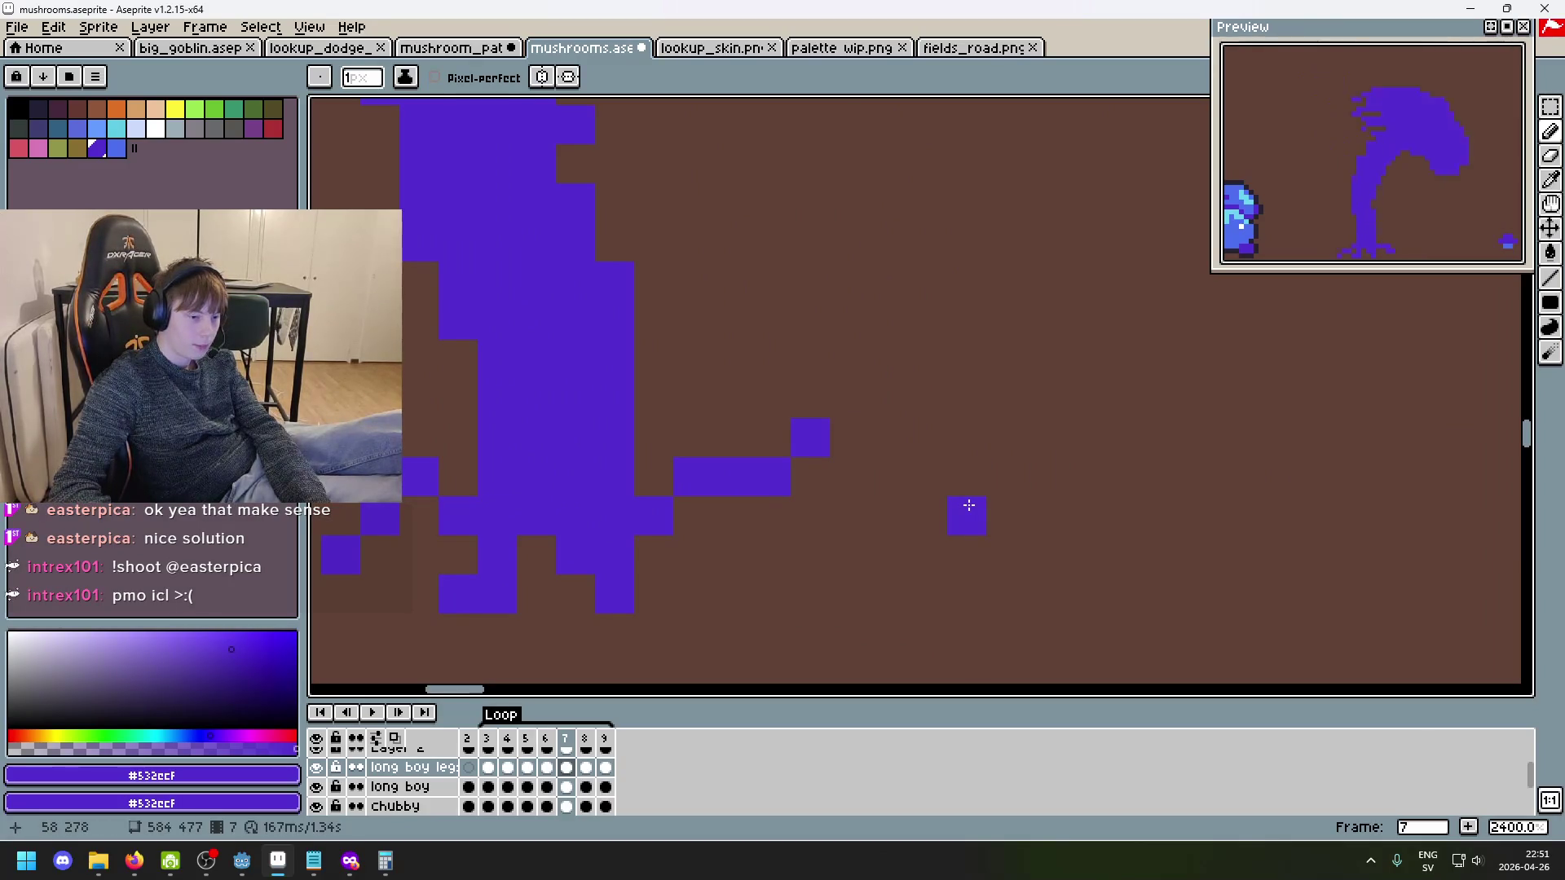
- Compare with frame 6, then move the outer right toe pixel down-left
scroll(840, 444, down, 1)
drag(866, 451, 1027, 464)
key(comma)
key(comma)
key(period)
key(period)
scroll(950, 455, up, 1)
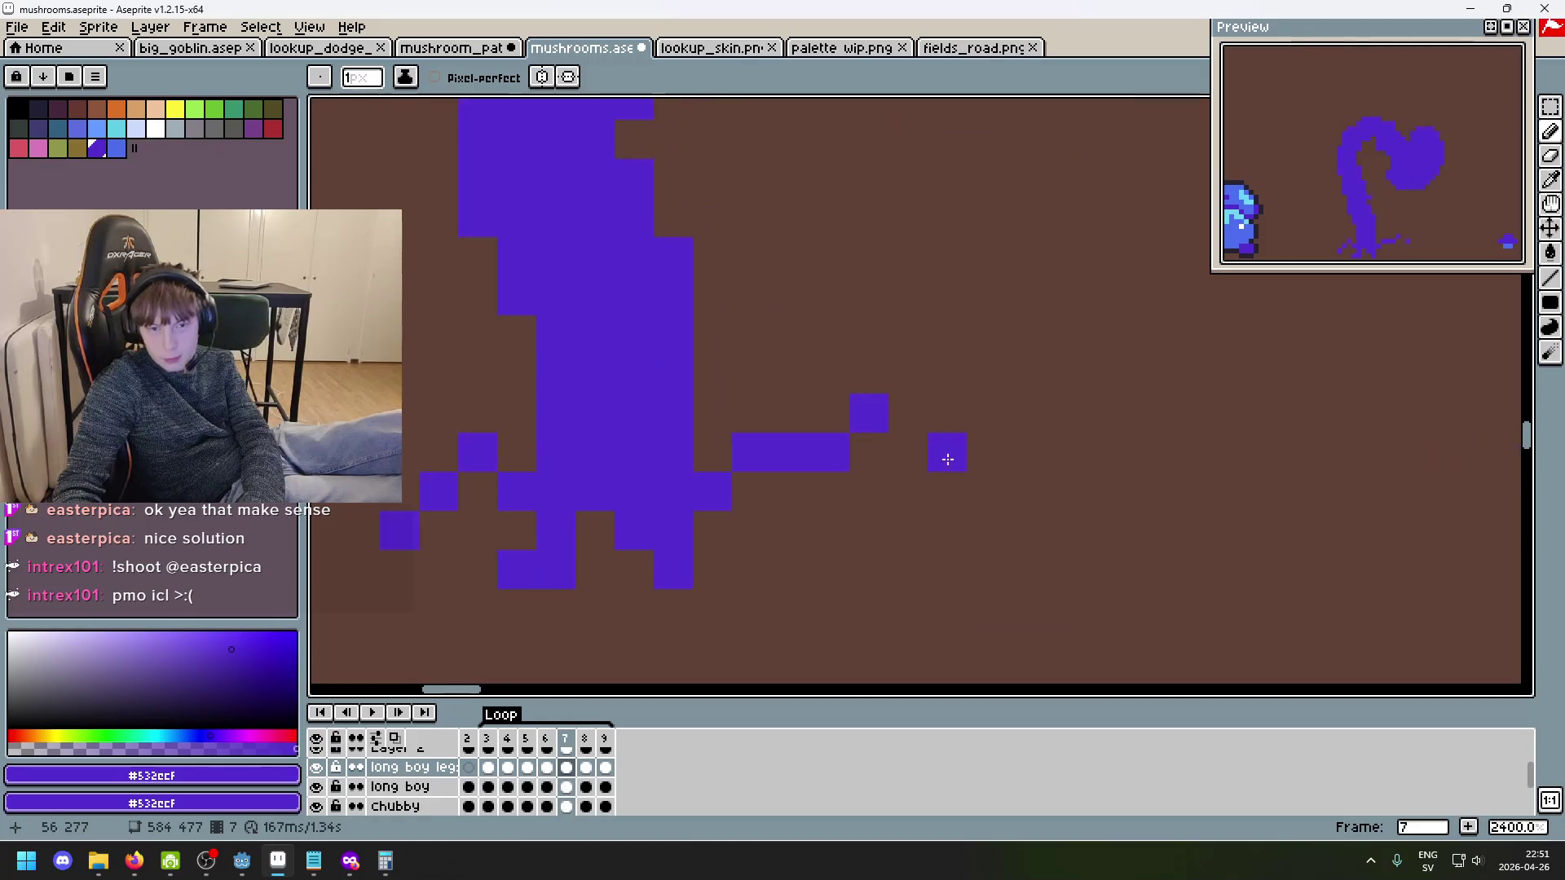
key(ctrl+z)
click(943, 487)
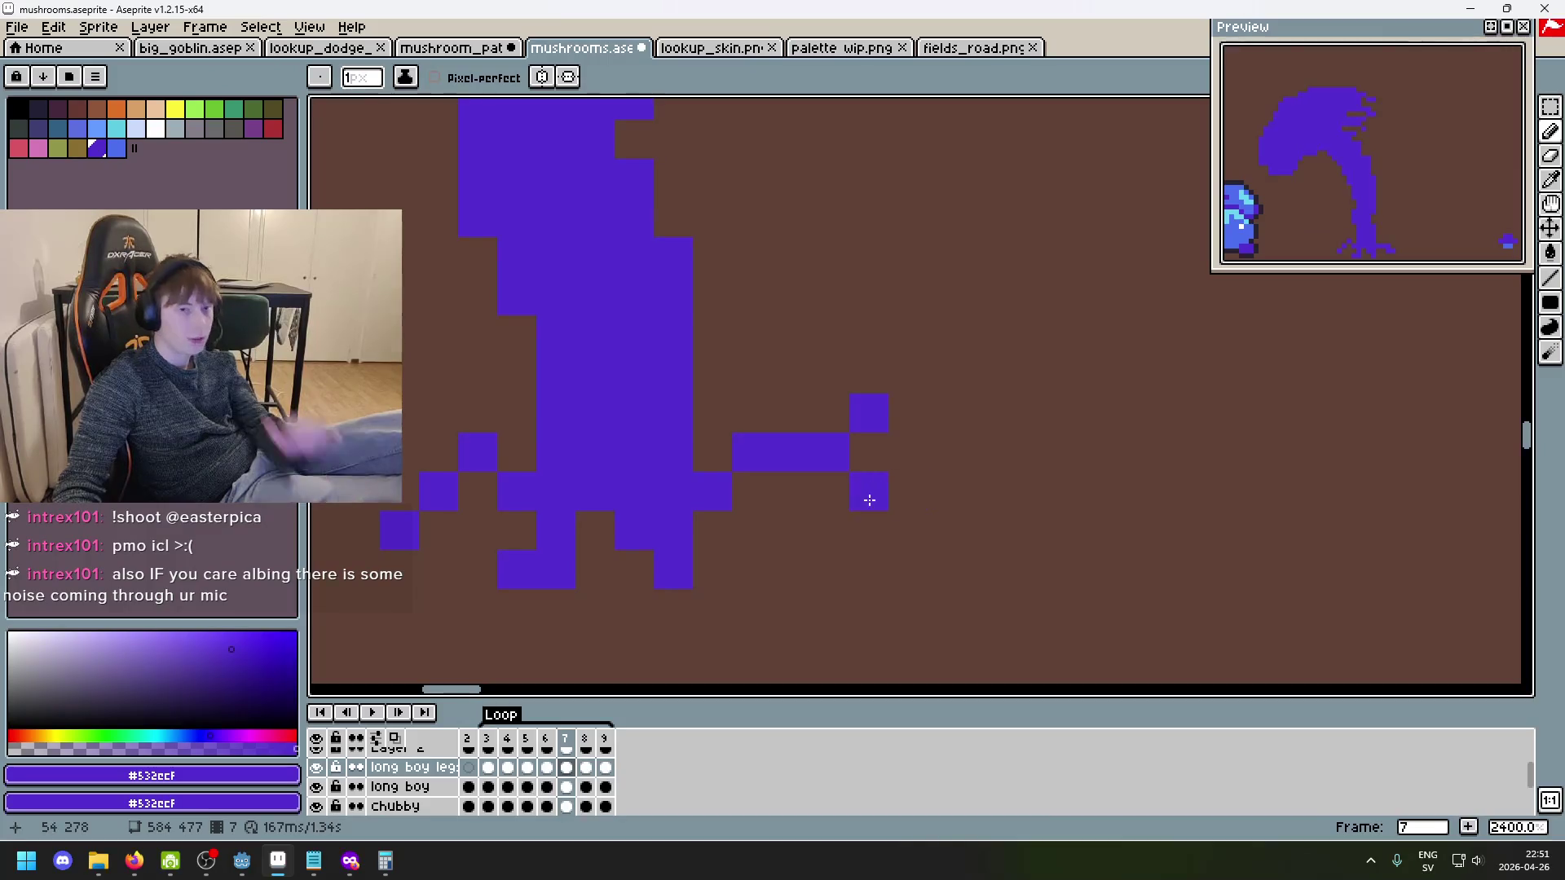
- Undo the last pencil pixel placed below frame 7's right toes
key(ctrl+z)
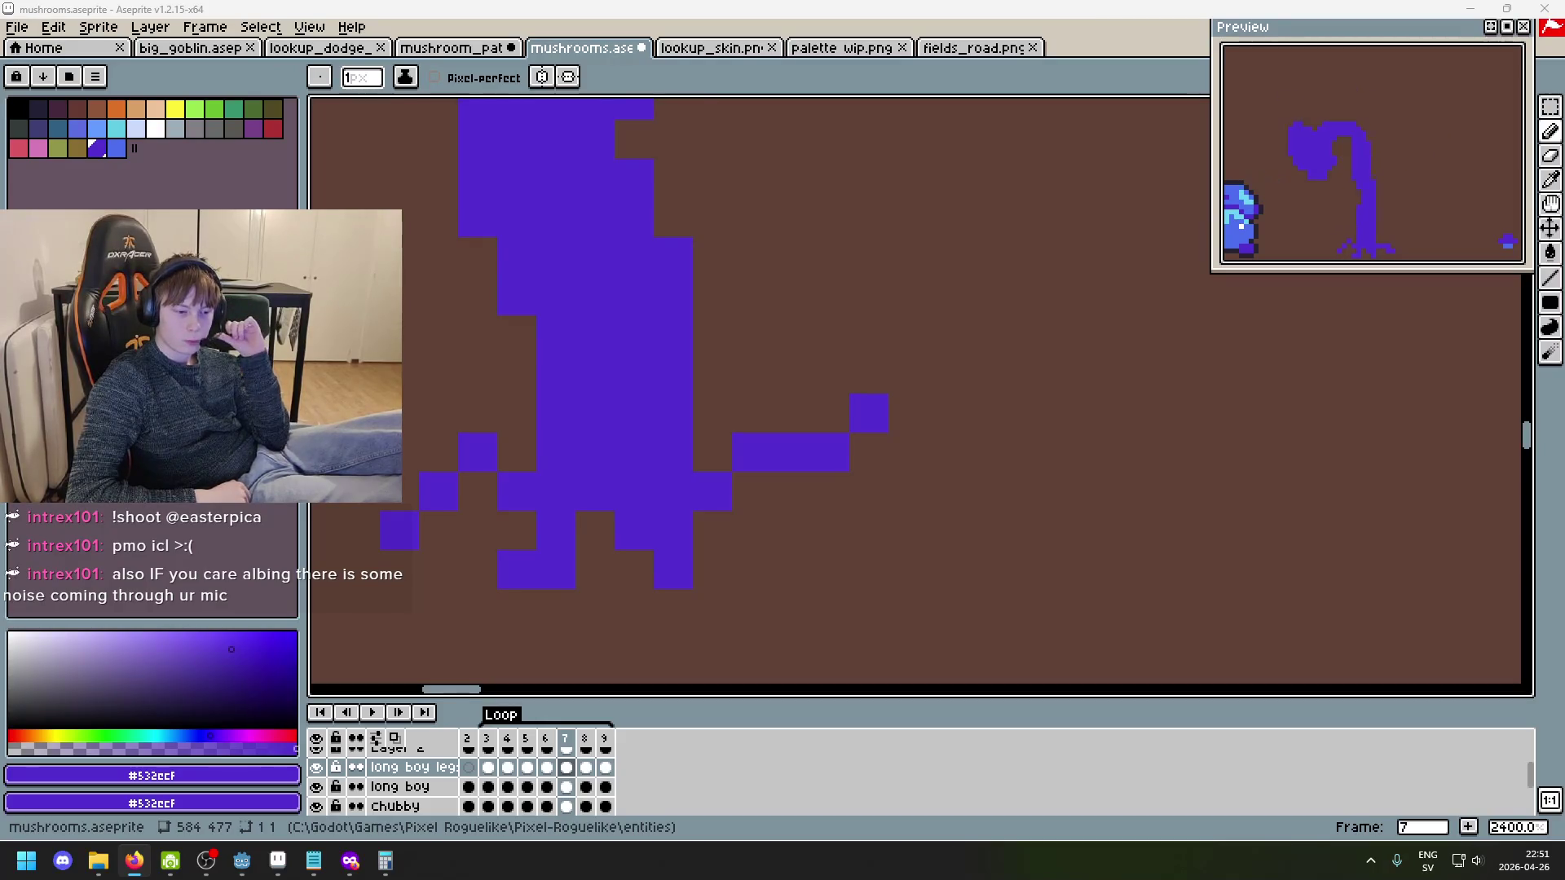
key(XF86AudioLowerVolume)
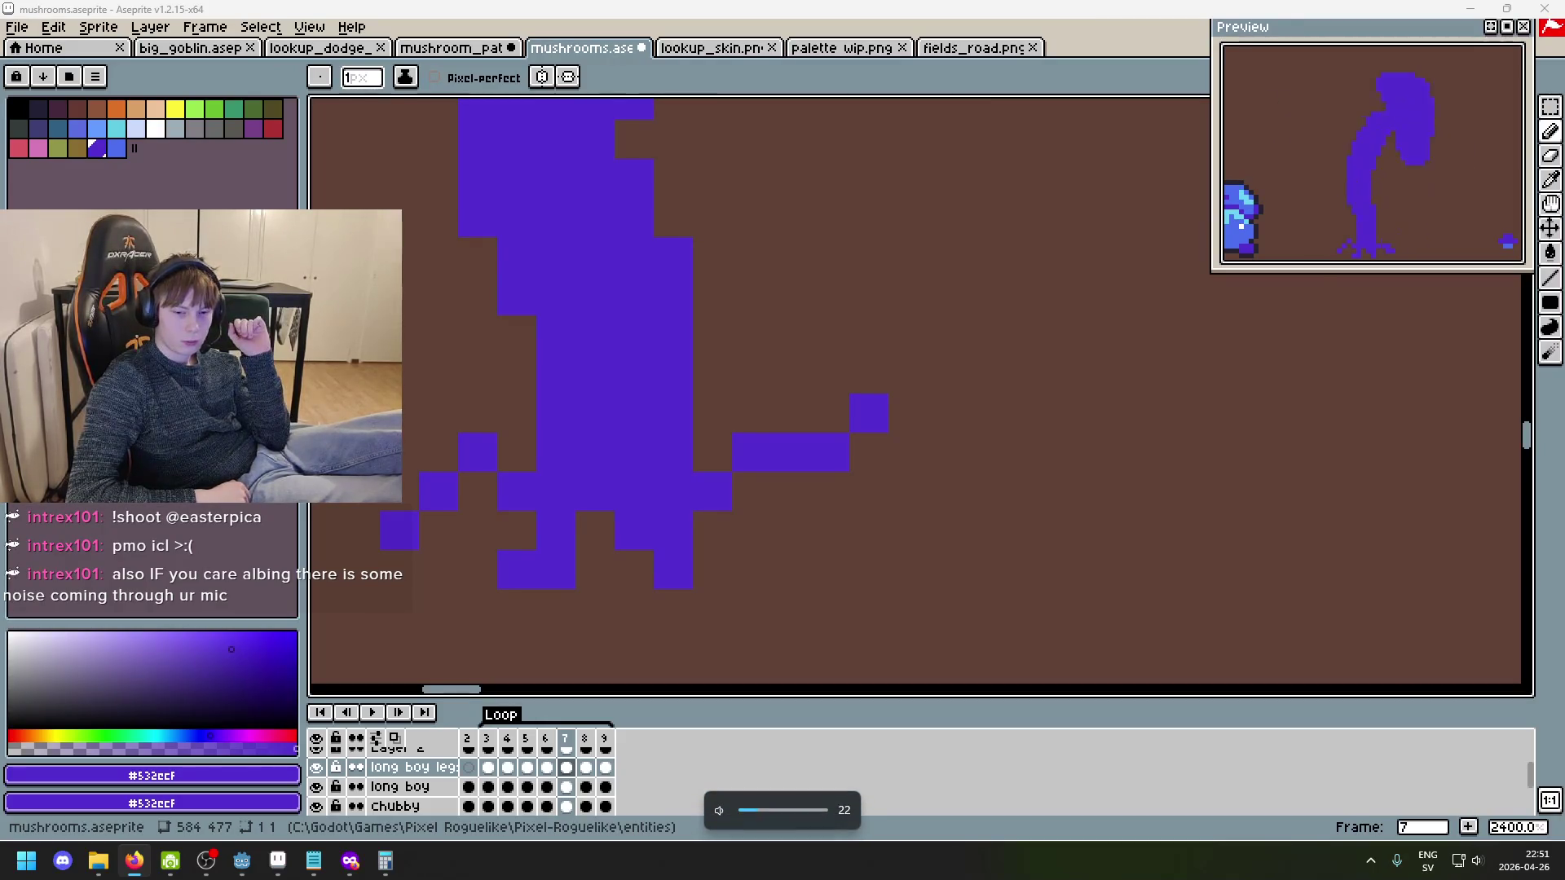
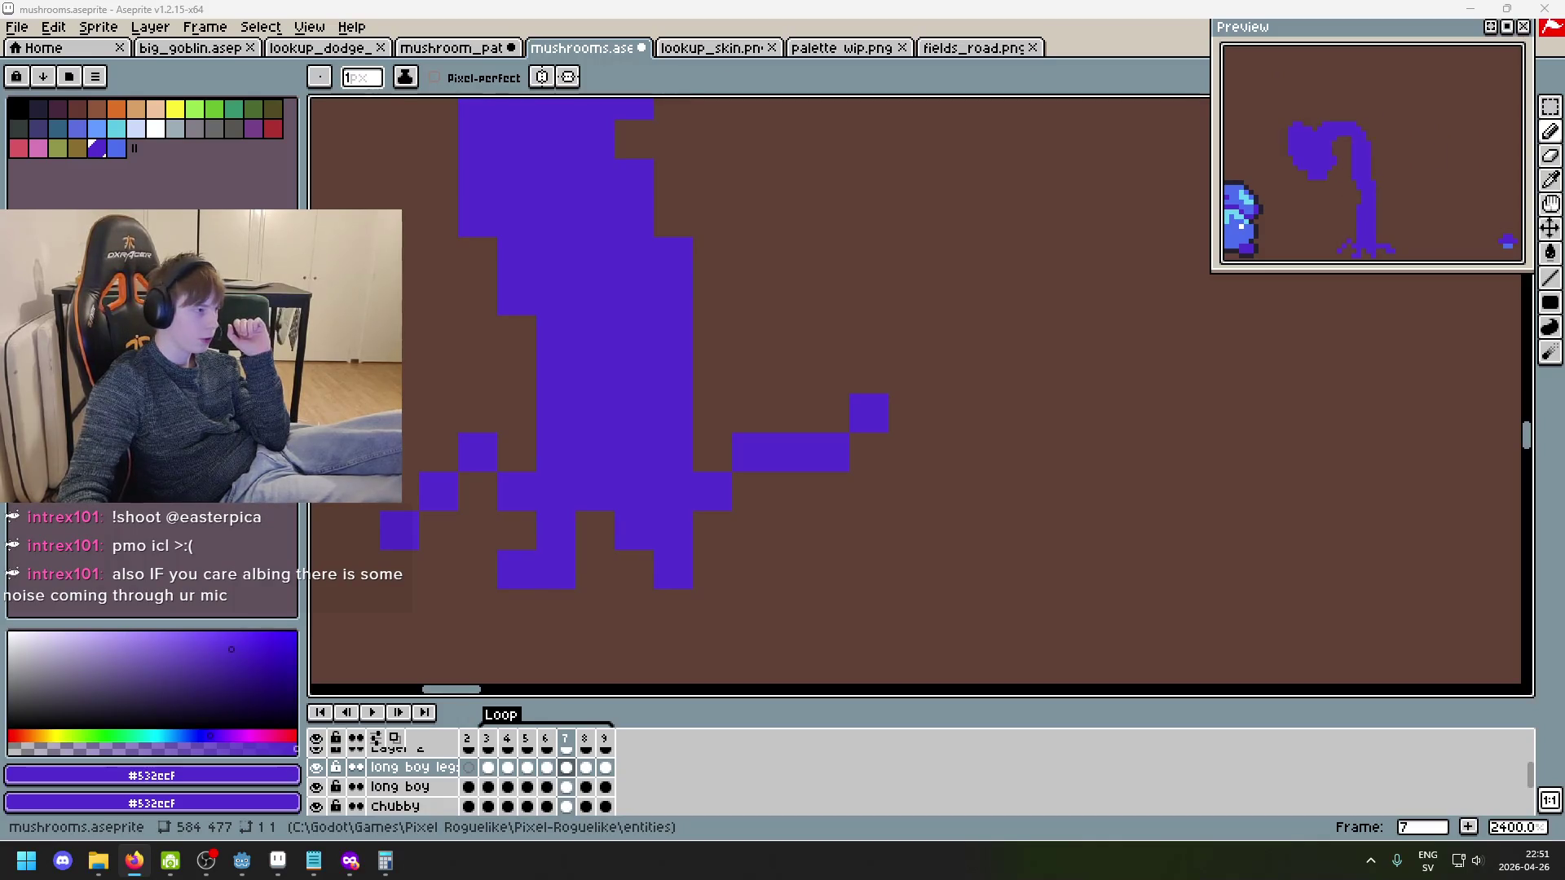
- Lower the computer's audio volume by three steps
key(XF86AudioLowerVolume)
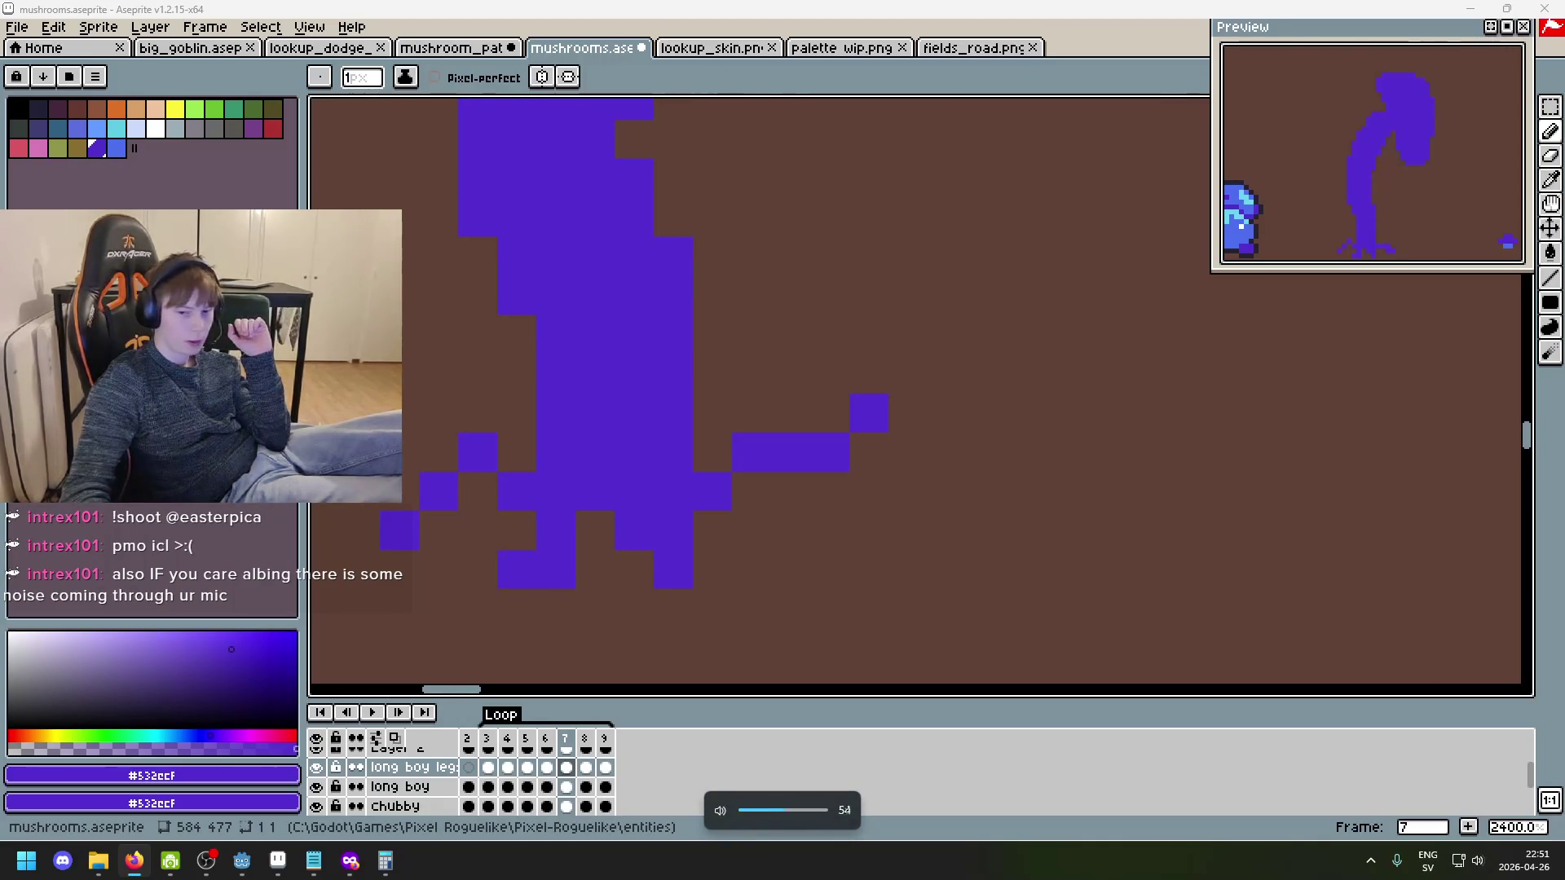
key(XF86AudioLowerVolume)
key(XF86AudioLowerVolume)
key(XF86AudioLowerVolume)
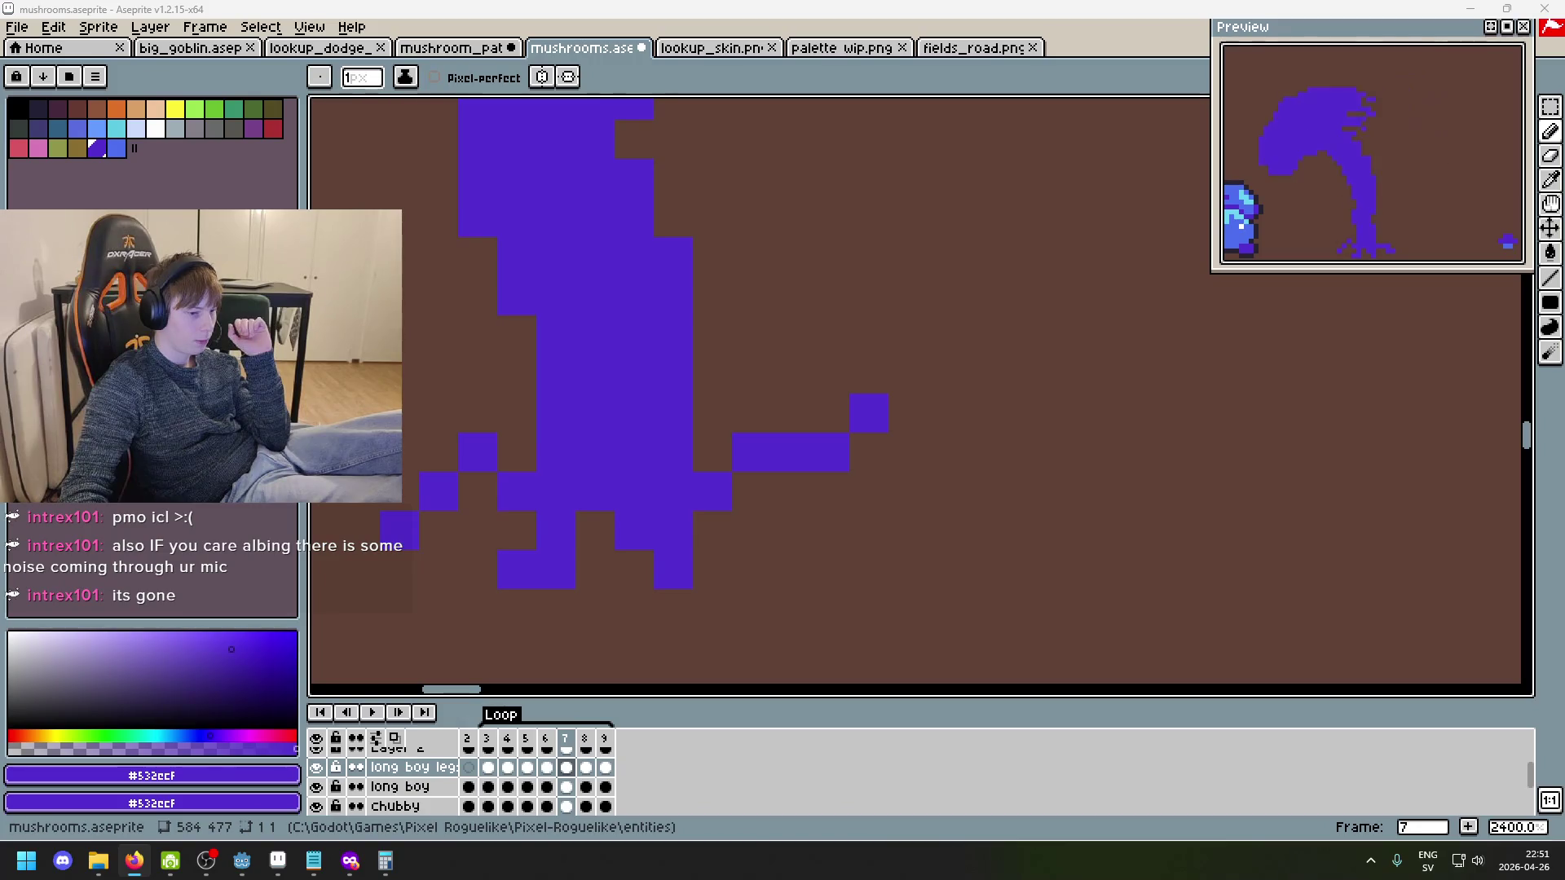
key(XF86AudioLowerVolume)
key(XF86AudioLowerVolume)
key(XF86AudioLowerVolume)
key(XF86AudioLowerVolume)
key(XF86AudioLowerVolume)
key(XF86AudioLowerVolume)
key(XF86AudioLowerVolume)
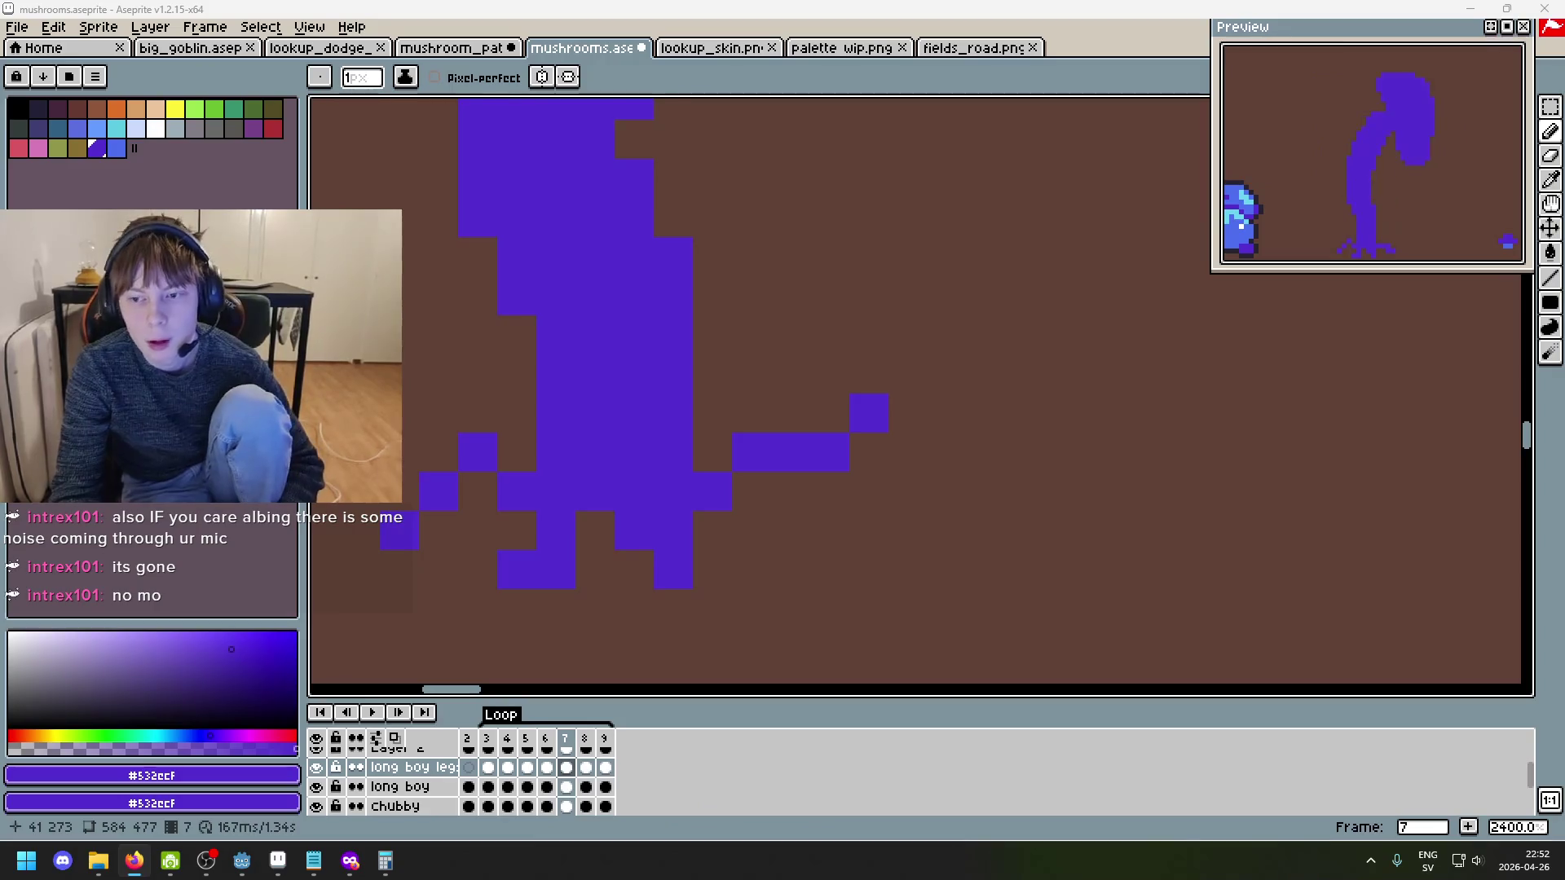
- Zoom out and flip back and forth through frames 3–5 of the leg walk cycle
scroll(868, 495, down, 6)
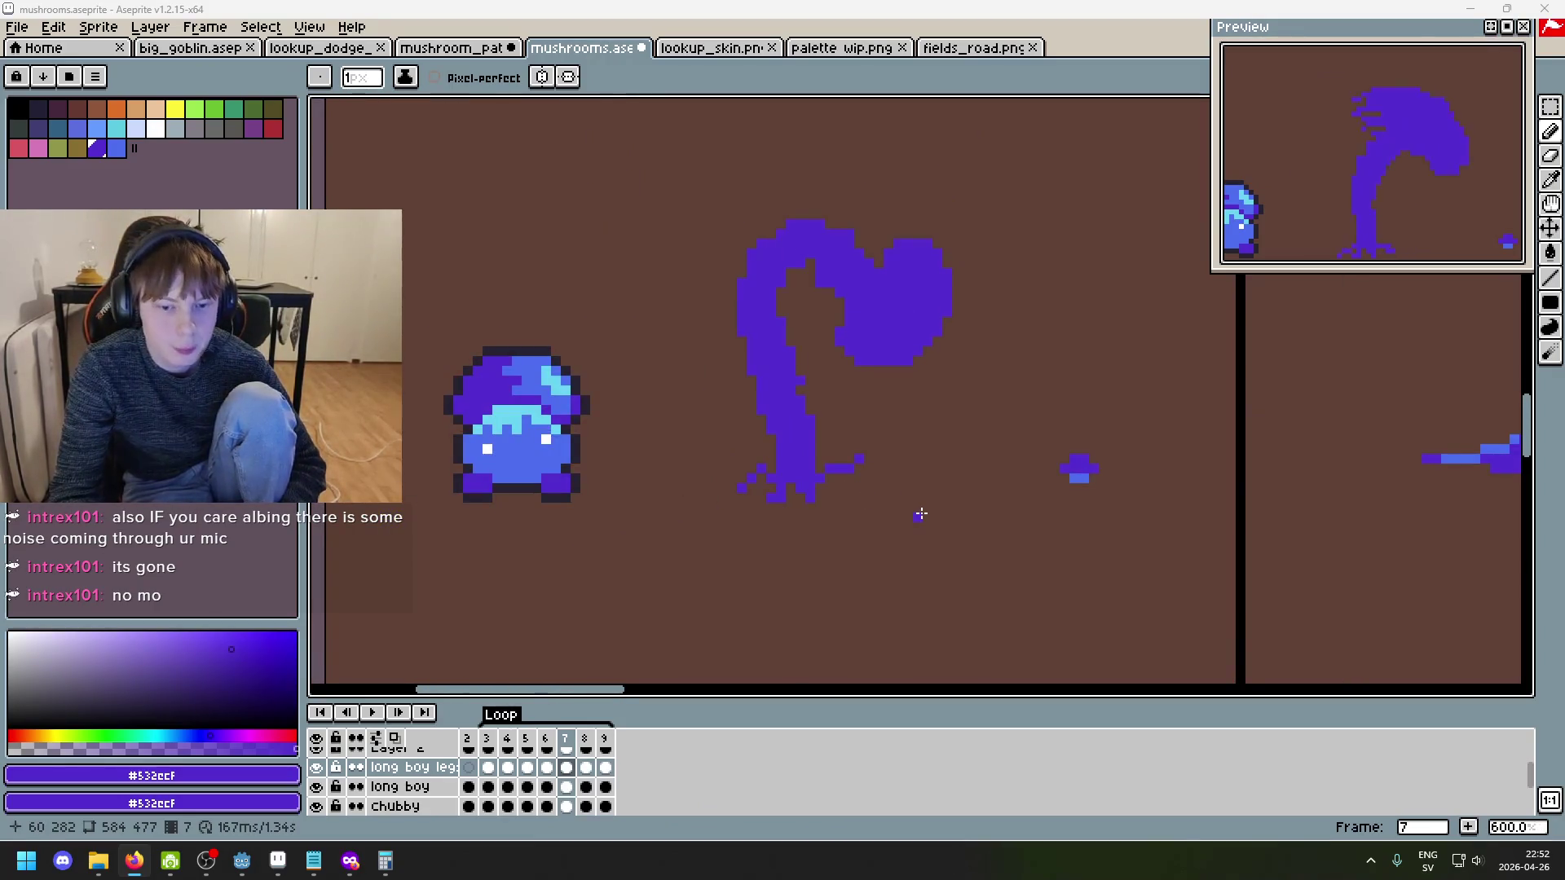
key(comma)
scroll(862, 508, up, 4)
key(comma)
key(comma)
key(comma)
key(period)
key(period)
key(comma)
key(comma)
key(period)
key(period)
key(period)
key(period)
key(comma)
key(comma)
key(period)
key(period)
key(comma)
key(comma)
key(comma)
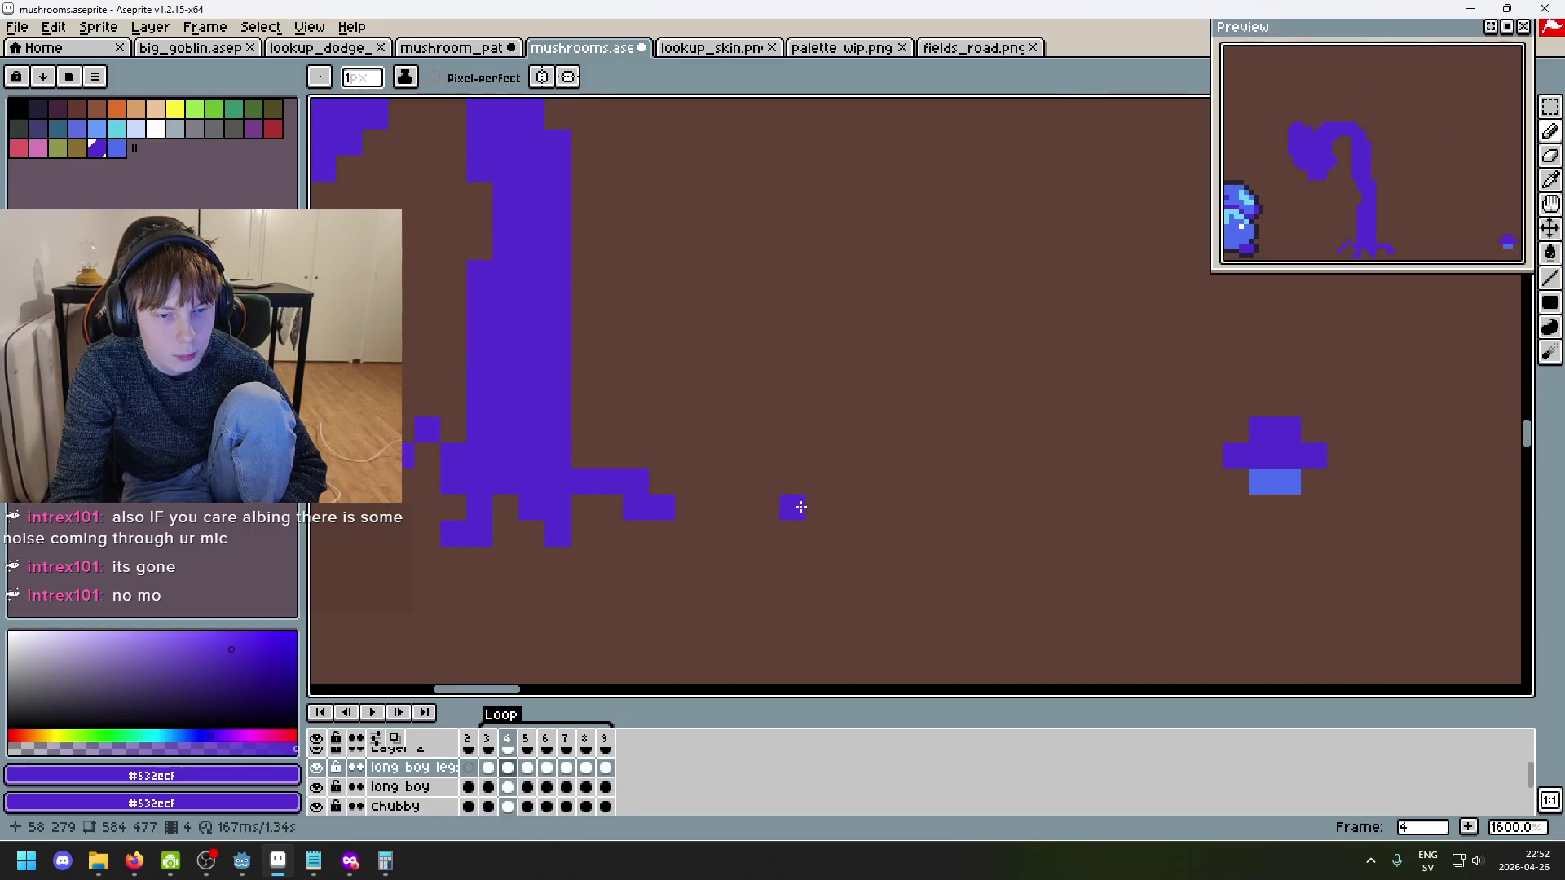
key(period)
key(period)
key(period)
key(comma)
key(comma)
key(comma)
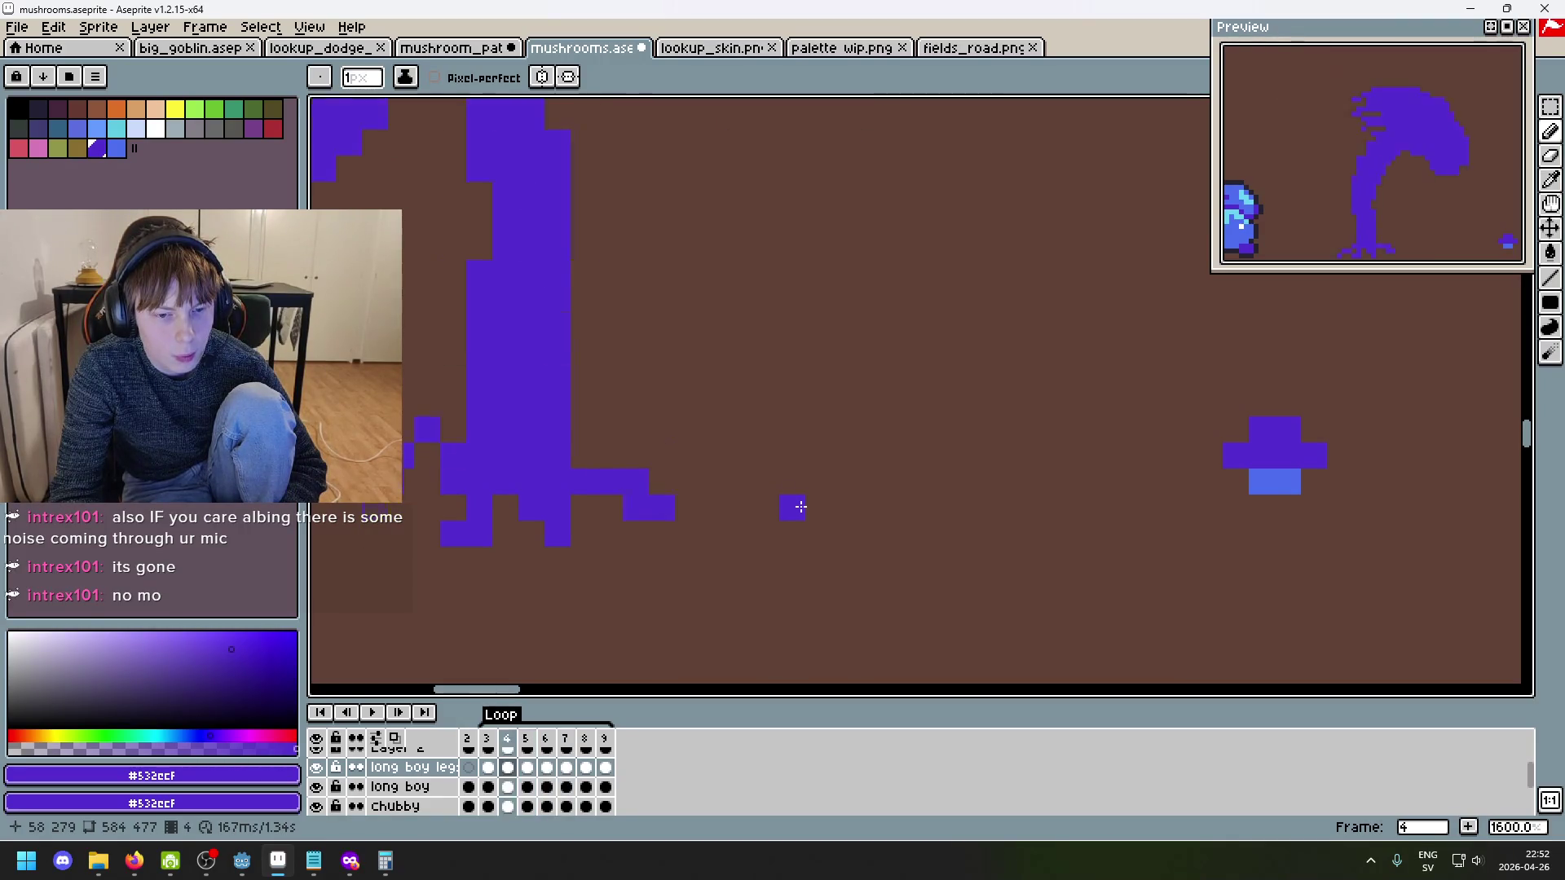
key(period)
key(period)
key(period)
key(period)
key(period)
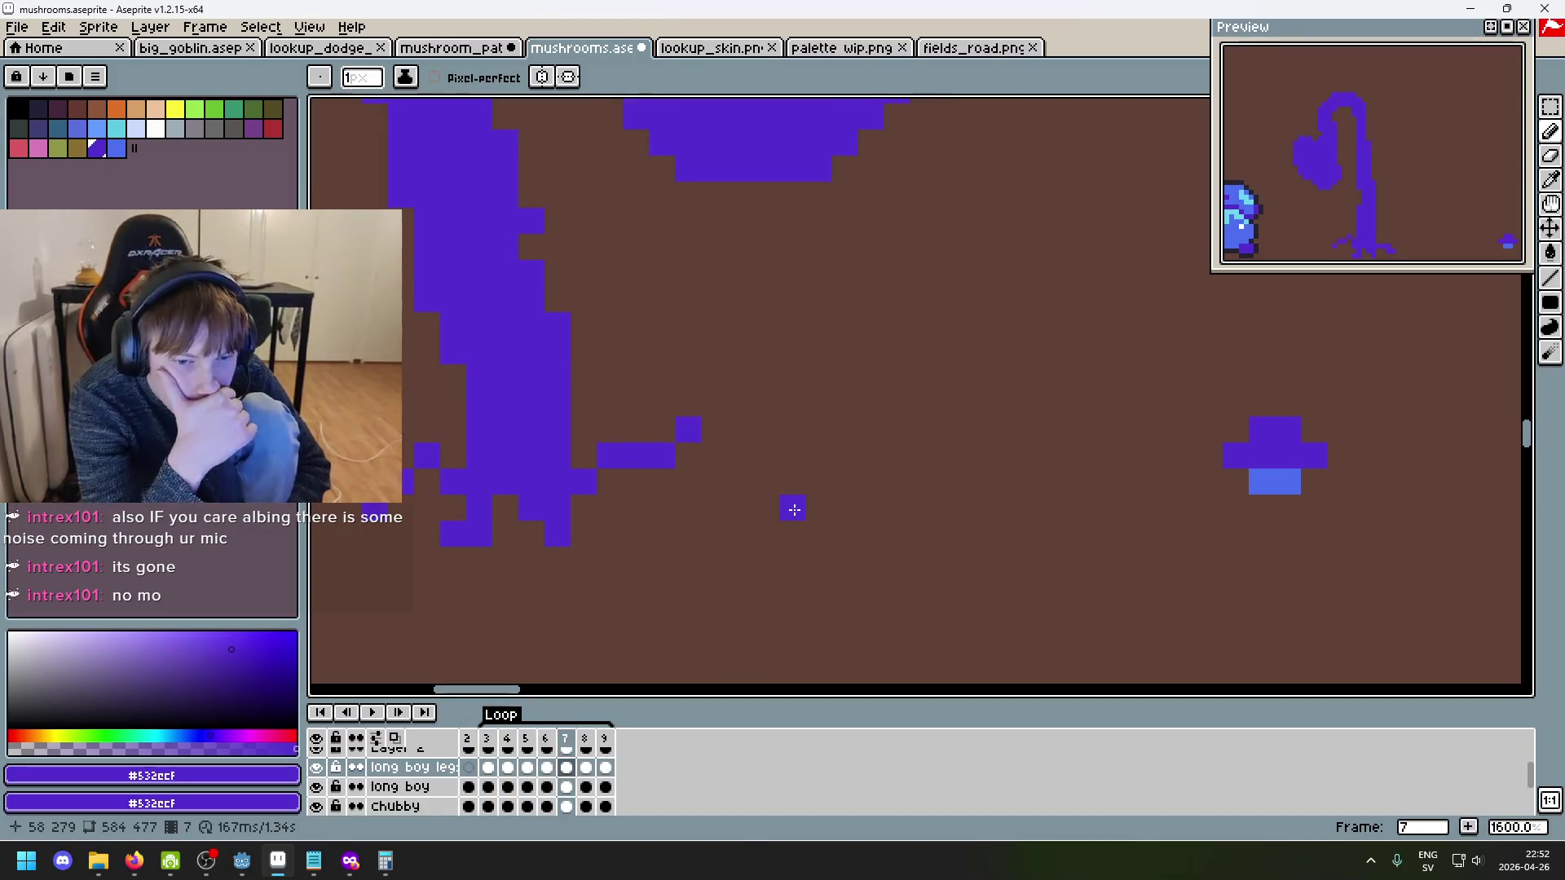
key(period)
key(period)
key(period)
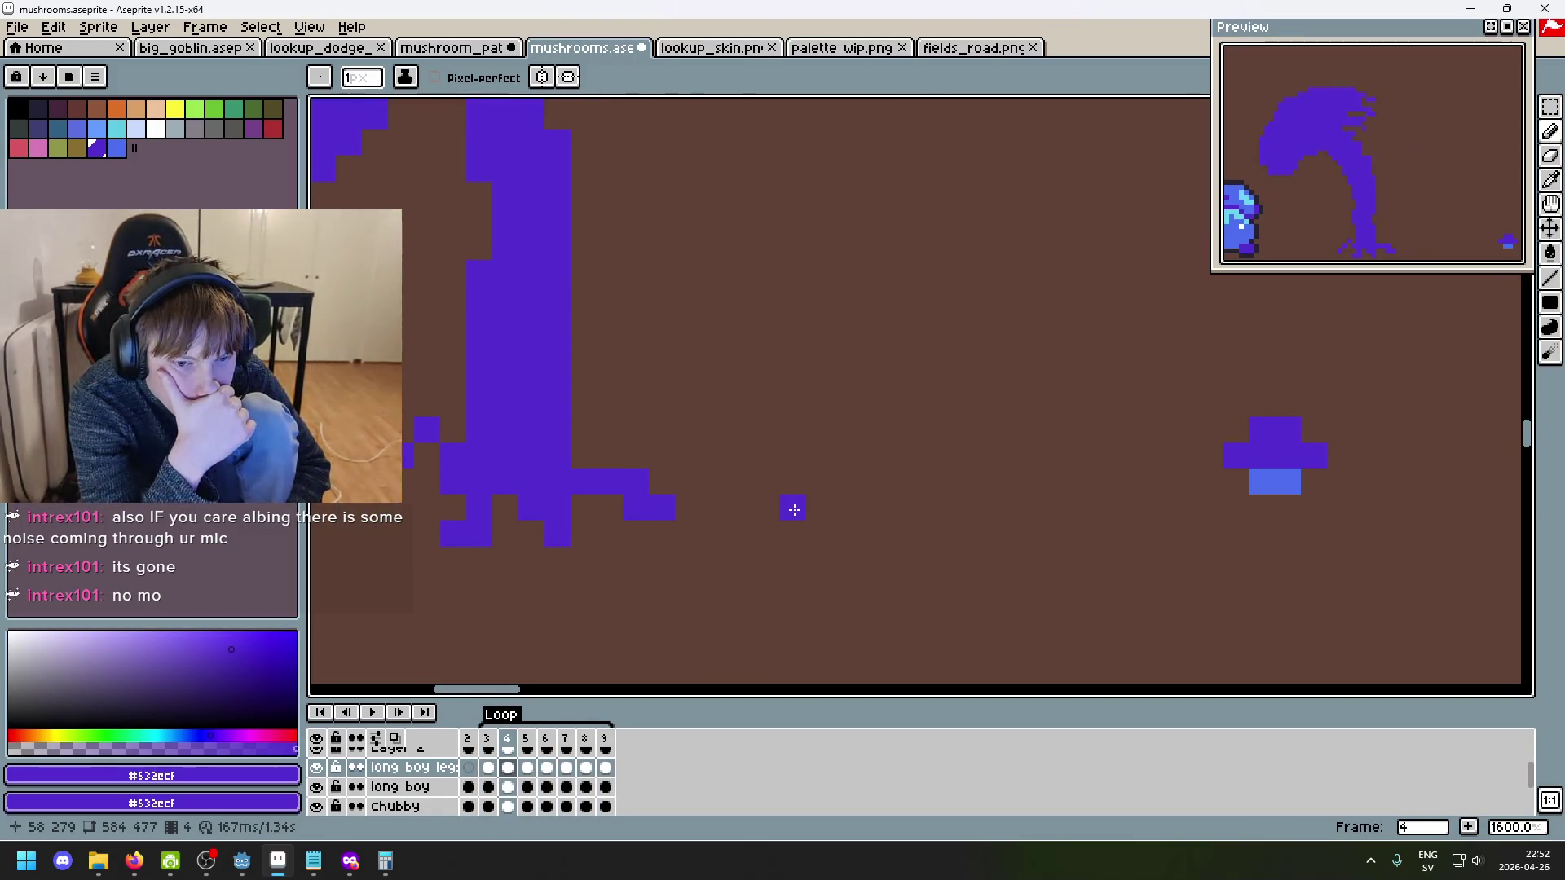
key(comma)
key(comma)
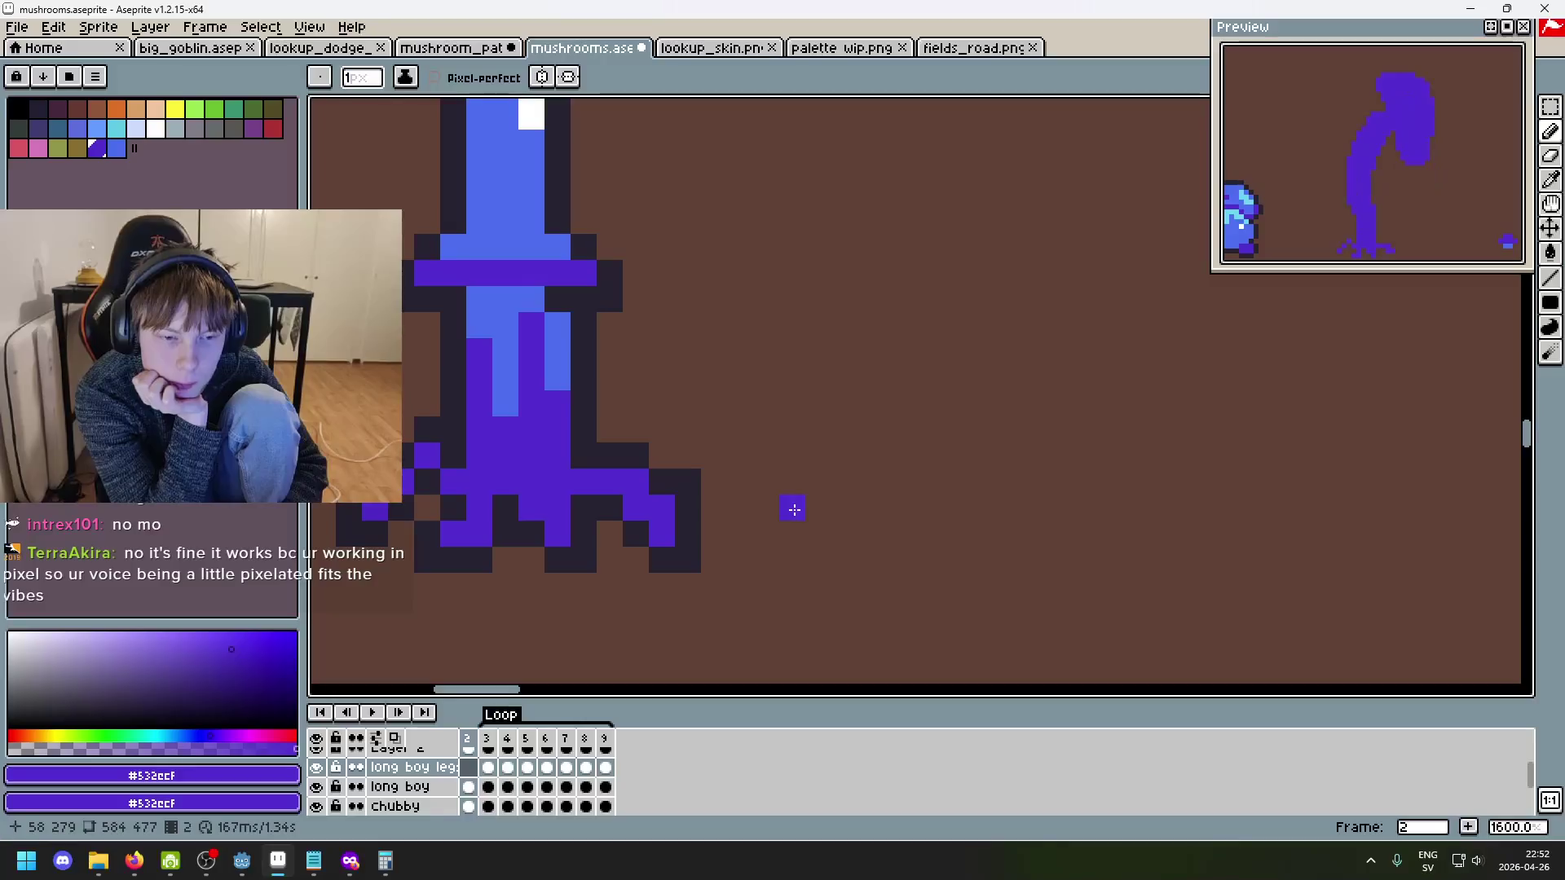
key(period)
- Compare frames 3–7 against their neighbours and finish on frame 6
key(period)
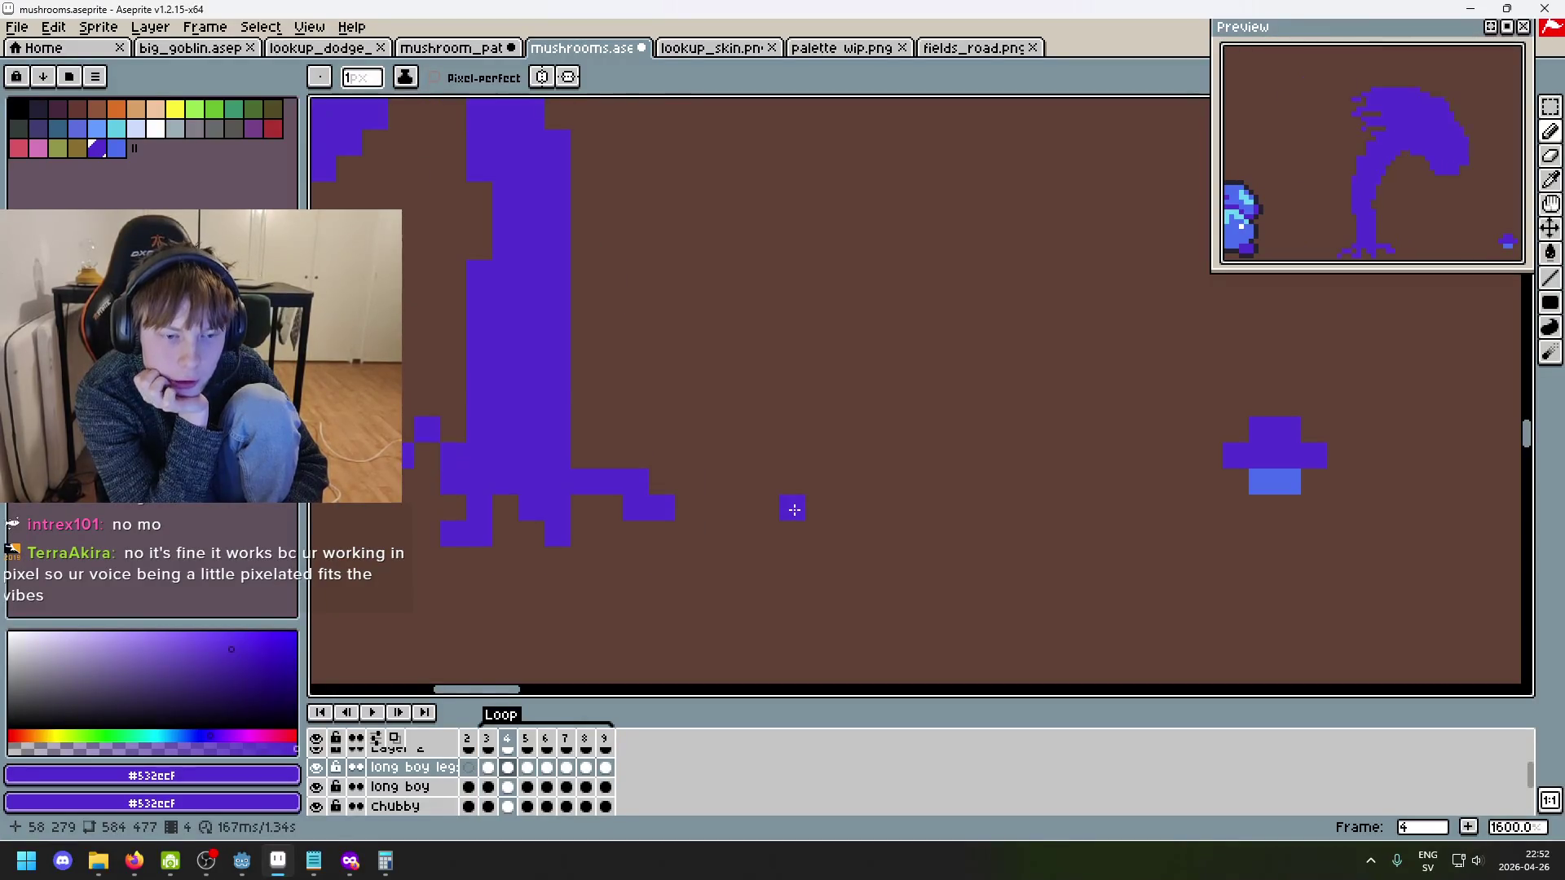
key(comma)
key(period)
key(period)
key(comma)
key(period)
key(comma)
key(comma)
key(period)
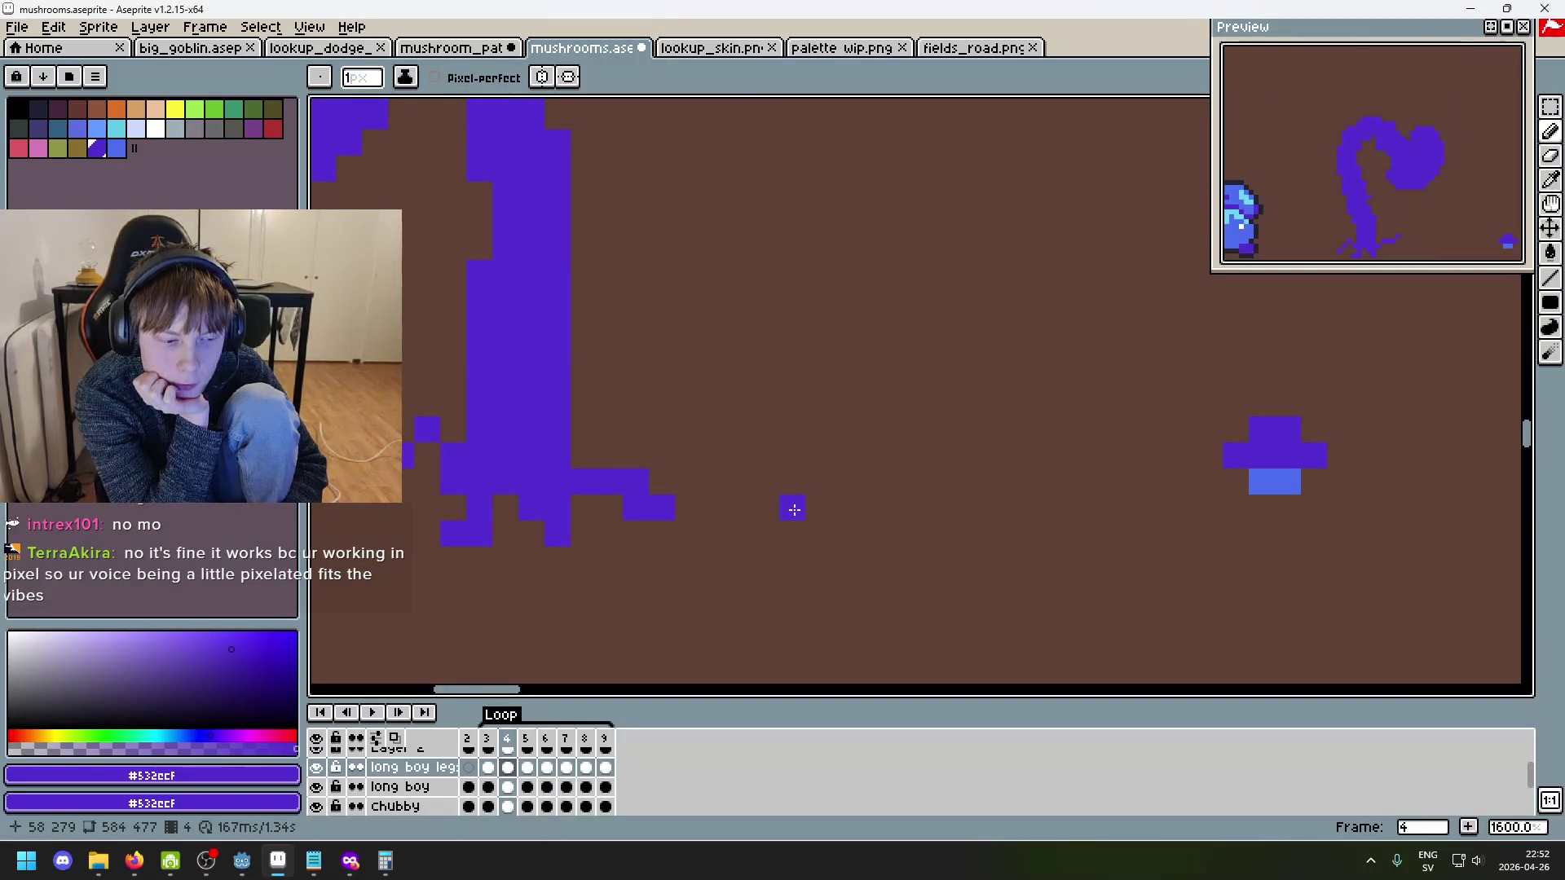
key(comma)
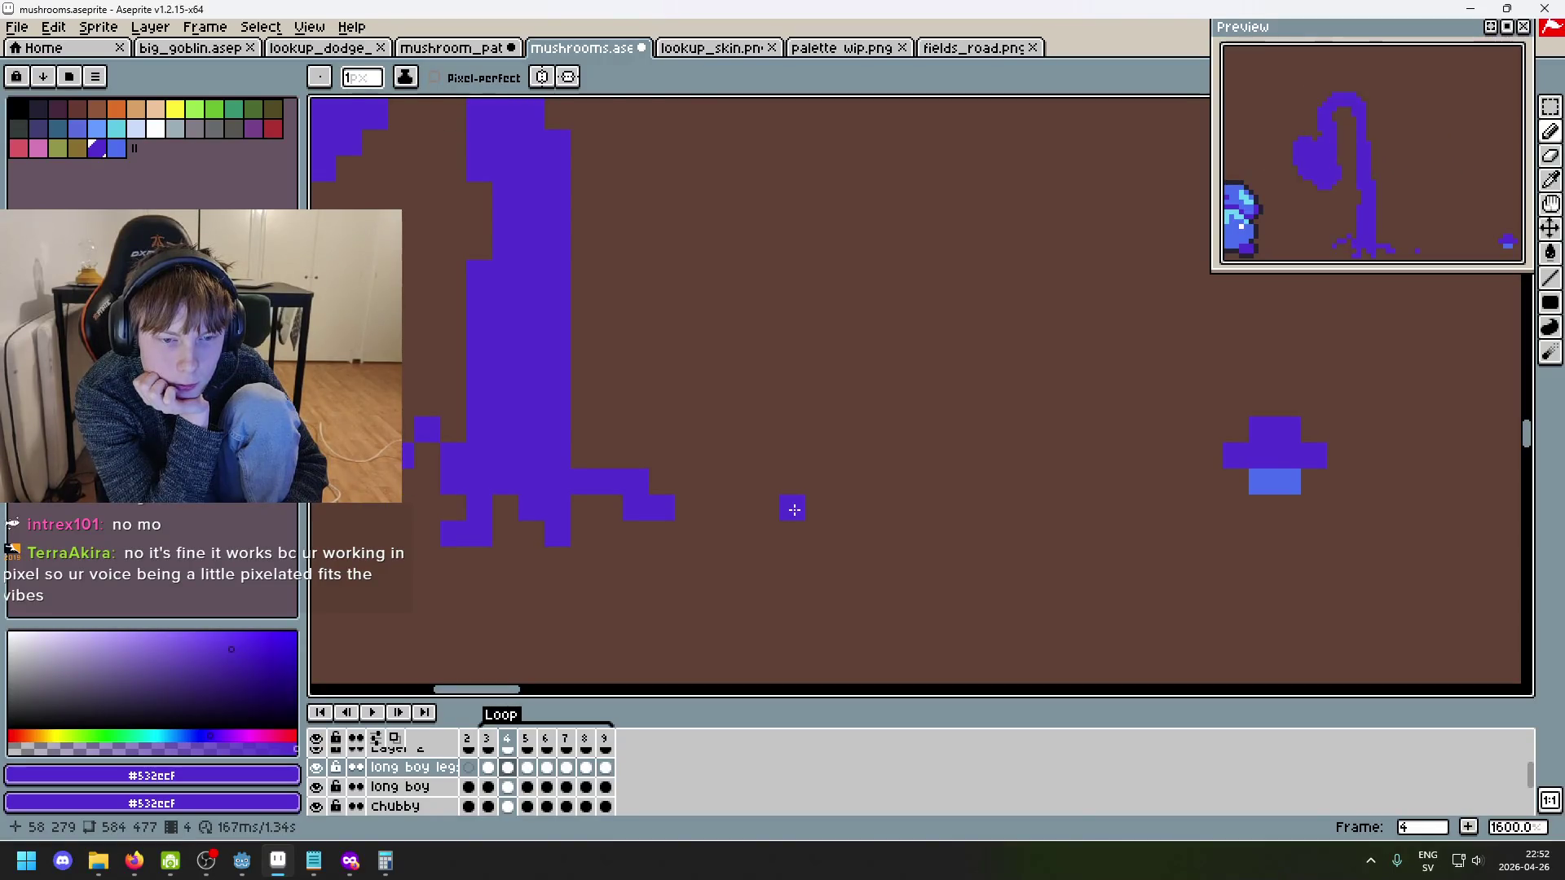
key(period)
key(period)
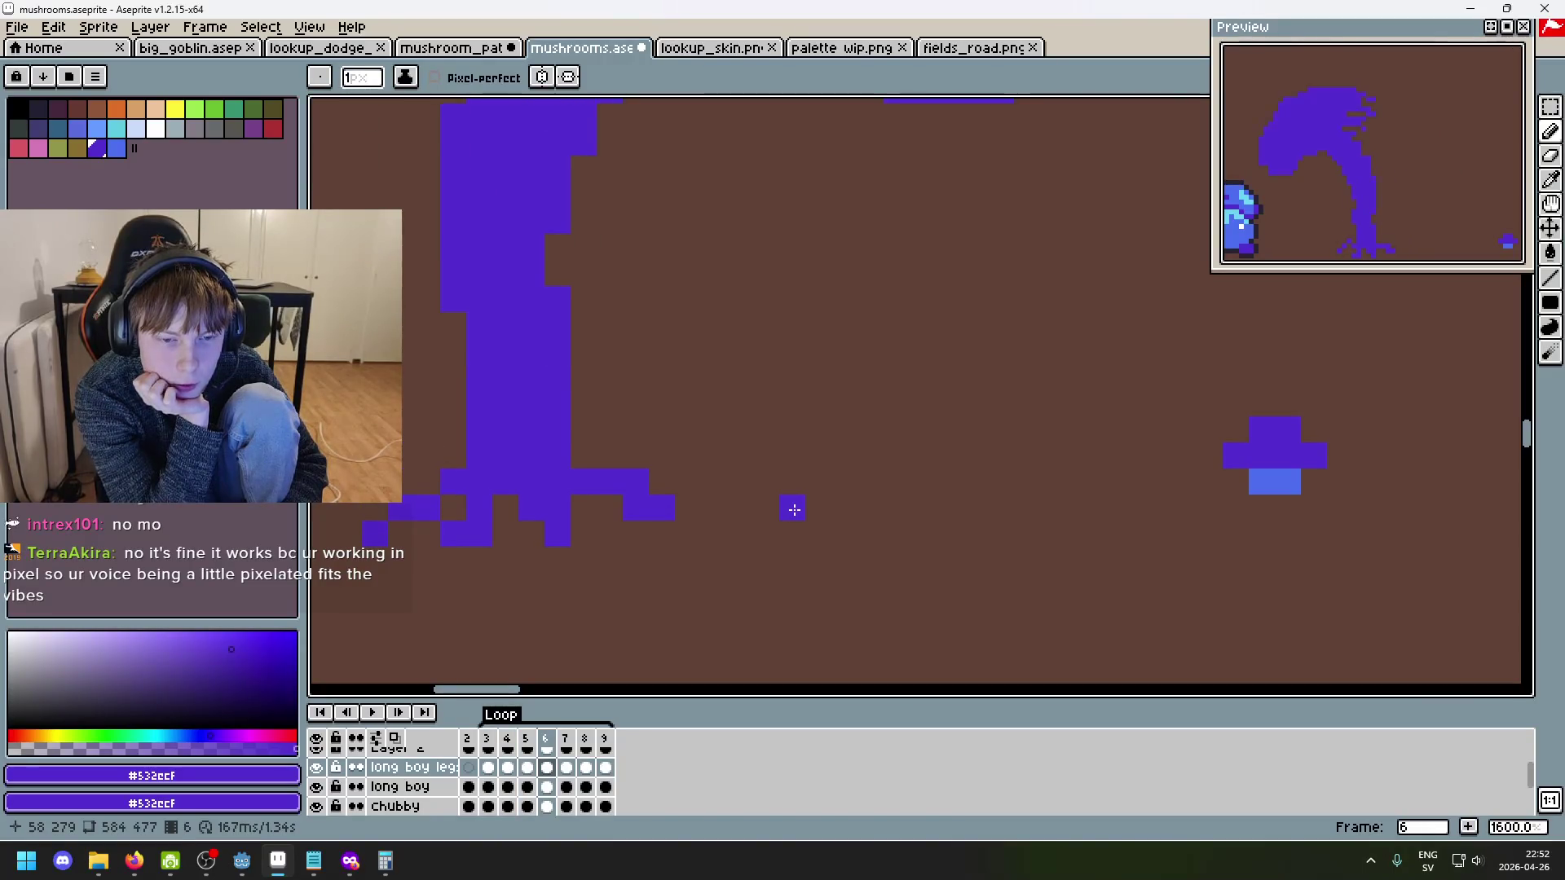
key(period)
key(comma)
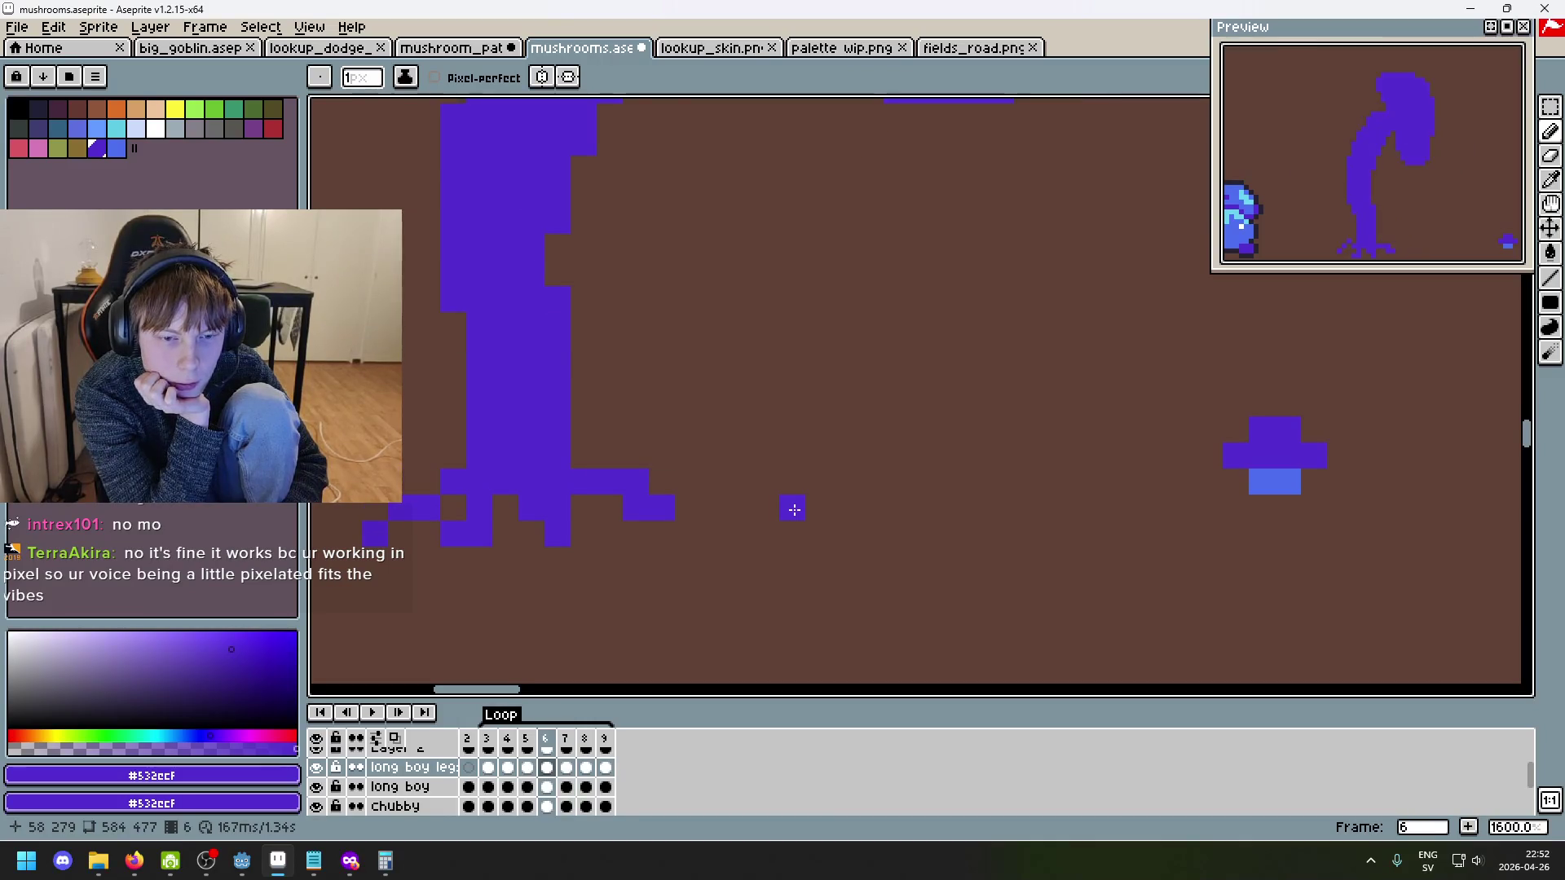
key(comma)
key(comma)
key(comma)
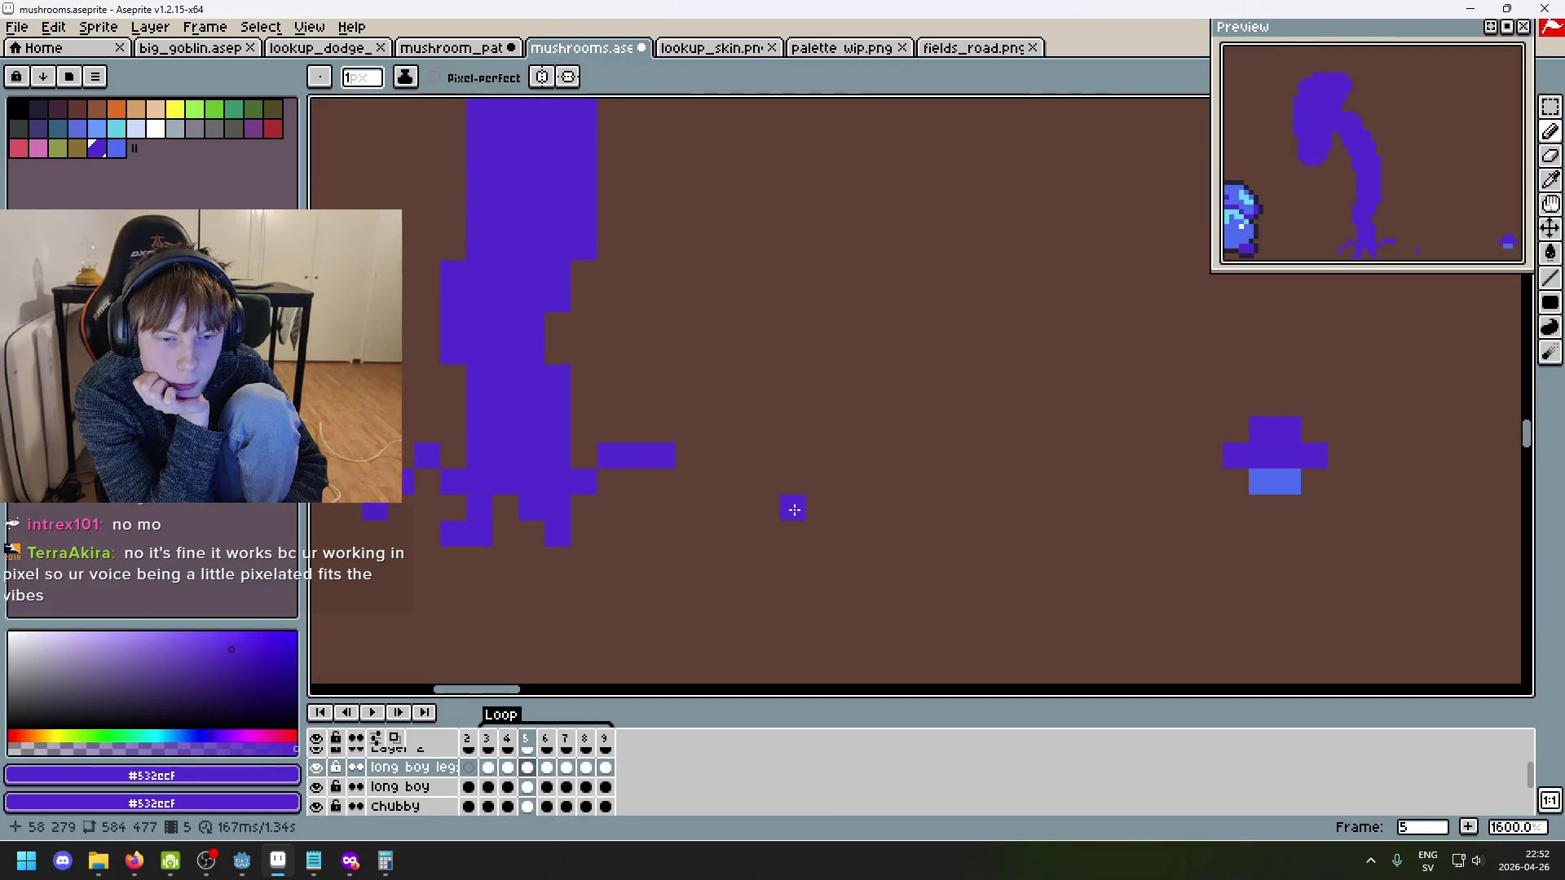
key(period)
key(period)
key(comma)
key(period)
key(period)
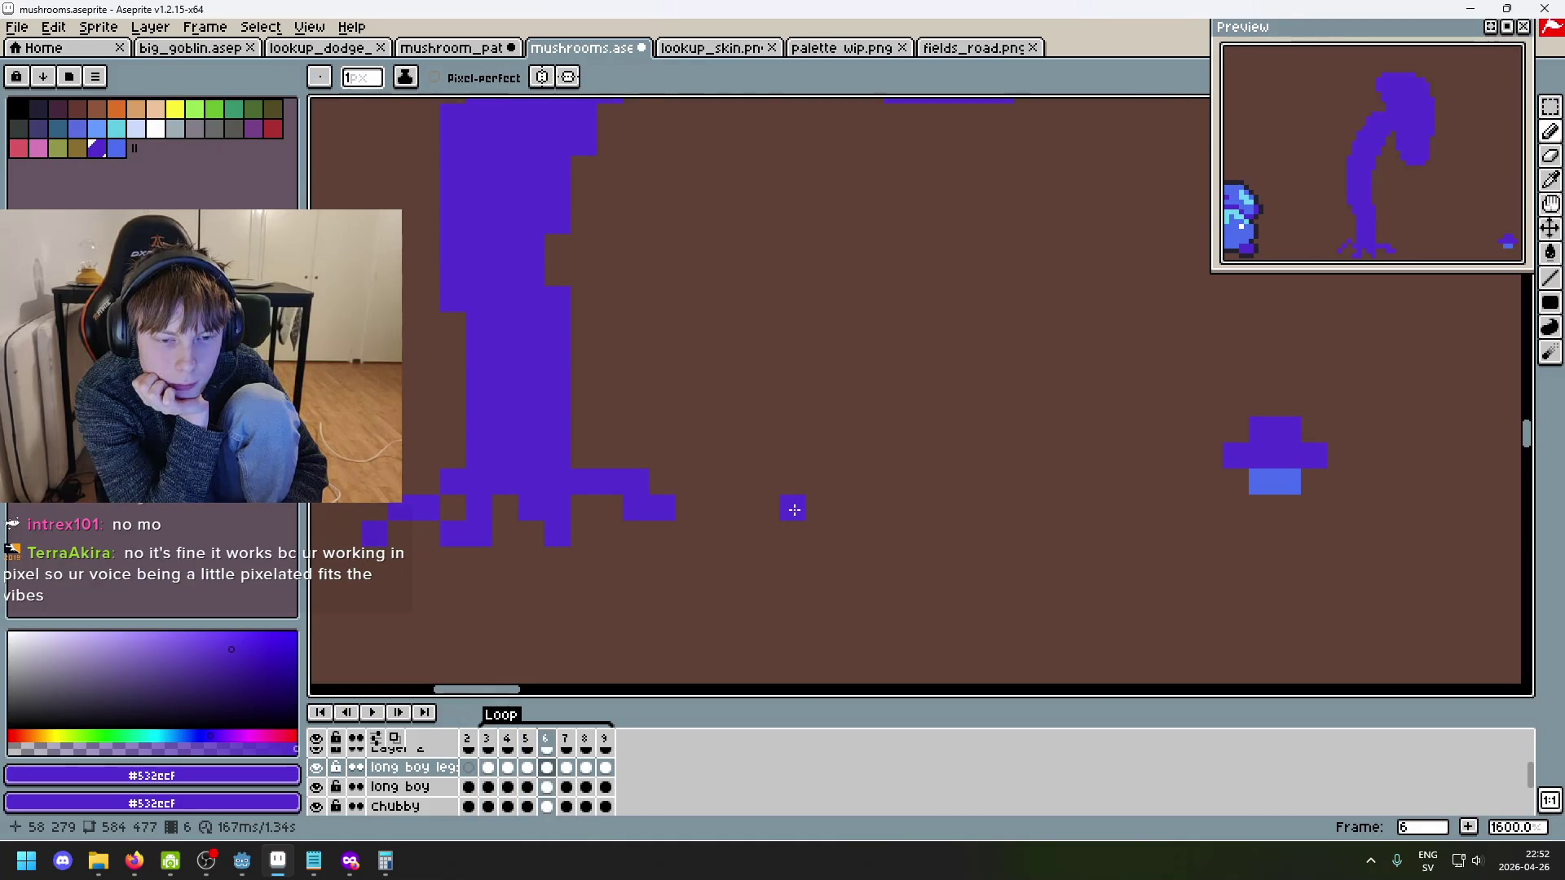
key(period)
key(comma)
key(comma)
key(period)
scroll(646, 506, up, 5)
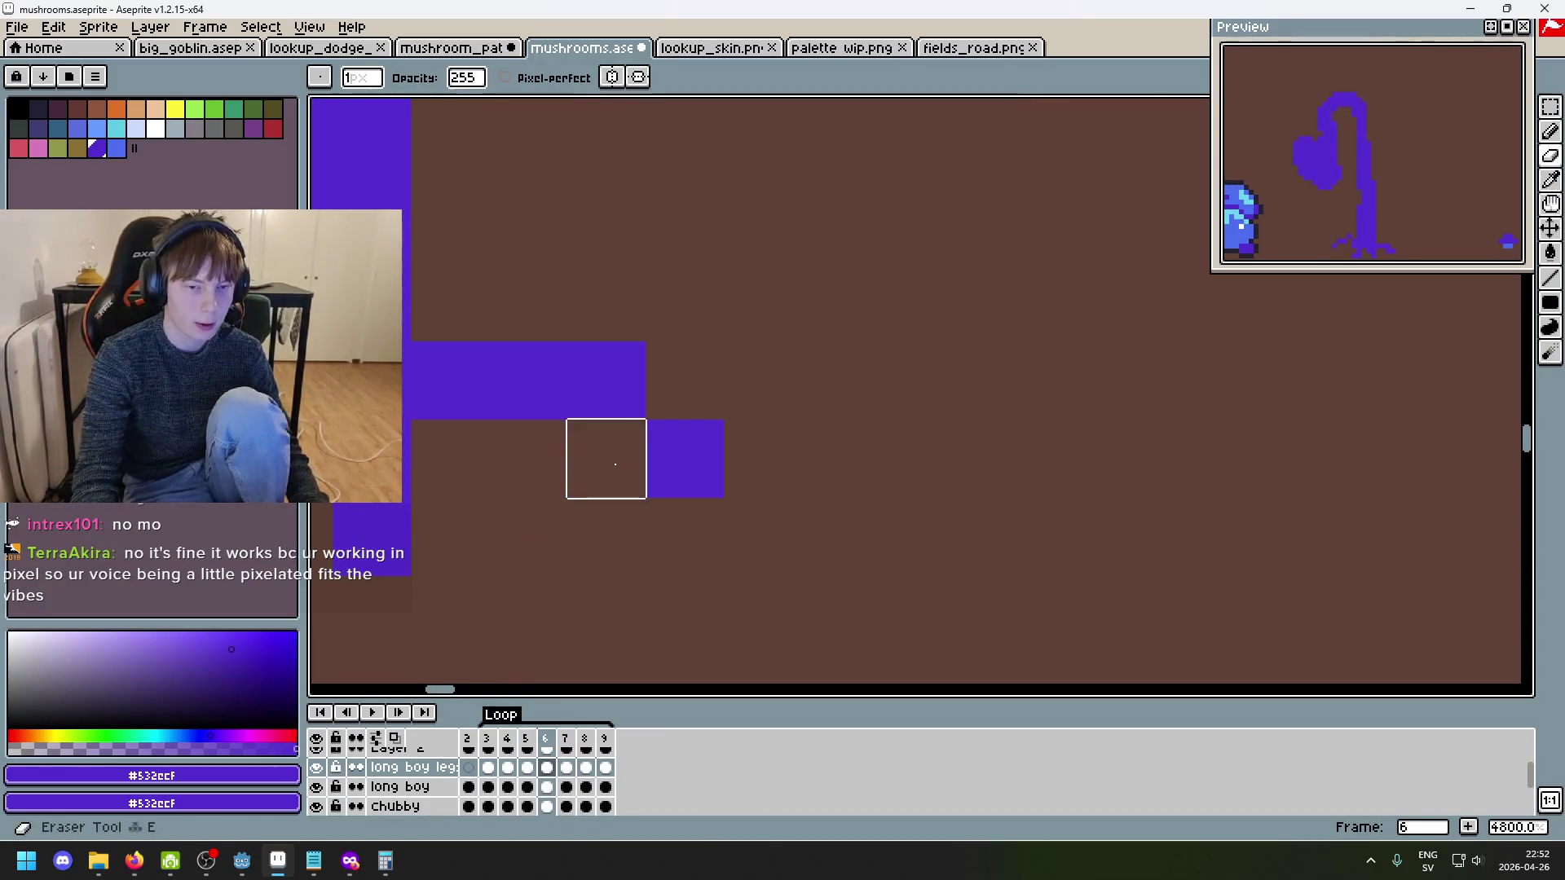
- Fill in a root-tip pixel on the frame 6 legs with the Pencil
drag(592, 437, 641, 422)
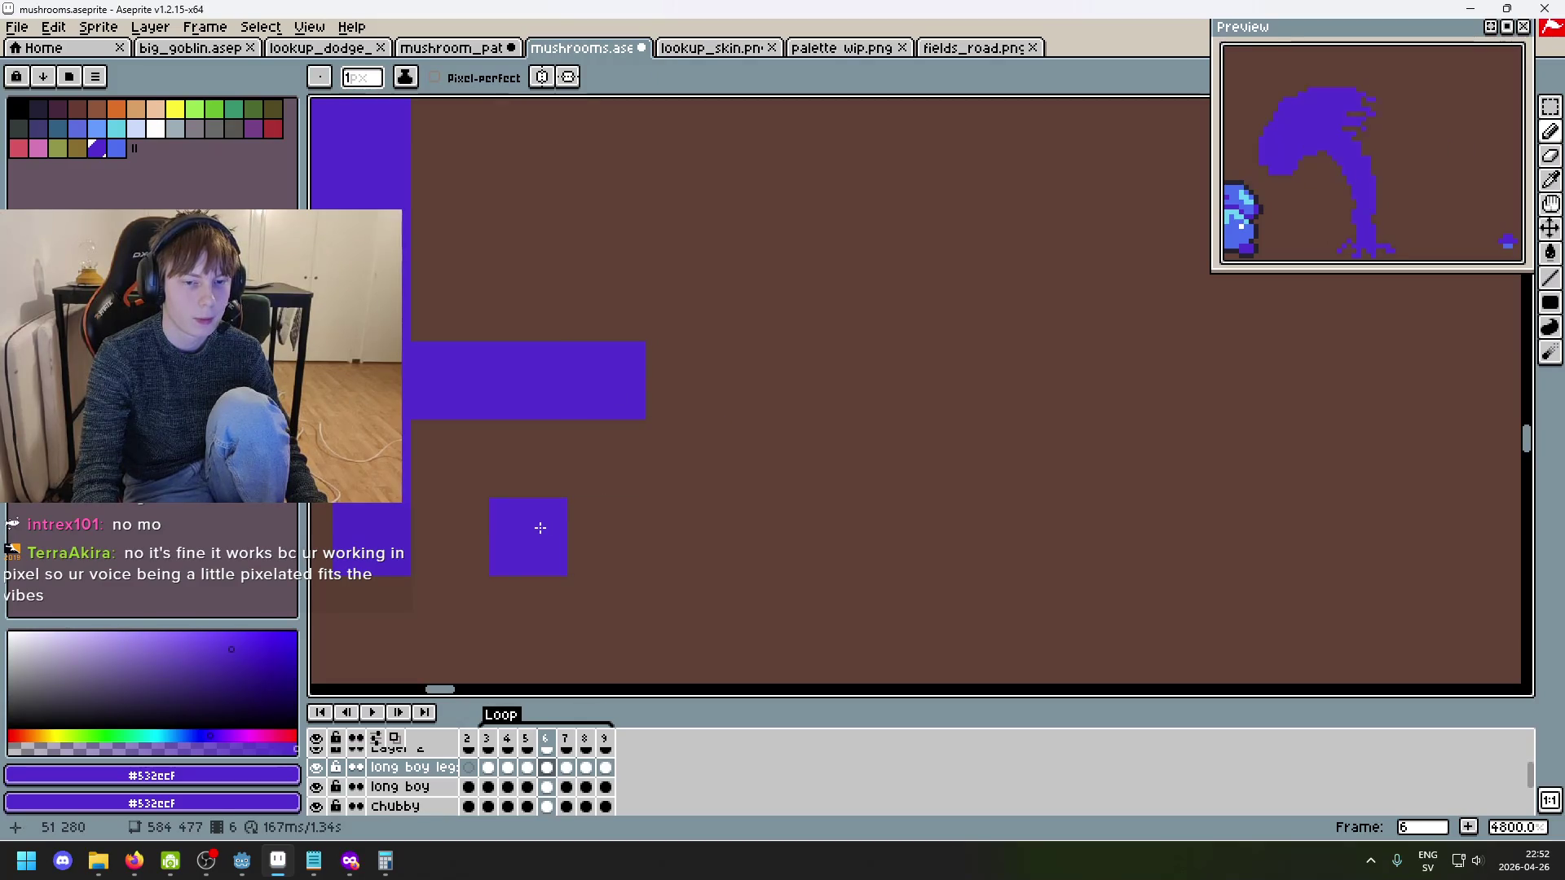
scroll(816, 468, down, 6)
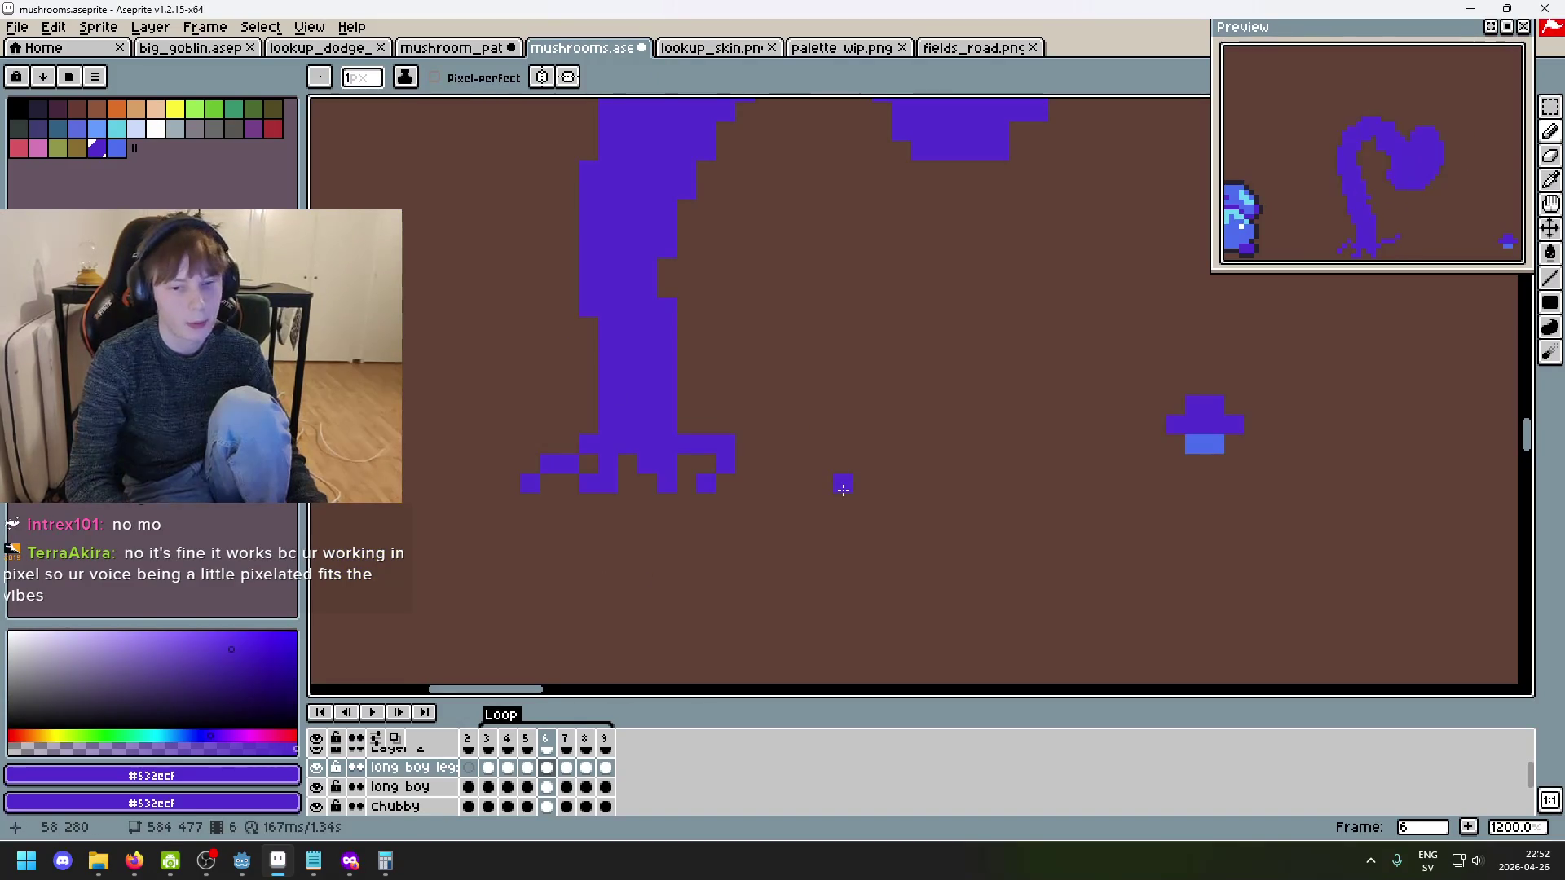
scroll(629, 427, up, 2)
scroll(584, 443, down, 3)
scroll(853, 465, up, 1)
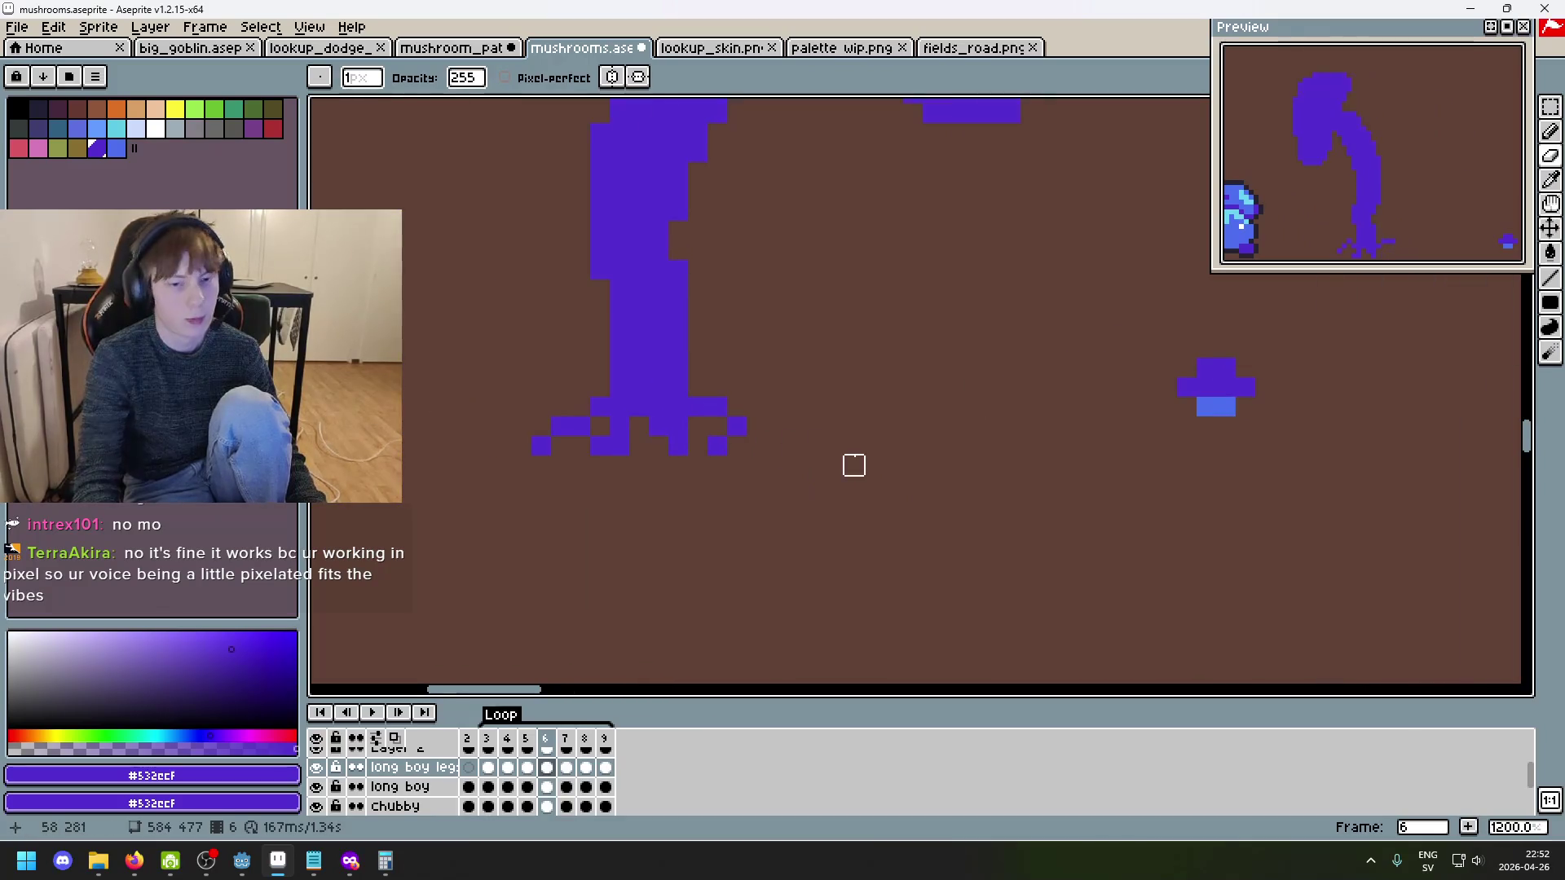
- Step through frames 7 and 8, then return to frame 6
key(Right)
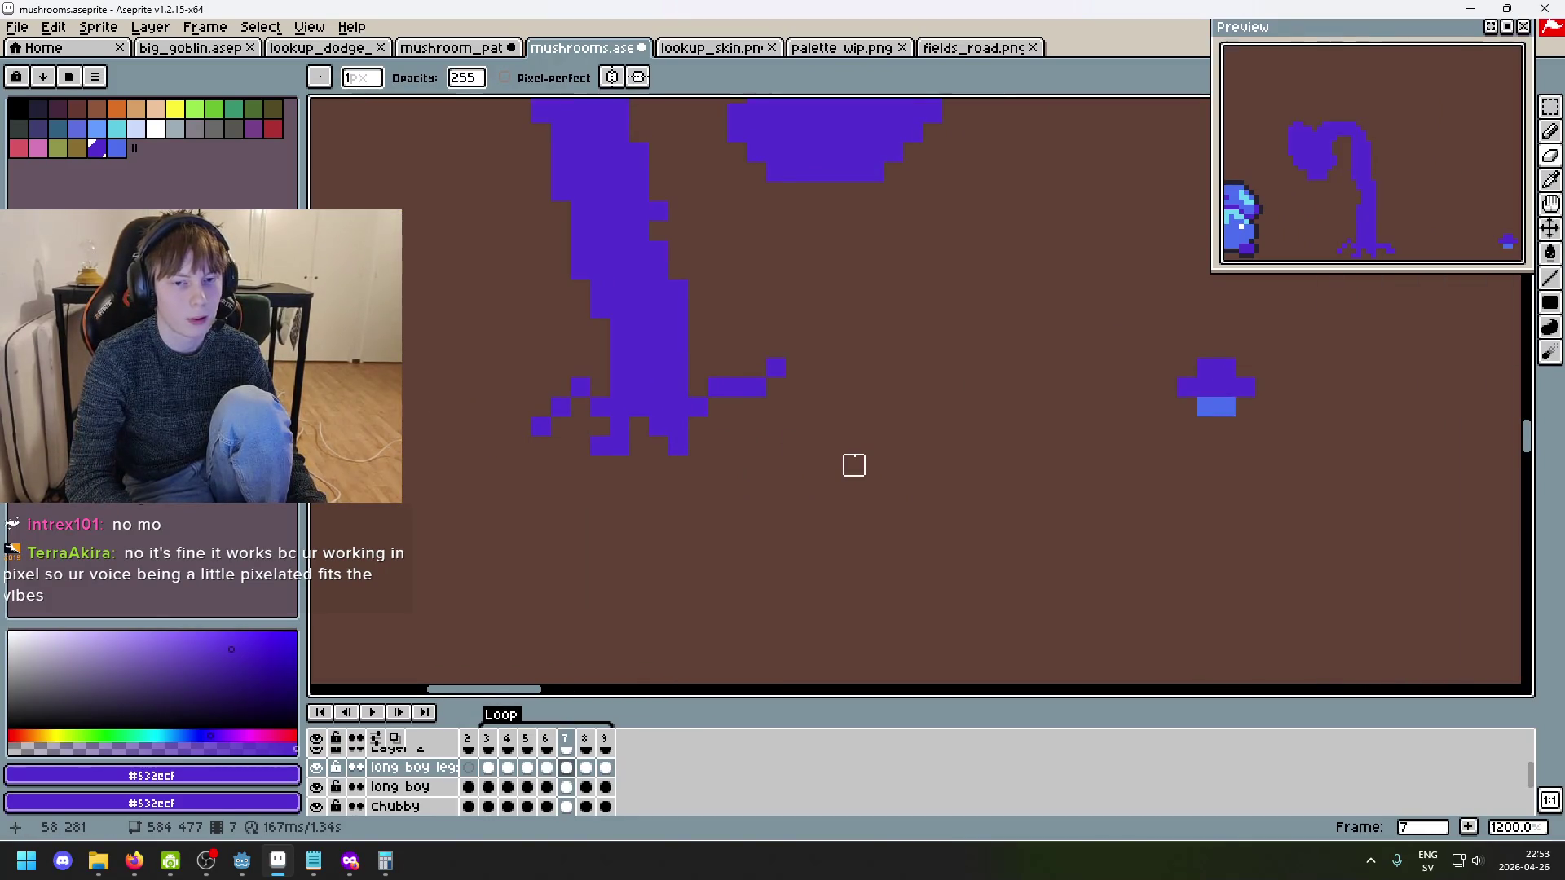
key(Right)
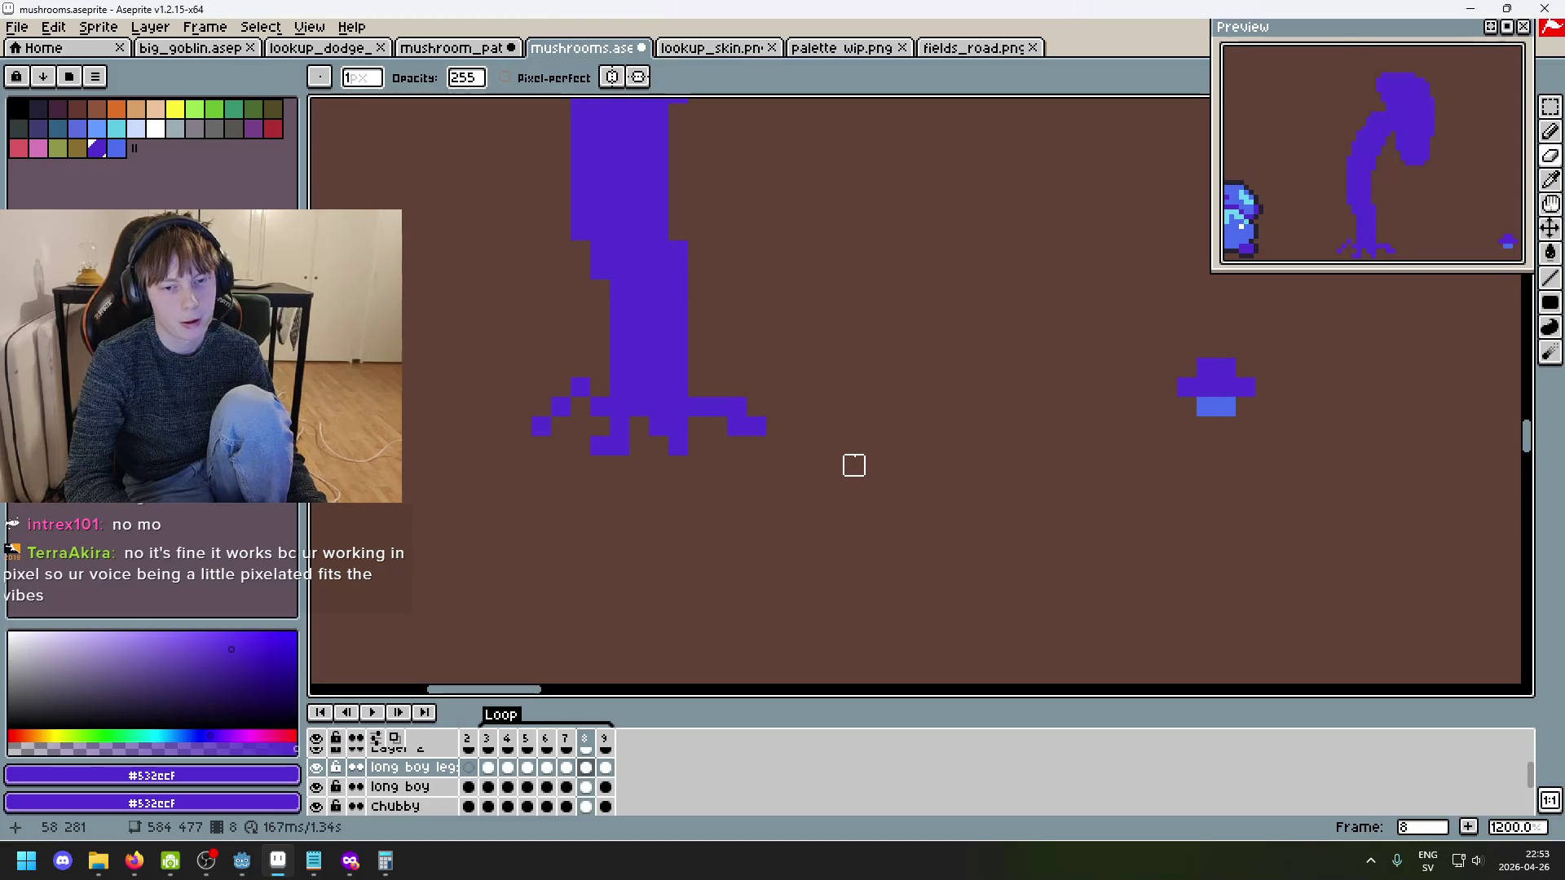
key(Left)
key(Right)
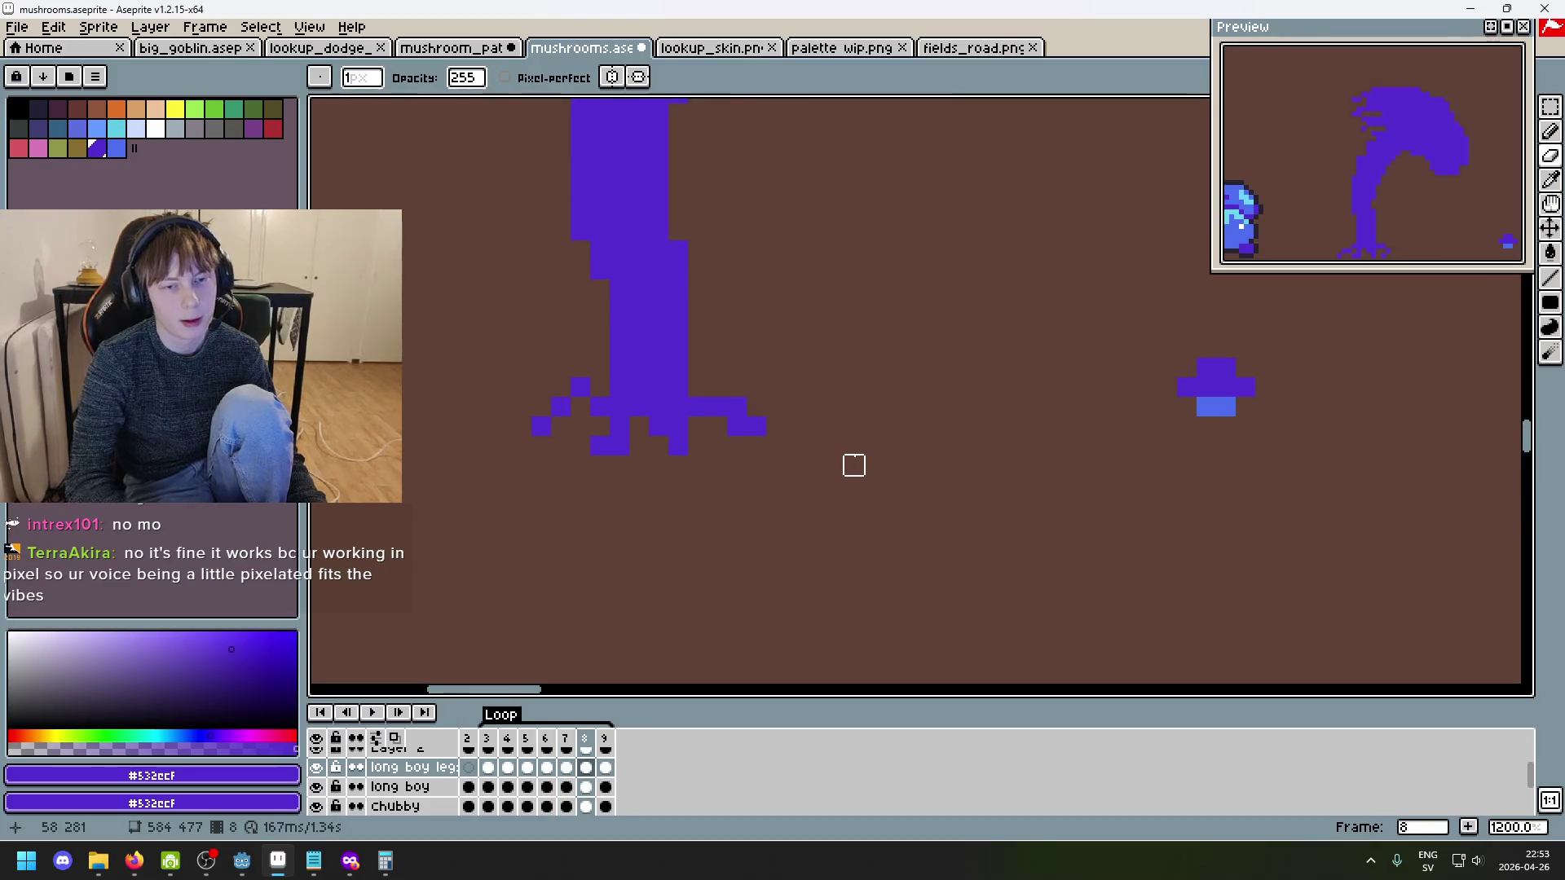
key(Left)
key(Left)
key(Left)
key(Left)
key(Left)
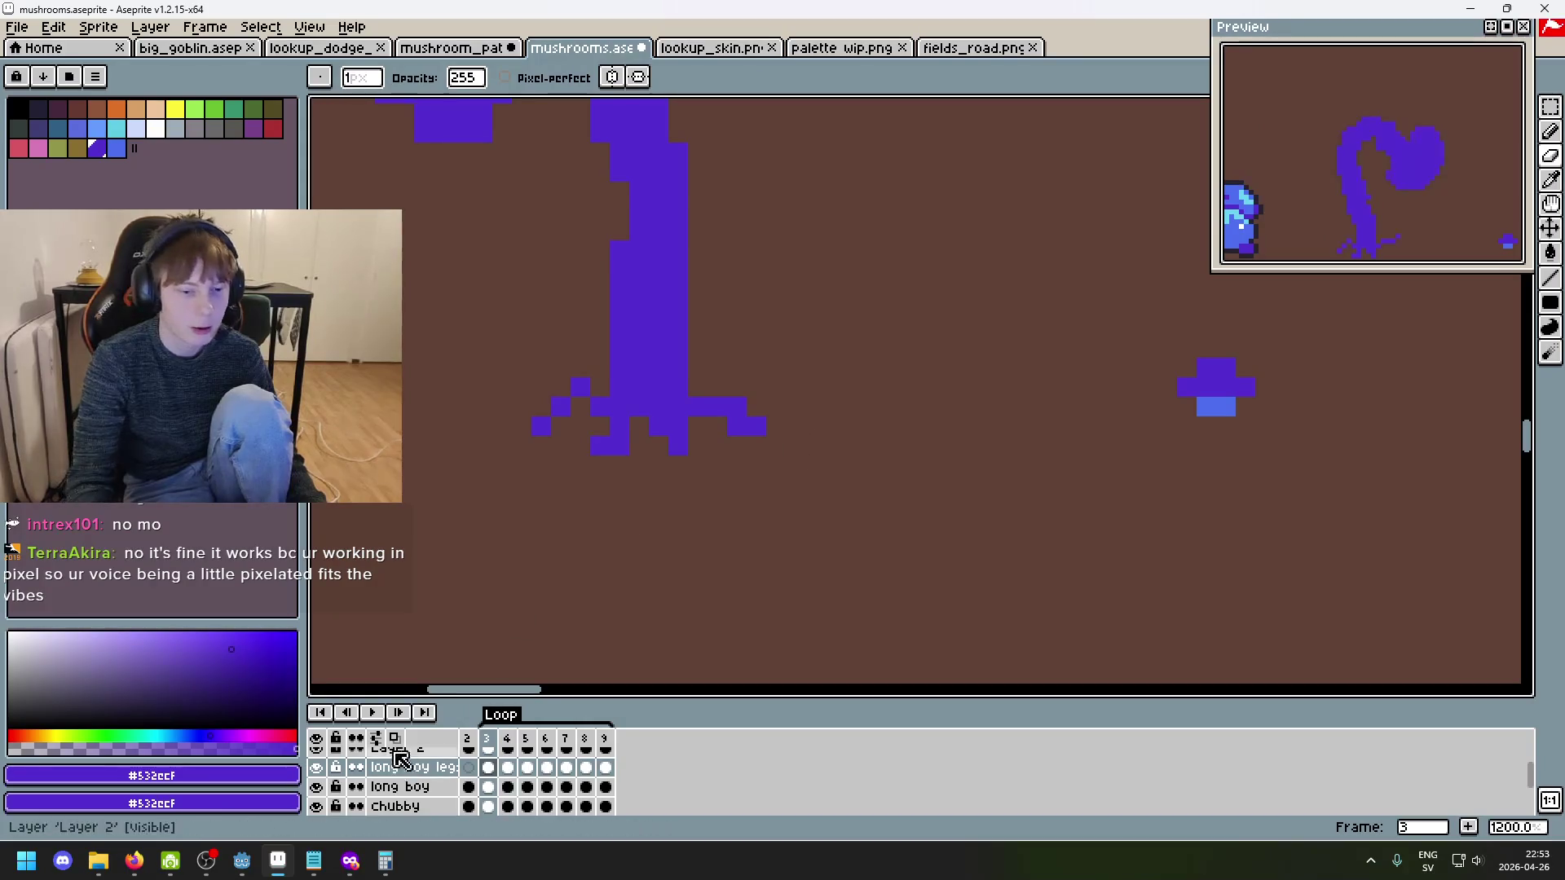
- Play the walking animation and pan so the whole mushroom sprite is visible
click(372, 712)
scroll(770, 550, down, 3)
drag(789, 565, 860, 605)
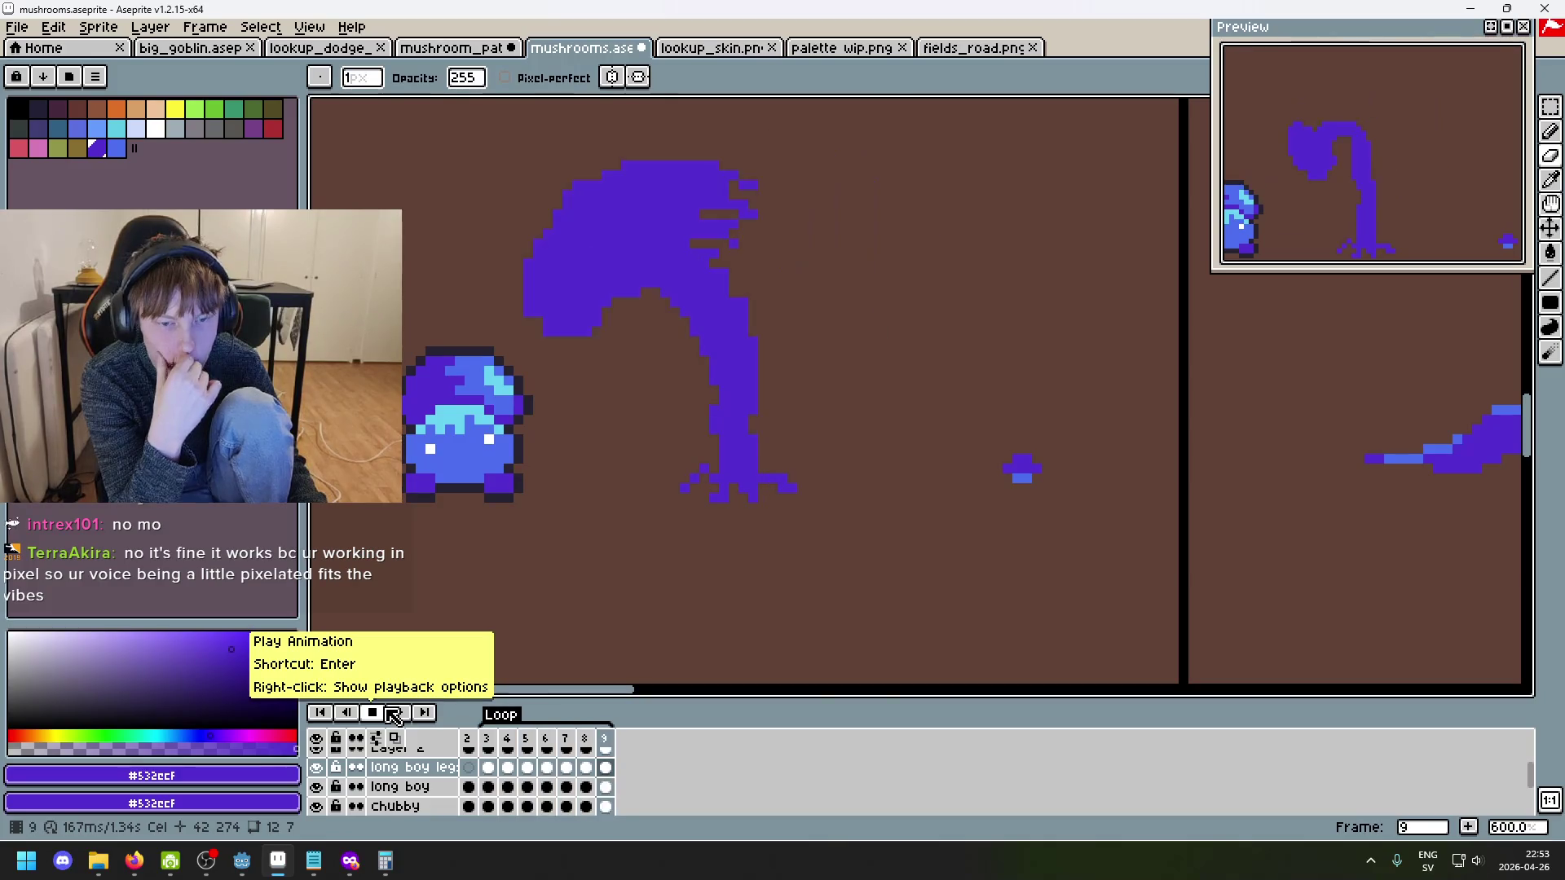
click(393, 714)
scroll(587, 538, up, 5)
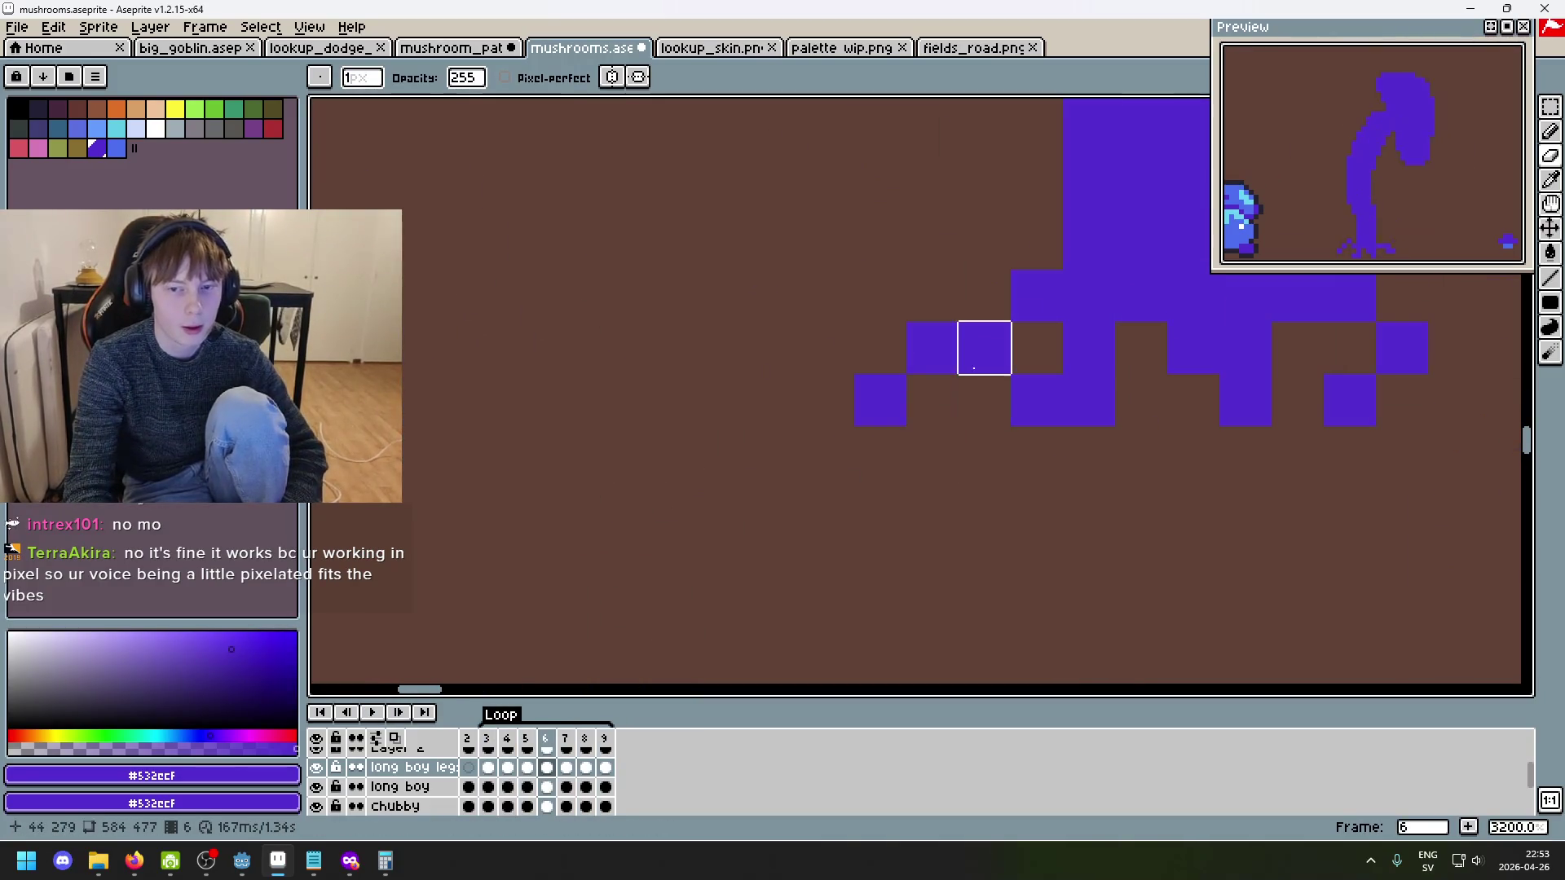
key(Left)
key(Left)
key(Left)
key(Right)
key(Right)
key(Right)
key(Left)
key(Left)
key(Left)
key(Right)
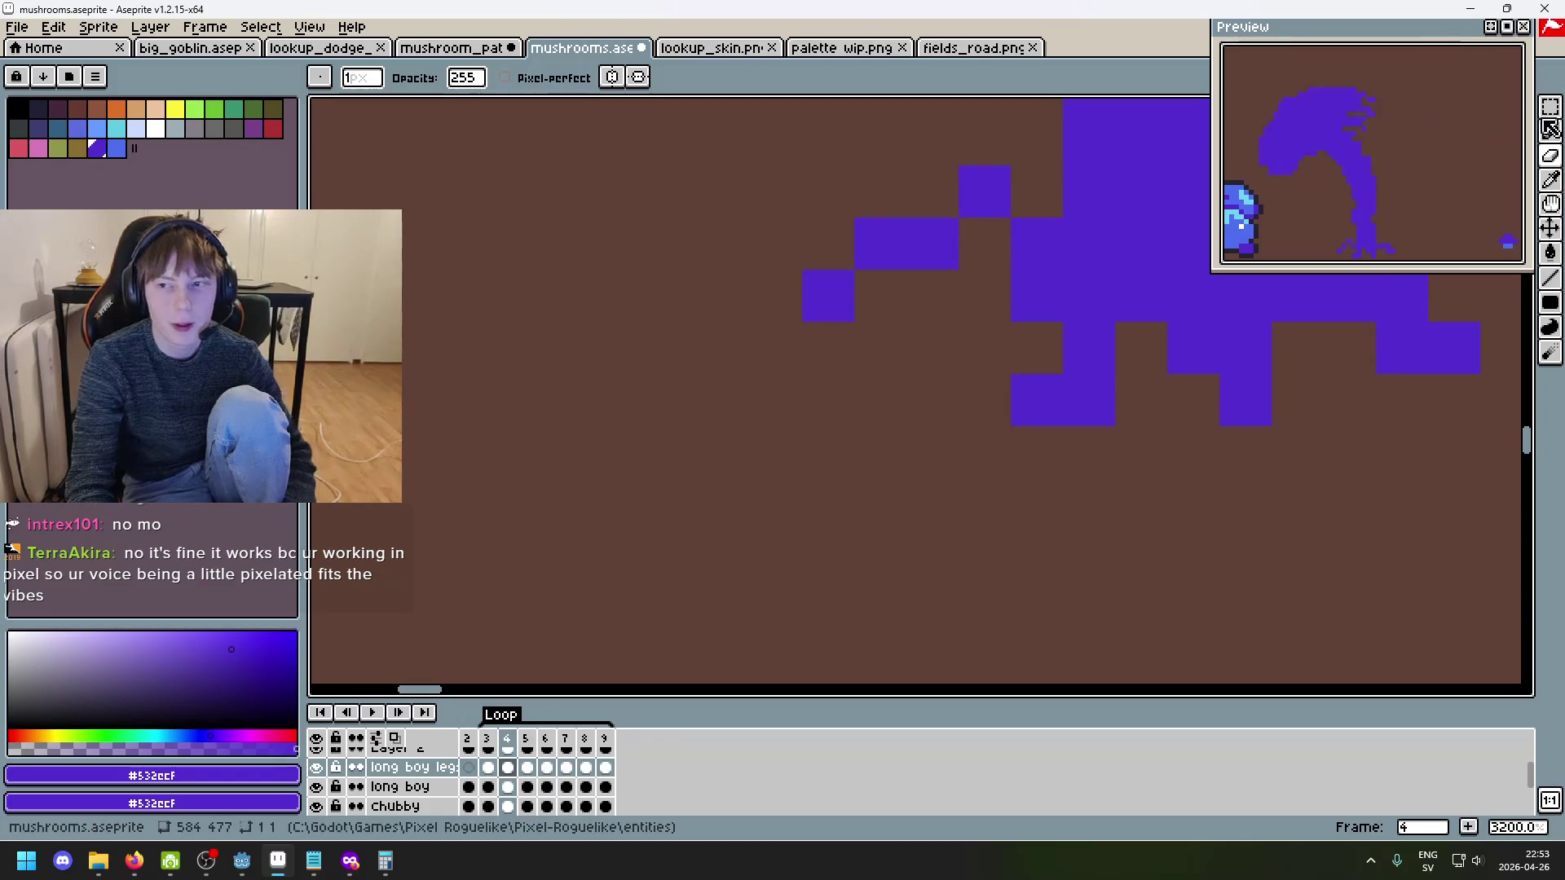
click(1550, 107)
drag(797, 161, 1064, 323)
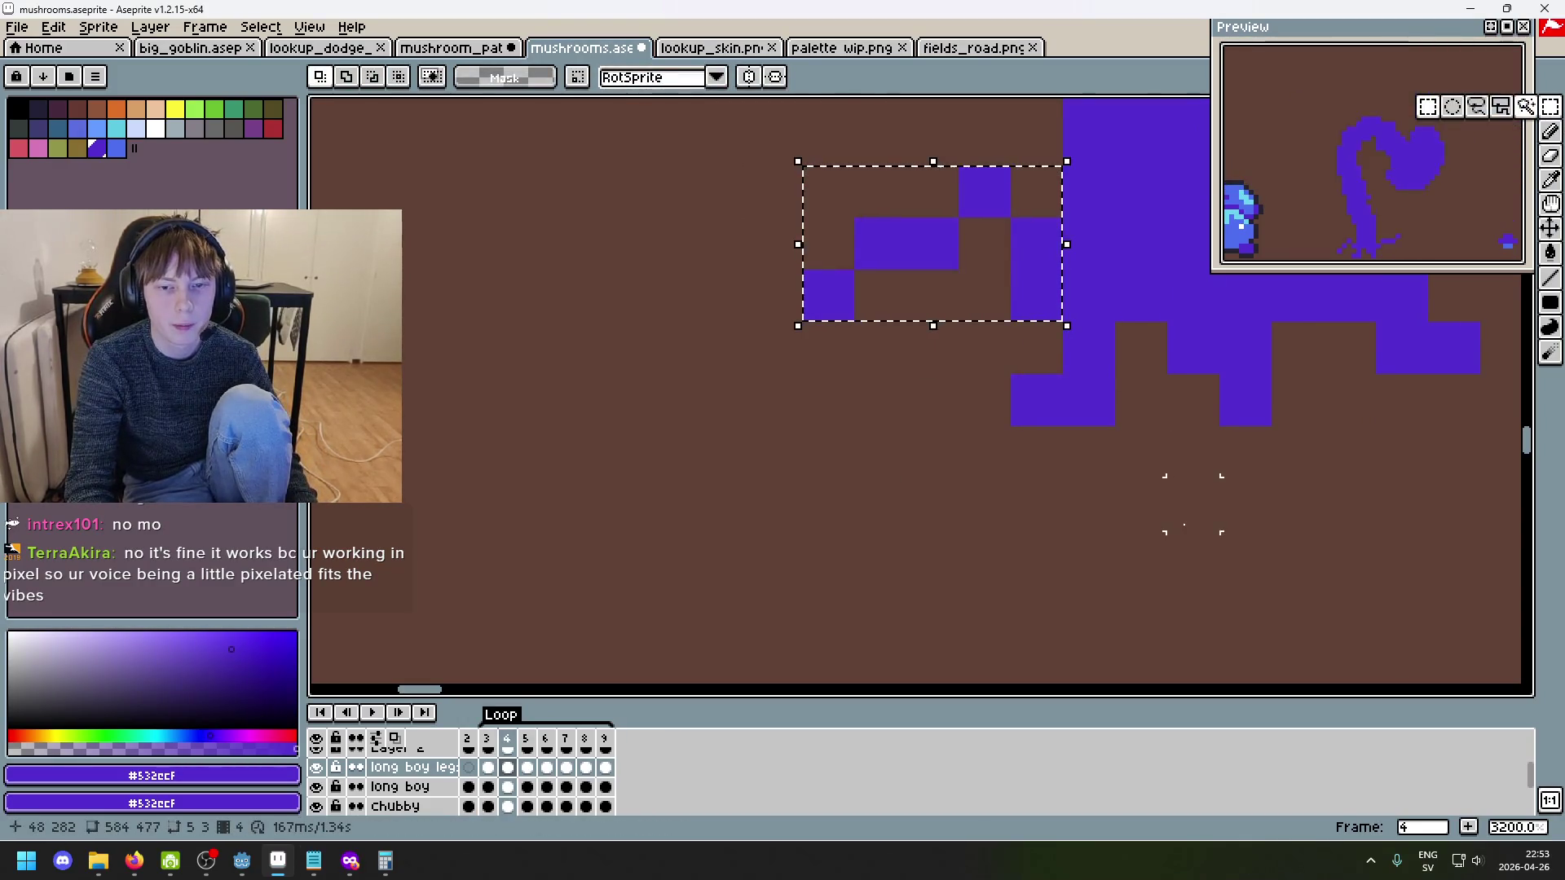
key(ctrl+d)
key(Right)
key(Right)
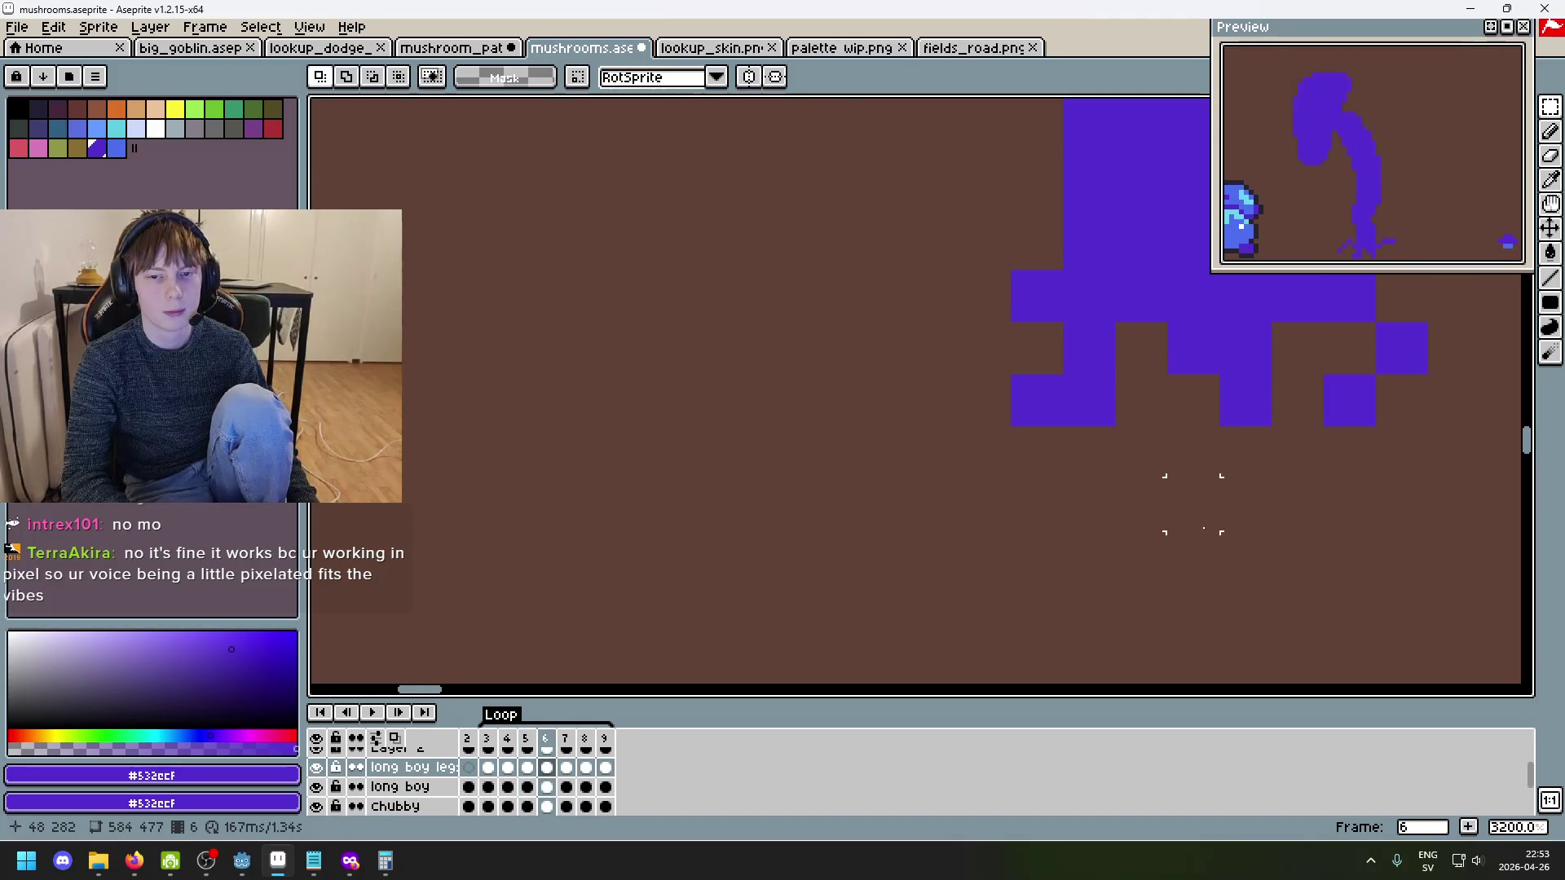
key(ctrl+shift+d)
key(ctrl+d)
scroll(1194, 558, down, 1)
drag(1119, 554, 894, 541)
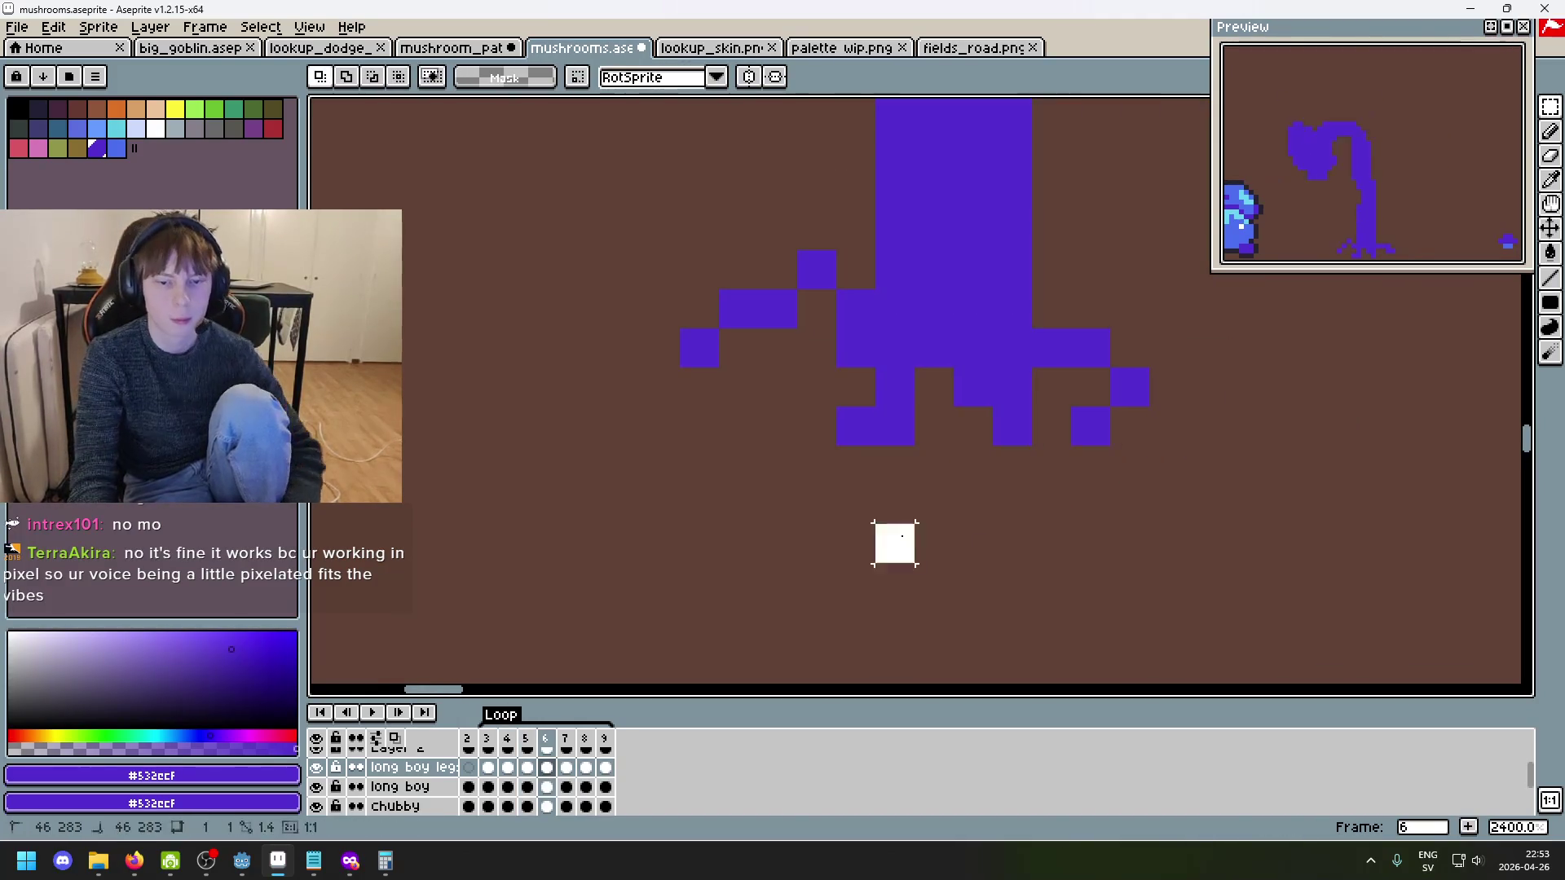
key(Right)
key(Right)
key(Right)
scroll(894, 542, down, 1)
key(Right)
key(Right)
key(Right)
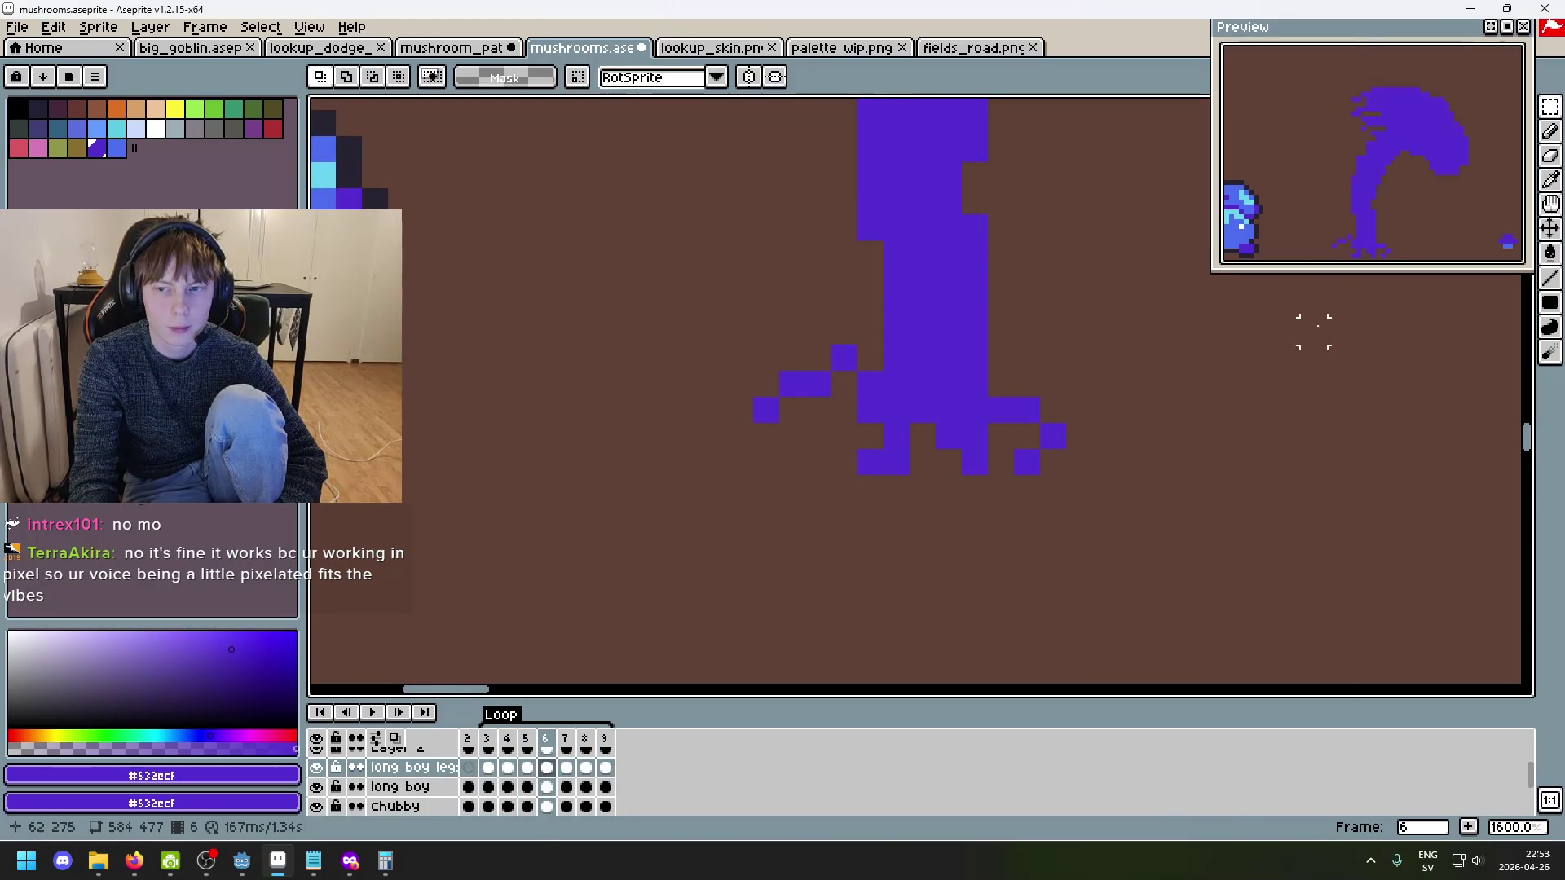
scroll(1339, 234, up, 1)
drag(1303, 128, 1346, 158)
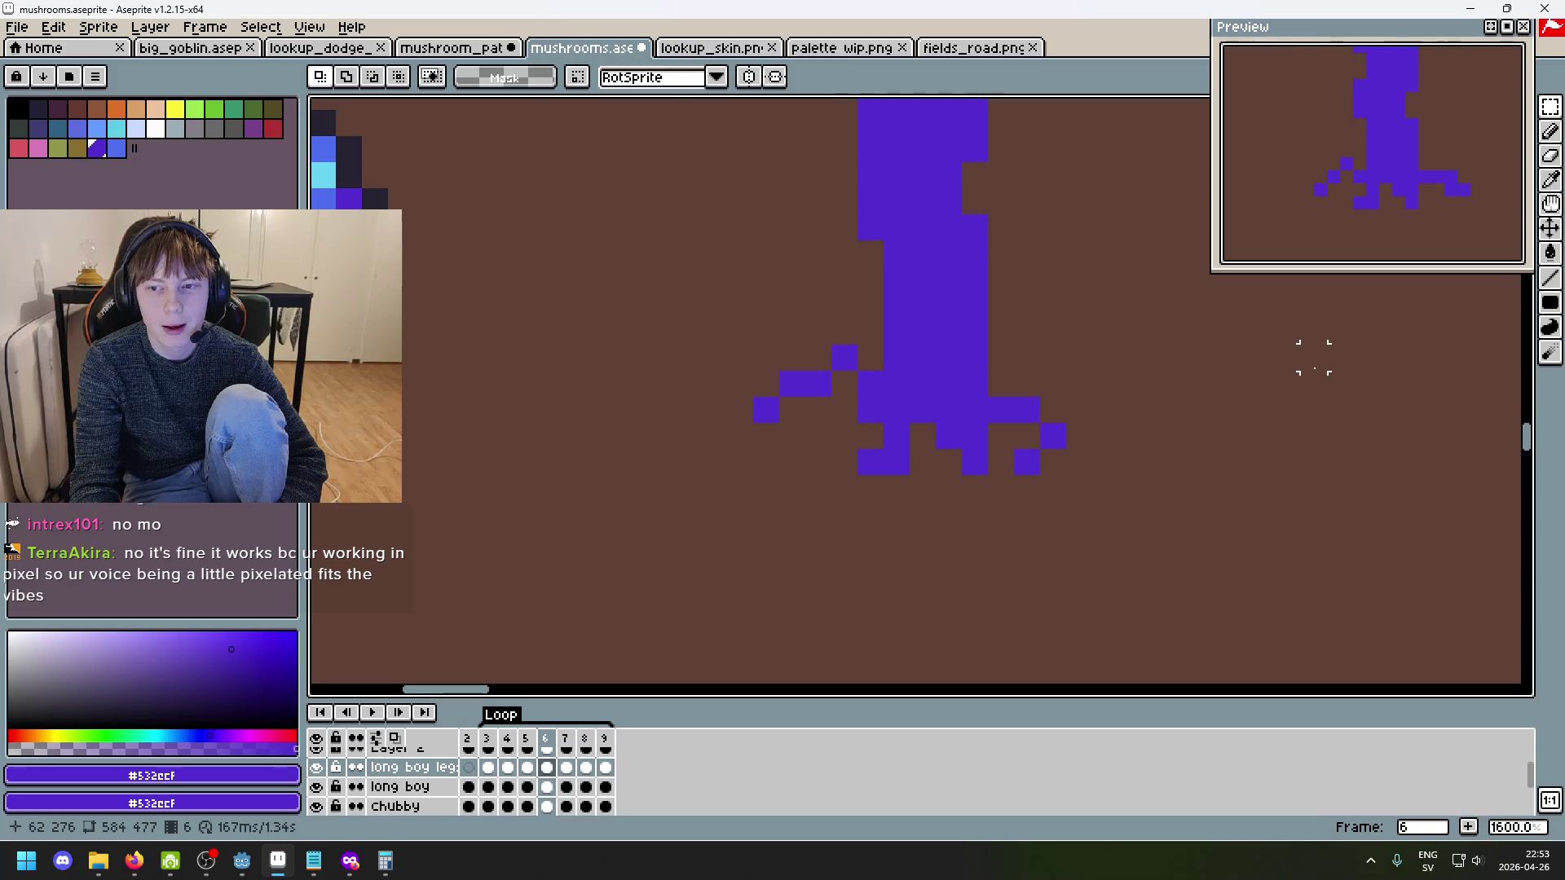
scroll(1079, 409, up, 2)
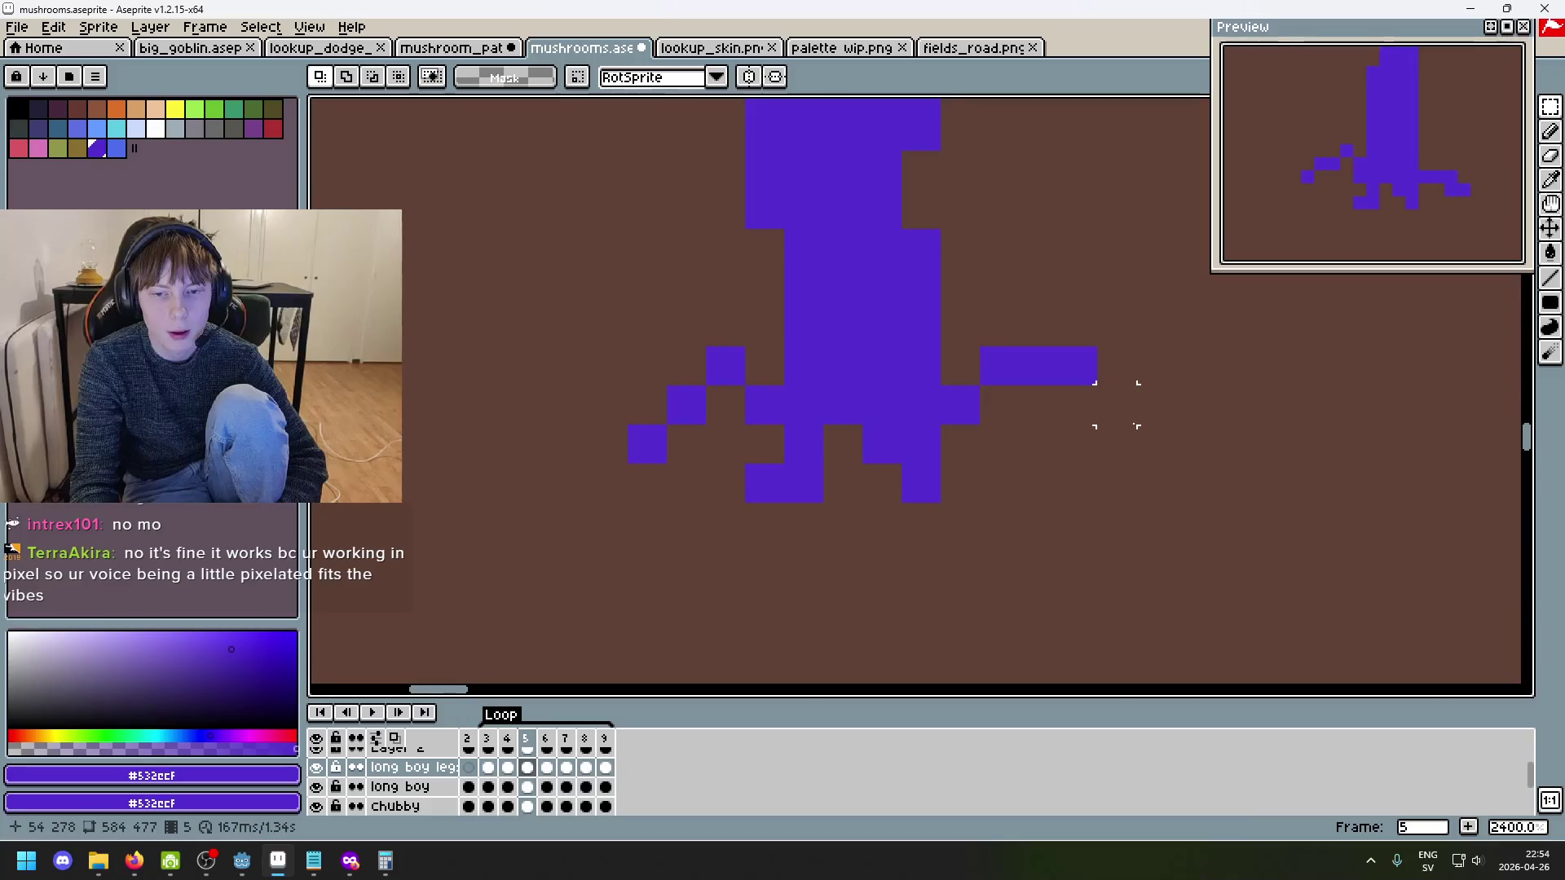
- Paste the copied right-leg pose into the next frame and commit it
drag(1138, 465, 978, 342)
drag(1101, 505, 938, 342)
key(ctrl+d)
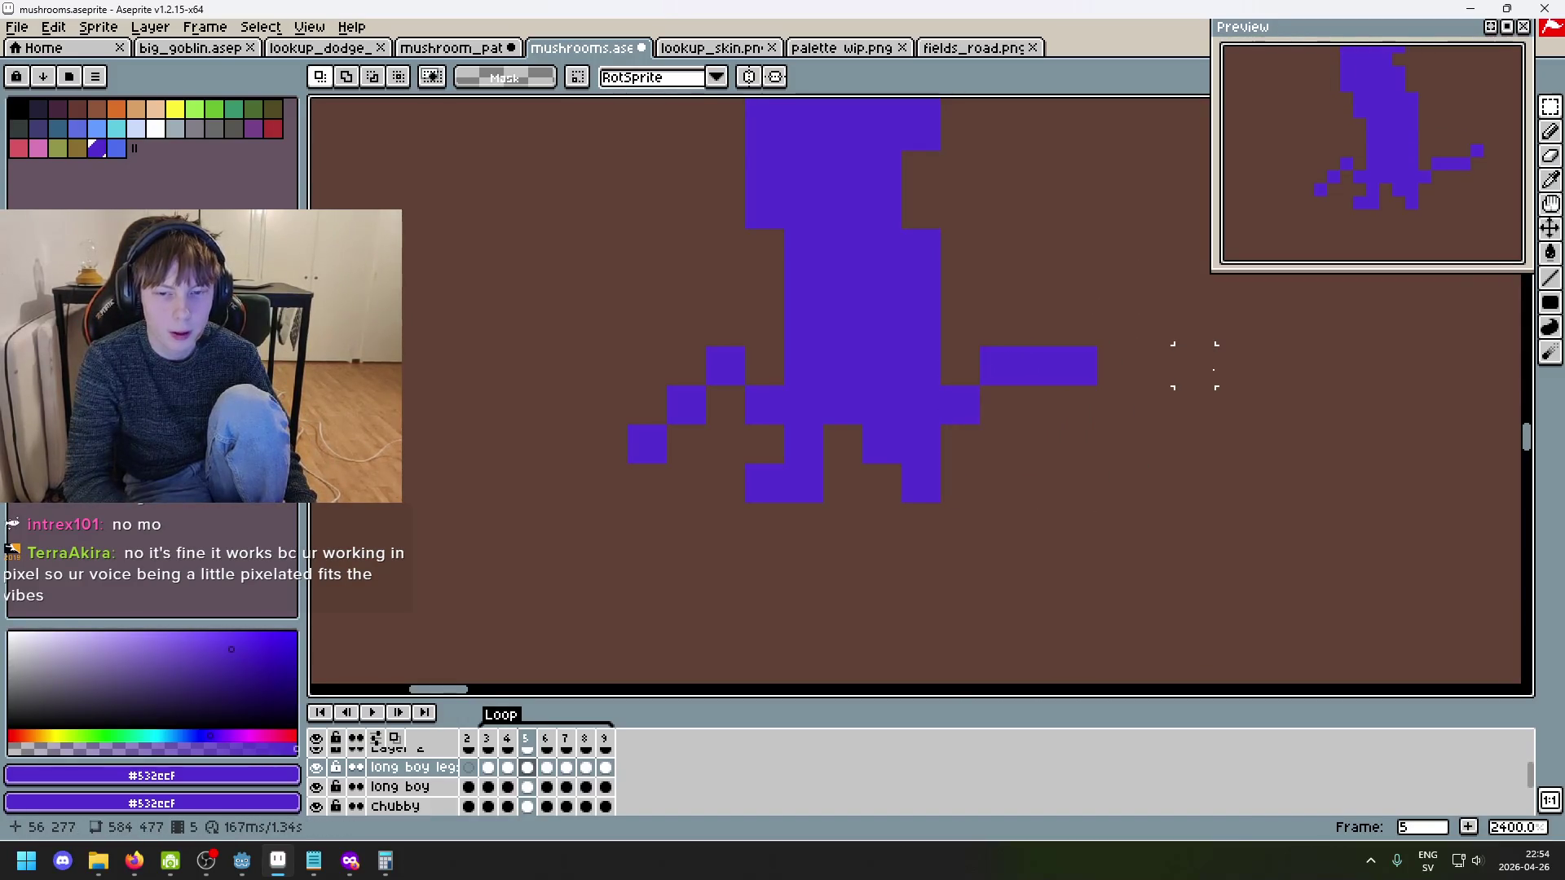
key(Right)
mouse_move(1141, 577)
mouse_down()
mouse_move(978, 343)
mouse_move(938, 343)
mouse_up()
key(Delete)
key(ctrl+v)
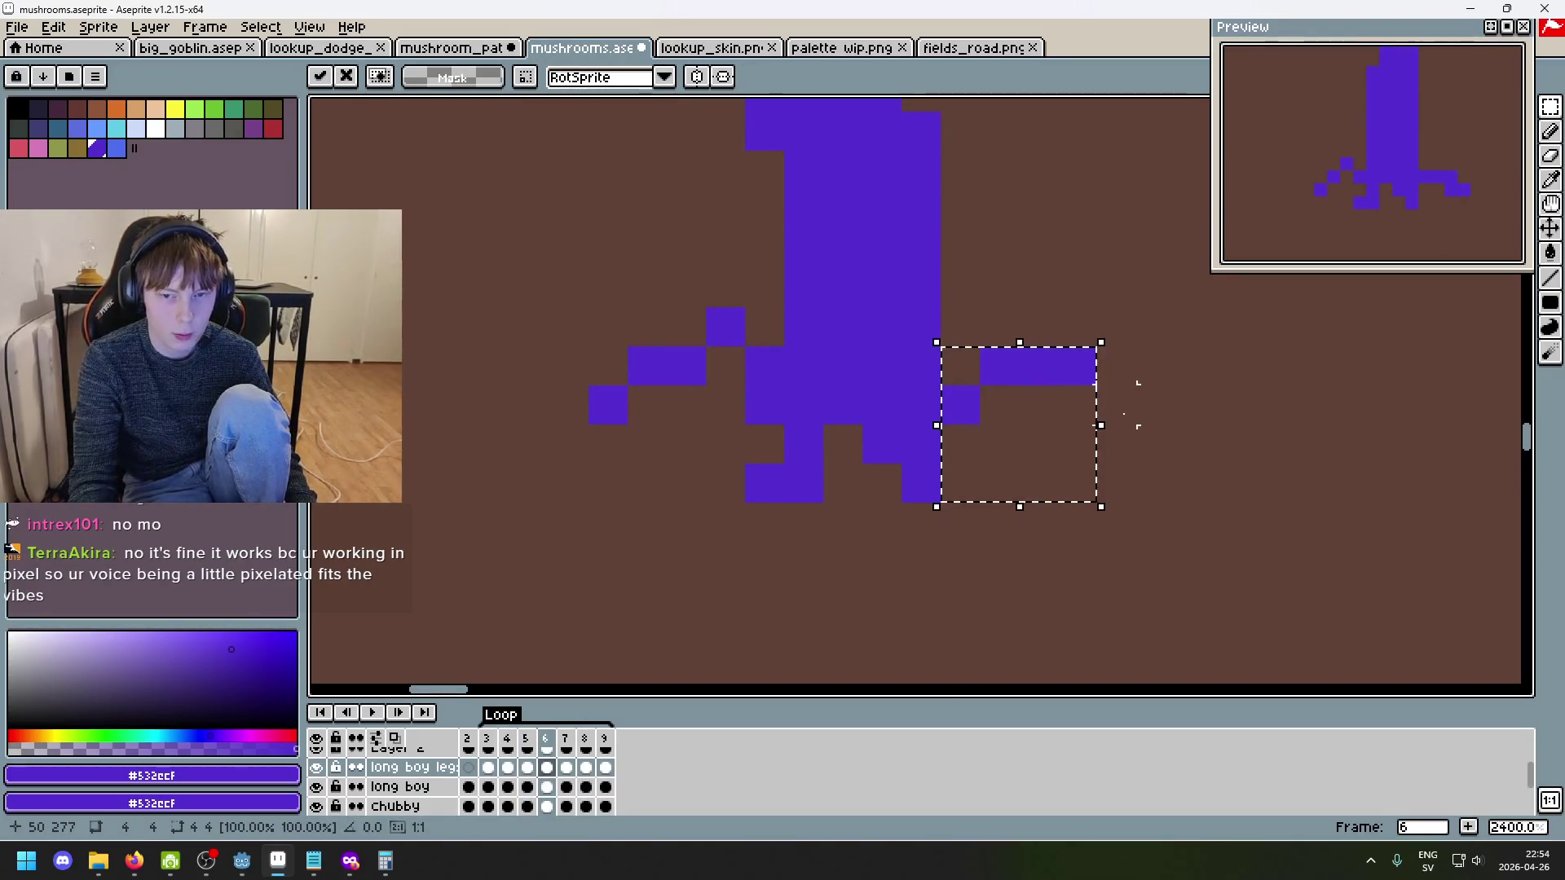
click(1117, 415)
- Select the right leg in frame 4, then move it lower into a new pose
key(Left)
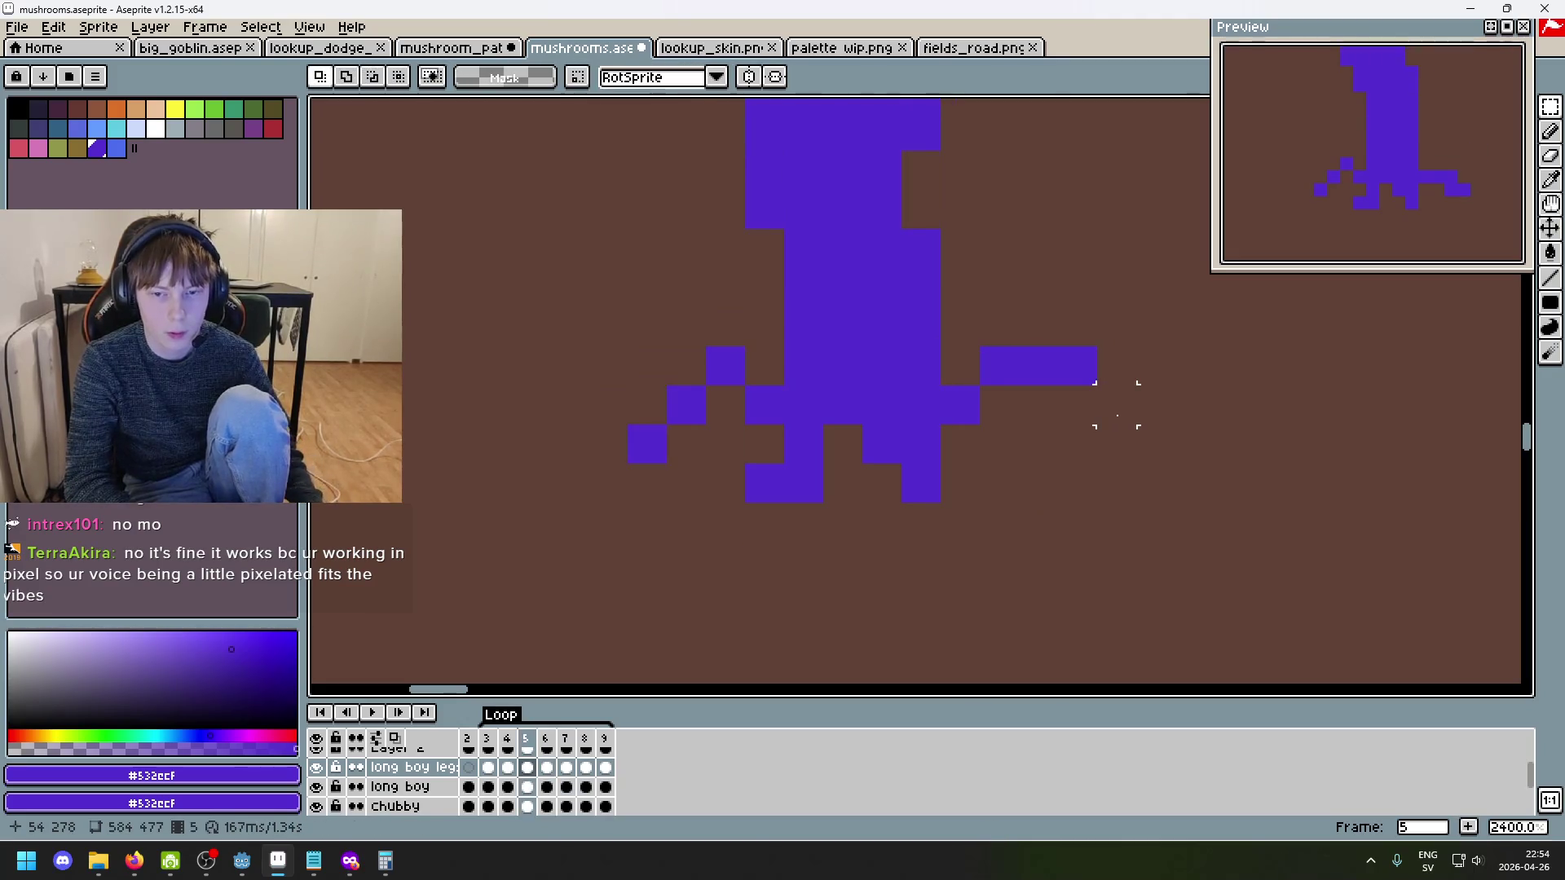
key(Left)
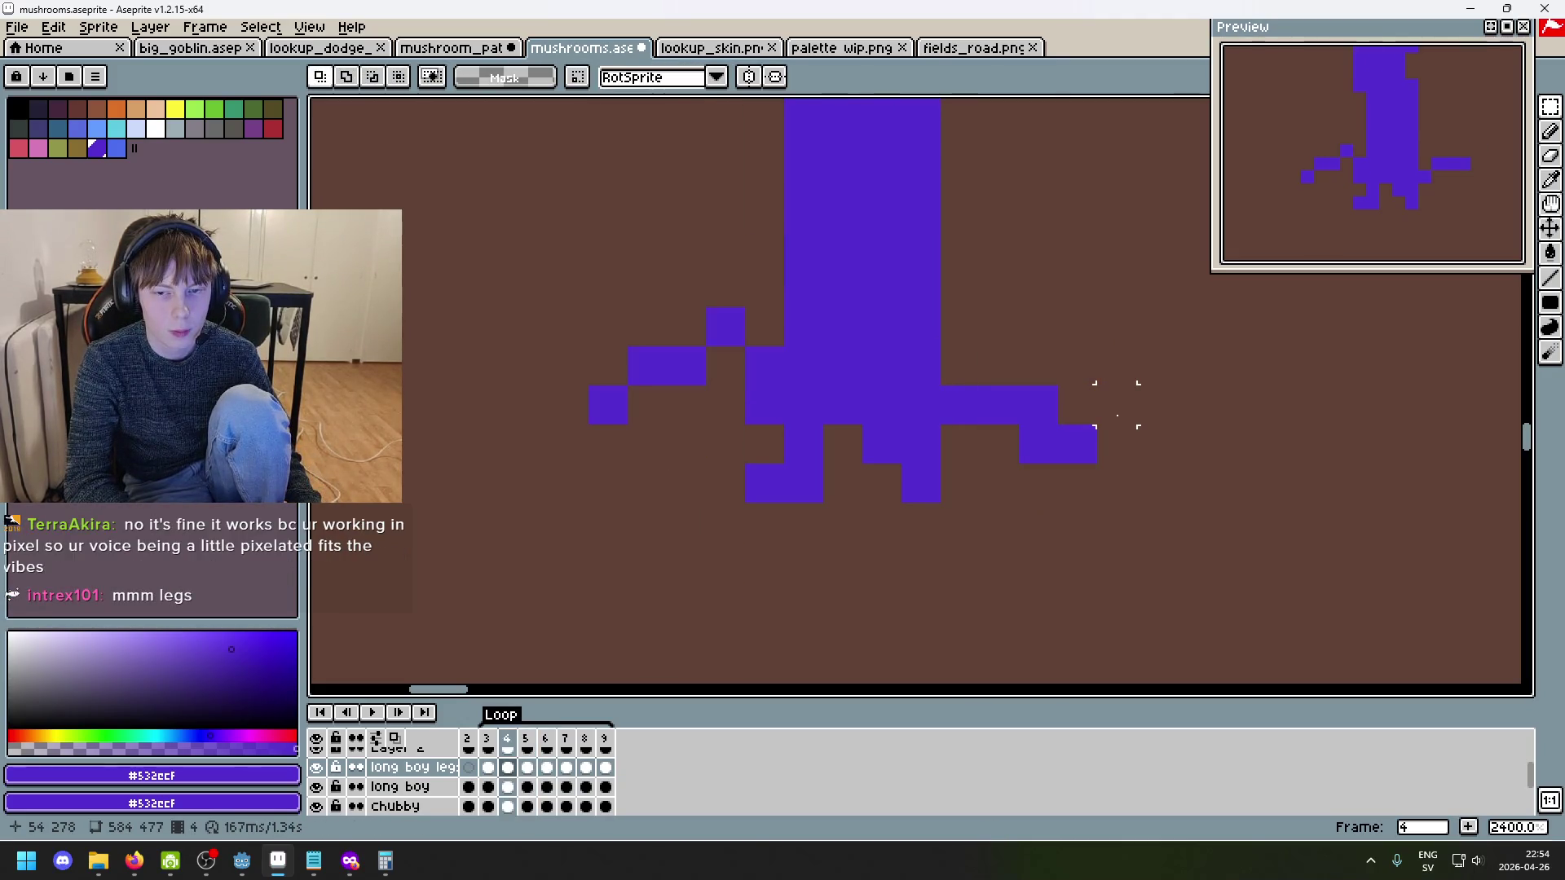
drag(1076, 520, 950, 395)
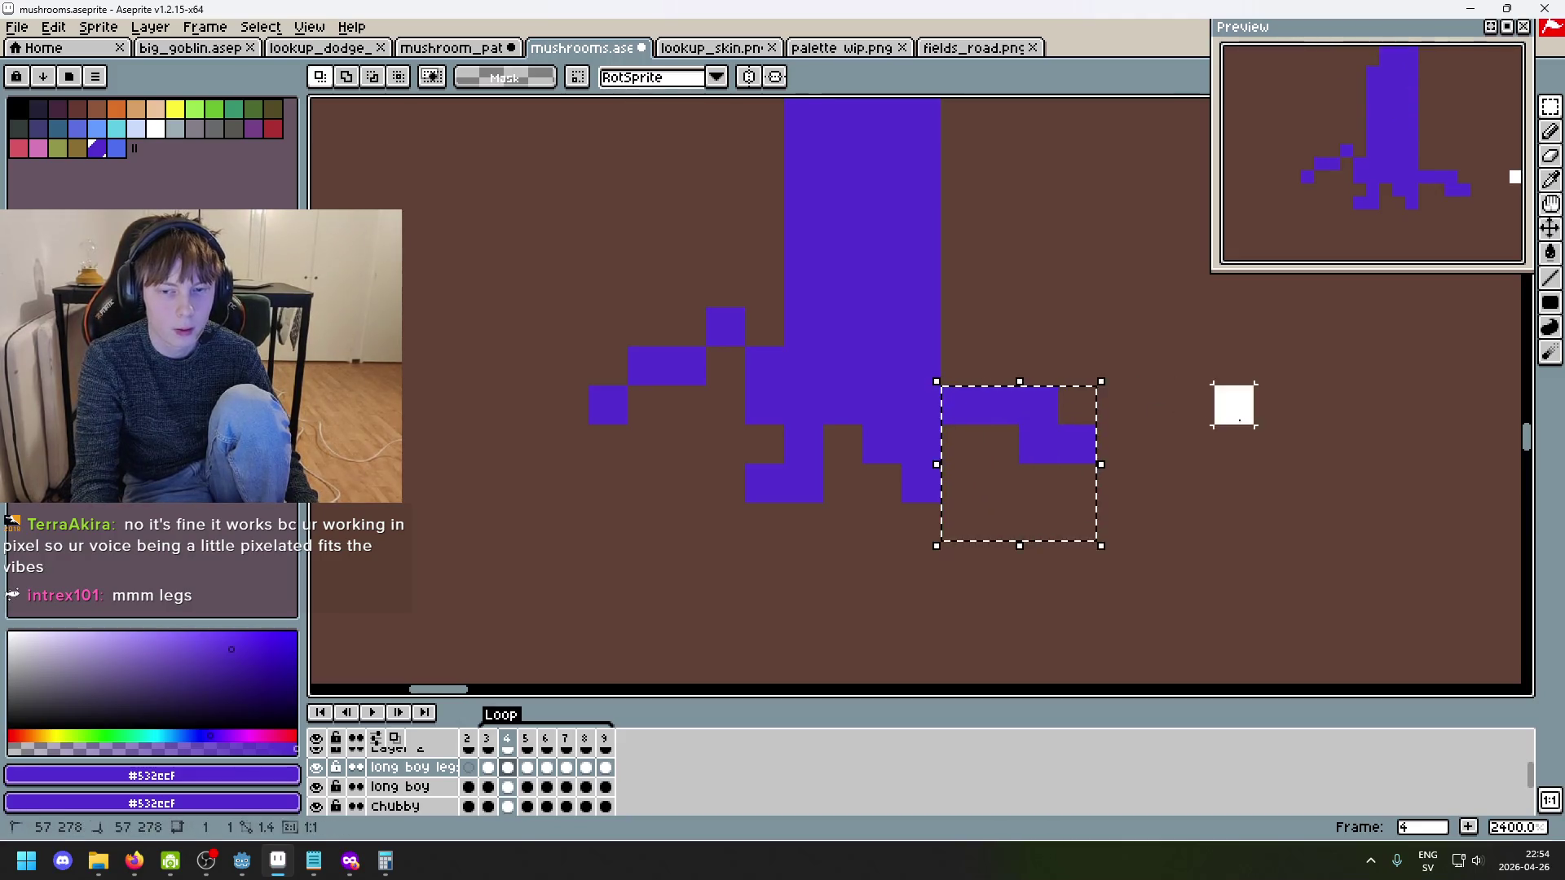
click(1231, 403)
key(Right)
key(Right)
mouse_move(1235, 530)
mouse_down()
mouse_move(960, 339)
mouse_move(960, 378)
mouse_up()
click(1313, 444)
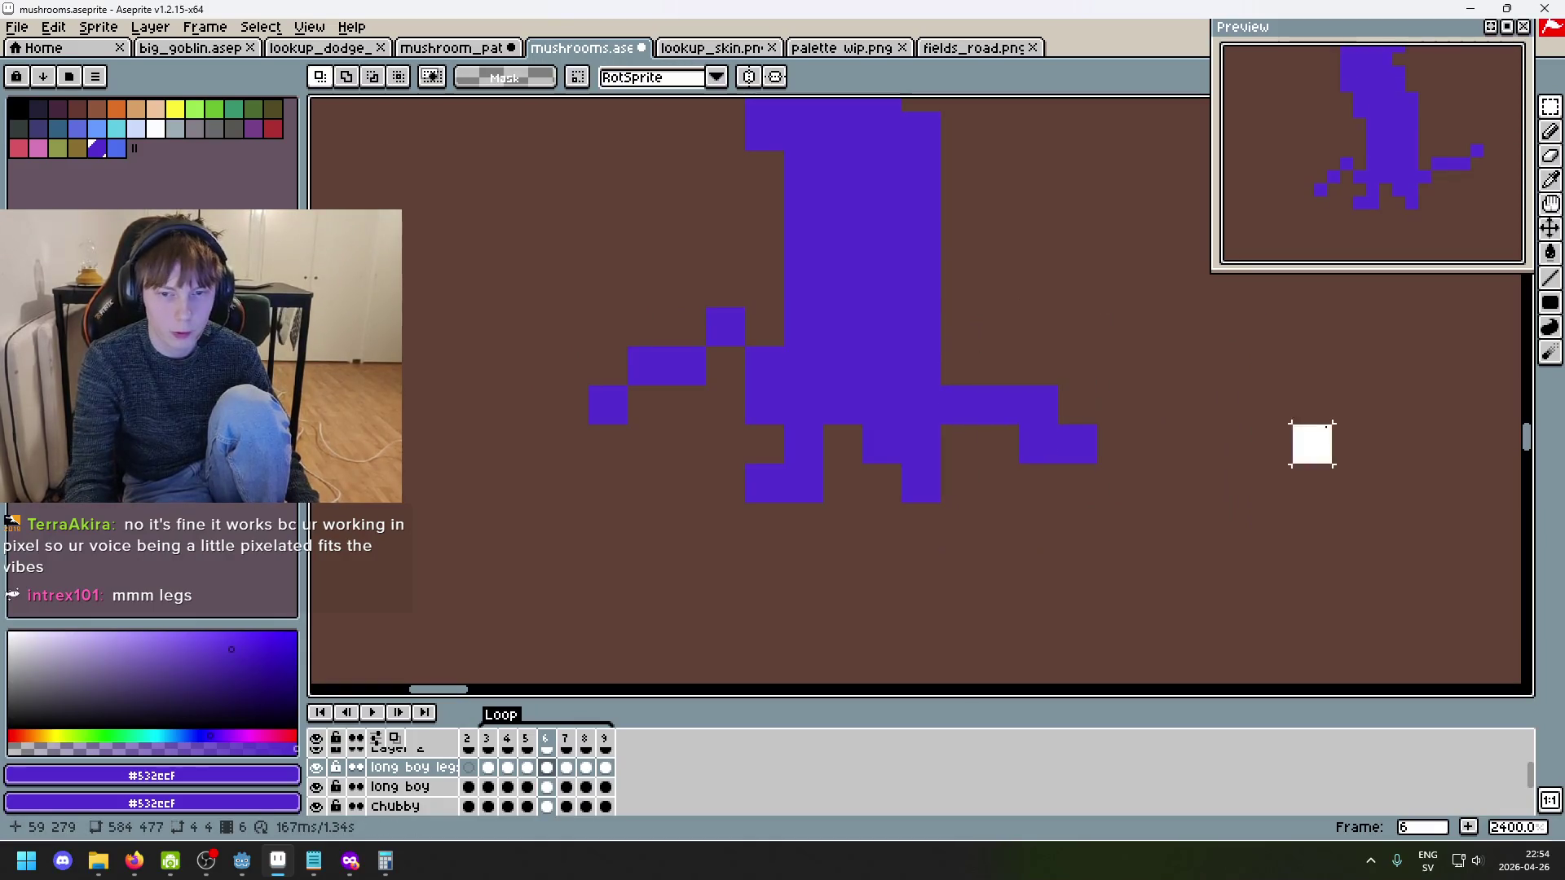
- Review frames 7 and 8, then select the left legs in frame 4
key(Right)
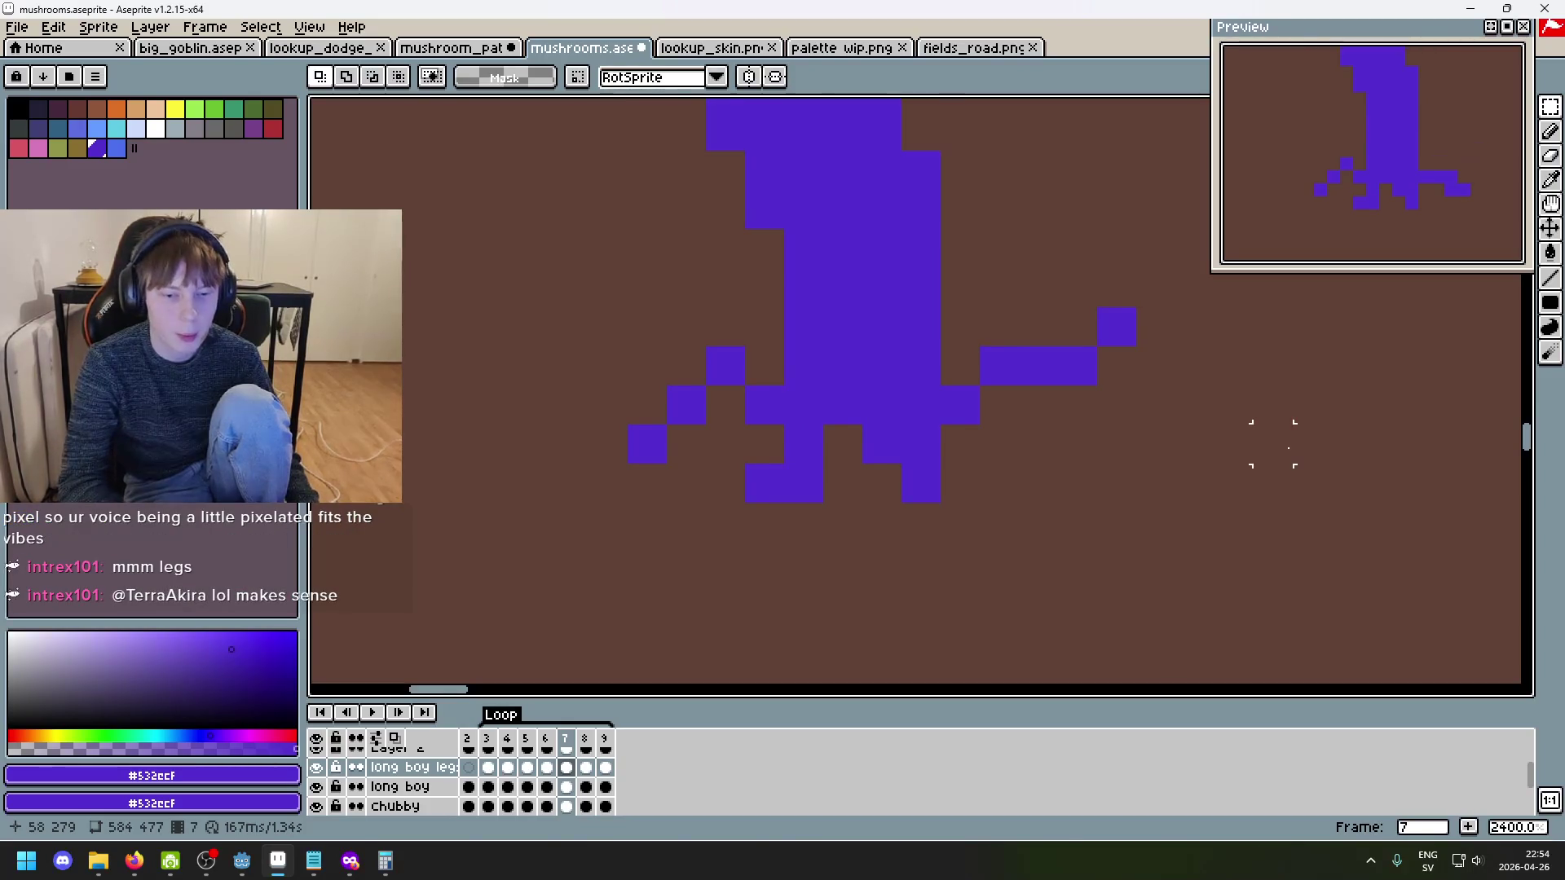
key(Right)
key(Right)
key(Right)
key(Right)
key(Right)
key(Right)
key(Right)
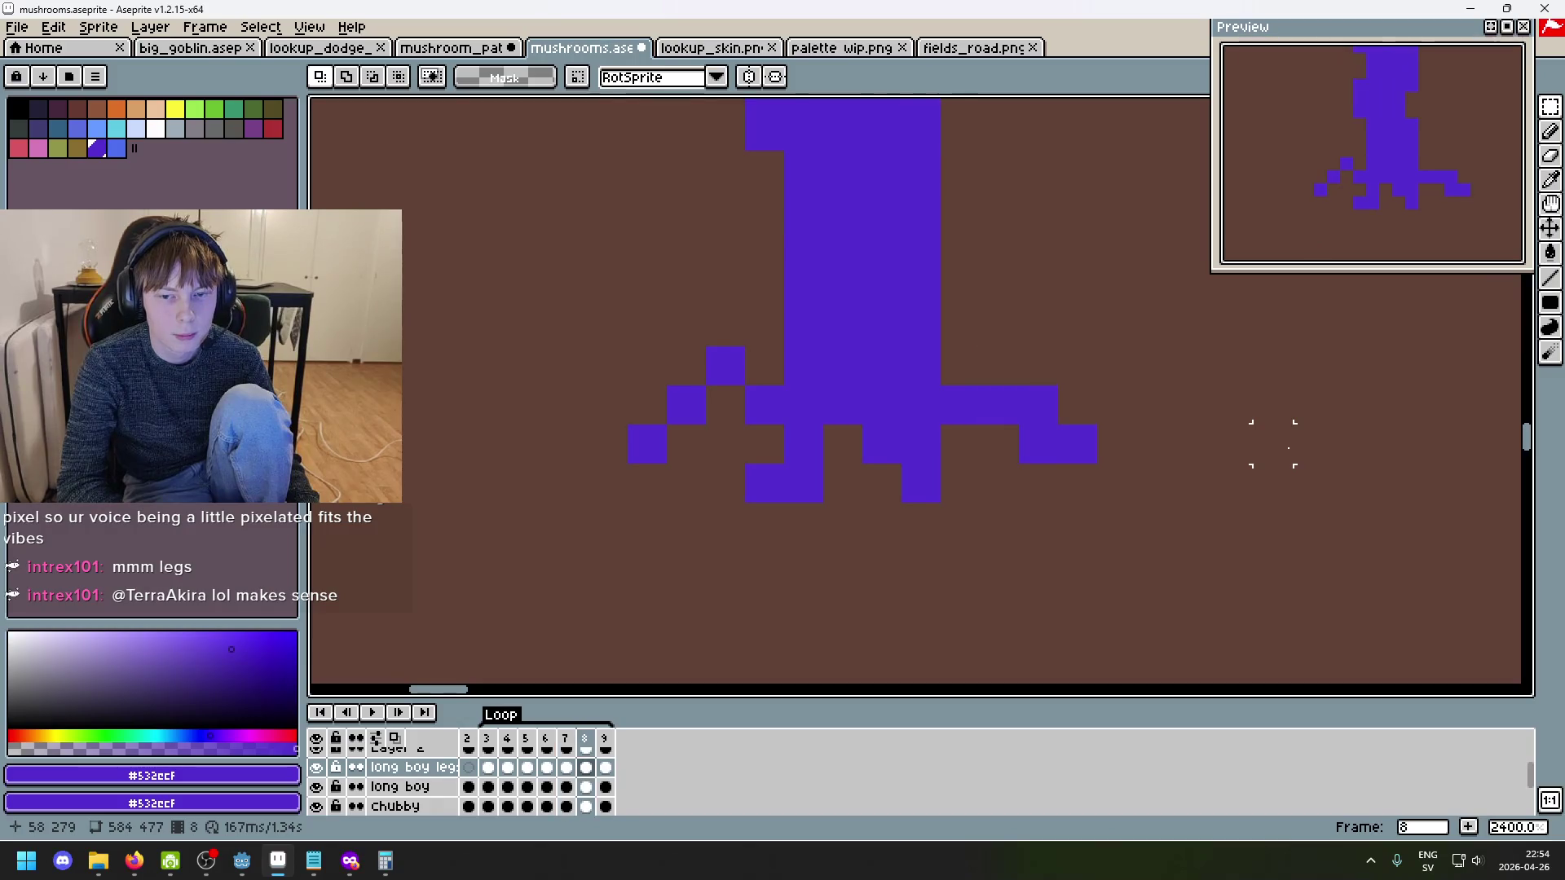
key(Left)
key(Left)
key(Left)
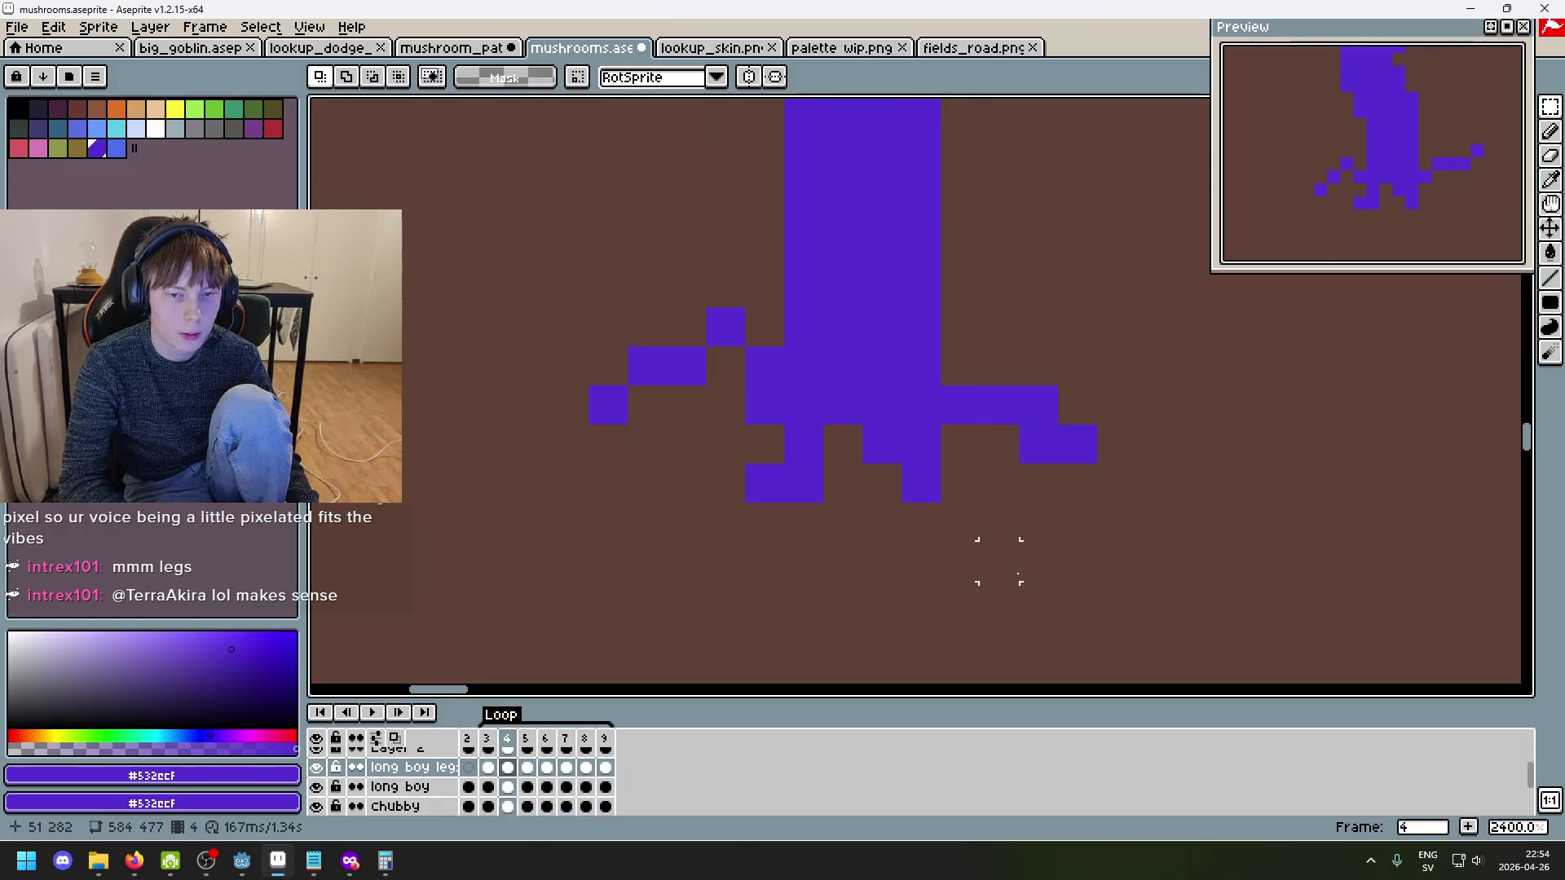
key(Right)
drag(587, 273, 779, 424)
click(1117, 521)
- Reposition the left leg in frame 8, nudging it up and left
key(Right)
key(Right)
key(Right)
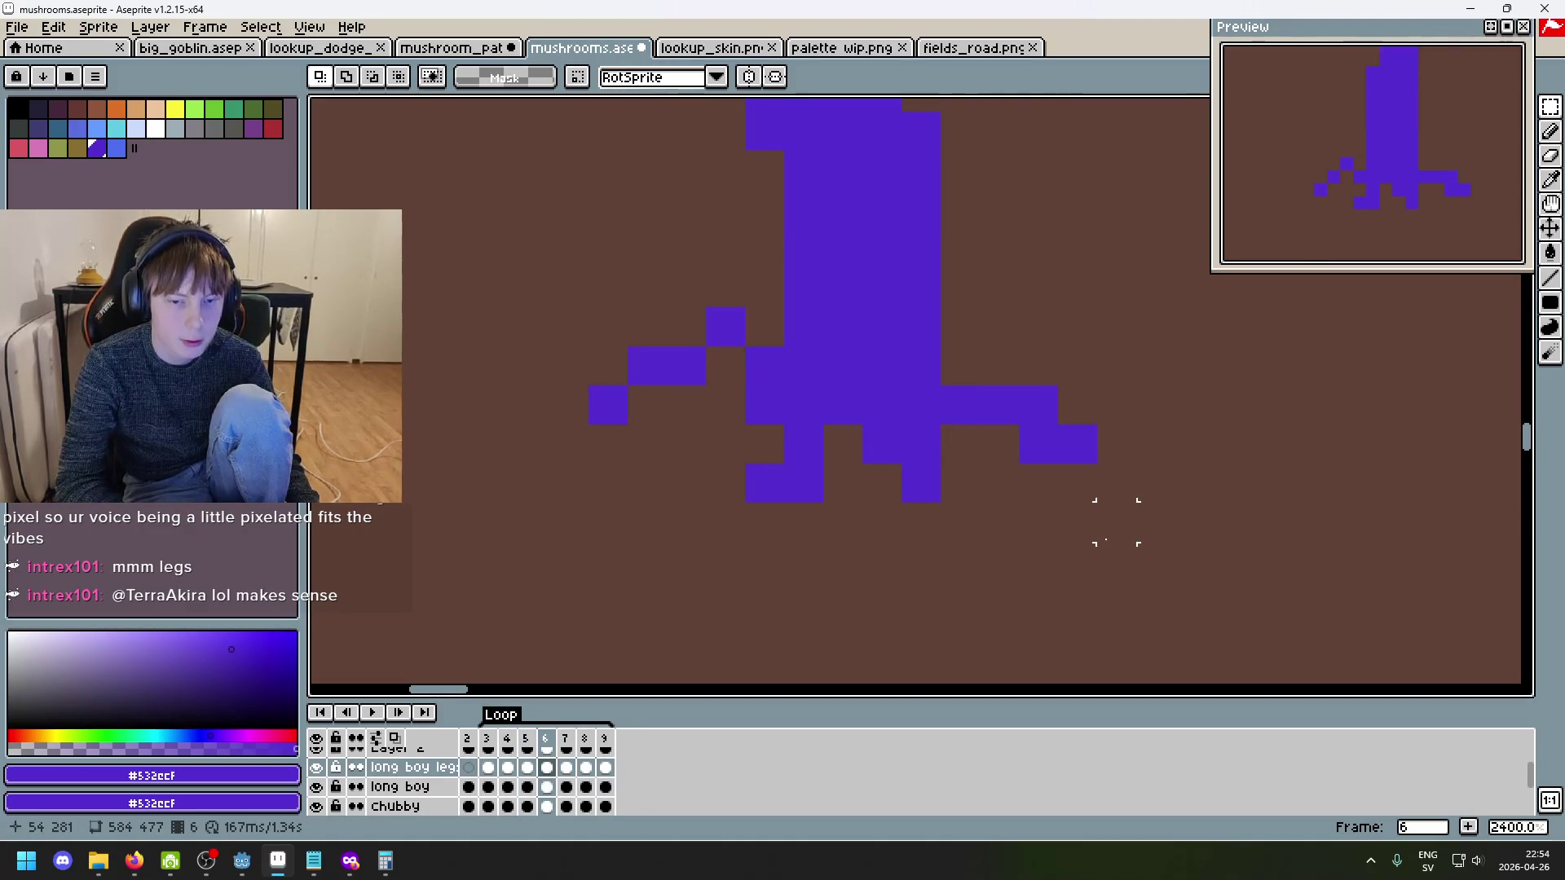
key(Left)
key(Left)
key(Right)
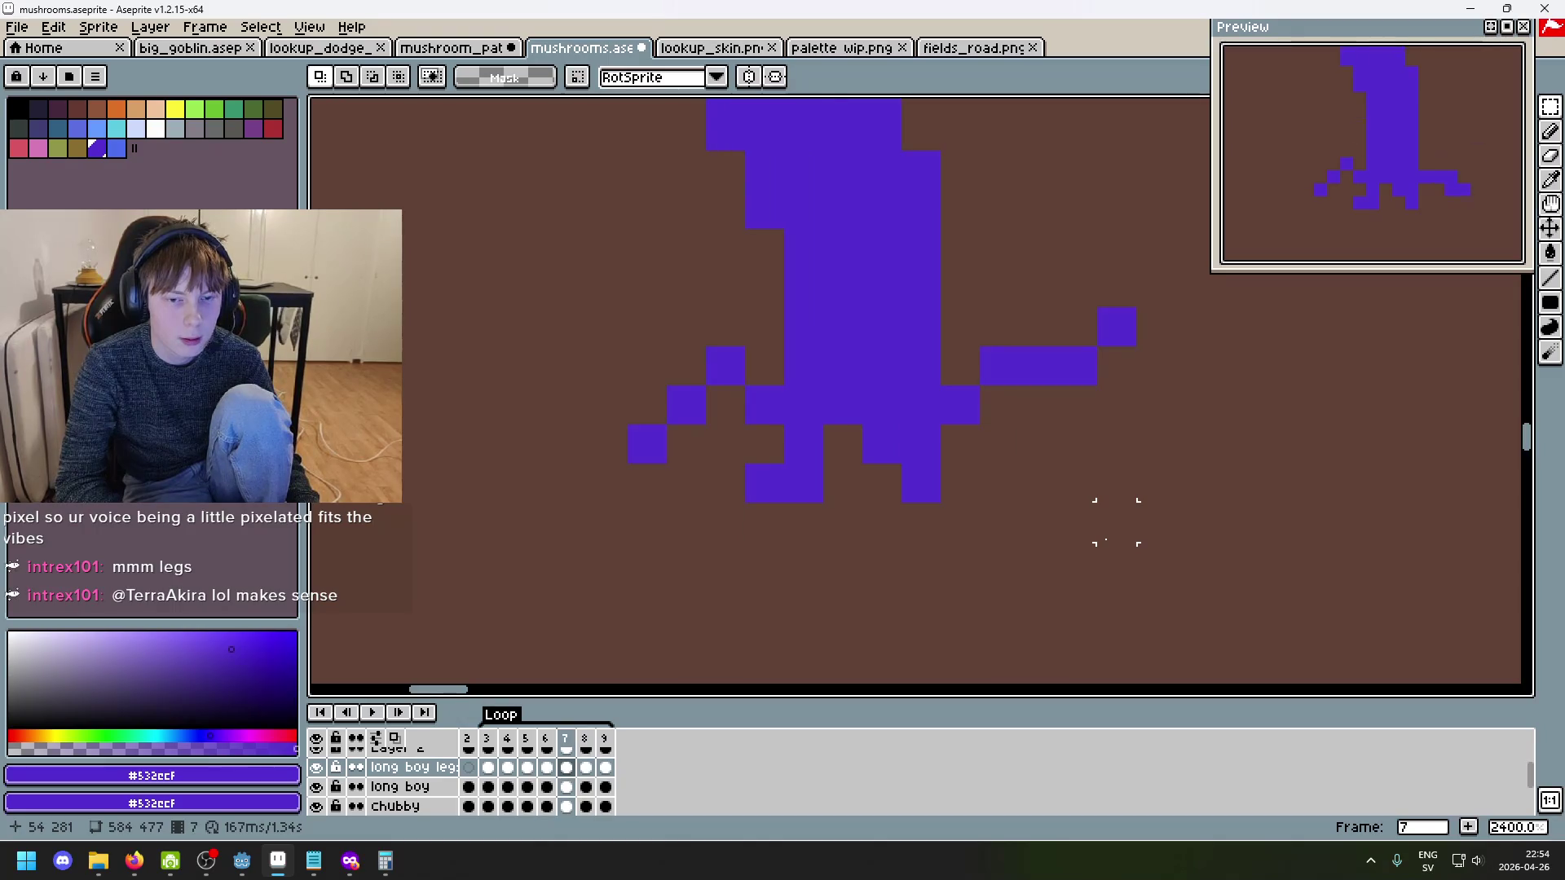
key(Right)
key(ctrl+v)
key(ctrl+z)
mouse_move(765, 444)
mouse_down()
mouse_move(527, 328)
mouse_move(534, 313)
mouse_up()
key(Return)
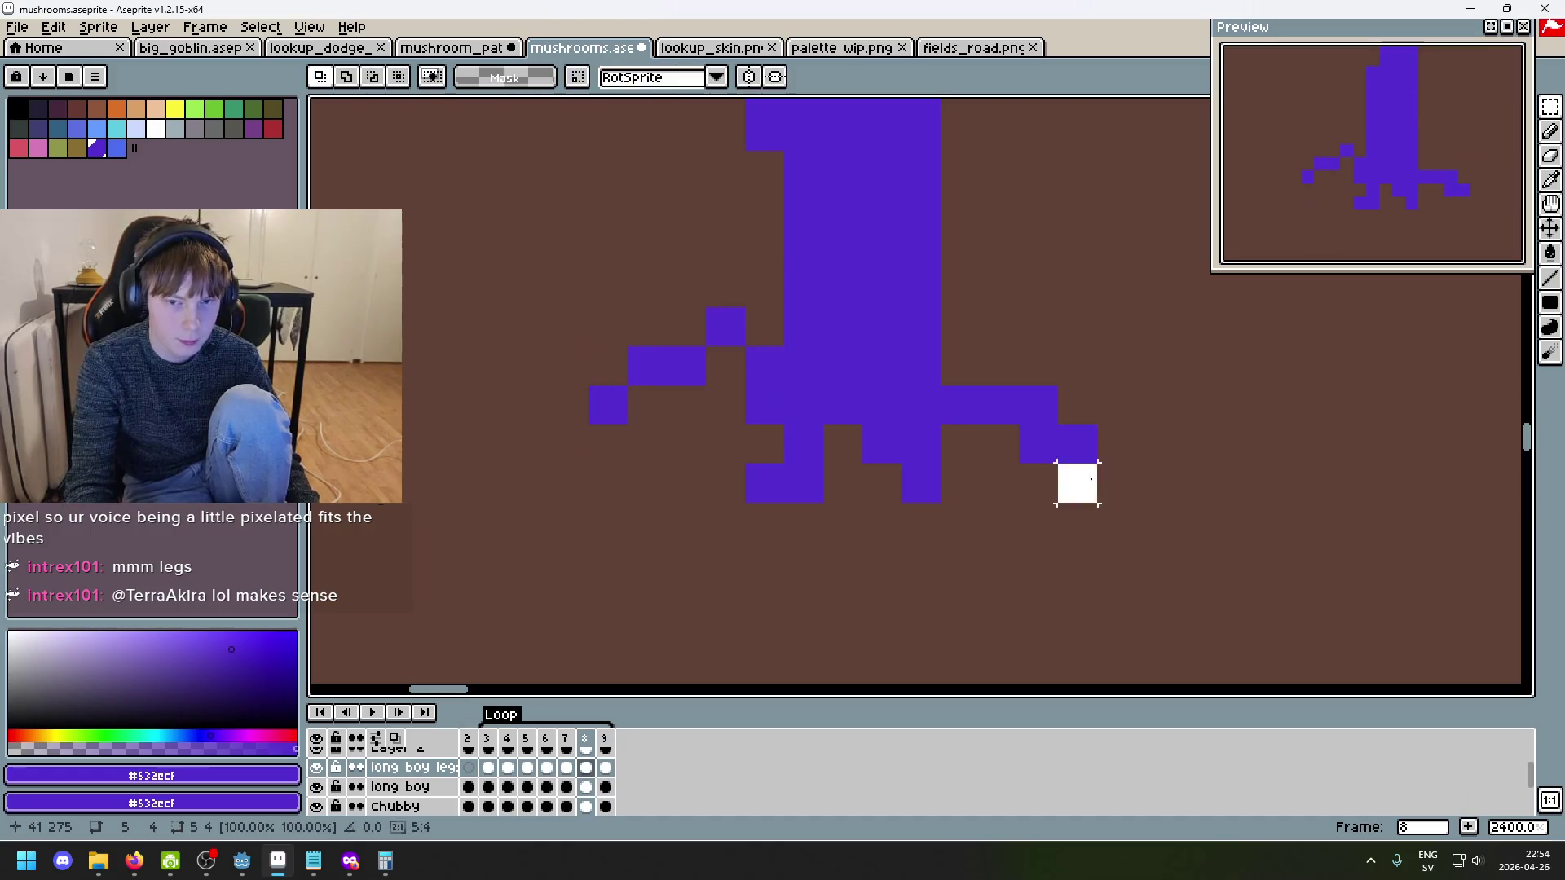
key(Right)
key(Right)
key(Right)
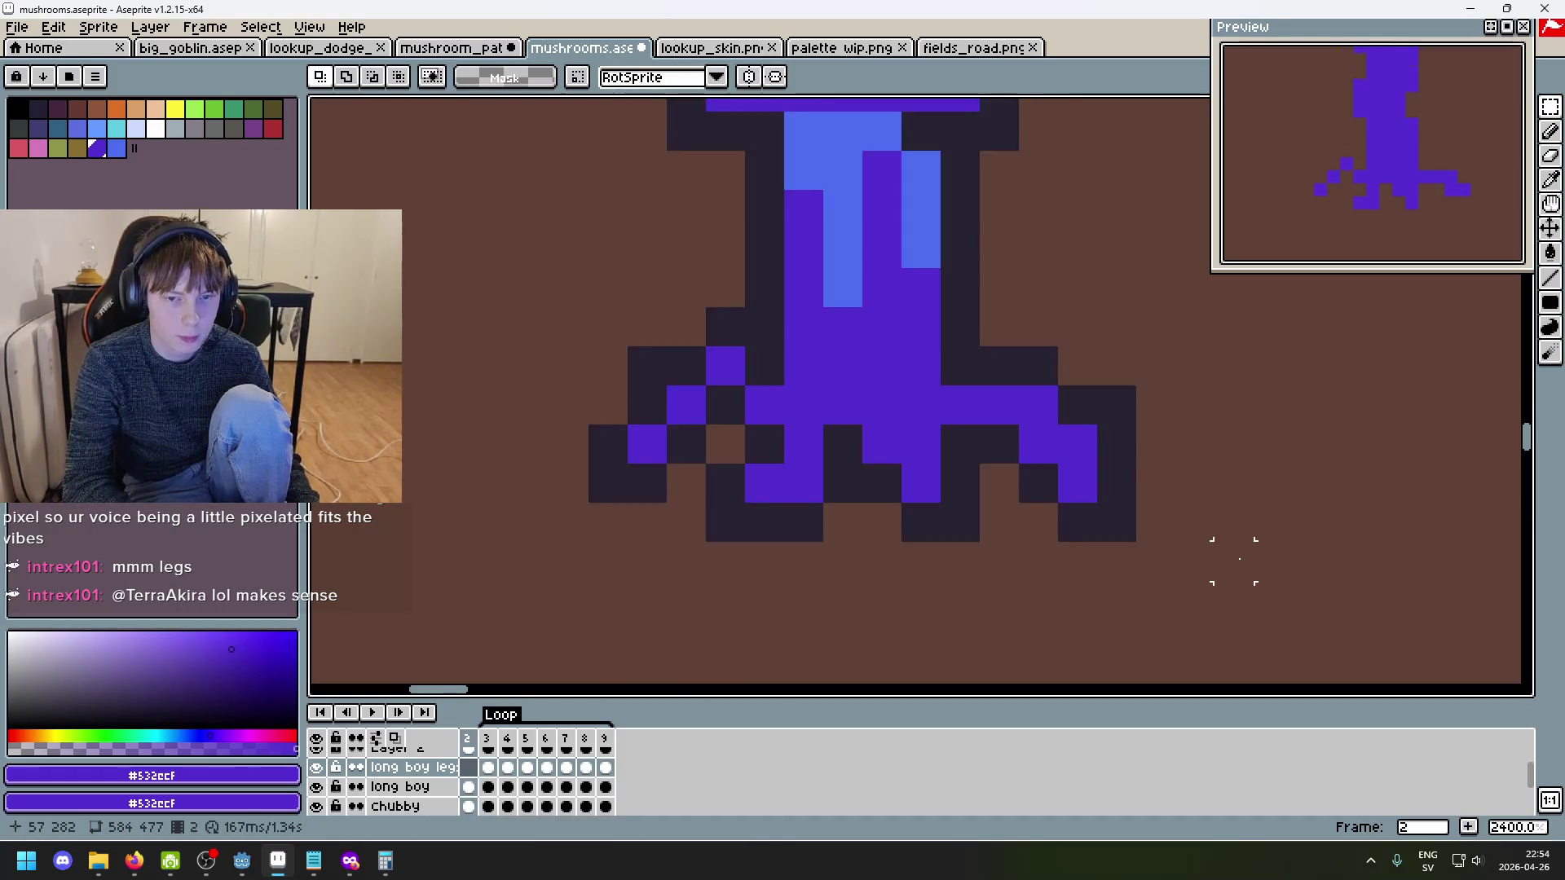
- Play the walking animation, framing the sprites, then stop playback
scroll(1194, 561, down, 5)
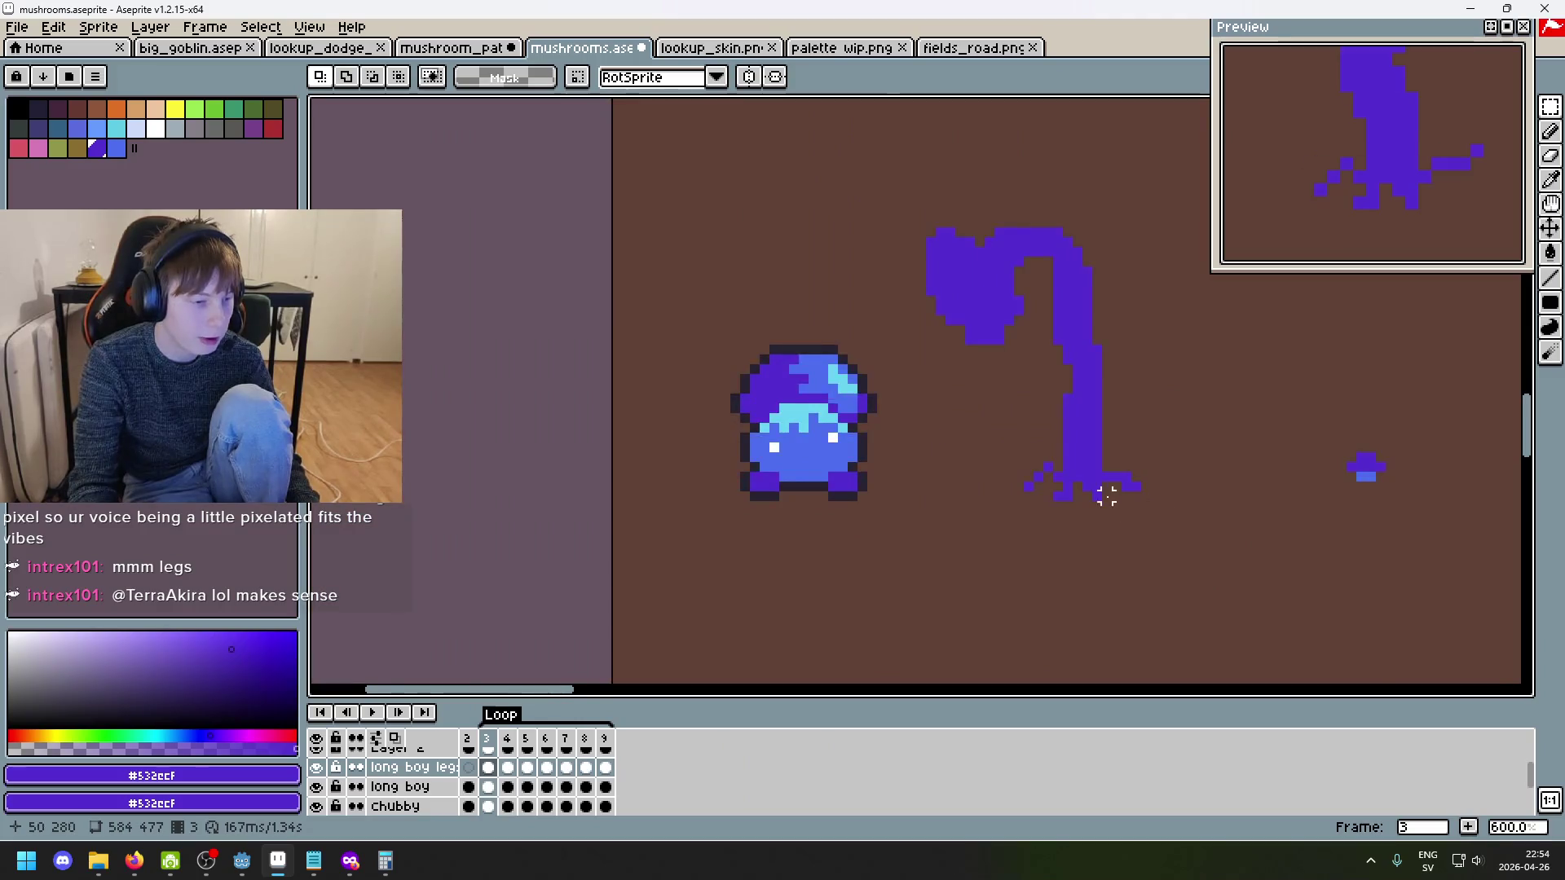
scroll(1111, 493, up, 1)
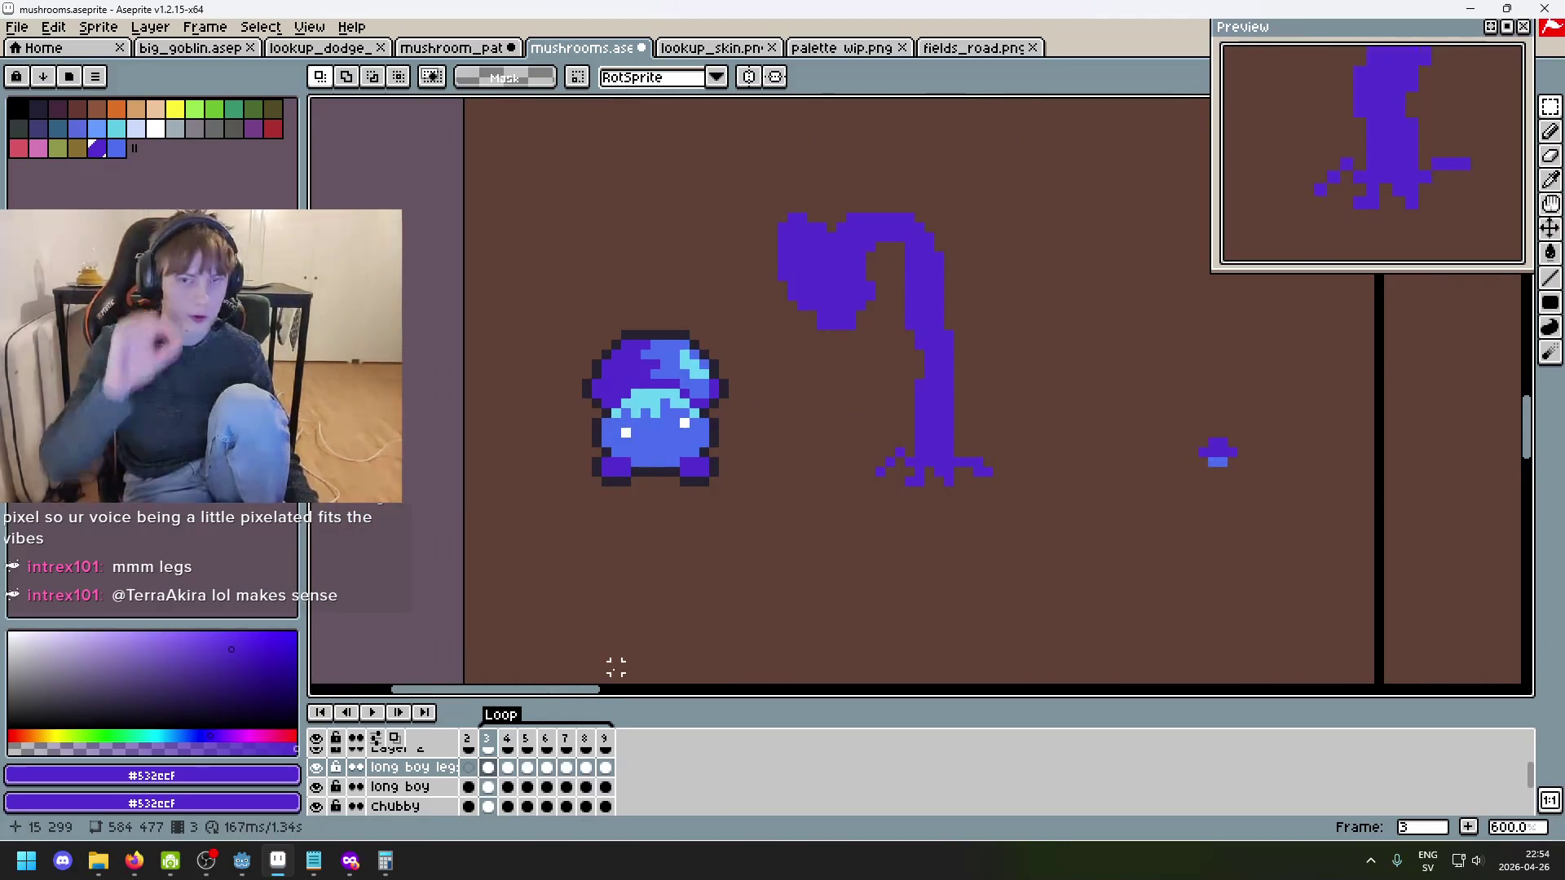
click(372, 714)
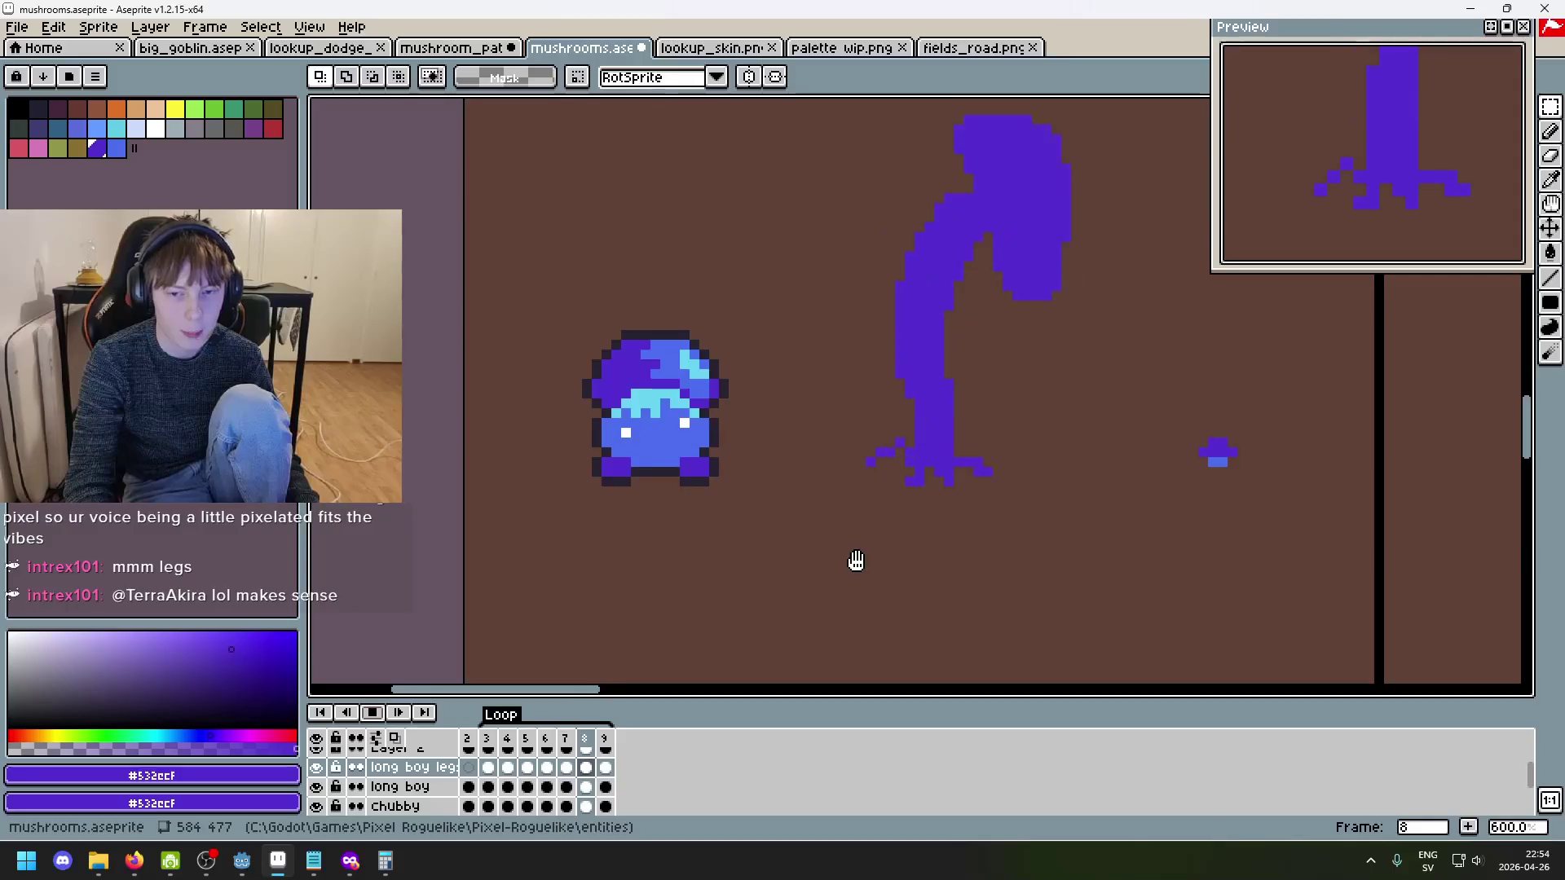
drag(856, 559, 741, 546)
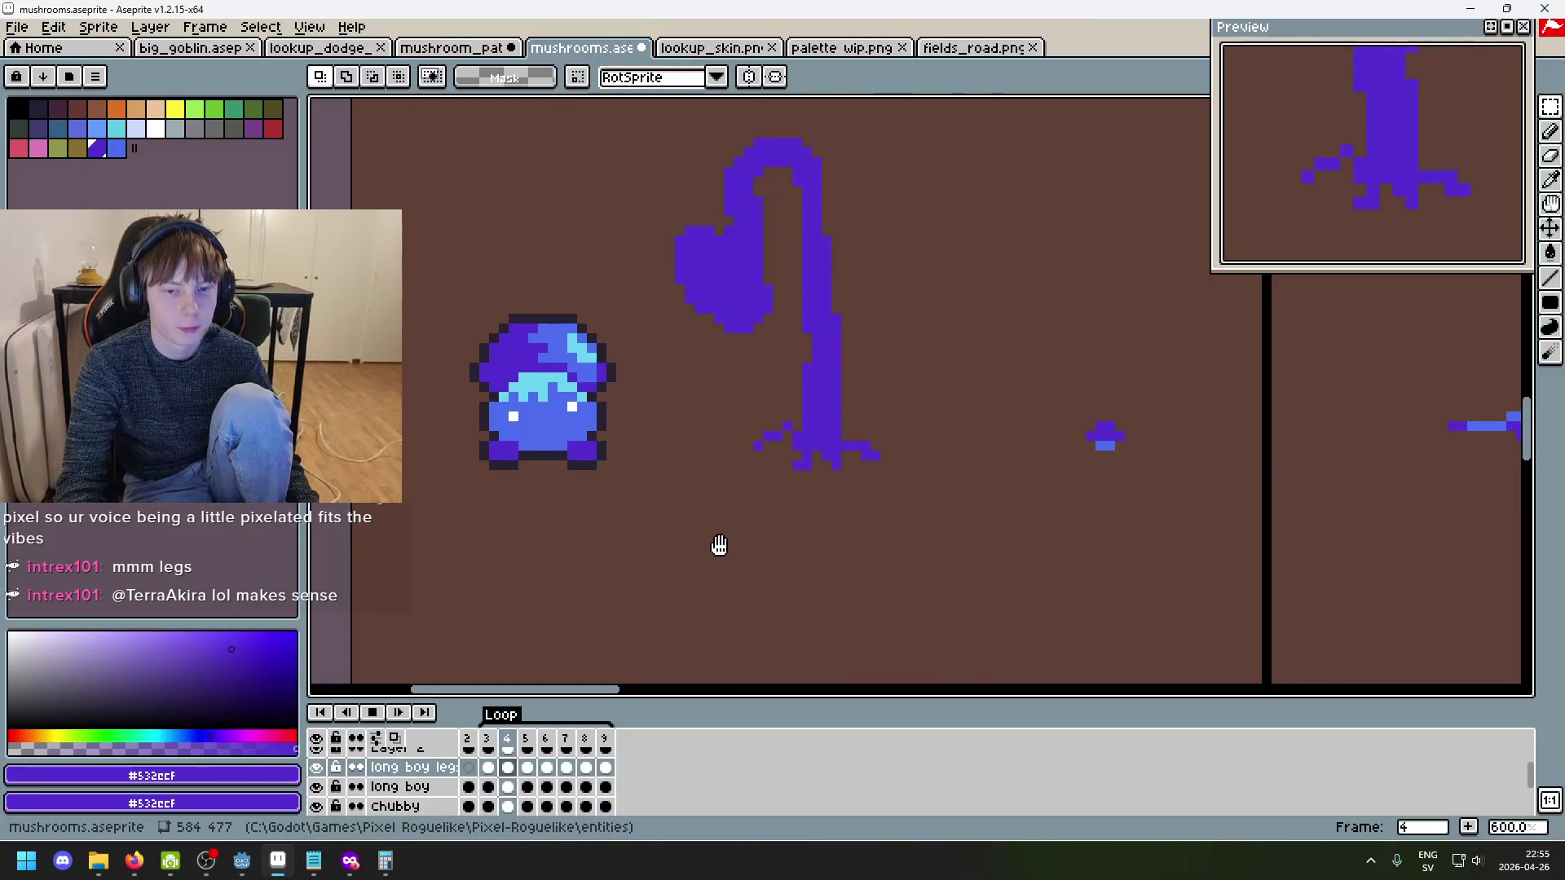
scroll(664, 584, up, 3)
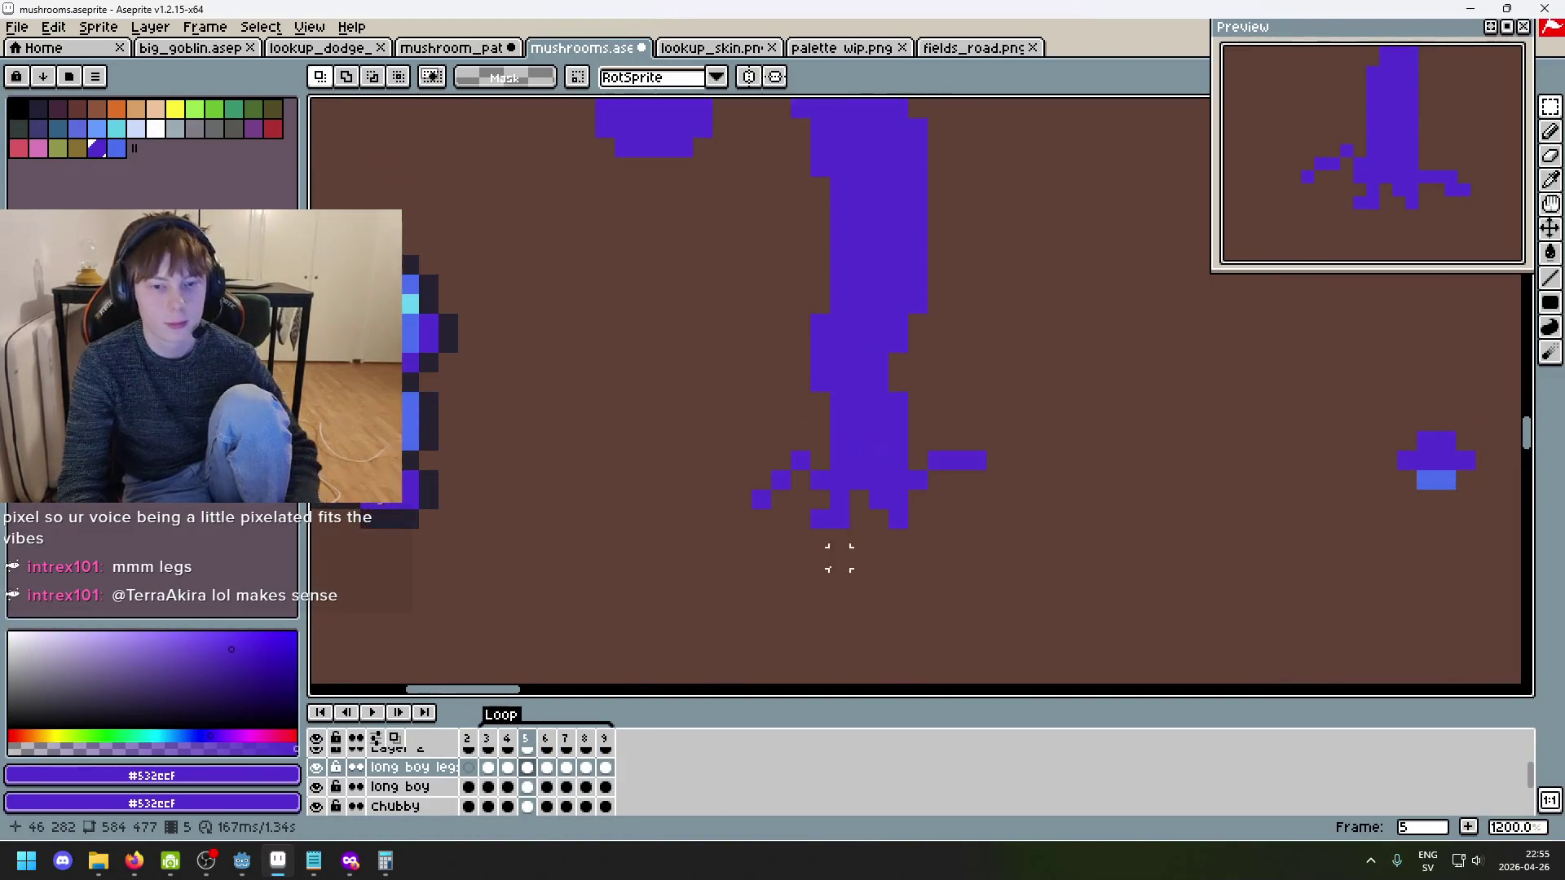
key(Return)
- Compare frames 3 and 4 and shift frame 3's bottom-left leg block one pixel left
scroll(860, 556, up, 1)
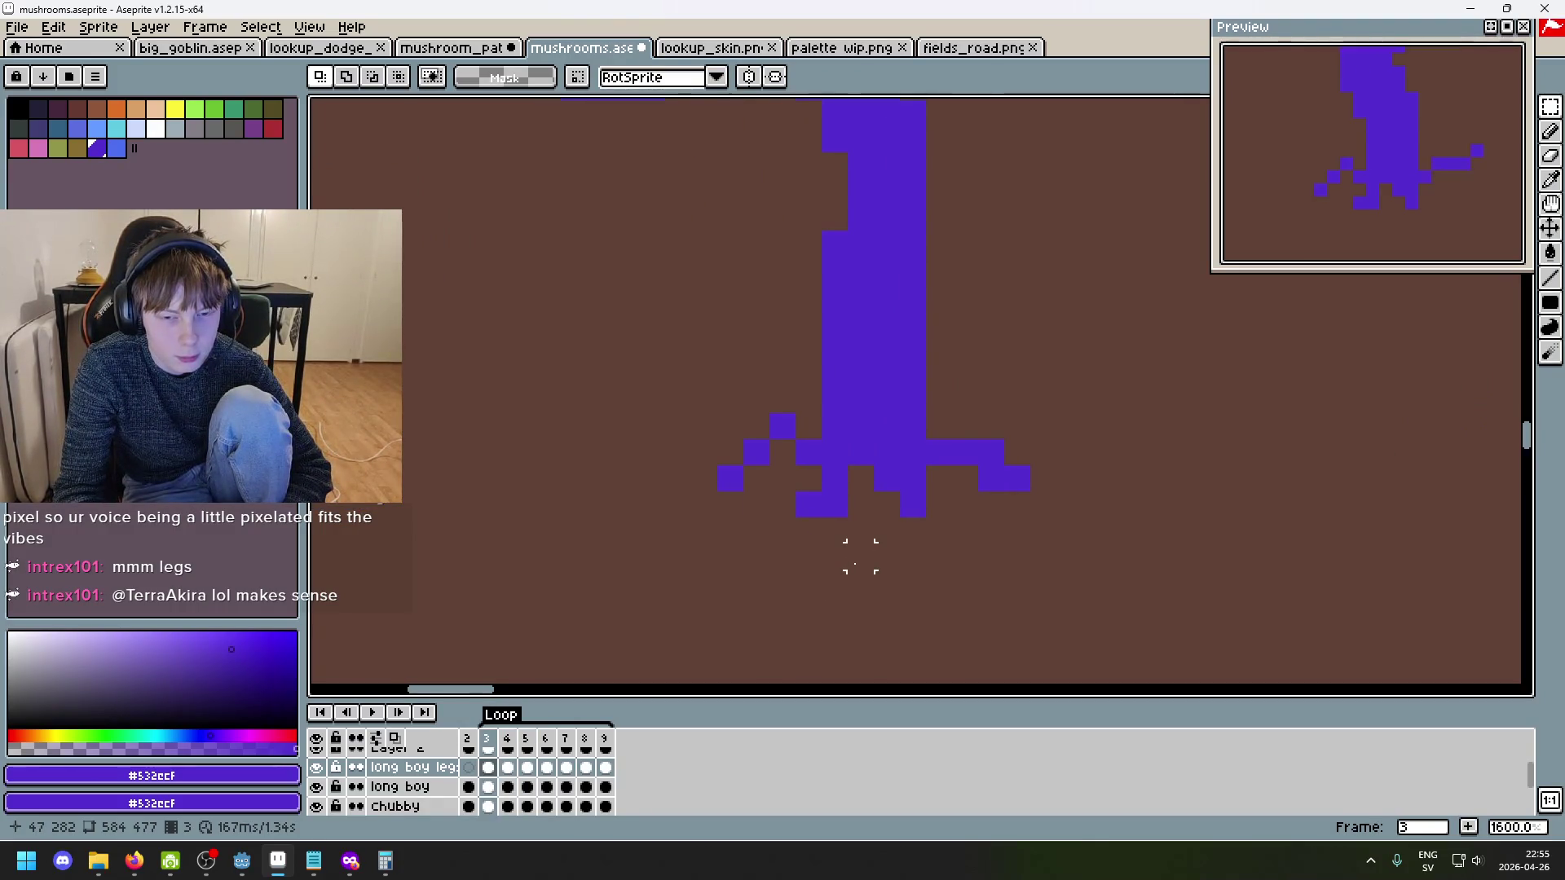
key(period)
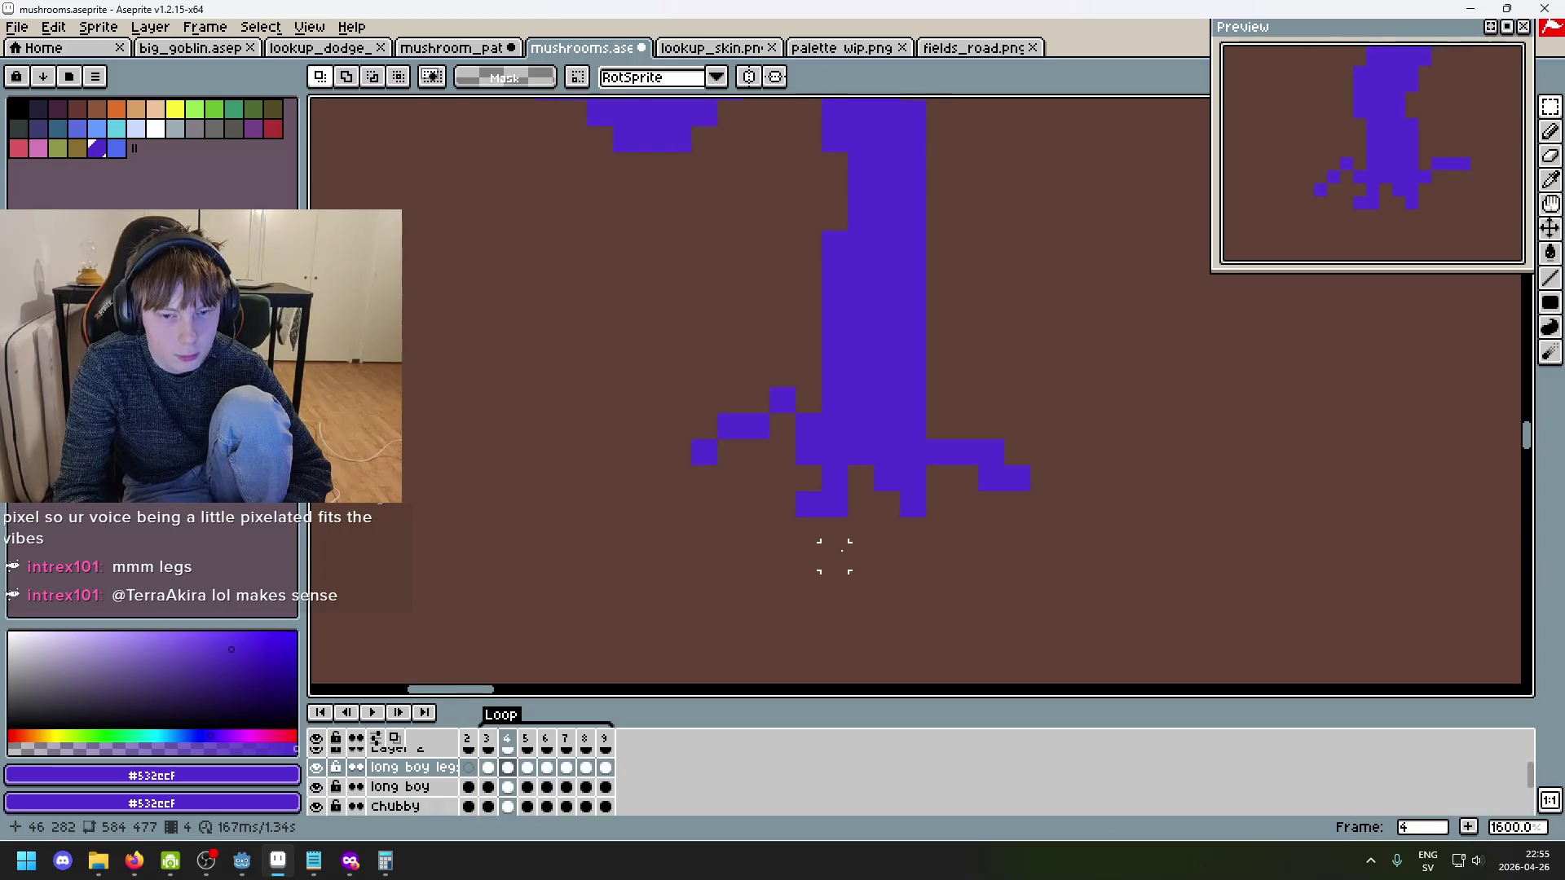
key(comma)
key(comma)
key(period)
key(period)
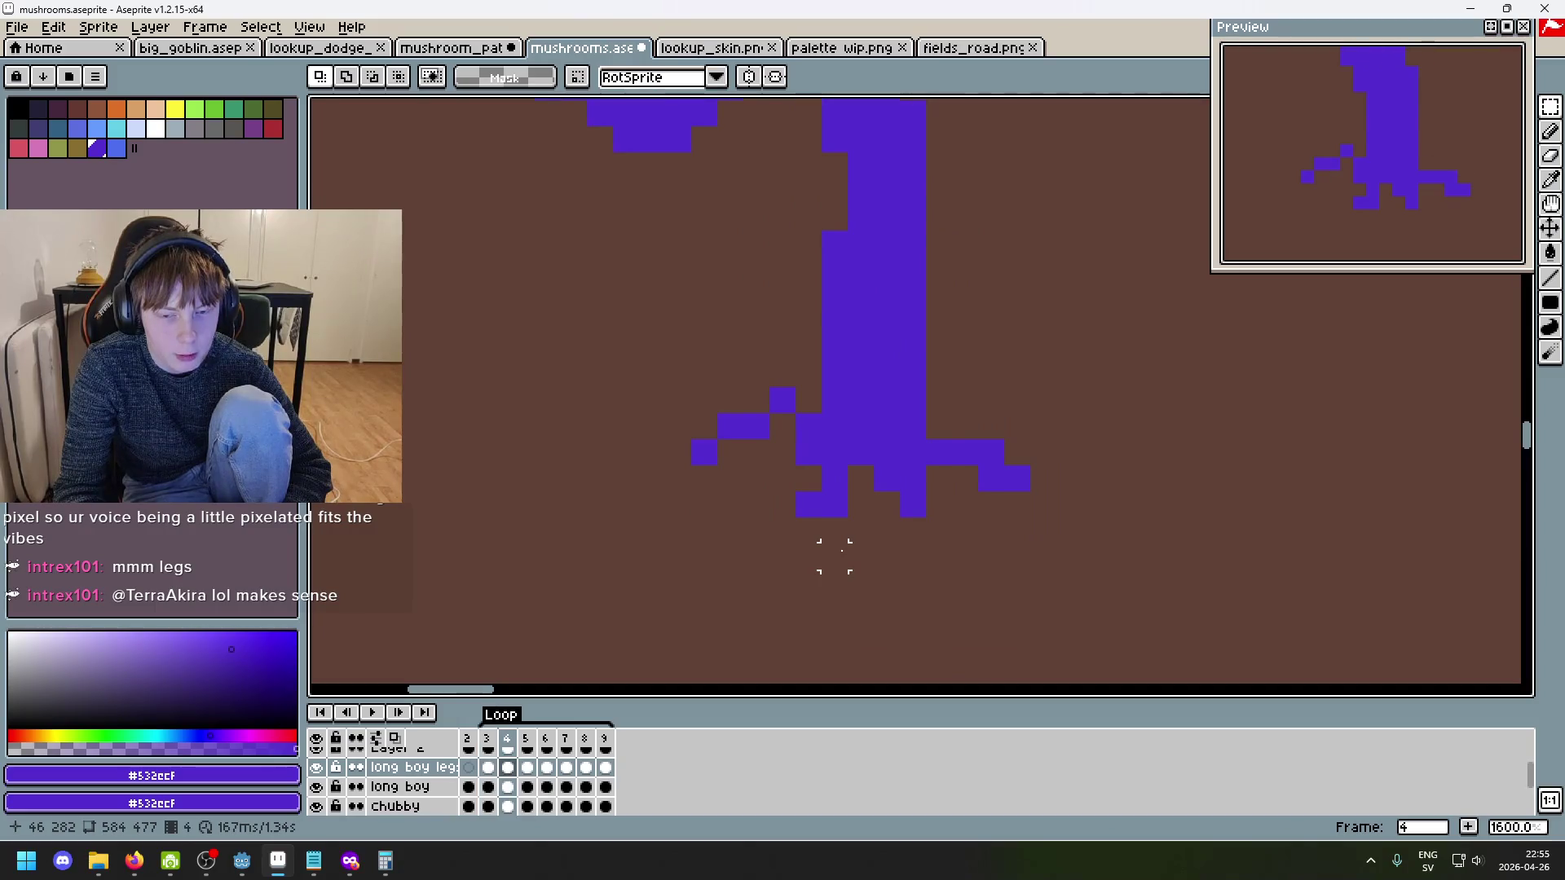
key(comma)
key(ctrl+z)
- Compare frames 3–5, then return to frame 3 with the Rectangular Marquee
key(b)
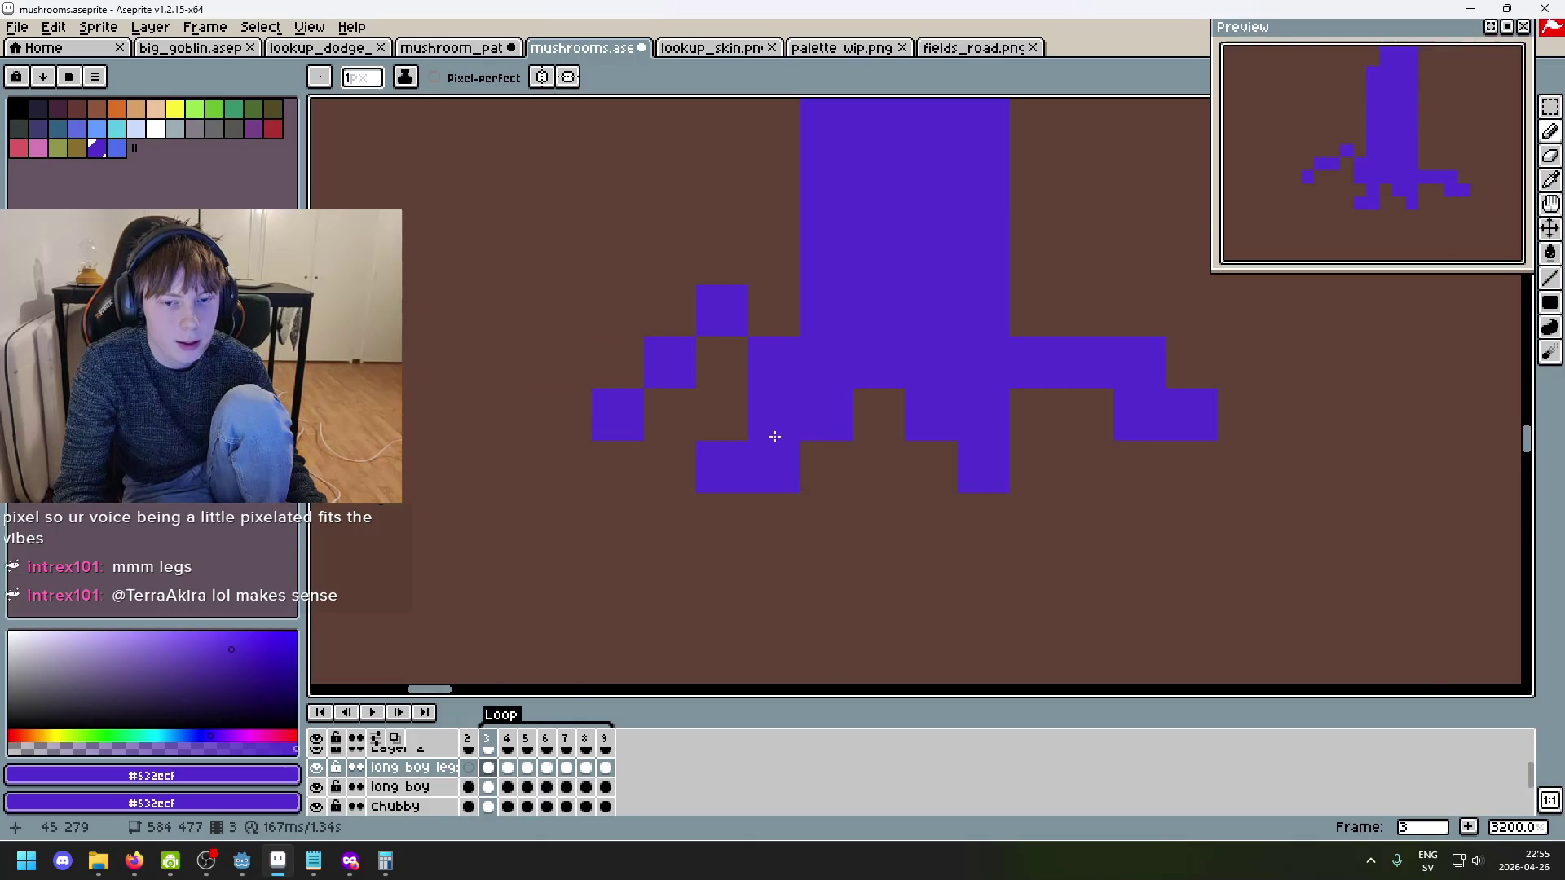
scroll(775, 437, down, 4)
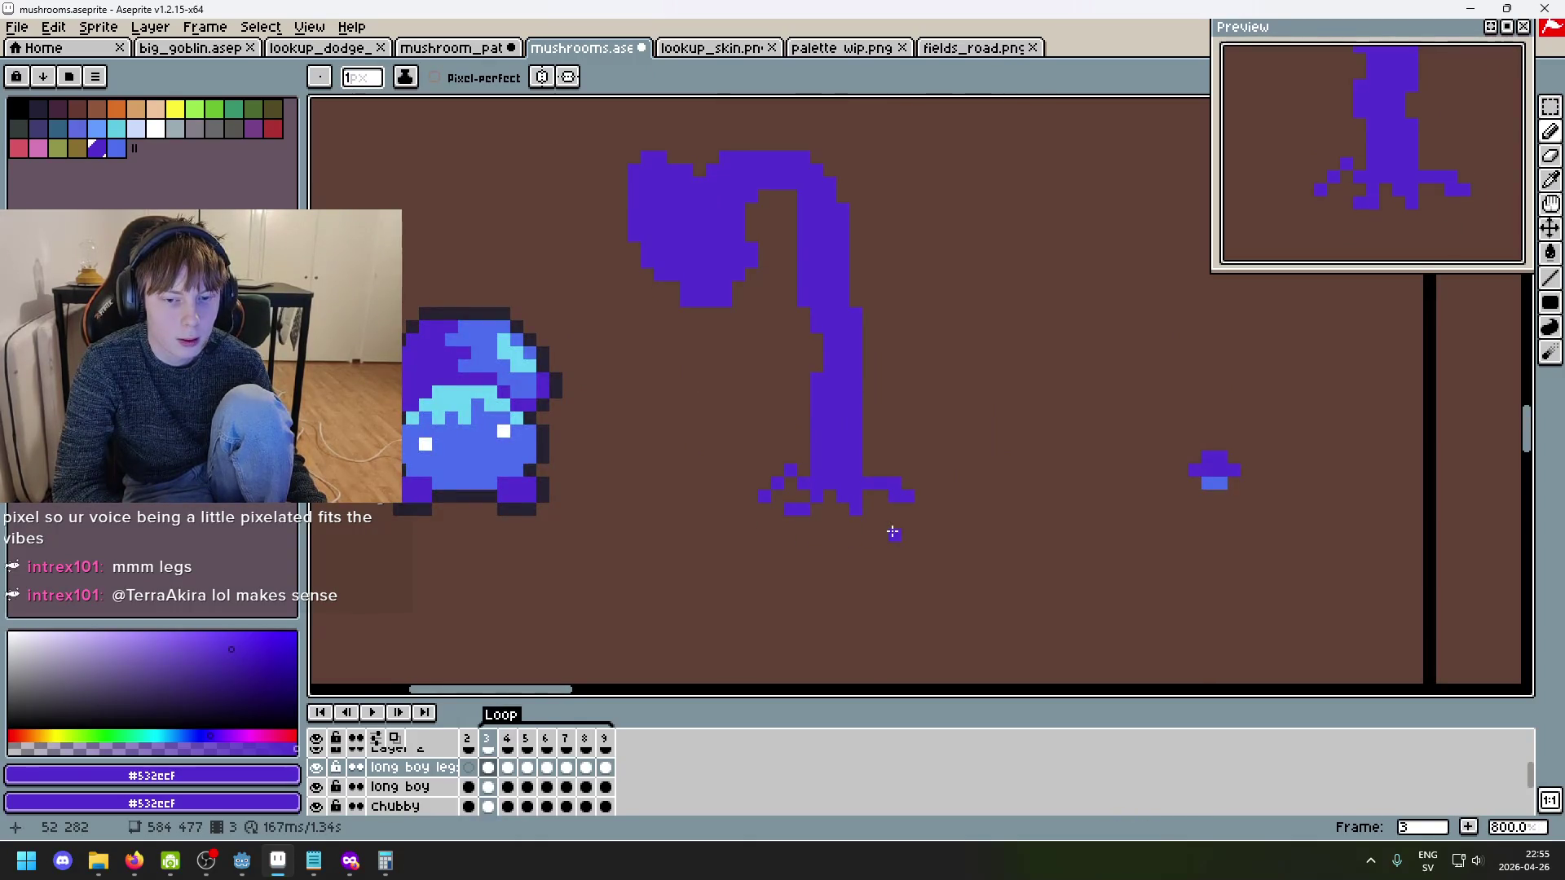
key(period)
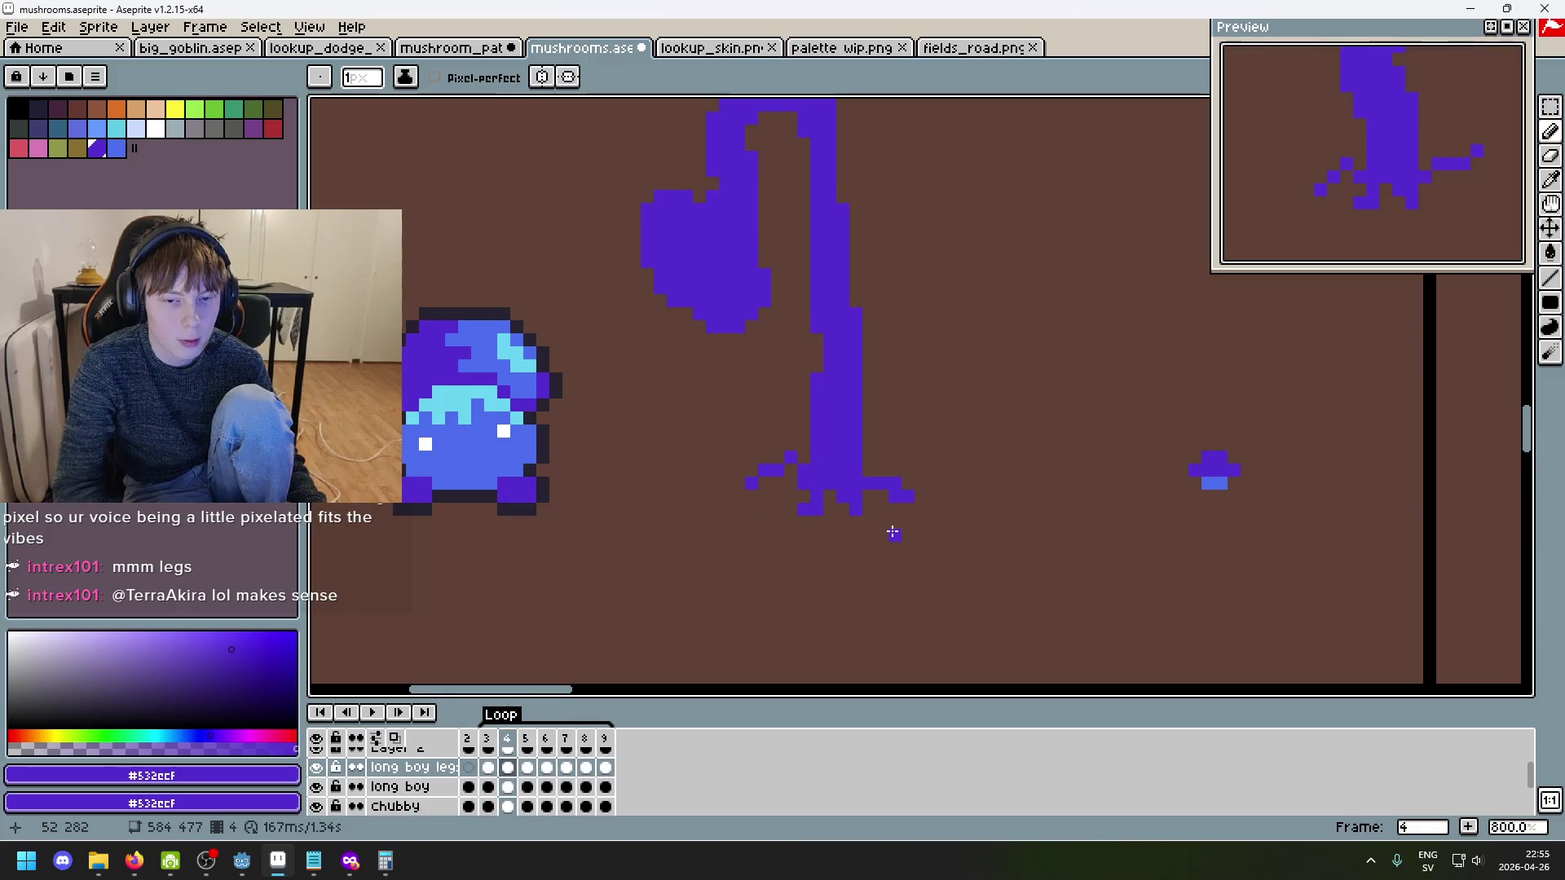
key(period)
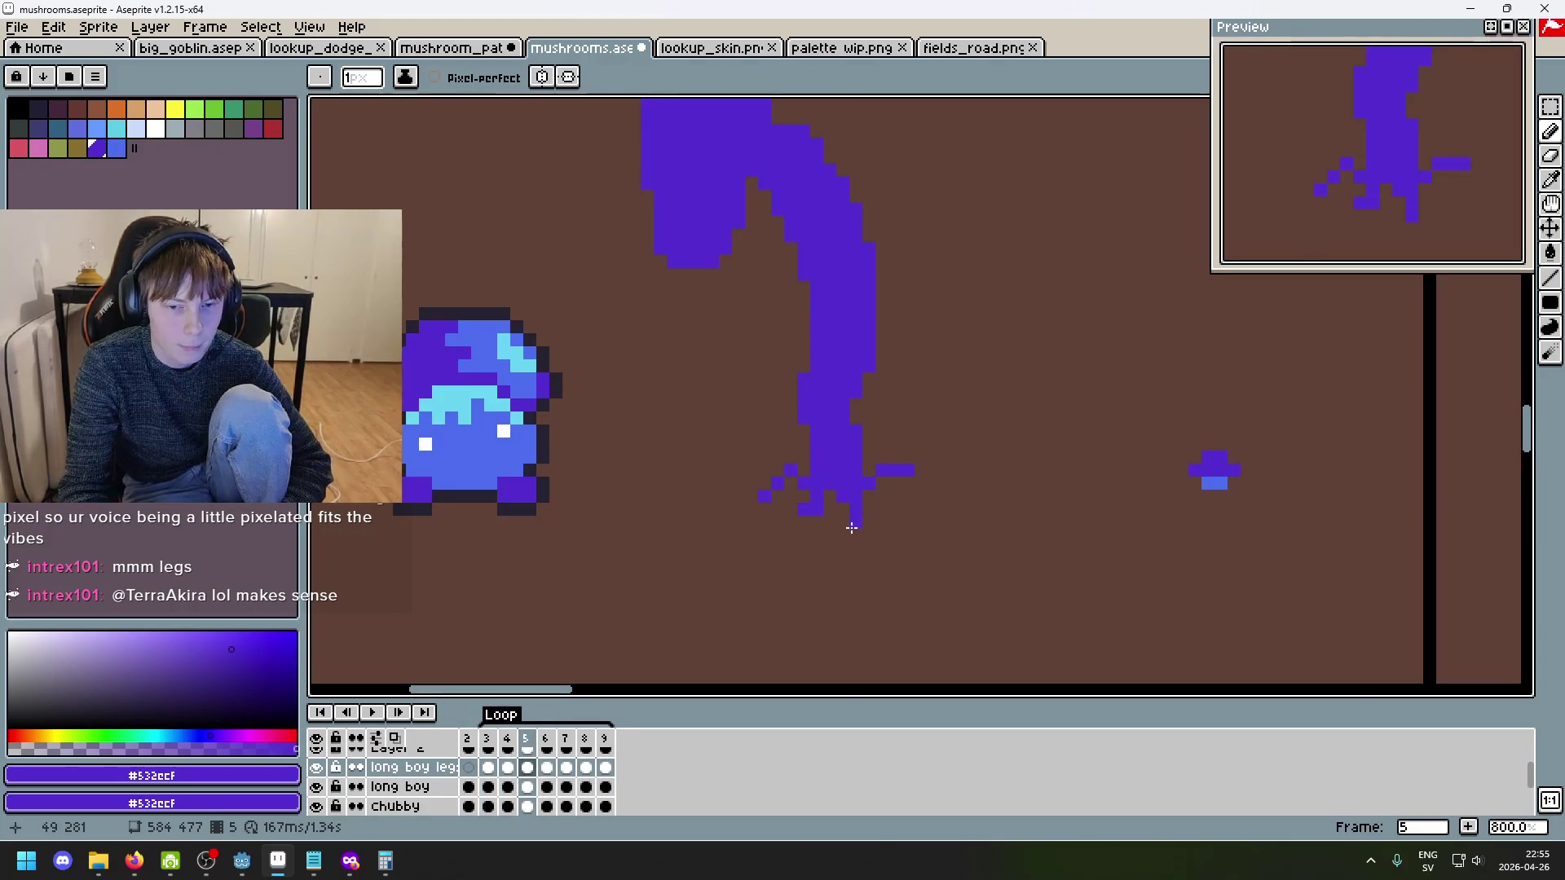
key(comma)
key(comma)
key(period)
key(comma)
key(comma)
key(period)
key(period)
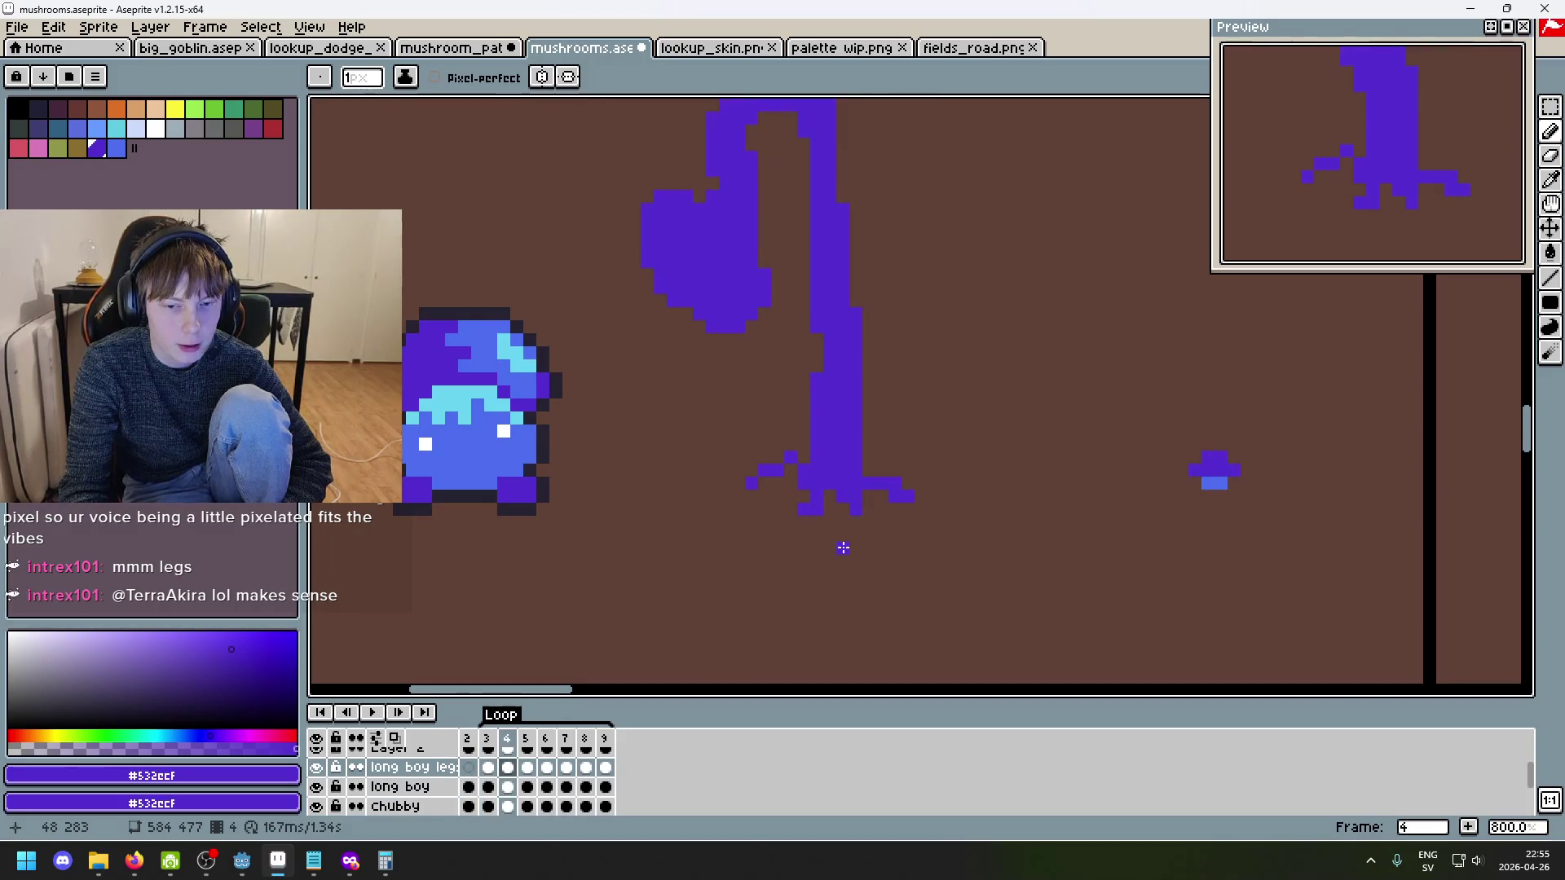
key(comma)
key(m)
scroll(795, 505, up, 3)
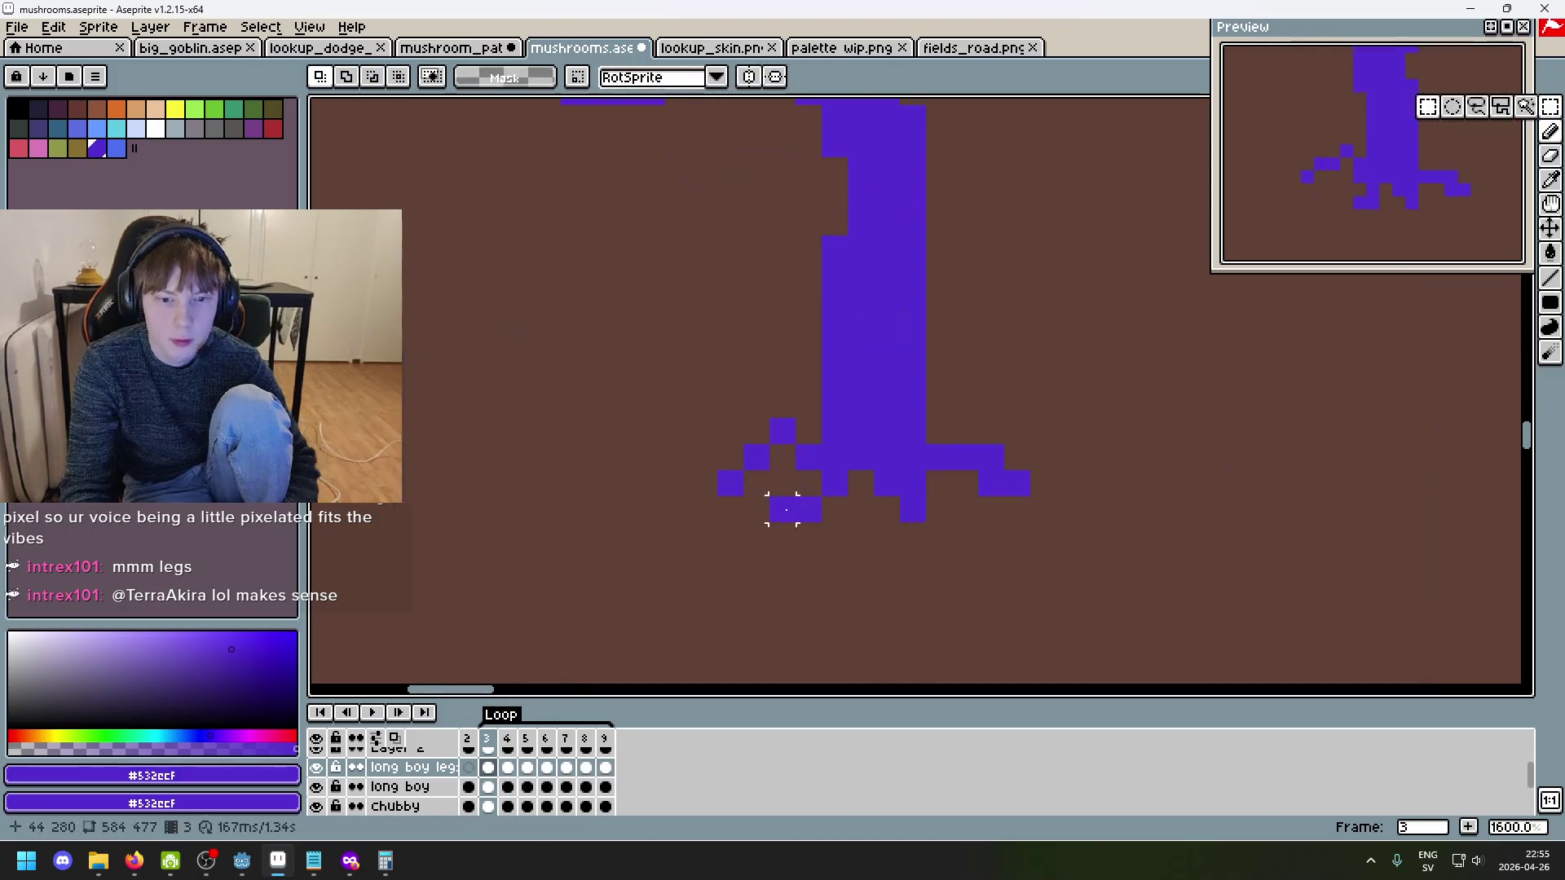
- Select the lower-left leg pixels and rotate frame 5's leg 90 degrees
drag(836, 523, 768, 469)
key(ctrl+d)
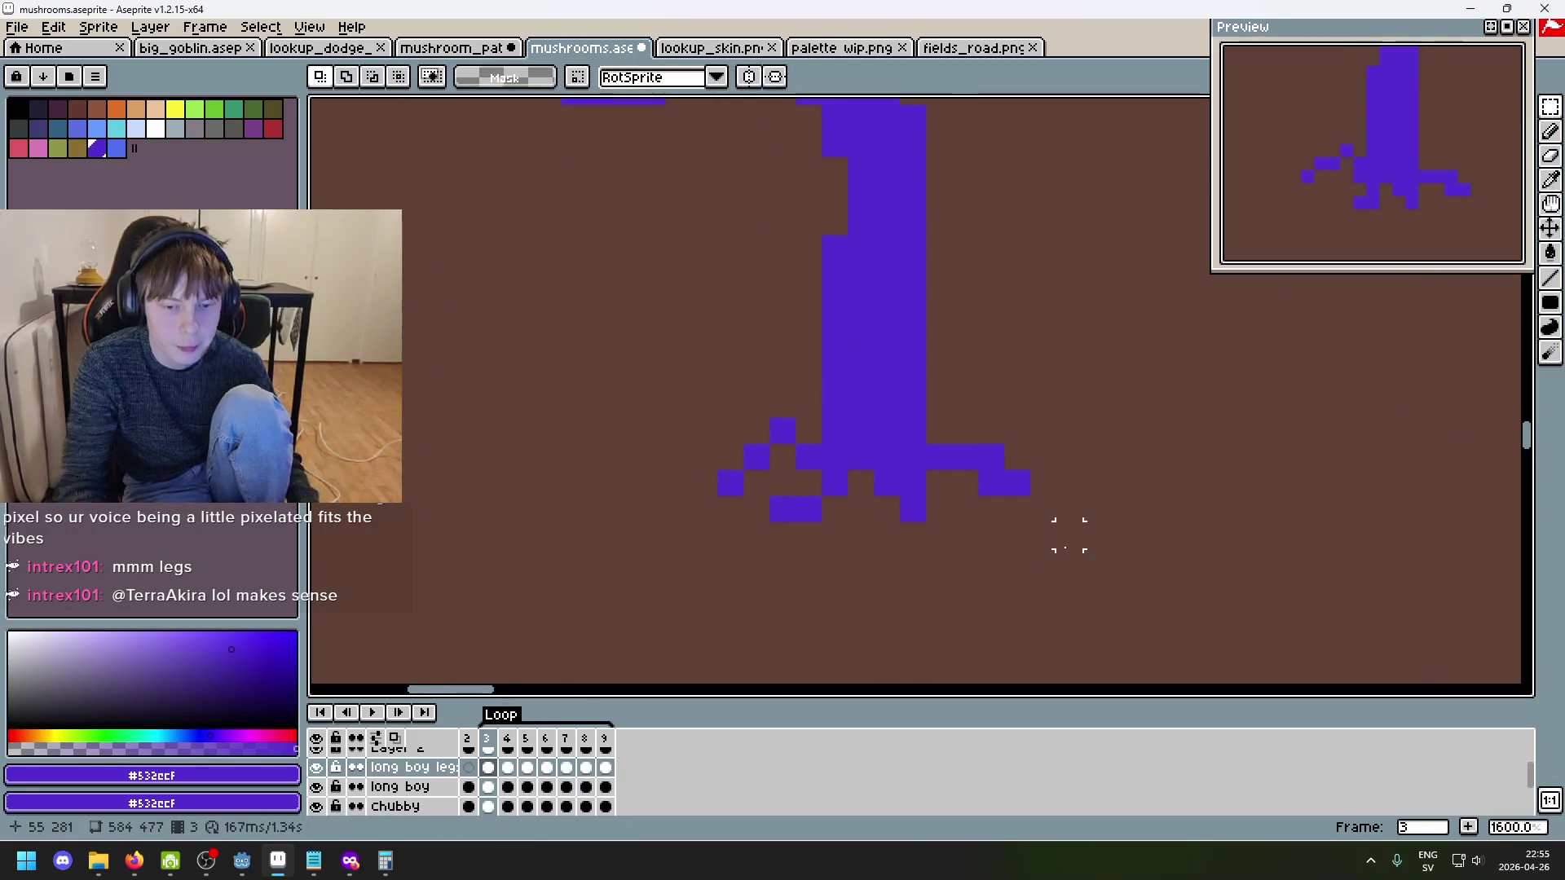
key(period)
key(period)
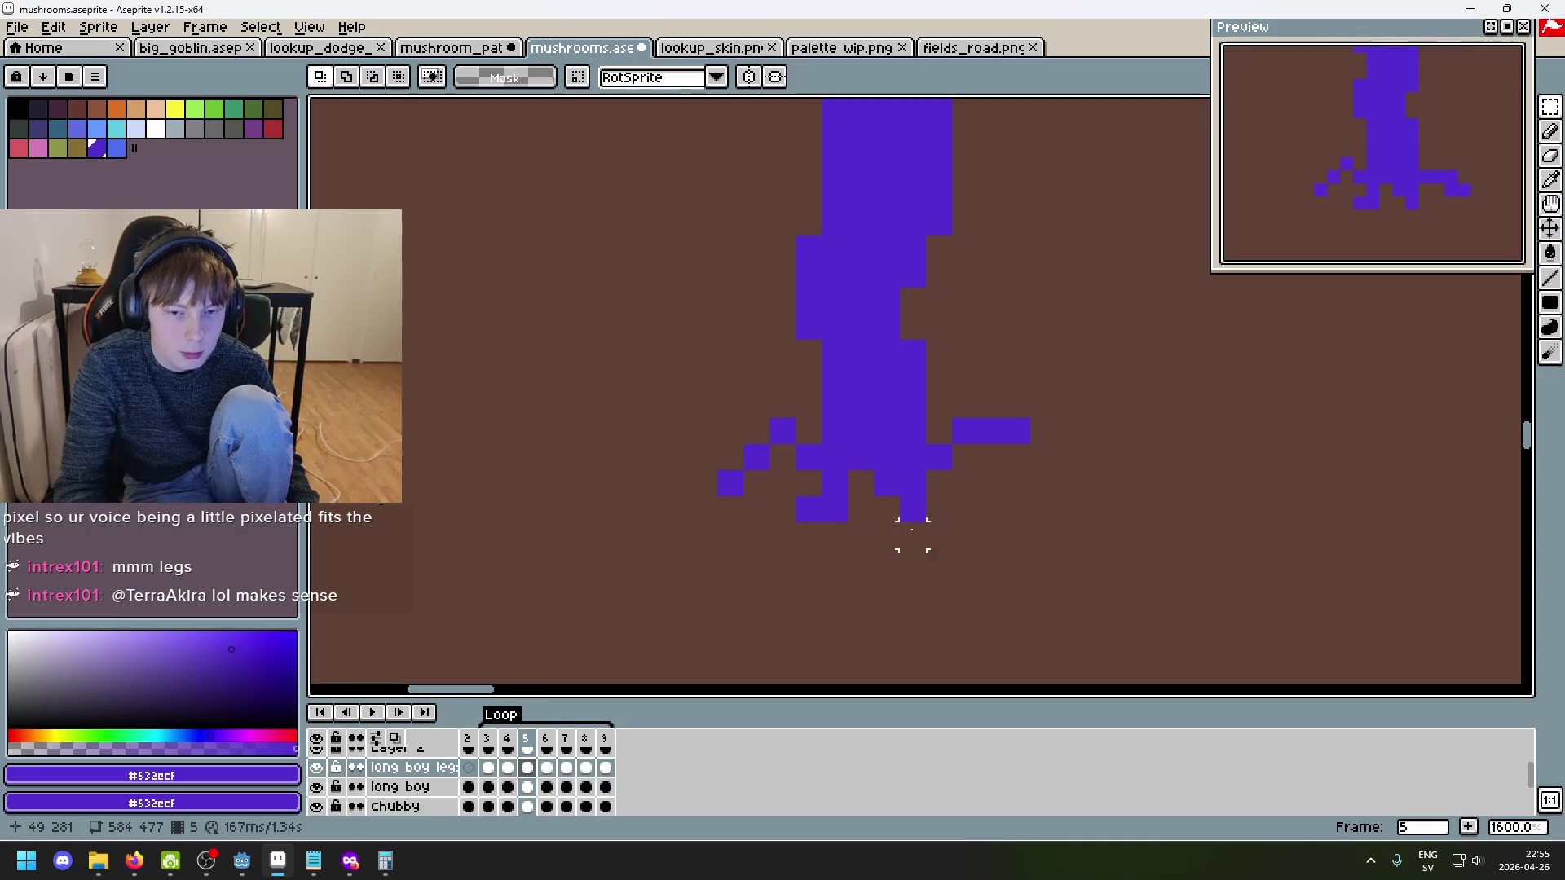
drag(830, 533, 801, 495)
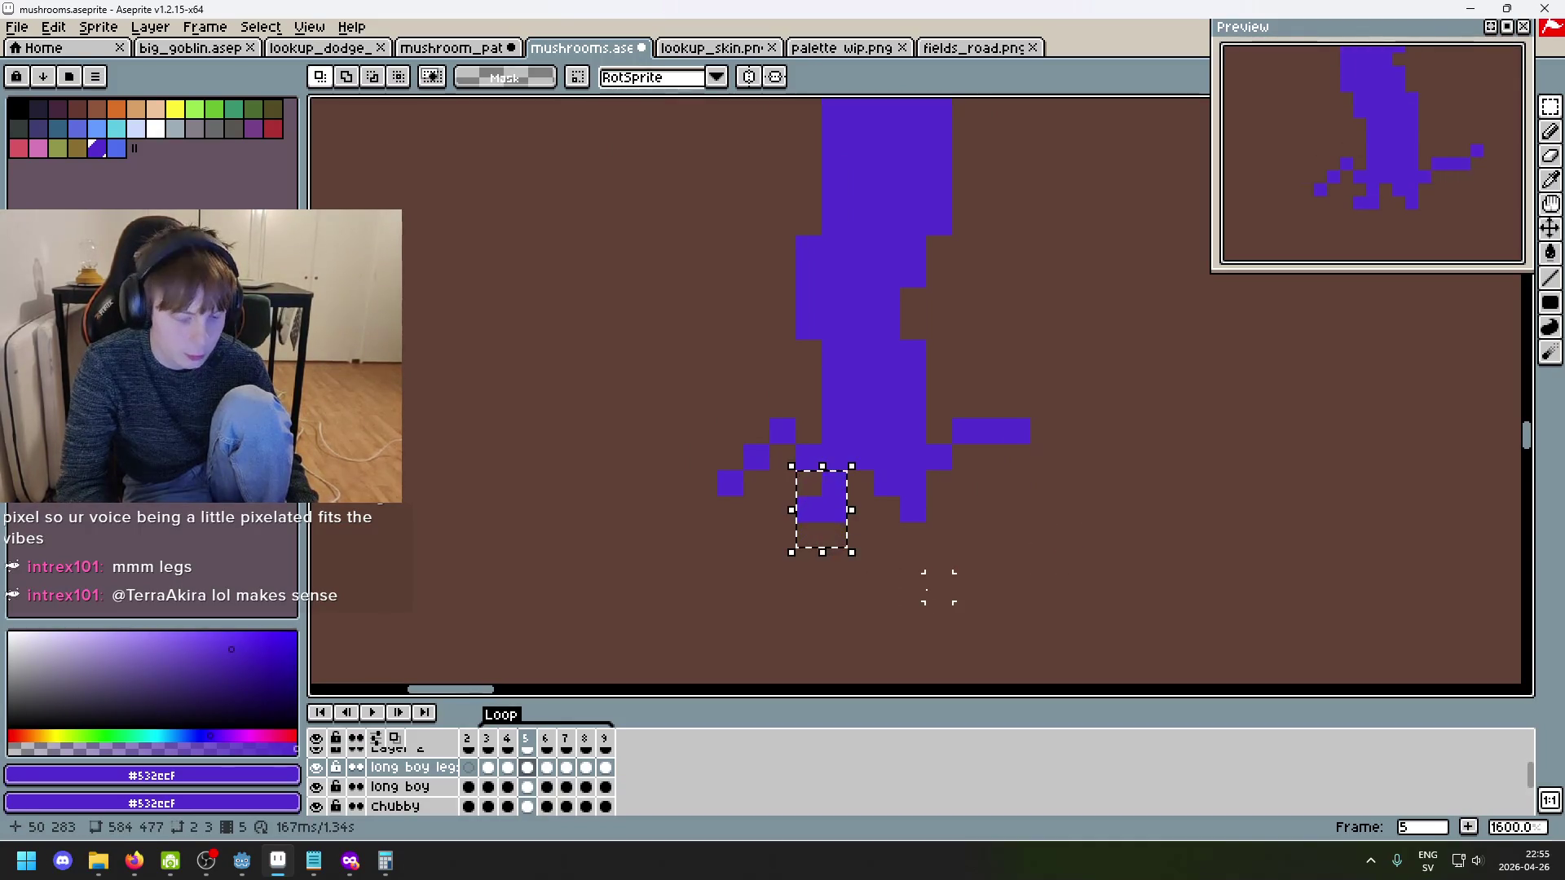
key(ctrl+shift+r)
key(Return)
- Select and transform the lower-left leg pixels in frame 7
key(period)
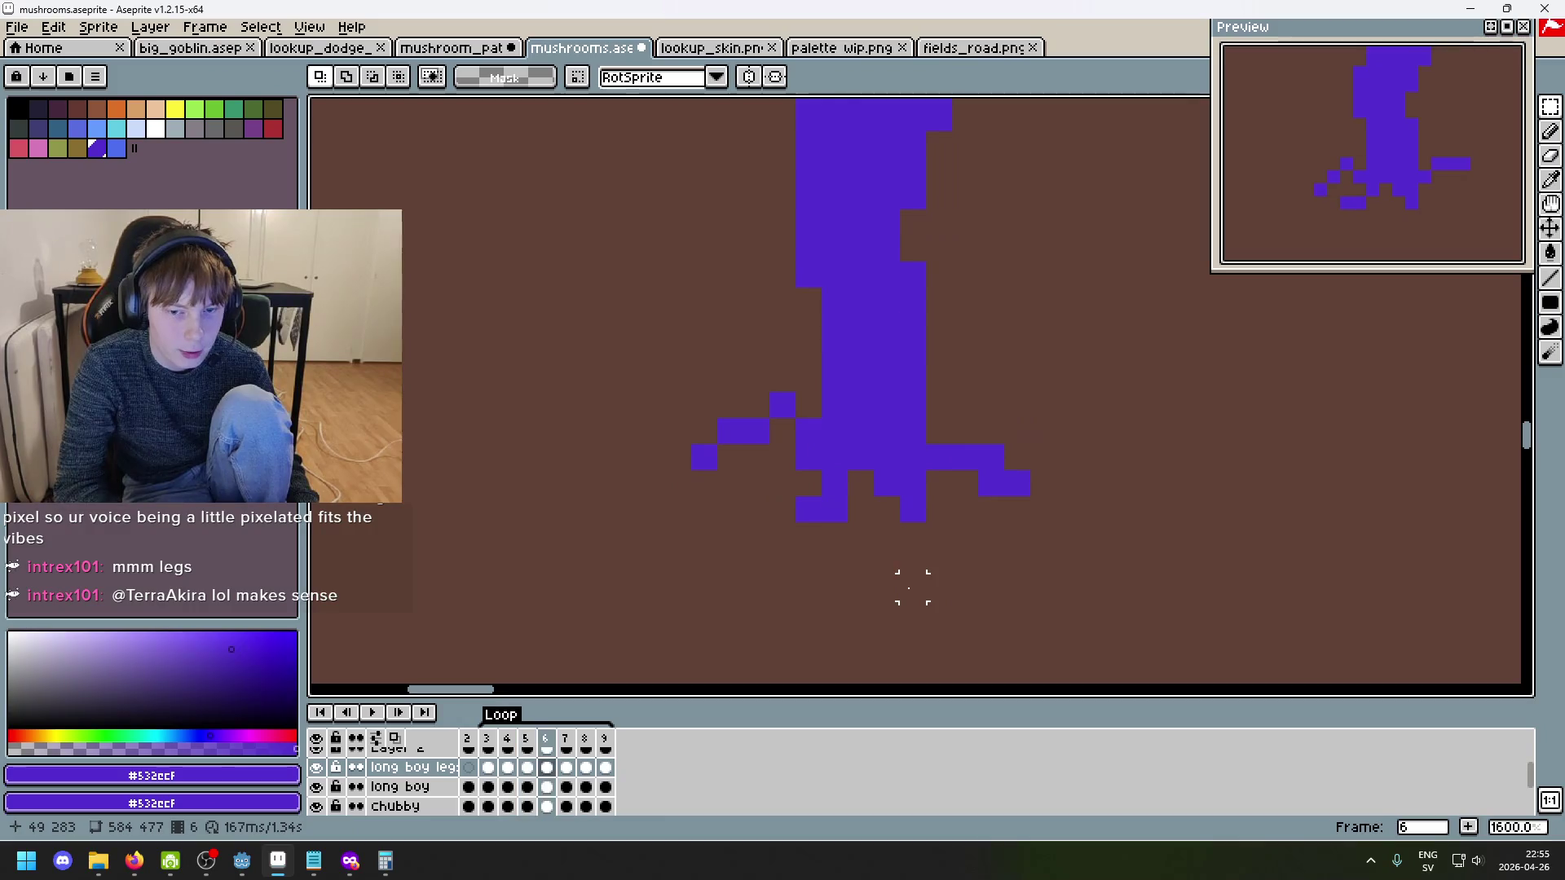
key(period)
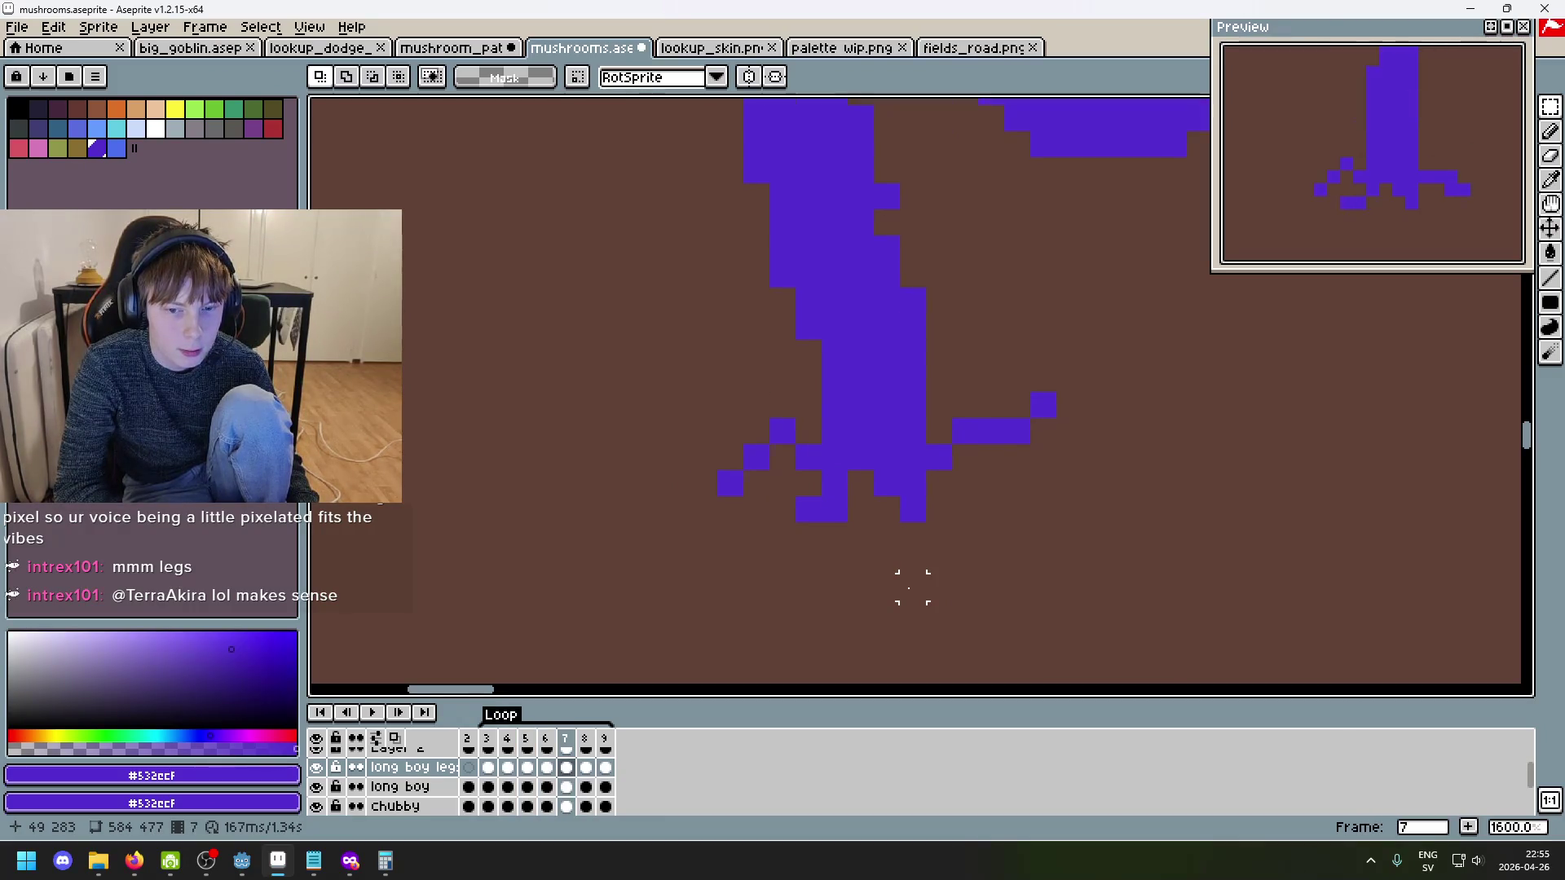
drag(847, 526, 780, 482)
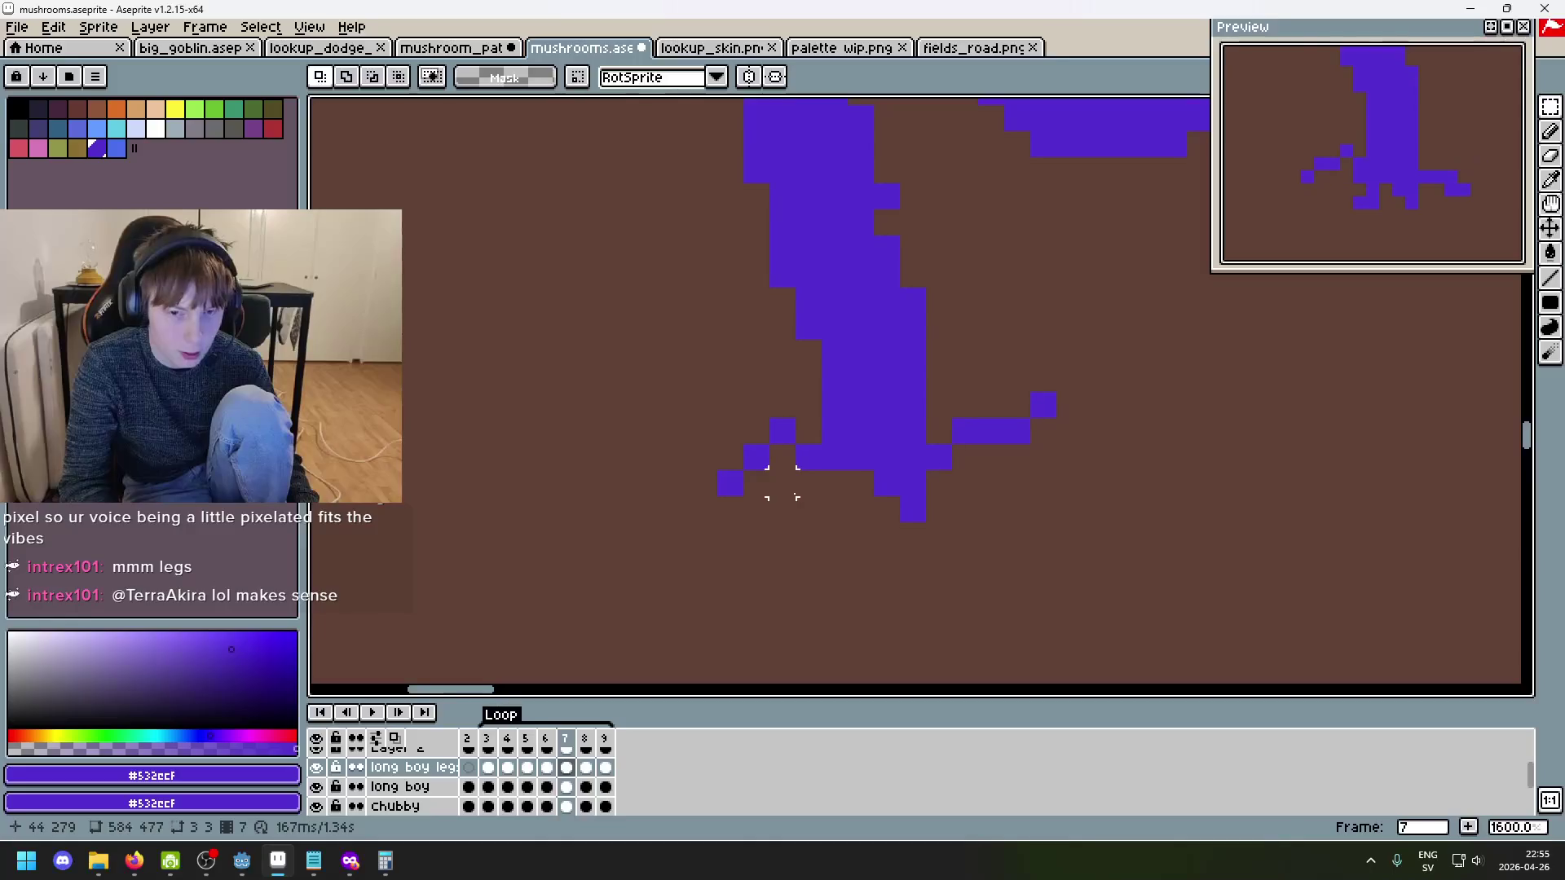
key(Return)
- Shift frame 9's lower-left foot one pixel left, then play the walk animation
key(period)
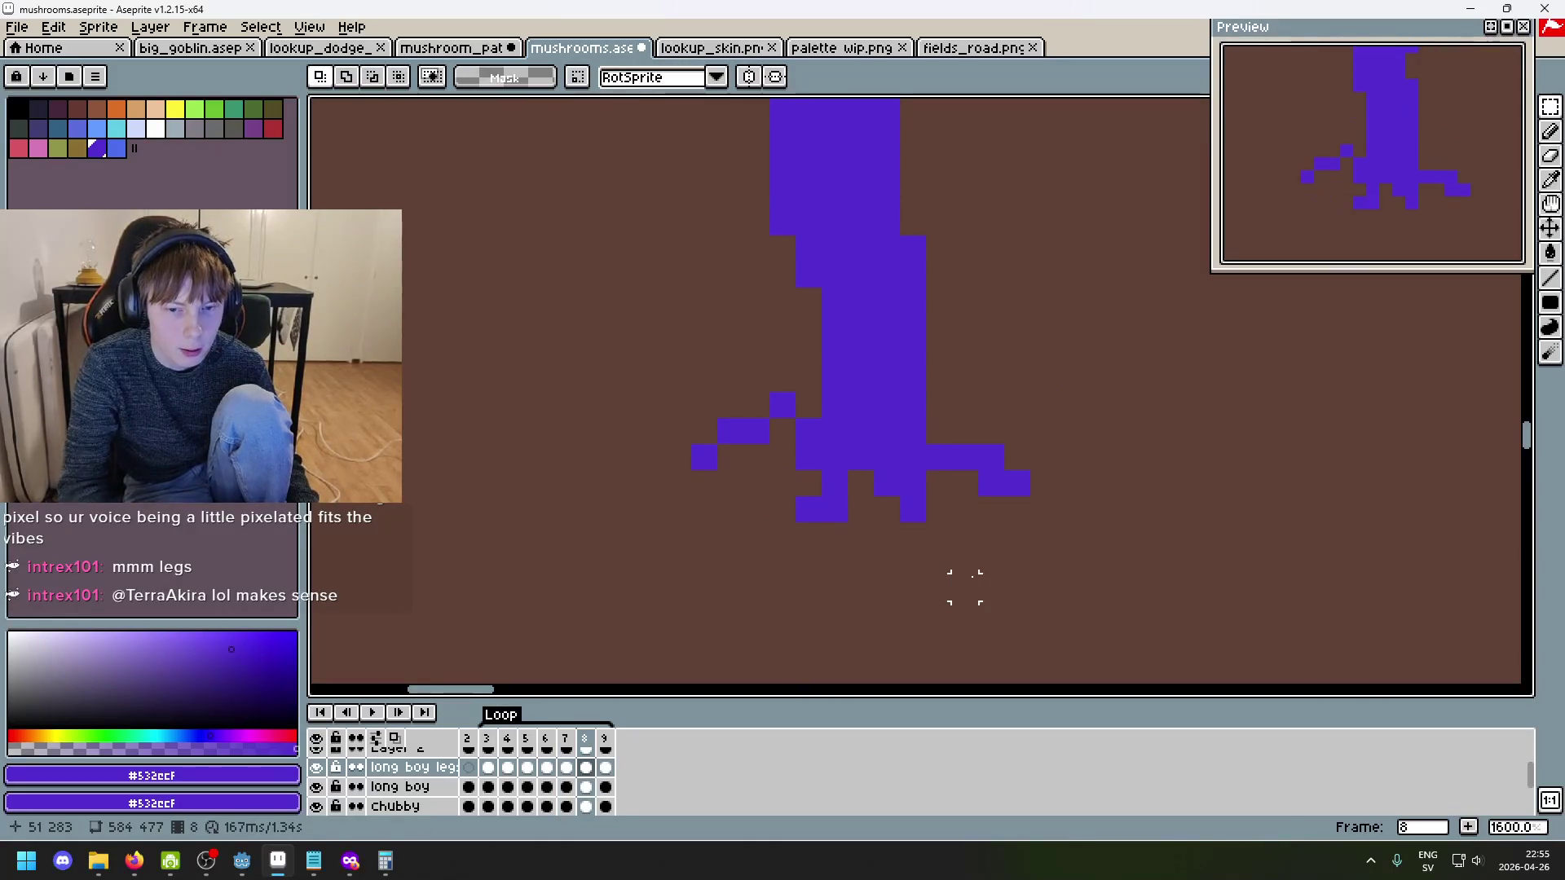
key(period)
drag(848, 522, 771, 471)
key(Left)
key(Return)
scroll(1148, 535, down, 3)
key(Return)
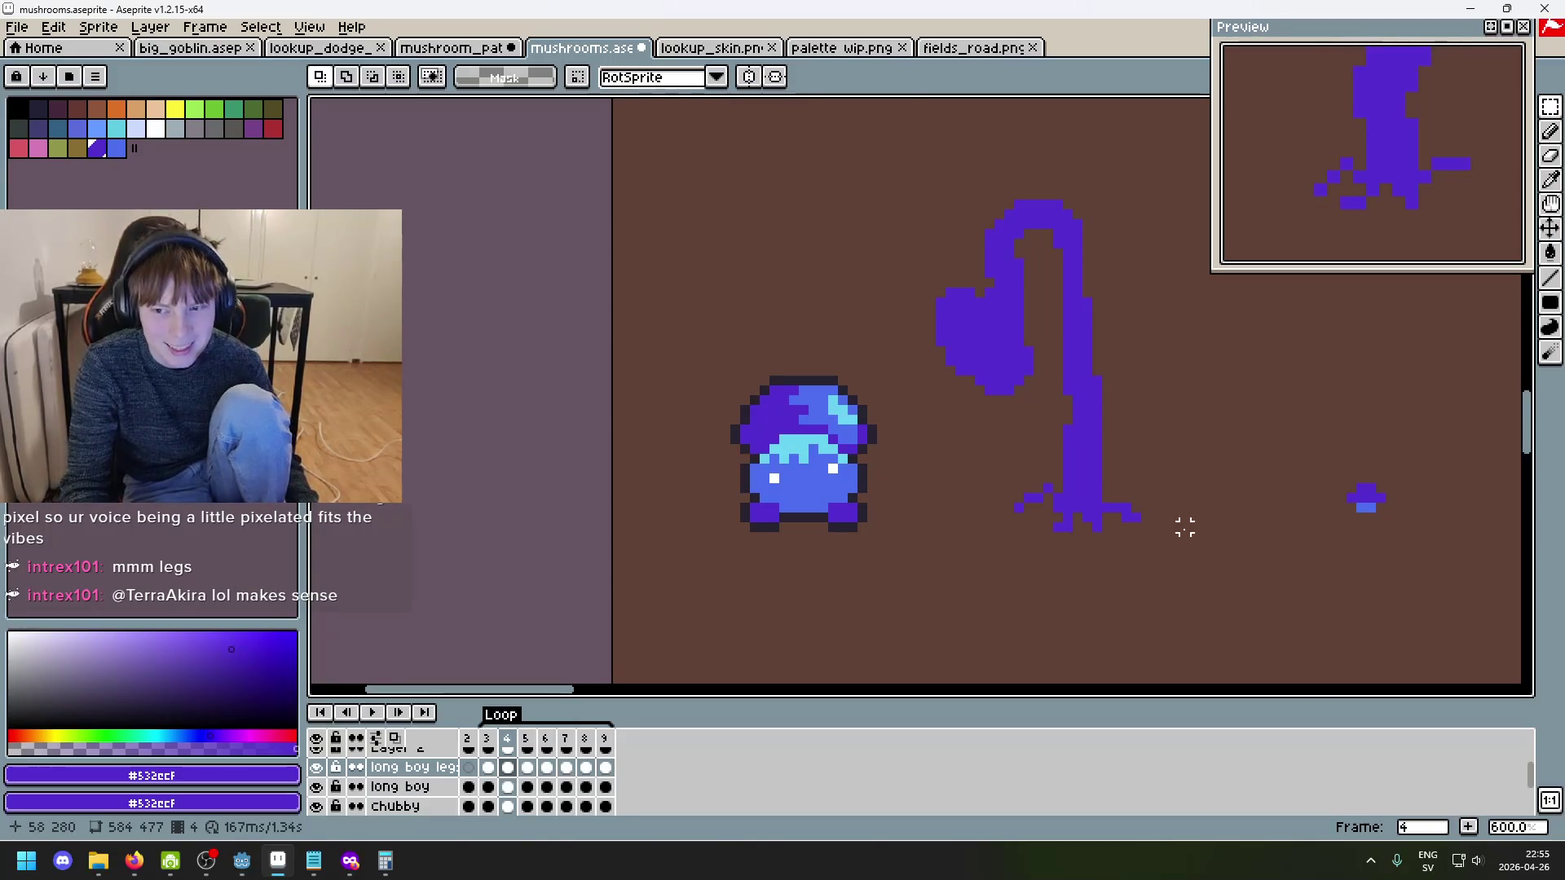
- Replay the walk loop, stop it, and flip between frames 3 and 4 to compare leg poses
key(Return)
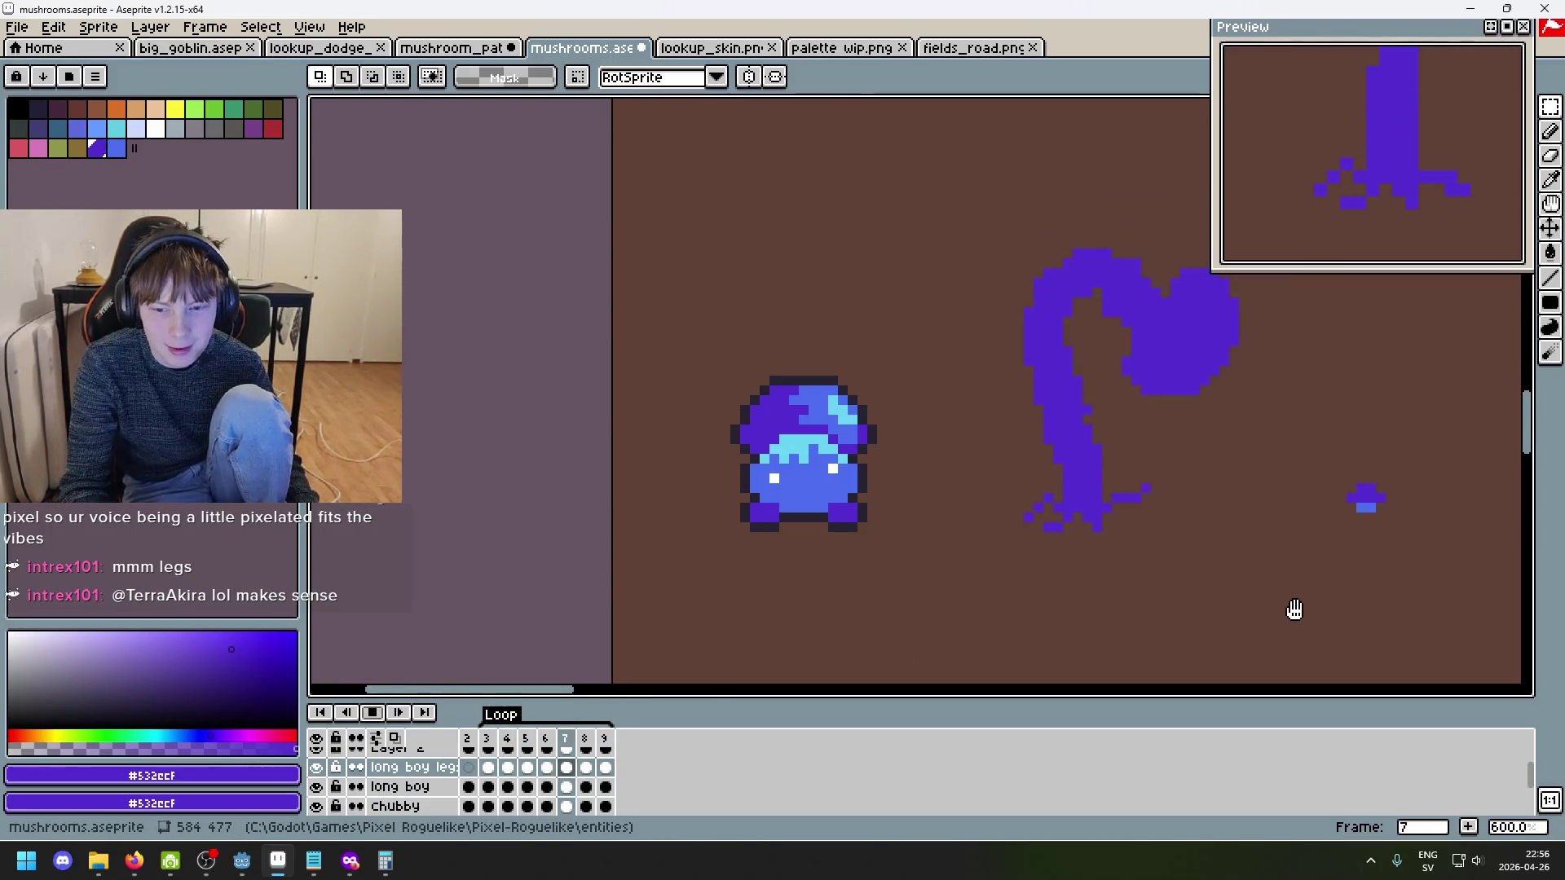
drag(1293, 612, 1081, 643)
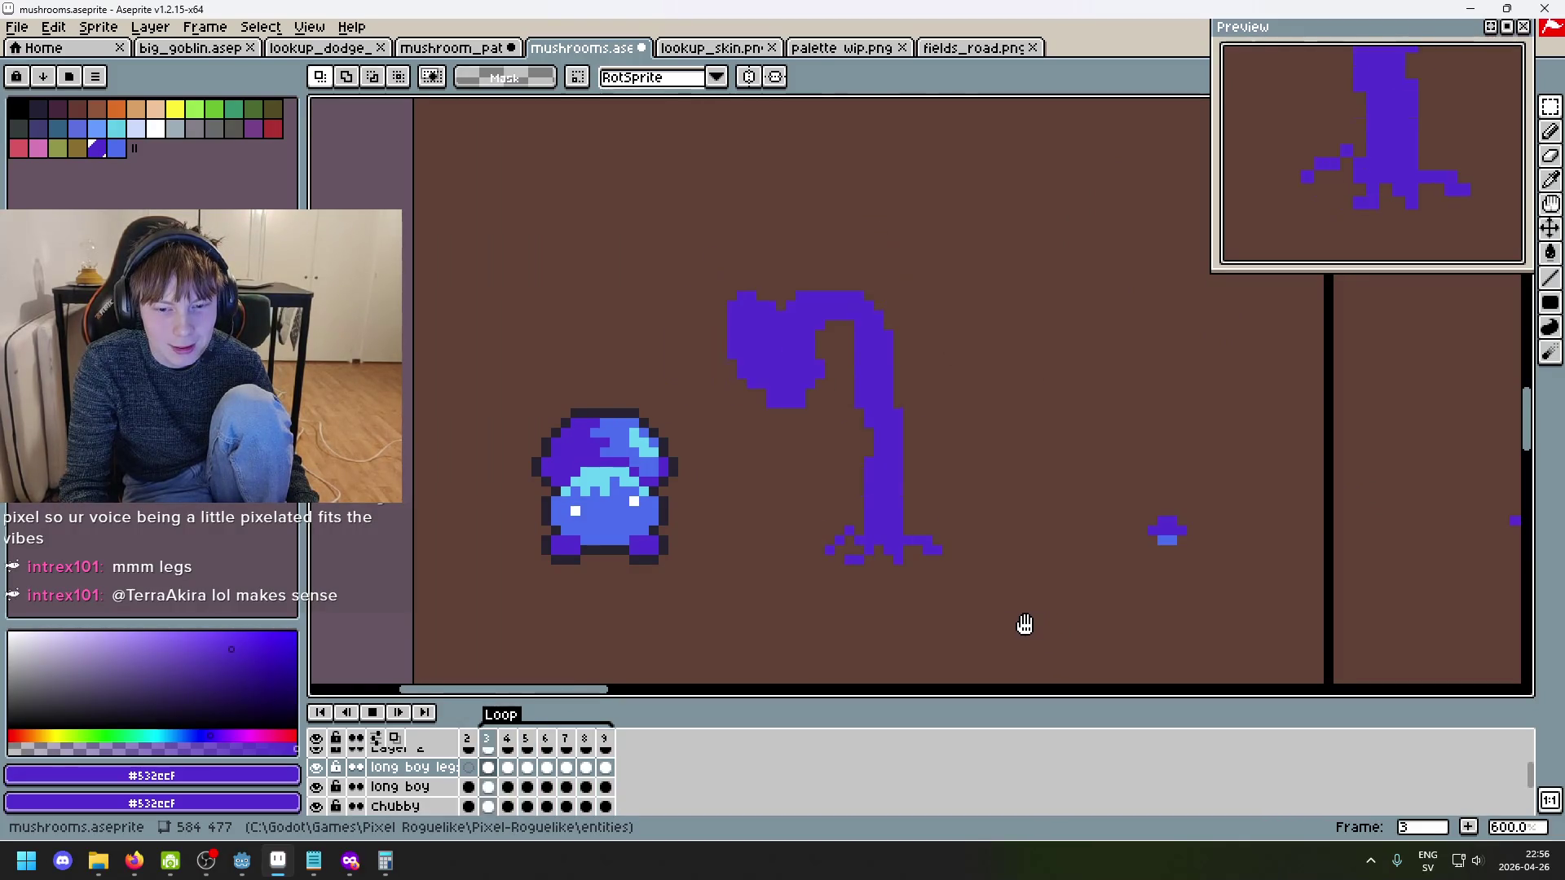
key(Return)
scroll(968, 601, up, 4)
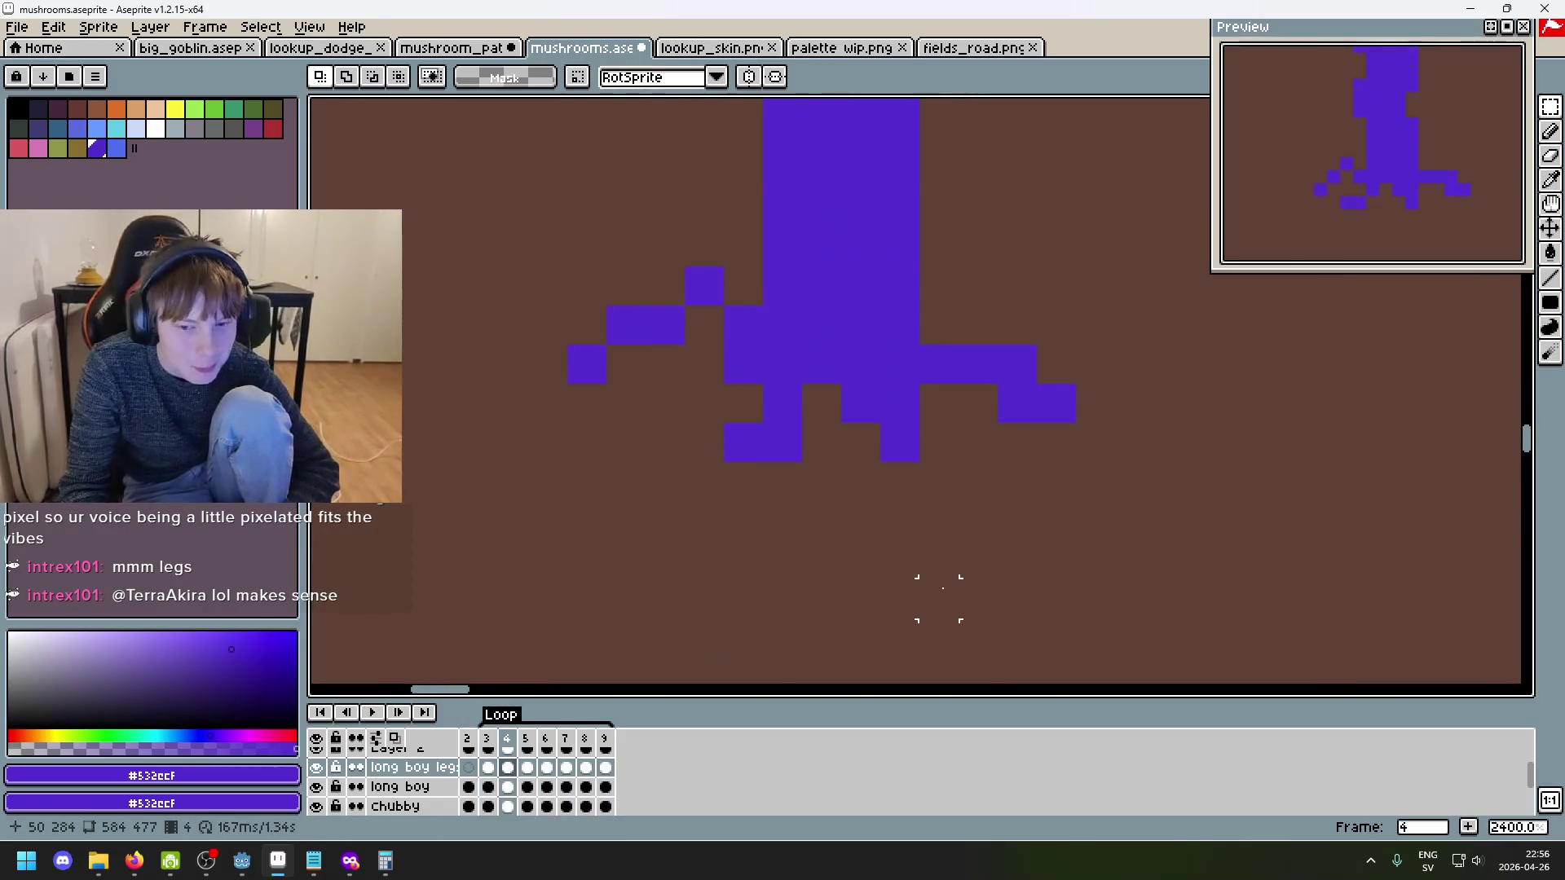
key(Left)
key(Right)
key(Right)
key(Left)
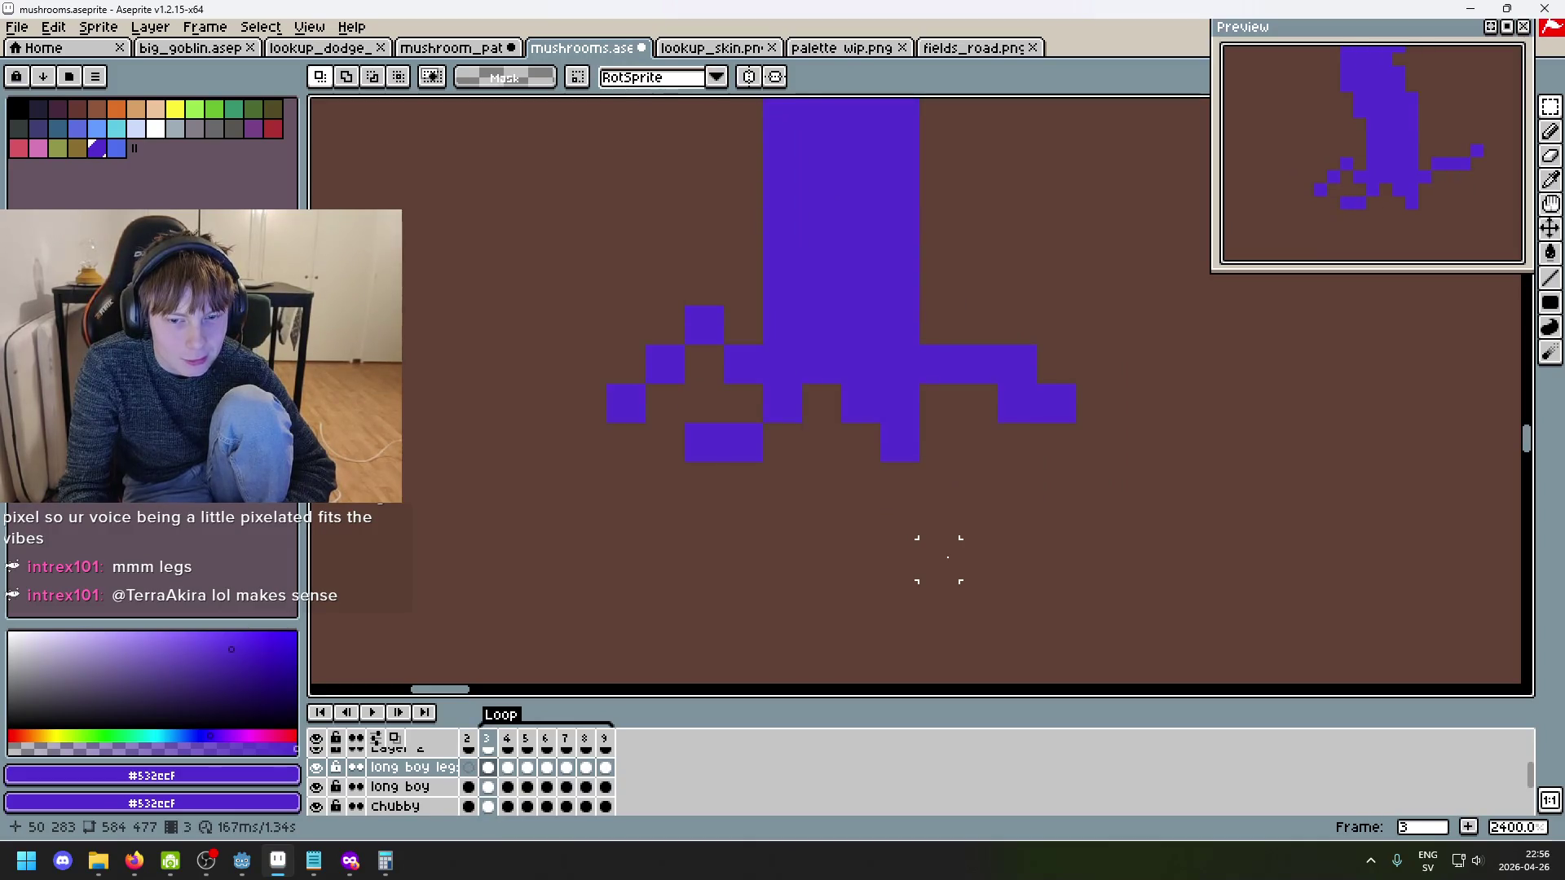
key(Right)
key(Left)
key(Right)
key(Left)
key(Left)
key(Right)
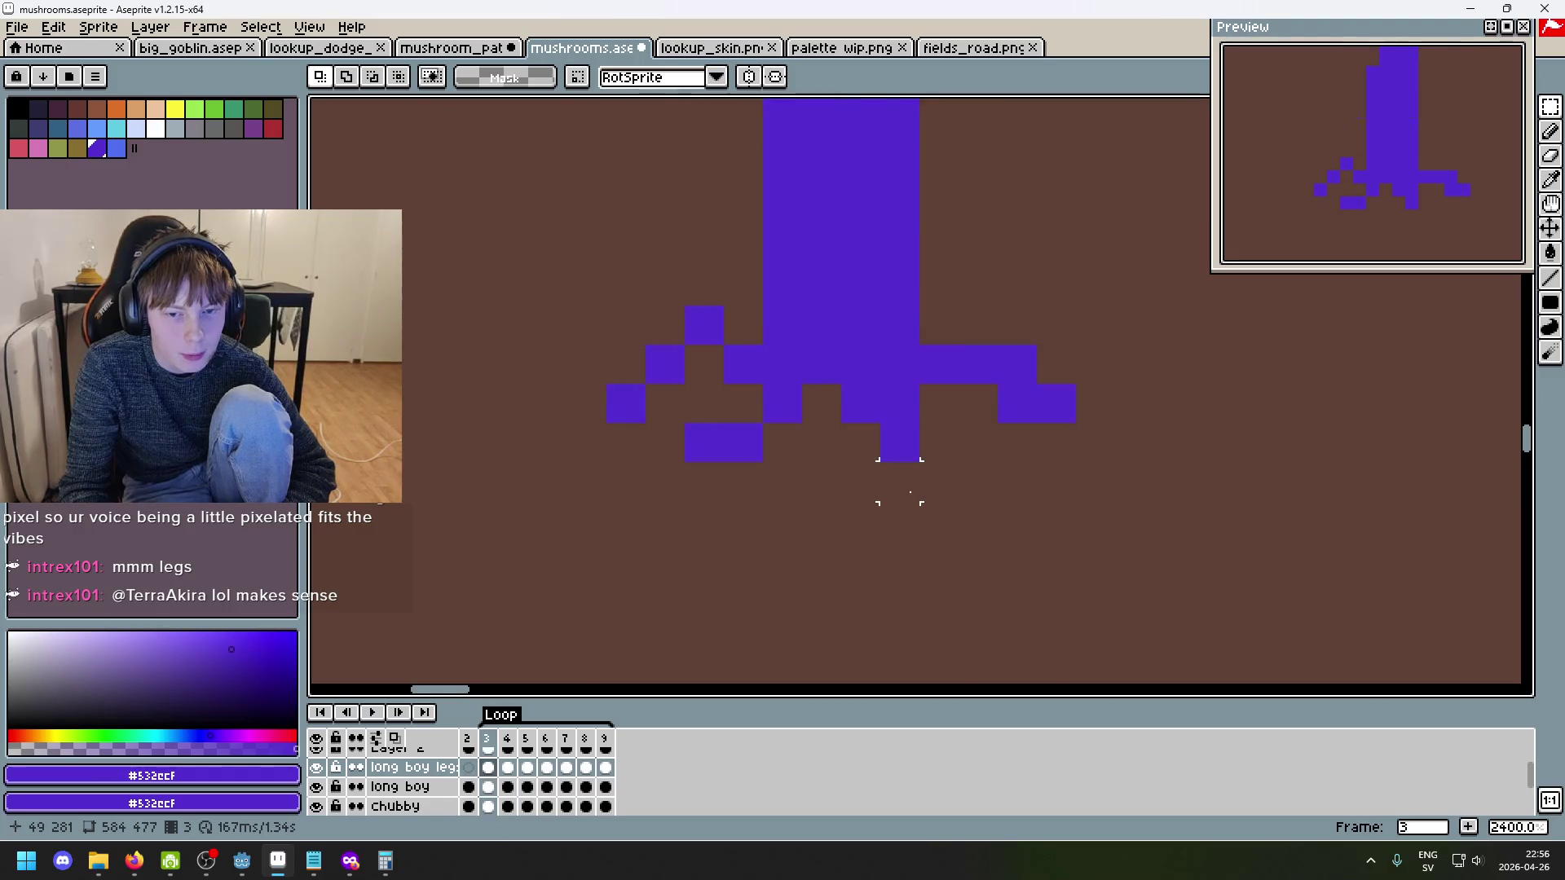
key(Right)
- Drop the selection and try purple pencil pixels beside the right root, undoing the stray ones
key(ctrl+d)
key(b)
drag(952, 432, 945, 486)
key(ctrl+z)
scroll(946, 486, down, 1)
click(1182, 569)
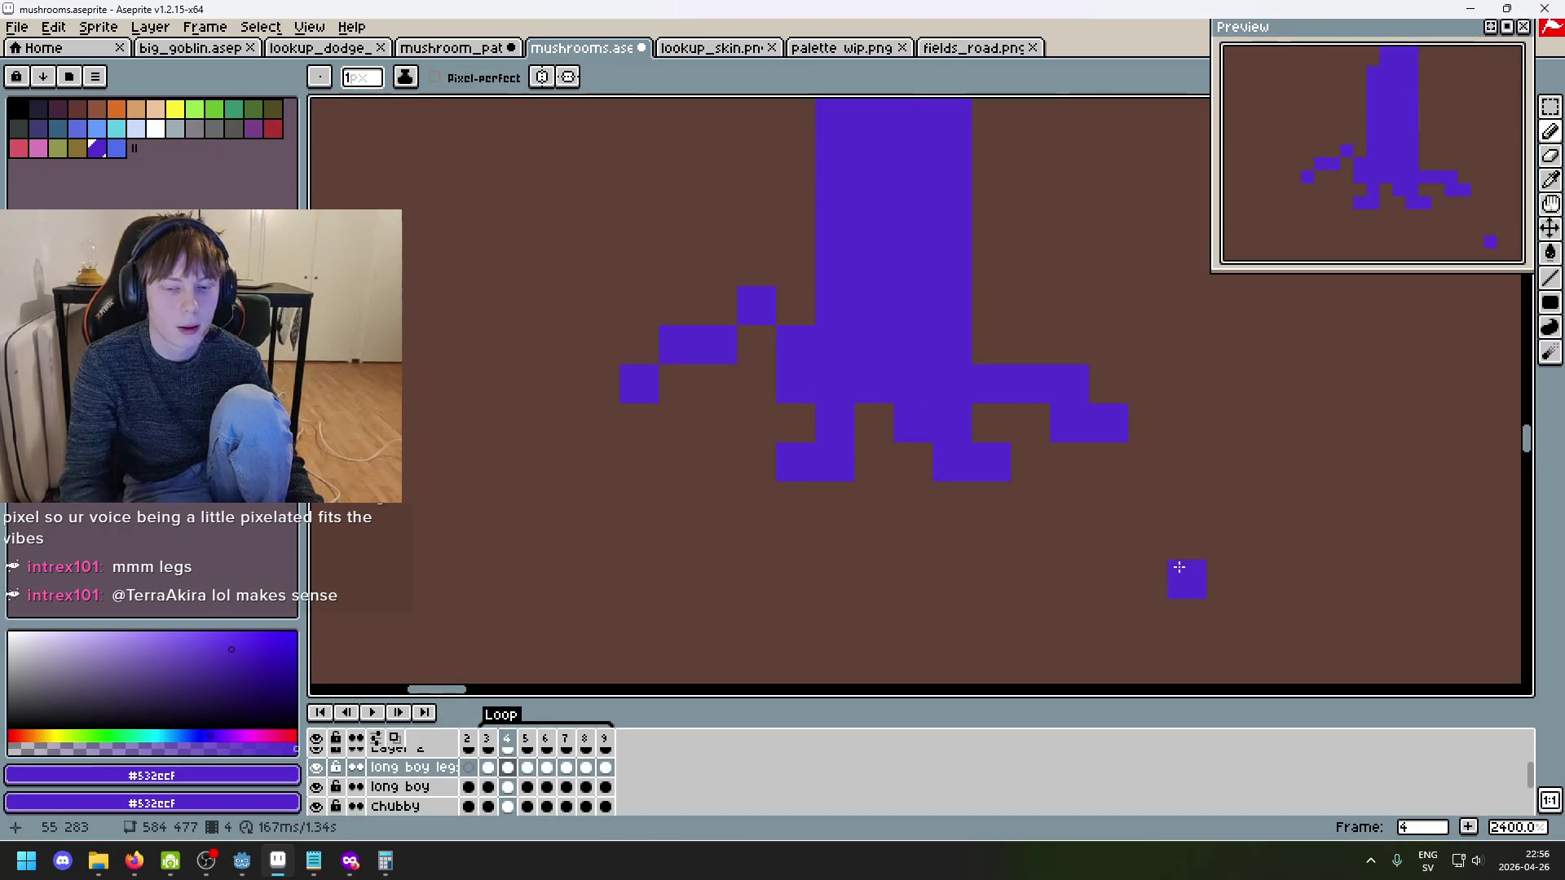
key(ctrl+z)
- Erase the stray pixel near the right foot and refill the foot in purple on frame 4
key(e)
click(952, 462)
key(b)
drag(952, 424, 1042, 477)
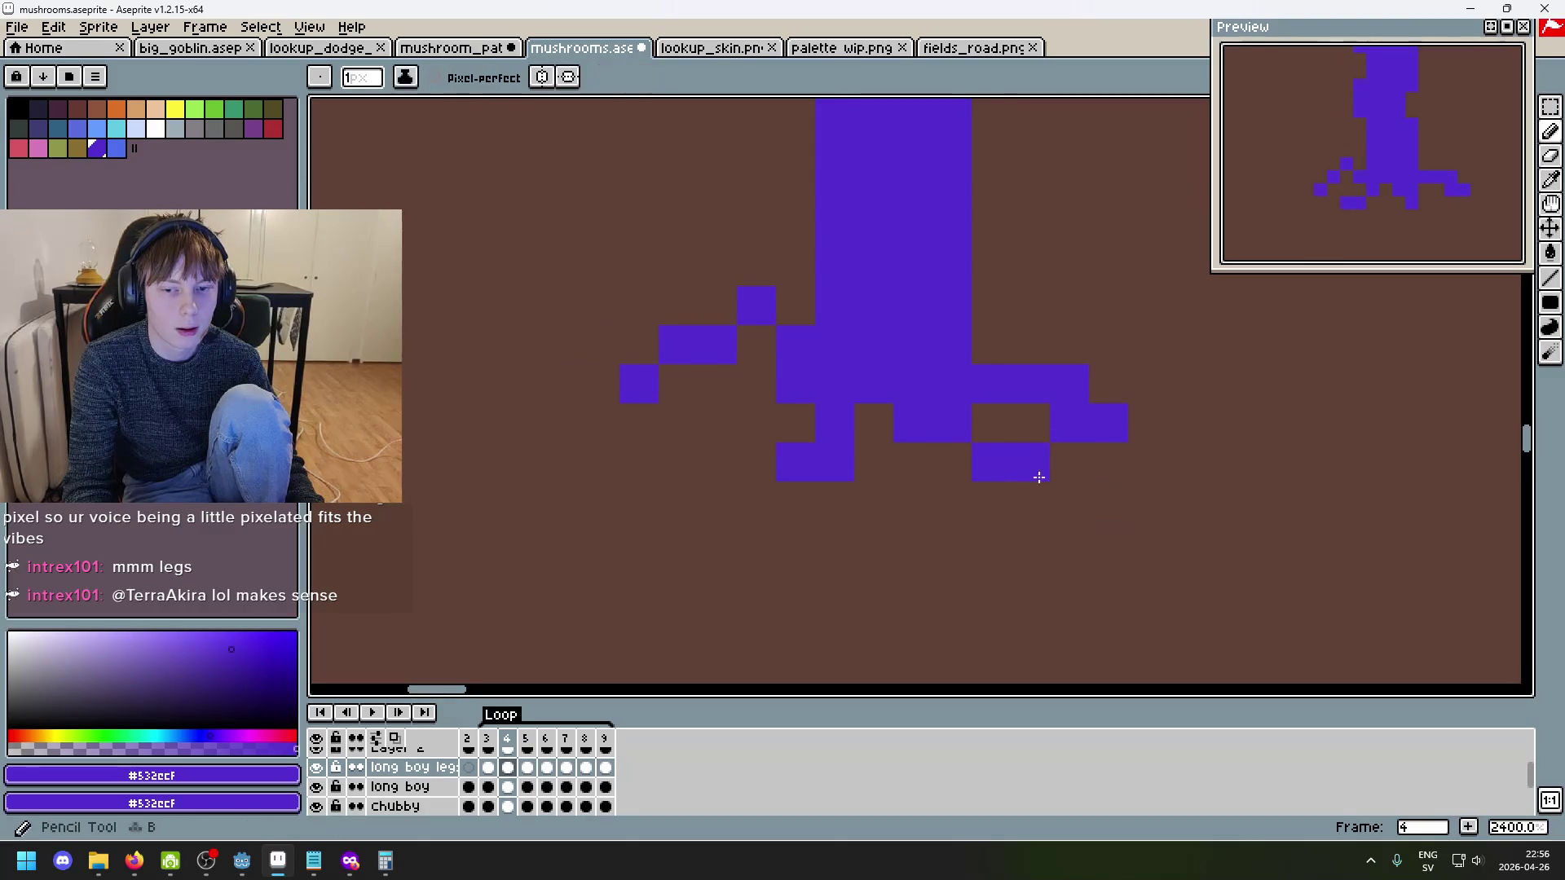
key(ctrl+z)
click(1147, 541)
key(Left)
key(Right)
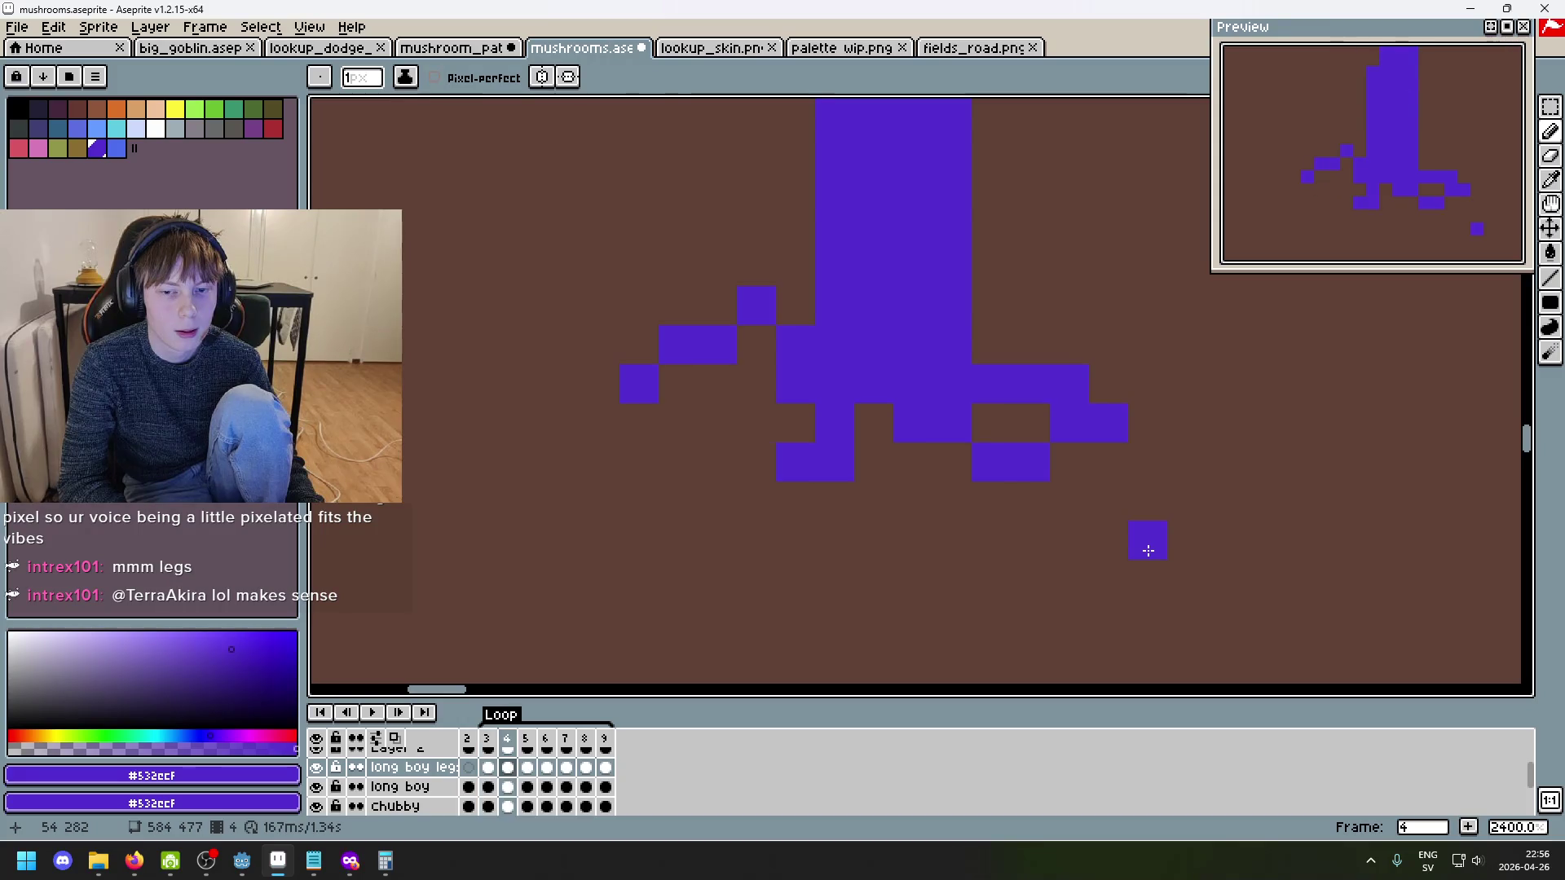
- Marquee the right foot, then the right root on frame 6, releasing both unchanged before frame 7
key(ctrl+z)
key(m)
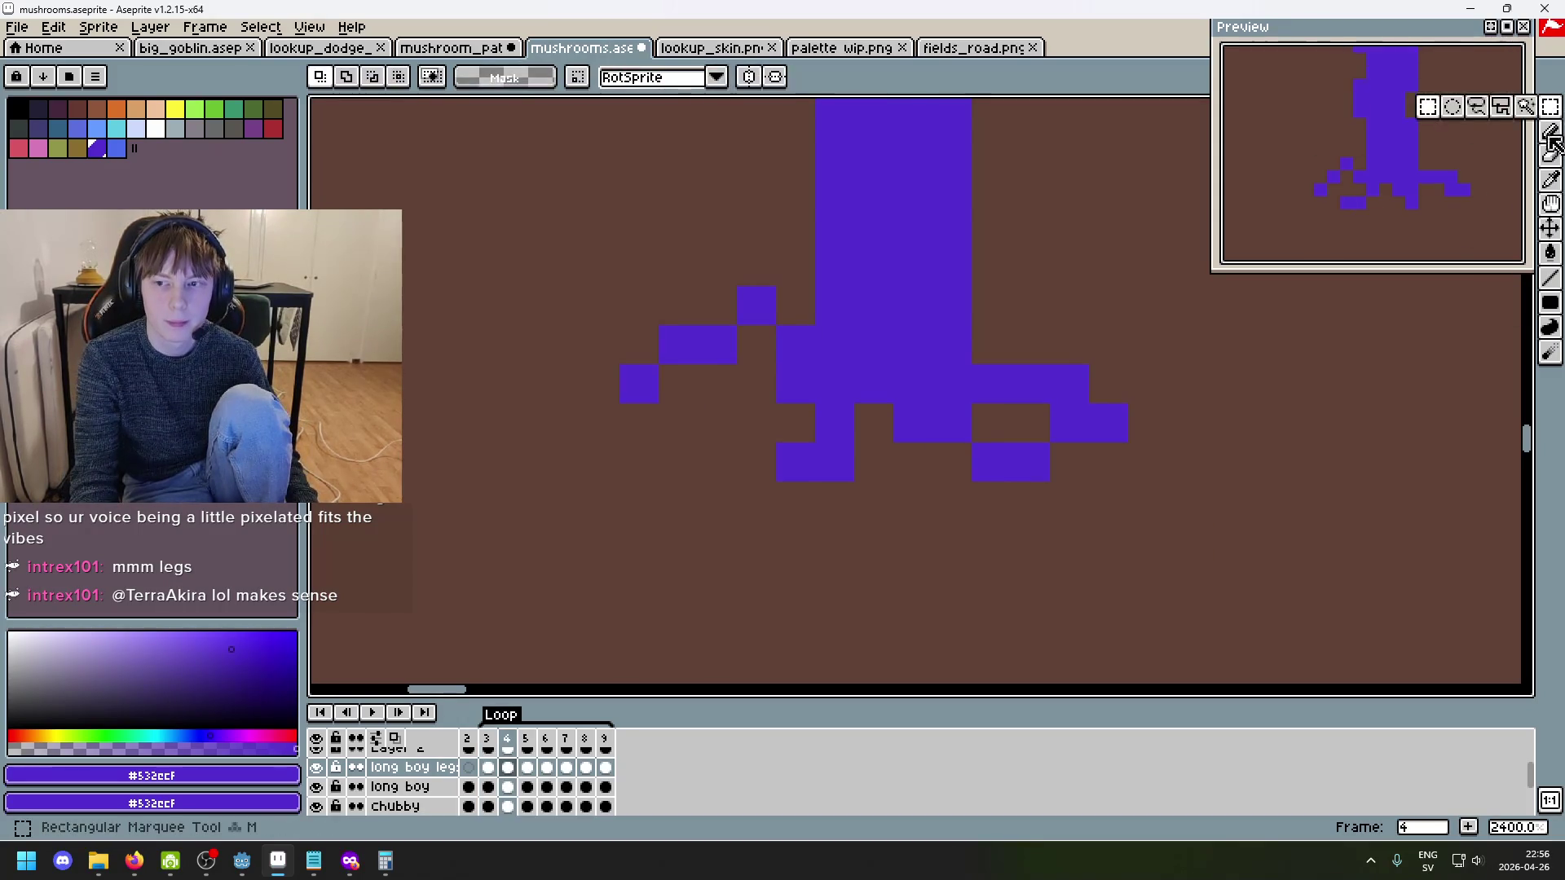
mouse_move(1070, 501)
mouse_down()
mouse_move(913, 422)
mouse_move(1070, 502)
mouse_move(946, 416)
mouse_move(1070, 501)
mouse_move(990, 493)
mouse_up()
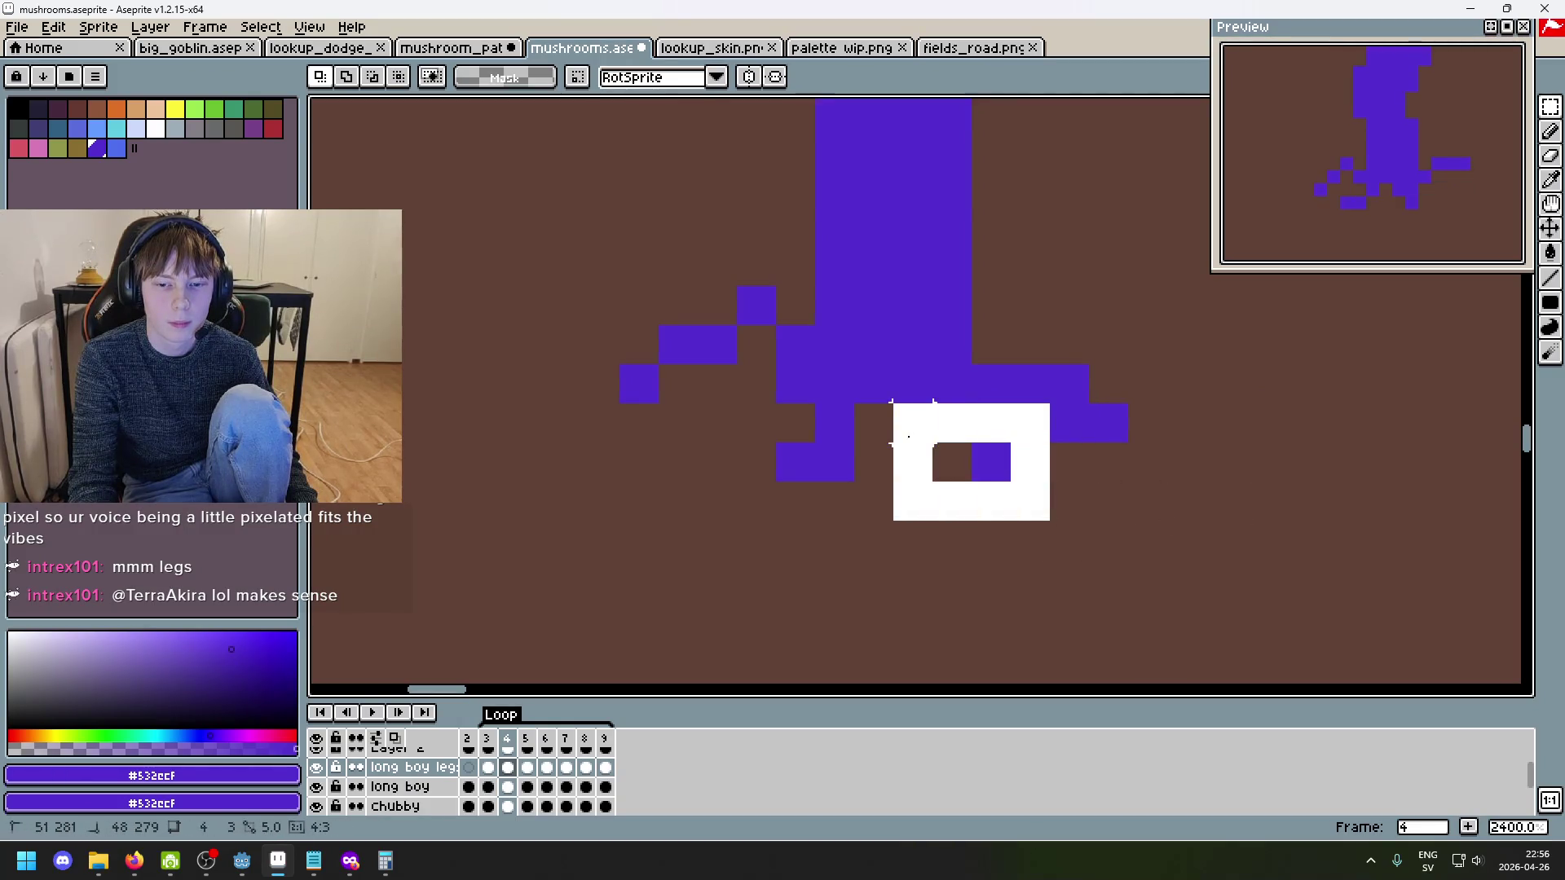
click(1186, 501)
key(Right)
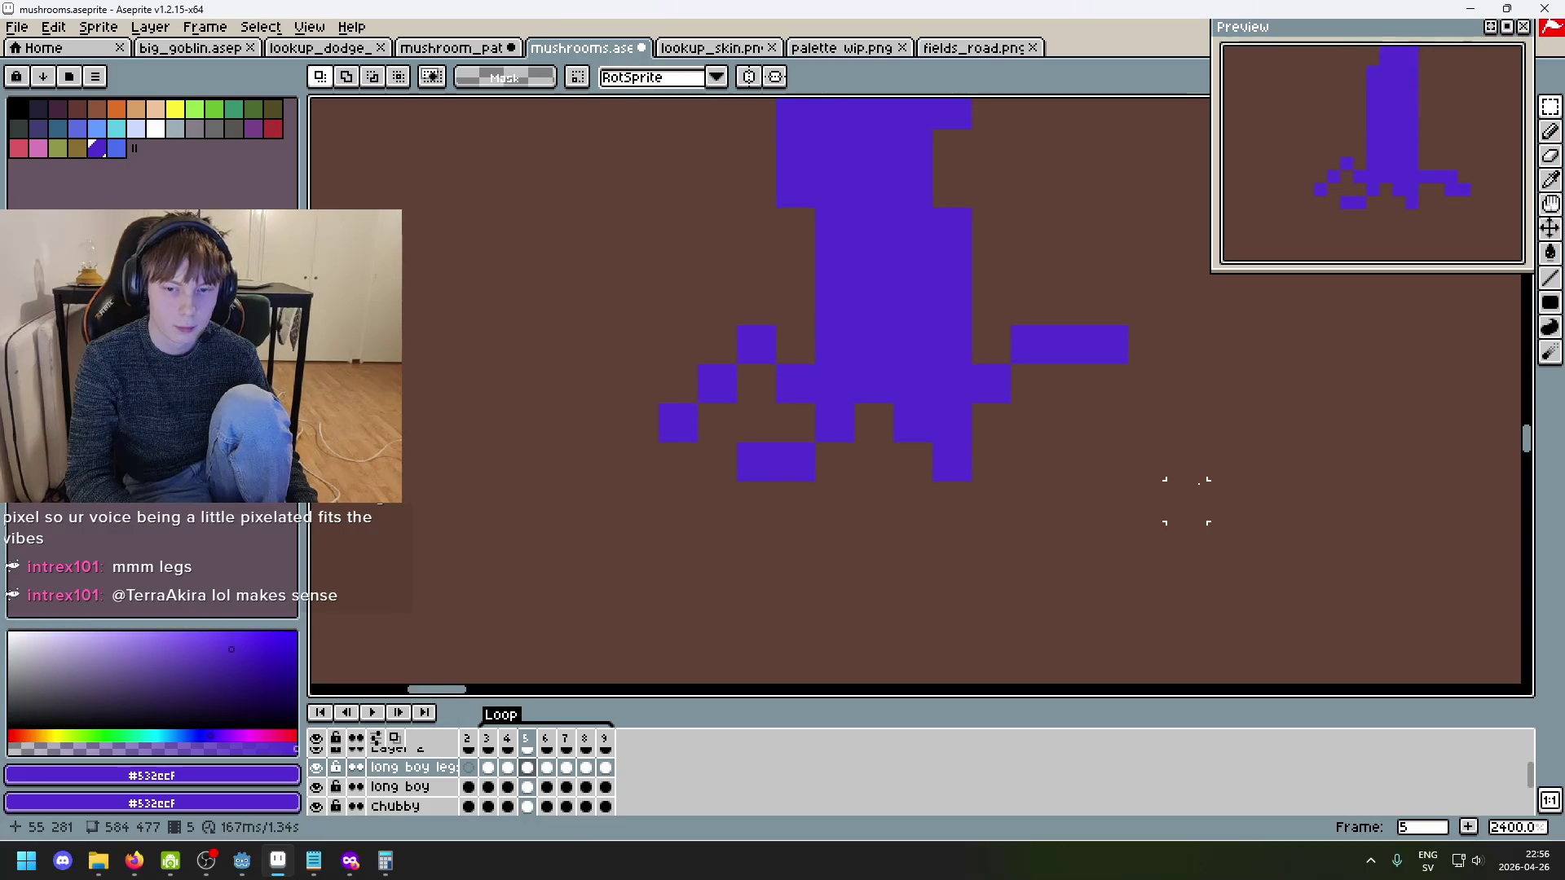
key(Right)
mouse_move(1051, 522)
mouse_down()
mouse_move(967, 479)
mouse_move(892, 401)
mouse_up()
click(913, 436)
click(1225, 539)
key(Right)
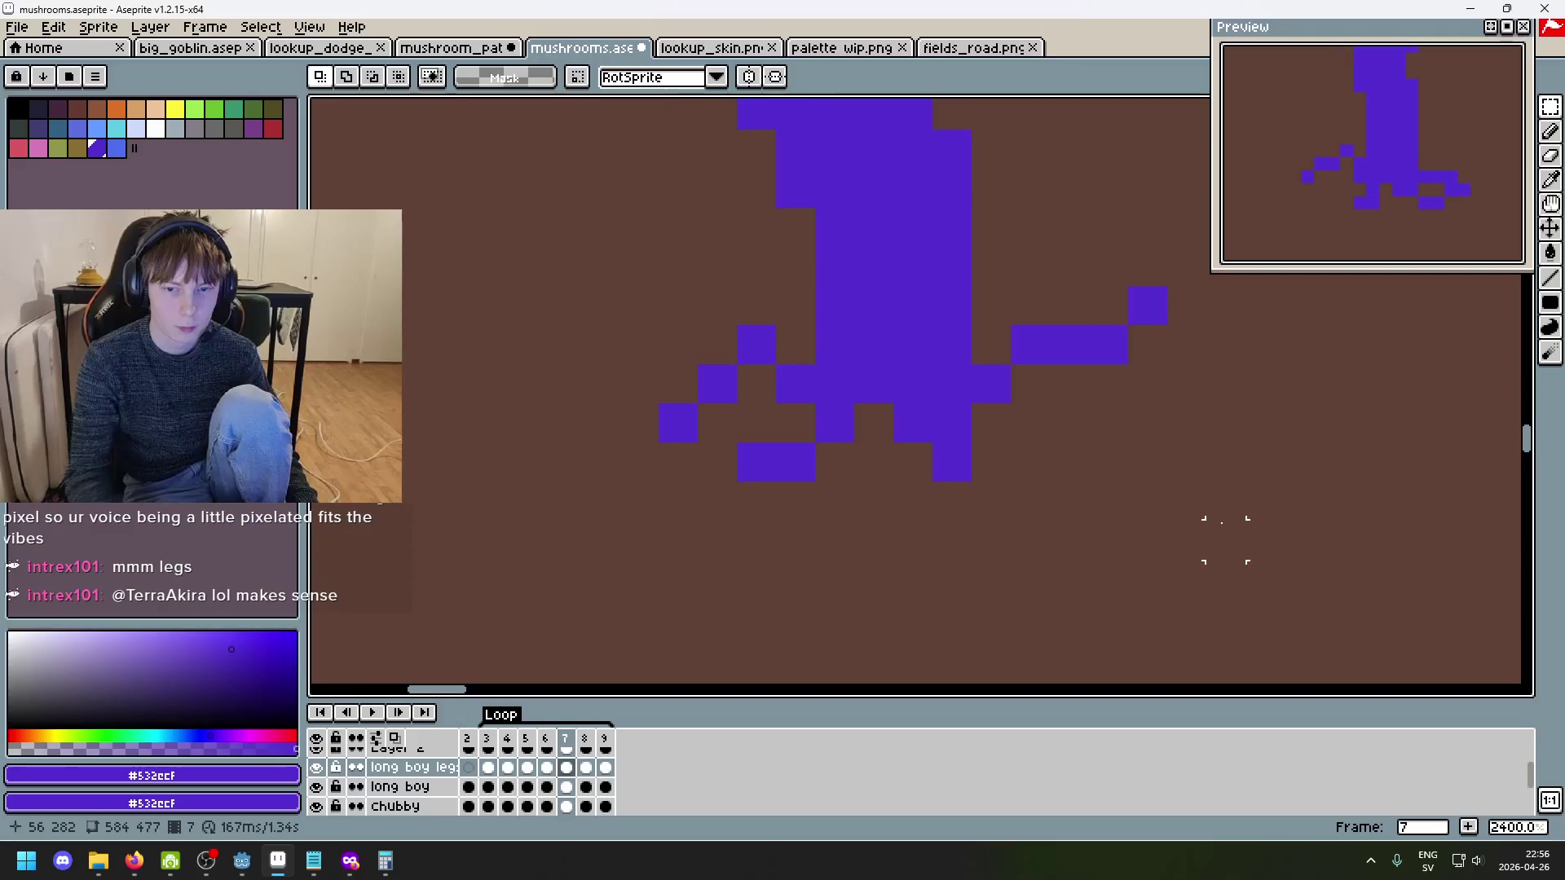
key(Right)
key(Left)
key(Left)
key(Right)
key(Right)
drag(1013, 560, 895, 405)
key(ctrl+r)
click(1146, 538)
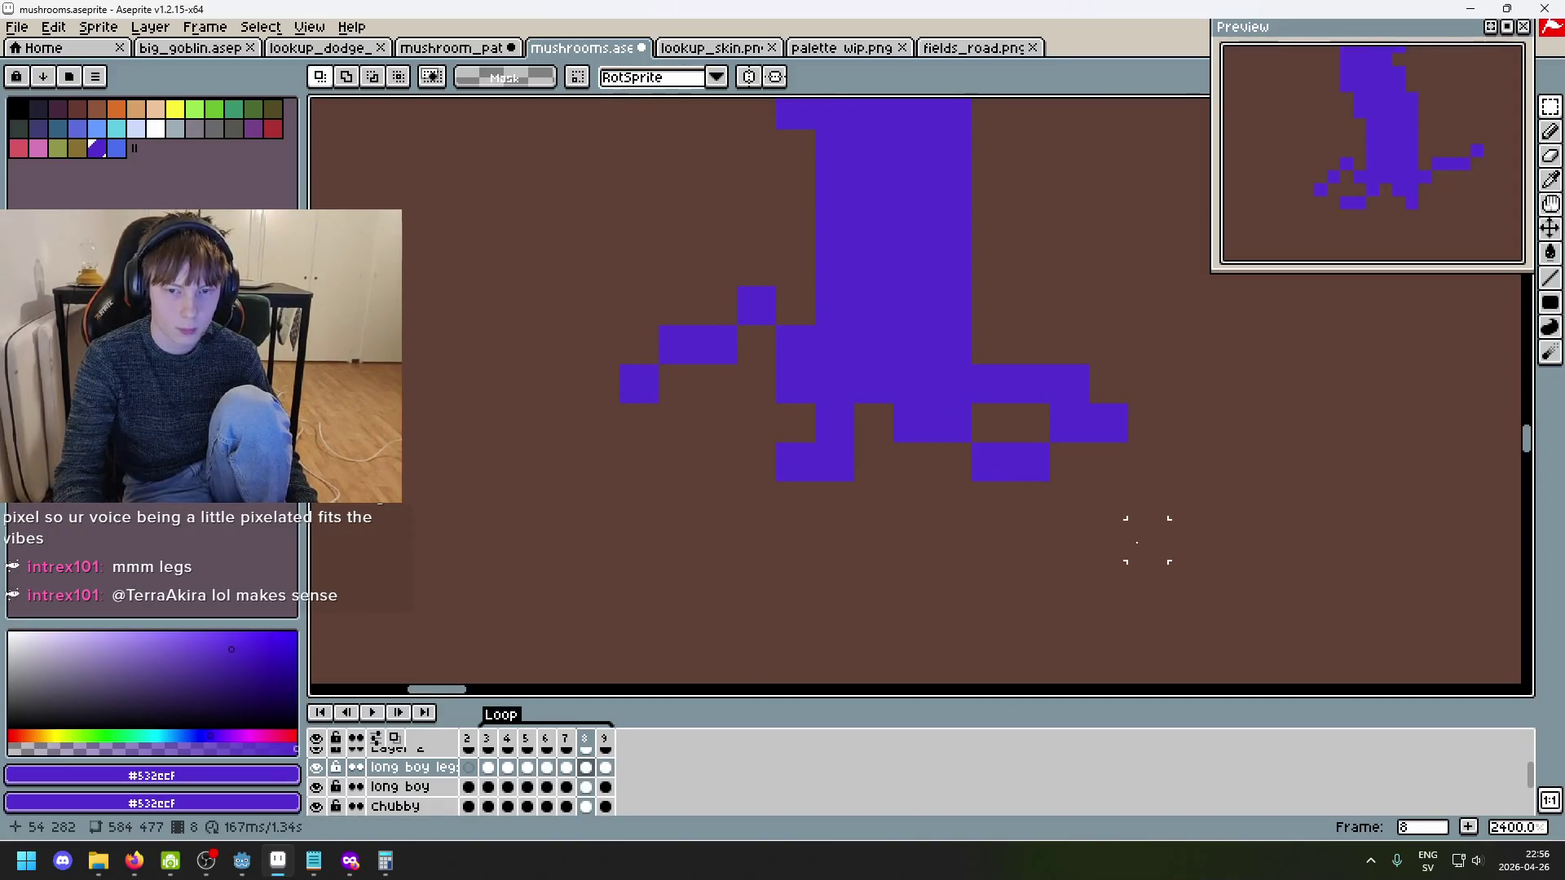
key(Right)
key(Right)
key(Right)
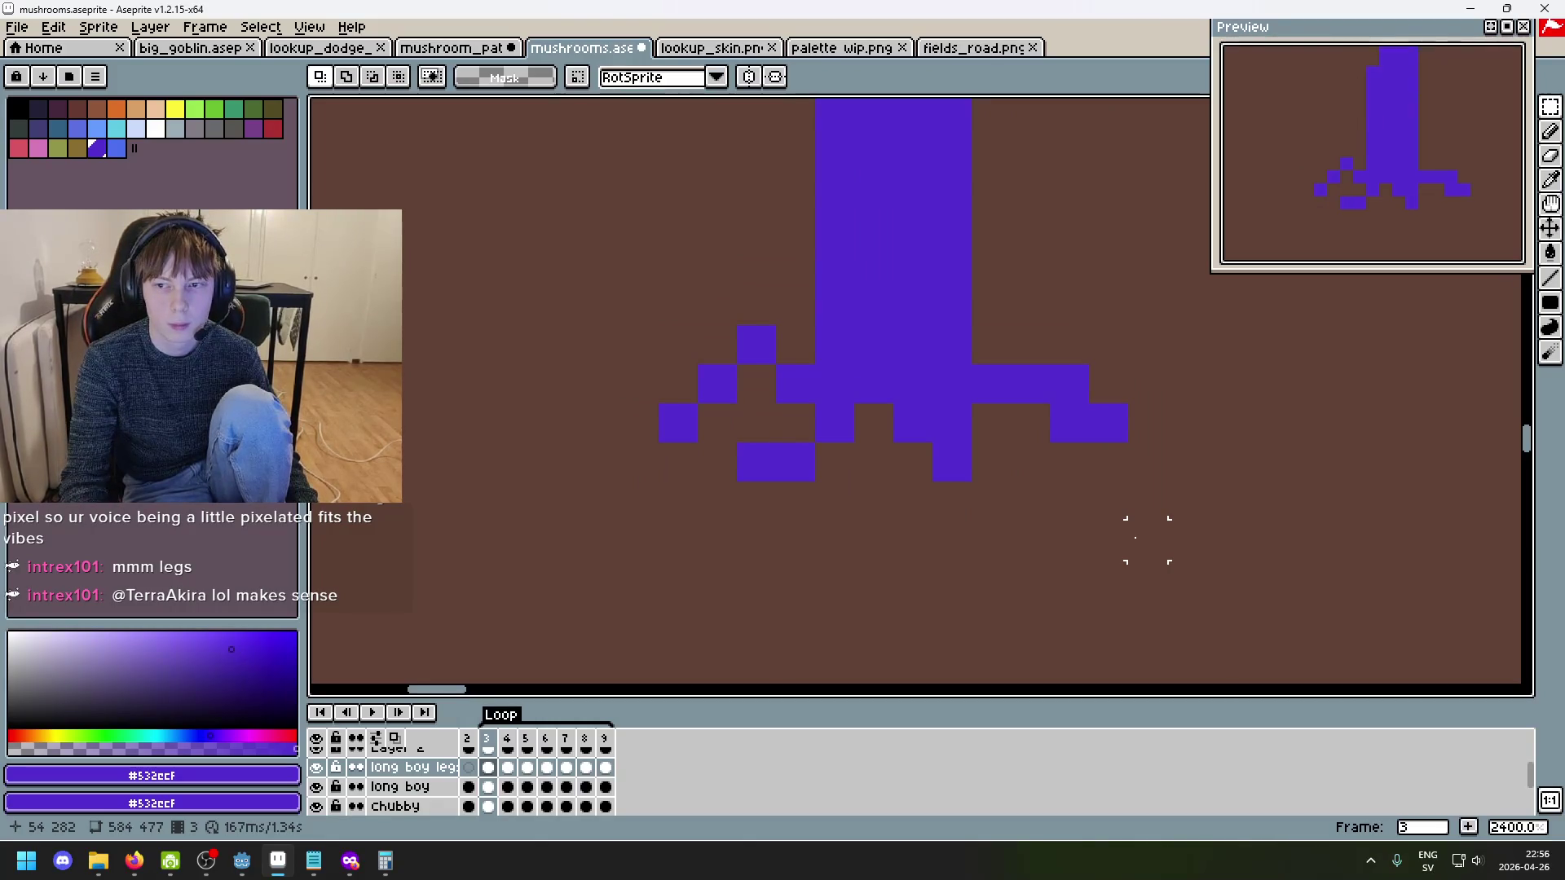
key(Right)
key(Right)
key(Right)
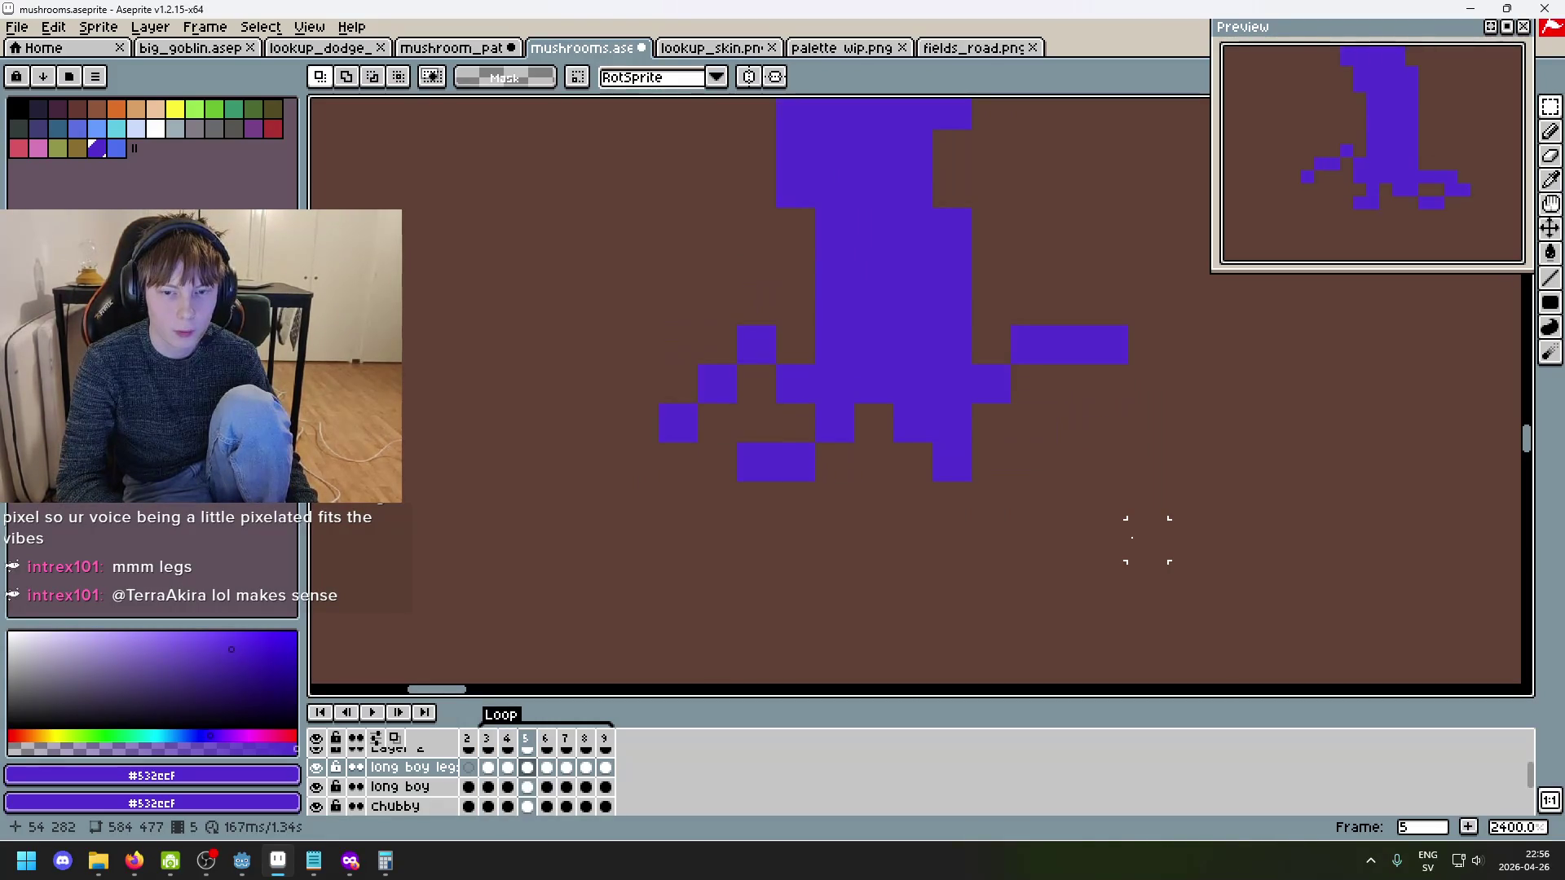
key(Right)
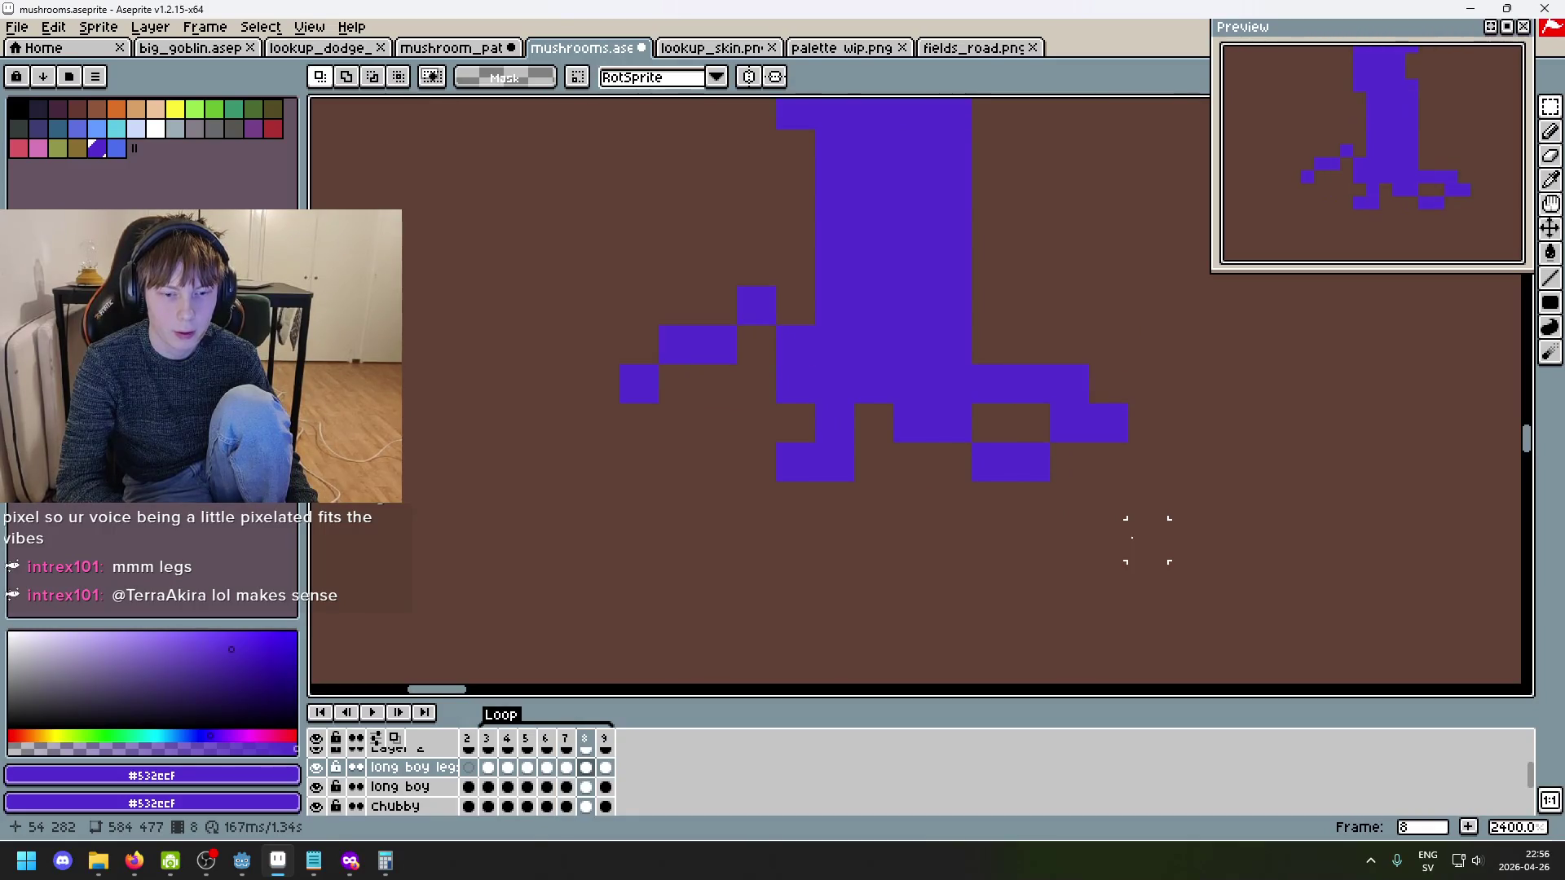
key(Right)
key(Right)
key(Right)
key(Left)
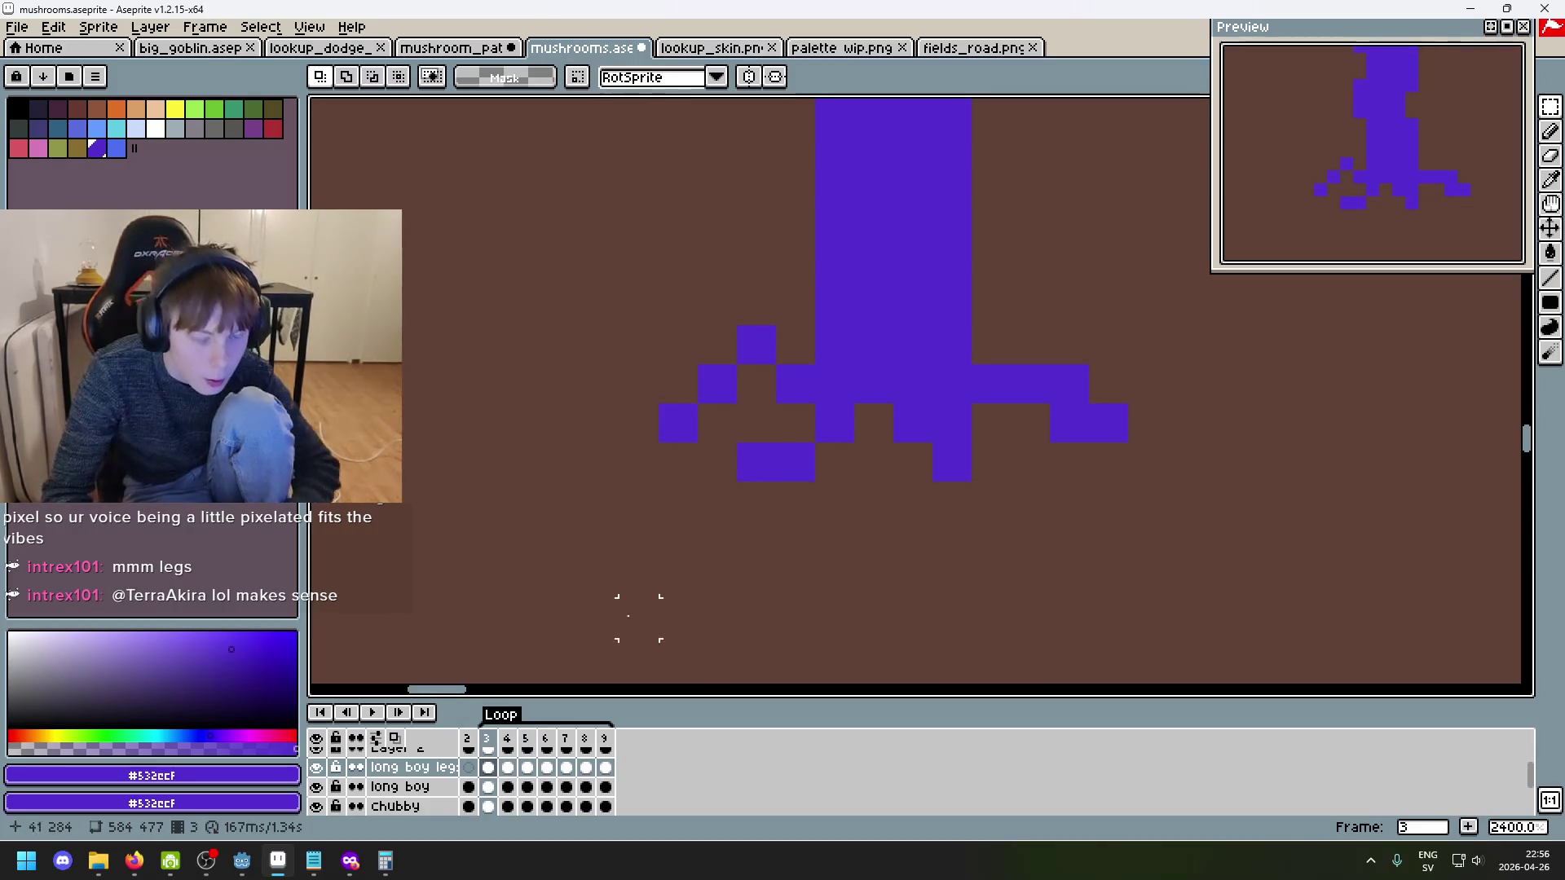
key(Right)
key(Right)
key(Right)
key(Right)
key(Right)
key(Left)
key(Right)
click(505, 740)
key(Right)
key(Right)
key(Right)
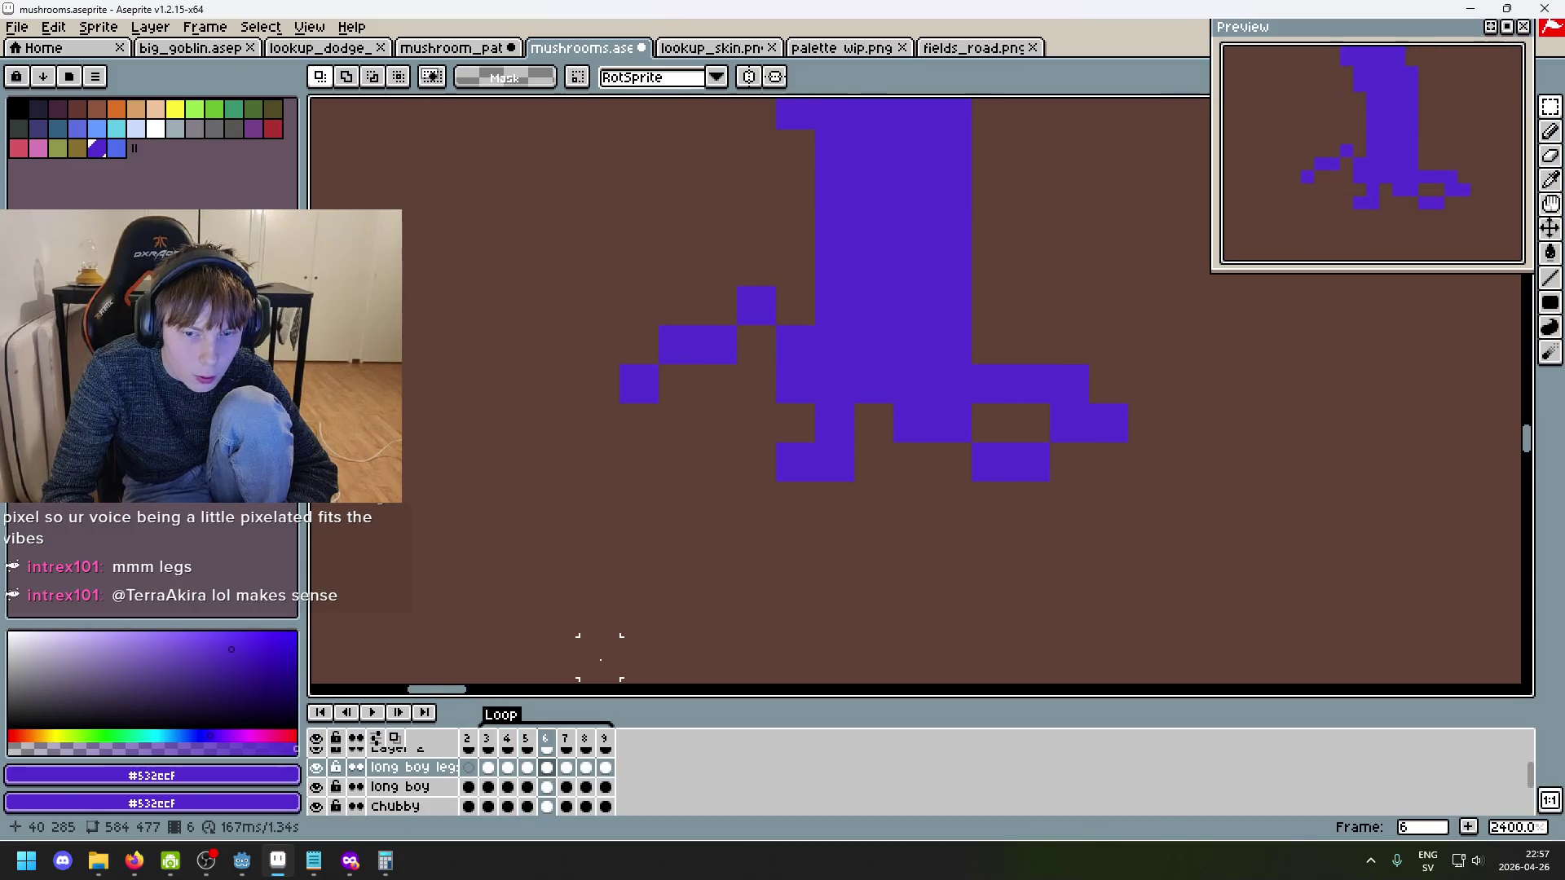
key(Right)
key(Right)
key(Right)
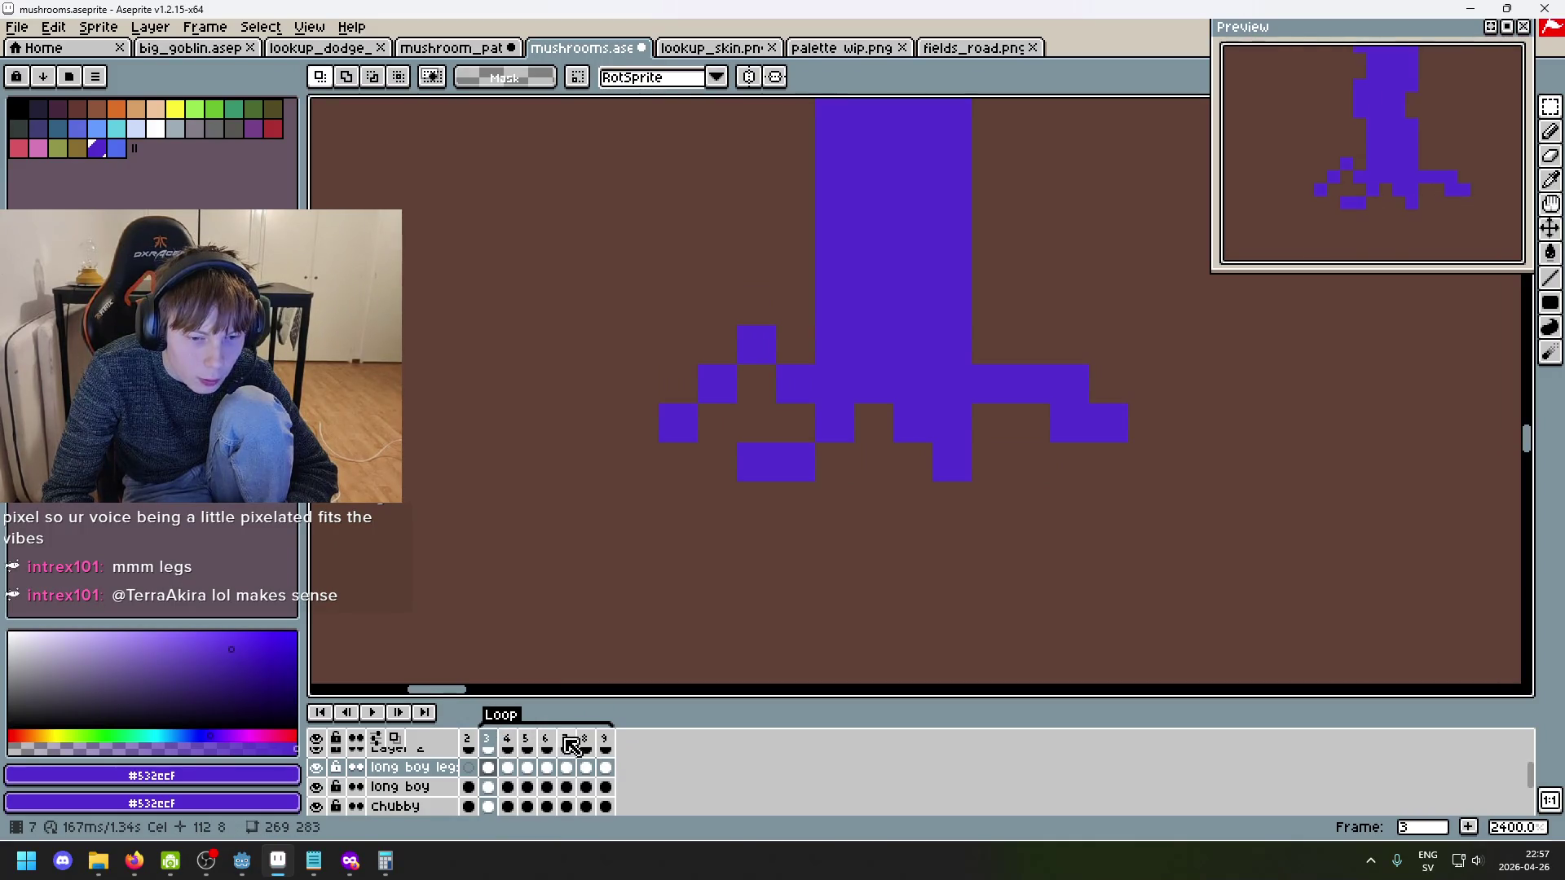
scroll(723, 650, down, 4)
key(Right)
key(Right)
key(Right)
key(Right)
key(Right)
key(Right)
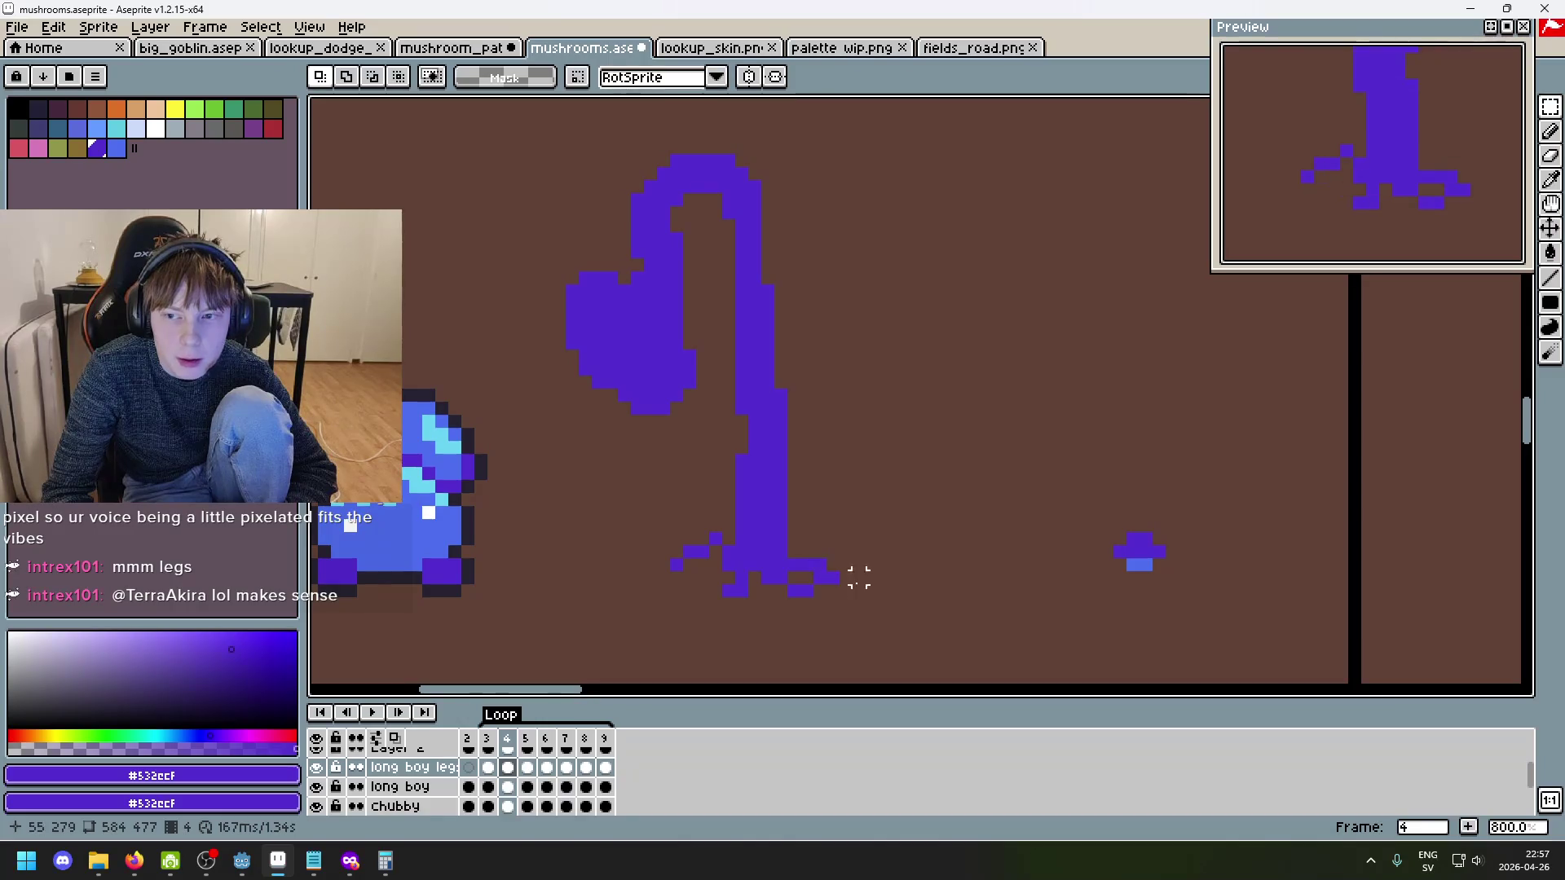
scroll(840, 577, up, 4)
key(Left)
key(Right)
key(Right)
key(Right)
key(Right)
key(Right)
key(Left)
key(Left)
key(Right)
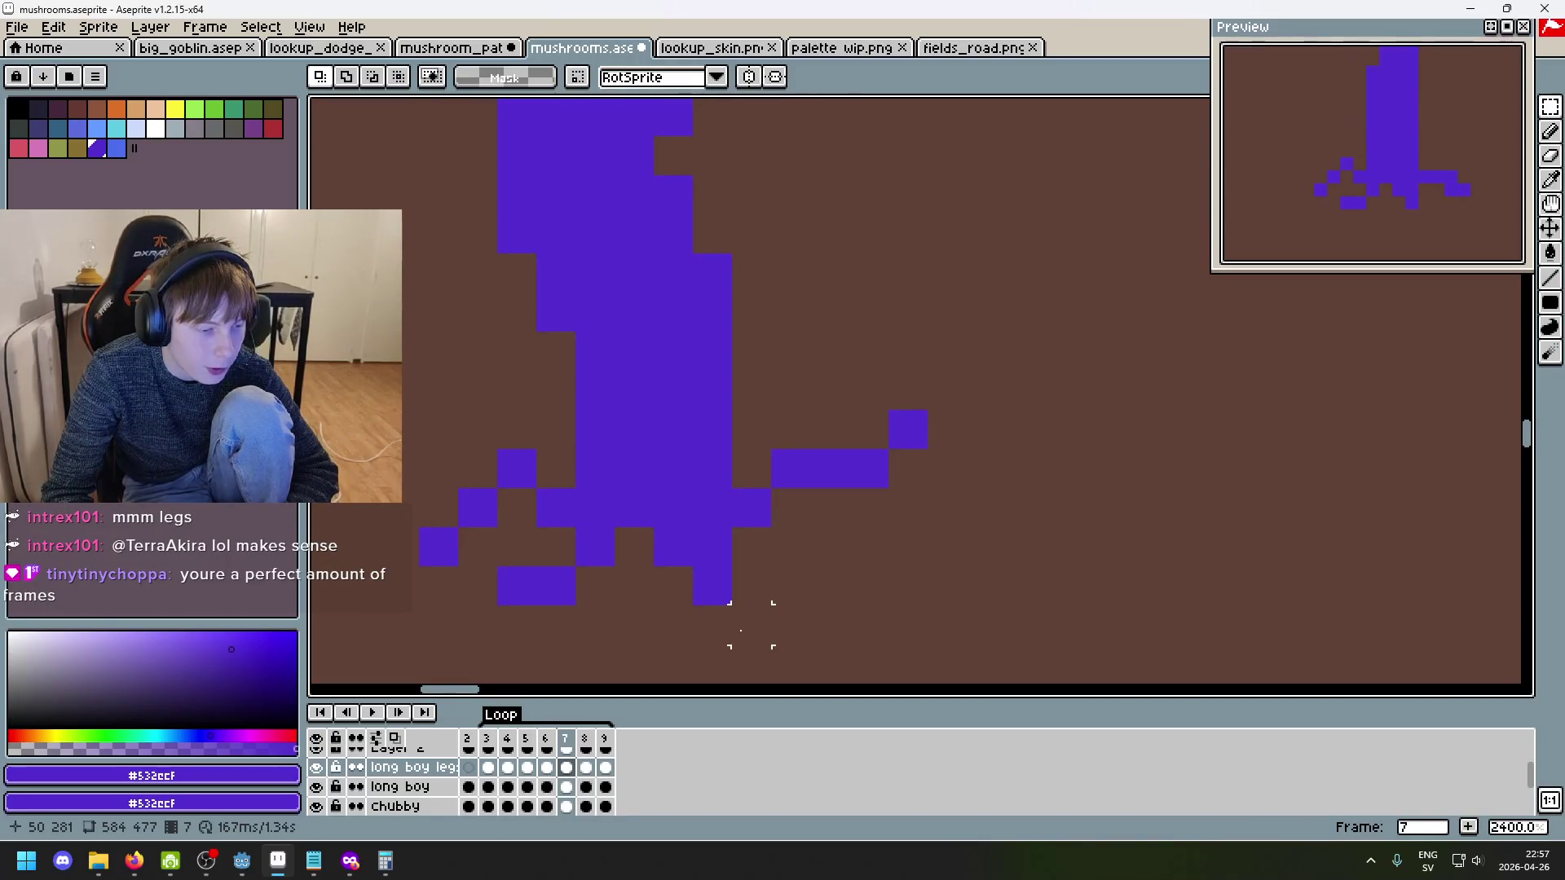
key(Left)
key(Left)
key(Left)
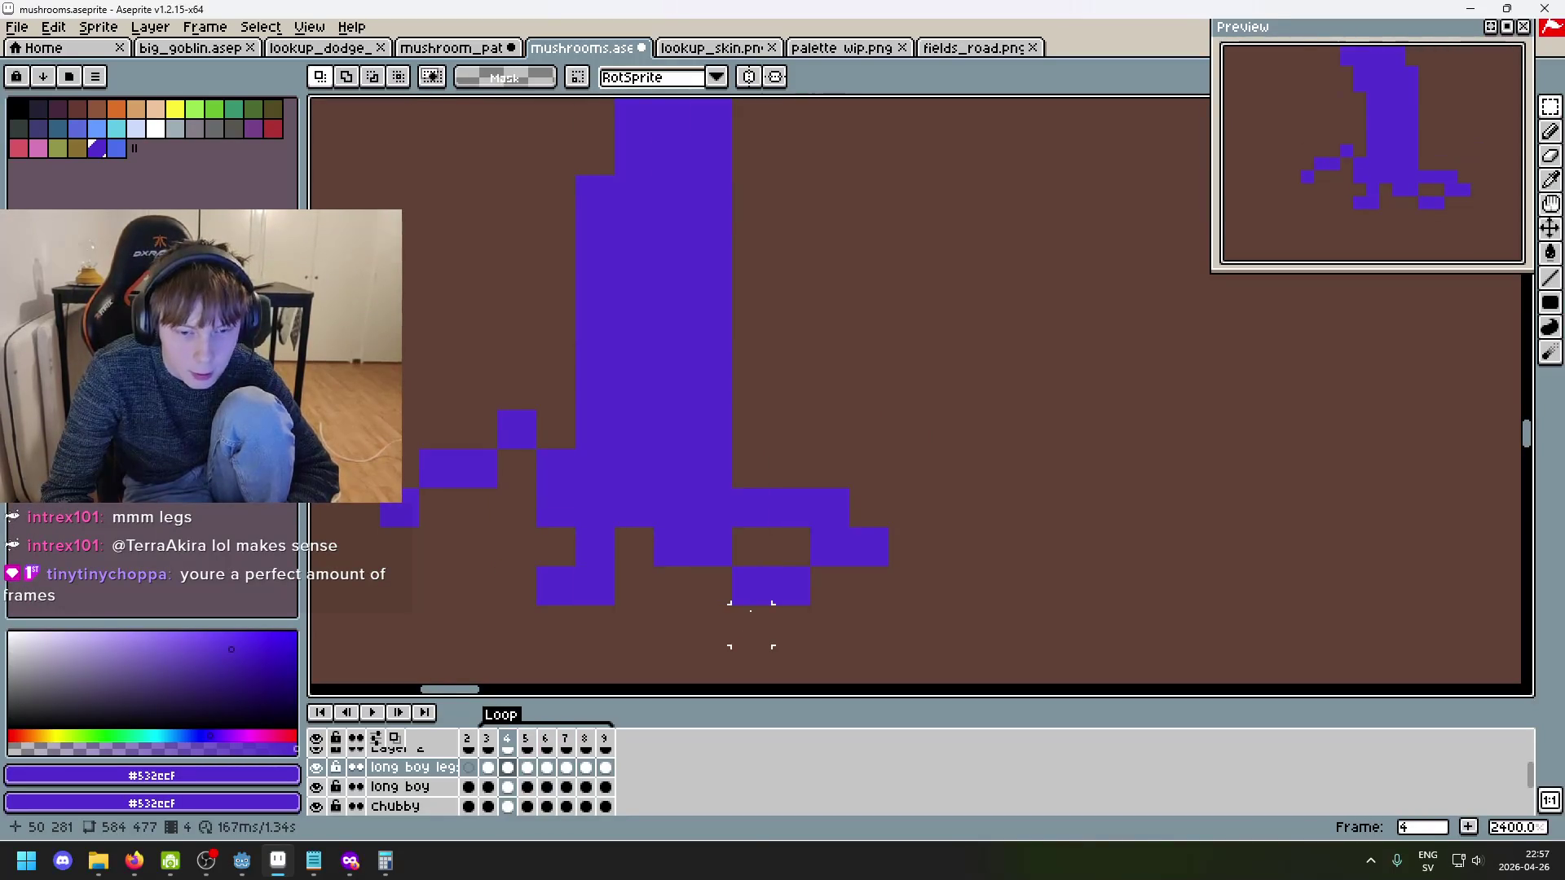
key(Right)
key(Right)
key(Right)
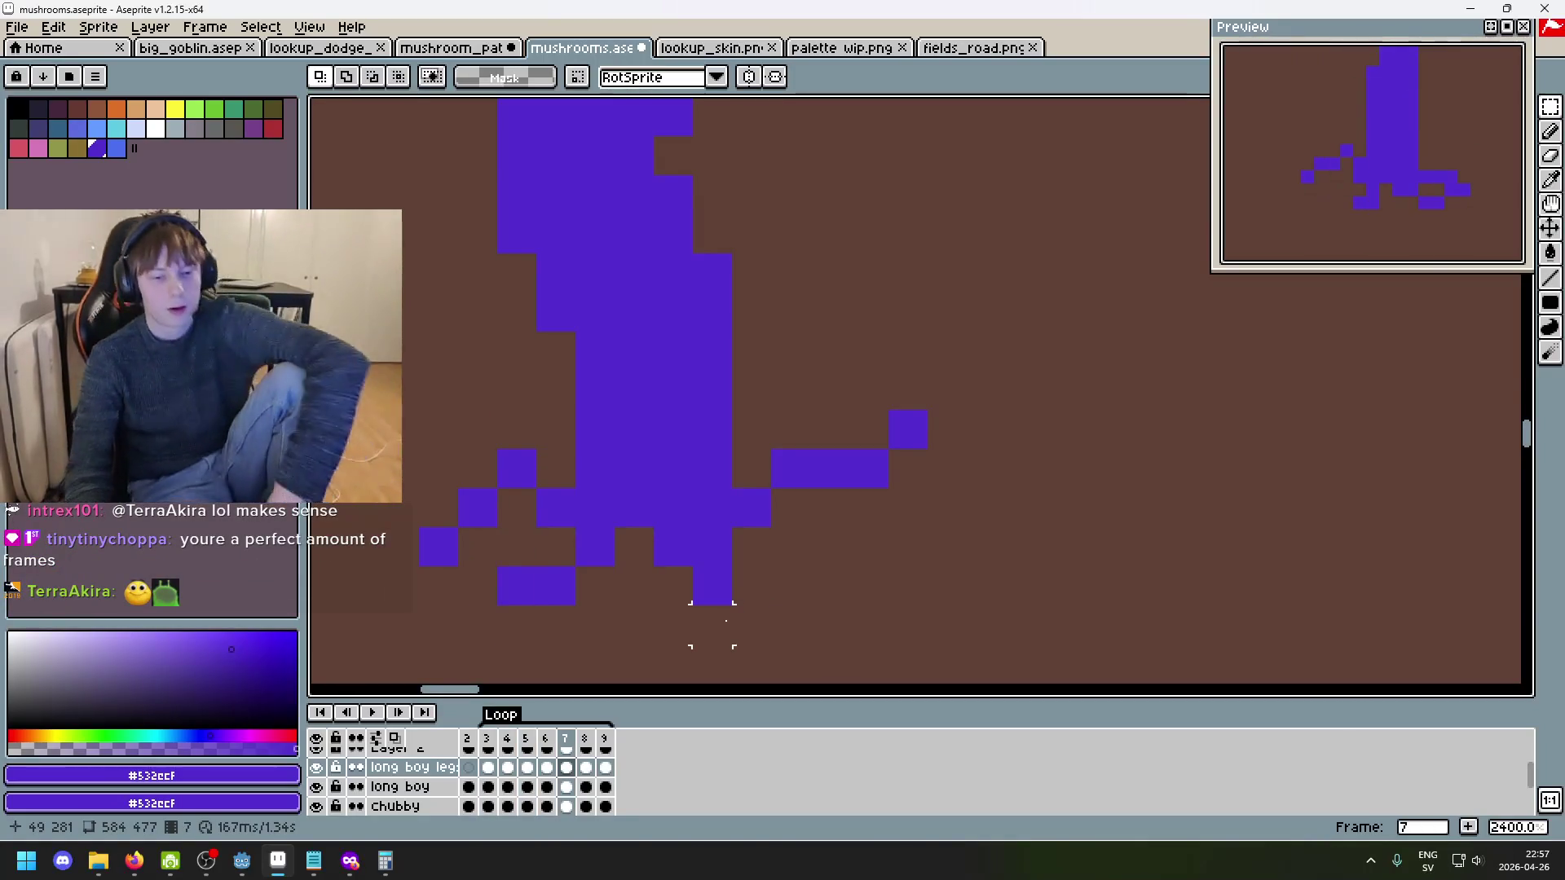
key(Right)
key(Right)
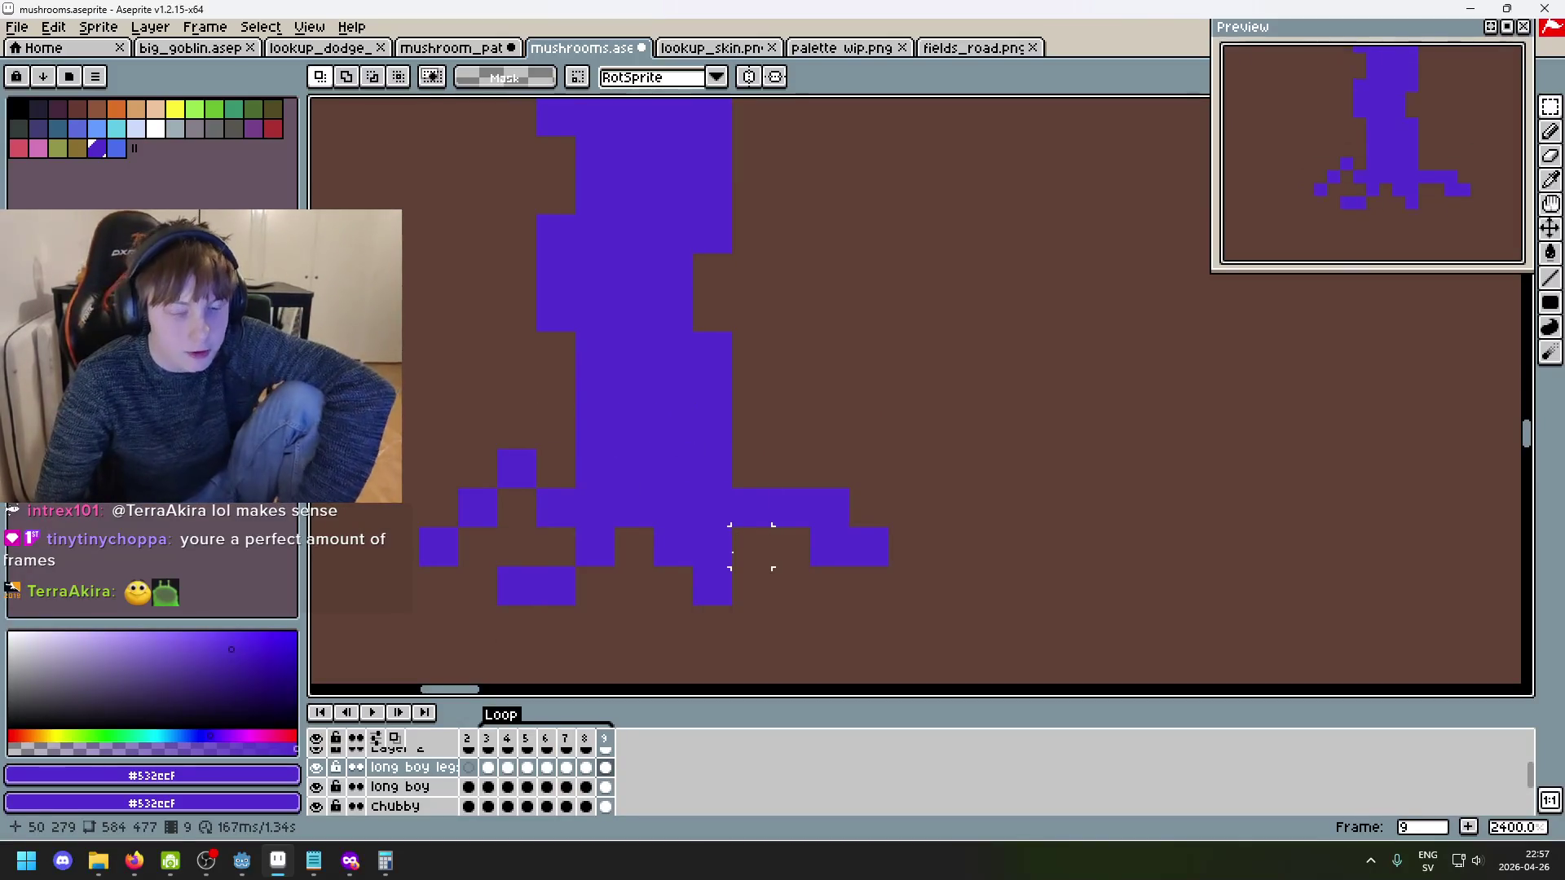
scroll(727, 594, down, 2)
scroll(743, 408, up, 2)
key(Left)
key(Right)
key(Right)
key(Left)
key(Left)
key(Left)
key(Left)
key(Left)
key(Left)
key(Left)
key(Right)
key(Right)
key(Right)
key(Right)
key(Right)
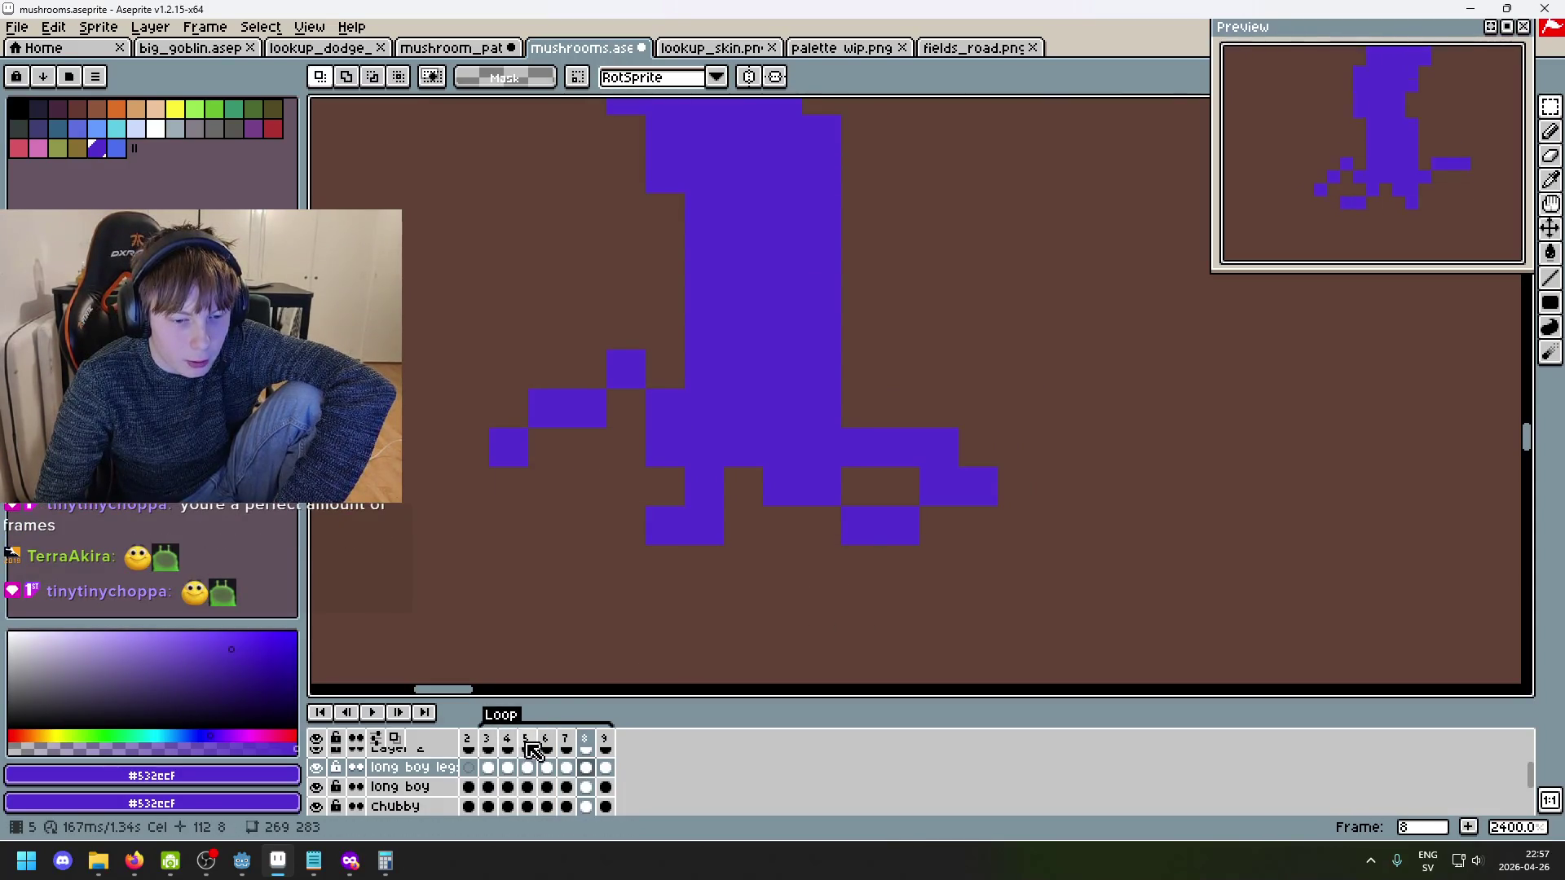
key(Left)
key(Left)
key(Right)
key(Right)
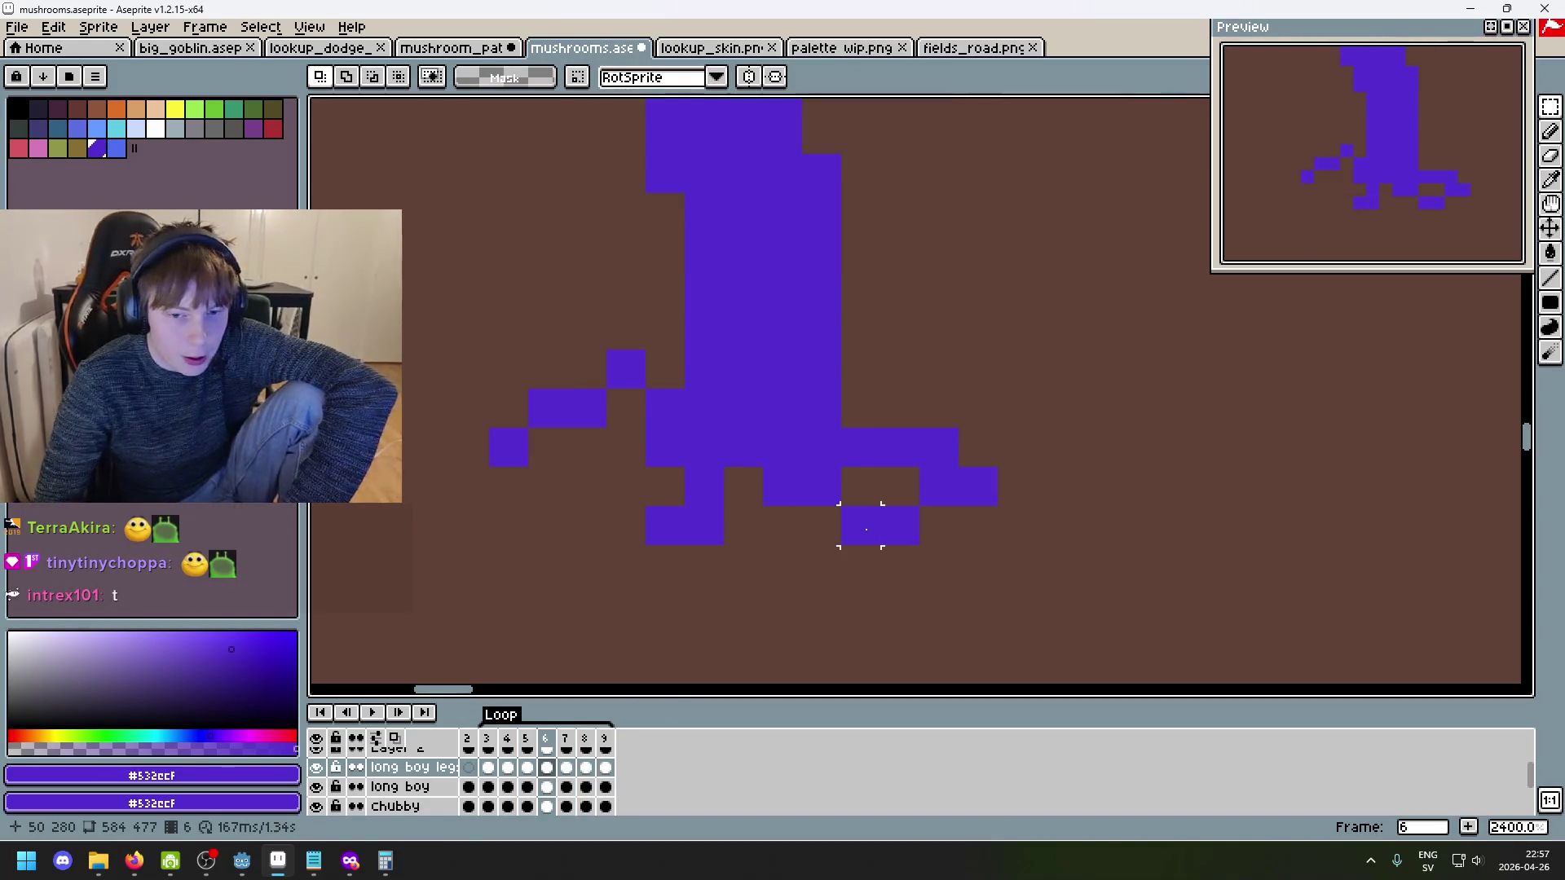
key(Right)
key(Right)
key(Right)
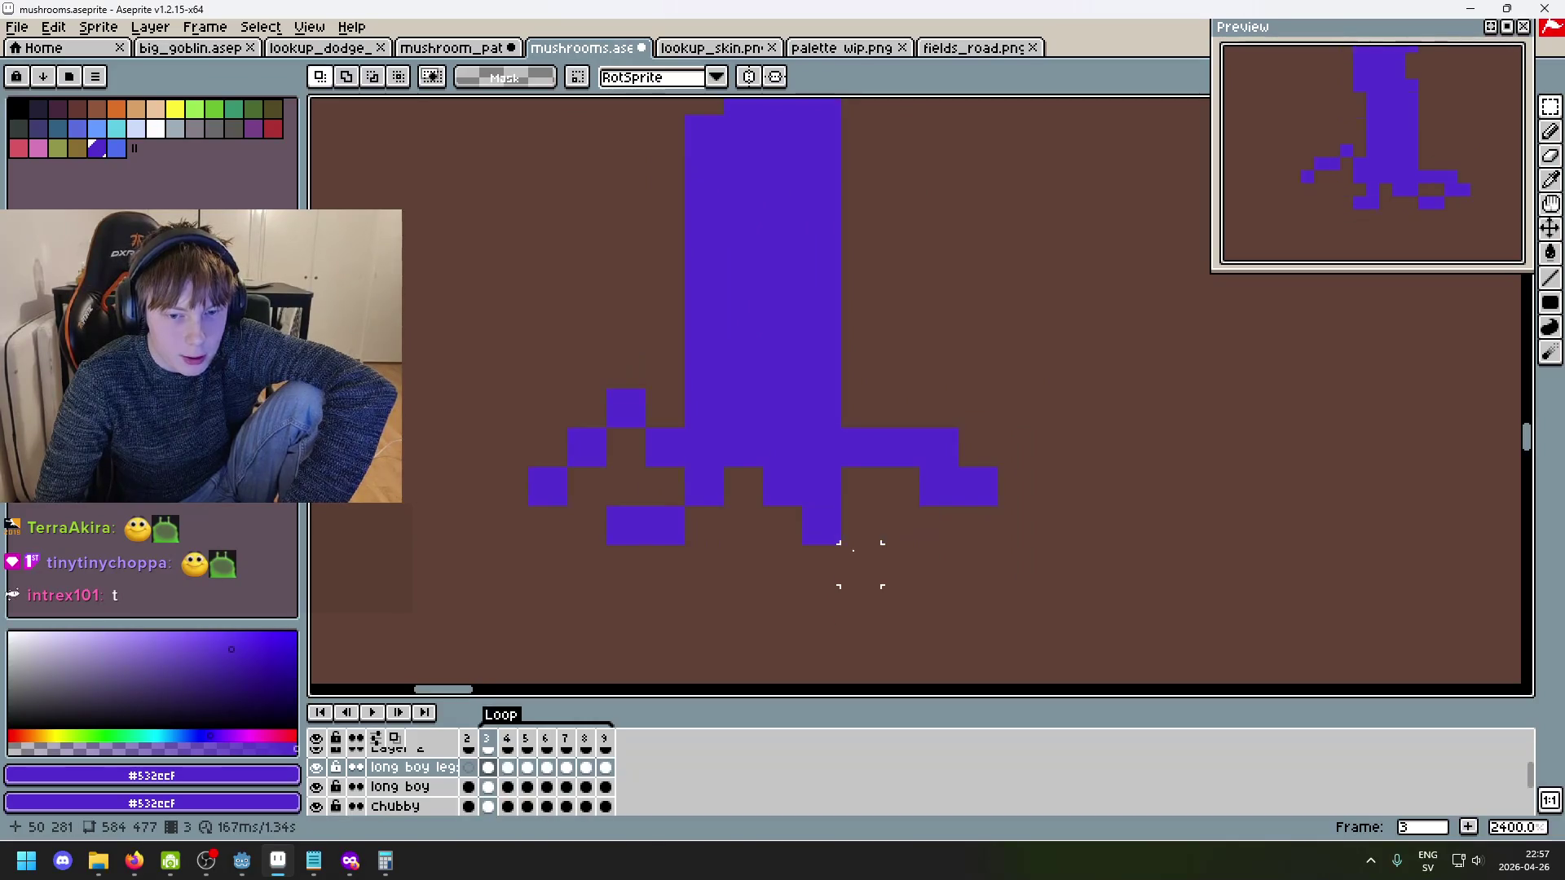
key(Right)
key(Right)
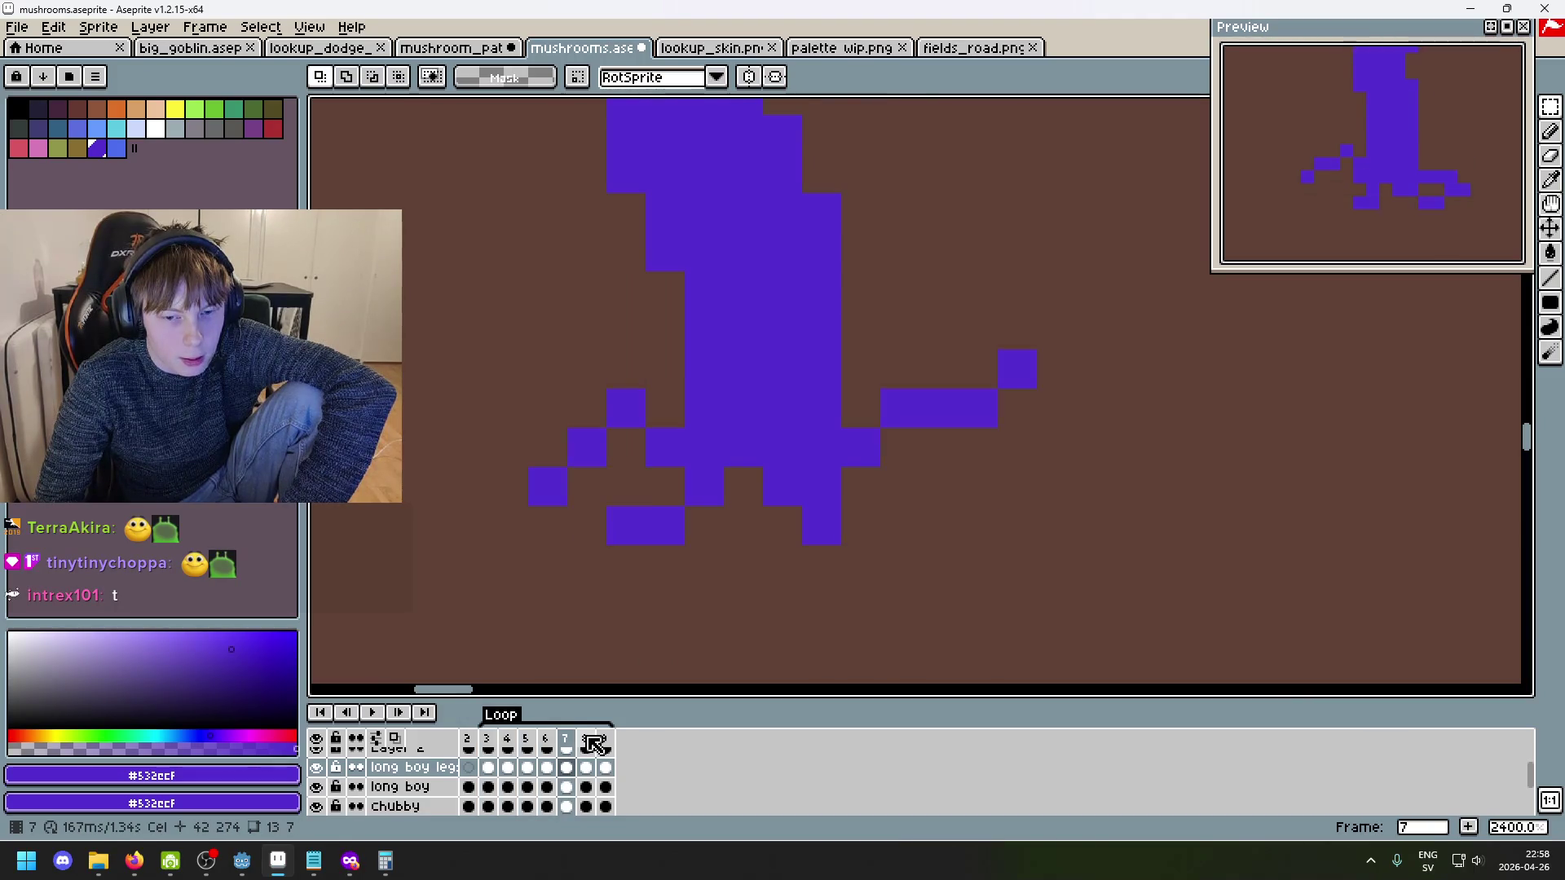
key(Return)
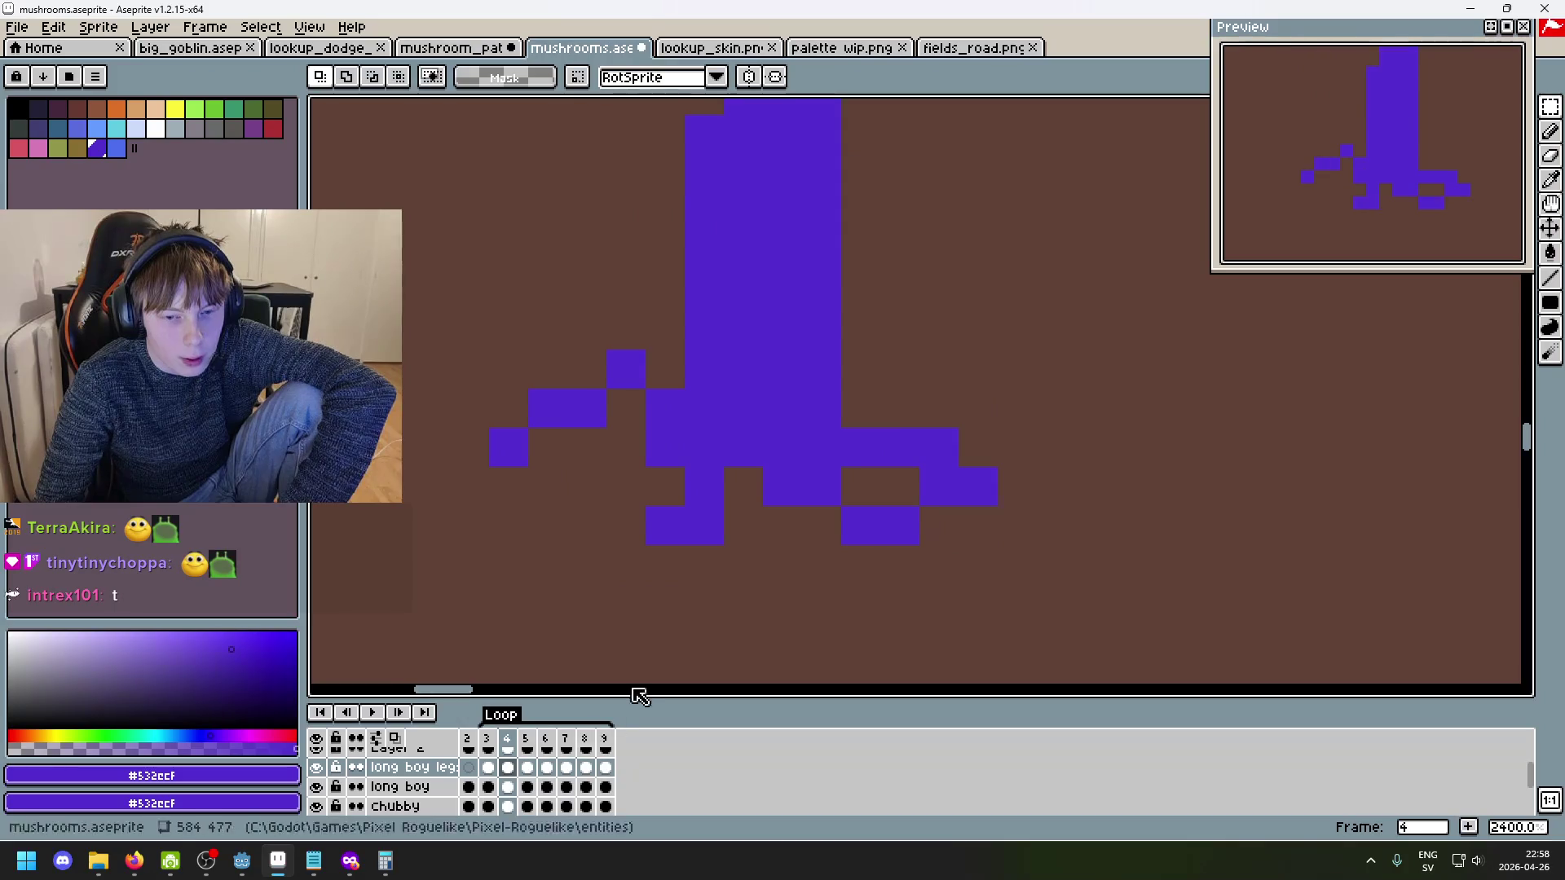
key(Left)
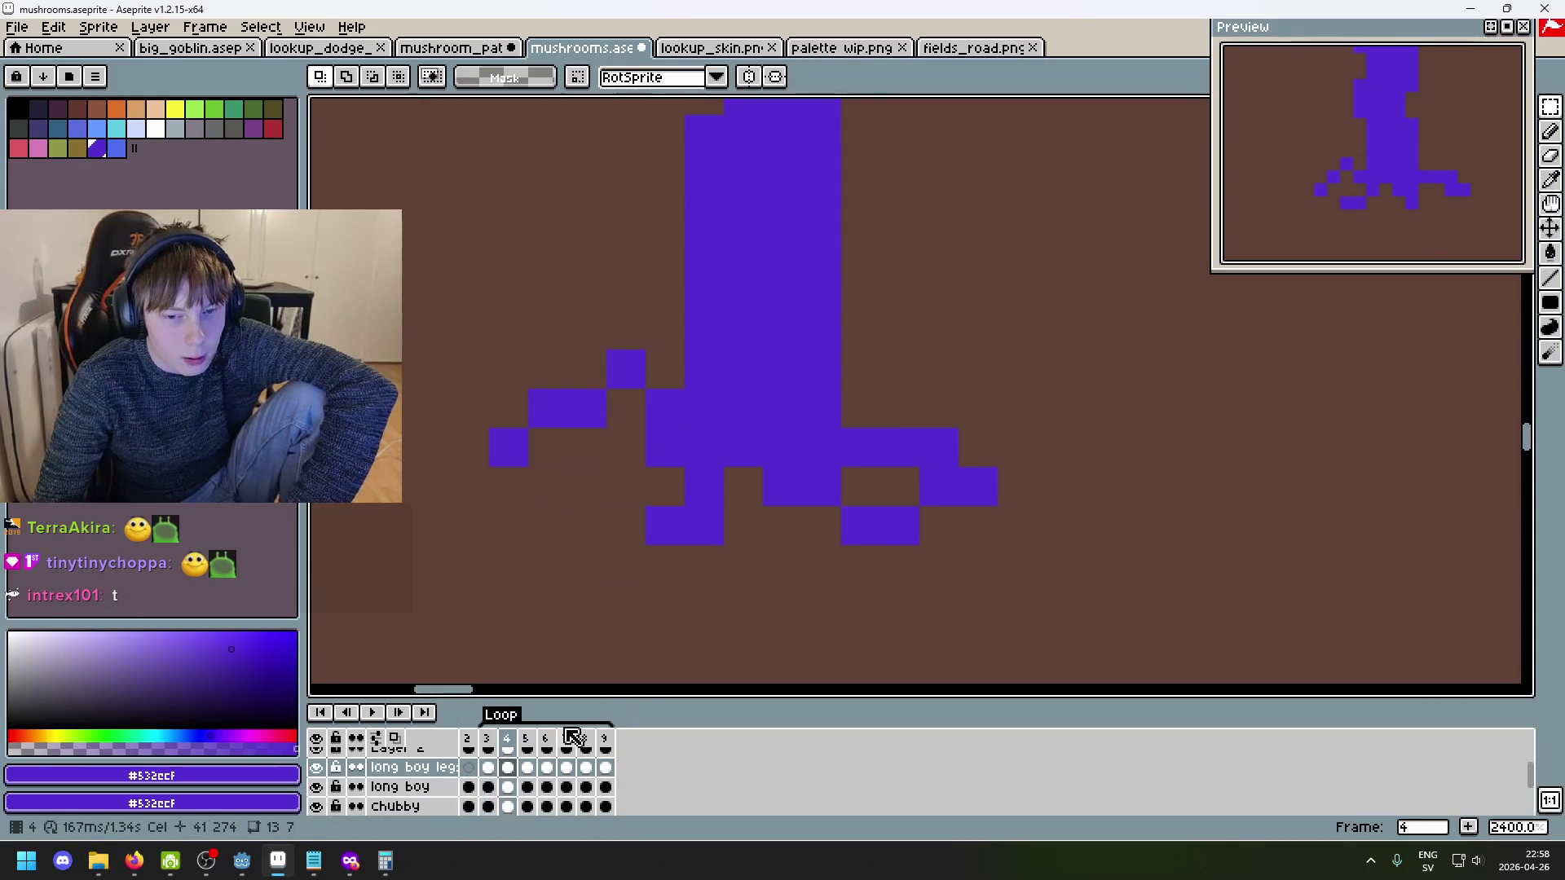
click(488, 767)
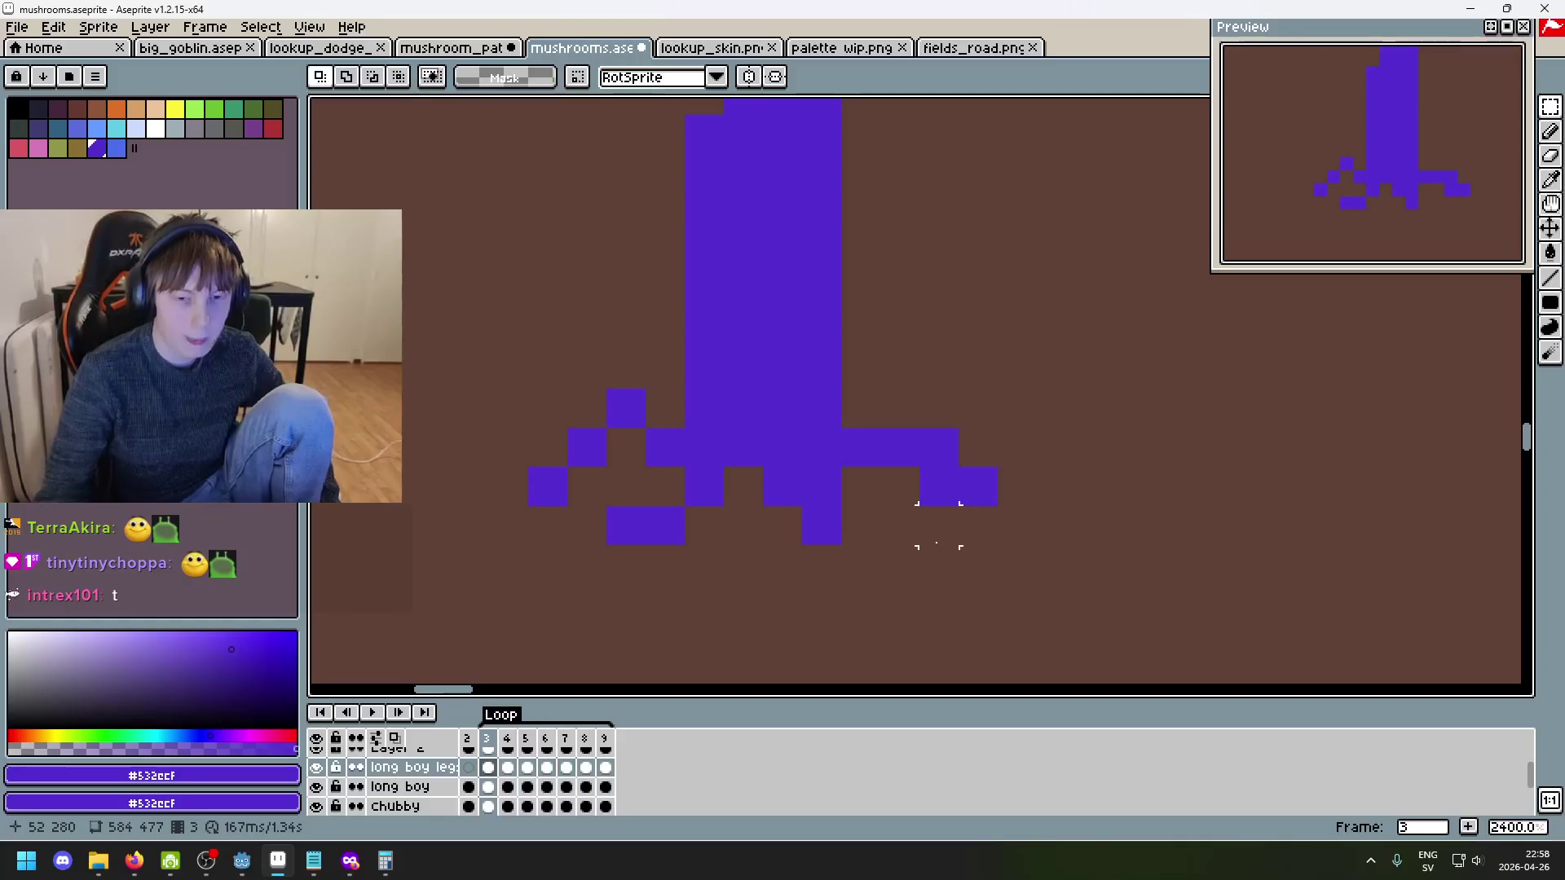
key(period)
drag(923, 587, 759, 463)
key(Return)
click(978, 564)
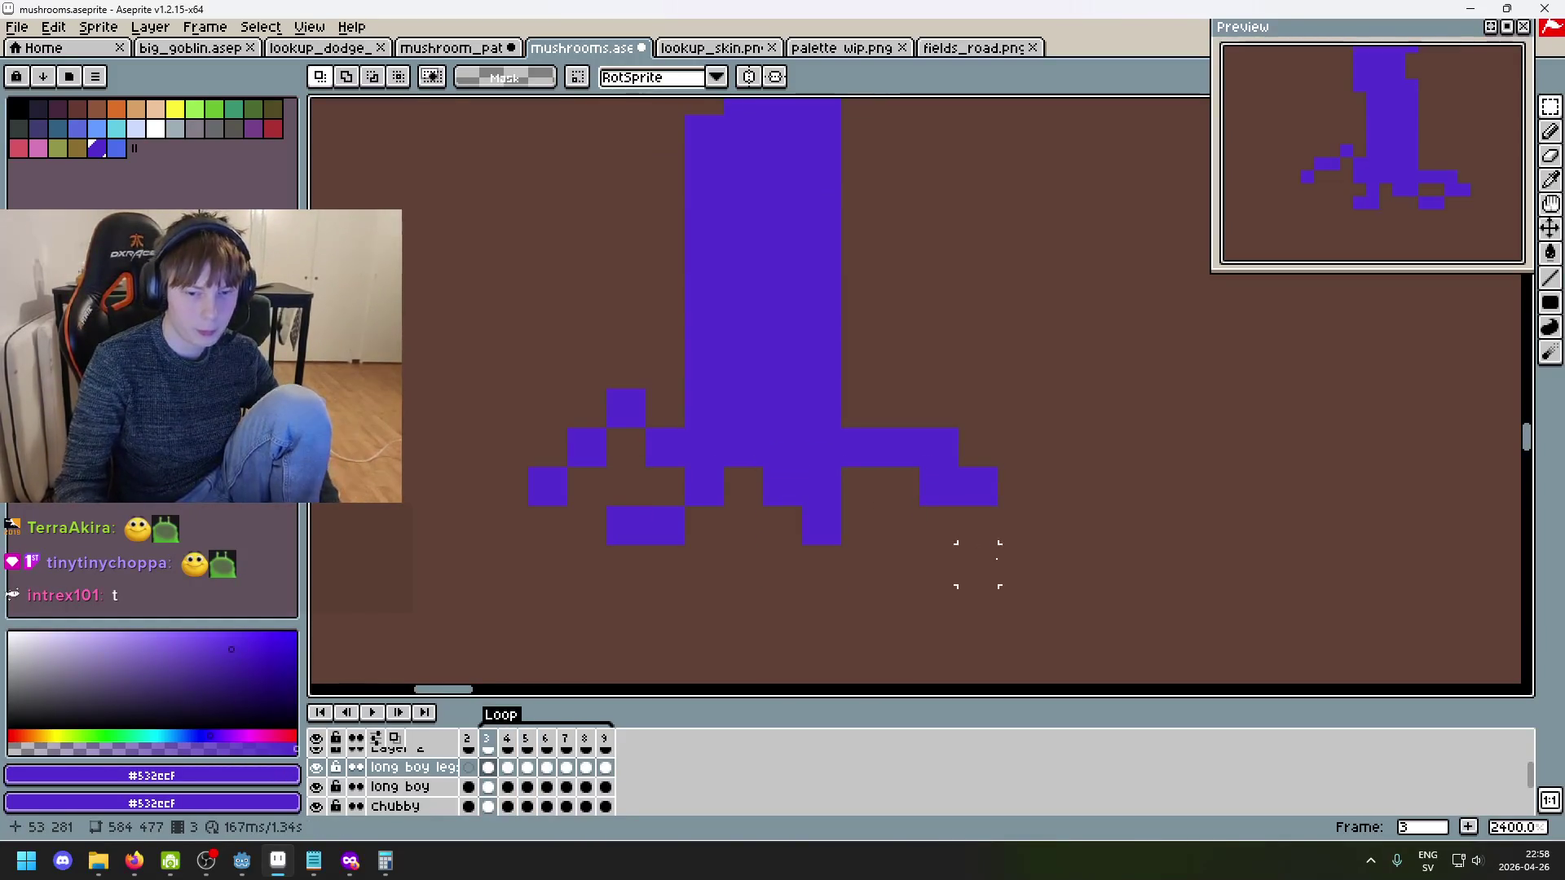
key(period)
- Marquee the lower right leg on frames 4 and 6 to inspect it, clearing each selection
mouse_move(926, 585)
mouse_down()
mouse_move(803, 465)
mouse_move(760, 463)
mouse_up()
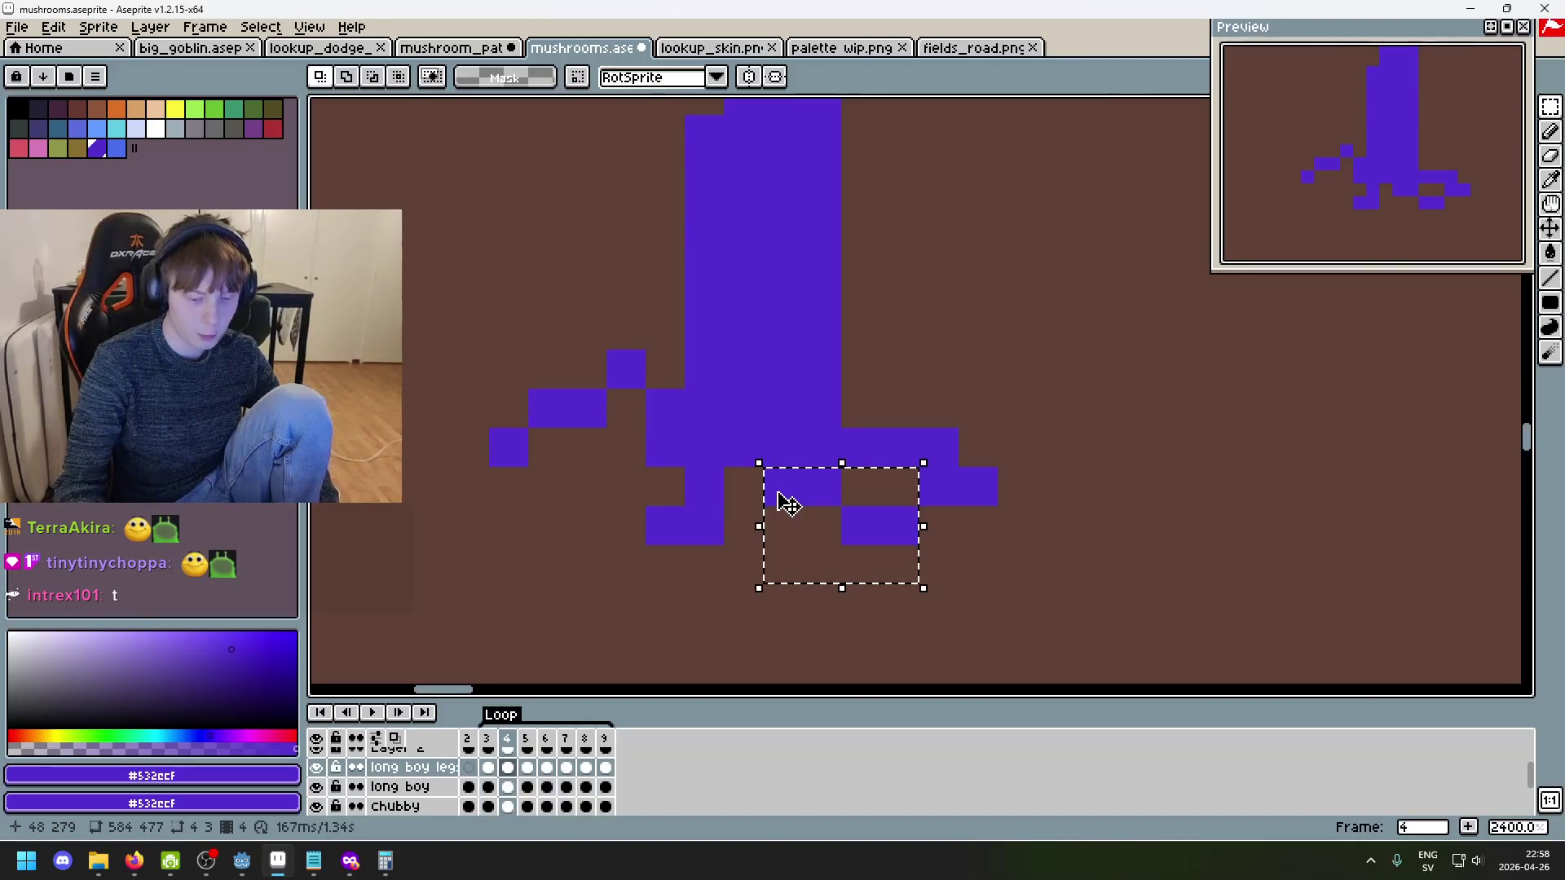
click(783, 504)
key(Return)
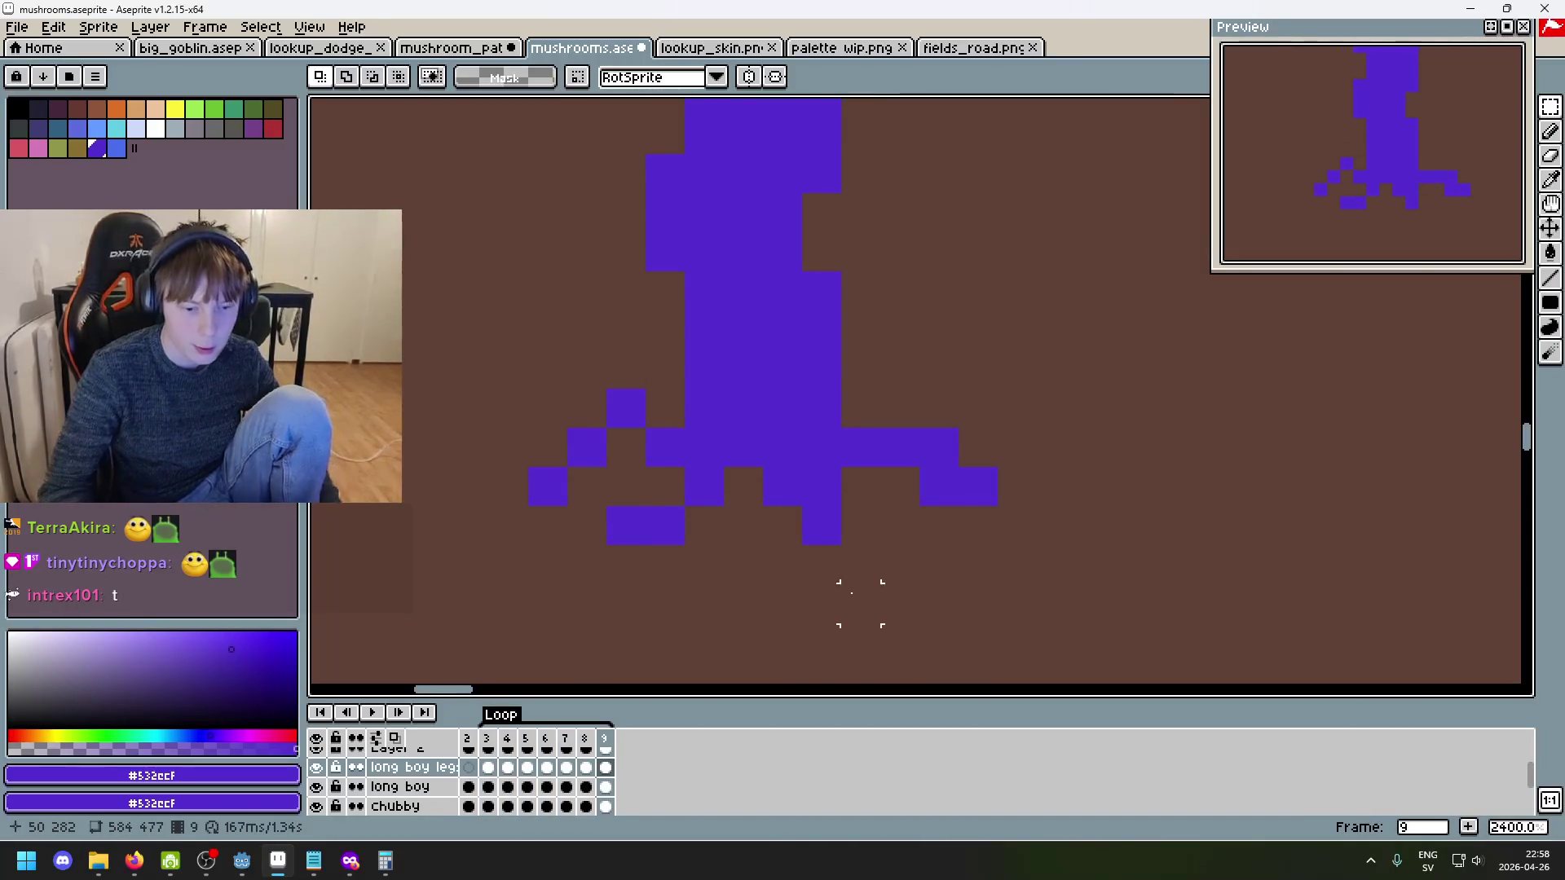
key(period)
drag(750, 462, 840, 581)
click(935, 559)
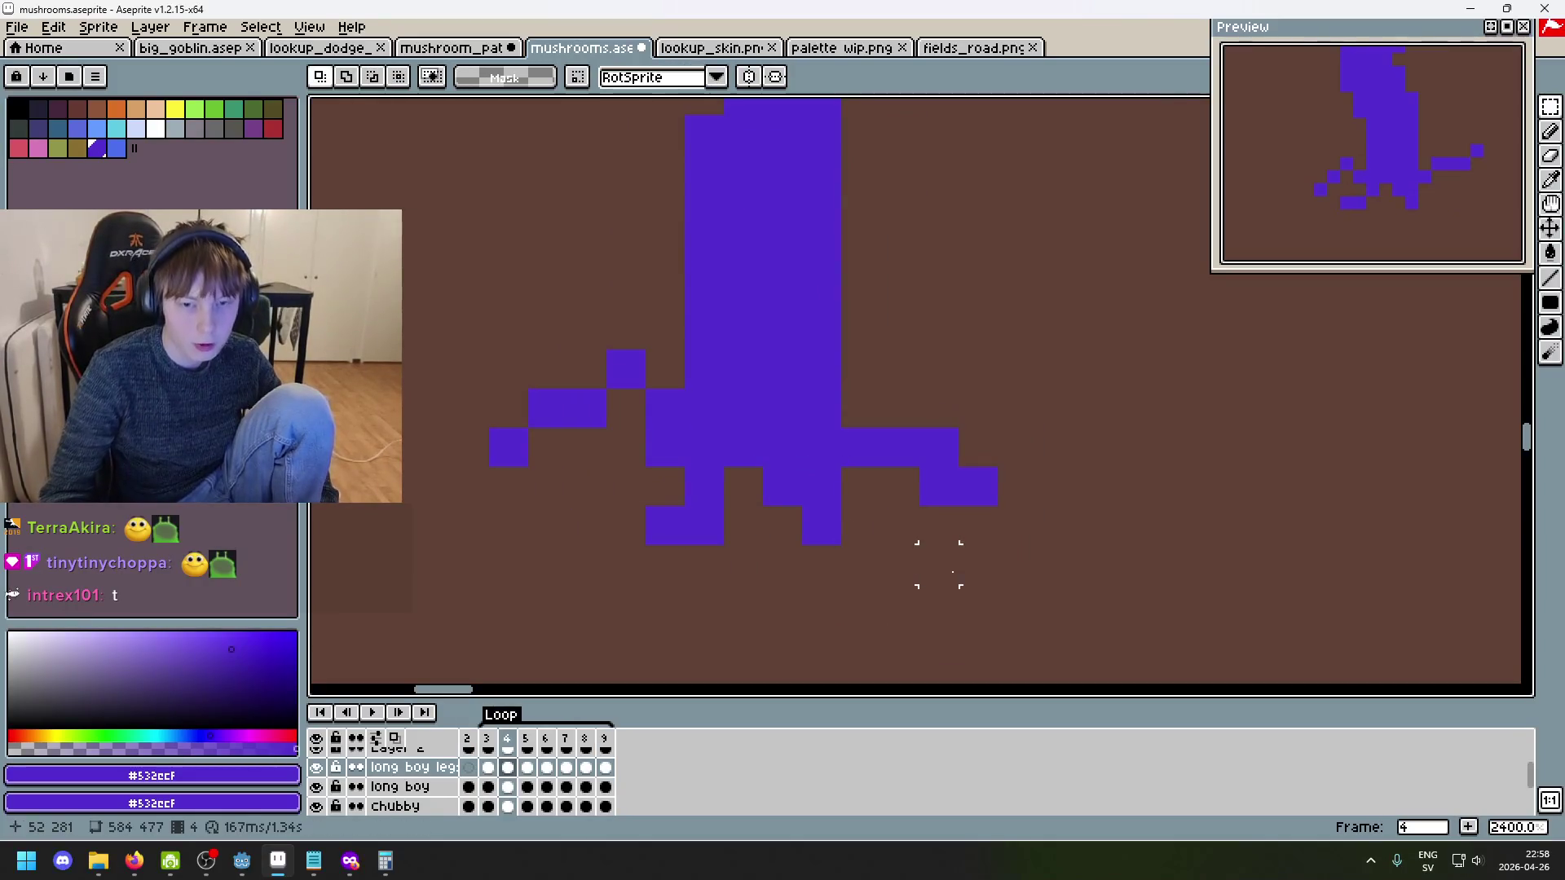
key(period)
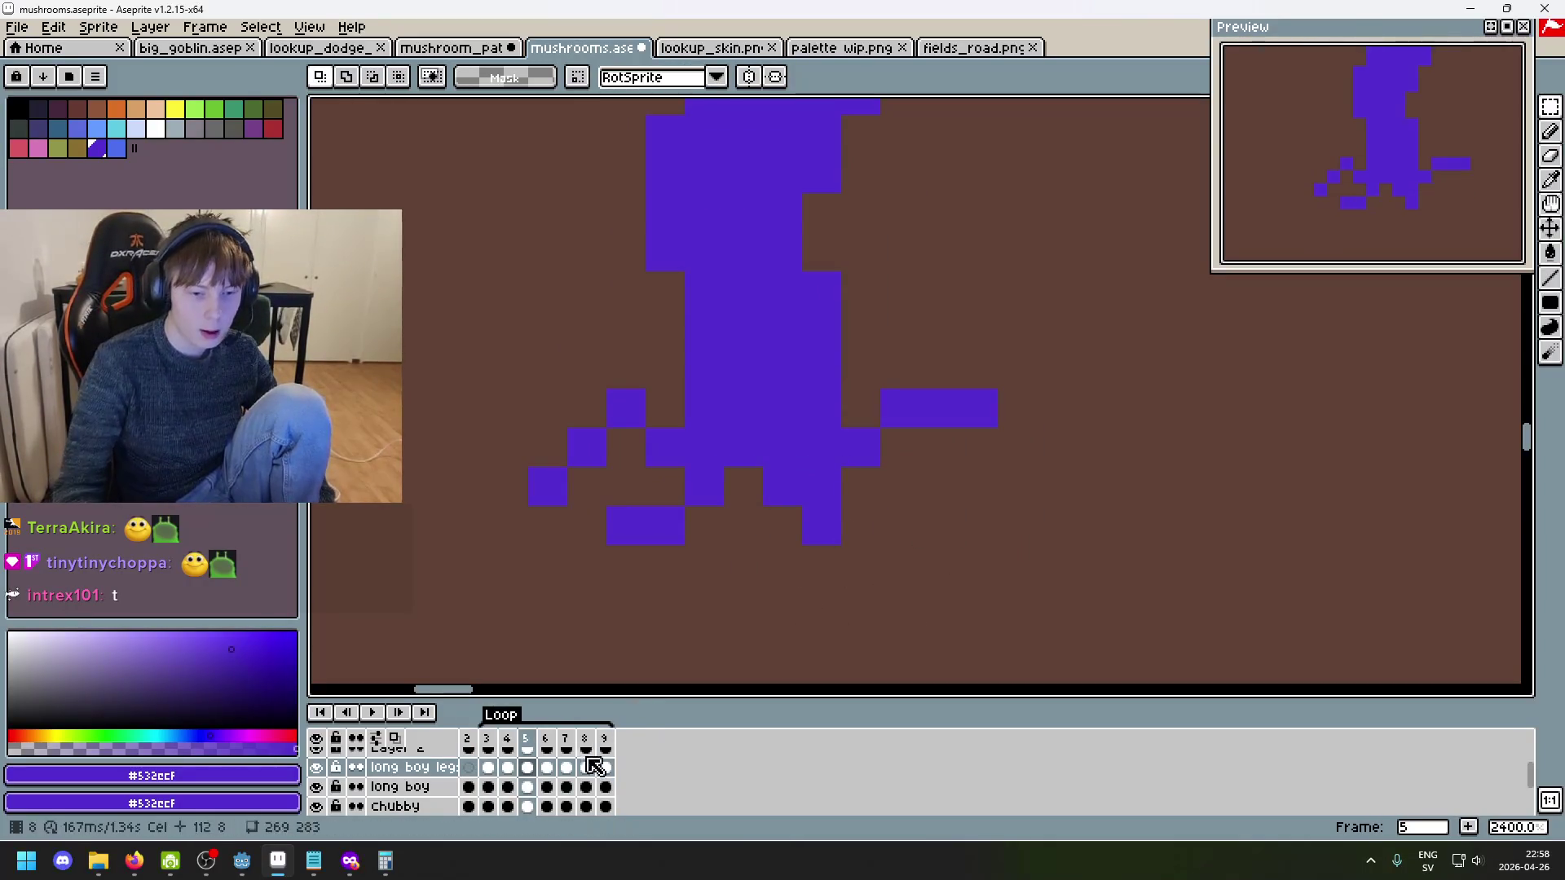
key(period)
mouse_move(920, 585)
mouse_down()
mouse_move(723, 463)
mouse_move(763, 467)
mouse_up()
click(988, 547)
- Move the lower right leg piece on frames 5 and 7 and commit each change
key(comma)
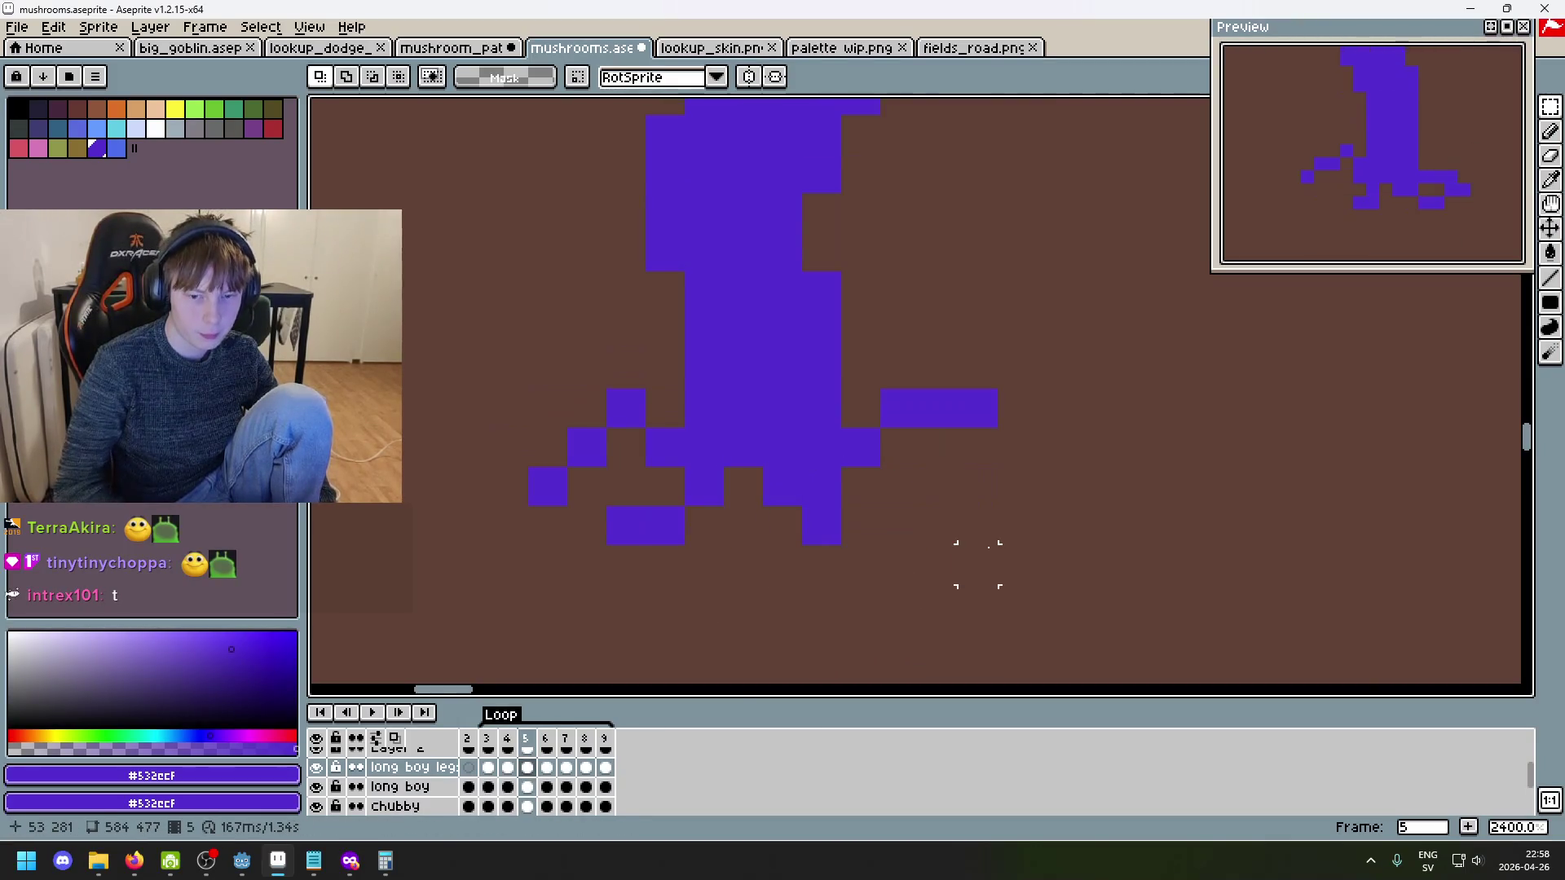
mouse_move(920, 585)
mouse_down()
mouse_move(761, 506)
mouse_move(759, 463)
mouse_up()
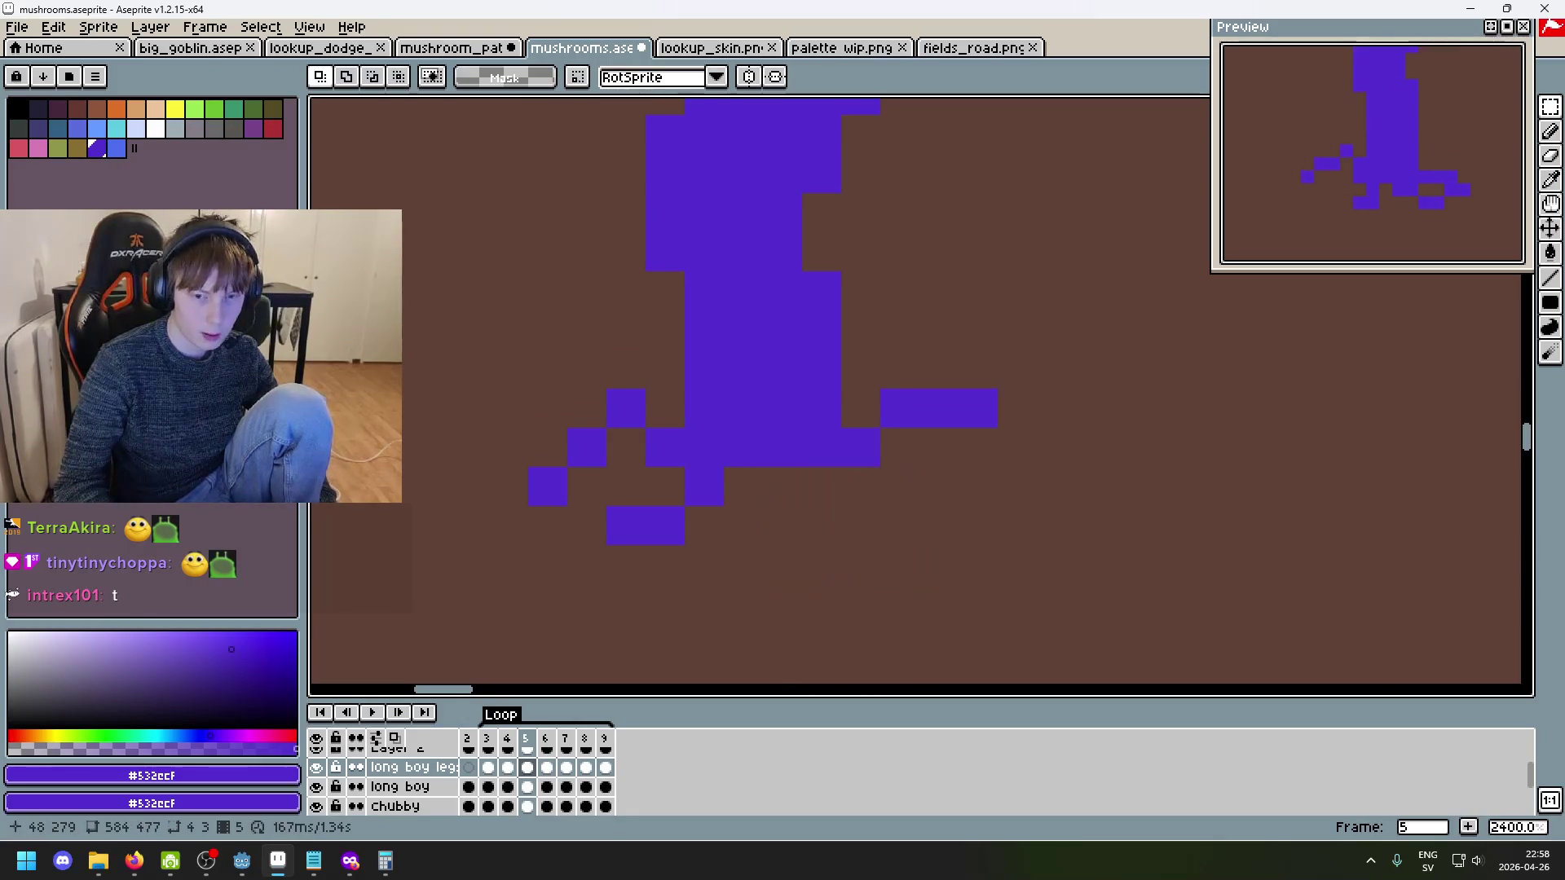
click(1056, 603)
key(period)
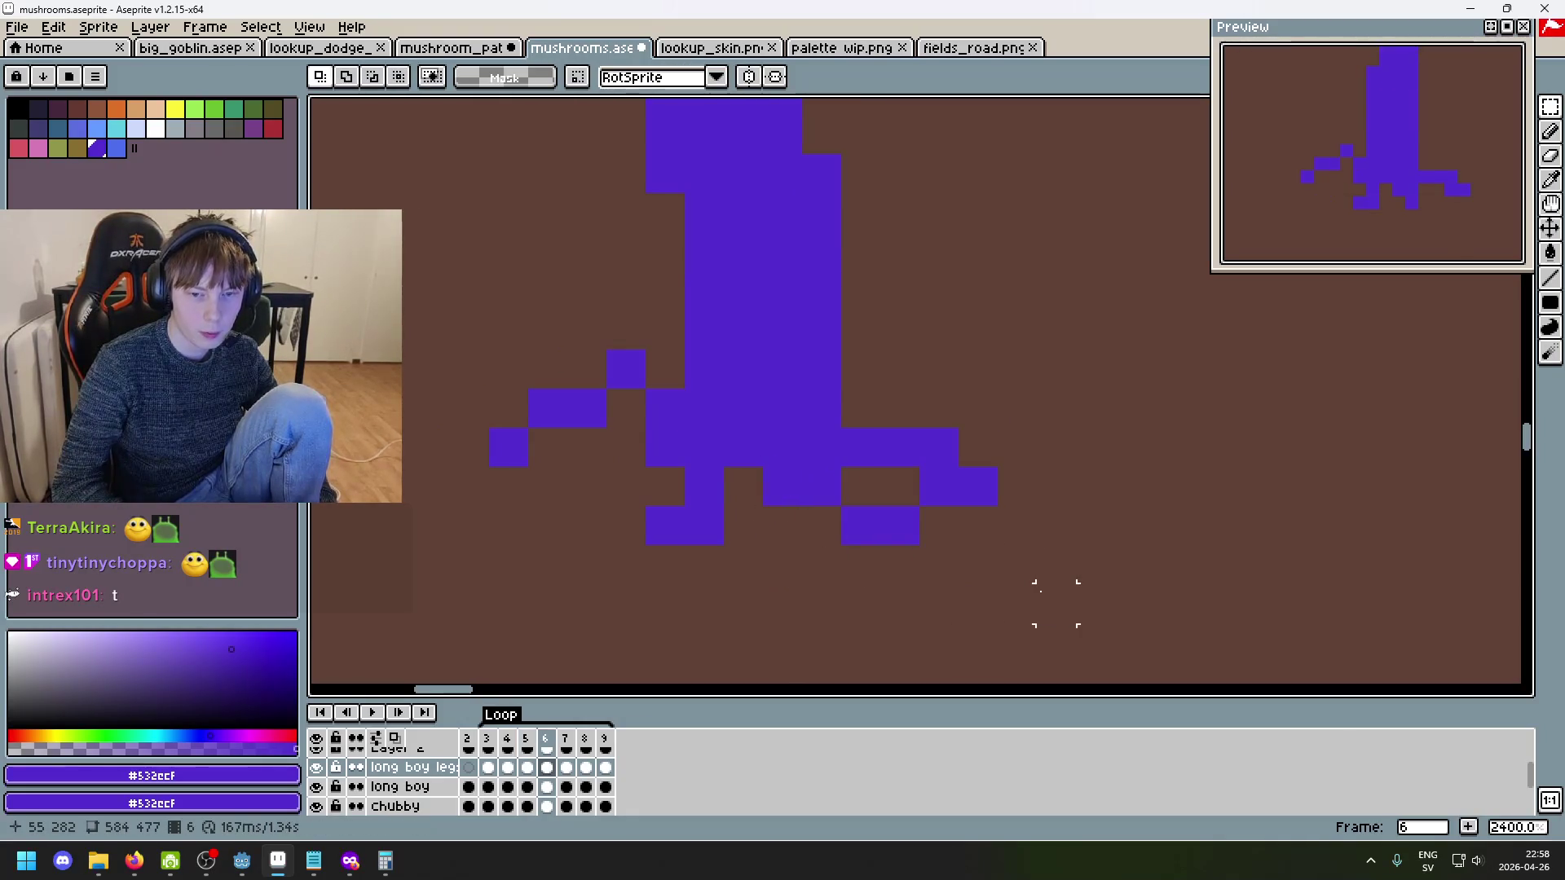
key(period)
mouse_move(920, 586)
mouse_down()
mouse_move(838, 541)
mouse_move(760, 463)
mouse_up()
click(1095, 604)
- On frame 9, erase a small lower-leg piece and paste a new piece nudged into place
key(period)
key(period)
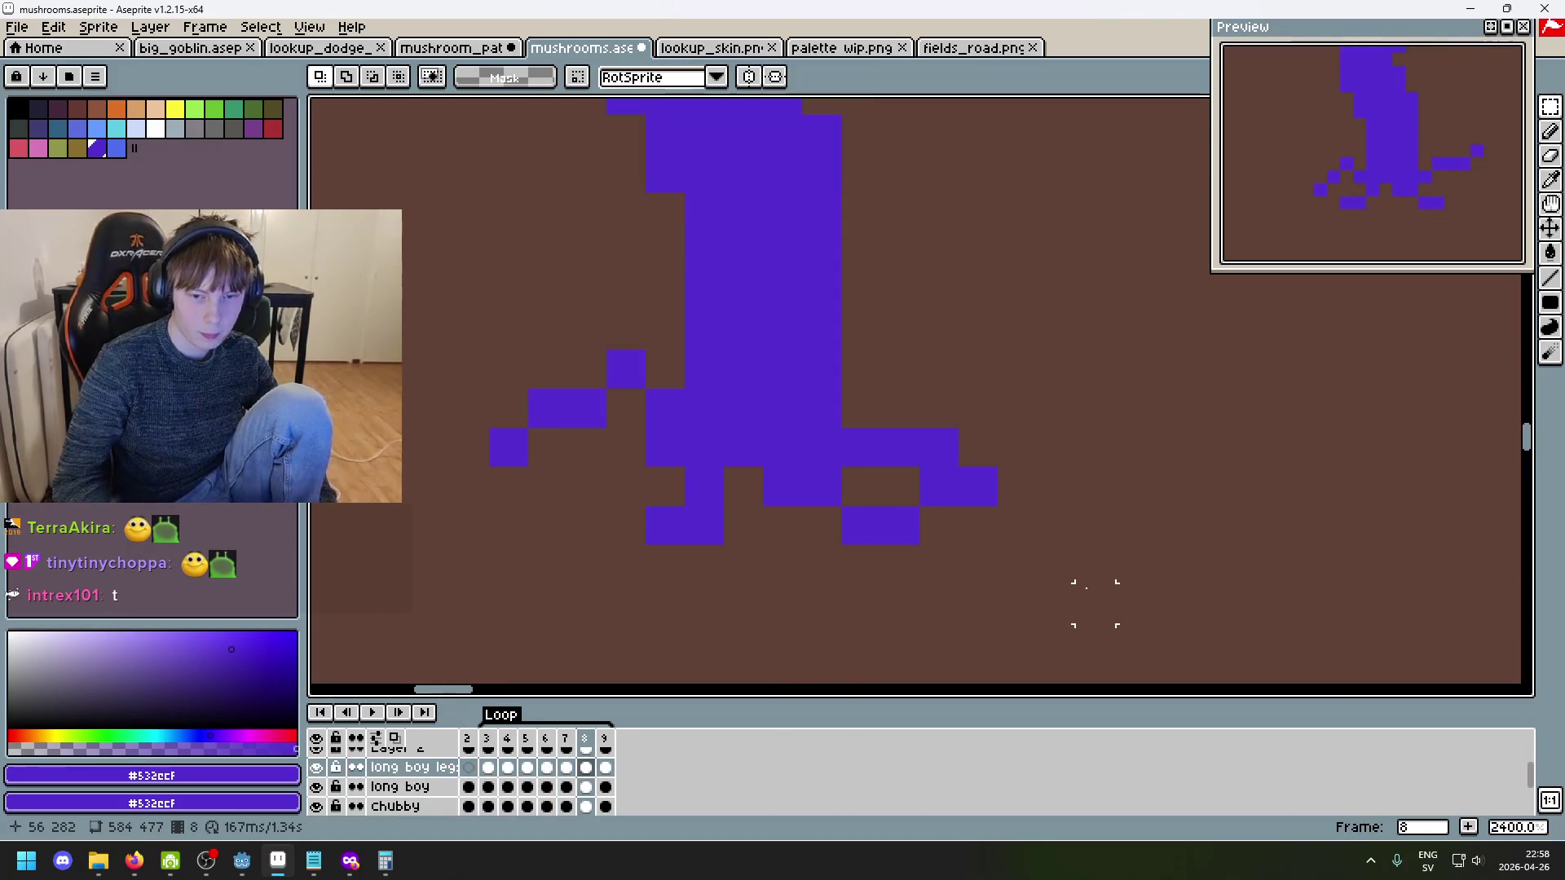
drag(838, 583, 762, 465)
key(Delete)
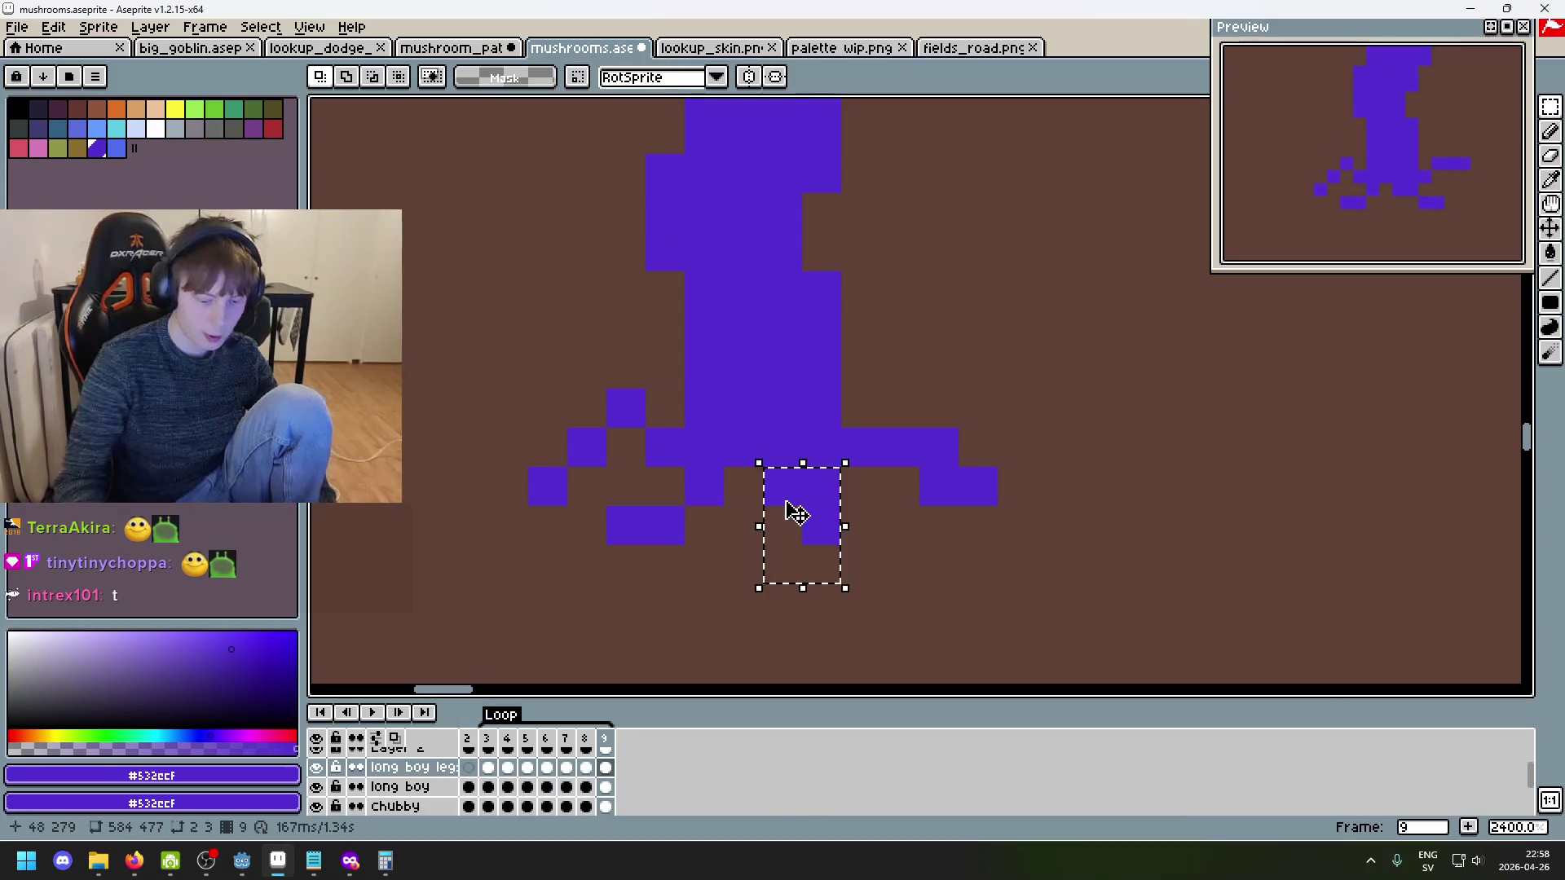
key(ctrl+v)
key(Right)
key(Left)
- Replay the walk to check the result, then select the leg pixels on frame 3
key(Return)
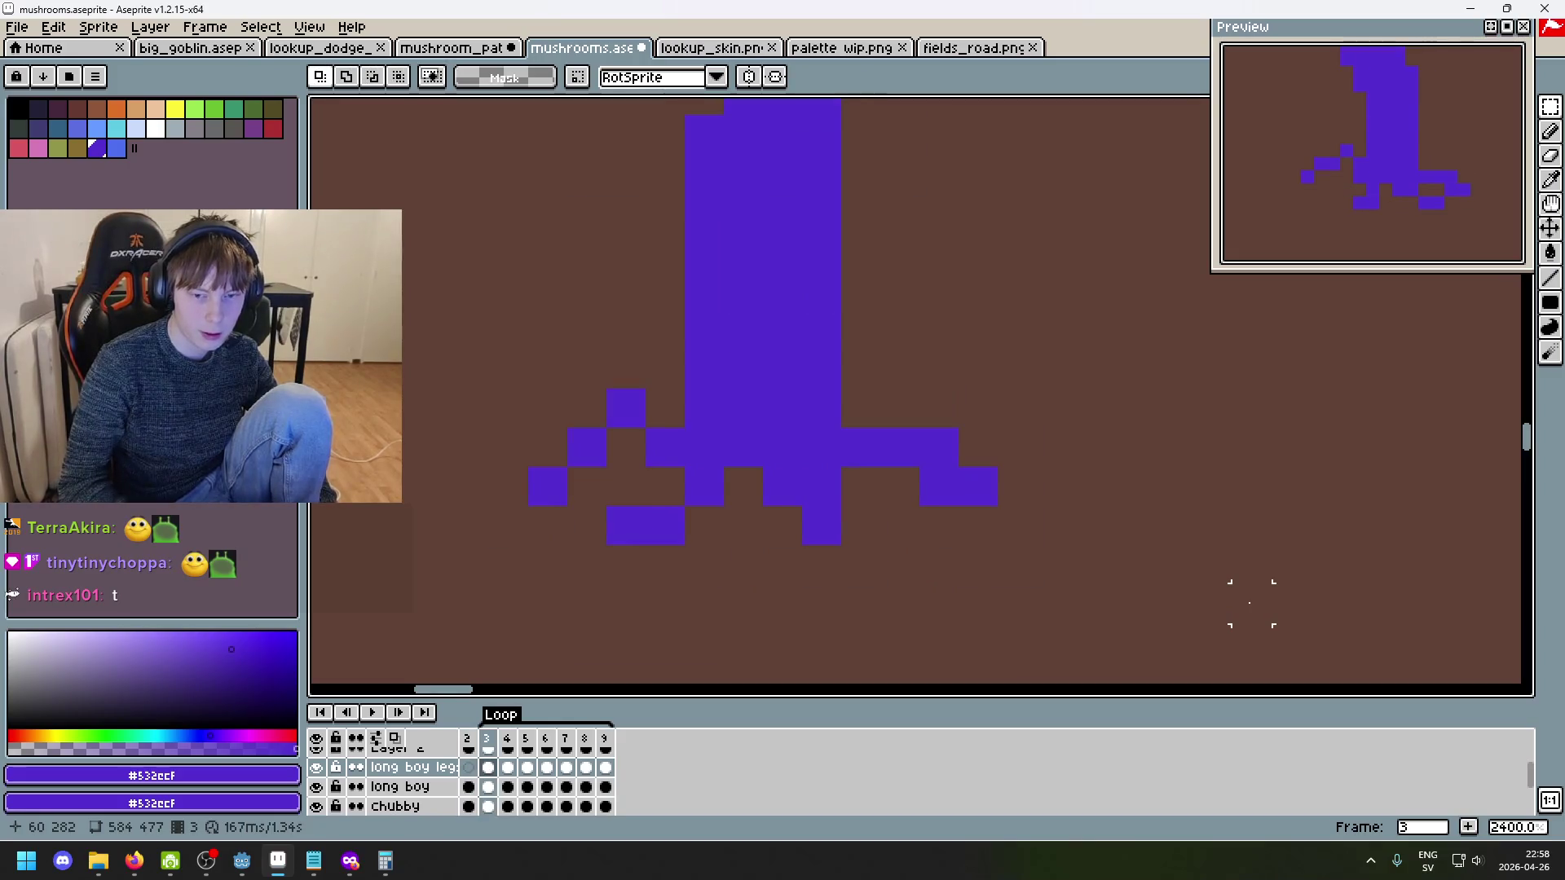
key(Right)
key(Right)
key(Right)
key(Right)
key(Right)
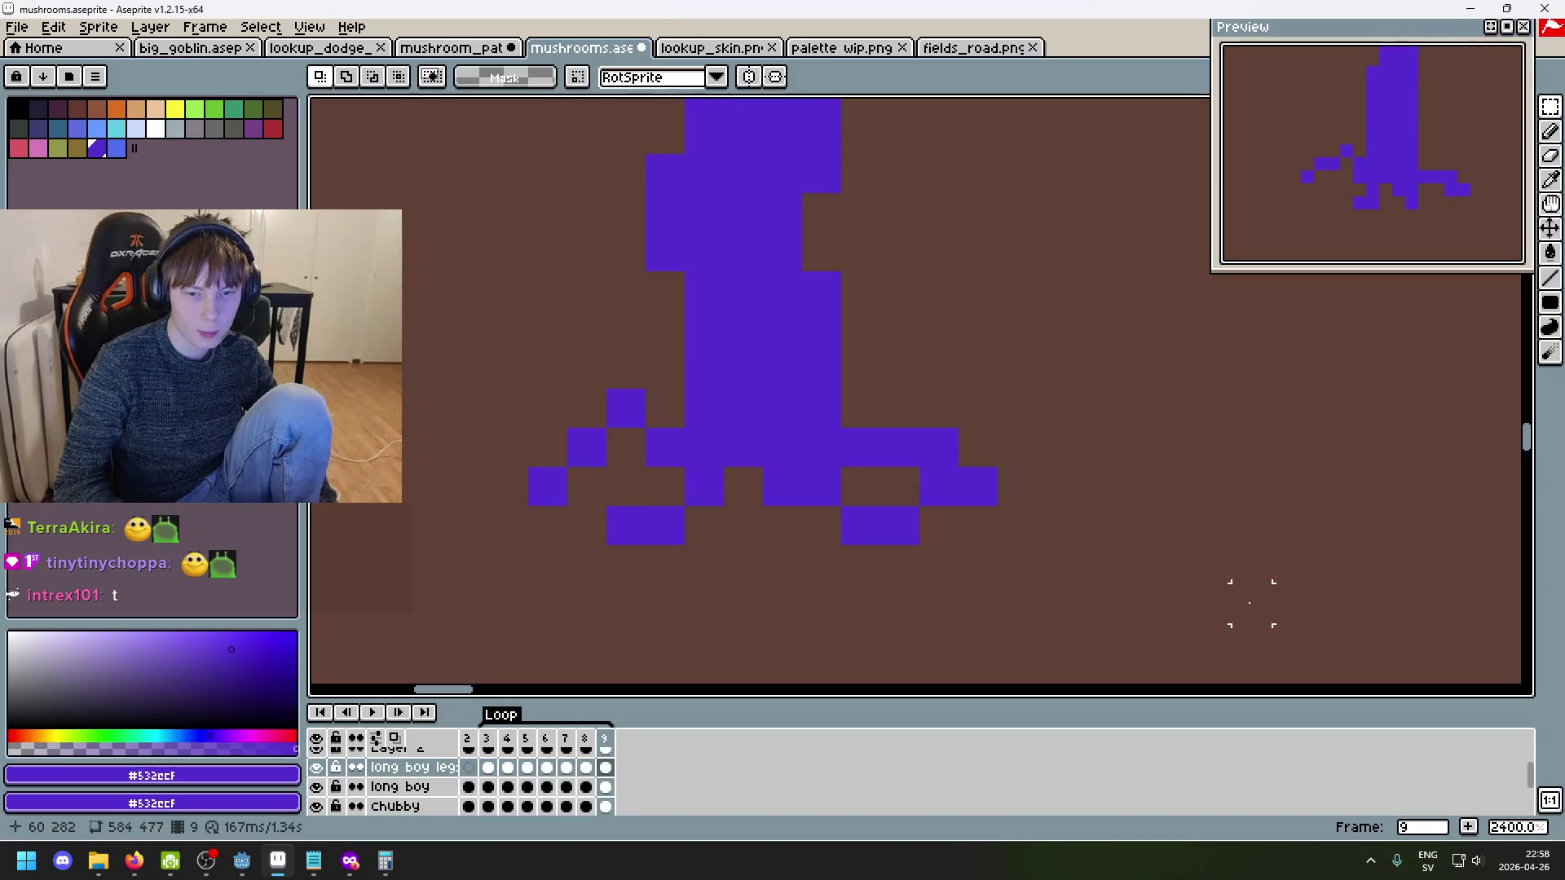
key(Left)
key(Left)
key(Left)
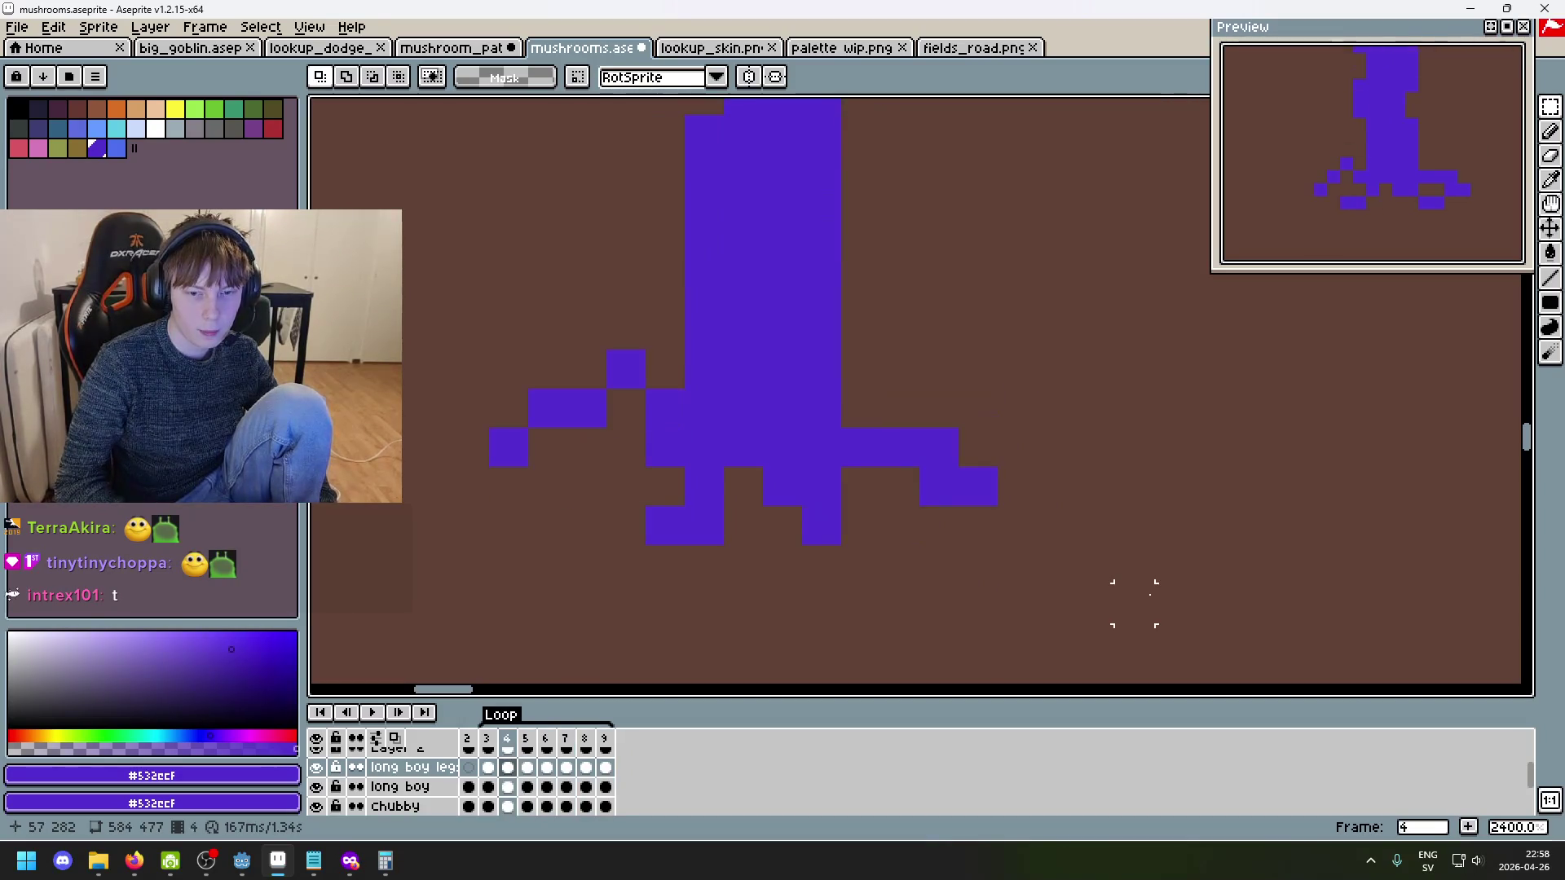
drag(860, 564, 767, 469)
- Nudge the selected leg block one pixel right, commit it, and check frames 4 and 5
drag(954, 580, 937, 563)
key(Right)
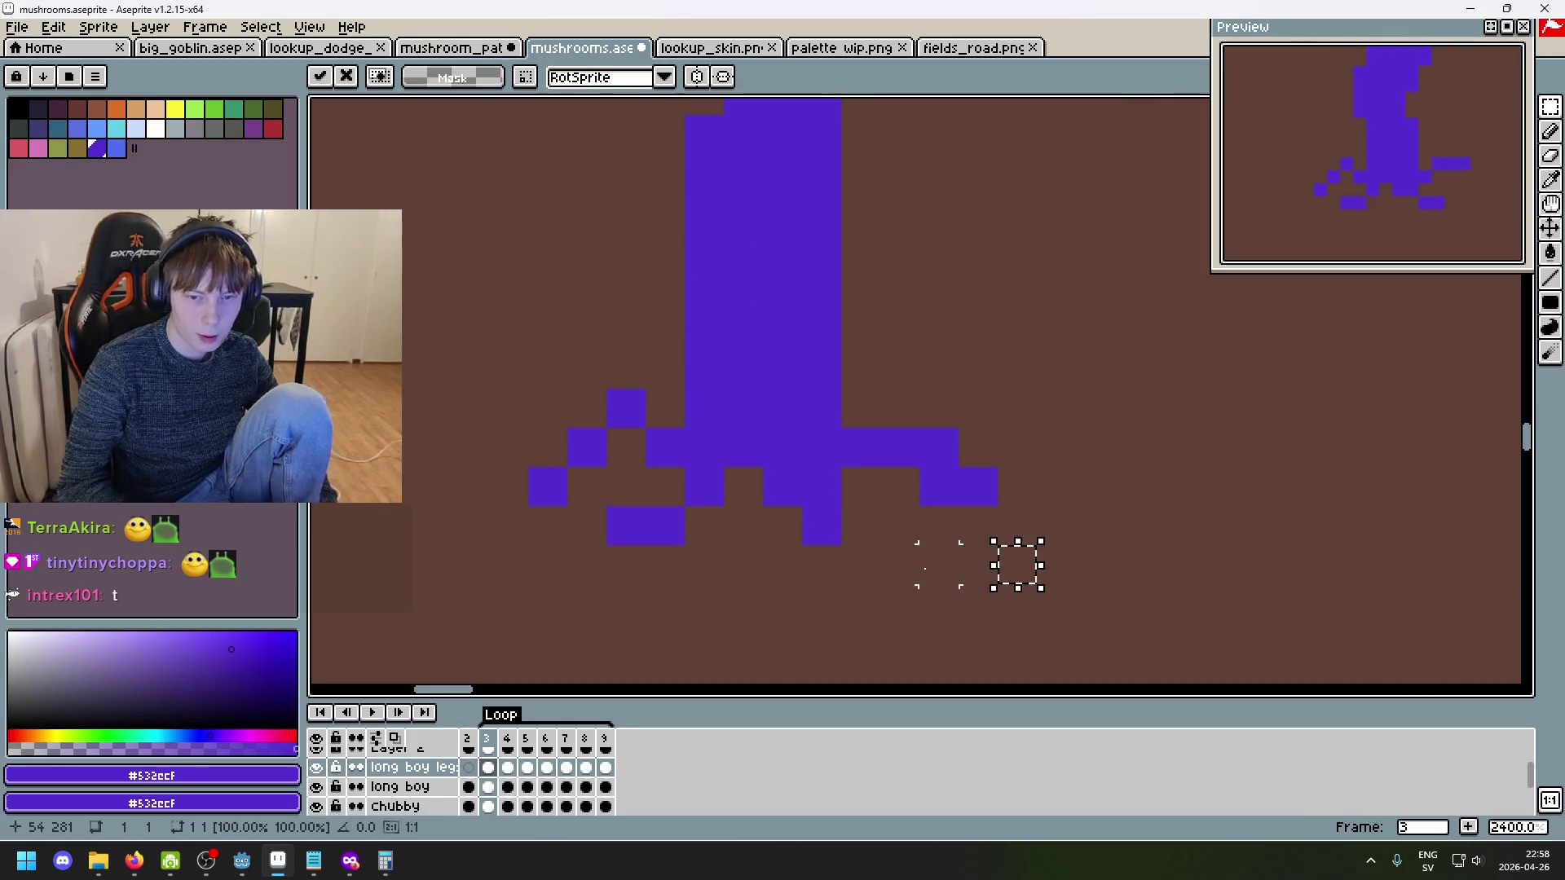
key(Return)
key(Right)
key(Right)
key(Right)
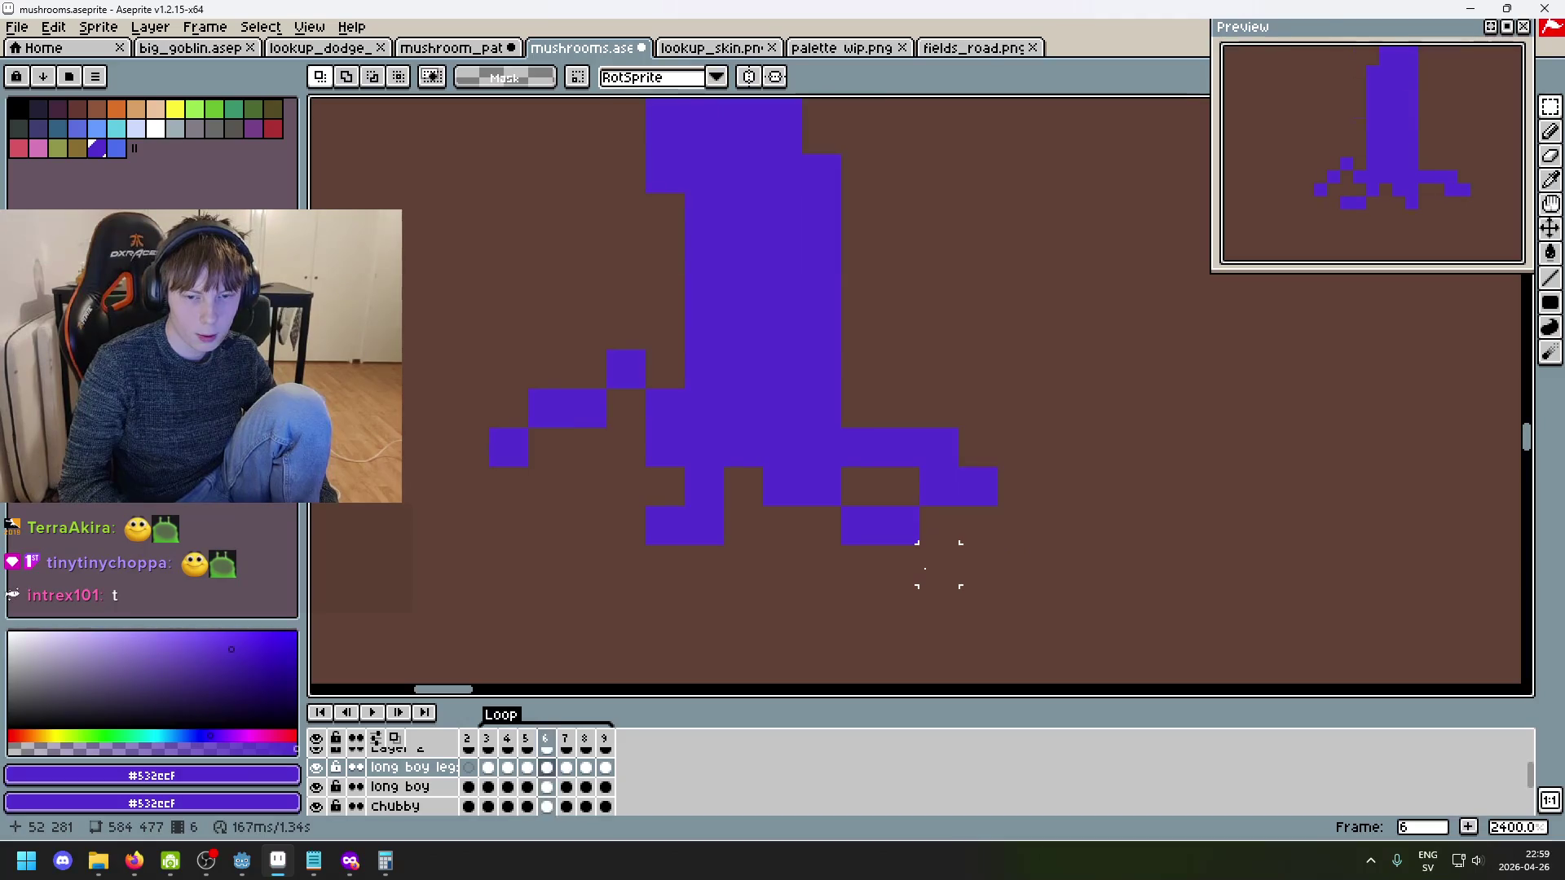
key(Left)
key(Left)
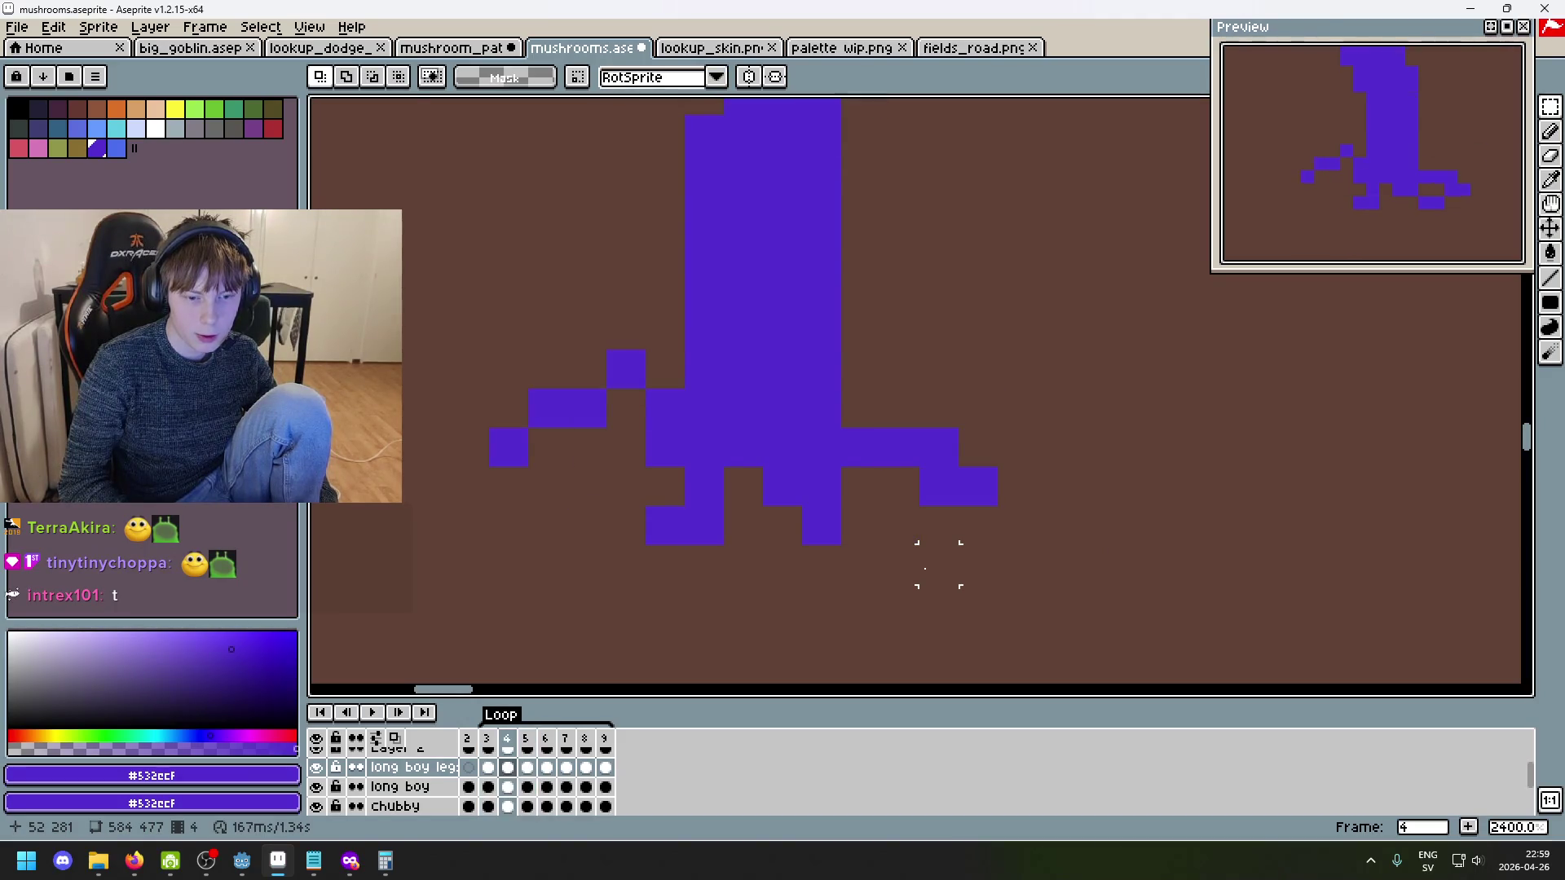
key(Right)
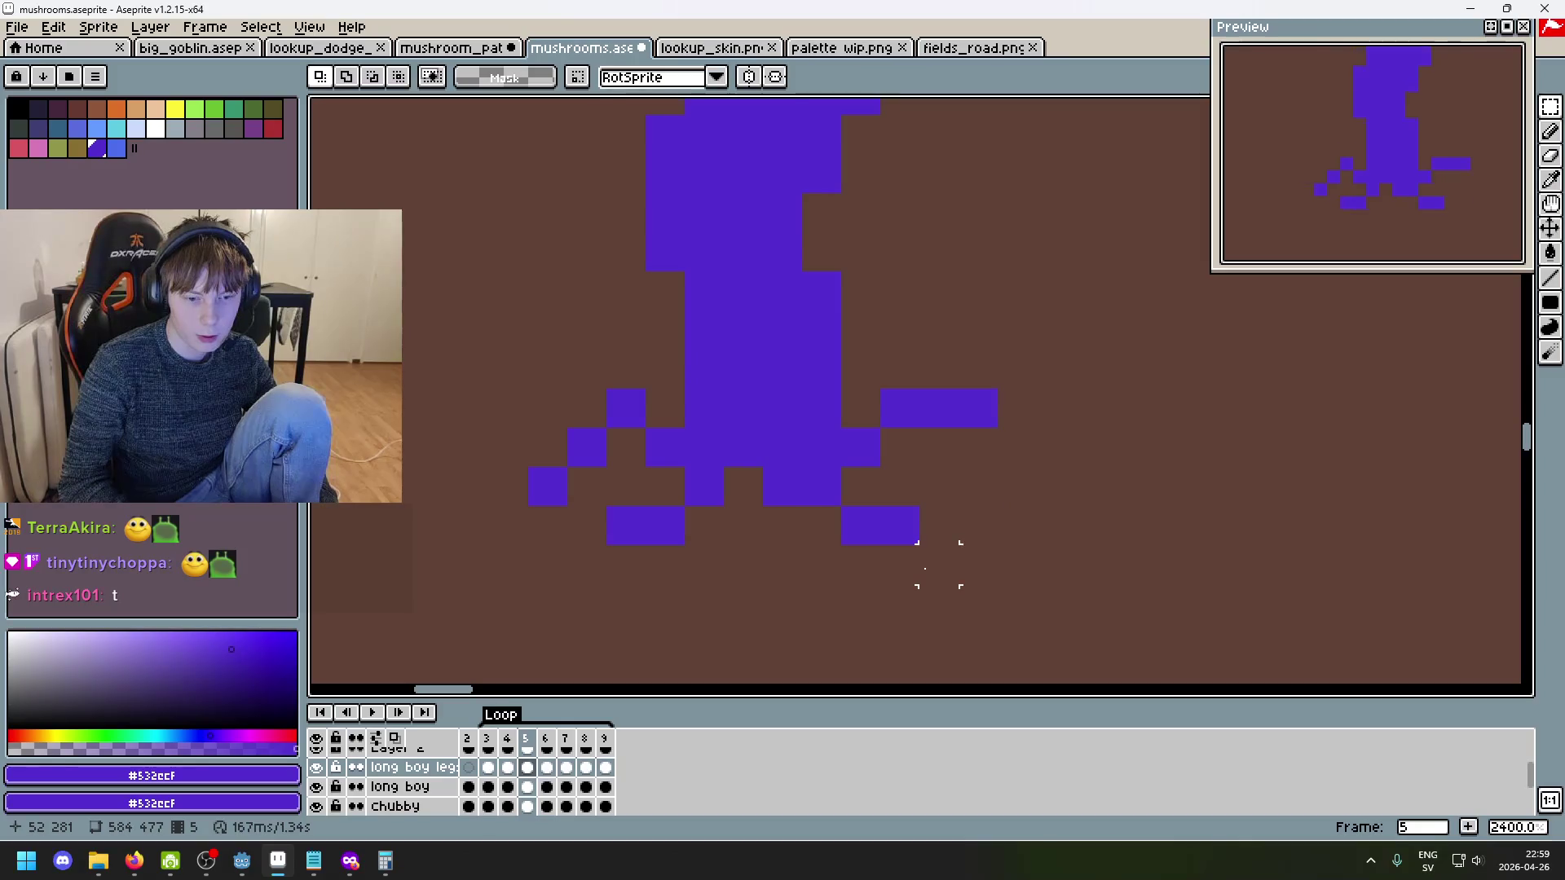
- Flip back and forth between frames 3, 4 and 5 to compare the leg poses
key(Right)
key(Left)
key(Left)
key(Left)
key(Right)
key(Left)
key(Right)
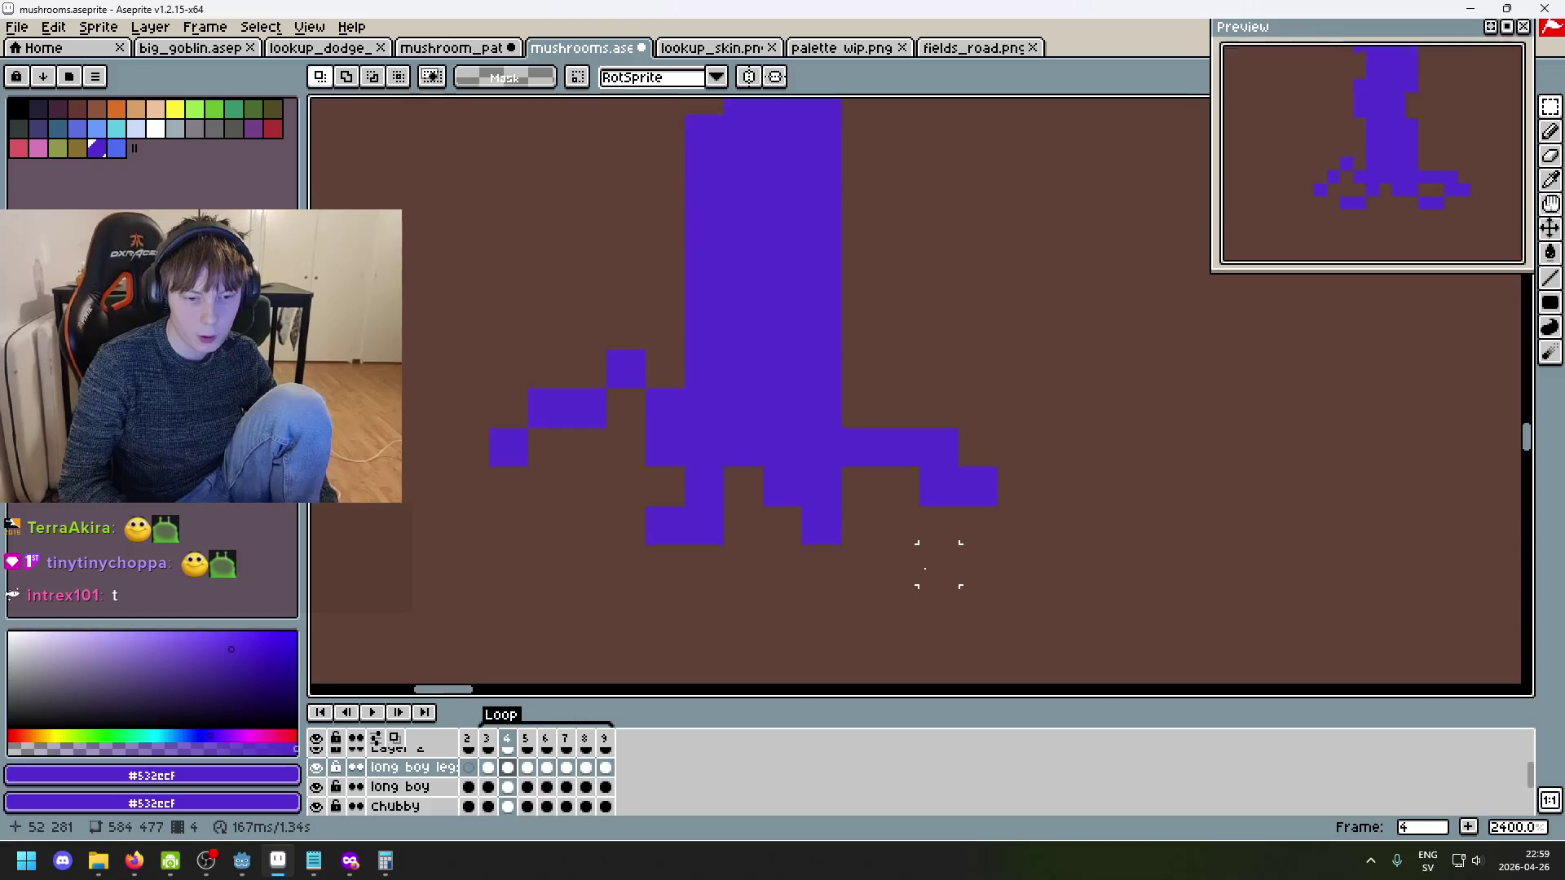
key(Right)
key(Left)
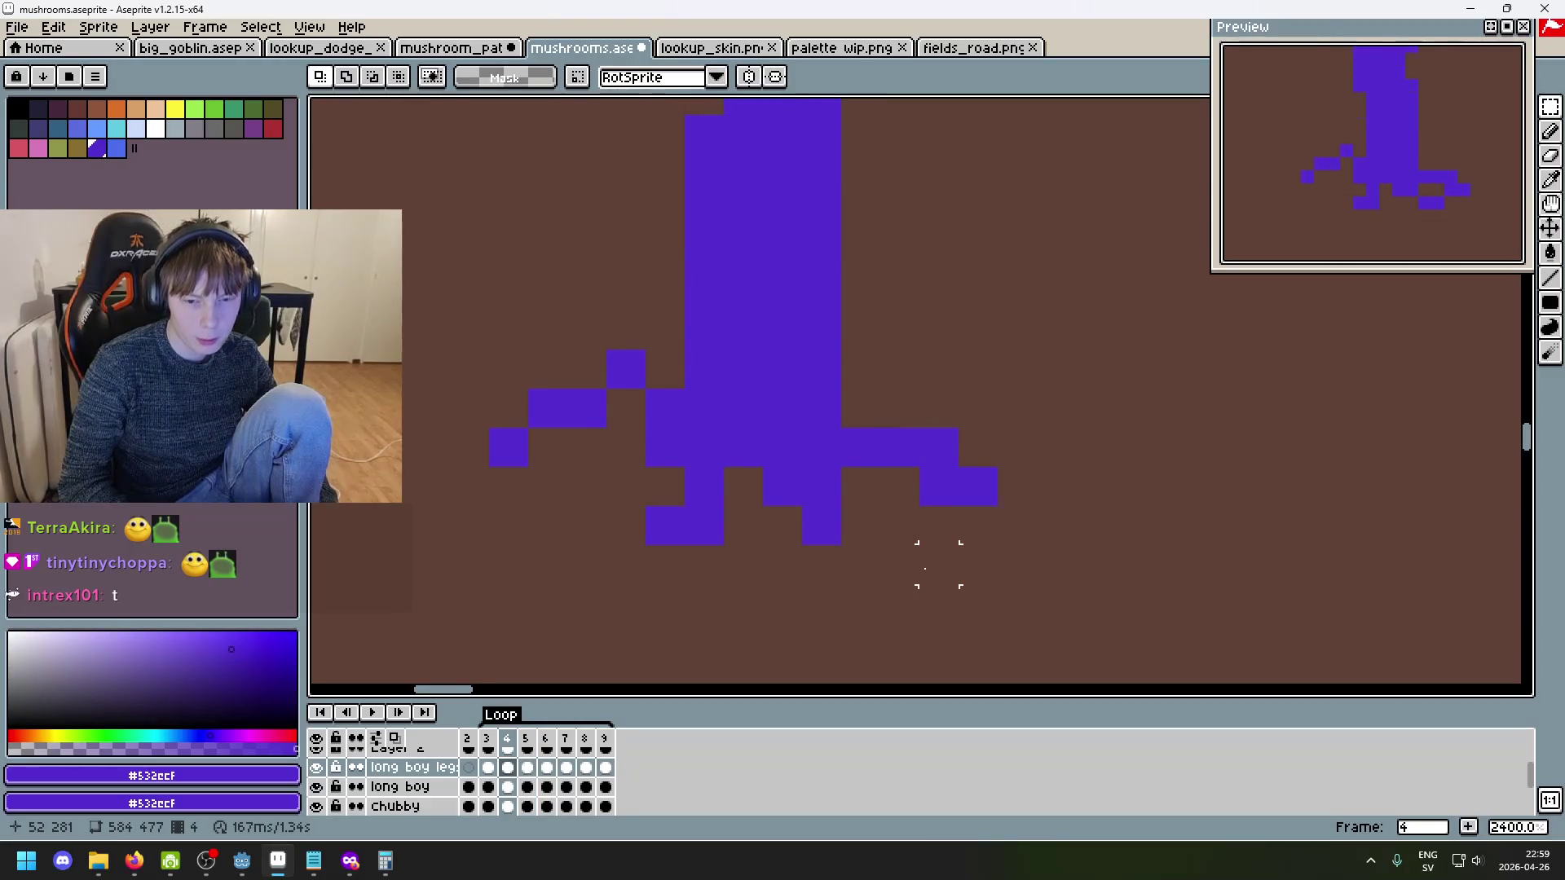
key(Left)
key(Right)
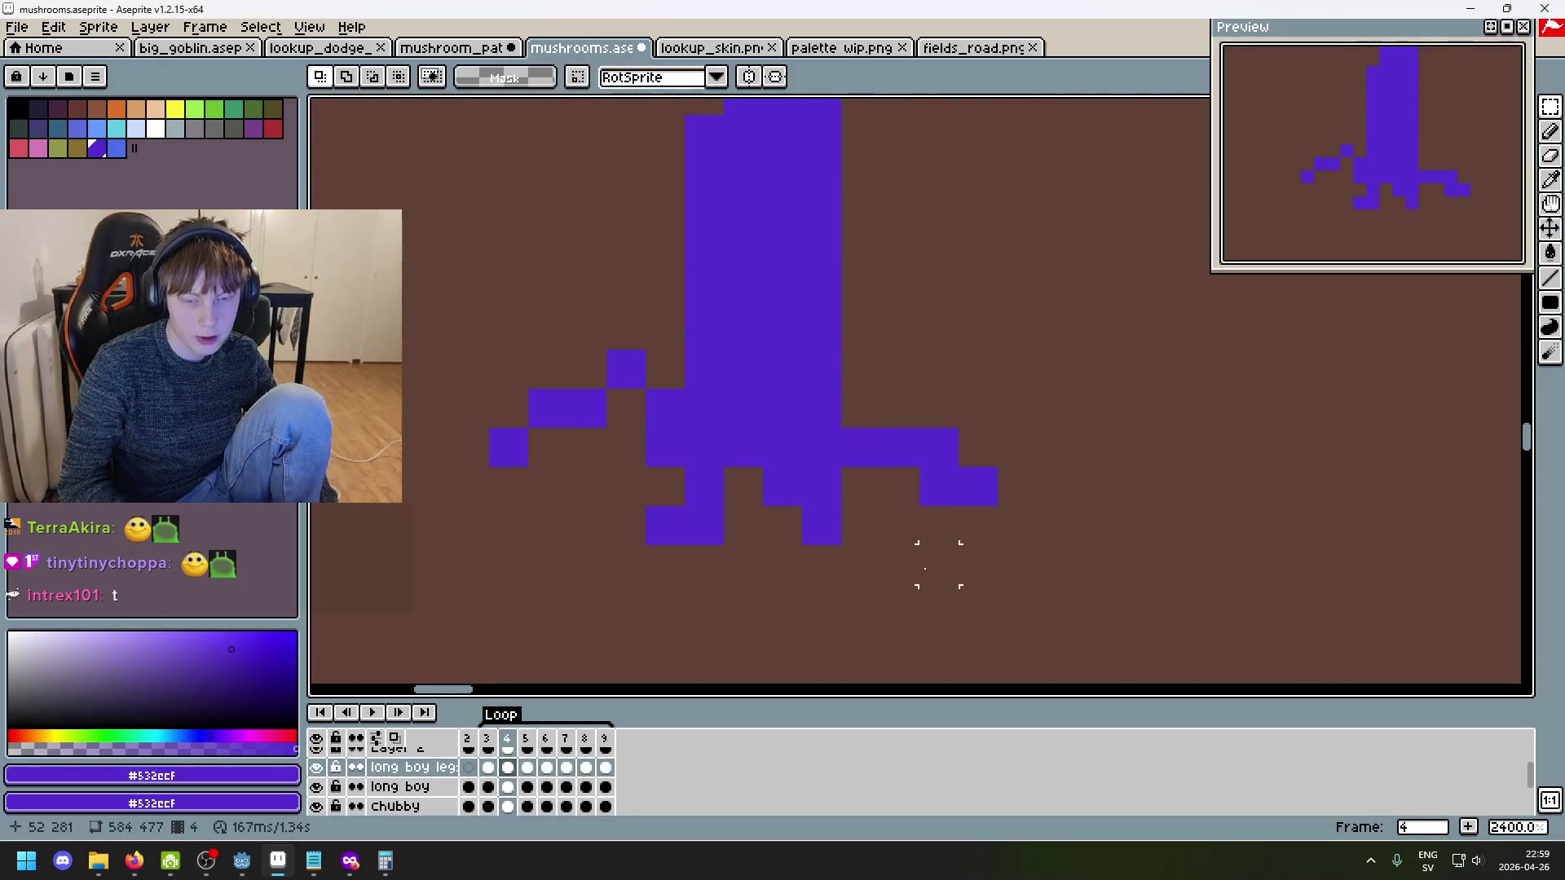
key(Left)
key(Right)
key(Right)
key(Right)
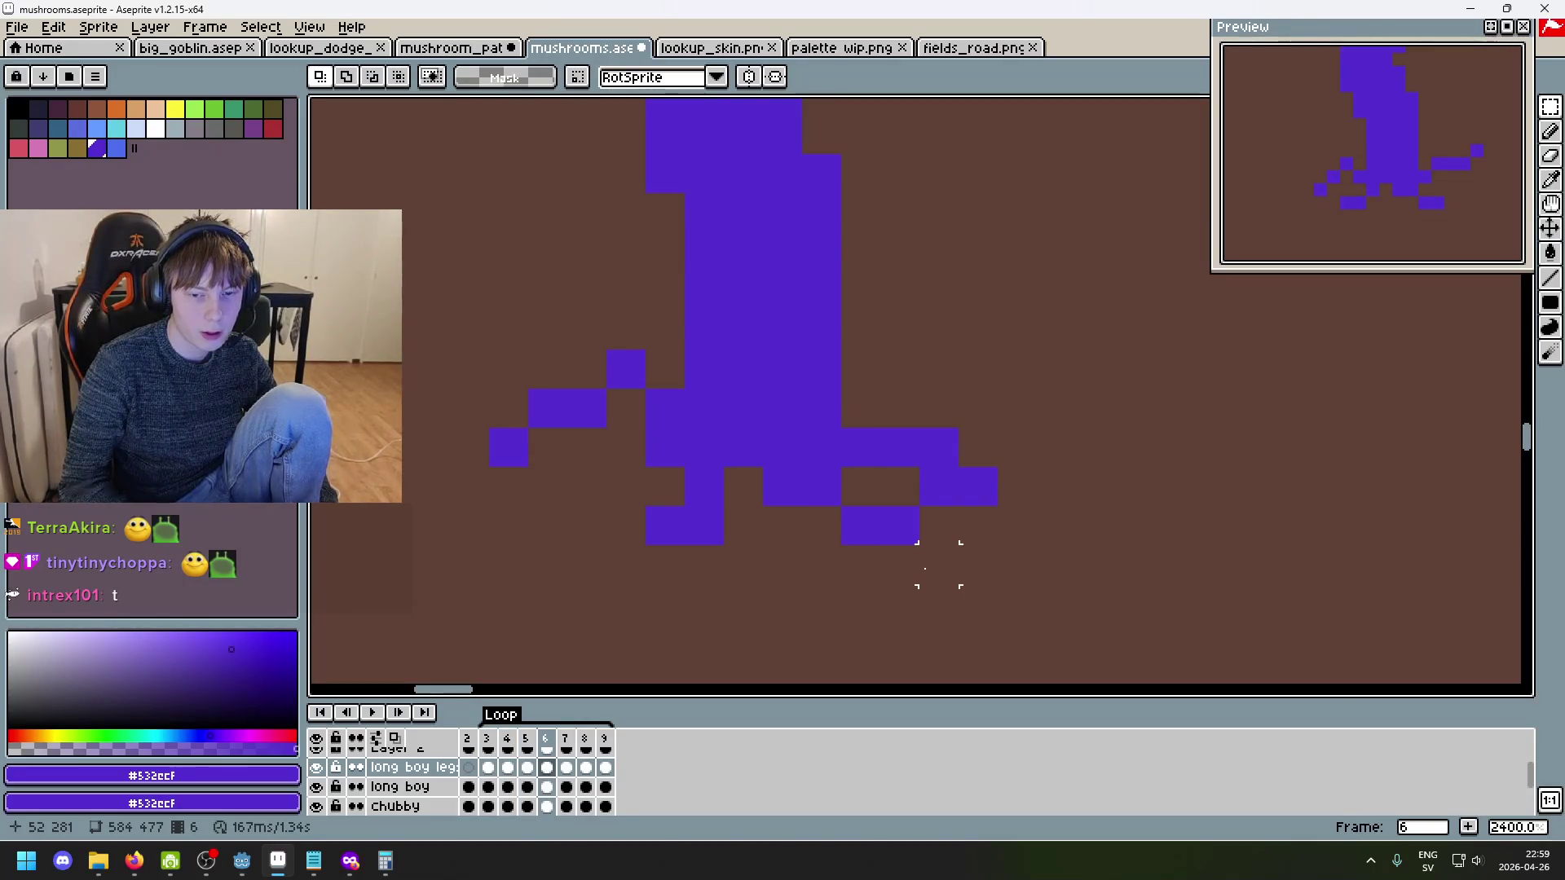
- Select a small leg block and shift it down and left while stepping through frames 7–9
drag(889, 551, 824, 510)
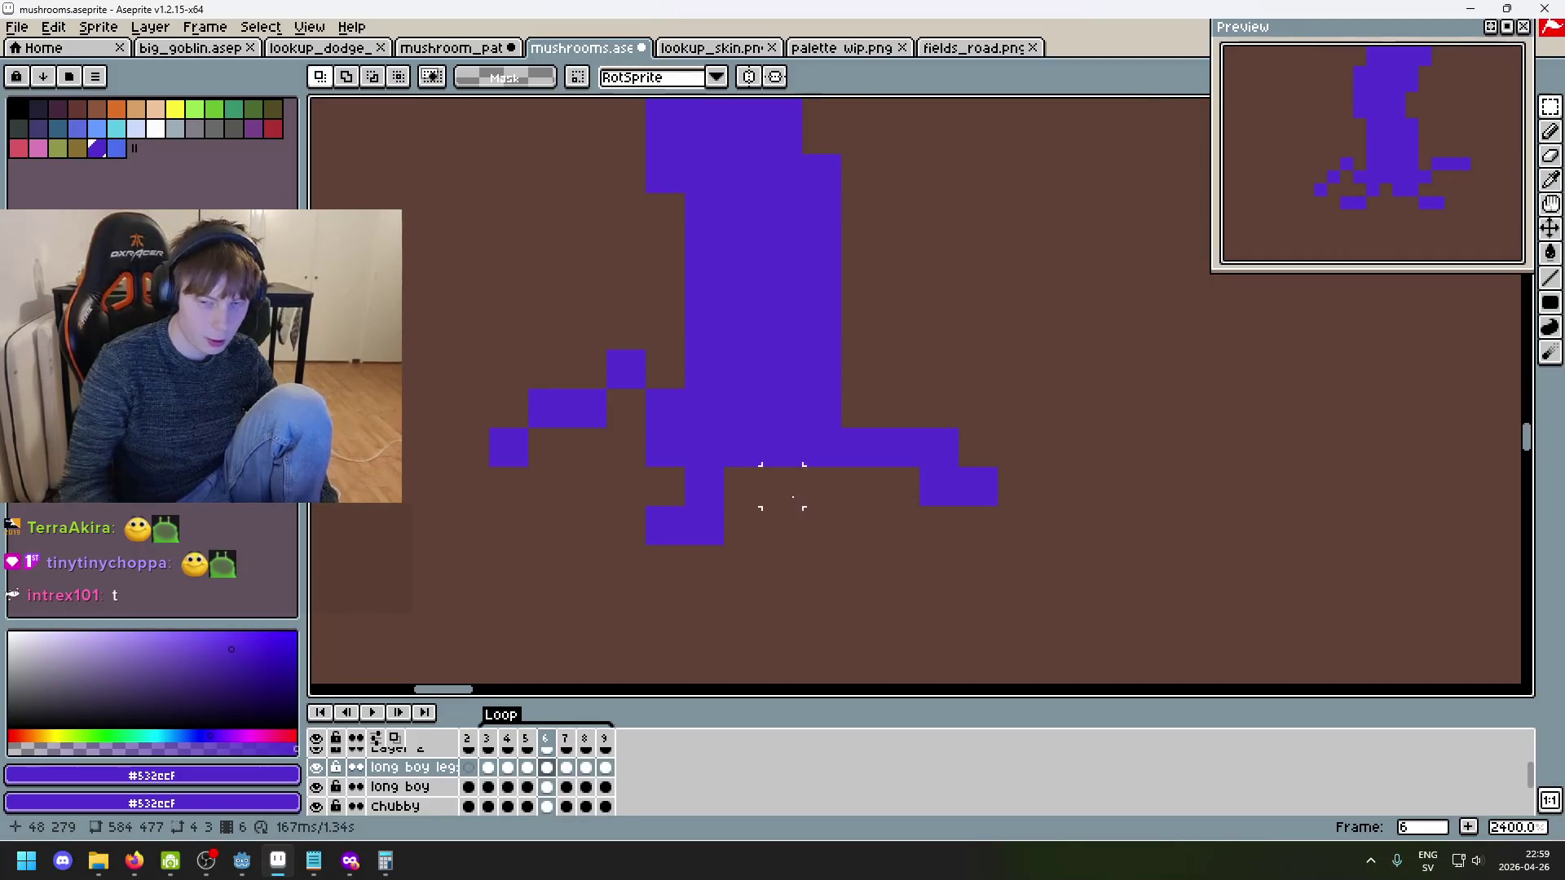
key(.)
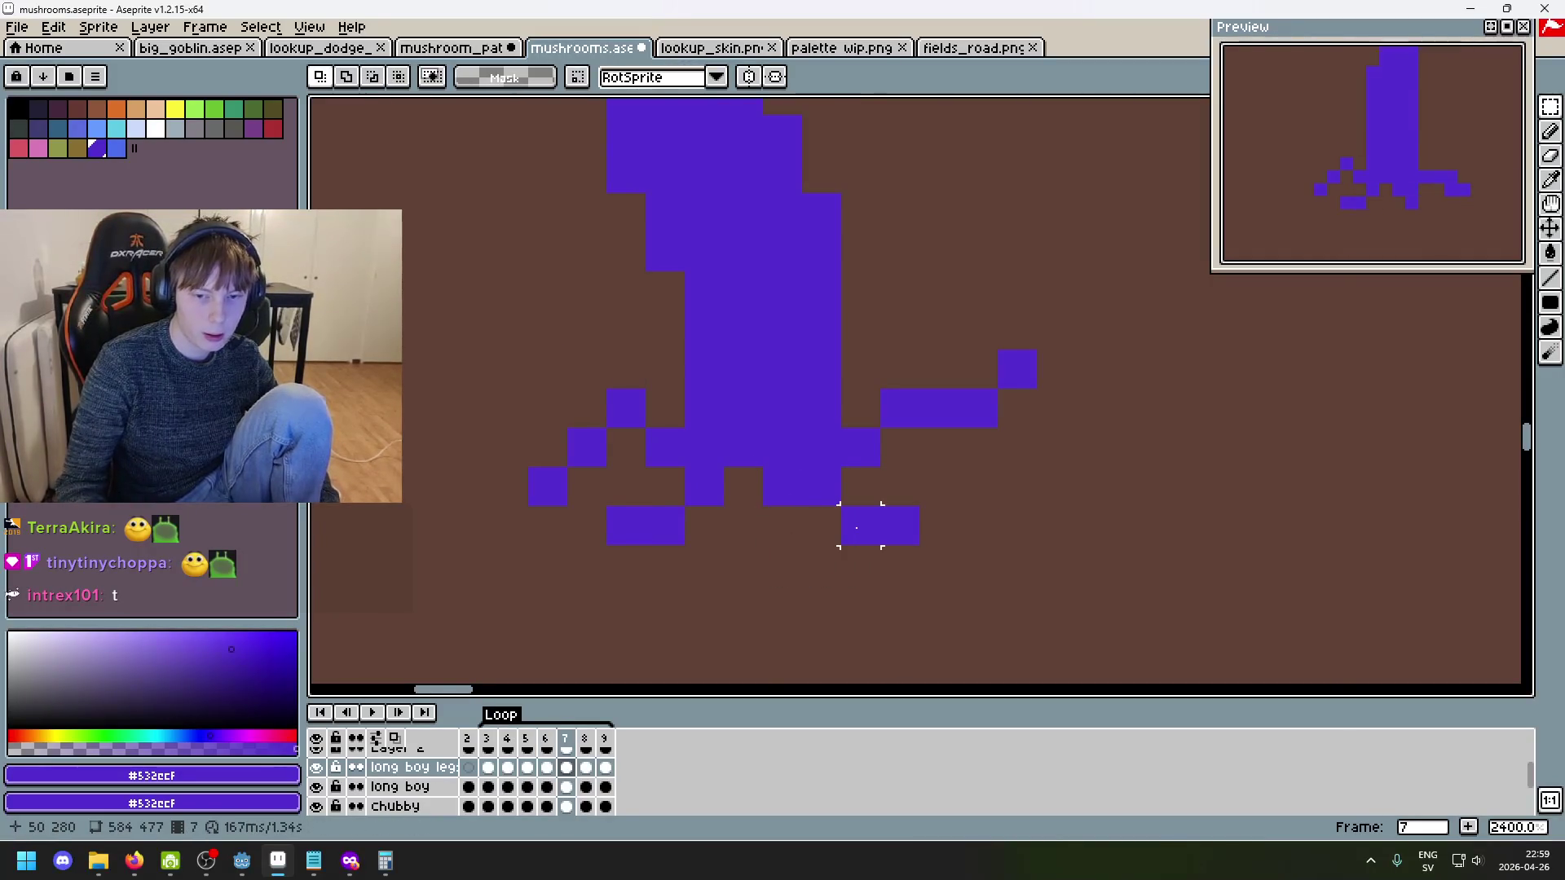
key(.)
key(ctrl+z)
key(ctrl+z)
key(ctrl+z)
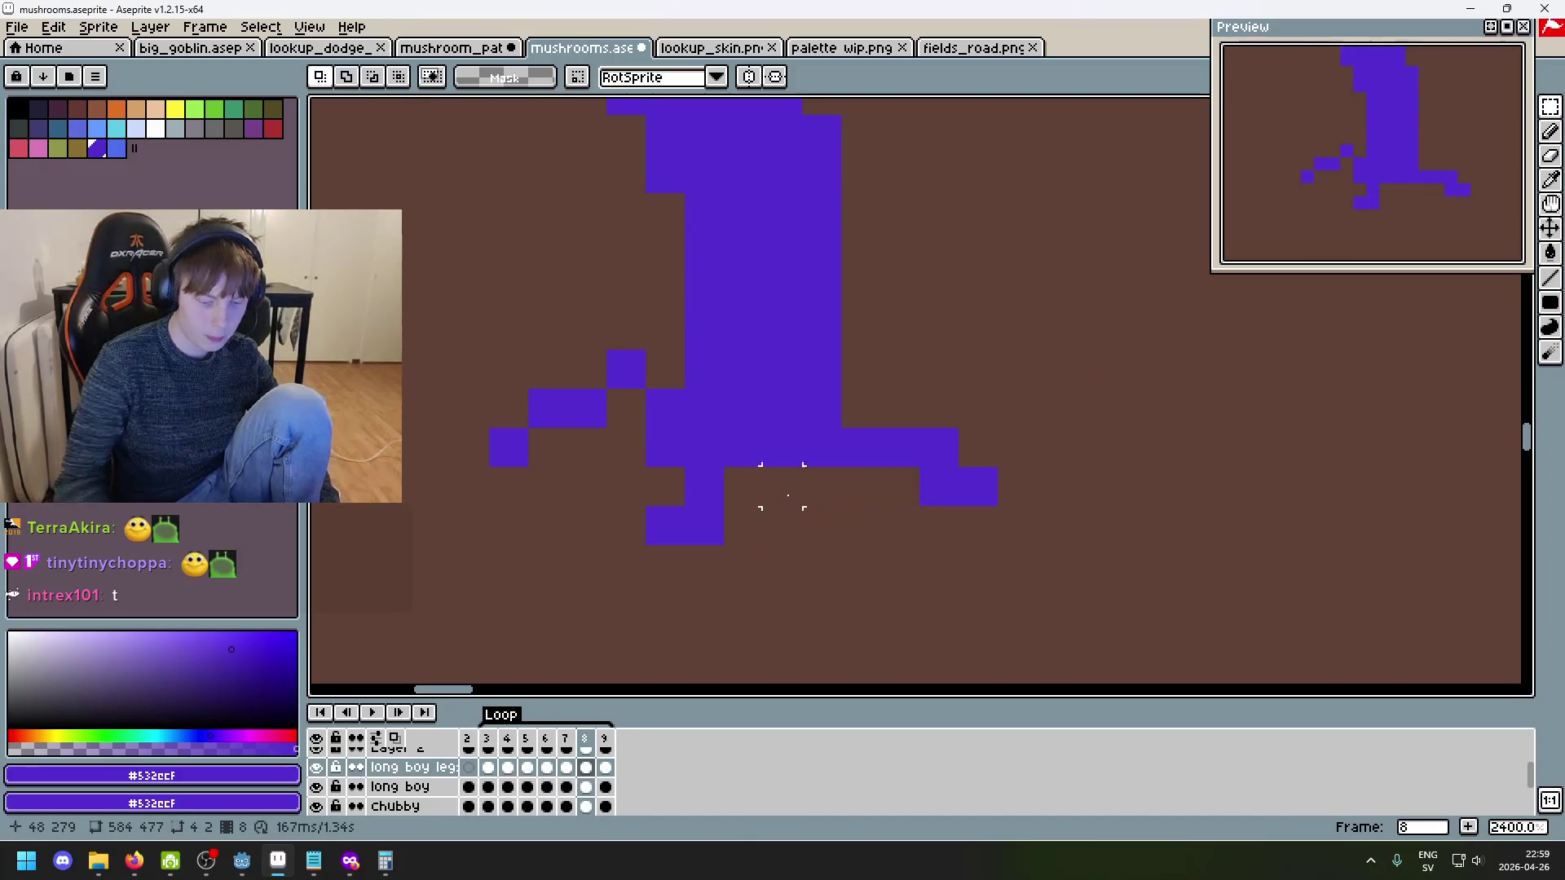
key(.)
key(.)
key(.)
key(.)
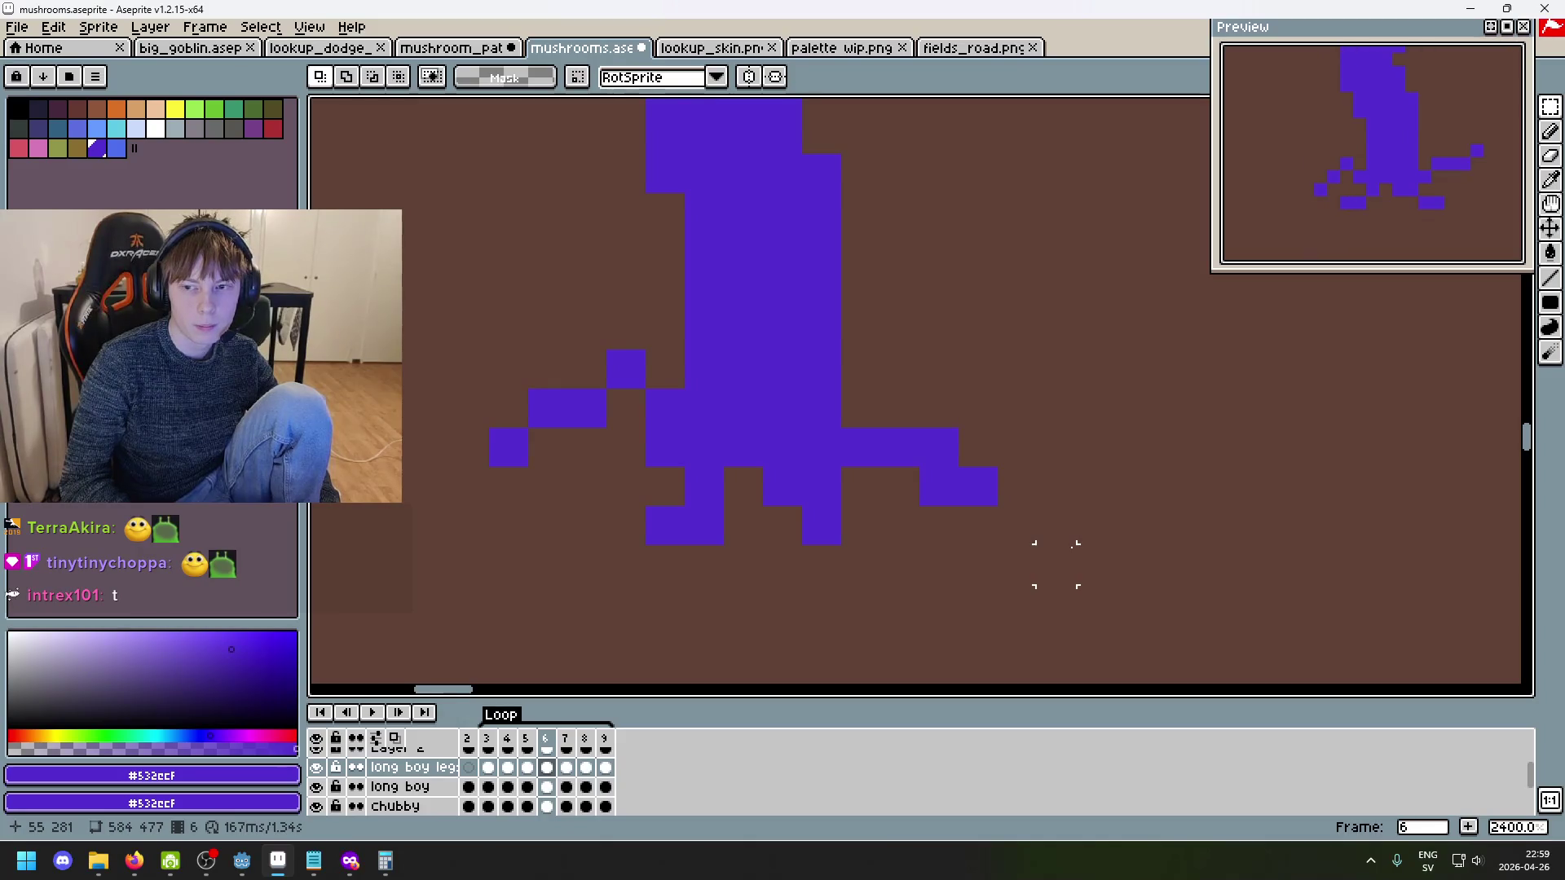
- Zoom out to watch the walk loop, then stop it on frame 7 and pick the Pencil
scroll(1055, 564, down, 6)
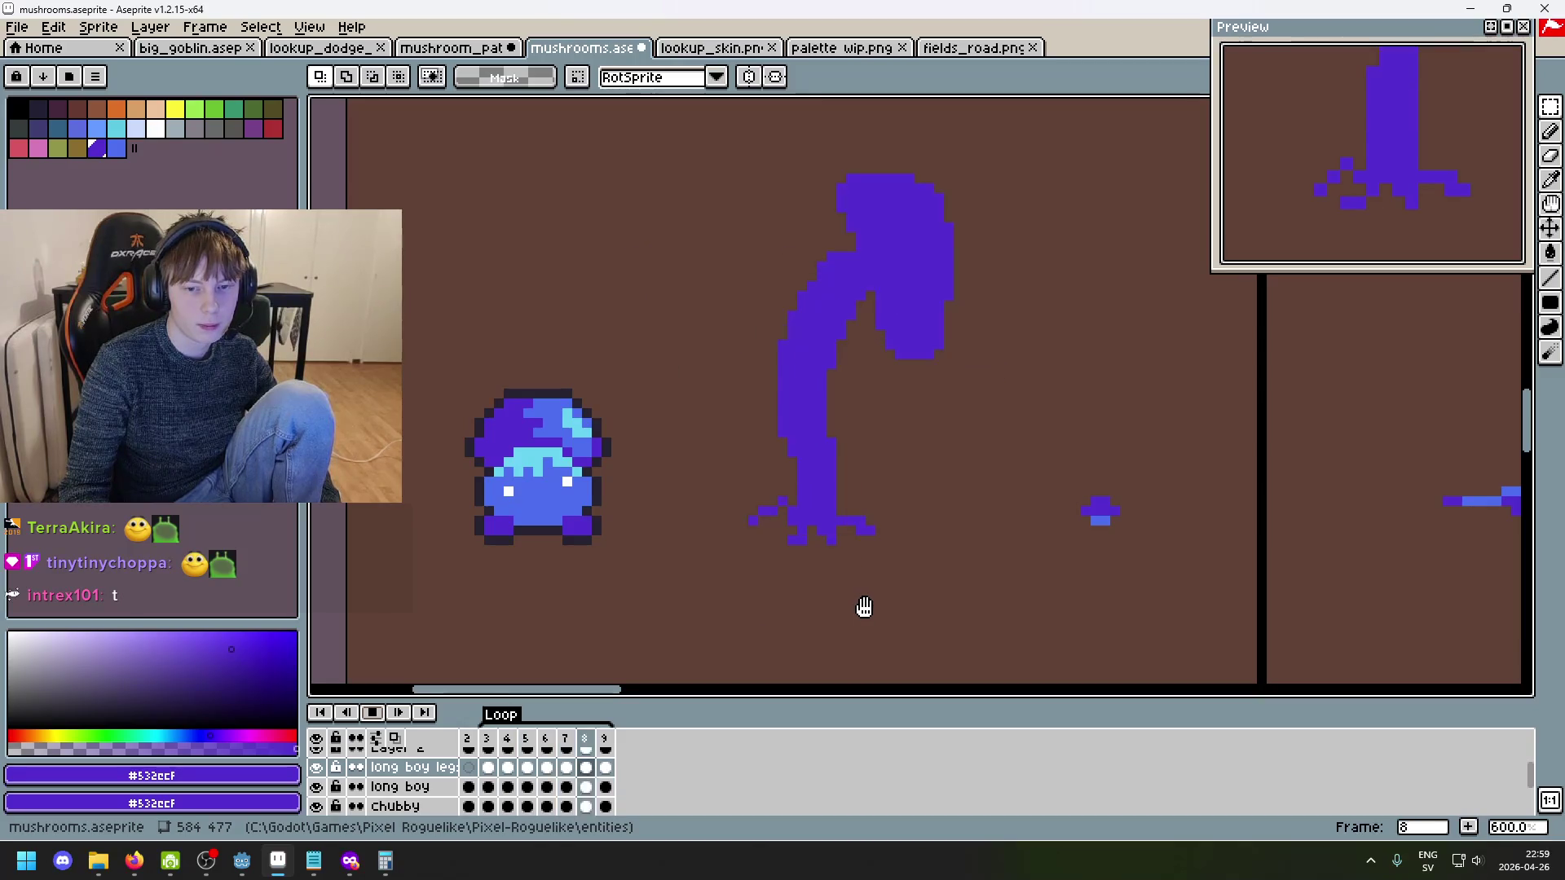
scroll(864, 607, down, 1)
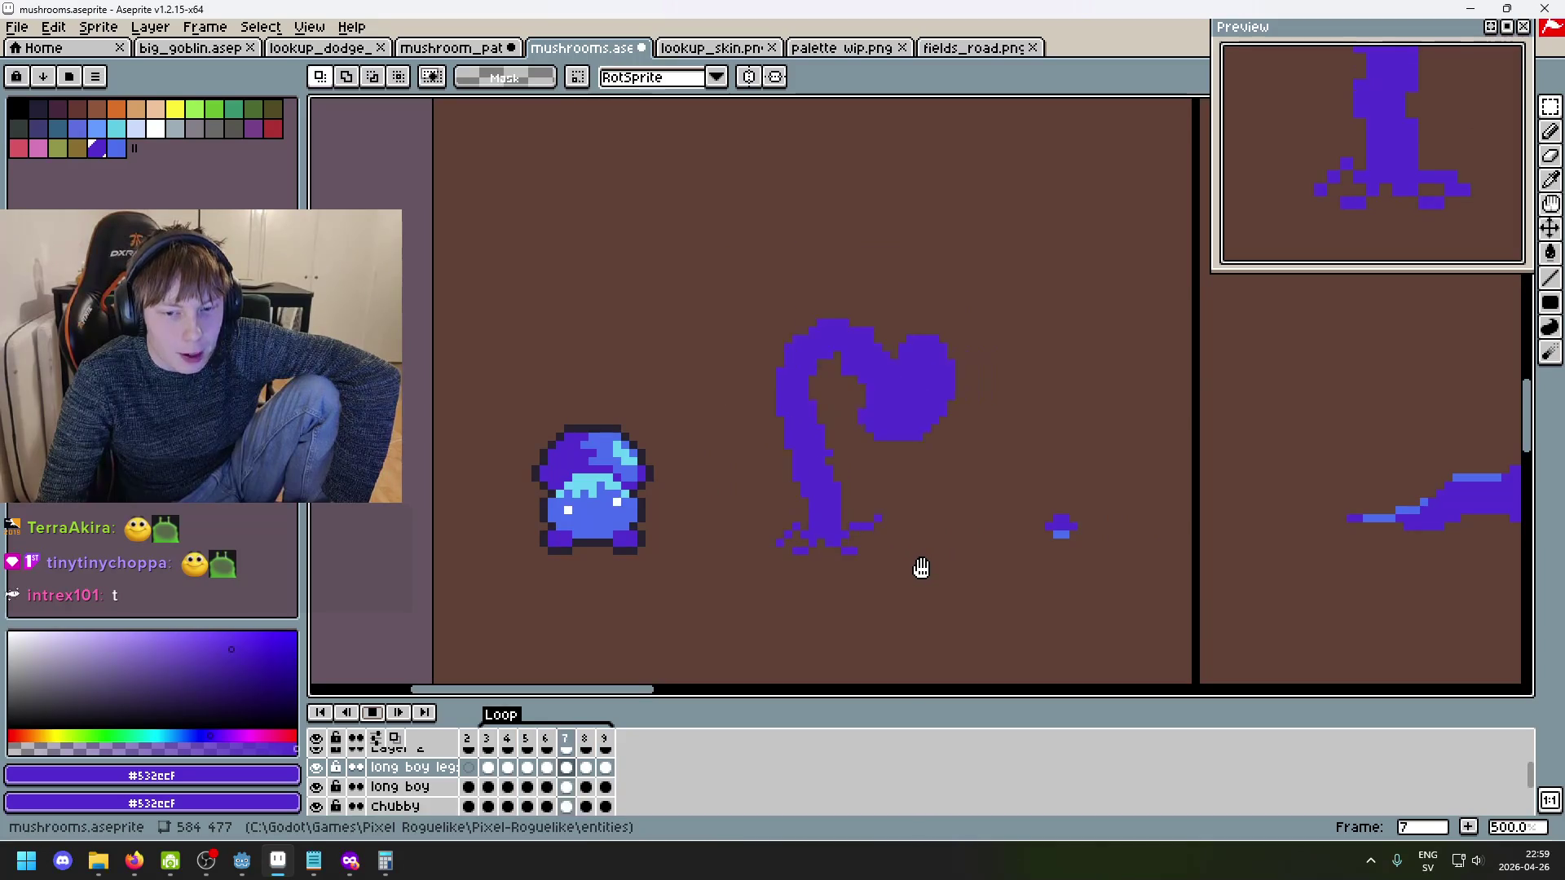
scroll(935, 551, up, 1)
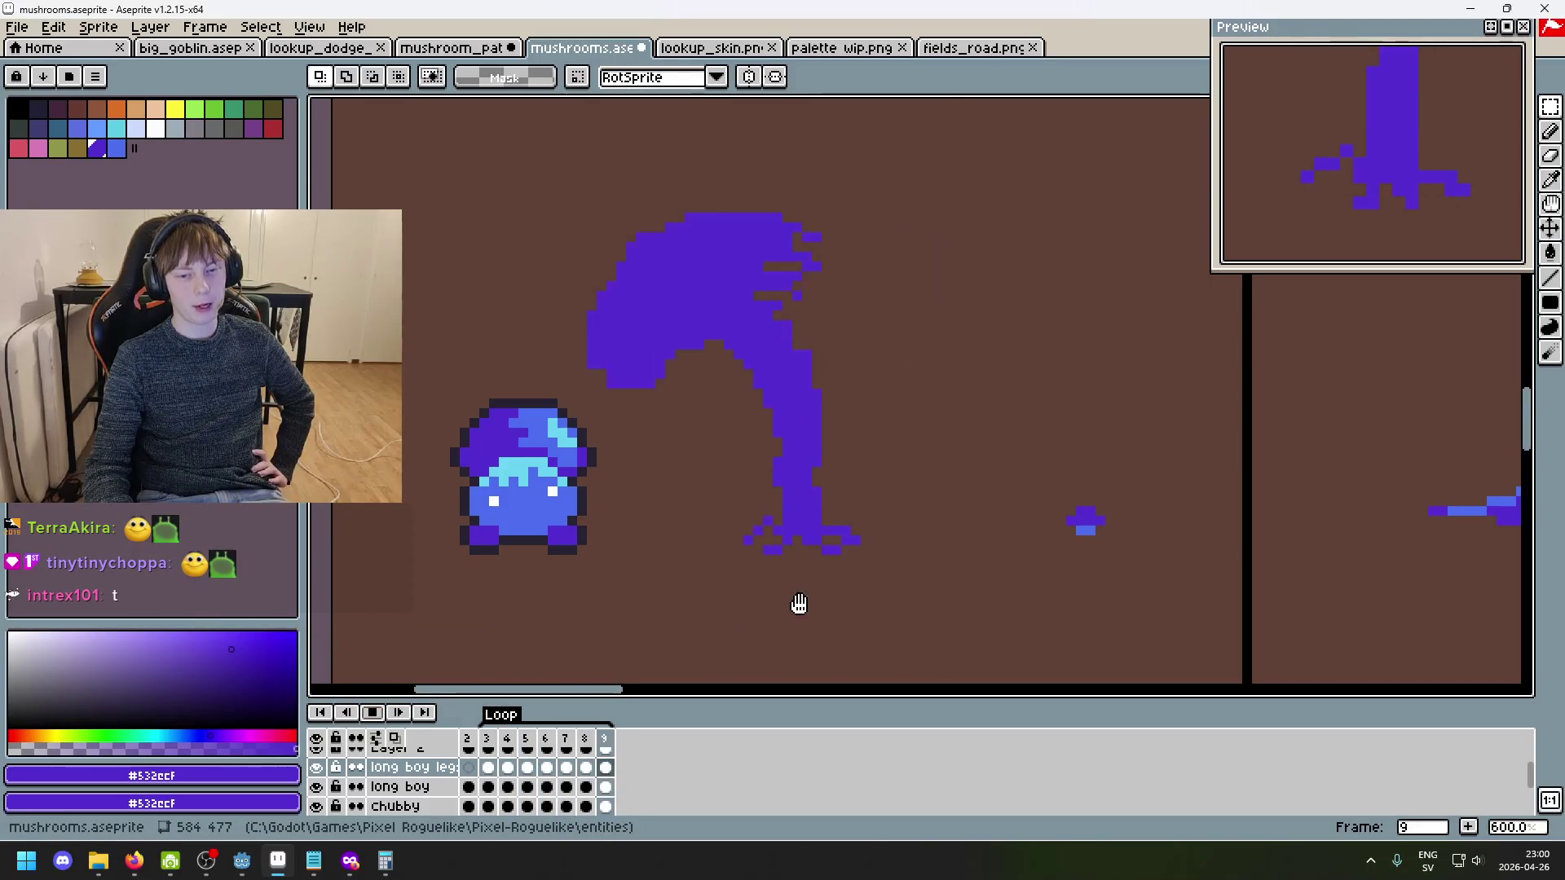
scroll(787, 585, up, 1)
click(372, 713)
key(b)
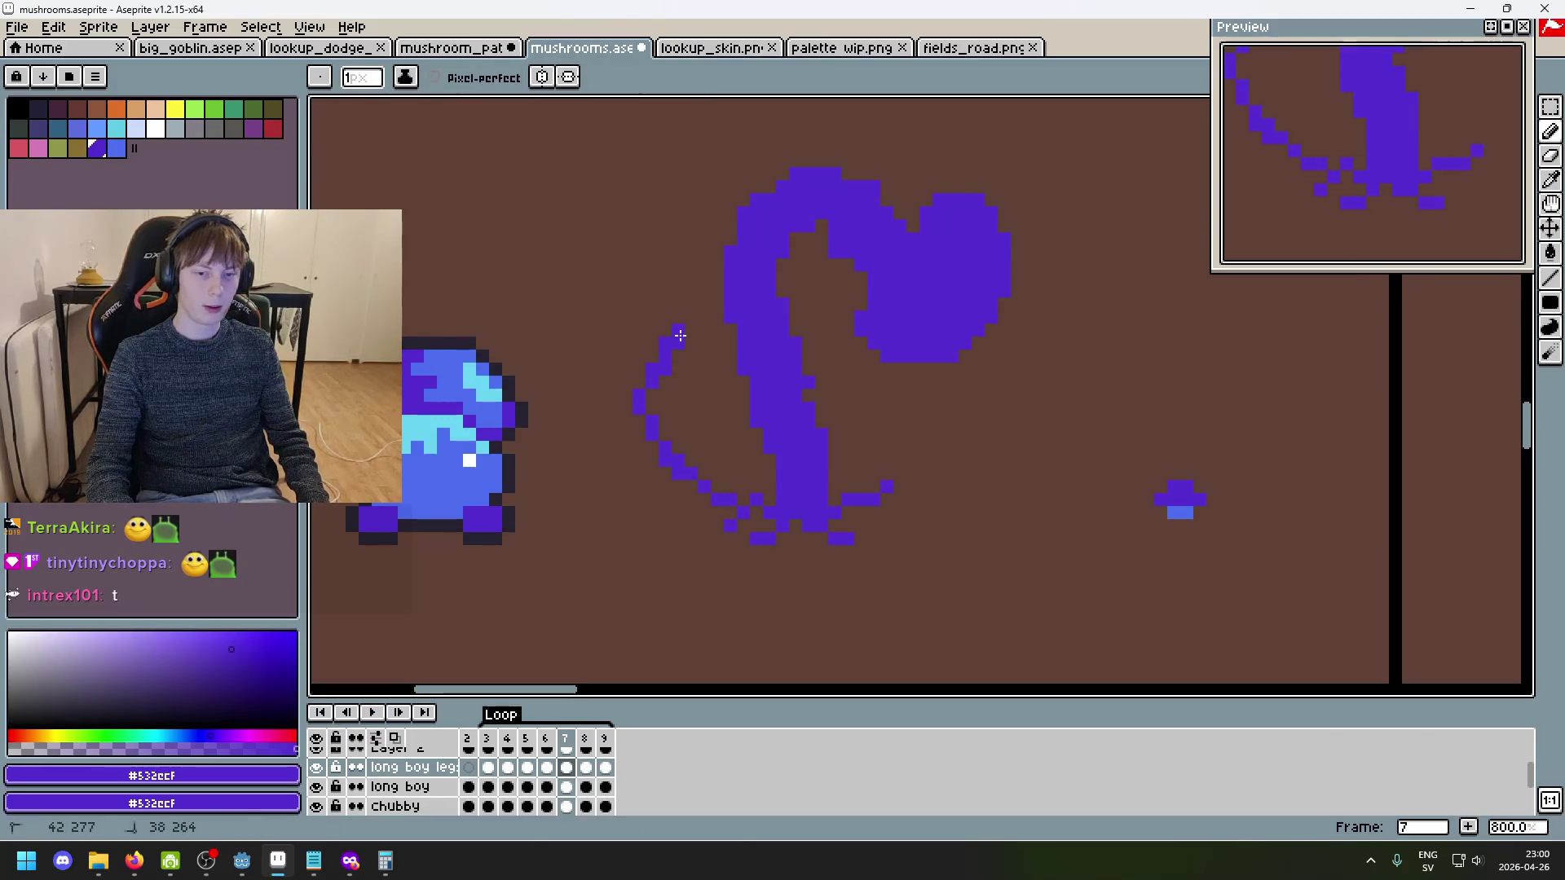
- Replay the walk loop, zooming in and out to watch the root legs step
scroll(1073, 611, down, 7)
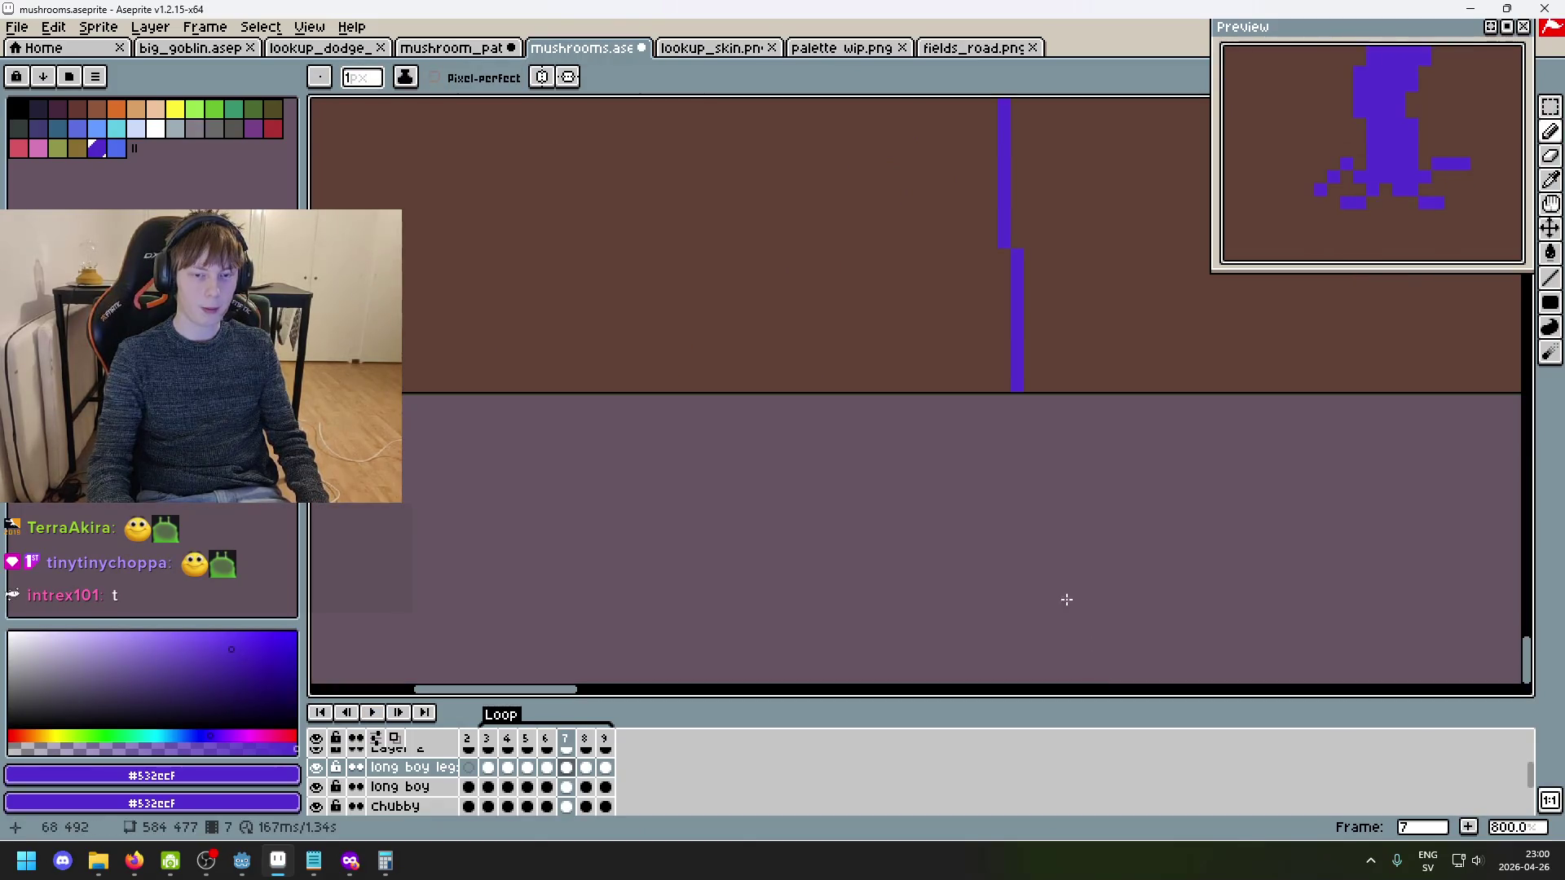
scroll(991, 484, up, 5)
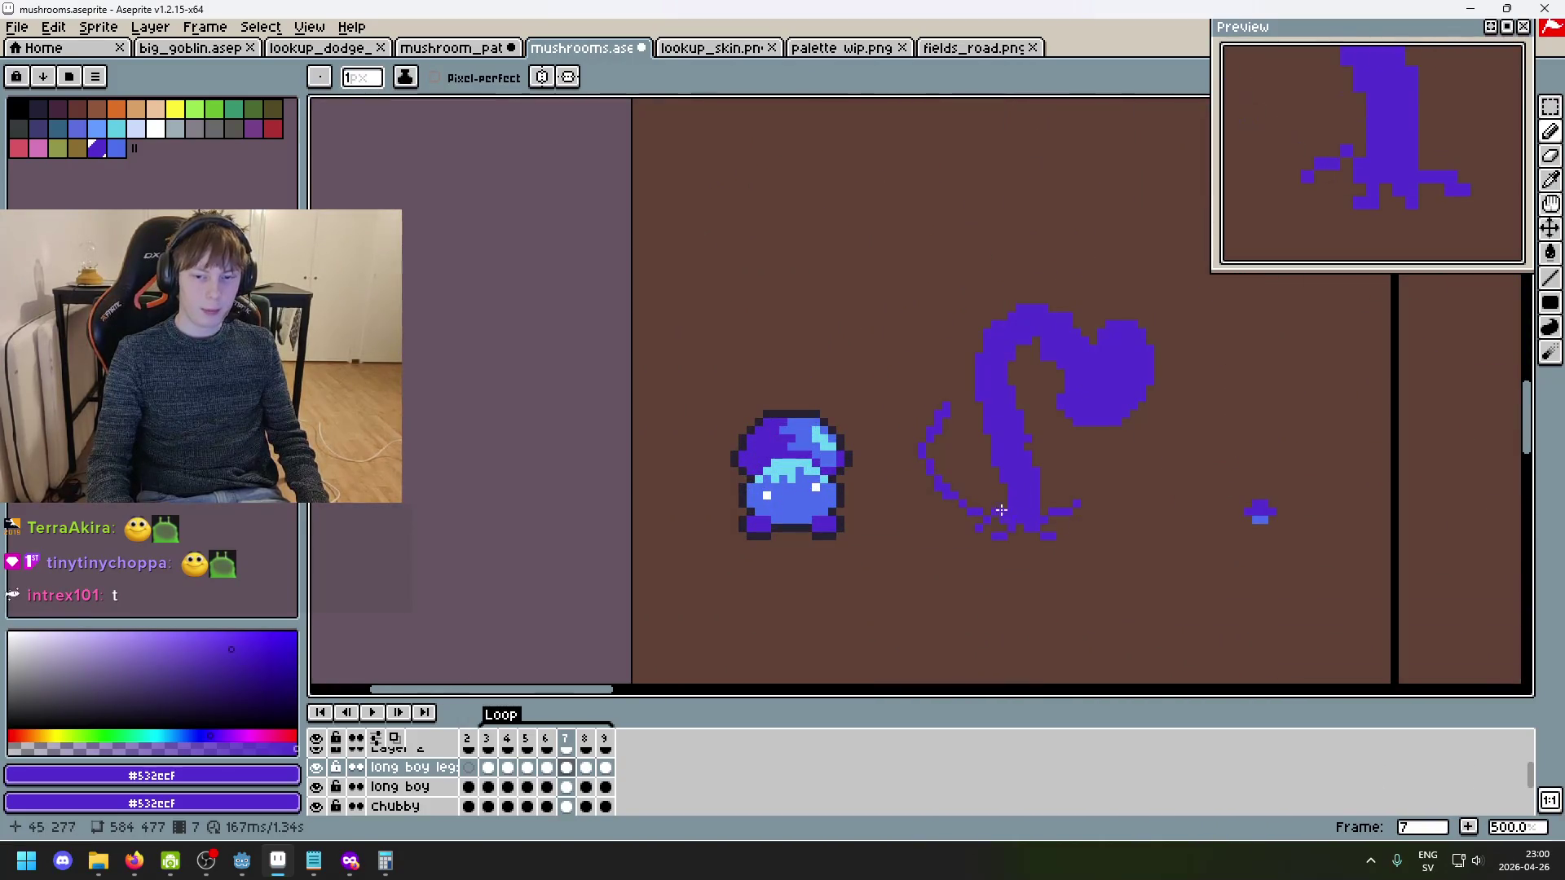
scroll(1015, 516, up, 2)
scroll(973, 457, down, 1)
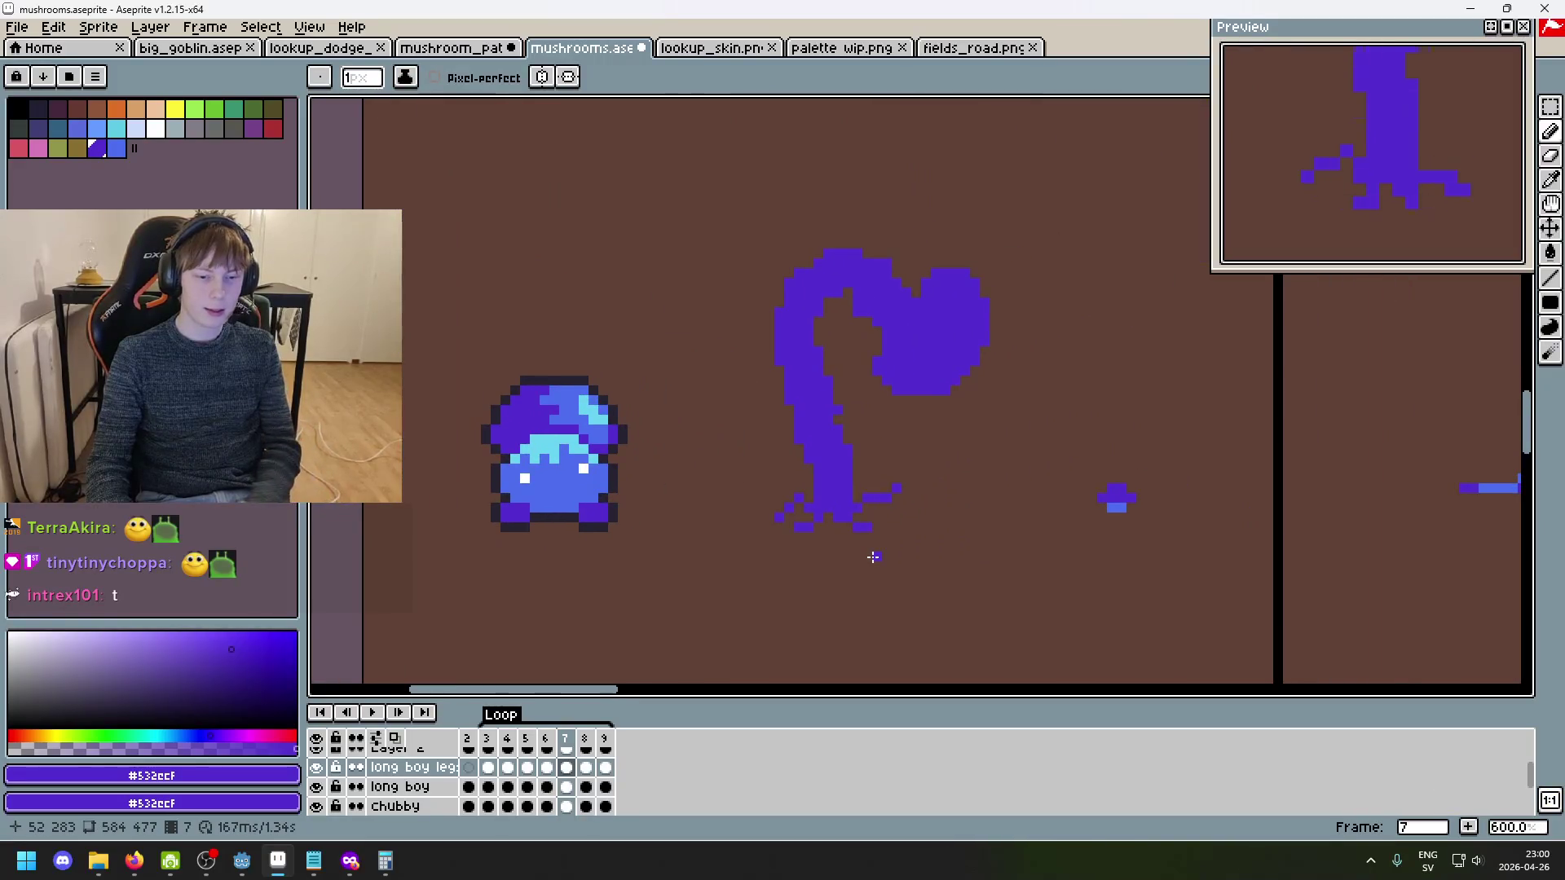
key(Return)
key(Return)
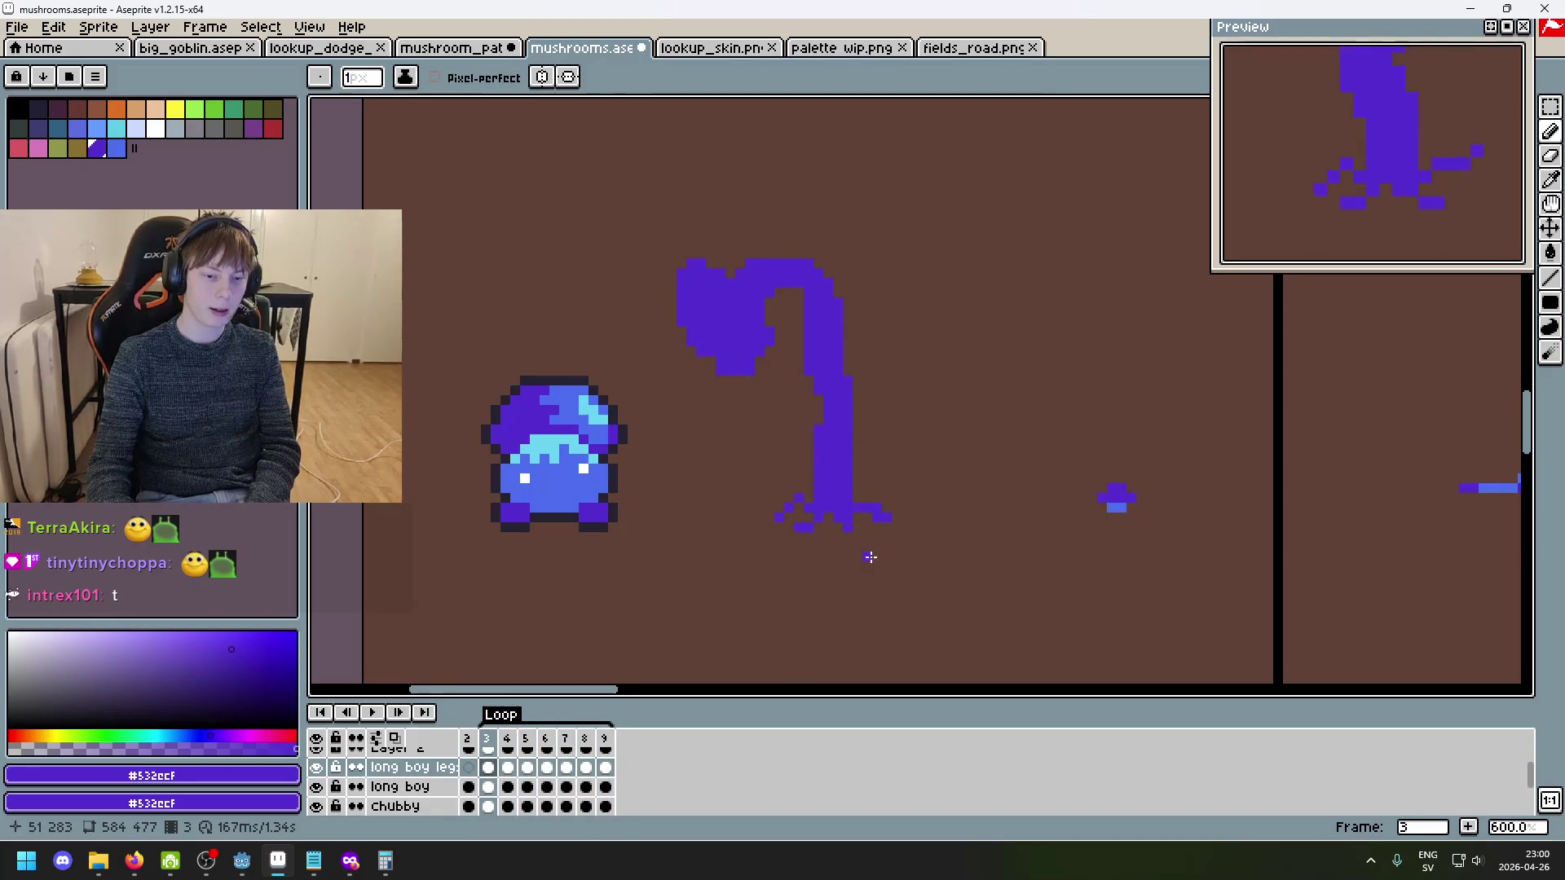
scroll(822, 507, up, 4)
scroll(628, 338, down, 4)
scroll(628, 366, up, 3)
scroll(760, 467, down, 4)
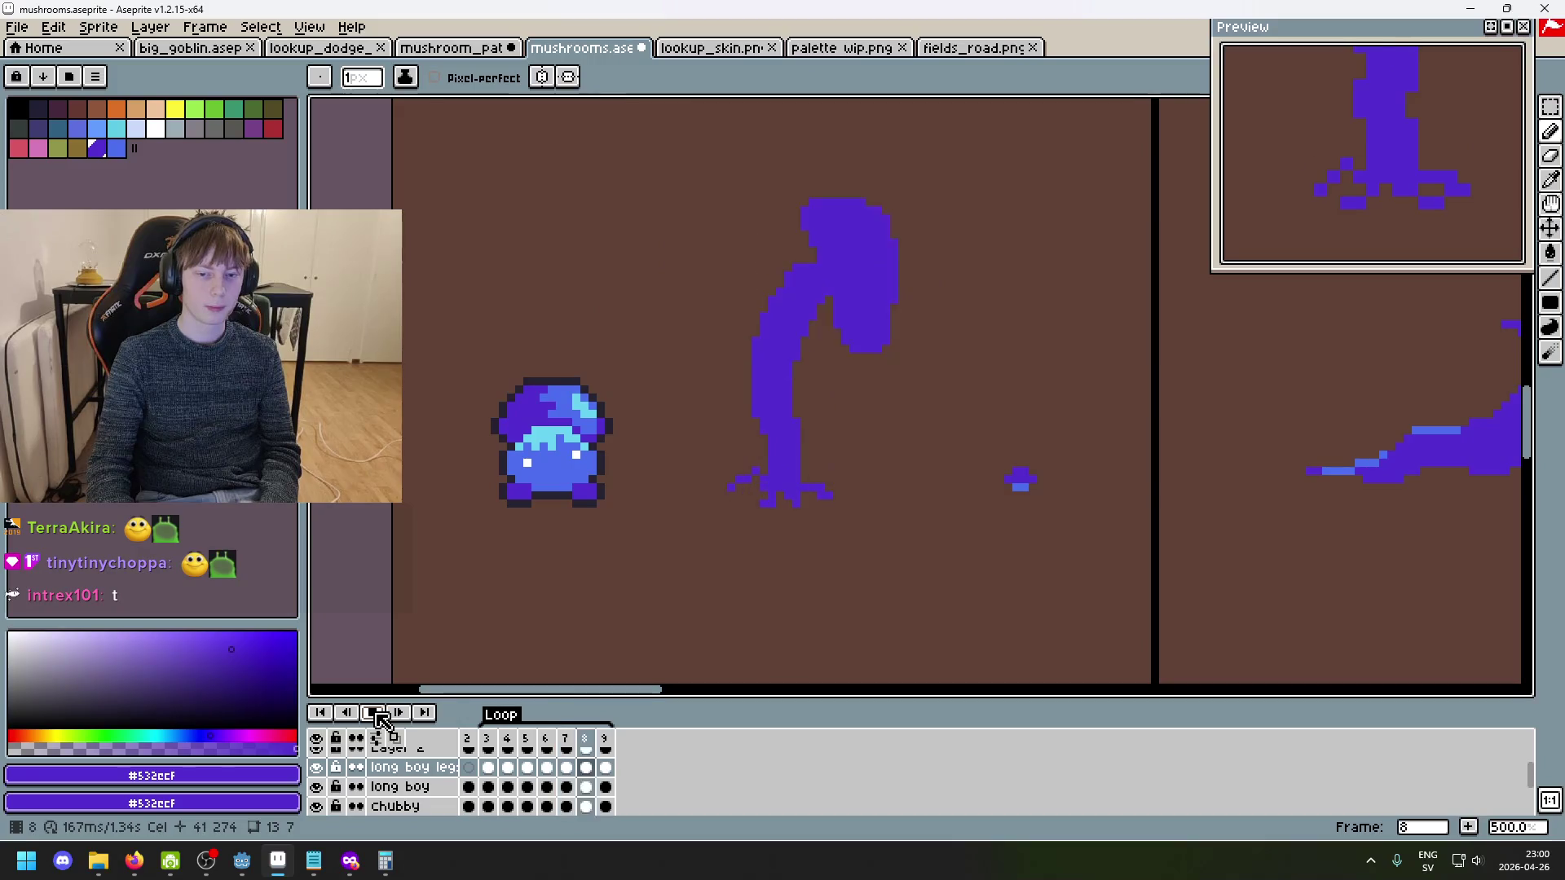
- Stop playback and add a purple pixel below the legs while stepping between neighbouring frames
click(380, 714)
scroll(754, 514, up, 4)
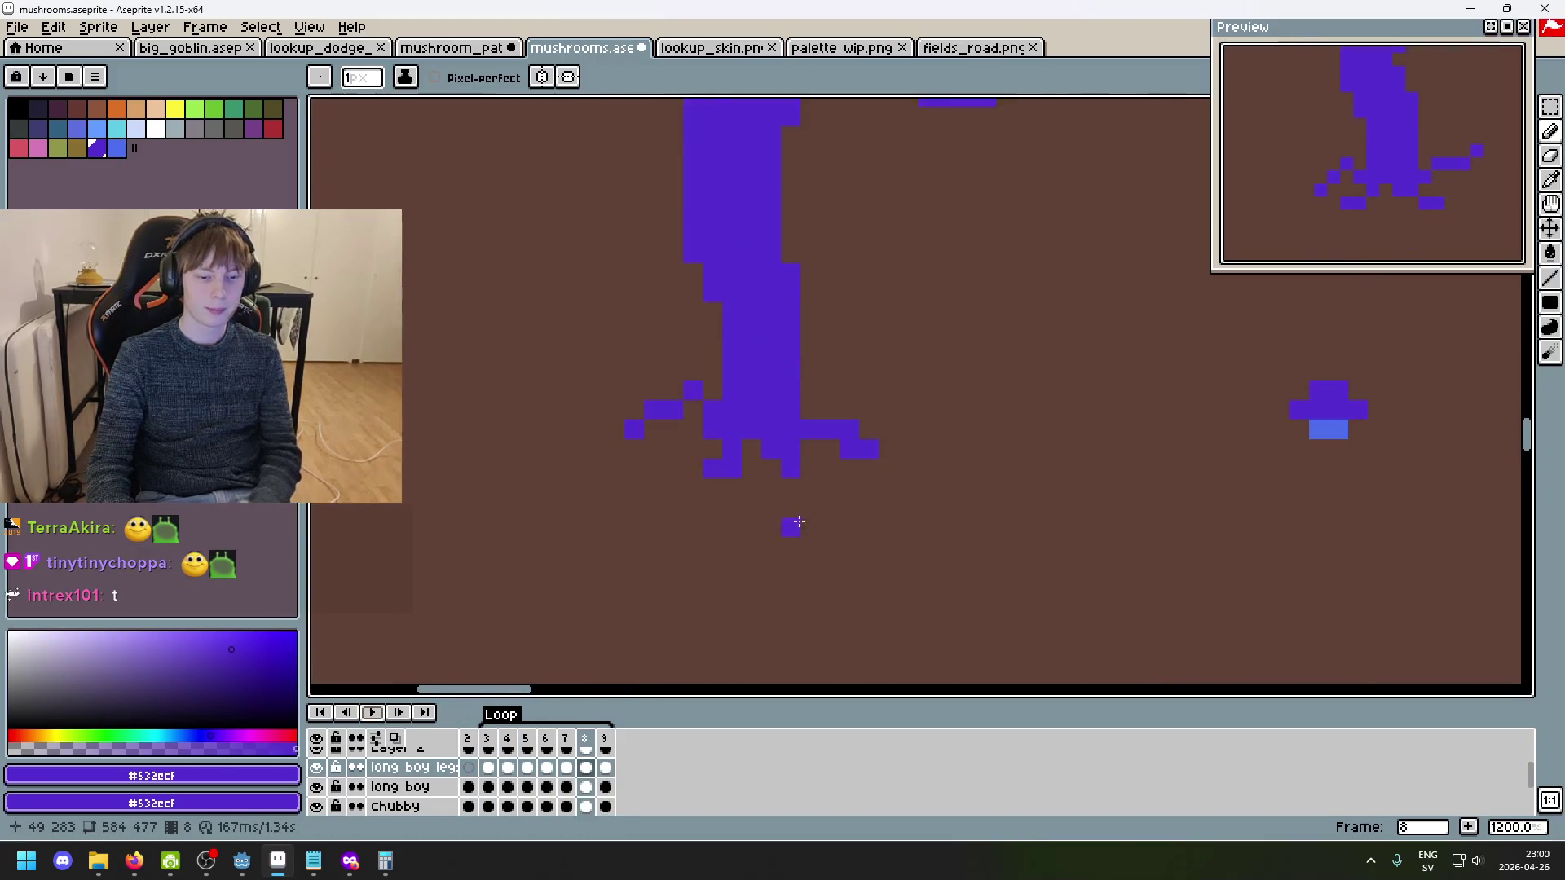
key(comma)
key(comma)
key(period)
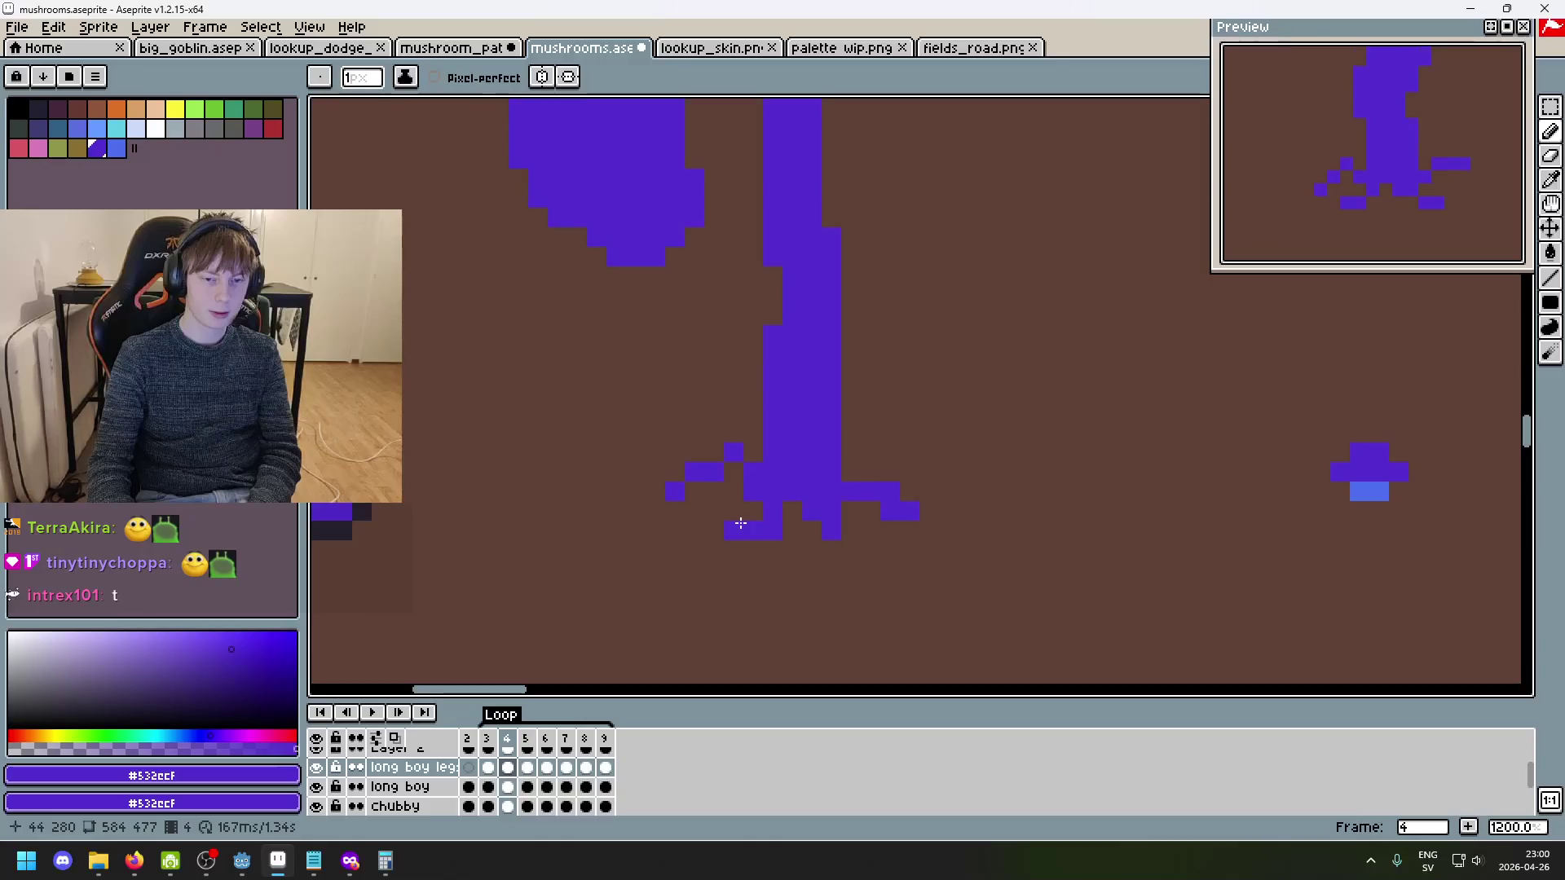
key(comma)
key(comma)
key(period)
key(period)
key(period)
key(period)
click(761, 609)
key(period)
key(period)
key(period)
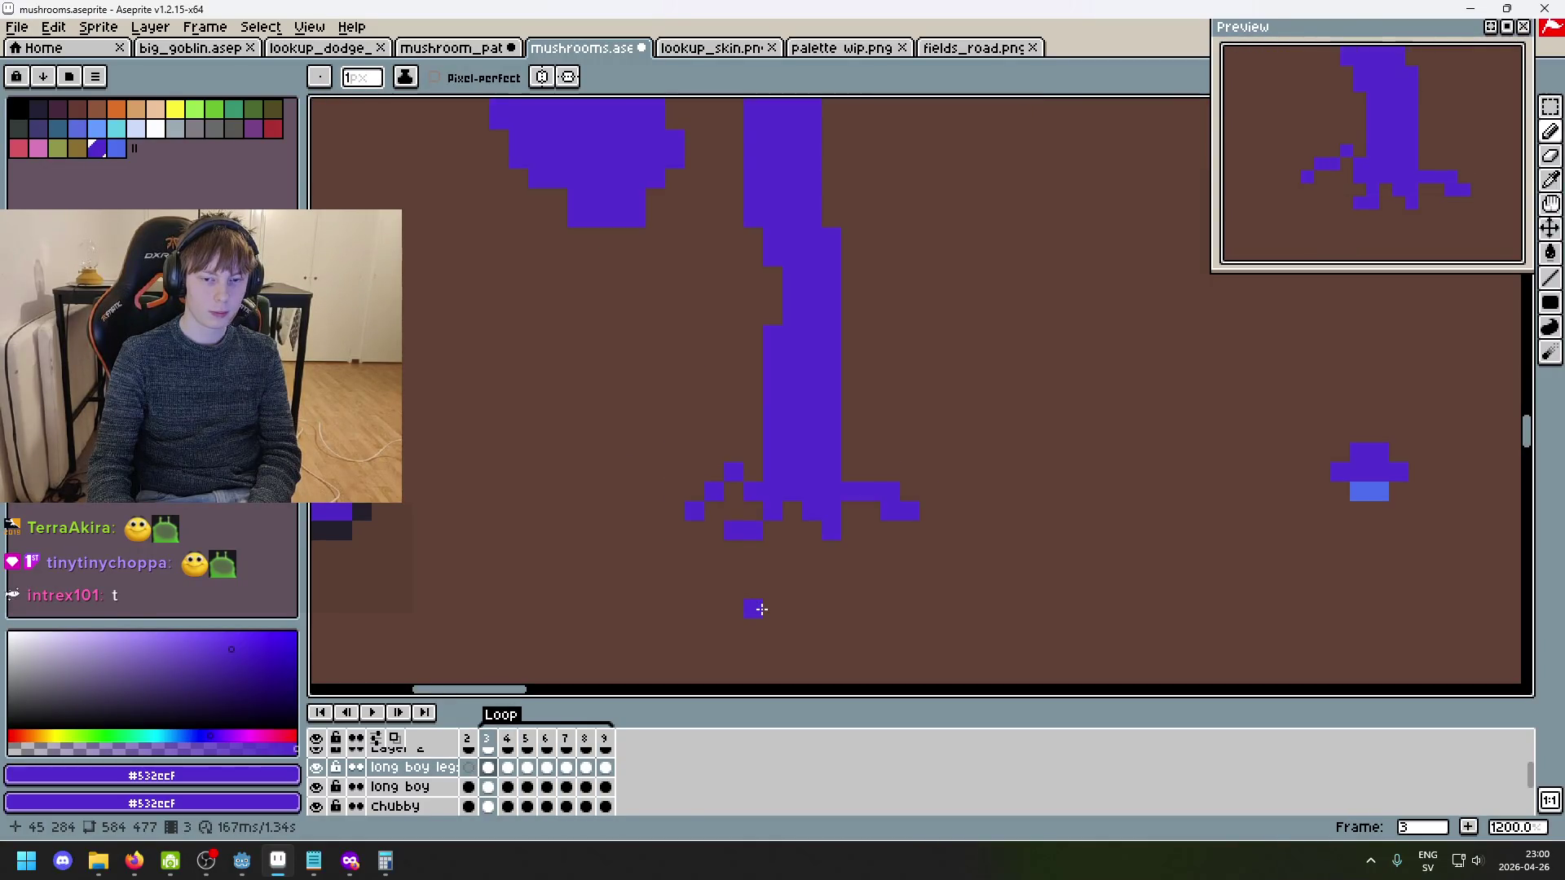
key(period)
key(period)
key(period)
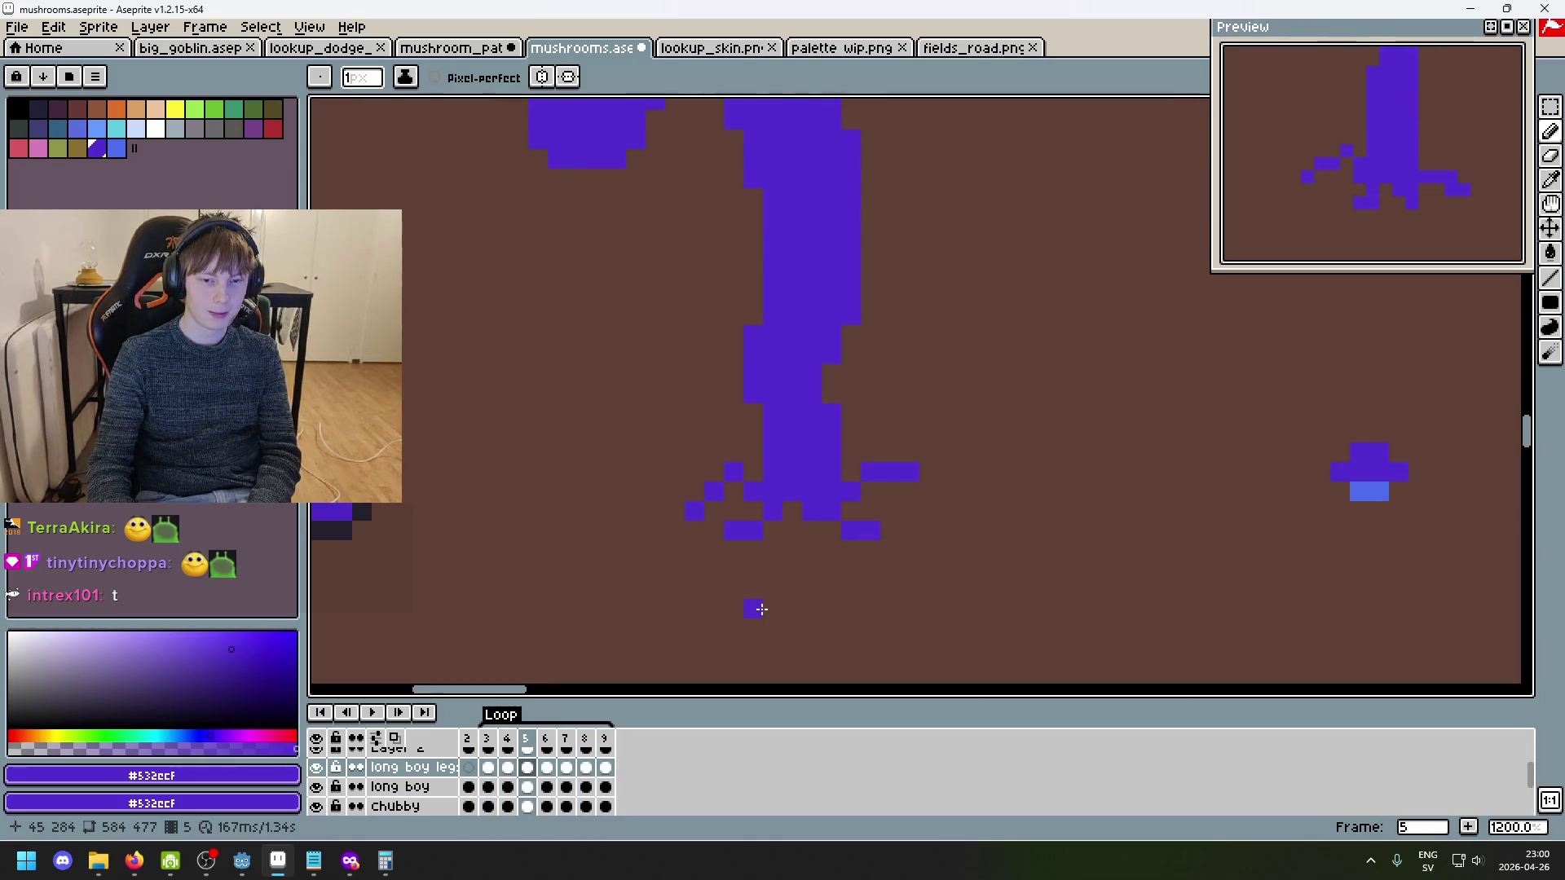
- Step through frames 6 and 7 and around to frame 3, zooming to inspect the legs
key(period)
scroll(701, 507, up, 3)
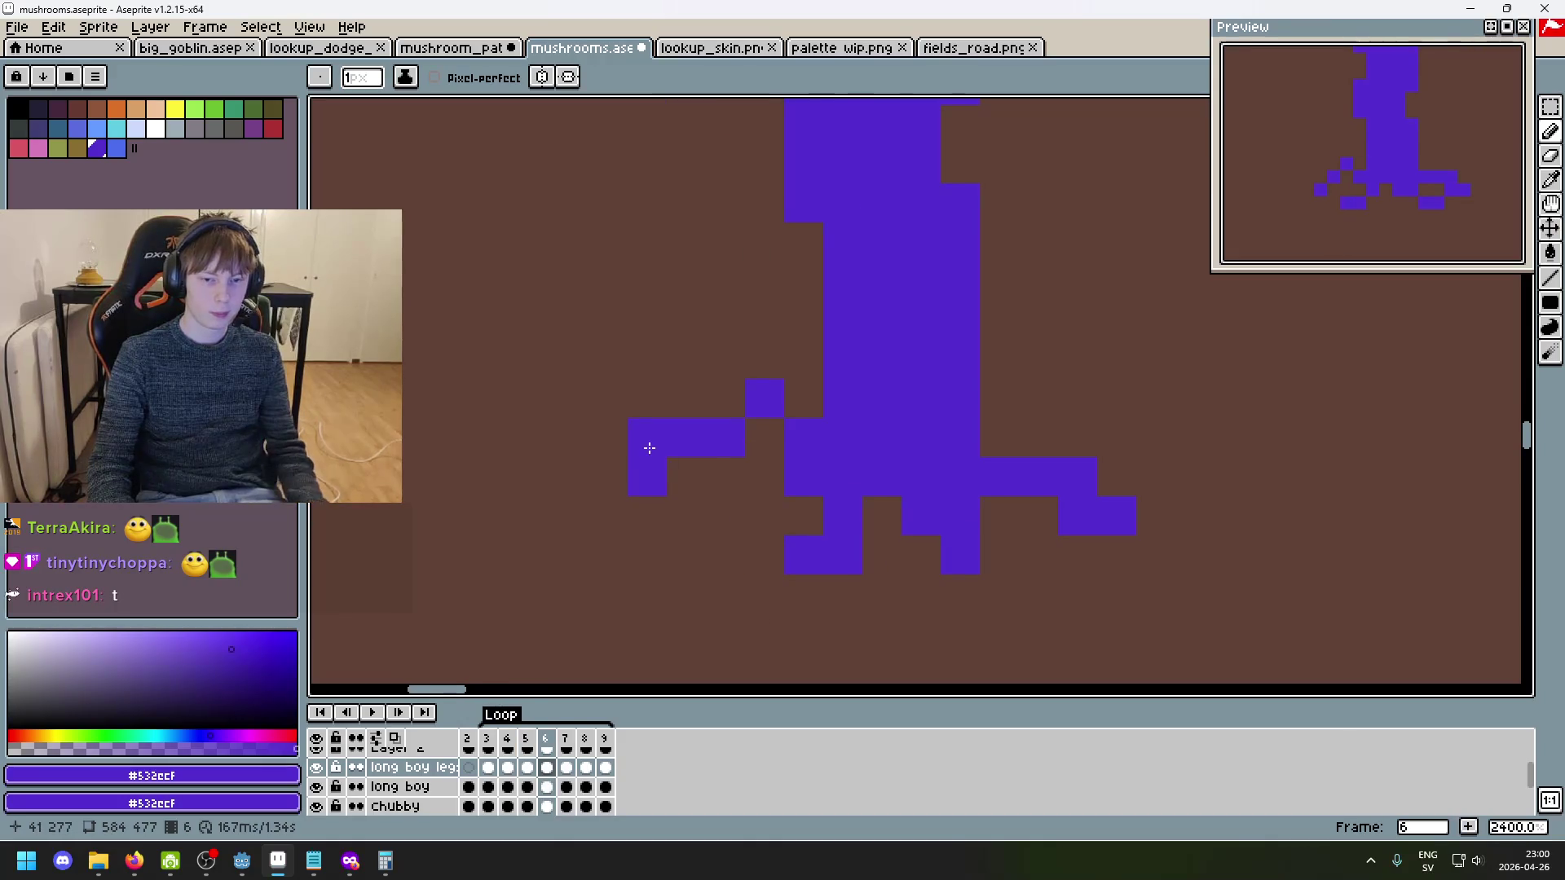
scroll(703, 527, down, 4)
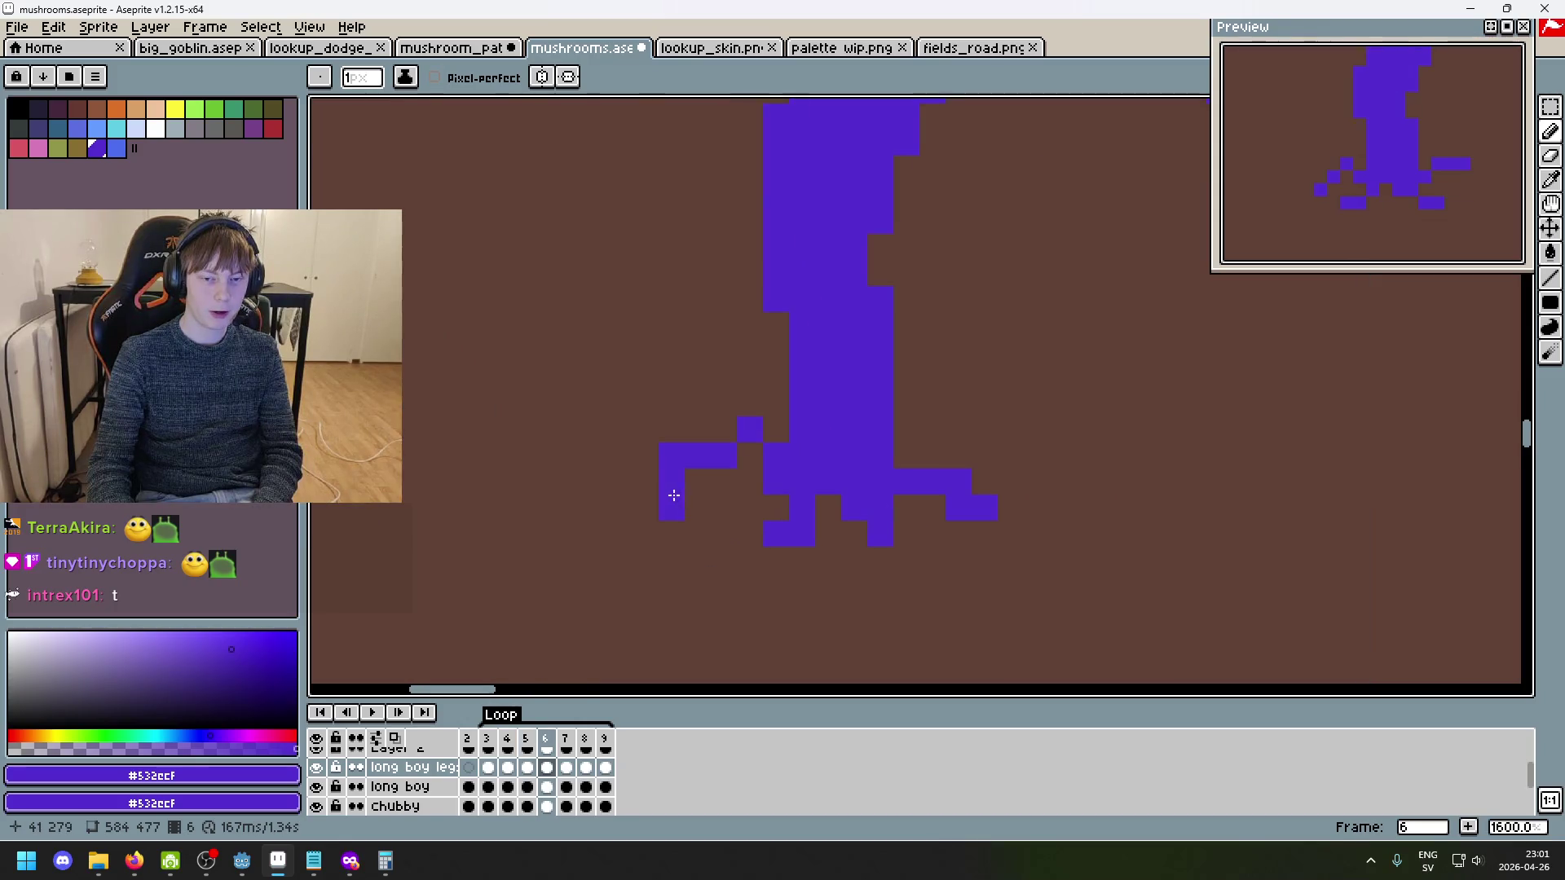
scroll(737, 561, down, 1)
key(period)
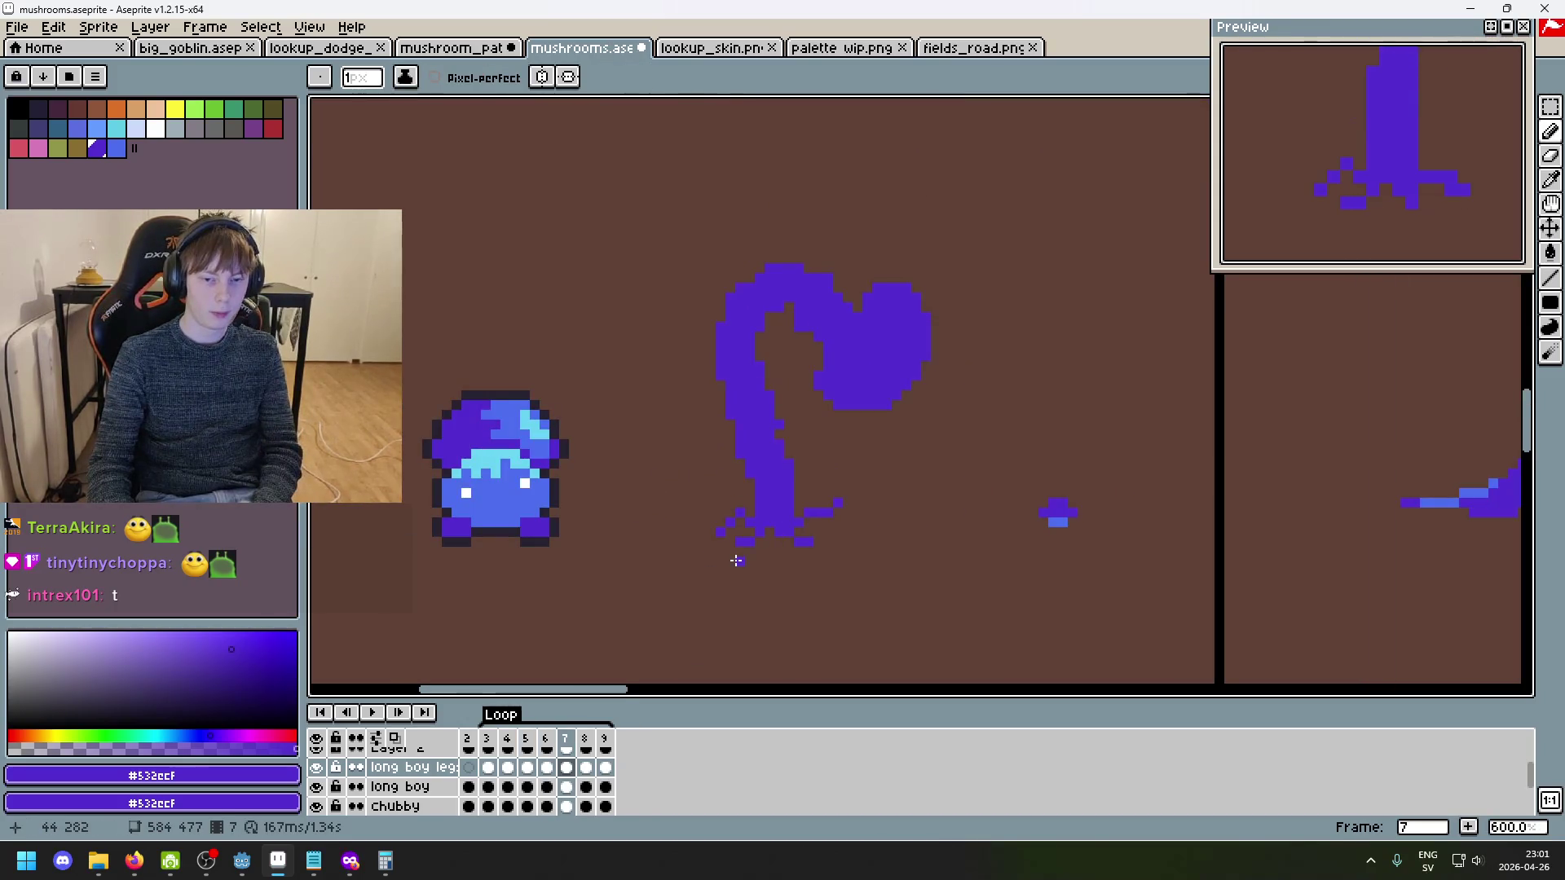
scroll(736, 560, up, 4)
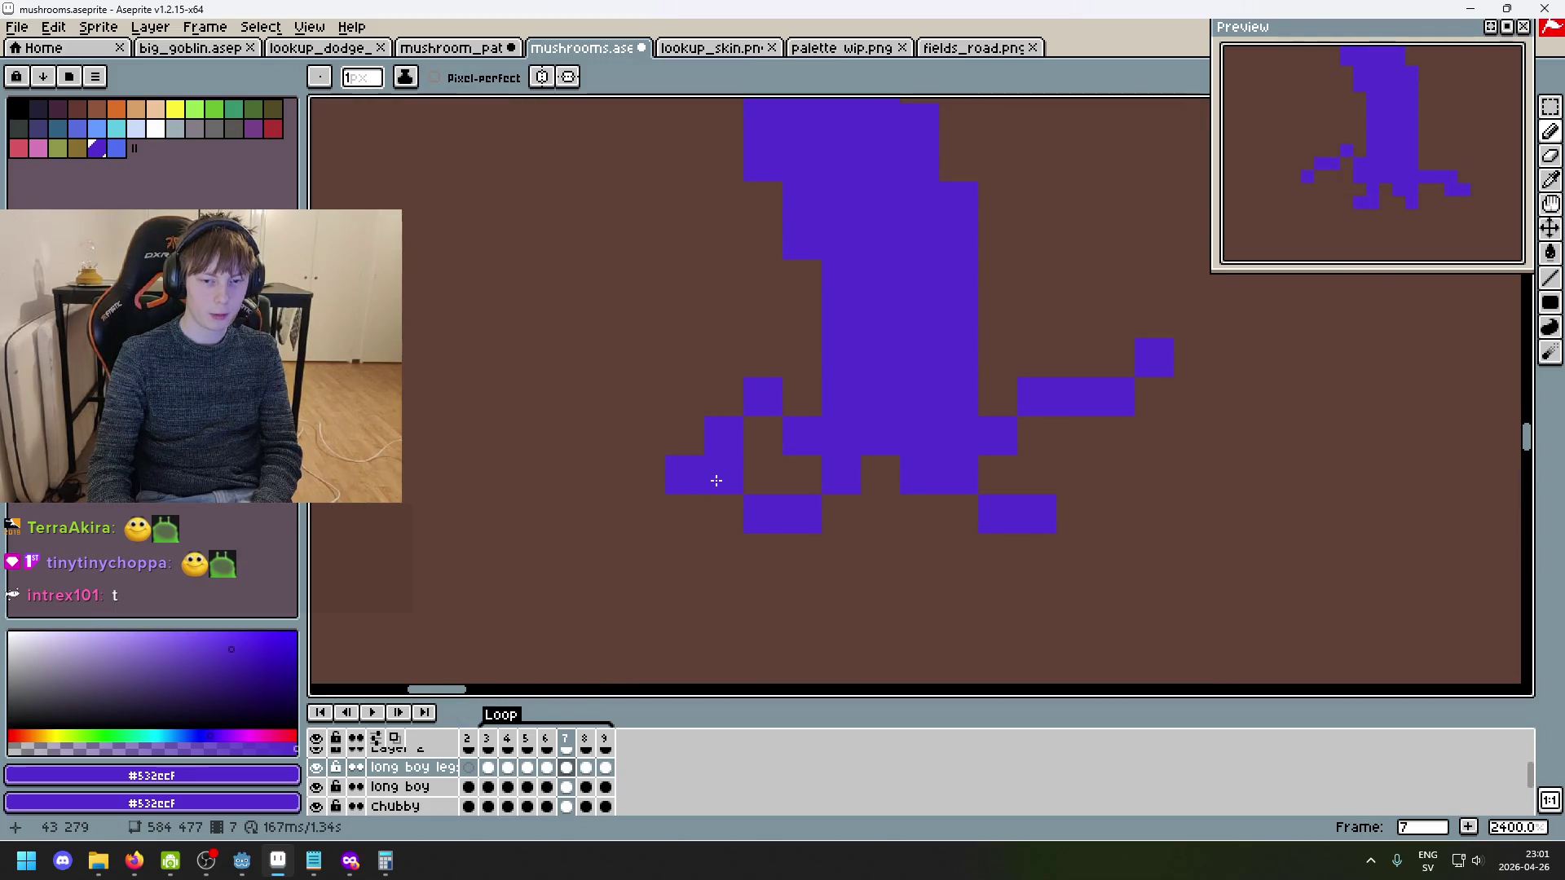
scroll(757, 577, down, 3)
key(period)
key(period)
key(period)
key(period)
key(period)
key(period)
key(period)
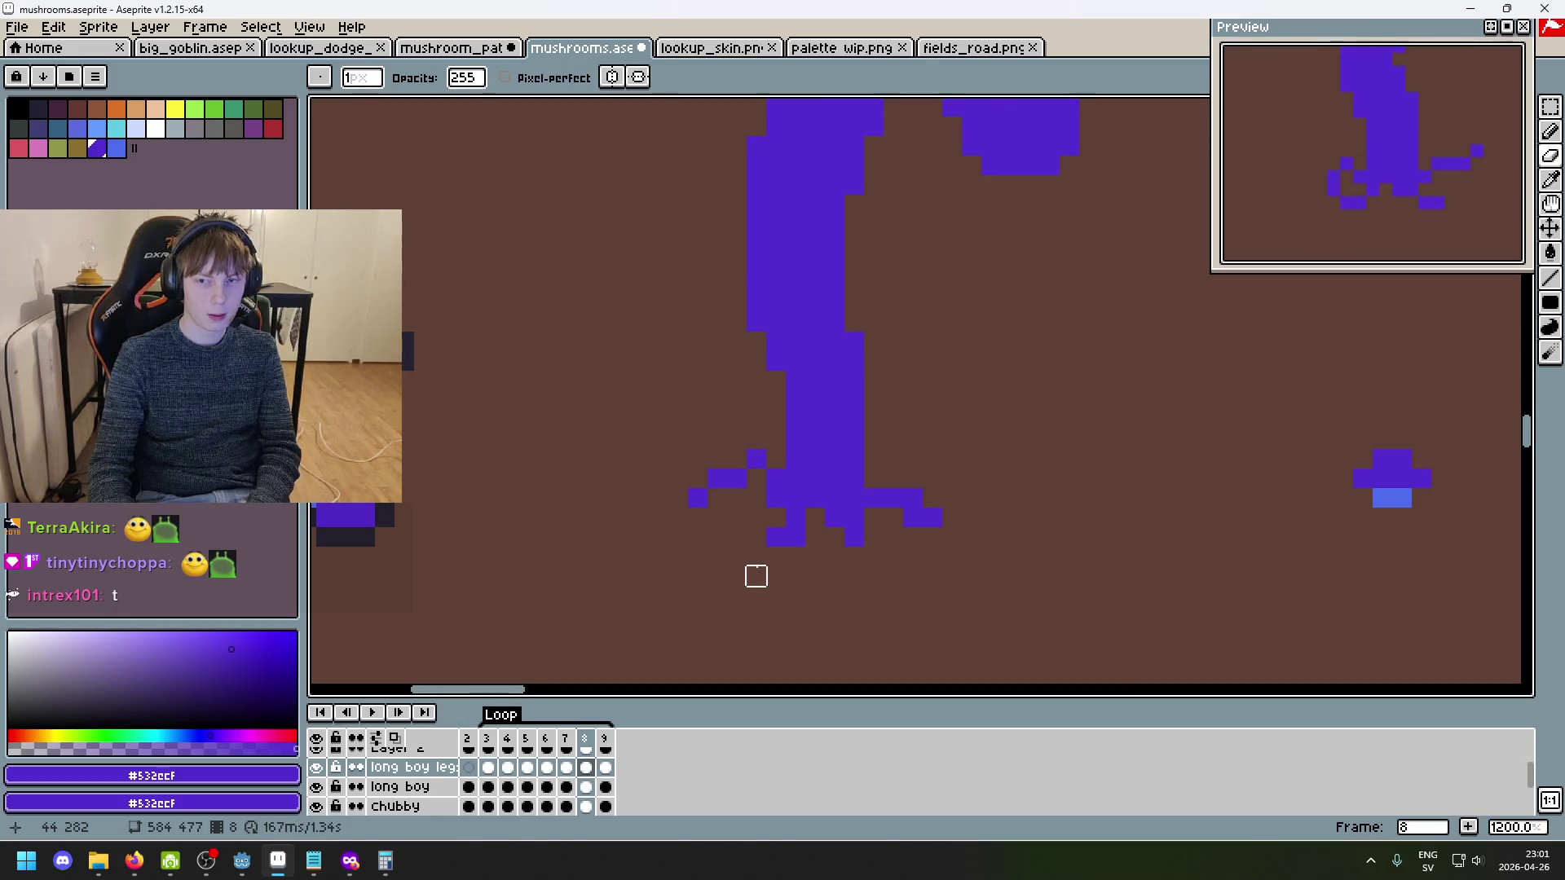
scroll(756, 576, down, 5)
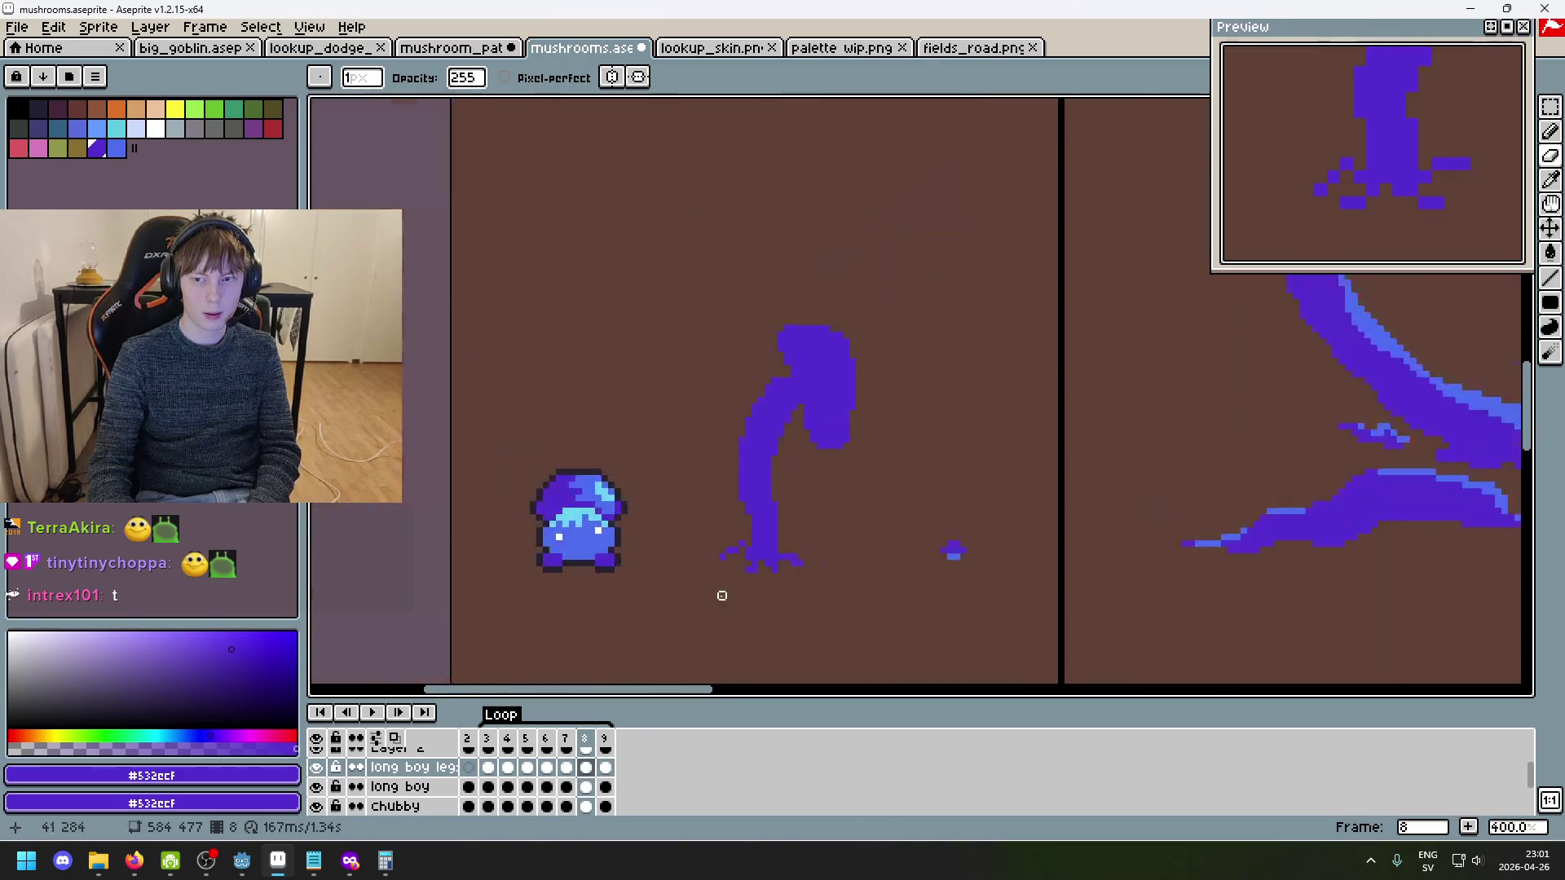
- Replay the walk loop, then undo the last erasing
key(Return)
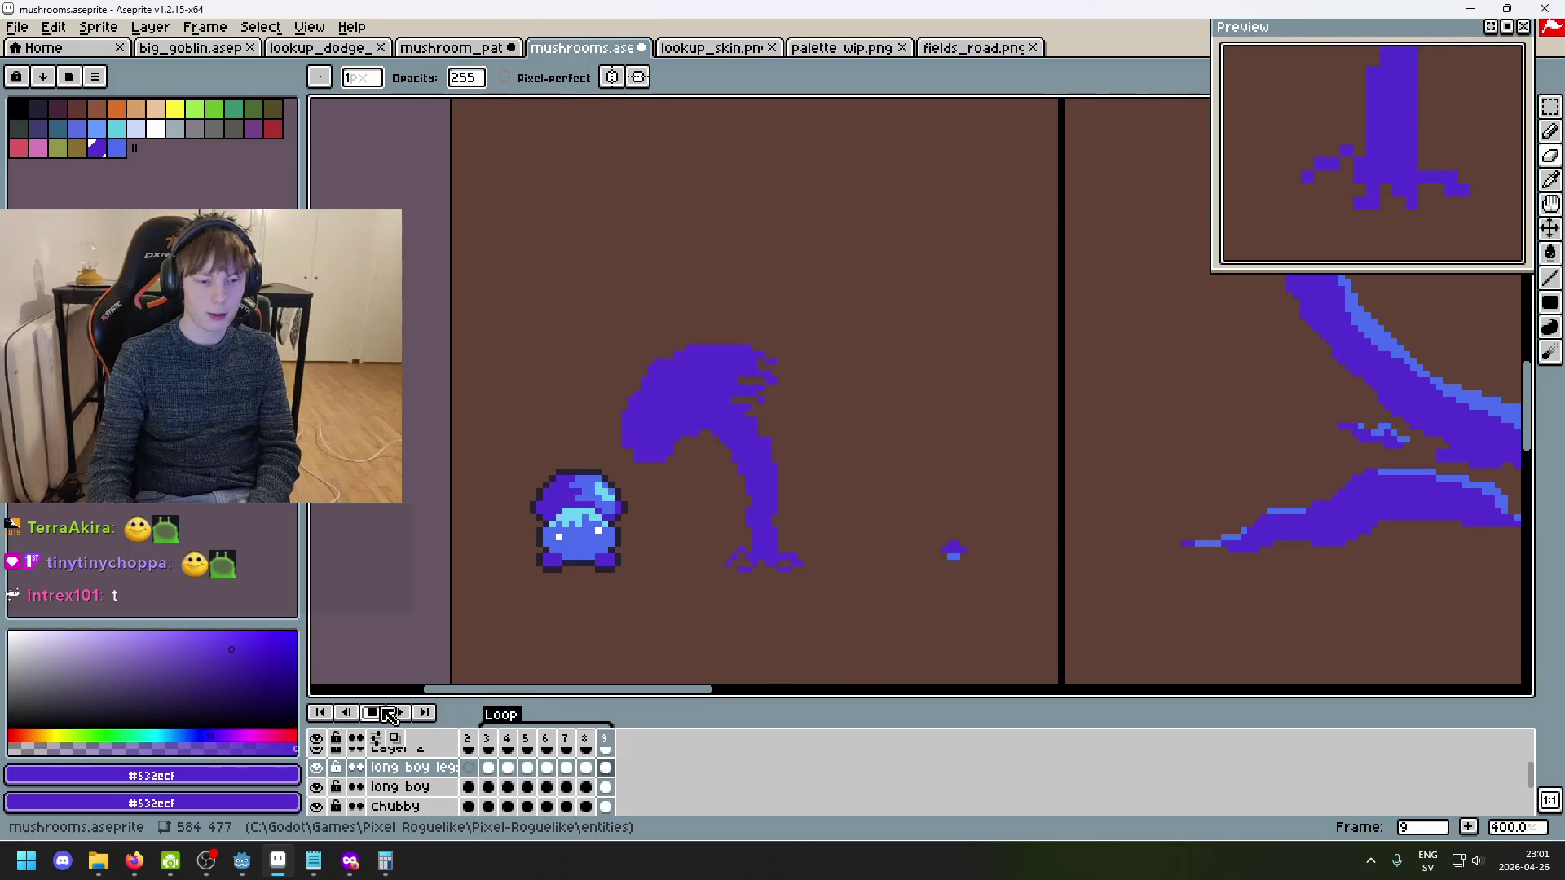
key(ctrl+z)
scroll(785, 587, up, 2)
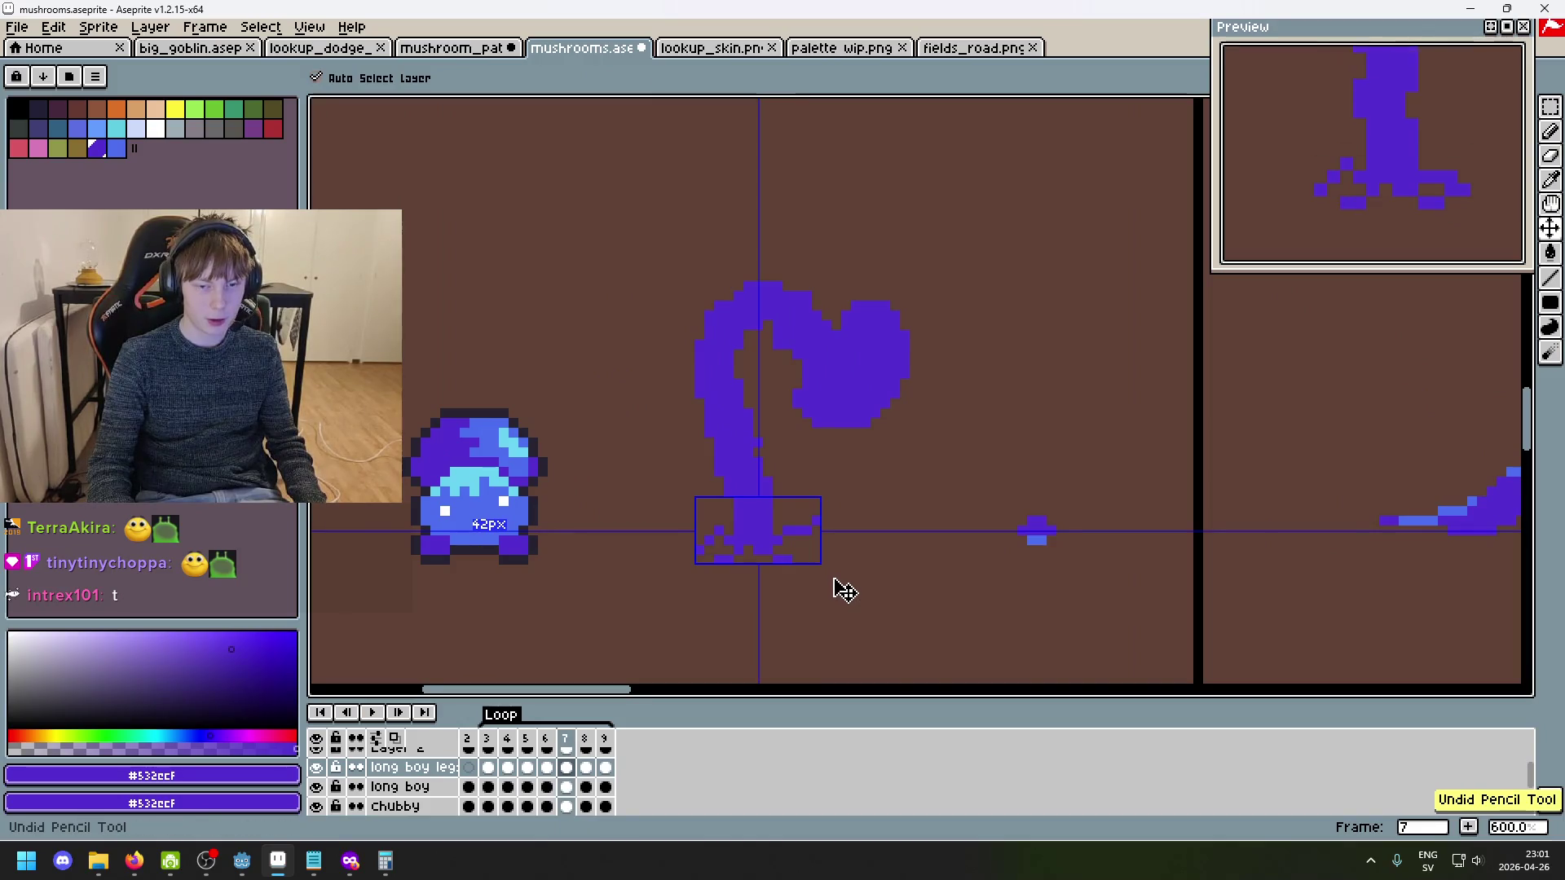
- Undo the last drawn pixels, restore the undone selection step, and check frames 4 and 7
key(ctrl+z)
key(ctrl+z)
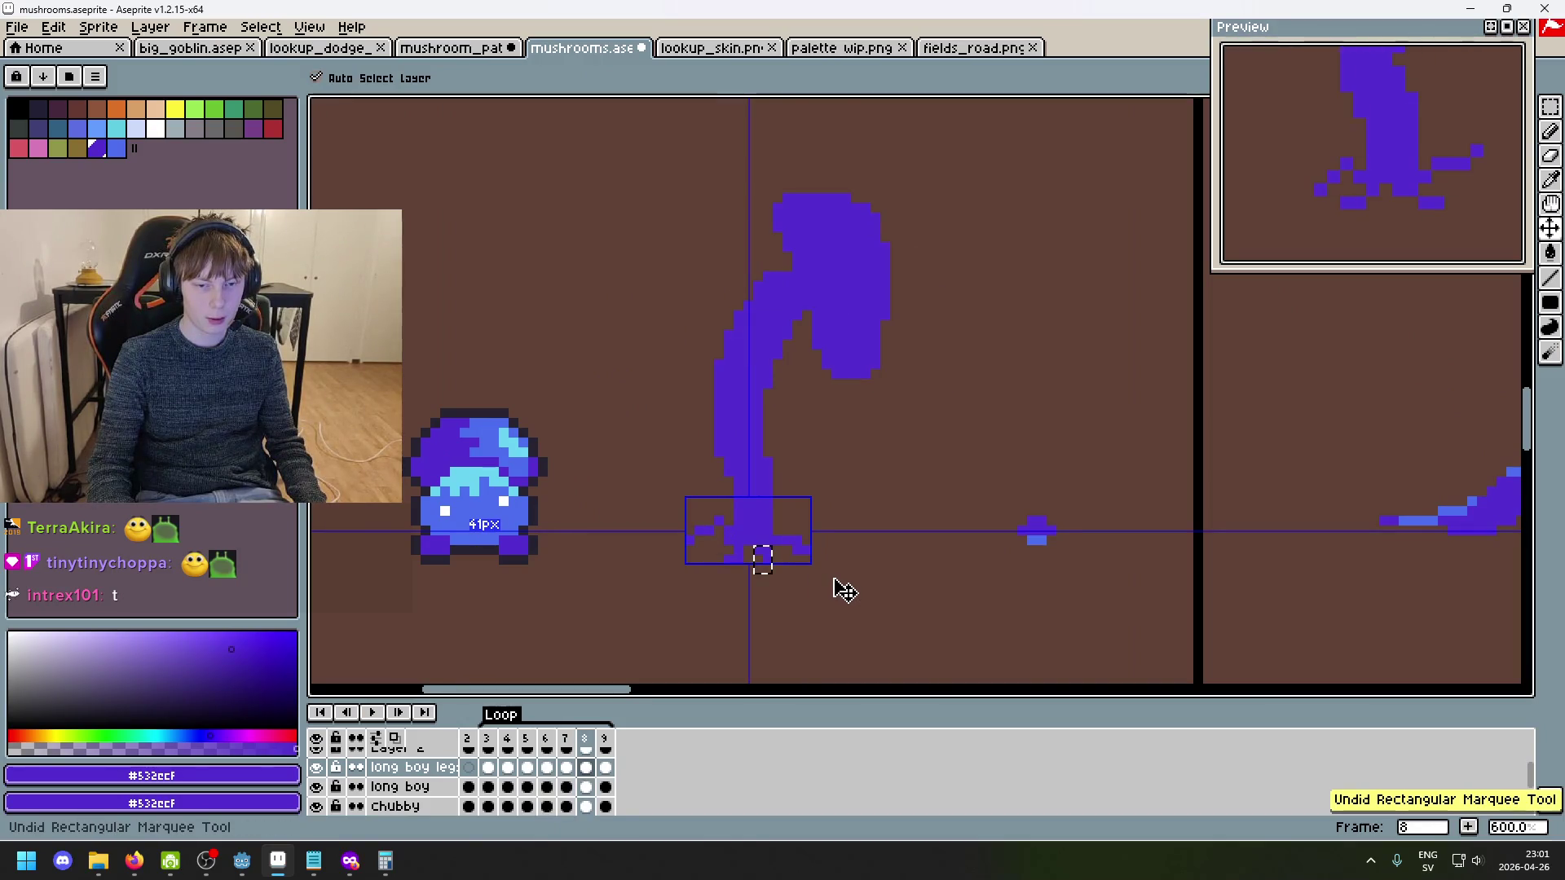
key(ctrl+y)
key(Left)
key(Left)
key(Left)
key(Right)
key(Right)
key(Right)
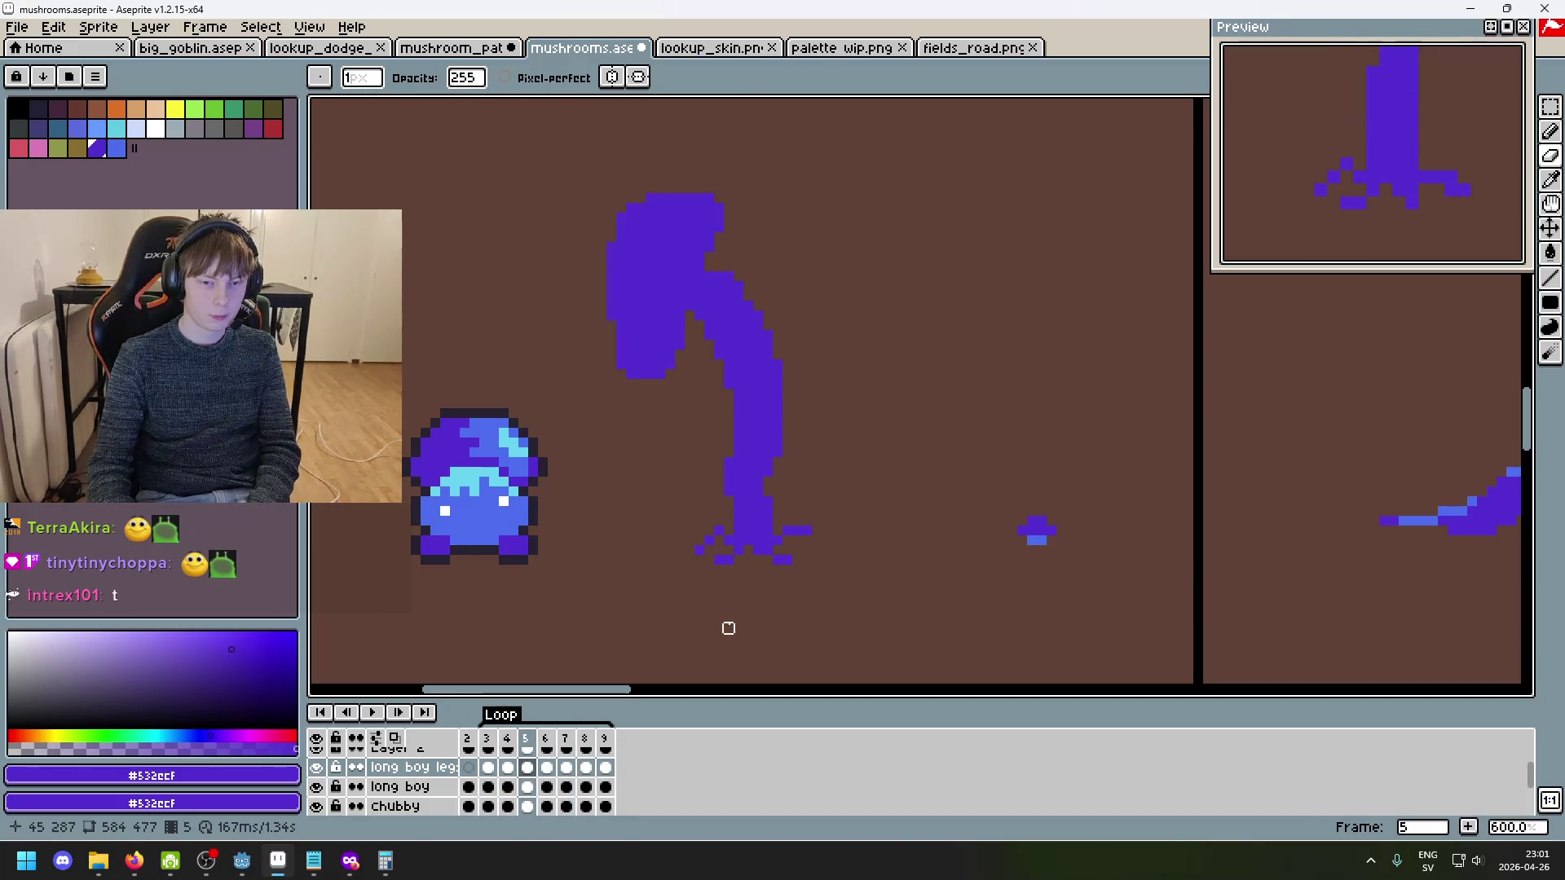
- Step around the loop to frame 7, start the walk playing, and pan the sprites into view
key(Right)
key(Right)
key(Right)
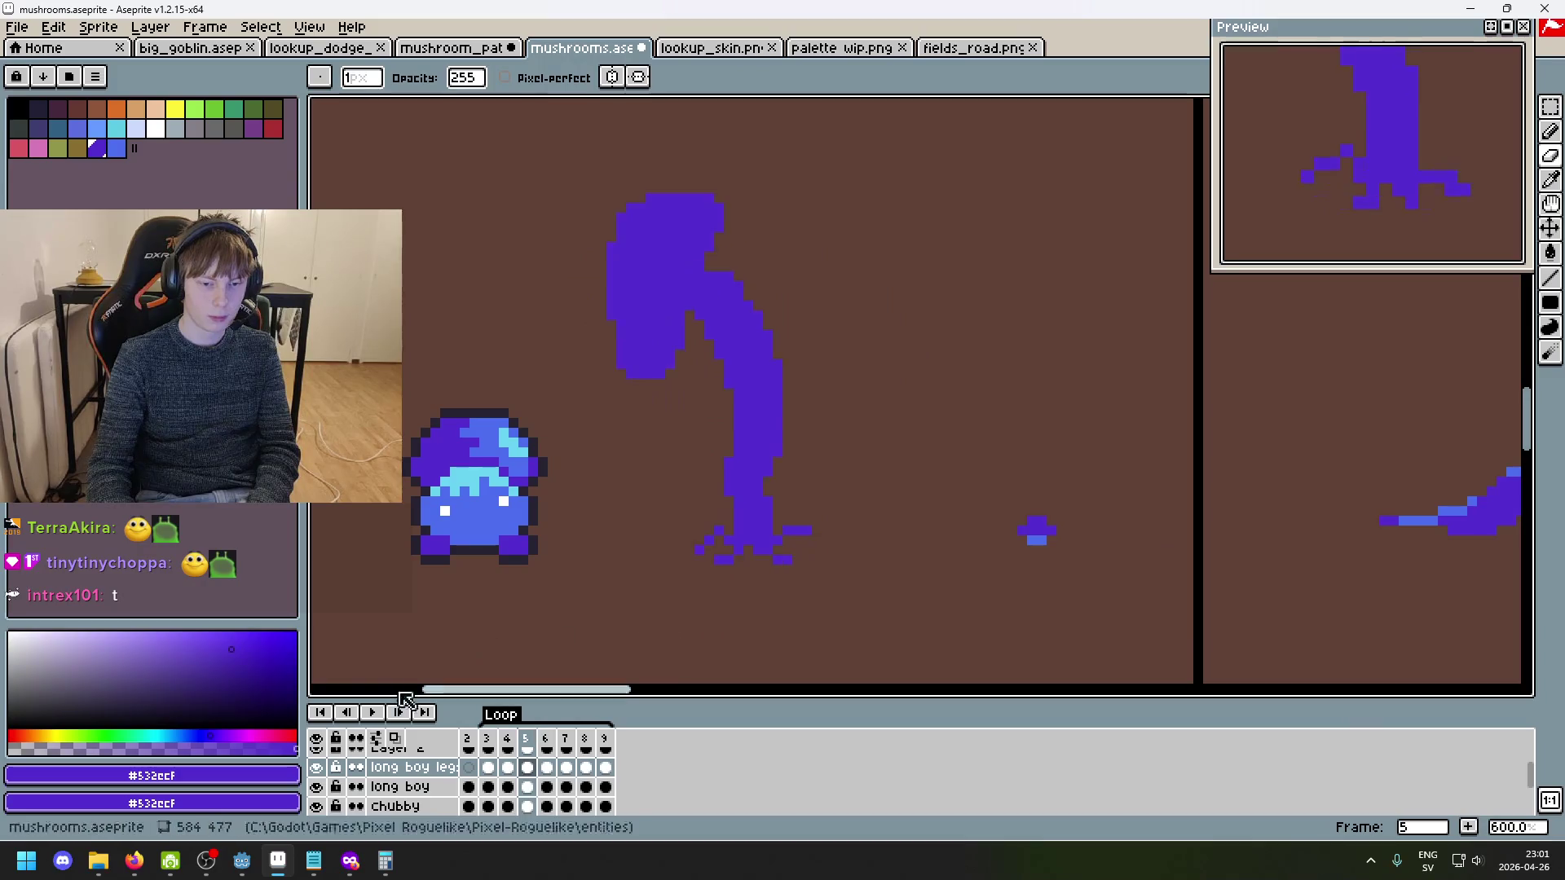
scroll(712, 467, up, 5)
key(Right)
key(Right)
key(Right)
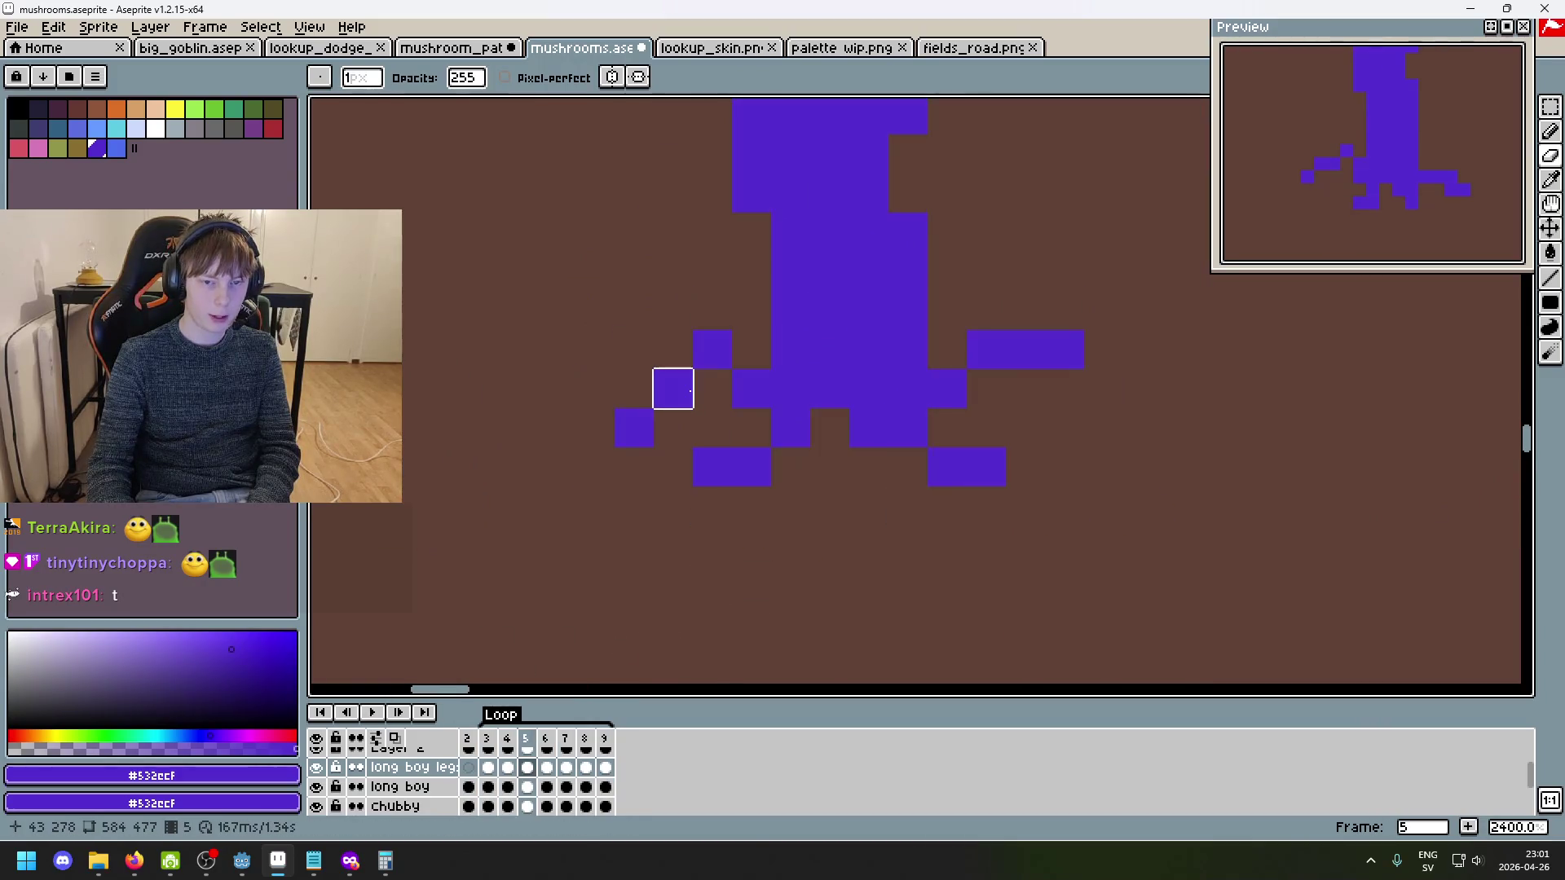
key(Right)
key(Right)
key(Right)
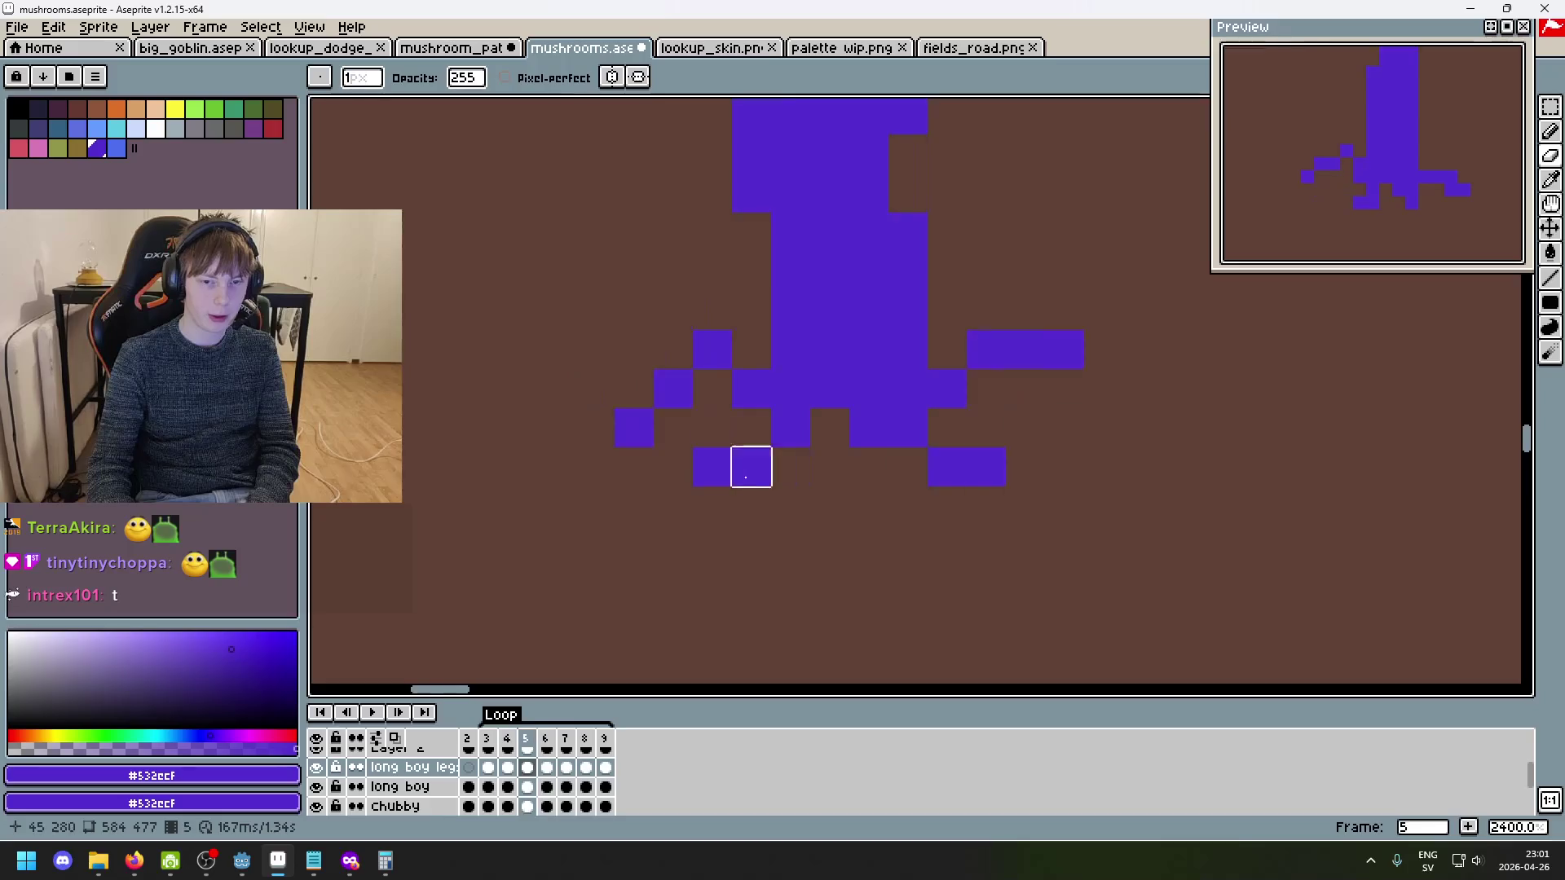
key(Return)
scroll(622, 632, down, 5)
drag(622, 632, 770, 616)
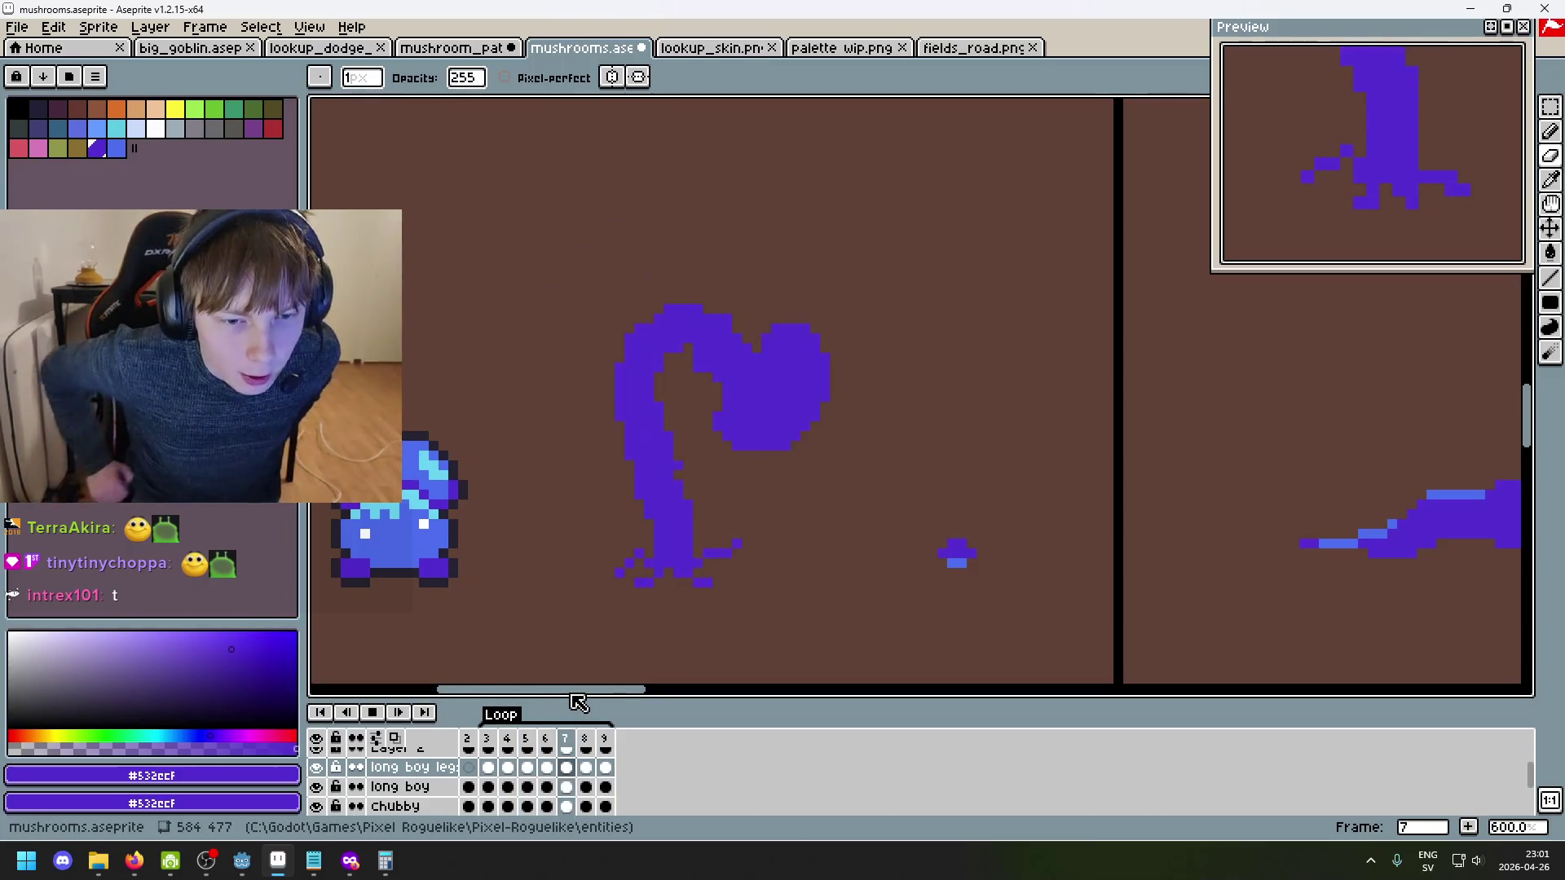
- Stop the walk animation playback and land on frame 2
click(521, 738)
click(470, 758)
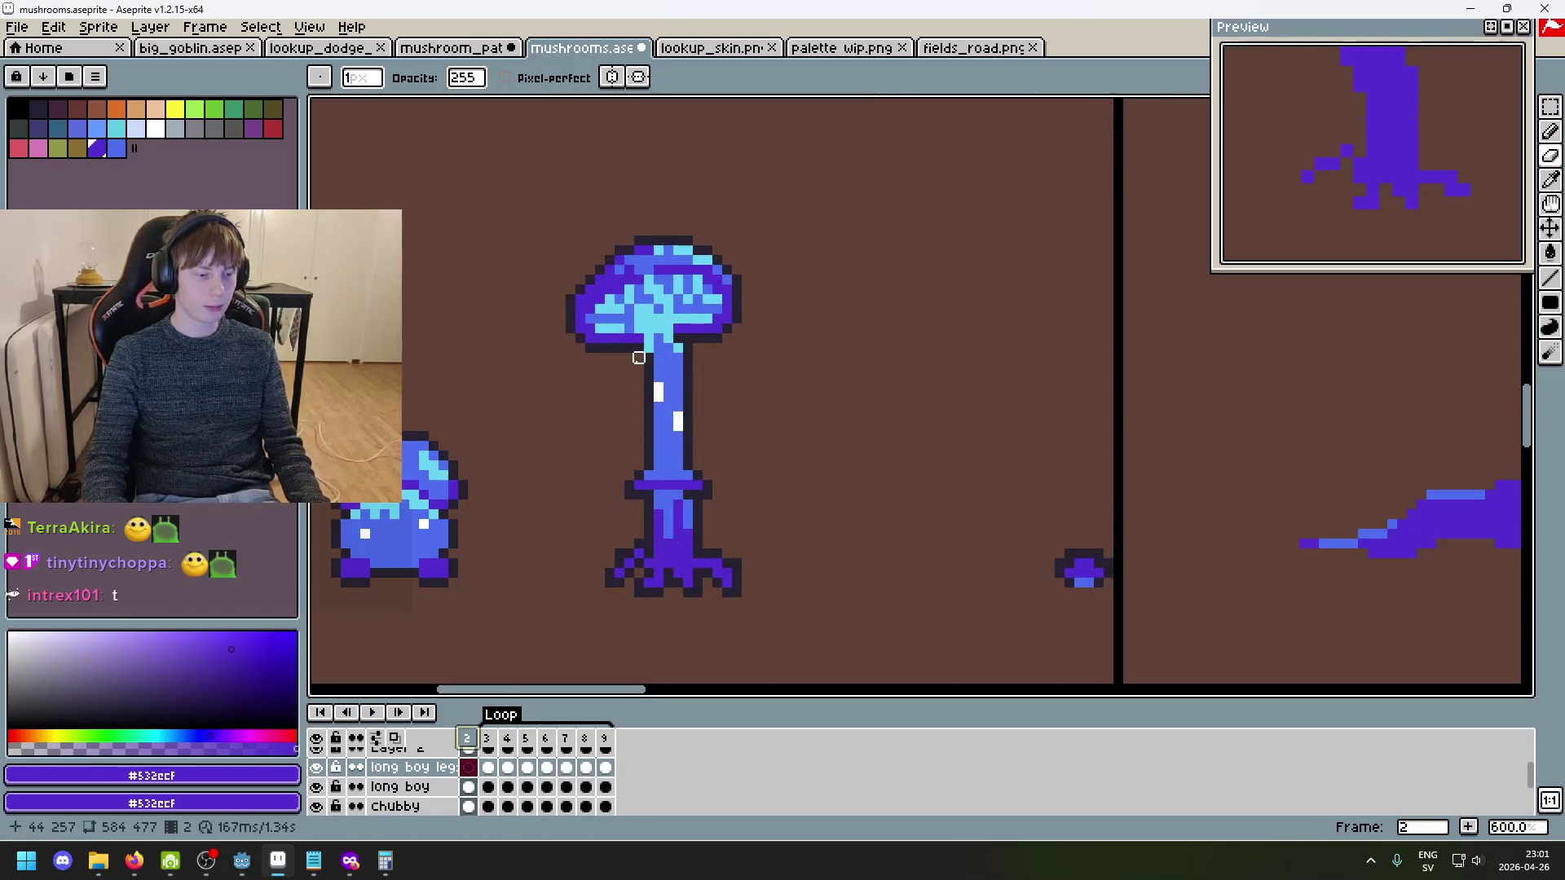
drag(639, 358, 808, 365)
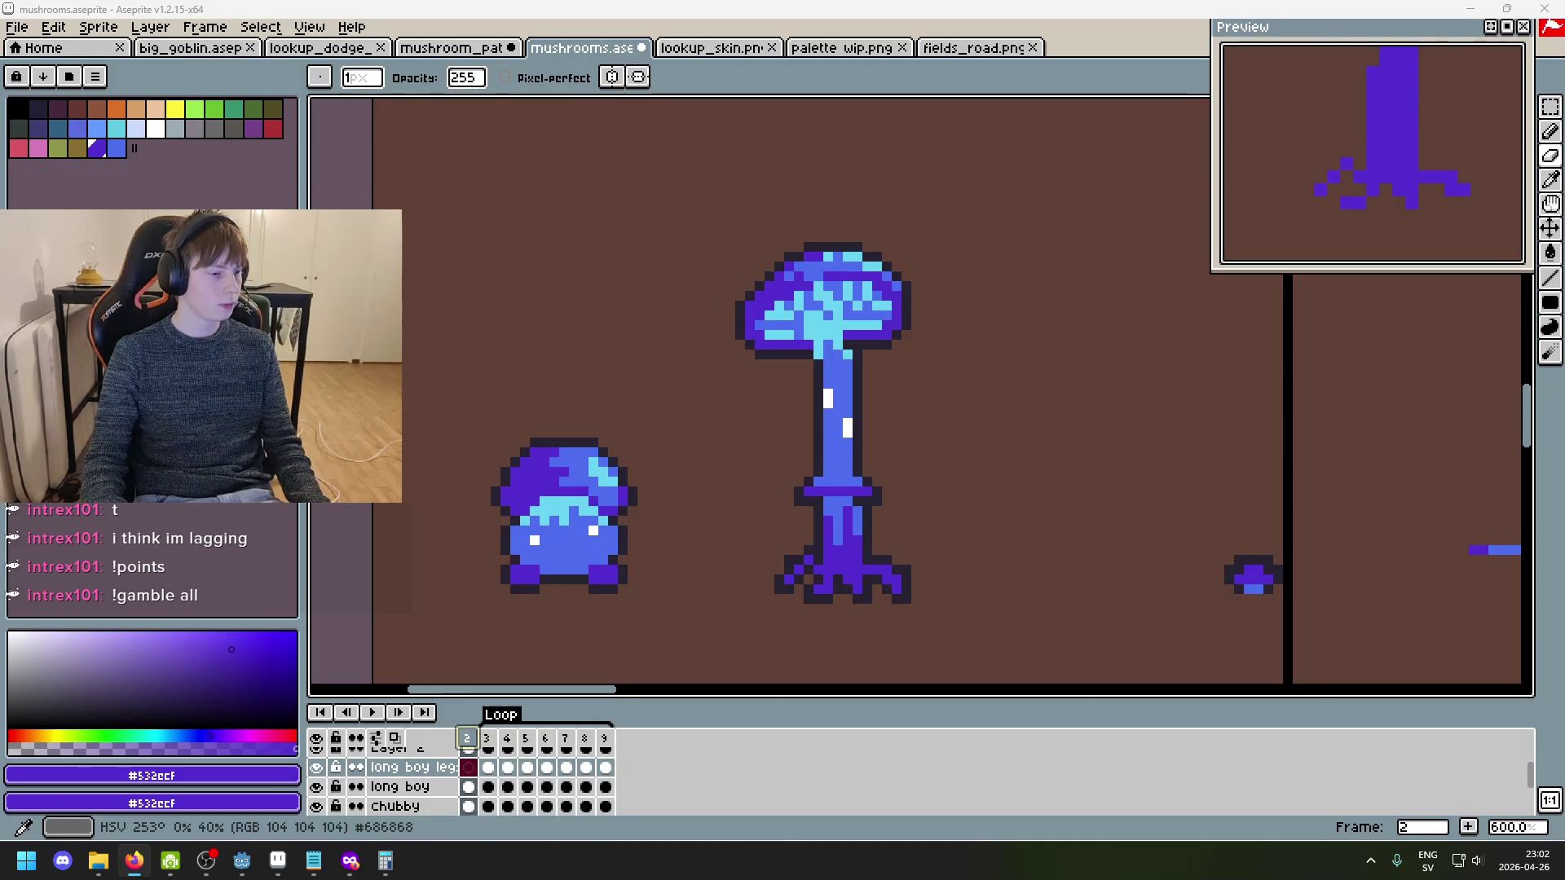
scroll(793, 348, up, 3)
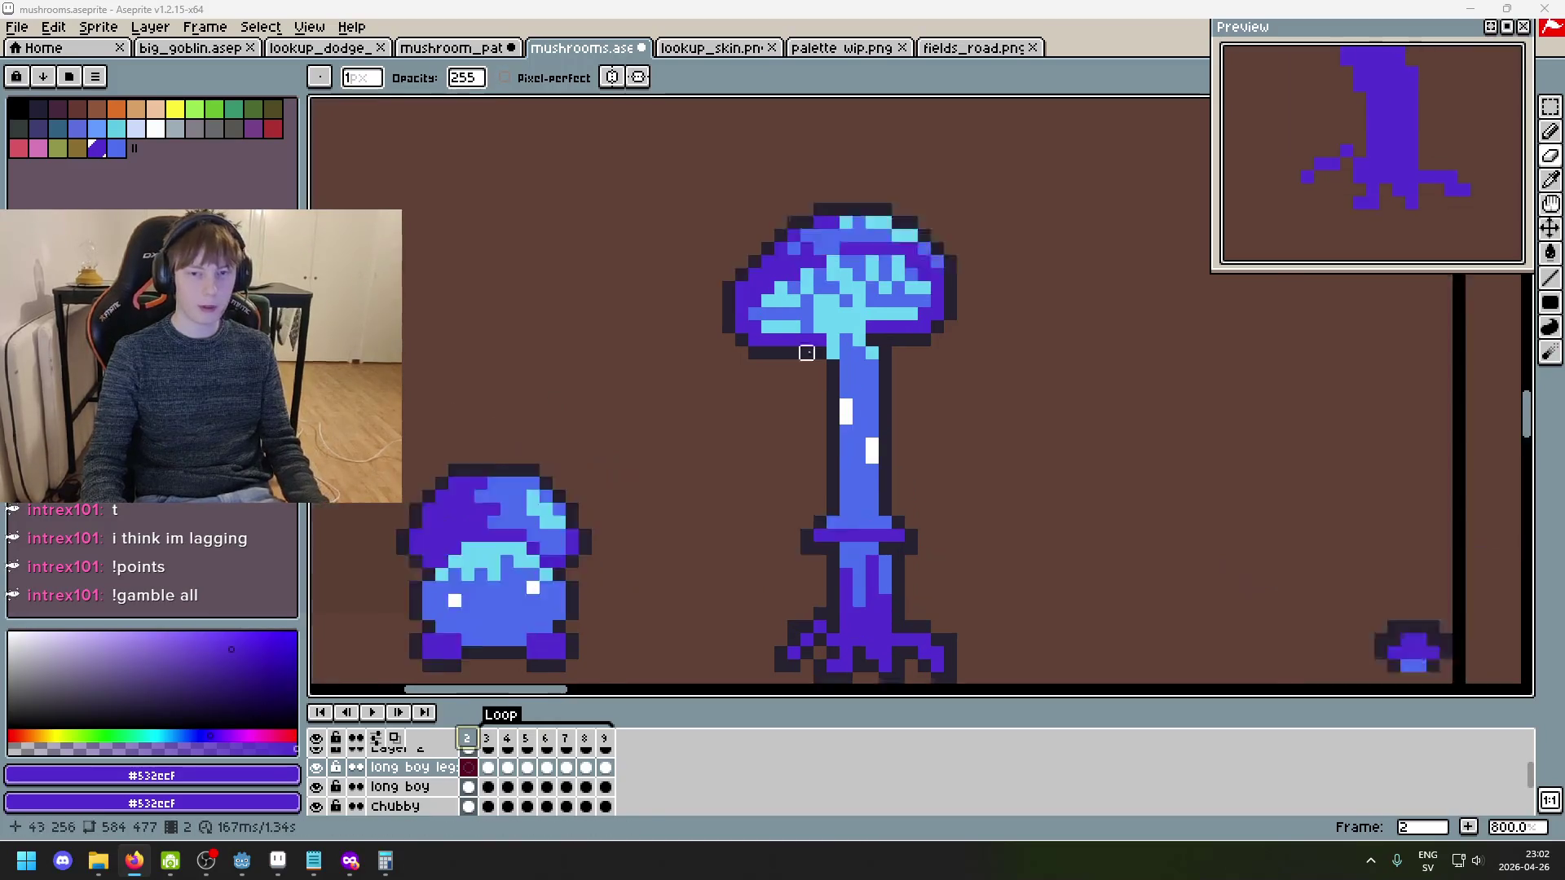
scroll(608, 326, down, 4)
scroll(608, 326, down, 1)
scroll(839, 364, up, 2)
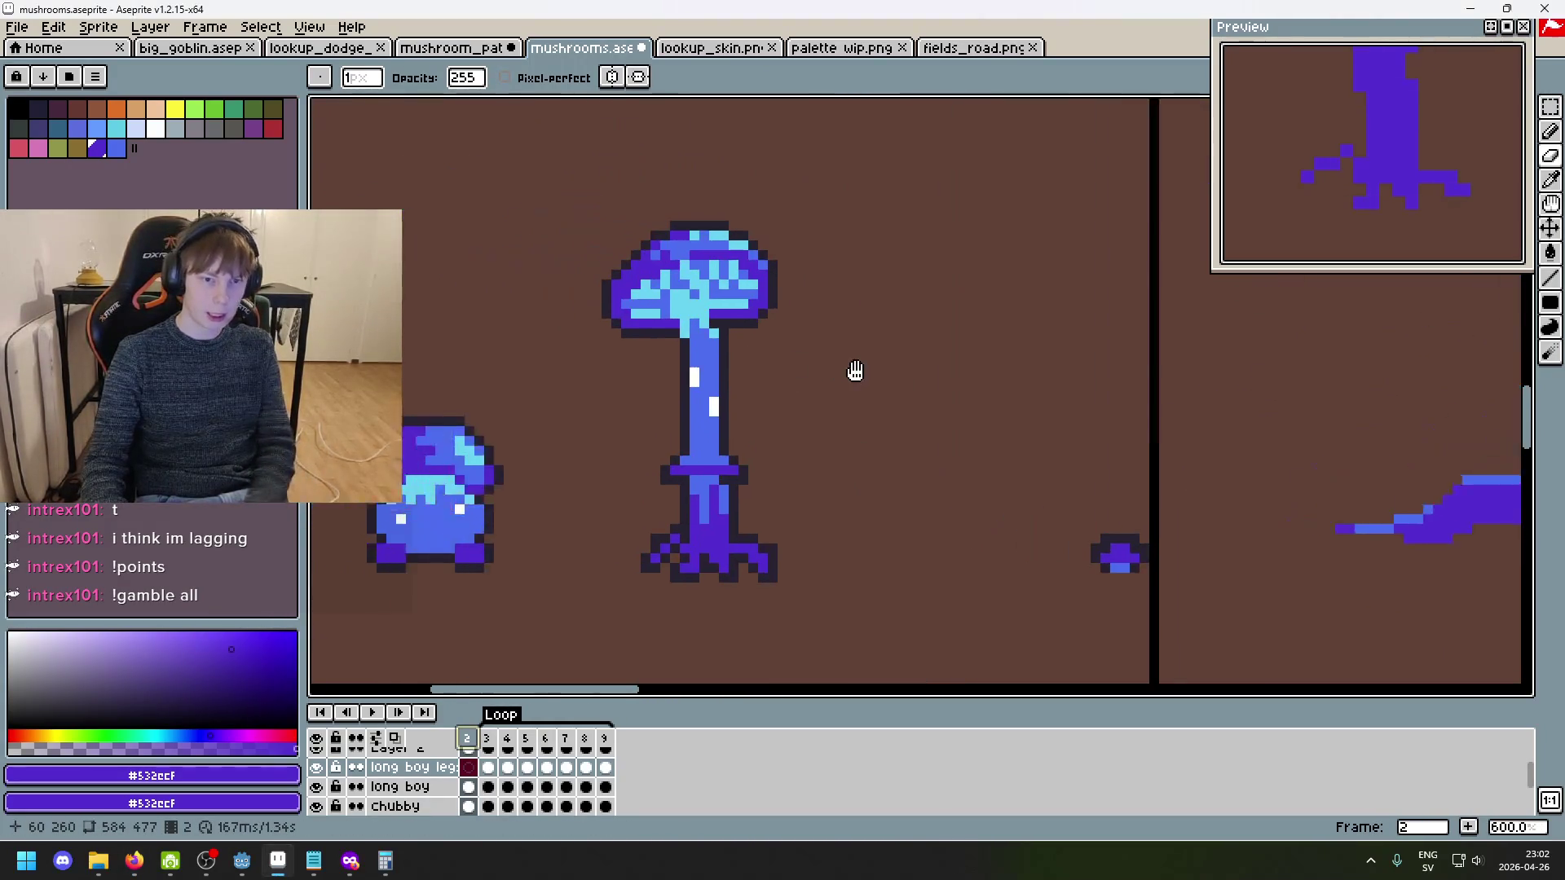
- Flip between frames 2 and 3 to compare the tall mushroom's pose
key(Right)
key(Left)
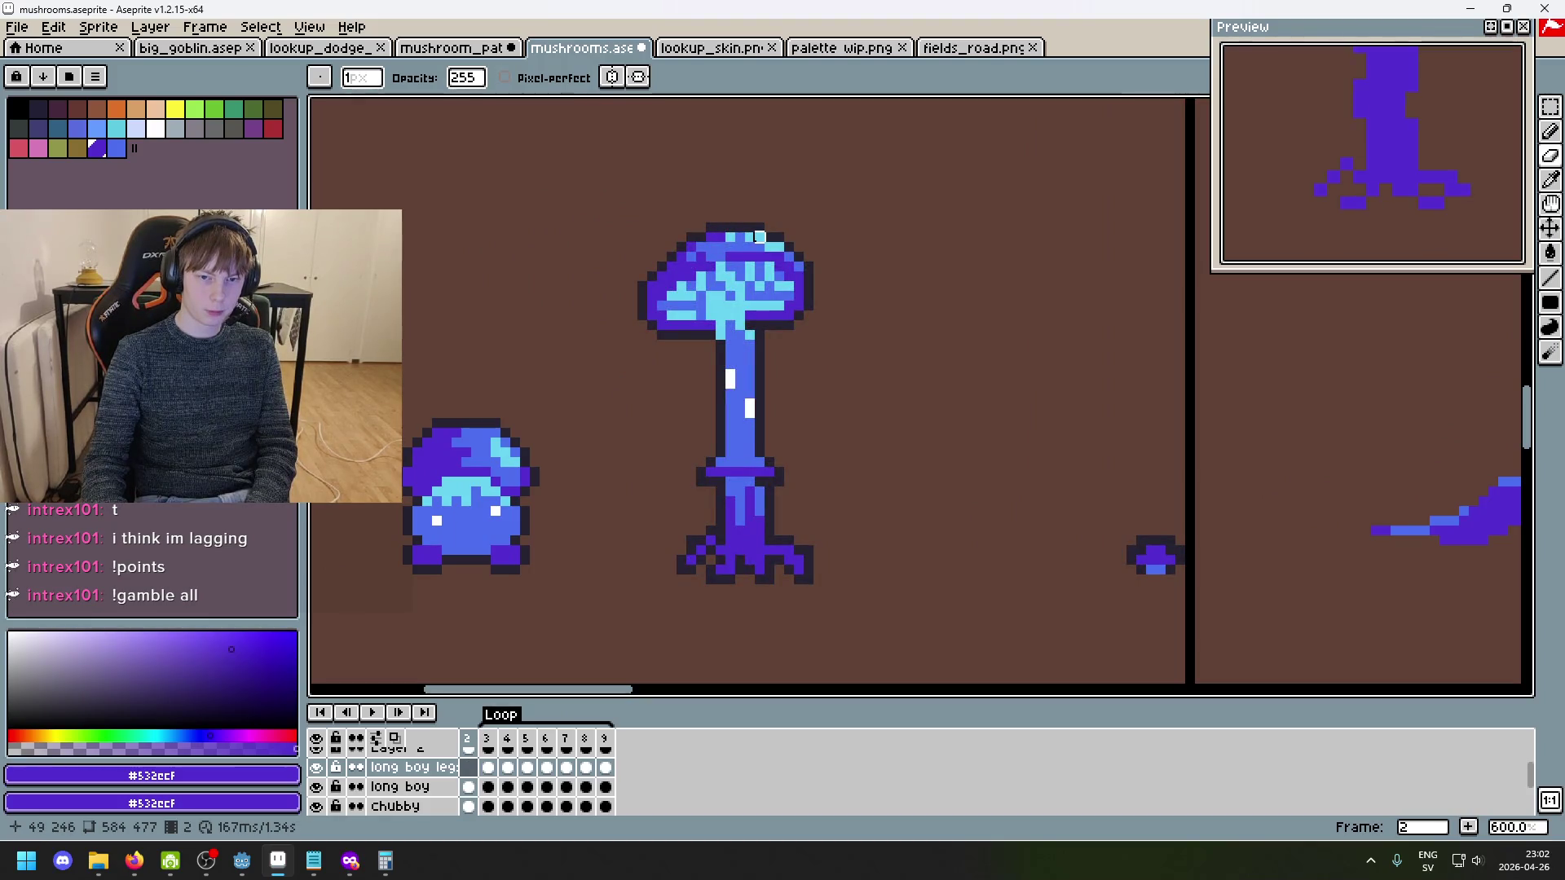
key(Right)
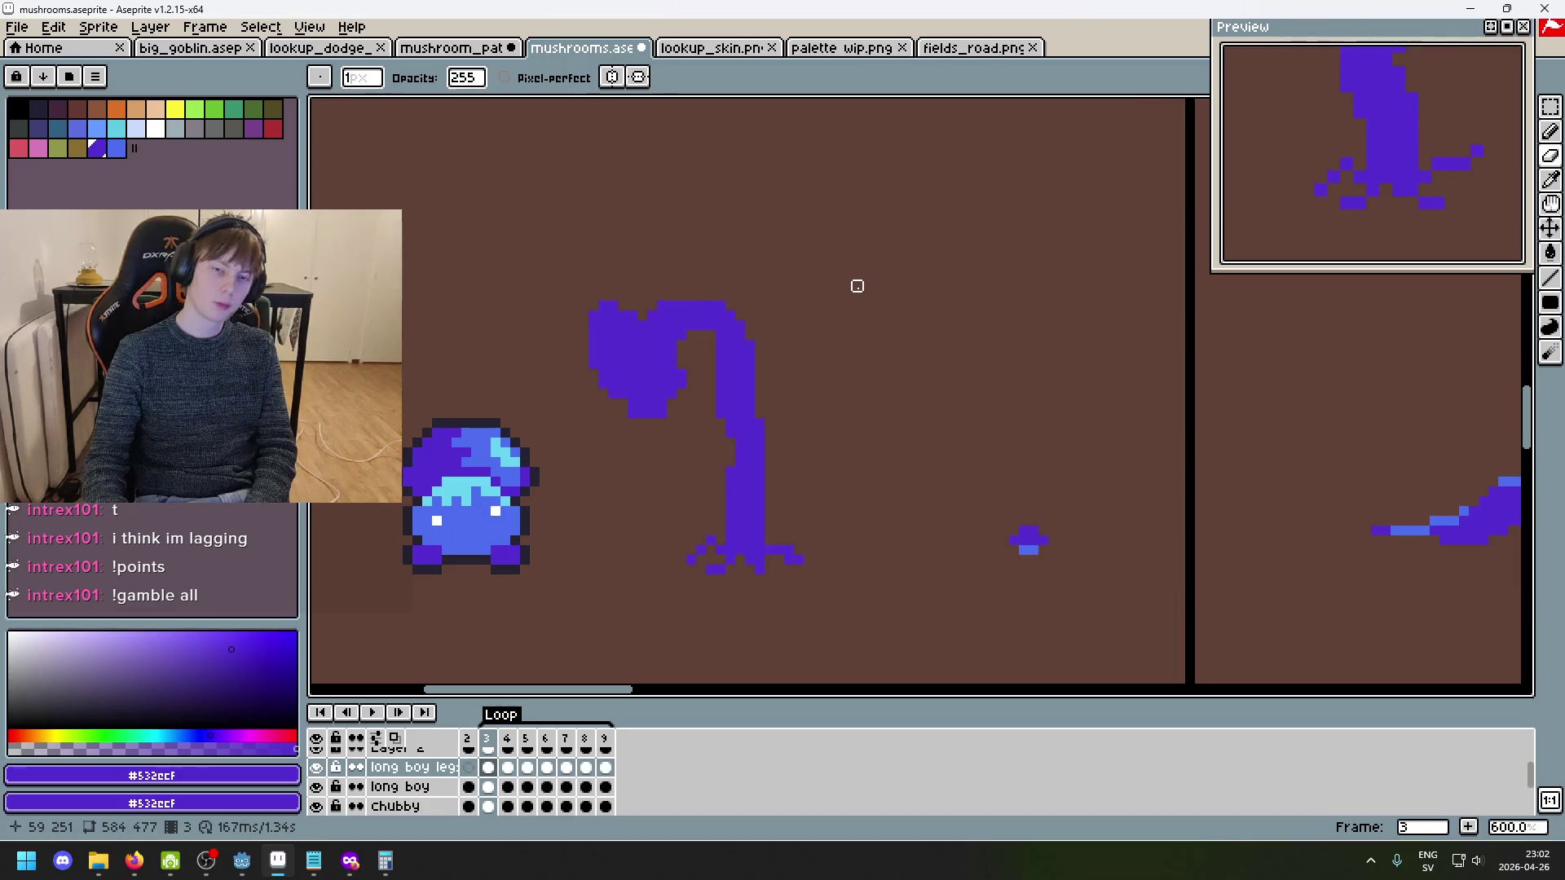
key(Left)
key(Right)
key(Left)
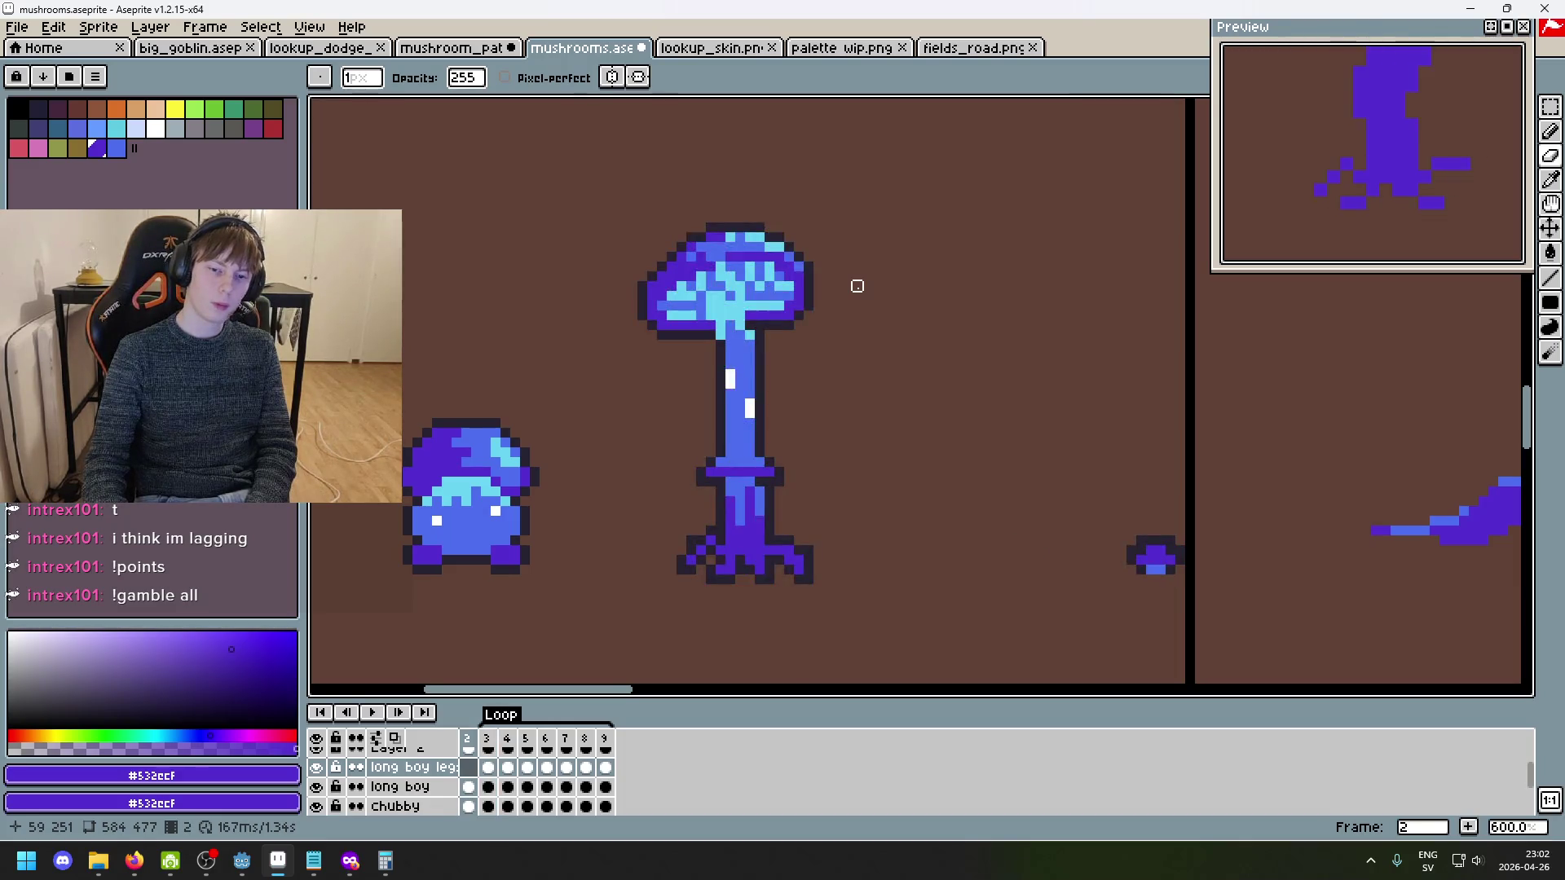
scroll(750, 447, up, 4)
scroll(804, 416, down, 1)
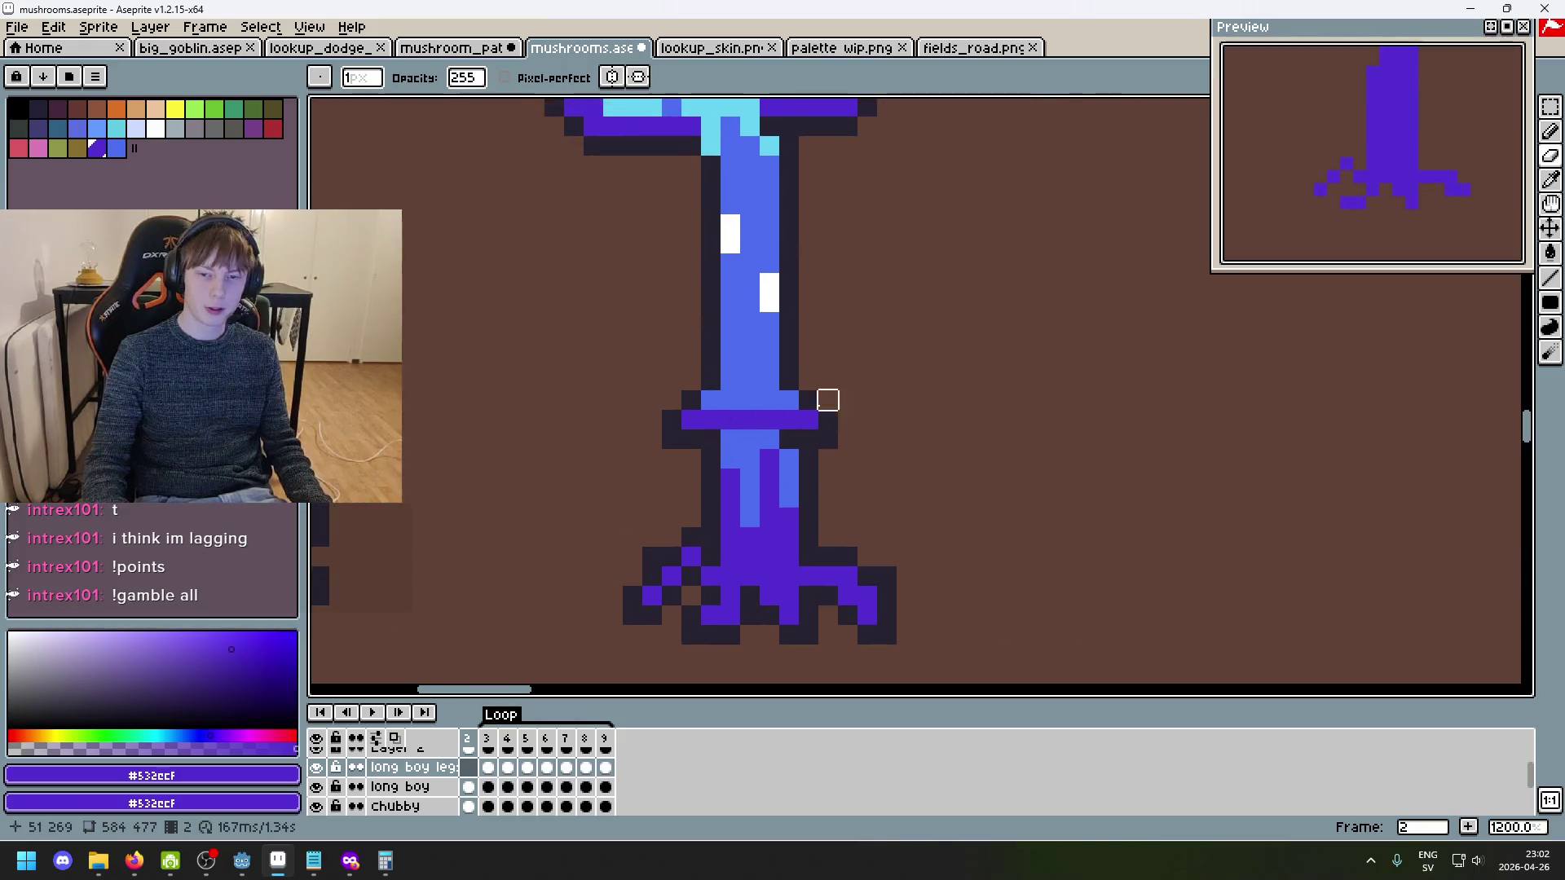
- Box-select the purple band across the tall mushroom's stem with the Rectangular Marquee
click(1558, 114)
drag(860, 452, 619, 405)
click(974, 359)
scroll(1027, 347, down, 2)
- Make the long boy legs layer visible and select the long boy layer for editing
key(Right)
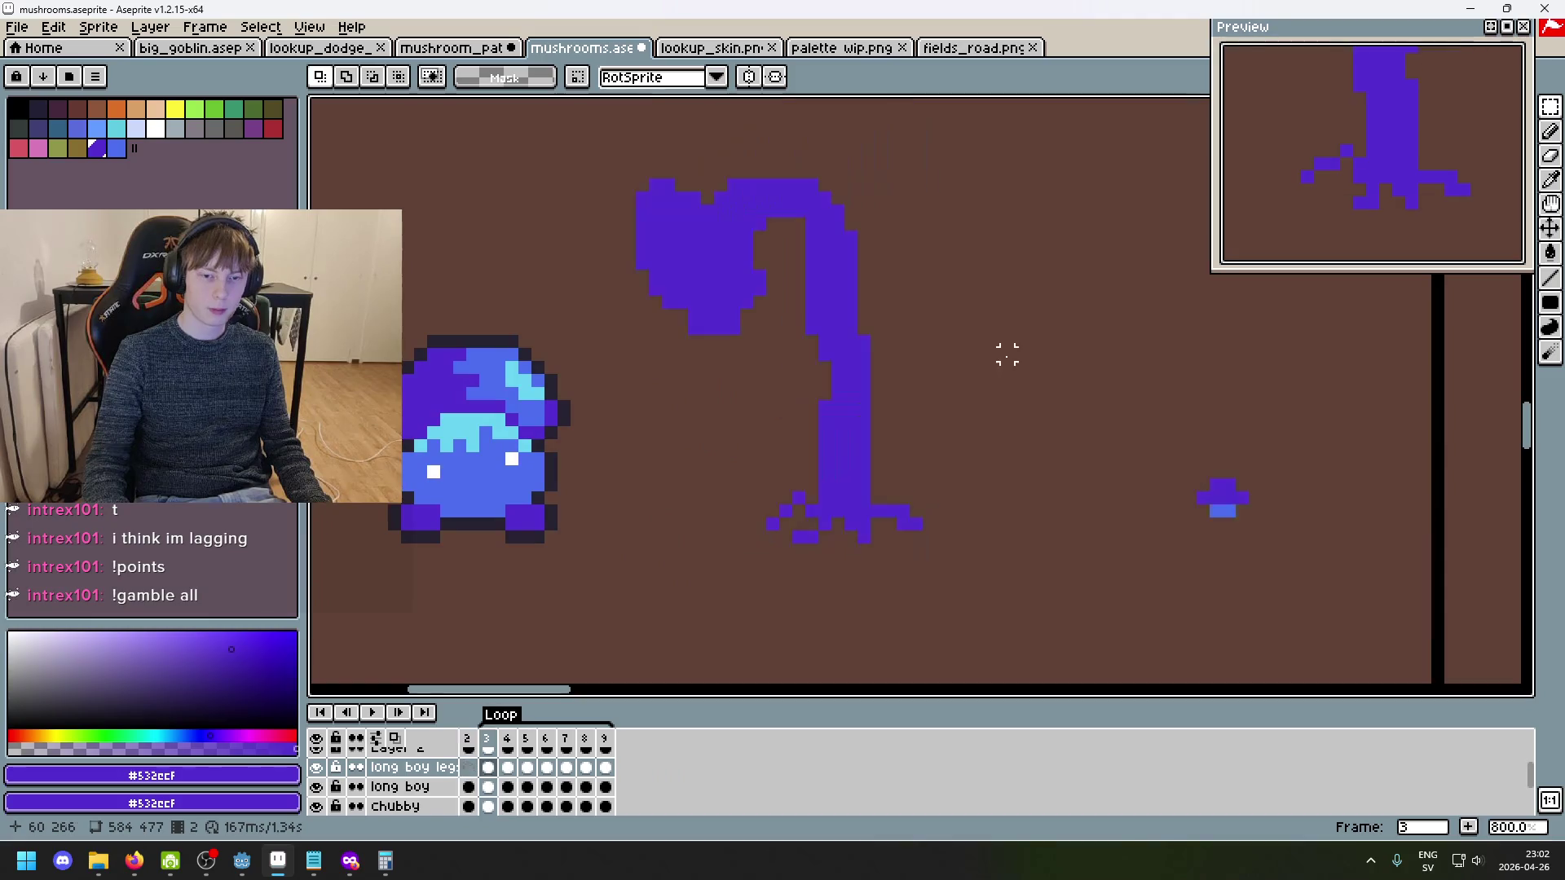
click(316, 769)
click(399, 787)
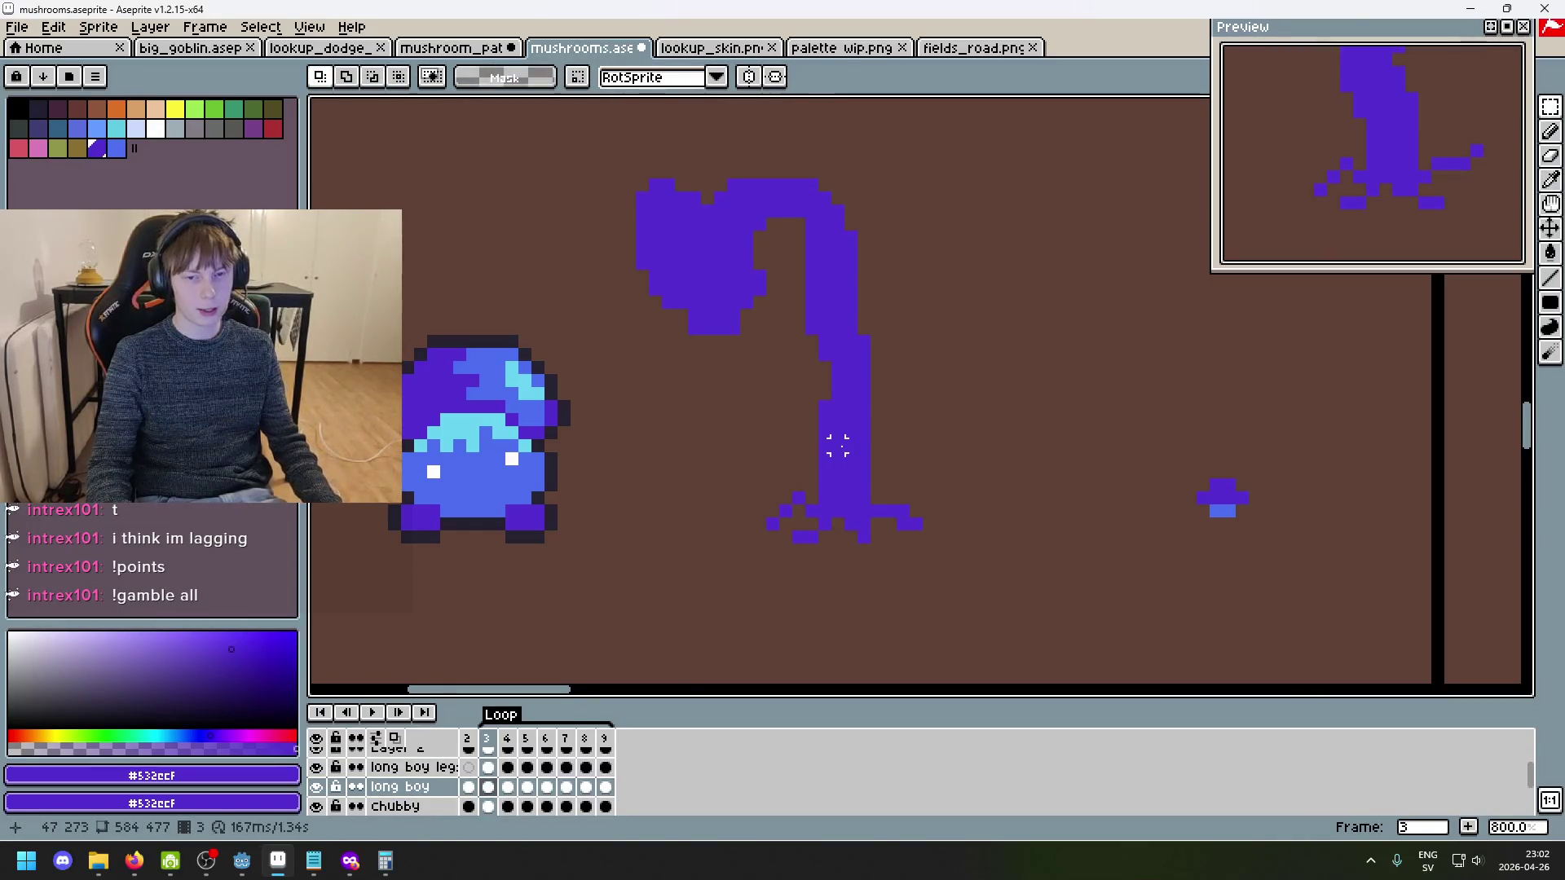
key(Left)
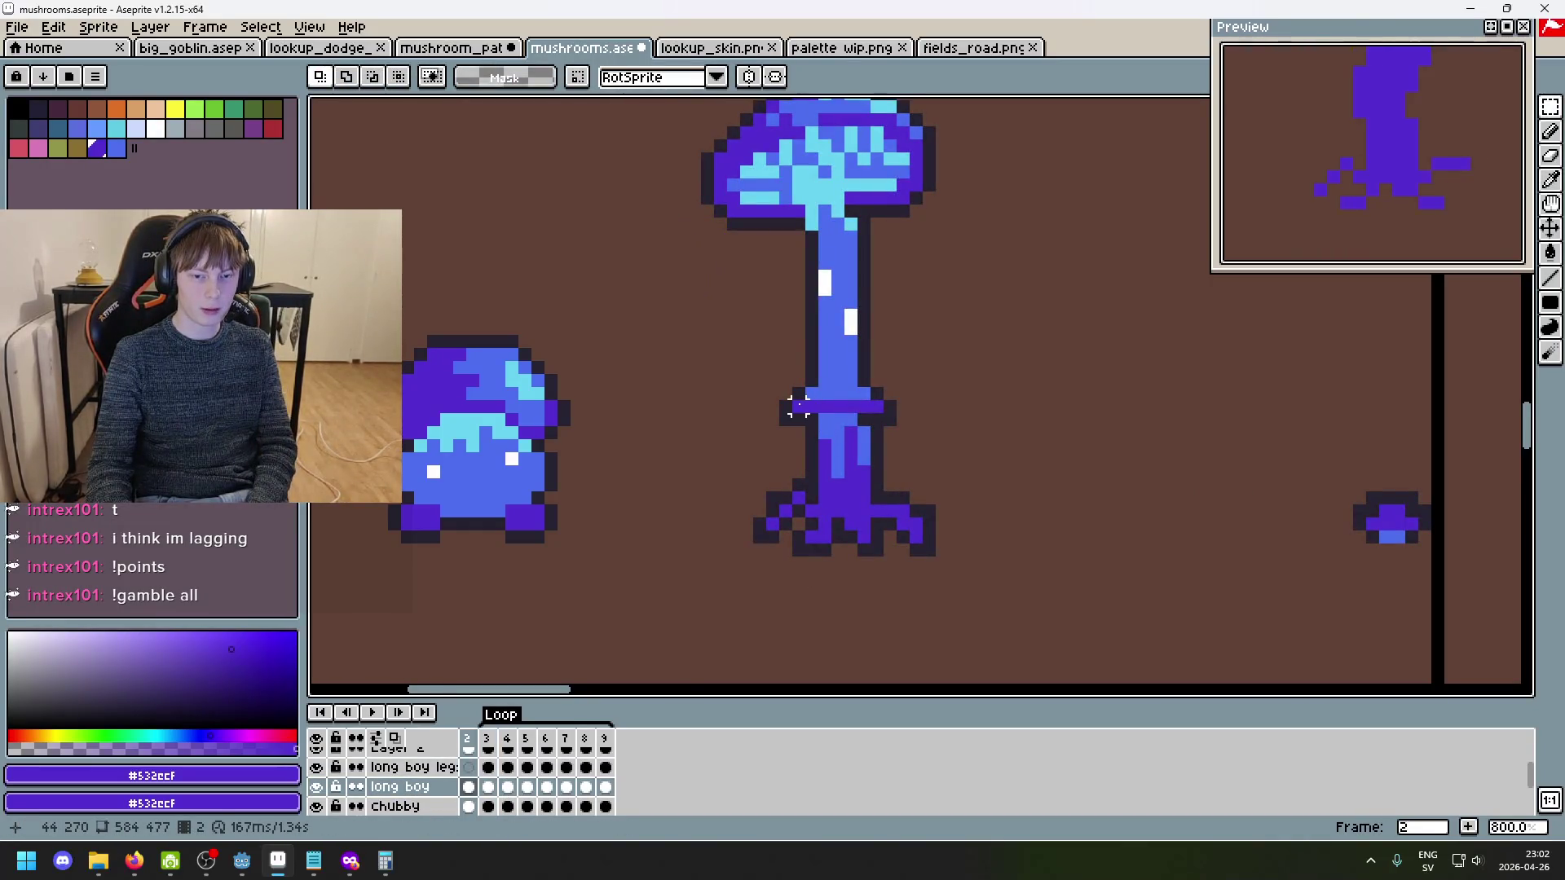
scroll(891, 380, down, 6)
scroll(922, 397, up, 2)
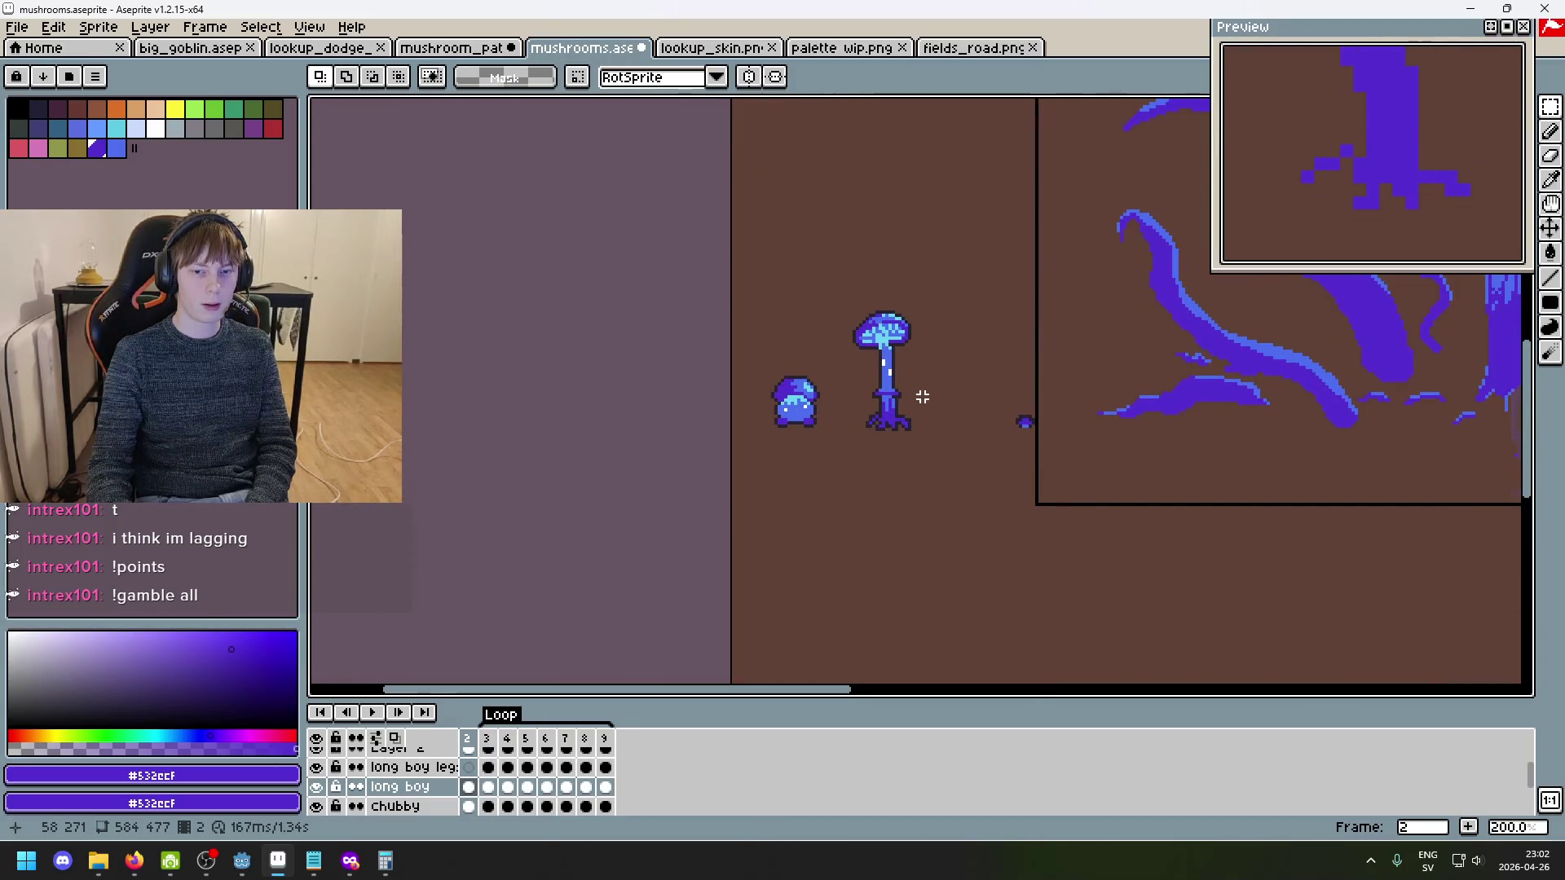
key(Right)
scroll(922, 397, up, 4)
- Select the middle band of the stem and move it down
drag(776, 408, 883, 360)
click(944, 367)
mouse_move(778, 408)
mouse_down()
mouse_move(875, 361)
mouse_move(853, 408)
mouse_up()
click(912, 384)
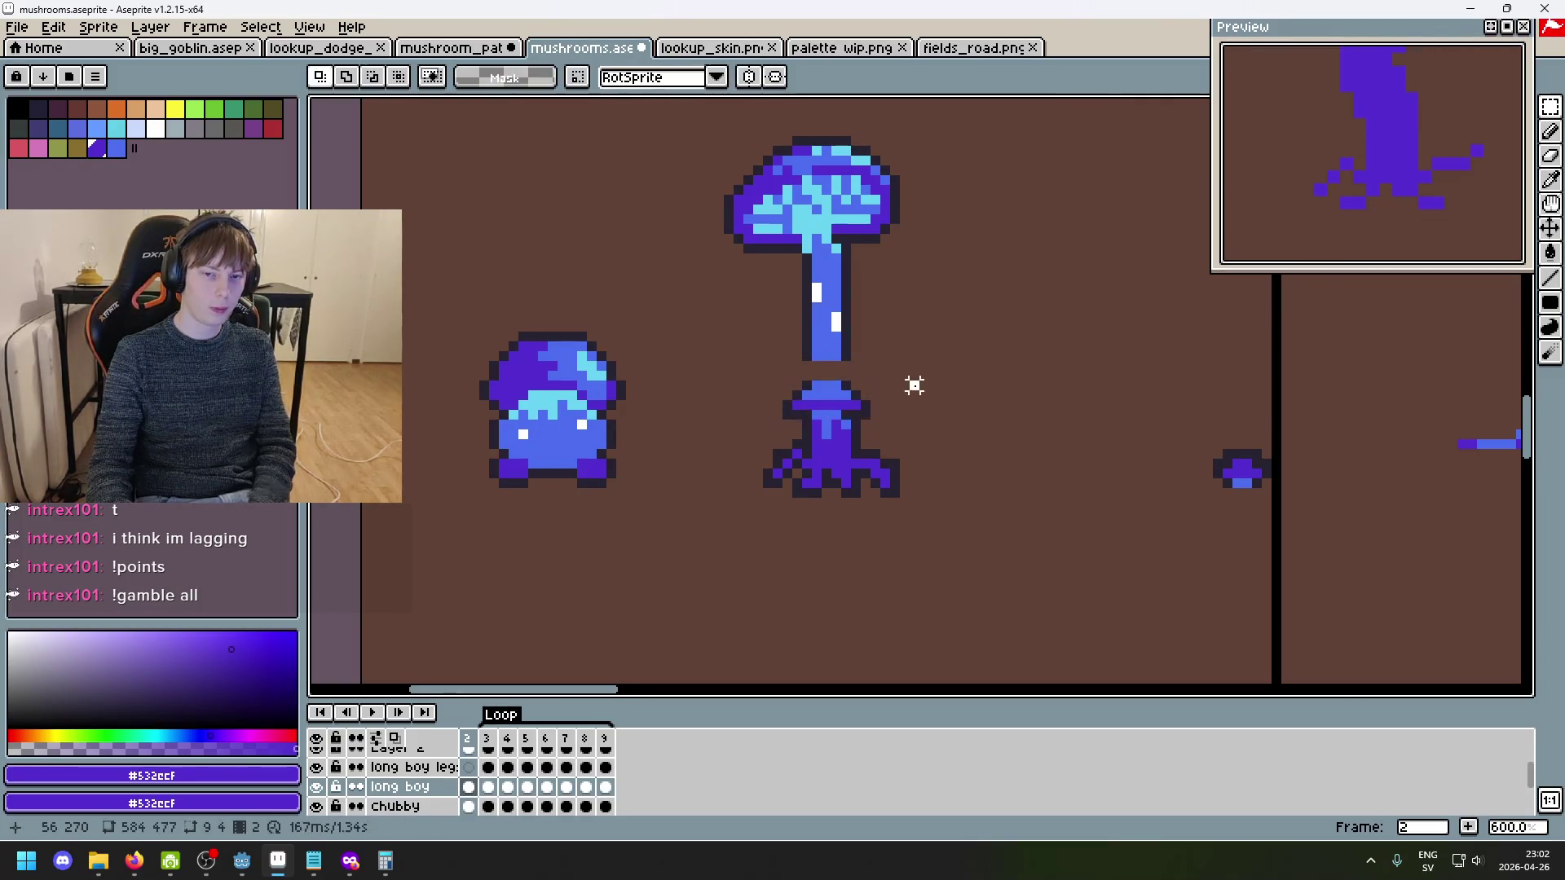
- Stretch the stem's bottom row to fill the gap left by the moved band
scroll(809, 361, up, 2)
mouse_move(768, 341)
mouse_down()
mouse_move(852, 345)
mouse_move(826, 406)
mouse_up()
click(908, 395)
scroll(938, 433, down, 3)
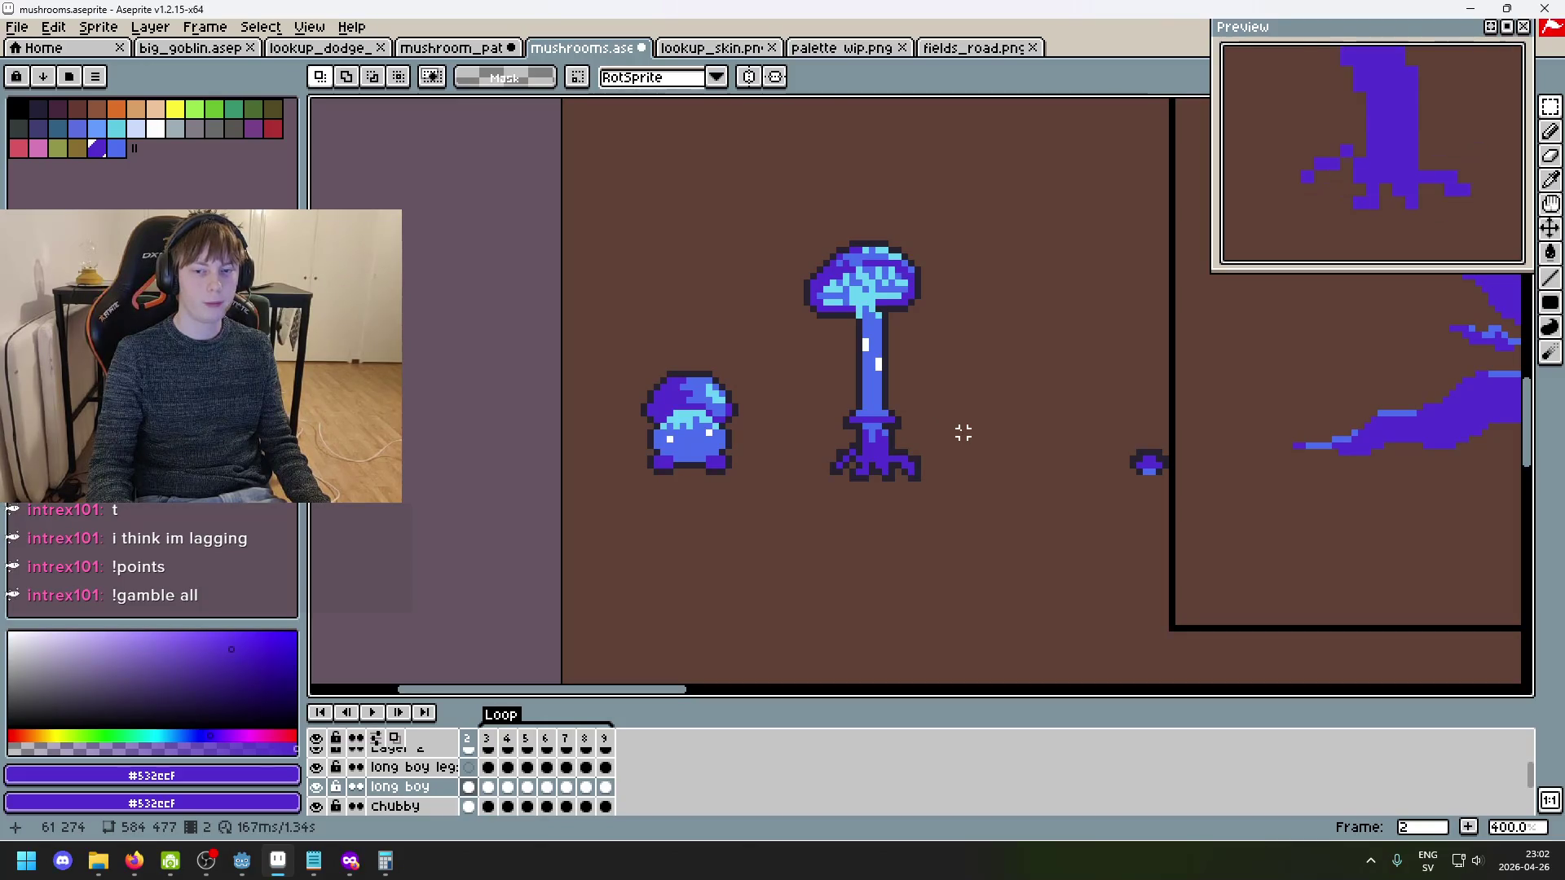
- Compare with frame 4, then nudge the stem base down and stretch the lower stem
key(Right)
key(Right)
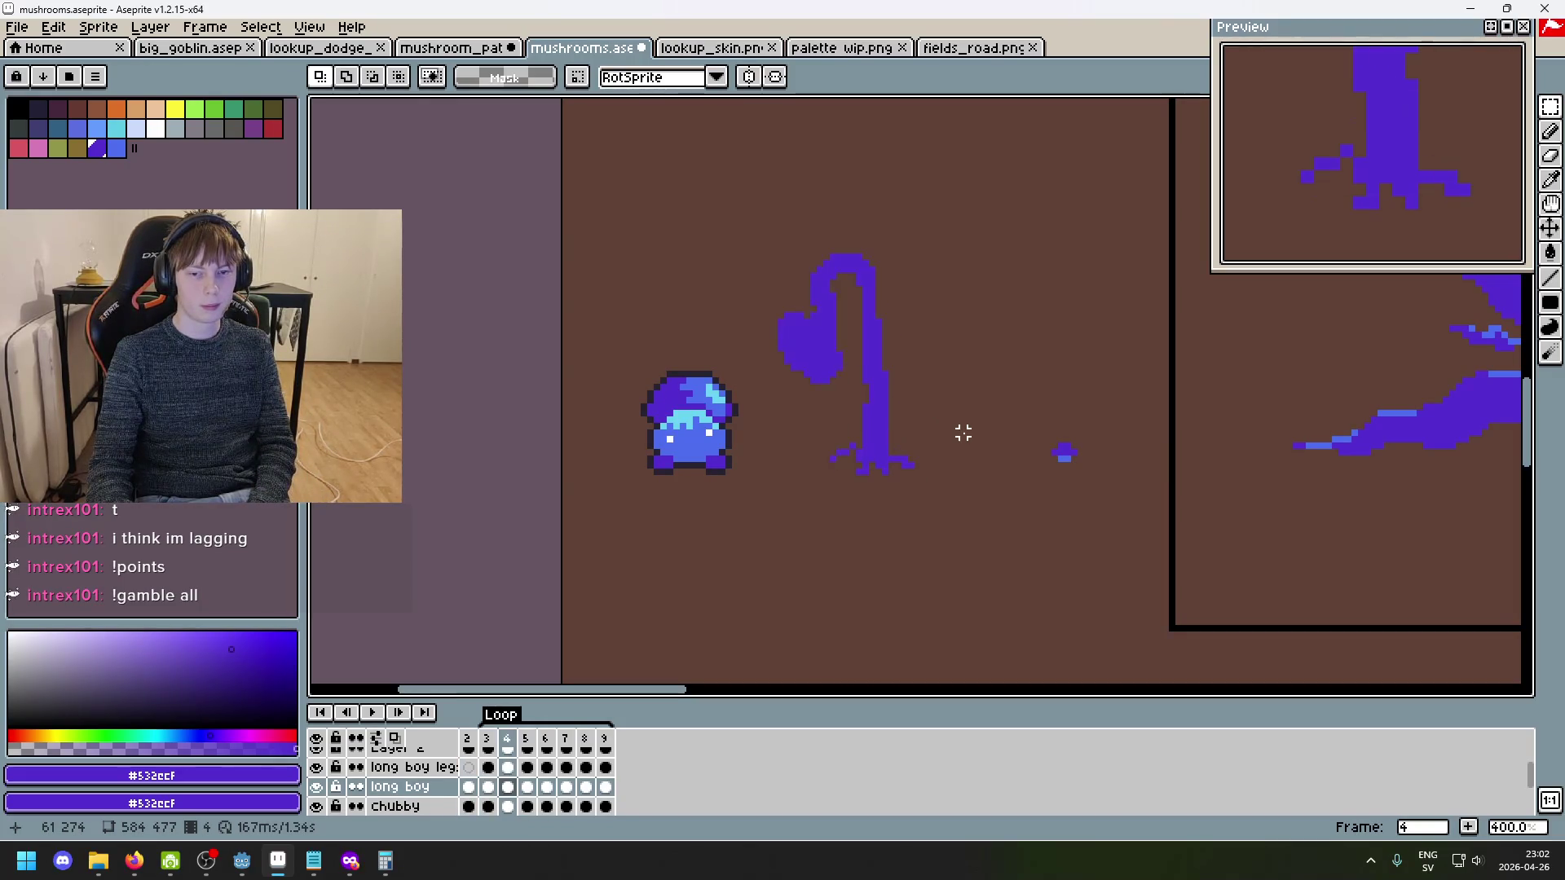
key(Left)
key(Left)
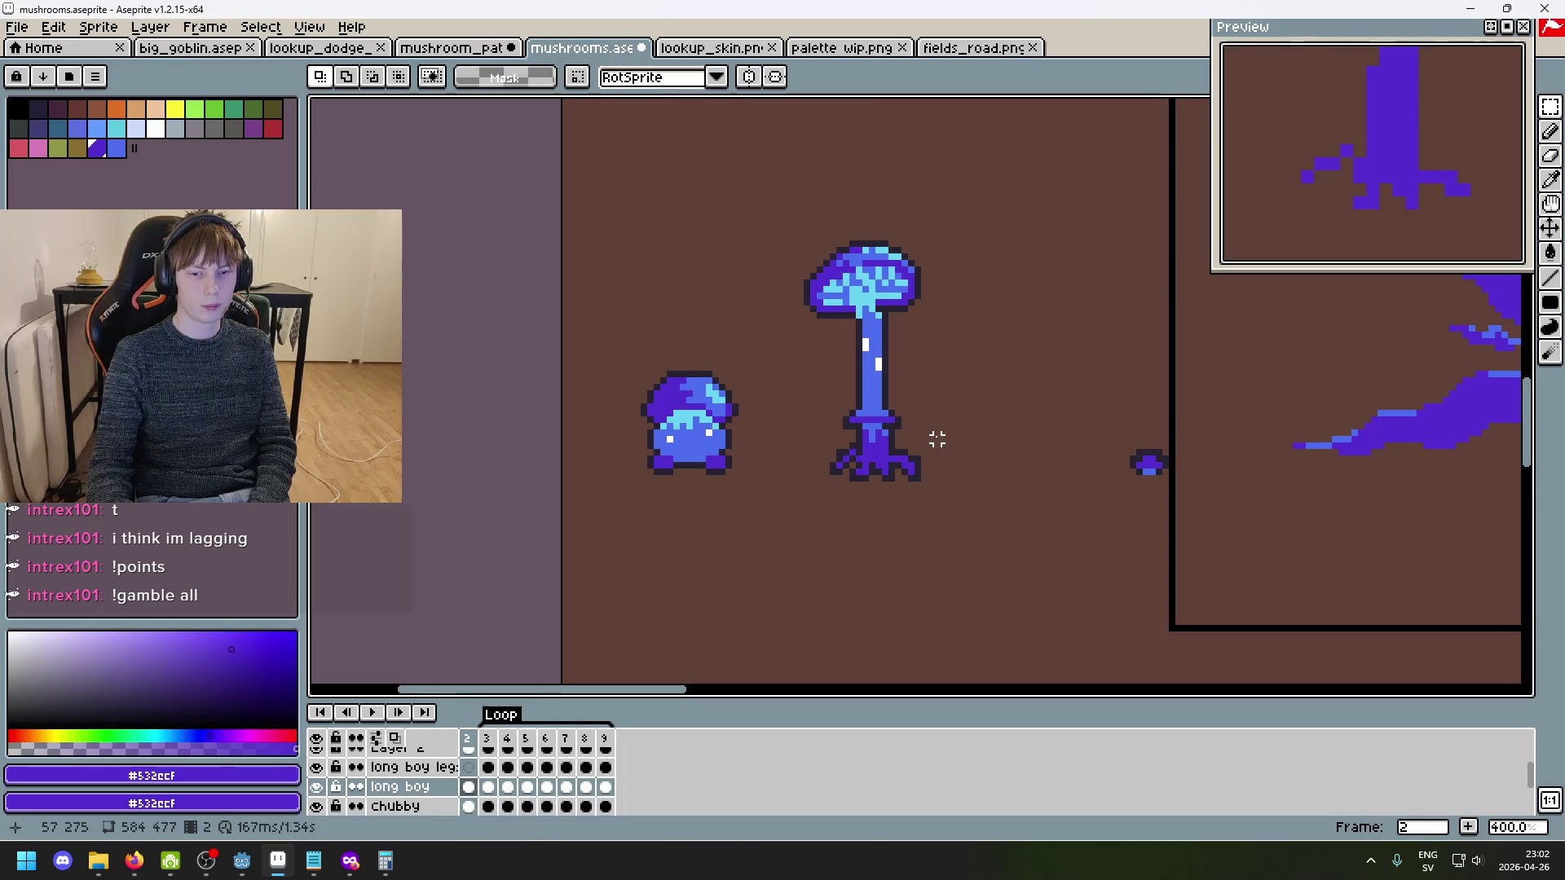
scroll(811, 417, up, 3)
mouse_move(825, 392)
mouse_down()
mouse_move(950, 437)
mouse_move(902, 437)
mouse_up()
key(ctrl+d)
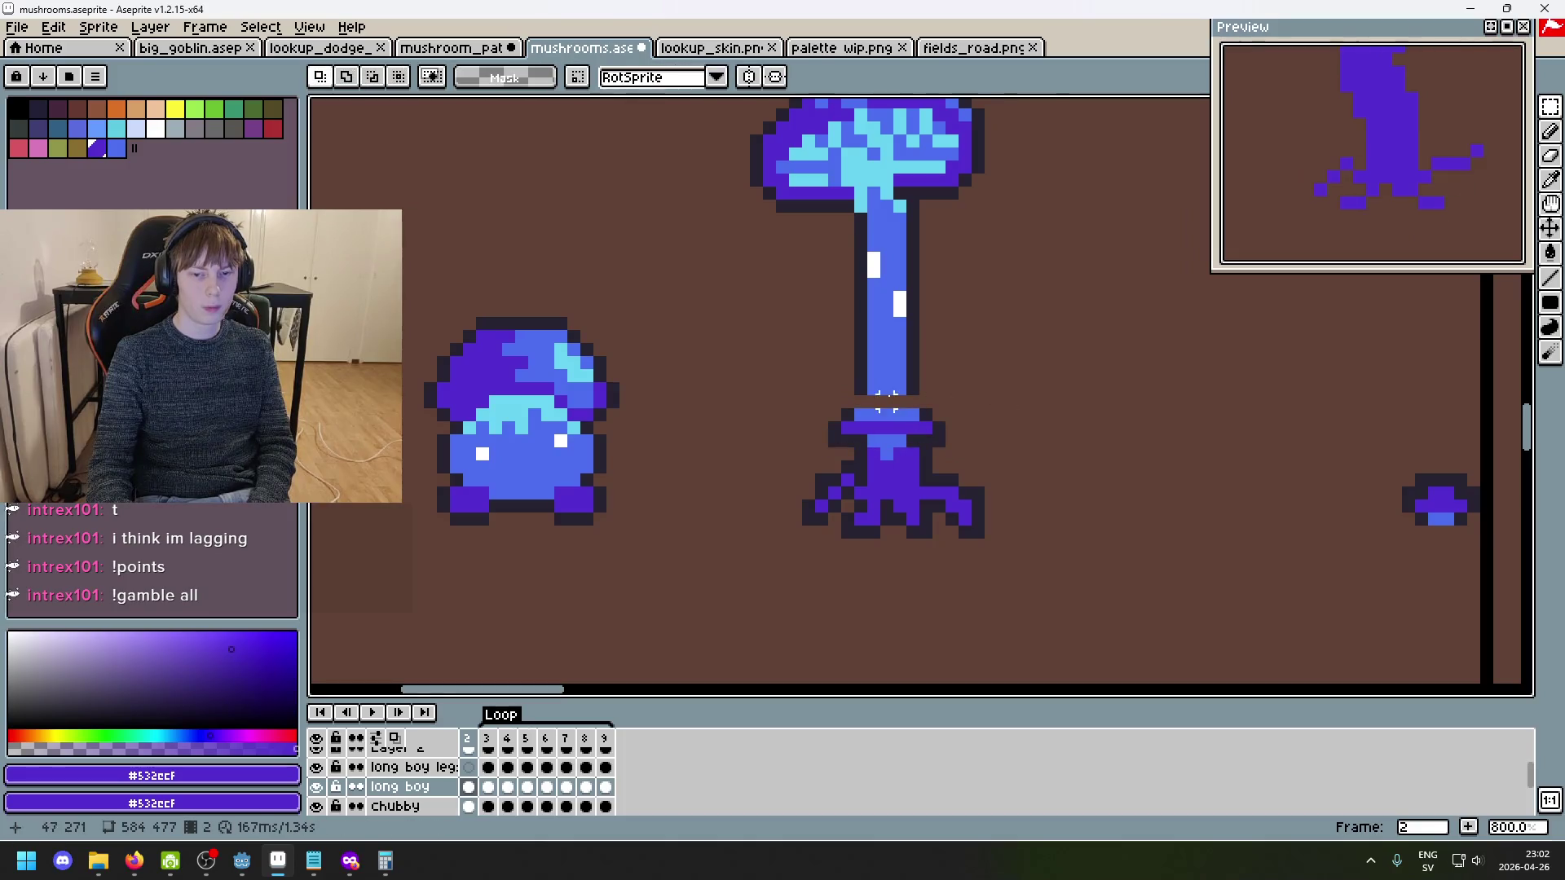
mouse_move(851, 365)
mouse_down()
mouse_move(937, 392)
mouse_move(899, 420)
mouse_up()
click(1006, 402)
- Undo the last stem stretch on frame 2
scroll(1029, 428, down, 3)
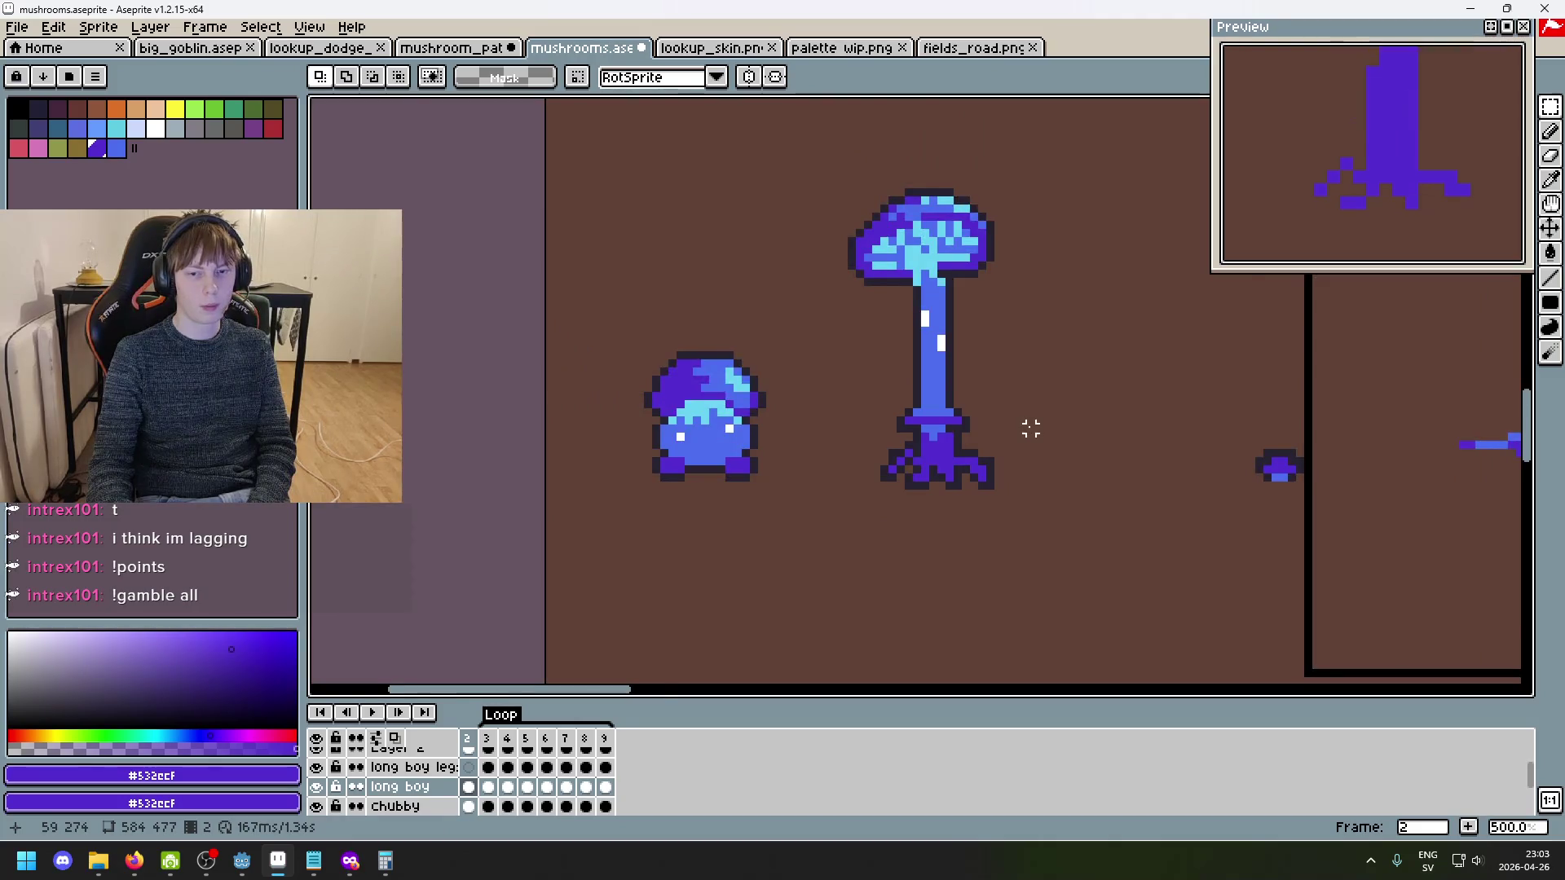
scroll(1031, 428, down, 2)
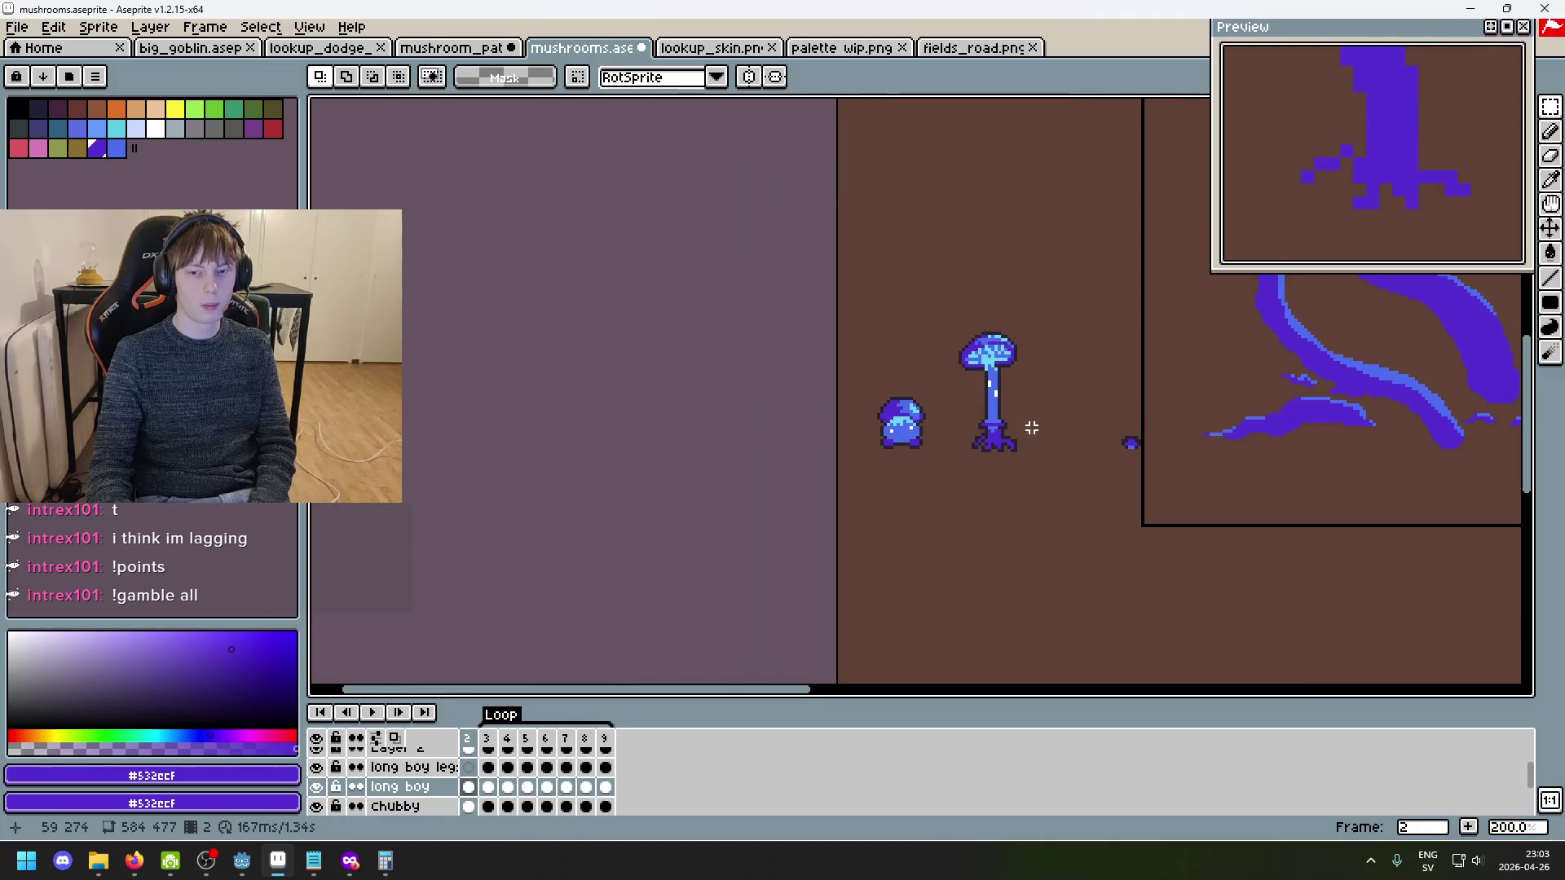
scroll(1032, 428, up, 1)
key(ctrl+z)
key(ctrl+z)
key(ctrl+z)
scroll(1032, 428, down, 1)
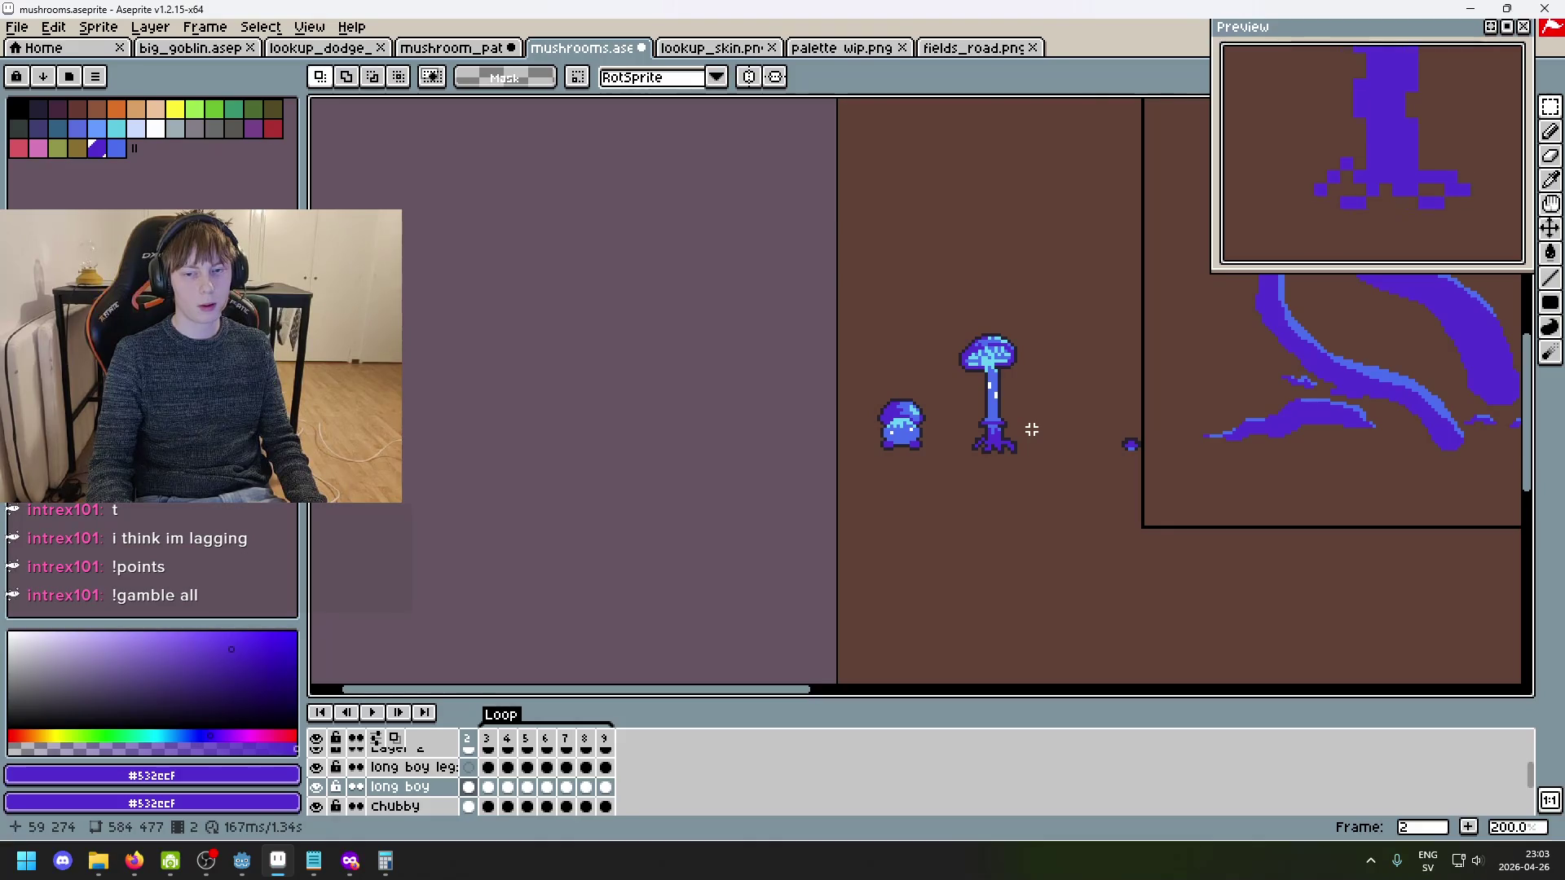
scroll(1032, 428, up, 1)
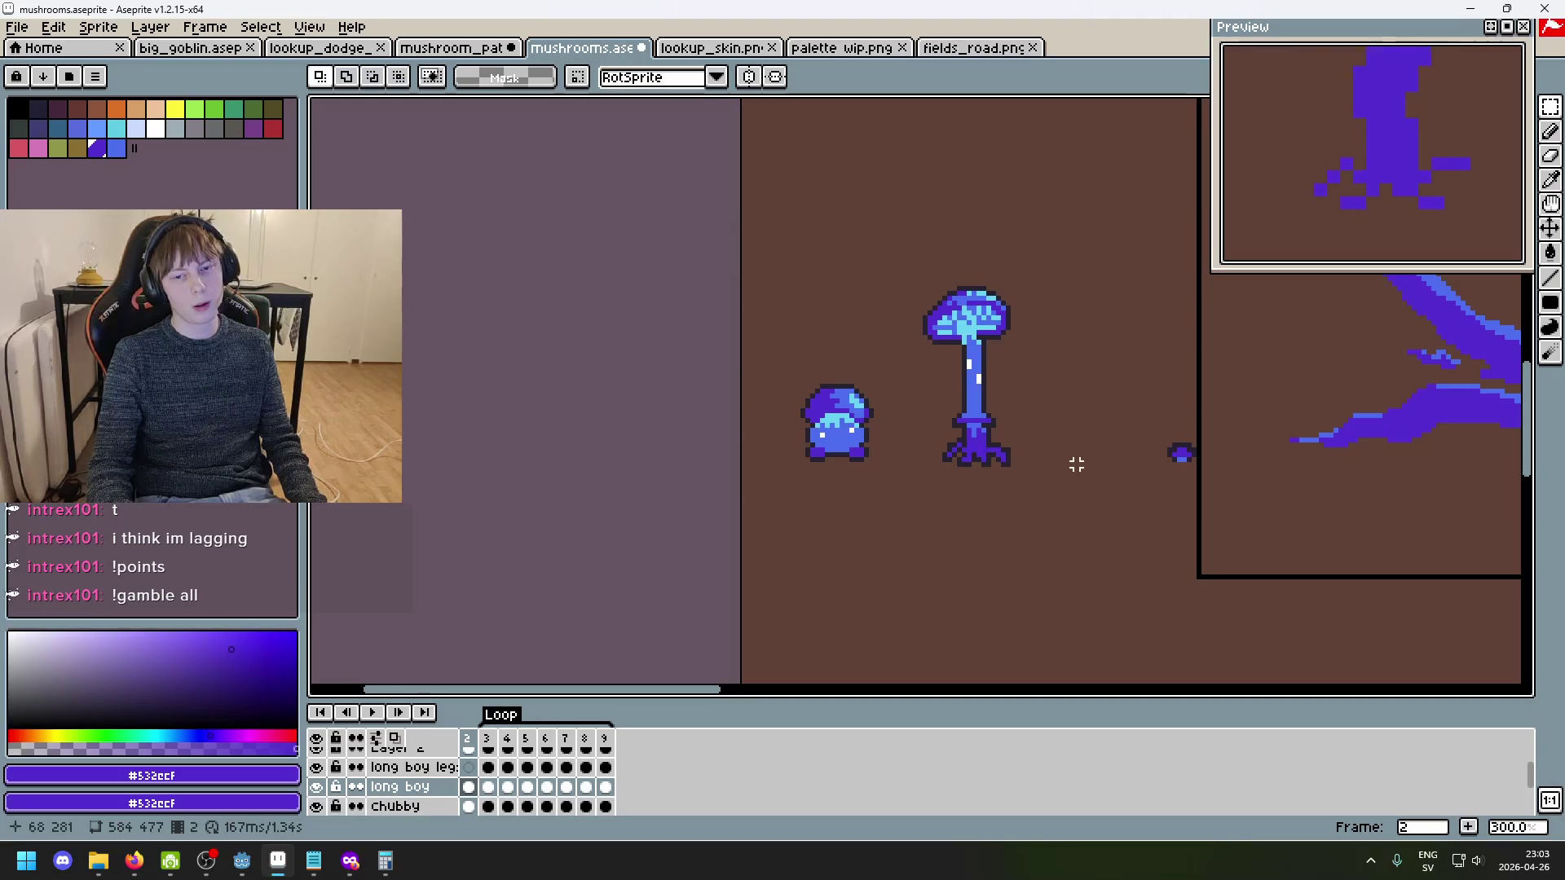
click(350, 861)
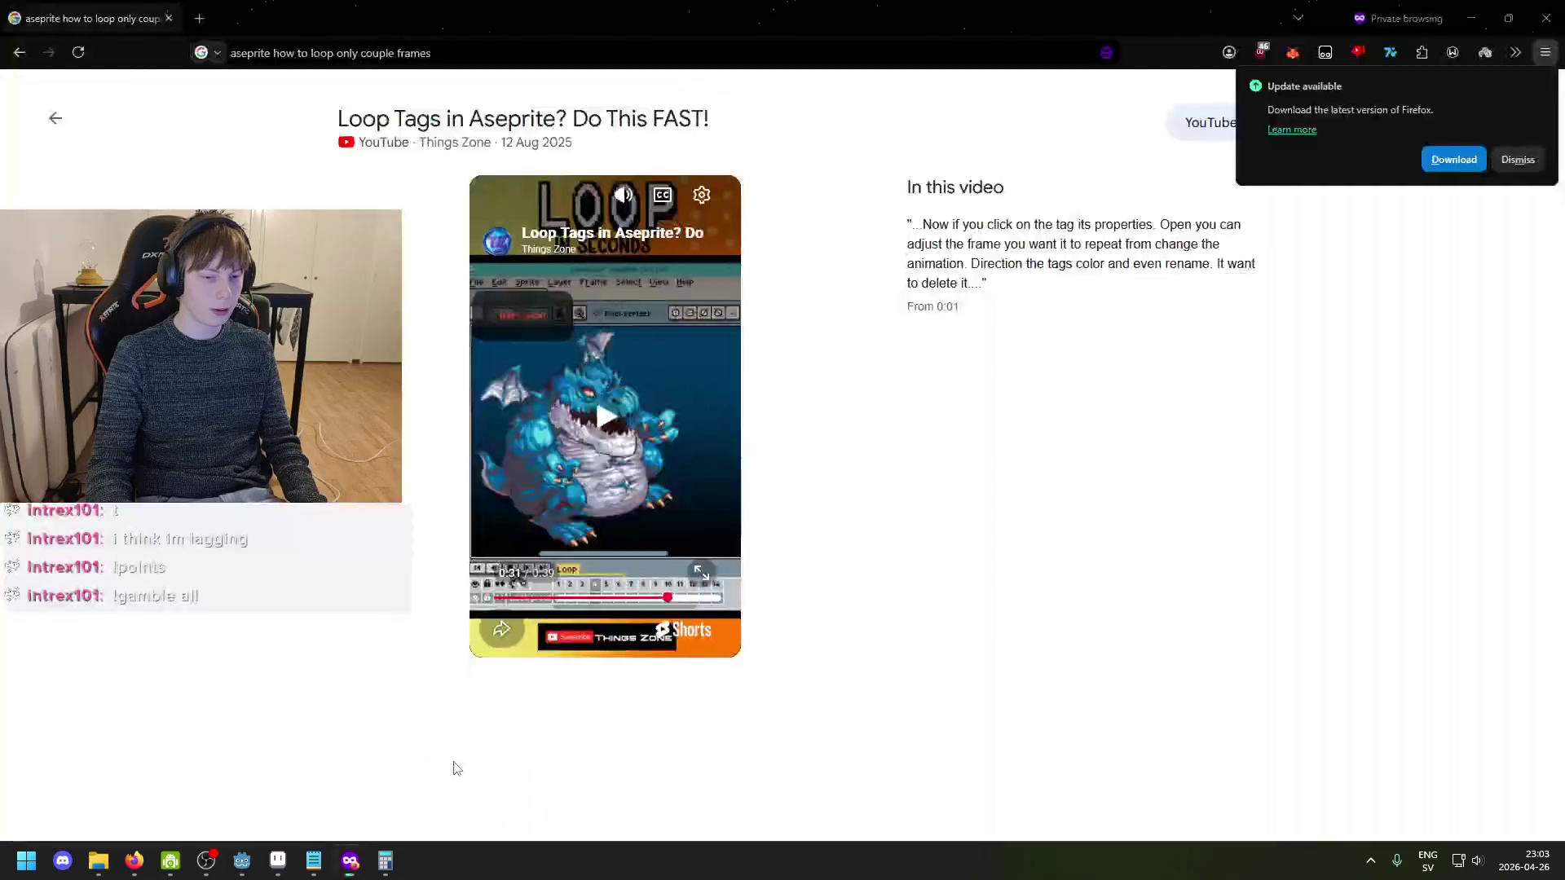
- Search Google for 'mushroom with skirt' and enlarge a white mushroom photo
click(199, 18)
text(mushro)
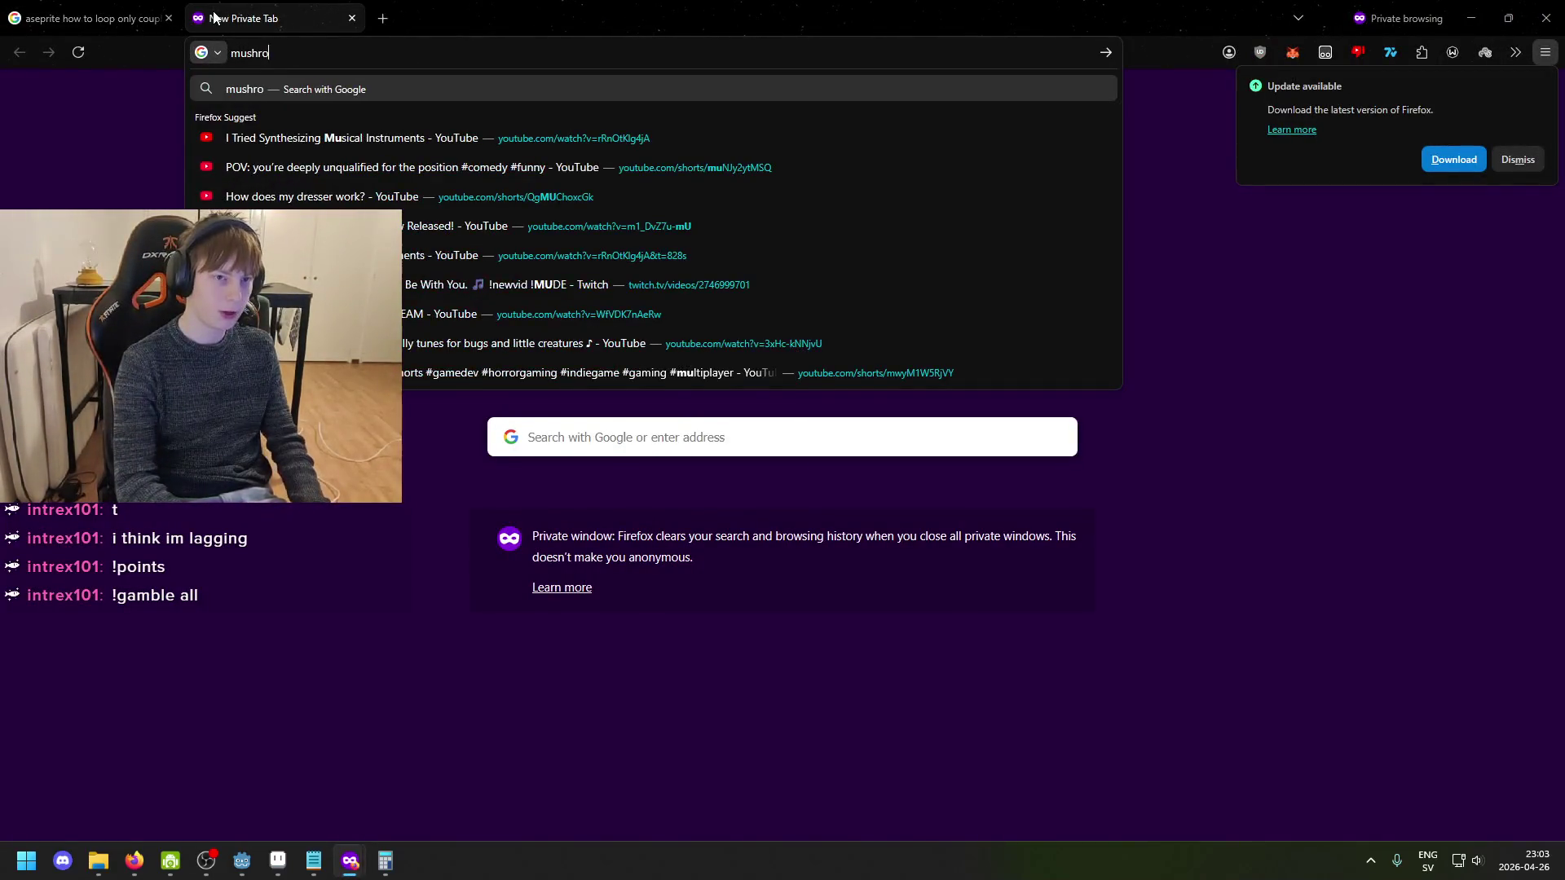
text(om with skirt)
key(Return)
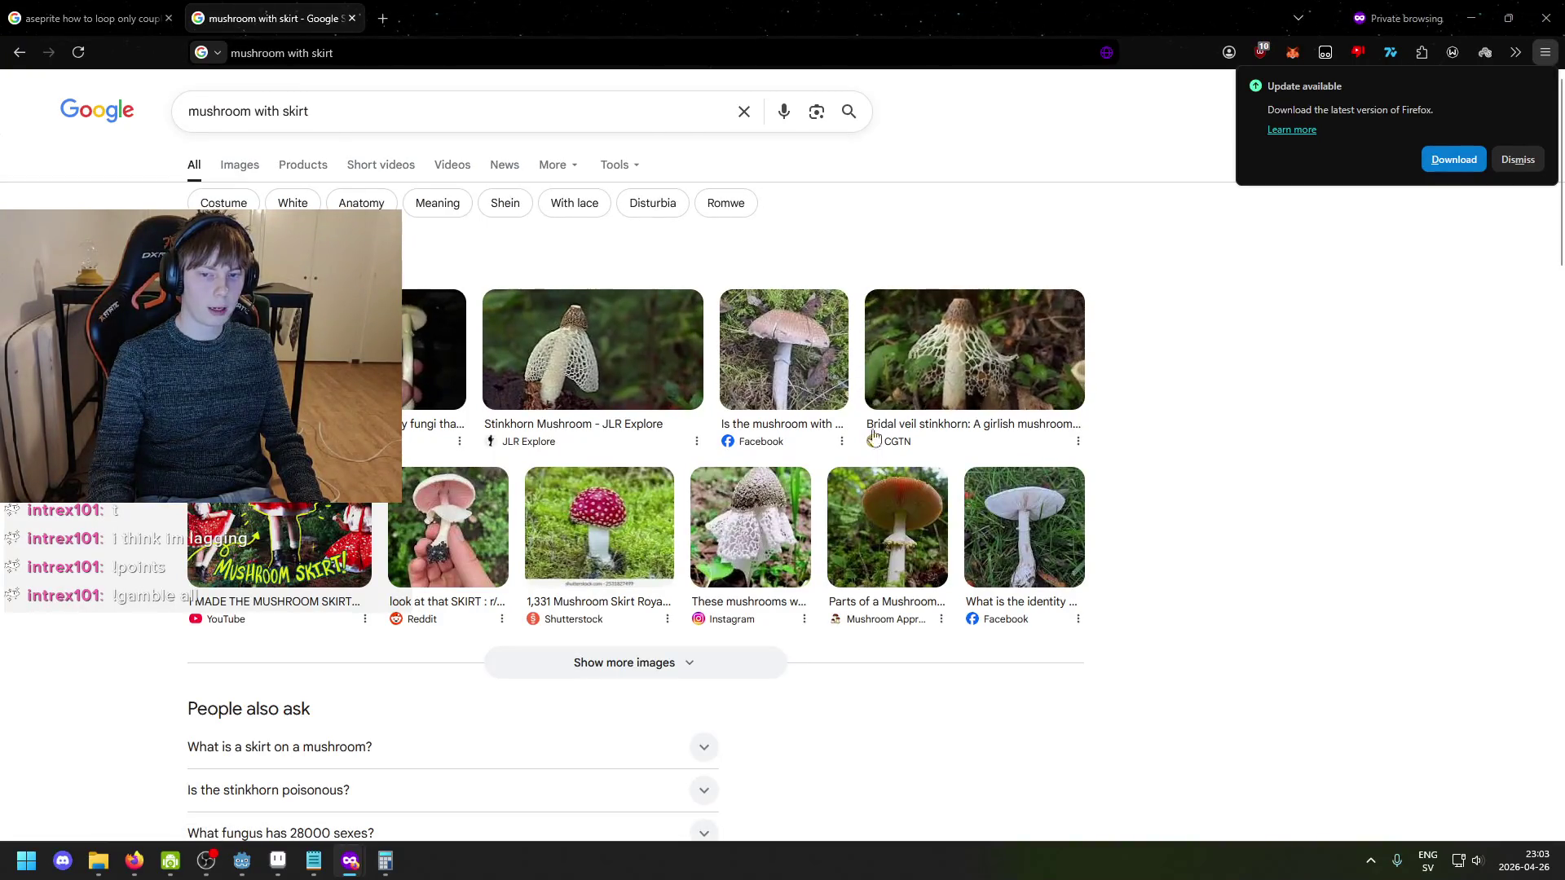
click(1037, 547)
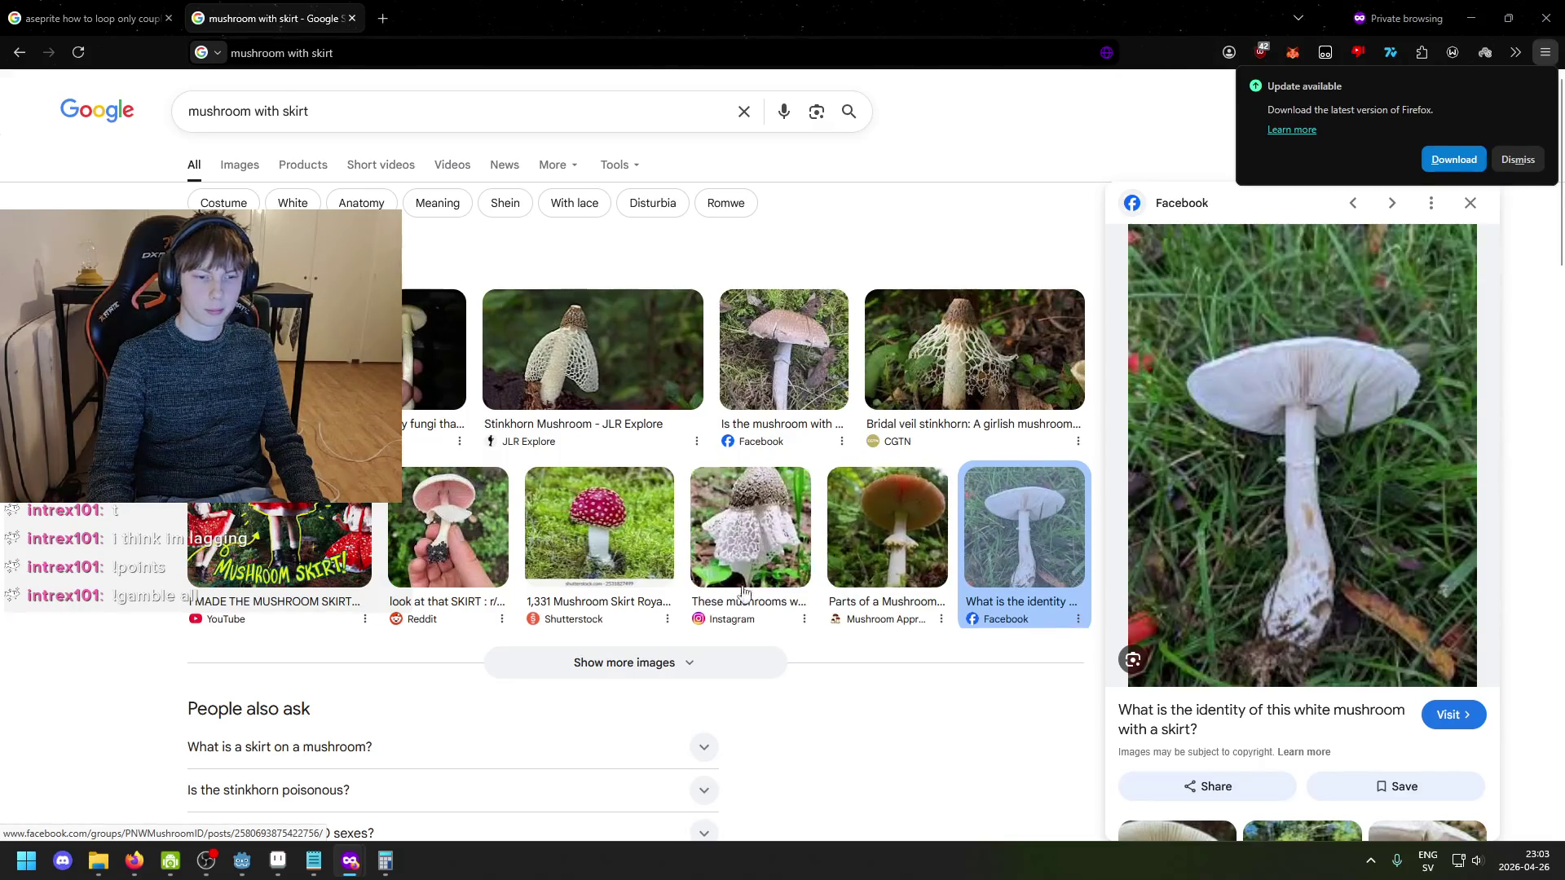
- Return to Aseprite and recentre the mushrooms on the canvas
click(278, 862)
scroll(861, 493, up, 2)
drag(916, 469, 824, 516)
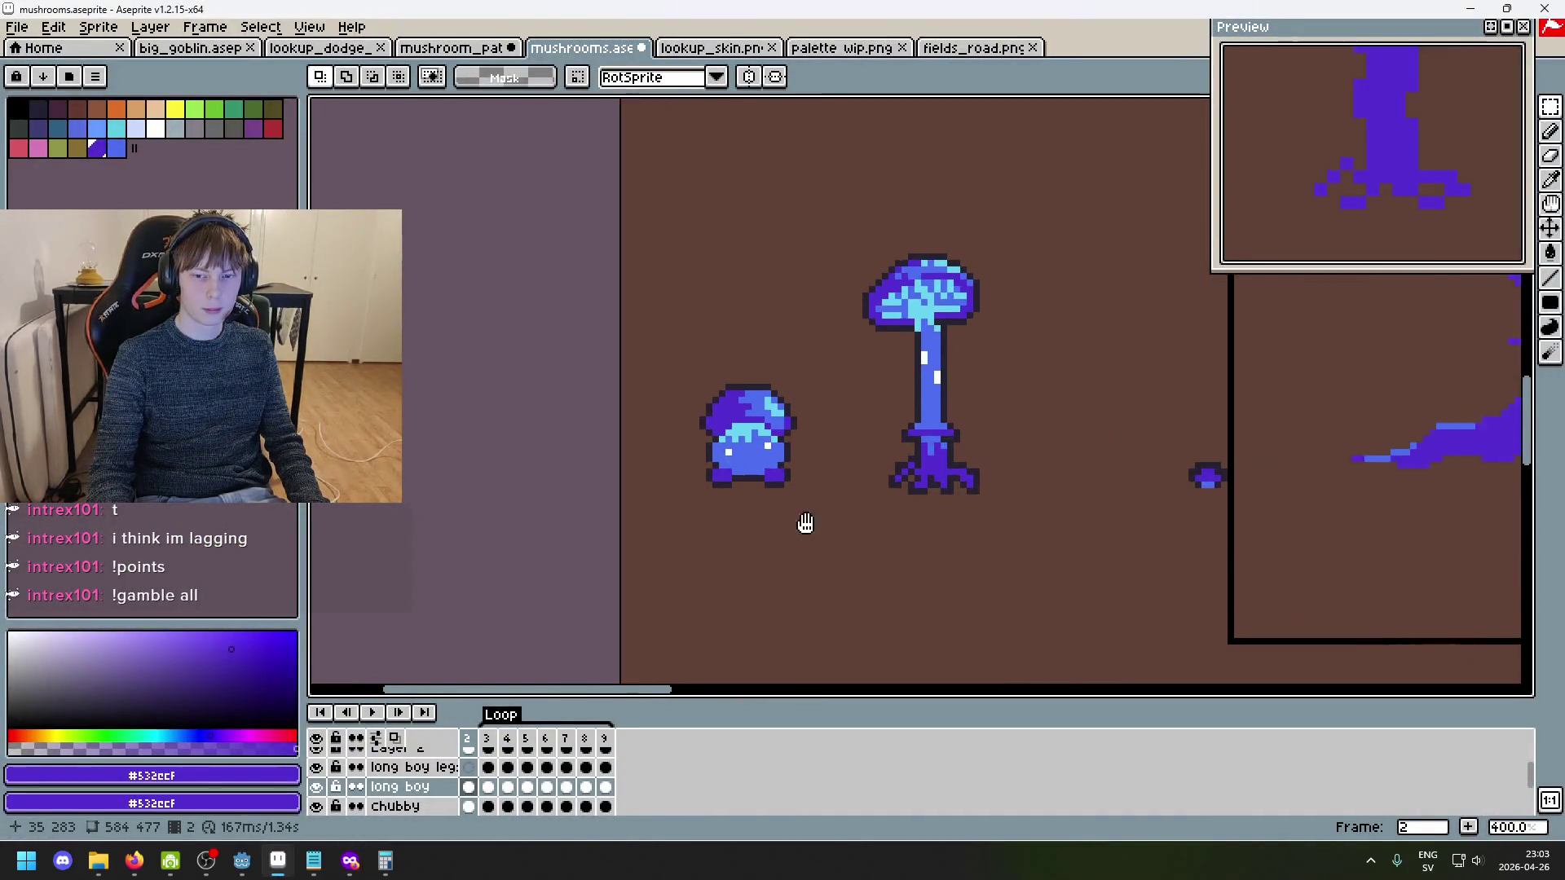
- Flip through the walk frames to compare poses, ending on frame 2
scroll(825, 515, up, 6)
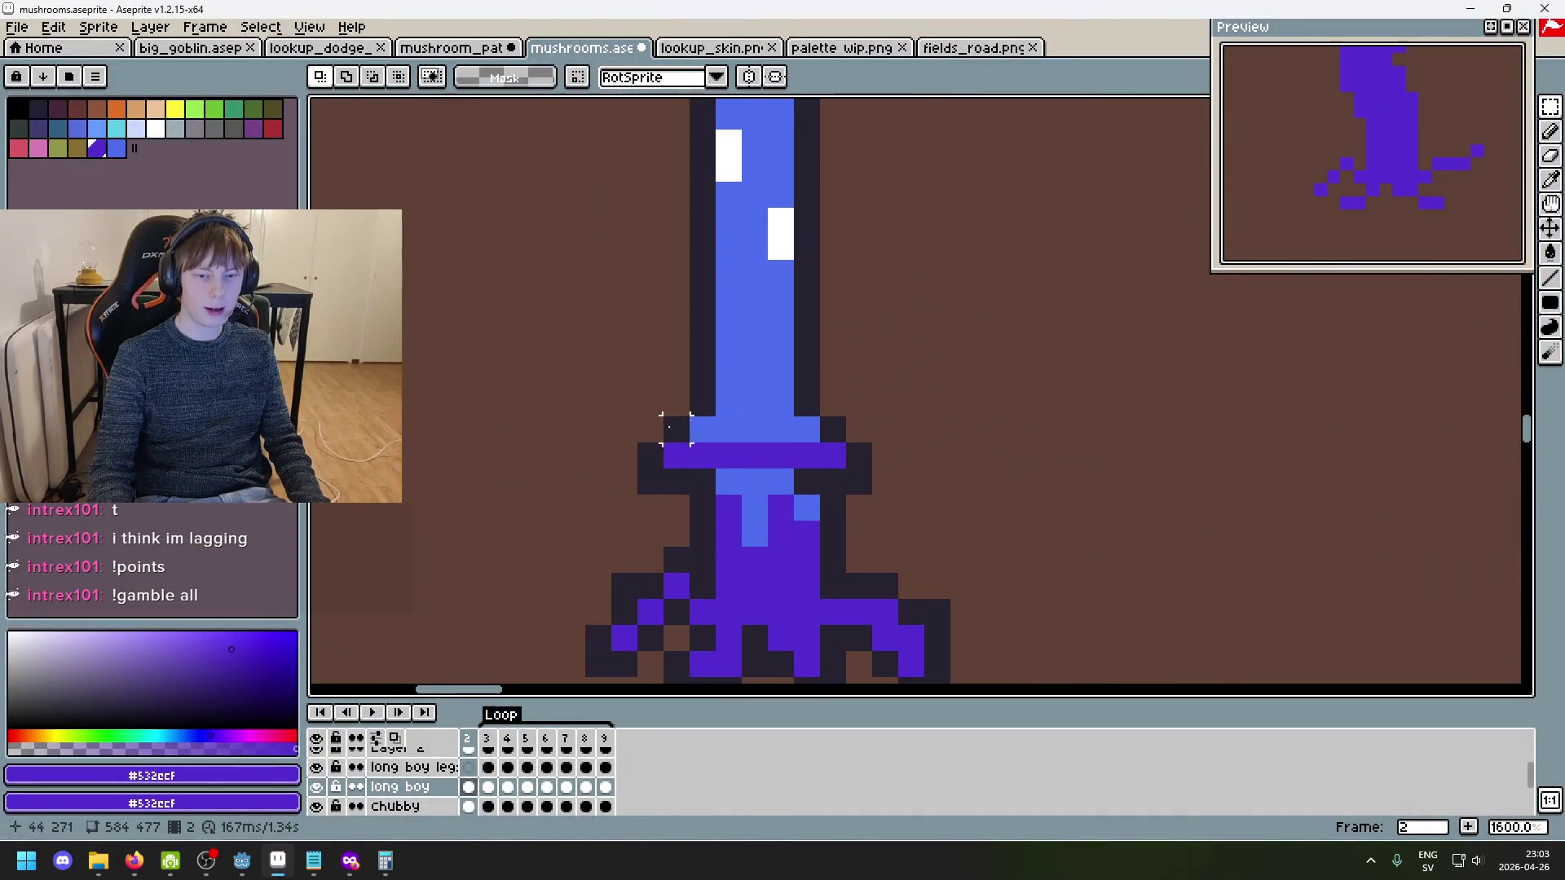
scroll(650, 430, down, 4)
scroll(824, 440, up, 1)
scroll(731, 482, down, 1)
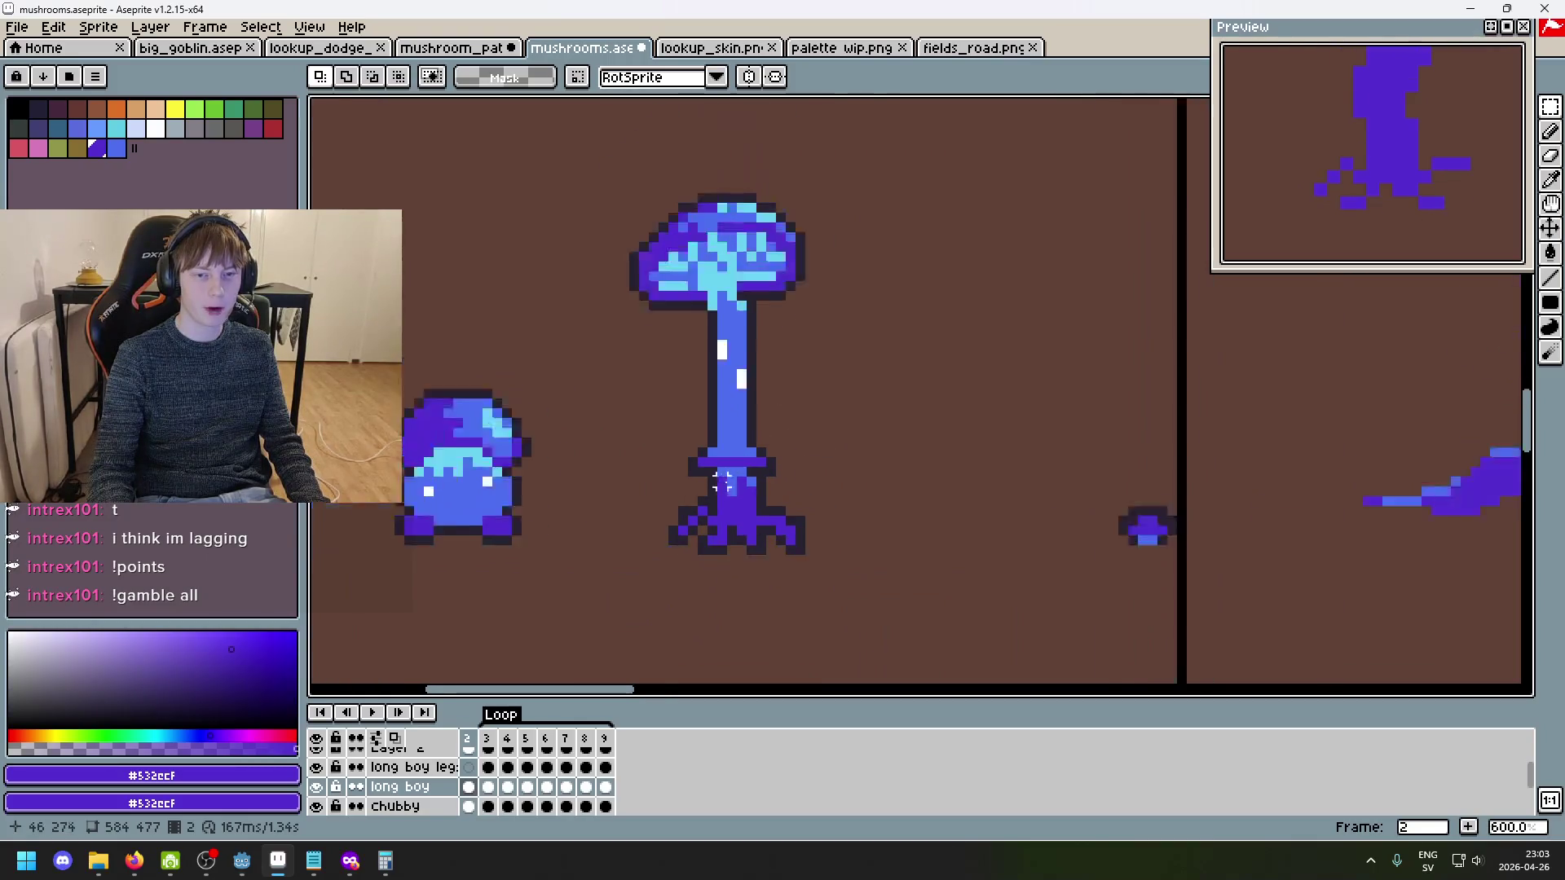
scroll(731, 483, down, 4)
scroll(738, 481, up, 4)
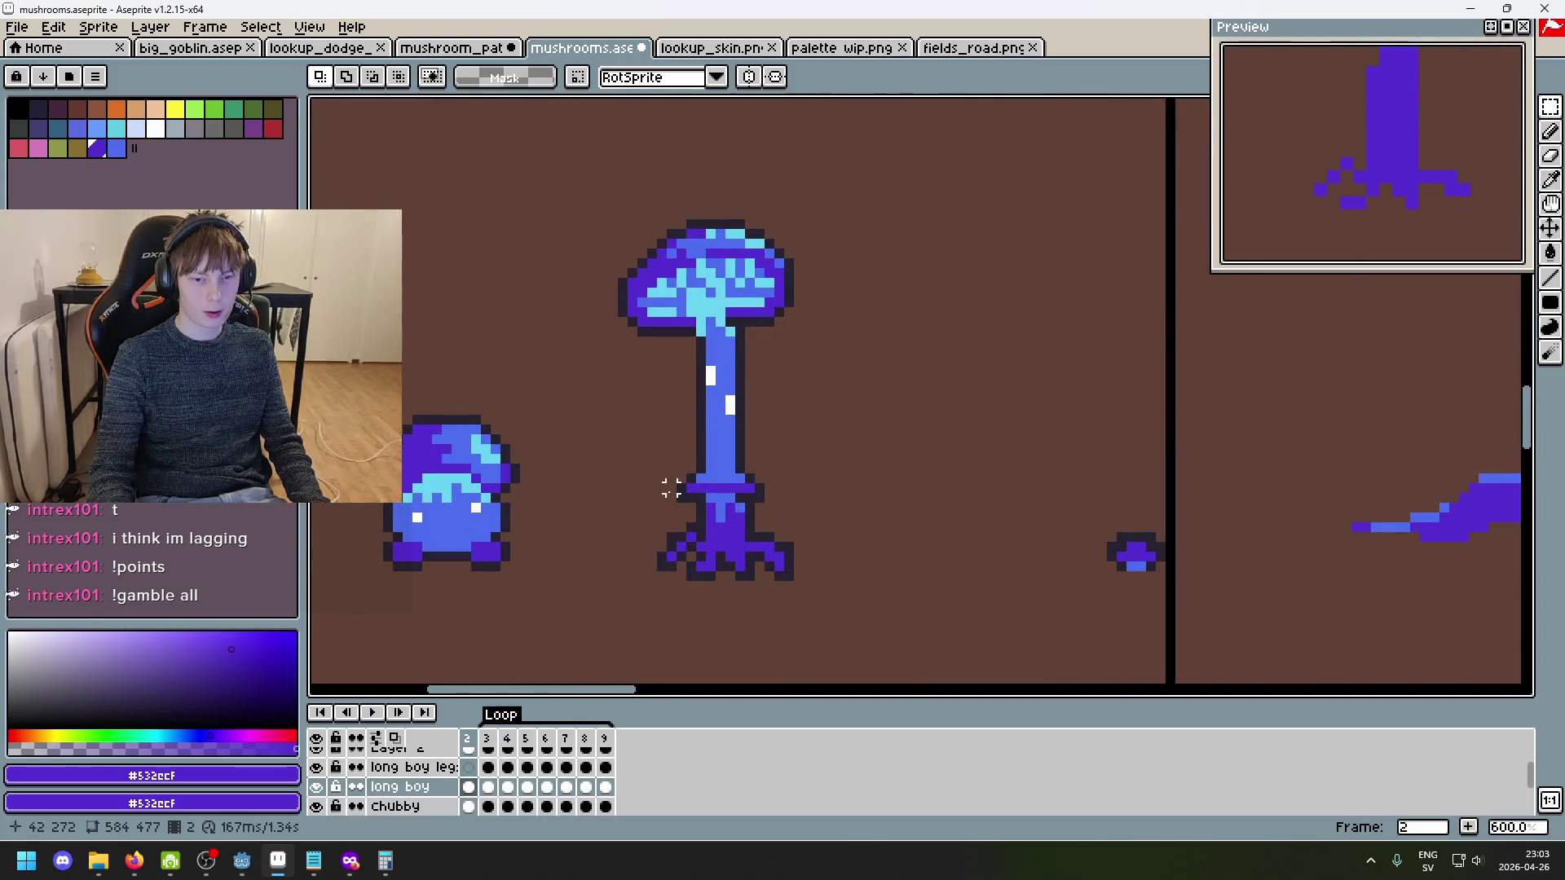
scroll(815, 504, down, 4)
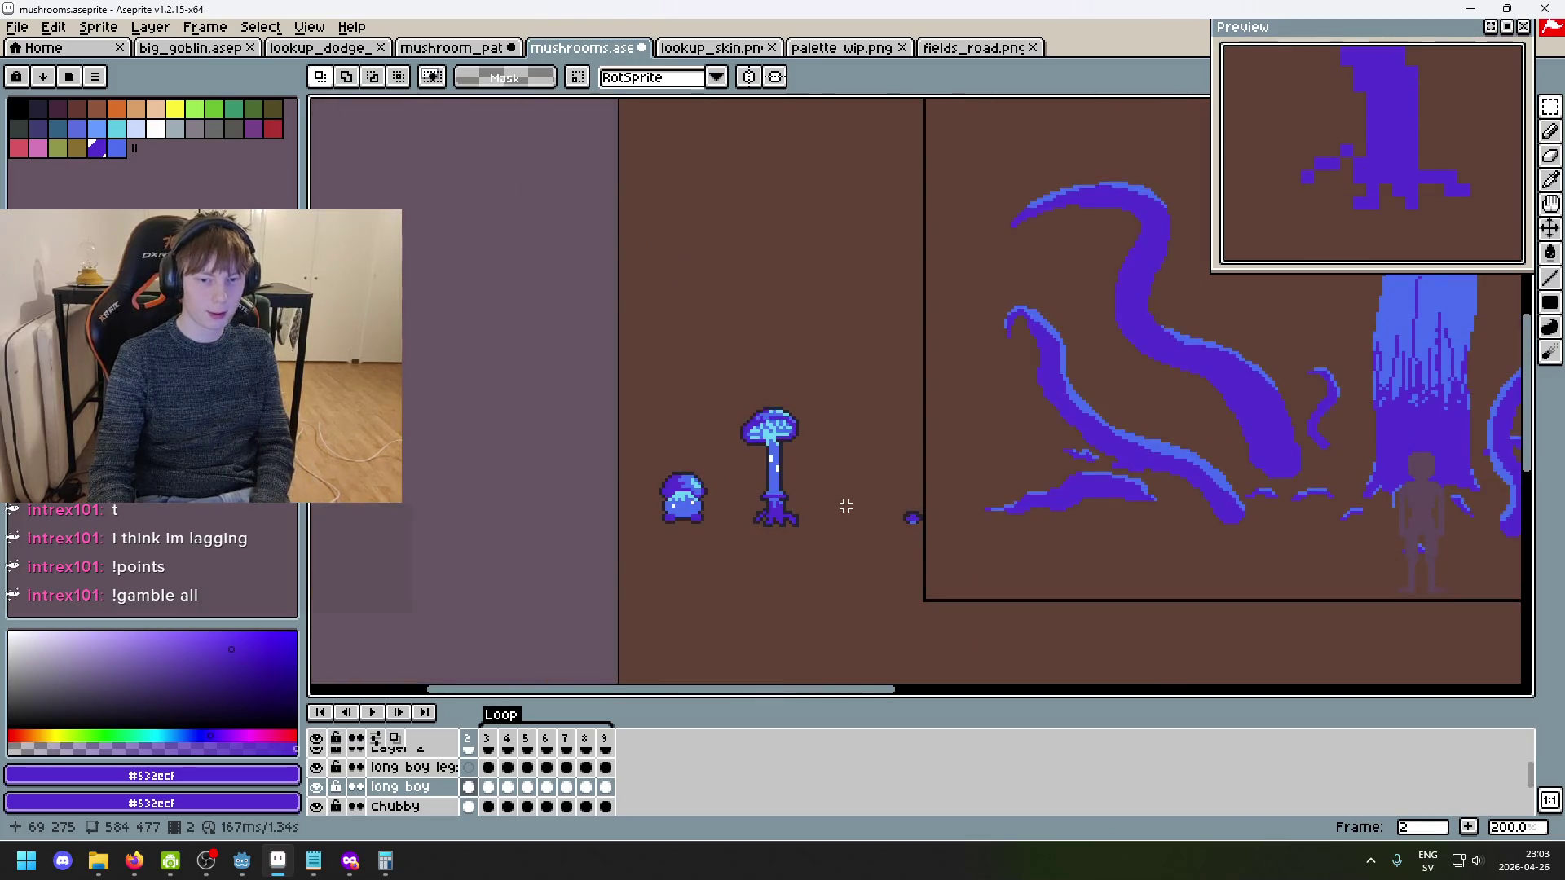
key(Right)
key(Right)
key(Right)
key(Left)
key(Left)
key(Left)
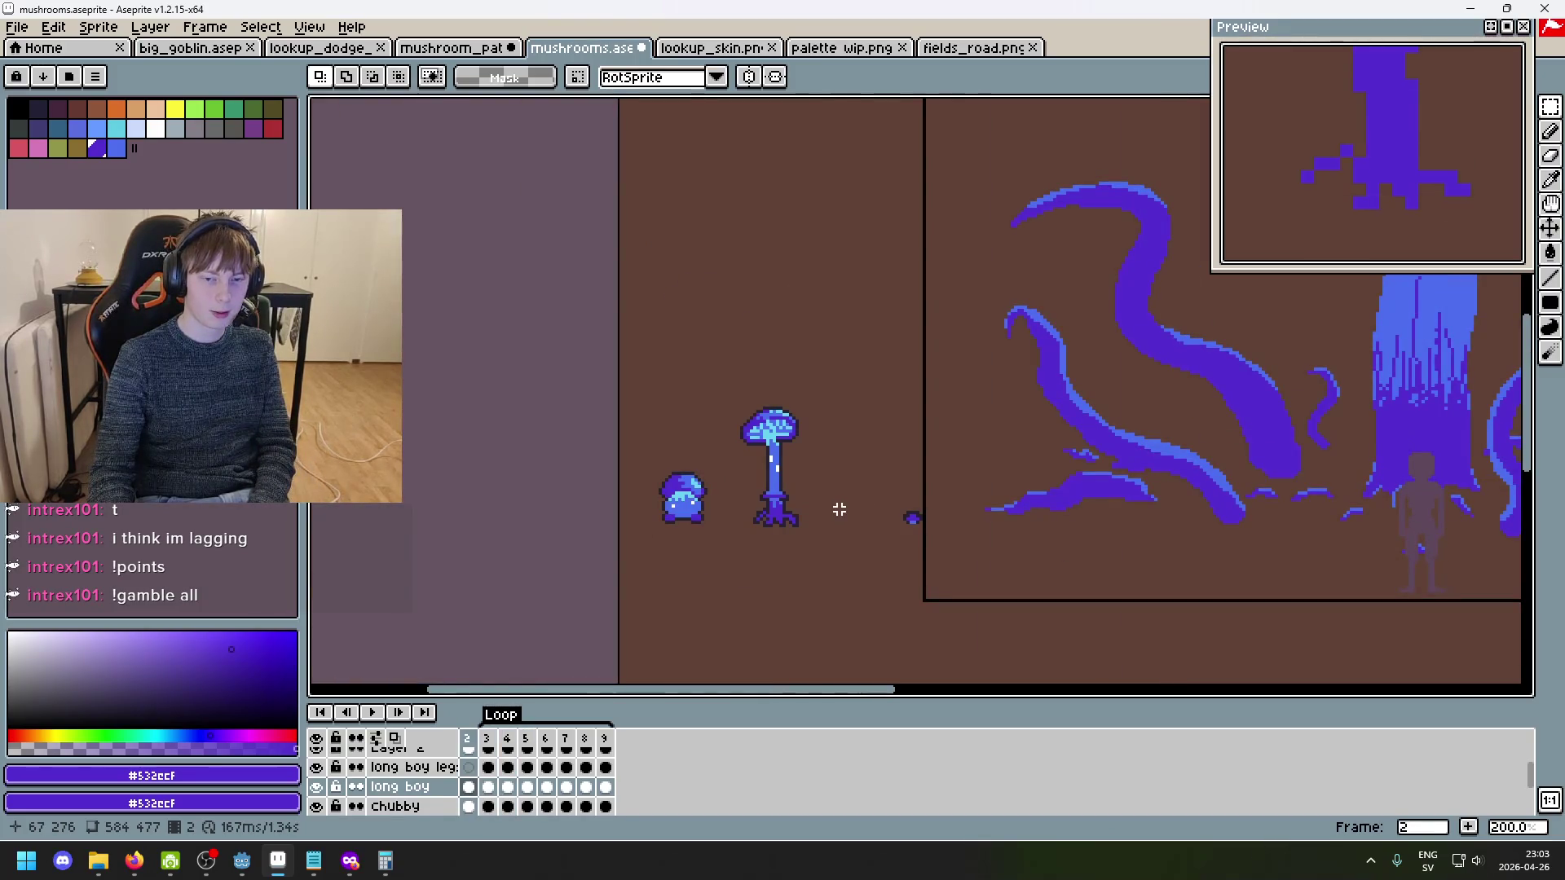
key(Right)
key(Right)
key(Left)
key(Right)
key(Right)
key(Left)
key(Left)
key(Left)
- With the Pencil, repaint the purple stem band in the stem's blue, undoing part
scroll(796, 542, up, 5)
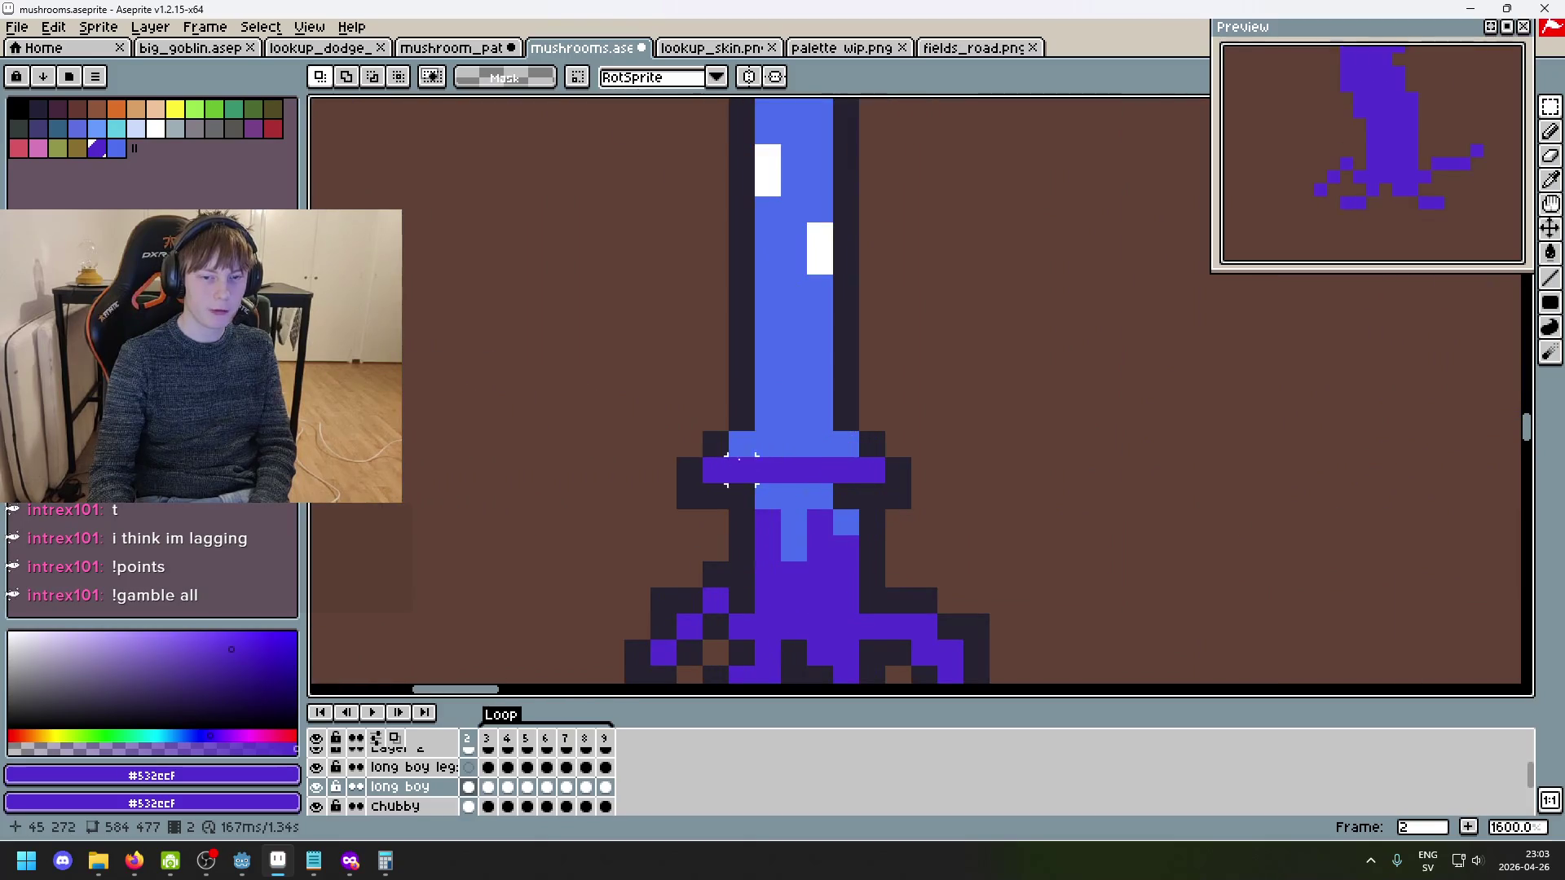
key(b)
alt+click(768, 432)
drag(716, 471, 774, 471)
mouse_move(873, 444)
mouse_down()
mouse_move(727, 473)
mouse_move(820, 496)
mouse_up()
key(ctrl+z)
- Eyedrop the purple root colour and repaint a few stem-band pixels purple
alt+click(768, 522)
click(794, 521)
scroll(878, 568, down, 6)
scroll(878, 568, down, 1)
scroll(877, 566, up, 7)
click(716, 491)
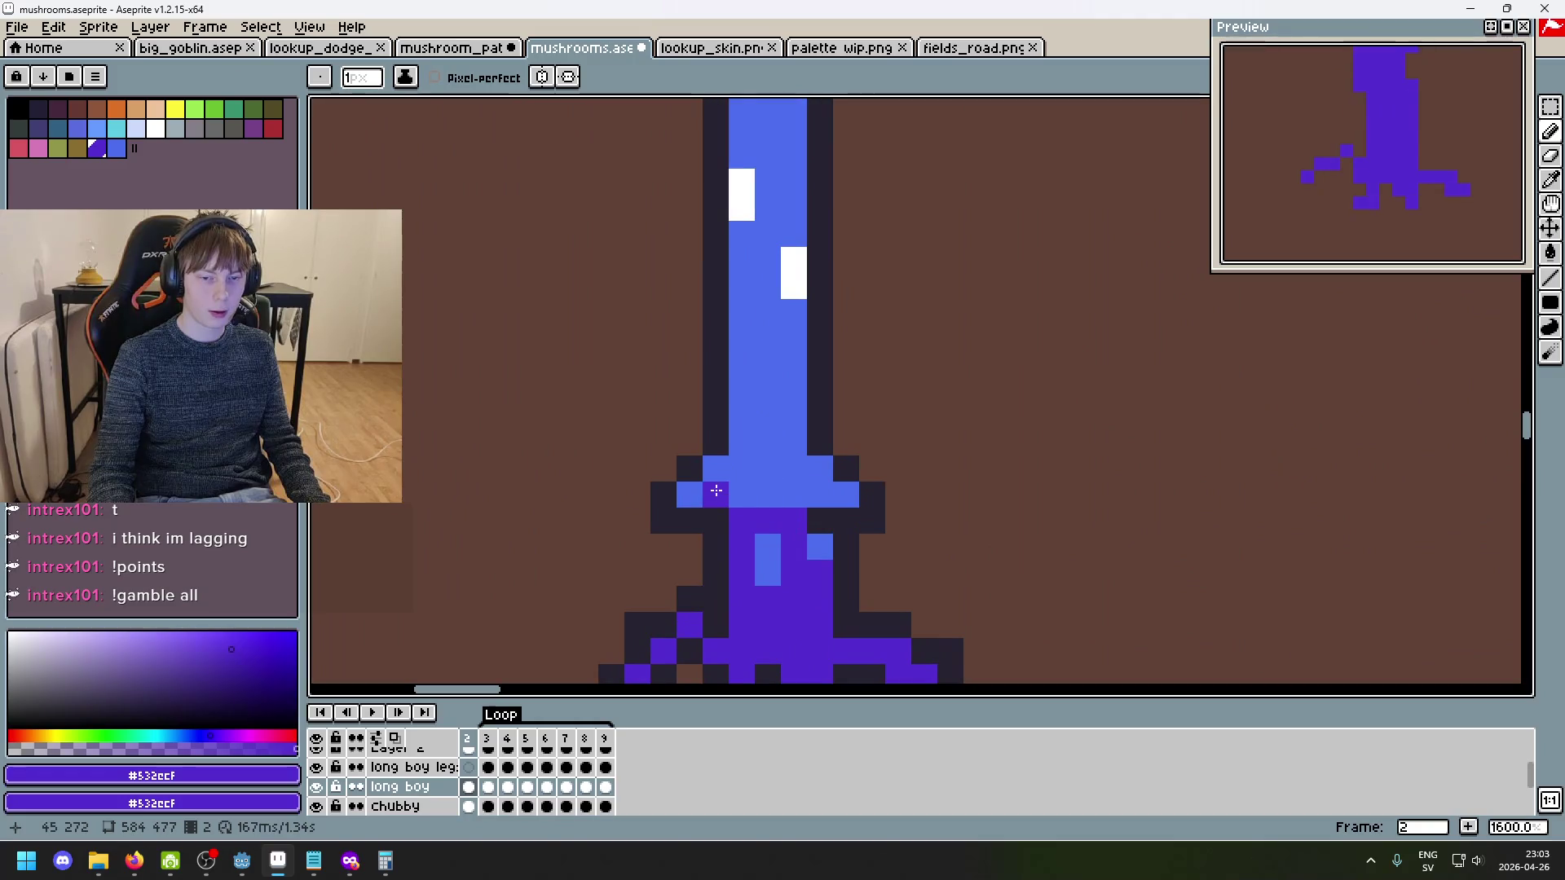
scroll(716, 490, down, 5)
- Eyedrop the cap's light cyan #69d4f2 and paint a cyan row across the stem base
alt+click(734, 237)
scroll(770, 525, up, 8)
click(771, 525)
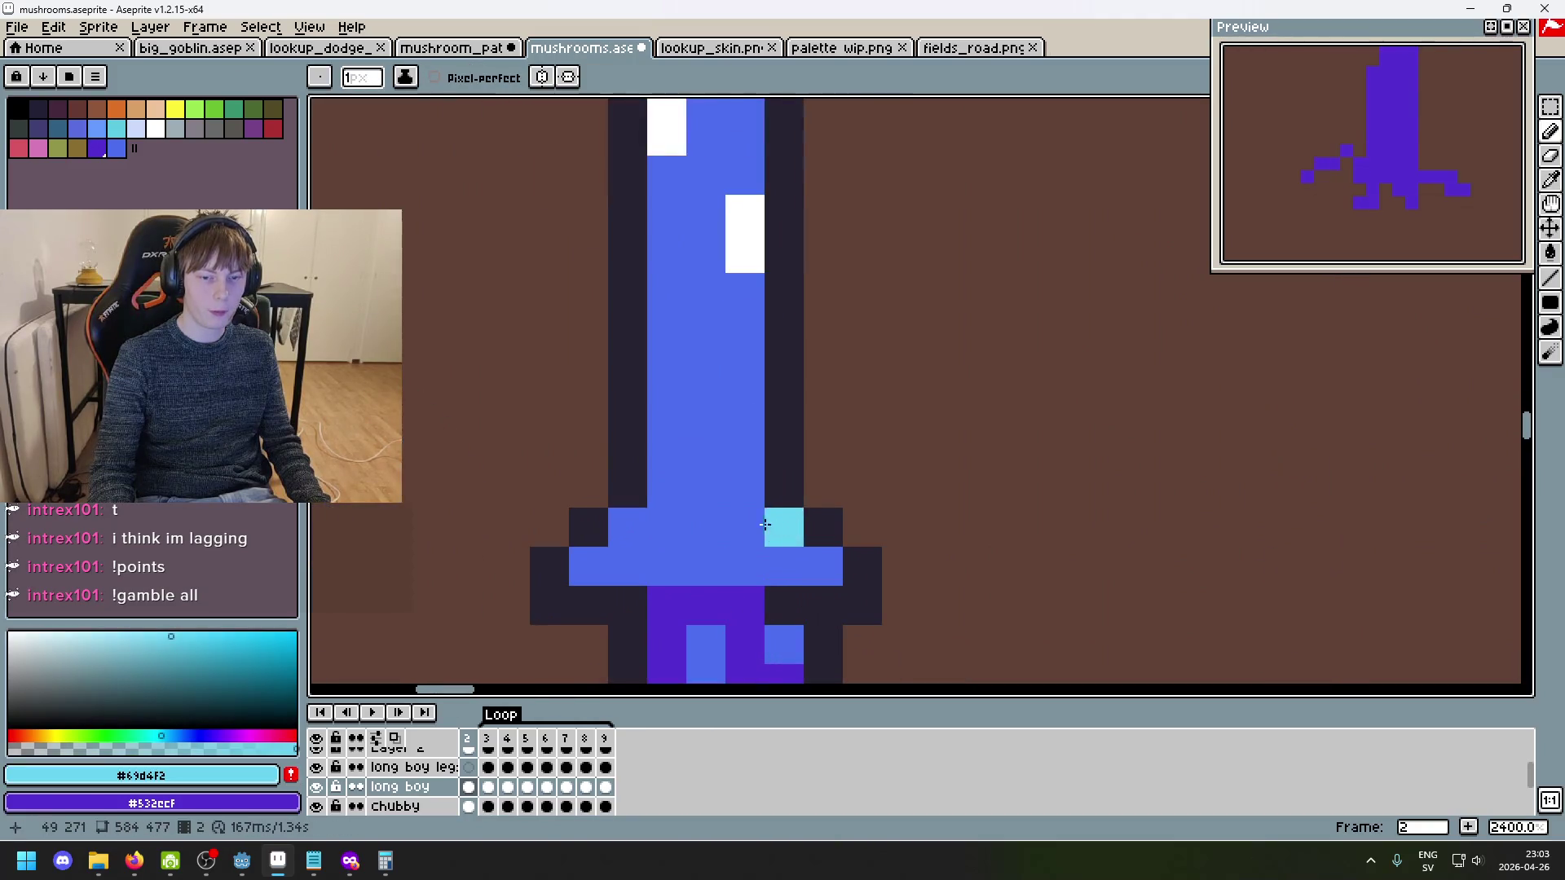
drag(822, 565, 671, 573)
click(785, 527)
- Pan and zoom around the tall mushroom to review the recoloured stem base
scroll(861, 545, down, 8)
scroll(814, 550, down, 2)
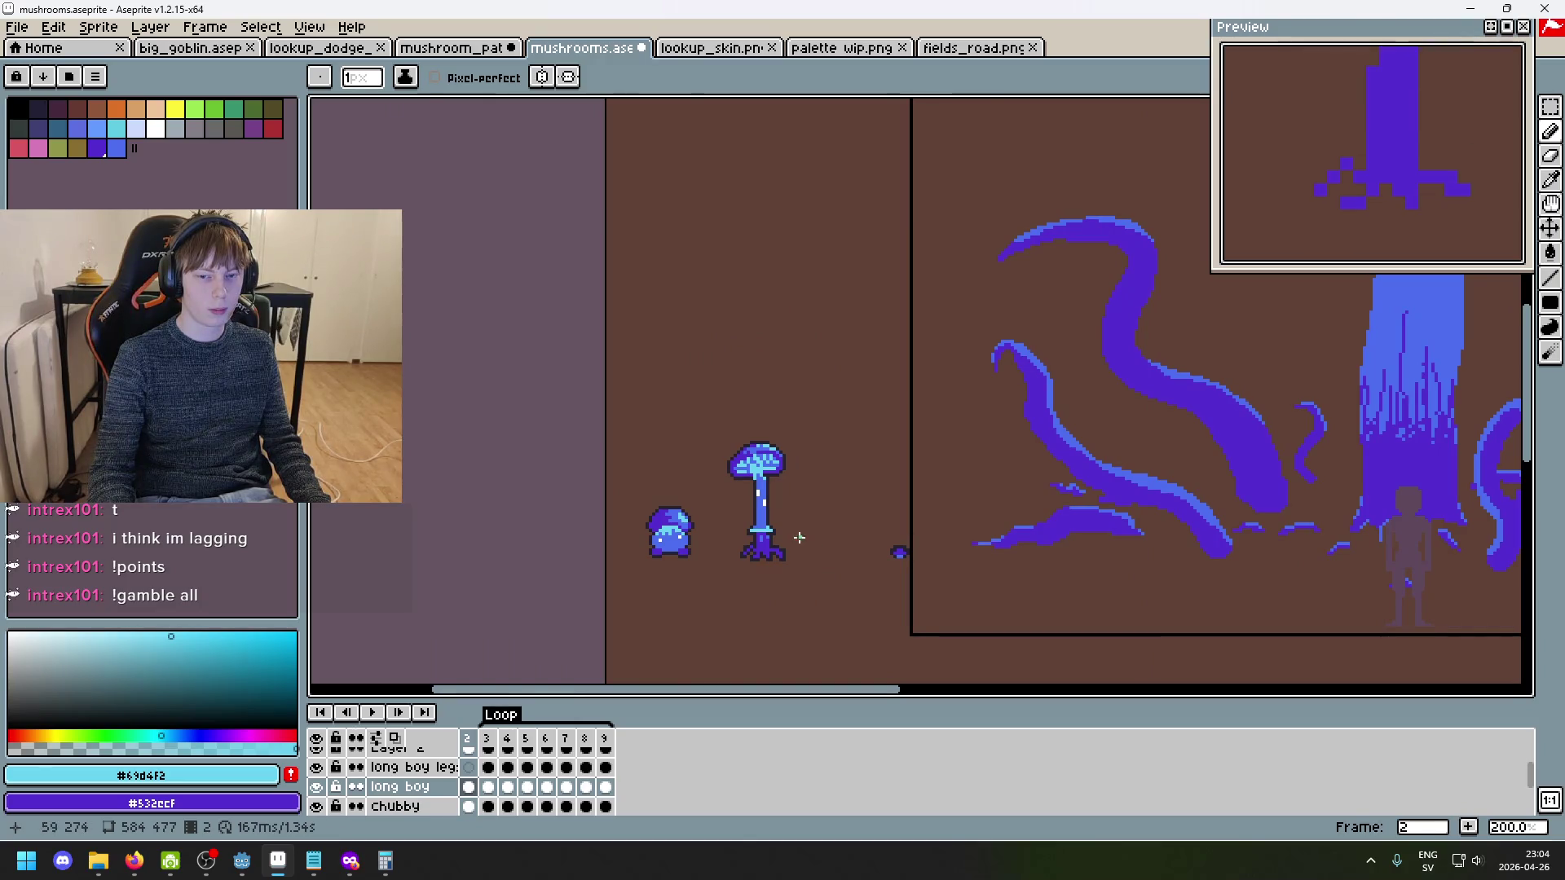
scroll(798, 537, up, 5)
scroll(800, 506, down, 4)
scroll(668, 293, up, 4)
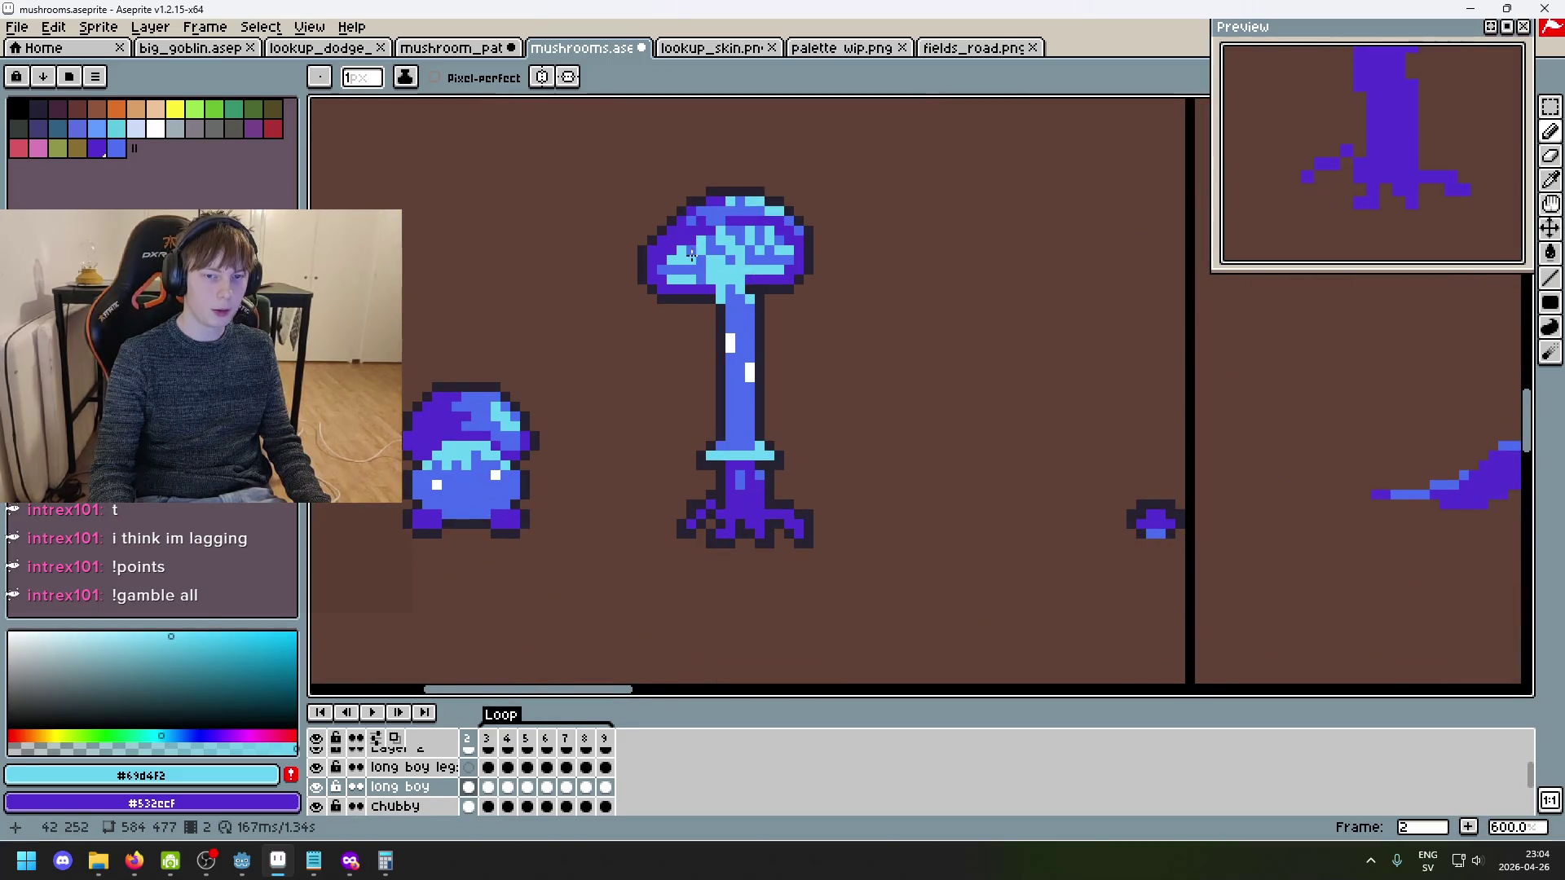
scroll(718, 262, down, 5)
scroll(783, 465, up, 2)
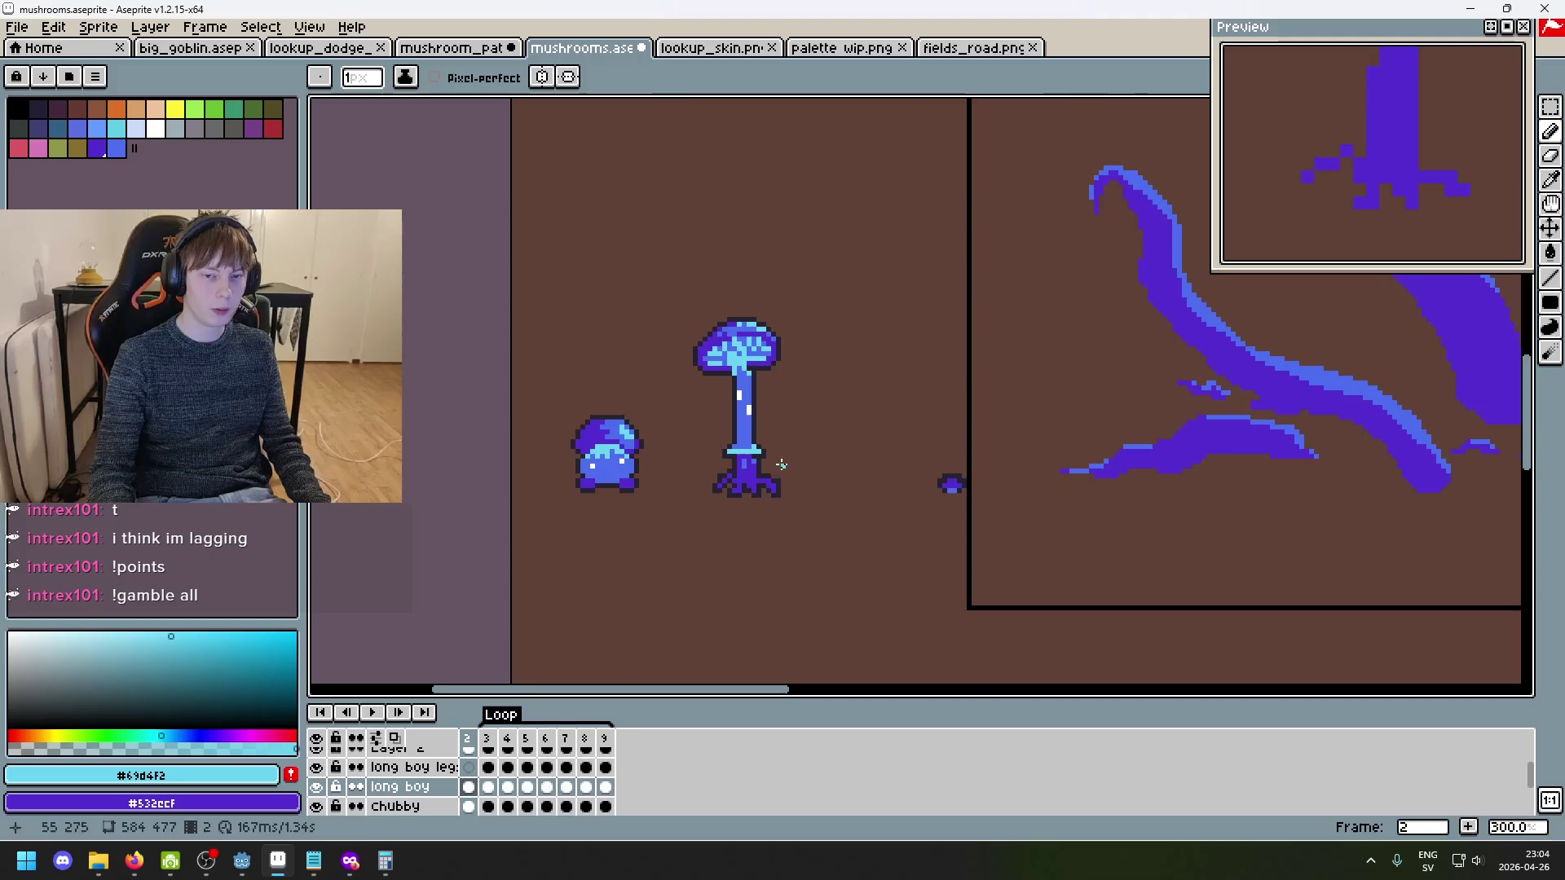
scroll(759, 422, up, 3)
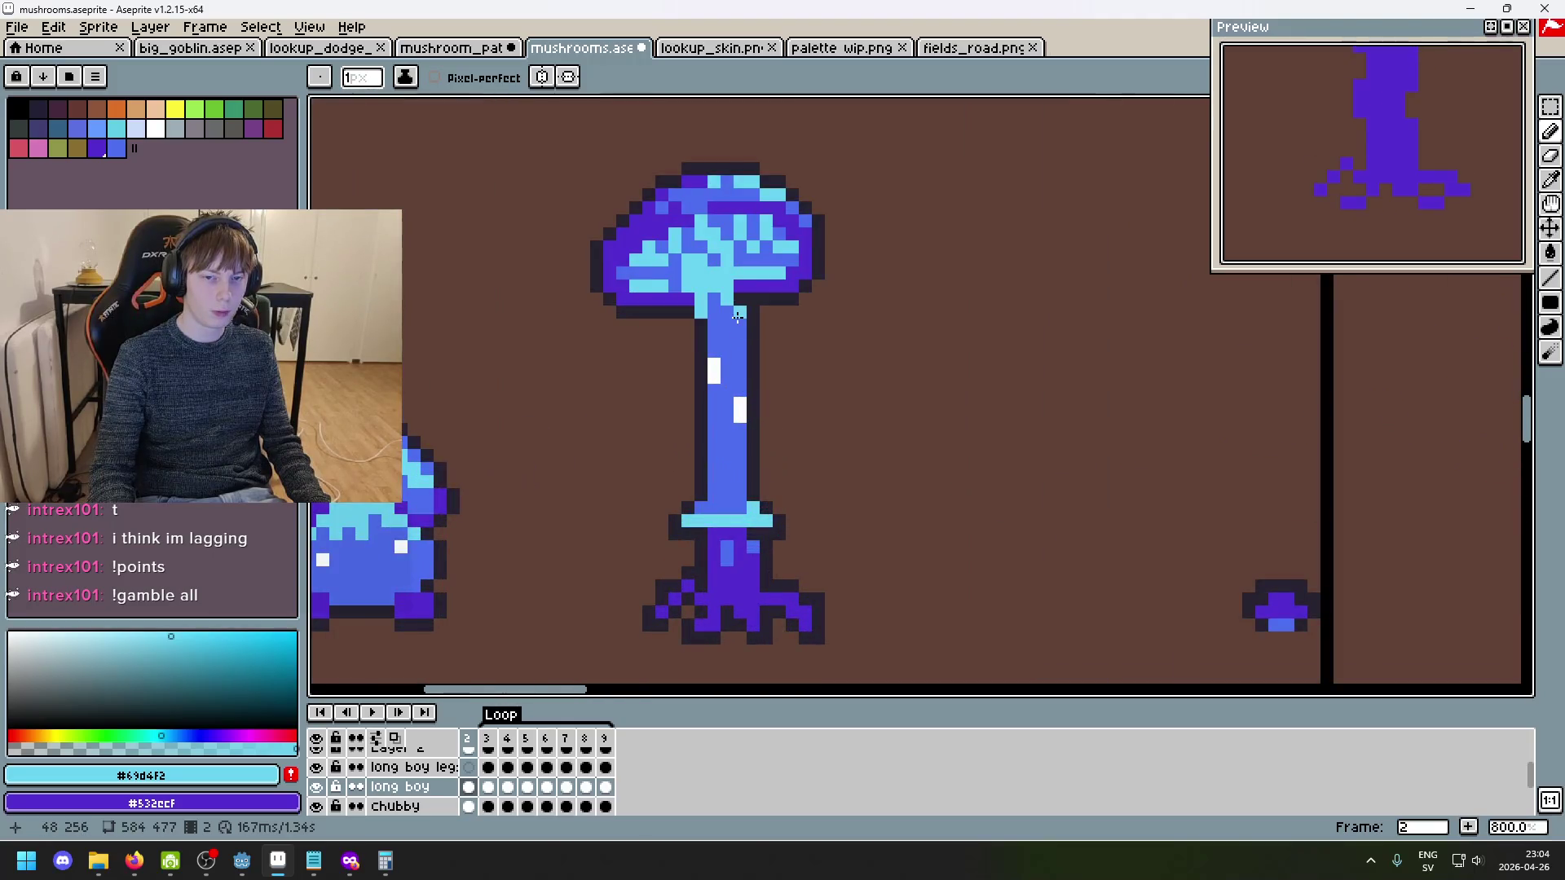
scroll(782, 424, down, 4)
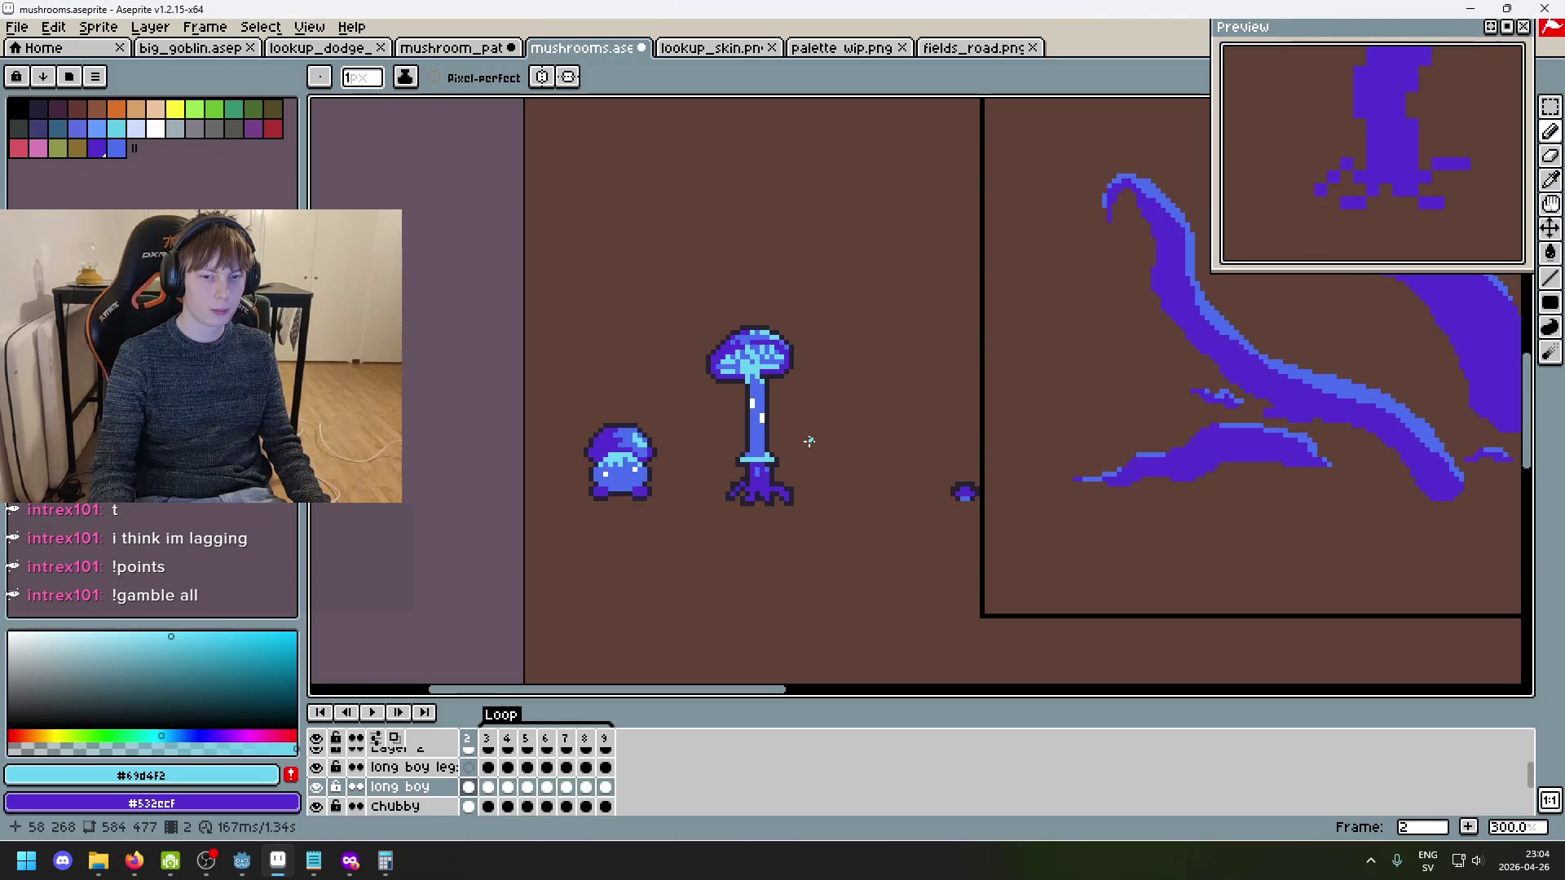
scroll(809, 441, up, 4)
scroll(691, 510, down, 5)
drag(691, 510, 835, 466)
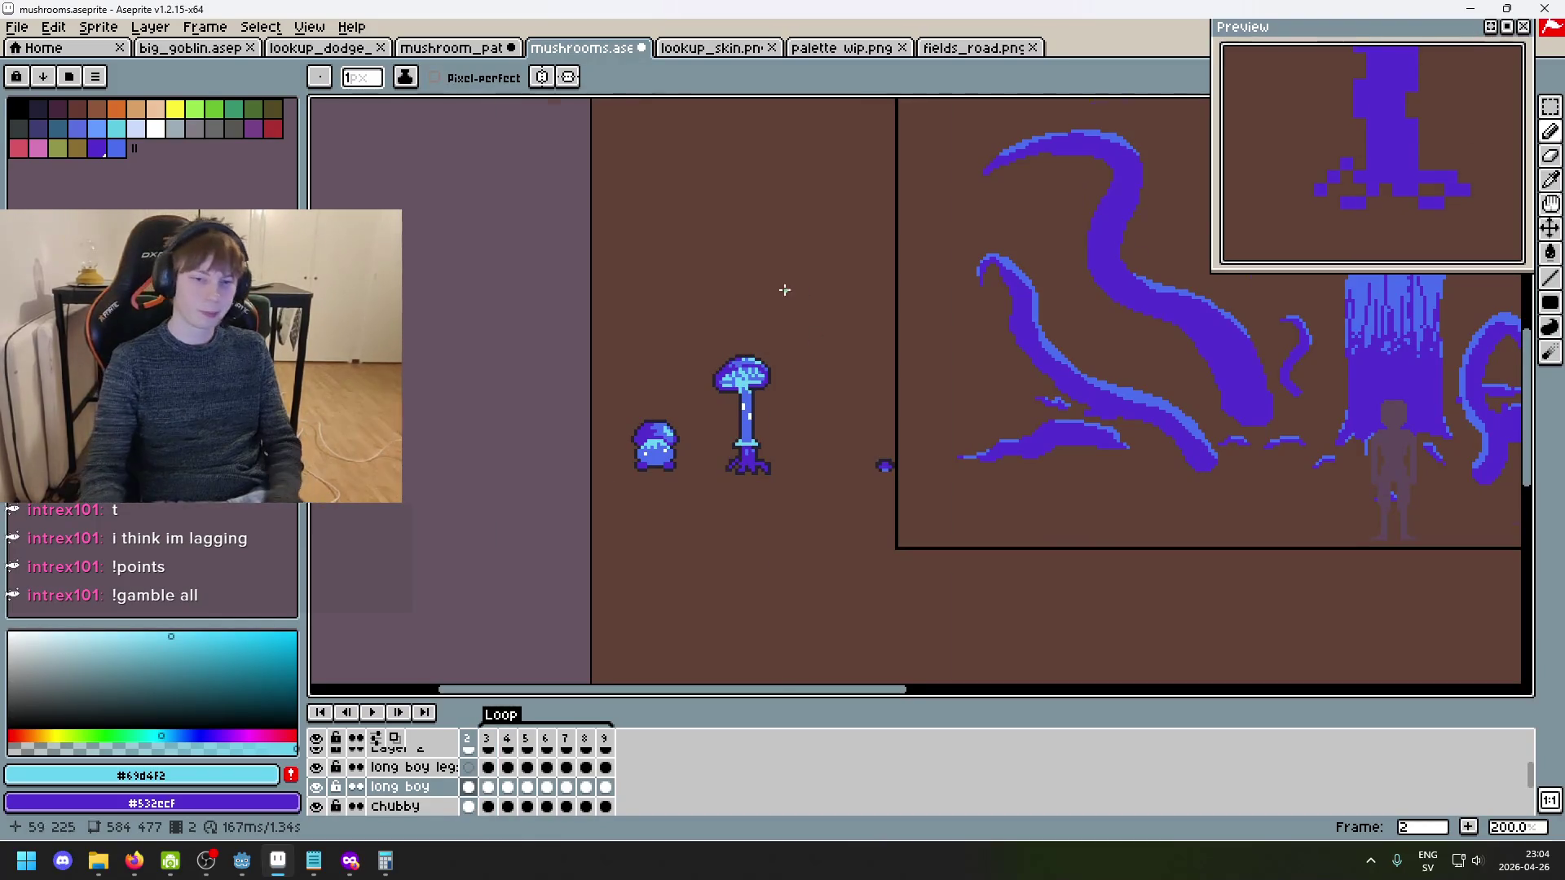
scroll(790, 294, up, 2)
scroll(937, 307, up, 2)
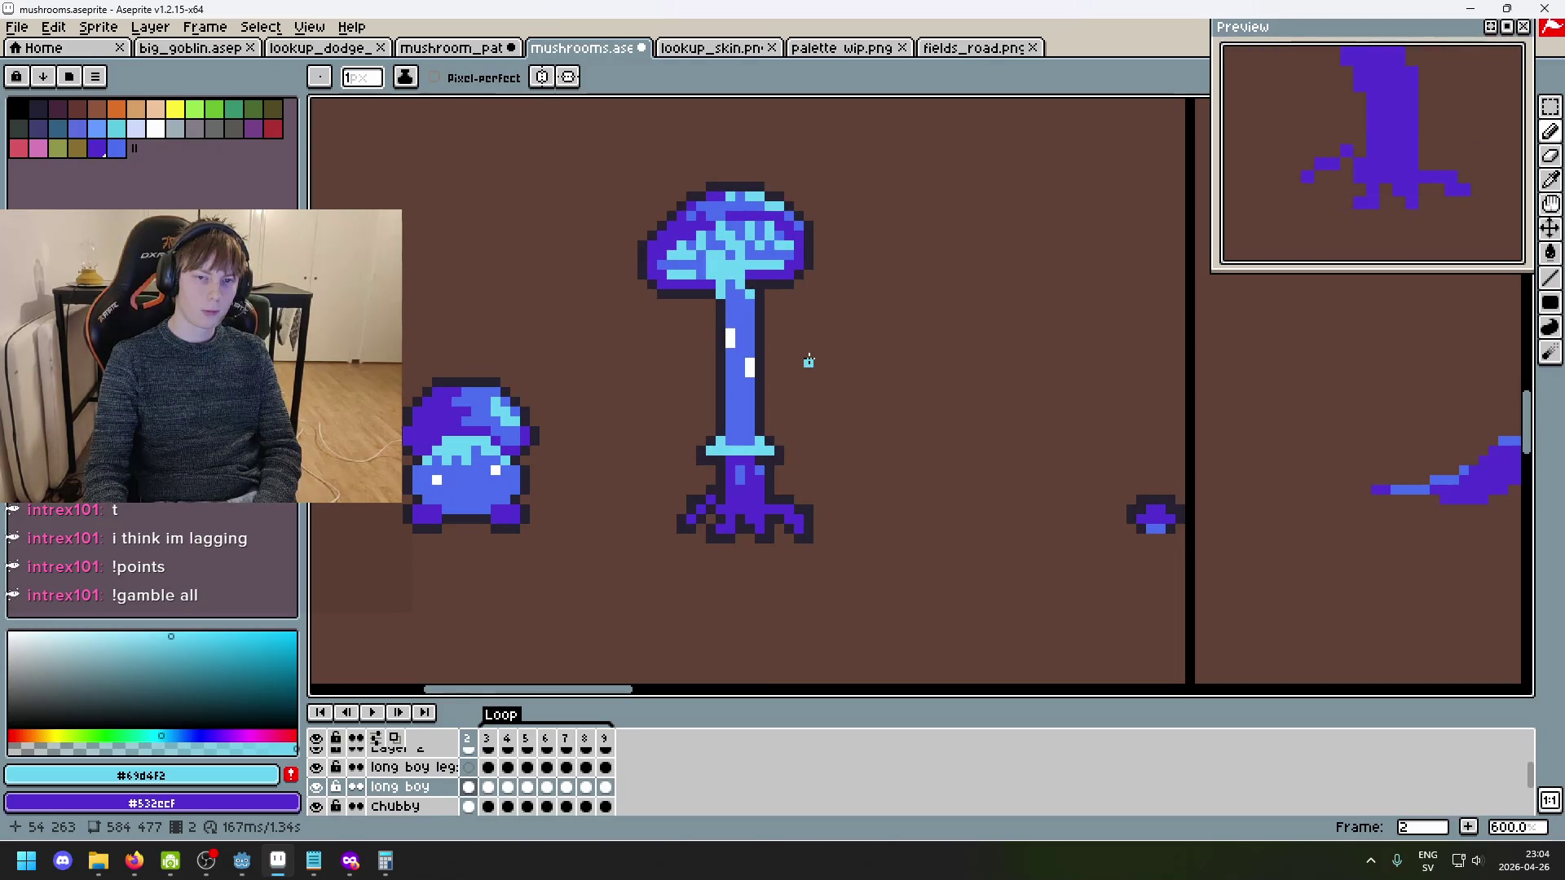
drag(809, 361, 813, 381)
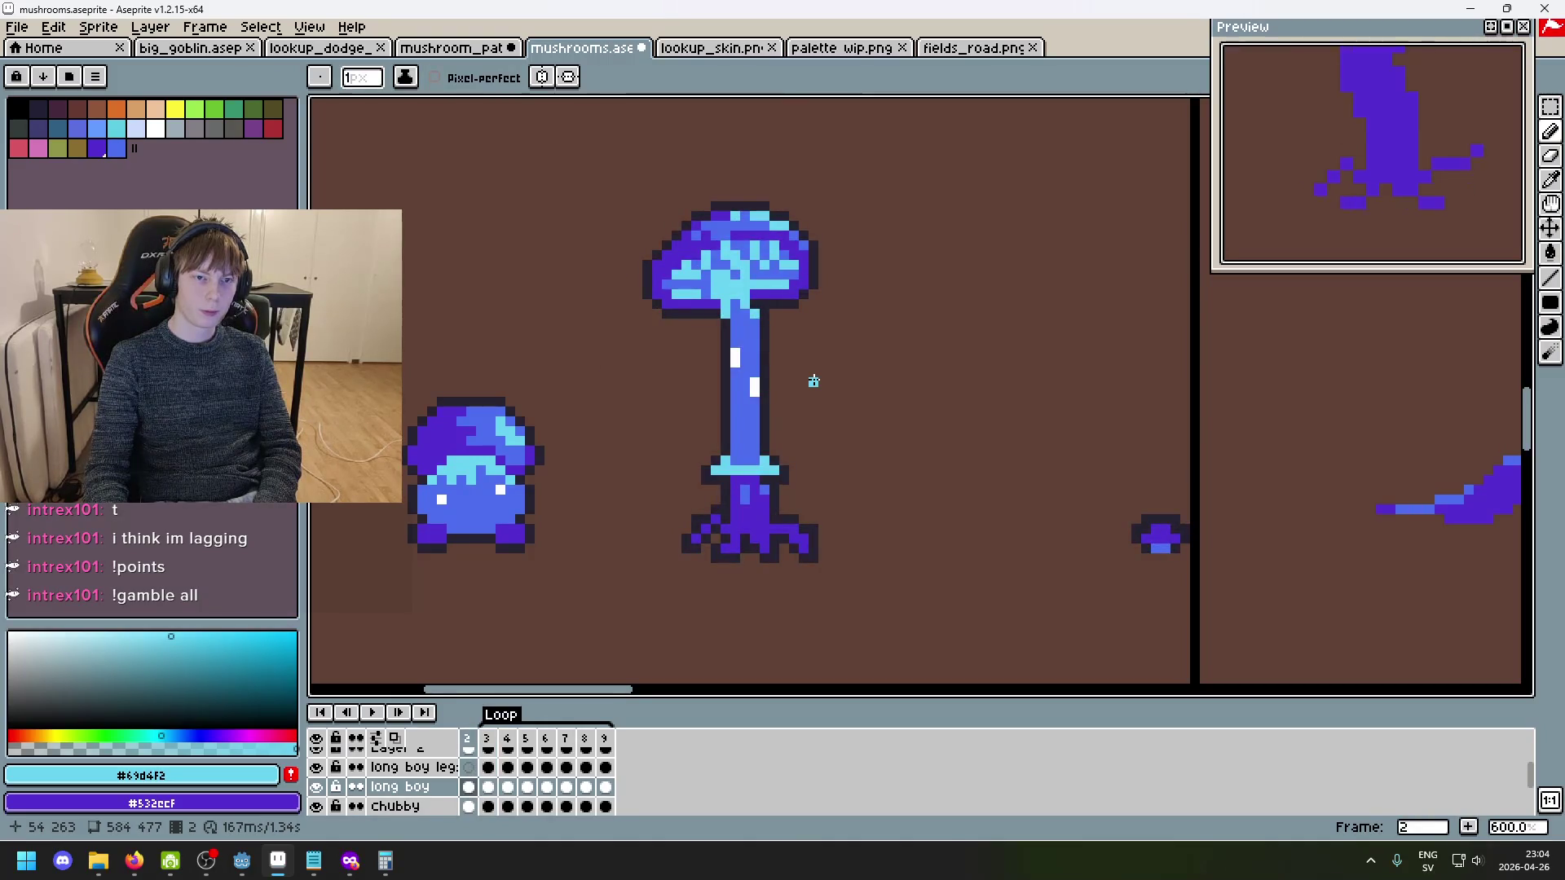
scroll(824, 381, down, 2)
scroll(825, 388, up, 1)
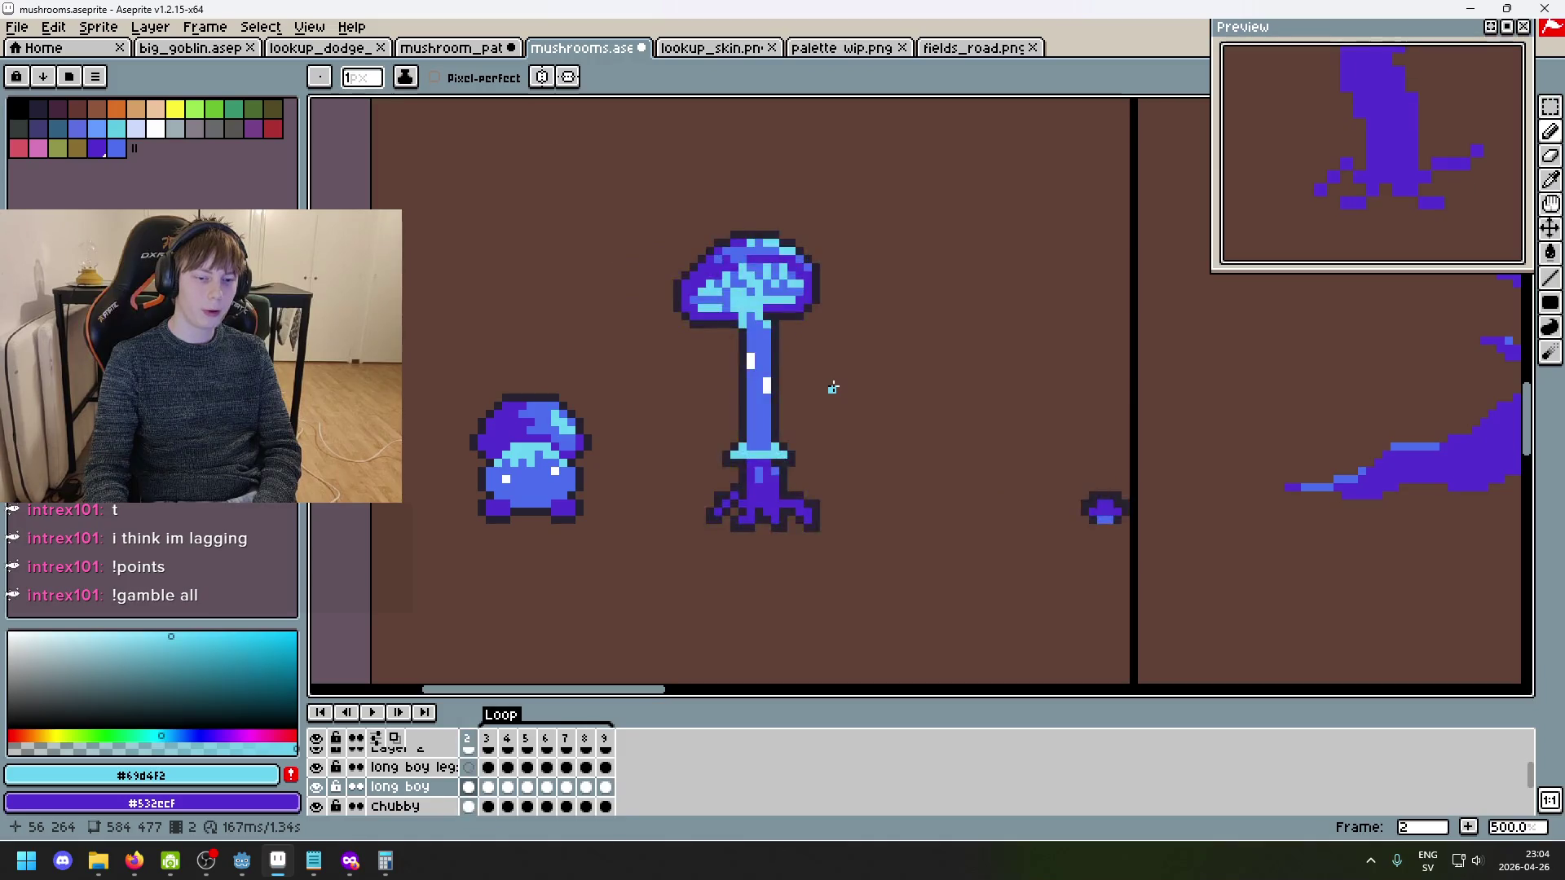
scroll(833, 388, down, 1)
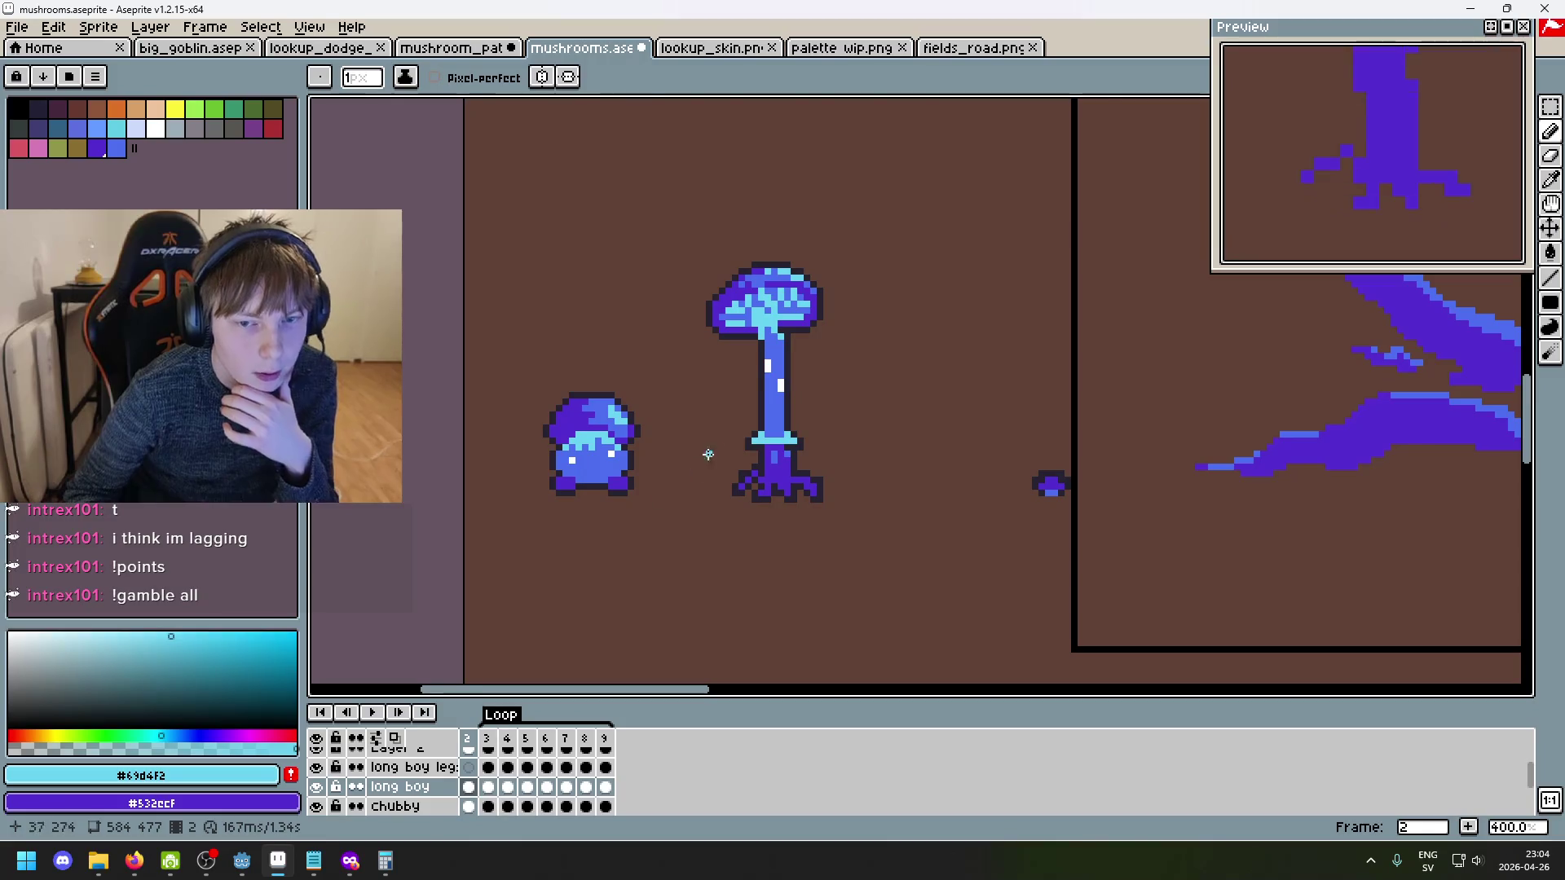
scroll(706, 482, up, 2)
key(Right)
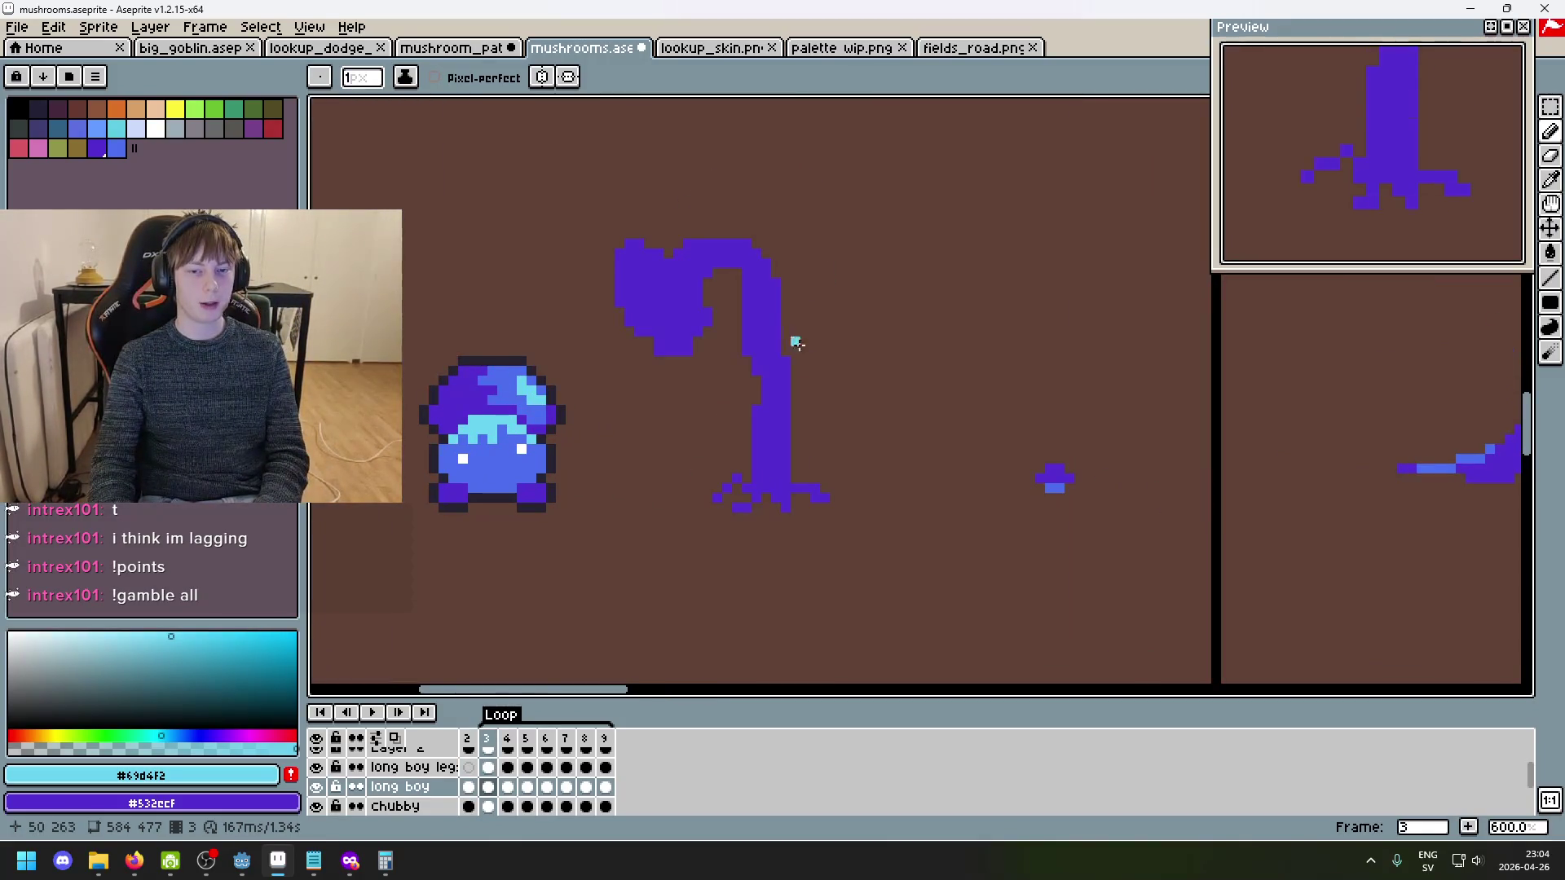
- Pick up the stem blue #4c6dee, move to frame 3, and search 'reaction time test'
key(Left)
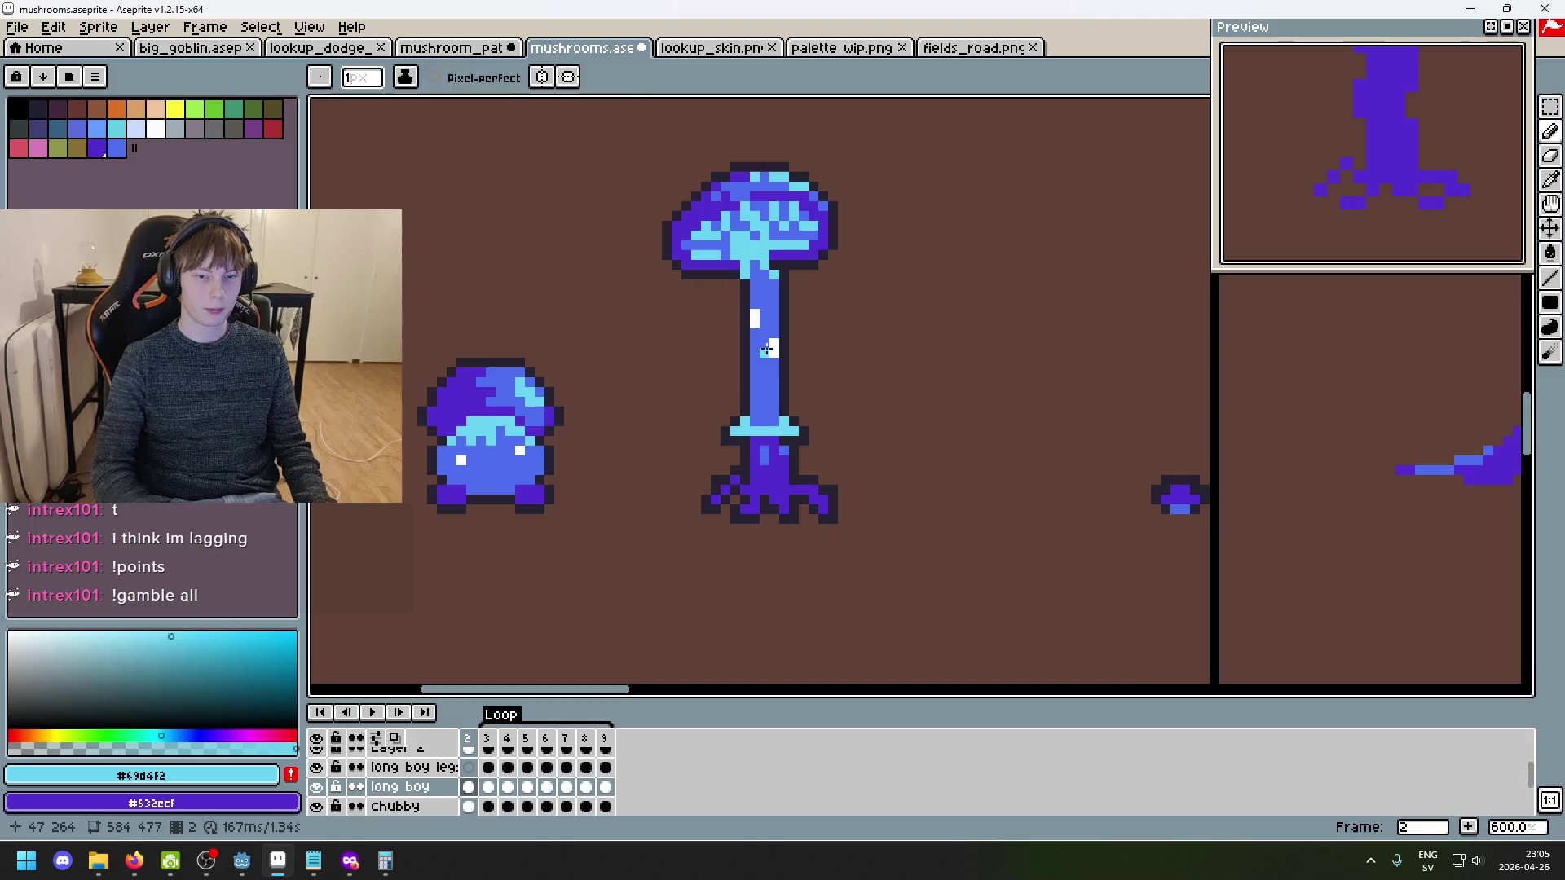
scroll(742, 421, up, 1)
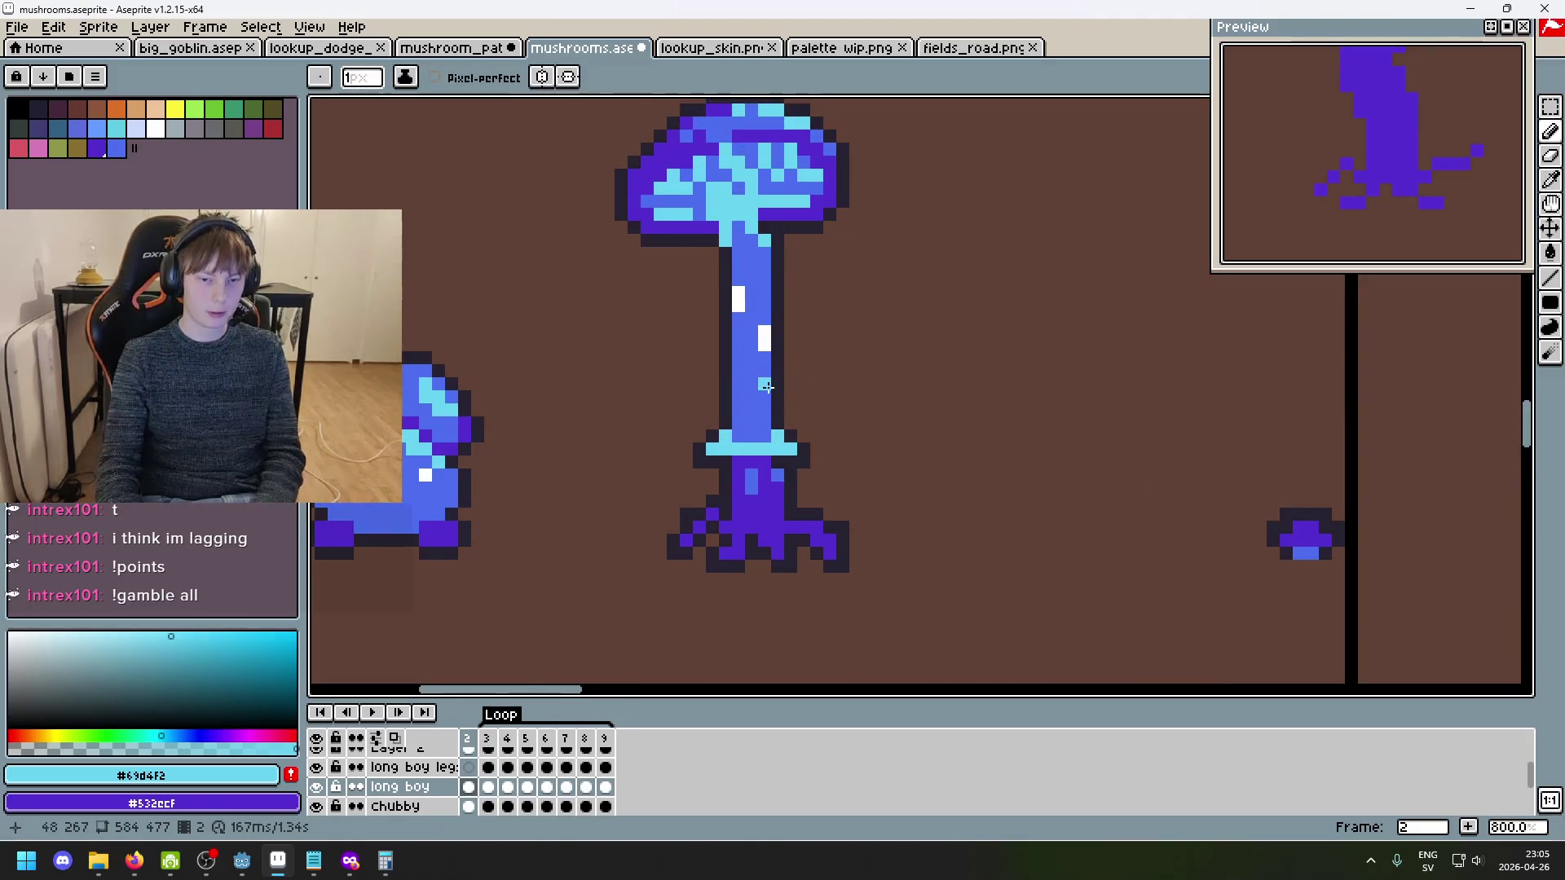
alt+click(771, 373)
key(Right)
key(Left)
key(Right)
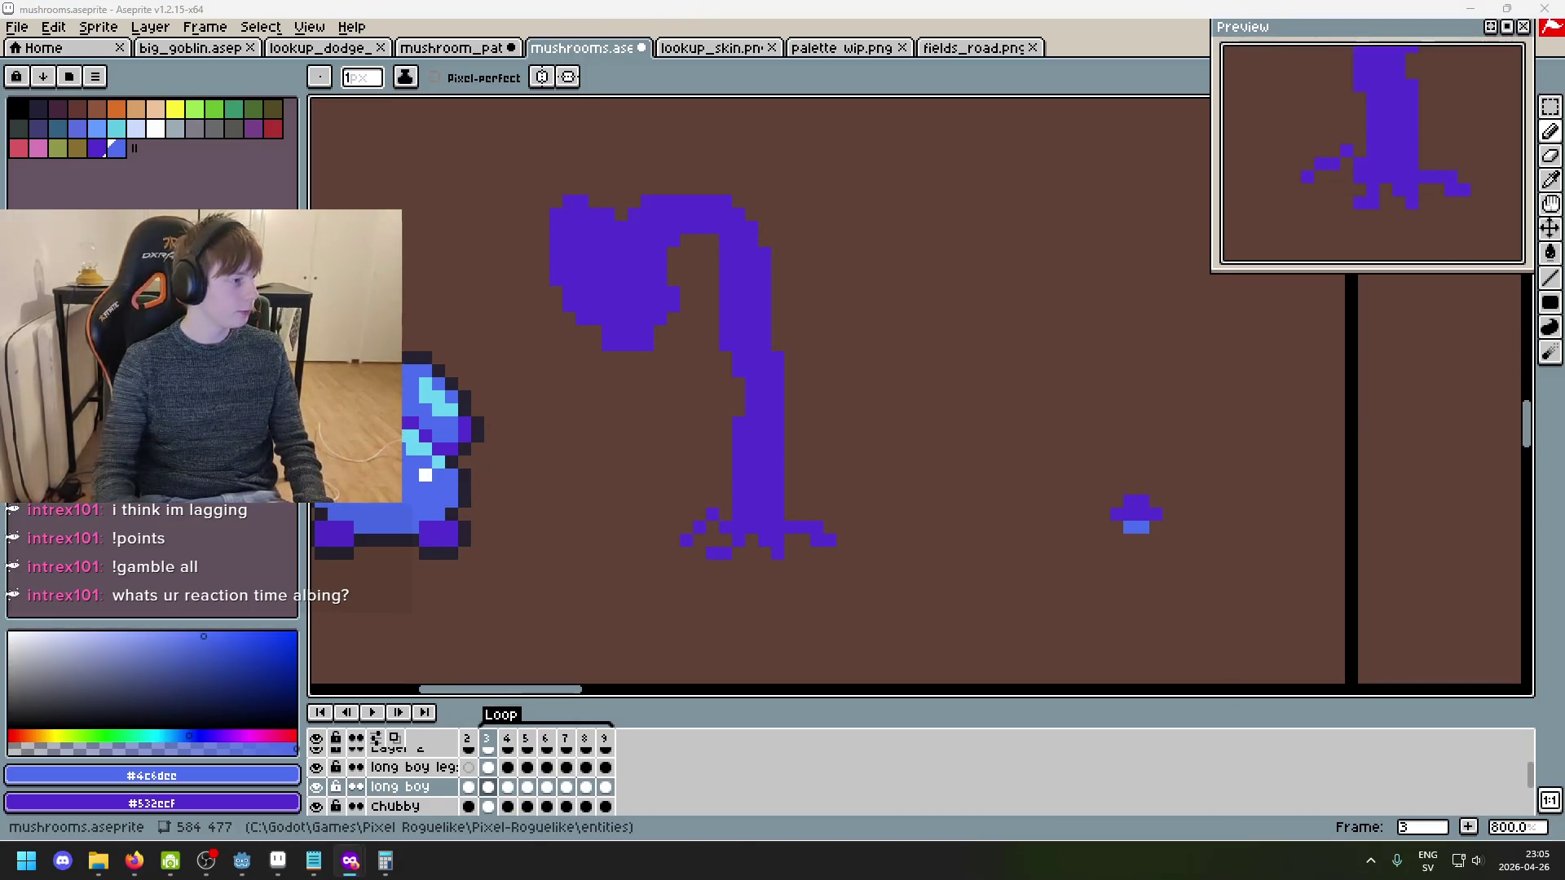
text(reaction time test)
key(Return)
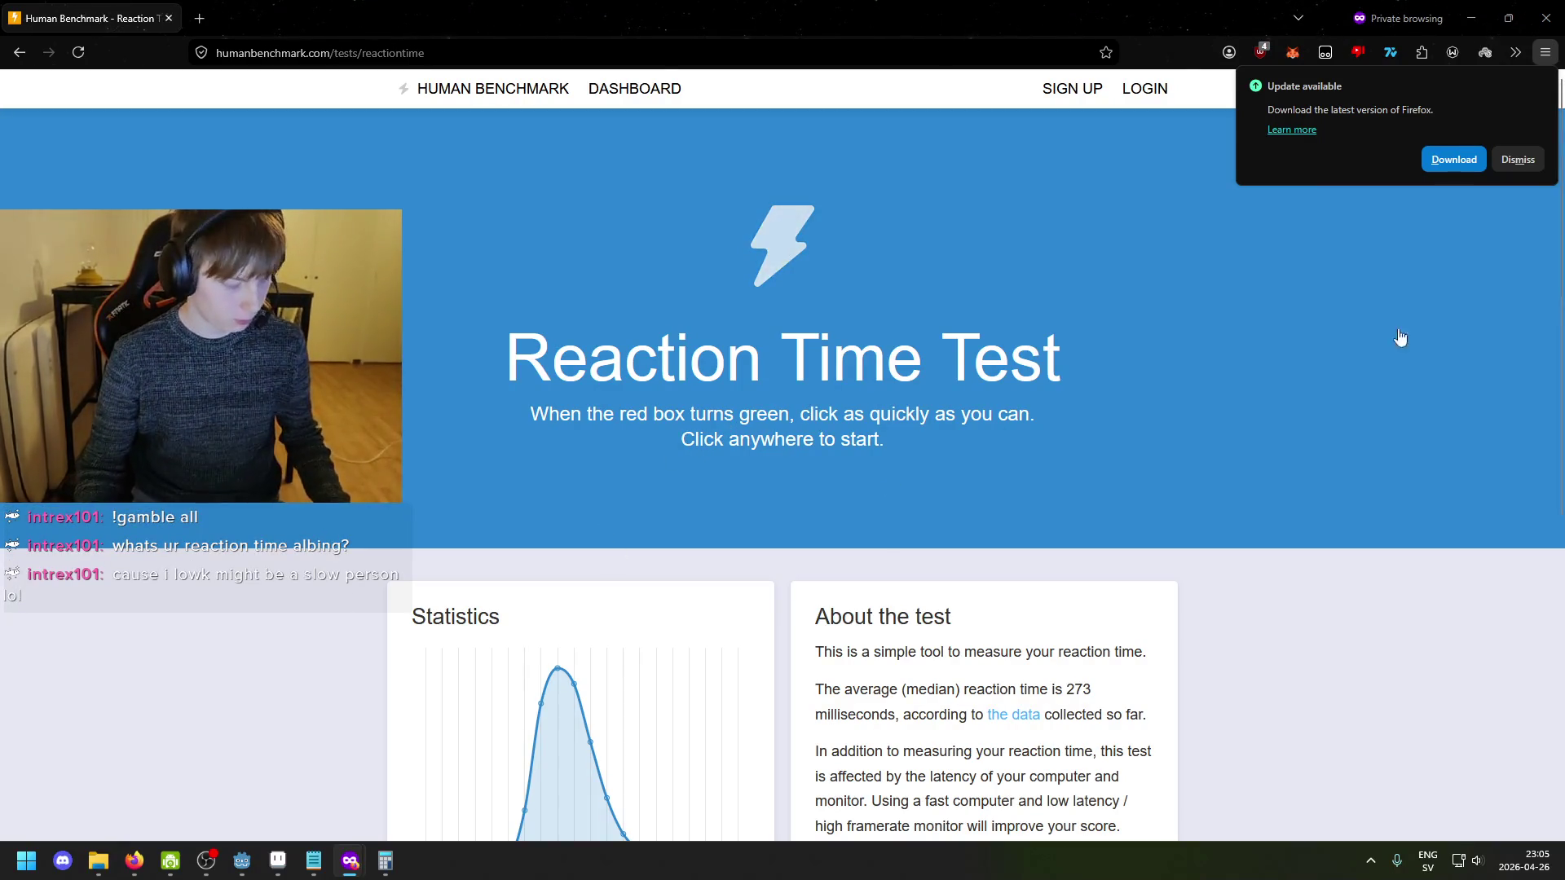
- Dismiss the update notice and complete the Human Benchmark reaction test, averaging 155ms
click(1514, 159)
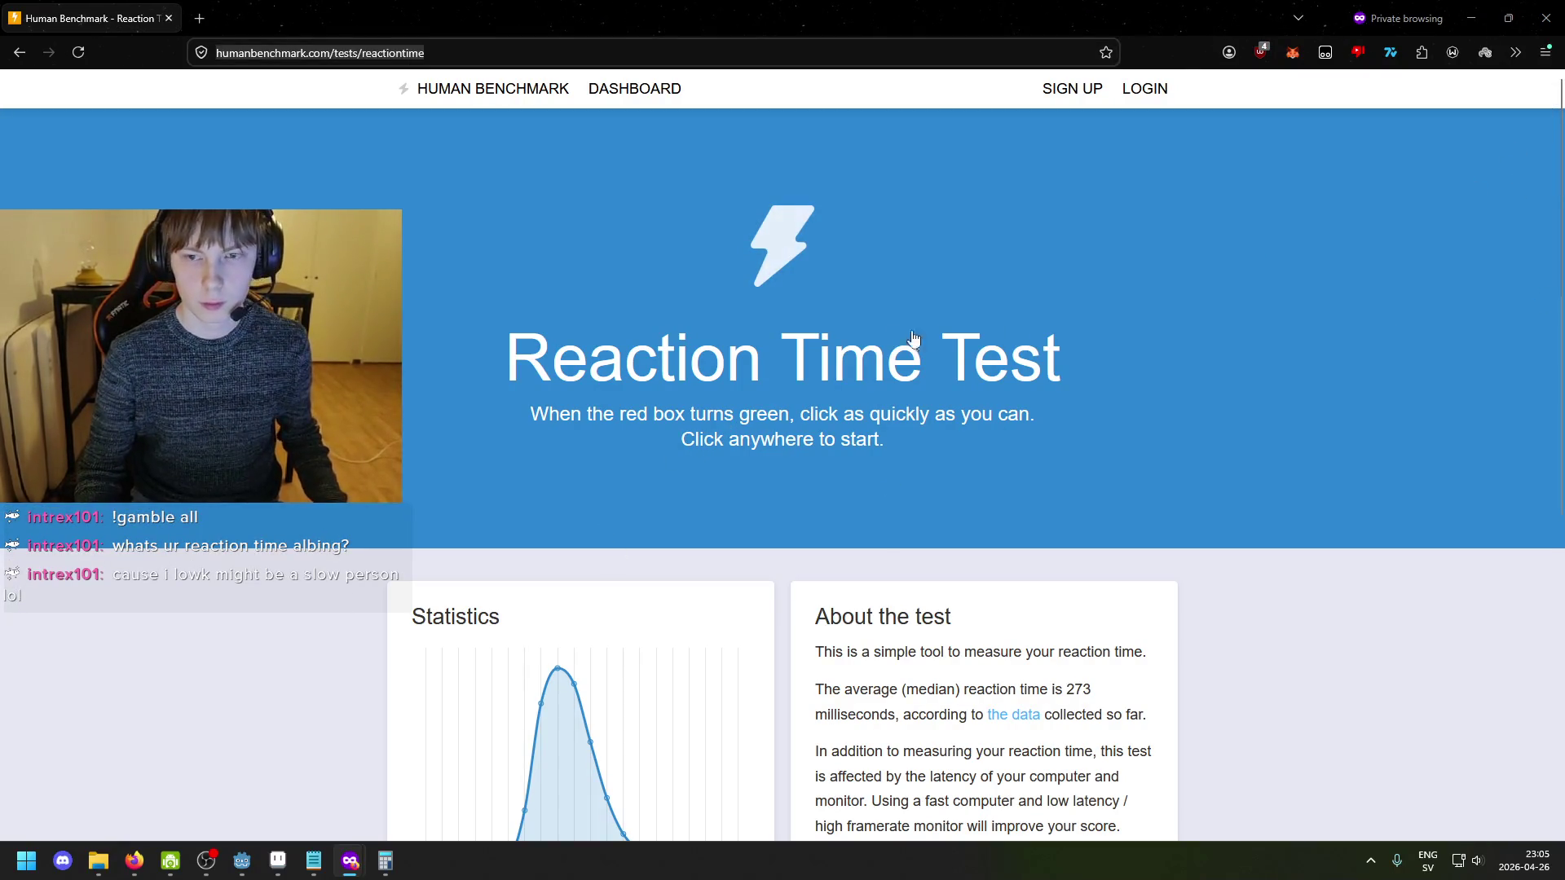
click(827, 332)
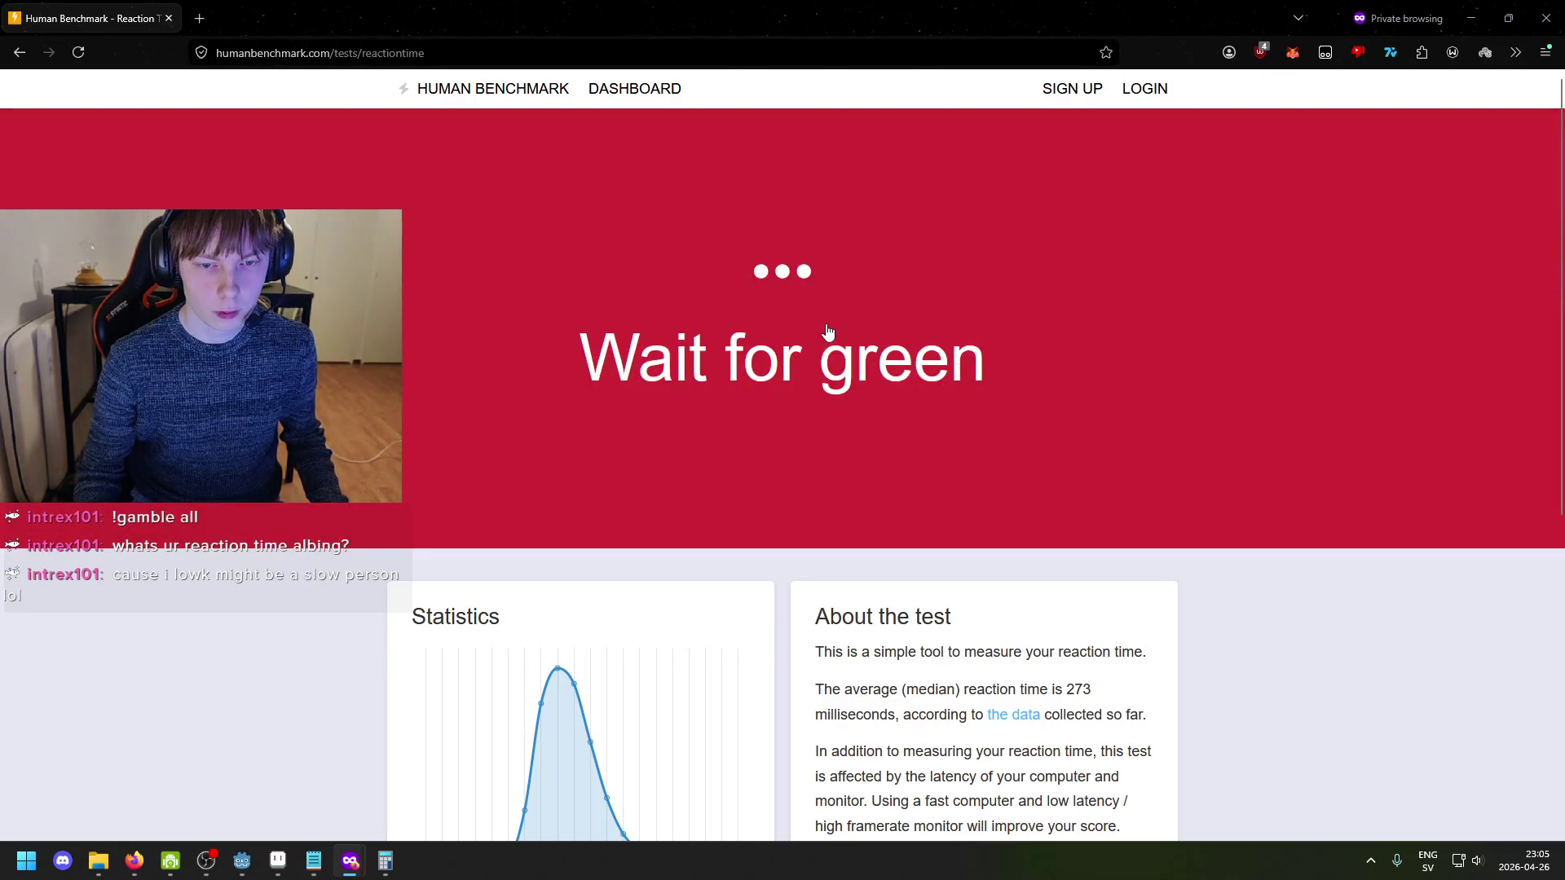
click(827, 332)
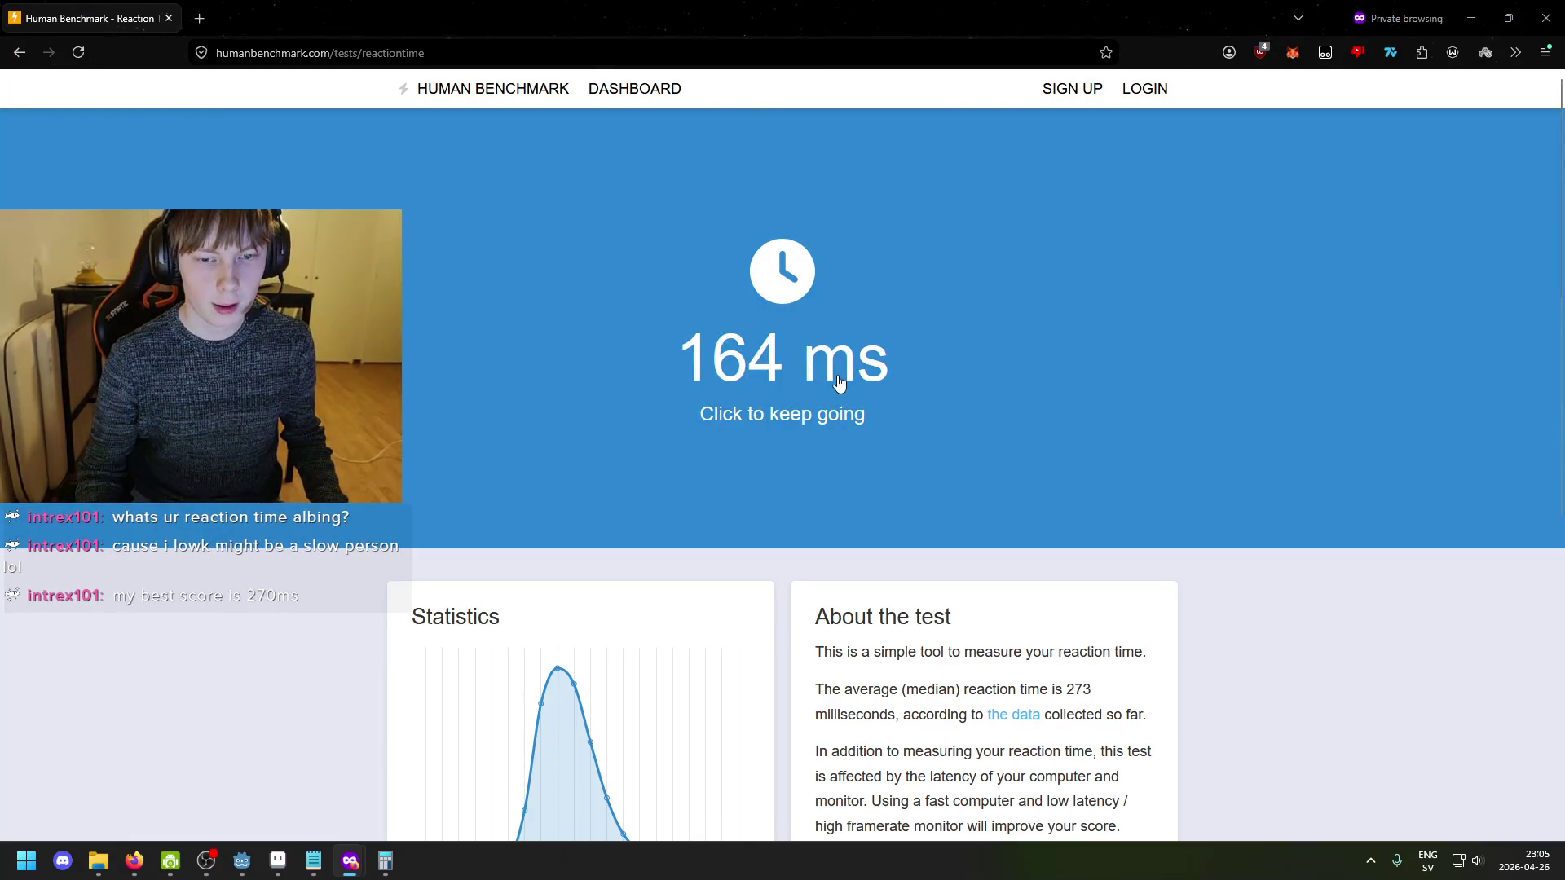
click(837, 383)
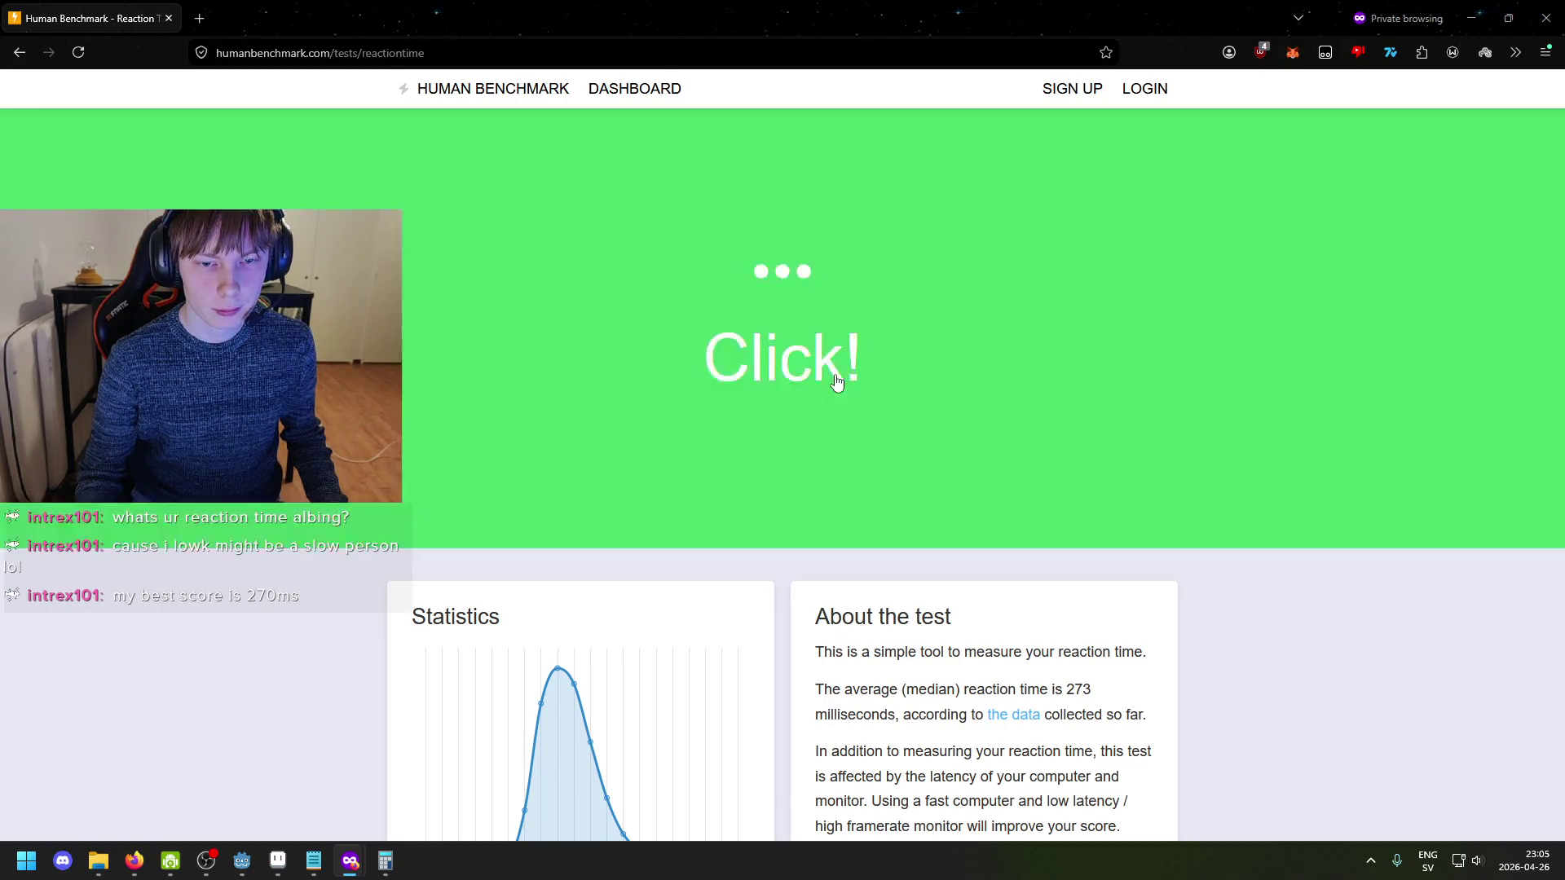
click(815, 378)
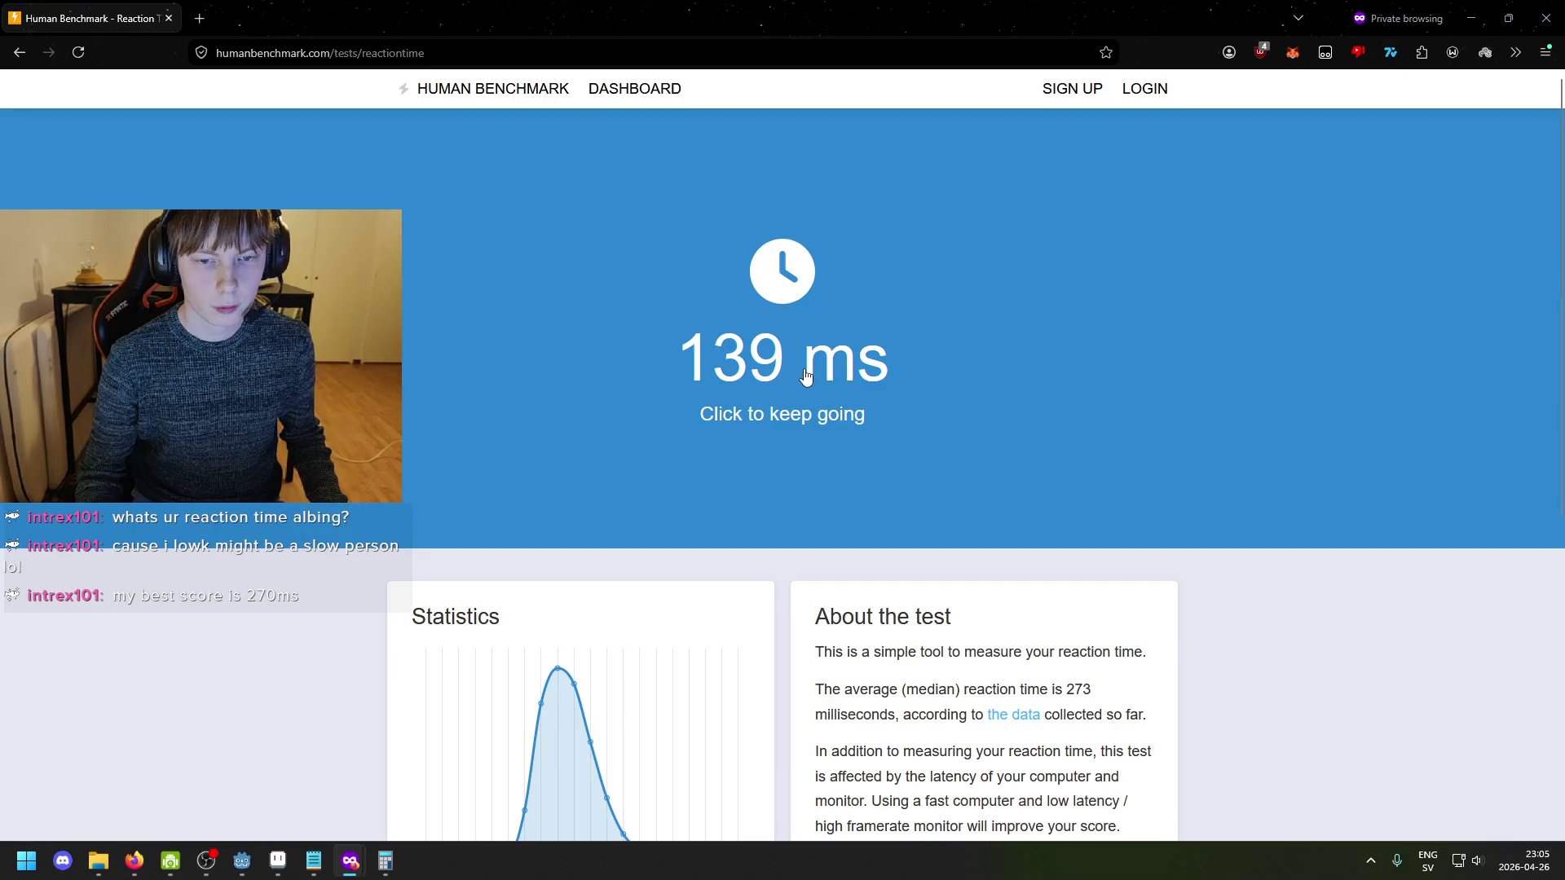
click(805, 376)
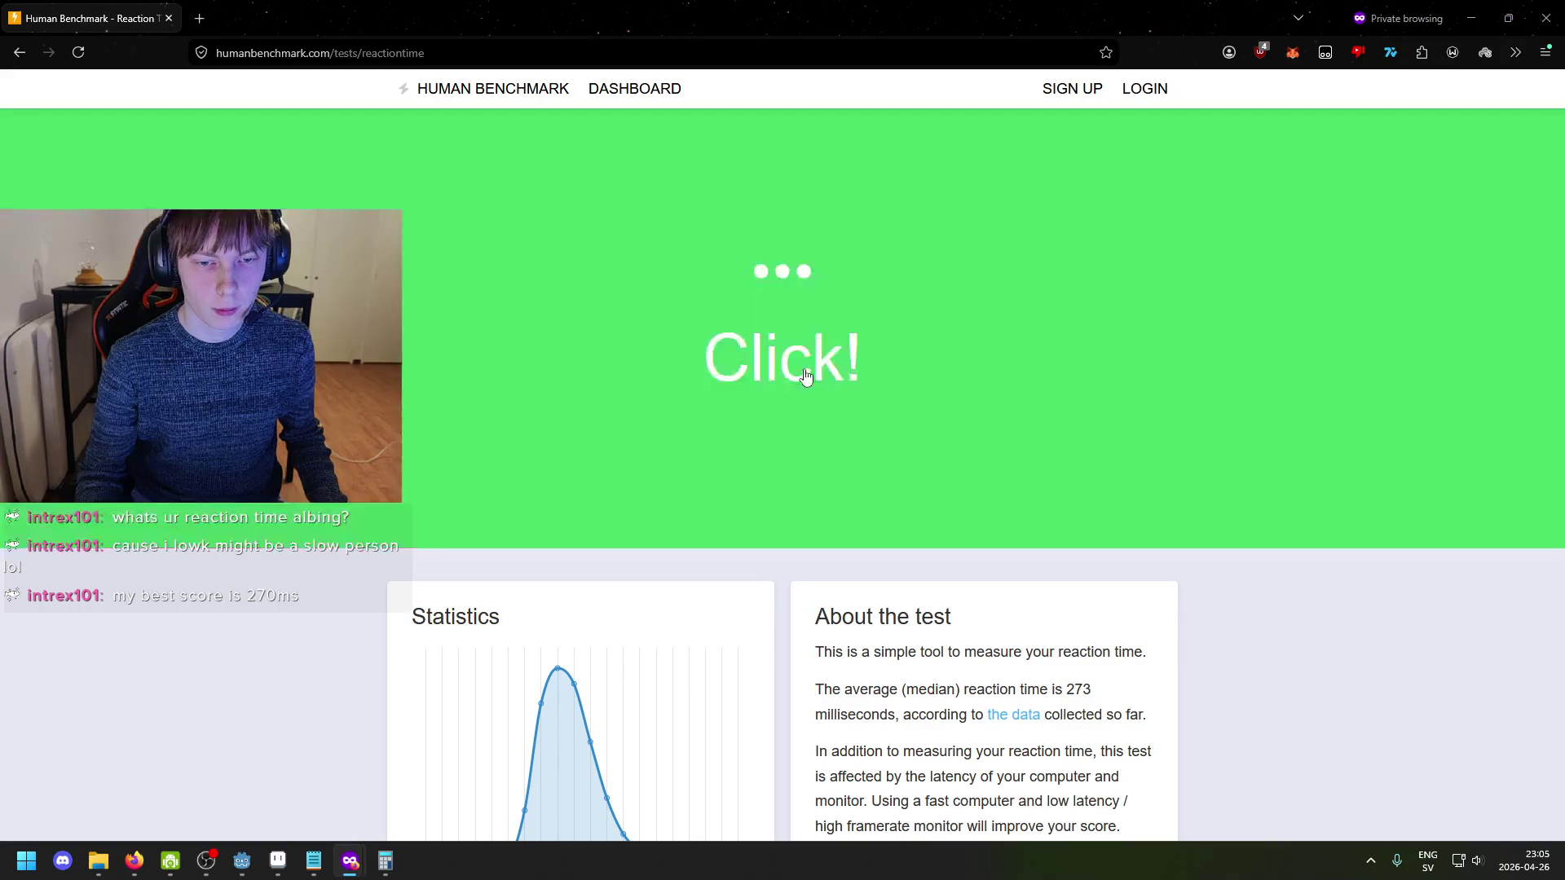
click(799, 374)
click(799, 376)
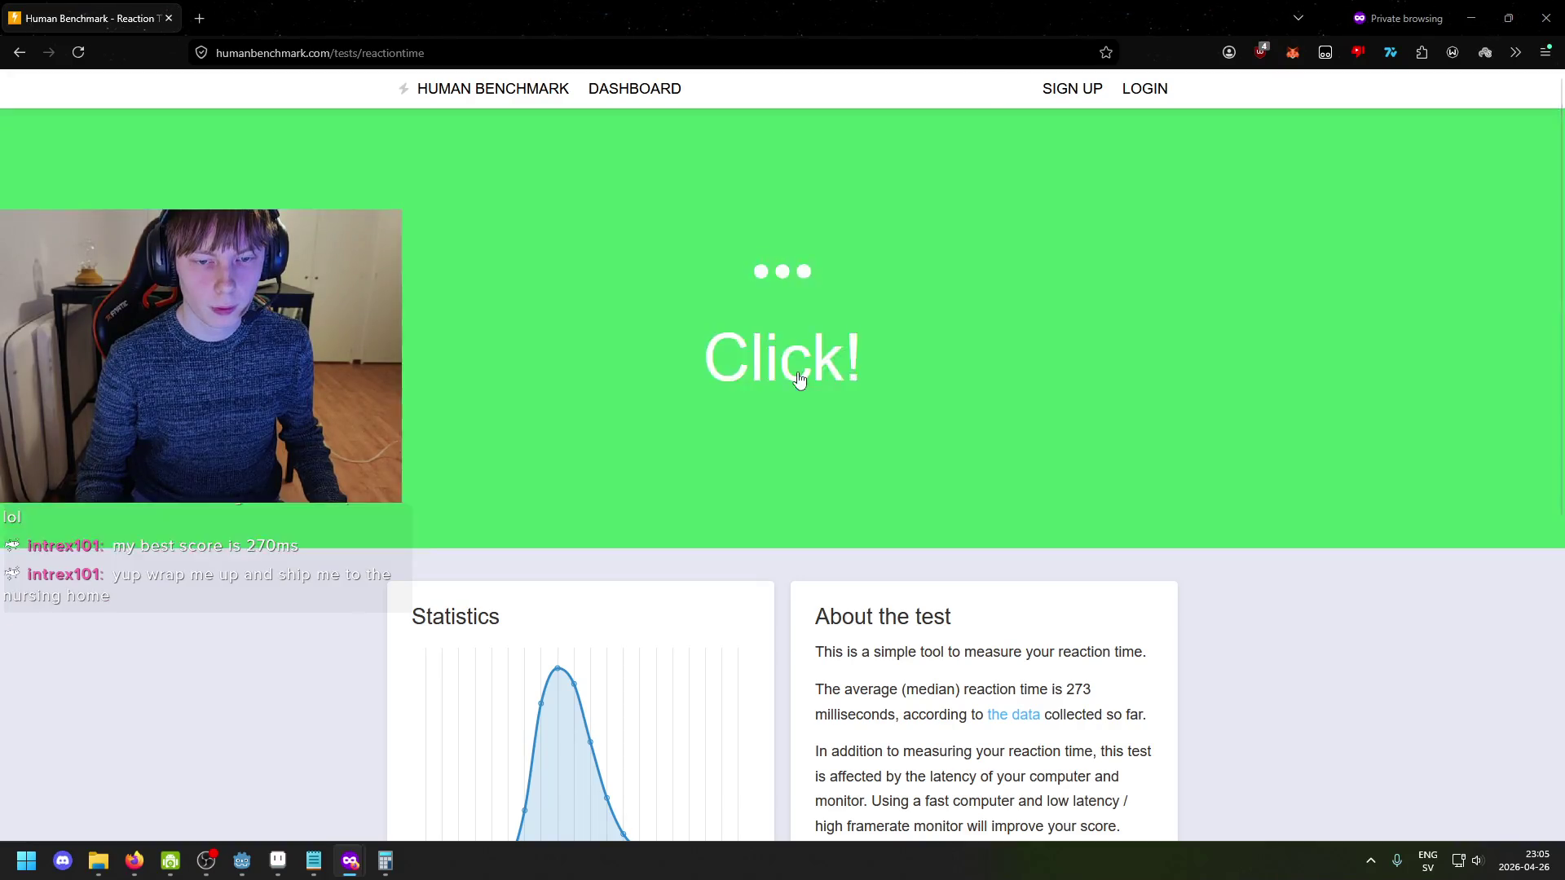
click(797, 376)
click(789, 391)
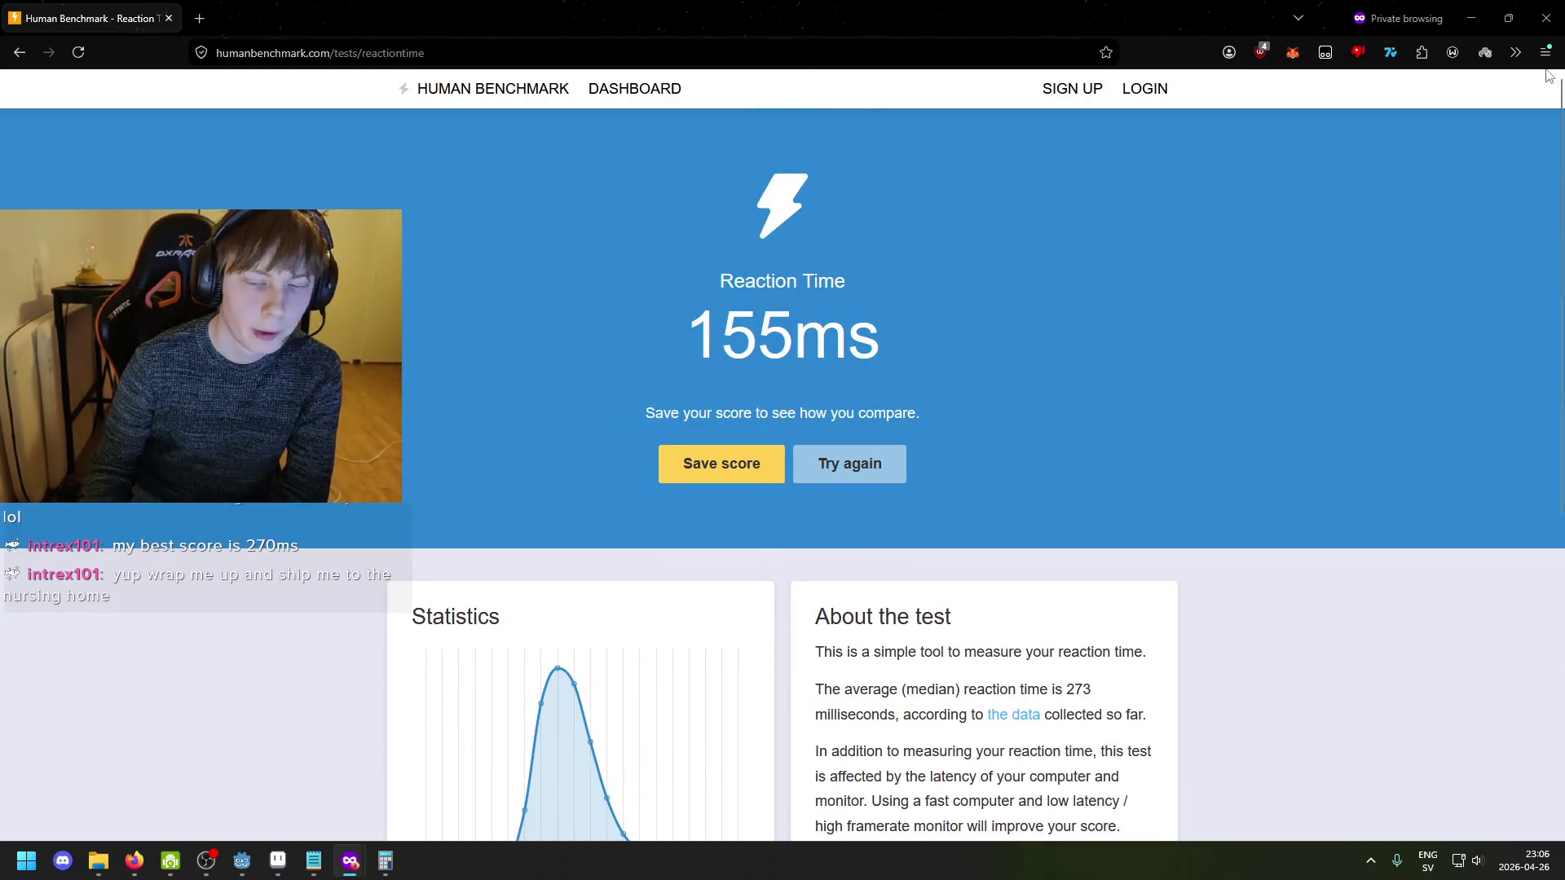
key(alt+Tab)
- Zoom and pan onto the long boy, flipping between frames 2 and 3 to compare them
scroll(810, 500, up, 4)
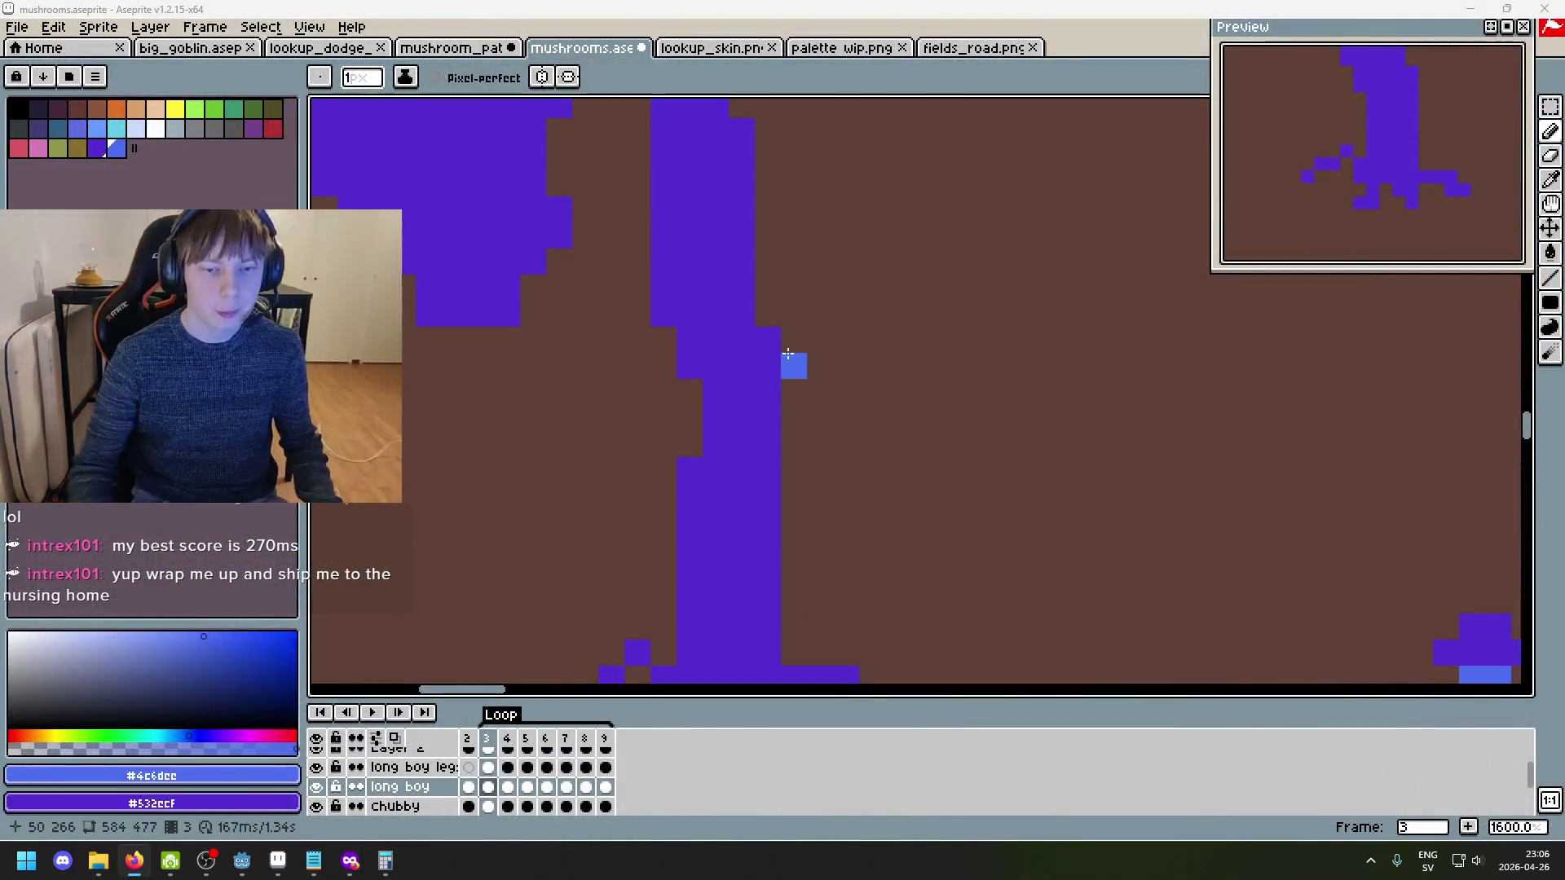
drag(989, 399, 1182, 360)
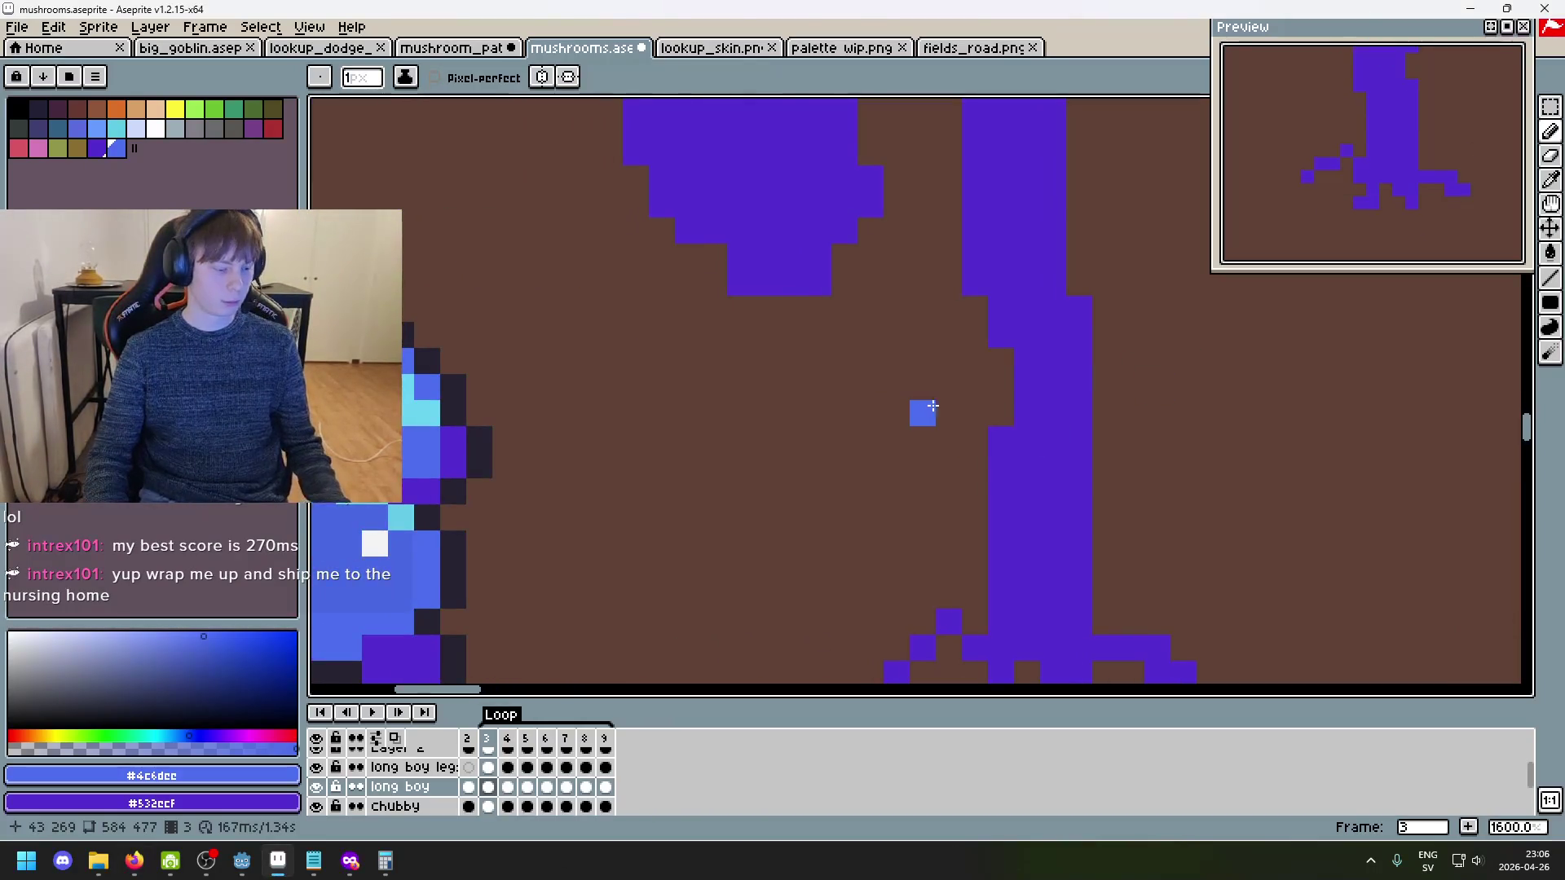
scroll(931, 407, down, 2)
scroll(938, 391, up, 2)
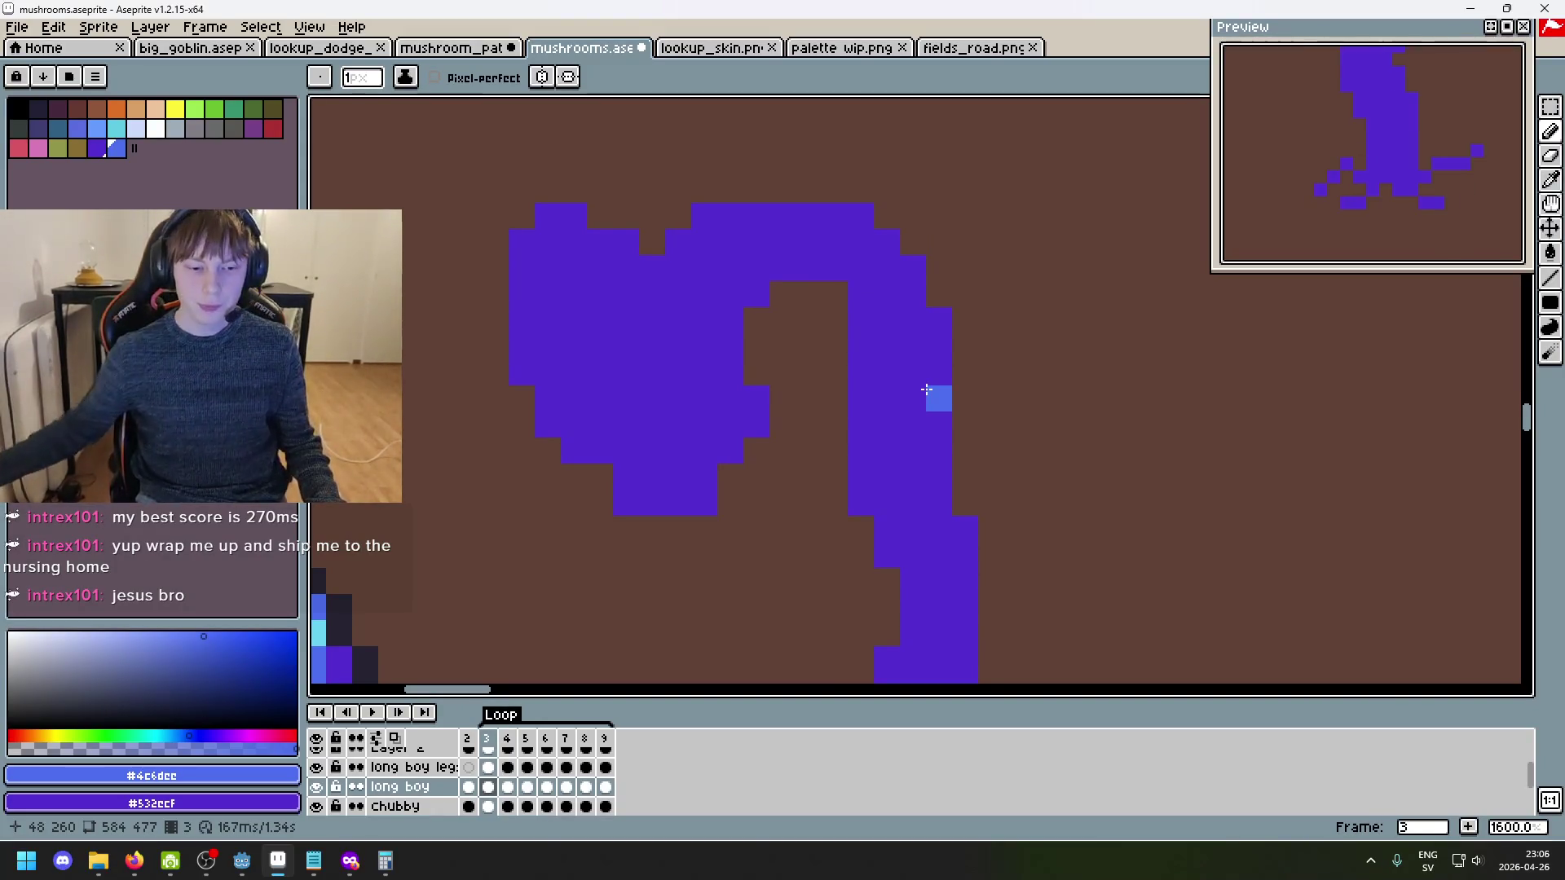
scroll(927, 389, down, 3)
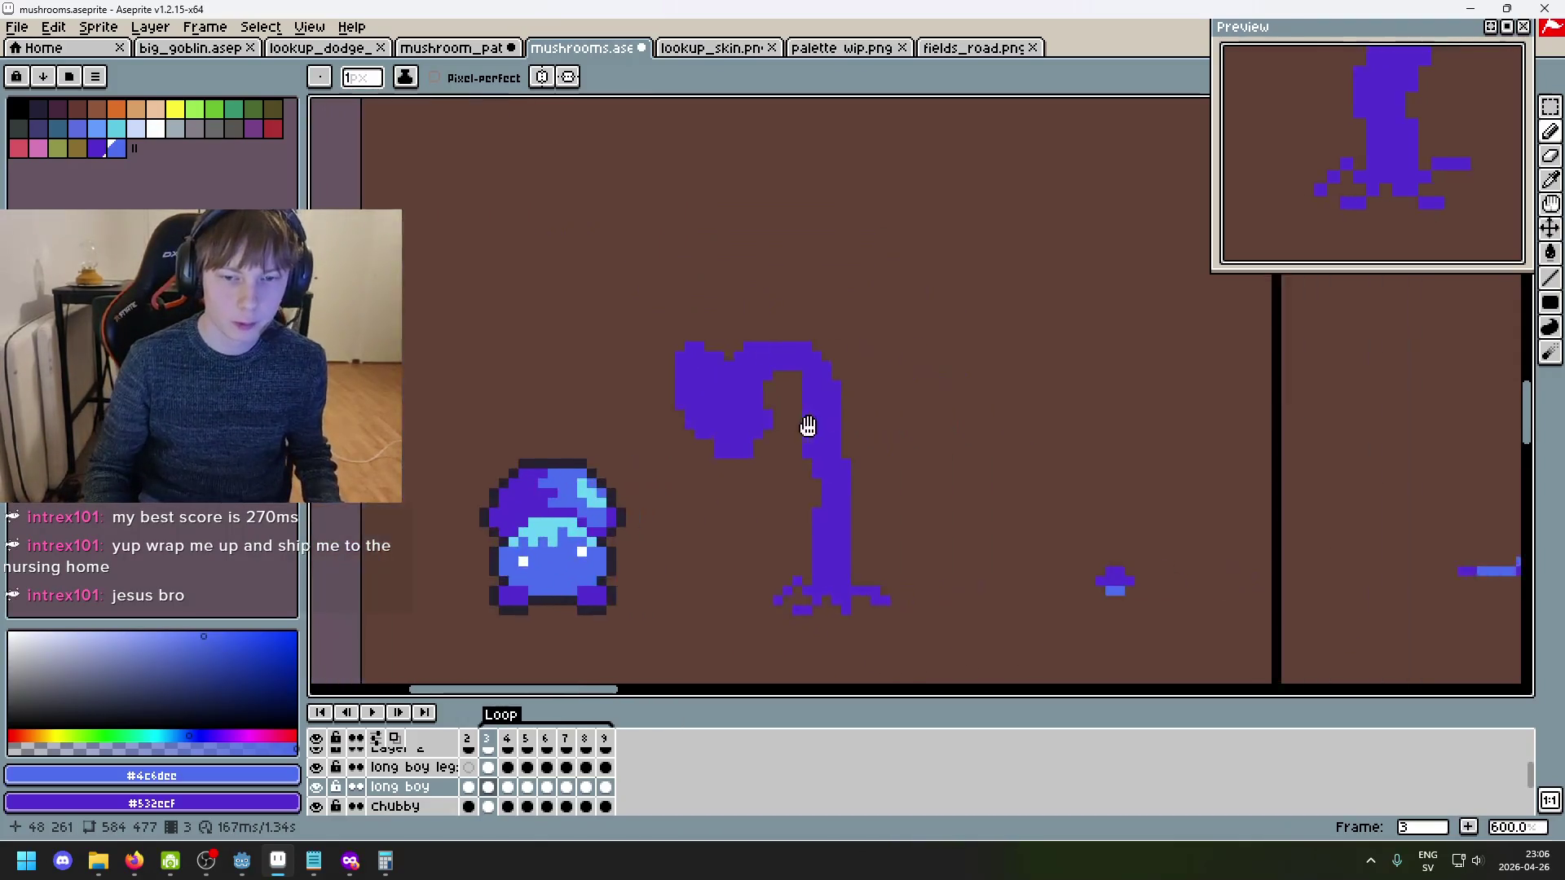
key(Left)
key(Right)
key(Left)
key(Right)
- Keep comparing frame 3's purple sketch with frame 2's finished blue stem, ending on frame 2
scroll(801, 533, up, 4)
key(Left)
key(Right)
scroll(826, 476, down, 3)
drag(826, 477, 978, 489)
key(Left)
key(Right)
scroll(849, 293, up, 3)
key(Left)
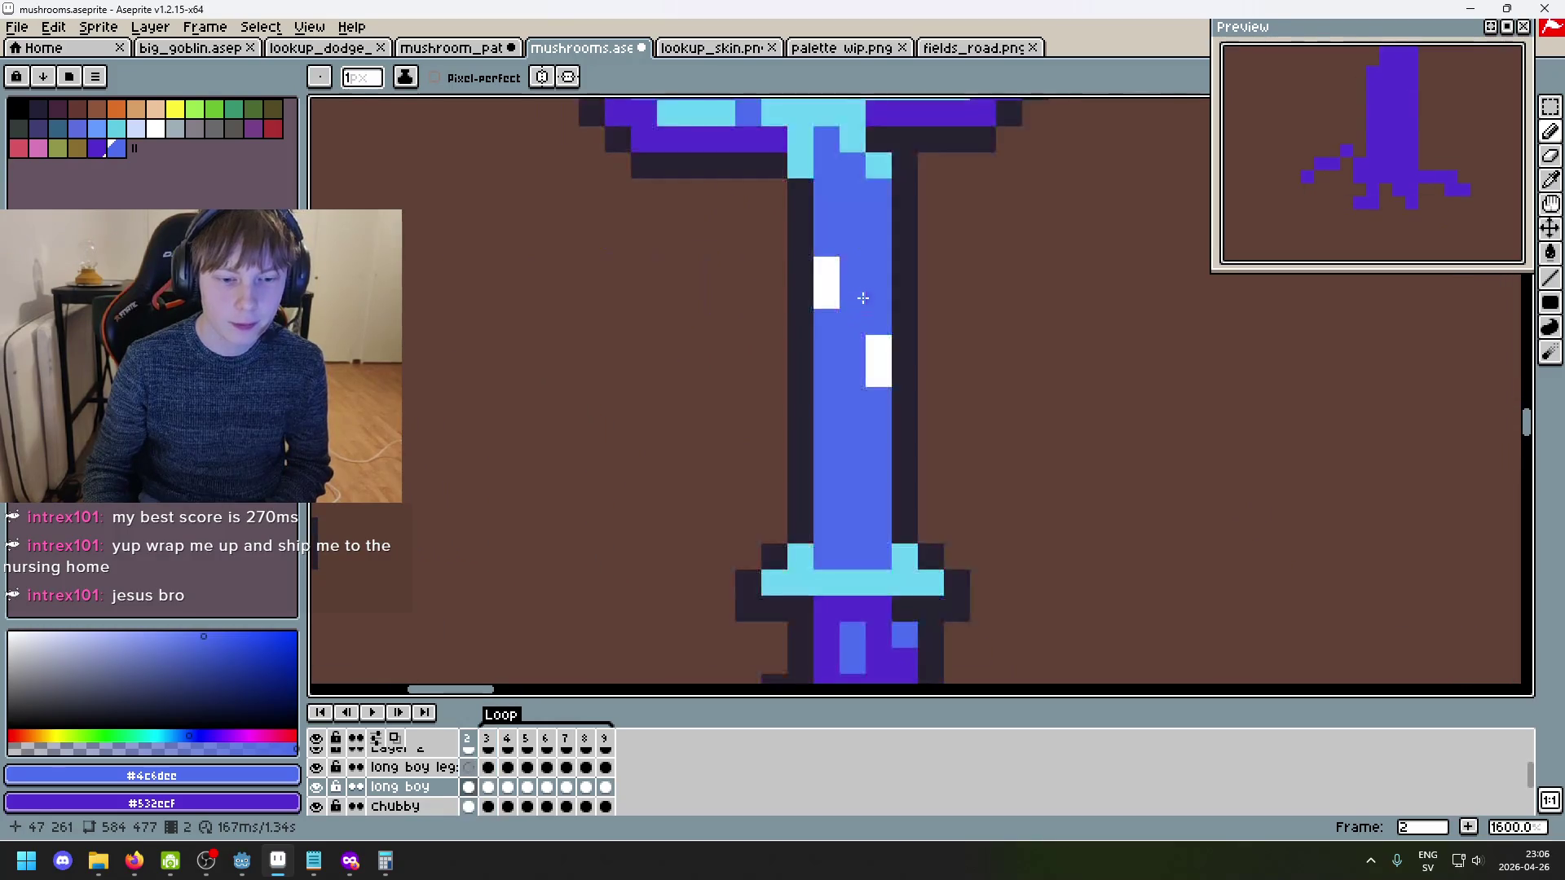
scroll(902, 339, down, 3)
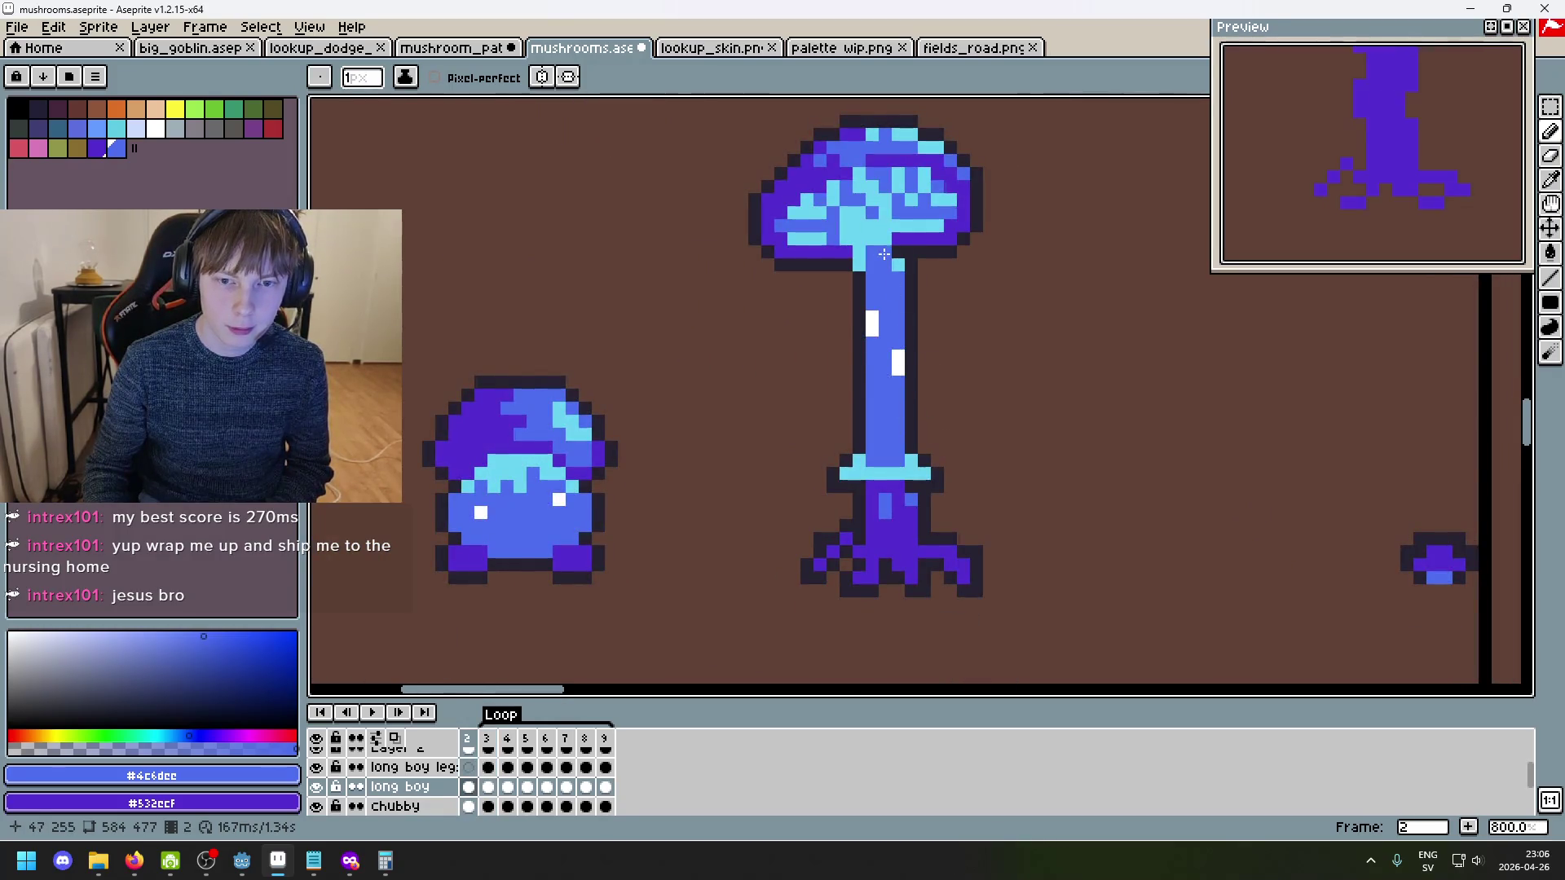
key(Right)
key(Left)
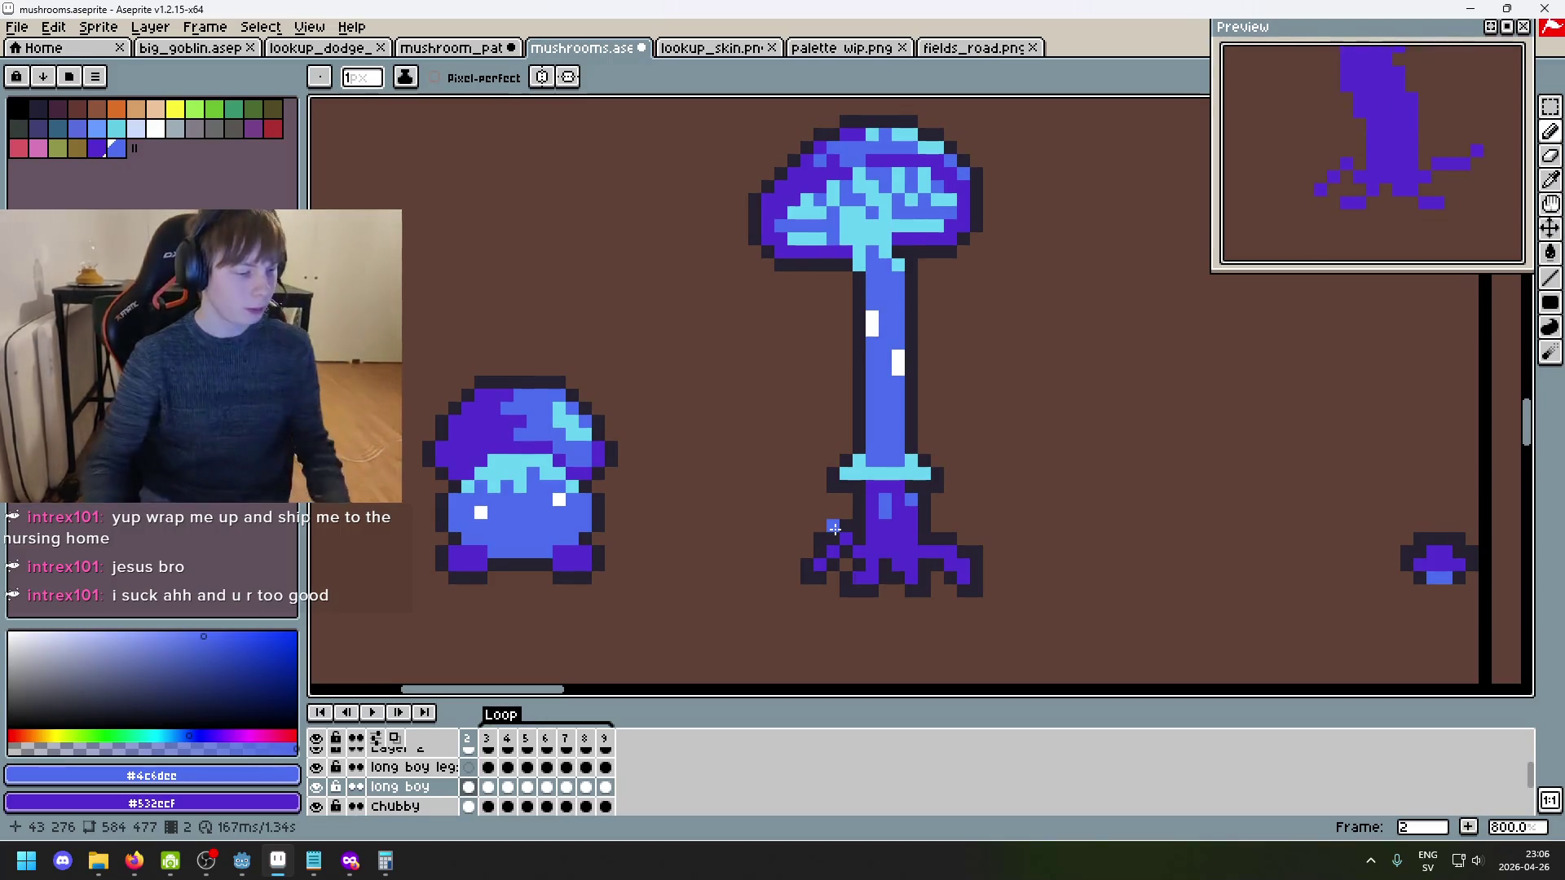
scroll(909, 490, up, 1)
- Pick the dark #252230 colour and outline the left root on frame 3
alt+click(757, 450)
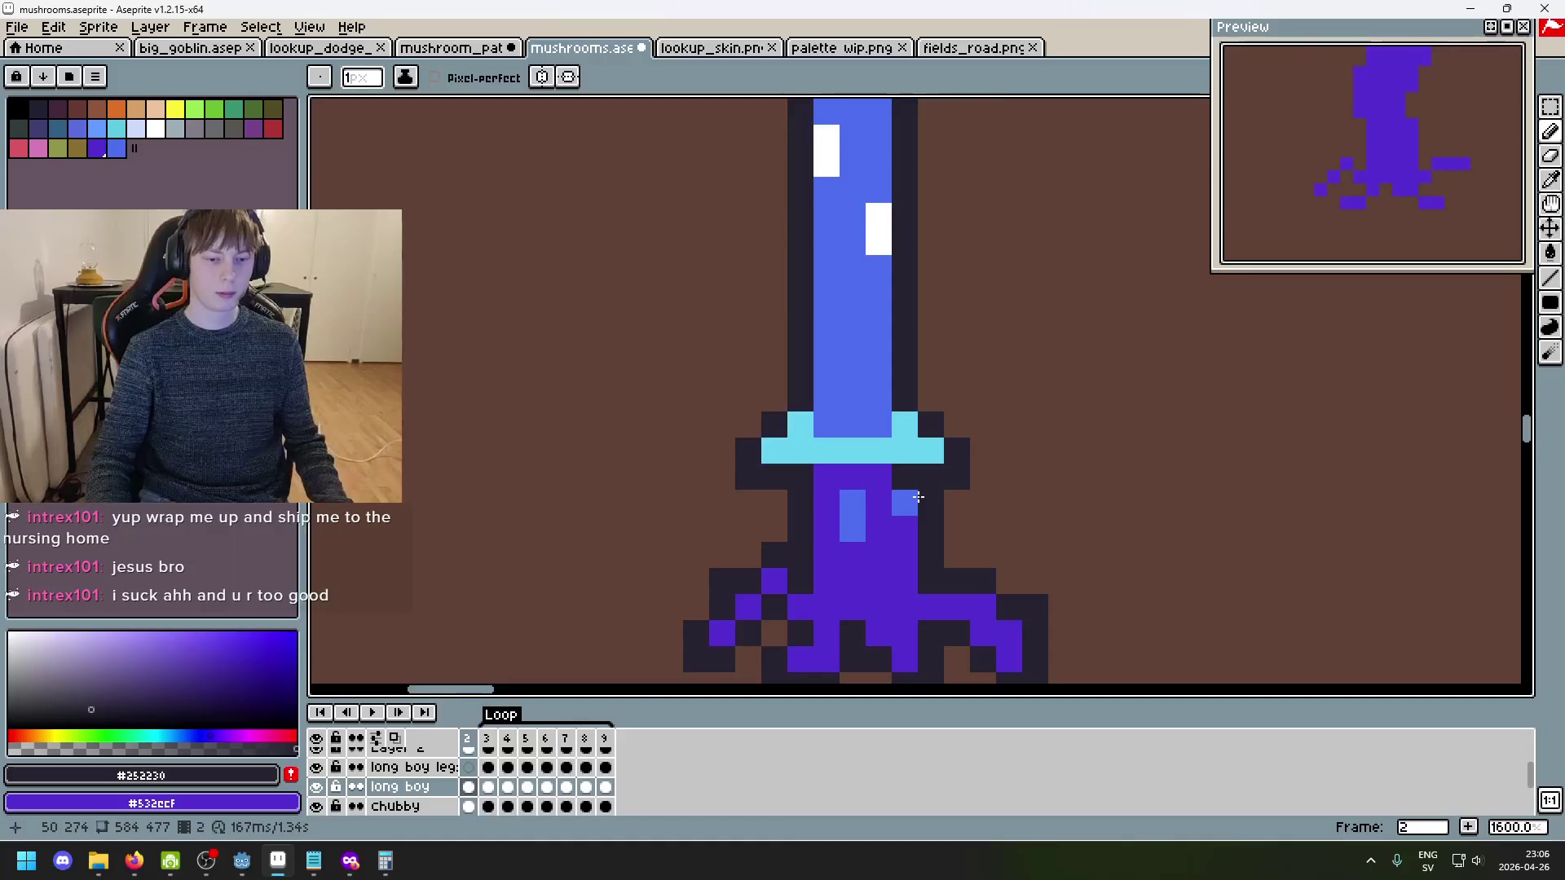
key(Right)
key(Left)
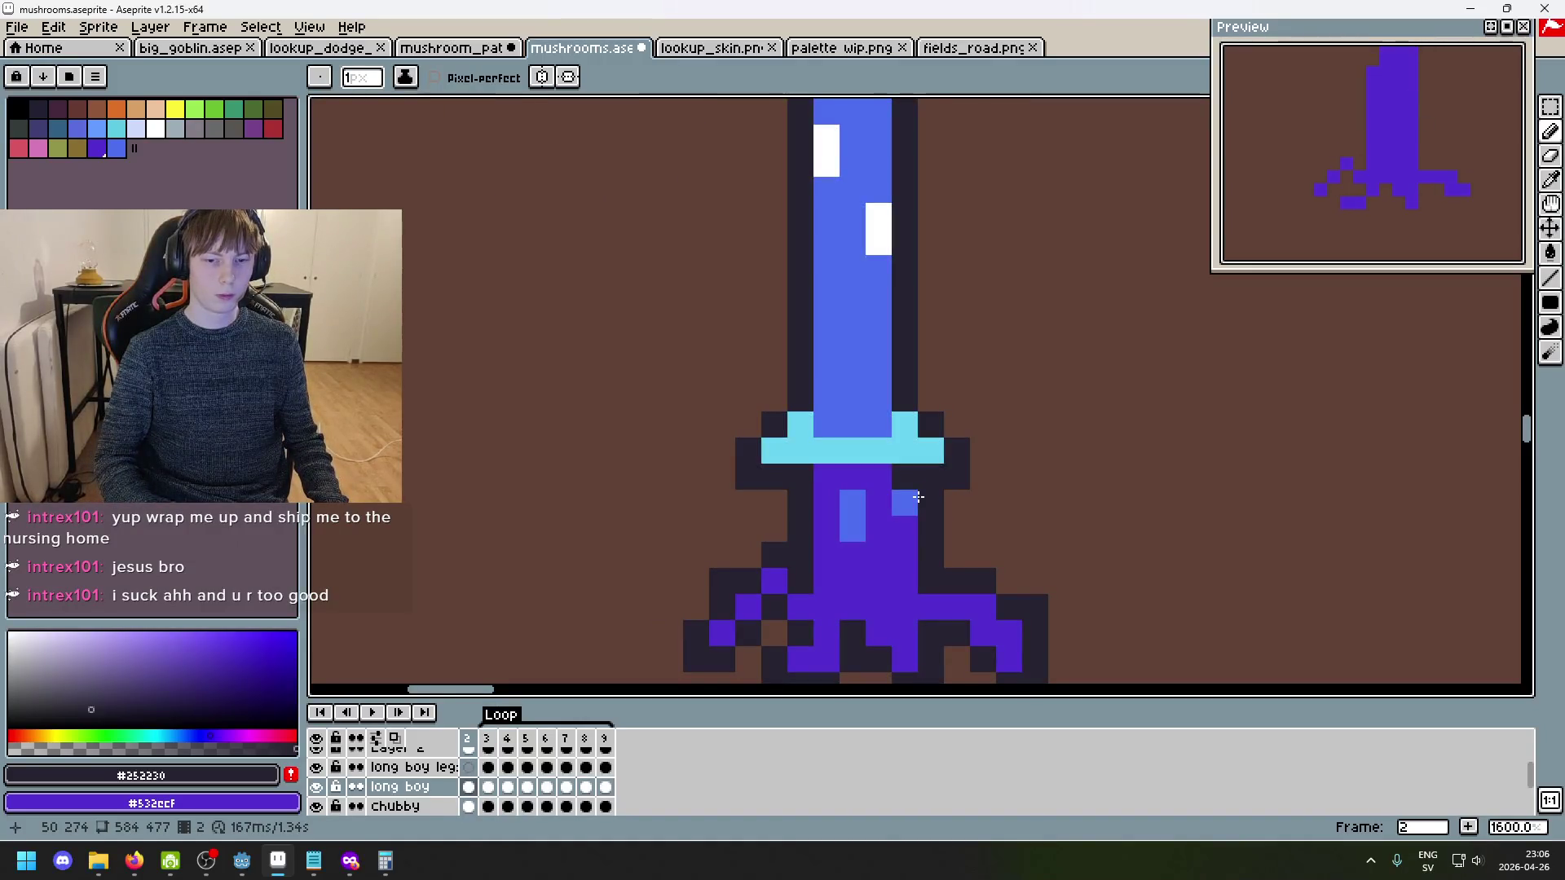
key(Right)
click(859, 459)
click(787, 411)
click(763, 388)
click(709, 438)
click(684, 464)
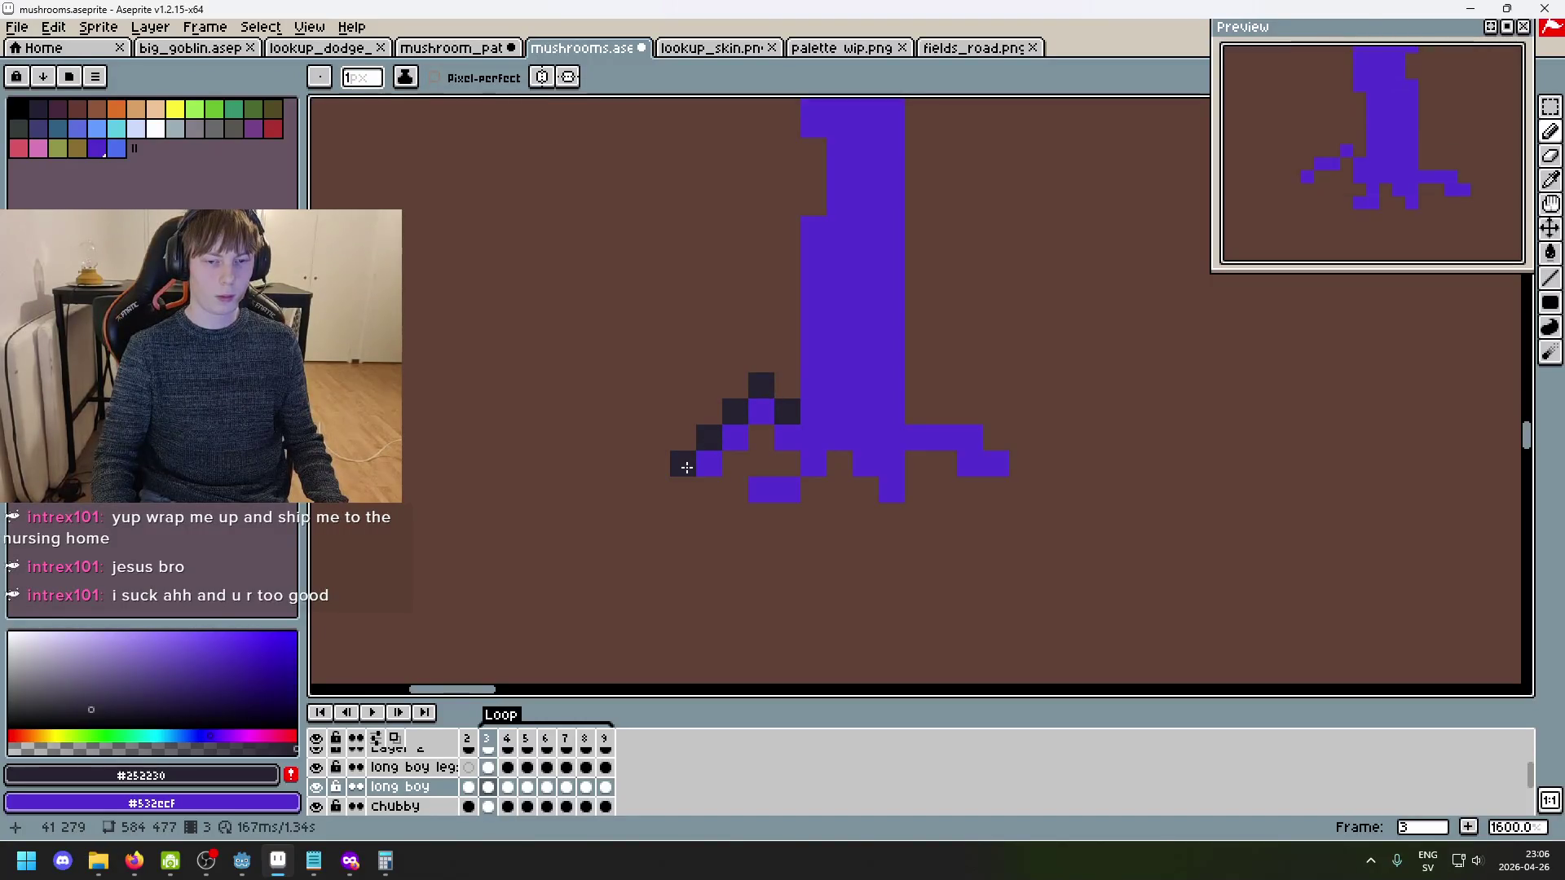
click(762, 438)
click(737, 465)
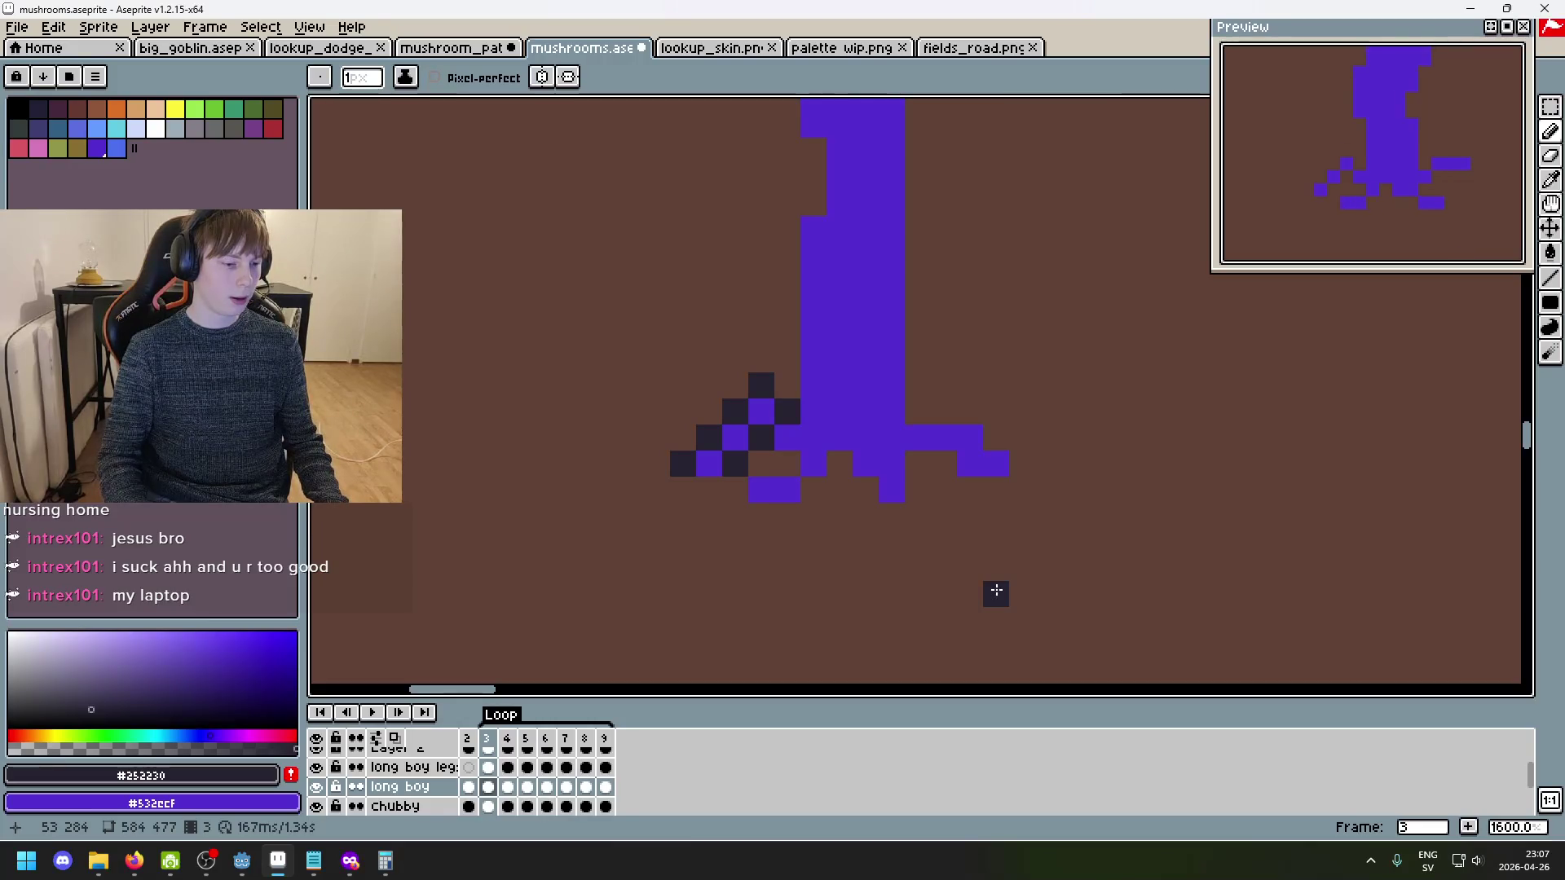
drag(678, 496, 697, 495)
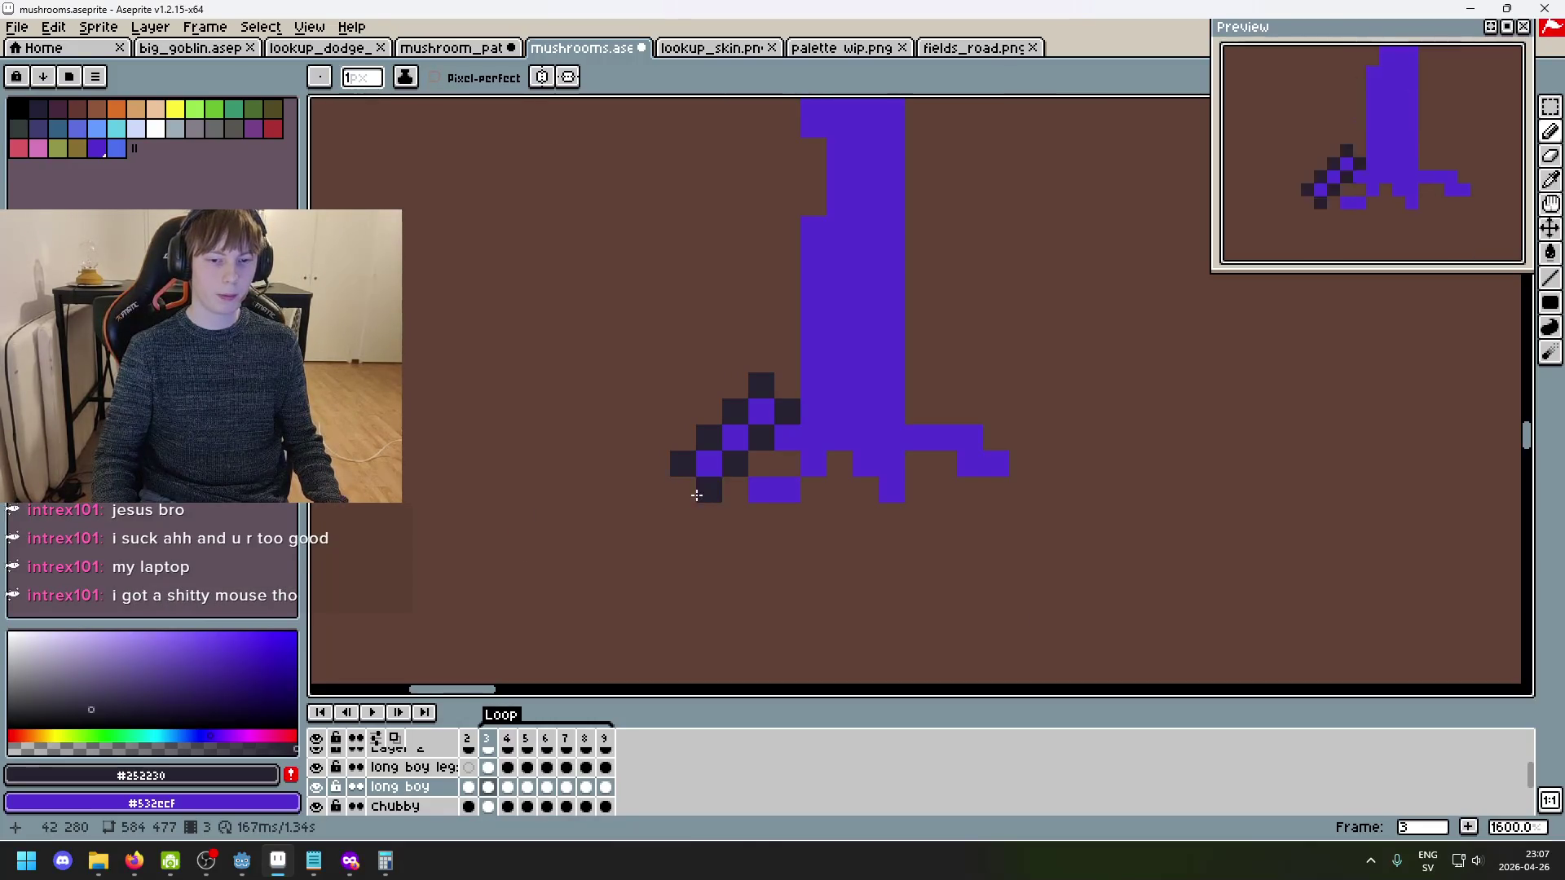
- Add dark pixels left of the stem and beside the purple base, checking against frame 2
scroll(844, 444, up, 1)
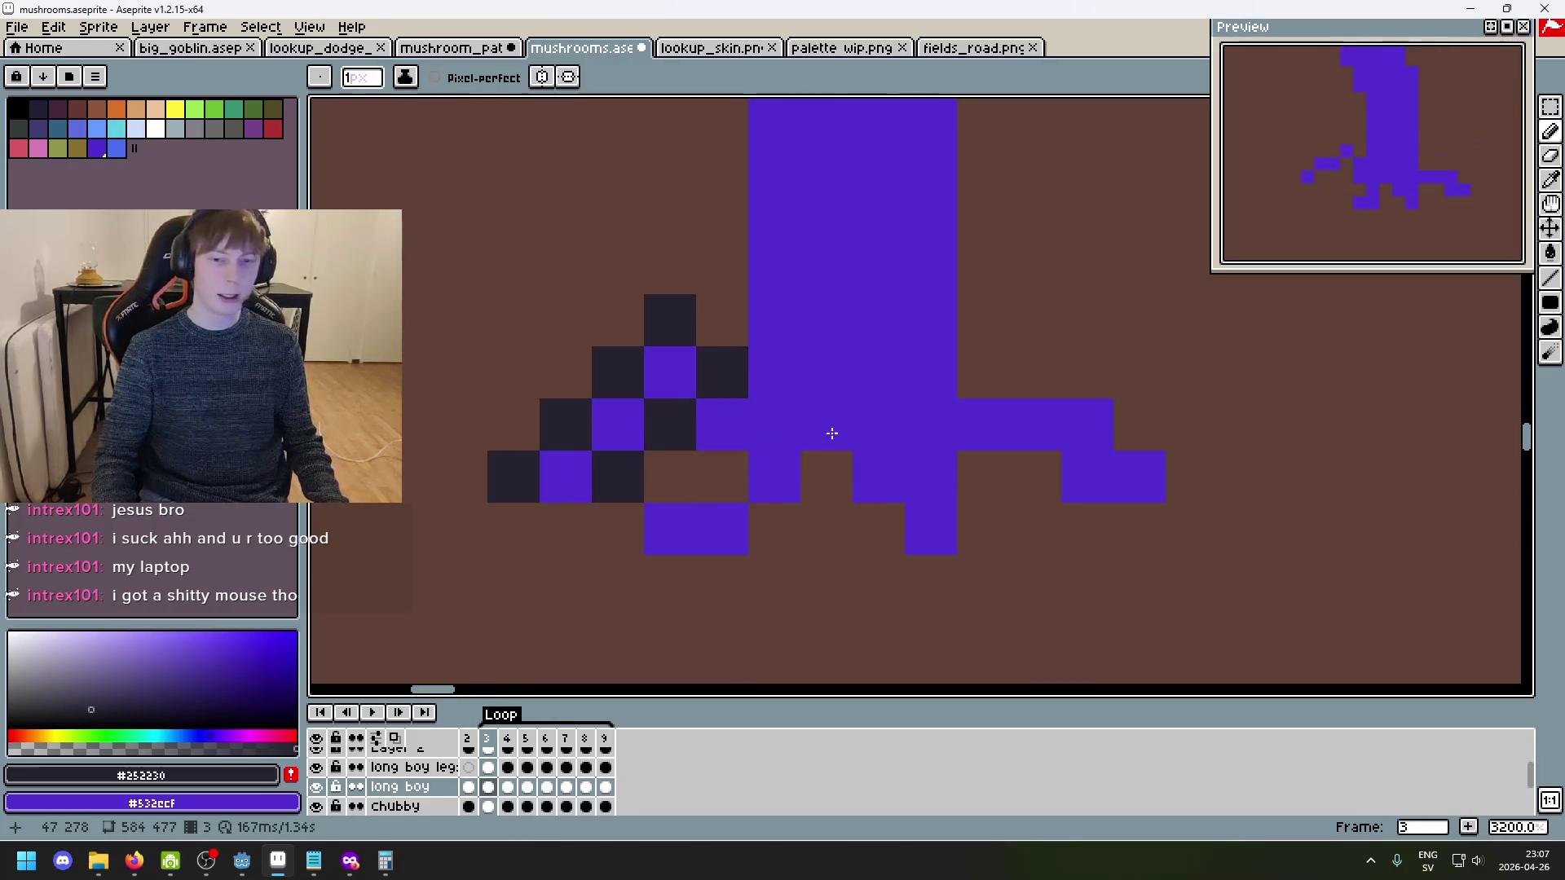
click(717, 473)
click(775, 528)
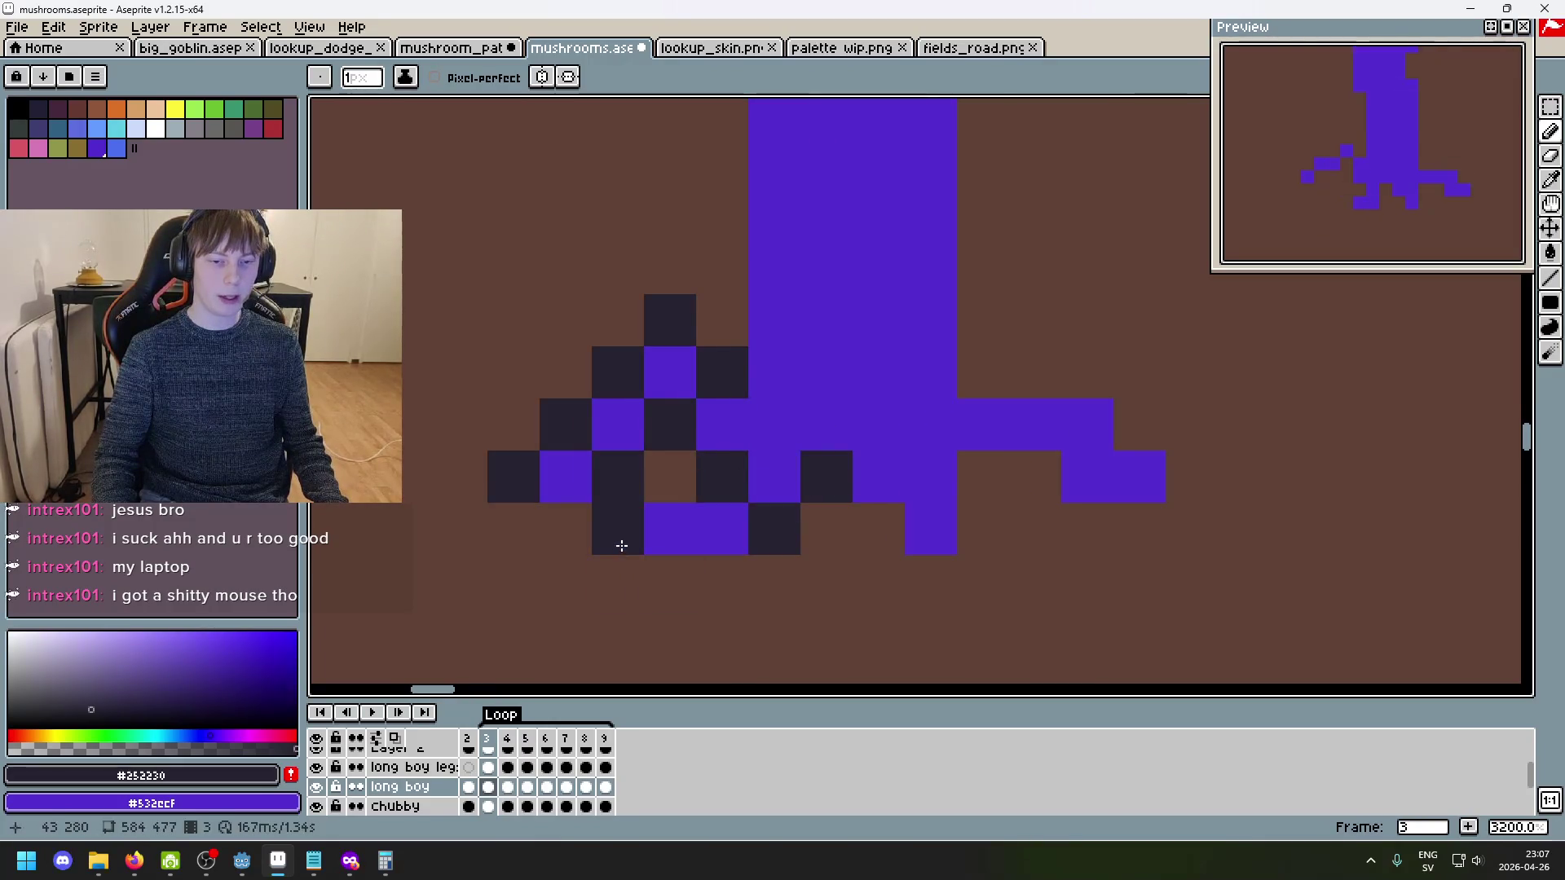
scroll(832, 532, down, 4)
key(comma)
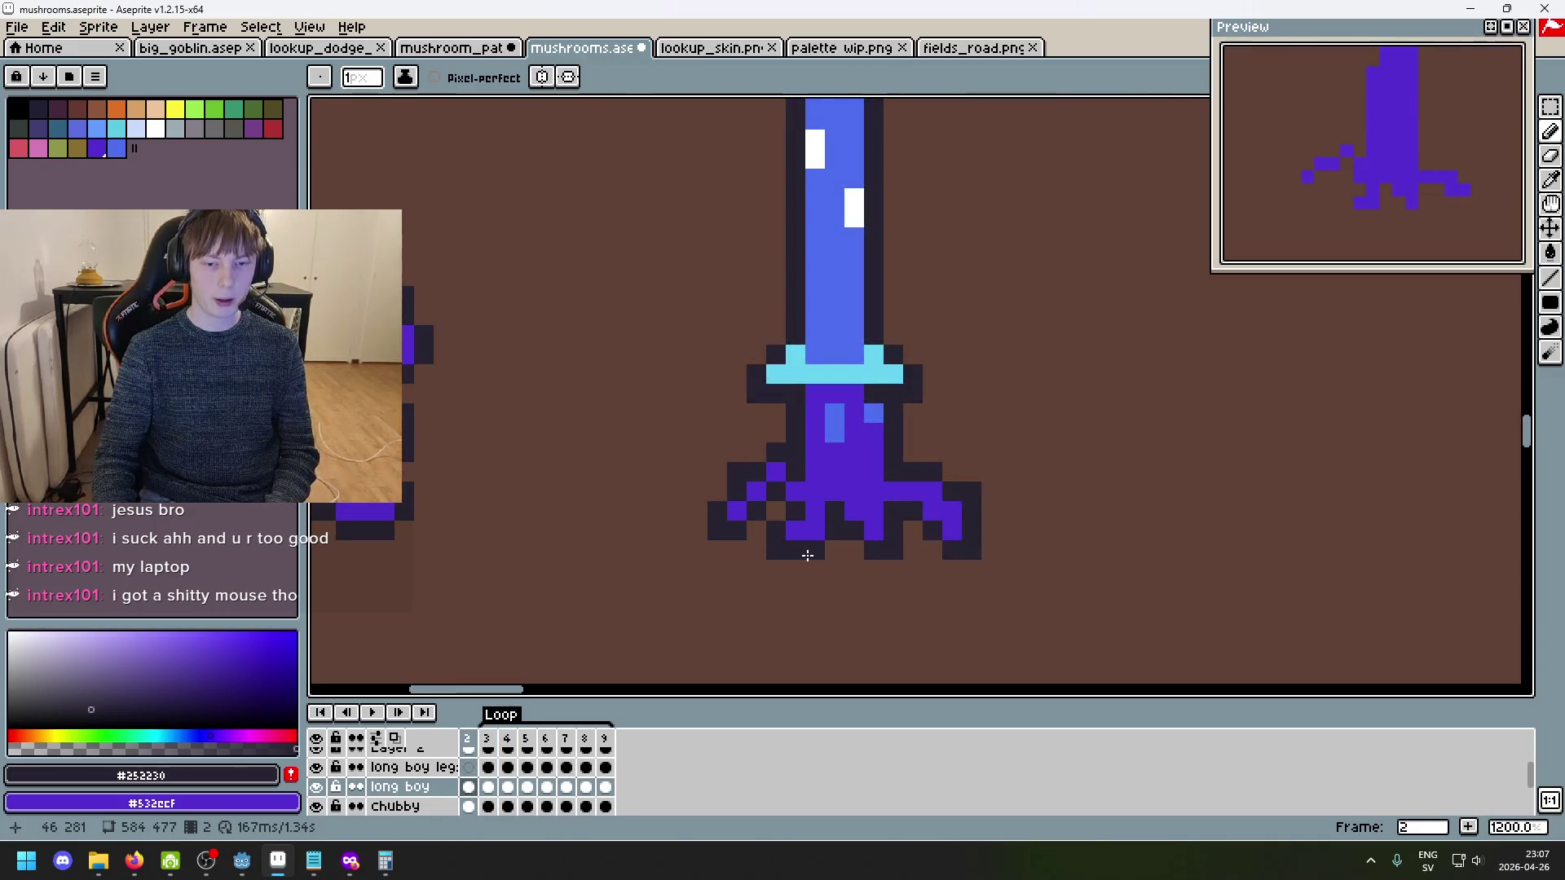
scroll(815, 556, up, 1)
key(period)
key(comma)
key(period)
key(comma)
key(period)
key(comma)
key(period)
- Outline below the left root and along the bottom of the roots, comparing with frame 2
click(743, 535)
key(comma)
key(period)
key(comma)
key(period)
key(comma)
key(period)
key(comma)
key(period)
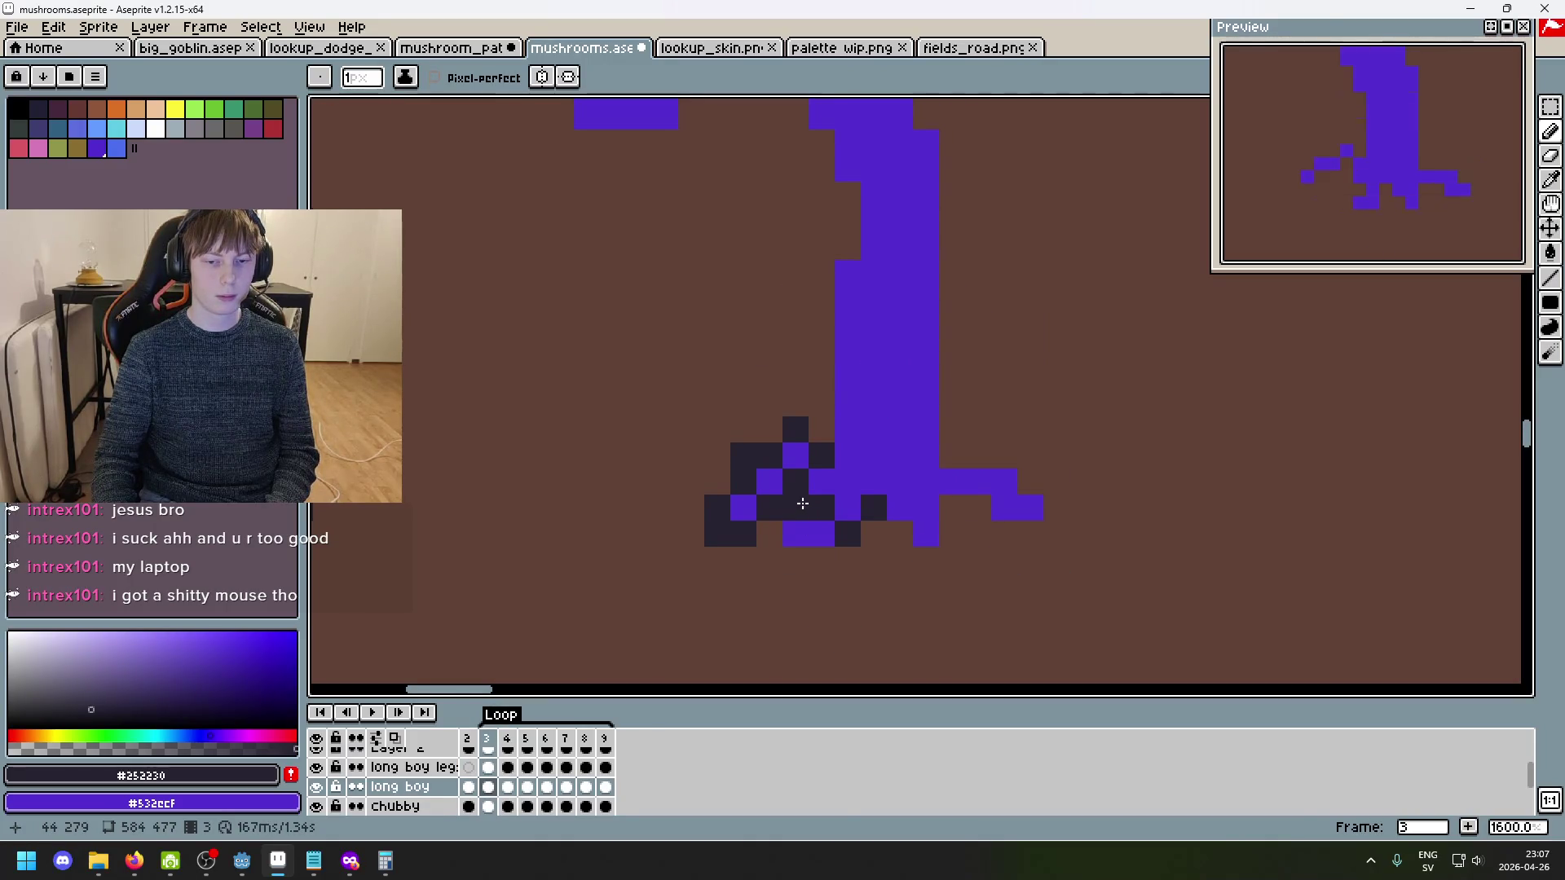
click(795, 507)
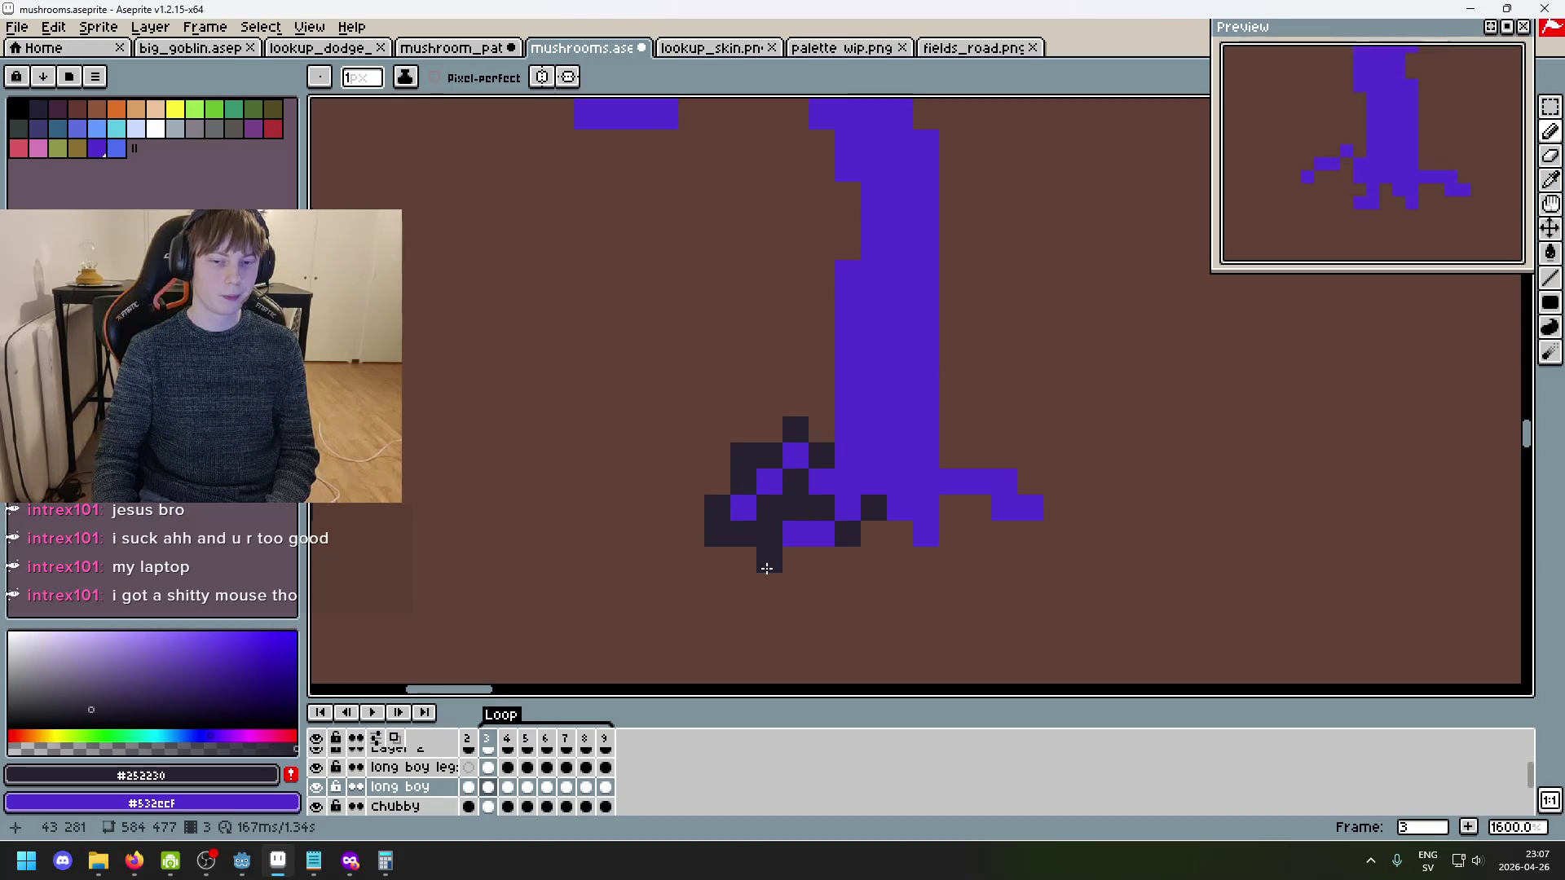
drag(780, 568, 815, 561)
- Outline beneath the stem's base, the middle root and the right side of the base
key(comma)
key(period)
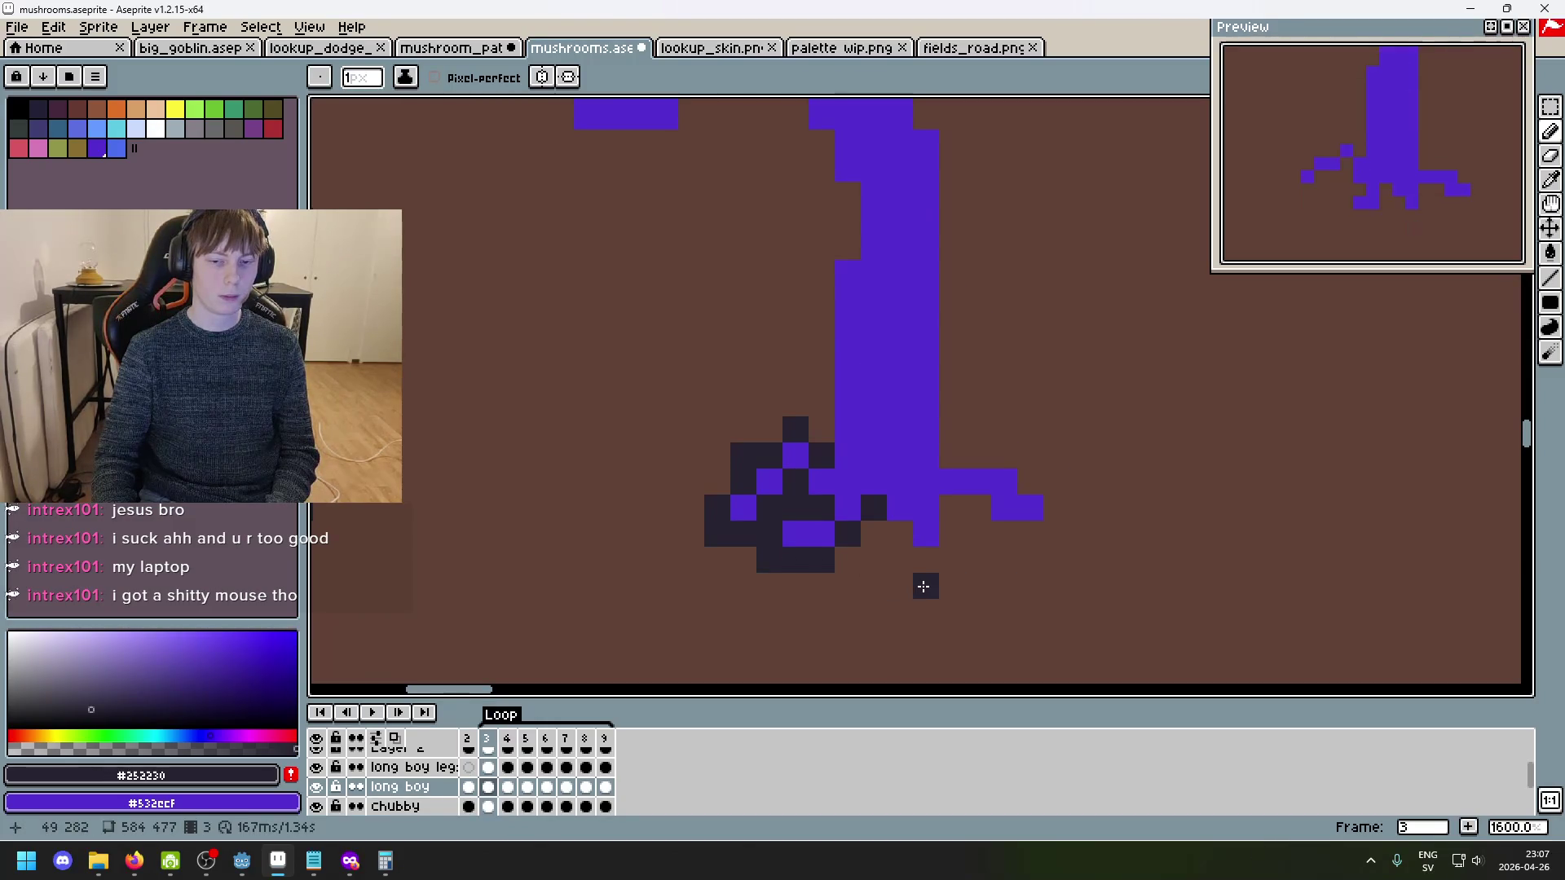
key(comma)
key(period)
click(874, 535)
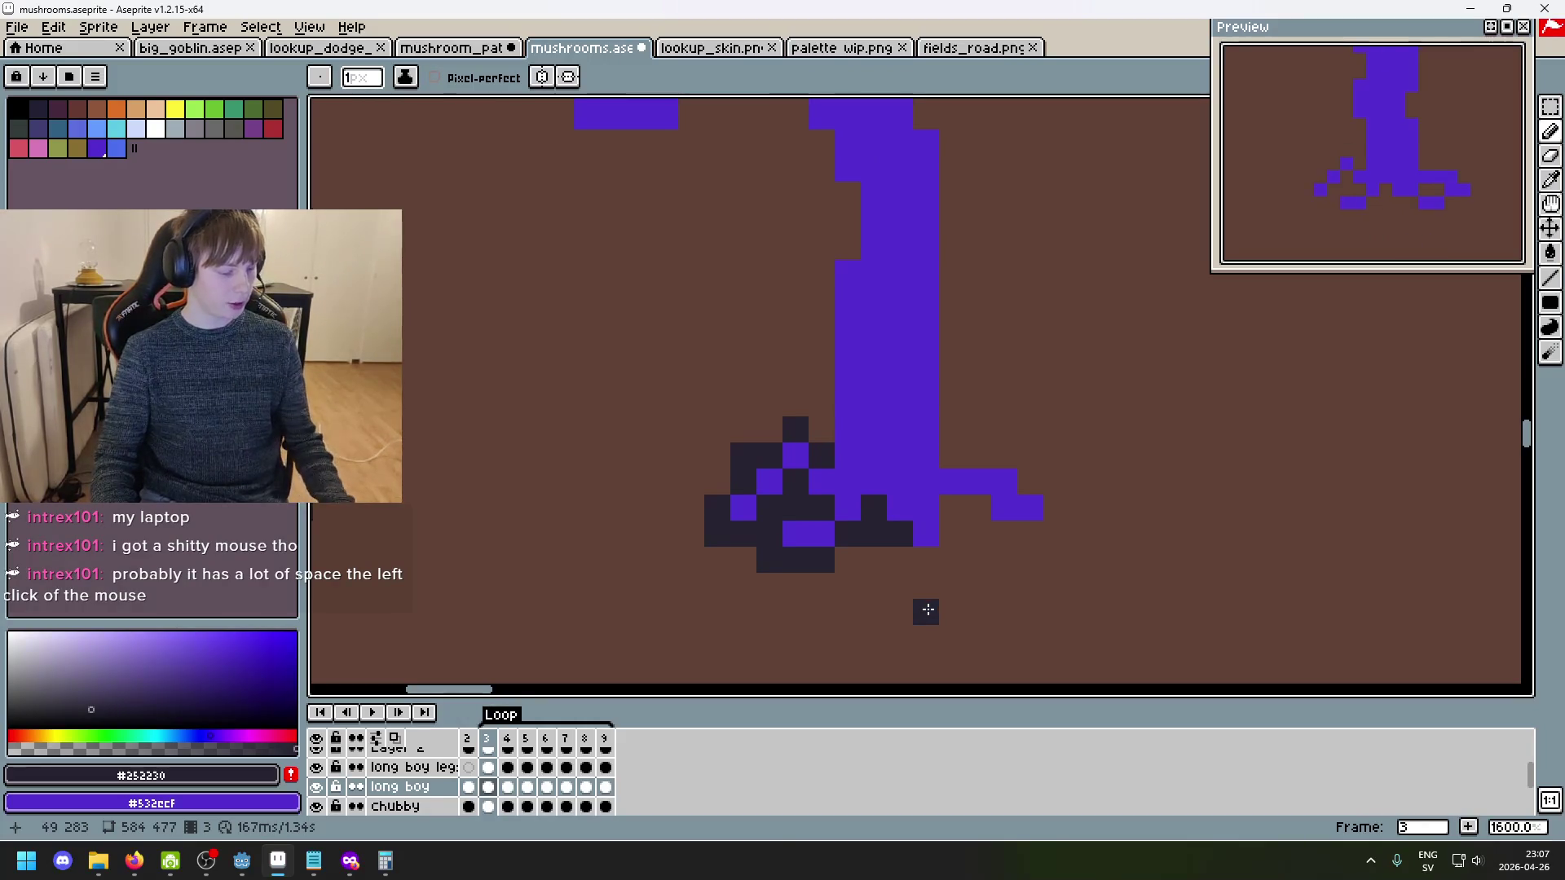
click(961, 534)
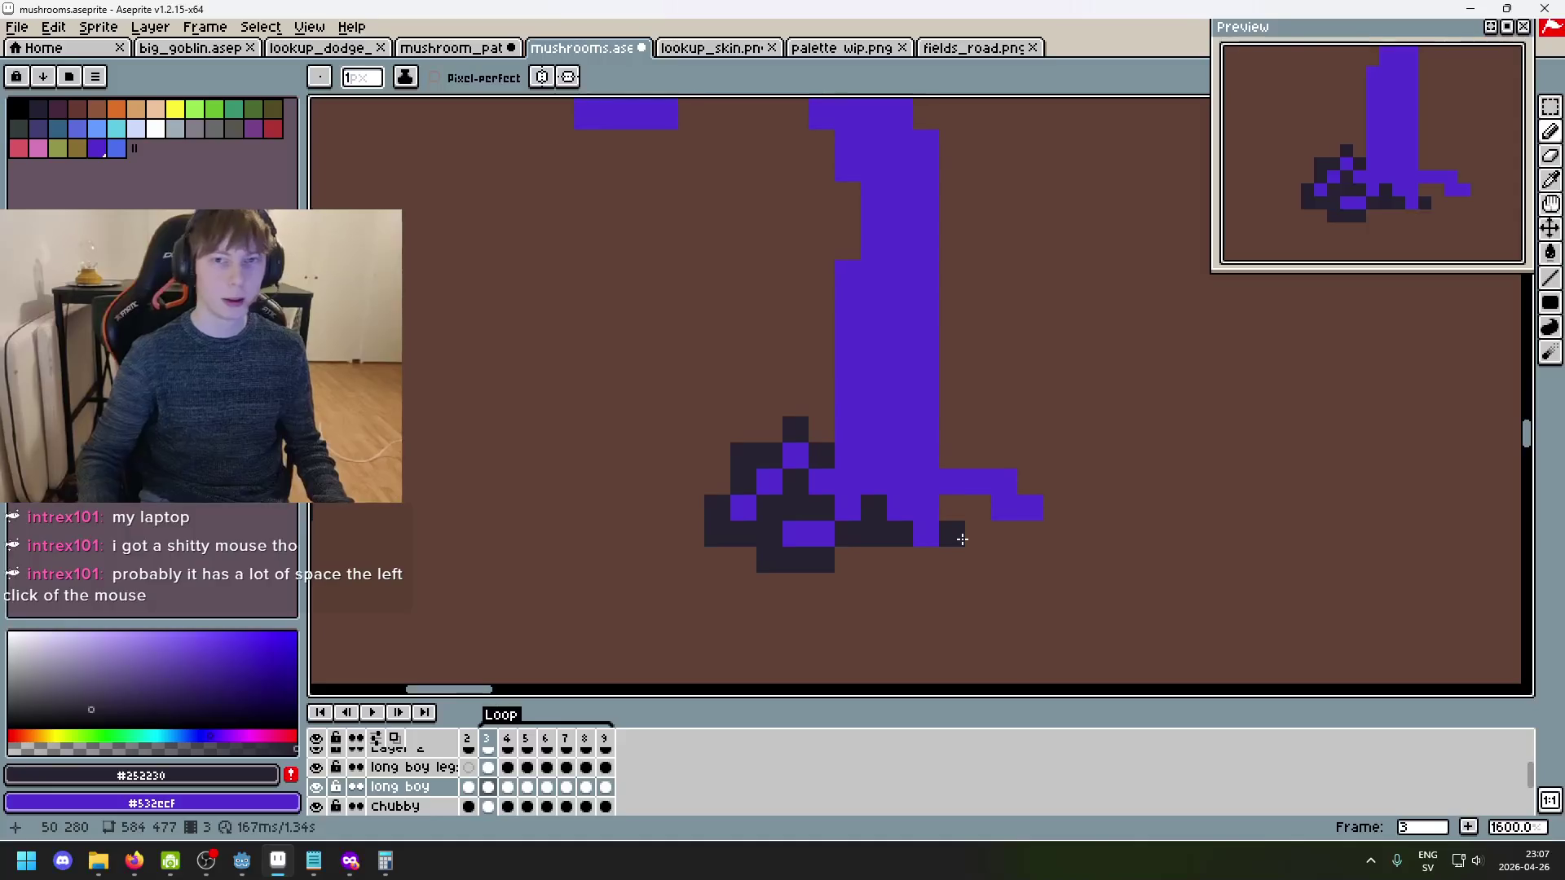
scroll(960, 542, up, 2)
mouse_move(937, 559)
mouse_down()
mouse_move(899, 553)
mouse_move(944, 549)
mouse_move(926, 560)
mouse_up()
- Outline the right root's top edge and foot, then play the animation to review the walk
click(956, 484)
click(995, 484)
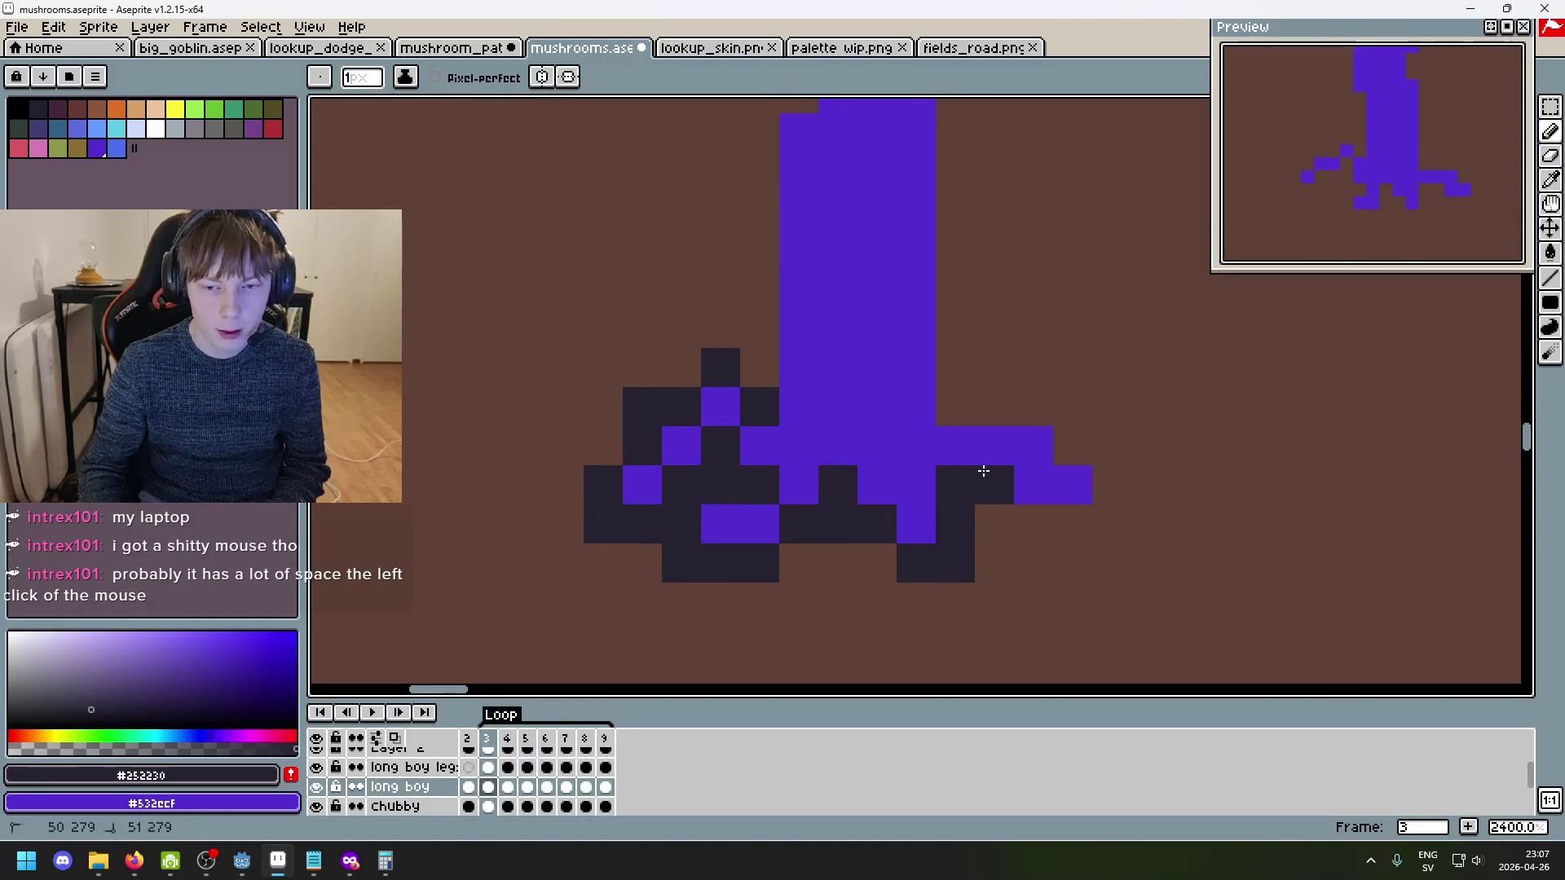
drag(961, 409, 1081, 440)
click(1117, 489)
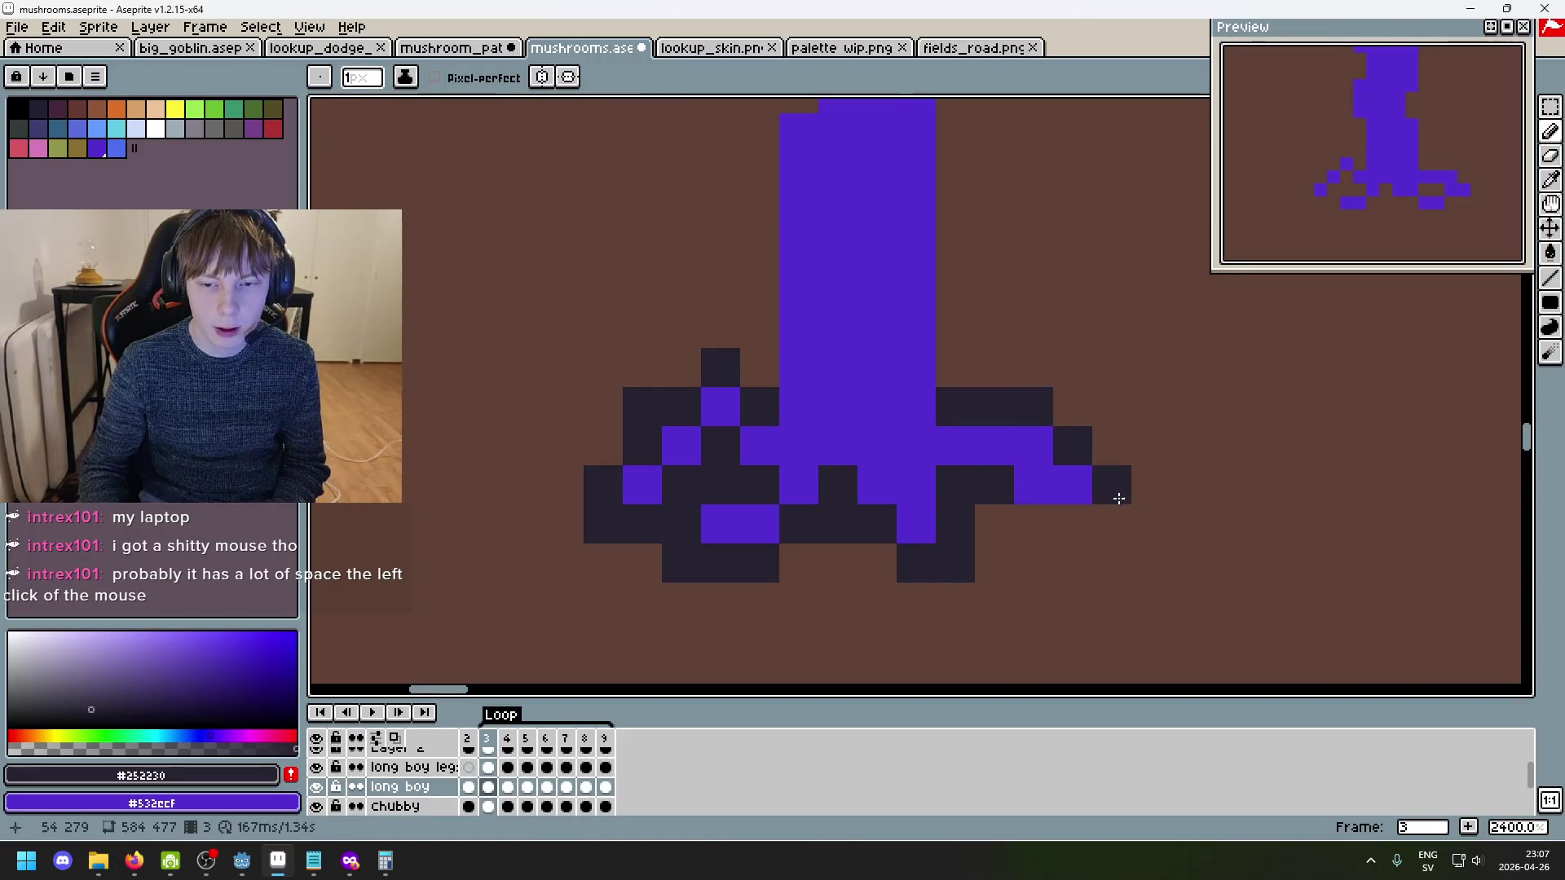
click(1070, 523)
click(1112, 524)
scroll(1070, 523, down, 3)
key(Return)
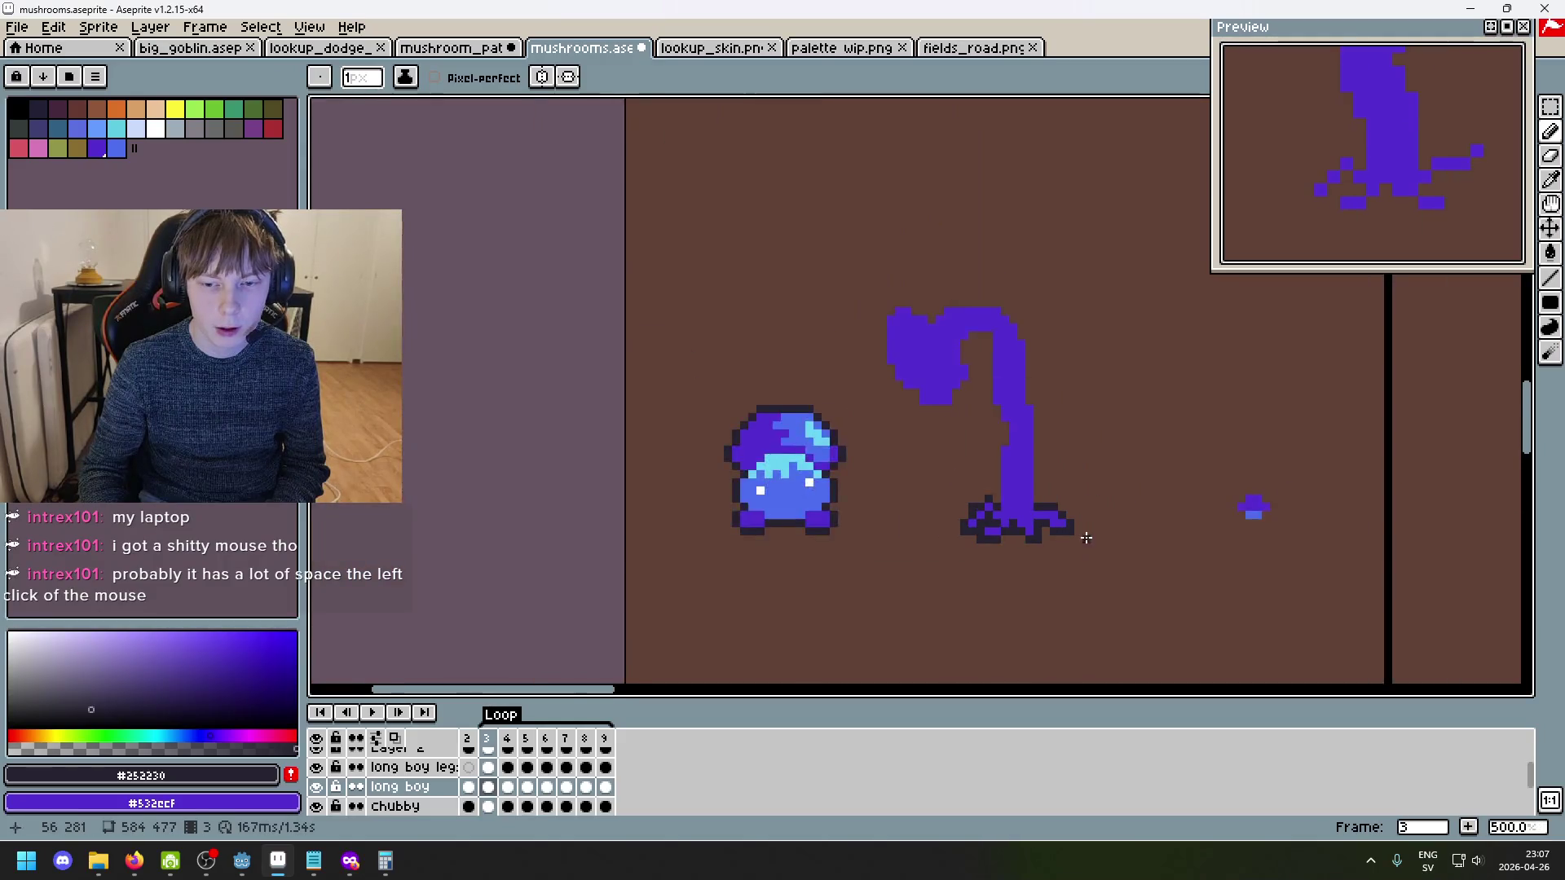
scroll(1077, 528, up, 1)
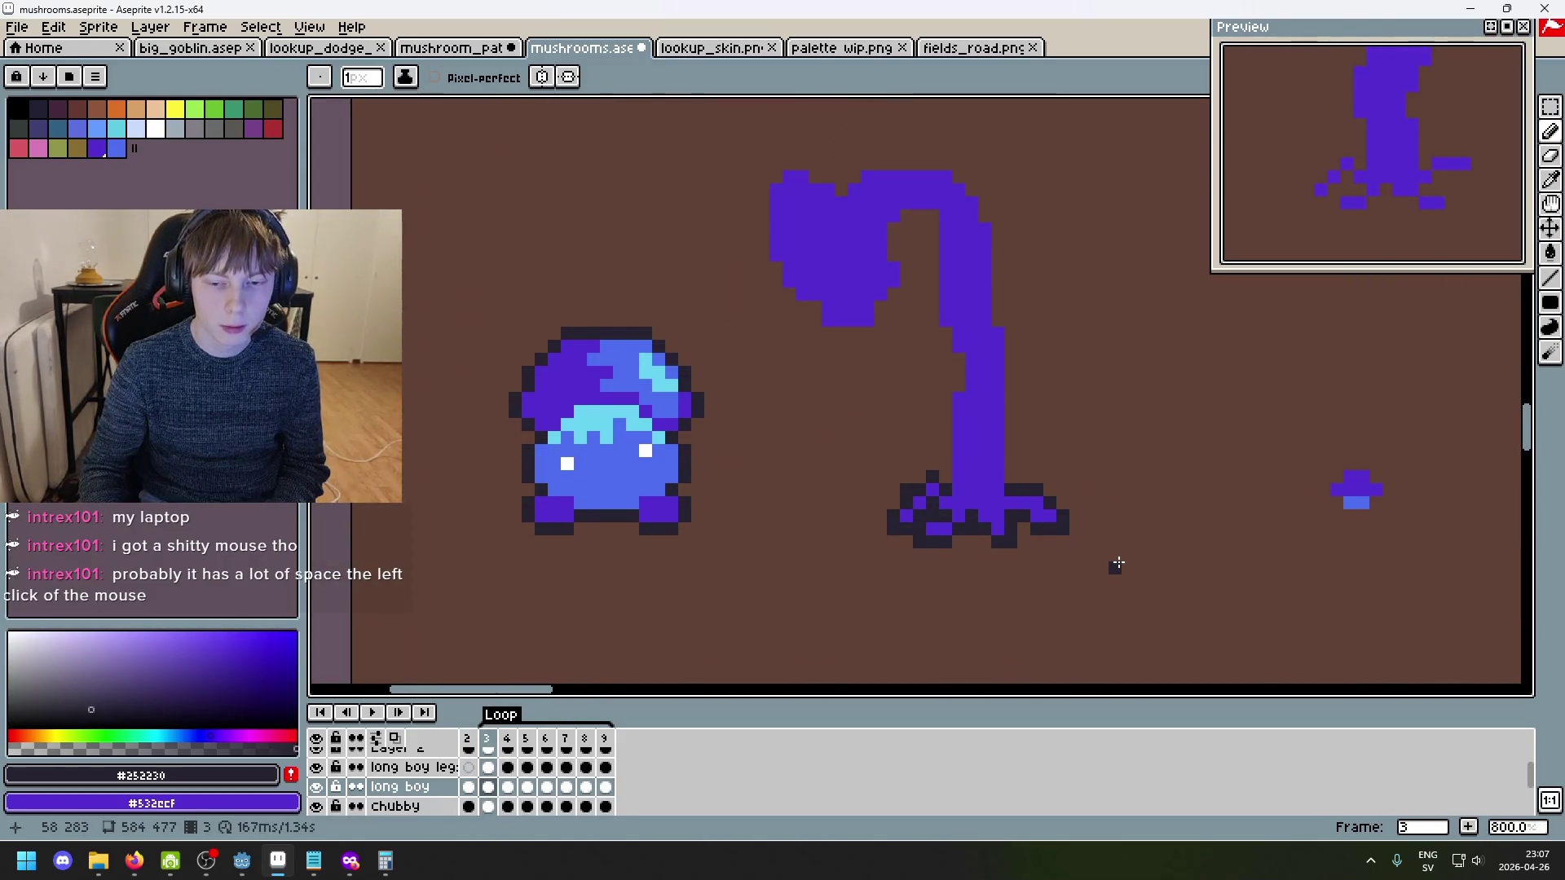
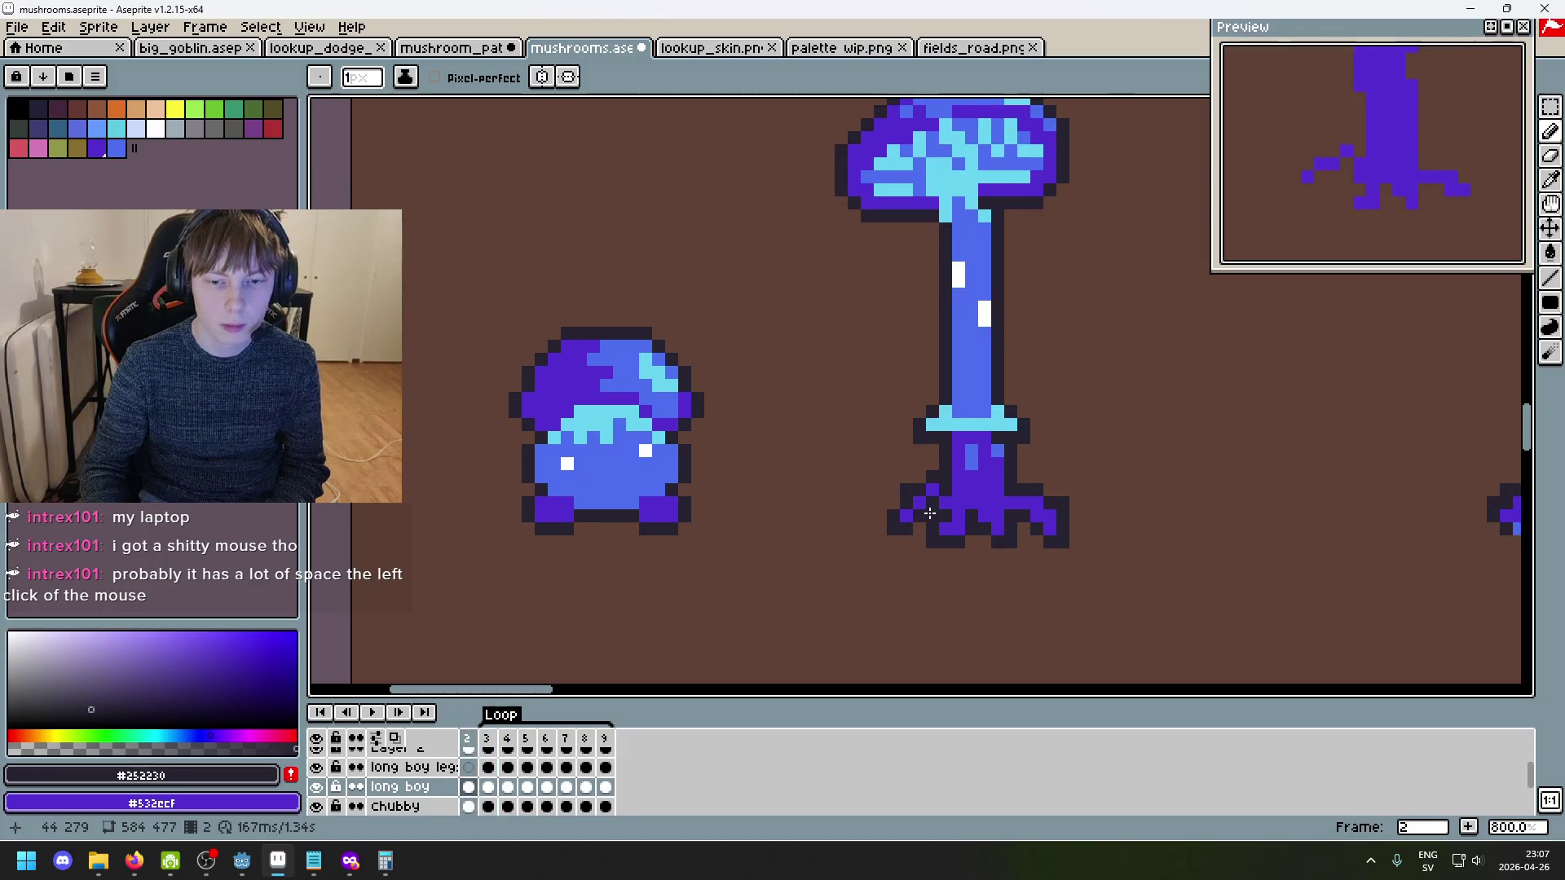
- Place the first dark outline pixels beside the legs and stop playback on frame 4
scroll(925, 497, up, 5)
click(1227, 457)
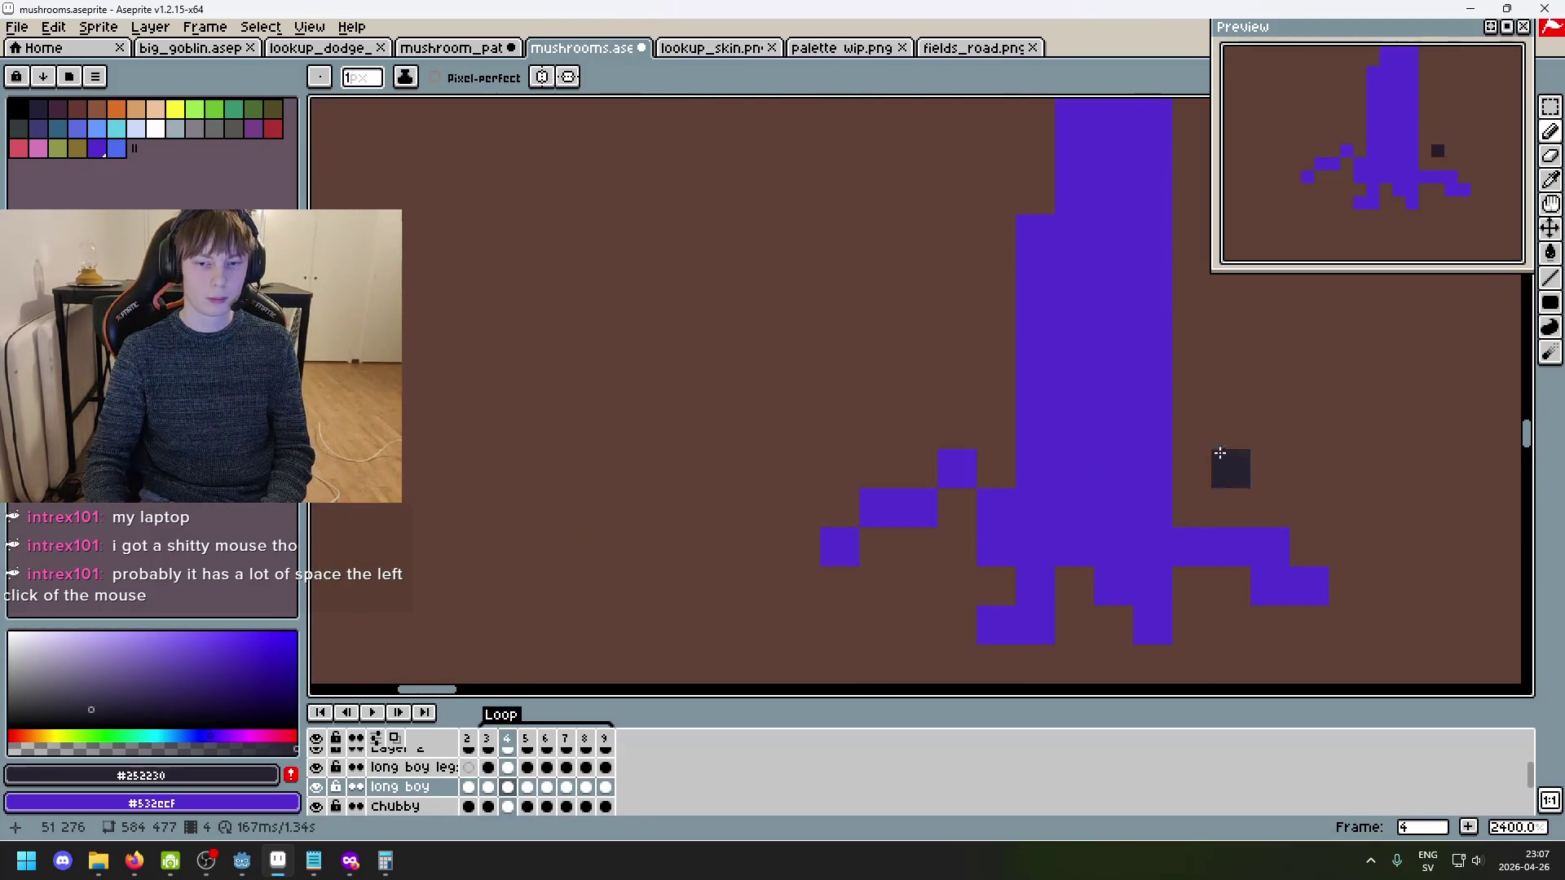
click(957, 430)
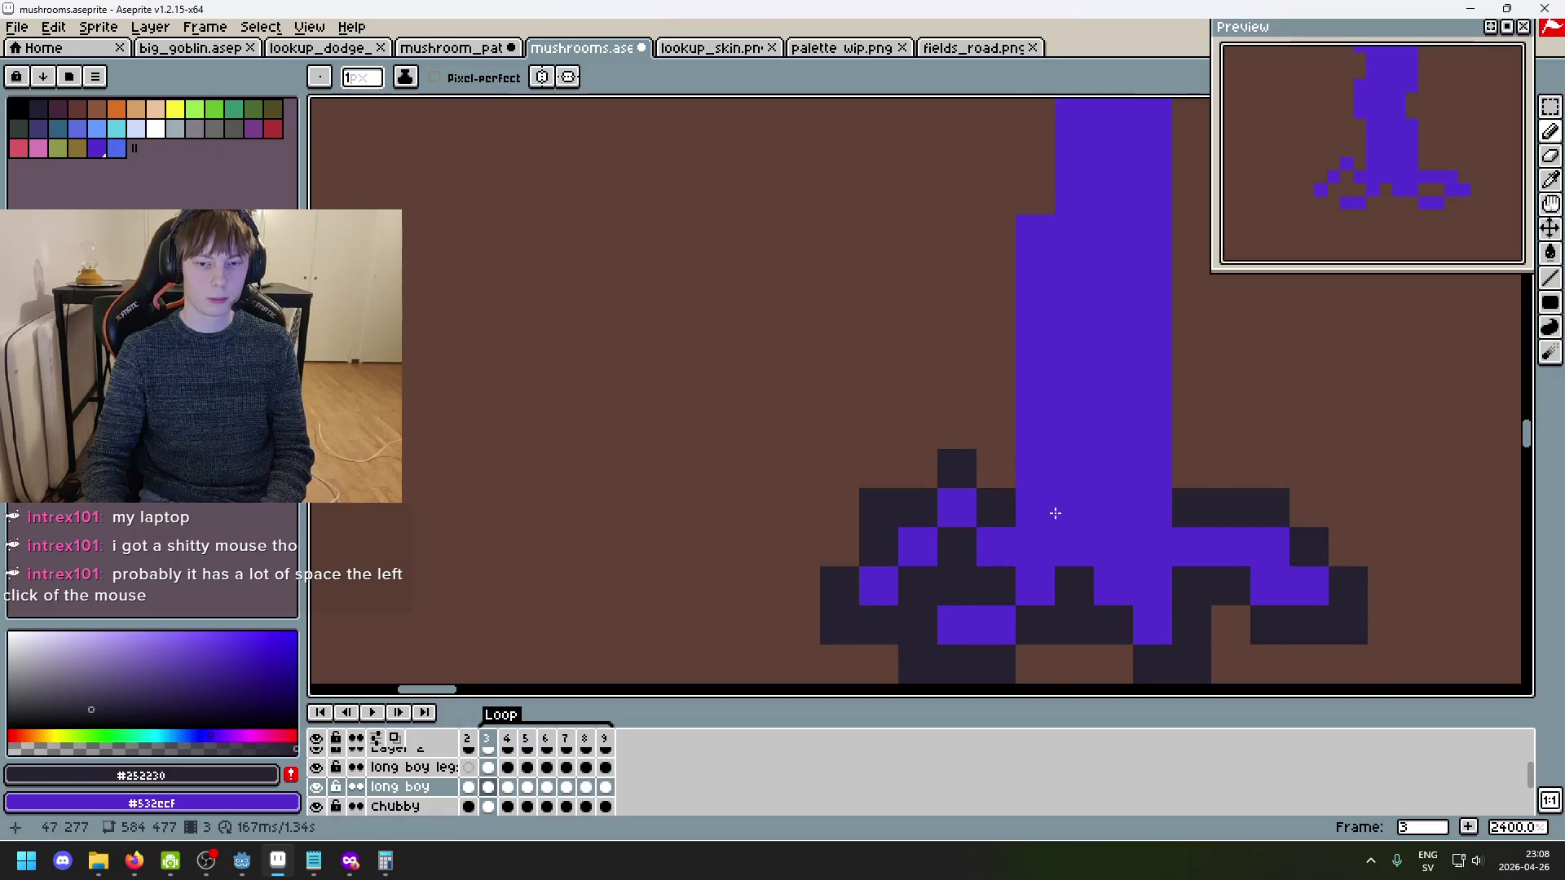
key(Return)
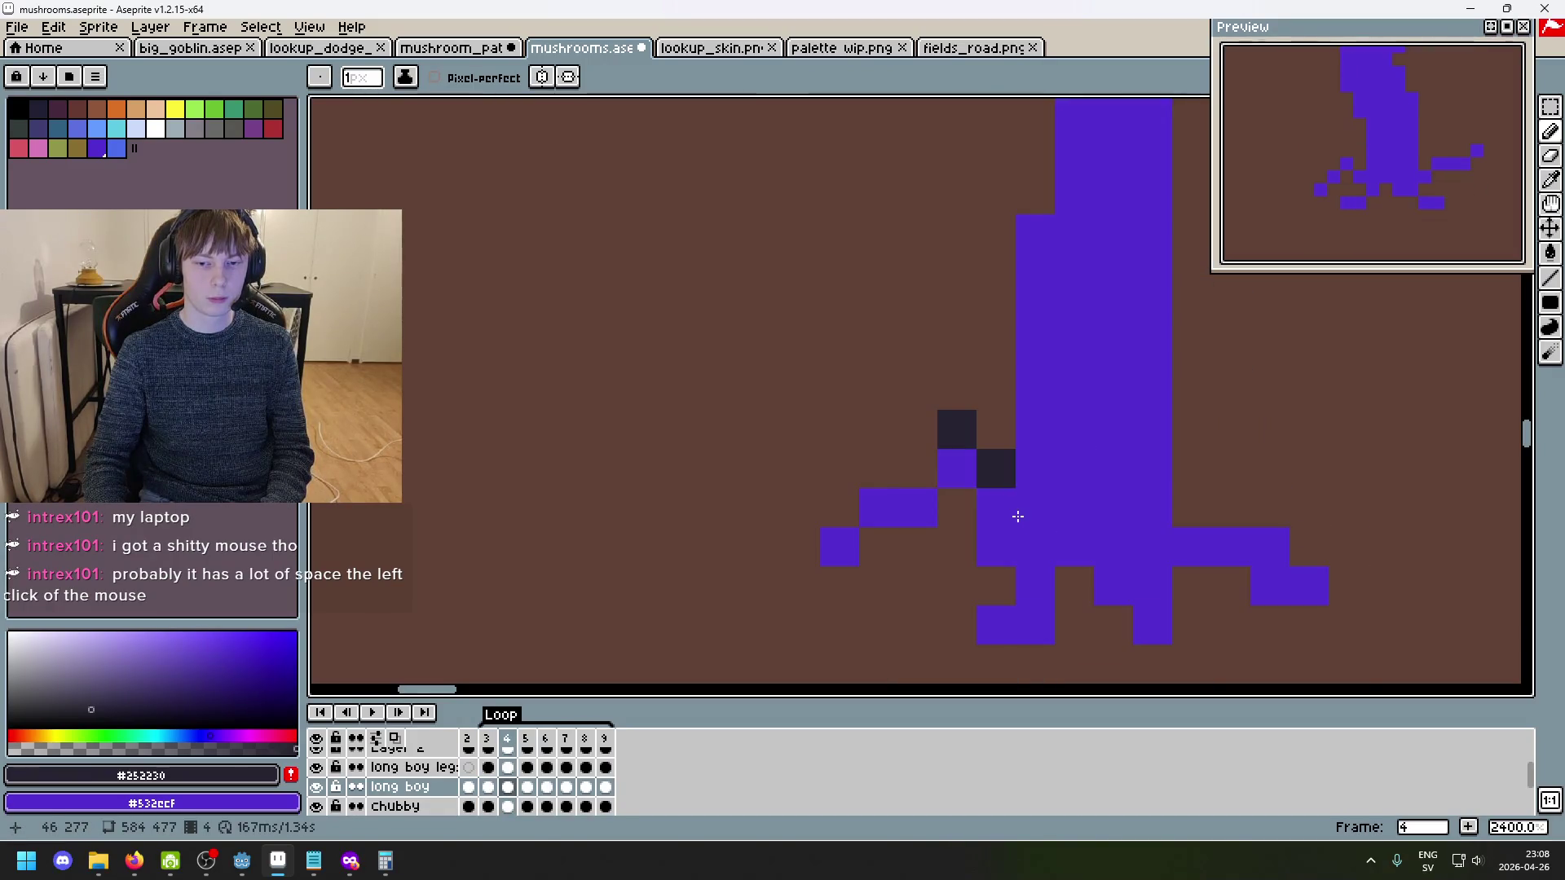
click(915, 481)
- Outline the left leg in frame 4 with dark #252230 pixels
click(879, 469)
click(840, 508)
click(800, 546)
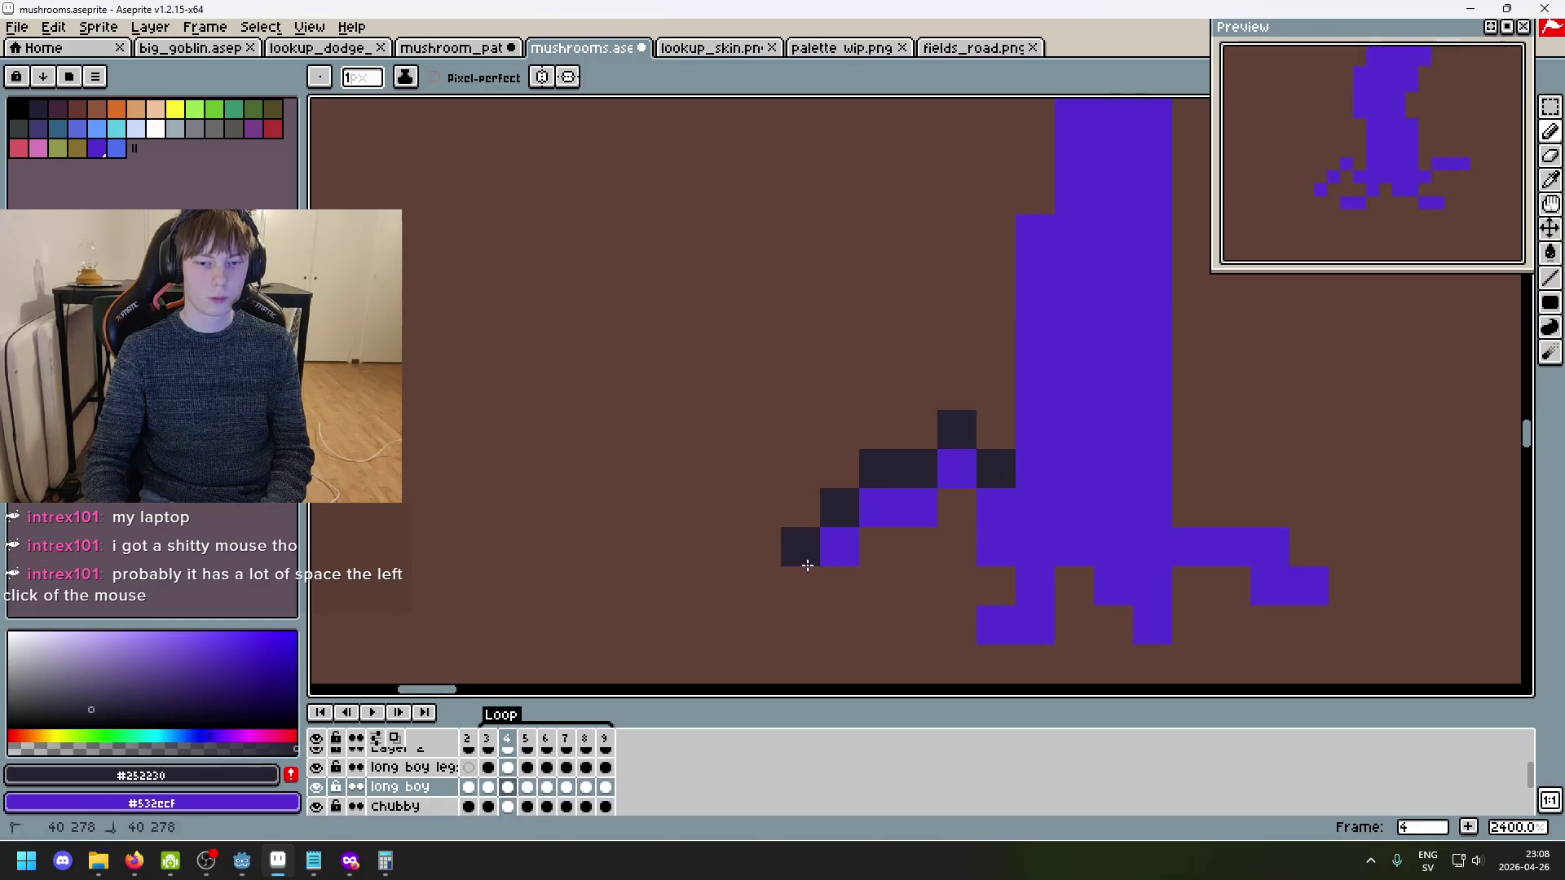
click(801, 585)
click(840, 586)
click(865, 562)
click(918, 546)
click(957, 508)
- Compare with frame 3, then outline the bottom of the feet and around the right foot
key(Return)
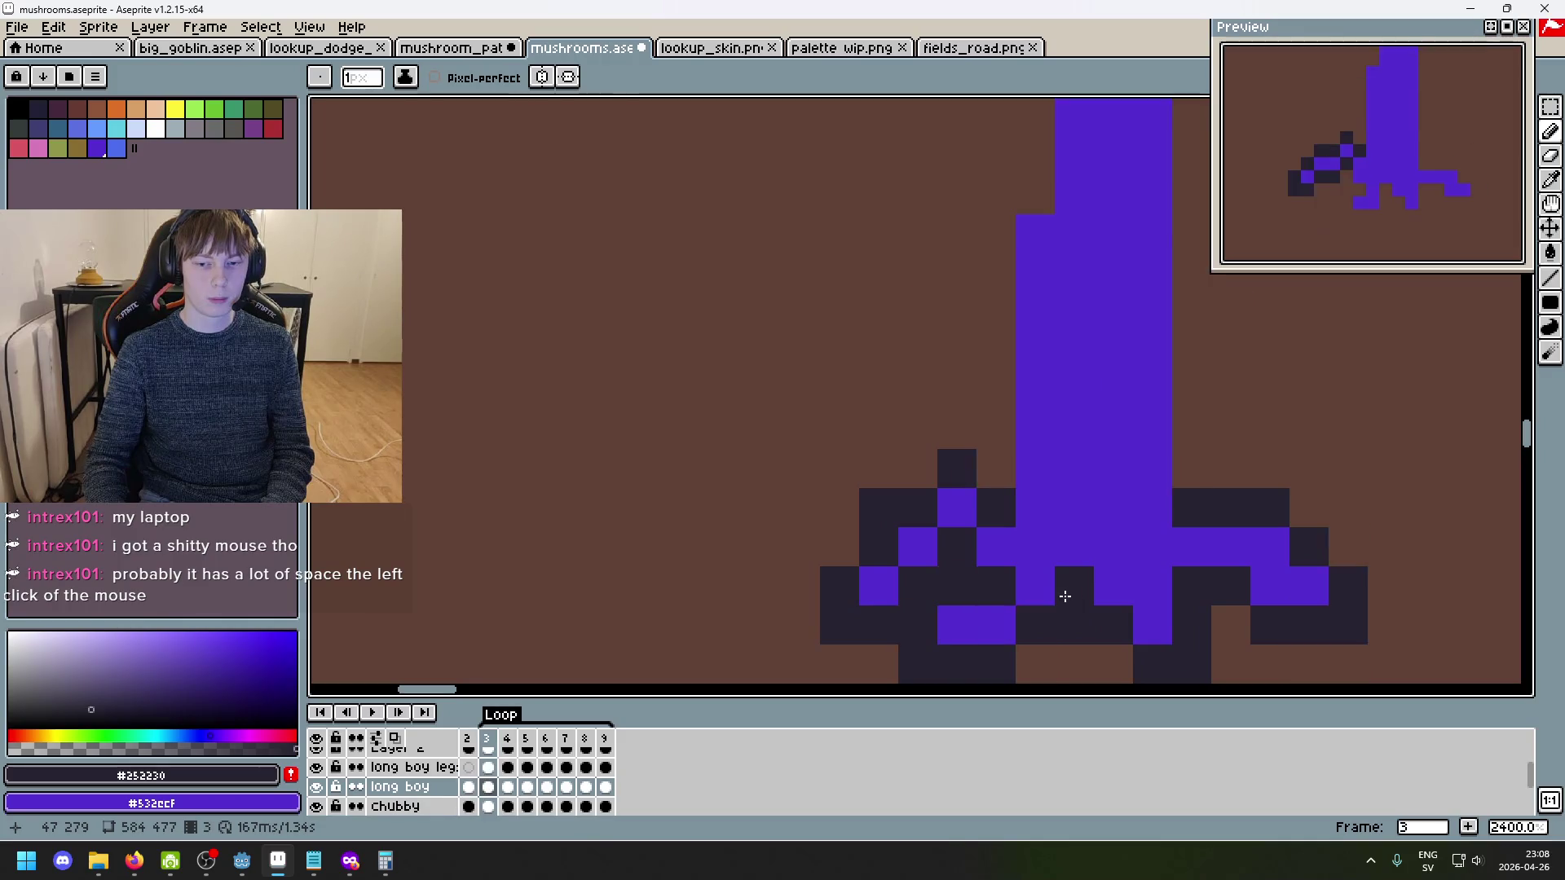
key(Left)
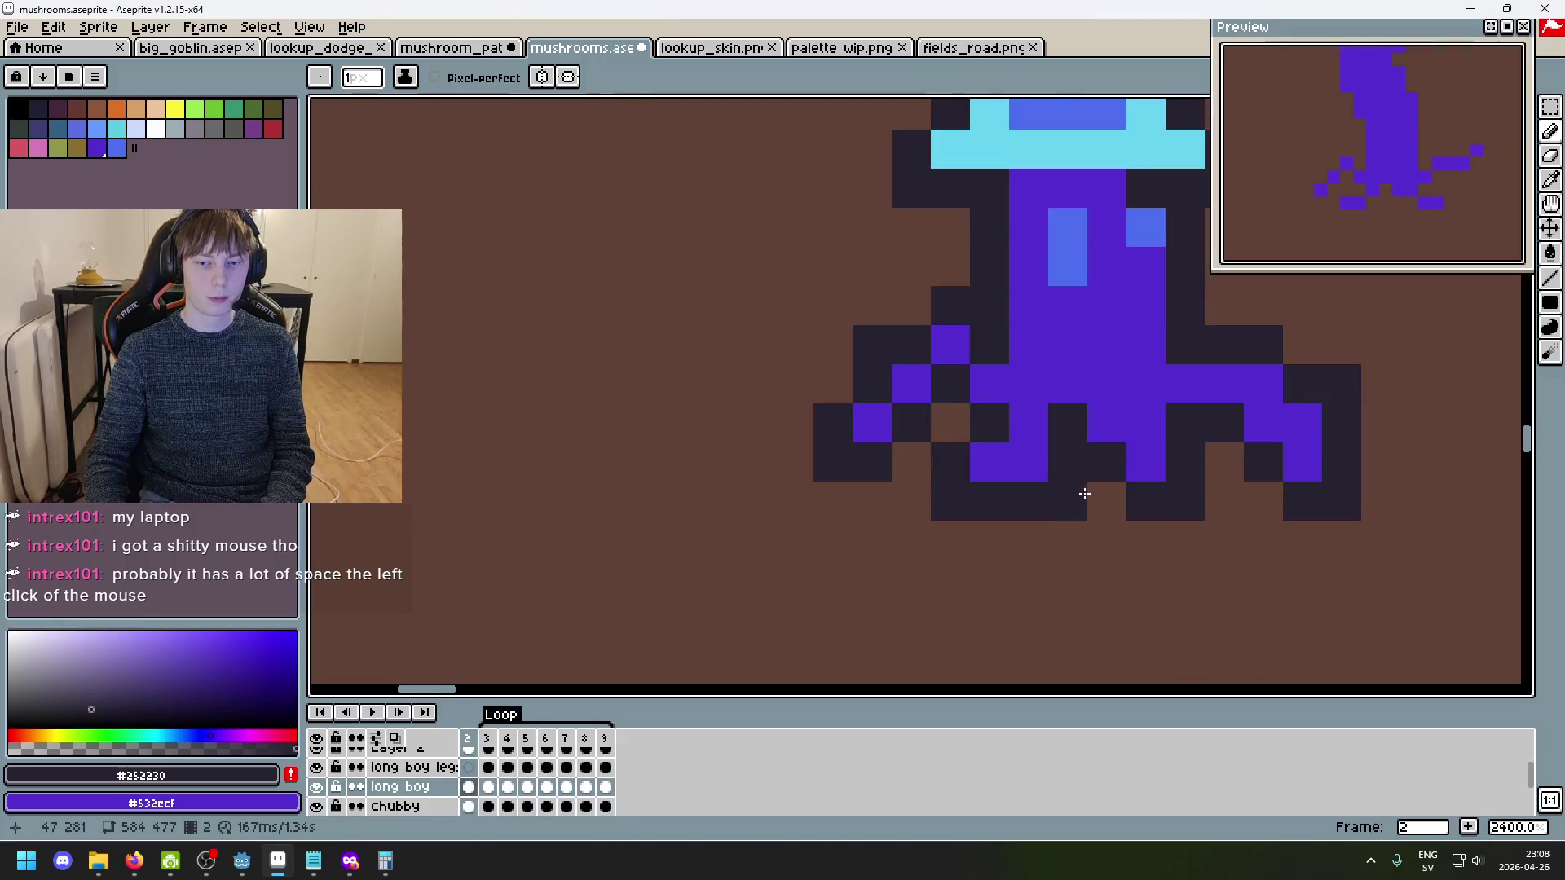
key(Right)
click(950, 499)
click(988, 499)
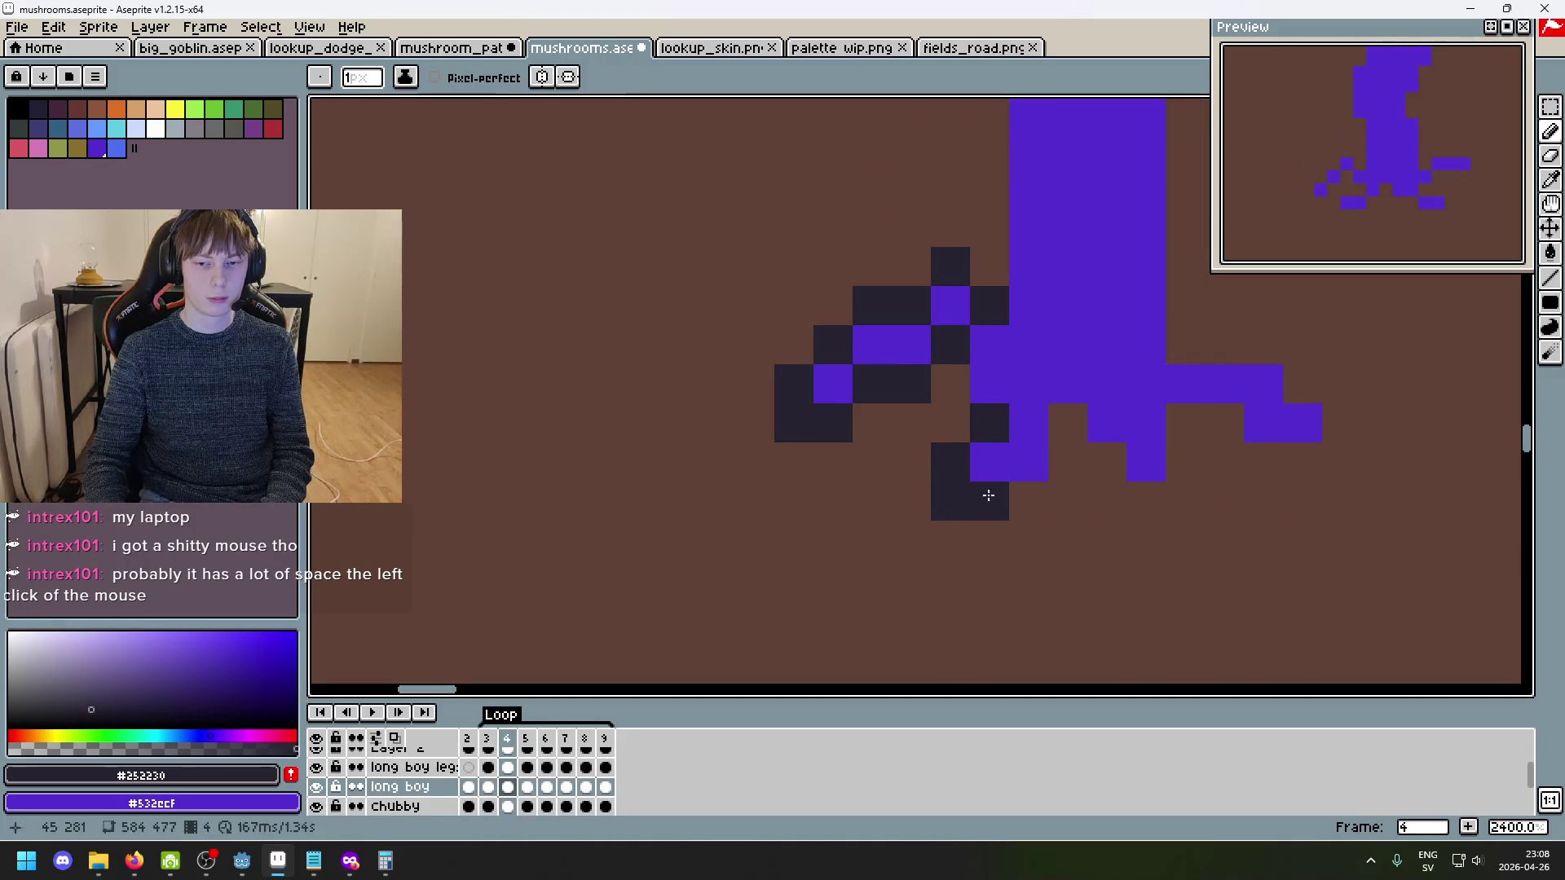
click(1027, 499)
click(1065, 467)
click(1068, 423)
click(1105, 462)
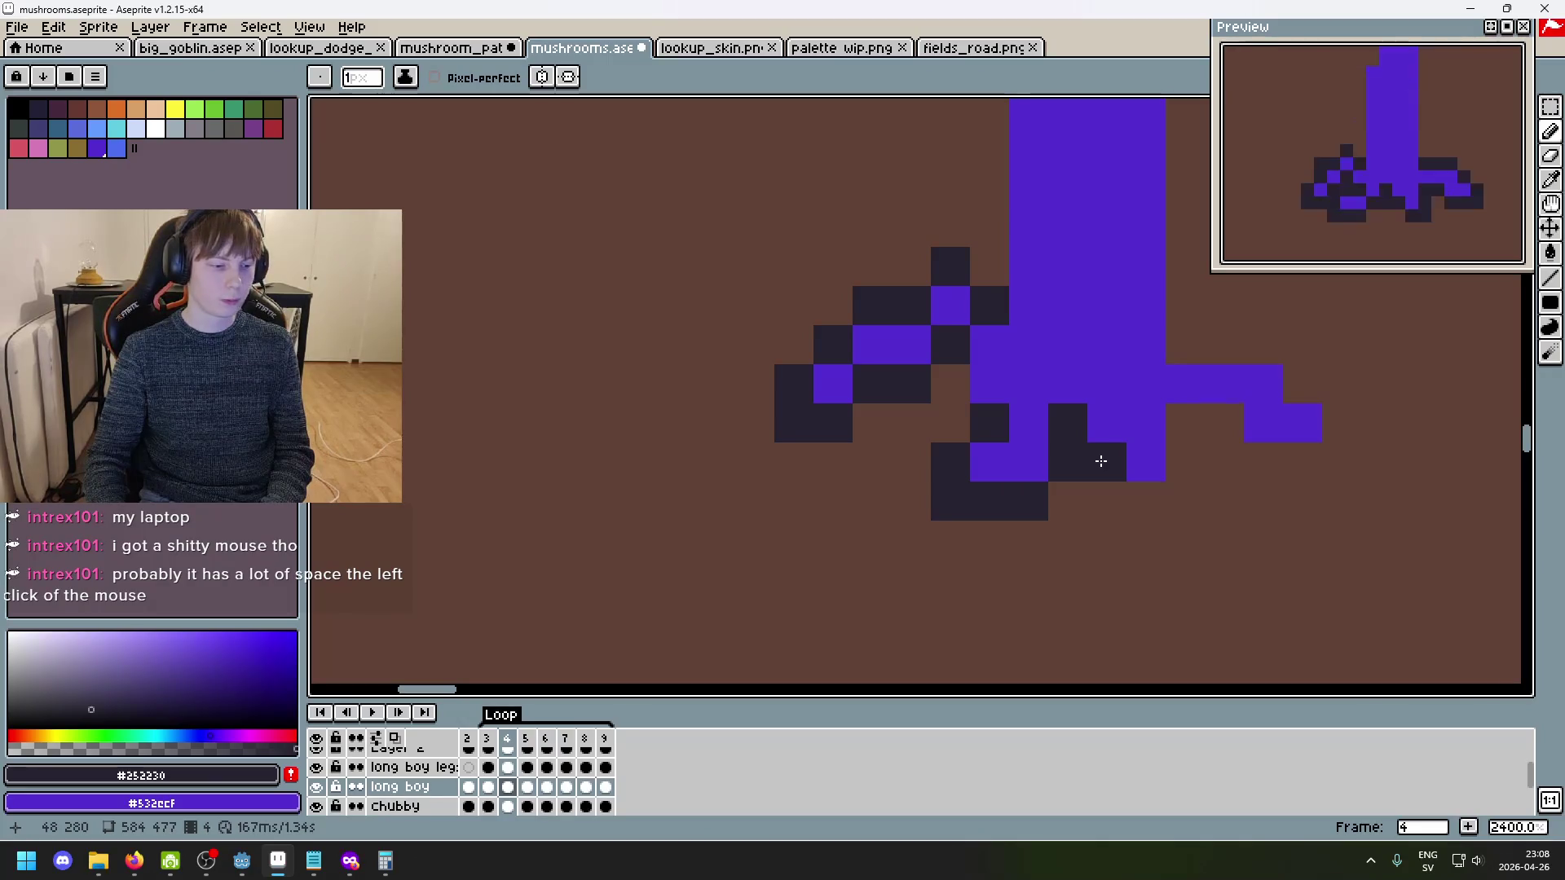
click(1146, 501)
- Add dark outline pixels under the middle foot and below the purple leg in frame 4
key(Right)
click(1042, 506)
key(Right)
key(Right)
key(Right)
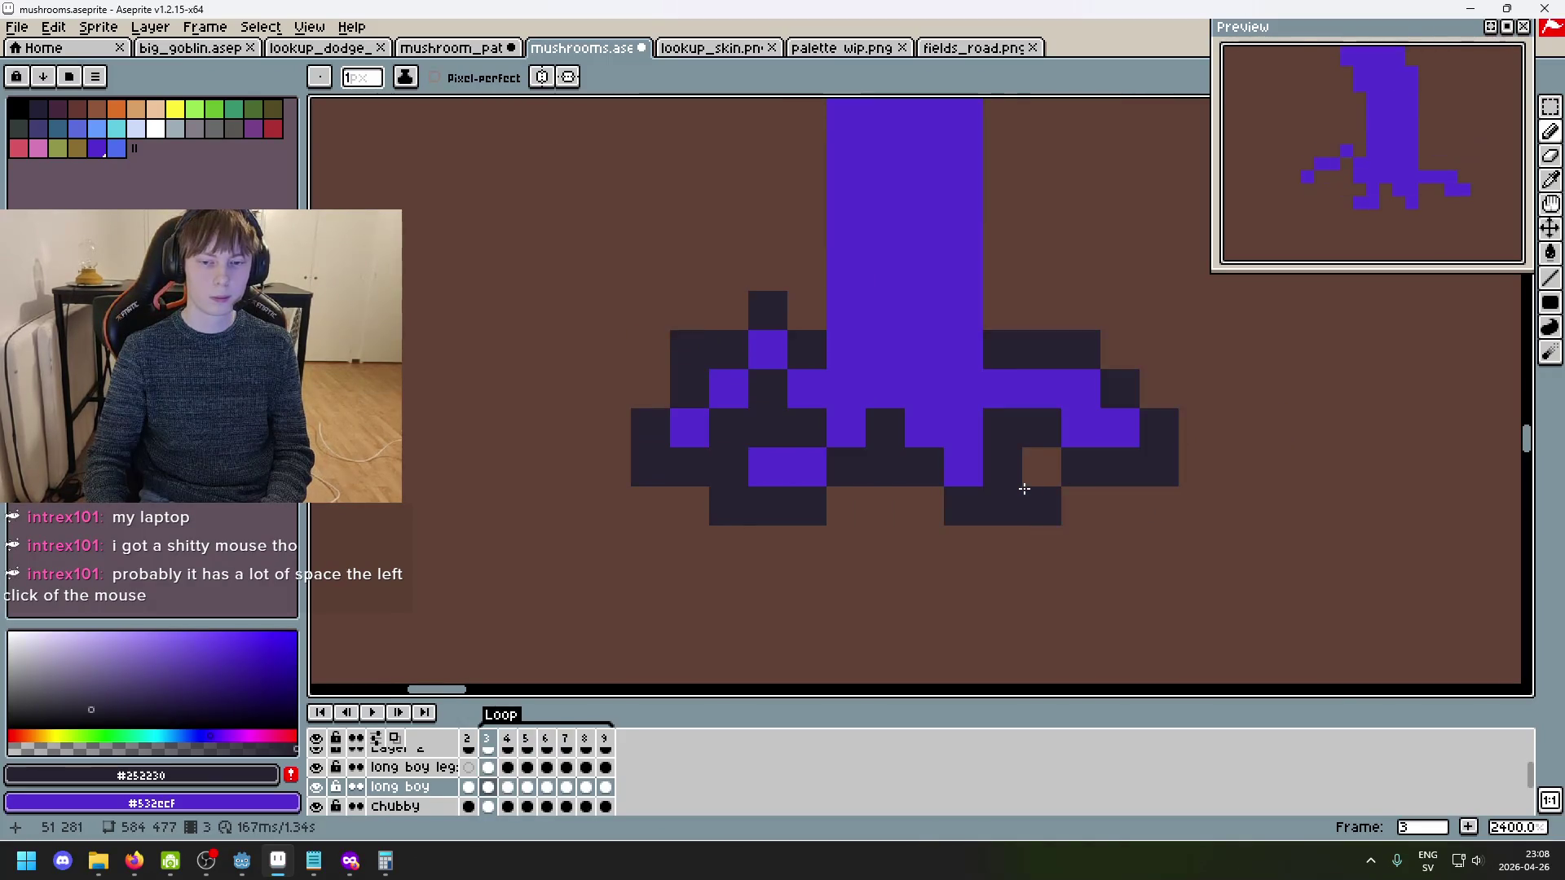
key(Right)
key(Right)
key(Right)
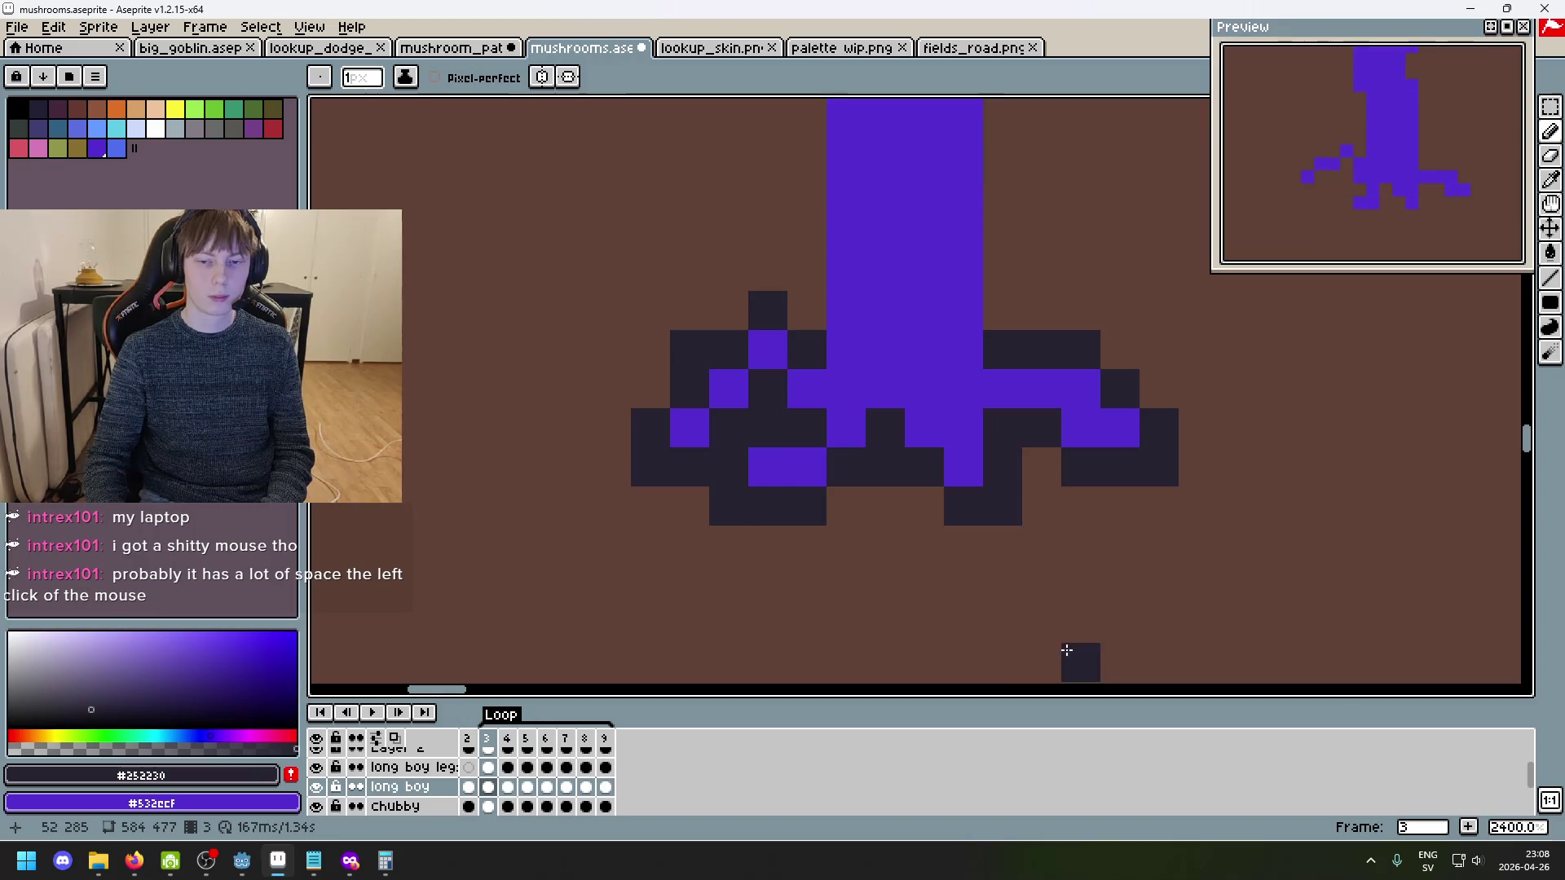
drag(1003, 507, 1003, 467)
key(Right)
key(Left)
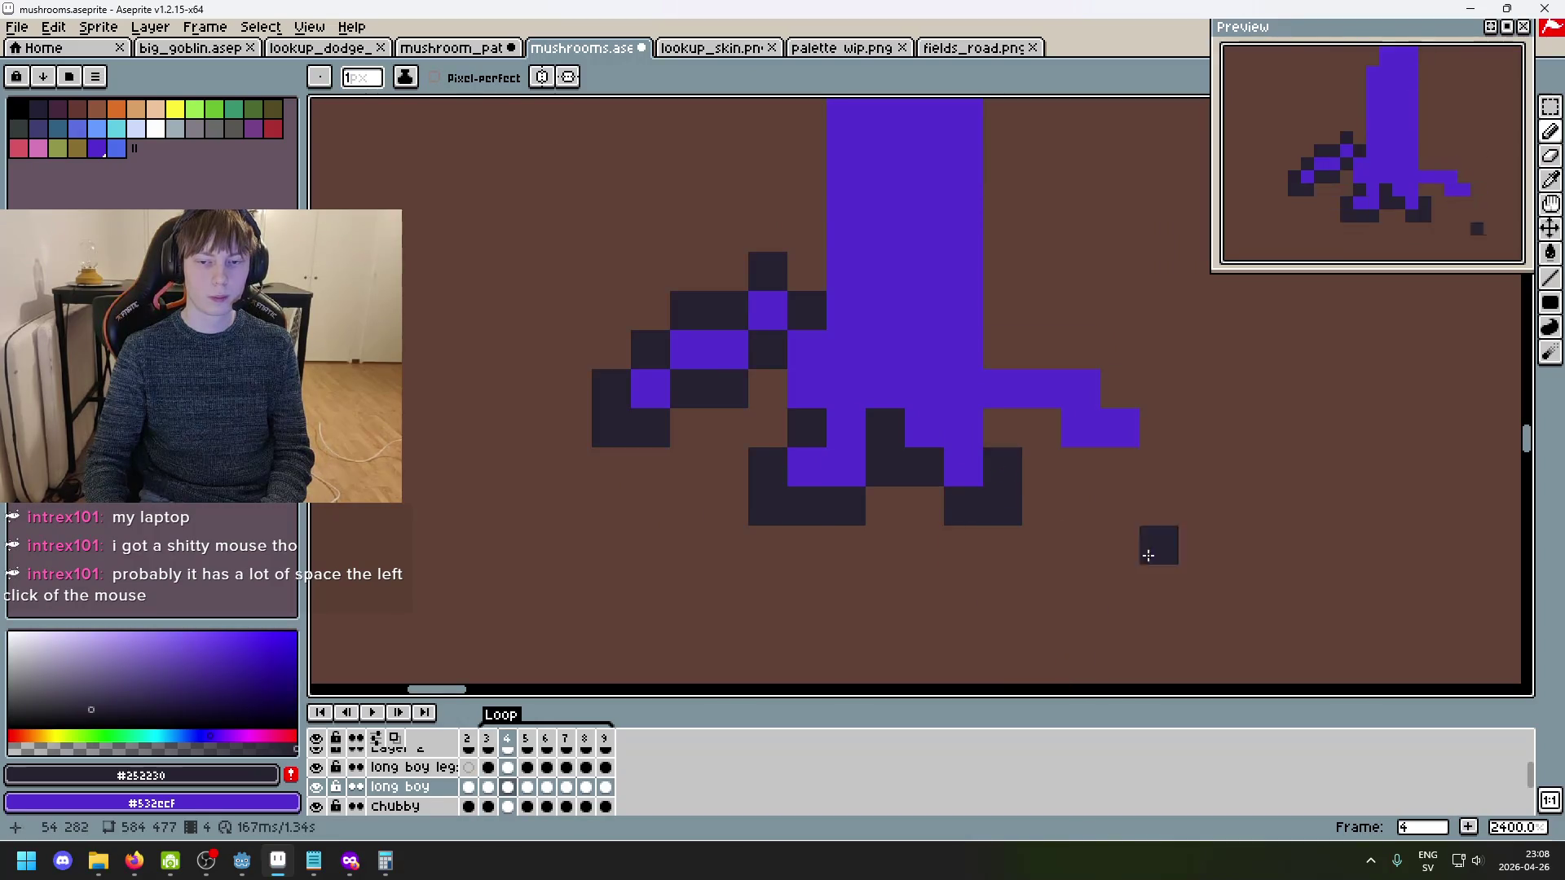
- Outline the right foot in dark pixels while flipping between frames 3 and 4
click(1042, 428)
key(Left)
click(1199, 545)
key(Right)
drag(1081, 467, 1120, 467)
key(Left)
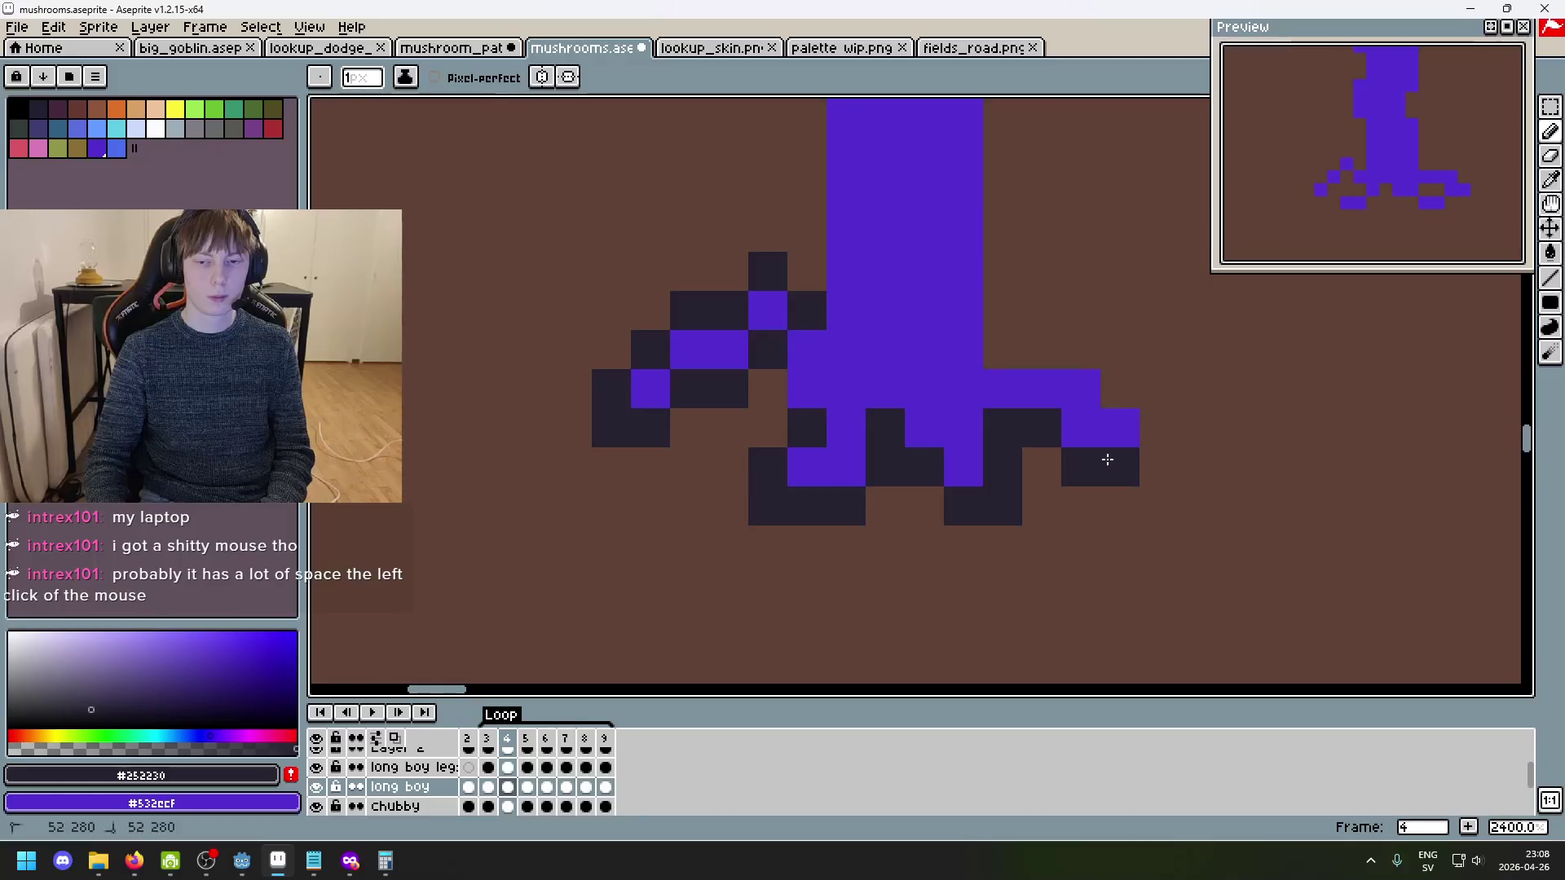
key(Right)
key(Left)
key(Right)
- Outline the top of the right leg with dark pixels in frame 4
click(1120, 388)
key(Left)
key(Right)
click(1003, 350)
drag(1023, 350, 1065, 361)
scroll(1065, 361, down, 7)
- Bring the legs into view and draw a dark diagonal outline on the left leg
scroll(1052, 570, up, 7)
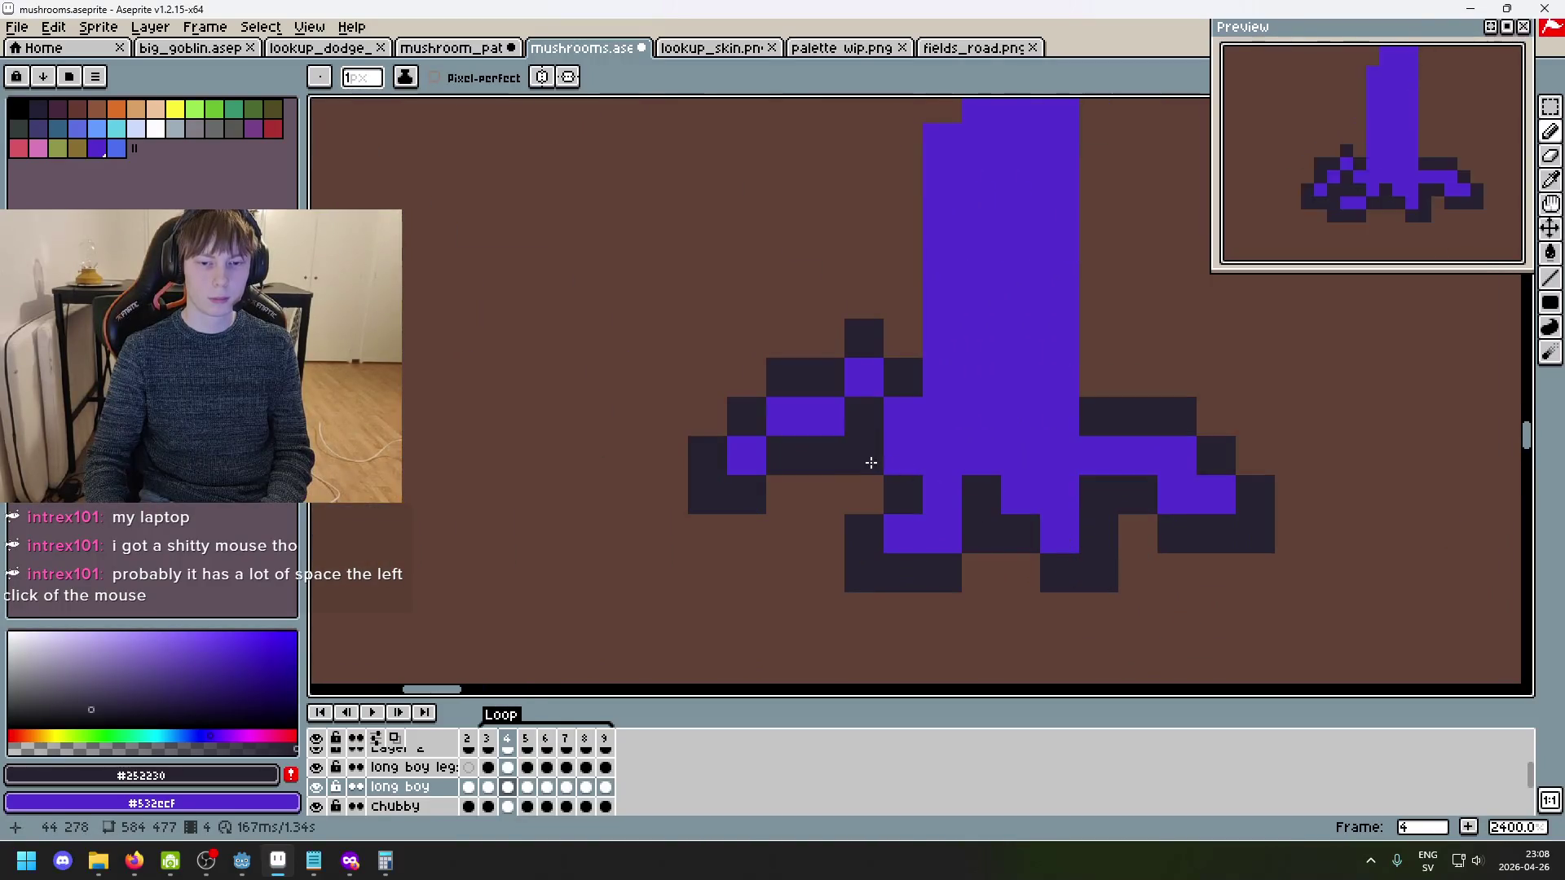
scroll(870, 457, down, 7)
scroll(1099, 547, up, 2)
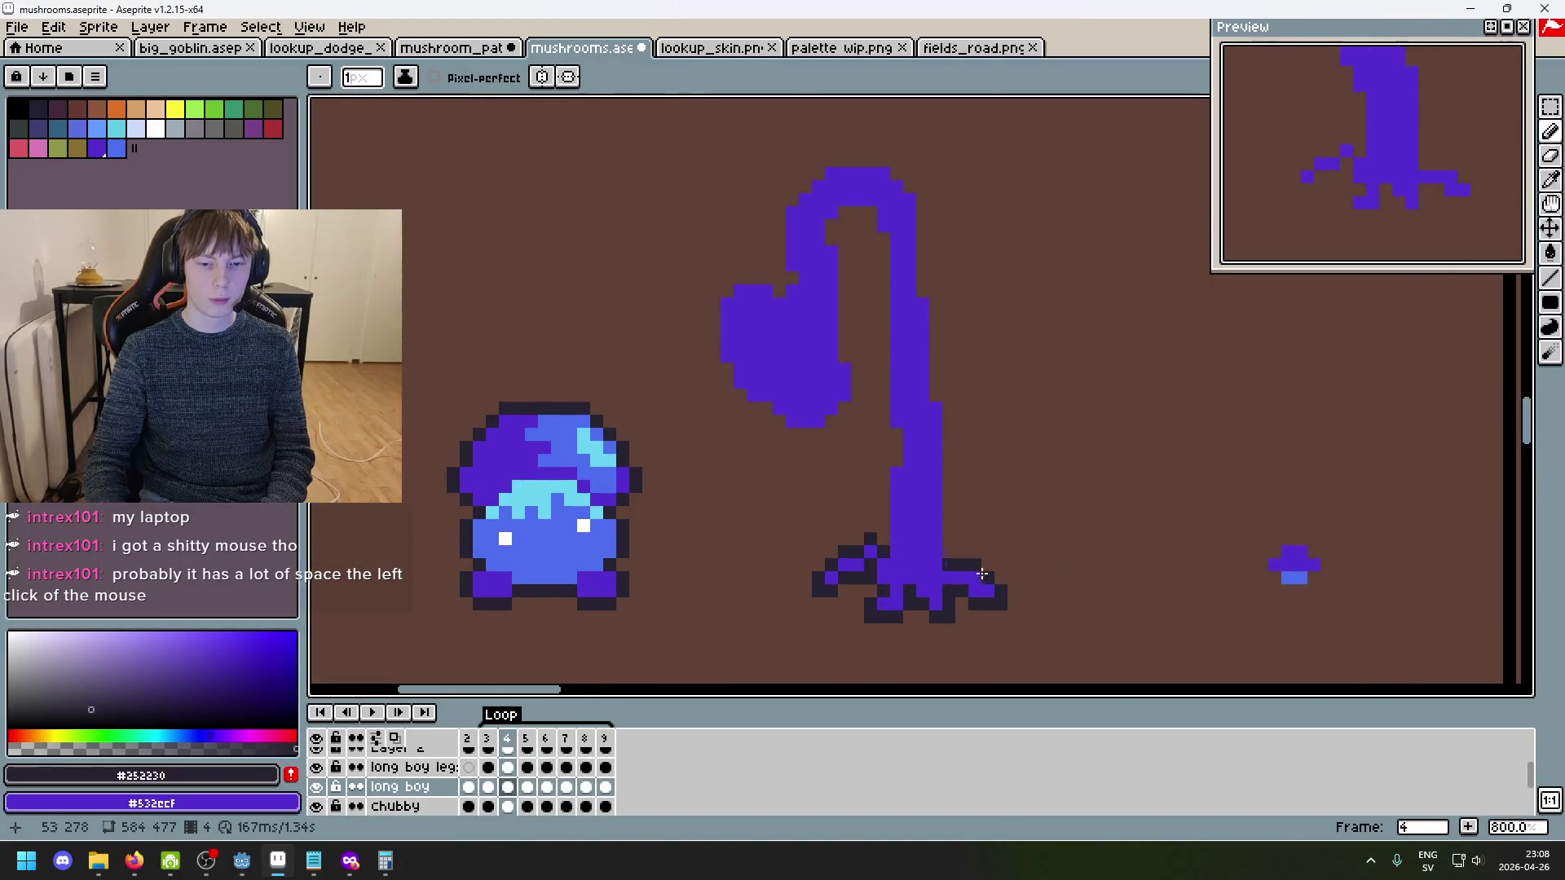
drag(954, 570, 1019, 504)
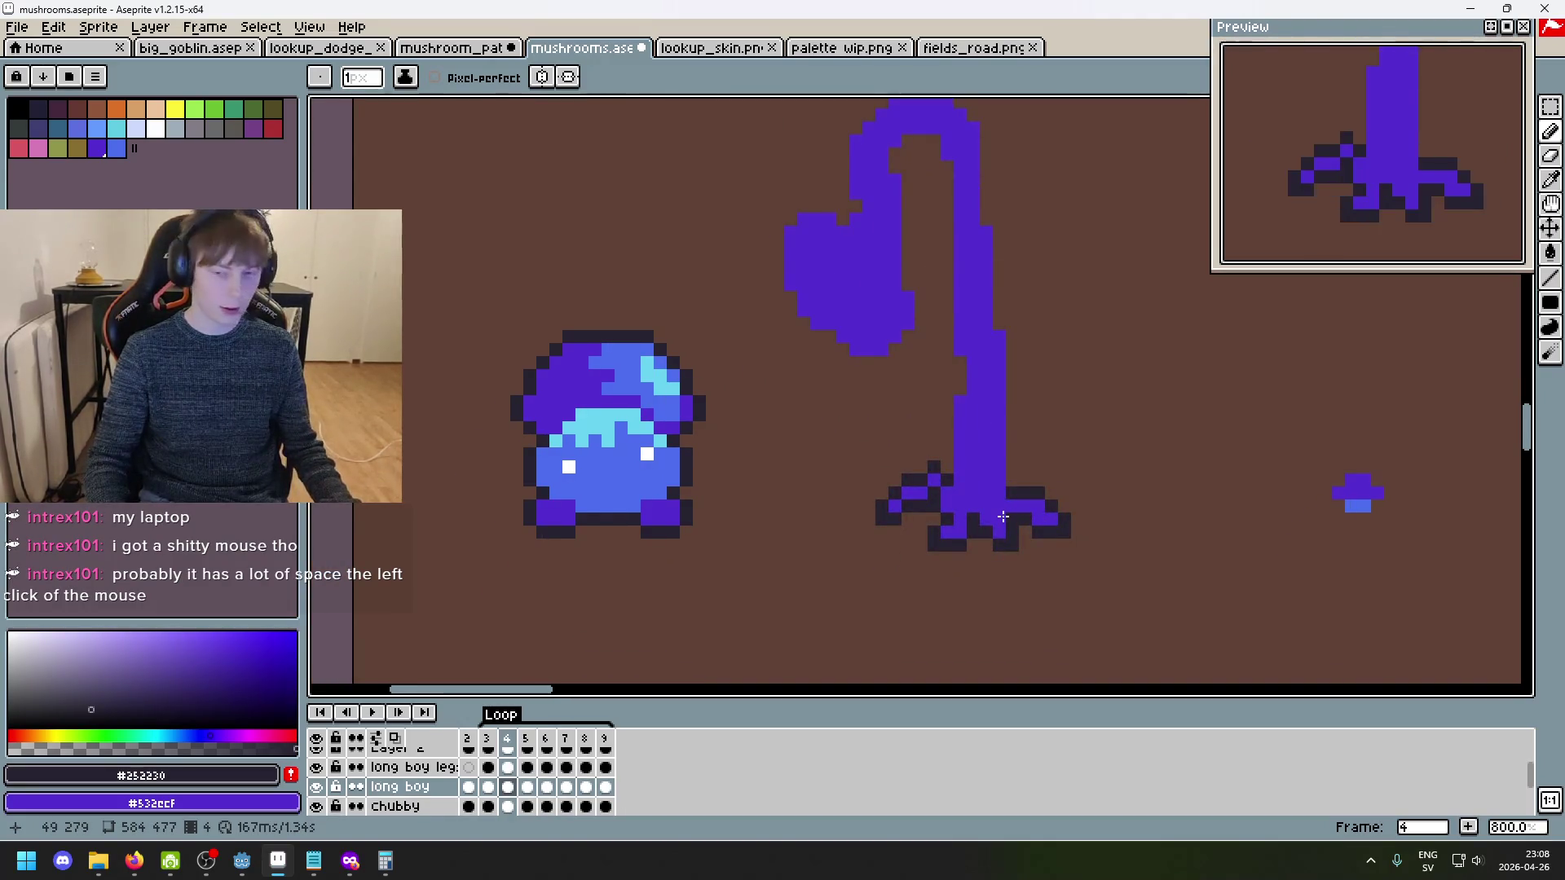
scroll(986, 510, up, 5)
scroll(1027, 473, down, 4)
scroll(1141, 456, up, 3)
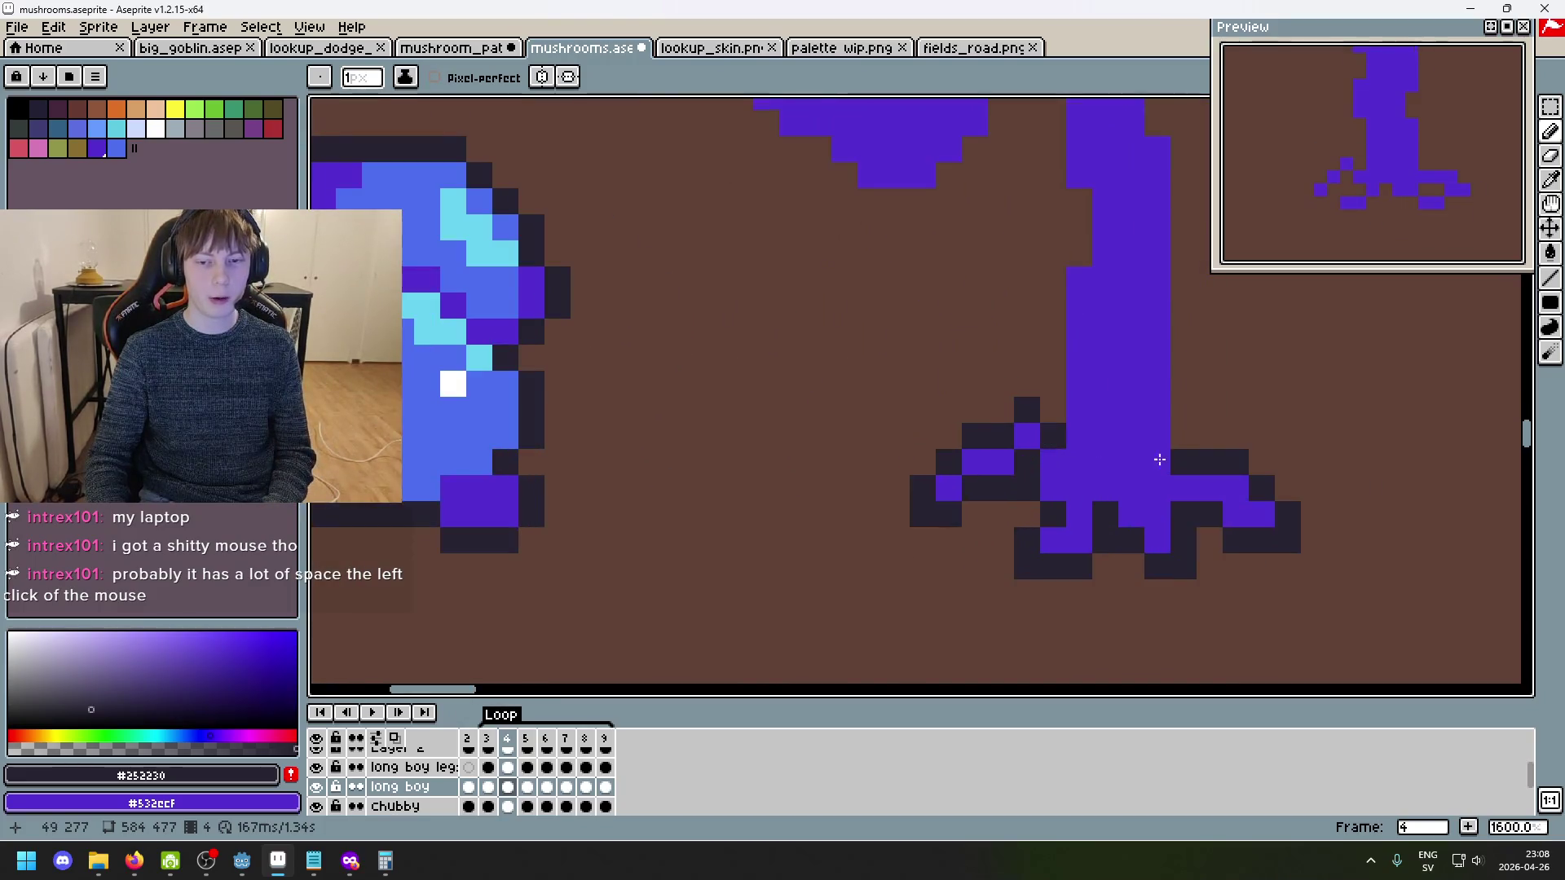
scroll(1022, 442, down, 5)
scroll(1125, 440, up, 4)
key(Left)
key(Right)
key(Right)
scroll(814, 394, up, 3)
drag(711, 367, 612, 483)
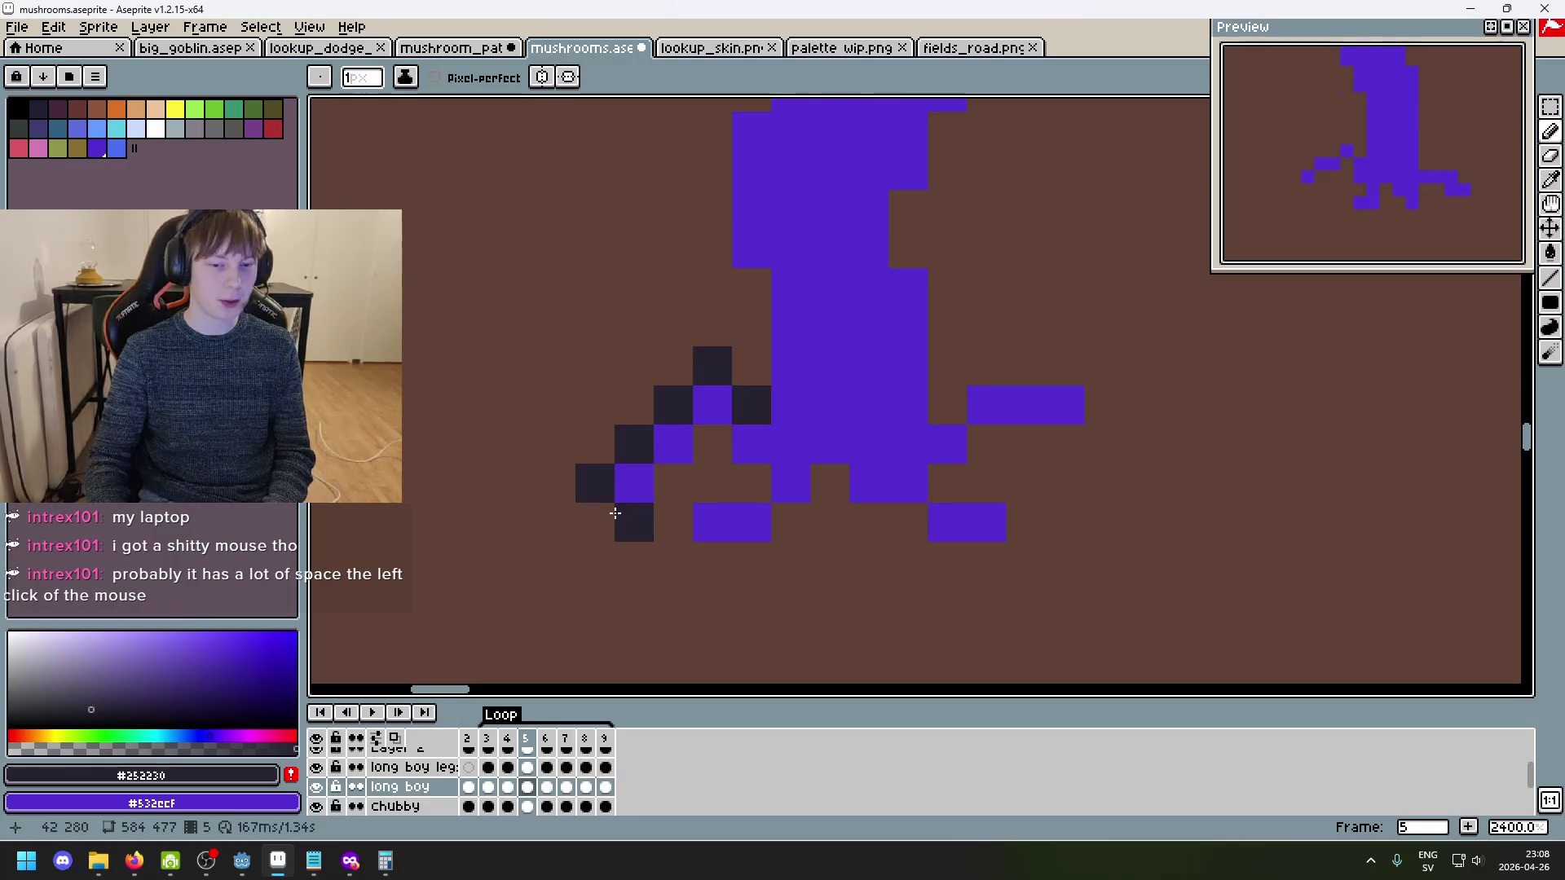
- In frame 5, outline the base of the left leg, under the feet, and along the right leg
scroll(657, 587, down, 3)
key(Left)
key(Left)
key(Left)
key(Right)
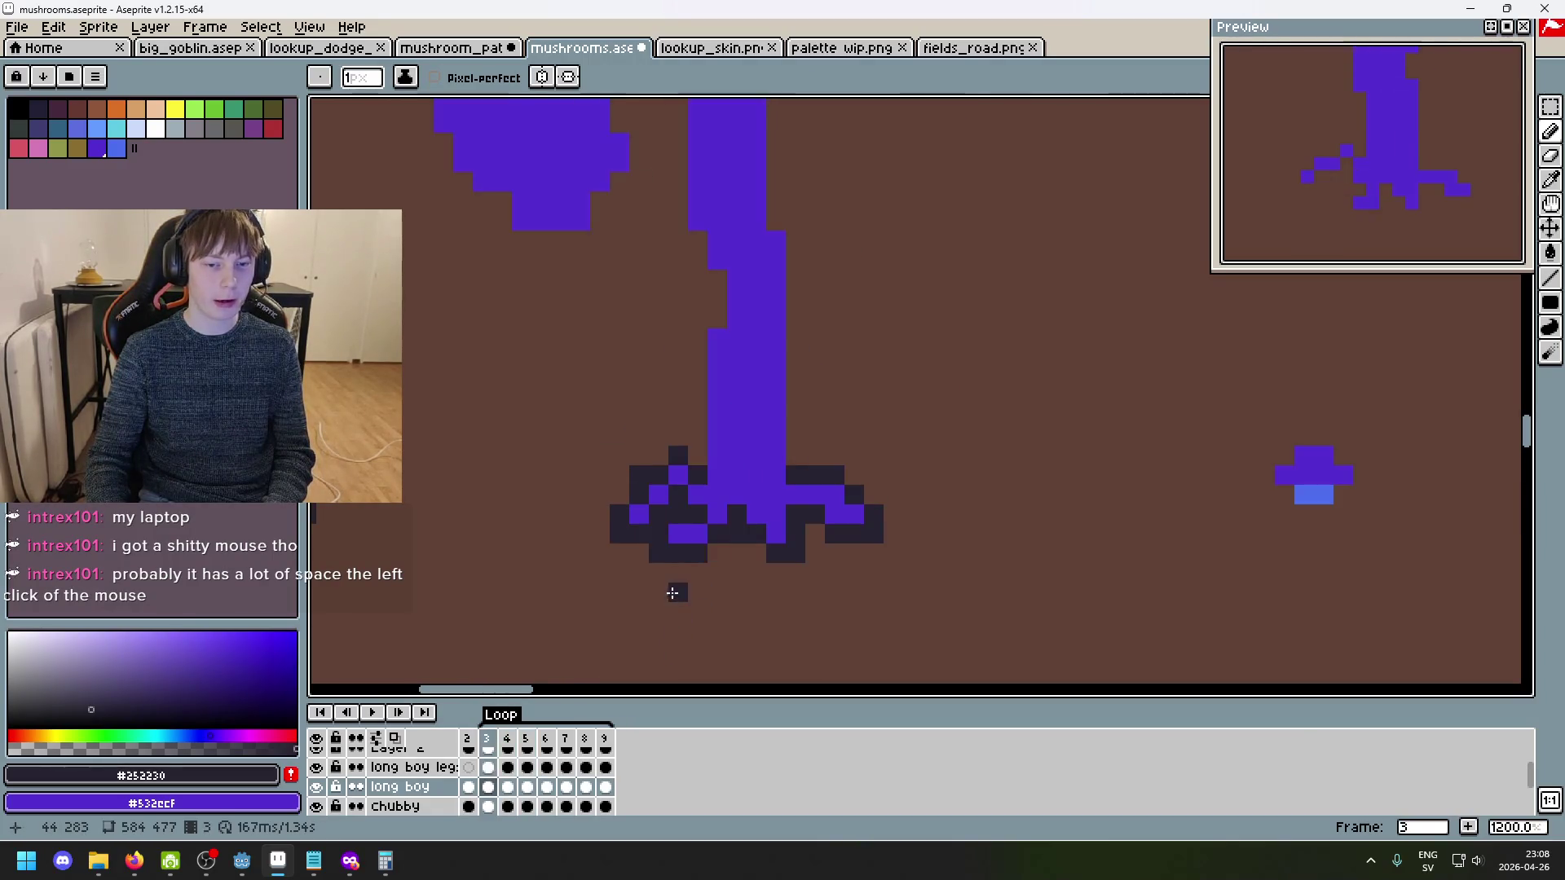
key(Right)
key(Right)
scroll(653, 562, up, 1)
click(708, 516)
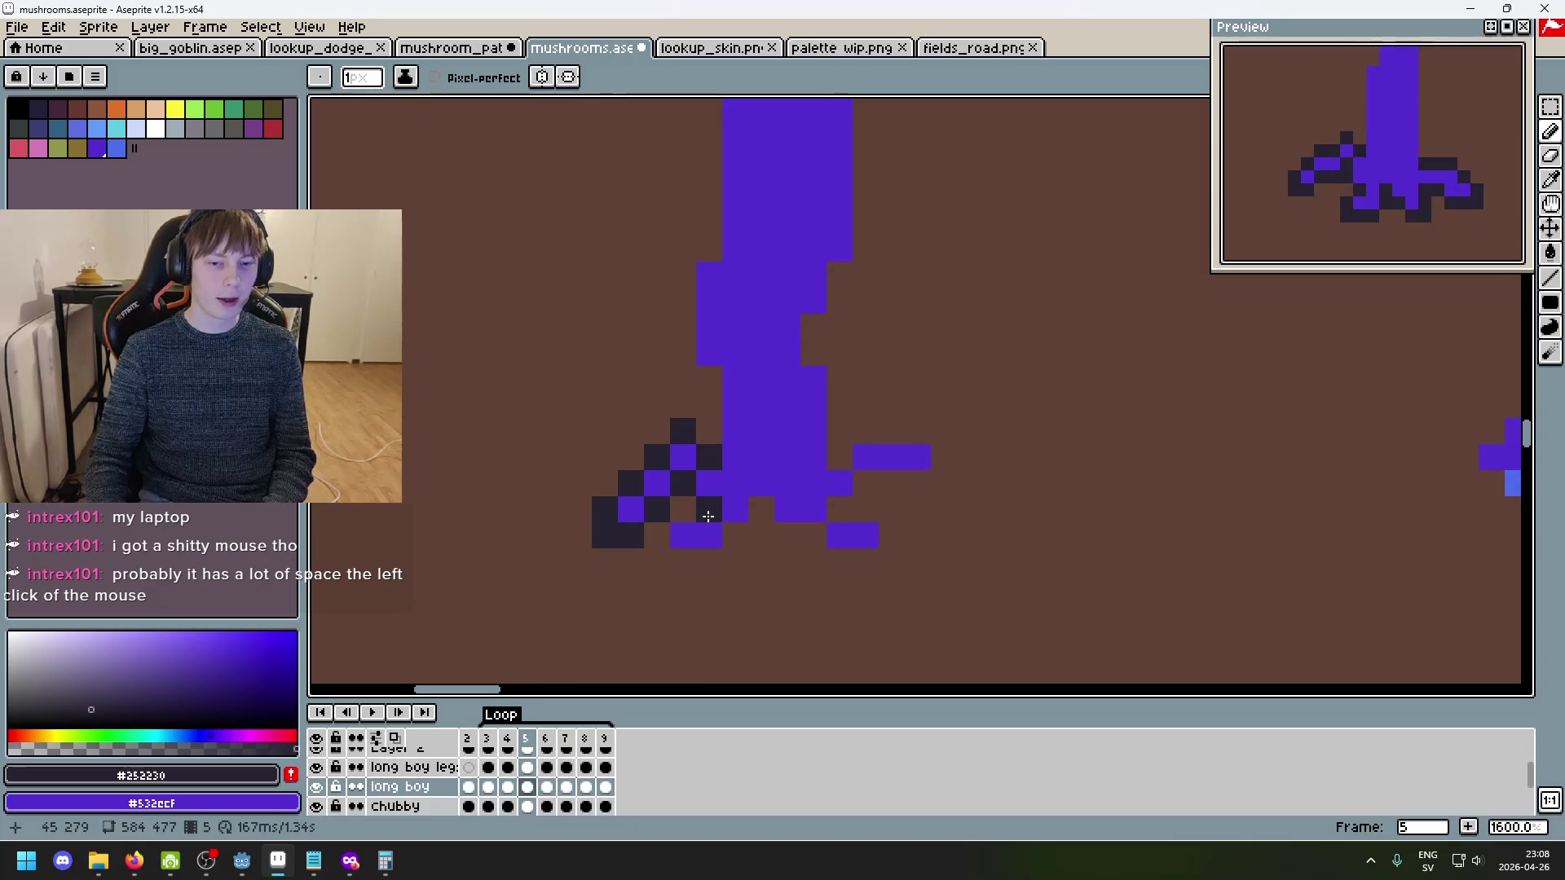
mouse_move(660, 547)
mouse_down()
mouse_move(688, 563)
mouse_move(732, 543)
mouse_up()
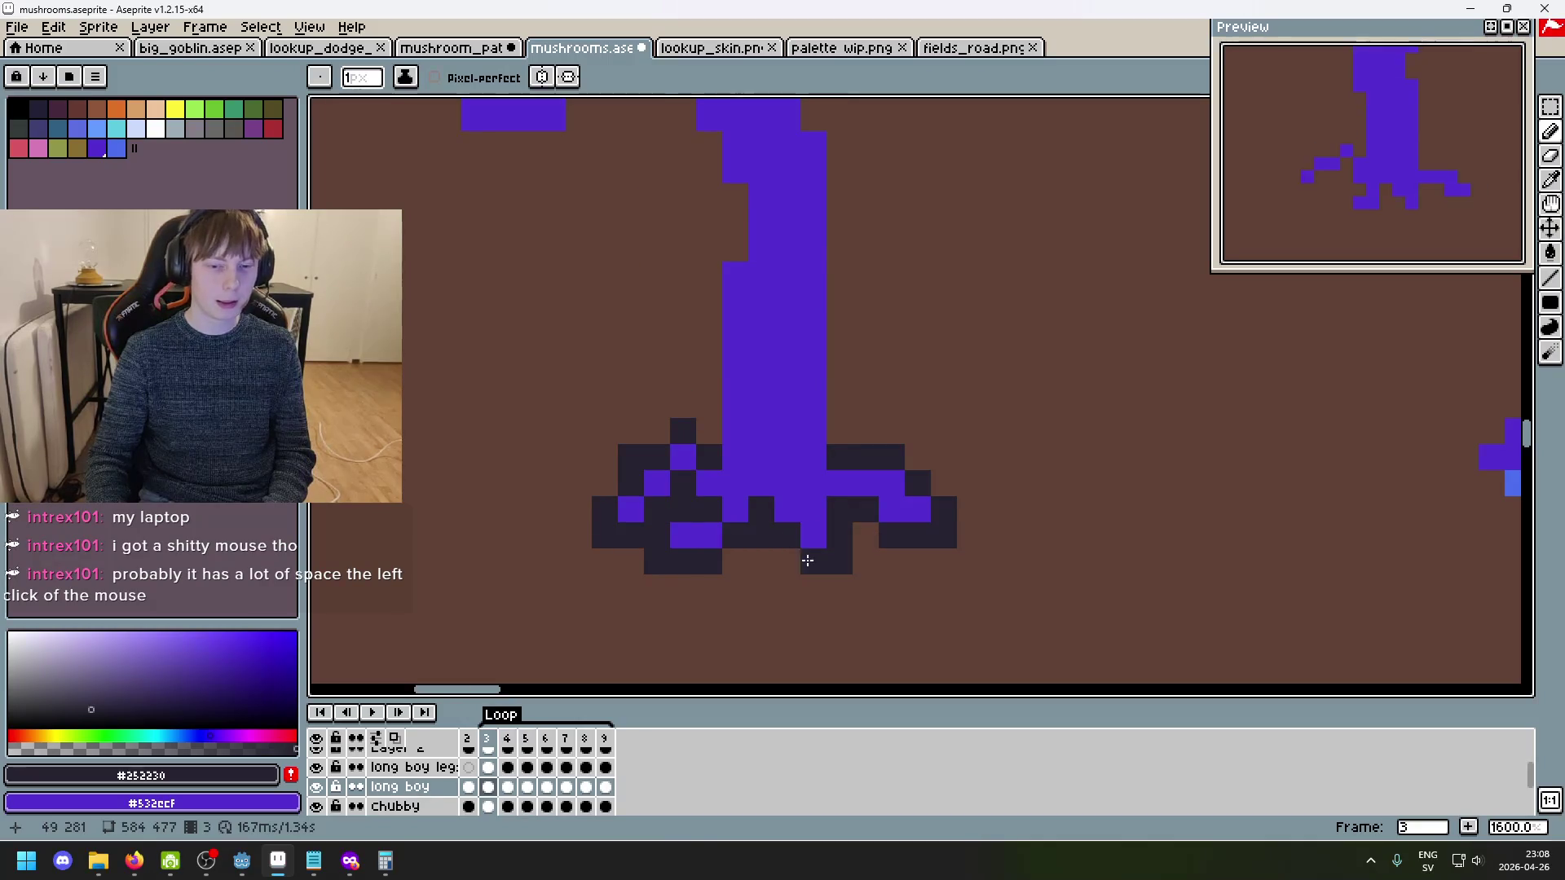
click(840, 617)
drag(775, 535, 892, 555)
mouse_move(865, 497)
mouse_down()
mouse_move(933, 485)
mouse_move(909, 432)
mouse_move(876, 436)
mouse_up()
- Compare frames 4 and 5 and add dark outline pixels to the right leg in frame 5
scroll(875, 481, down, 3)
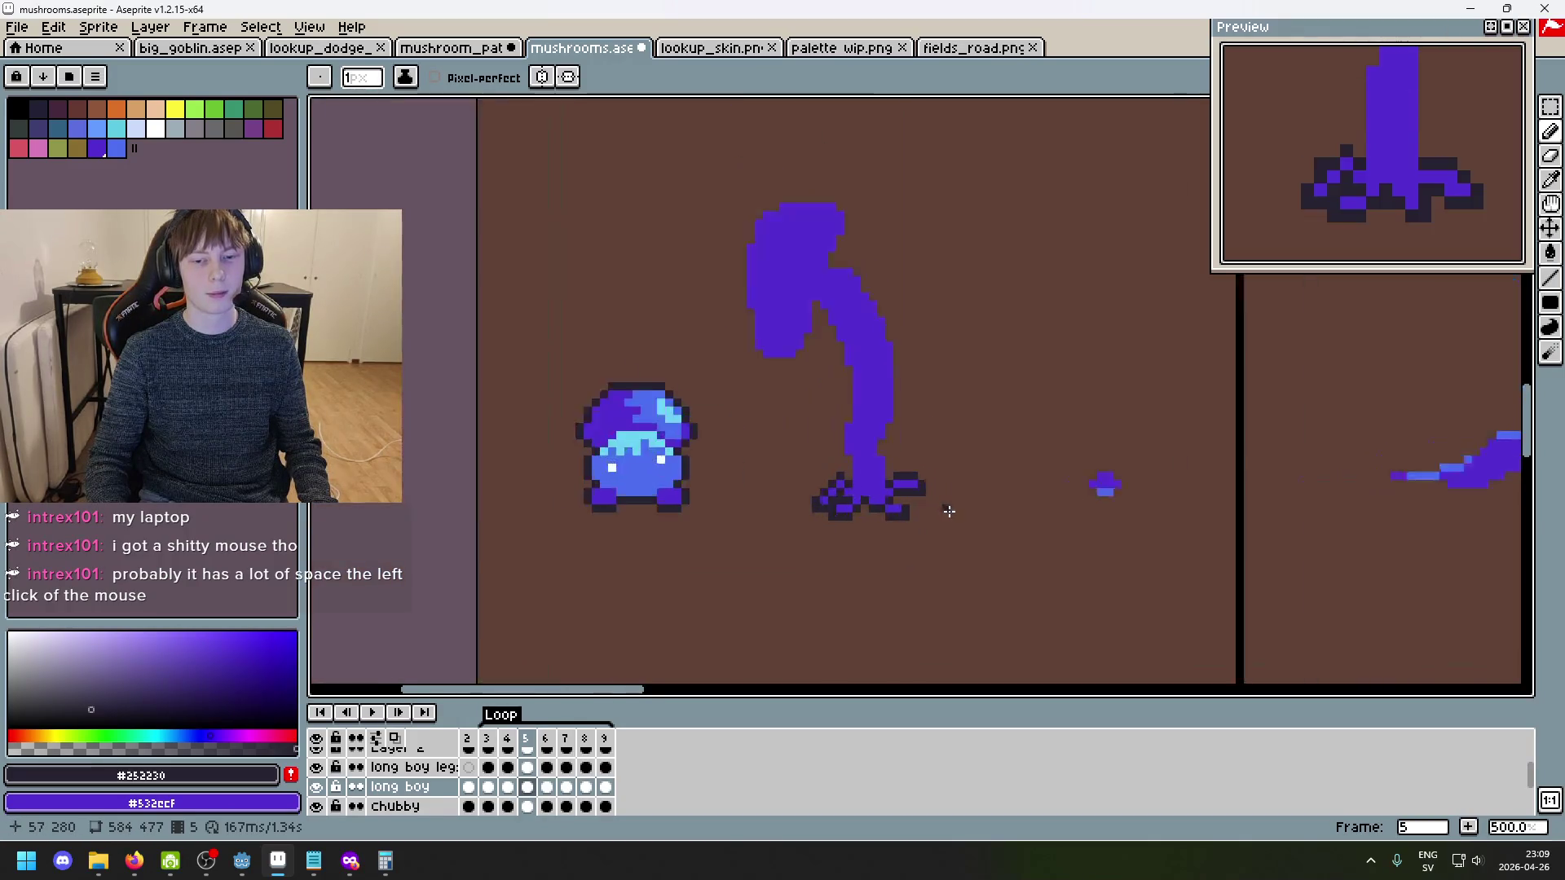
scroll(930, 491, up, 1)
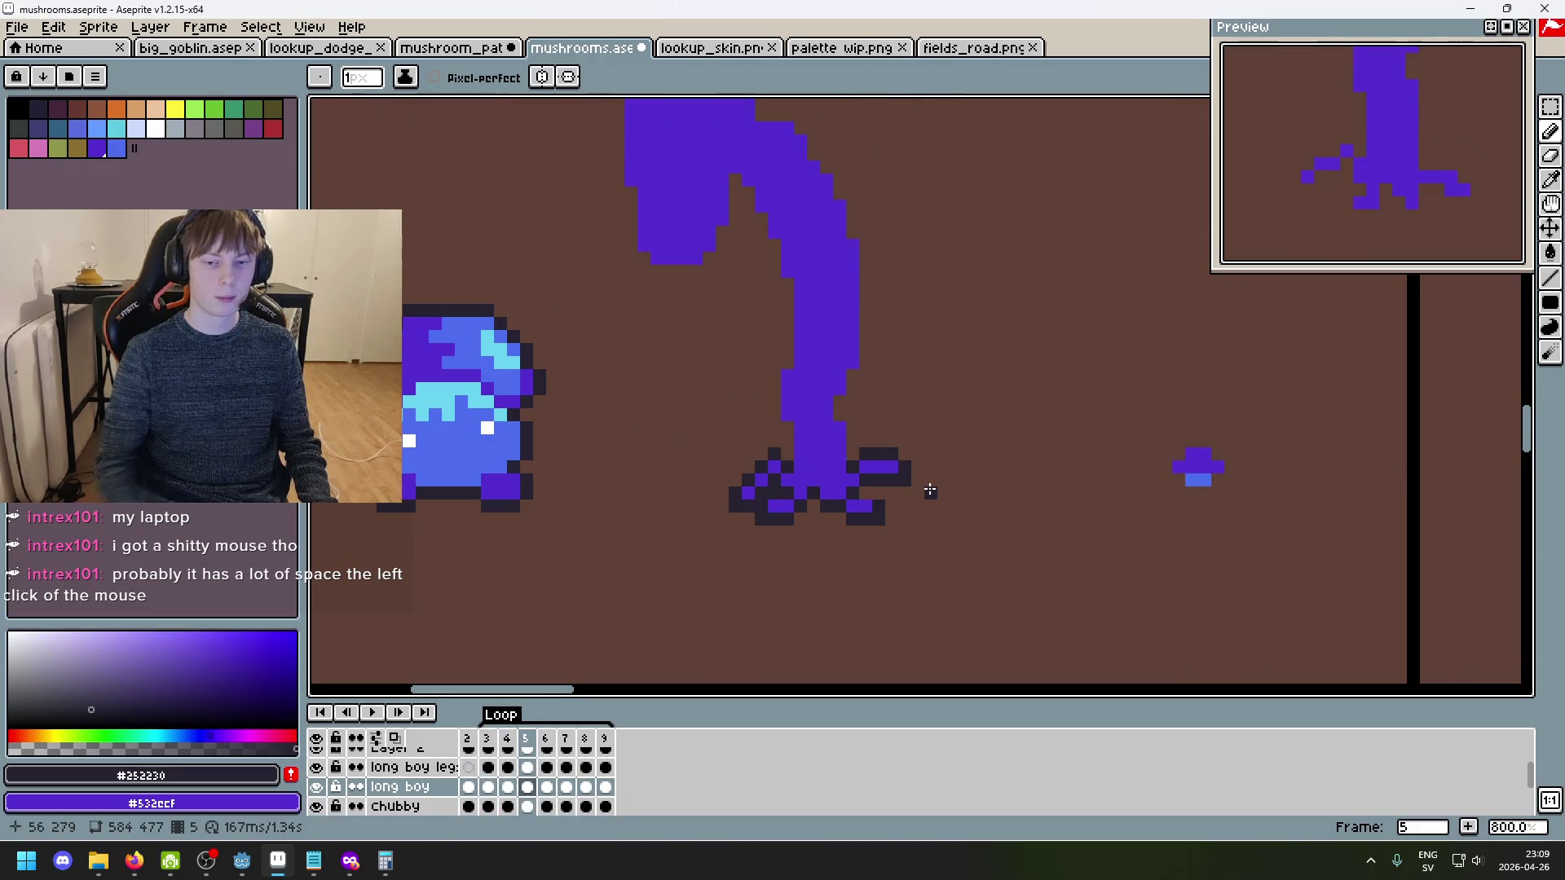
scroll(931, 446, down, 2)
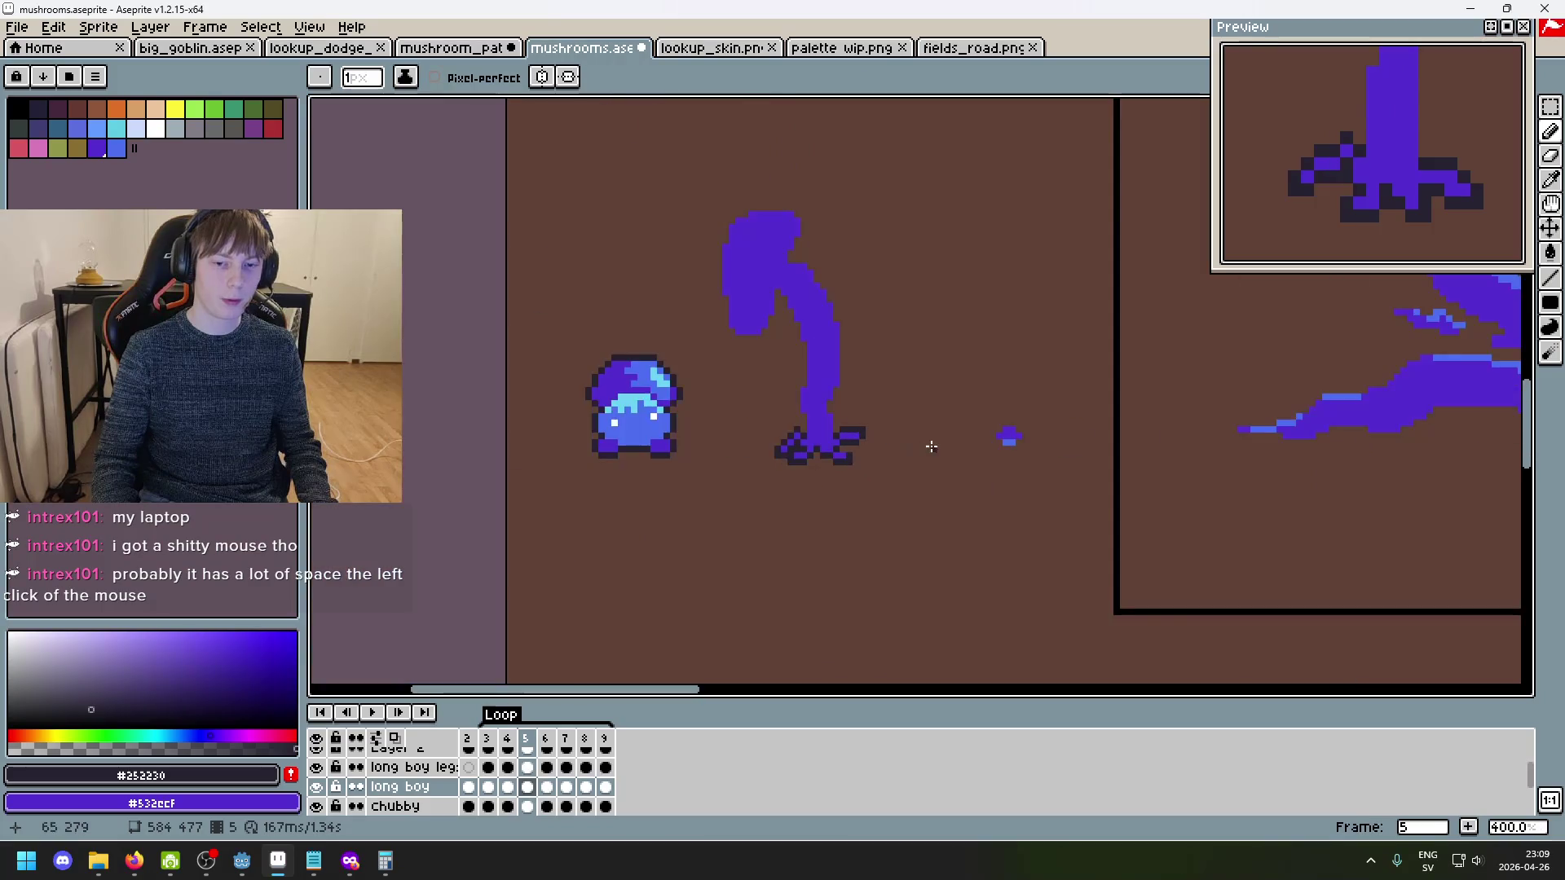
scroll(922, 450, up, 2)
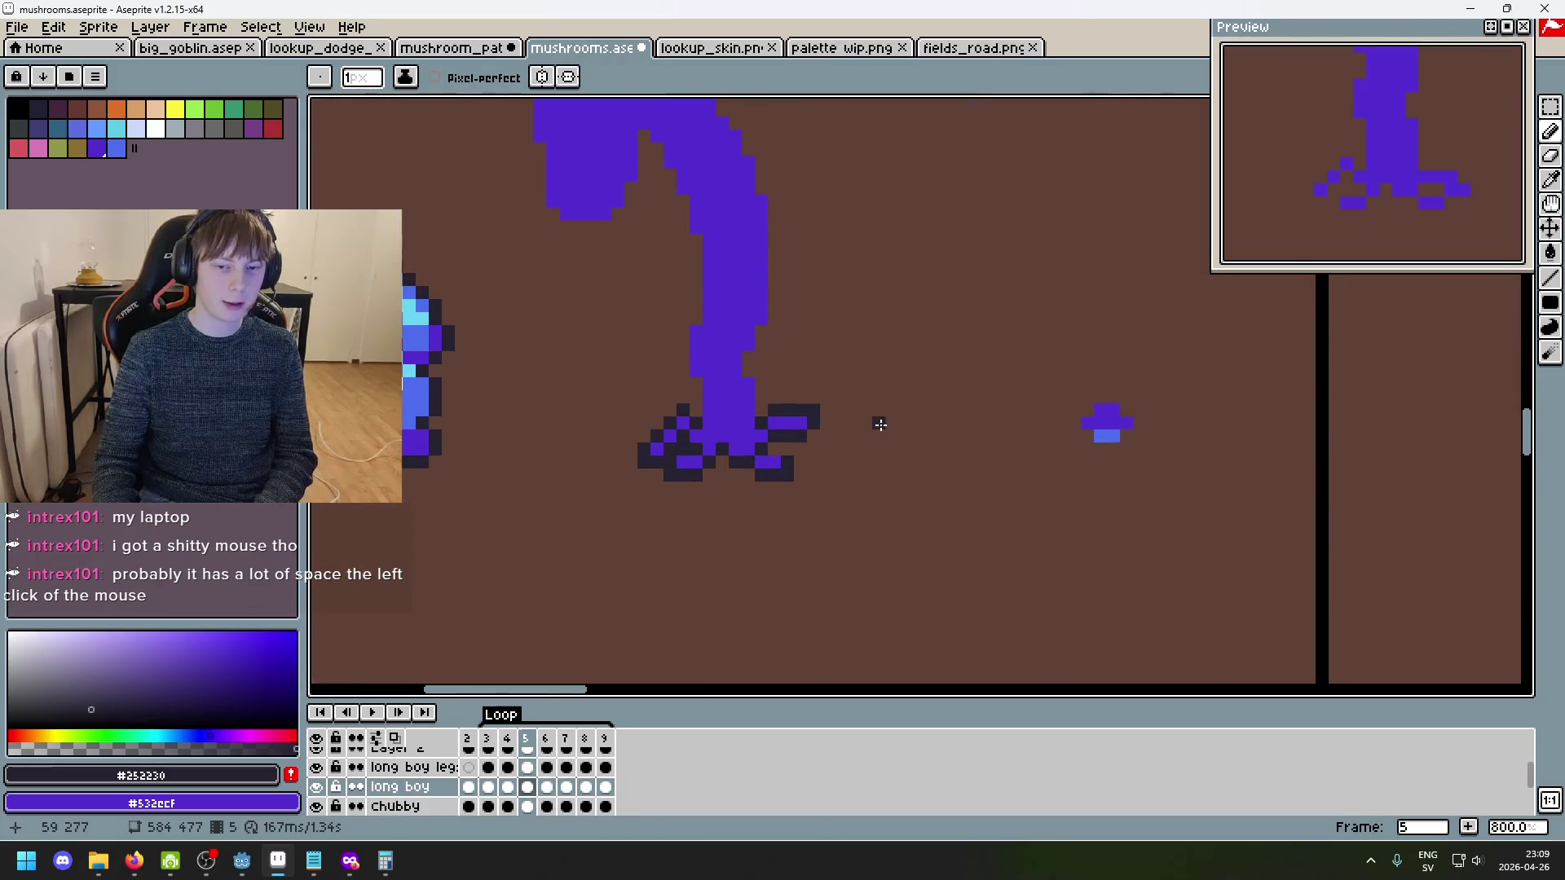
key(Left)
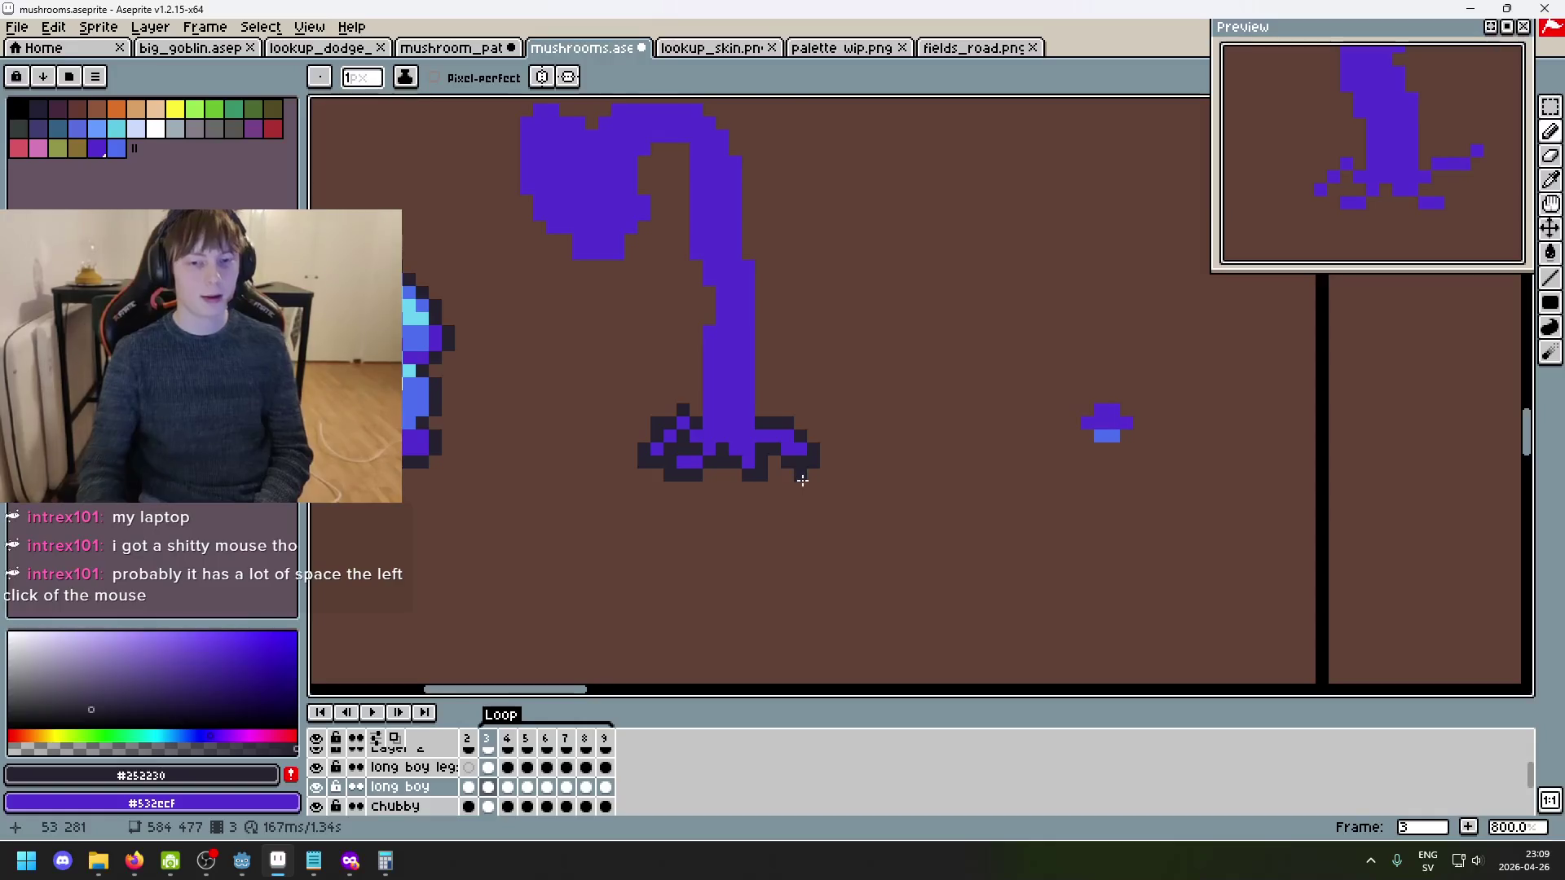
key(Right)
scroll(823, 485, up, 6)
key(Right)
click(841, 224)
scroll(851, 320, down, 3)
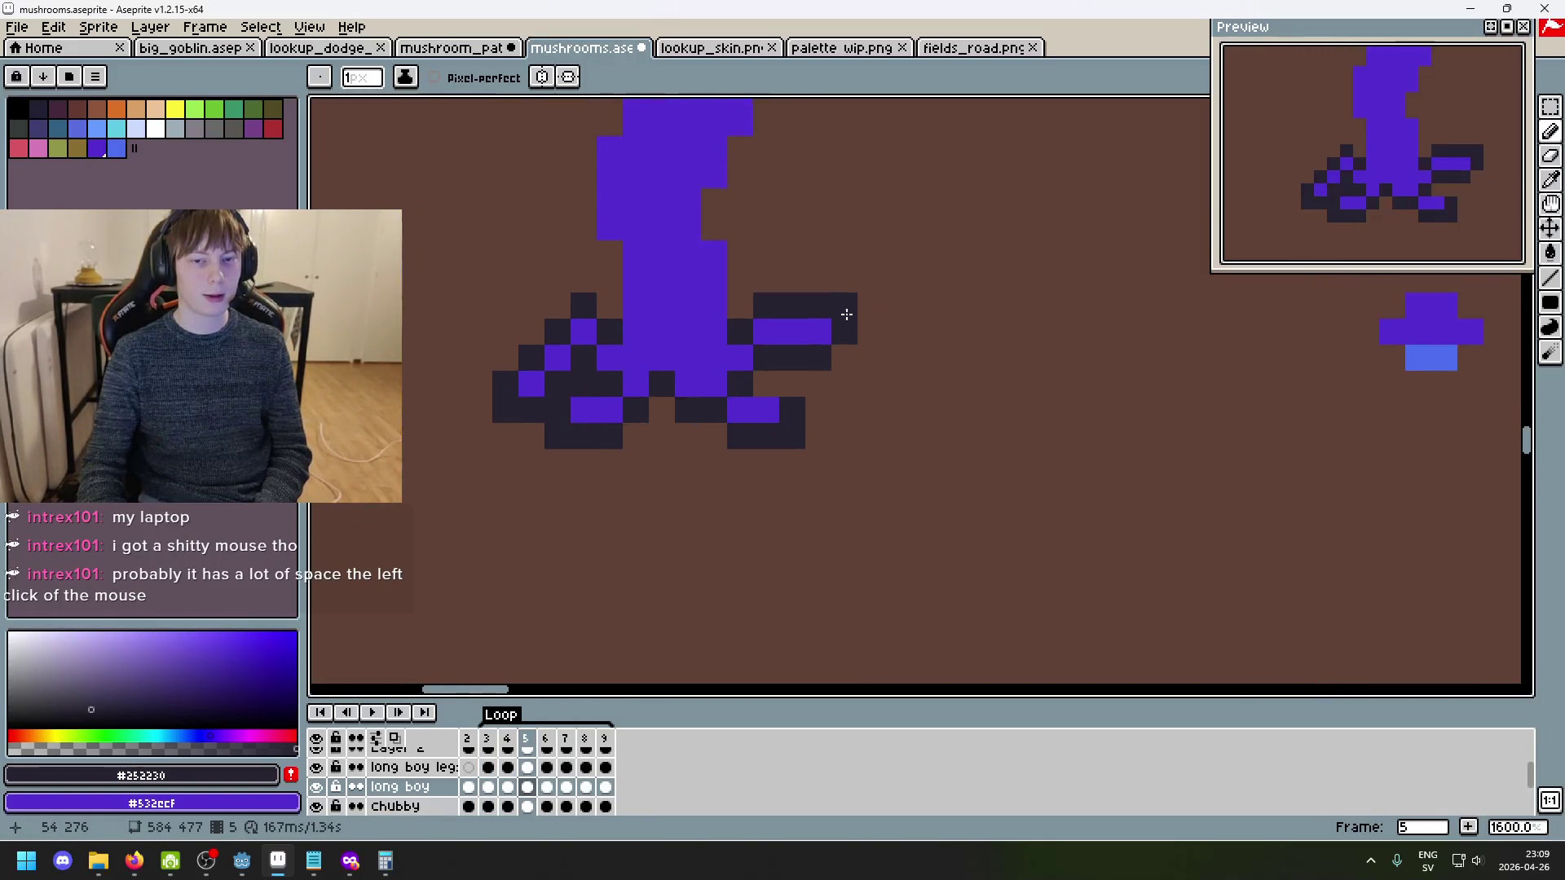
key(Left)
key(Right)
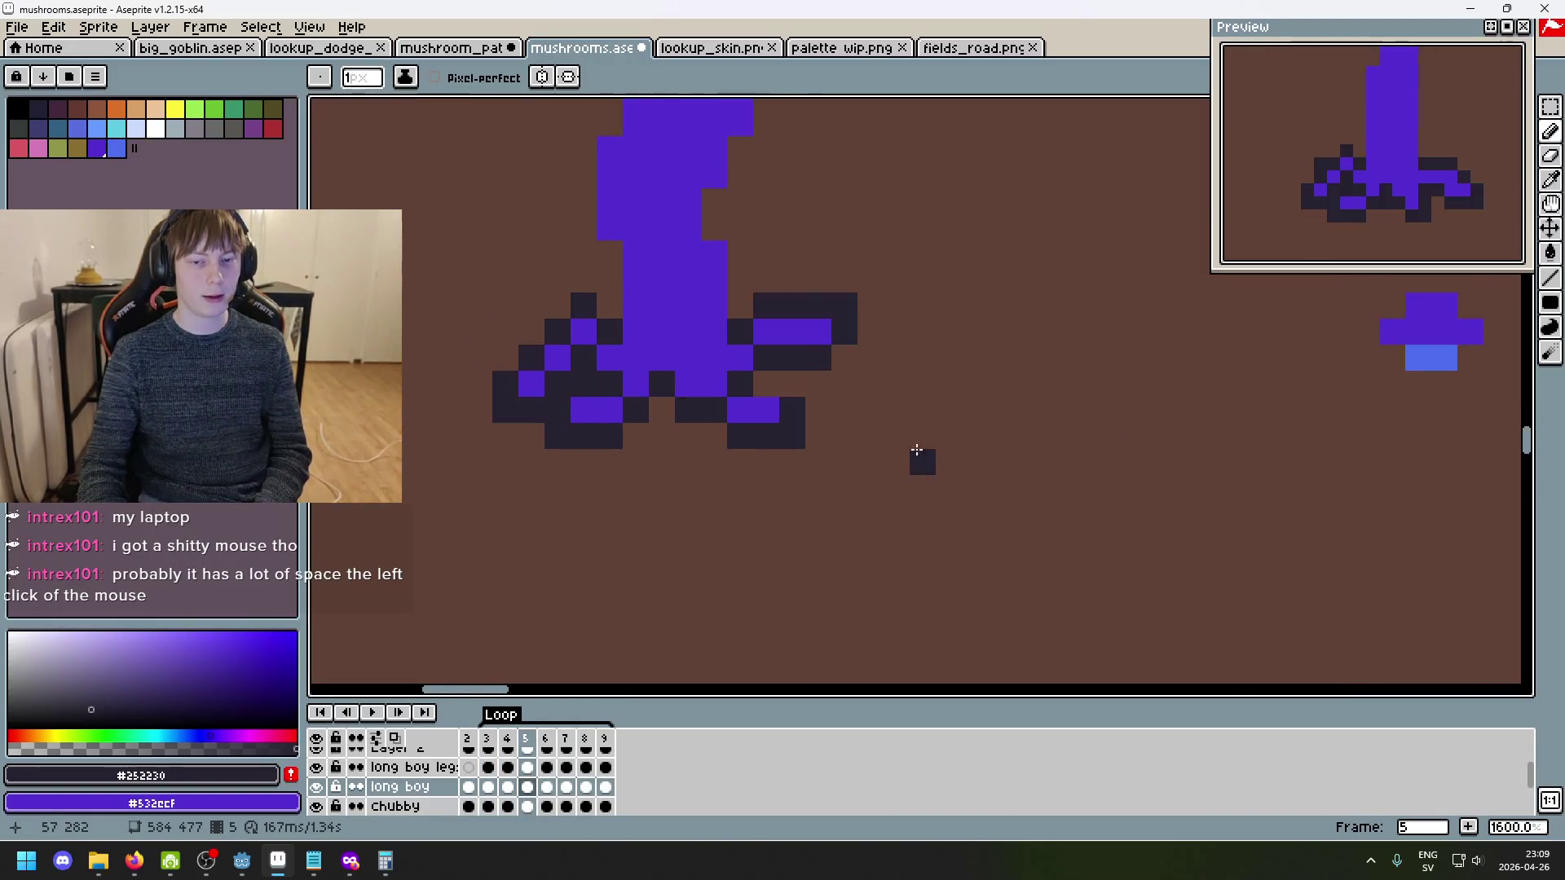
drag(890, 488, 998, 557)
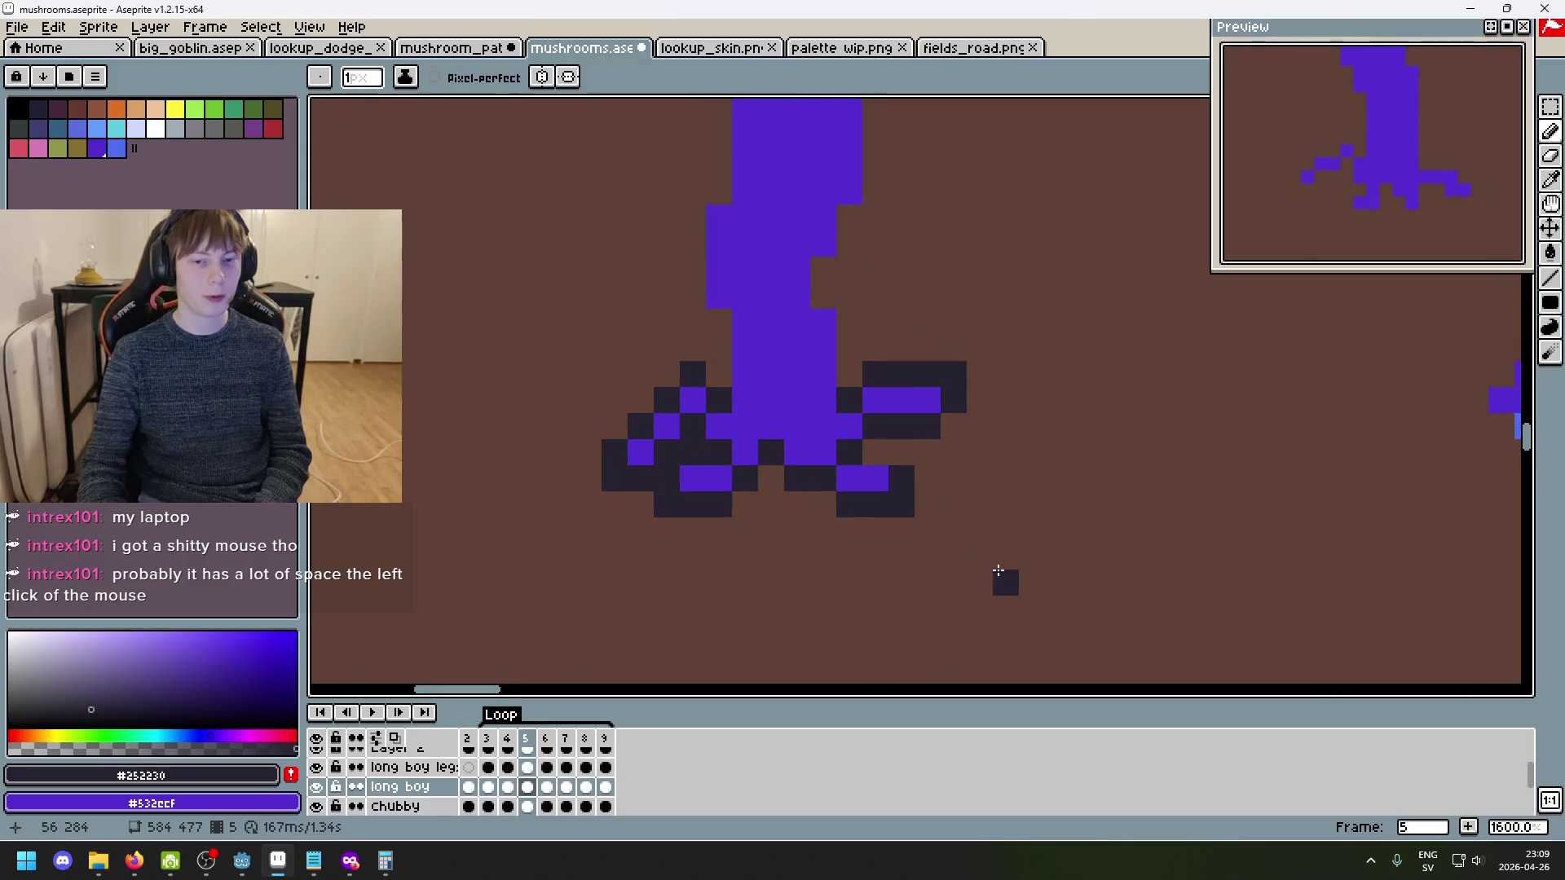
- In frame 6, draw a dark diagonal outline along the left leg
key(Right)
mouse_move(696, 349)
mouse_down()
mouse_move(623, 400)
mouse_move(648, 424)
mouse_move(683, 411)
mouse_up()
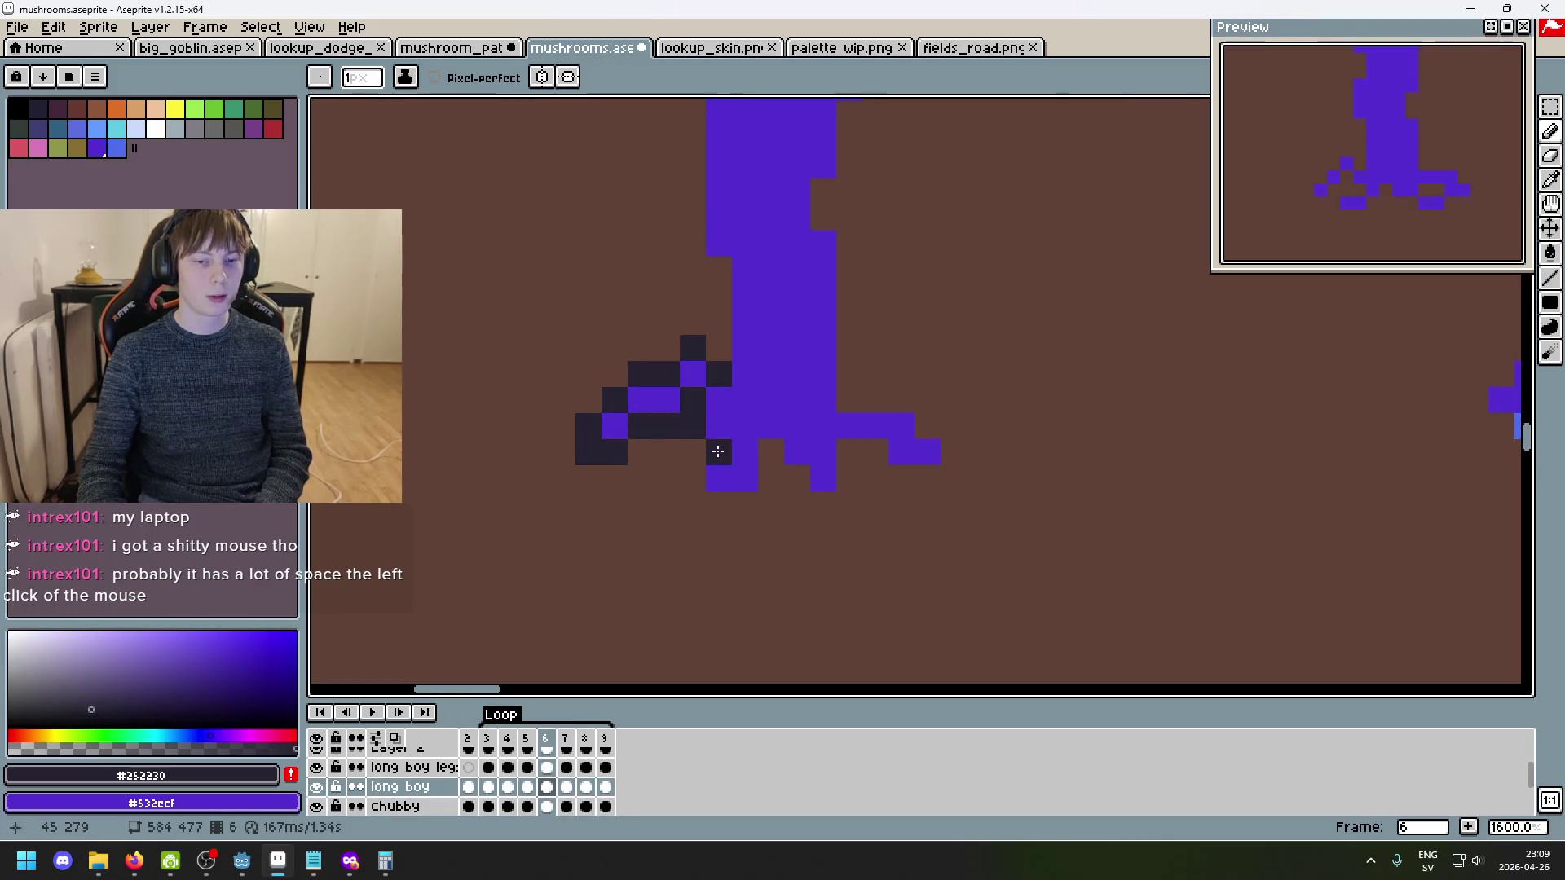
click(692, 473)
click(693, 490)
key(Return)
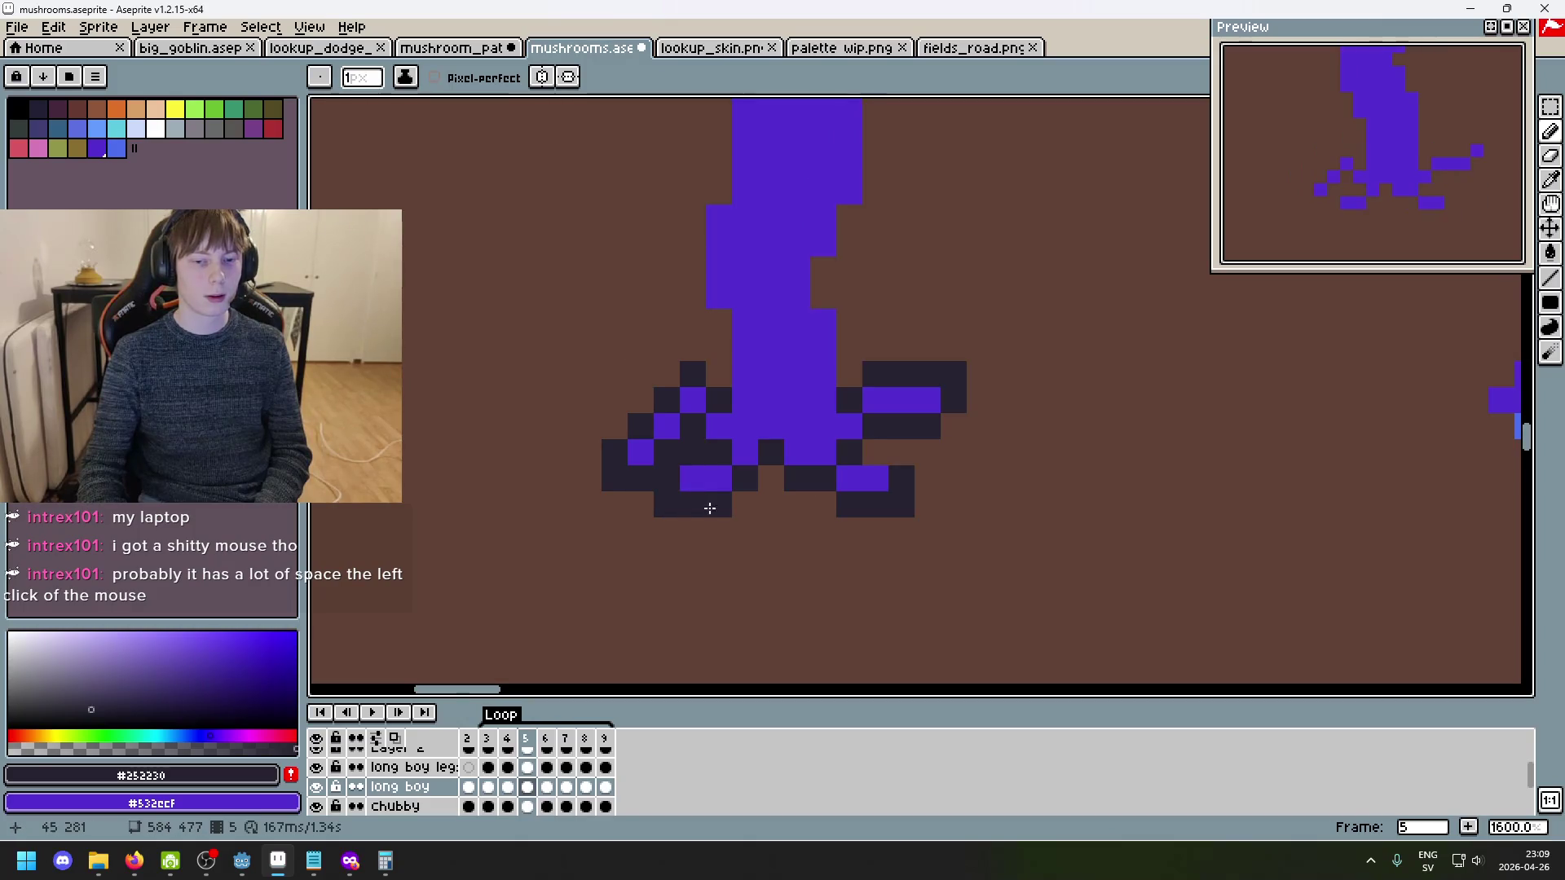
key(Right)
key(Right)
key(Right)
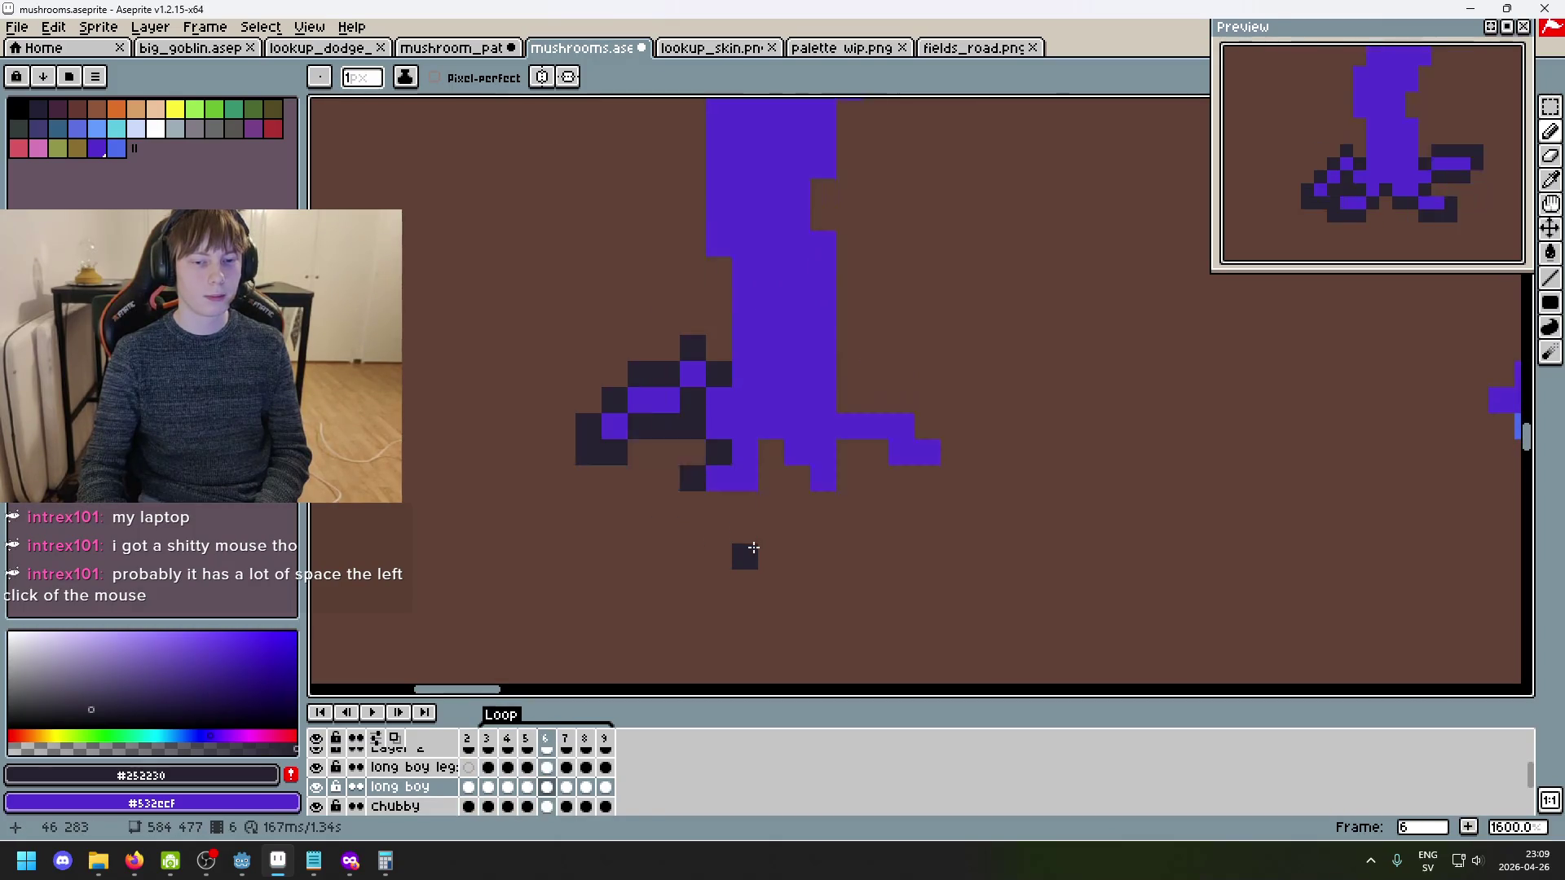
- Outline the foot's right side with dark pixels in frame 6, checking against frame 5
click(719, 504)
click(771, 477)
click(772, 456)
click(798, 478)
click(822, 505)
click(848, 505)
key(Left)
key(Left)
key(Left)
key(Right)
key(Right)
key(Right)
mouse_move(843, 500)
mouse_down()
mouse_move(843, 456)
mouse_move(947, 486)
mouse_up()
key(comma)
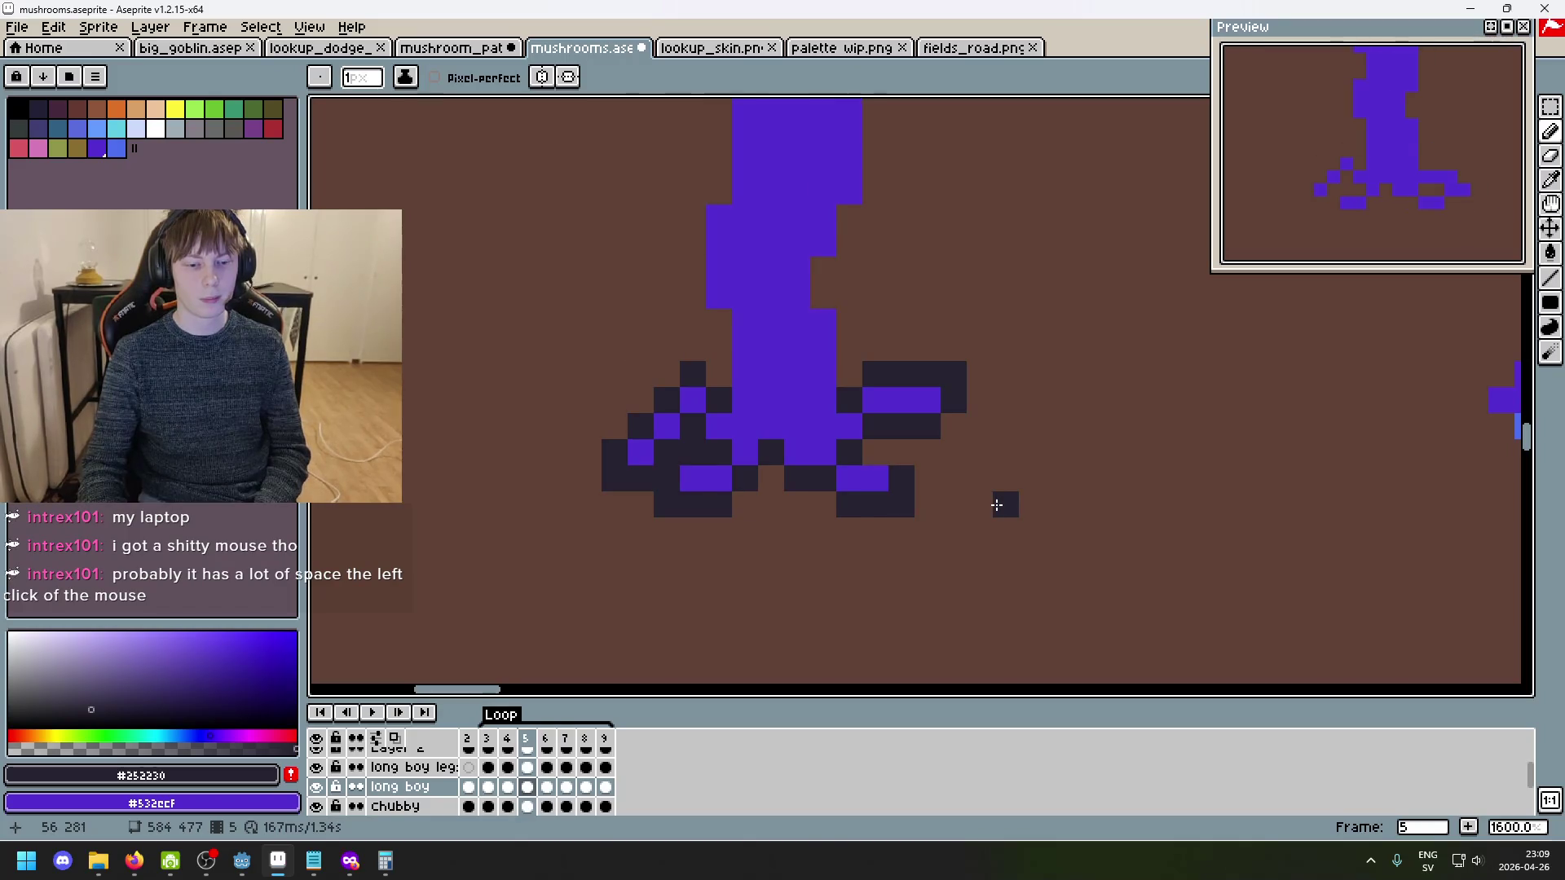
- Outline the right arm, the arm-stem joint and below the right foot with dark pixels
key(comma)
key(comma)
key(comma)
key(period)
key(period)
key(period)
key(period)
mouse_move(953, 480)
mouse_down()
mouse_move(951, 450)
mouse_move(901, 402)
mouse_move(853, 399)
mouse_move(950, 344)
mouse_up()
click(930, 532)
key(period)
click(980, 348)
key(comma)
key(period)
click(937, 434)
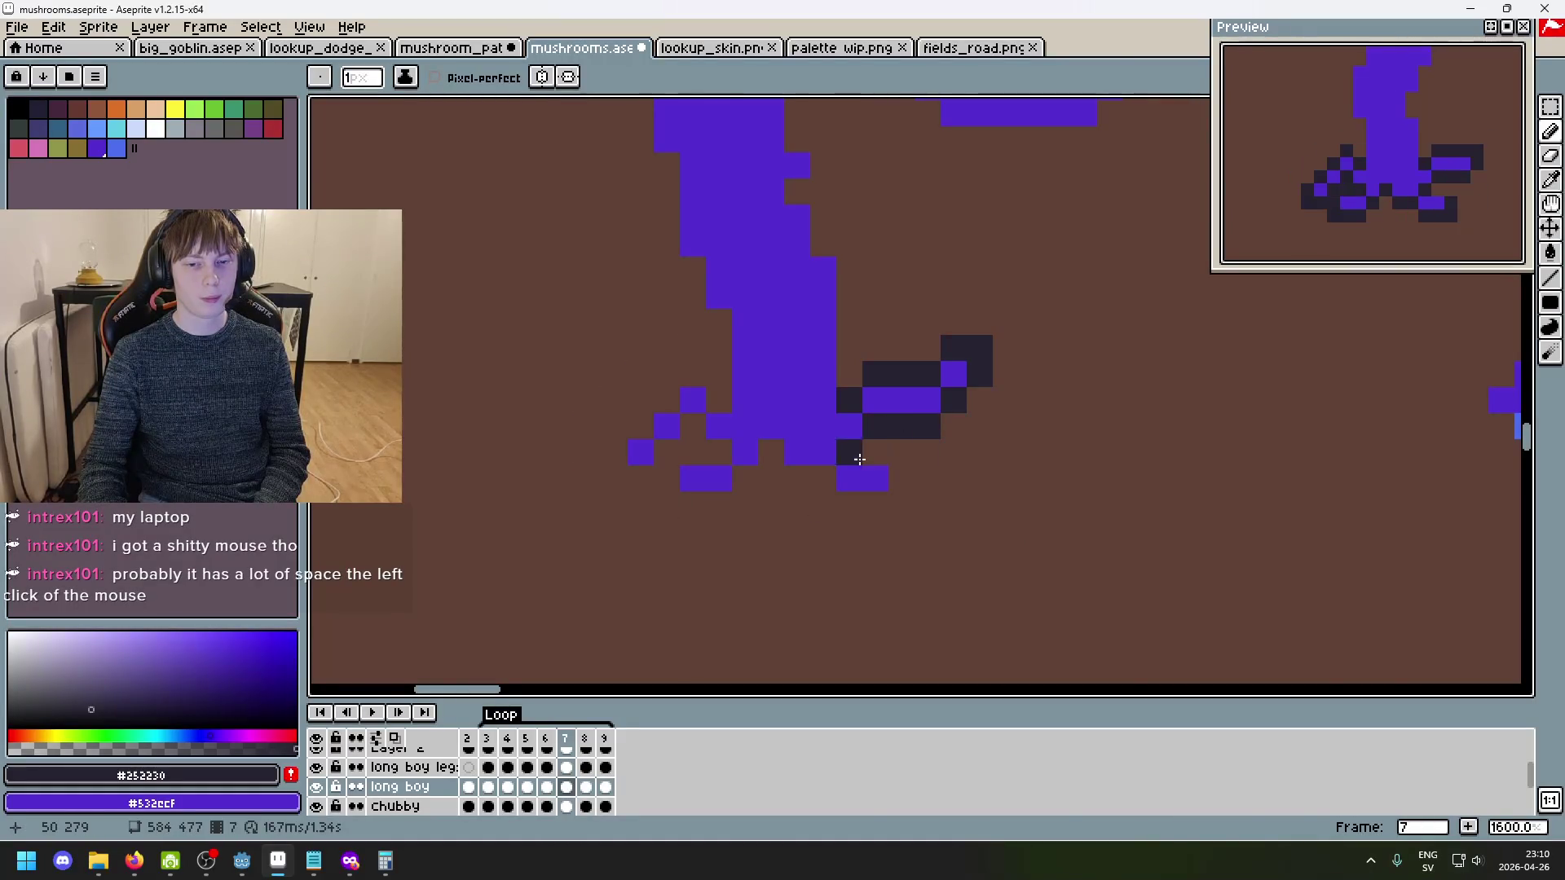
- Add dark outline beneath the feet, around the left foot and diagonally along the left arm
key(comma)
key(period)
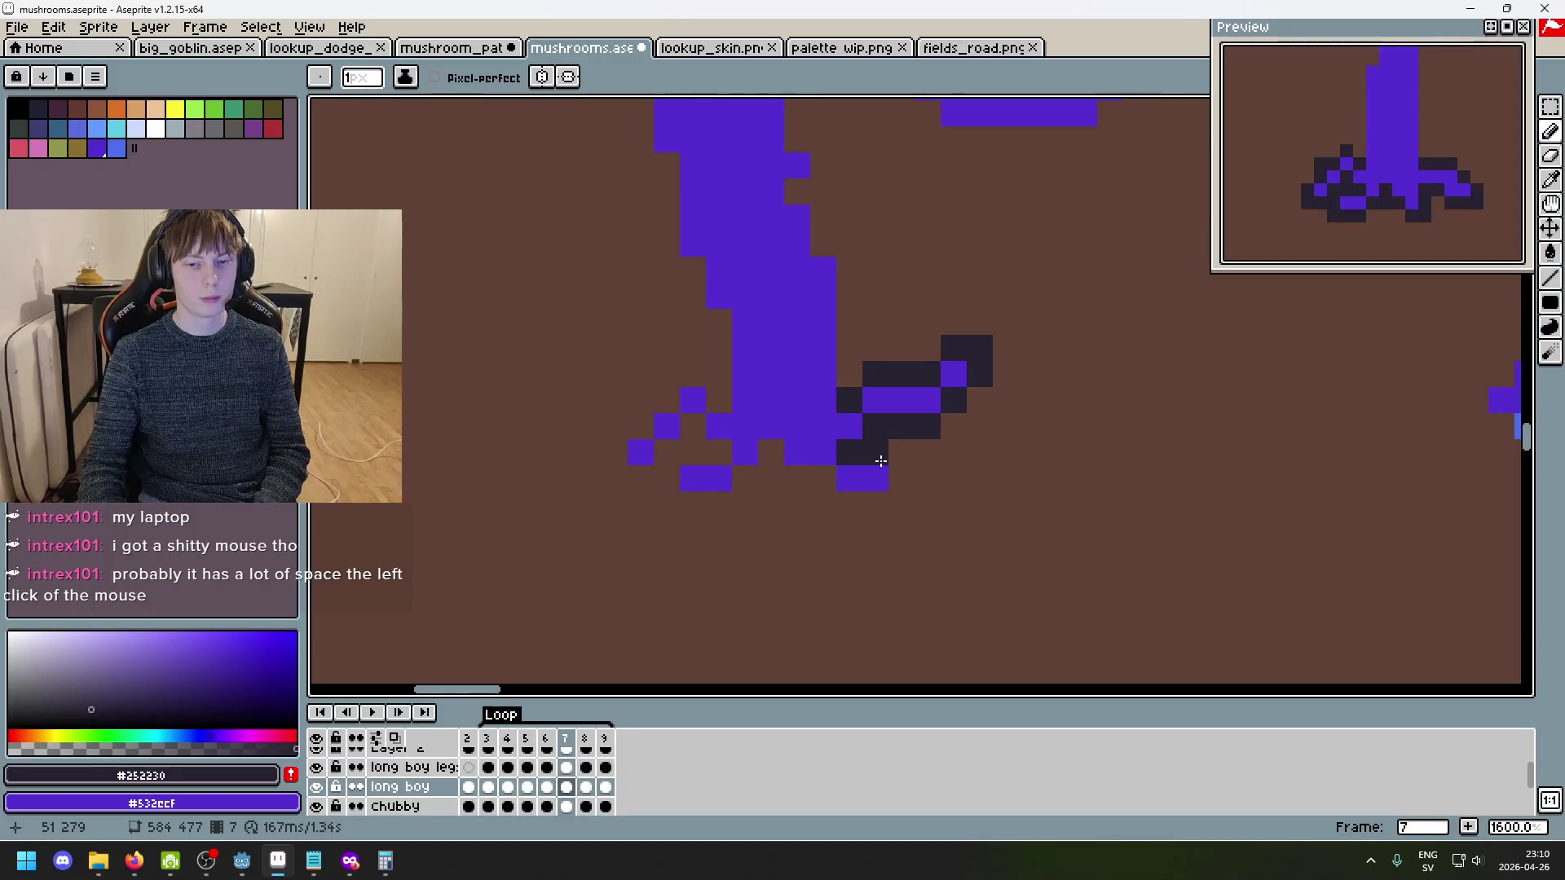
mouse_move(900, 478)
mouse_down()
mouse_move(872, 504)
mouse_move(771, 467)
mouse_move(771, 452)
mouse_up()
click(740, 480)
drag(677, 502, 718, 452)
click(716, 505)
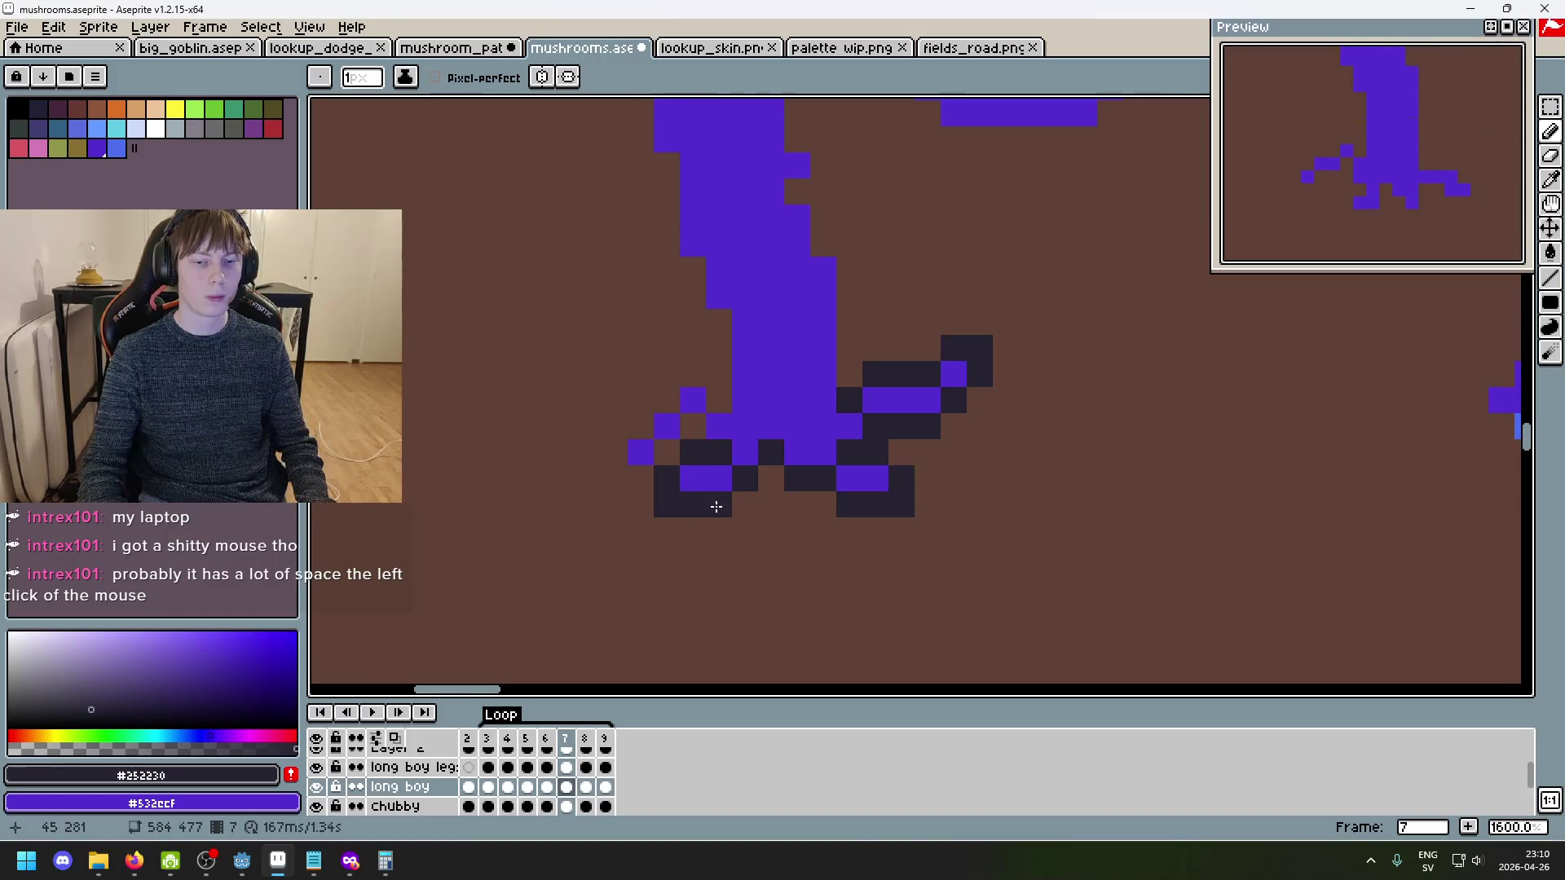
mouse_move(620, 468)
mouse_down()
mouse_move(688, 370)
mouse_move(719, 402)
mouse_up()
click(693, 427)
click(771, 478)
click(875, 531)
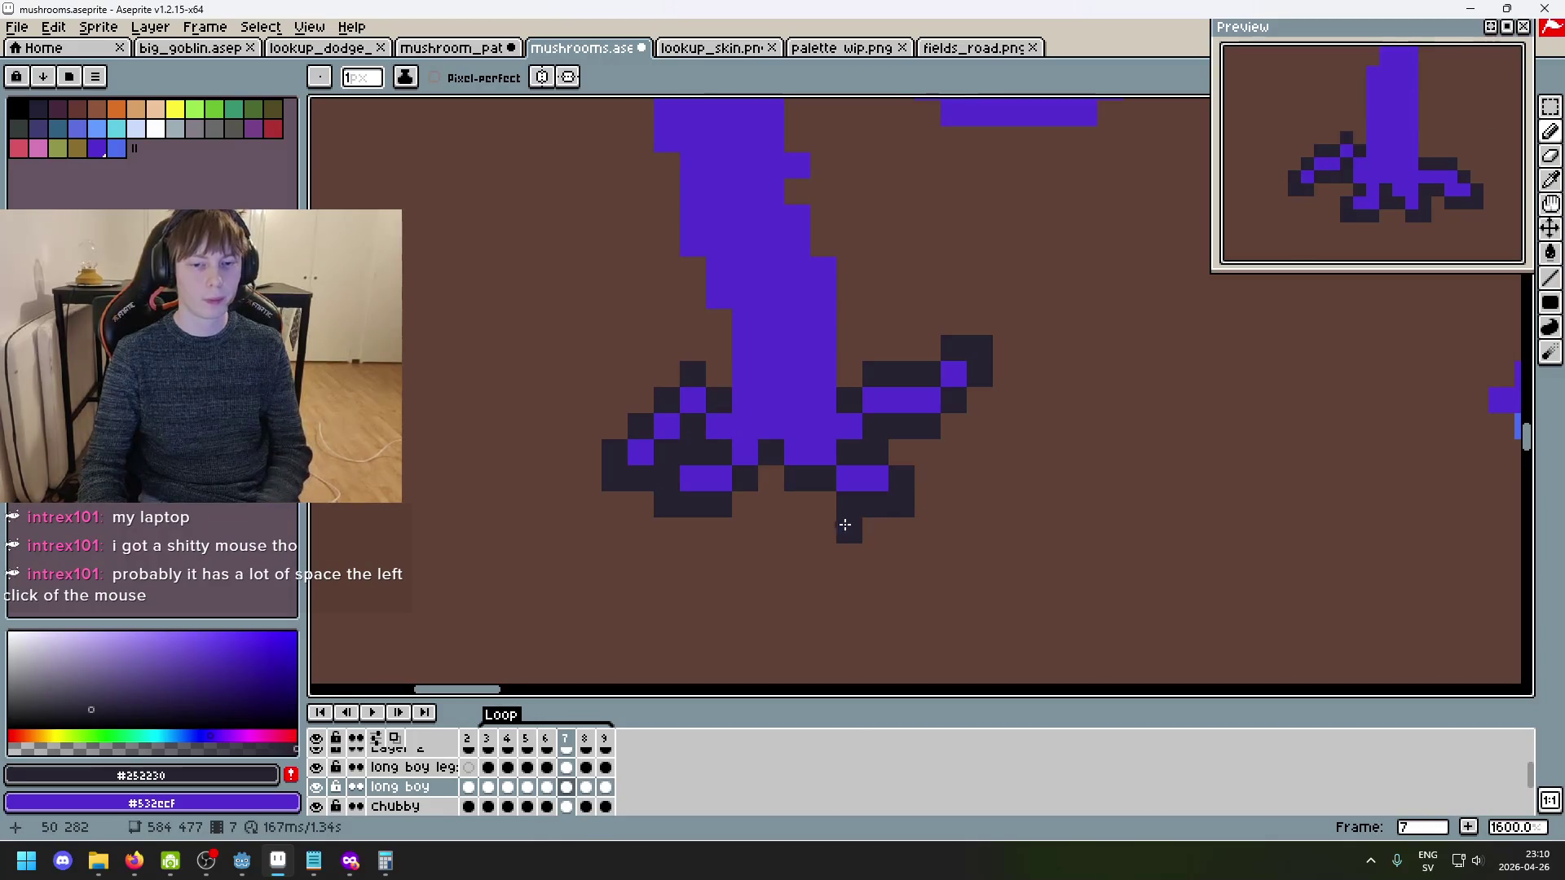
- On frame 8, outline the right arm and under the right foot, then preview the animation
key(period)
drag(861, 402, 900, 402)
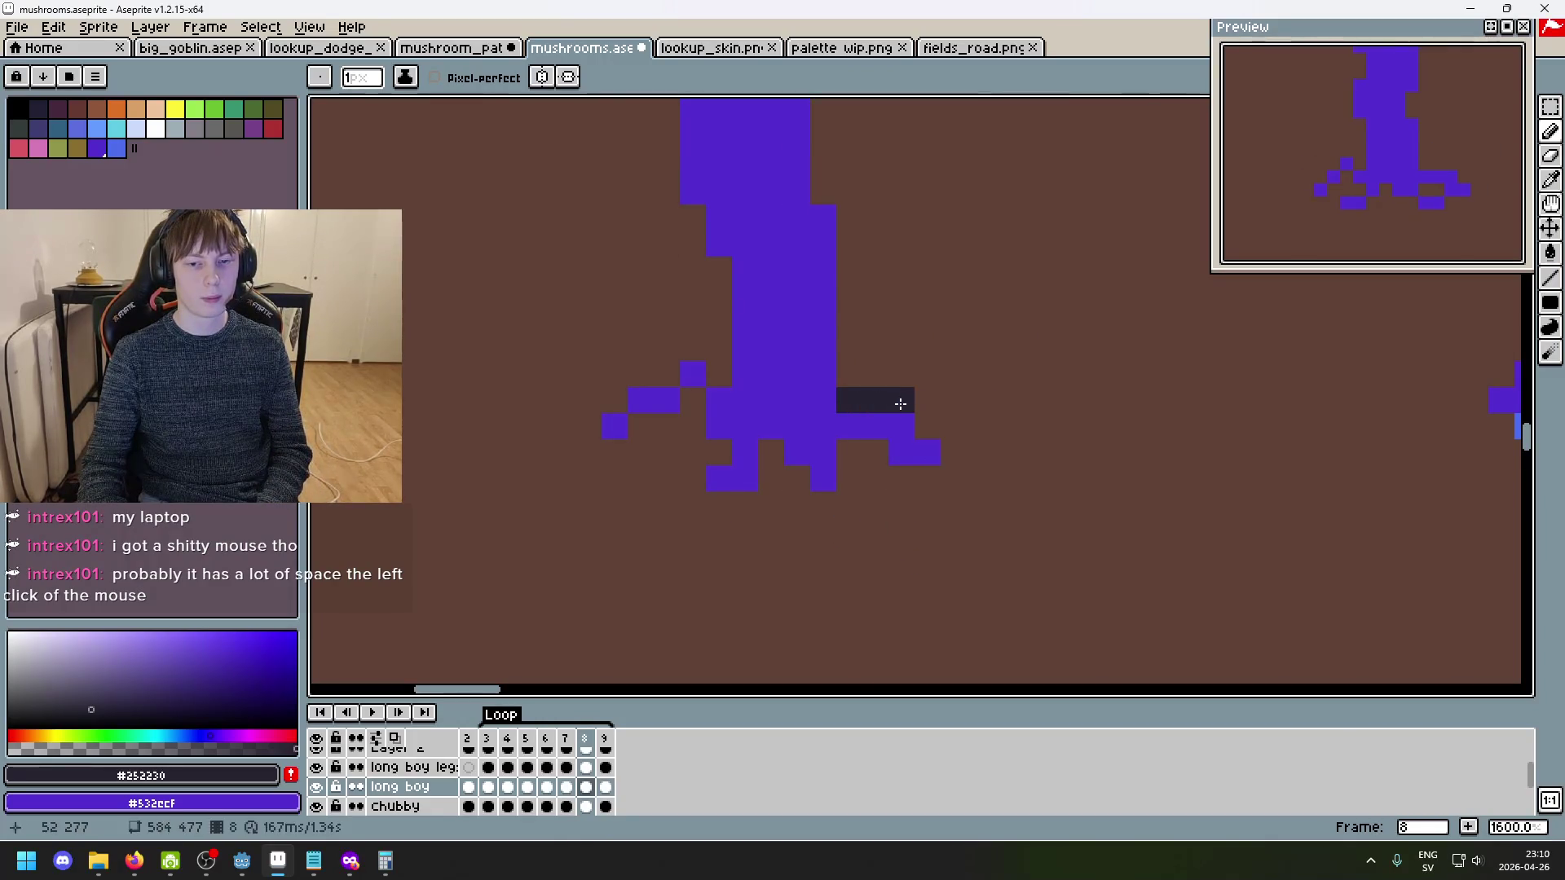
click(952, 479)
click(897, 483)
drag(871, 453, 847, 453)
click(846, 499)
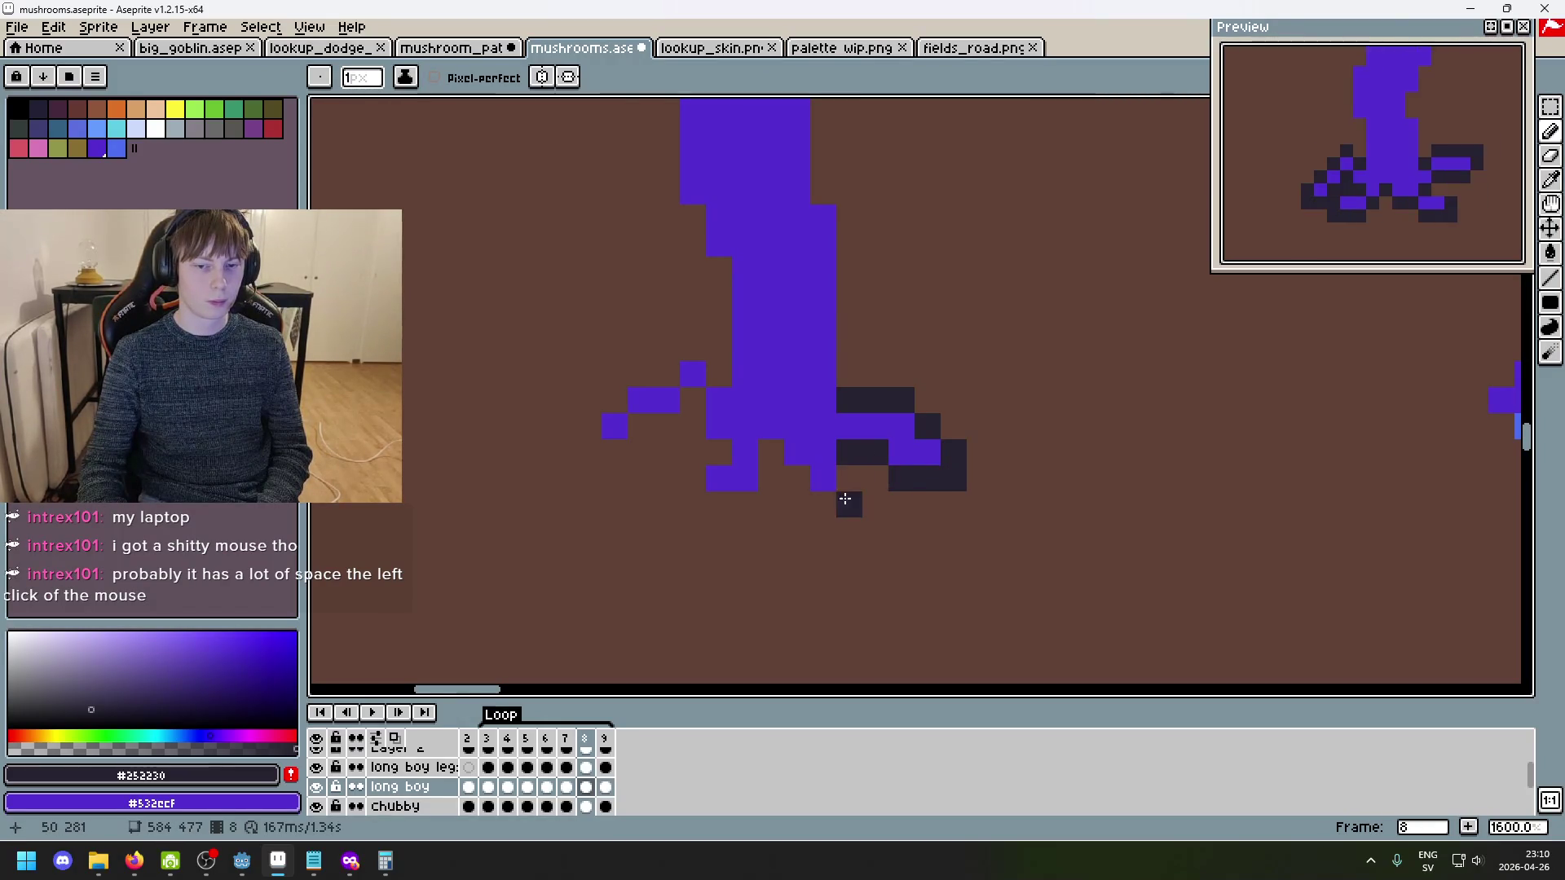
key(Return)
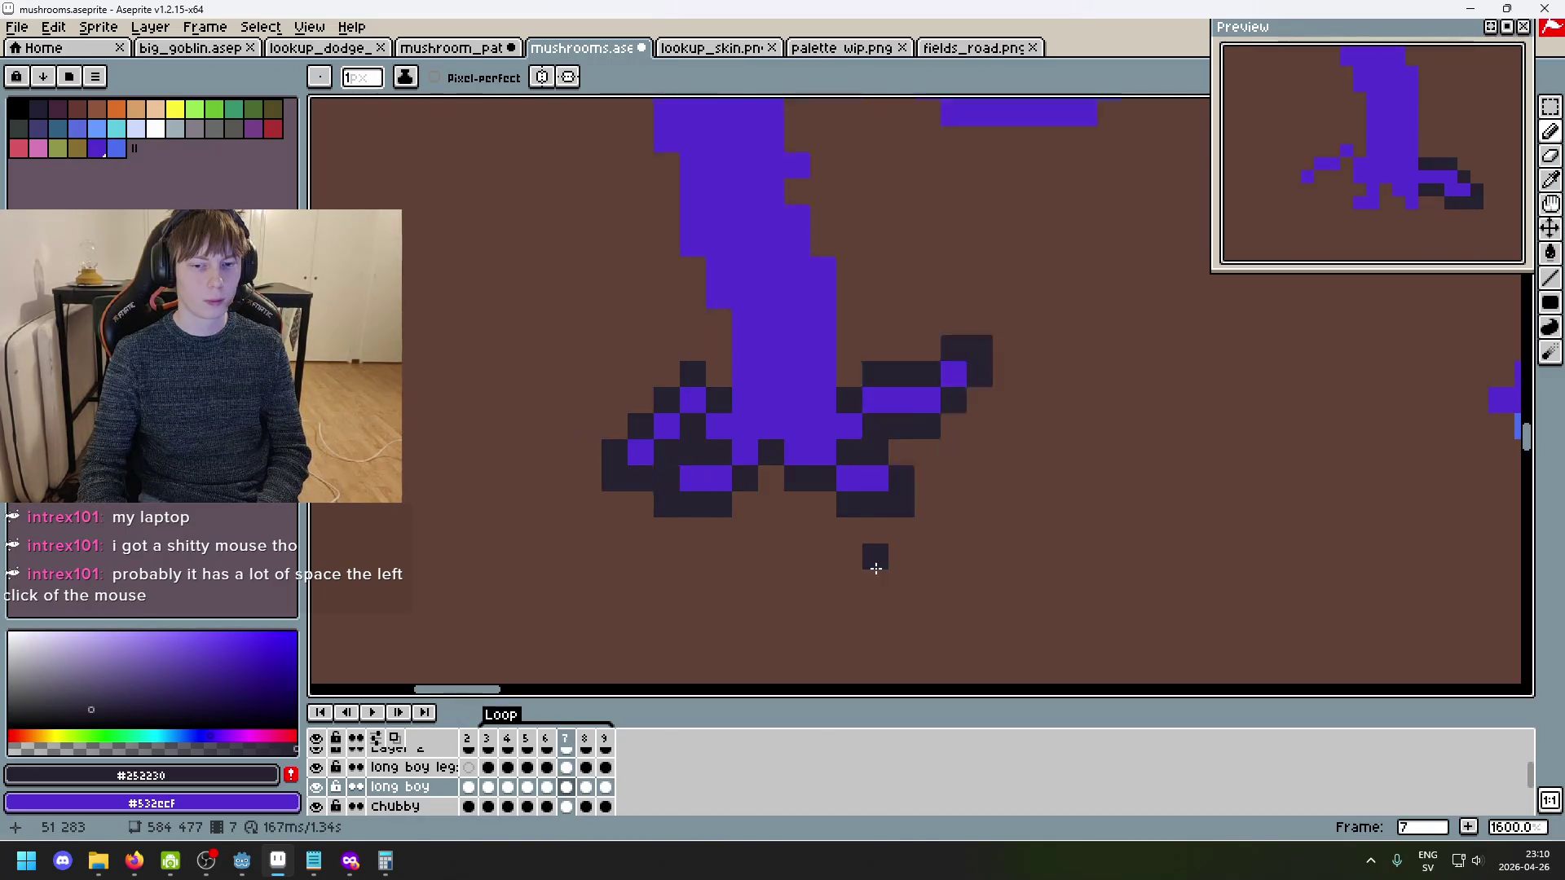
click(846, 481)
- Outline the base's bottom and left edge, plus around the left arm's tip
drag(815, 505, 772, 462)
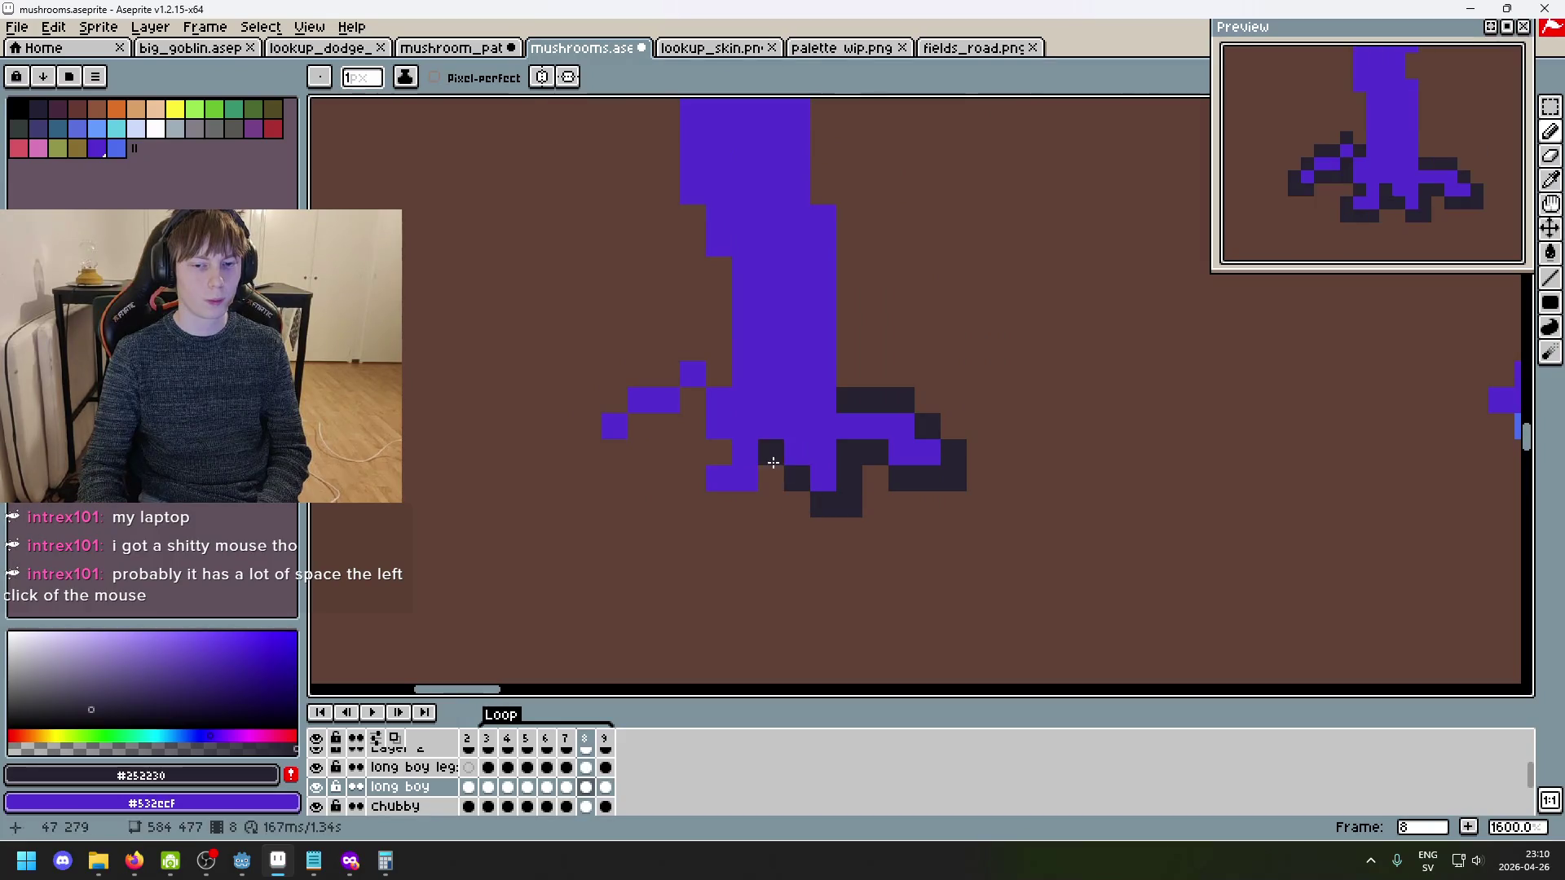
drag(693, 506, 745, 505)
click(772, 478)
click(719, 452)
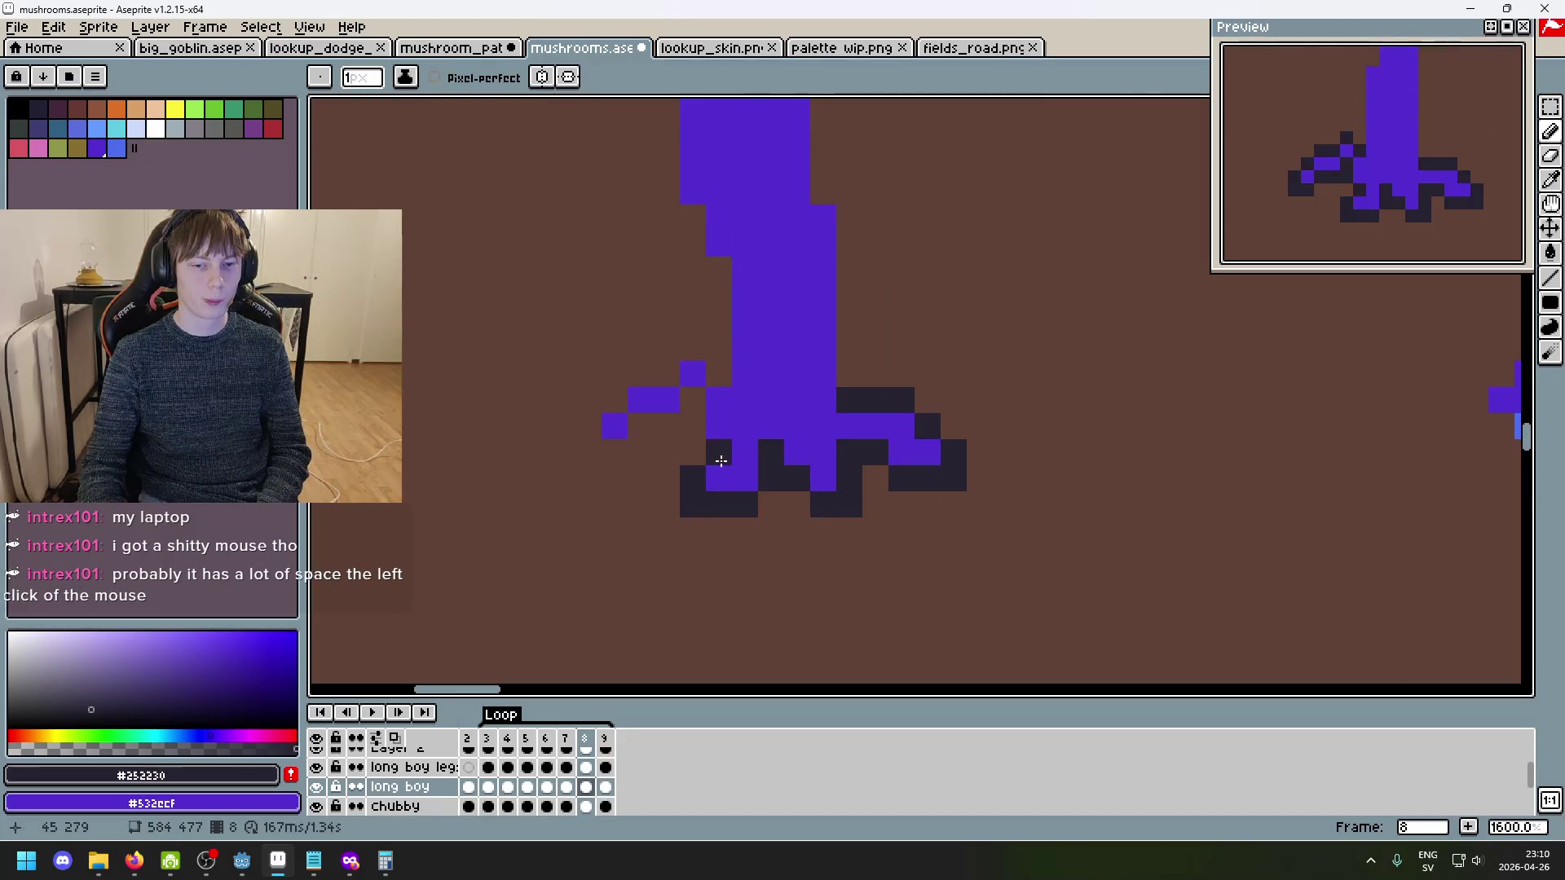
click(703, 422)
mouse_move(666, 426)
mouse_down()
mouse_move(589, 426)
mouse_move(692, 349)
mouse_move(719, 375)
mouse_up()
click(614, 453)
- On frame 9, outline the left arm's top and underside and the right arm up to its tip
key(Right)
click(965, 490)
click(718, 396)
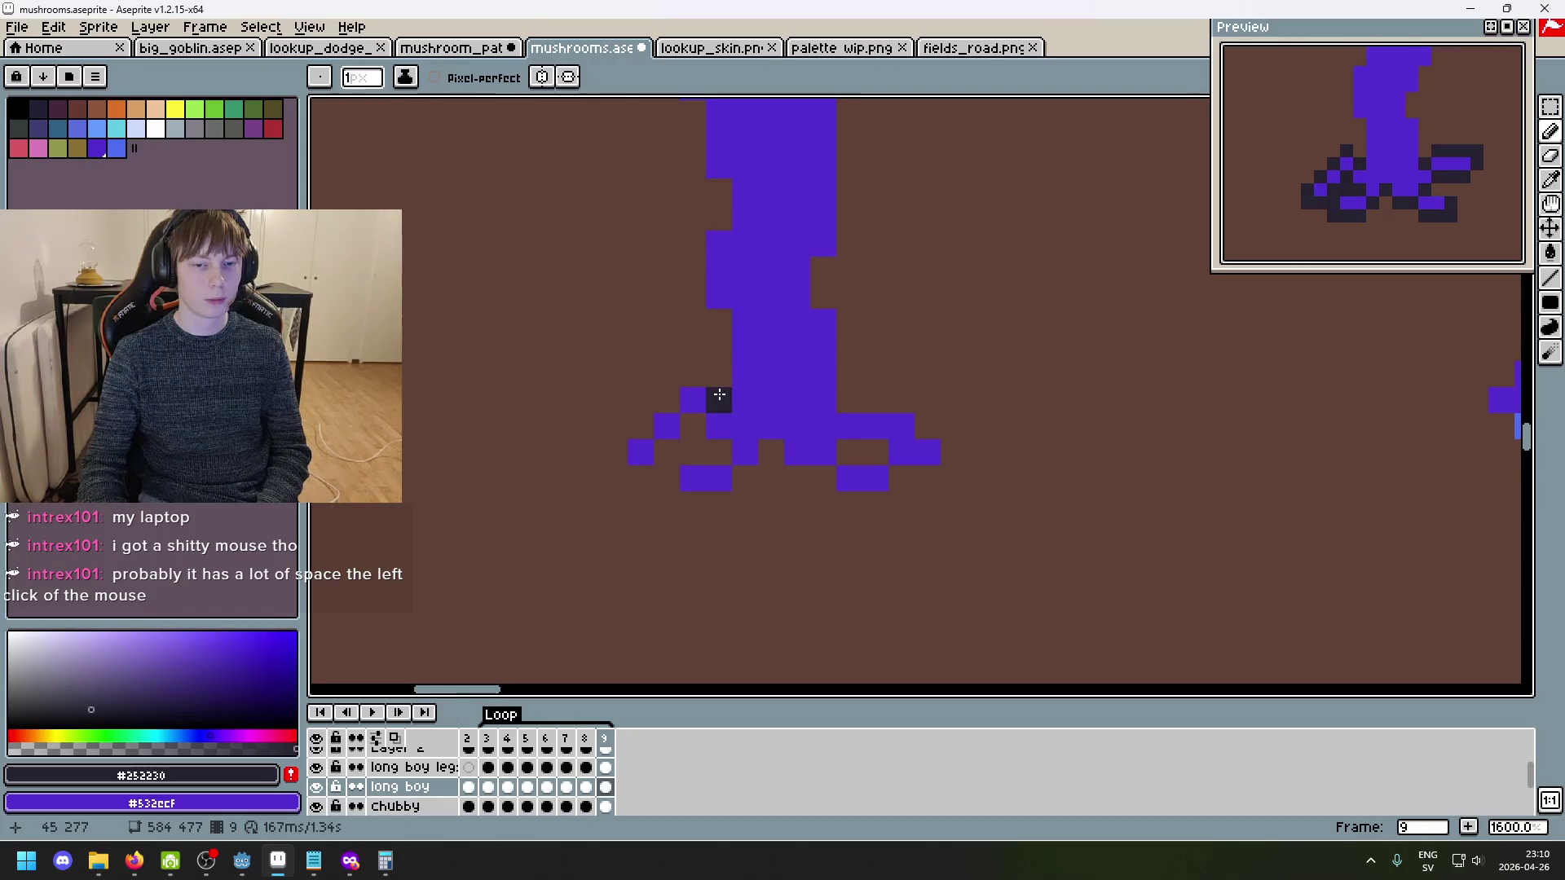
click(693, 375)
click(667, 400)
mouse_move(615, 478)
mouse_down()
mouse_move(639, 479)
mouse_move(693, 428)
mouse_move(670, 504)
mouse_move(787, 471)
mouse_move(864, 499)
mouse_move(902, 477)
mouse_move(901, 505)
mouse_up()
click(719, 452)
click(667, 477)
drag(868, 455, 844, 461)
mouse_move(950, 474)
mouse_down()
mouse_move(941, 433)
mouse_move(852, 409)
mouse_up()
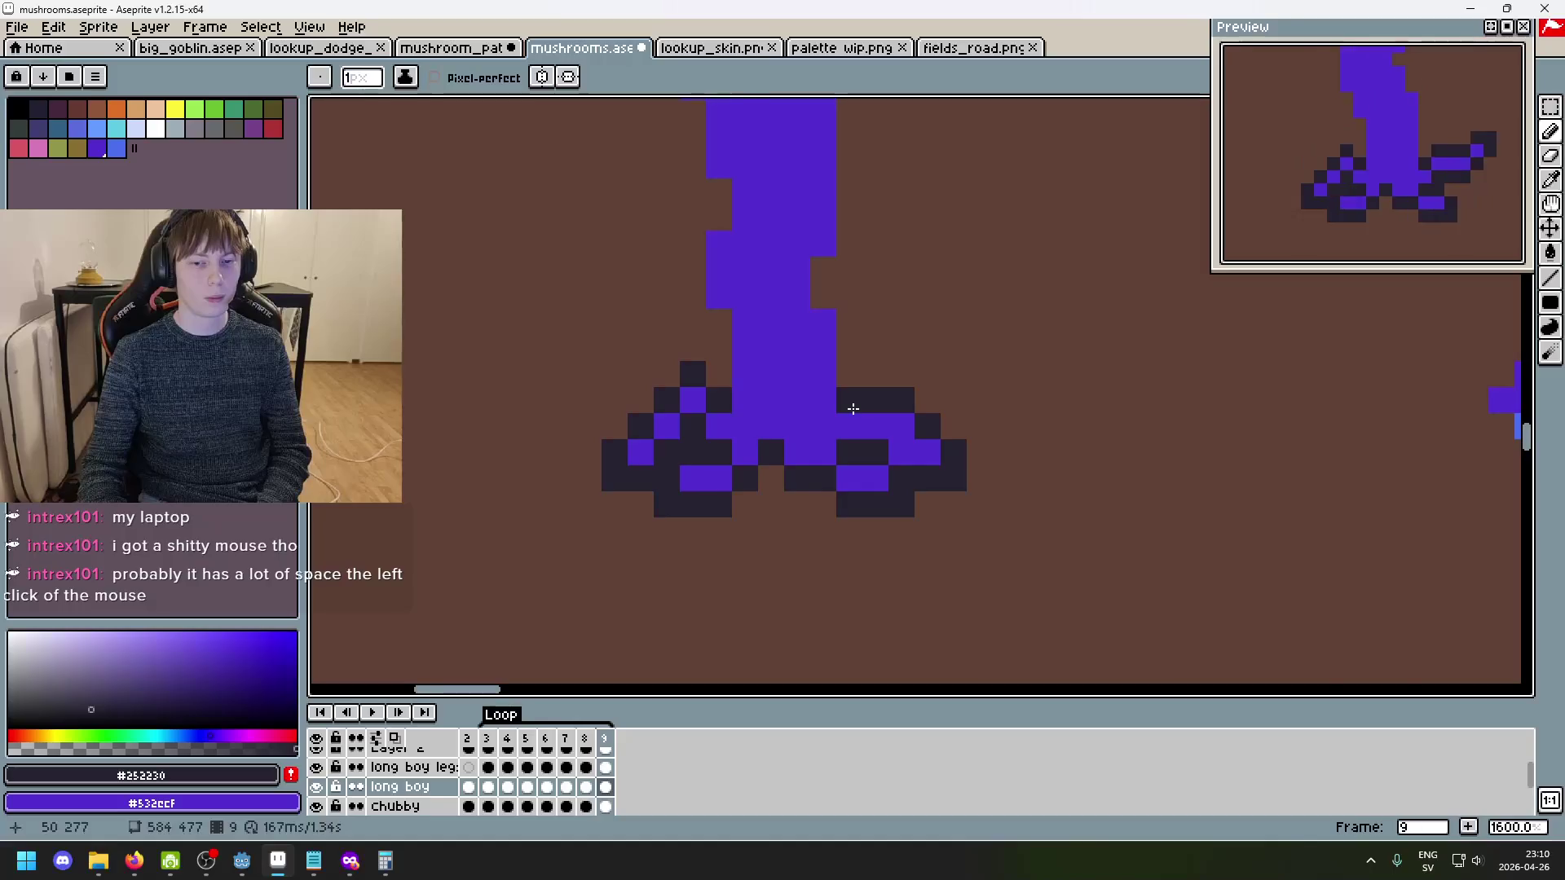
- Step back and forth through the frames to review the feet outlines
key(Left)
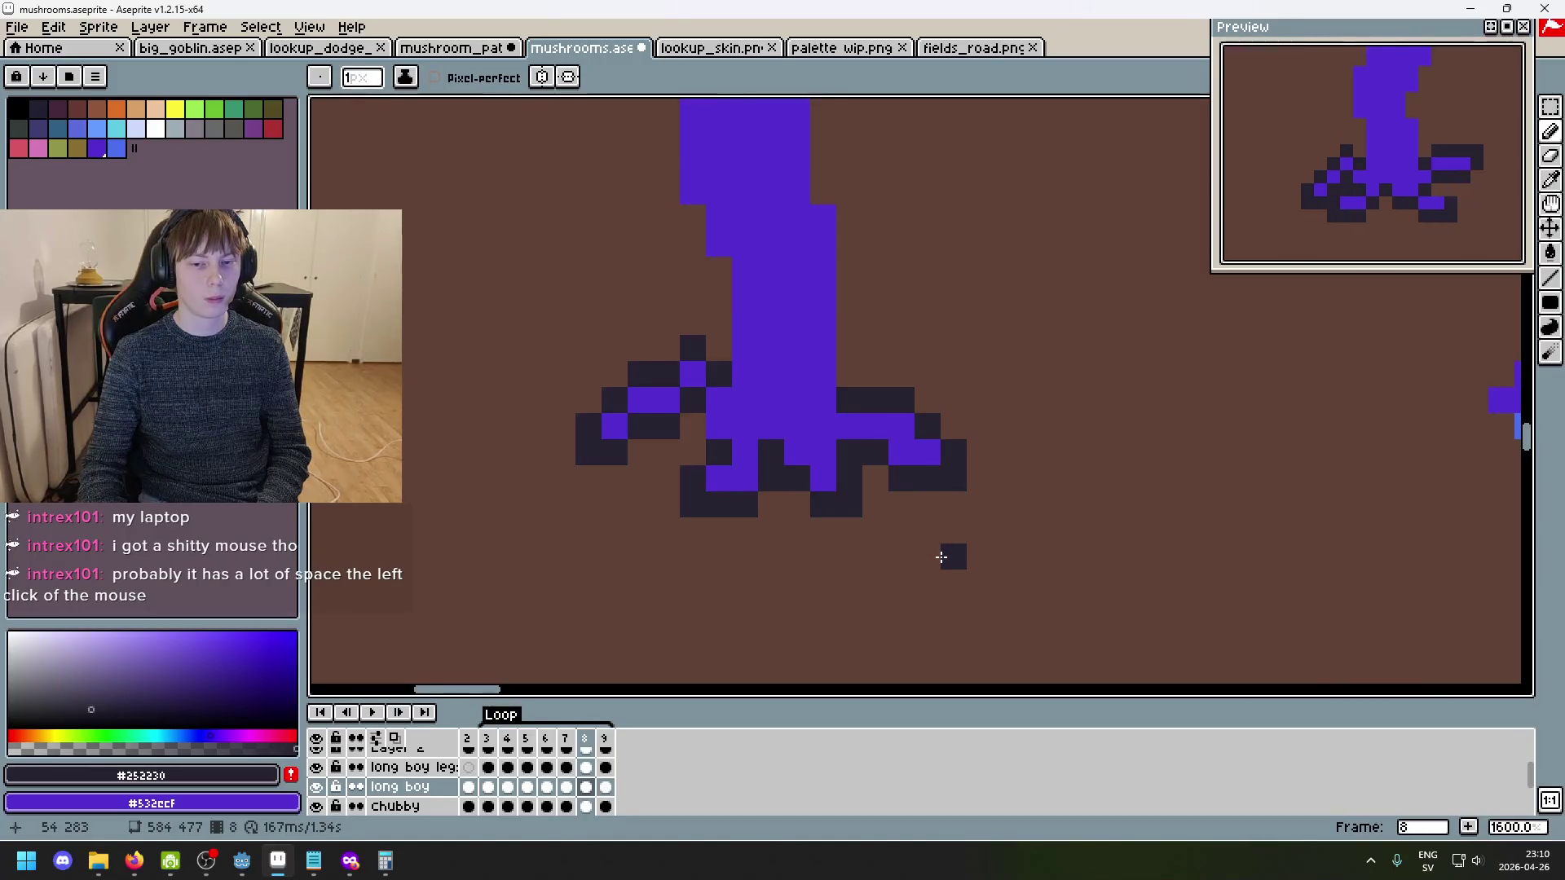
key(Right)
key(Left)
key(Left)
key(Right)
key(Right)
key(Right)
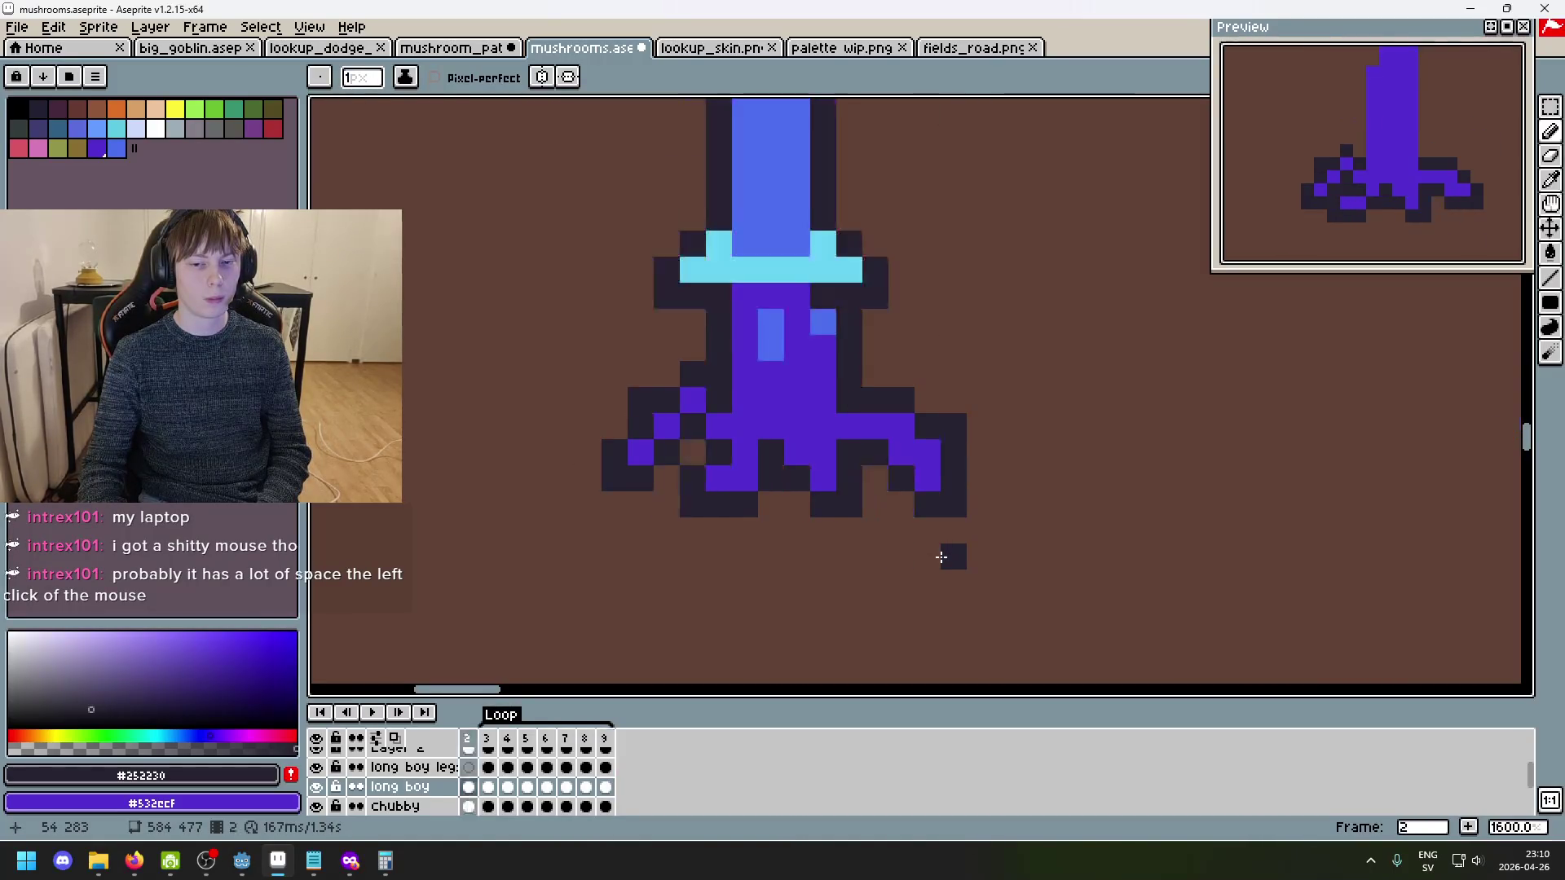
key(Right)
key(Left)
key(Right)
key(Right)
key(Right)
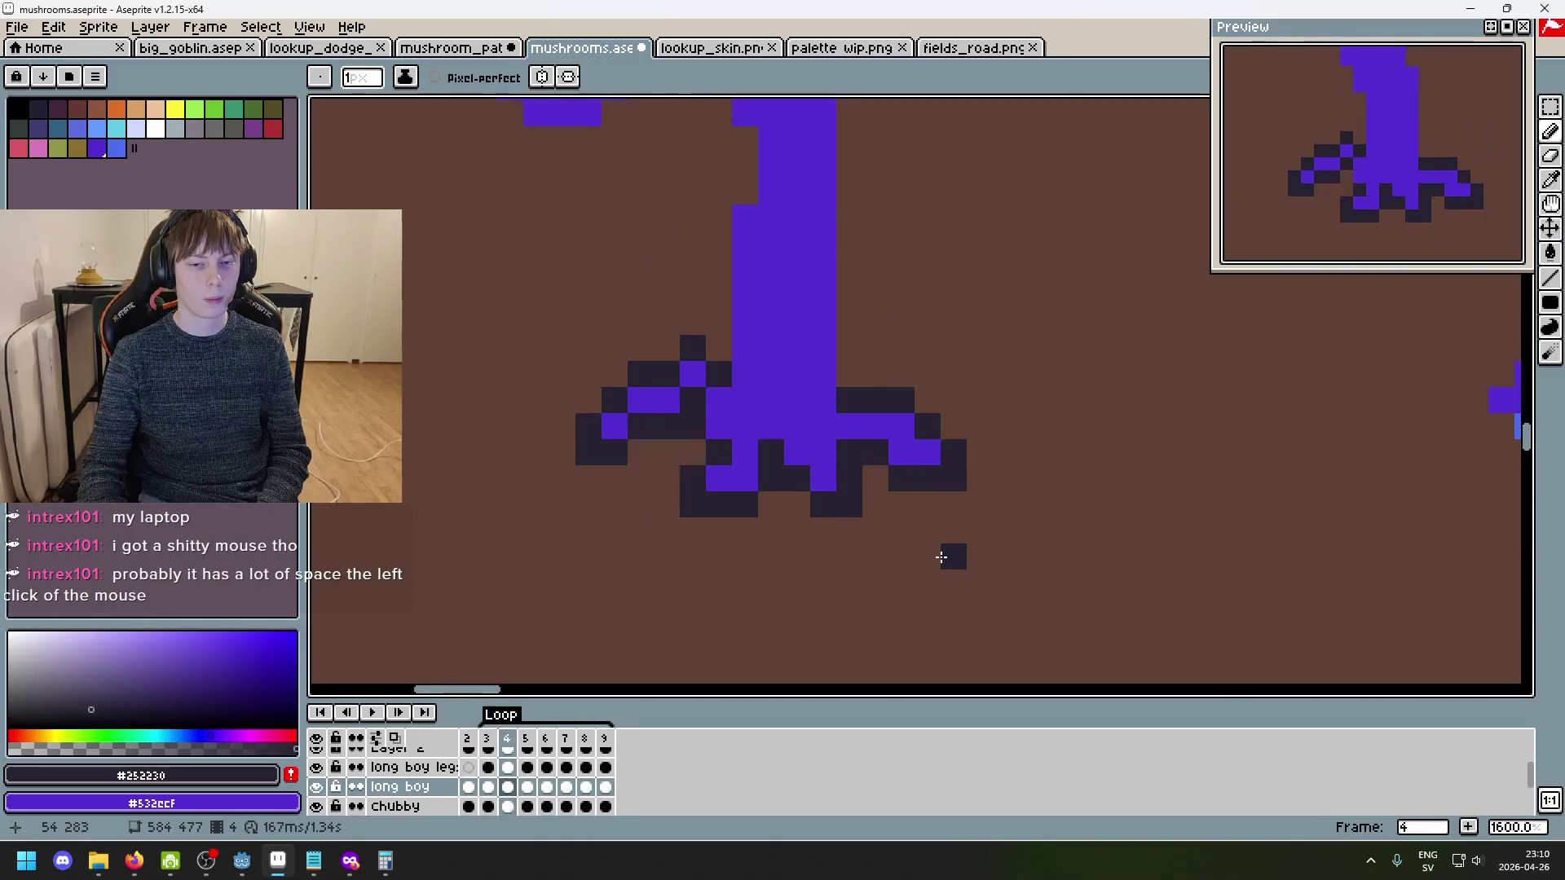
- Step to the last frame and flip between the loop's last and first frames
key(Right)
scroll(946, 554, down, 4)
key(Right)
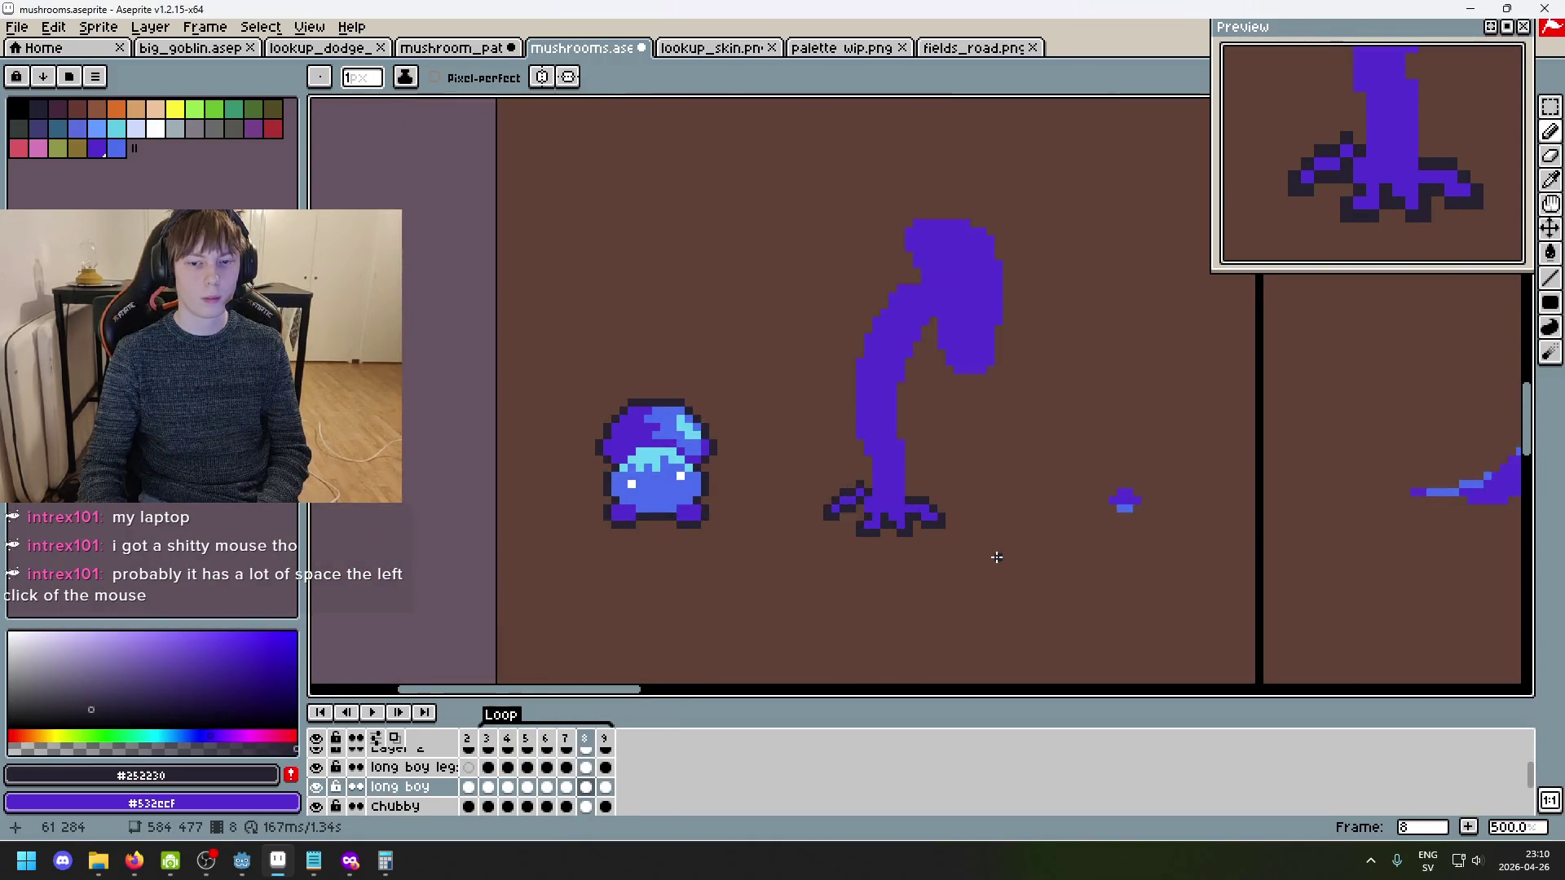
key(Right)
key(Left)
key(Right)
key(Right)
key(Right)
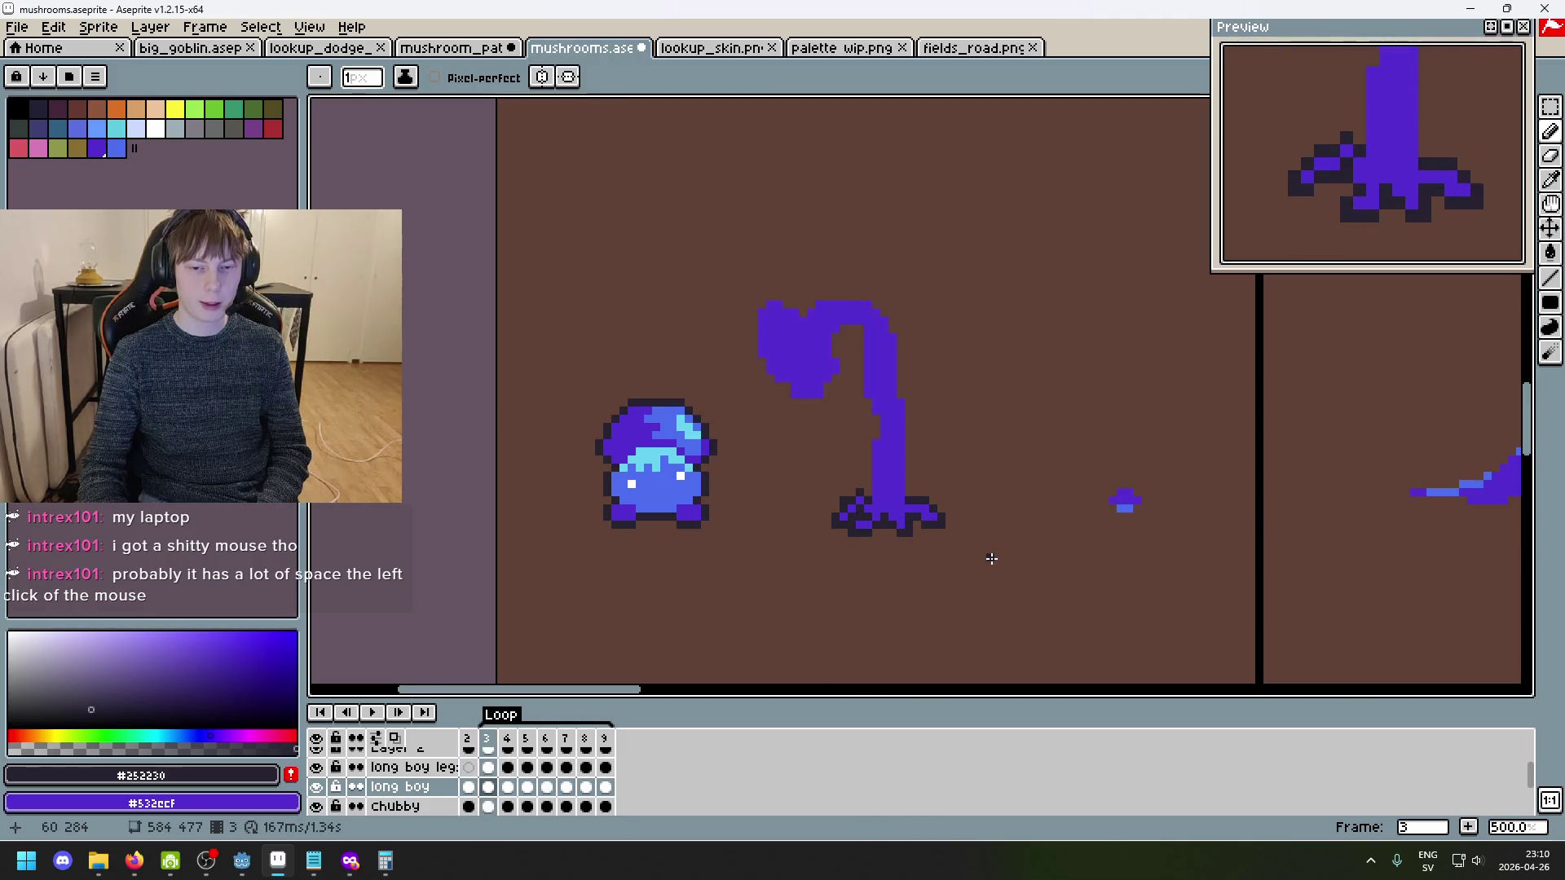
key(Right)
key(Right)
key(Right)
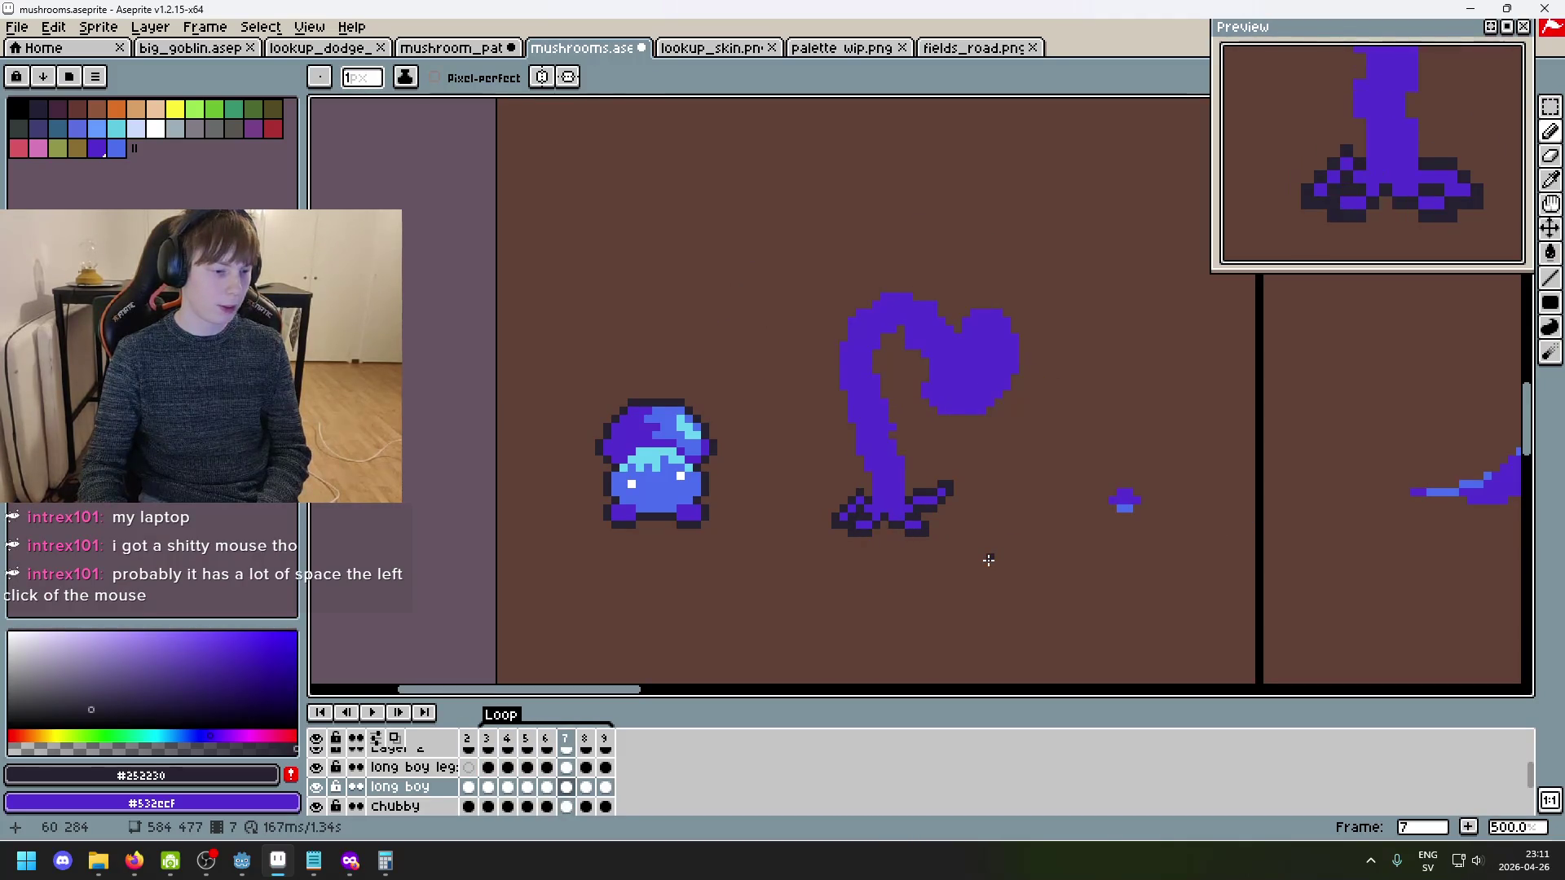
key(Right)
key(Right)
key(Right)
key(Left)
key(Right)
key(Left)
key(Right)
key(Left)
- Step back to frame 2 and compare frames 3 and 4
key(Left)
key(Right)
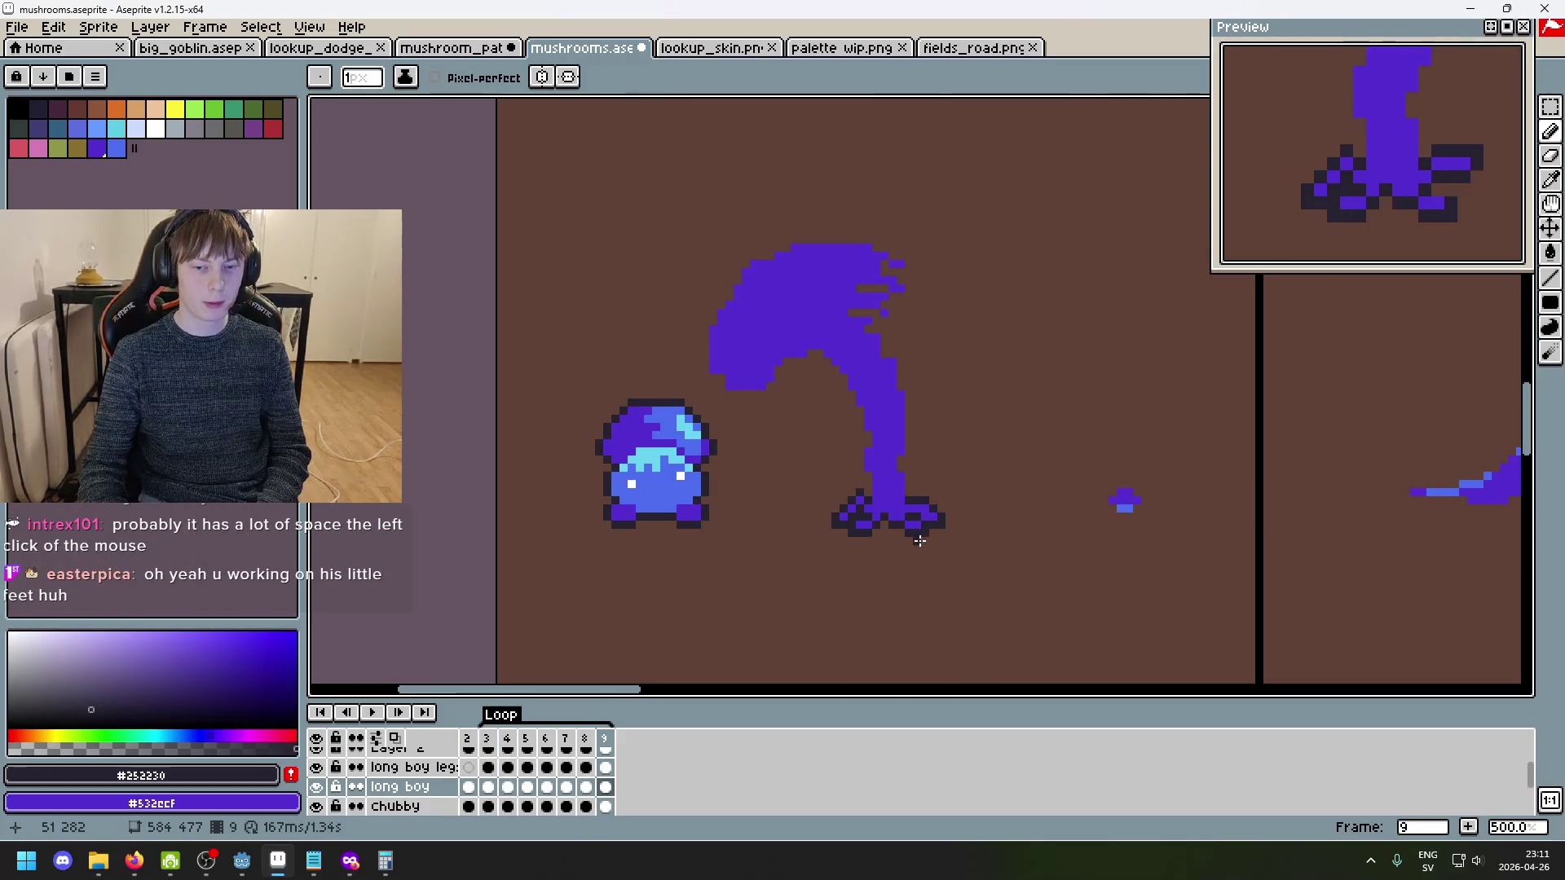
key(Left)
key(Left)
key(Left)
key(Left)
key(Left)
key(Left)
key(Left)
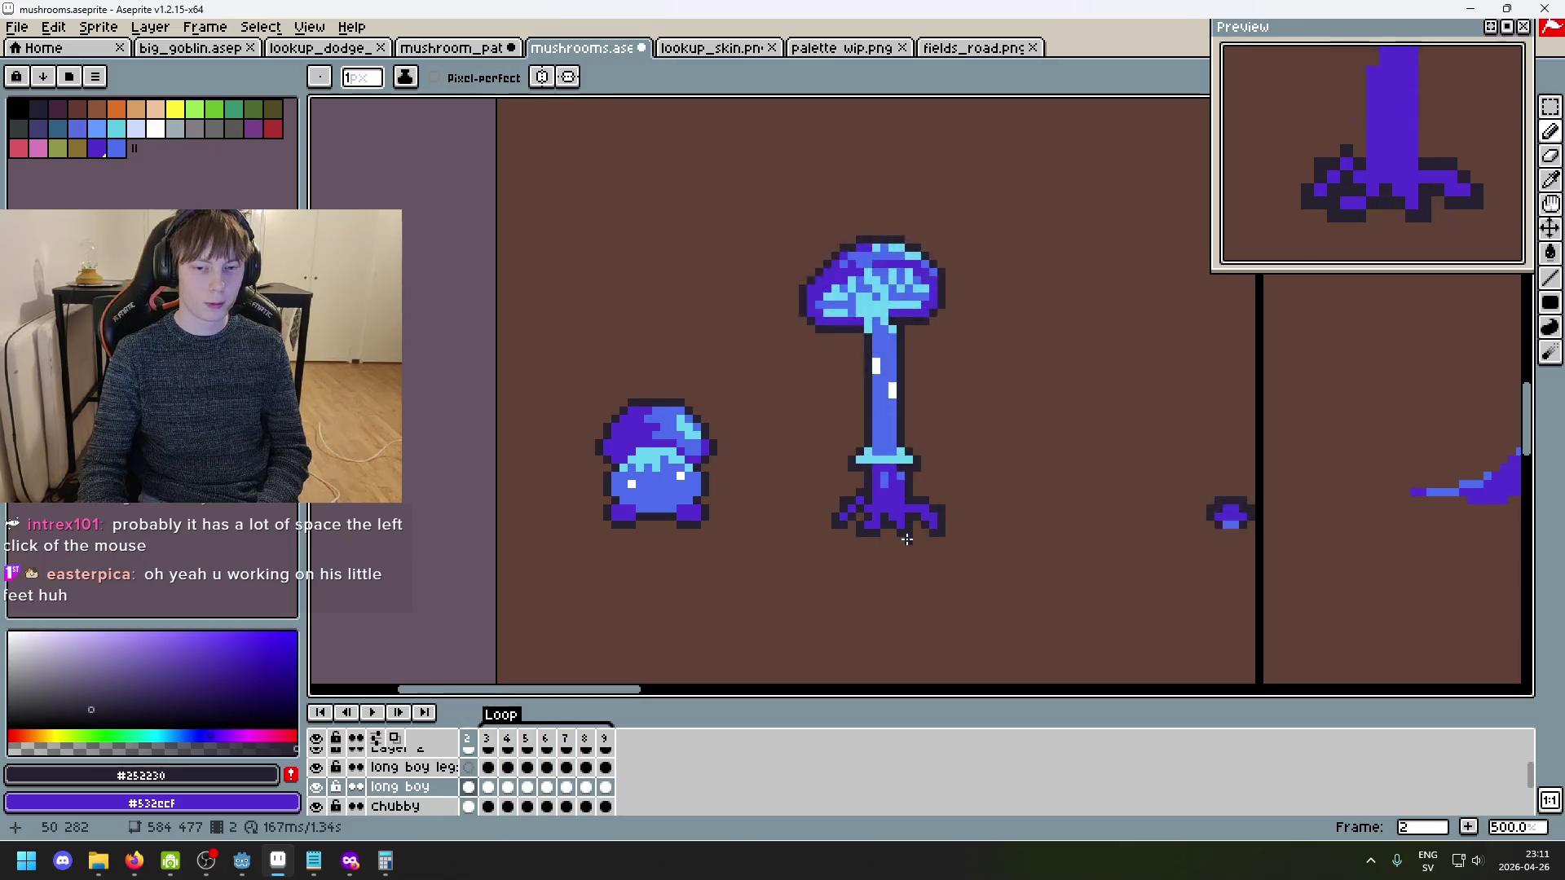
key(Left)
key(Right)
scroll(843, 476, up, 4)
scroll(843, 476, up, 1)
key(Right)
key(Right)
key(Left)
key(Right)
key(Left)
key(Left)
- Advance through frames 5 and 6 around to frame 3, then play the walk animation
key(Right)
key(Right)
key(Right)
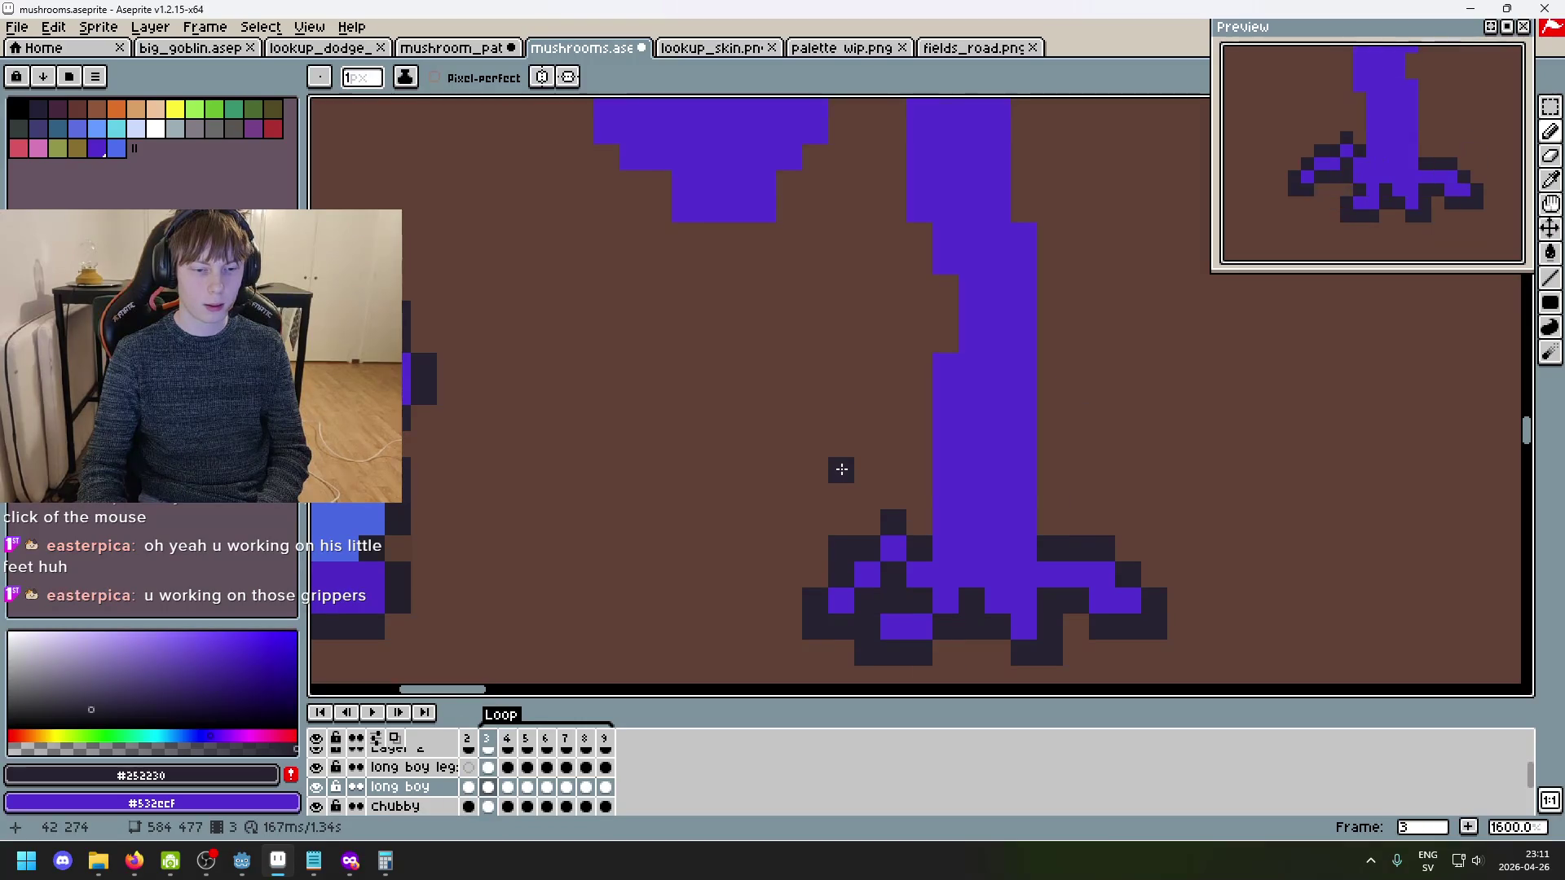
key(Right)
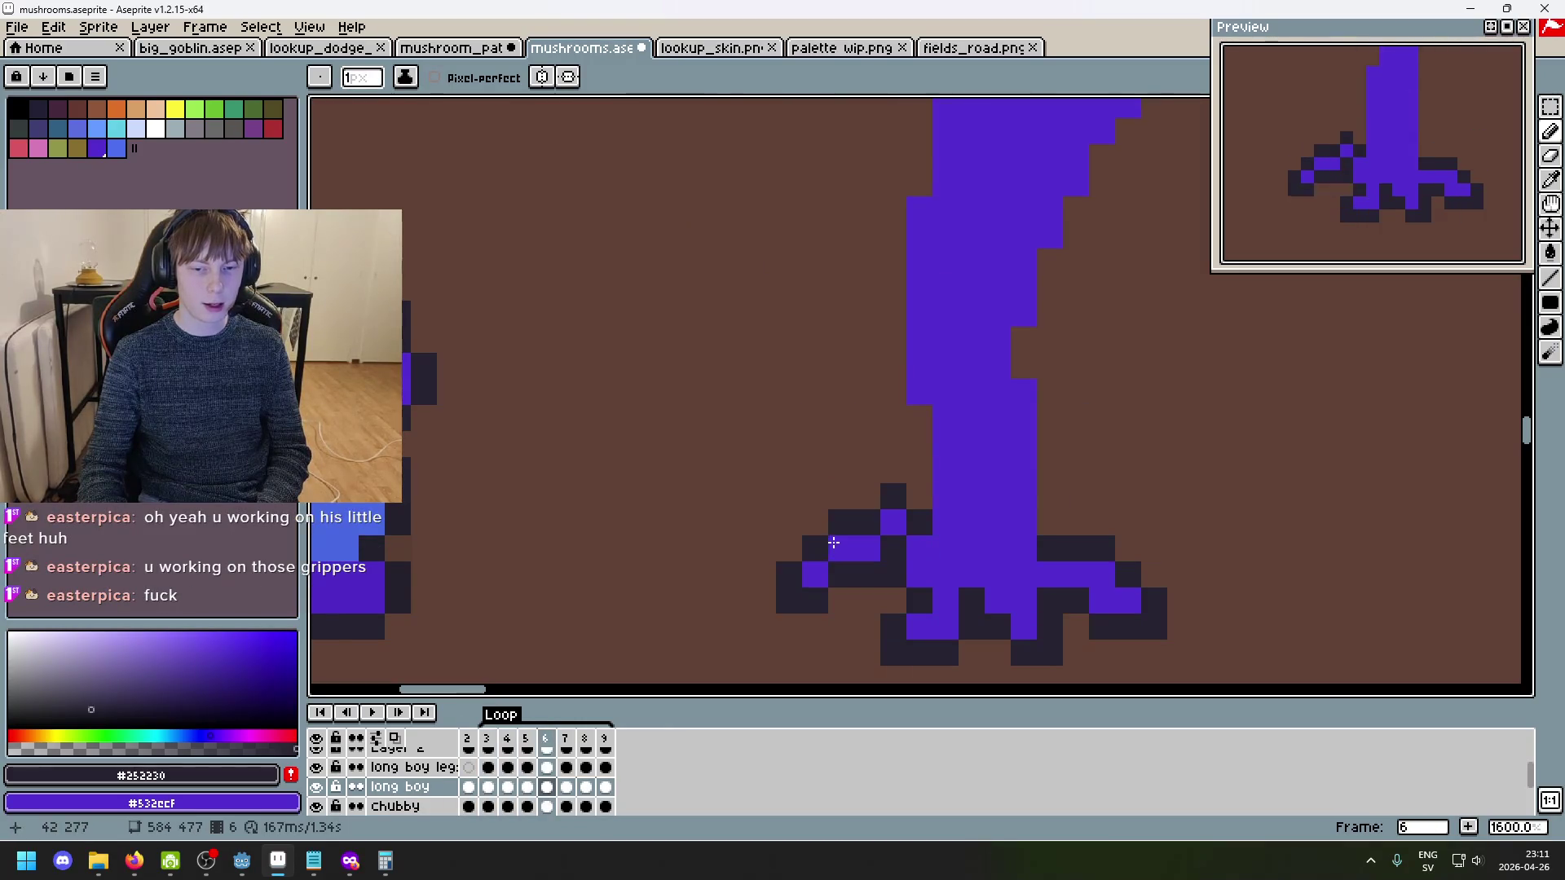
key(Right)
key(Right)
key(Right)
key(Right)
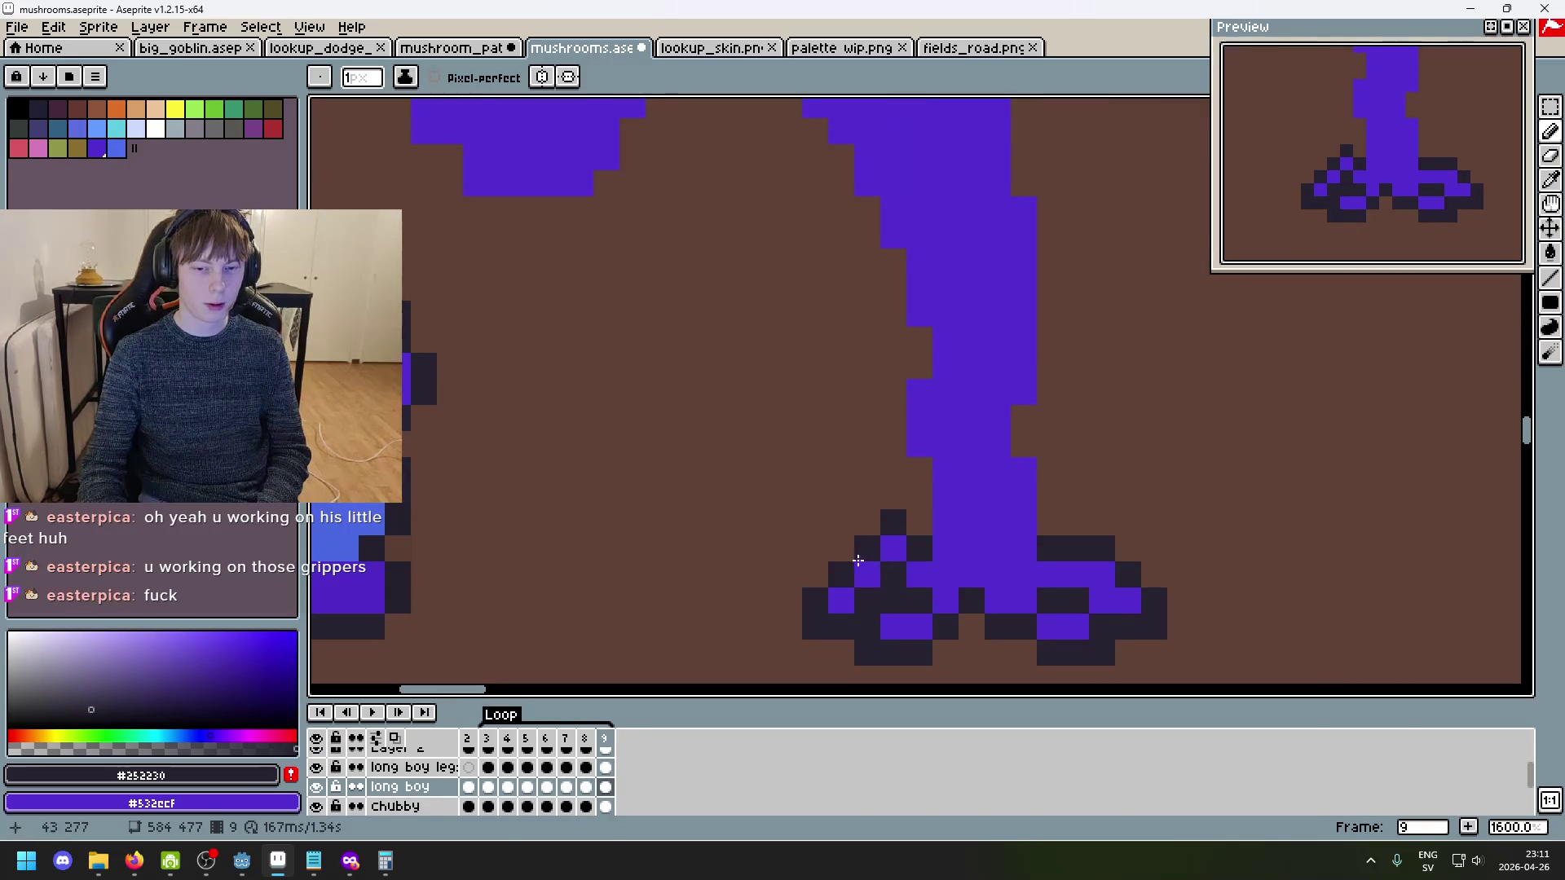
key(Right)
key(Right)
key(Right)
scroll(979, 627, down, 6)
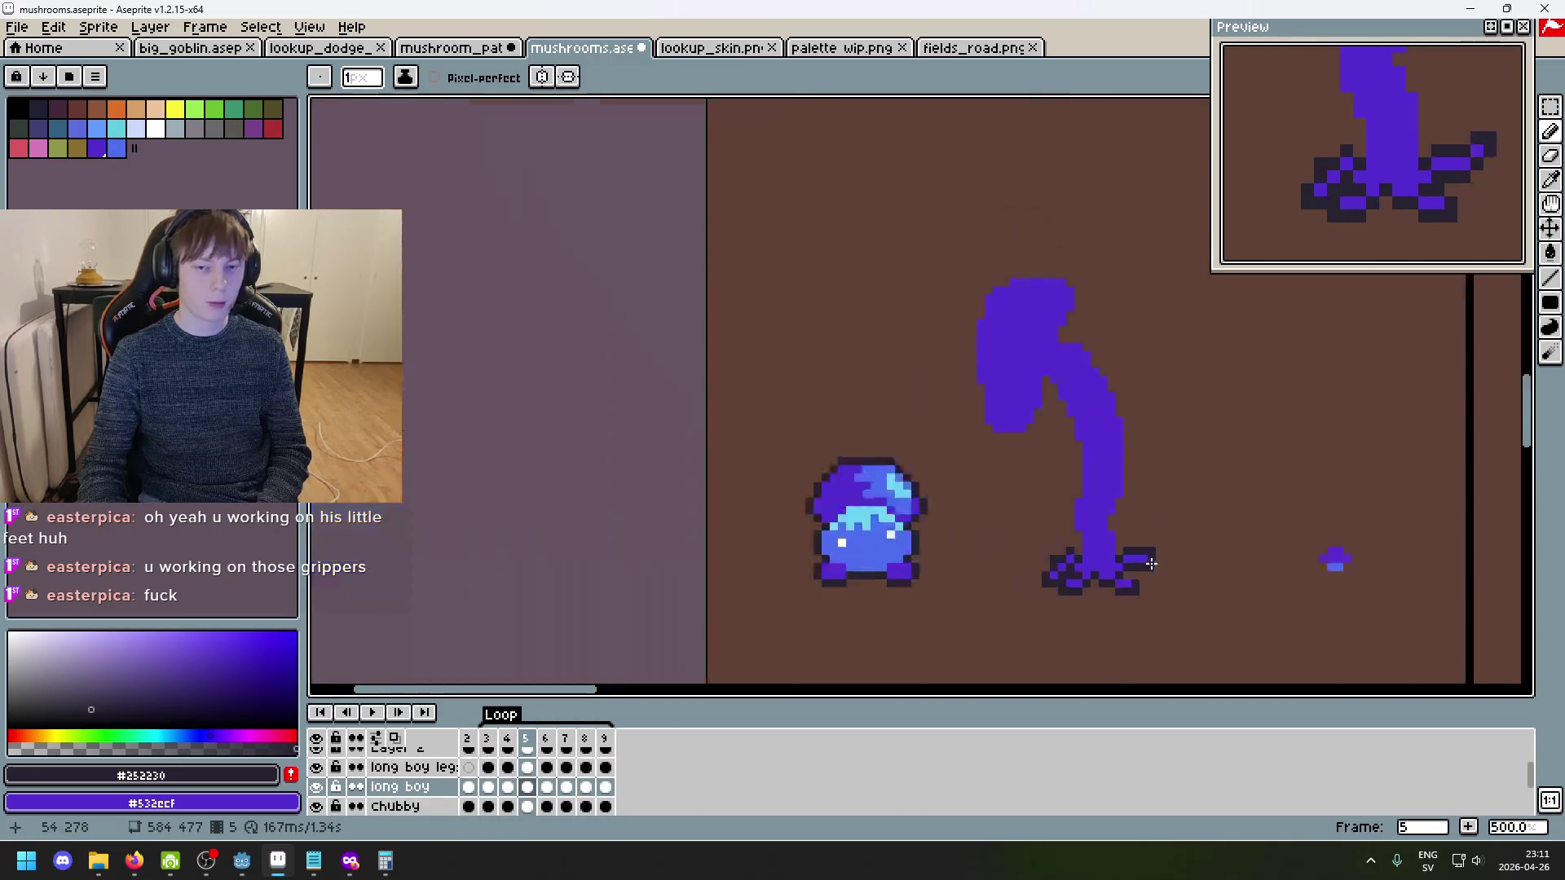
key(Return)
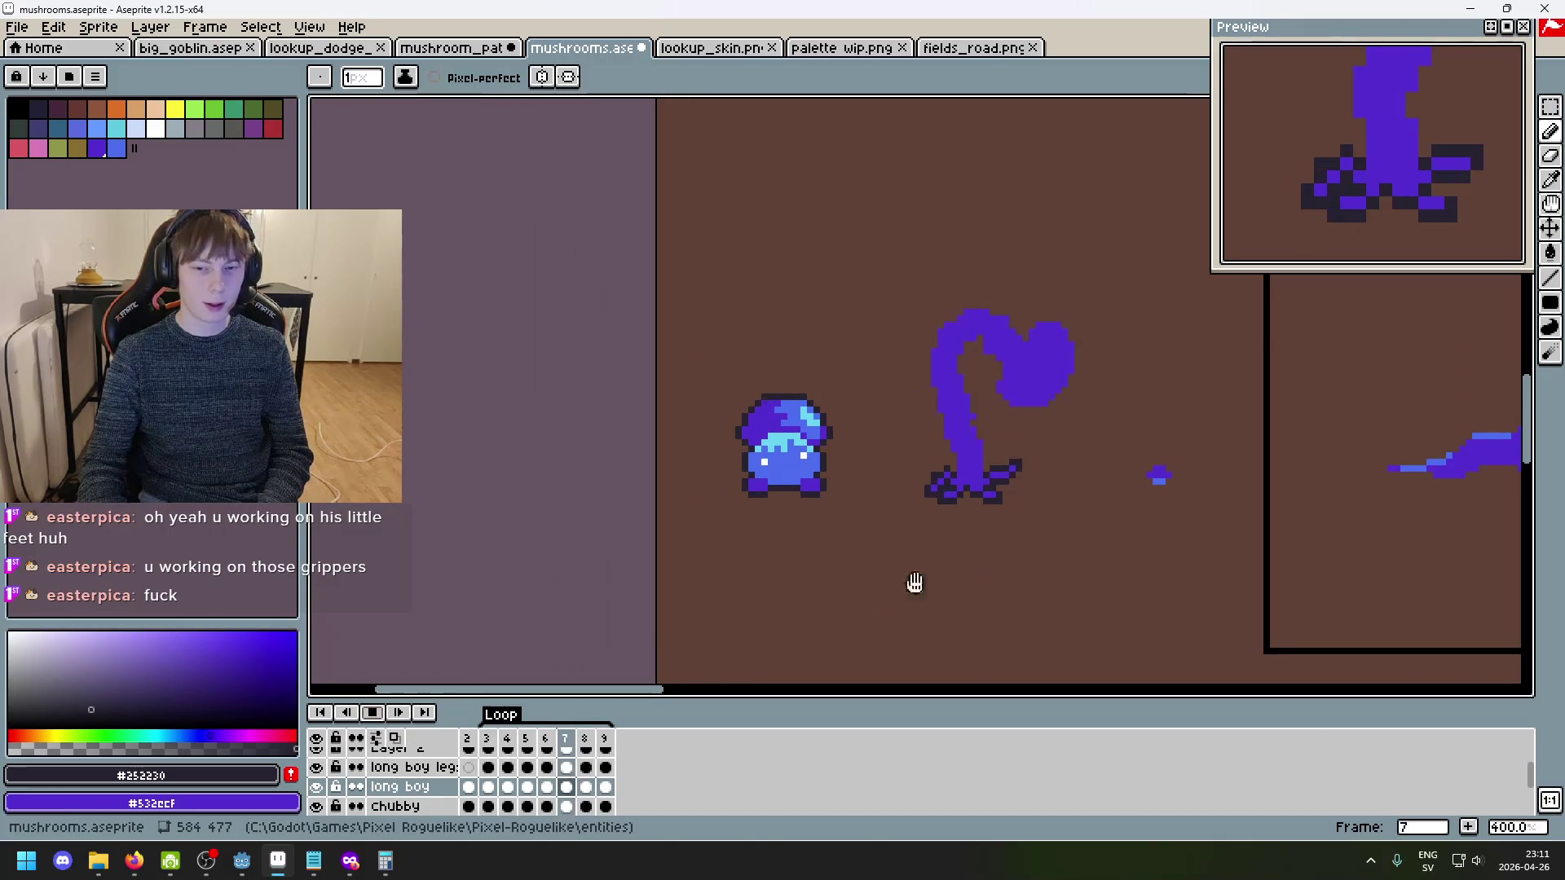
- Pan and zoom the canvas to bring the whole mushroom and stalk into view
drag(1004, 553, 853, 538)
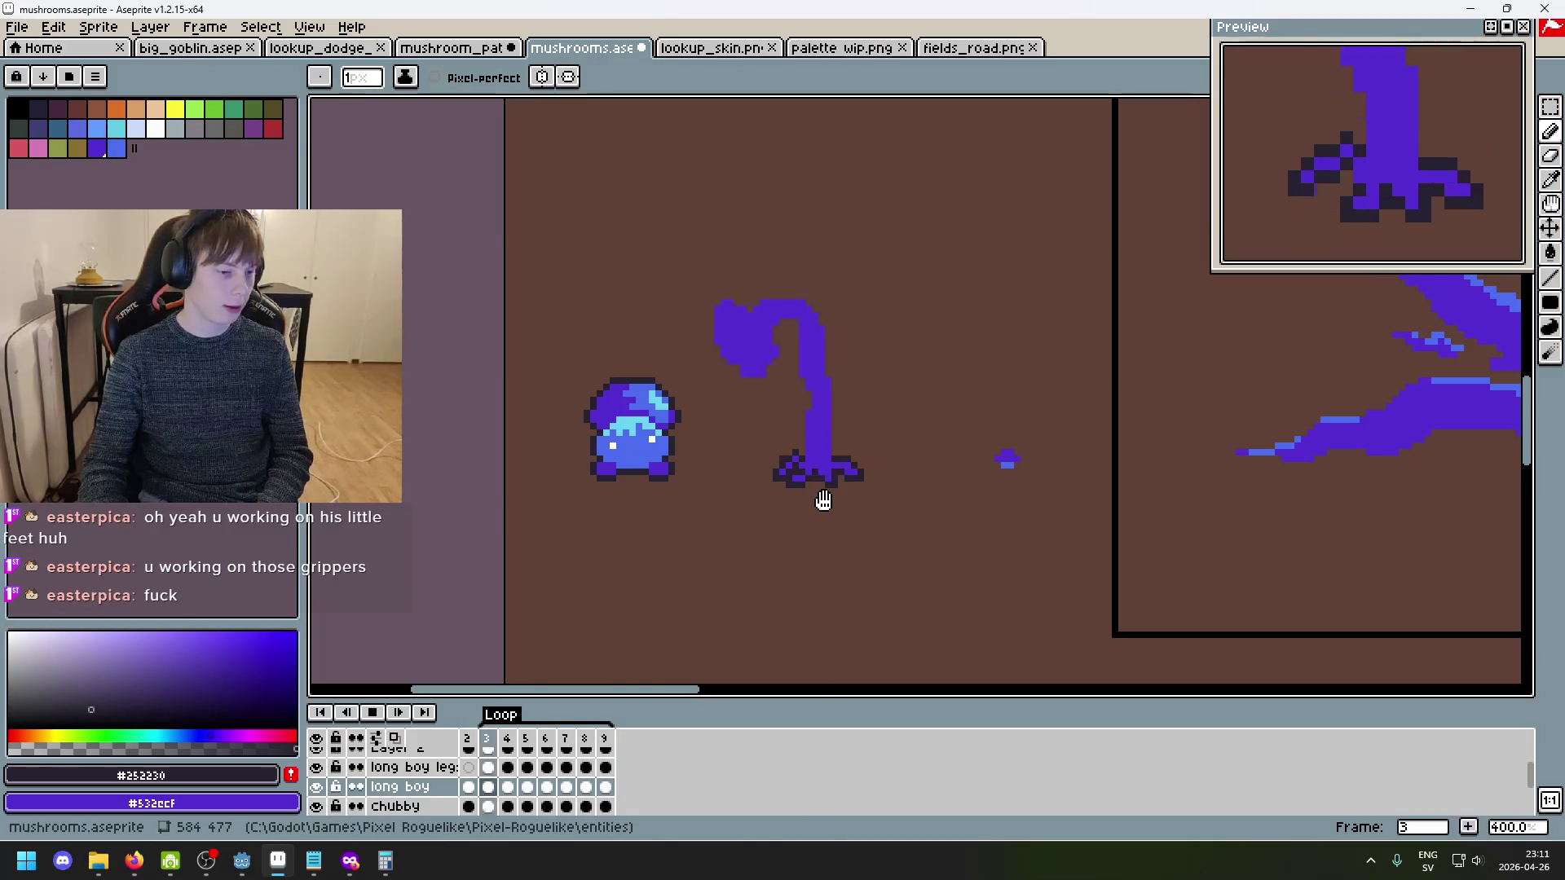
scroll(822, 506, up, 2)
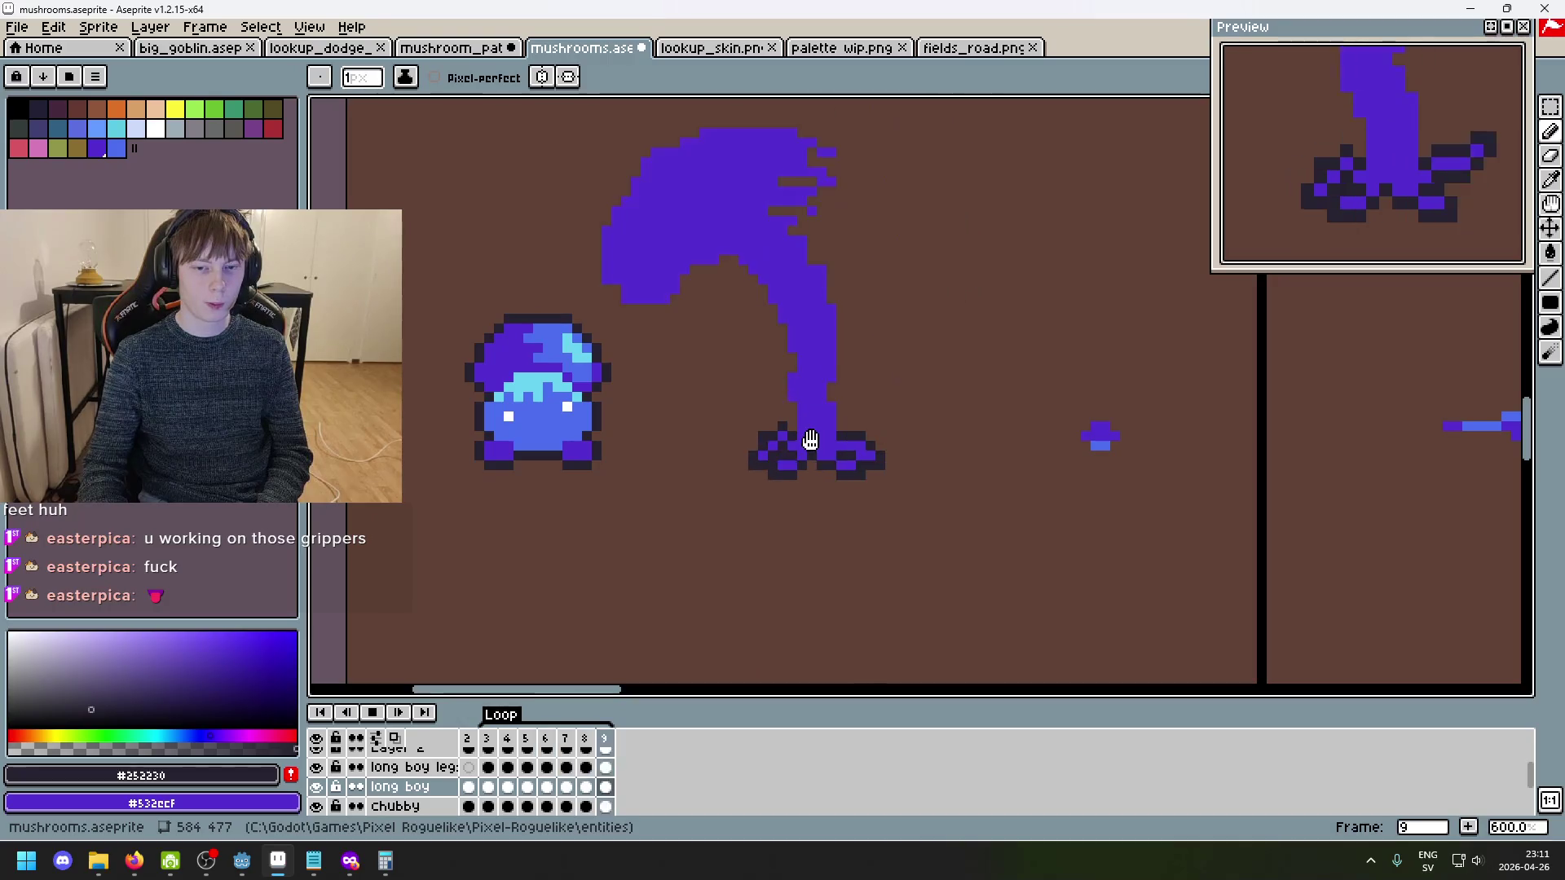
scroll(811, 444, up, 4)
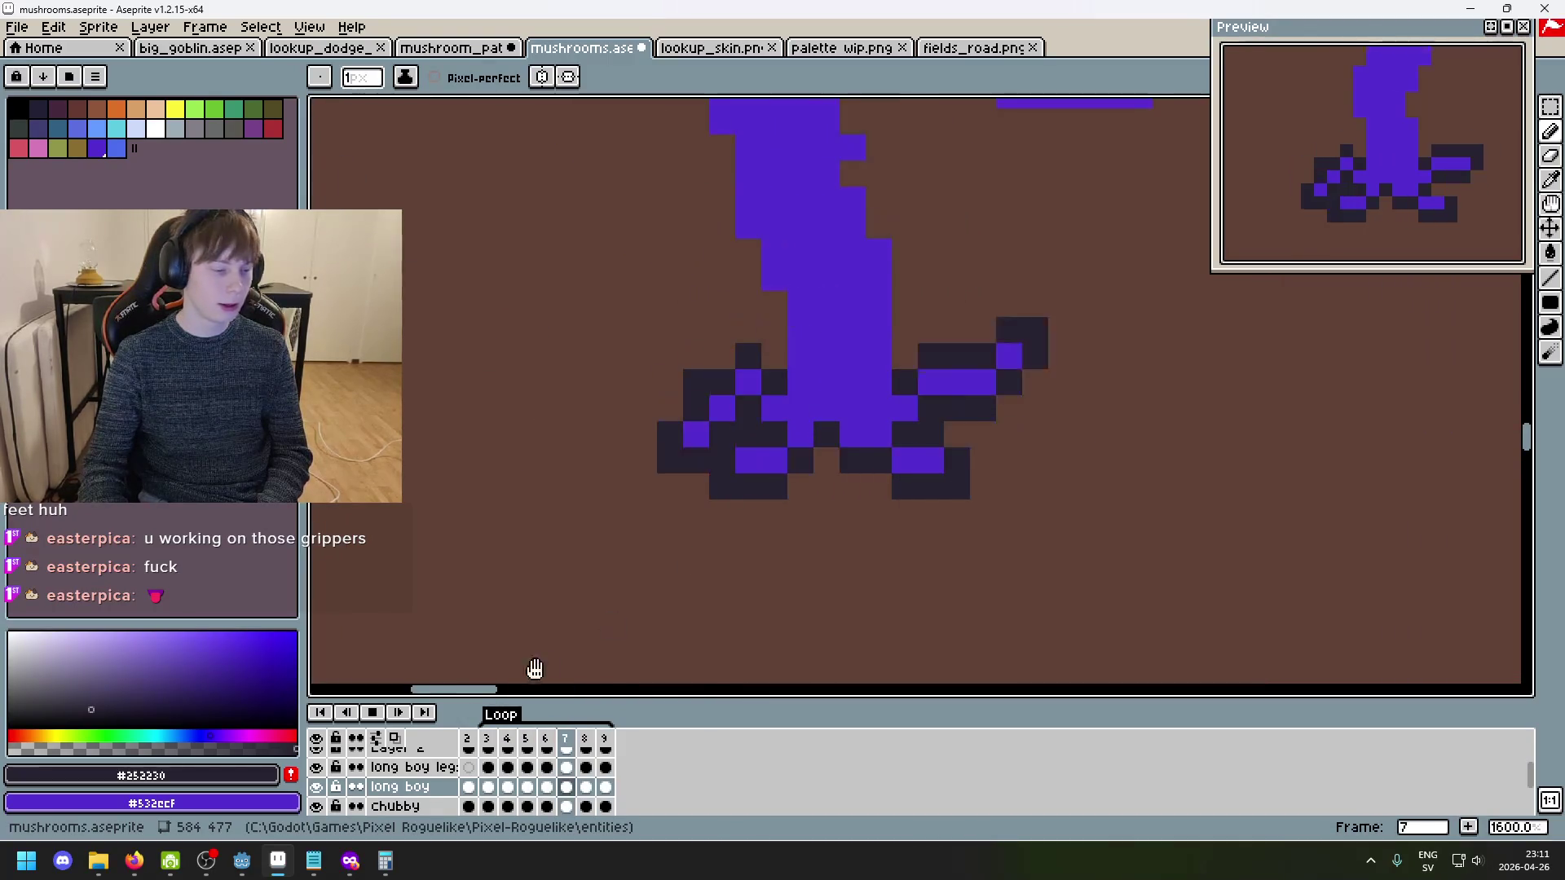
scroll(681, 610, down, 4)
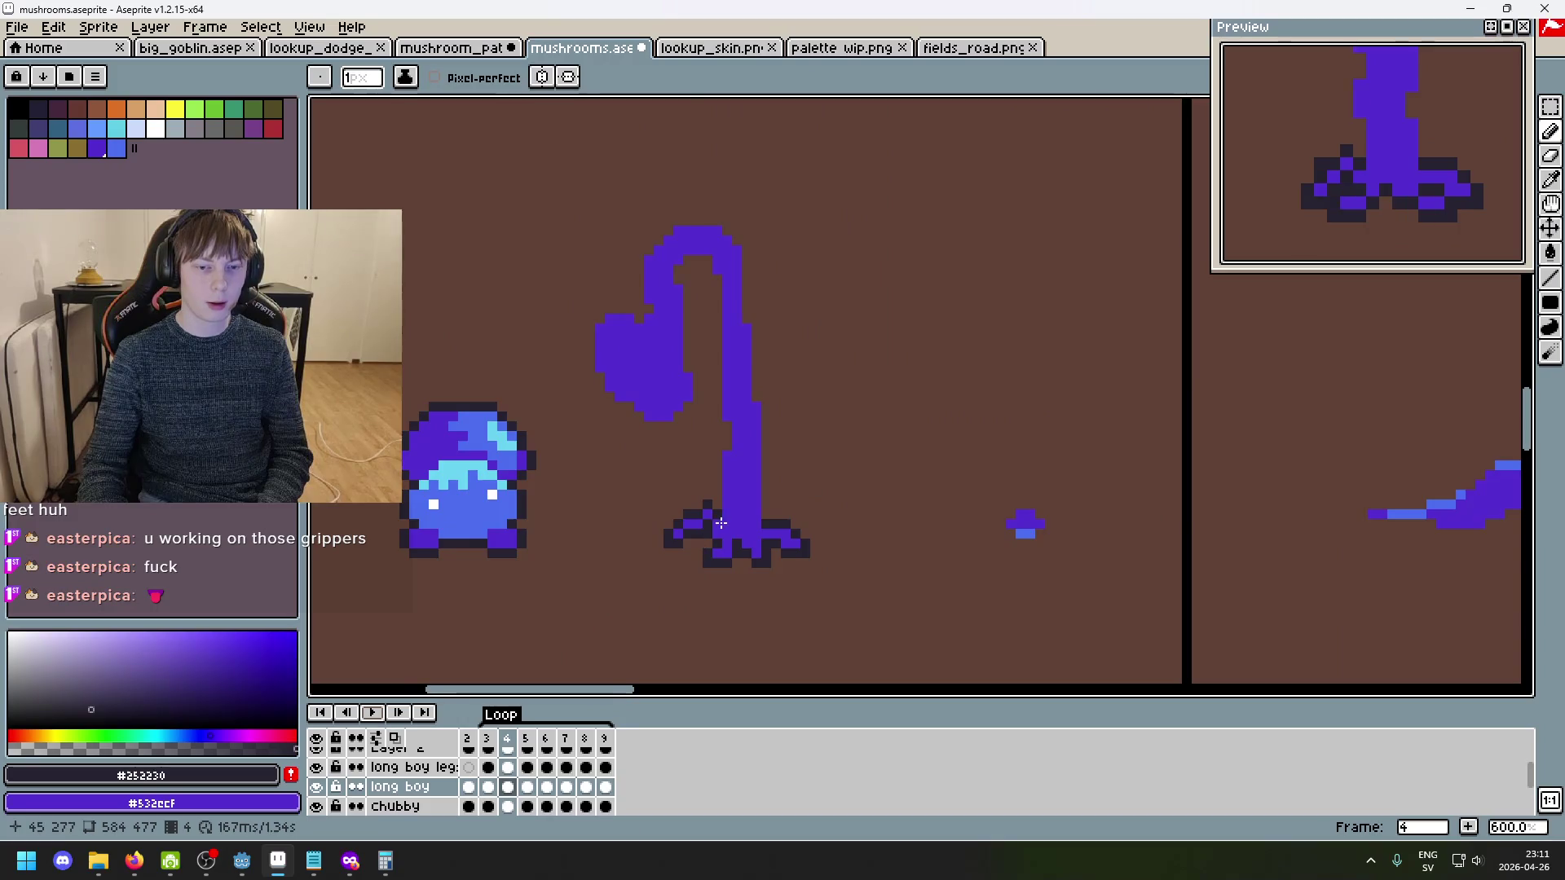
scroll(721, 522, up, 3)
scroll(782, 603, down, 2)
scroll(839, 440, up, 3)
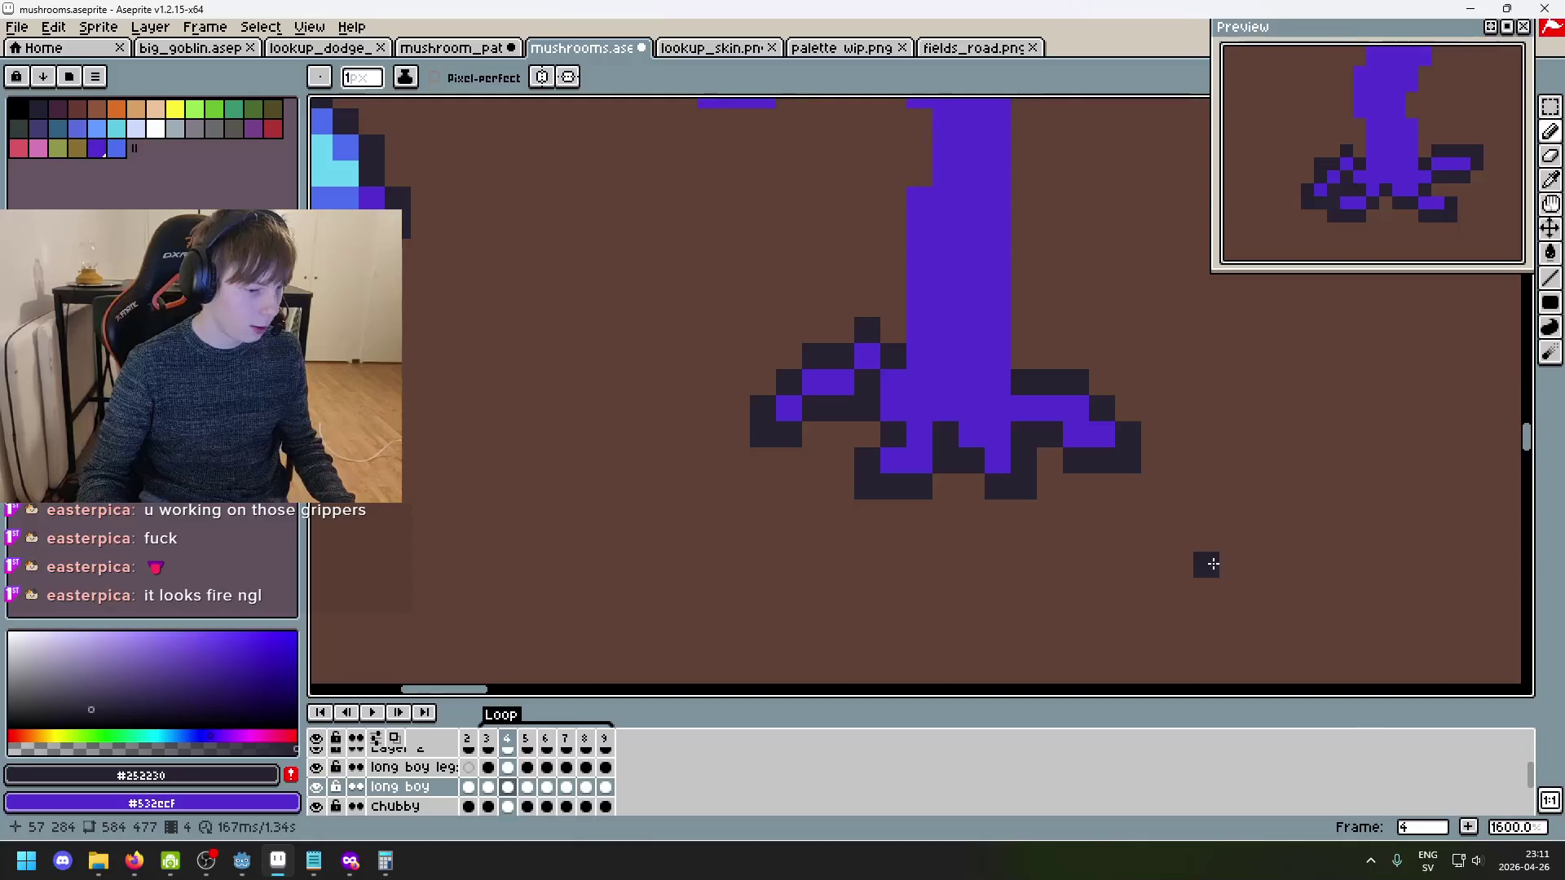
scroll(1153, 535, down, 5)
drag(1045, 380, 754, 328)
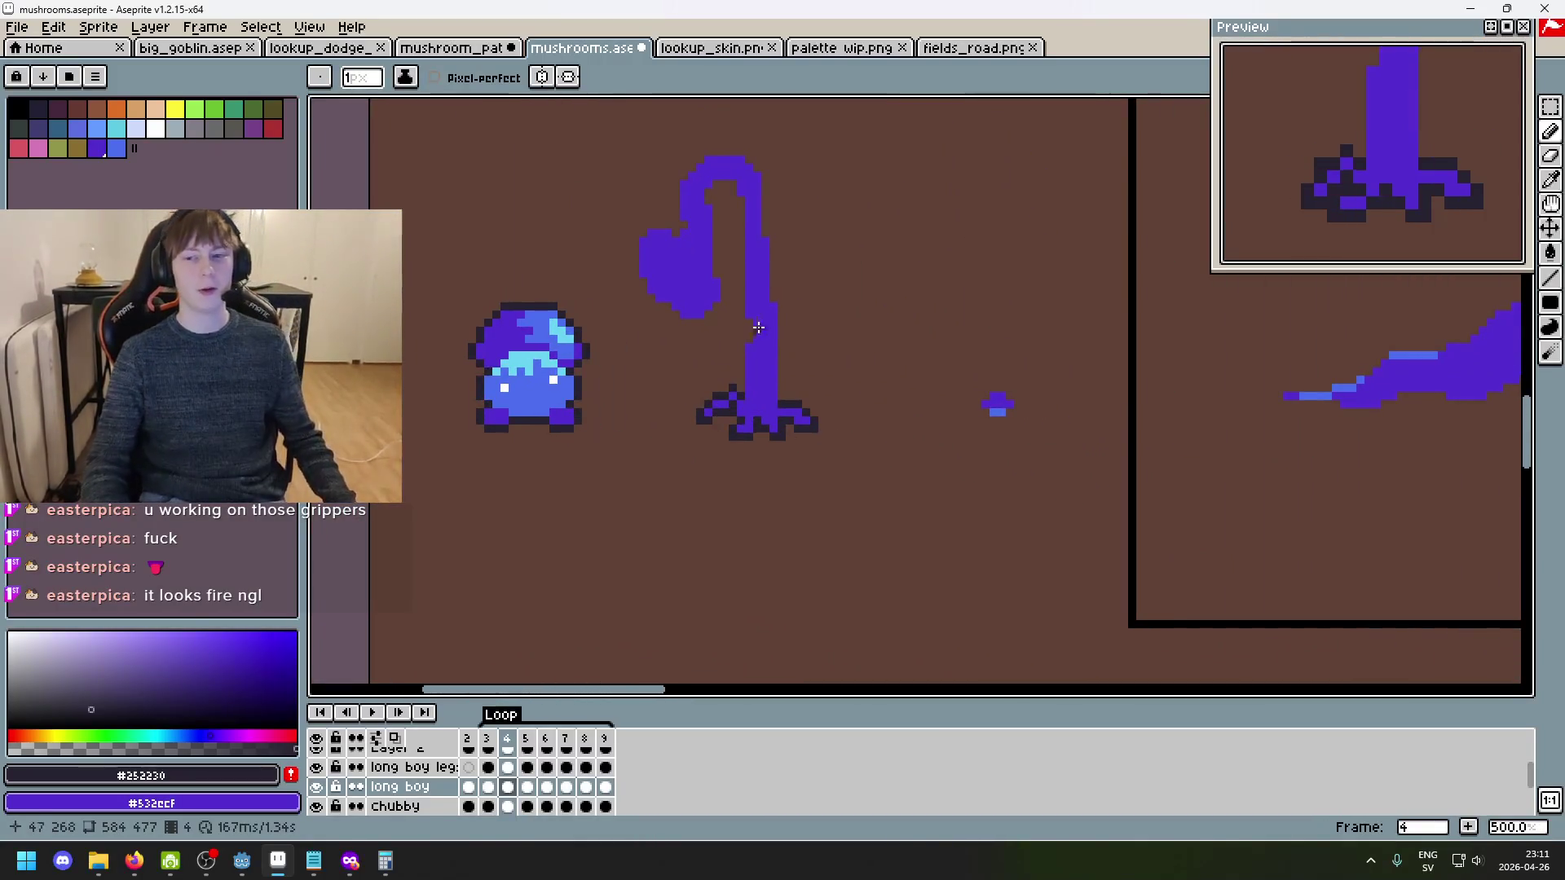
scroll(754, 328, up, 3)
scroll(761, 407, down, 1)
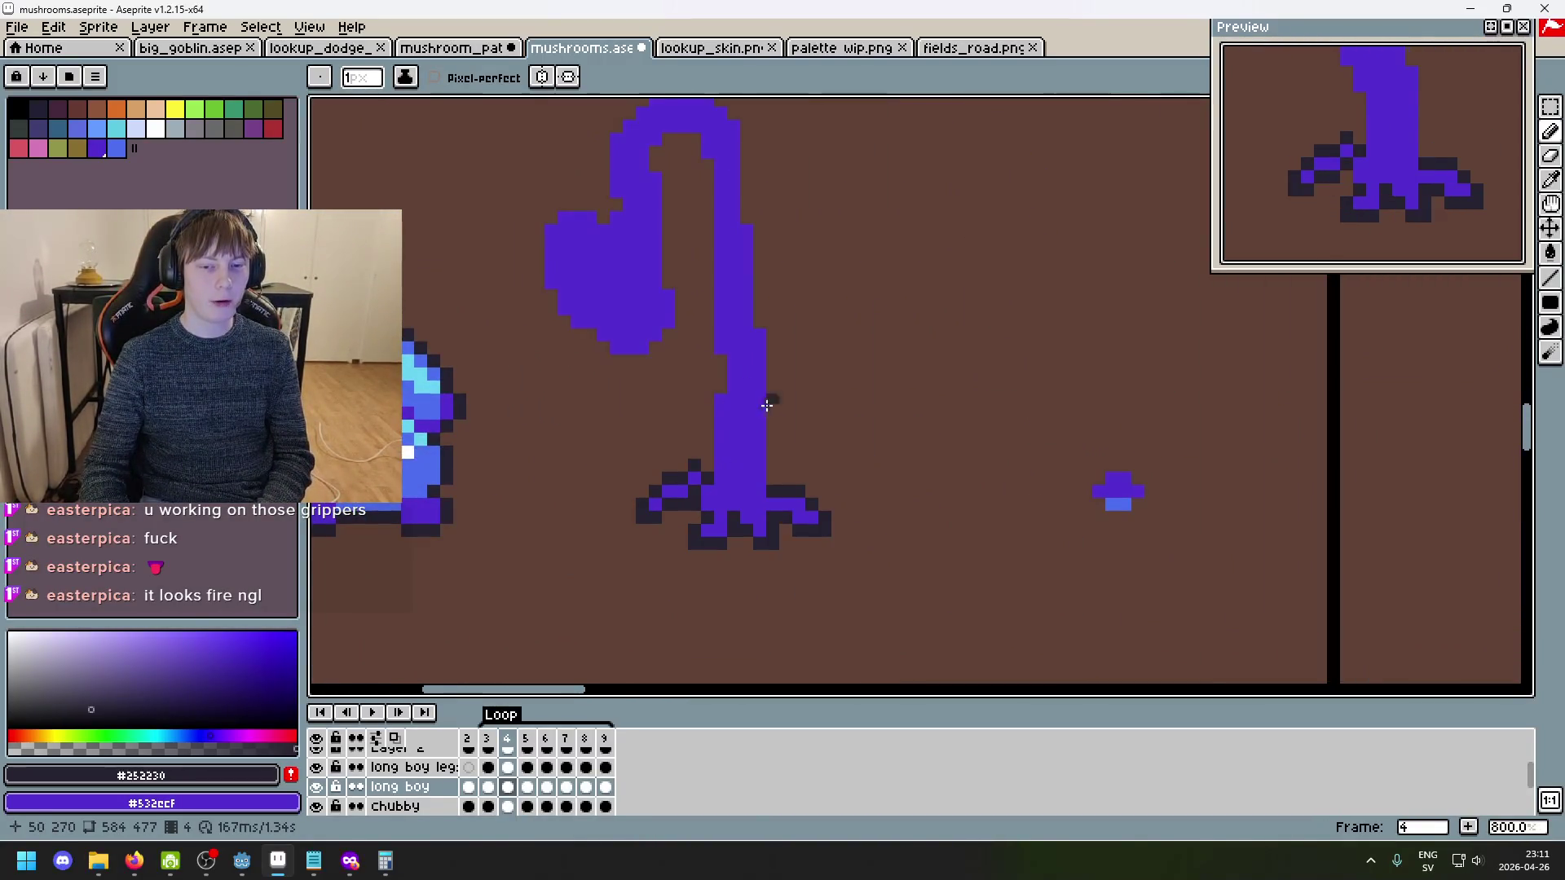
scroll(764, 409, up, 3)
scroll(807, 447, down, 5)
scroll(819, 460, up, 5)
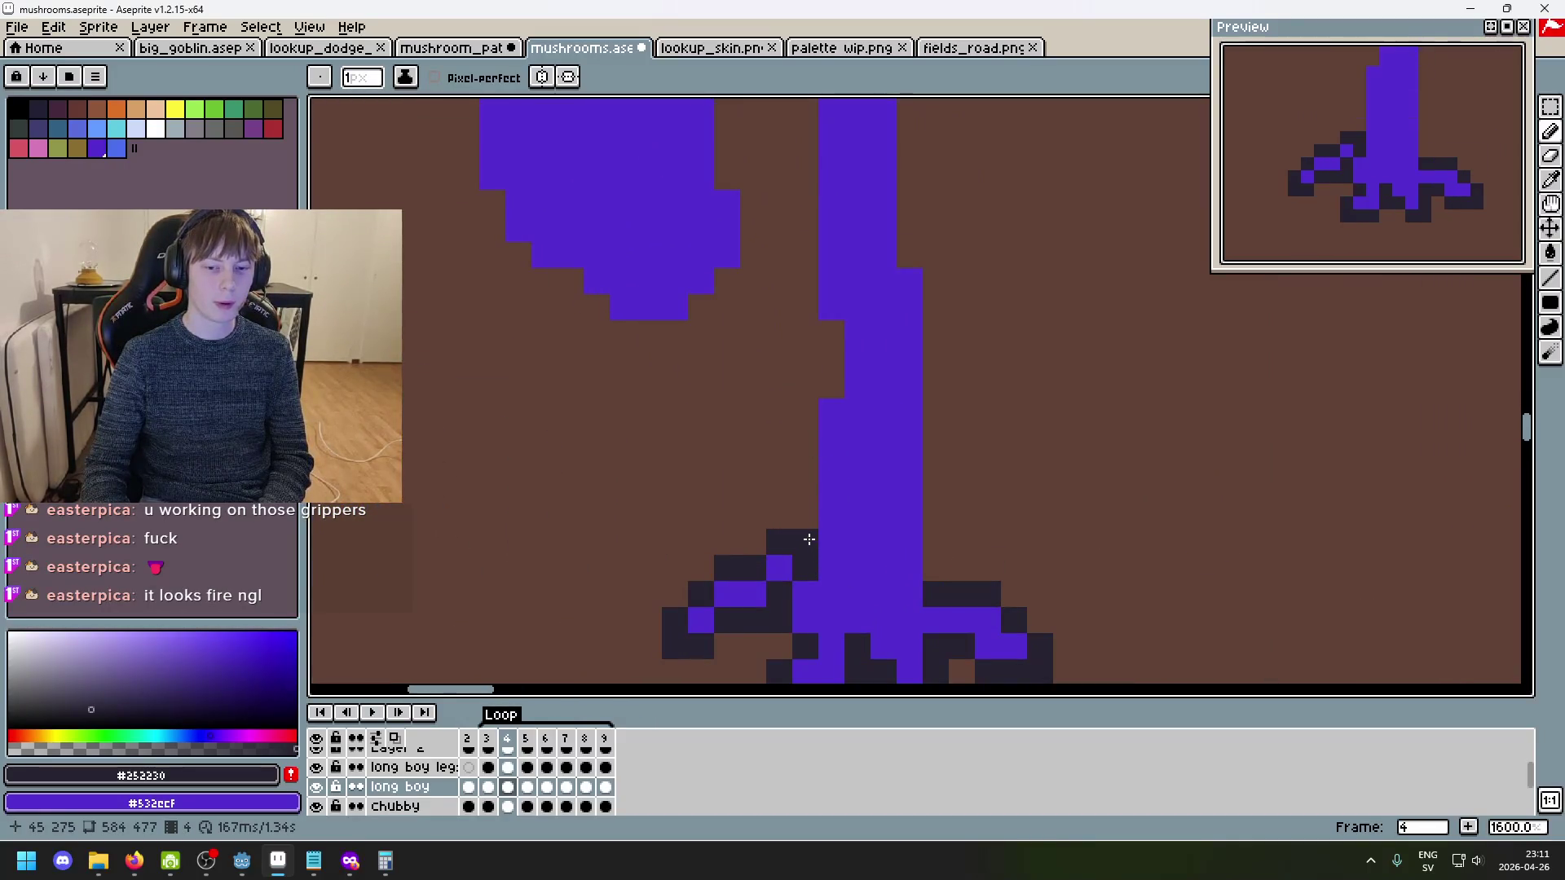
scroll(797, 414, down, 5)
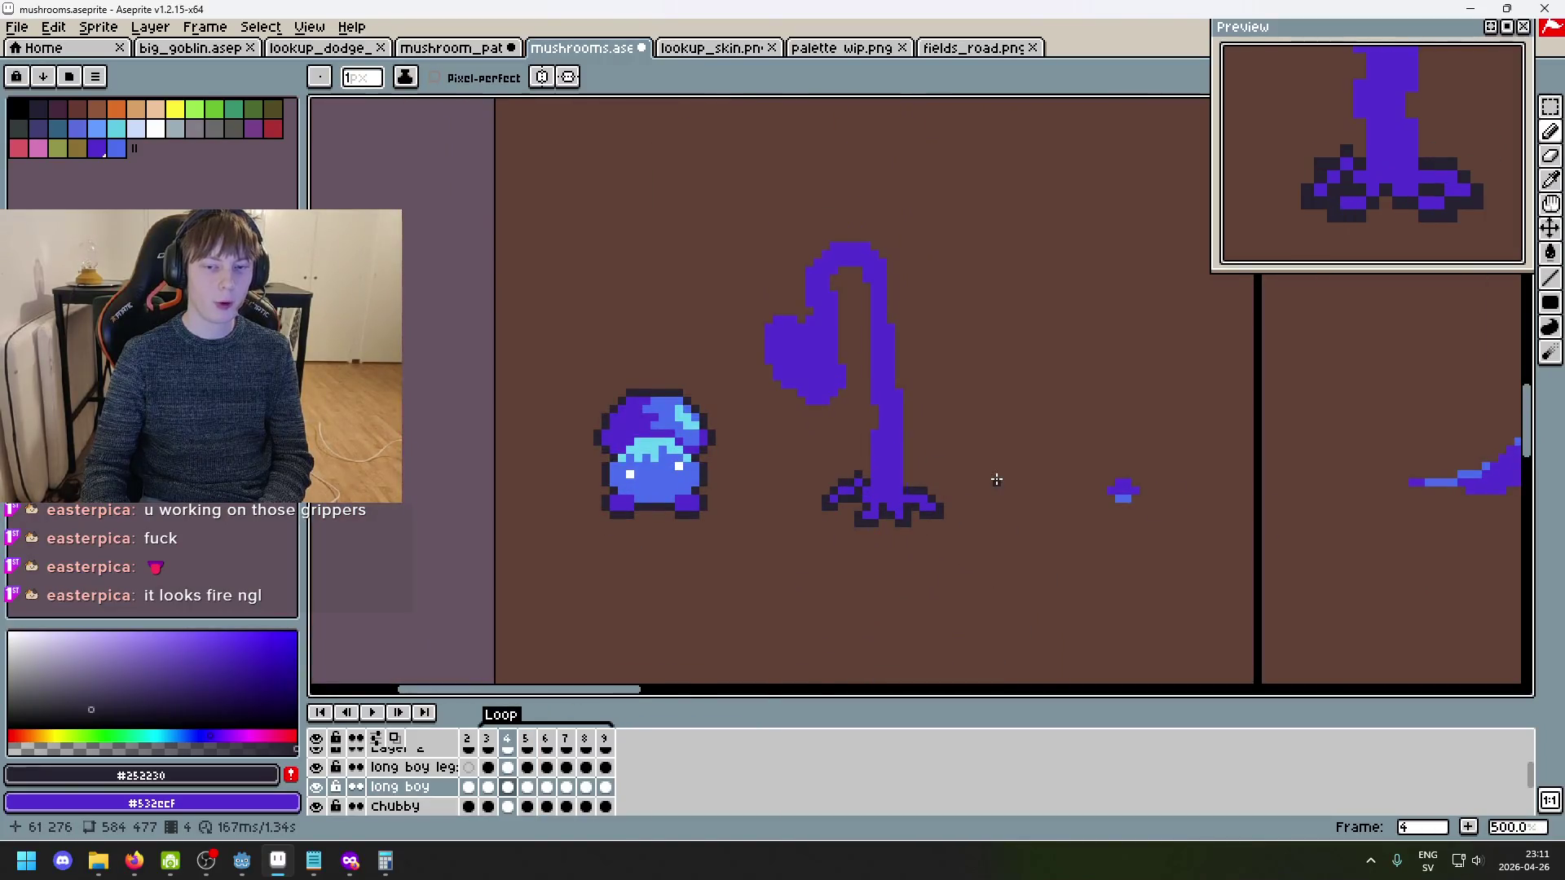
- Return to frame 3 with the bent stalk and pick the stalk's purple as drawing colour
key(Left)
key(Left)
key(Right)
key(Left)
key(Right)
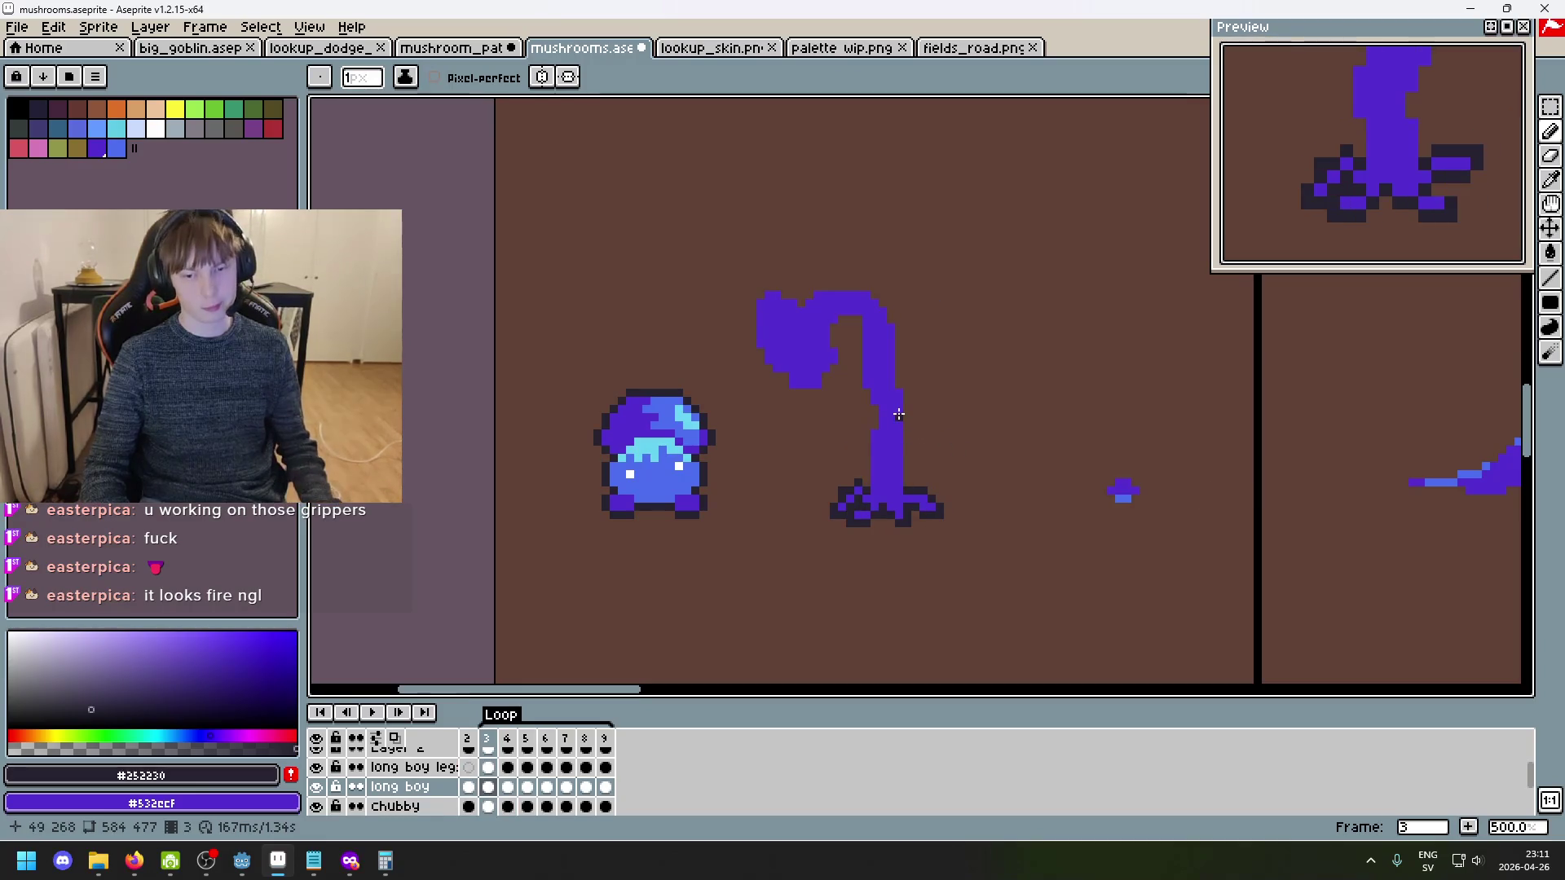
alt+click(900, 410)
- Zoom in on the stem and flip between frames 2 and 3 to compare poses
scroll(952, 405, down, 2)
scroll(796, 391, up, 7)
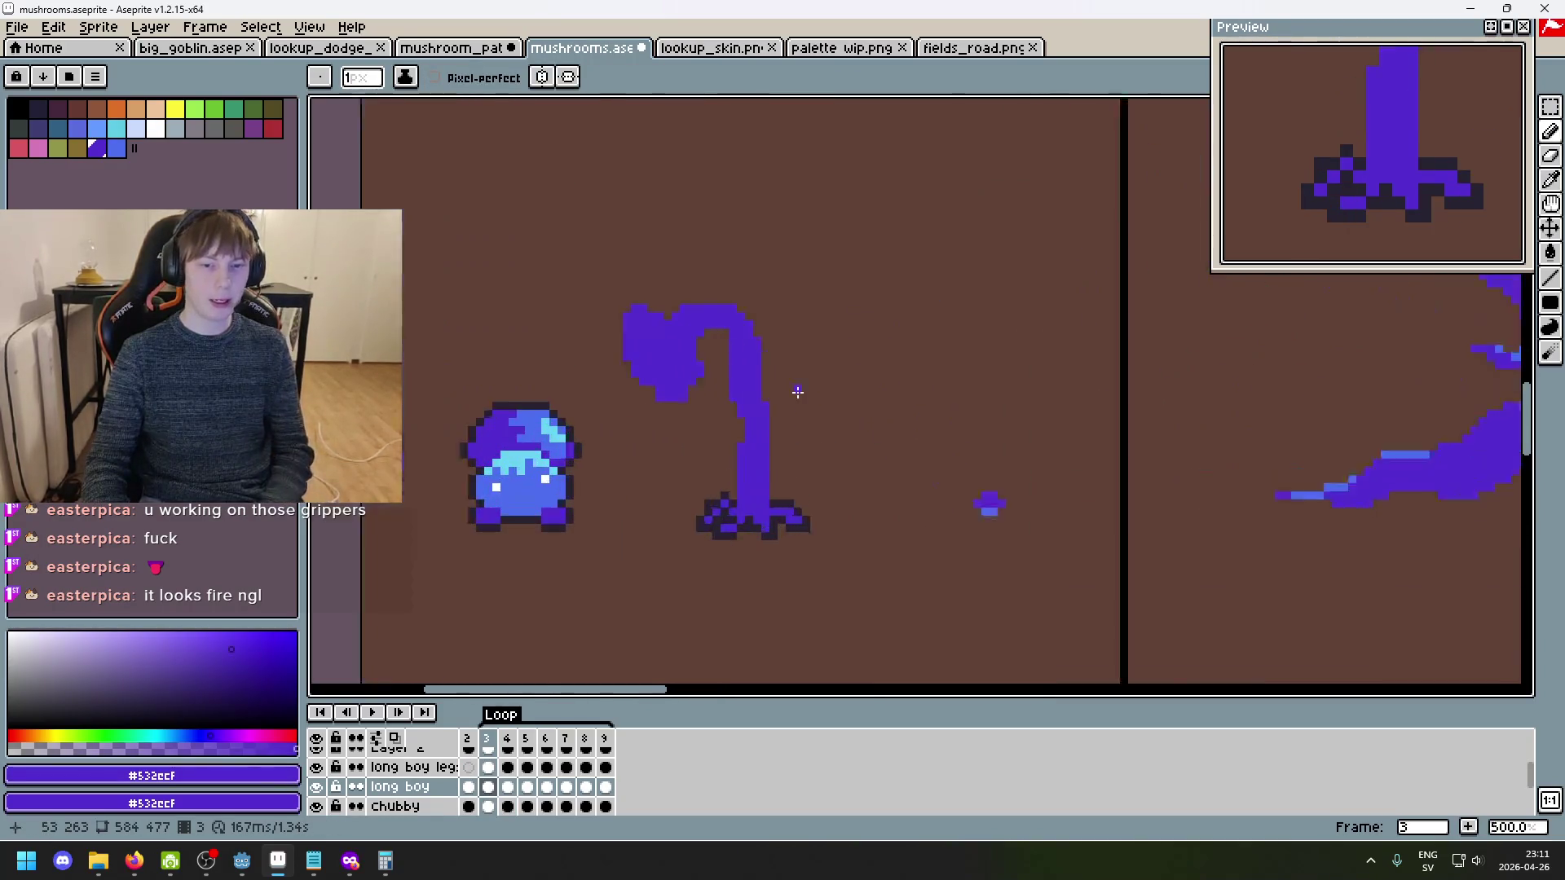
scroll(749, 490, down, 5)
scroll(785, 397, up, 5)
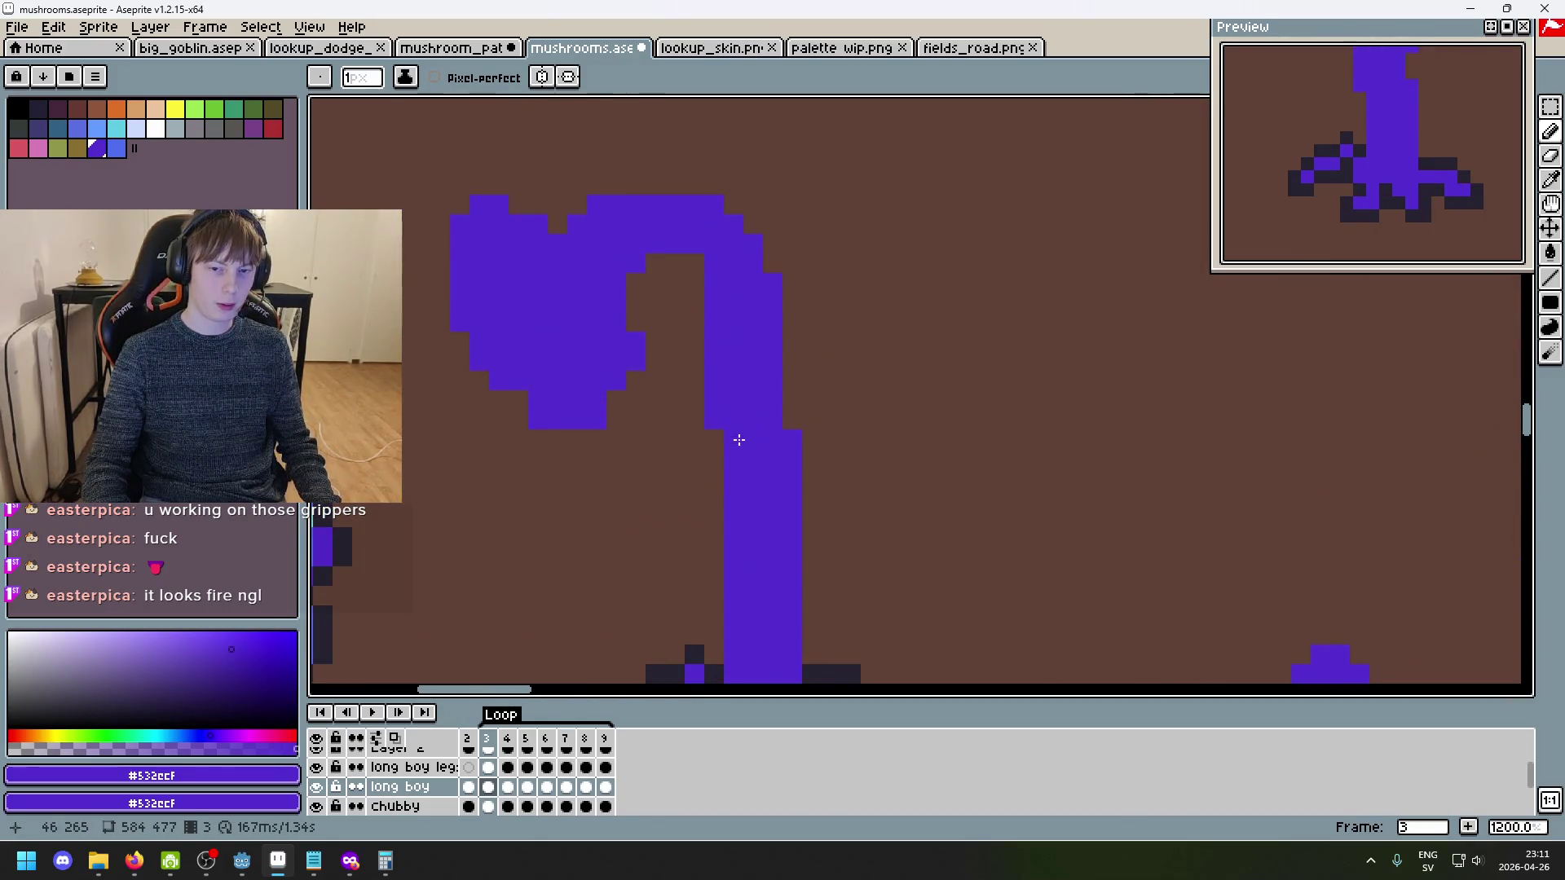
scroll(807, 461, down, 4)
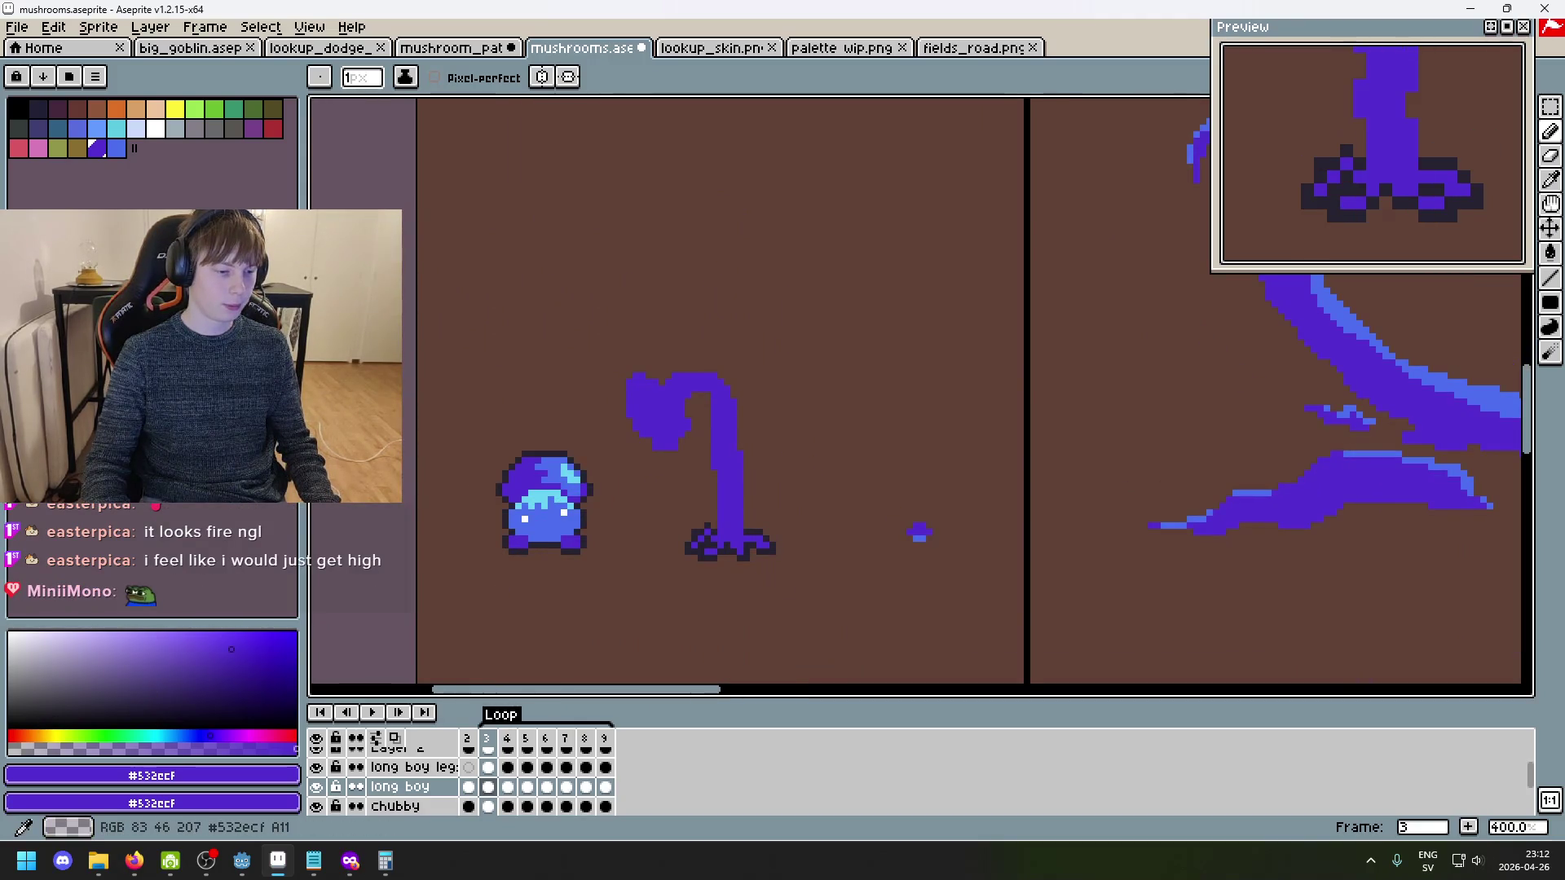
scroll(917, 395, left, 2)
scroll(917, 395, up, 1)
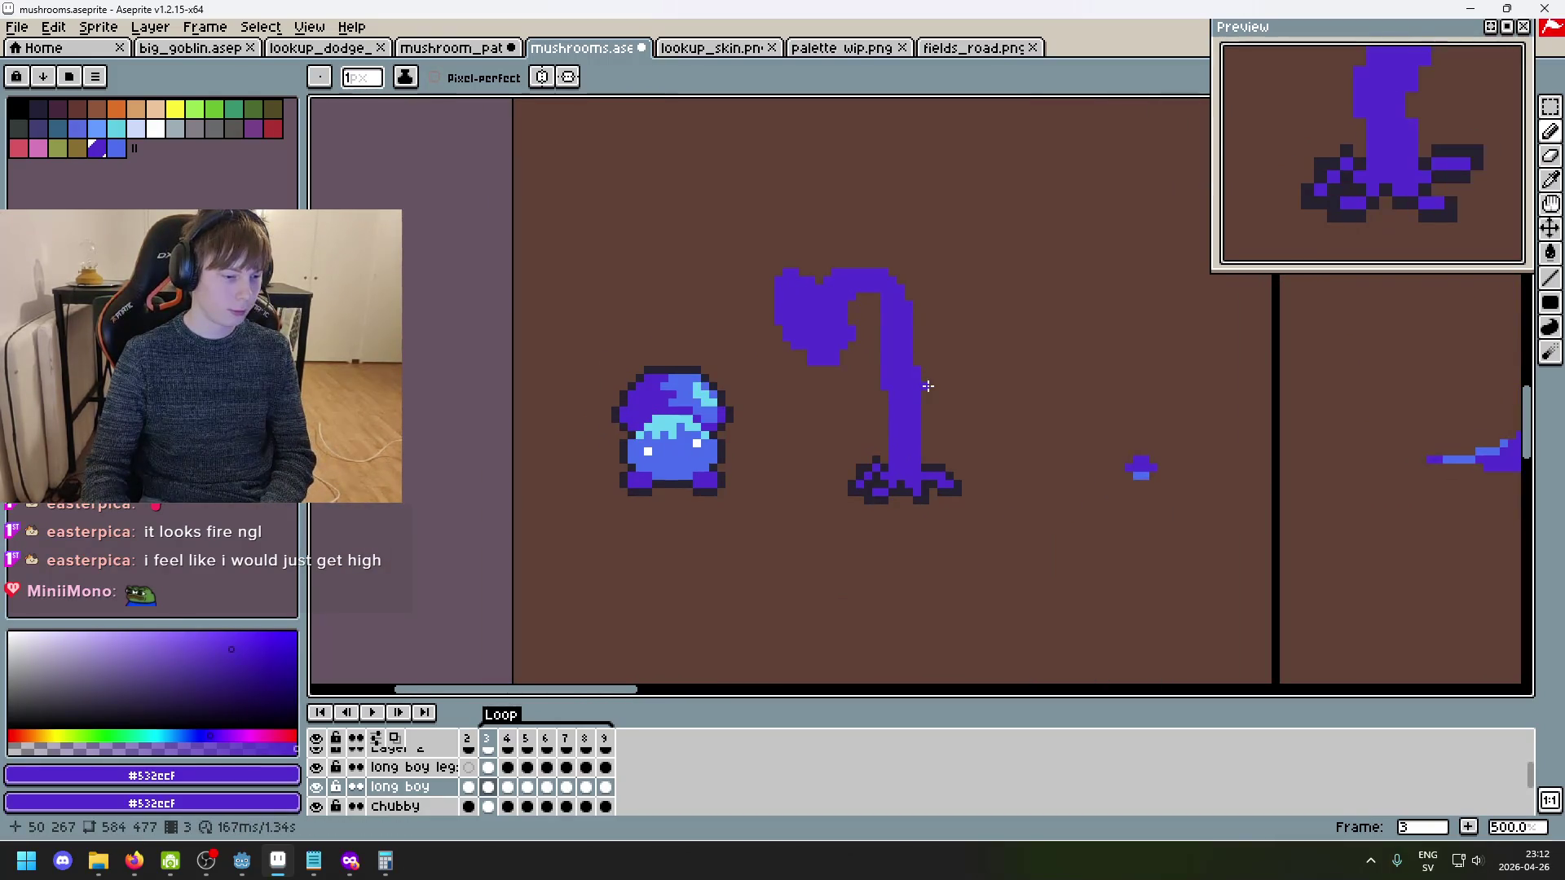
key(Left)
key(Right)
key(Left)
key(Right)
key(Right)
key(Left)
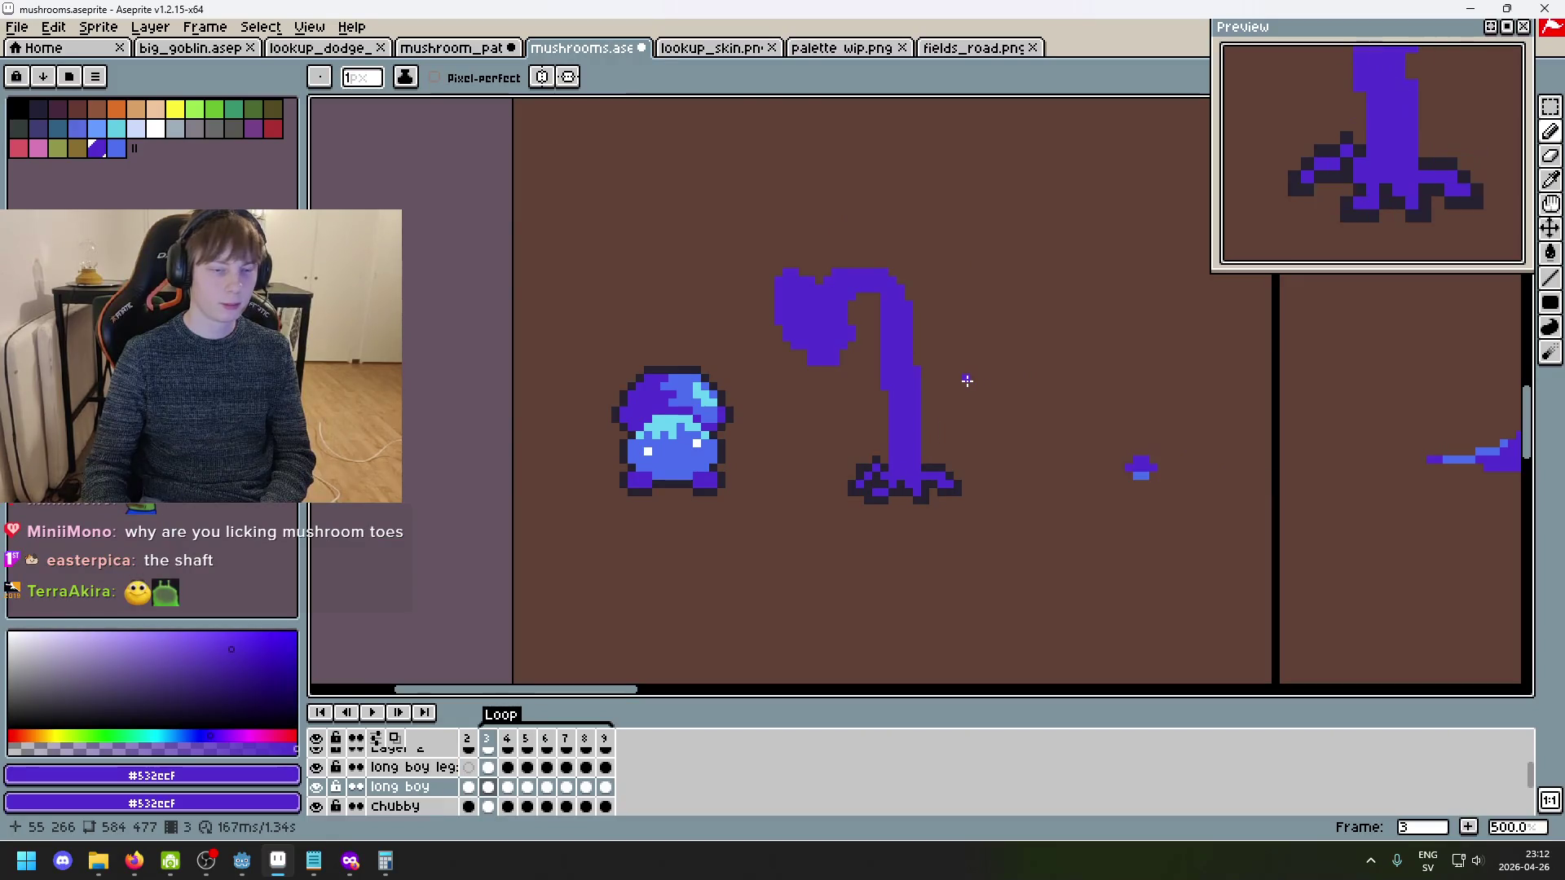
key(Right)
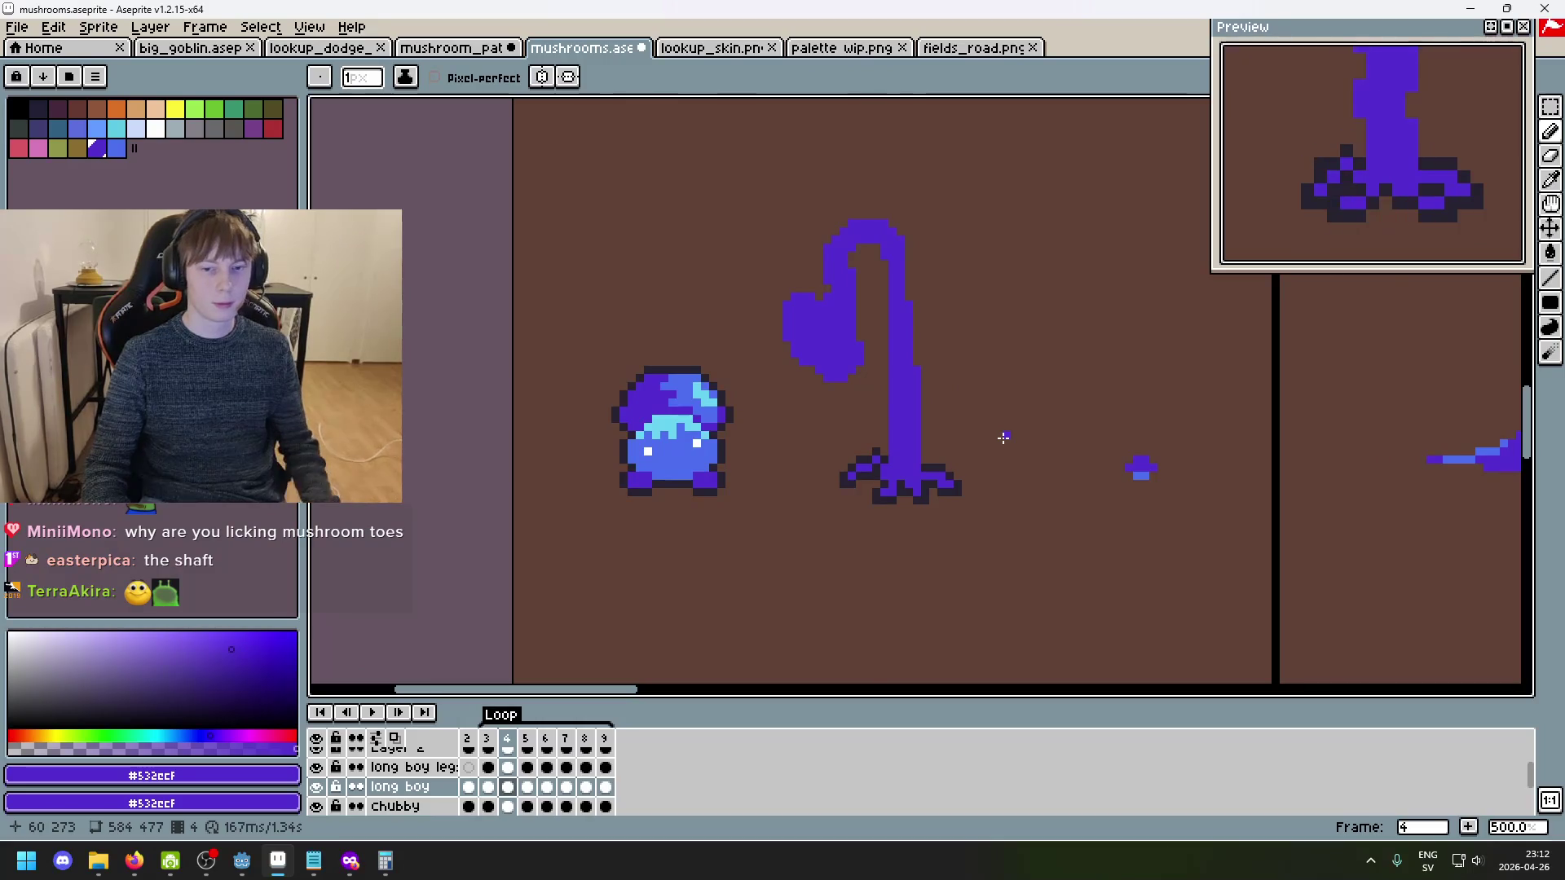
- Undo the last stem stroke and compare frame 4 against frame 3
key(ctrl+z)
scroll(1003, 438, up, 5)
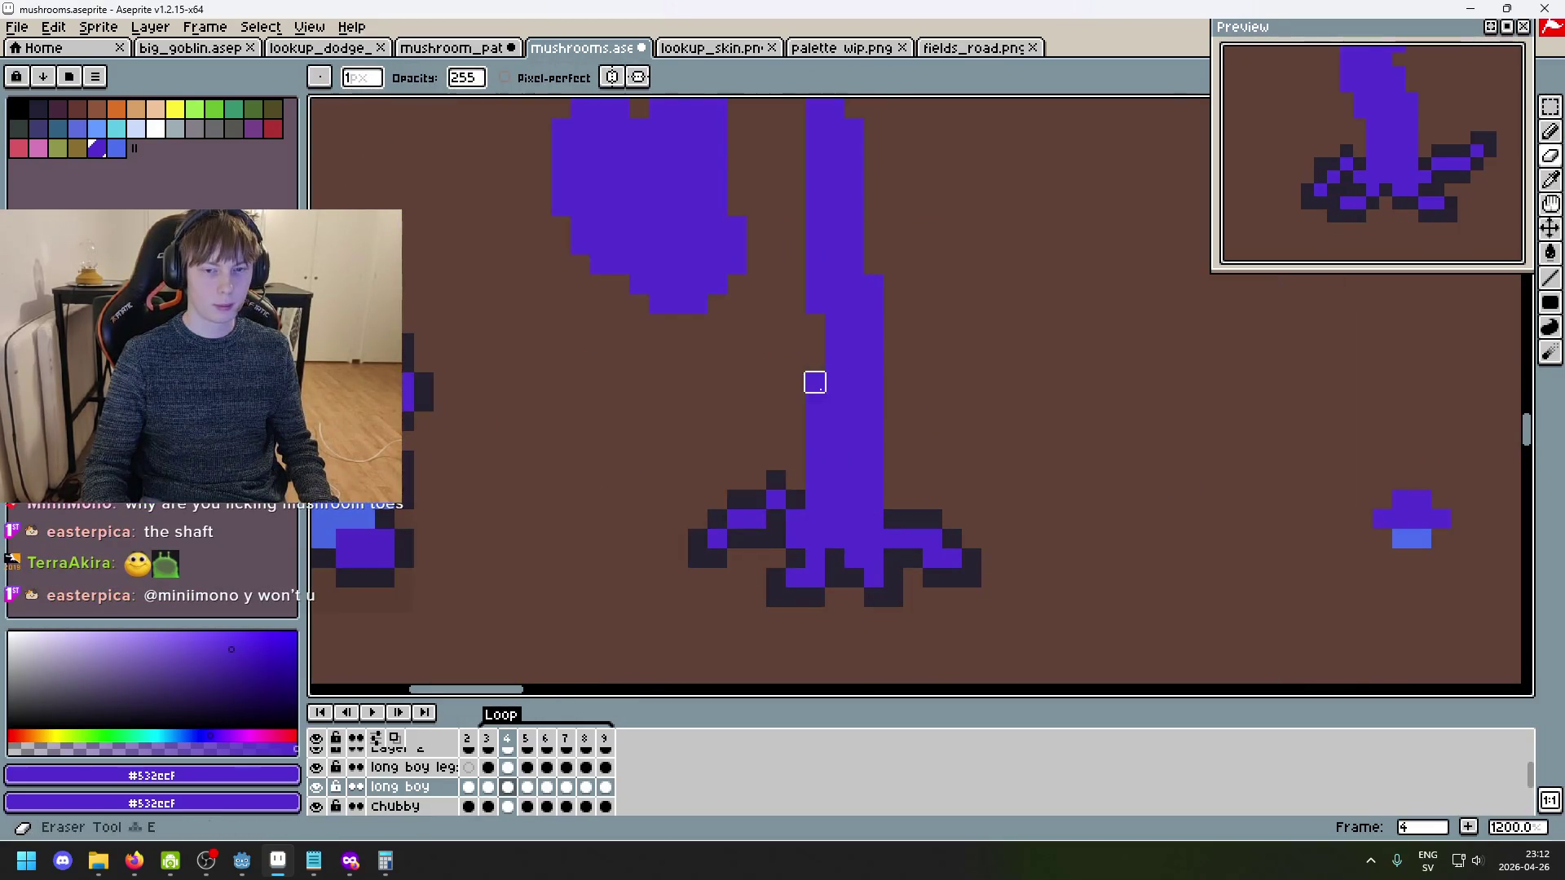
scroll(973, 468, down, 6)
key(Left)
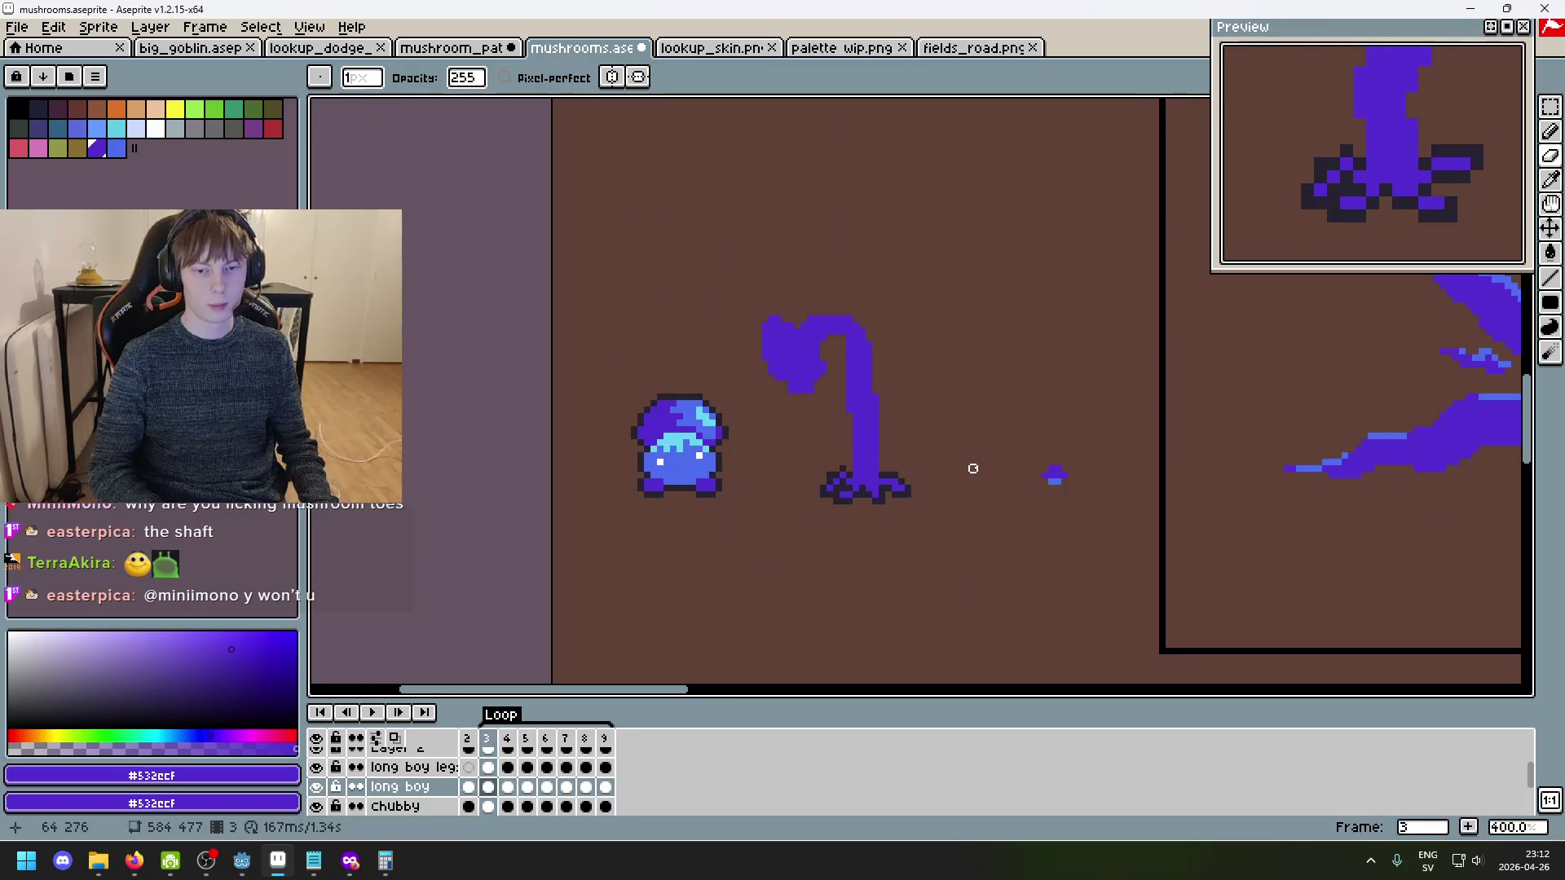
key(Right)
scroll(856, 412, up, 3)
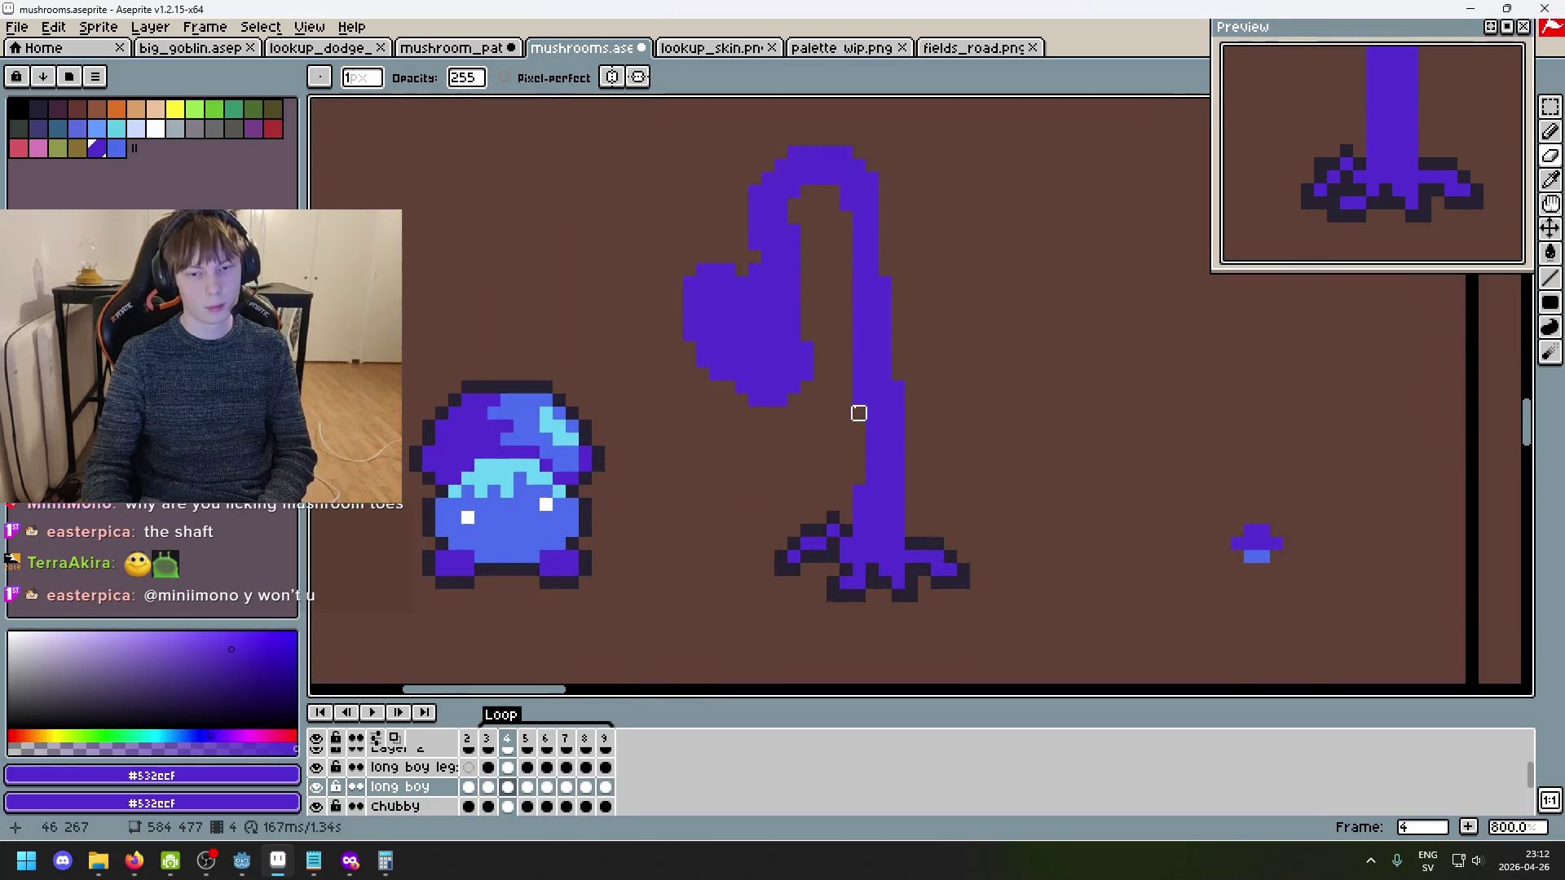
key(Right)
key(Right)
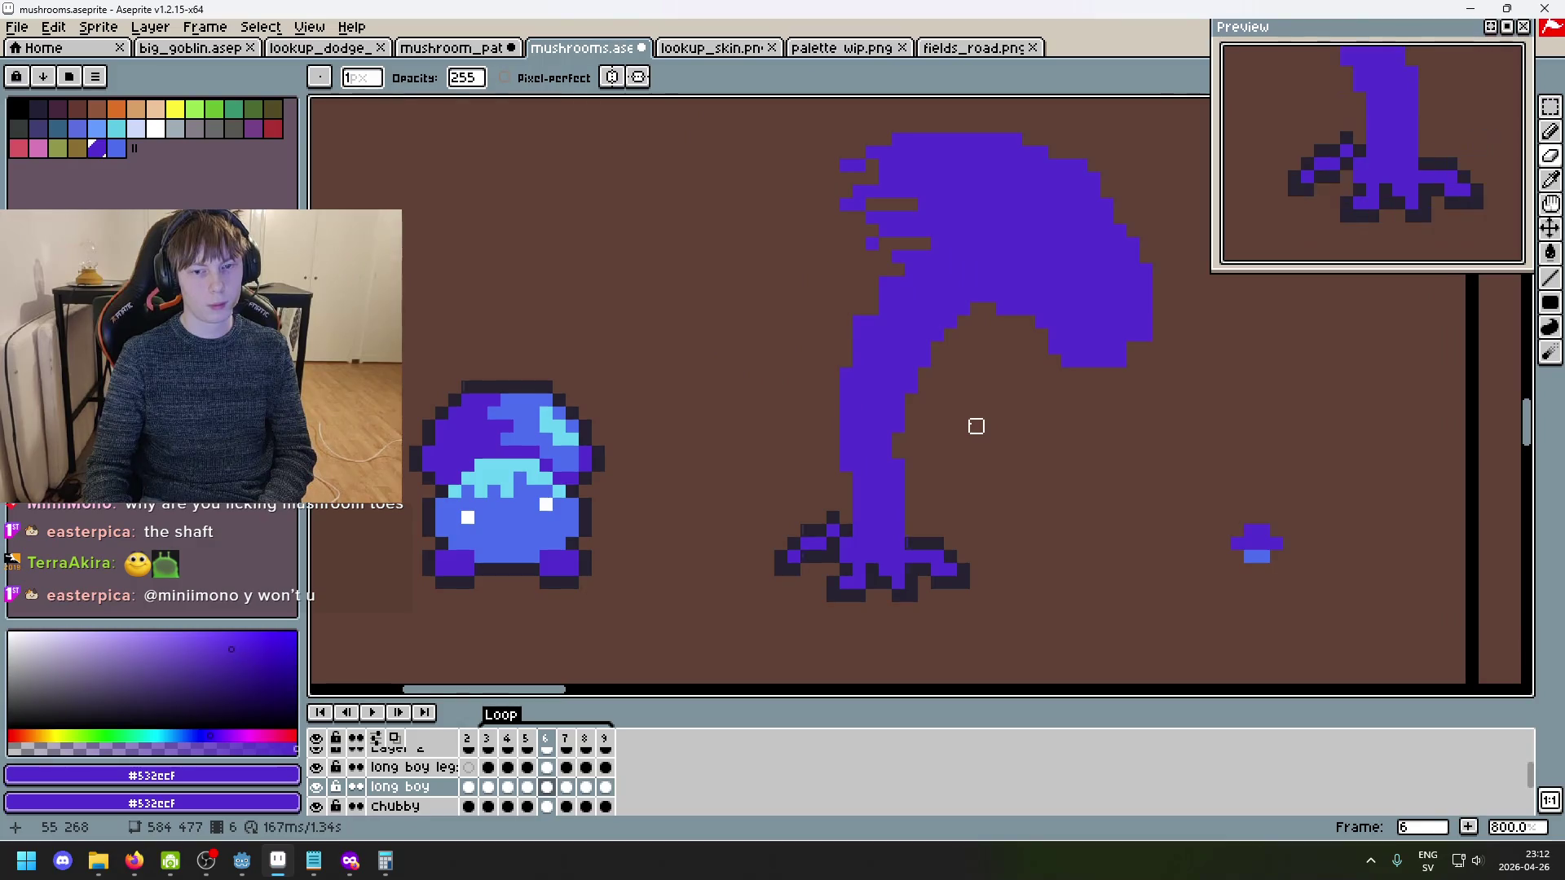
key(Right)
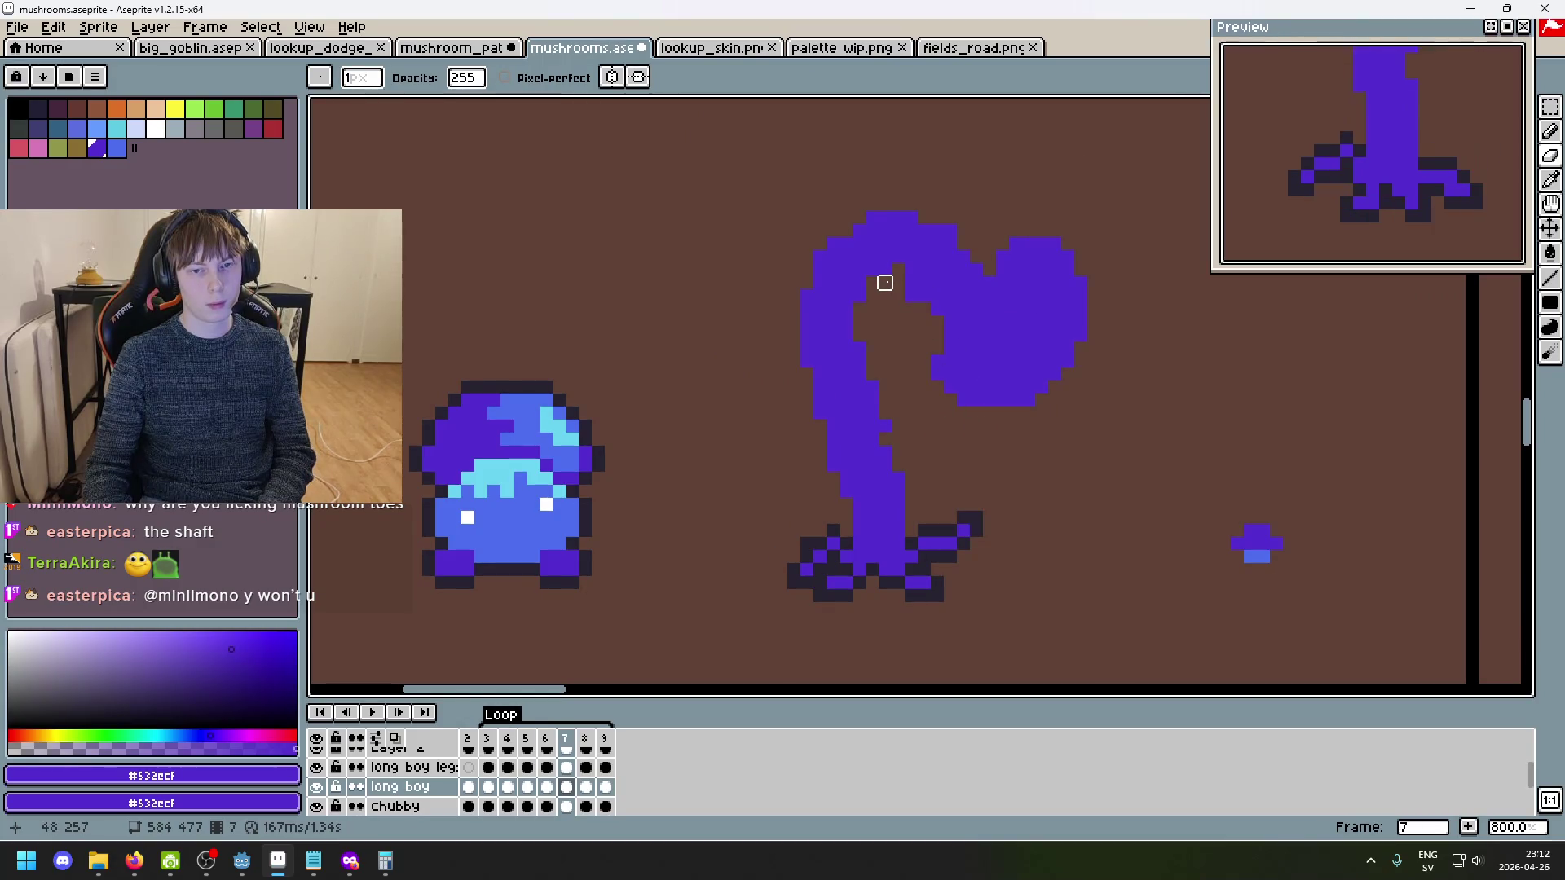
- Pan to the frame 7 mushroom and undo its last eraser stroke
drag(885, 283, 964, 437)
scroll(929, 370, up, 2)
scroll(884, 458, down, 2)
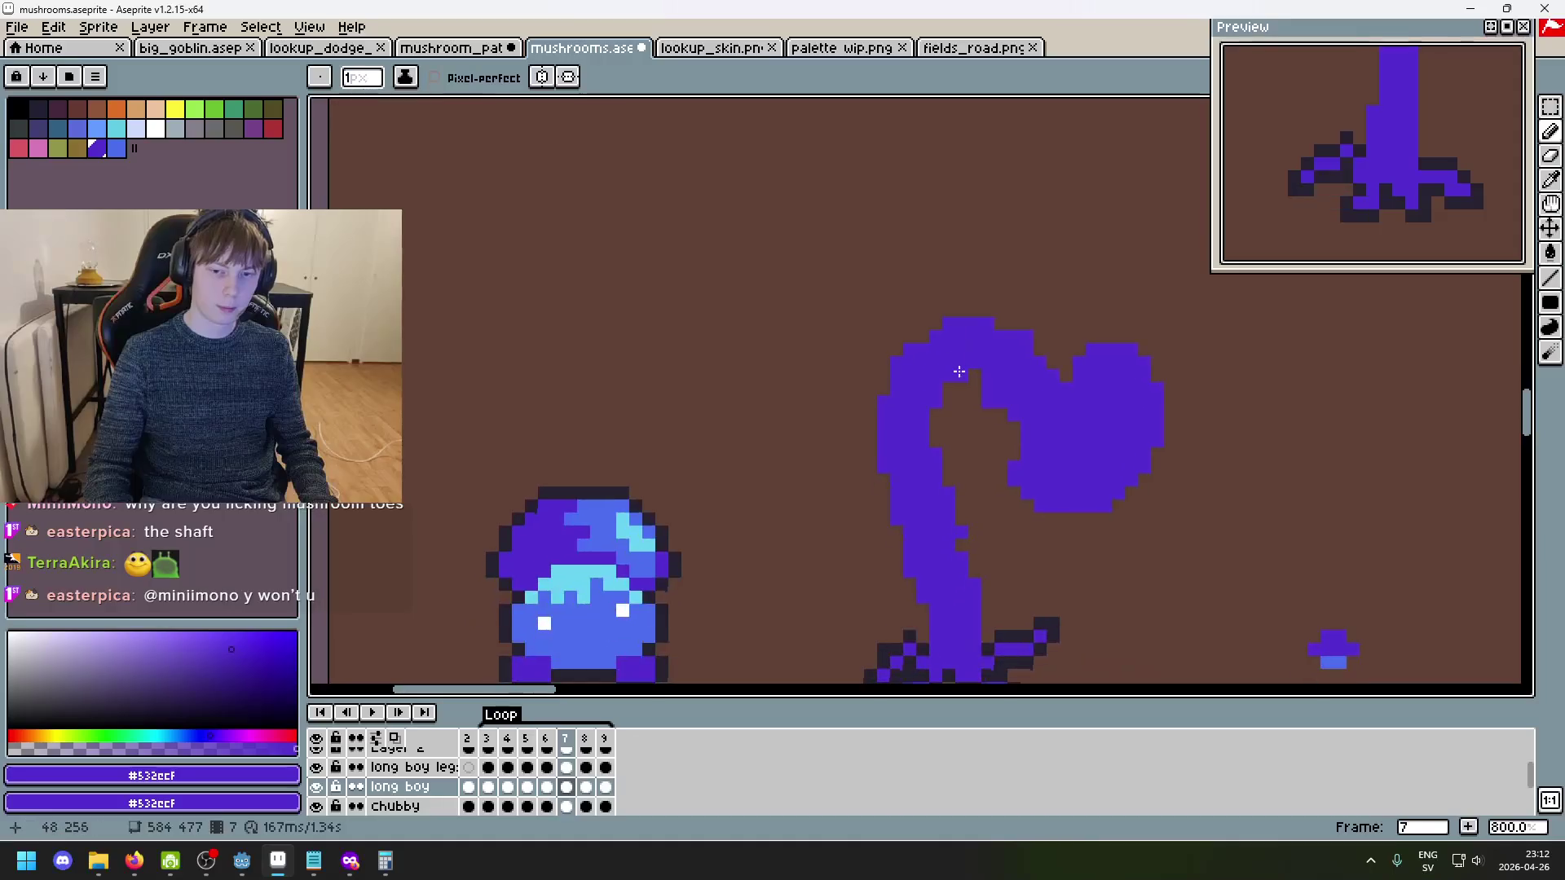
scroll(996, 409, up, 2)
scroll(1027, 479, down, 5)
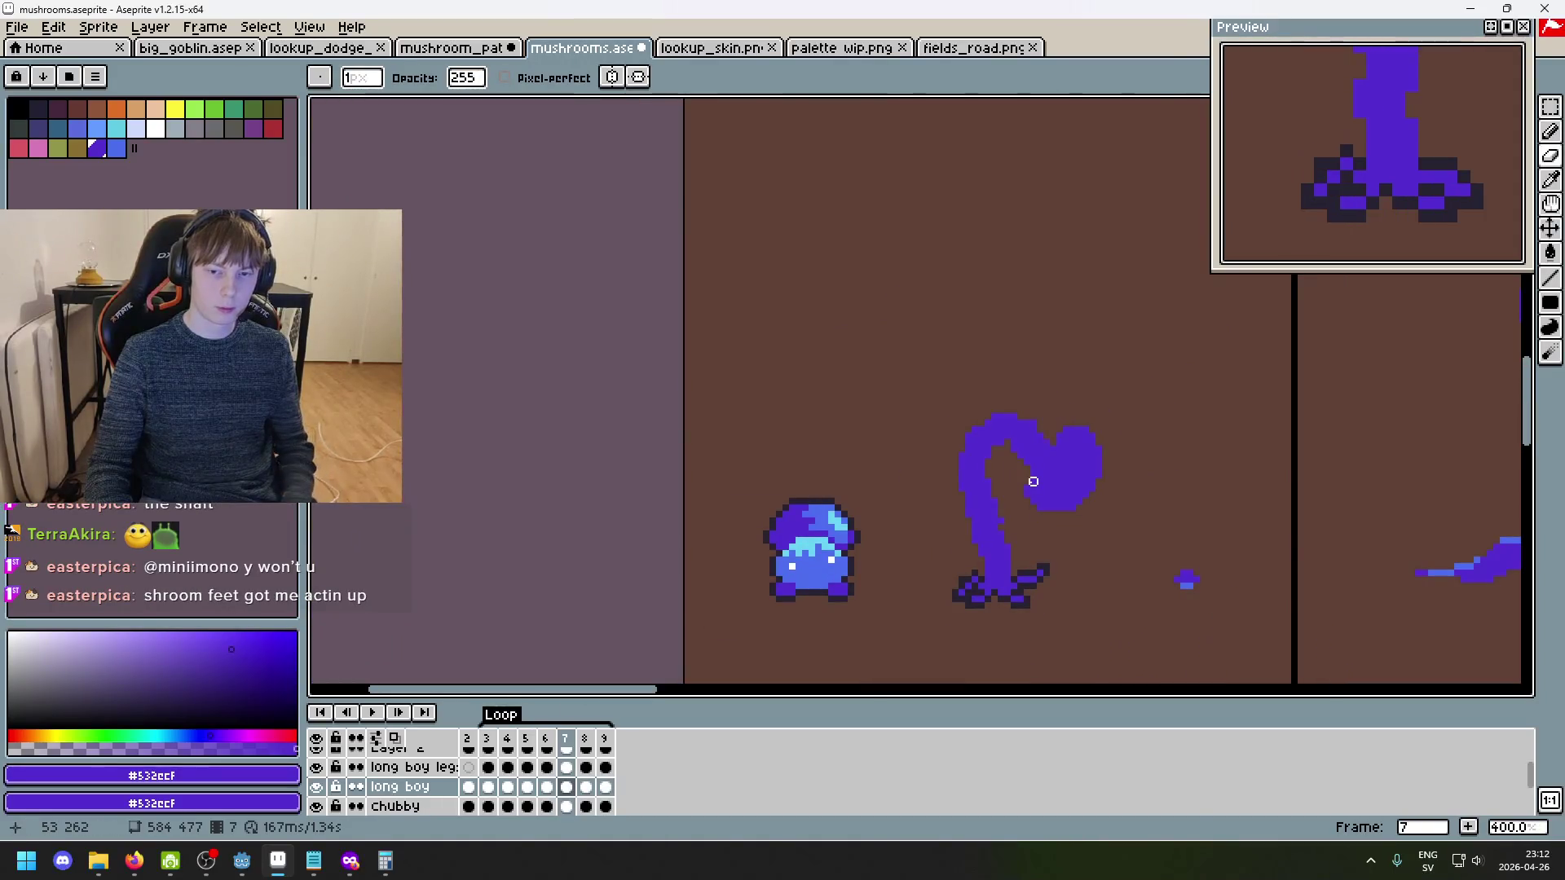
key(ctrl+z)
key(Right)
key(Right)
key(Right)
key(Right)
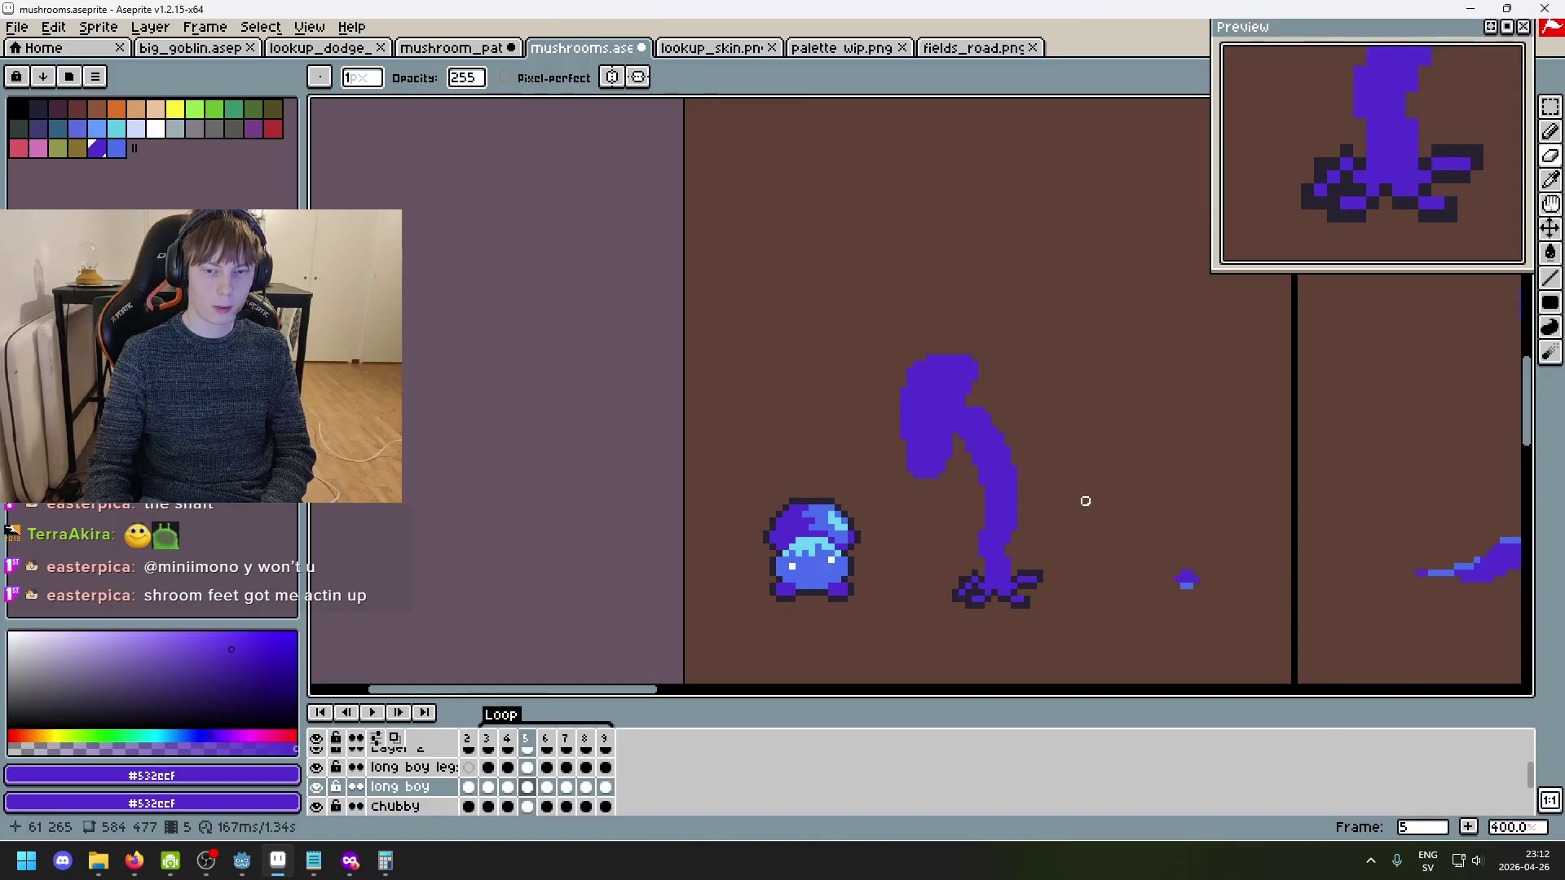
- Undo a stray eraser stroke and fill purple pixels along the stem's bend
scroll(1073, 501, up, 6)
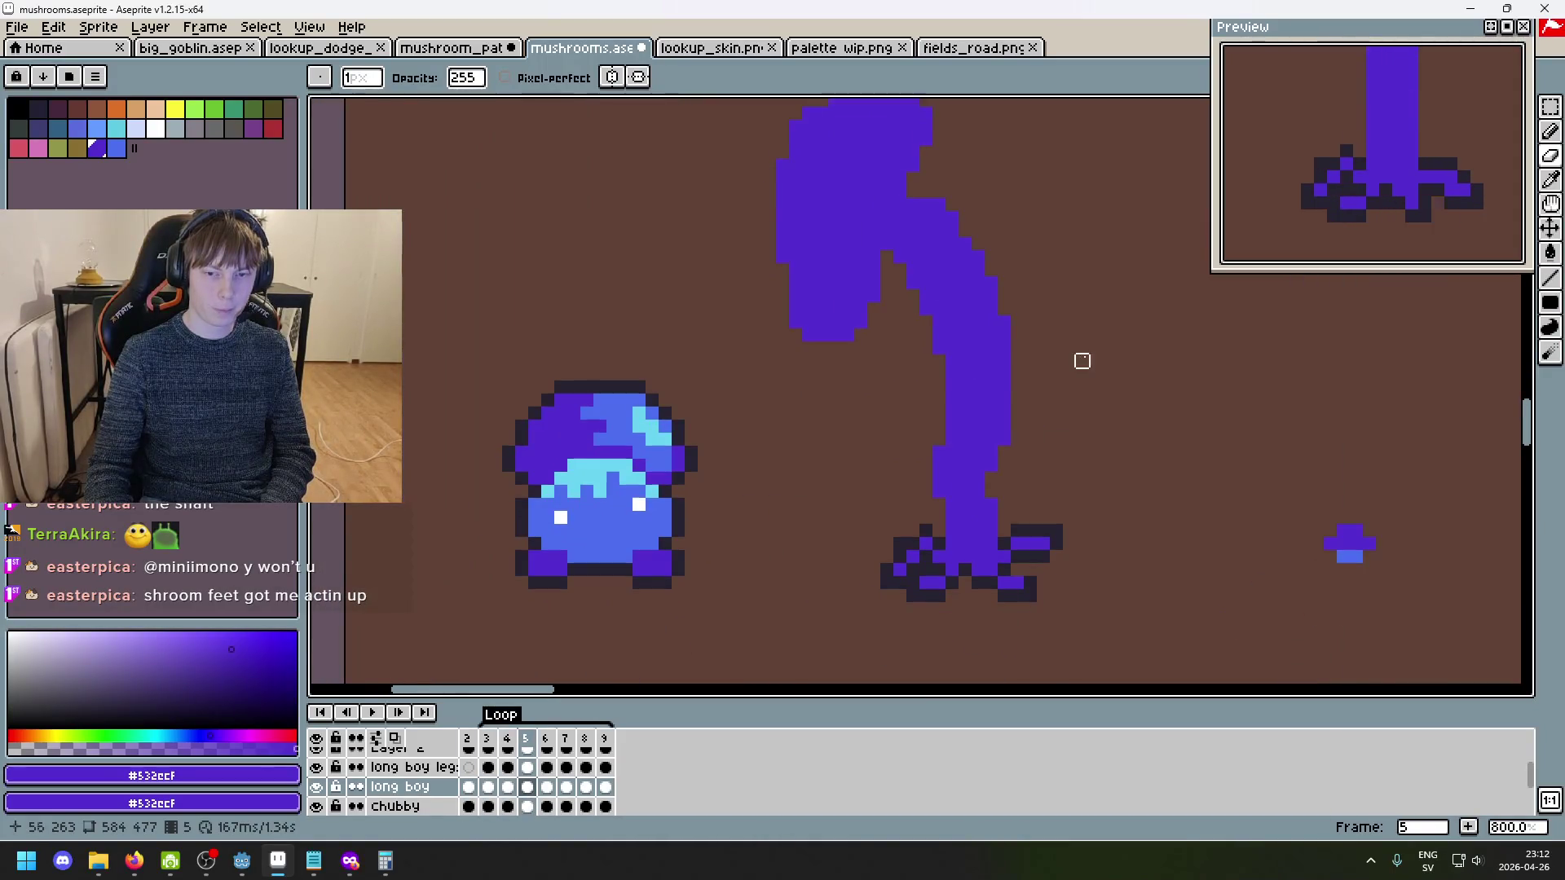
mouse_move(906, 252)
mouse_down()
mouse_move(804, 395)
mouse_move(784, 454)
mouse_up()
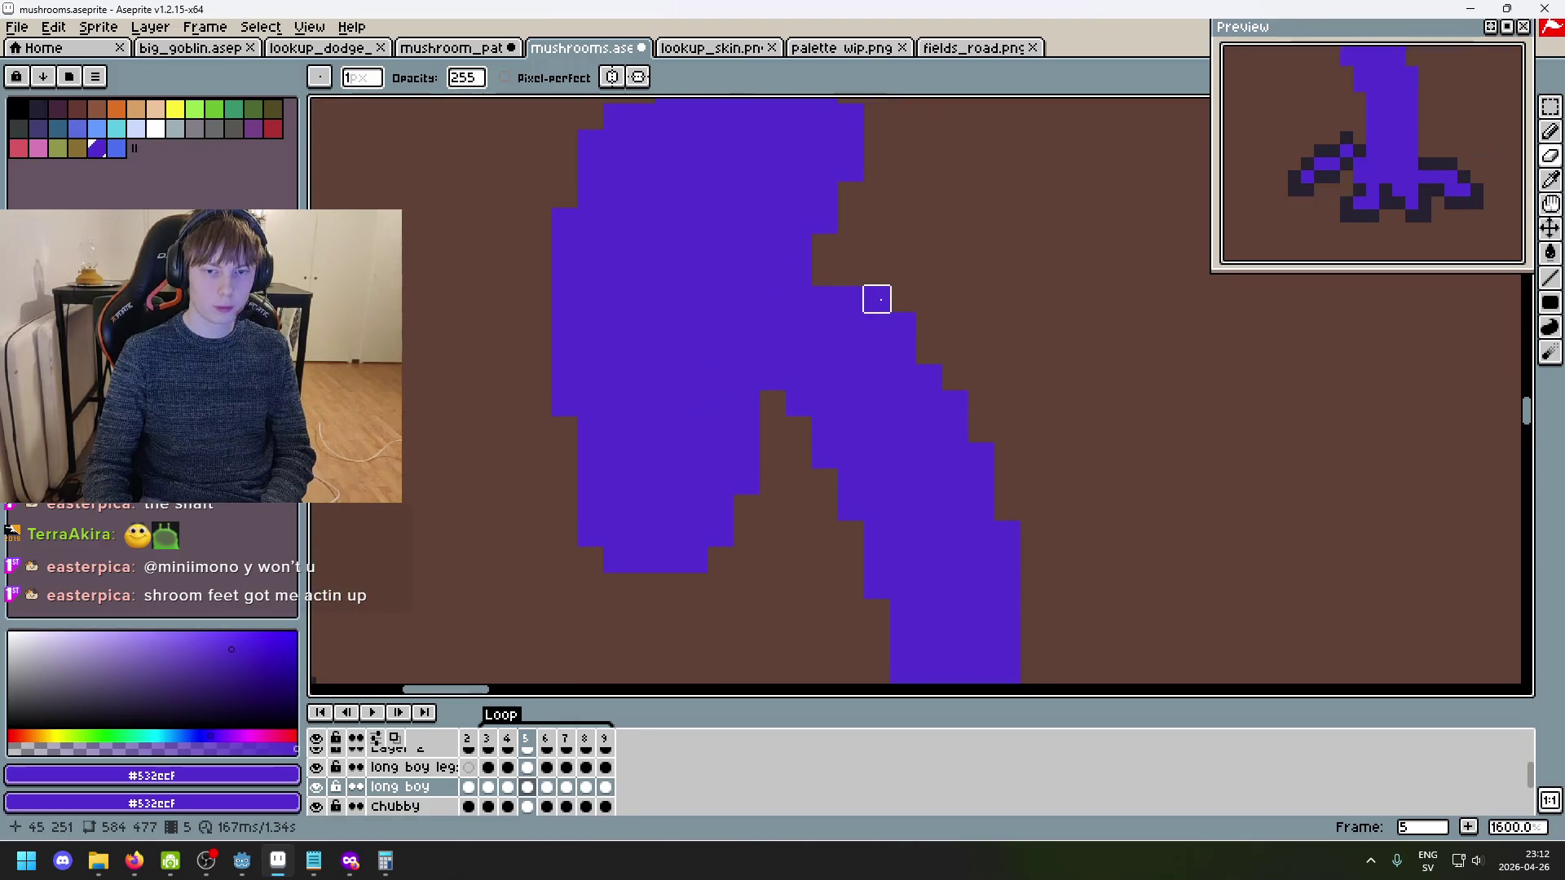
scroll(1073, 419, down, 3)
key(ctrl+z)
scroll(1049, 399, up, 3)
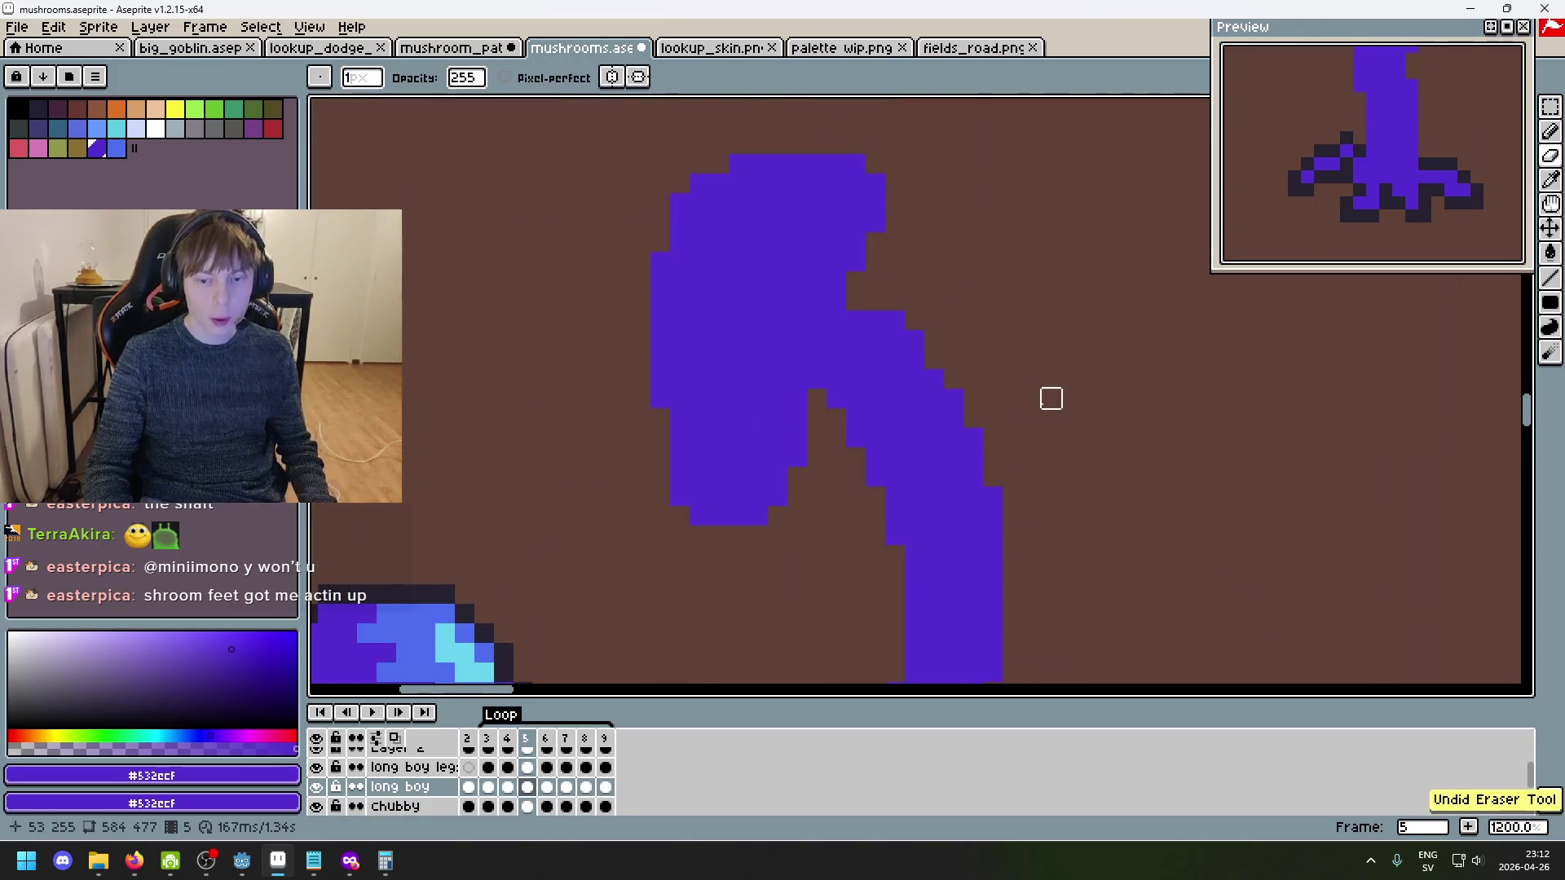
scroll(950, 356, up, 1)
drag(833, 318, 913, 391)
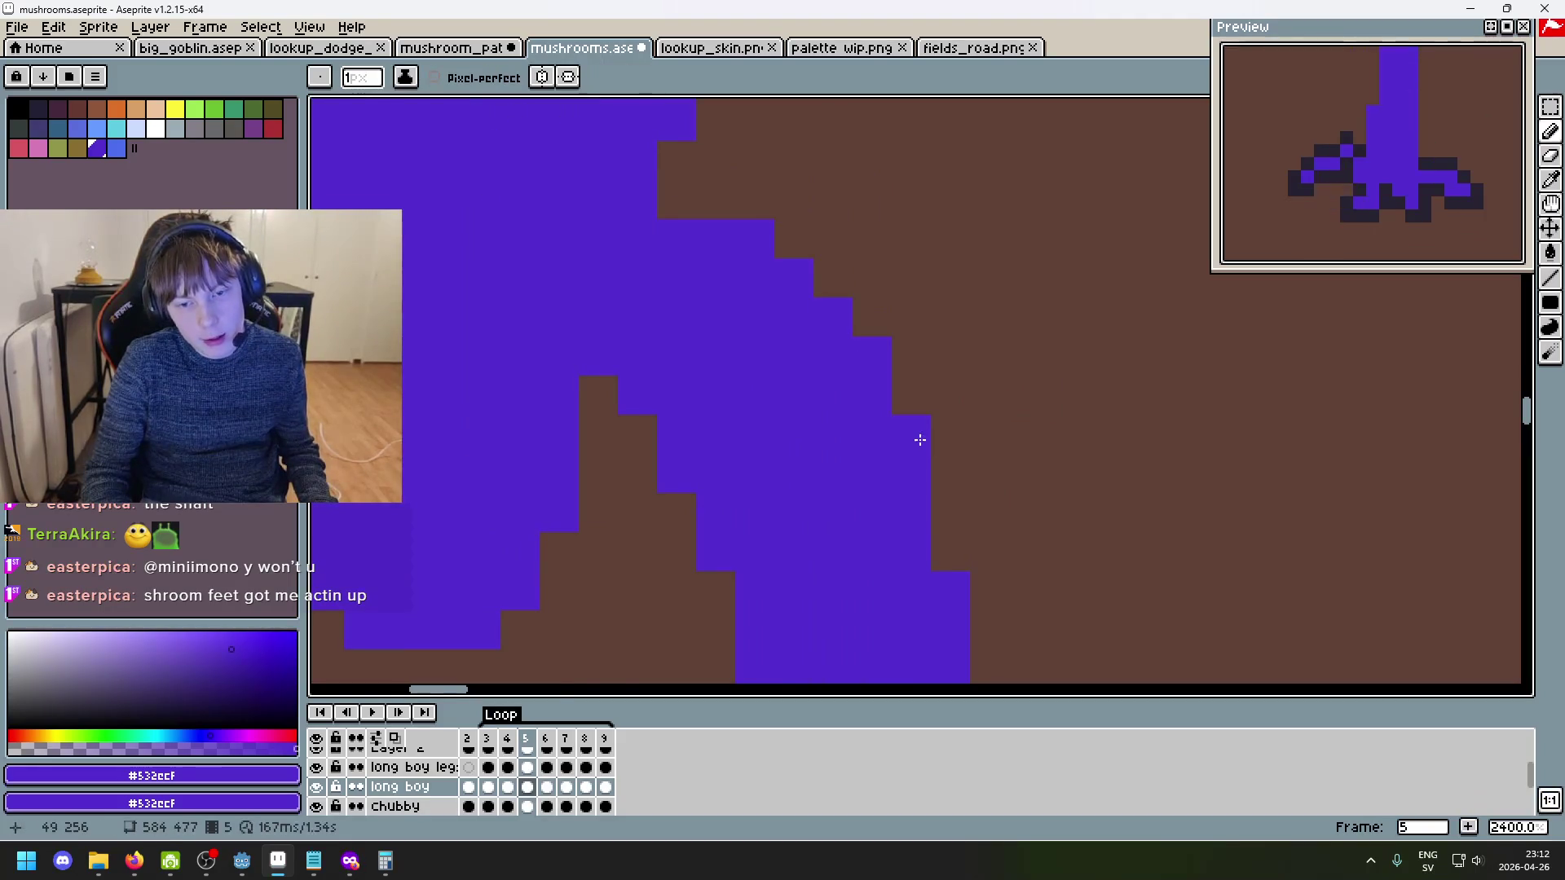
scroll(1048, 465, down, 5)
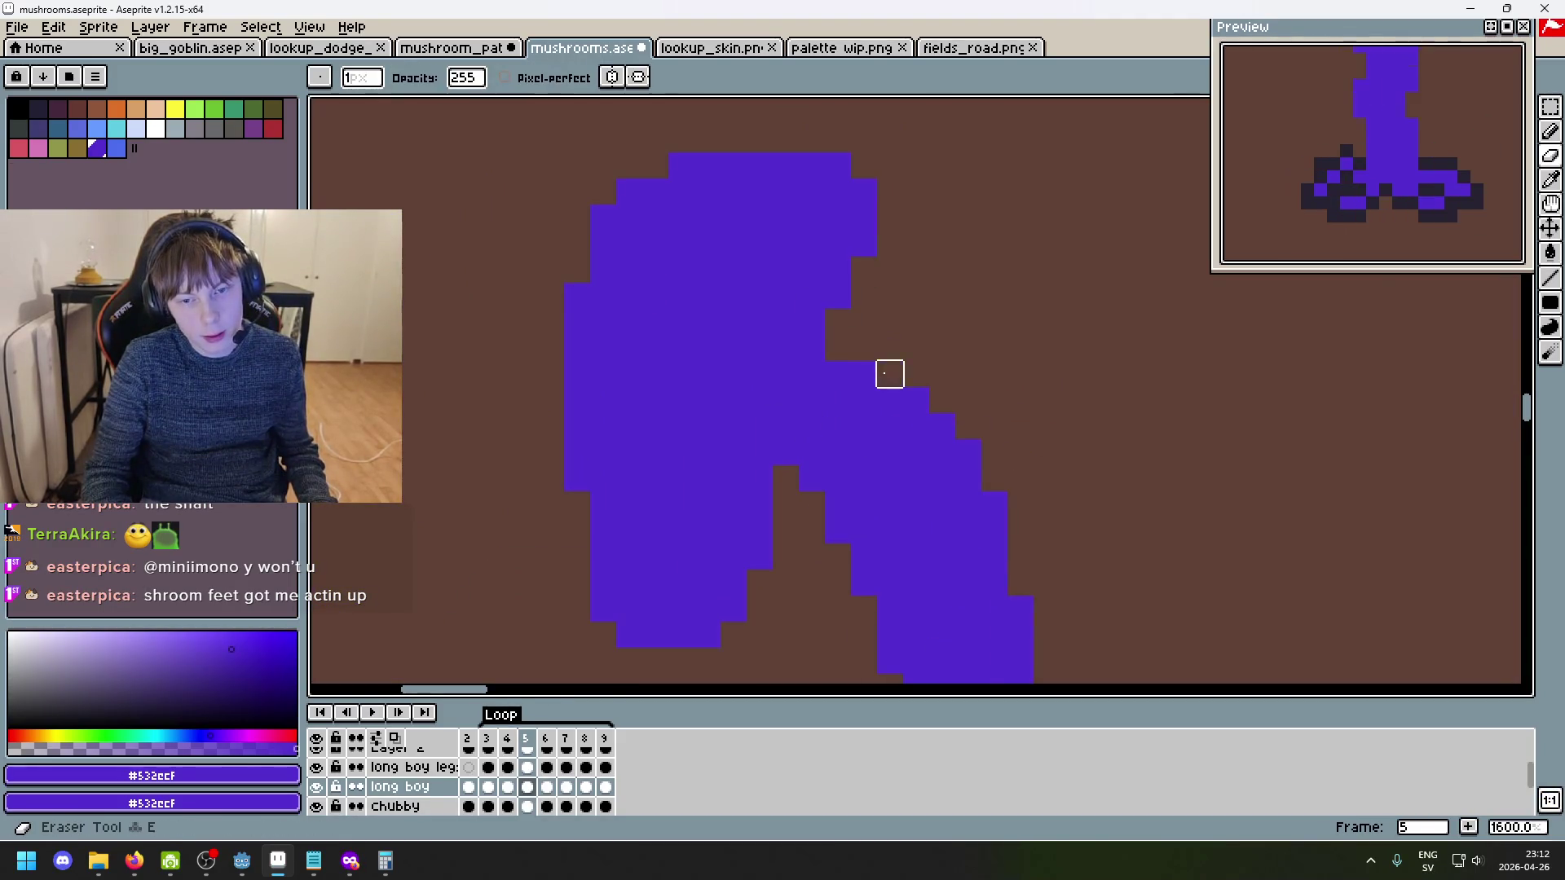
scroll(887, 373, down, 3)
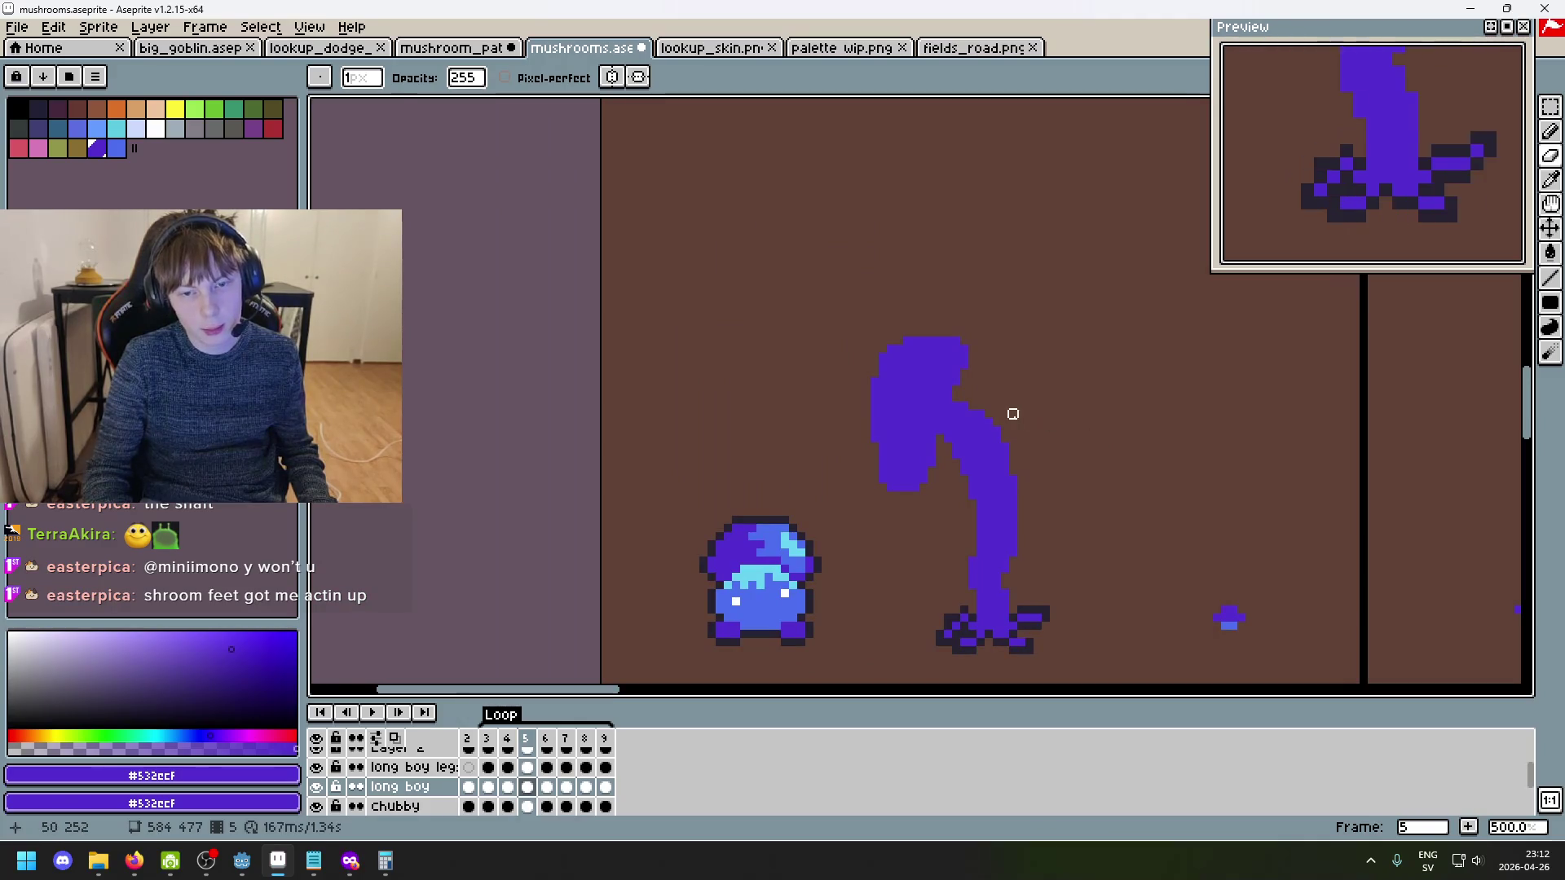
- Preview the animation loop and undo recent edits to the stem's top edge
key(Return)
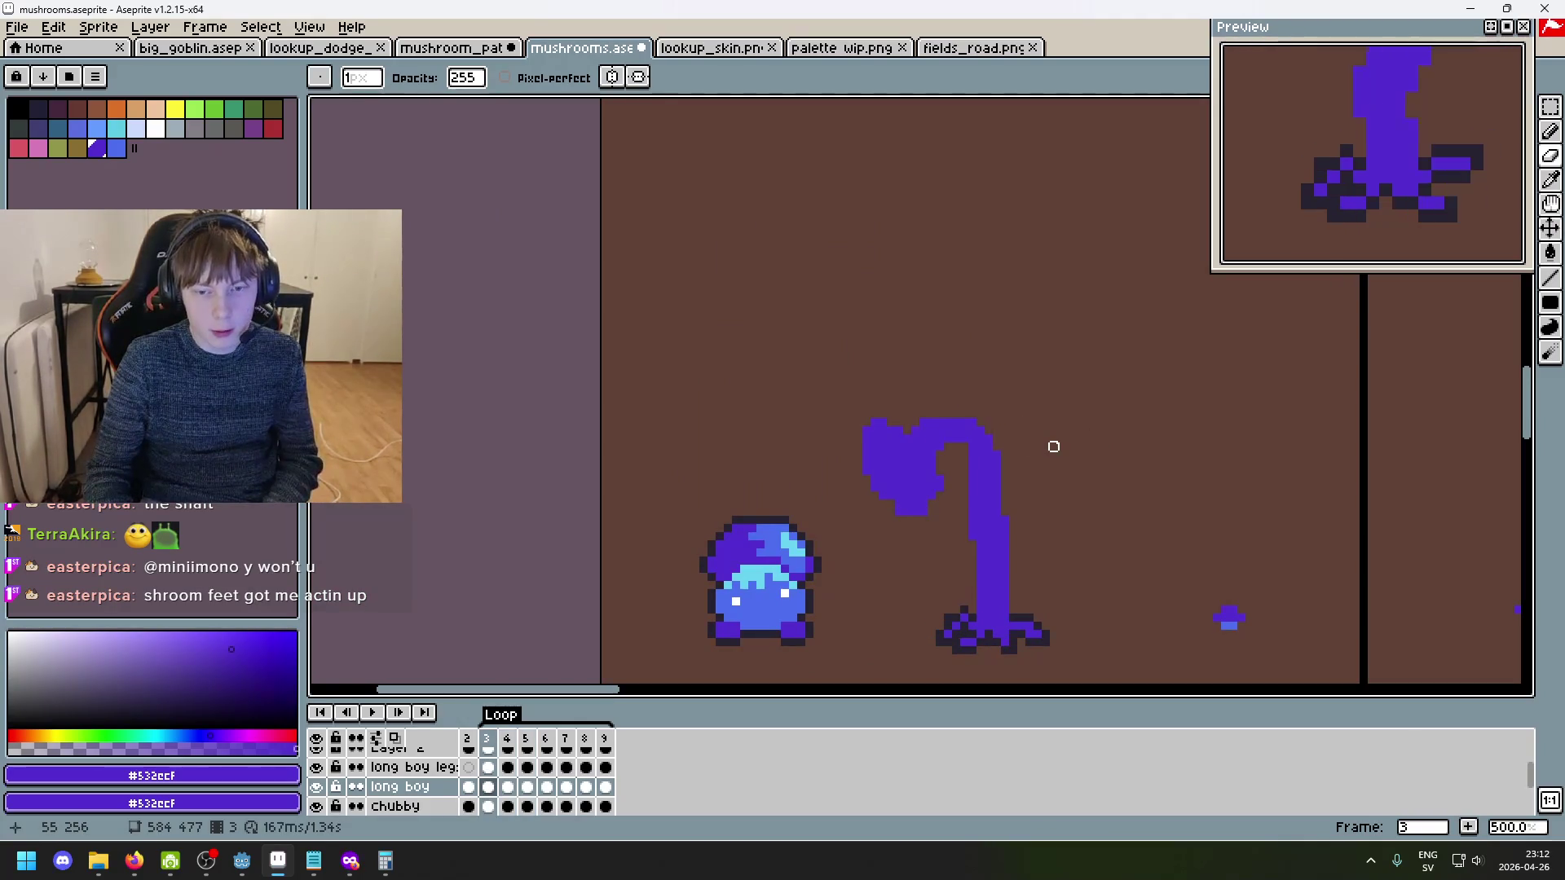
scroll(996, 430, up, 2)
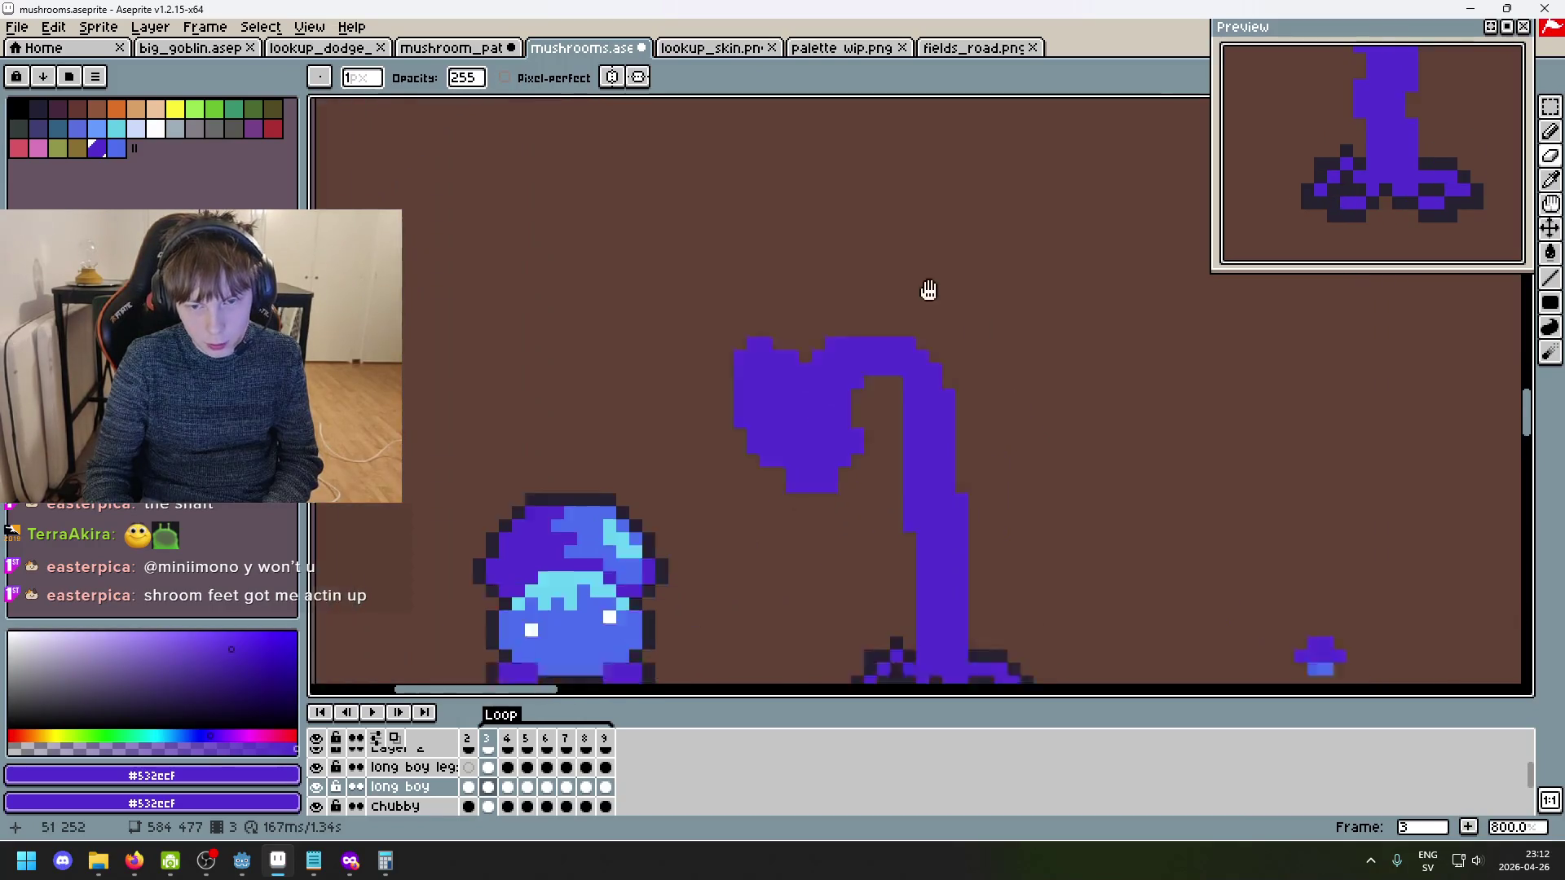
scroll(871, 287, up, 2)
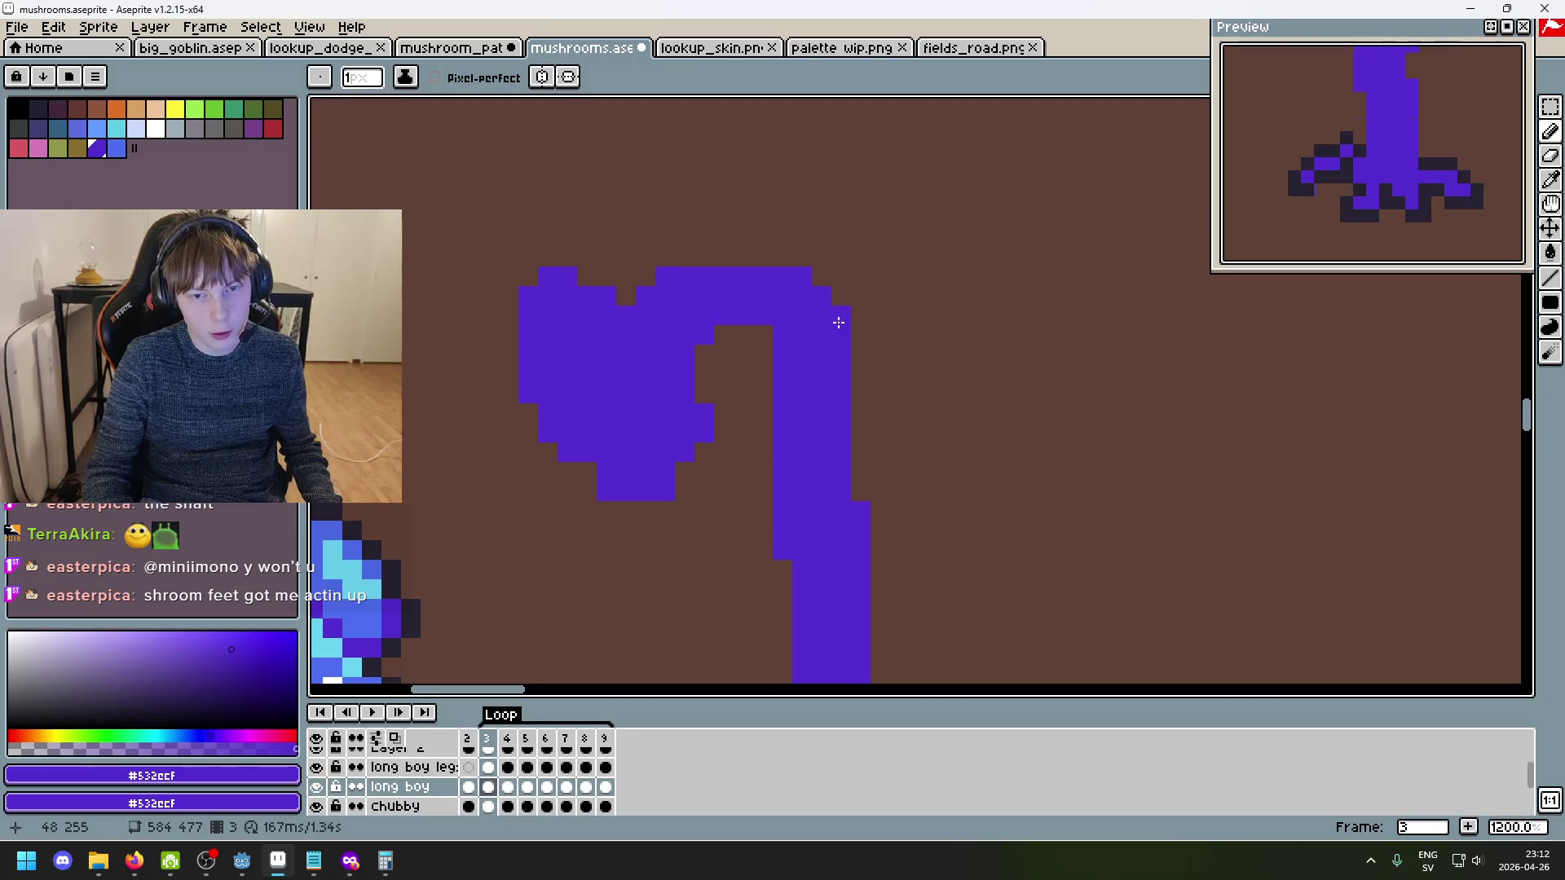
key(ctrl+z)
key(ctrl+z)
key(ctrl+z)
key(e)
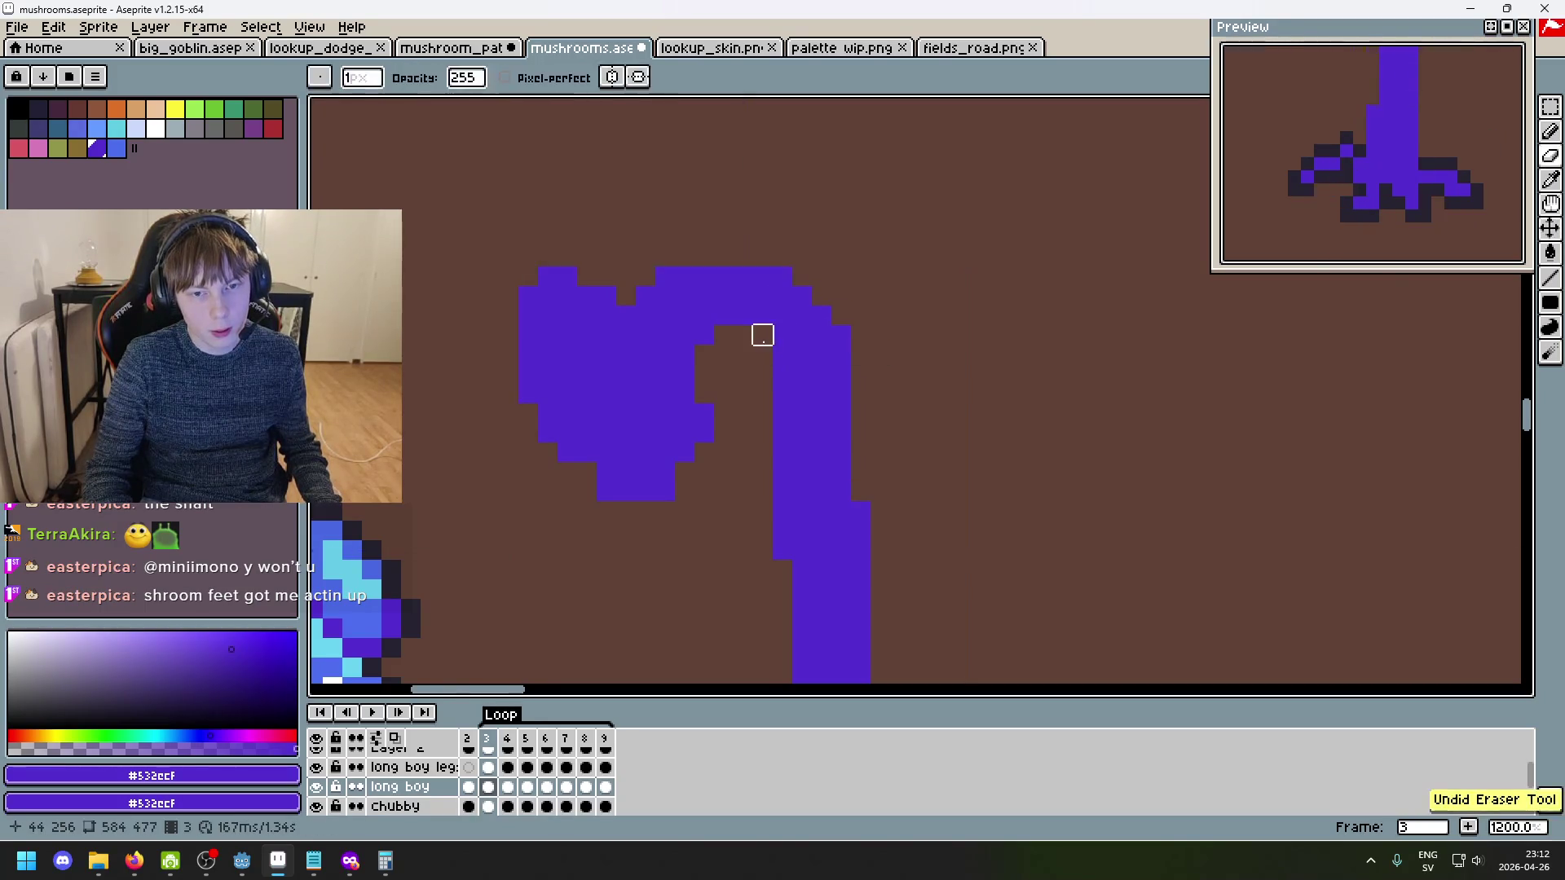
key(b)
scroll(905, 436, down, 5)
scroll(879, 407, up, 3)
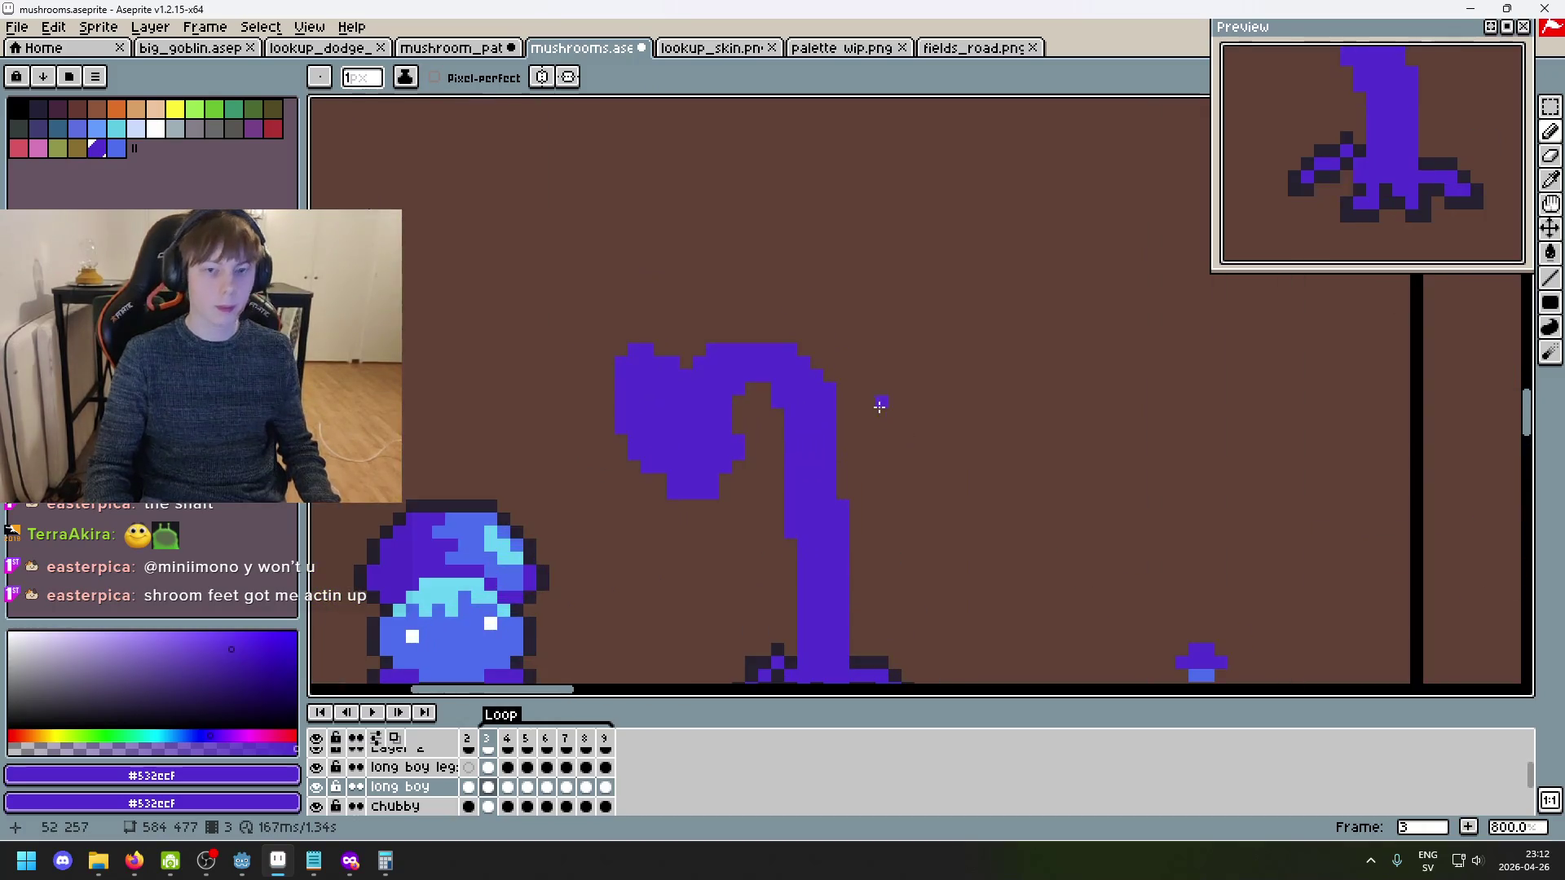
key(e)
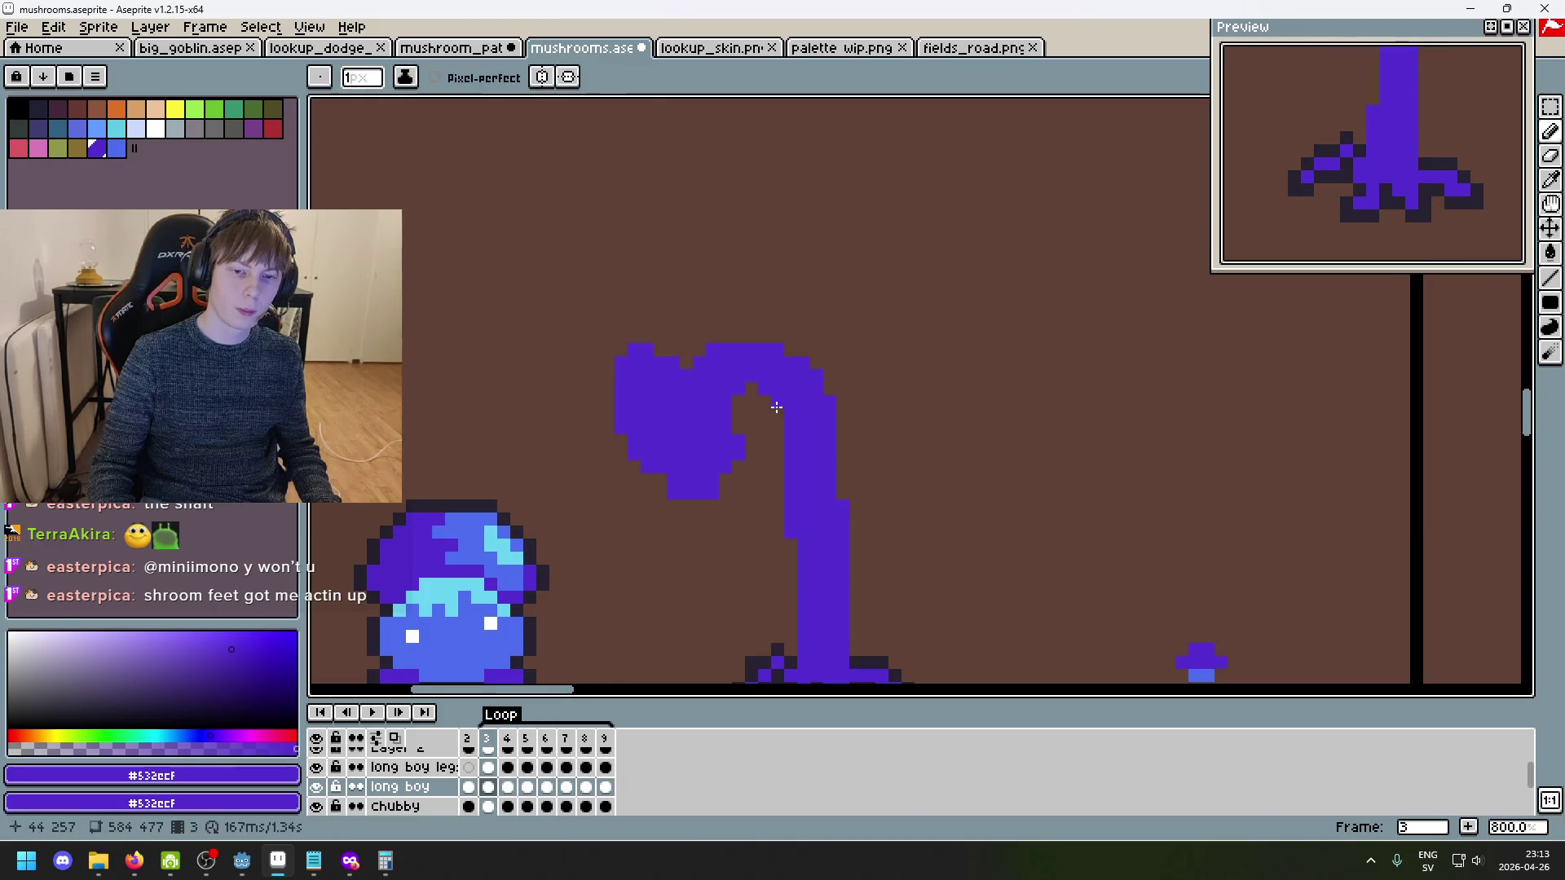
scroll(871, 508, down, 3)
scroll(870, 508, down, 1)
scroll(885, 502, up, 1)
scroll(893, 499, down, 2)
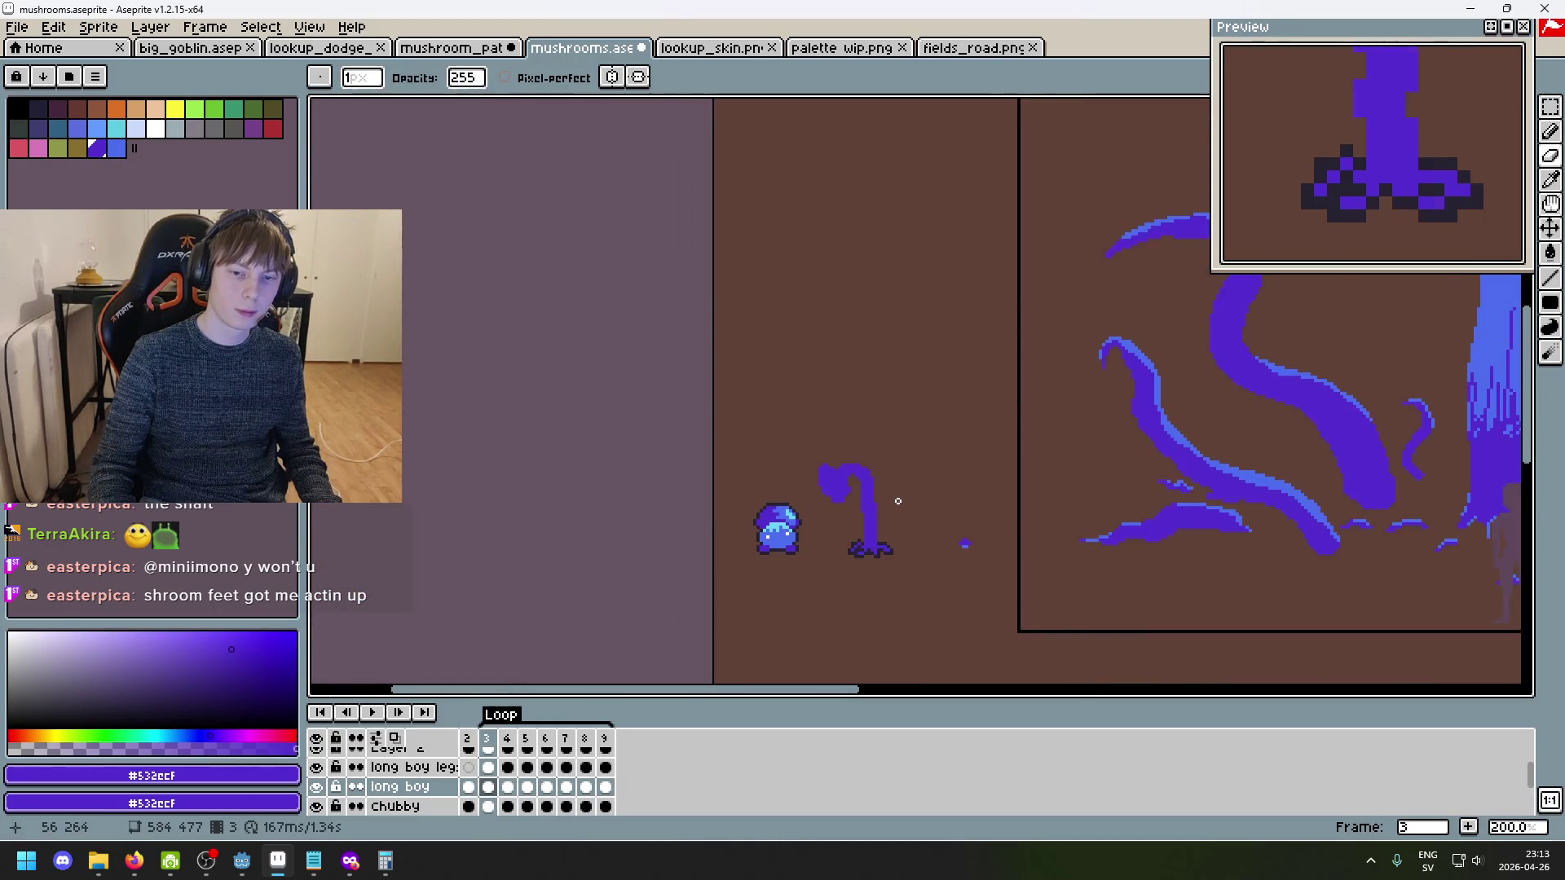
scroll(856, 483, up, 4)
- Undo the last erase near the stem base after trying pencil and eraser
key(b)
scroll(864, 482, down, 2)
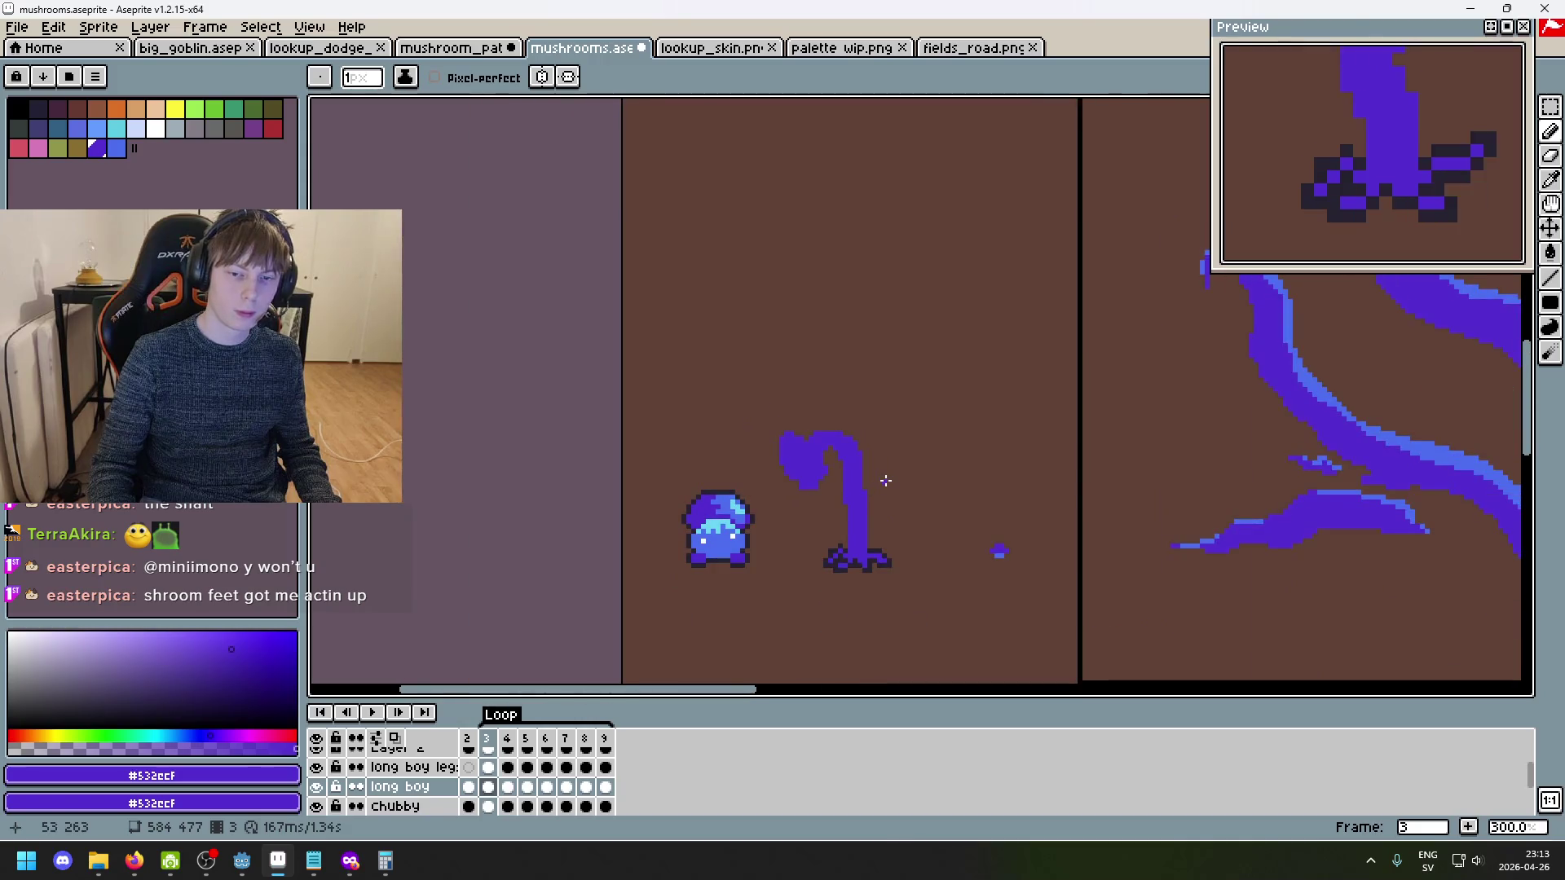
scroll(884, 479, up, 2)
scroll(769, 384, up, 3)
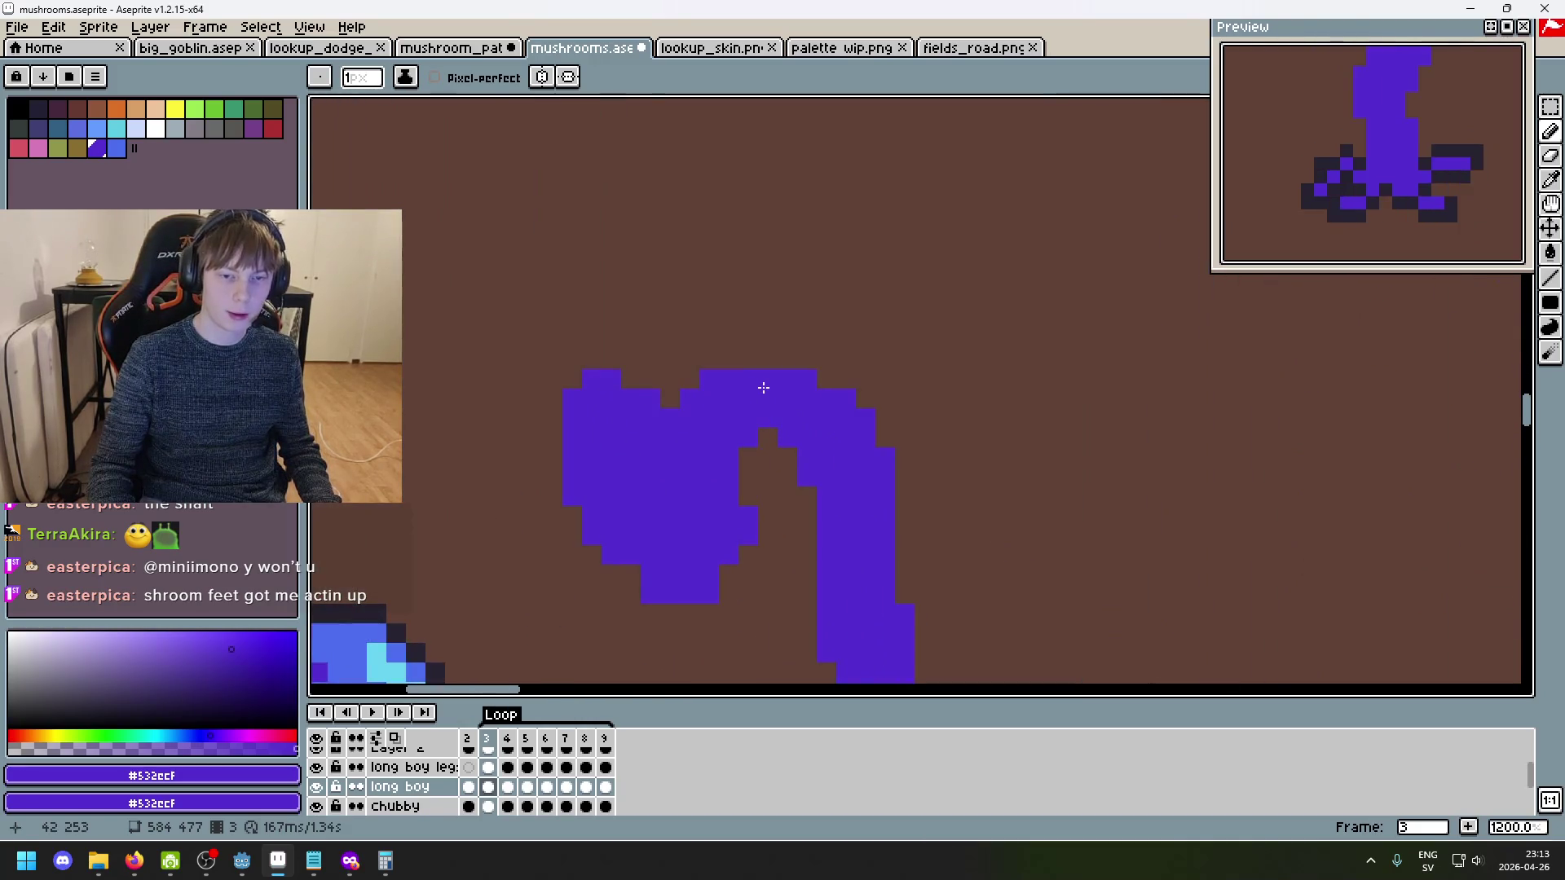
key(e)
scroll(888, 489, down, 4)
key(ctrl+z)
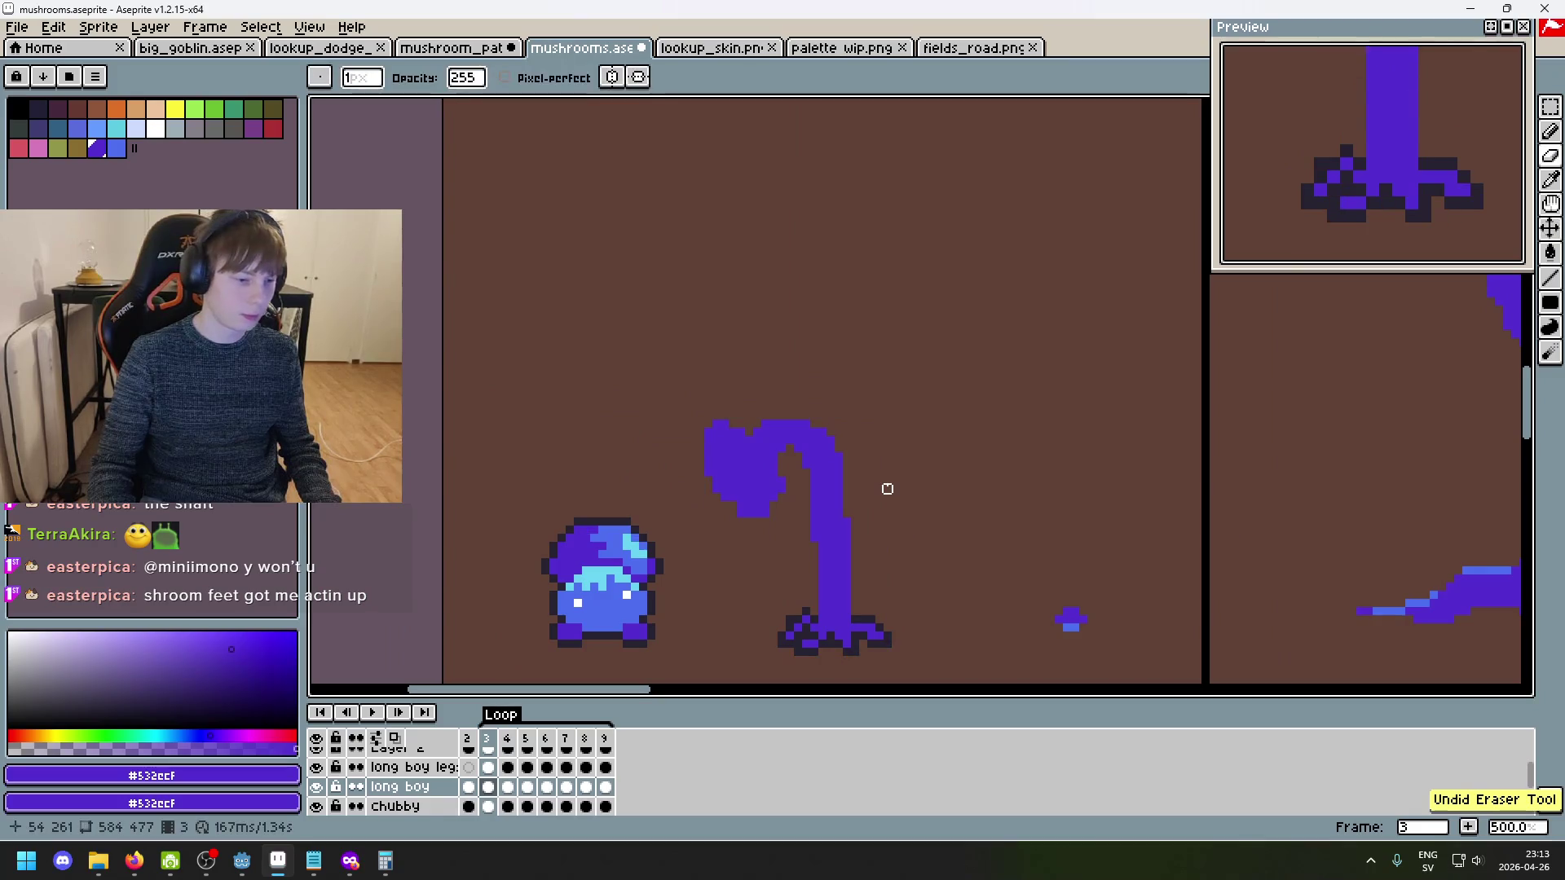
scroll(895, 486, up, 2)
- Flip between frames 2, 3 and 4 to compare the upright and arched stem poses
key(period)
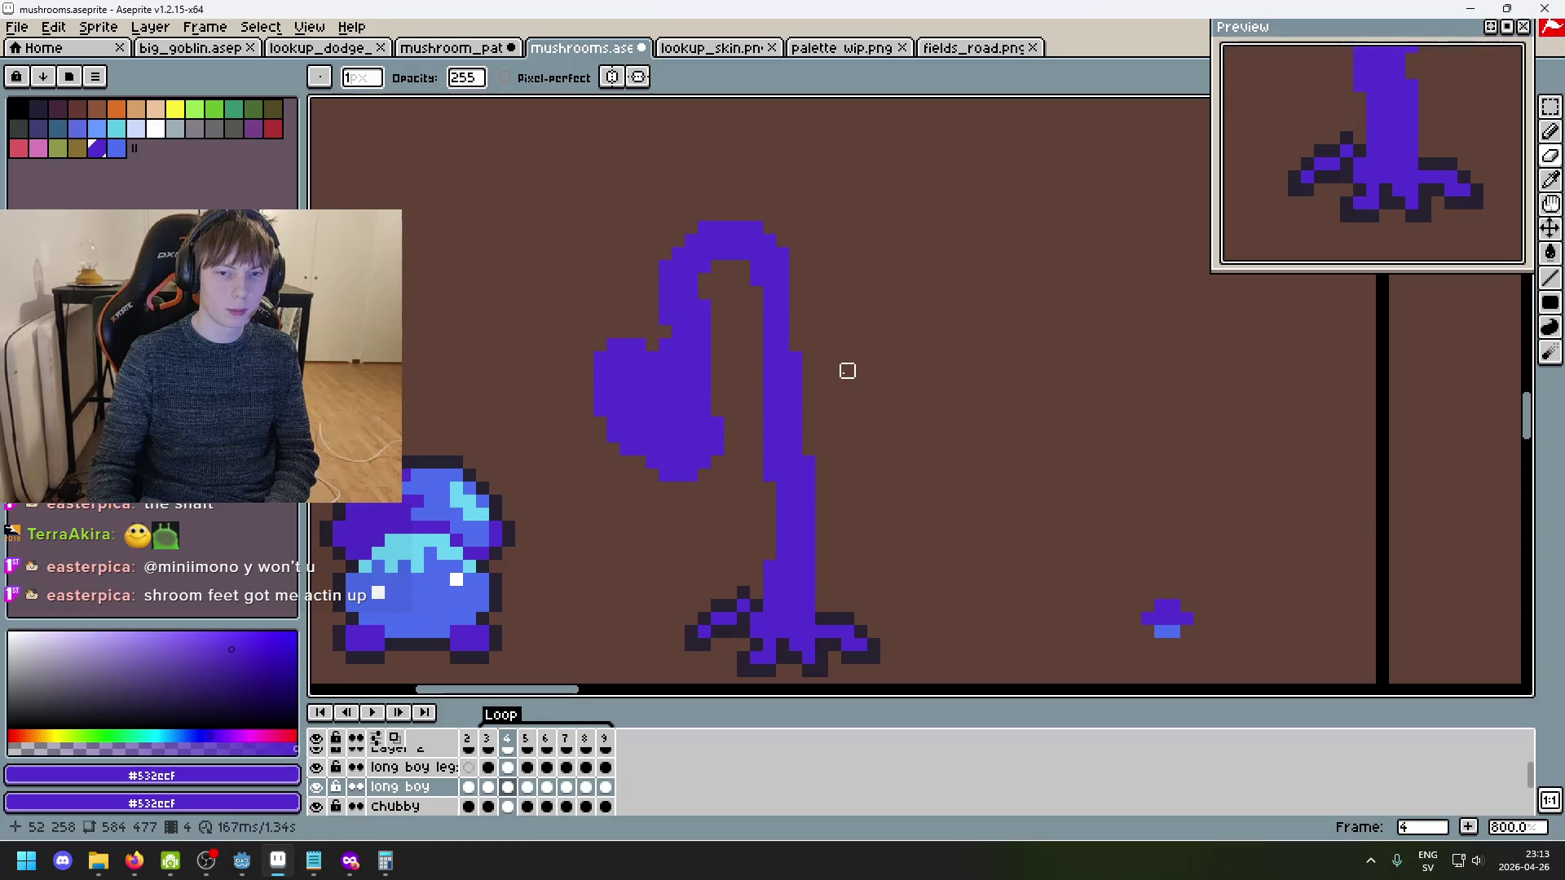
scroll(807, 326, up, 3)
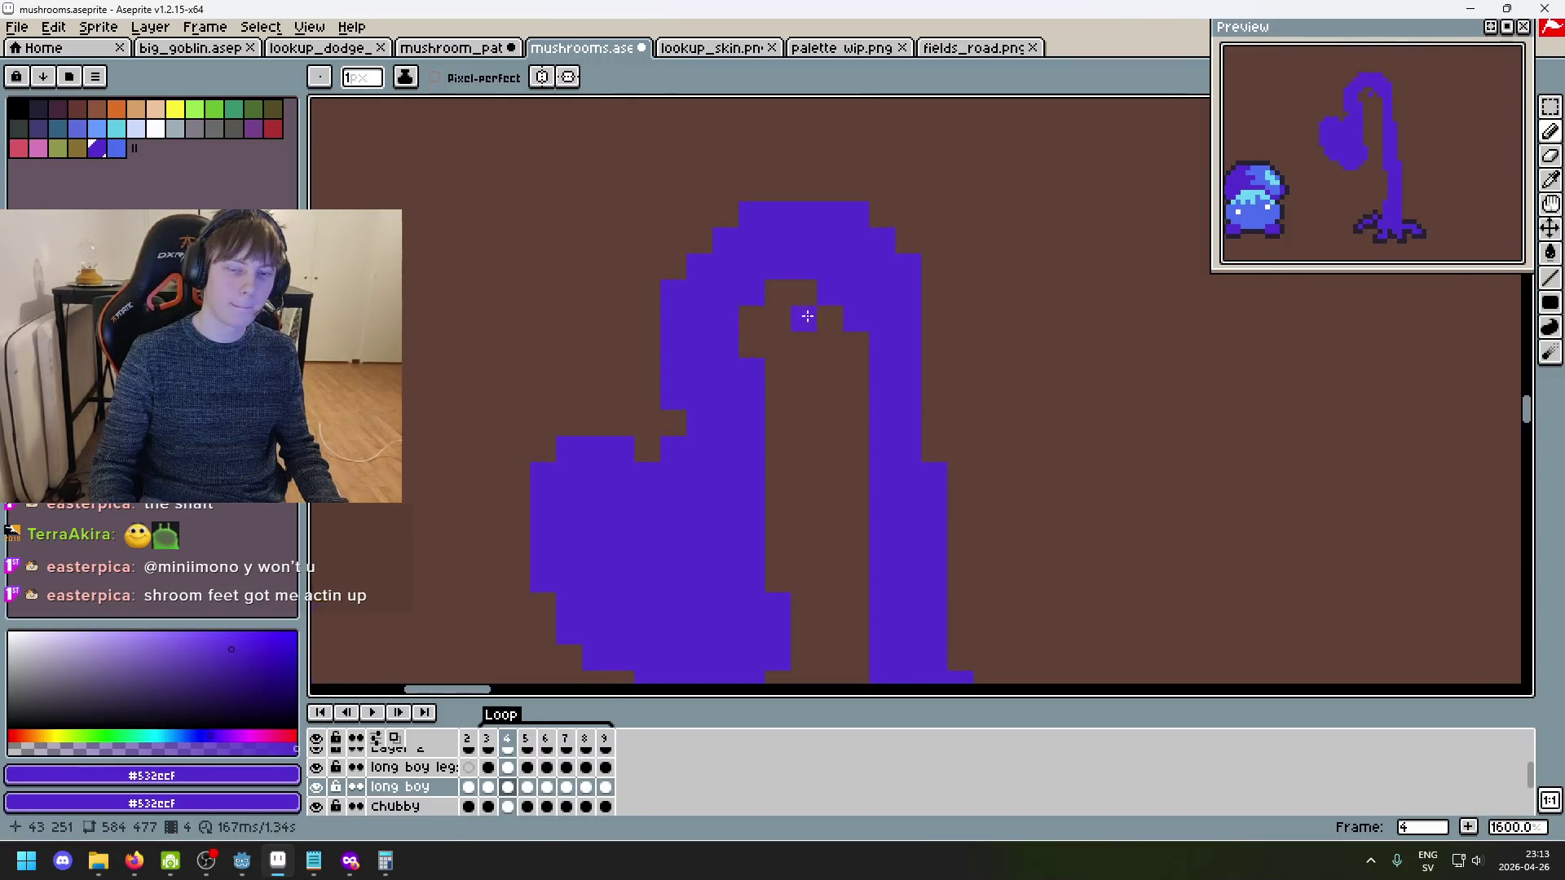
scroll(807, 317, down, 4)
scroll(872, 430, up, 1)
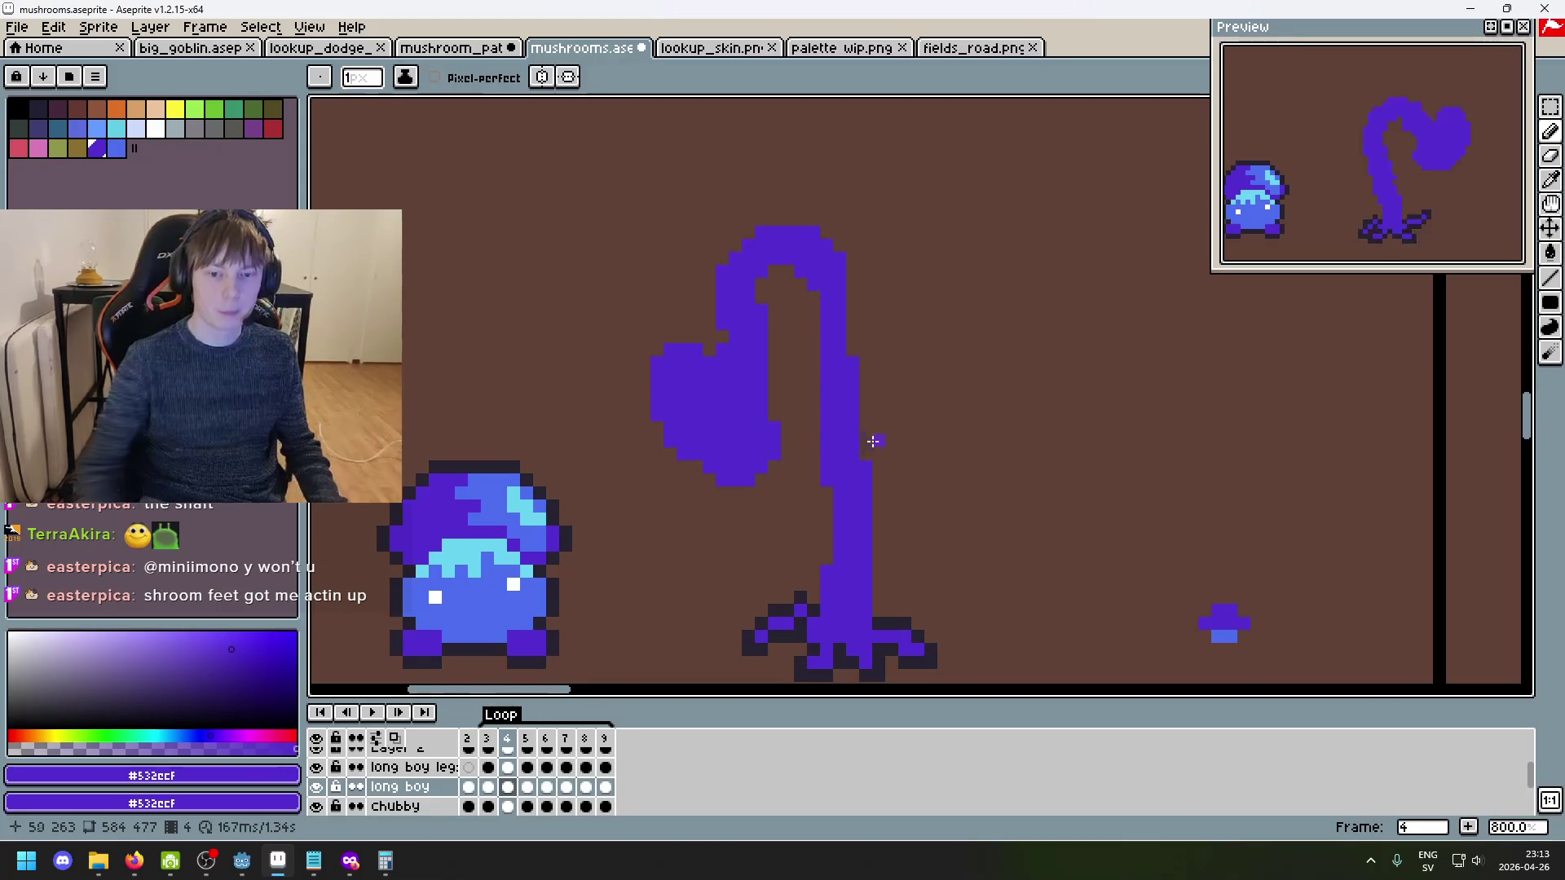
key(comma)
key(comma)
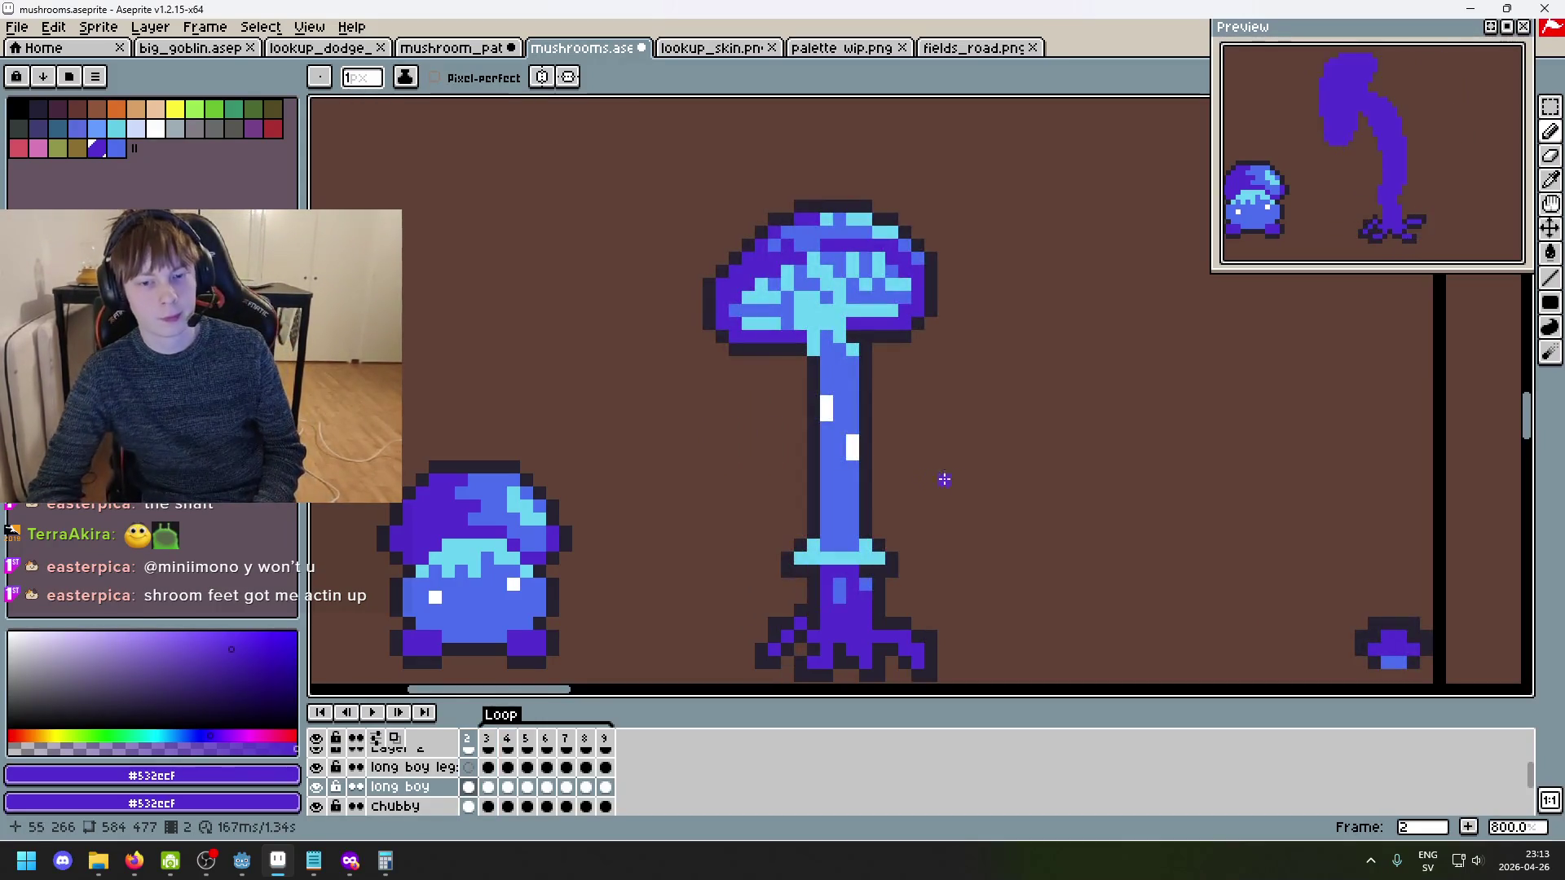
key(period)
key(period)
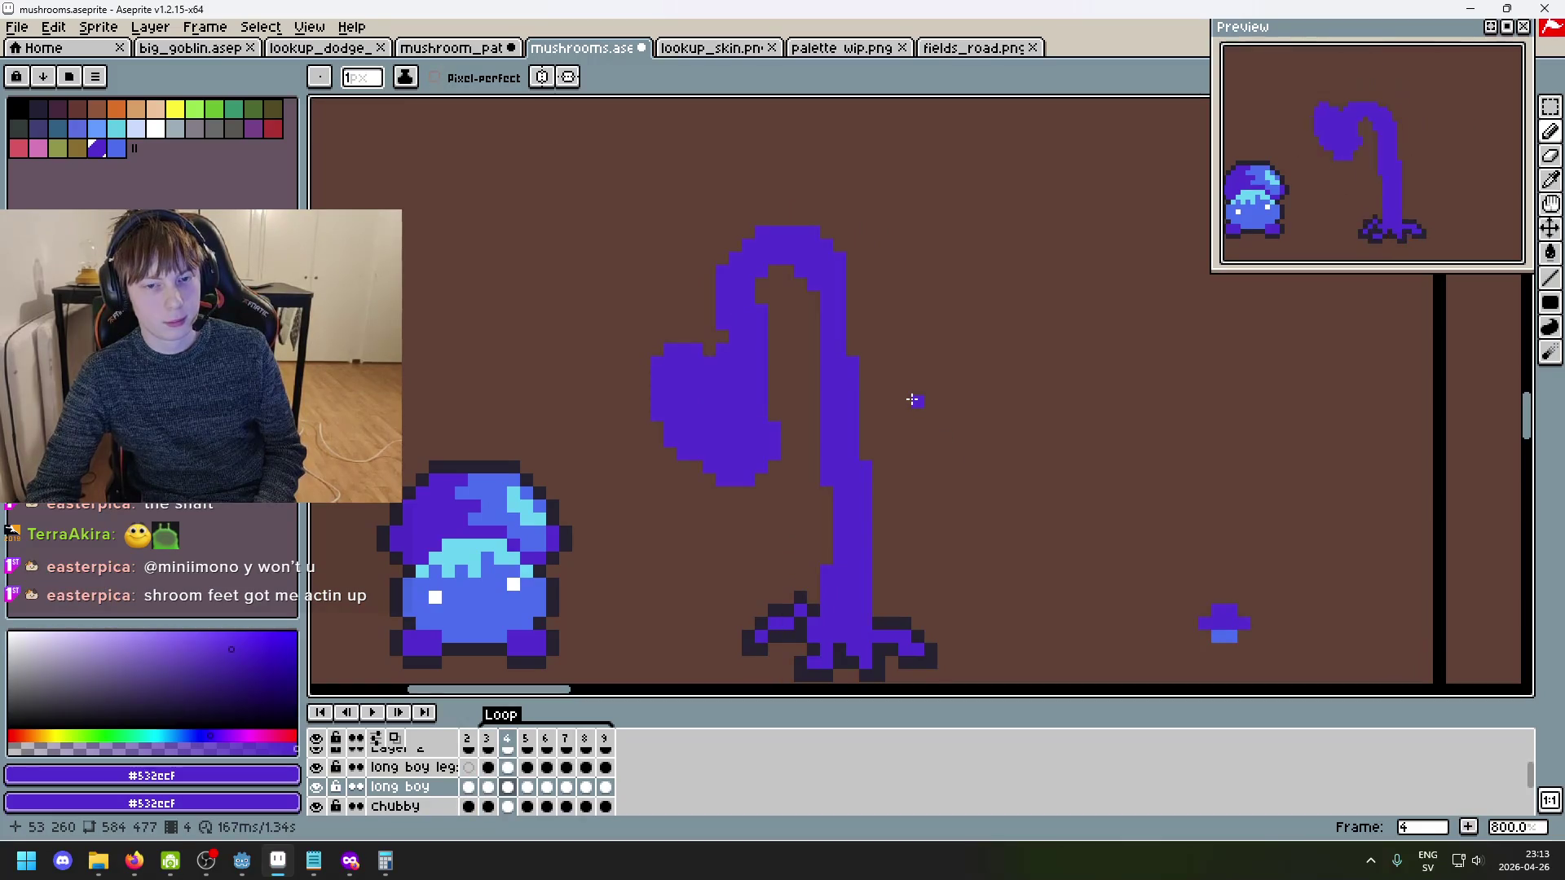
key(comma)
key(comma)
key(period)
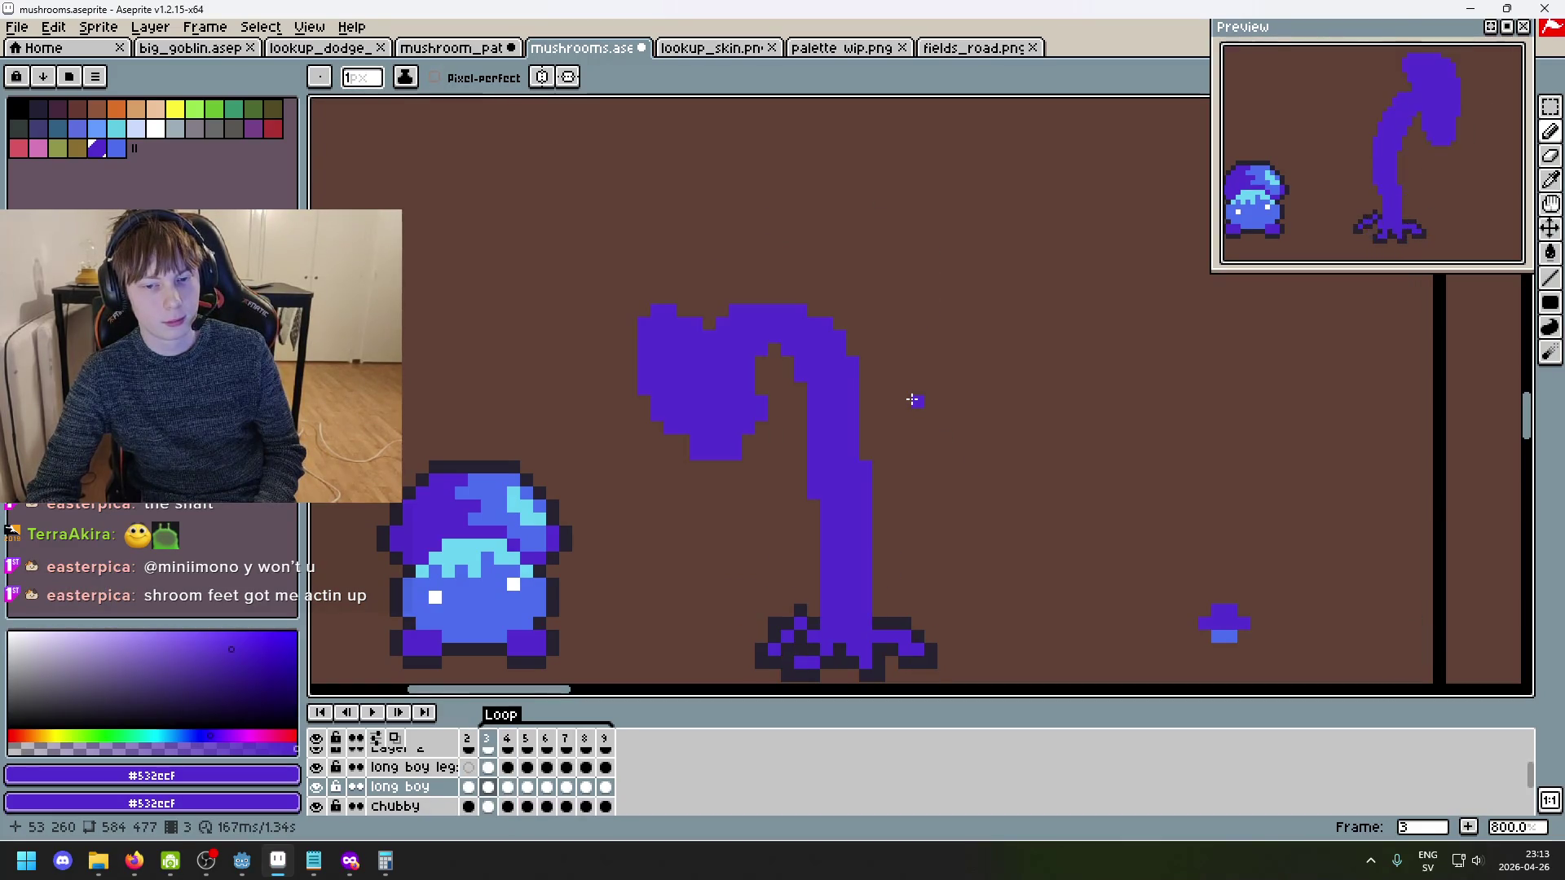
key(period)
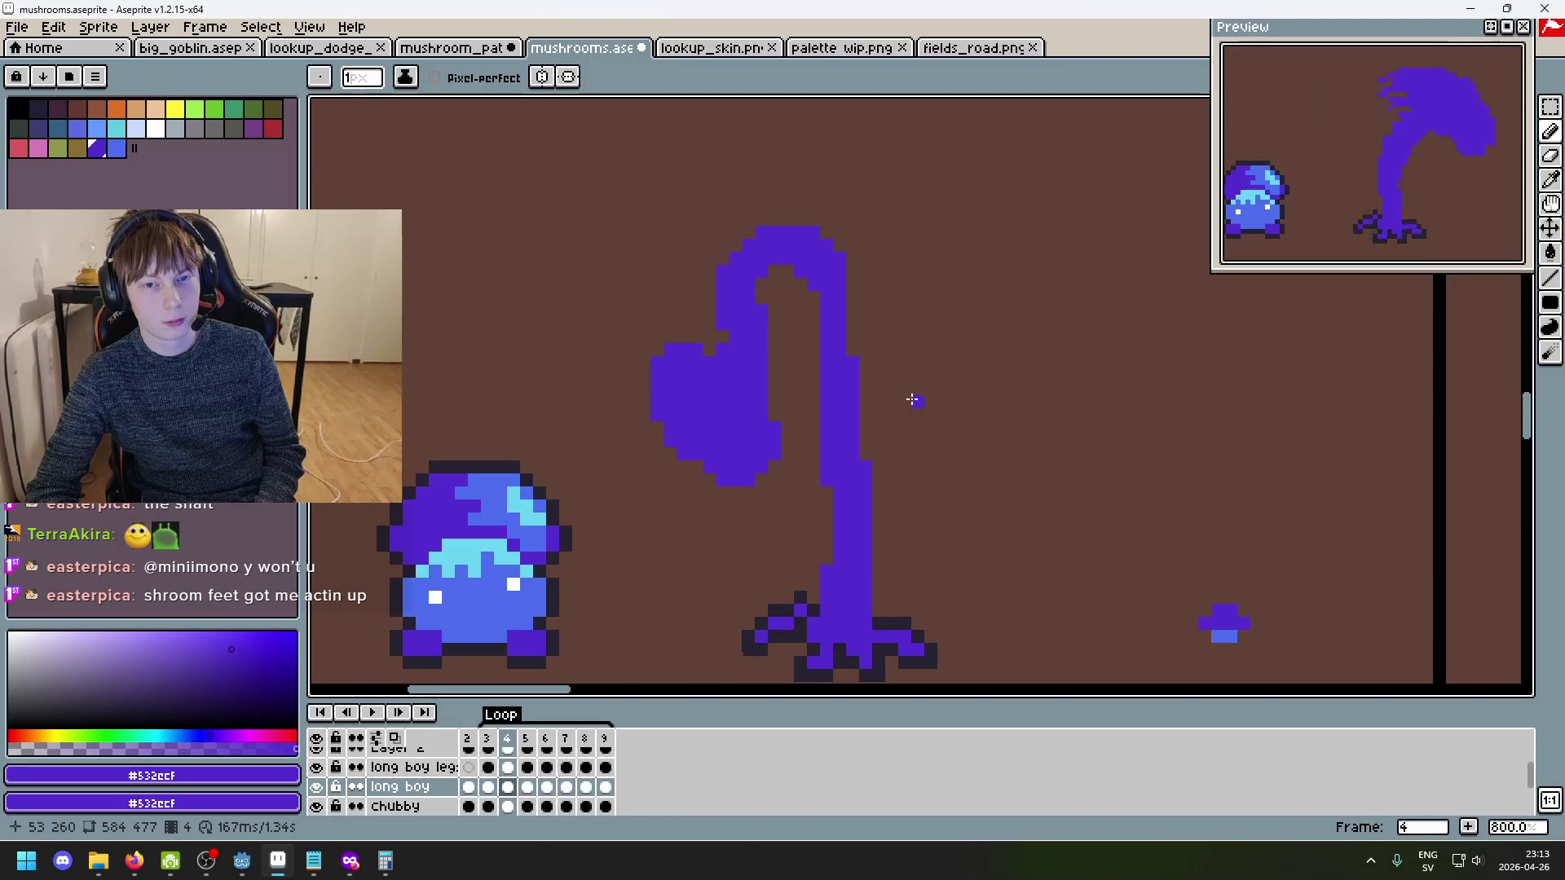
key(comma)
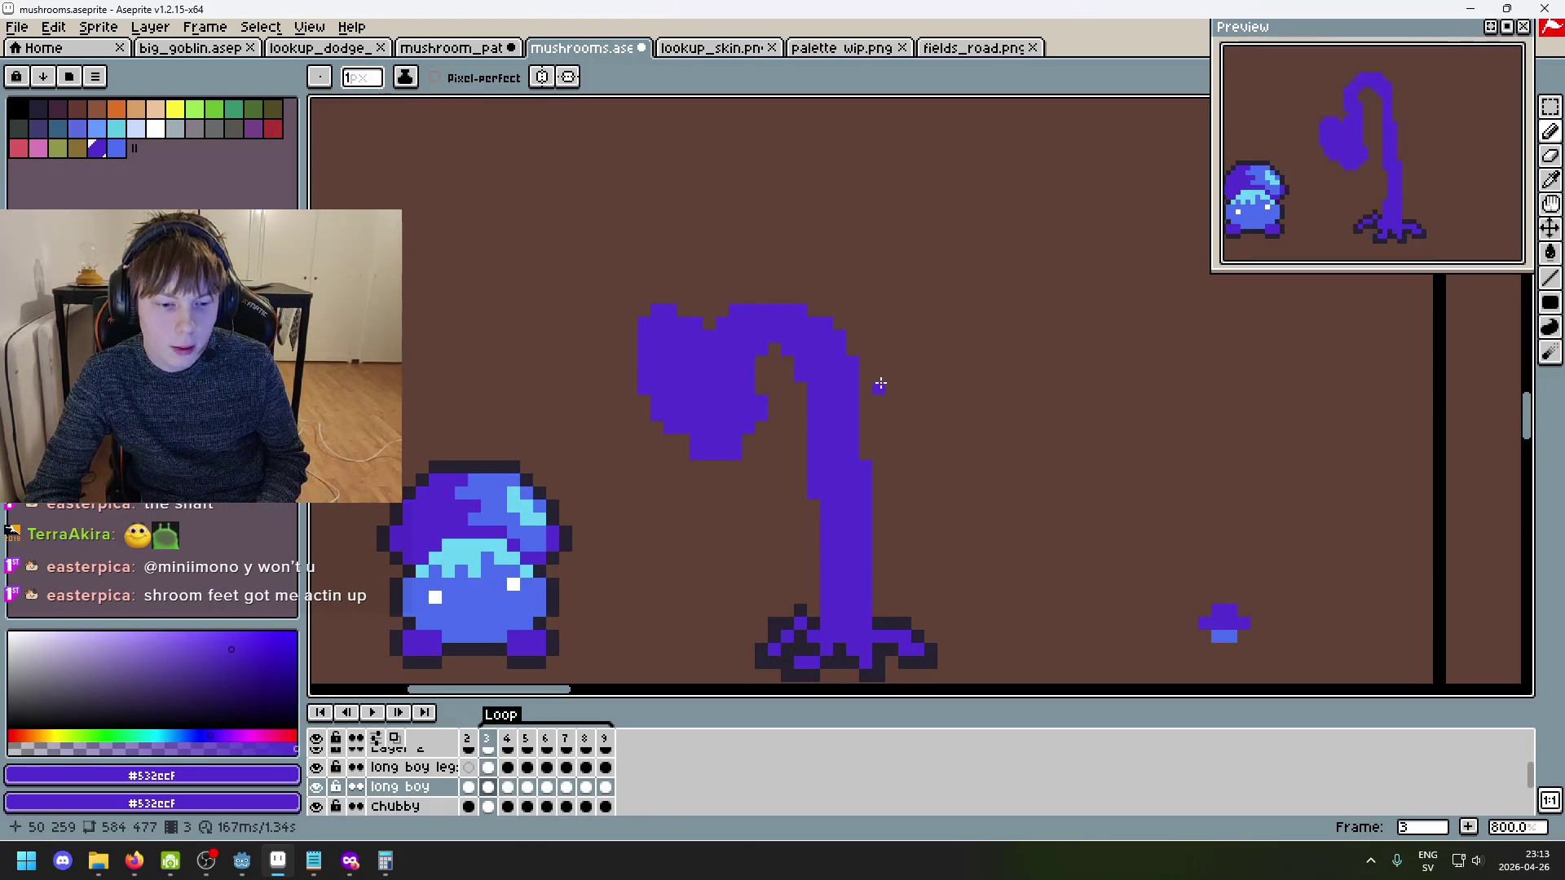
key(period)
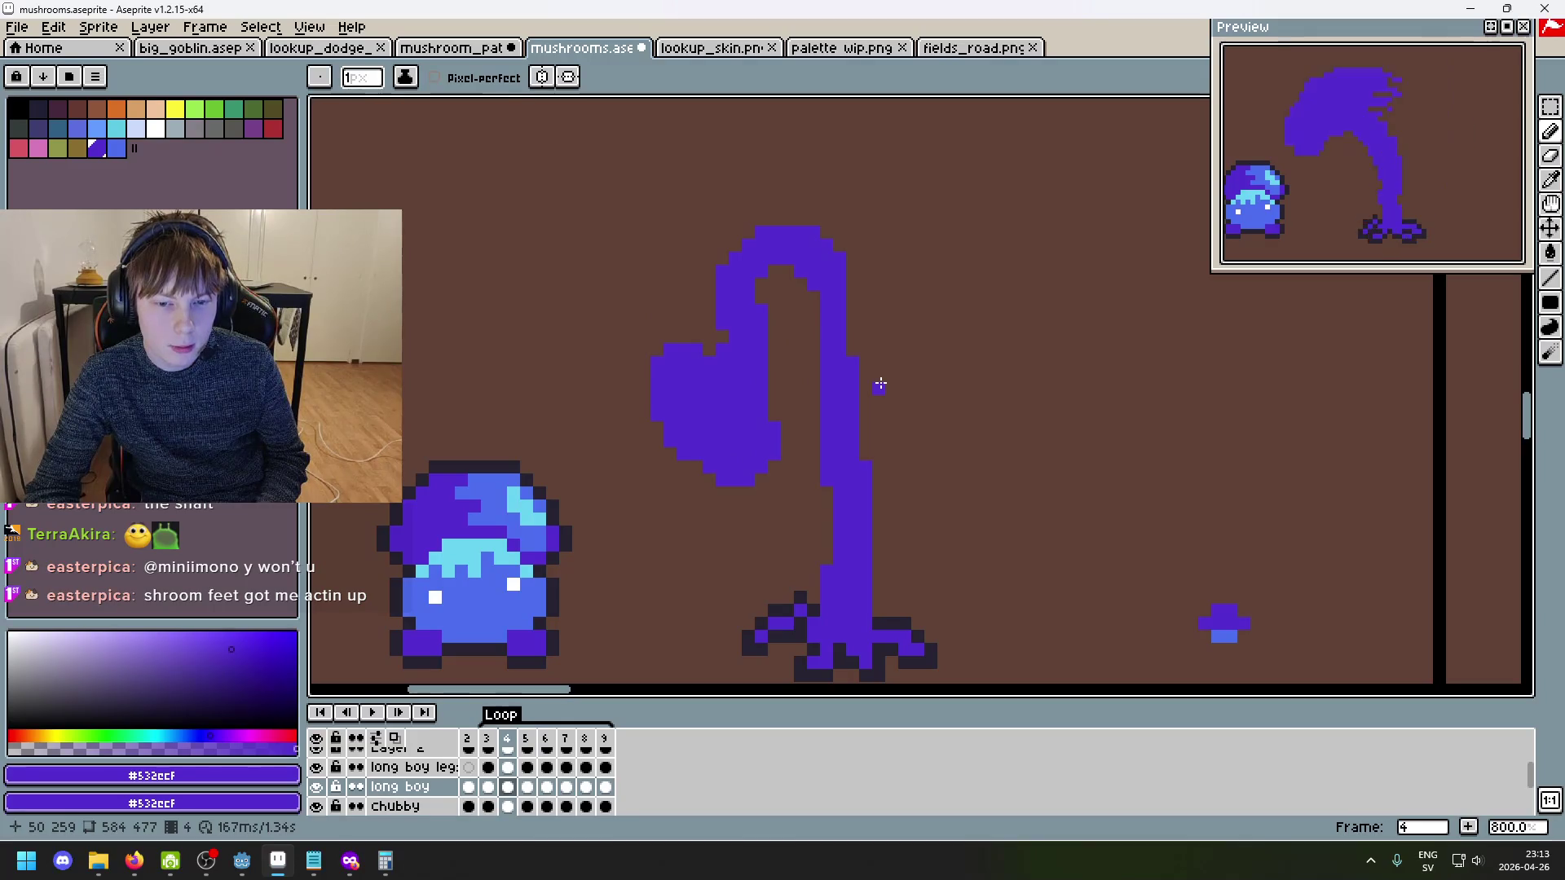
scroll(892, 296, up, 2)
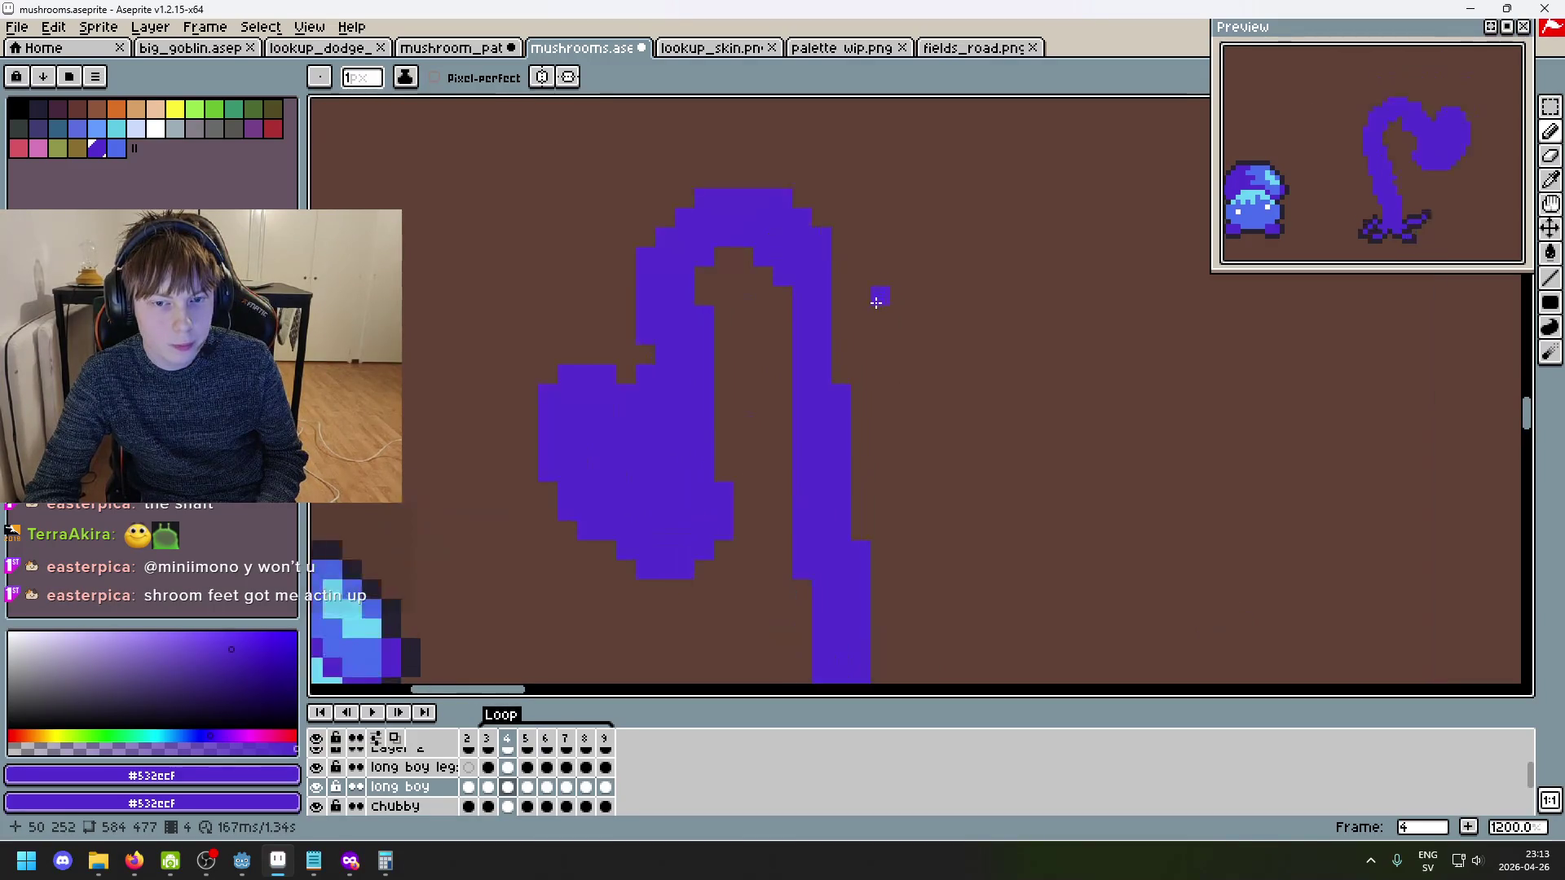
key(comma)
key(comma)
key(period)
key(period)
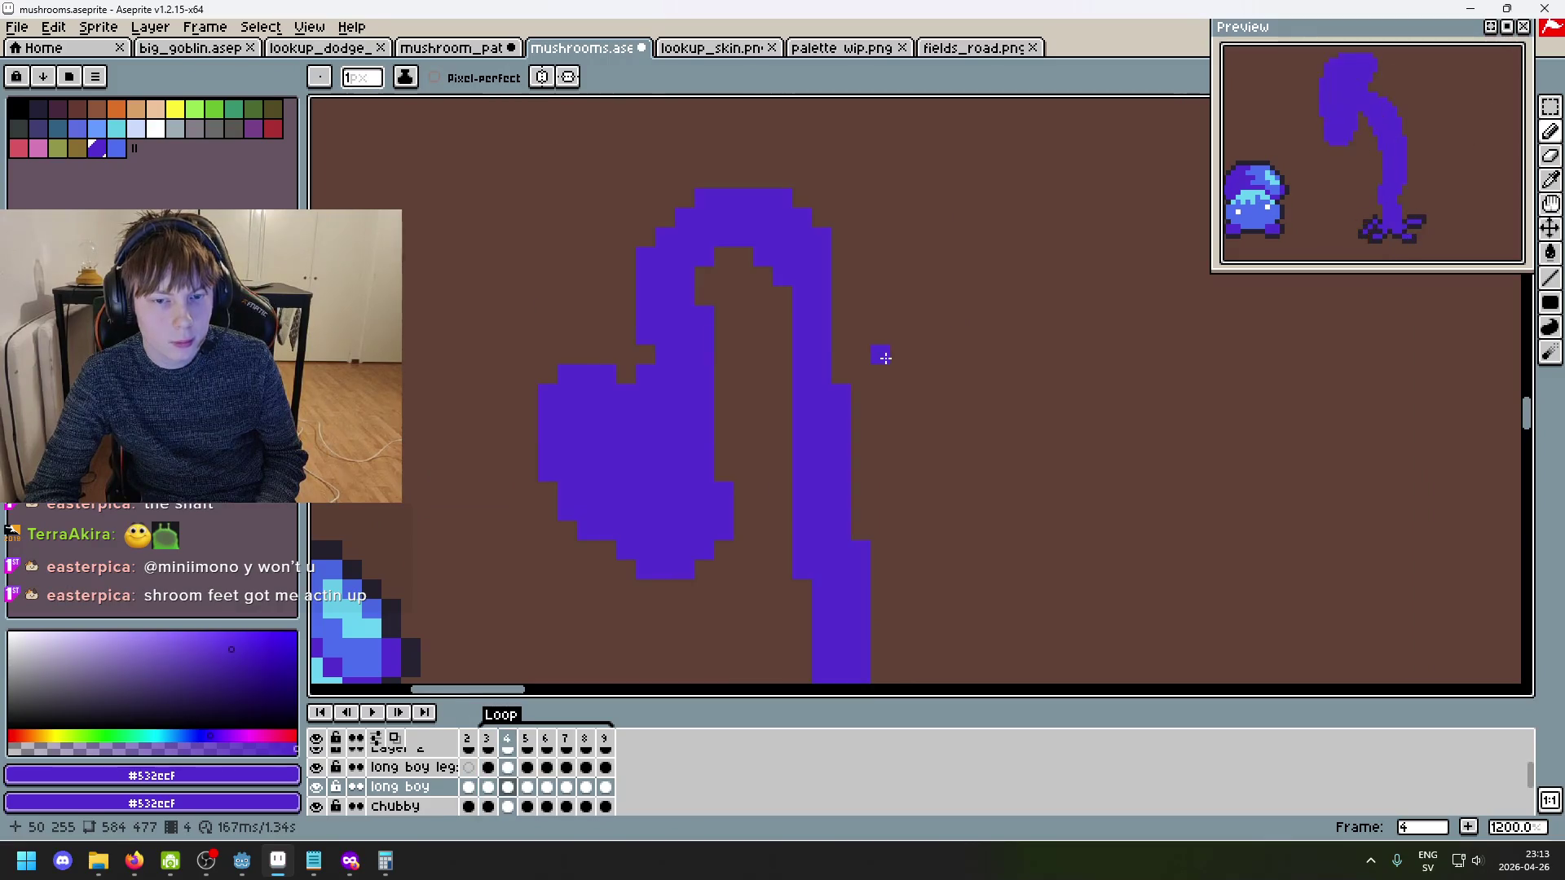
scroll(885, 358, down, 3)
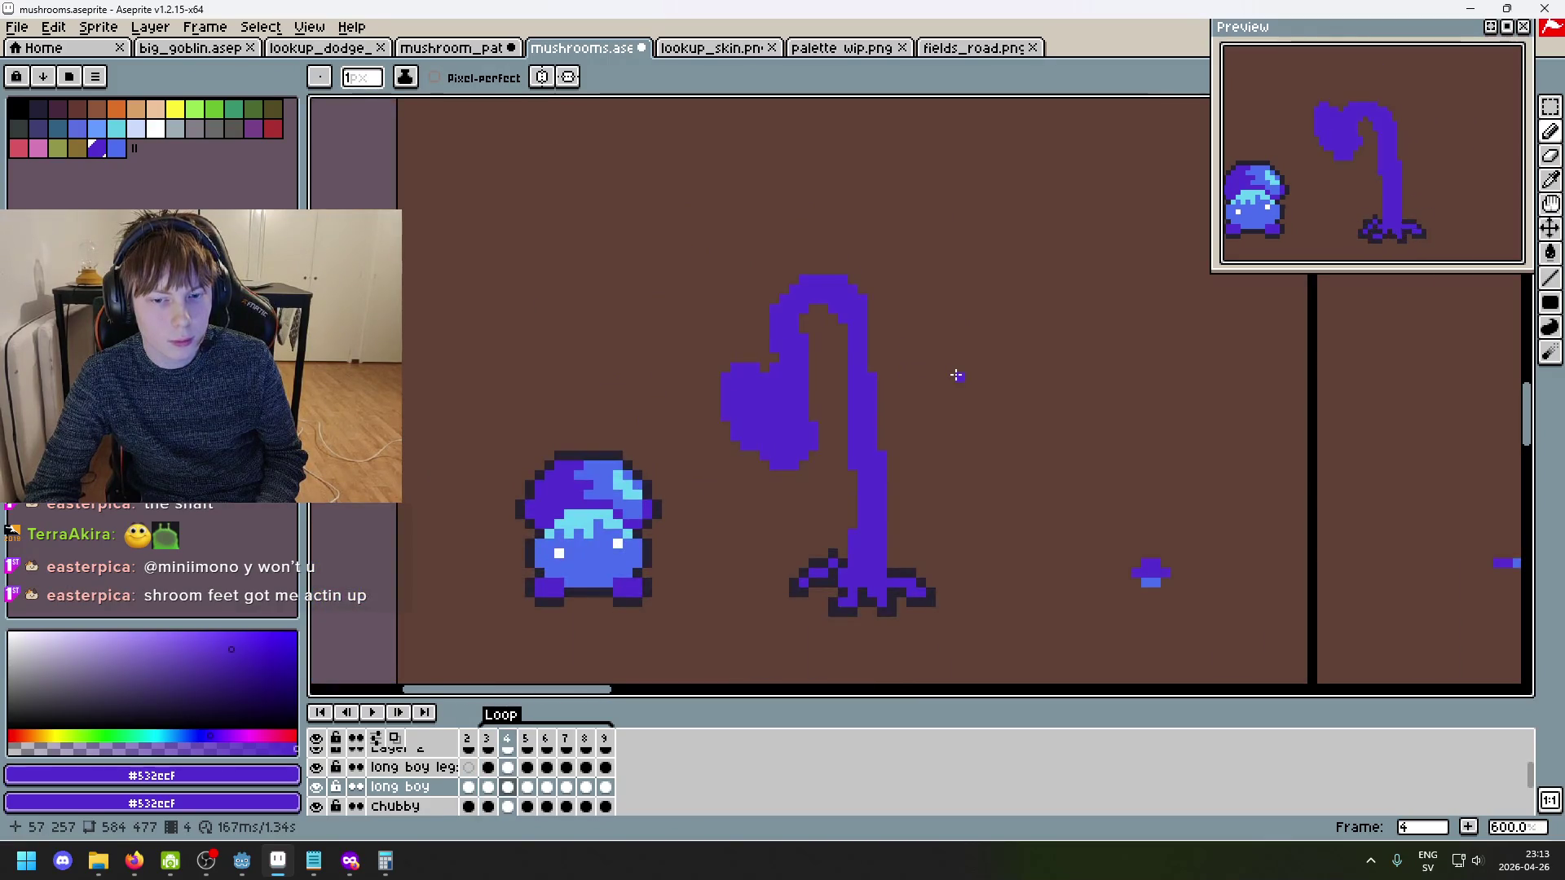
- Advance to the next frame and zoom in on the swept-over cap
key(period)
key(period)
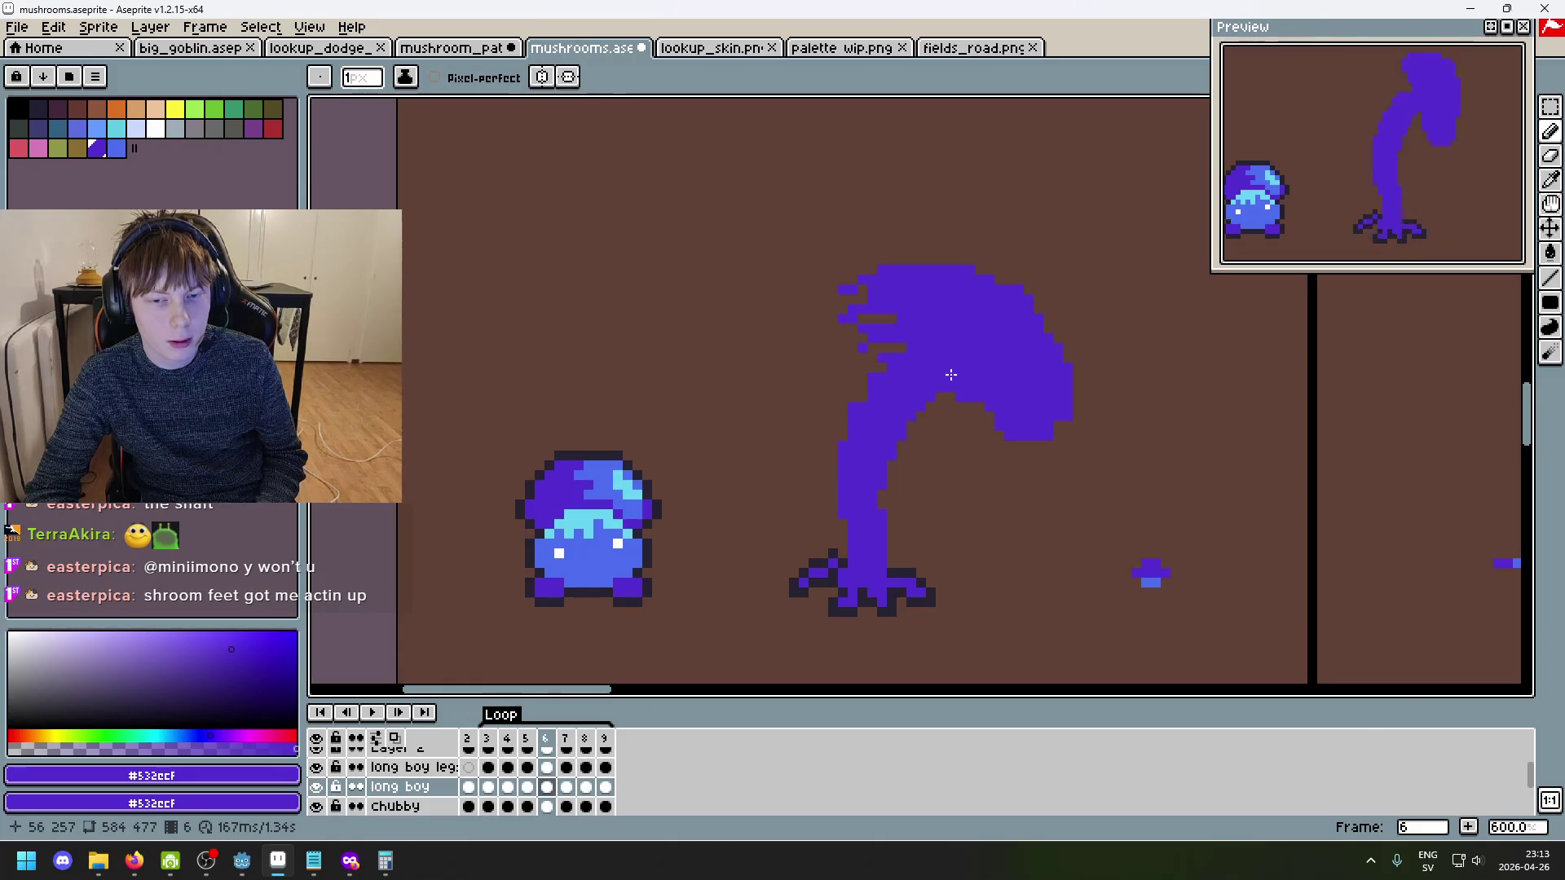
scroll(958, 371, up, 4)
scroll(813, 527, down, 4)
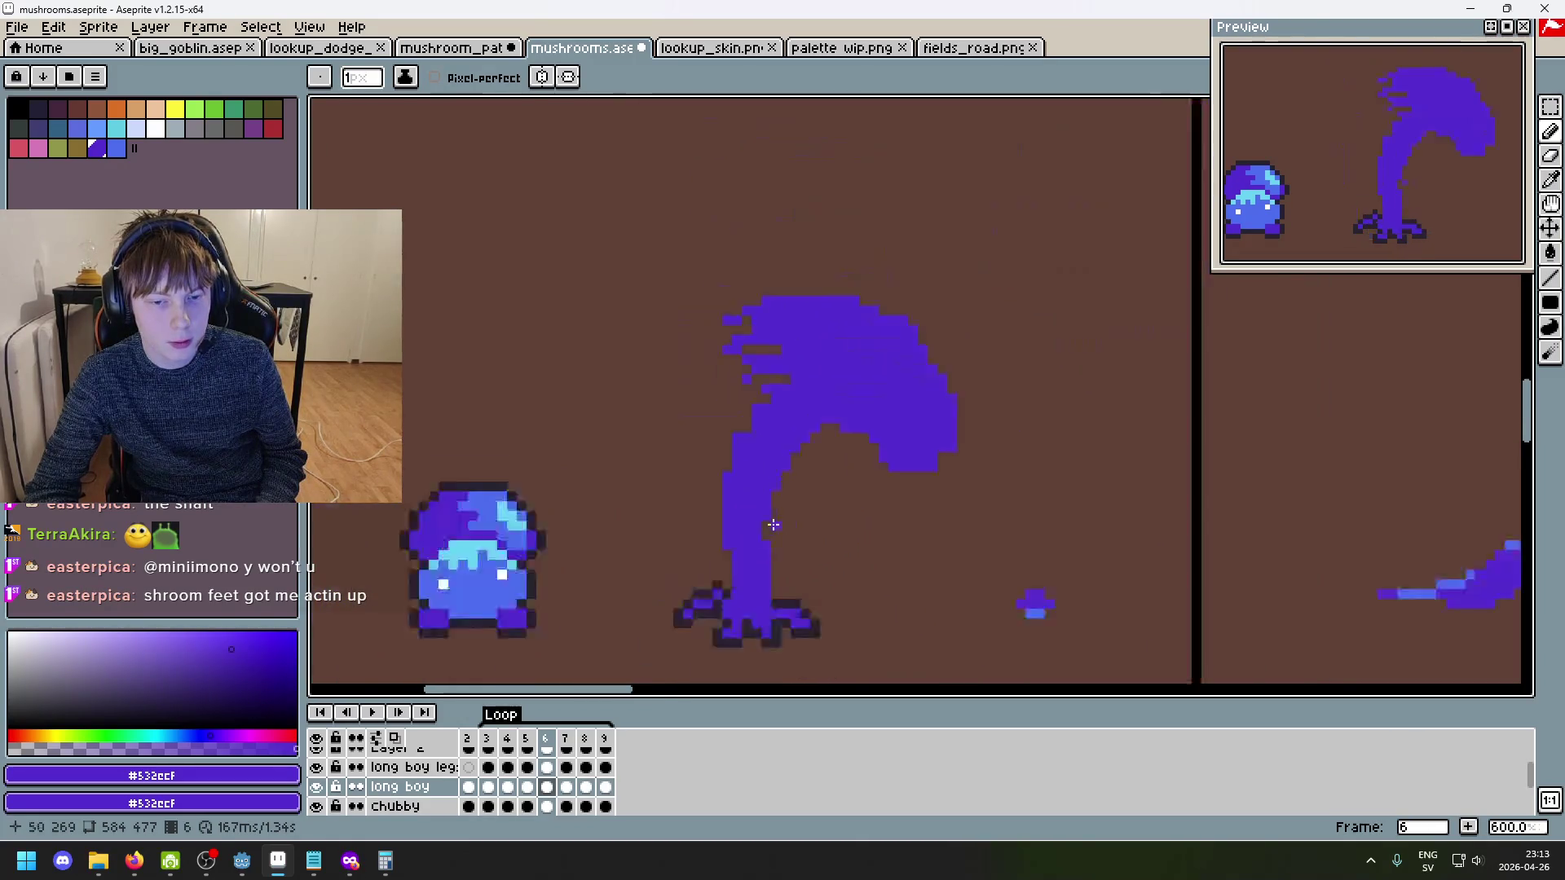
scroll(897, 441, up, 3)
scroll(818, 413, down, 5)
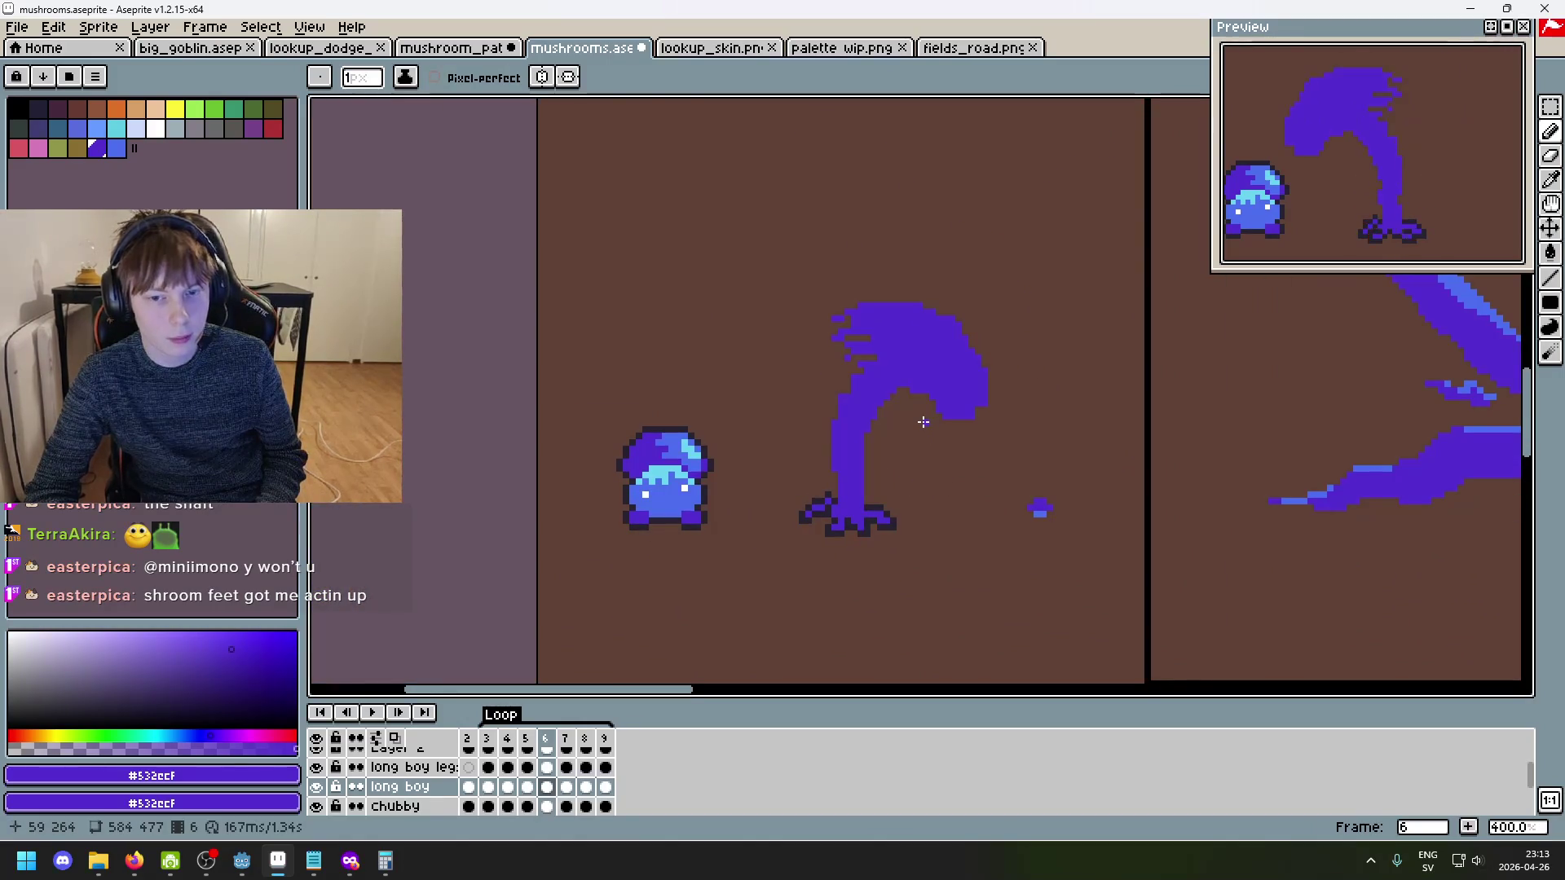
scroll(924, 421, up, 5)
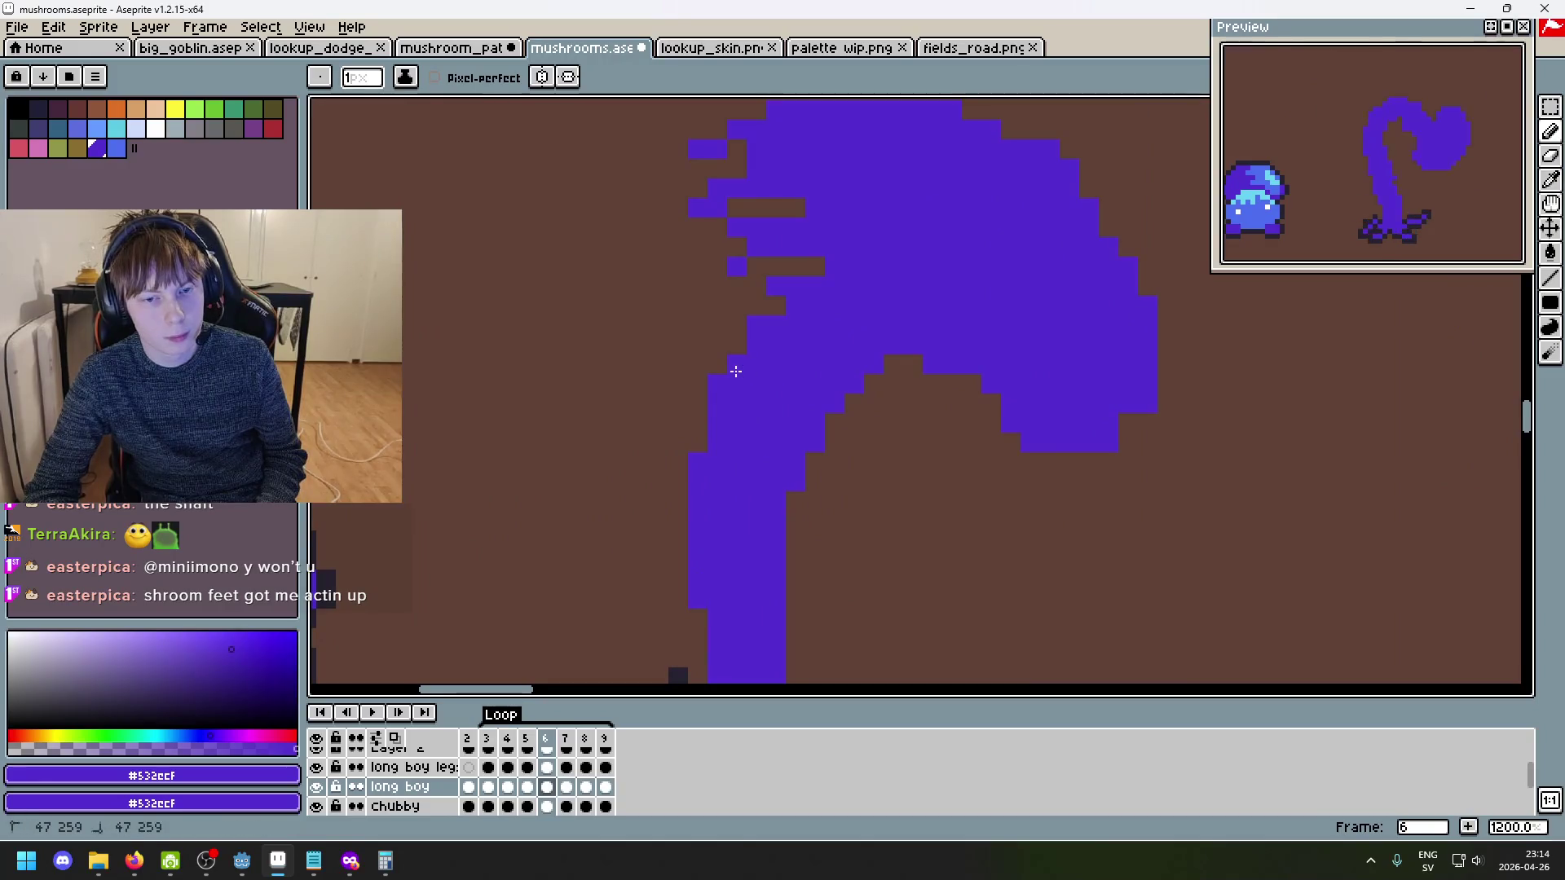
- Compare the cap with and without the last pencil stroke, leaving it undone
key(b)
key(ctrl+z)
key(ctrl+y)
key(ctrl+z)
scroll(833, 460, down, 6)
scroll(830, 473, up, 4)
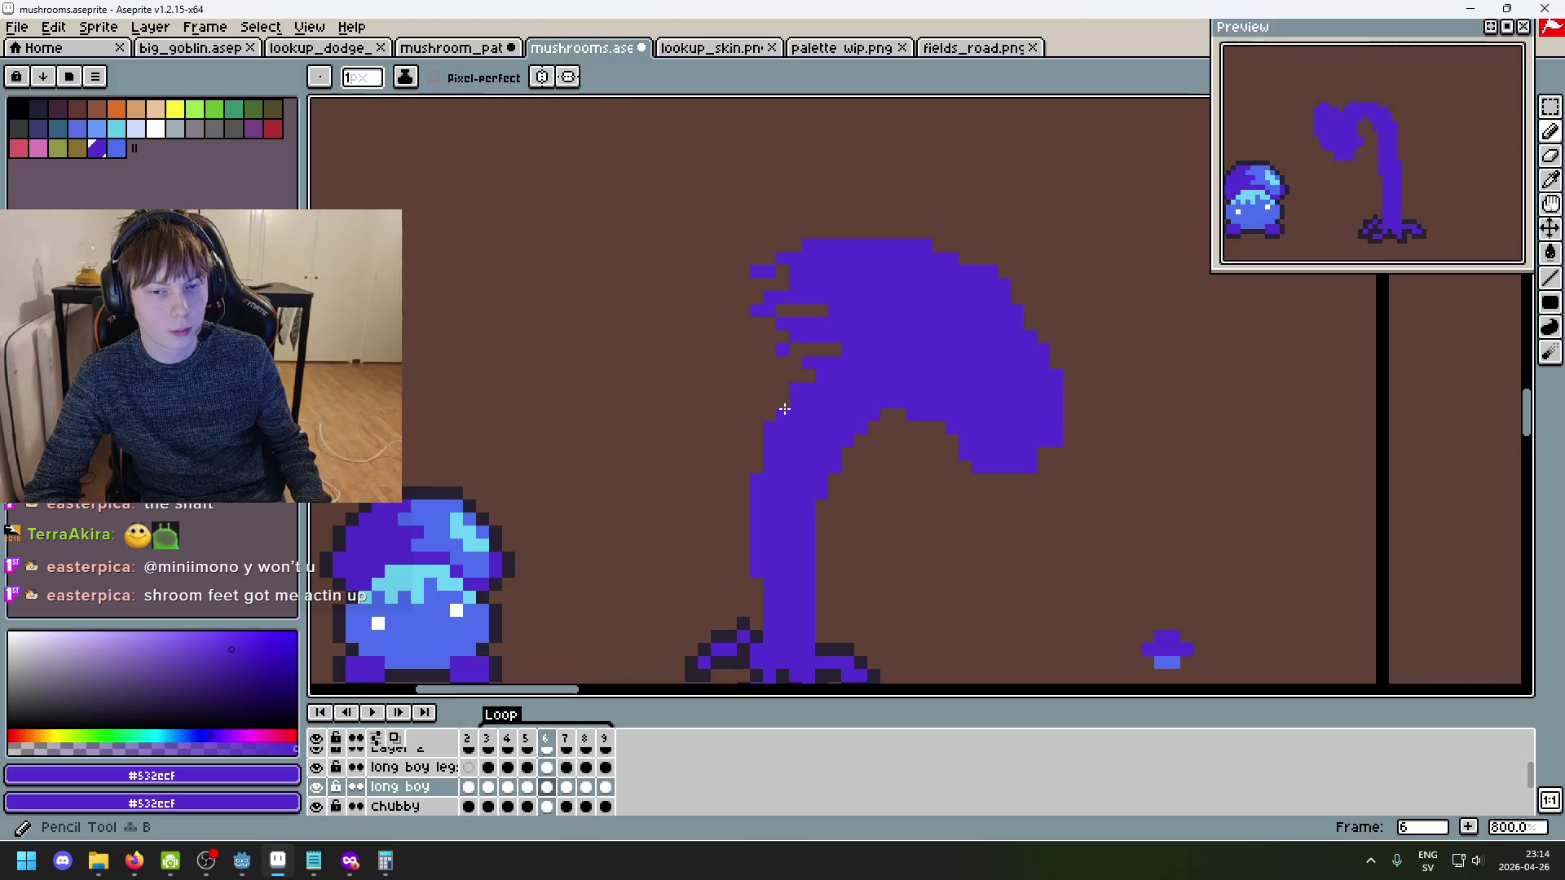
scroll(815, 379, down, 4)
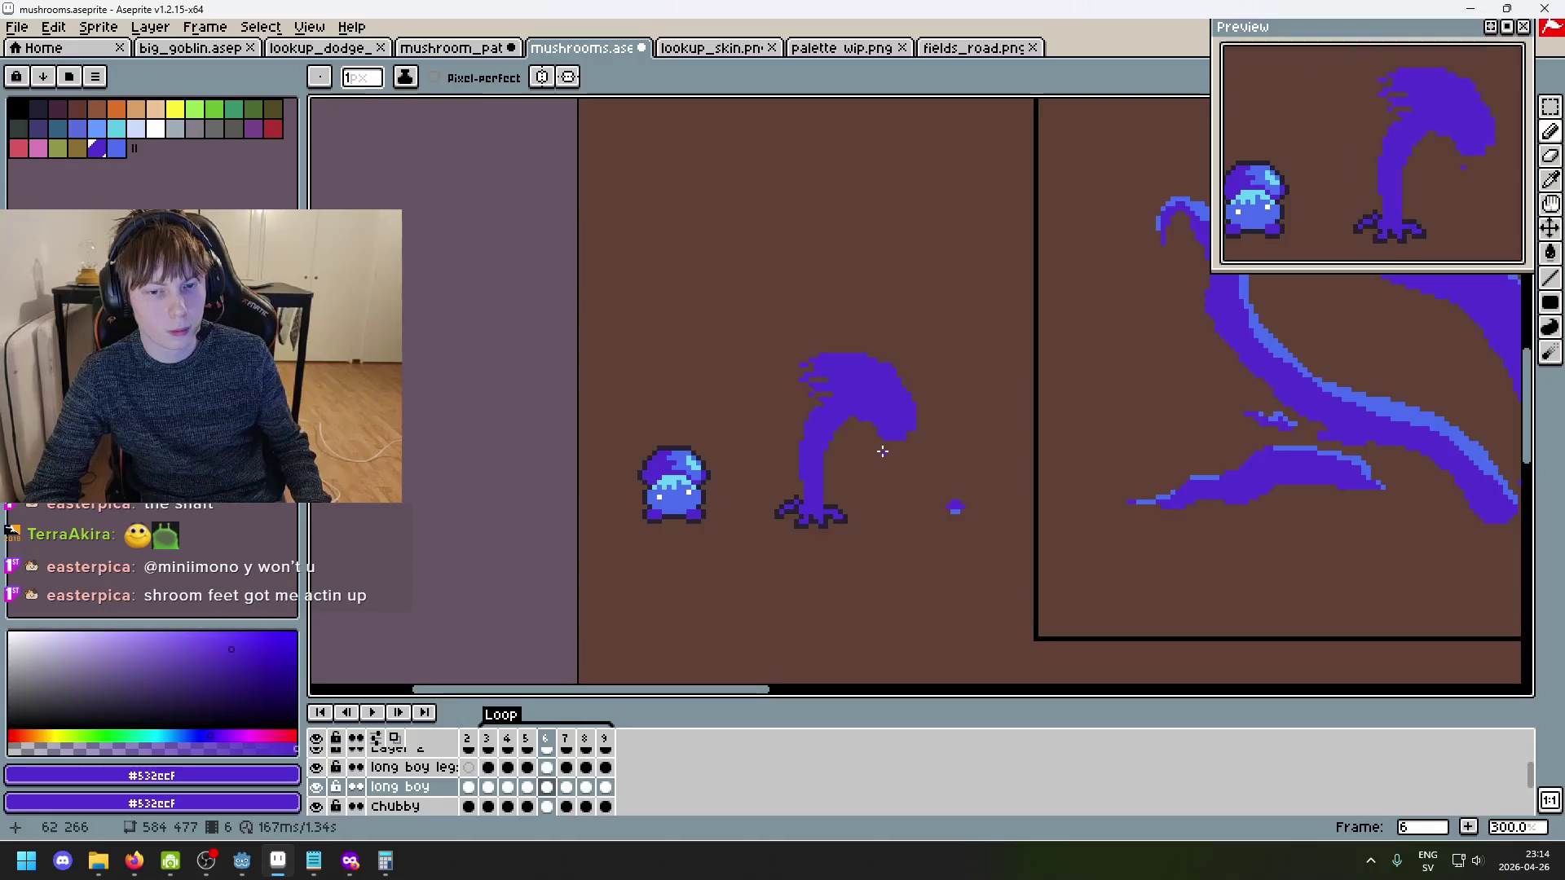
scroll(889, 458, up, 2)
- Advance to frame 7 and inspect its hooked, curled-back cap
key(Right)
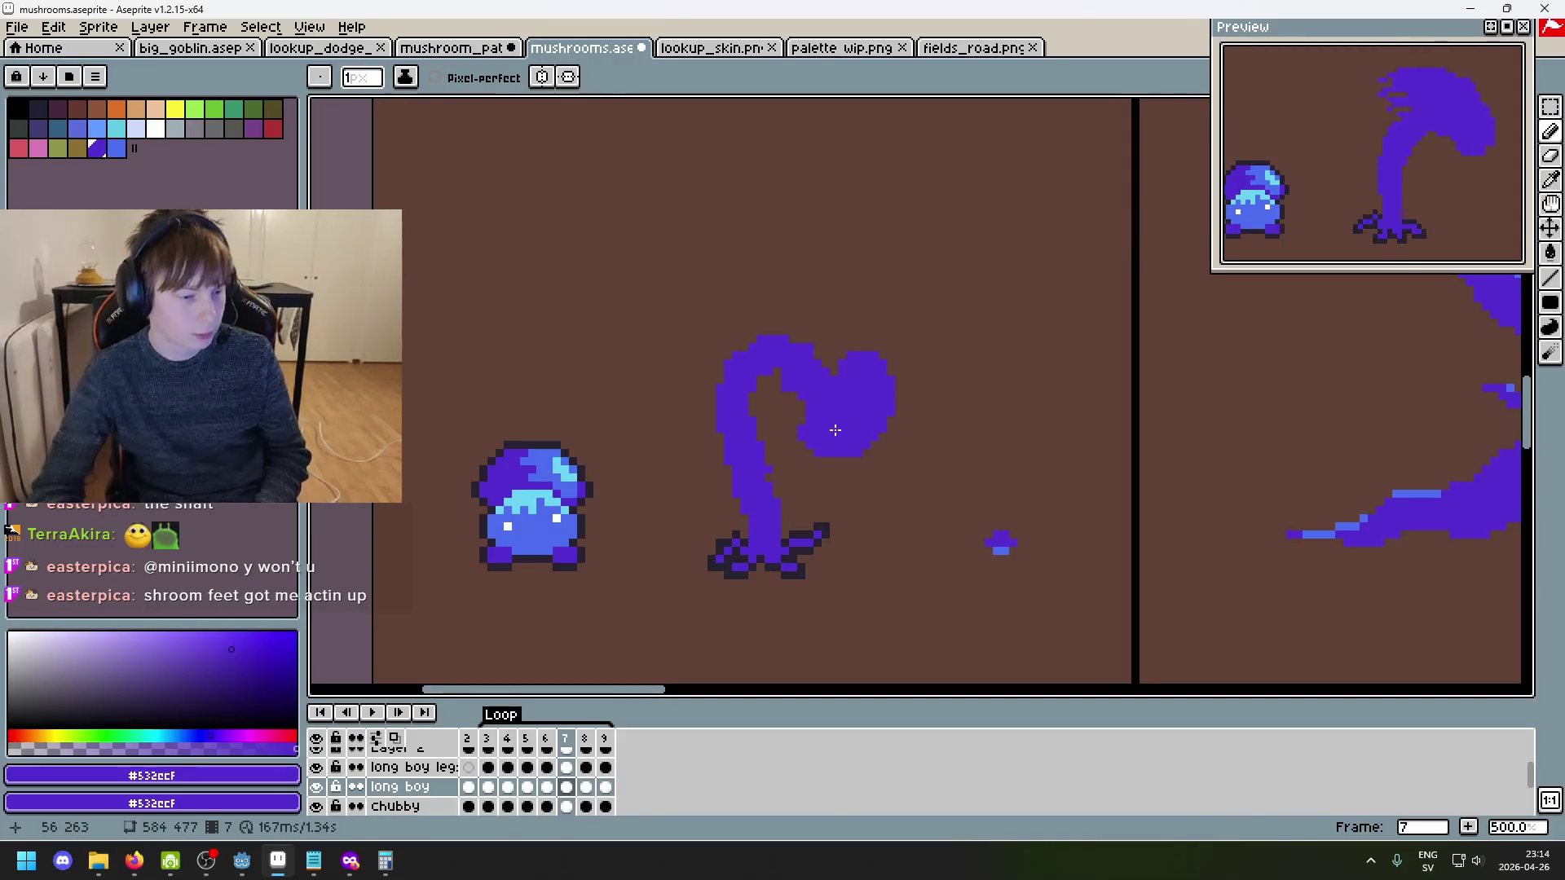
scroll(1374, 217, down, 2)
scroll(1409, 224, up, 2)
scroll(1385, 245, down, 3)
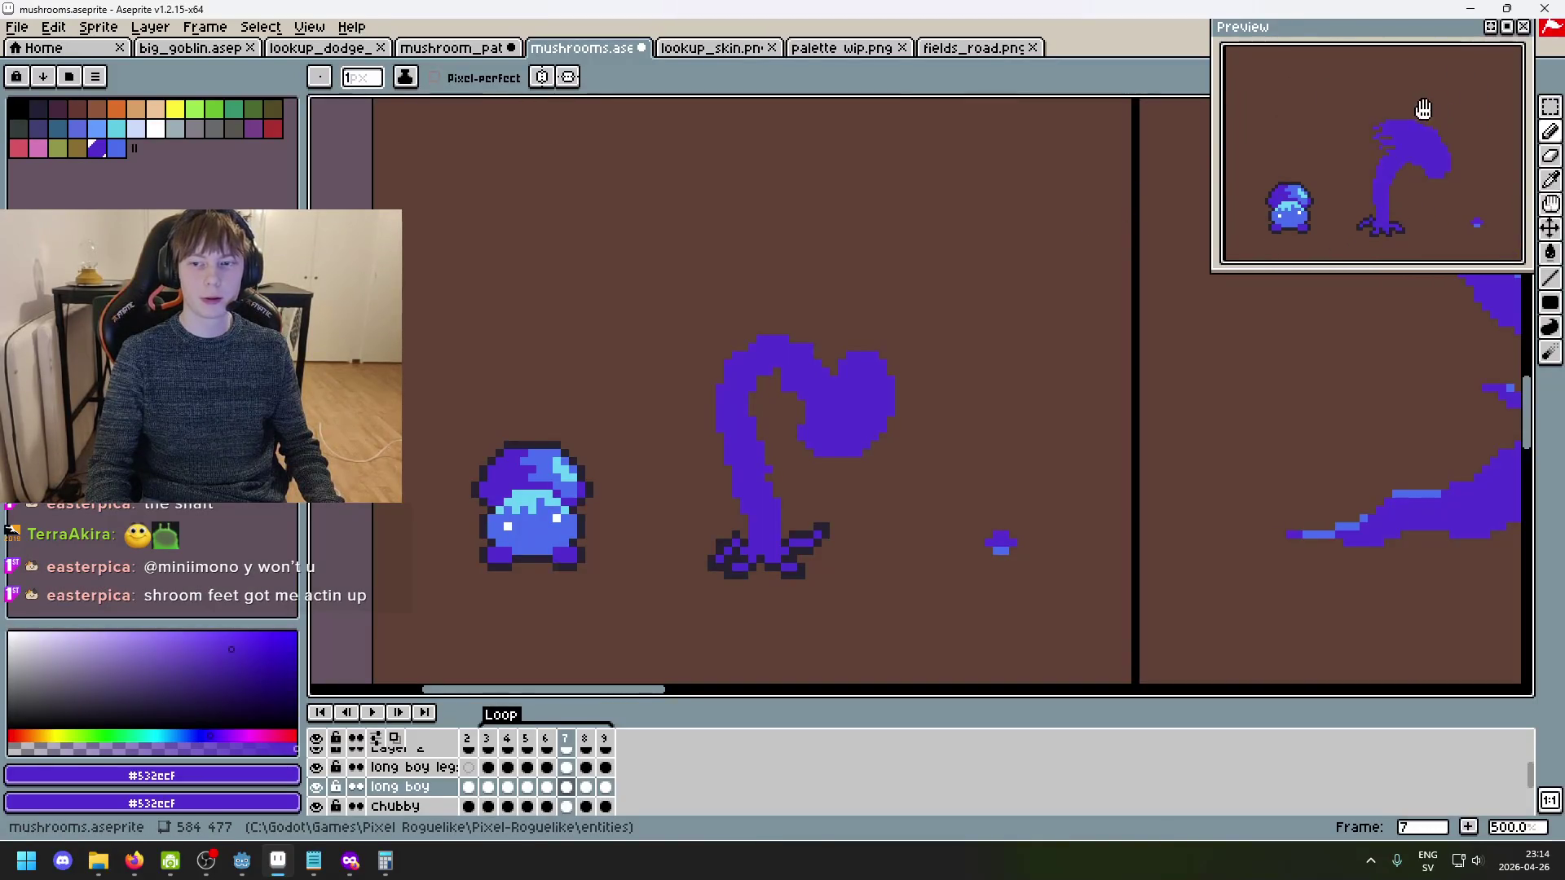
scroll(1404, 224, up, 3)
scroll(1378, 228, down, 2)
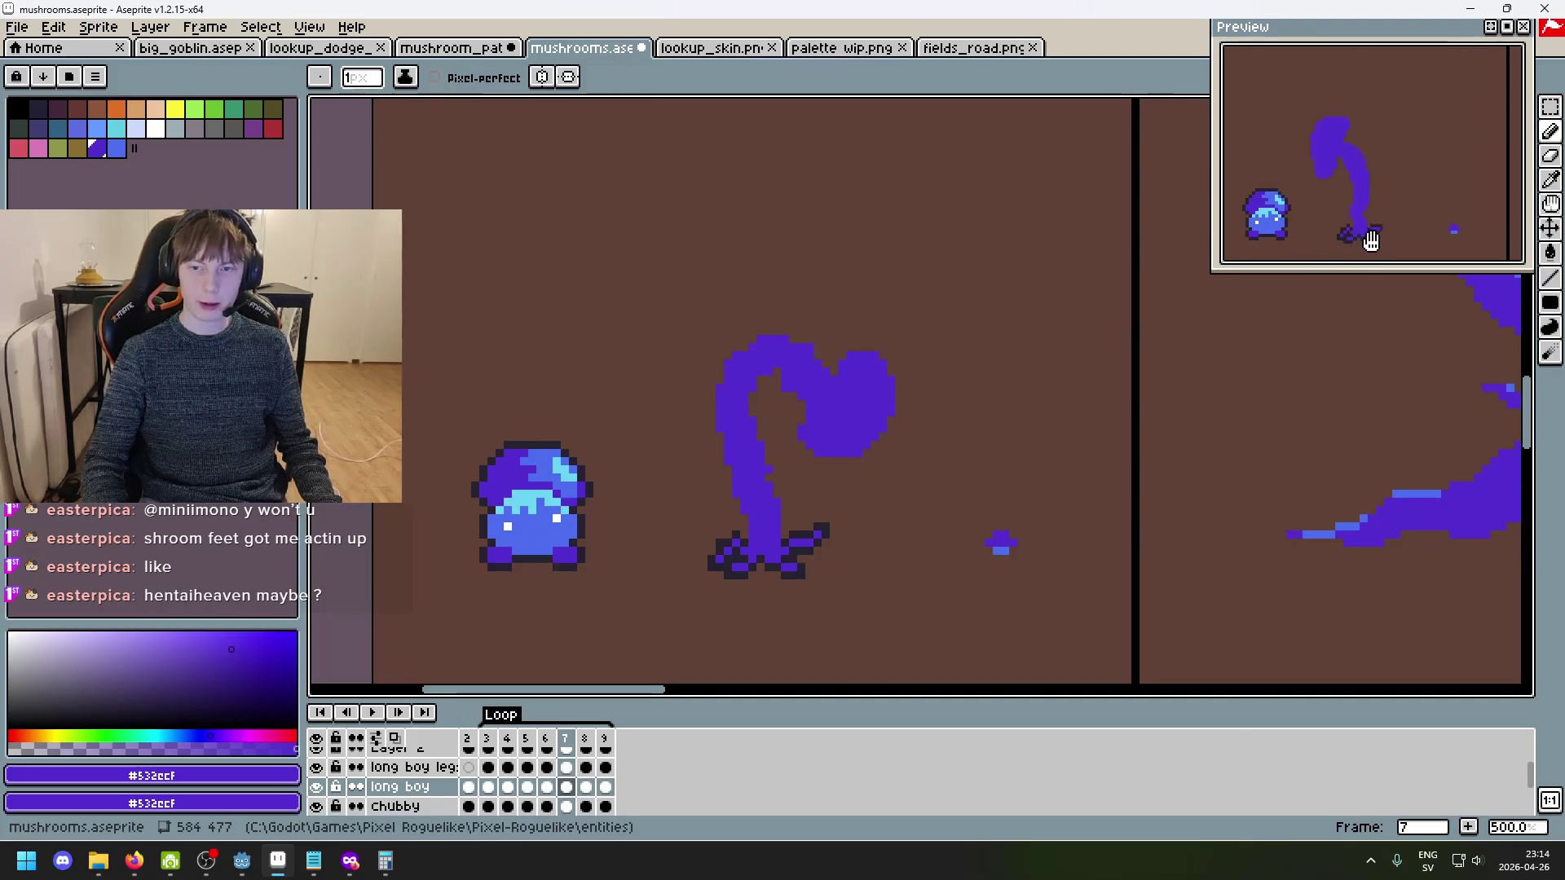
scroll(880, 349, up, 3)
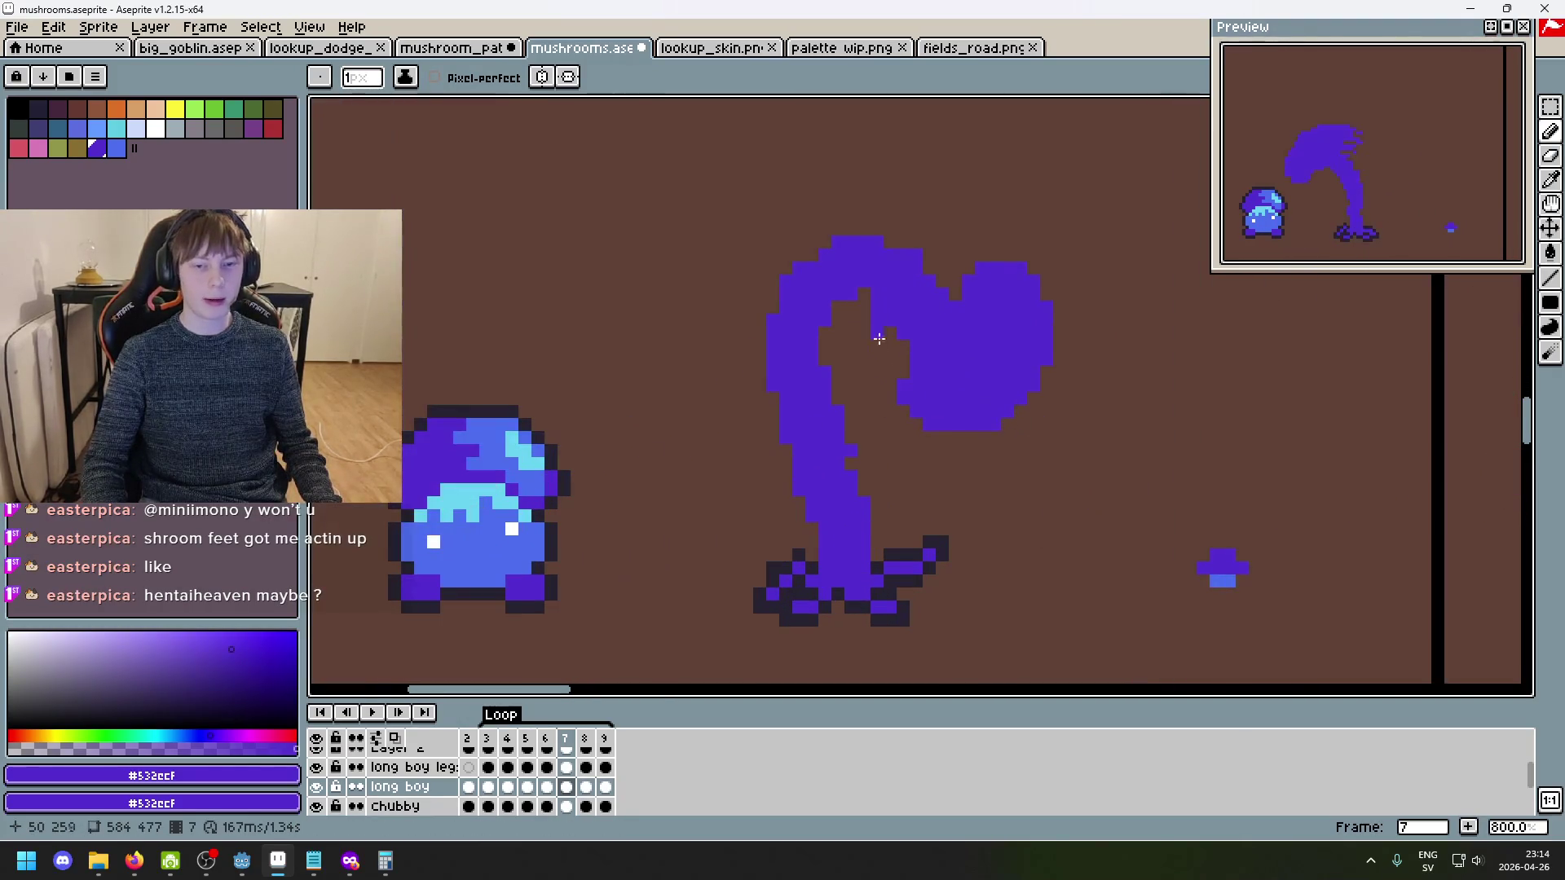
- Undo the last erase and pencil stroke on the cap's left edge
scroll(919, 251, up, 2)
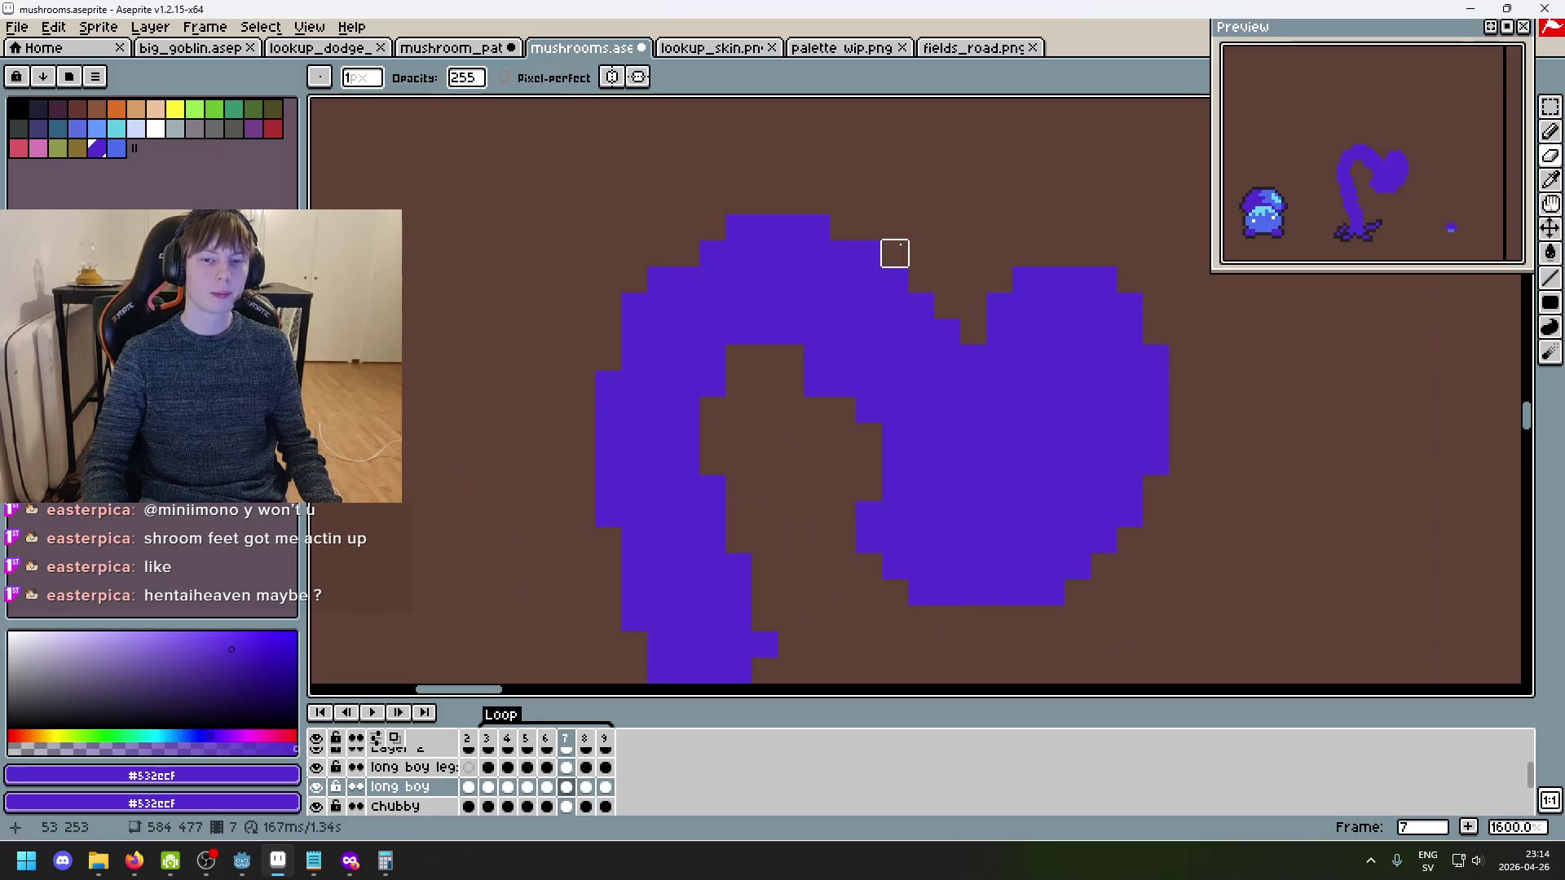
scroll(1032, 493, down, 4)
scroll(1032, 494, up, 5)
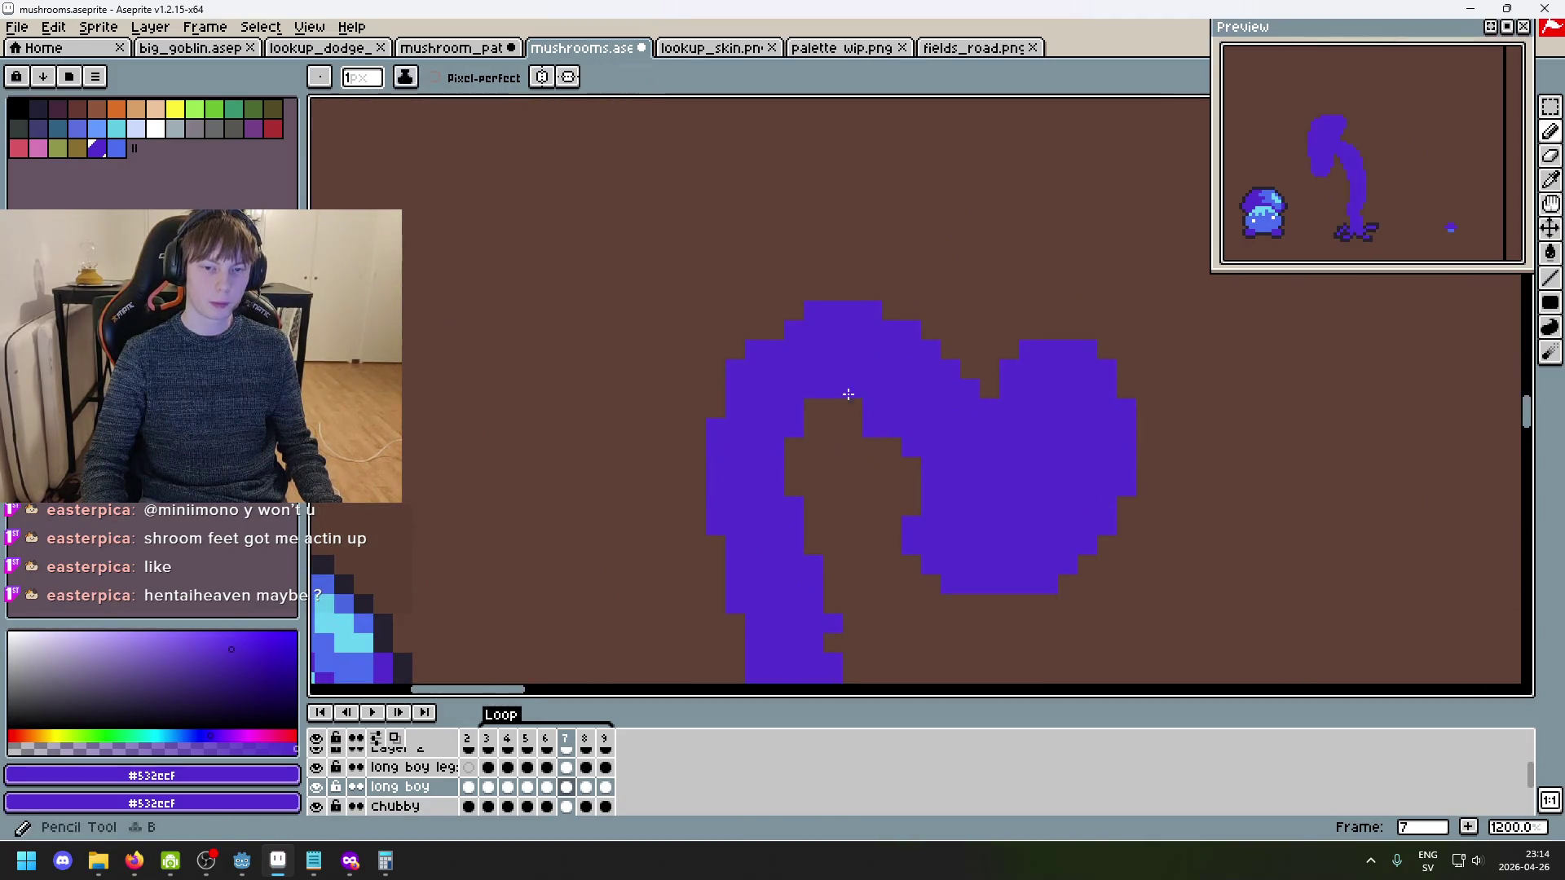
scroll(1006, 535, down, 5)
key(ctrl+z)
scroll(961, 517, up, 5)
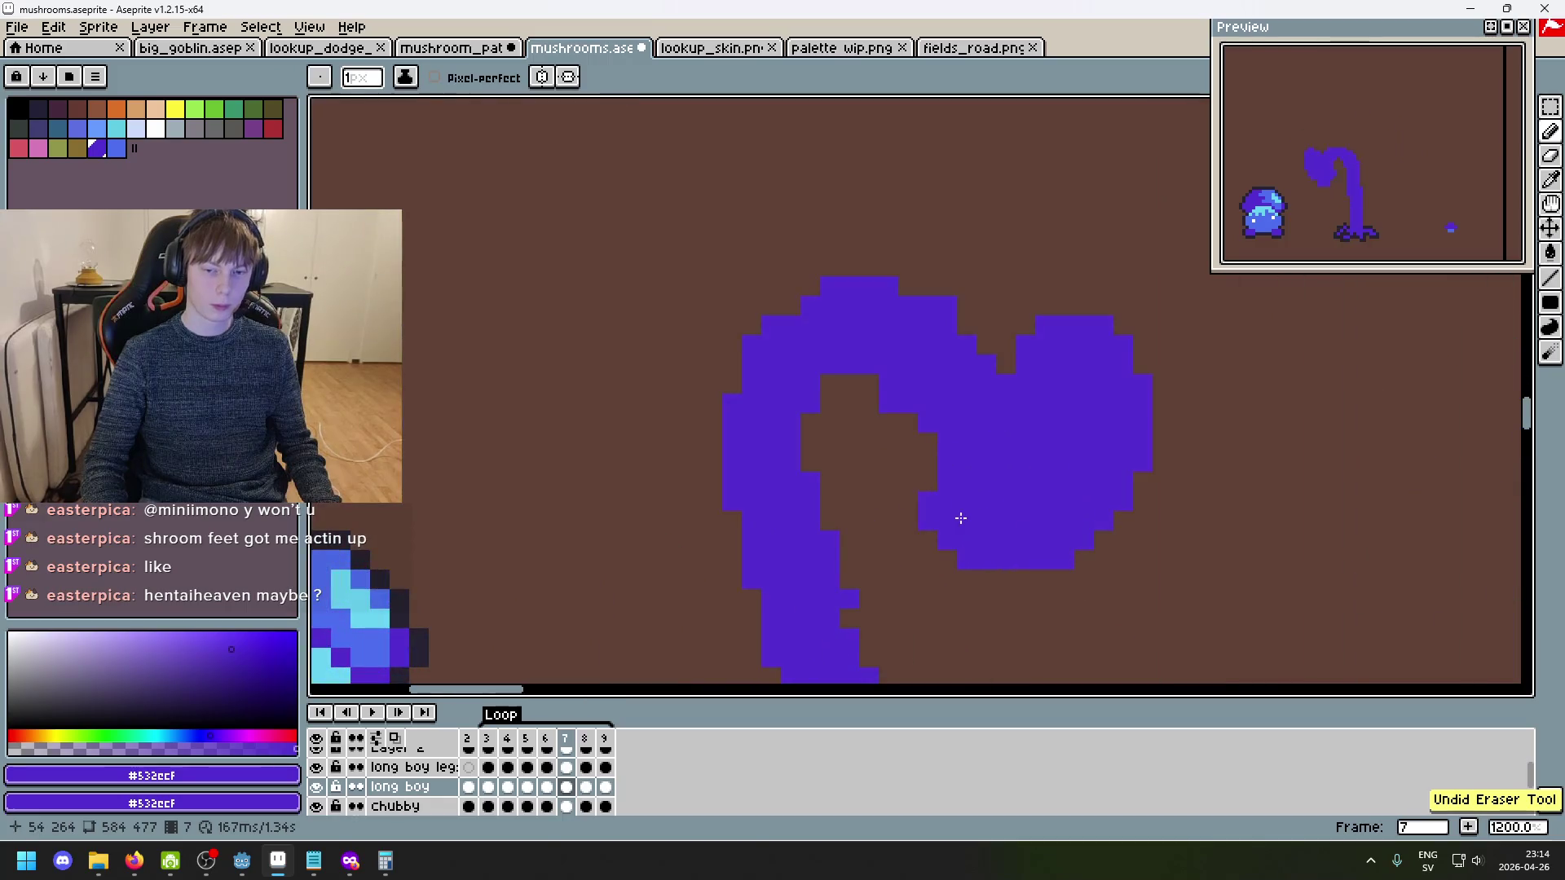
scroll(924, 479, down, 5)
key(ctrl+z)
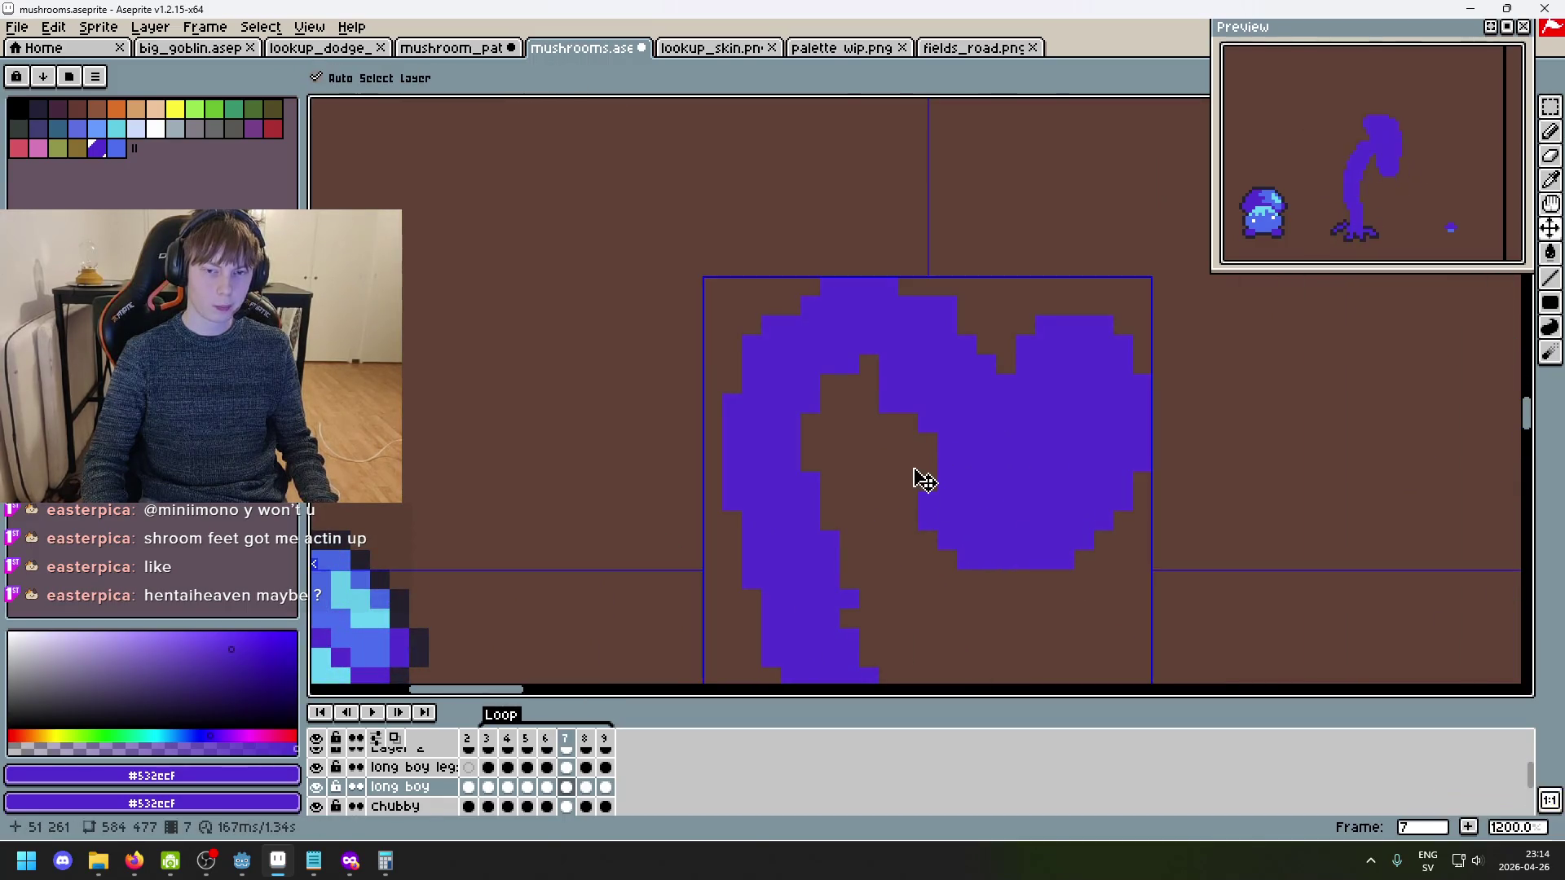
scroll(914, 469, up, 5)
key(ctrl+y)
key(ctrl+y)
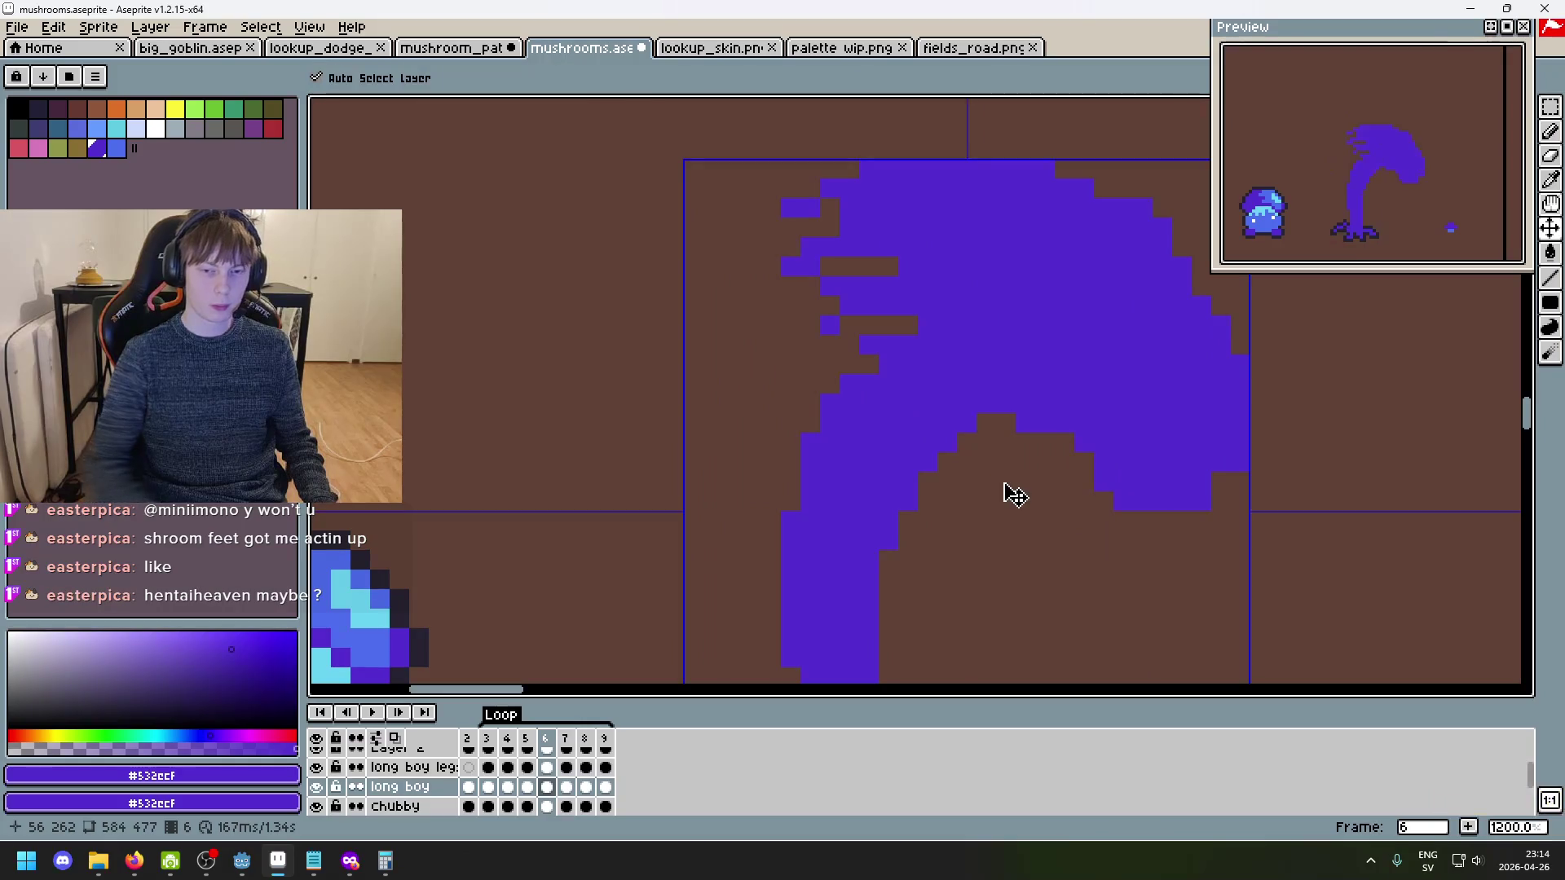
key(ctrl+z)
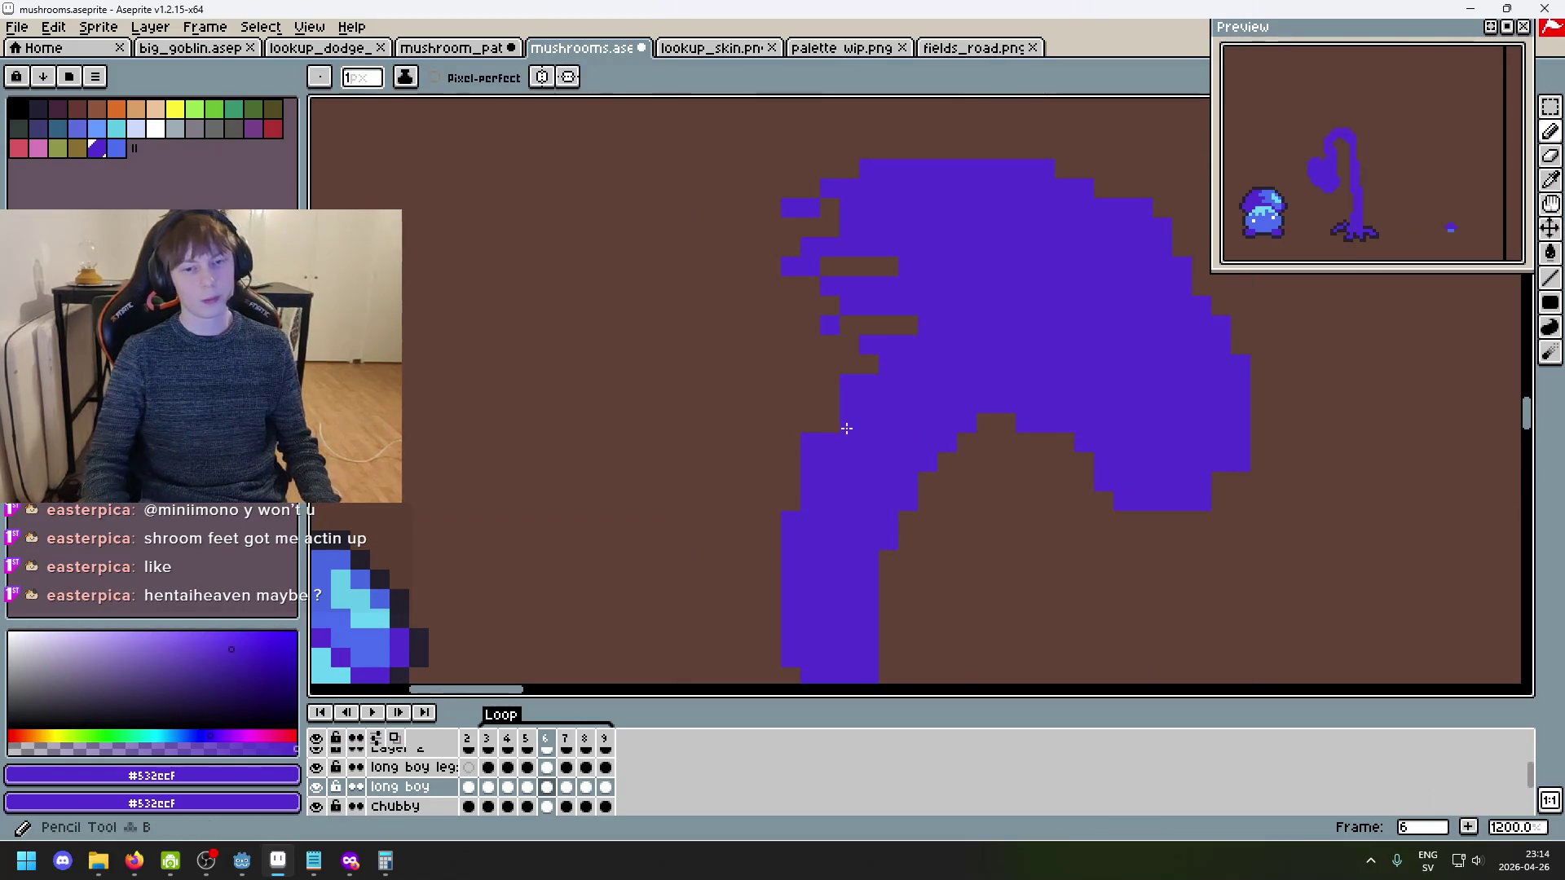
scroll(856, 422, down, 2)
scroll(849, 415, up, 2)
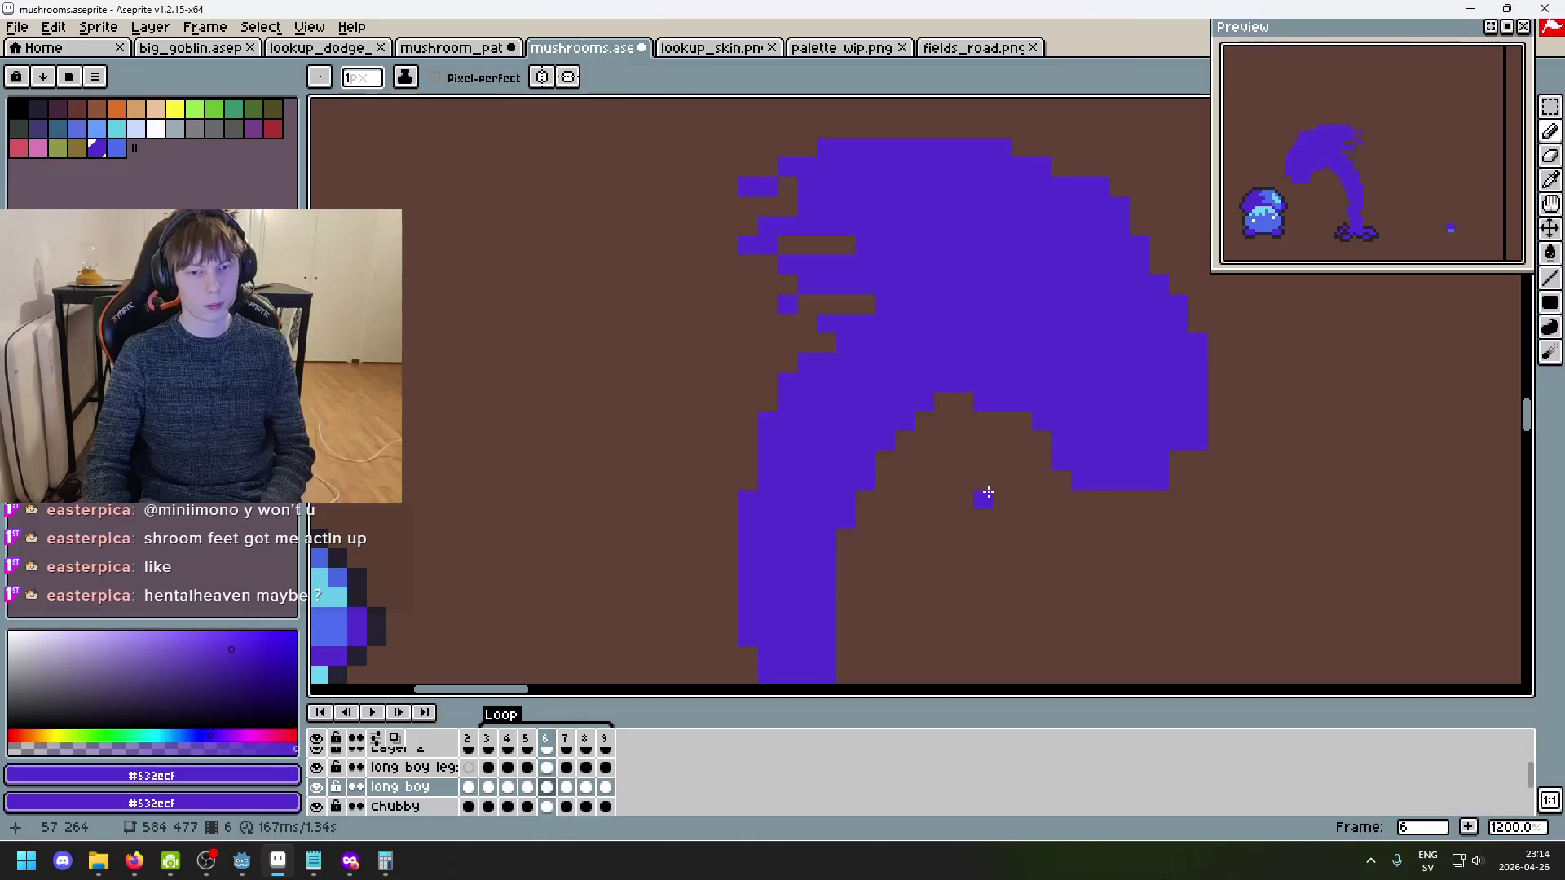
- On frame 7, try two purple pixels along the loop's top edge, then undo them
key(Right)
key(e)
scroll(845, 357, up, 1)
scroll(1004, 340, down, 5)
scroll(978, 342, up, 5)
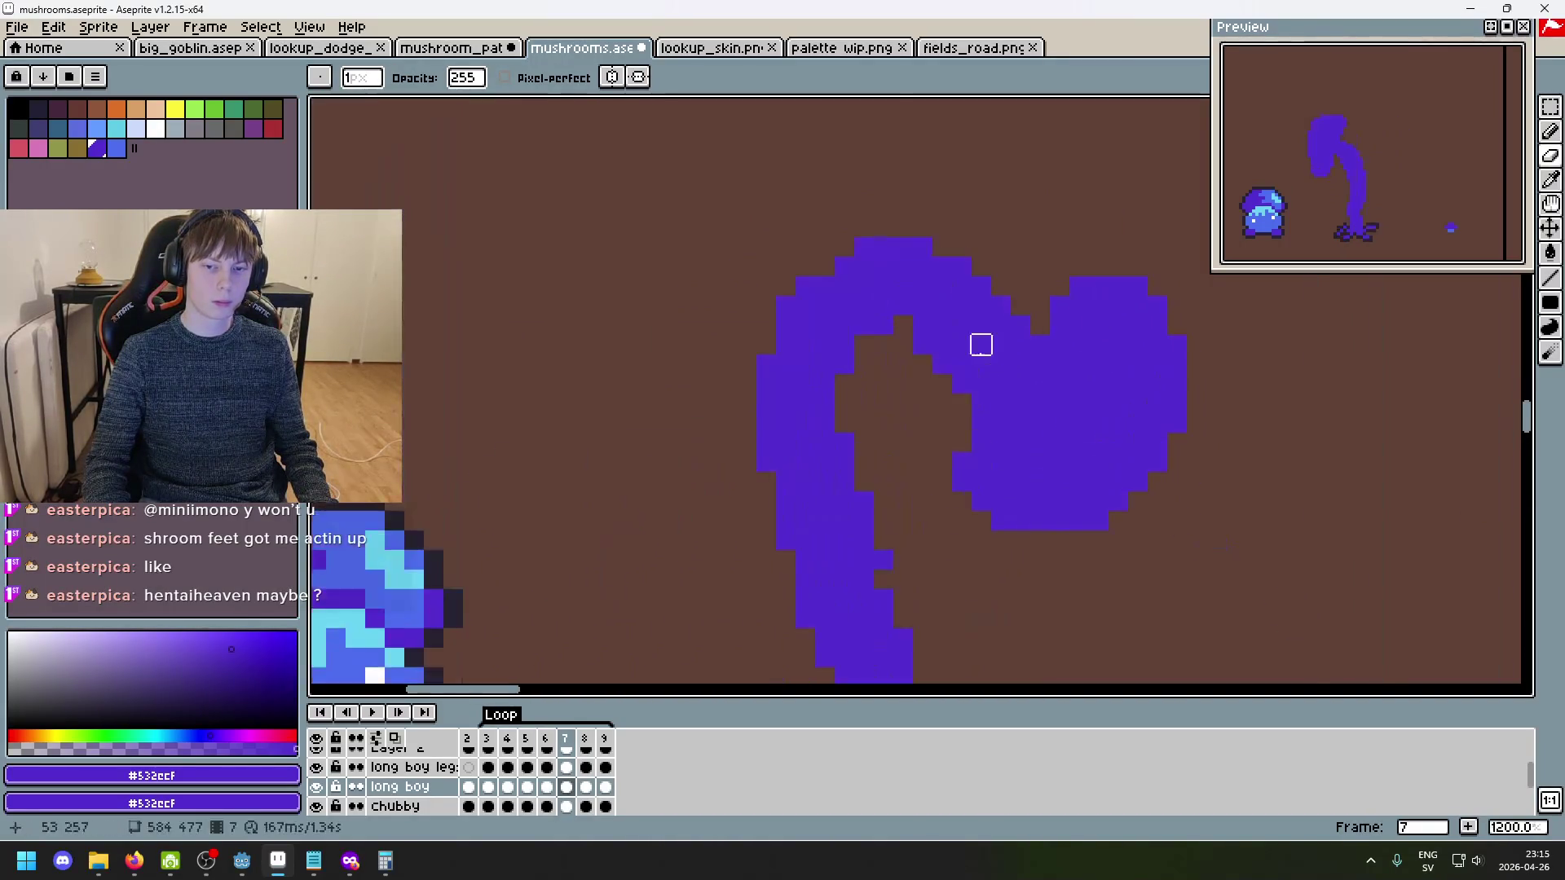
key(b)
scroll(1044, 436, down, 5)
scroll(991, 359, up, 4)
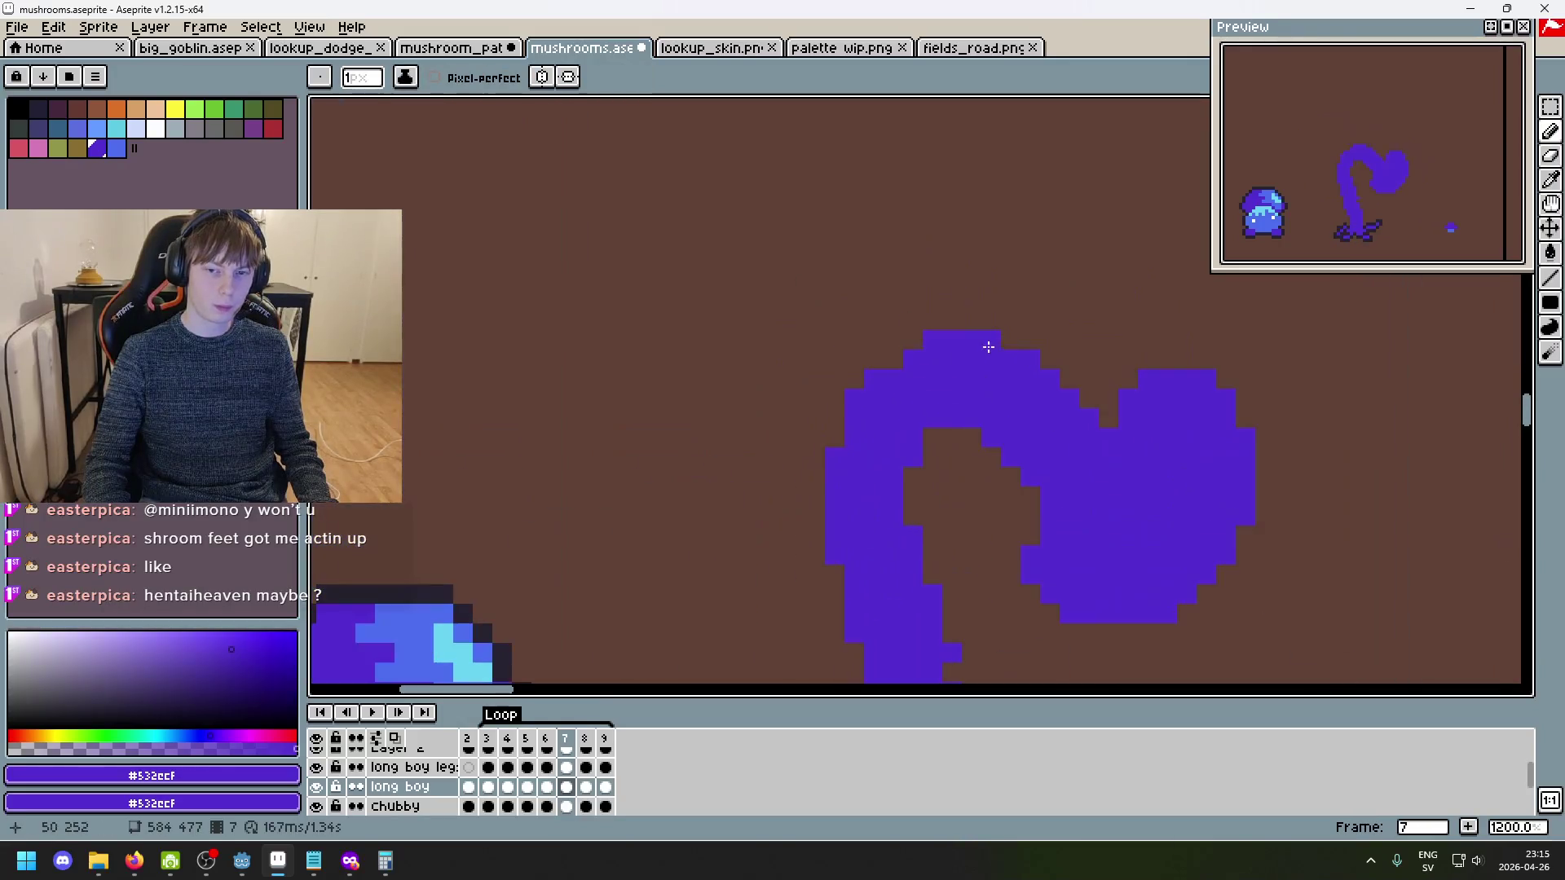
click(879, 359)
click(895, 343)
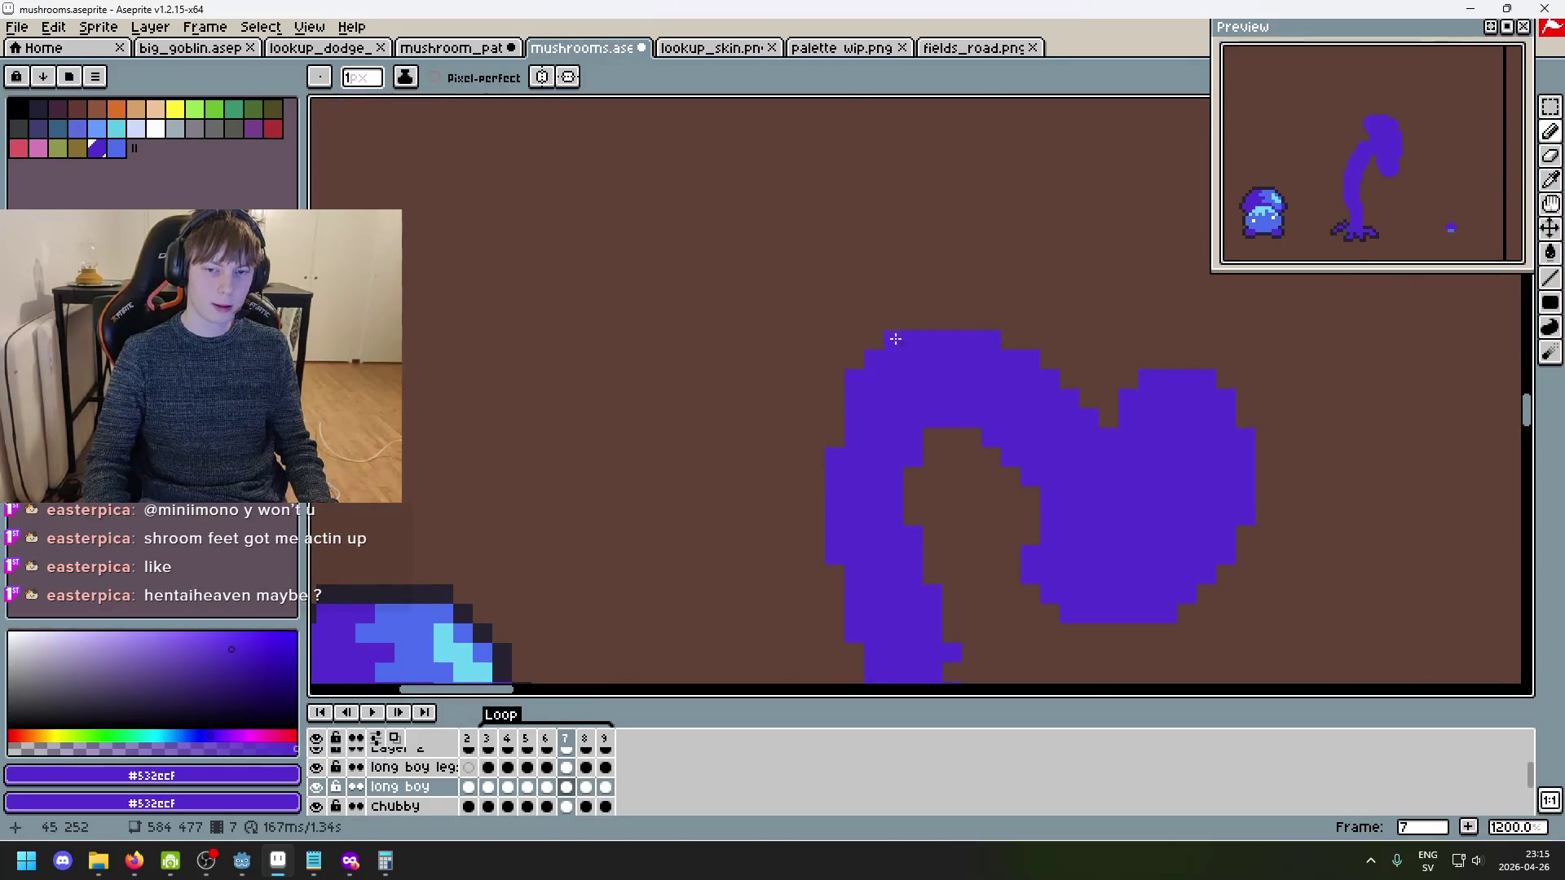
scroll(841, 423, down, 4)
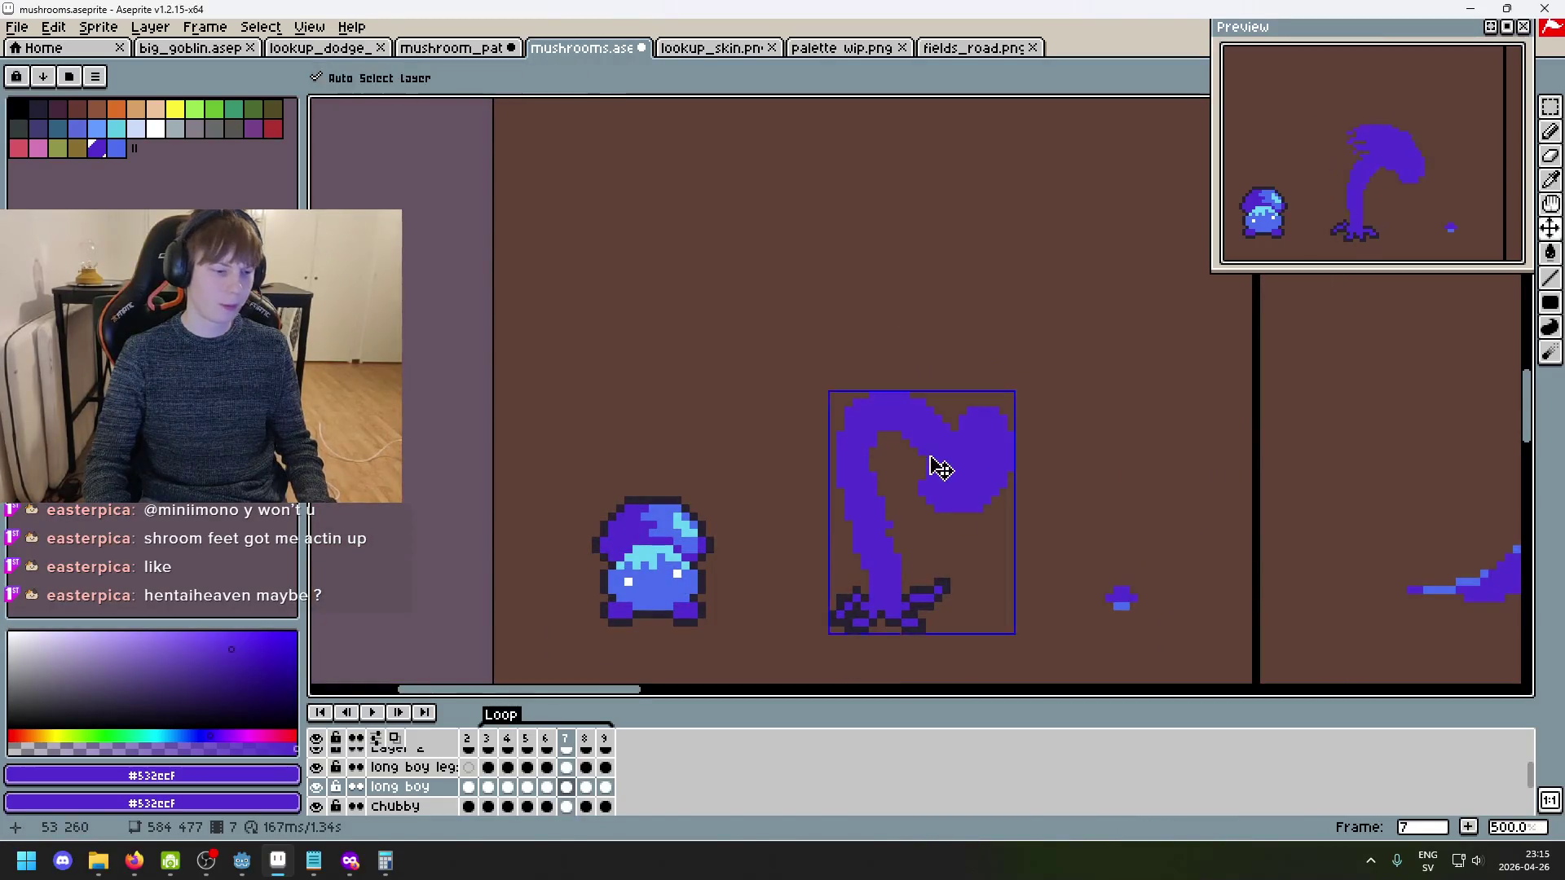
key(ctrl+z)
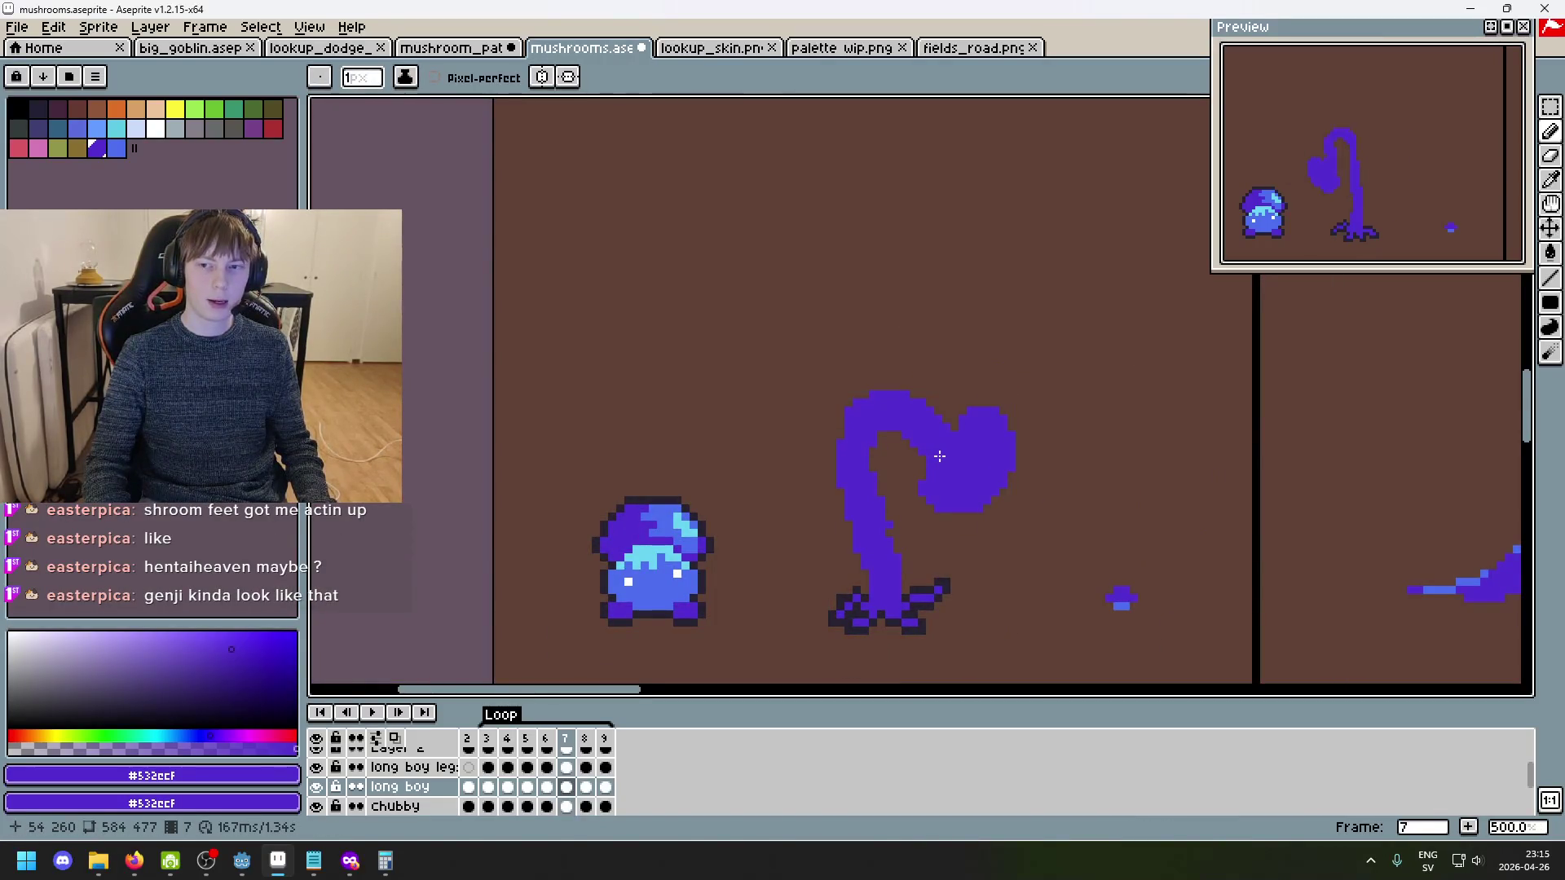
- Pan and zoom the Preview window to show the whole curled loop
scroll(1255, 212, up, 2)
mouse_move(1255, 212)
mouse_down()
mouse_move(1252, 141)
mouse_move(1256, 168)
mouse_move(1328, 161)
mouse_up()
scroll(1316, 218, down, 2)
drag(1359, 168, 1332, 178)
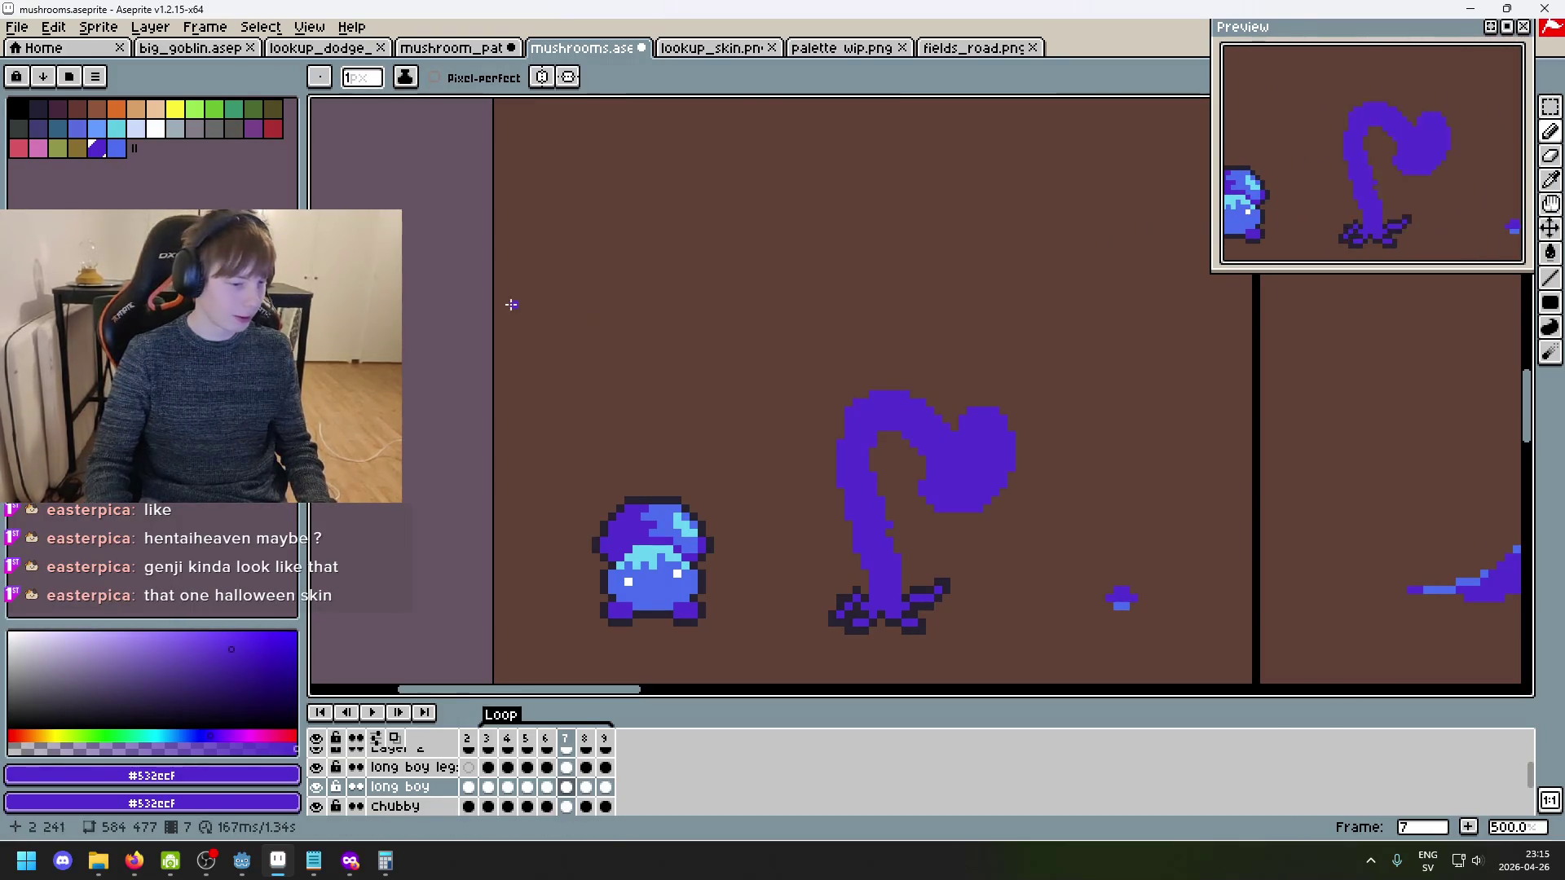
key(alt+Tab)
key(ctrl+shift+p)
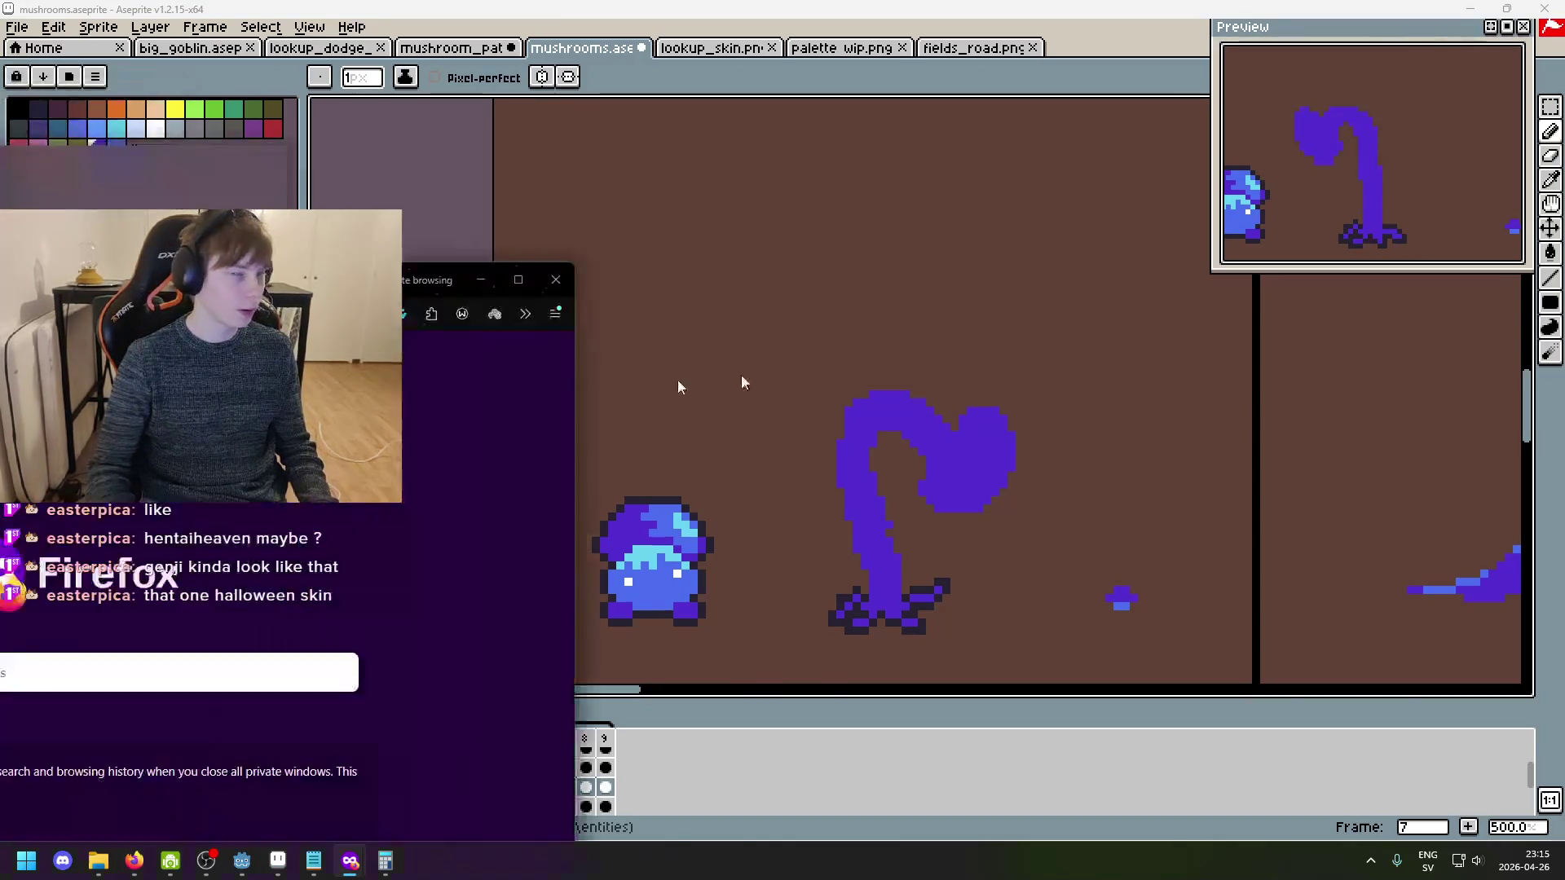
text(genji h)
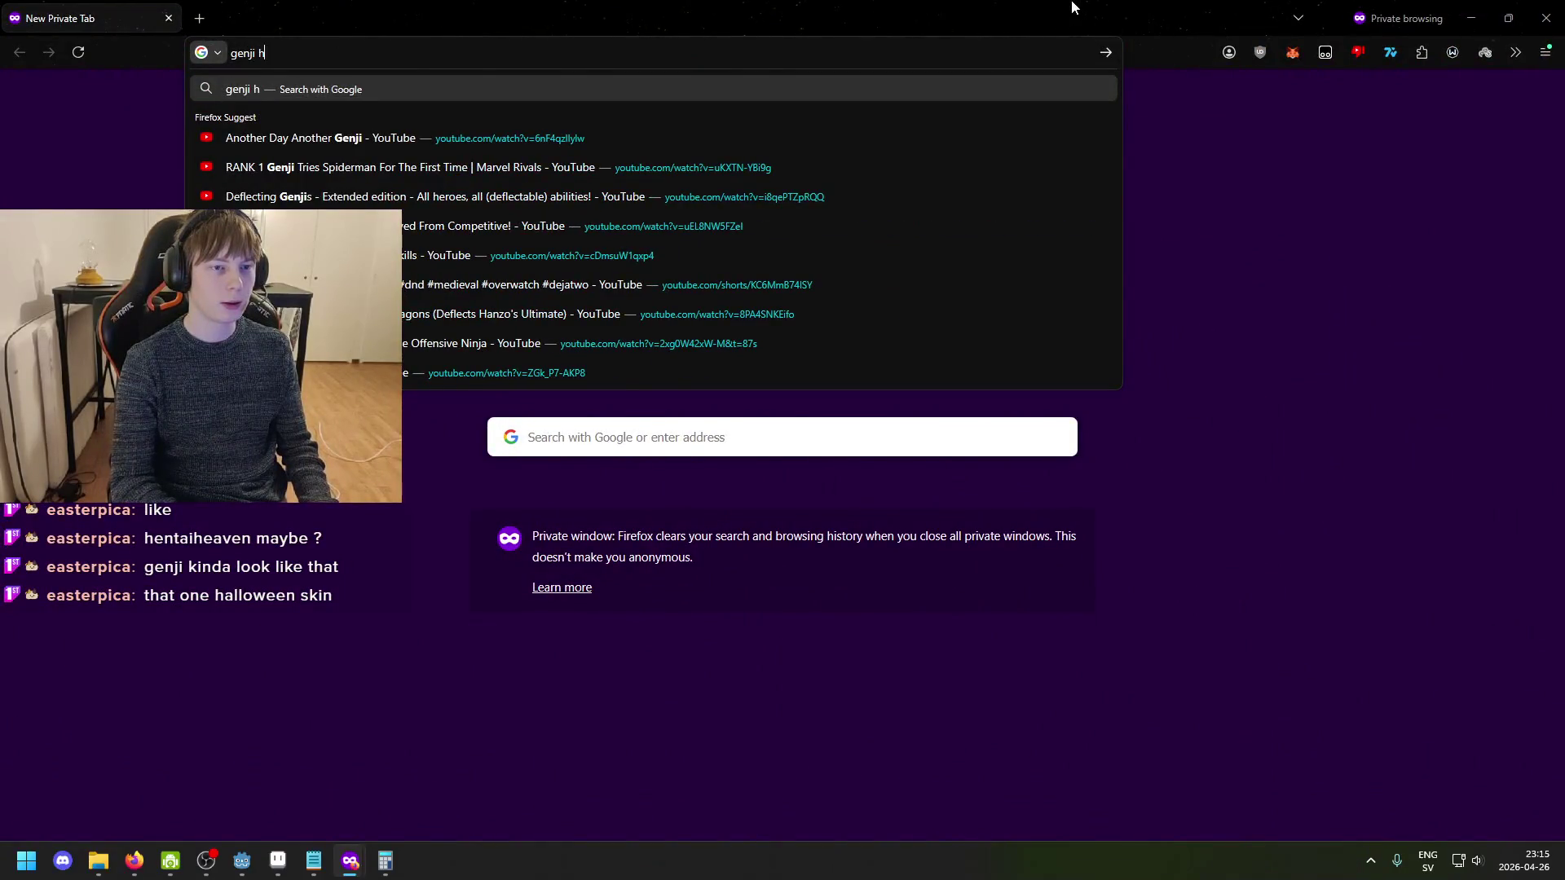
text(alloween skin)
key(Return)
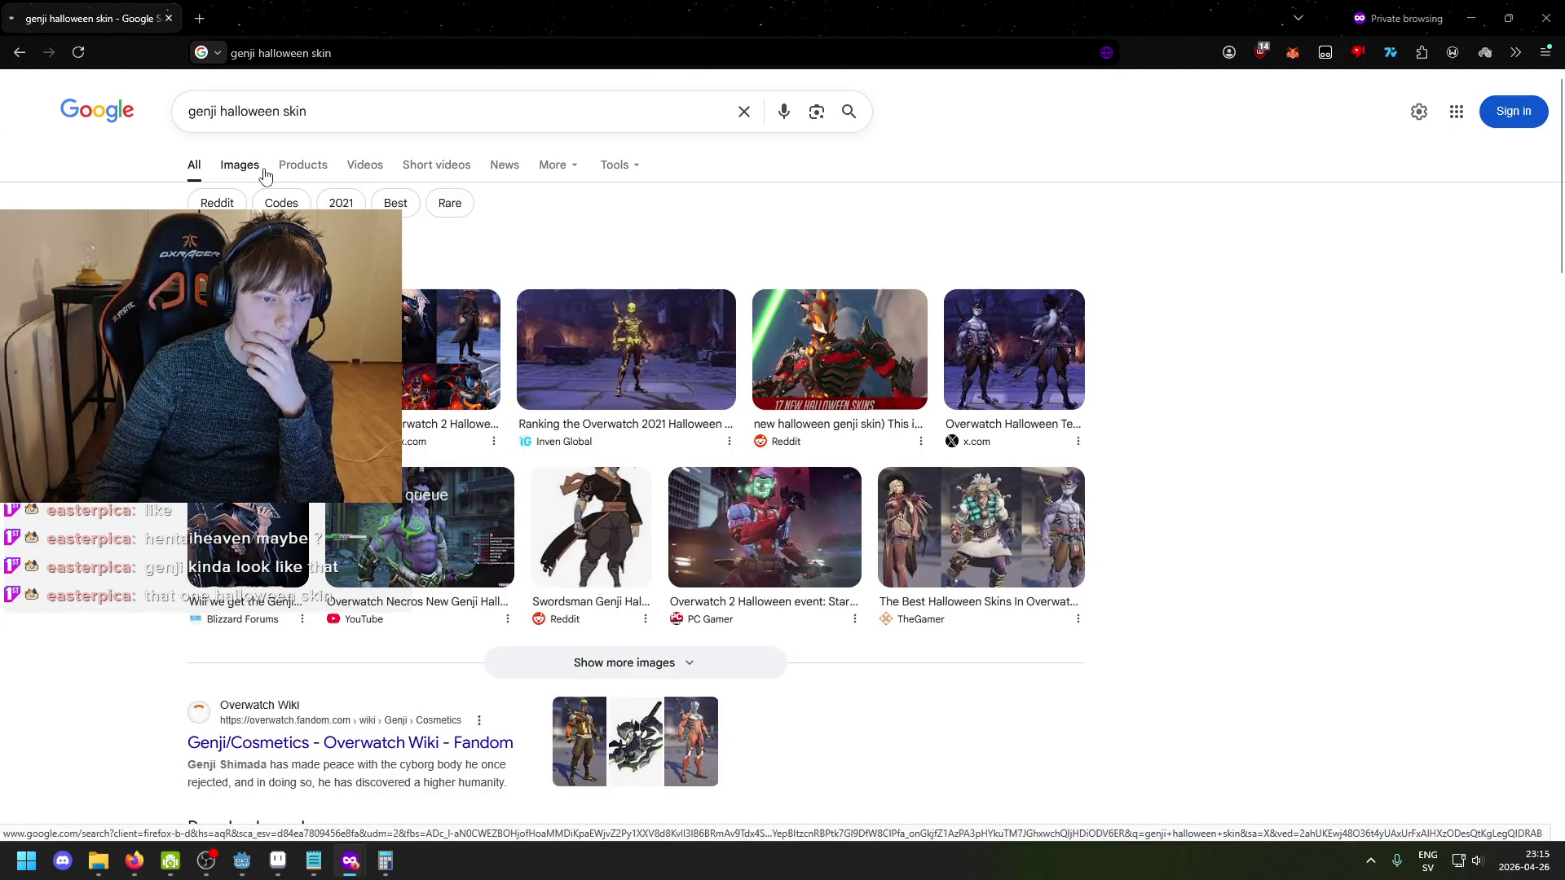
click(263, 171)
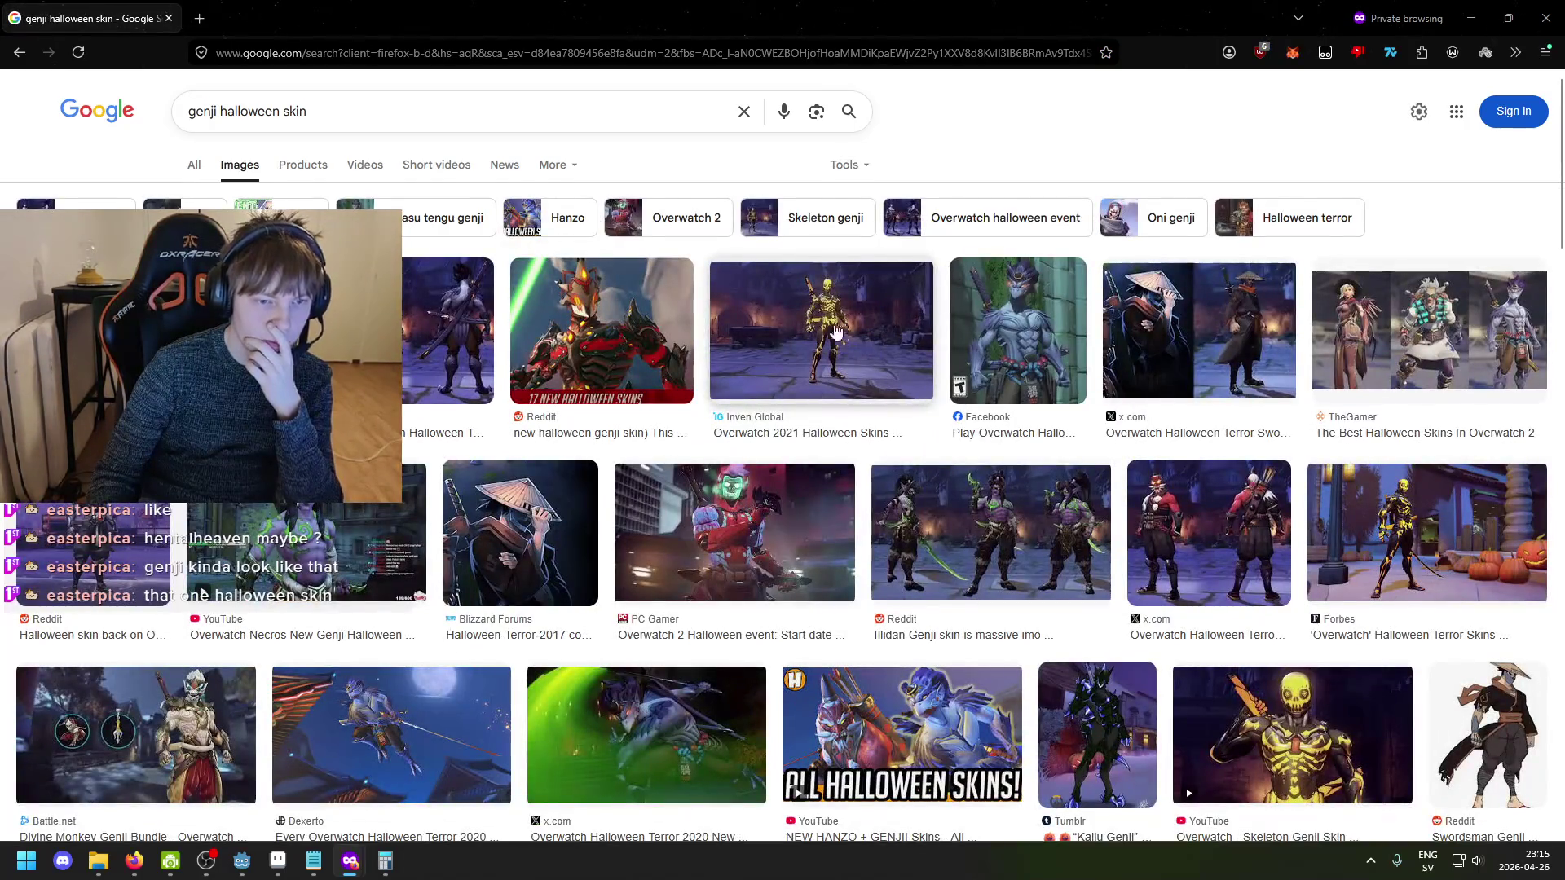
scroll(812, 344, down, 1)
scroll(812, 346, down, 1)
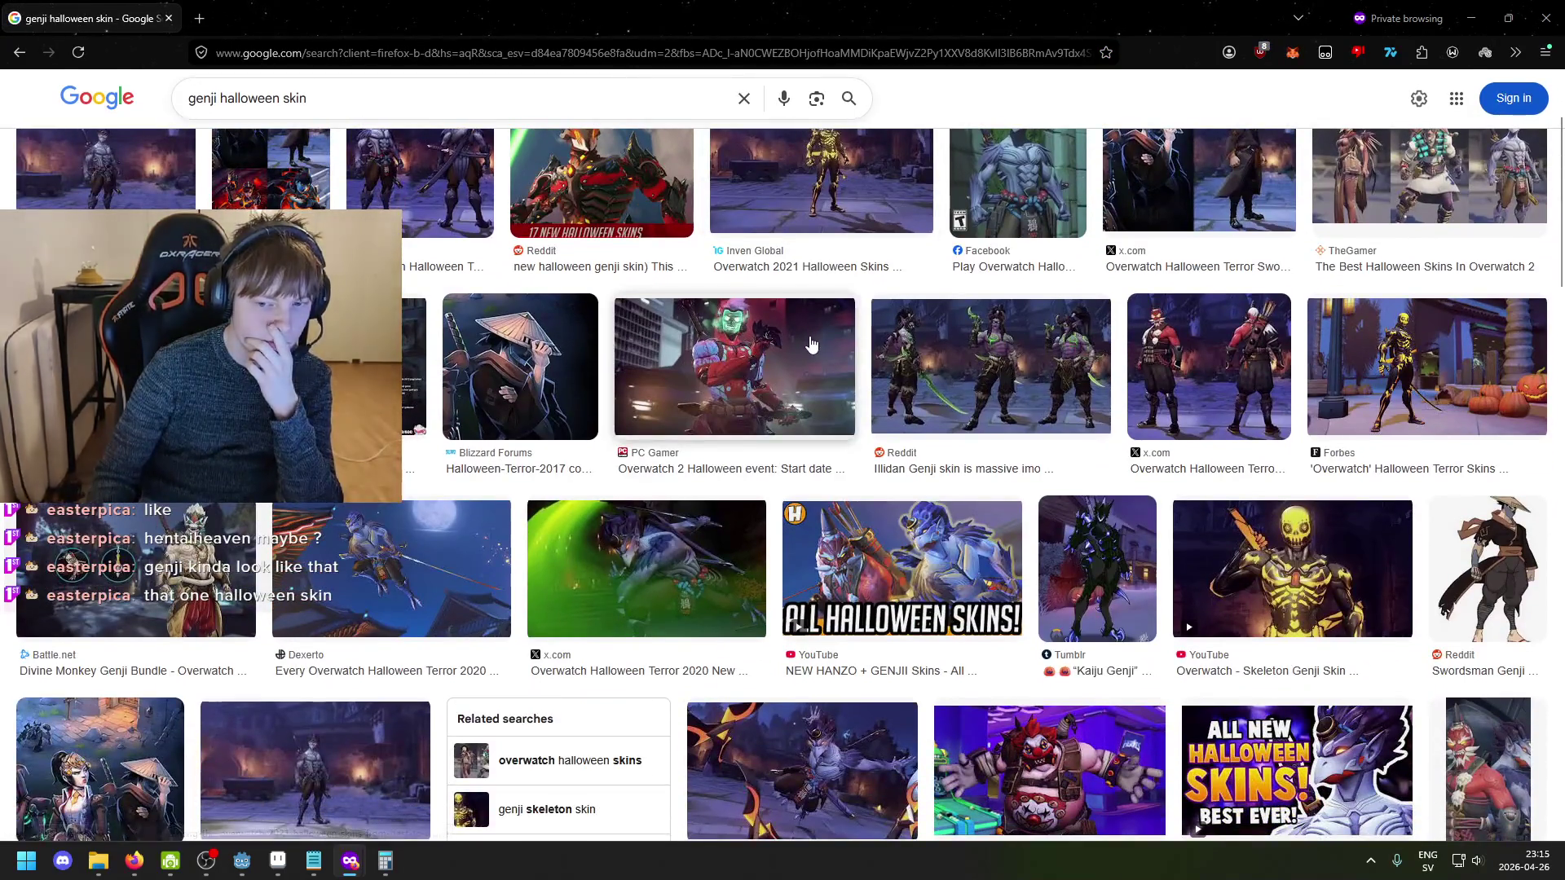
scroll(812, 345, down, 2)
scroll(803, 338, down, 3)
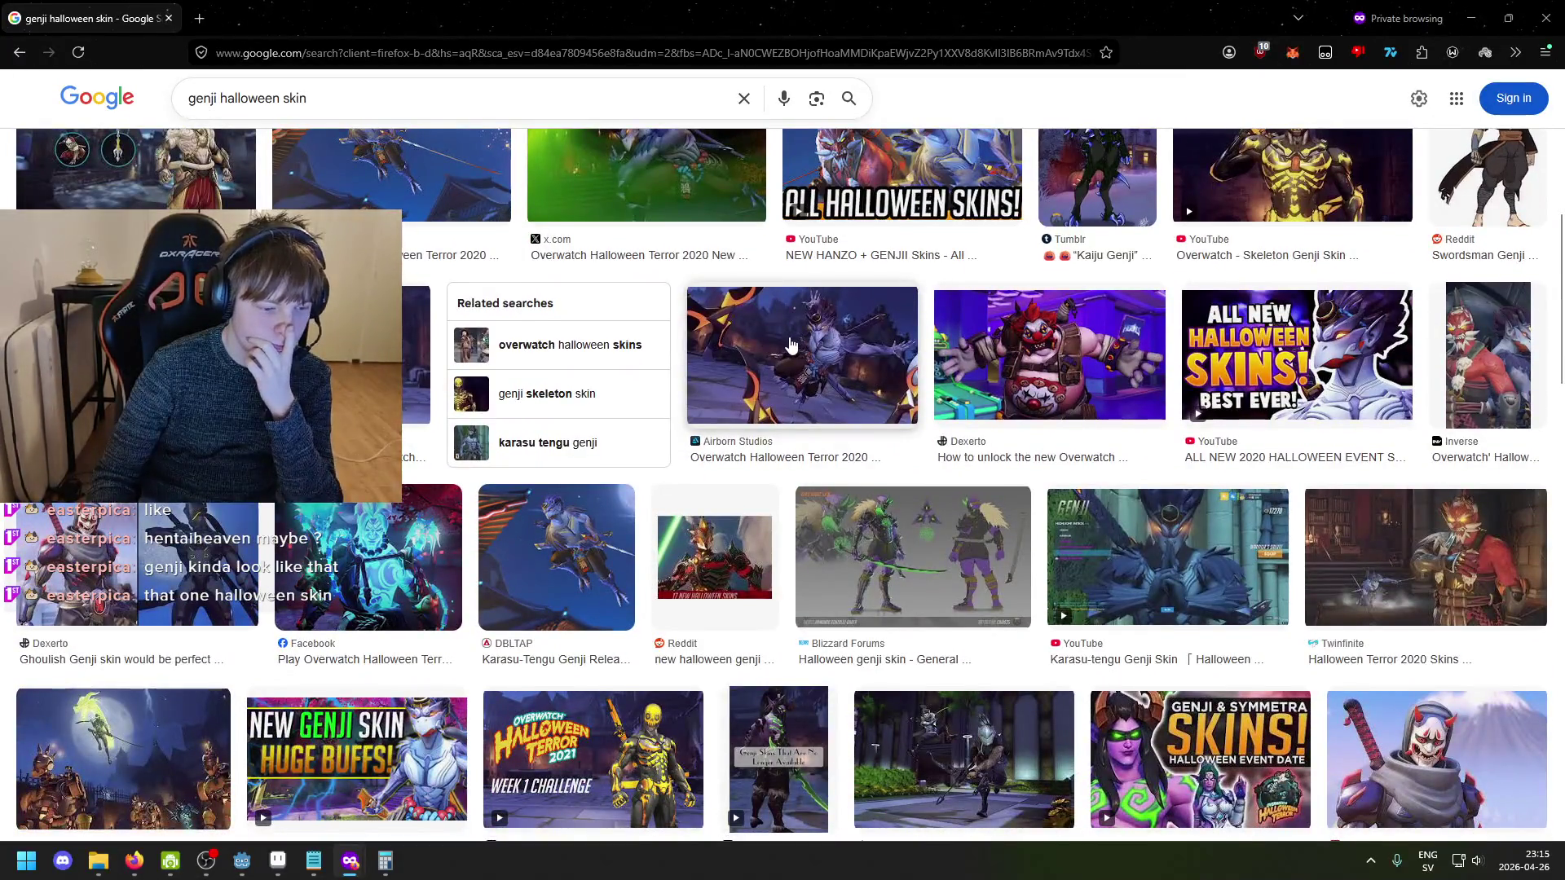
scroll(795, 343, down, 4)
scroll(787, 346, down, 4)
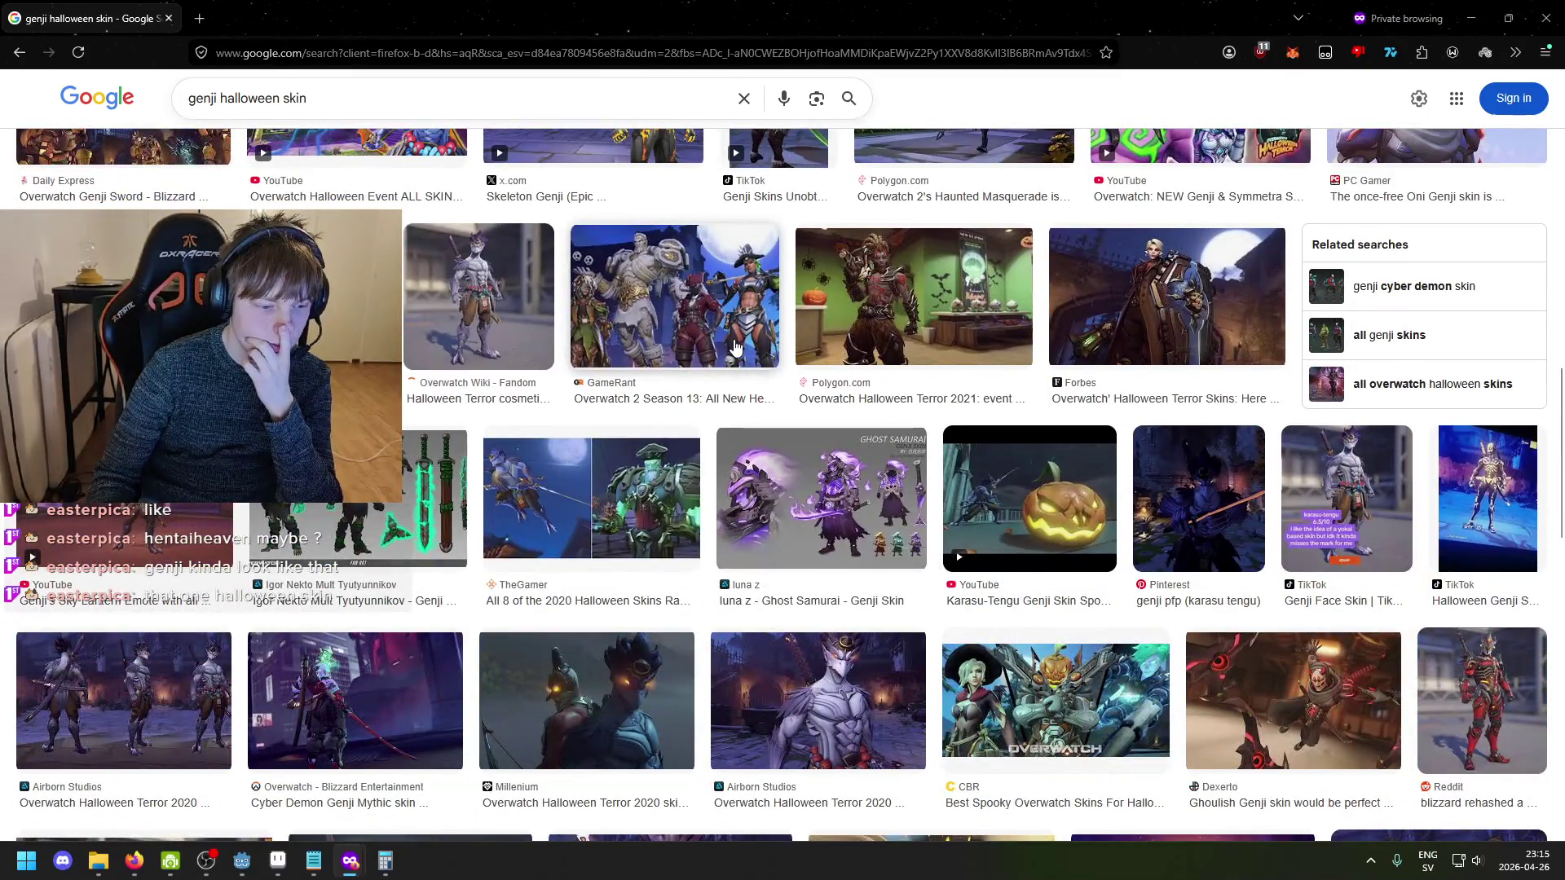
scroll(734, 346, up, 6)
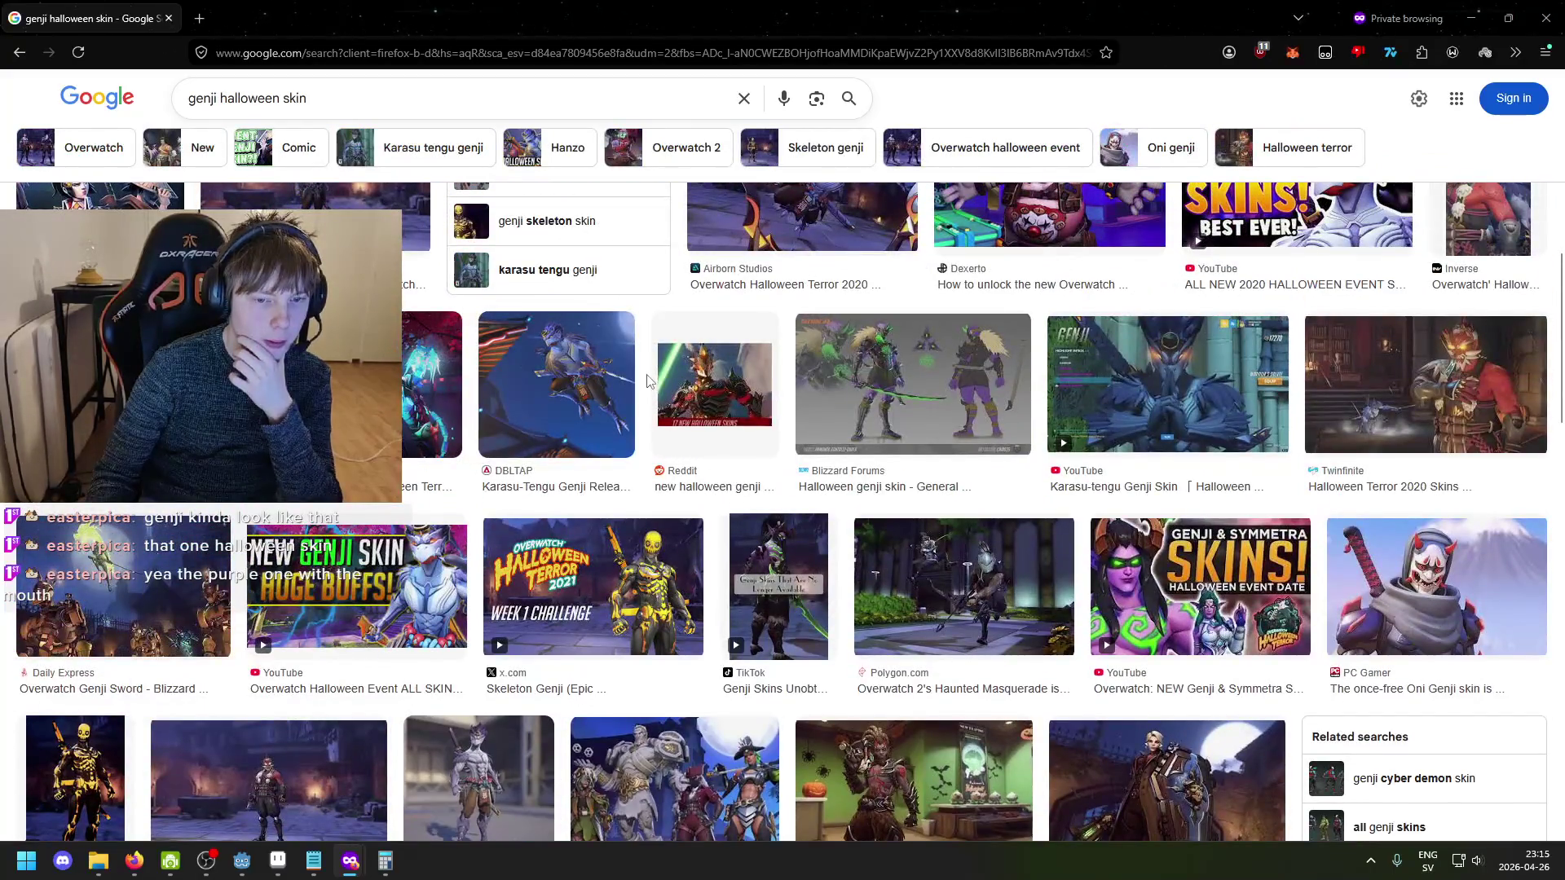
scroll(530, 562, down, 2)
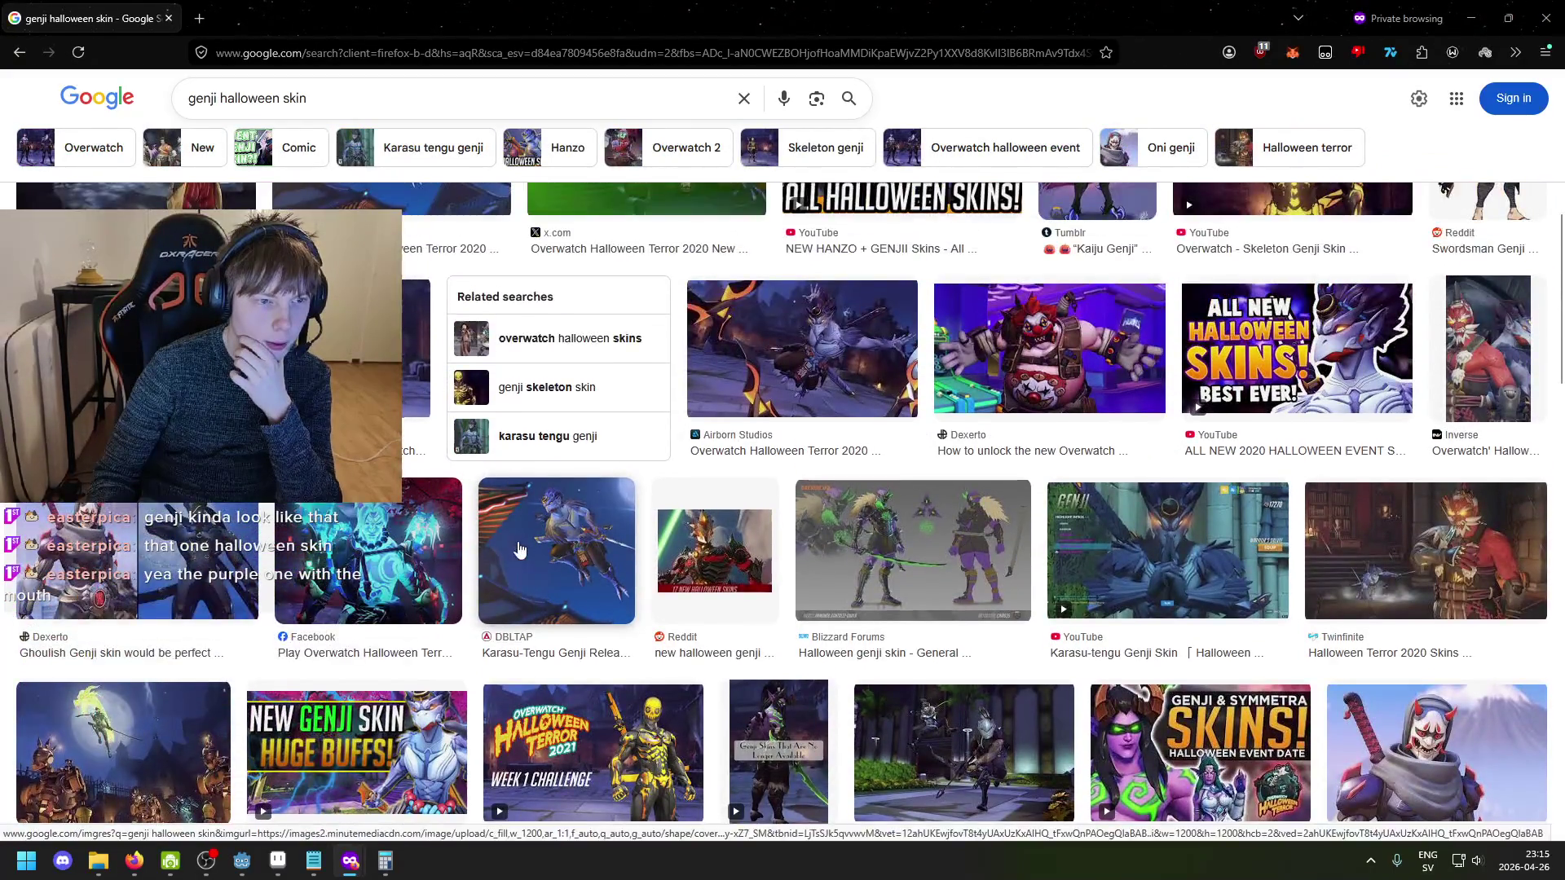
click(545, 646)
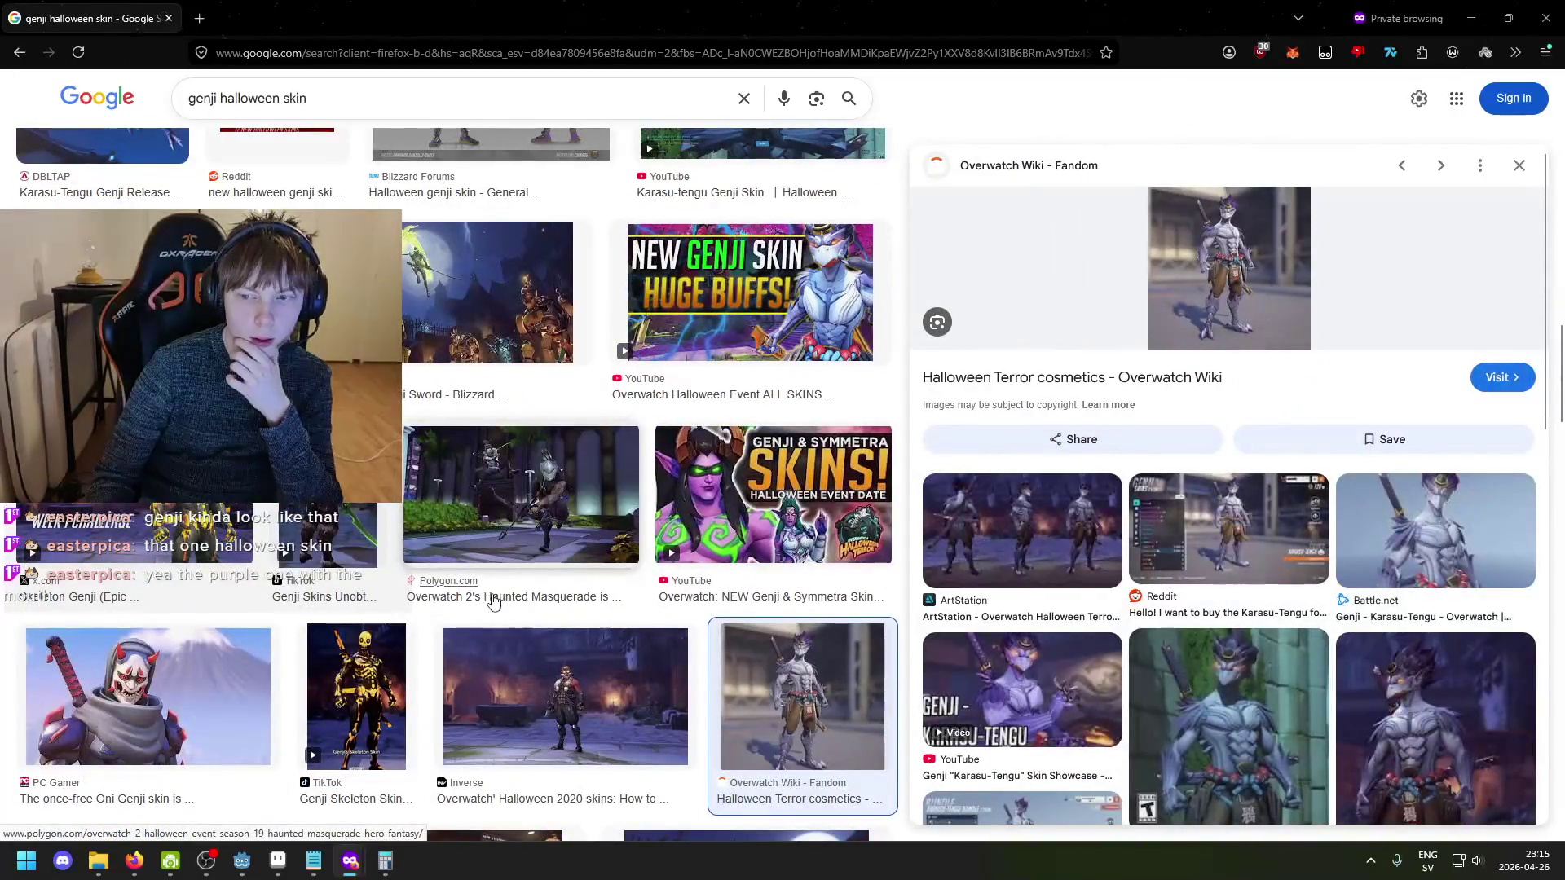
click(1229, 717)
scroll(777, 541, up, 5)
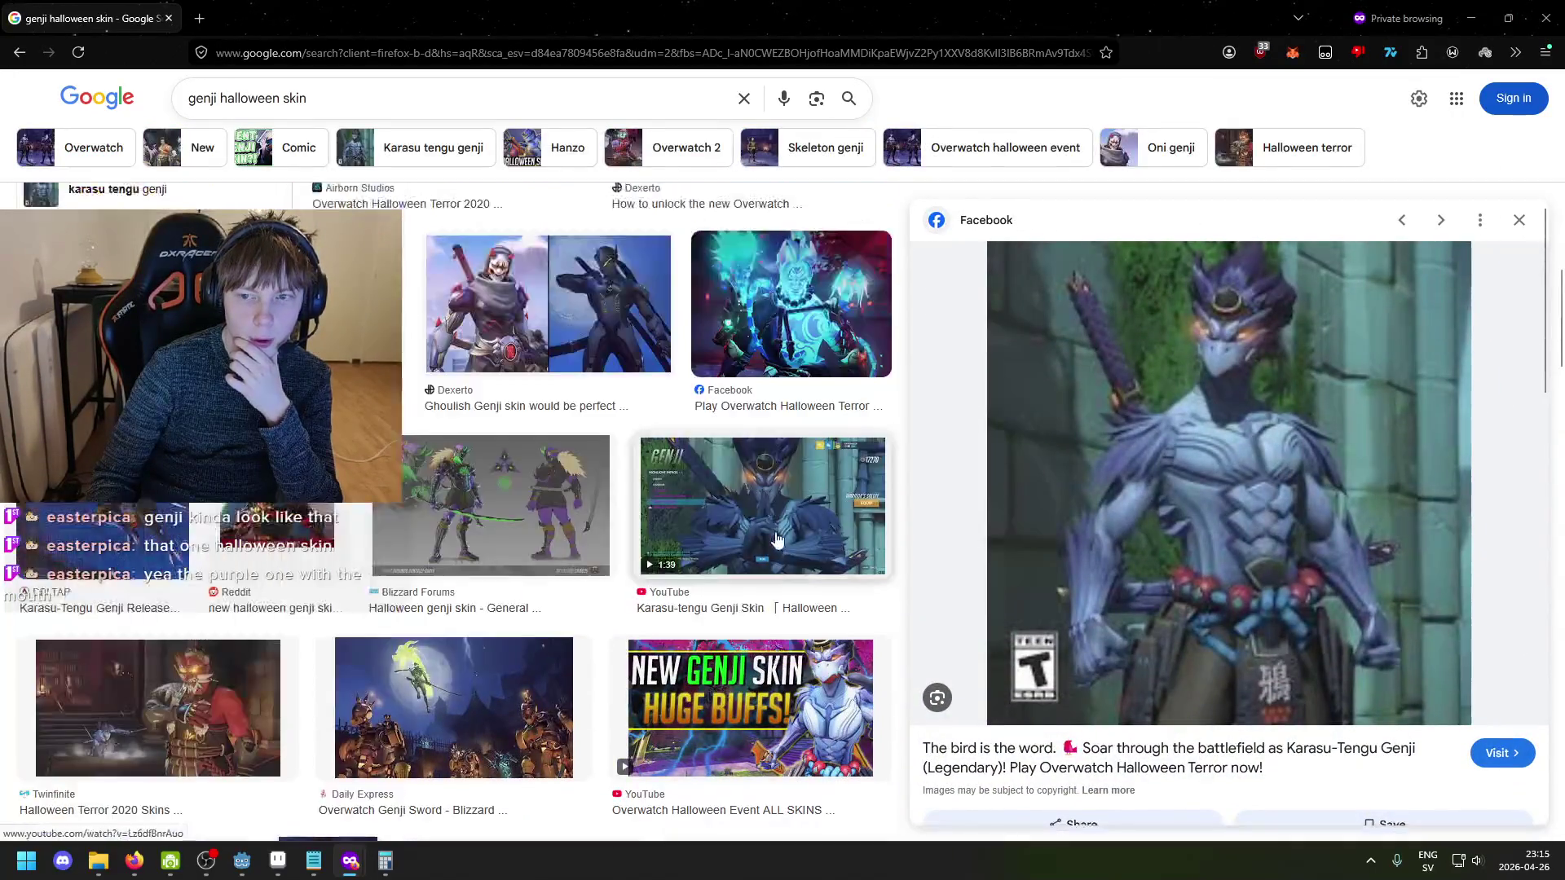
scroll(777, 541, down, 2)
scroll(726, 525, down, 3)
scroll(720, 524, up, 2)
scroll(721, 524, up, 3)
scroll(580, 494, up, 3)
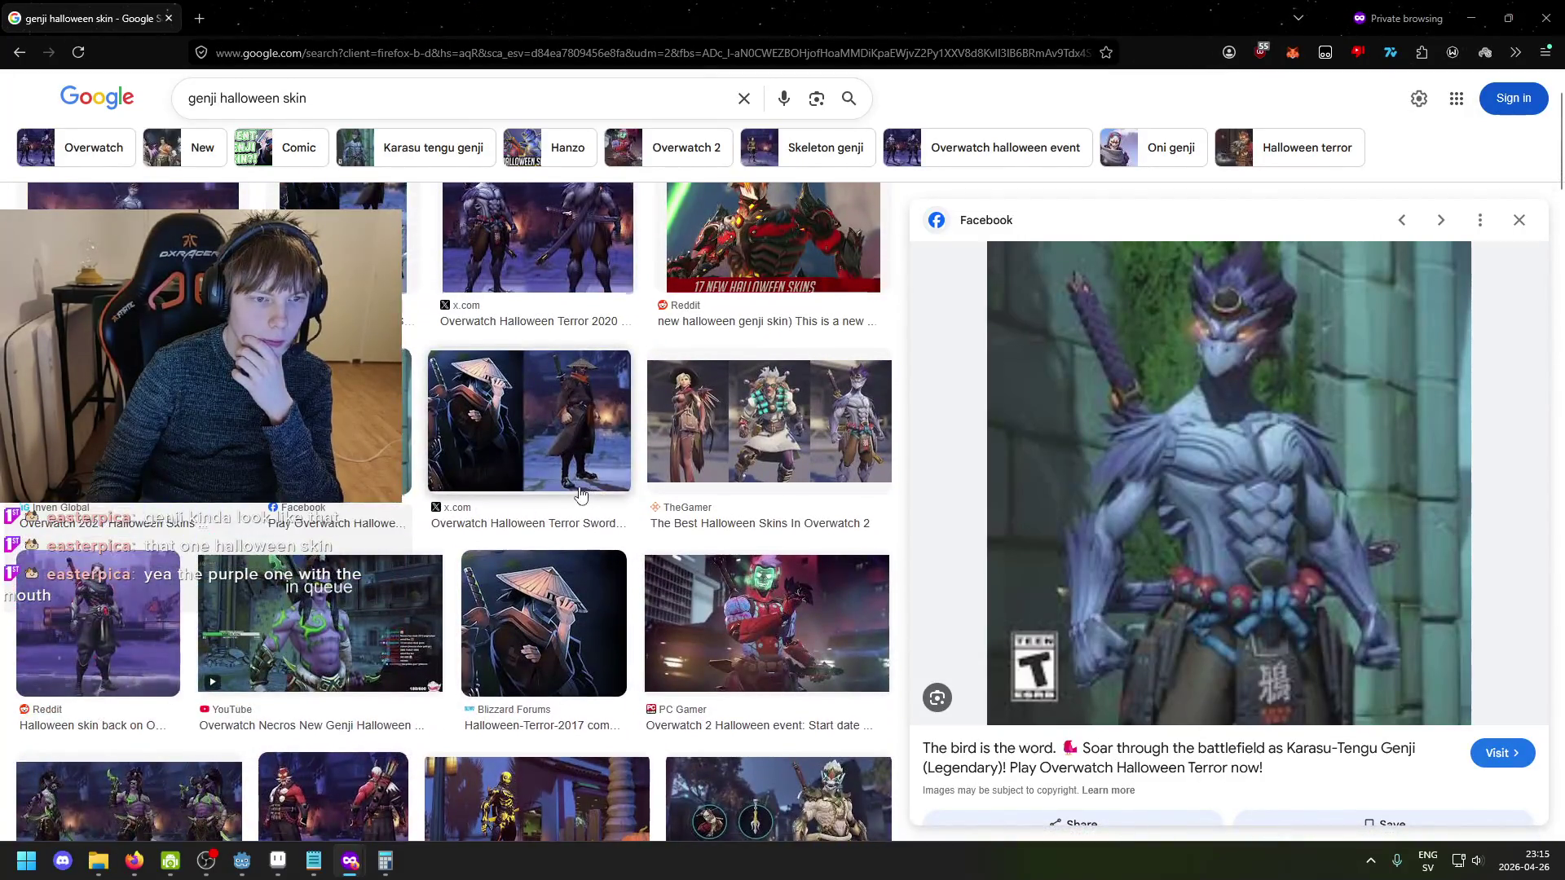
scroll(580, 494, up, 2)
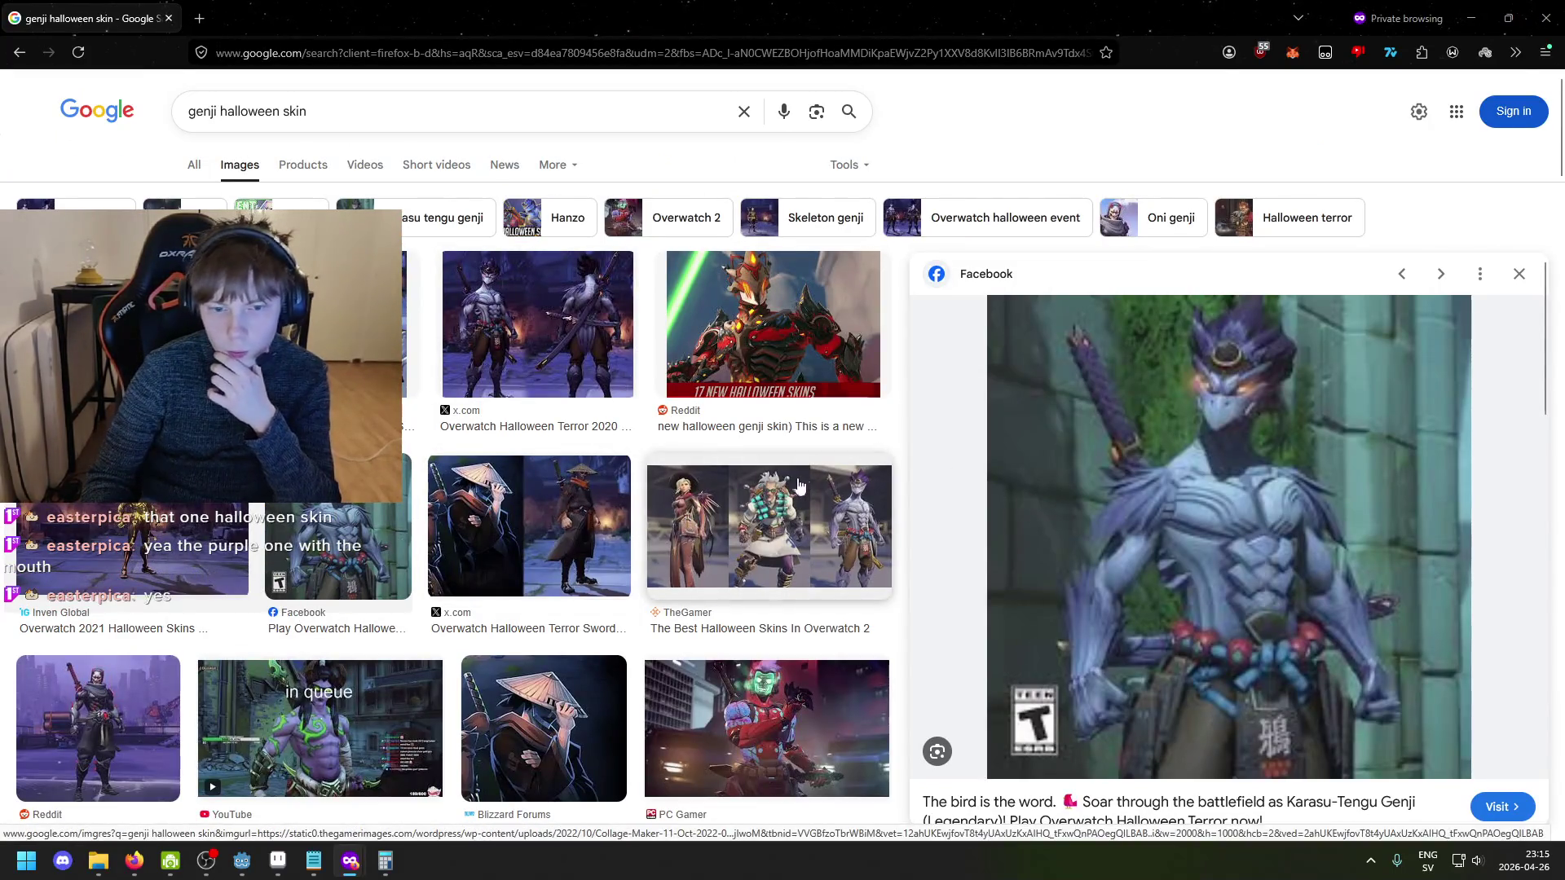
click(797, 488)
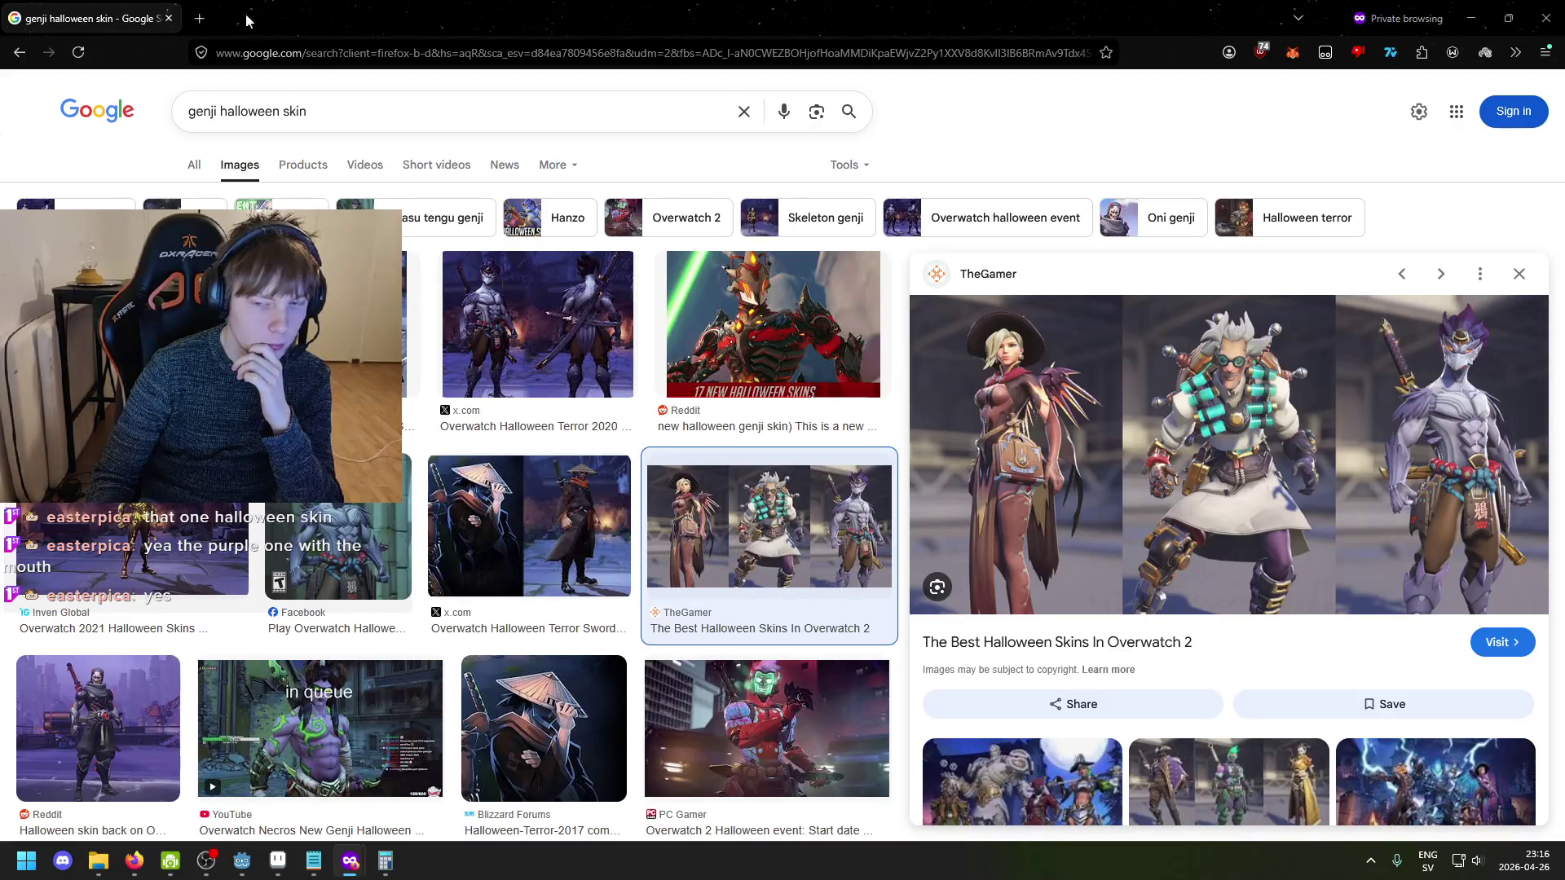
scroll(782, 408, down, 5)
click(1560, 7)
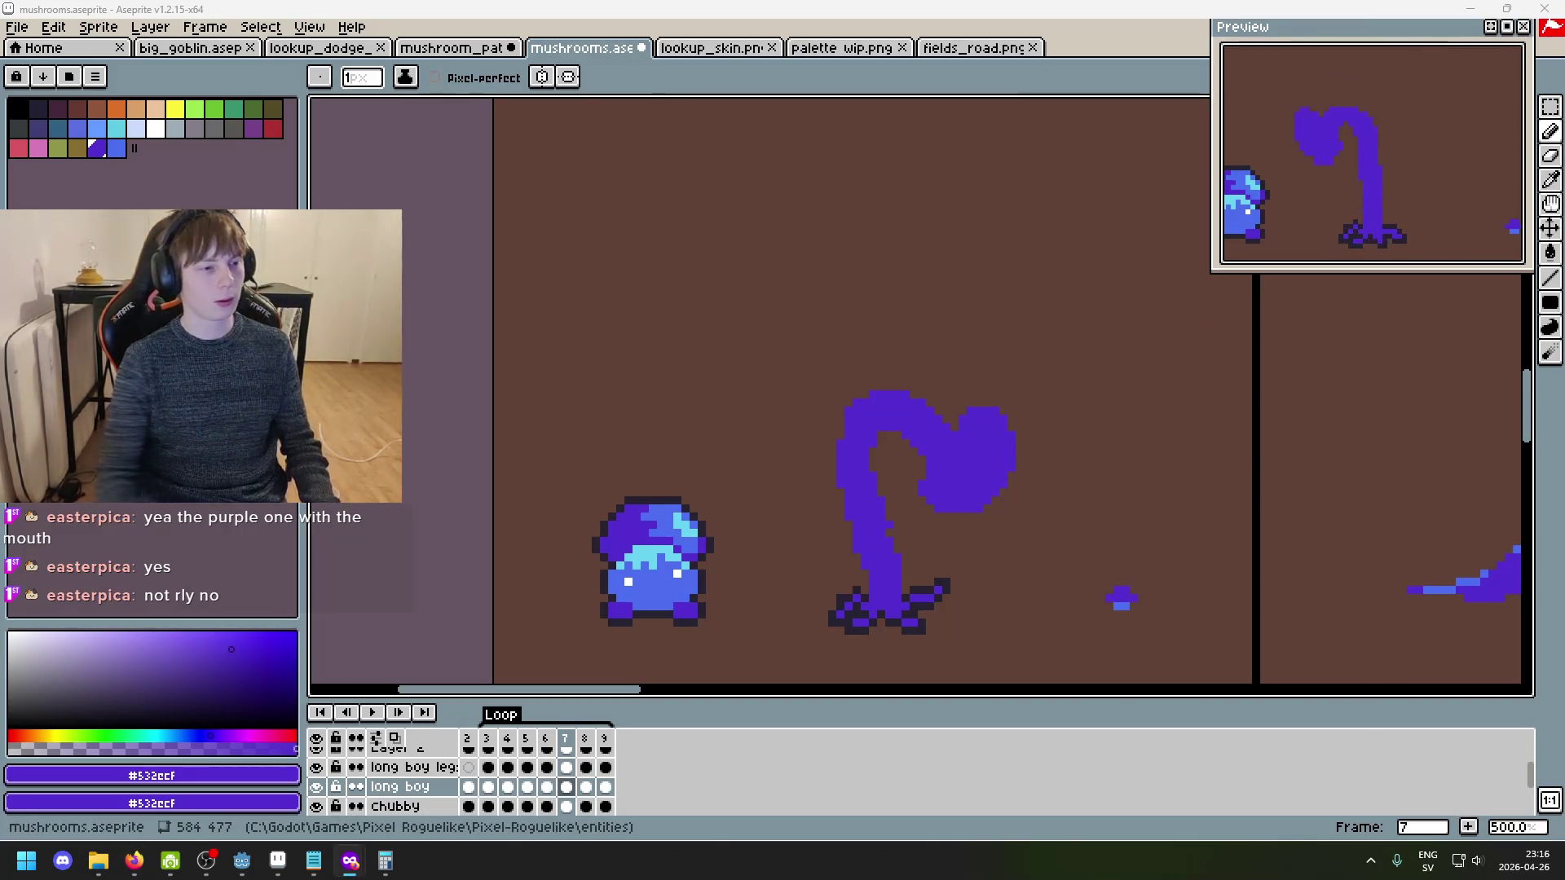
- In a new private window, search Google for 'scrap mechanic' and show image results
key(super+9)
text(scrap mech)
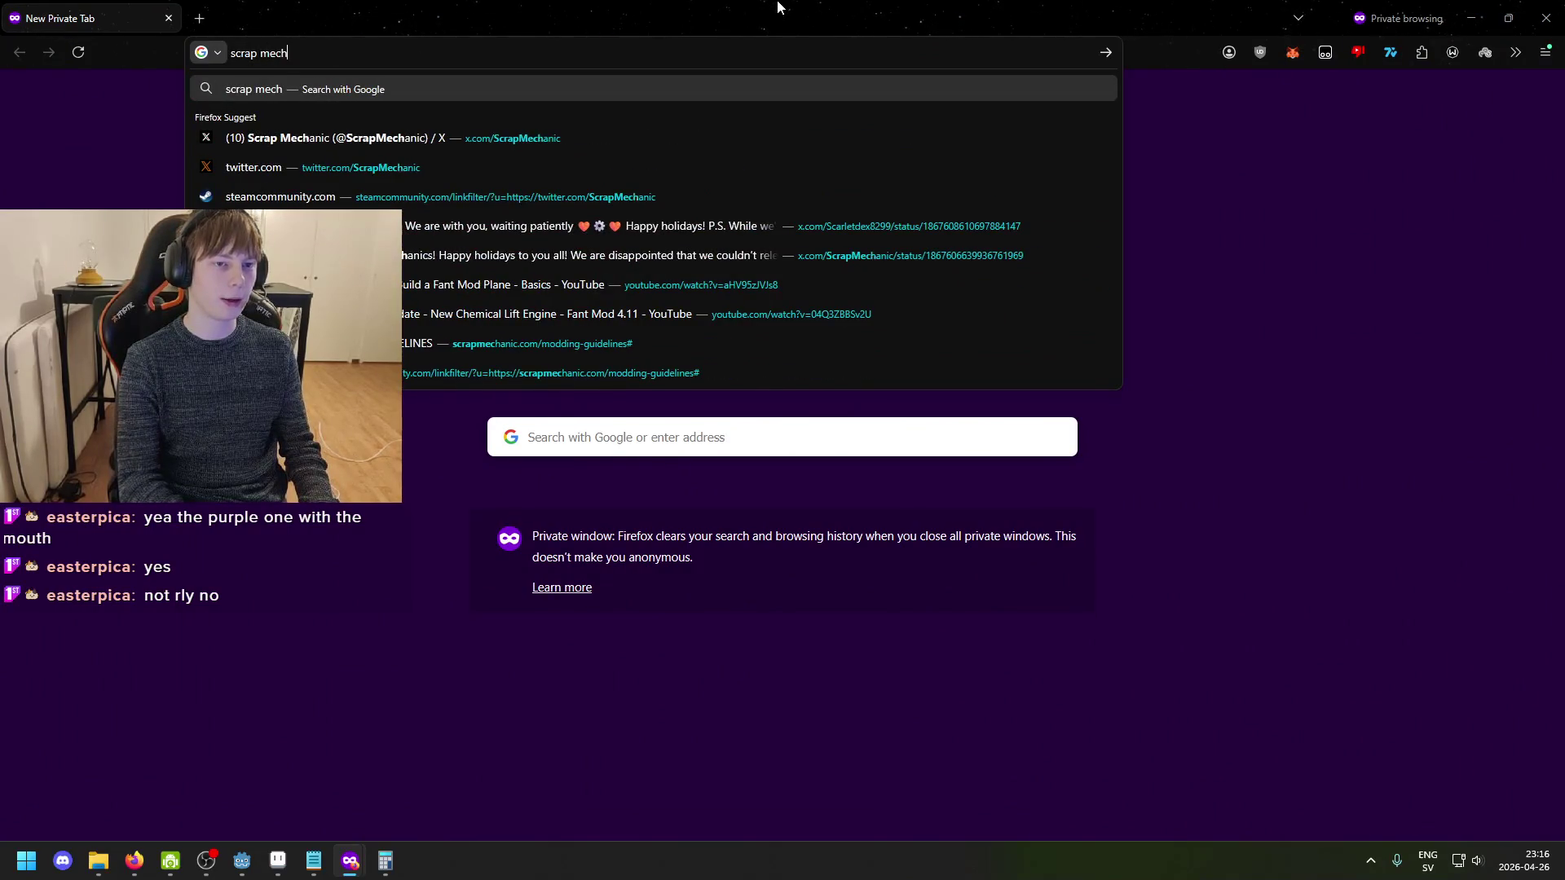
text(anic)
key(Return)
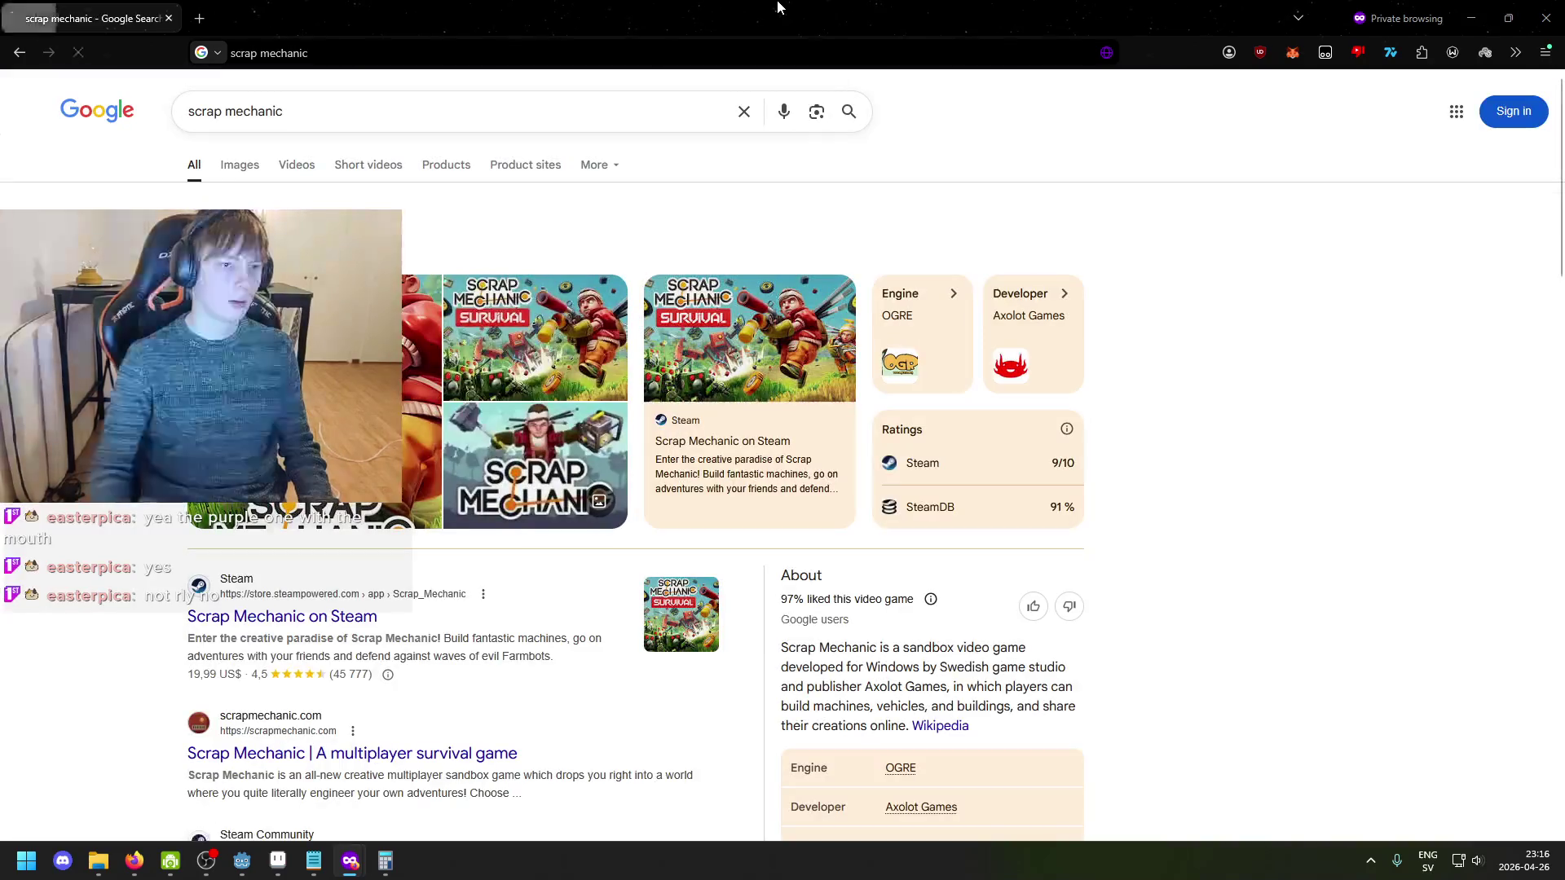
click(252, 180)
- Search images for 'scrap mechanics' and enlarge the green robot image from the wiki
click(385, 105)
text(bot)
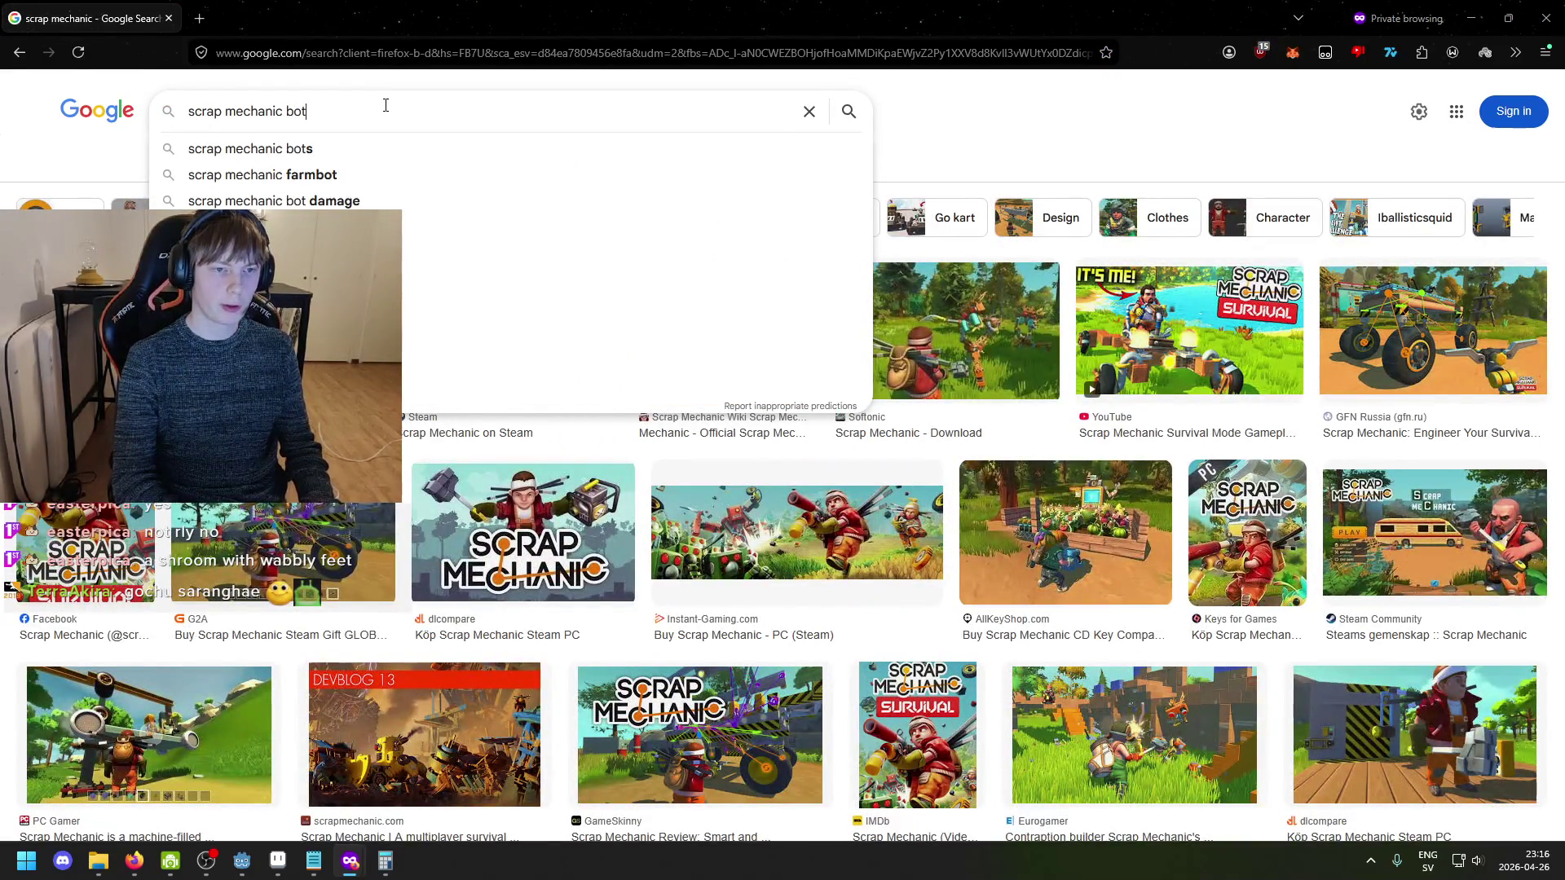
text(s)
key(Return)
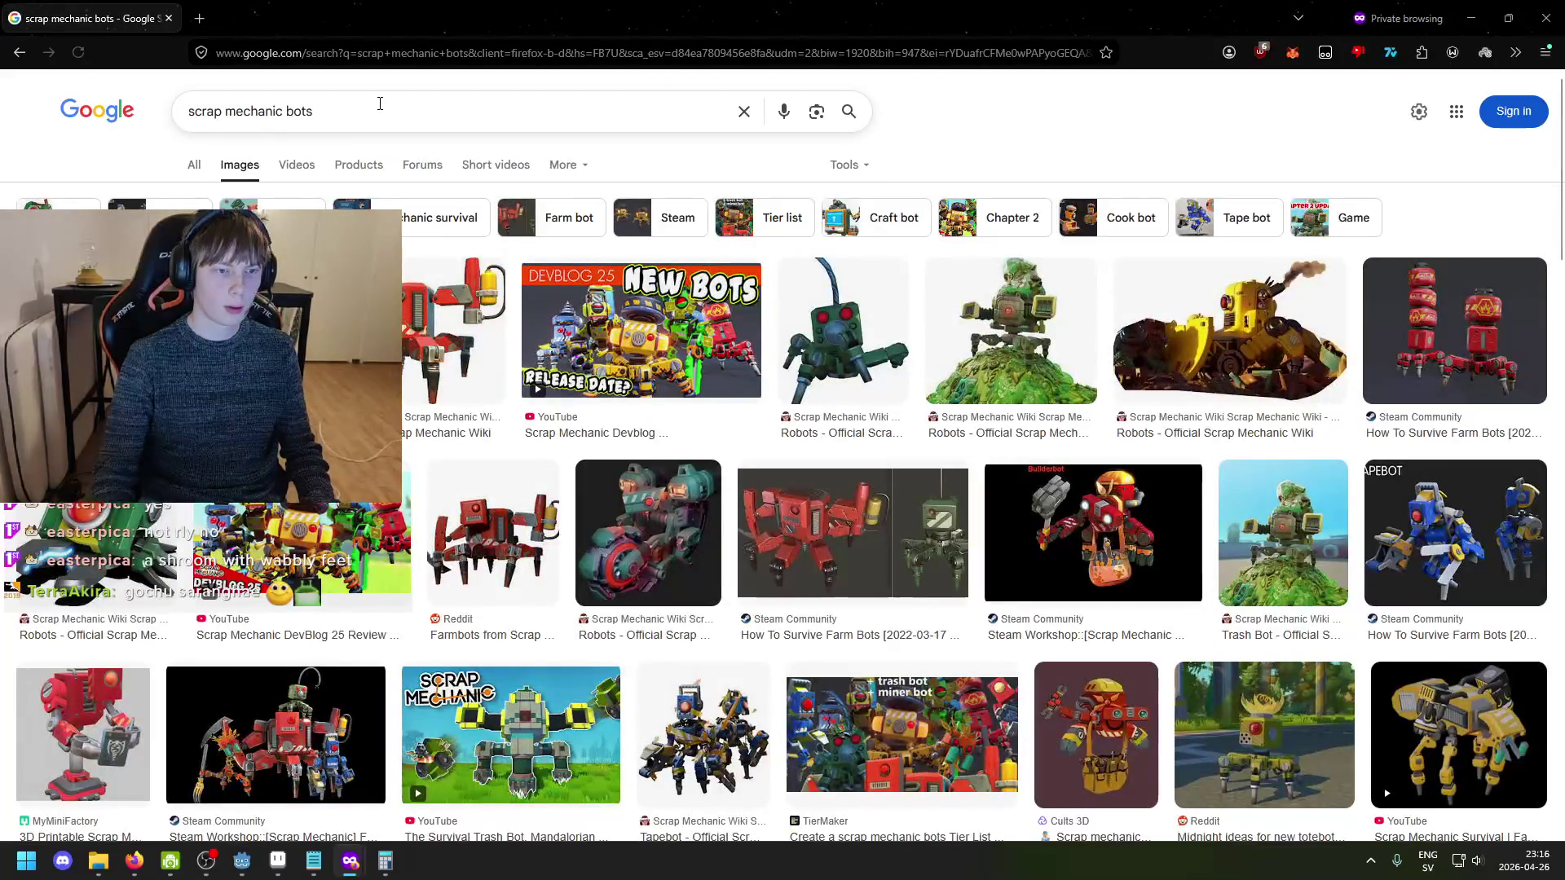
scroll(432, 359, down, 2)
scroll(432, 359, up, 1)
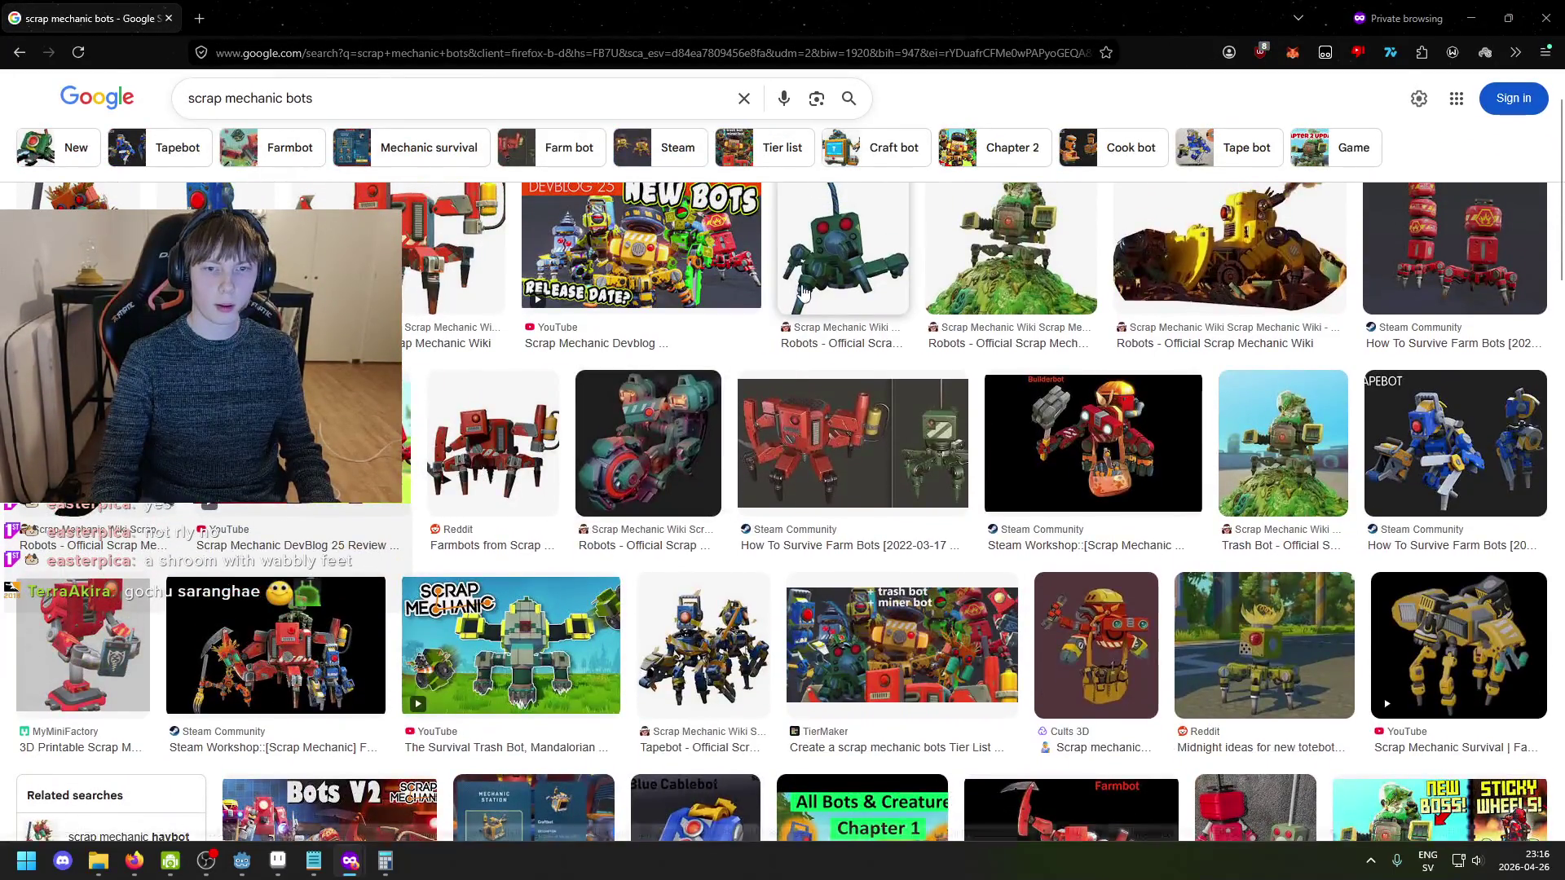
click(844, 261)
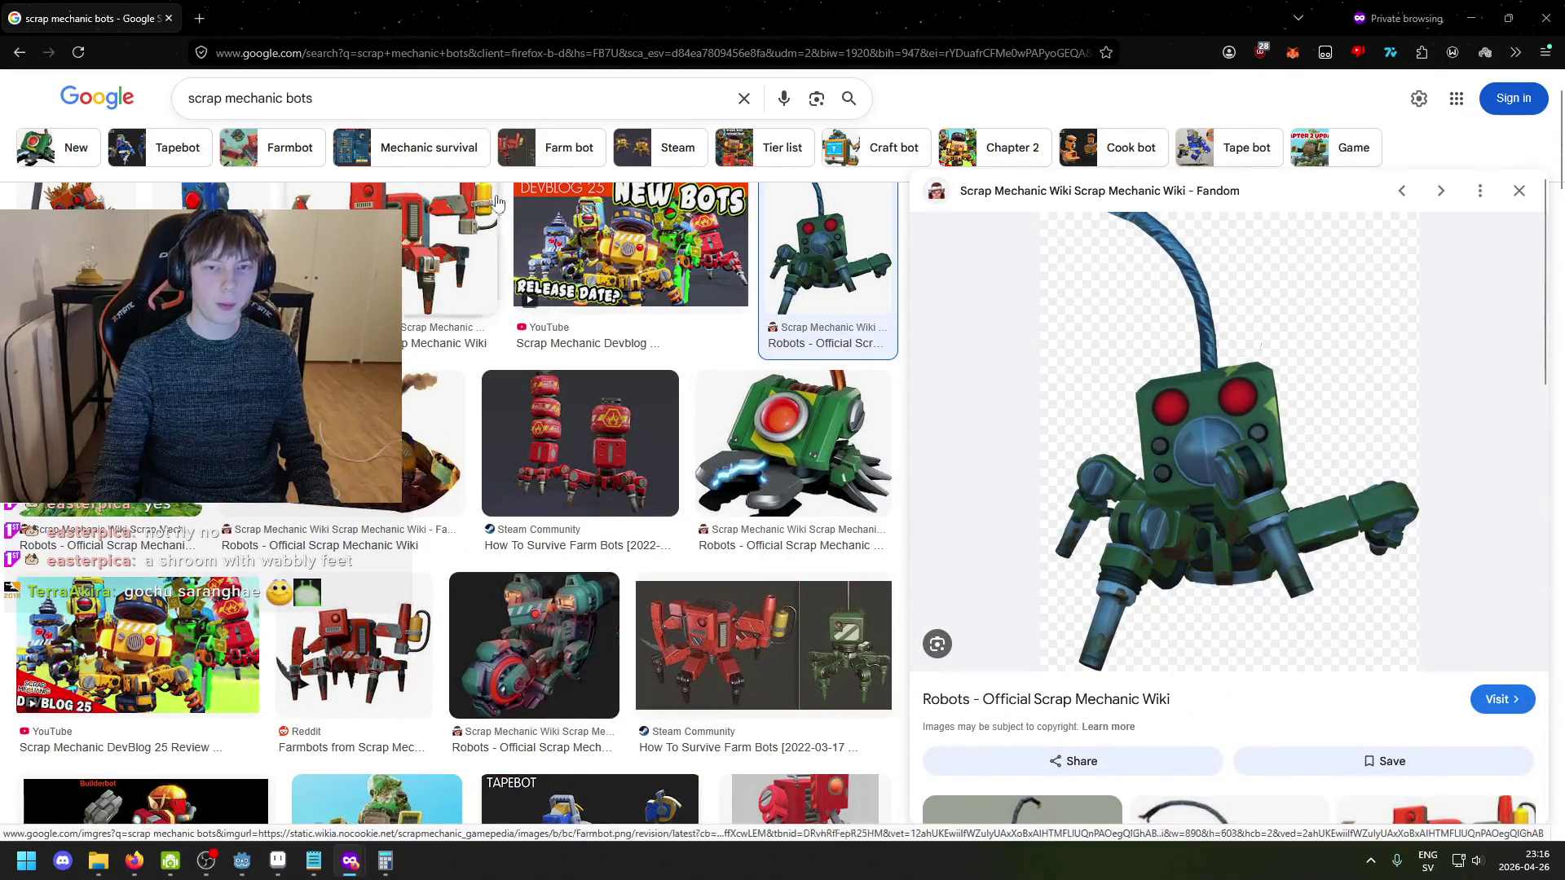
scroll(1165, 559, up, 1)
scroll(1157, 559, down, 2)
scroll(1174, 579, up, 2)
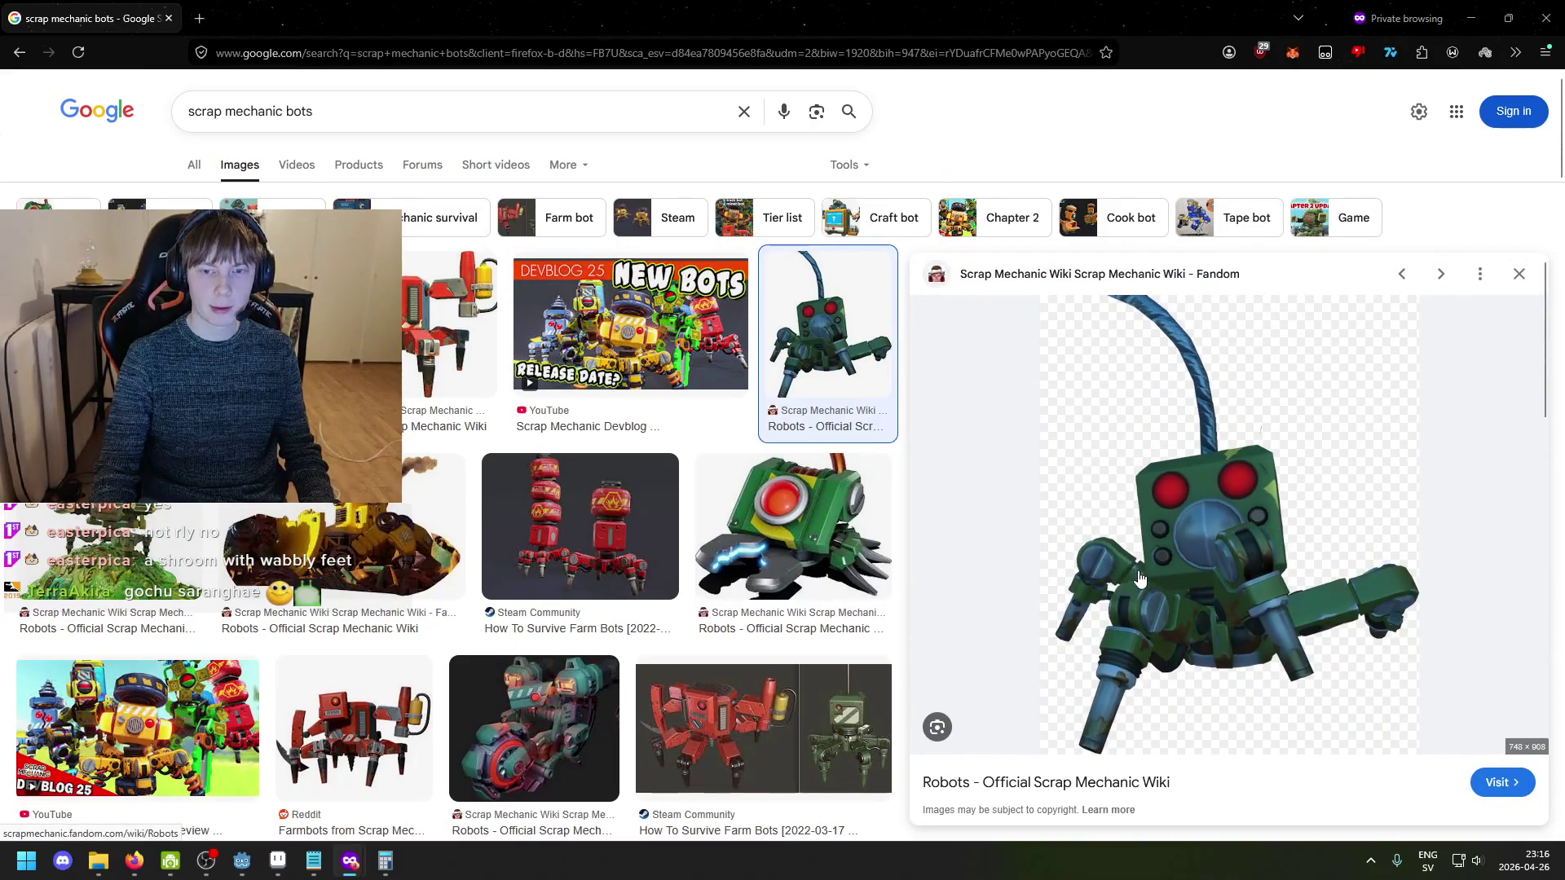
- Back in all results, search for 'scrap mechanic small green bot'
click(194, 164)
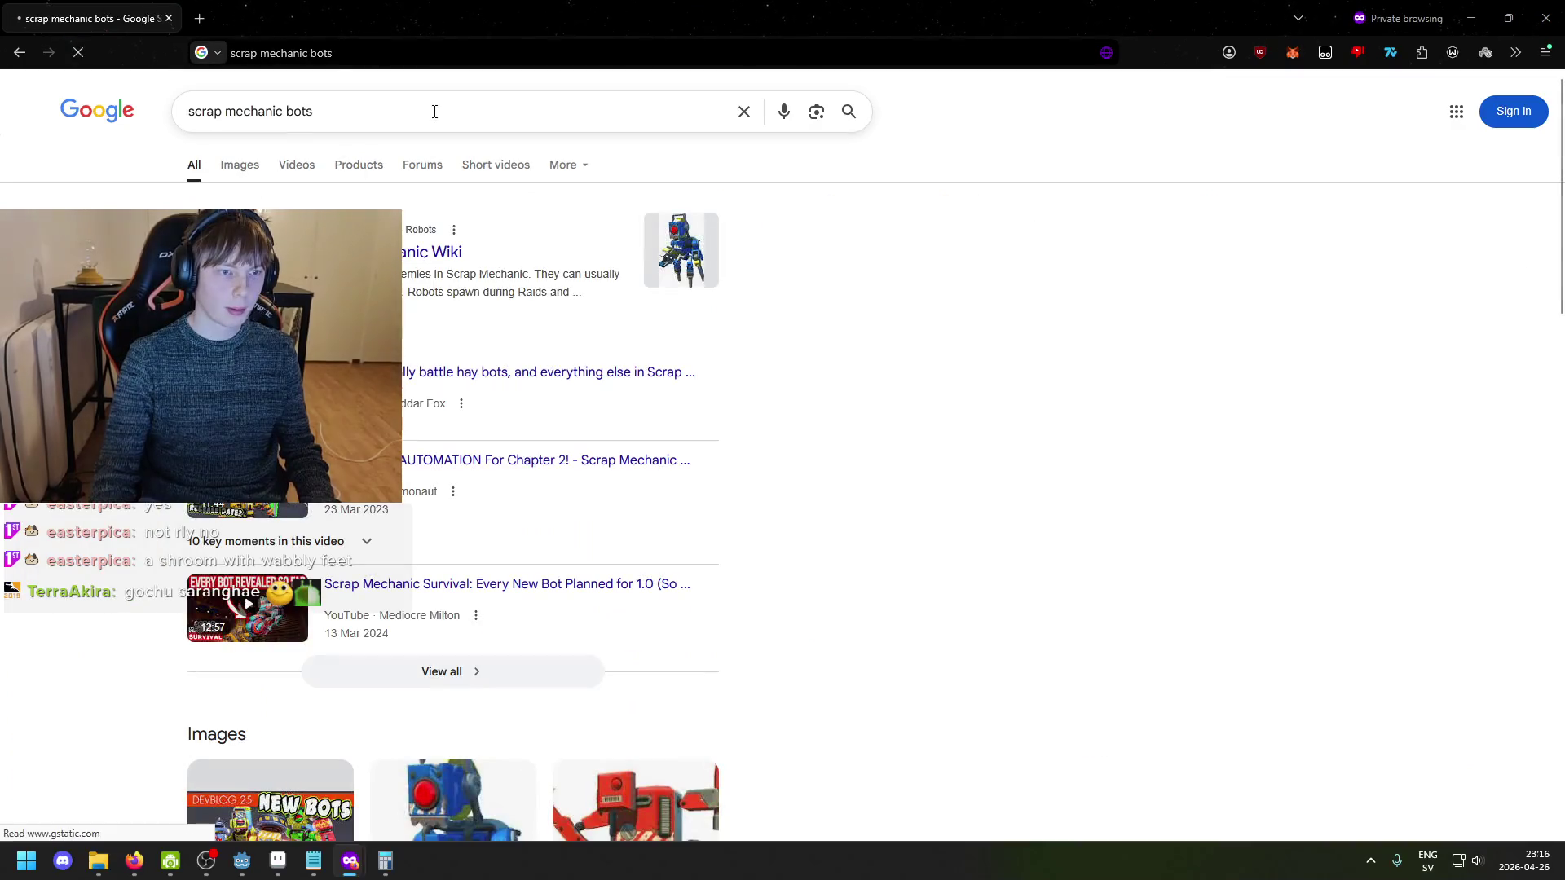
click(433, 112)
text(ap mechanic small green bot)
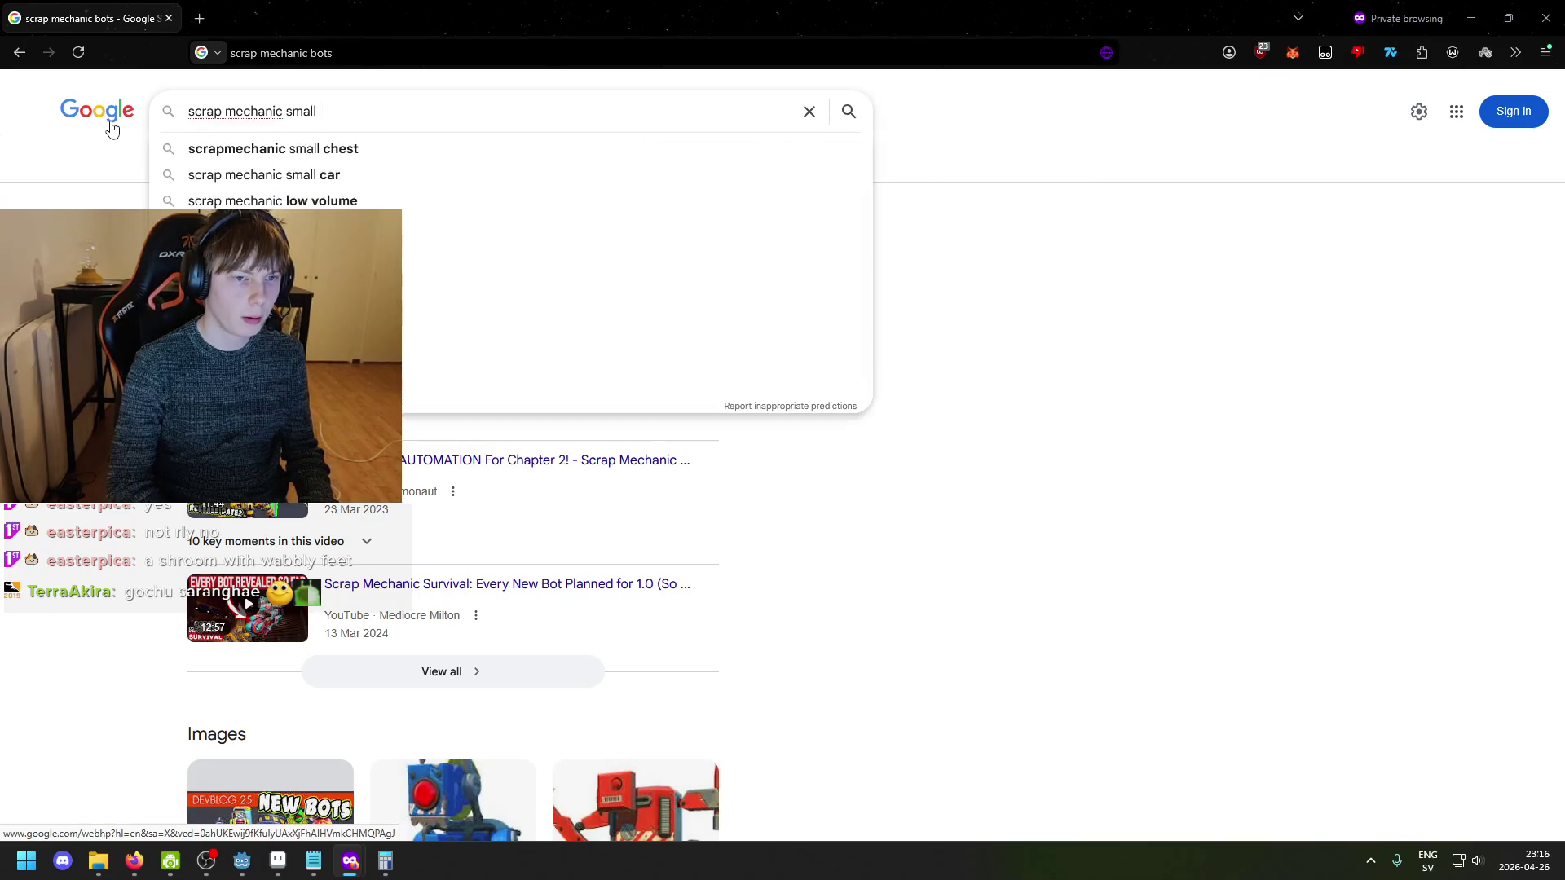
key(Return)
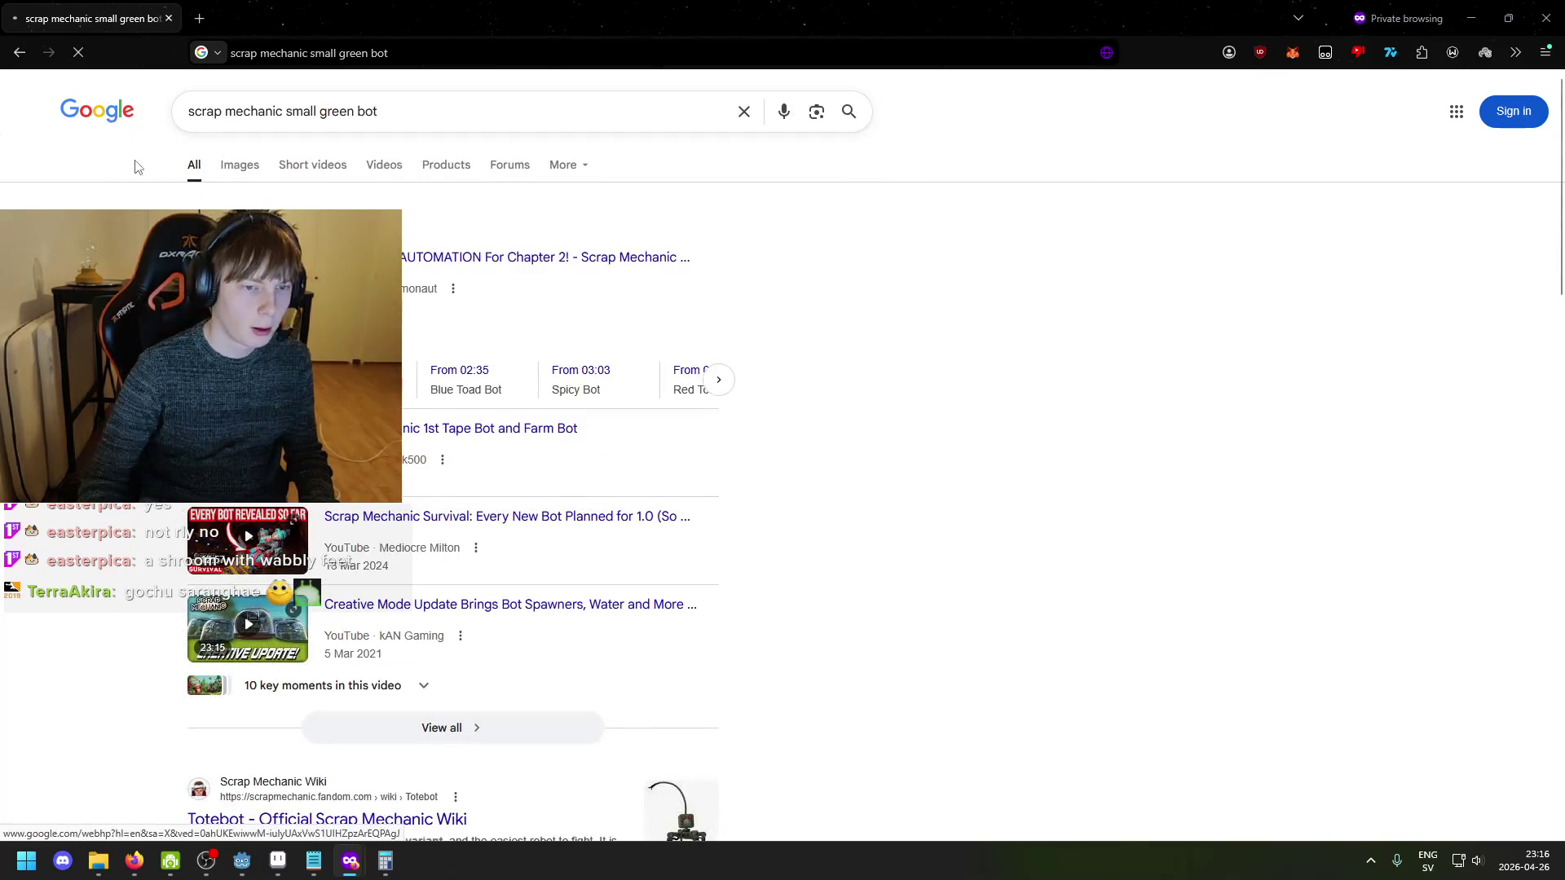
scroll(435, 322, down, 6)
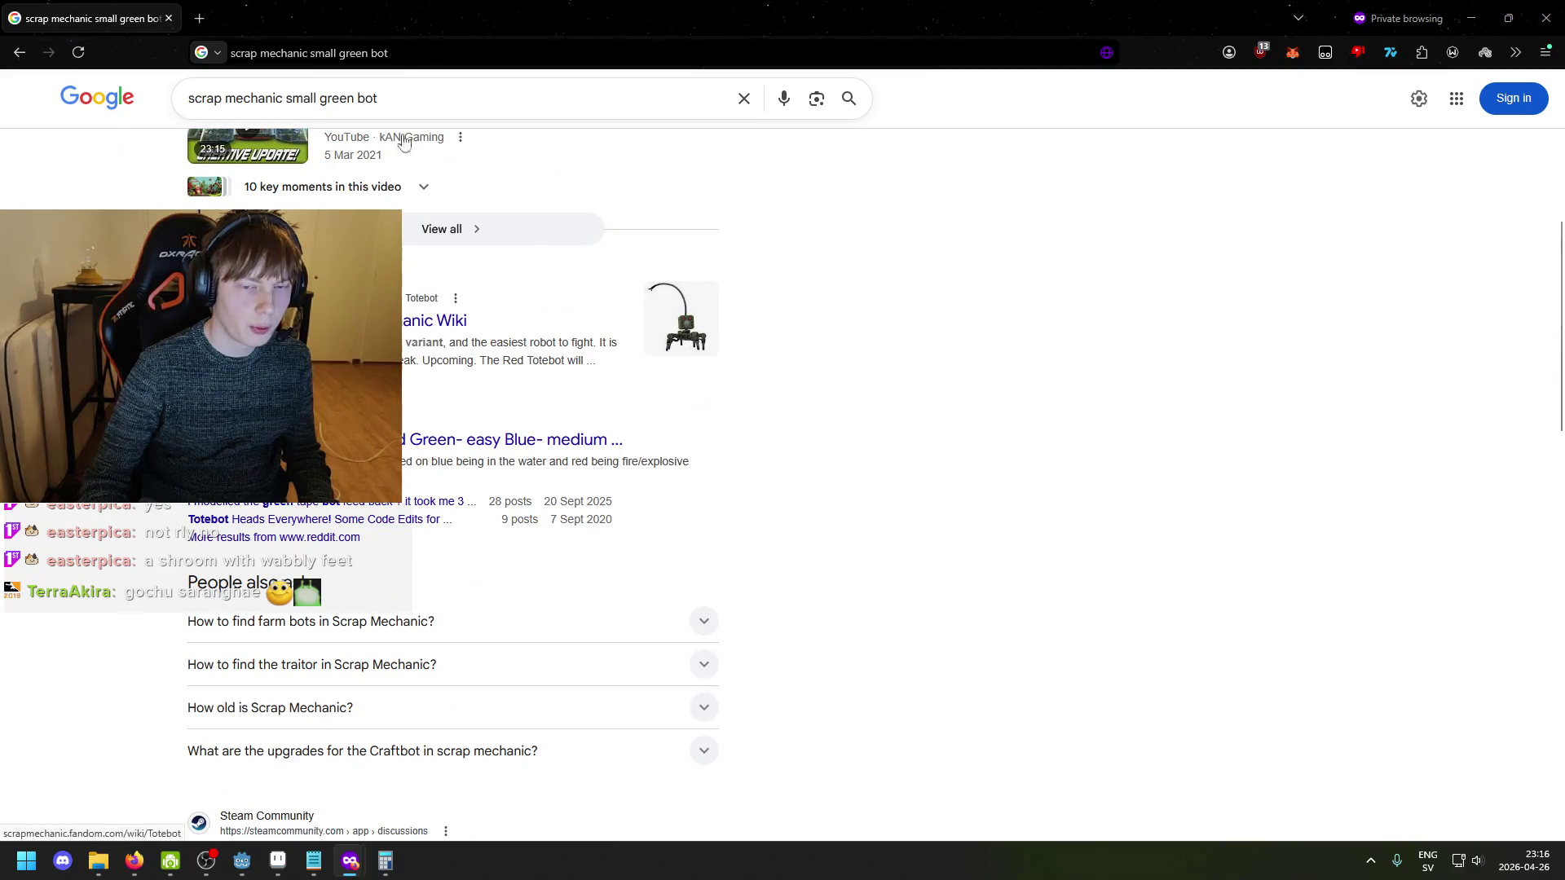
- Search 'scap mechanic totebot', filter to videos, and open the YouTube Short result
key(slash)
text(scap mech)
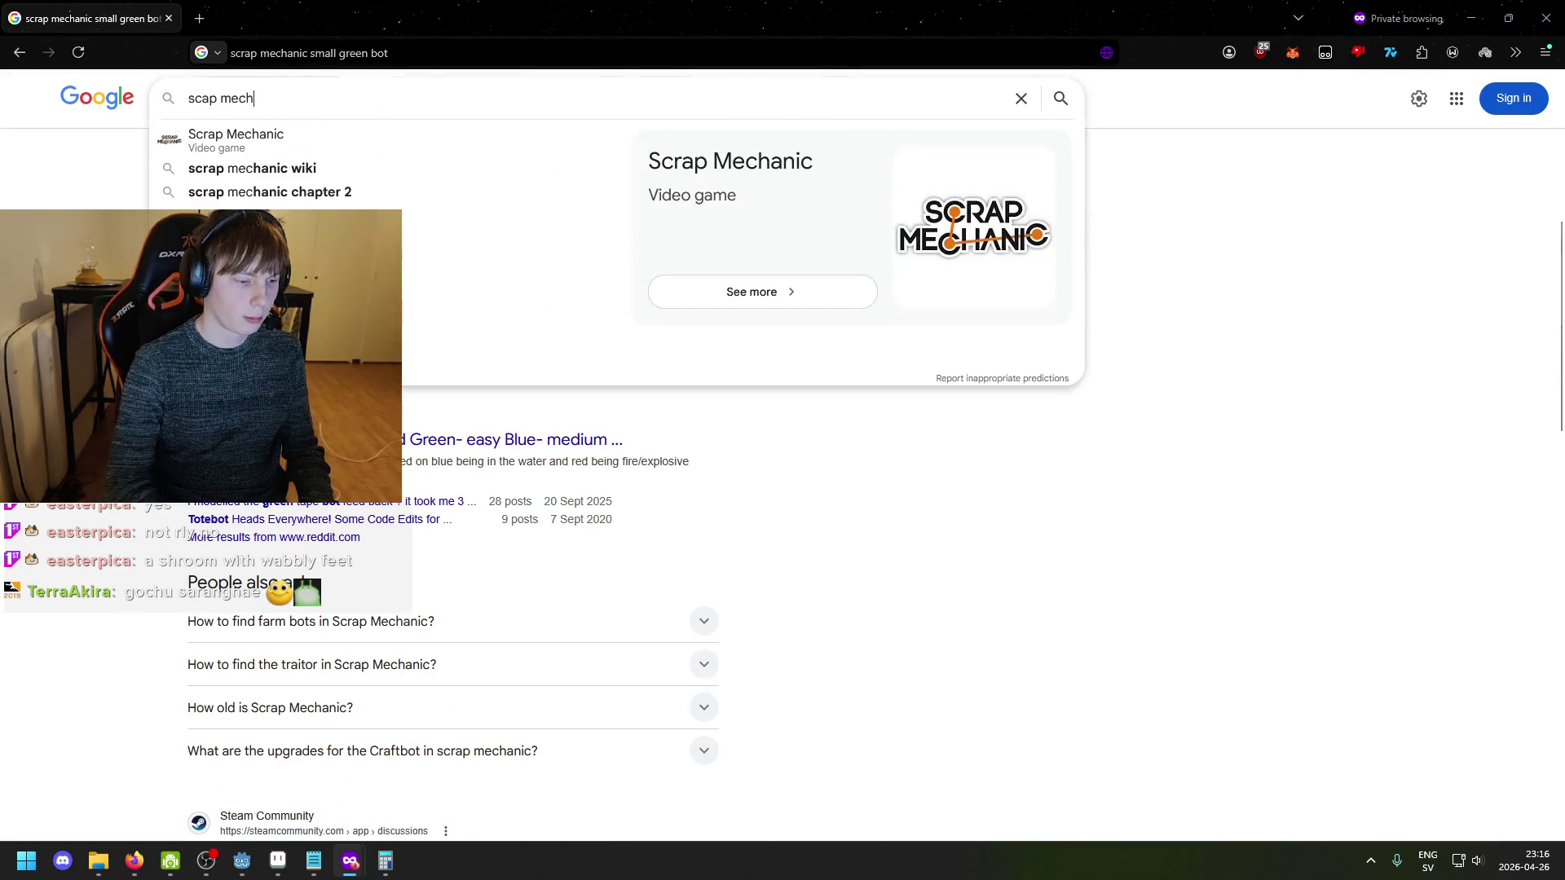
text(anic tote)
text(bot)
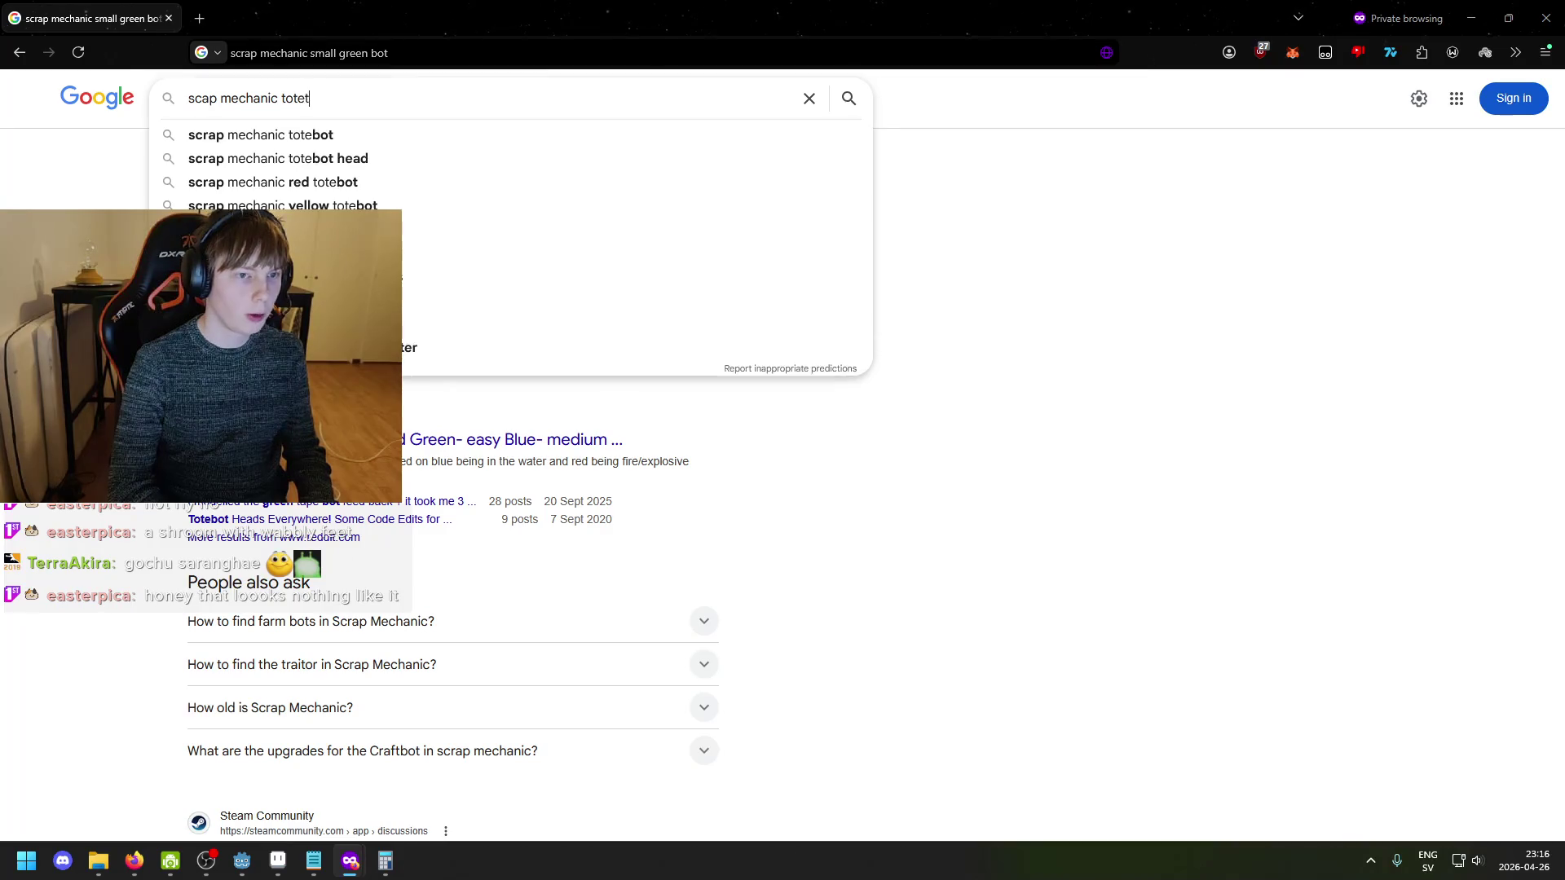
key(Return)
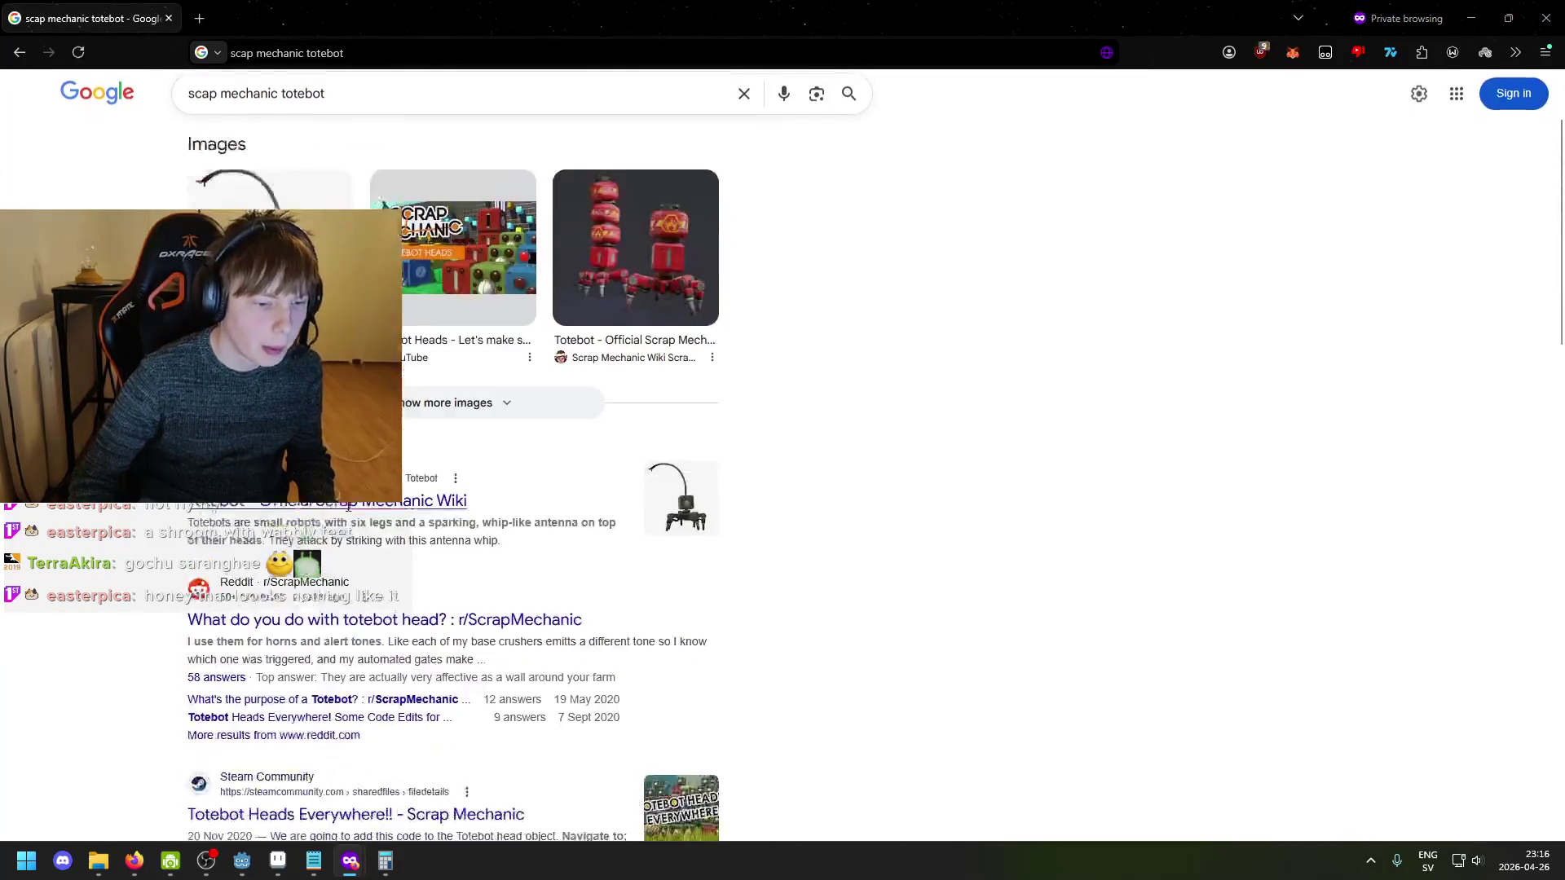
click(280, 162)
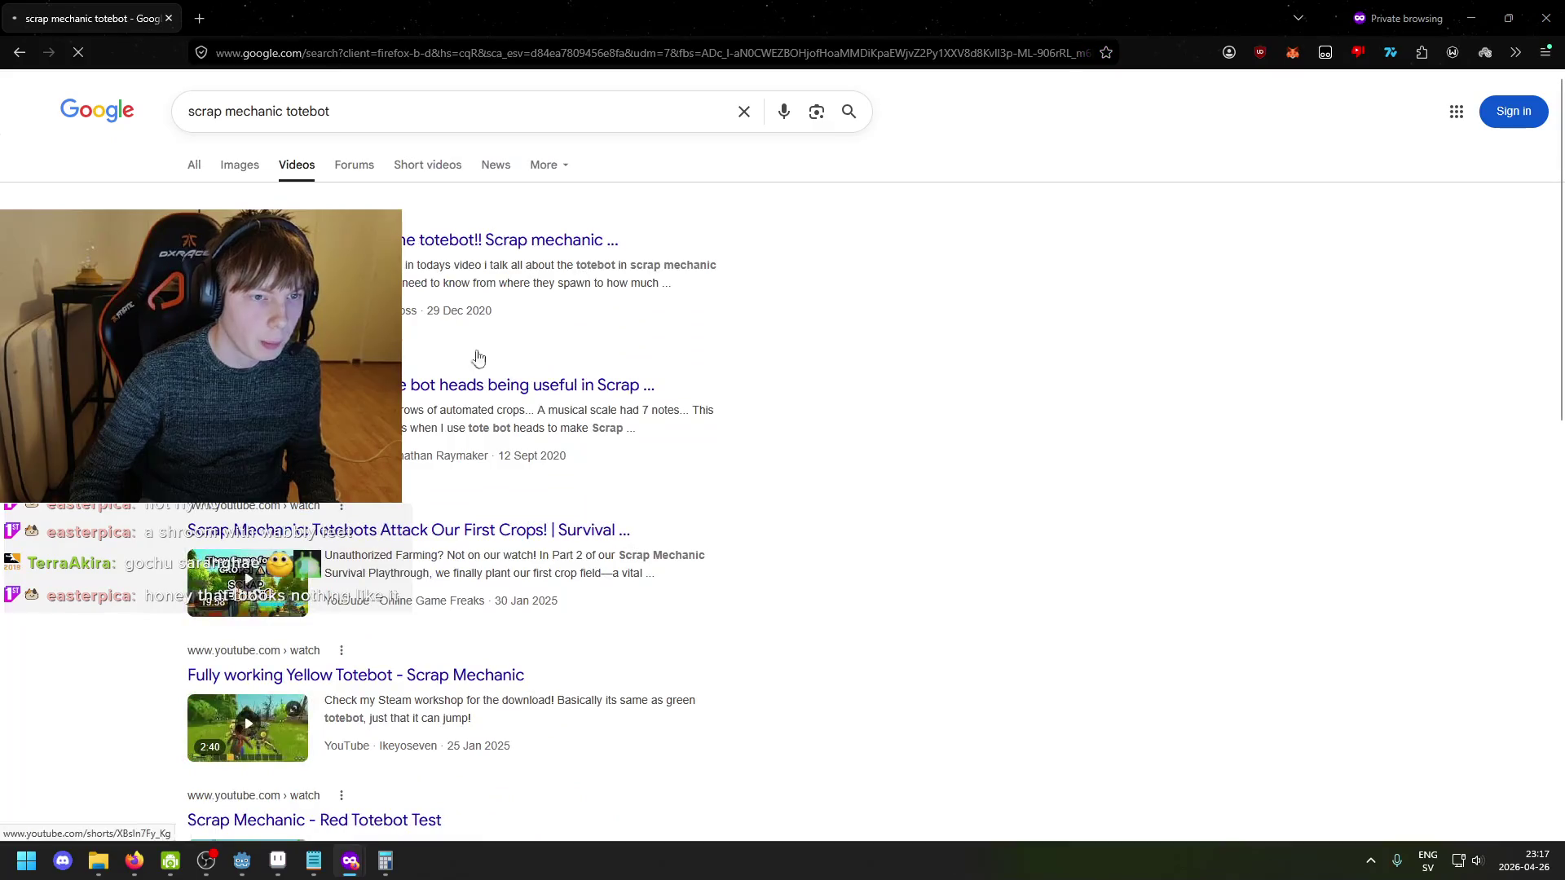
click(248, 269)
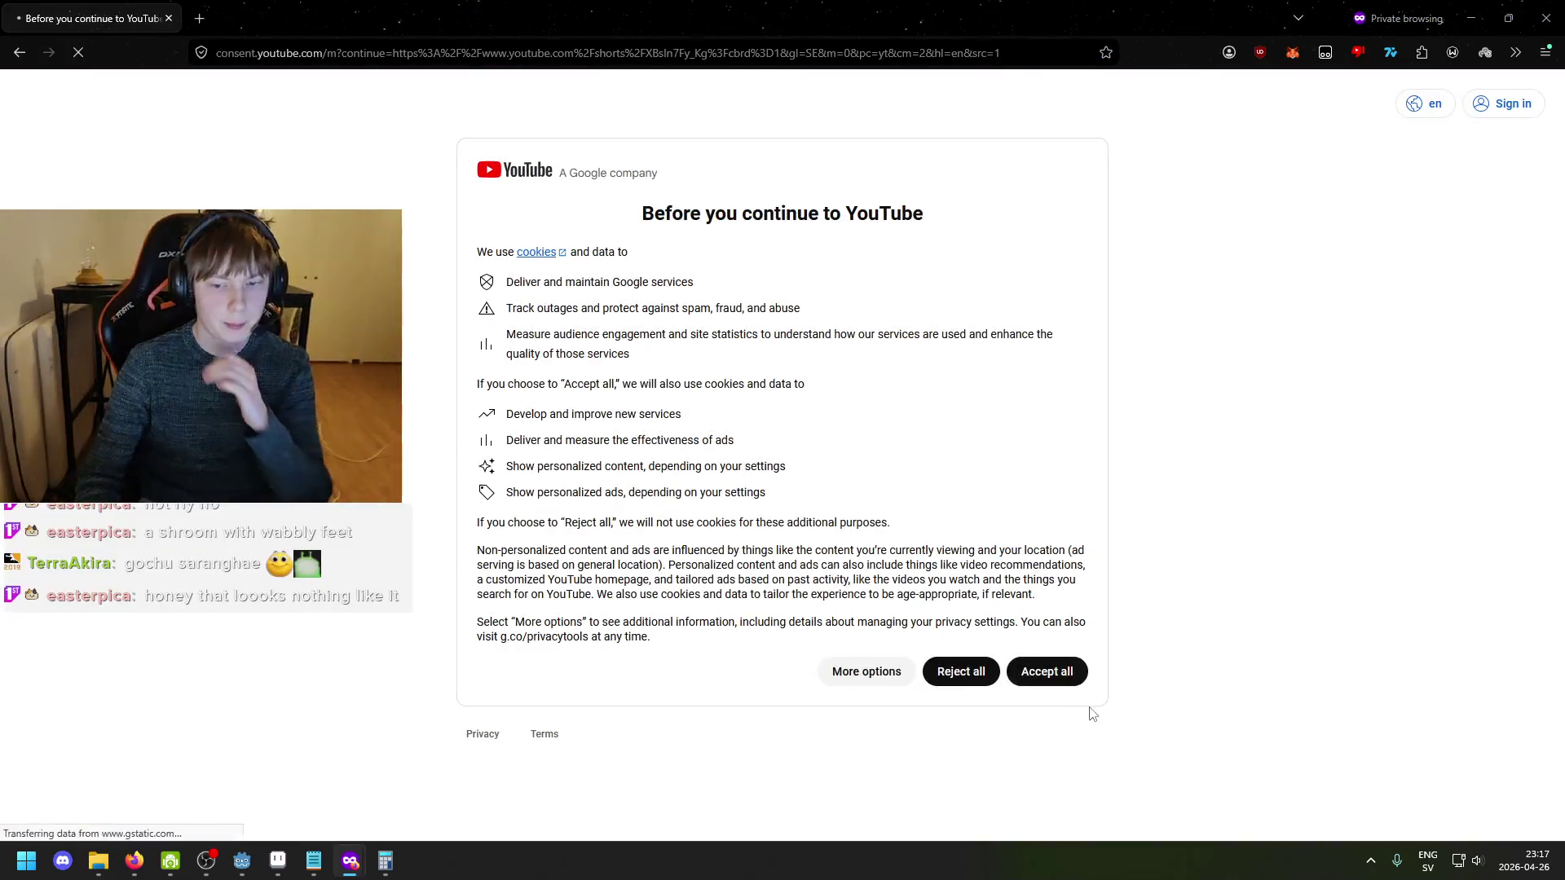
- Accept YouTube's cookies, skip ahead in the totebot short, pause it, and return to Aseprite
click(1046, 669)
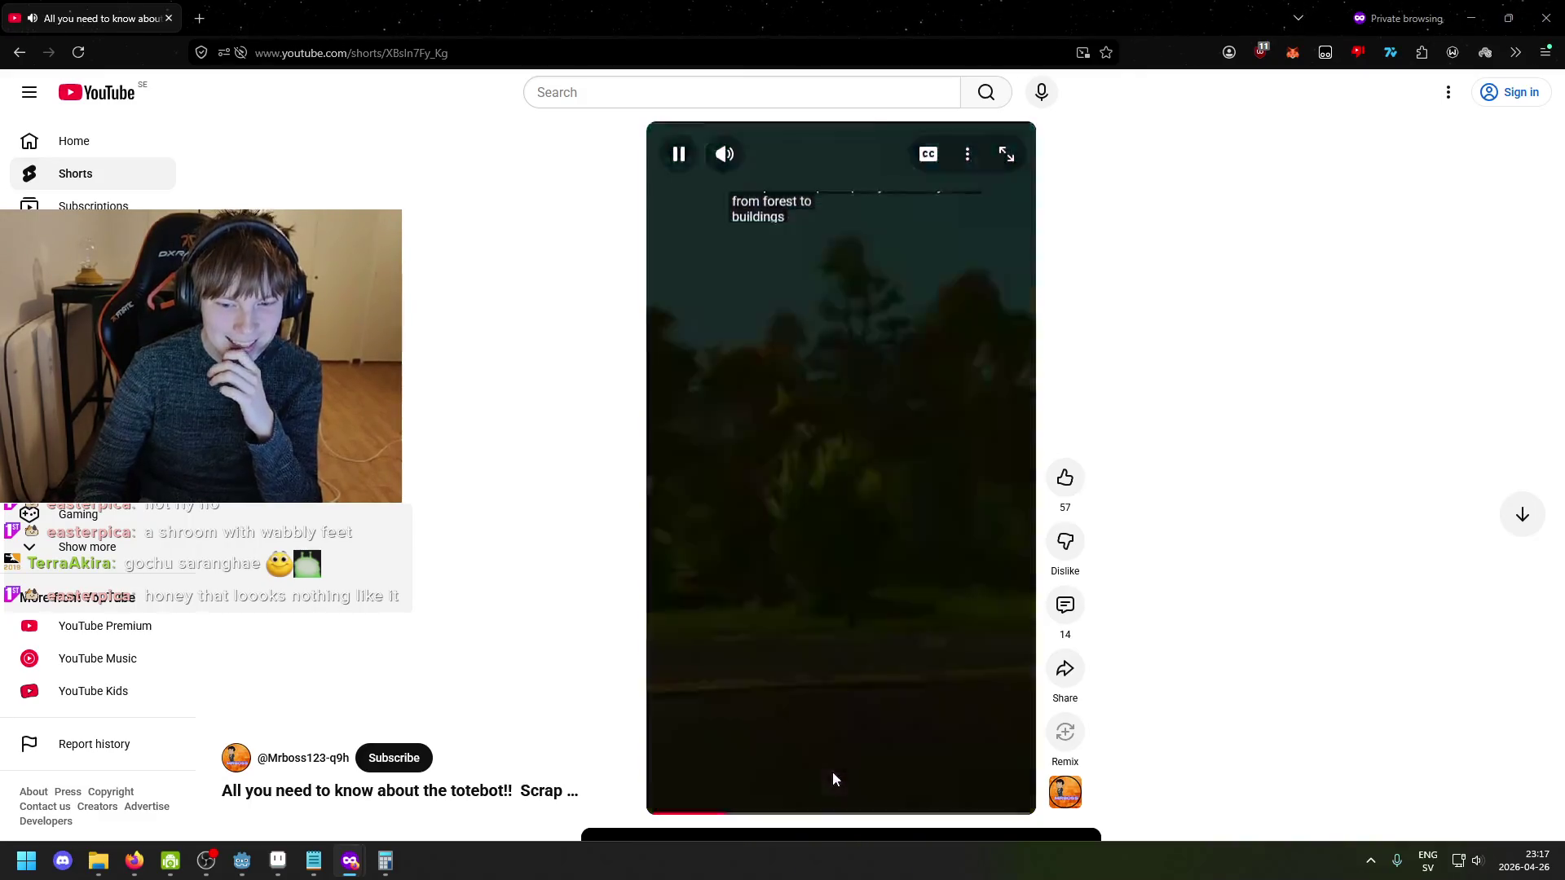
click(800, 812)
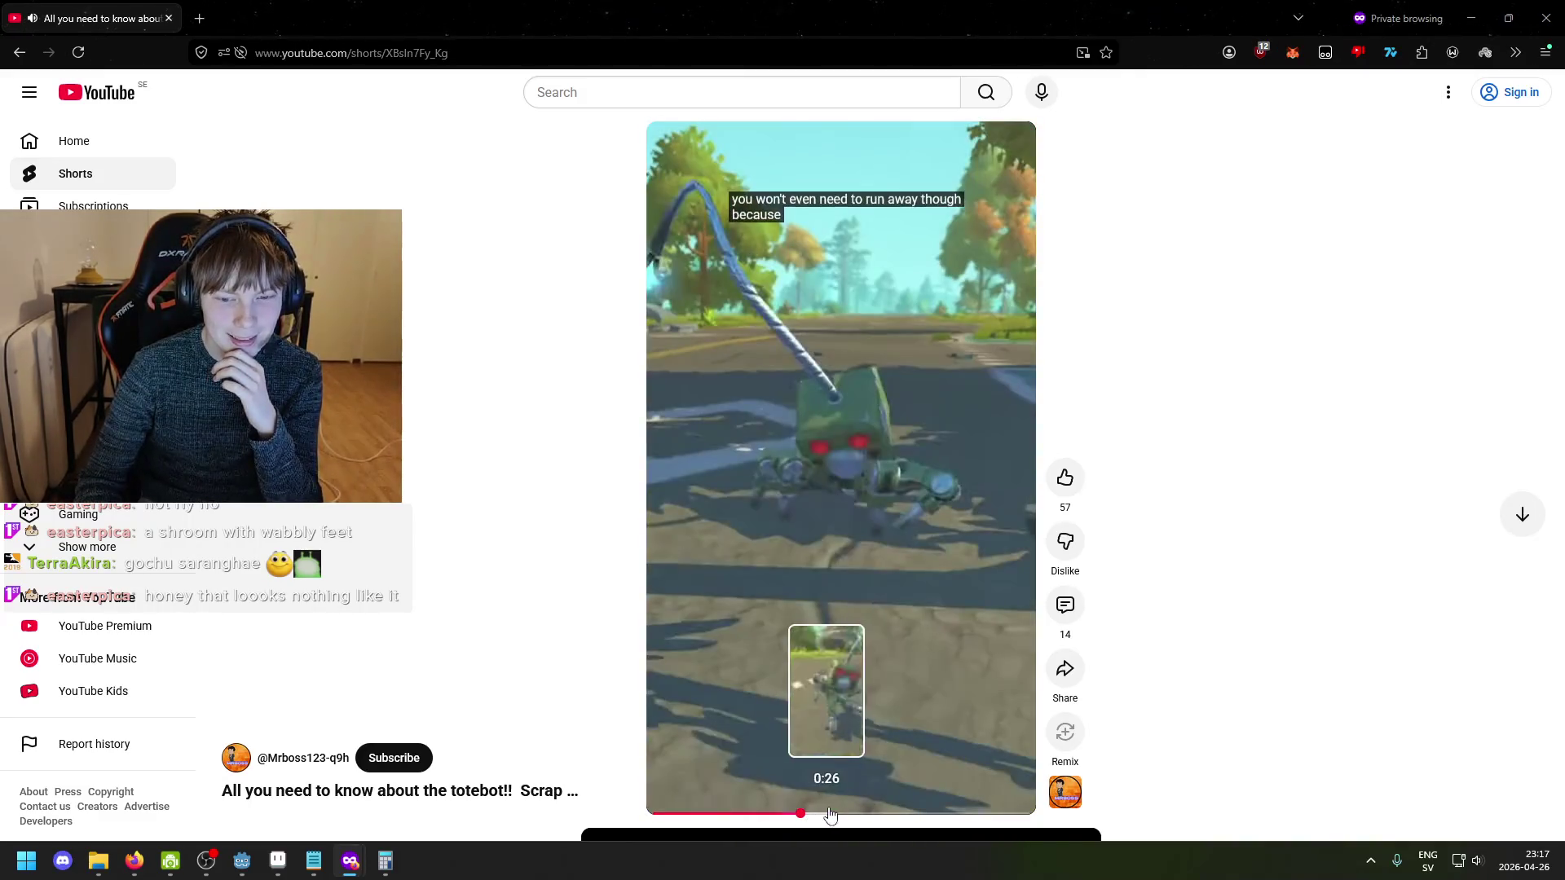
click(918, 538)
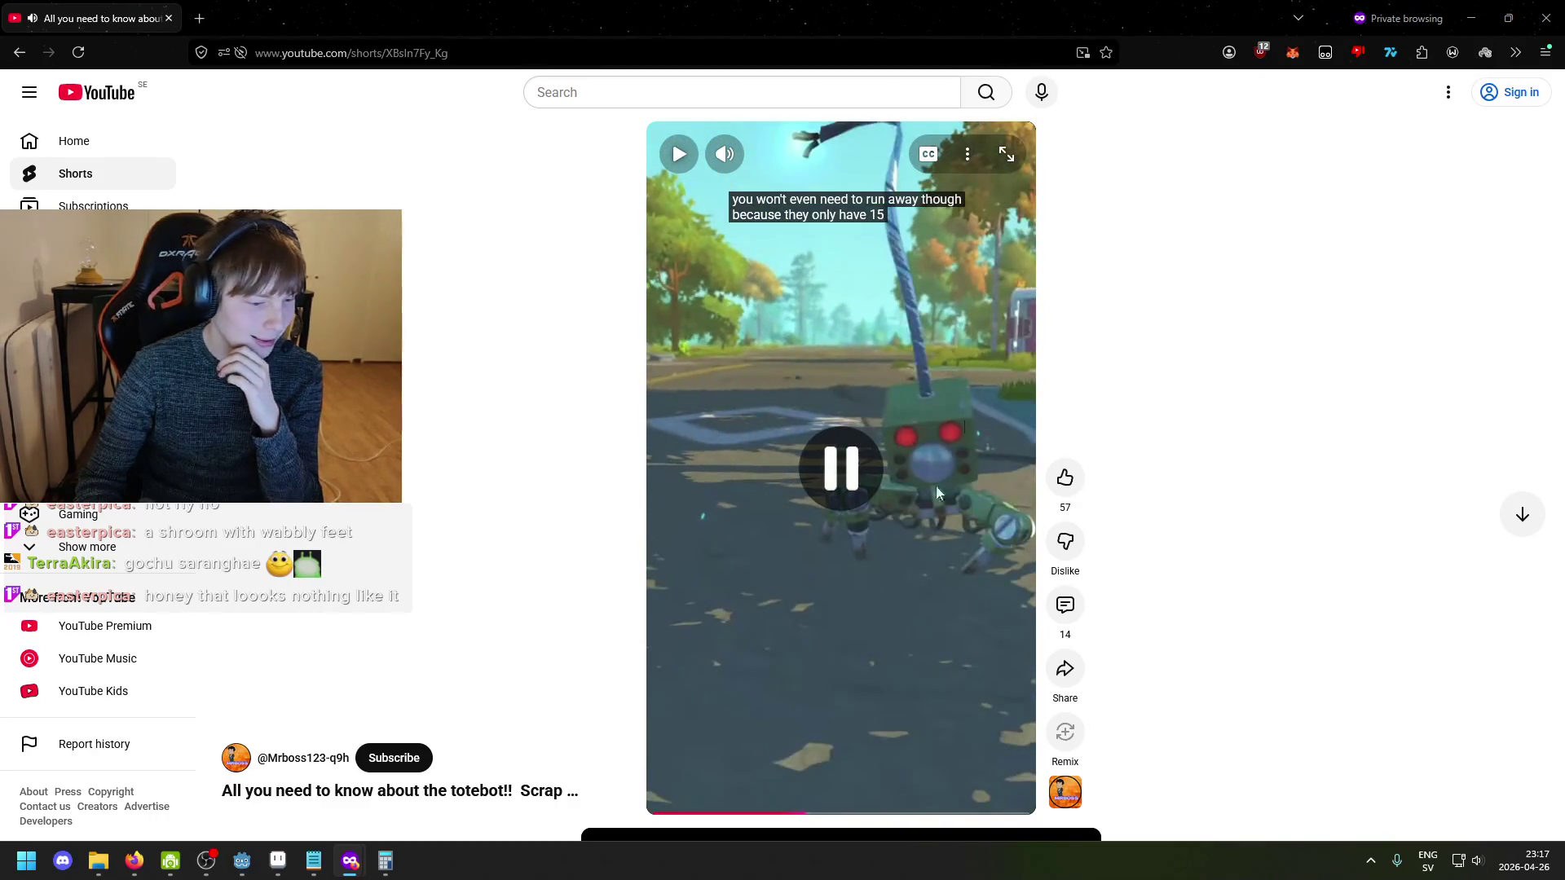
key(alt+Tab)
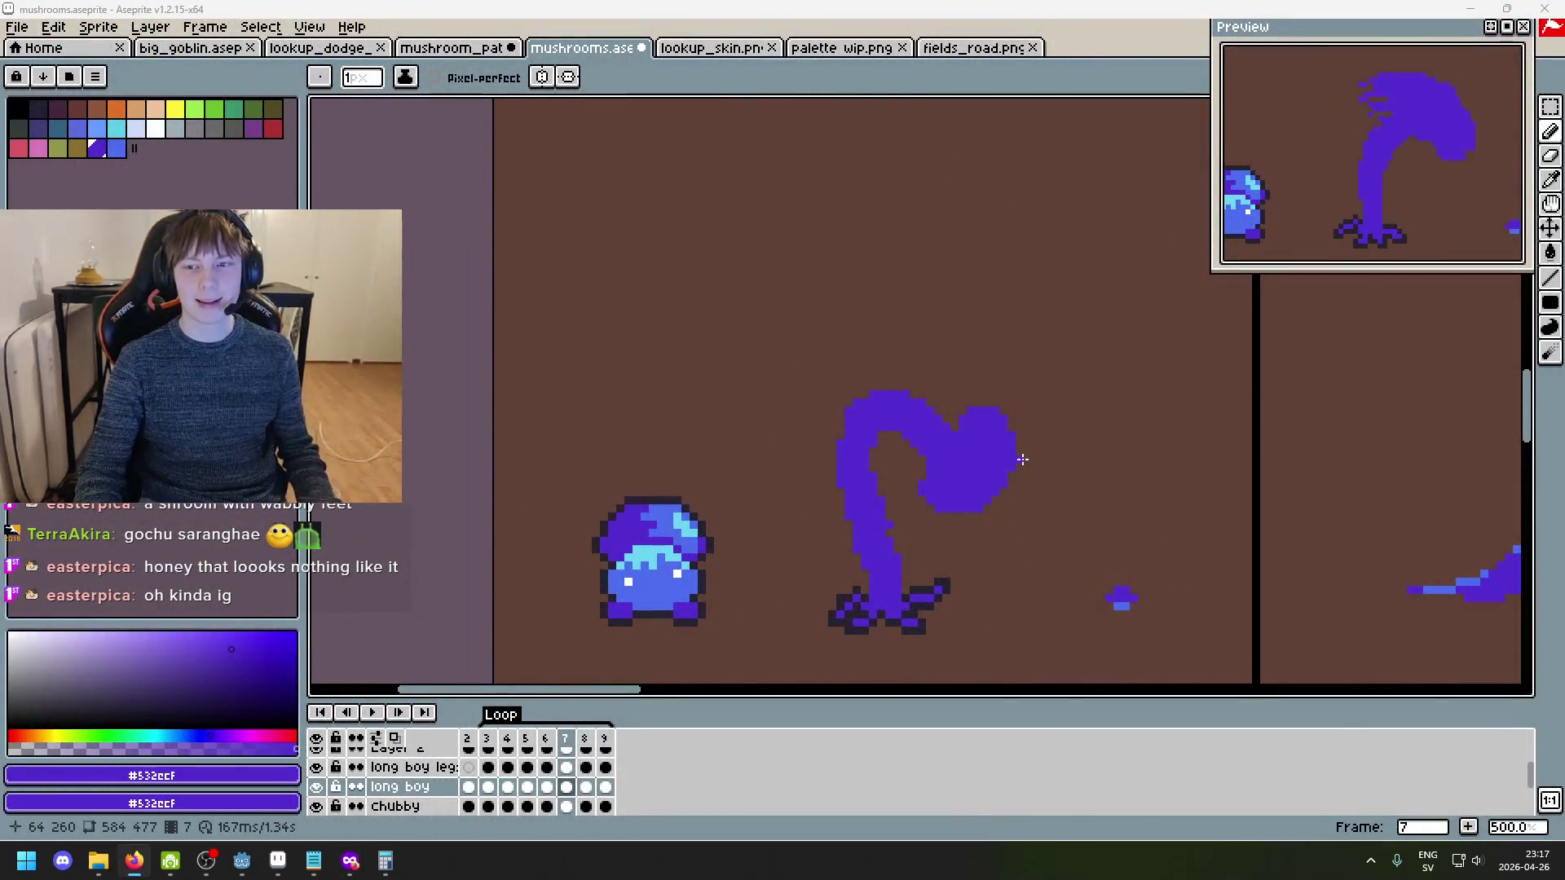
- Zoom in and add a single purple pixel to the mushroom canvas
scroll(1008, 428, up, 2)
click(604, 342)
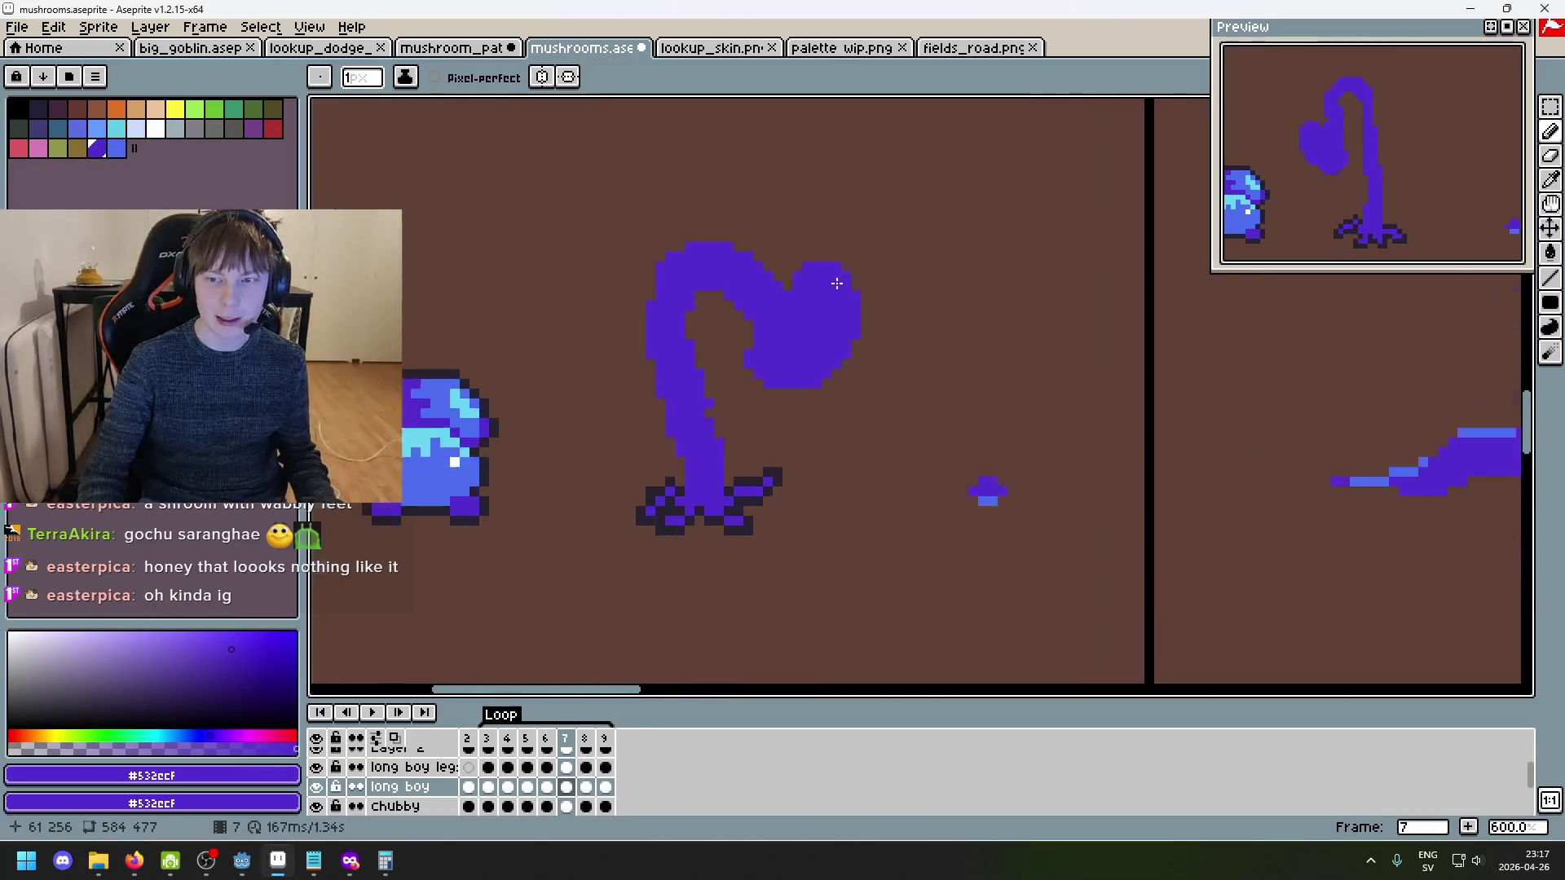
scroll(605, 342, down, 1)
scroll(650, 433, up, 1)
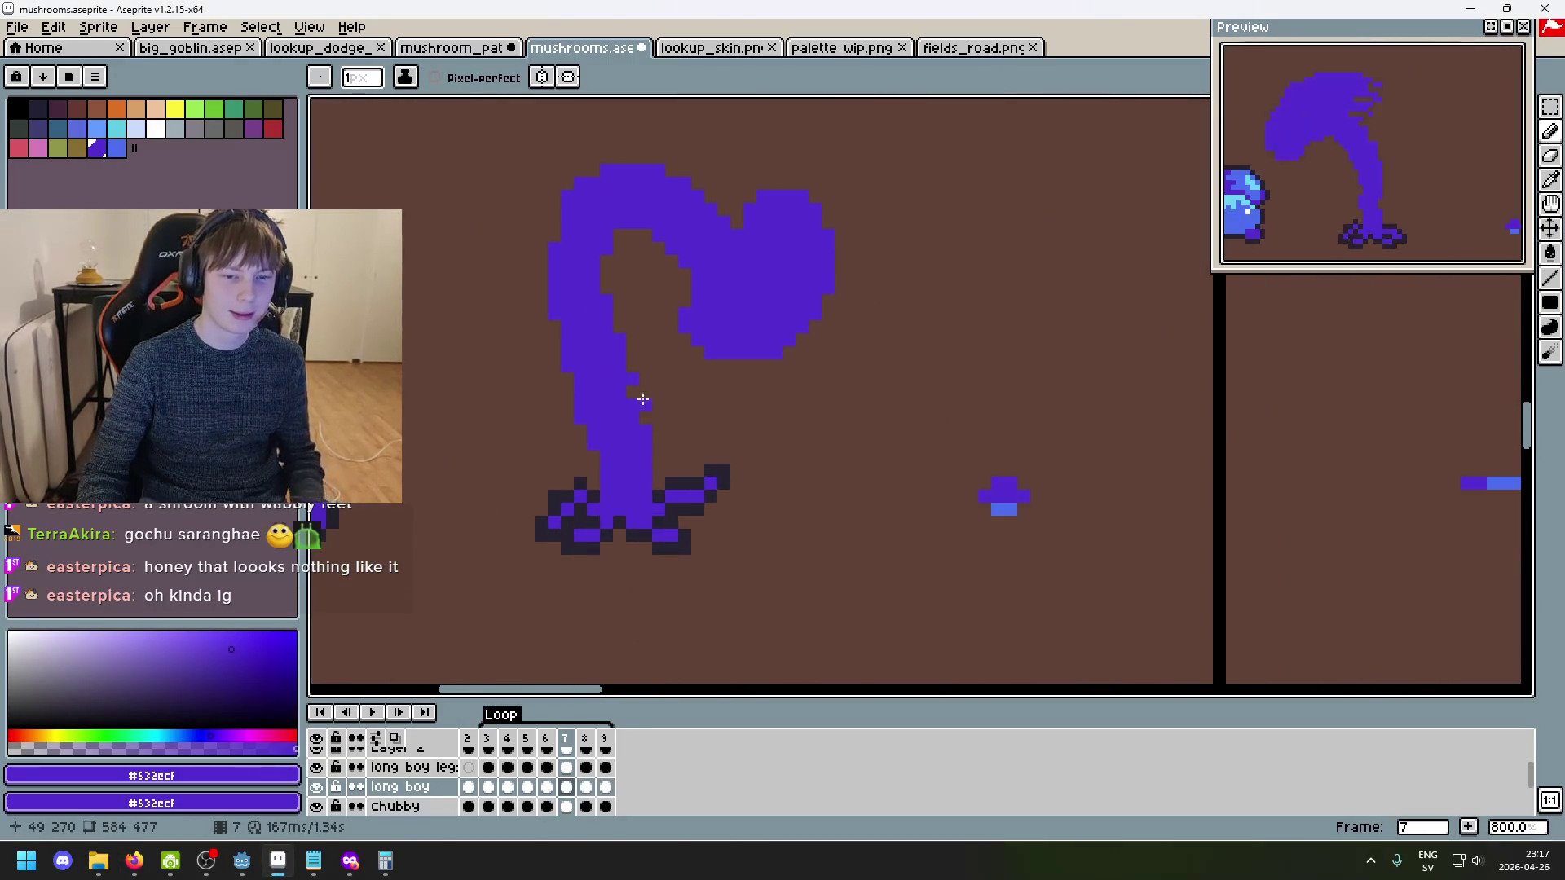
scroll(643, 399, up, 3)
scroll(597, 360, down, 5)
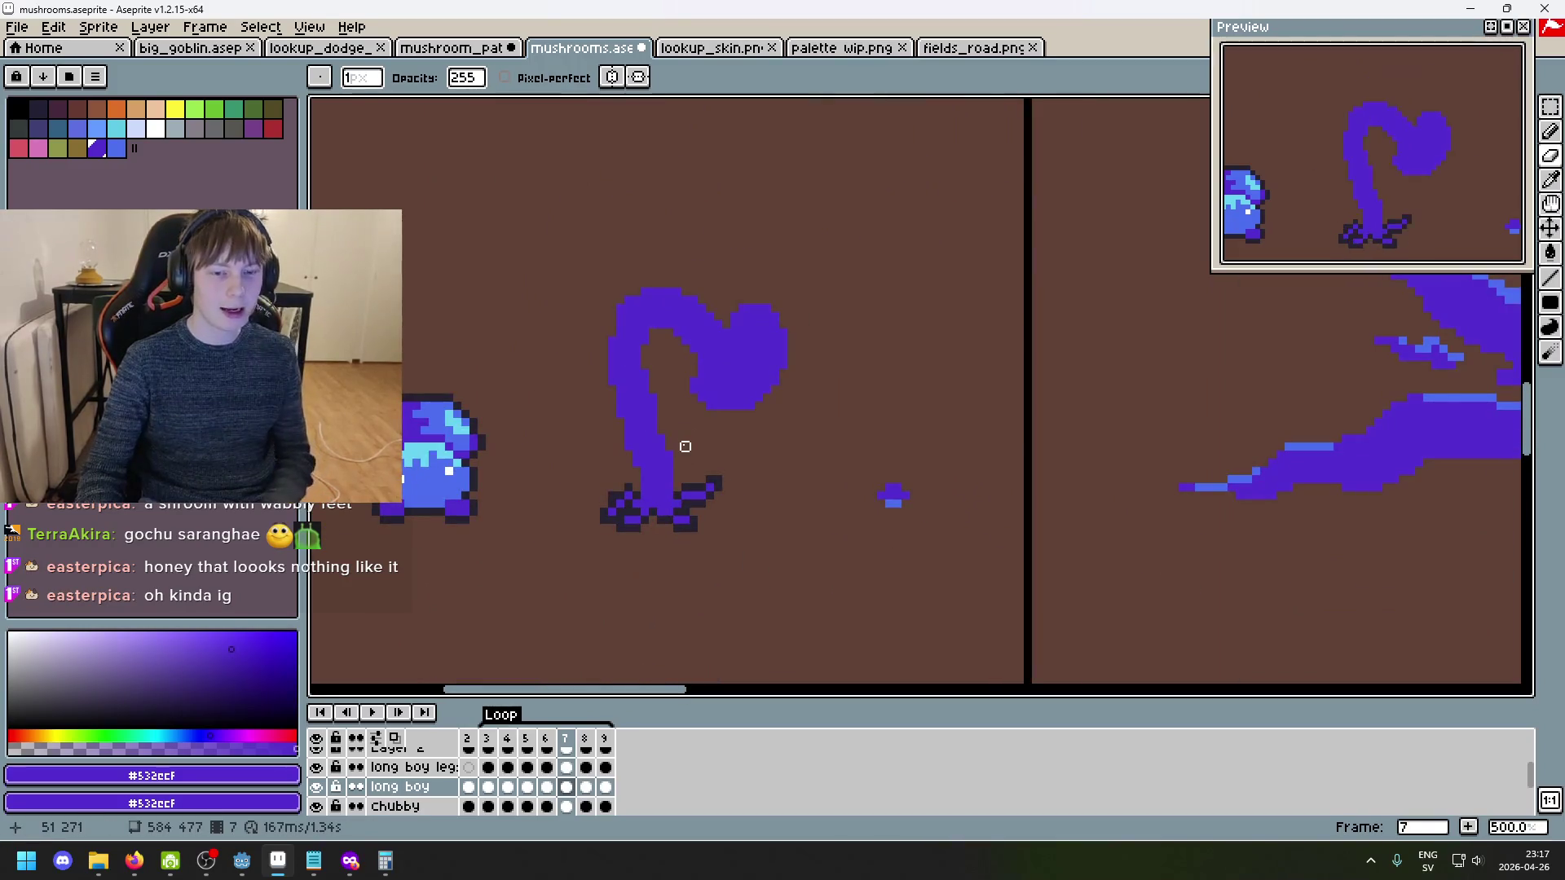
- Step back and forth between neighbouring frames to compare the stem poses around frame 5
key(Left)
key(Left)
key(Left)
key(Right)
key(Right)
key(Left)
key(Right)
key(Right)
scroll(678, 402, up, 5)
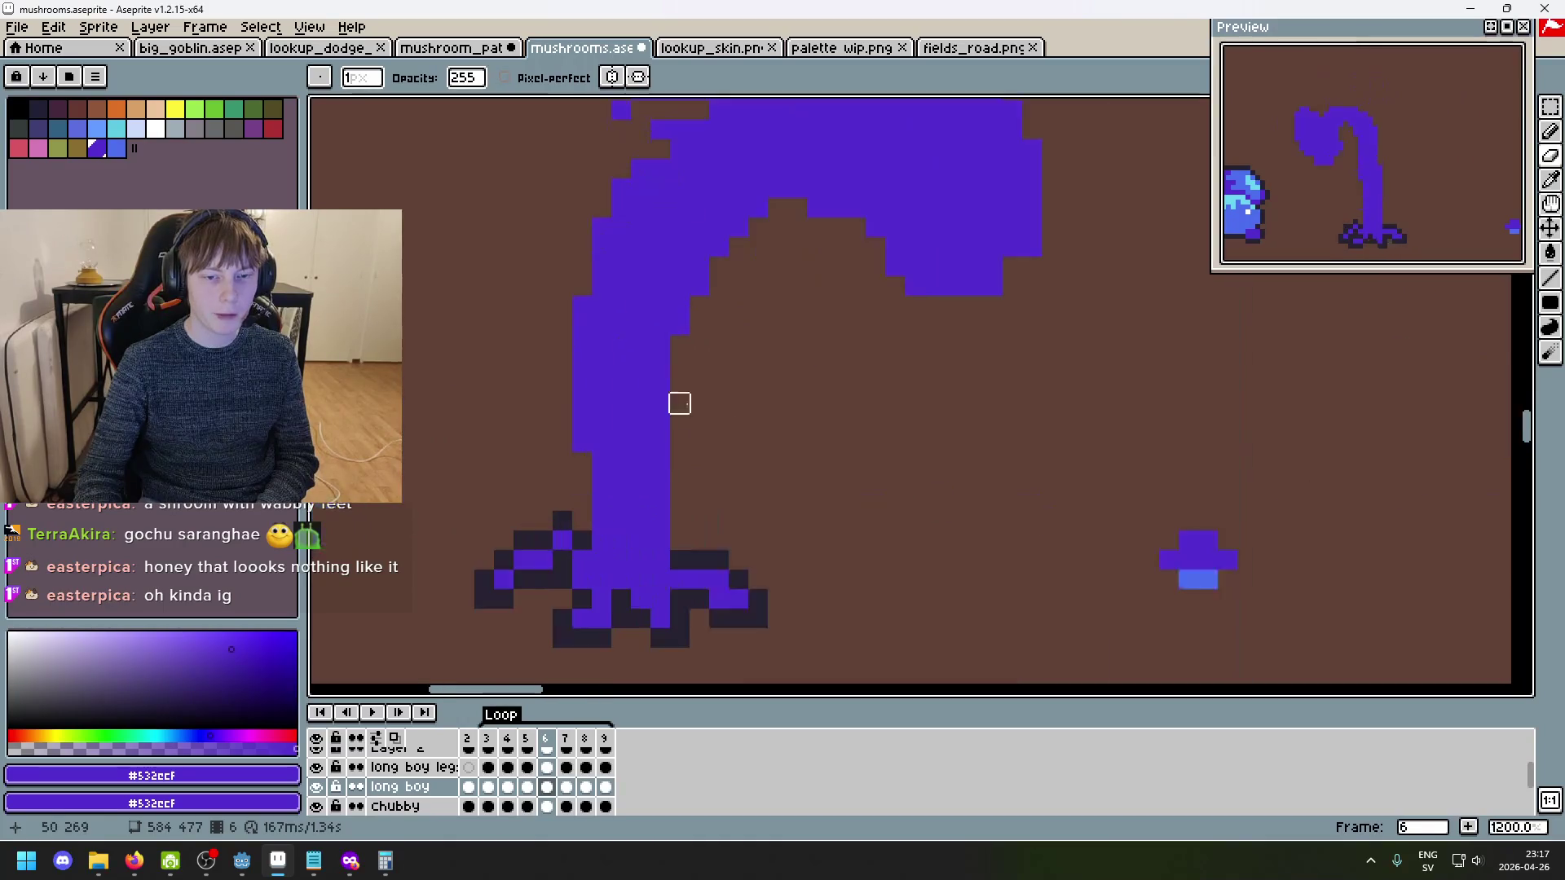
scroll(702, 382, down, 3)
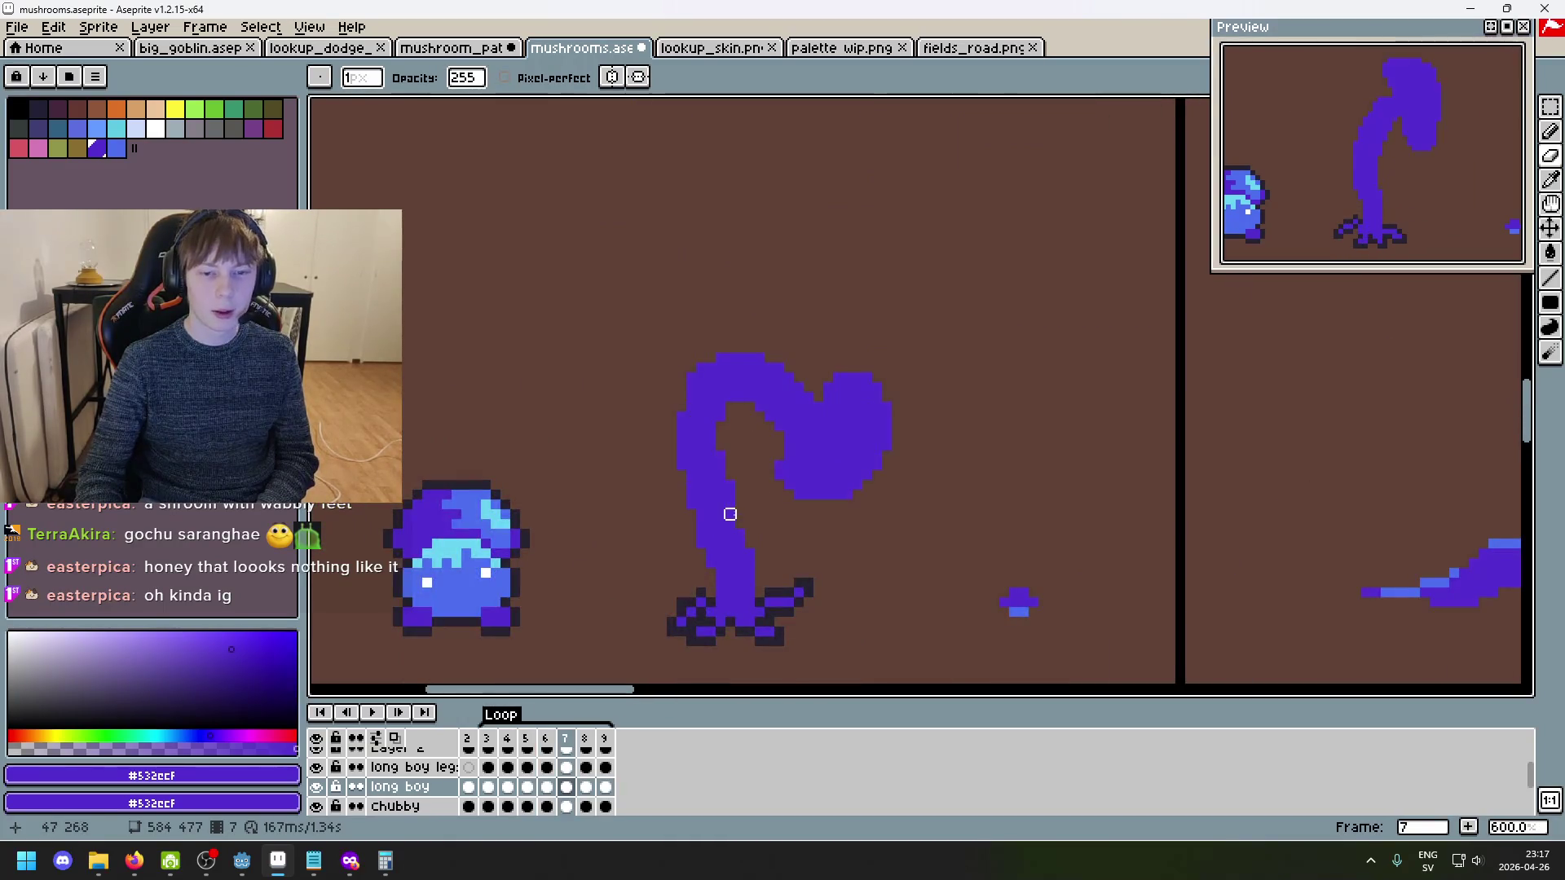
scroll(664, 353, up, 4)
scroll(625, 356, up, 2)
- Centre the mushroom, compare frames 3 and 5, and fill a pixel inside the stem's loop
key(e)
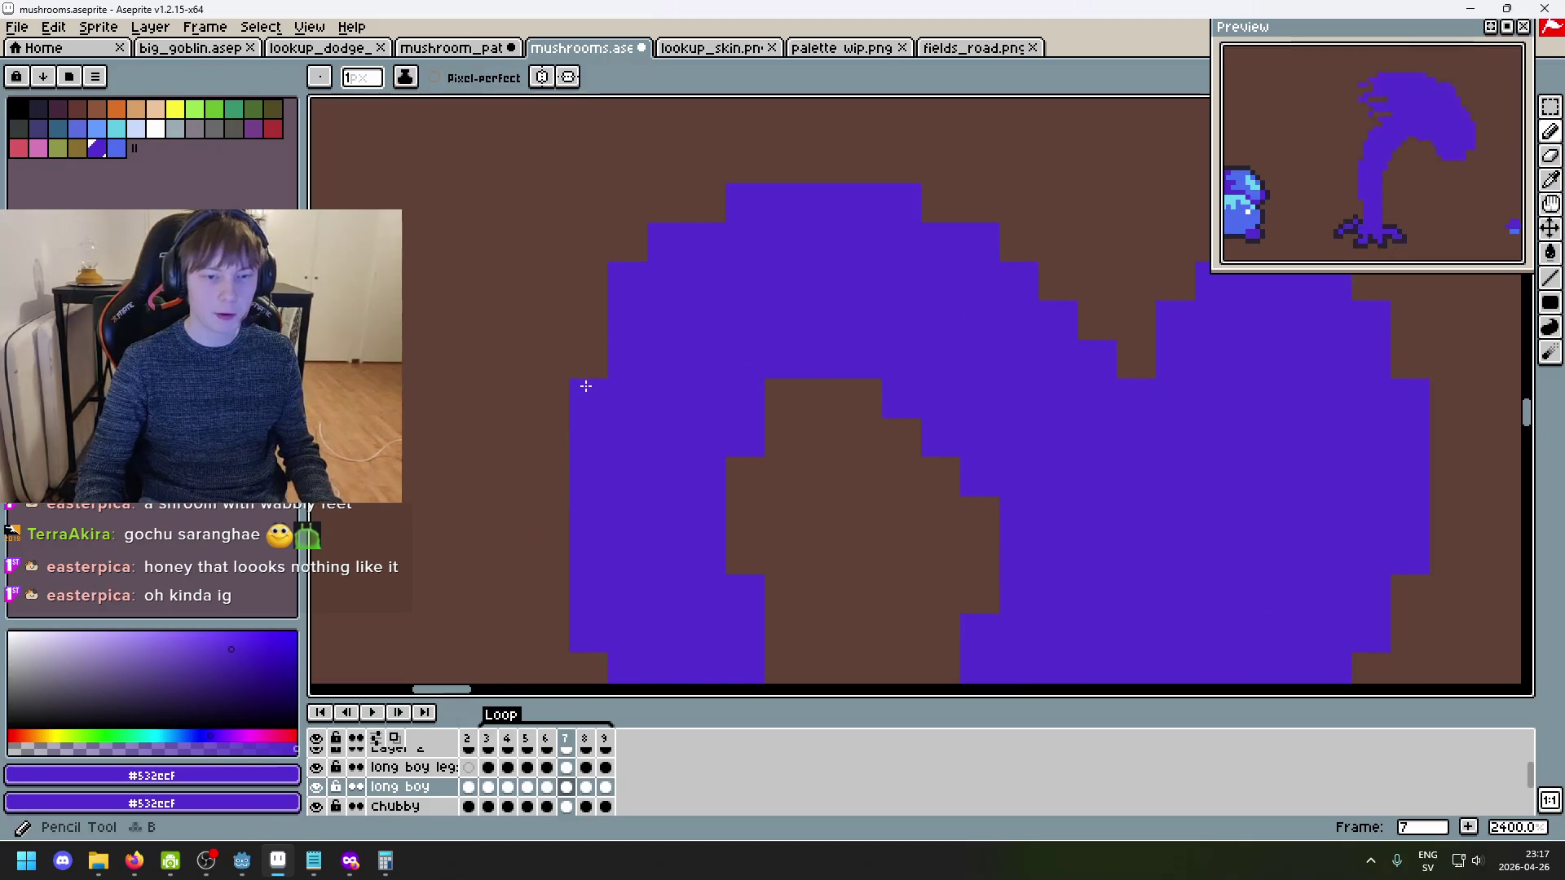
scroll(676, 427, down, 6)
scroll(654, 414, up, 6)
scroll(640, 396, down, 6)
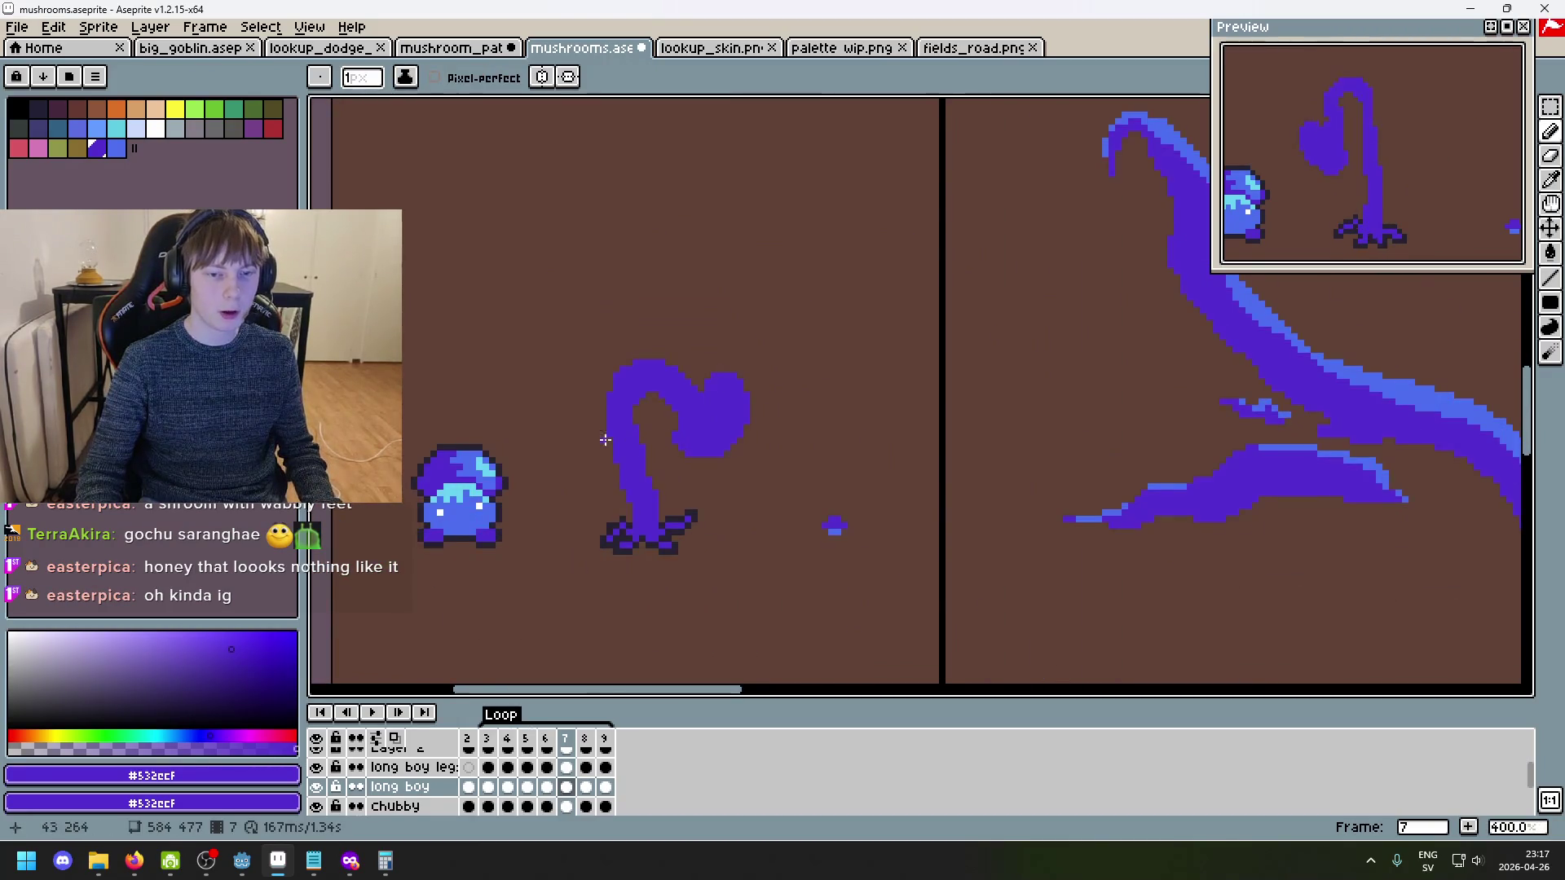
drag(684, 426, 825, 374)
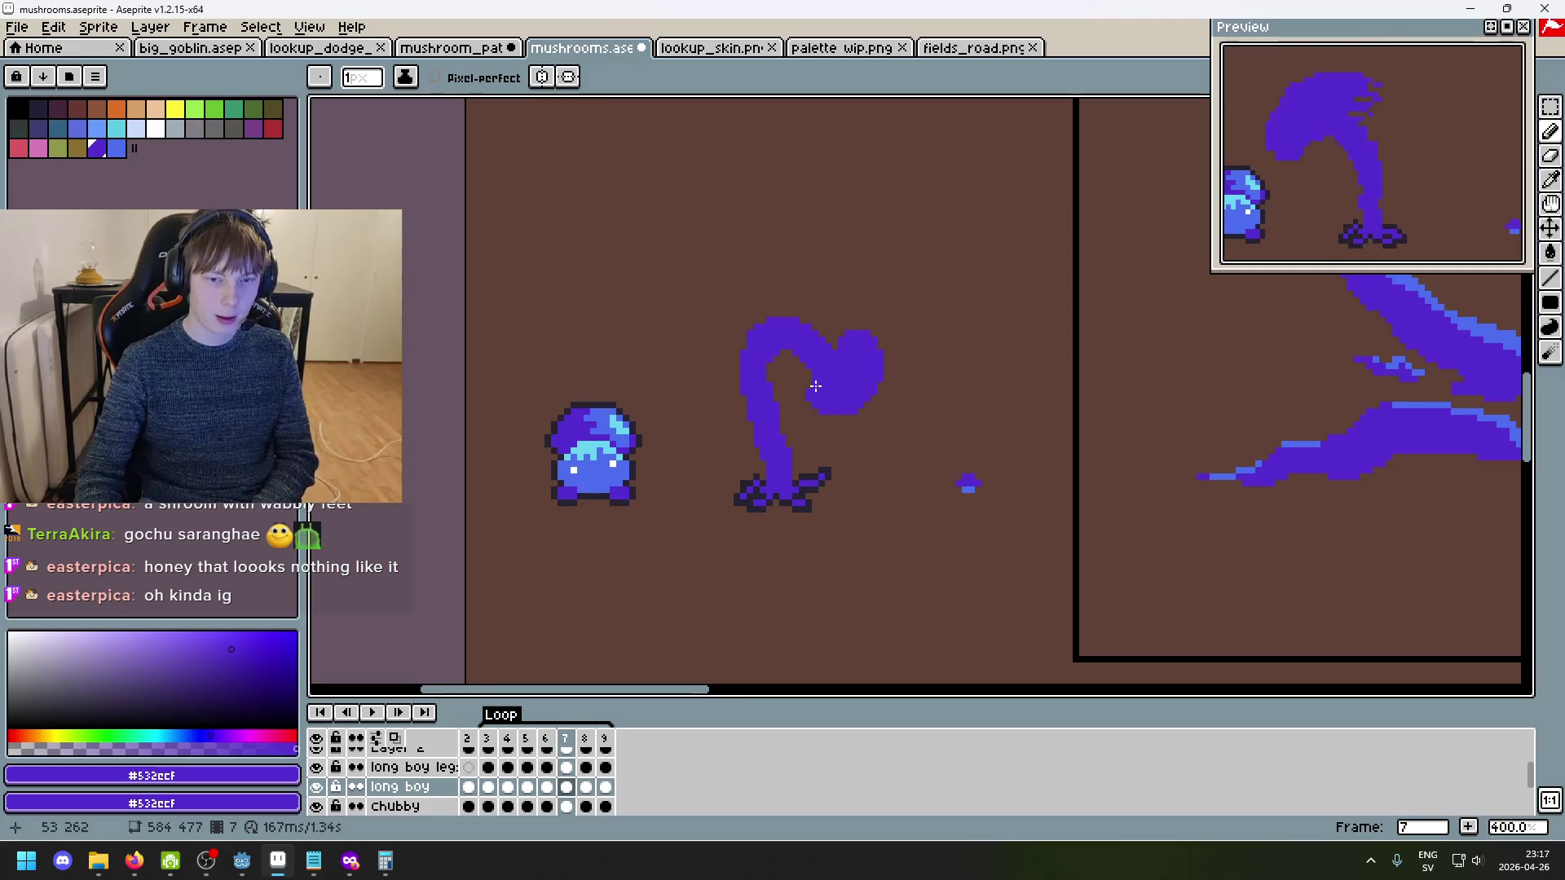
key(Left)
key(Left)
key(Left)
key(Right)
key(Right)
key(Right)
key(Right)
scroll(776, 368, up, 5)
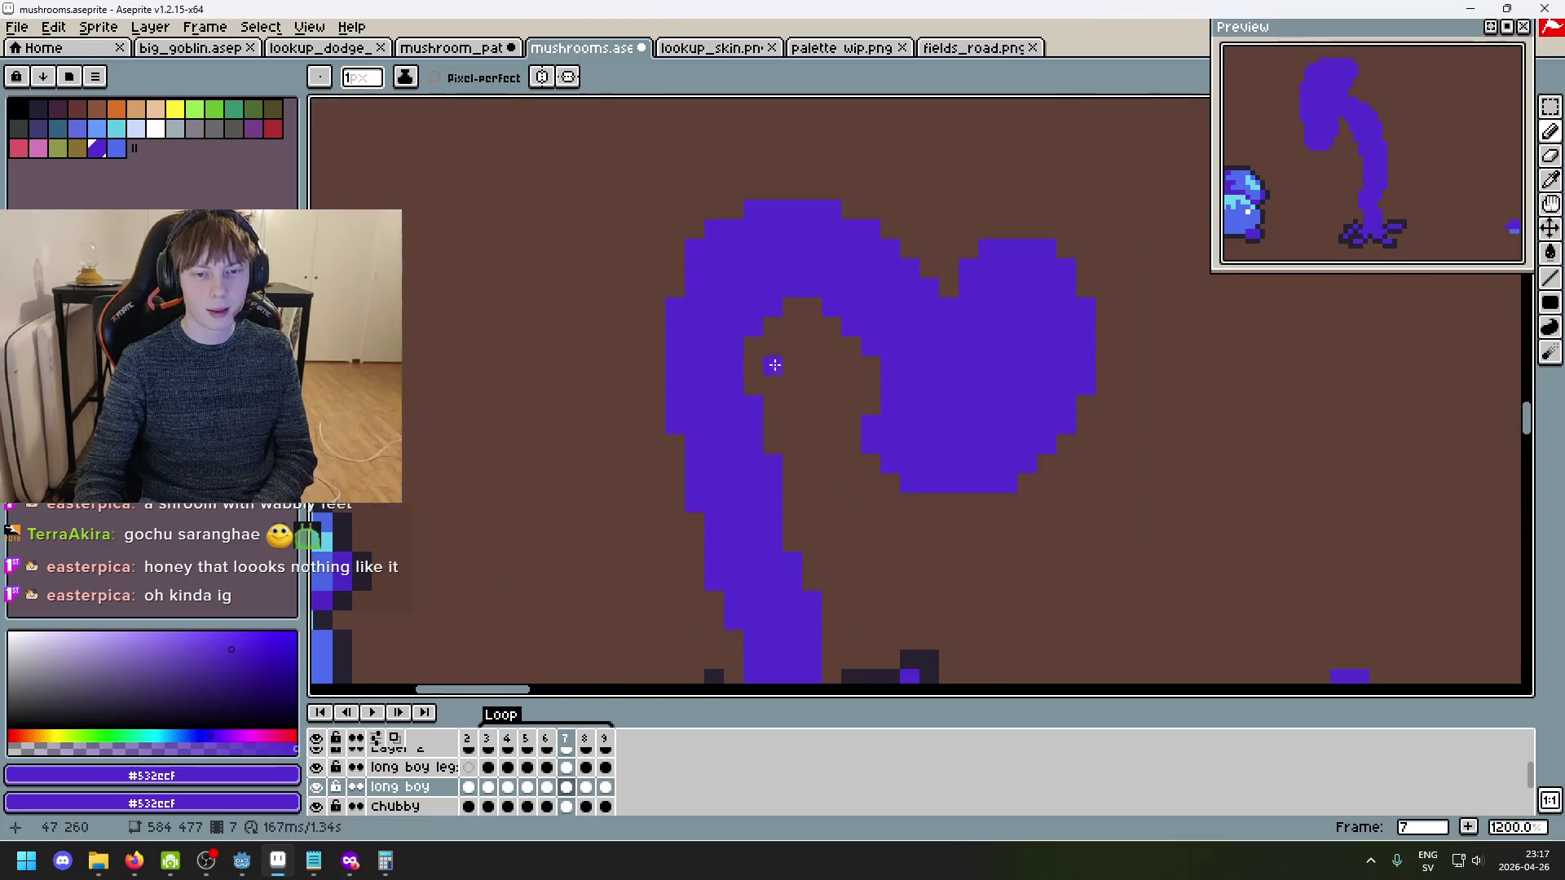
scroll(775, 371, down, 4)
scroll(843, 407, up, 2)
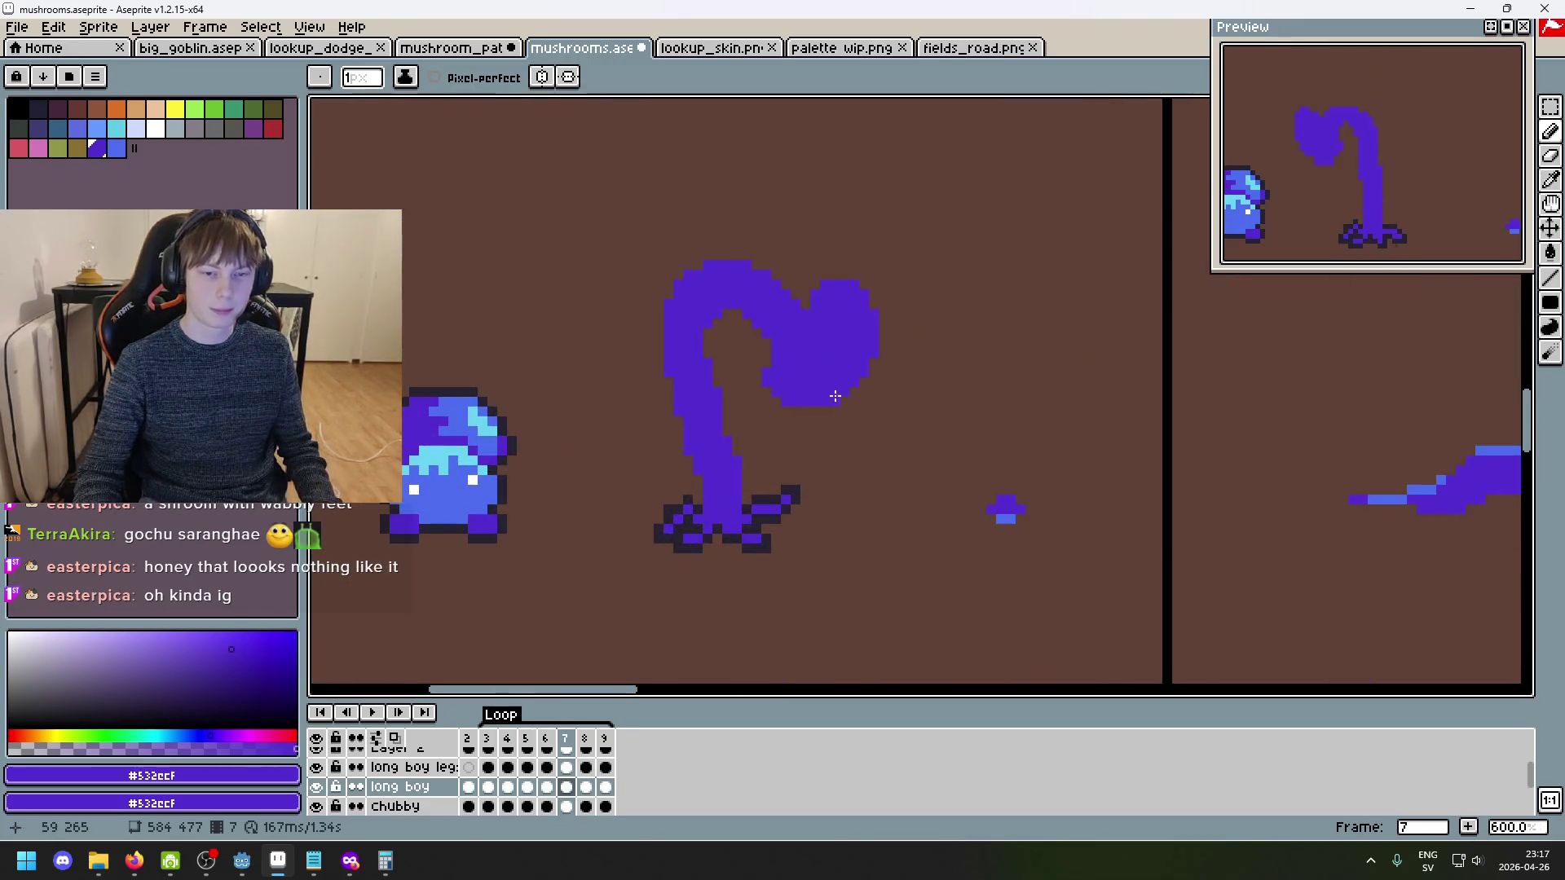
scroll(736, 365, up, 4)
click(708, 267)
- Advance to frames 8 and 9, then play the walk animation loop
scroll(807, 342, down, 5)
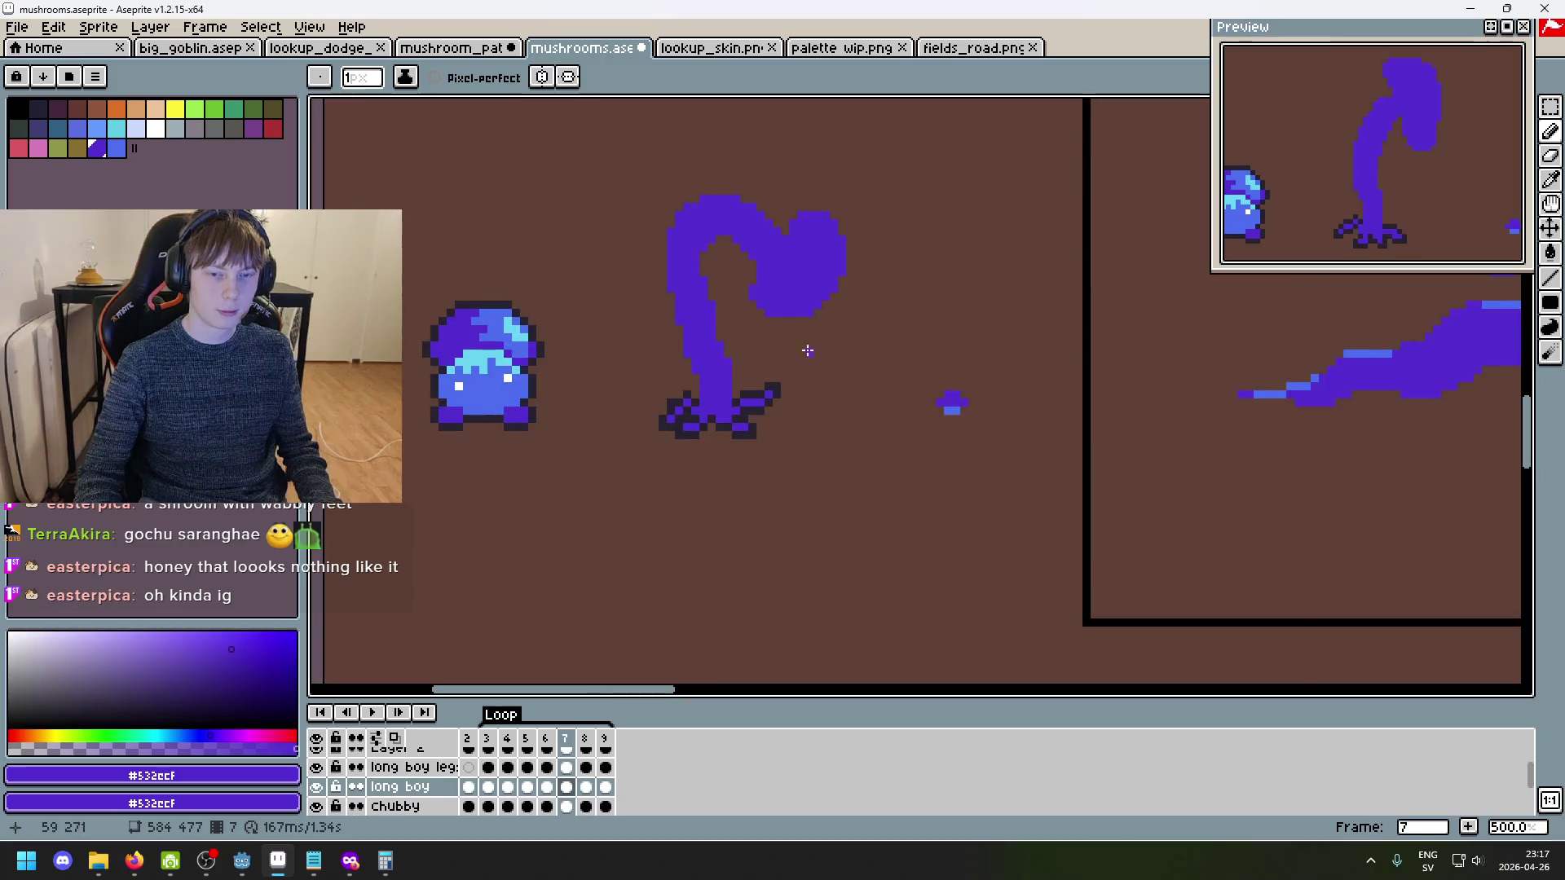
key(Right)
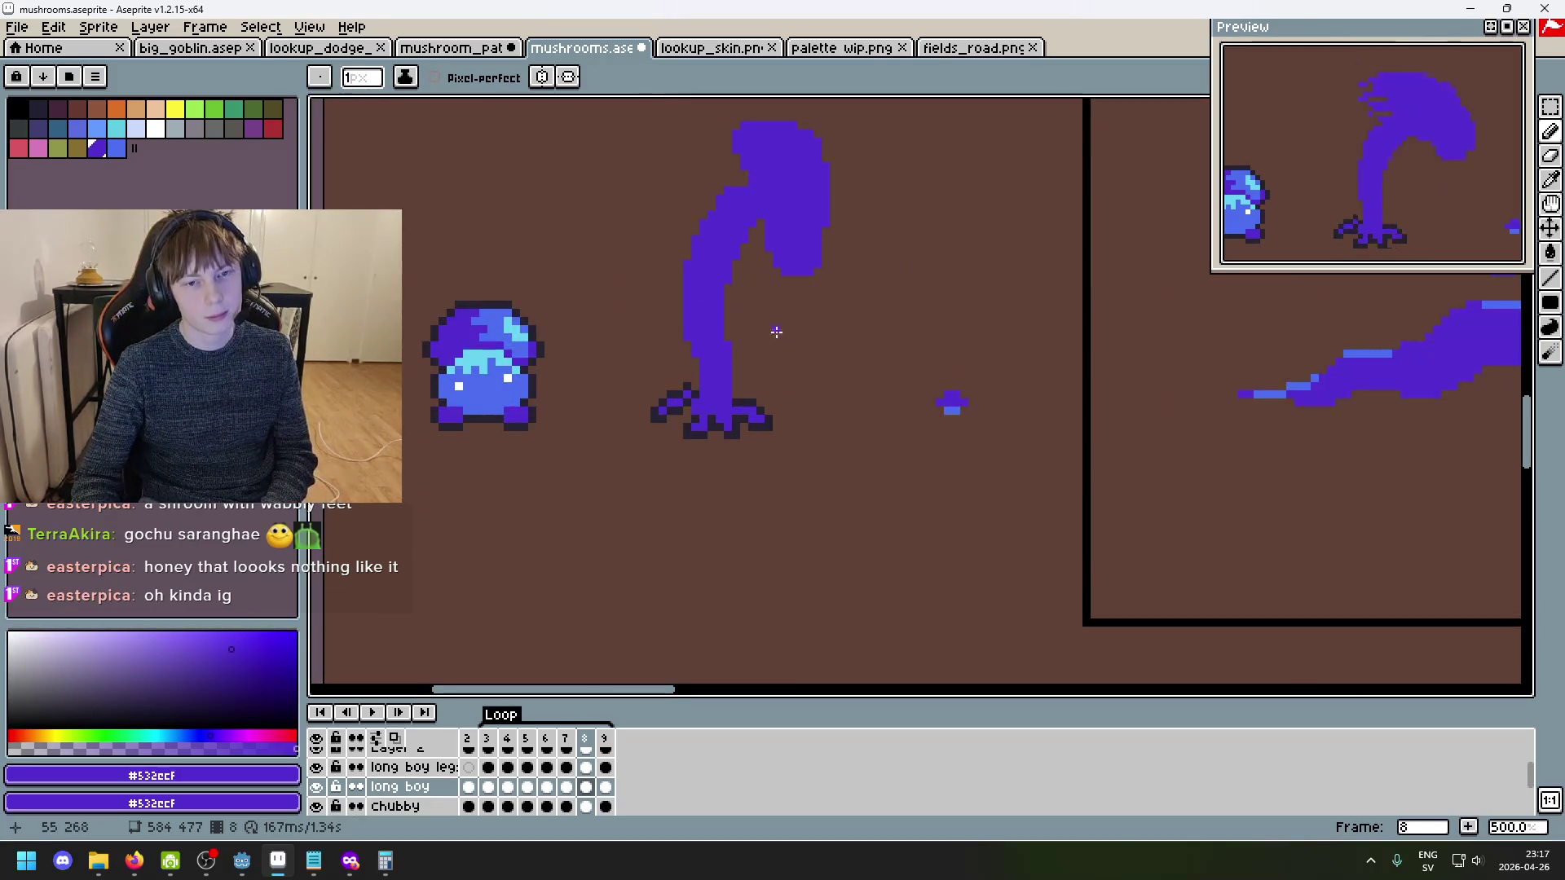
scroll(740, 174, up, 4)
scroll(864, 410, down, 3)
key(Right)
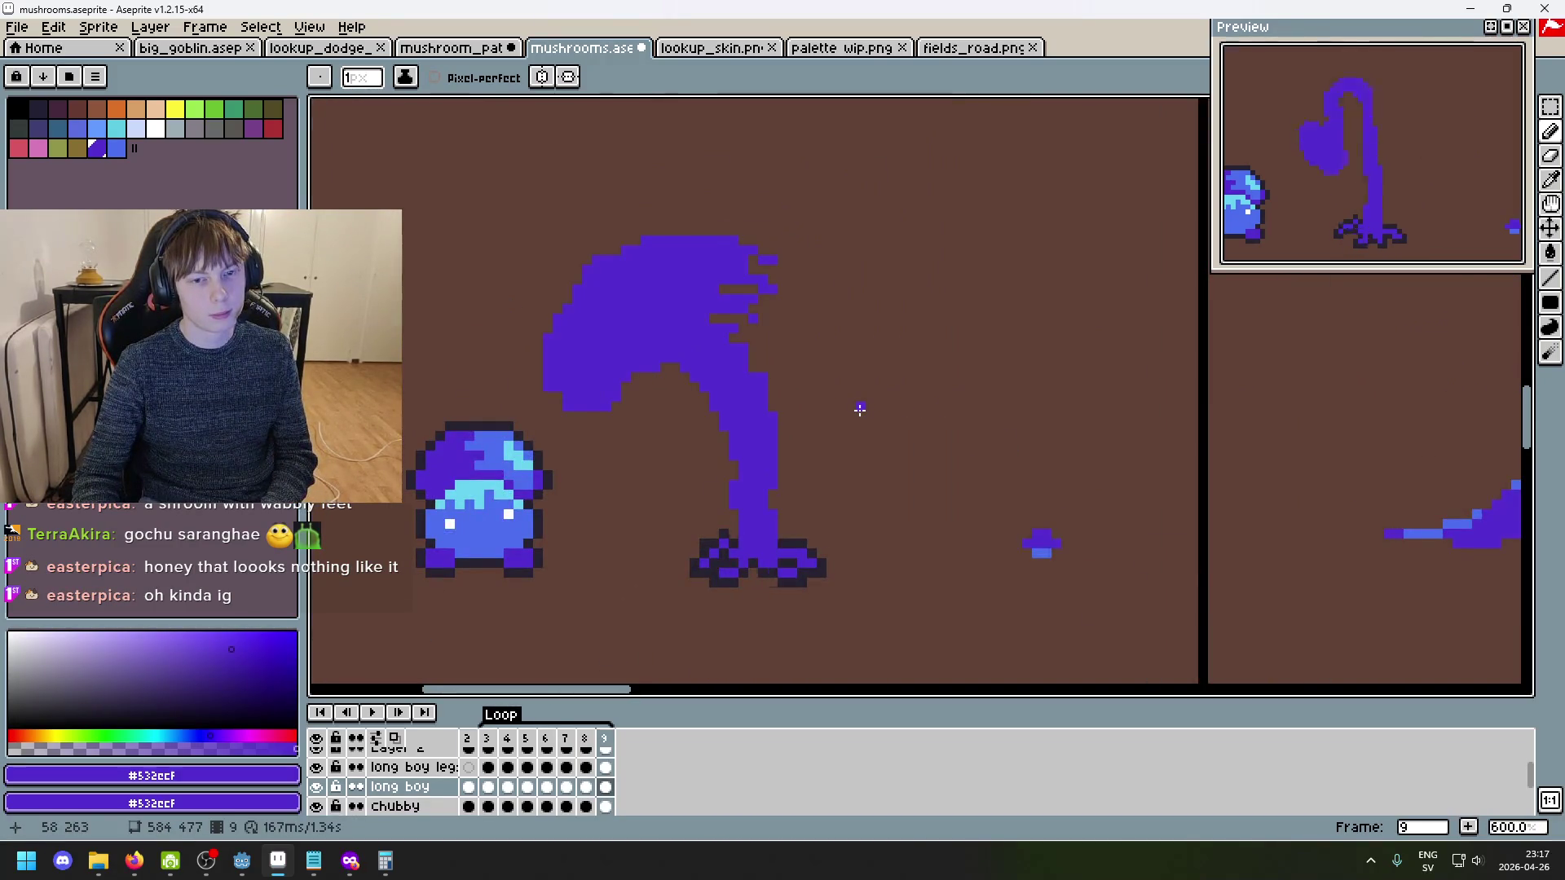
key(Return)
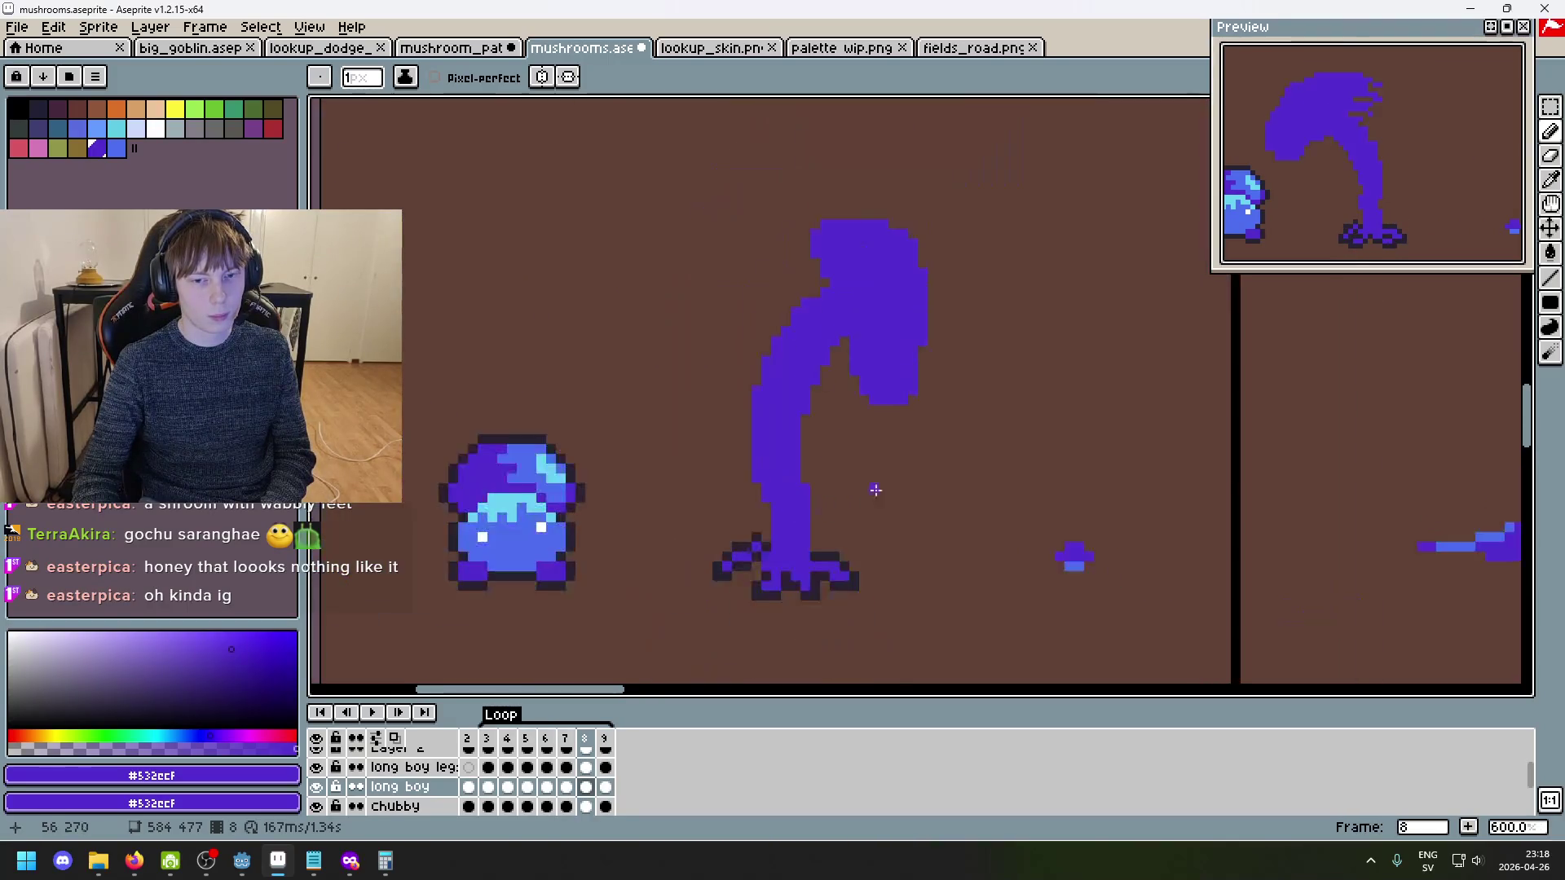
- Try rectangular selections around the lower and middle stem, then deselect
key(m)
drag(911, 516, 689, 411)
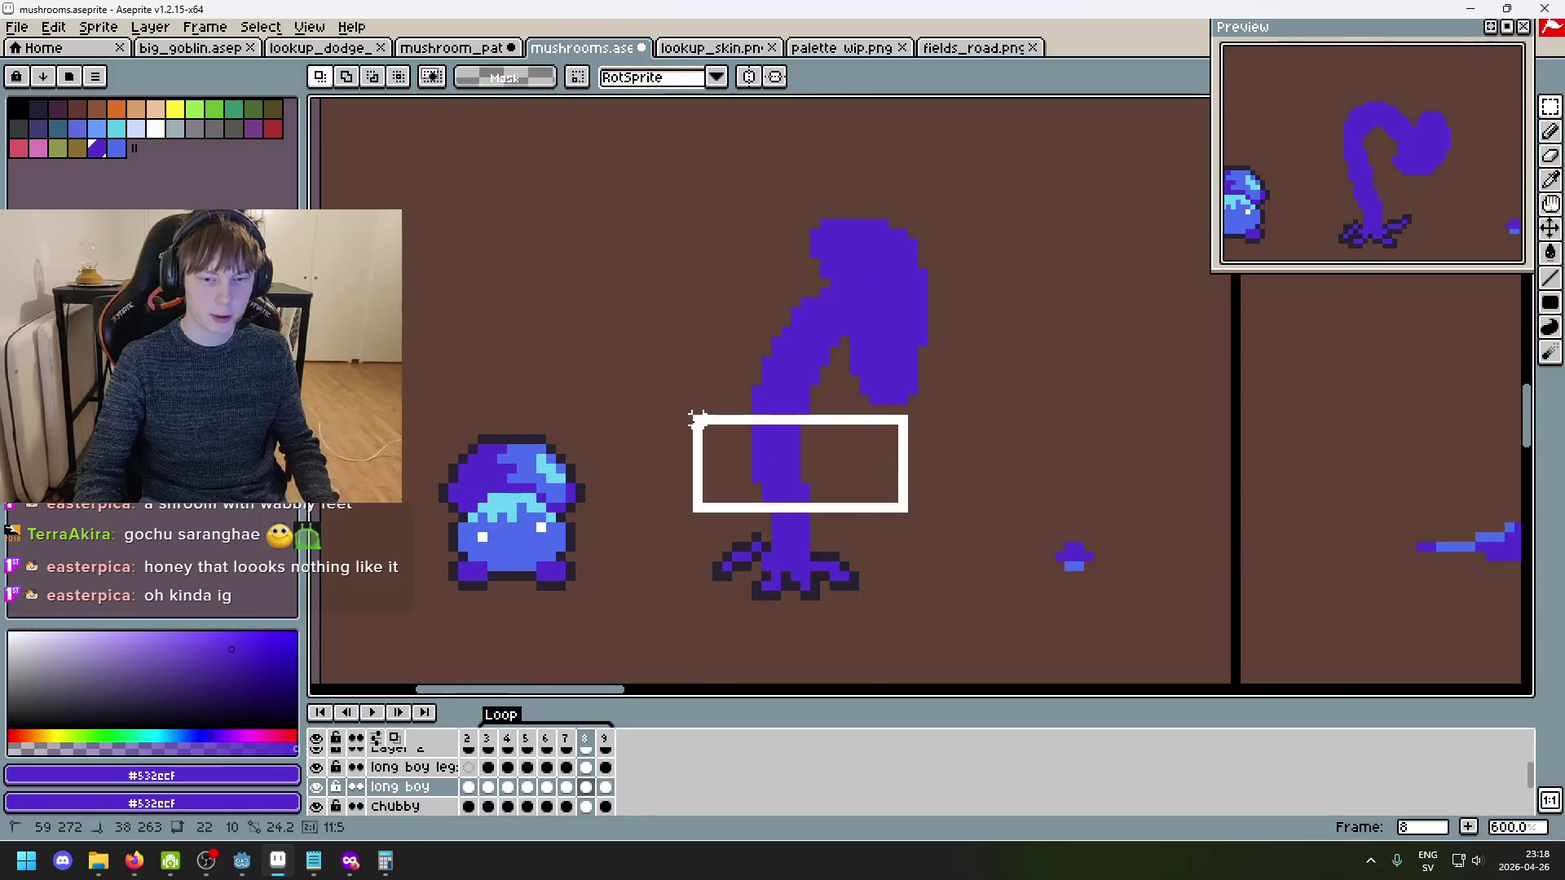
key(ctrl+d)
key(u)
mouse_move(848, 529)
mouse_down()
mouse_move(657, 378)
mouse_move(658, 340)
mouse_move(643, 343)
mouse_up()
key(ctrl+d)
- Check frames 3 through 6 and trial-select frame 6's lower stem
click(487, 744)
click(507, 744)
click(532, 742)
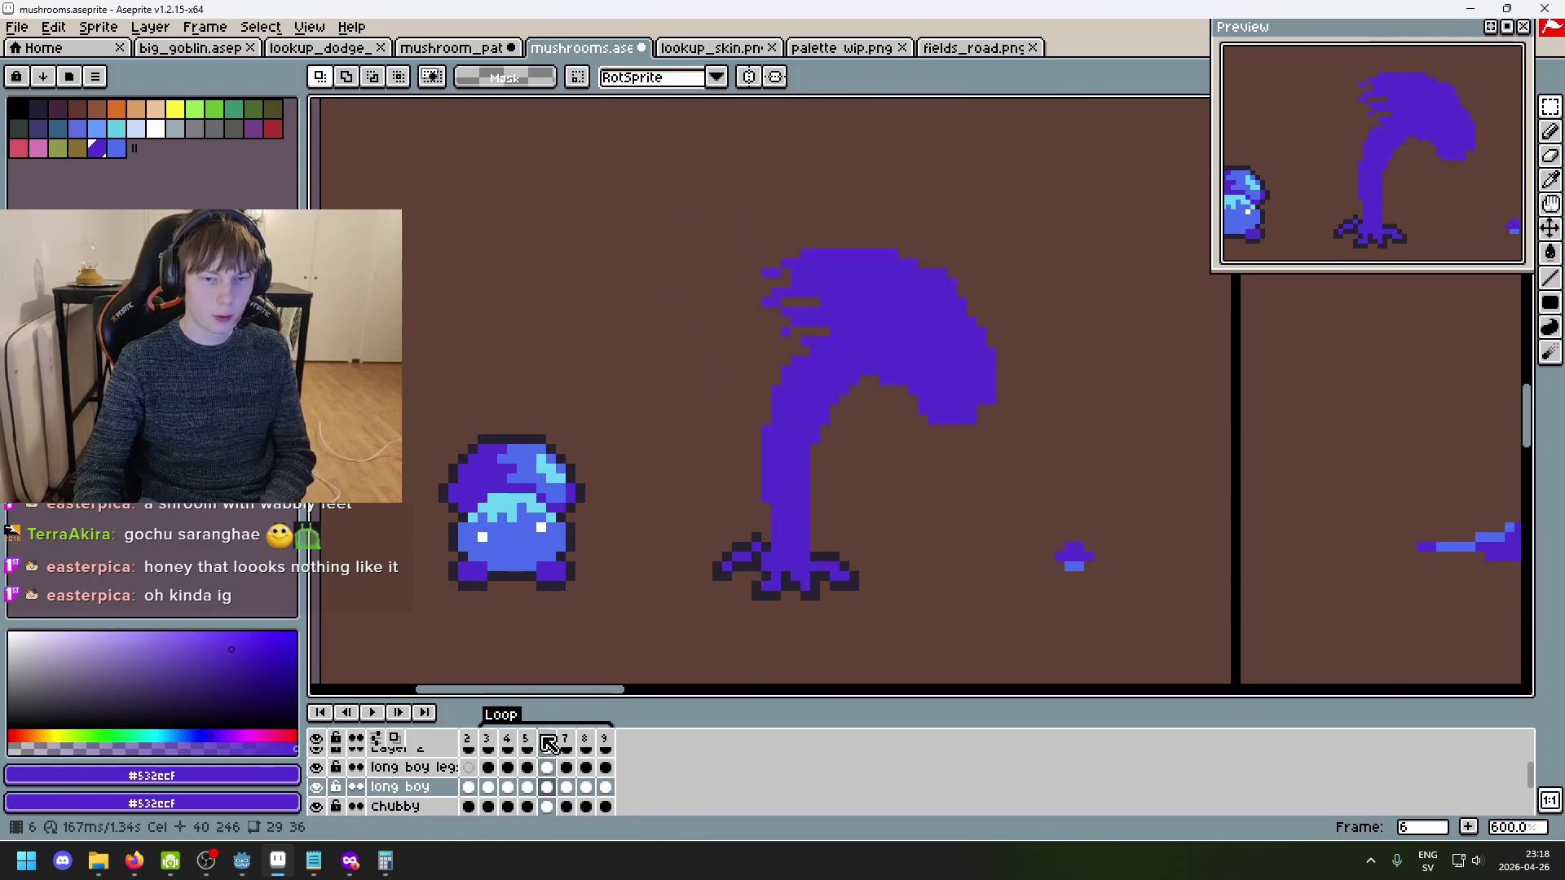
click(547, 743)
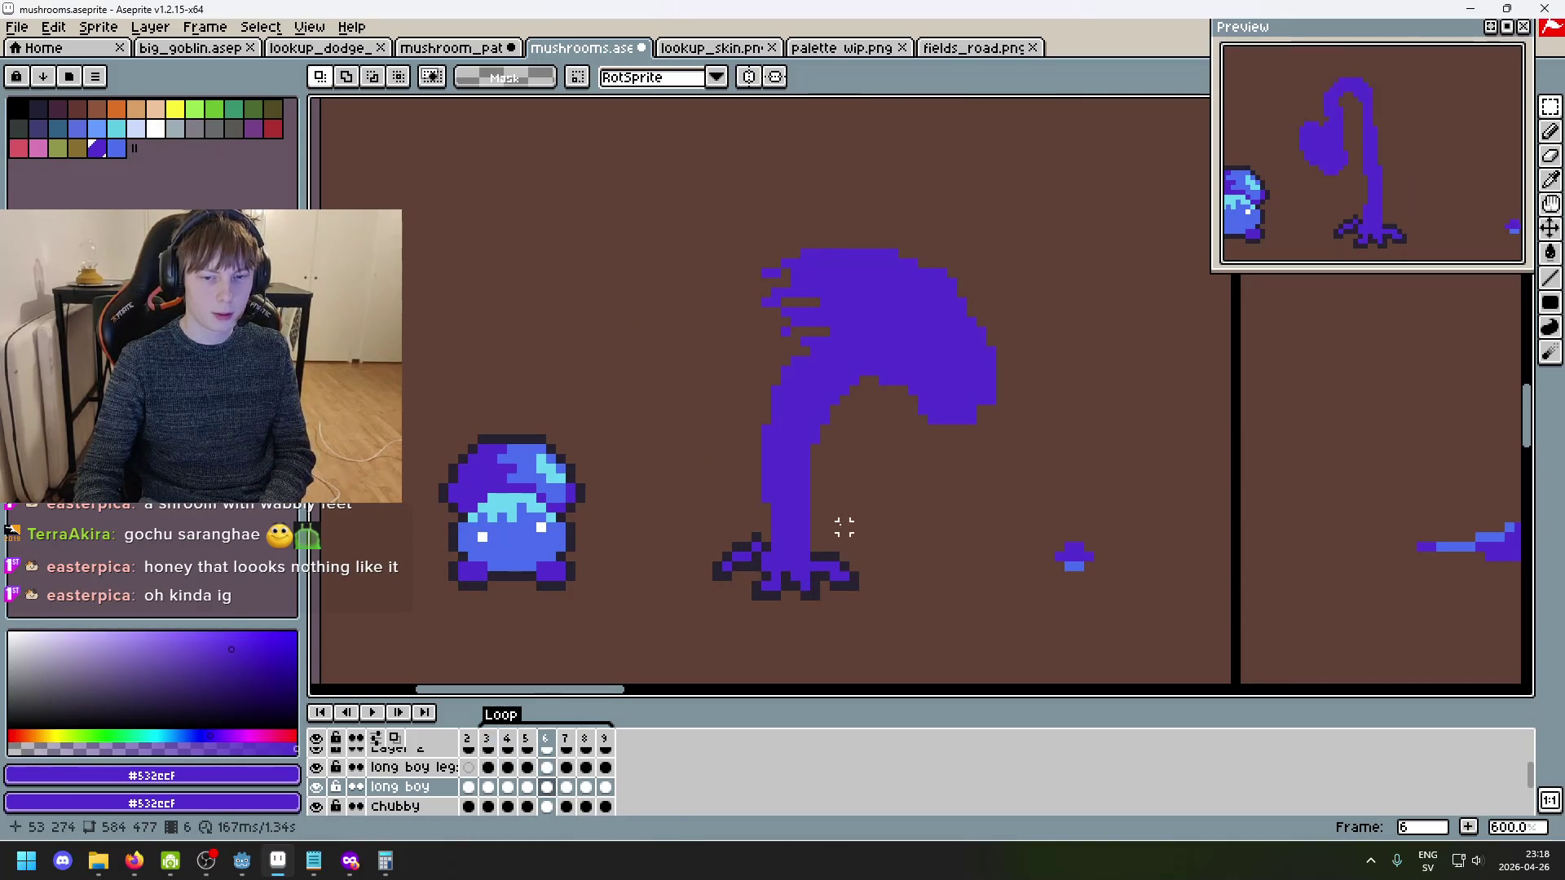
drag(834, 518, 680, 371)
key(ctrl+d)
drag(861, 534, 679, 402)
key(ctrl+d)
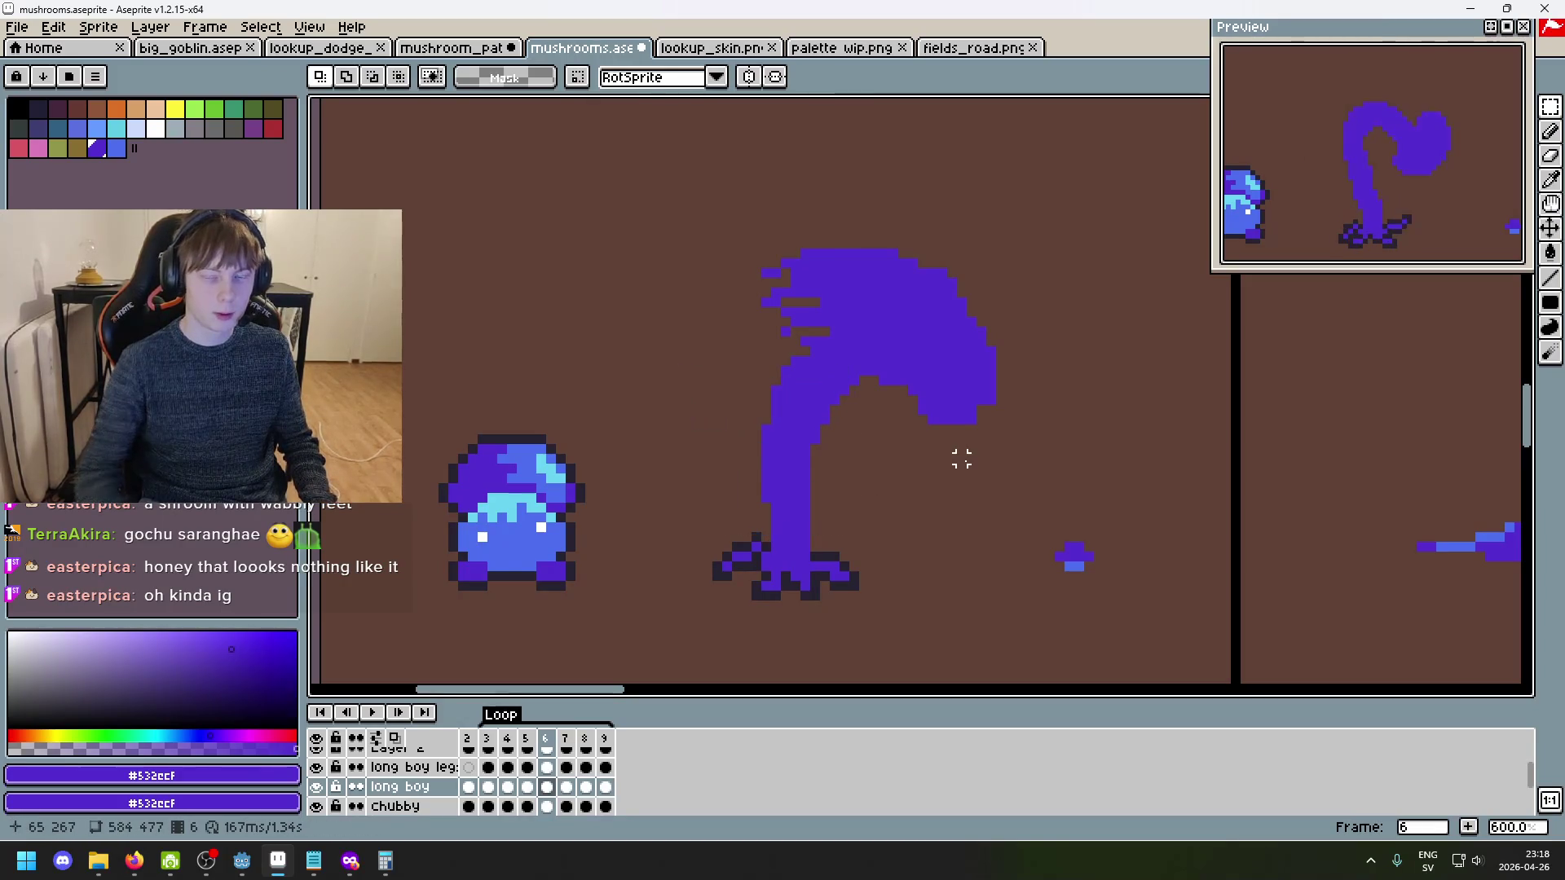
- On frame 9, reselect and move stem pieces, then undo the move and erase
key(Right)
key(Right)
key(Right)
key(ctrl+shift+d)
mouse_move(881, 506)
mouse_down()
mouse_move(1029, 517)
mouse_move(968, 465)
mouse_move(862, 516)
mouse_move(1054, 481)
mouse_up()
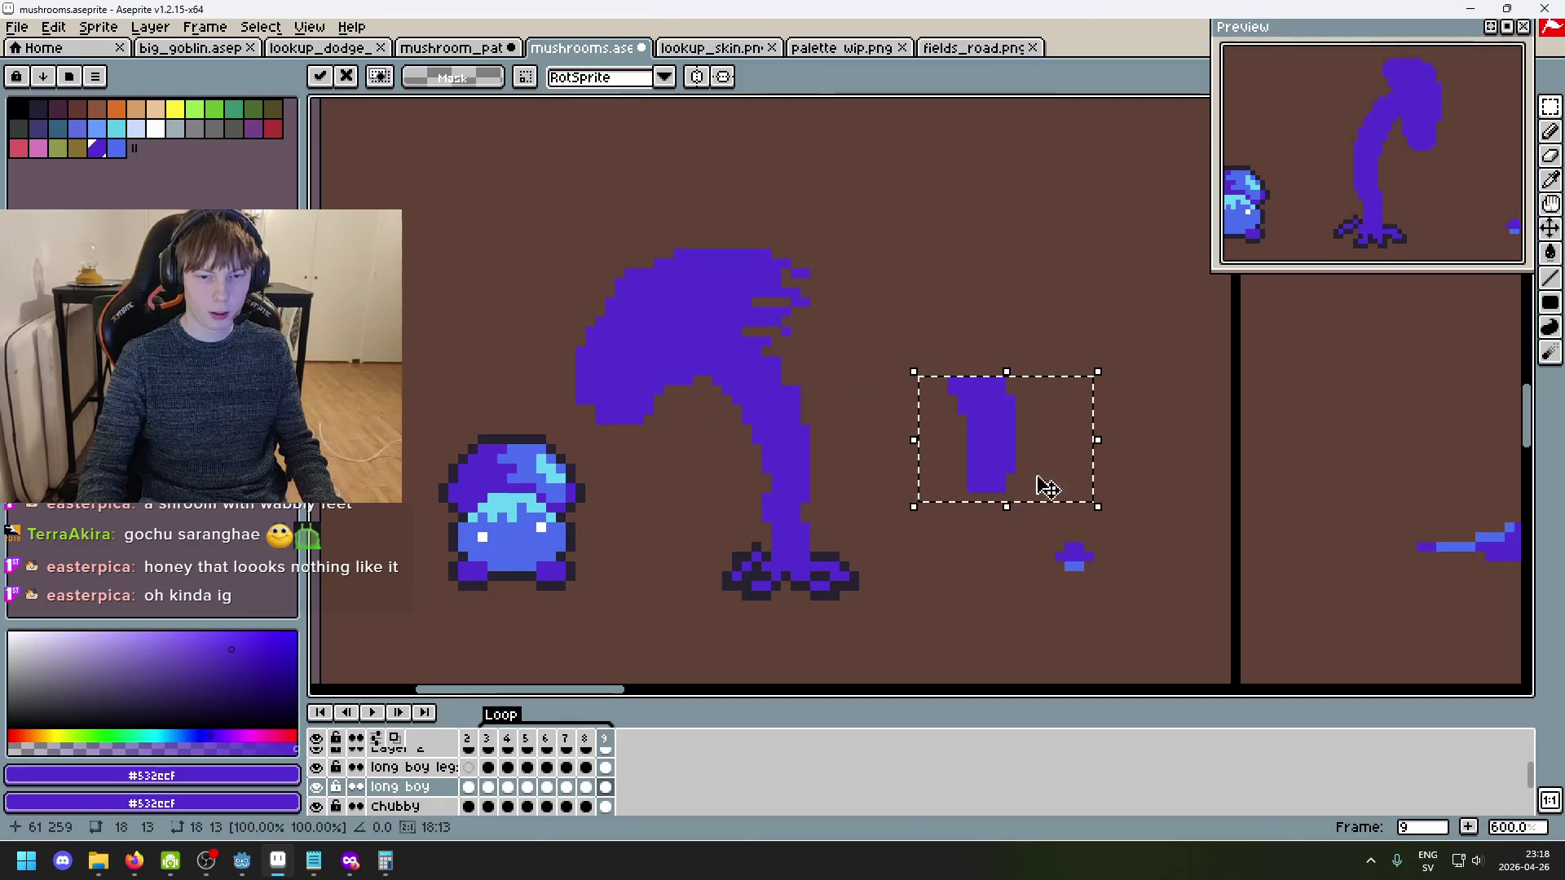
key(Return)
drag(842, 545, 718, 470)
key(Delete)
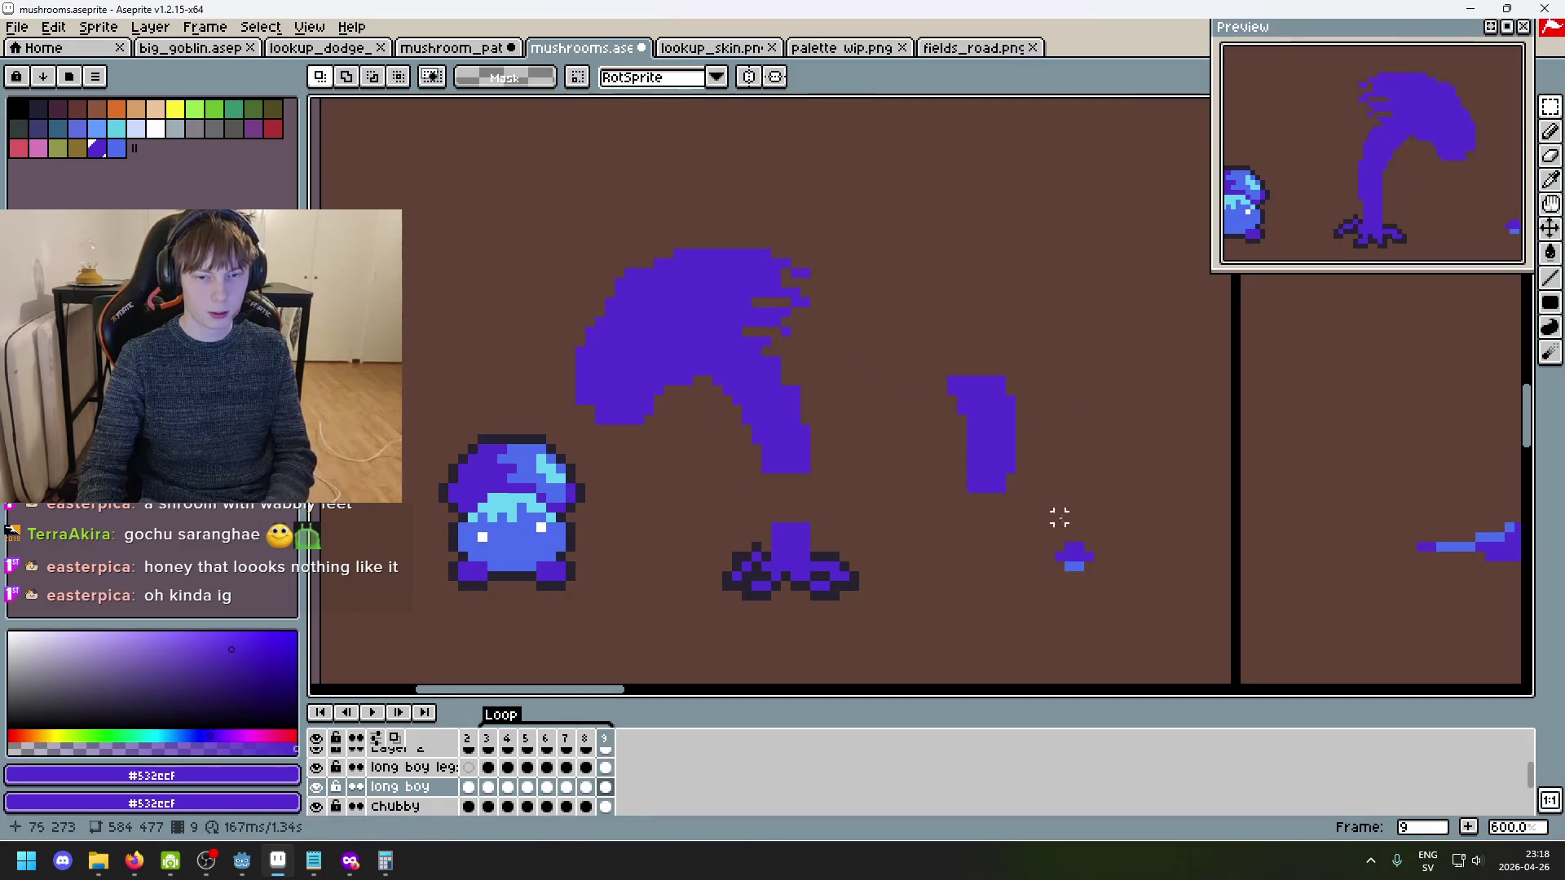
drag(1083, 517, 921, 335)
mouse_move(1033, 439)
mouse_down()
mouse_move(880, 499)
mouse_move(855, 487)
mouse_move(981, 506)
mouse_move(1070, 482)
mouse_up()
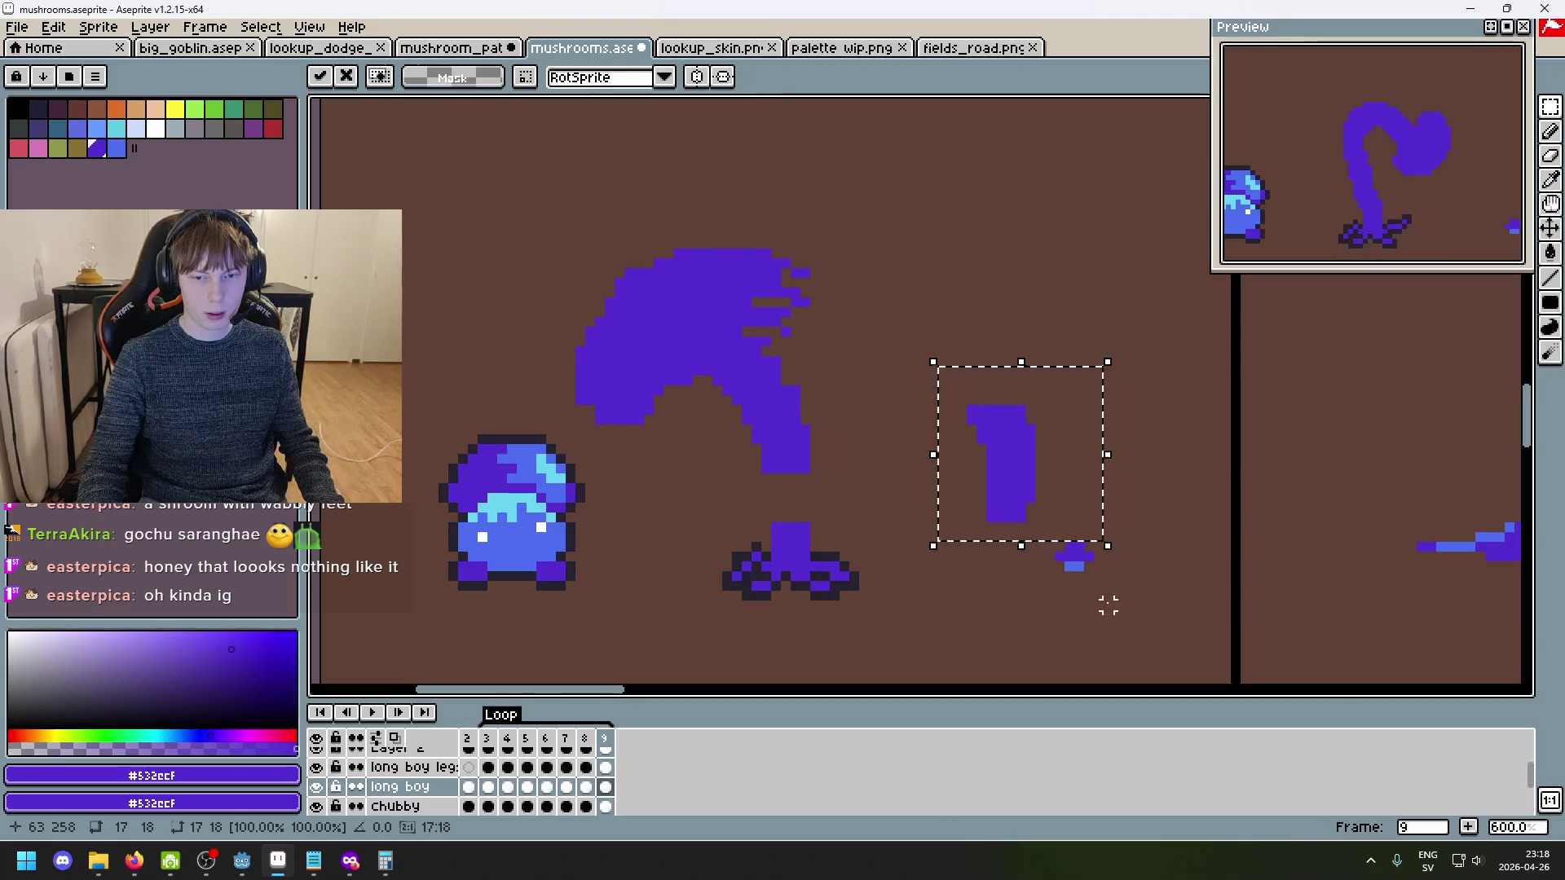
key(ctrl+z)
key(ctrl+z)
key(ctrl+z)
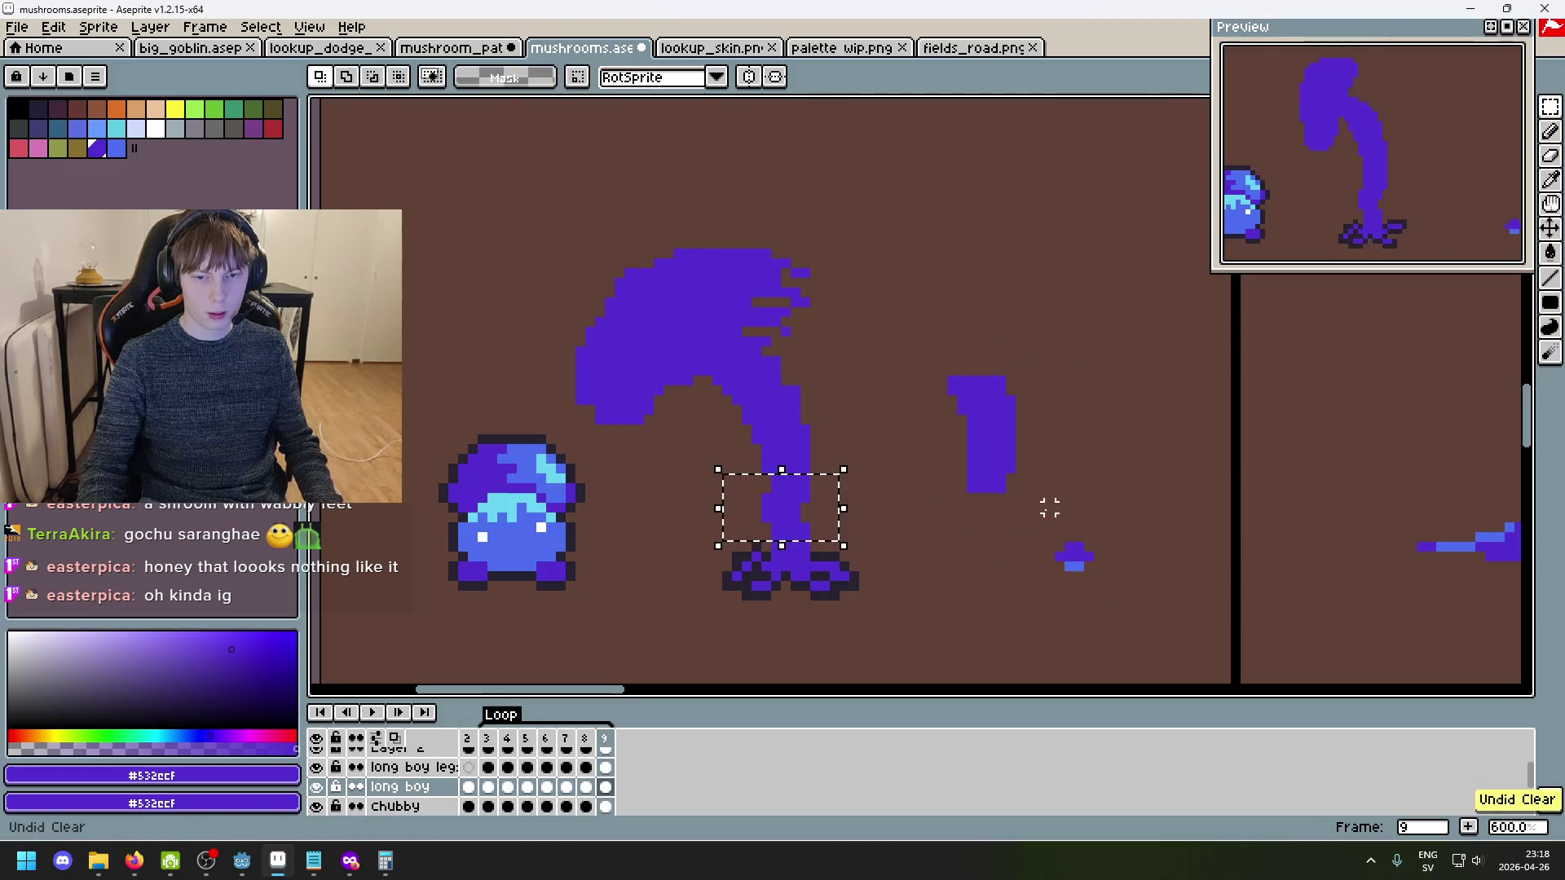
key(ctrl+z)
key(ctrl+z)
key(ctrl+z)
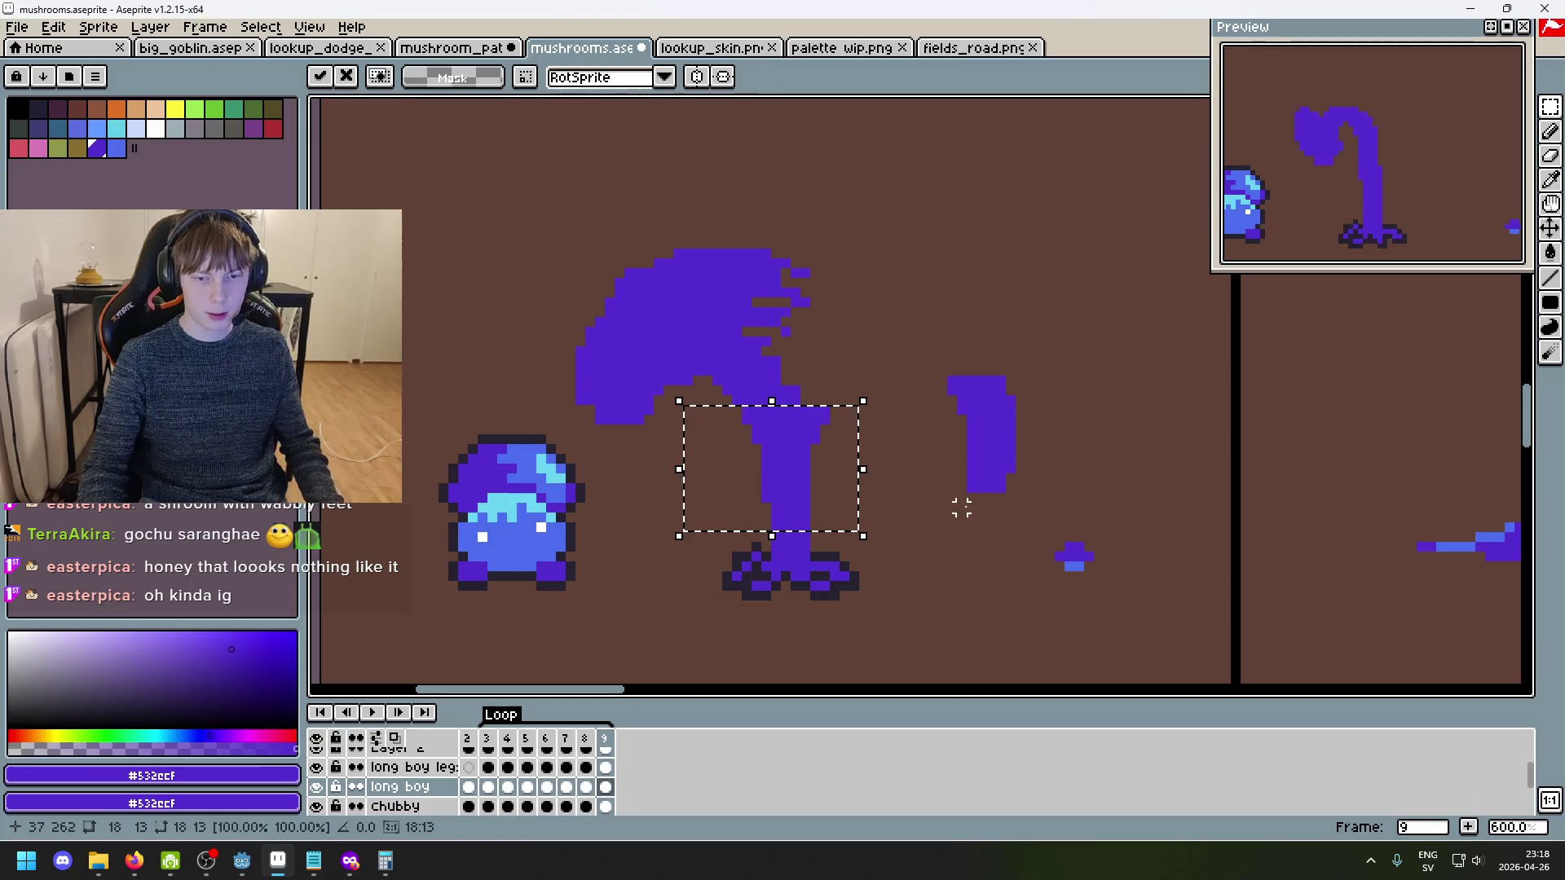
- Shift the floating stem section into line, commit it, and delete the leftover right fragment
drag(839, 500, 864, 507)
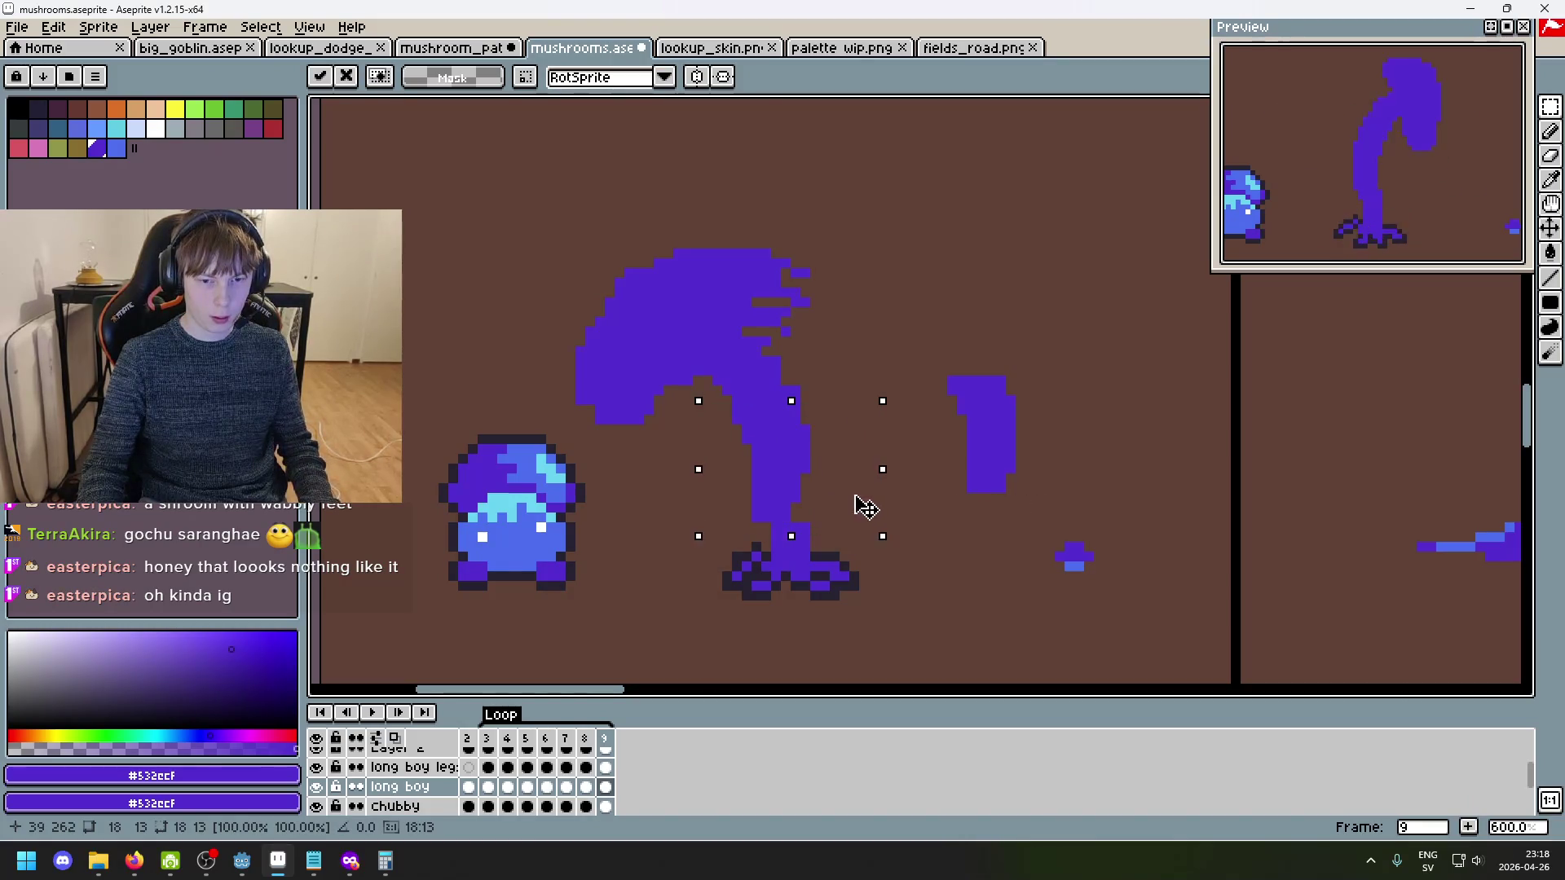
click(1038, 506)
drag(1058, 516, 904, 323)
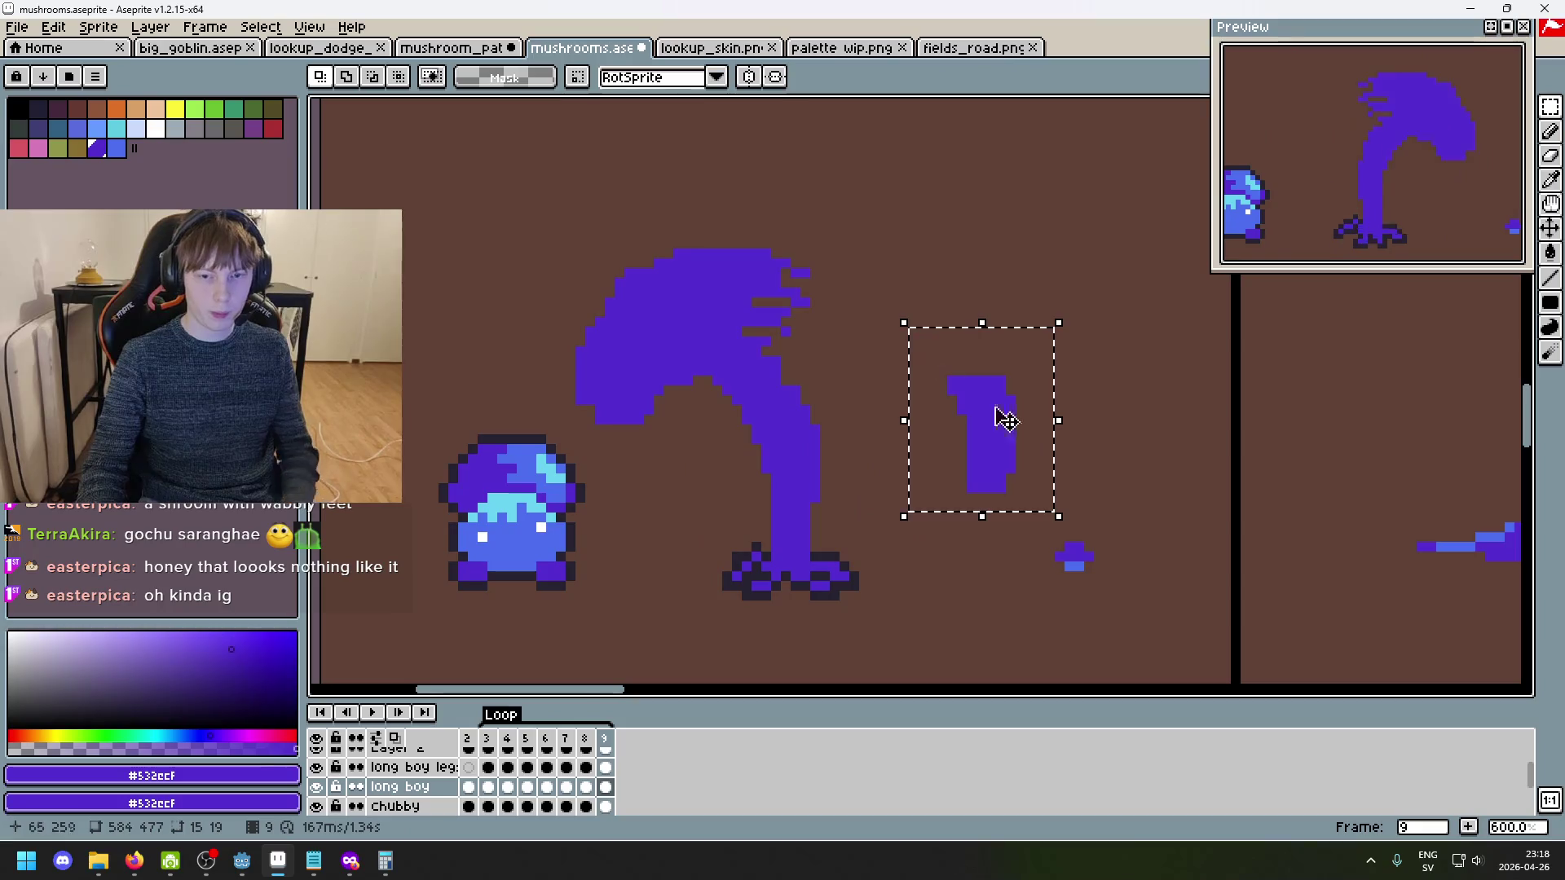
key(Delete)
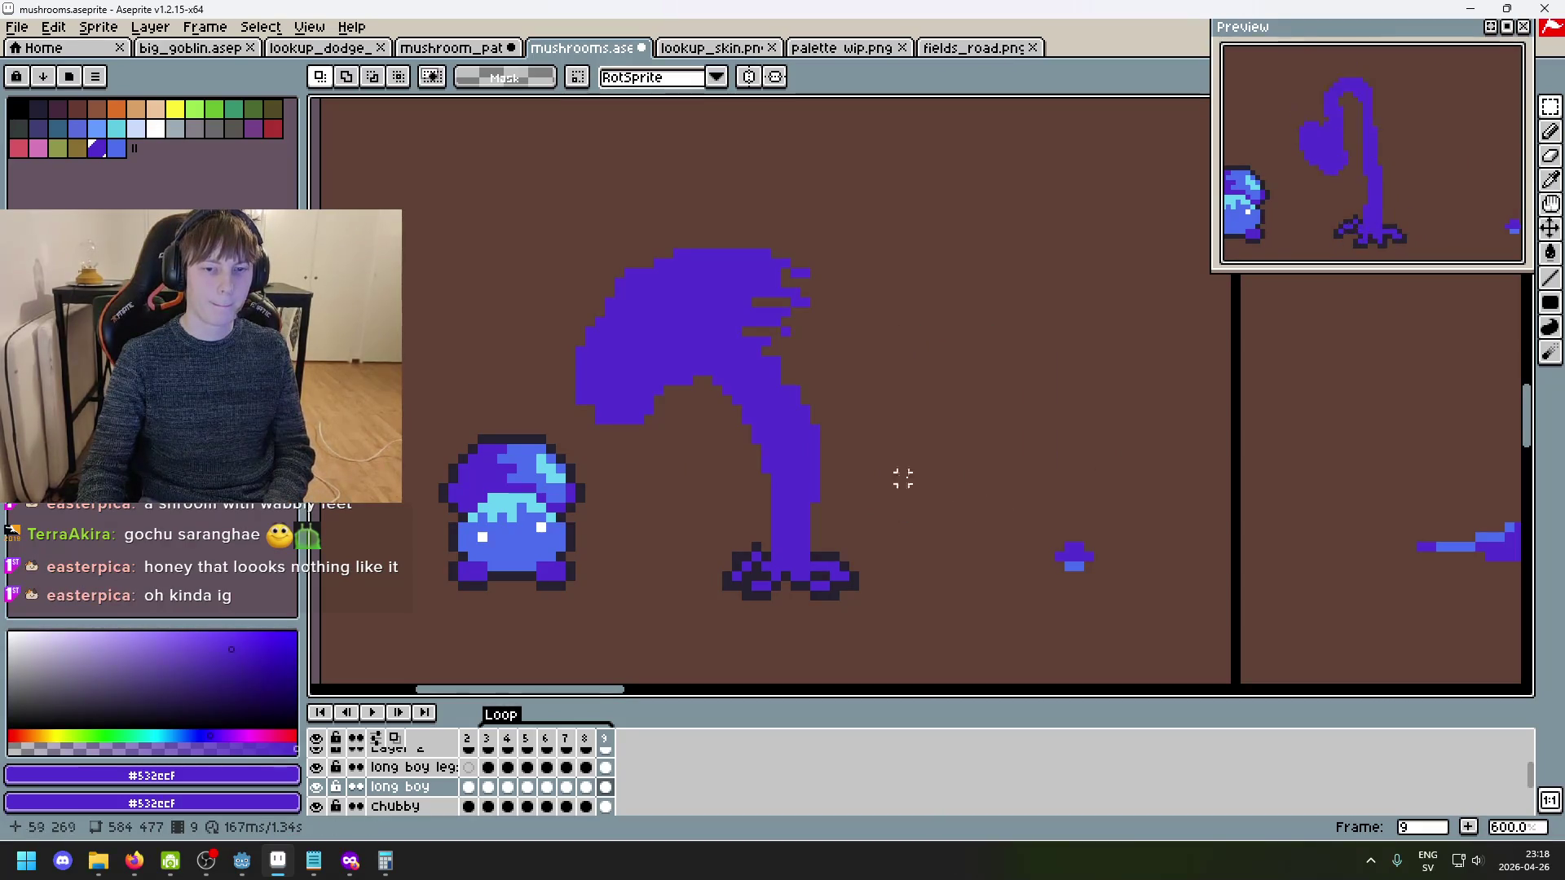
scroll(815, 391, up, 3)
- Switch to the Pencil and step from frame 9 around the loop to frame 8
key(b)
scroll(775, 391, down, 4)
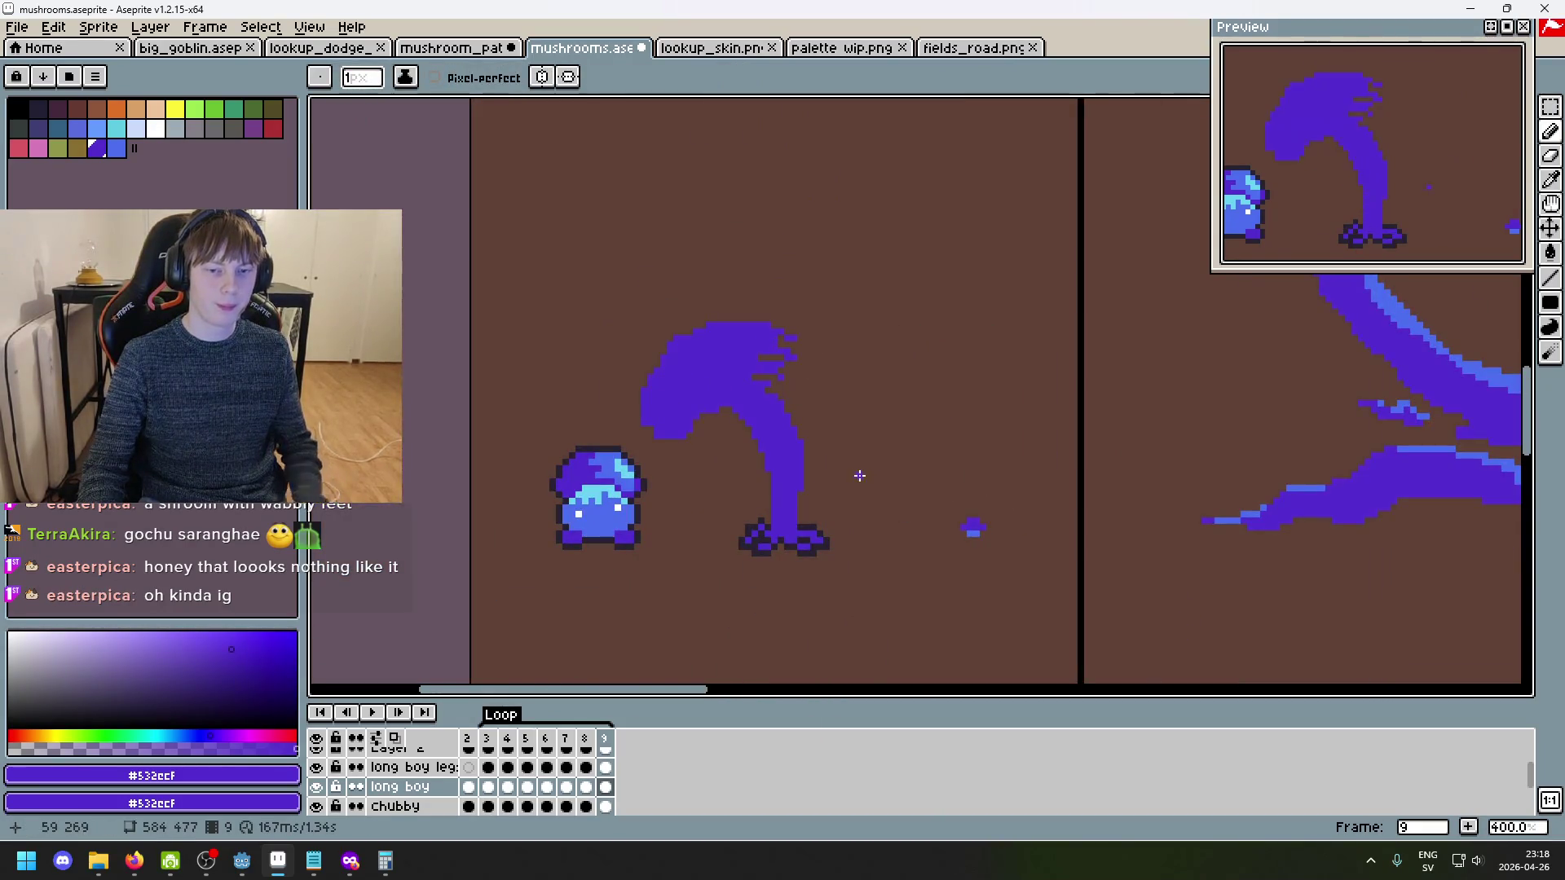
key(Right)
key(Left)
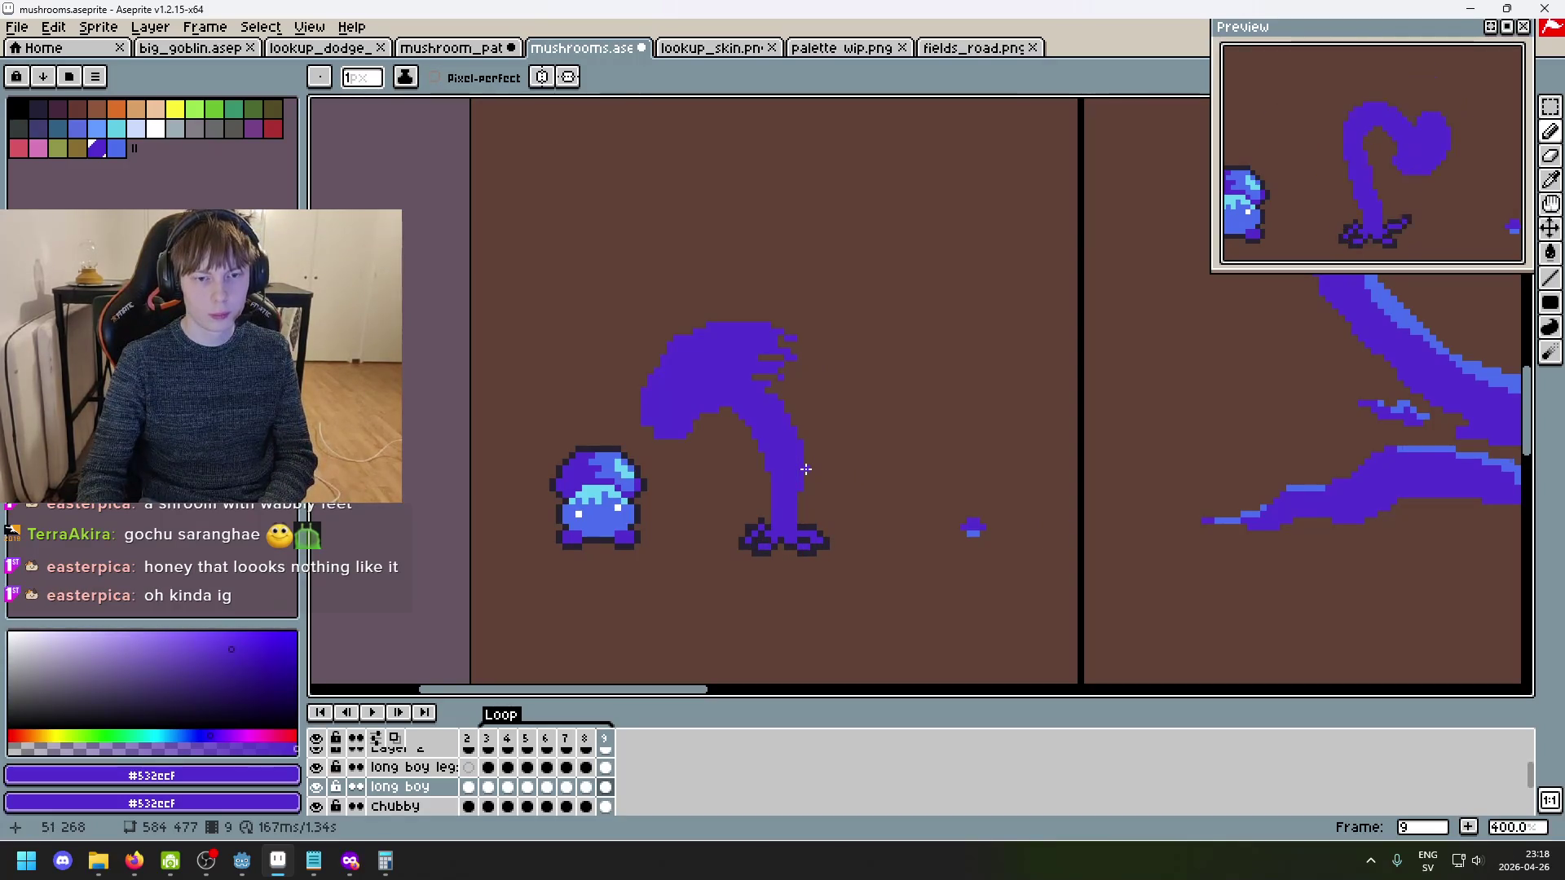
key(Right)
key(Right)
key(Right)
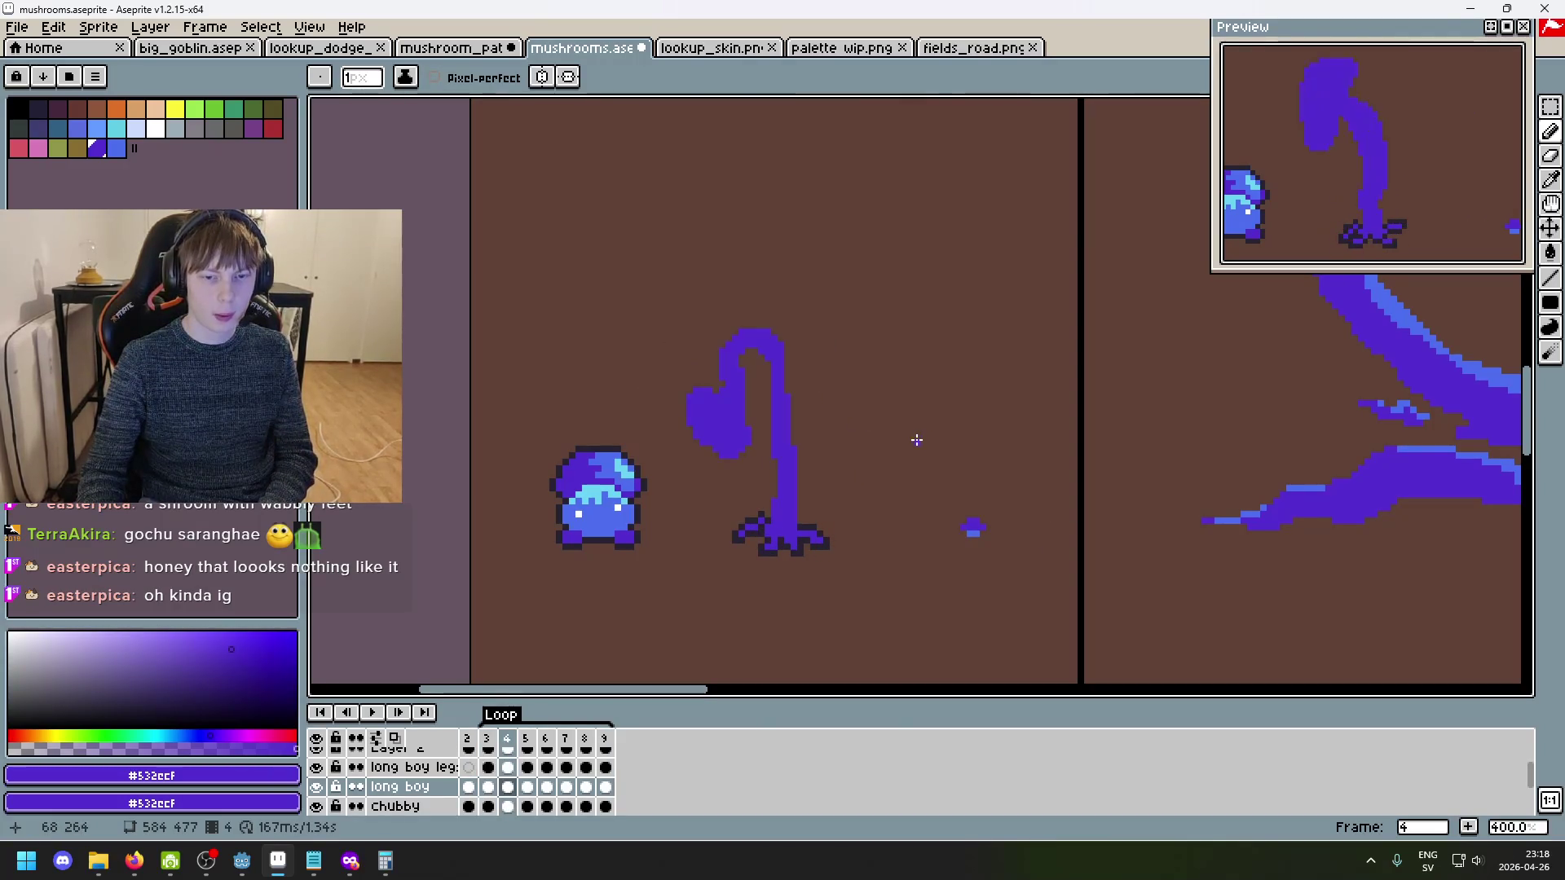
key(Right)
key(Right)
key(Right)
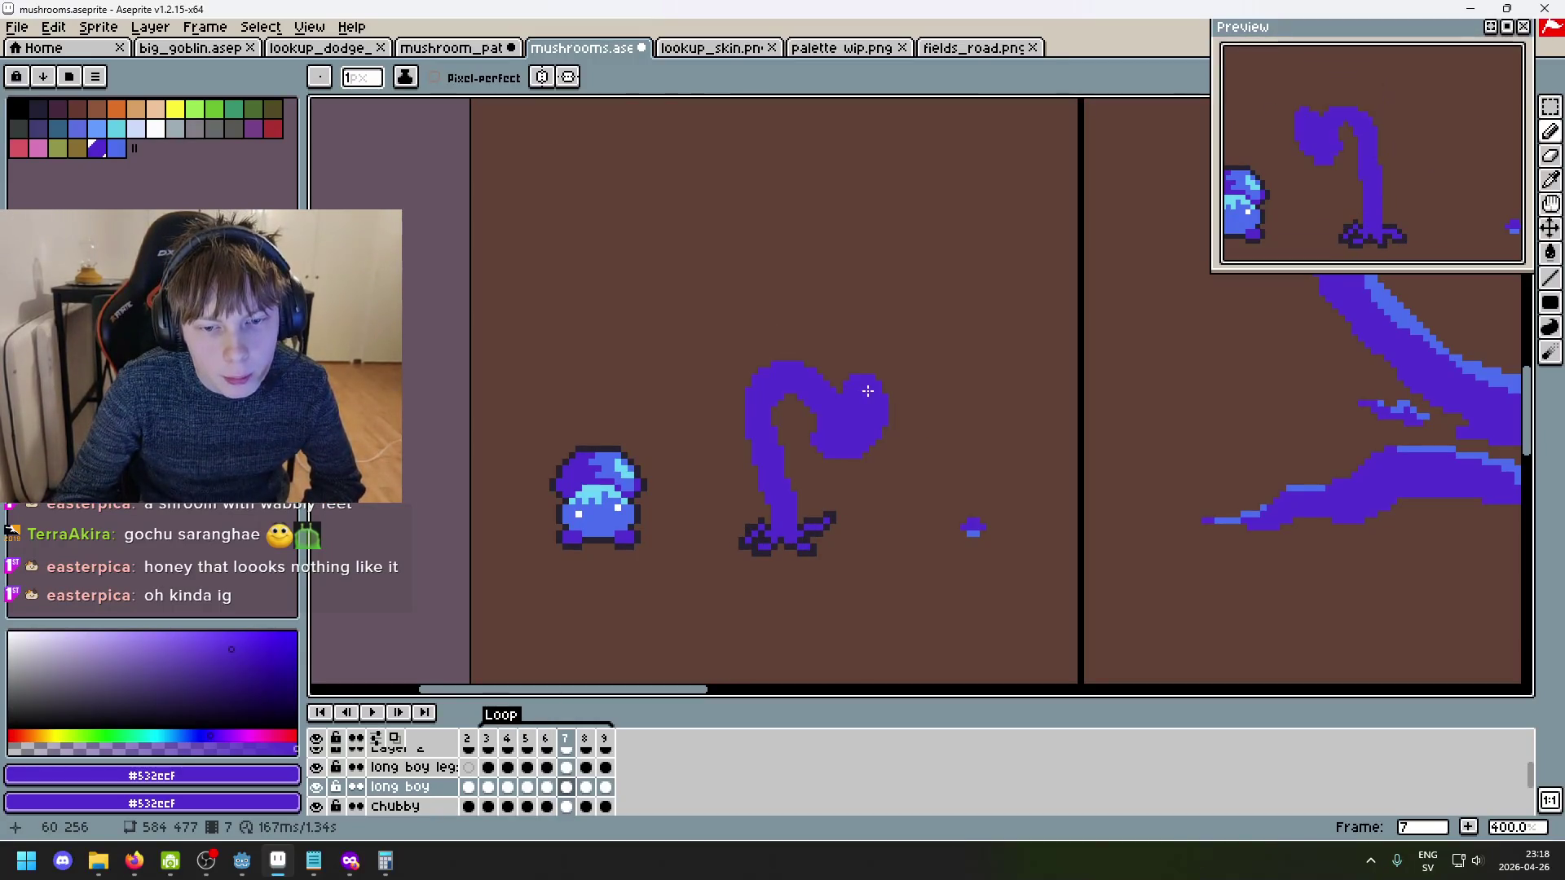
key(Right)
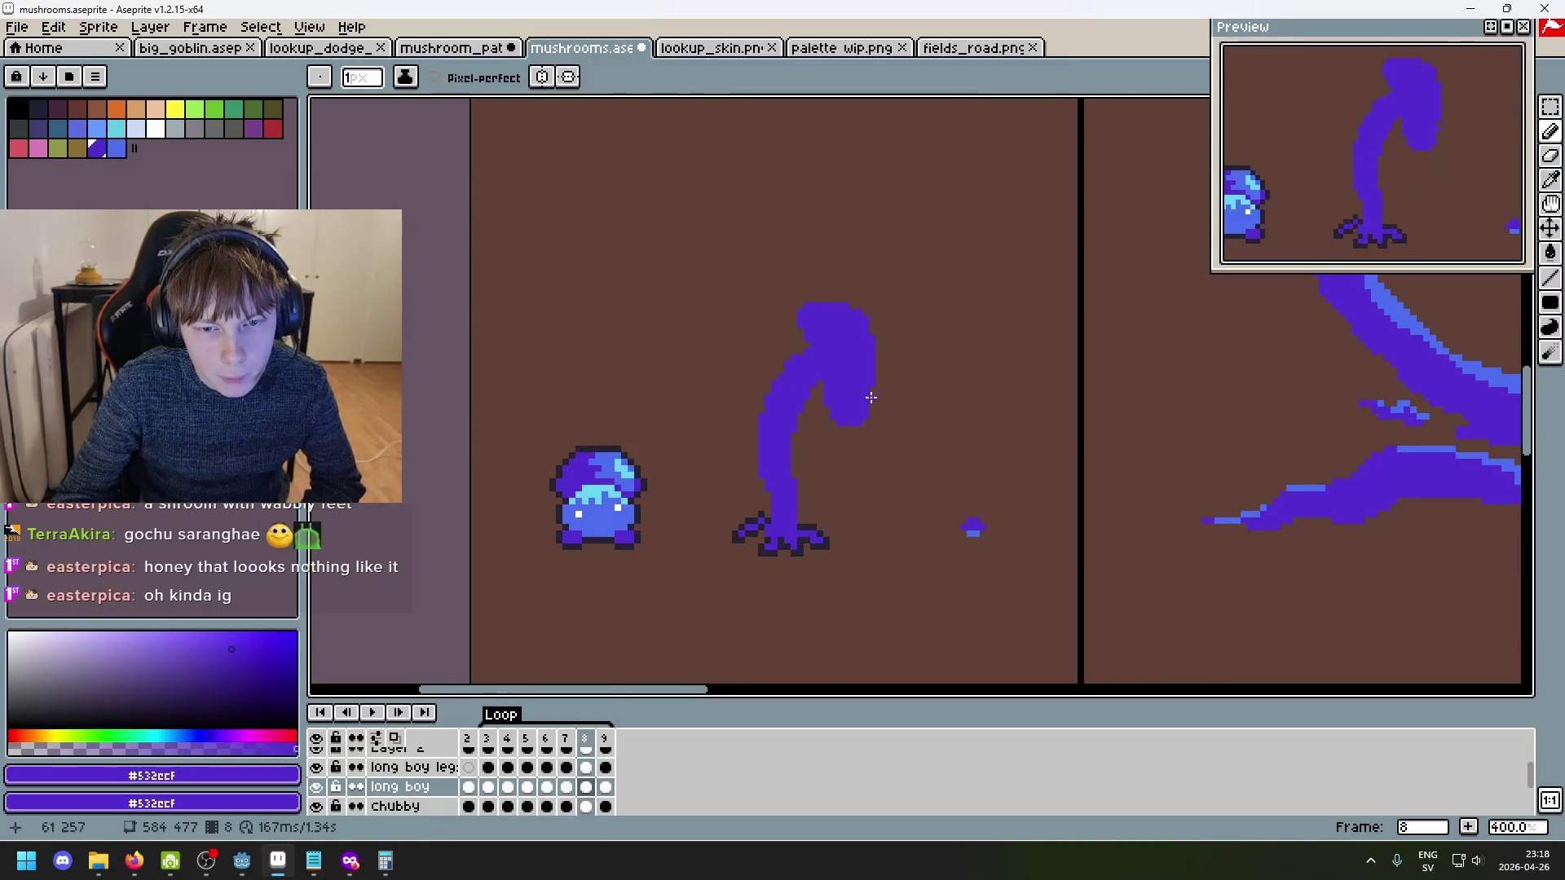
- Zoom to inspect, then cycle through frames 9, 4 and 3, settling on frame 5
scroll(717, 358, up, 5)
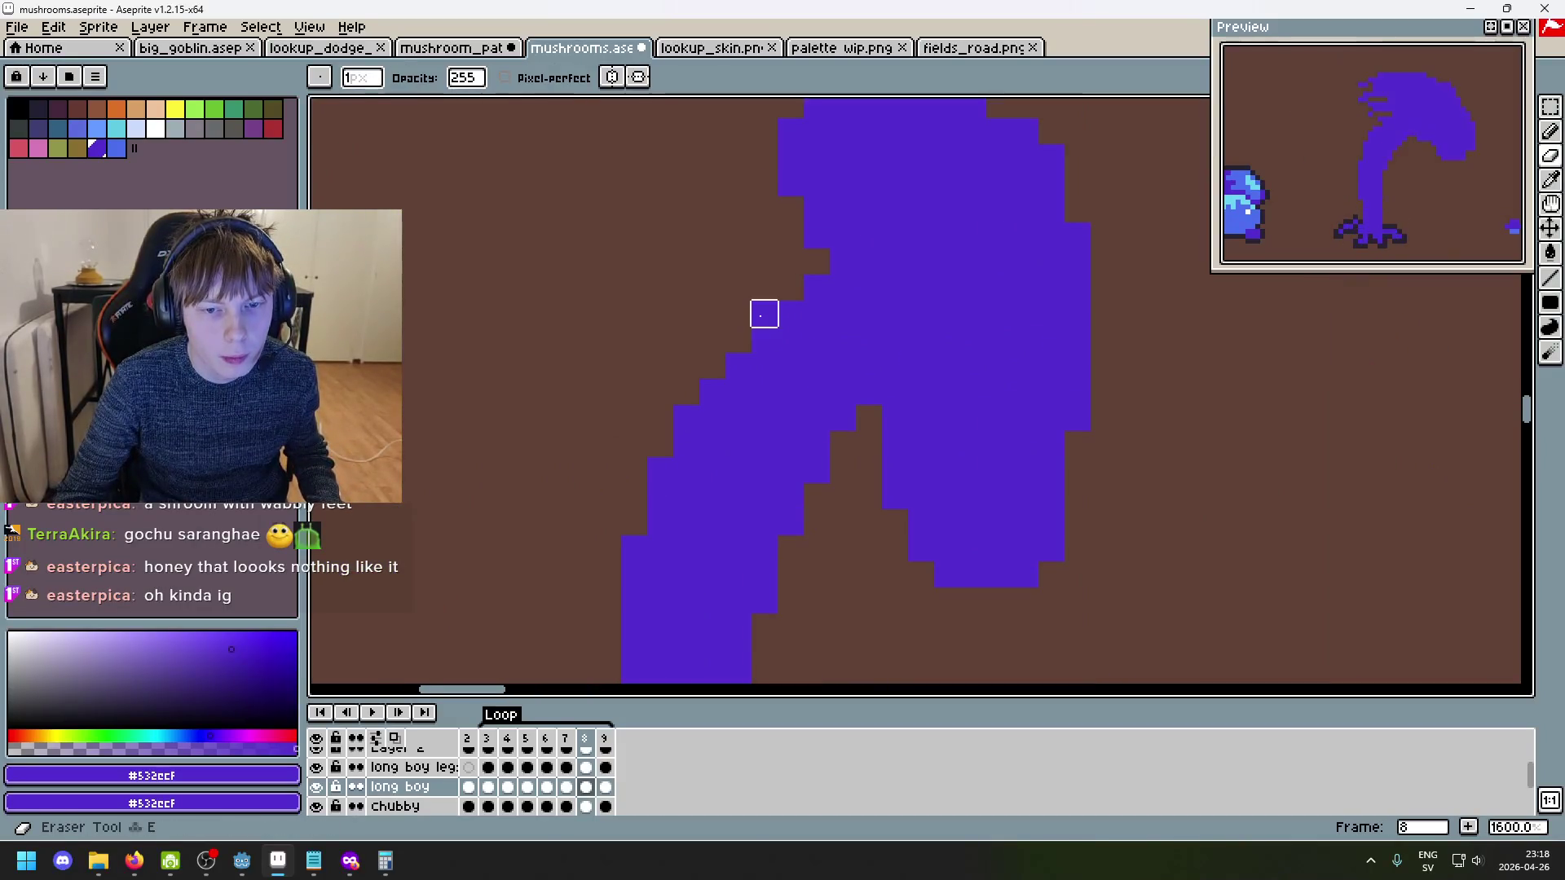
scroll(897, 359, down, 5)
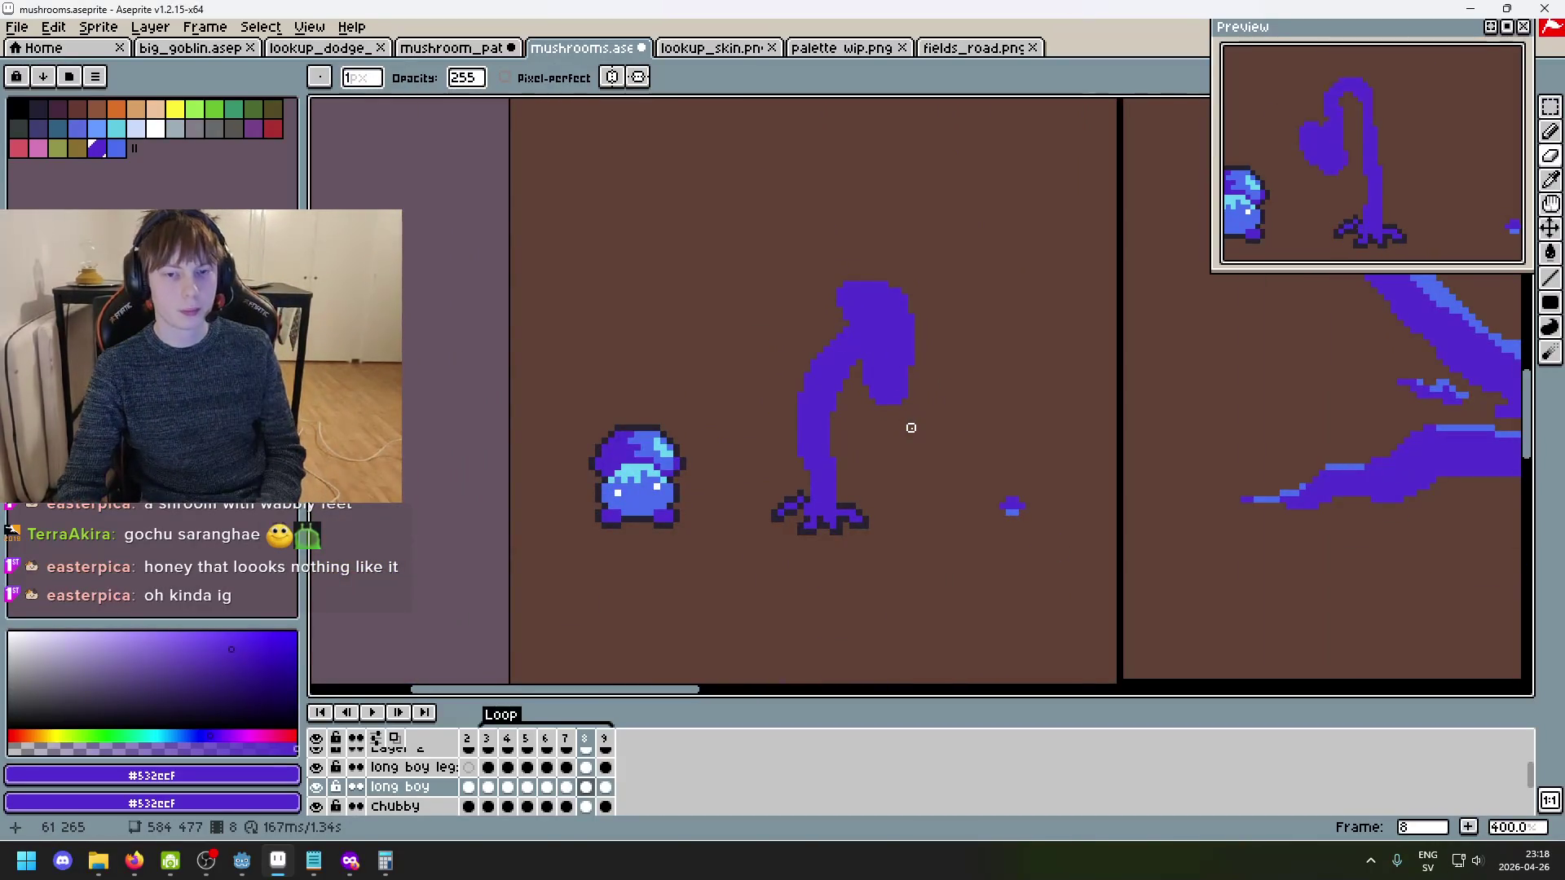
key(Right)
key(Right)
key(Right)
key(Right)
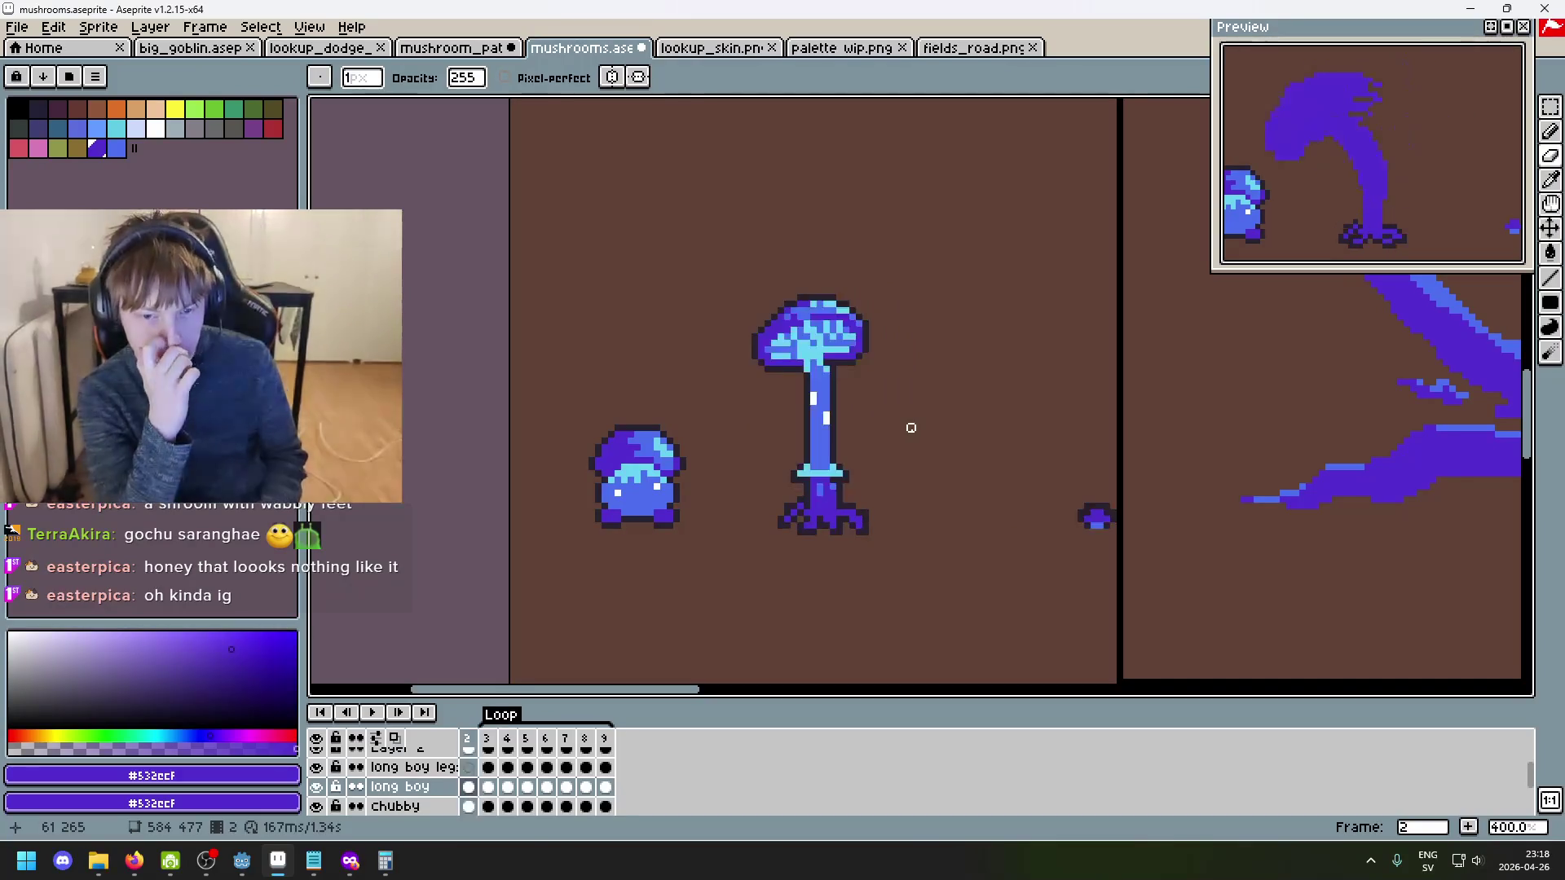
key(Right)
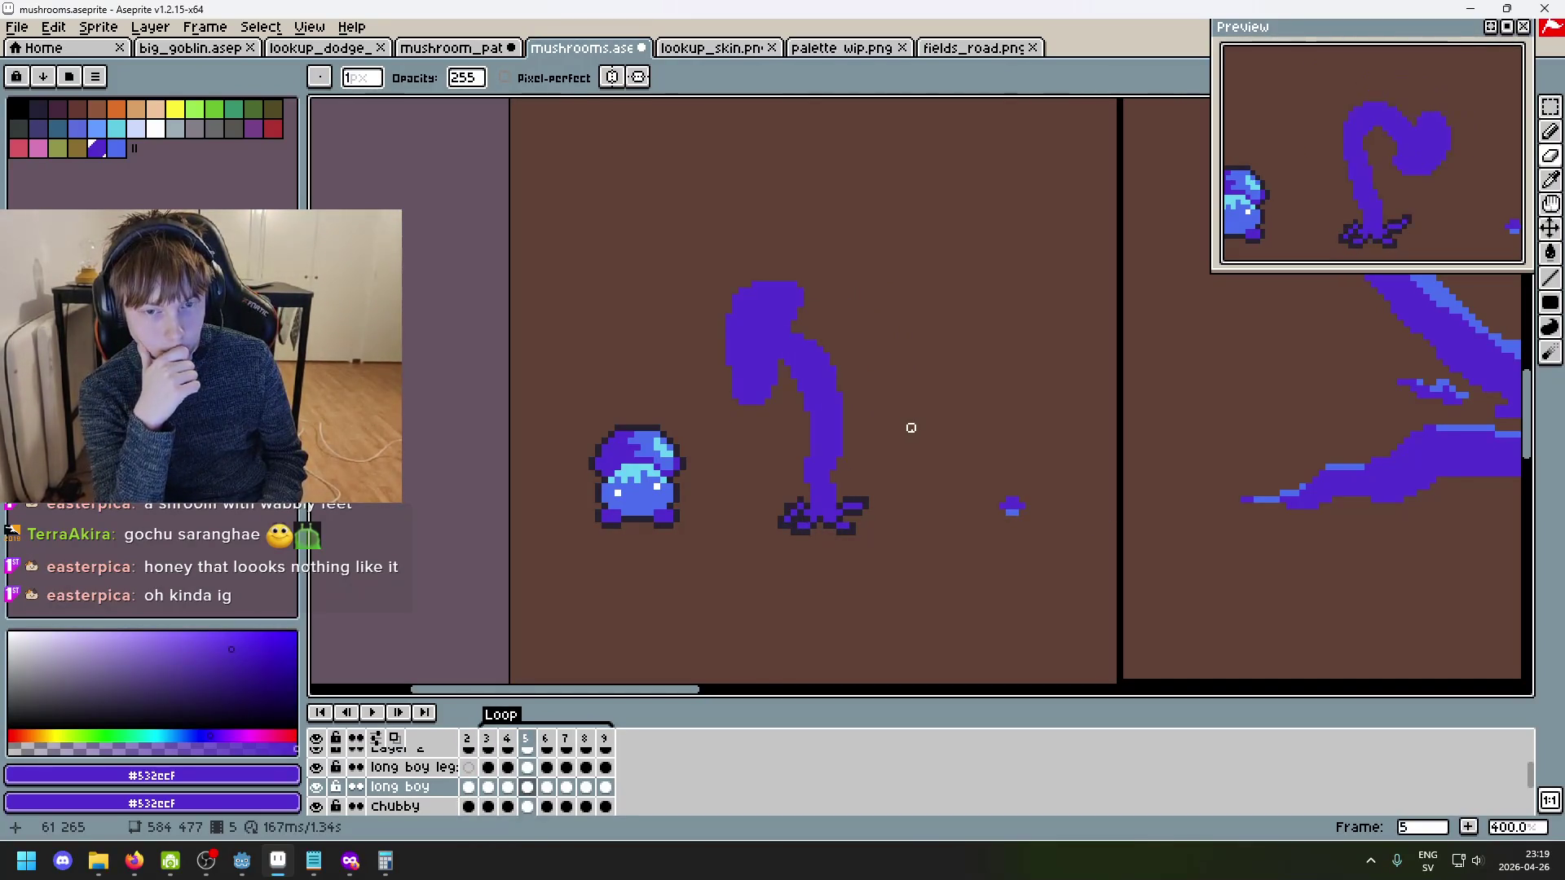
key(Right)
key(Right)
key(Right)
key(Right)
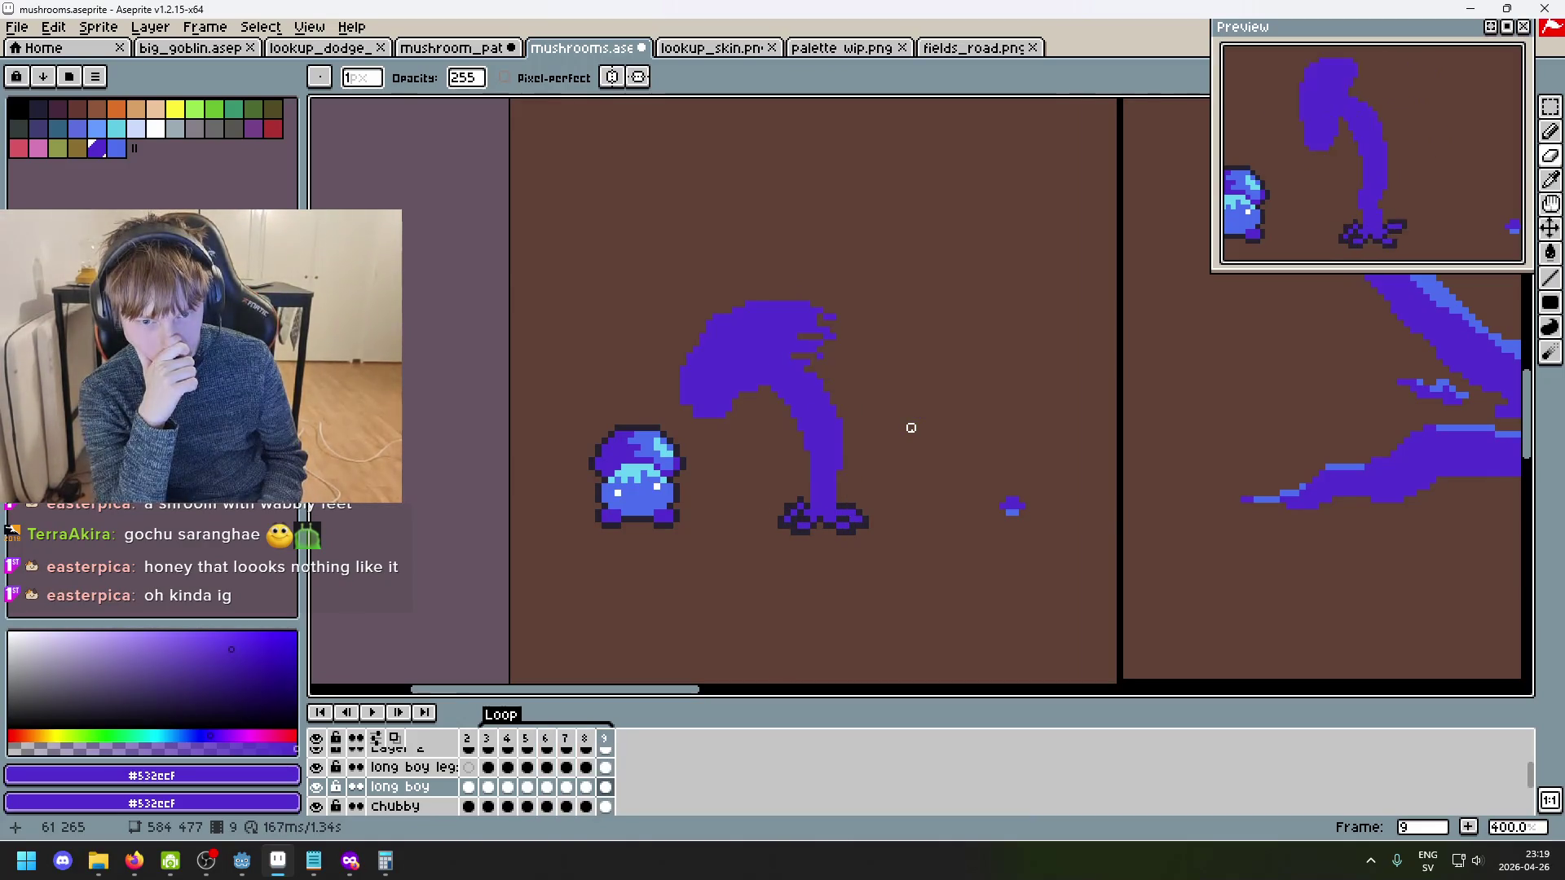
key(Right)
key(Right)
key(Right)
key(Left)
key(Left)
key(Left)
key(Left)
key(Right)
key(Right)
key(Right)
key(Right)
key(Right)
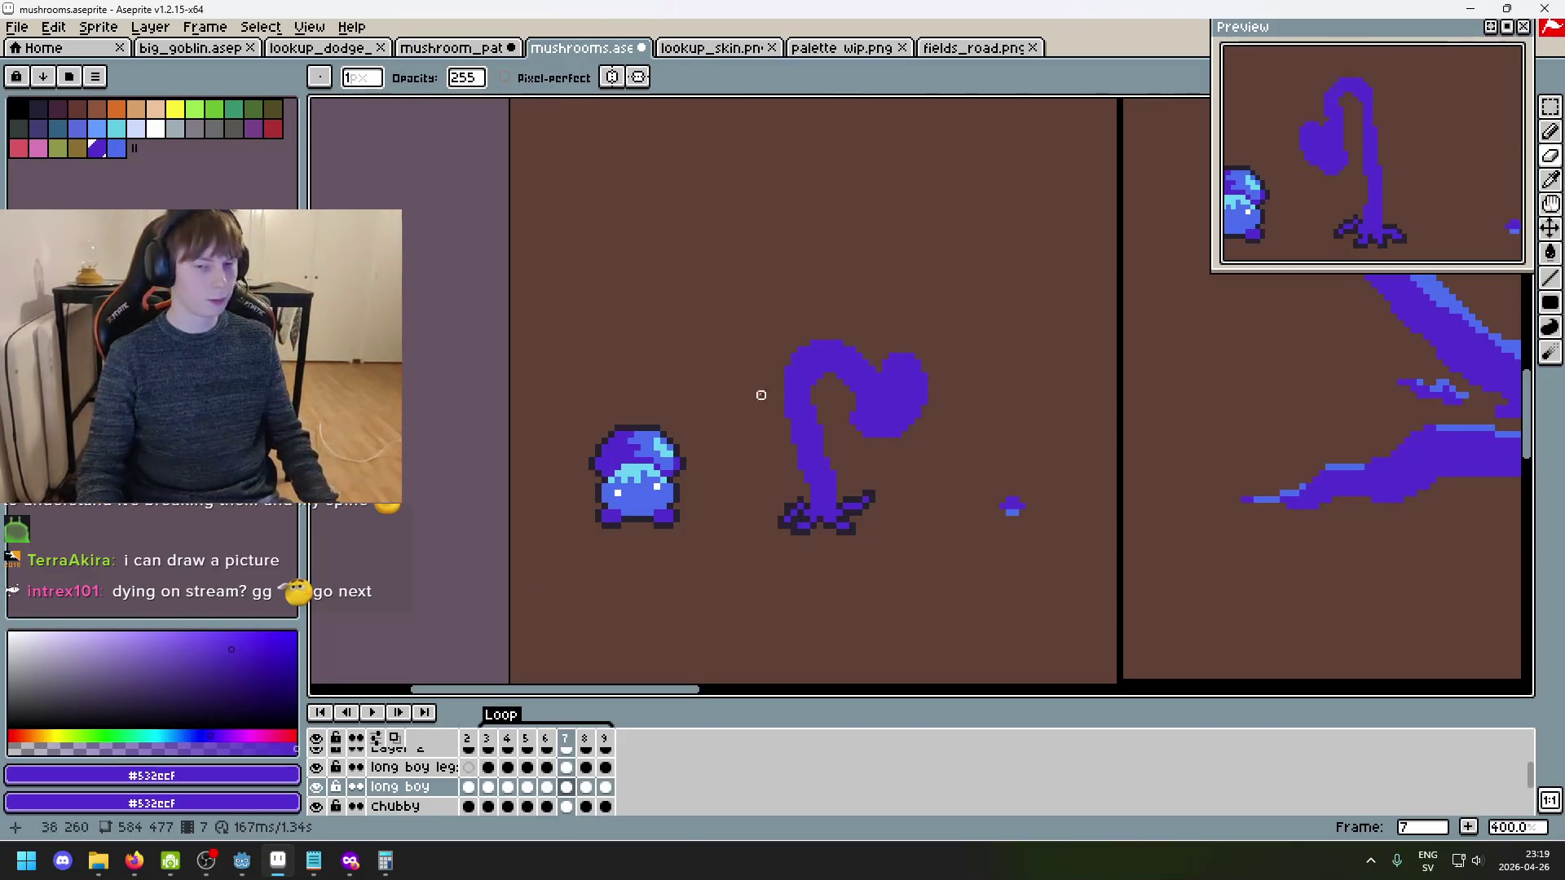
scroll(798, 440, up, 2)
scroll(826, 383, up, 3)
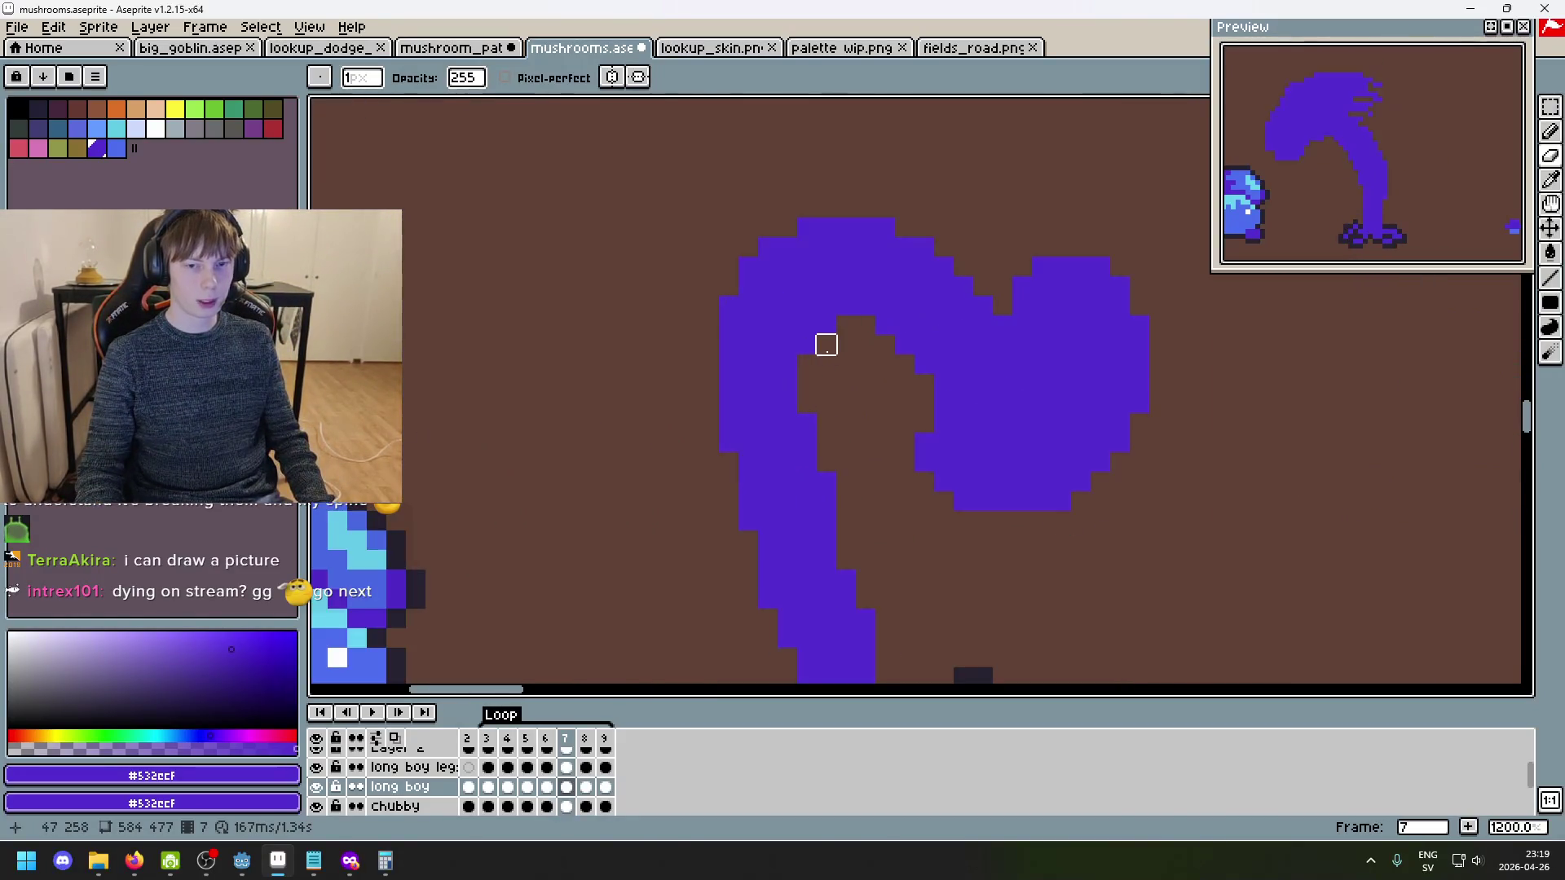
scroll(806, 367, down, 5)
scroll(824, 359, up, 5)
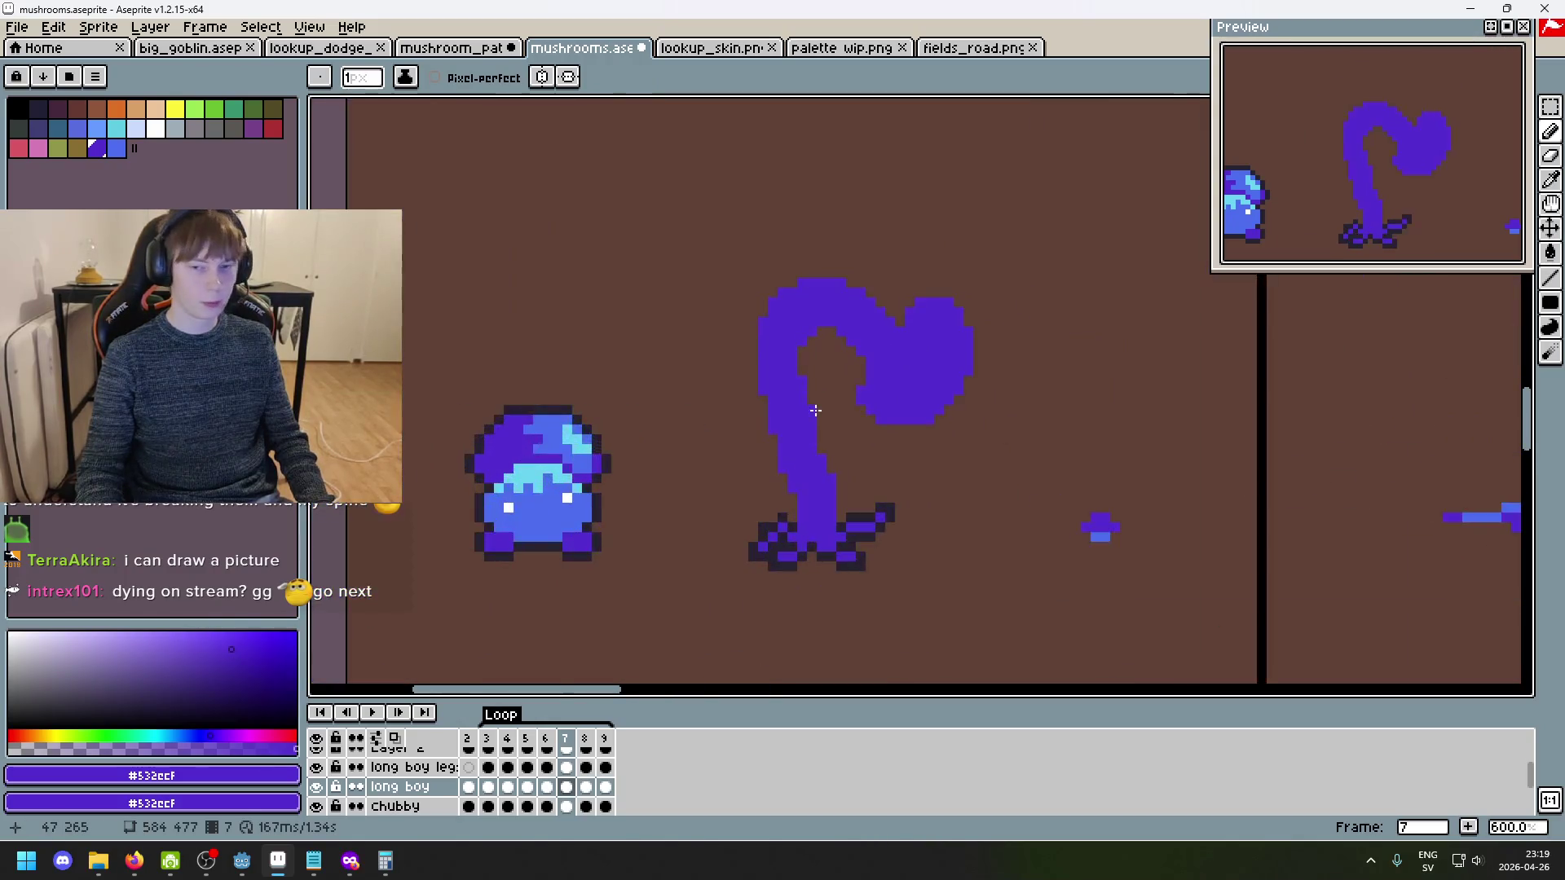
scroll(838, 350, down, 4)
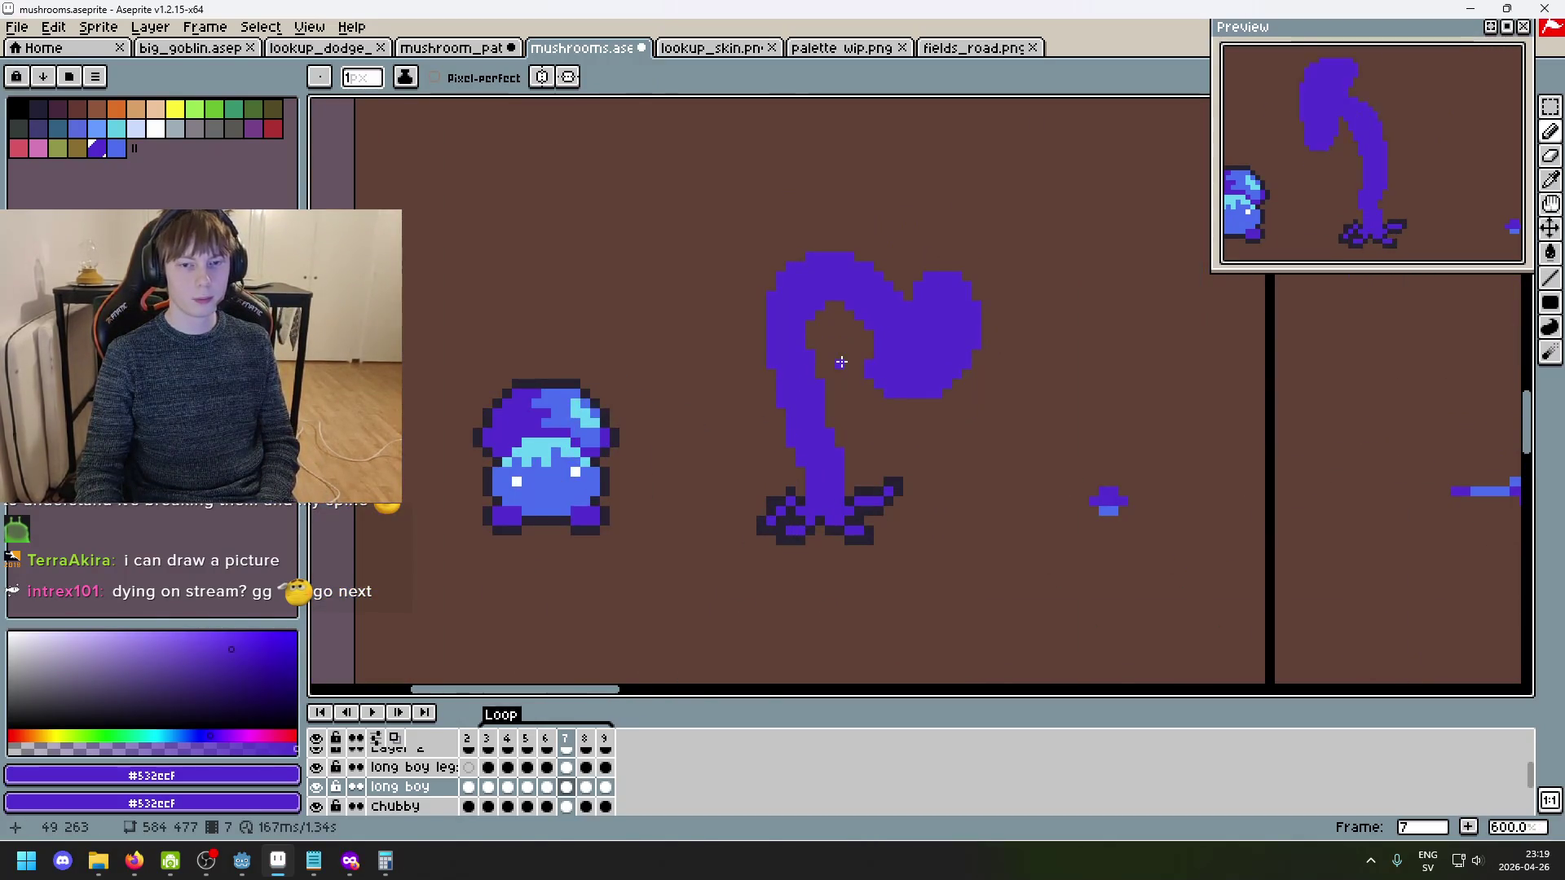
scroll(839, 349, up, 4)
scroll(882, 373, down, 4)
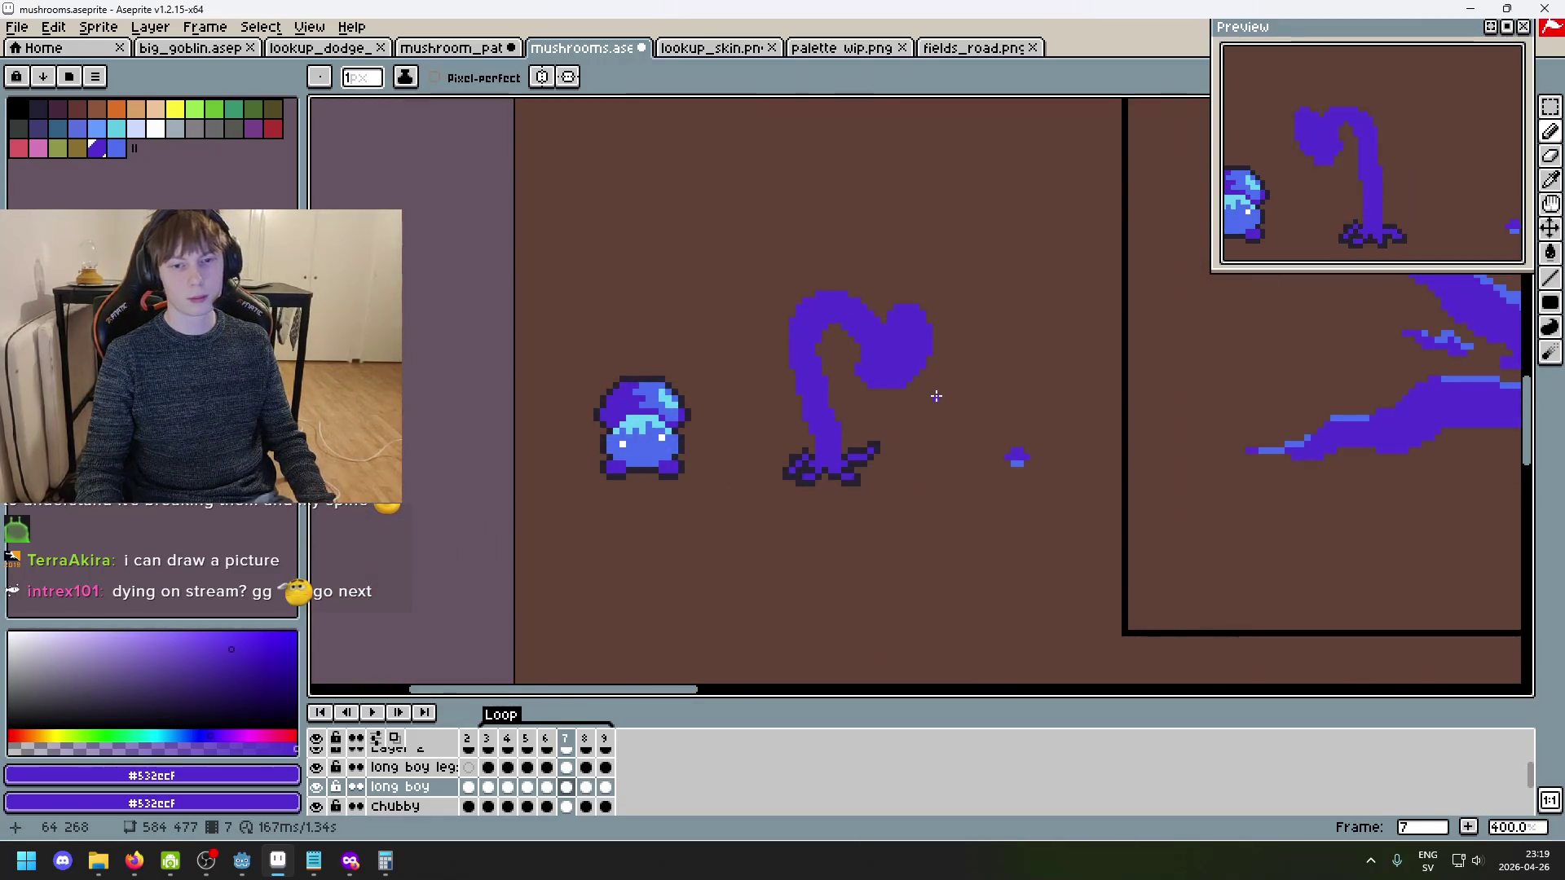
key(ctrl+z)
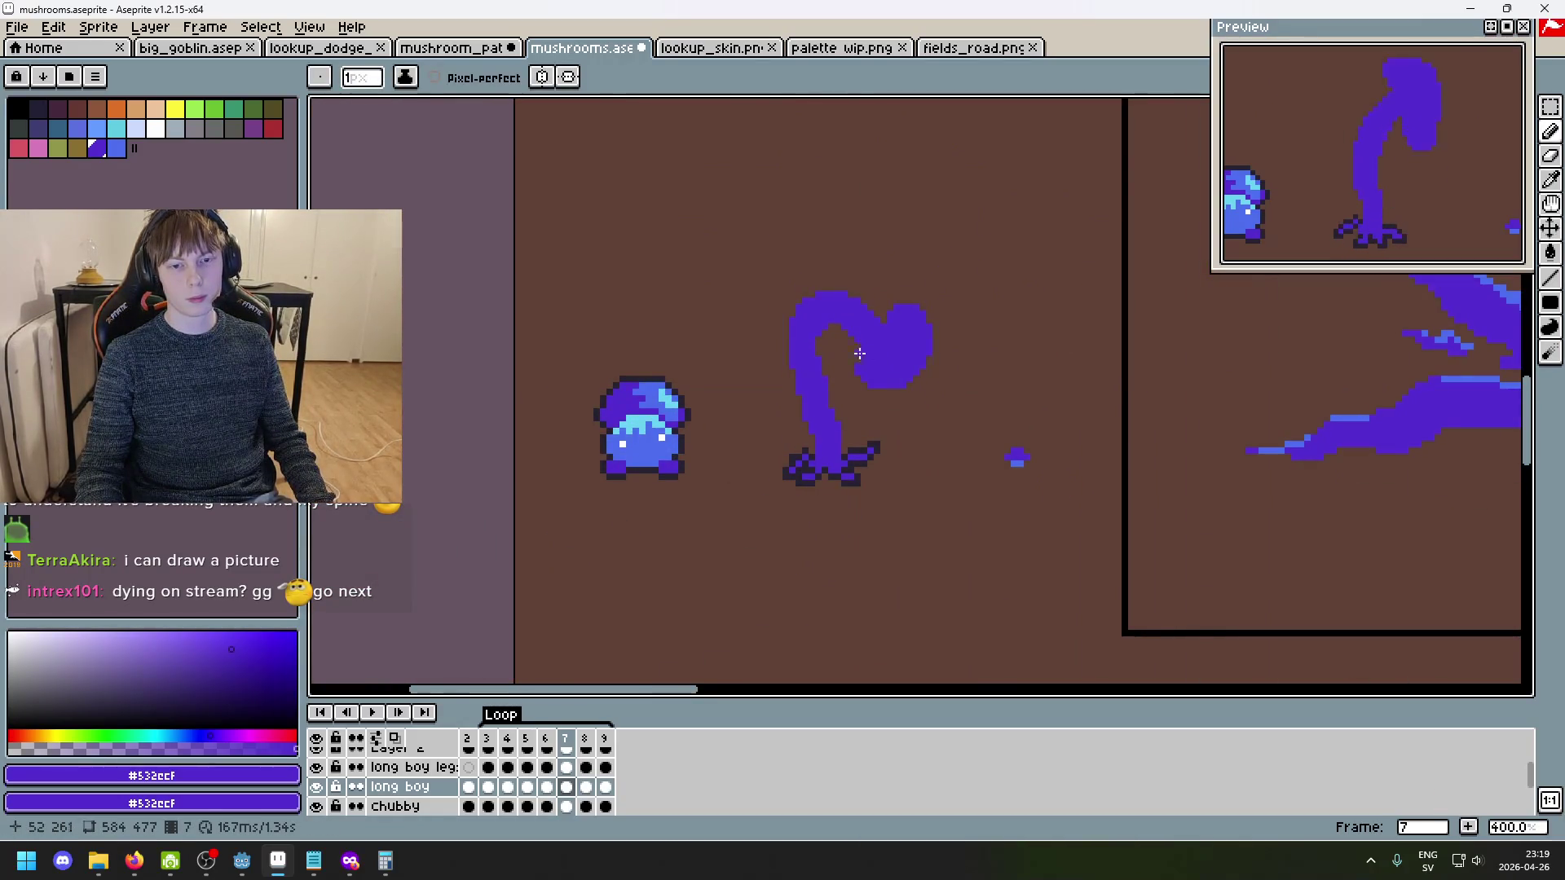
scroll(864, 350, up, 5)
key(g)
scroll(755, 301, down, 3)
key(v)
key(b)
scroll(953, 451, down, 1)
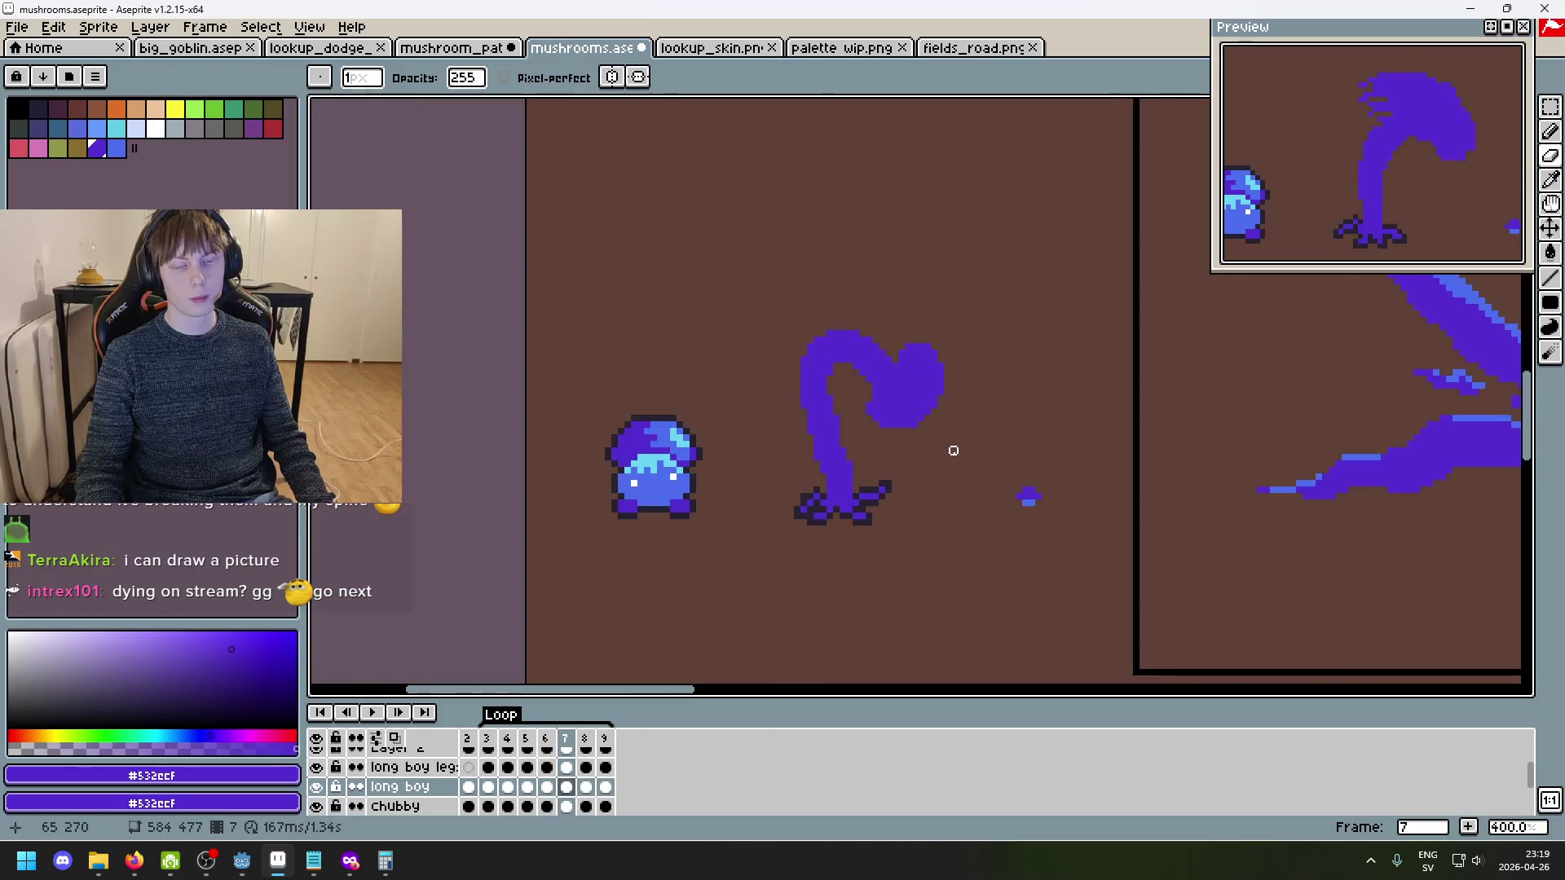
scroll(960, 458, down, 2)
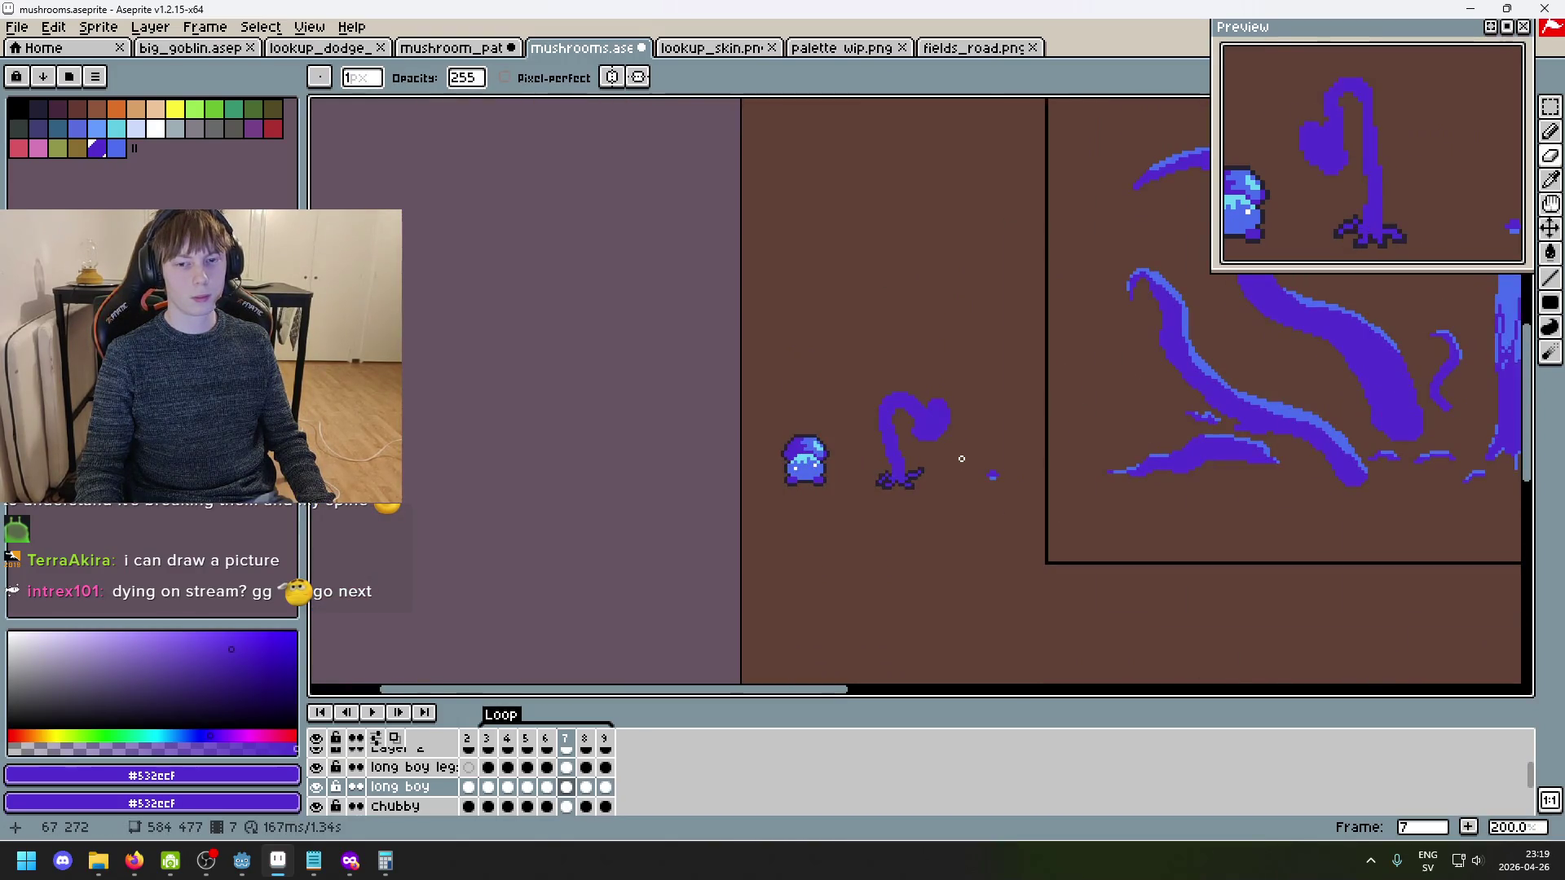
key(ctrl+z)
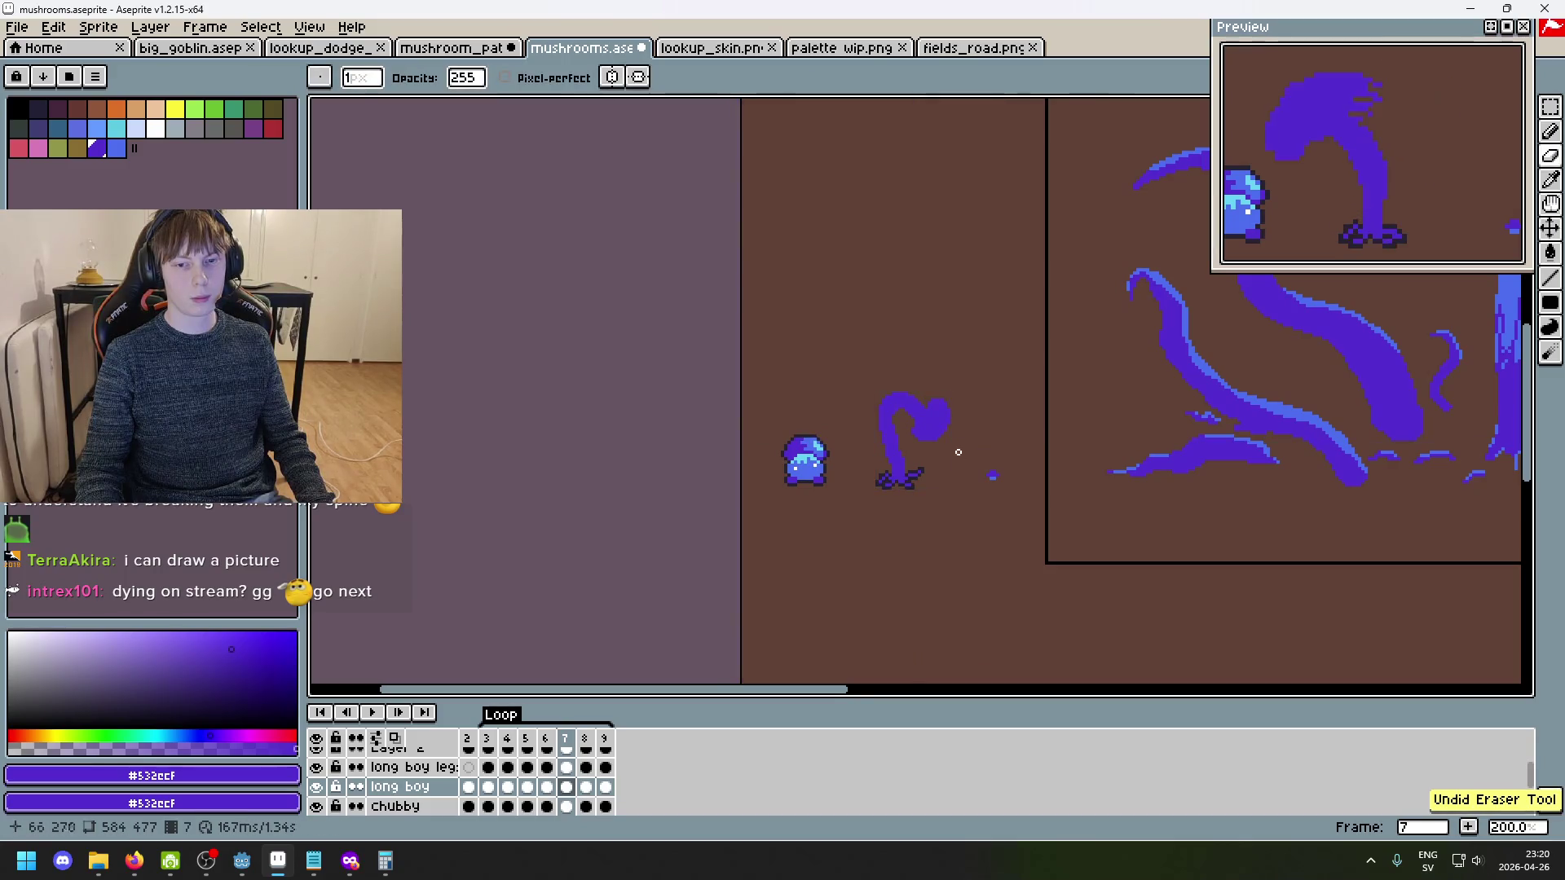
scroll(958, 452, up, 5)
scroll(922, 477, down, 3)
scroll(922, 477, up, 3)
scroll(884, 399, down, 4)
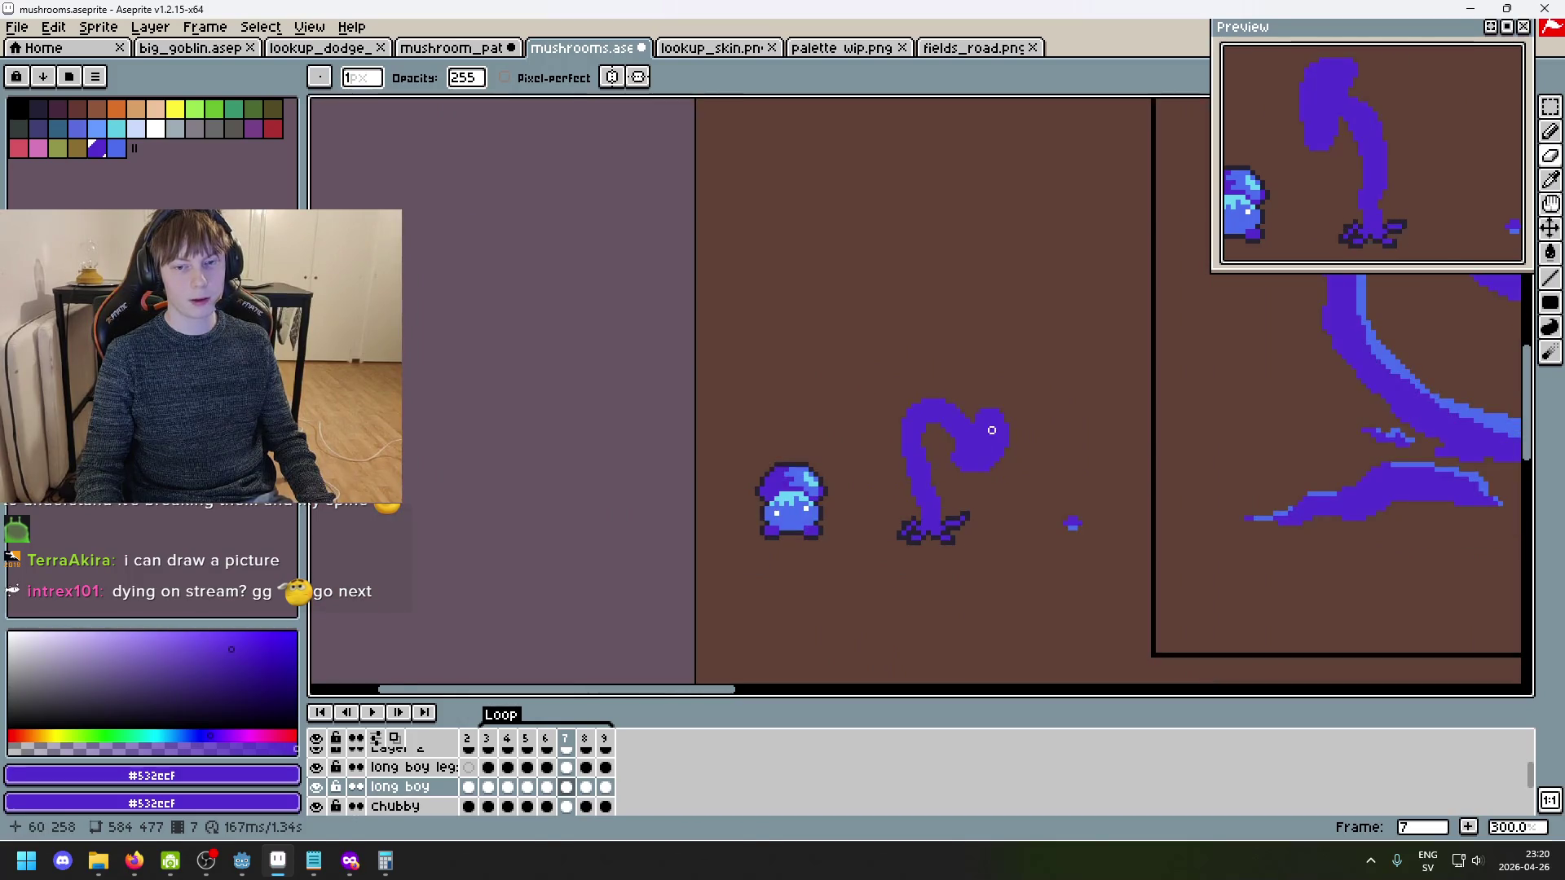
scroll(1031, 504, up, 4)
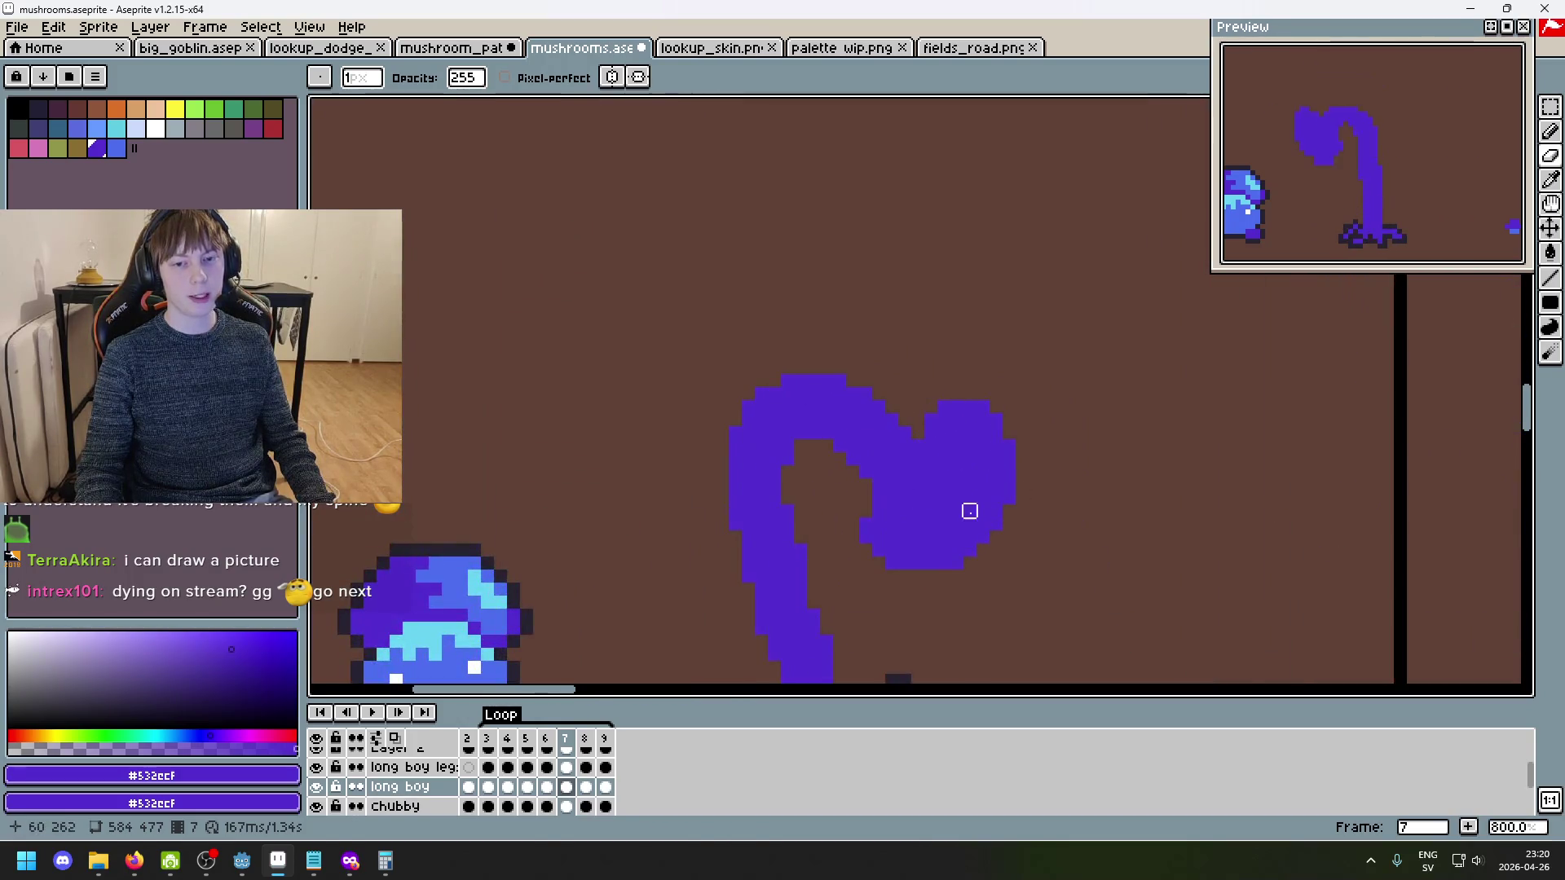
scroll(954, 511, up, 2)
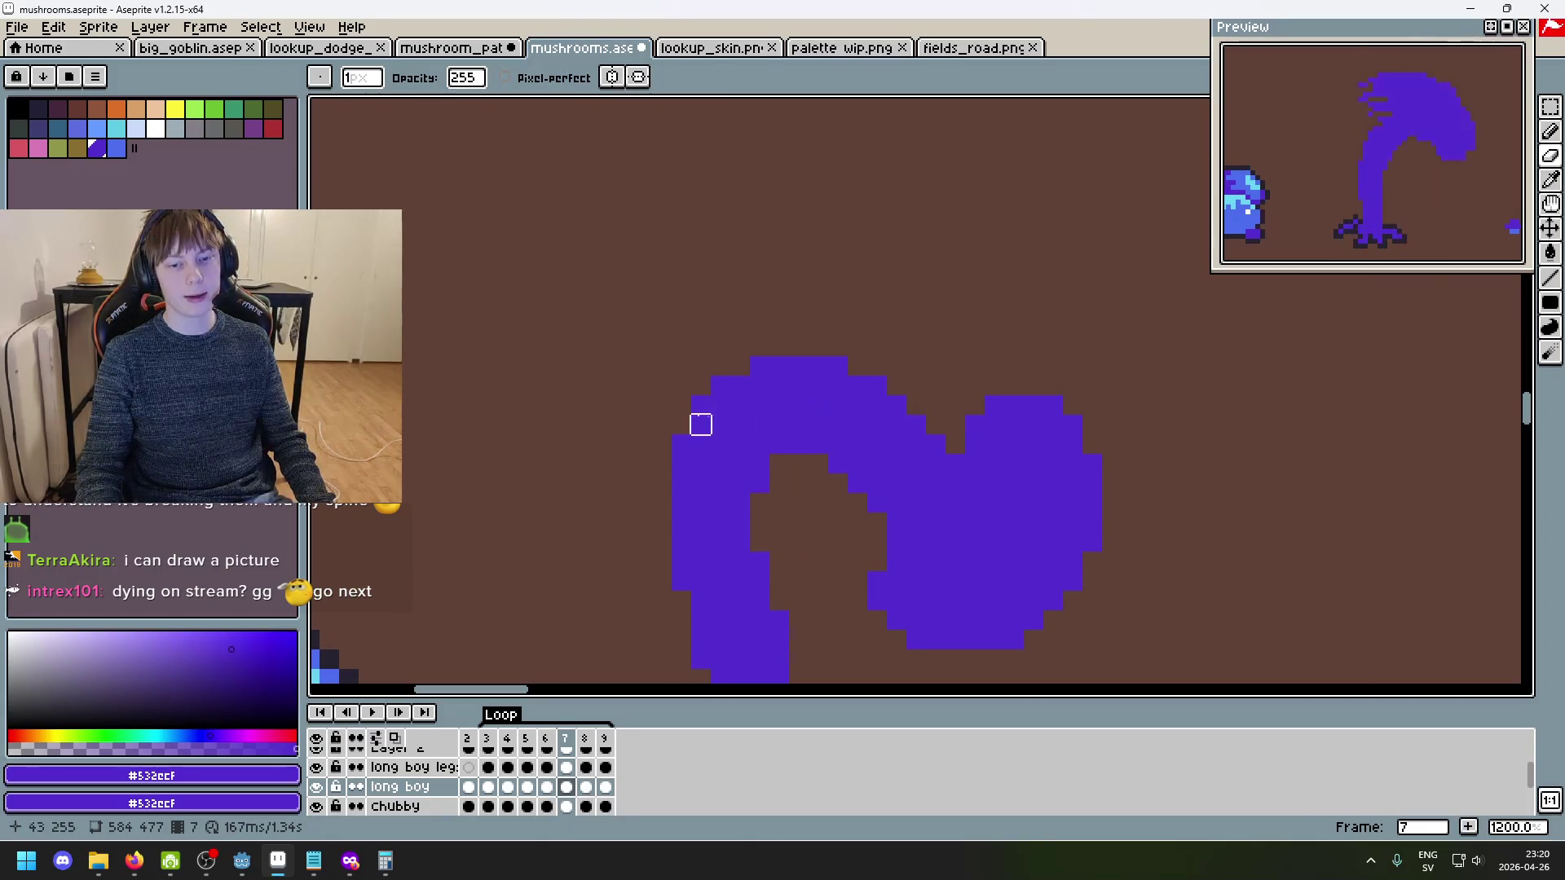
key(Left)
key(Right)
key(Right)
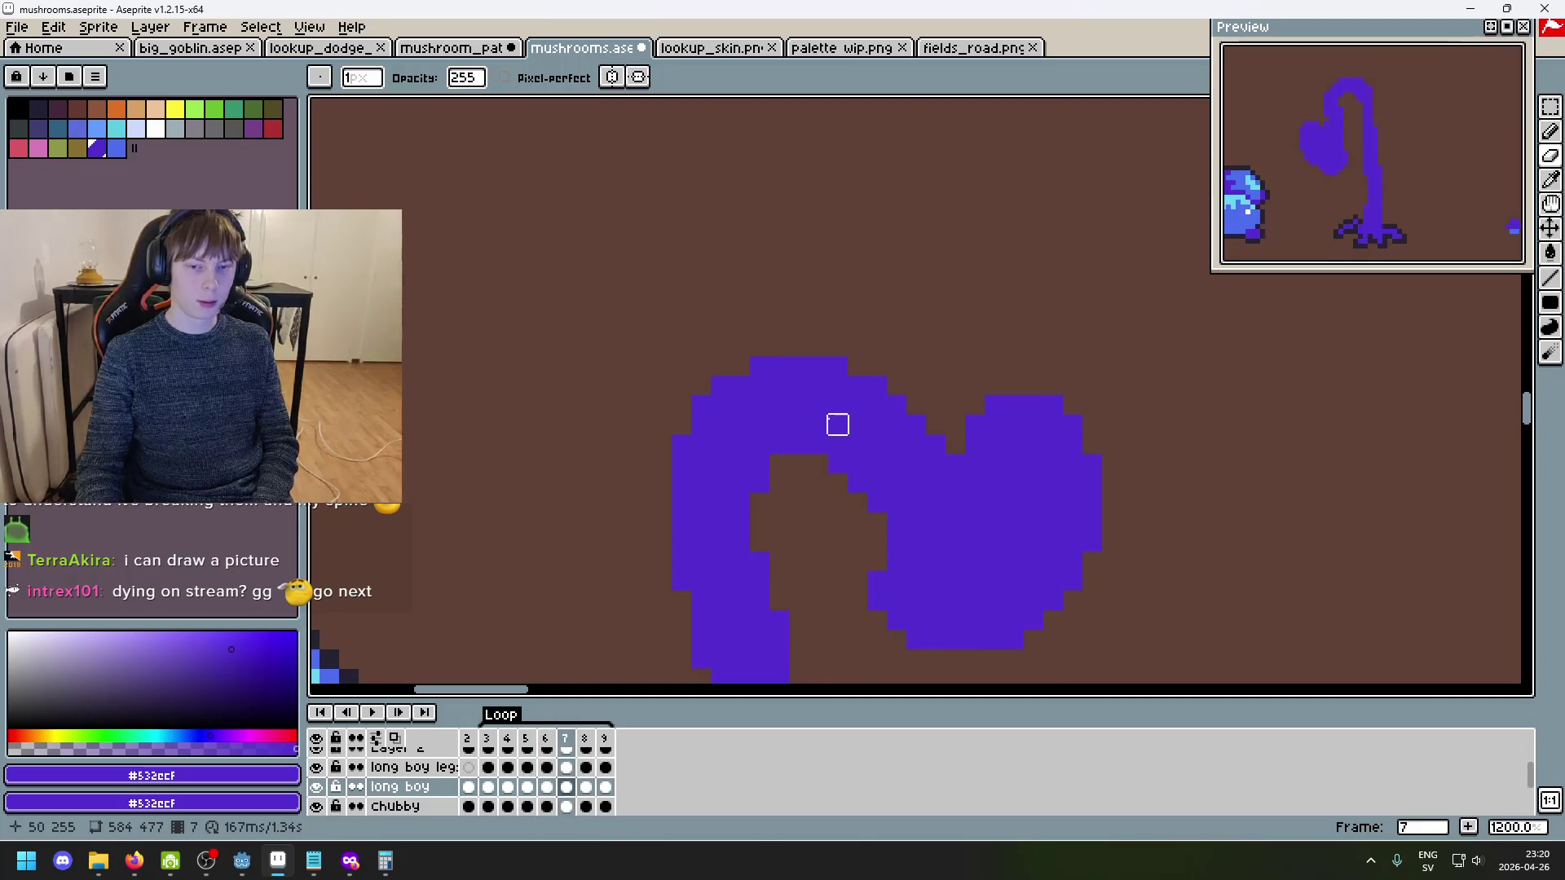
key(Left)
key(Left)
key(Right)
key(Right)
key(Right)
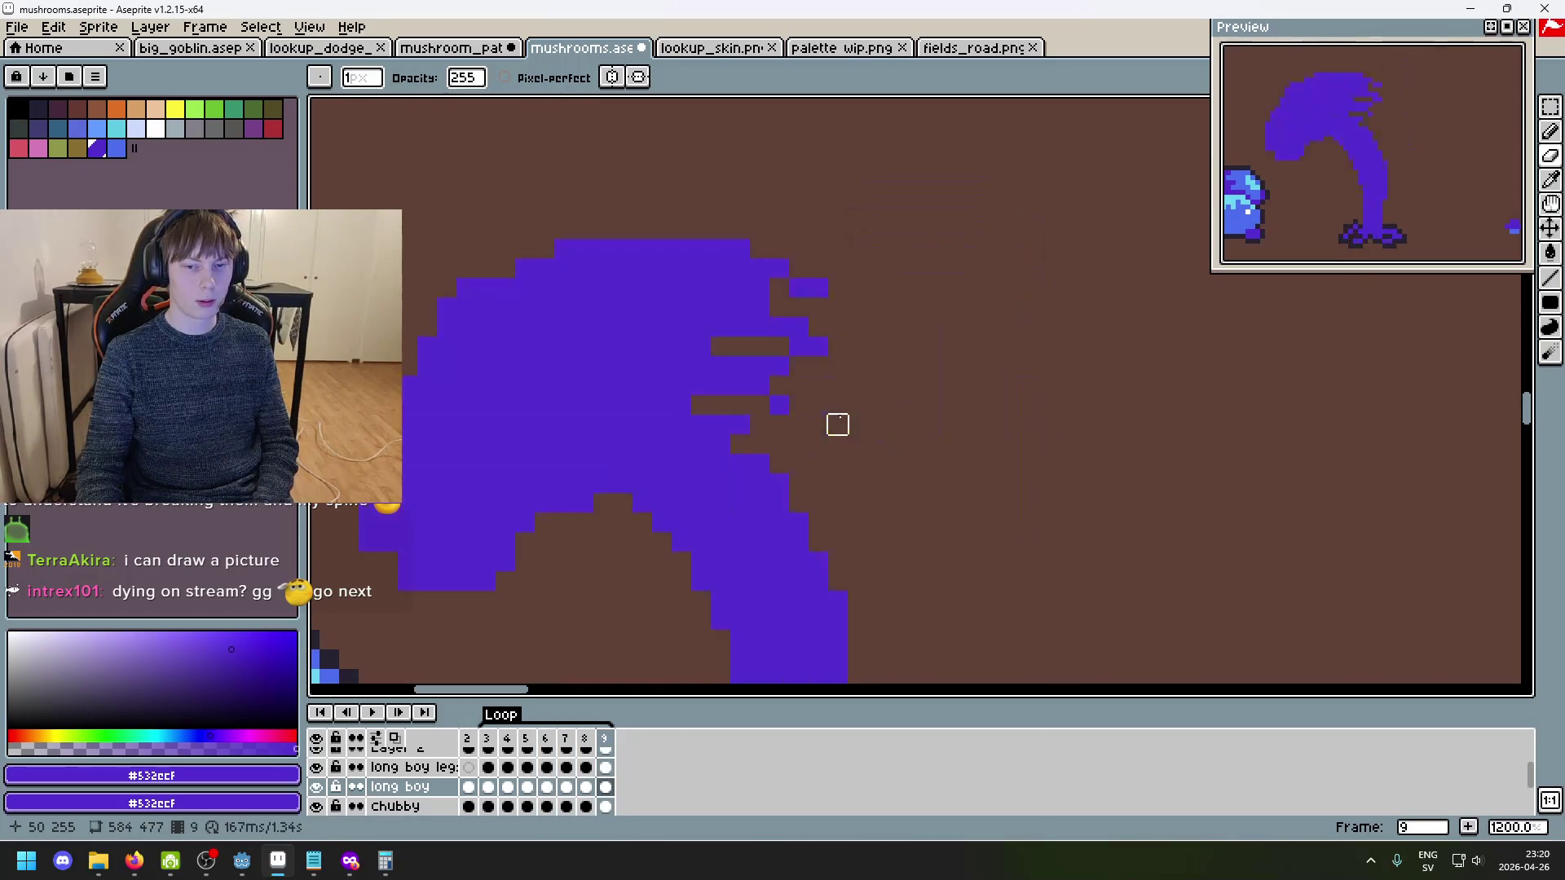
key(Right)
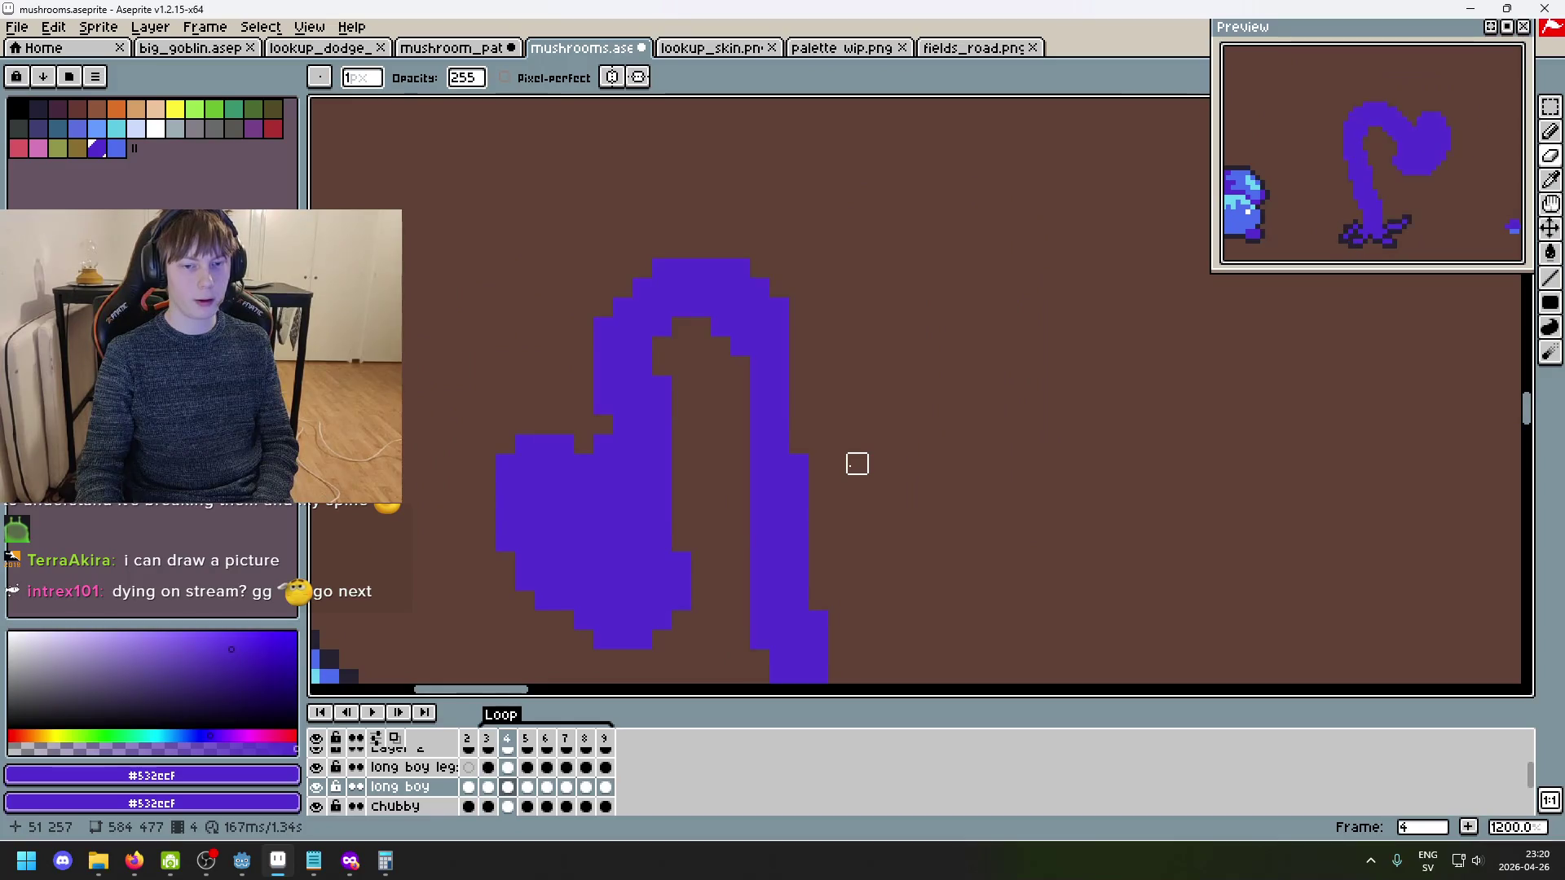
key(Right)
key(Left)
key(Left)
key(Right)
key(Right)
key(Right)
key(Left)
key(Left)
key(Right)
key(Right)
key(Left)
key(Left)
key(Left)
key(Right)
key(Right)
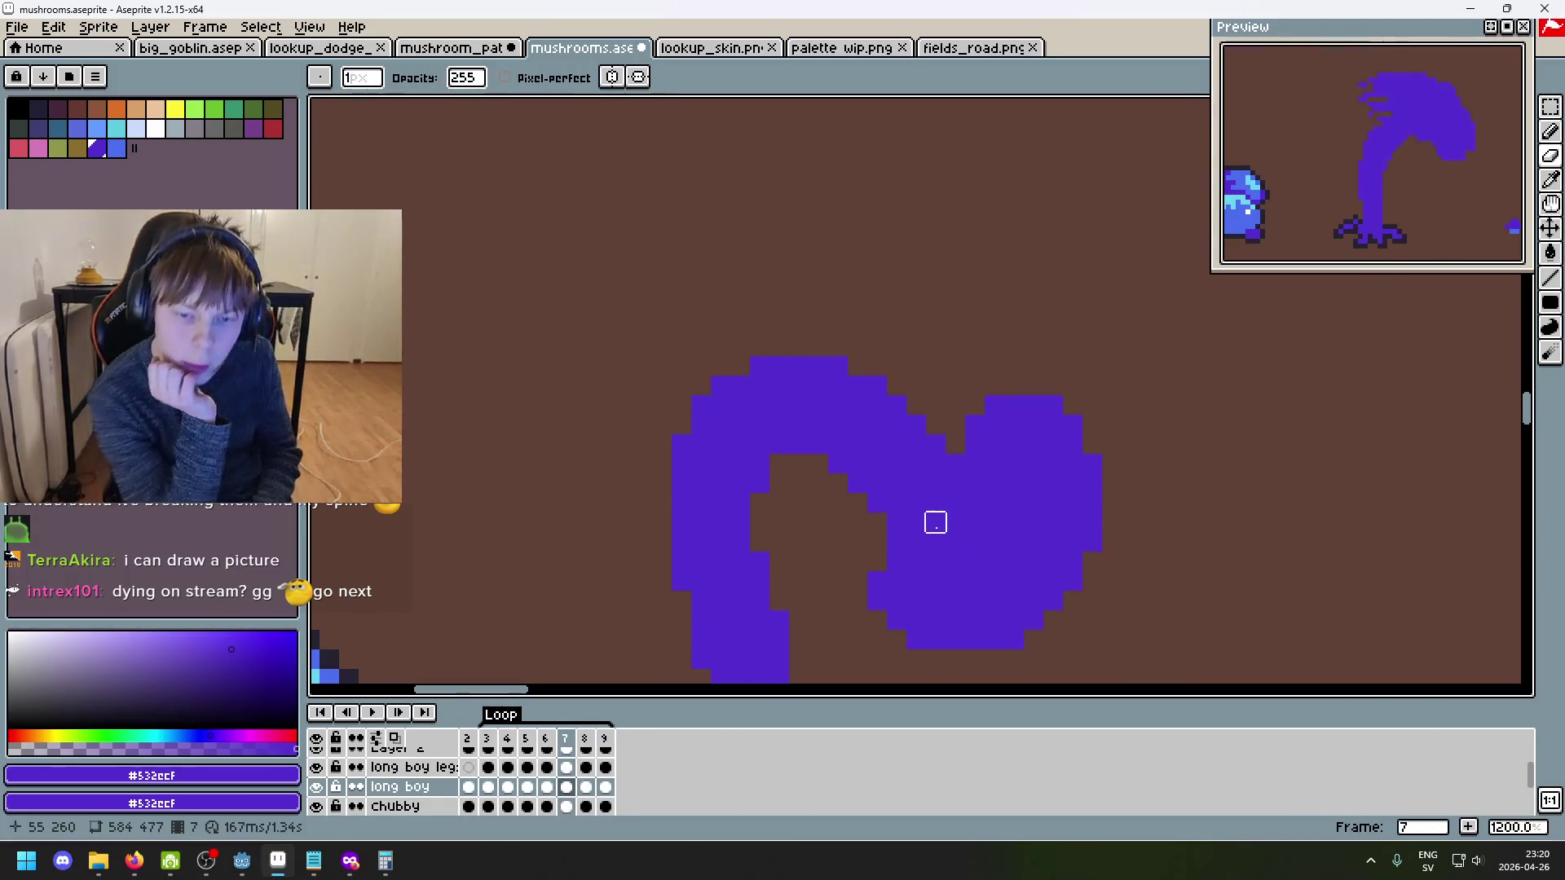
key(Left)
key(Right)
key(Right)
key(Right)
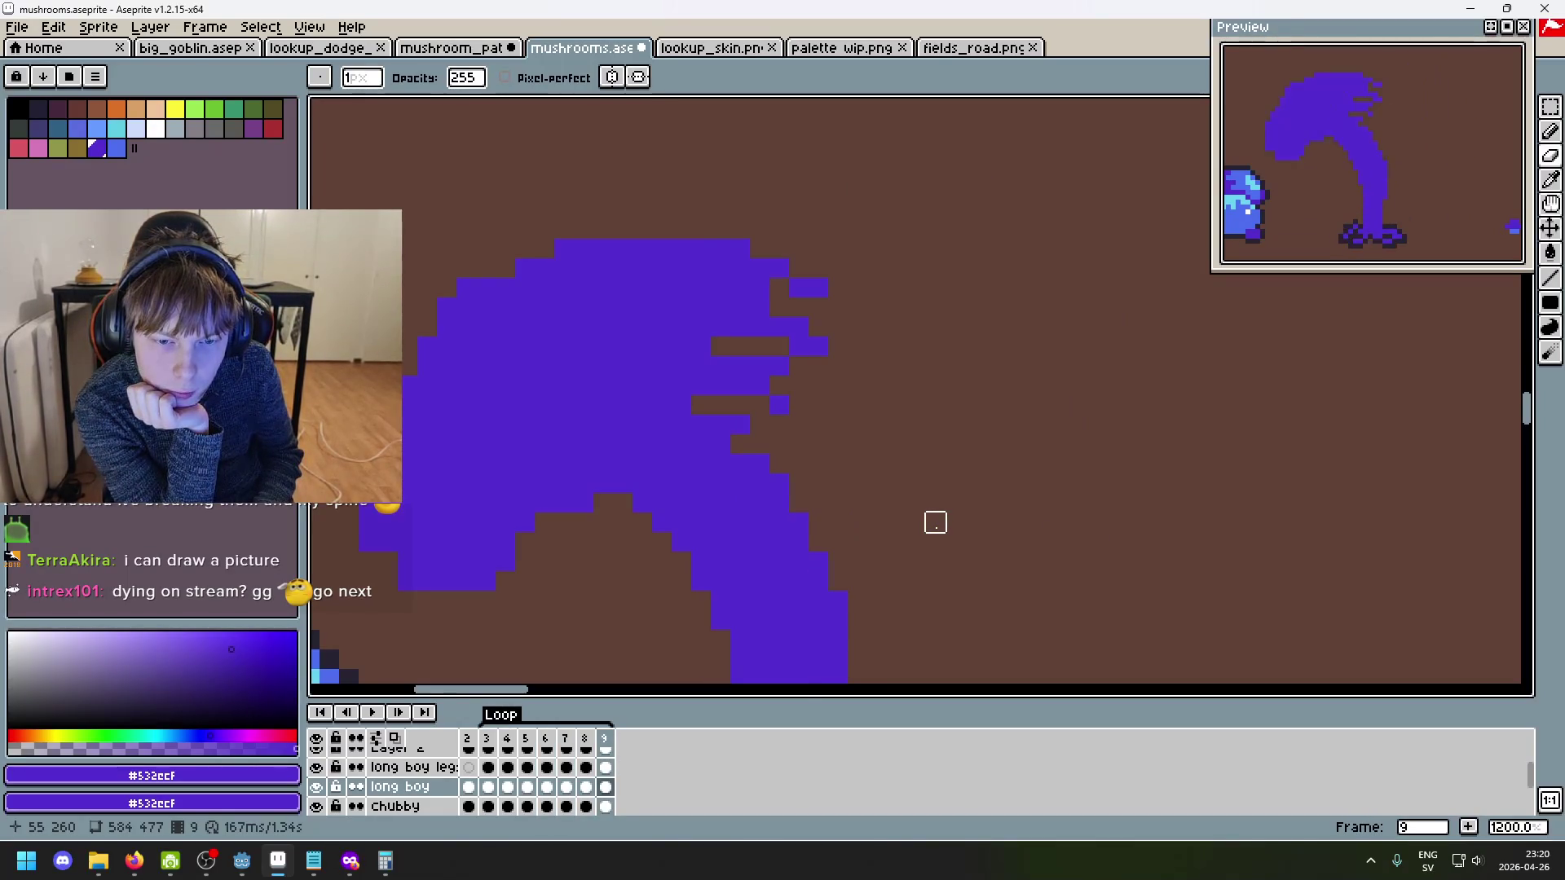
key(Right)
key(Right)
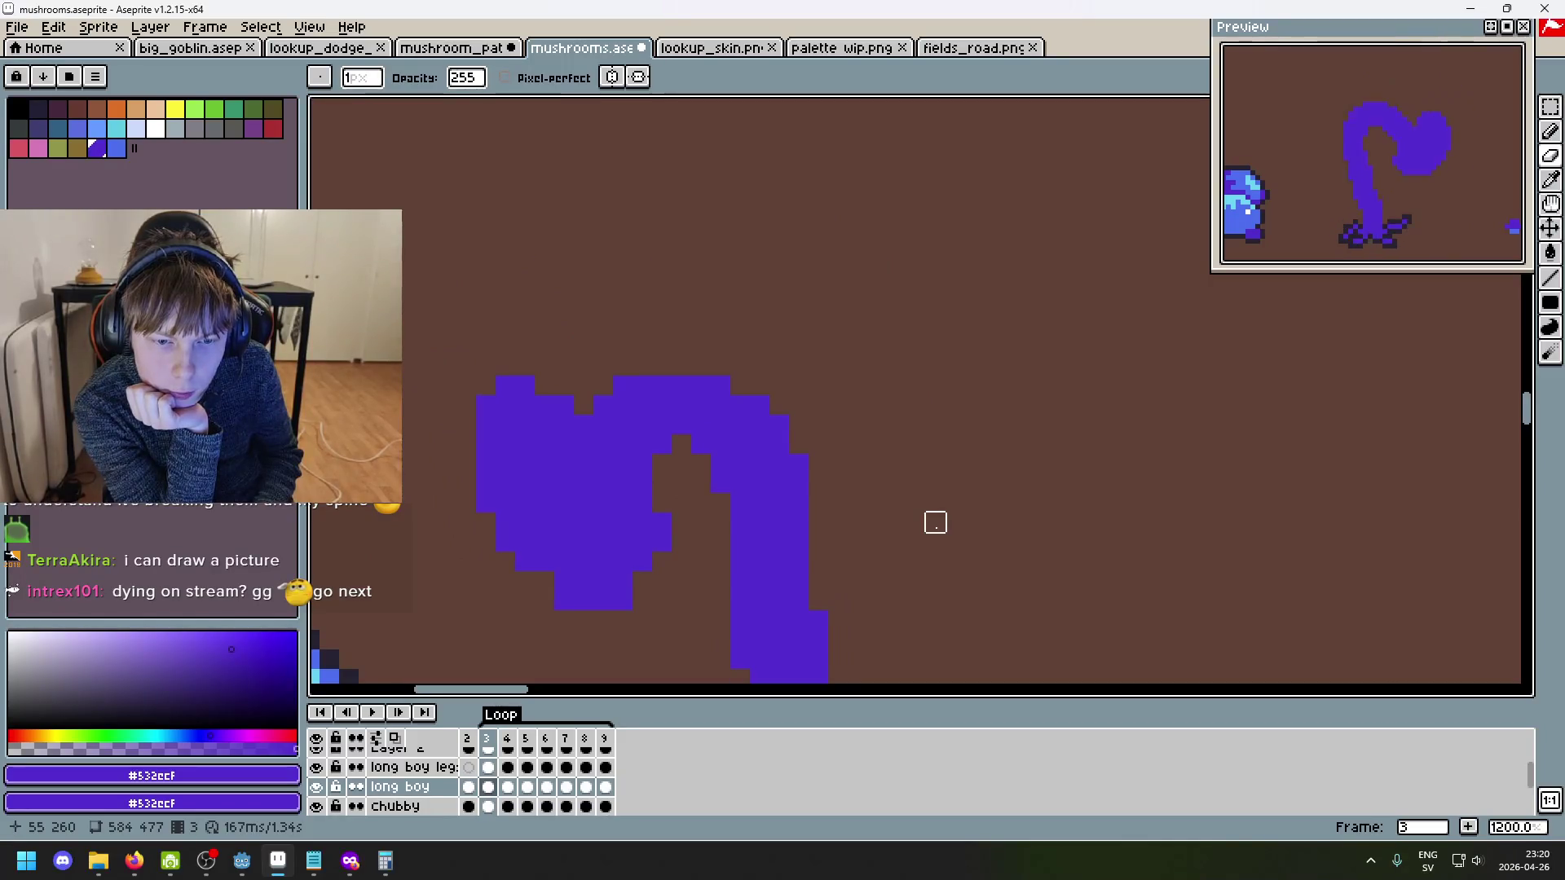
key(Right)
key(Right)
key(Right)
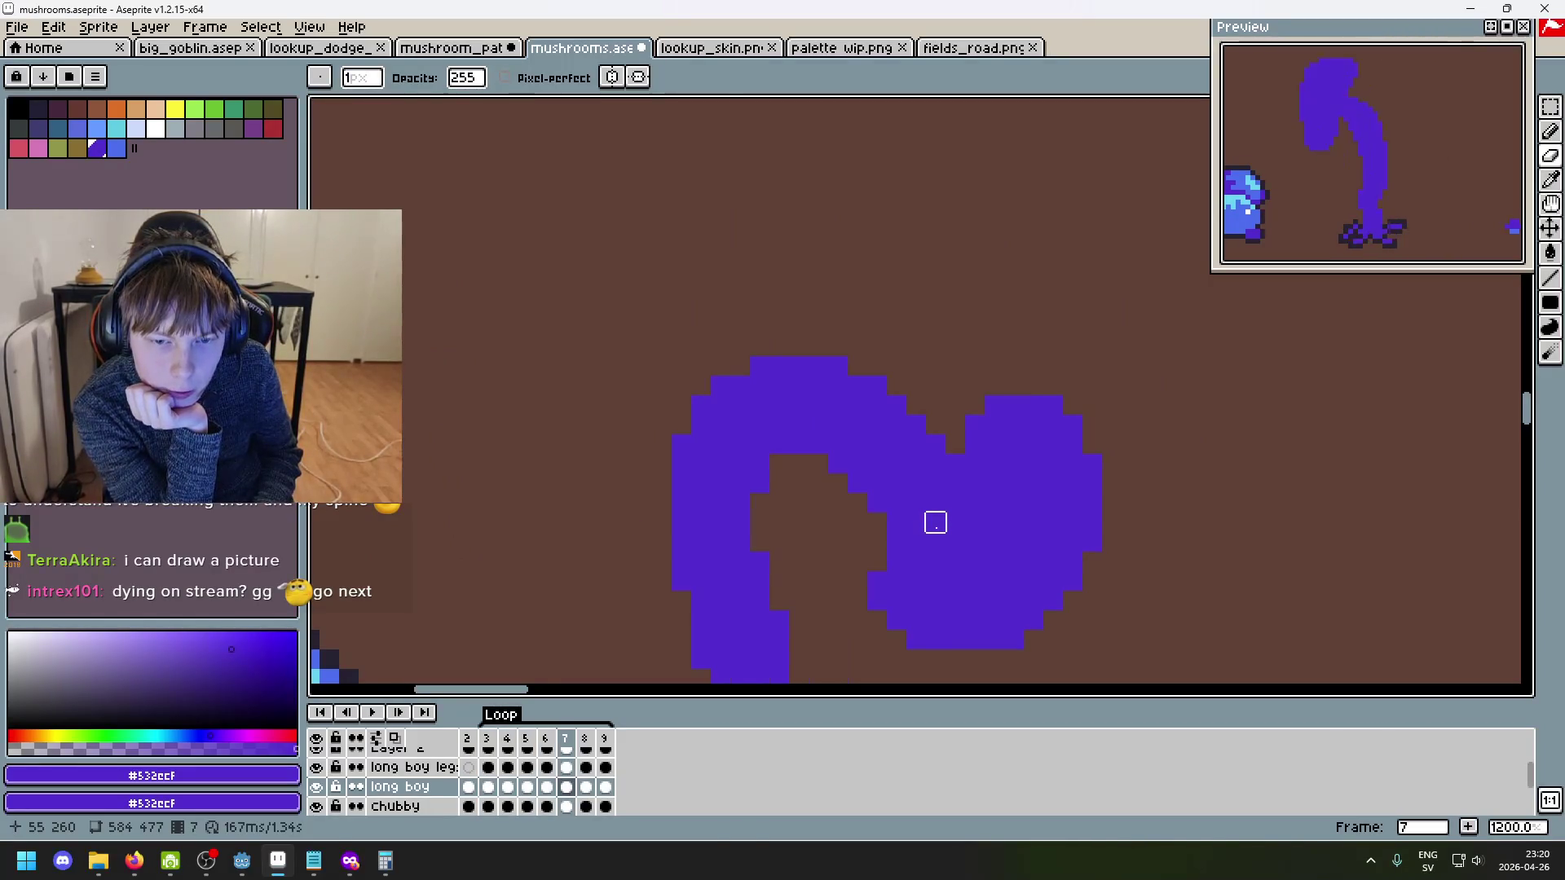
scroll(932, 520, down, 5)
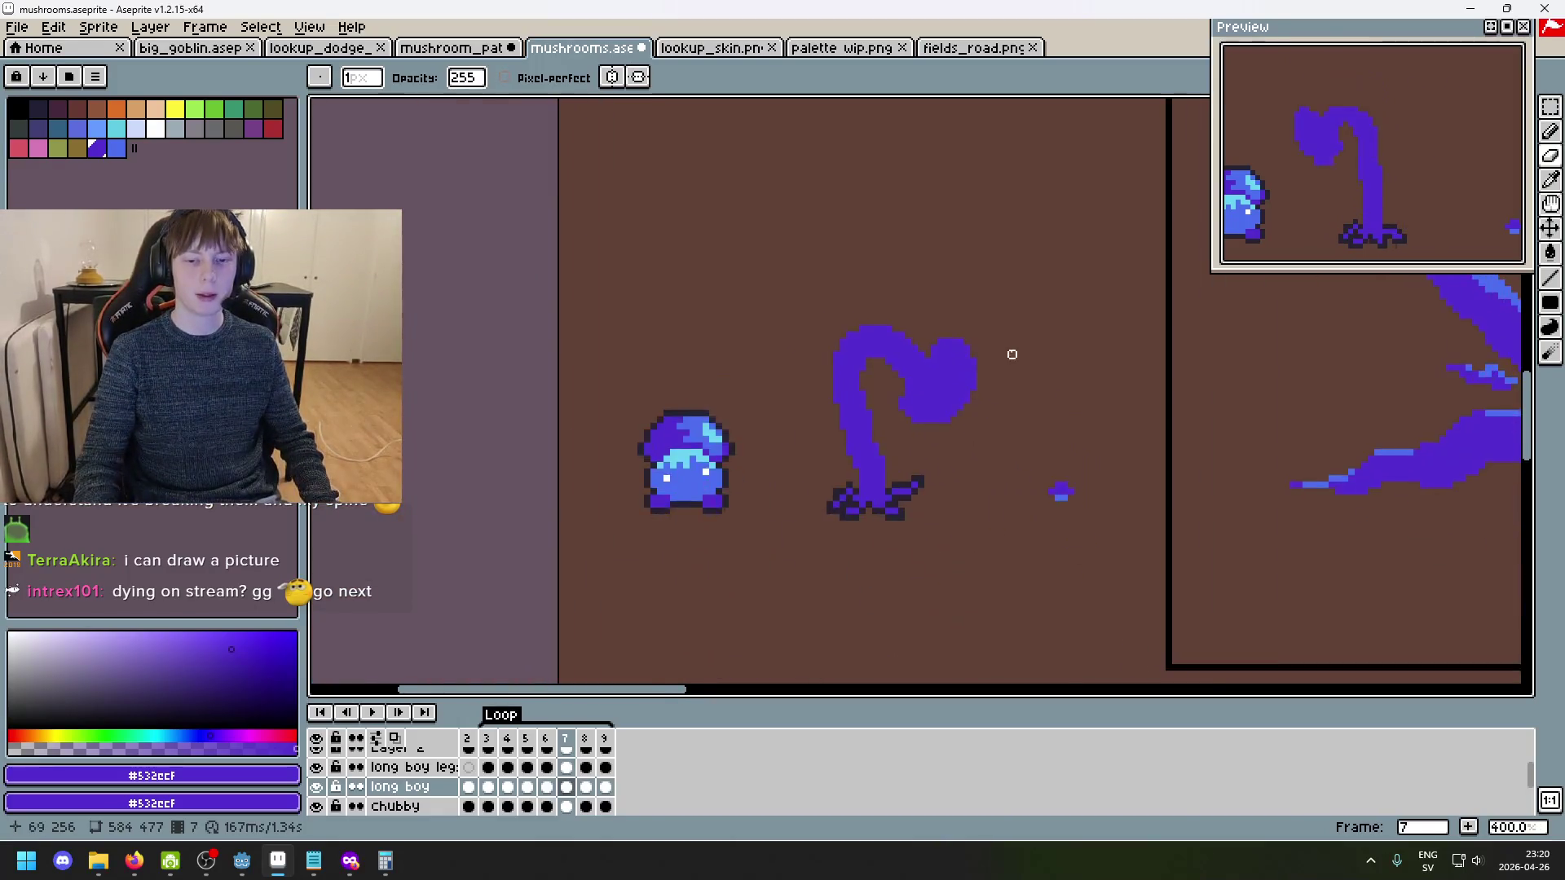
scroll(997, 356, up, 2)
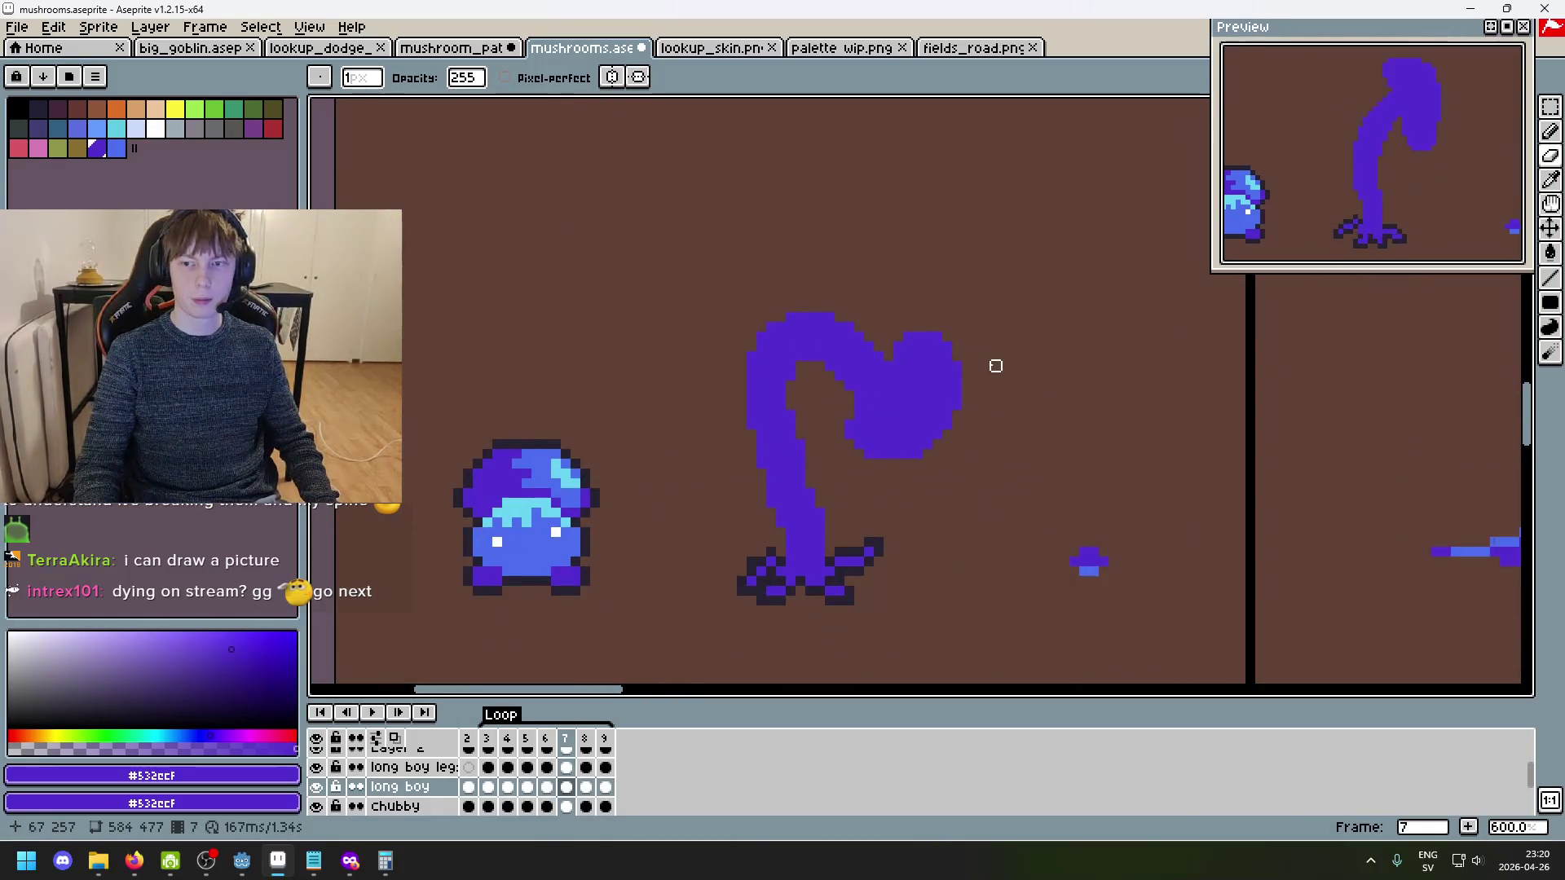
- Select and copy frame 7's stalk, then try a selection on frame 3
key(m)
drag(673, 268, 1058, 527)
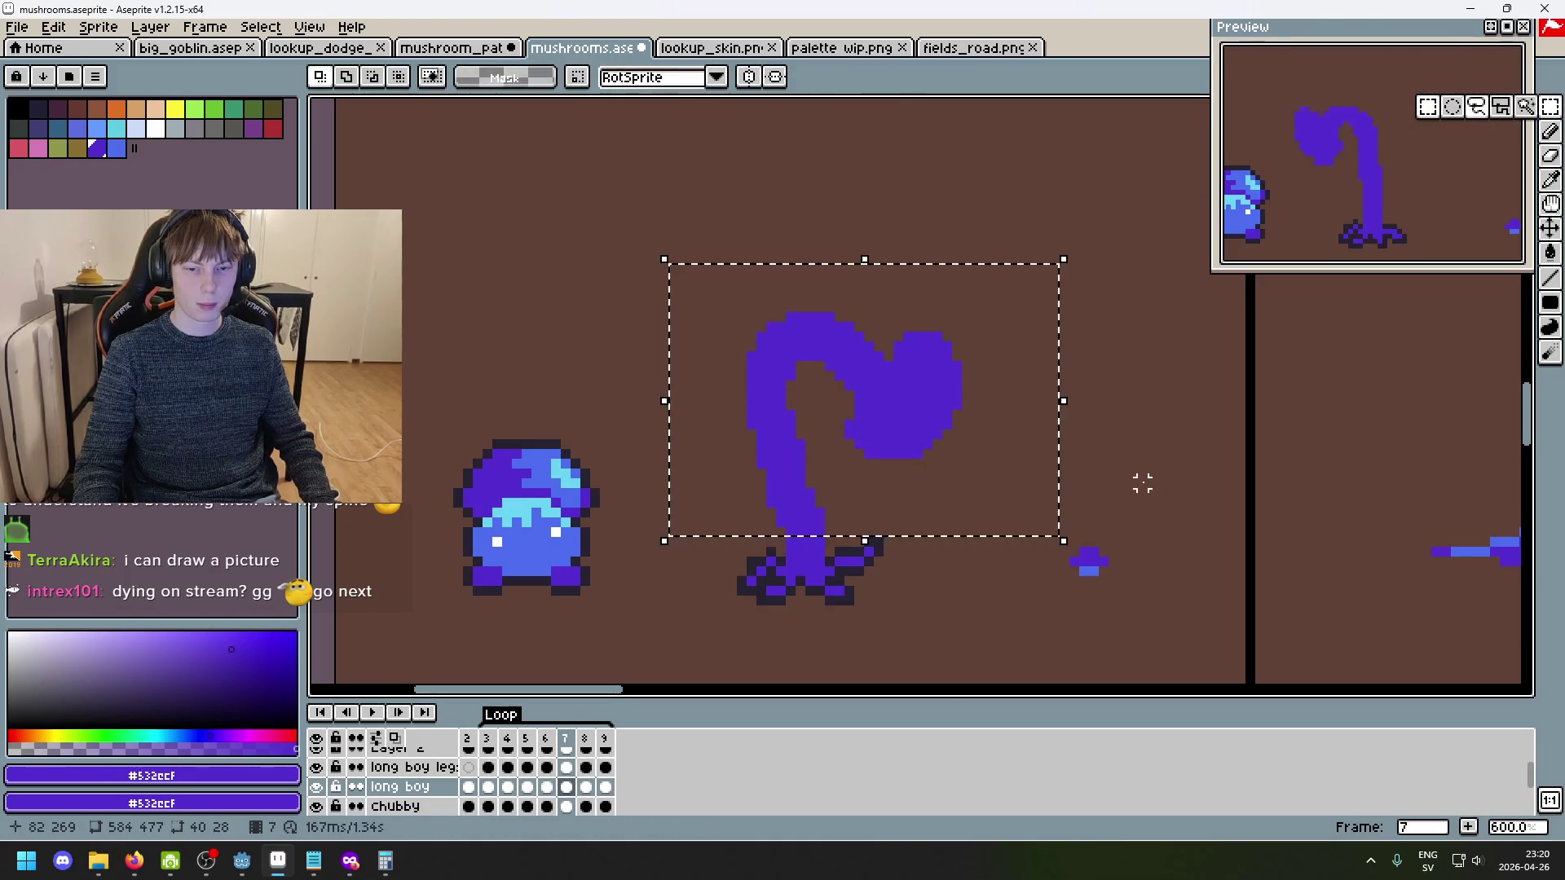
key(ctrl+d)
key(Right)
key(Right)
key(Right)
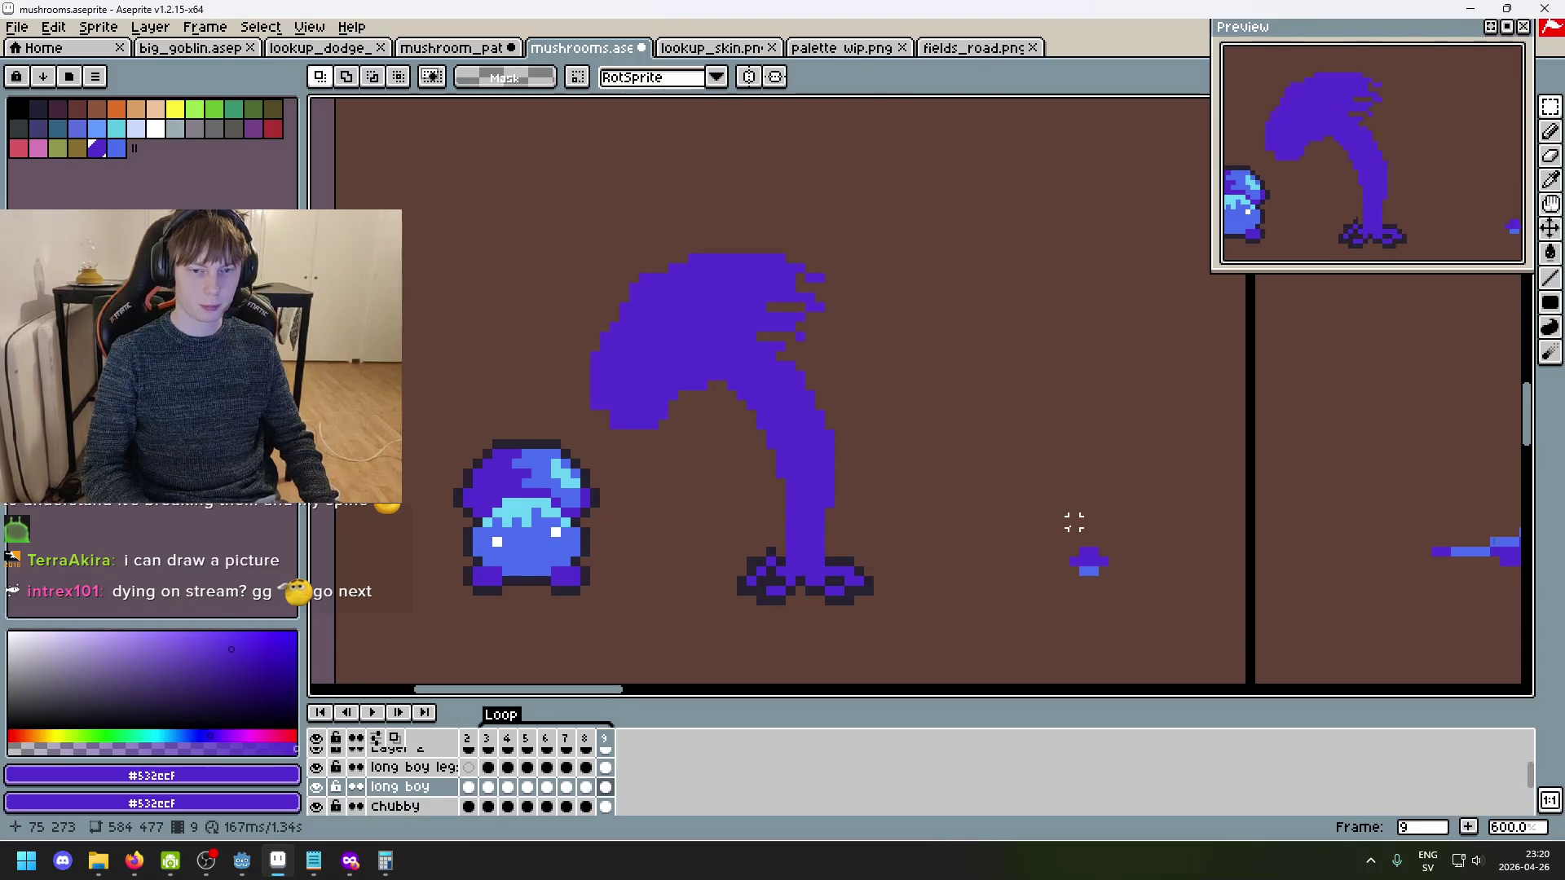
mouse_move(573, 267)
mouse_down()
mouse_move(867, 423)
mouse_move(1006, 531)
mouse_move(1083, 513)
mouse_up()
key(ctrl+d)
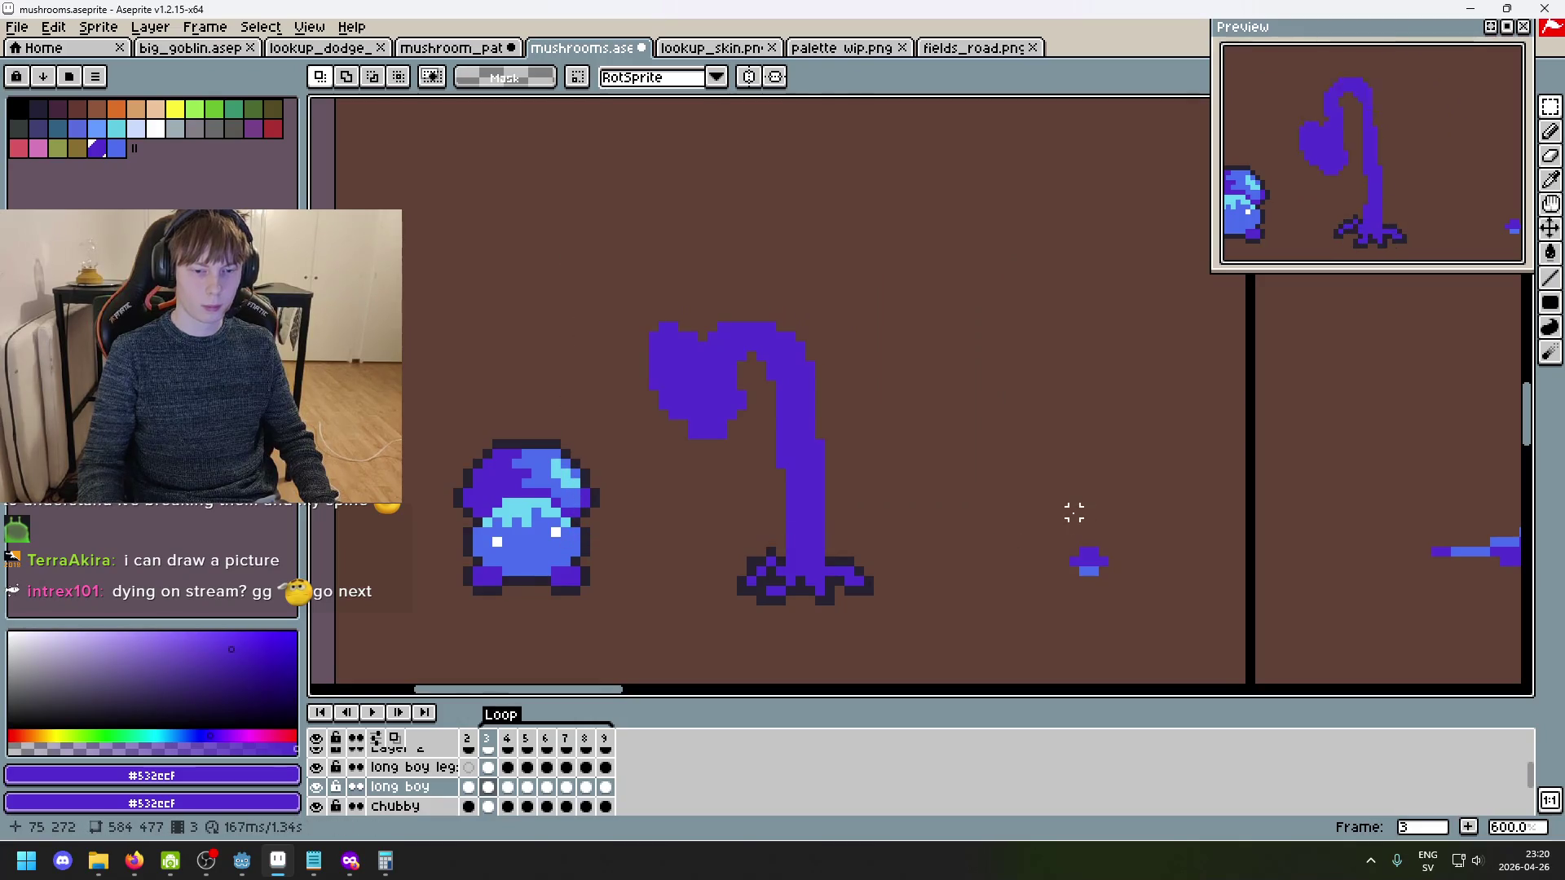
- Replace frame 3's stalk with the pasted frame 7 stalk, mirrored horizontally and placed on the base
key(Left)
key(Left)
key(Right)
key(Right)
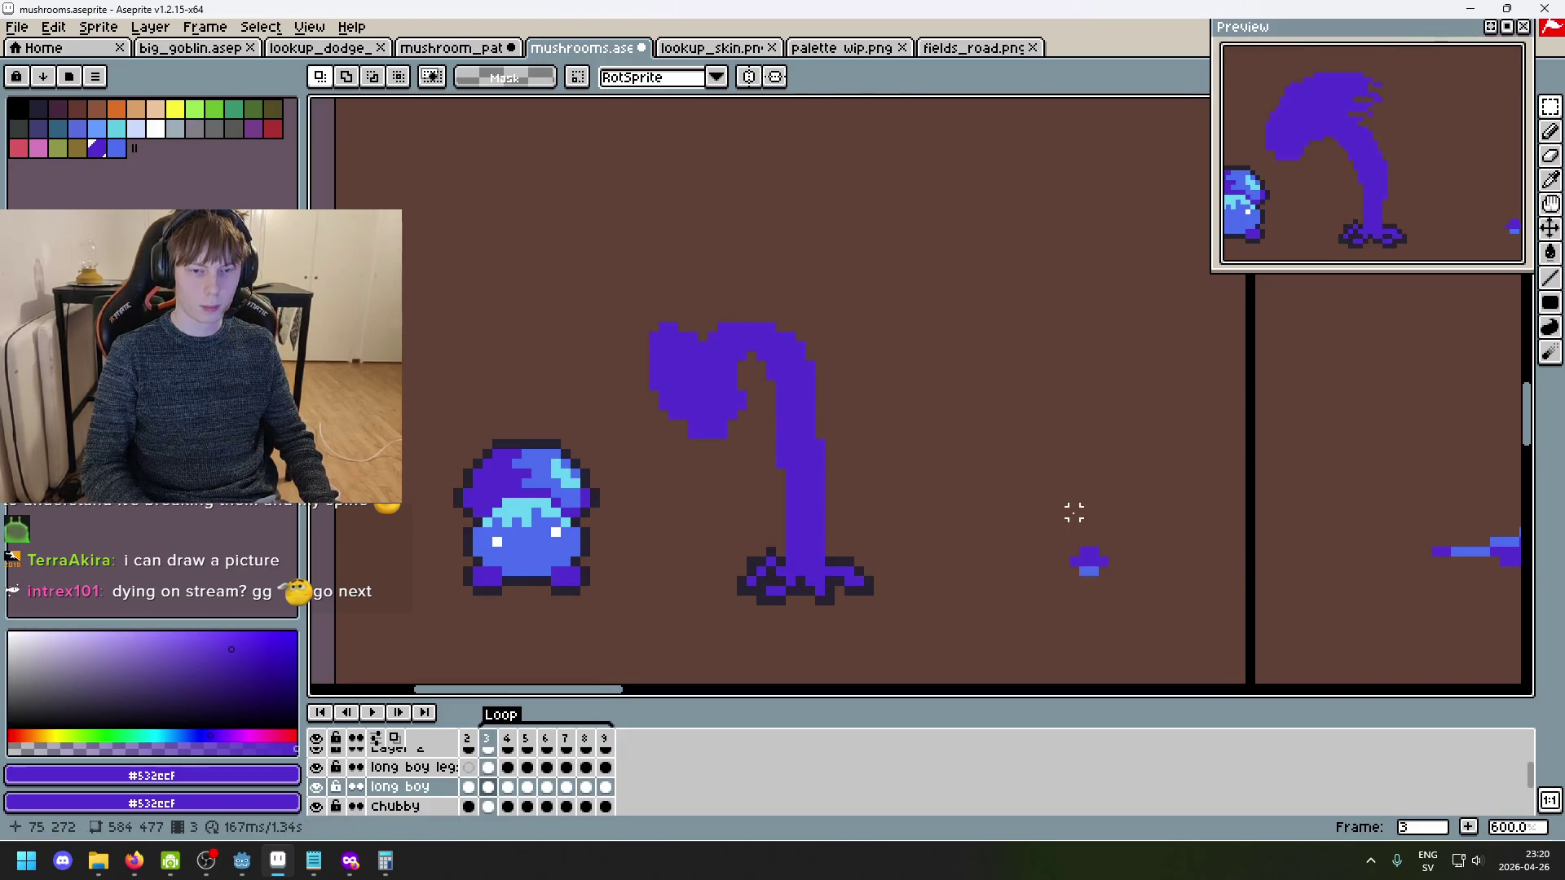
drag(622, 275, 996, 538)
key(Delete)
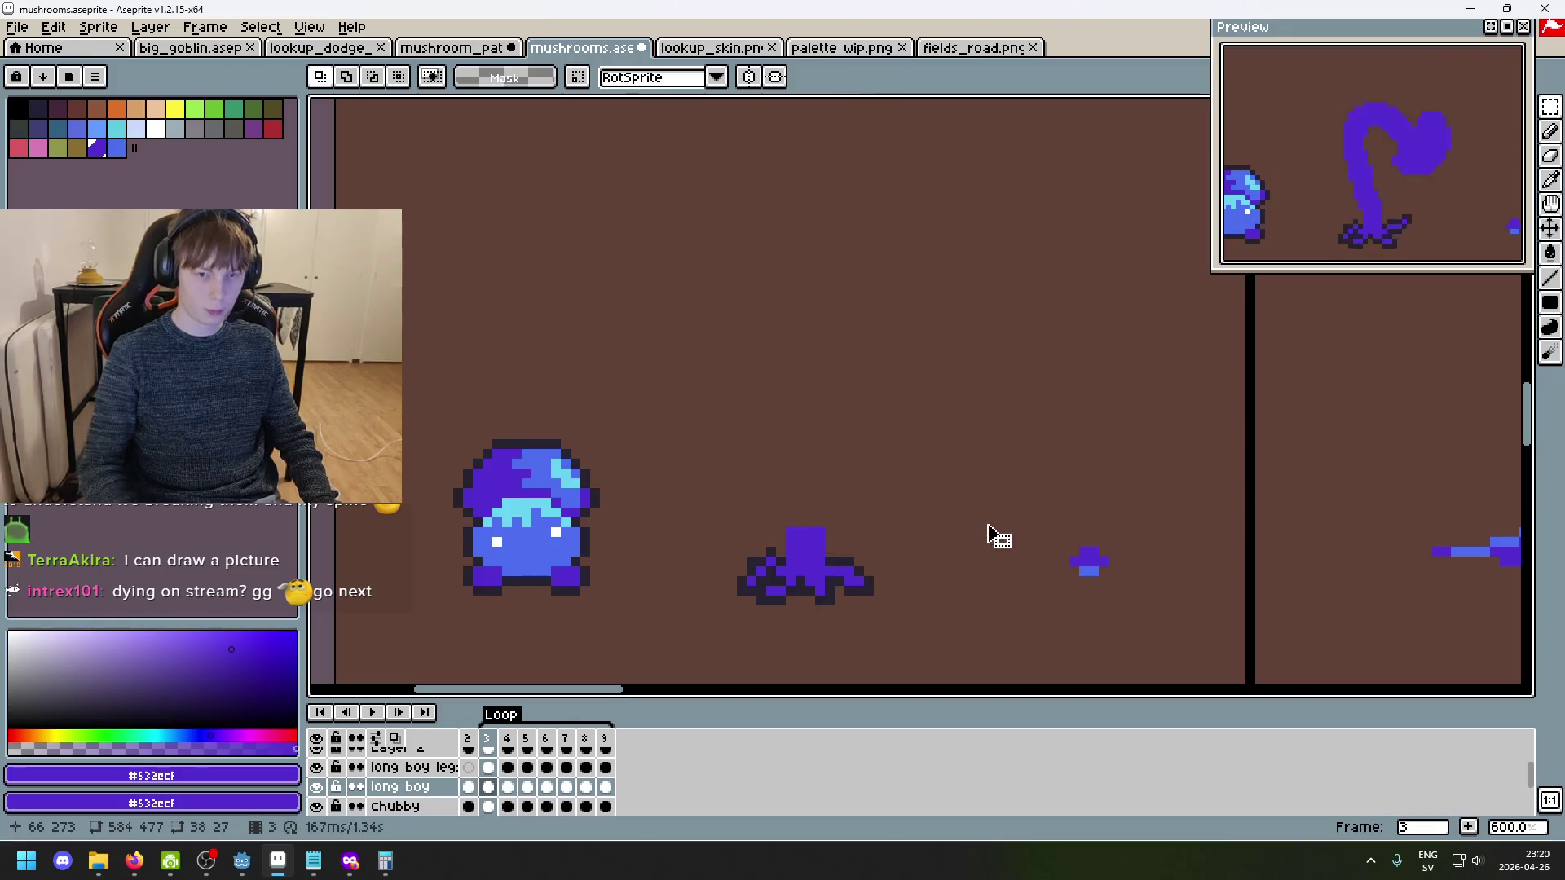
key(ctrl+v)
key(shift+h)
mouse_move(934, 496)
mouse_down()
mouse_move(817, 489)
mouse_move(835, 505)
mouse_up()
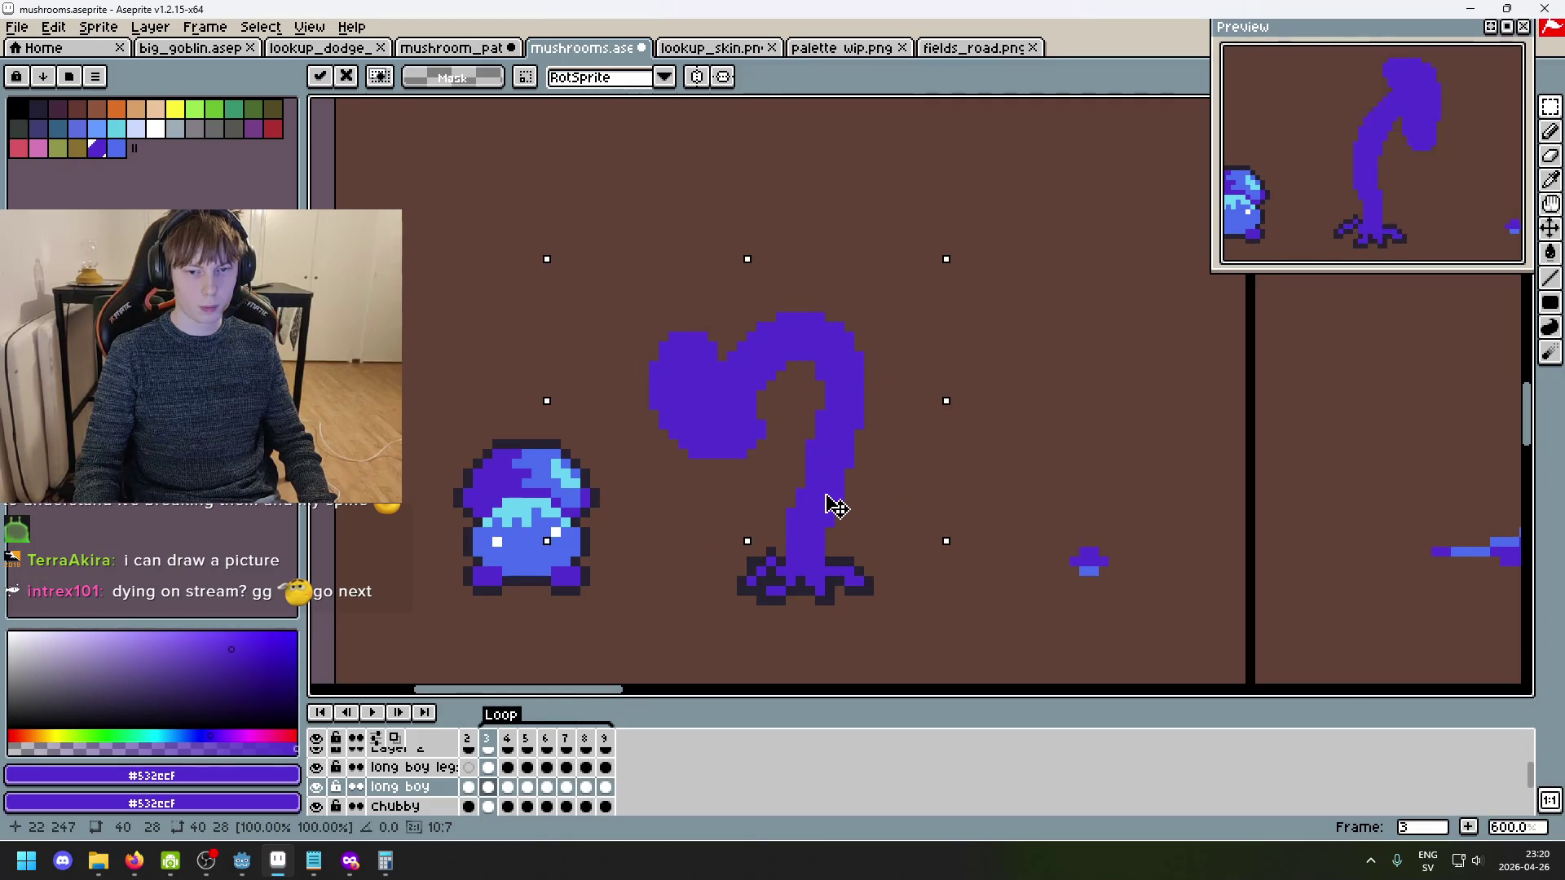
key(Return)
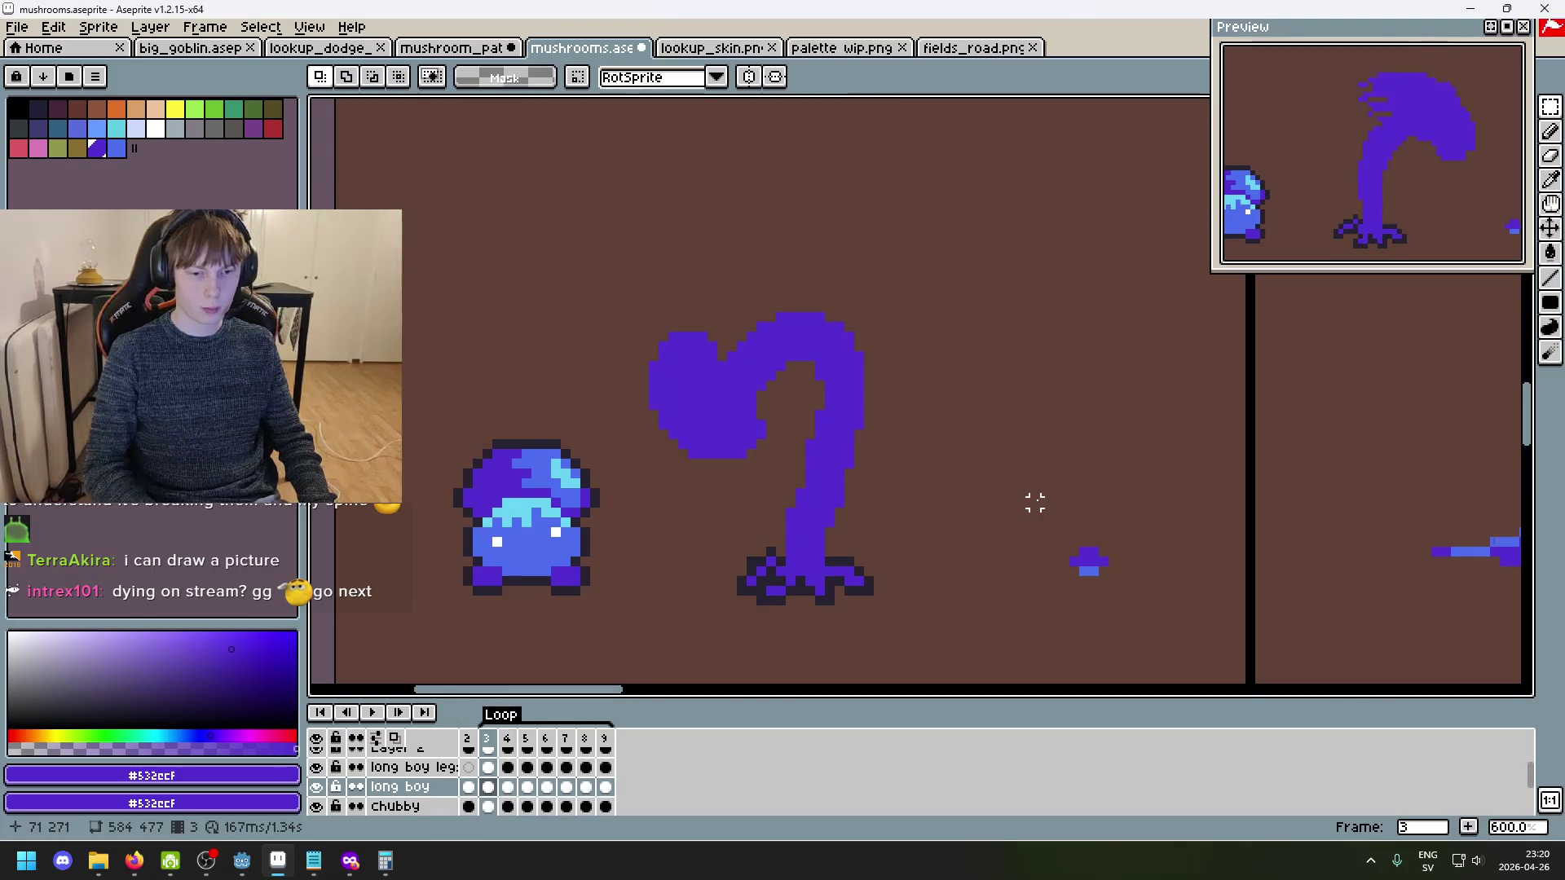
- Flick through frames 9, 8, 7 and 4 to compare poses, ending on frame 6
key(End)
key(Left)
key(Right)
key(Left)
key(Left)
key(Right)
key(Right)
key(Right)
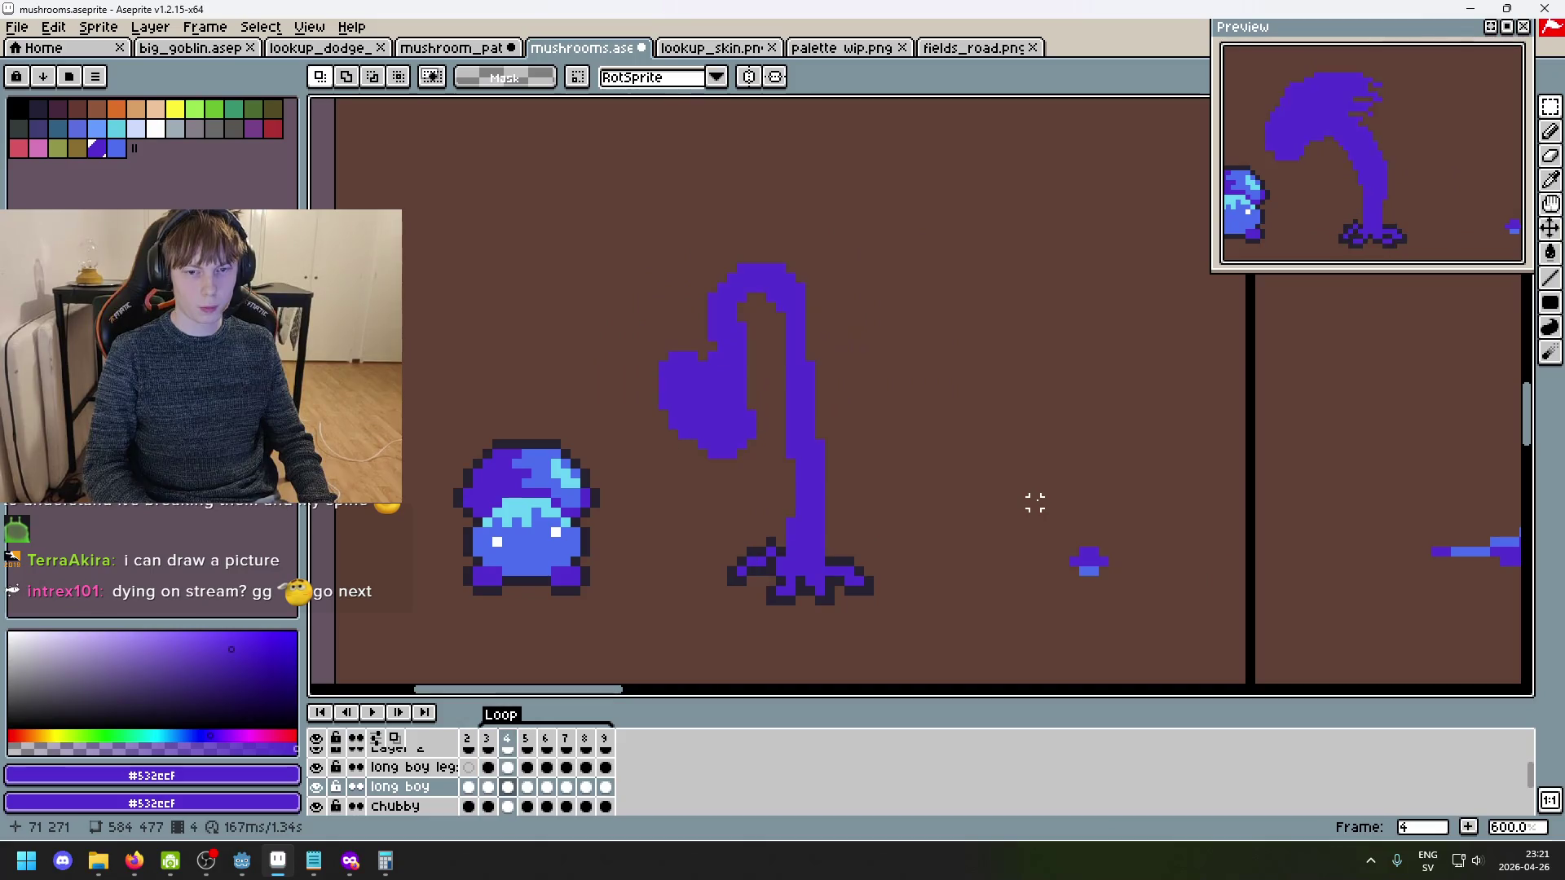
key(Right)
key(Right)
key(Right)
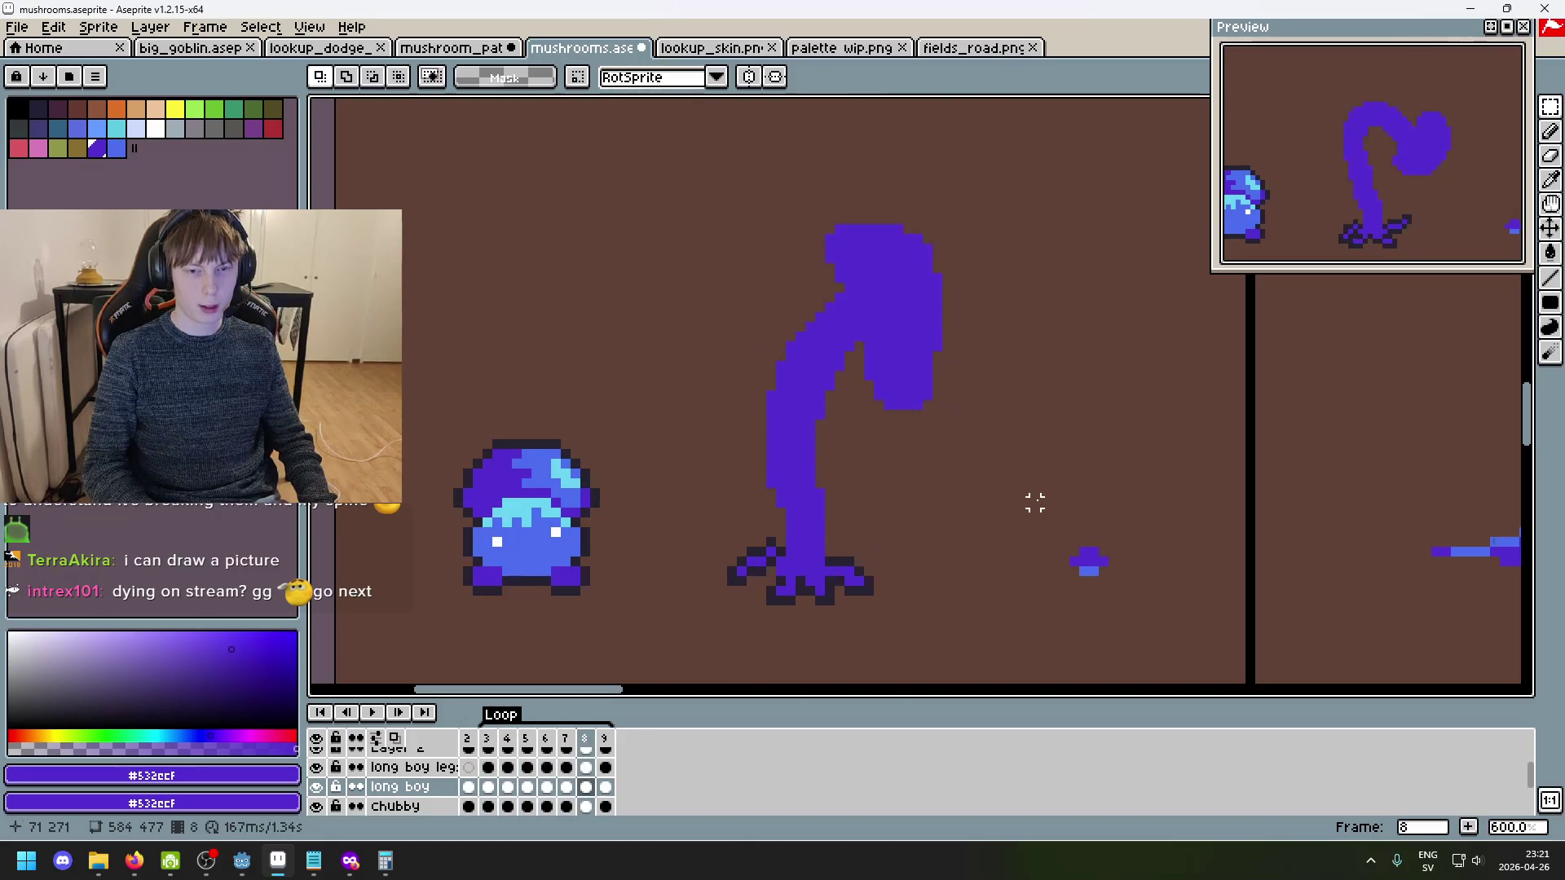
key(Left)
key(Left)
key(Left)
key(Right)
key(Right)
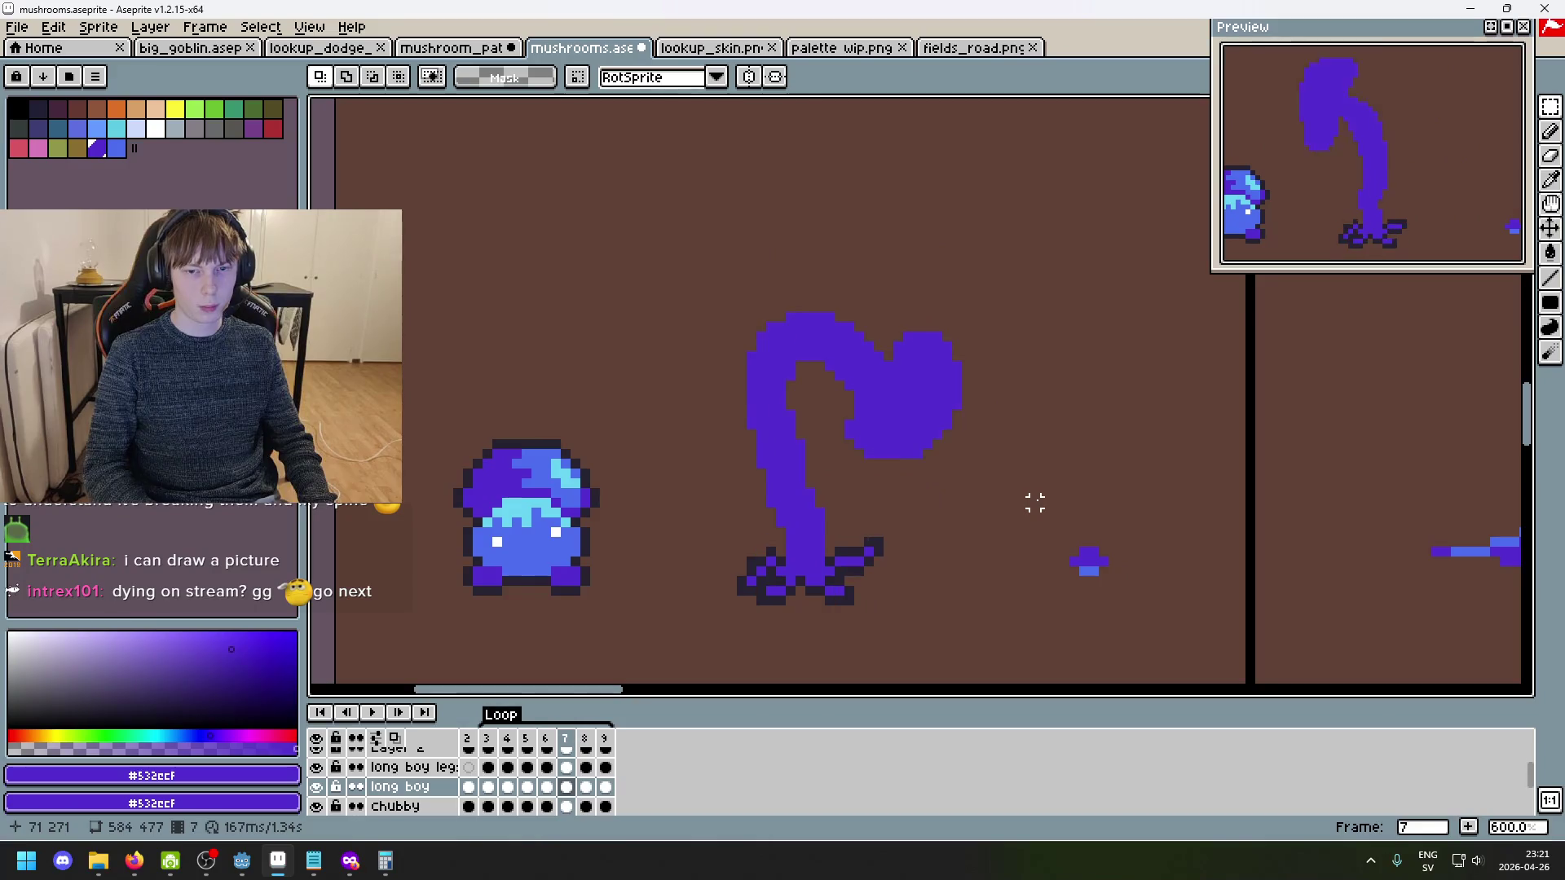
key(Right)
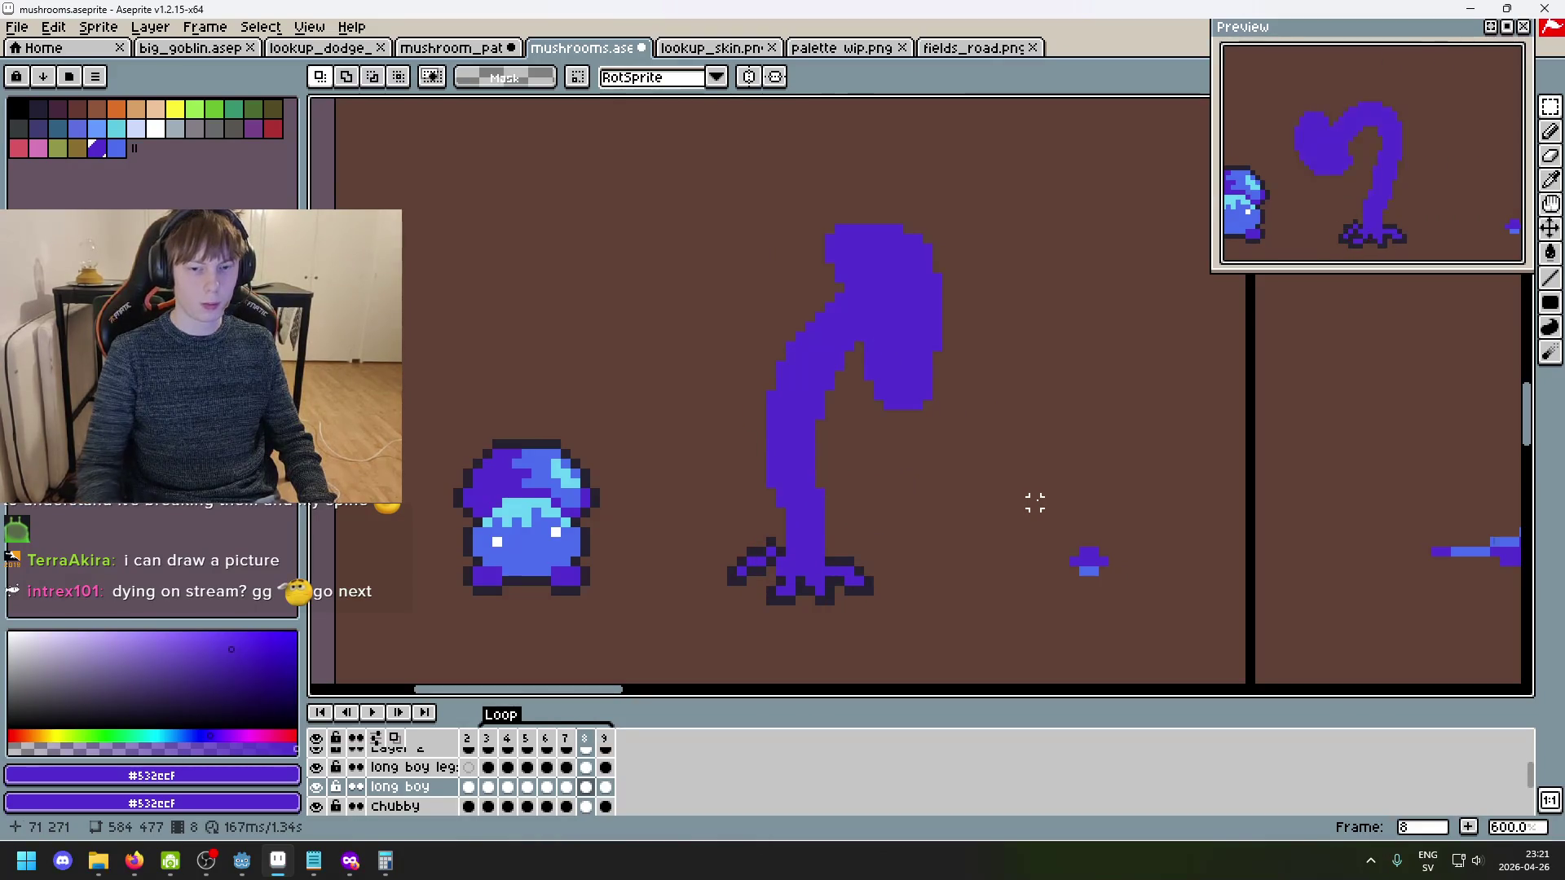
key(Right)
key(Left)
key(Left)
key(Left)
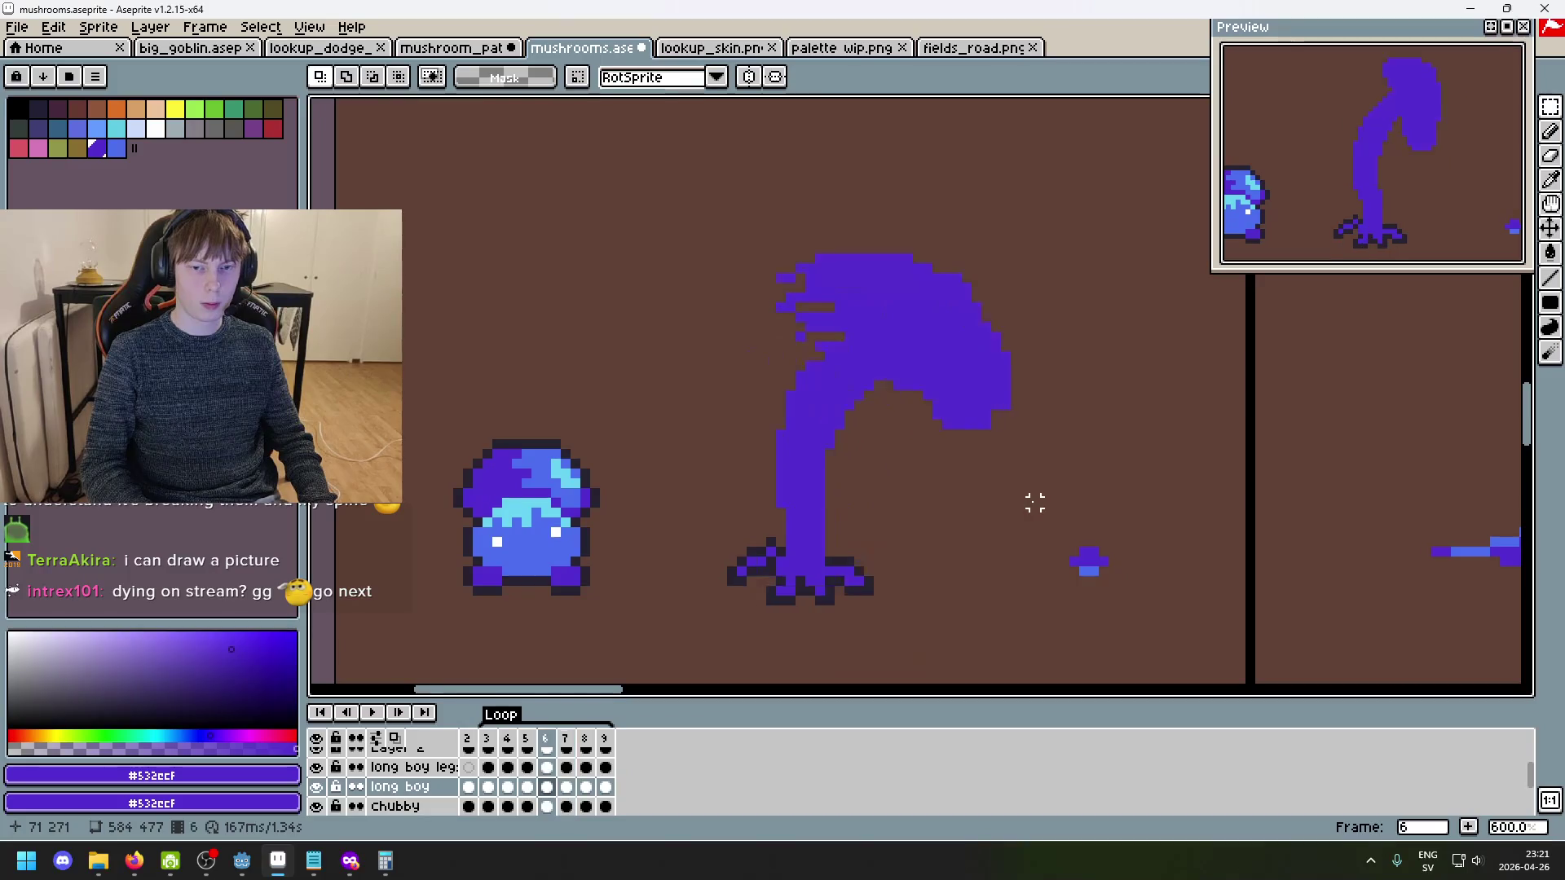
key(Left)
key(Right)
key(Right)
key(Right)
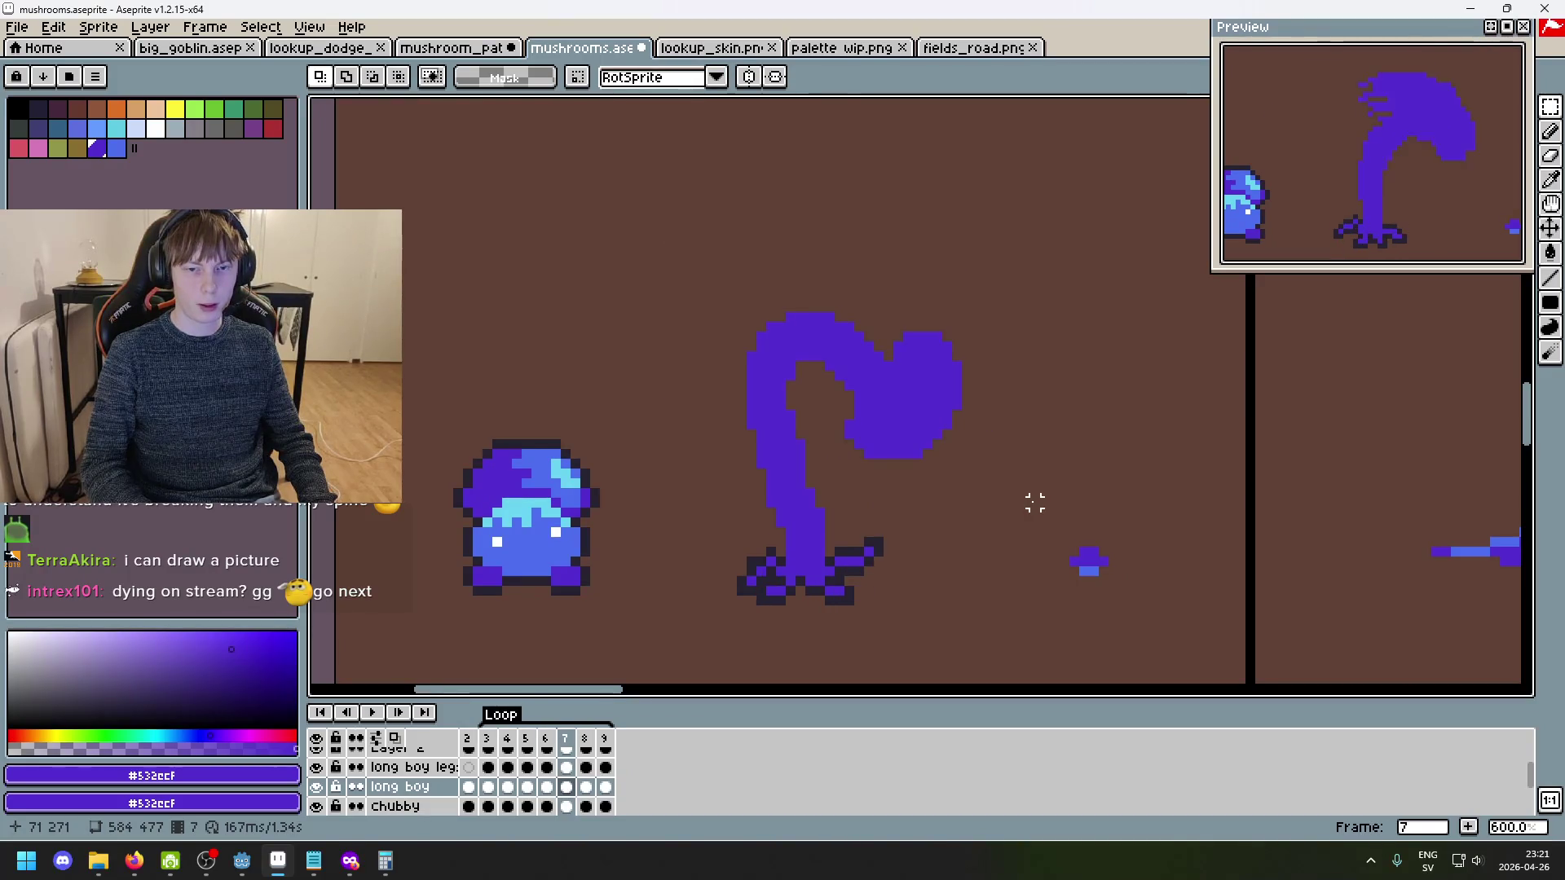
key(Right)
key(Left)
key(Left)
key(Left)
key(Right)
key(Right)
key(Right)
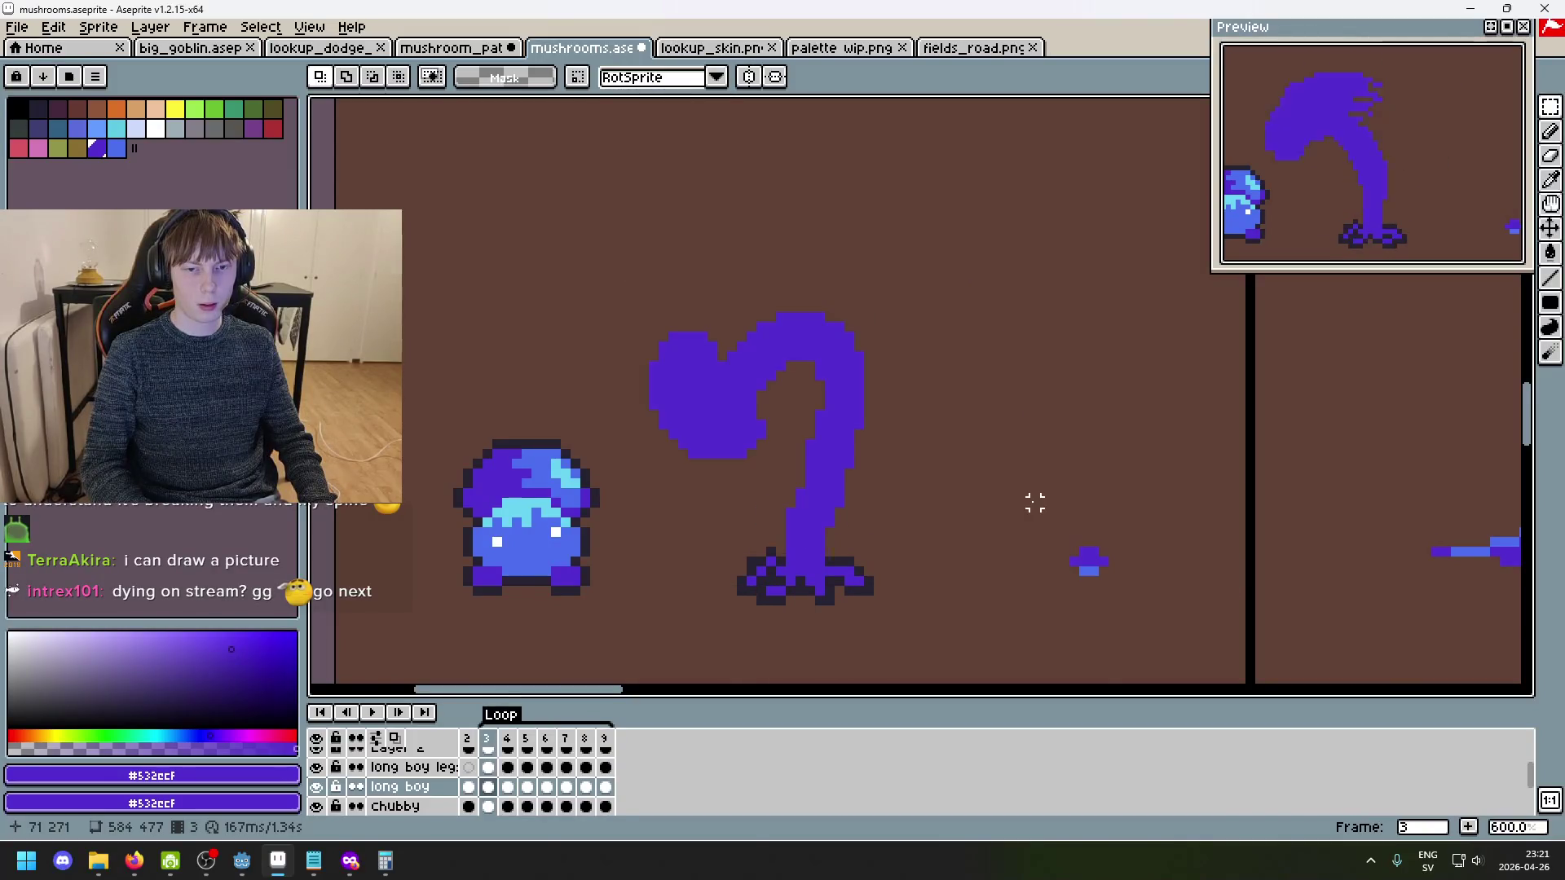
key(Right)
key(Right)
key(Right)
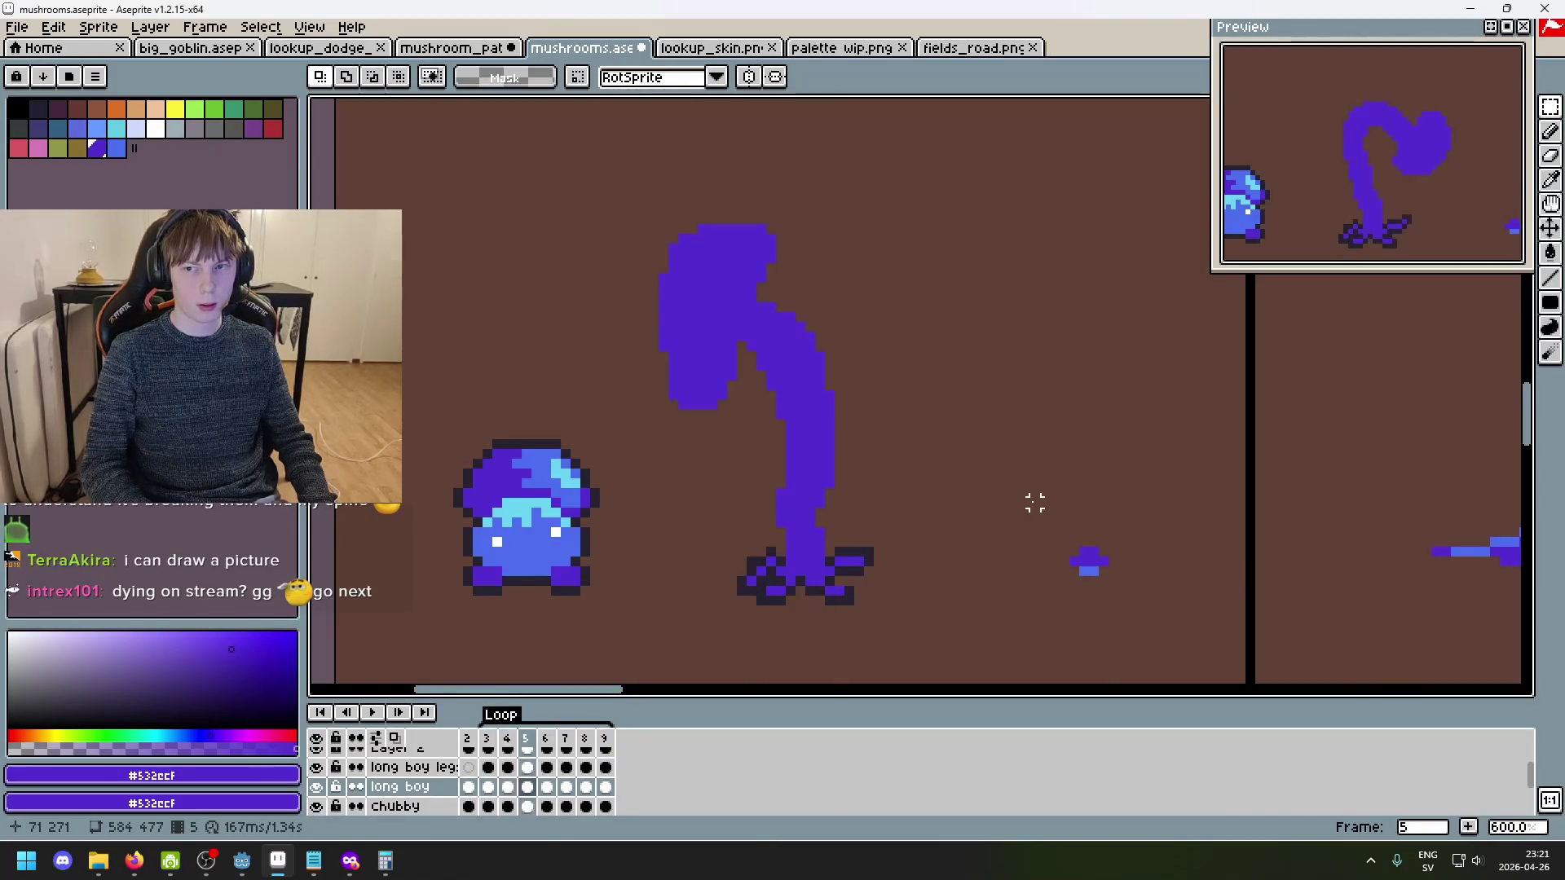
key(Left)
key(Right)
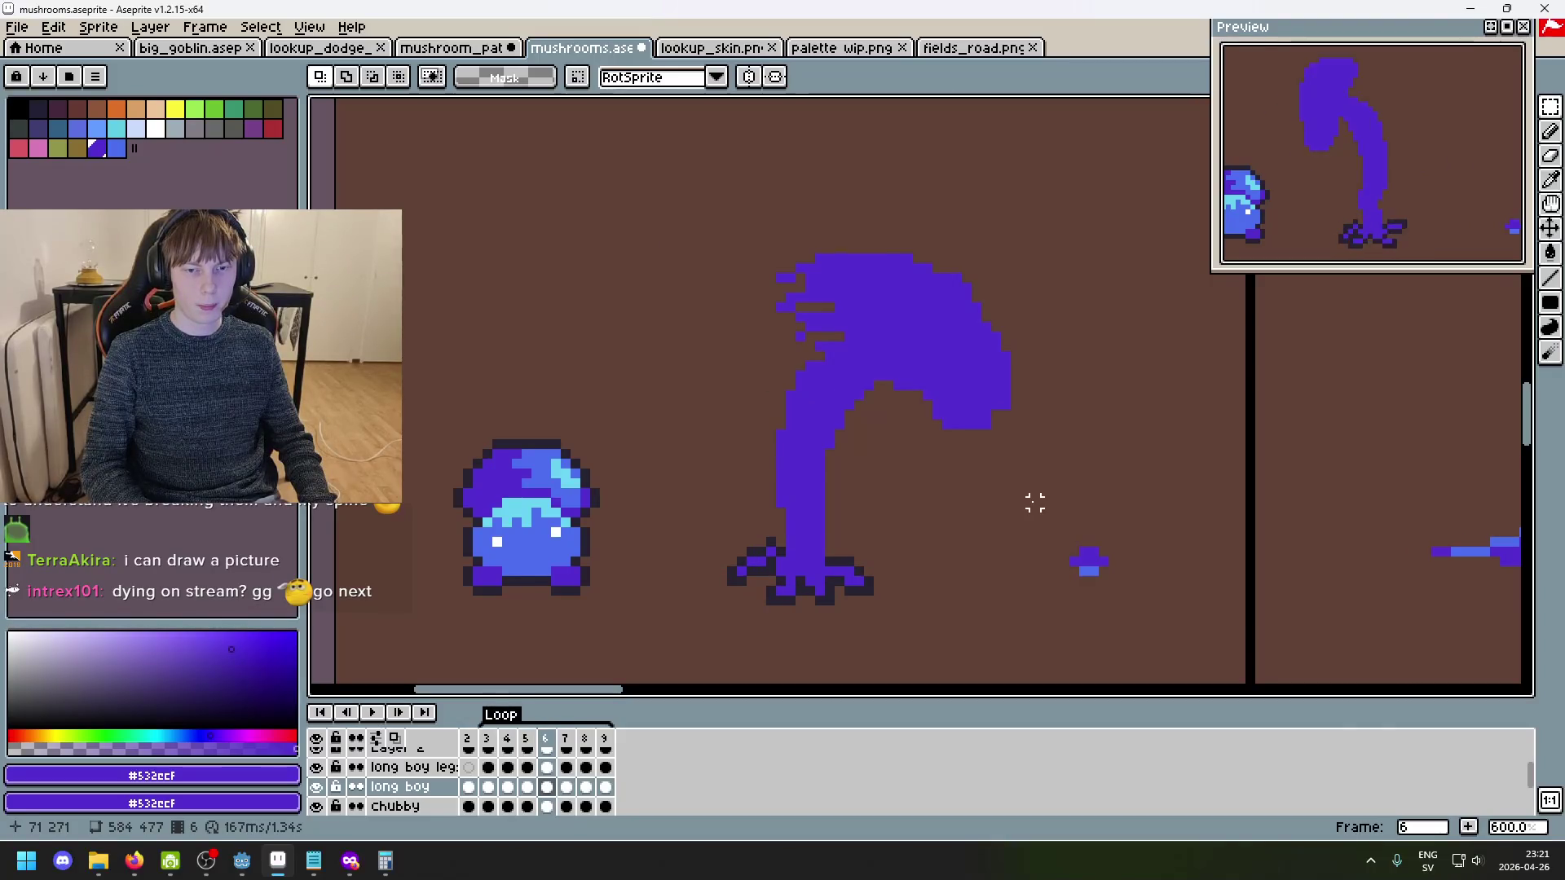
key(Right)
key(Left)
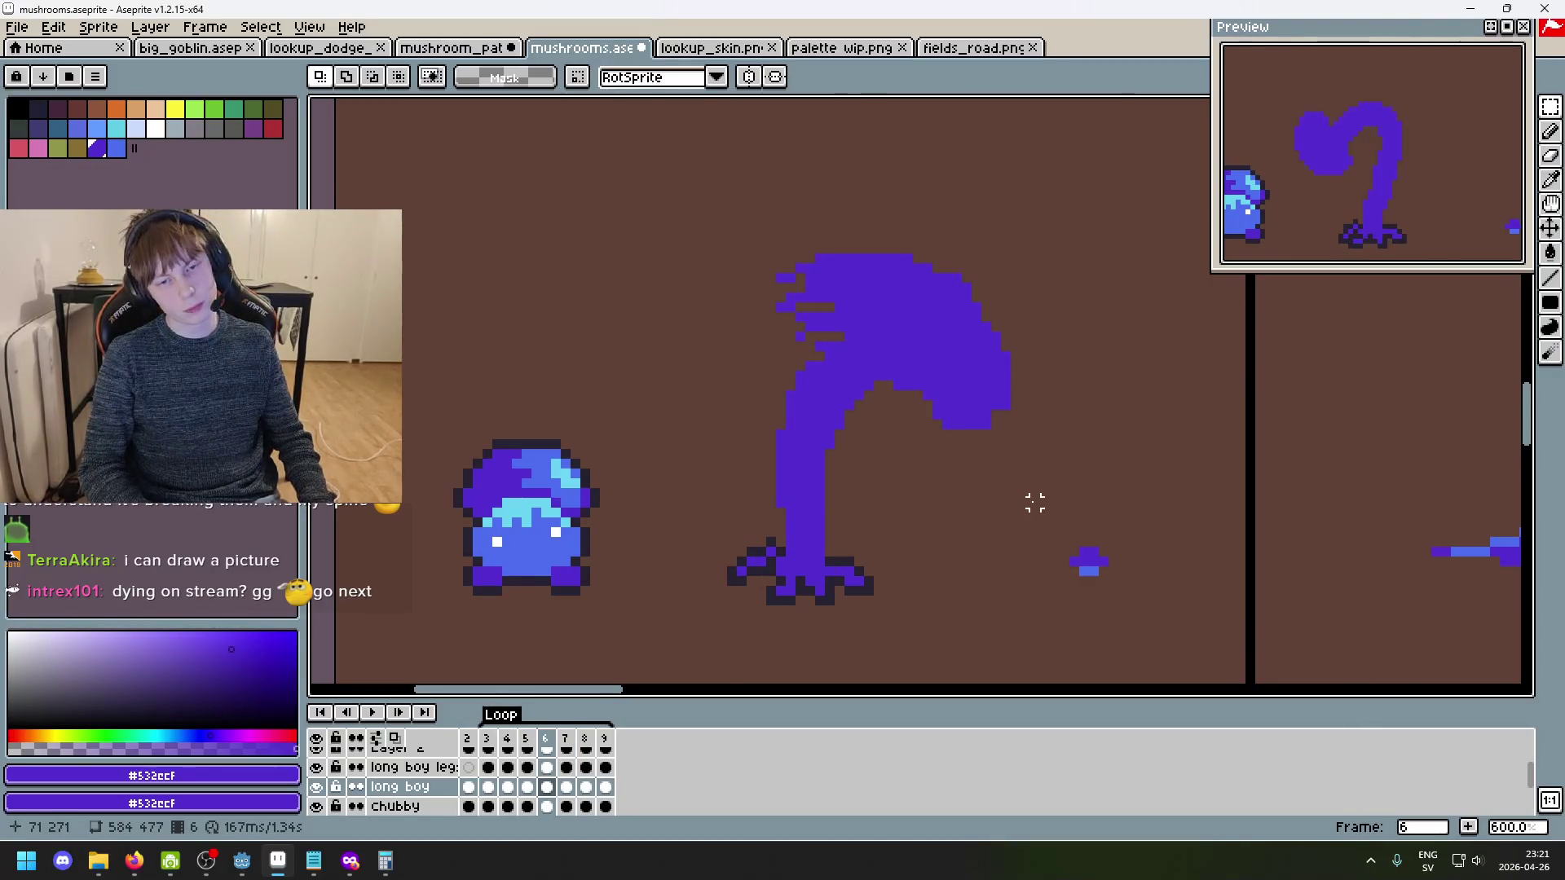
key(Left)
key(Right)
key(Right)
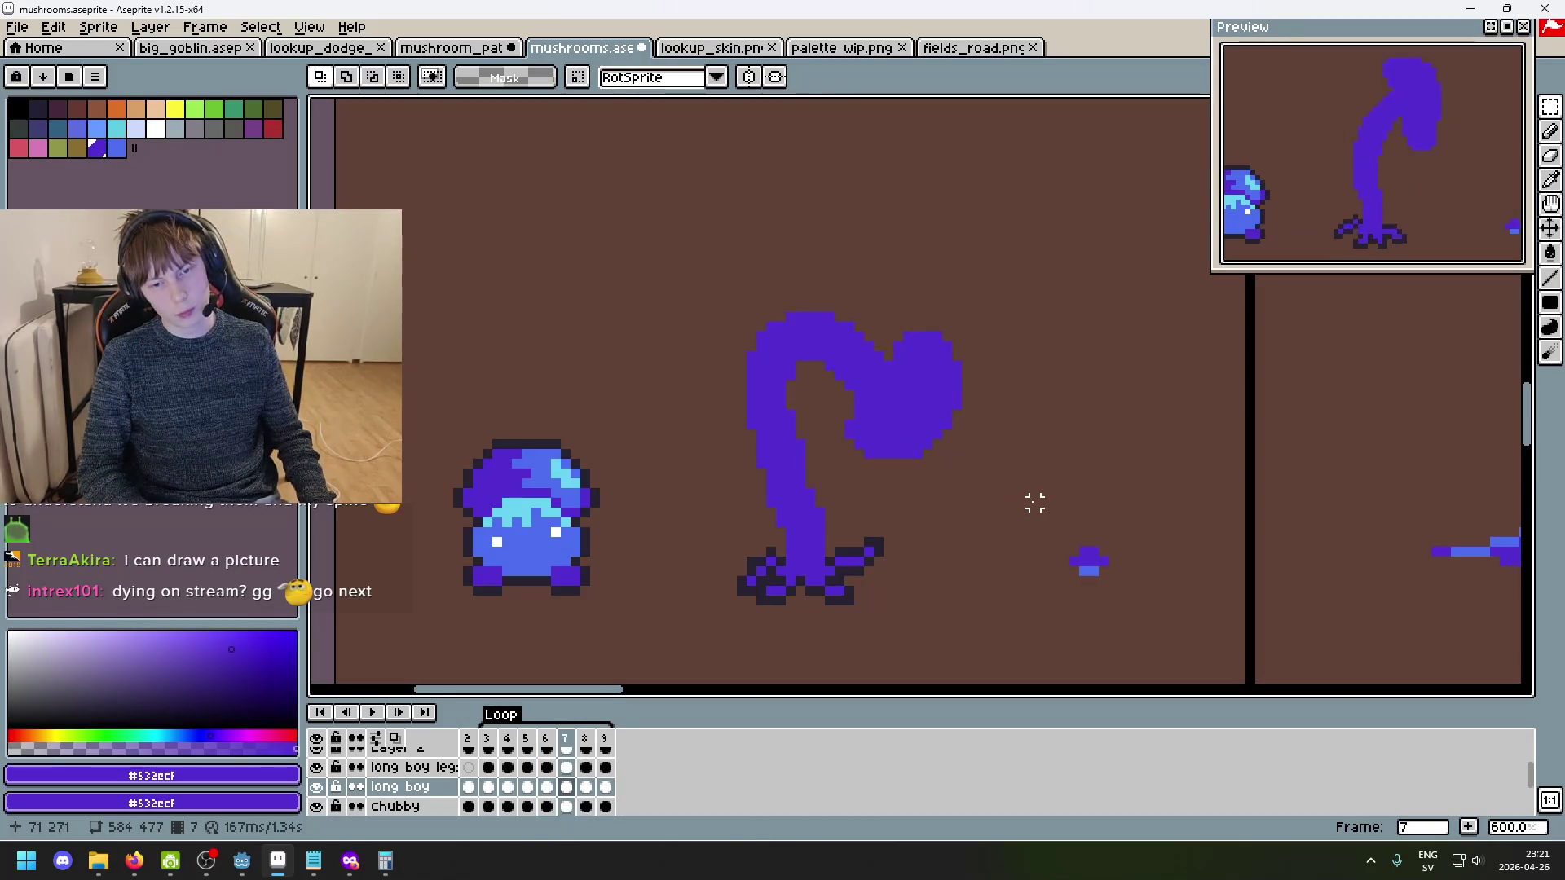
key(Right)
key(Left)
key(Right)
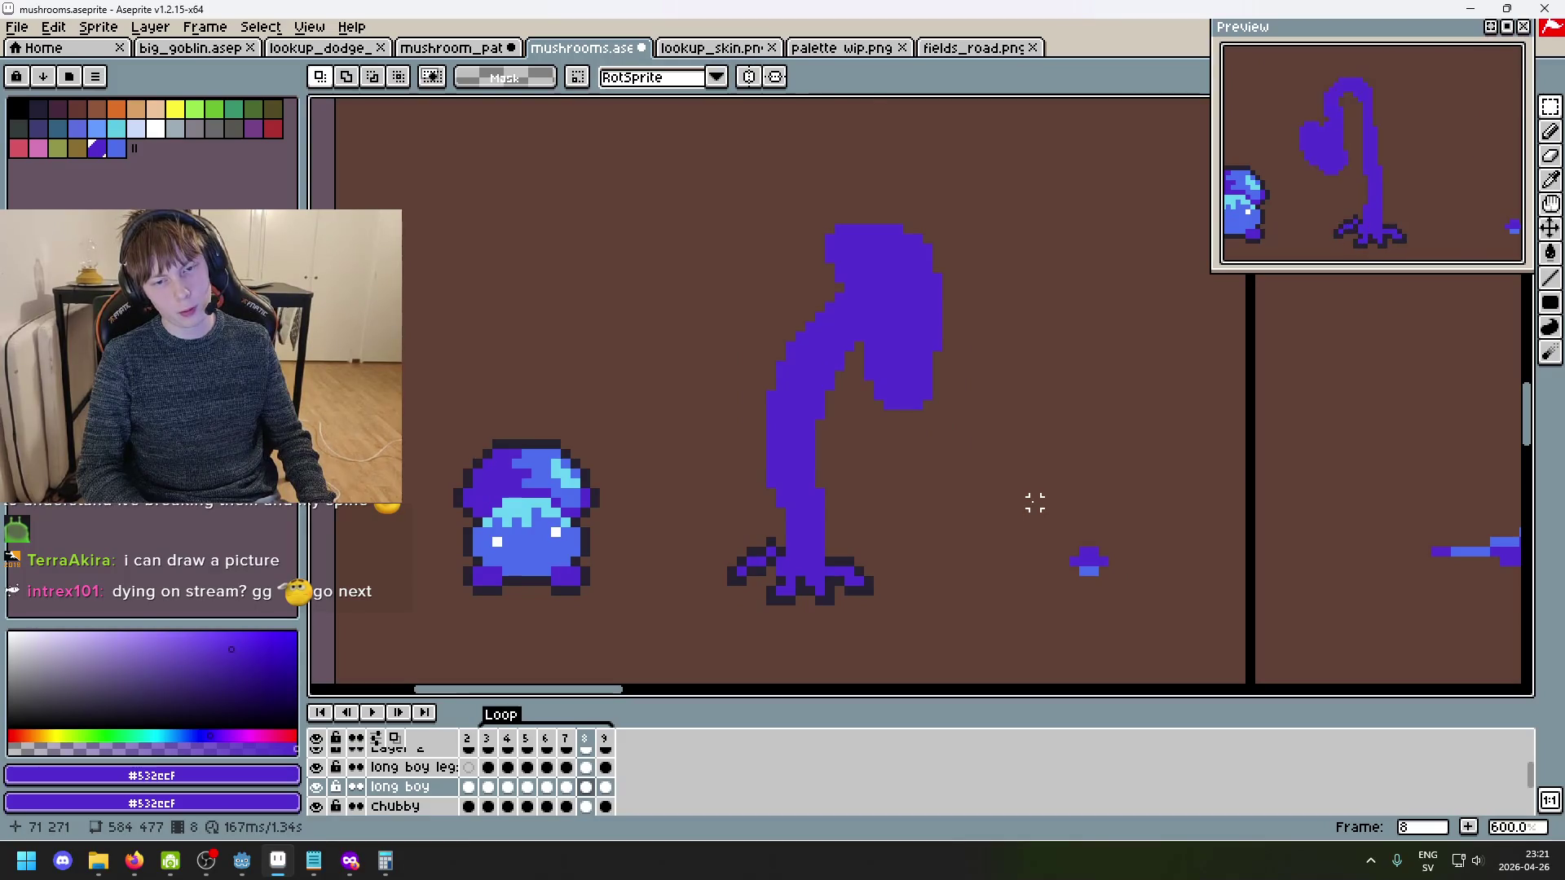
key(Left)
key(Right)
key(Left)
key(Right)
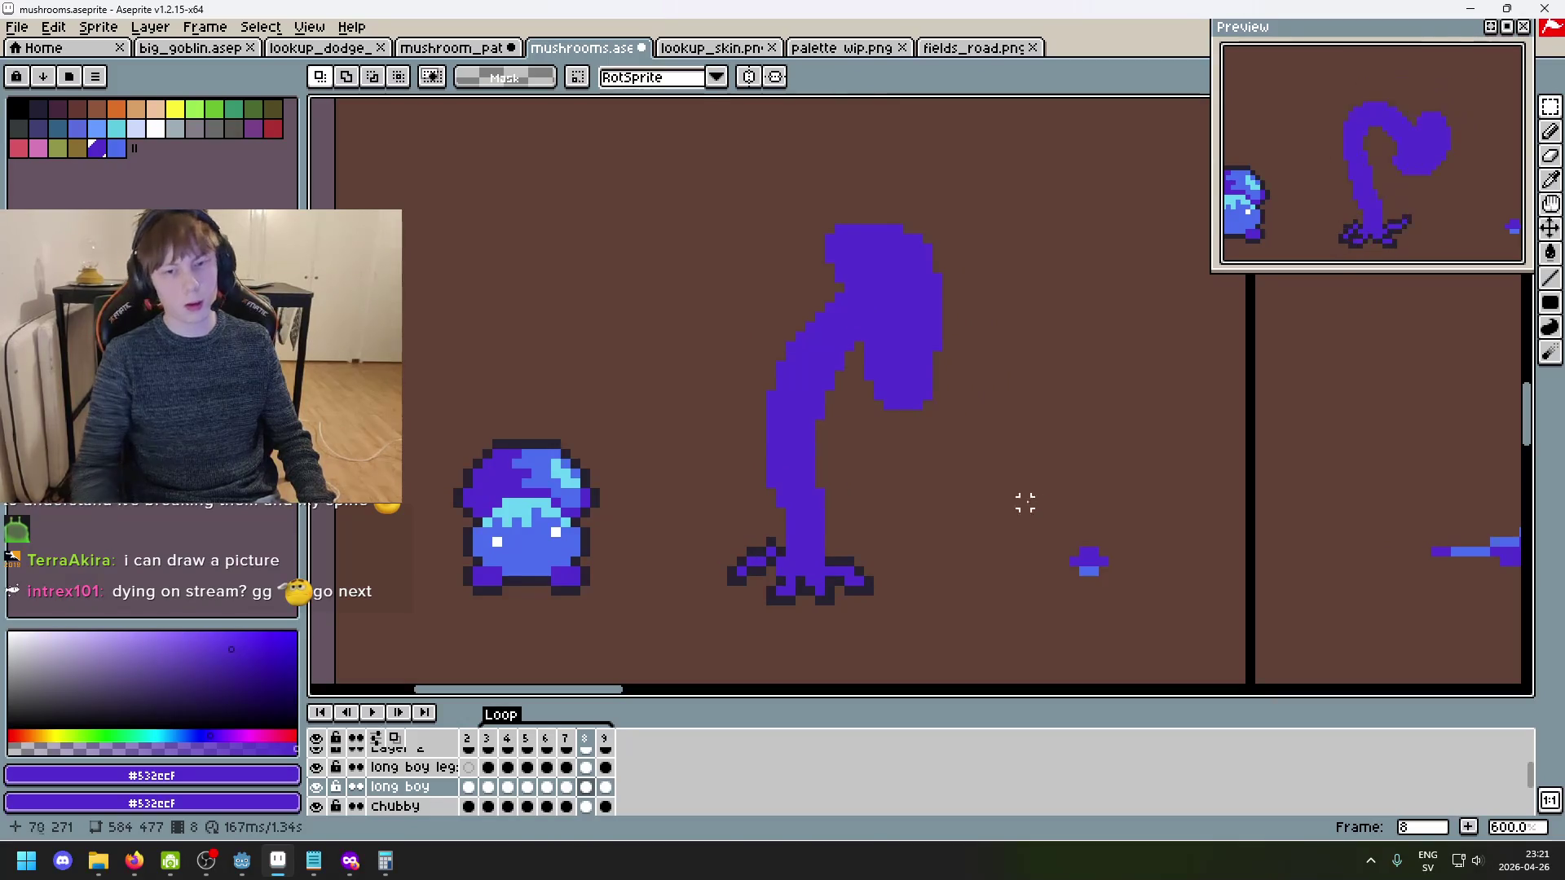
mouse_move(622, 168)
mouse_down()
mouse_move(1070, 519)
mouse_move(783, 286)
mouse_move(703, 171)
mouse_up()
click(1162, 454)
key(ctrl+d)
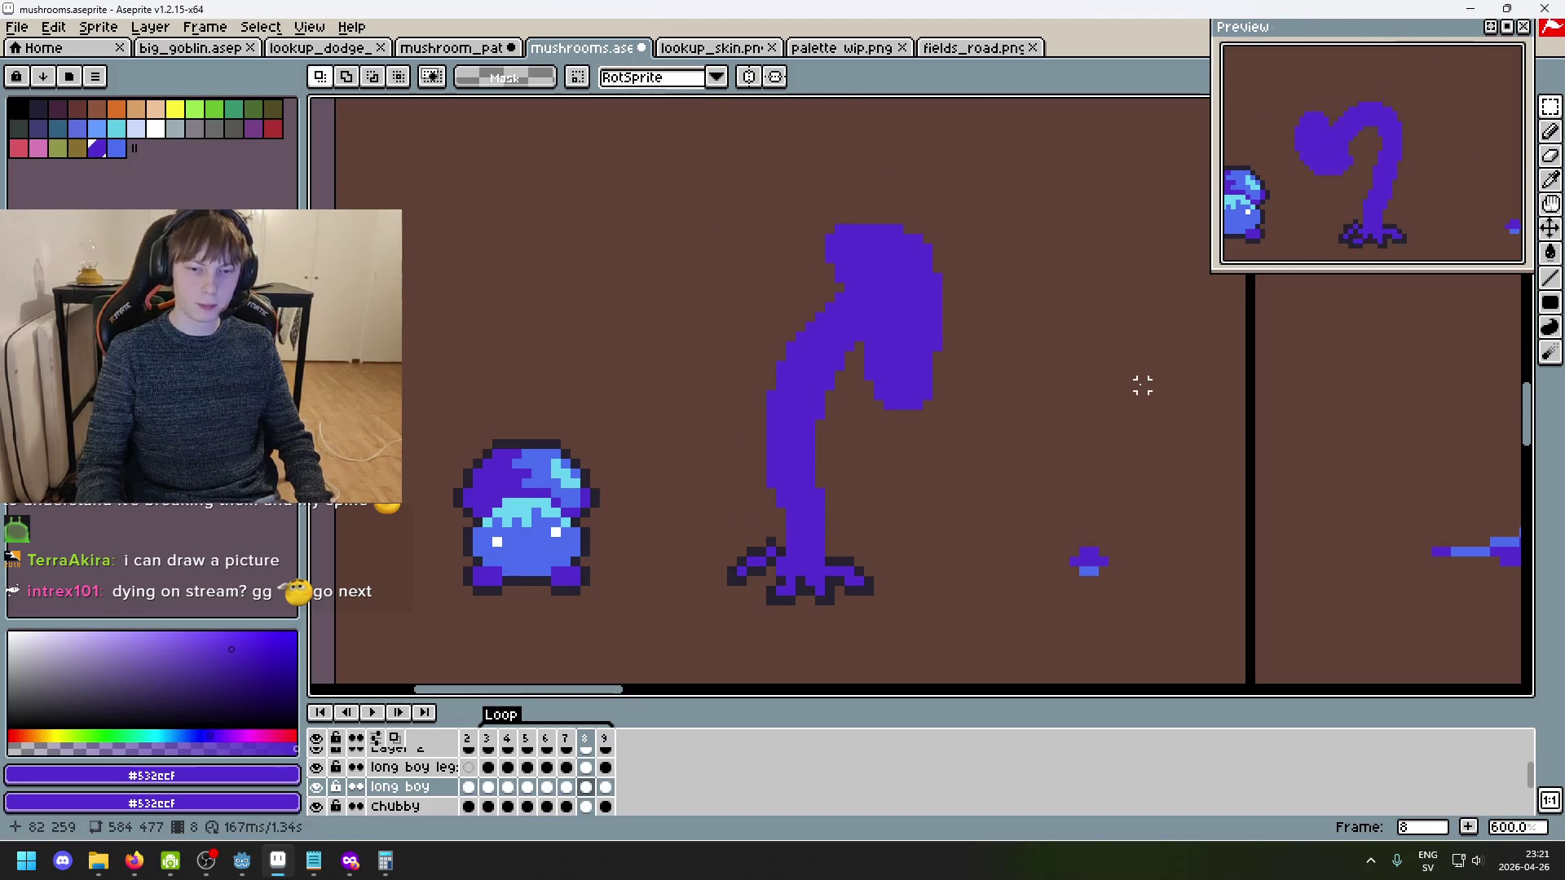
key(Left)
key(Left)
key(Right)
key(Right)
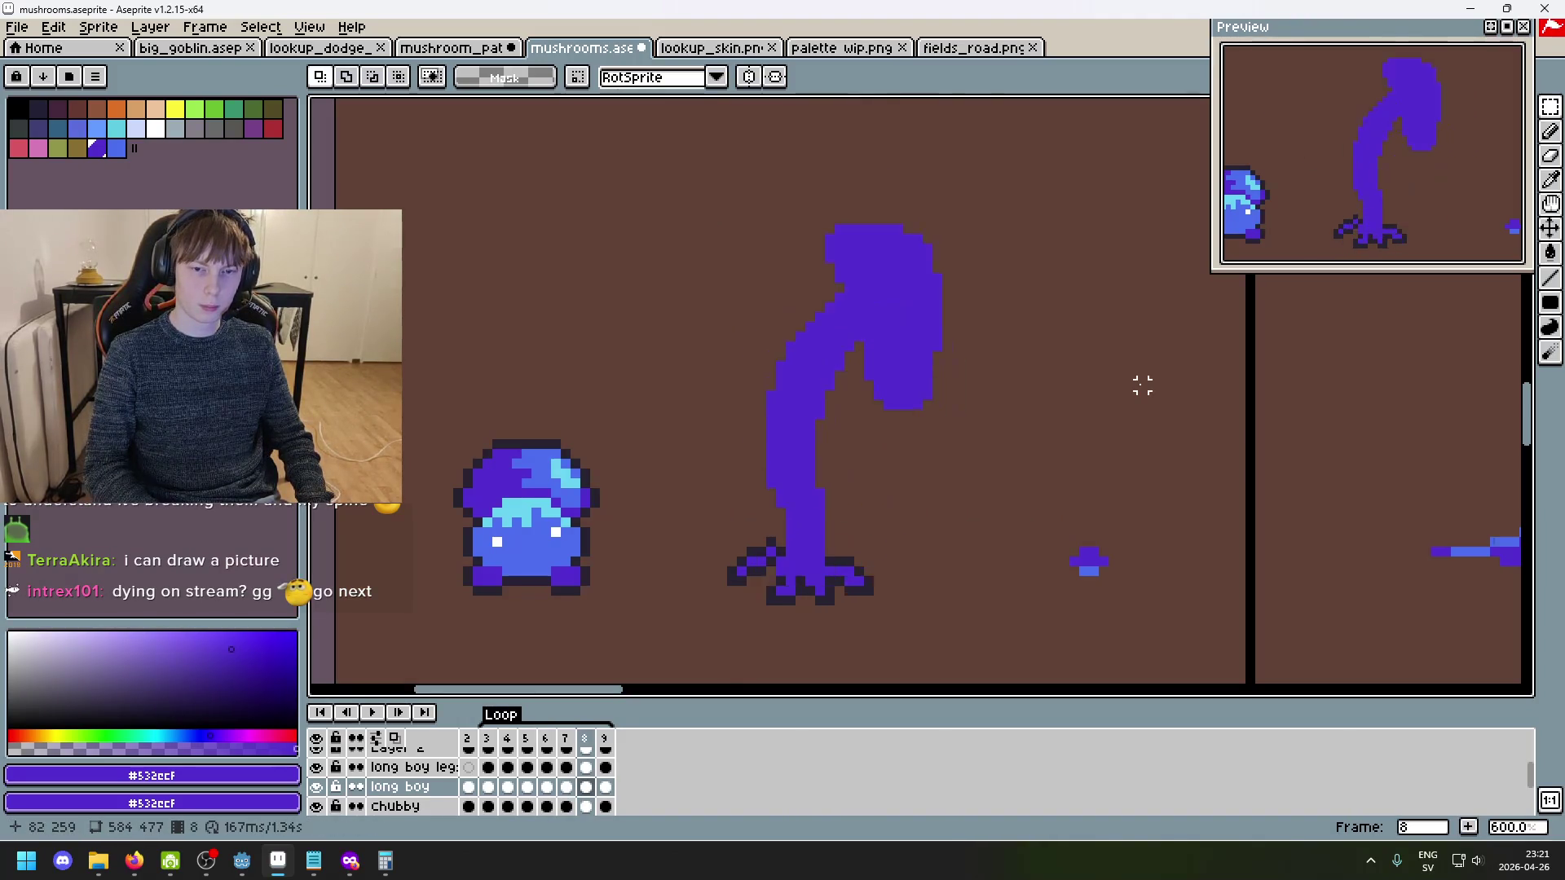
key(Right)
key(Right)
key(Right)
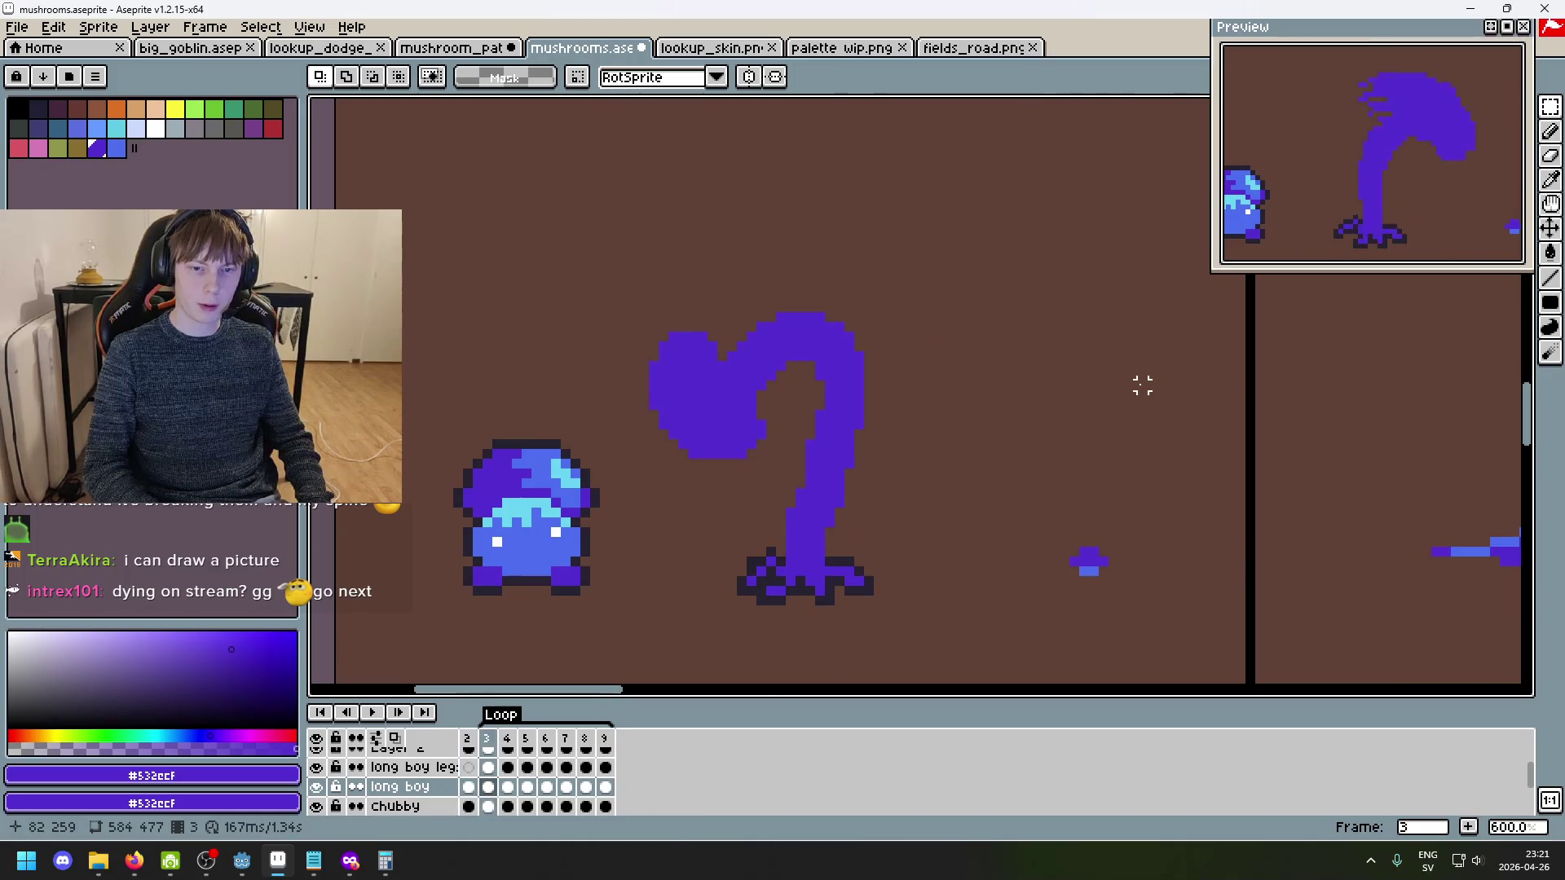
key(Right)
drag(592, 218, 1016, 536)
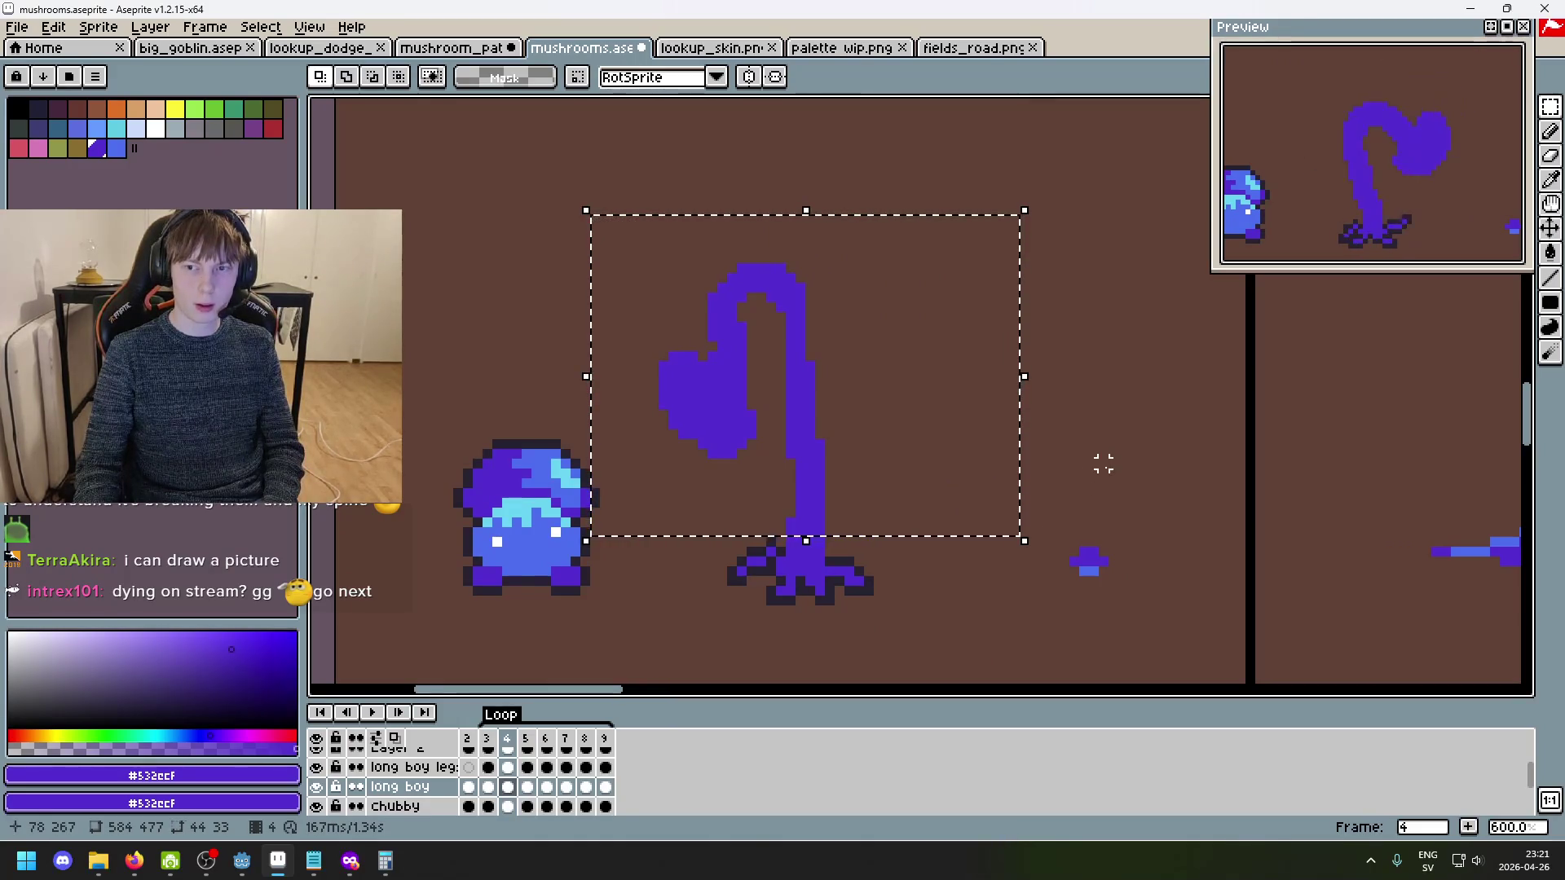
key(Delete)
key(ctrl+v)
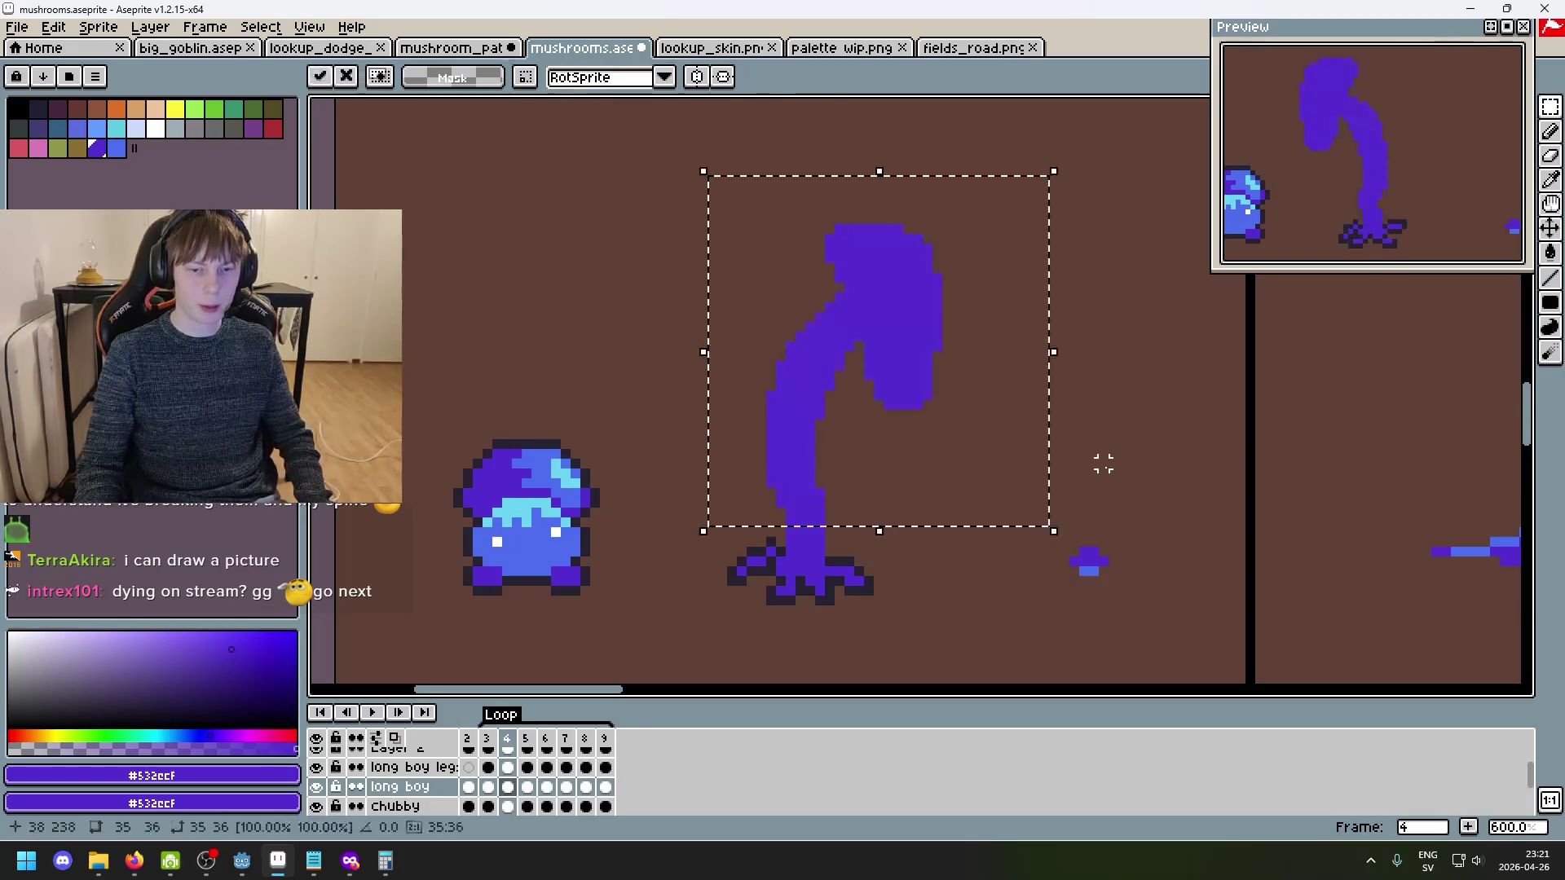
drag(885, 441, 751, 441)
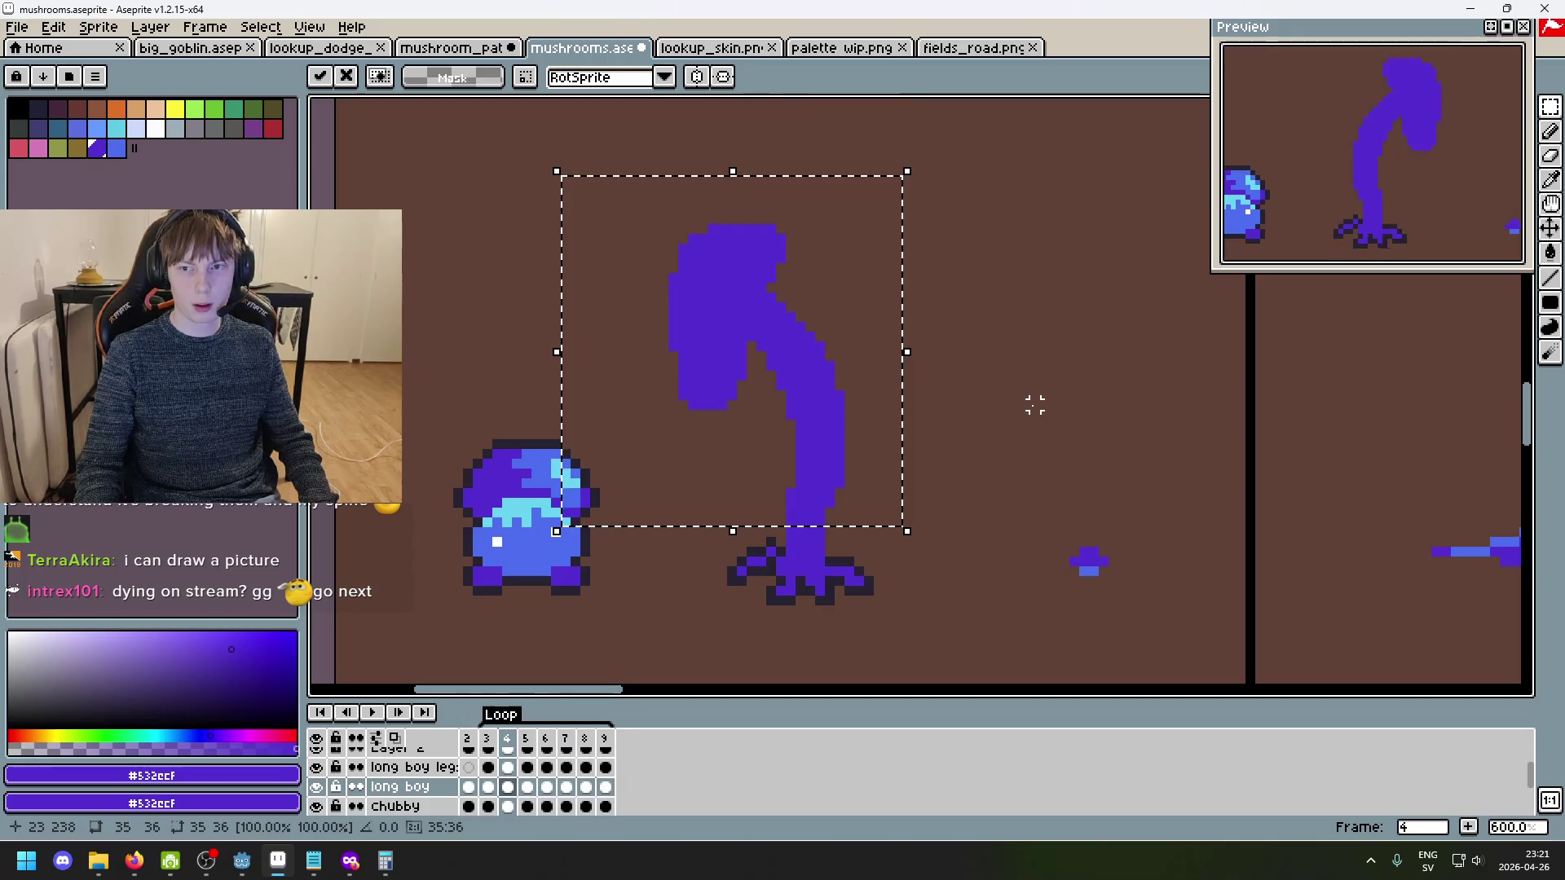
key(Return)
key(Right)
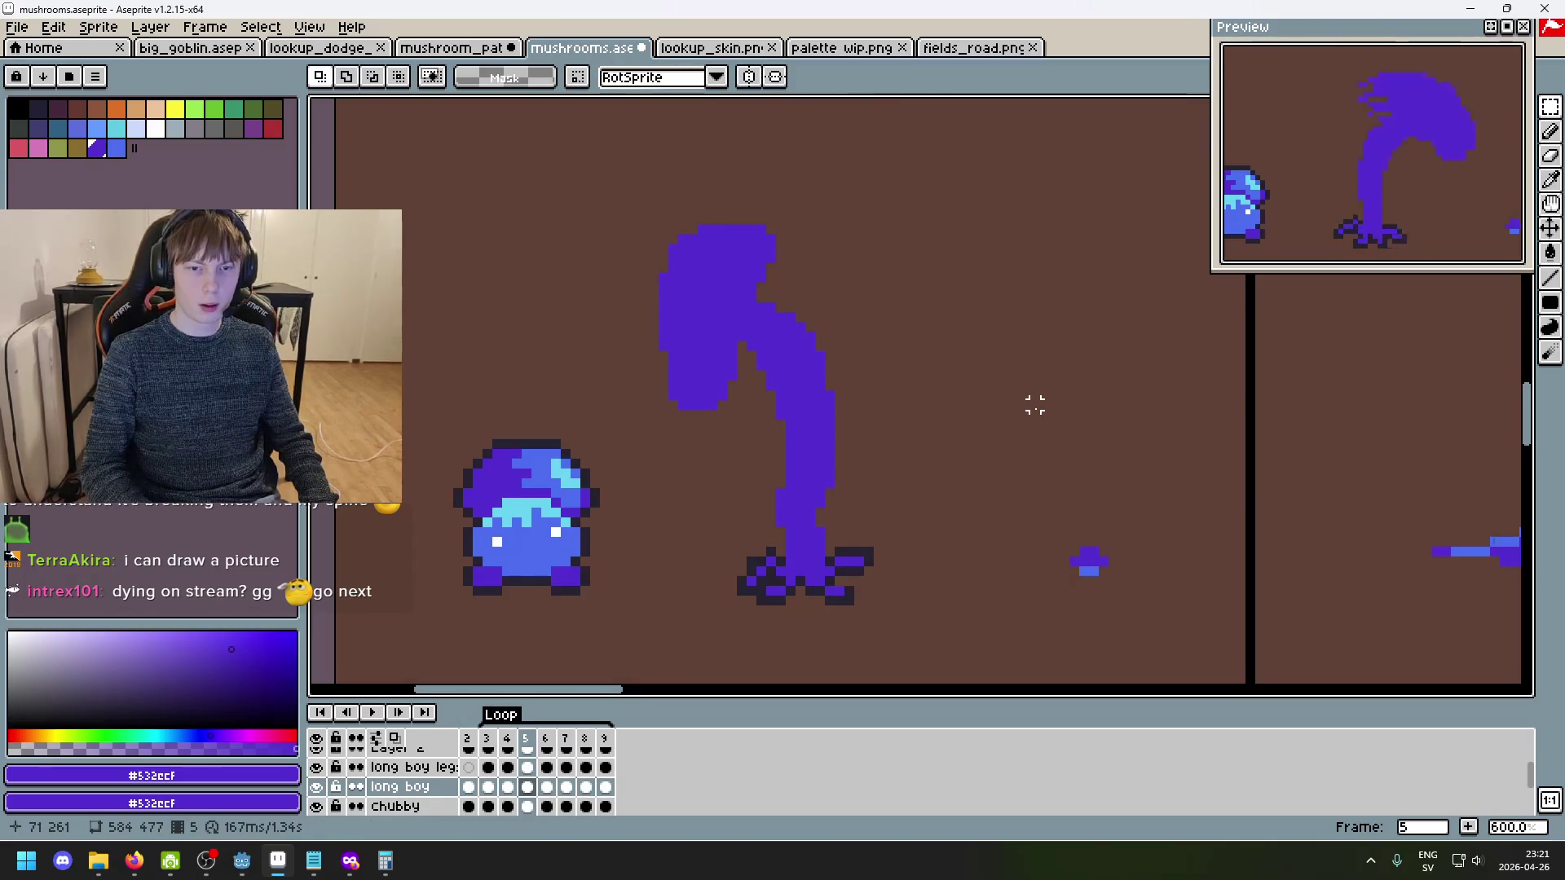
key(Left)
key(Right)
key(Right)
key(Left)
key(Right)
key(Left)
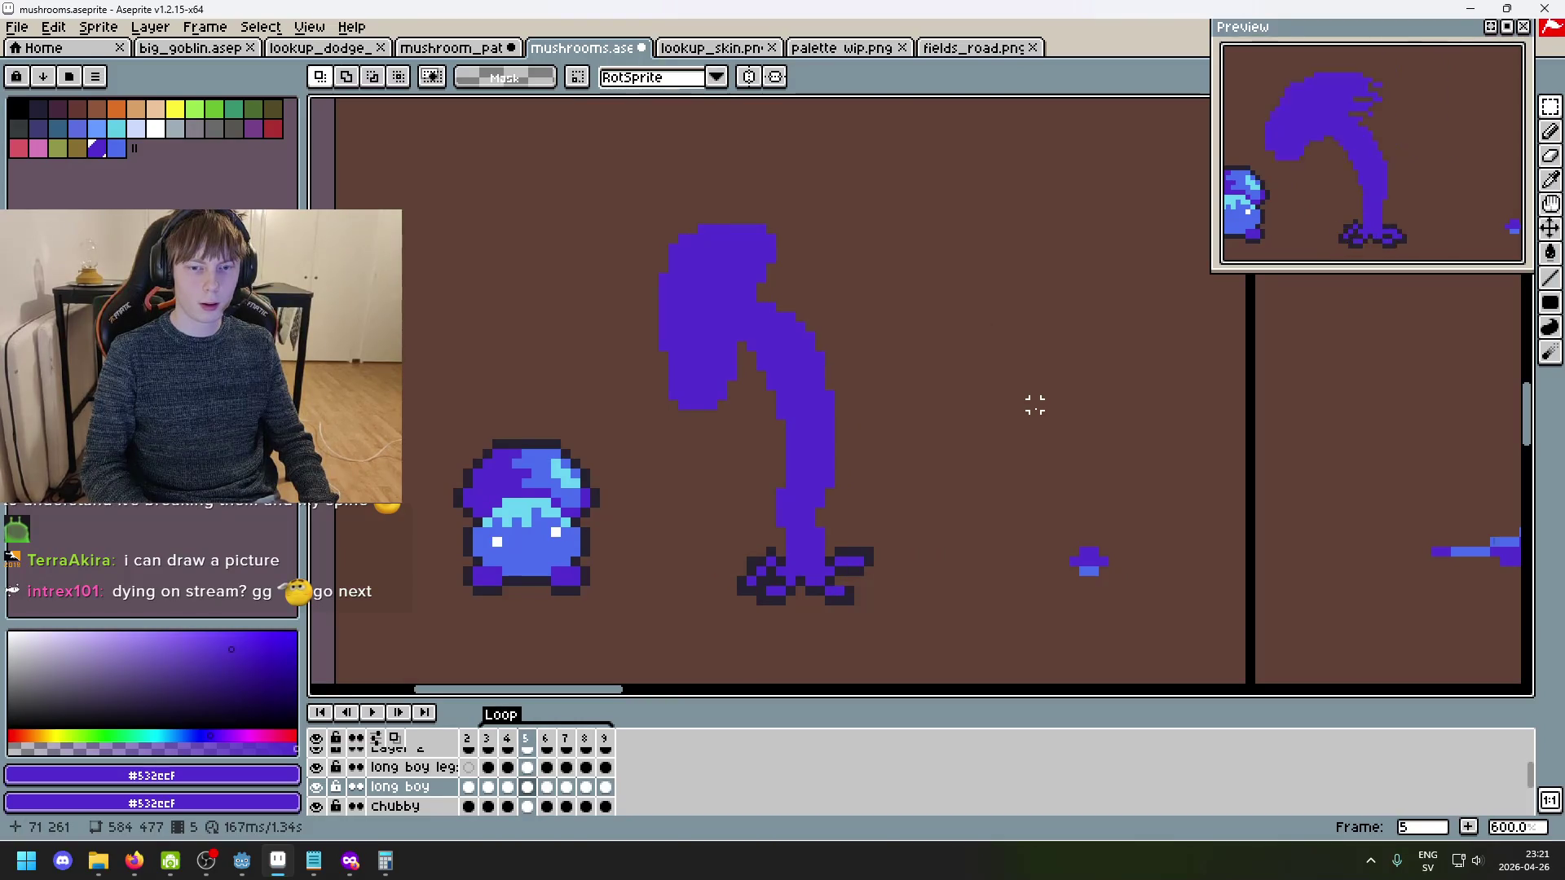
key(ctrl+z)
key(ctrl+z)
key(ctrl+z)
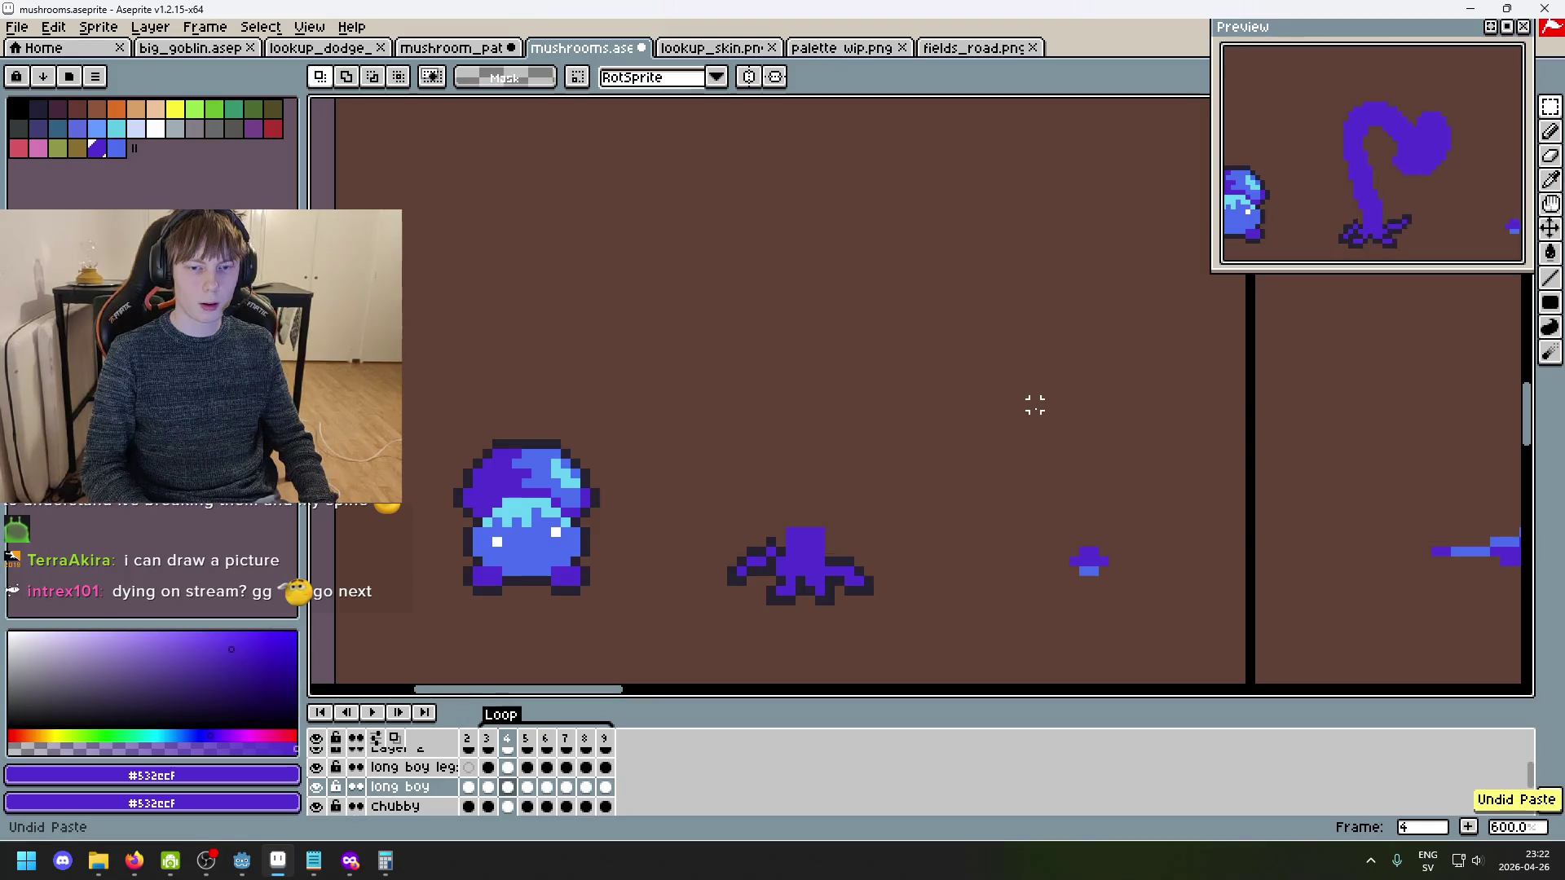
key(ctrl+z)
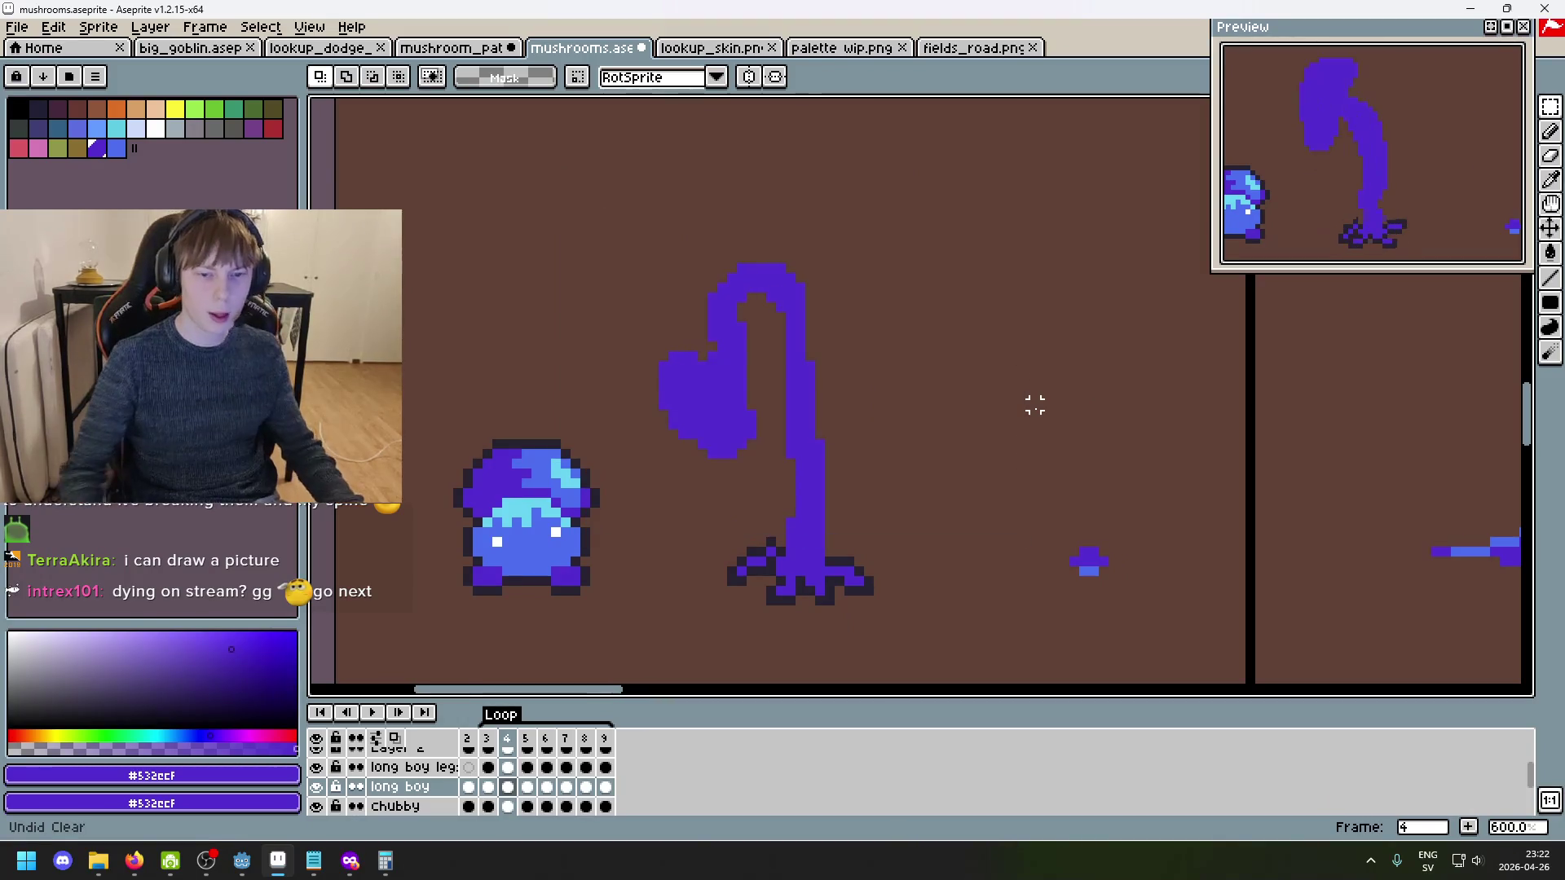
key(Right)
key(Right)
key(Right)
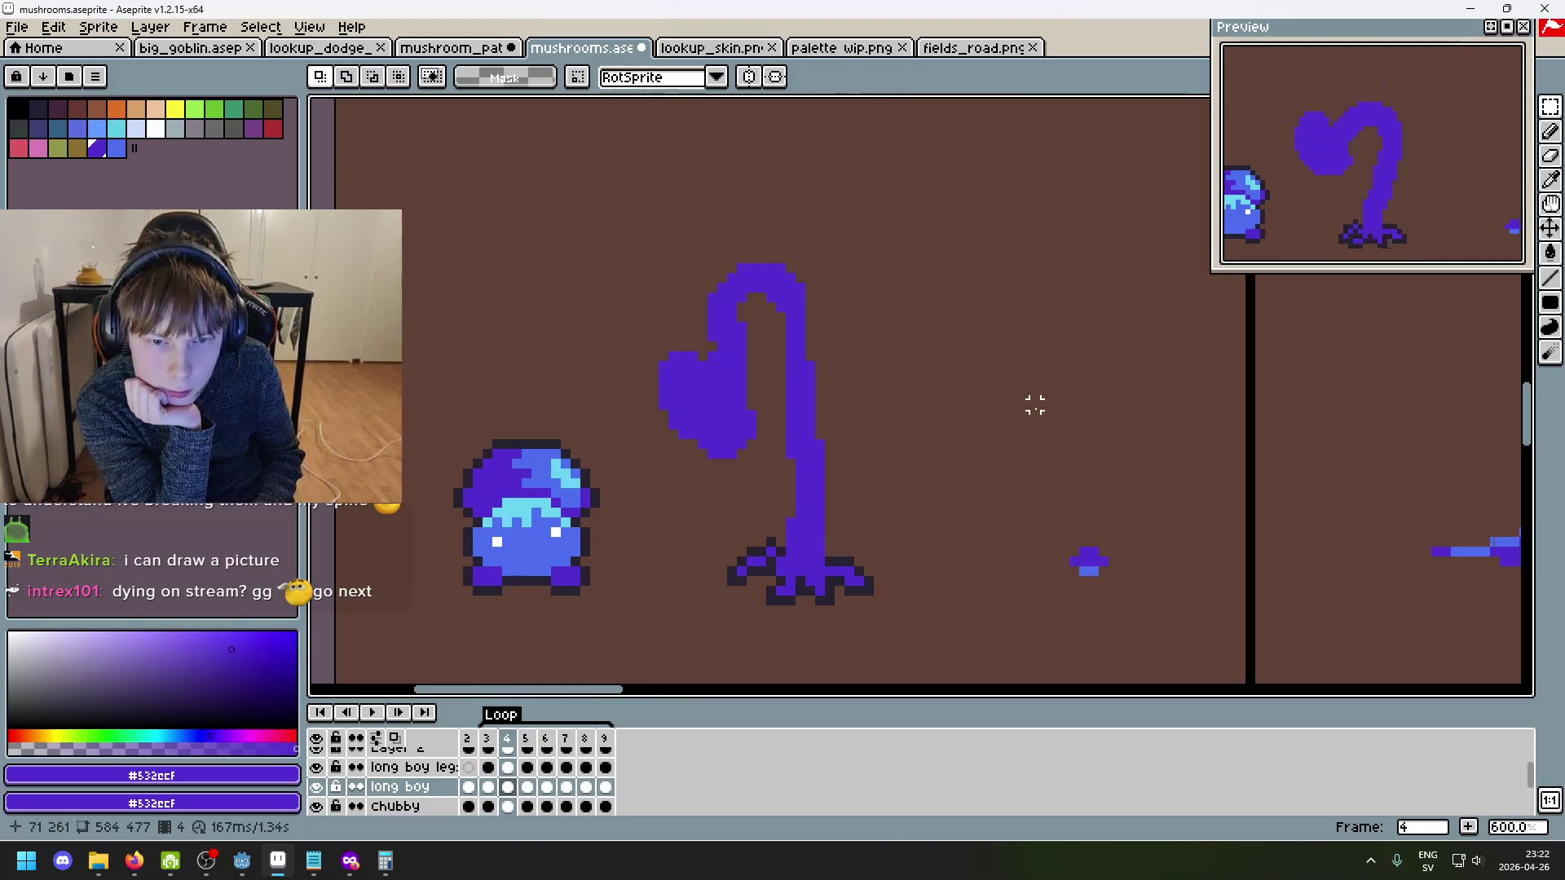
key(Right)
key(Right)
key(Right)
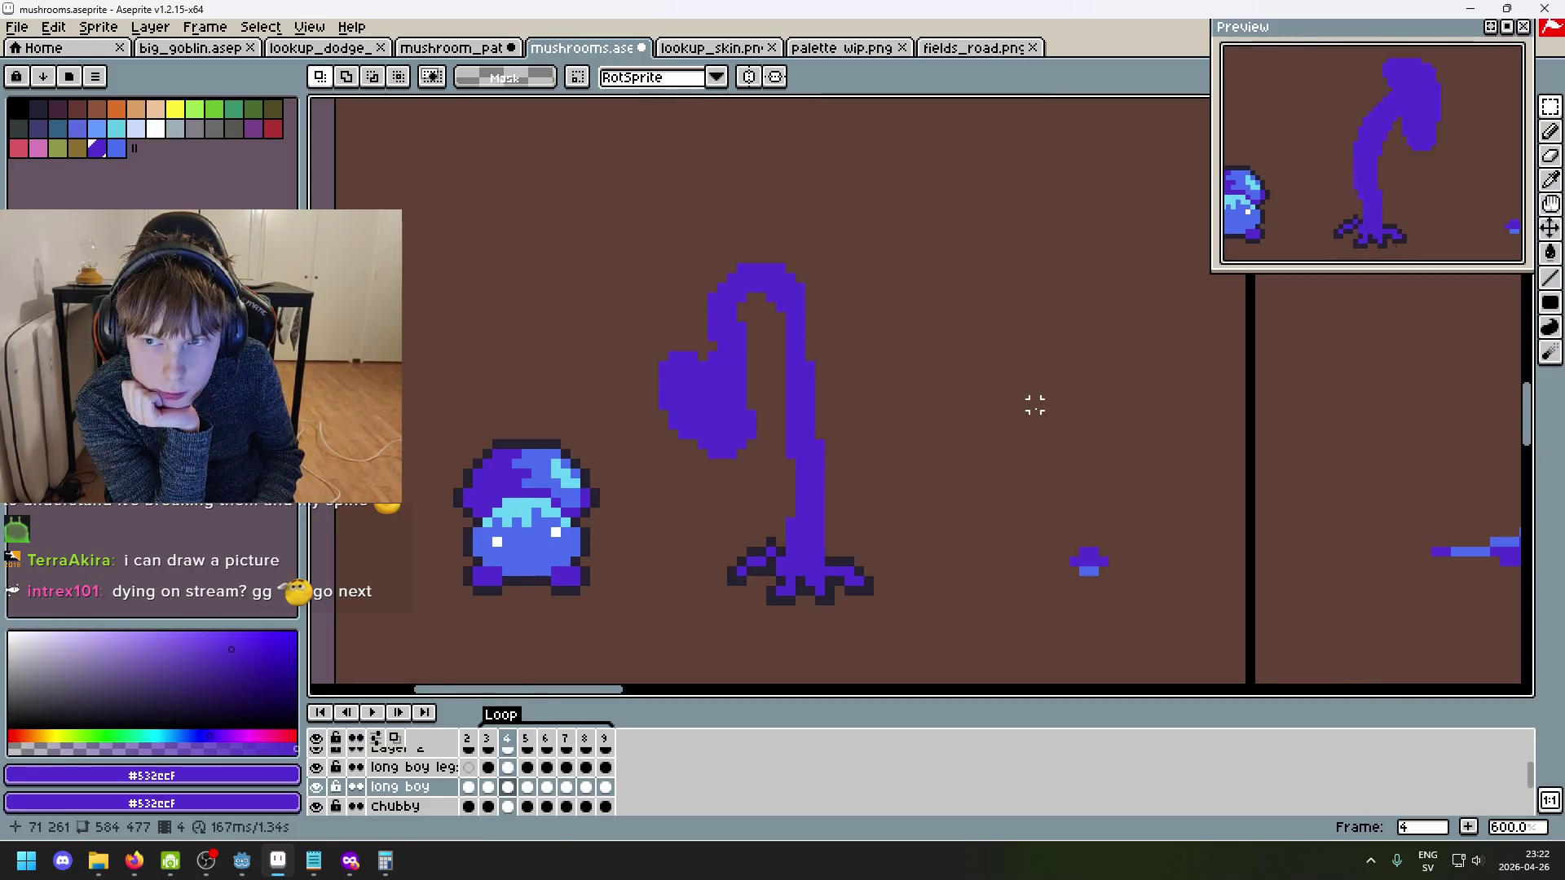
- Step back and forth through the walk loop, comparing the mushroom's poses in frames 2 to 8
key(Left)
key(Left)
key(Left)
key(Right)
key(Right)
key(Right)
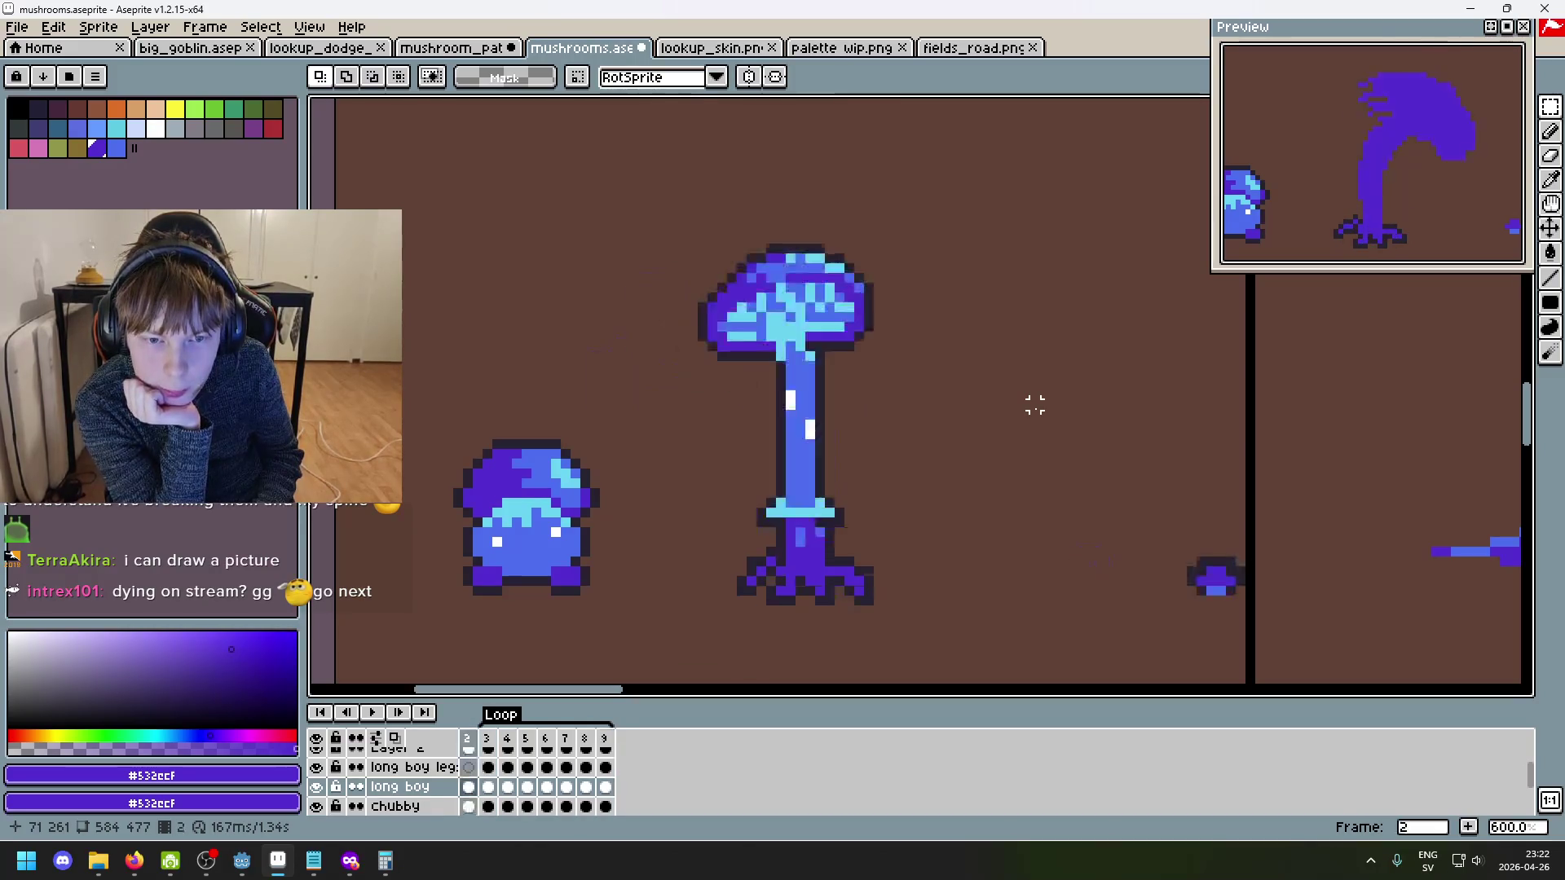
key(Right)
key(Right)
key(Right)
key(Left)
key(Left)
key(Left)
key(Right)
key(Left)
key(Left)
key(Right)
key(Right)
key(Right)
key(Left)
key(Left)
key(Right)
key(Left)
key(Right)
key(Right)
key(Right)
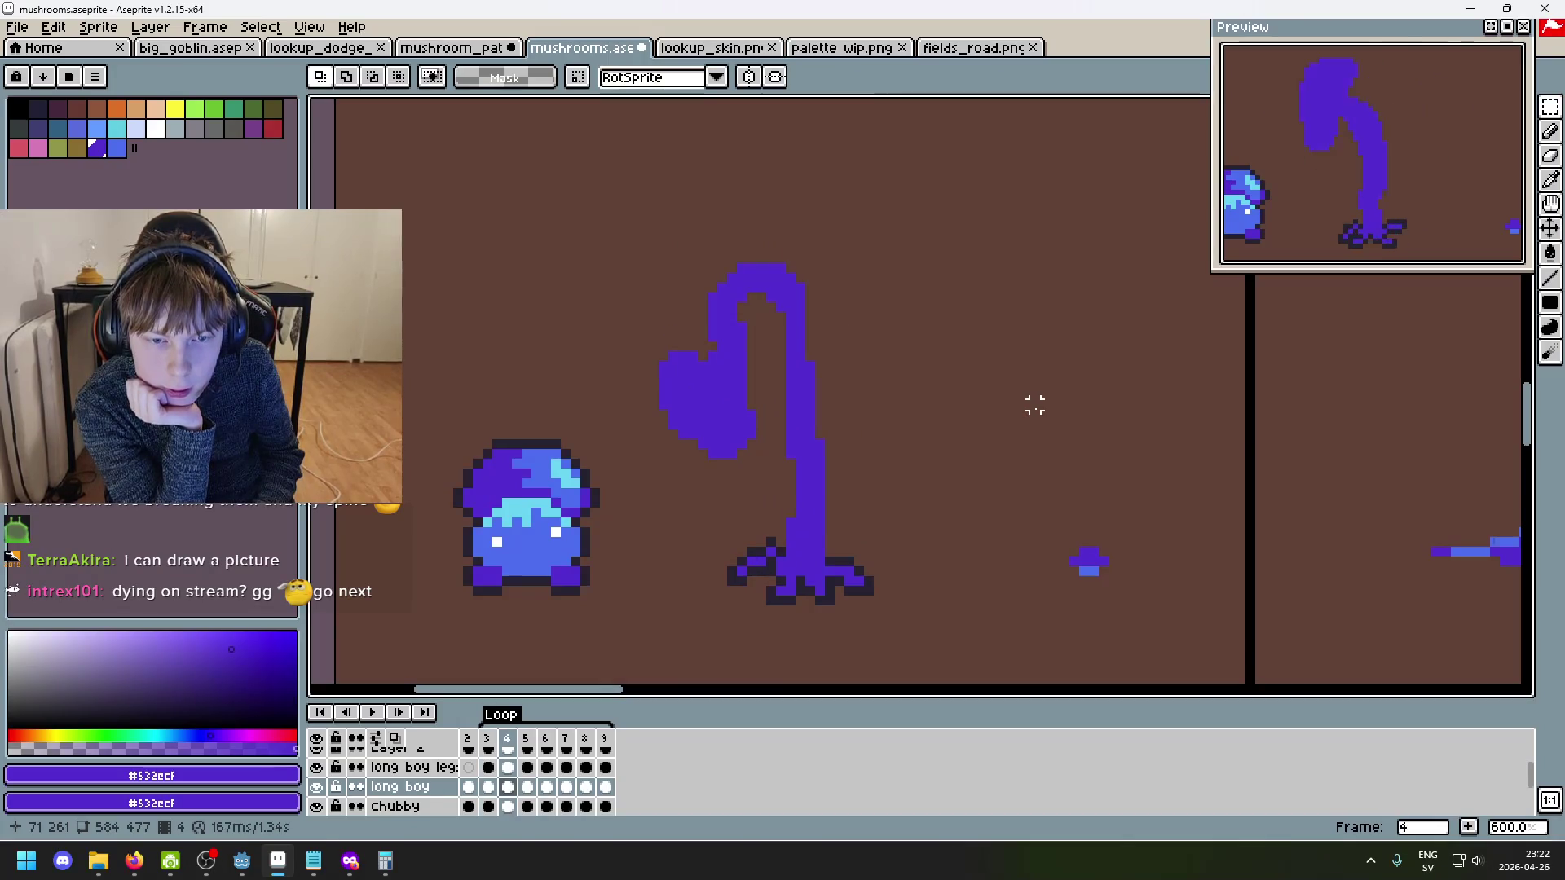
key(Right)
key(Right)
key(Right)
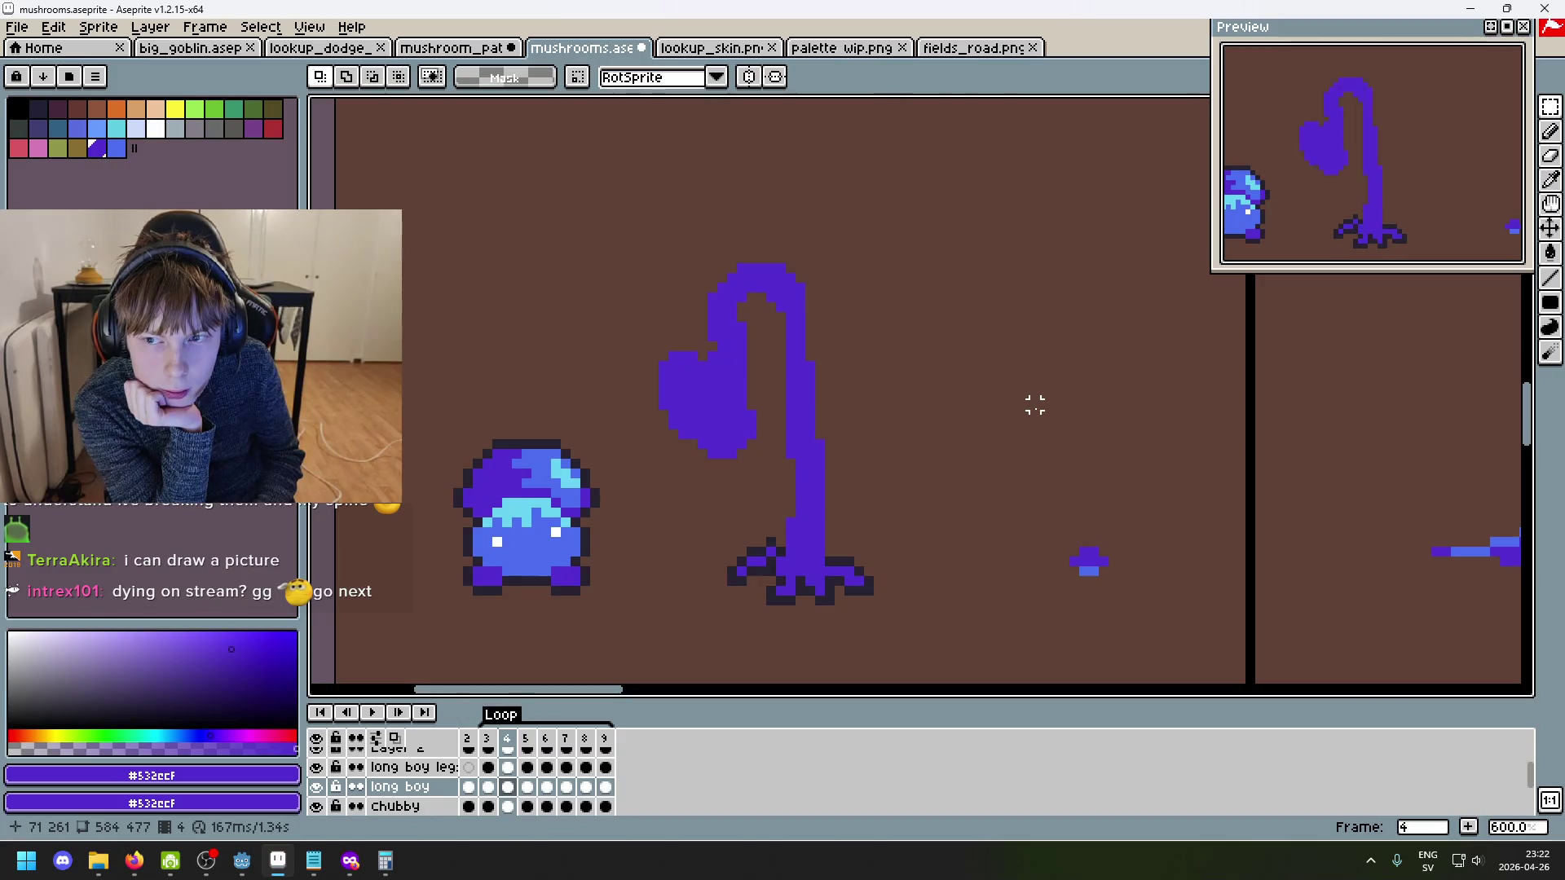
key(Return)
key(Return)
- After a last comparison with frame 5, select frame 4 in the timeline and delete it
key(Right)
key(Left)
key(Right)
key(Left)
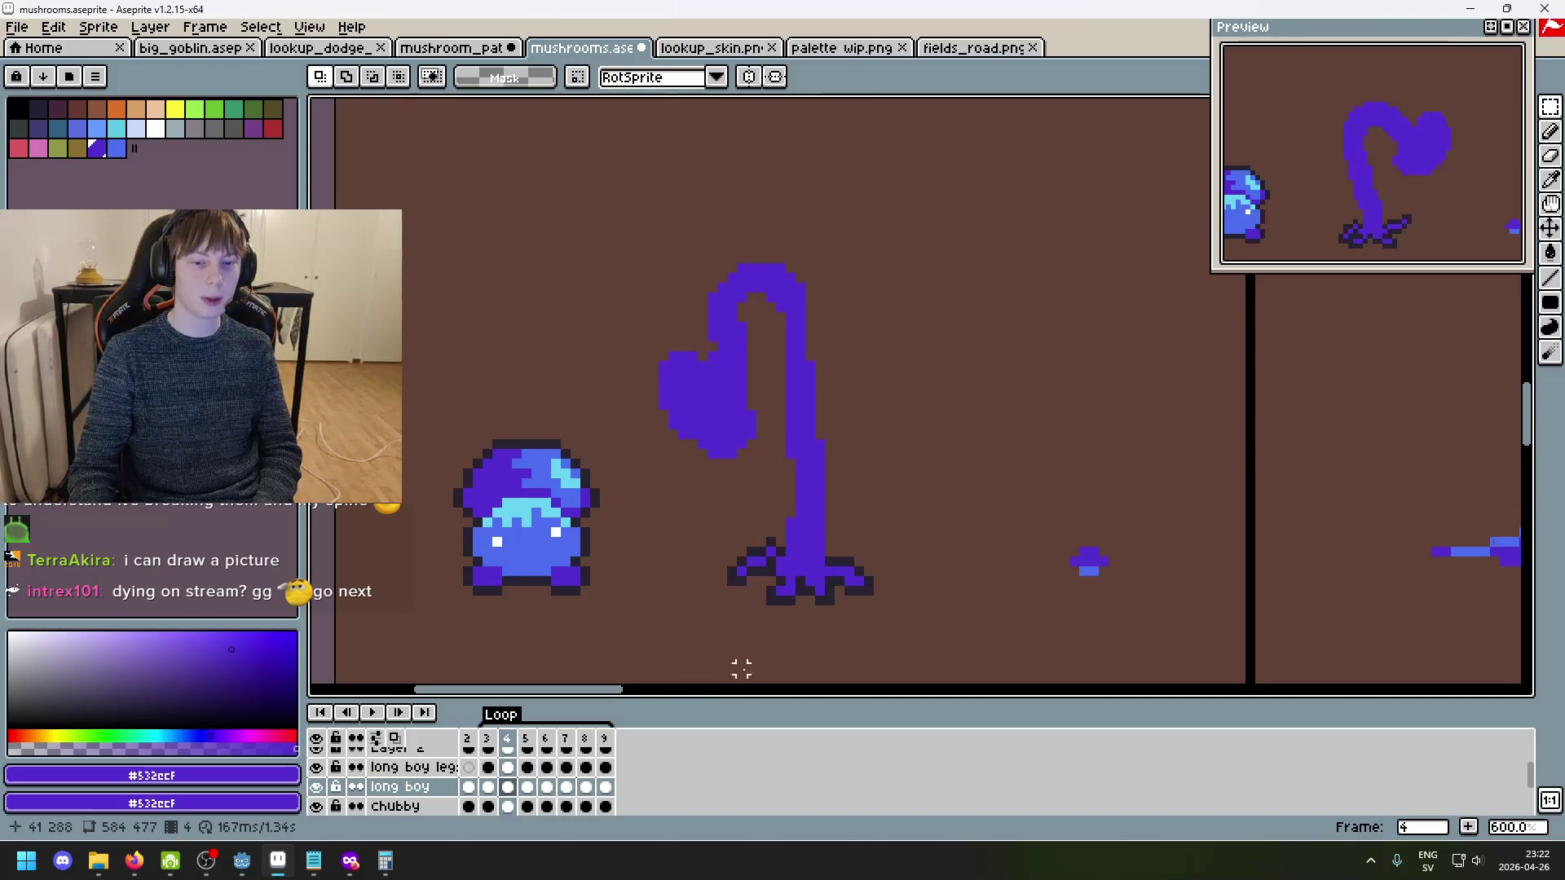
click(507, 739)
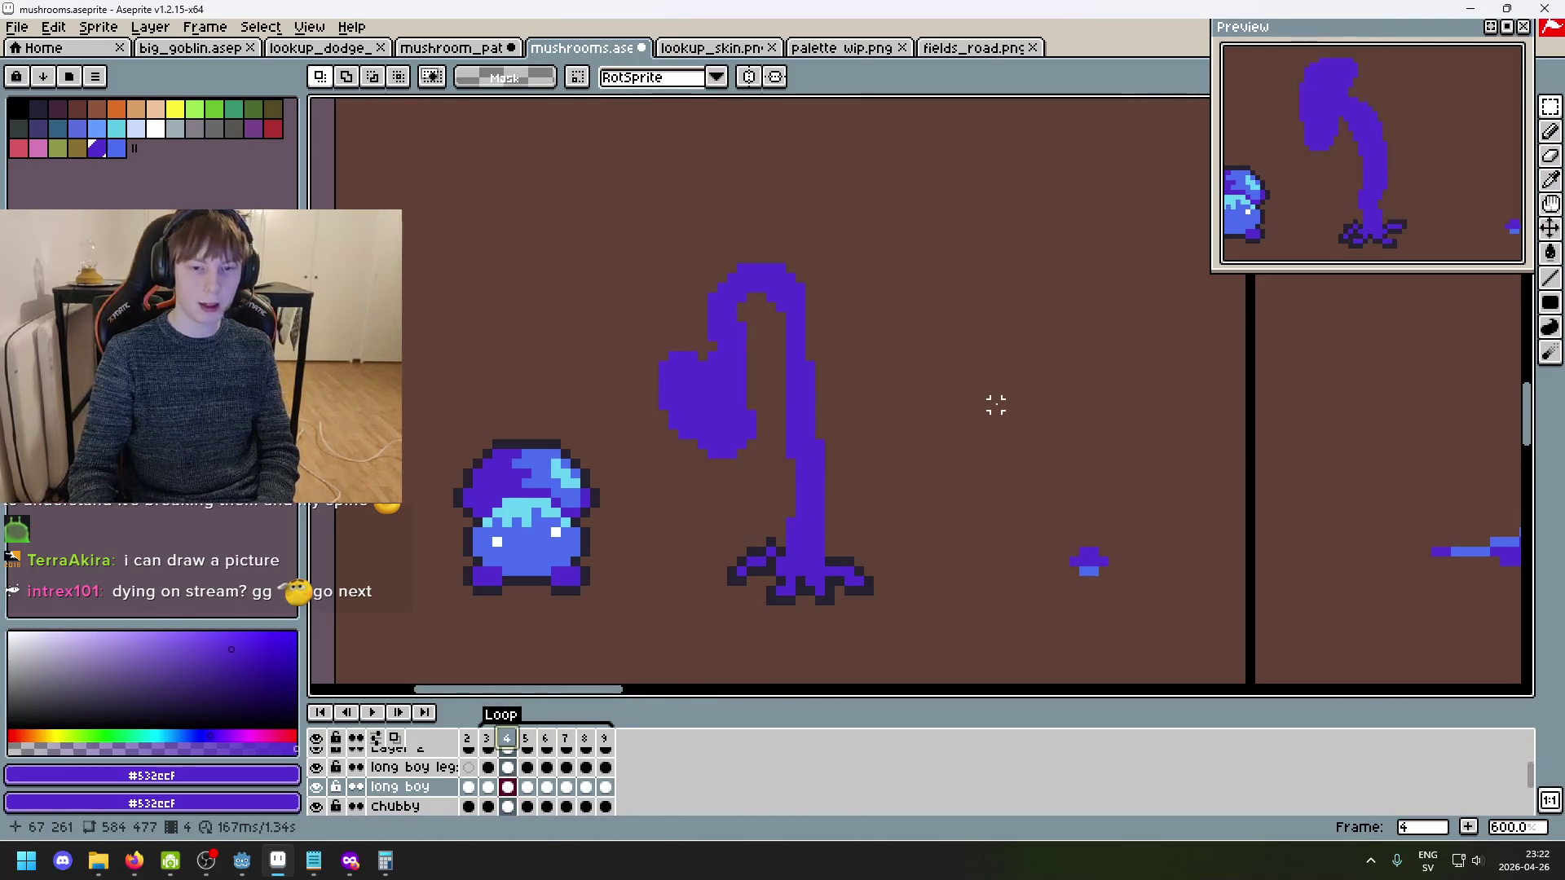
key(alt+c)
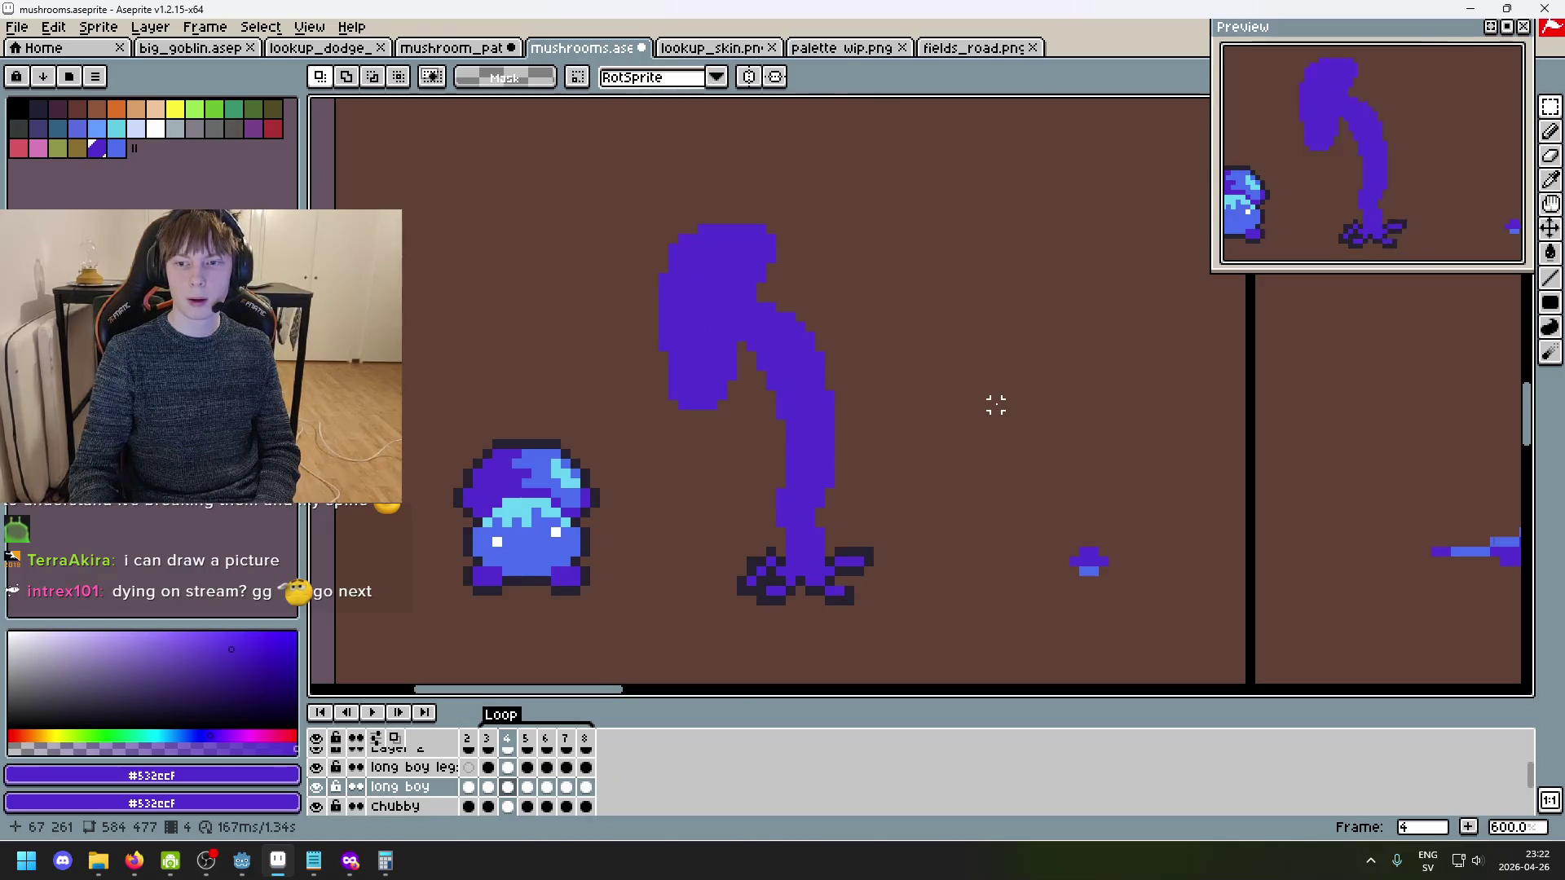
scroll(997, 405, down, 3)
click(372, 712)
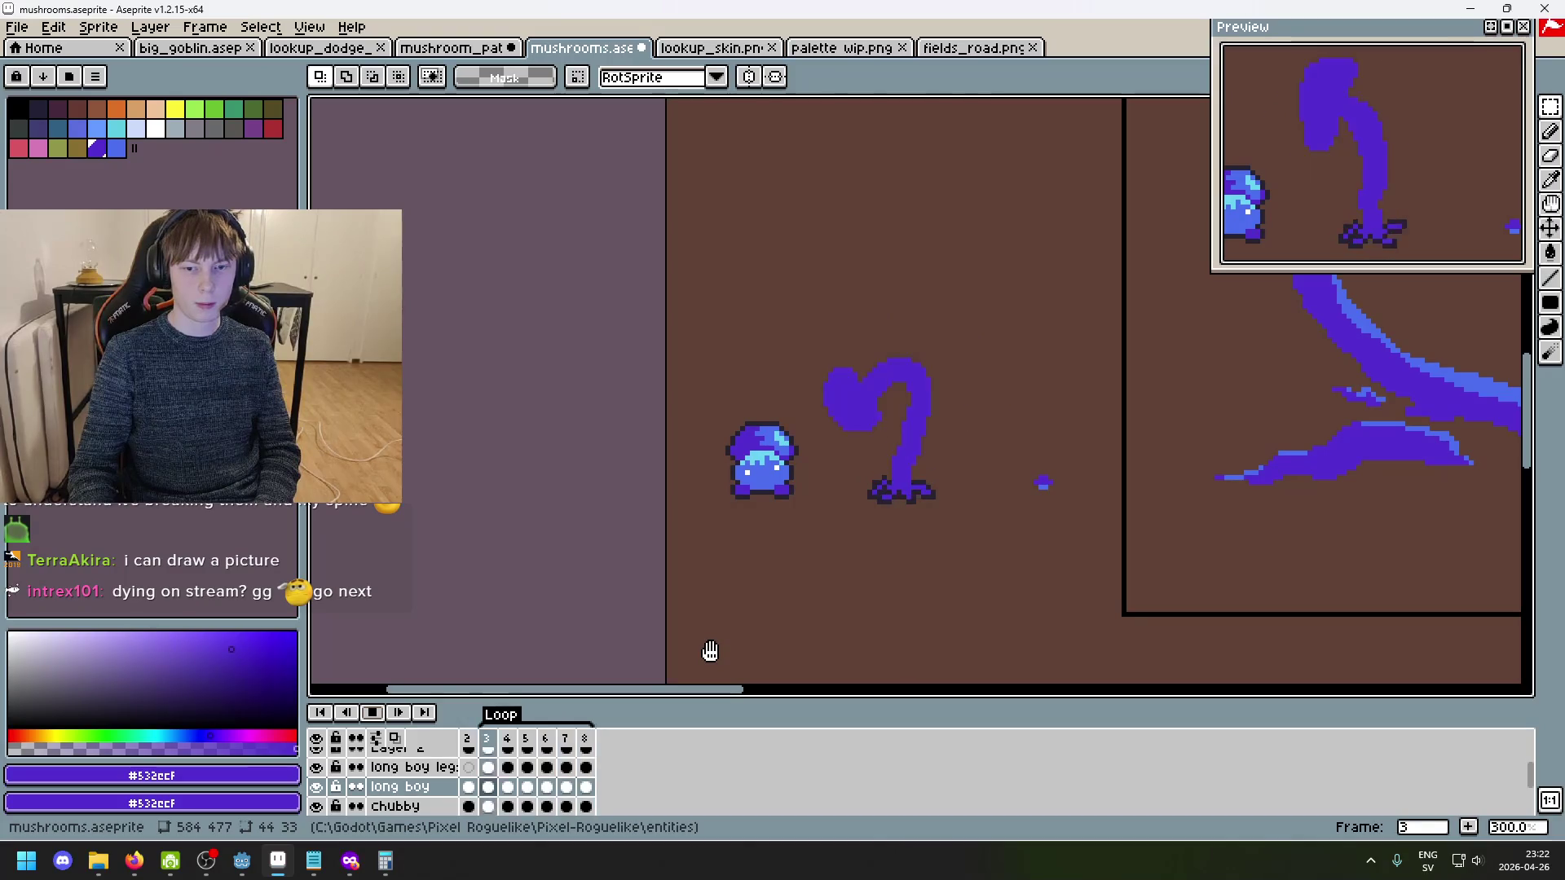
drag(863, 574, 758, 554)
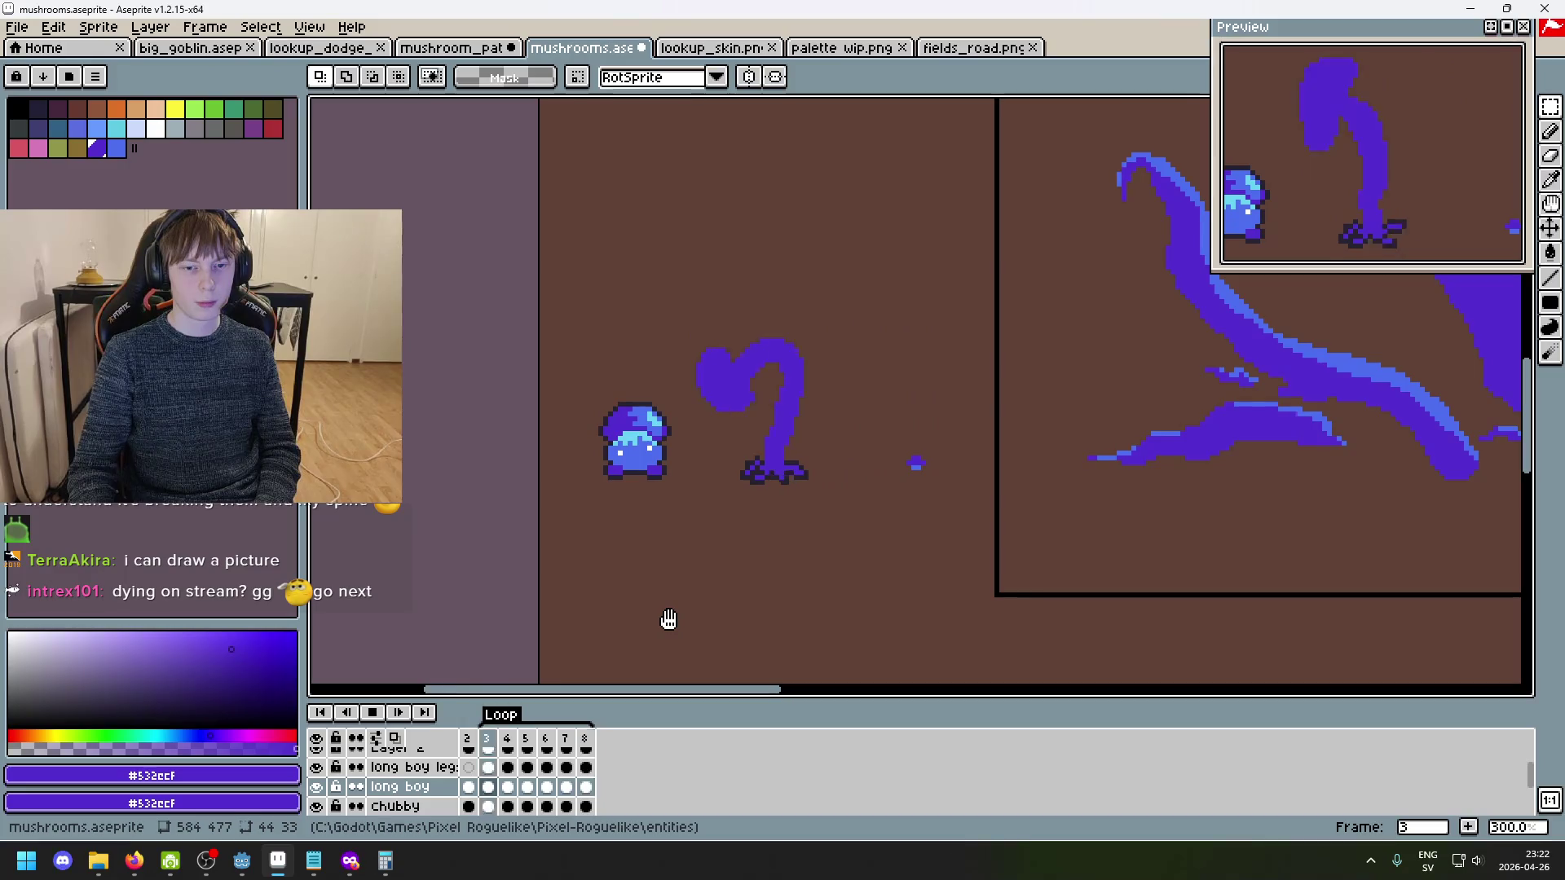
click(372, 712)
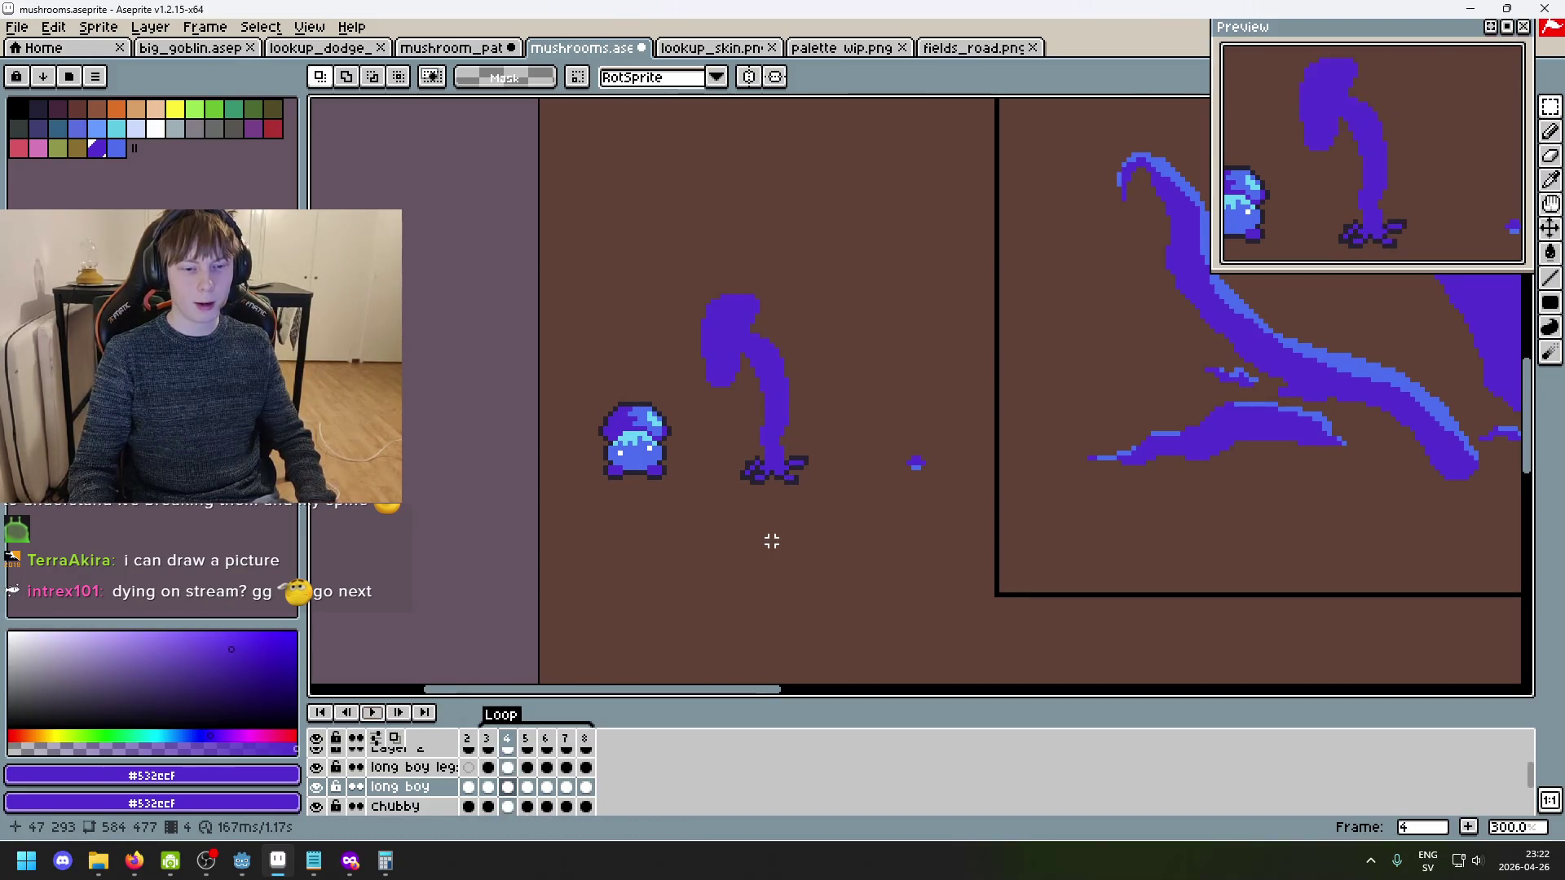
click(372, 713)
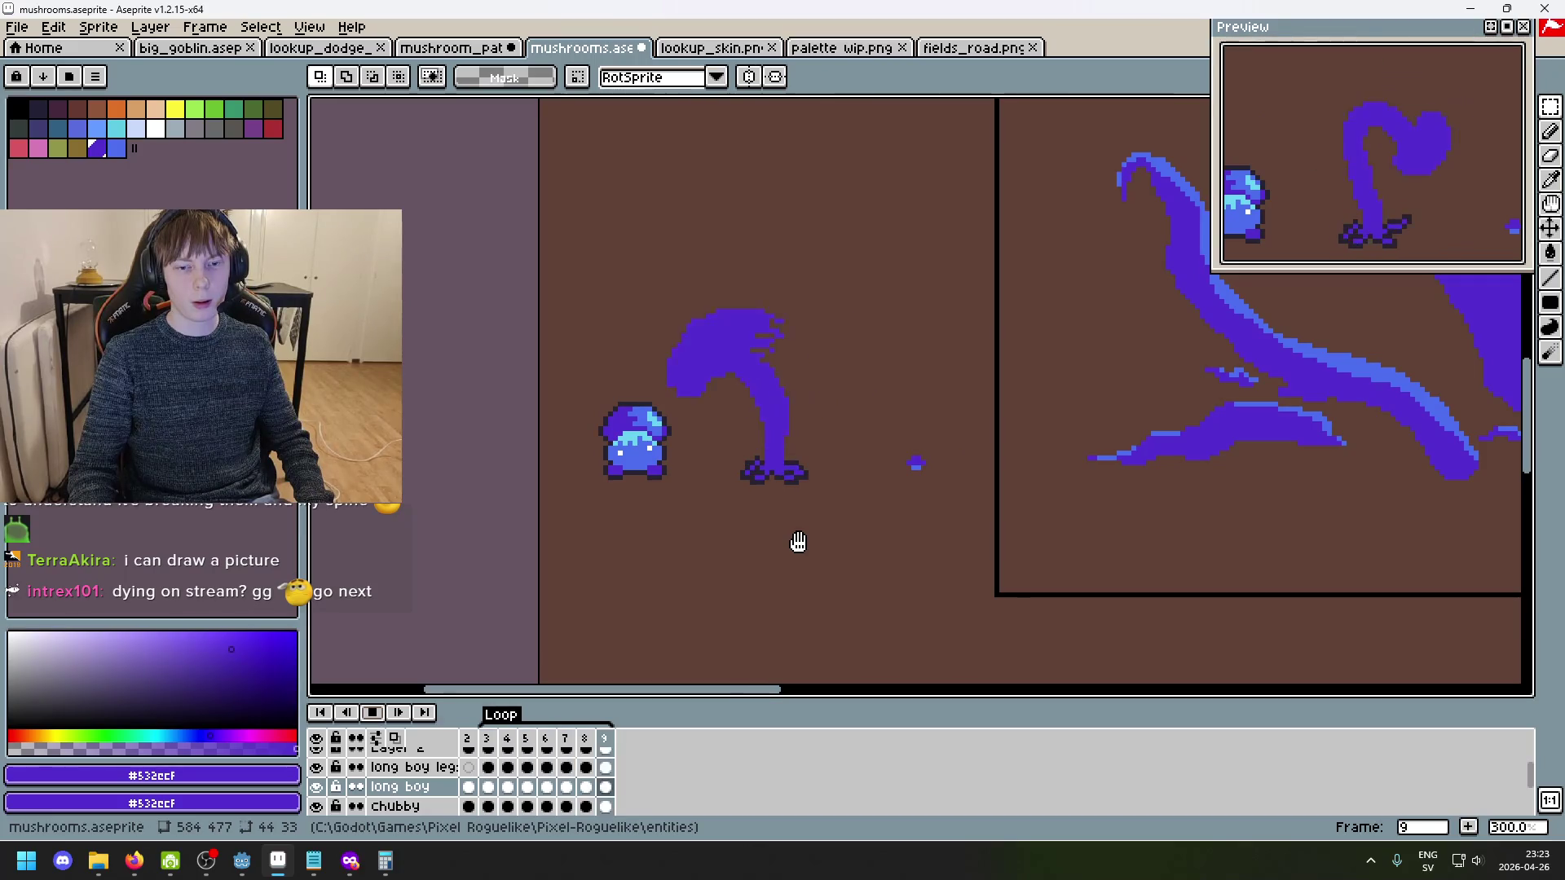
click(391, 717)
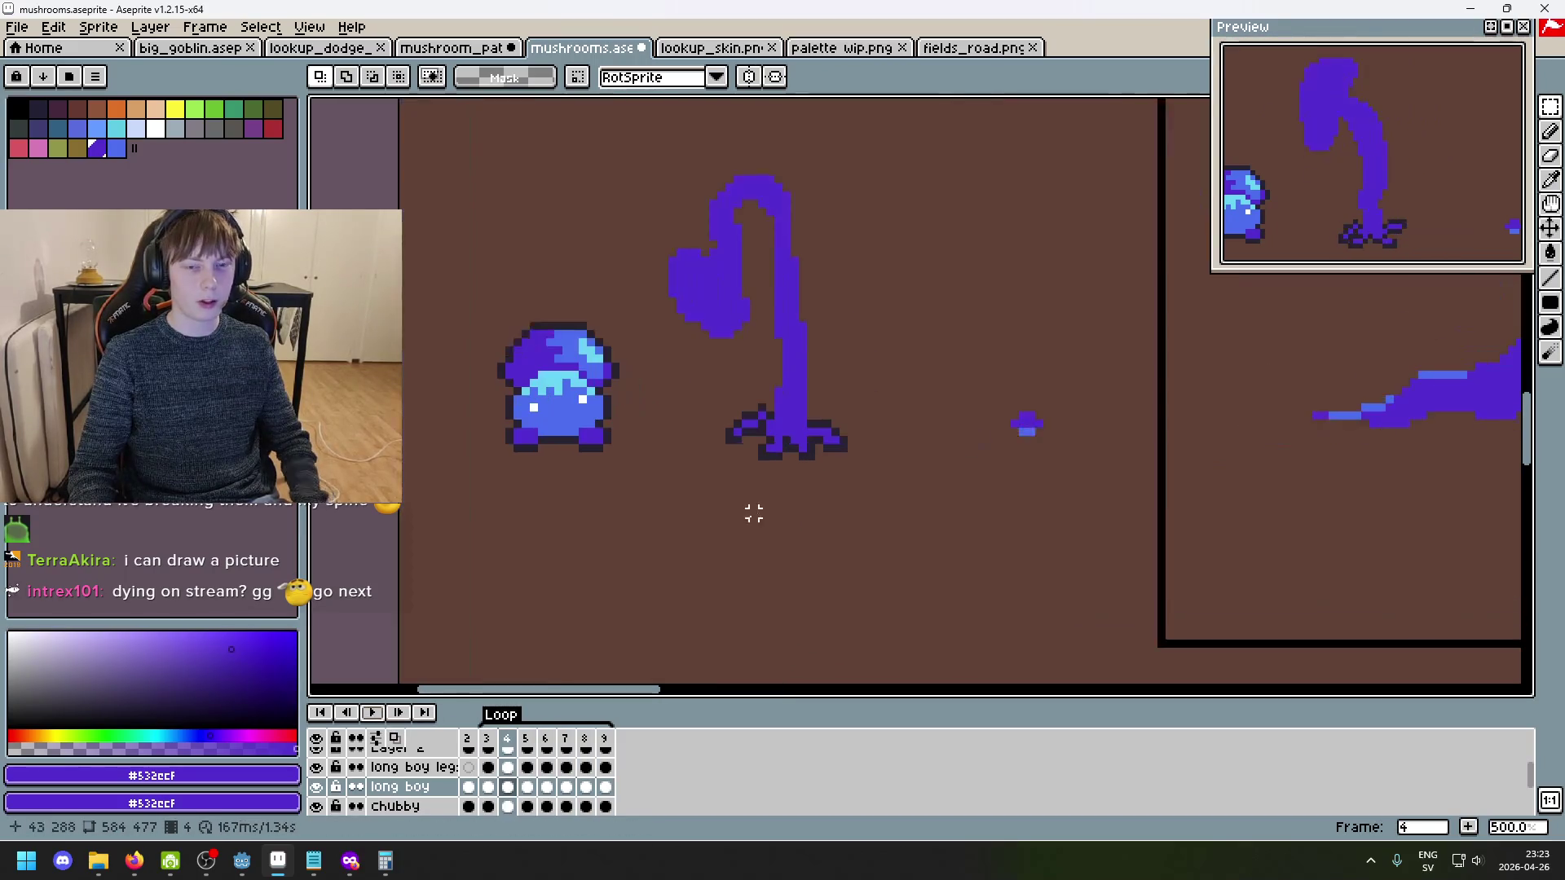
- Switch to the pencil tool and step through the frames to reach frame 5
scroll(746, 518, up, 3)
scroll(773, 169, up, 5)
scroll(815, 245, down, 1)
key(b)
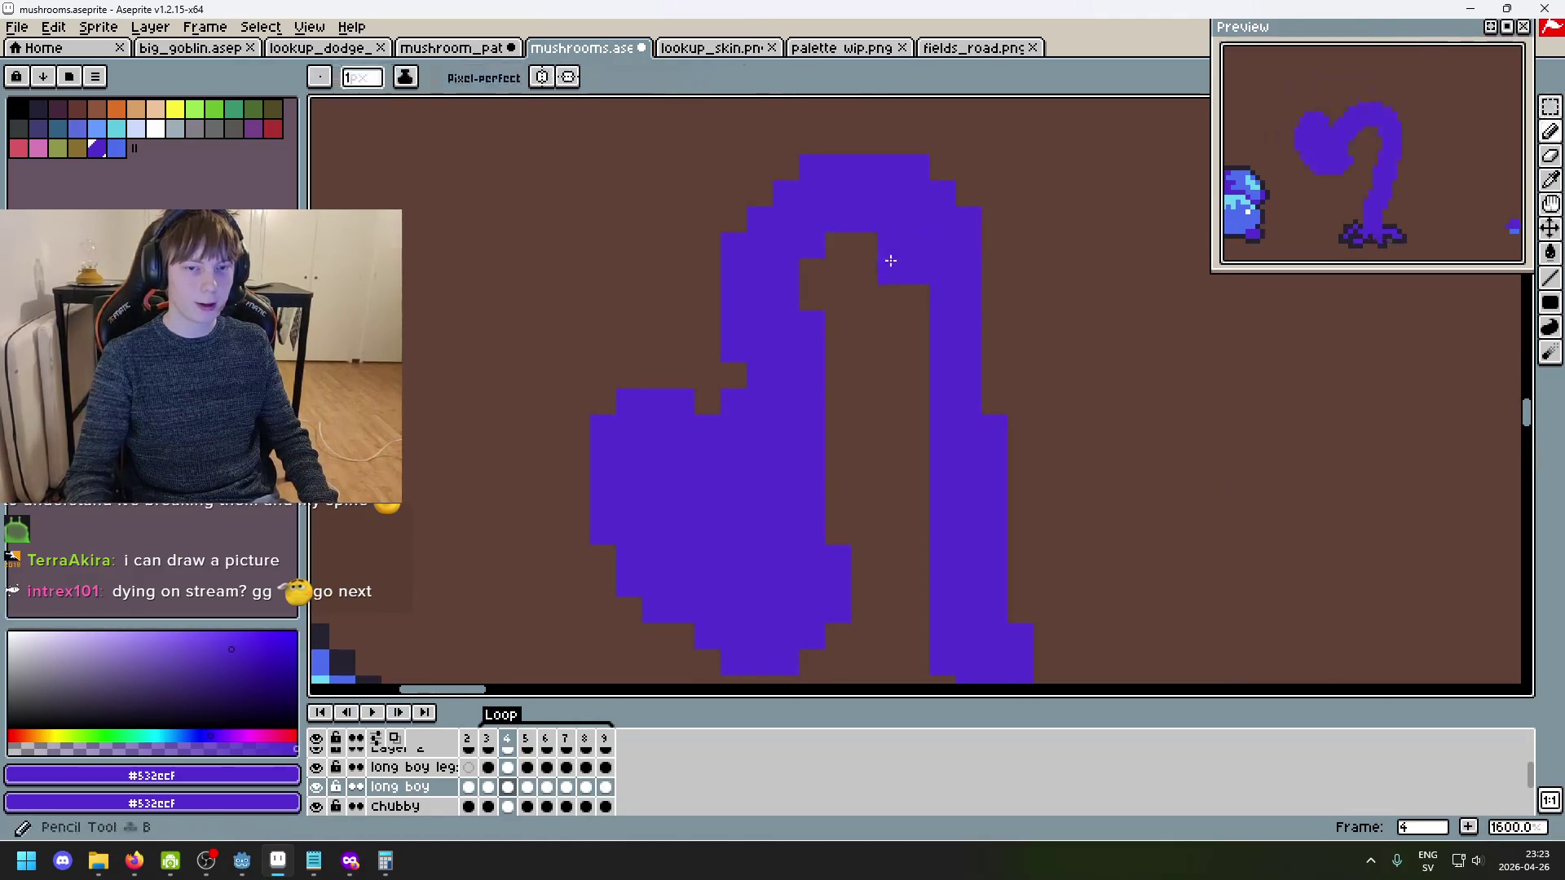
scroll(883, 244, down, 3)
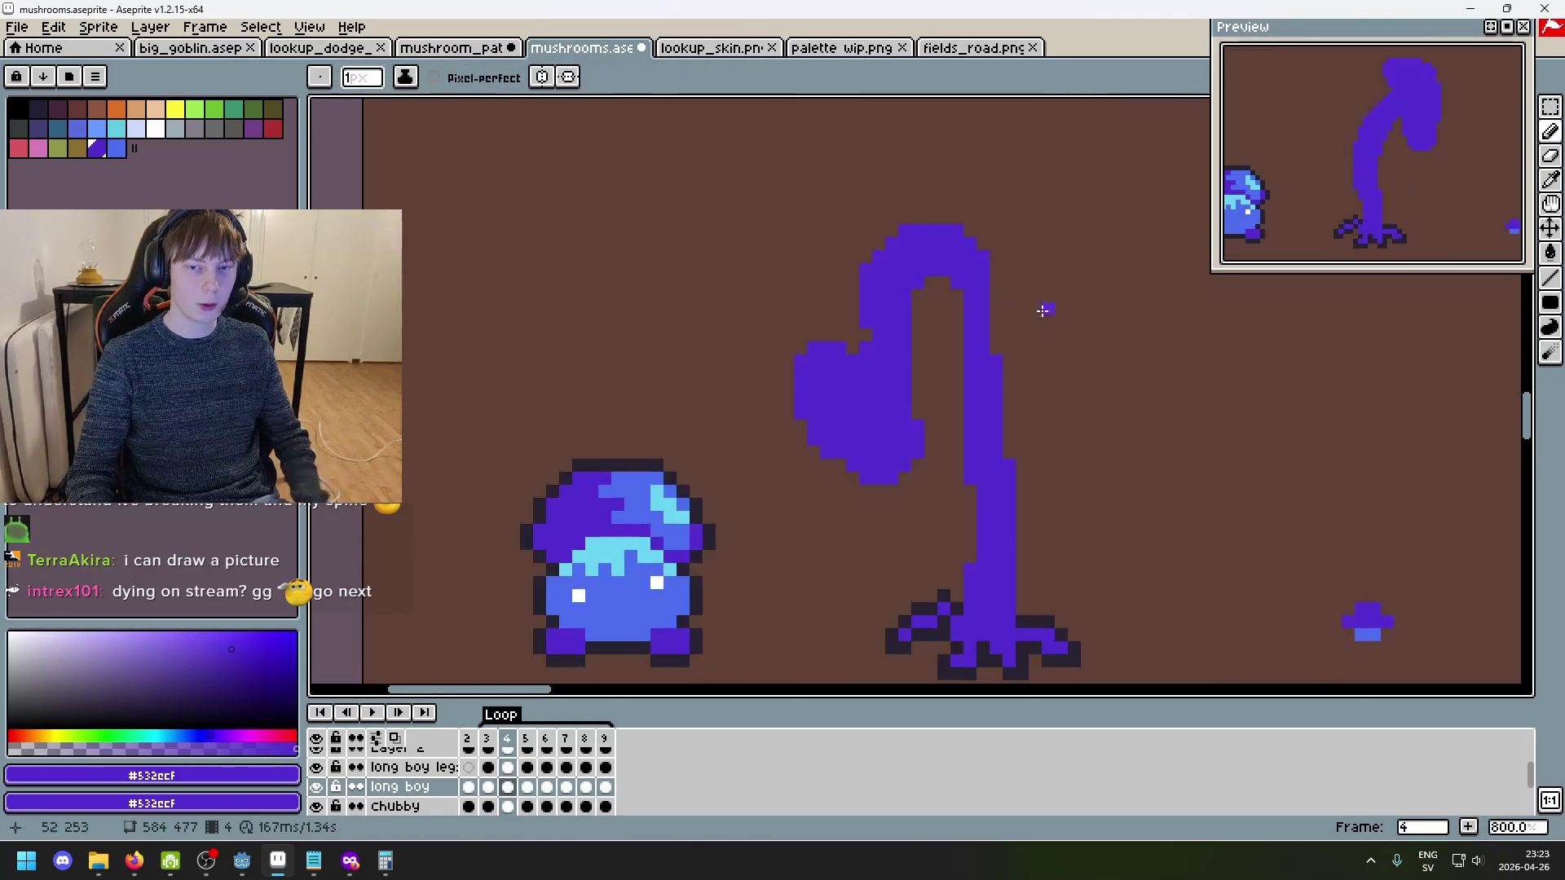
key(Left)
key(Left)
key(Right)
key(Right)
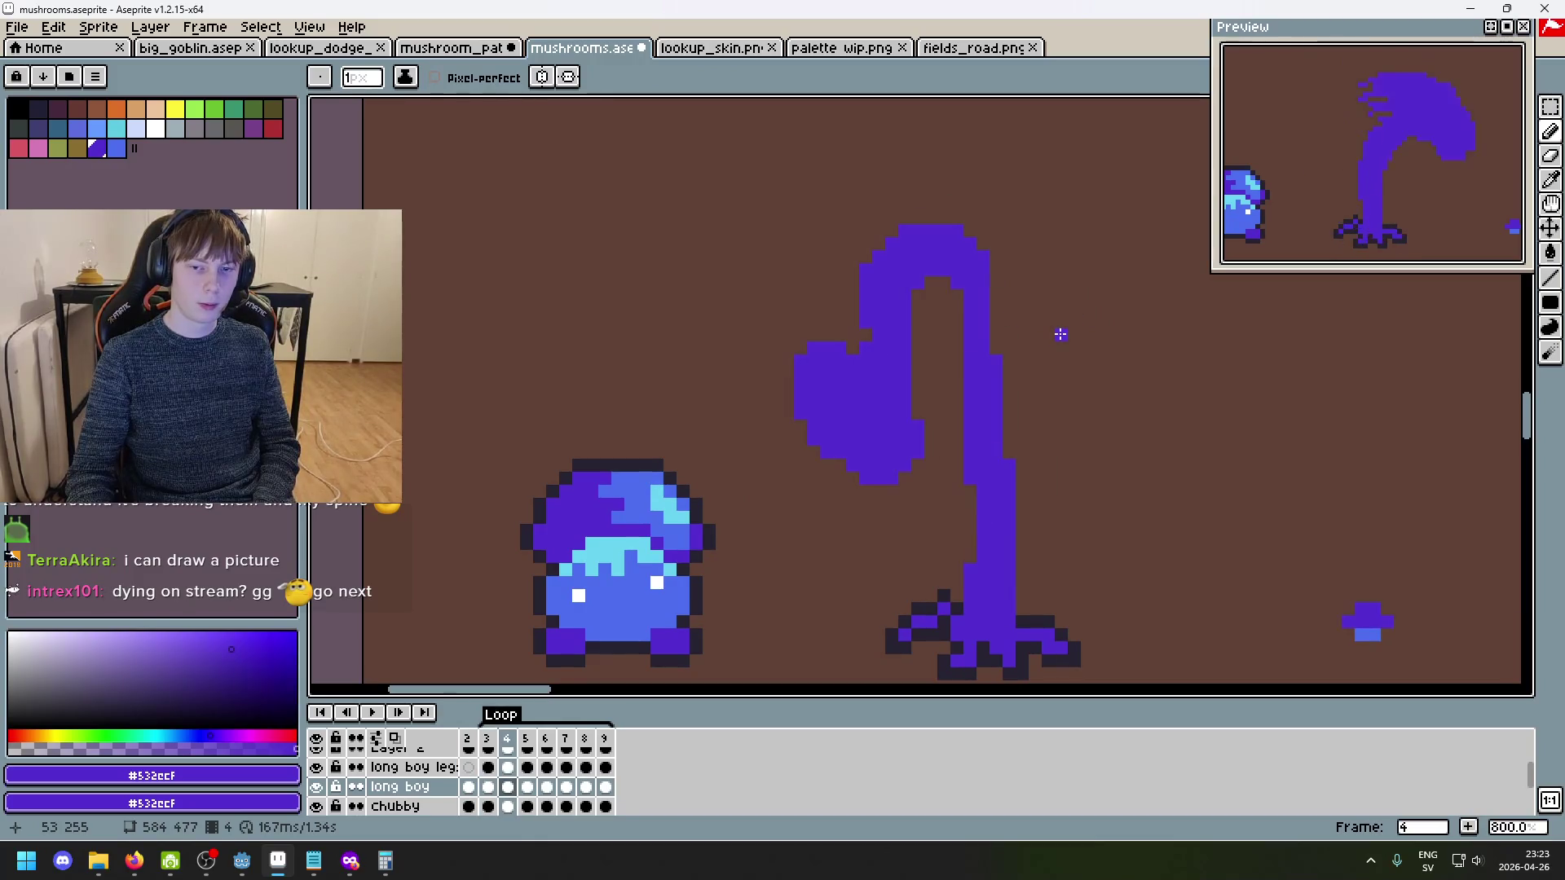
key(Right)
key(Right)
key(Right)
key(Right)
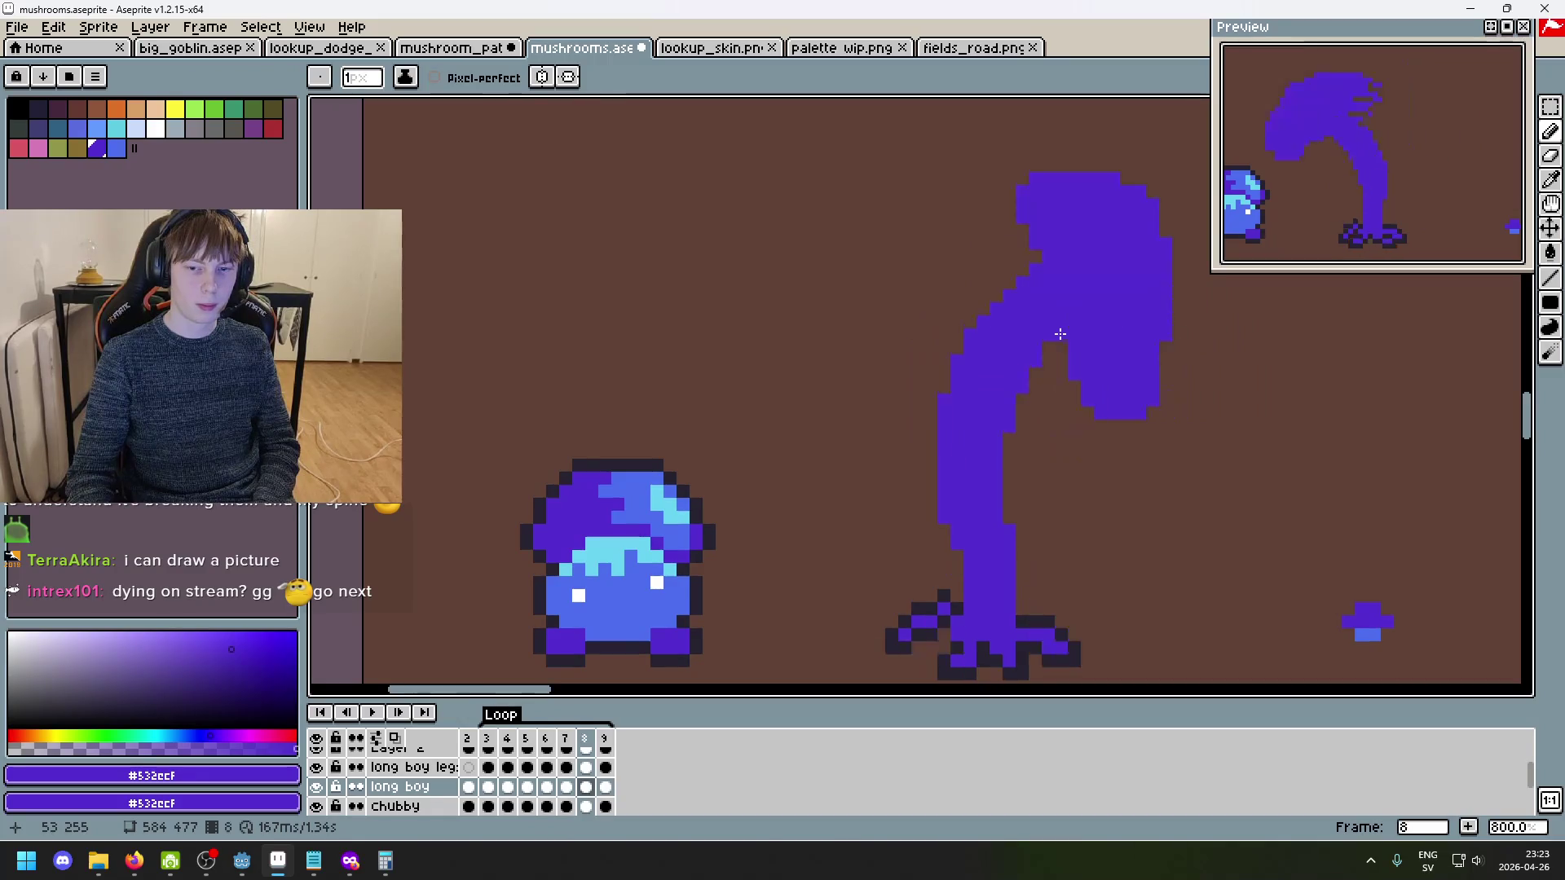
- Make a trial rectangular selection around the stalk, then deselect it and step to the next frames
key(m)
scroll(940, 203, down, 1)
mouse_move(700, 158)
mouse_down()
mouse_move(1040, 432)
mouse_move(1066, 485)
mouse_up()
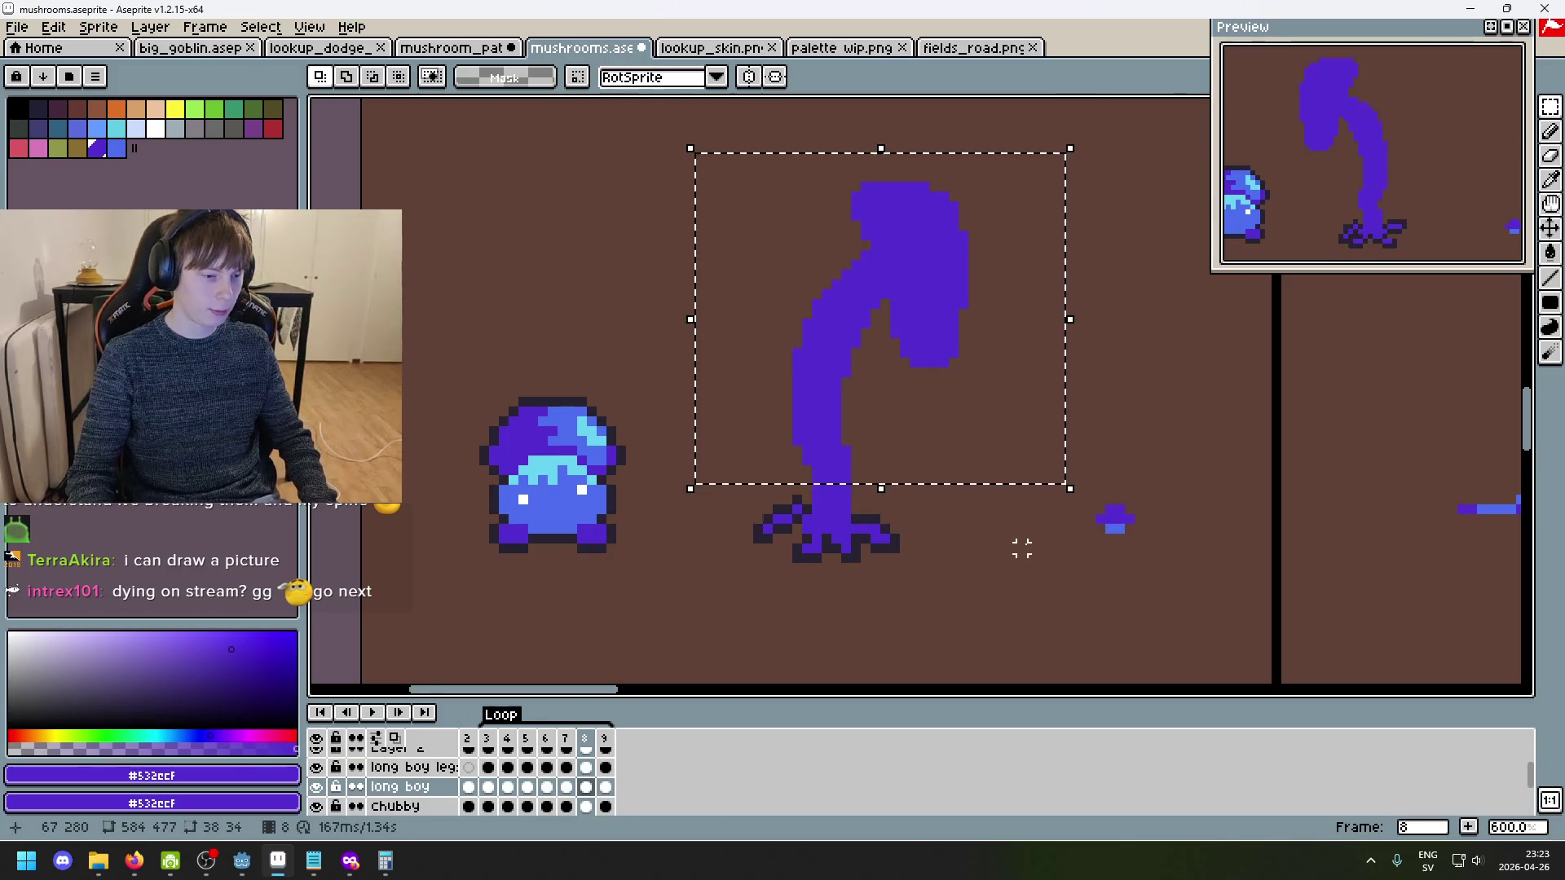
key(ctrl+d)
key(Right)
key(Right)
key(Right)
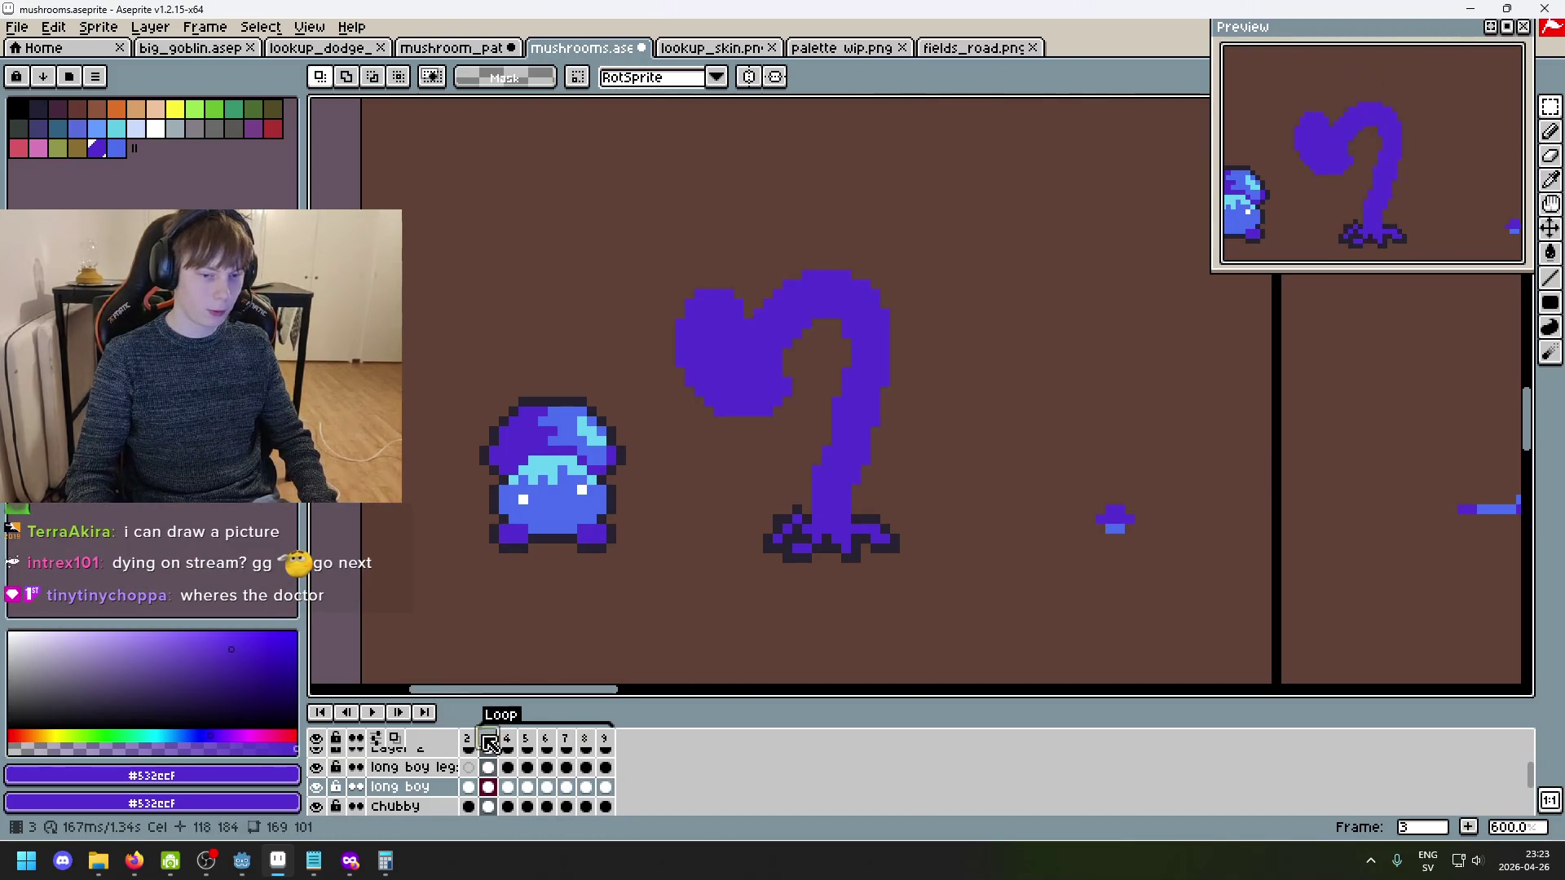
key(Right)
key(Right)
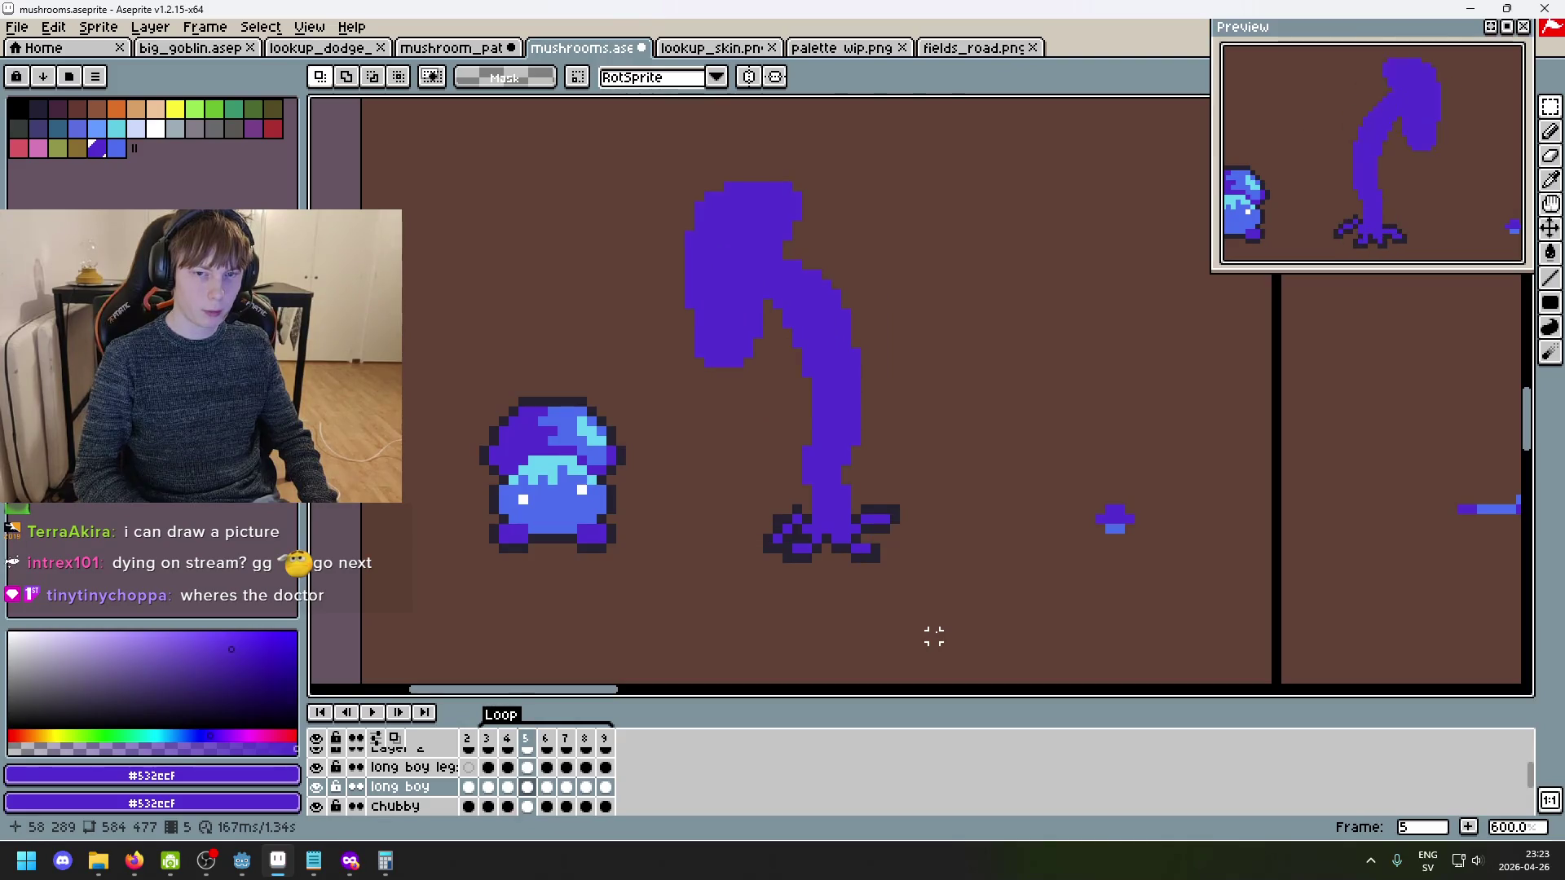
- Select the long purple stalk, flip it horizontally, shift it left over the roots and commit
mouse_move(980, 496)
mouse_down()
mouse_move(842, 391)
mouse_move(667, 175)
mouse_up()
key(shift+h)
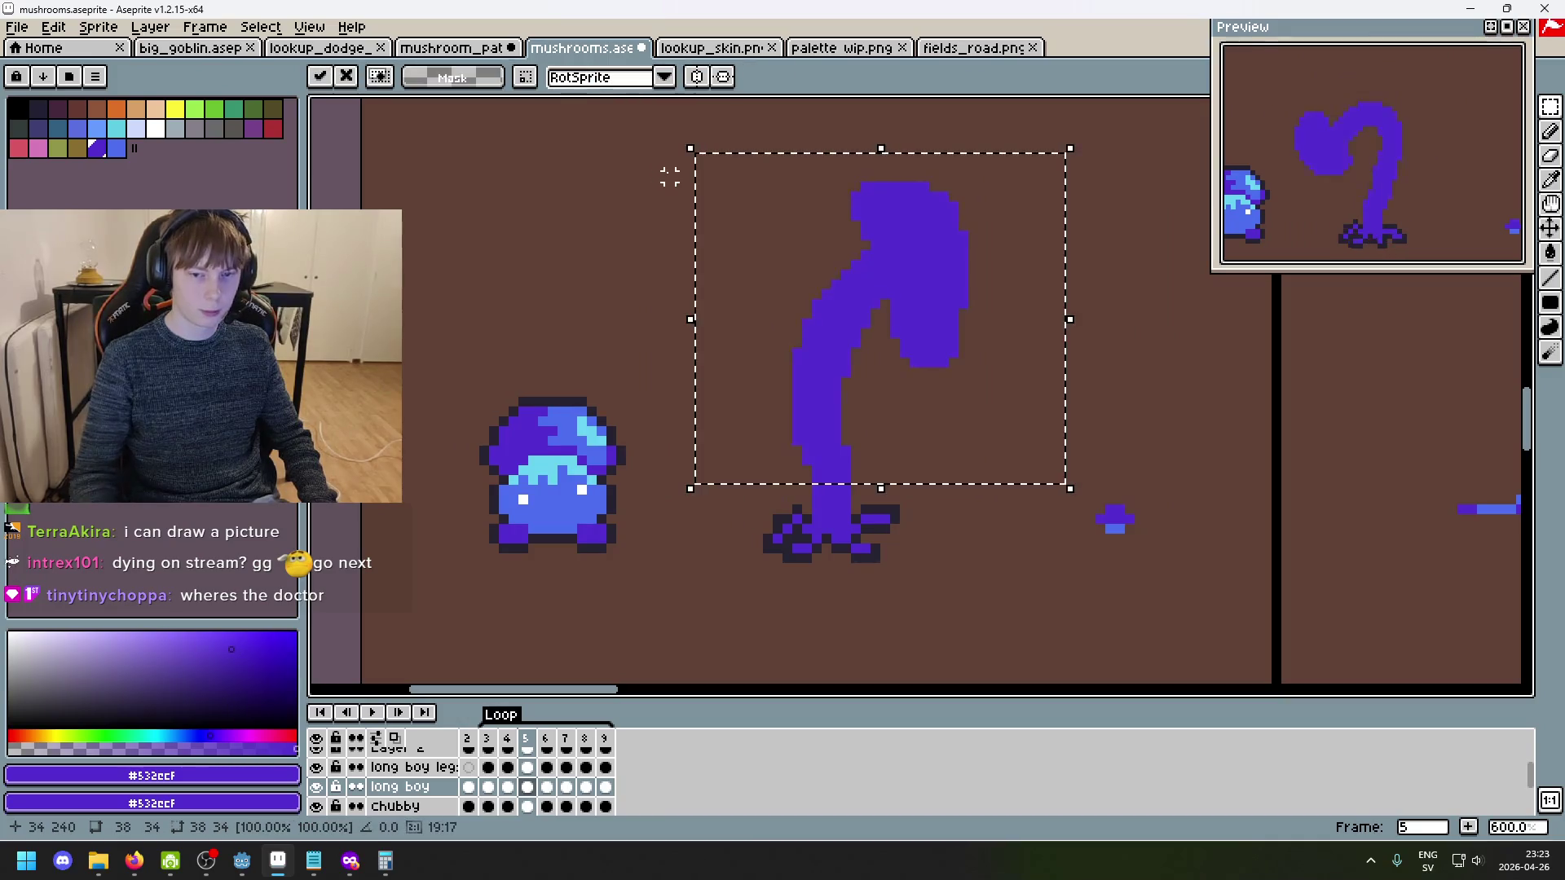
drag(853, 423, 744, 412)
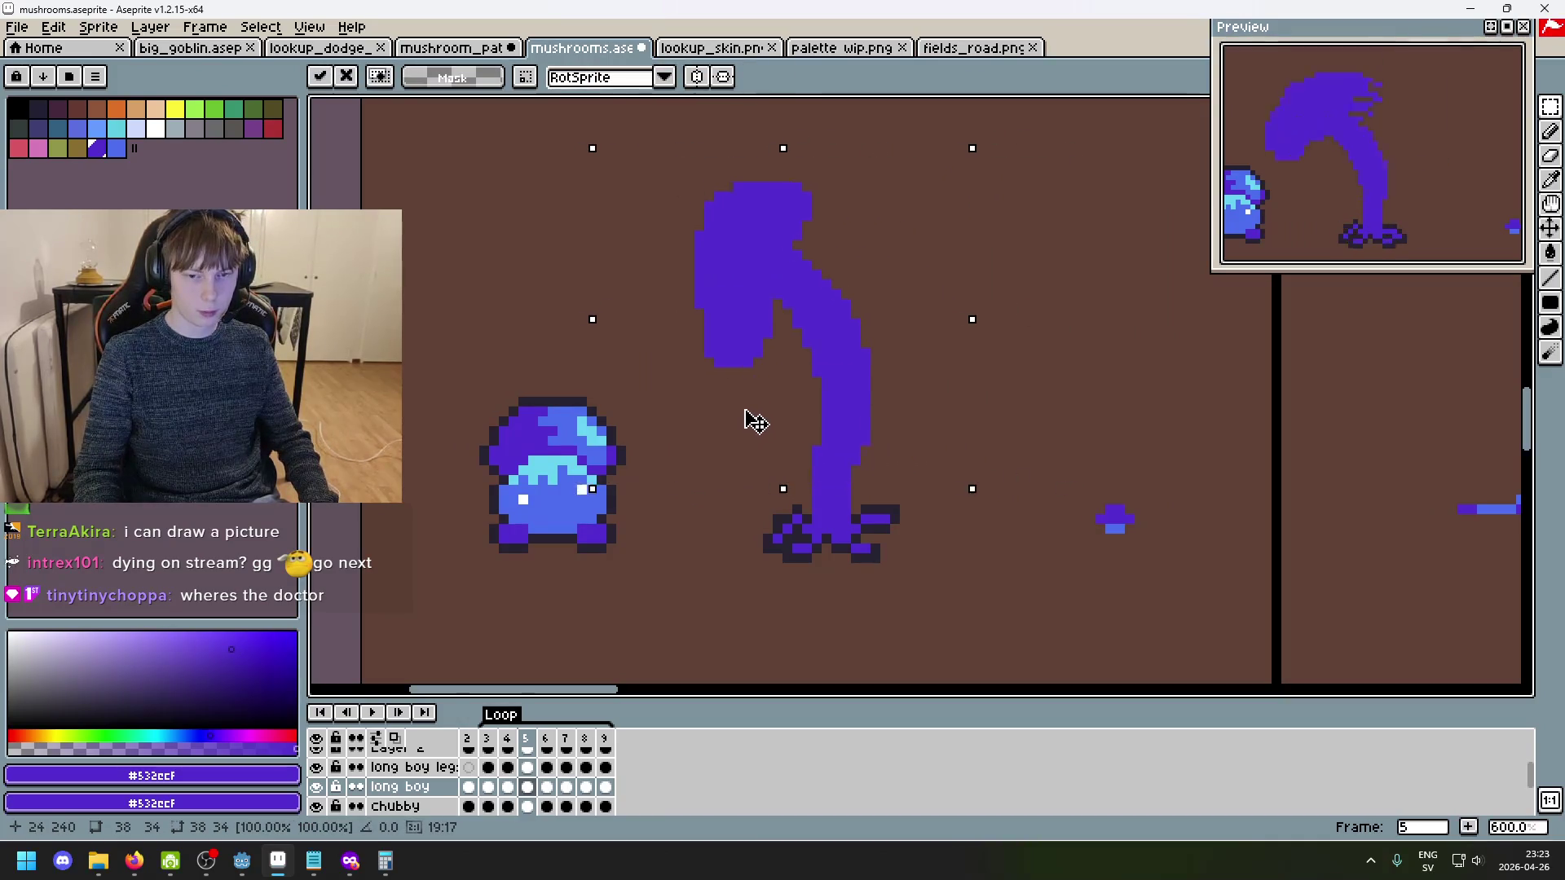
key(Return)
key(Return)
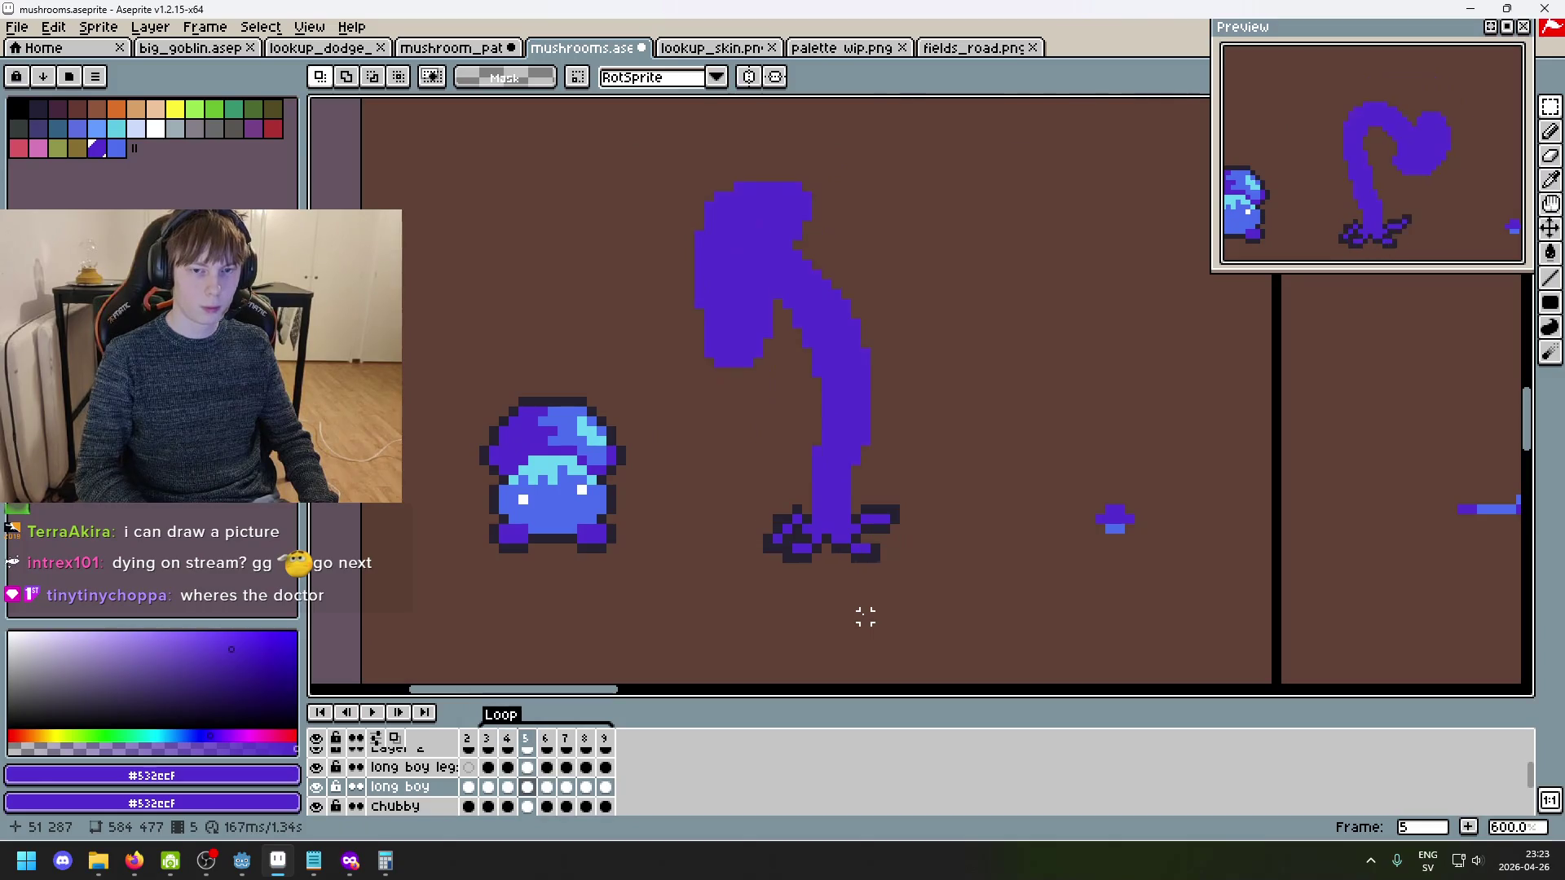
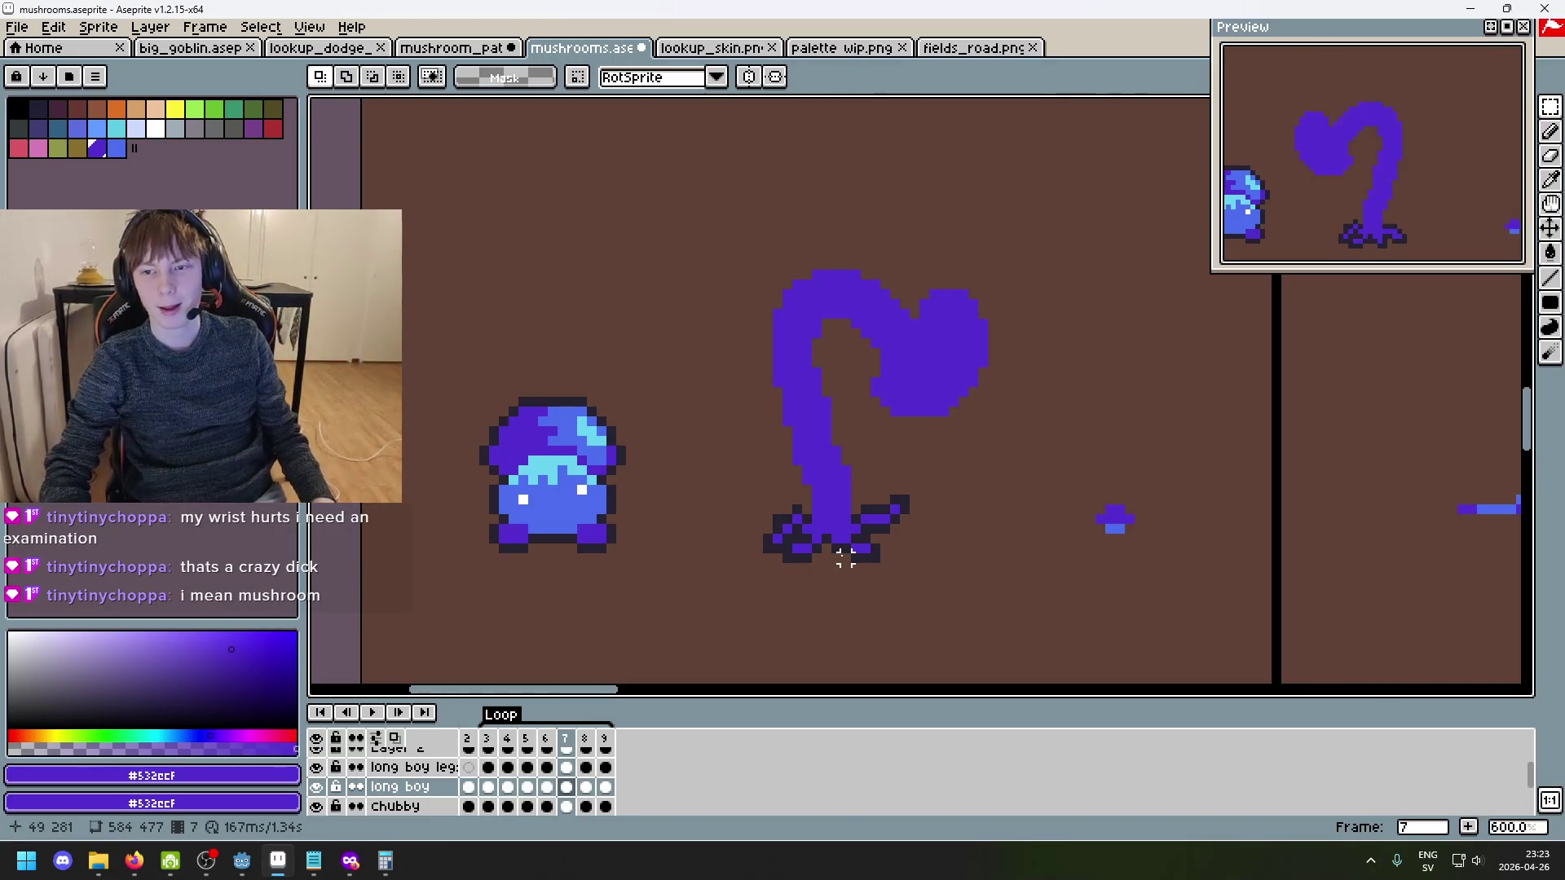
- Zoom in and play the tall mushroom's sway animation
scroll(862, 456, up, 3)
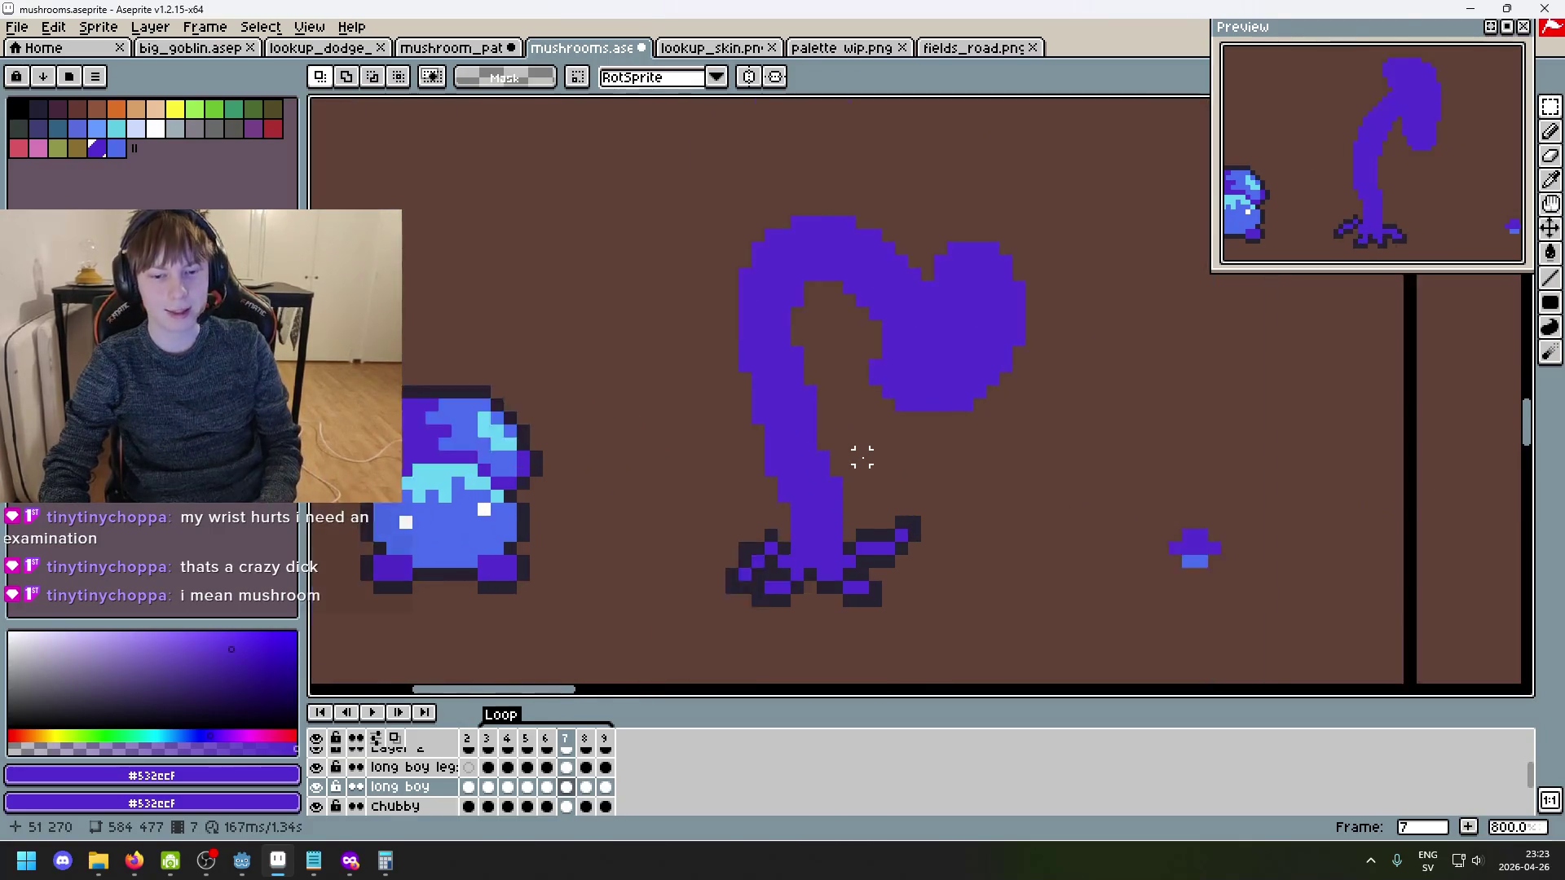
key(Return)
scroll(862, 456, down, 4)
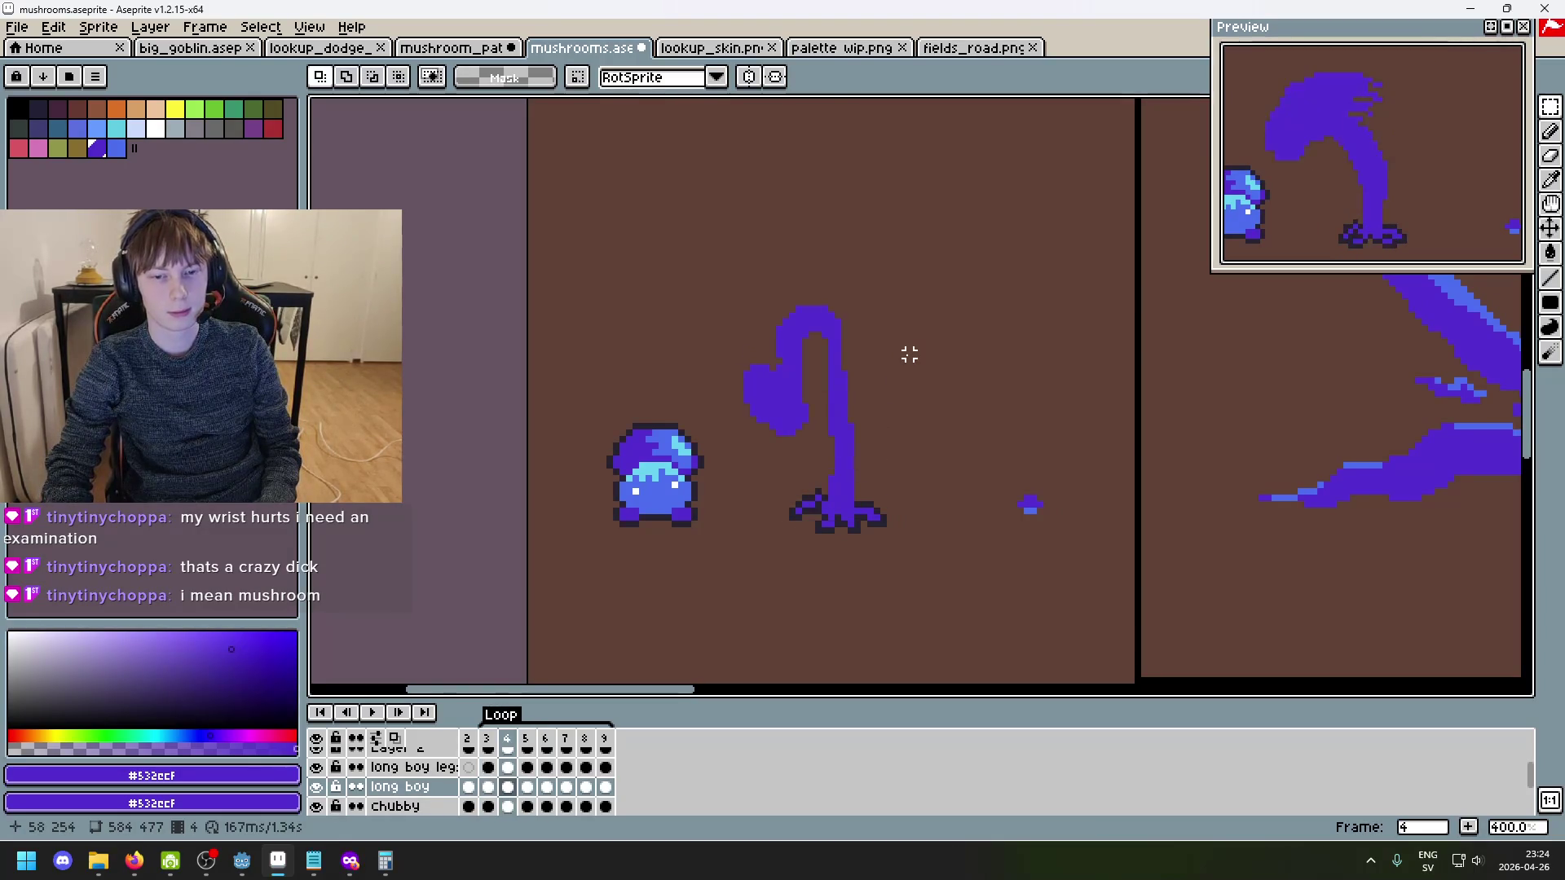
scroll(829, 329, up, 2)
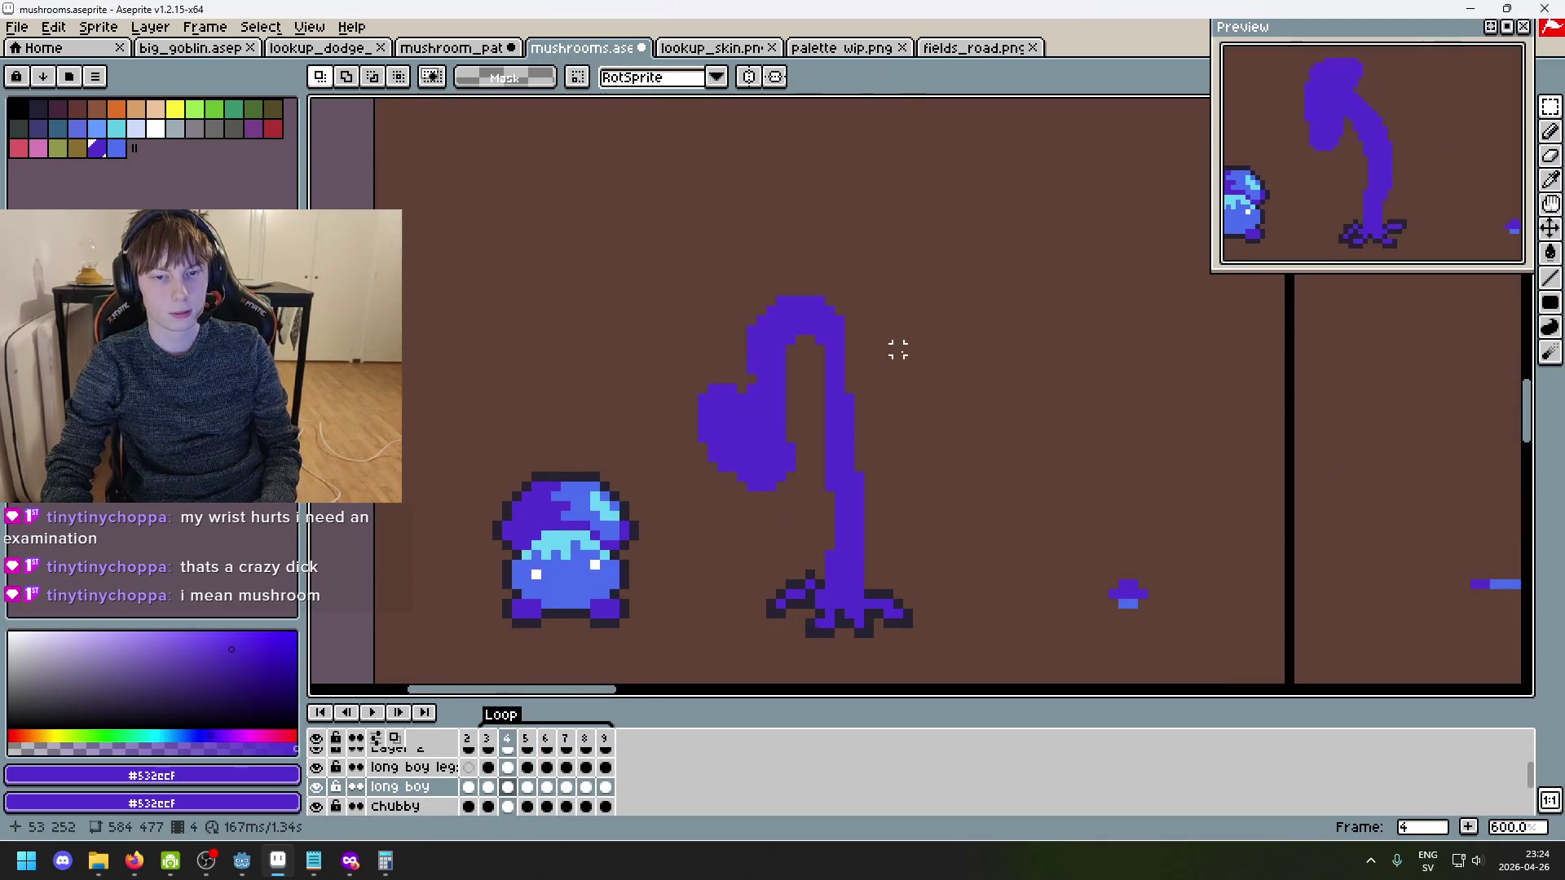
scroll(856, 367, up, 3)
- Switch to the Pencil and step between frames, landing on frame 4
key(b)
scroll(824, 492, down, 7)
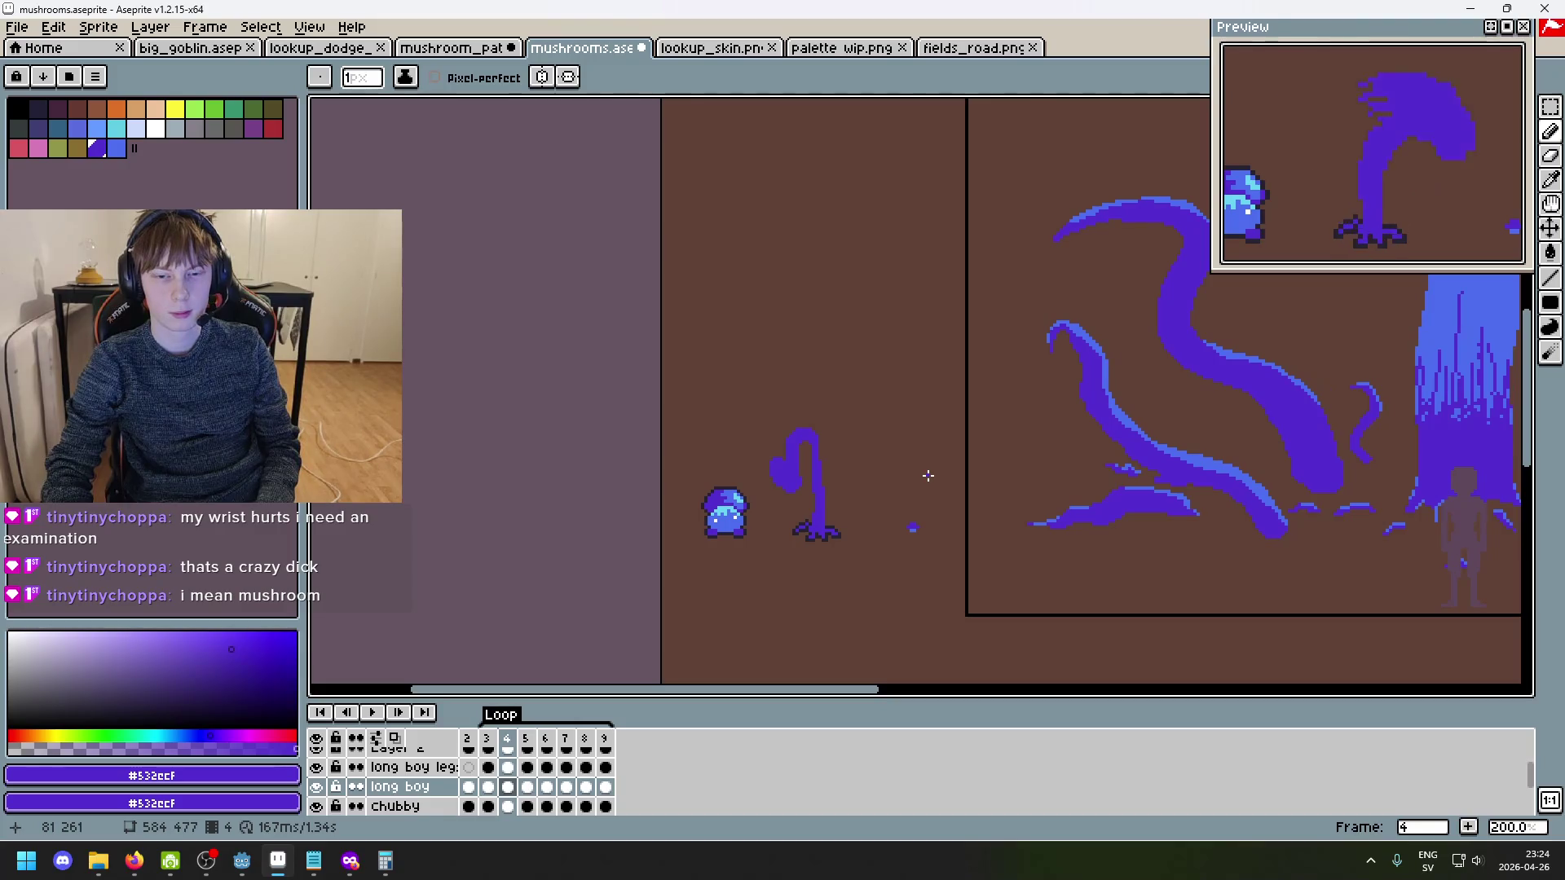
scroll(848, 481, up, 2)
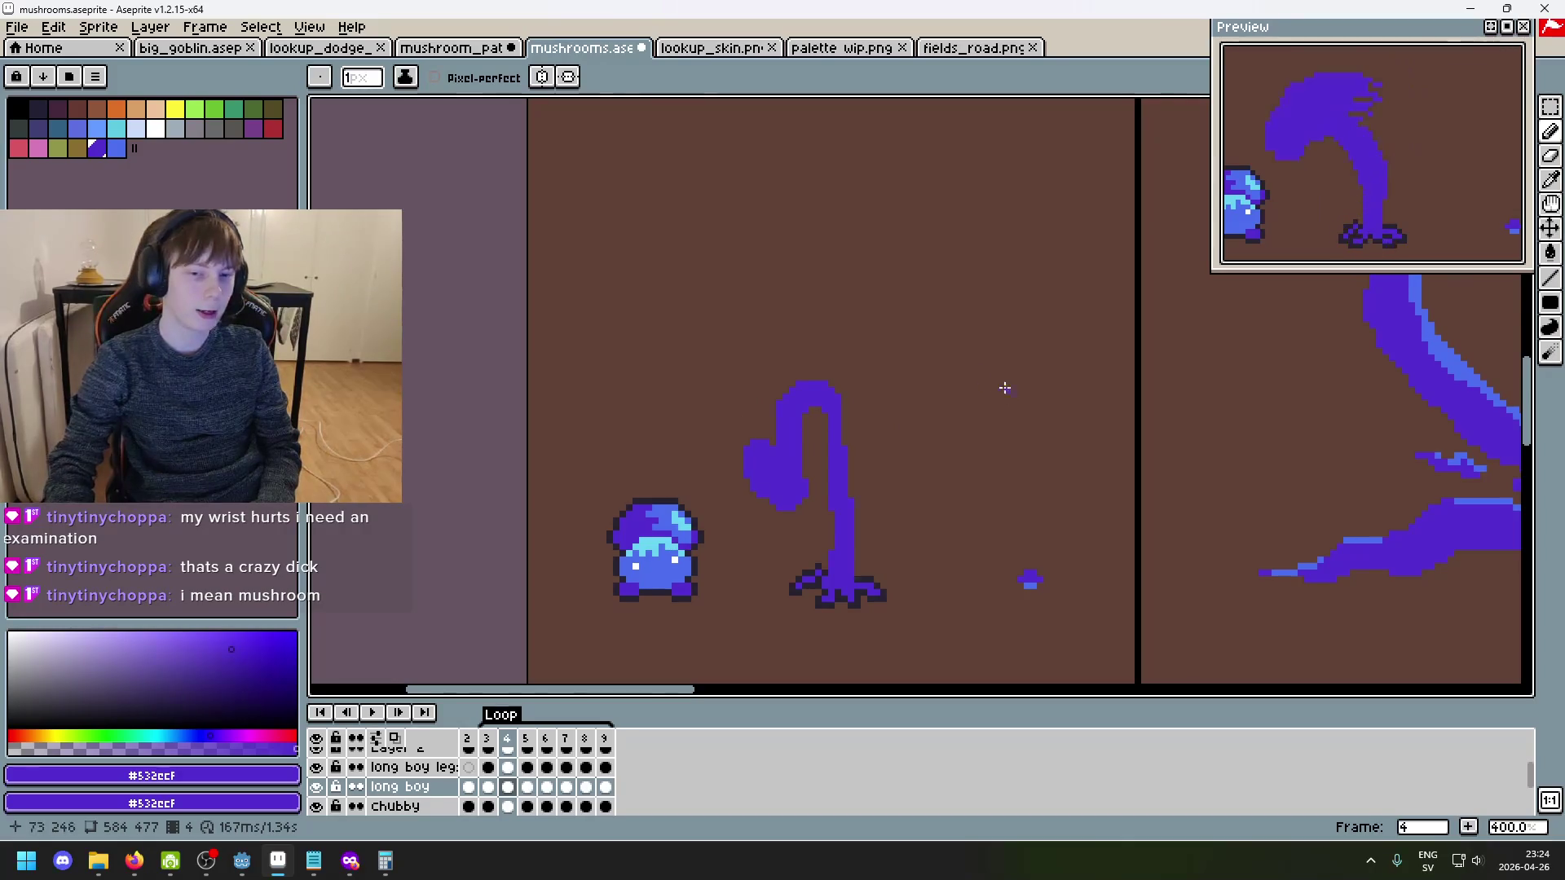
scroll(996, 381, up, 1)
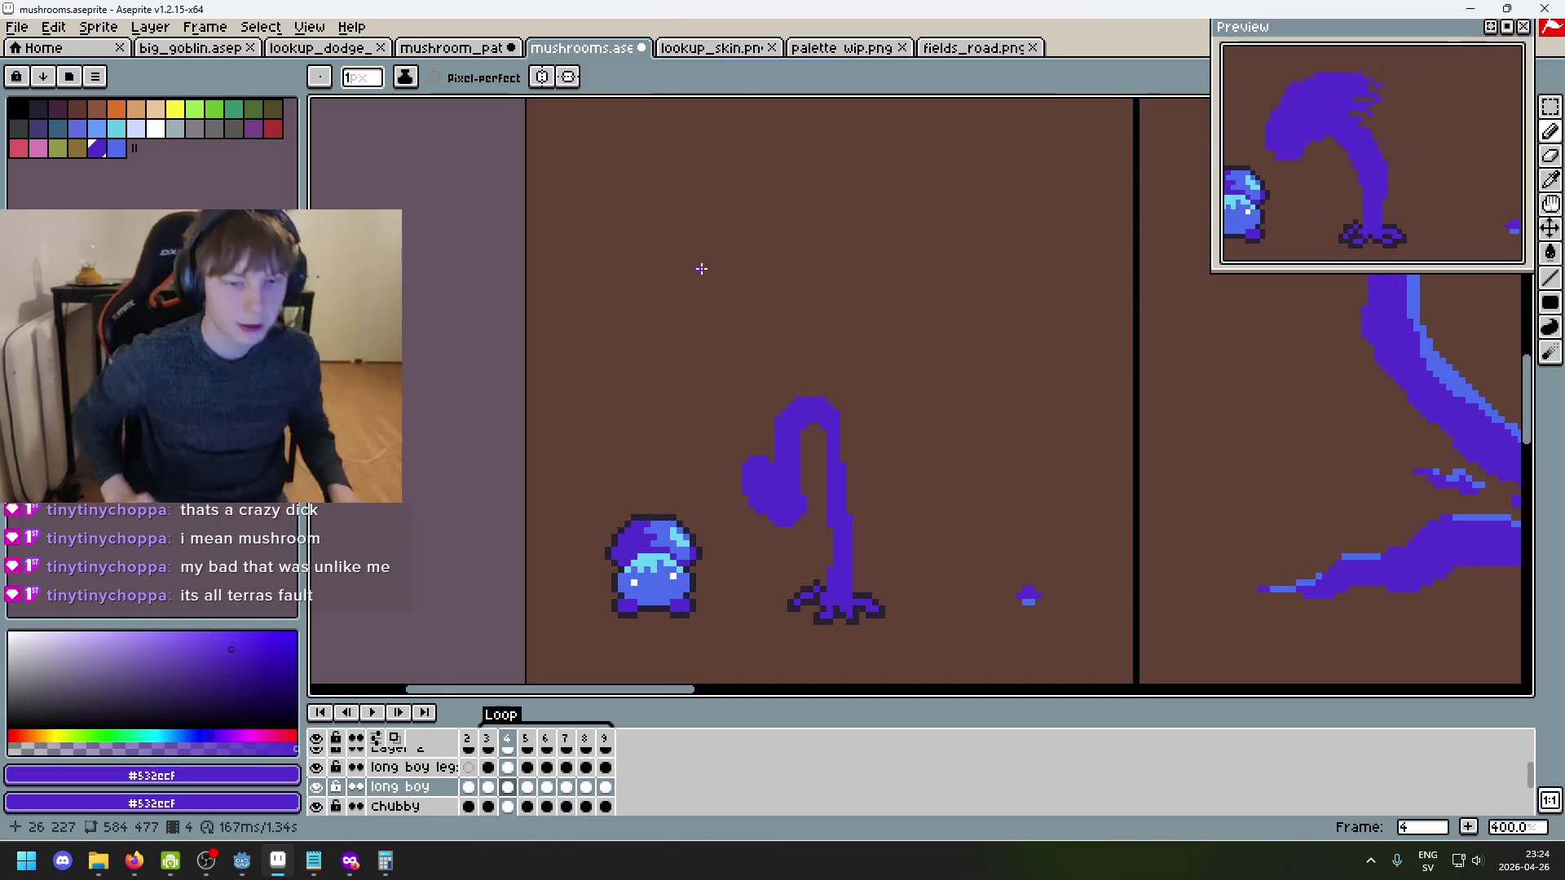
scroll(724, 617, up, 1)
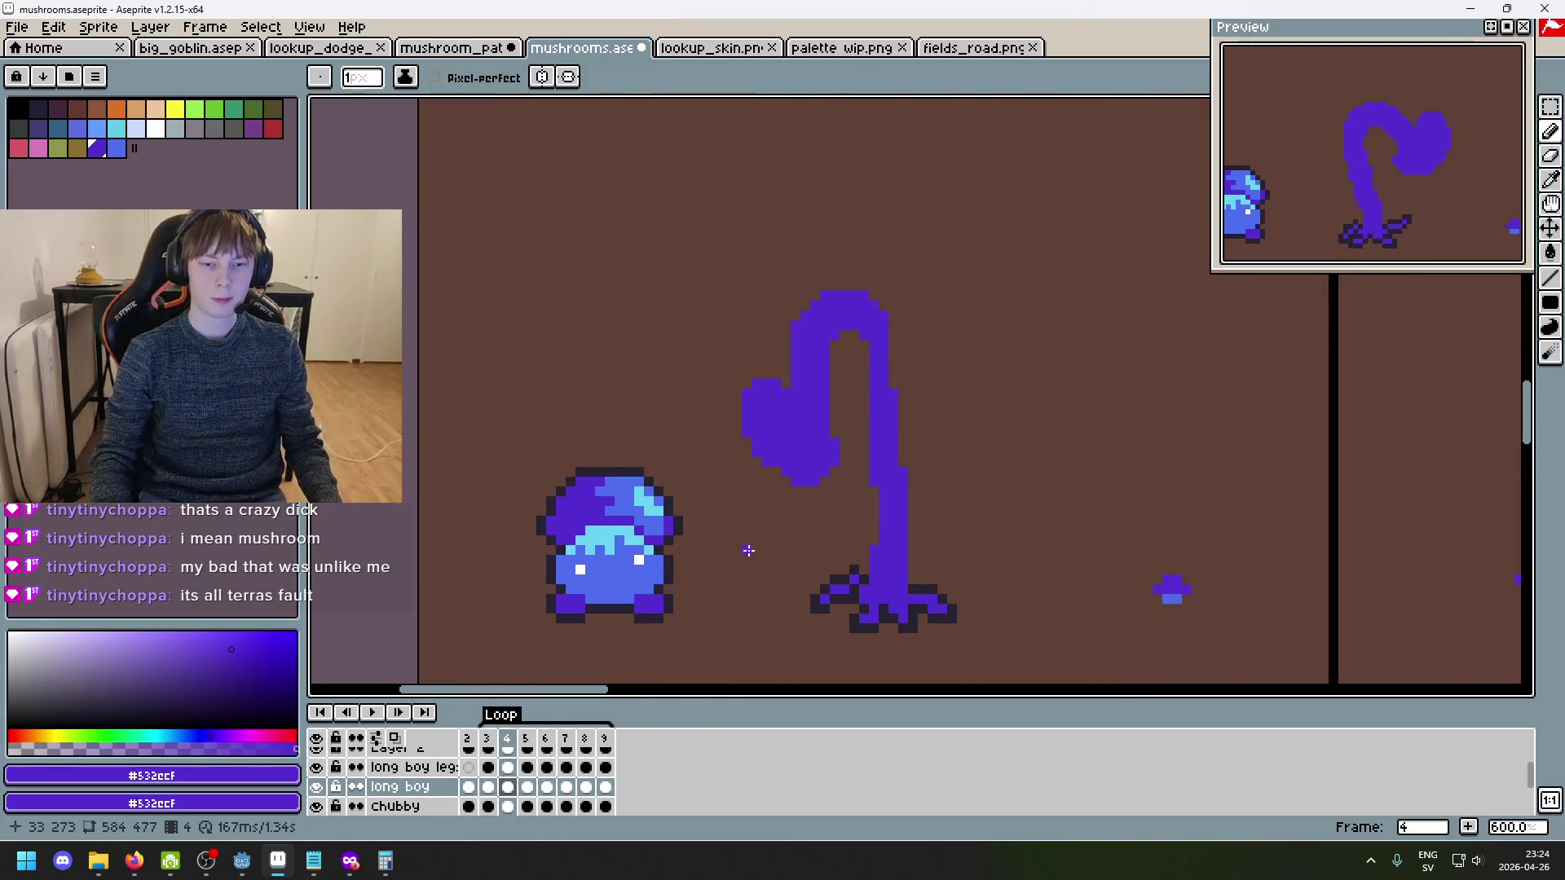
scroll(645, 523, up, 1)
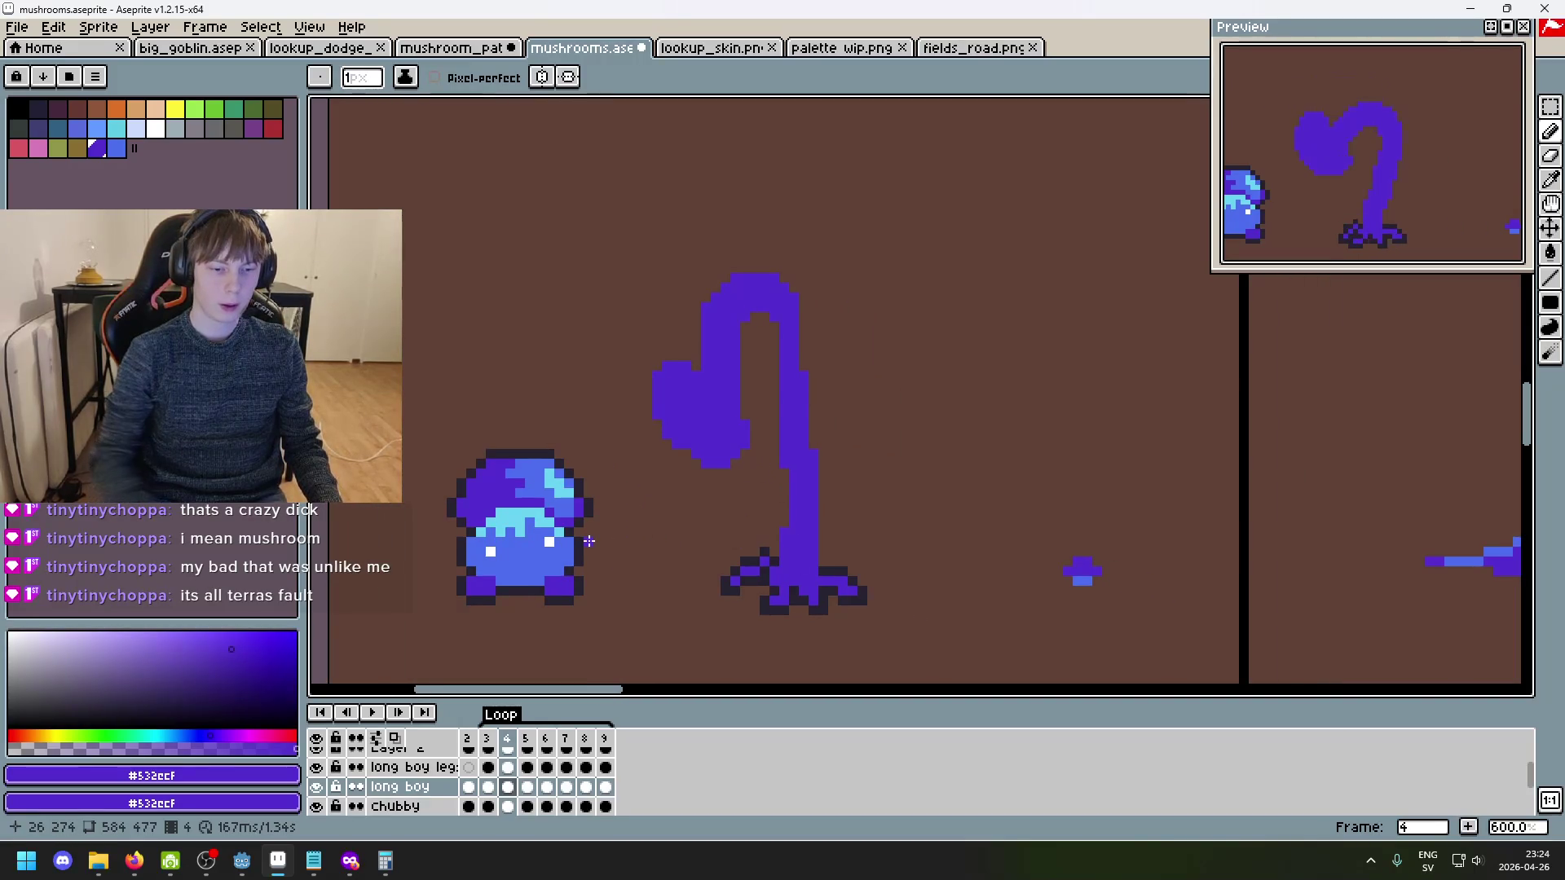
key(period)
key(comma)
key(comma)
key(period)
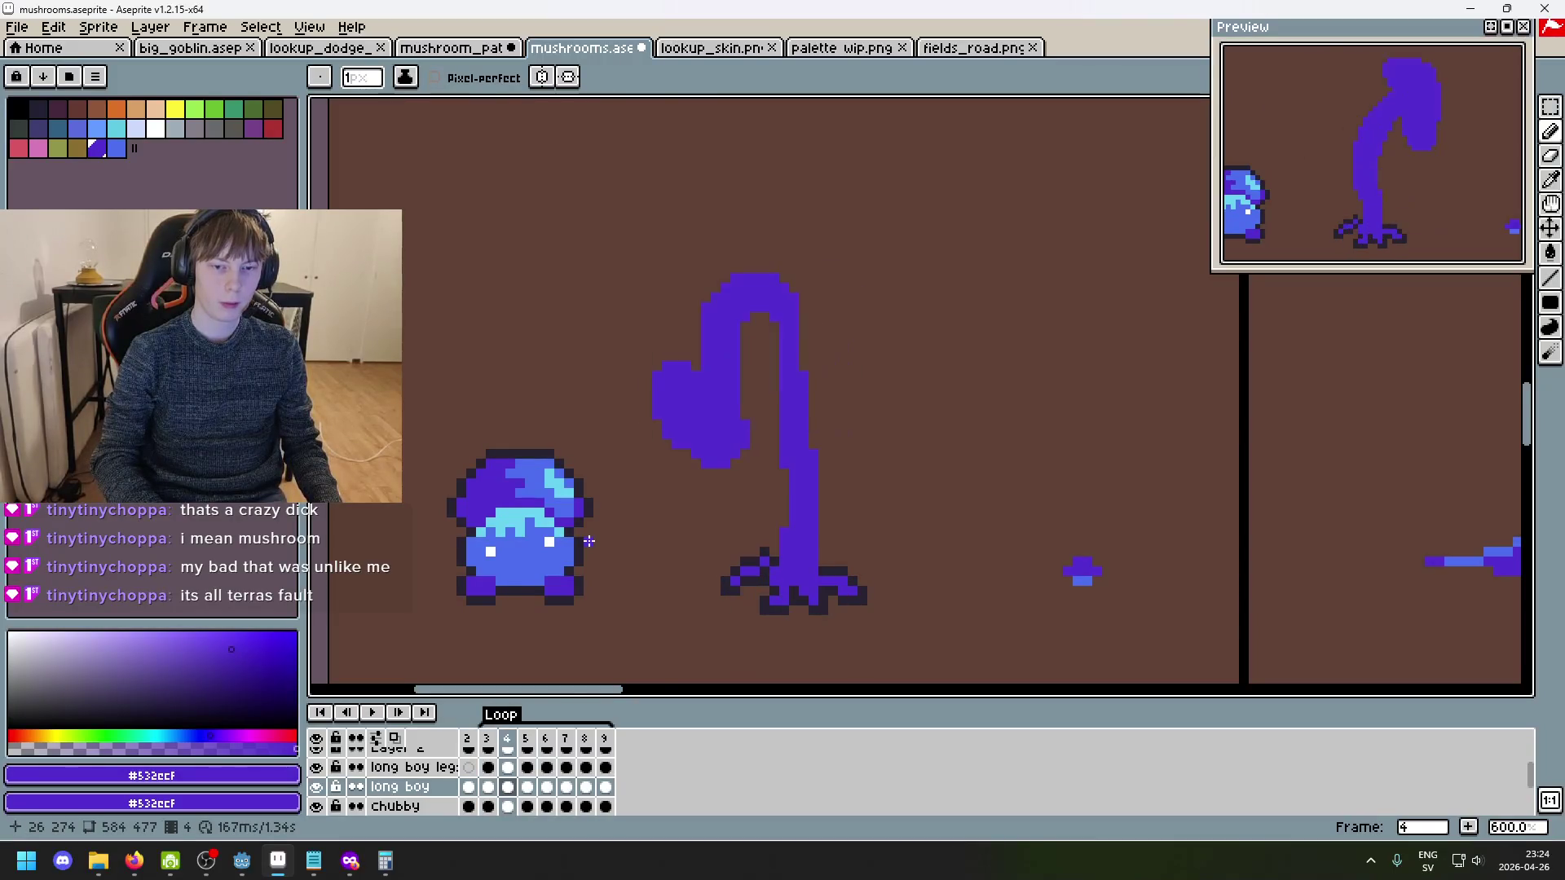
key(comma)
key(comma)
key(period)
key(period)
key(period)
key(period)
key(period)
key(period)
key(period)
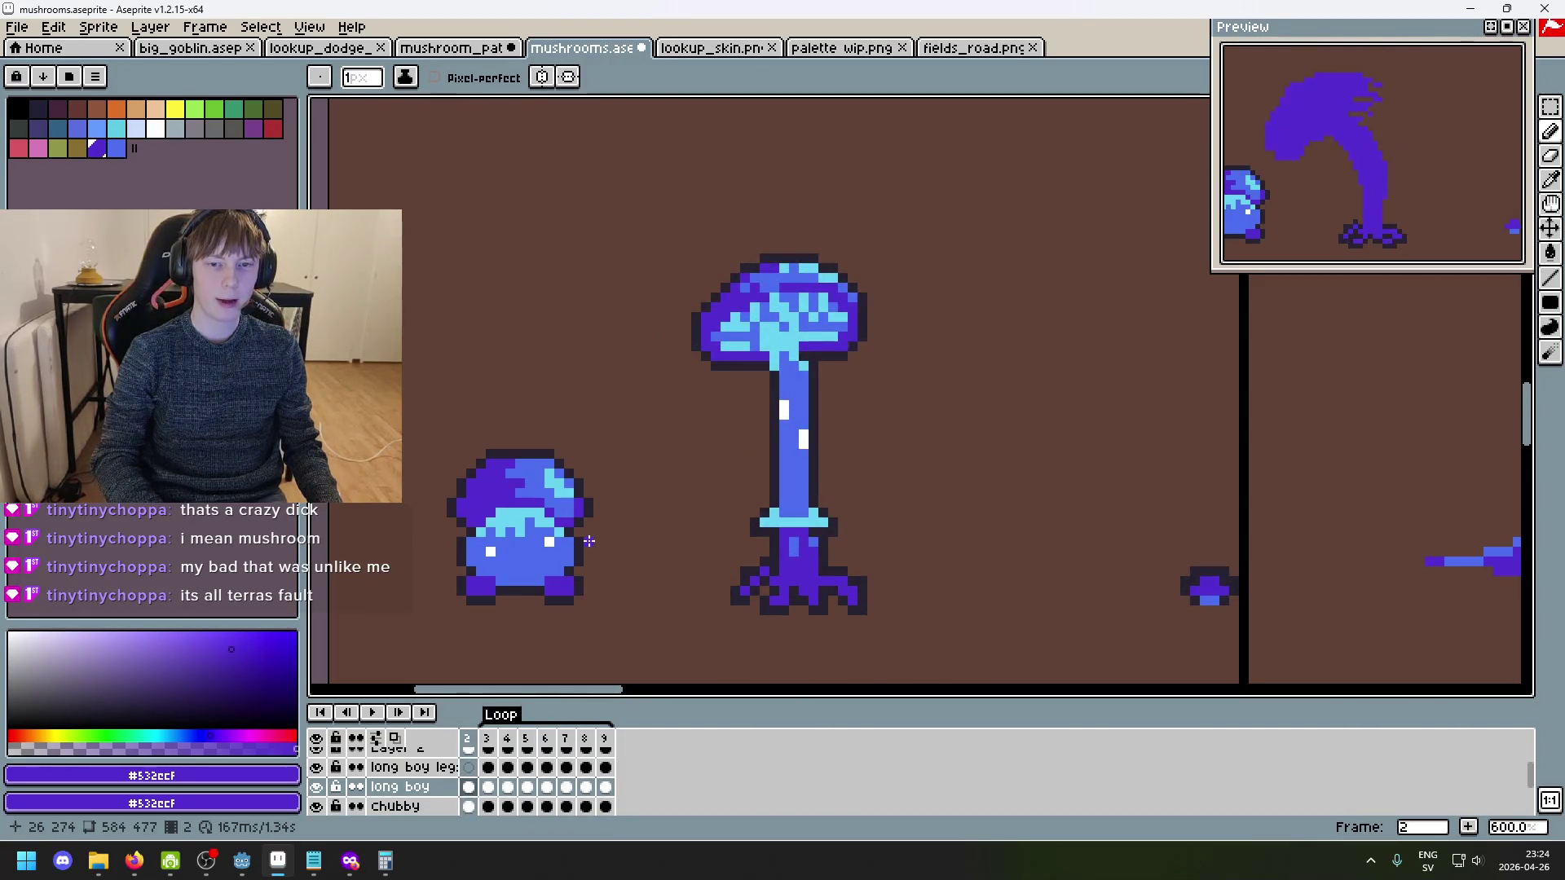
- Compare the straight-stem frame 2 with the curled-stem frame 3, zooming in to inspect
key(period)
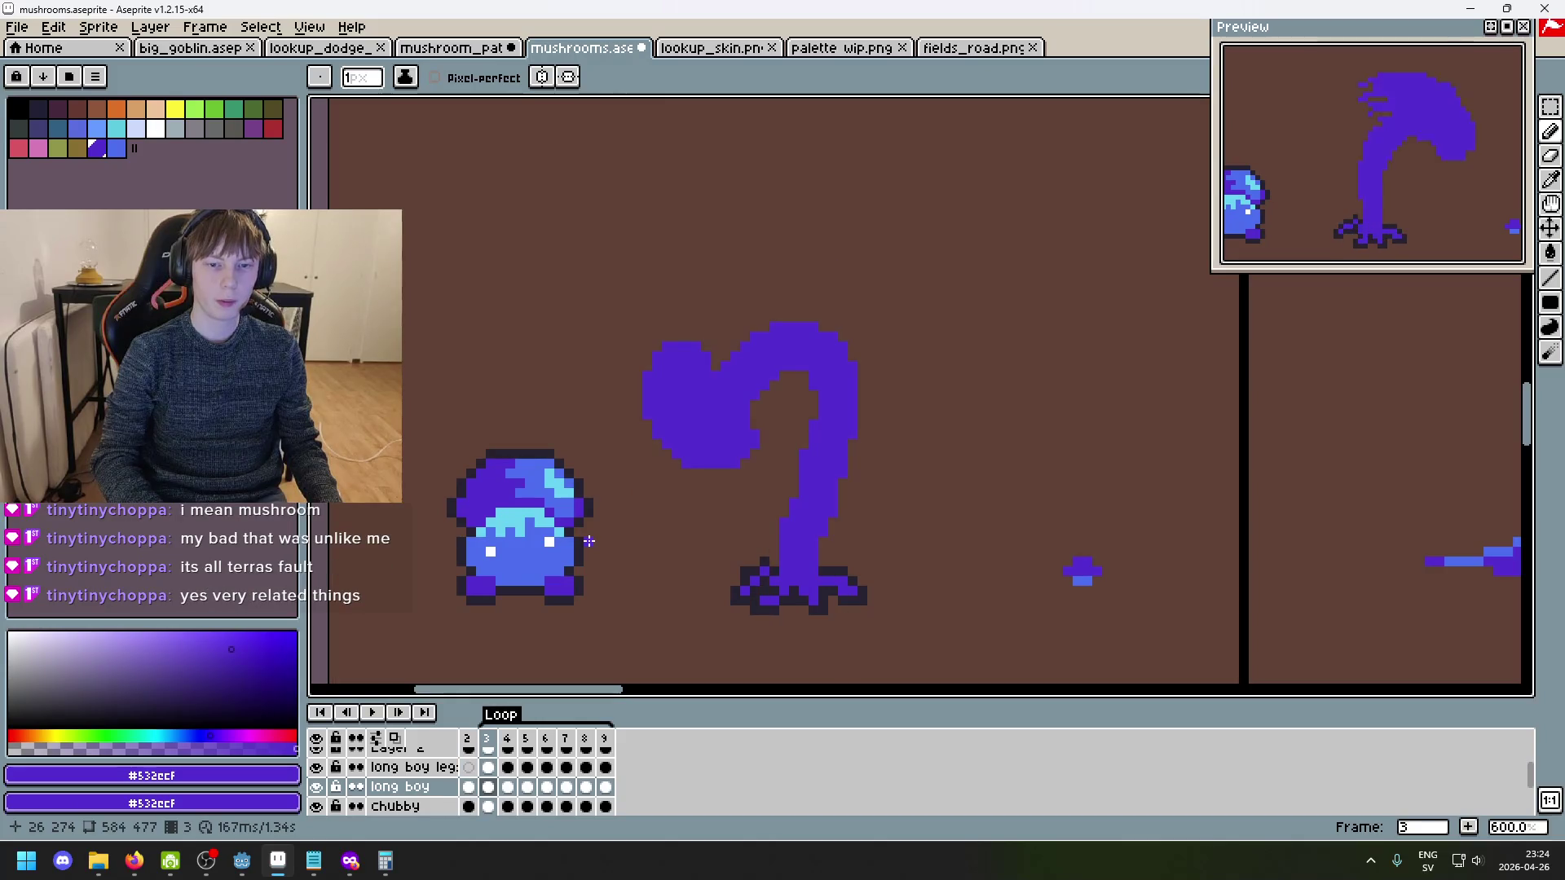
key(comma)
key(period)
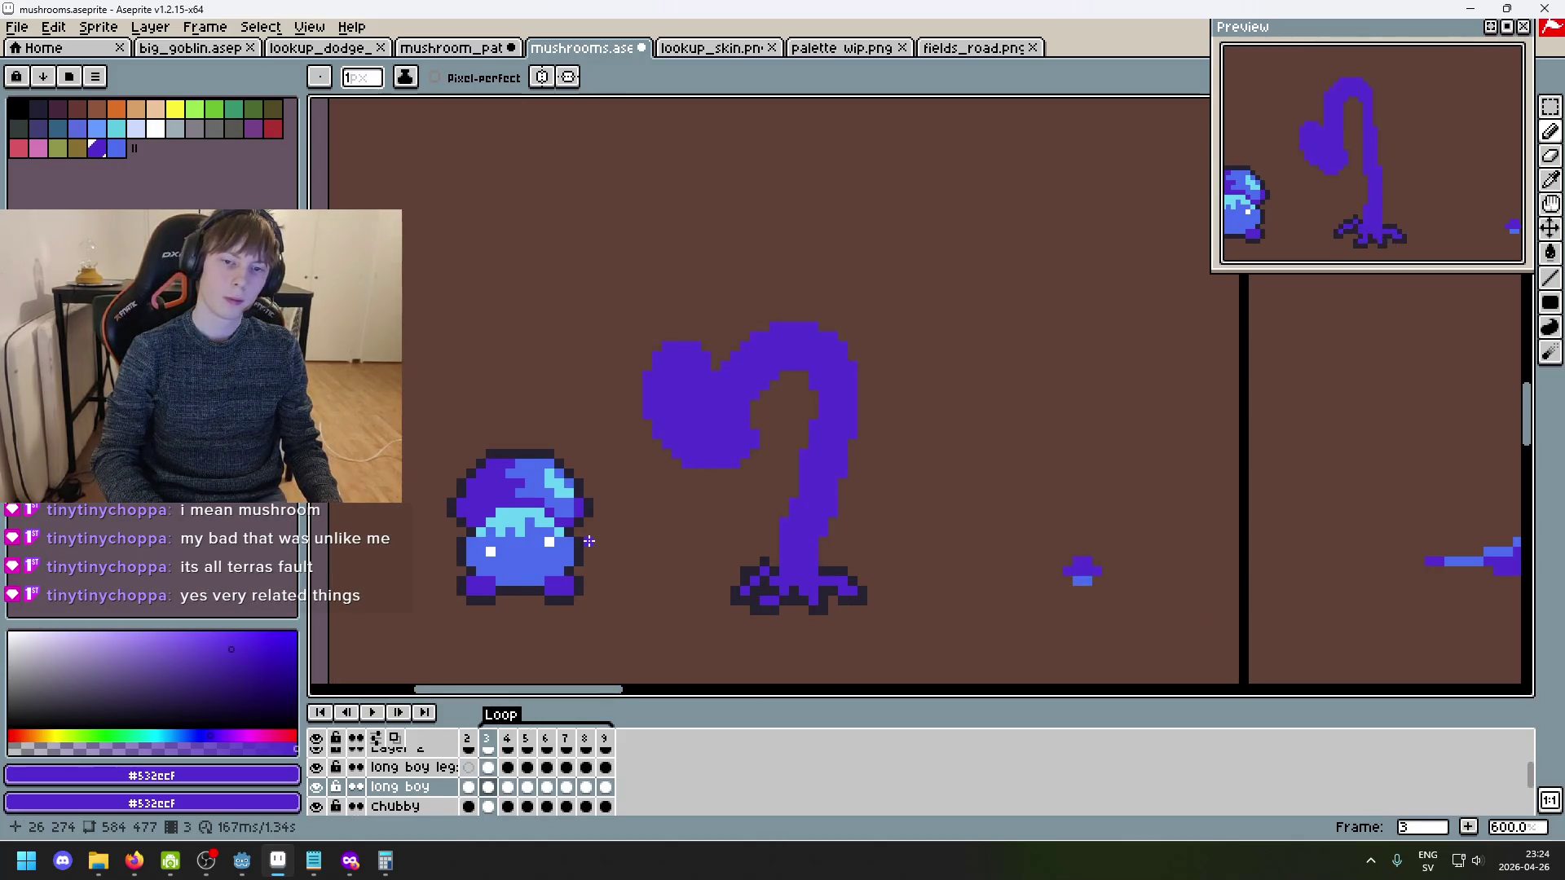
scroll(727, 314, up, 1)
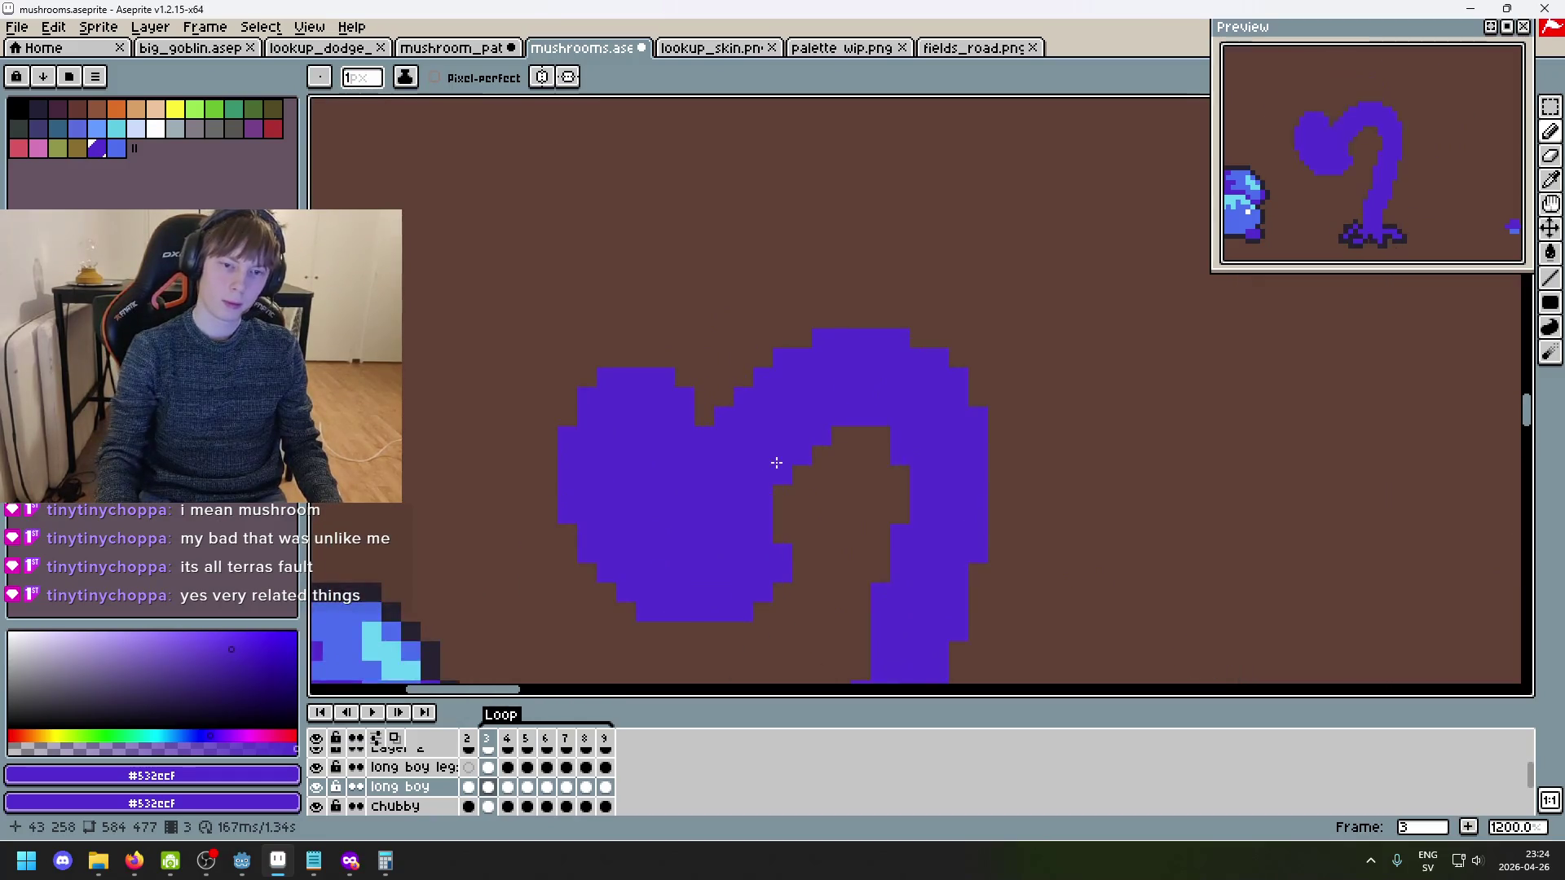
scroll(787, 450, down, 1)
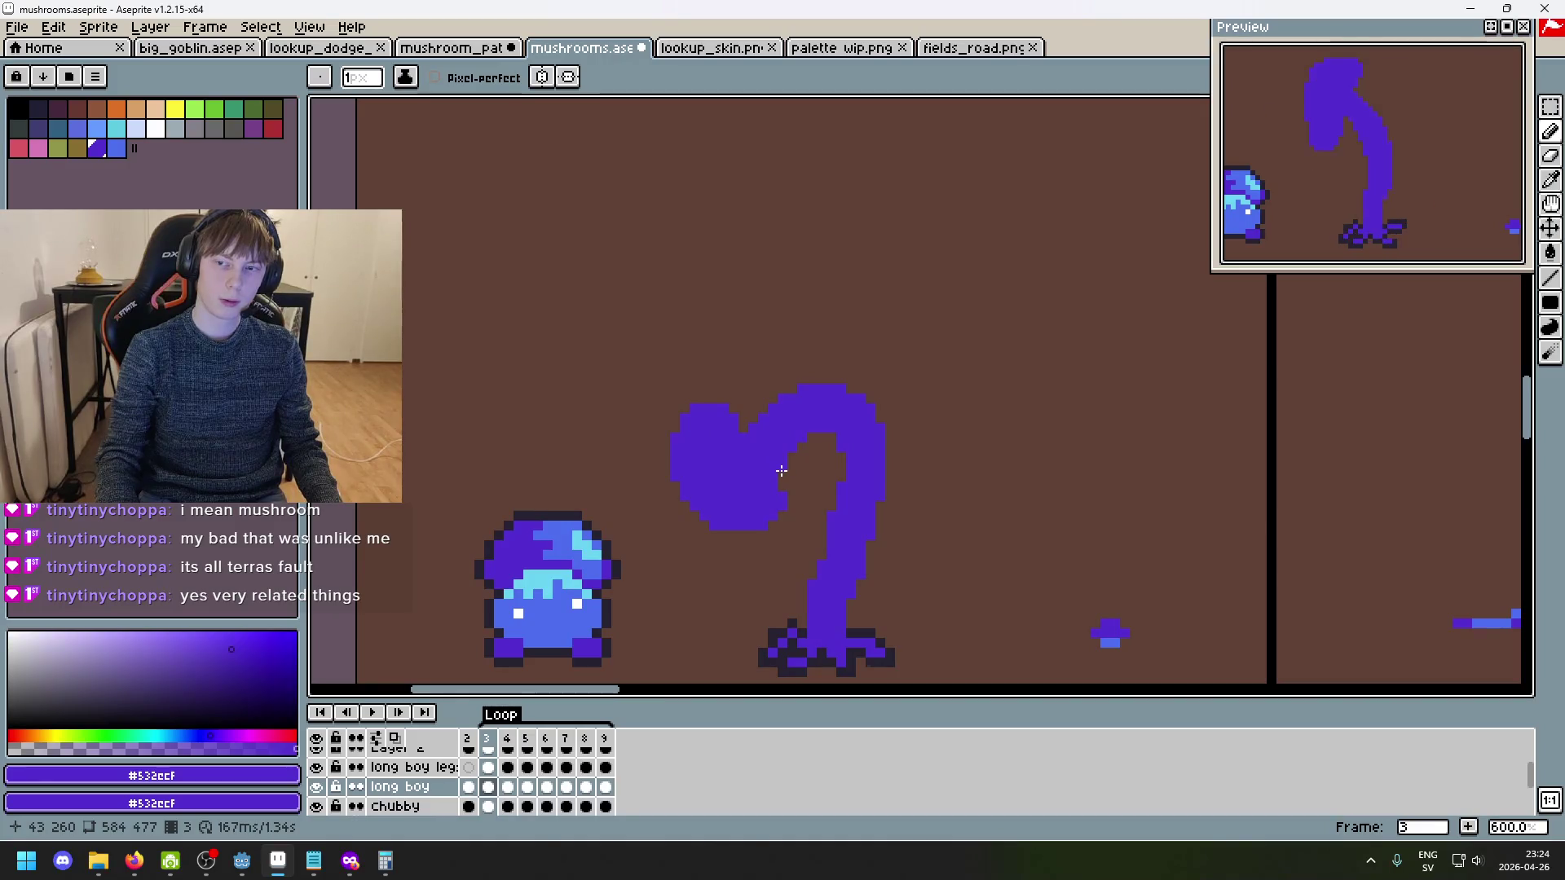
scroll(780, 472, up, 3)
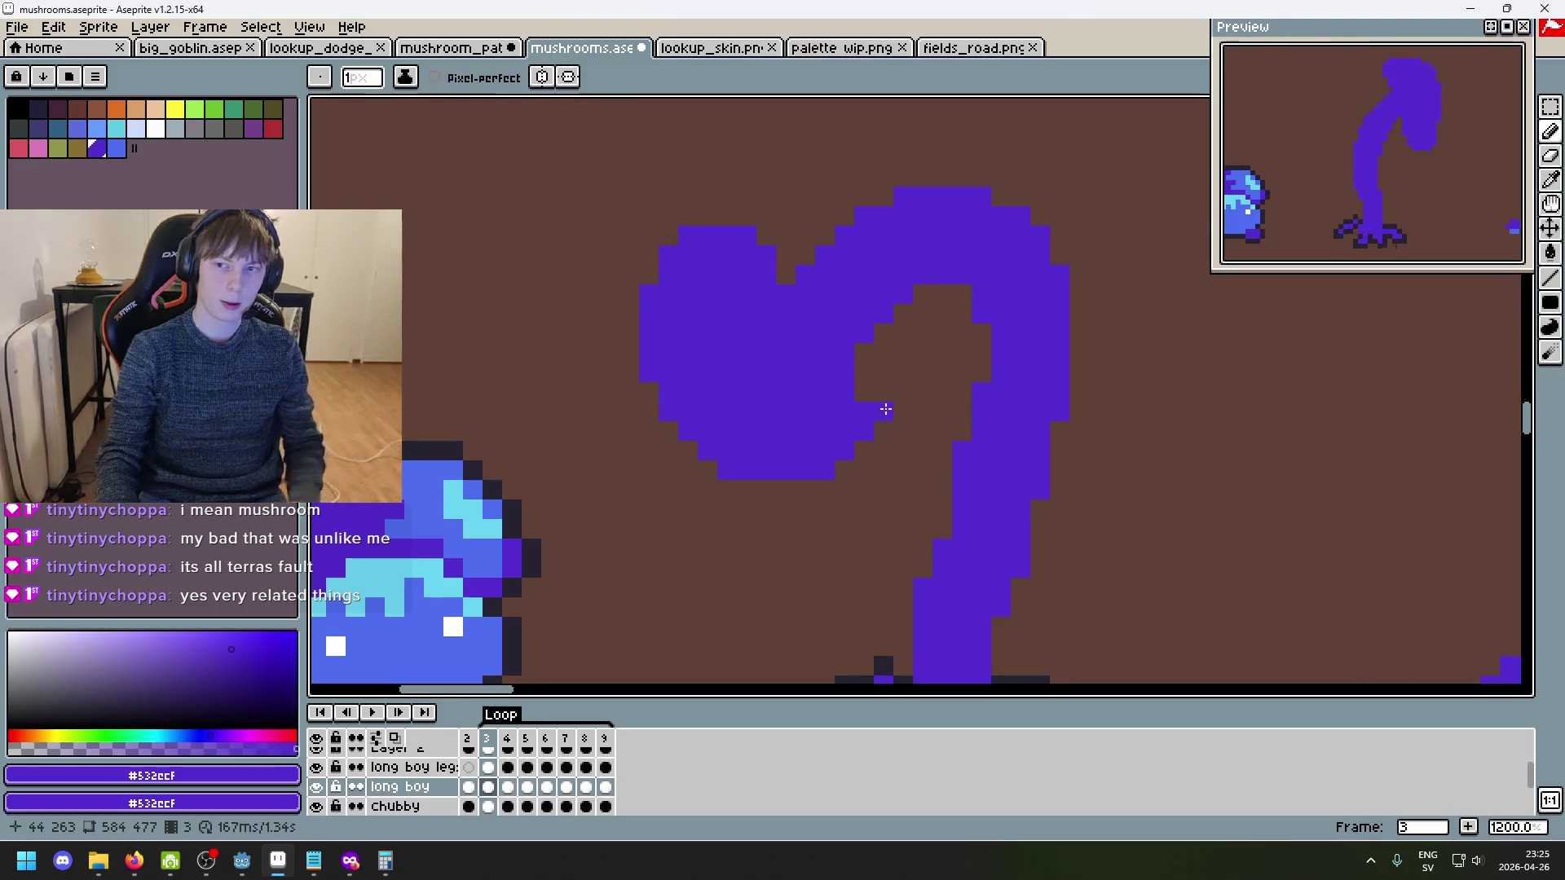
scroll(905, 415, down, 4)
- Step through the stem poses of frames 4, 5, 8 and 9, wrapping back to frame 3
key(Right)
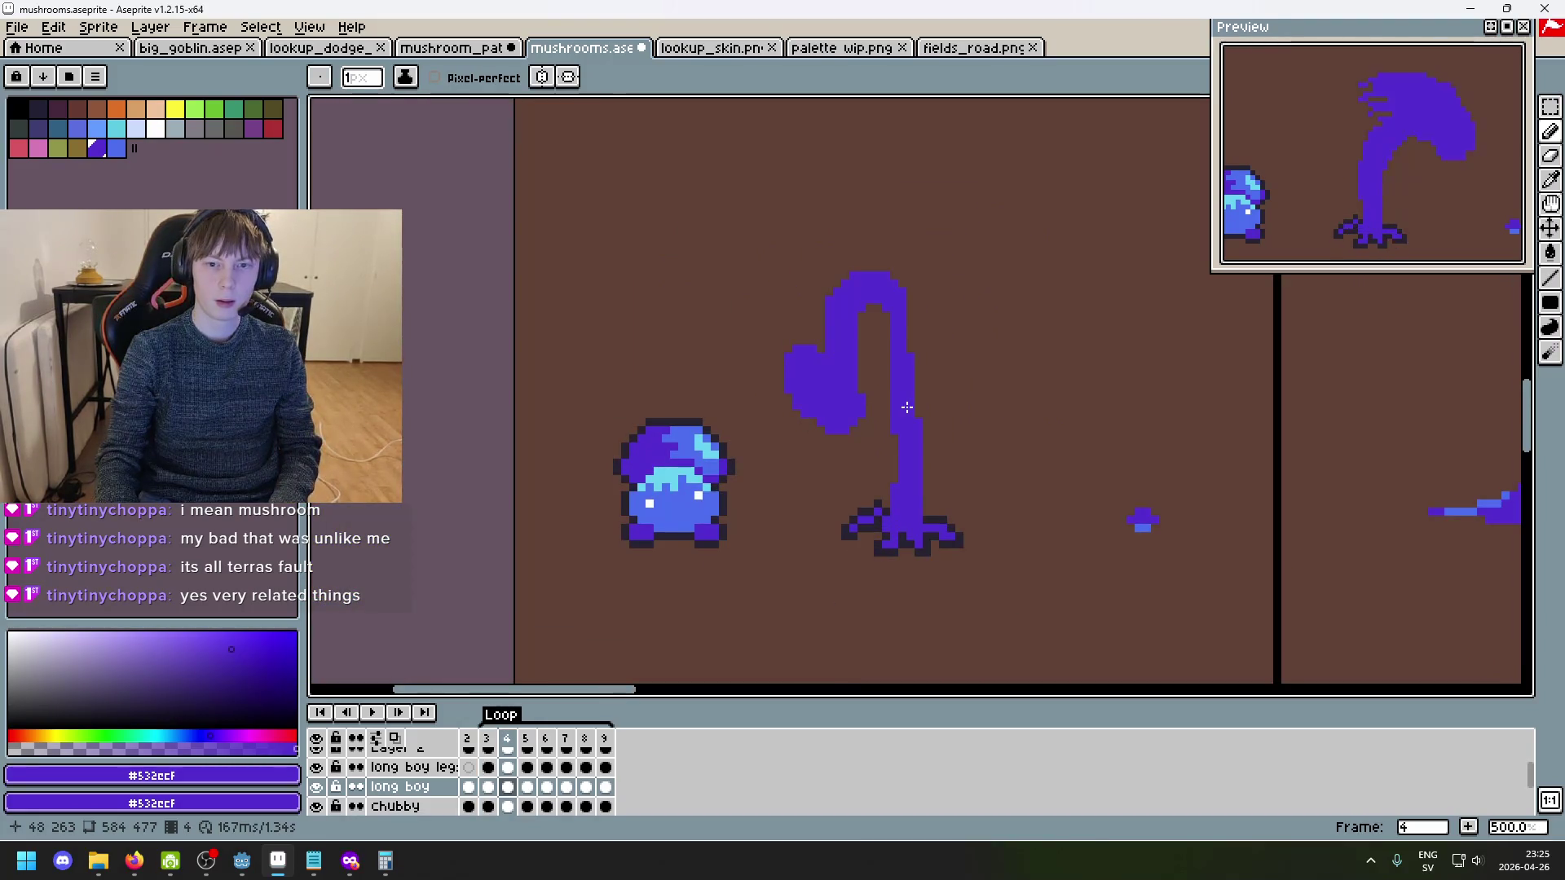
key(Right)
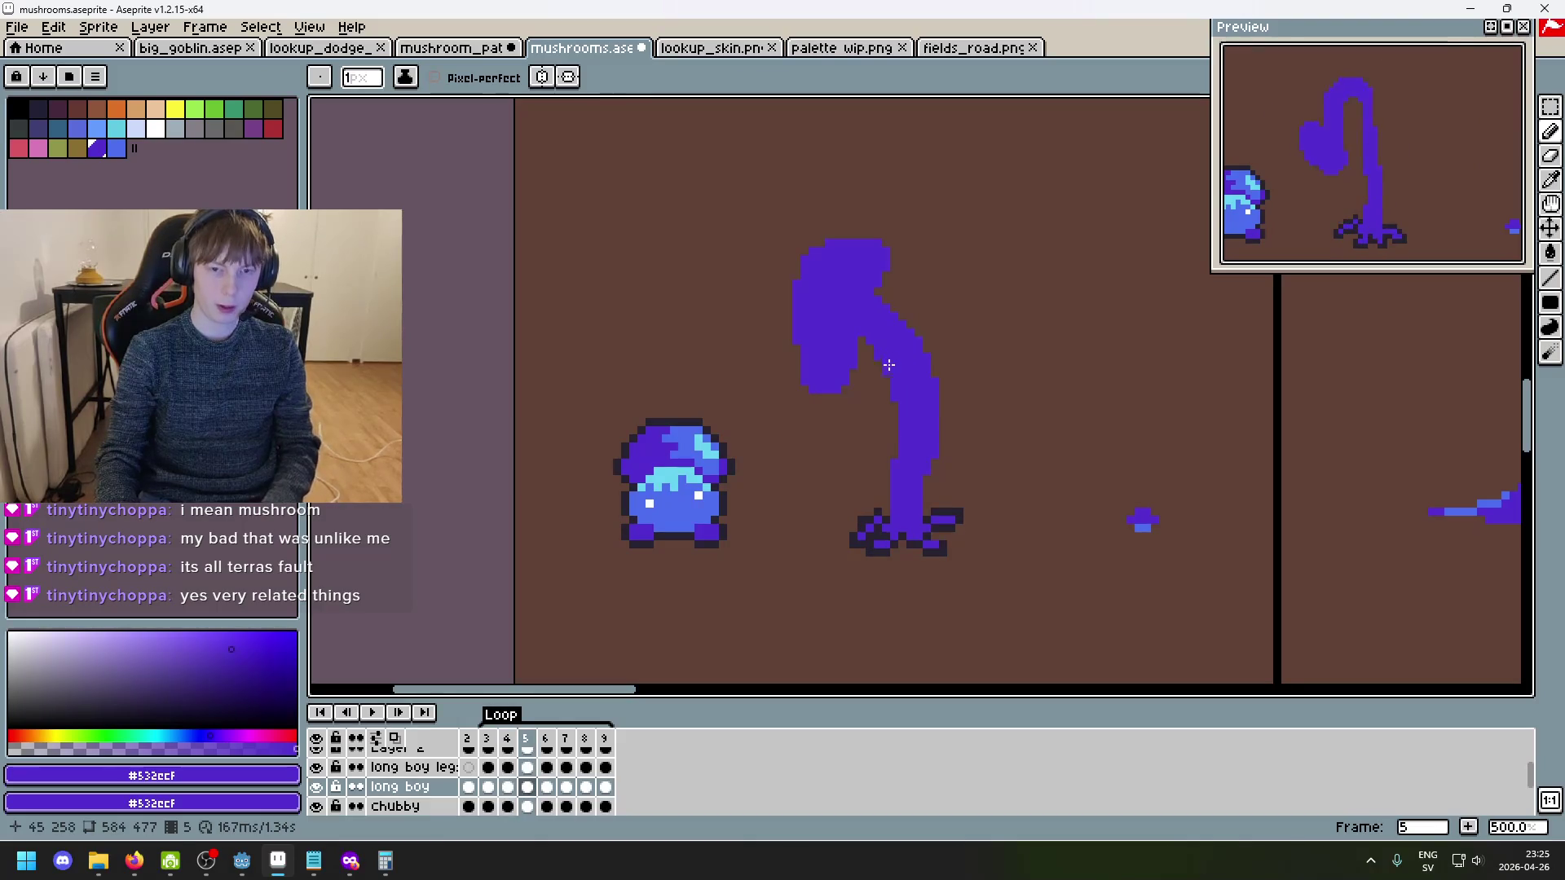
key(Left)
key(Right)
key(Right)
key(Right)
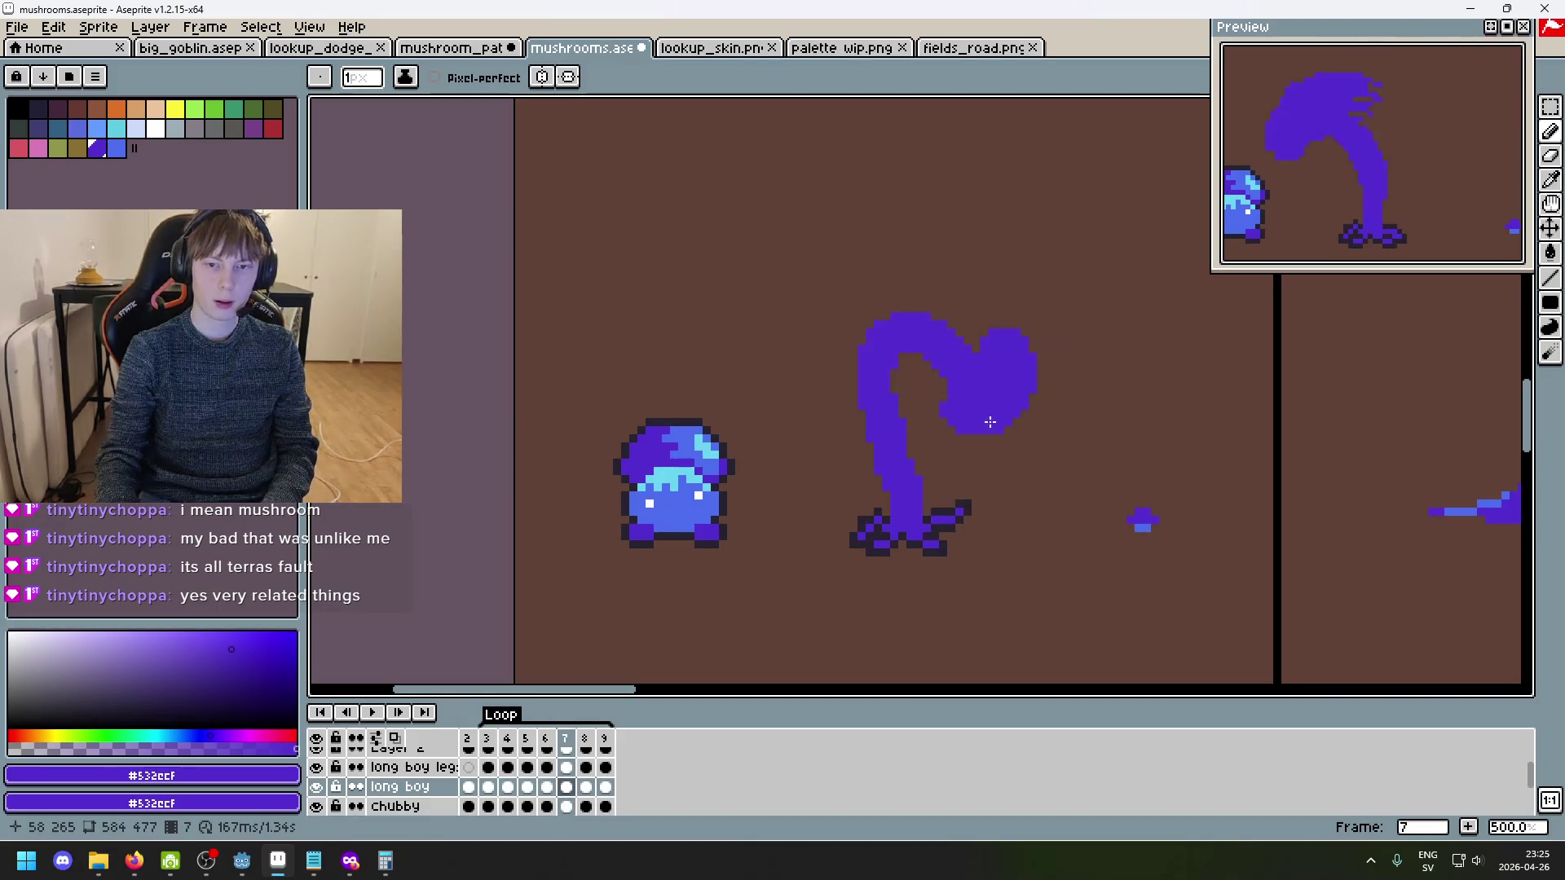
key(Right)
key(Right)
key(Right)
key(Left)
key(Left)
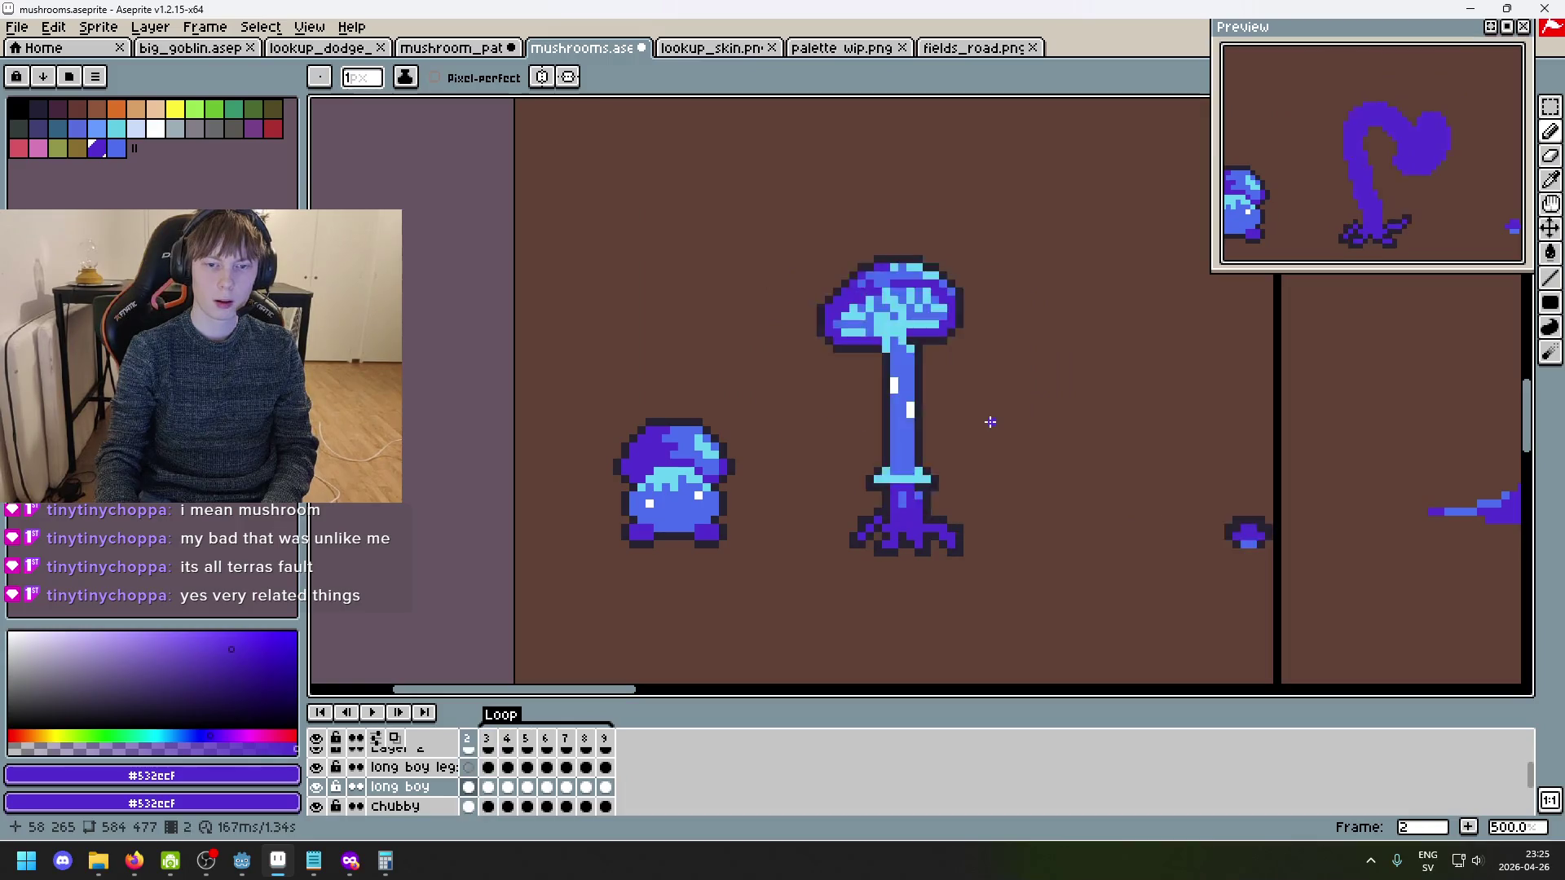
key(Right)
key(Right)
key(Right)
key(Left)
key(Right)
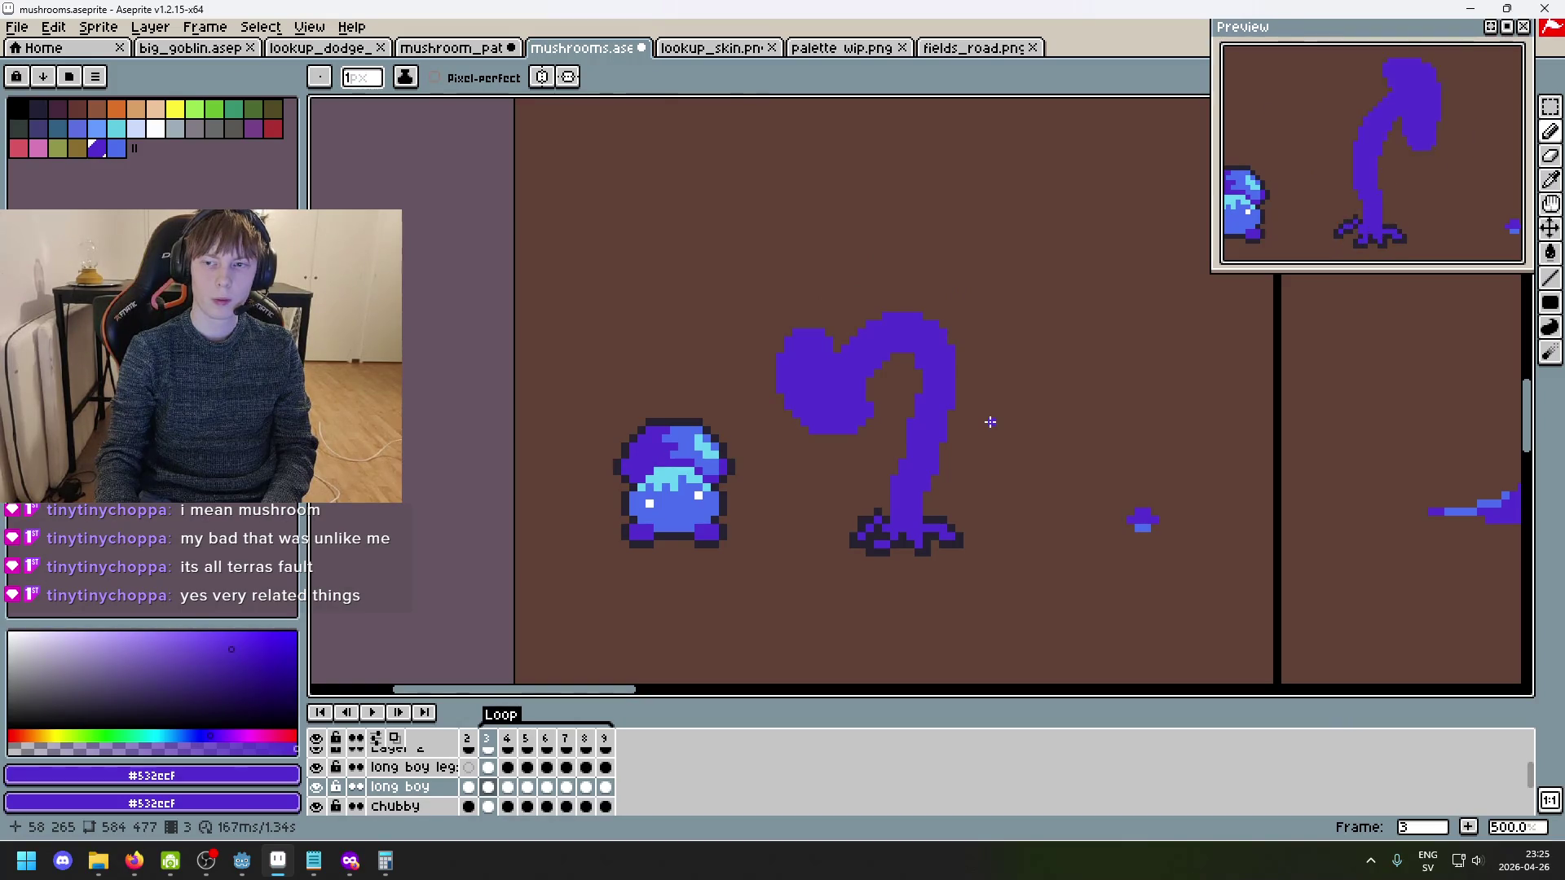
- Step forward to frame 9 and inspect its arched stem and drooping cap
key(Right)
key(Right)
key(Right)
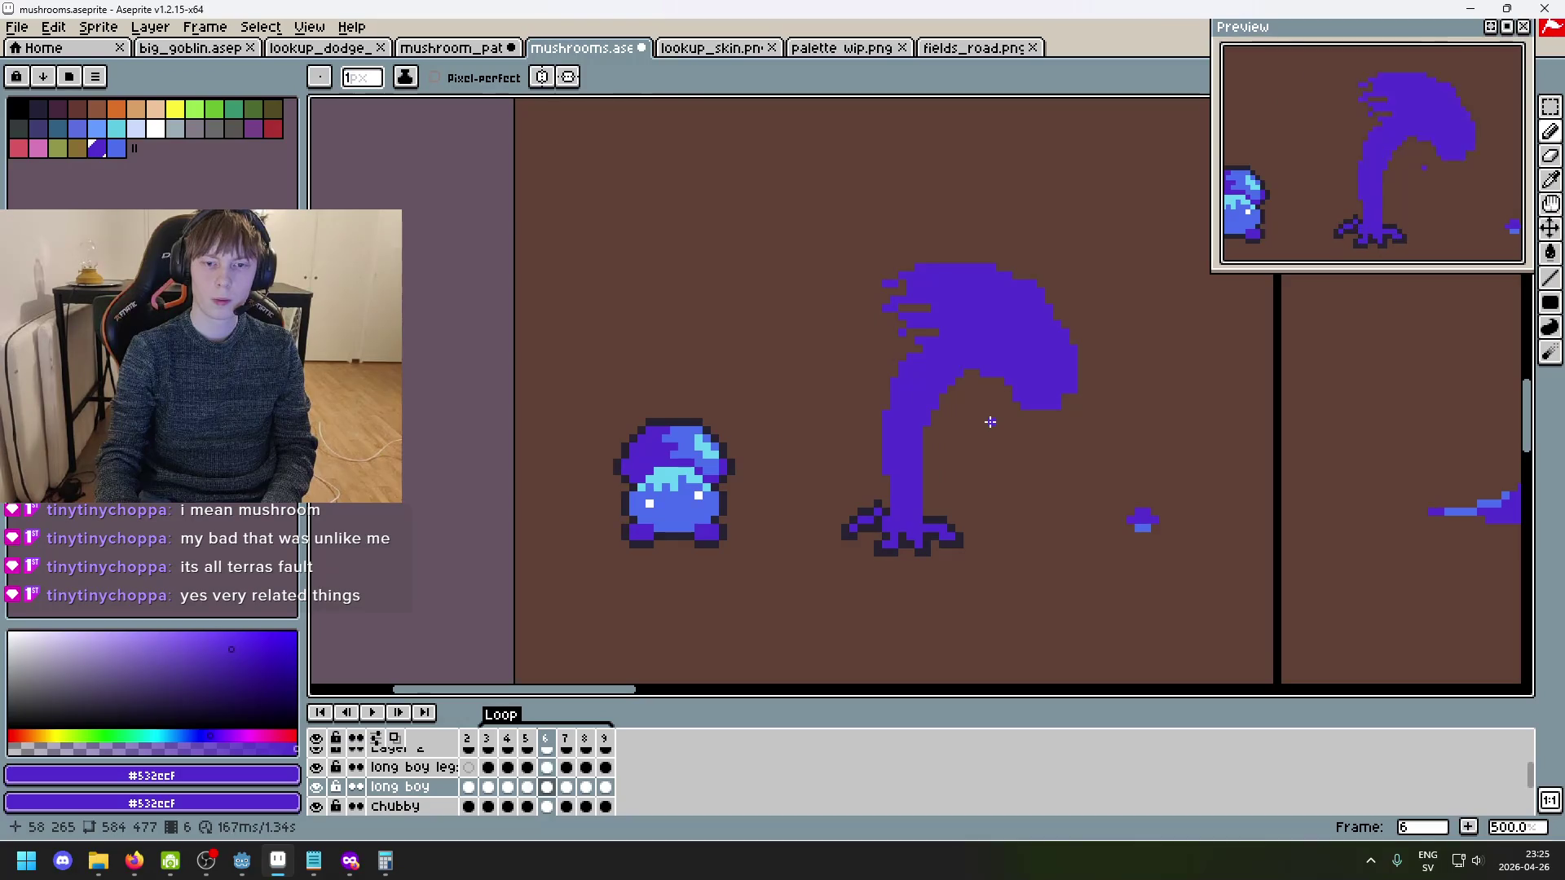
key(Right)
key(Right)
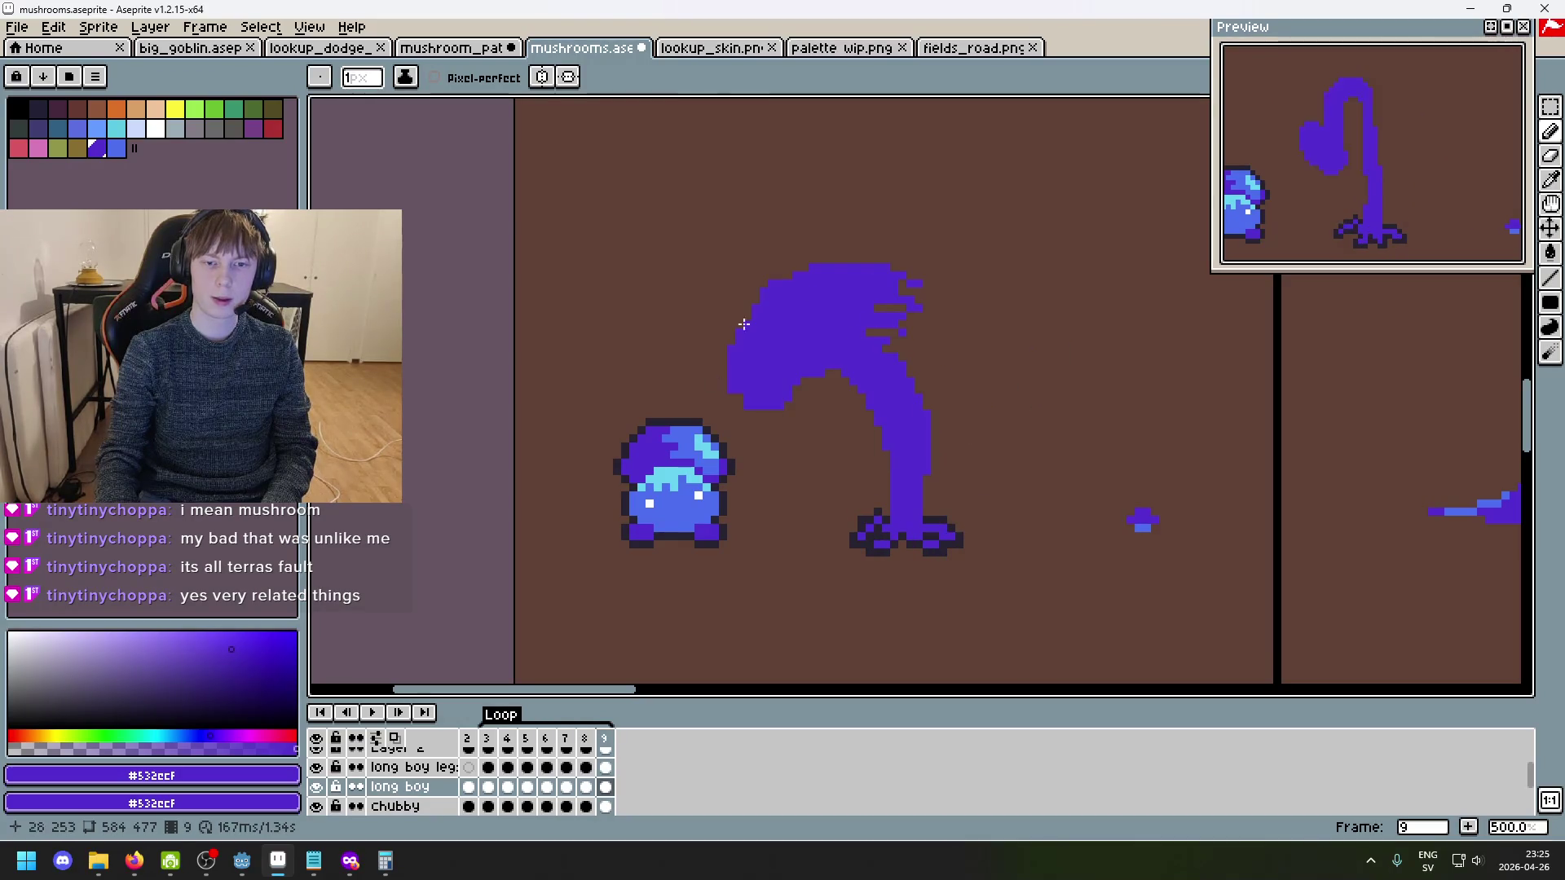
scroll(775, 350, up, 1)
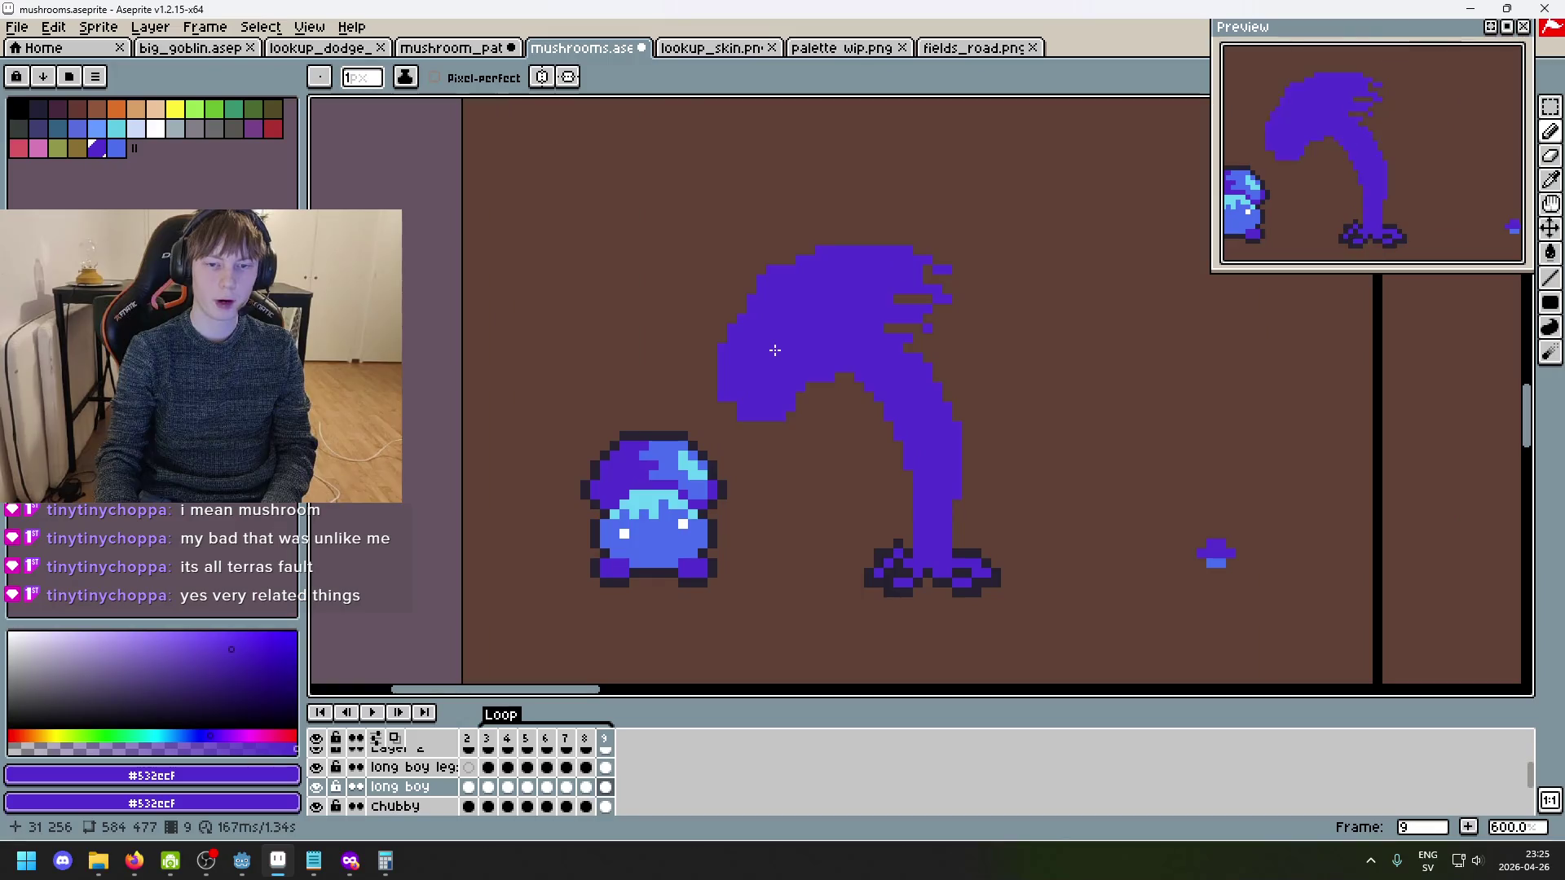
key(Left)
key(Left)
key(Left)
key(Right)
key(Right)
key(Right)
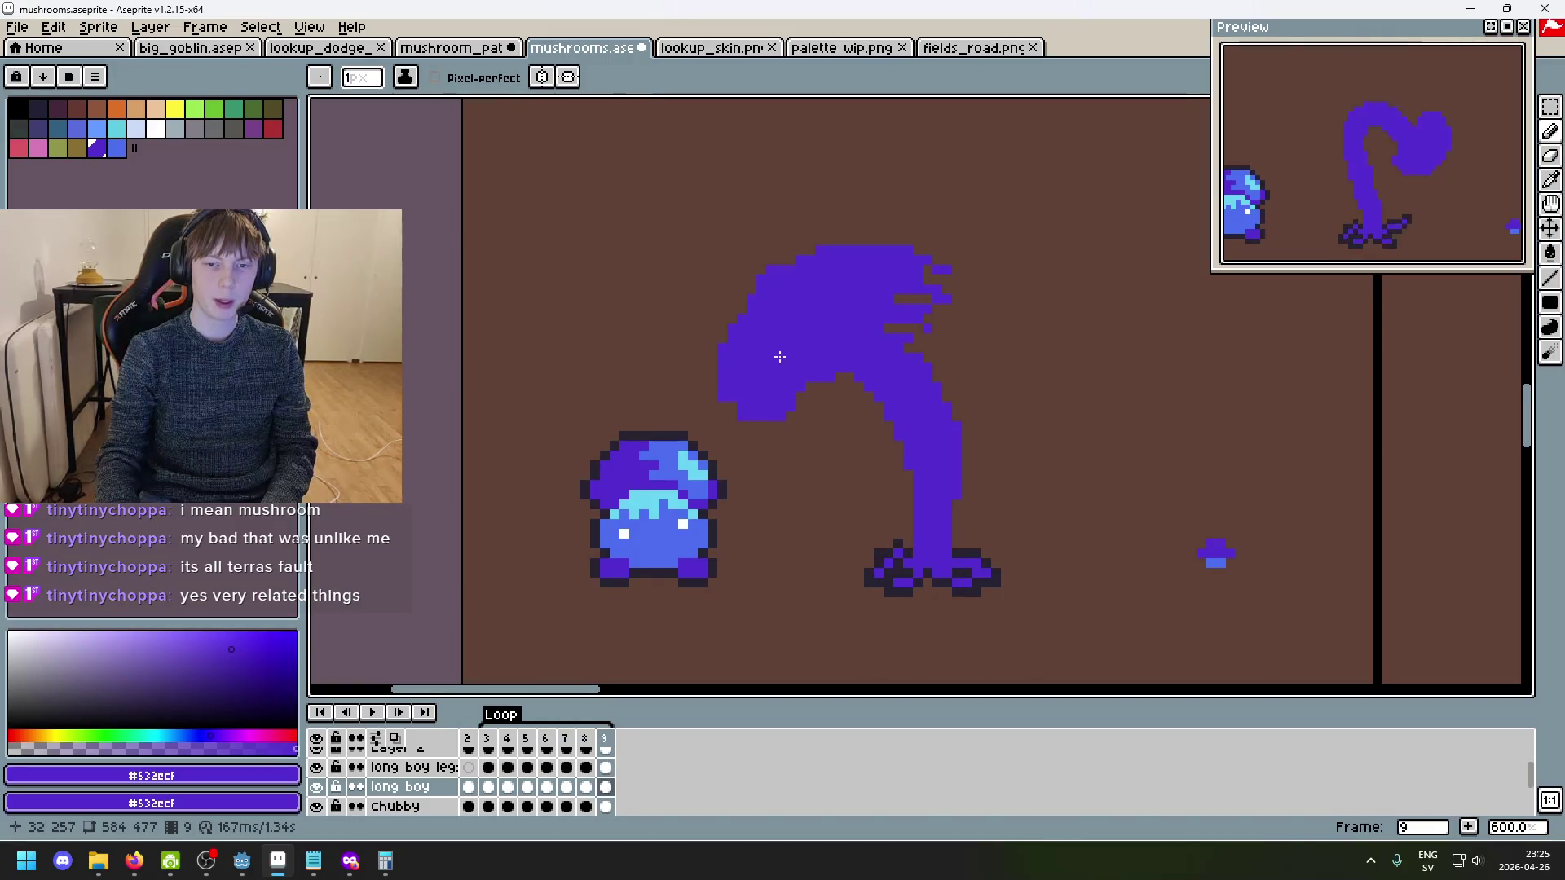
scroll(774, 353, up, 1)
- Undo the last eraser stroke and zoom in on the underside of frame 9's cap
key(ctrl+z)
key(ctrl+z)
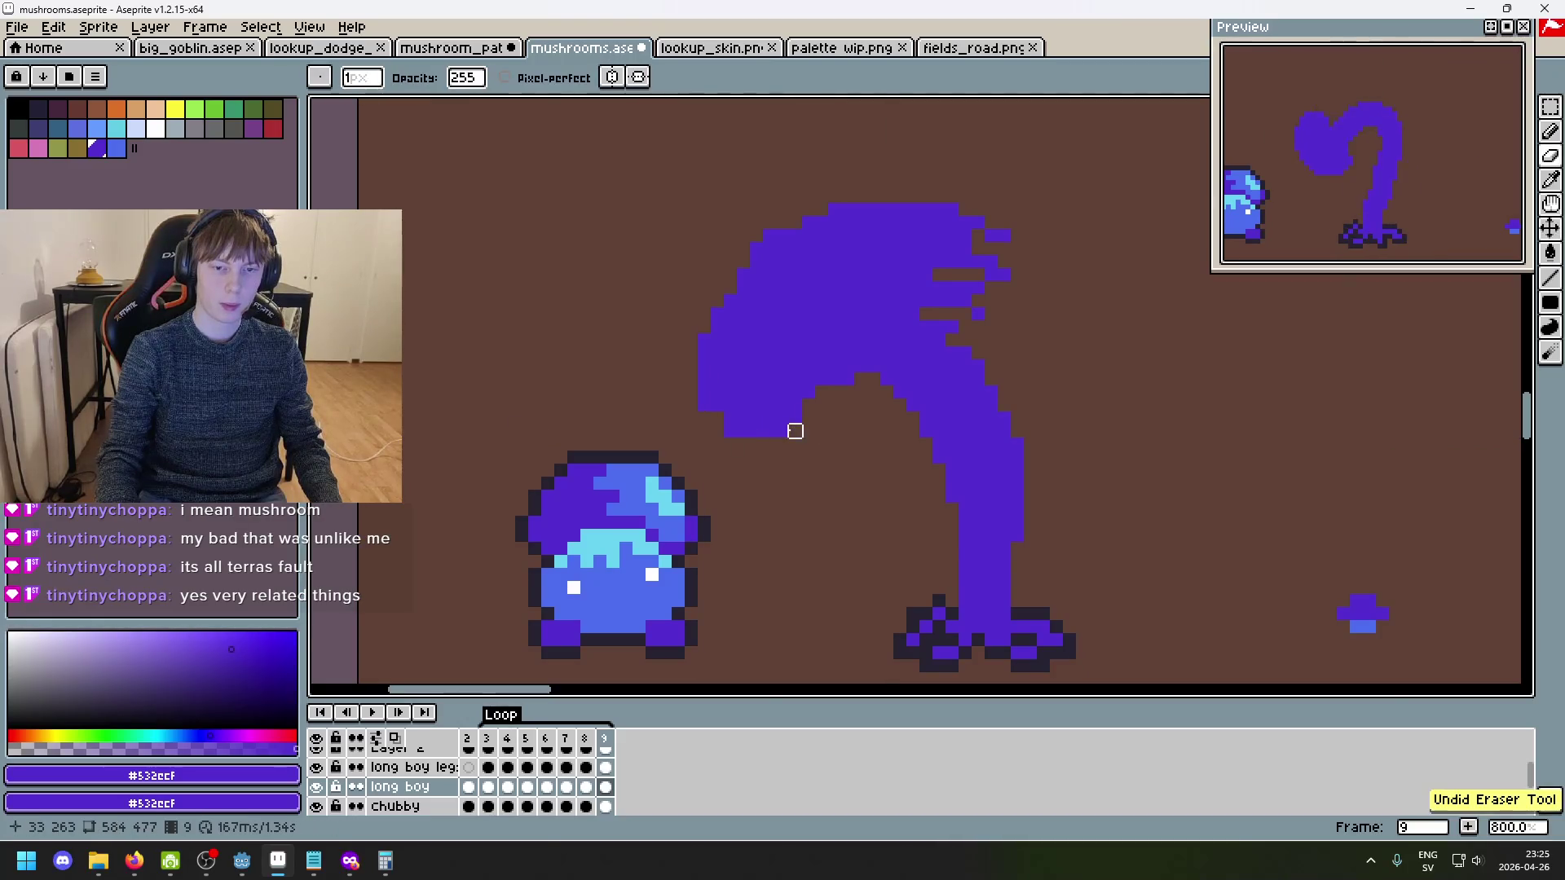
scroll(769, 430, up, 3)
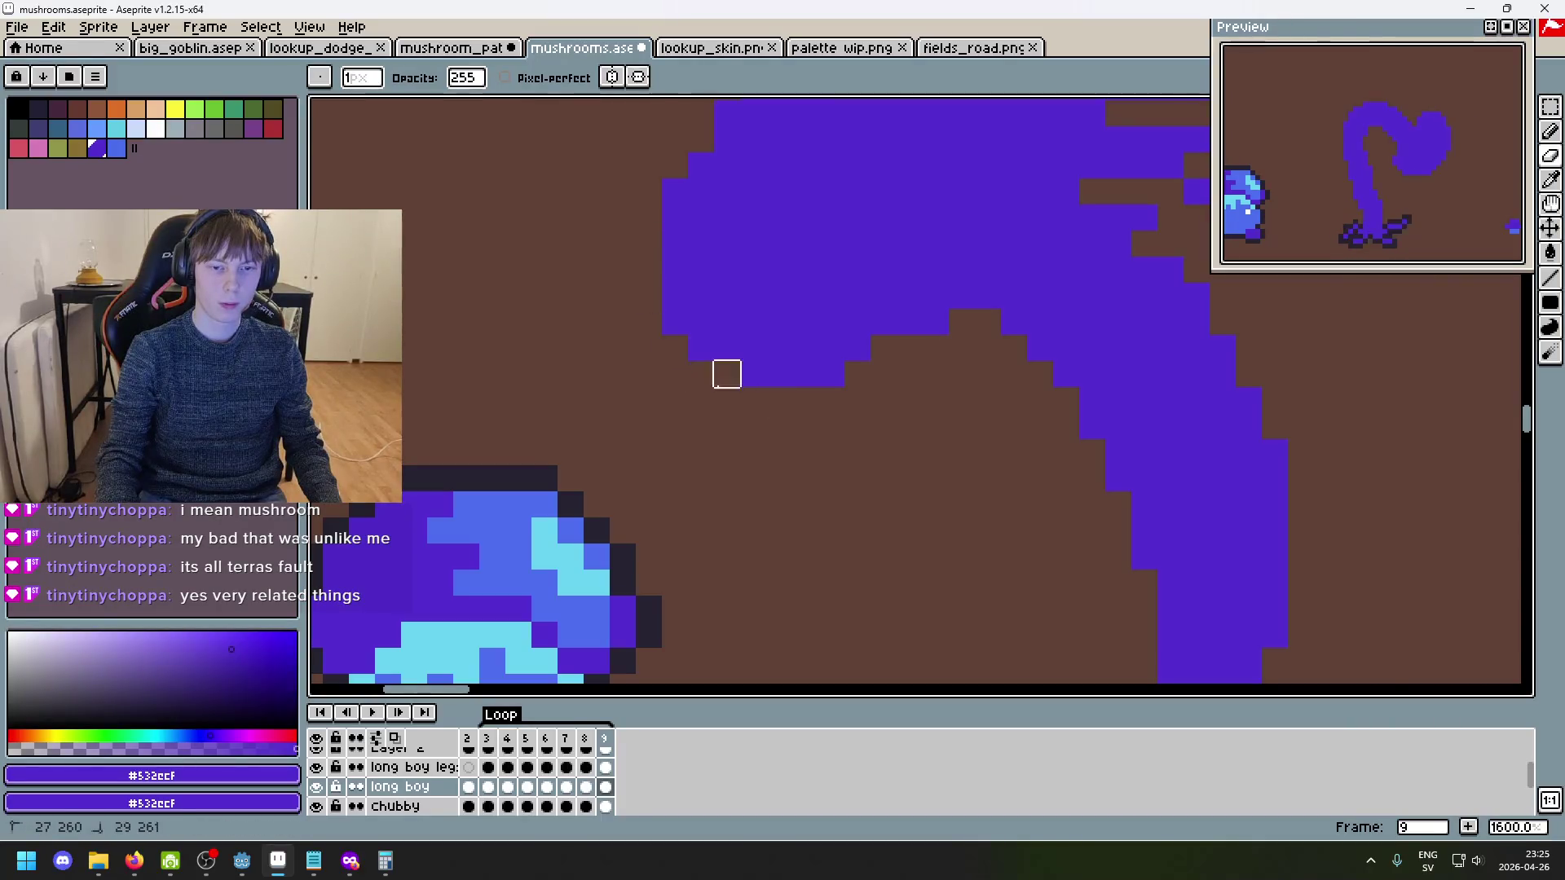
scroll(805, 451, down, 4)
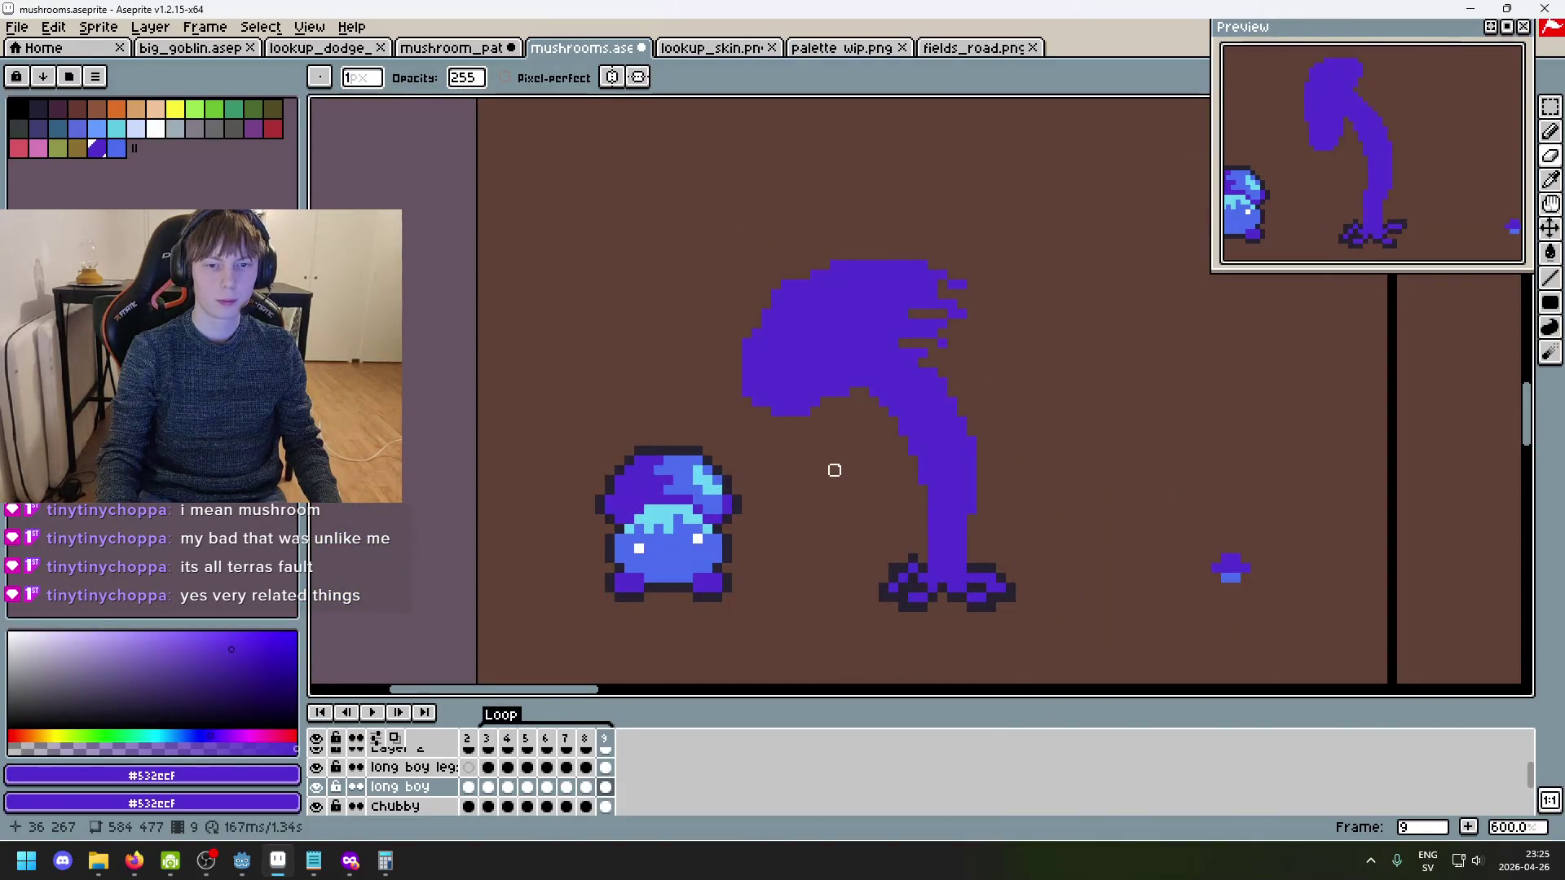
scroll(782, 339, up, 4)
scroll(812, 322, up, 1)
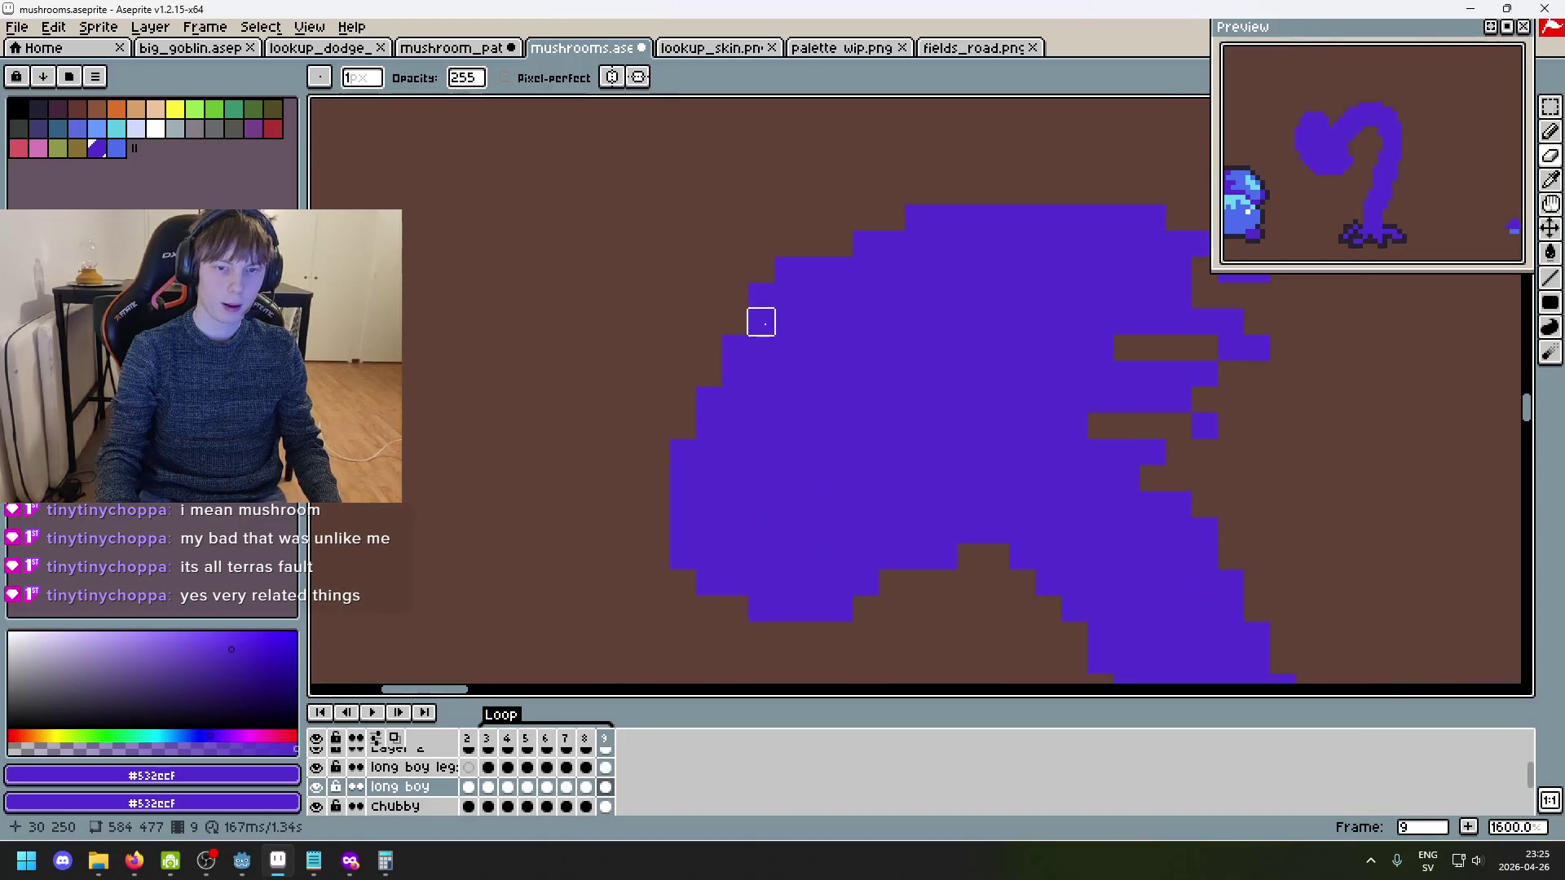
scroll(839, 242, up, 2)
scroll(838, 241, right, 1)
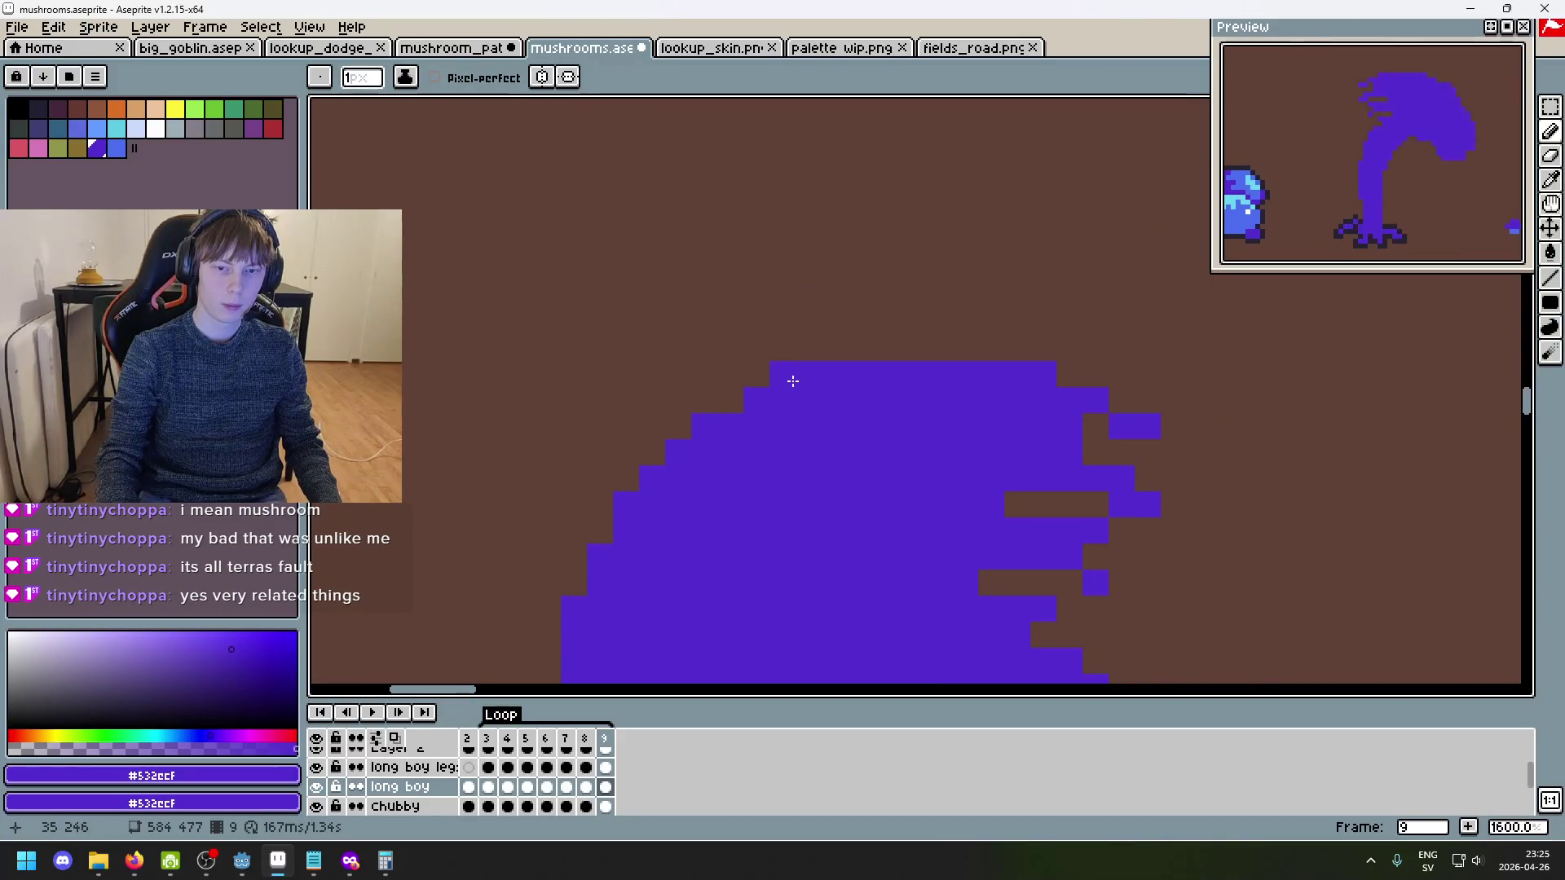
scroll(908, 482, down, 4)
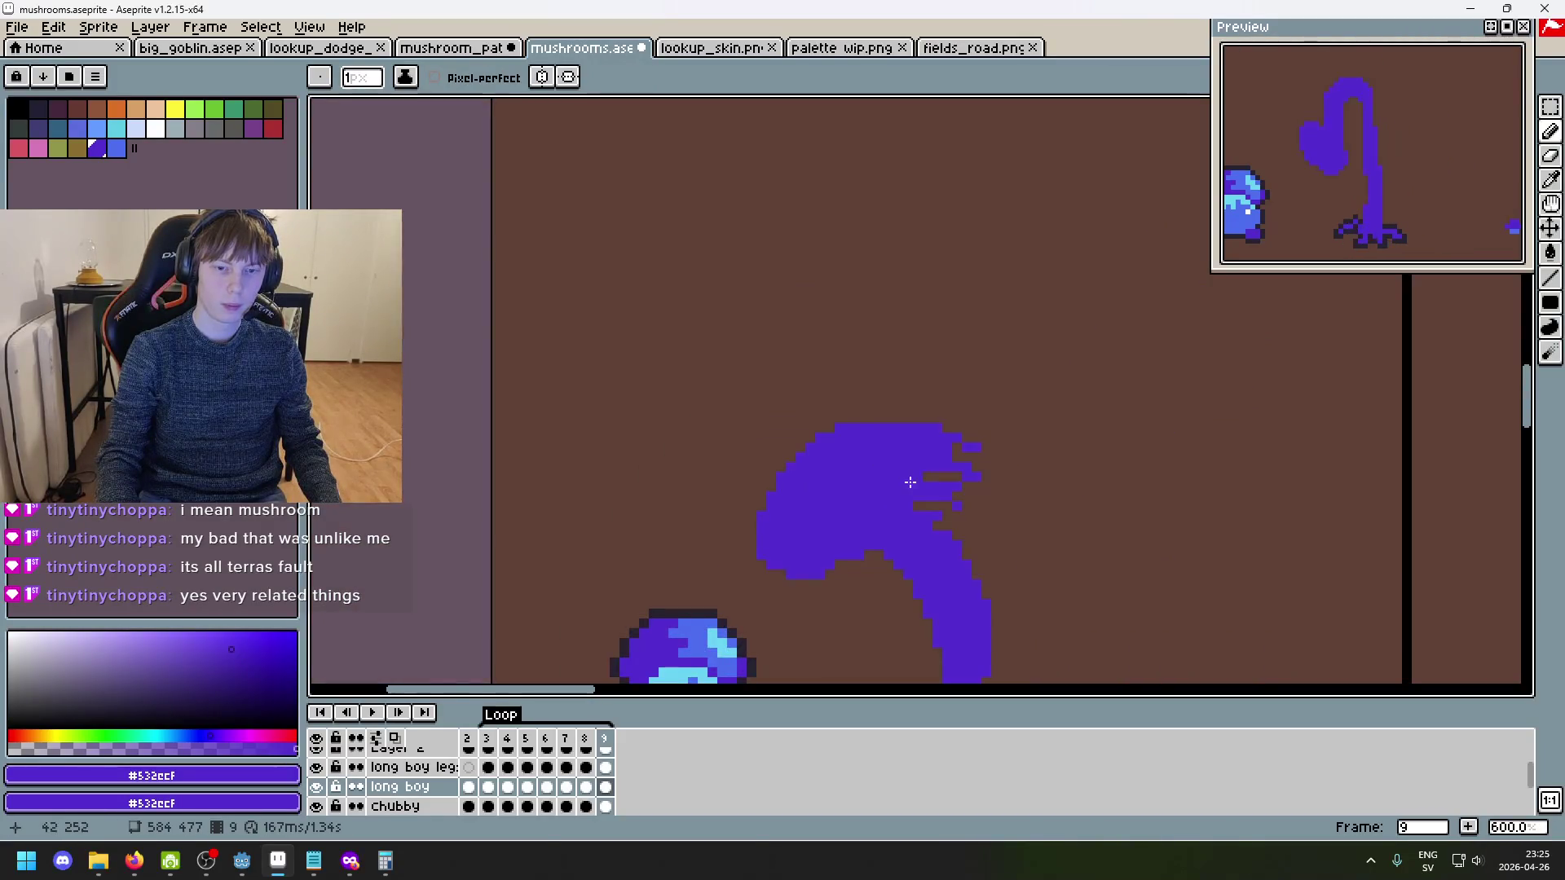
scroll(783, 493, up, 6)
- Touch up the cap edge with eraser and pencil, undoing the stray purple pixel below it
key(e)
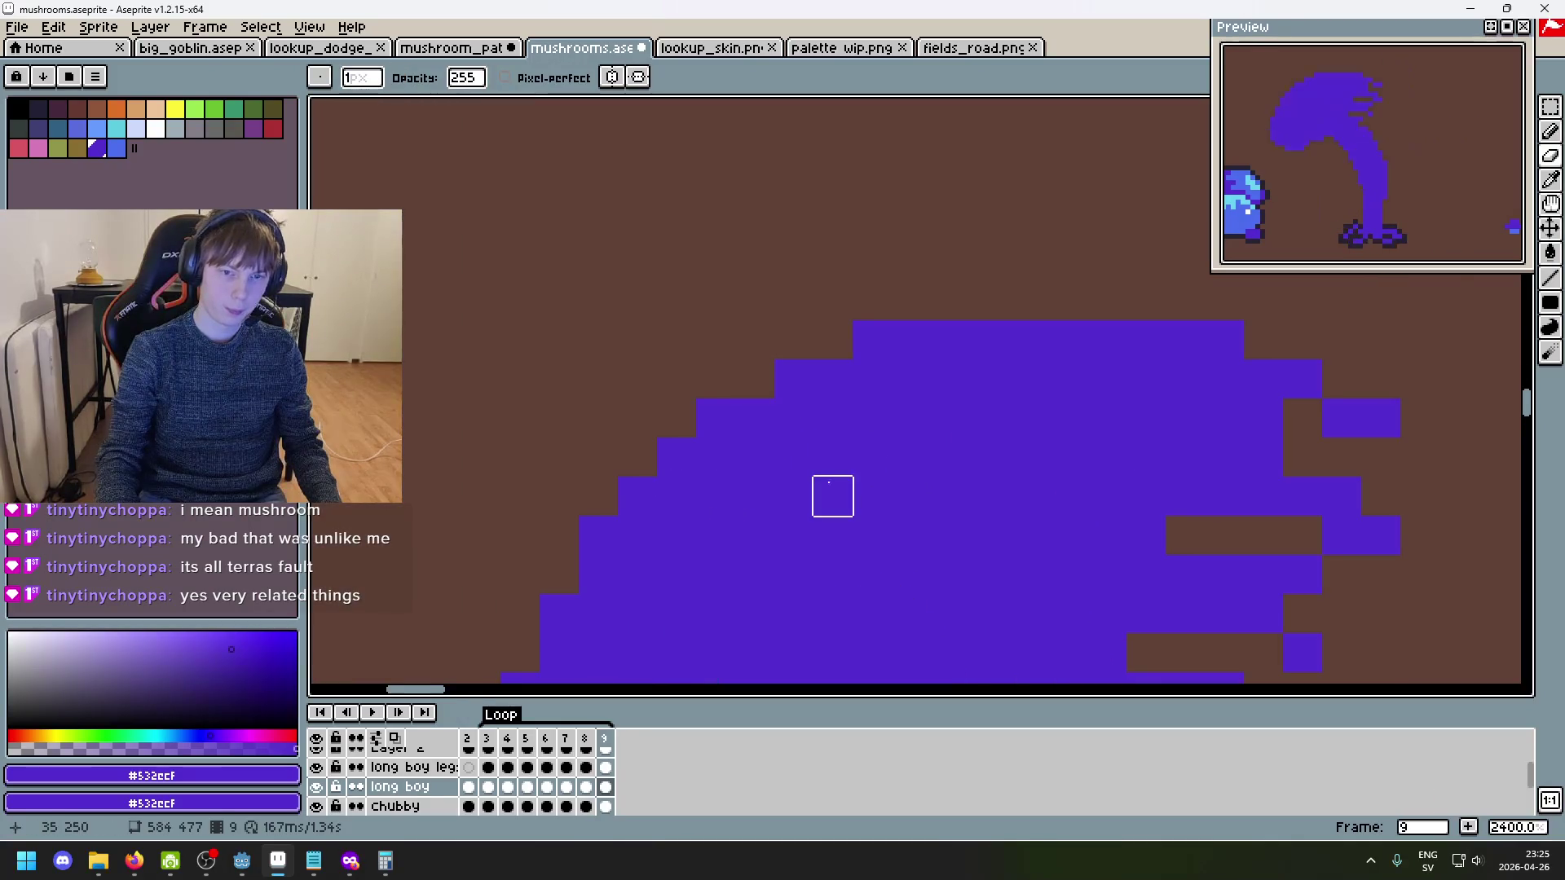
scroll(854, 465, down, 5)
scroll(755, 472, up, 4)
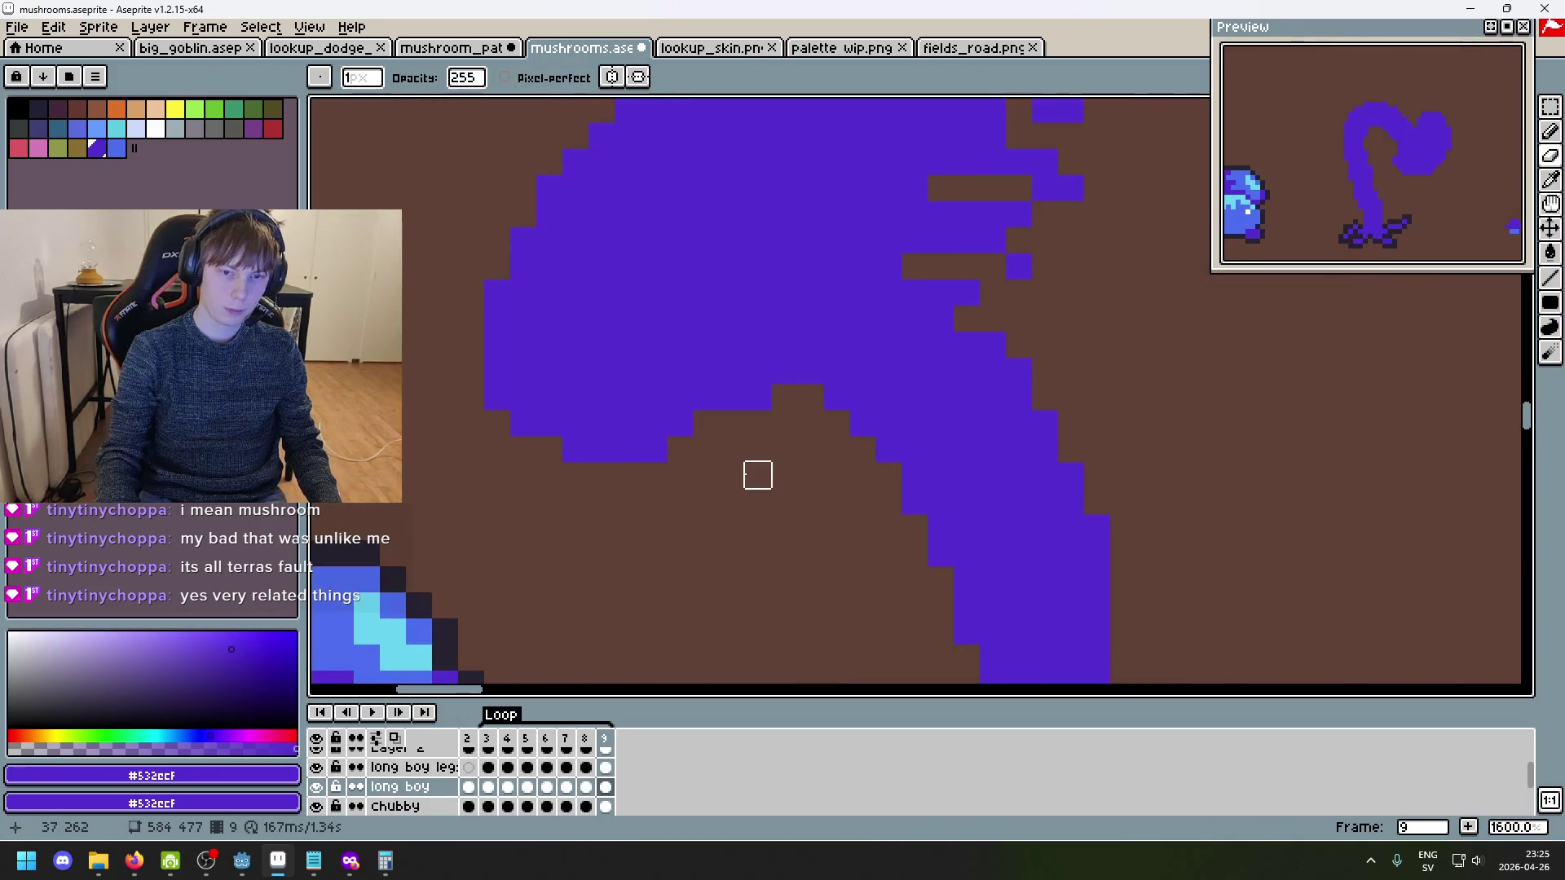
key(b)
click(798, 510)
scroll(798, 510, down, 1)
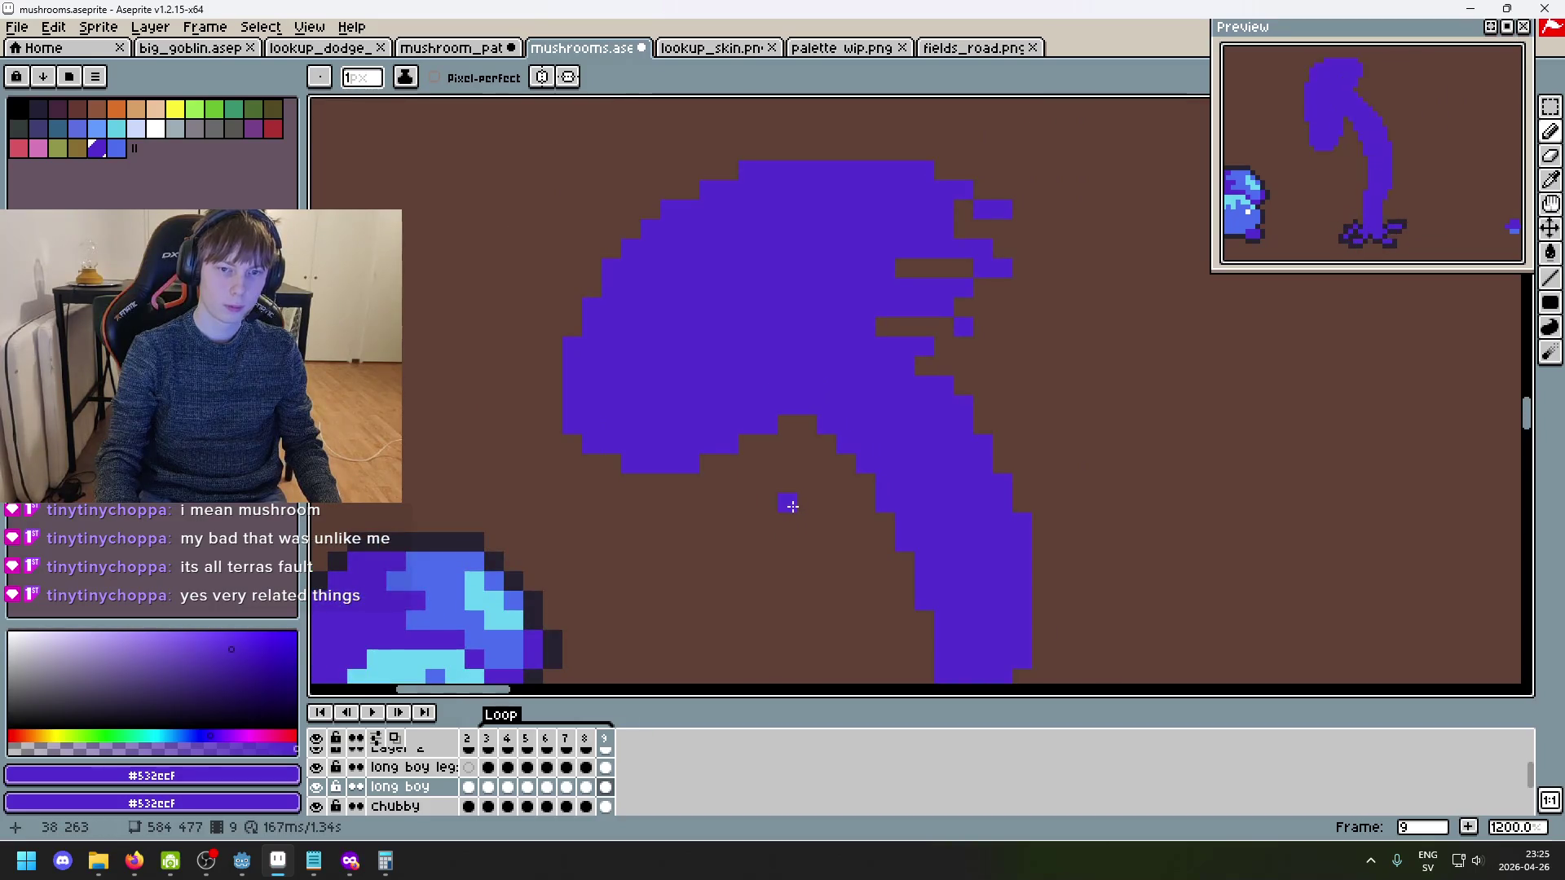
scroll(776, 559, down, 5)
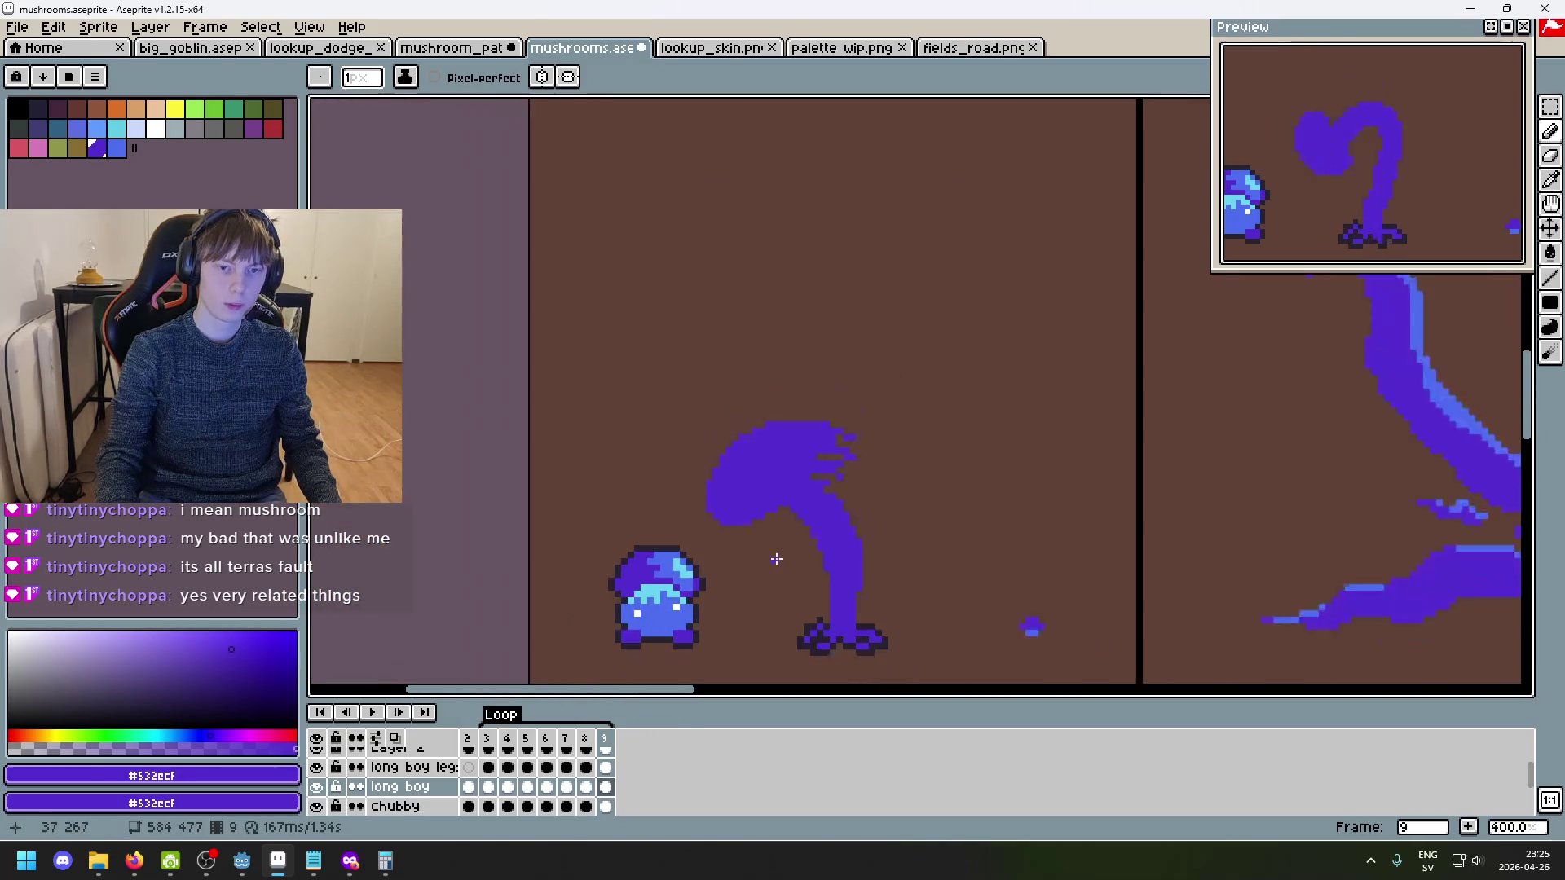
key(ctrl+z)
scroll(785, 557, up, 3)
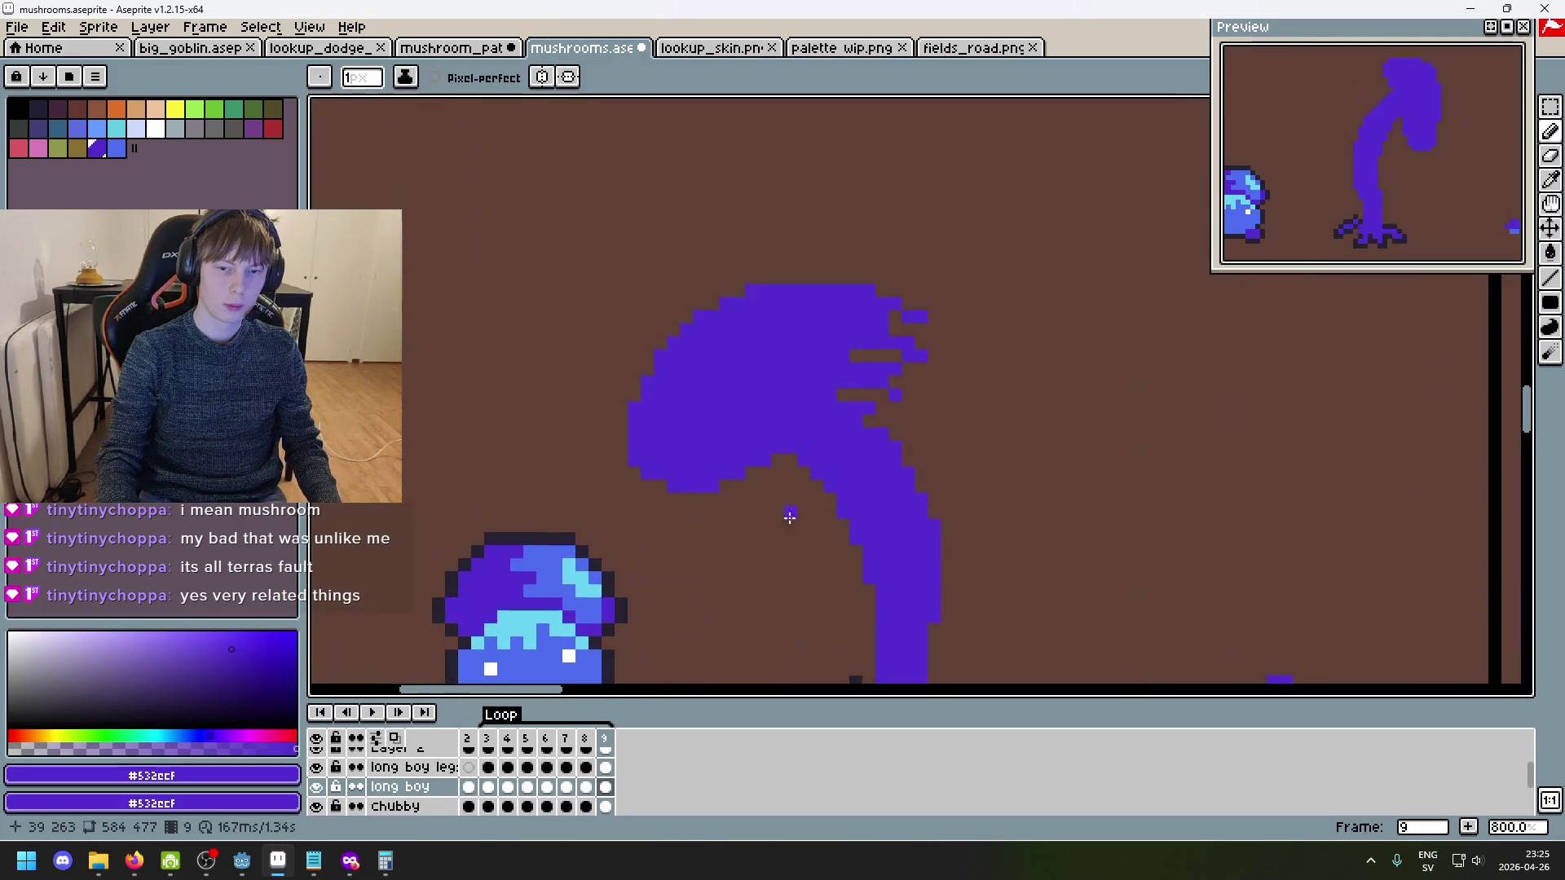
scroll(898, 338, up, 2)
scroll(913, 441, down, 4)
click(1550, 106)
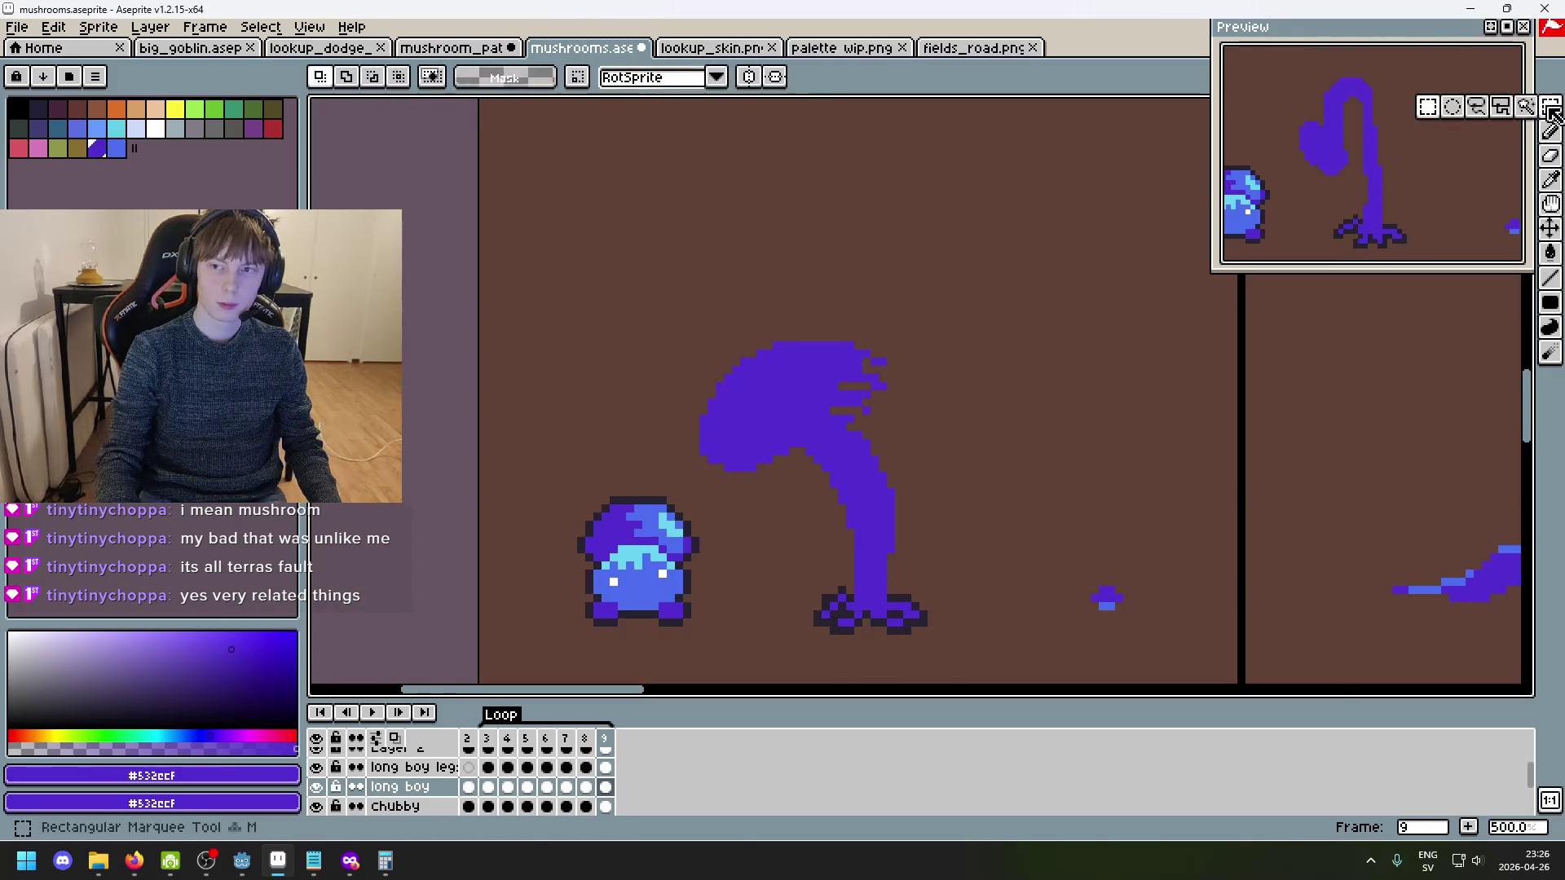
- Select the bent mushroom on frame 9, clear an old stalk area, and paste a flipped copy
mouse_move(667, 300)
mouse_down()
mouse_move(1031, 506)
mouse_move(1111, 531)
mouse_move(1148, 571)
mouse_up()
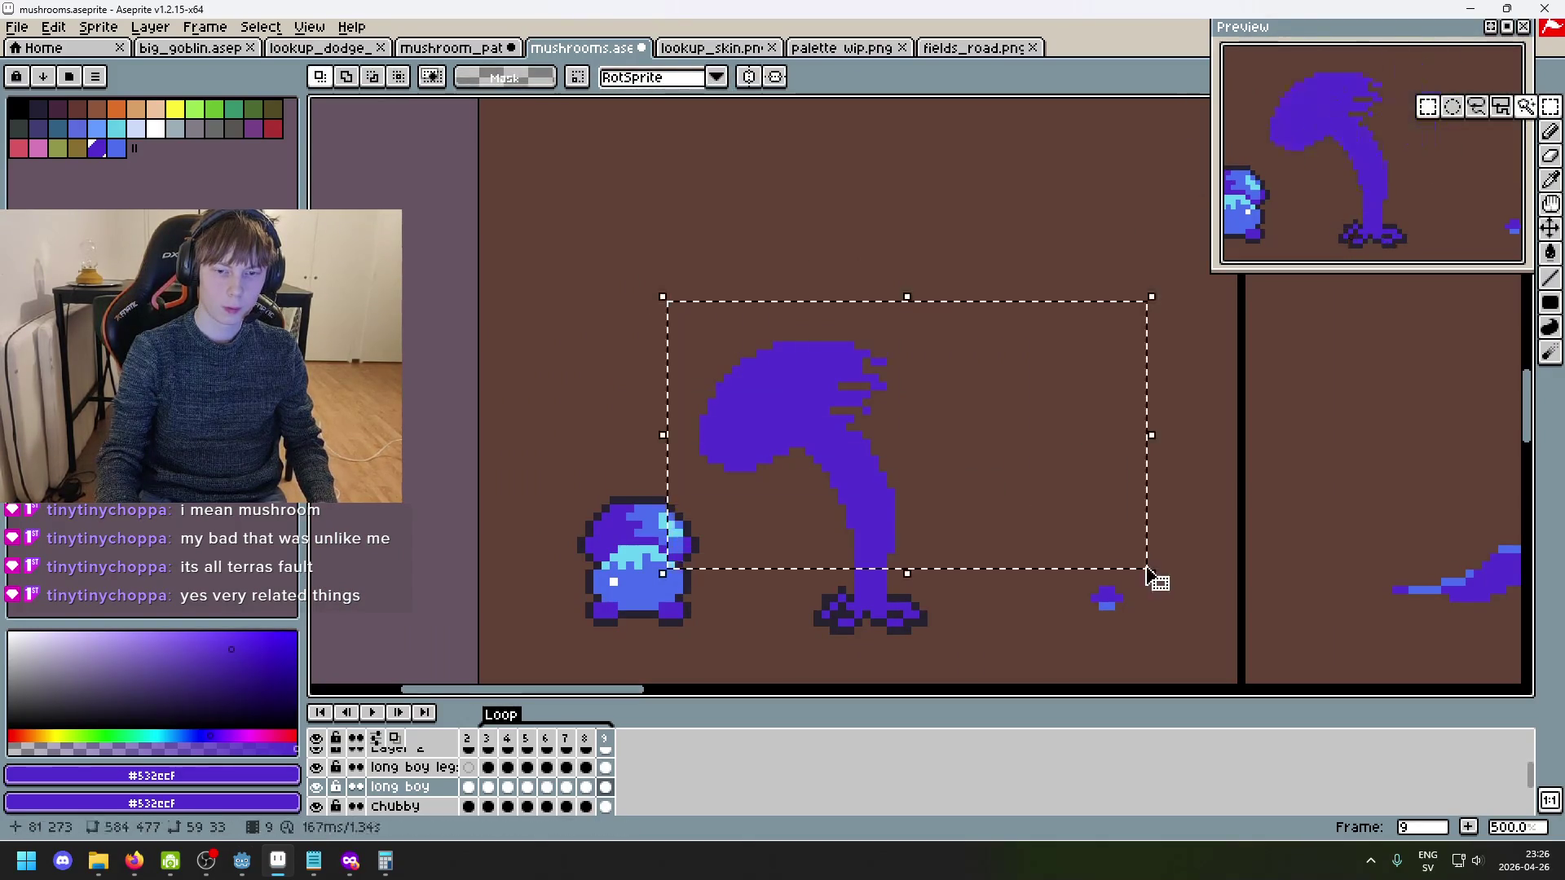
click(898, 164)
key(Return)
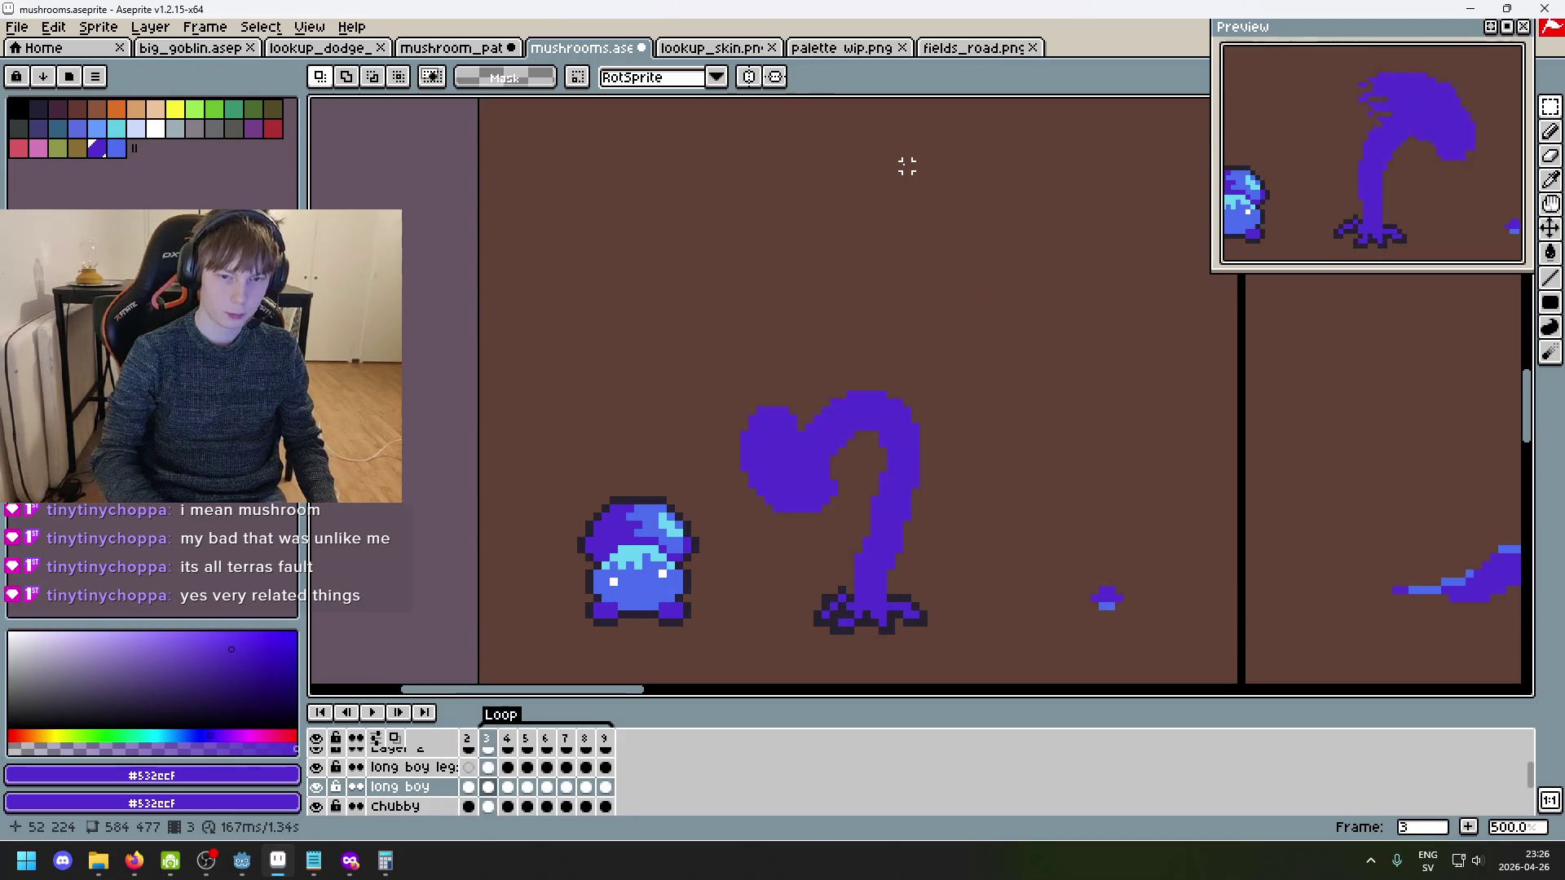
drag(738, 259, 1198, 559)
key(Delete)
key(ctrl+v)
key(shift+h)
drag(1015, 535, 946, 532)
- Undo the flipped paste, retry the paste, then revert those attempts
key(ctrl+z)
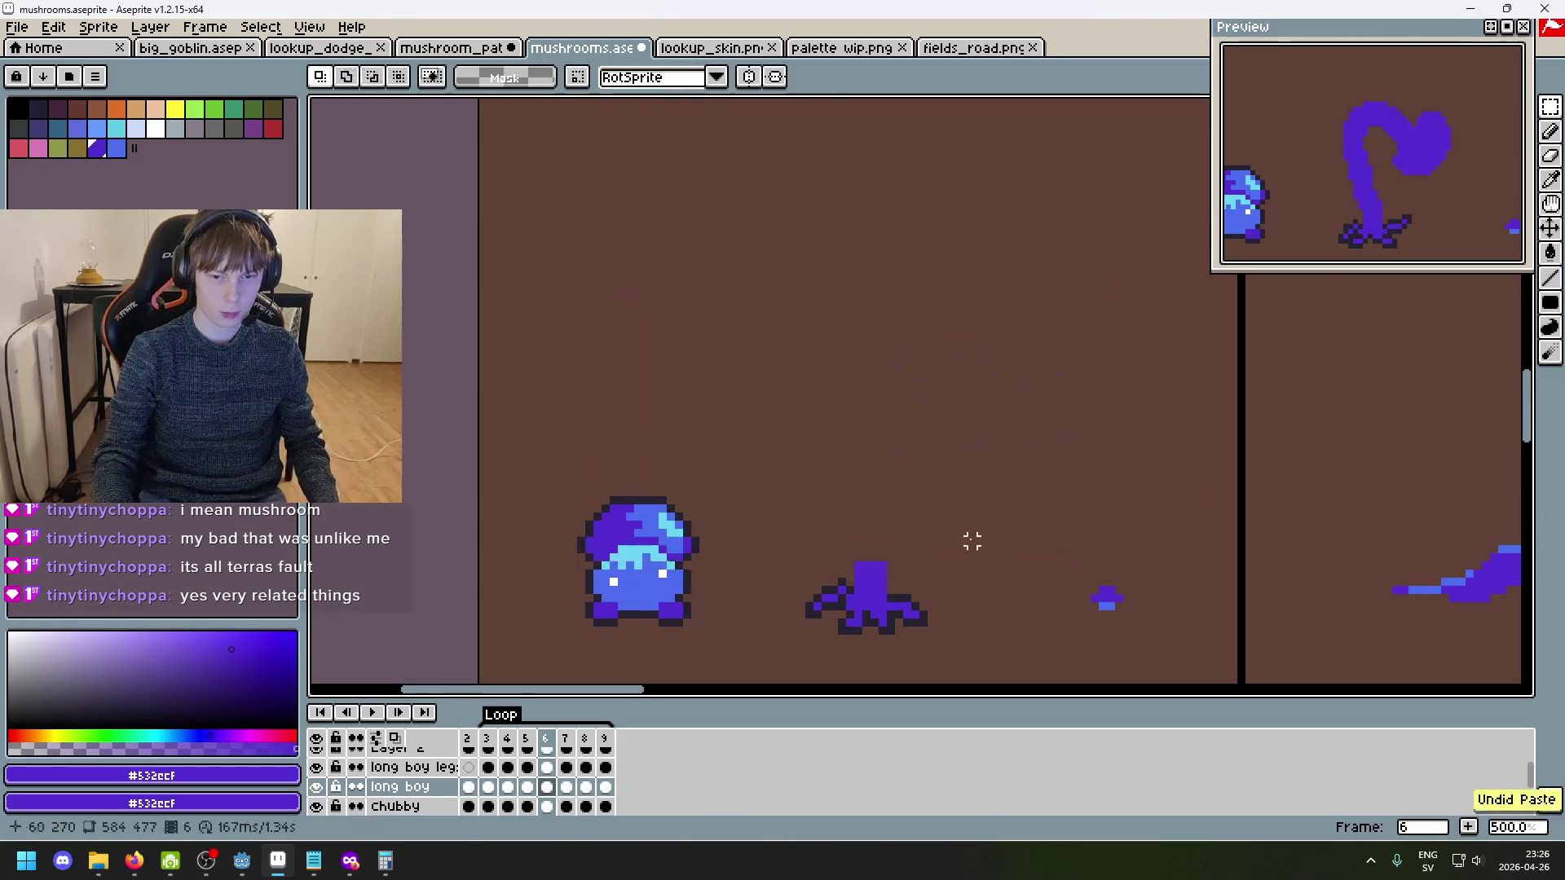
key(ctrl+b)
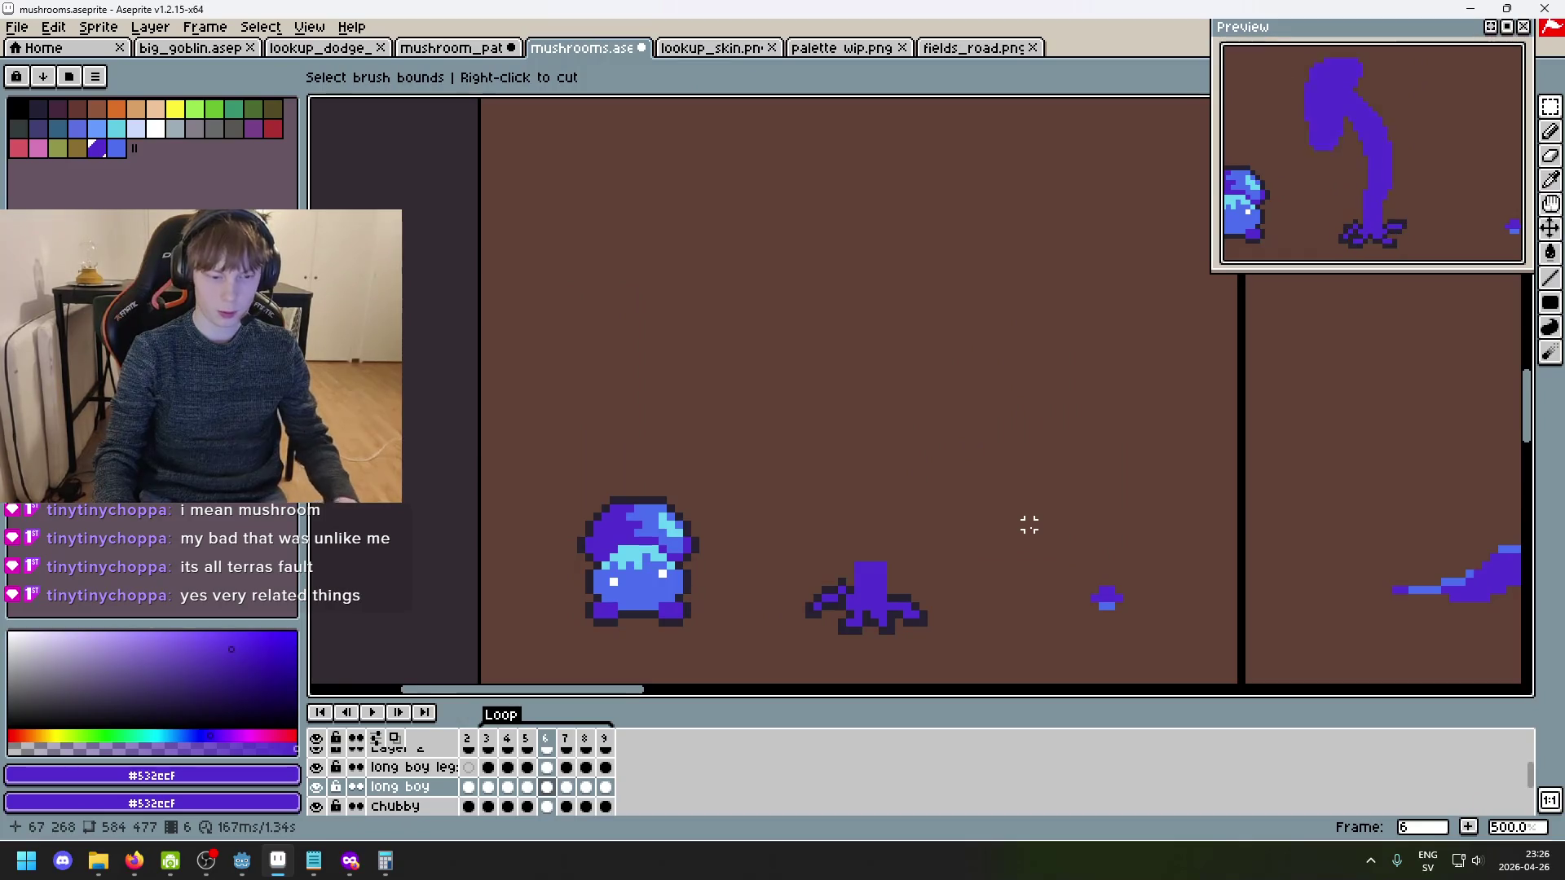
key(ctrl+v)
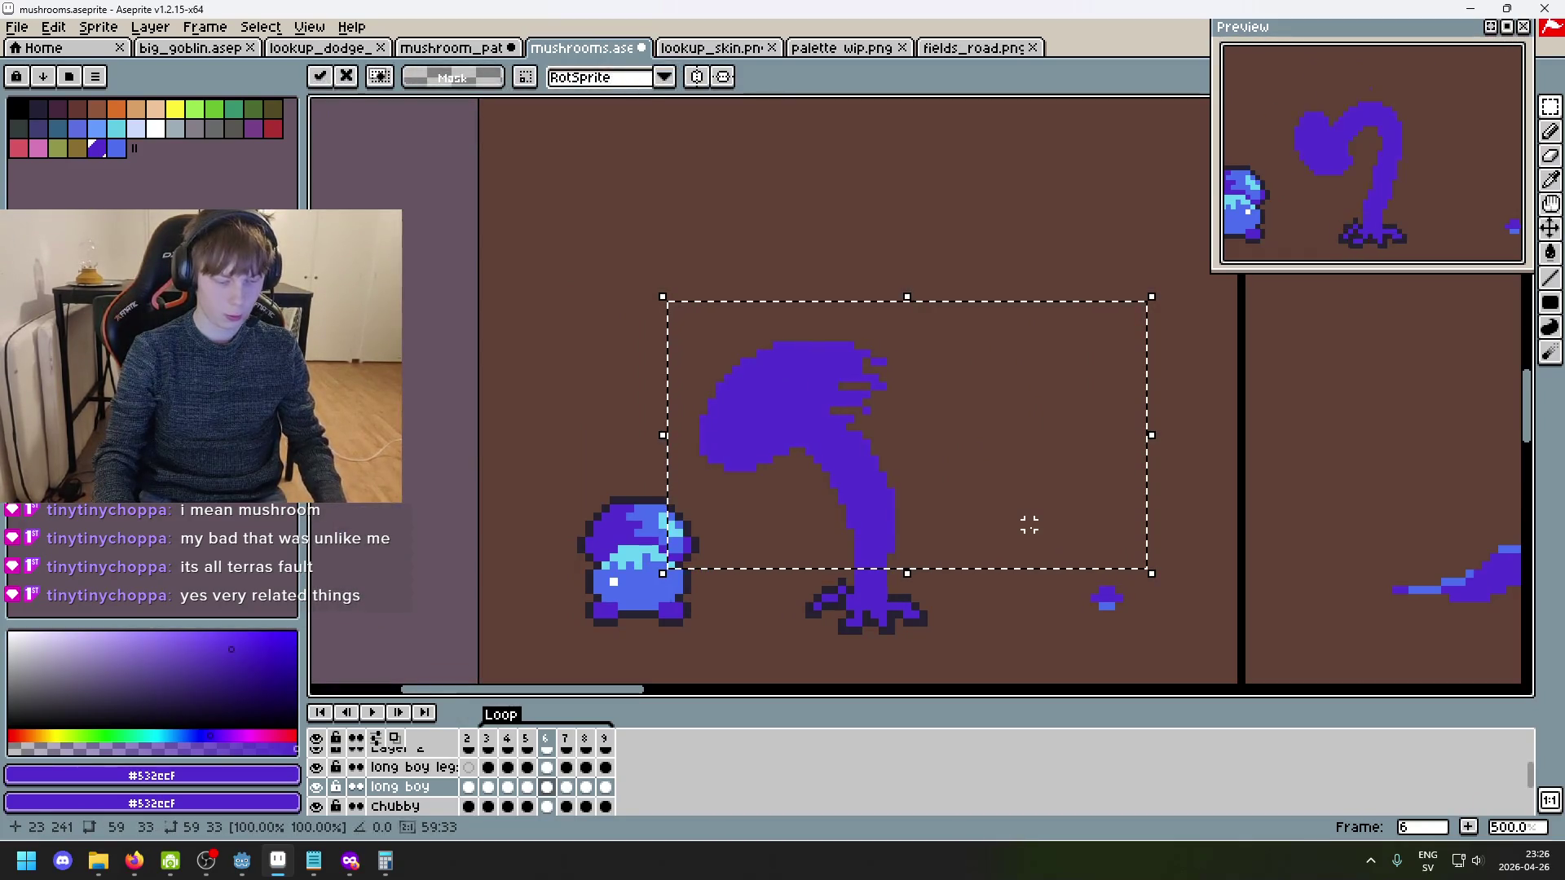
key(Return)
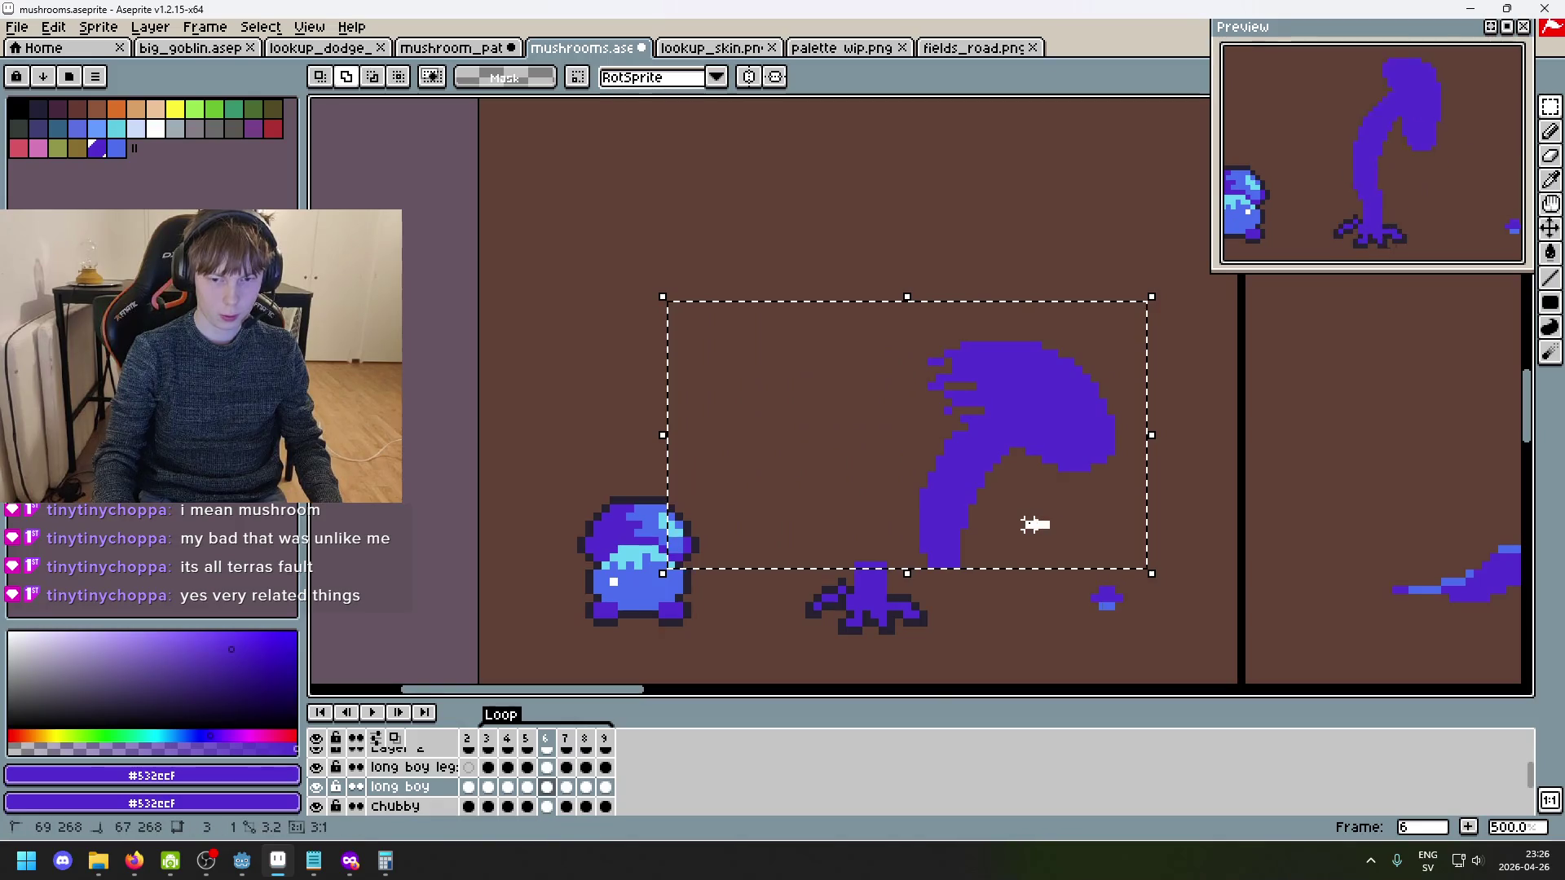
key(ctrl+b)
key(ctrl+b)
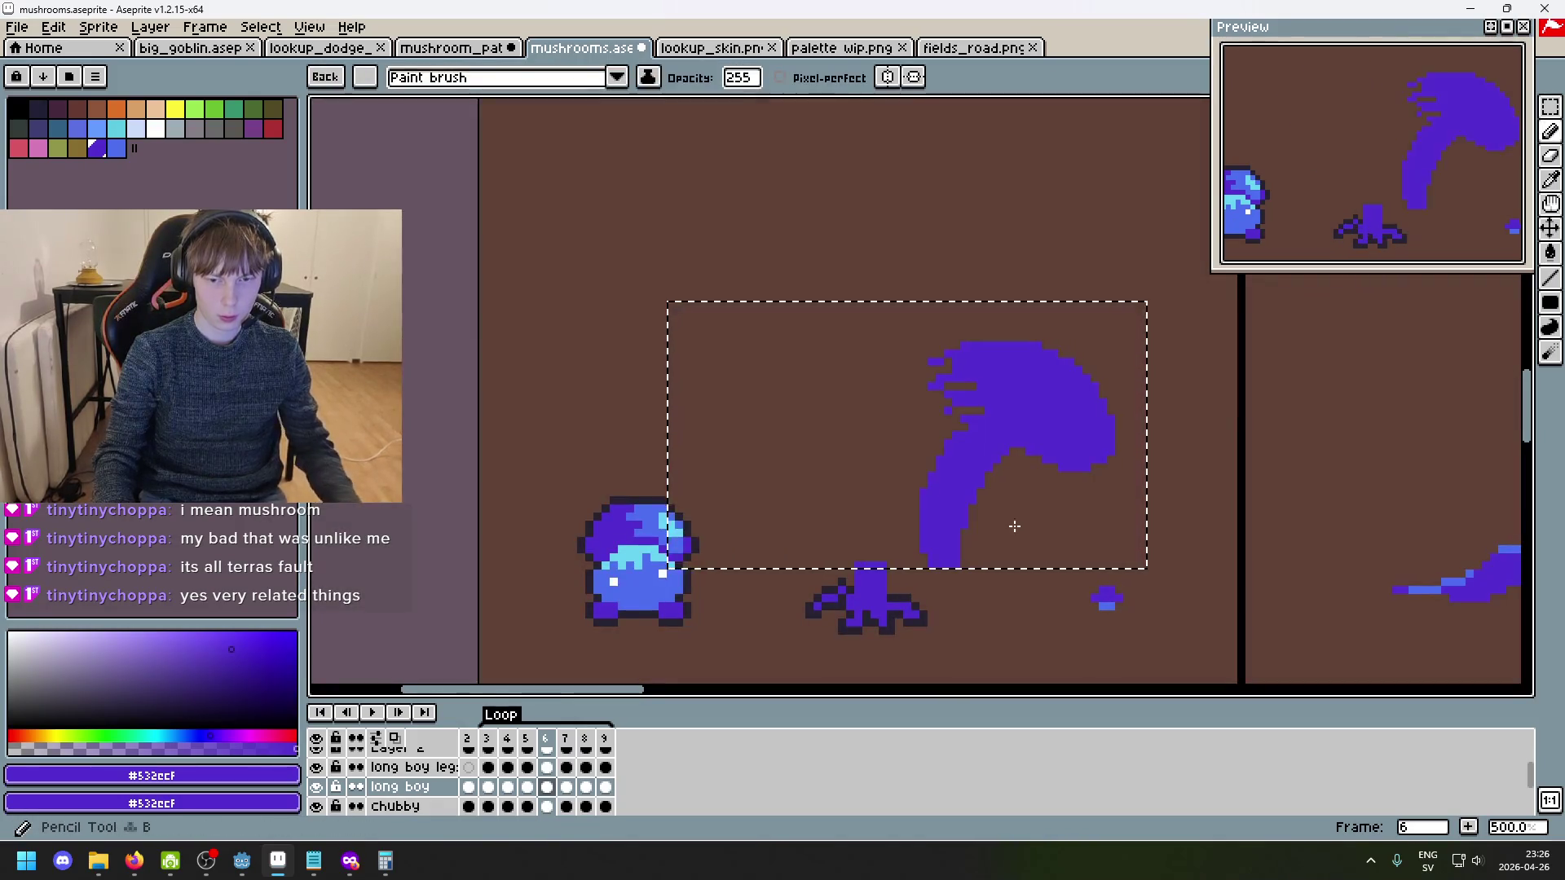
key(ctrl+d)
key(ctrl+z)
key(ctrl+z)
key(ctrl+z)
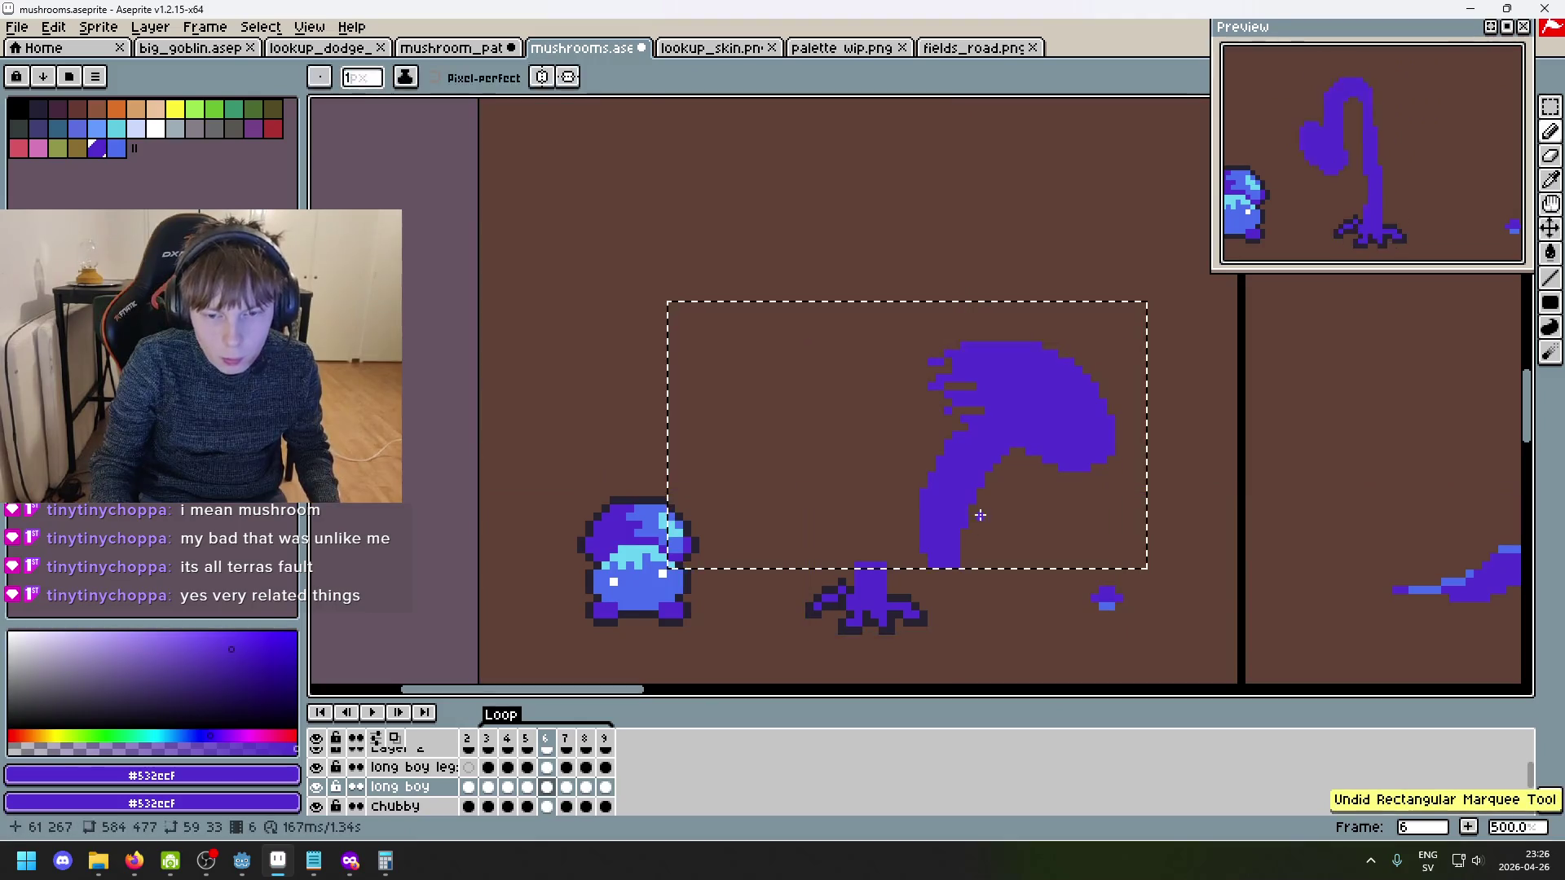
- Paste the bent stalk onto frame 6, shift it left onto the legs, and deselect
key(ctrl+v)
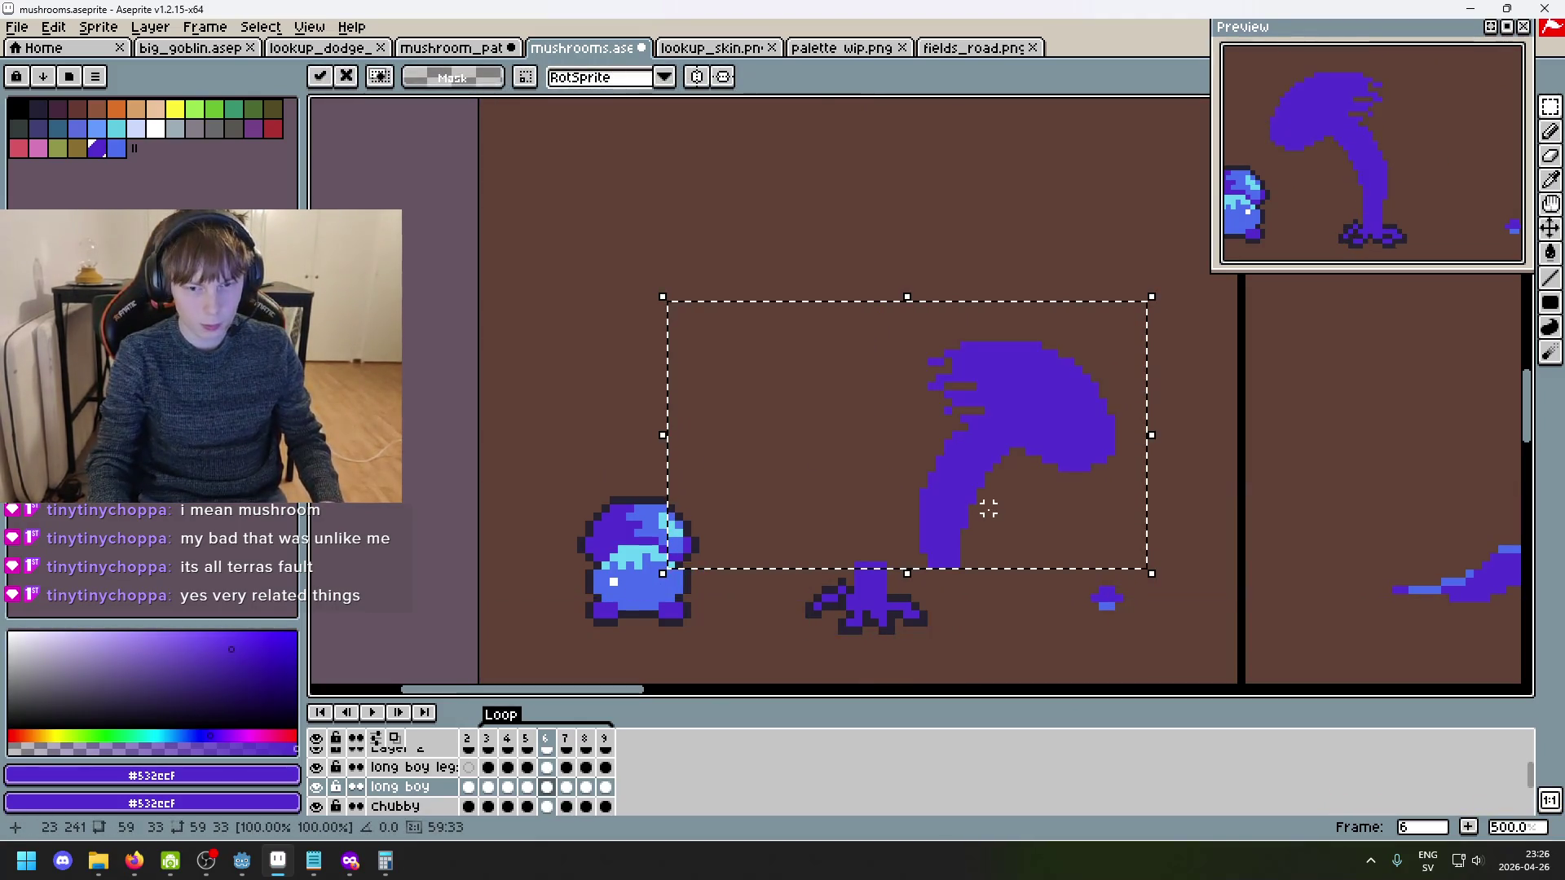
drag(964, 512, 895, 515)
key(Return)
key(ctrl+d)
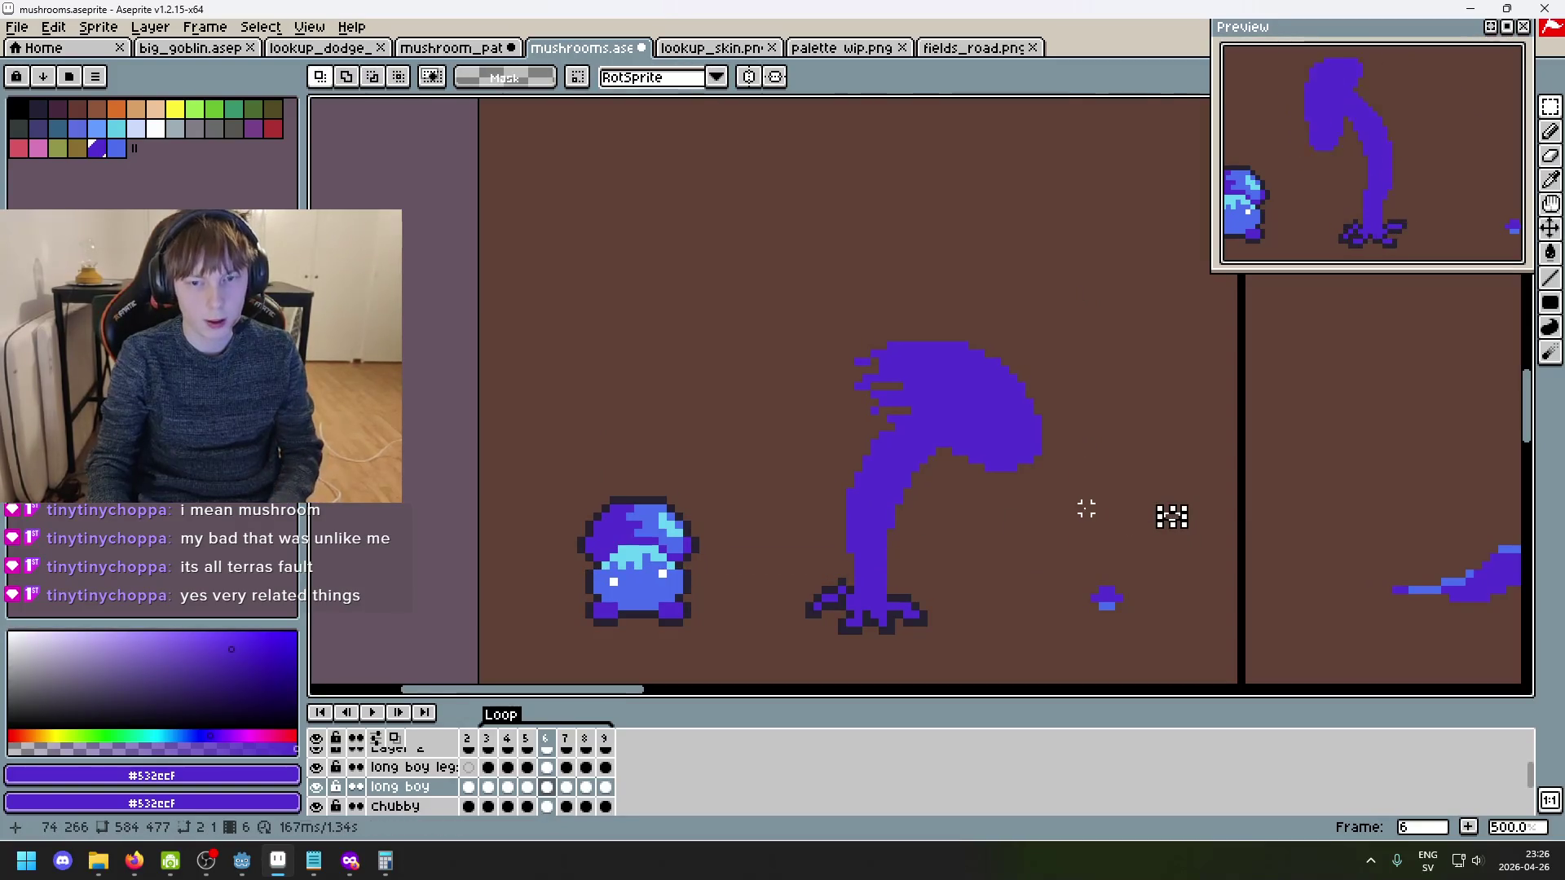
key(comma)
key(comma)
key(comma)
key(period)
key(period)
key(period)
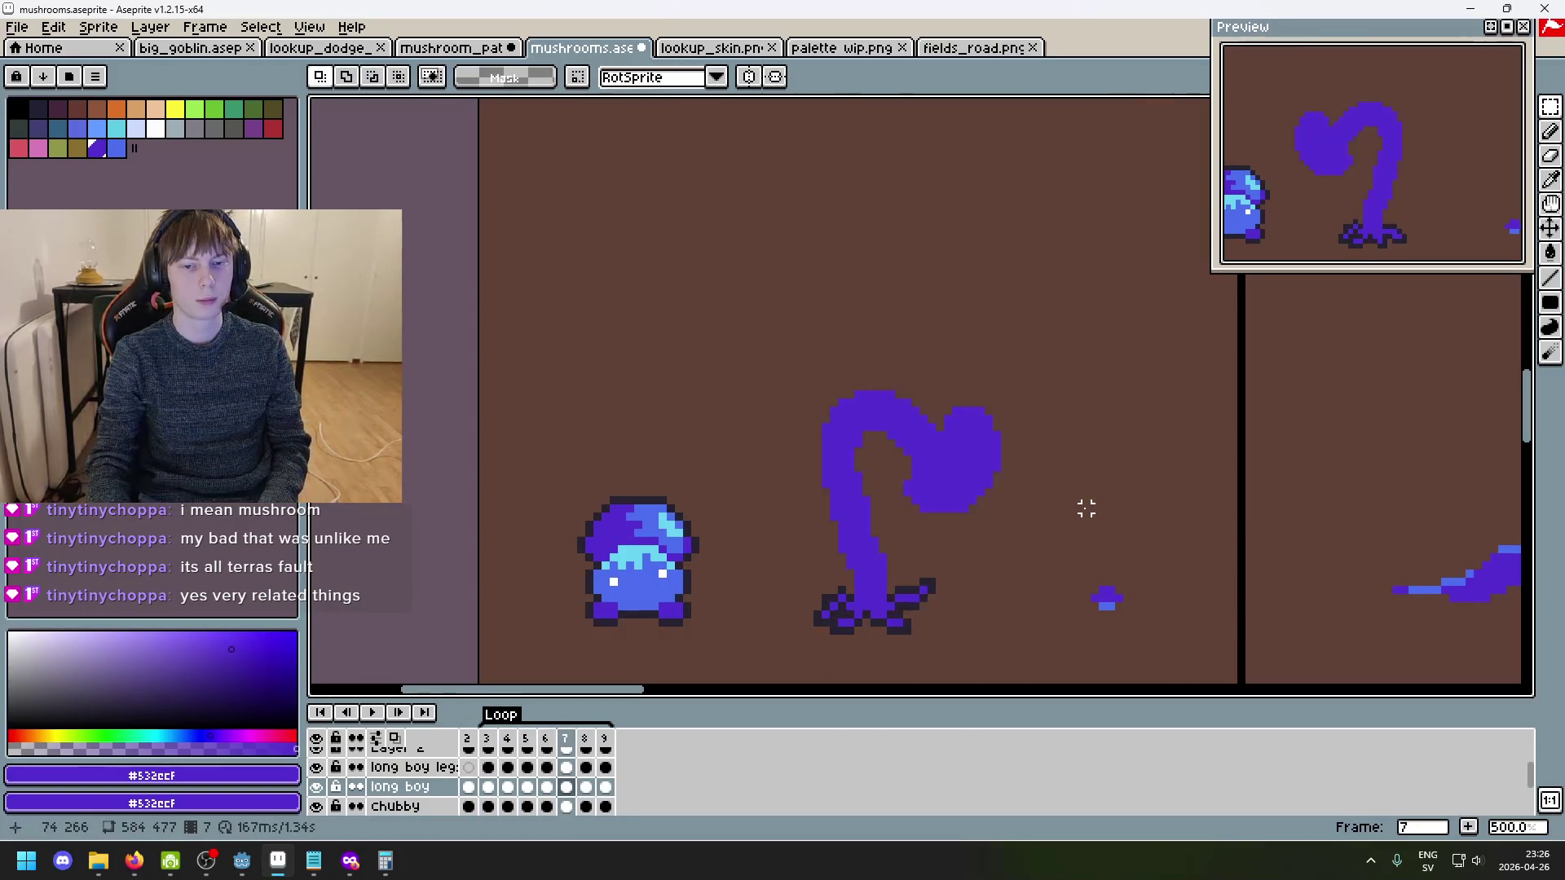
- Flip between frames 2 and 3 to compare the full mushroom with the curled stalk
key(period)
key(period)
key(period)
key(comma)
key(comma)
key(comma)
key(period)
scroll(844, 436, up, 5)
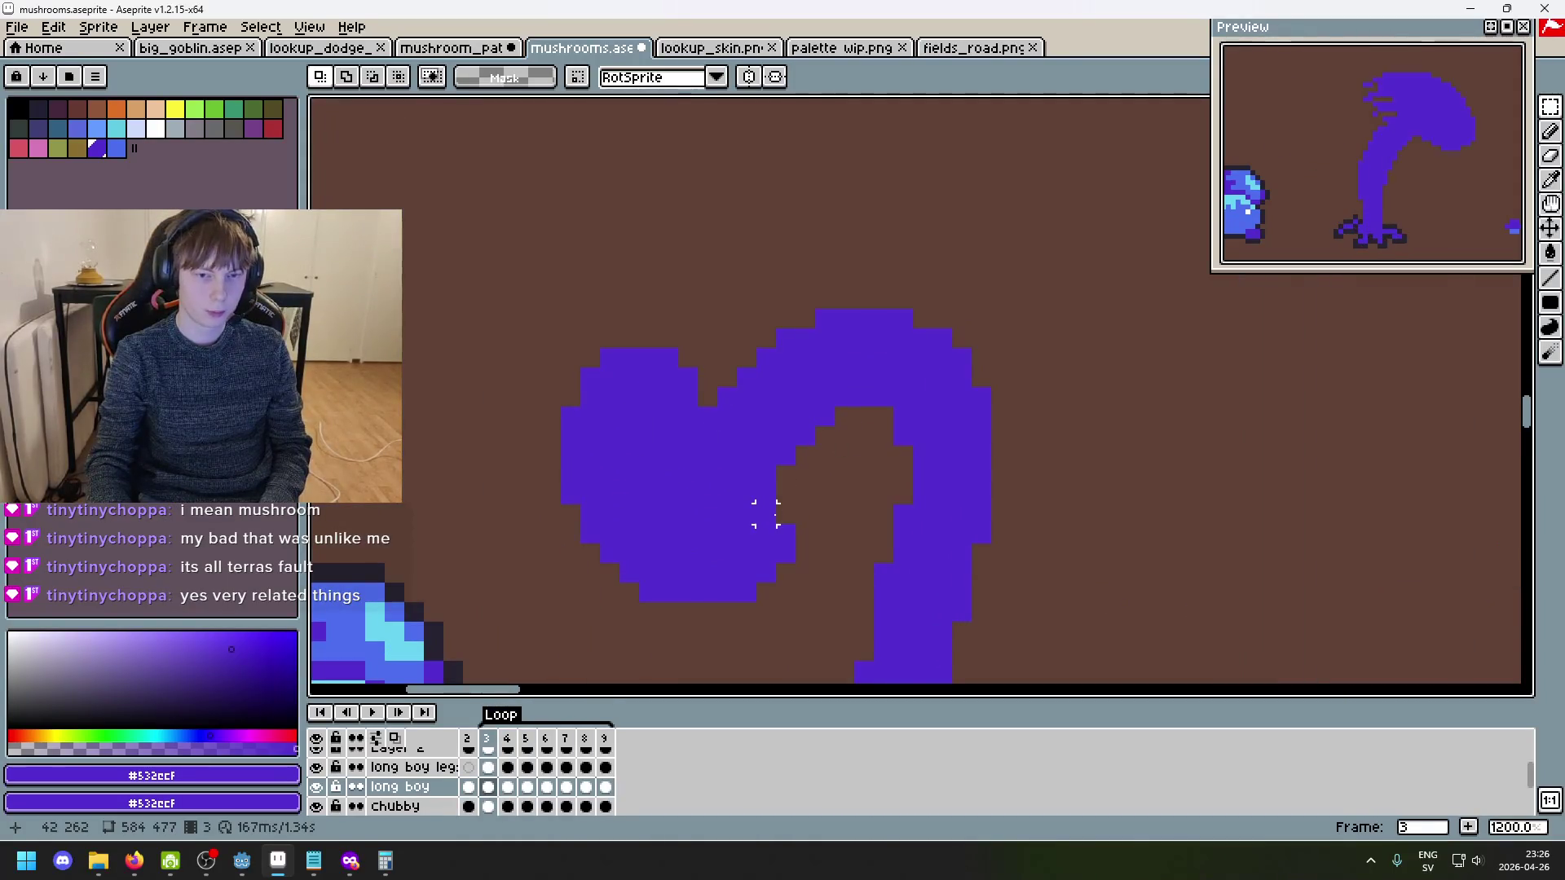
key(comma)
key(period)
key(comma)
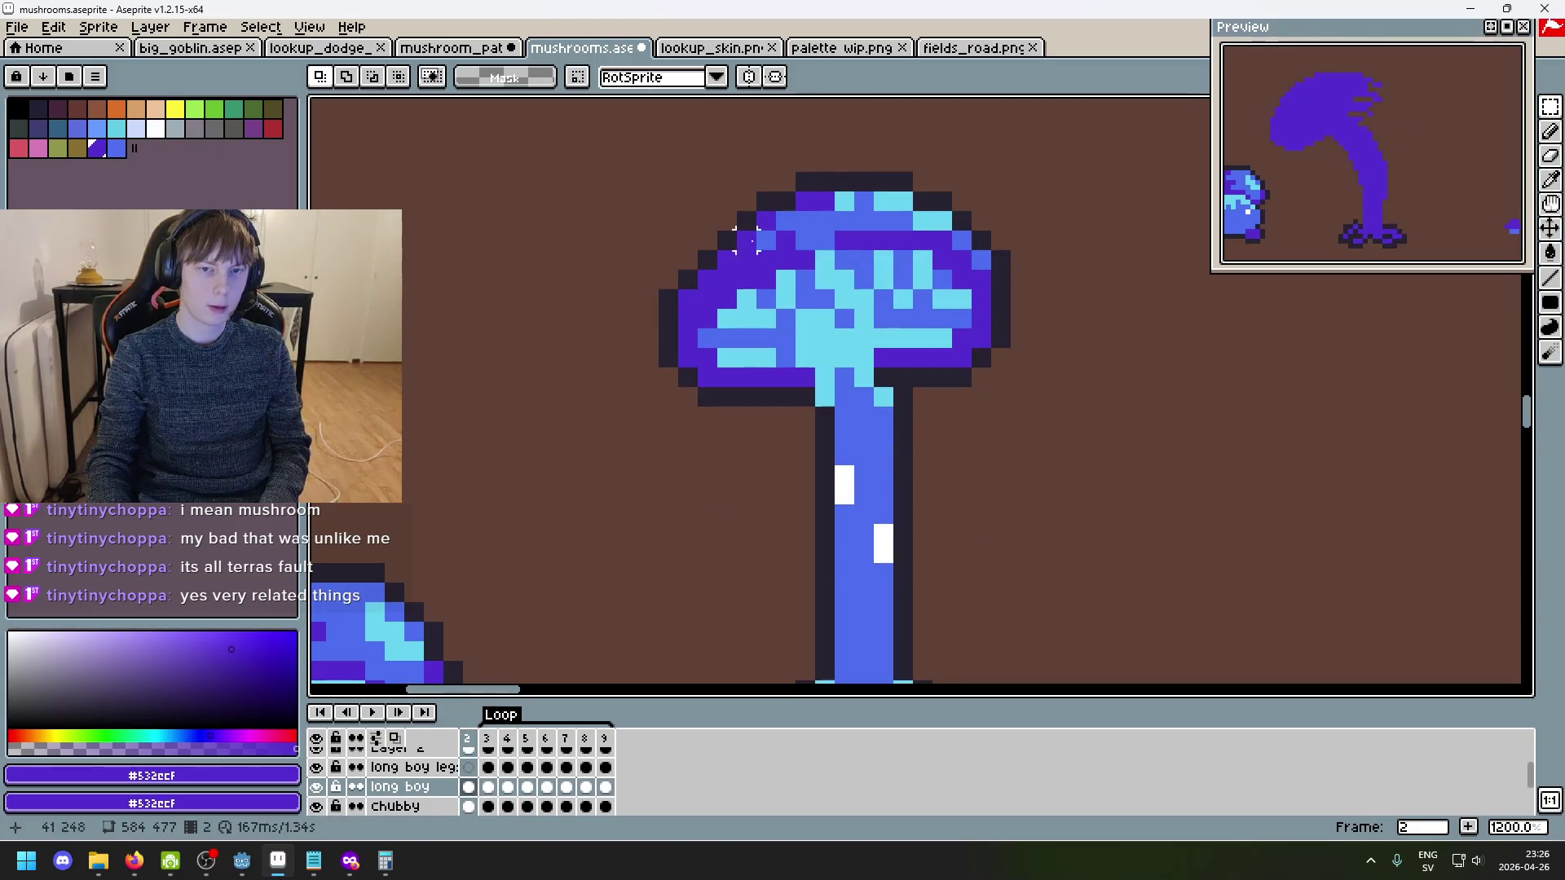
key(period)
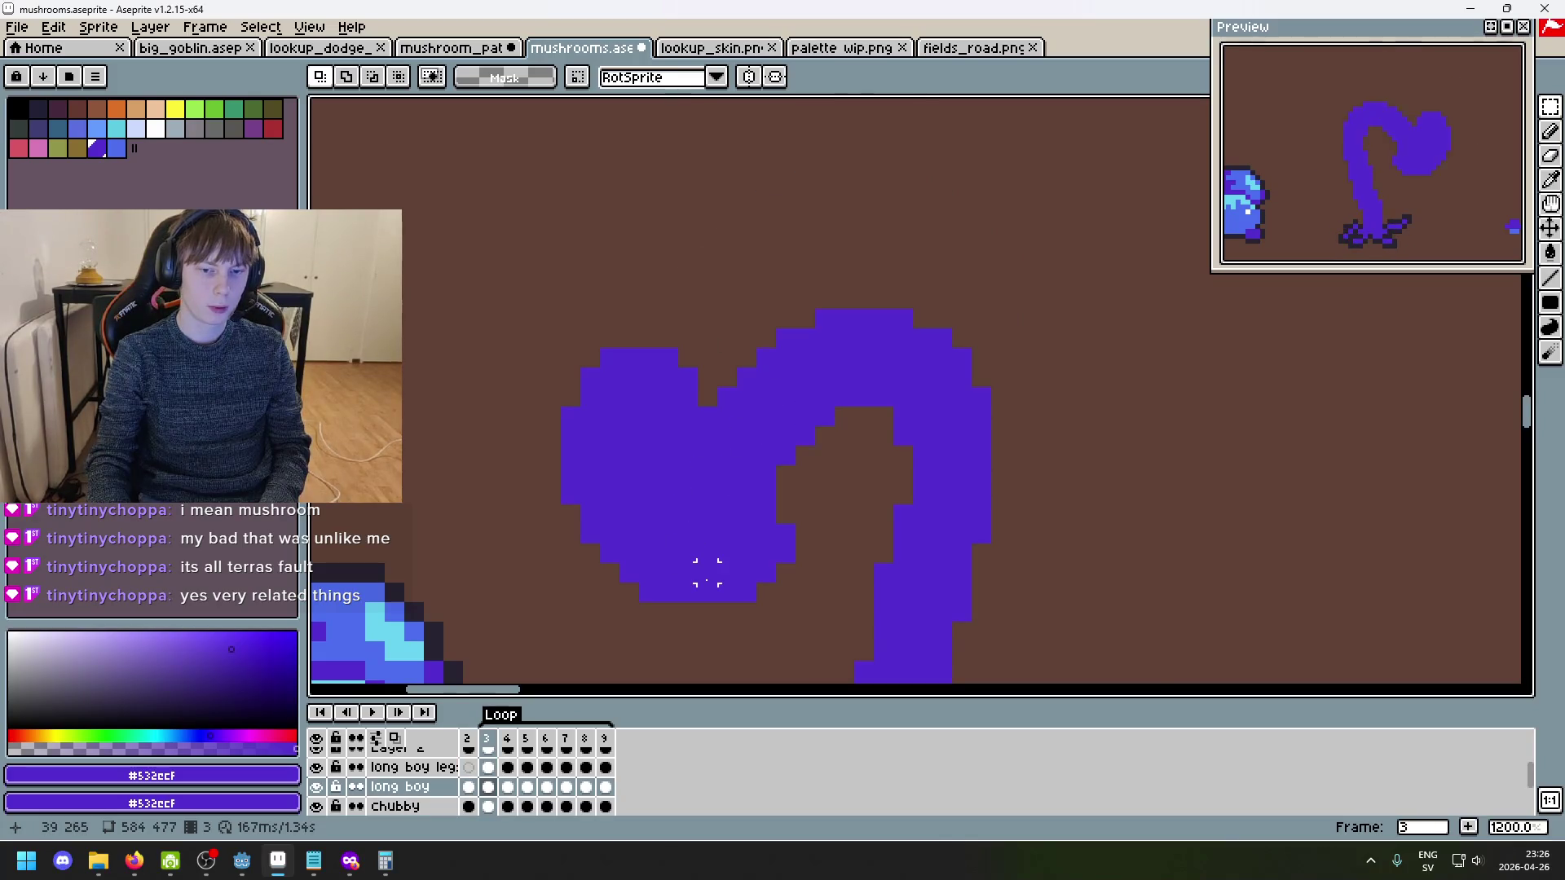
key(comma)
key(period)
scroll(815, 408, up, 3)
- Restore the two erased pixels on frame 3, checking the shape against frame 2
key(b)
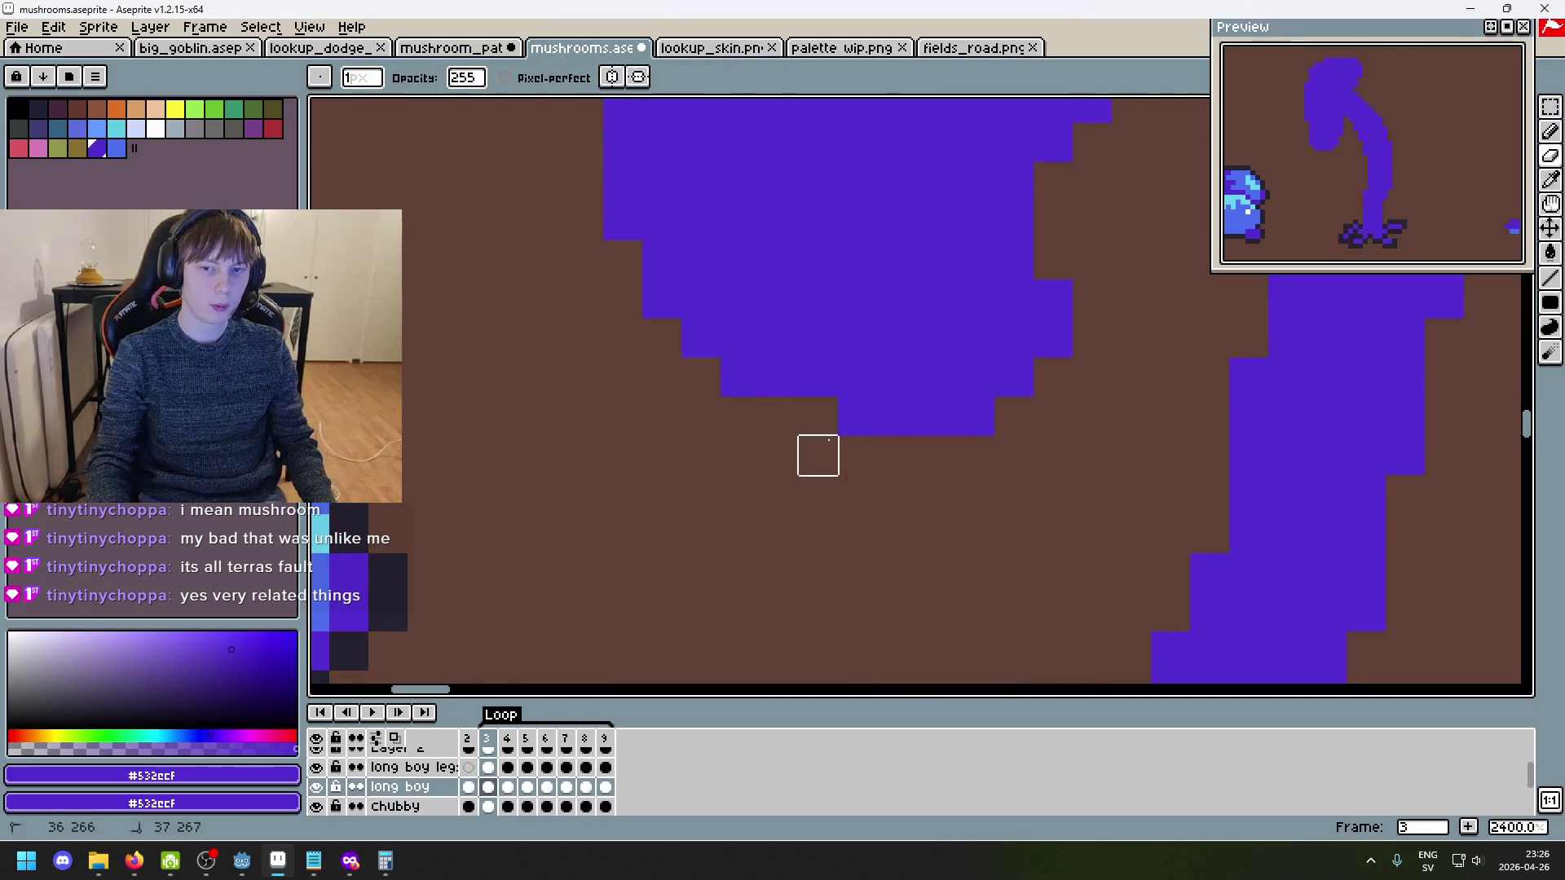
scroll(706, 366, down, 3)
key(ctrl+z)
scroll(816, 464, up, 3)
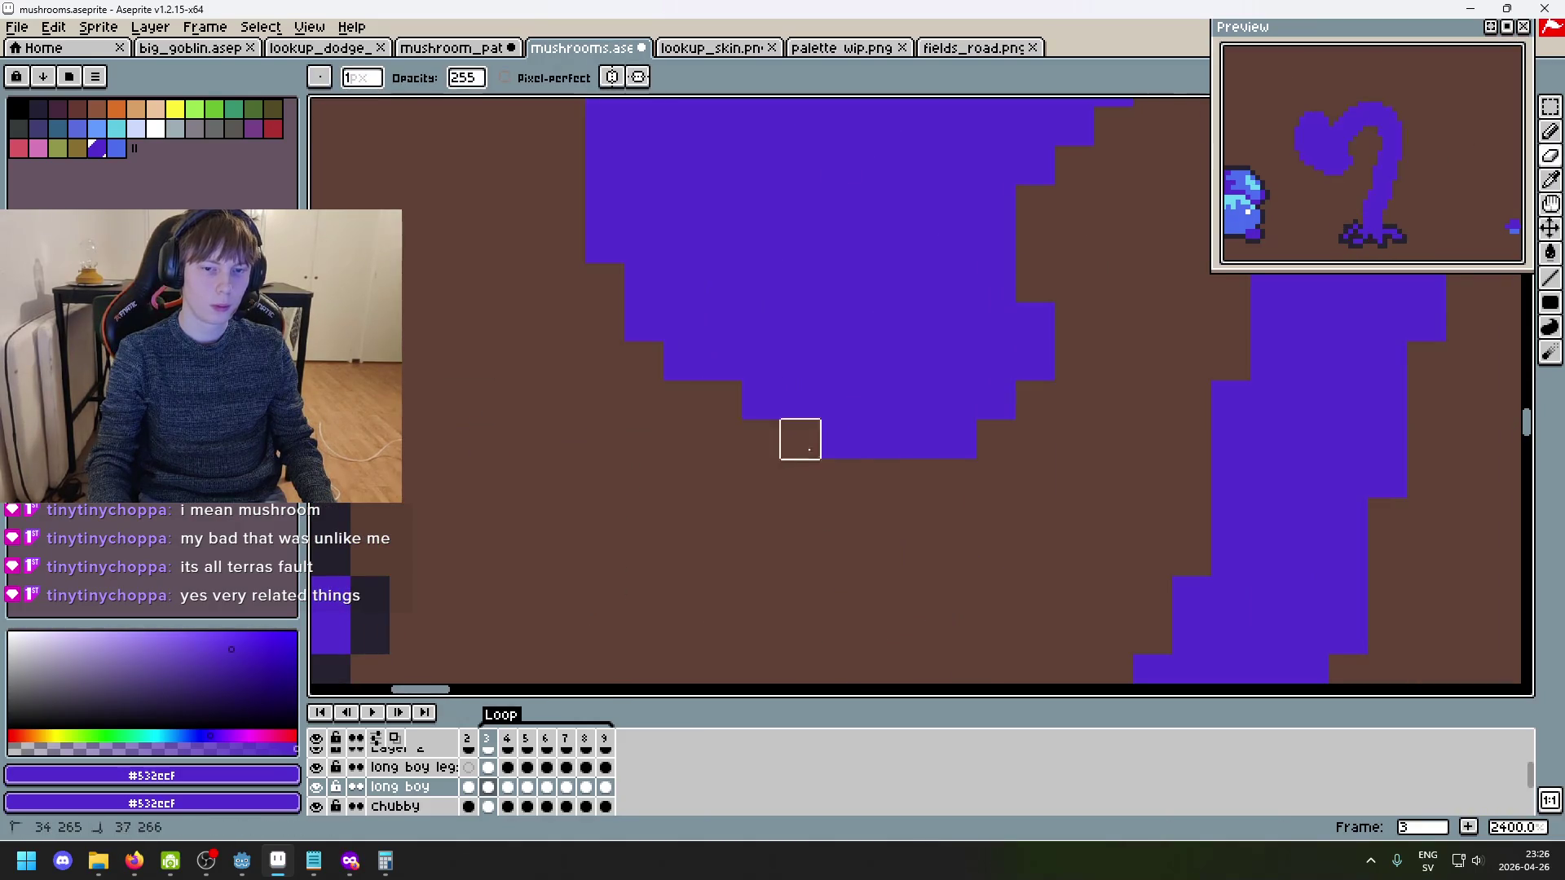
scroll(878, 478, down, 7)
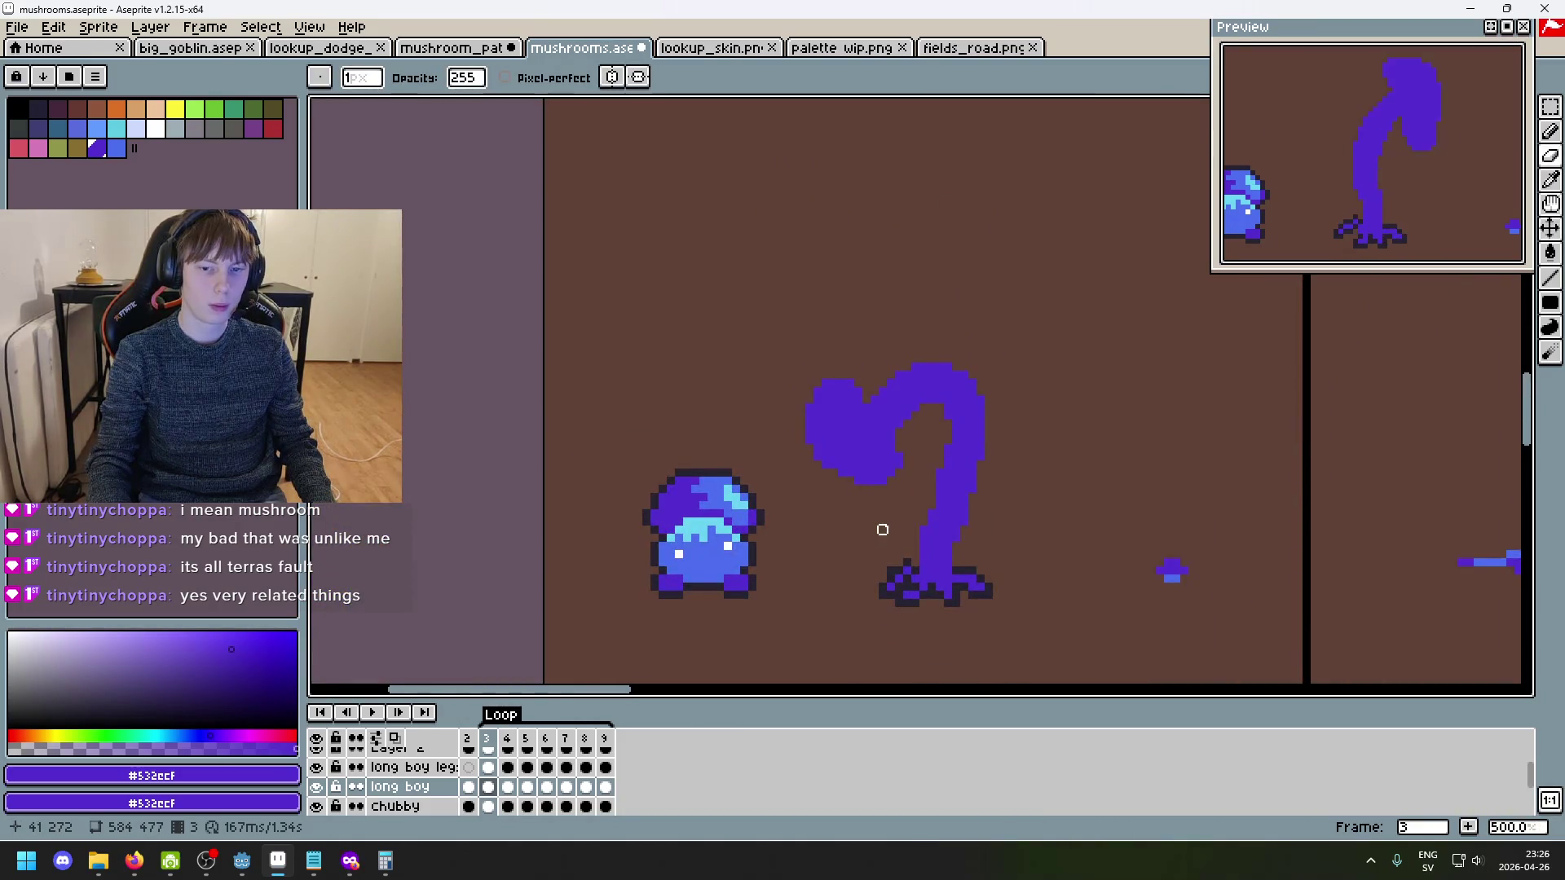
scroll(884, 522, up, 8)
key(b)
scroll(886, 396, down, 6)
key(comma)
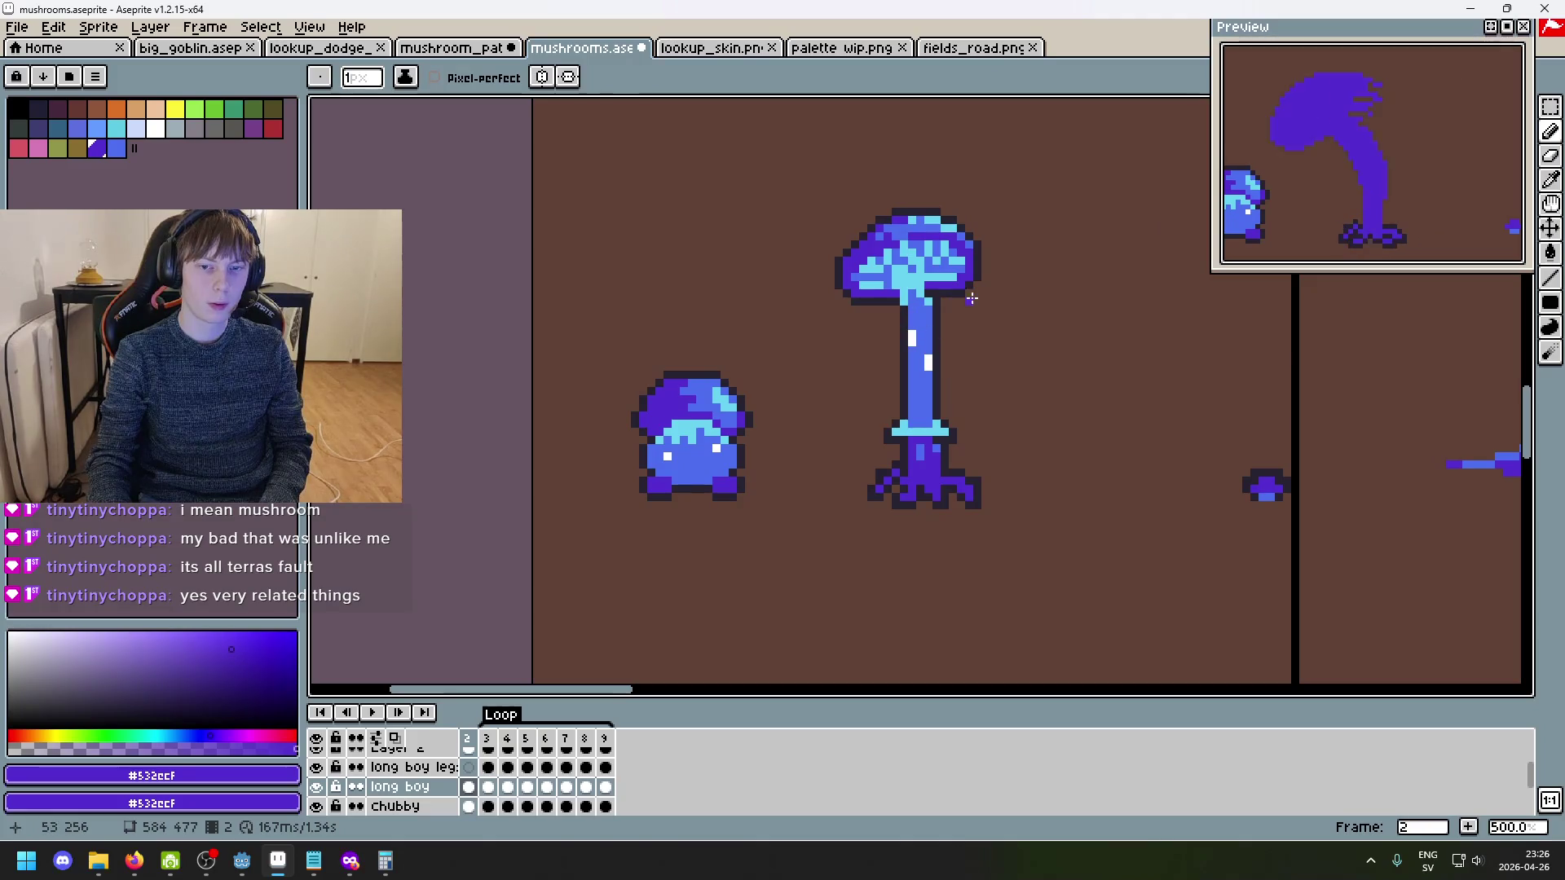
key(period)
scroll(905, 325, up, 5)
- Adjust a pixel on the curled stalk's edge to round out the heart-shaped cap
click(838, 352)
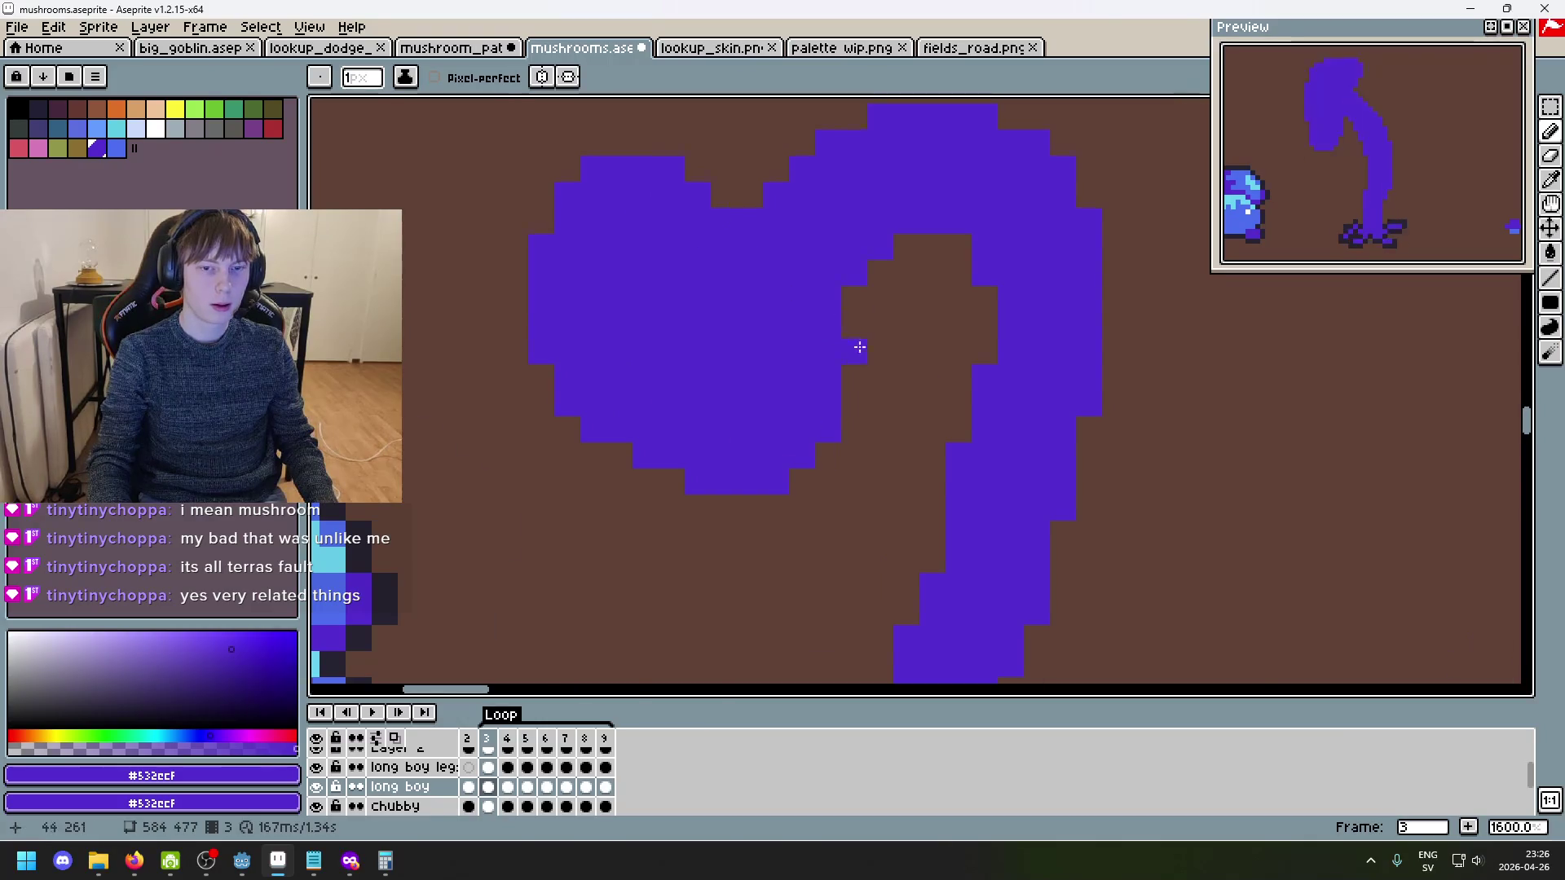
scroll(948, 409, down, 5)
scroll(846, 381, up, 3)
scroll(930, 374, down, 6)
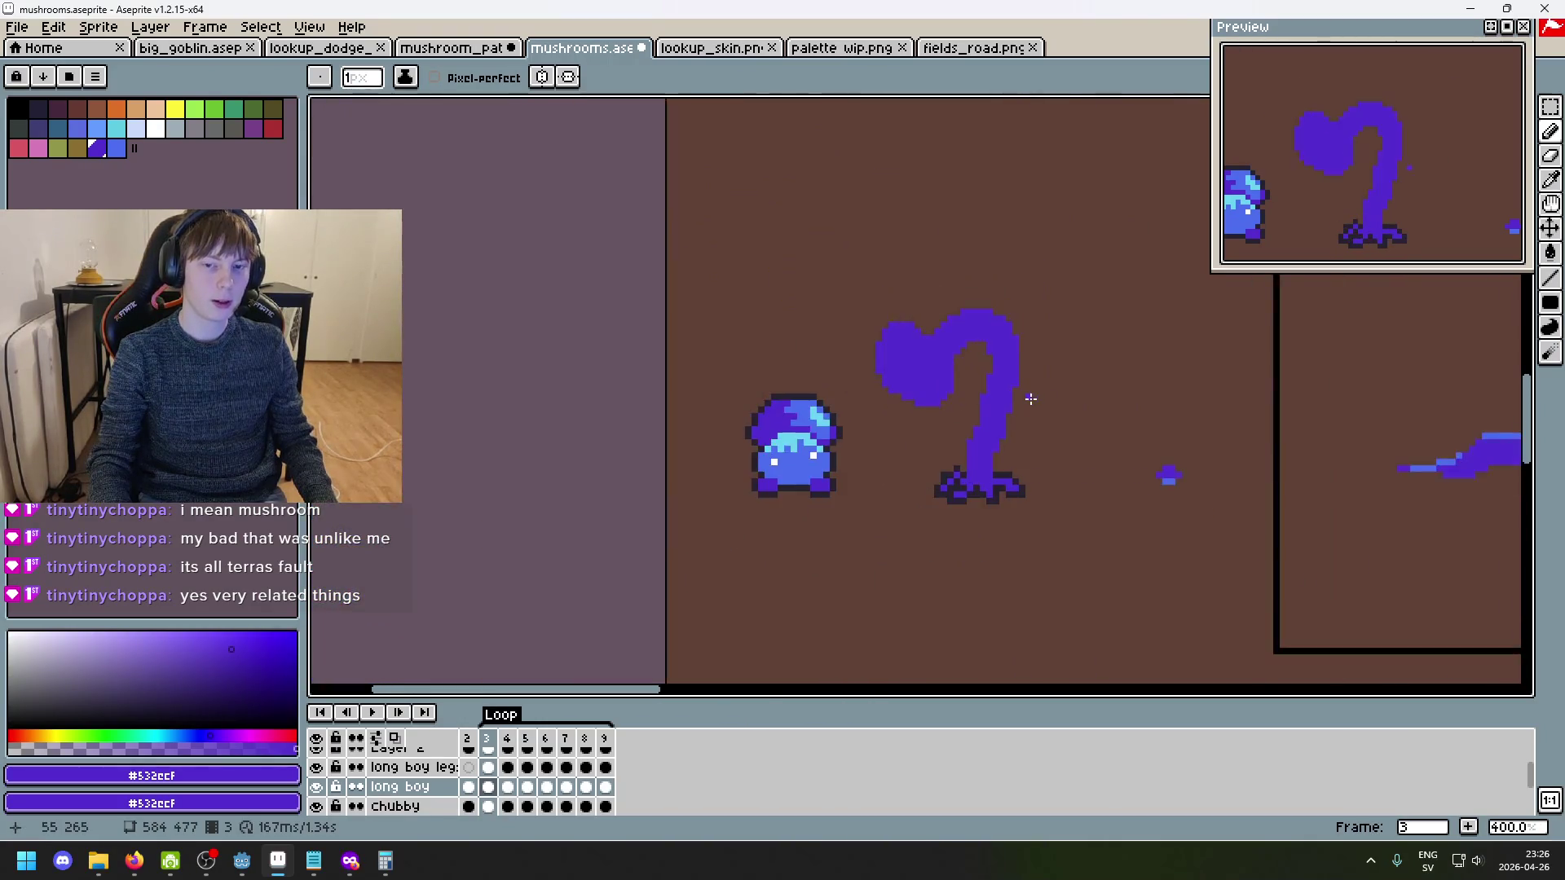
scroll(928, 336, up, 4)
scroll(928, 336, up, 3)
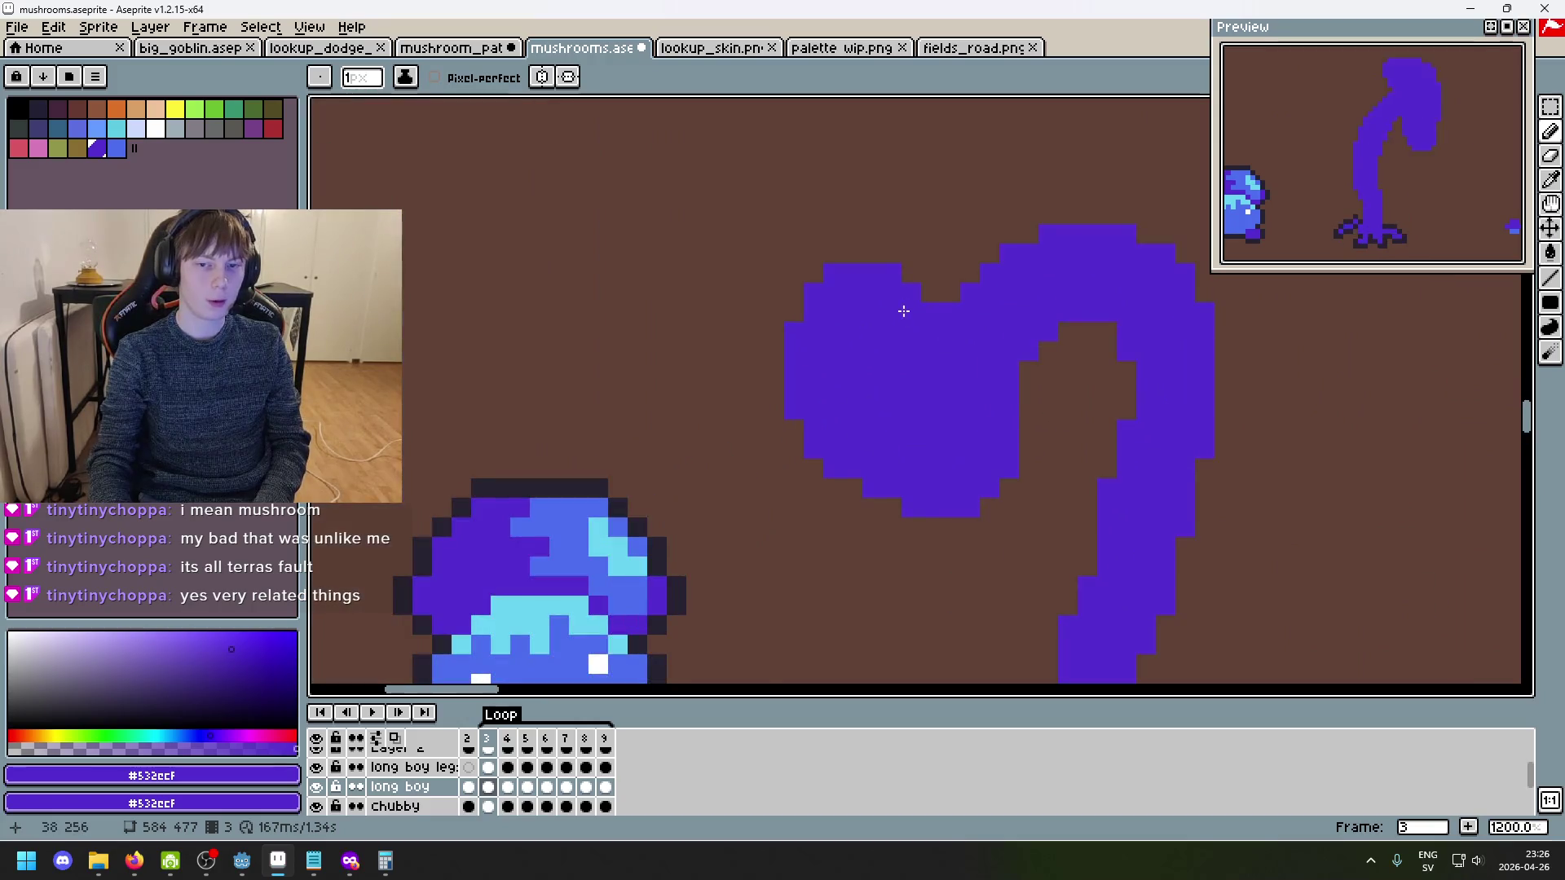
key(comma)
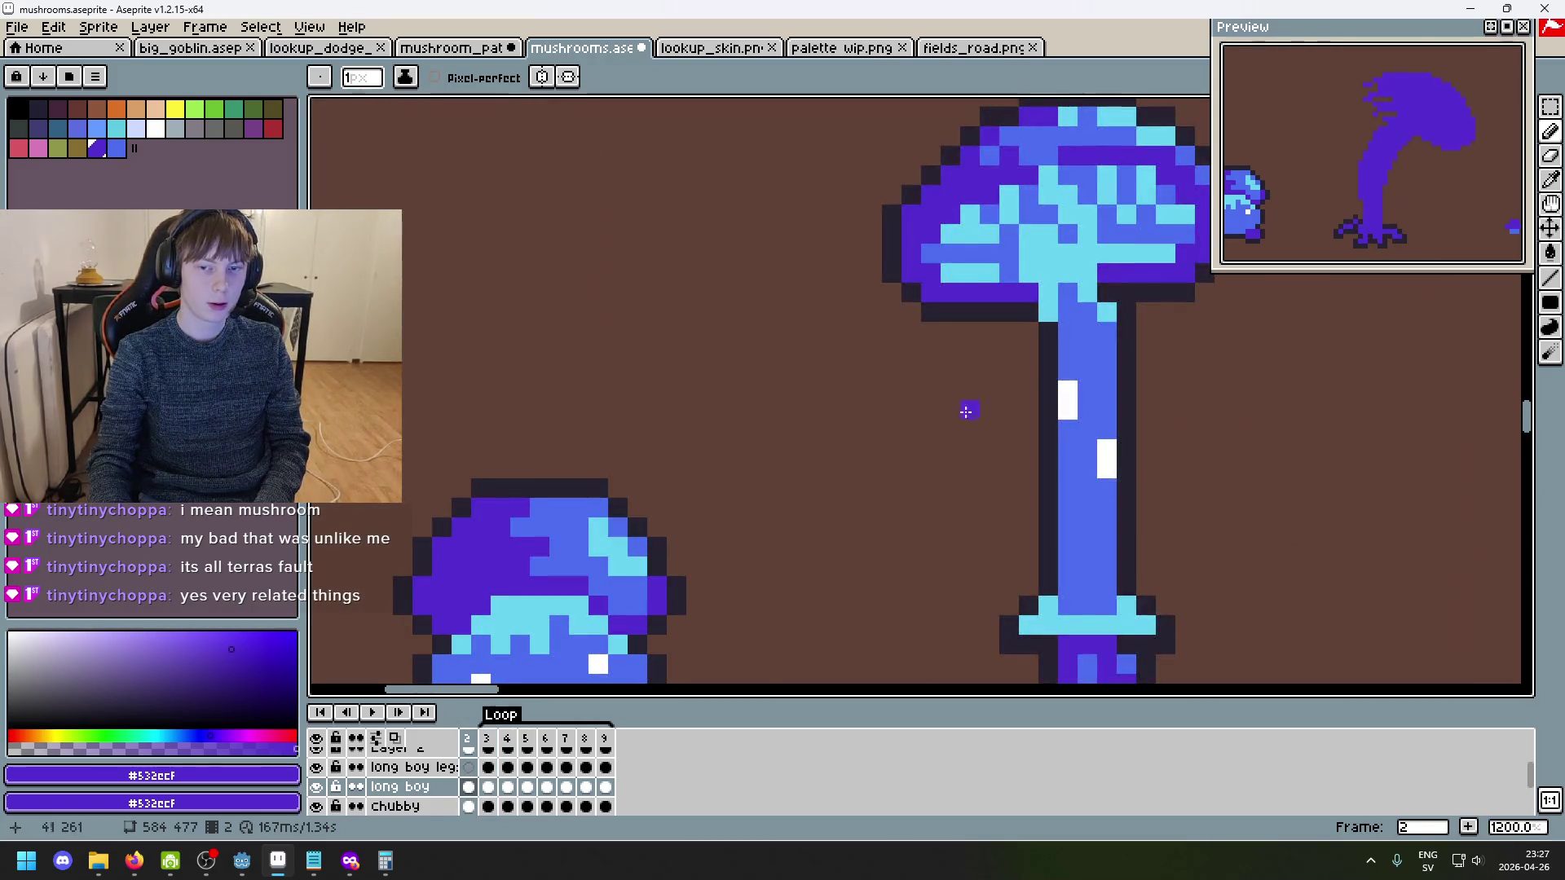
key(period)
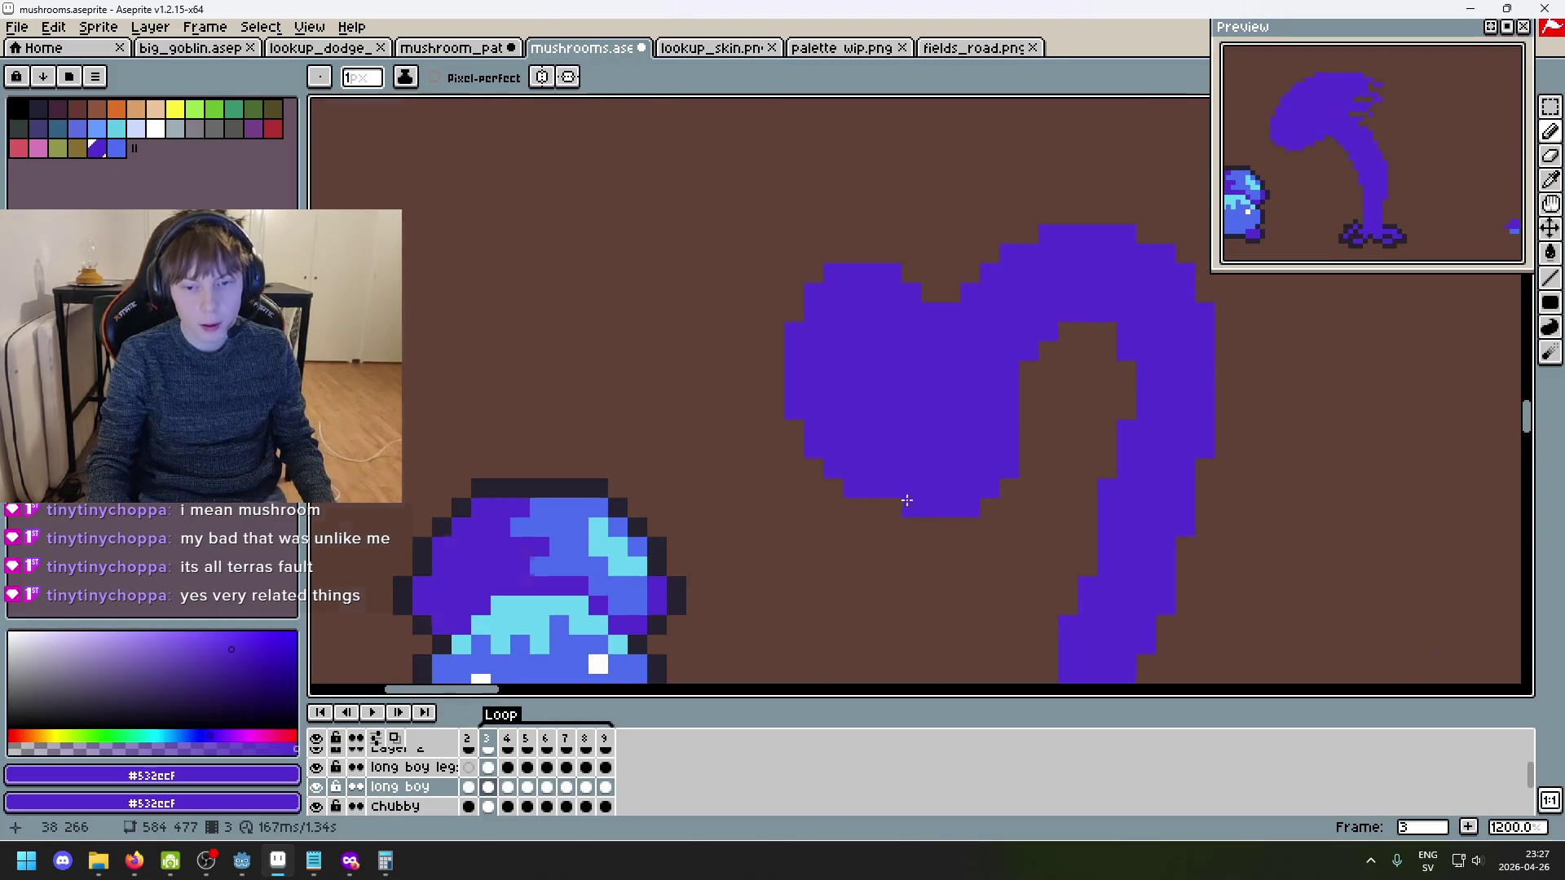
scroll(905, 500, down, 5)
scroll(950, 531, up, 5)
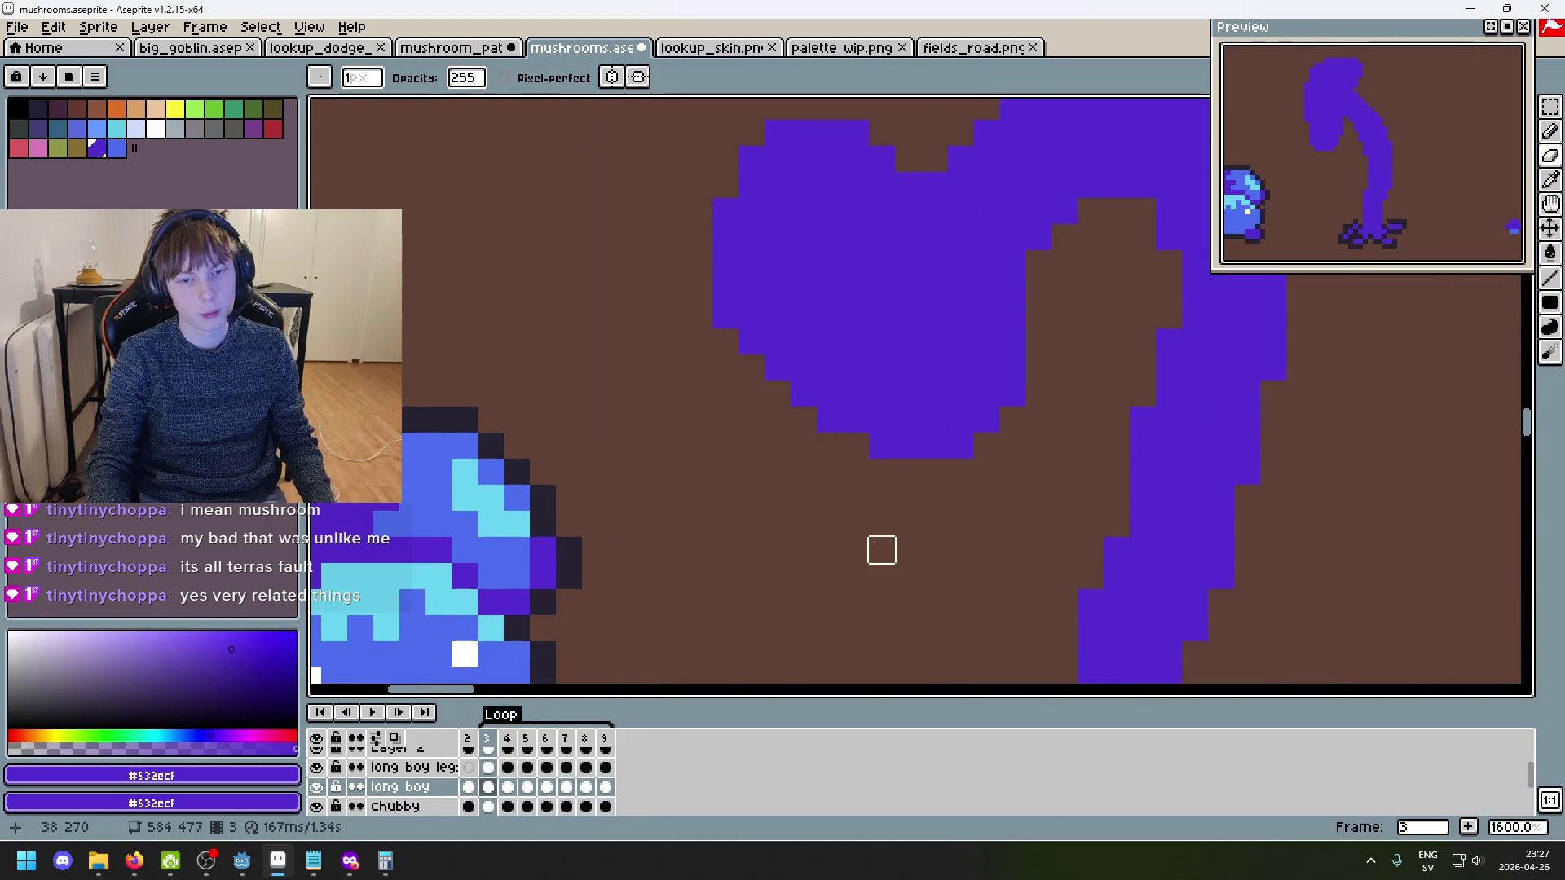
scroll(892, 547, down, 5)
- Flip between frames 3 and 4 to check the curled stem pose
key(Left)
key(Right)
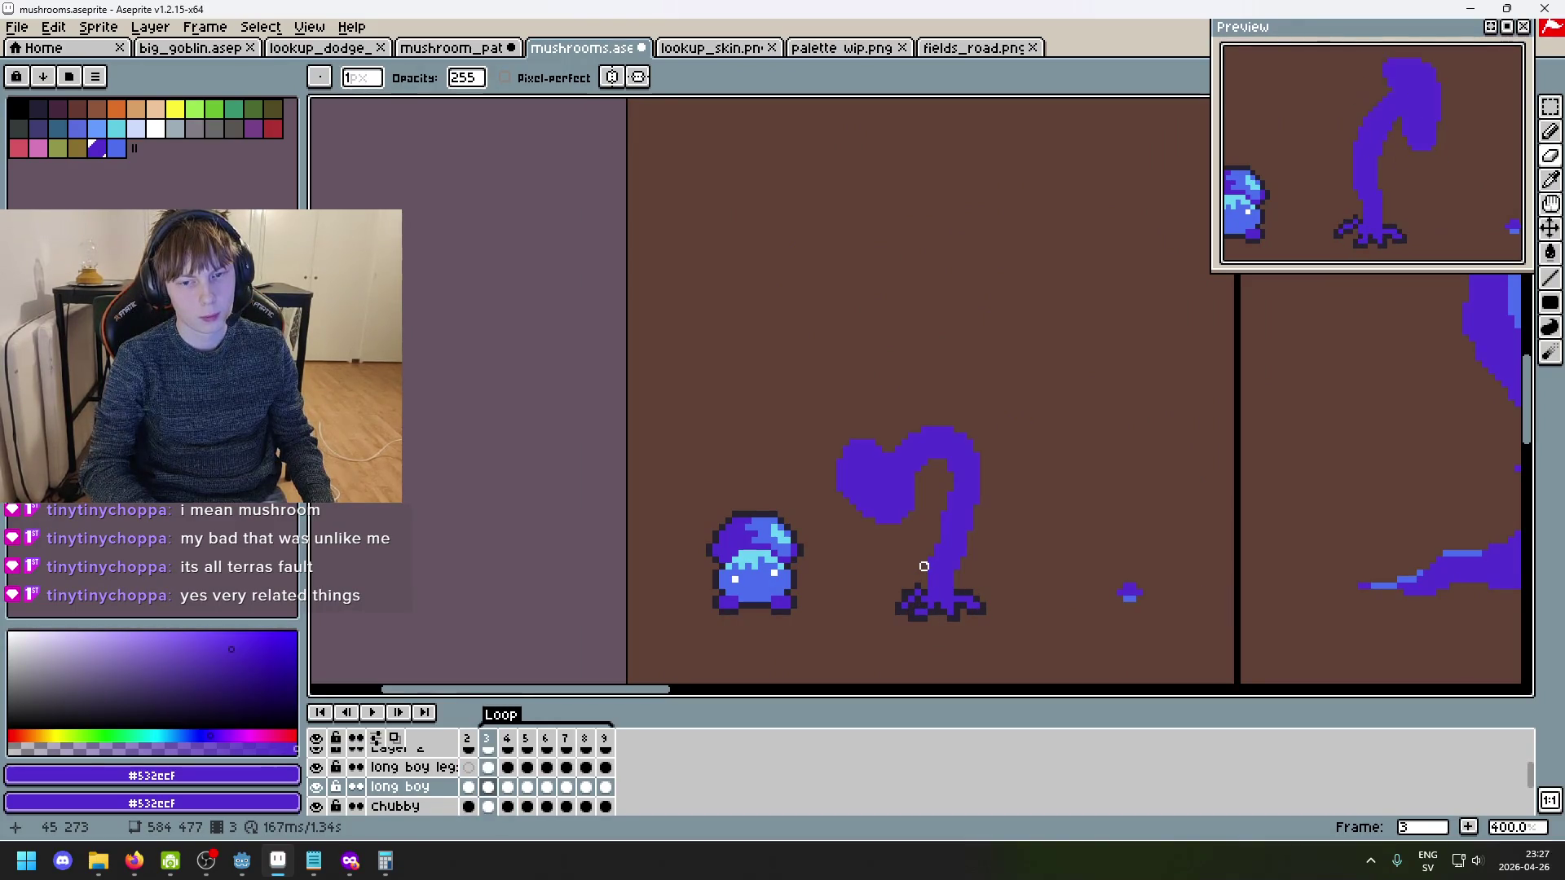
key(Left)
key(Right)
key(Left)
key(Right)
key(Right)
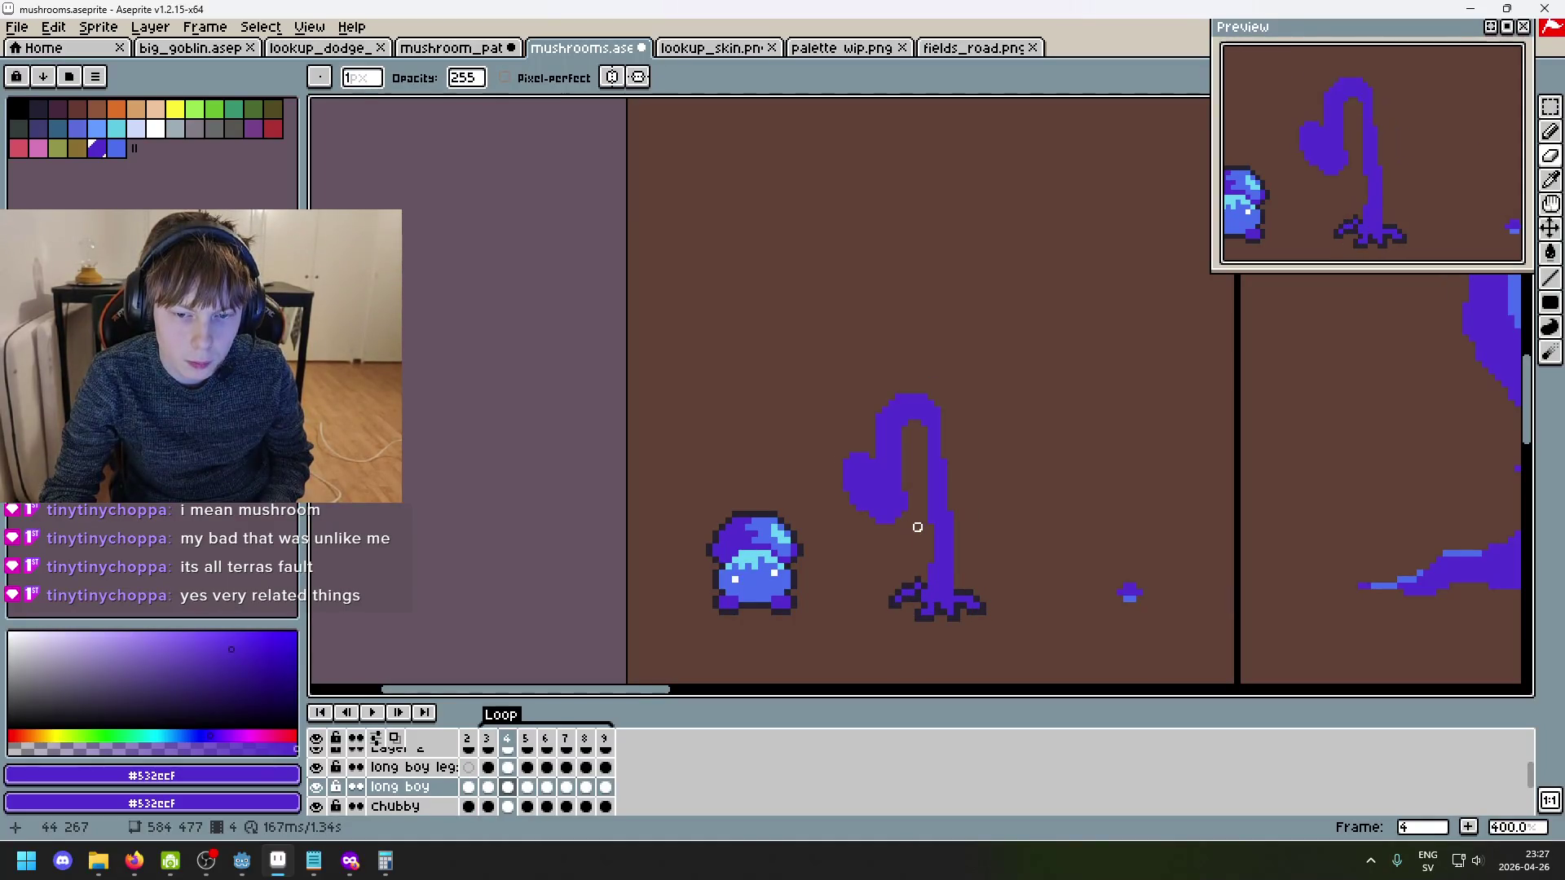
key(Left)
key(Right)
key(Left)
key(Right)
key(Left)
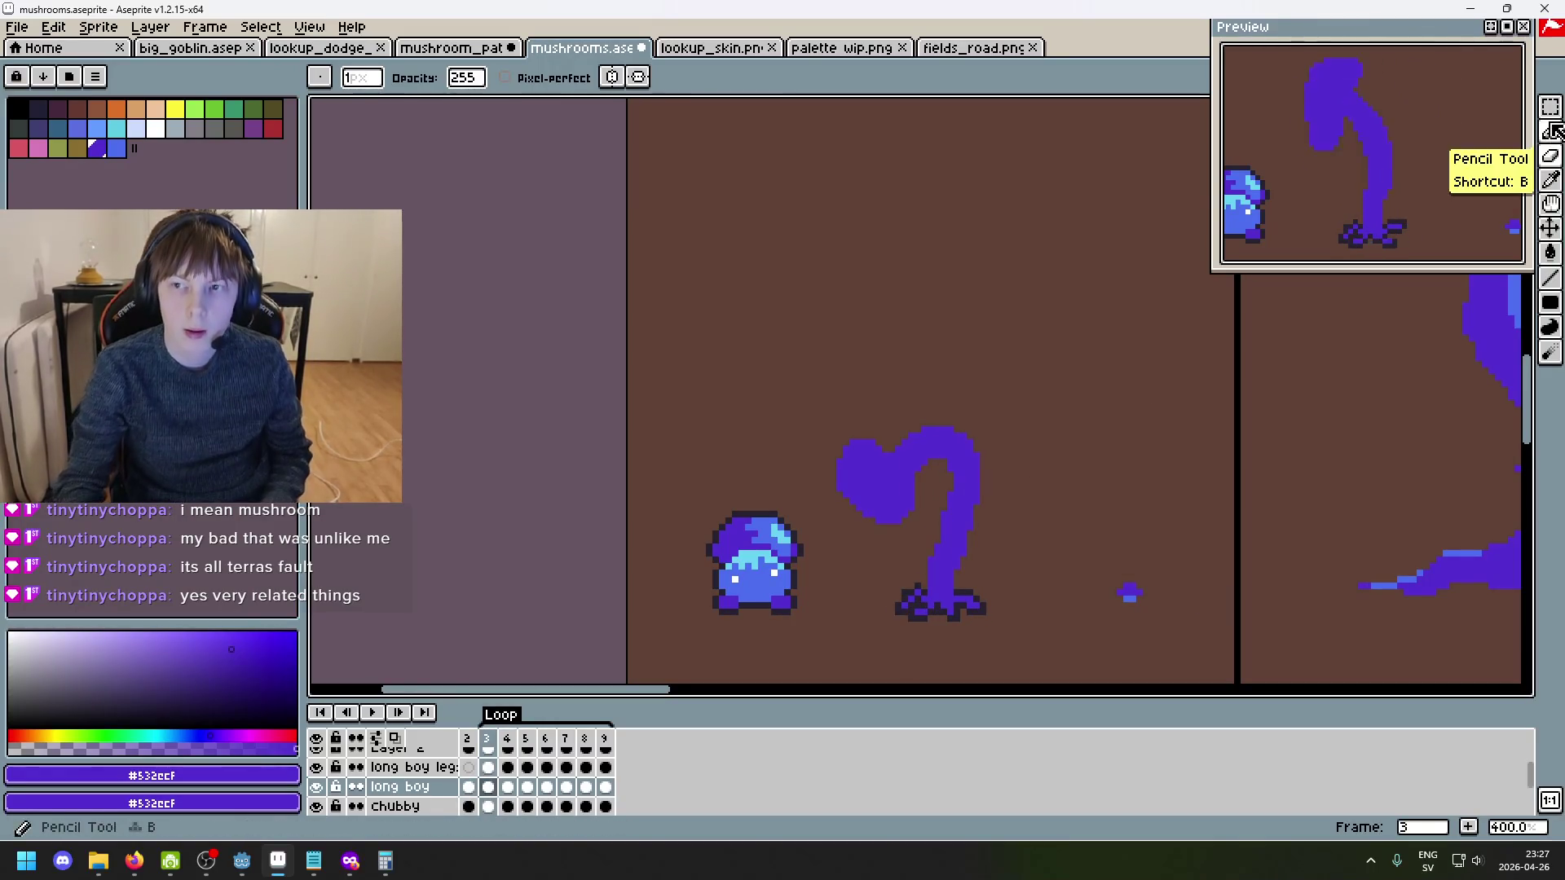
- Select the heart-shaped cap on frame 3, then return to the long boy layer on frame 7
click(1550, 107)
mouse_move(775, 393)
mouse_down()
mouse_move(1049, 538)
mouse_move(1069, 528)
mouse_up()
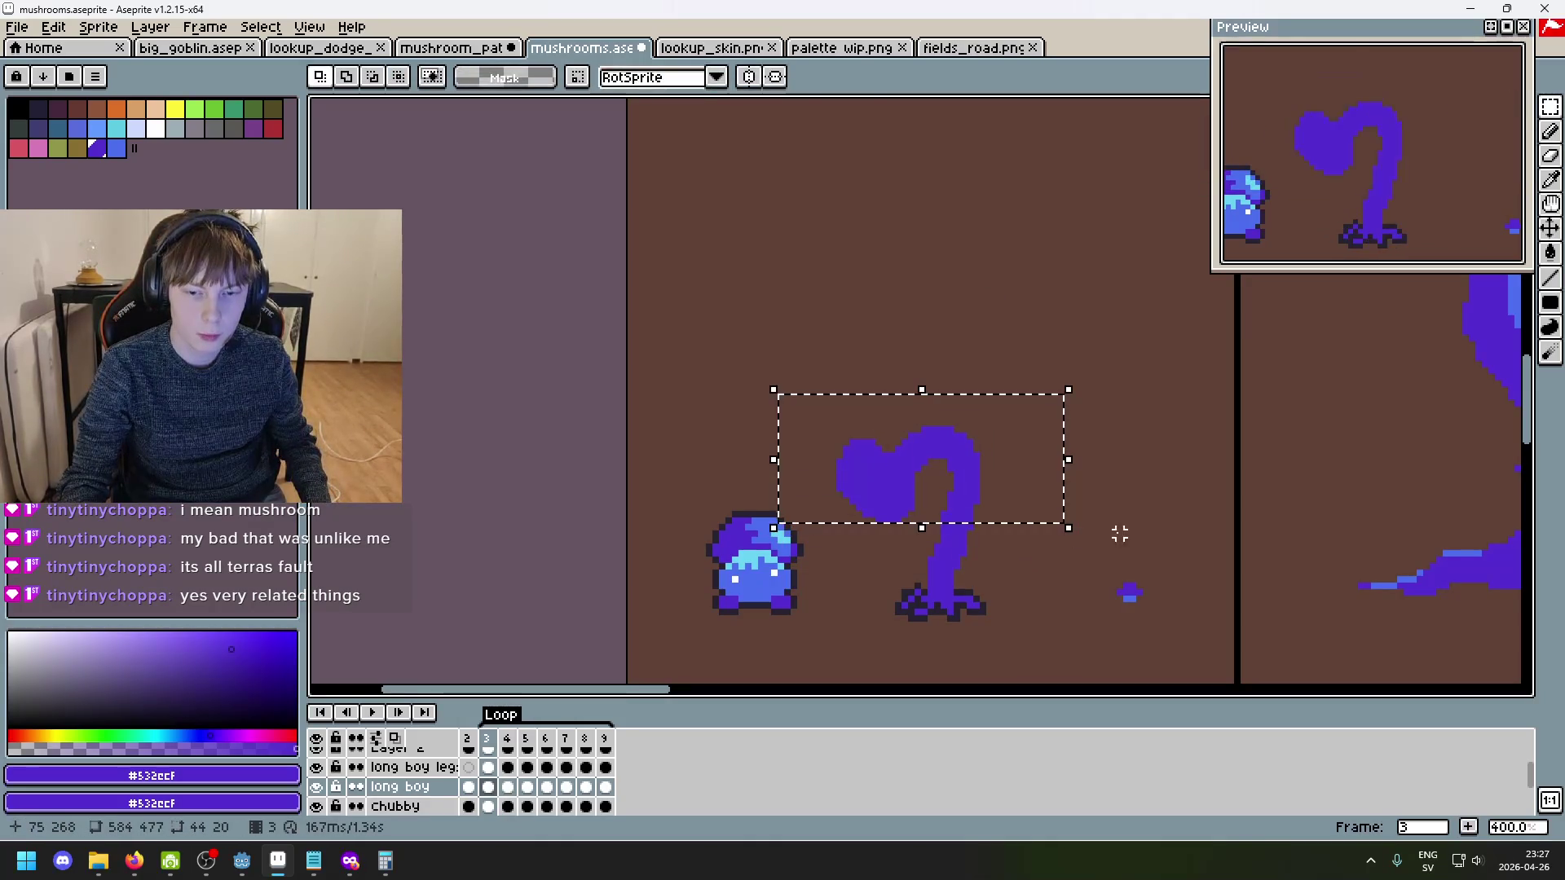
key(ctrl+d)
key(Up)
key(Down)
key(Up)
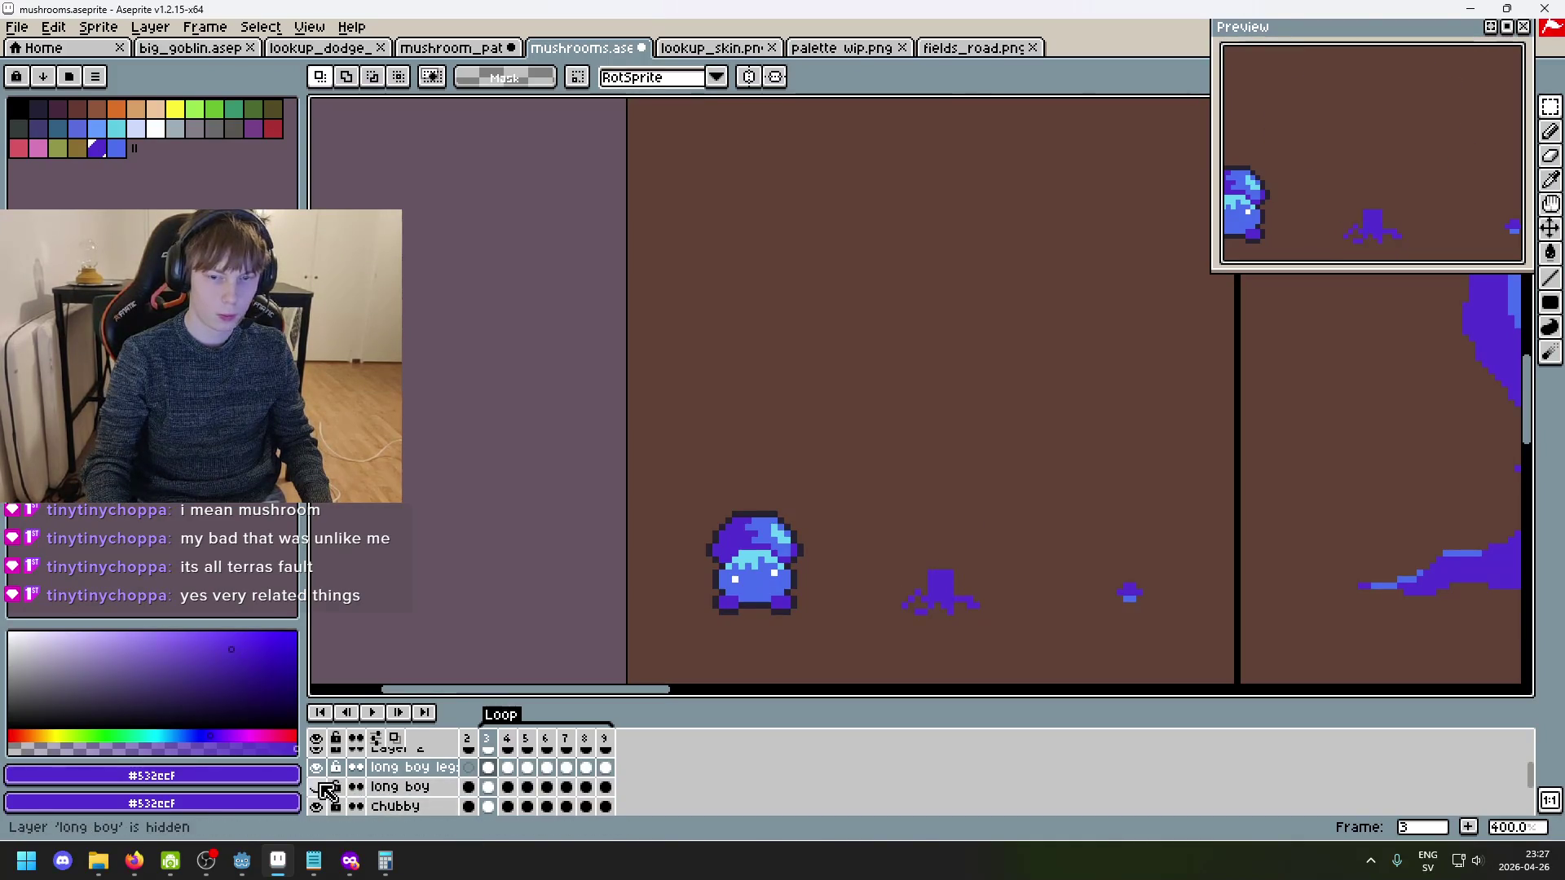
key(Down)
key(Right)
key(Right)
key(Right)
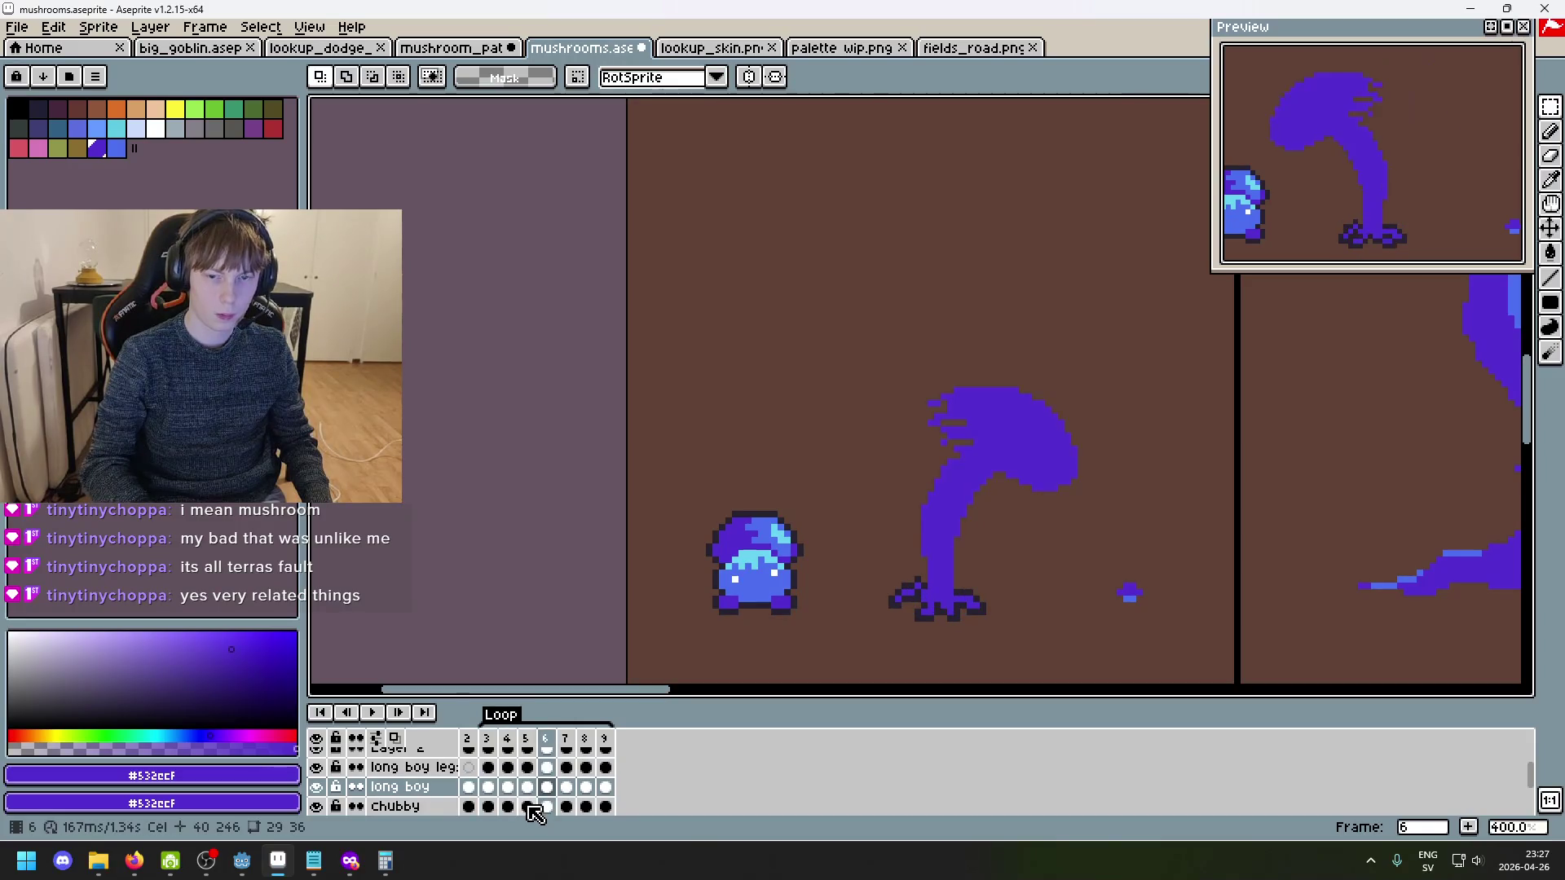
key(Right)
key(Left)
- Flip the cap horizontally and paste it on frame 7, shifted right over the stem
mouse_move(1108, 532)
mouse_down()
mouse_move(919, 457)
mouse_move(783, 359)
mouse_up()
key(shift+h)
key(shift+h)
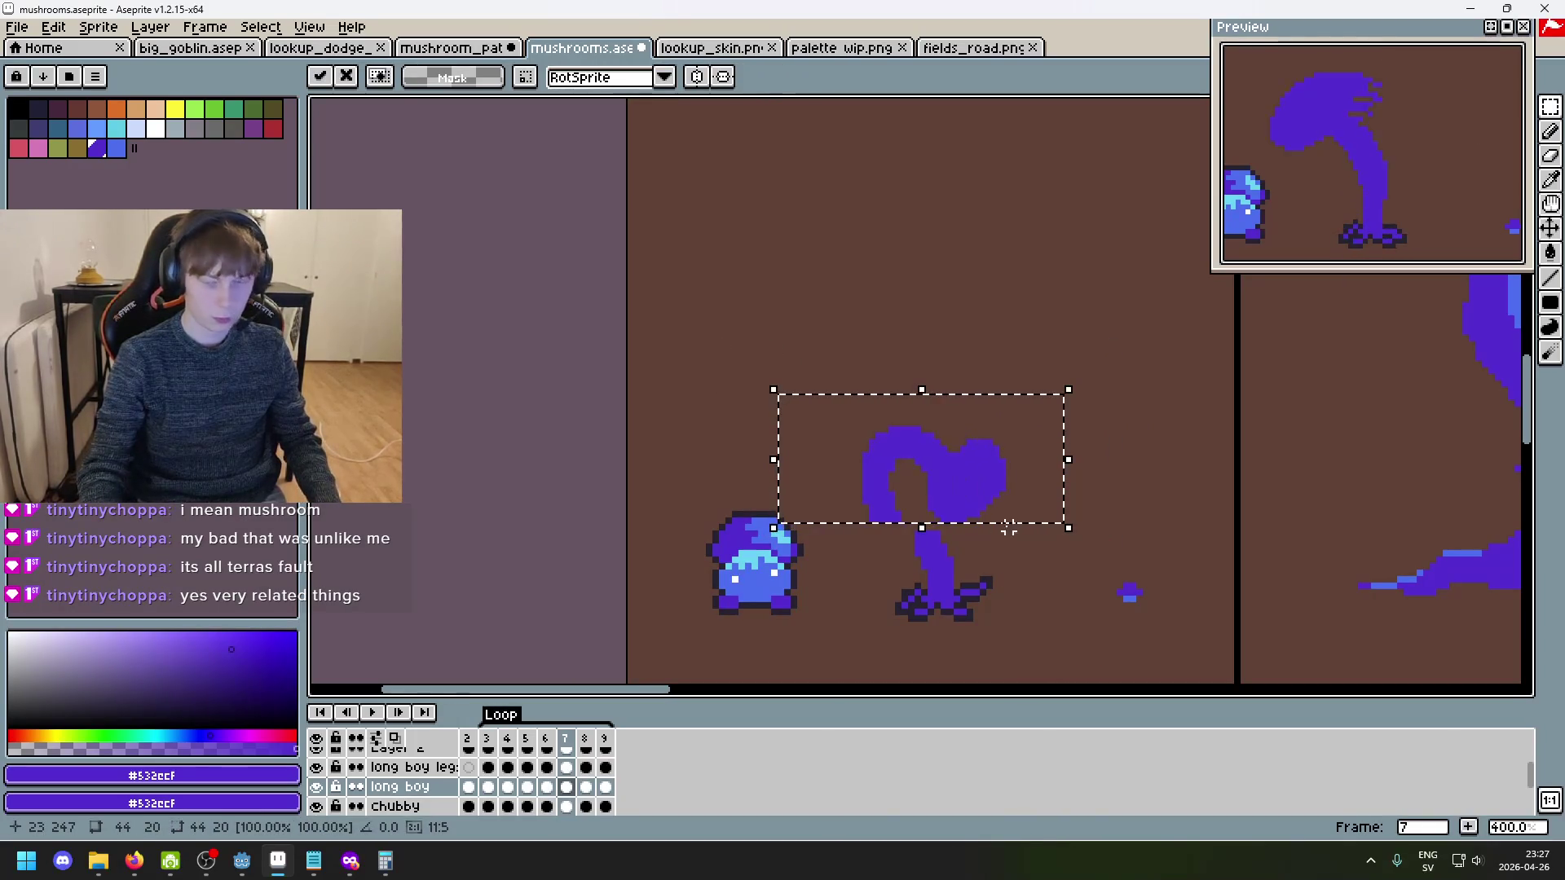
drag(1016, 515, 1042, 522)
key(Return)
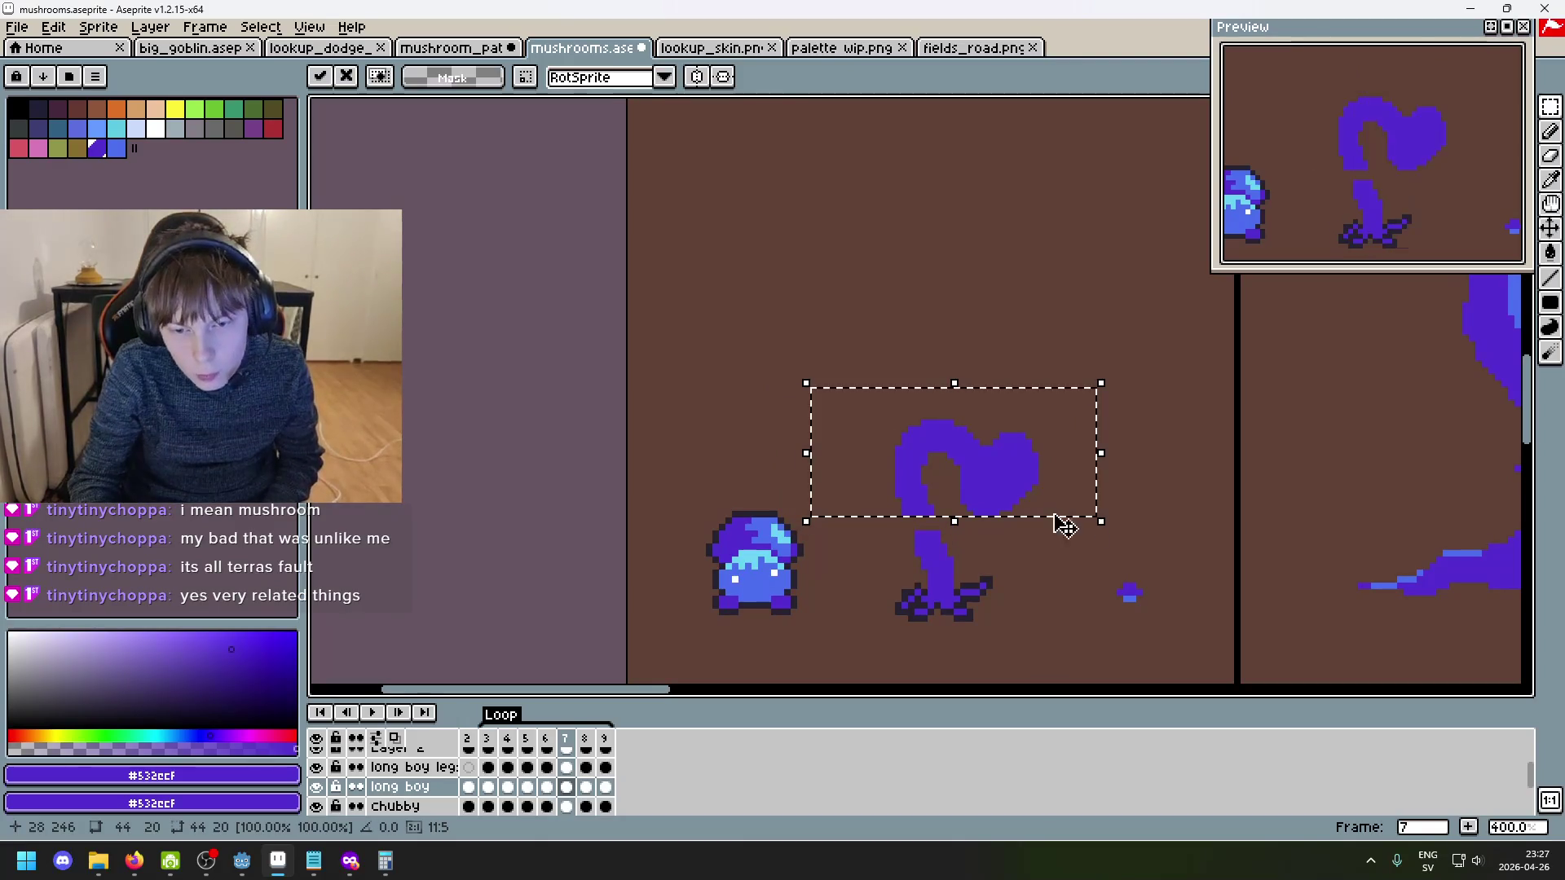
key(ctrl+z)
key(ctrl+v)
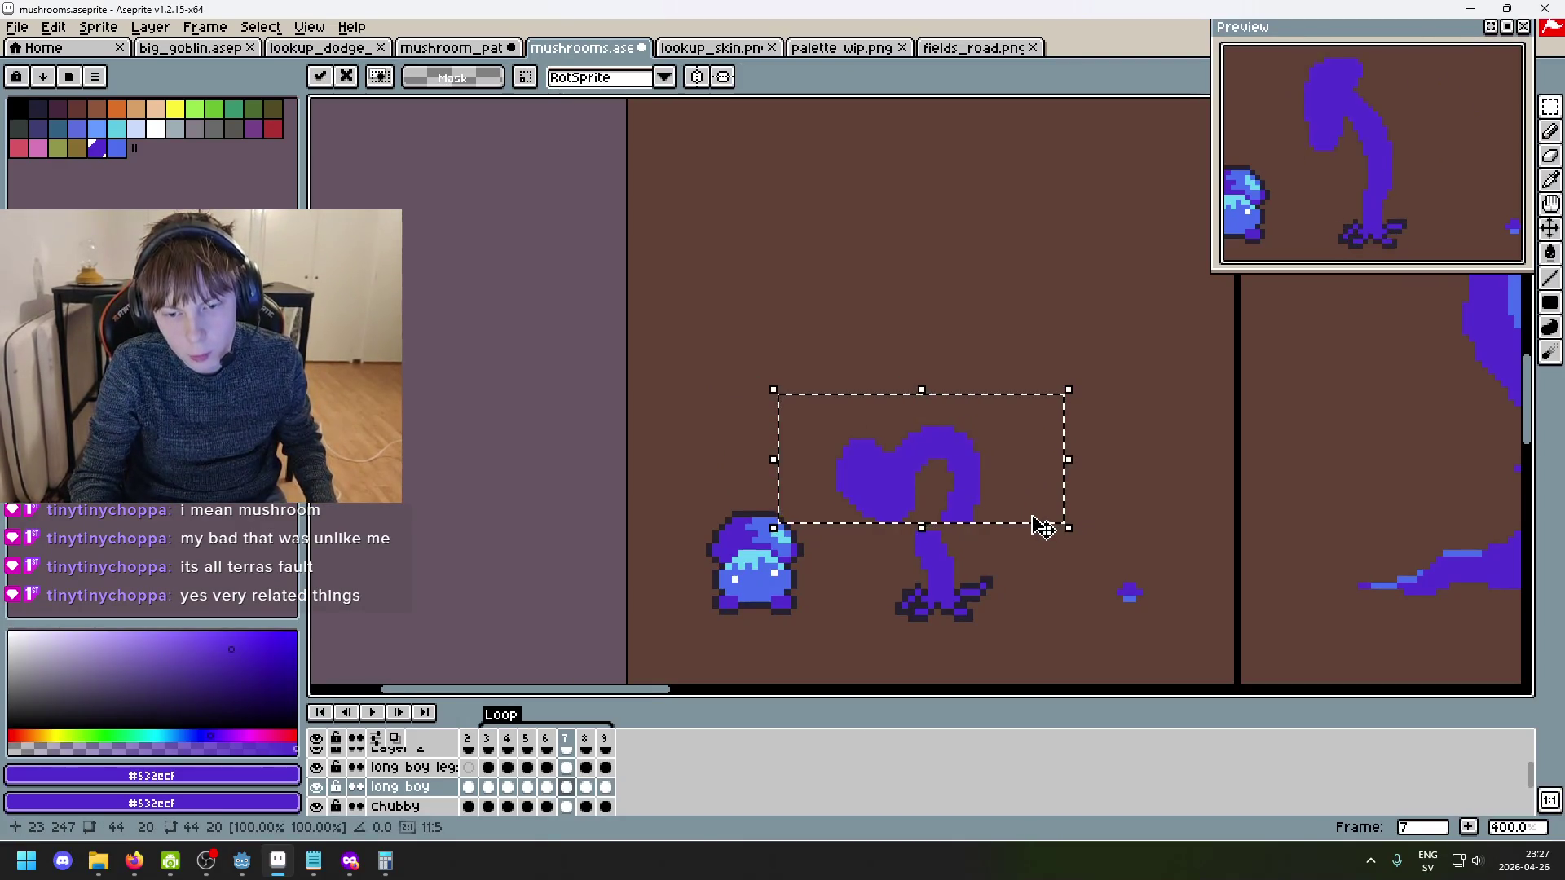
drag(1020, 517, 1052, 513)
- Drop the pasted cap in place, compare frames 2 to 4, and play the animation
click(1041, 580)
scroll(902, 535, up, 2)
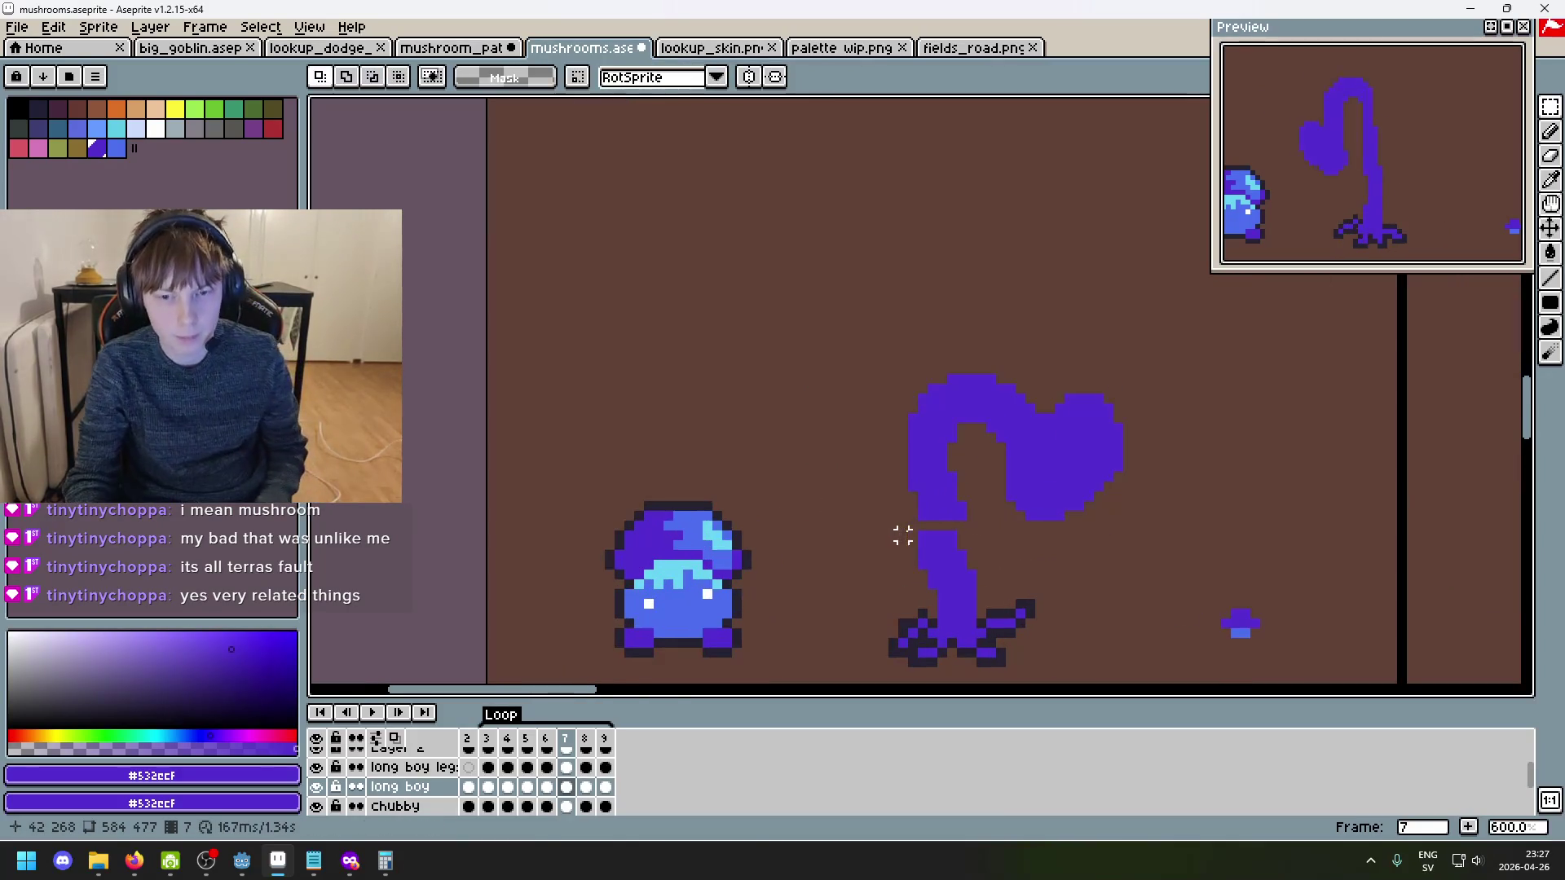
key(comma)
key(comma)
key(comma)
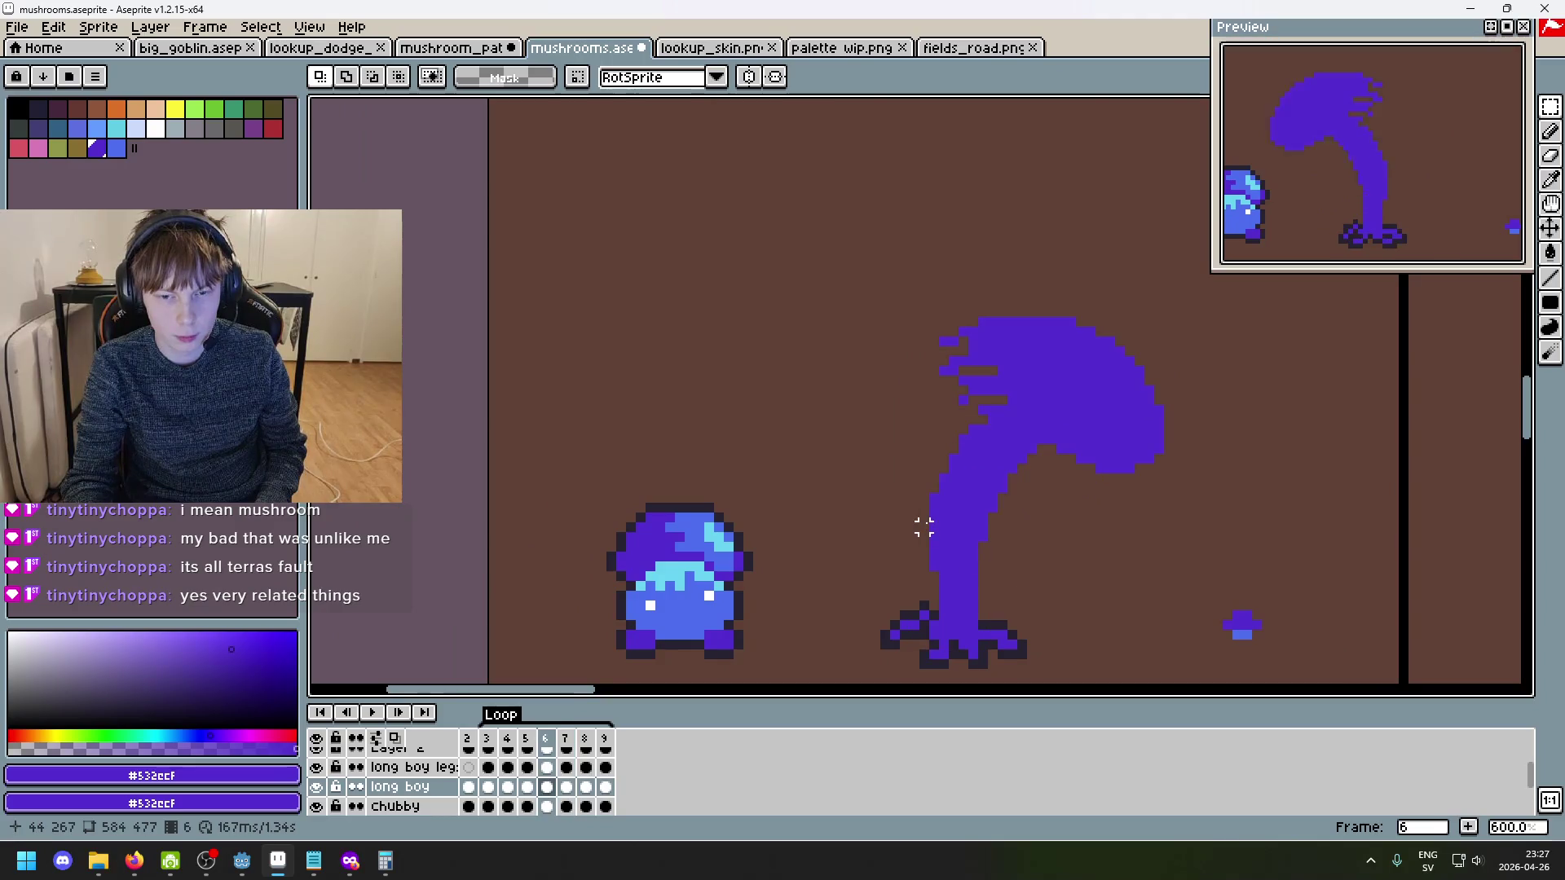
key(comma)
key(comma)
key(period)
key(period)
key(comma)
key(period)
key(period)
key(period)
key(comma)
drag(875, 517, 1039, 517)
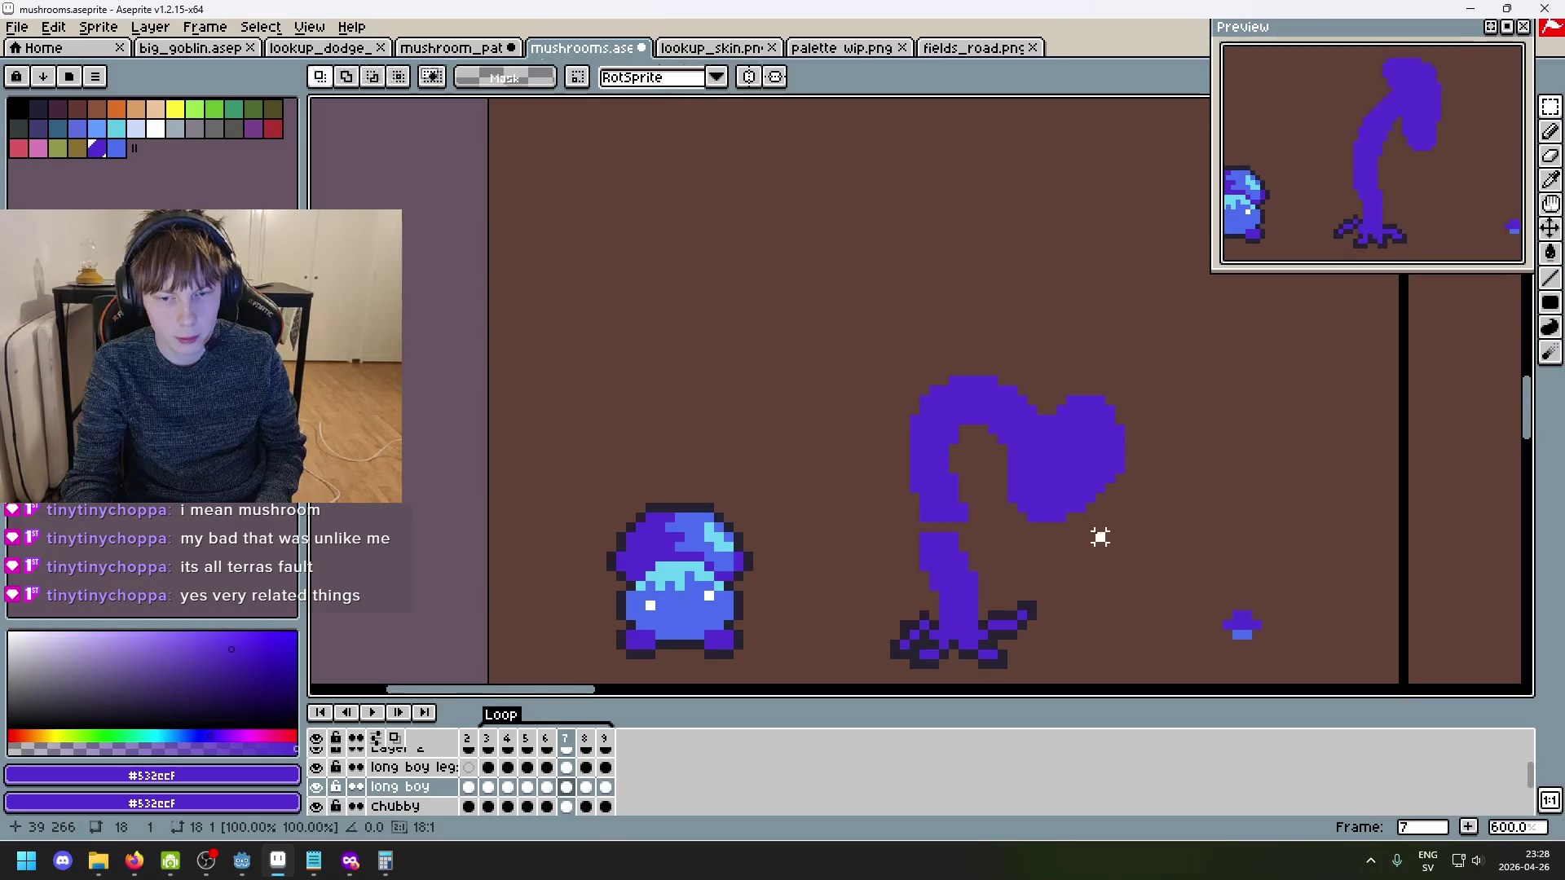
key(Return)
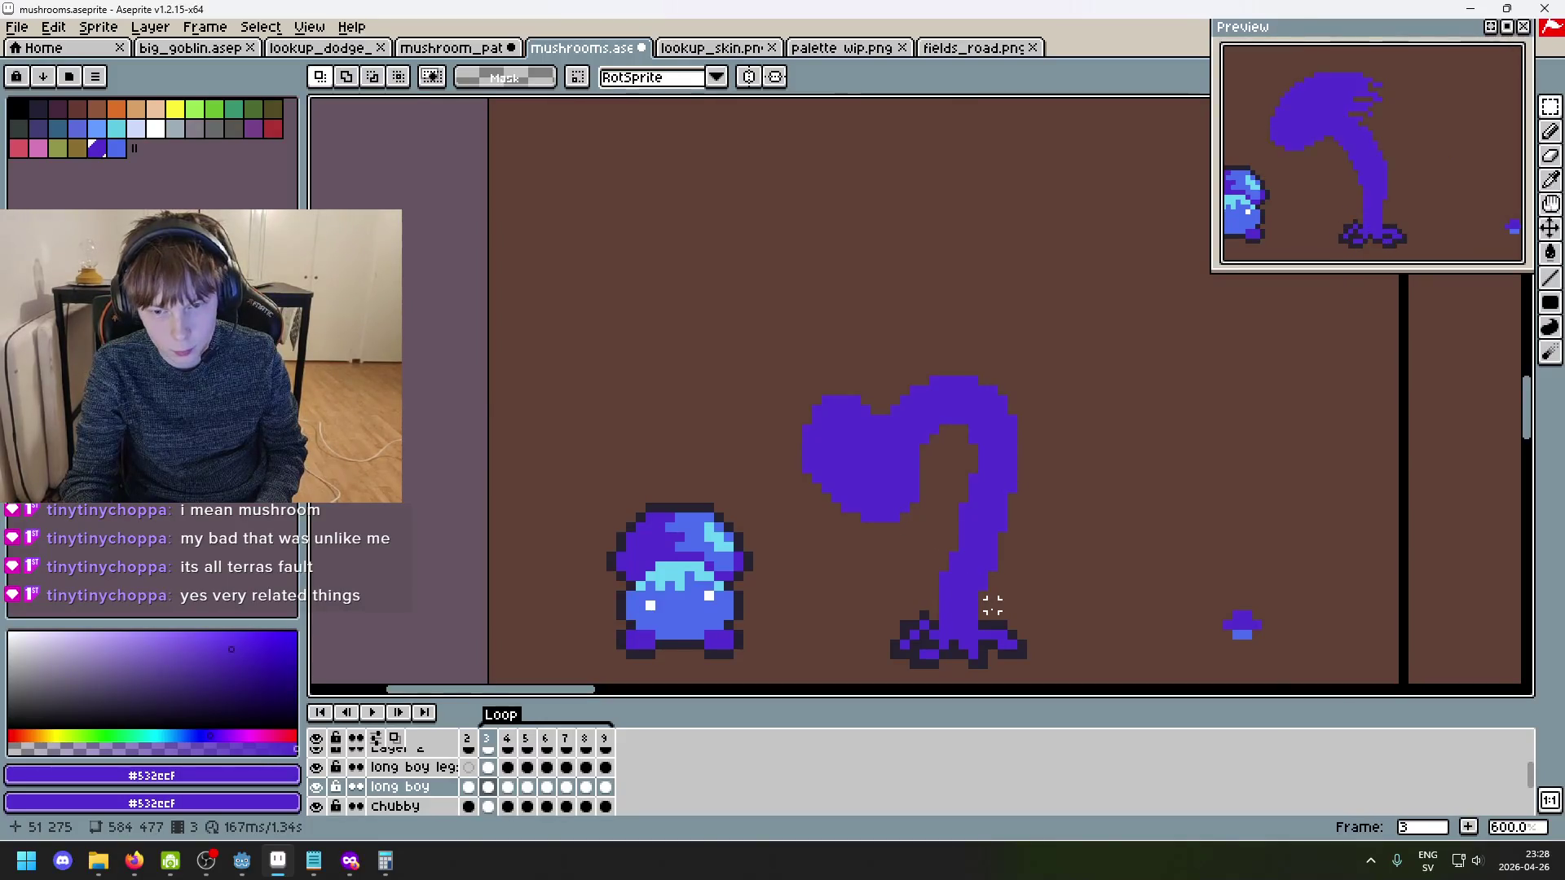
- Select the tall mushroom on frame 3 and the heart cap on frame 7 to compare them
drag(1086, 679, 769, 303)
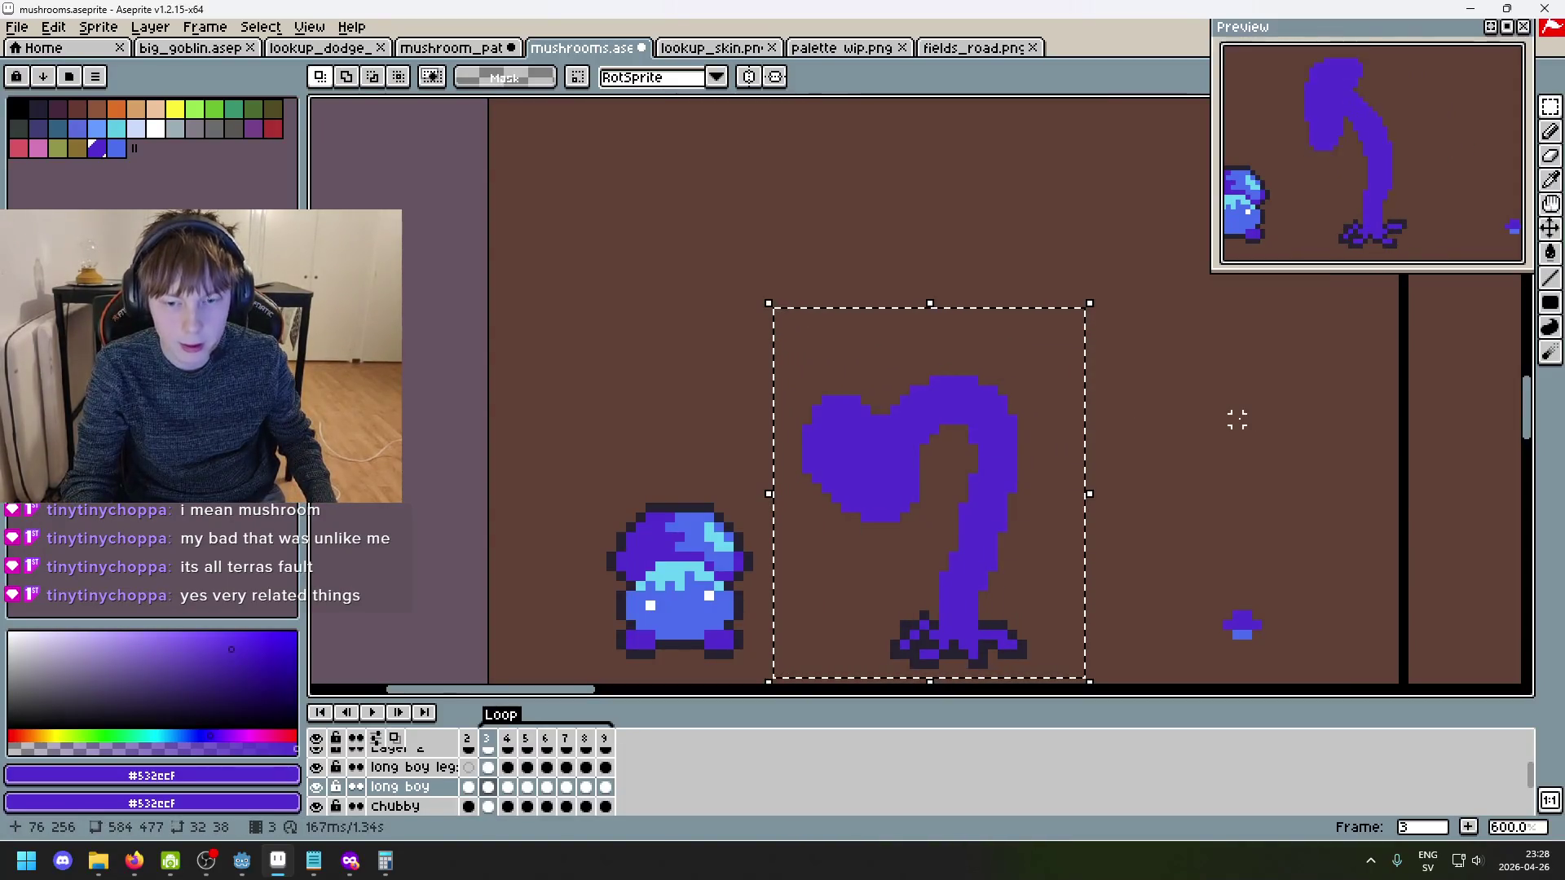
key(ctrl+d)
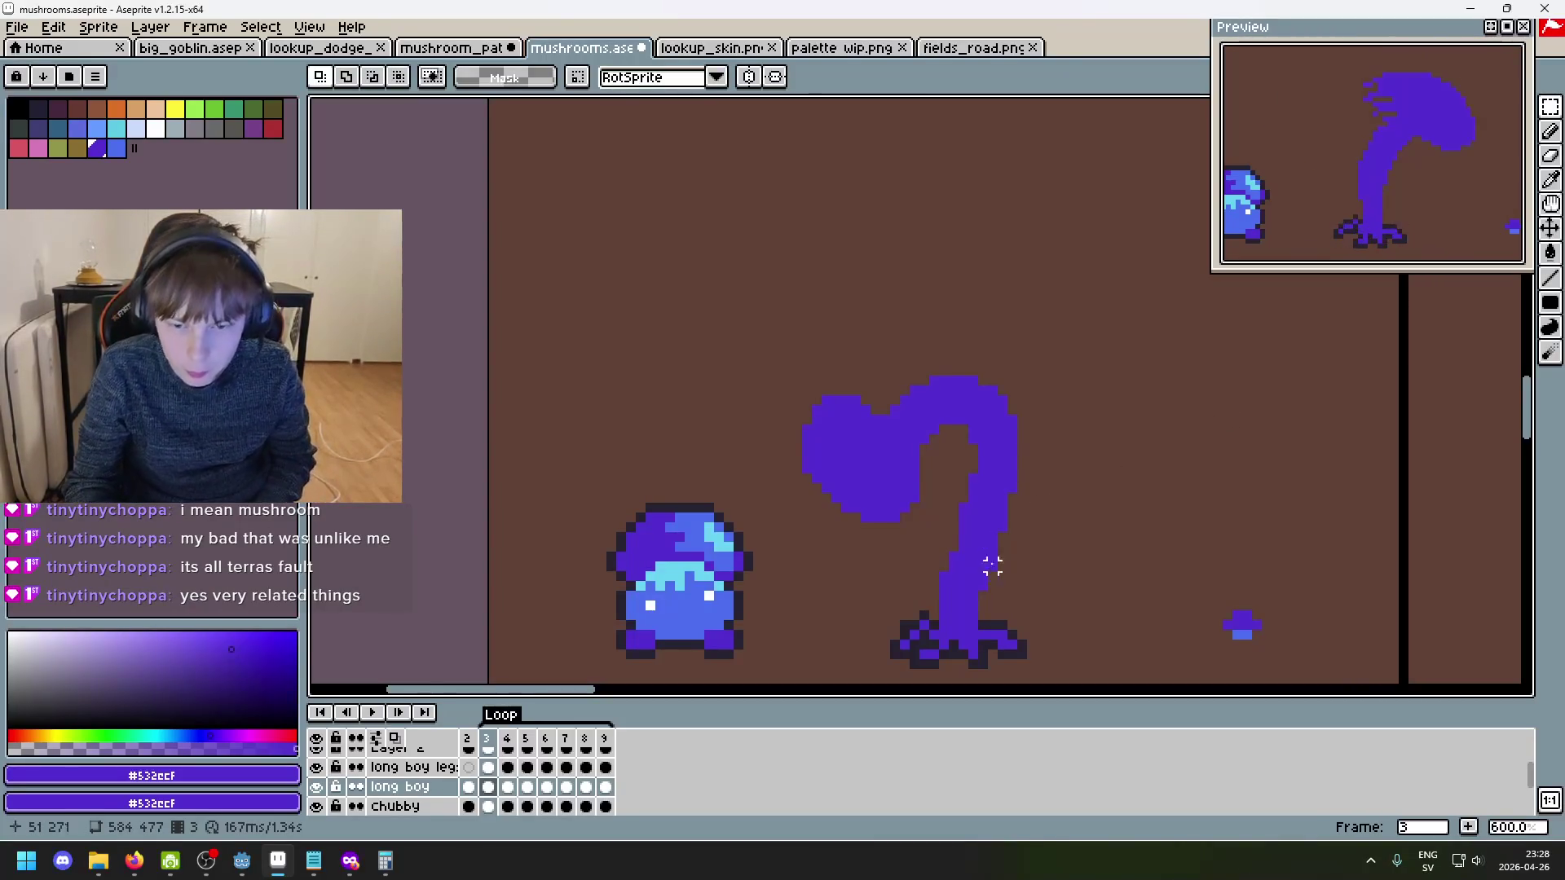
key(Right)
key(Right)
key(Right)
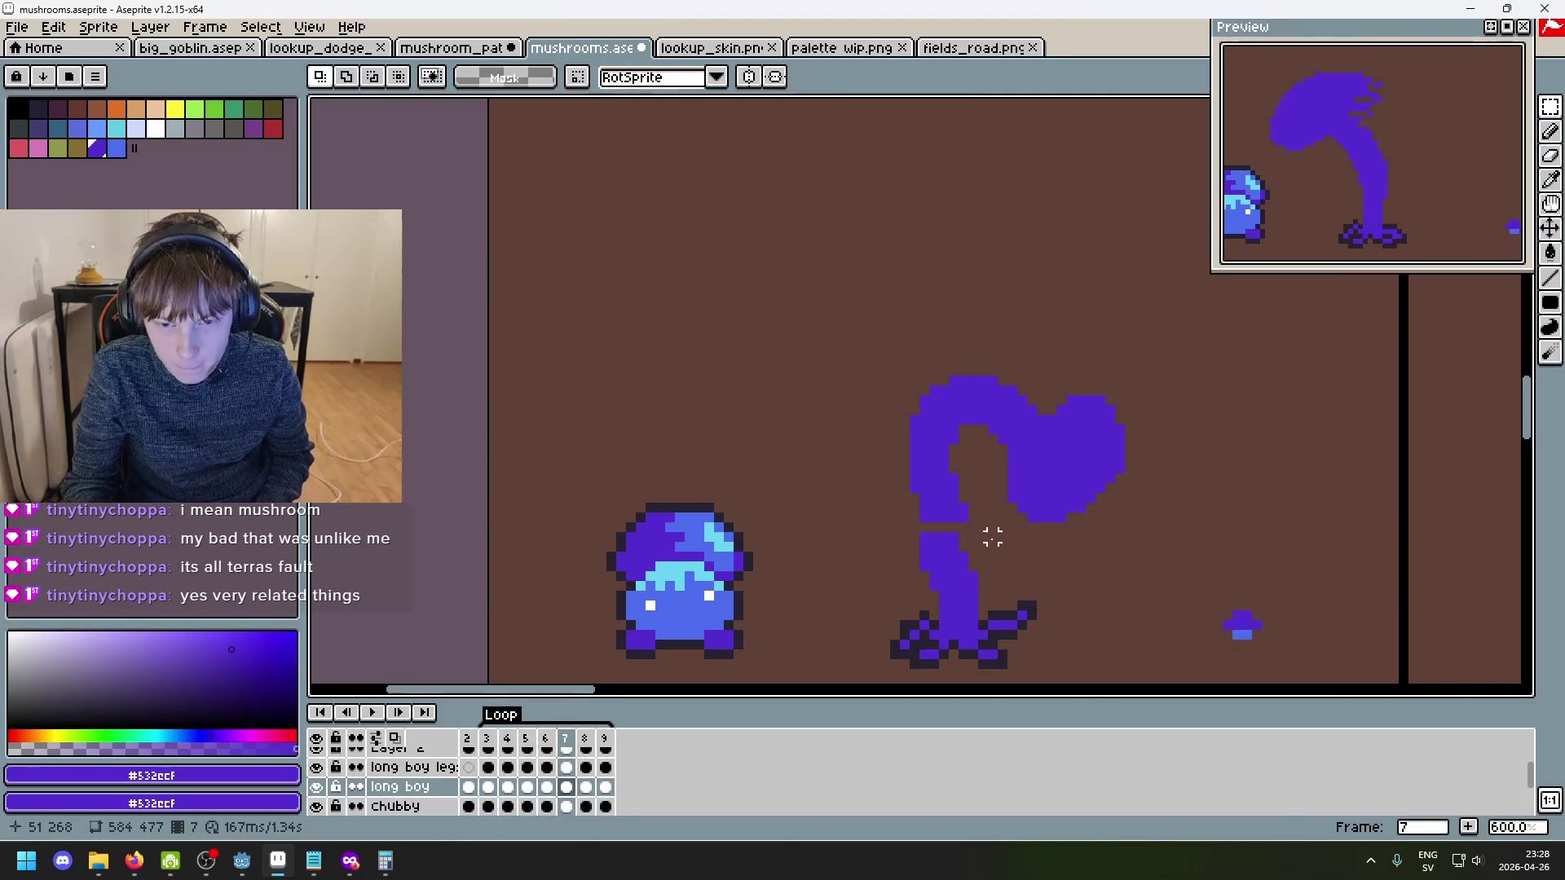
key(Left)
key(Left)
key(Left)
key(Right)
key(Right)
key(Right)
drag(1154, 522, 793, 330)
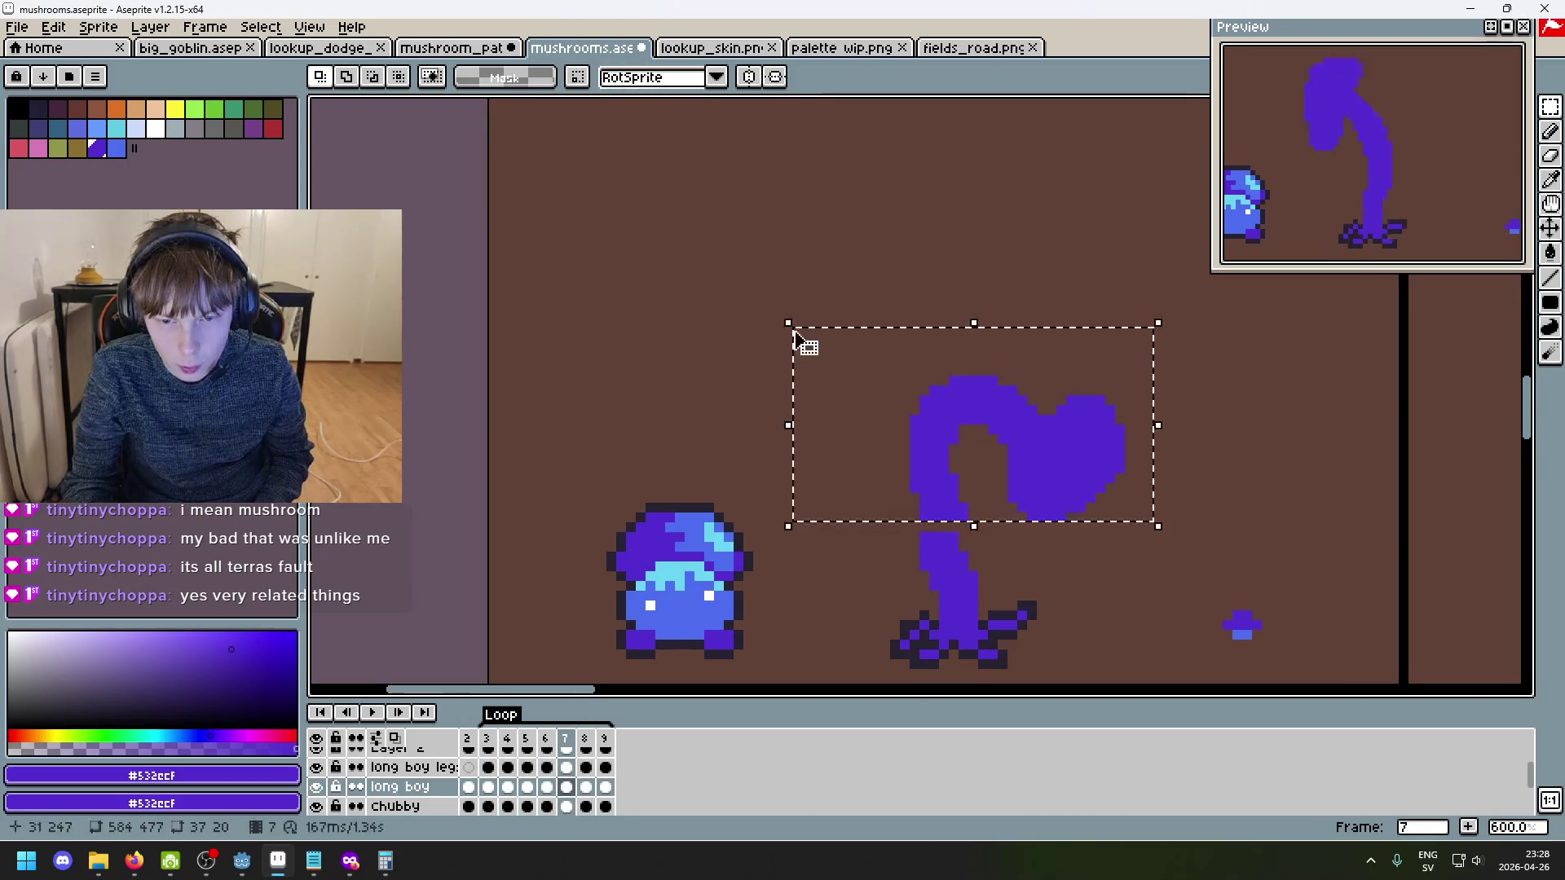
key(ctrl+d)
- Zoom in and flip between frames 3 and 7 to compare the cap positions
scroll(898, 416, up, 4)
key(m)
scroll(815, 314, down, 4)
key(Left)
key(Left)
key(Left)
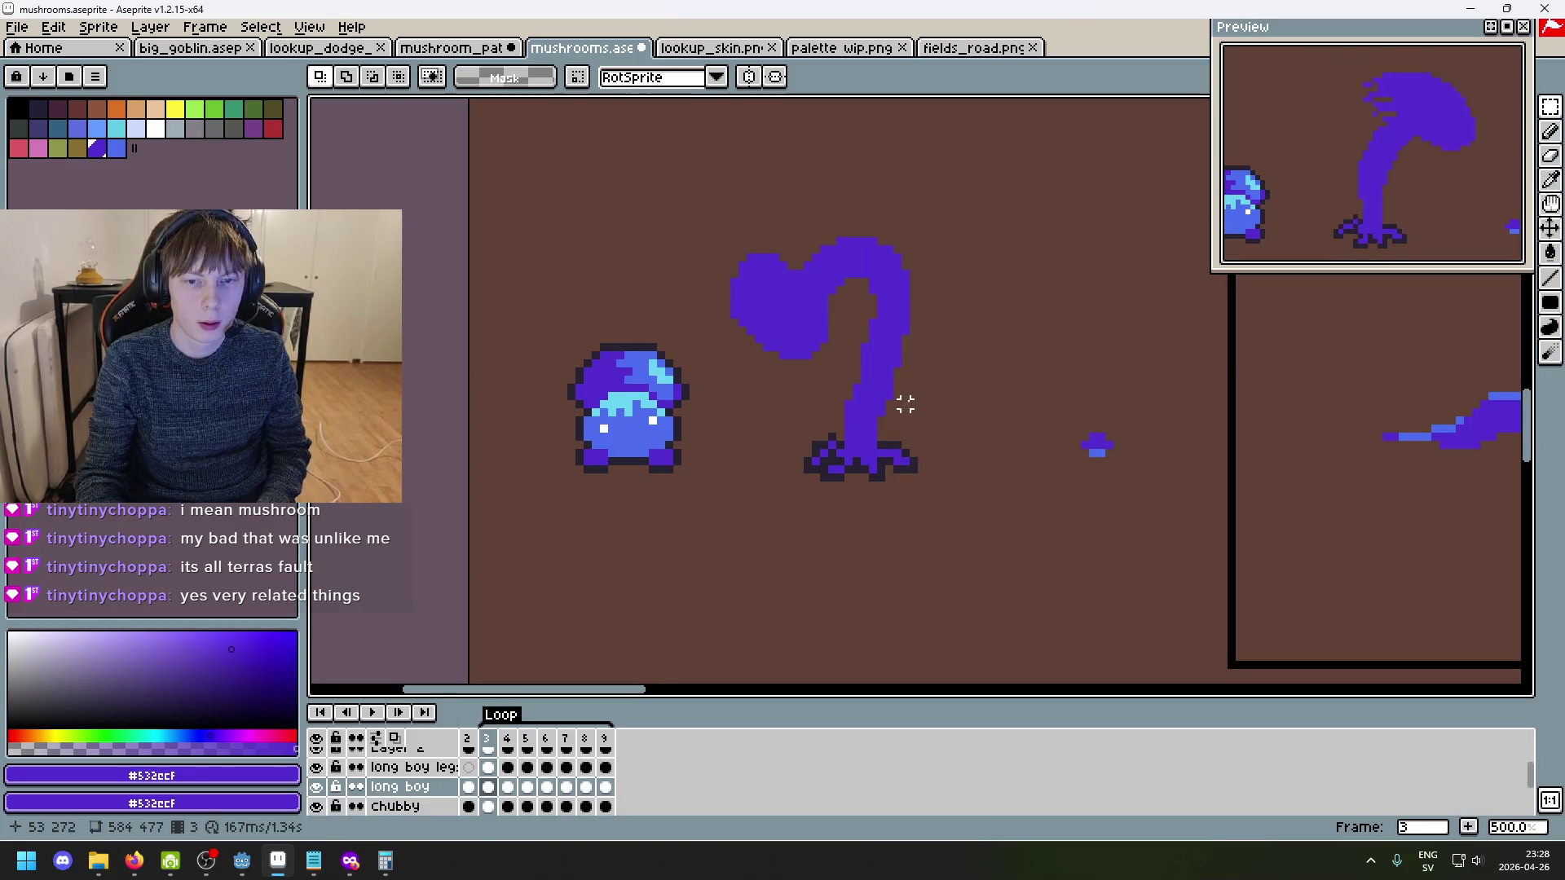
key(Right)
key(Right)
key(Right)
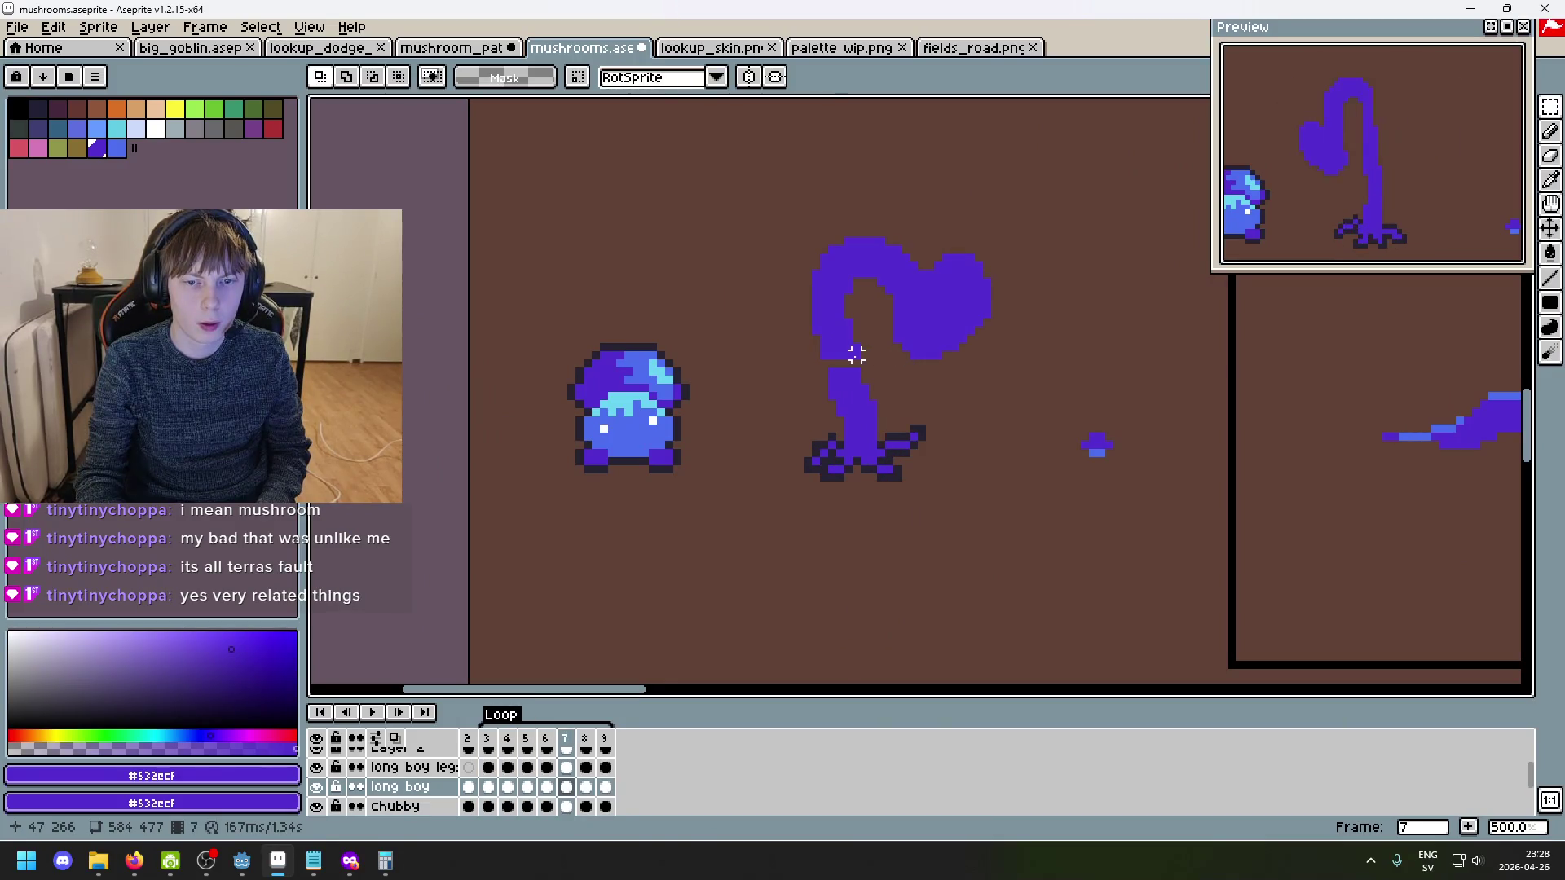
scroll(856, 354, up, 4)
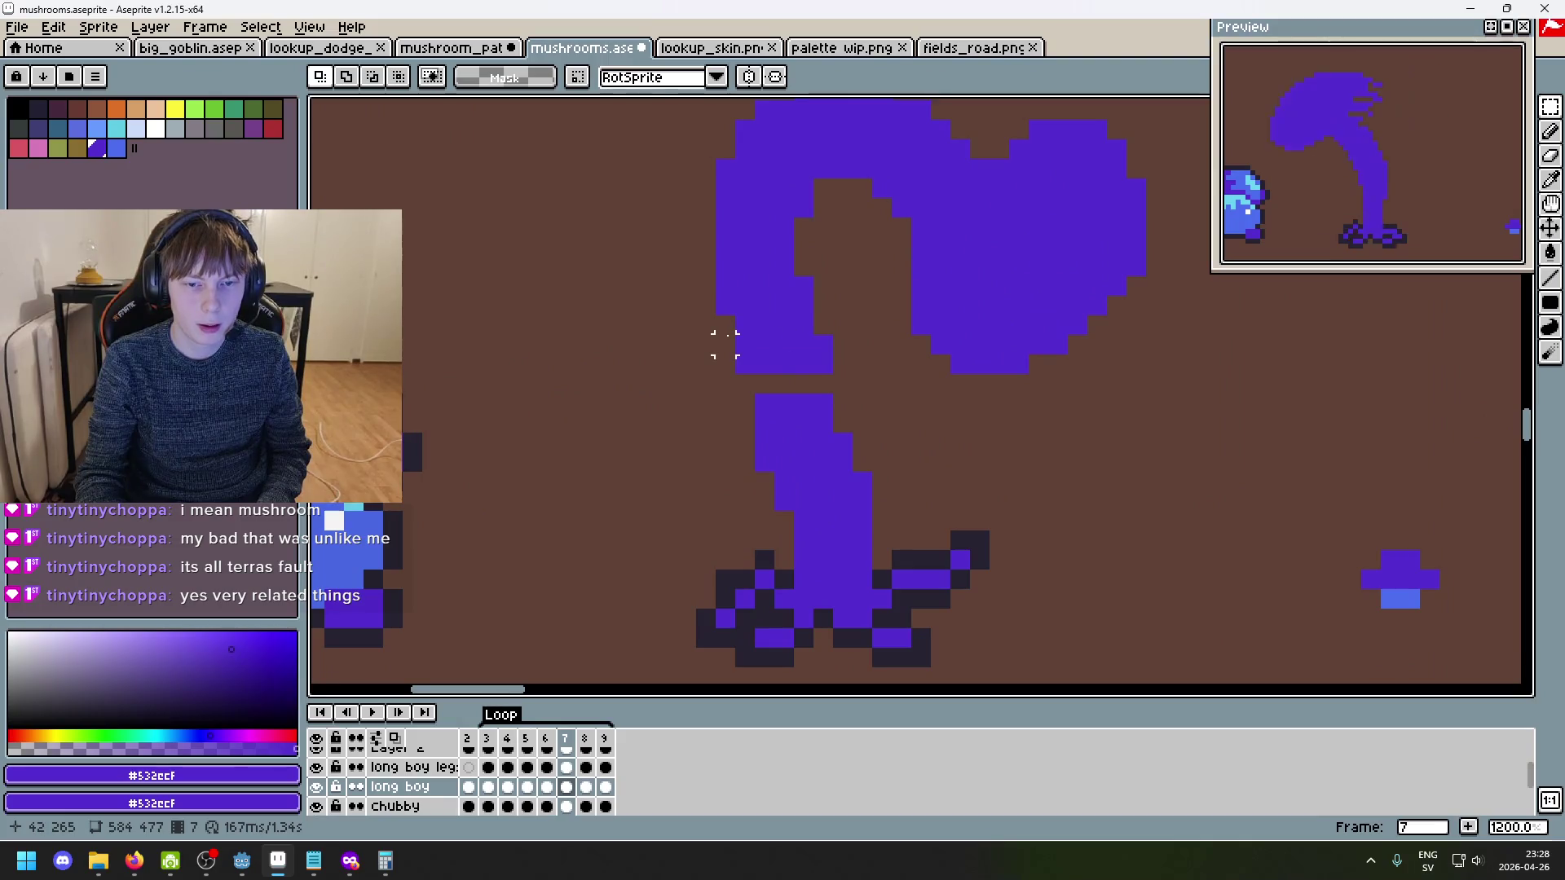
key(Left)
key(Left)
key(Left)
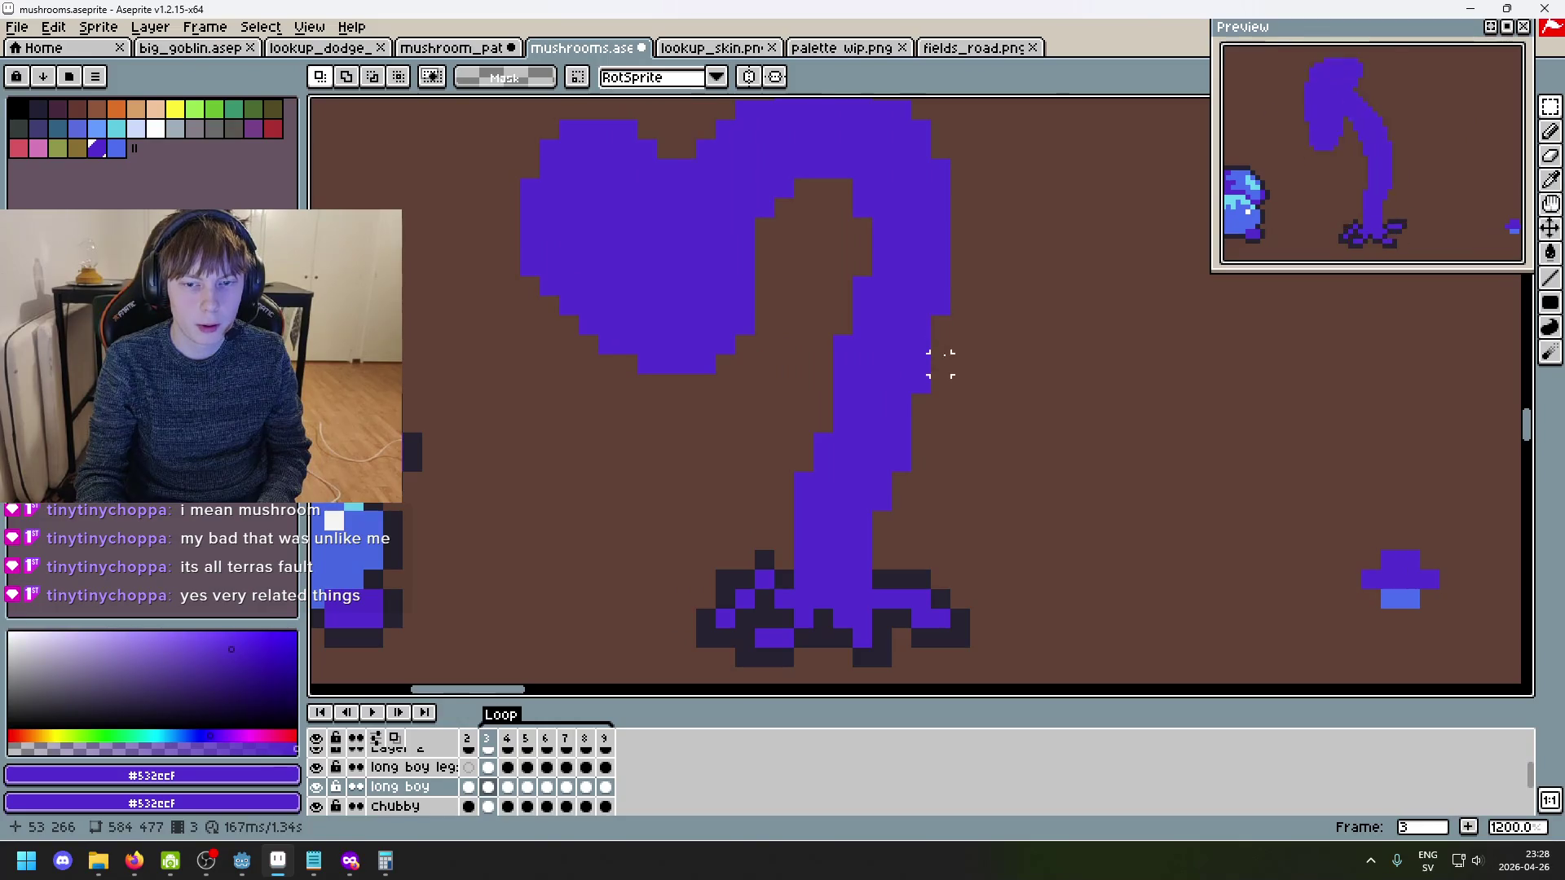
key(Right)
key(Right)
key(Right)
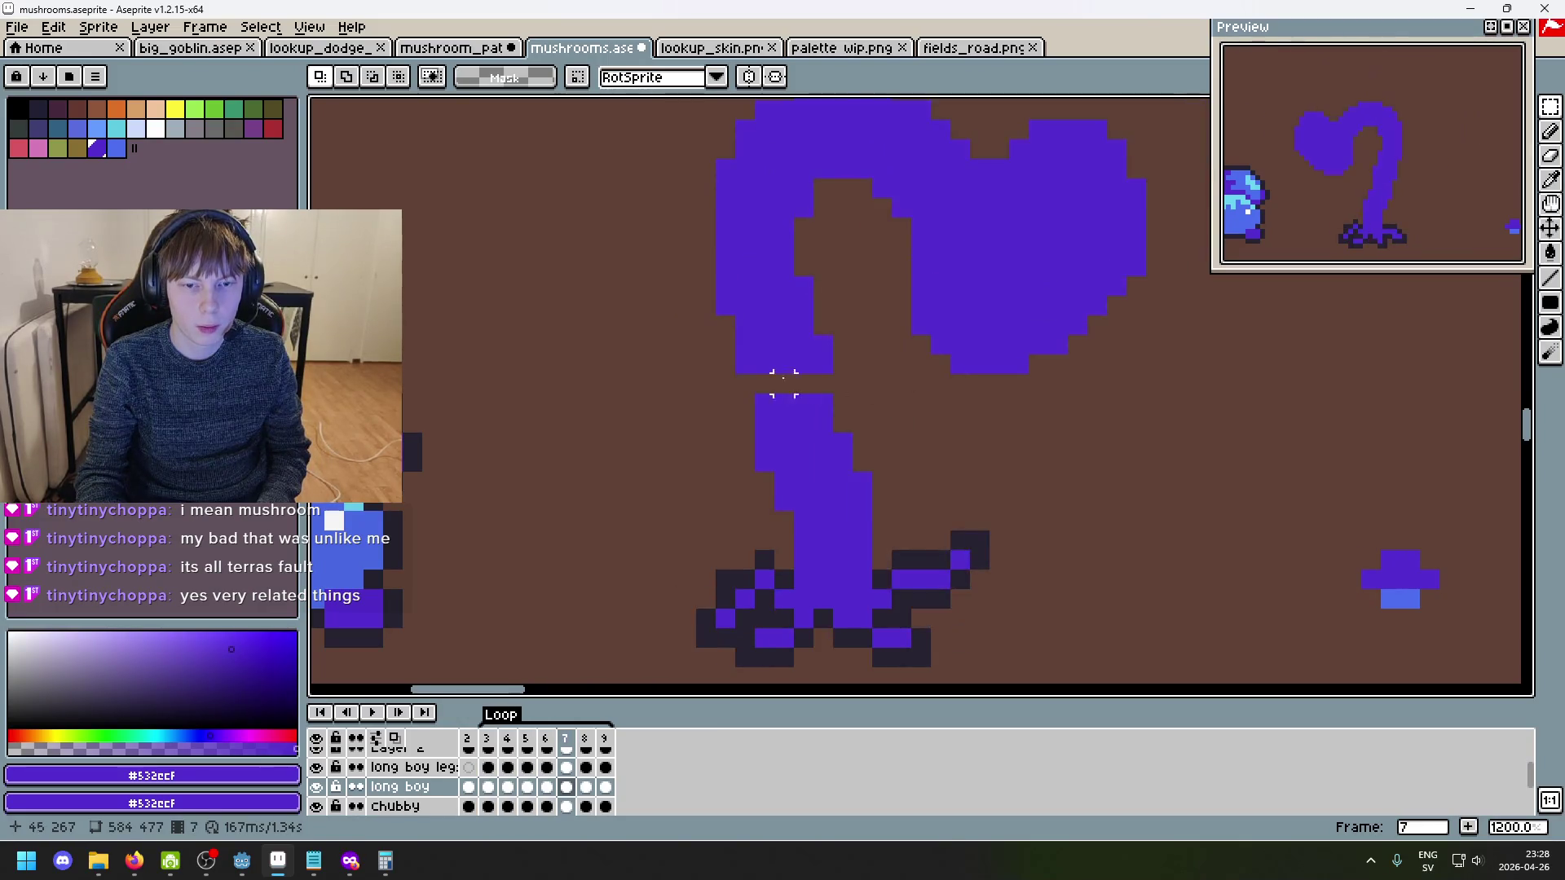
scroll(803, 383, up, 3)
- Fill the gap between cap and stem on frame 7 with the Pencil and play the loop
key(b)
click(694, 288)
scroll(1003, 419, down, 6)
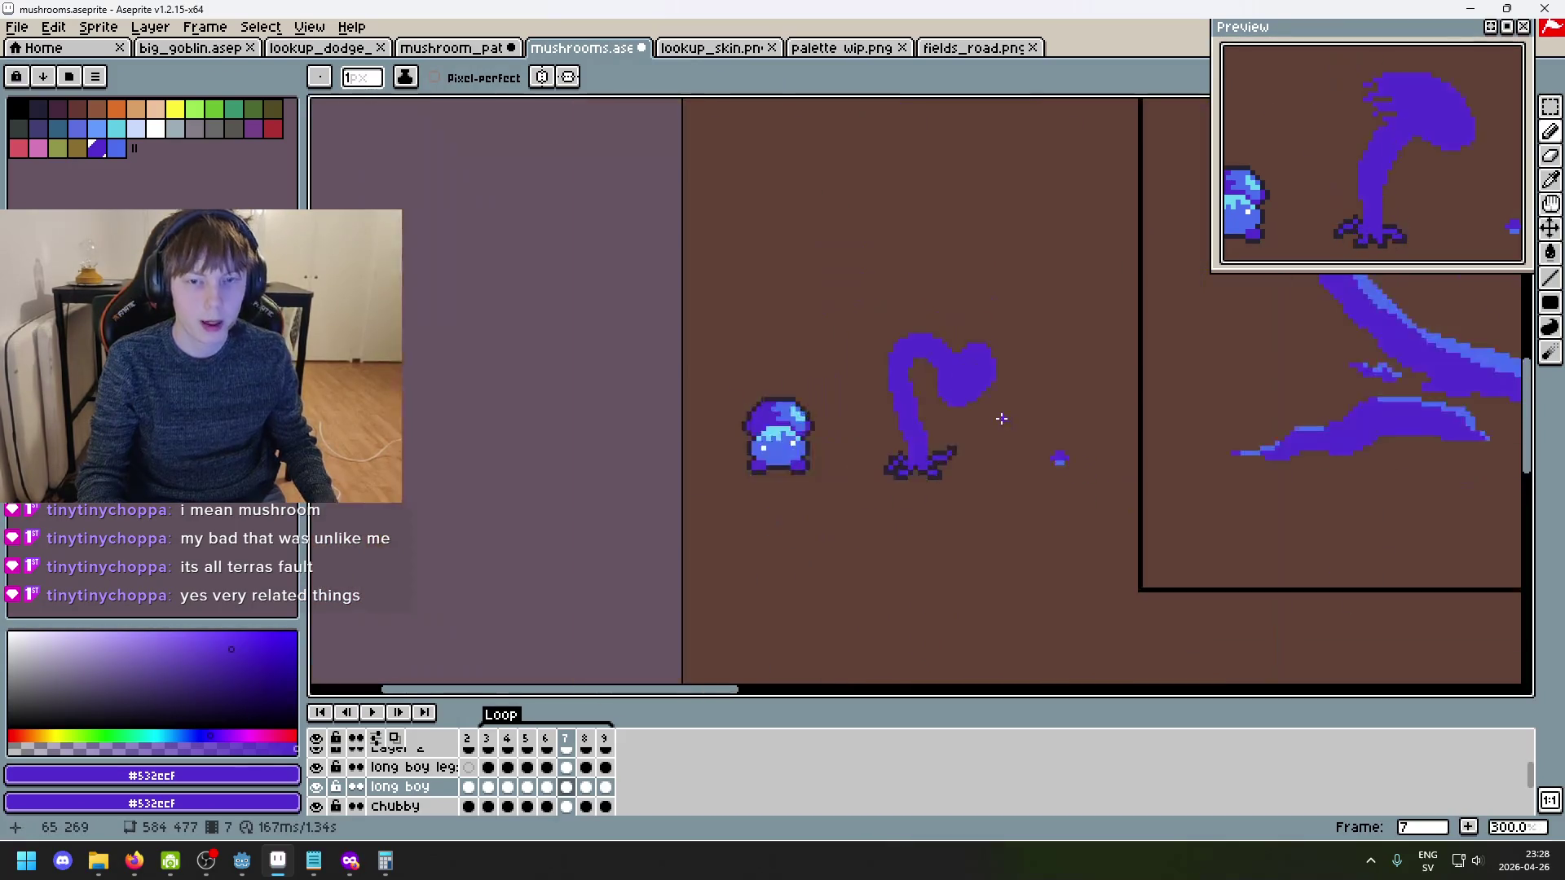
scroll(1003, 426, up, 1)
key(Right)
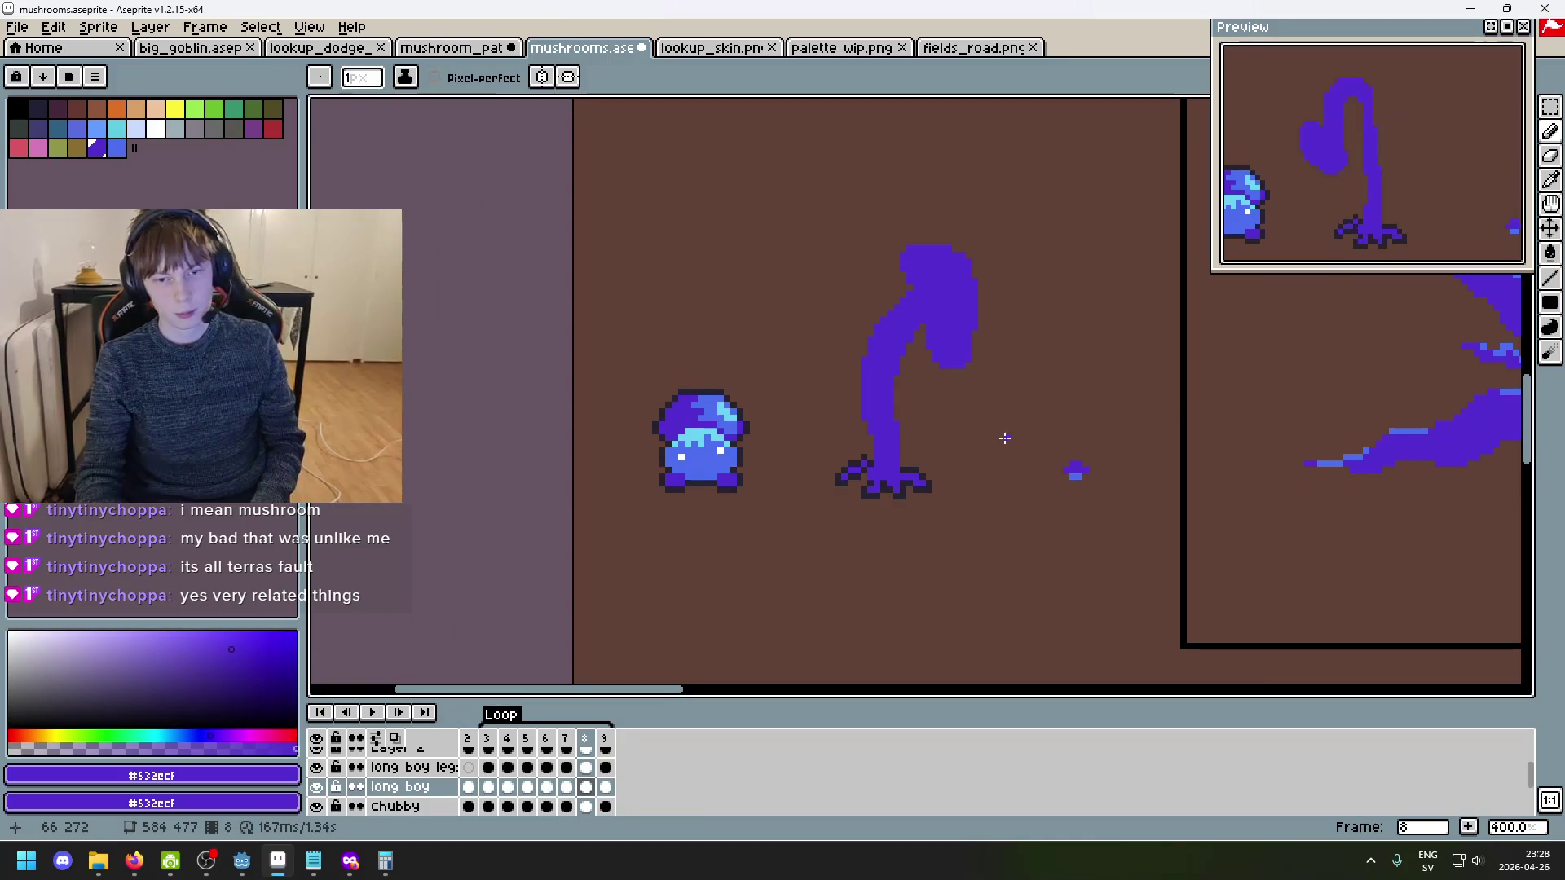
key(Return)
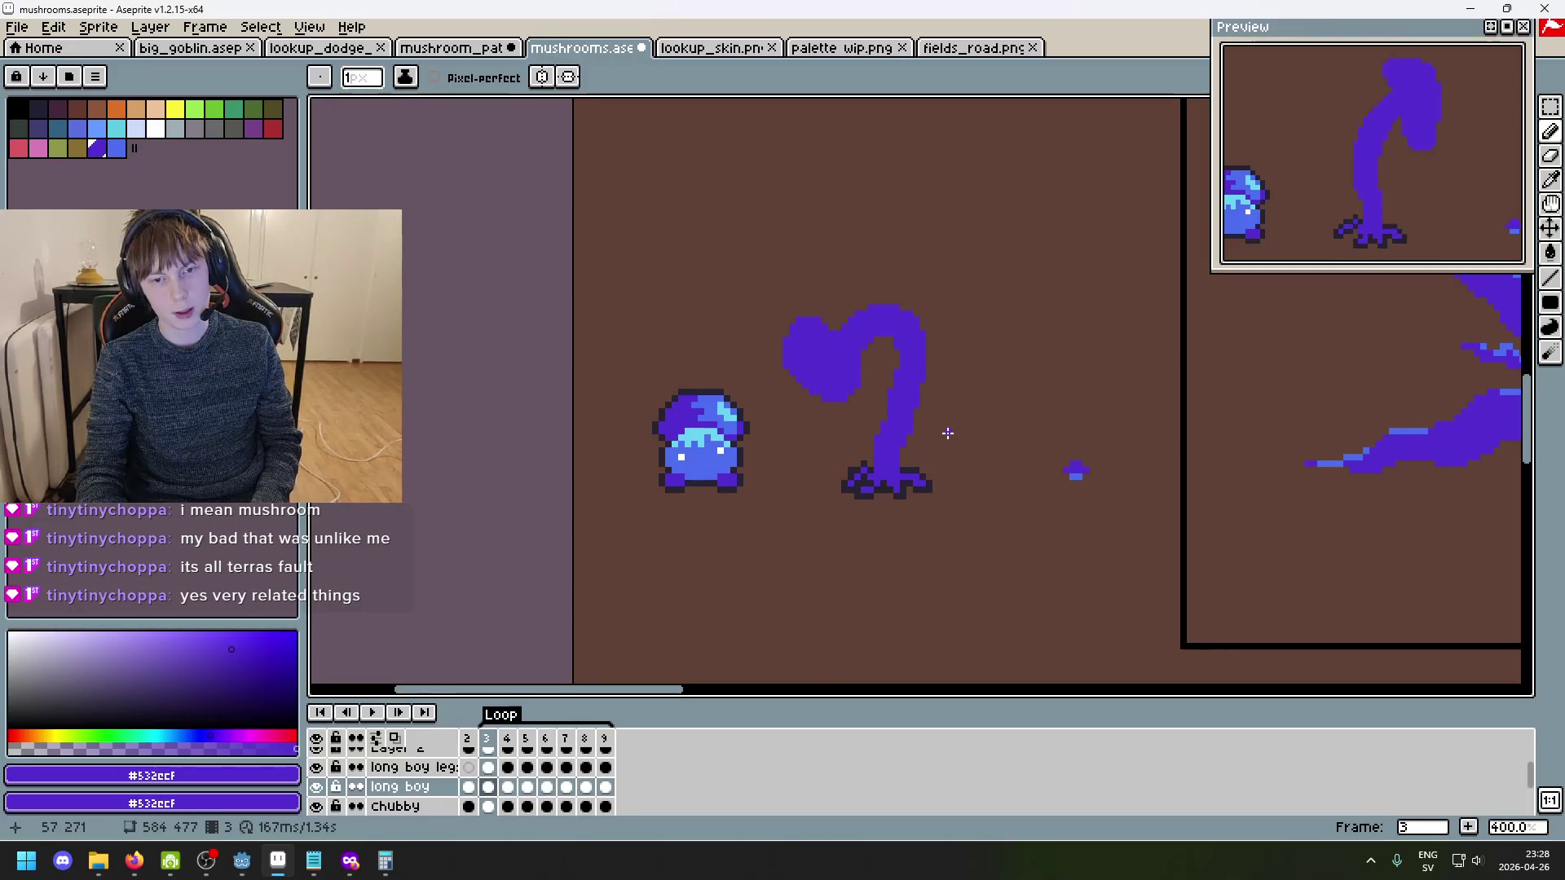
click(1552, 112)
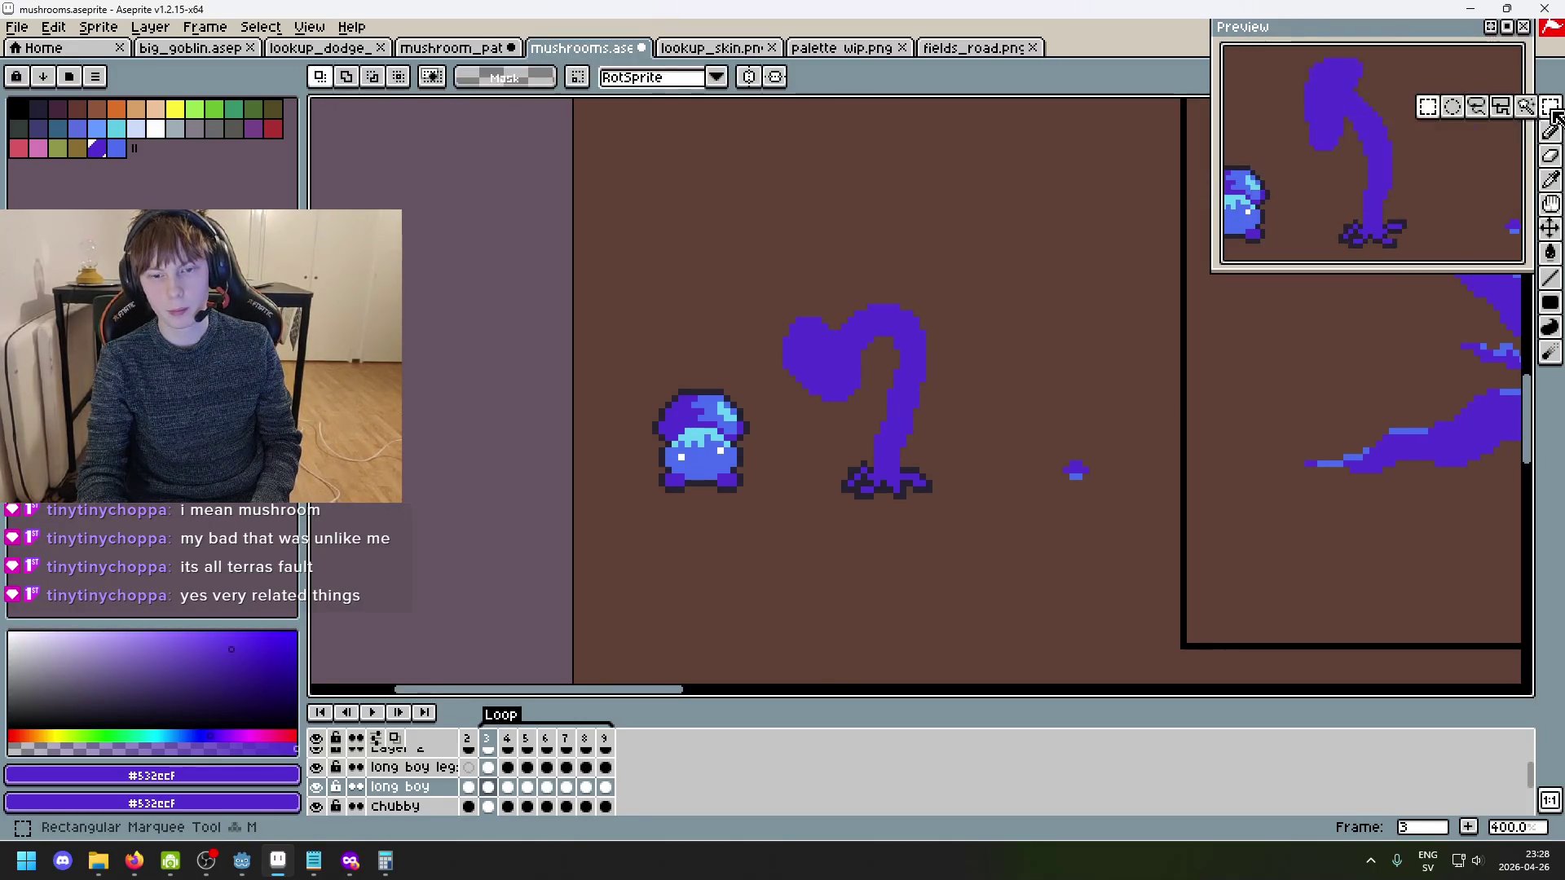
- Copy frame 3's heart cap into frame 4 and move it up to the left
mouse_move(747, 295)
mouse_down()
mouse_move(867, 388)
mouse_move(878, 424)
mouse_up()
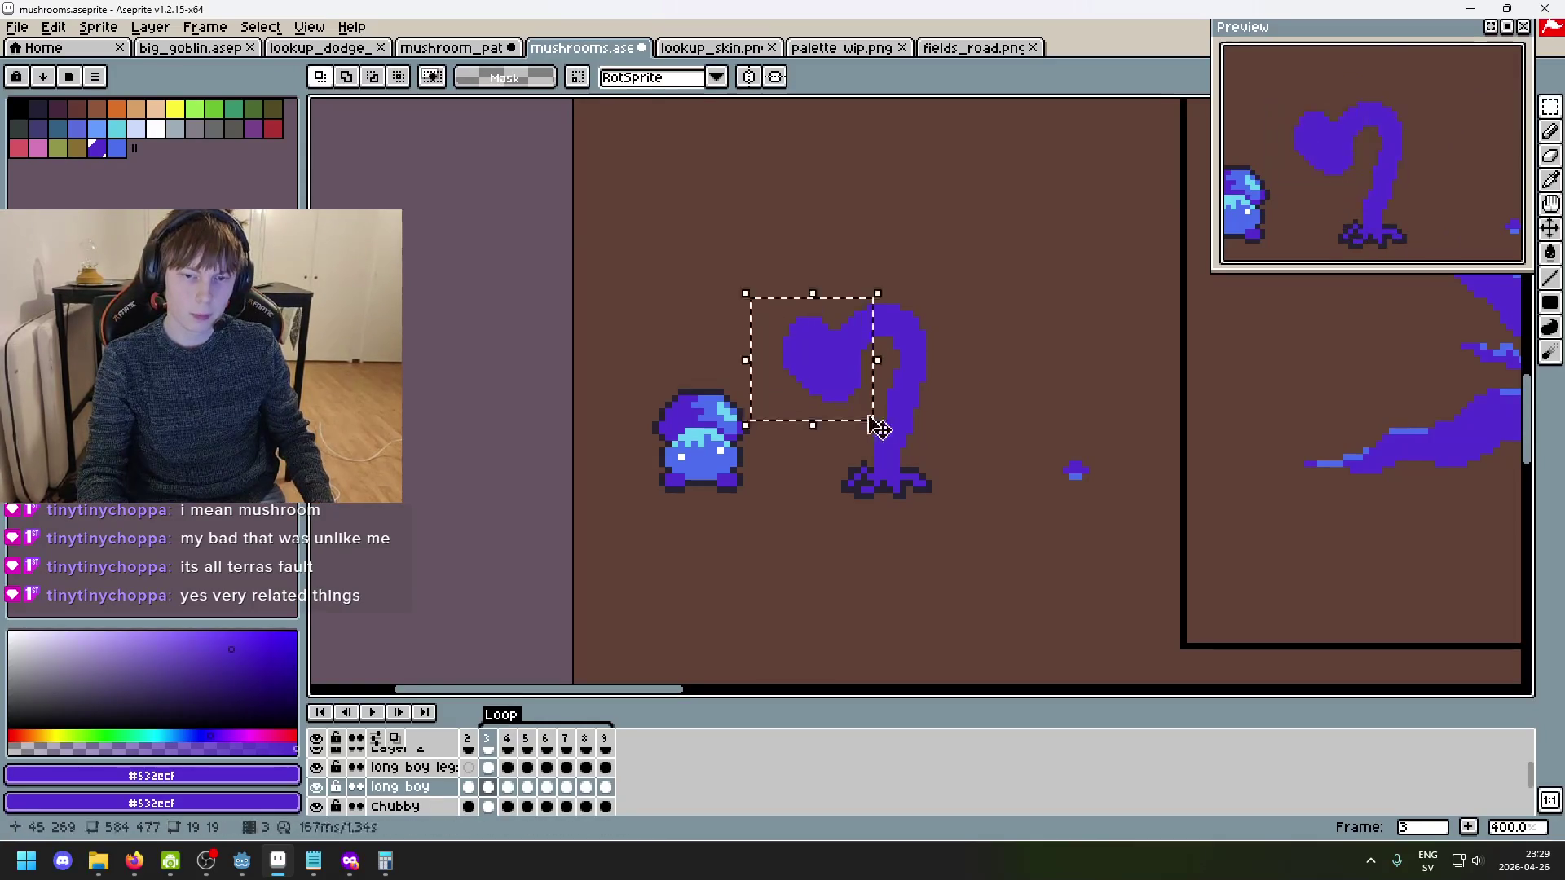
click(992, 370)
key(Right)
key(Left)
key(Right)
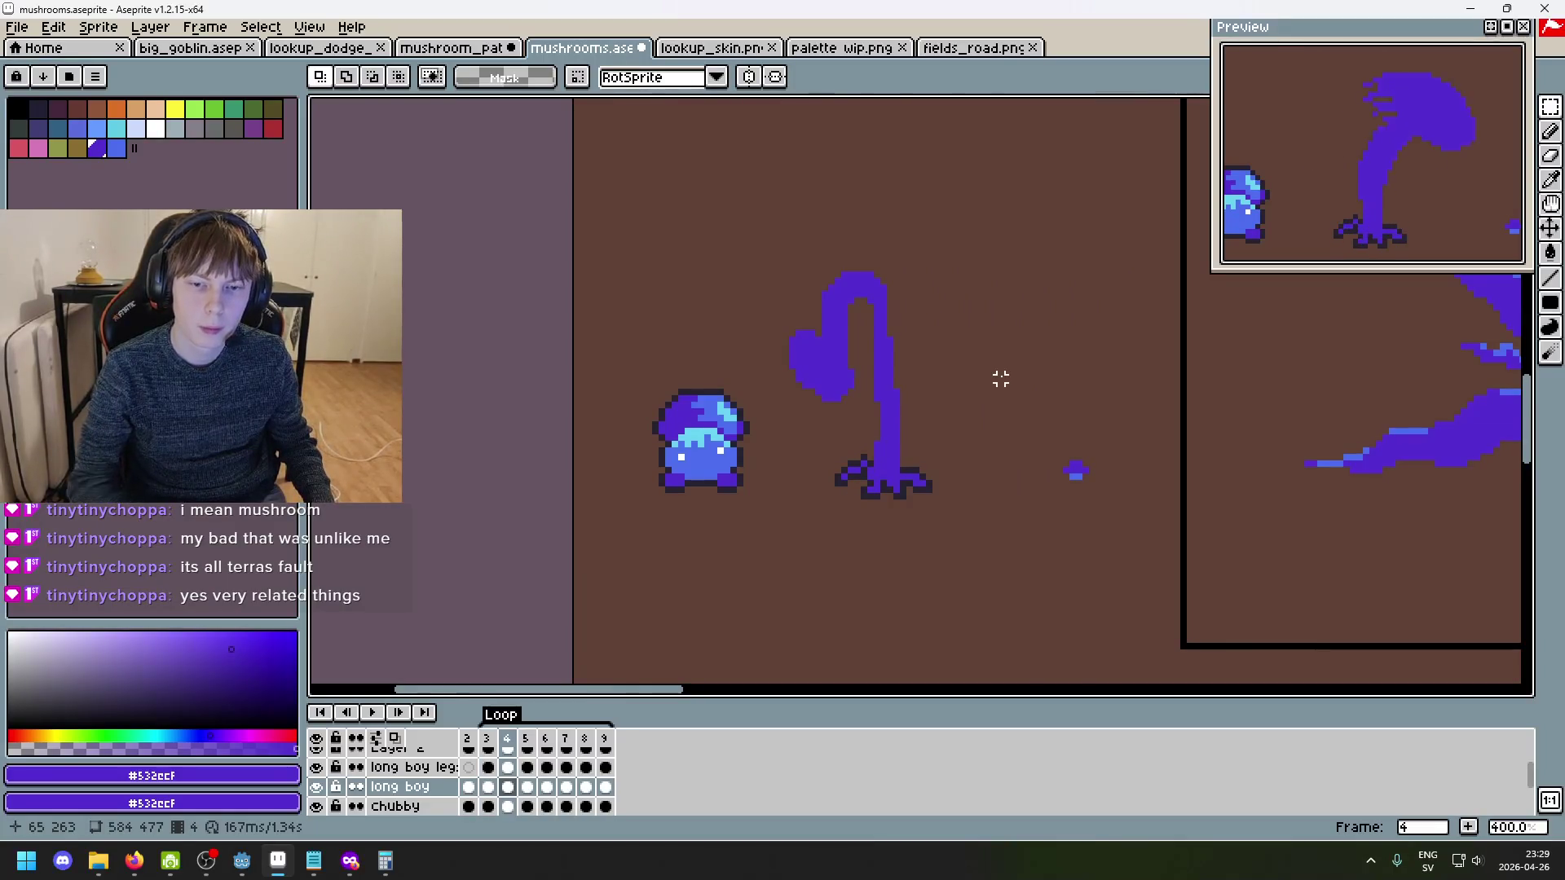
key(ctrl+shift+d)
drag(828, 394, 704, 285)
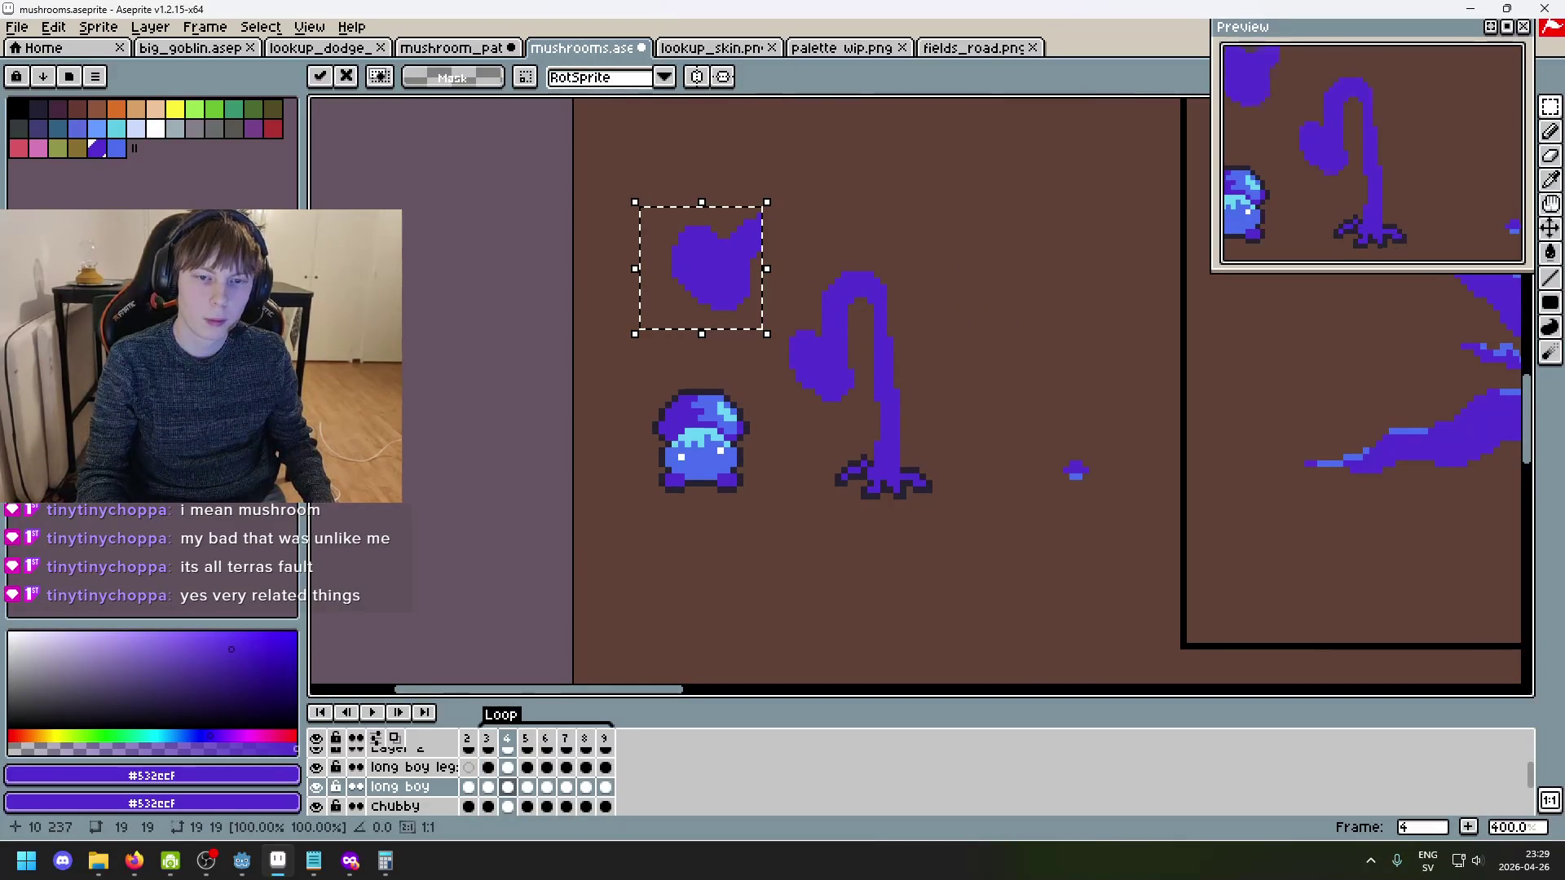
scroll(797, 297, up, 3)
- Erase the cap's upper-right lobe and a stray pixel, then rotate the cap slightly
key(e)
mouse_move(758, 231)
mouse_down()
mouse_move(724, 217)
mouse_move(684, 155)
mouse_move(780, 224)
mouse_up()
click(698, 179)
key(m)
mouse_move(798, 388)
mouse_down()
mouse_move(674, 210)
mouse_move(576, 152)
mouse_up()
click(804, 403)
drag(827, 416, 841, 408)
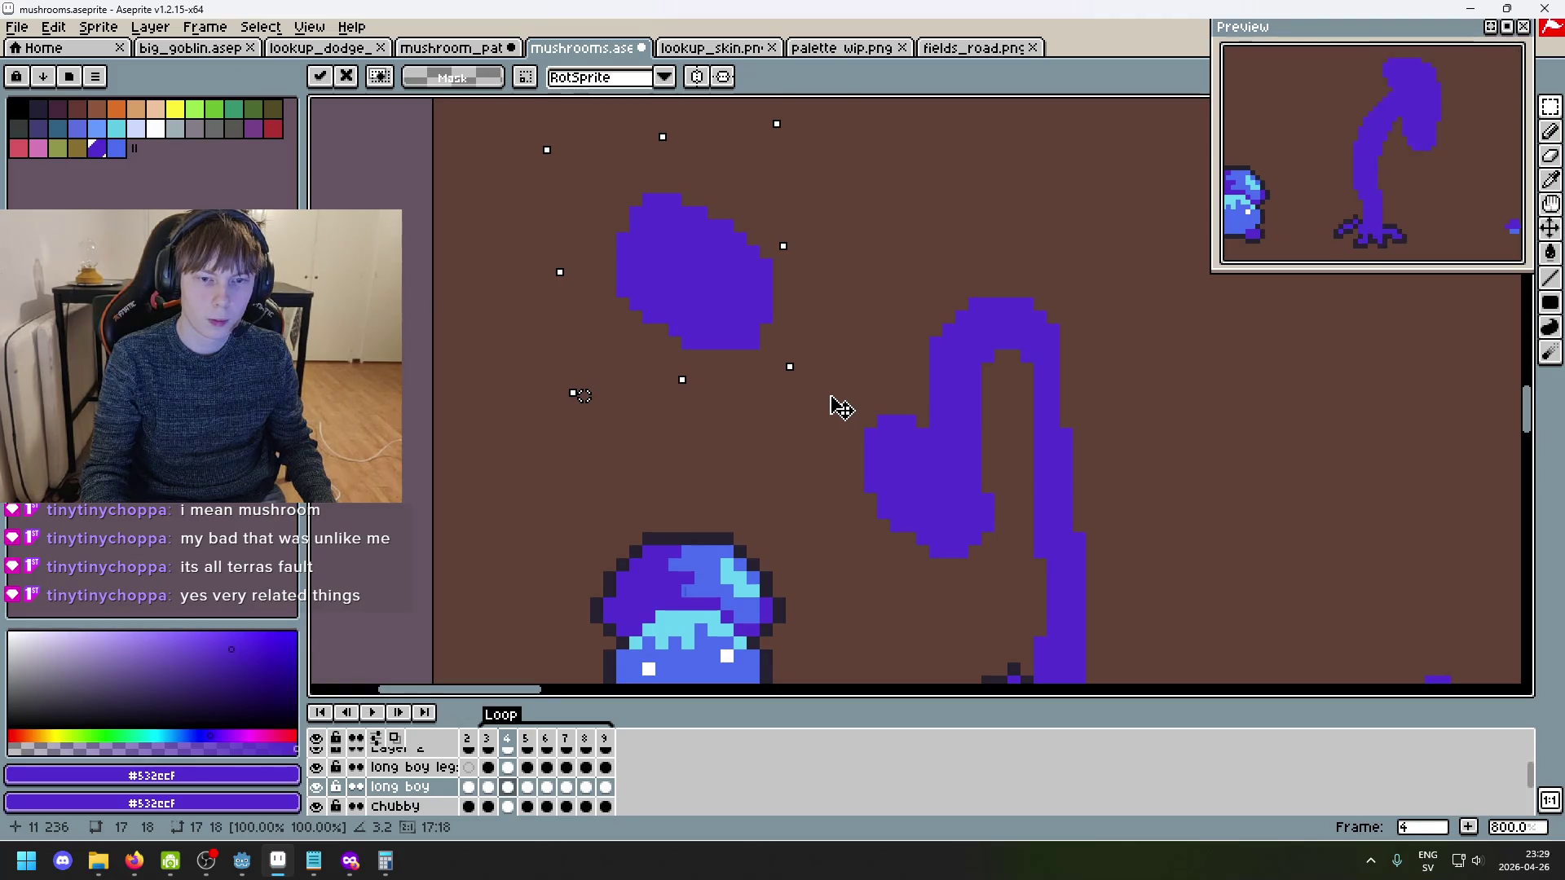
mouse_move(726, 316)
mouse_down()
mouse_move(930, 486)
mouse_move(959, 535)
mouse_up()
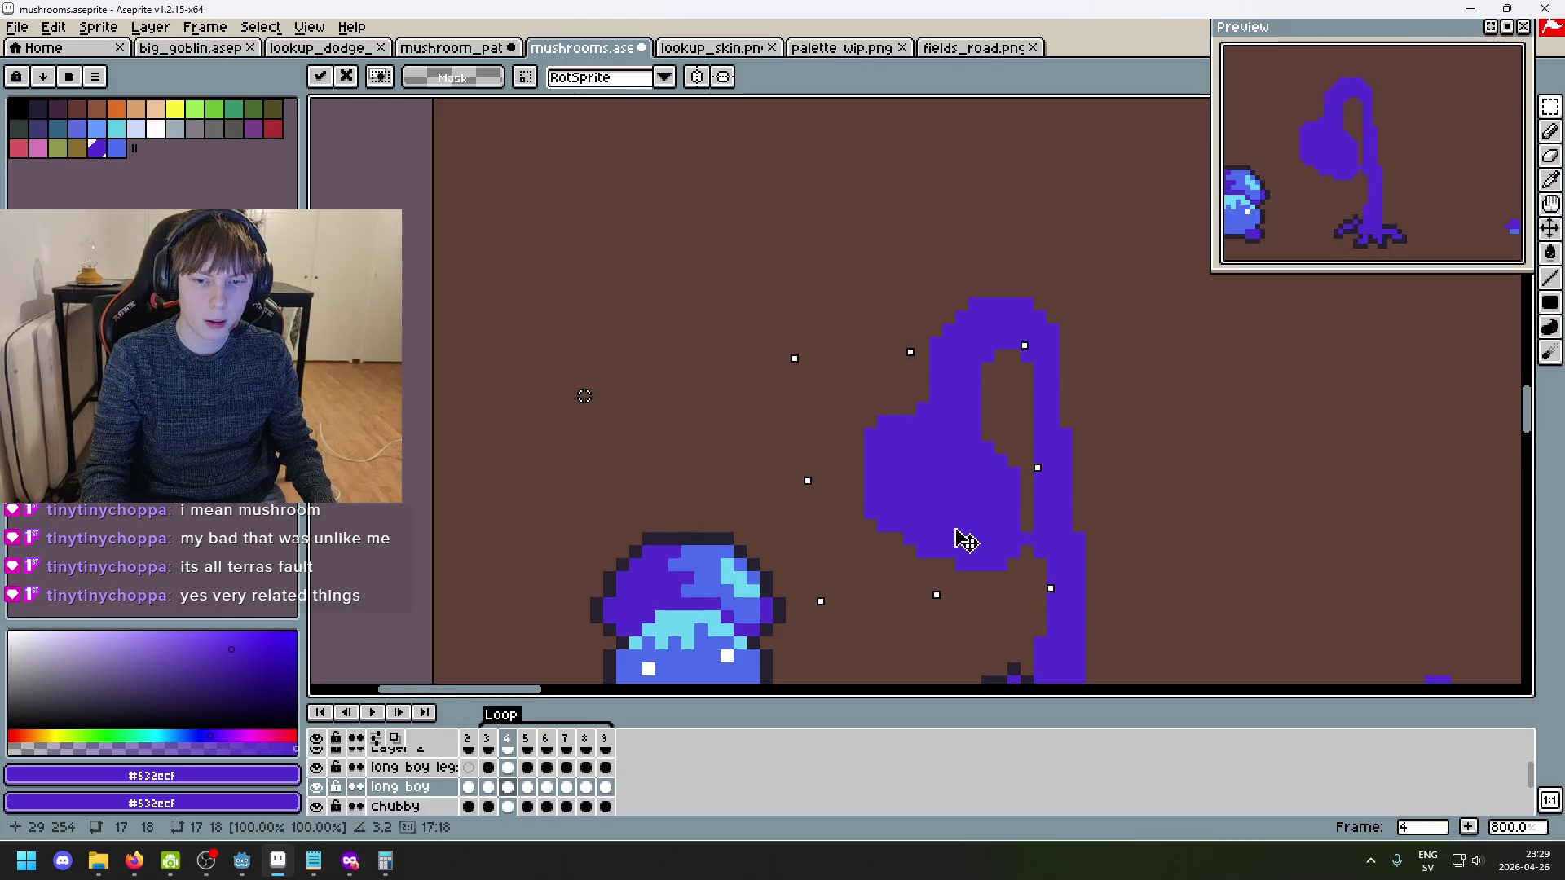
key(ctrl+z)
- Delete the old cap beside the stem and place the rotated cap there instead
drag(998, 575, 852, 414)
key(Delete)
drag(719, 334, 457, 99)
mouse_move(608, 269)
mouse_down()
mouse_move(960, 555)
mouse_move(959, 528)
mouse_up()
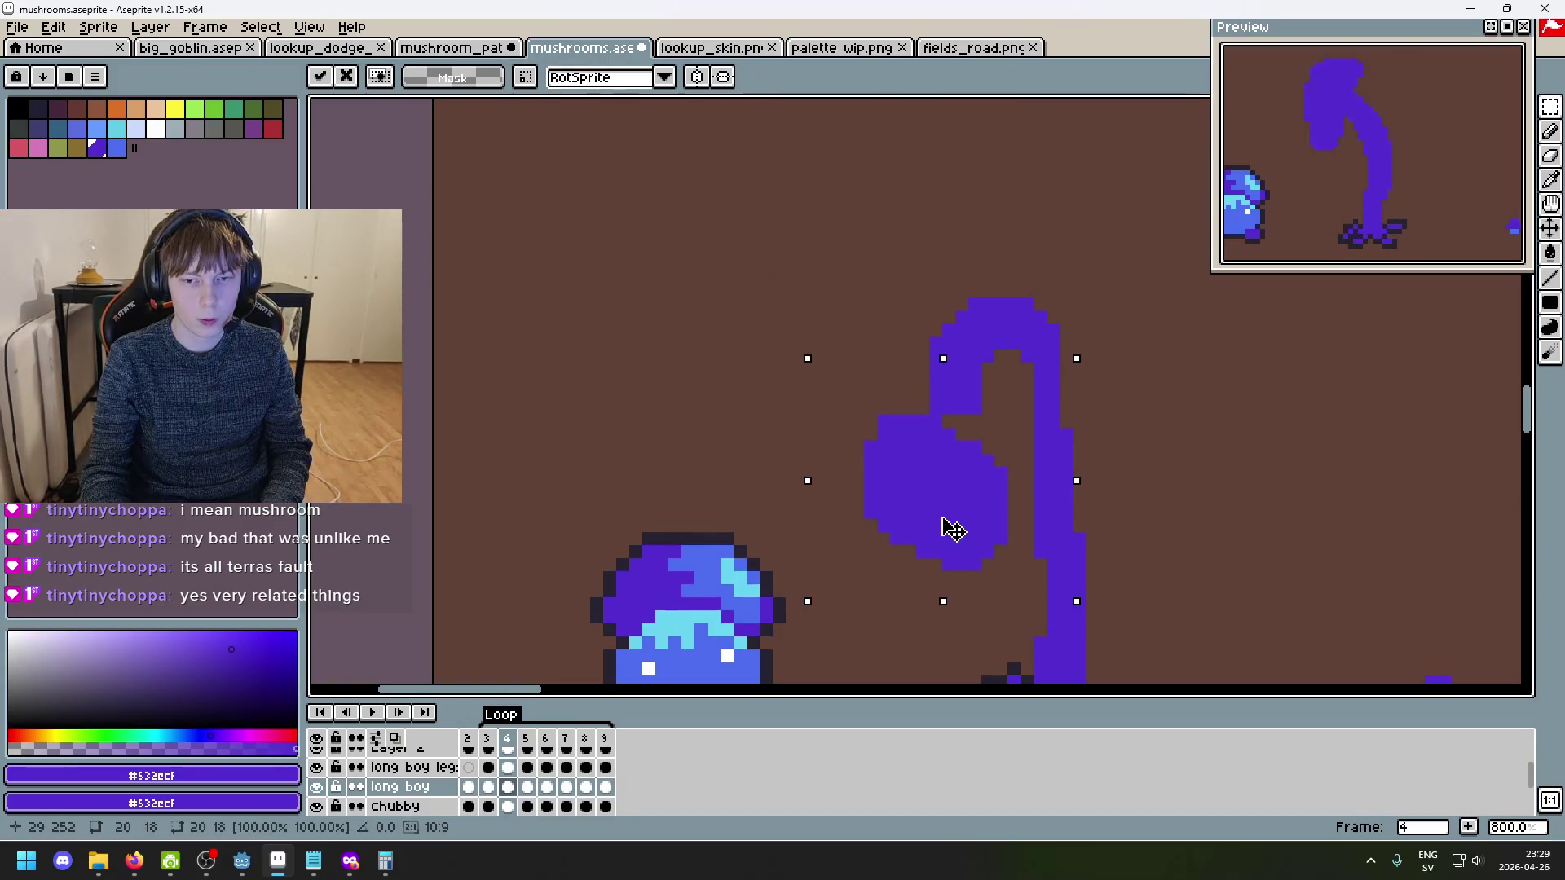
click(1195, 514)
- Compare frames 3 and 4, then move a copy of the cap up-left and delete the original
key(Left)
key(Right)
key(Left)
key(Right)
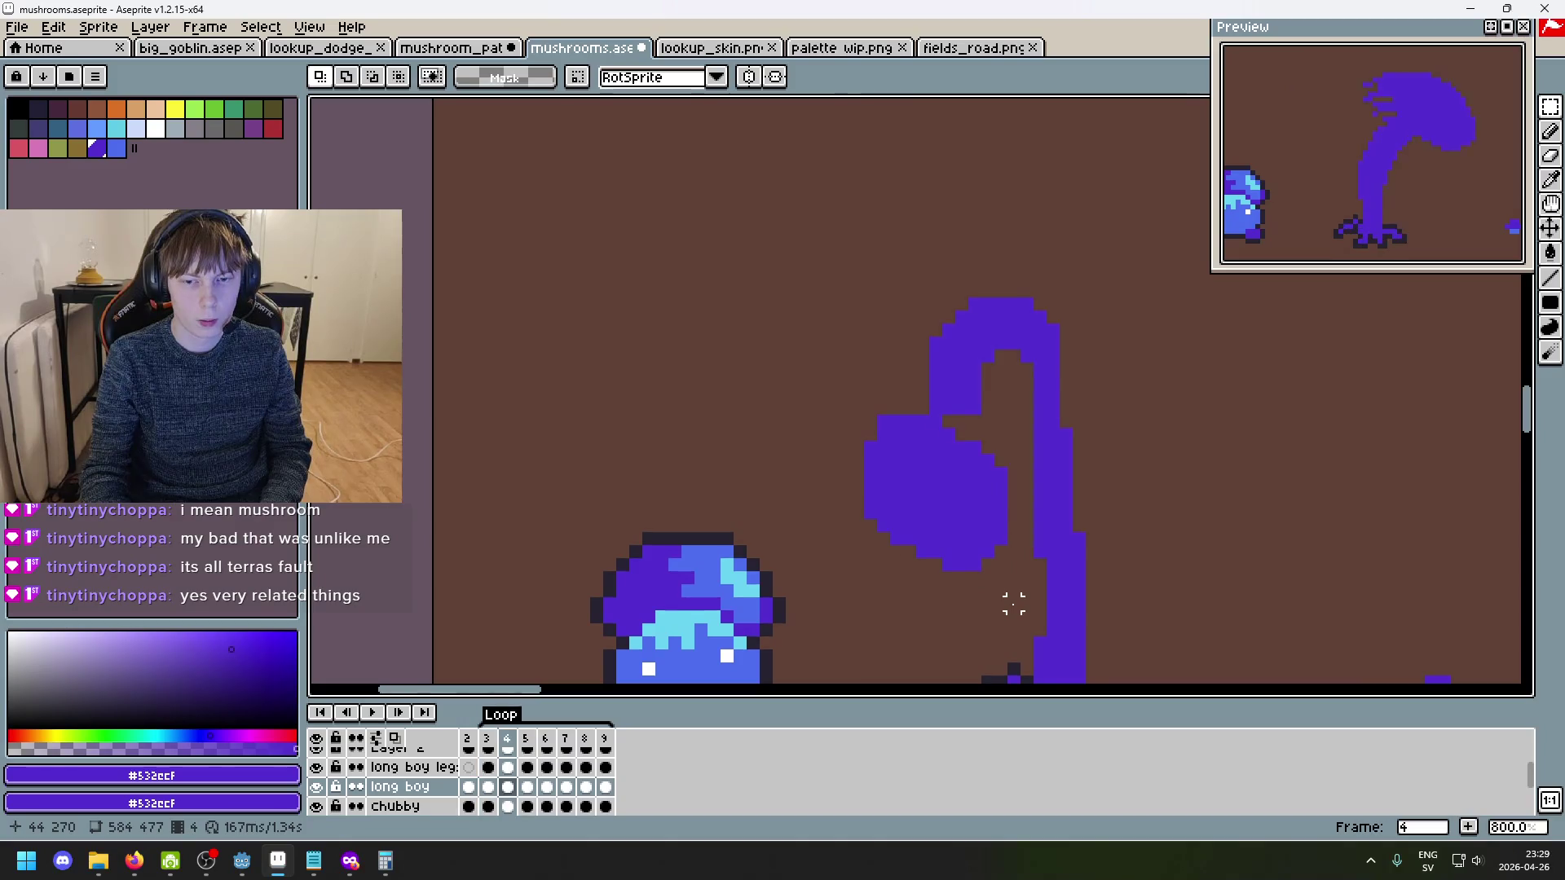
key(Left)
key(Right)
drag(1008, 595, 852, 416)
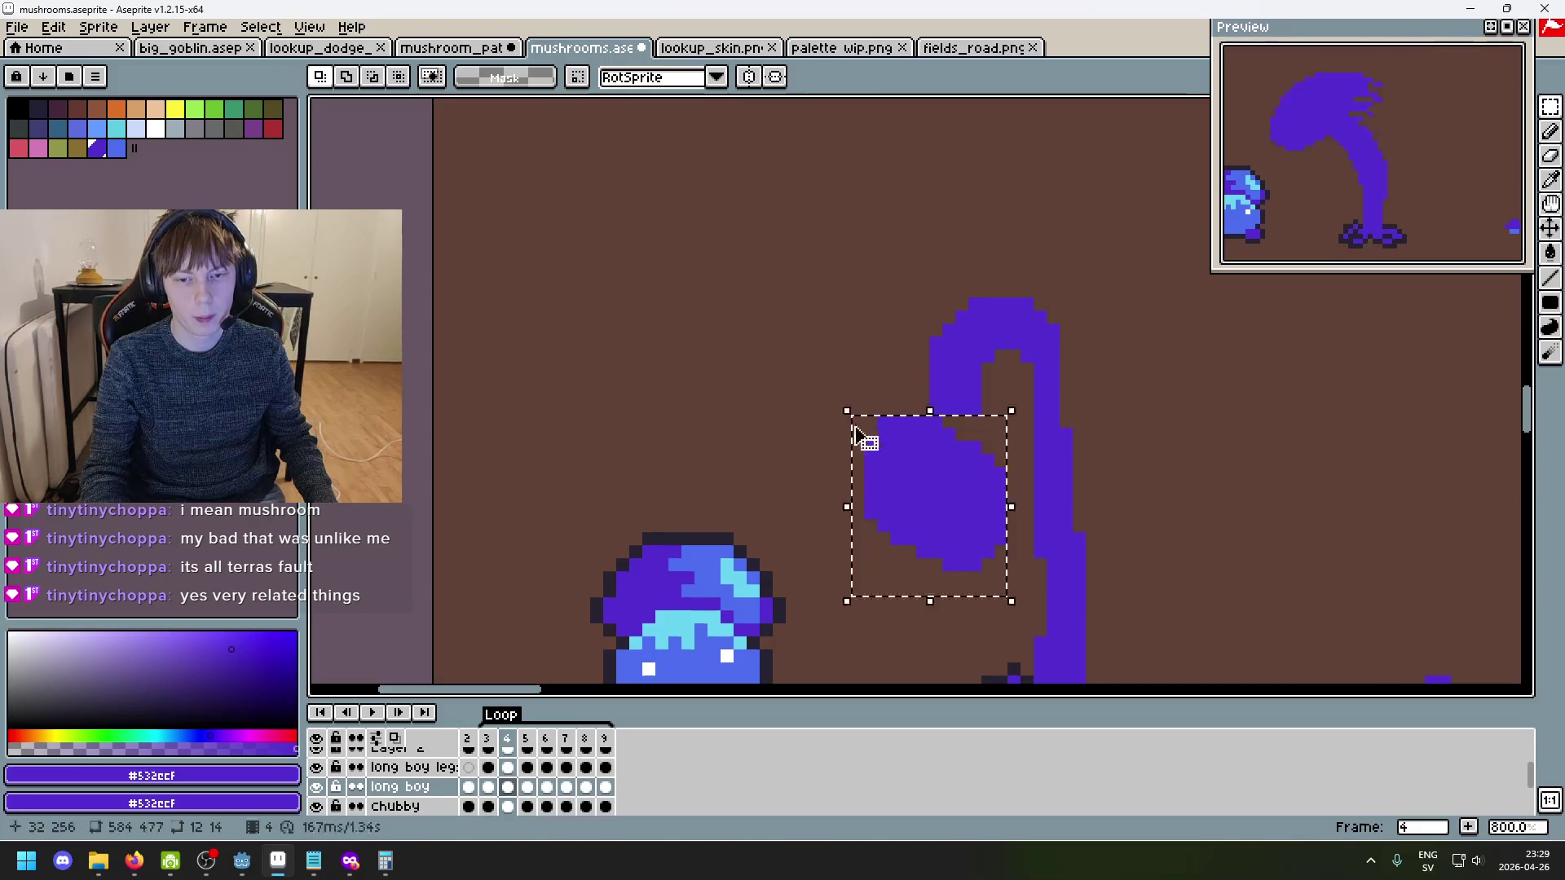
key(ctrl+z)
key(ctrl+y)
mouse_move(1002, 546)
mouse_down()
mouse_move(831, 405)
mouse_move(665, 306)
mouse_up()
drag(1004, 594, 854, 415)
key(Delete)
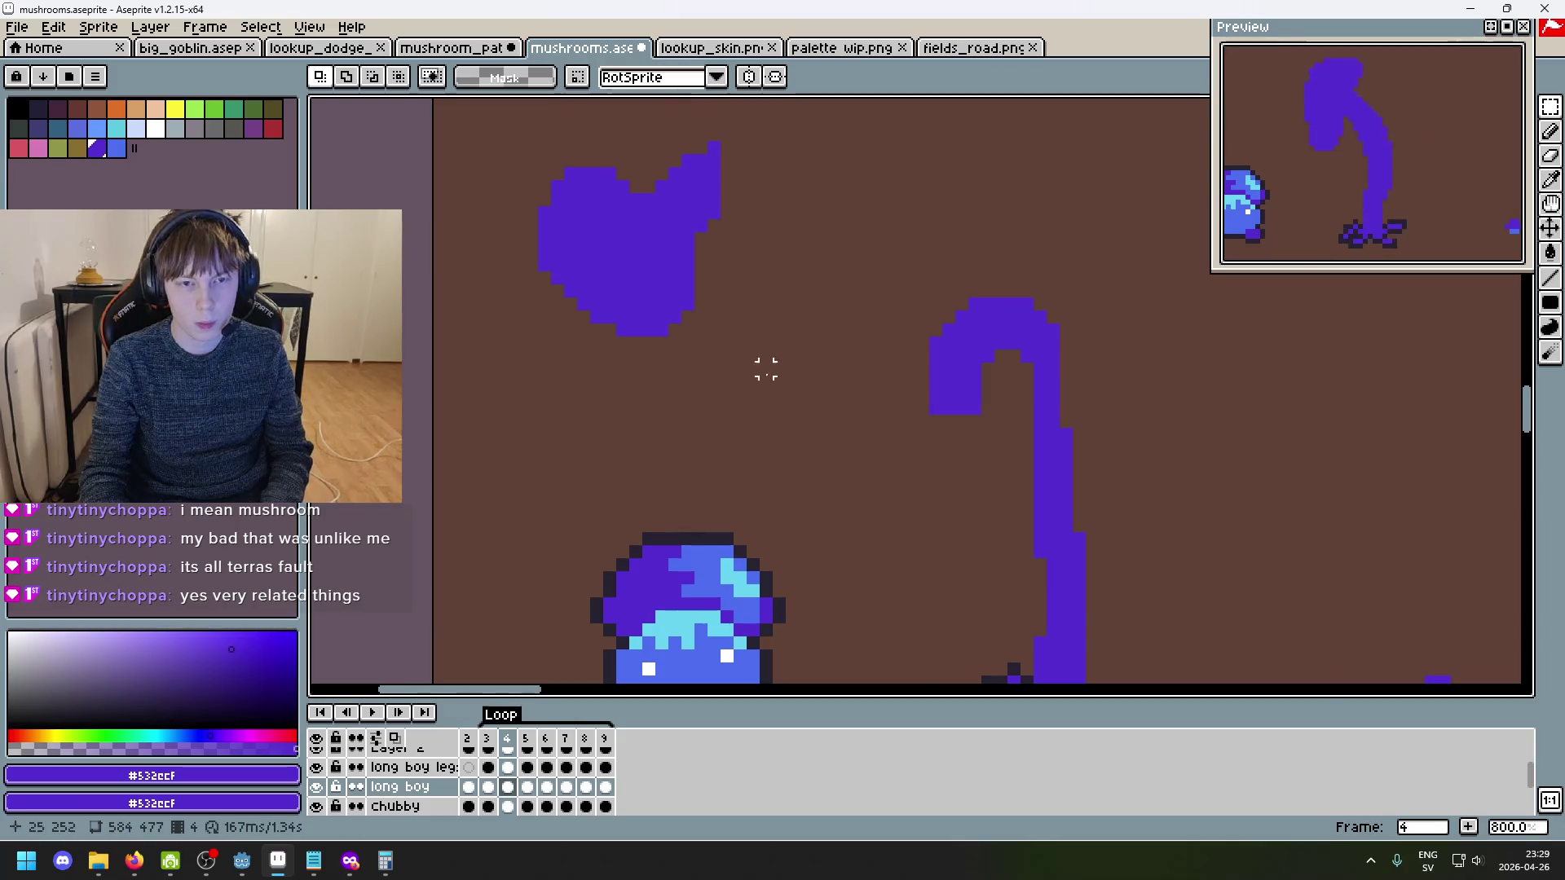
- Erase the cap's upper-right edge pixels, rotate it about 7°, and set it beside the stem
key(e)
mouse_move(699, 220)
mouse_down()
mouse_move(689, 196)
mouse_move(701, 226)
mouse_move(712, 210)
mouse_move(675, 147)
mouse_move(675, 161)
mouse_up()
key(m)
drag(763, 392, 481, 150)
drag(771, 398, 822, 367)
mouse_move(595, 273)
mouse_down()
mouse_move(709, 402)
mouse_move(856, 514)
mouse_move(981, 524)
mouse_up()
key(Return)
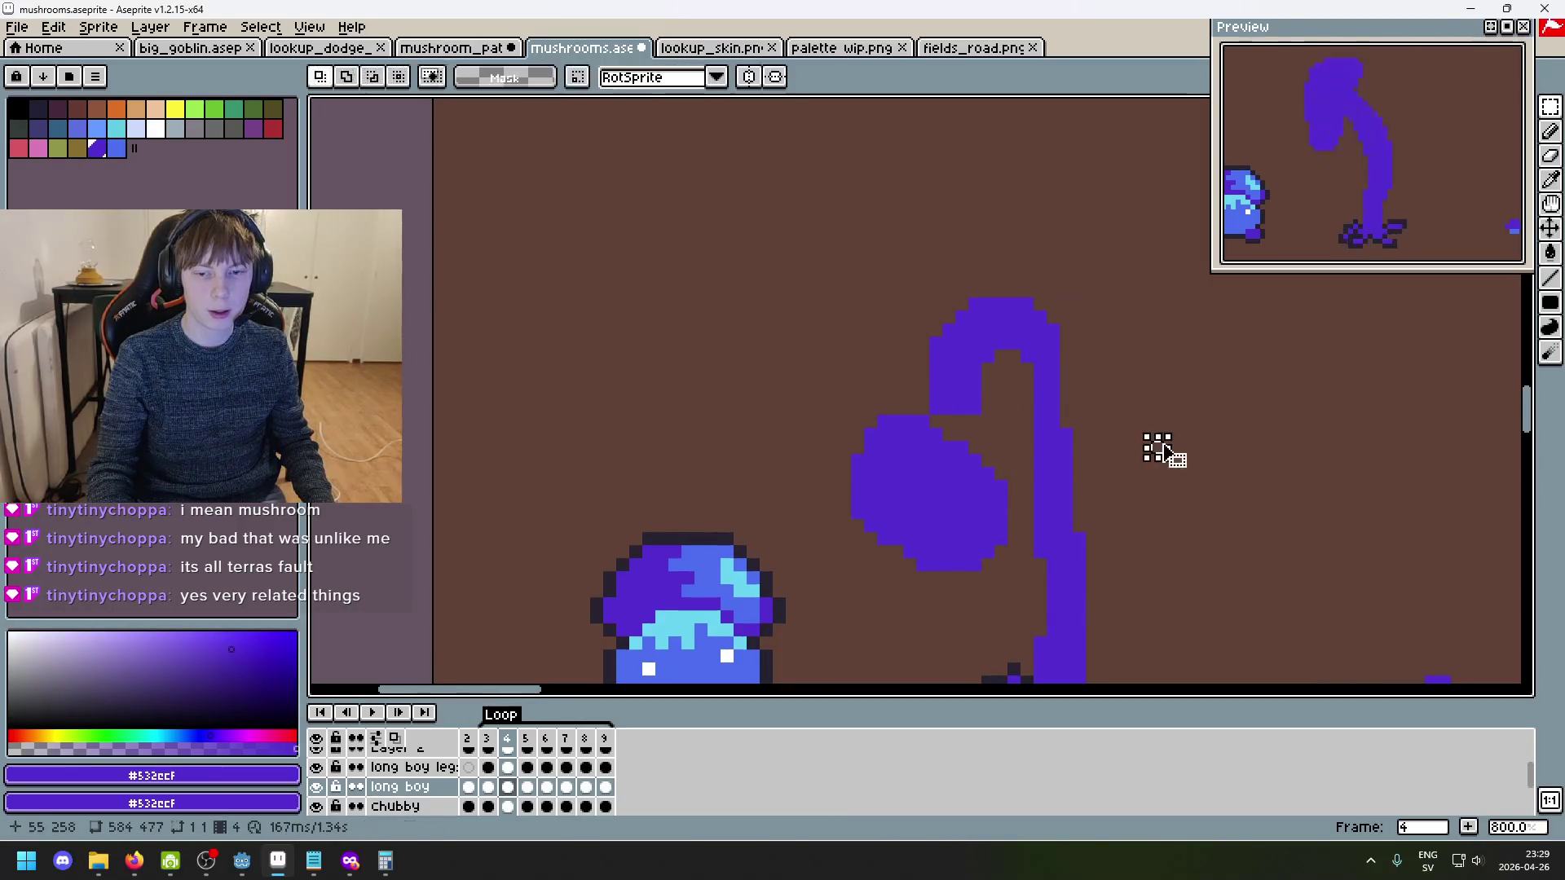
key(Left)
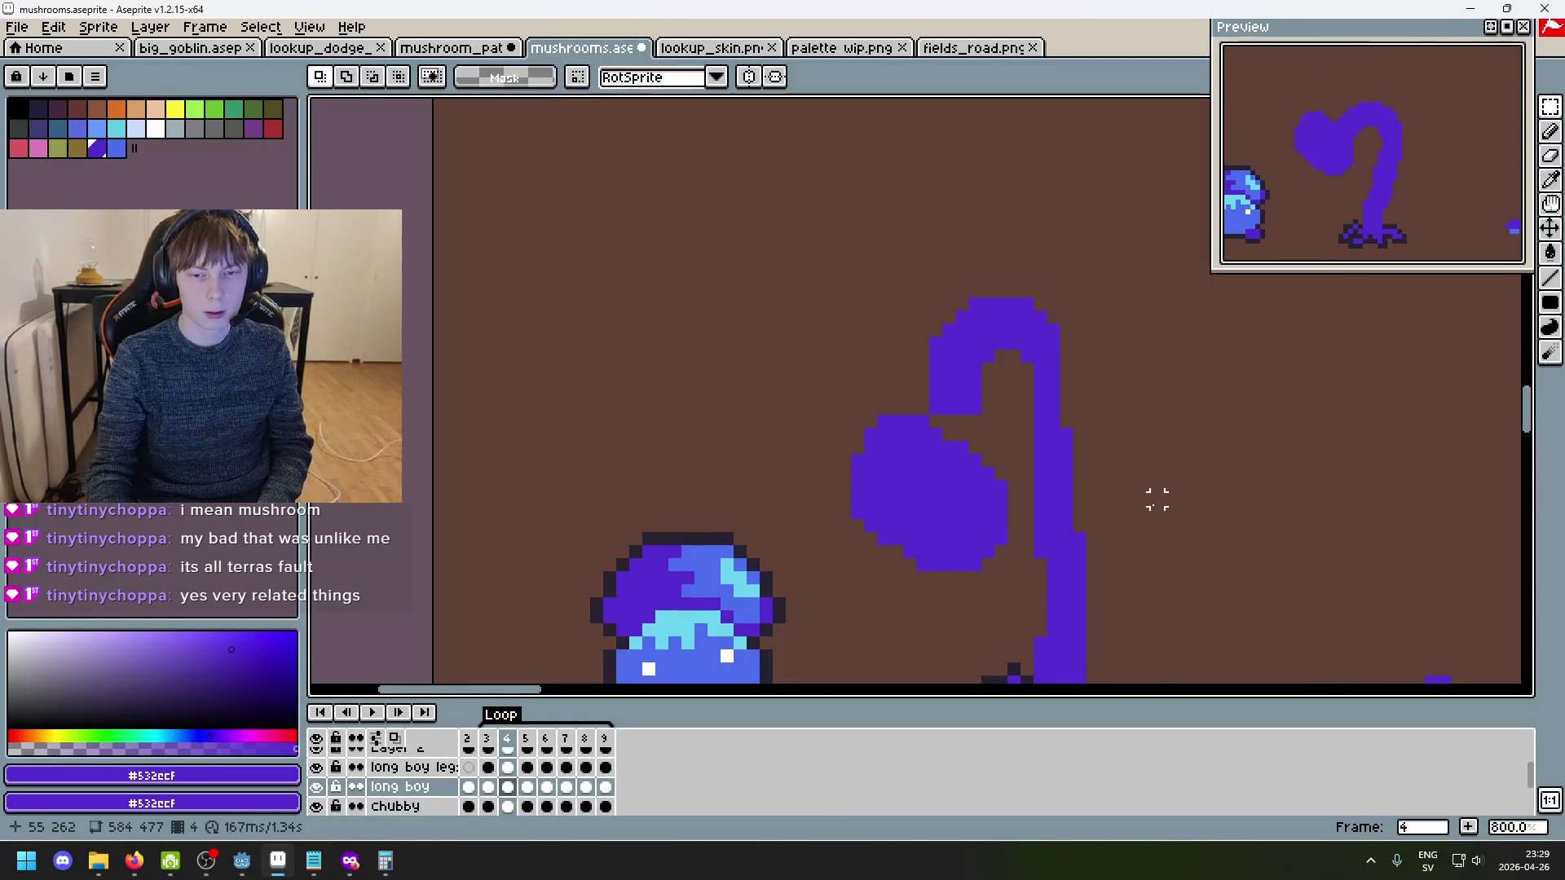
- Move frame 4's cap right and down toward the stem, then play the animation to check
key(Right)
key(Left)
key(Right)
key(Left)
key(Right)
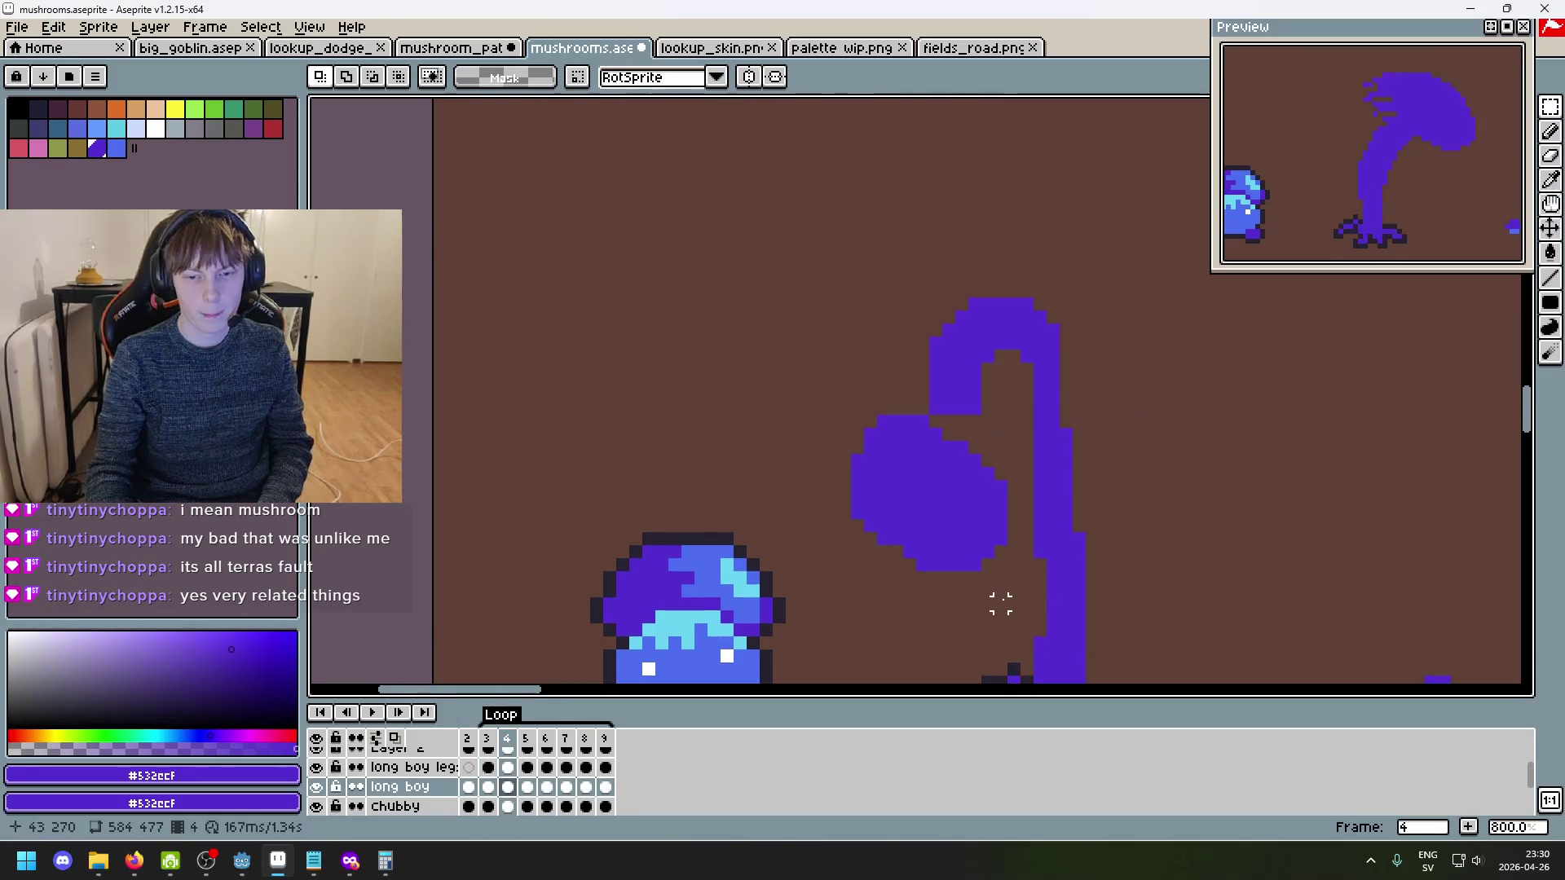
mouse_move(1024, 601)
mouse_down()
mouse_move(833, 411)
mouse_move(774, 448)
mouse_up()
drag(878, 479, 937, 506)
click(1184, 487)
key(Return)
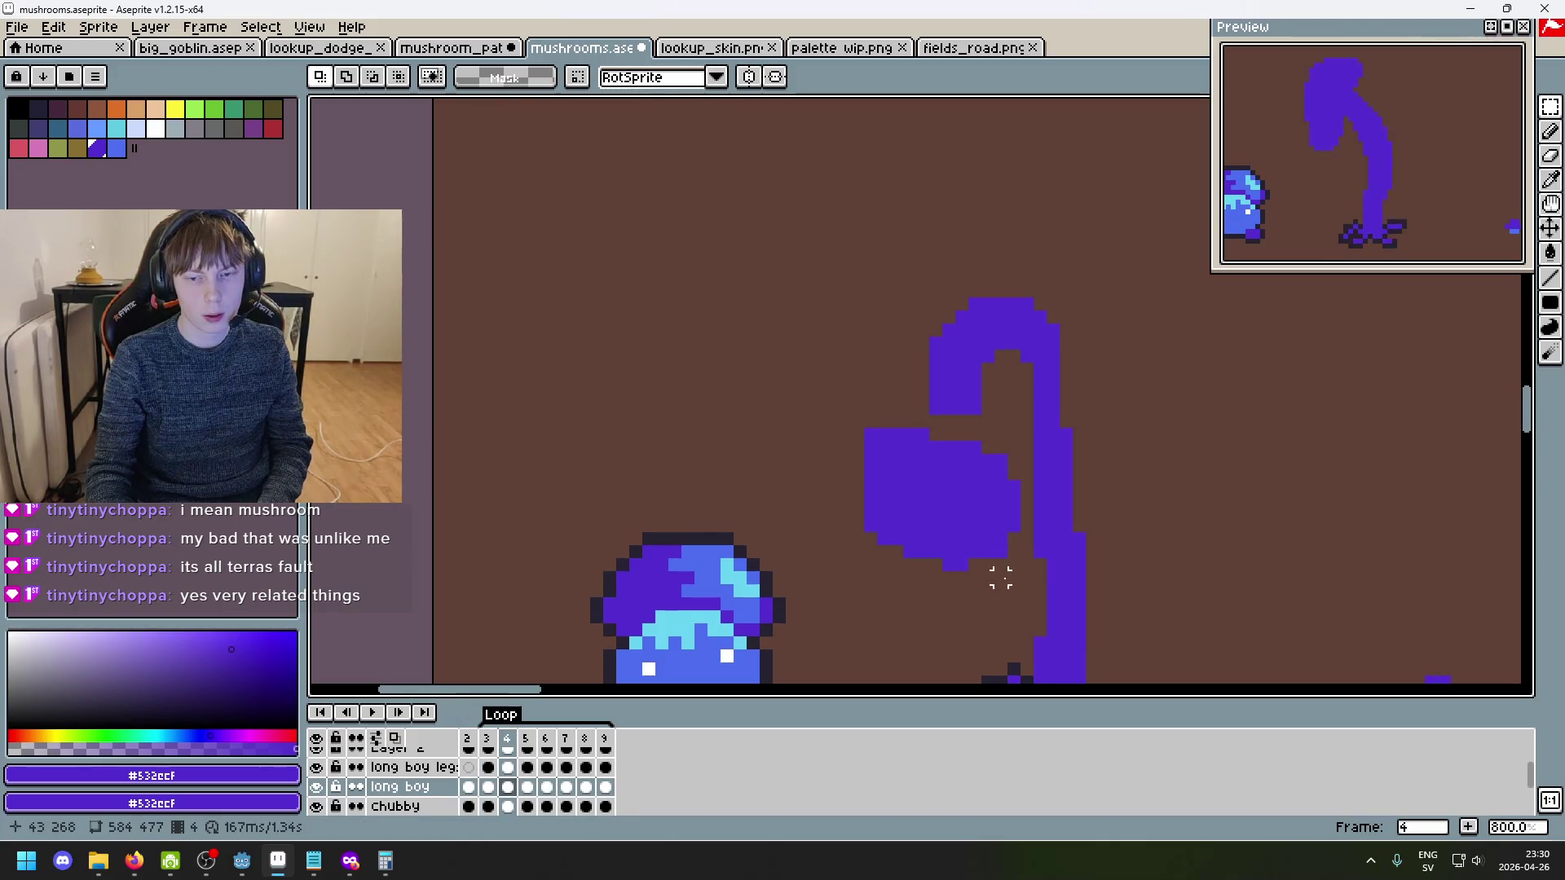
- Lower the cap by one more pixel and apply its new position
drag(1011, 576, 812, 414)
key(Return)
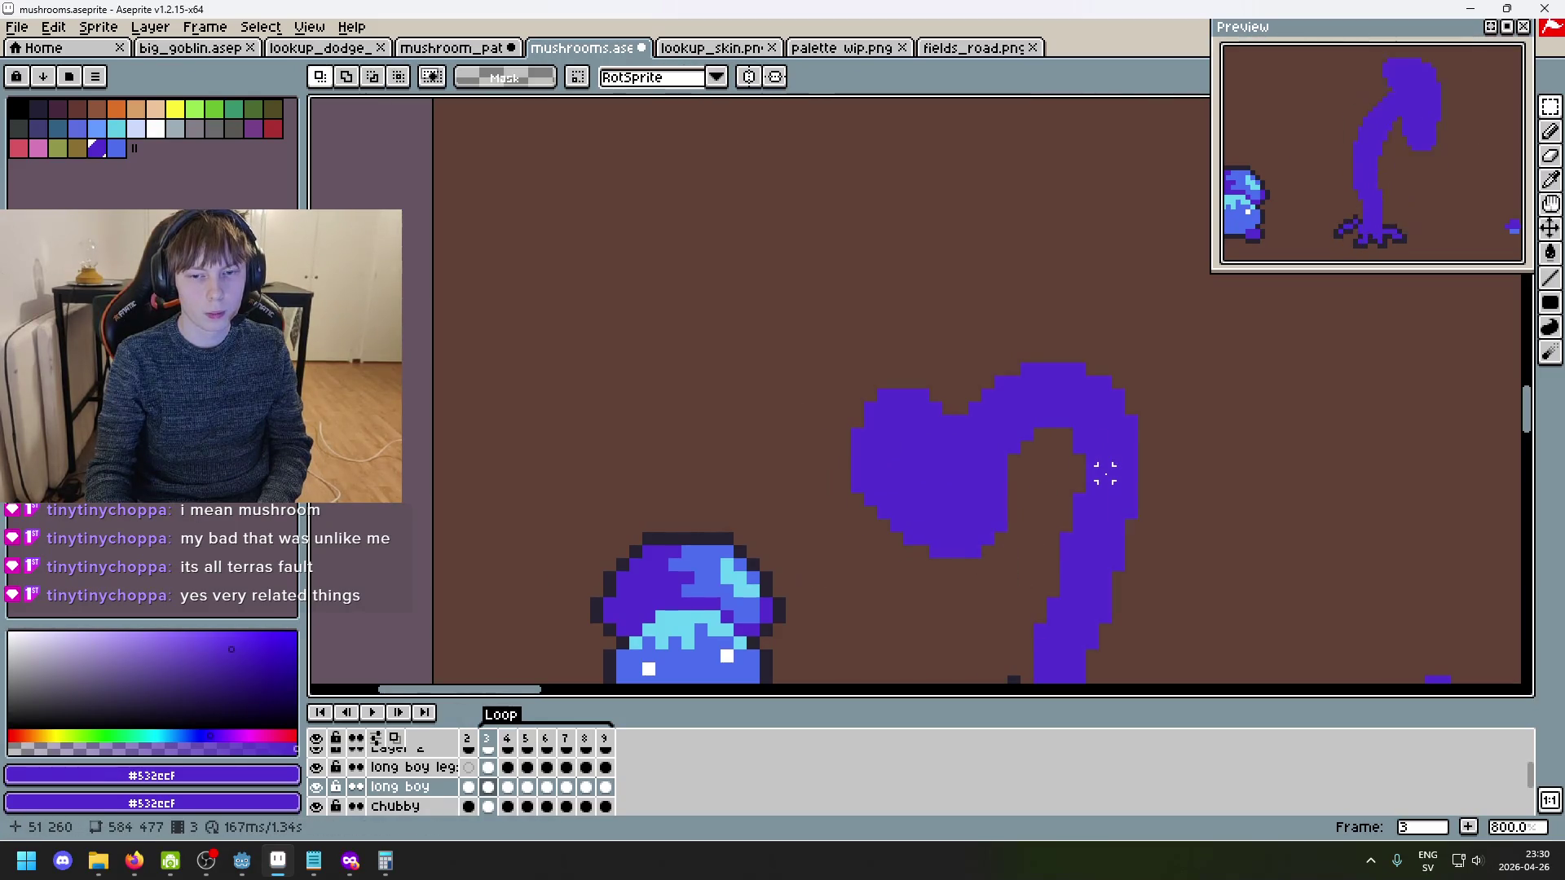
drag(1009, 572, 823, 413)
key(Down)
key(Return)
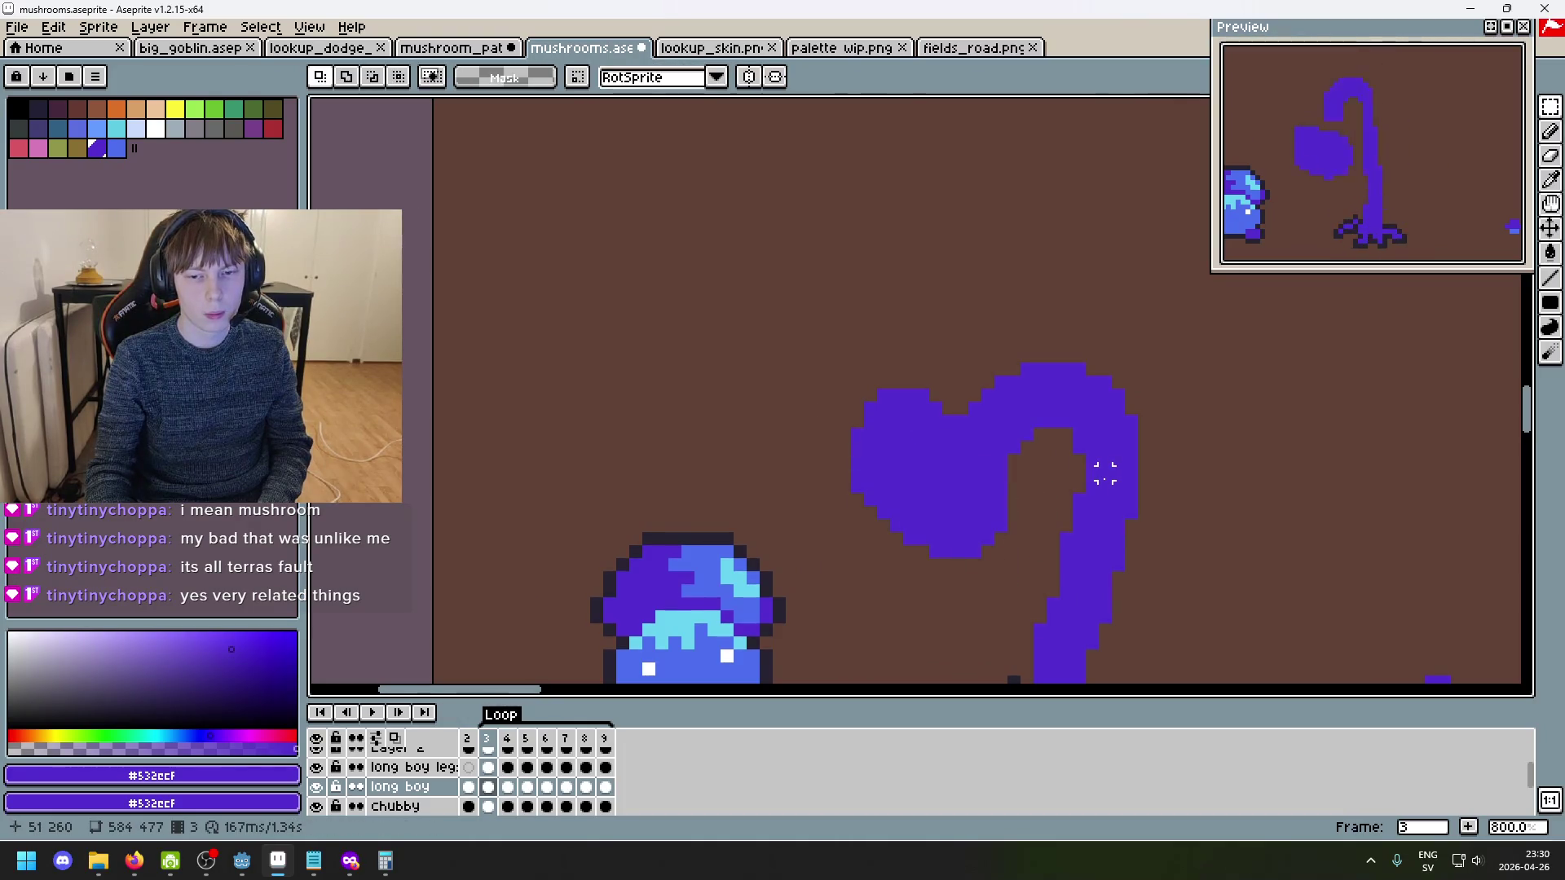
scroll(827, 443, up, 1)
- Undo two stray erase strokes, then erase two pixels at the top-left corner of frame 4's cap
key(e)
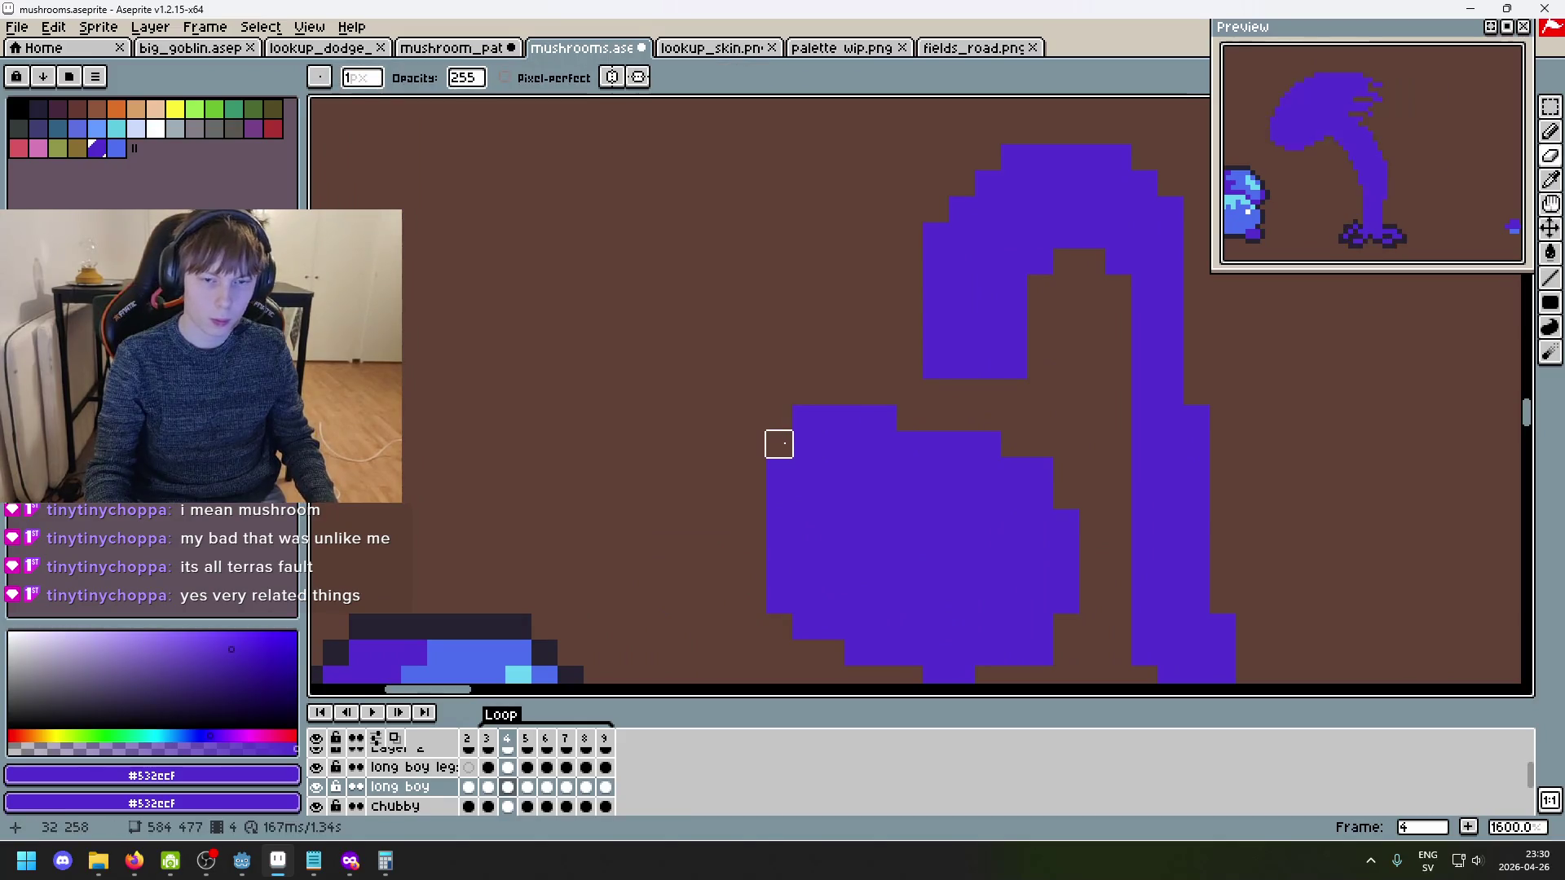
scroll(1005, 534, down, 4)
scroll(849, 472, up, 3)
key(ctrl+z)
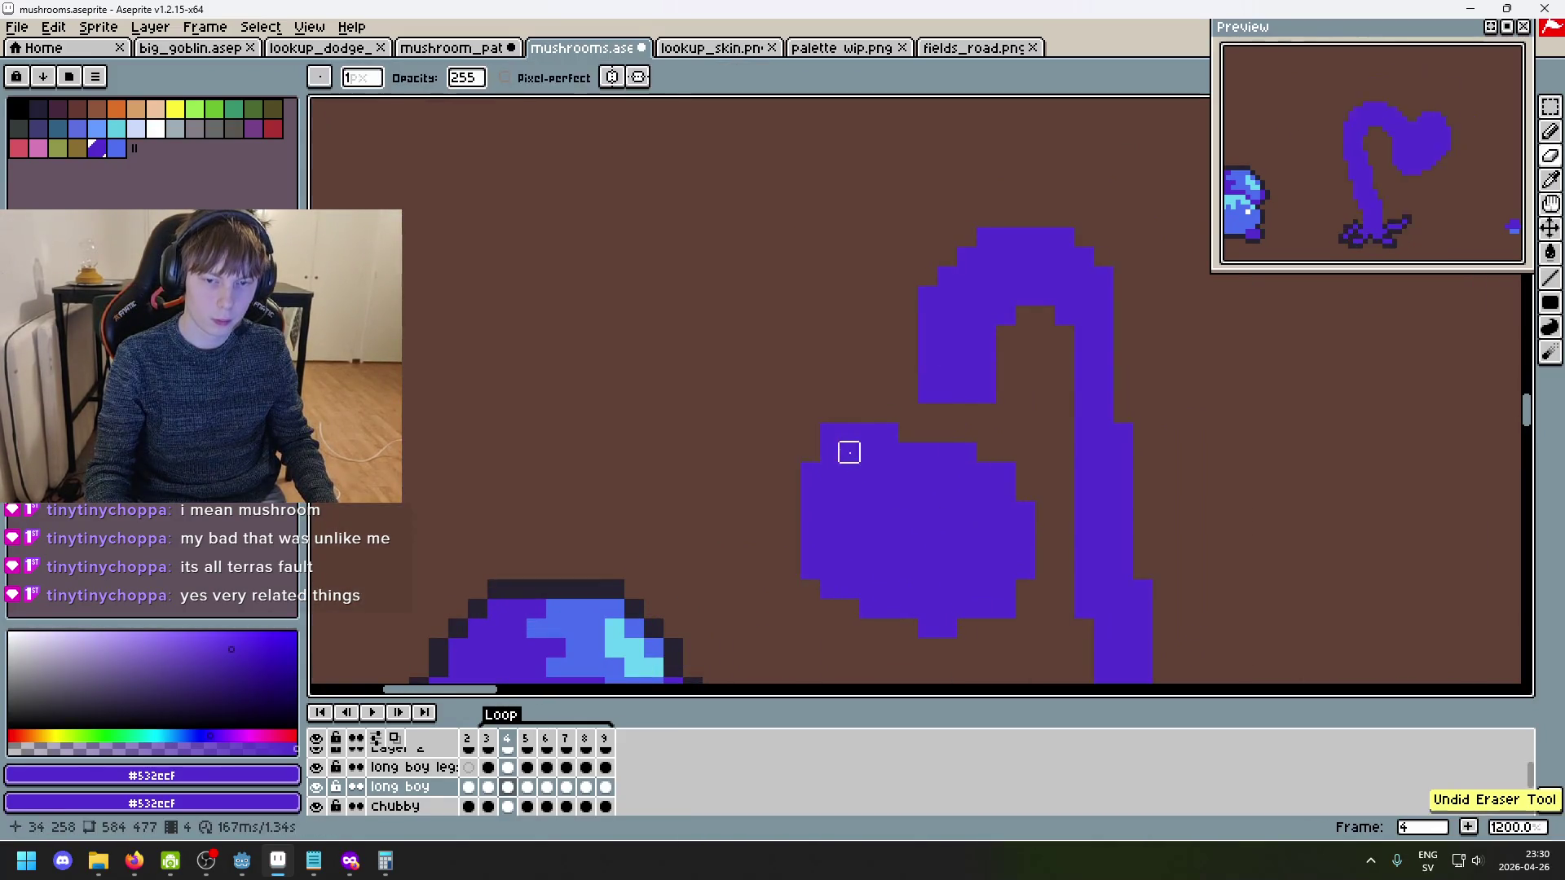
key(ctrl+z)
scroll(1096, 515, down, 3)
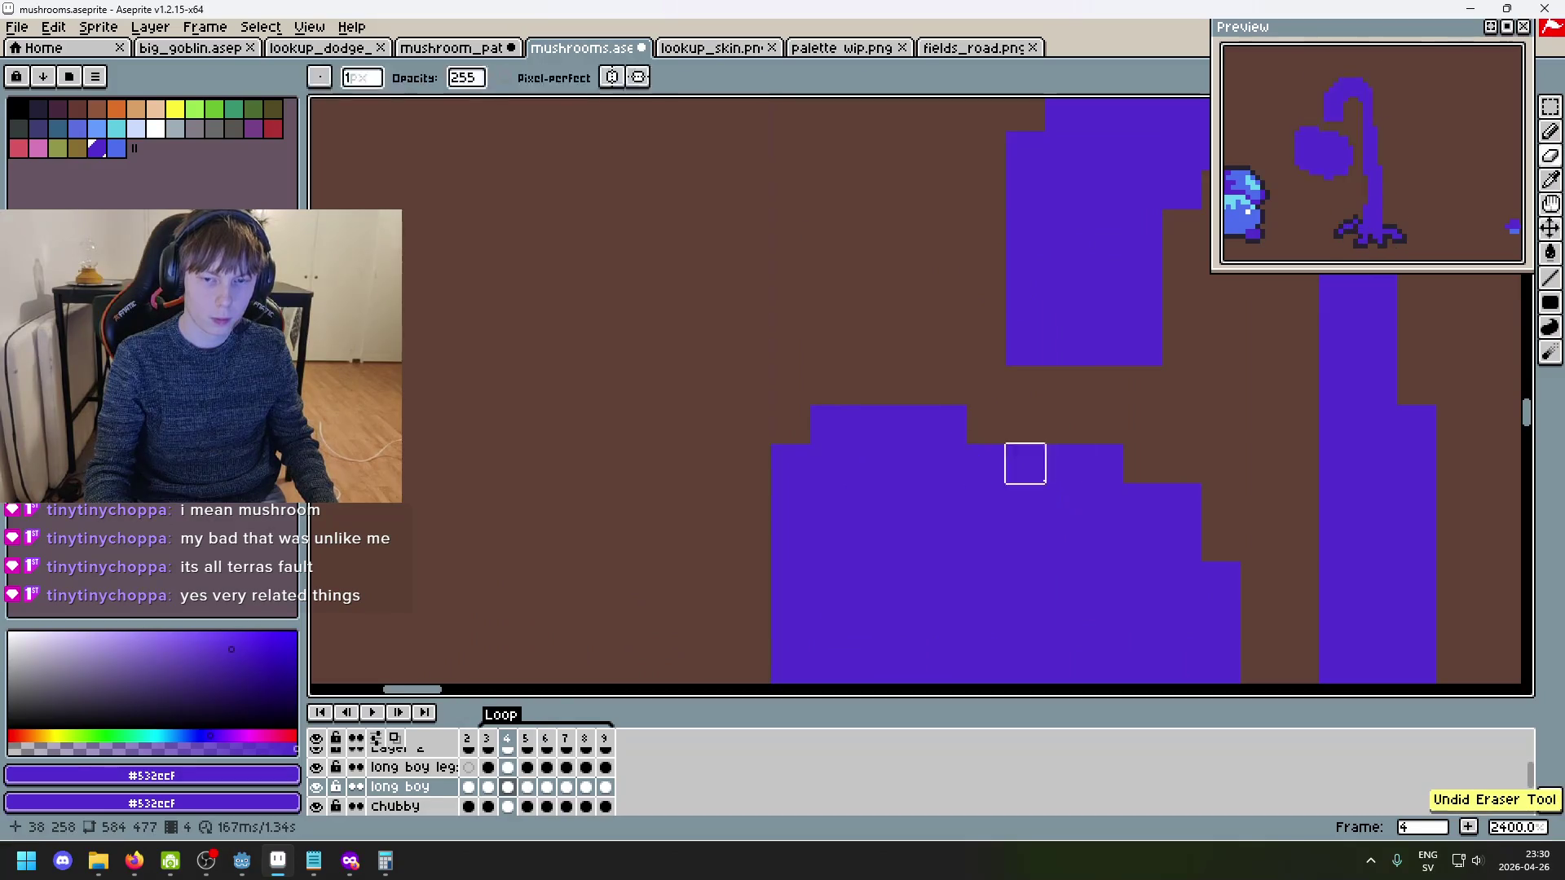
scroll(1142, 530, up, 3)
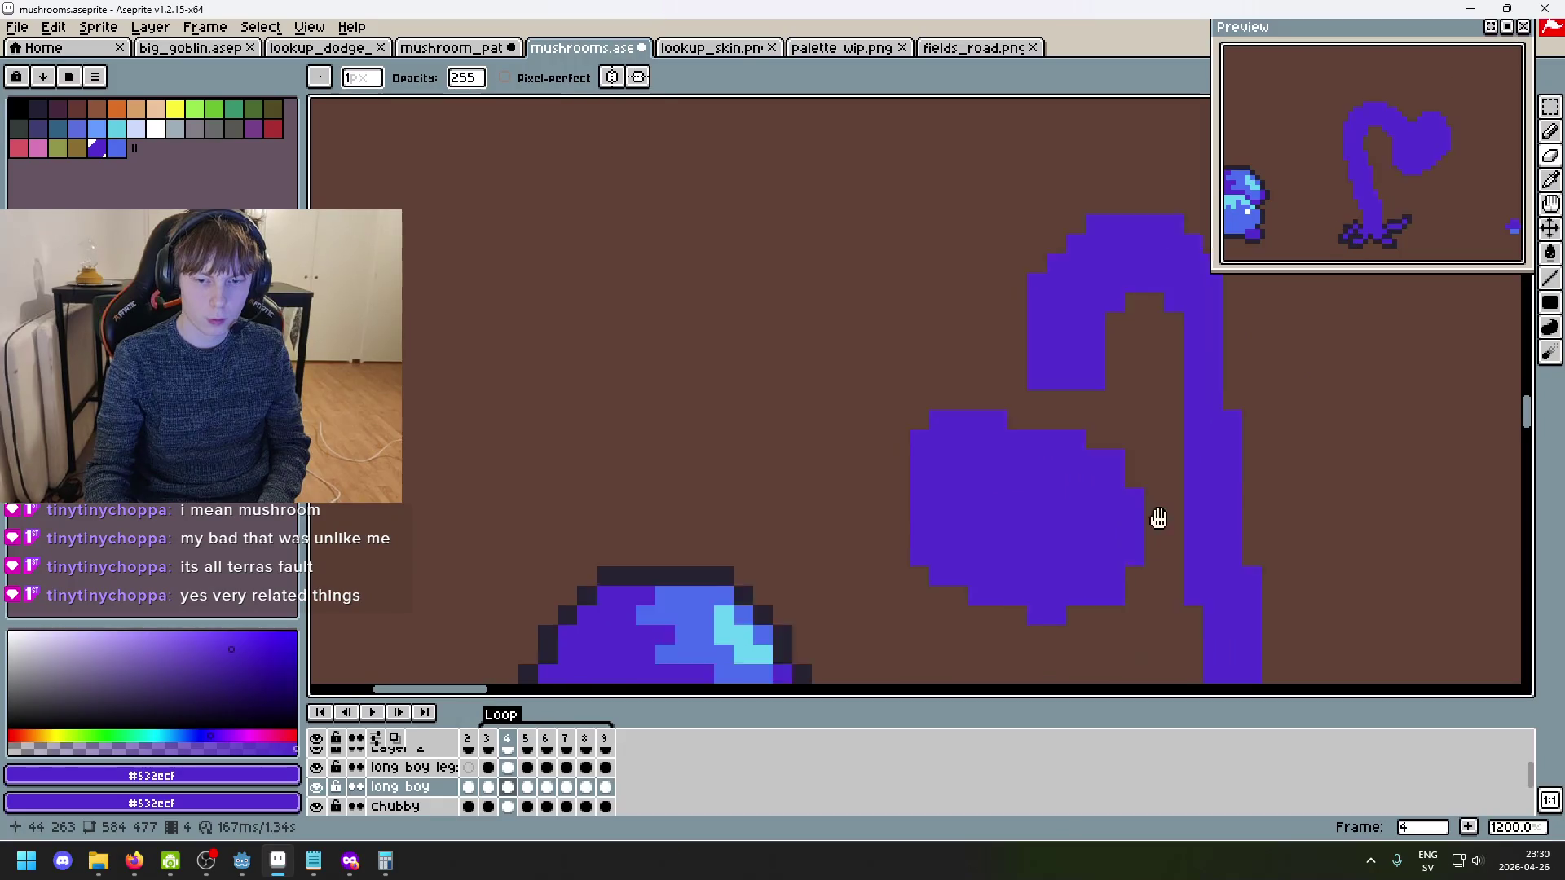
drag(941, 381, 961, 362)
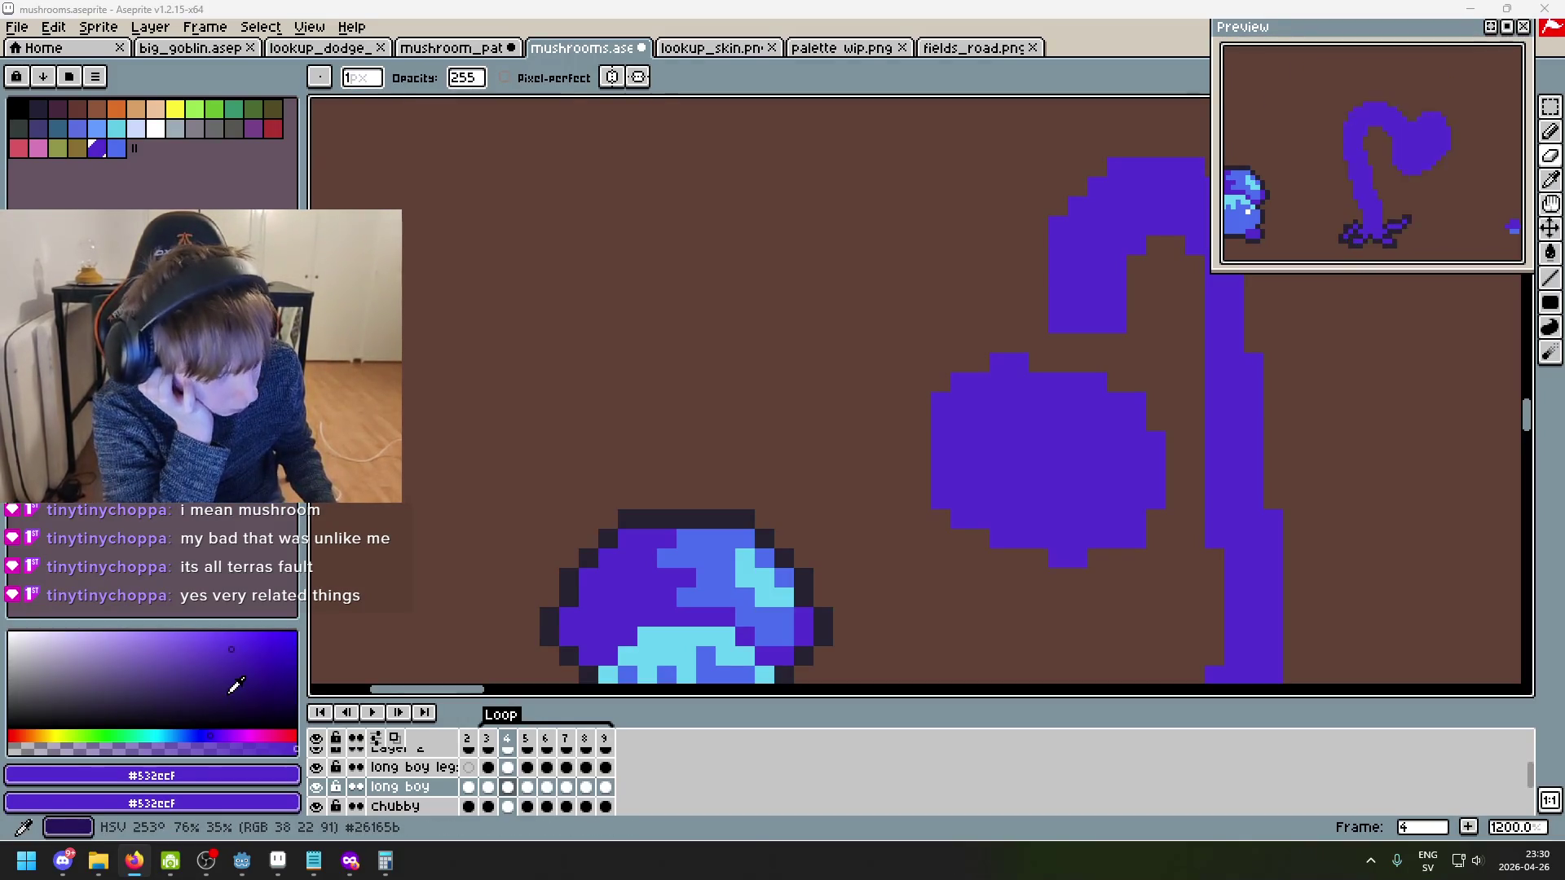
scroll(941, 538, down, 2)
drag(941, 538, 816, 395)
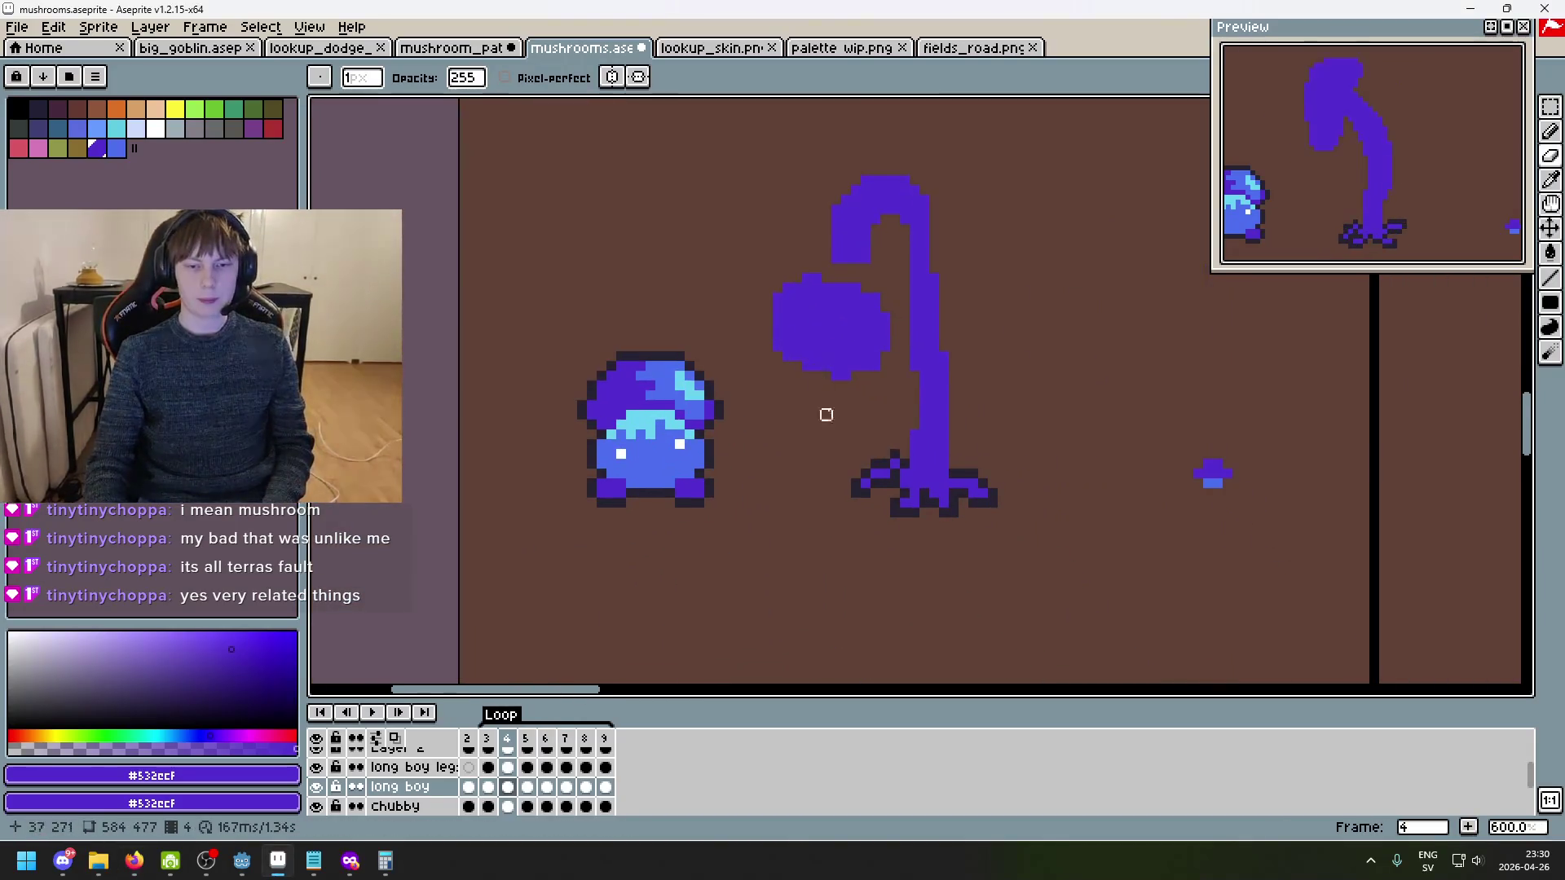
scroll(821, 252, up, 3)
key(b)
scroll(937, 308, down, 5)
scroll(962, 297, up, 4)
key(comma)
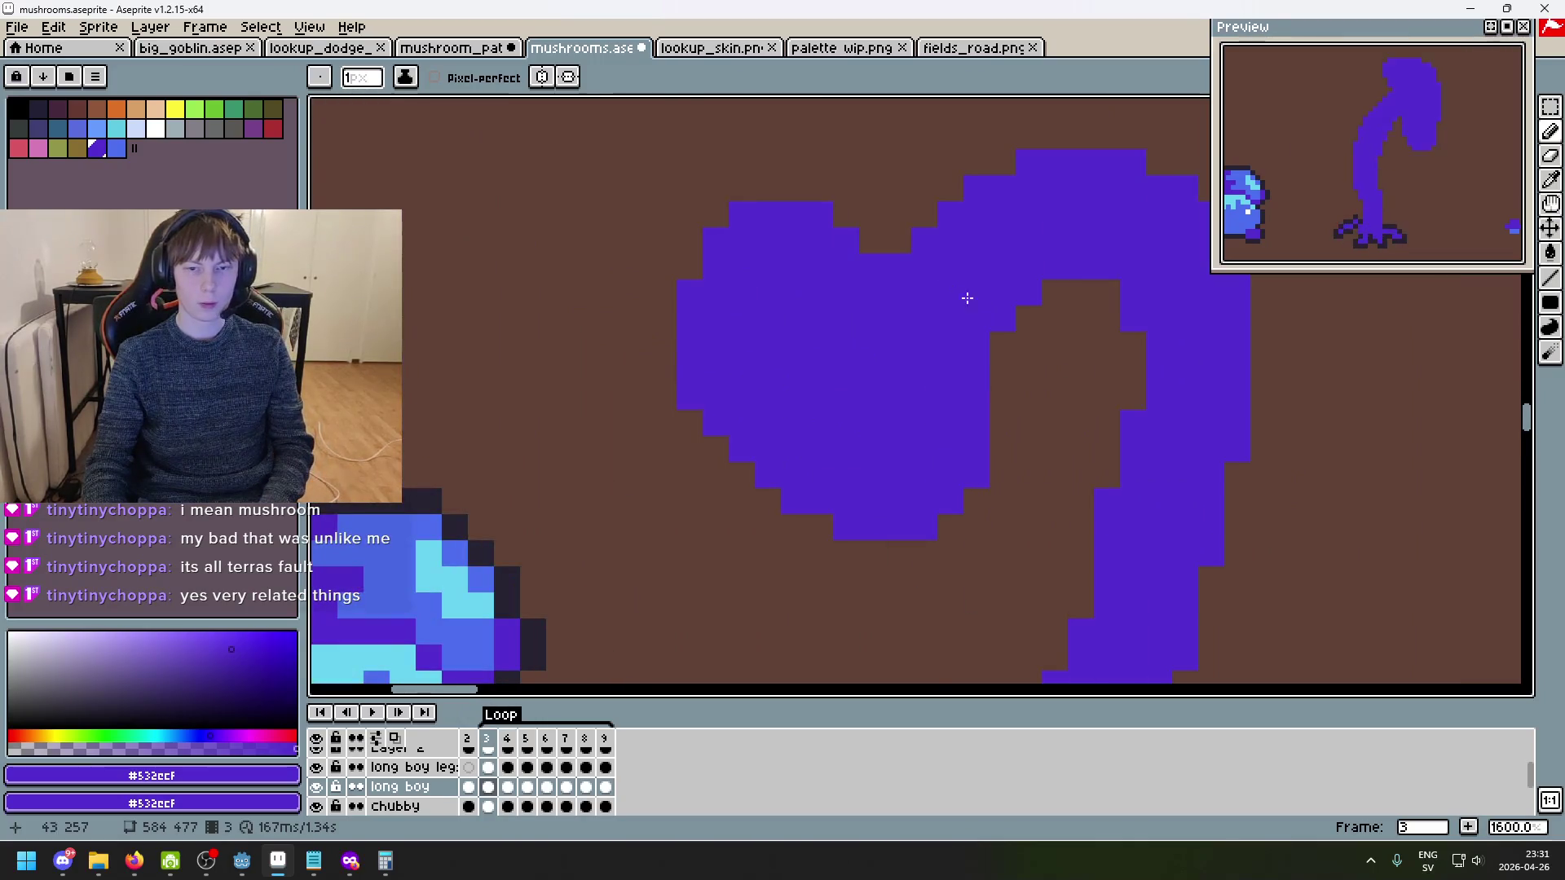
key(period)
key(comma)
key(period)
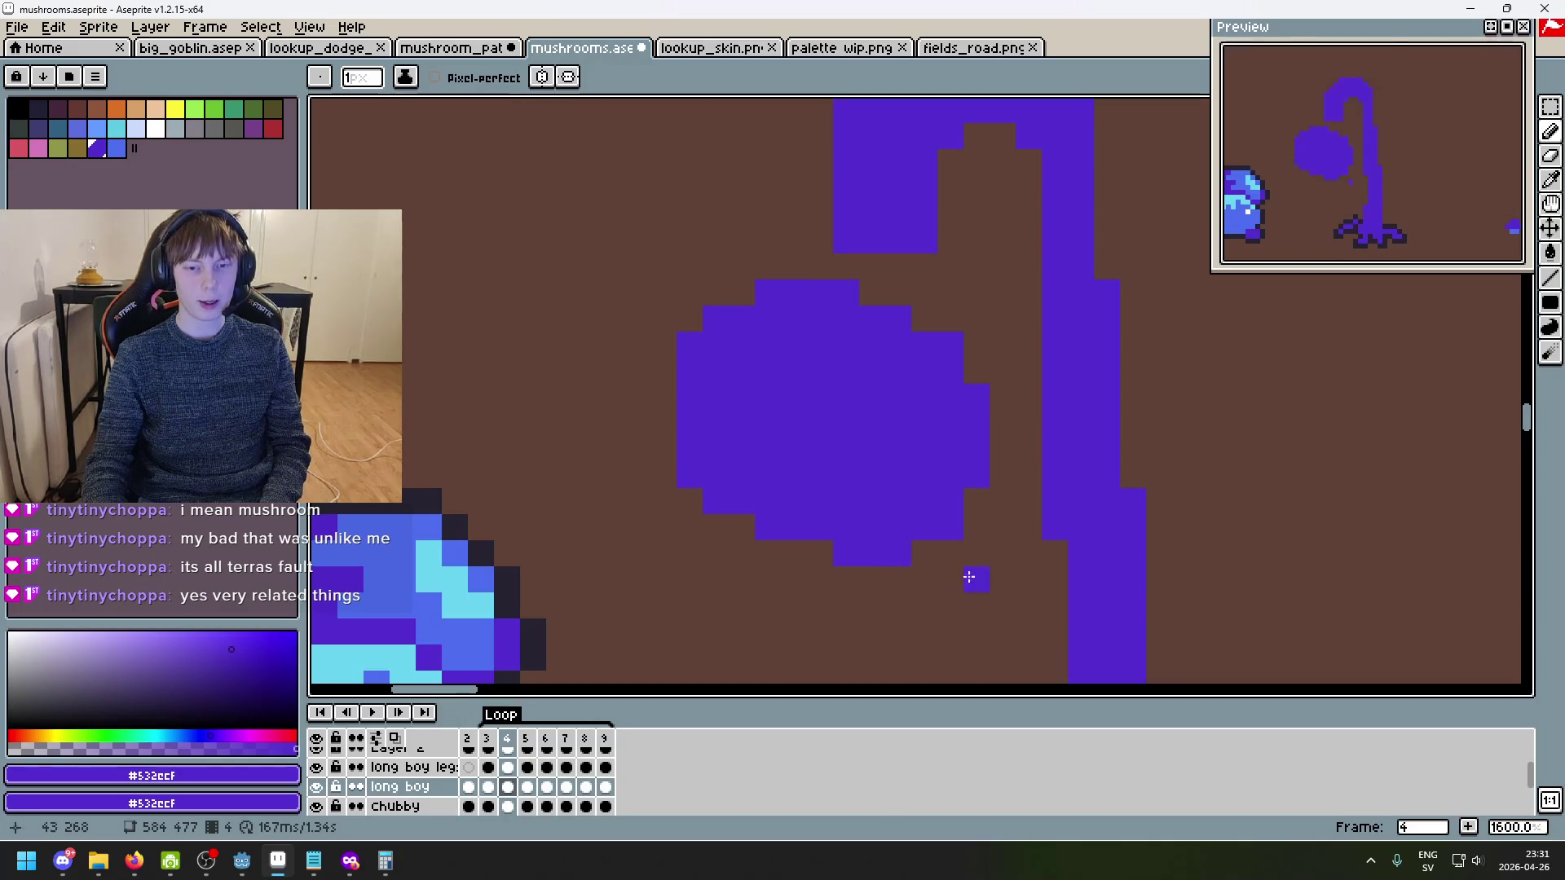
key(comma)
scroll(1011, 577, down, 4)
key(period)
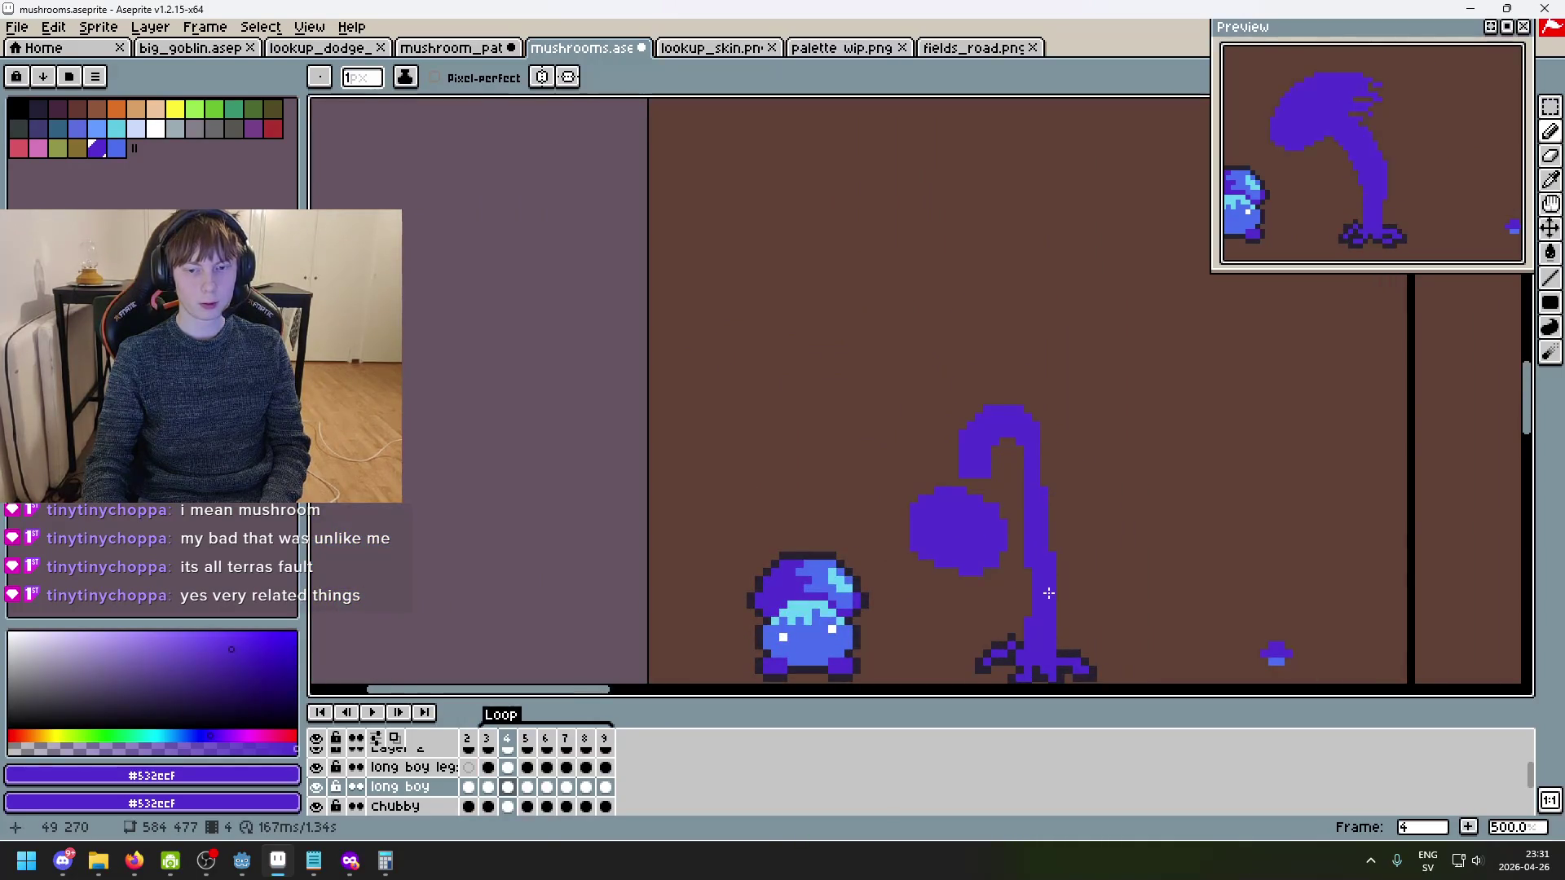
key(period)
key(comma)
key(comma)
key(comma)
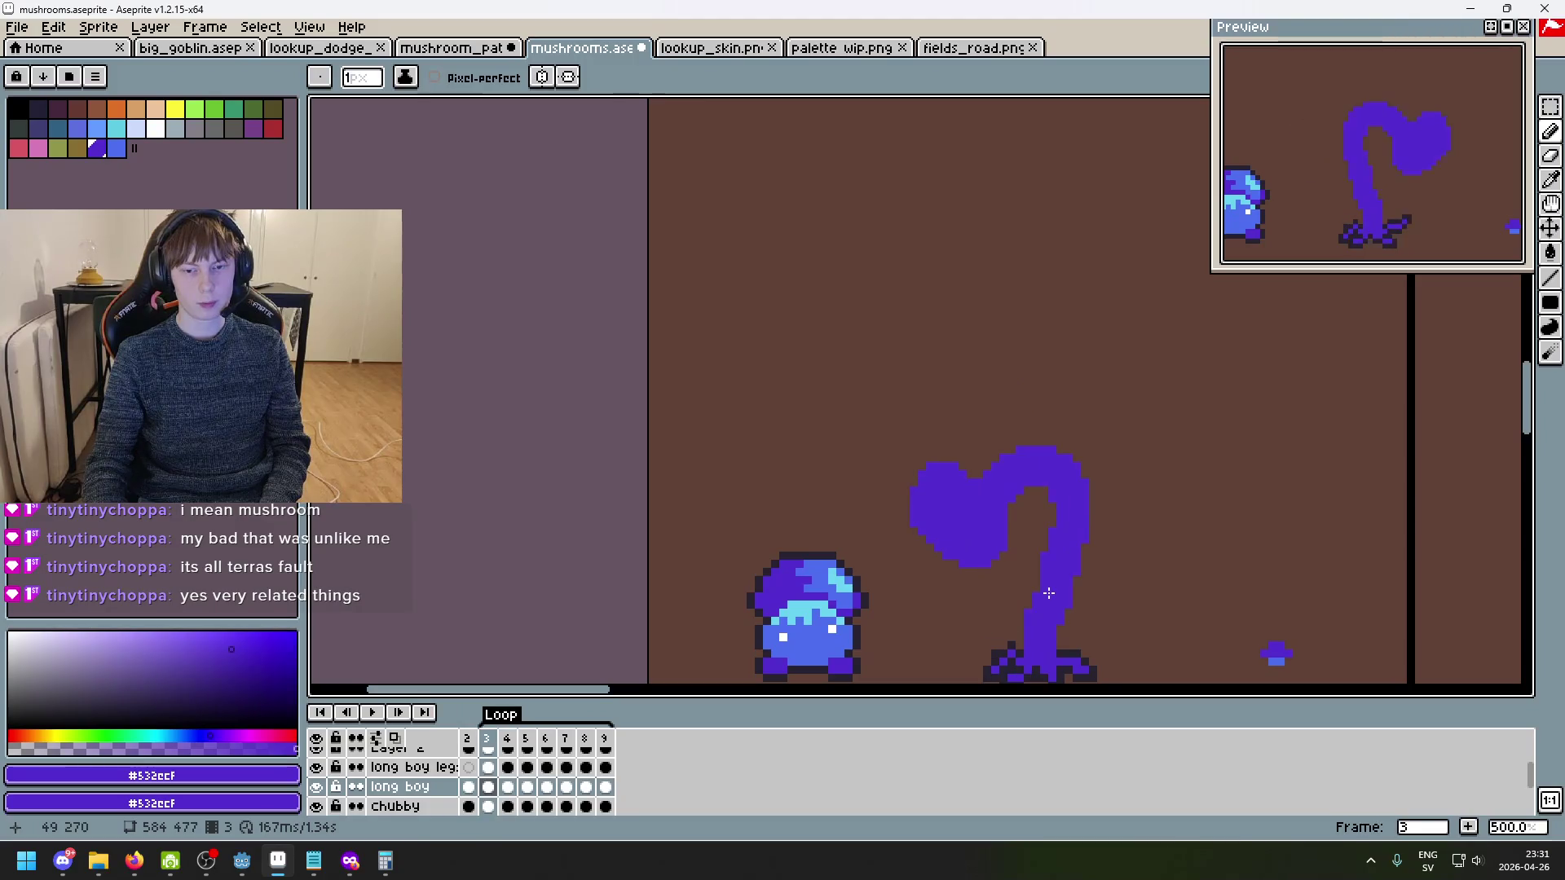
key(period)
key(period)
key(comma)
key(period)
scroll(999, 575, up, 7)
key(e)
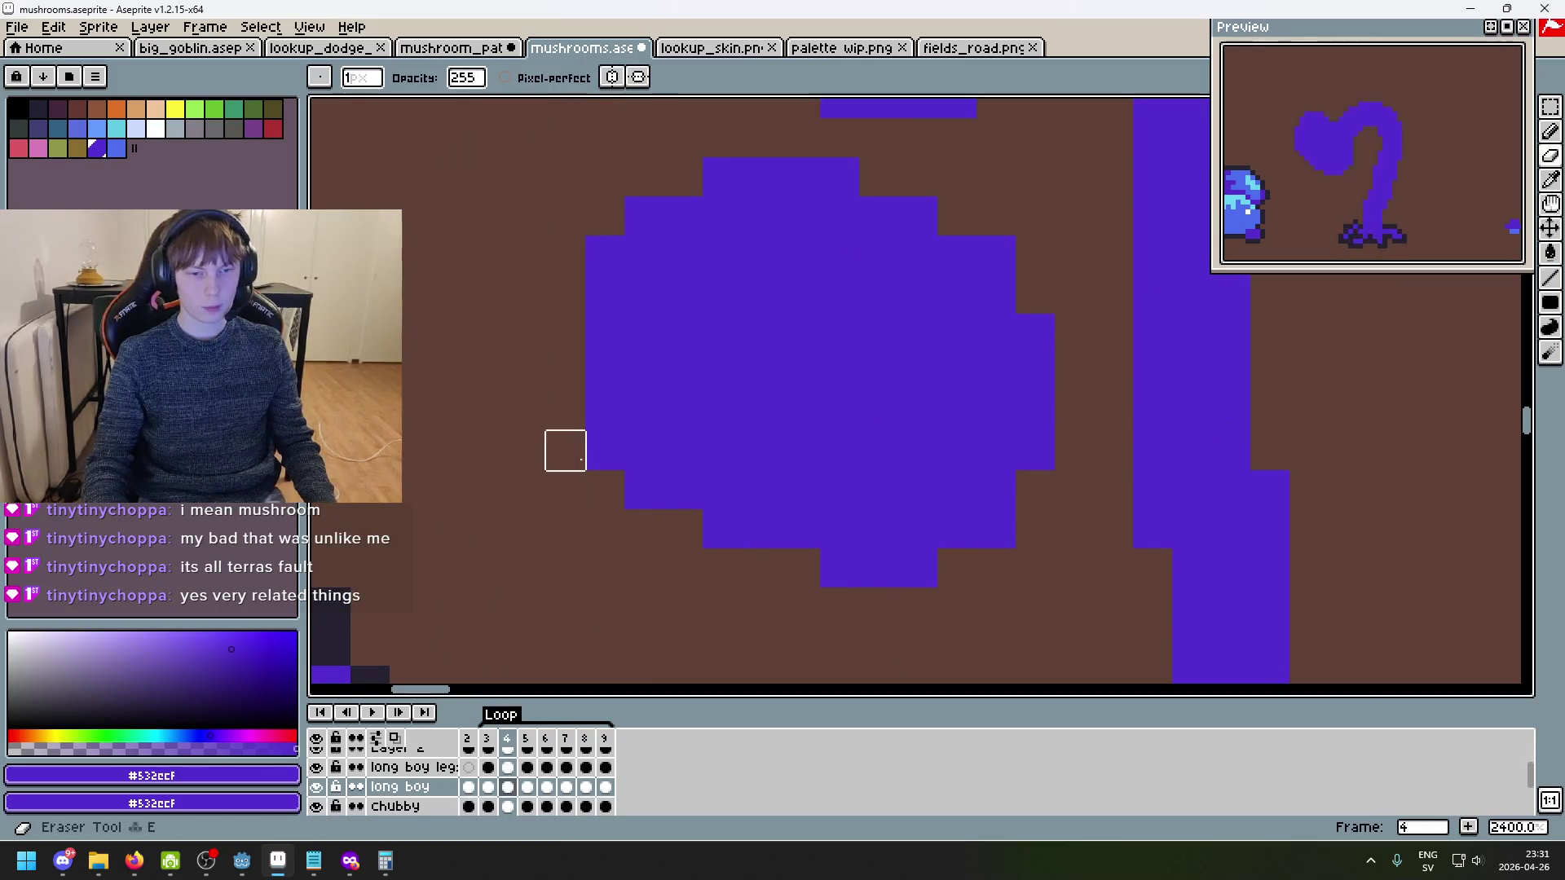
scroll(624, 477, down, 7)
key(comma)
key(period)
scroll(717, 497, up, 3)
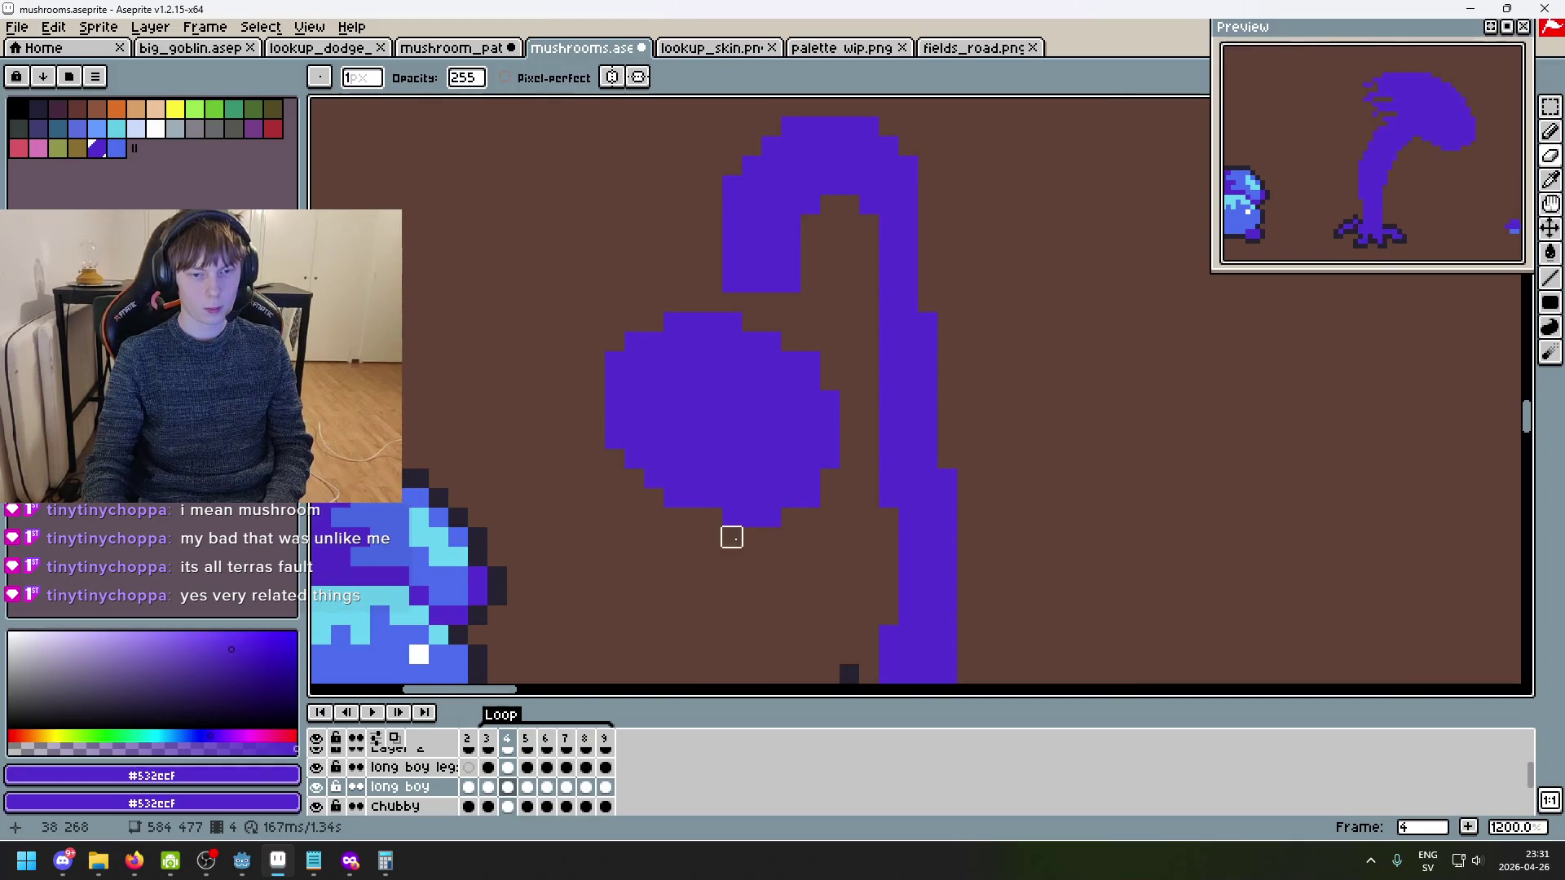
scroll(750, 538, down, 3)
scroll(748, 532, up, 2)
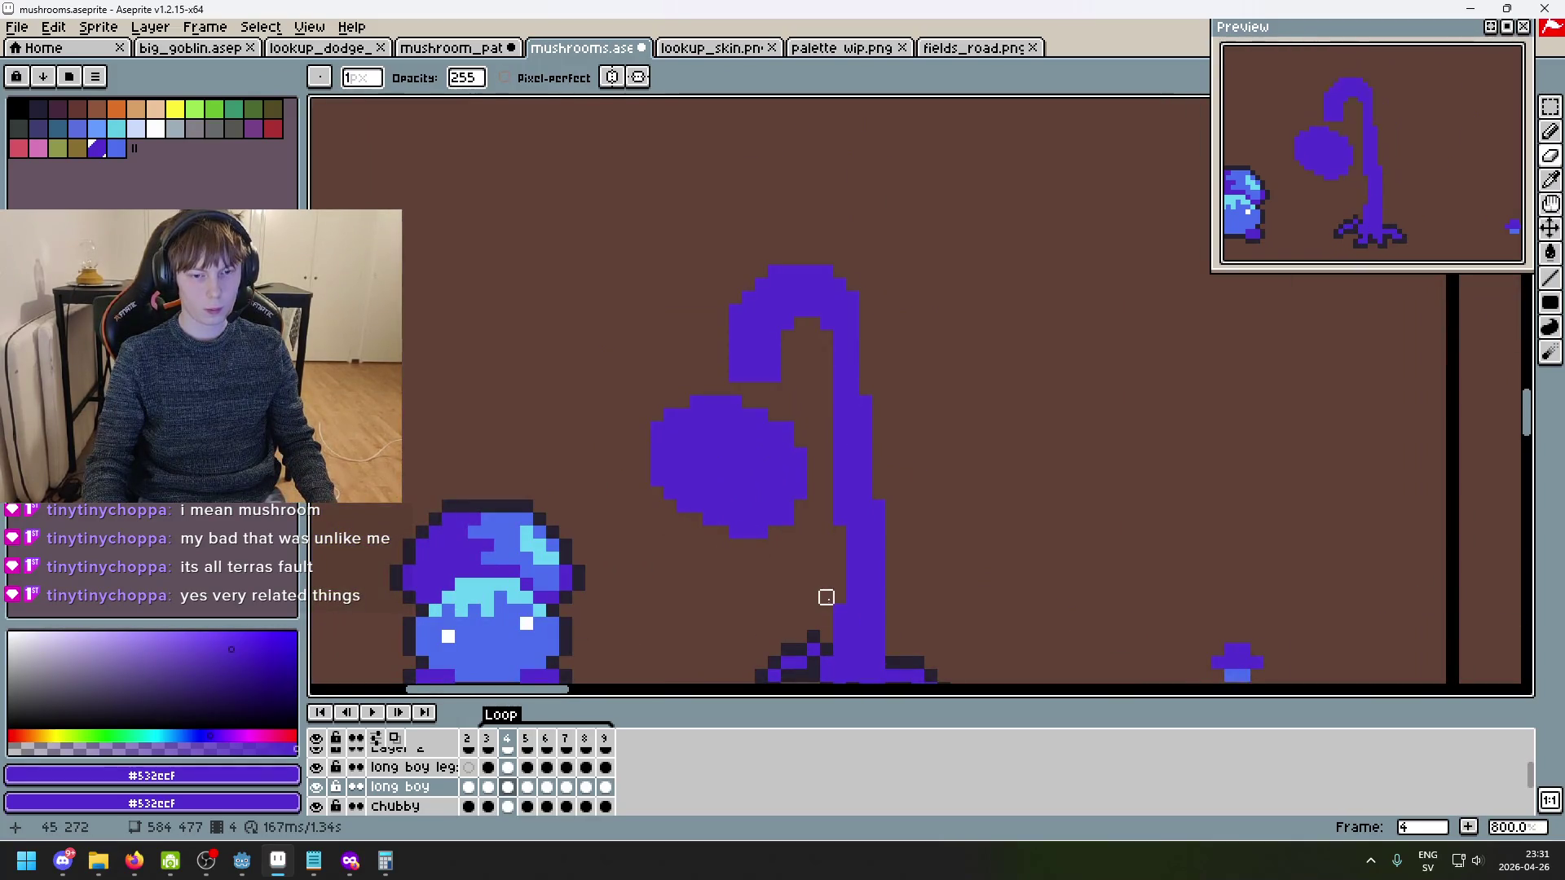
key(b)
scroll(717, 353, up, 2)
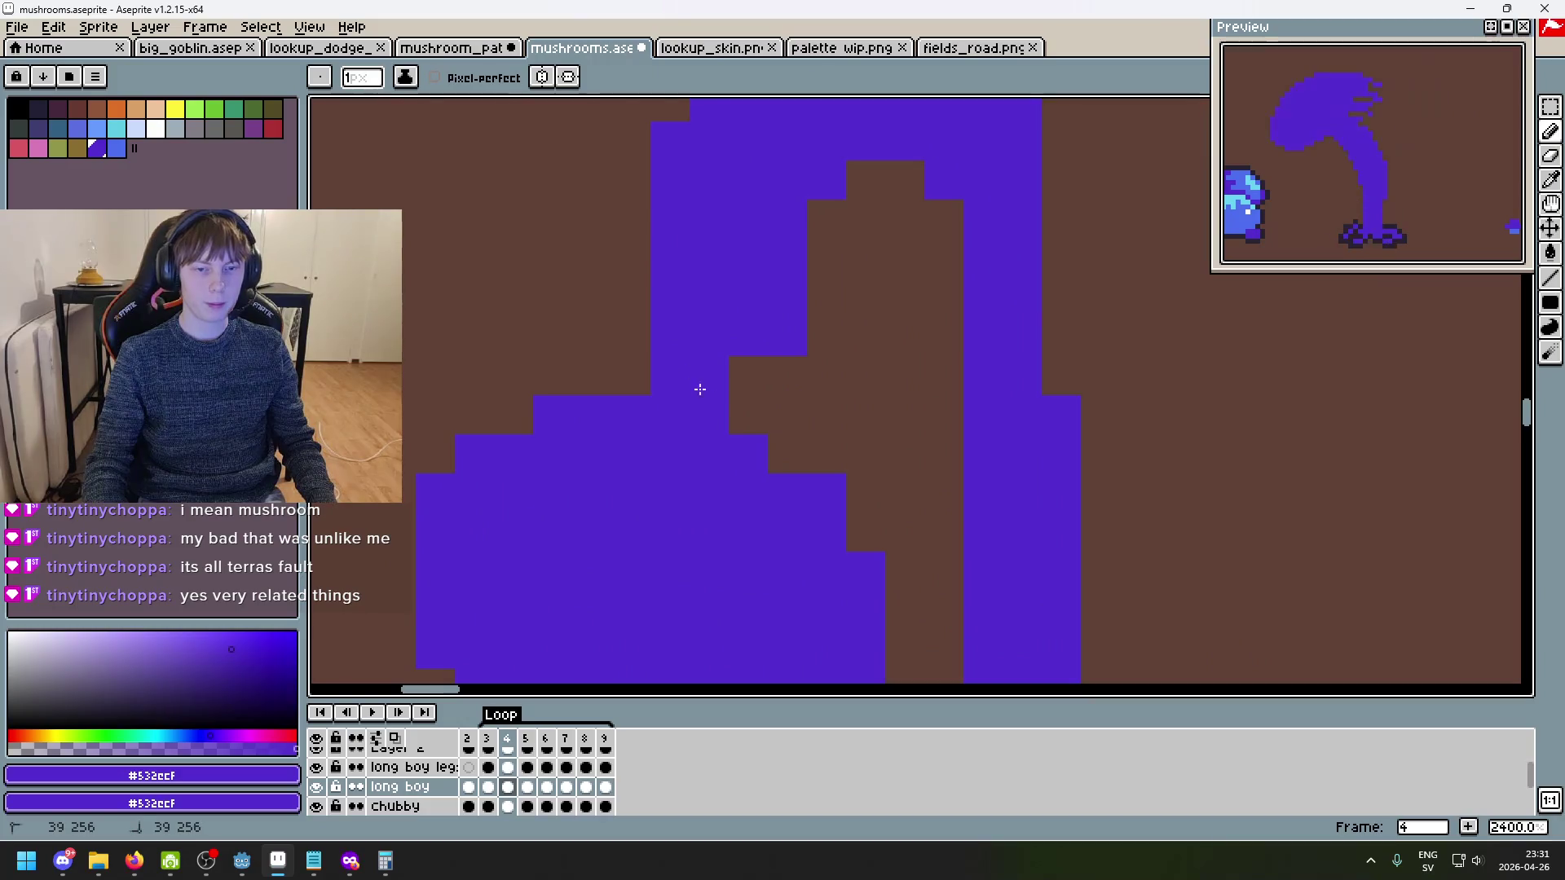
scroll(899, 479, down, 3)
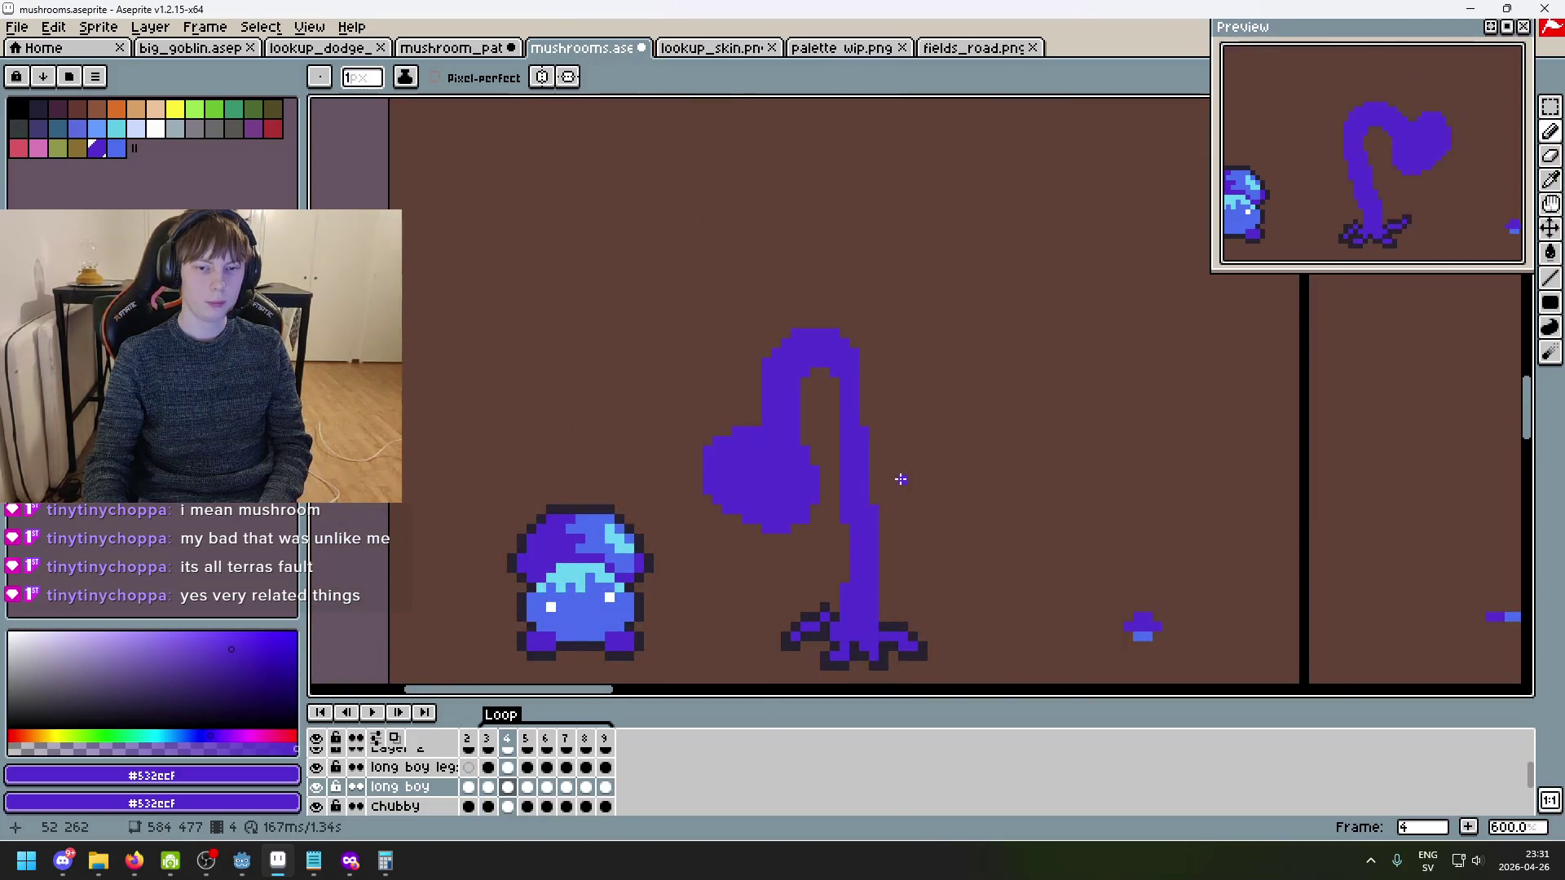
key(Right)
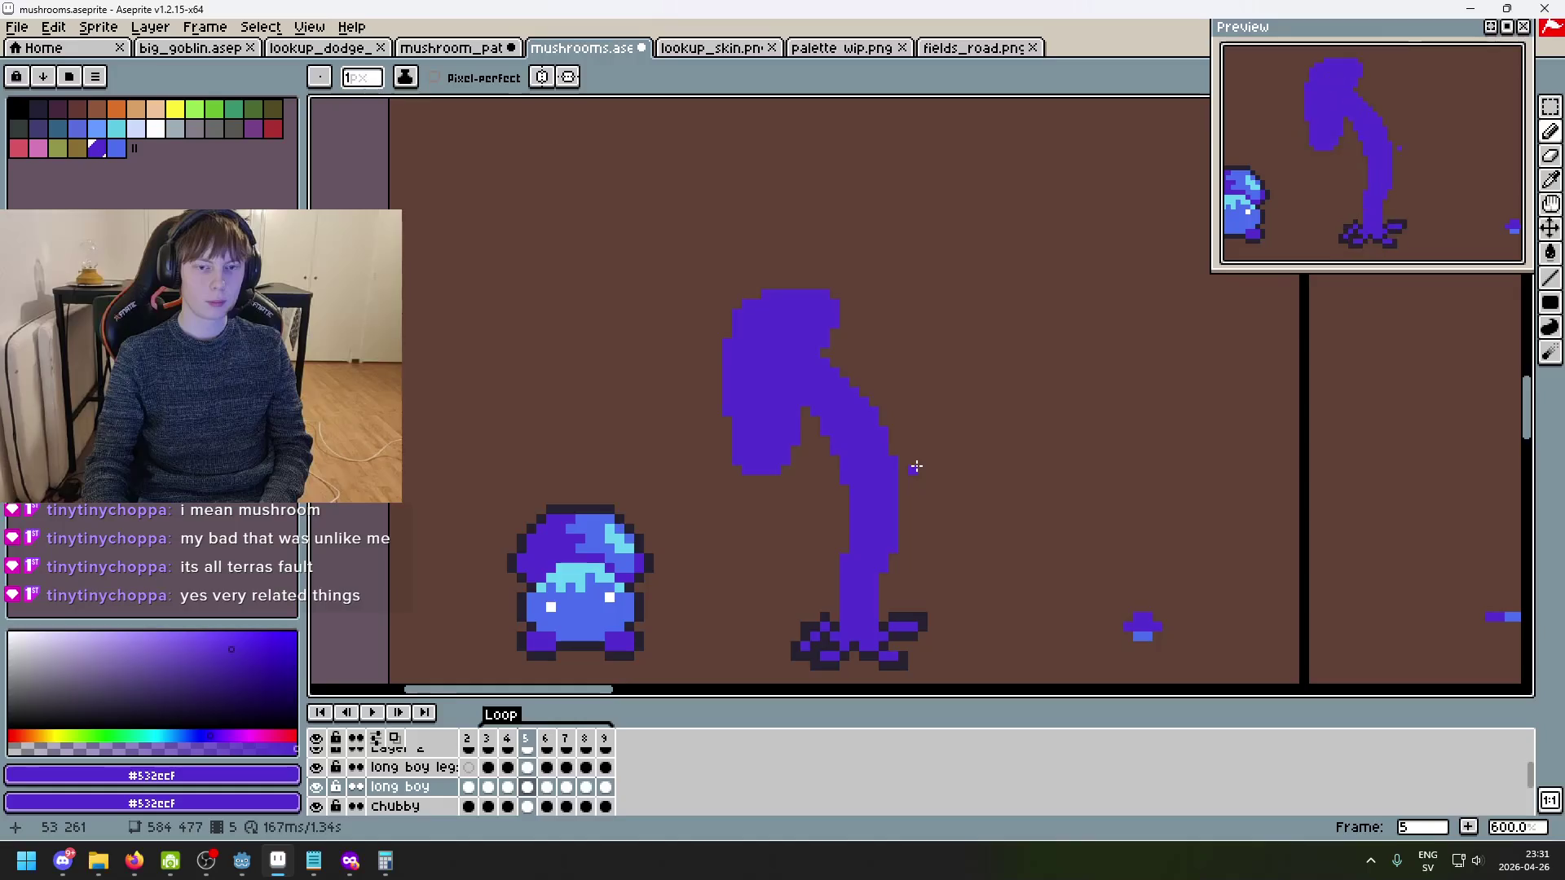
key(Left)
key(Right)
key(Left)
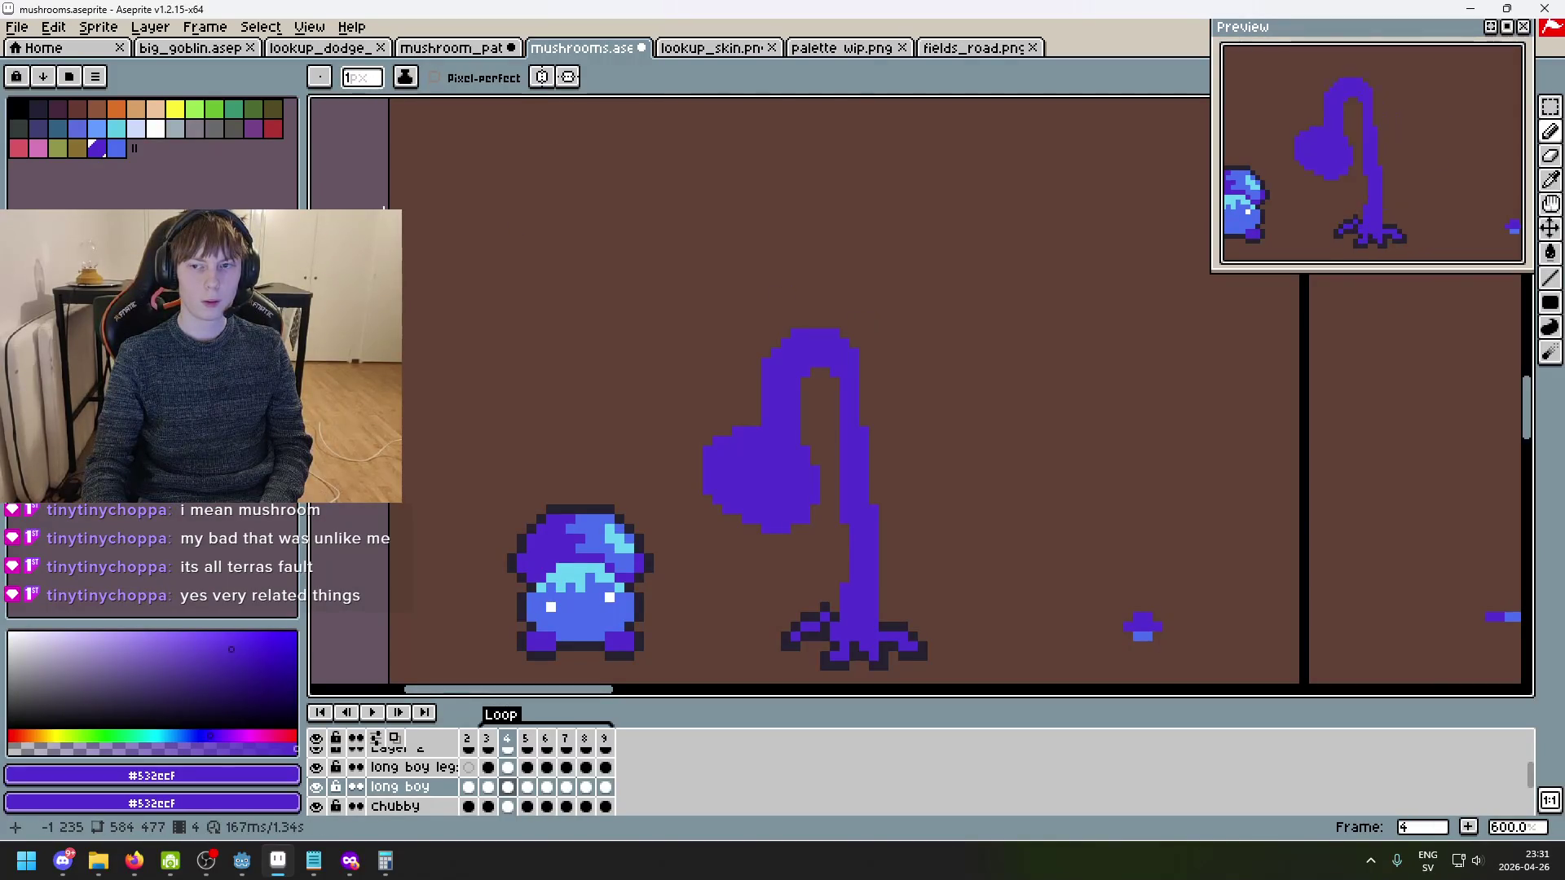
key(comma)
key(period)
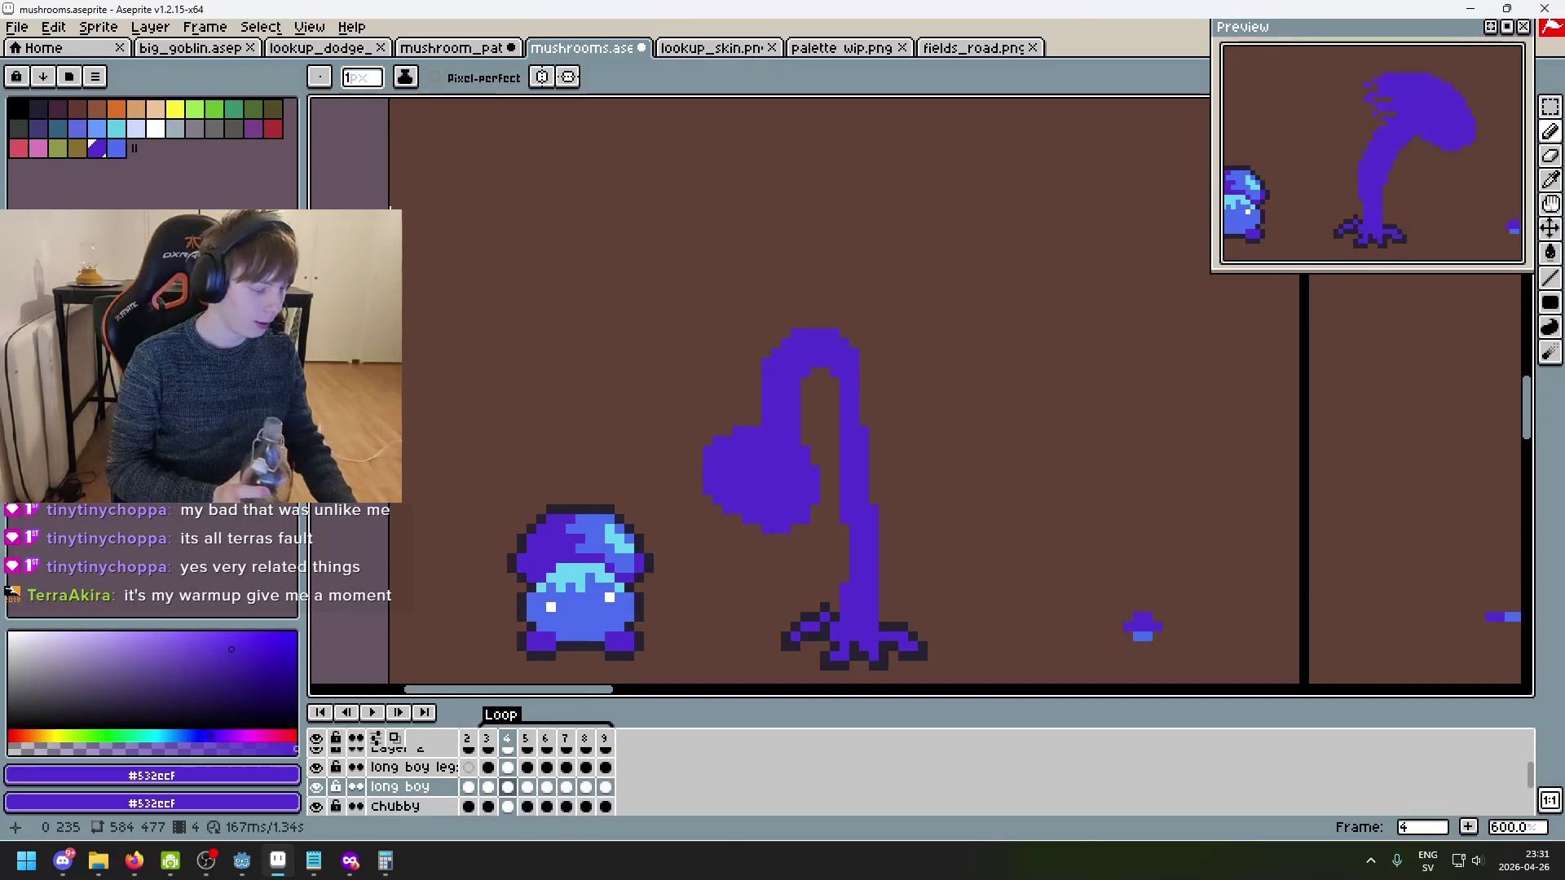
scroll(746, 395, up, 1)
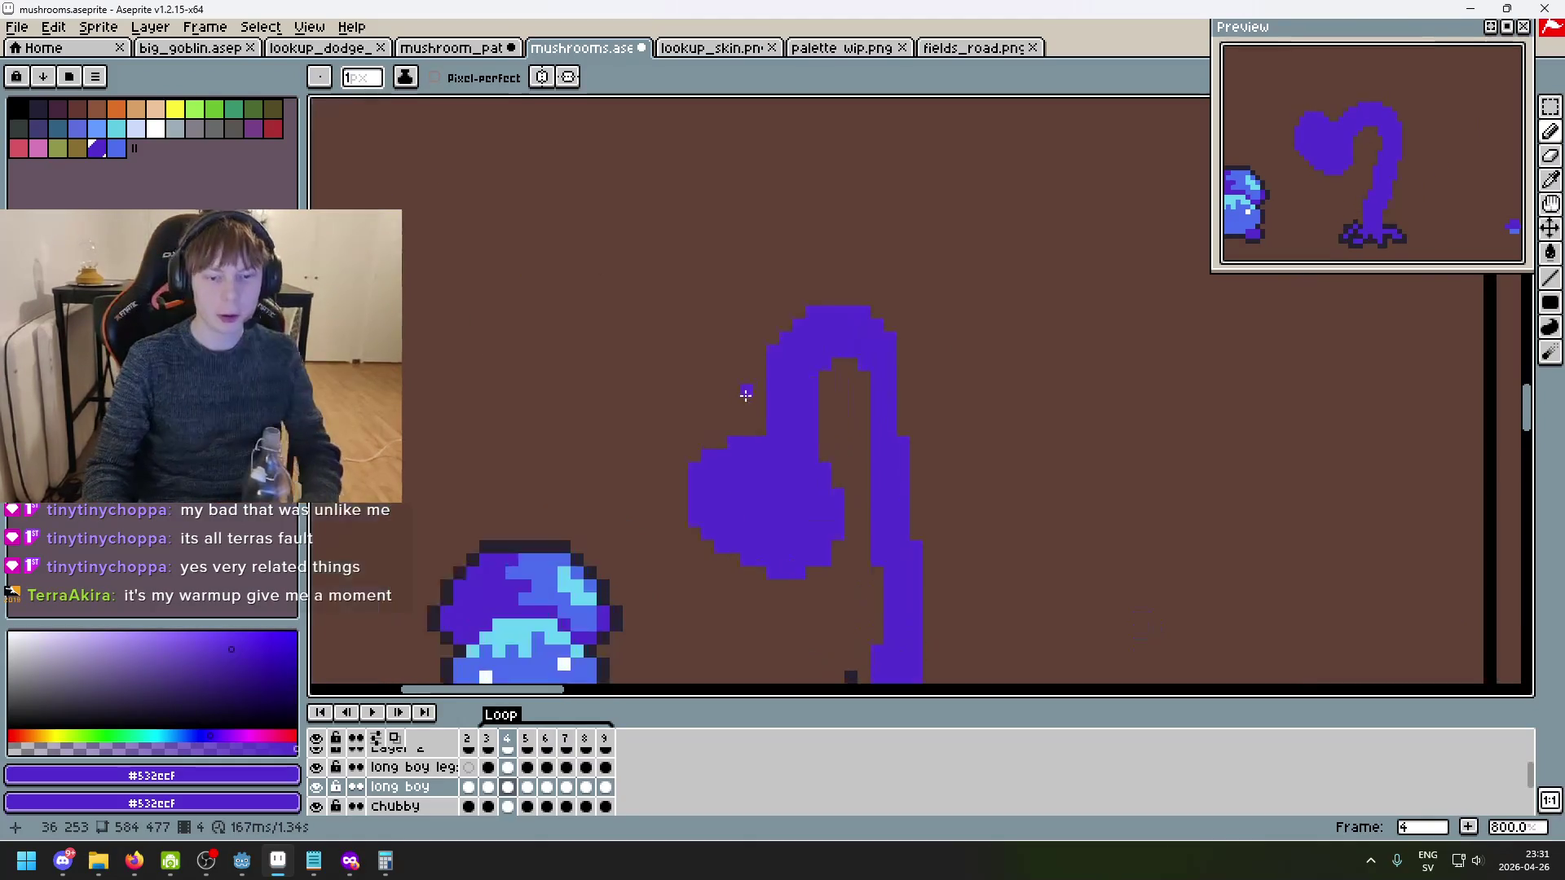
key(Return)
drag(751, 392, 583, 278)
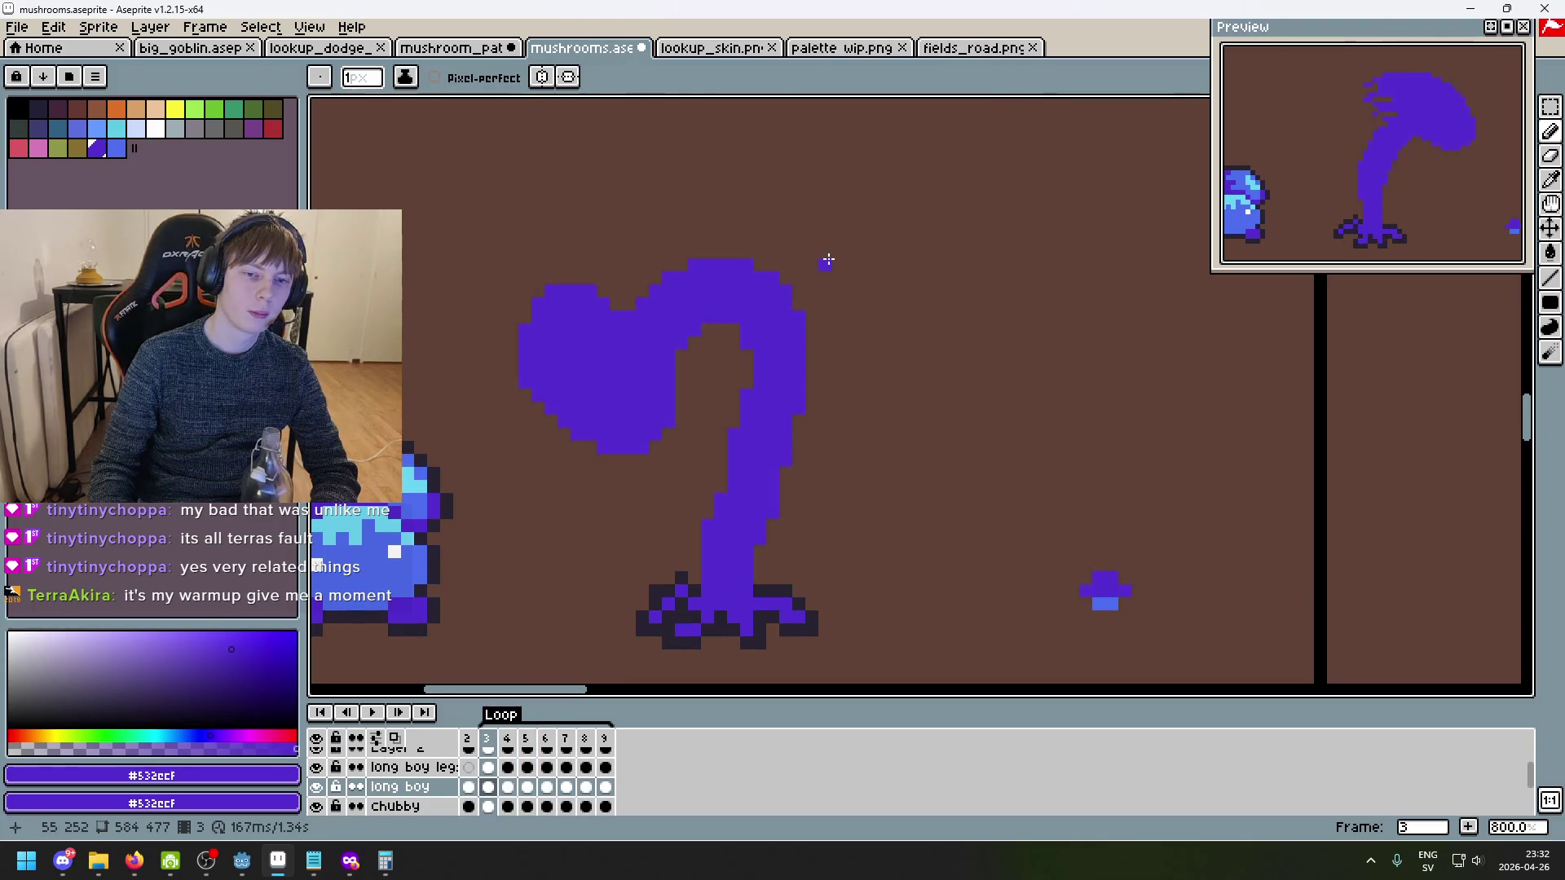
key(Right)
key(Left)
key(Left)
key(Right)
key(Right)
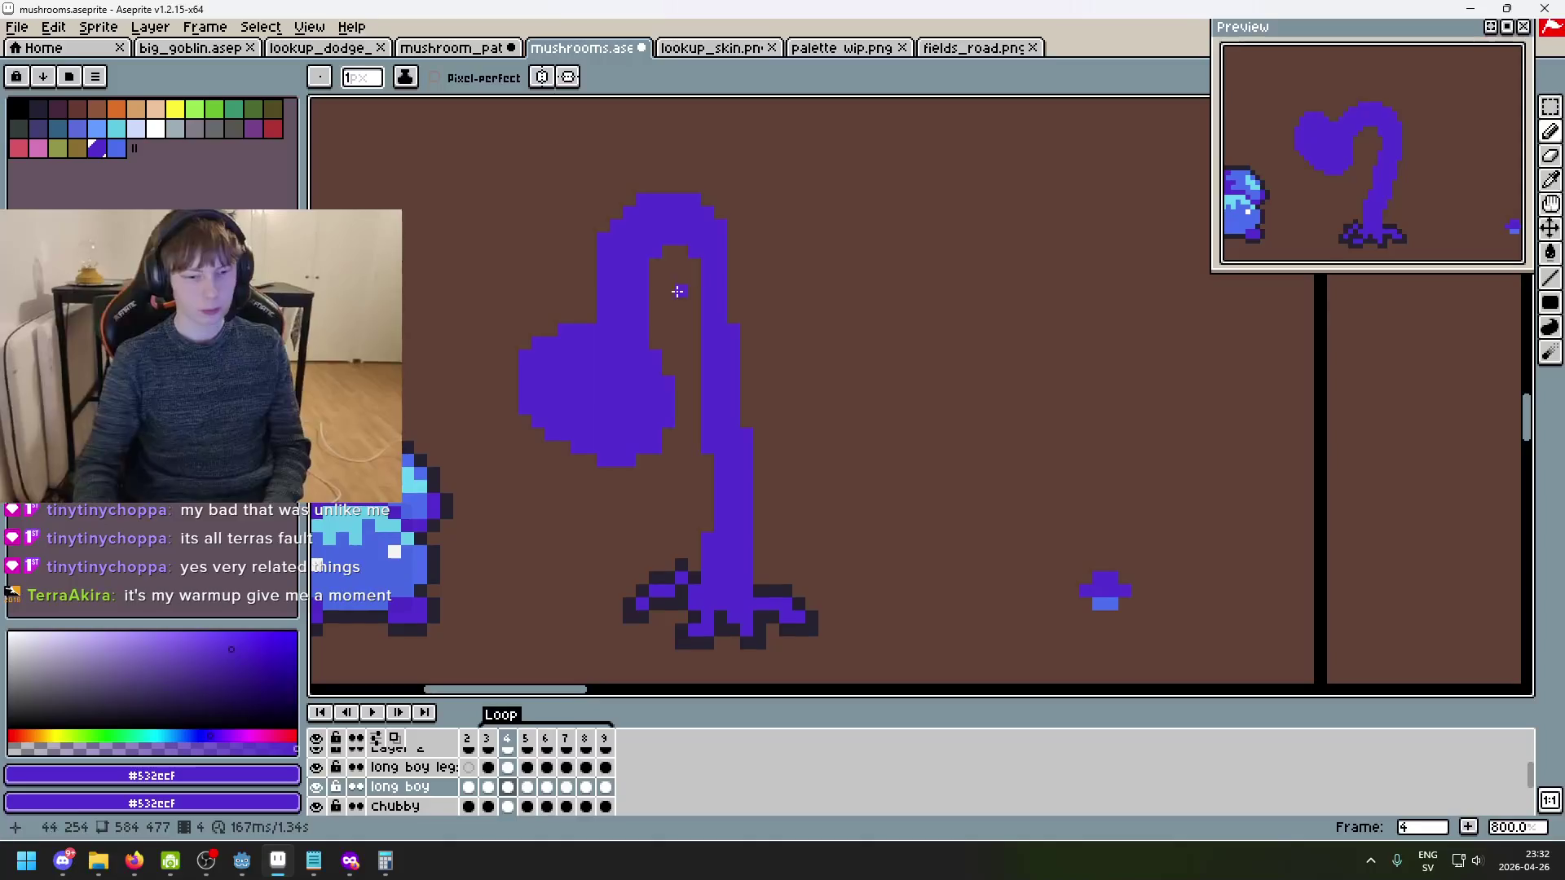
scroll(760, 380, down, 2)
scroll(760, 380, down, 2)
key(Left)
key(Left)
scroll(656, 403, up, 1)
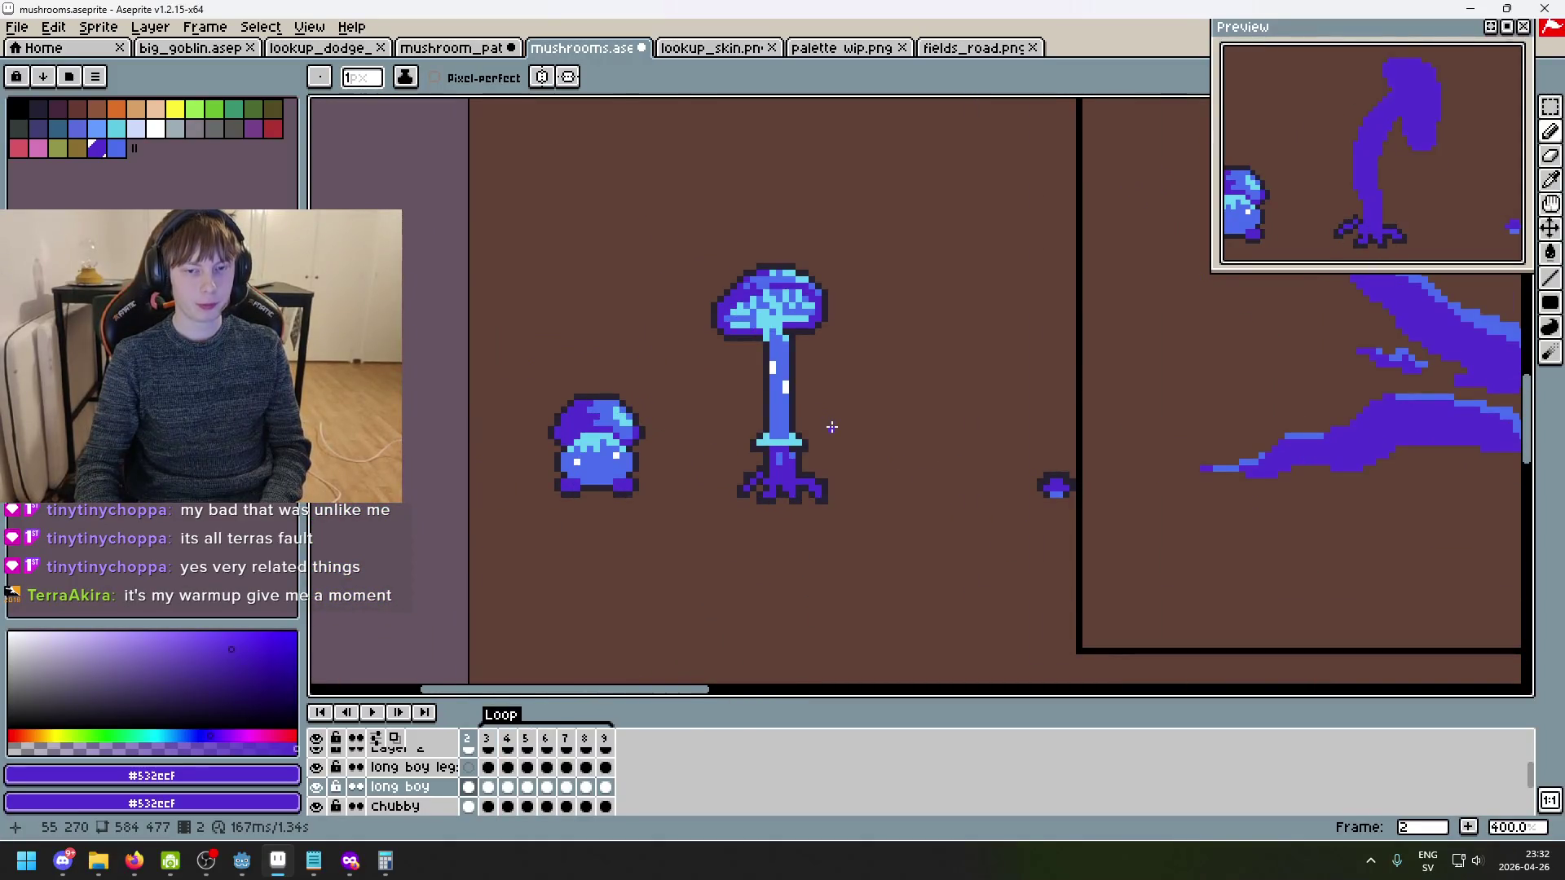
scroll(657, 443, up, 2)
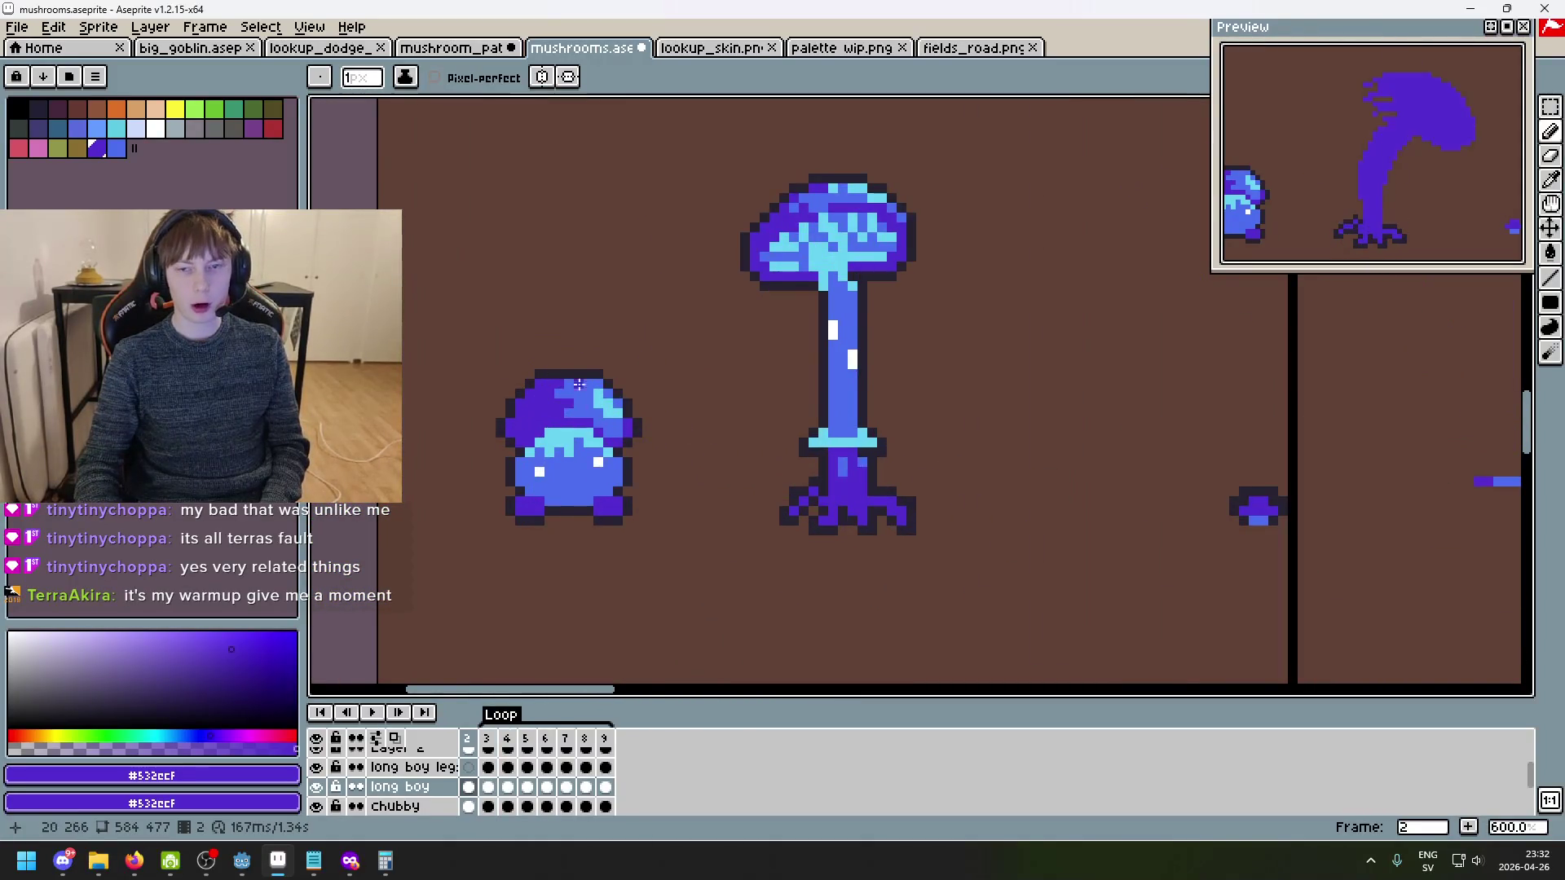
scroll(598, 450, down, 1)
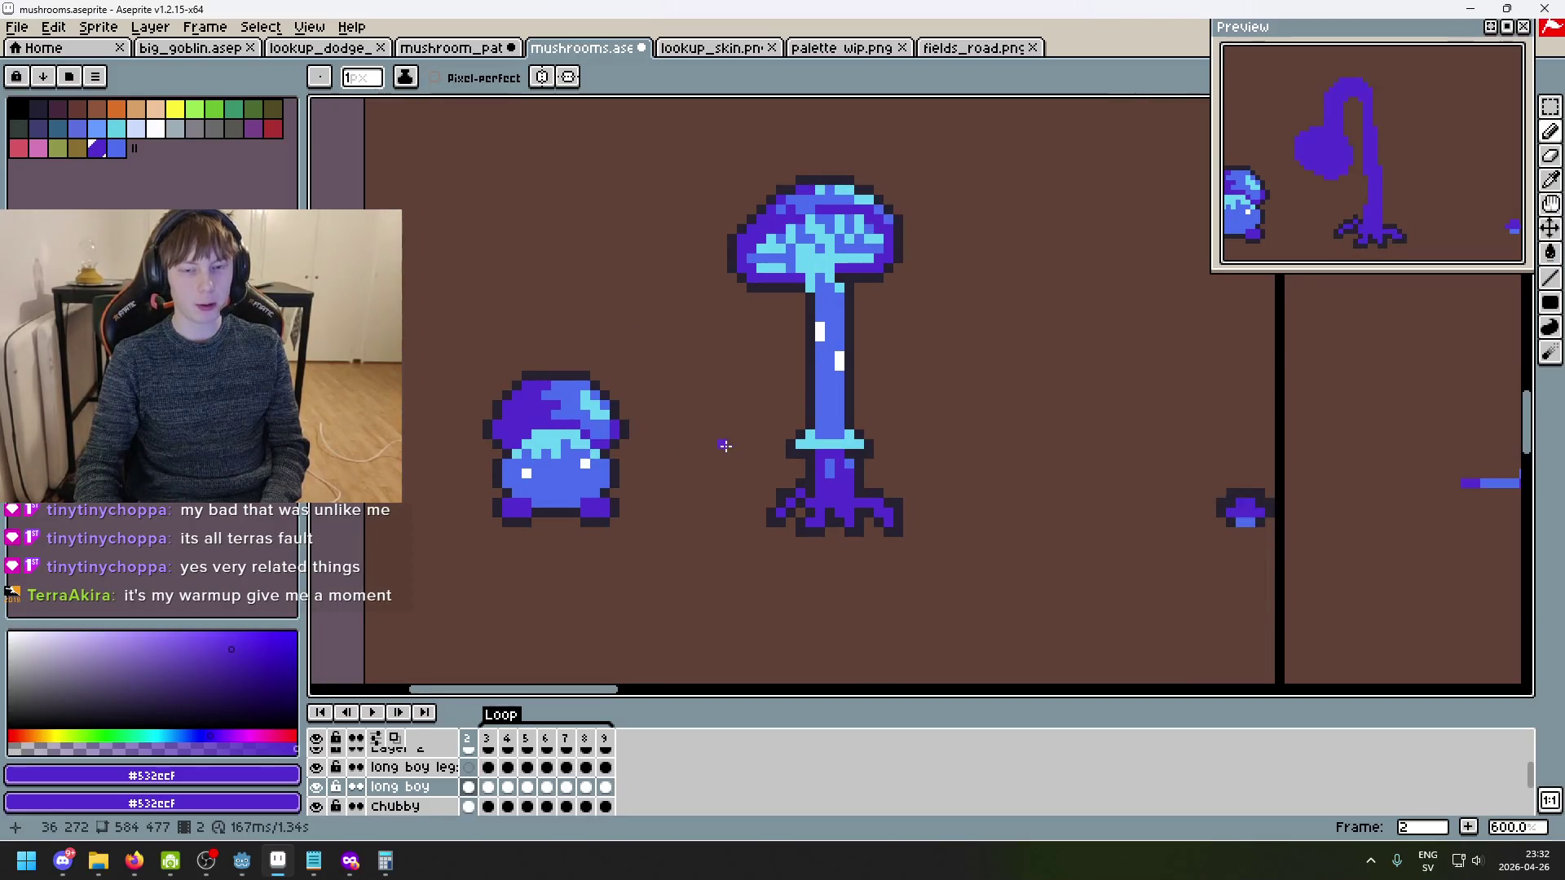
scroll(651, 431, up, 1)
scroll(785, 530, down, 3)
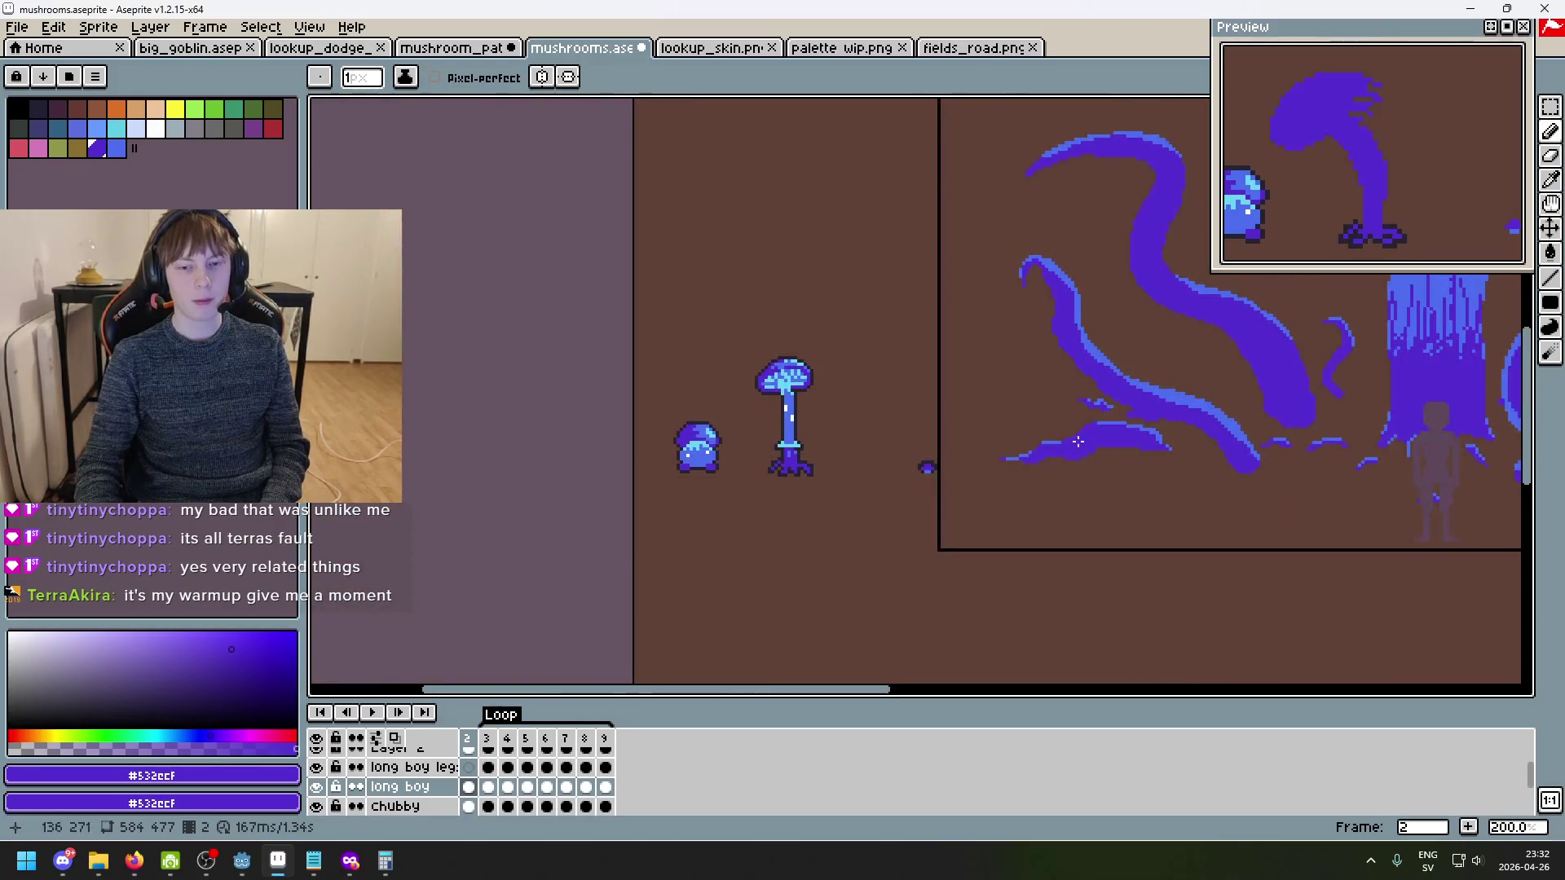
scroll(962, 408, down, 2)
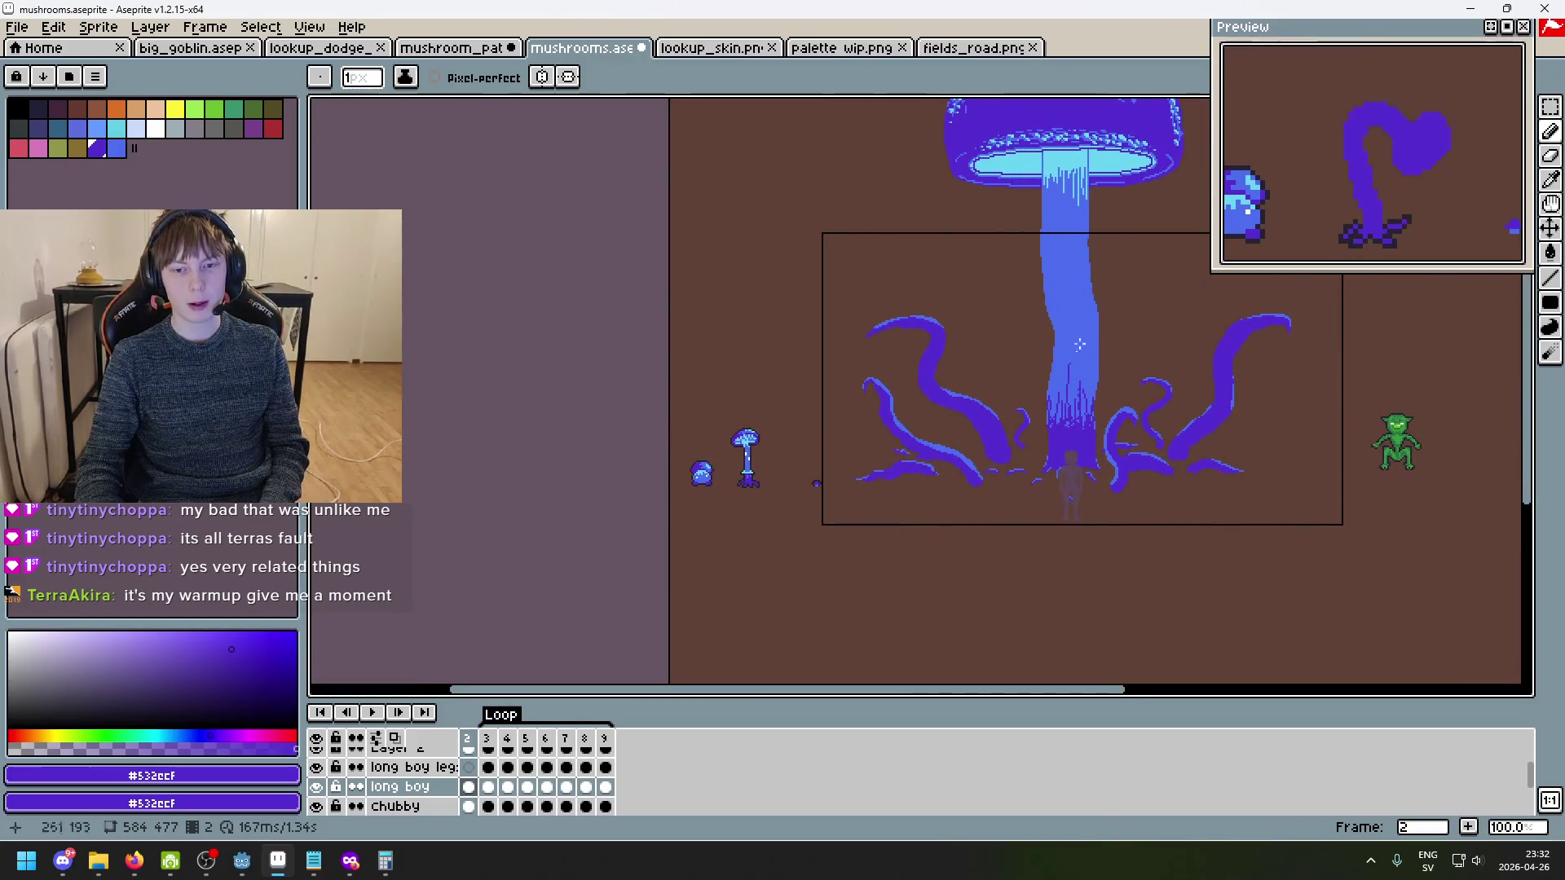
scroll(746, 460, up, 5)
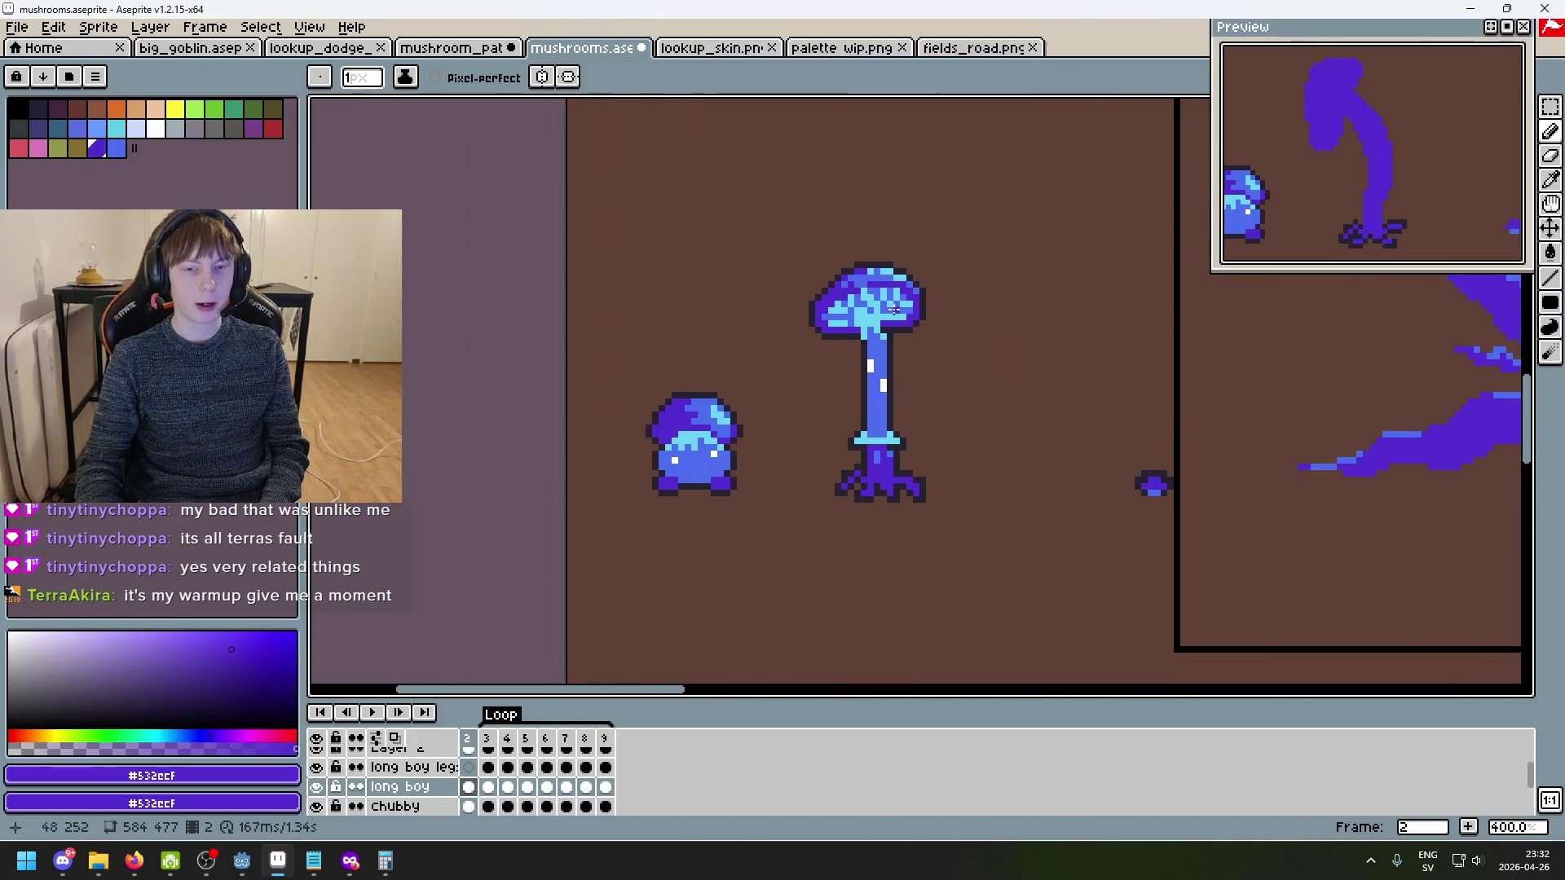
scroll(860, 359, down, 3)
scroll(896, 407, up, 2)
scroll(1014, 552, down, 1)
scroll(716, 349, up, 4)
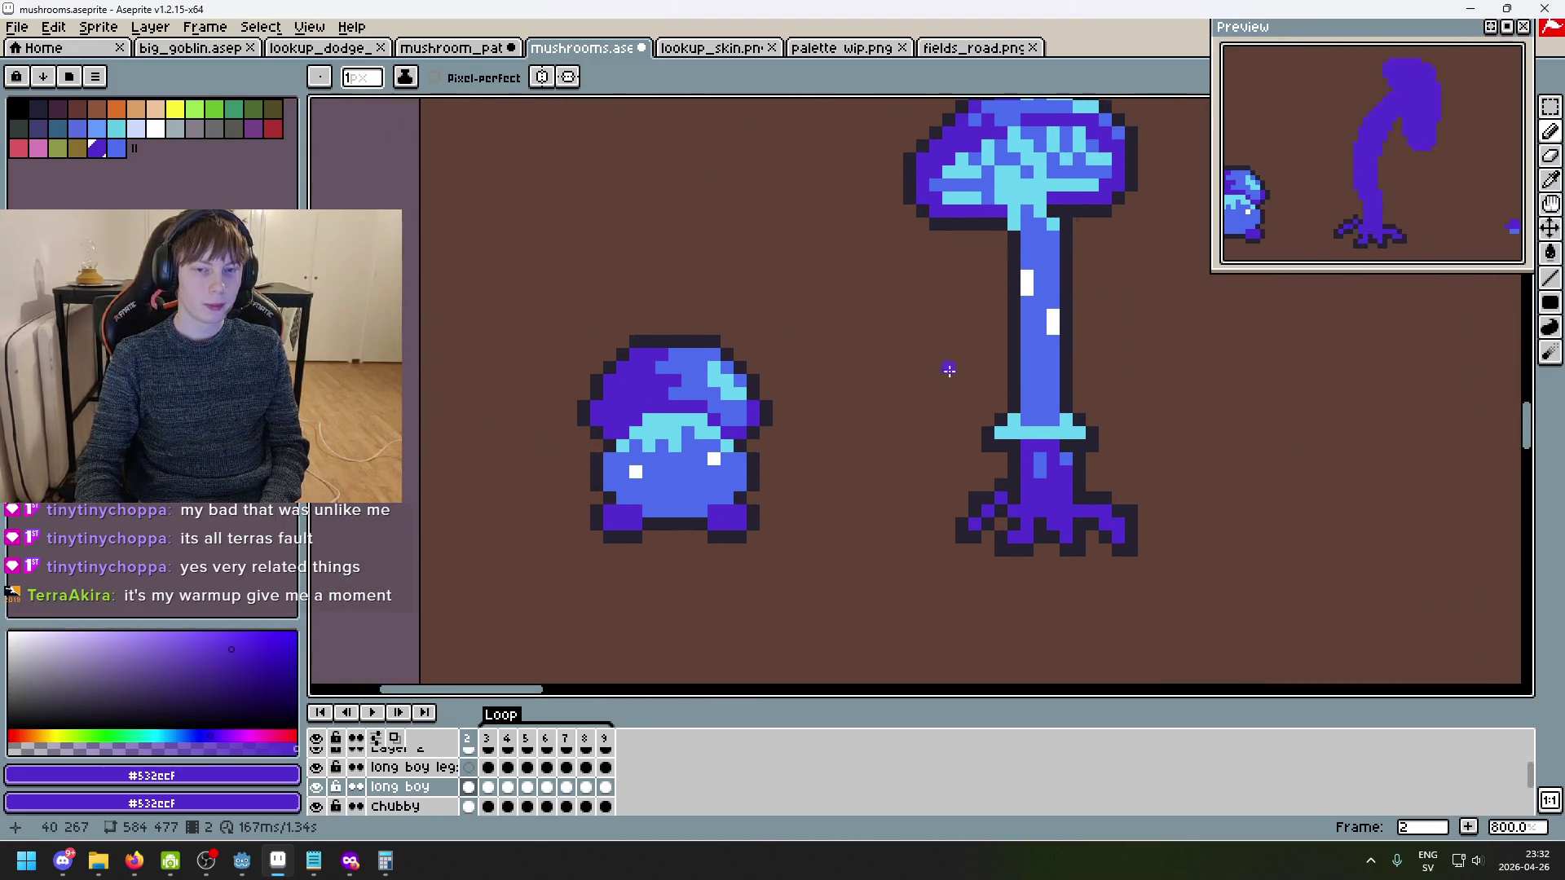
scroll(913, 457, left, 3)
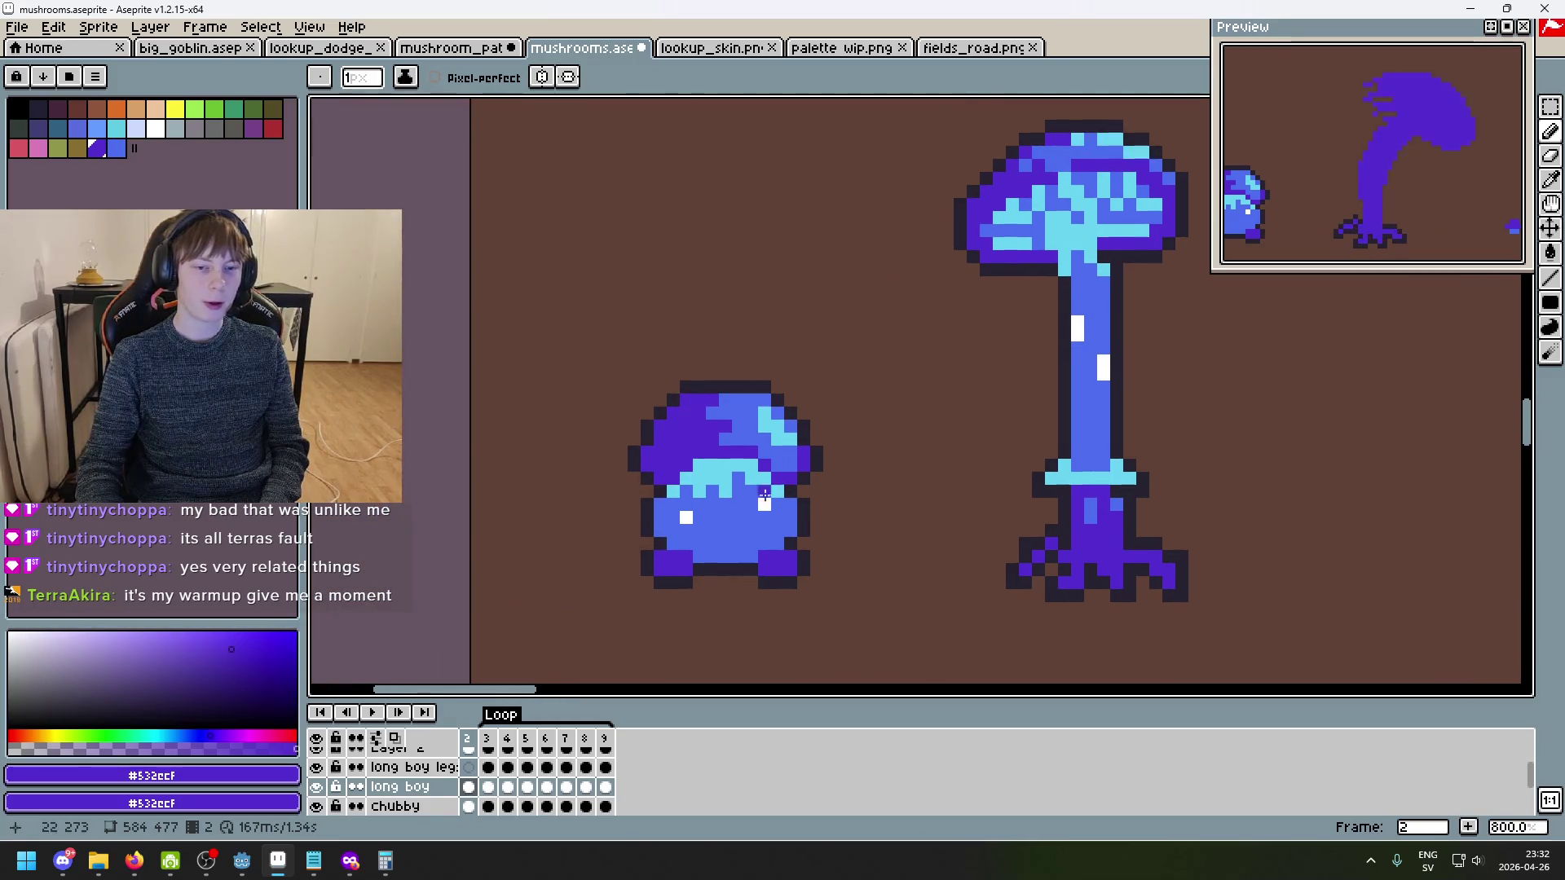
scroll(695, 478, down, 1)
scroll(832, 472, up, 1)
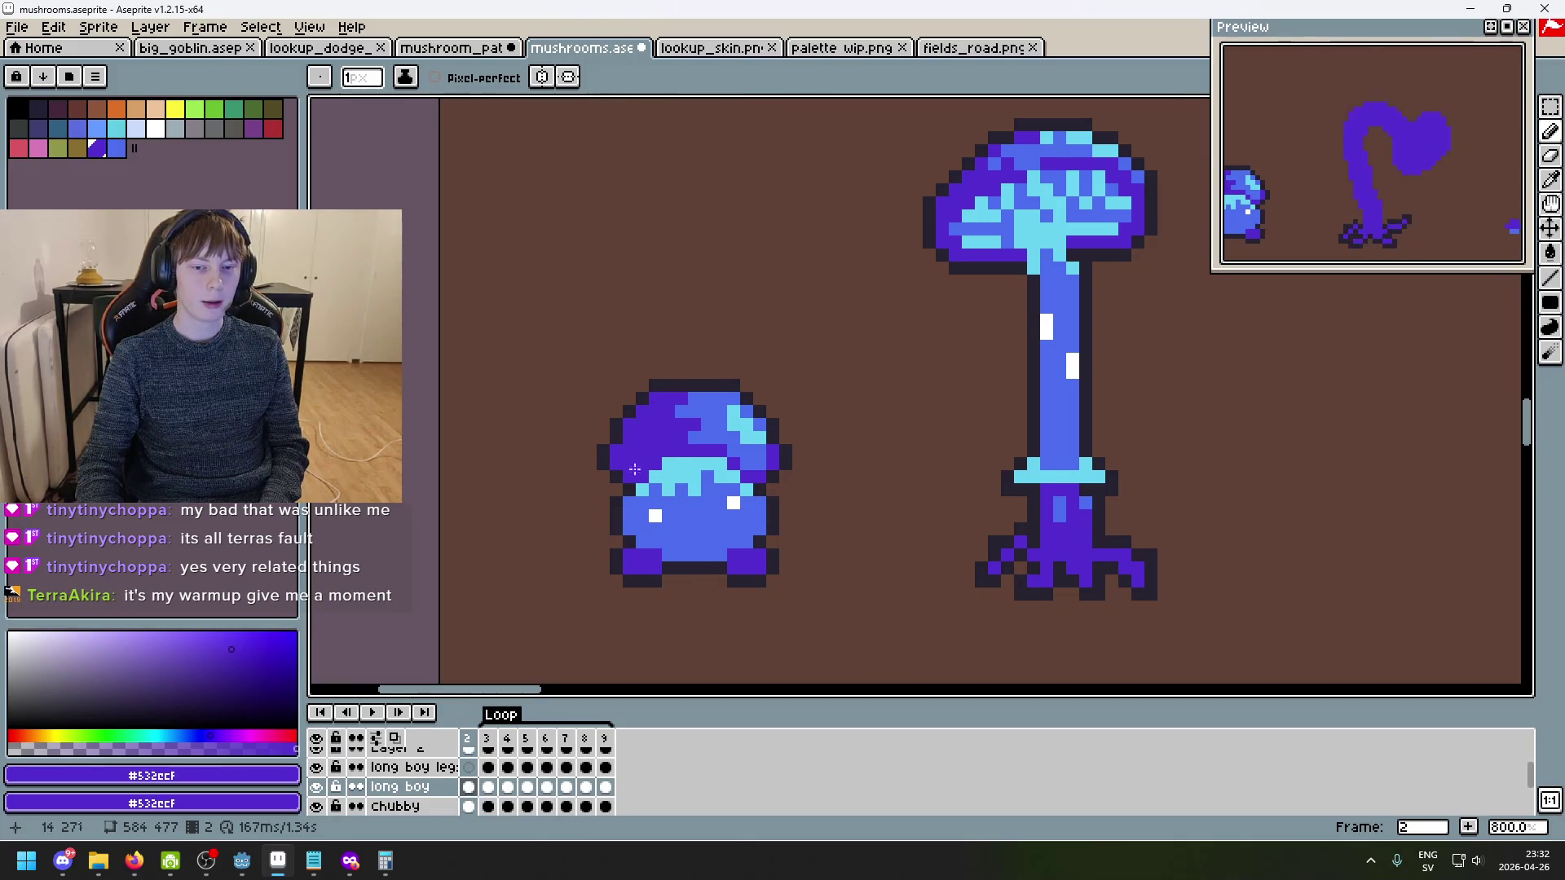
scroll(616, 502, down, 1)
scroll(891, 415, up, 1)
scroll(953, 505, down, 1)
drag(944, 451, 1079, 367)
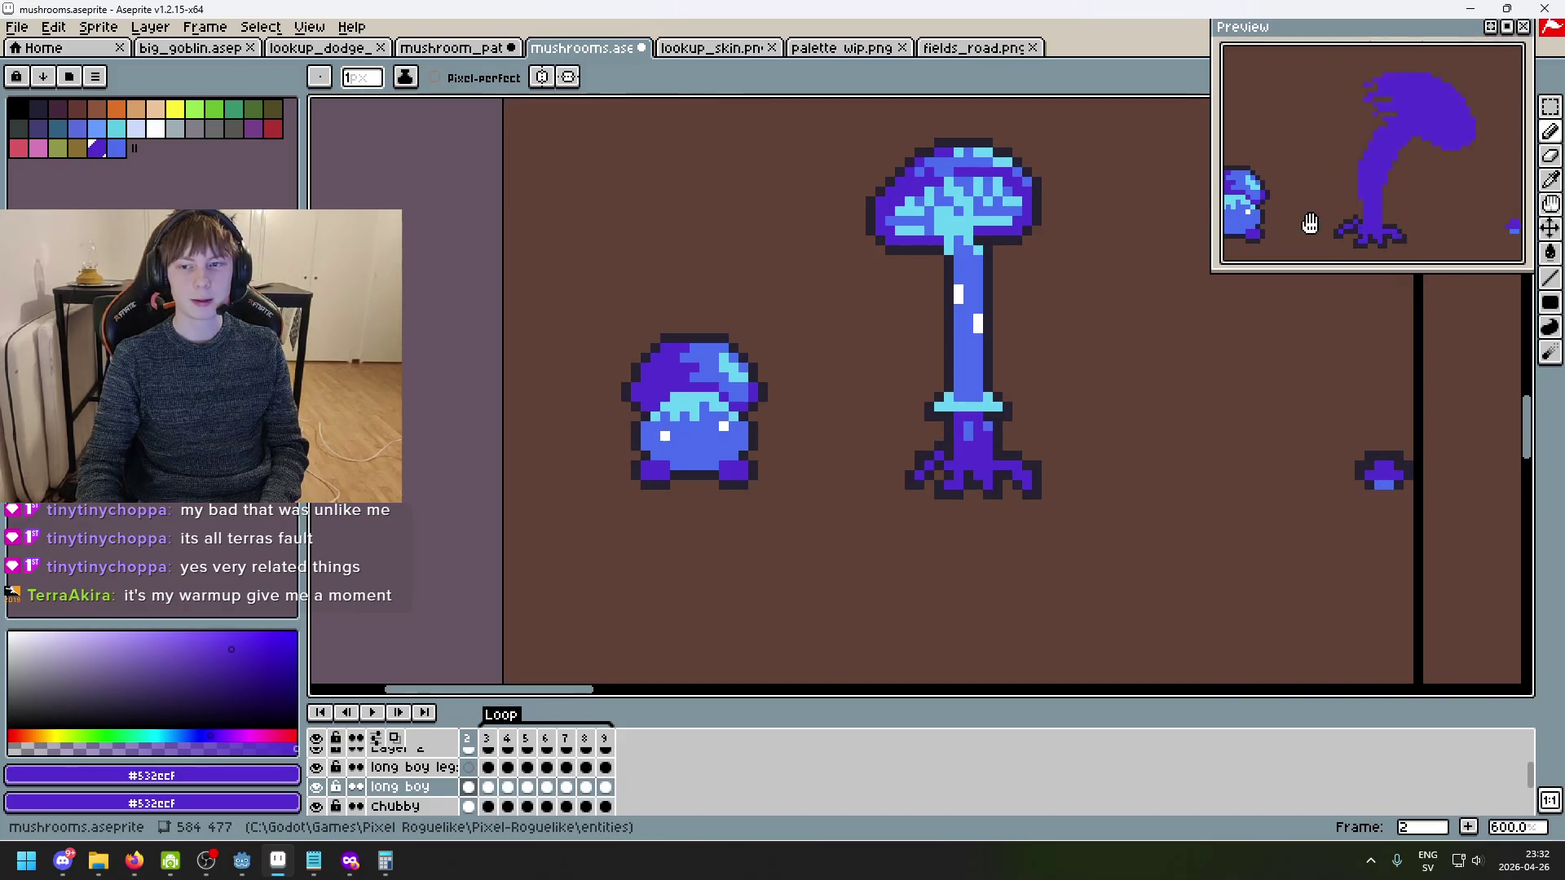
scroll(1039, 341, down, 1)
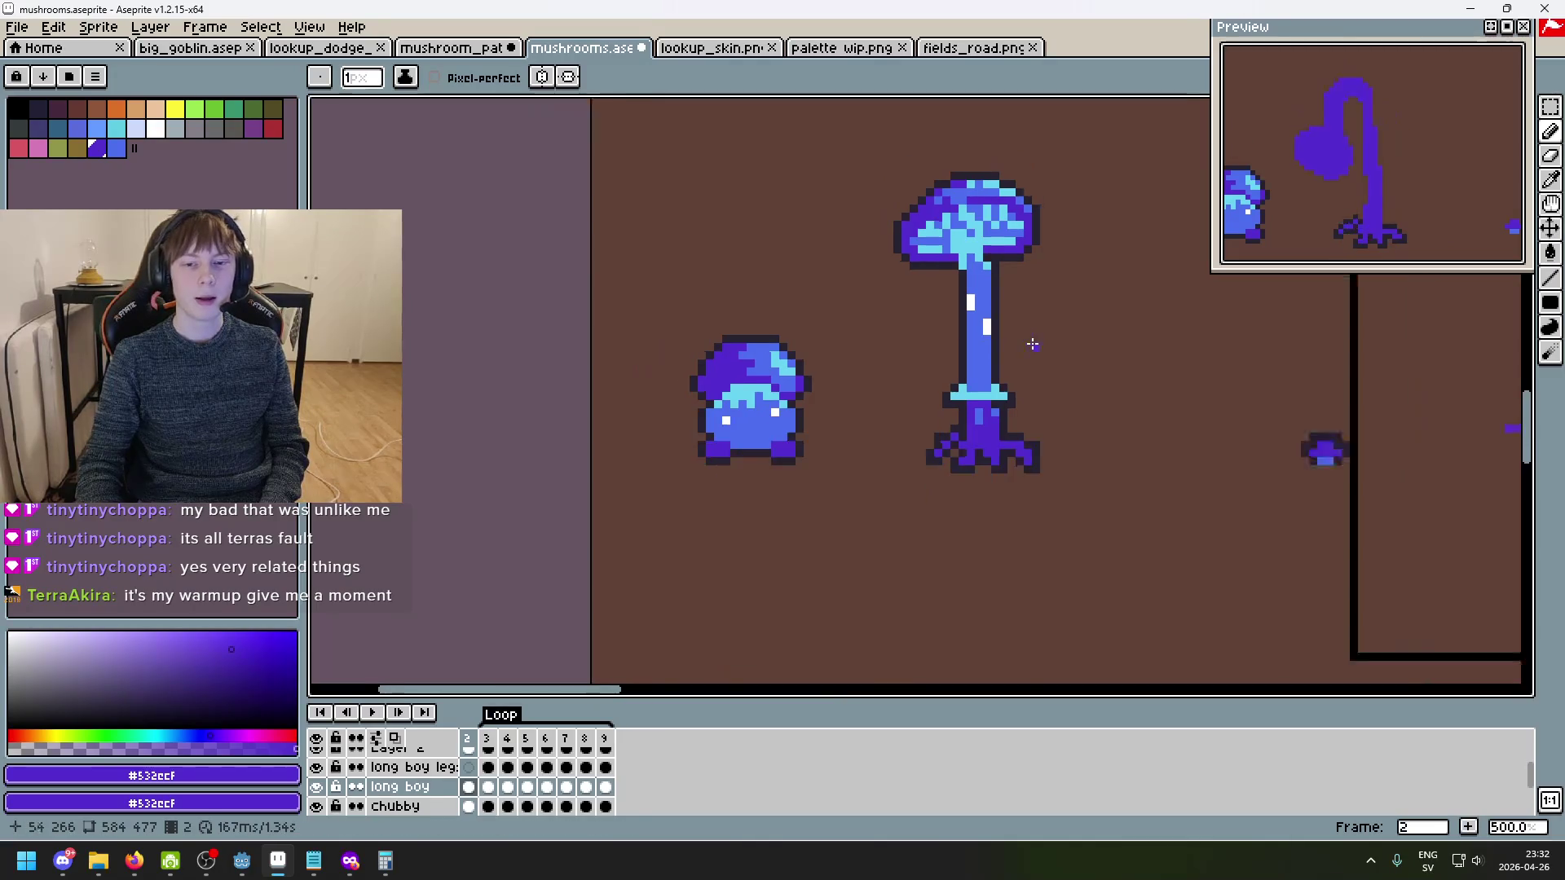
scroll(1039, 341, up, 2)
scroll(1039, 341, down, 1)
scroll(988, 470, up, 2)
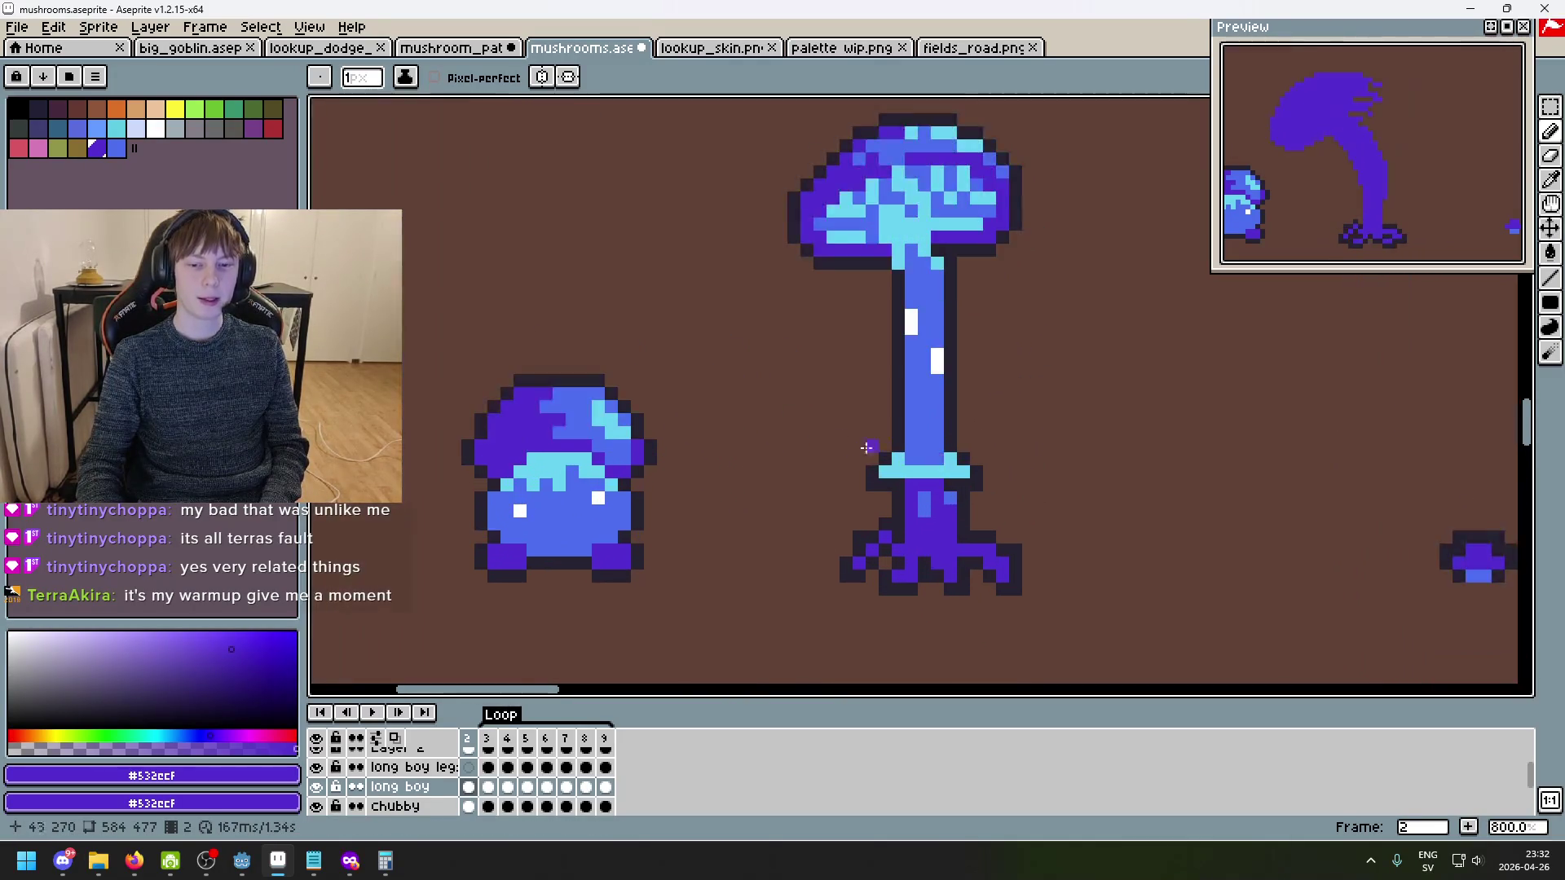
scroll(954, 409, down, 2)
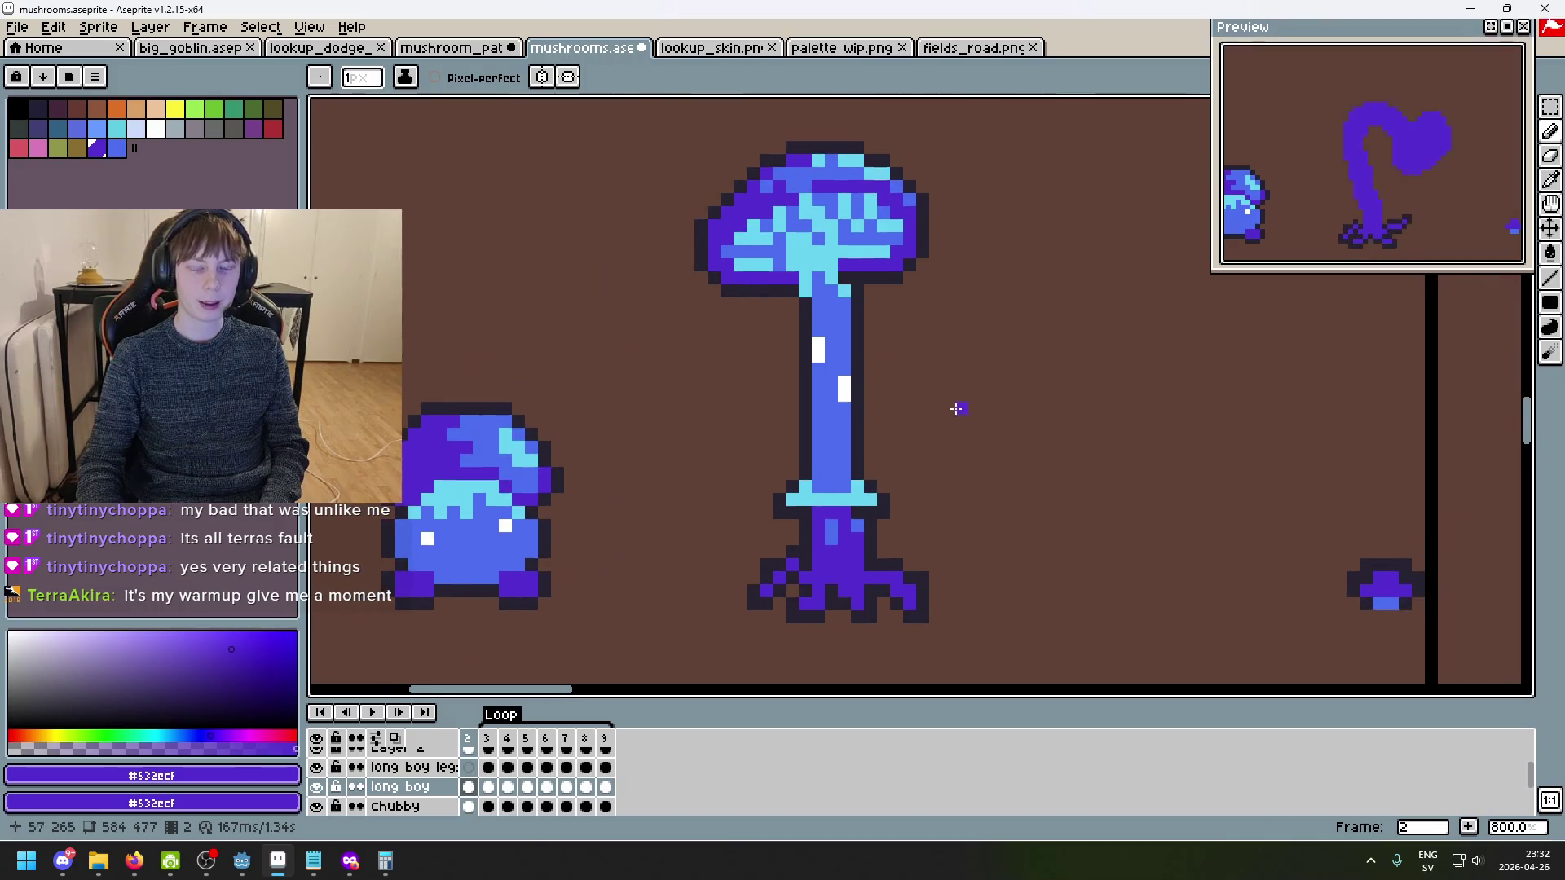
mouse_move(1028, 382)
mouse_down()
mouse_move(748, 424)
mouse_move(923, 432)
mouse_move(825, 412)
mouse_move(869, 418)
mouse_up()
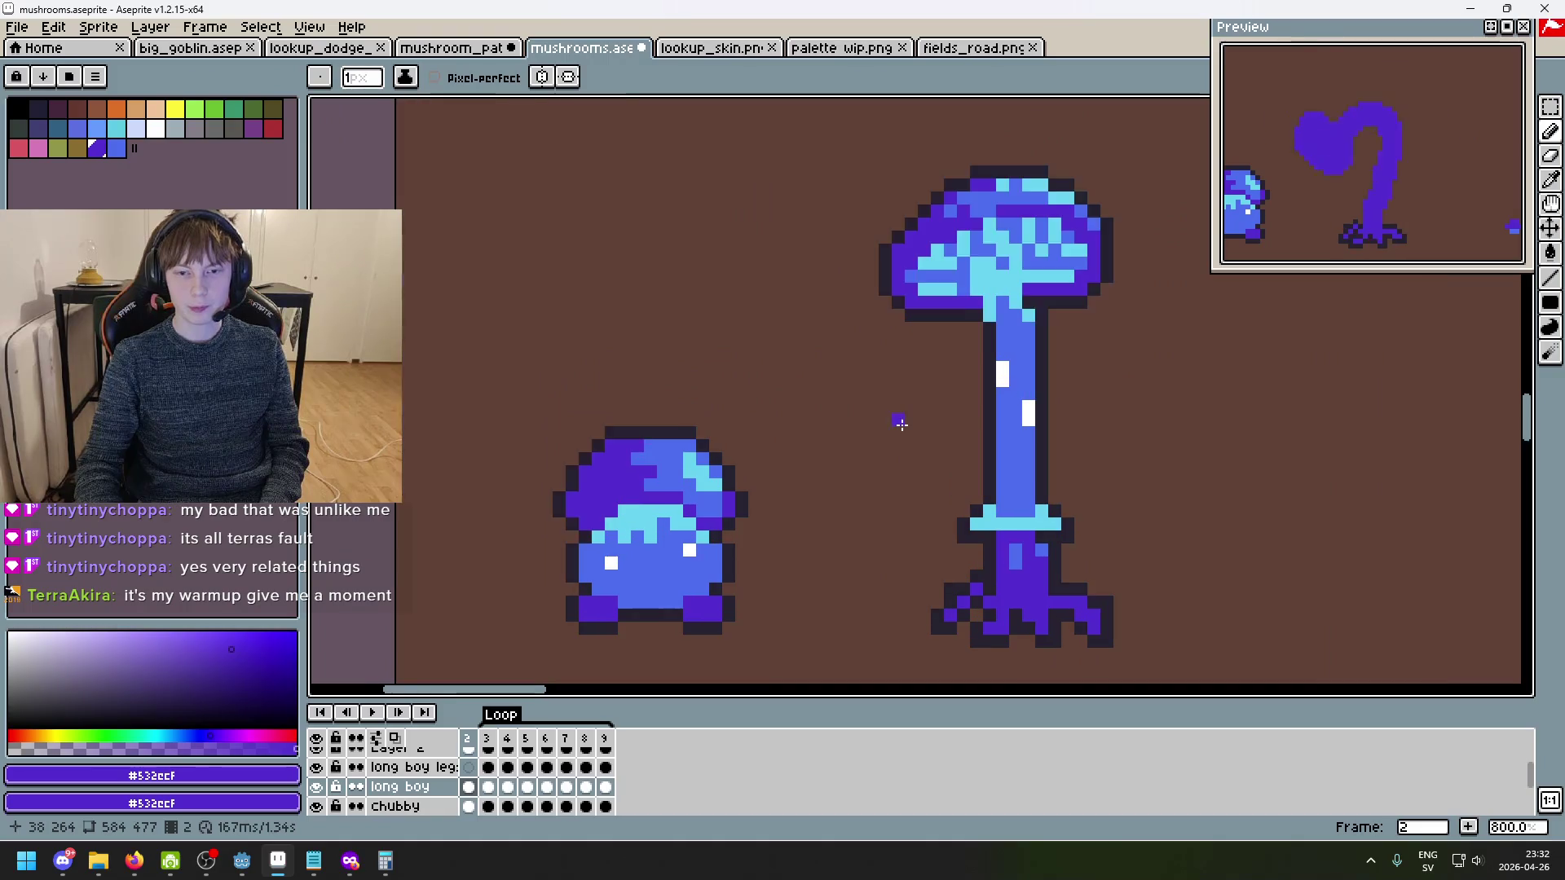
- Flip back and forth through frames 2 to 5 to compare the mushroom's poses
key(period)
key(period)
key(period)
key(comma)
key(comma)
key(comma)
key(period)
key(period)
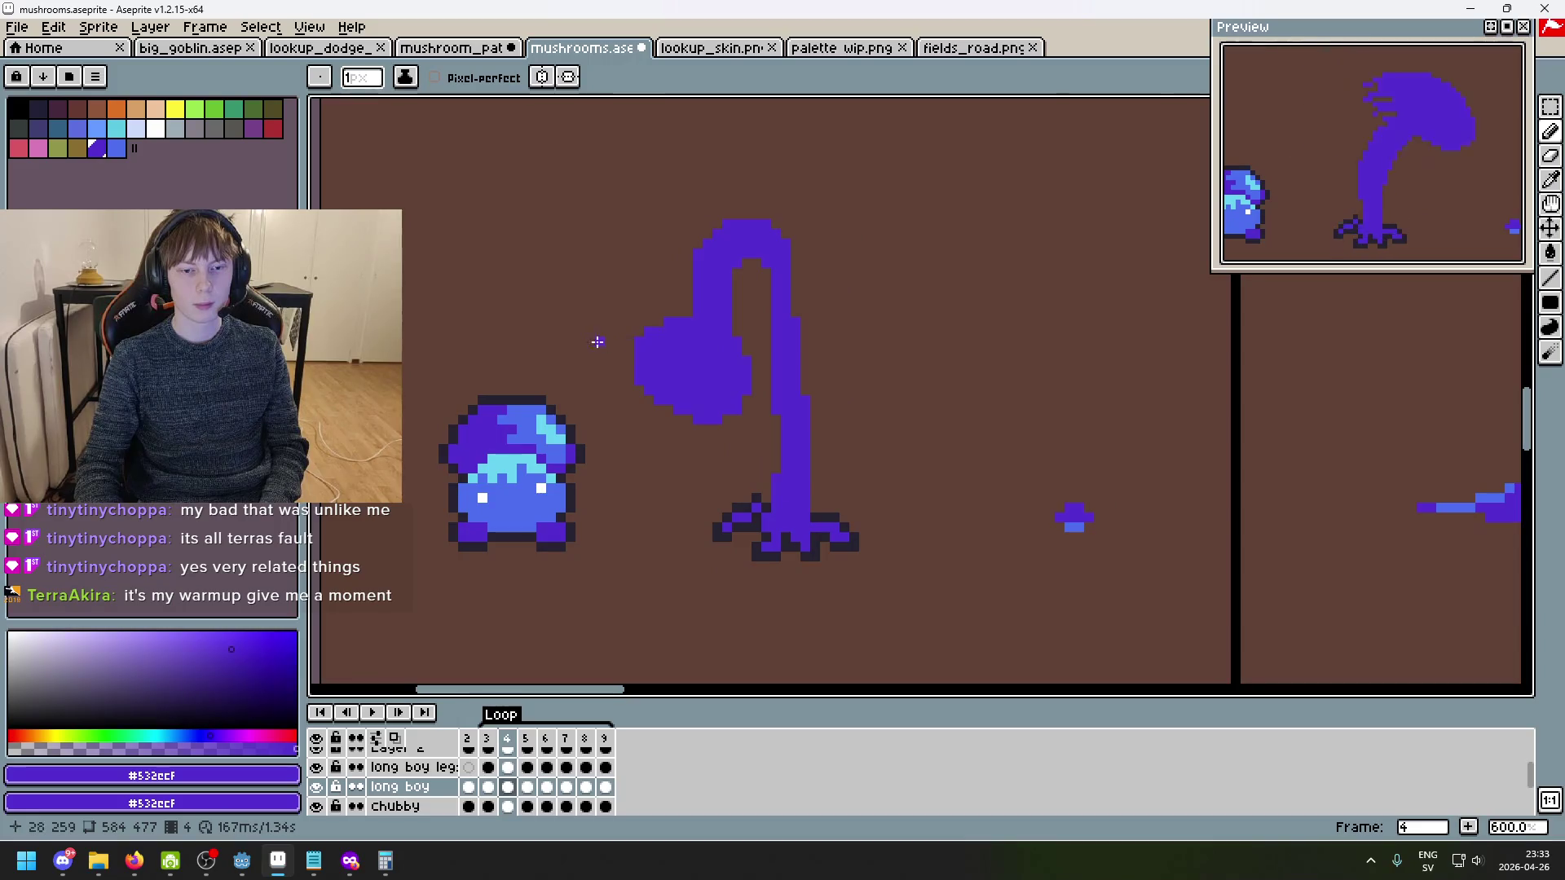
key(comma)
key(comma)
key(period)
key(comma)
key(period)
key(period)
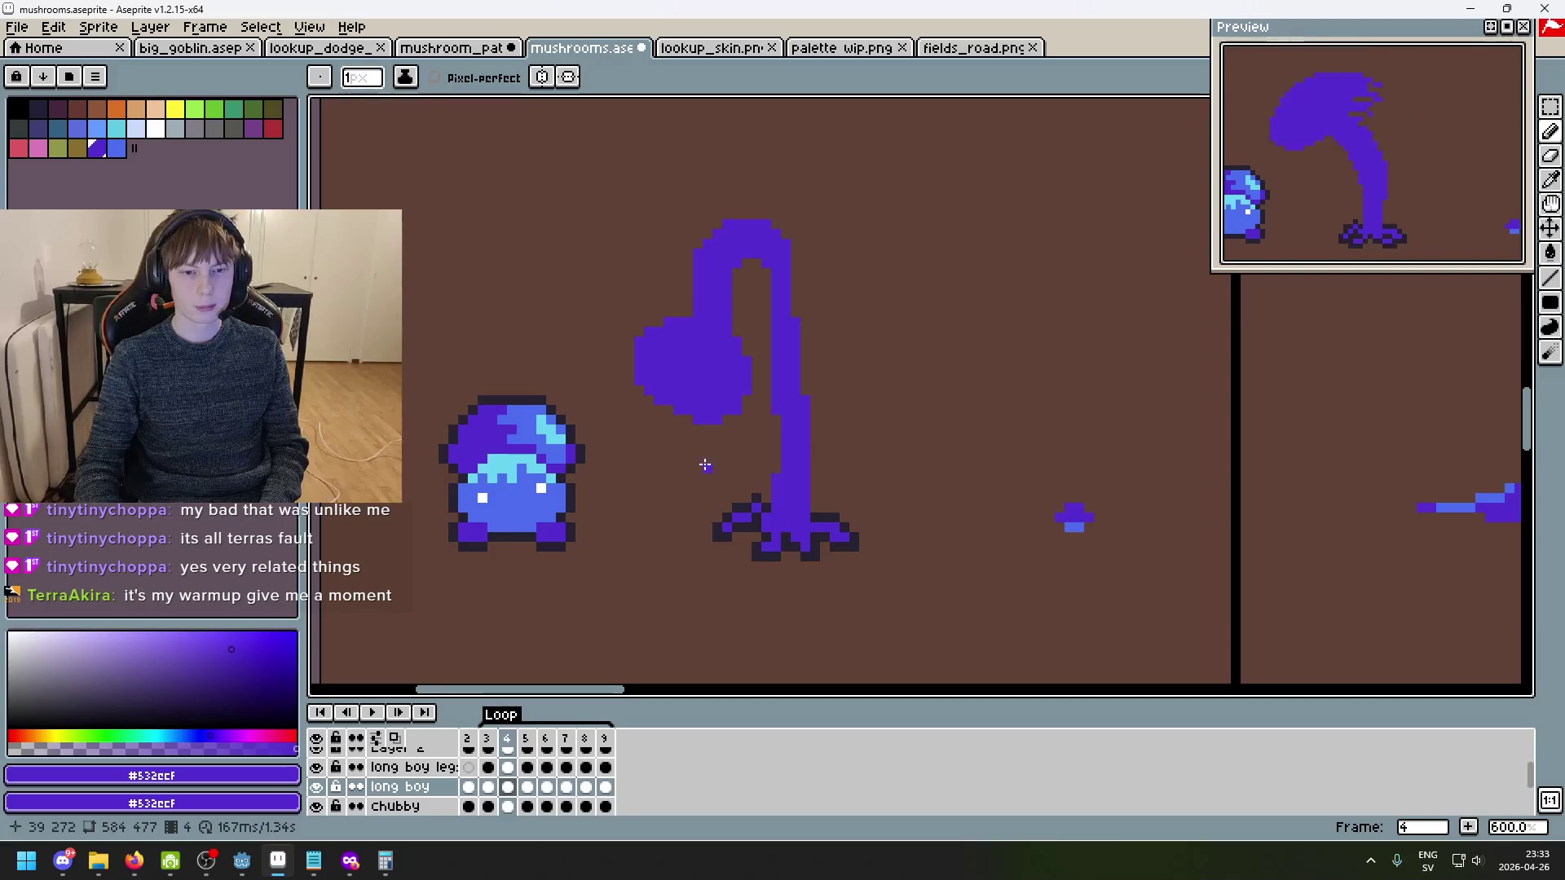
key(comma)
key(period)
key(period)
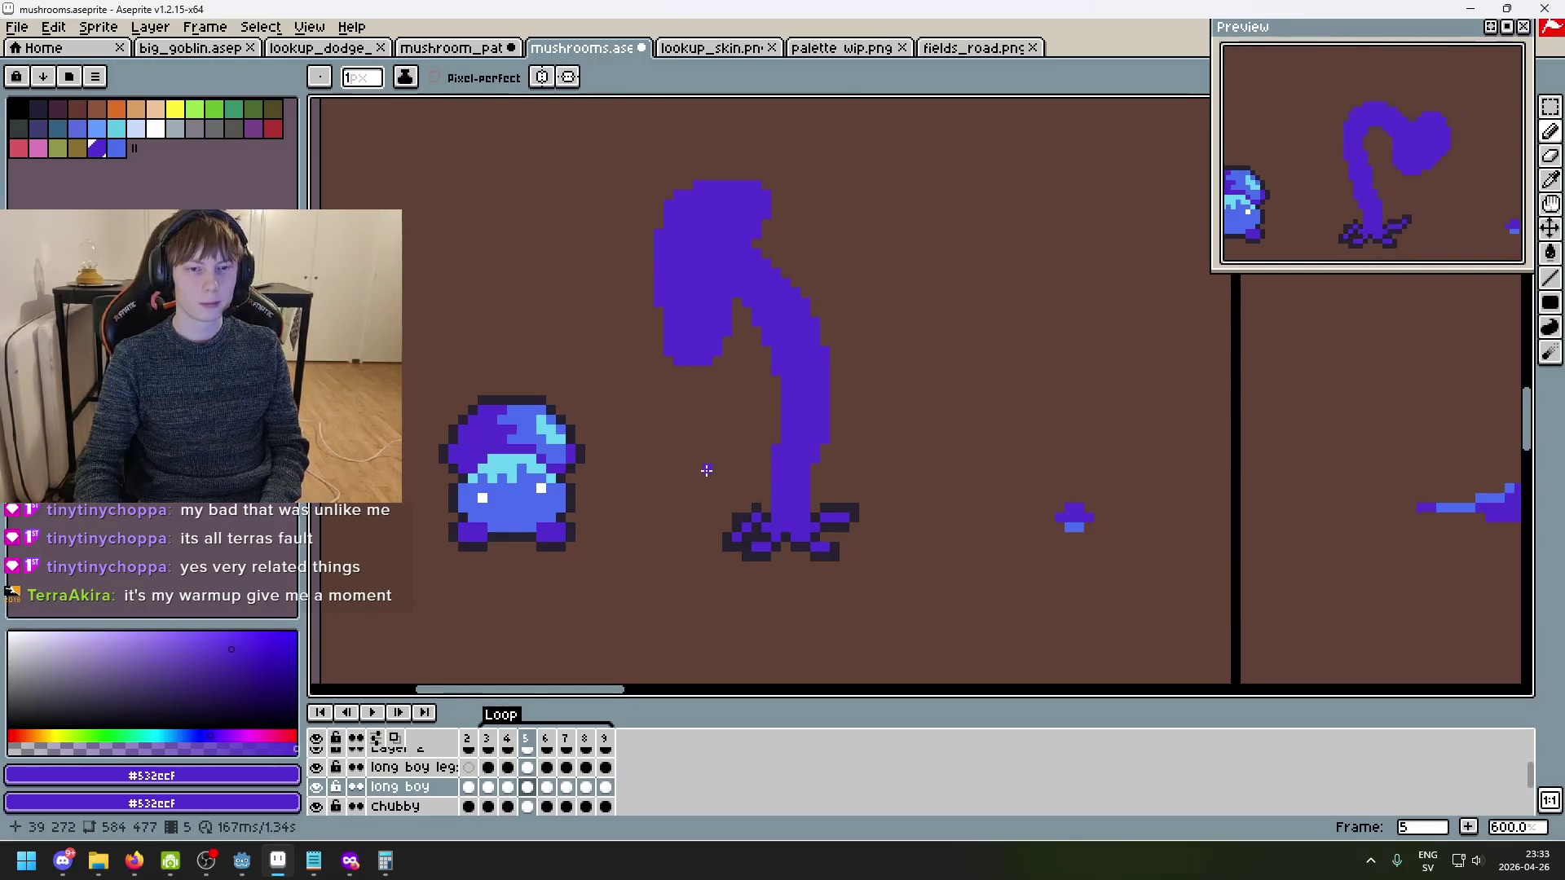
key(comma)
key(comma)
key(comma)
key(period)
key(period)
key(period)
key(comma)
- Fill in purple pixels at the cap's right edge and compare frame 5 with frames 3 and 4
key(comma)
key(period)
key(period)
scroll(758, 342, up, 4)
drag(719, 224, 703, 267)
scroll(690, 291, down, 4)
key(comma)
key(comma)
key(period)
key(period)
key(comma)
key(comma)
key(period)
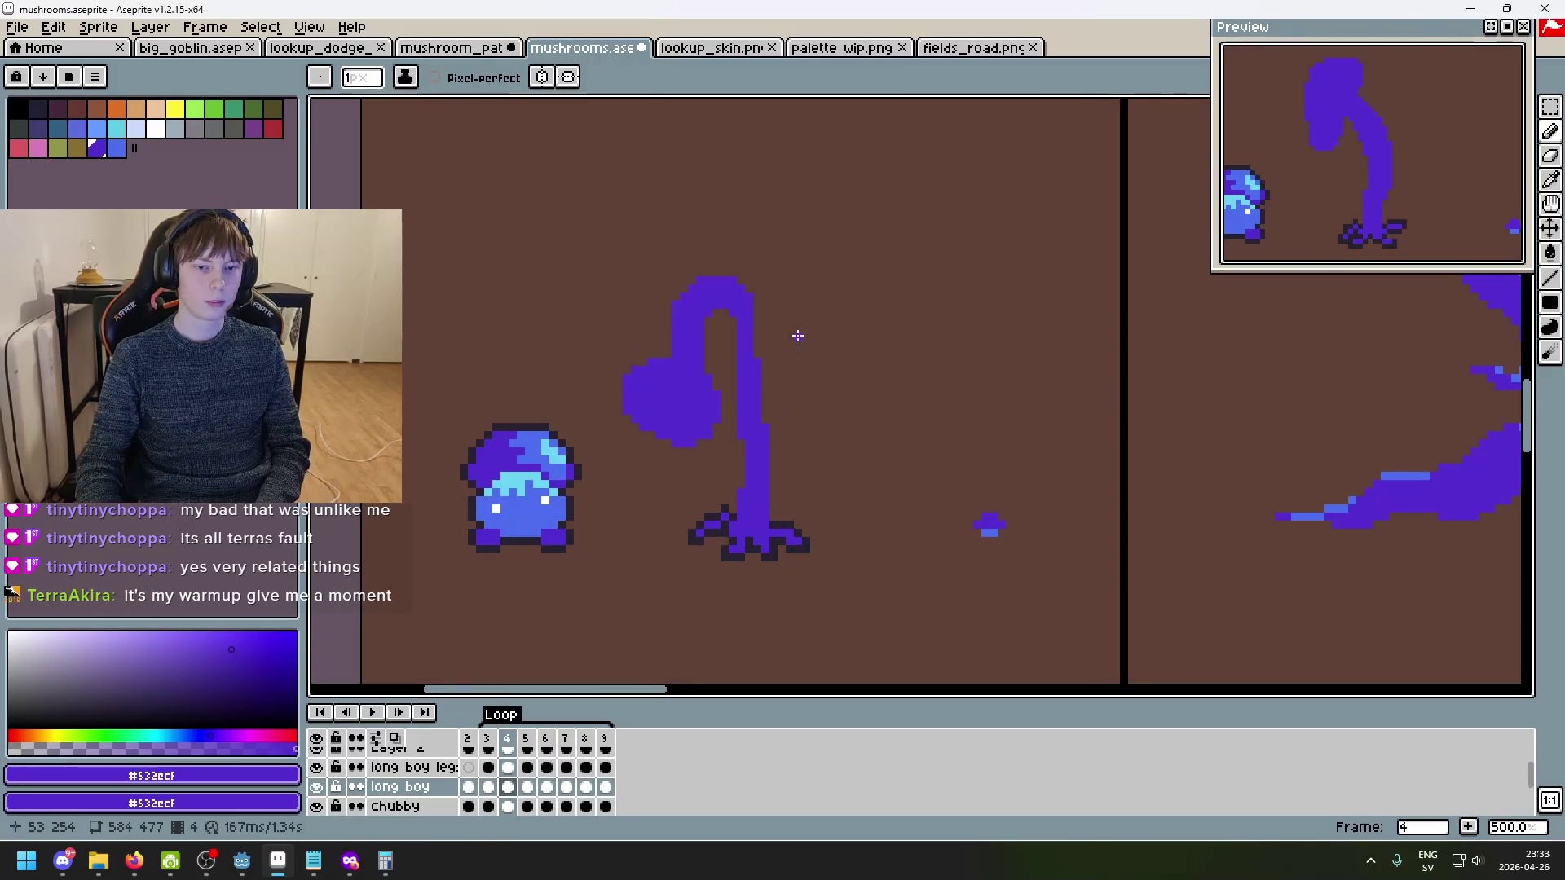
key(period)
scroll(777, 311, up, 5)
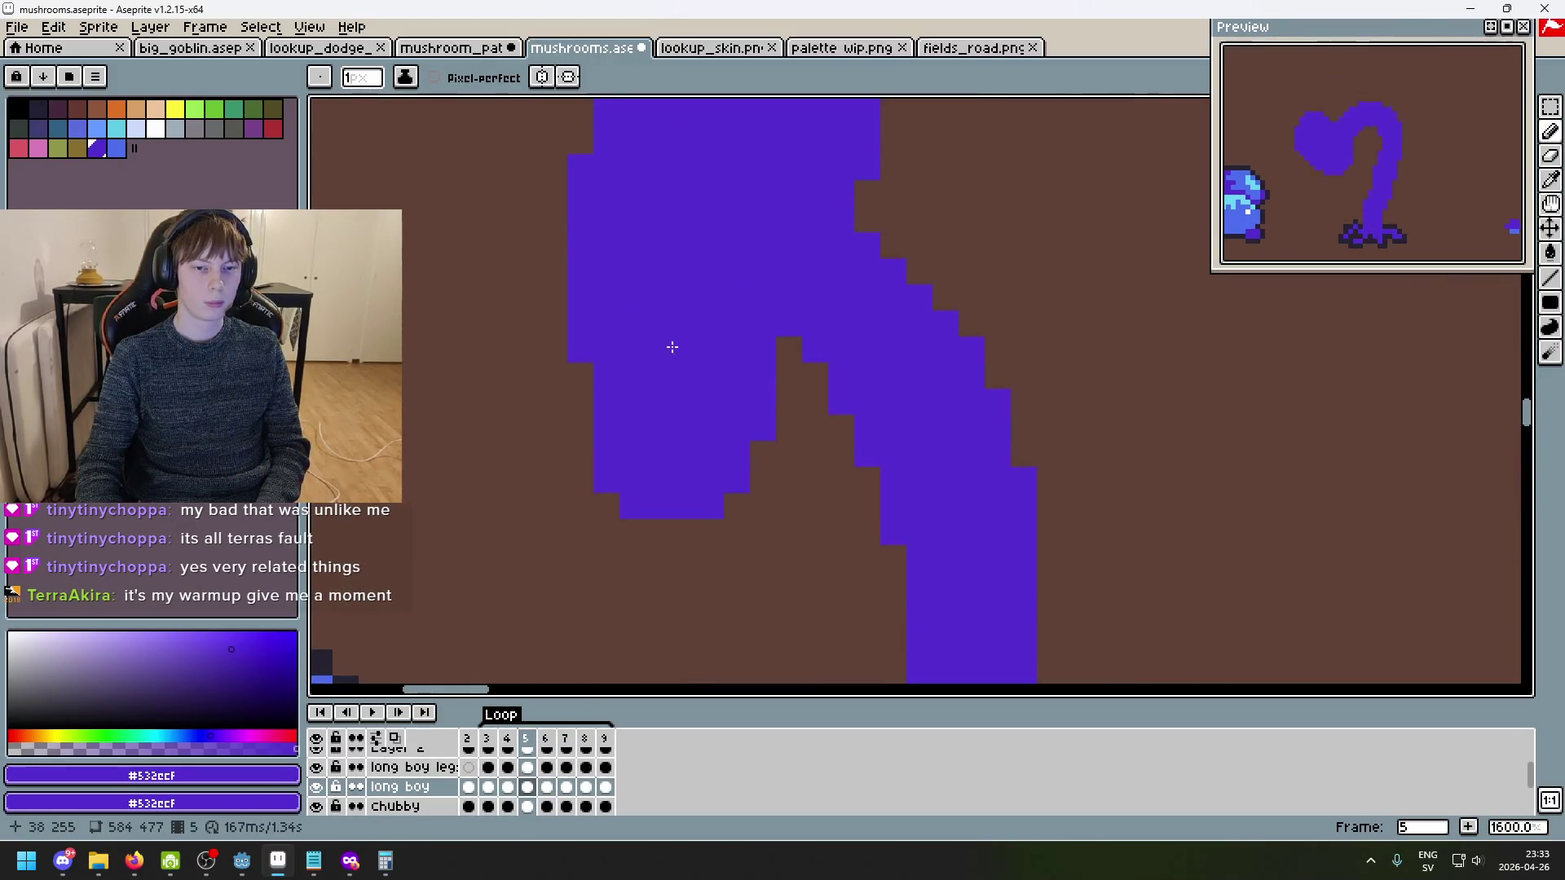
scroll(580, 408, down, 4)
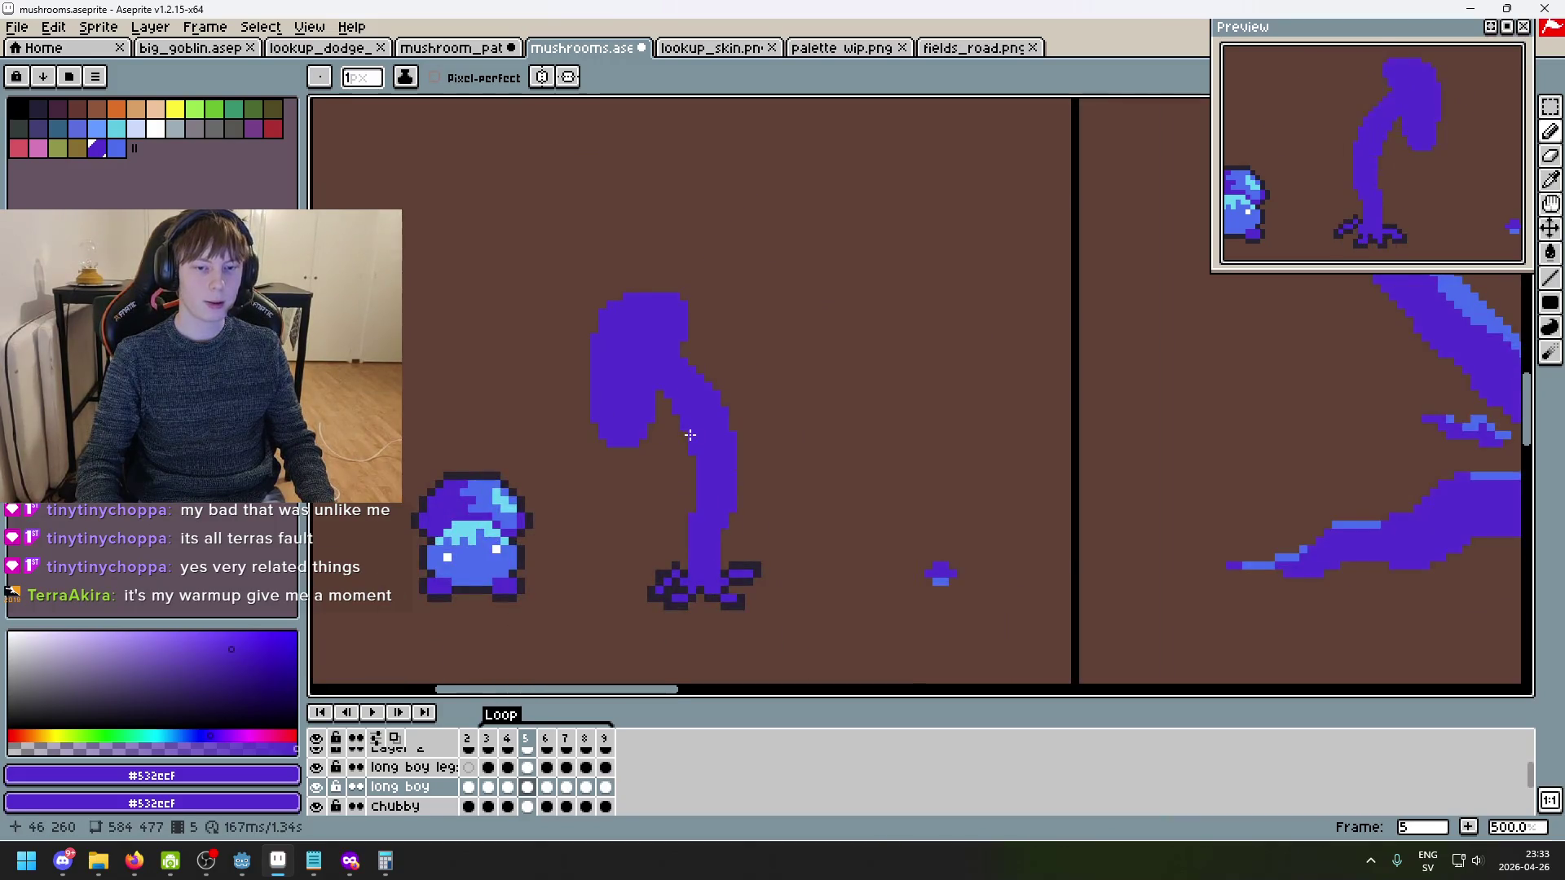
- Return to frame 5 and undo the last eraser stroke on the cap
key(comma)
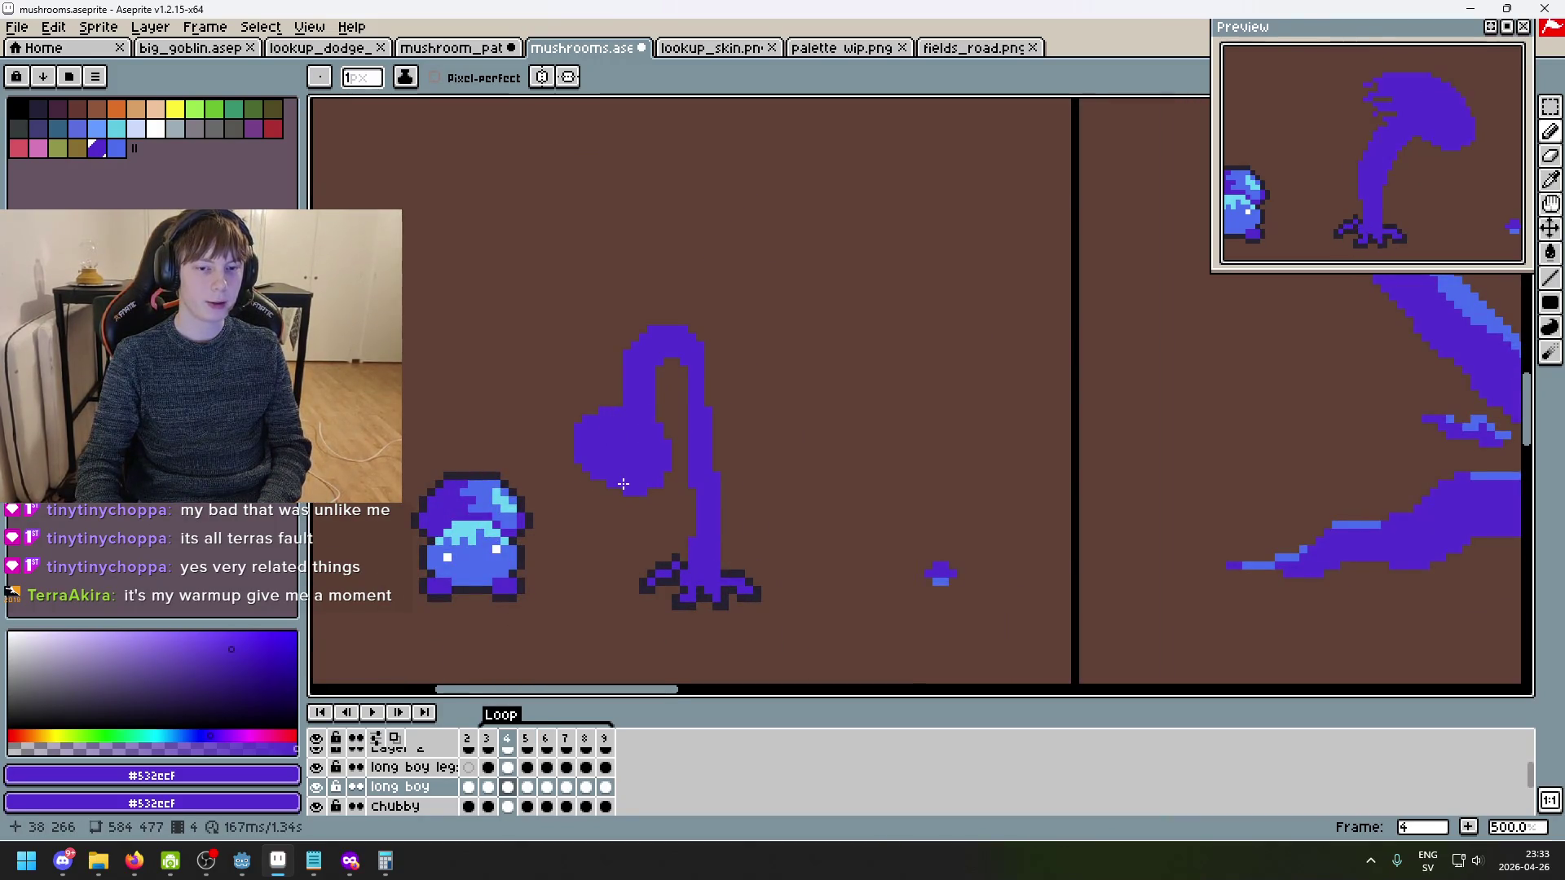
key(comma)
key(comma)
key(period)
key(period)
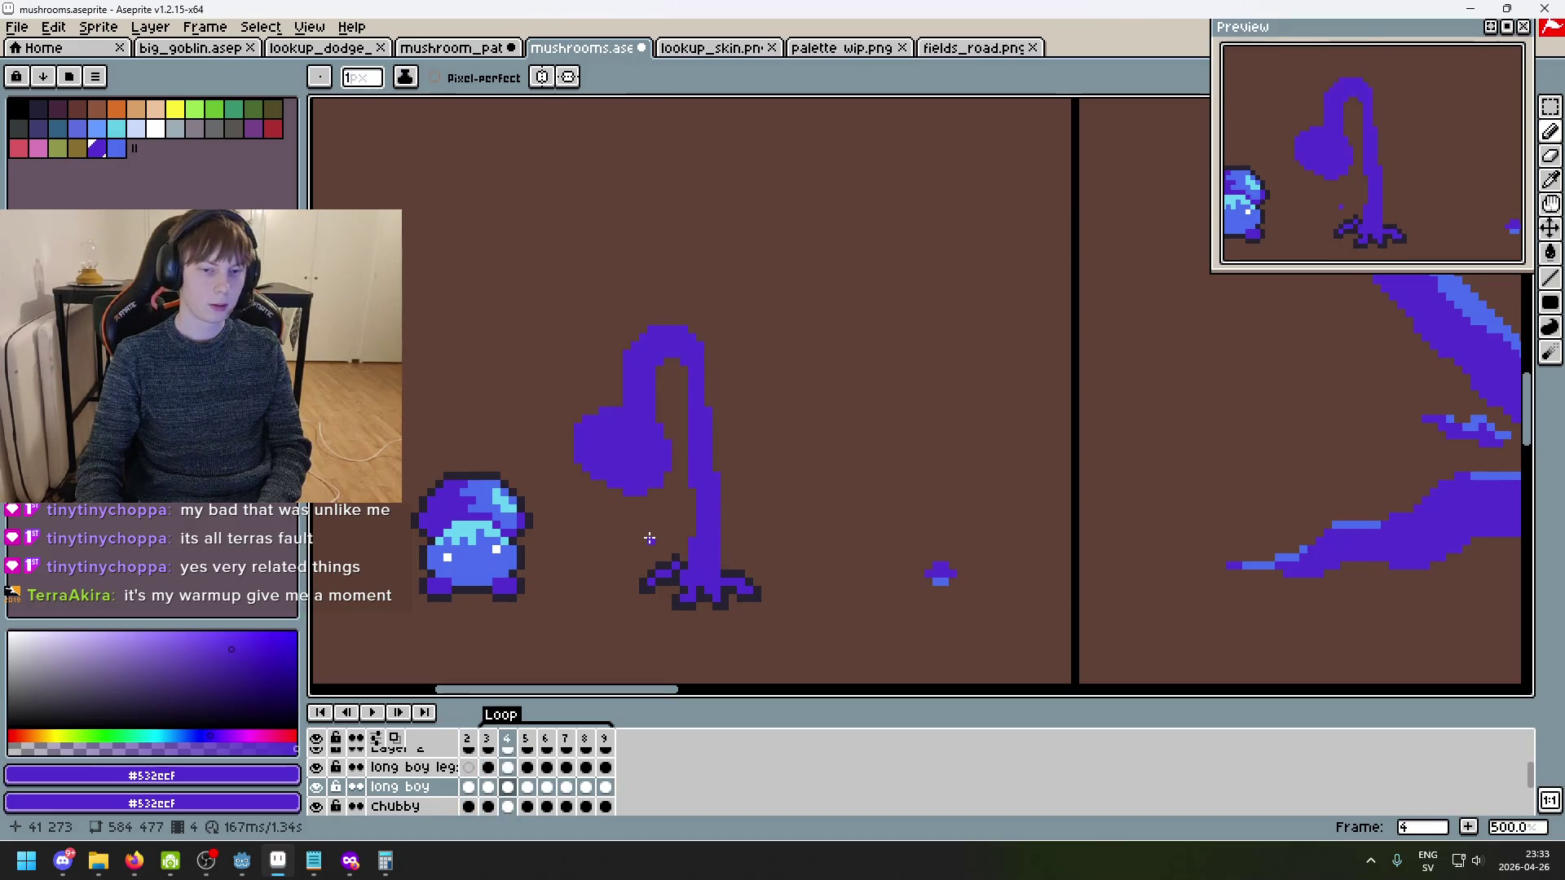
key(period)
scroll(653, 448, up, 2)
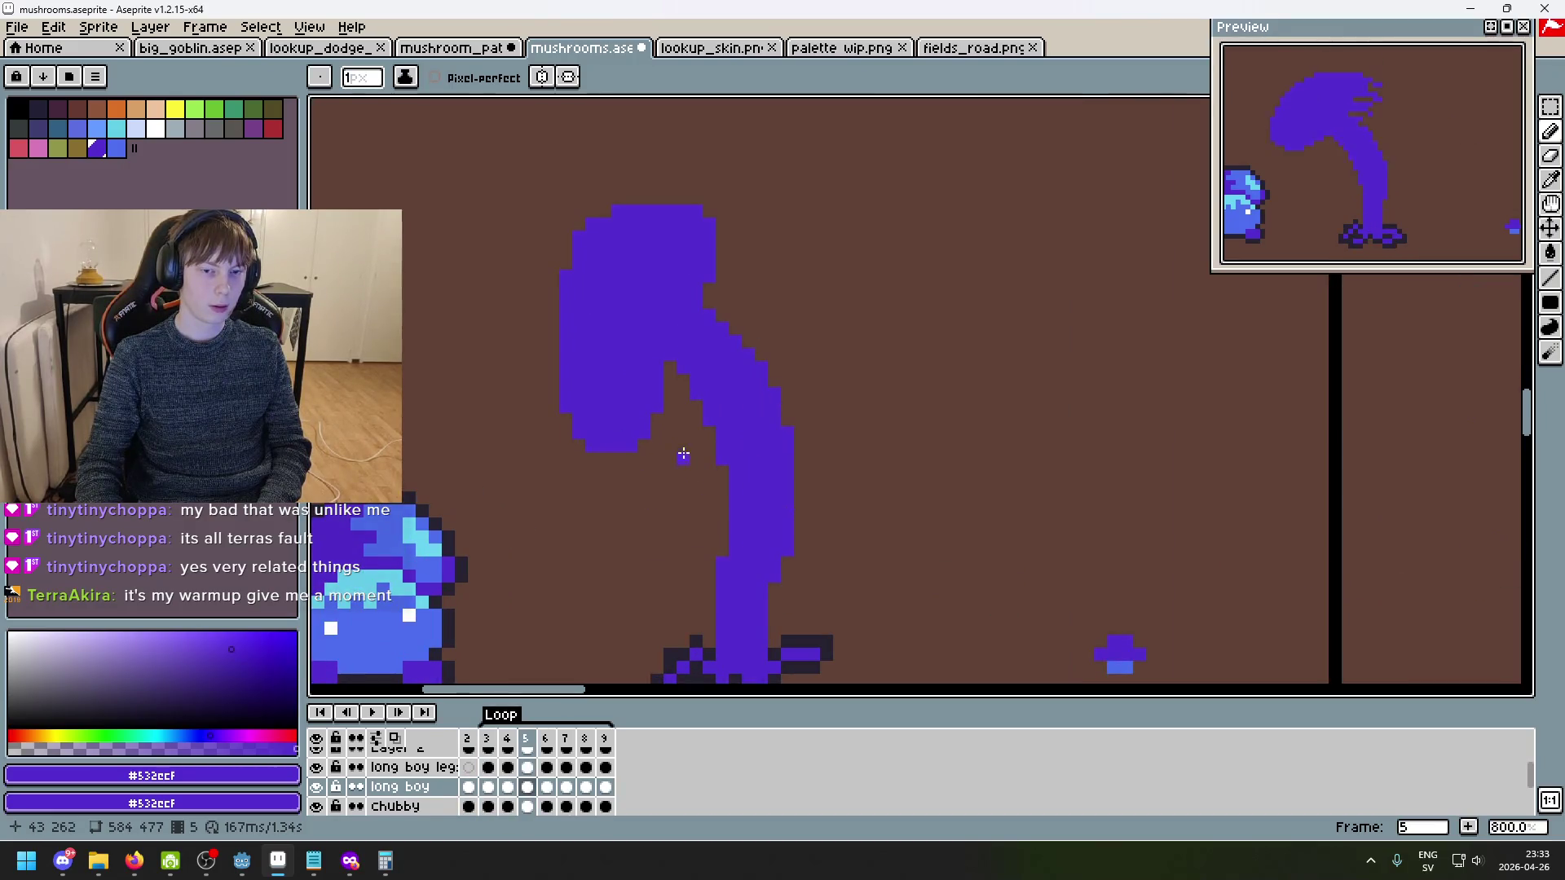
scroll(524, 272, up, 2)
scroll(772, 262, down, 3)
scroll(679, 291, up, 2)
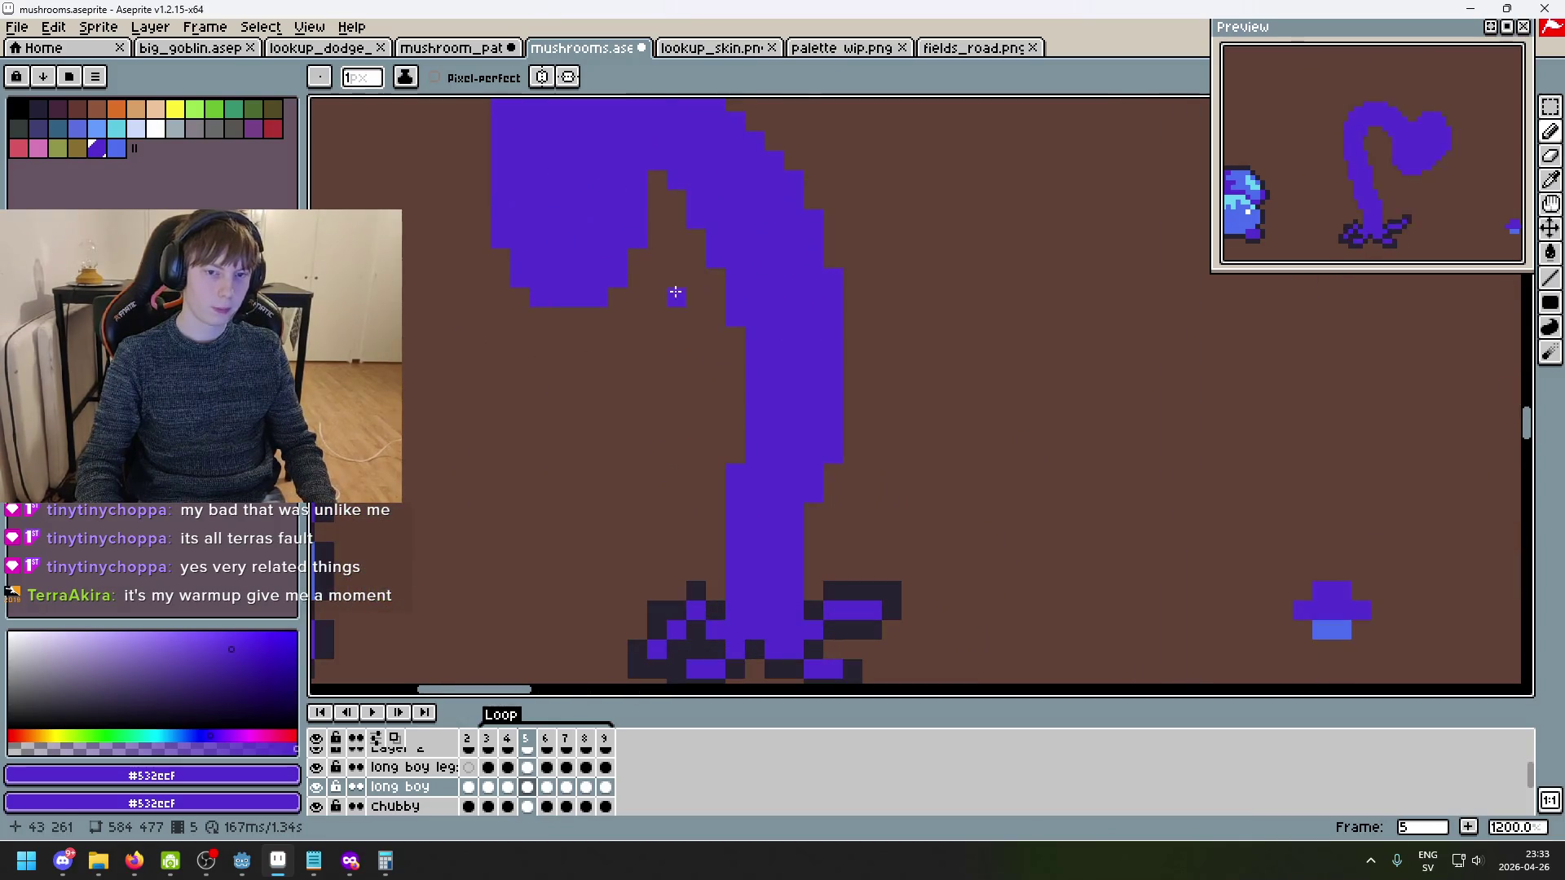
key(e)
scroll(626, 279, down, 3)
click(698, 339)
key(ctrl+z)
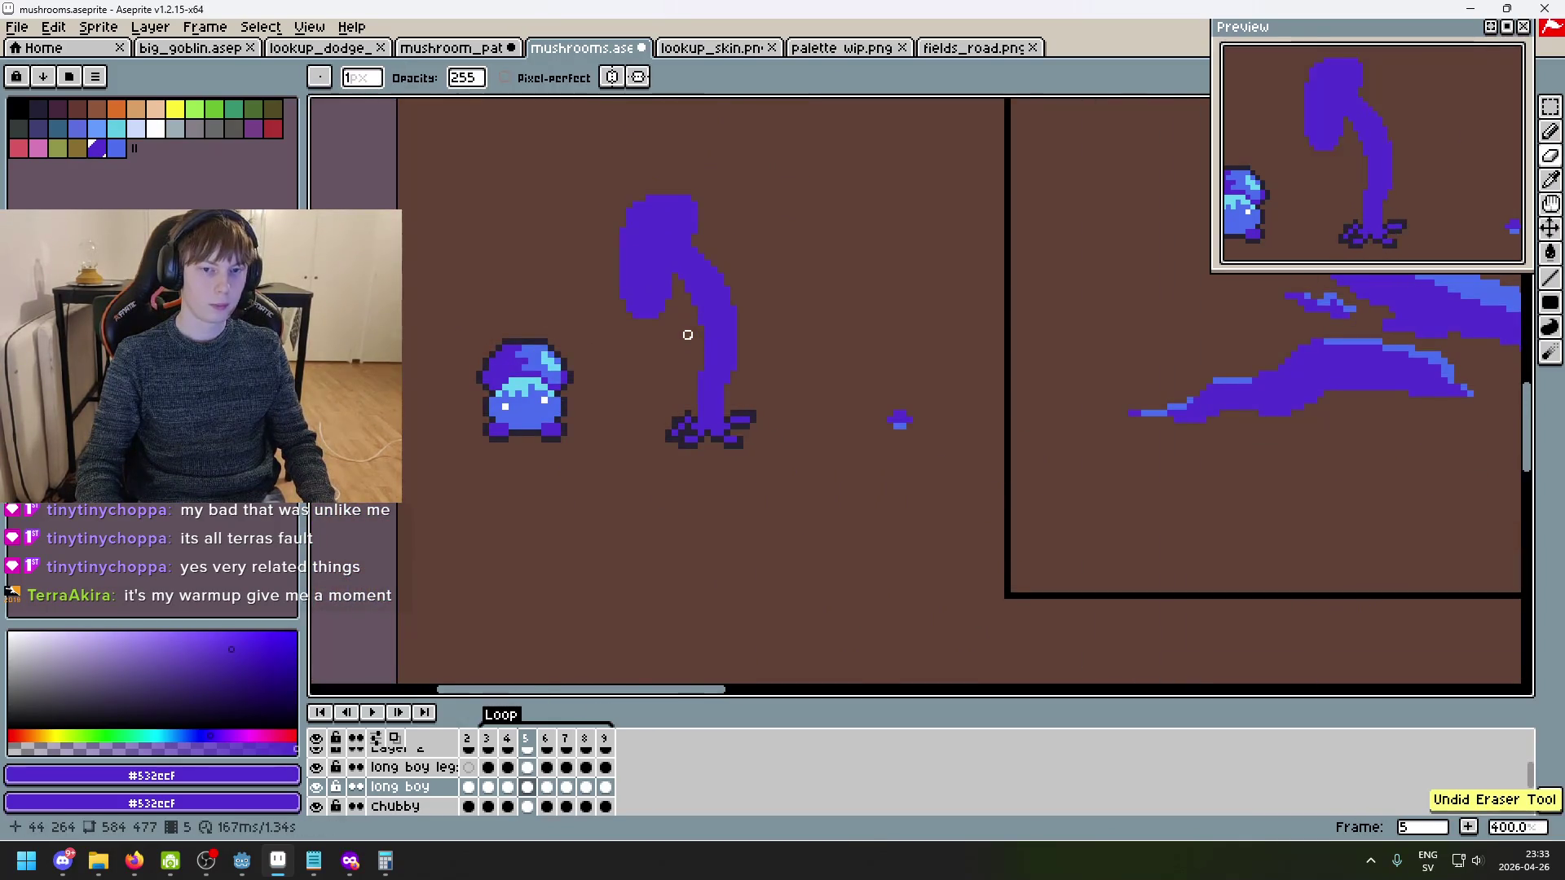
- Toggle between frames 4 and 5 to compare, then marquee-select the frame-5 stem
scroll(683, 269, up, 1)
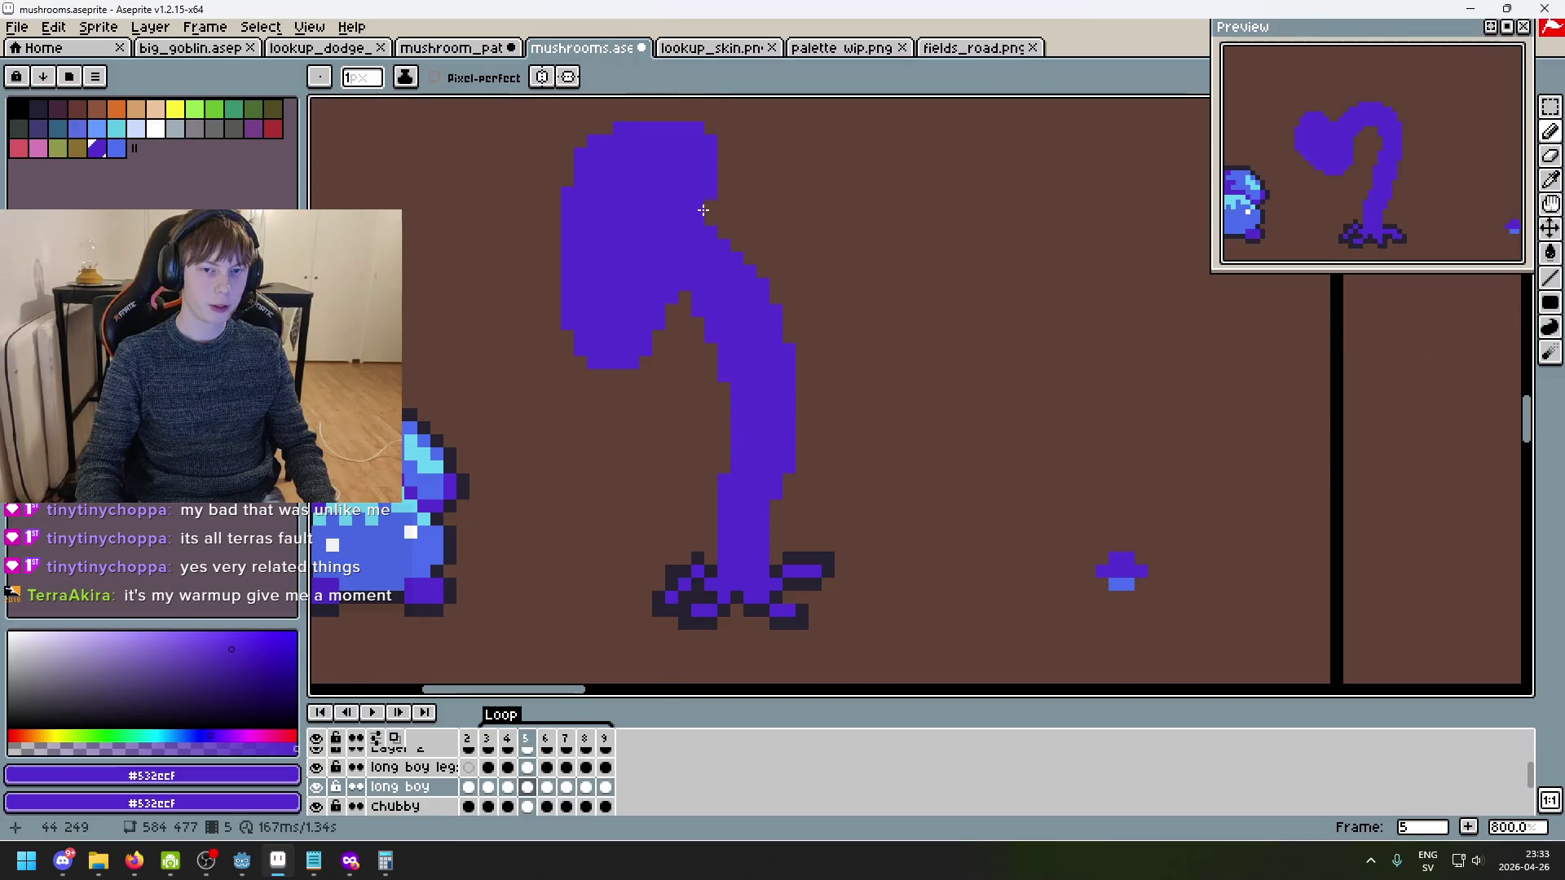
scroll(709, 237, down, 2)
scroll(734, 294, up, 1)
scroll(749, 343, down, 3)
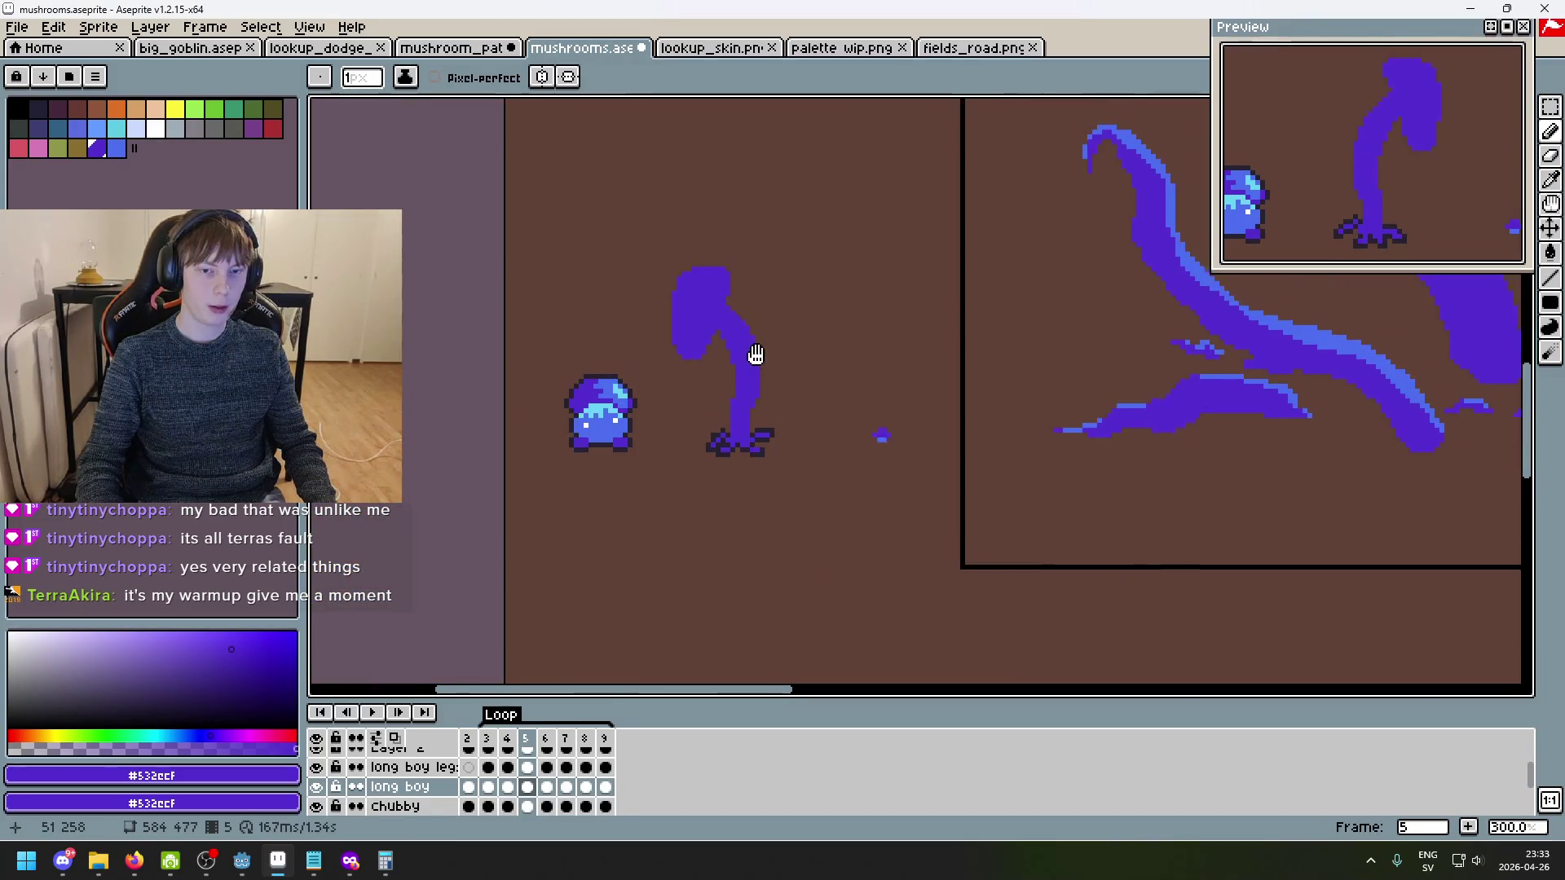
scroll(753, 330, up, 2)
key(Left)
key(Right)
key(Left)
key(Right)
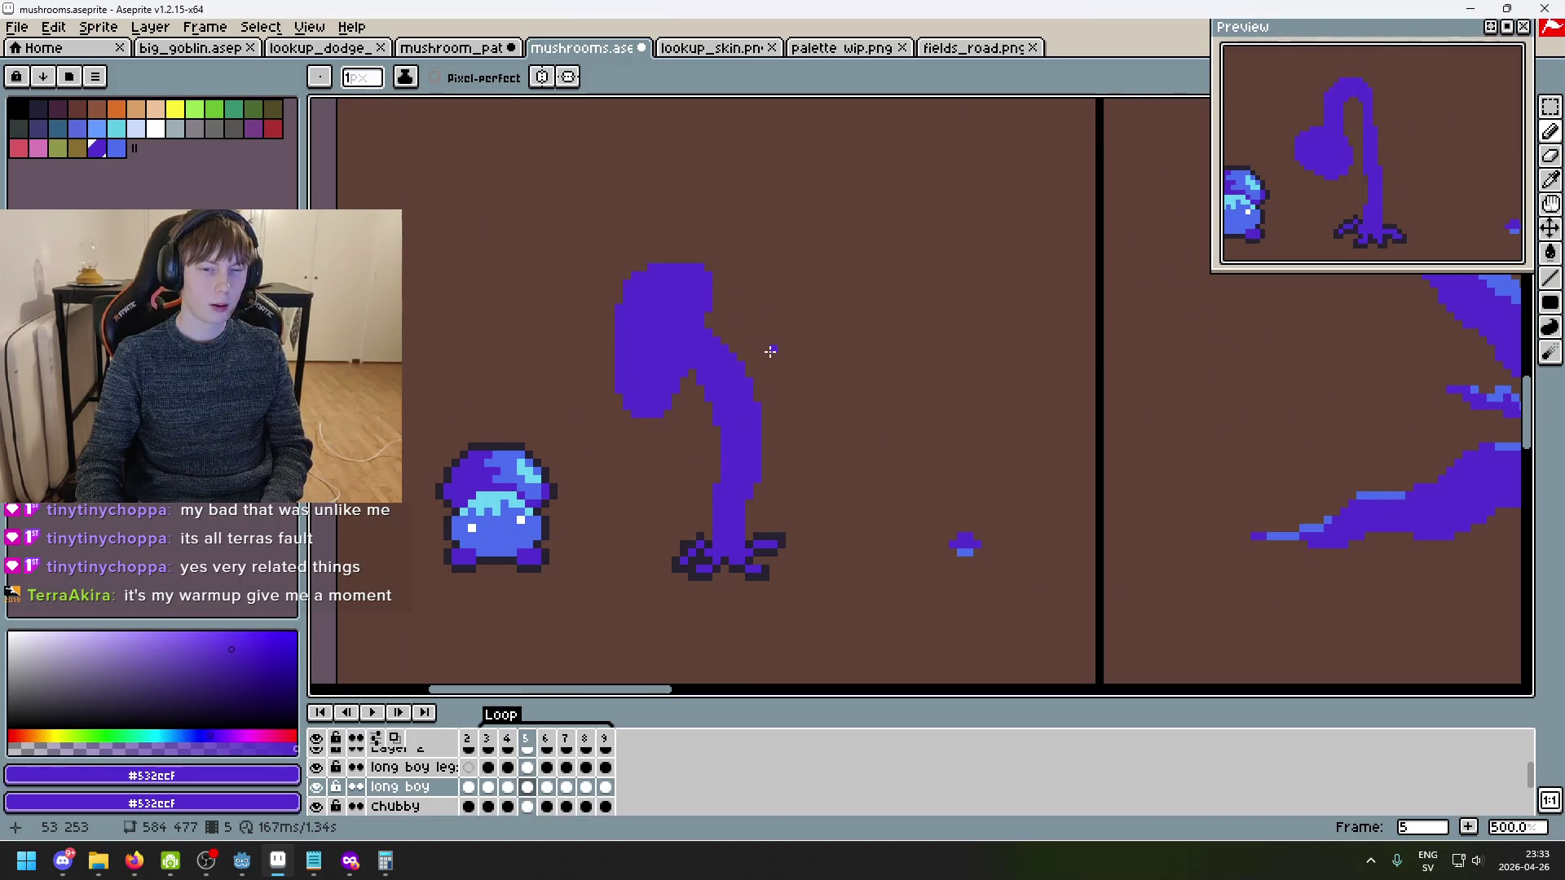
key(Left)
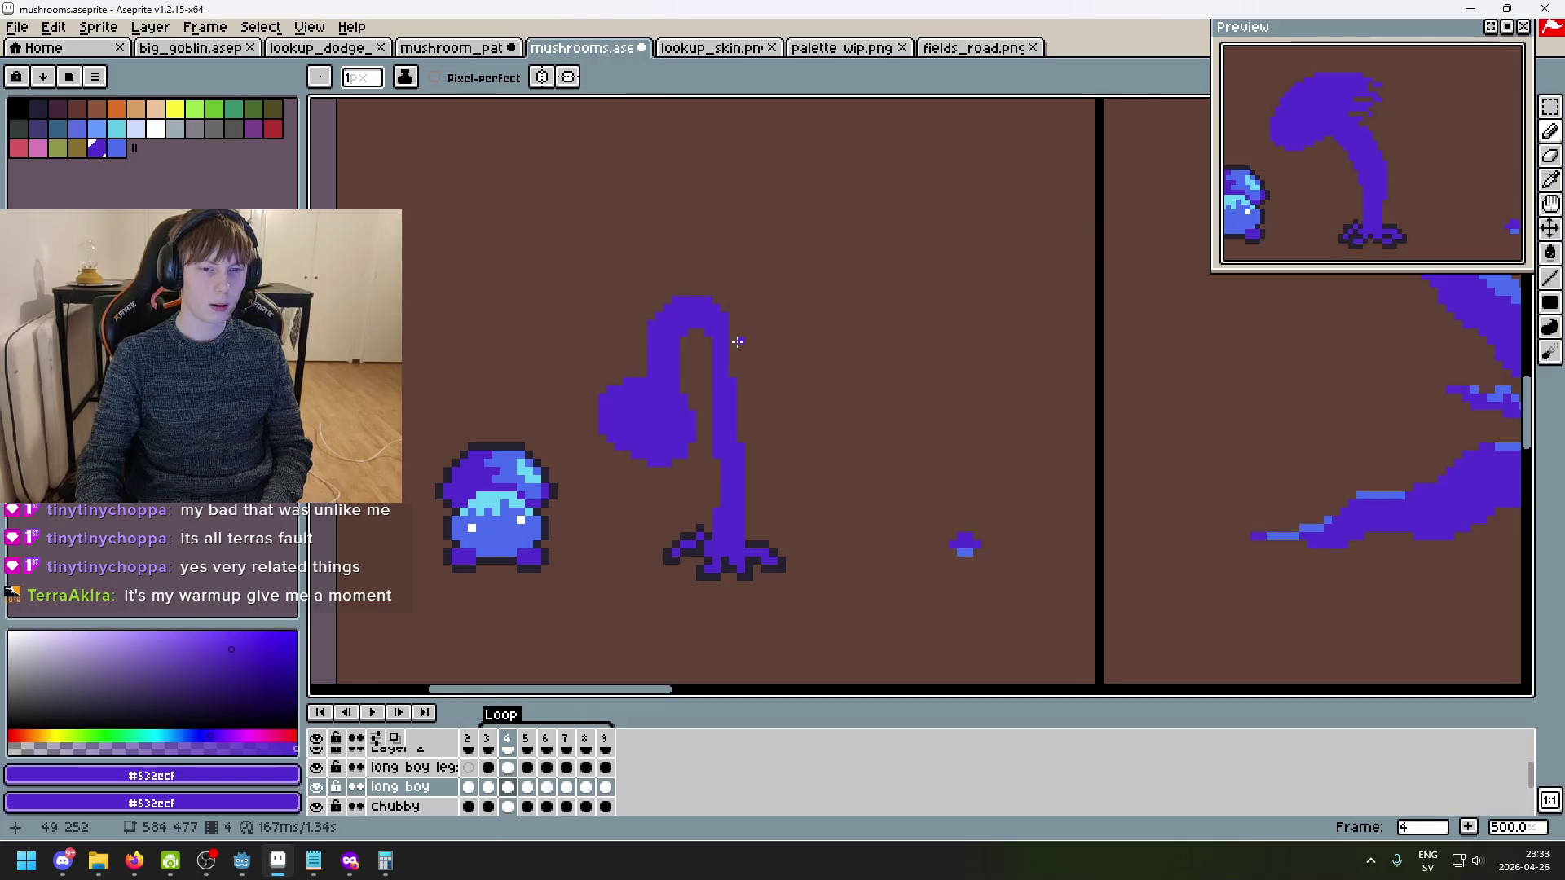
key(Right)
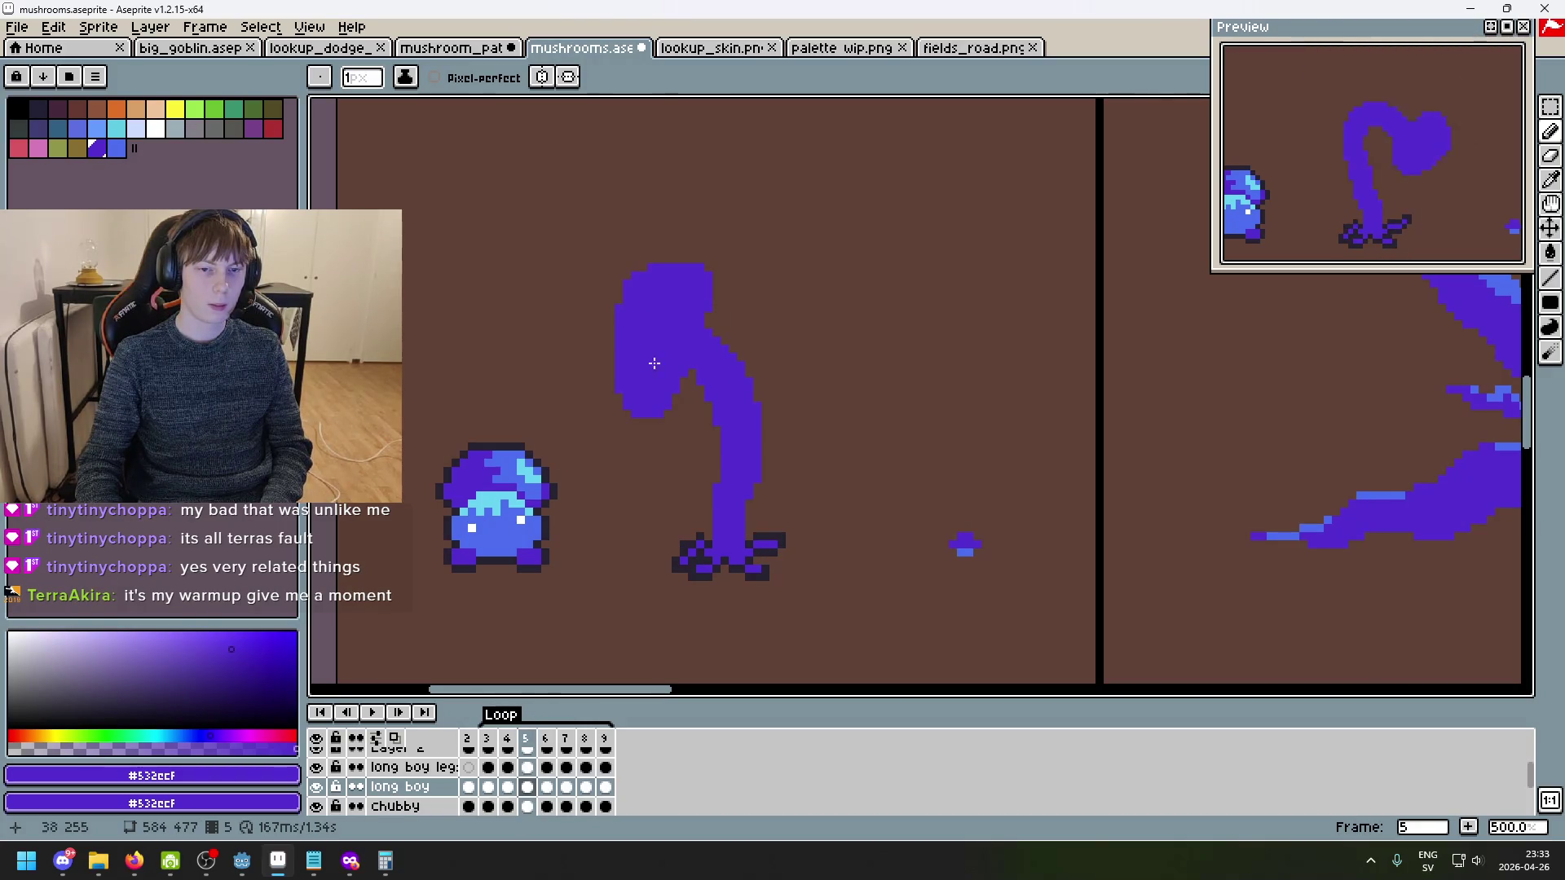
key(m)
drag(538, 243, 847, 438)
- Select the mushroom cap in frame 8 and shift it to the right
key(ctrl+d)
key(Right)
key(Right)
key(Right)
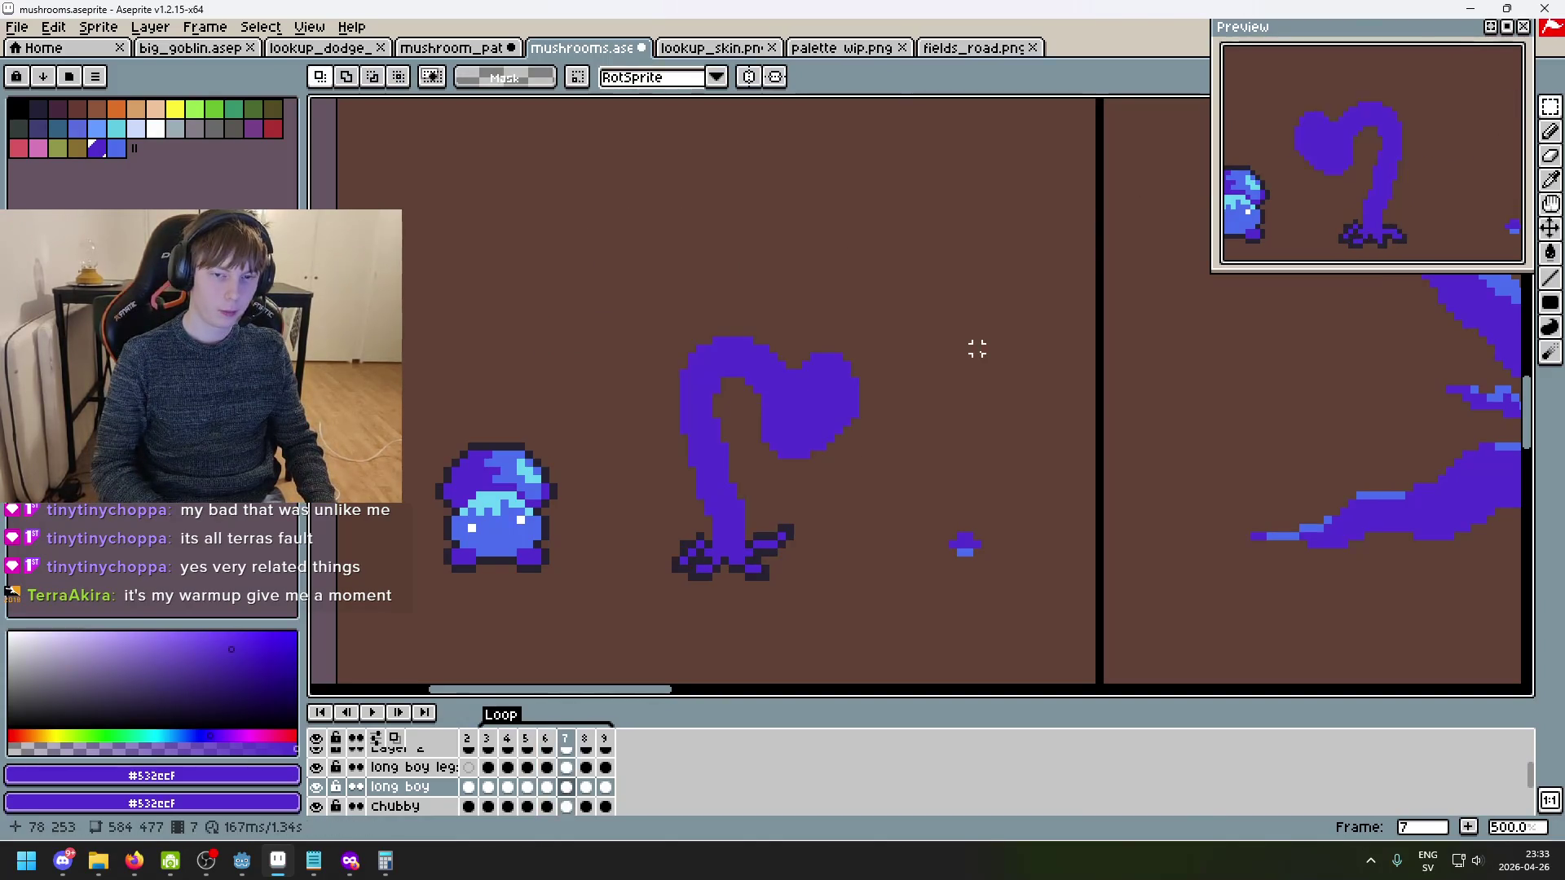
mouse_move(739, 218)
mouse_down()
mouse_move(993, 430)
mouse_move(1024, 437)
mouse_move(853, 421)
mouse_up()
drag(758, 393, 829, 391)
click(920, 511)
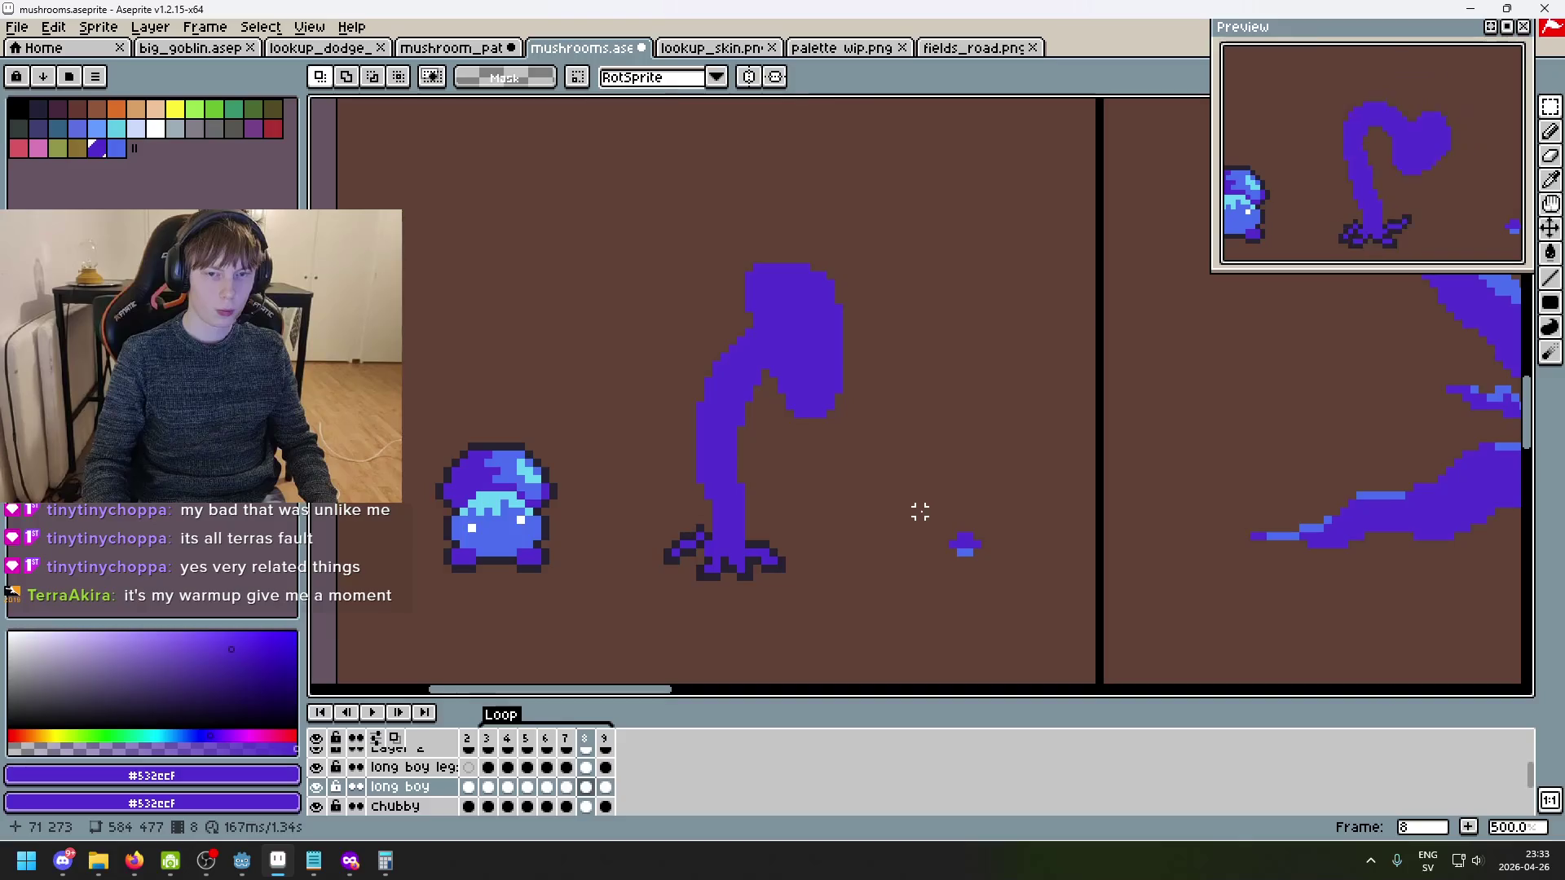
- Step forward through the frames up to frame 9
scroll(912, 504, down, 1)
key(Right)
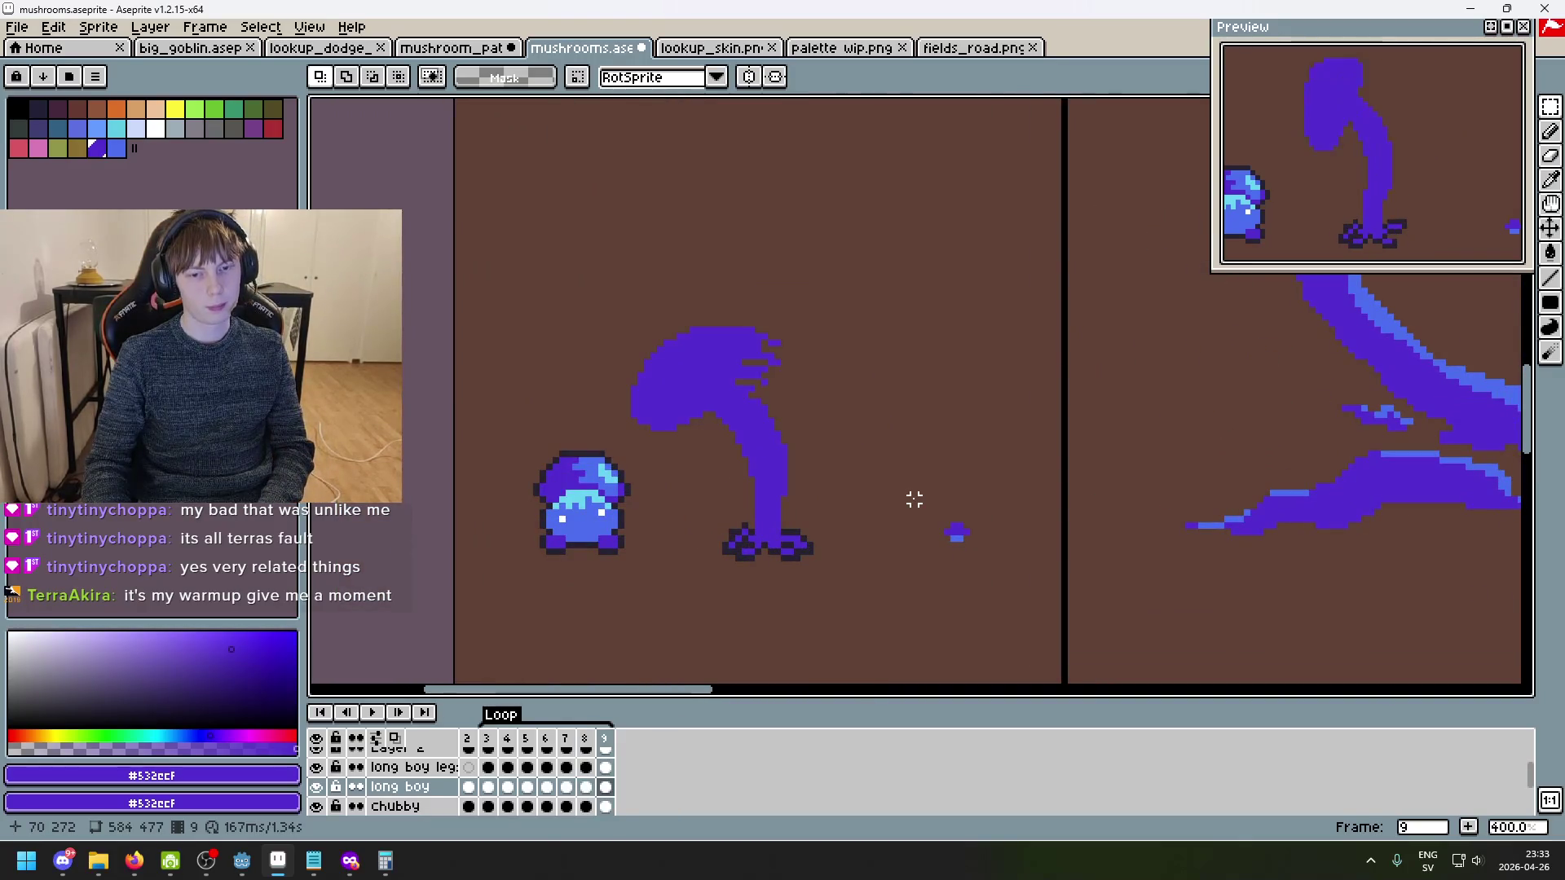
key(Right)
key(Right)
key(Right)
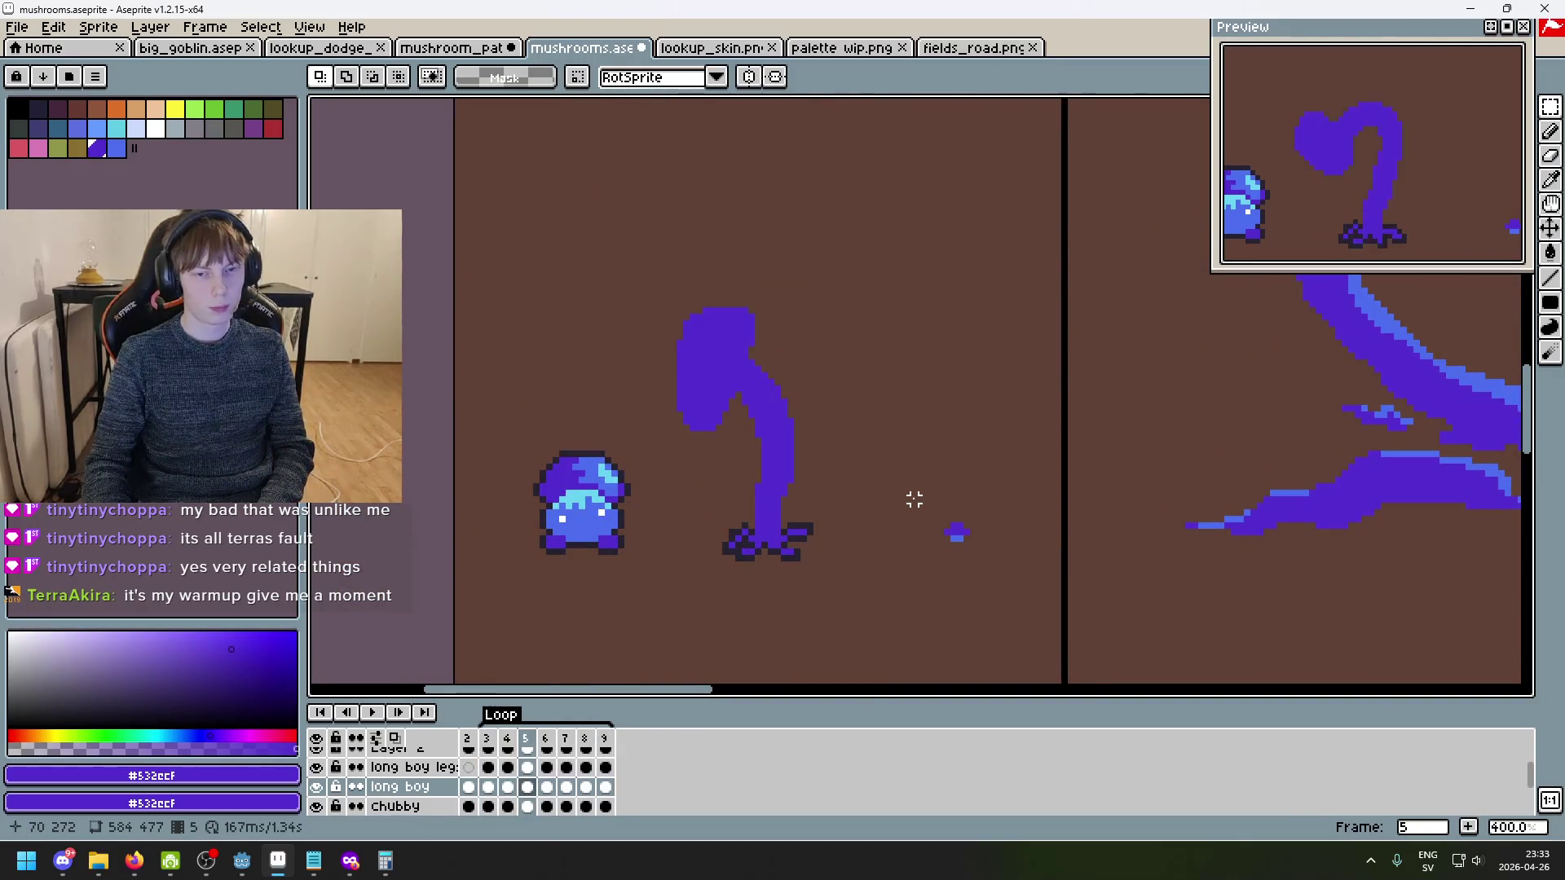
scroll(848, 452, up, 1)
key(Right)
key(Right)
key(Right)
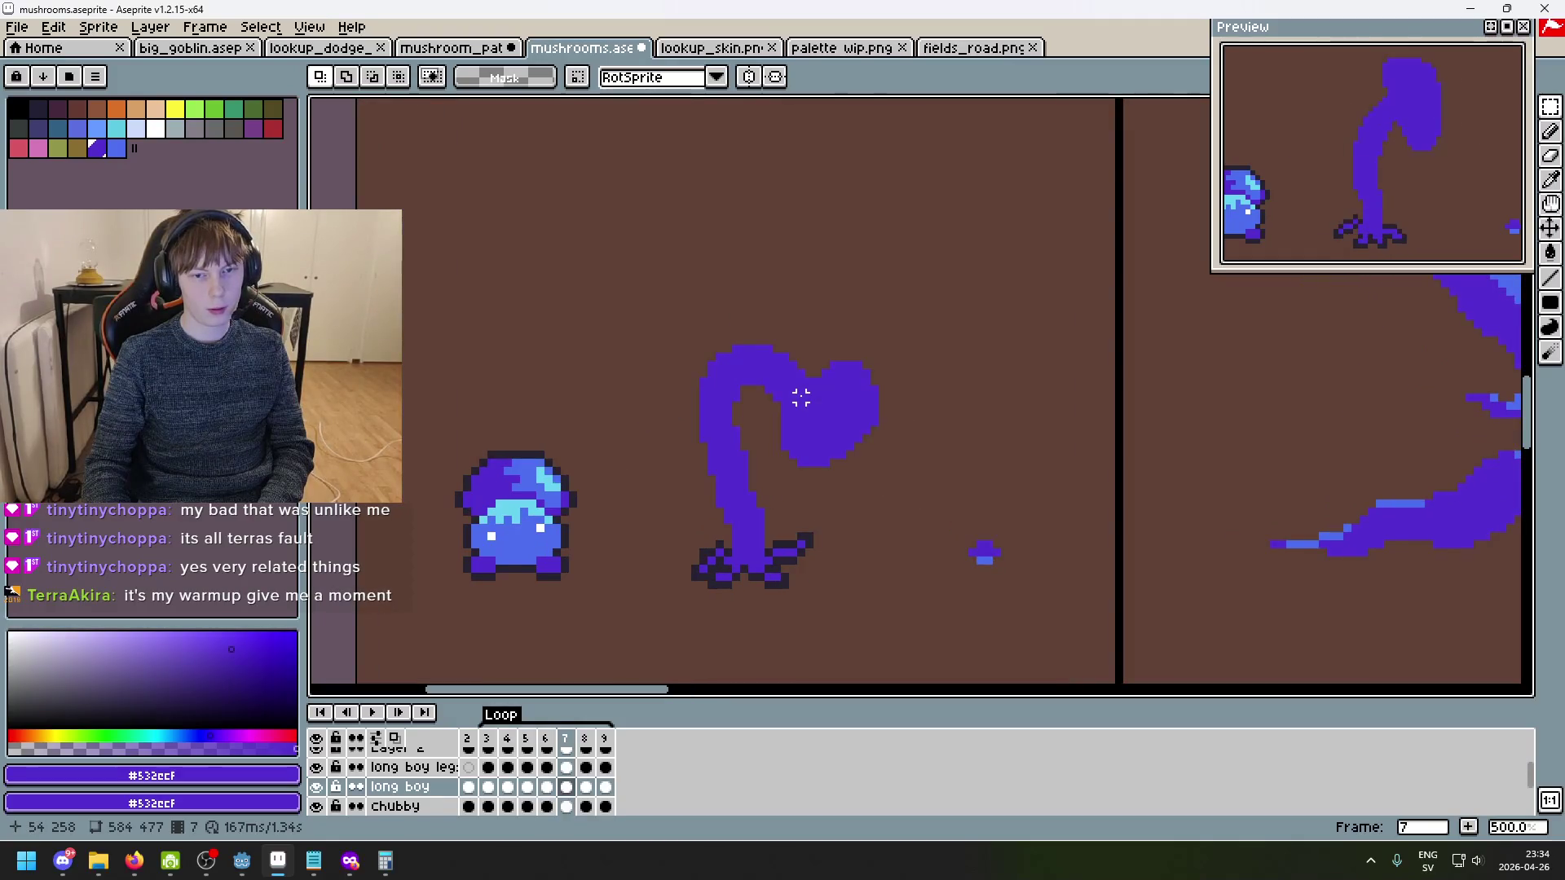
key(Right)
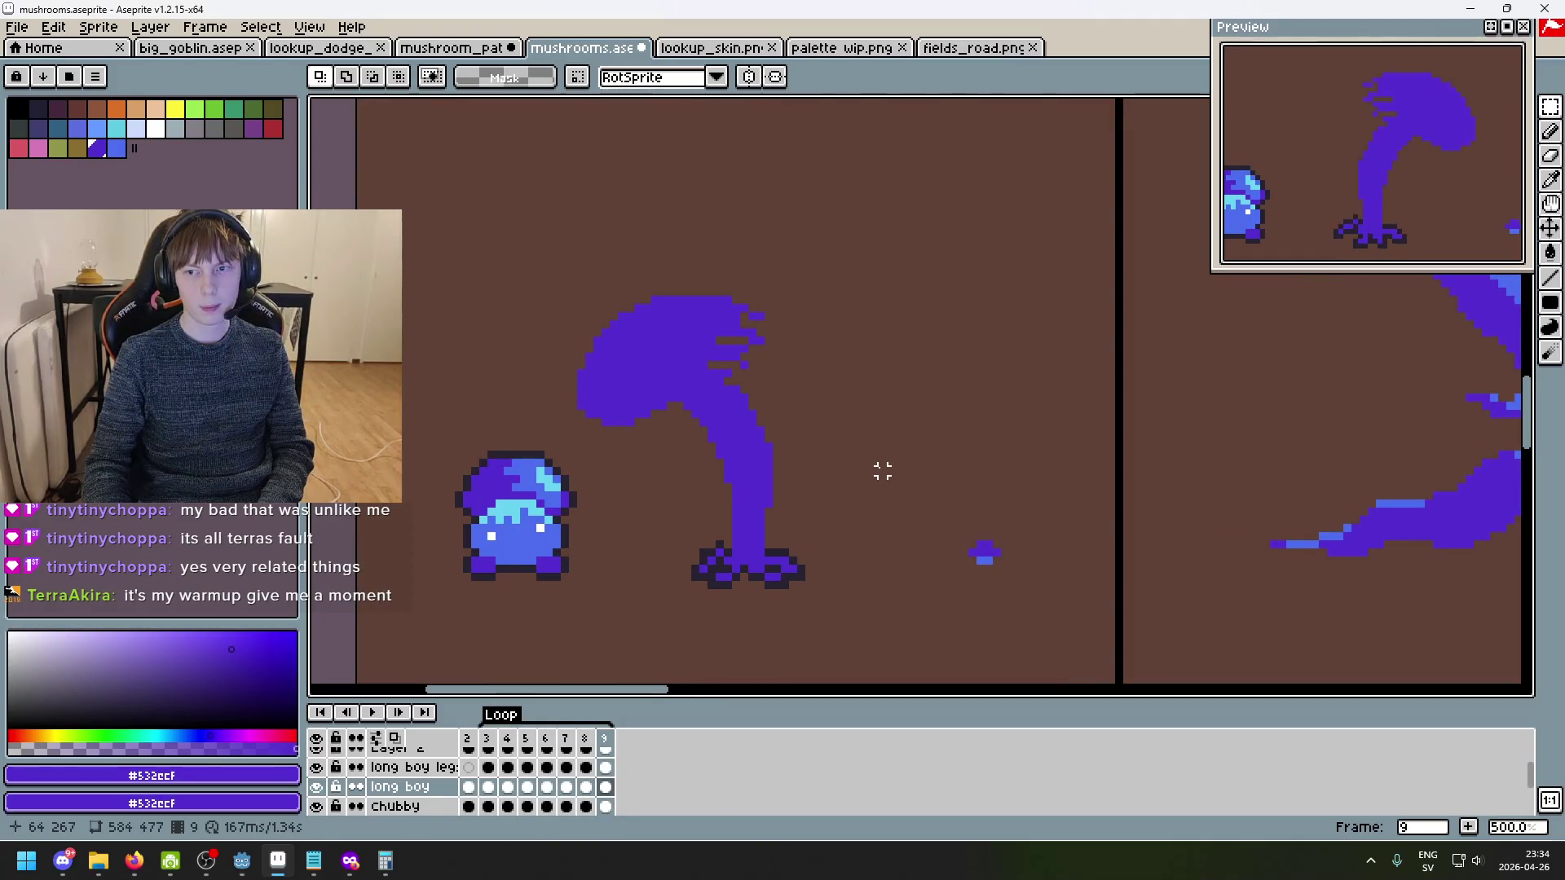
scroll(874, 462, down, 3)
- Play the animation, re-centre the mushrooms, and stop playback on frame 2
click(373, 712)
scroll(880, 602, up, 2)
drag(879, 603, 900, 652)
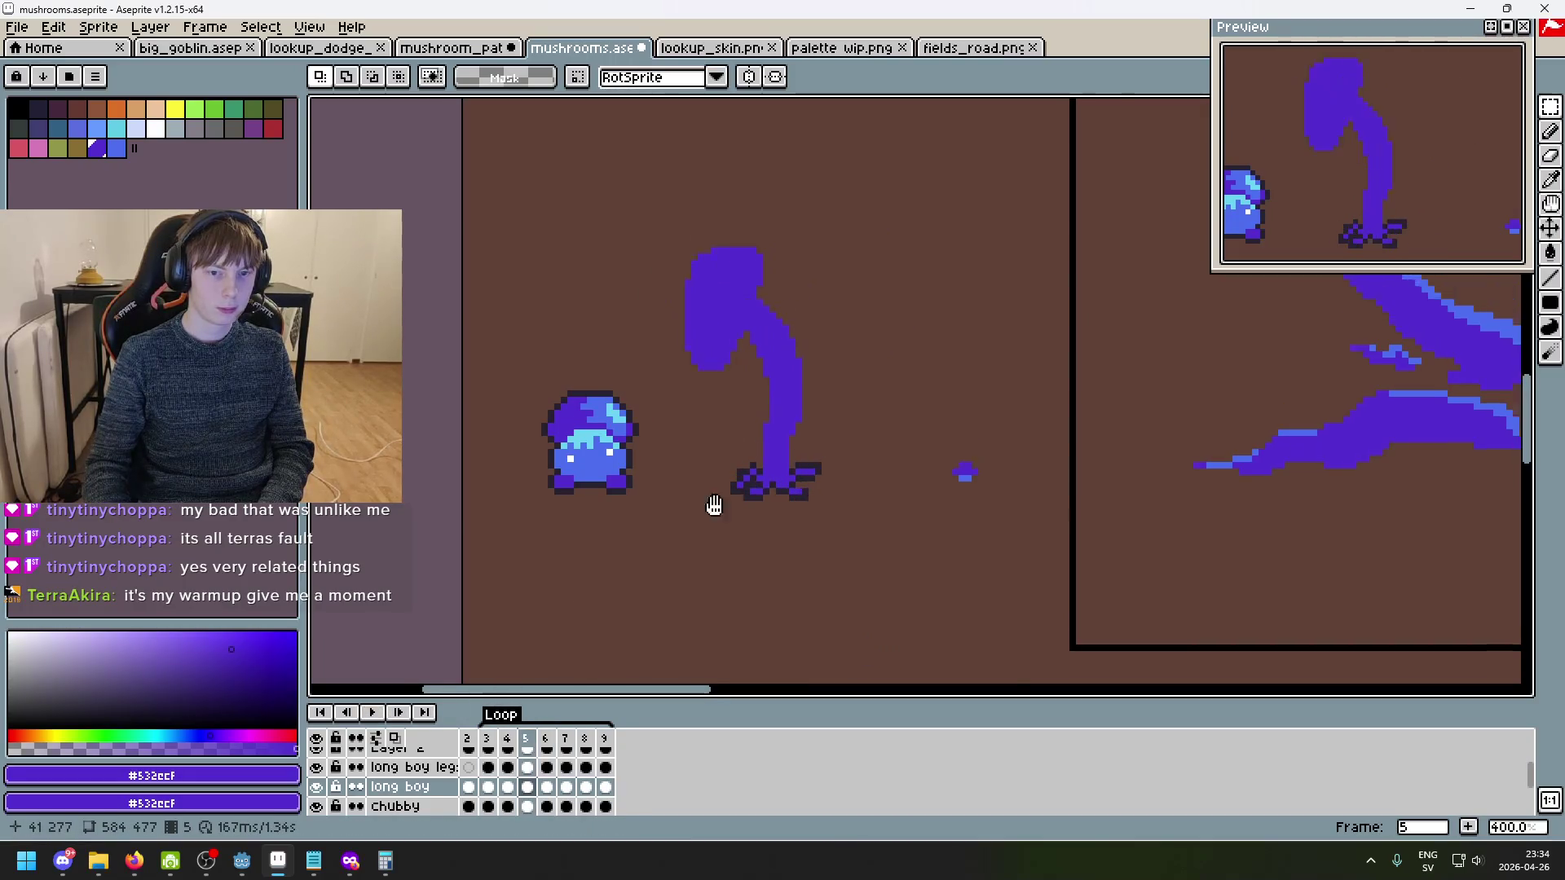
drag(723, 482, 685, 587)
key(Return)
scroll(687, 586, up, 2)
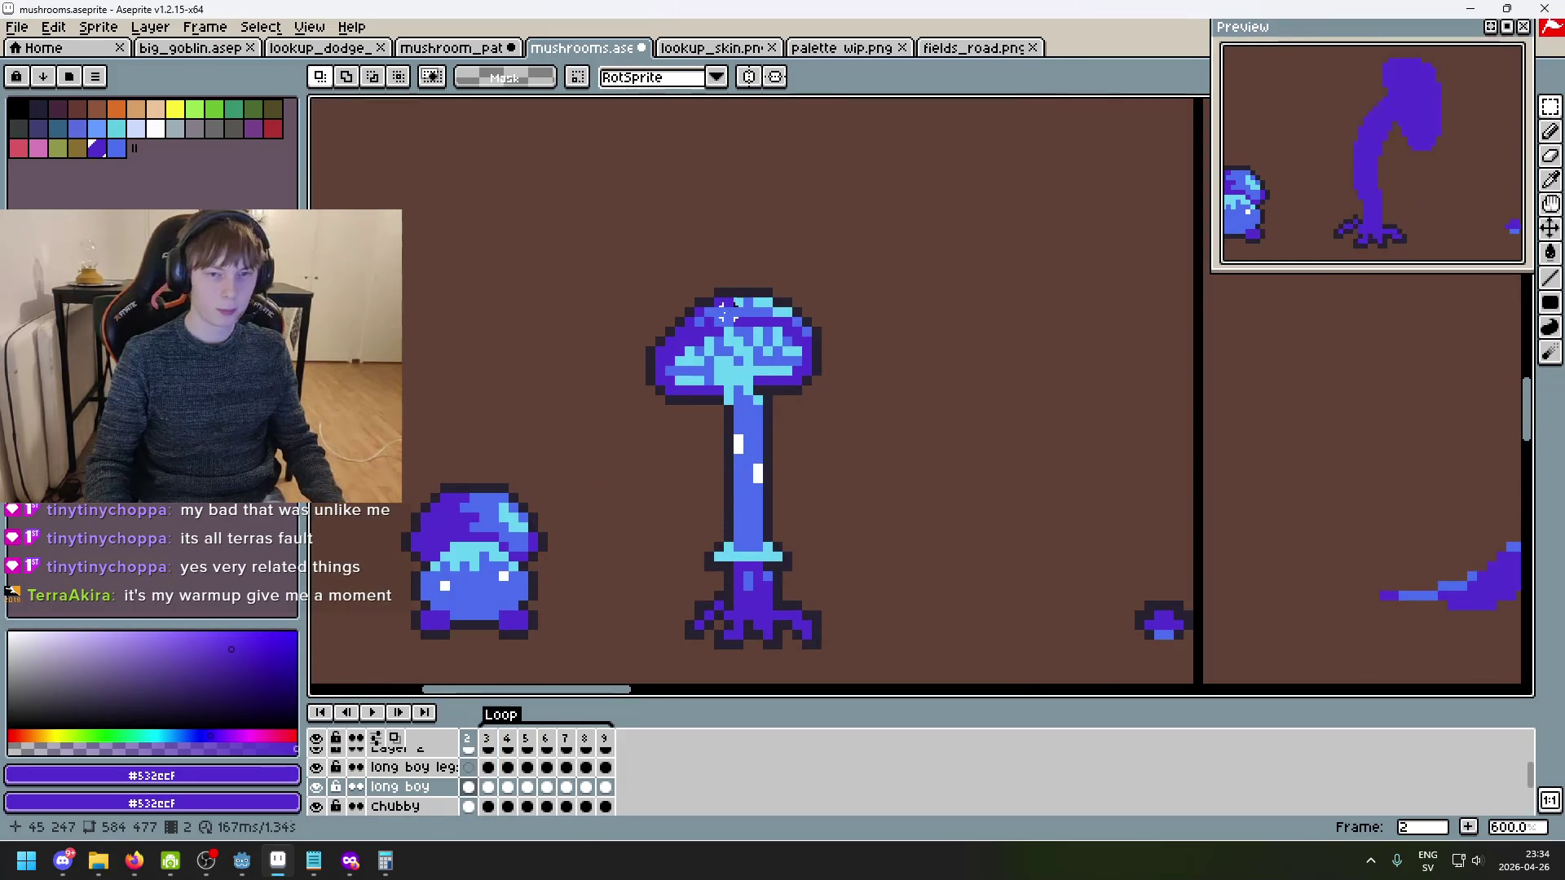
- Sample the dark outline colour from the canvas and move to frame 3
key(i)
click(736, 469)
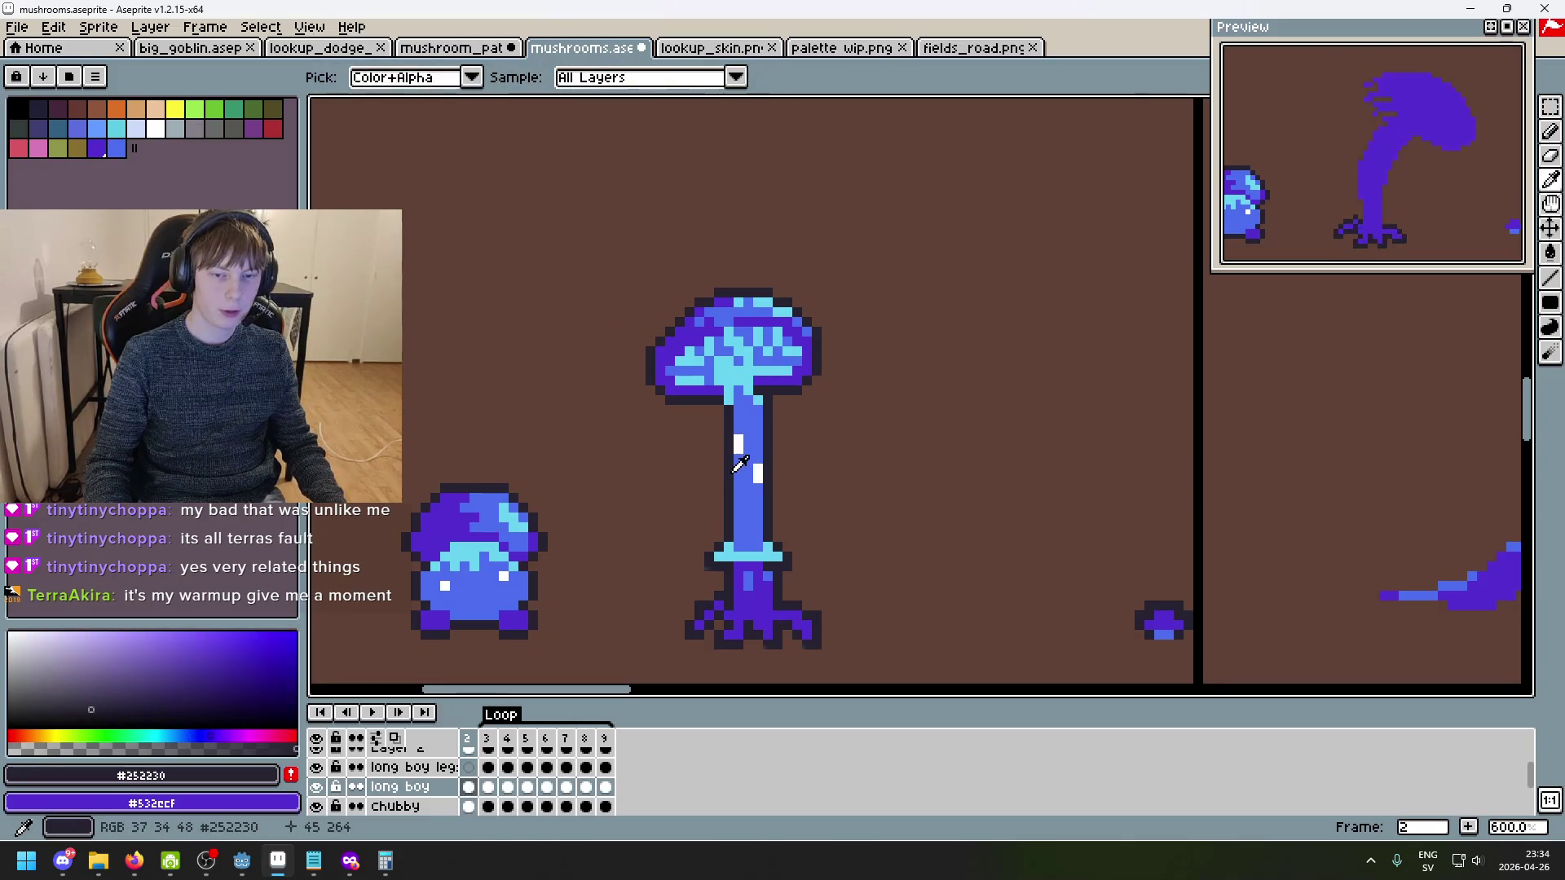
key(m)
key(Right)
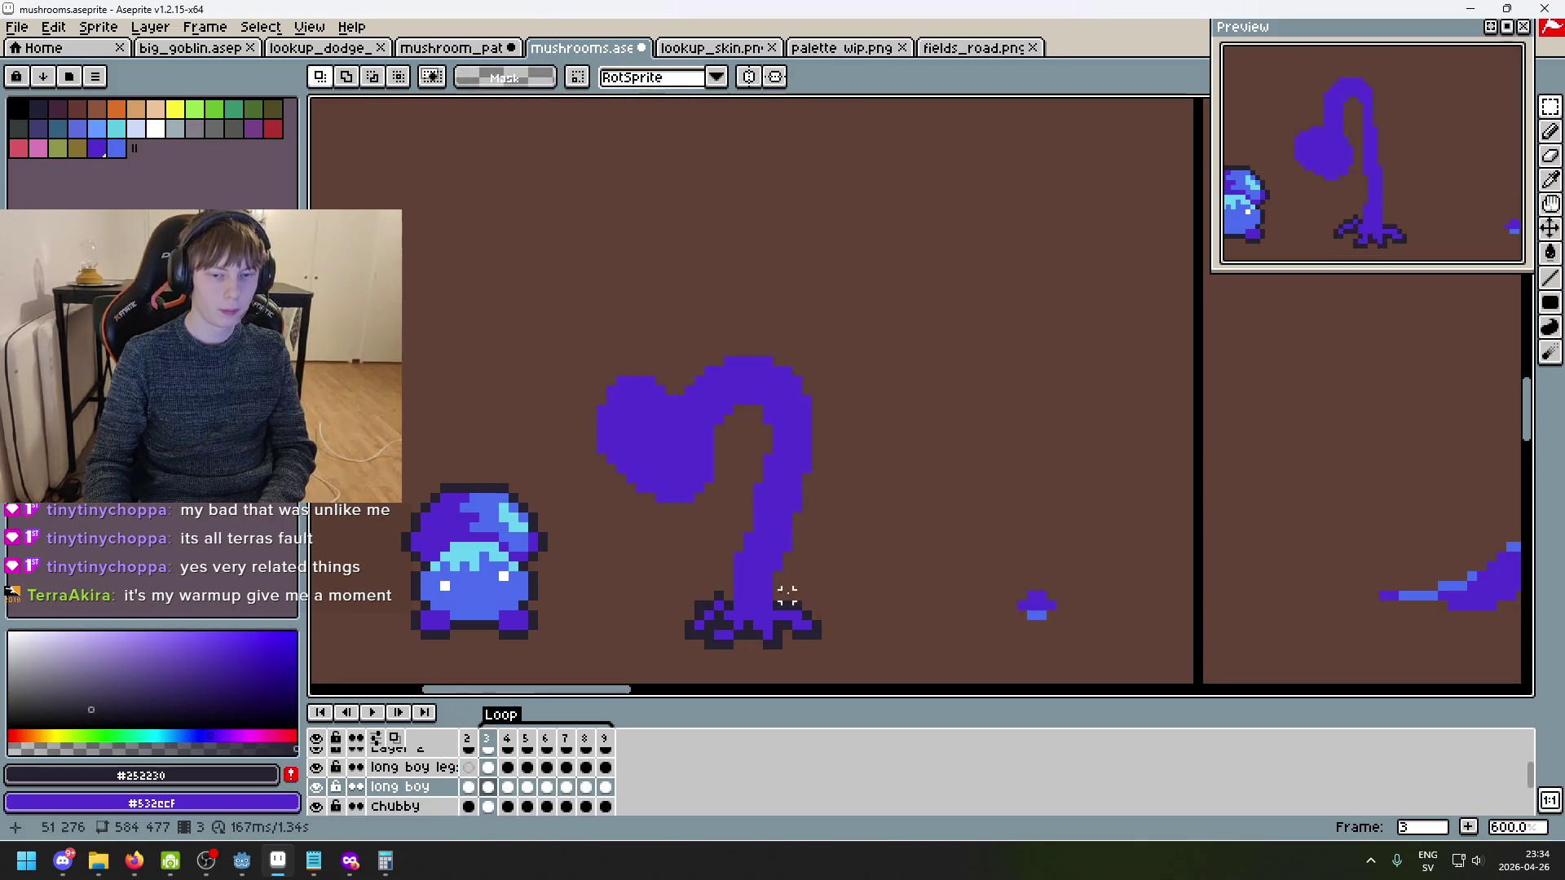
scroll(747, 559, up, 3)
- Draw dark outline pixels along the left side of the bent stem and inside the hook
key(b)
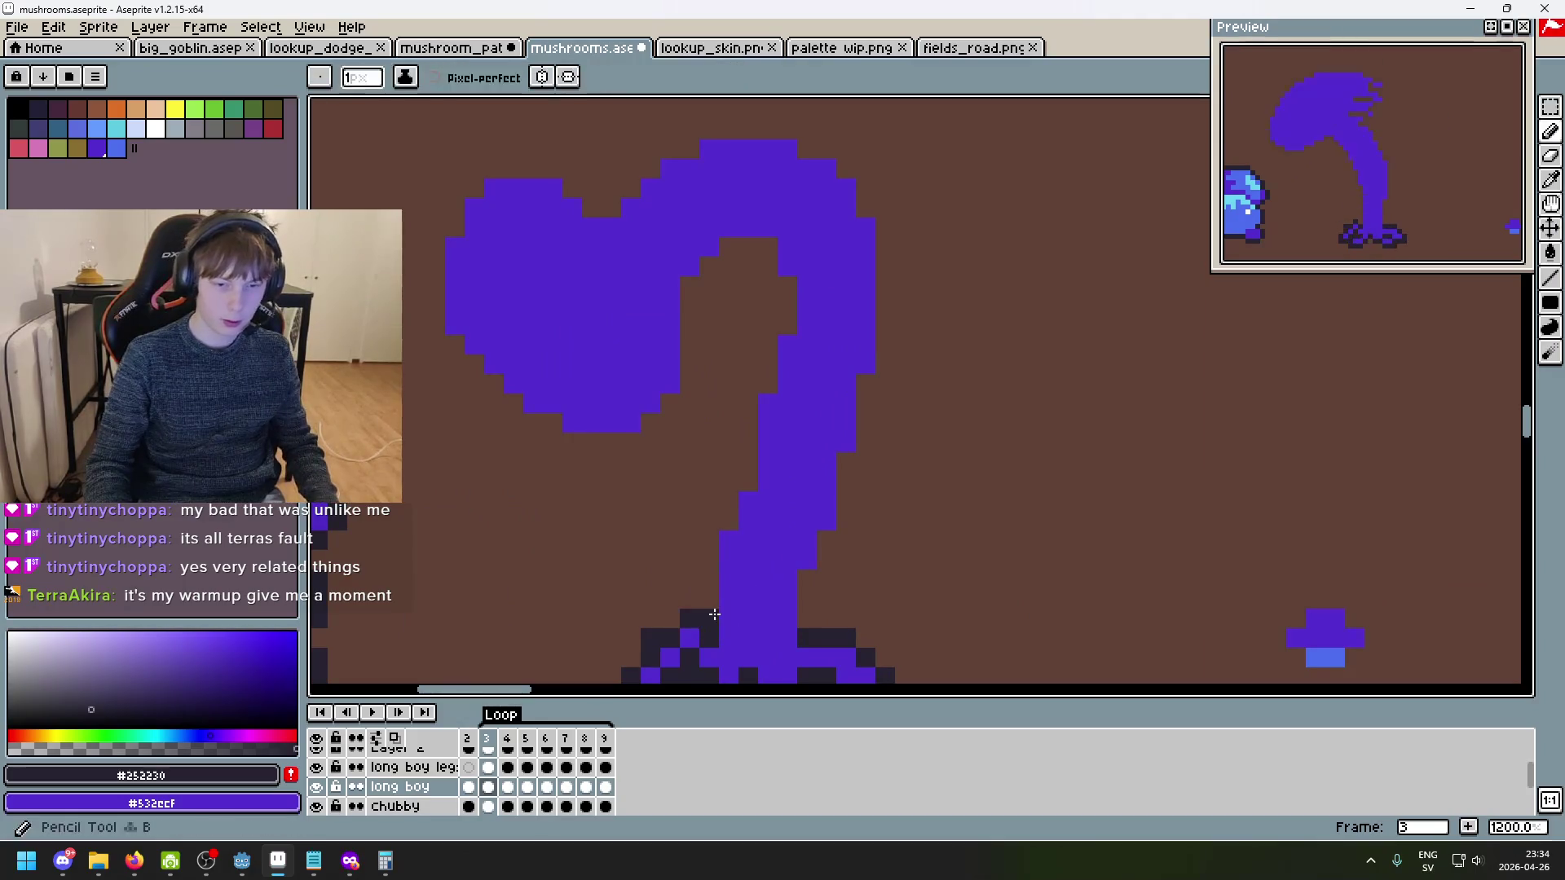
drag(709, 616, 709, 538)
mouse_move(749, 483)
mouse_down()
mouse_move(786, 322)
mouse_move(768, 249)
mouse_move(729, 259)
mouse_move(685, 377)
mouse_move(635, 439)
mouse_move(534, 426)
mouse_move(479, 369)
mouse_up()
click(768, 345)
click(715, 267)
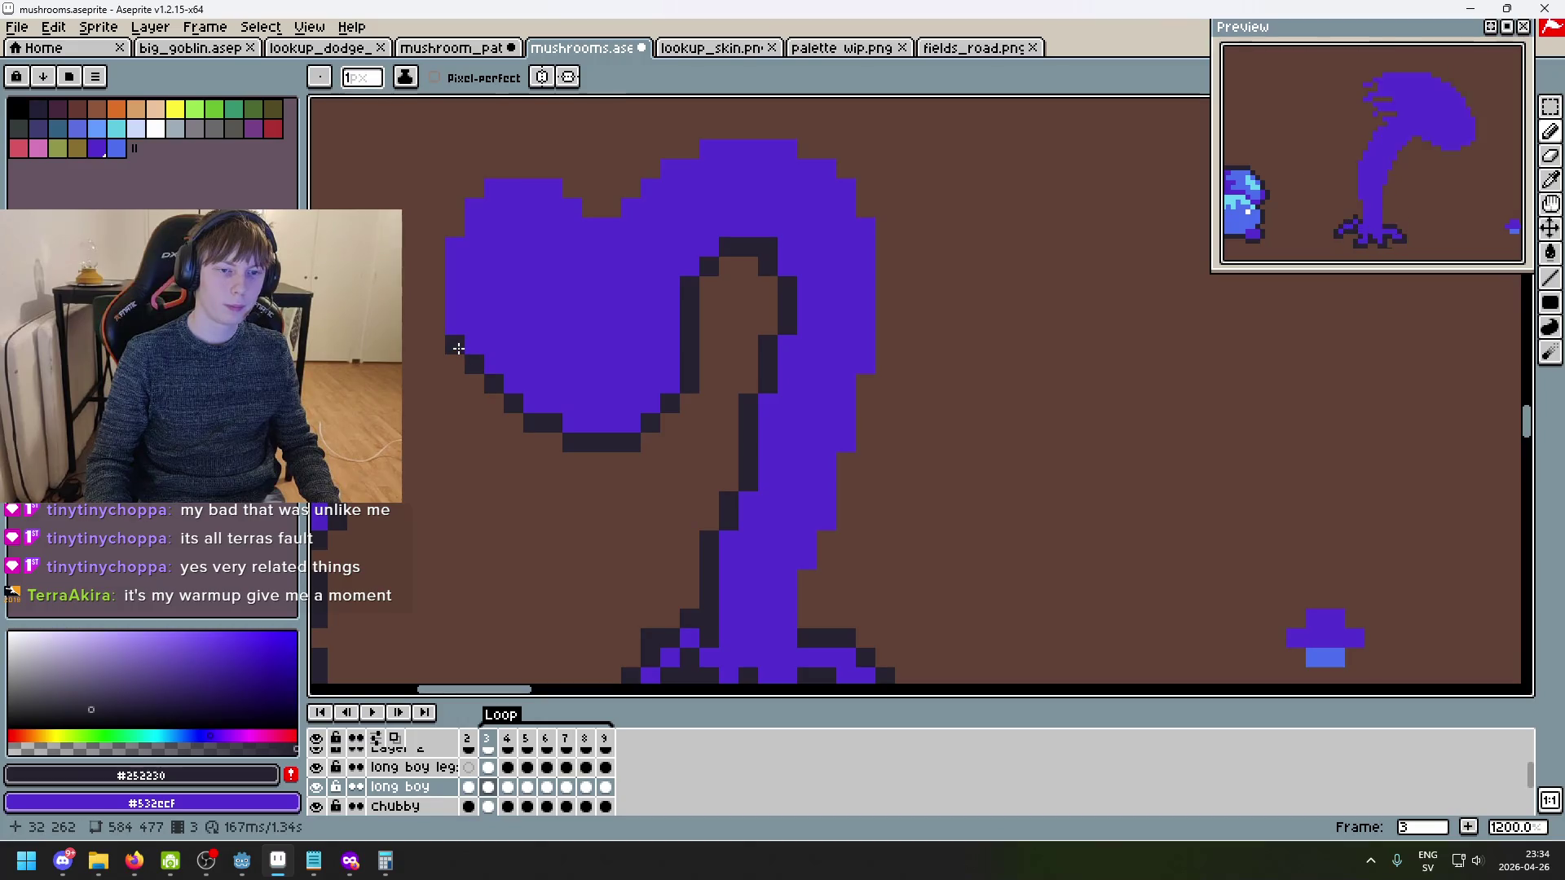
- Outline the left edge of the heart-shaped drooping cap
scroll(458, 348, down, 3)
scroll(685, 502, up, 2)
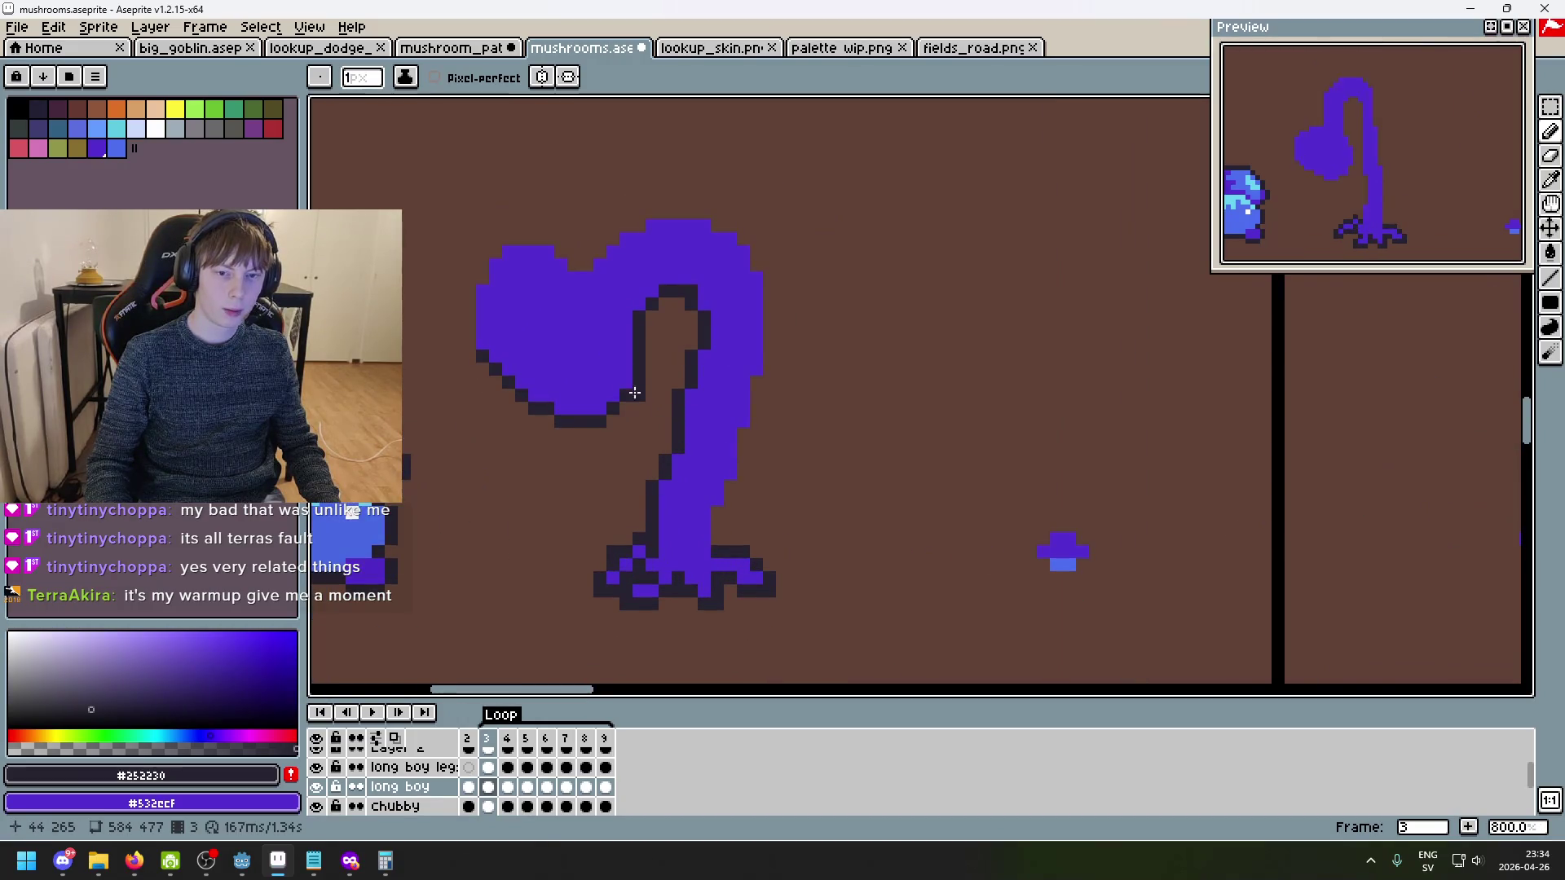
scroll(632, 391, up, 1)
drag(710, 410, 900, 435)
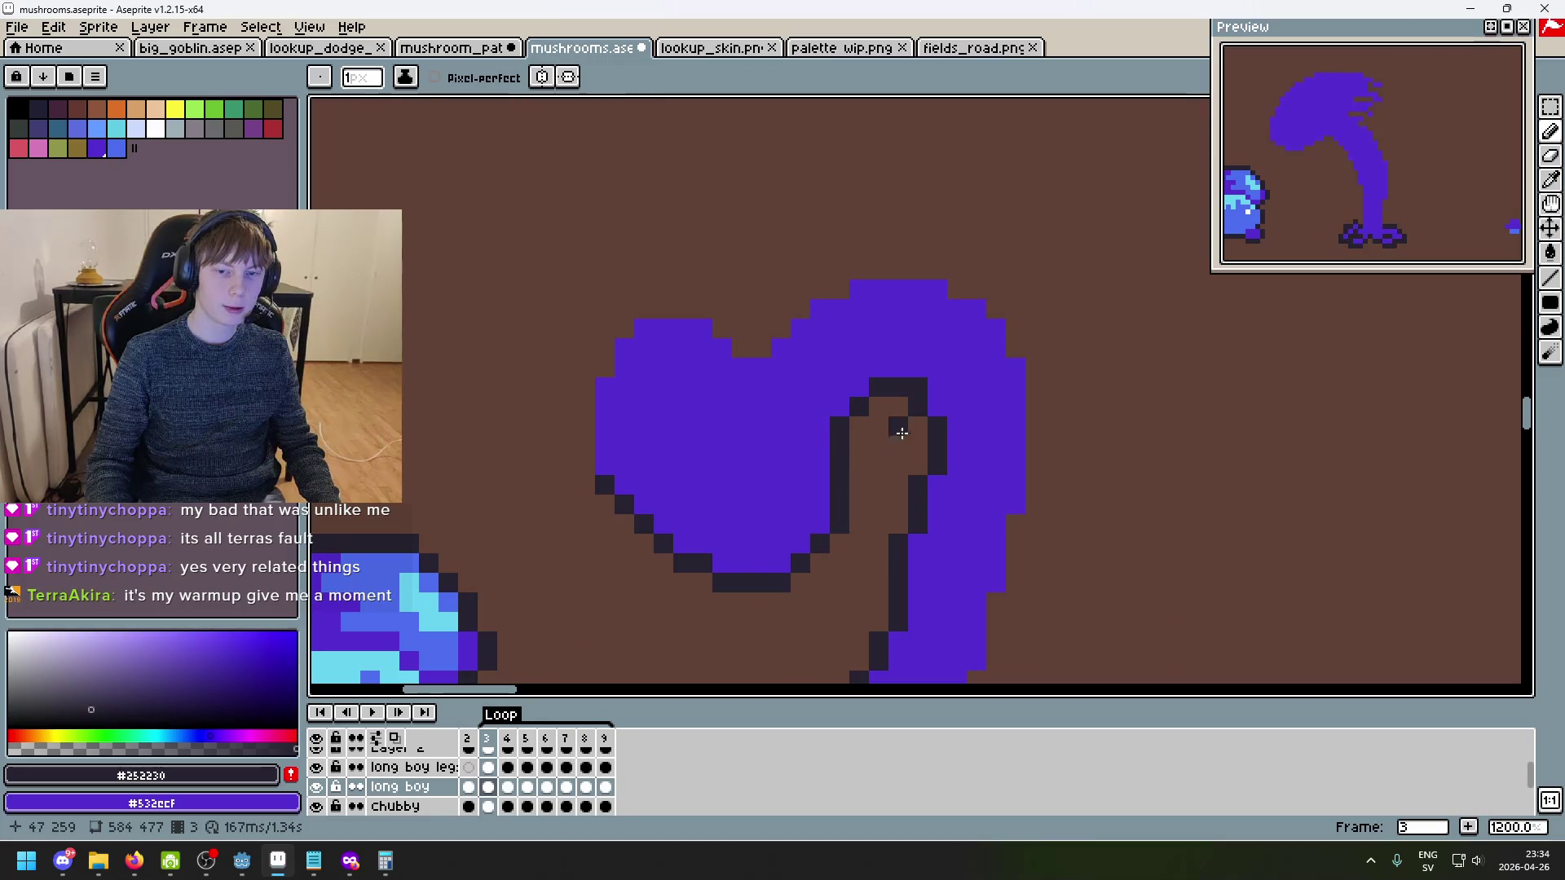
mouse_move(601, 461)
mouse_down()
mouse_move(584, 464)
mouse_move(584, 394)
mouse_move(608, 353)
mouse_move(647, 309)
mouse_move(691, 311)
mouse_up()
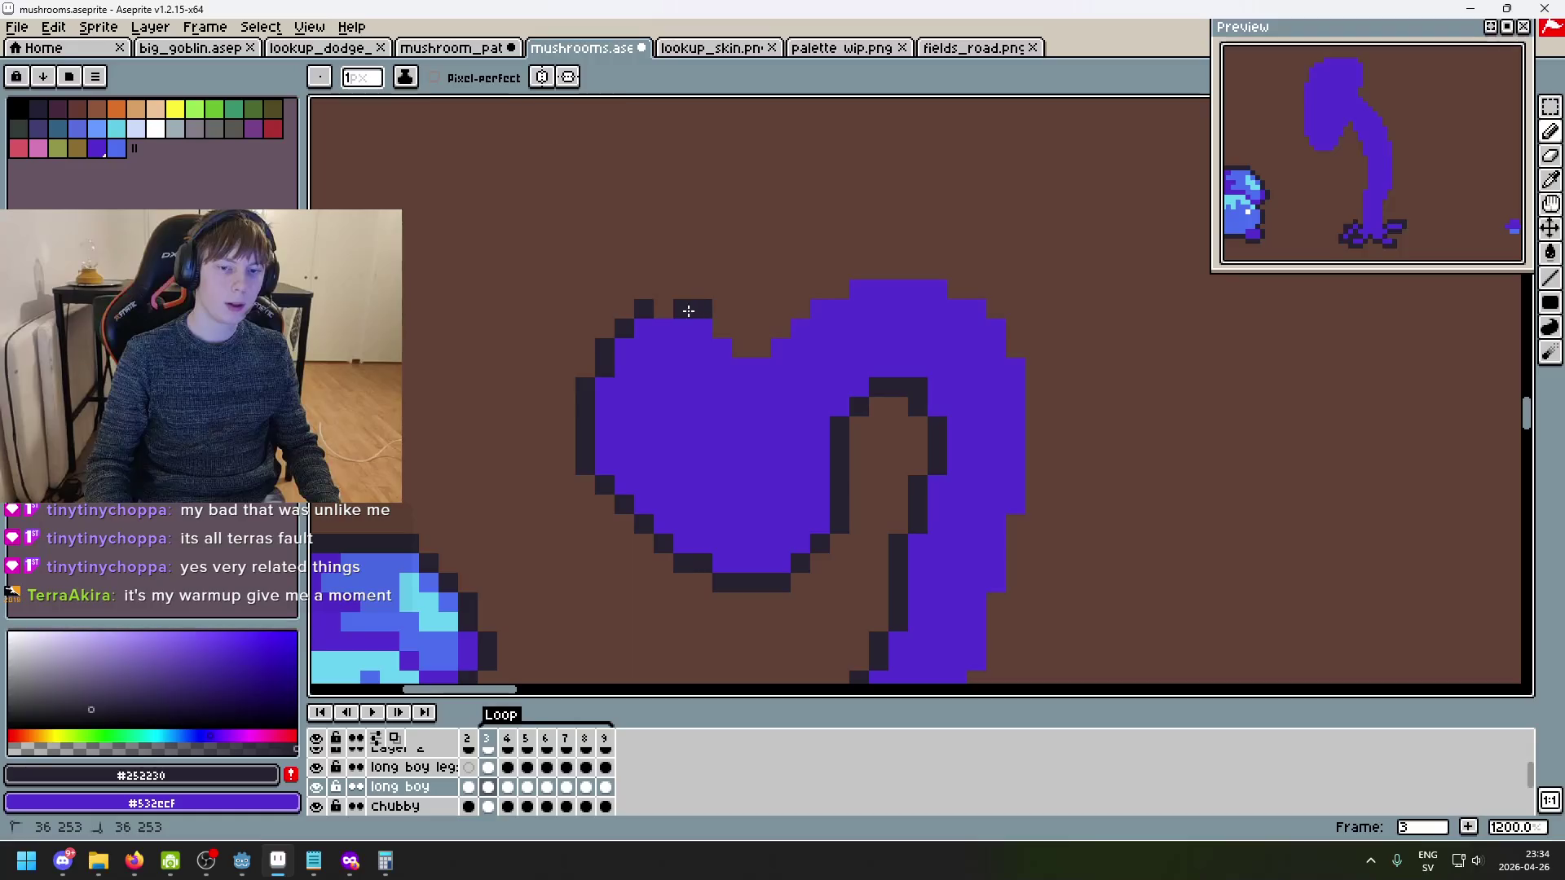
scroll(815, 432, down, 4)
- On frame 2, select the cyan collar and move it higher up the stem
key(comma)
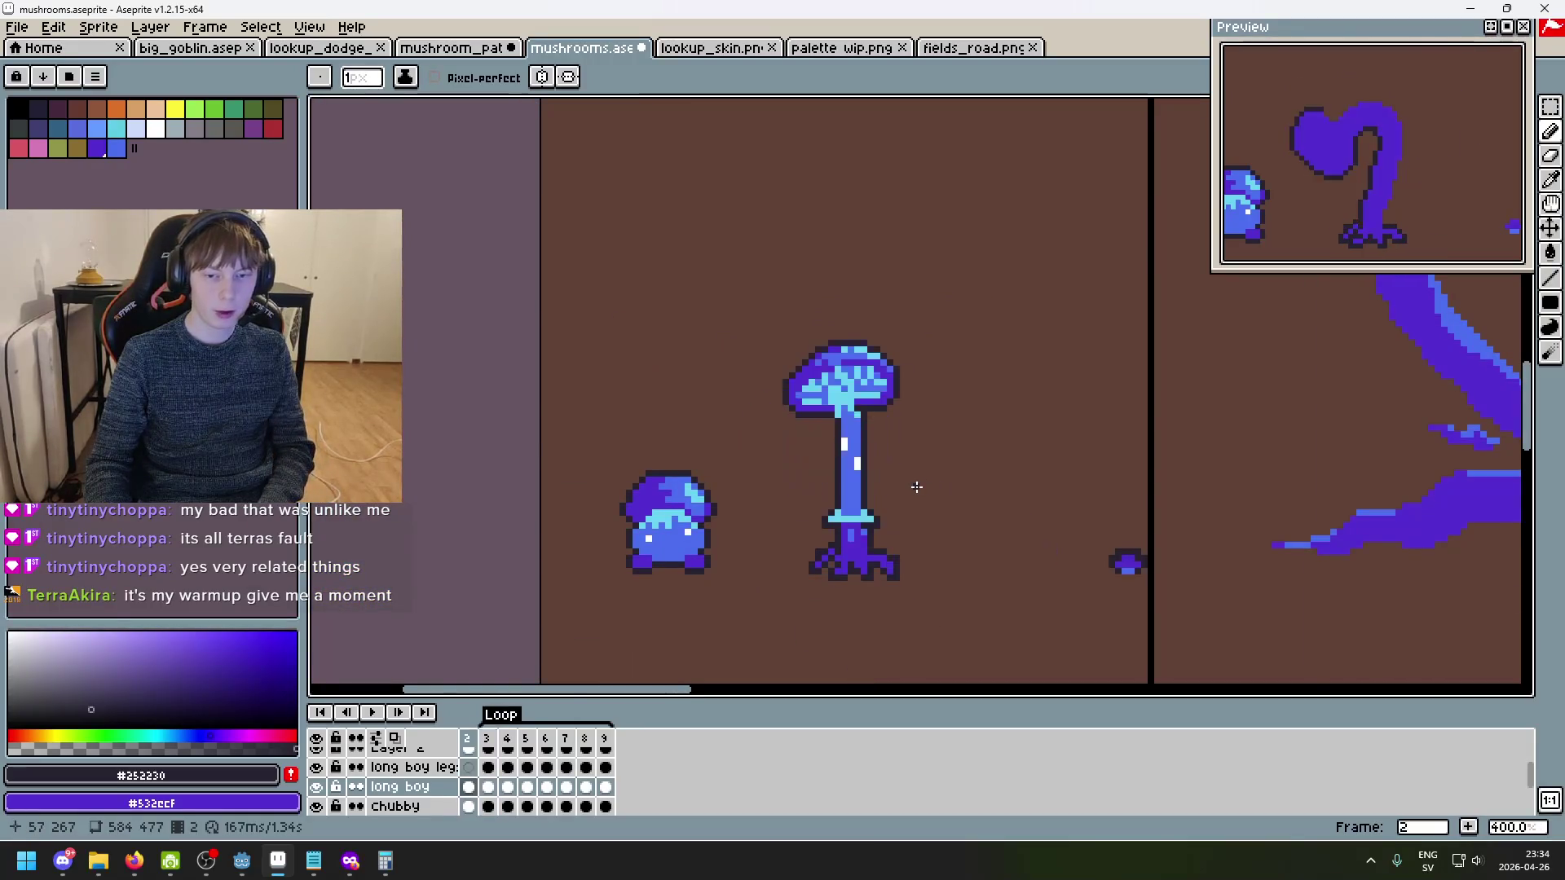
scroll(838, 538, up, 6)
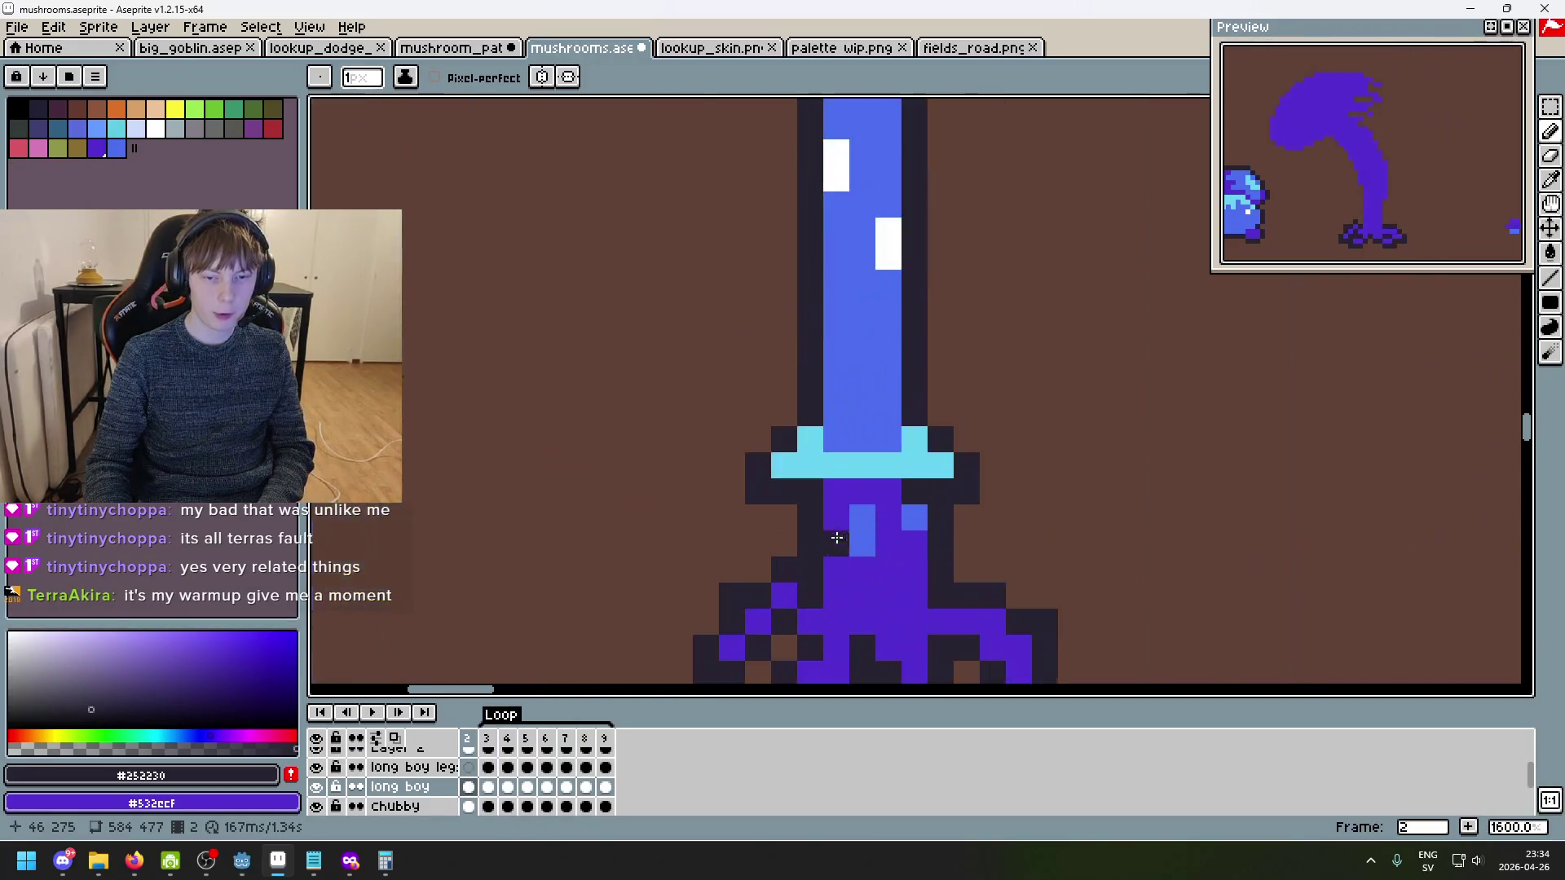
click(1550, 107)
drag(747, 501, 1005, 428)
key(ctrl+d)
scroll(1123, 438, down, 6)
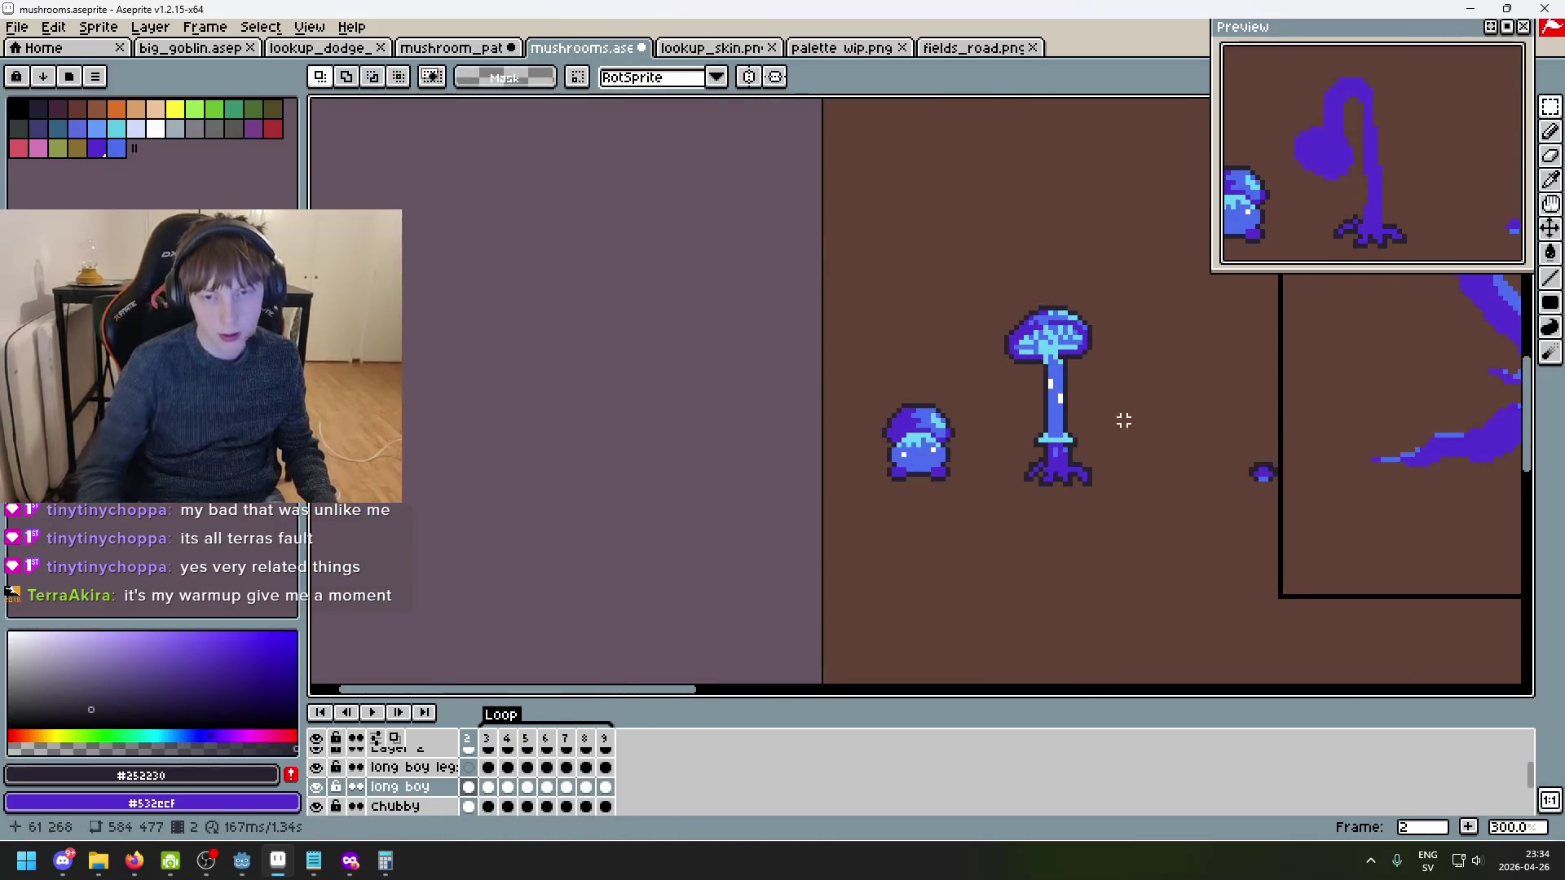
scroll(1139, 445, up, 1)
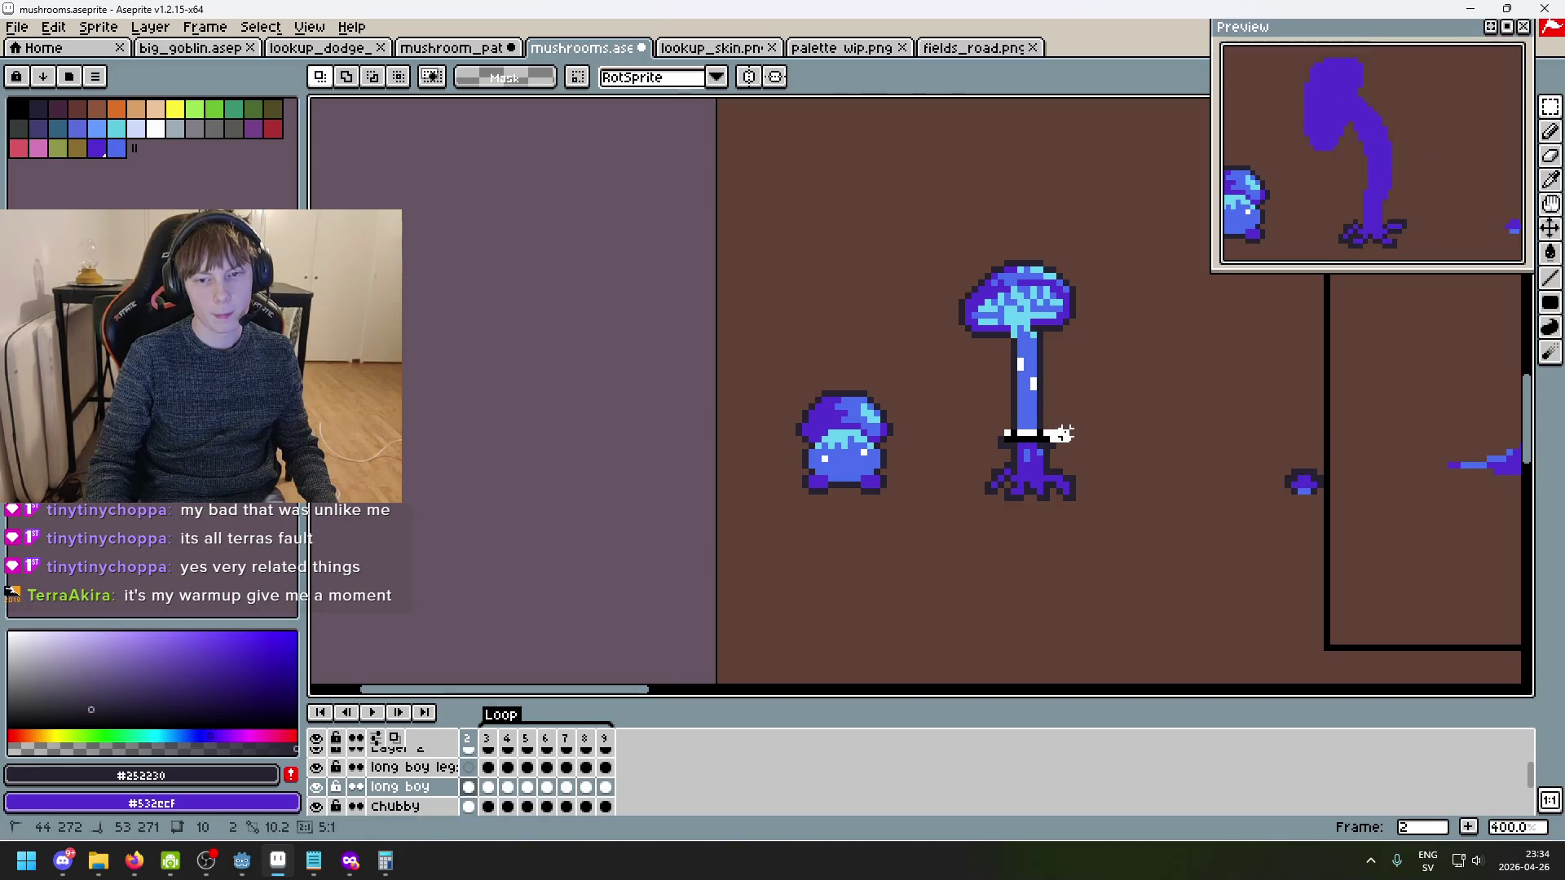
scroll(1076, 441, up, 3)
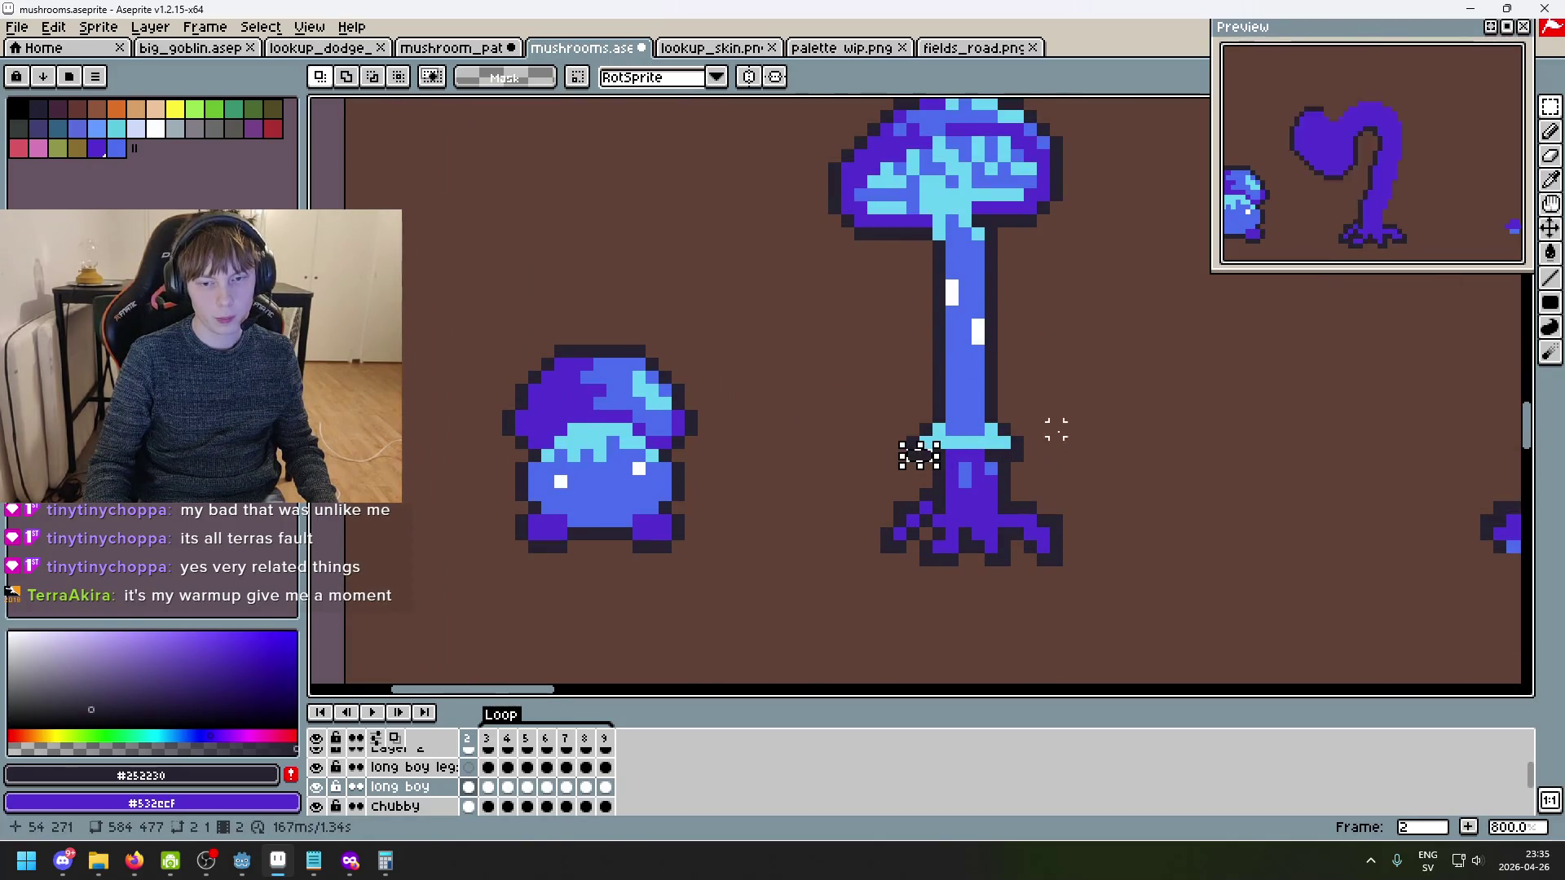
mouse_move(923, 459)
mouse_down()
mouse_move(1011, 448)
mouse_move(1029, 420)
mouse_up()
drag(986, 447, 998, 364)
click(1122, 359)
scroll(974, 413, up, 2)
- Stretch the stem's lower pixel row down to meet the legs
mouse_move(889, 407)
mouse_down()
mouse_move(996, 424)
mouse_move(967, 513)
mouse_up()
click(1101, 482)
scroll(1128, 486, down, 6)
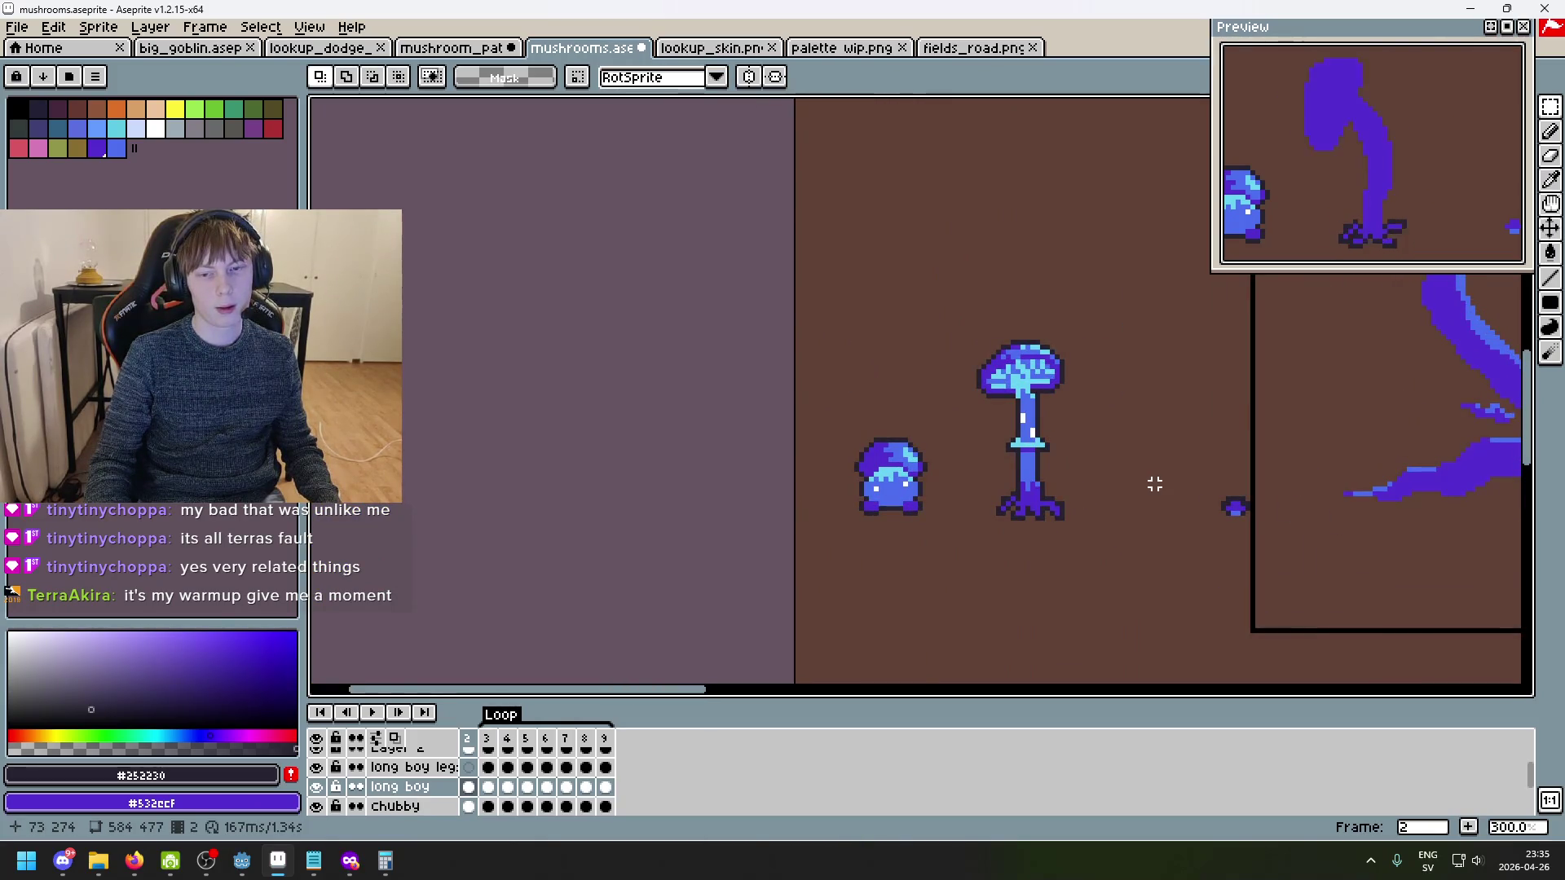
scroll(1050, 460, up, 5)
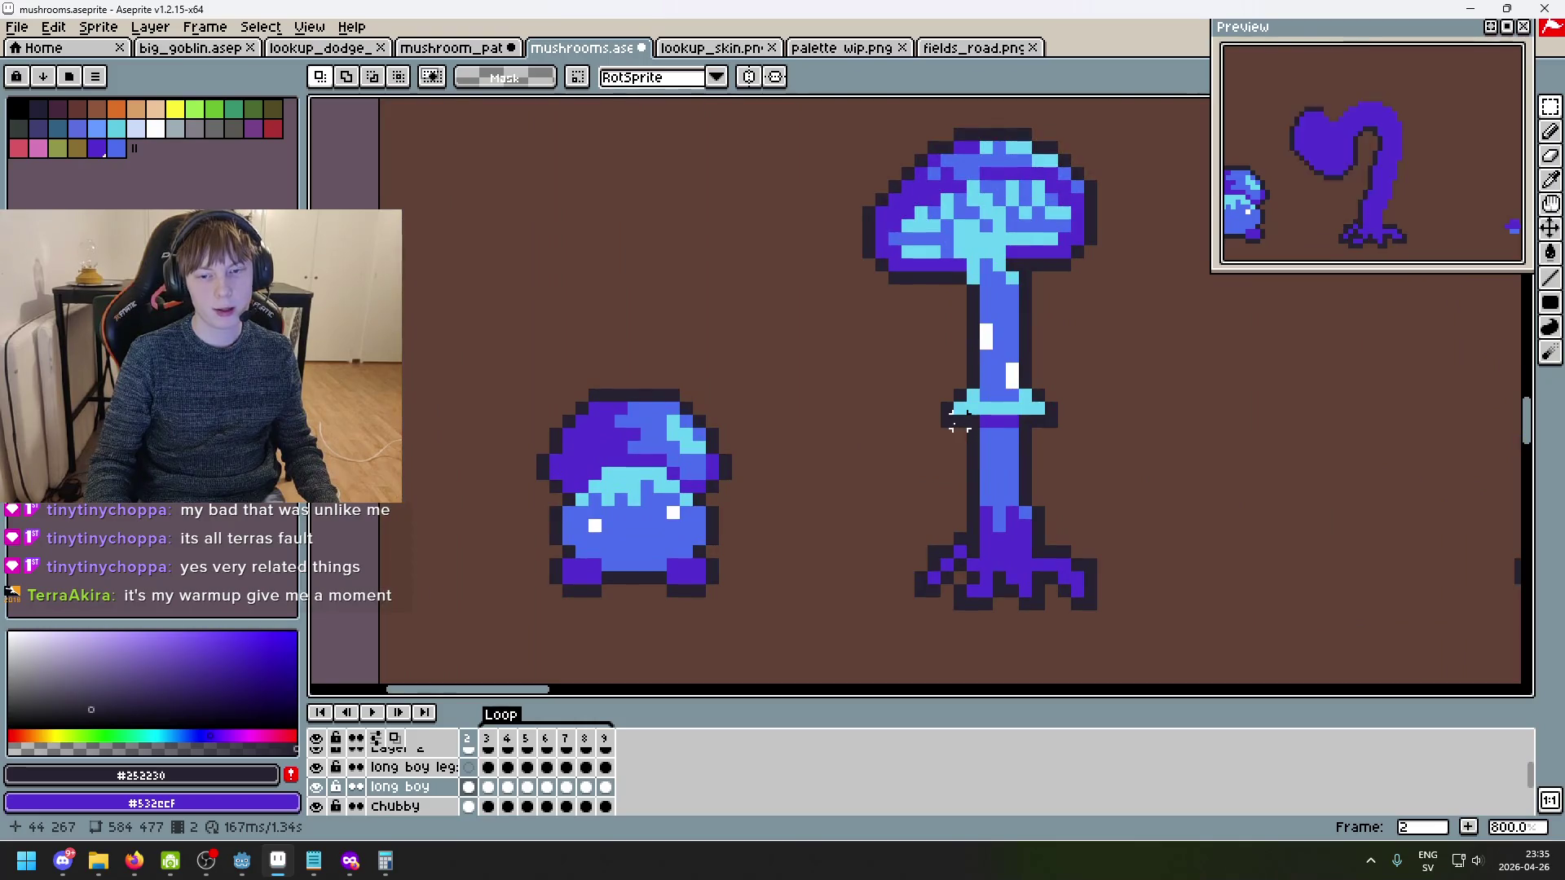
- Try moving the collar up beneath the cap, then undo that move
mouse_move(946, 420)
mouse_down()
mouse_move(1061, 387)
mouse_move(1023, 345)
mouse_move(1023, 314)
mouse_up()
click(1114, 353)
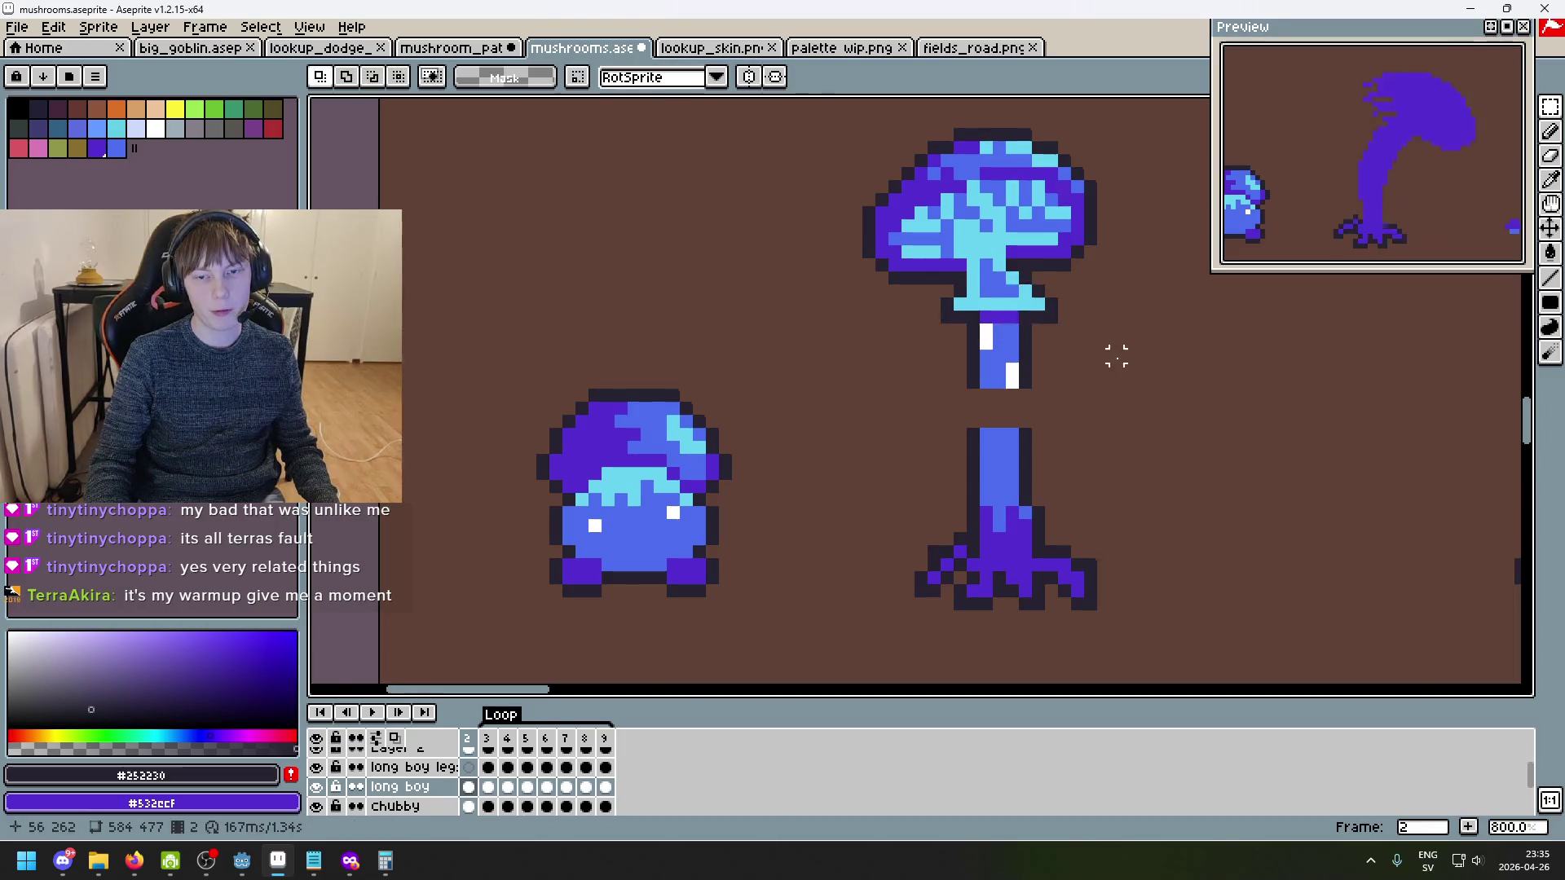
scroll(1146, 405, down, 4)
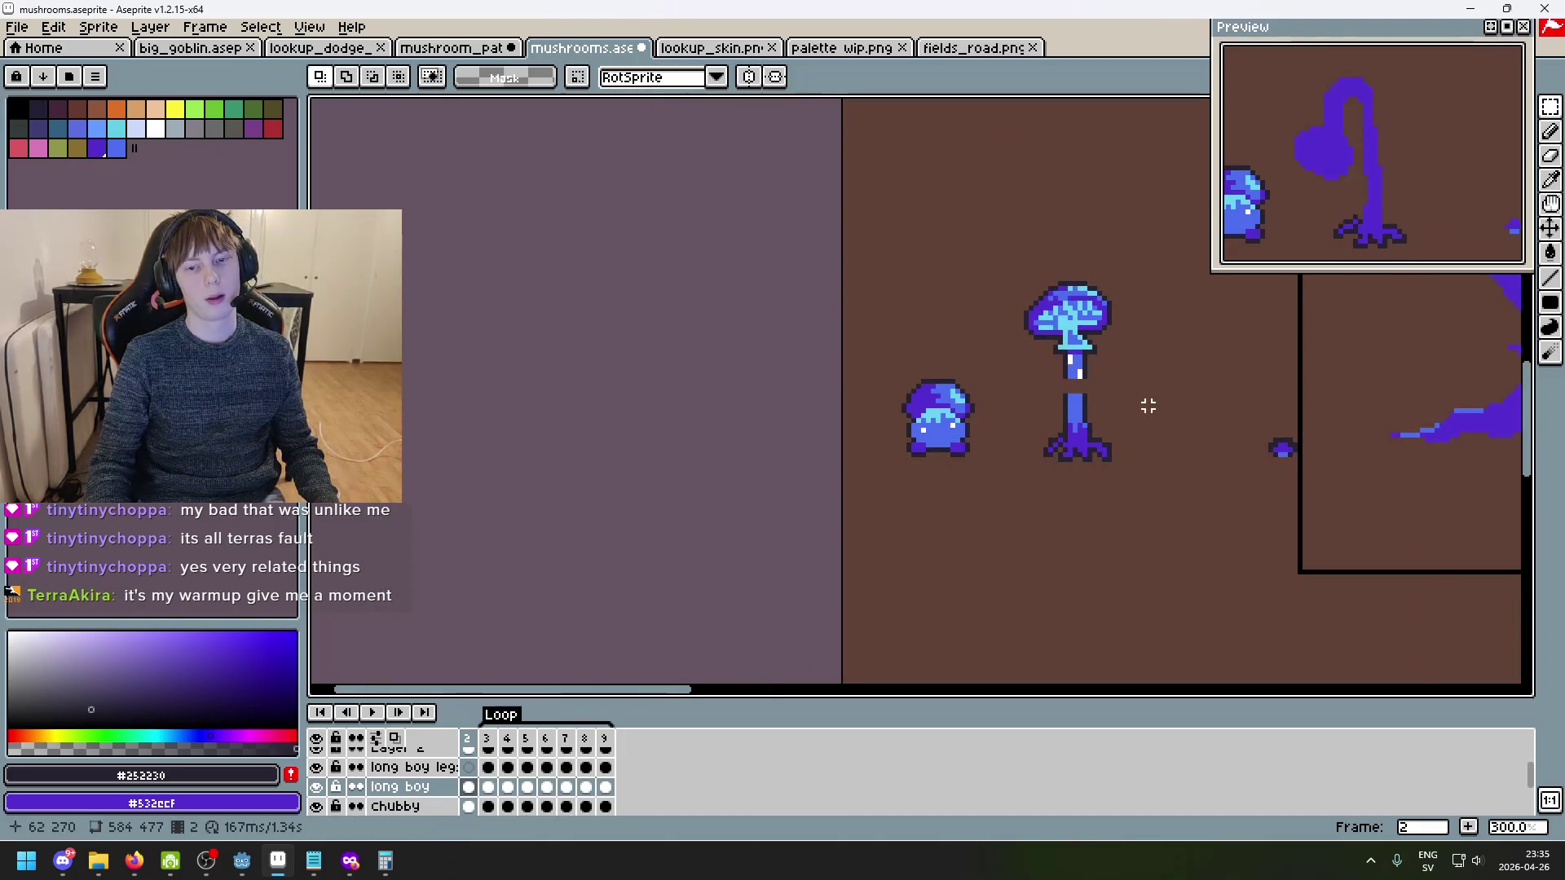
key(ctrl+z)
key(ctrl+z)
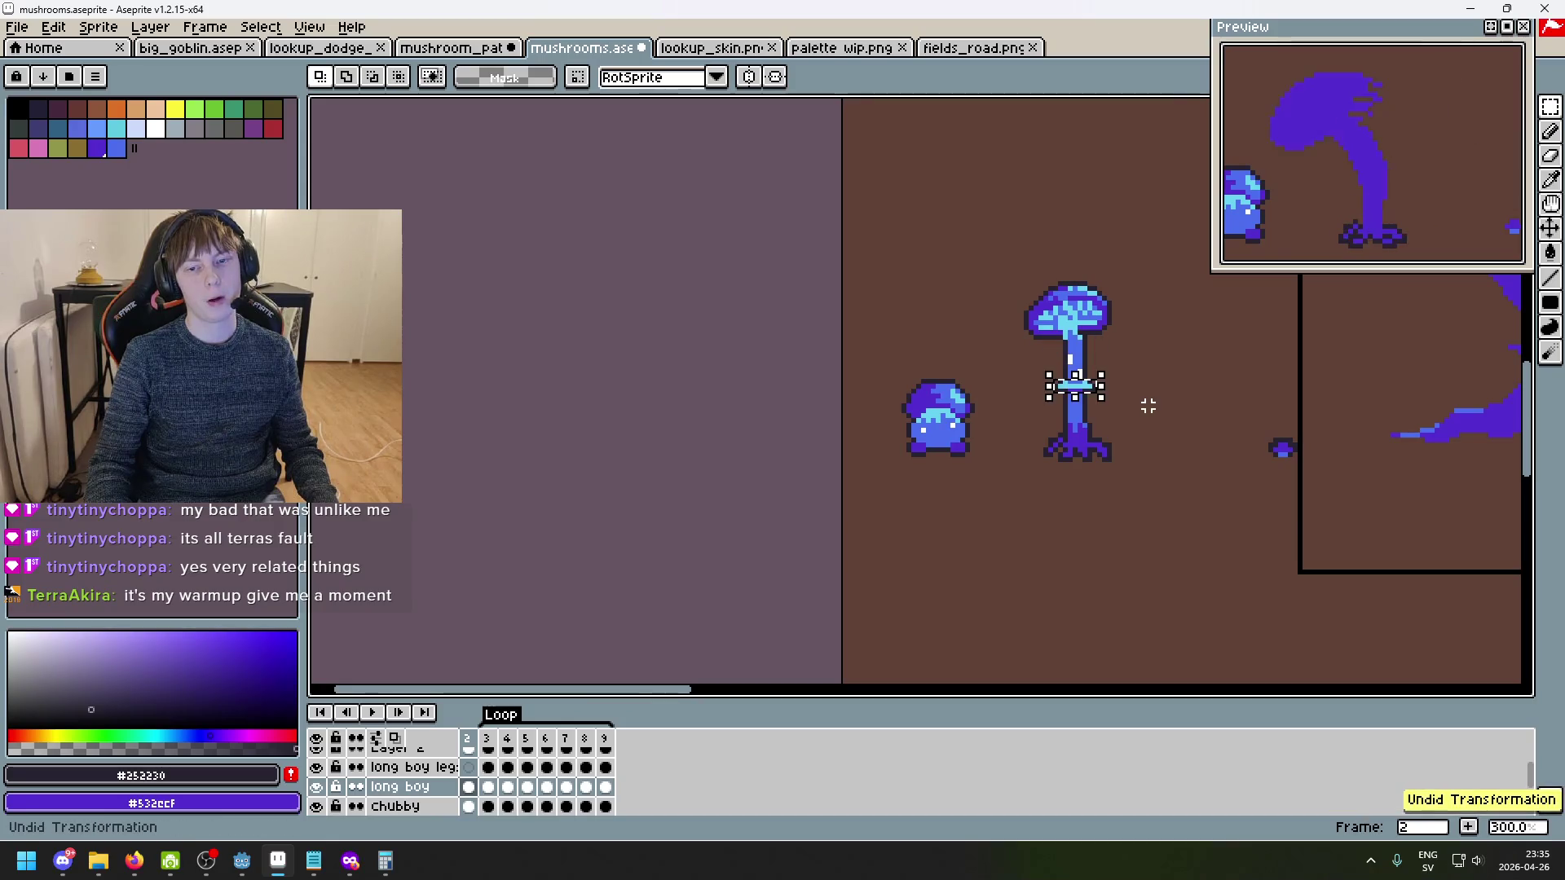
- Undo the last transformation and the recent stem edits on the tall mushroom
key(ctrl+z)
scroll(1148, 396, up, 3)
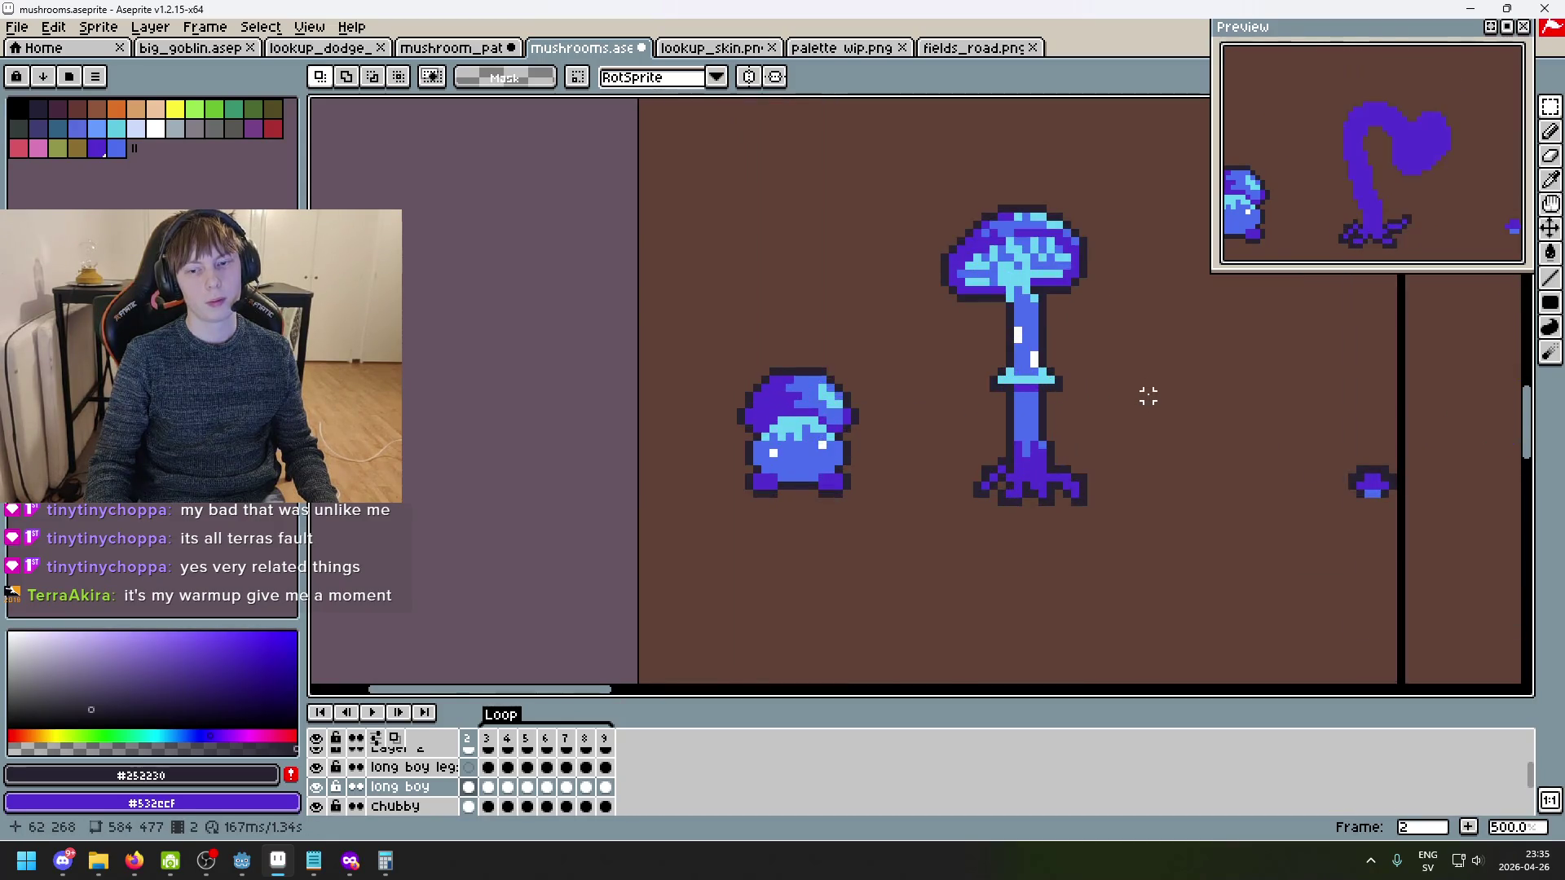
scroll(1148, 389, down, 2)
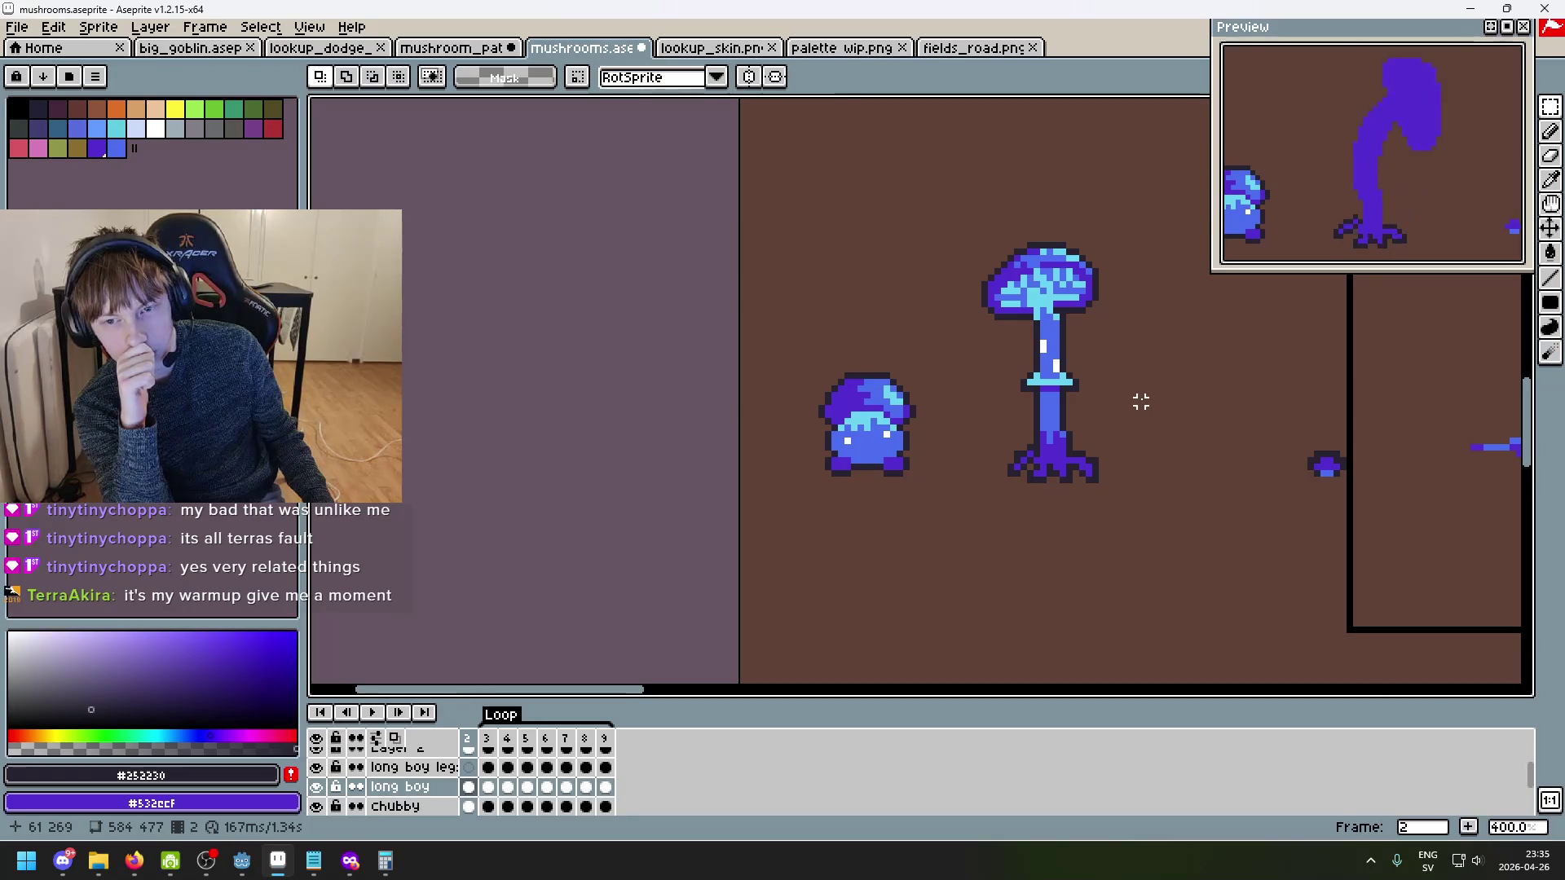
scroll(1141, 401, up, 5)
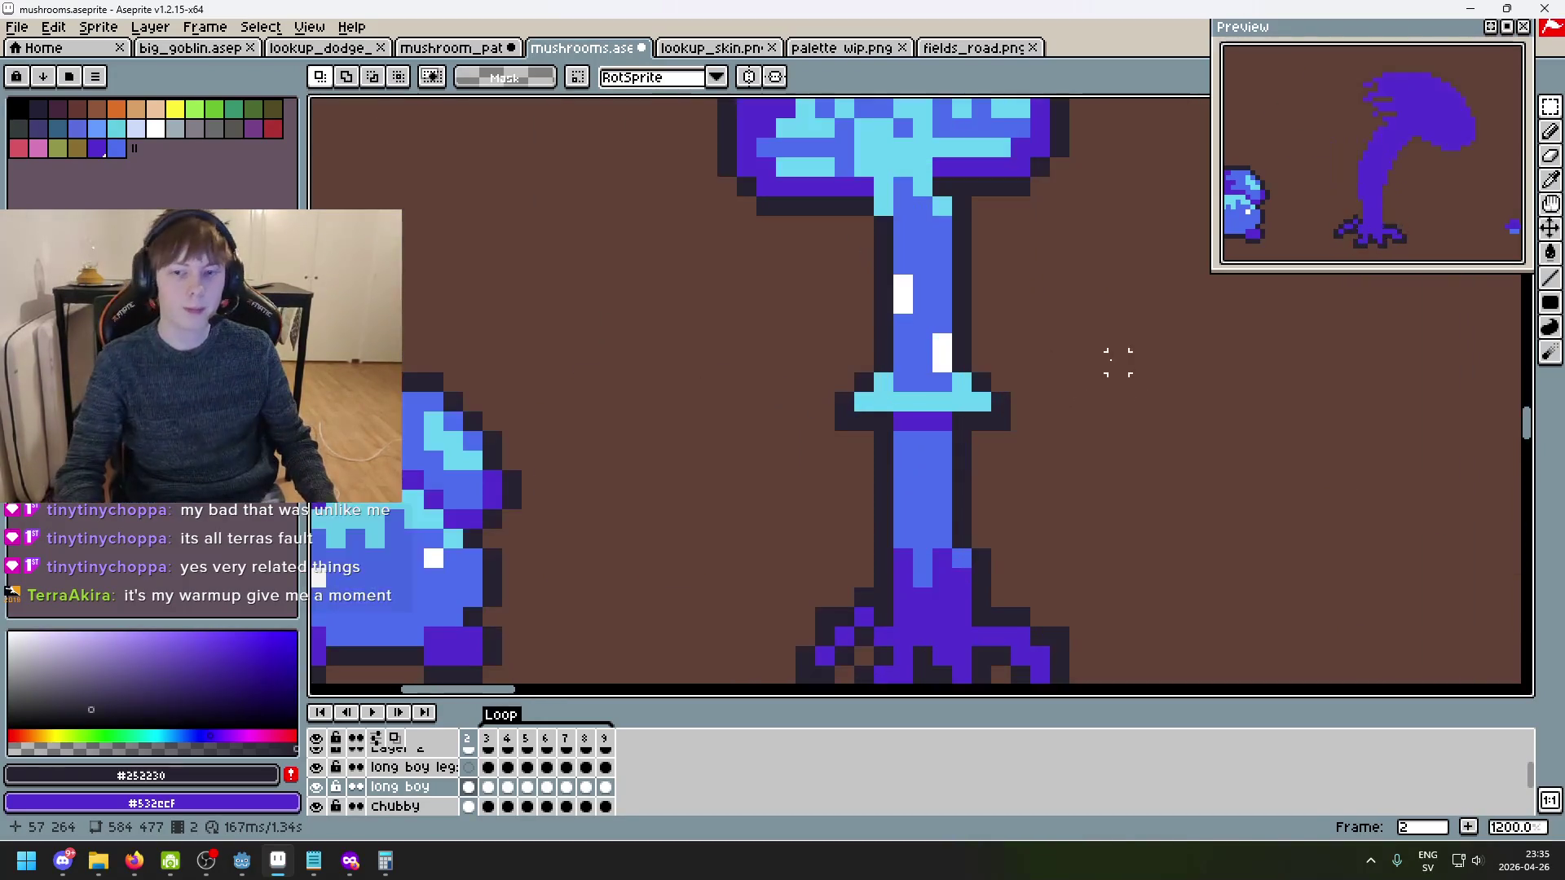
key(ctrl+z)
key(ctrl+z)
key(ctrl+z)
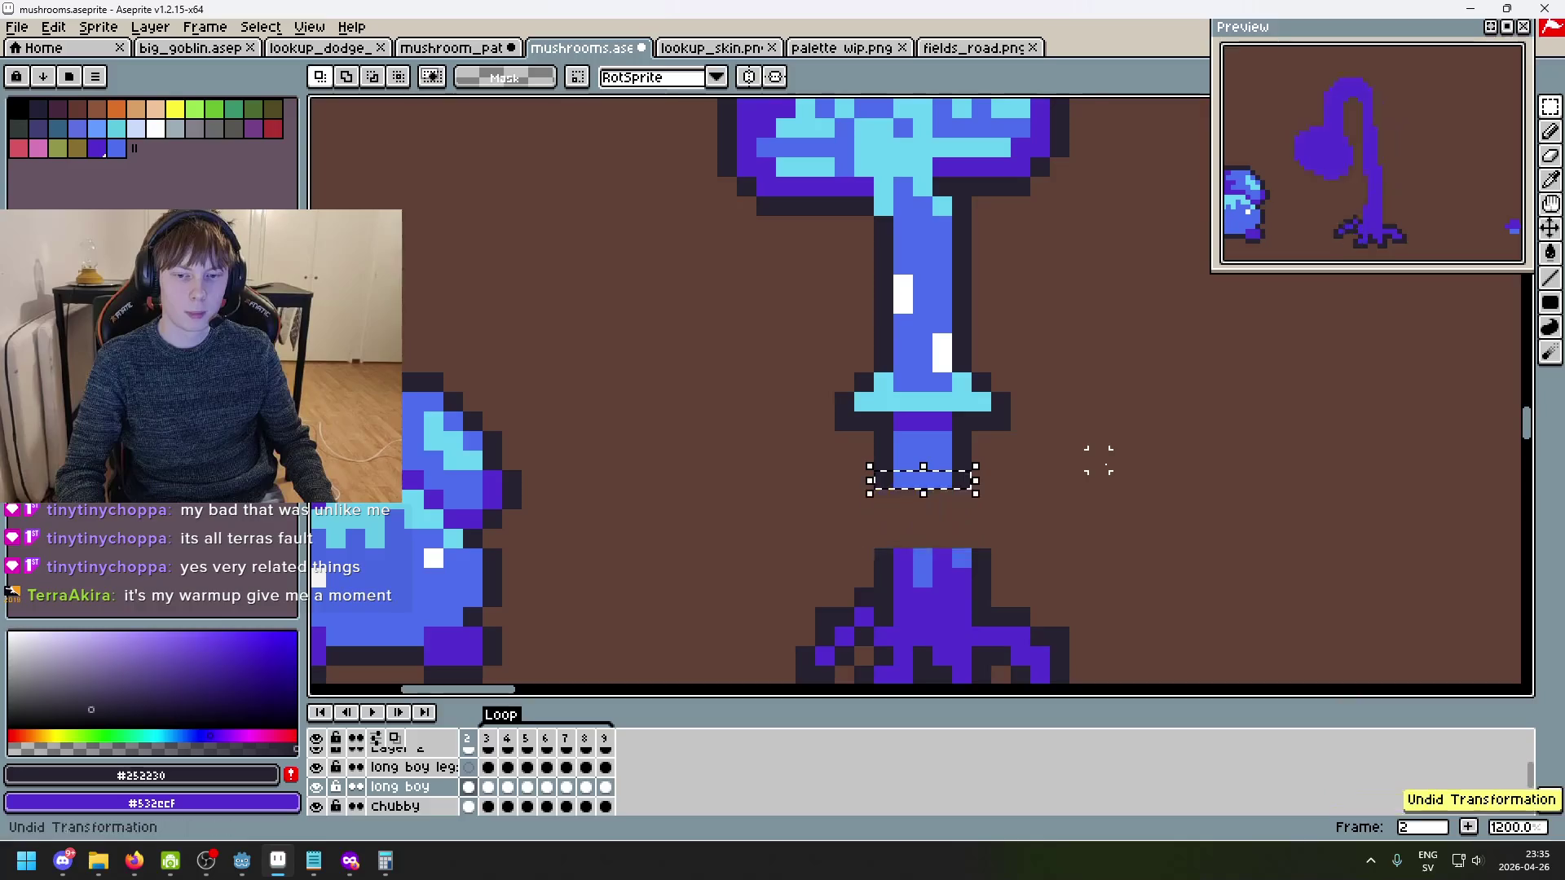
key(ctrl+z)
key(ctrl+z)
scroll(1118, 456, down, 6)
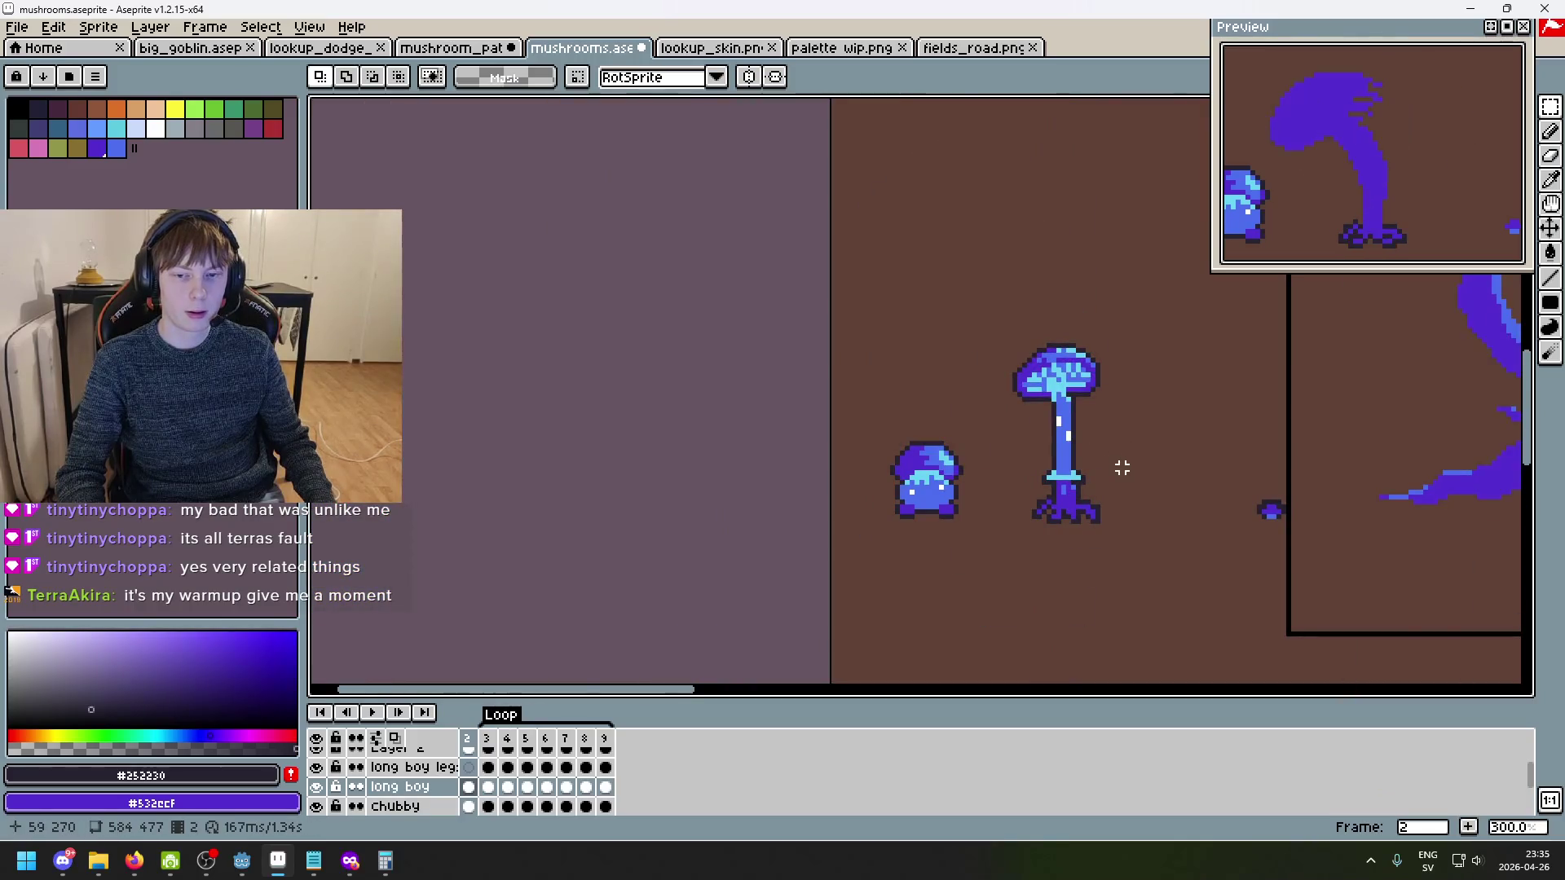
scroll(1122, 467, up, 6)
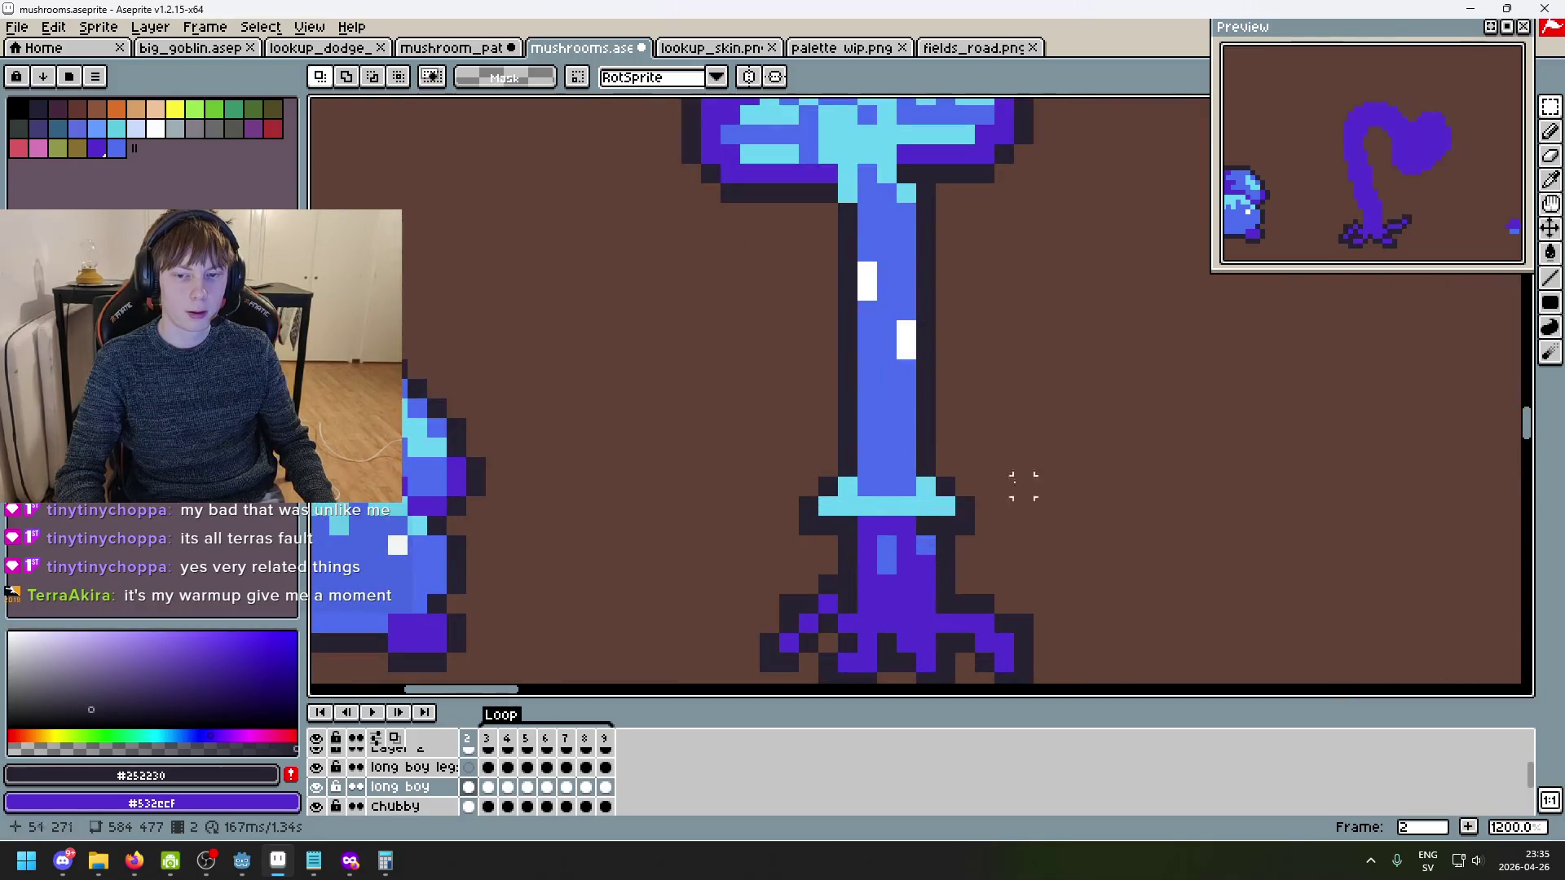
- Raise the stem's lower band by one pixel
mouse_move(798, 476)
mouse_down()
mouse_move(872, 520)
mouse_move(978, 540)
mouse_move(948, 467)
mouse_up()
key(Return)
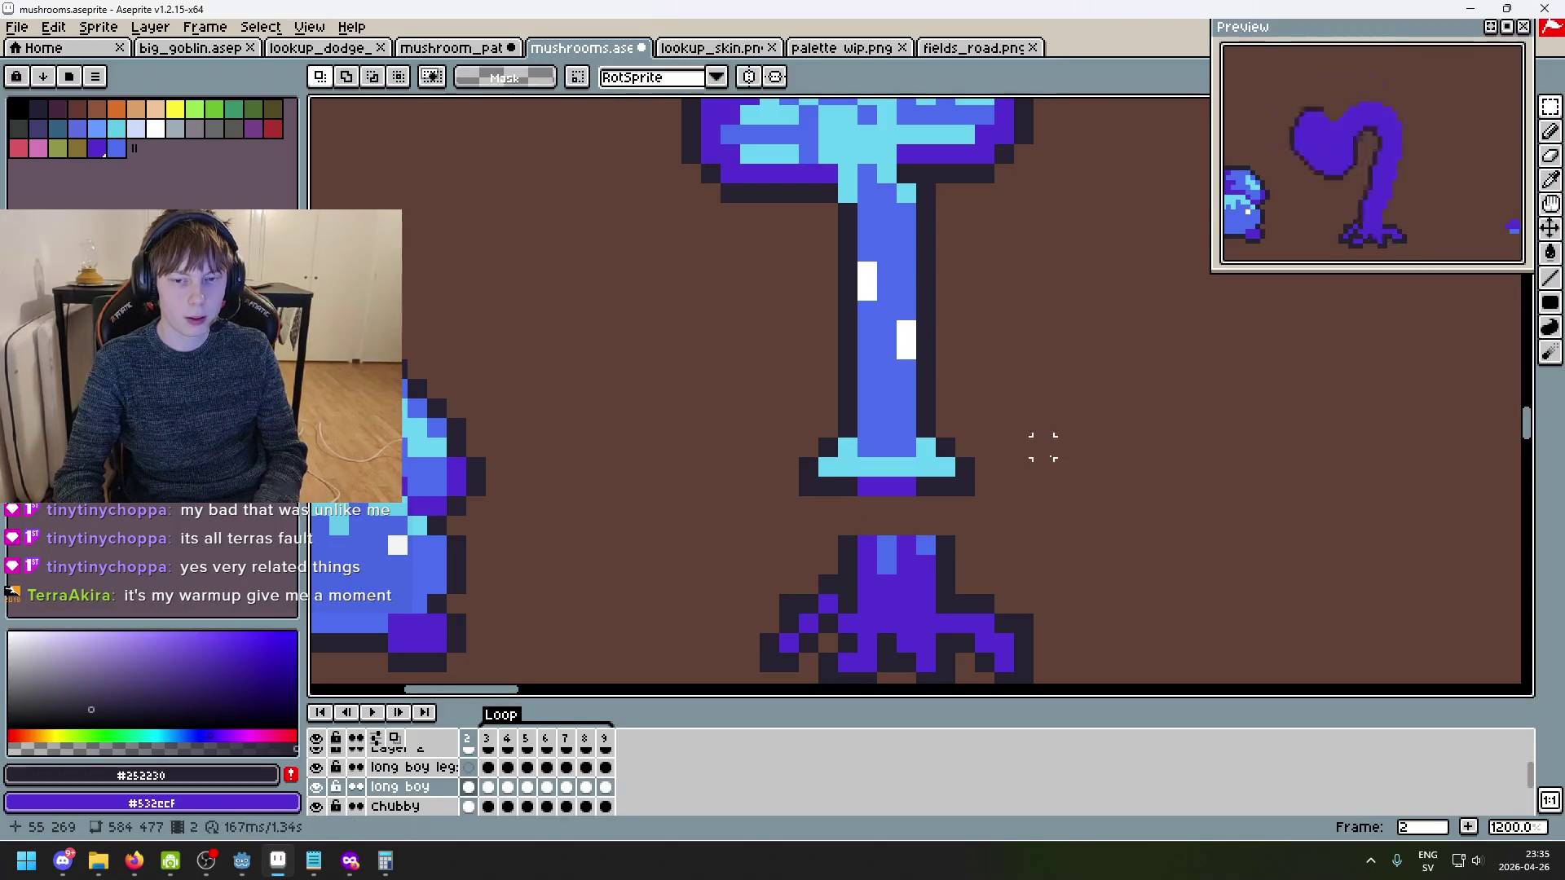
scroll(858, 497, up, 3)
key(ctrl+z)
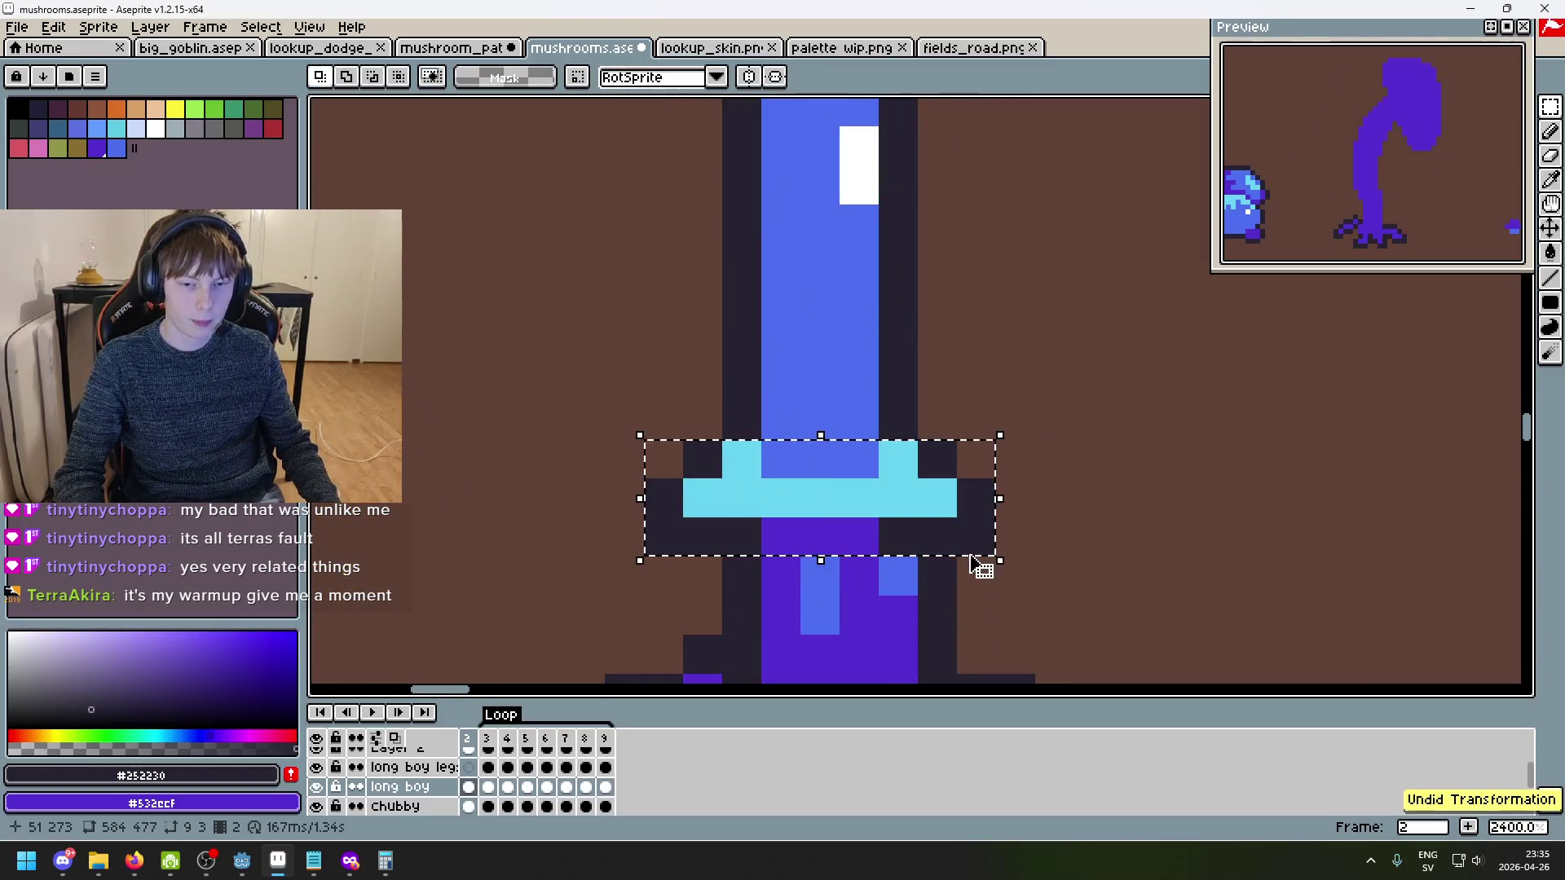
mouse_move(923, 563)
mouse_down()
mouse_move(901, 549)
mouse_move(897, 450)
mouse_up()
key(b)
- Paint blue stem pixels below the ring and dark outline pixels beside the stem
alt+click(803, 383)
click(781, 498)
drag(789, 511, 897, 542)
alt+click(919, 444)
click(719, 501)
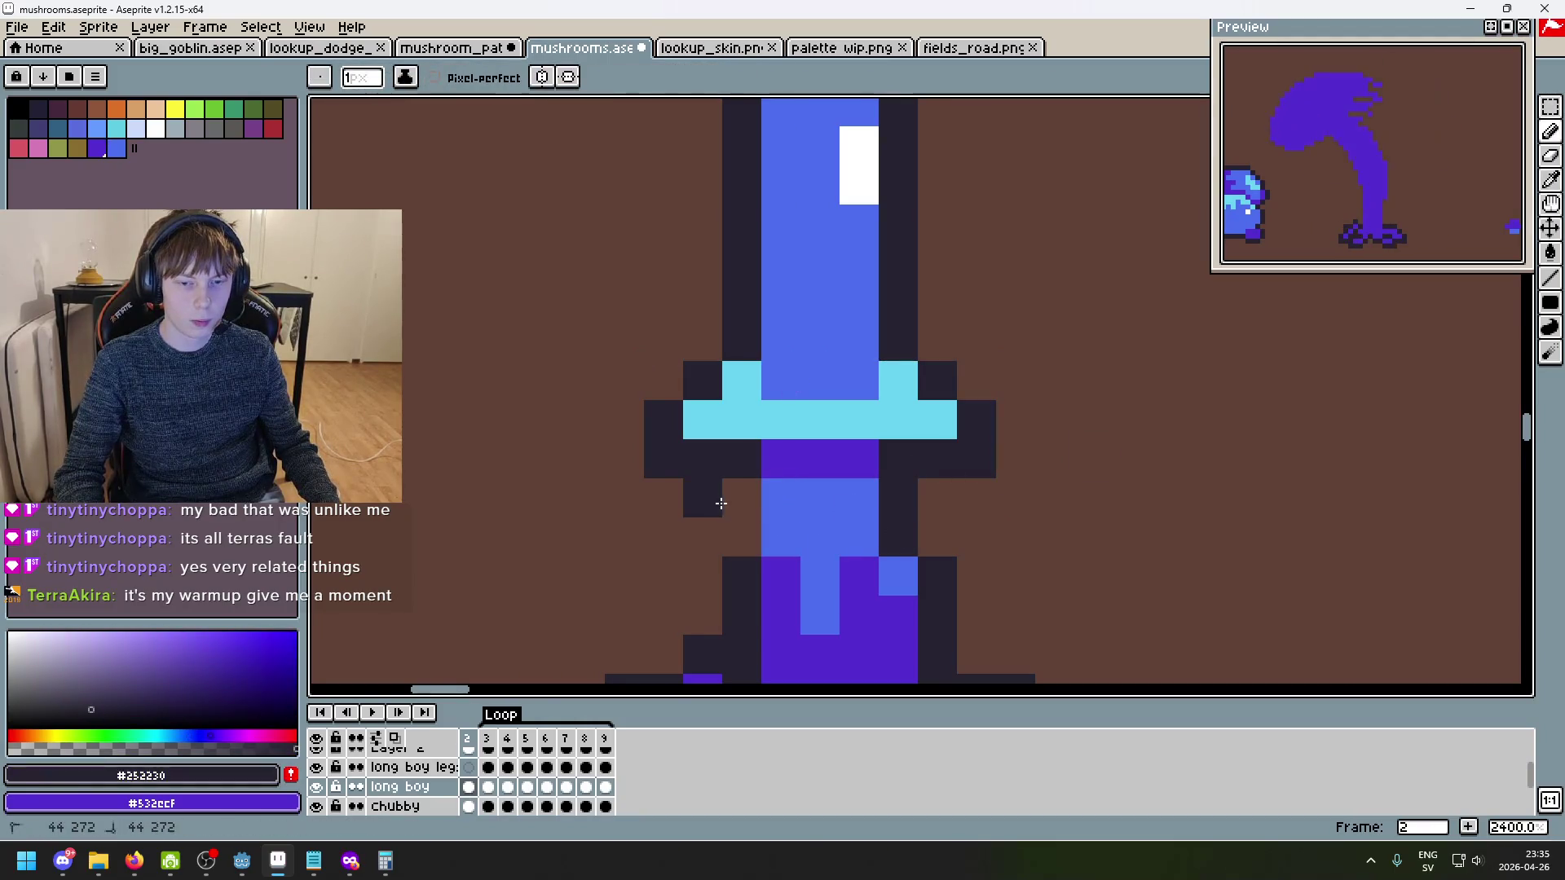
scroll(719, 501, down, 8)
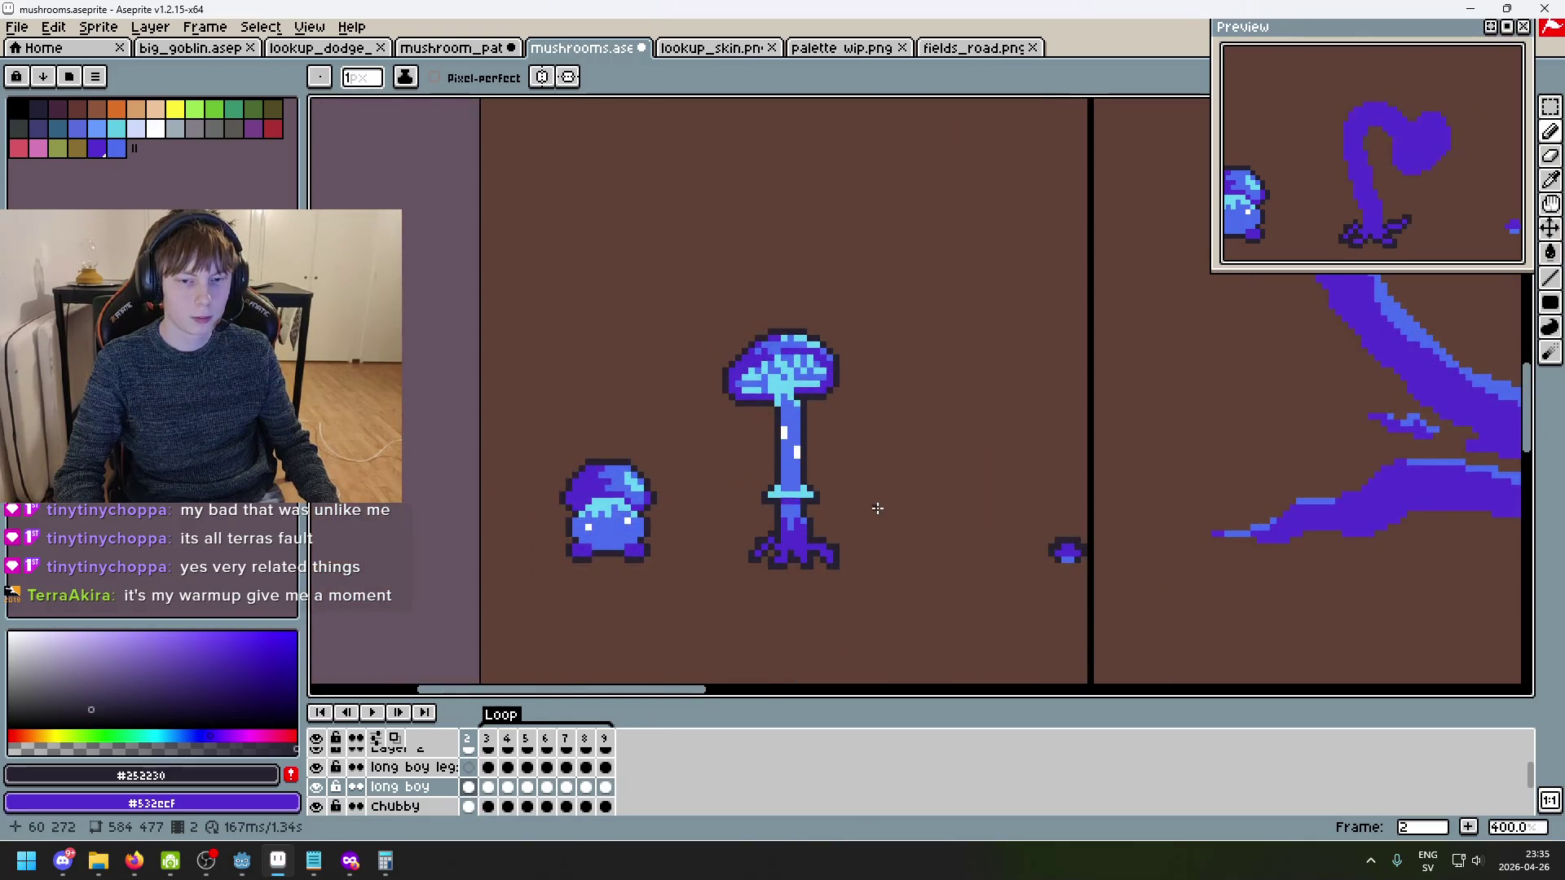
scroll(877, 508, down, 1)
drag(880, 508, 951, 482)
scroll(965, 482, up, 1)
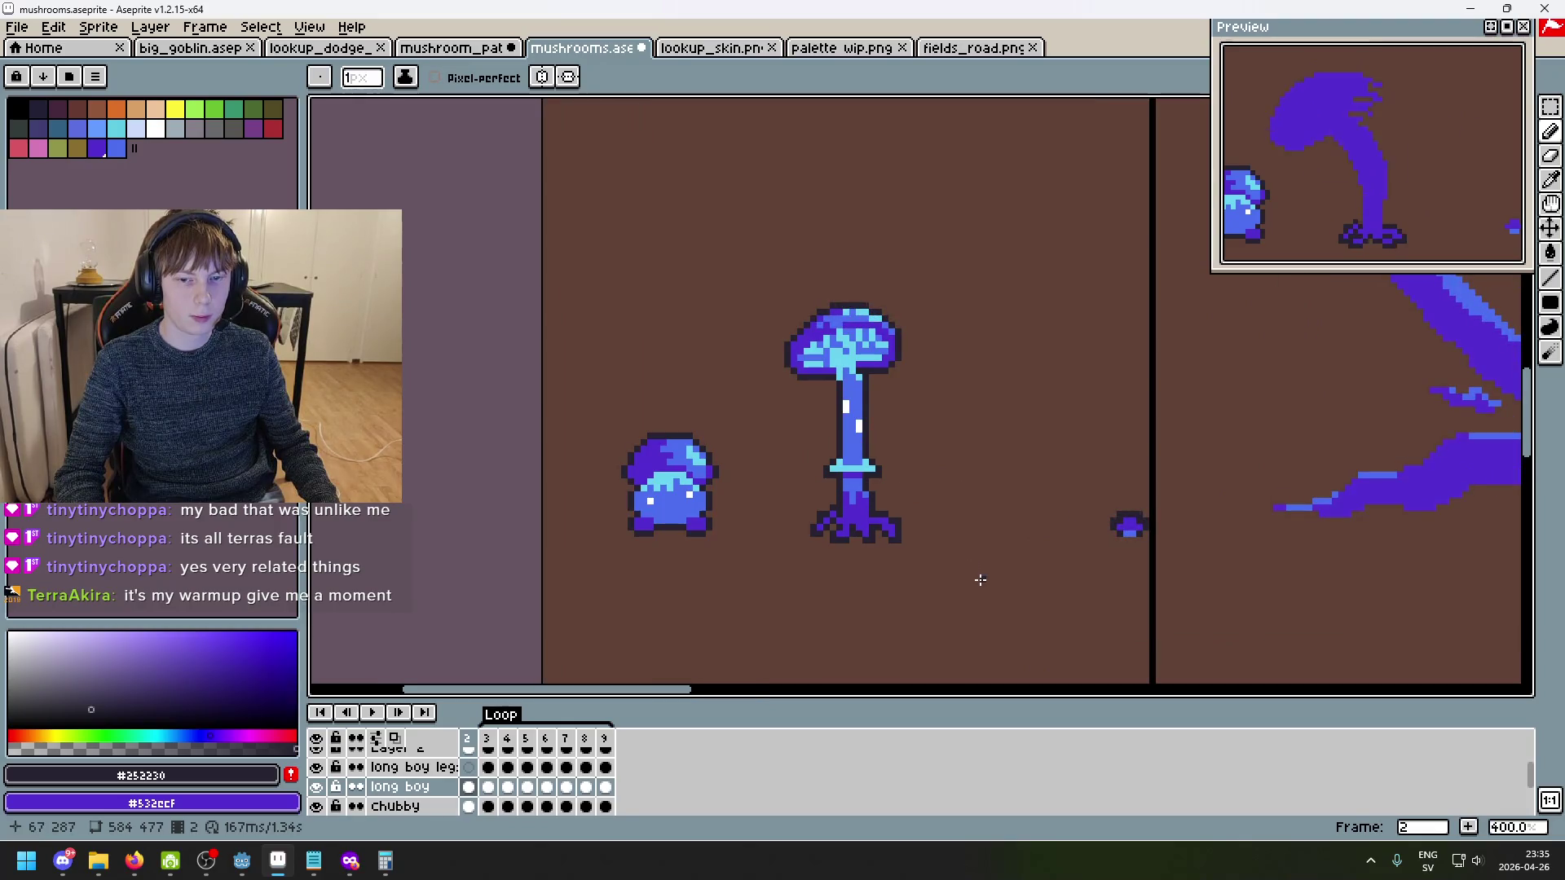
scroll(894, 512, up, 2)
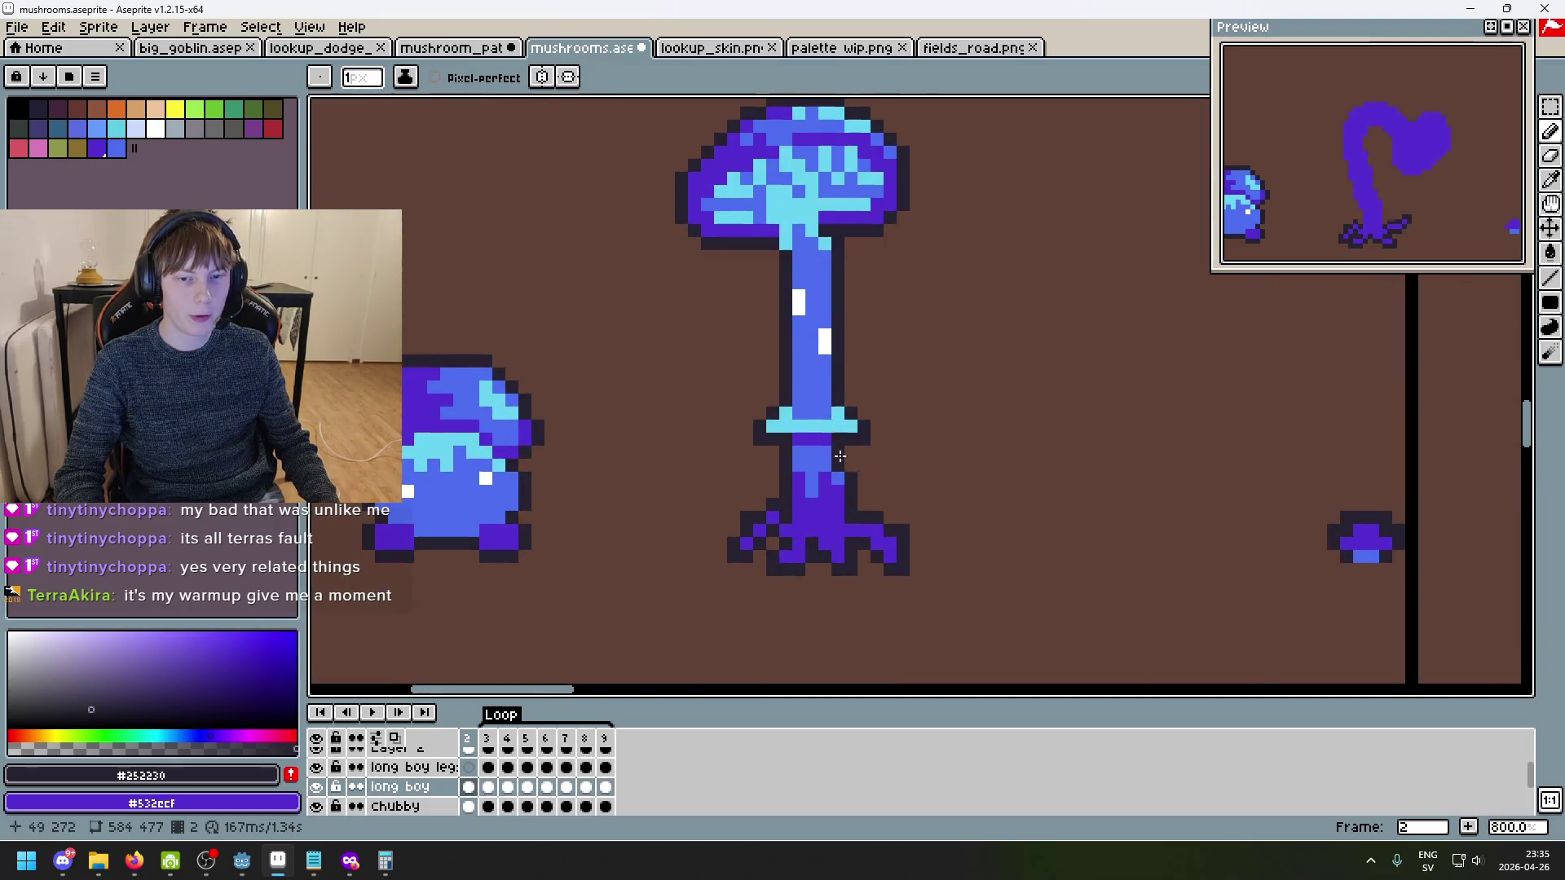
drag(839, 456, 856, 504)
scroll(965, 494, down, 3)
scroll(877, 433, up, 2)
scroll(821, 447, up, 3)
scroll(843, 434, down, 4)
- Compare the stem across frames, then rectangle-select the cyan stem ring on frame 2
key(Left)
scroll(870, 437, up, 1)
key(Right)
key(Left)
key(Right)
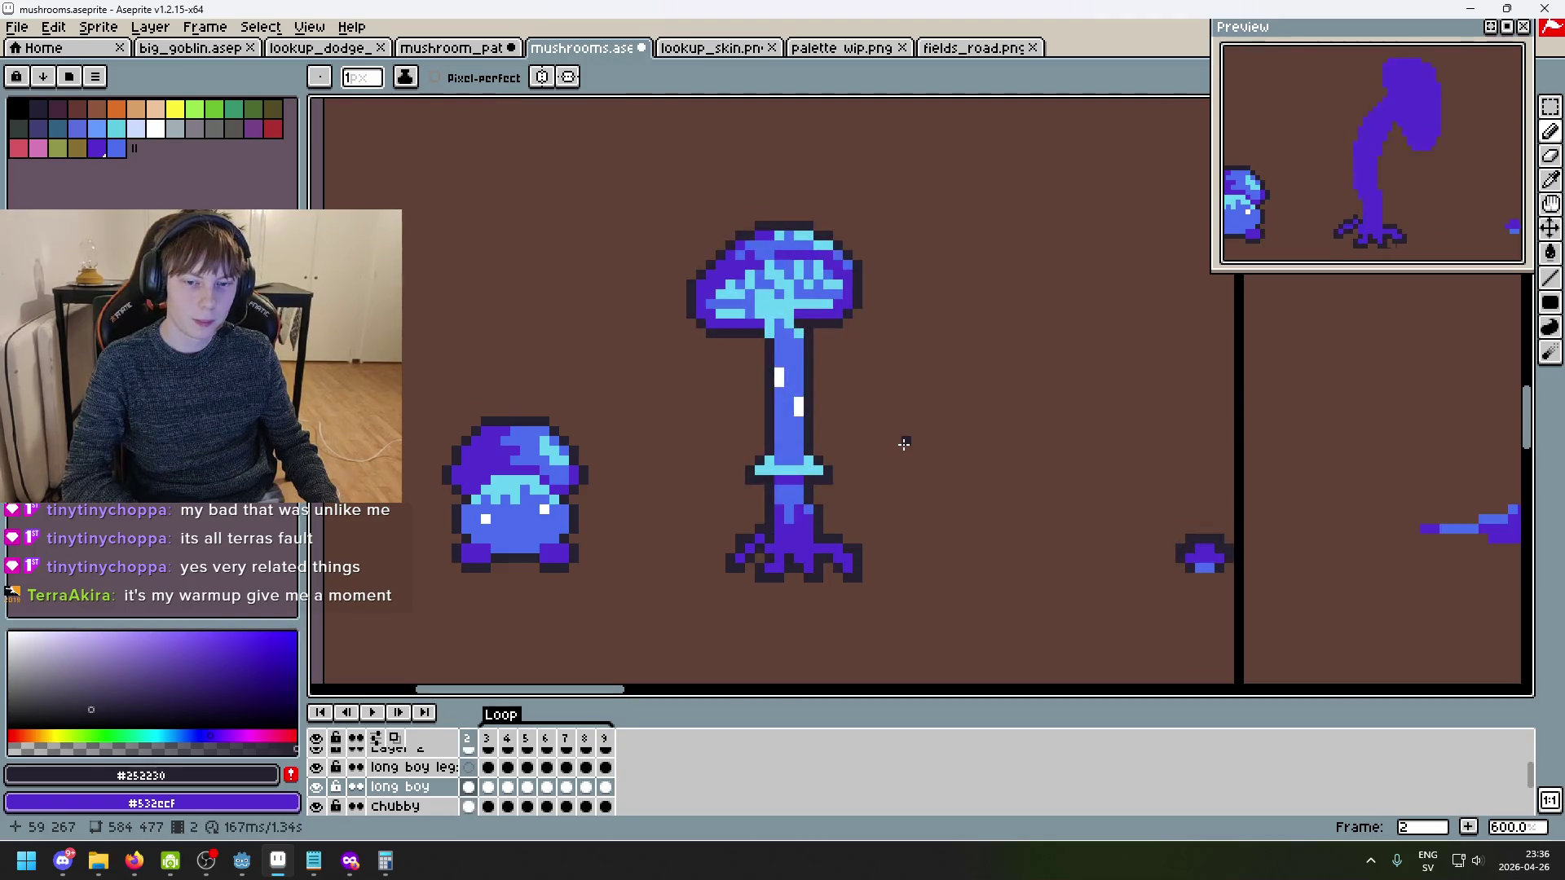
key(Left)
key(Right)
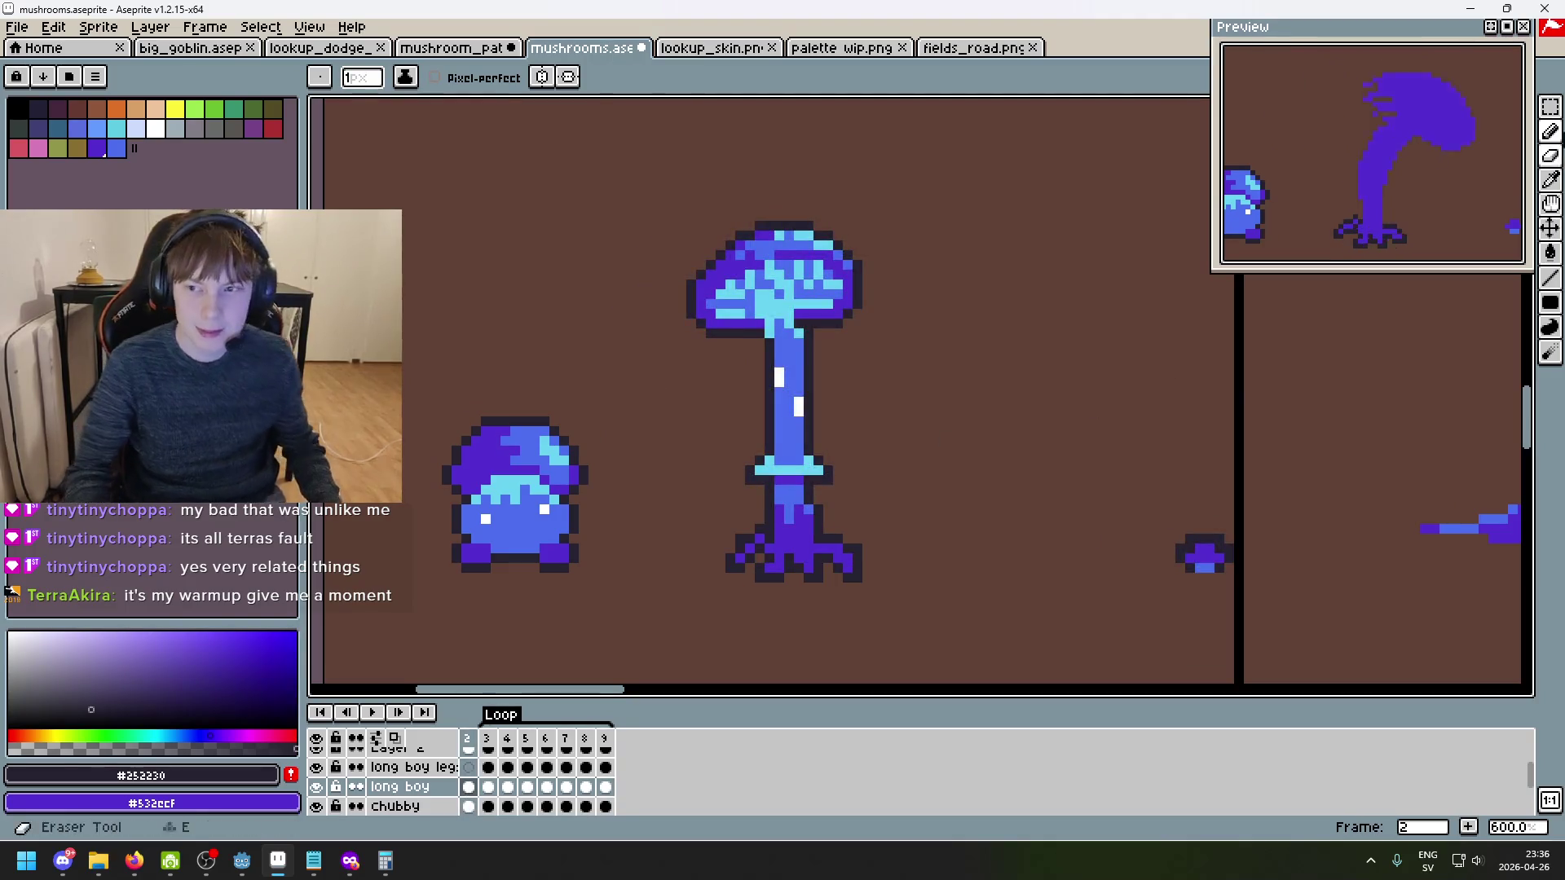
click(1550, 107)
scroll(921, 460, up, 3)
drag(584, 507, 760, 465)
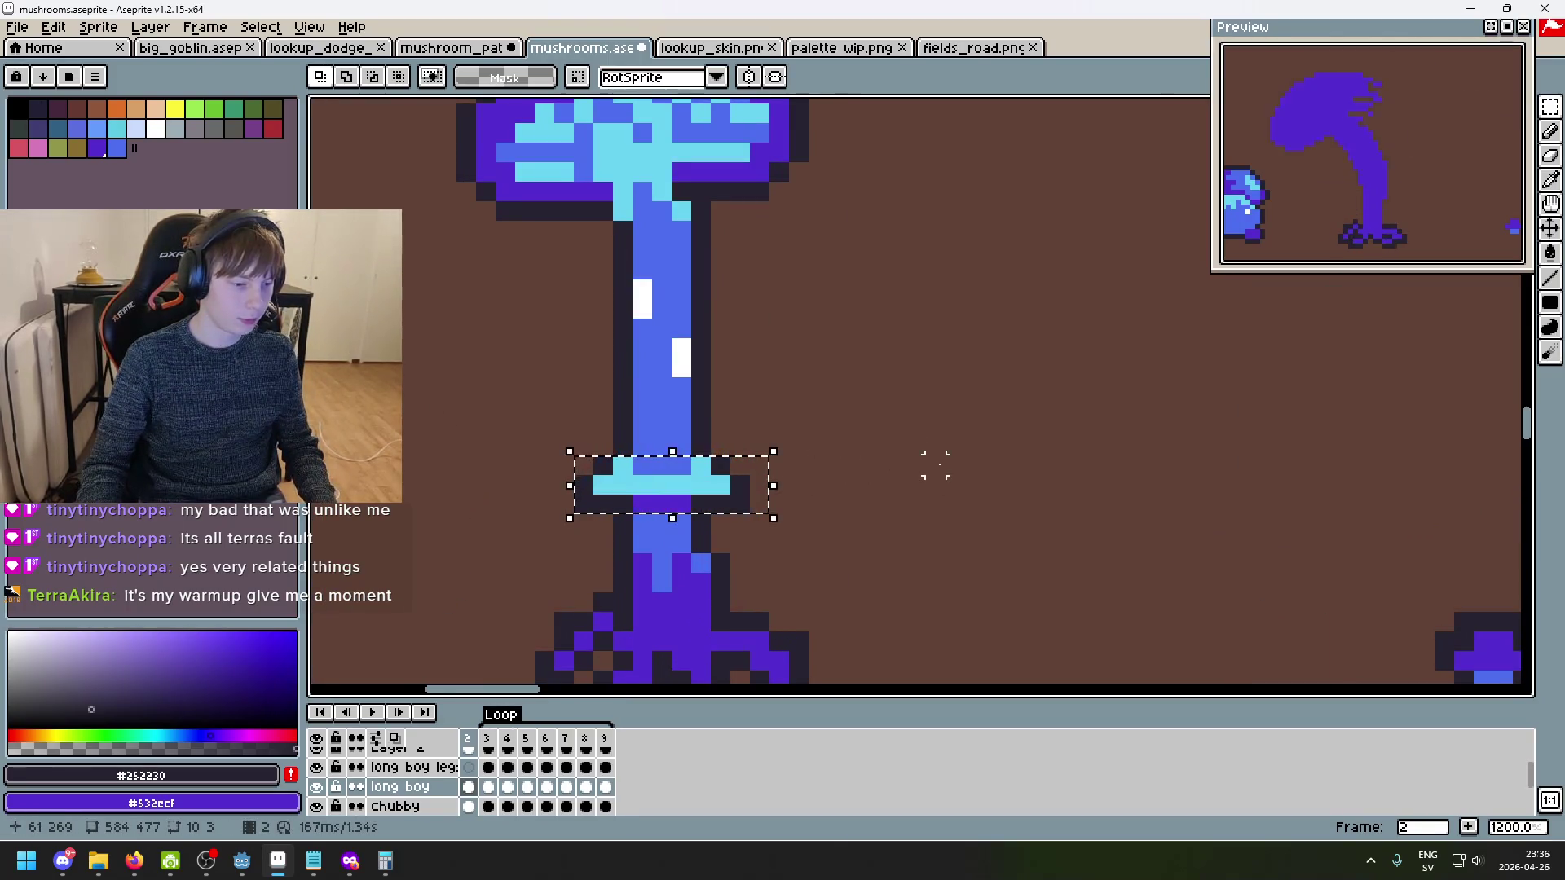
click(937, 465)
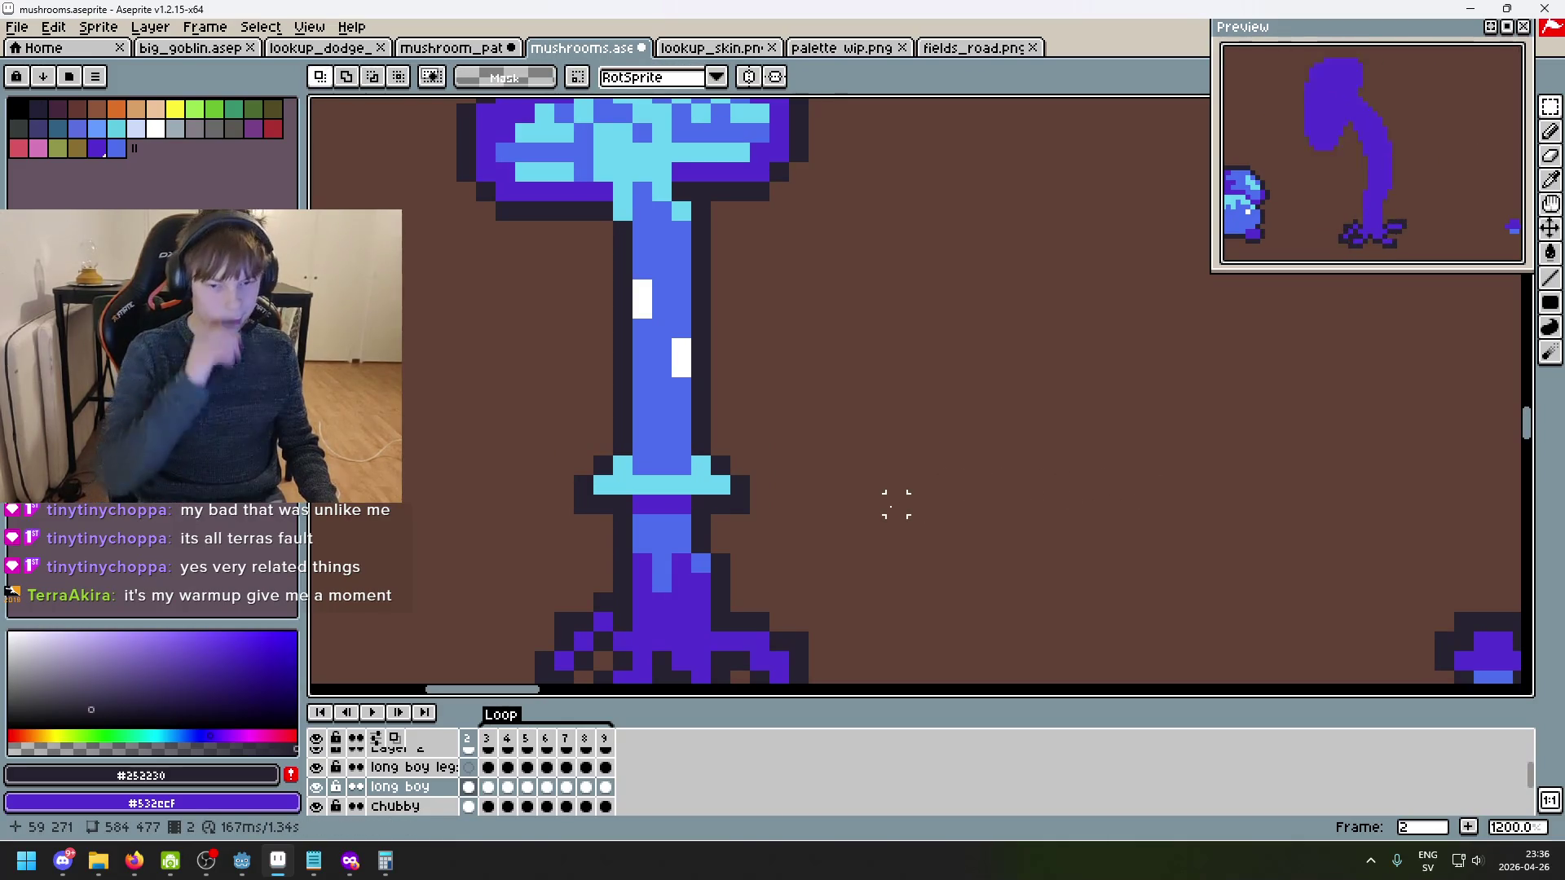
- Paste the stem ring into frame 3, shifted one pixel right, and commit it
key(Right)
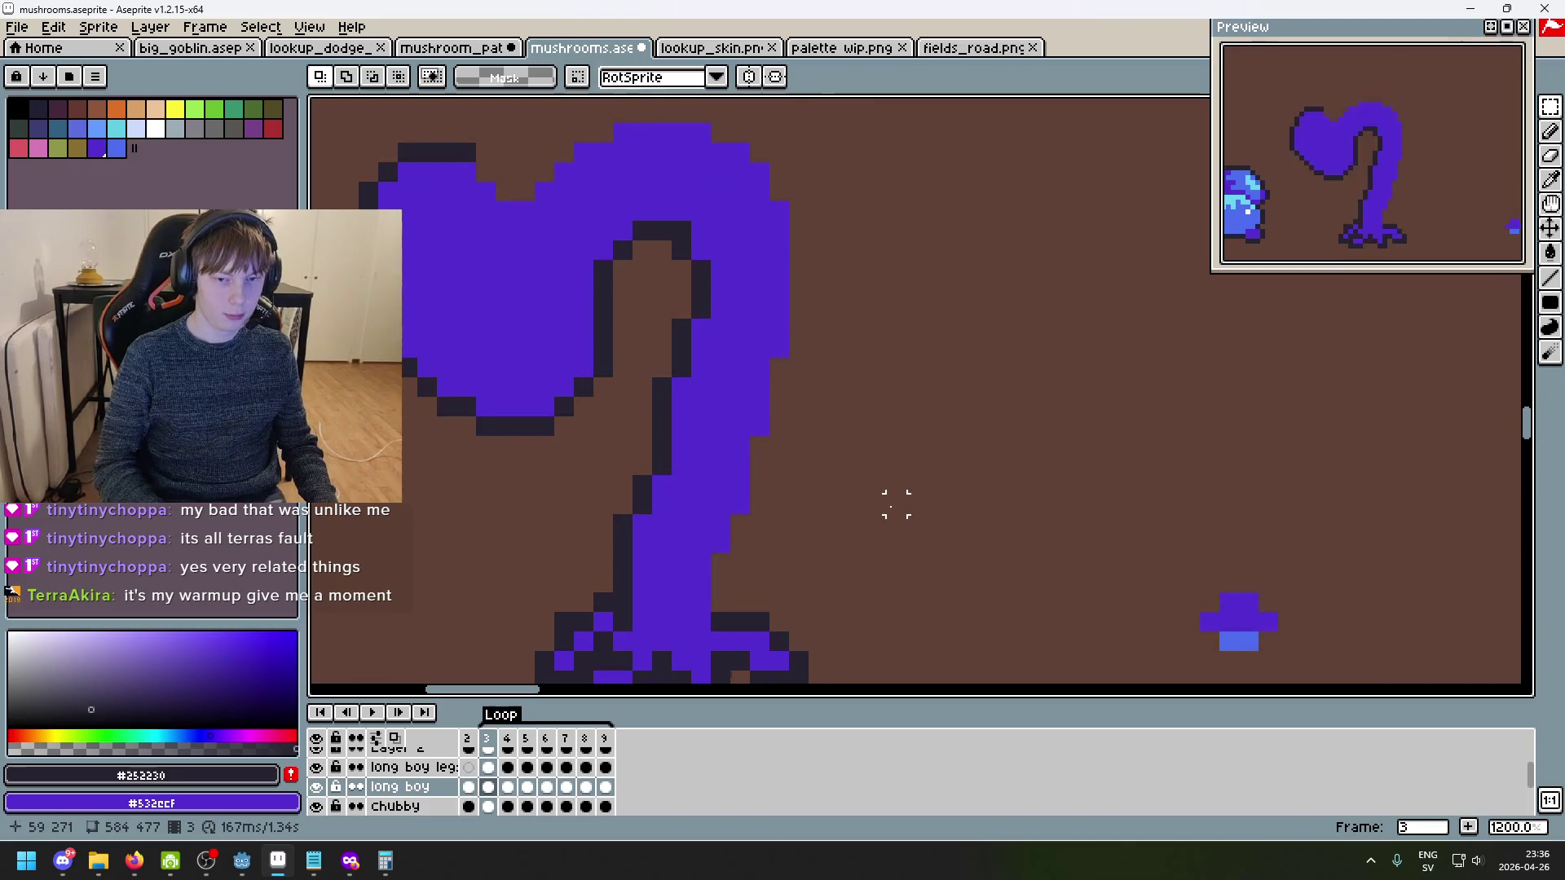
key(ctrl+v)
drag(709, 514, 992, 509)
key(Return)
key(Left)
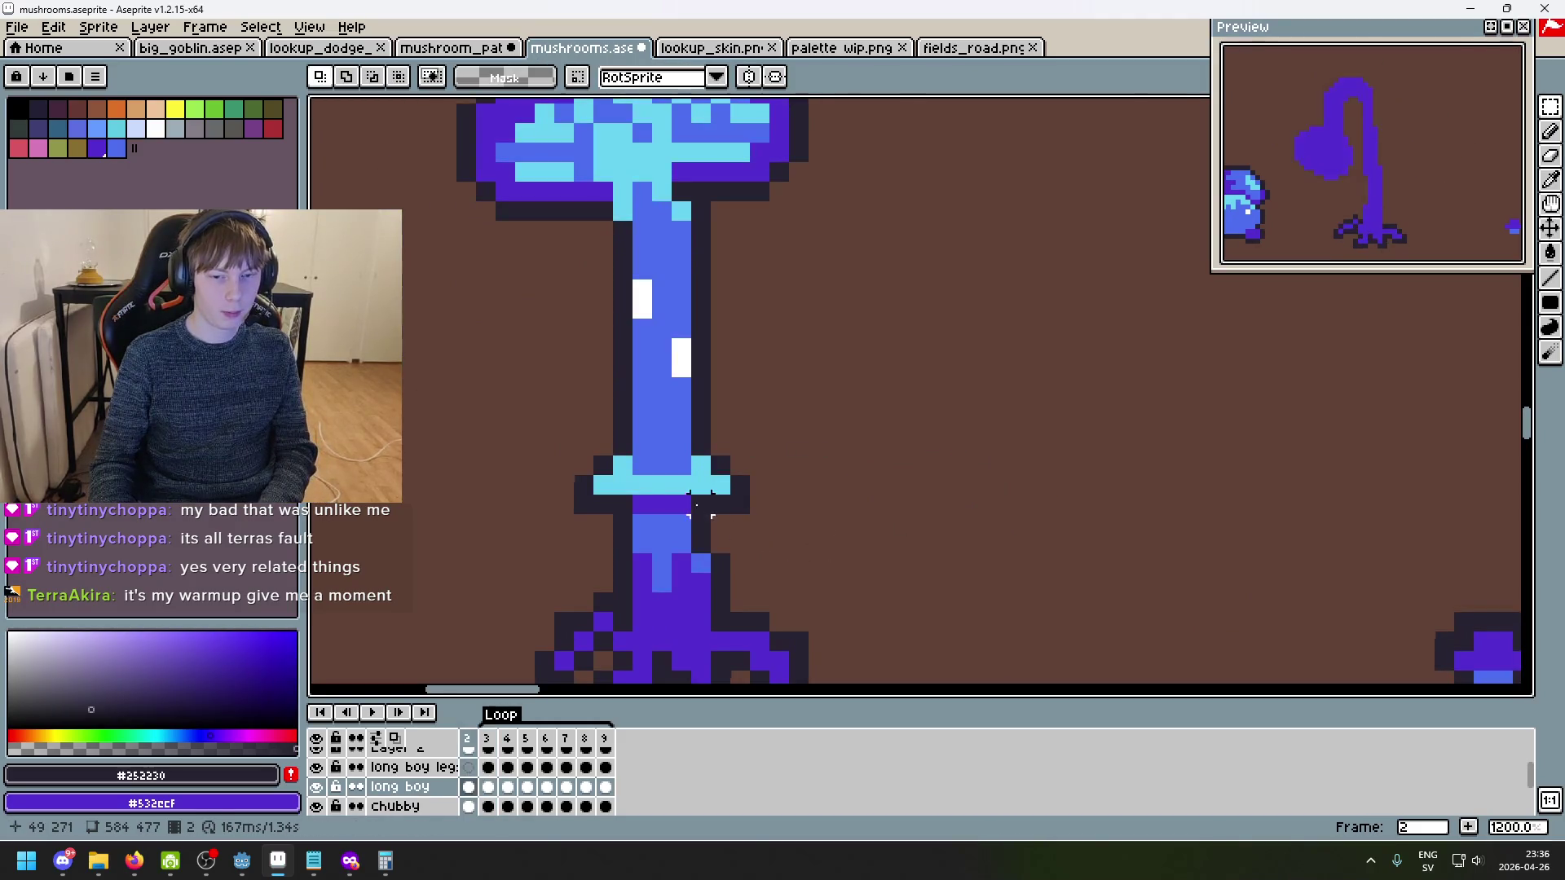
key(Right)
key(Left)
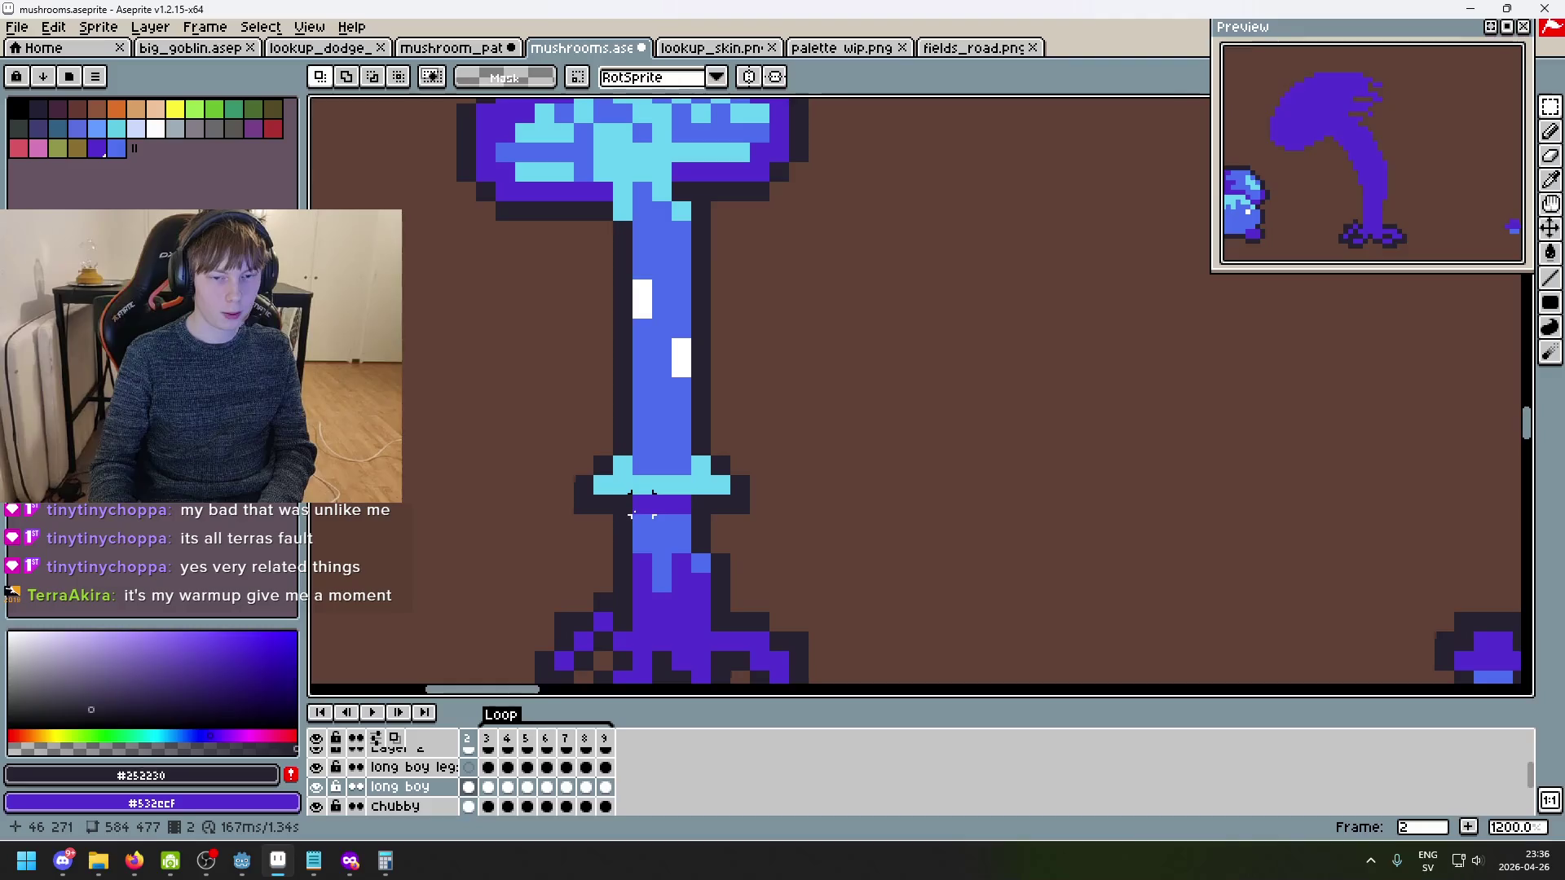
key(Right)
- Add dark outline pixels along the bent stalk in frame 3 with the Pencil
key(b)
click(666, 517)
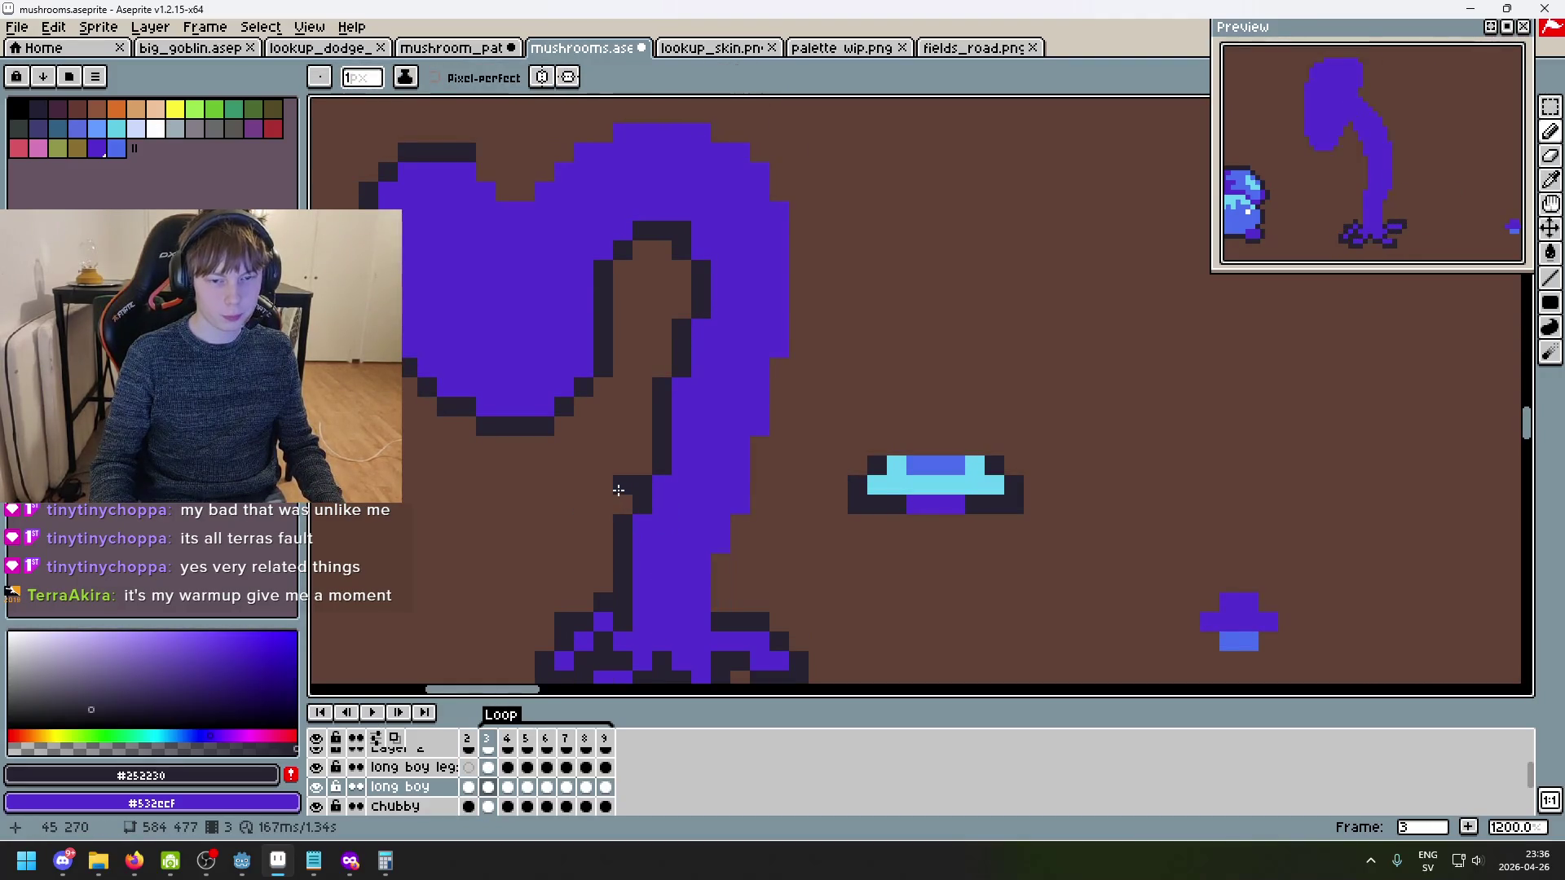
click(715, 539)
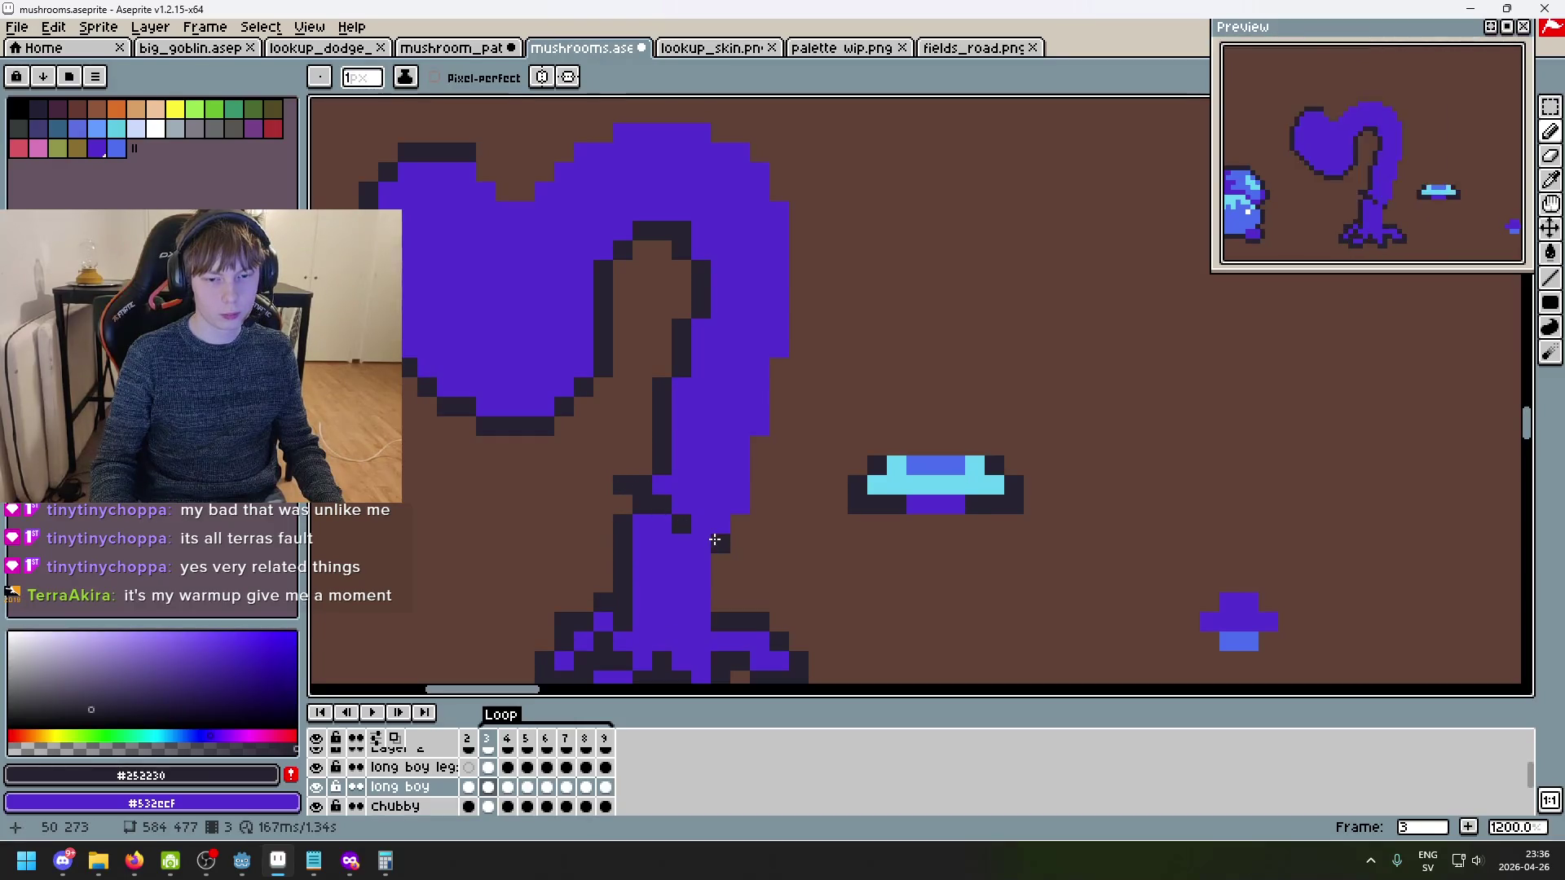
click(744, 566)
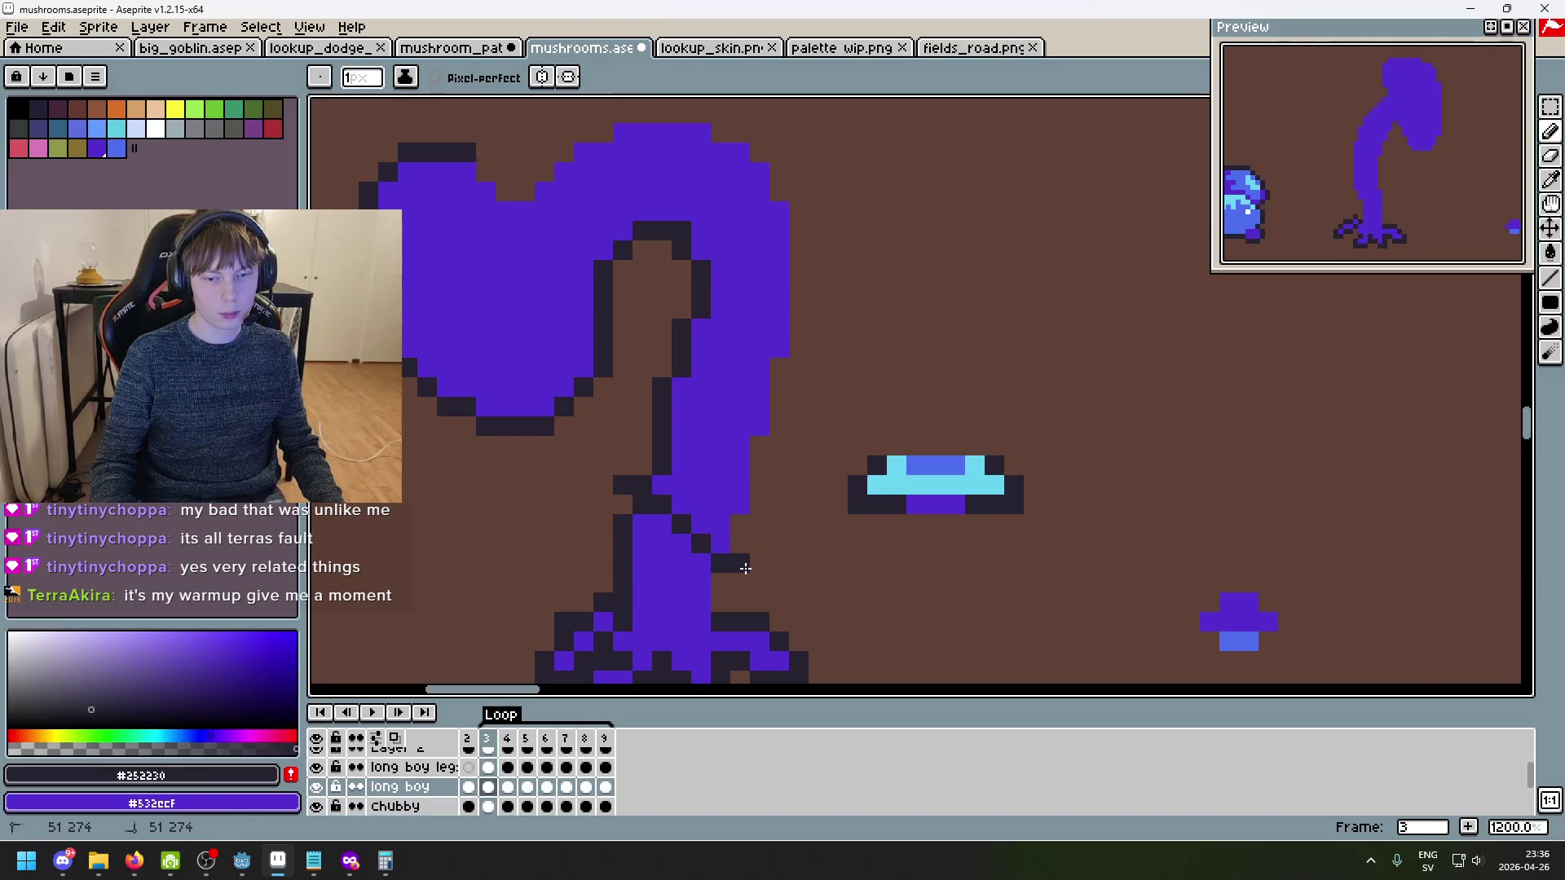
click(758, 546)
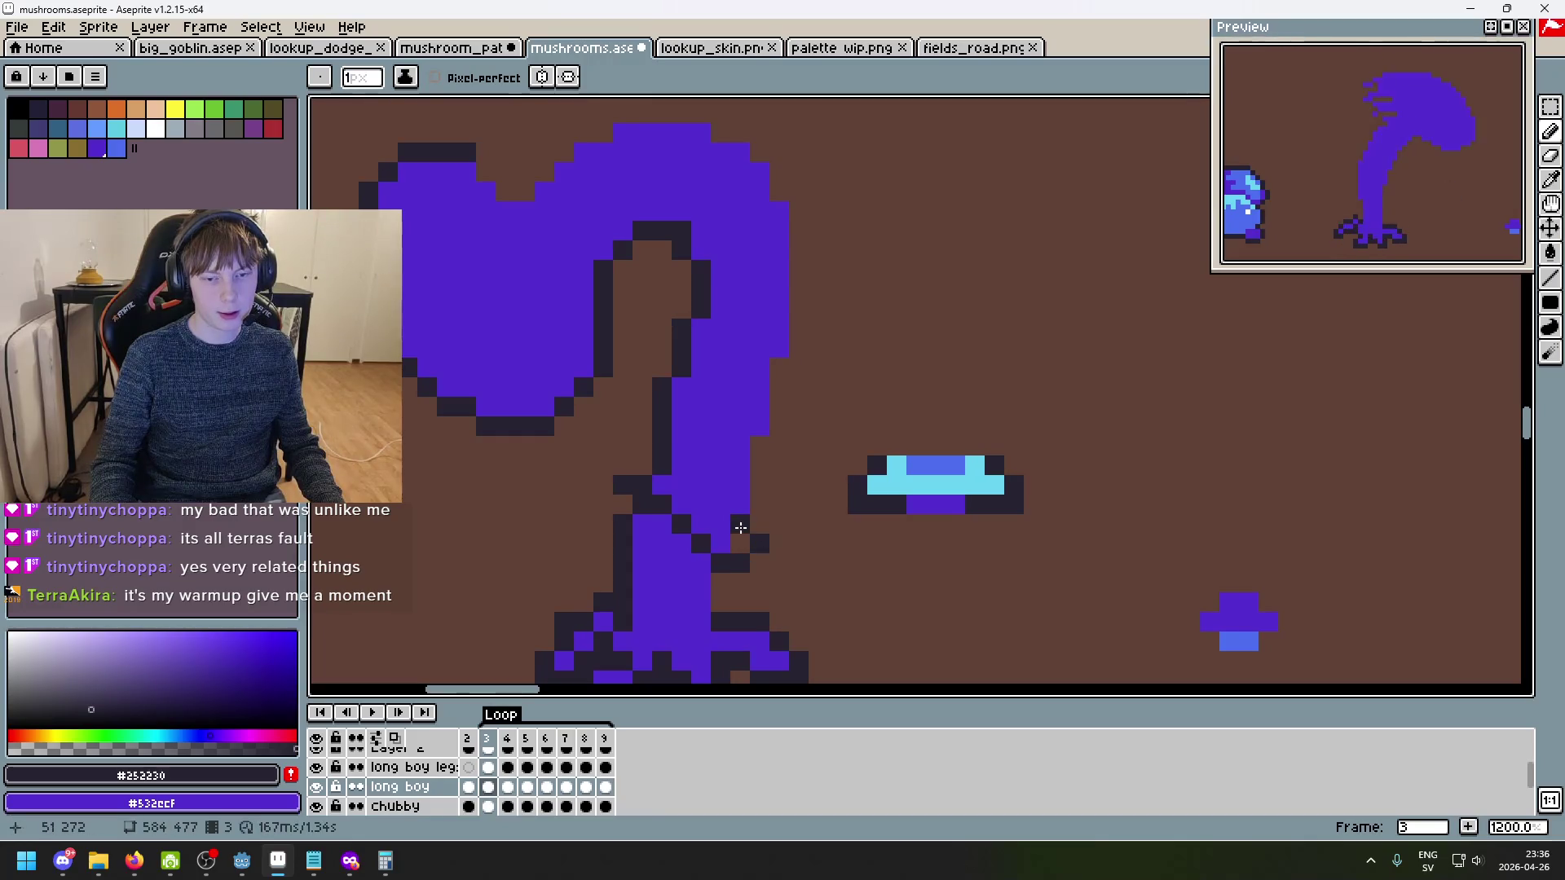
scroll(677, 474, up, 1)
- Paint cyan ring pixels diagonally across the stalk, checking against upright frame 2
alt+click(669, 480)
alt+click(1076, 497)
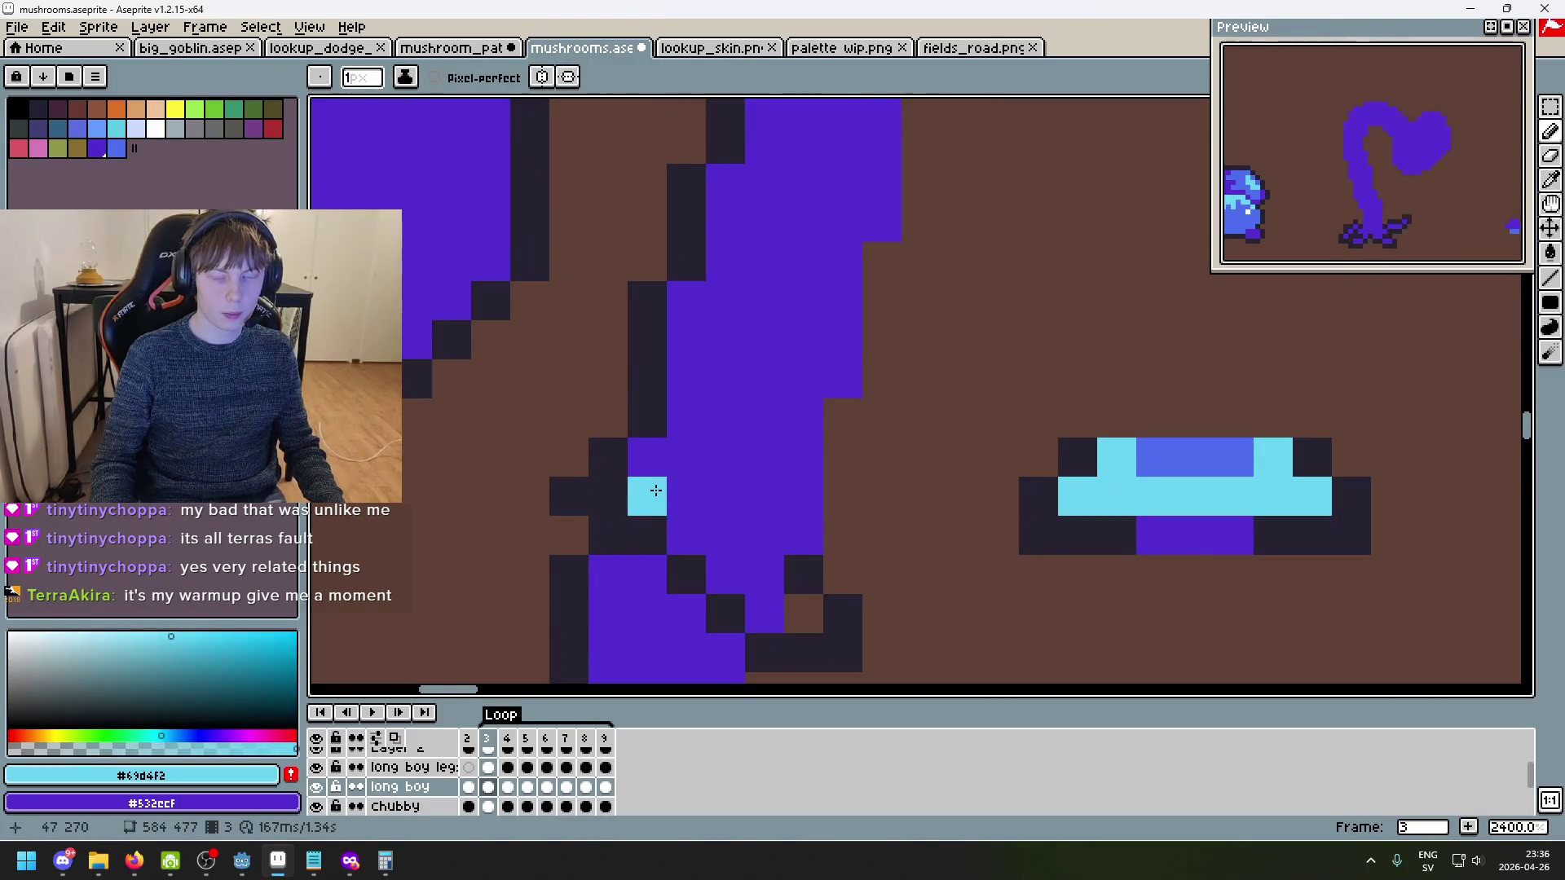
click(688, 551)
click(757, 604)
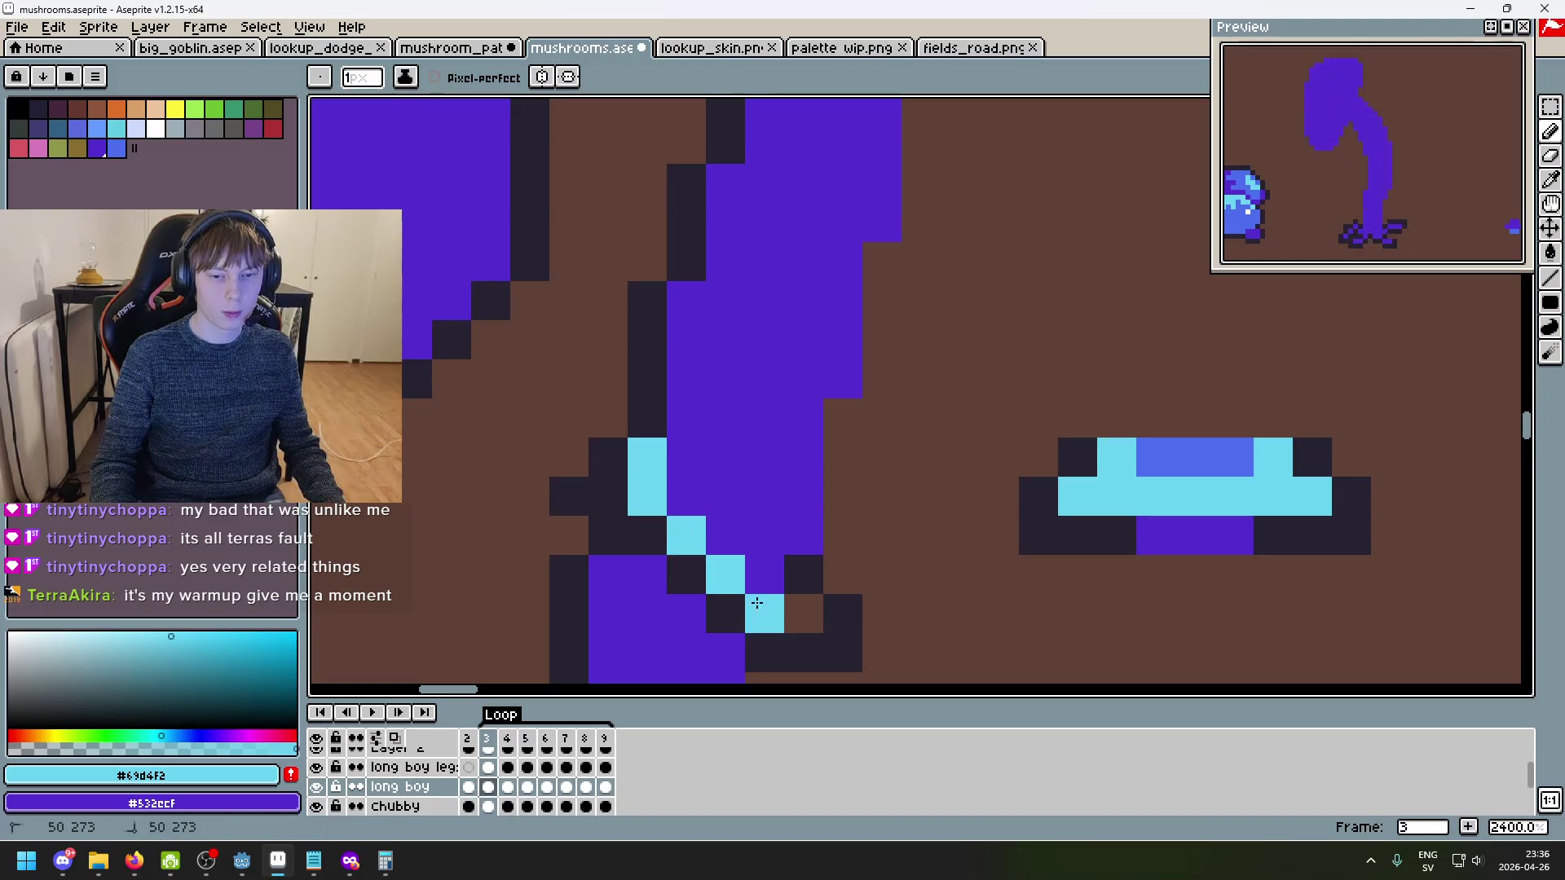
key(ctrl+z)
scroll(864, 580, down, 8)
scroll(817, 525, up, 6)
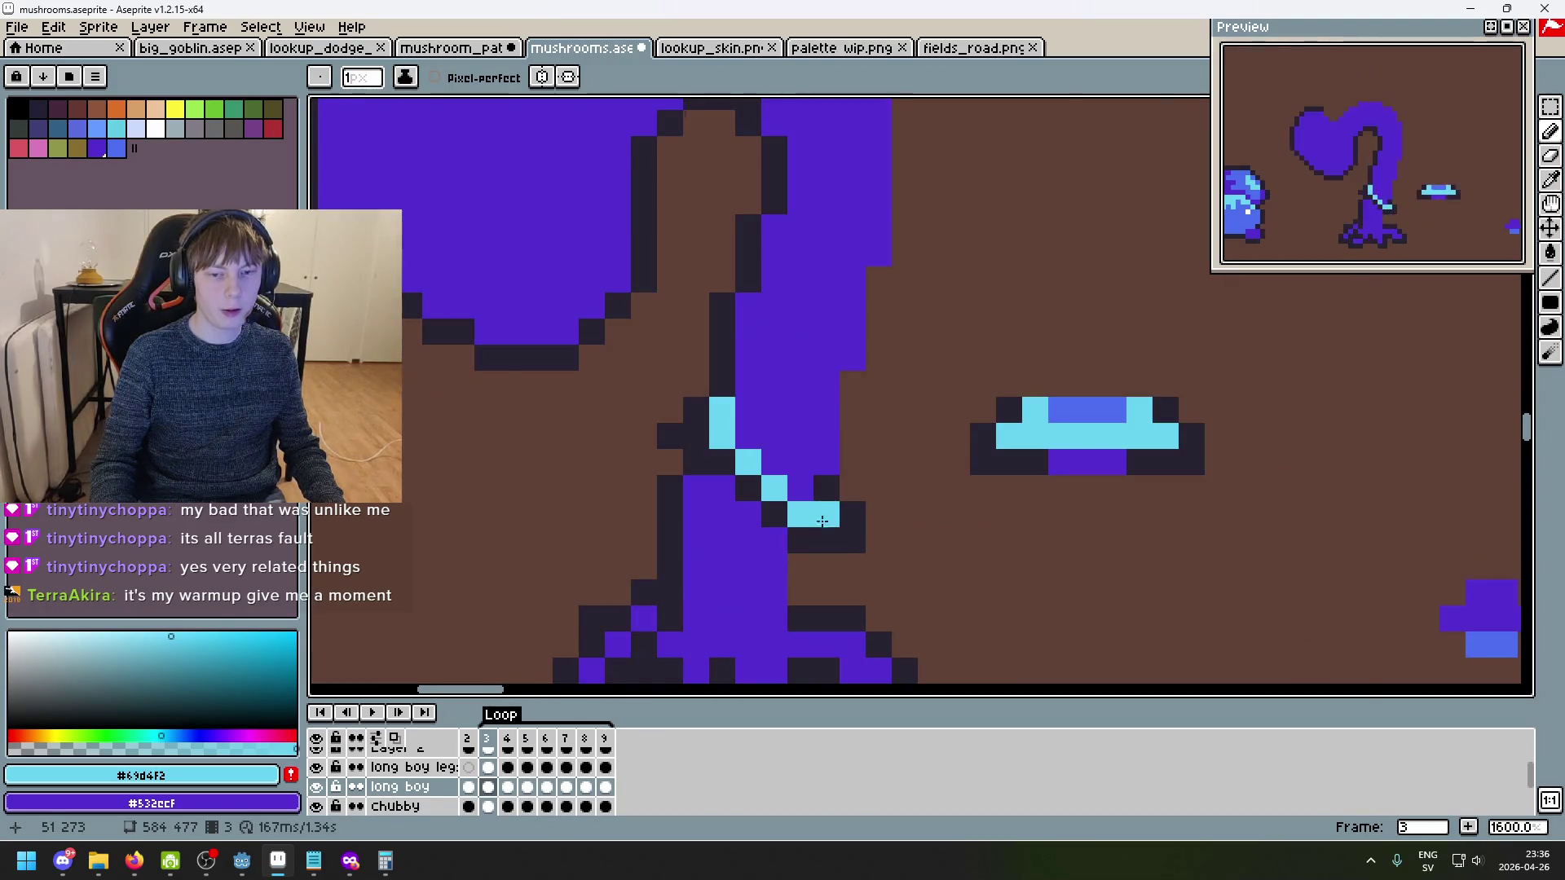
scroll(775, 436, down, 3)
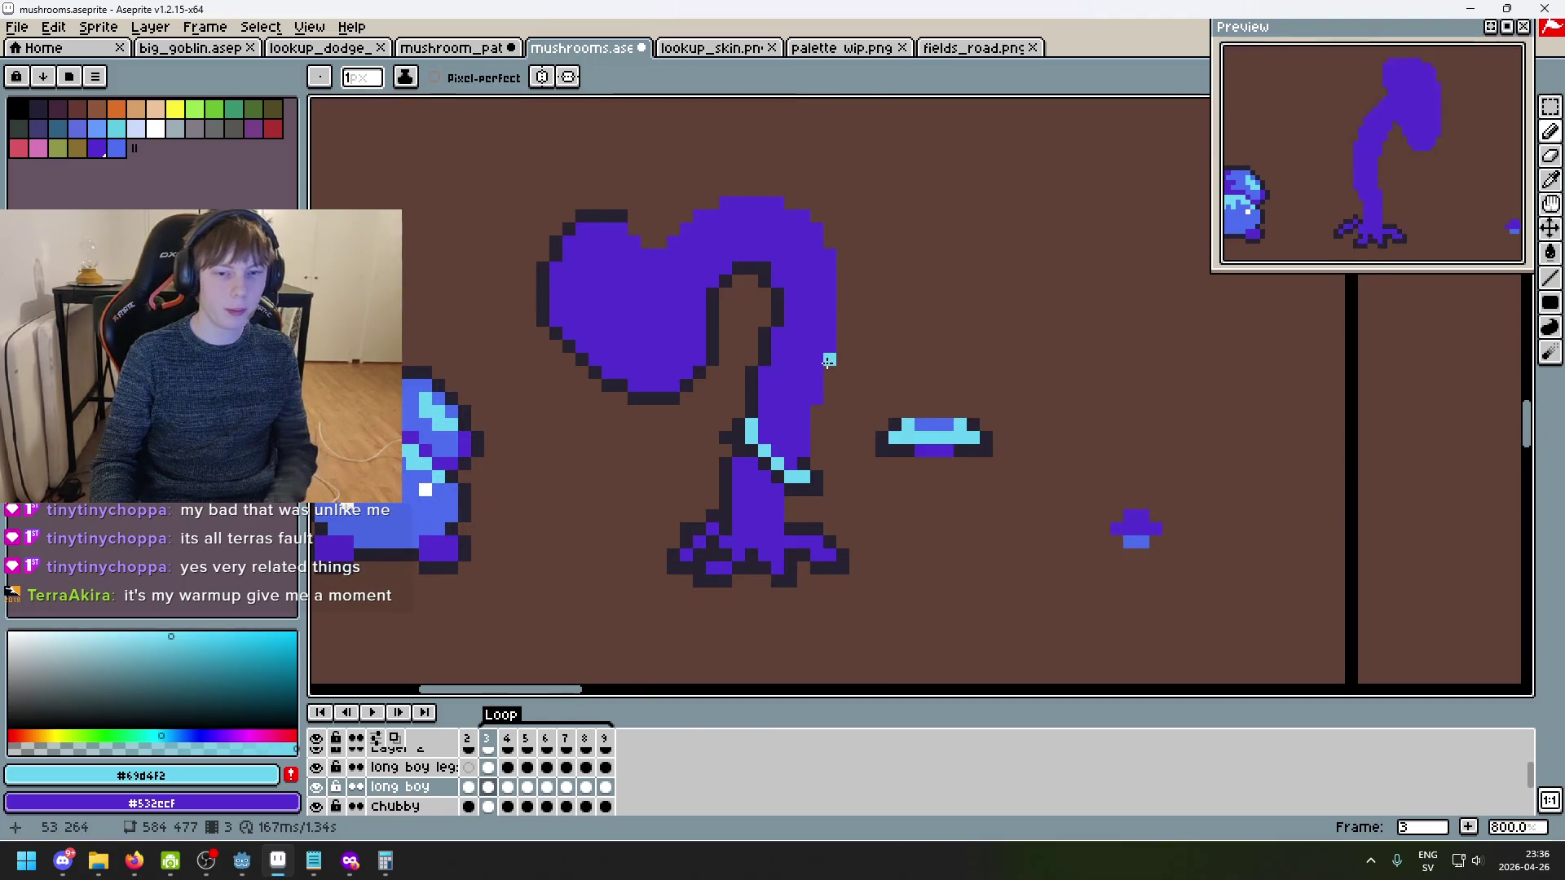
key(period)
key(comma)
key(comma)
key(period)
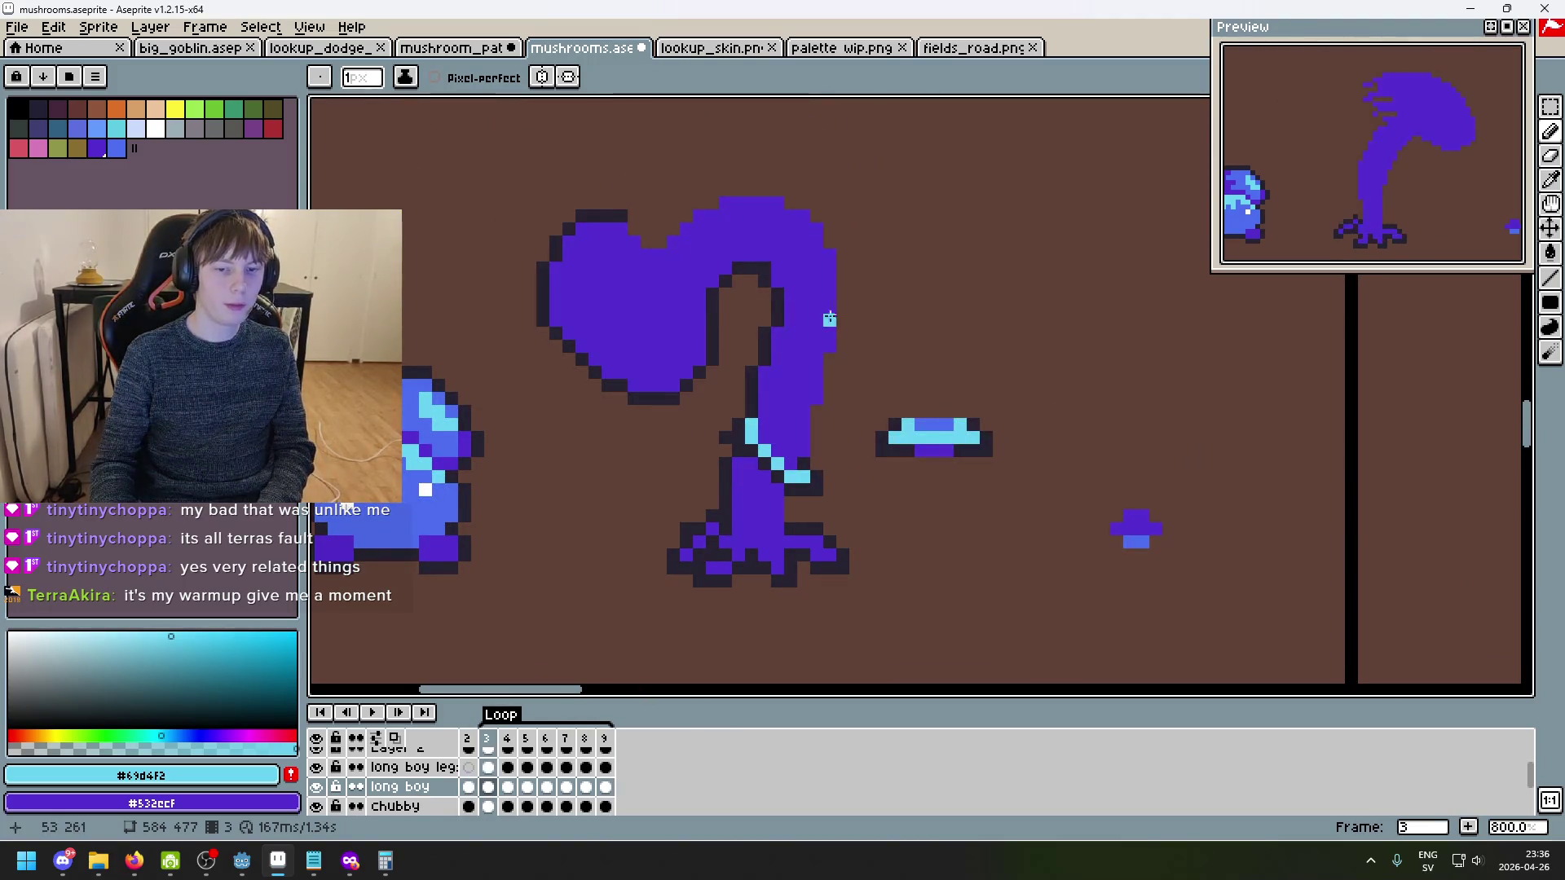
- Glance at the goblin reference sprite, then return to the mushrooms file
scroll(843, 334, up, 2)
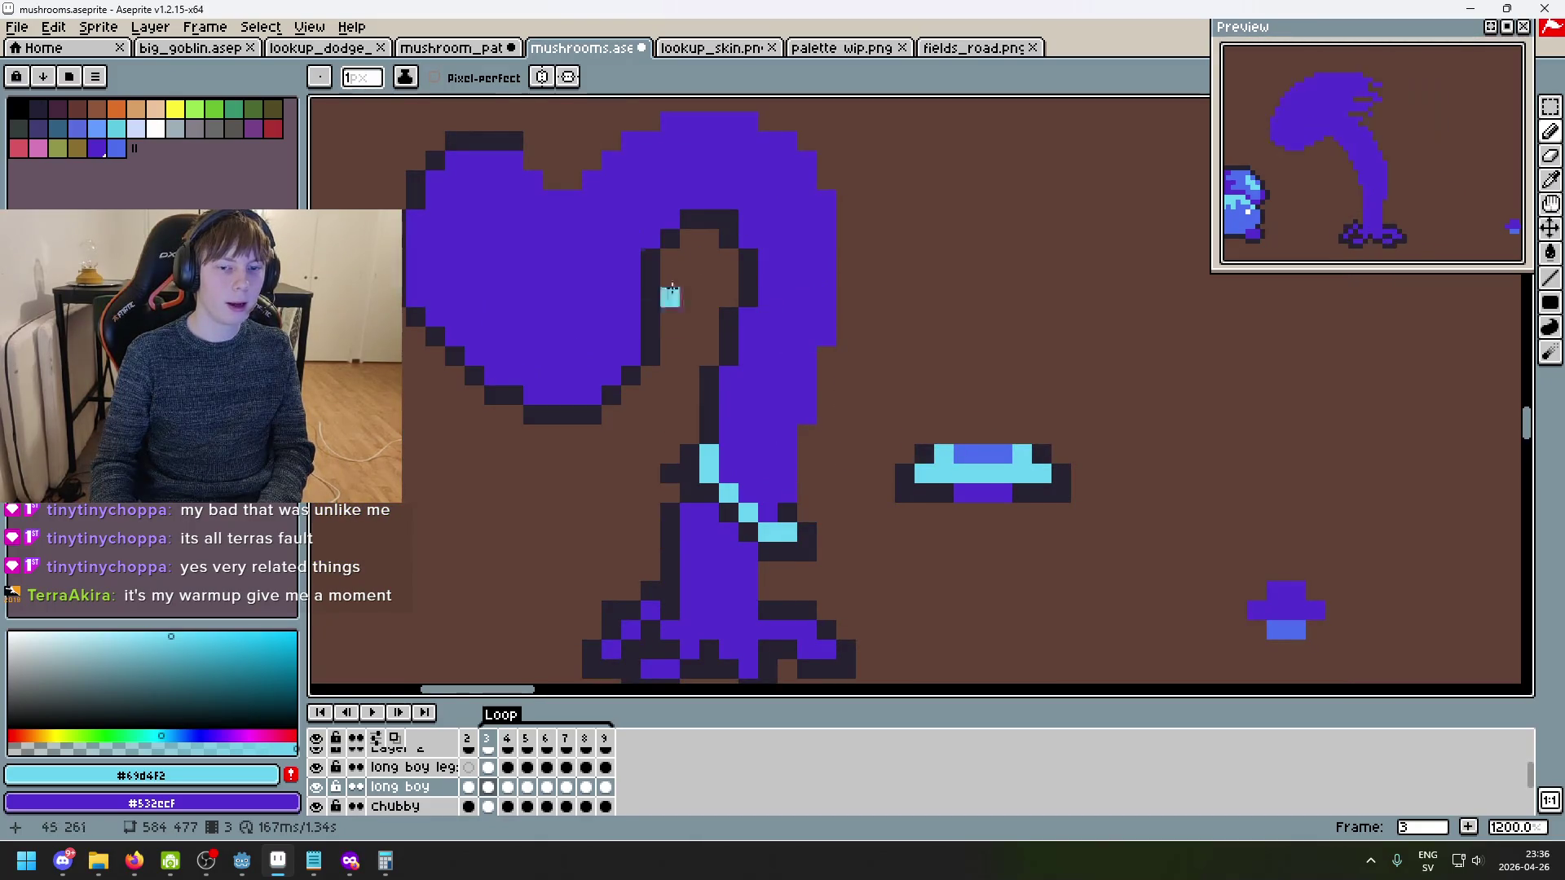
scroll(586, 281, down, 2)
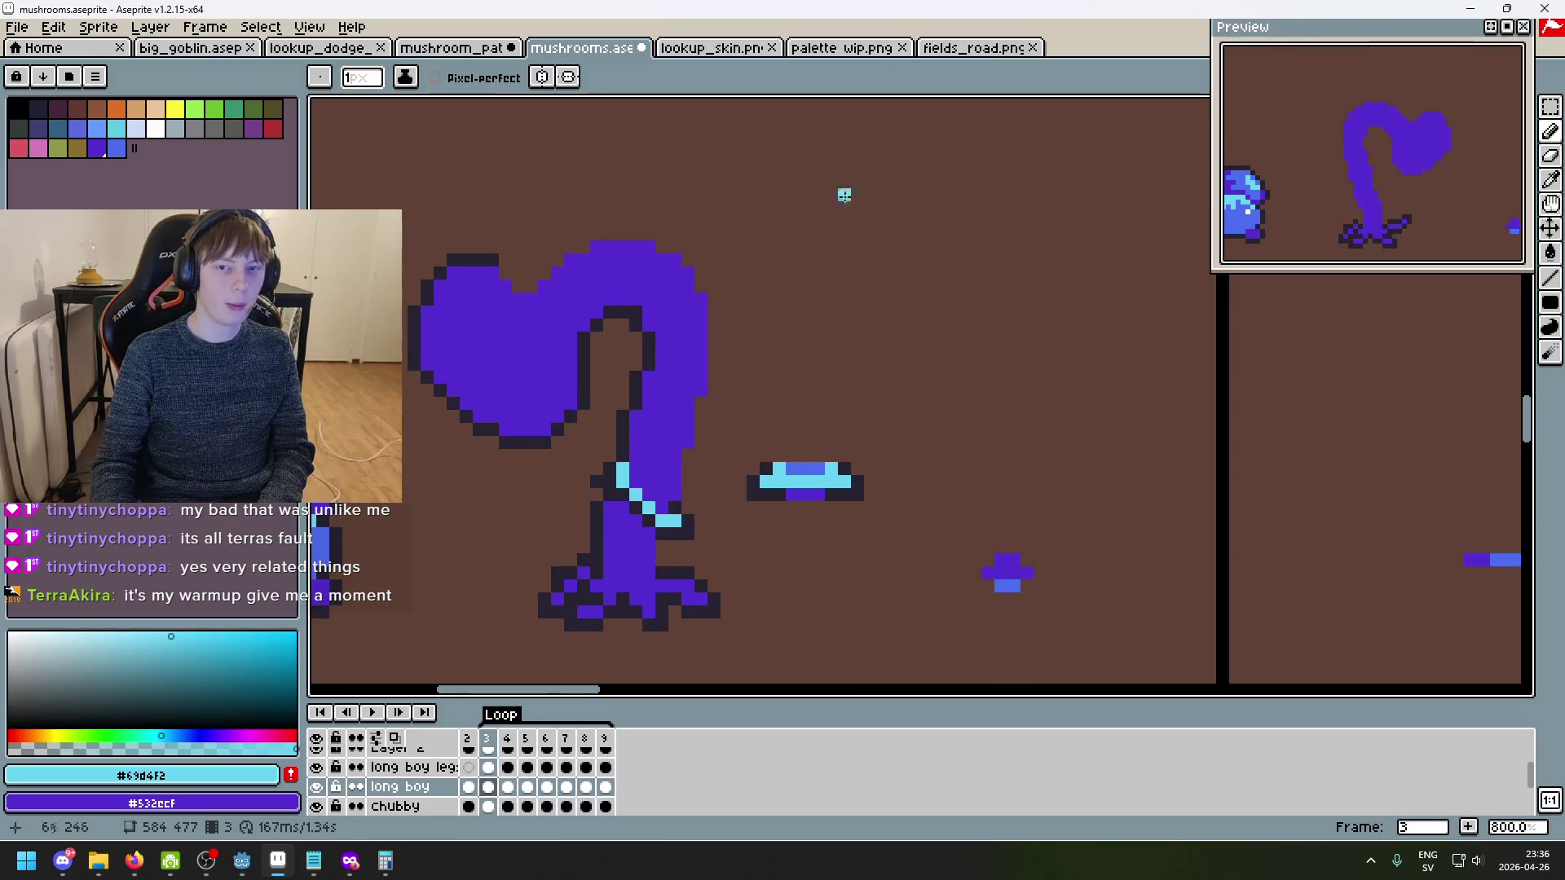
click(713, 49)
scroll(884, 431, down, 1)
scroll(481, 652, up, 1)
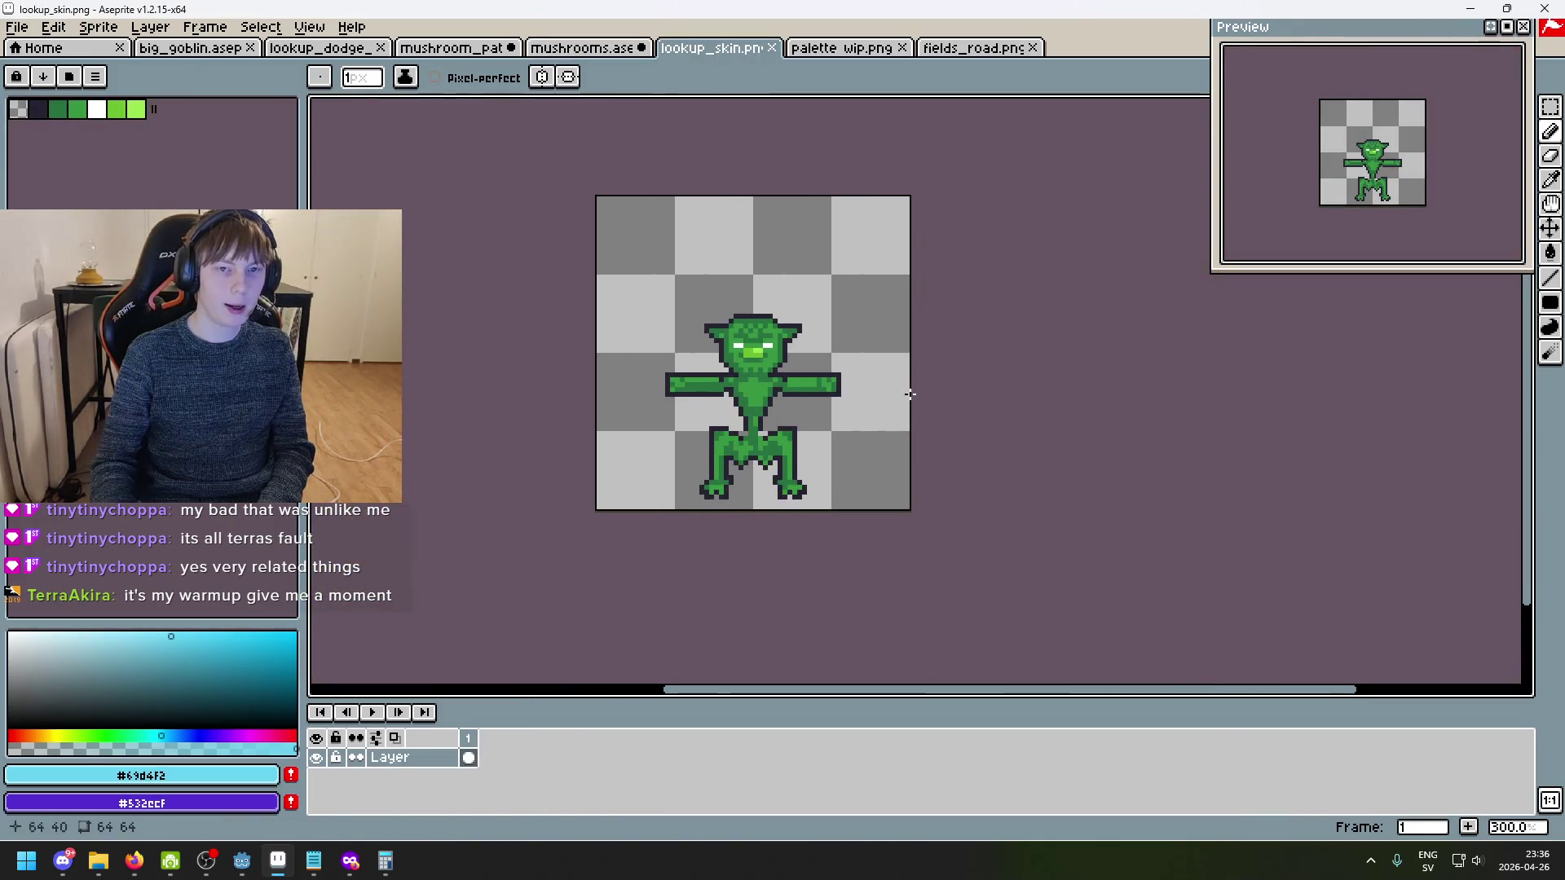
scroll(796, 356, up, 3)
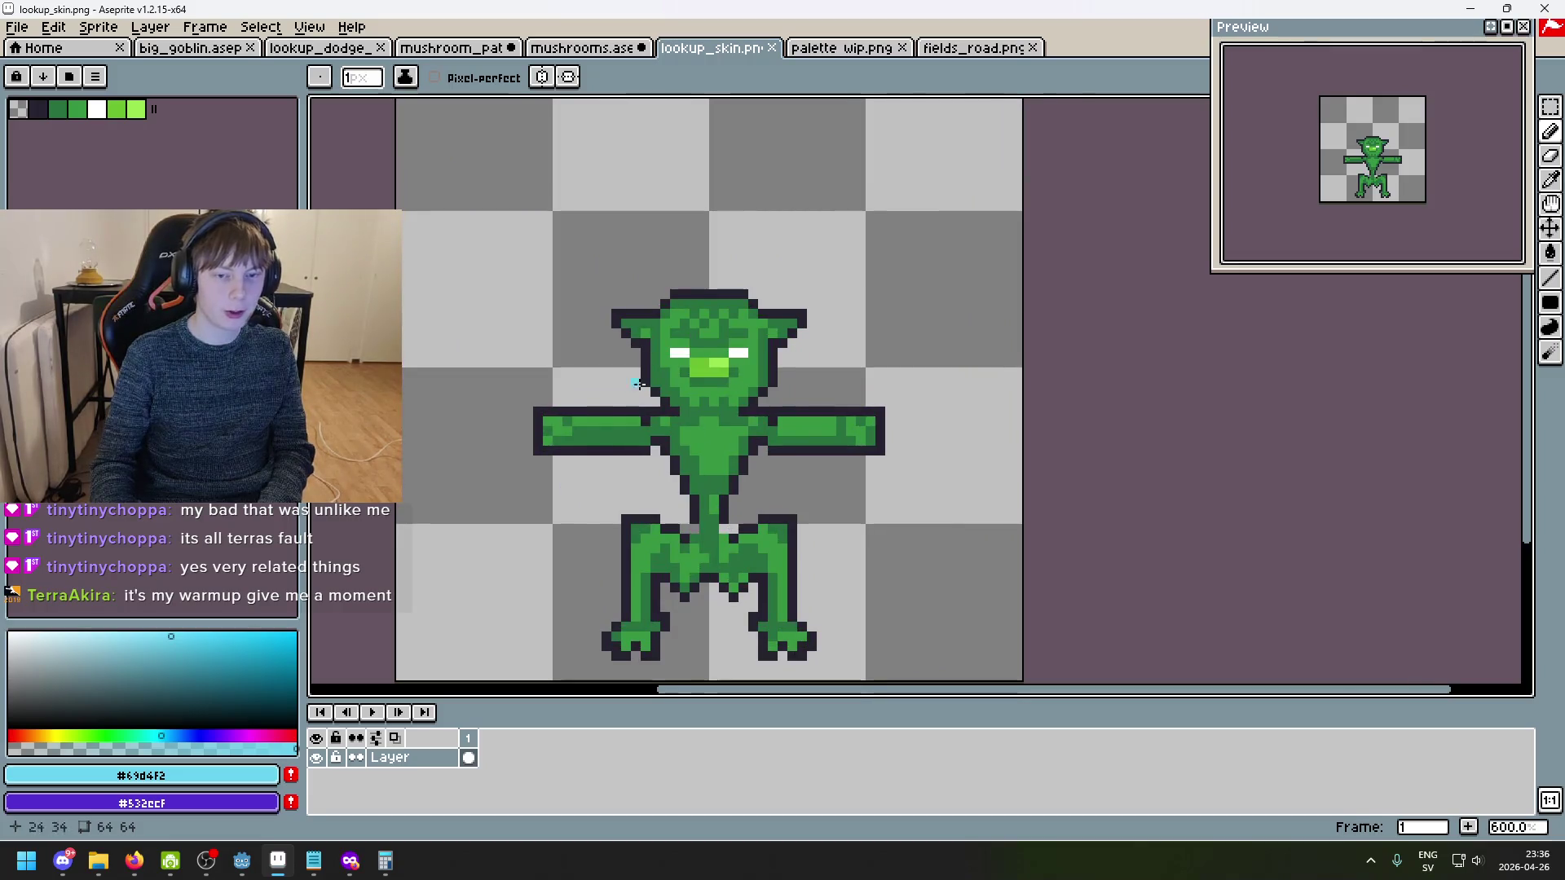
key(ctrl+shift+Tab)
scroll(689, 529, up, 2)
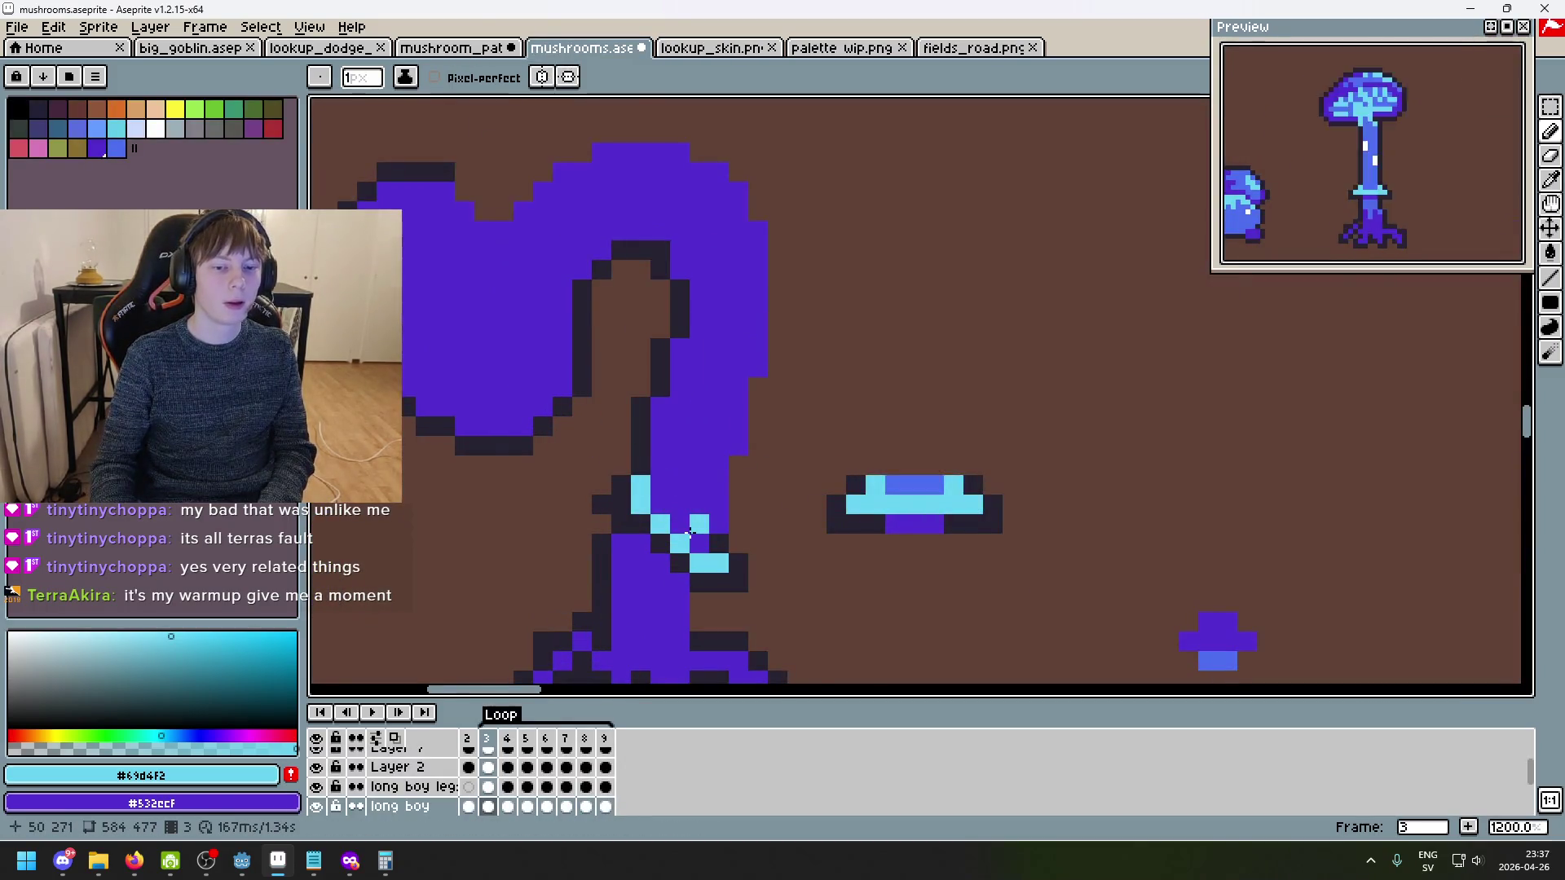
- Compare the ring between frames 2 and 3 and pick the dark outline colour
key(Left)
scroll(569, 512, up, 3)
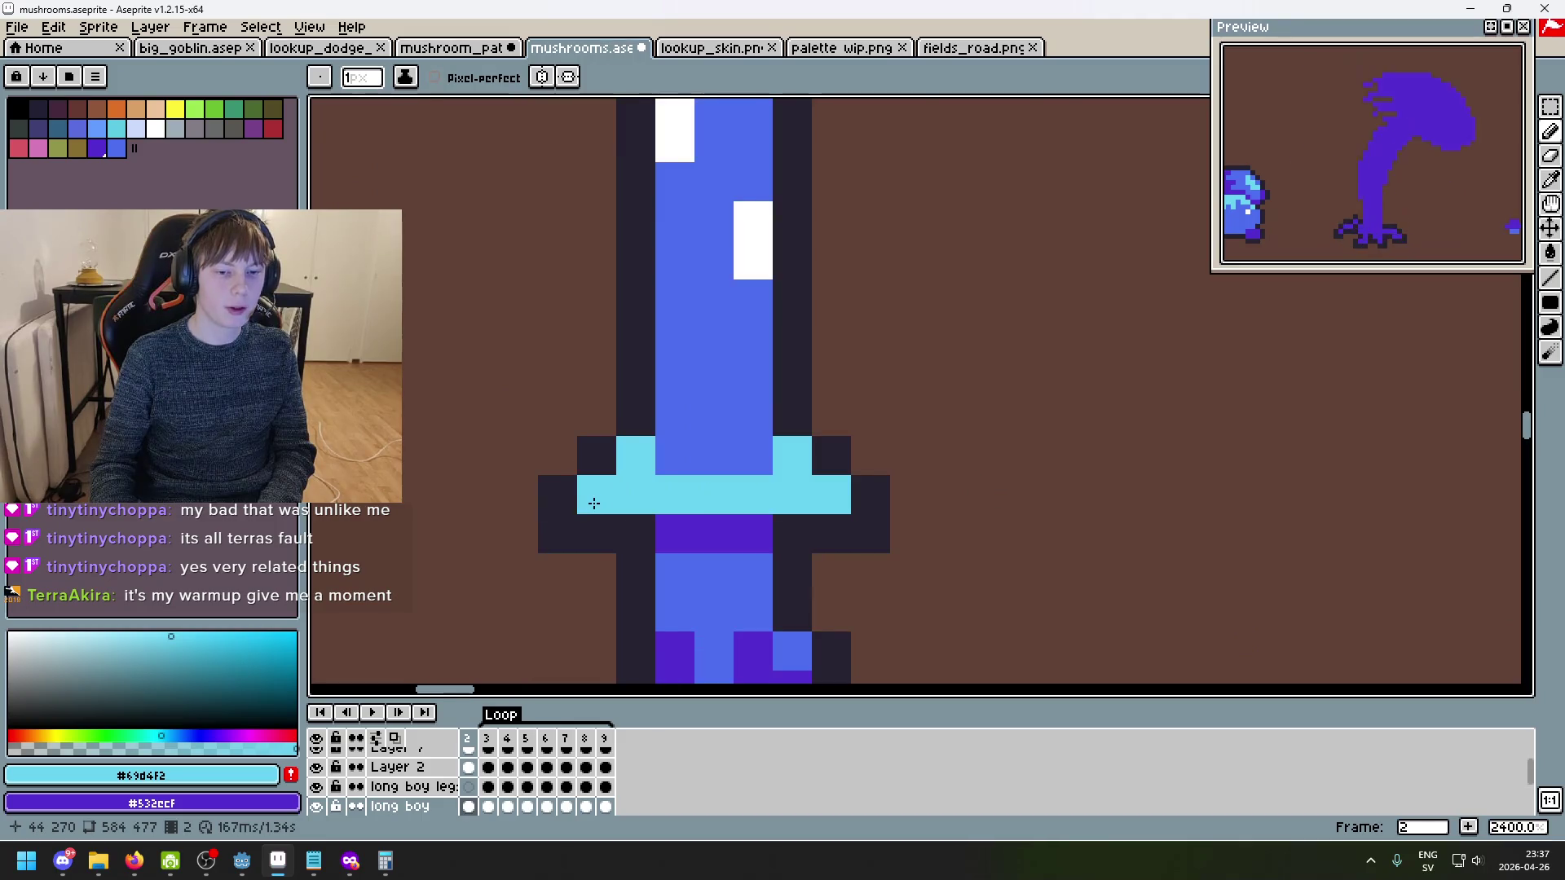
key(Right)
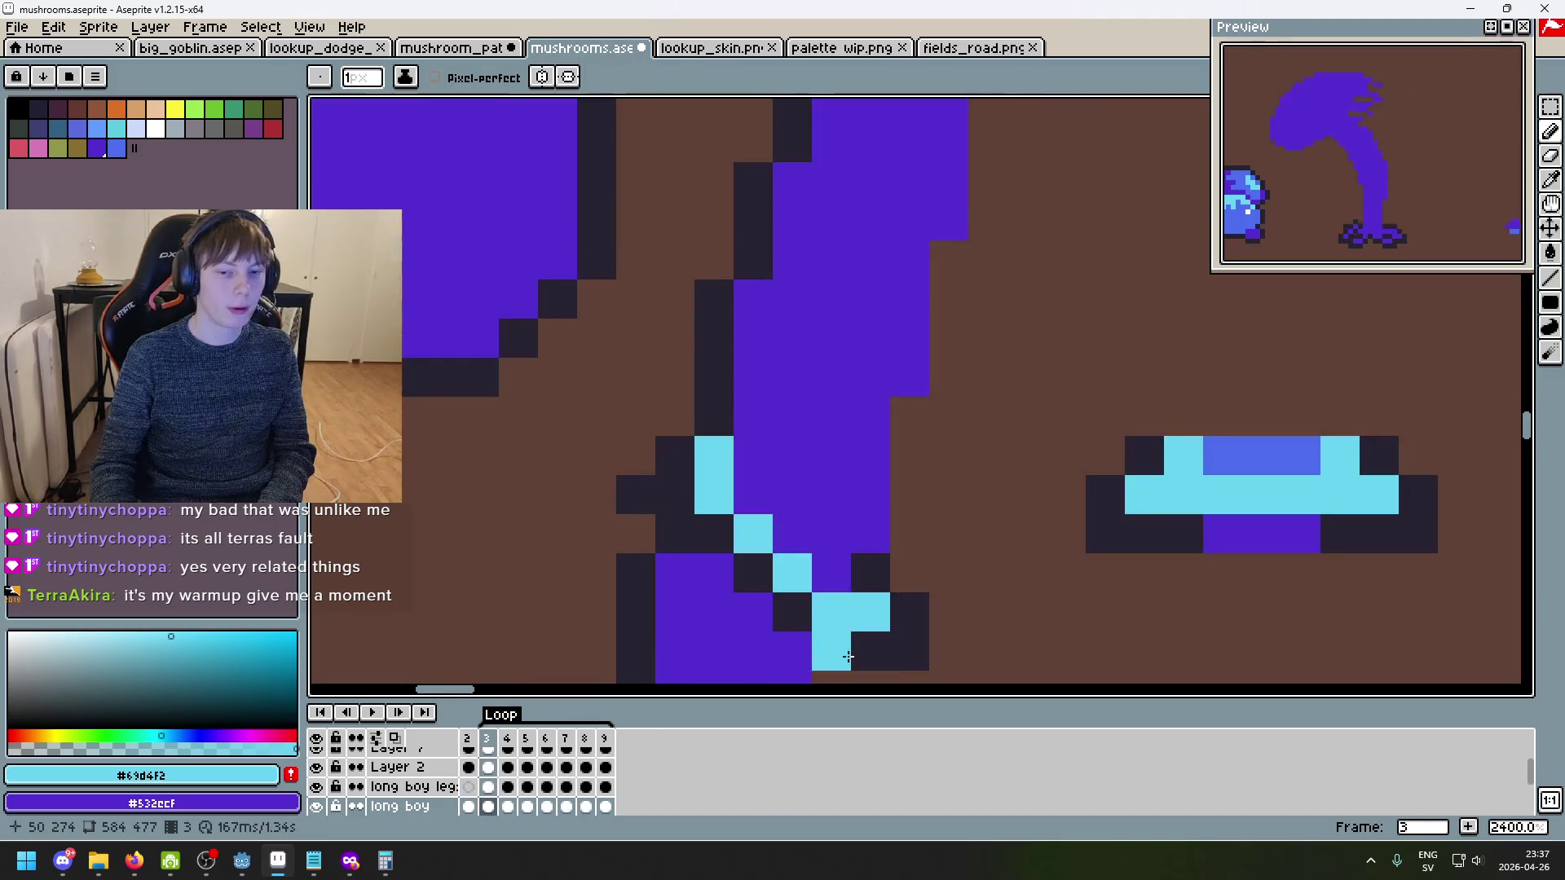
scroll(908, 598, down, 5)
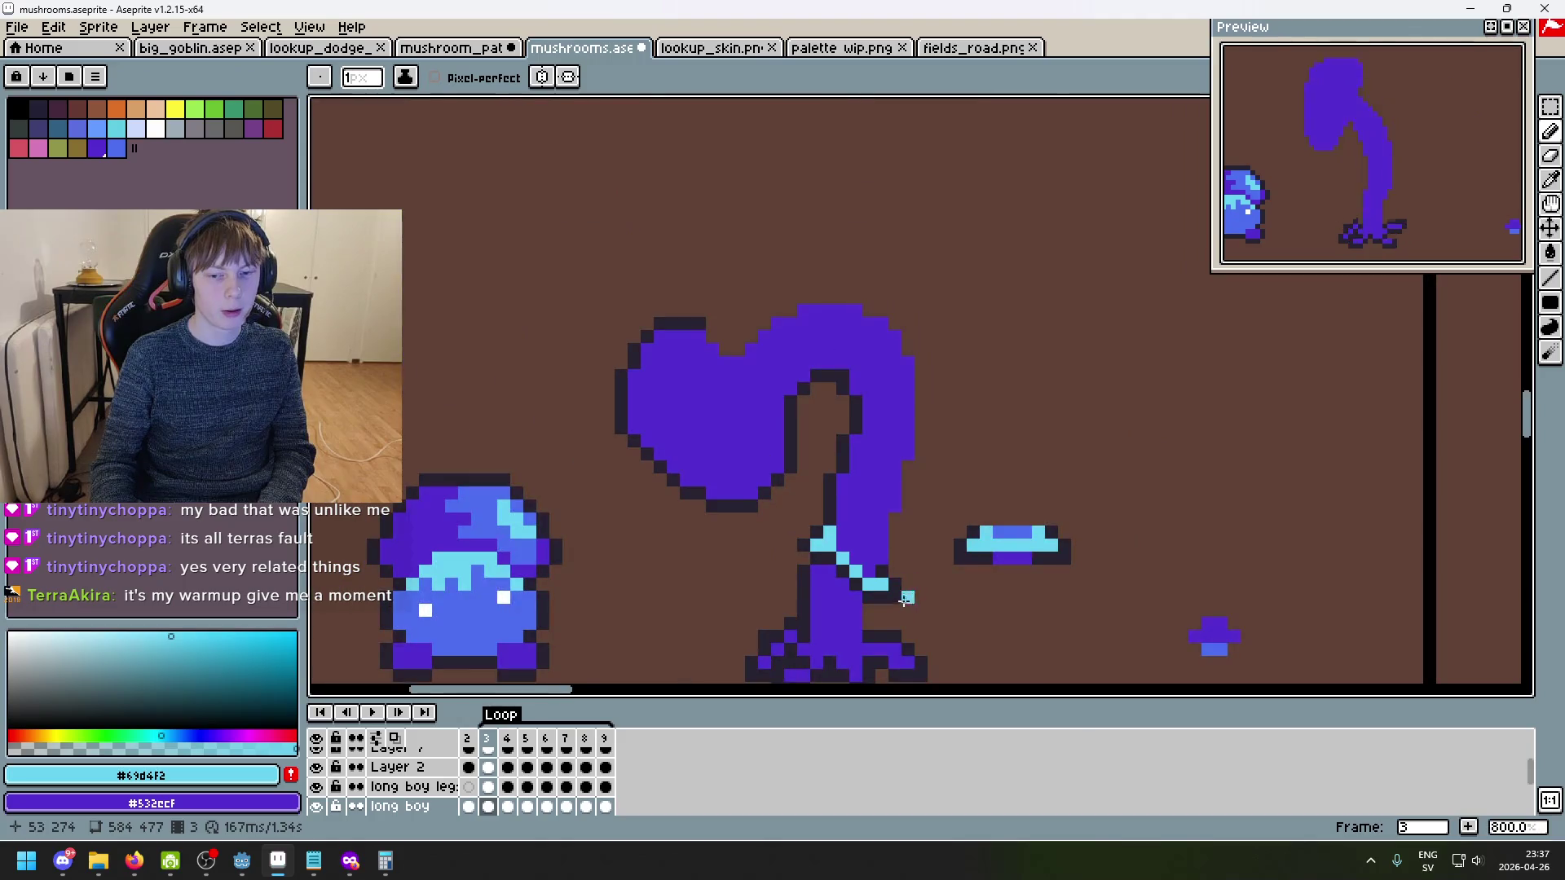
scroll(890, 607, up, 2)
alt+click(826, 532)
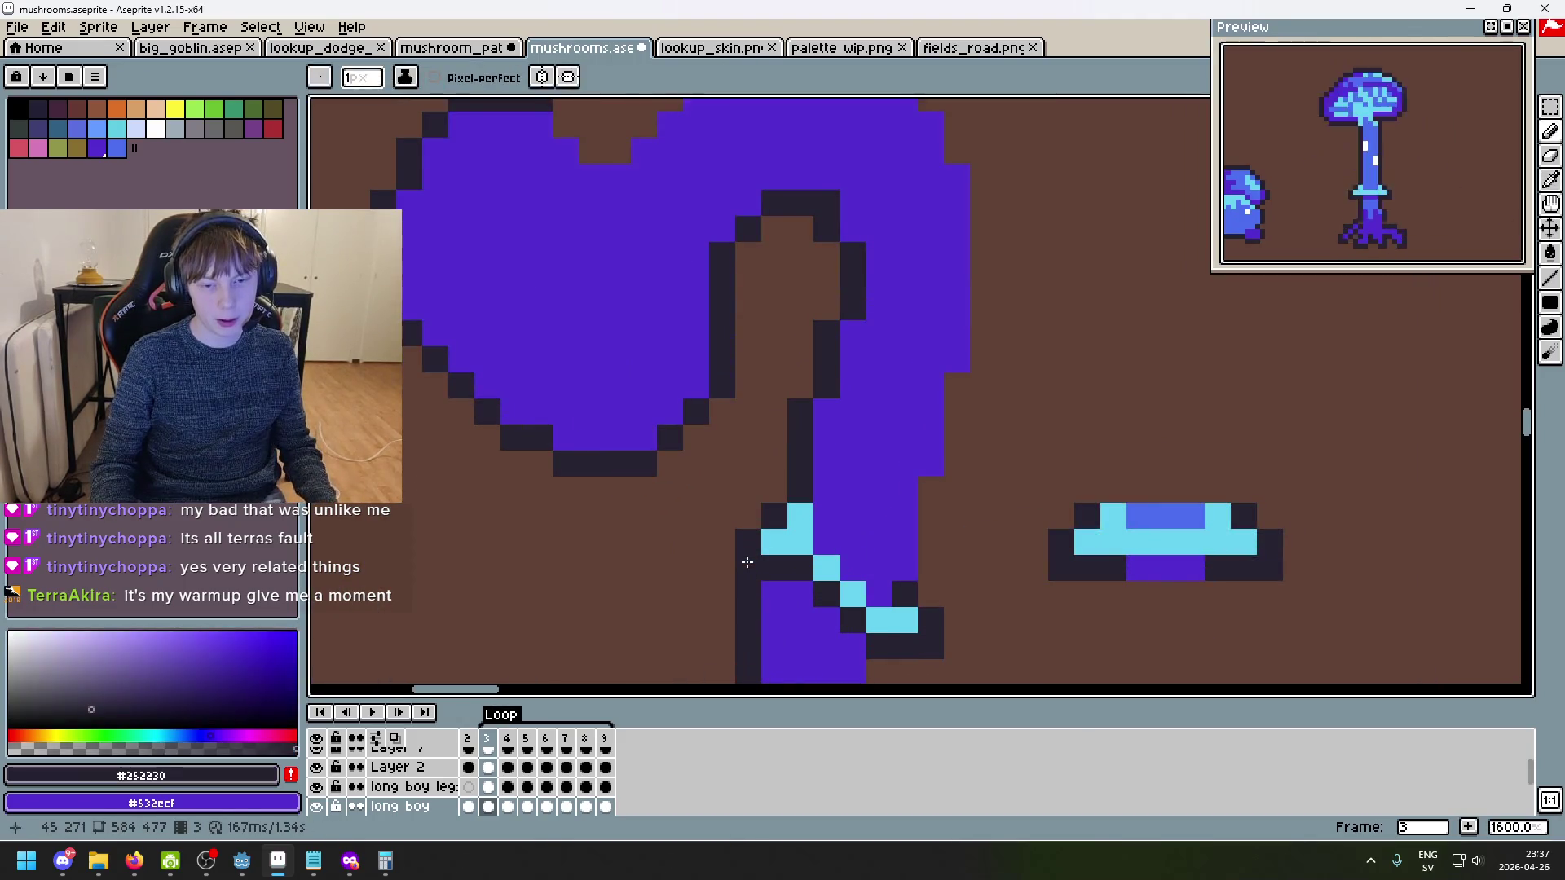
scroll(815, 538, down, 5)
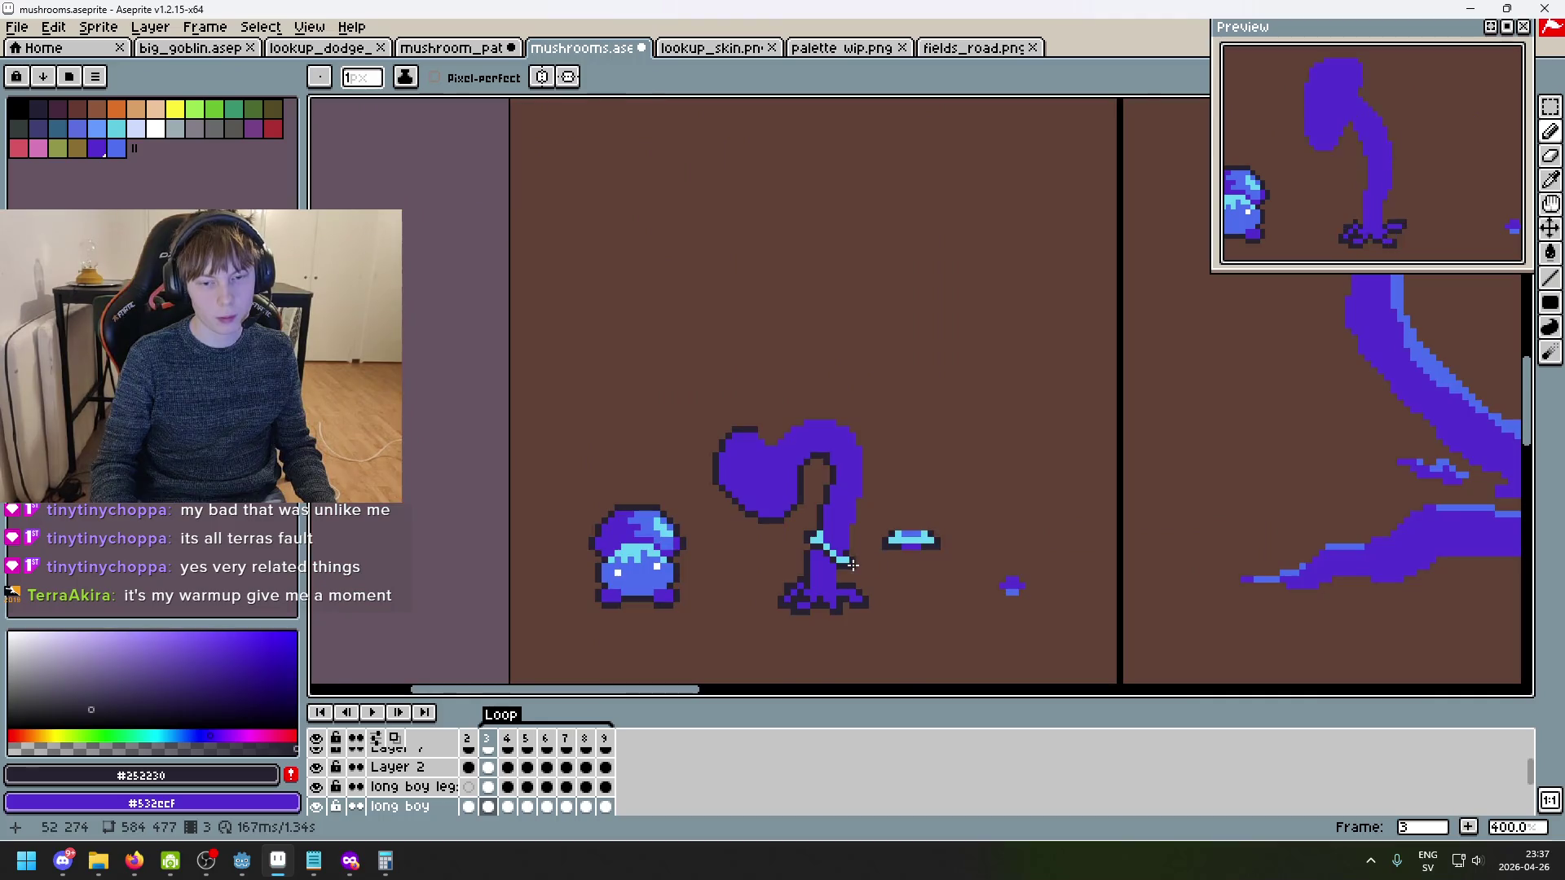
scroll(844, 555, up, 5)
scroll(843, 555, up, 3)
- Try adding cyan pixels to the stem ring, undoing the misplaced ones
key(i)
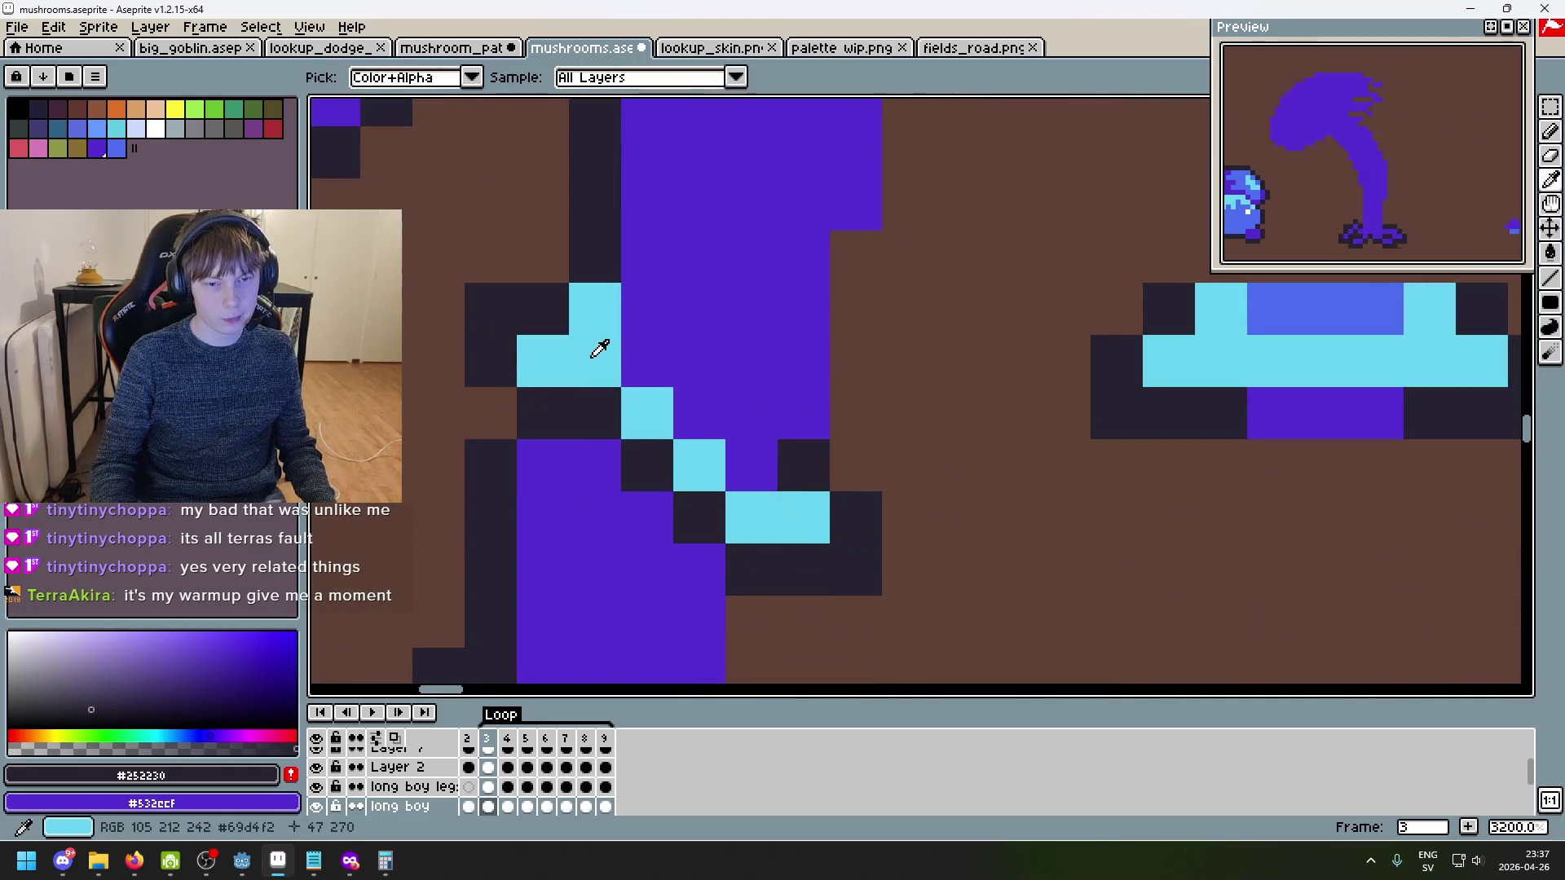
alt+click(600, 349)
click(608, 412)
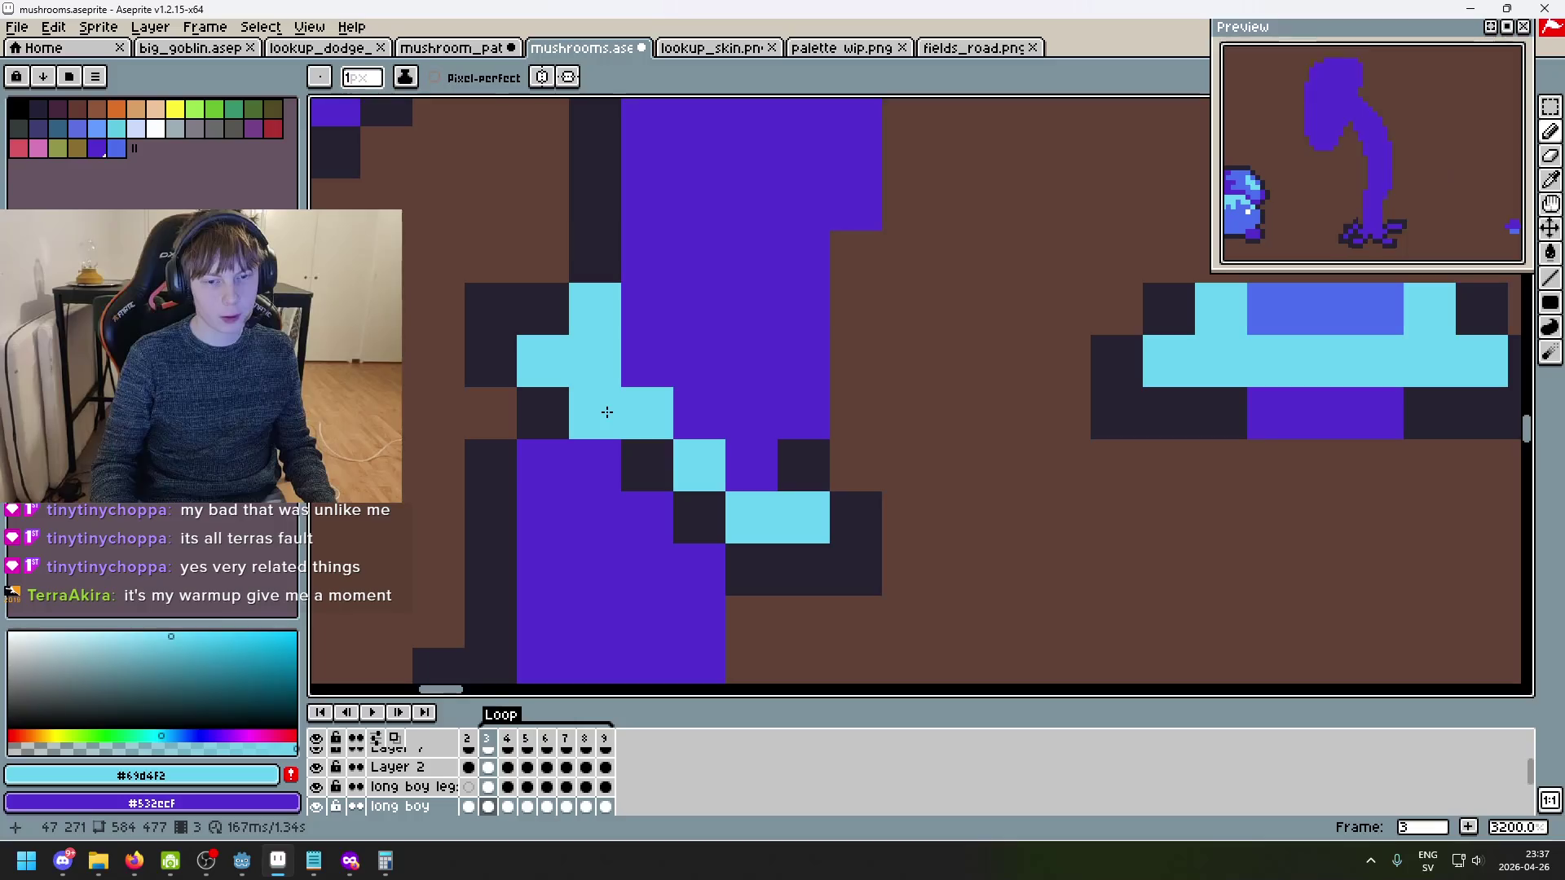
scroll(607, 412, down, 3)
scroll(804, 500, up, 3)
key(ctrl+z)
click(689, 425)
key(ctrl+z)
- Draw dark #252230 outline beside the stem and along the cap's right and top edges
alt+click(688, 428)
scroll(709, 423, down, 4)
click(759, 393)
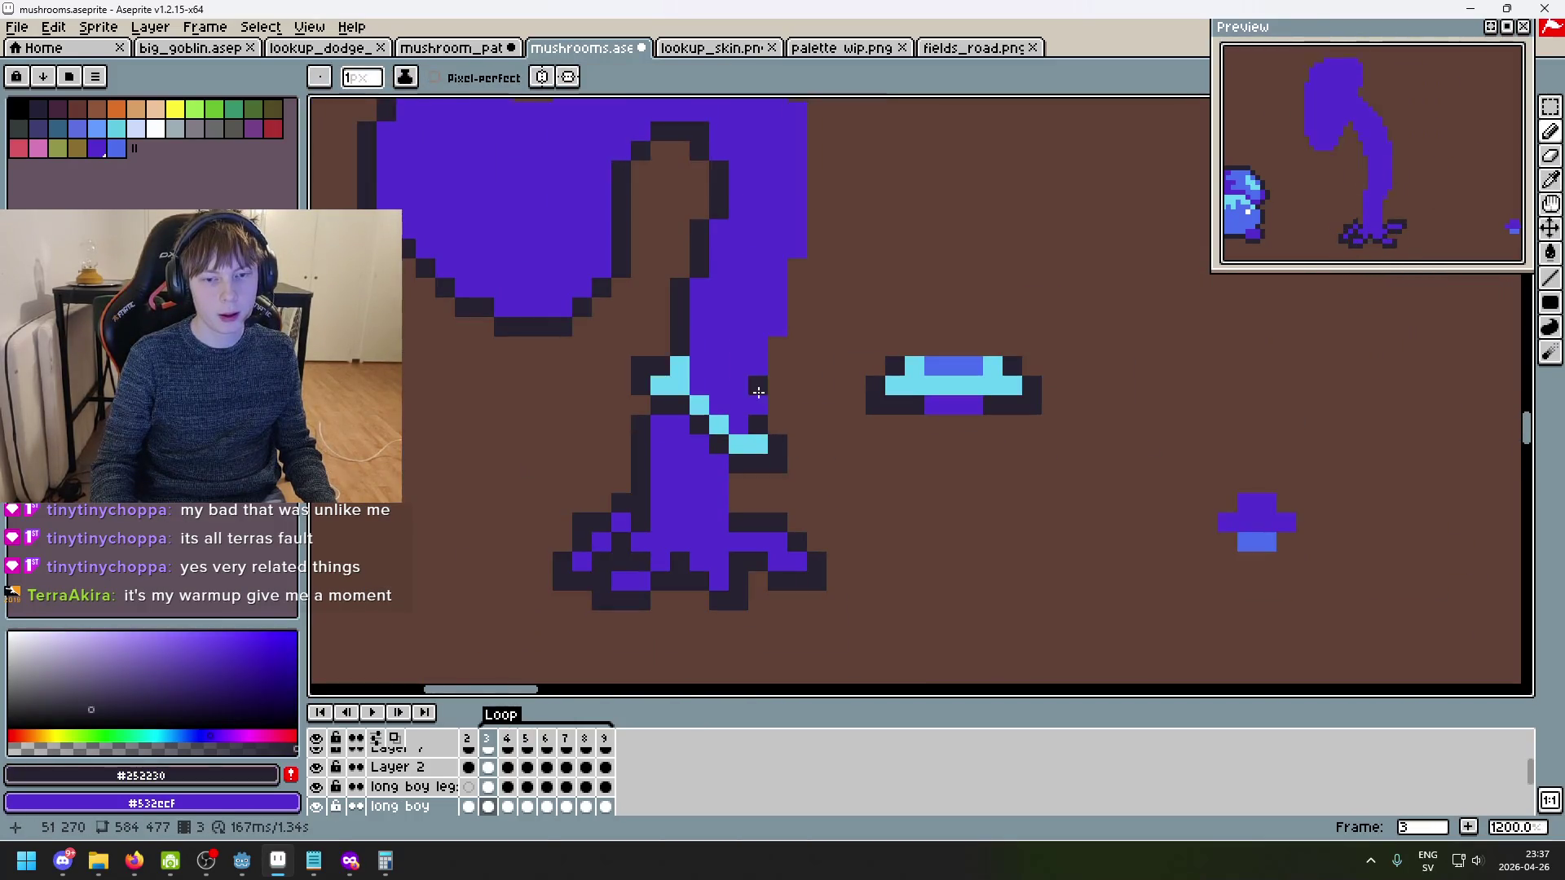
key(ctrl+z)
scroll(763, 377, up, 4)
mouse_move(769, 376)
mouse_down()
mouse_move(762, 432)
mouse_move(774, 319)
mouse_up()
scroll(773, 319, down, 4)
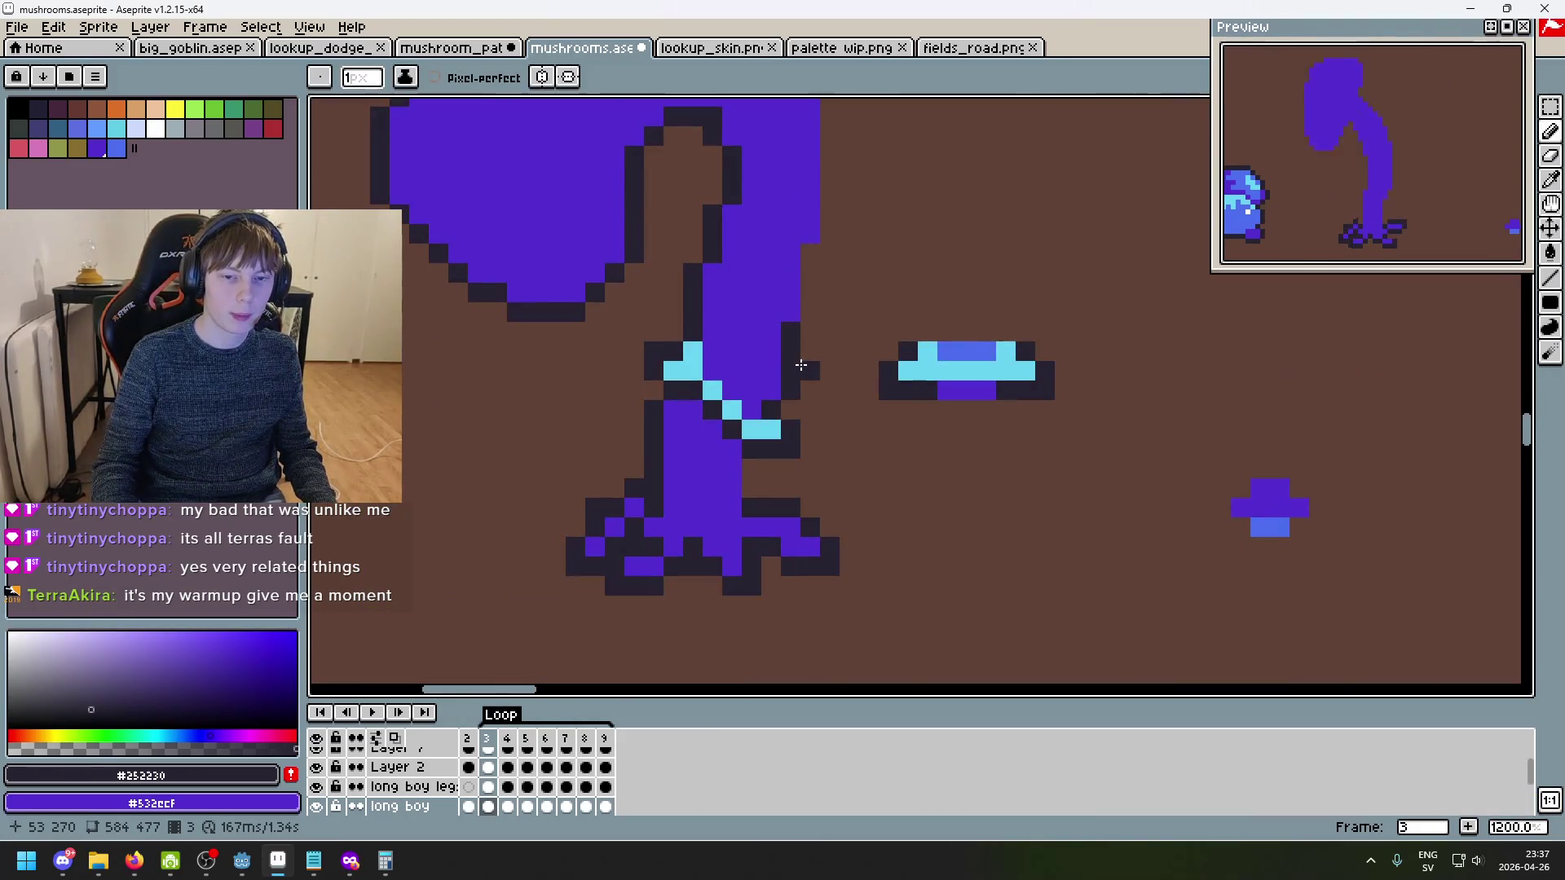
click(805, 293)
drag(804, 350, 783, 457)
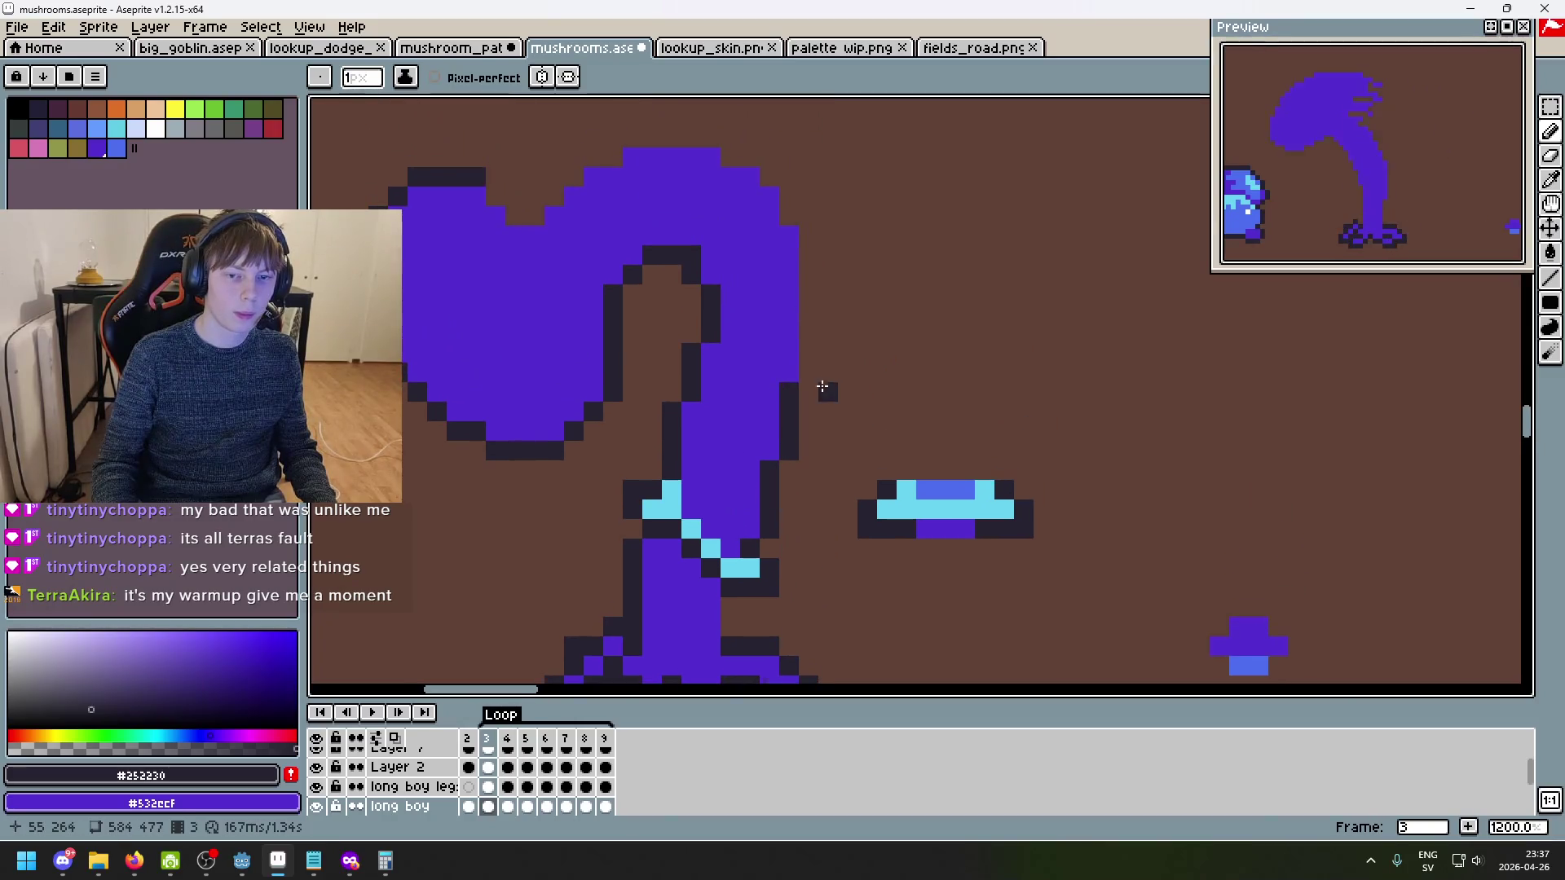
mouse_move(811, 371)
mouse_down()
mouse_move(809, 244)
mouse_move(789, 204)
mouse_move(714, 141)
mouse_up()
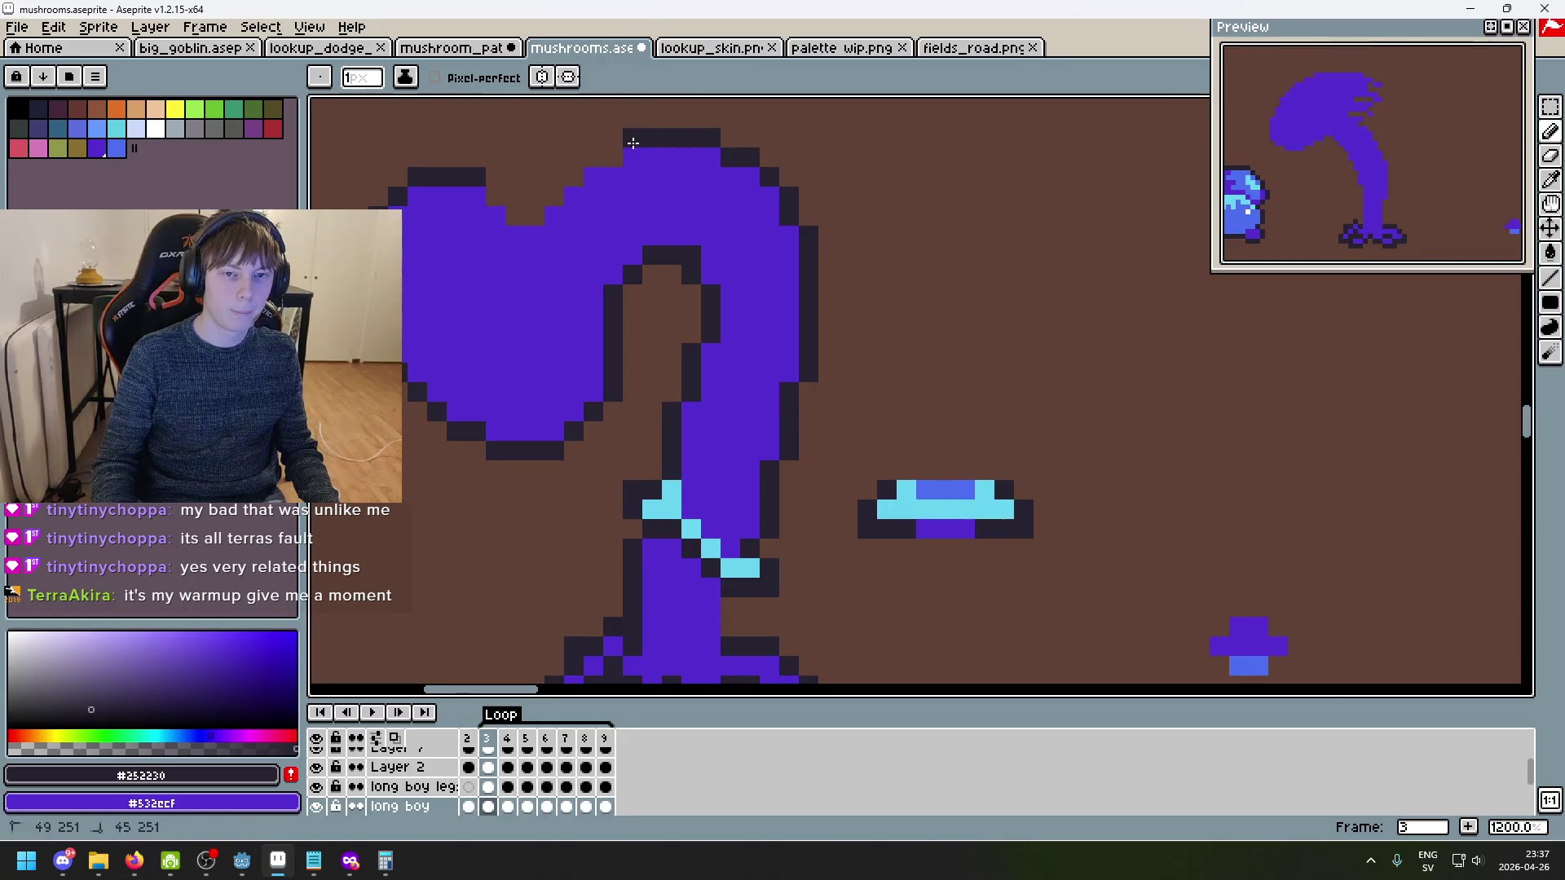
drag(600, 155, 513, 215)
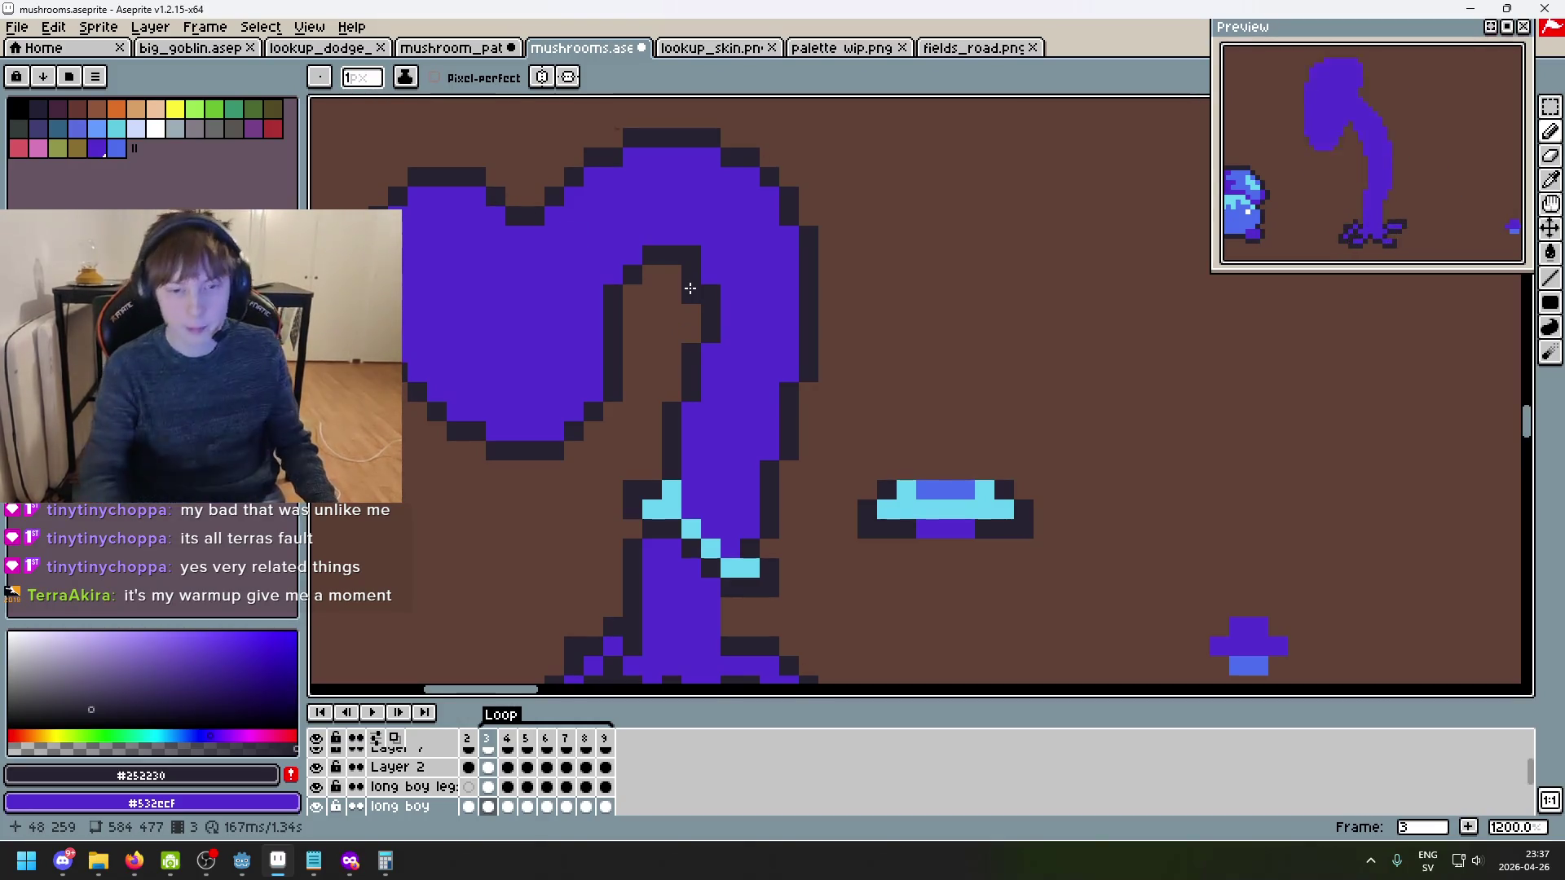
scroll(1036, 448, down, 6)
scroll(1025, 444, up, 7)
- Recolour a dark outline pixel with the stem's purple #532ecf
key(alt)
alt+click(578, 452)
click(580, 408)
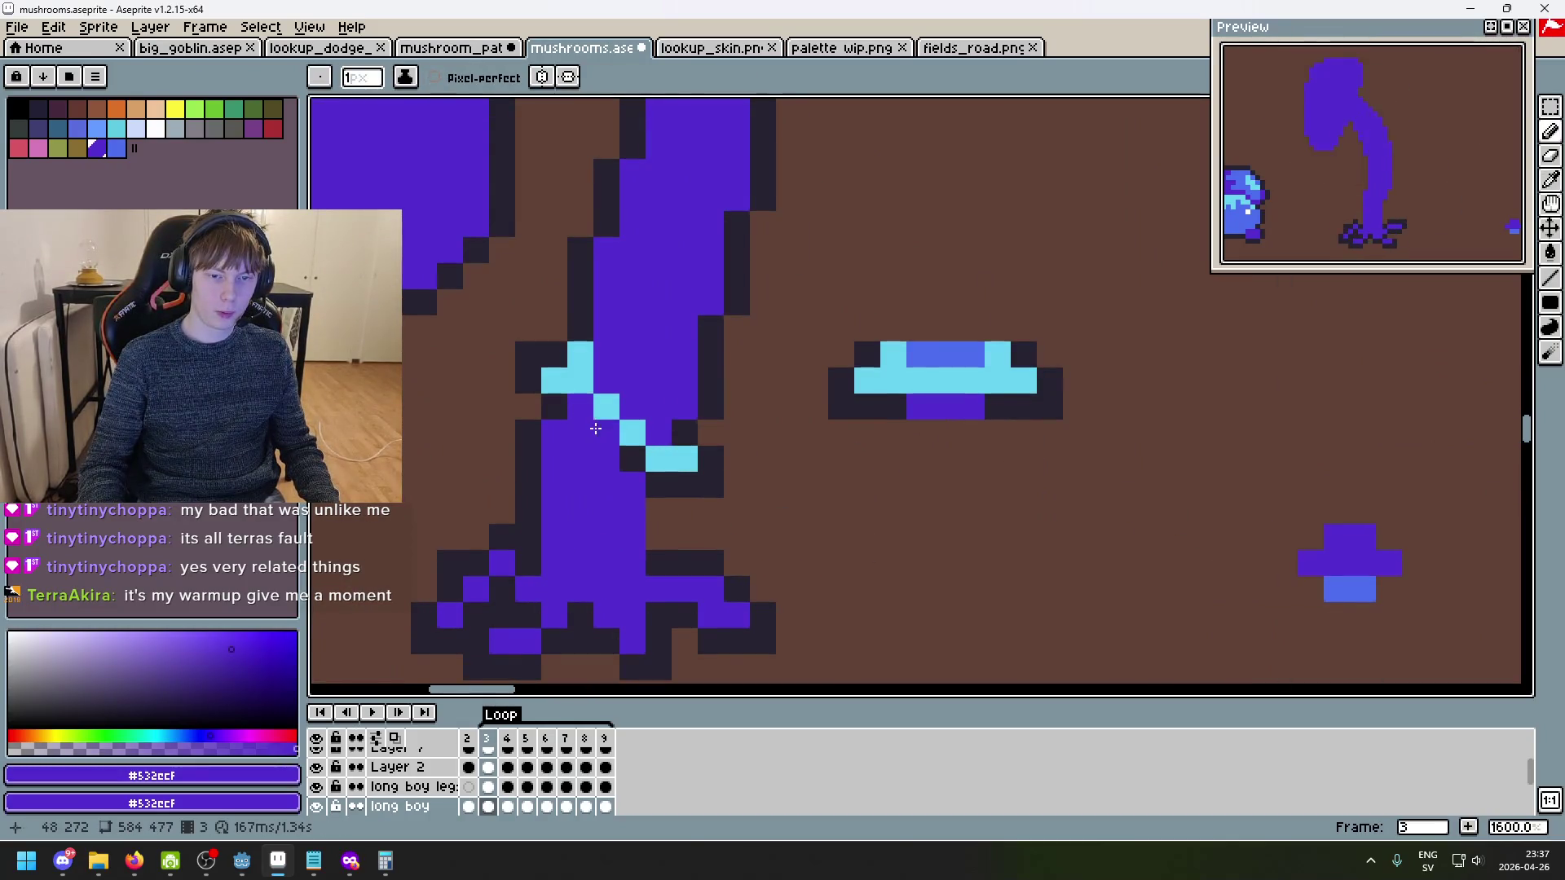
alt+click(936, 359)
alt+click(946, 406)
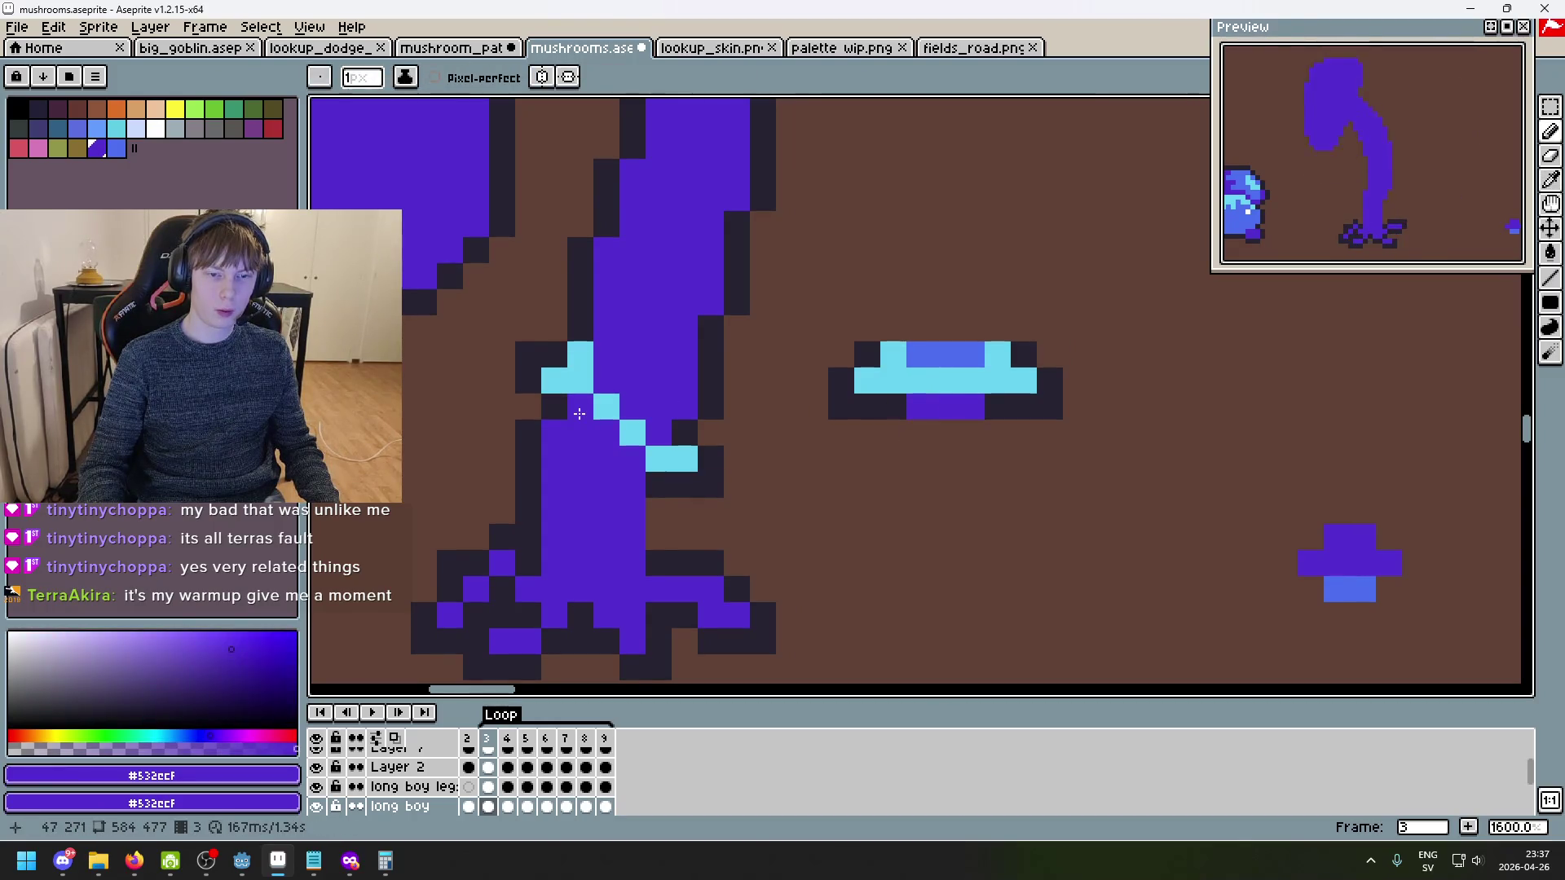
- Paint blue #4c6dee shading just below the stem ring on frame 3
key(Left)
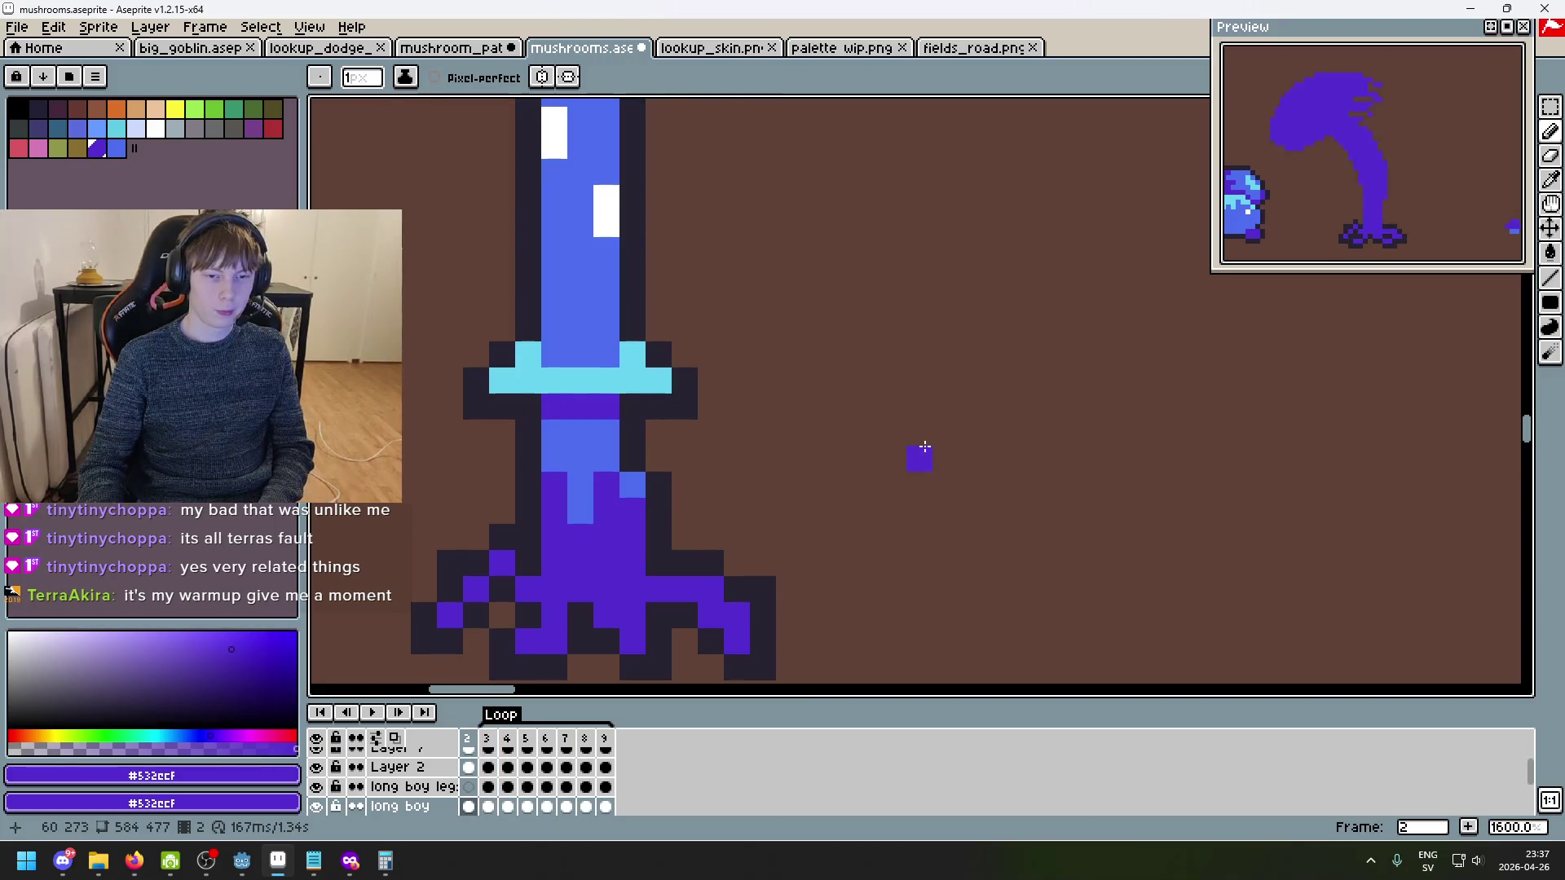
key(Right)
alt+click(568, 431)
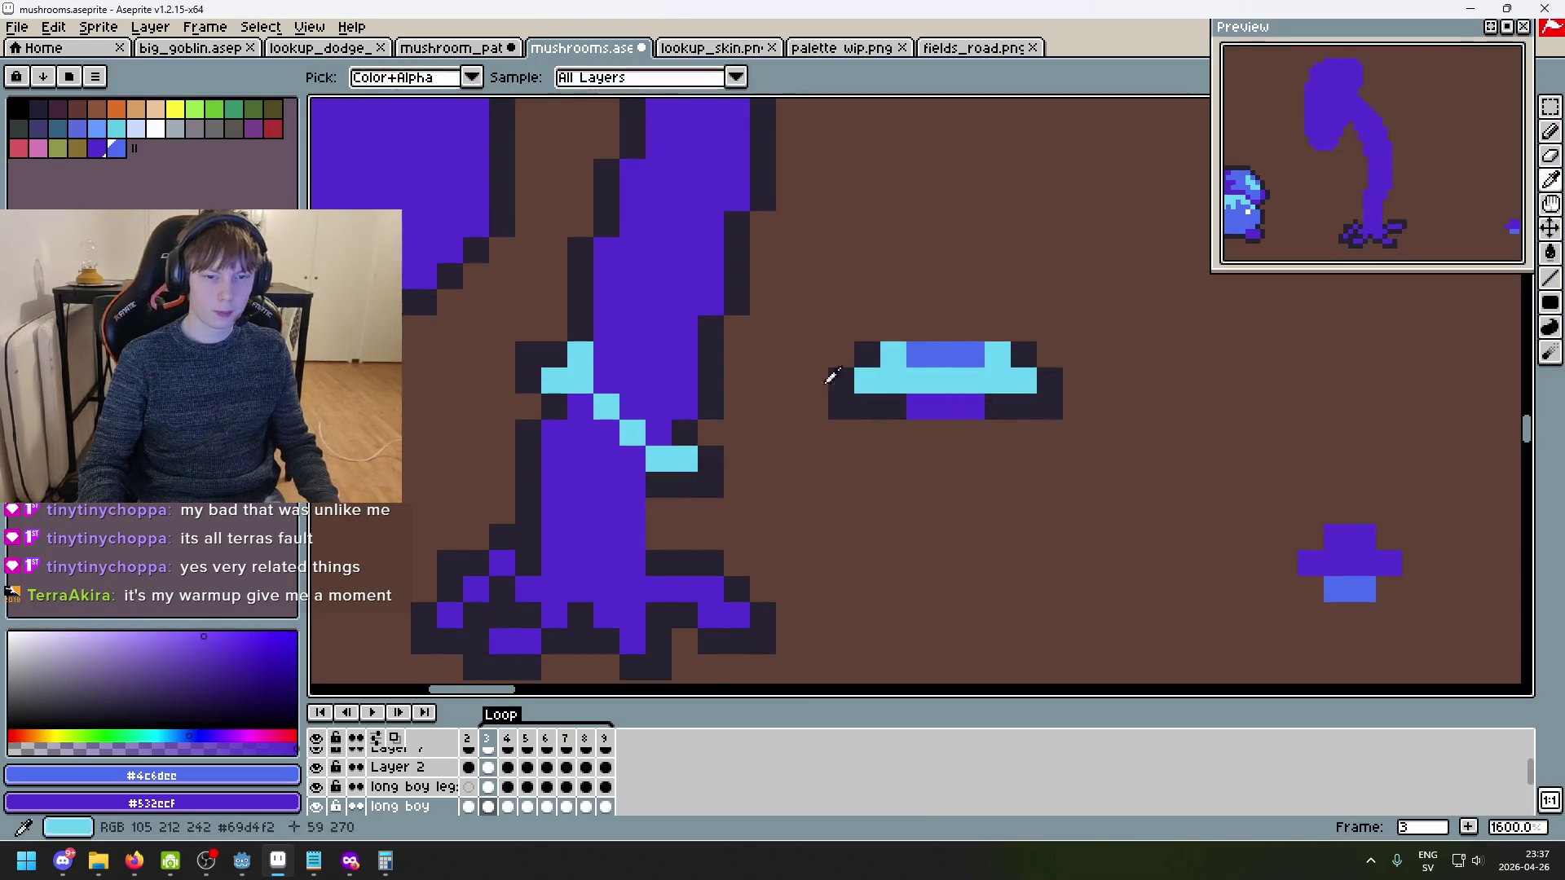
click(567, 443)
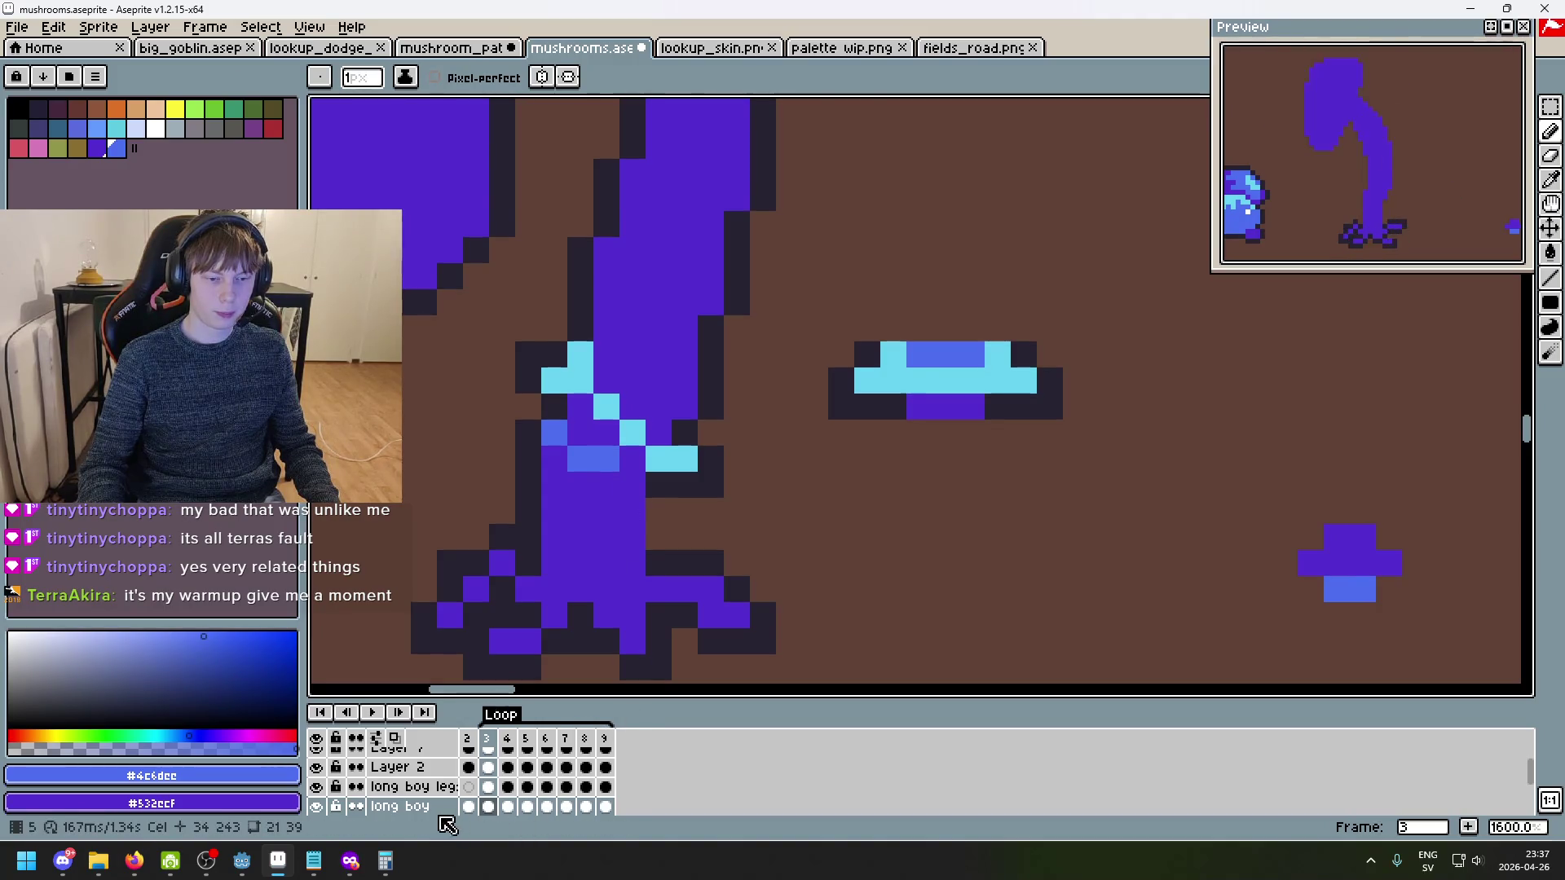
drag(673, 599, 841, 525)
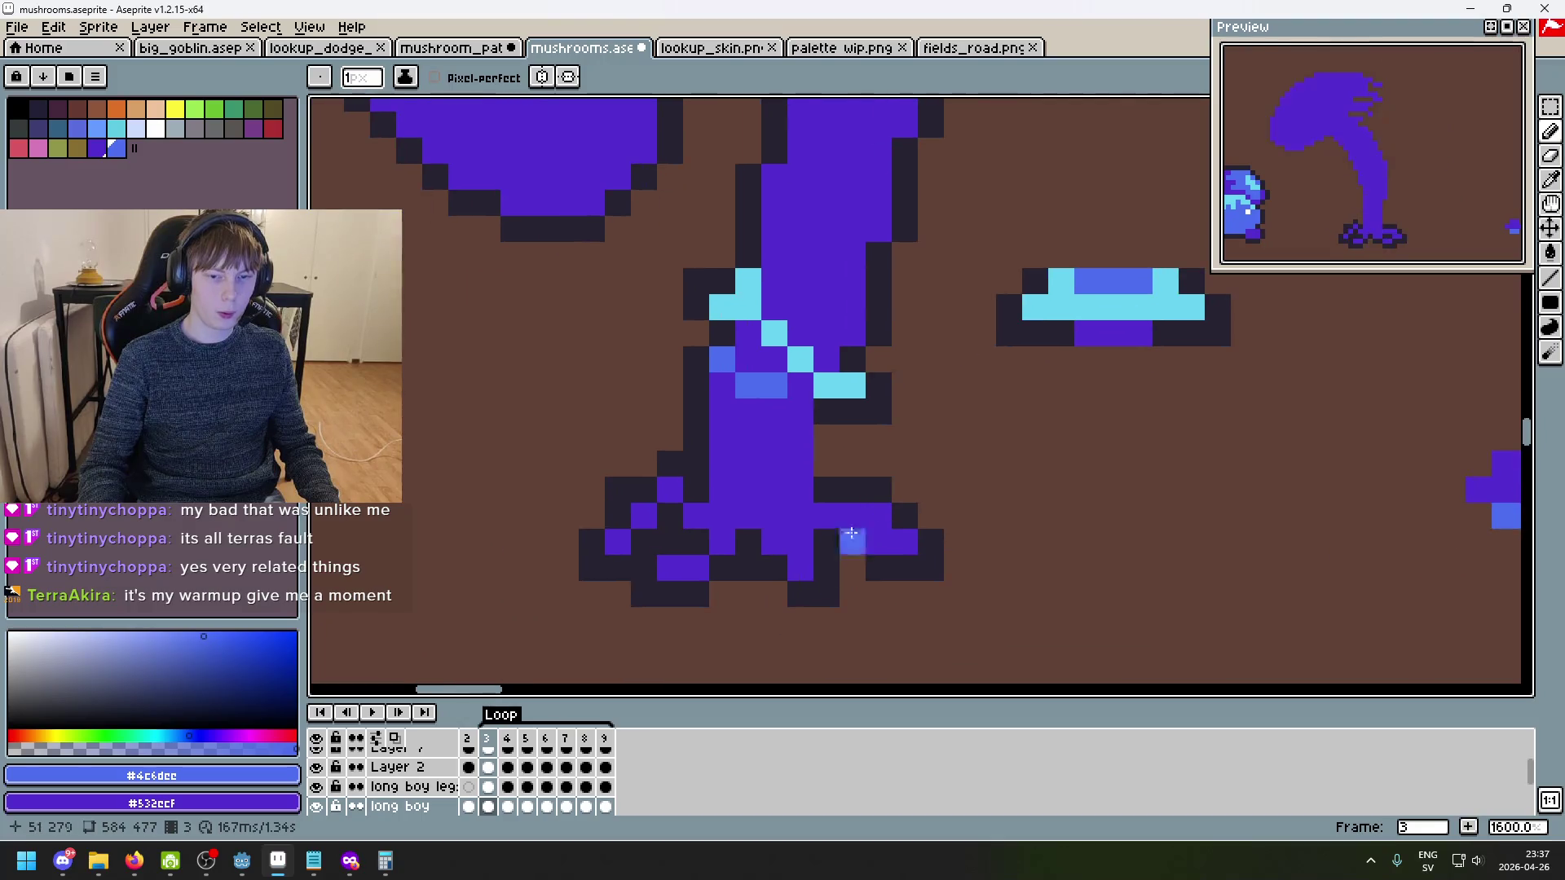
- Select the shaded lower stem on frame 2, paste it onto frame 3, then undo the paste
click(494, 792)
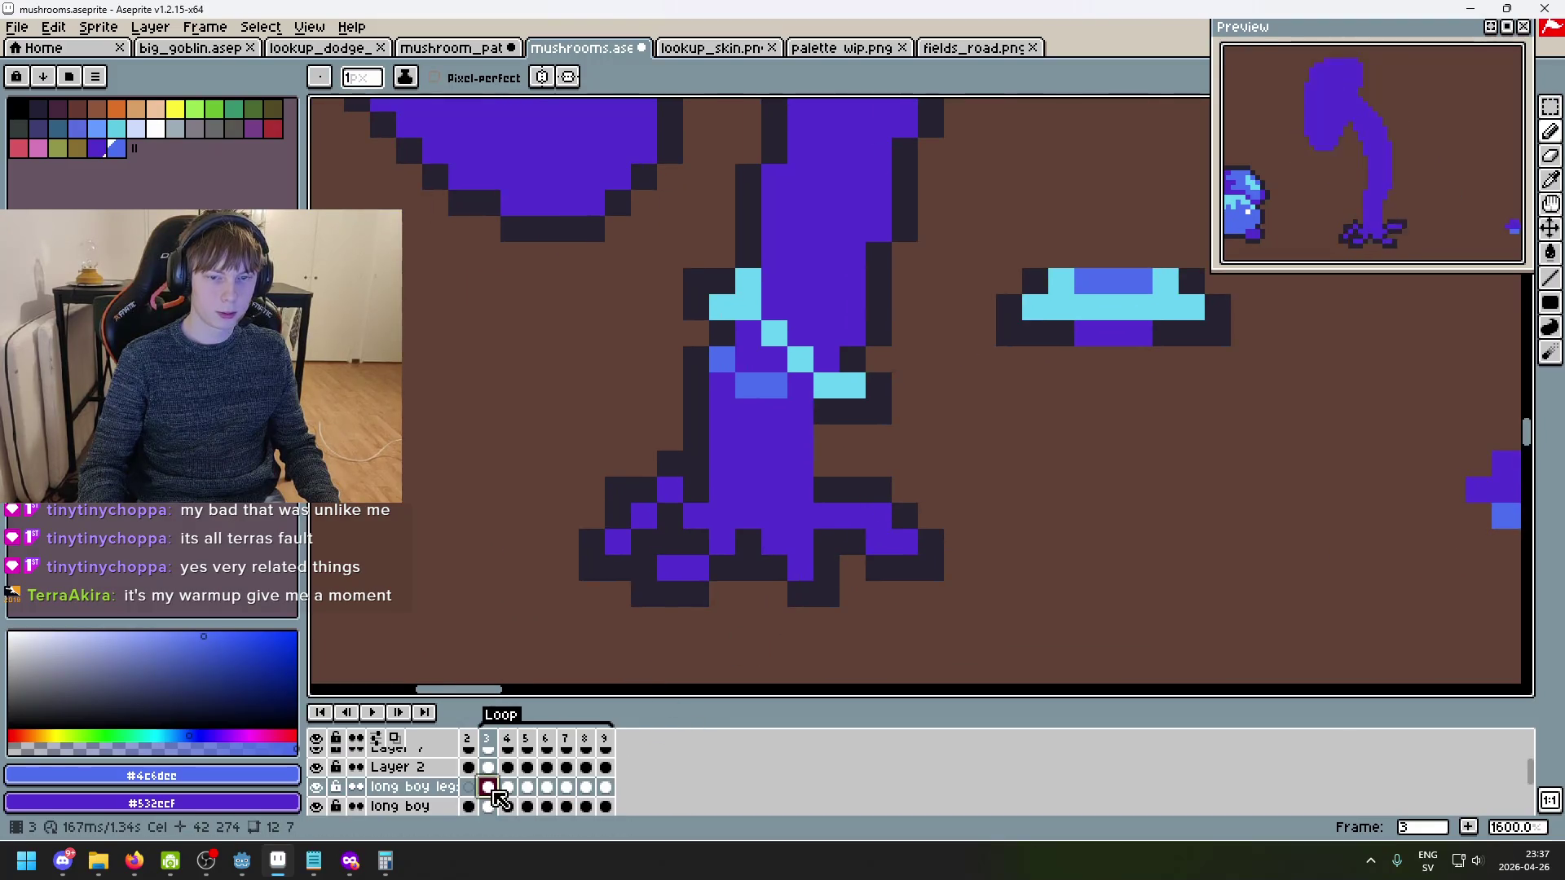
click(490, 811)
key(Left)
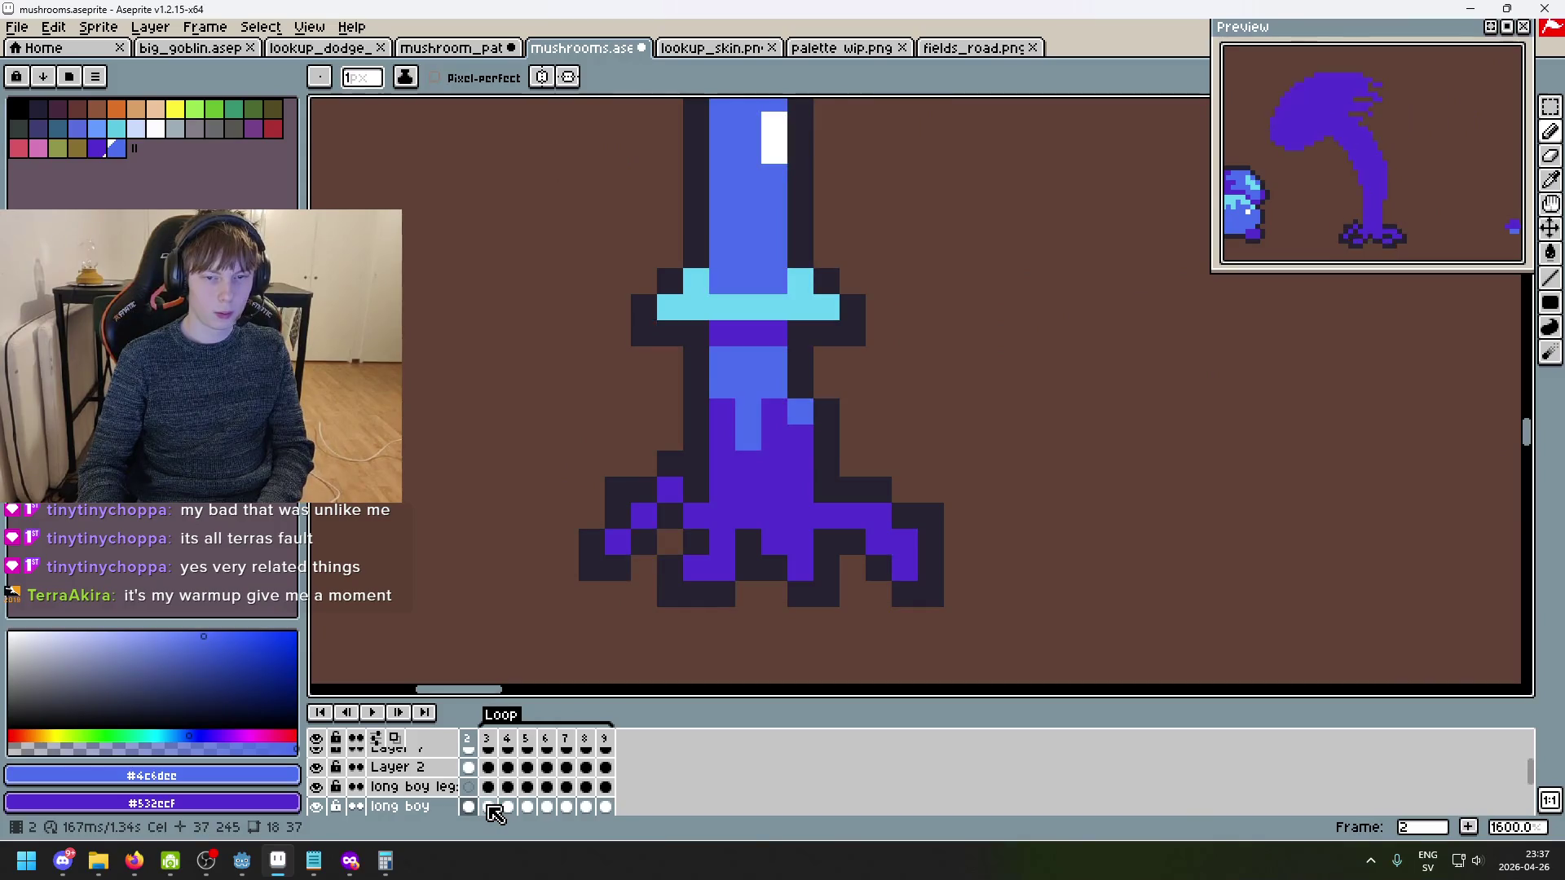
key(m)
scroll(715, 461, up, 1)
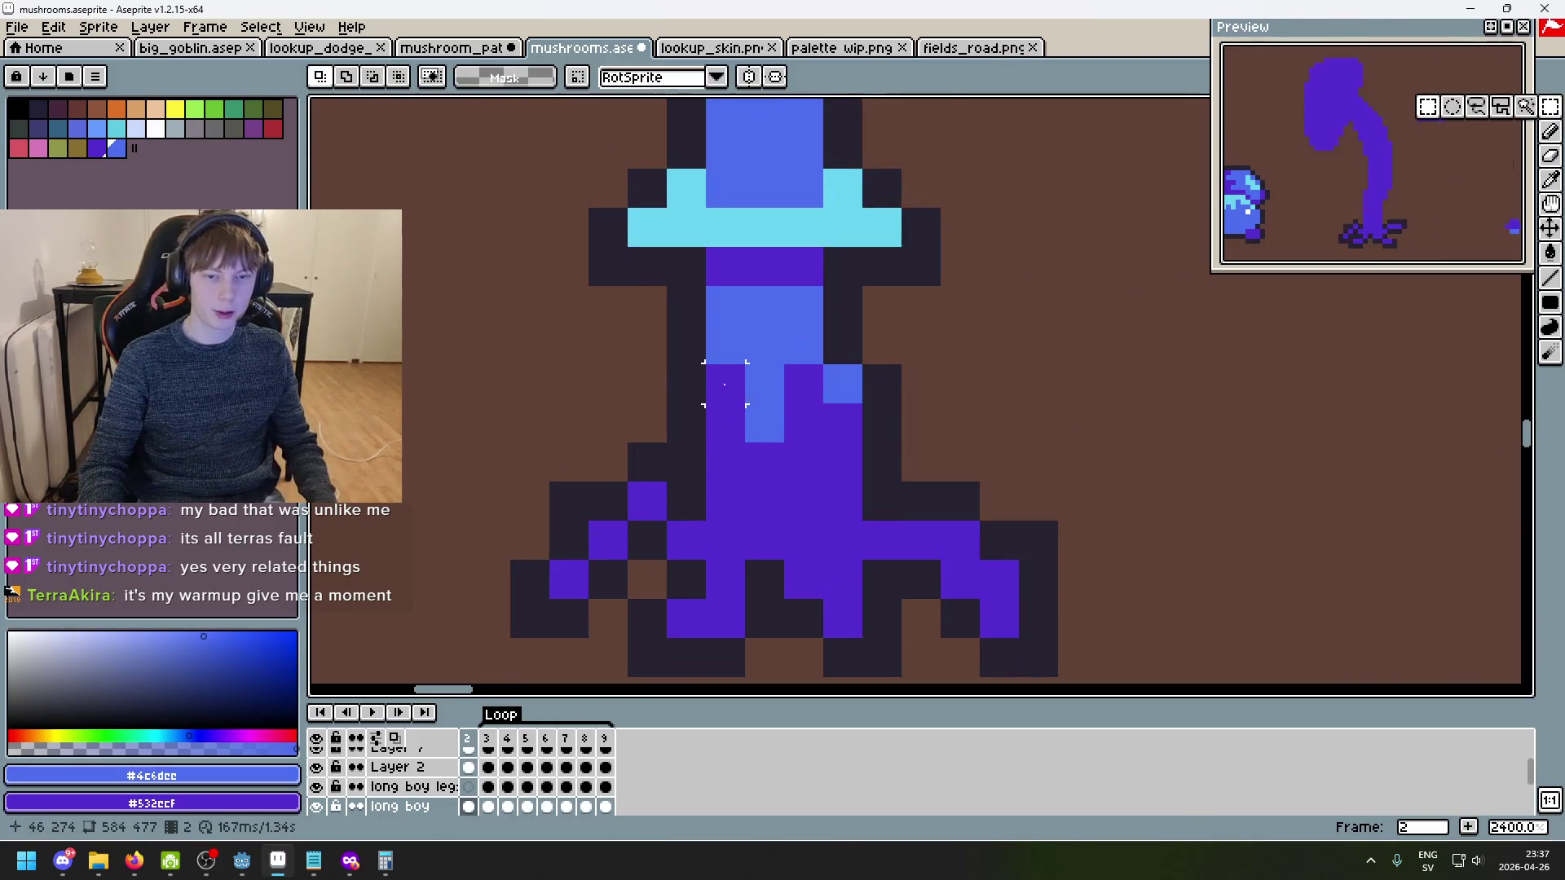
drag(723, 383, 848, 473)
click(961, 422)
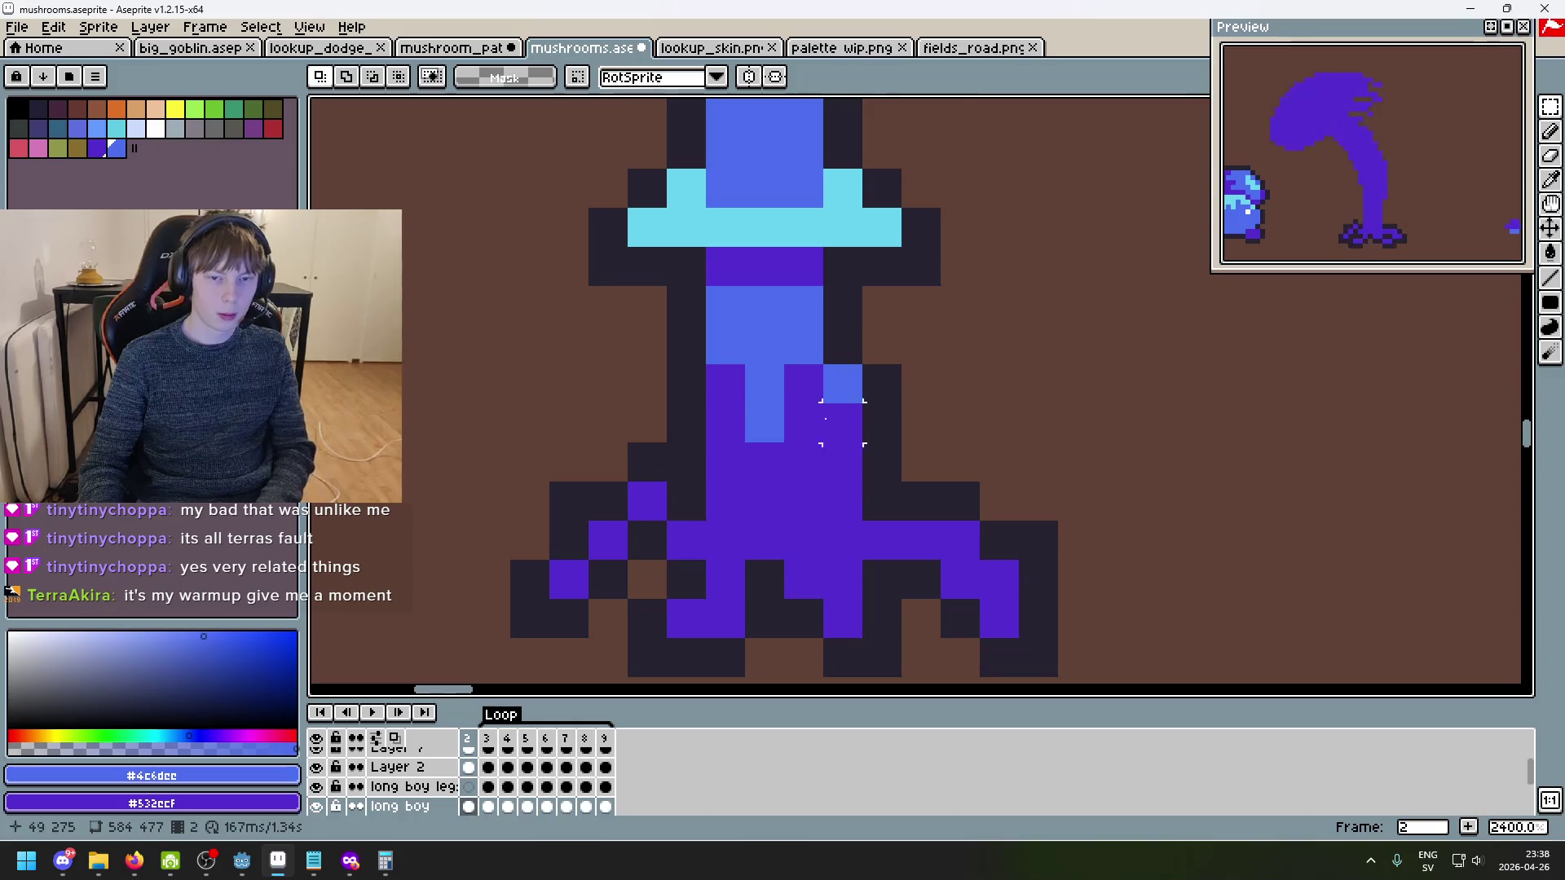
drag(686, 306, 893, 469)
click(998, 461)
key(Right)
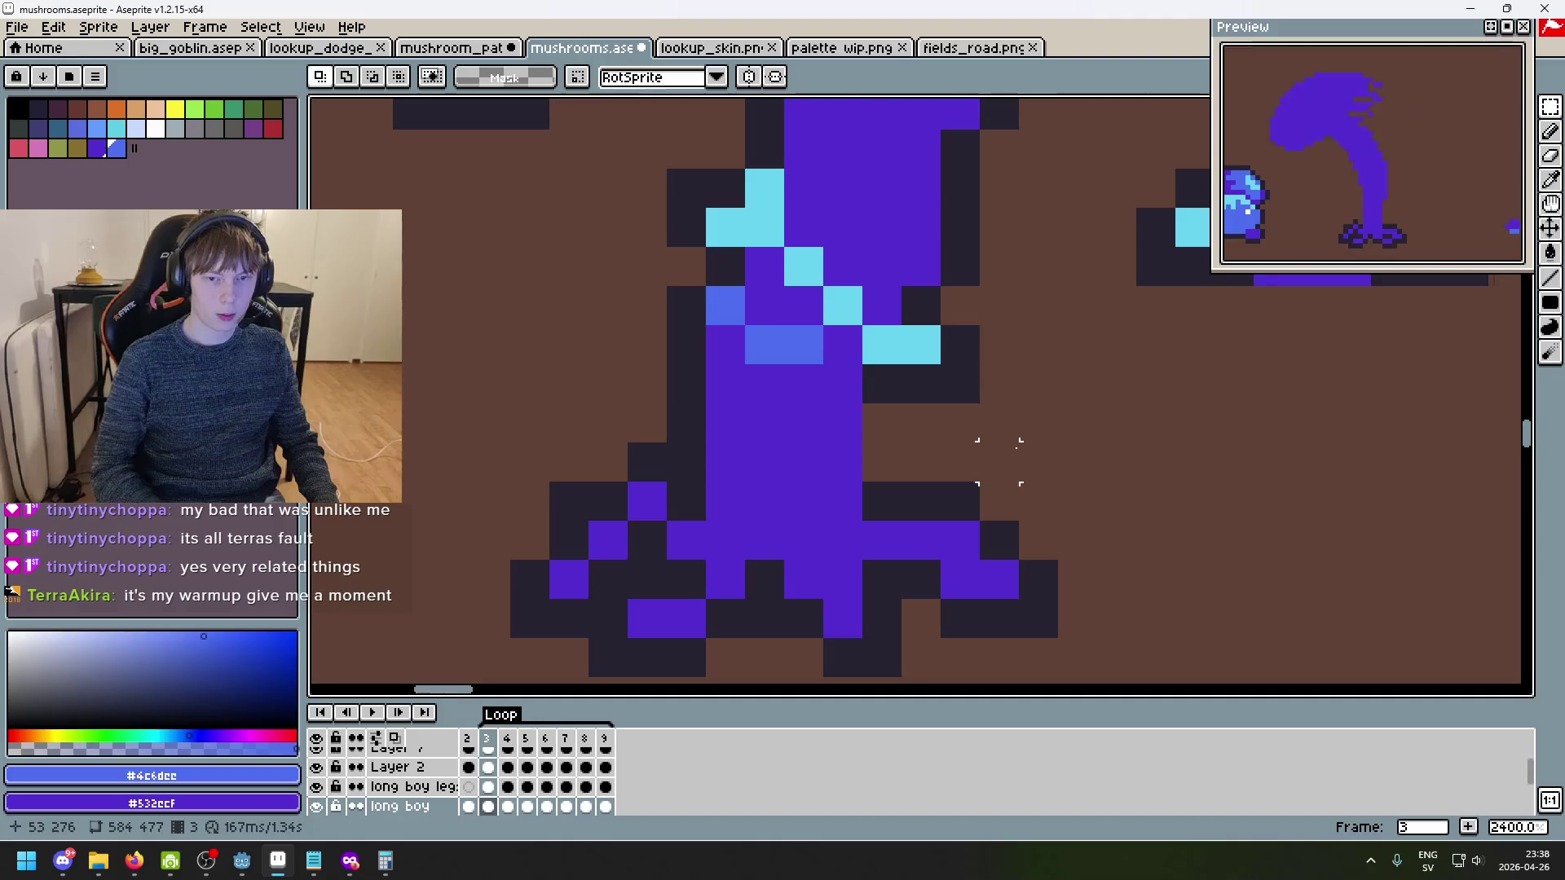
key(ctrl+v)
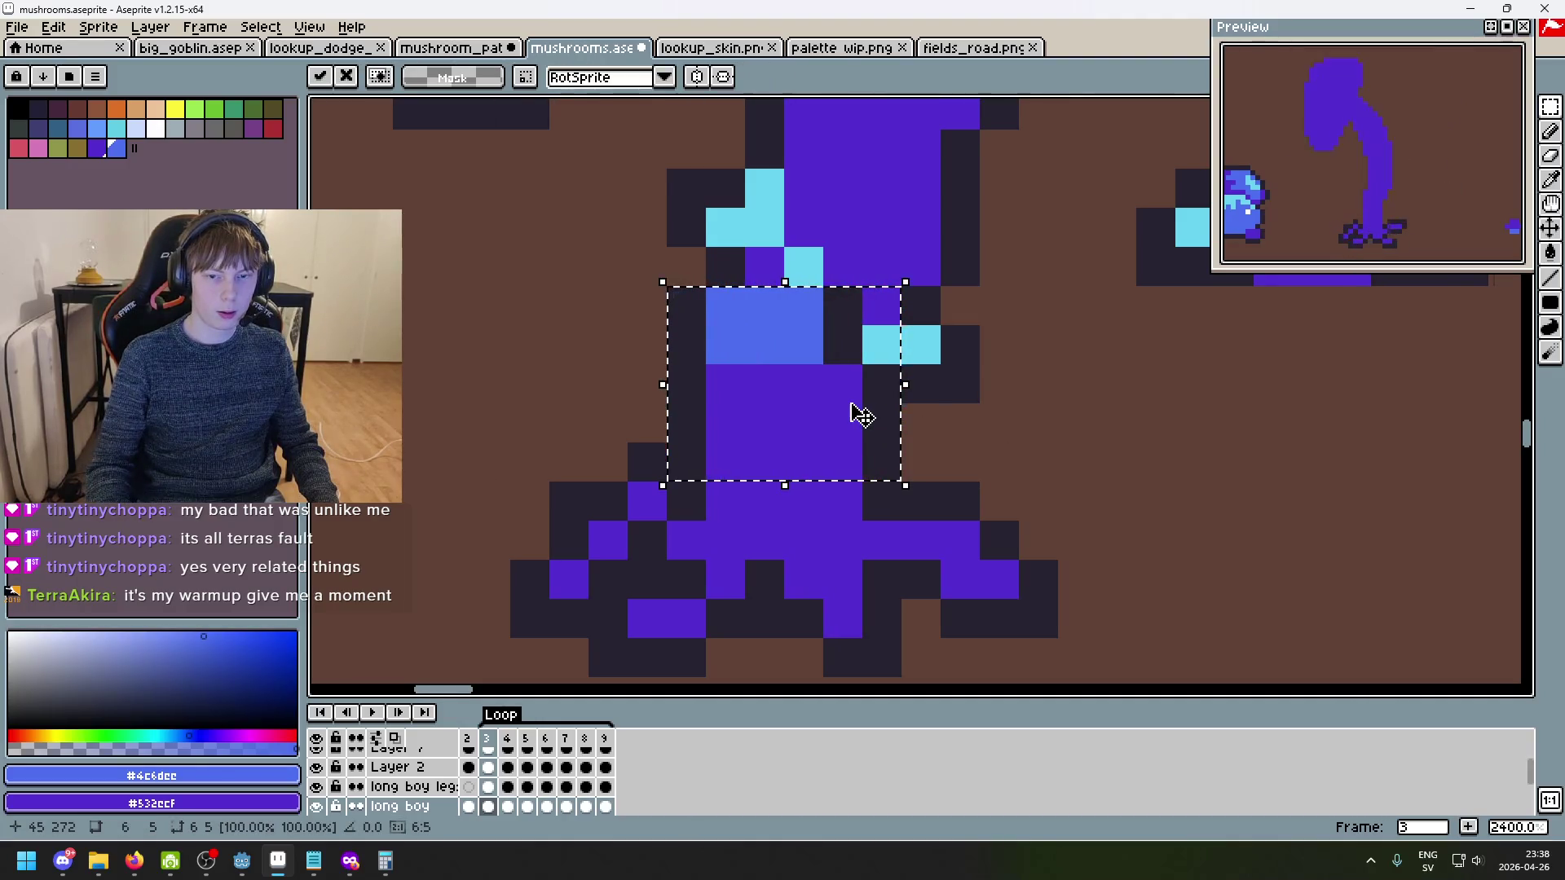
key(ctrl+z)
key(Left)
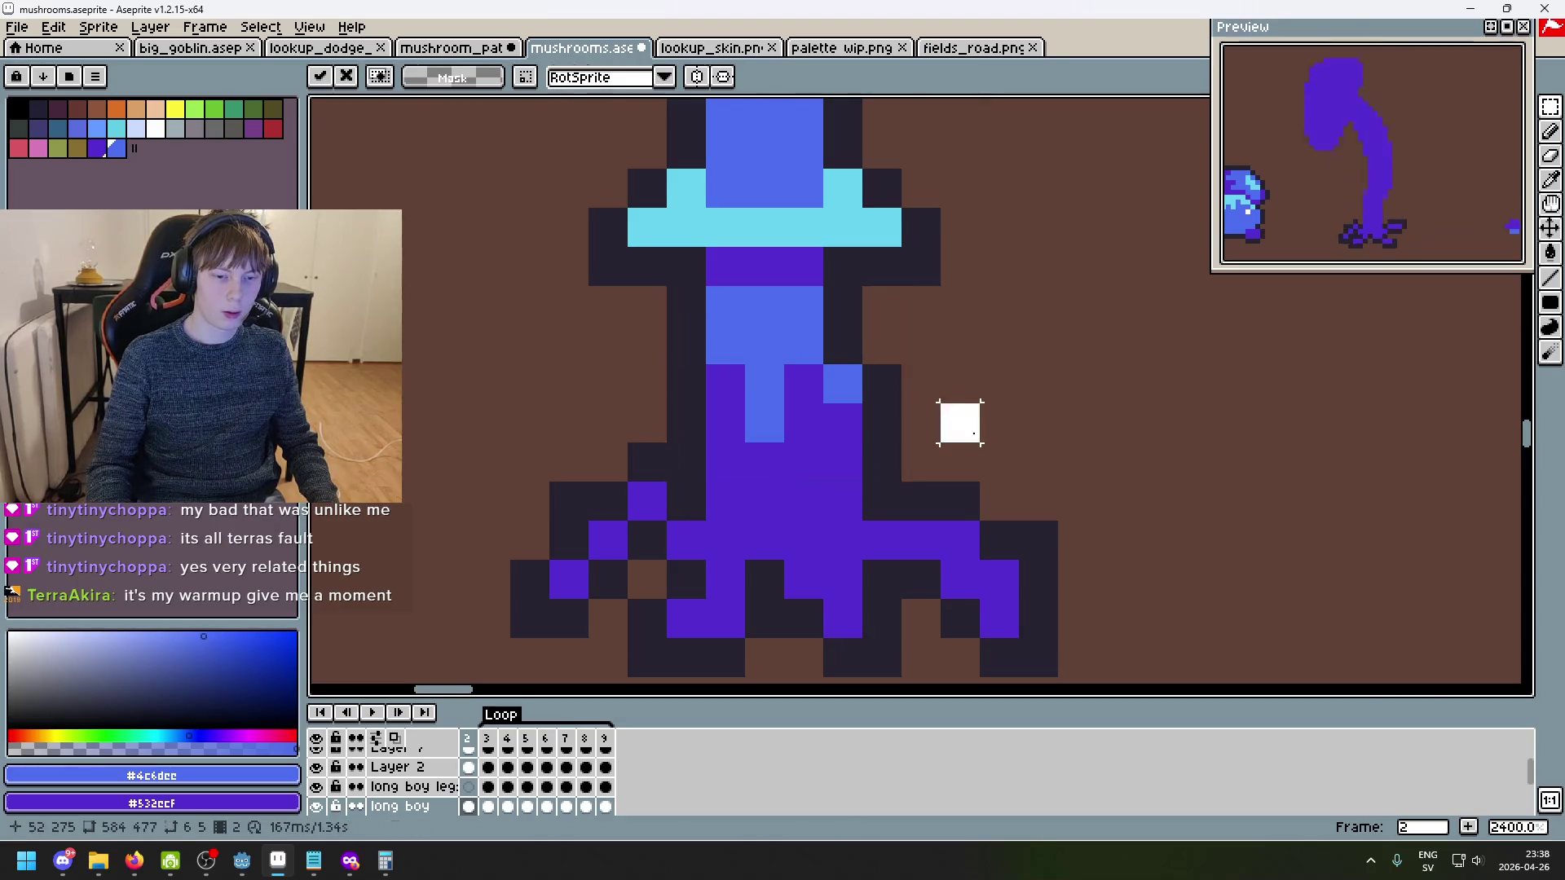
- Marquee and copy frame 2's shaded lower stem block, then move to frame 3
click(318, 807)
click(318, 807)
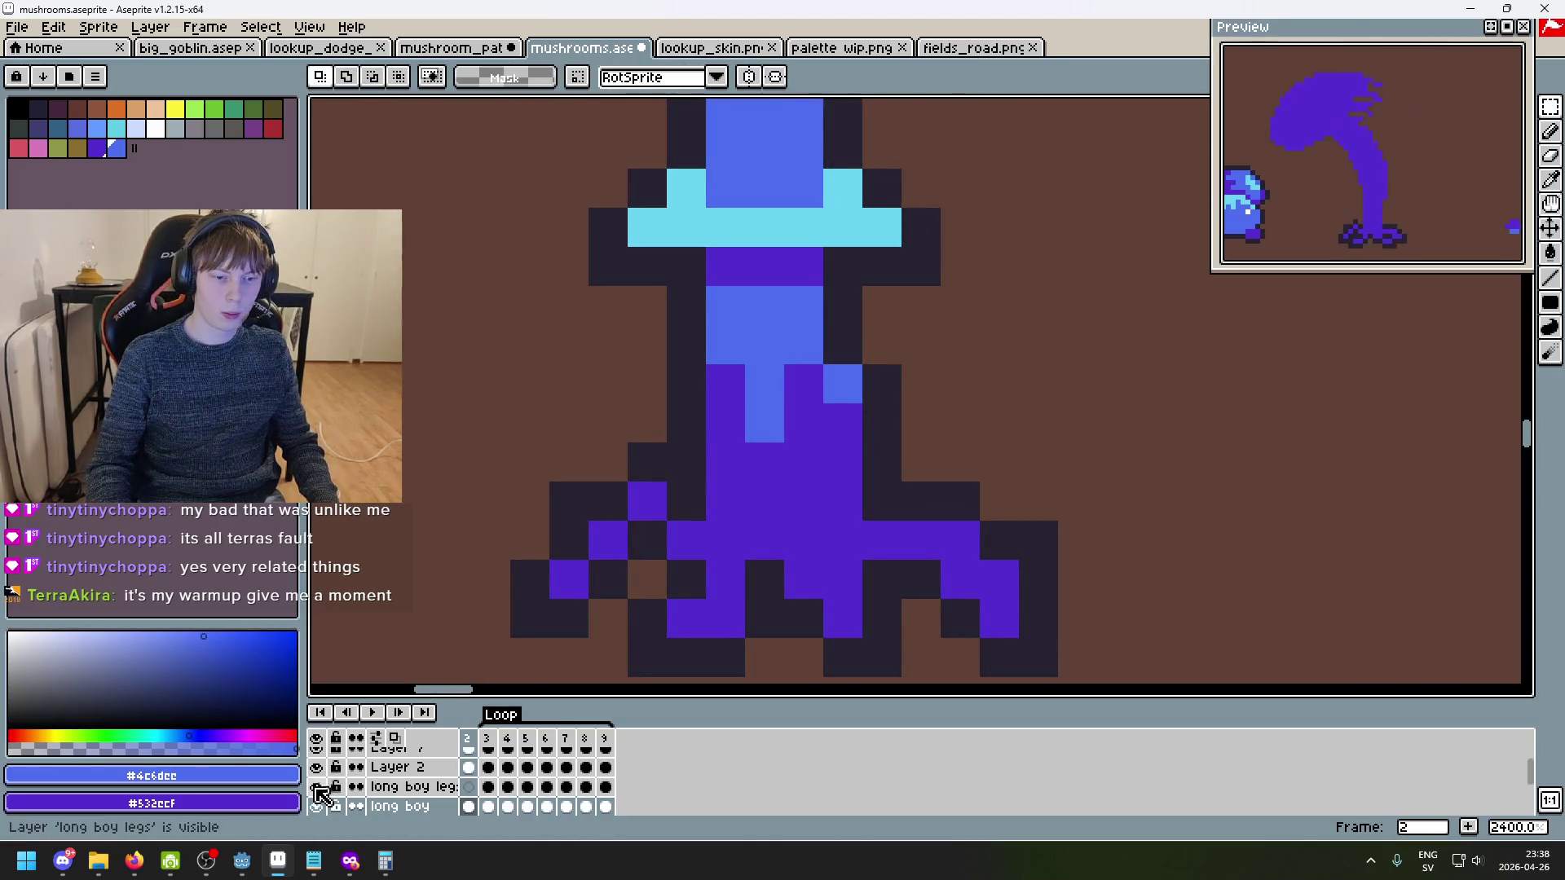
scroll(322, 802, down, 1)
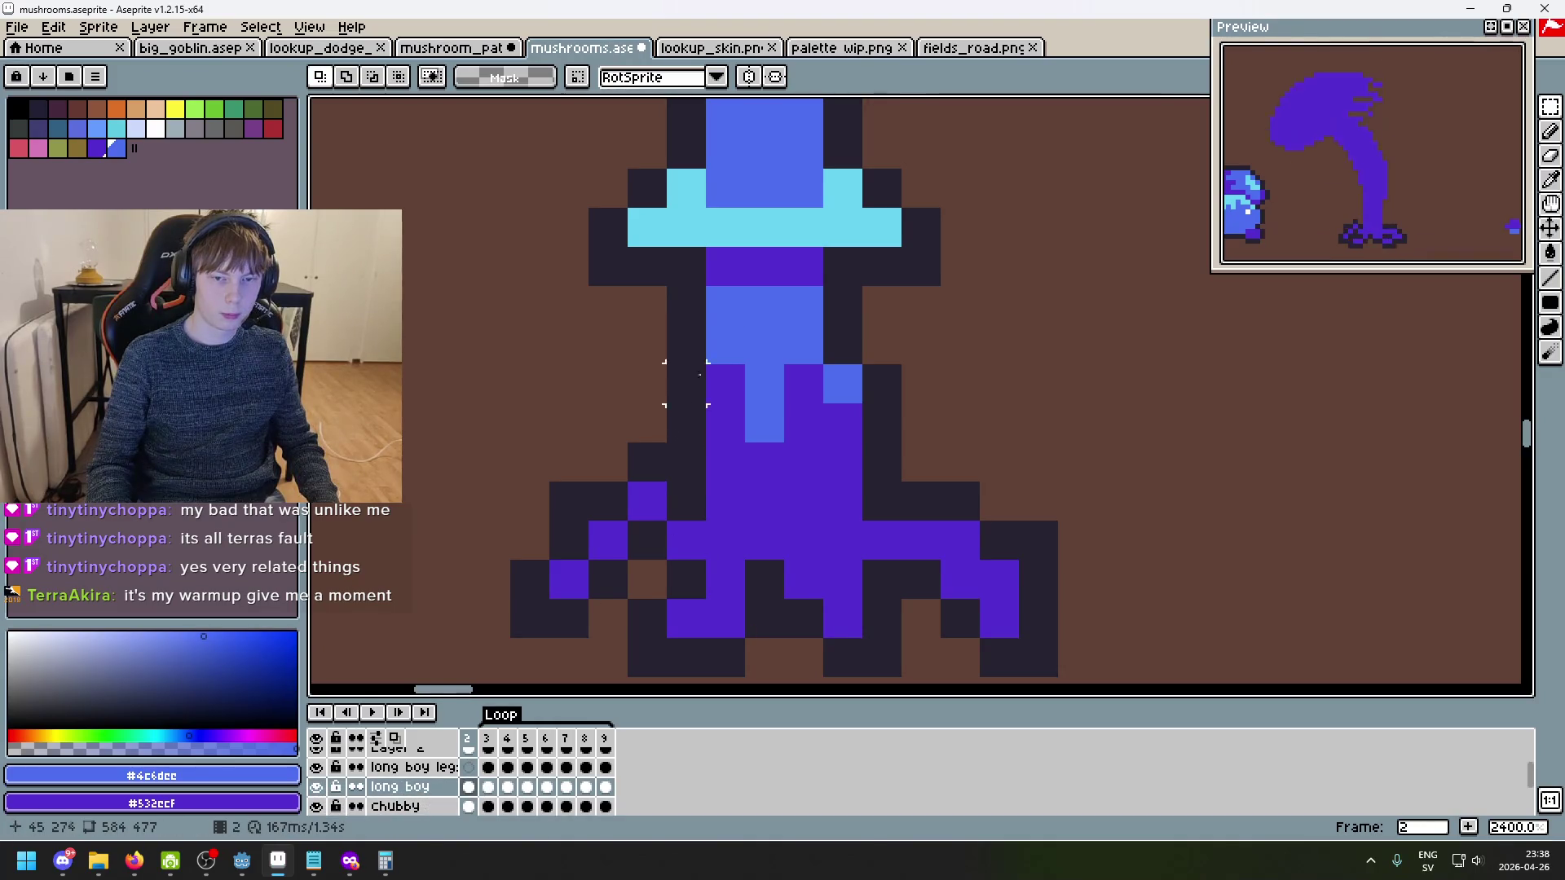
drag(663, 283, 905, 485)
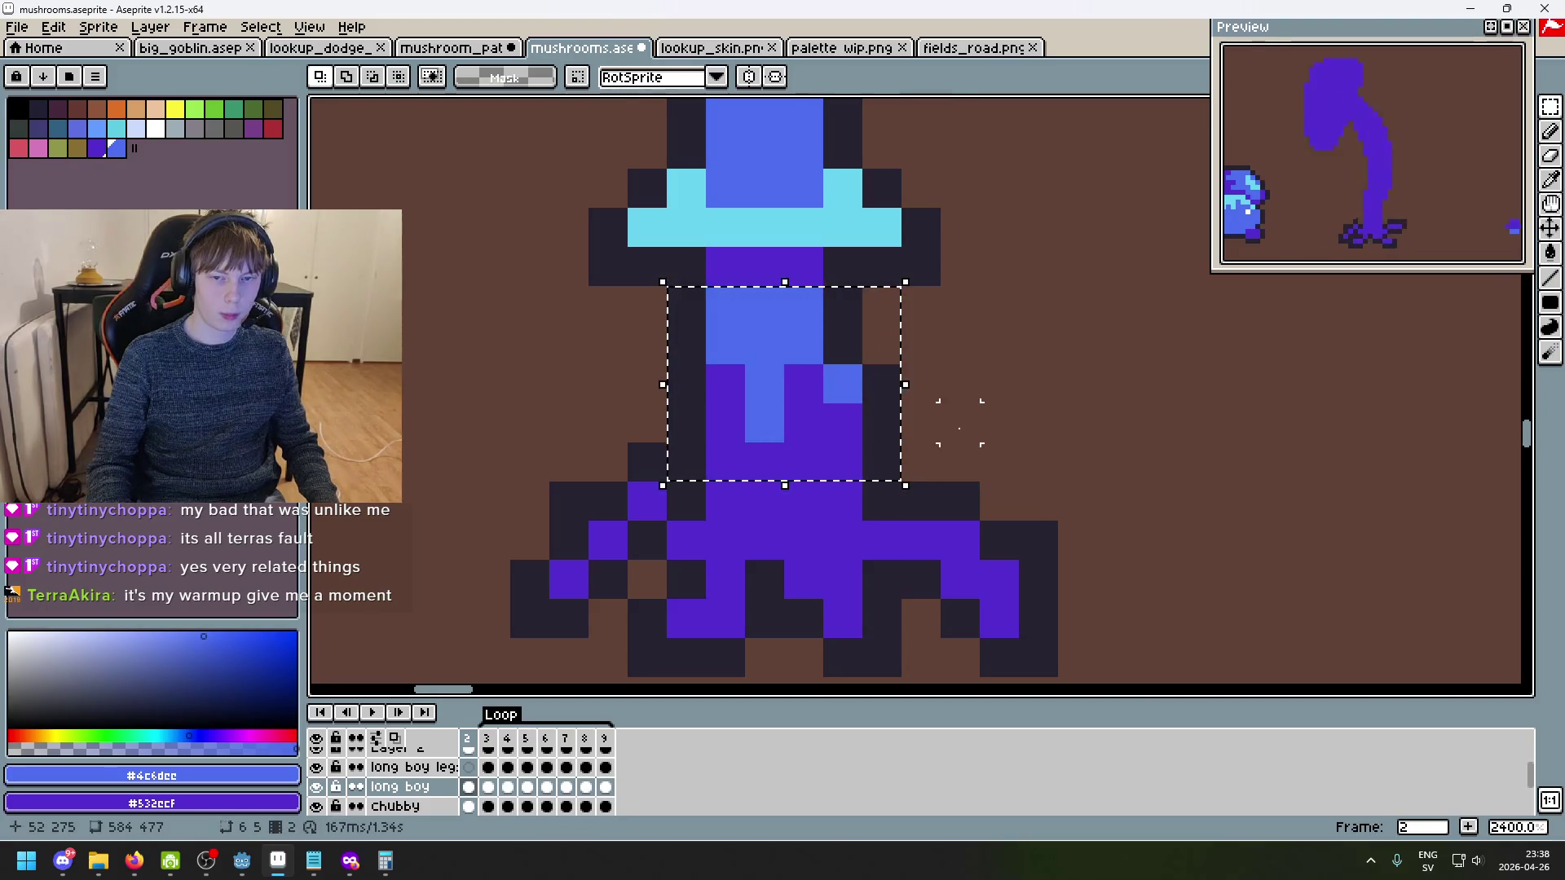
key(Right)
key(ctrl+v)
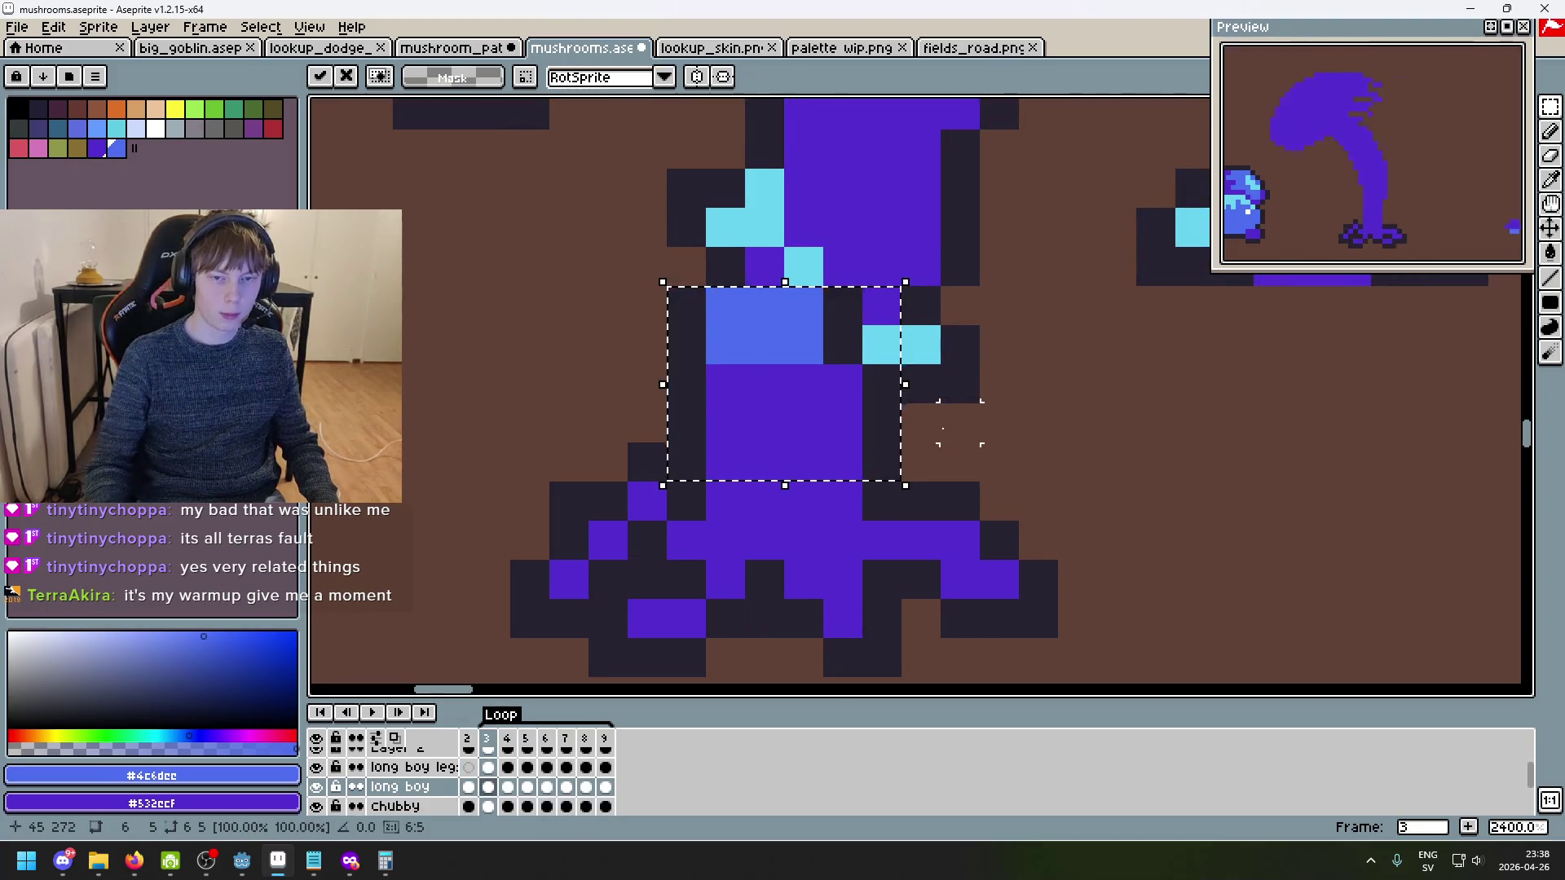
key(Escape)
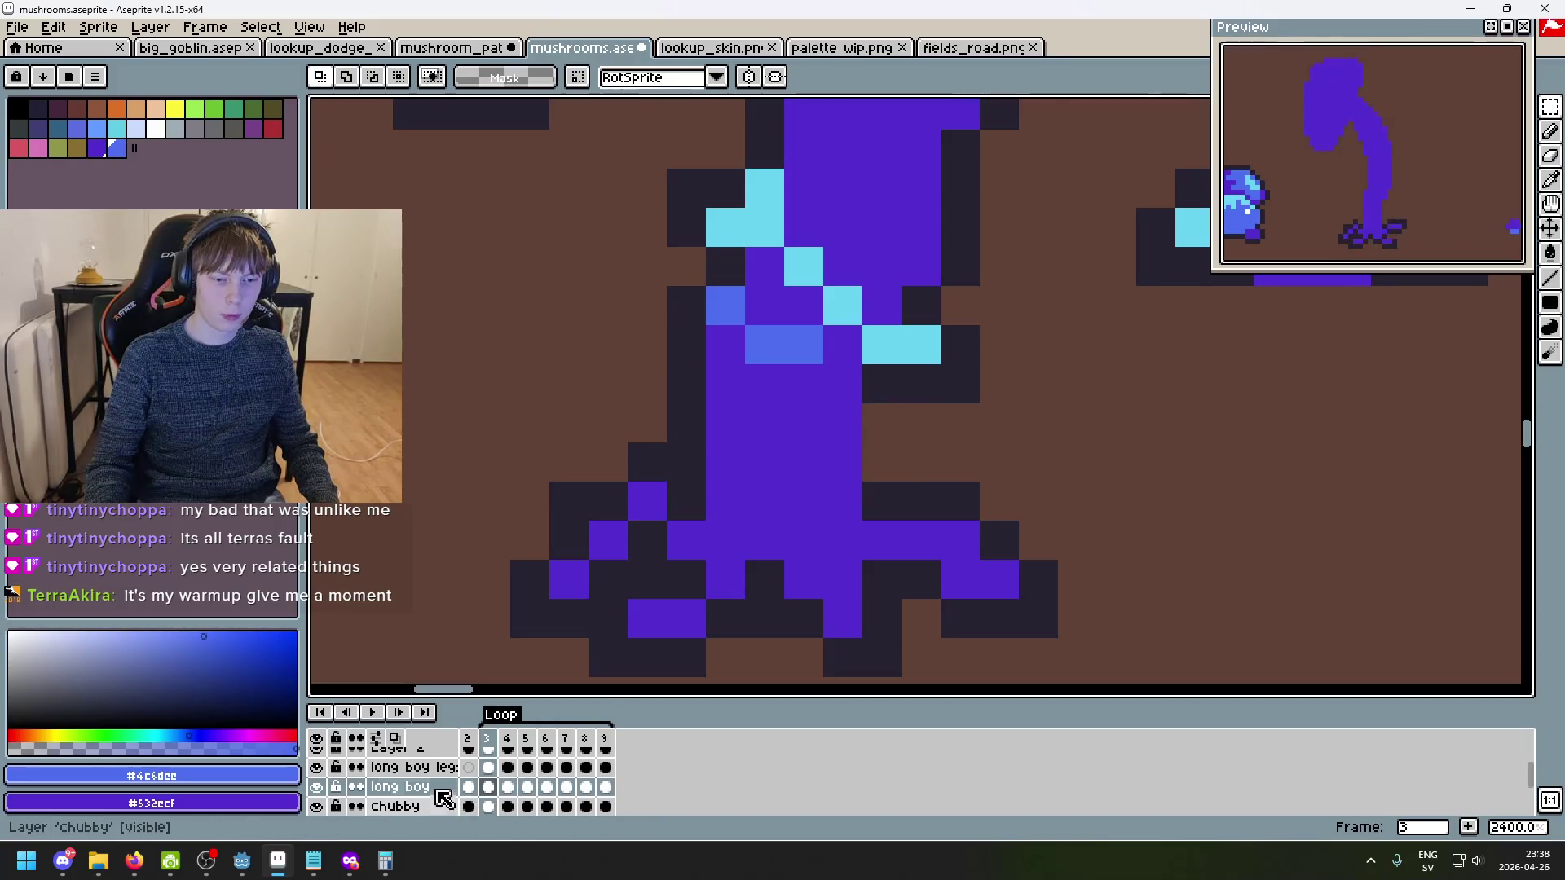
- Paste the shaded stem block onto frame 3's 'long boy leg' layer and commit it
click(412, 767)
key(ctrl+v)
key(Return)
key(e)
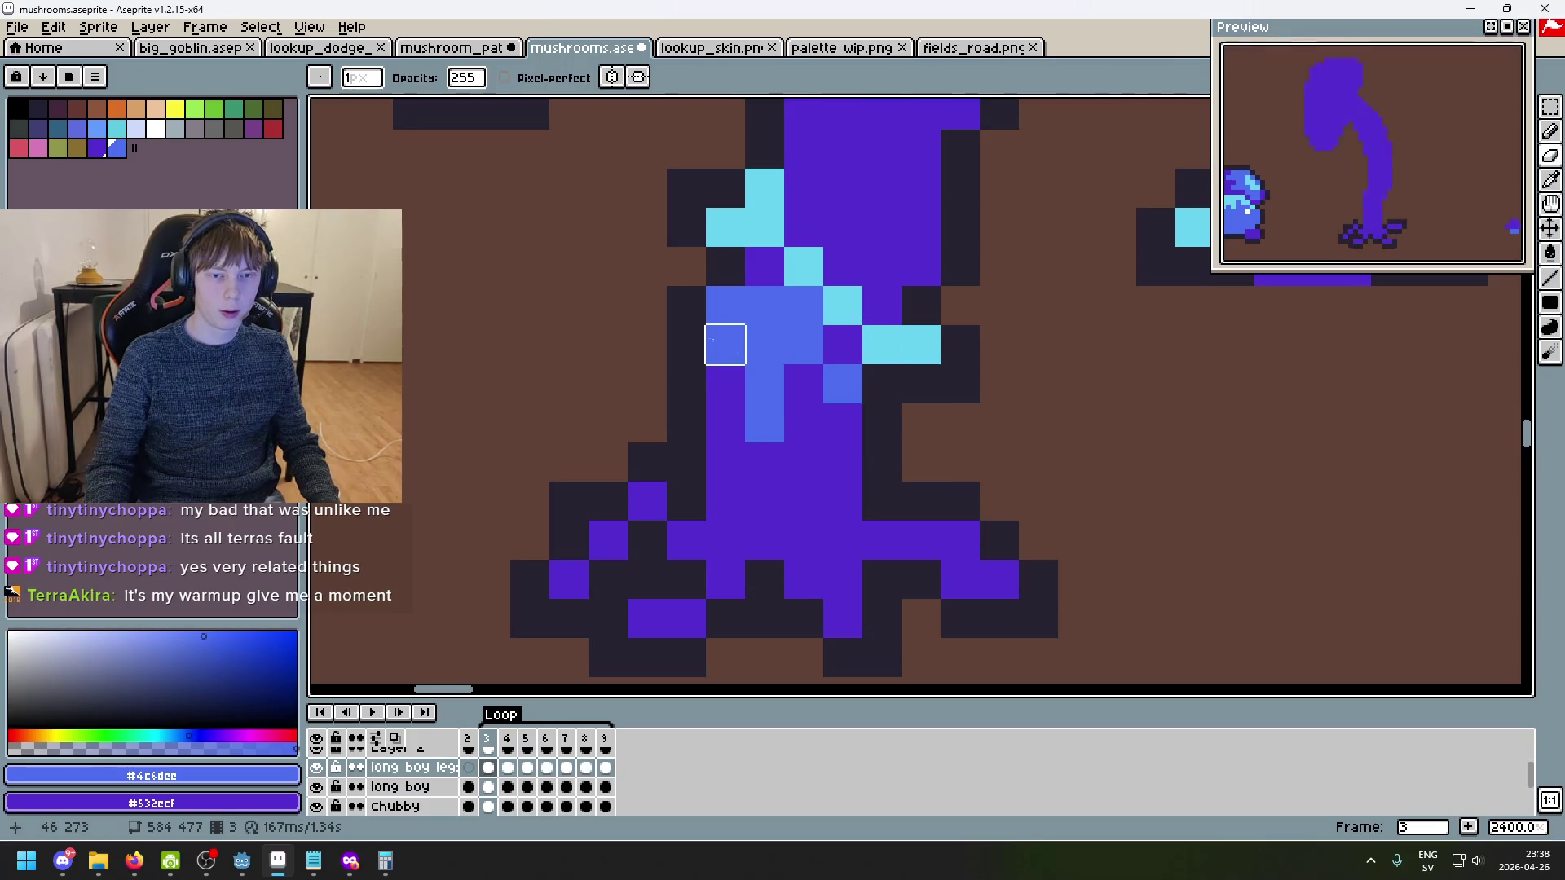
key(ctrl+z)
key(ctrl+z)
key(ctrl+y)
key(b)
key(ctrl+d)
scroll(1072, 454, down, 7)
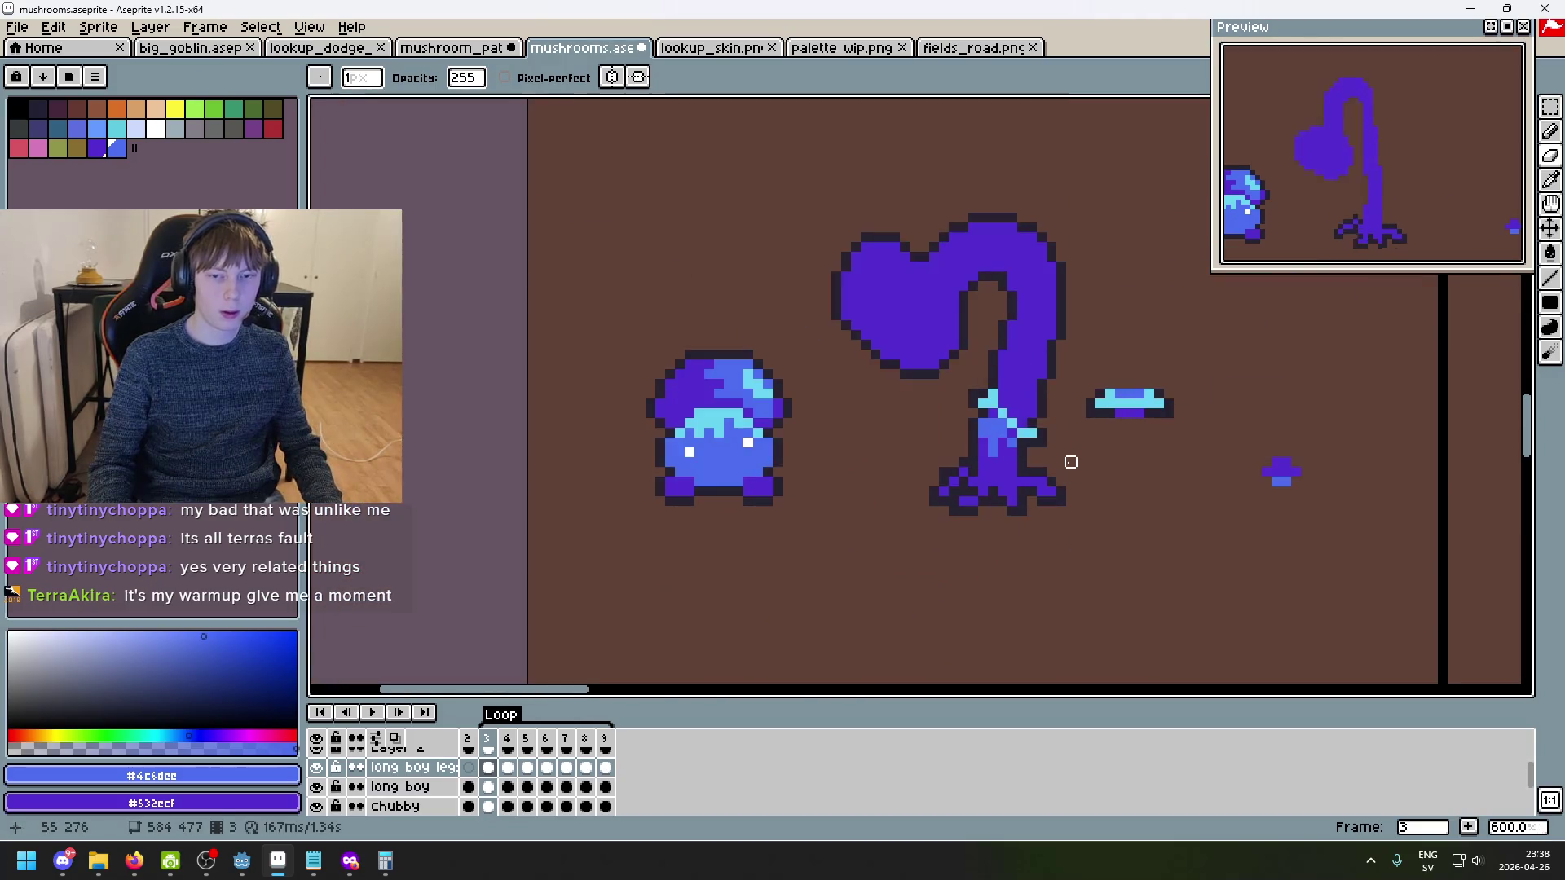
- Paste the shaded stem block onto frame 4 and recolour two outline pixels purple
scroll(1072, 457, up, 4)
key(Right)
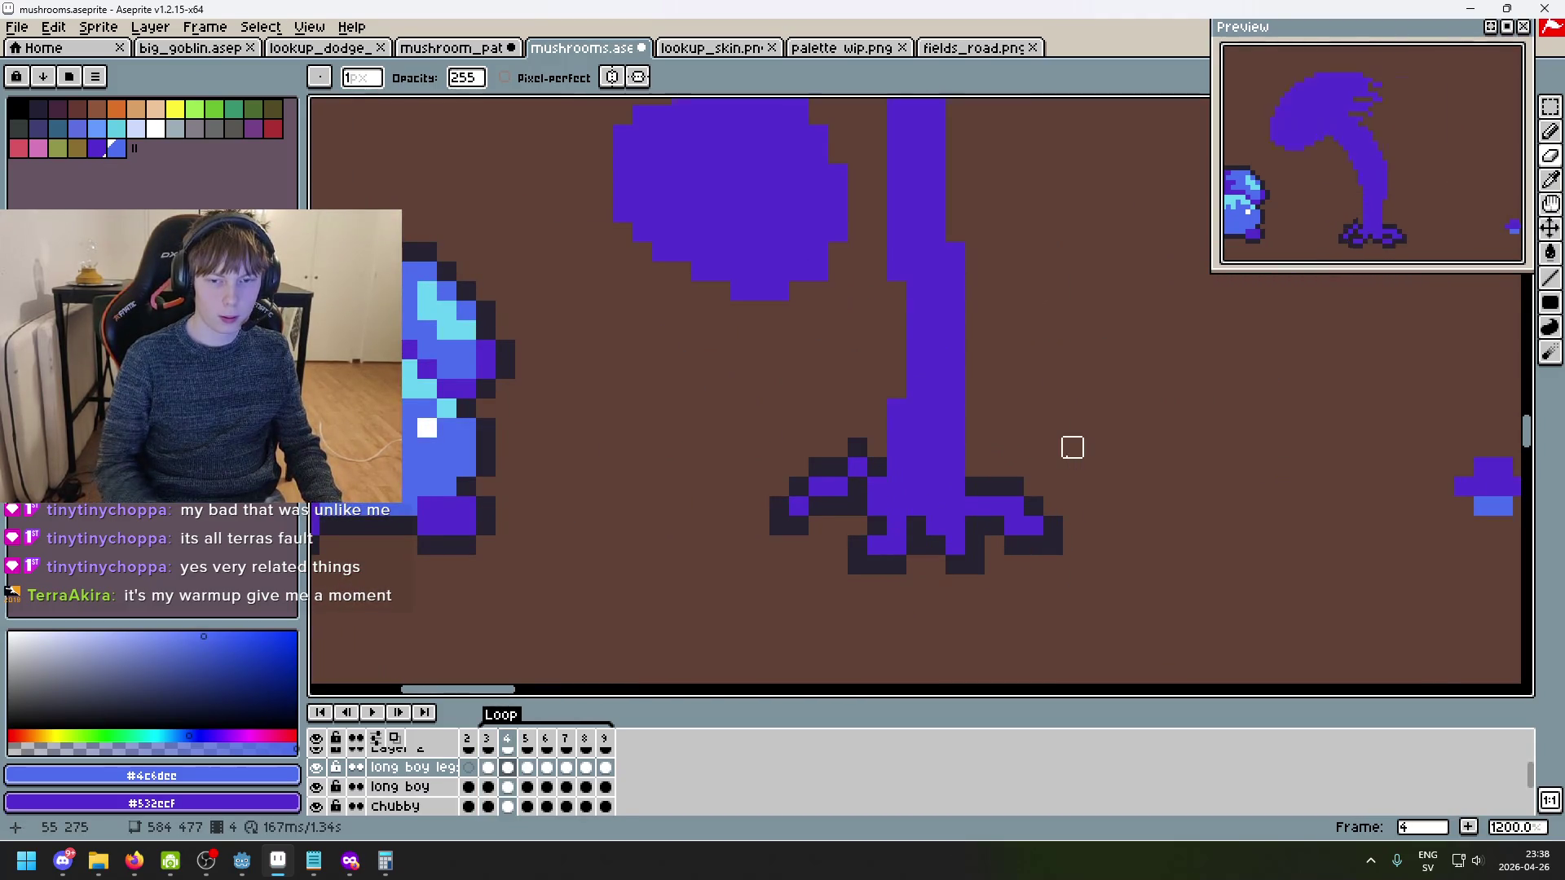
key(ctrl+v)
key(Return)
scroll(882, 419, up, 3)
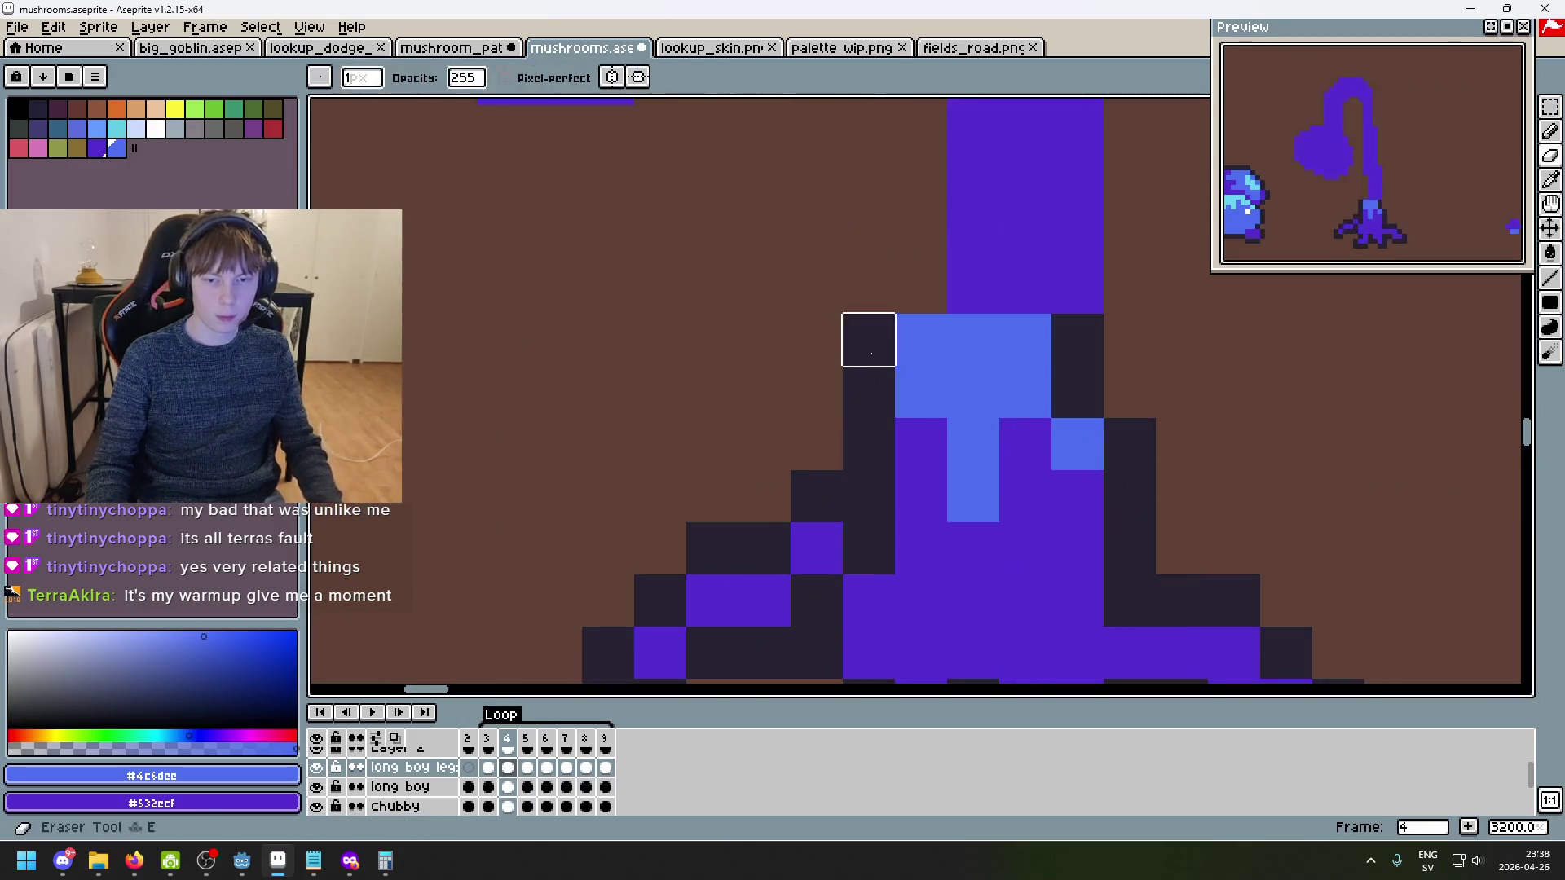
key(ctrl+z)
key(ctrl+z)
key(ctrl+z)
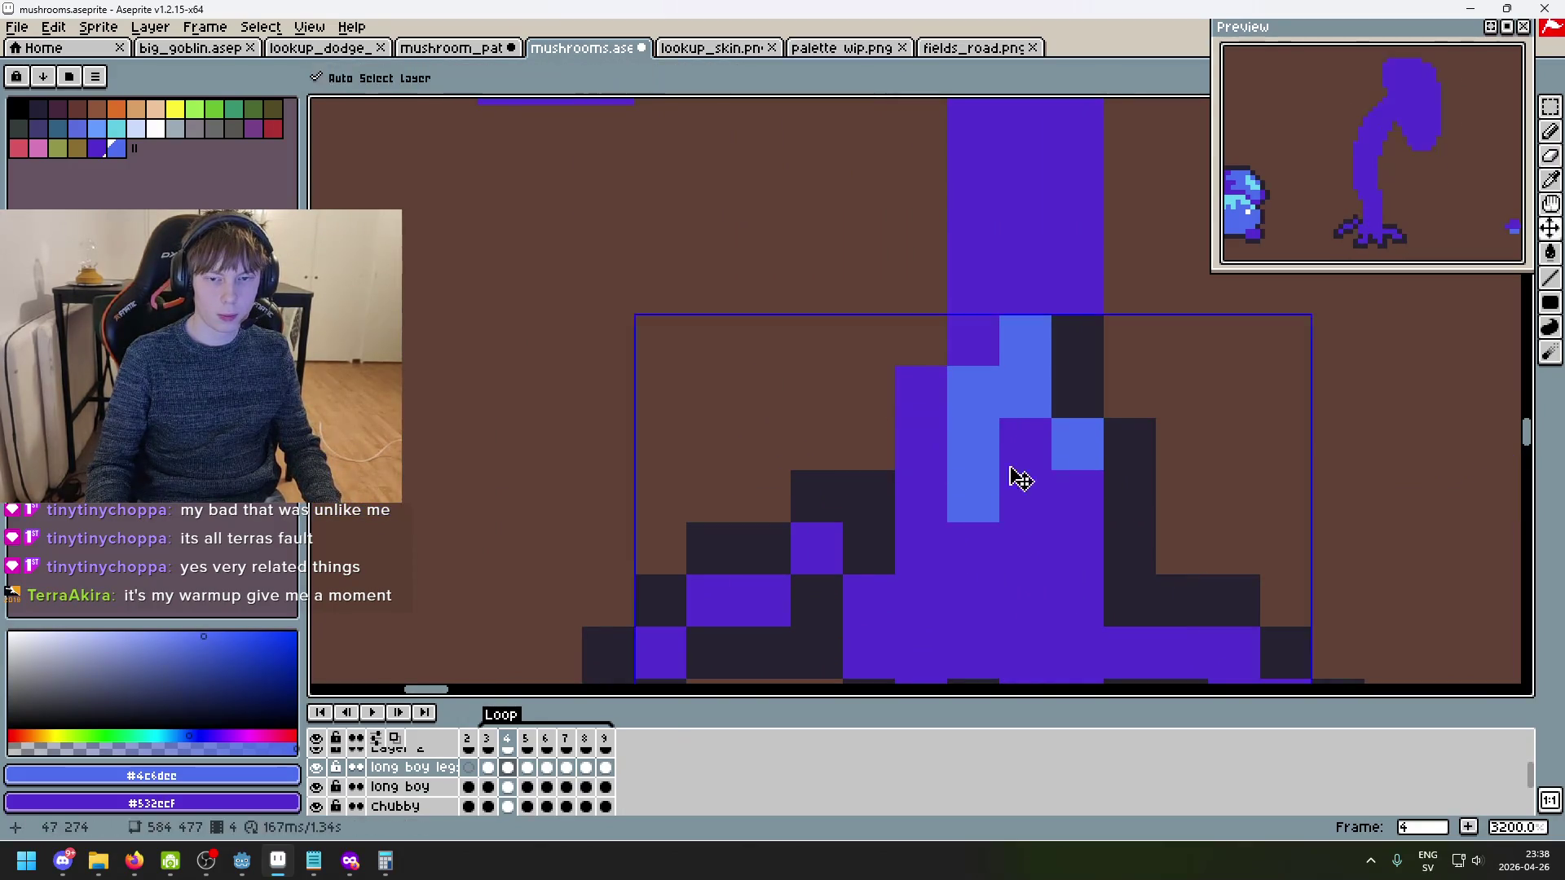
key(ctrl+z)
scroll(1081, 438, down, 2)
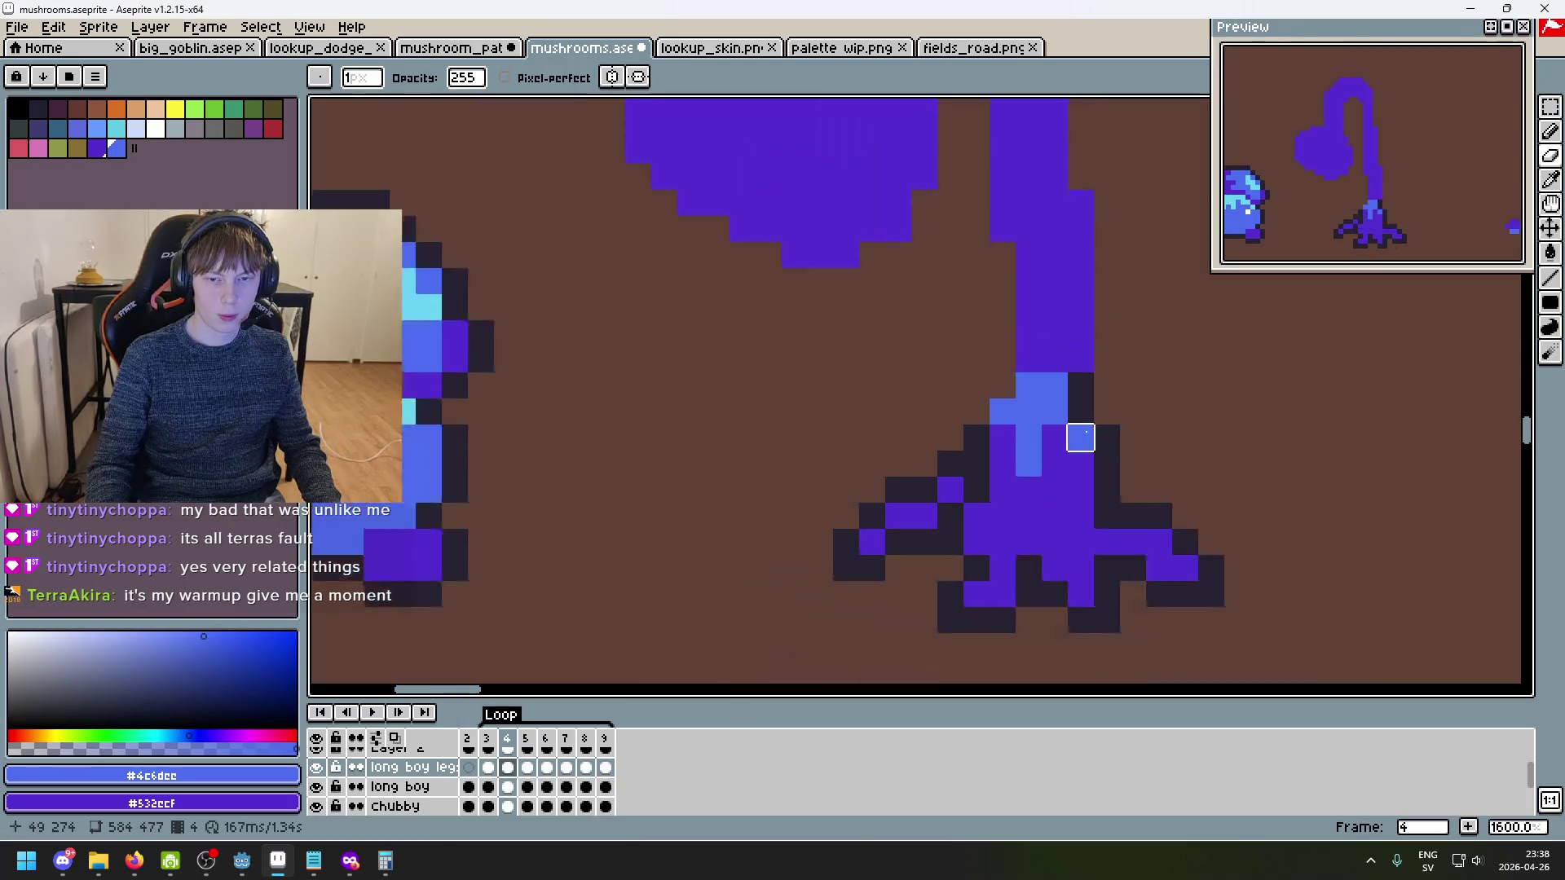
drag(1081, 386, 1079, 409)
scroll(1181, 409, up, 1)
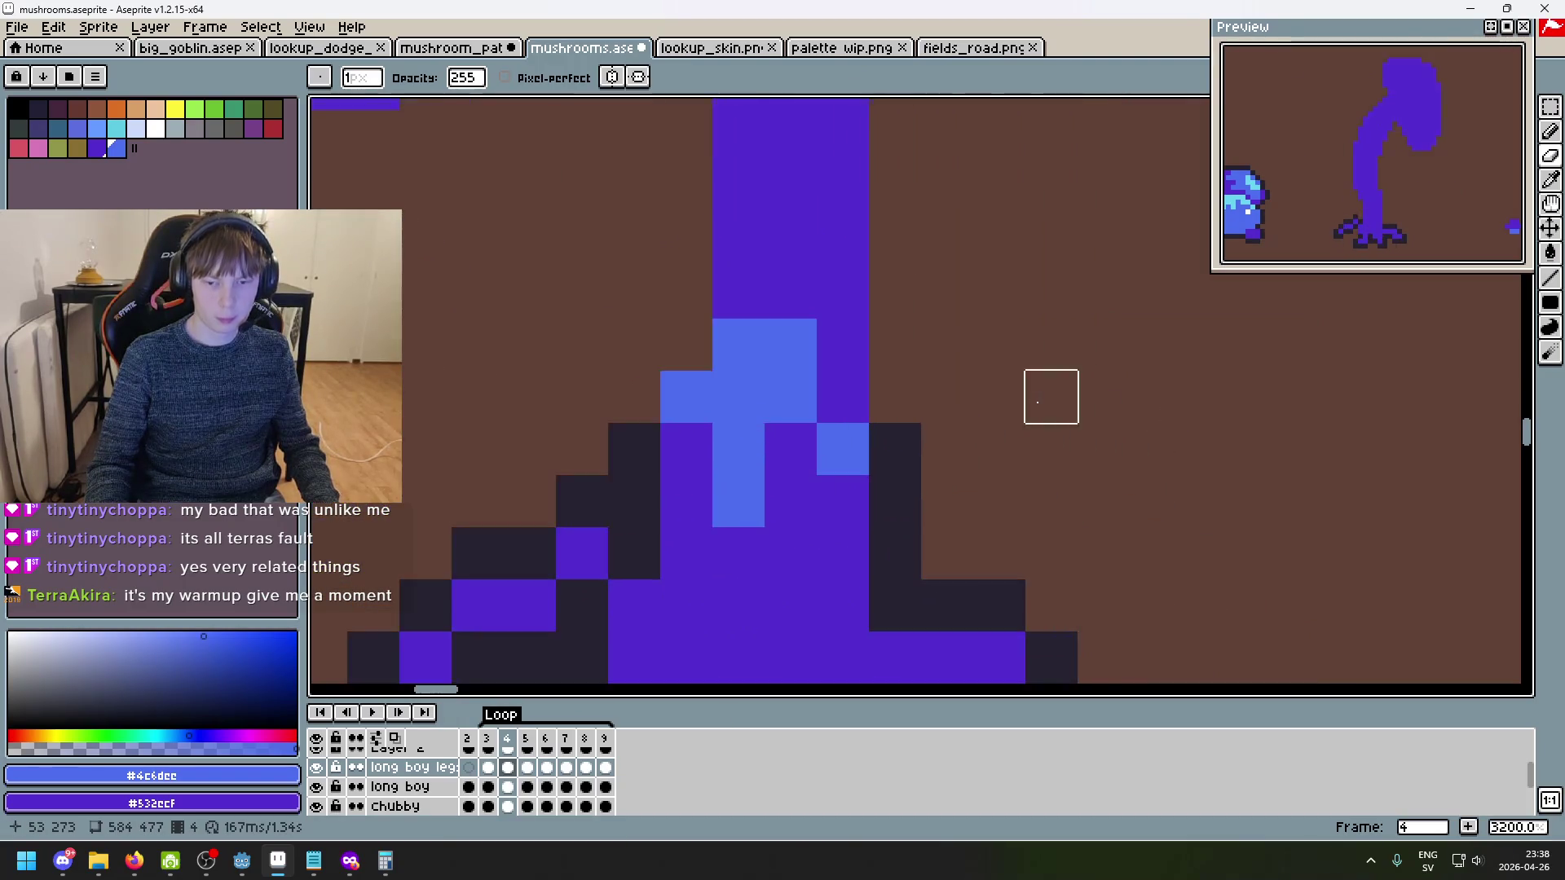
- Paste and commit the stem-base block on frame 5, undoing a stray erase
key(Right)
key(ctrl+v)
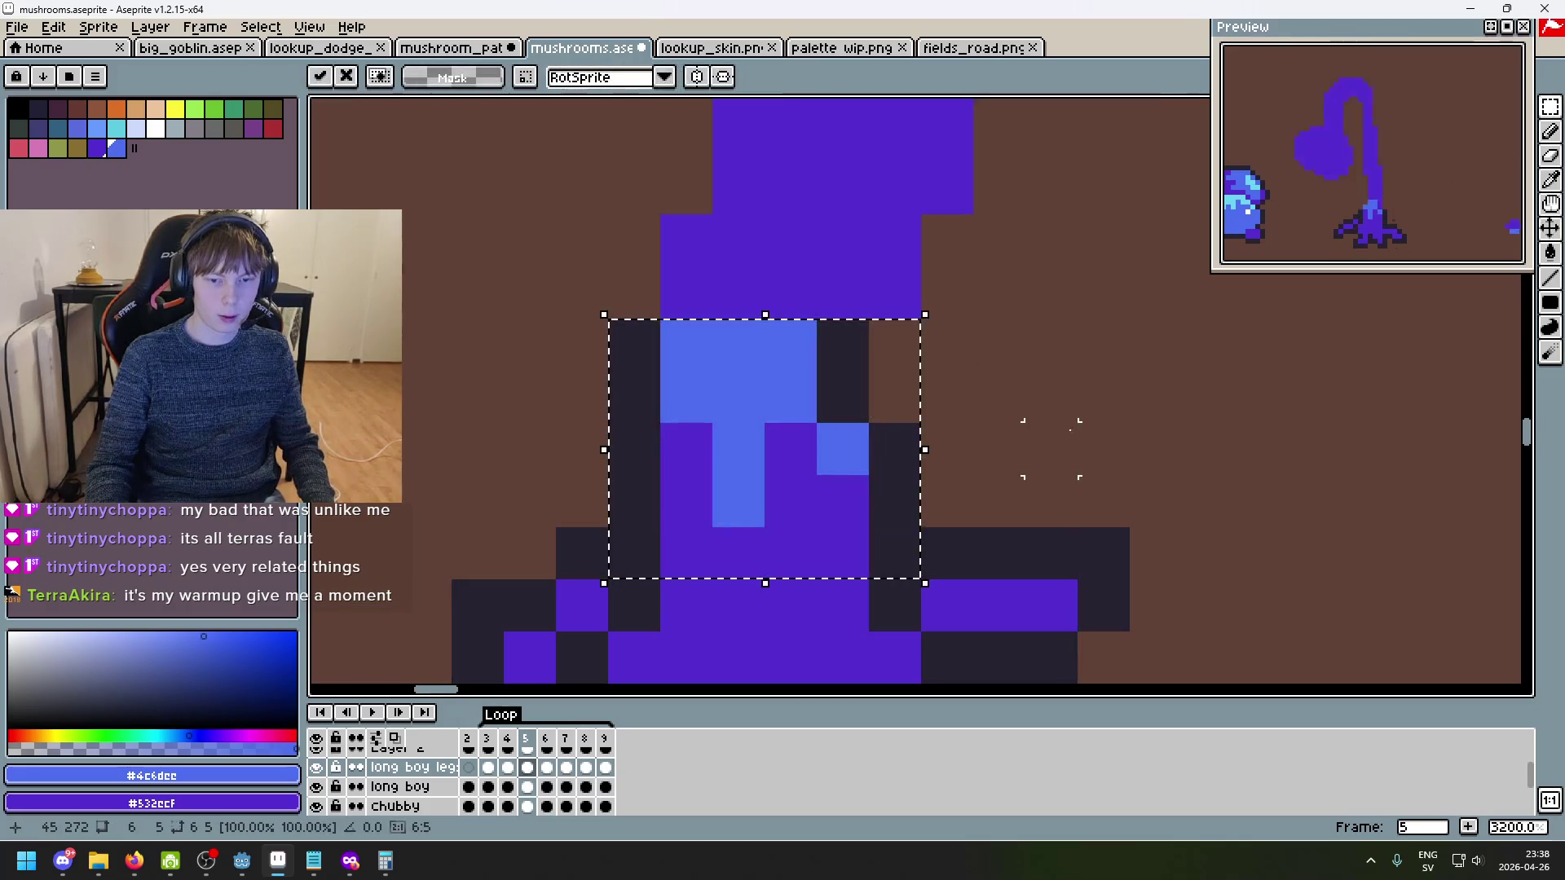
key(Return)
key(e)
drag(633, 499, 633, 339)
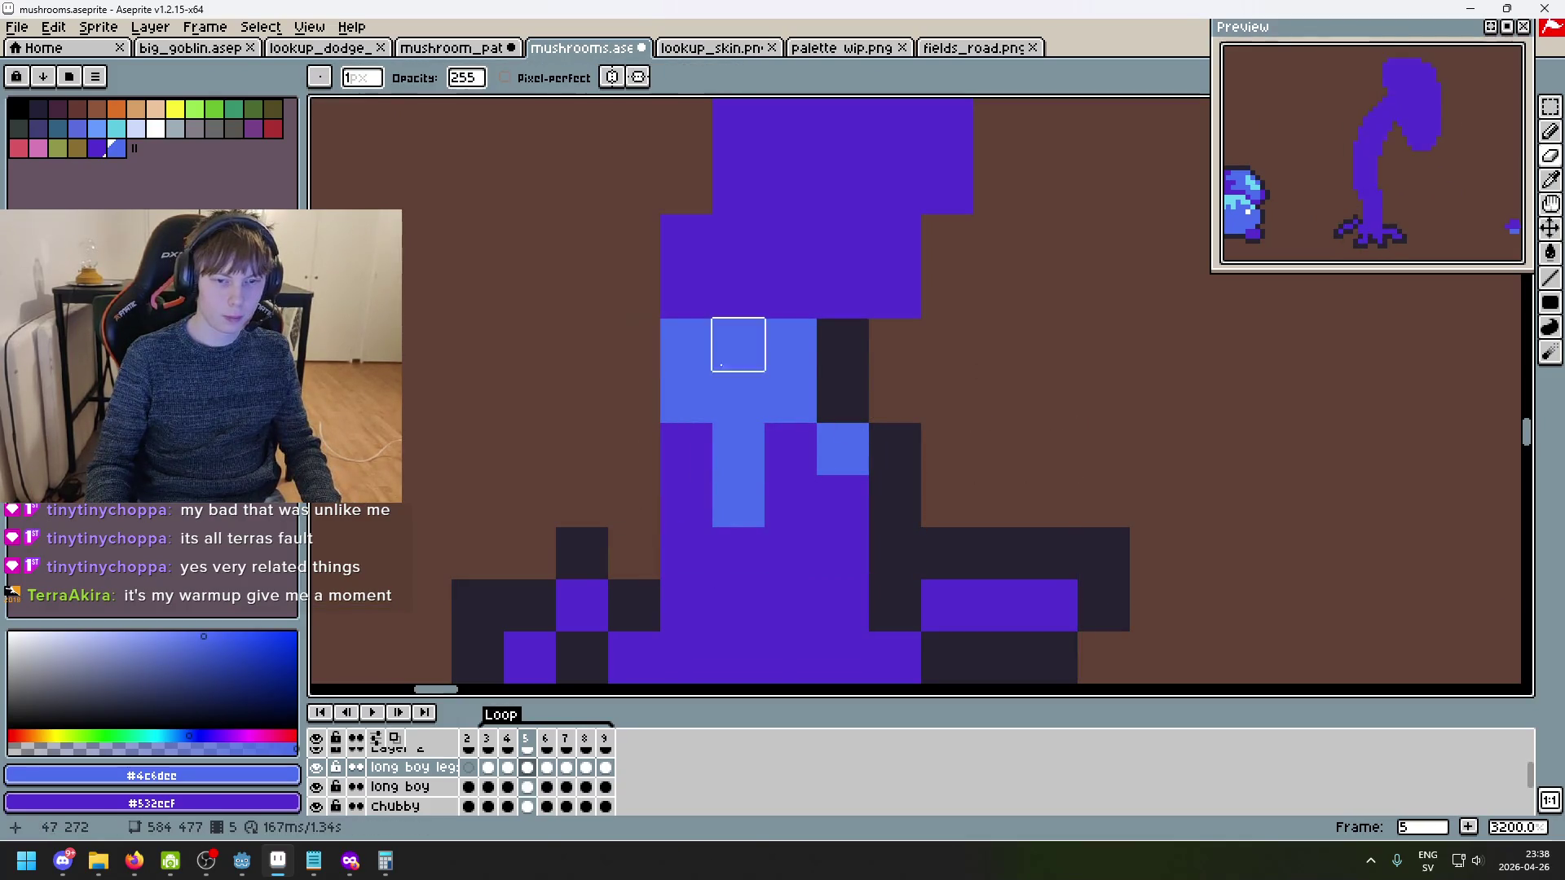
key(ctrl+z)
scroll(856, 391, down, 3)
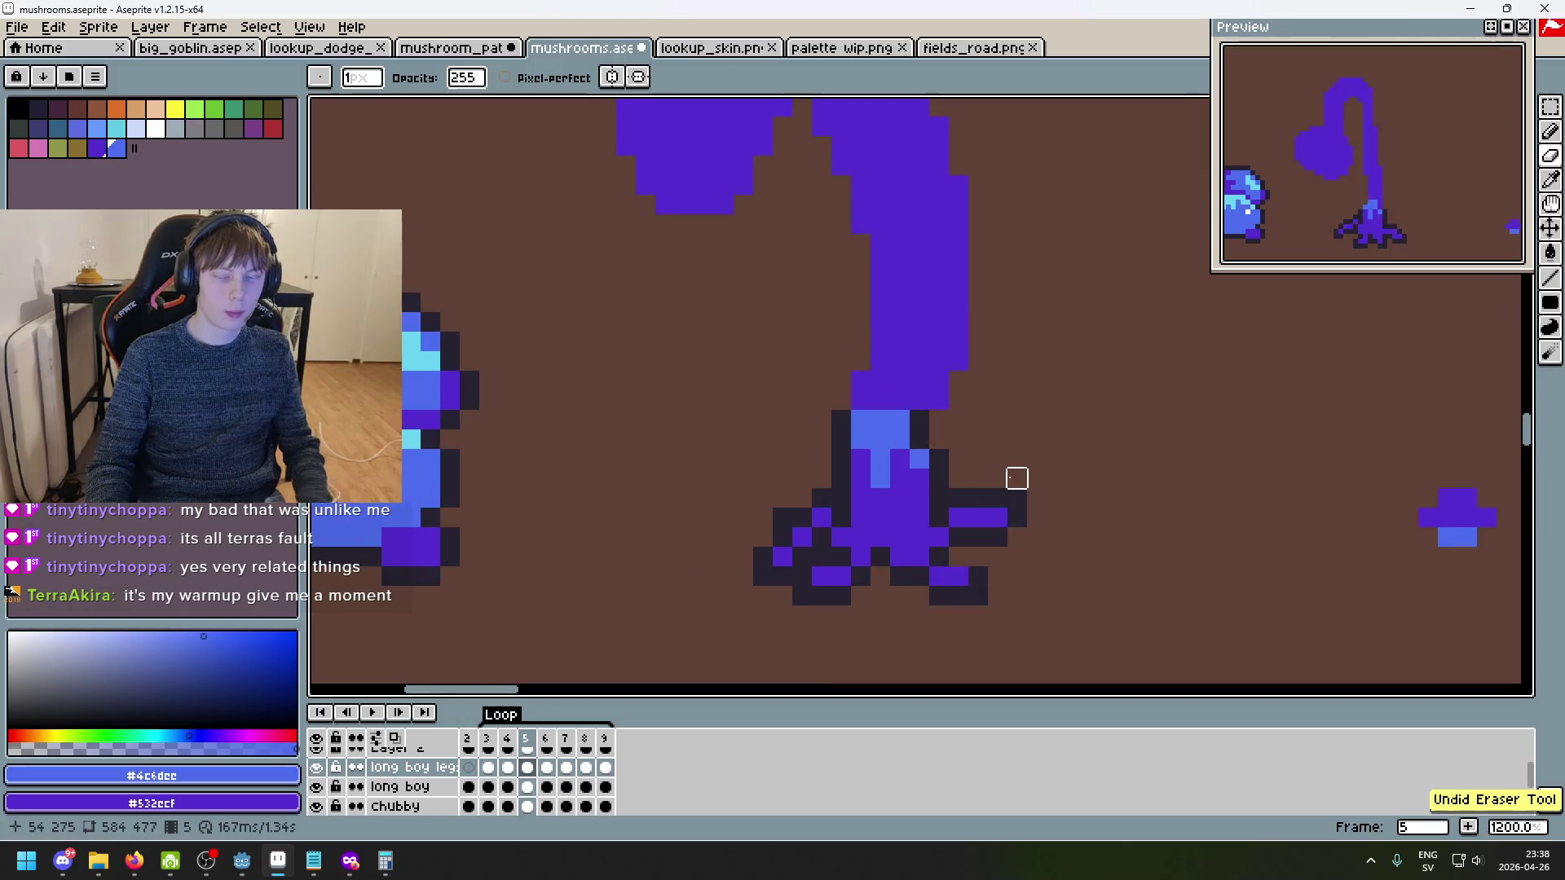
key(Return)
key(Return)
- Paste the stem-base block onto frames 6 and 7, undoing stray erase strokes
key(Right)
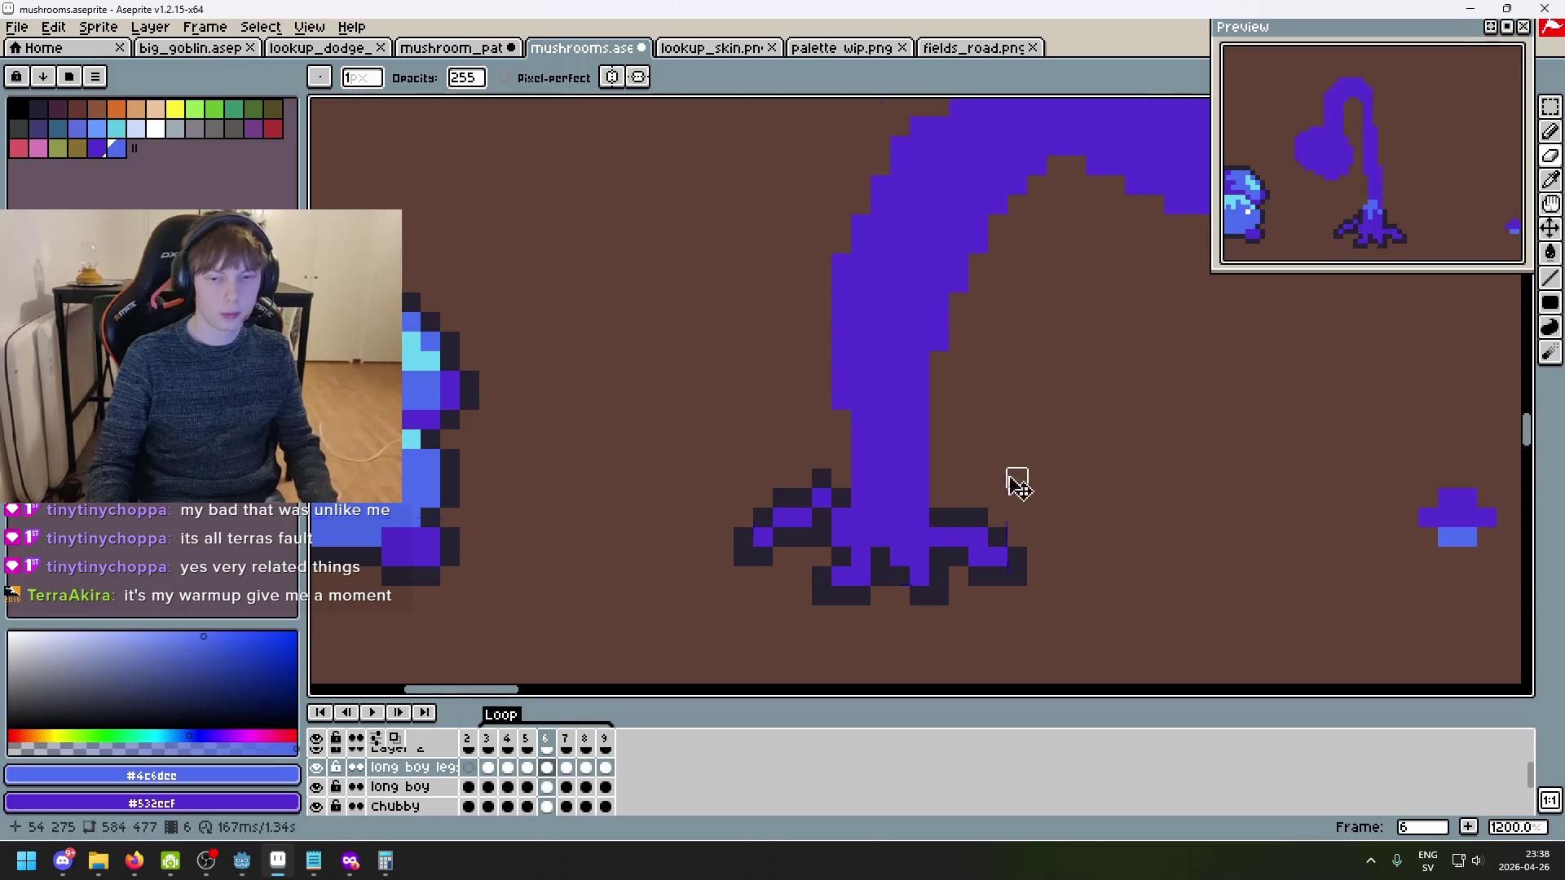
key(ctrl+v)
key(Right)
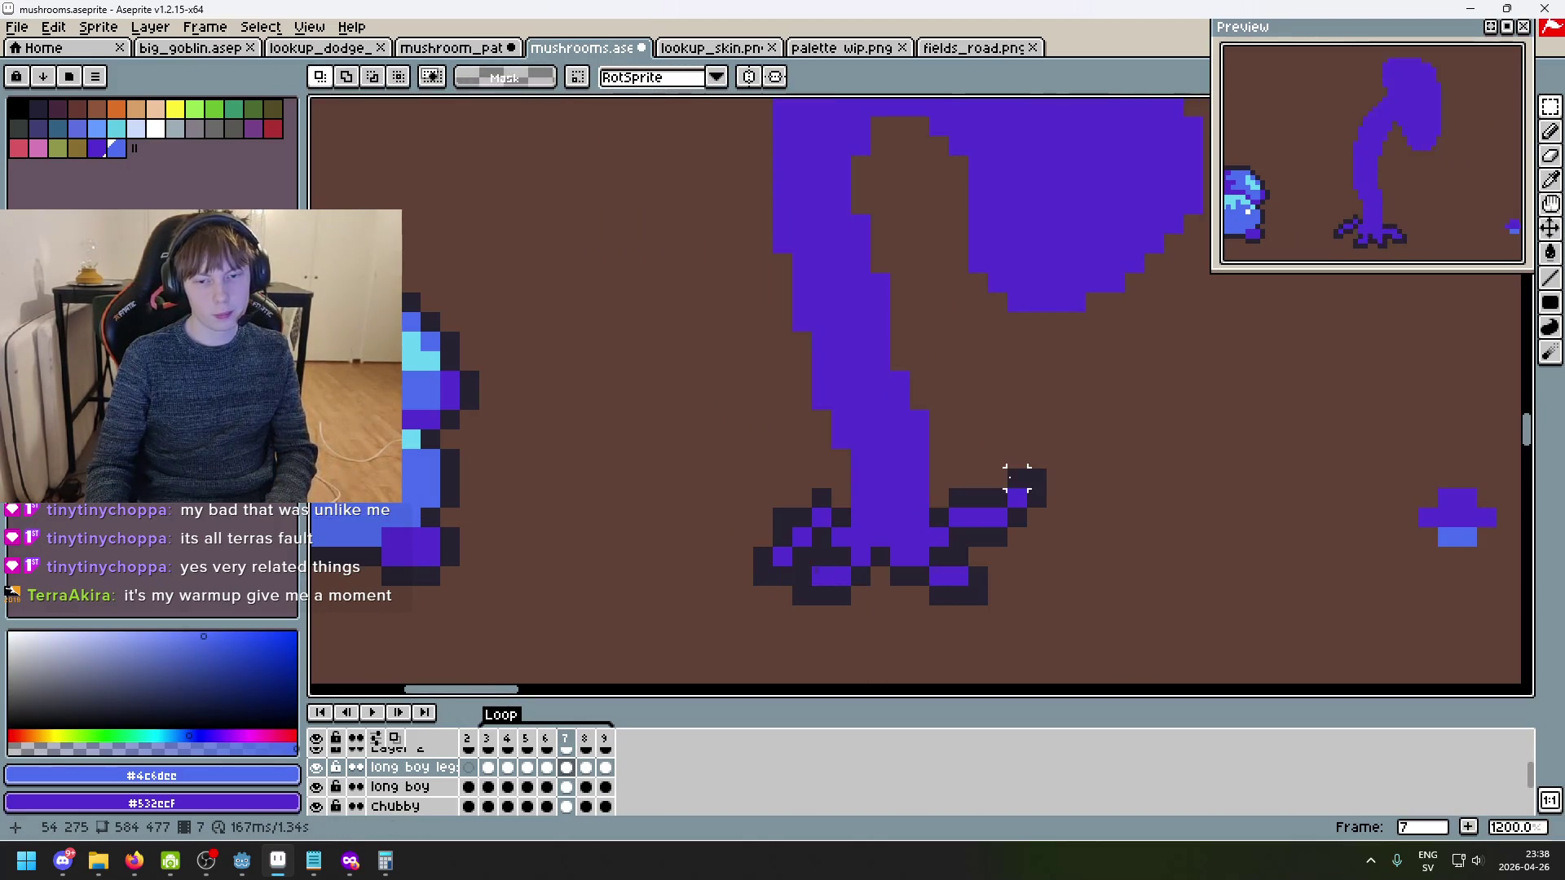
key(Return)
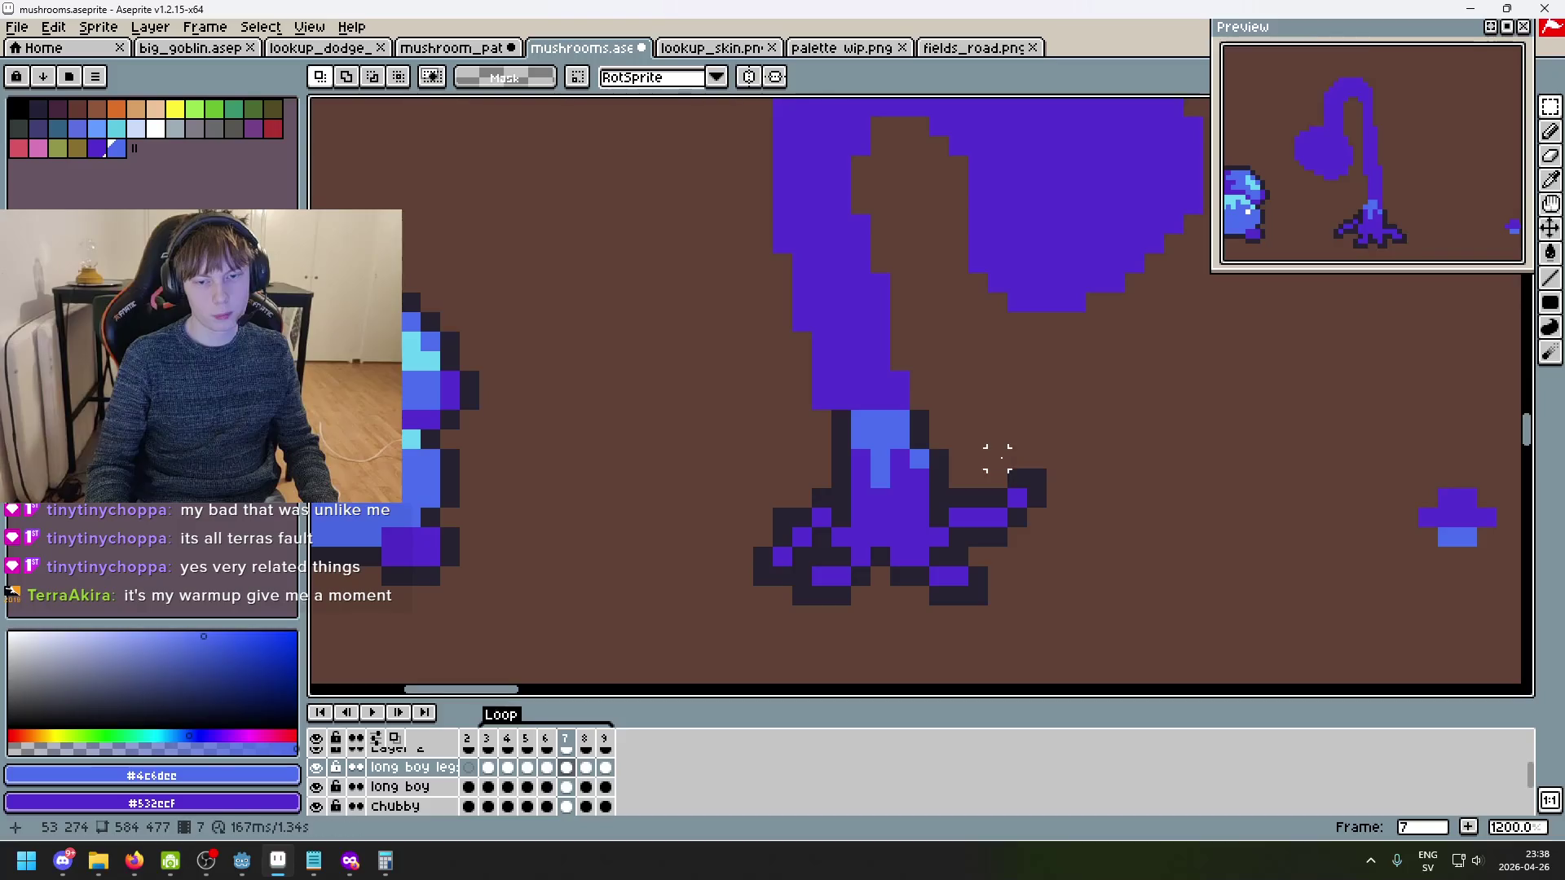
key(b)
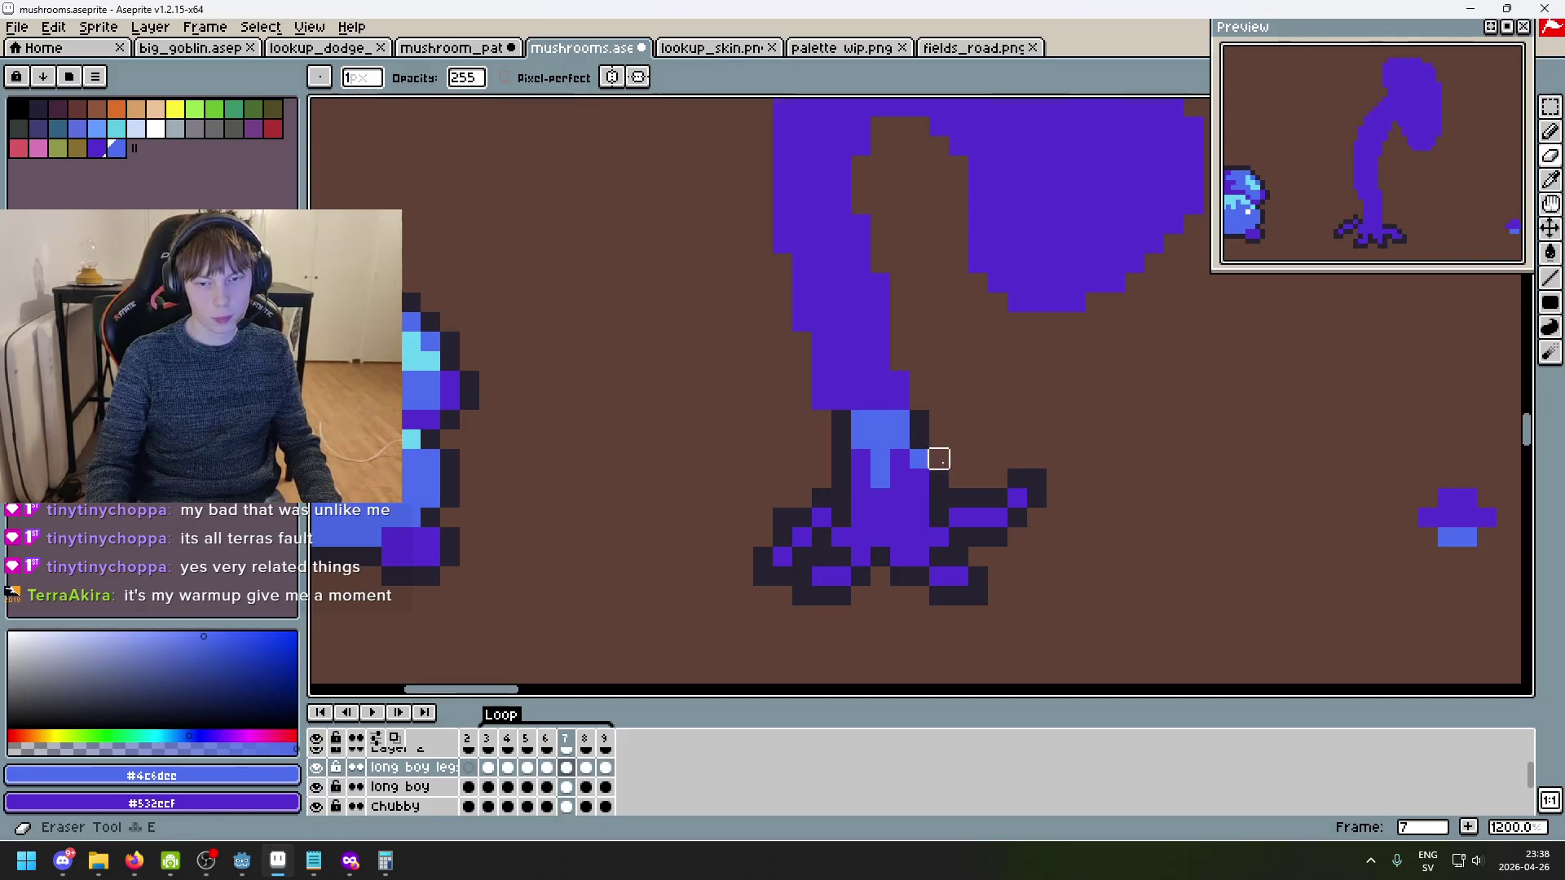
key(ctrl+z)
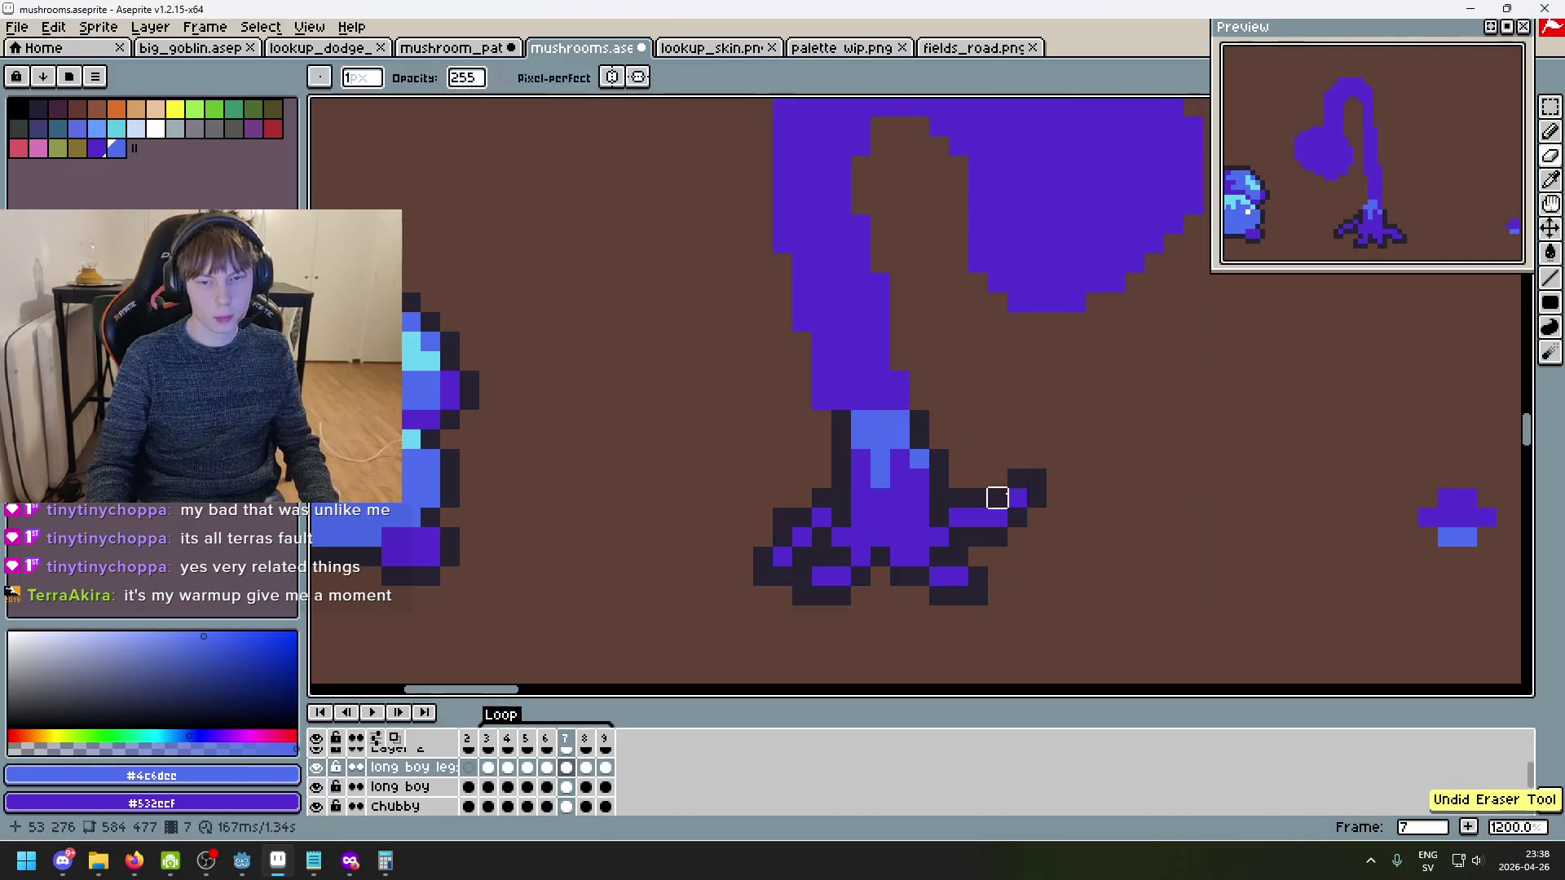
key(ctrl+z)
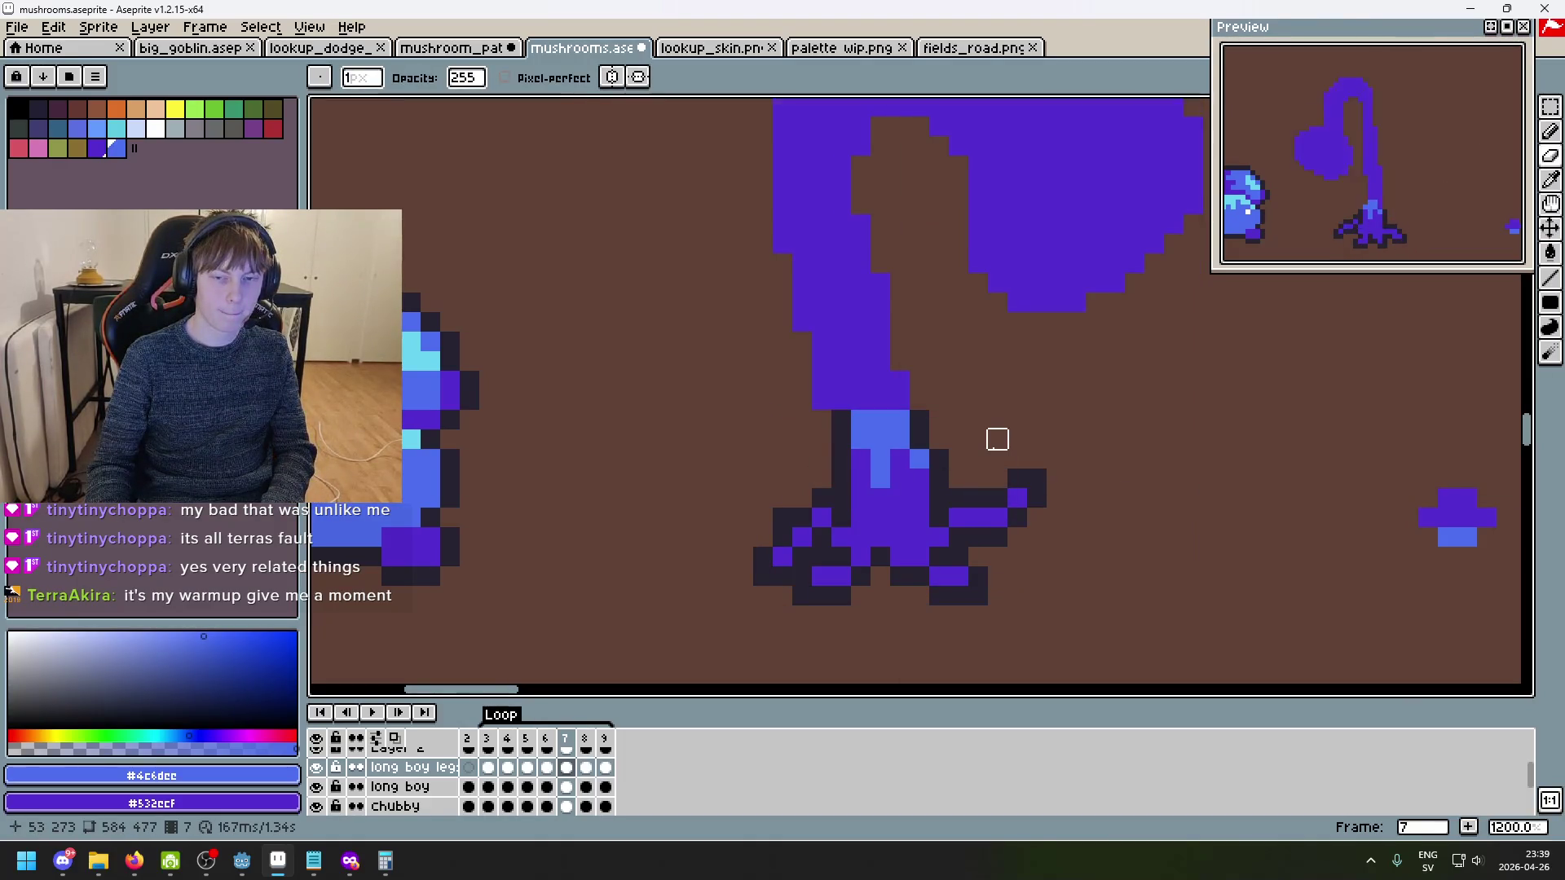
- Try pasting the stem-base block on frames 8 and 9, then discard it
key(period)
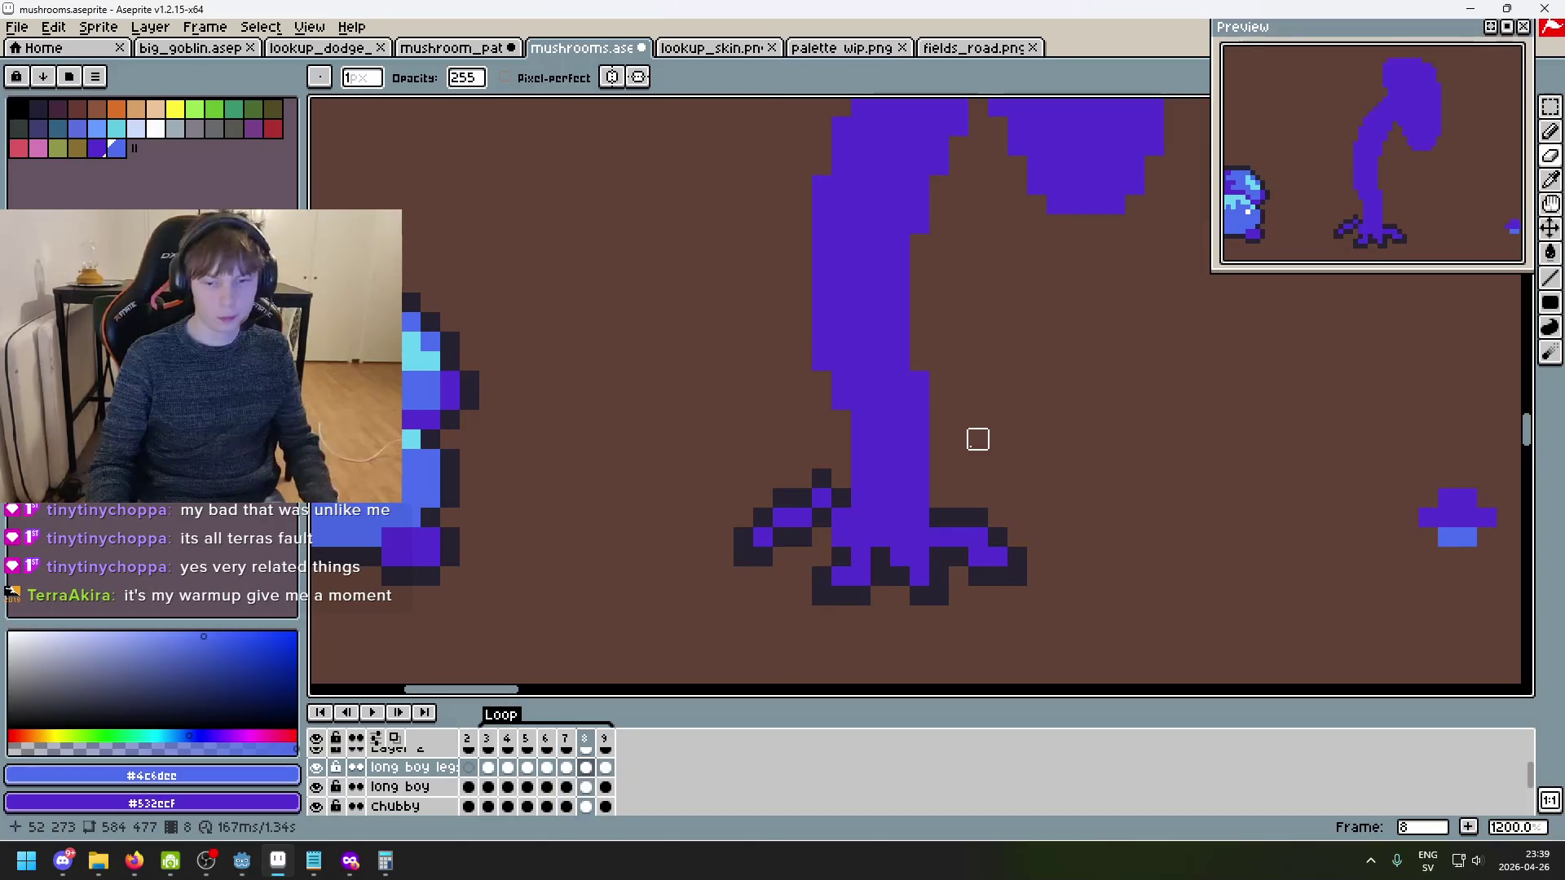
key(ctrl+v)
key(period)
key(Escape)
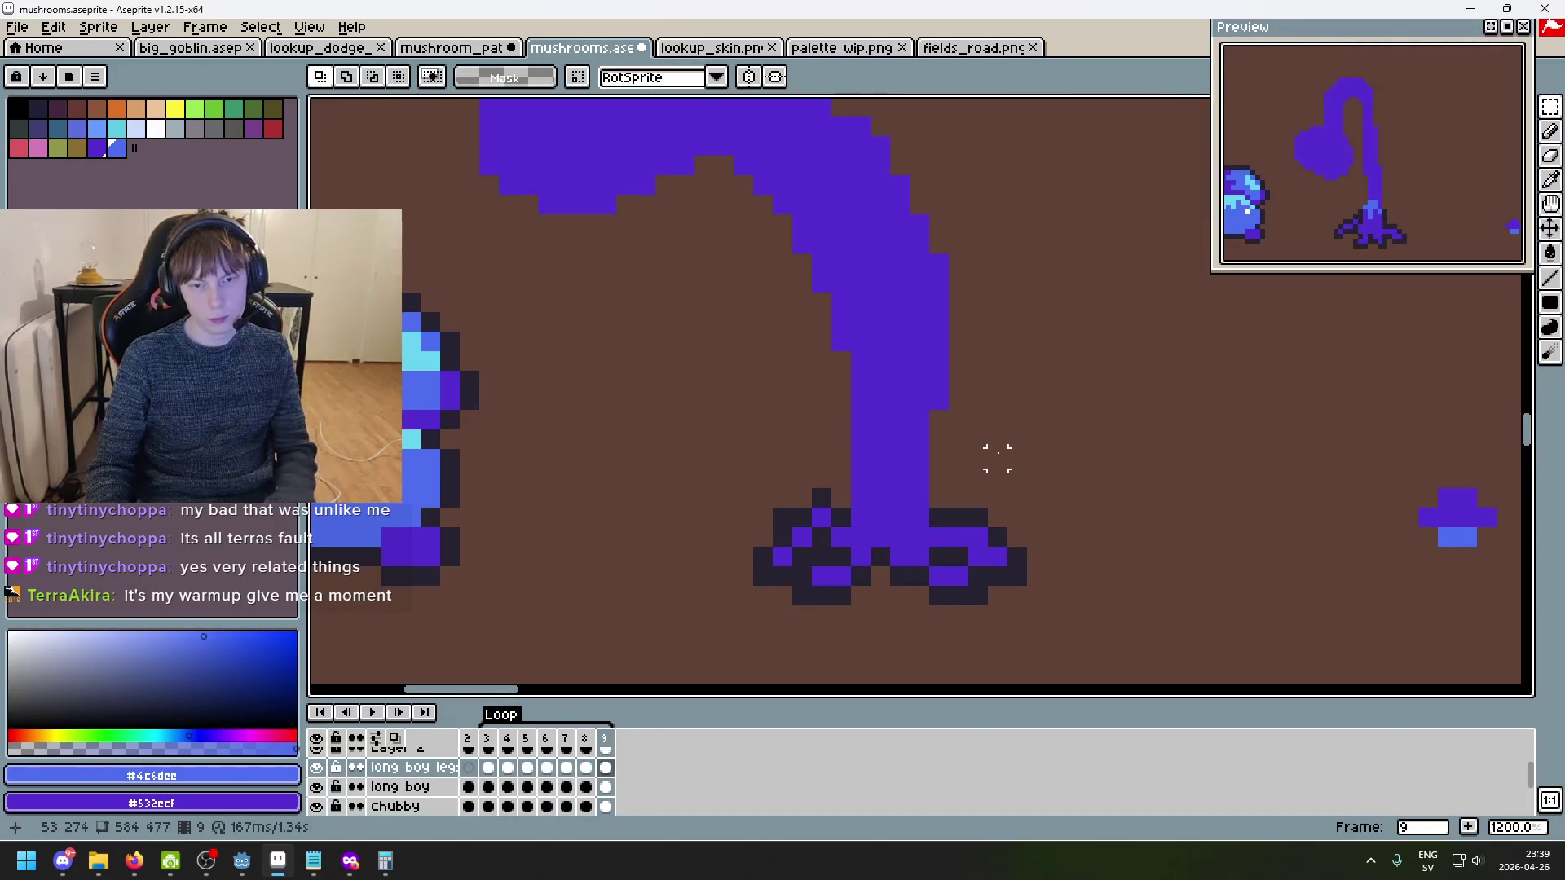
key(ctrl+v)
key(Escape)
- Step back and forth through frames 2–4 to compare the shaded stems
key(period)
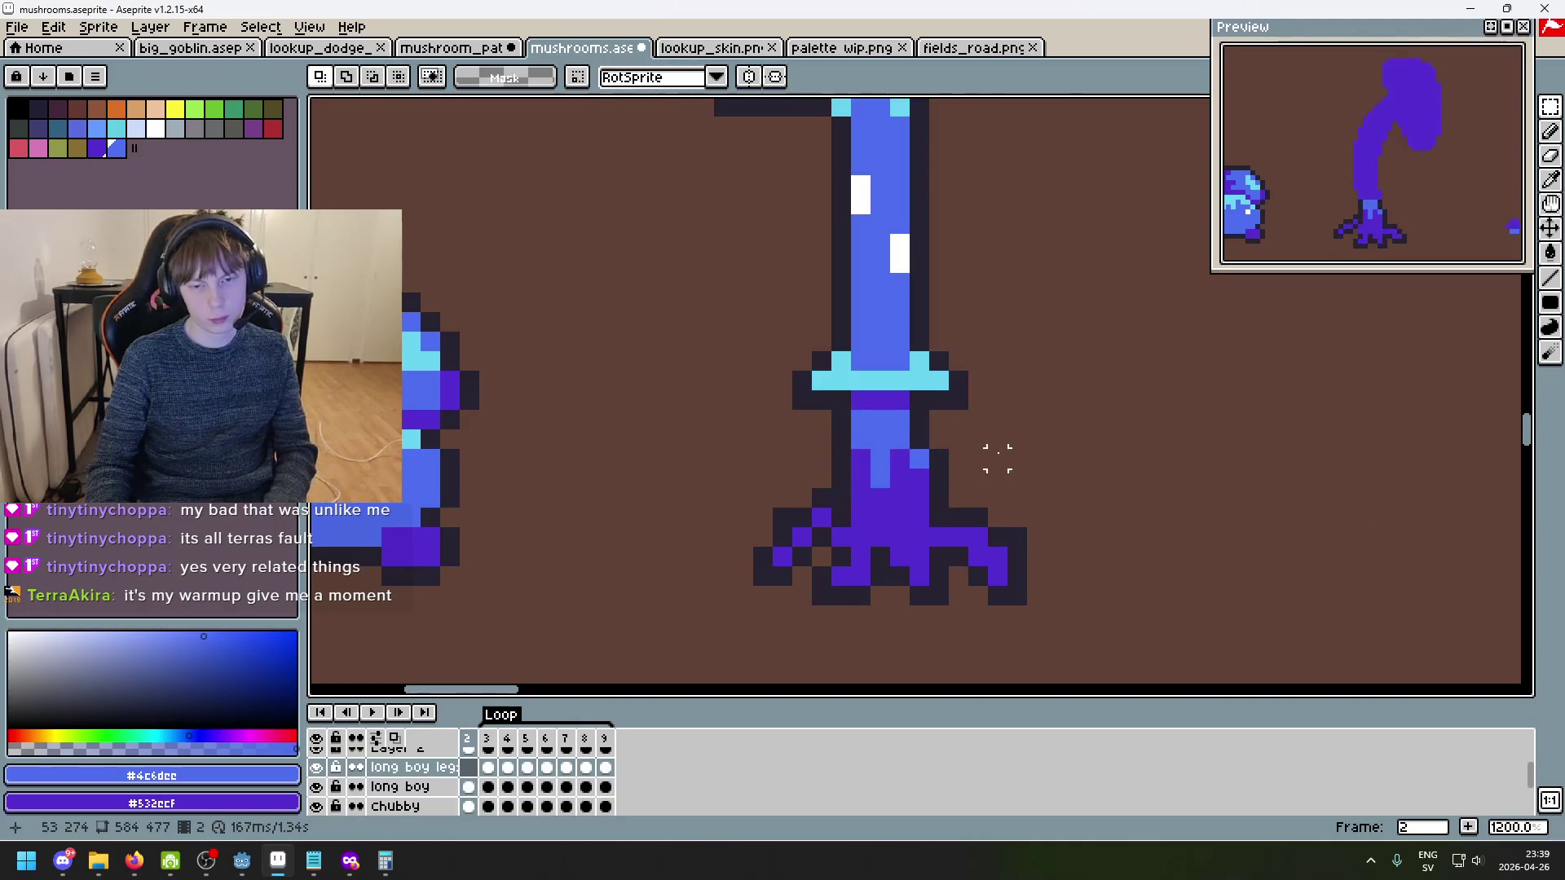
key(period)
key(period)
key(period)
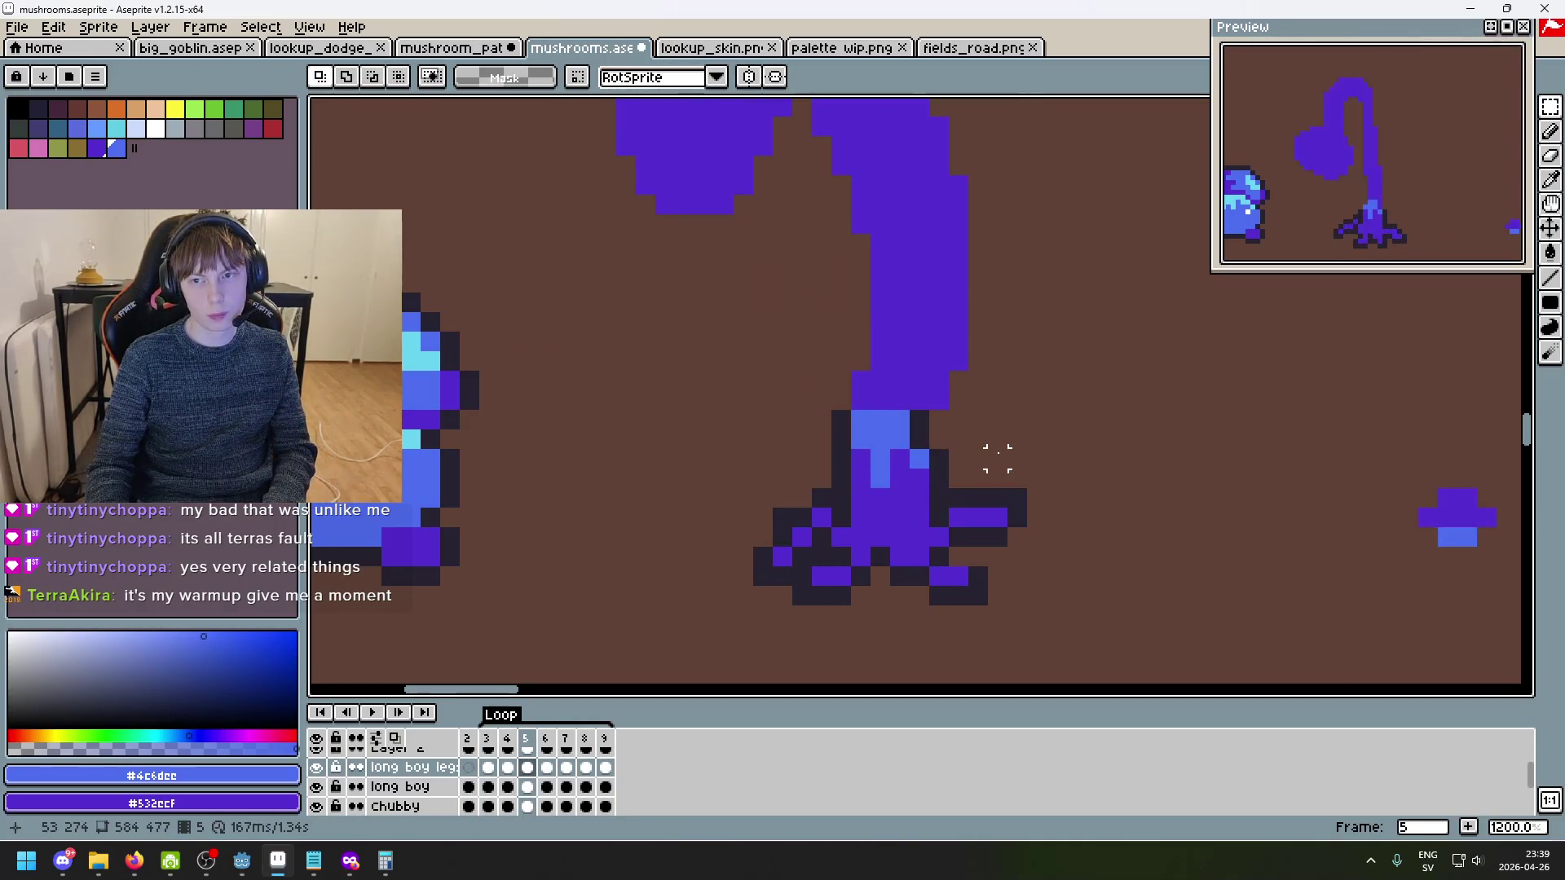
key(period)
key(period)
key(period)
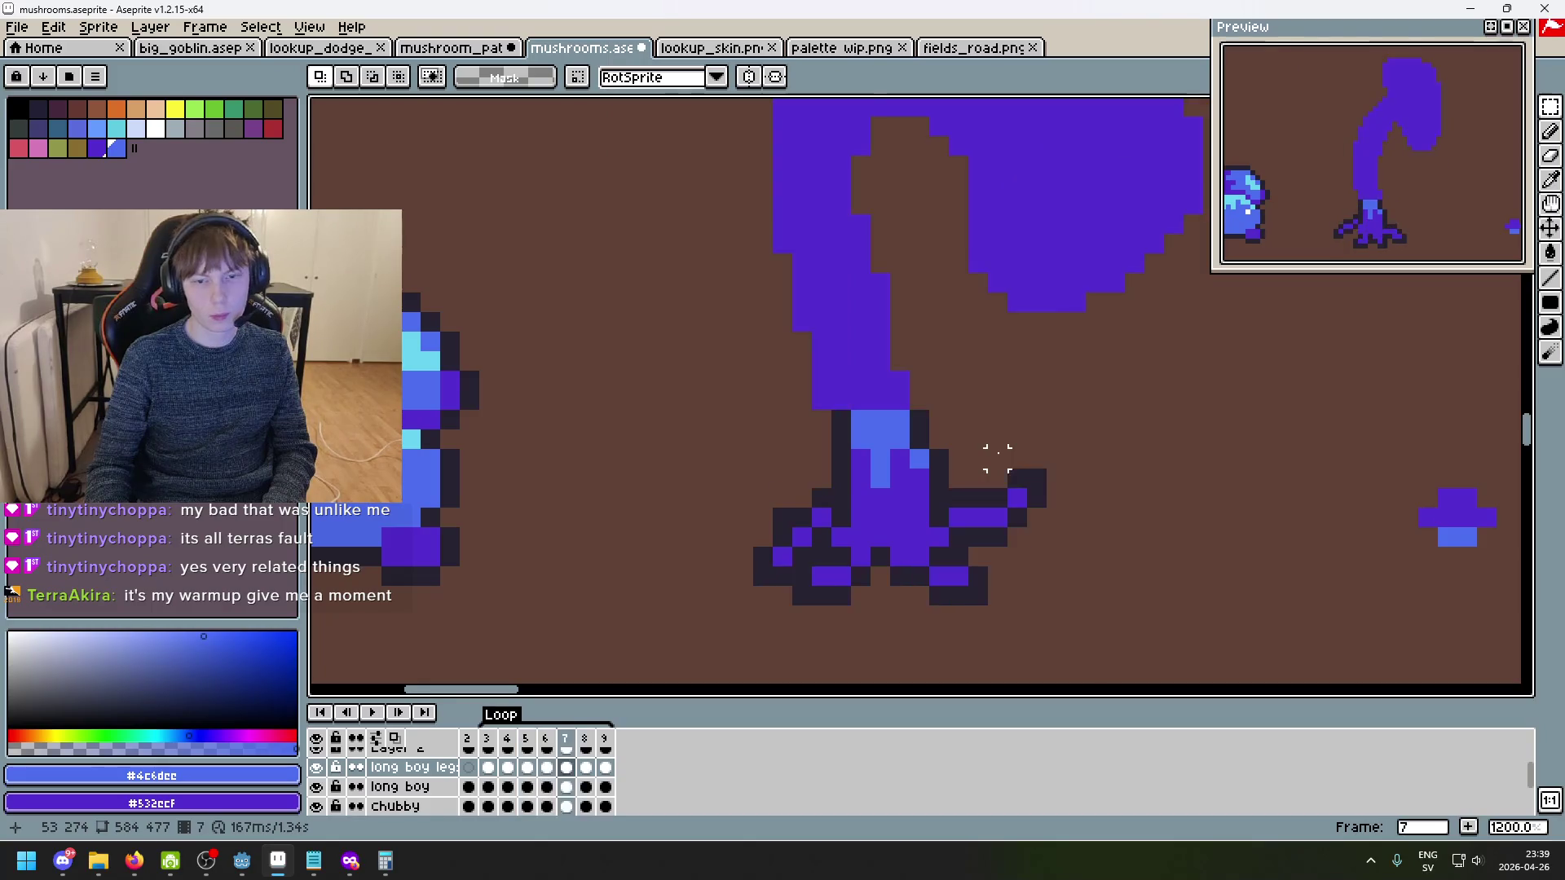
key(period)
key(period)
key(period)
key(comma)
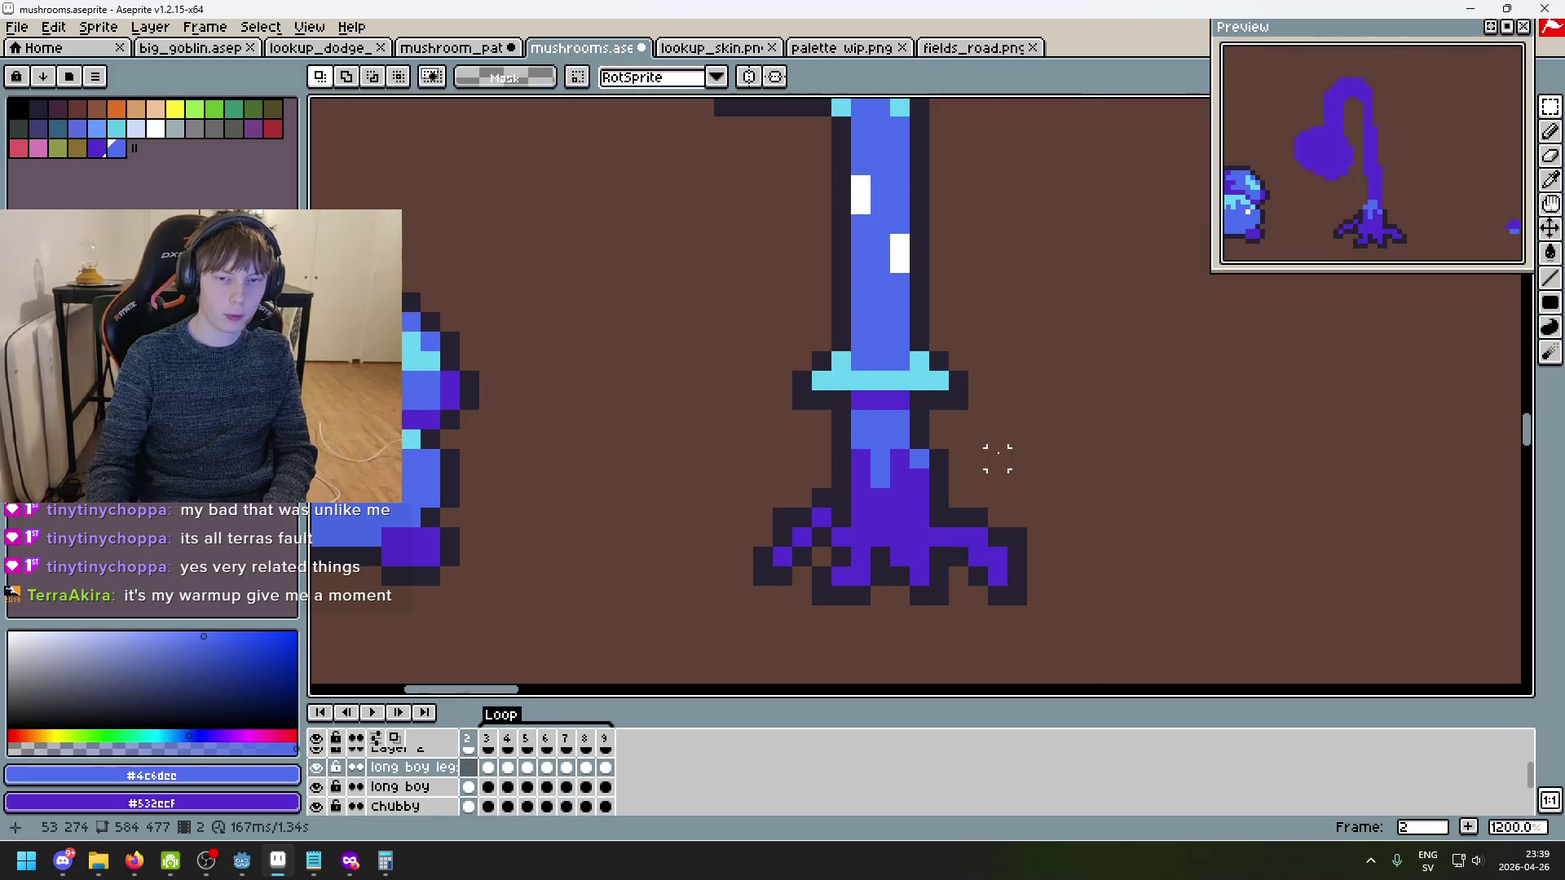
key(period)
key(period)
key(comma)
key(period)
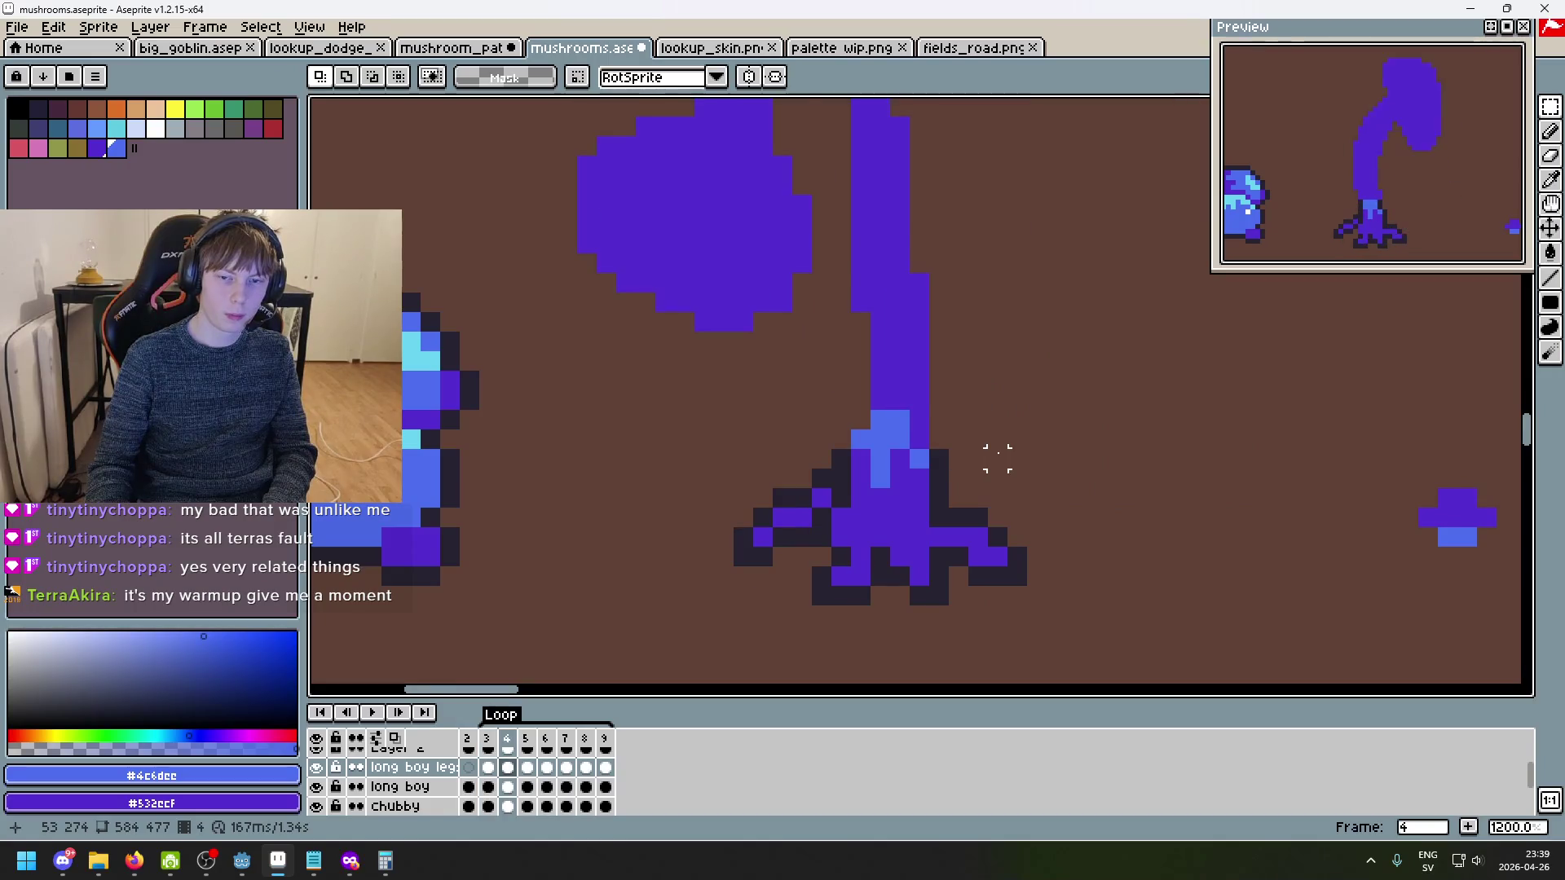
key(comma)
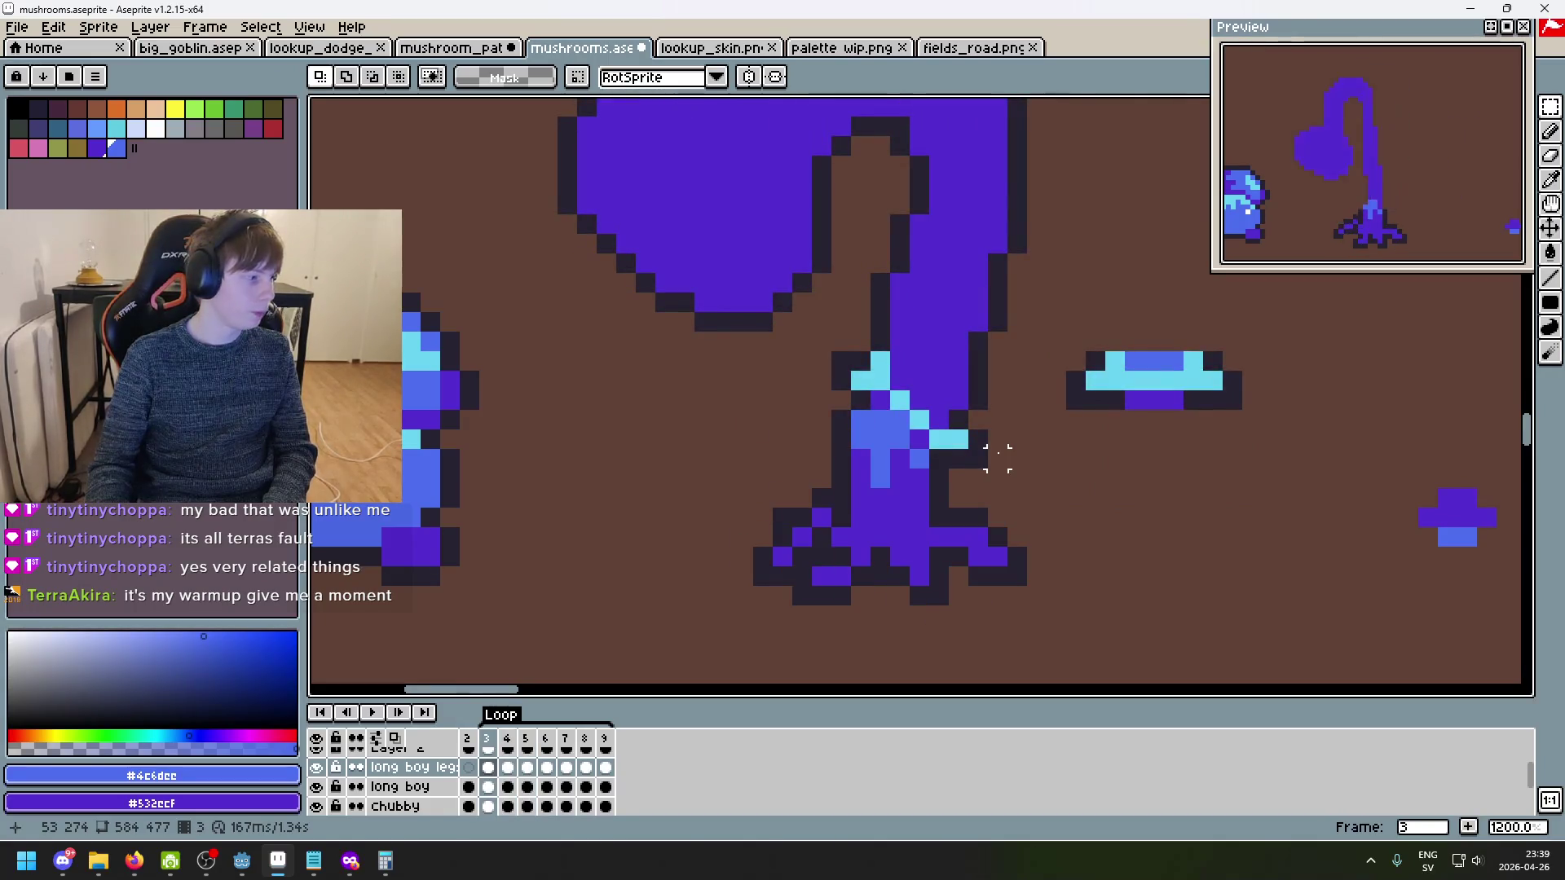
key(comma)
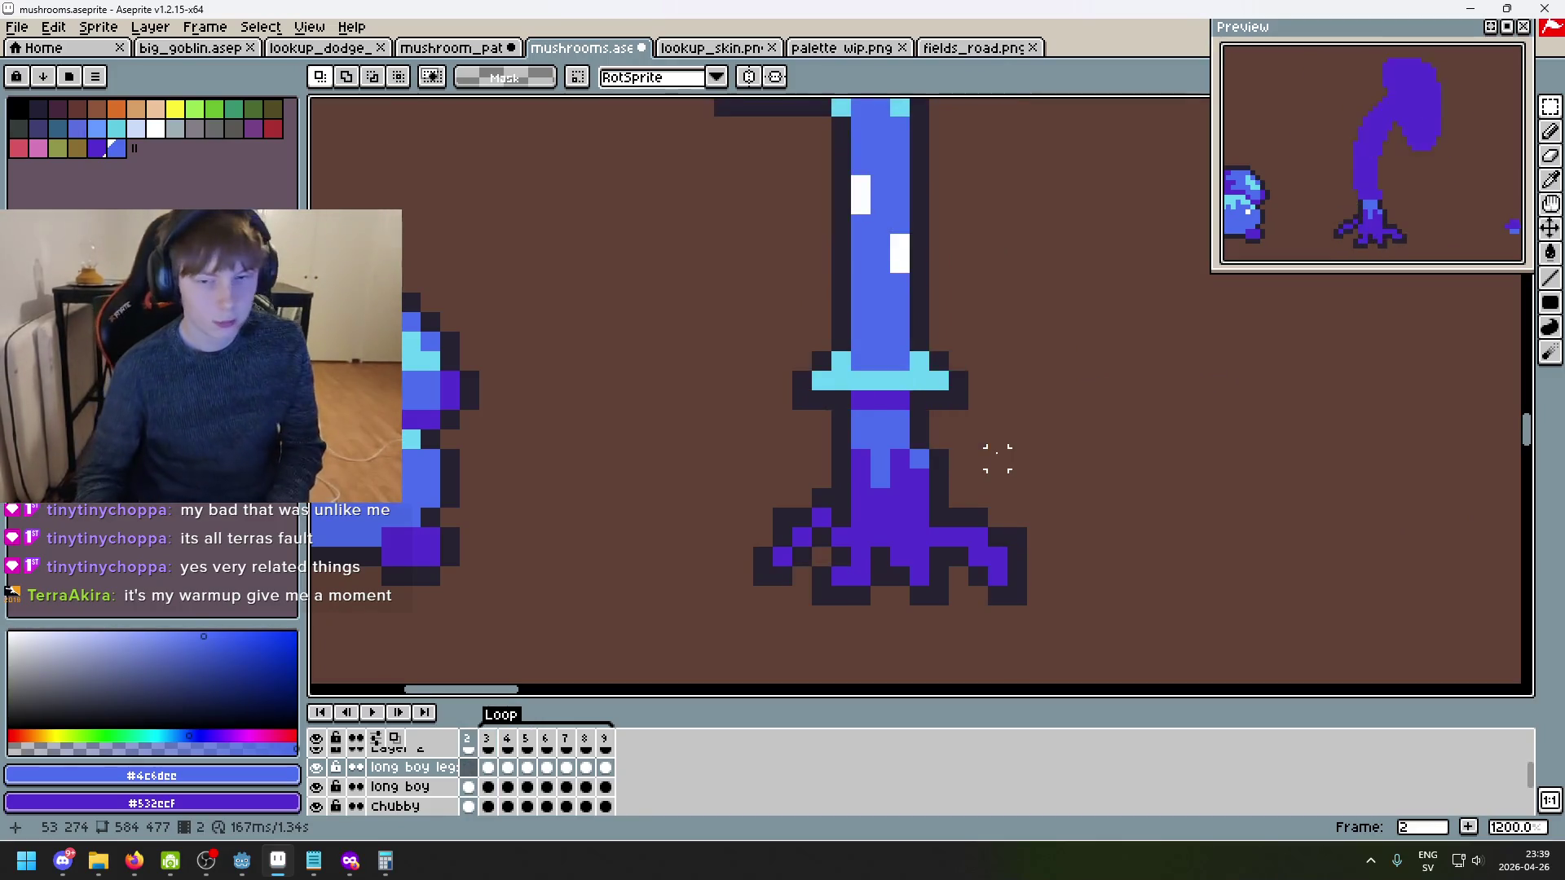
- Flip between frames 3 and 4 to compare the light-blue stem bases
scroll(879, 397, up, 1)
scroll(879, 397, down, 3)
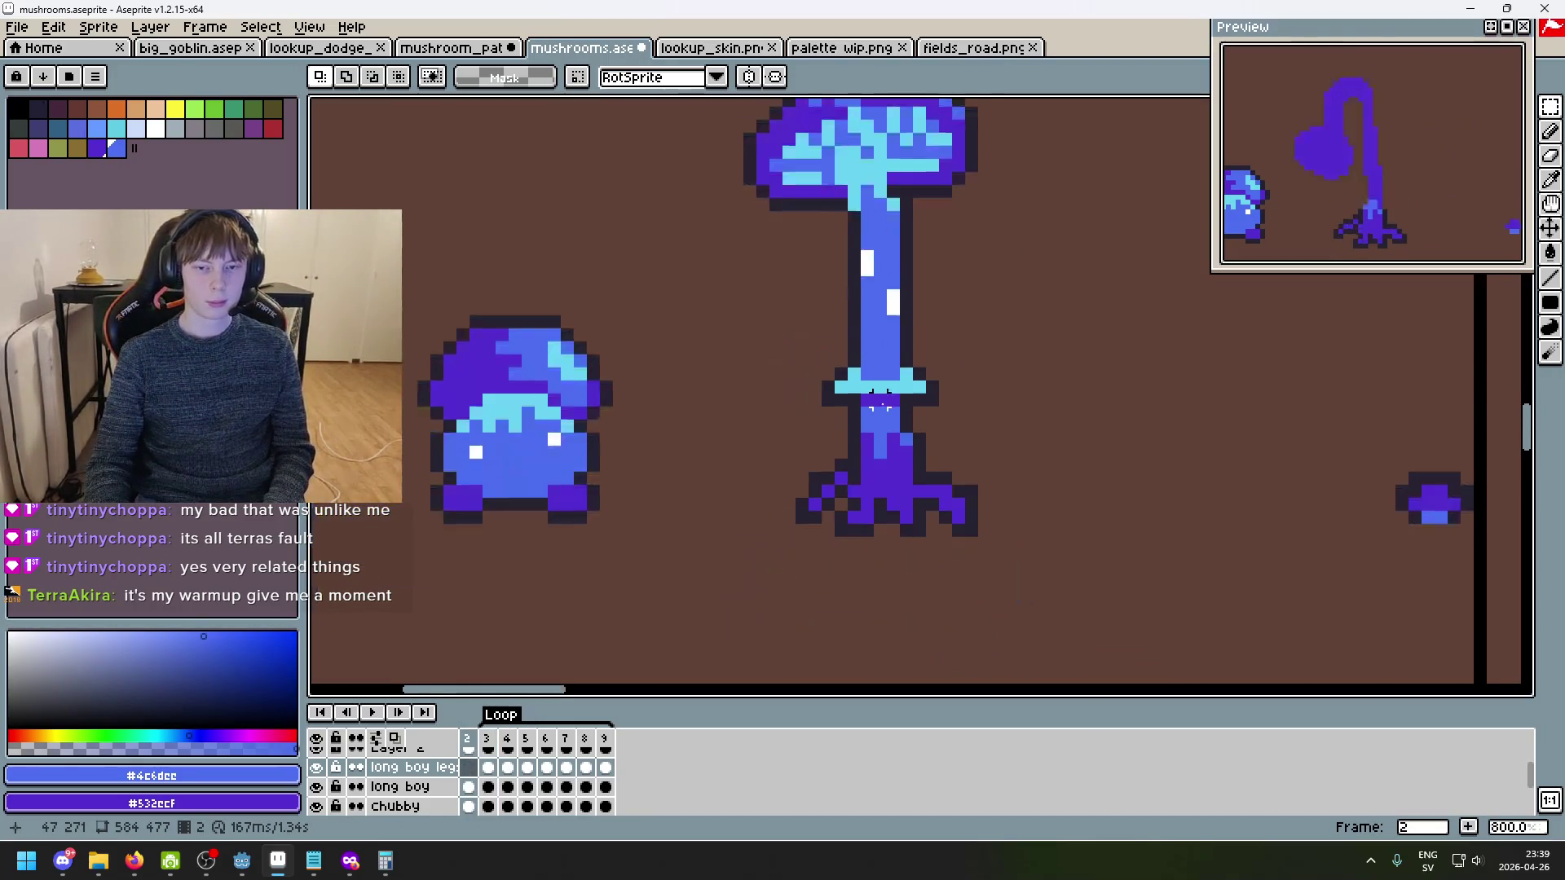
key(period)
key(period)
key(period)
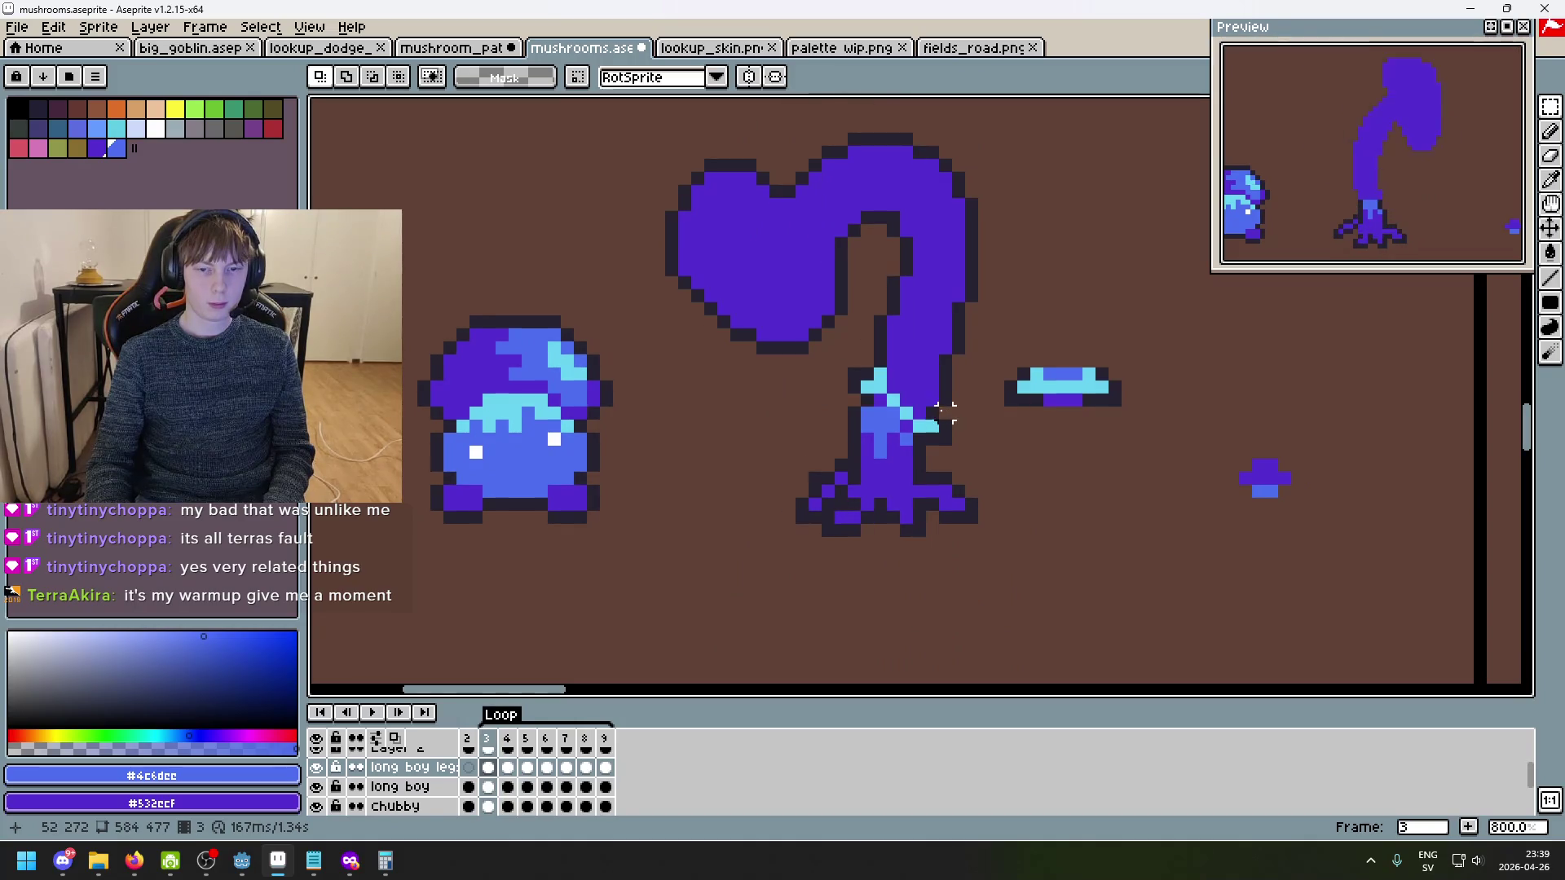
key(comma)
scroll(873, 403, up, 3)
key(period)
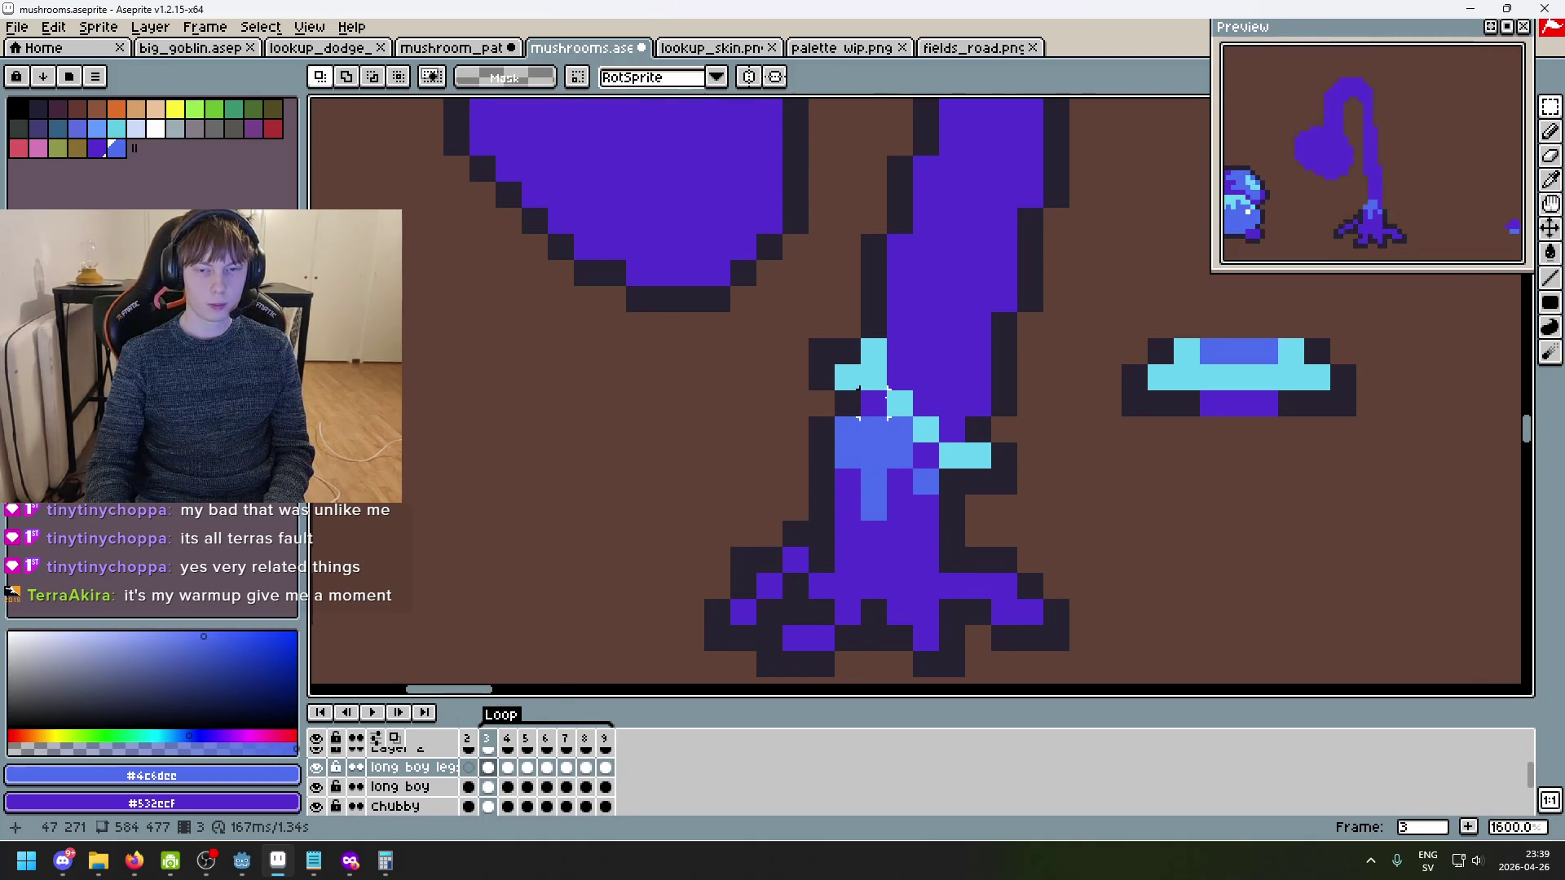
scroll(929, 416, down, 3)
key(comma)
key(period)
key(comma)
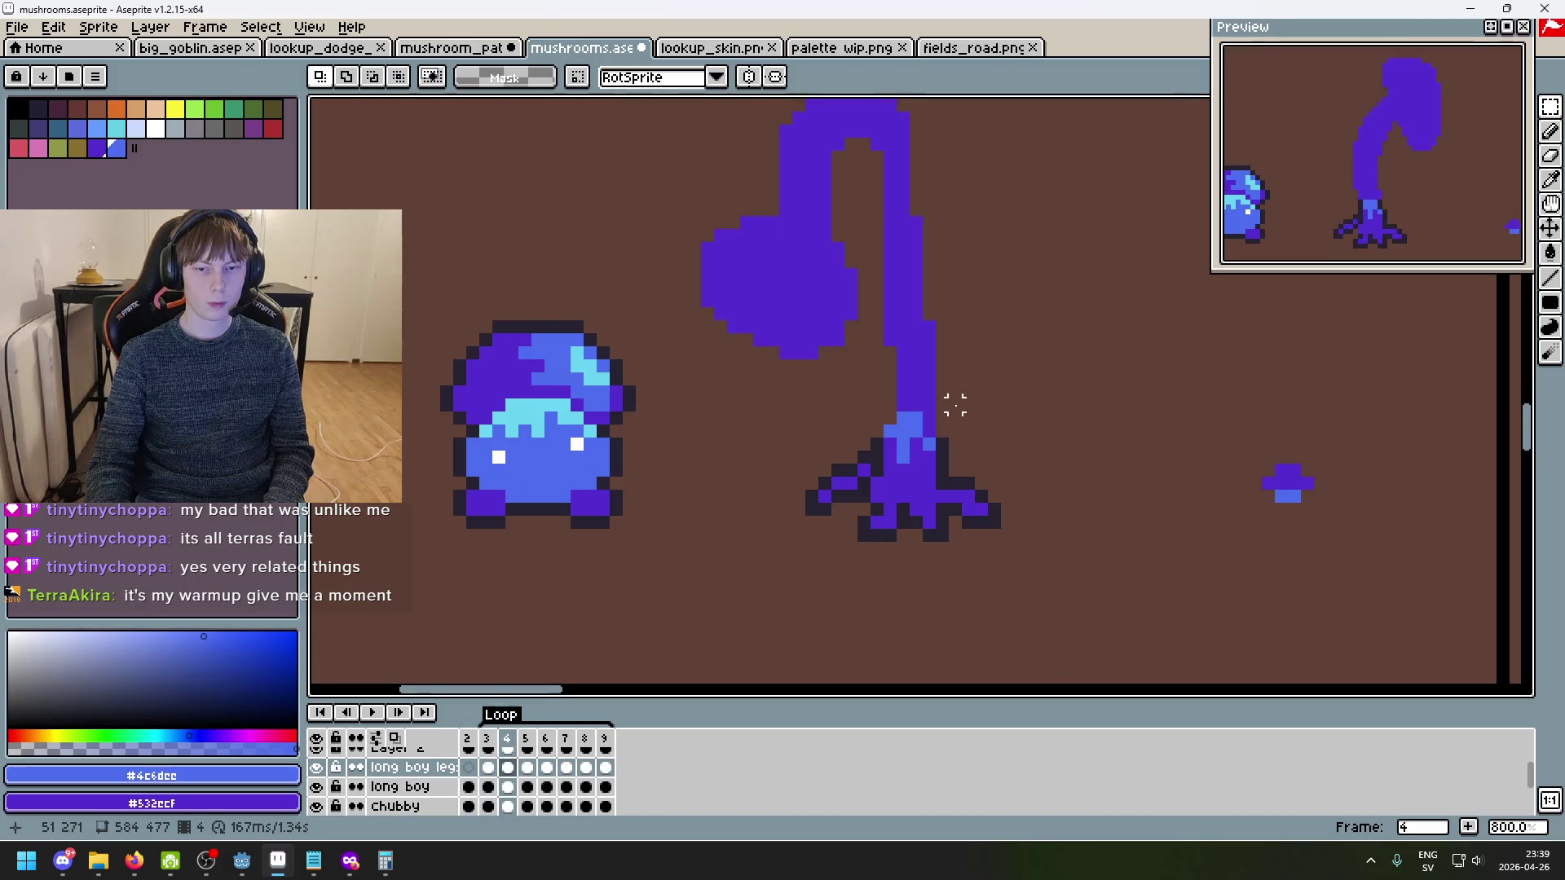
scroll(954, 406, up, 3)
- Eyedrop the dark outline colour and outline both sides of frame 4's light-blue block
key(alt)
click(797, 481)
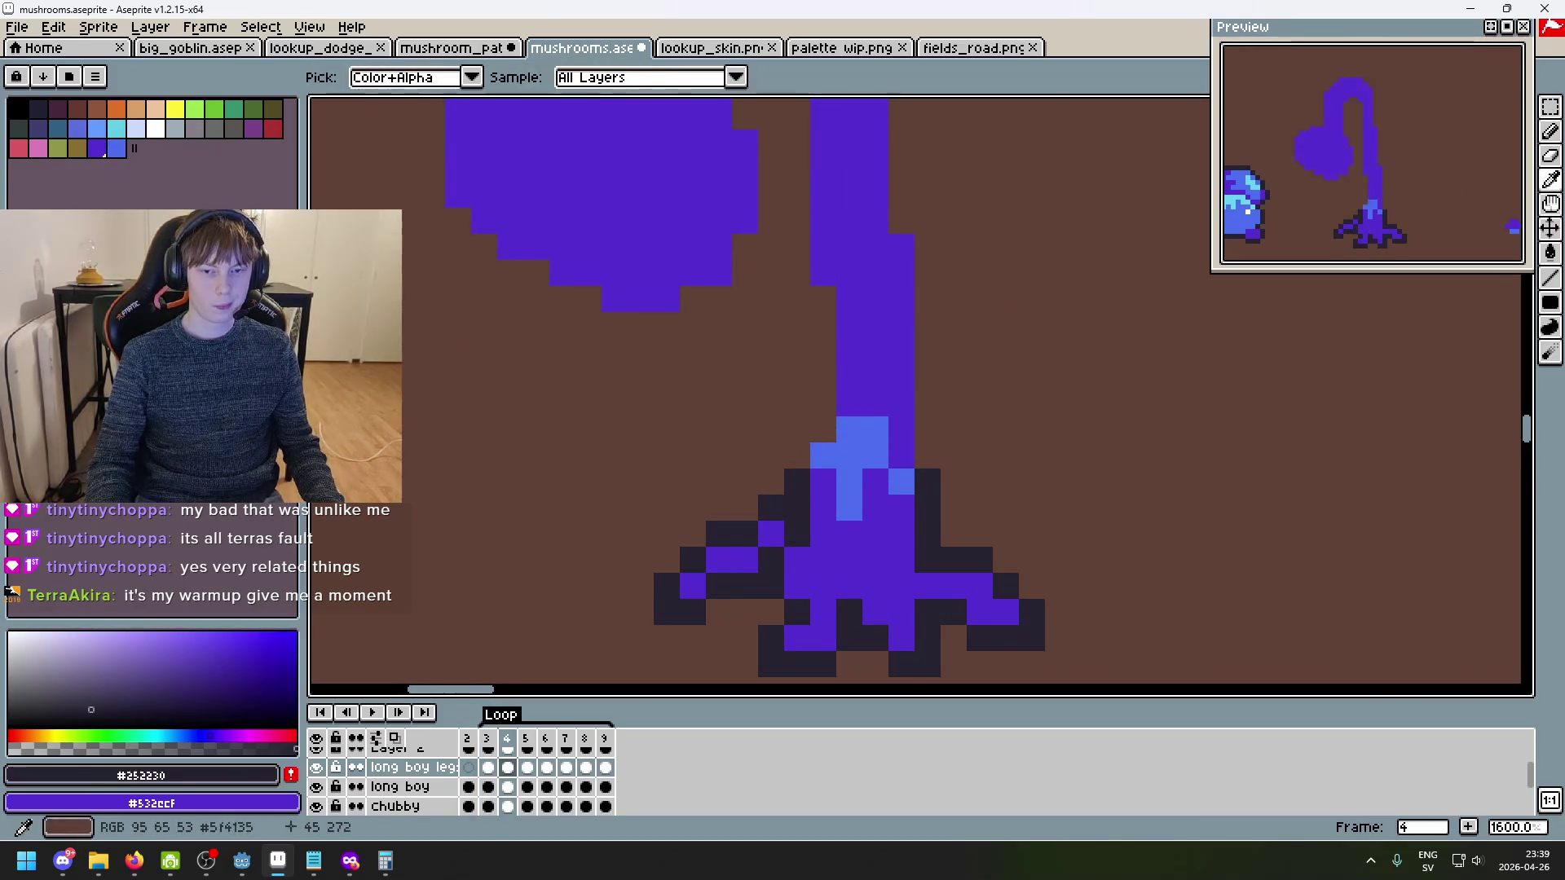
drag(796, 430, 815, 430)
click(936, 447)
drag(936, 447, 953, 457)
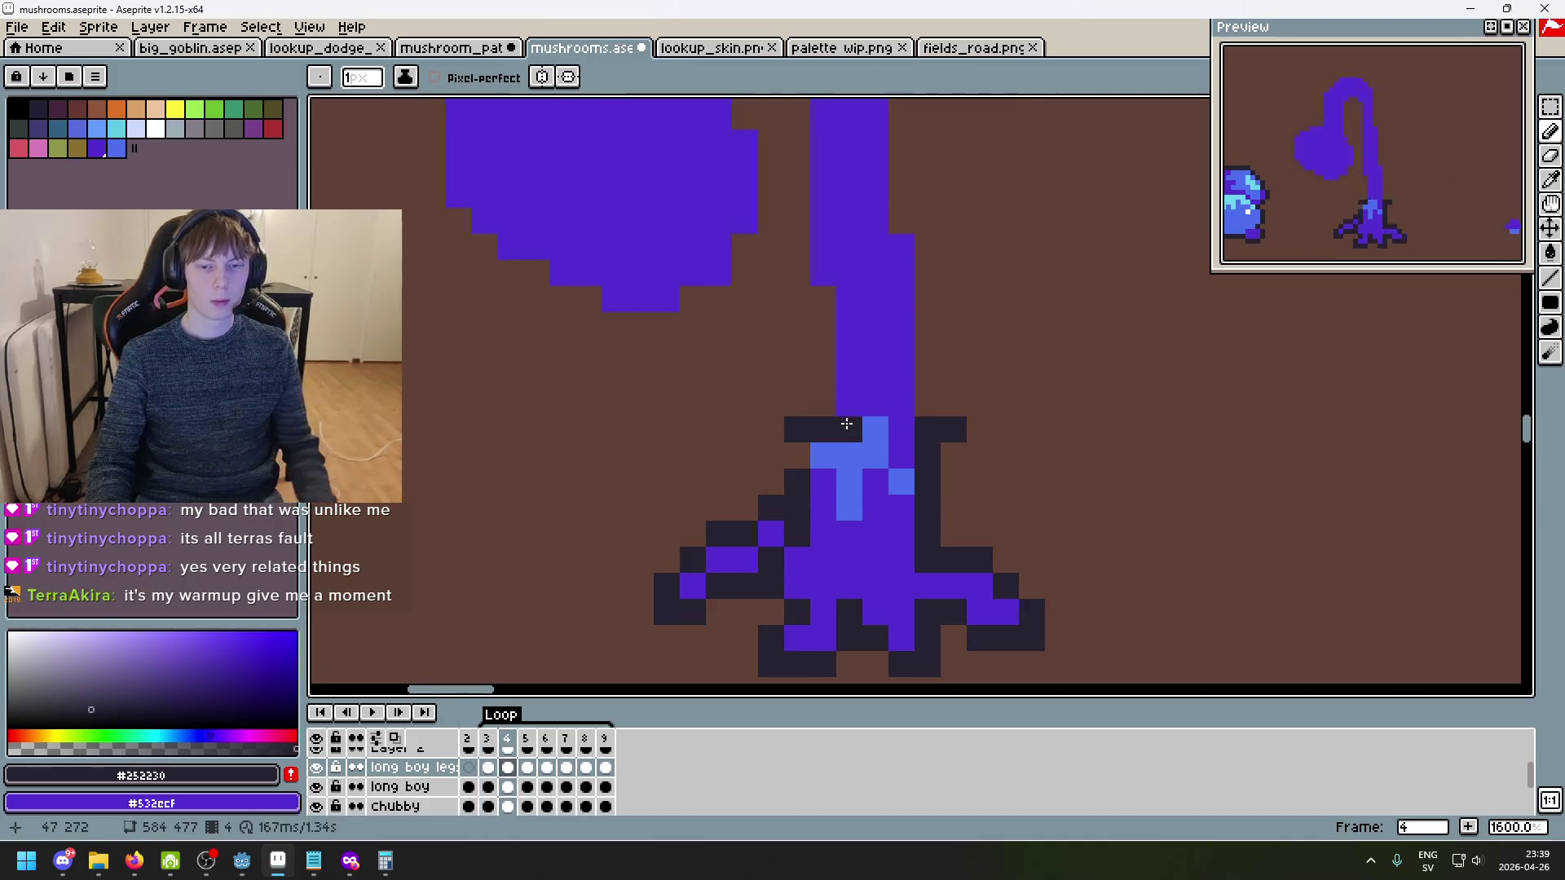
key(period)
key(comma)
key(comma)
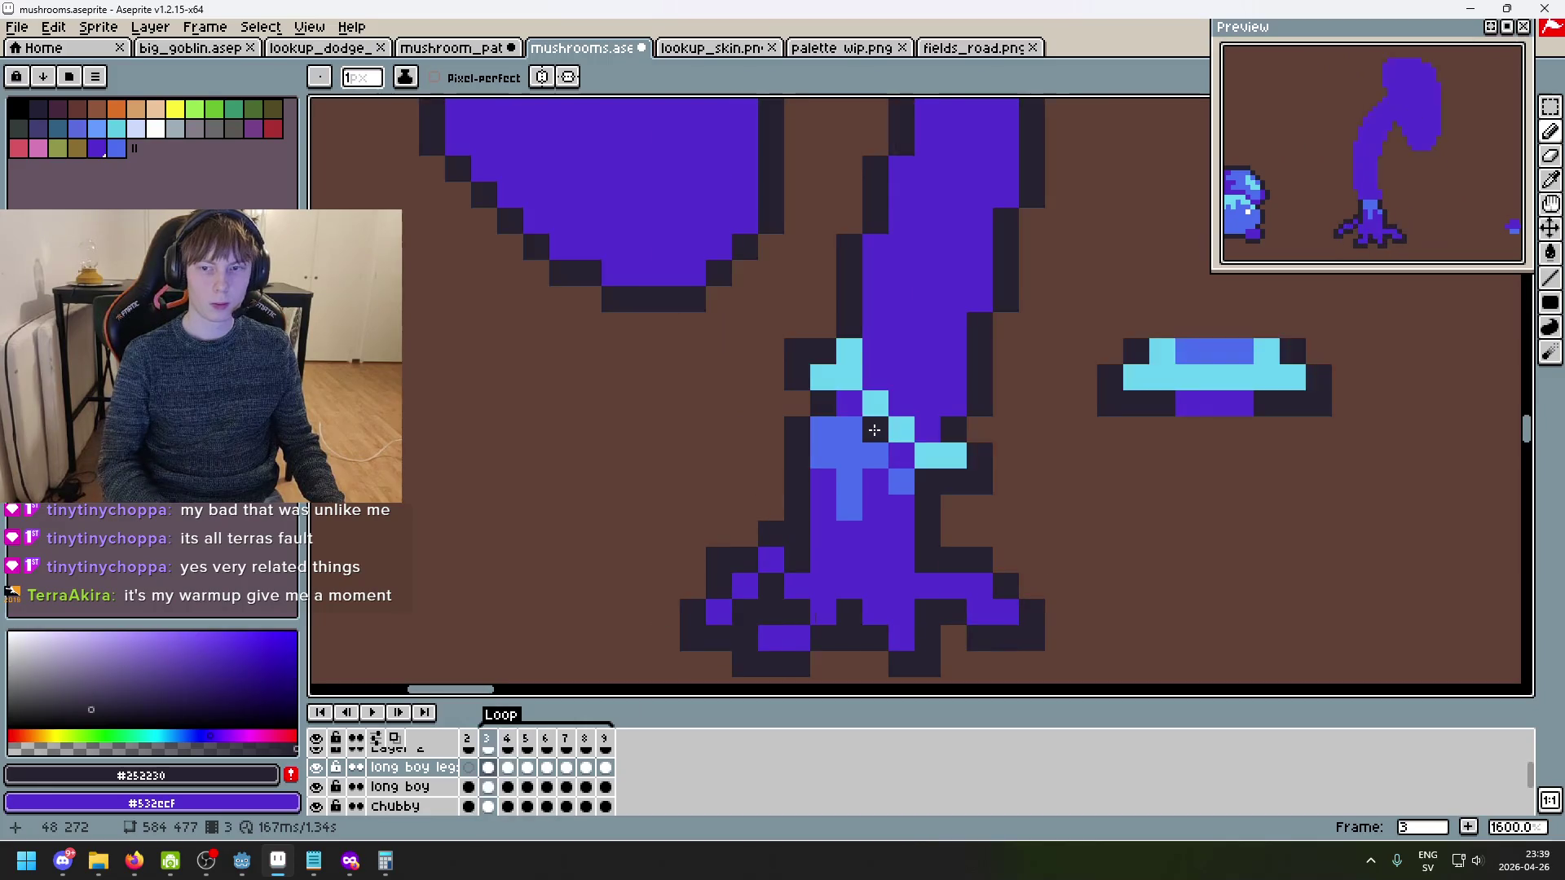
- Pick light blue #69d4f2, then resize the preview window and centre it on the sprites
alt+click(1171, 359)
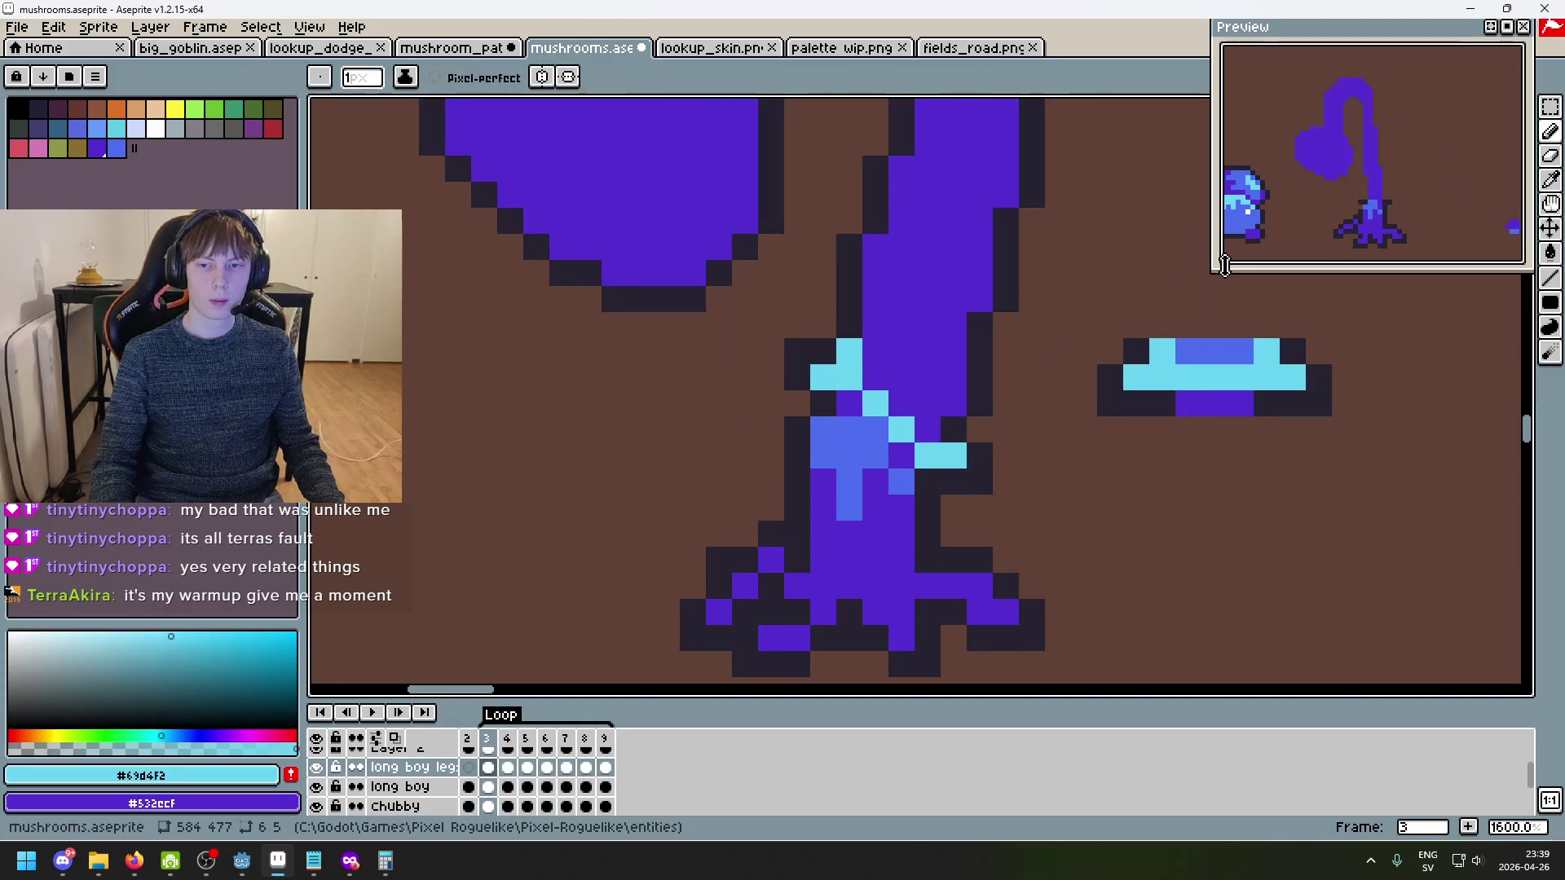
mouse_move(1219, 266)
mouse_down()
mouse_move(1118, 350)
mouse_move(1165, 335)
mouse_up()
scroll(1394, 196, up, 3)
scroll(1362, 230, down, 3)
scroll(1399, 239, up, 1)
mouse_move(1399, 239)
mouse_down()
mouse_move(1377, 233)
mouse_move(1422, 231)
mouse_up()
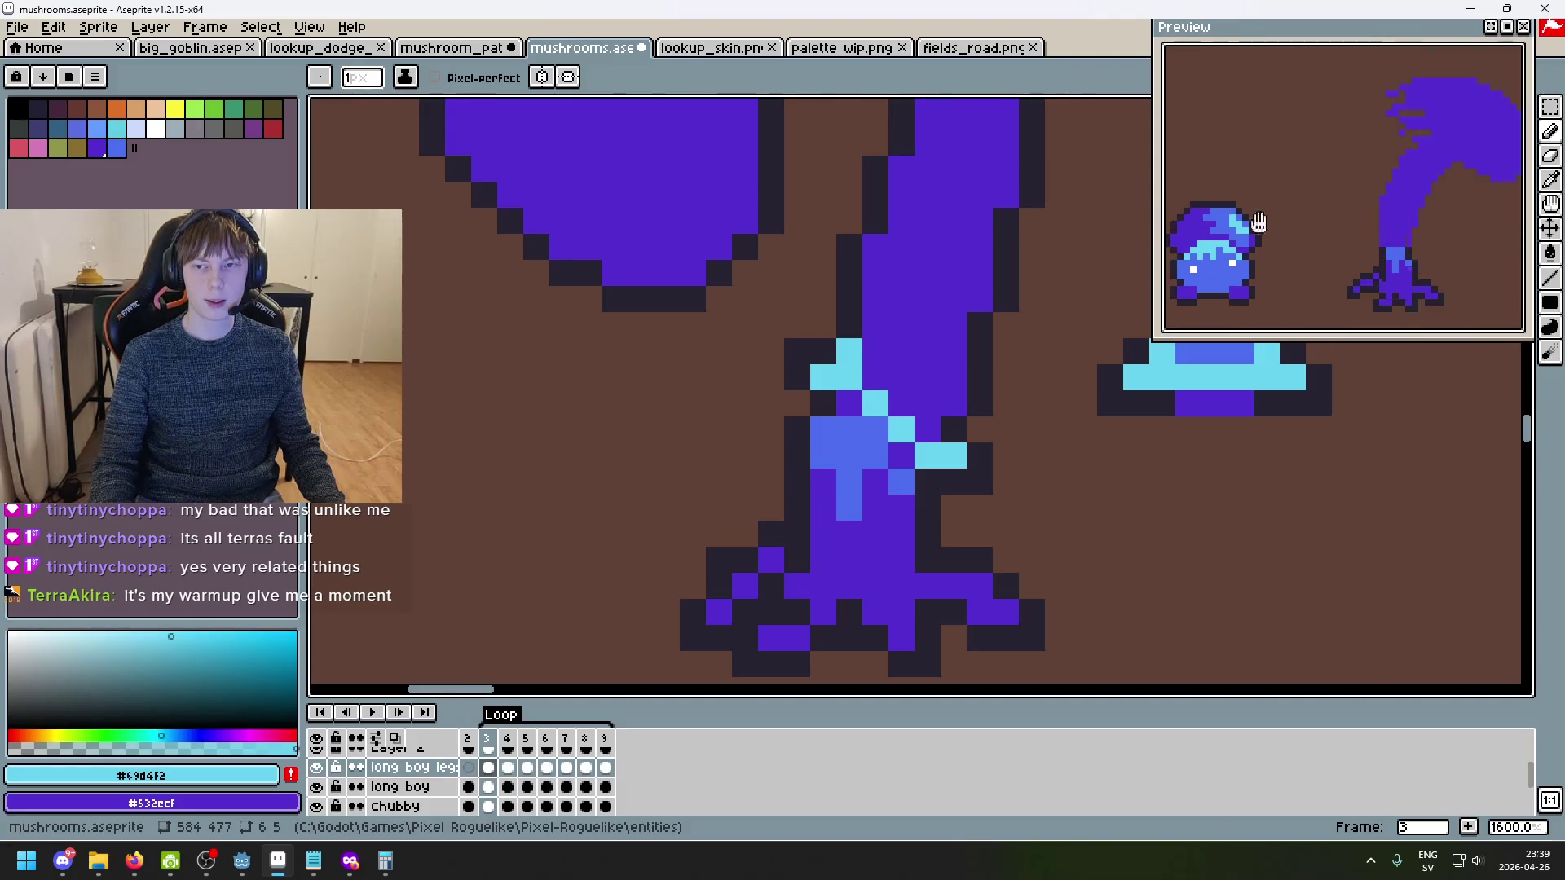
mouse_move(1159, 223)
mouse_down()
mouse_move(1260, 222)
mouse_move(1227, 224)
mouse_up()
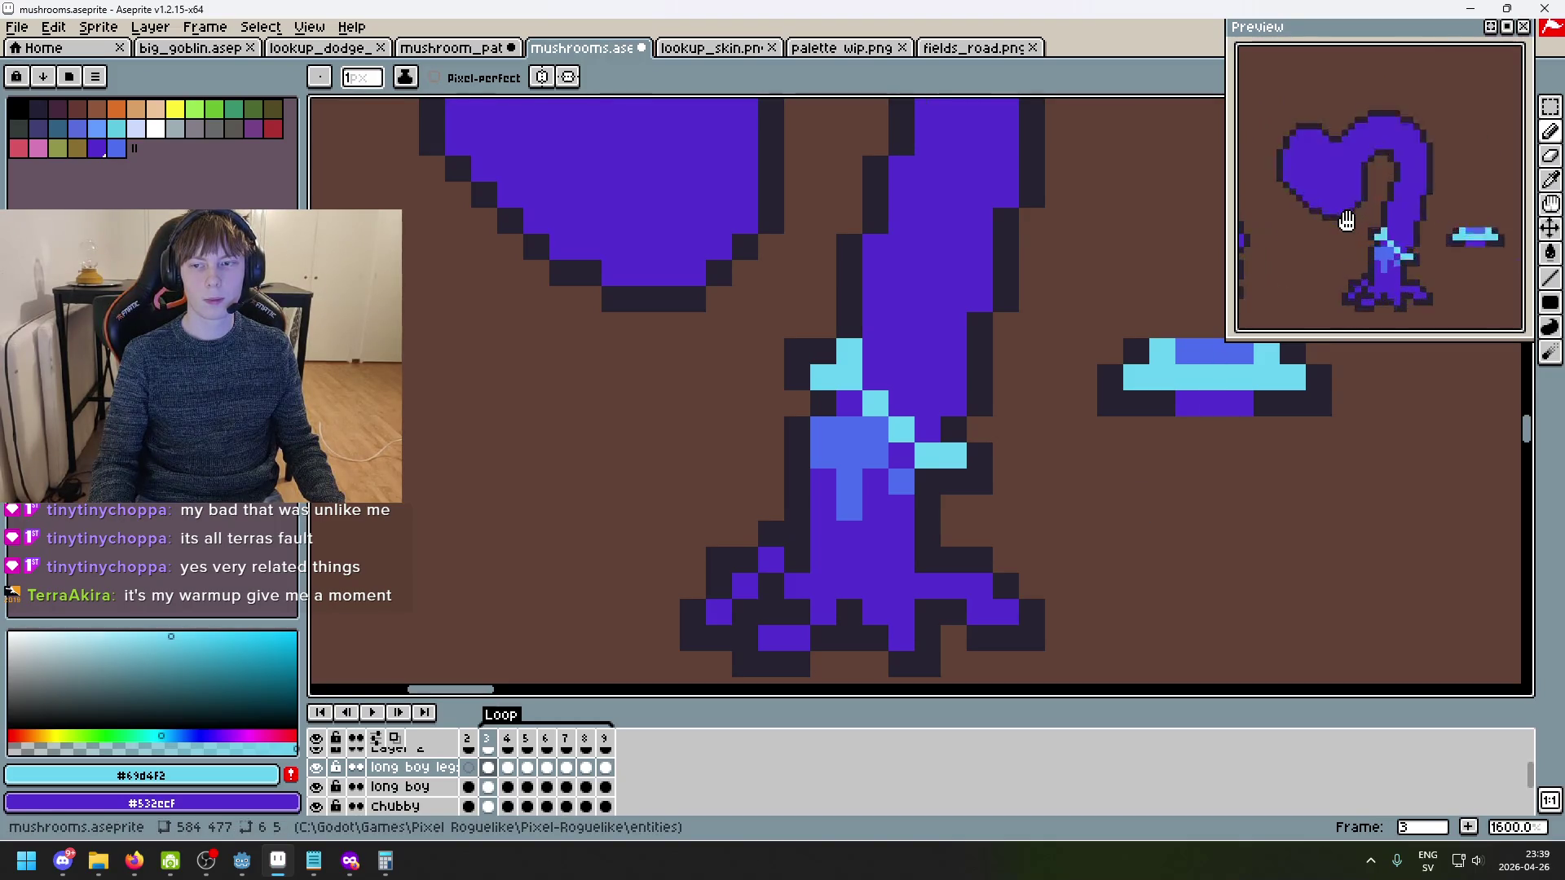
drag(1230, 230, 1216, 231)
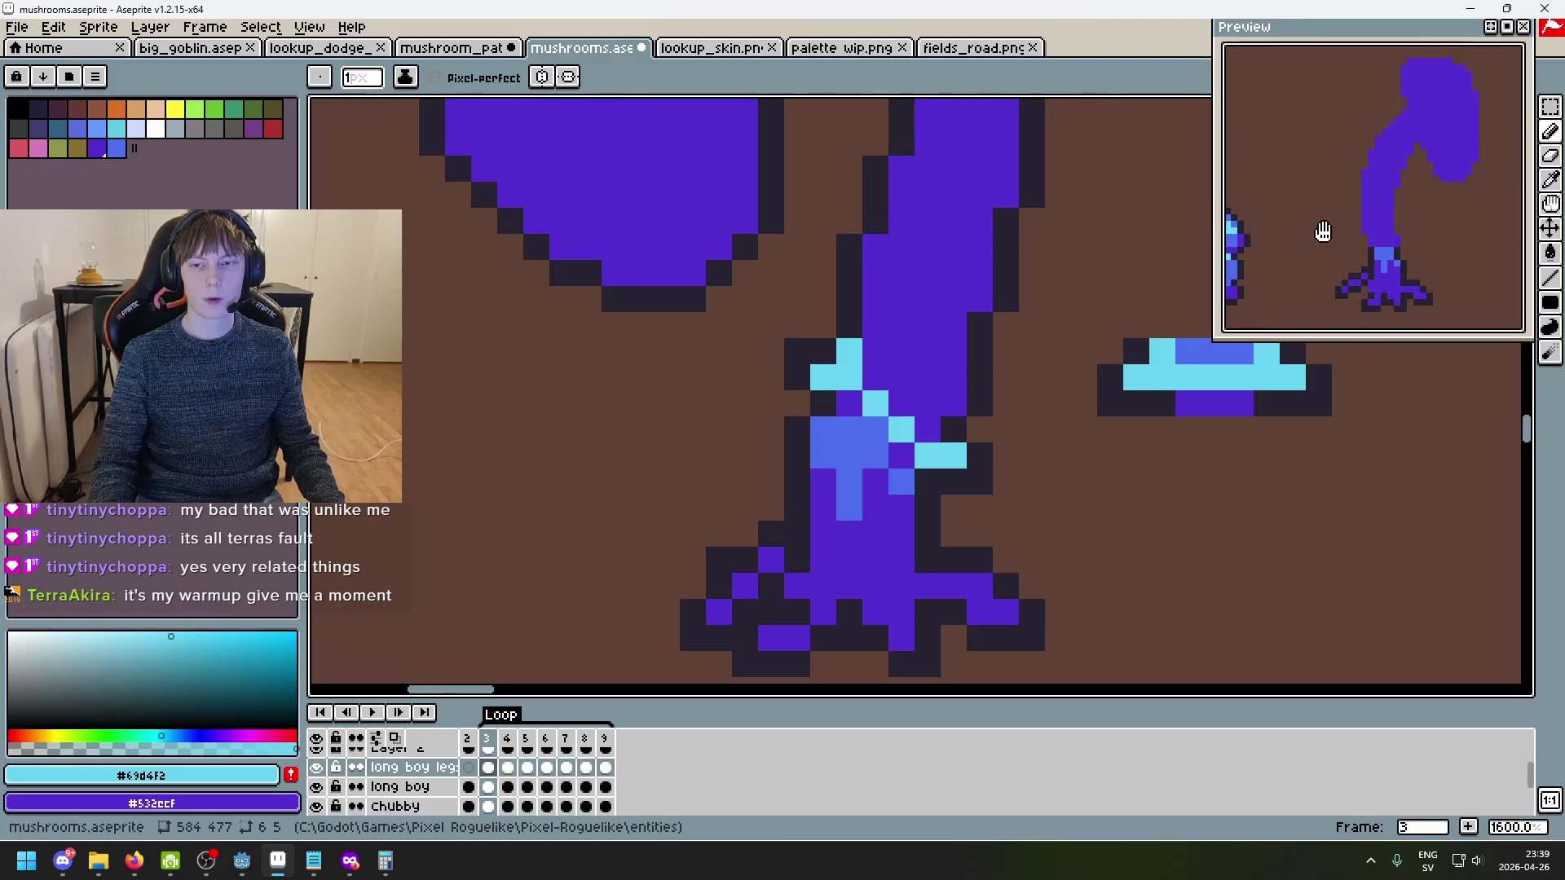
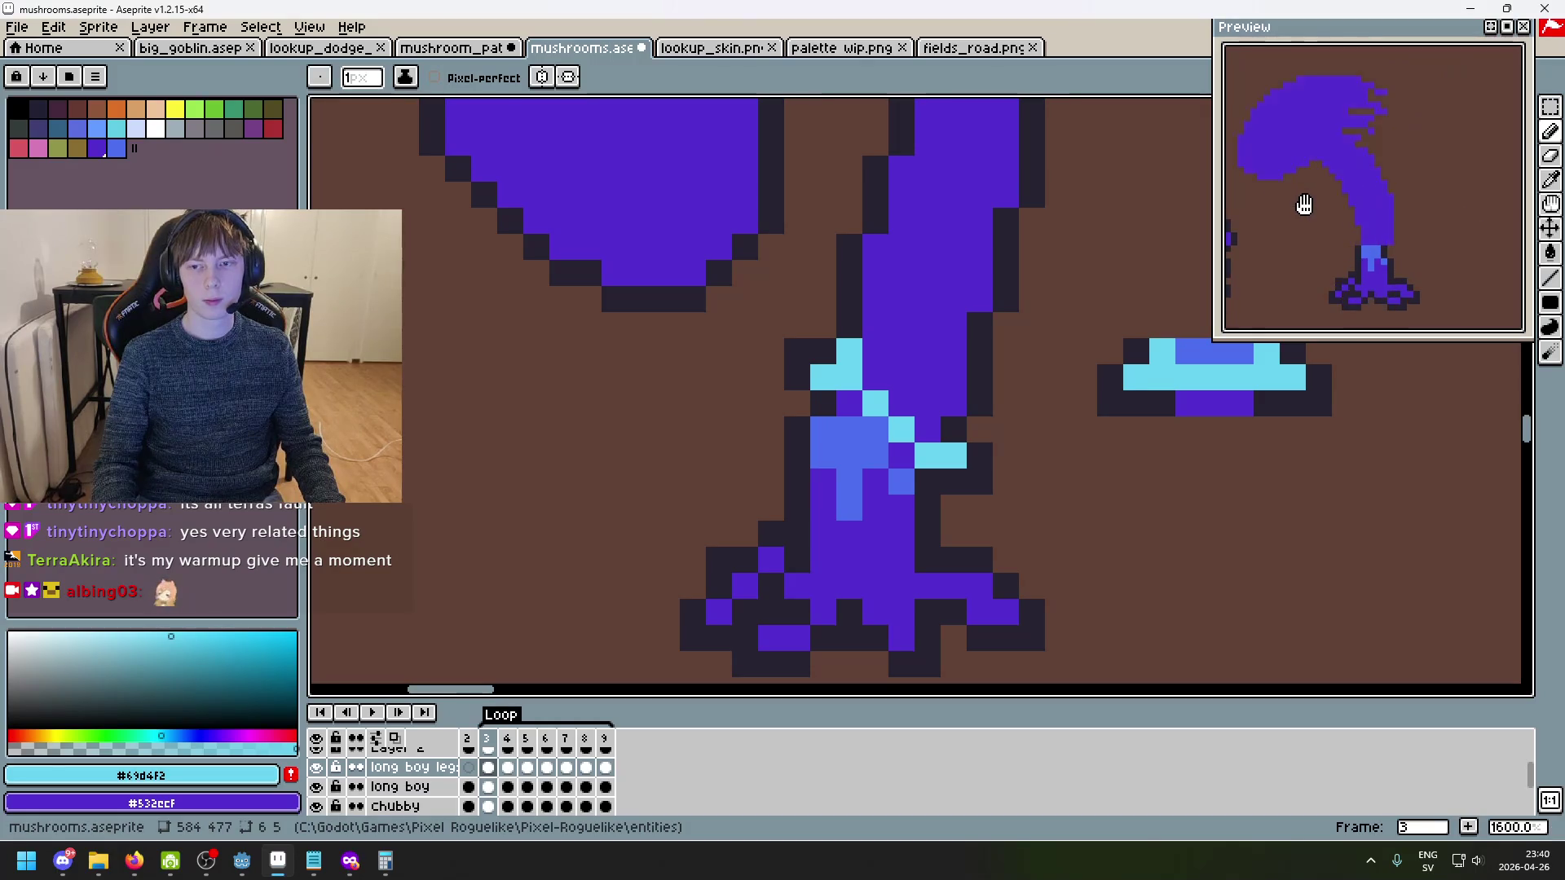
- Move the animation preview aside and pencil cyan collar pixels across the tall mushroom's leg top
drag(1345, 28, 1343, 6)
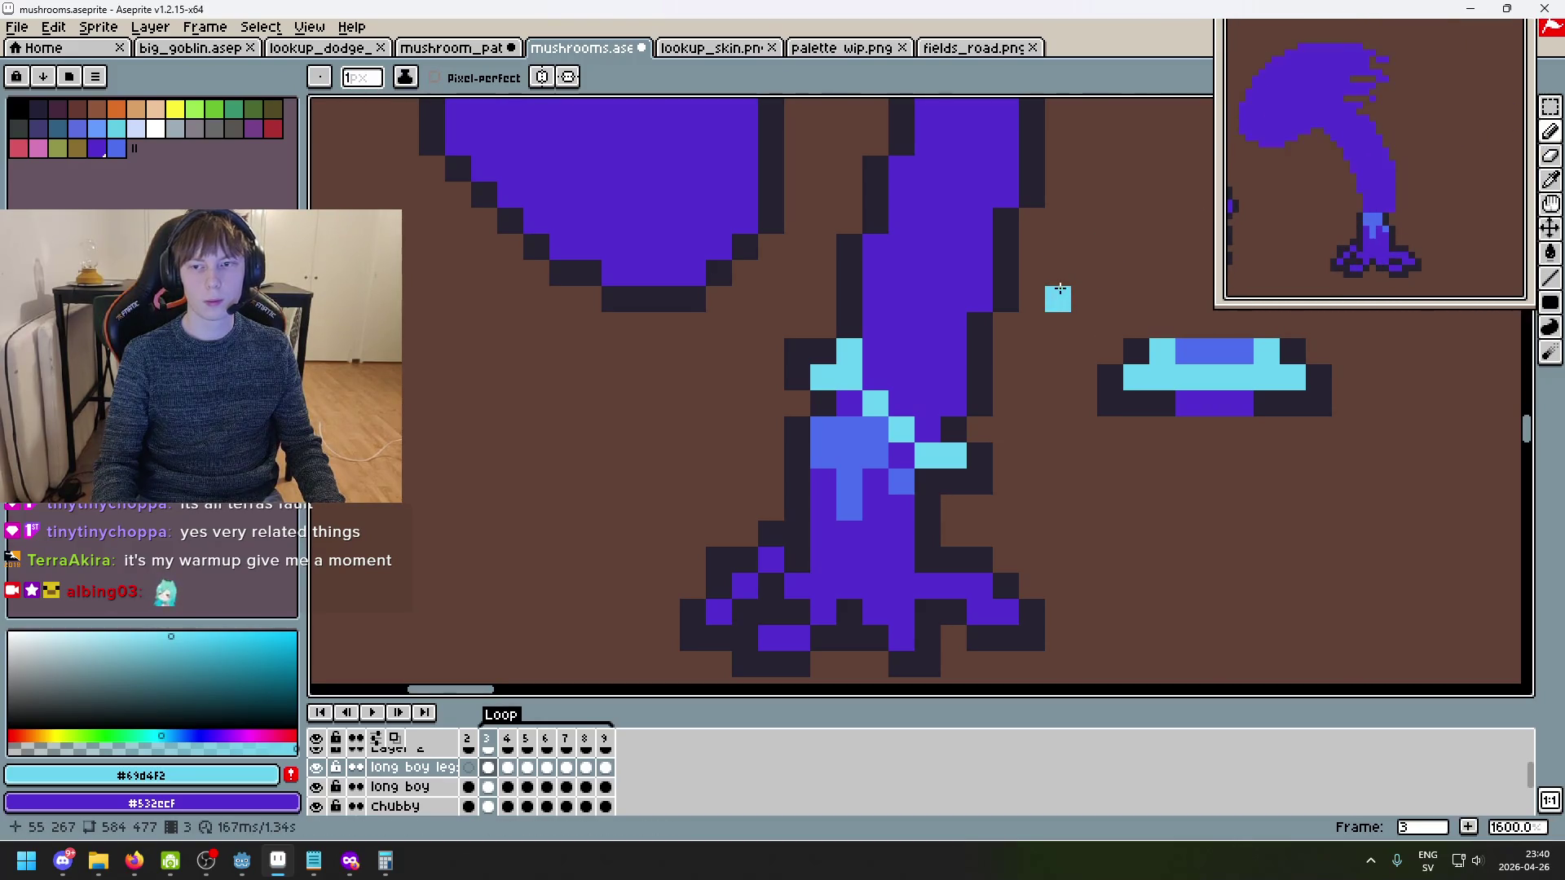
scroll(960, 472, up, 2)
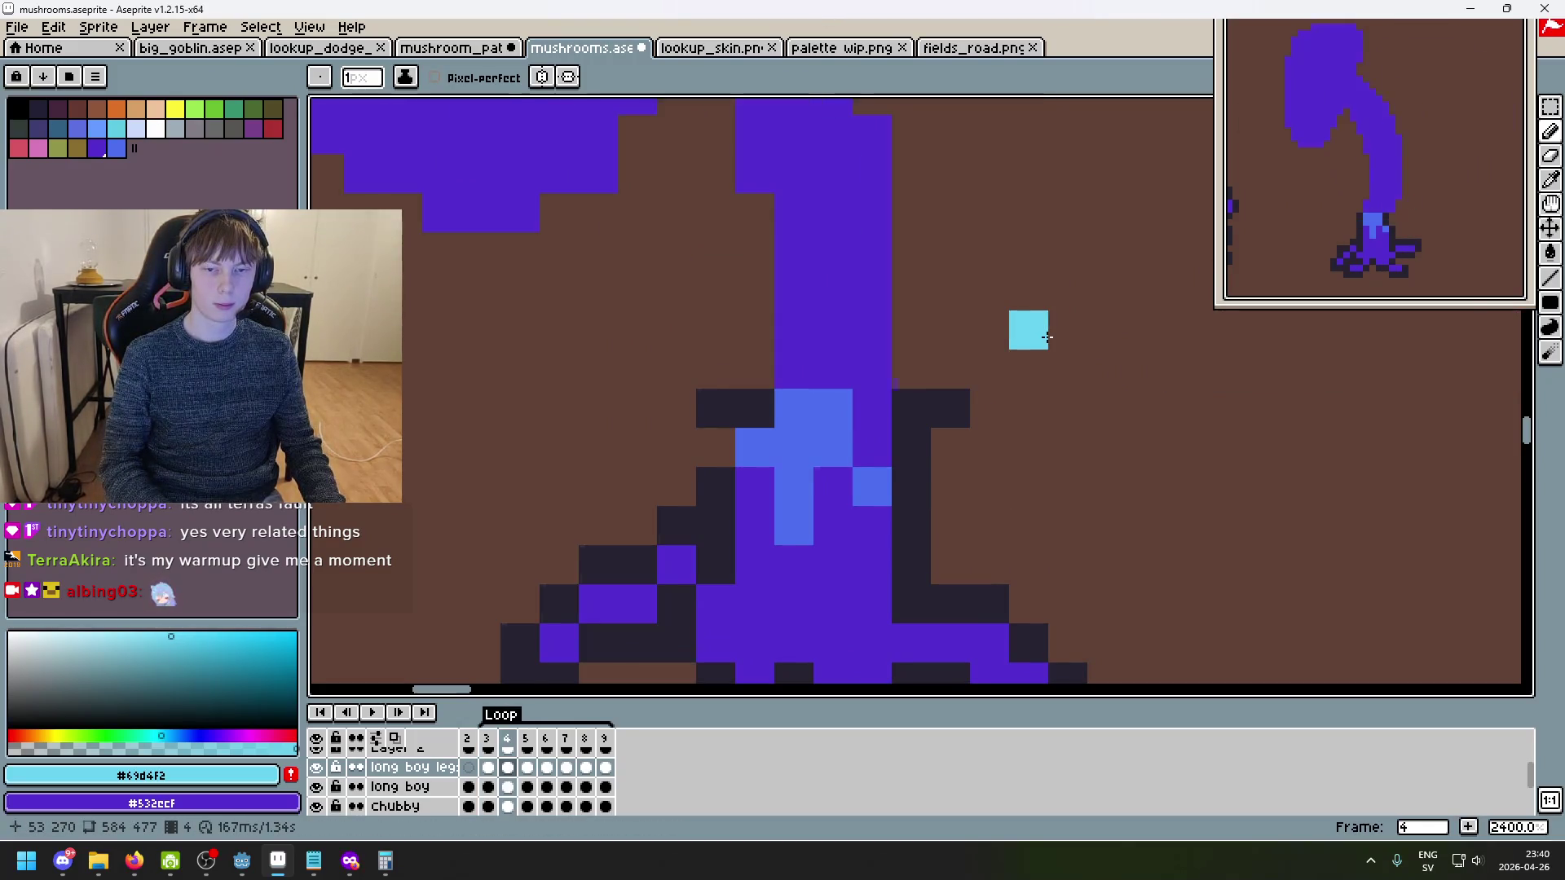
scroll(1074, 459, down, 5)
click(1035, 433)
key(ctrl+z)
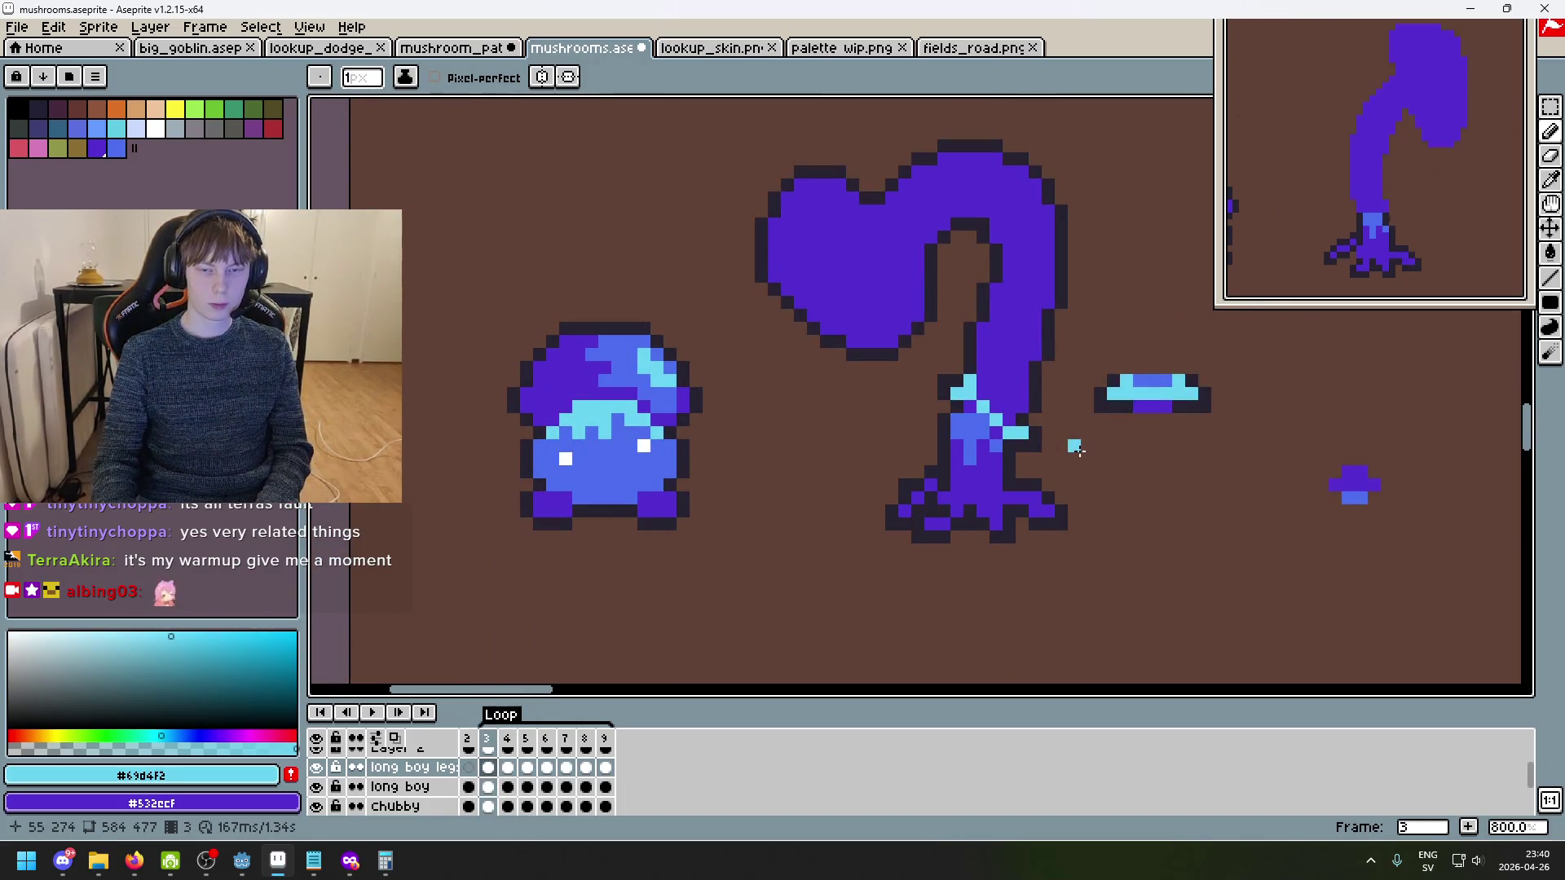
key(Left)
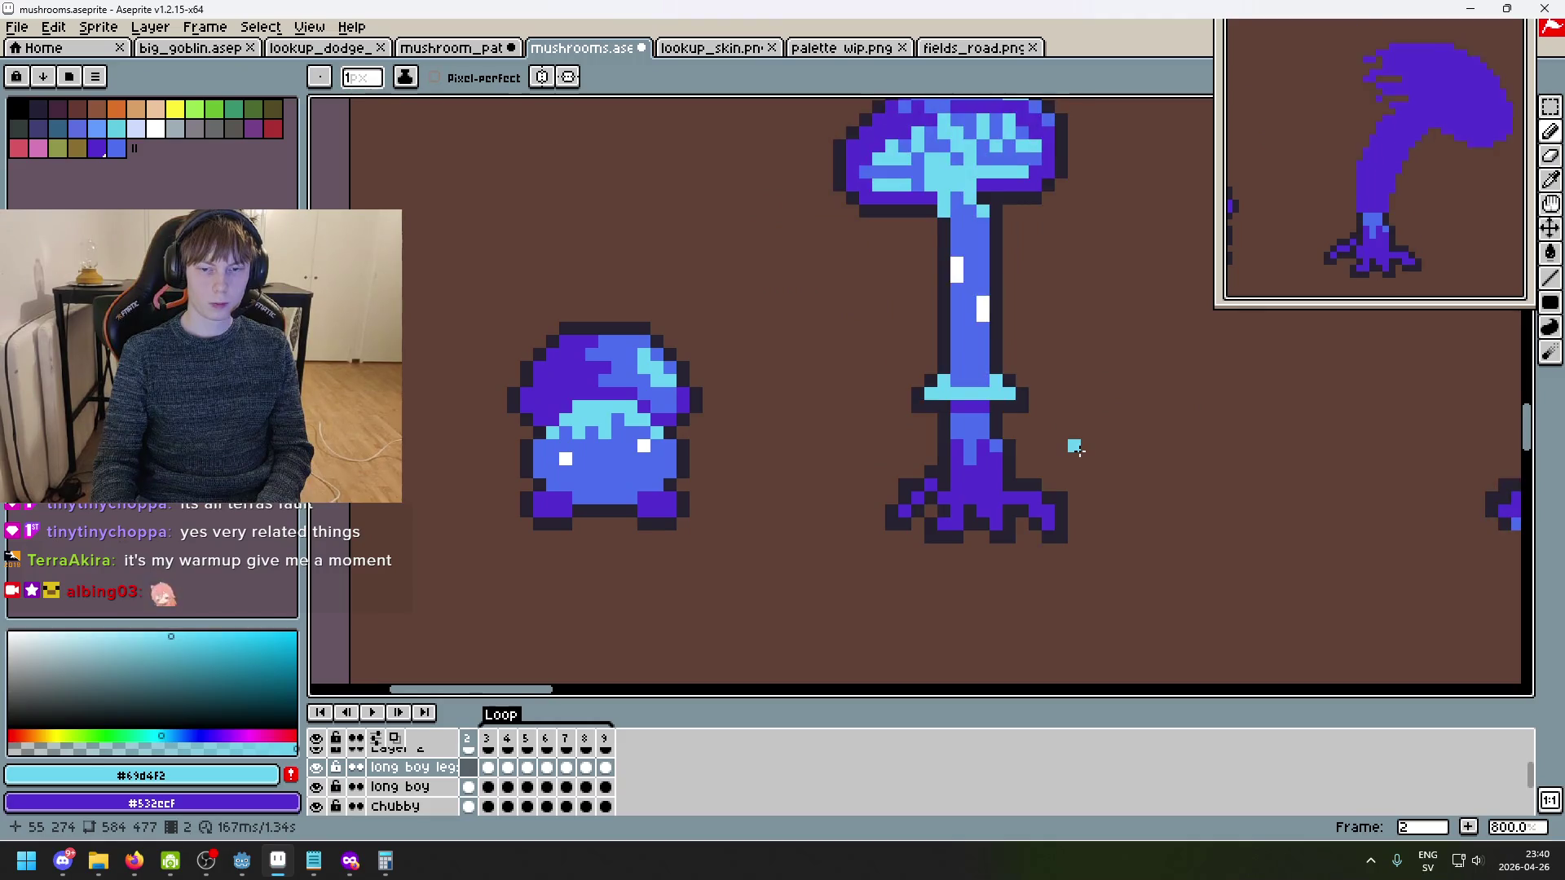
key(Right)
key(Right)
scroll(1060, 444, up, 2)
click(914, 381)
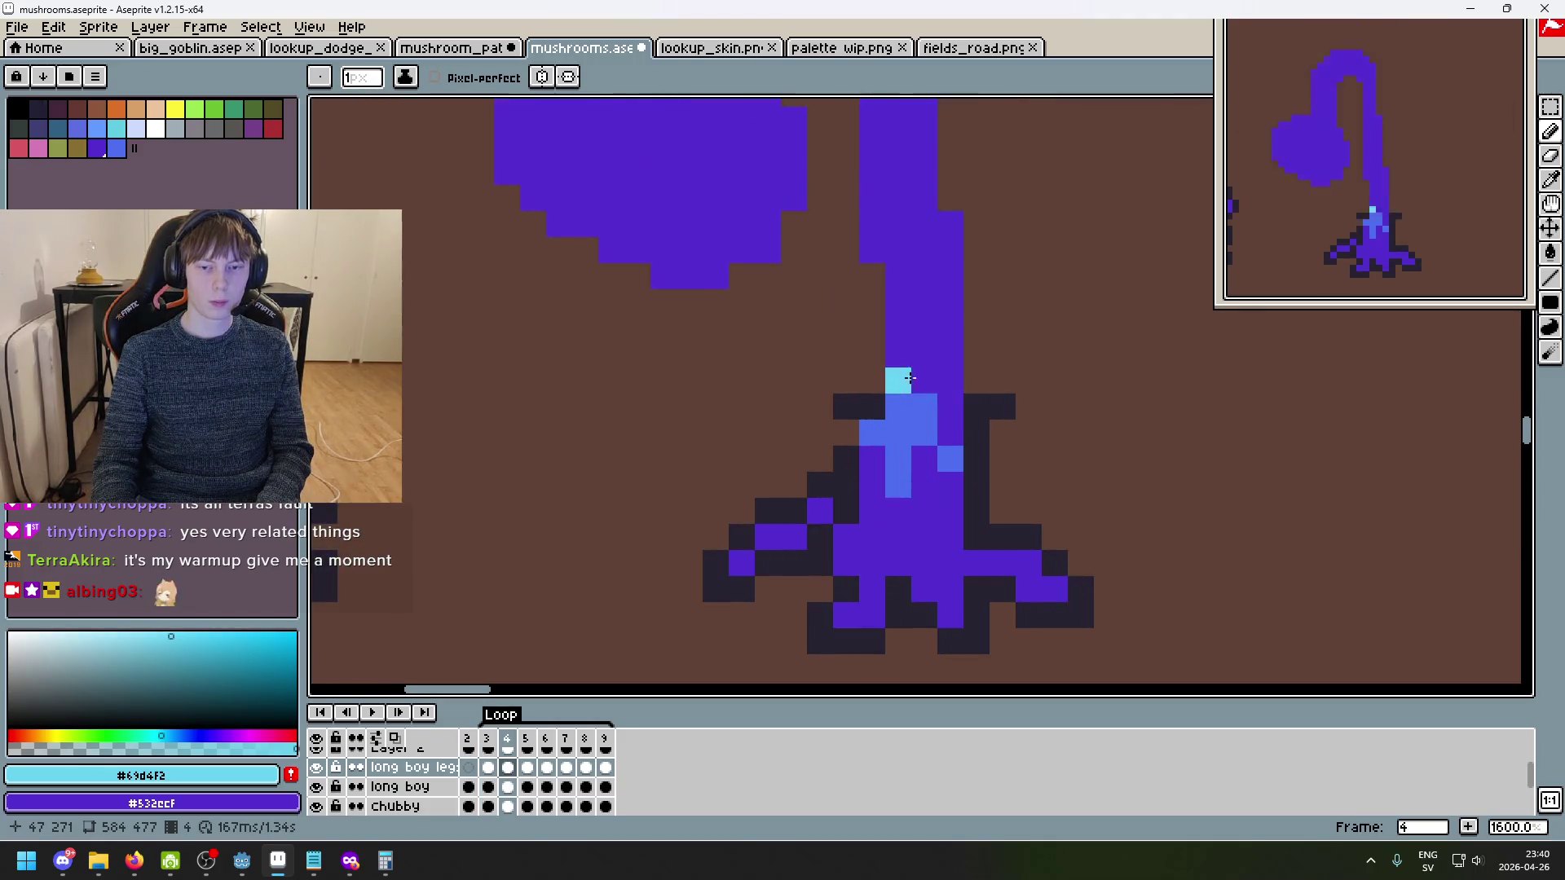
click(938, 372)
- Flip between frames 2–4 to check the new cyan collar on the leg
key(Right)
key(Left)
key(Left)
key(Left)
key(Right)
key(Left)
key(Right)
key(Left)
key(Right)
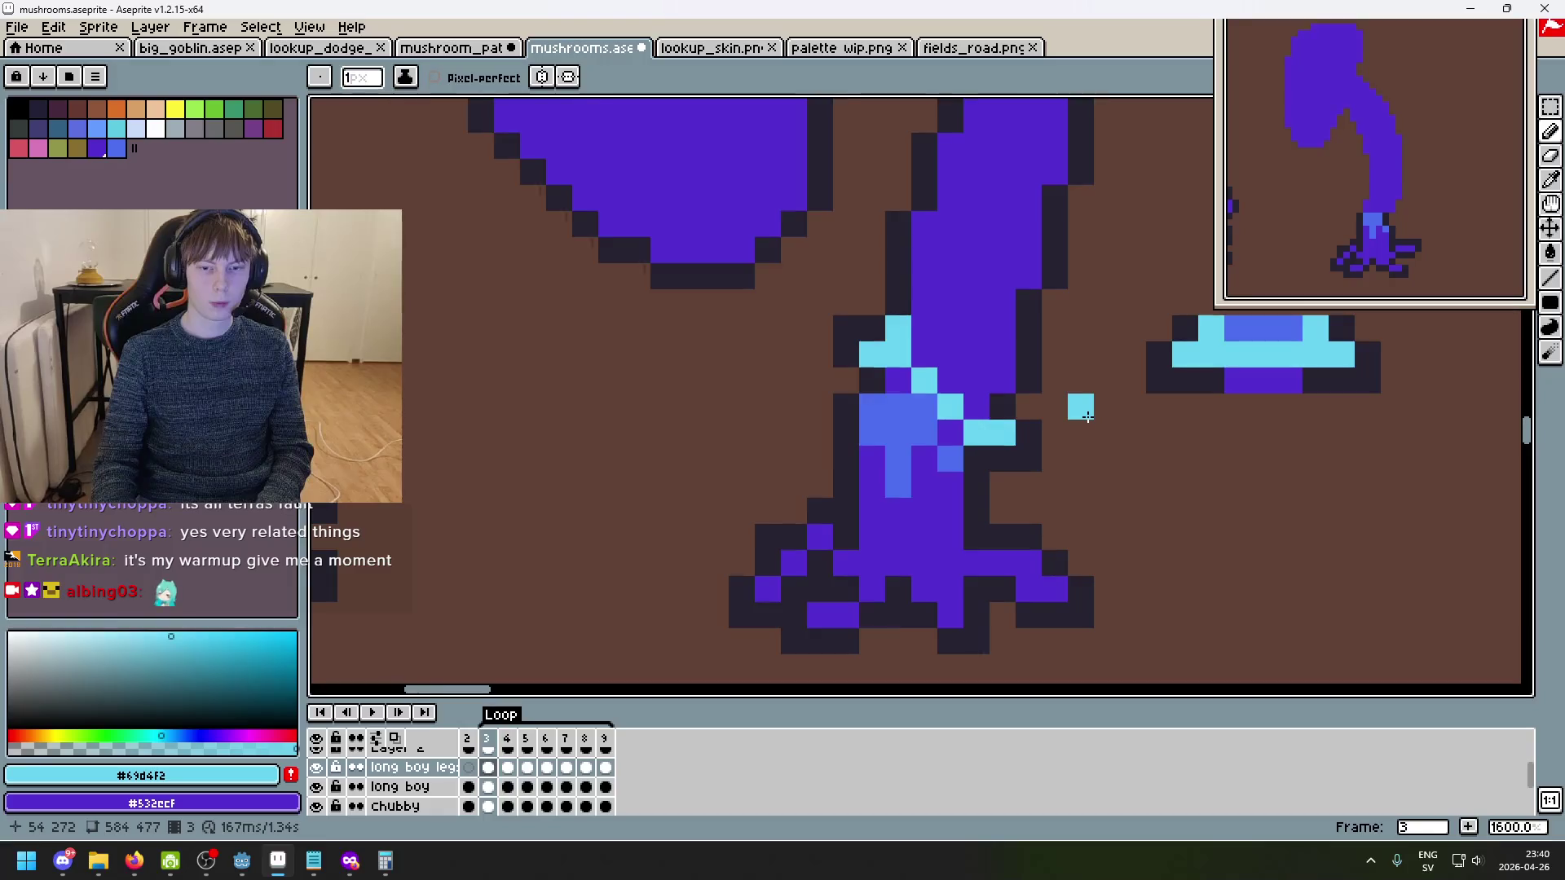
key(Right)
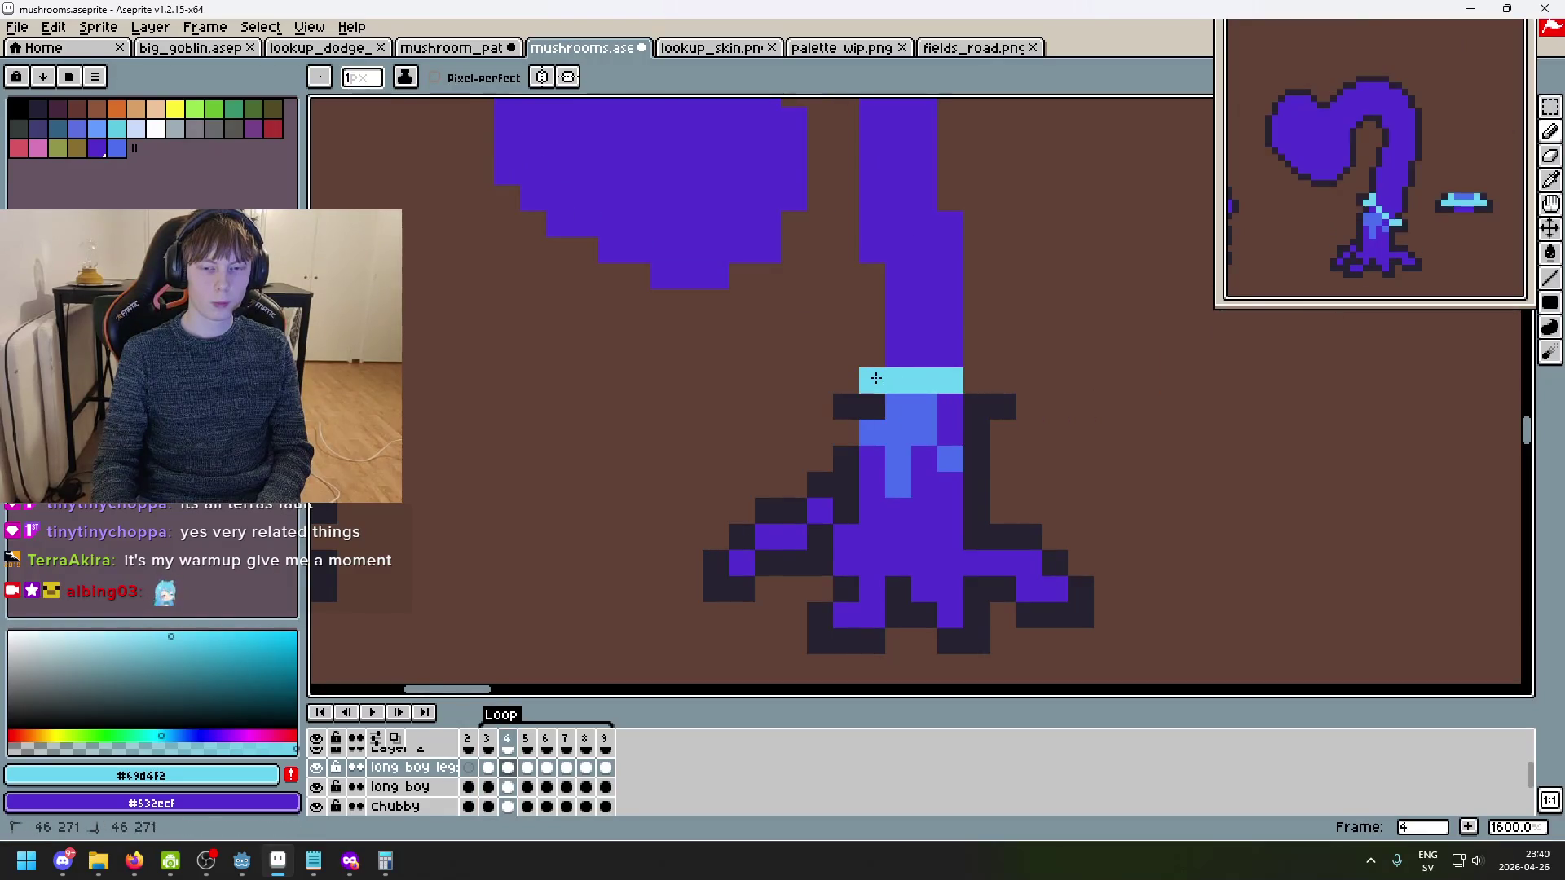
key(Left)
key(Left)
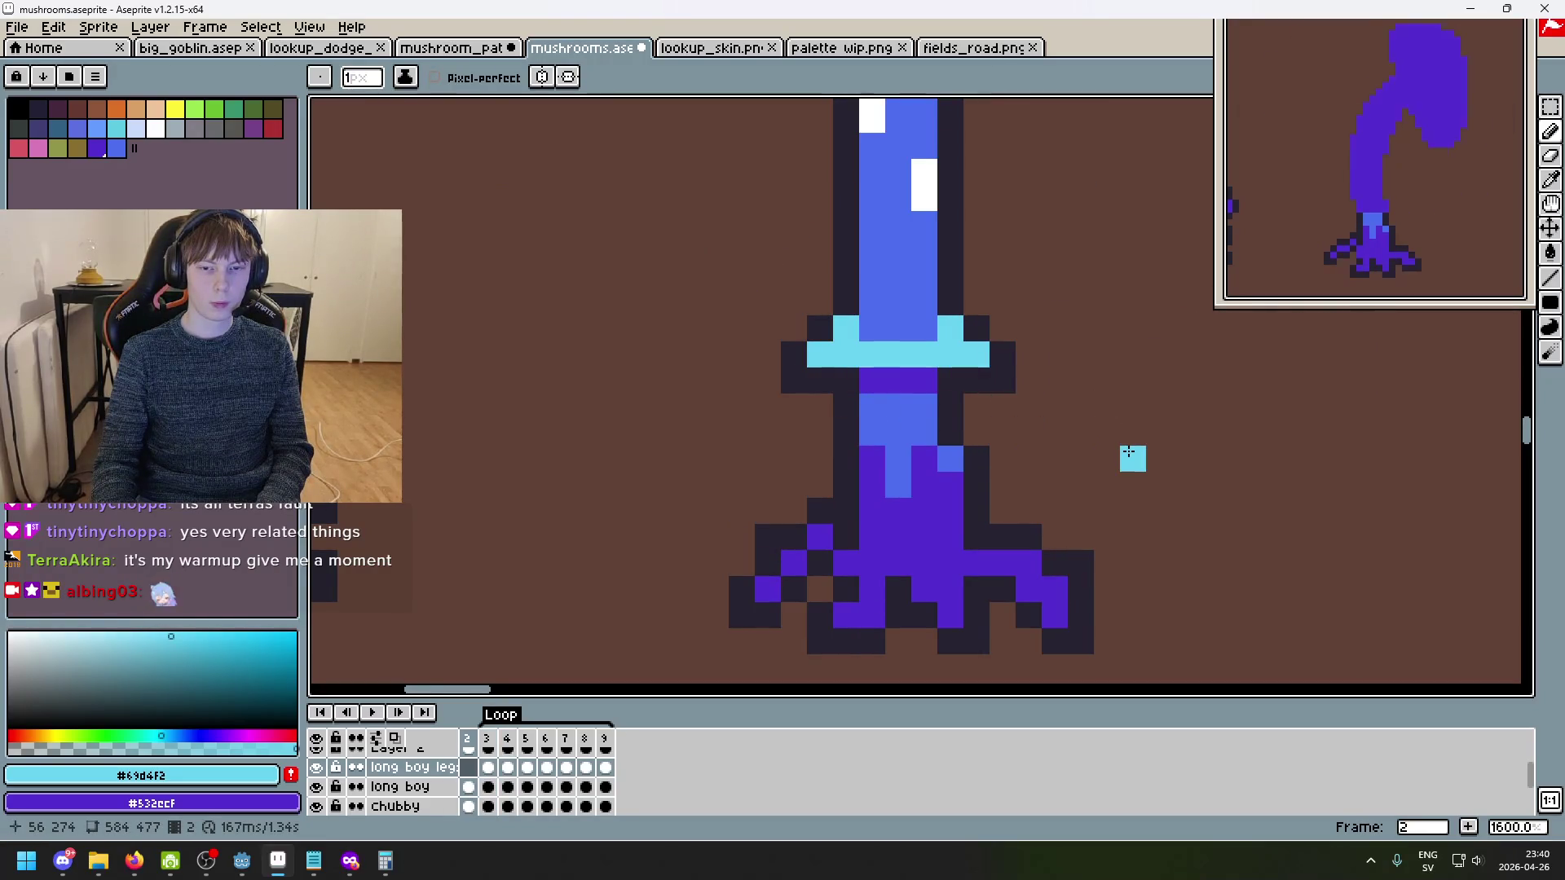
key(Right)
key(Right)
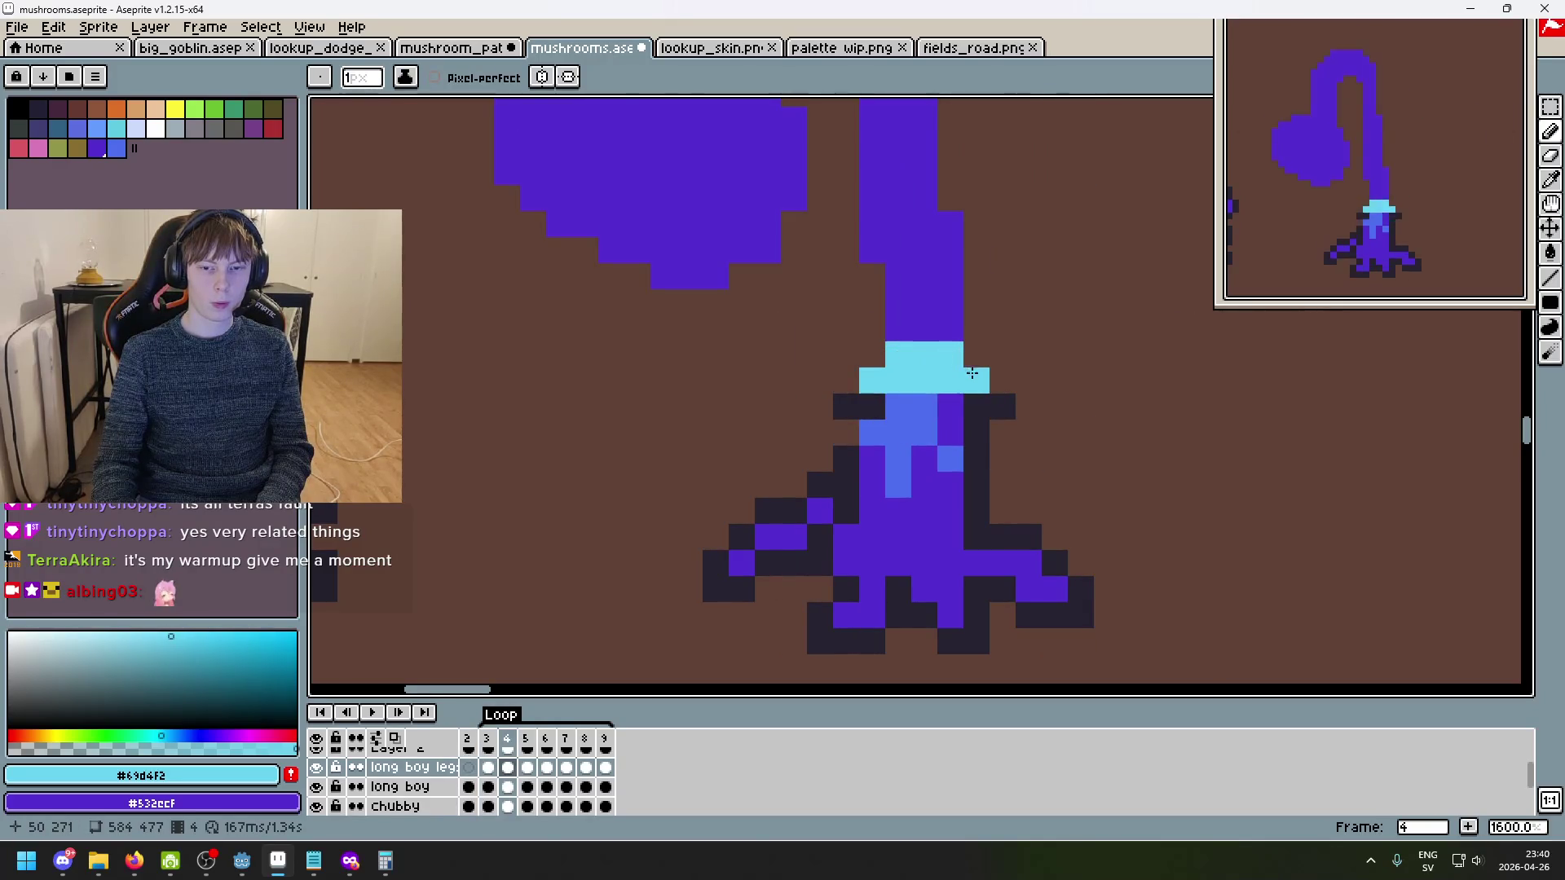
key(Right)
key(Right)
key(Left)
key(Left)
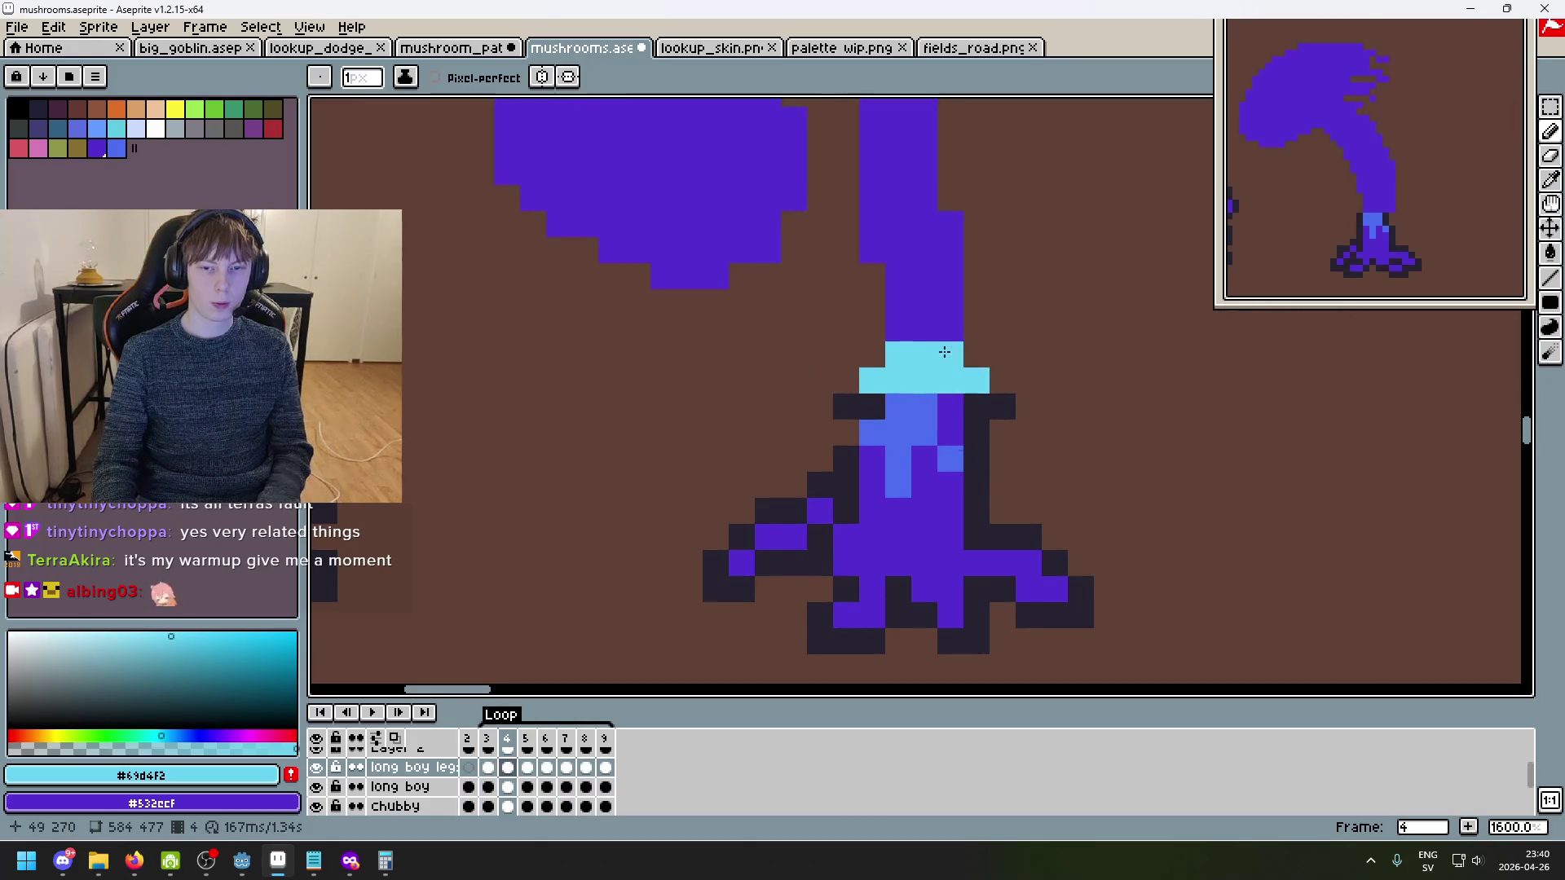
- Eyedrop the stem's lighter blue, add a blue pixel at the collar's right end, and restore stray stem pixels to purple
alt+click(911, 420)
click(924, 354)
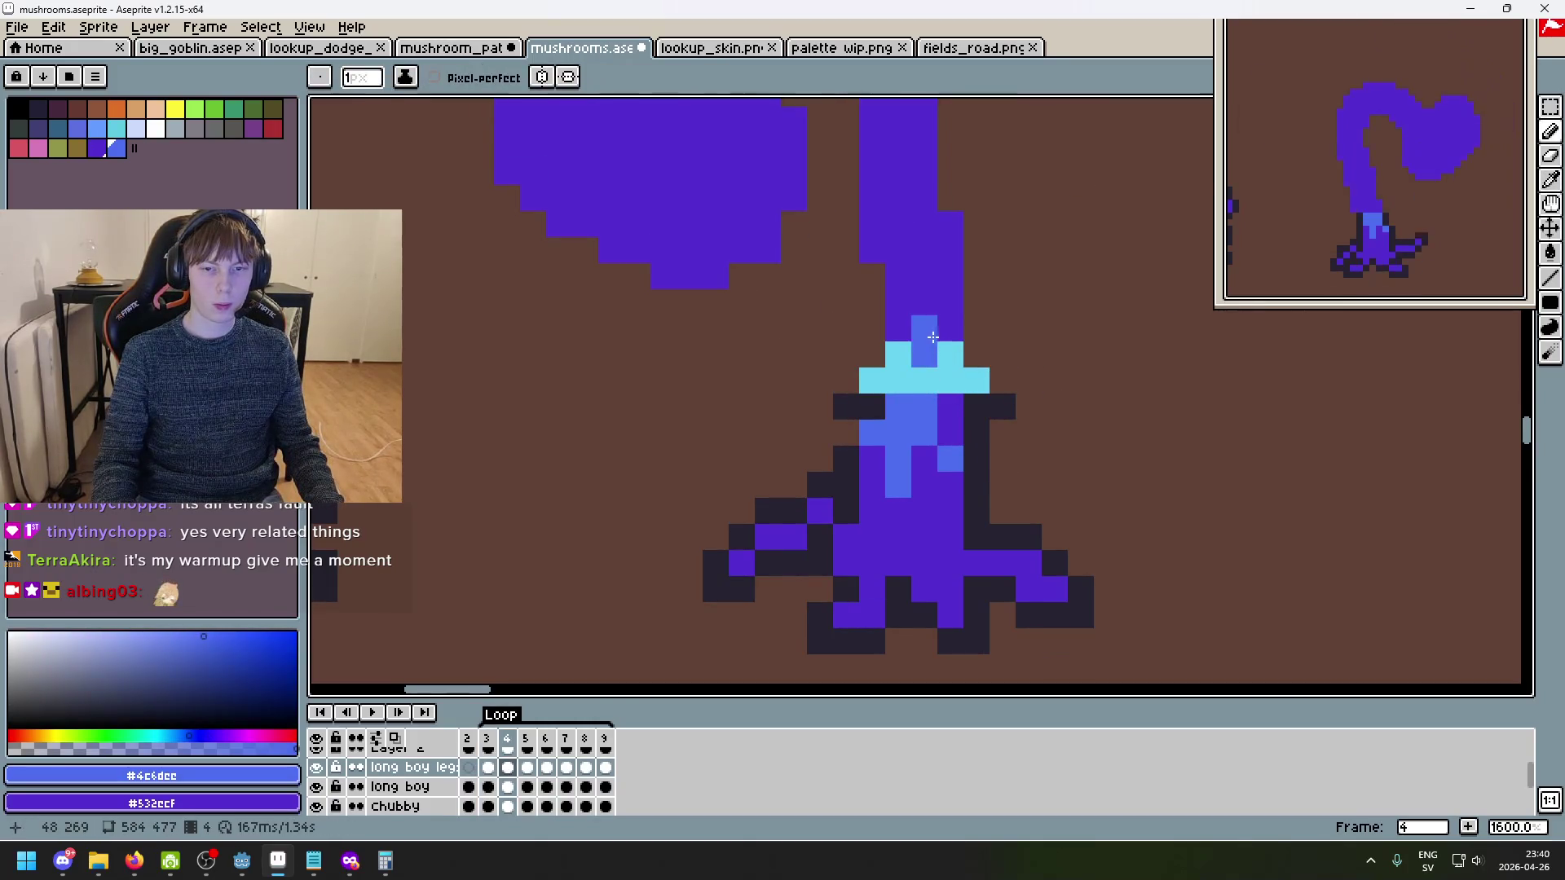
scroll(931, 337, down, 2)
scroll(932, 337, up, 2)
click(948, 346)
right_click(897, 319)
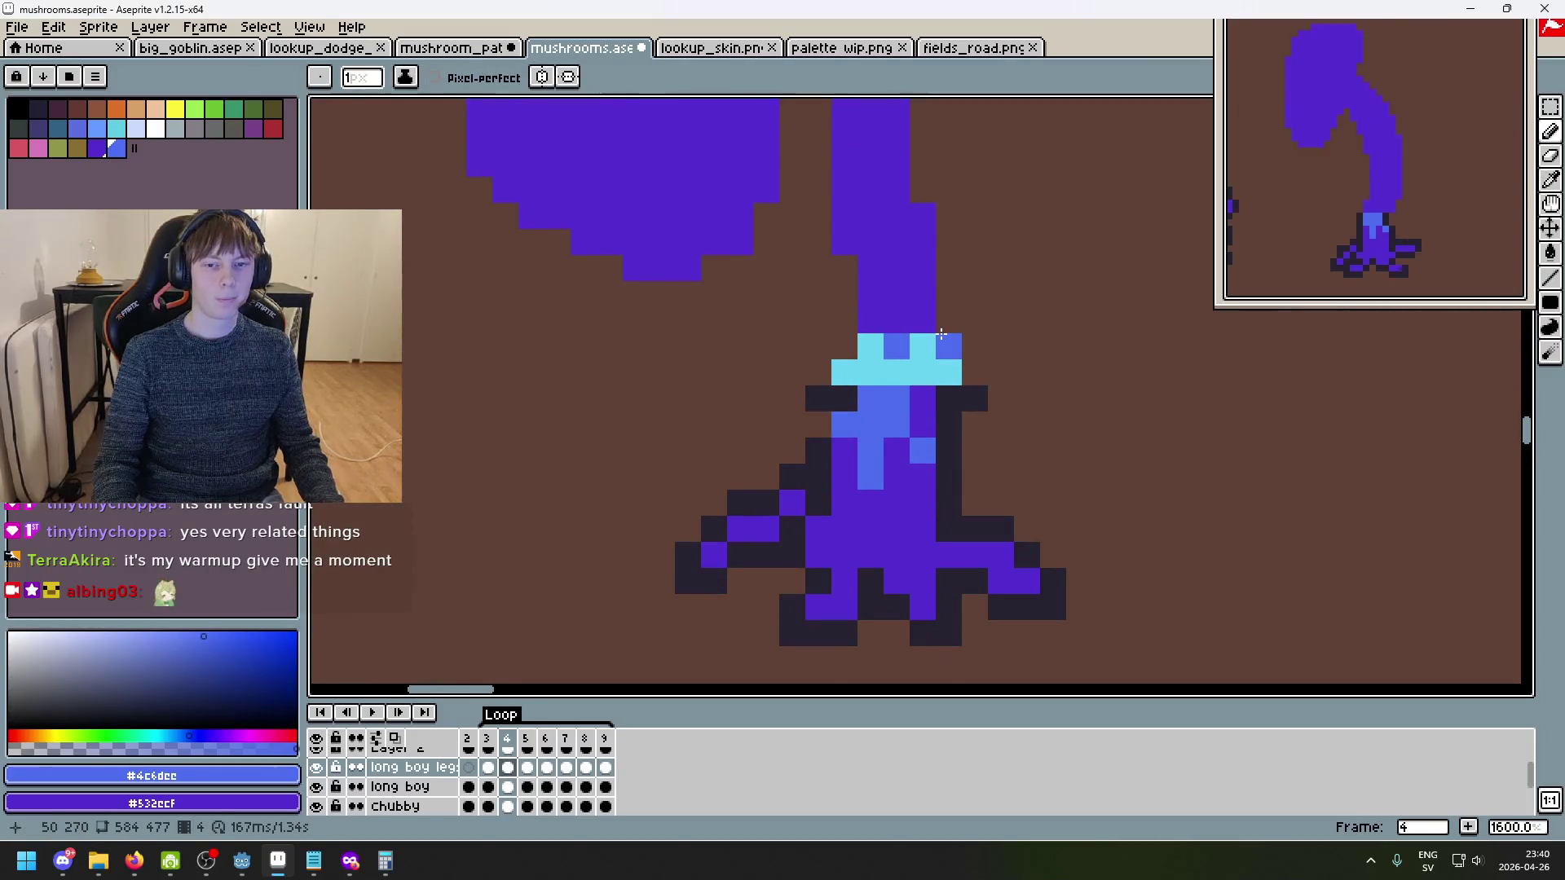
key(Left)
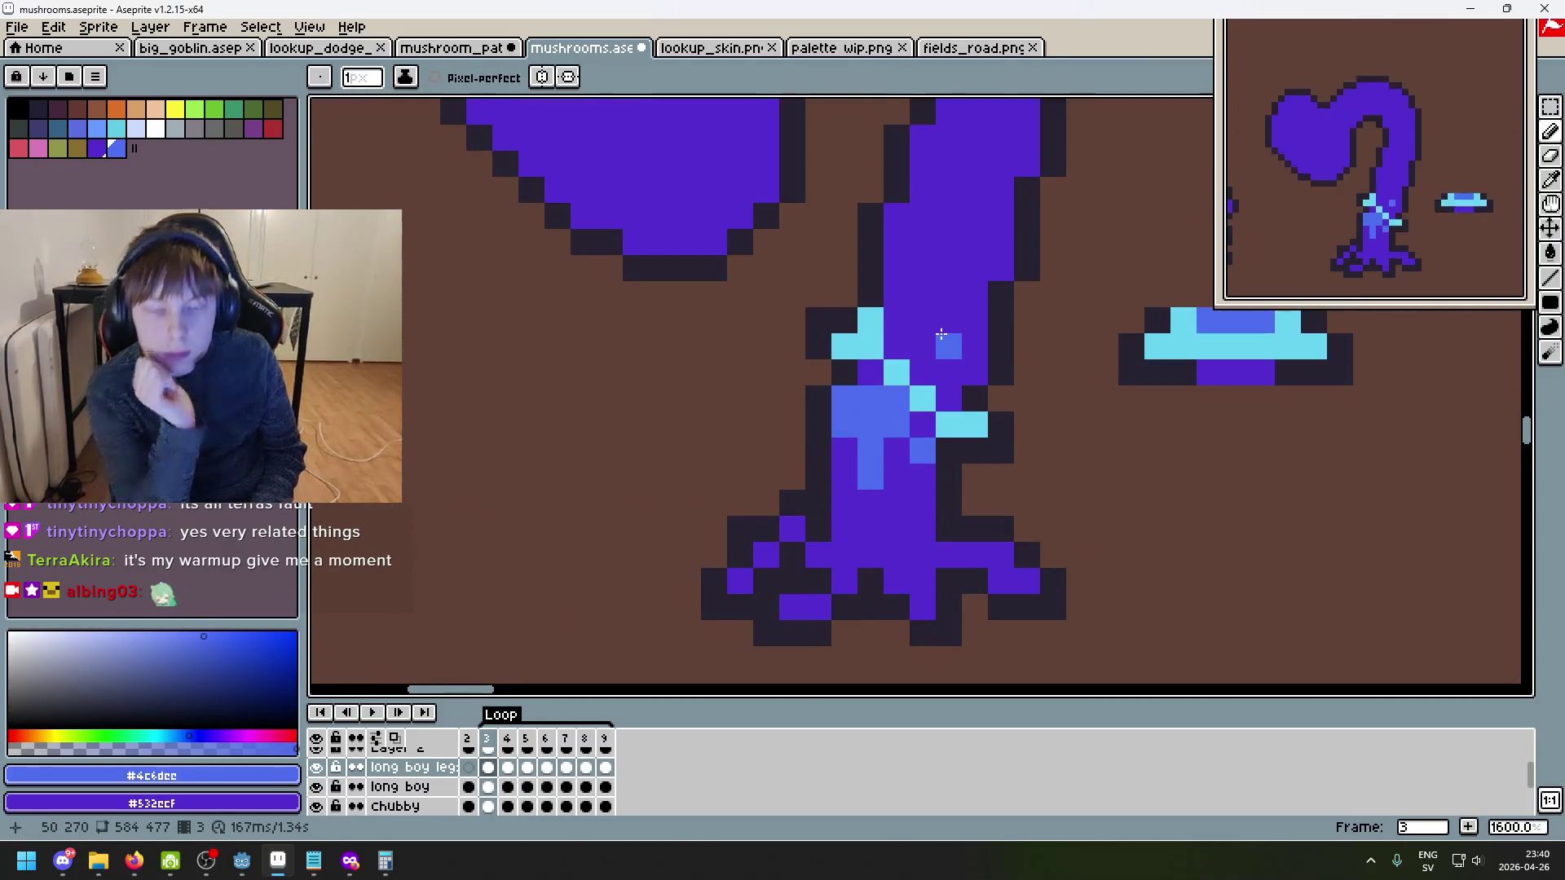
right_click(942, 336)
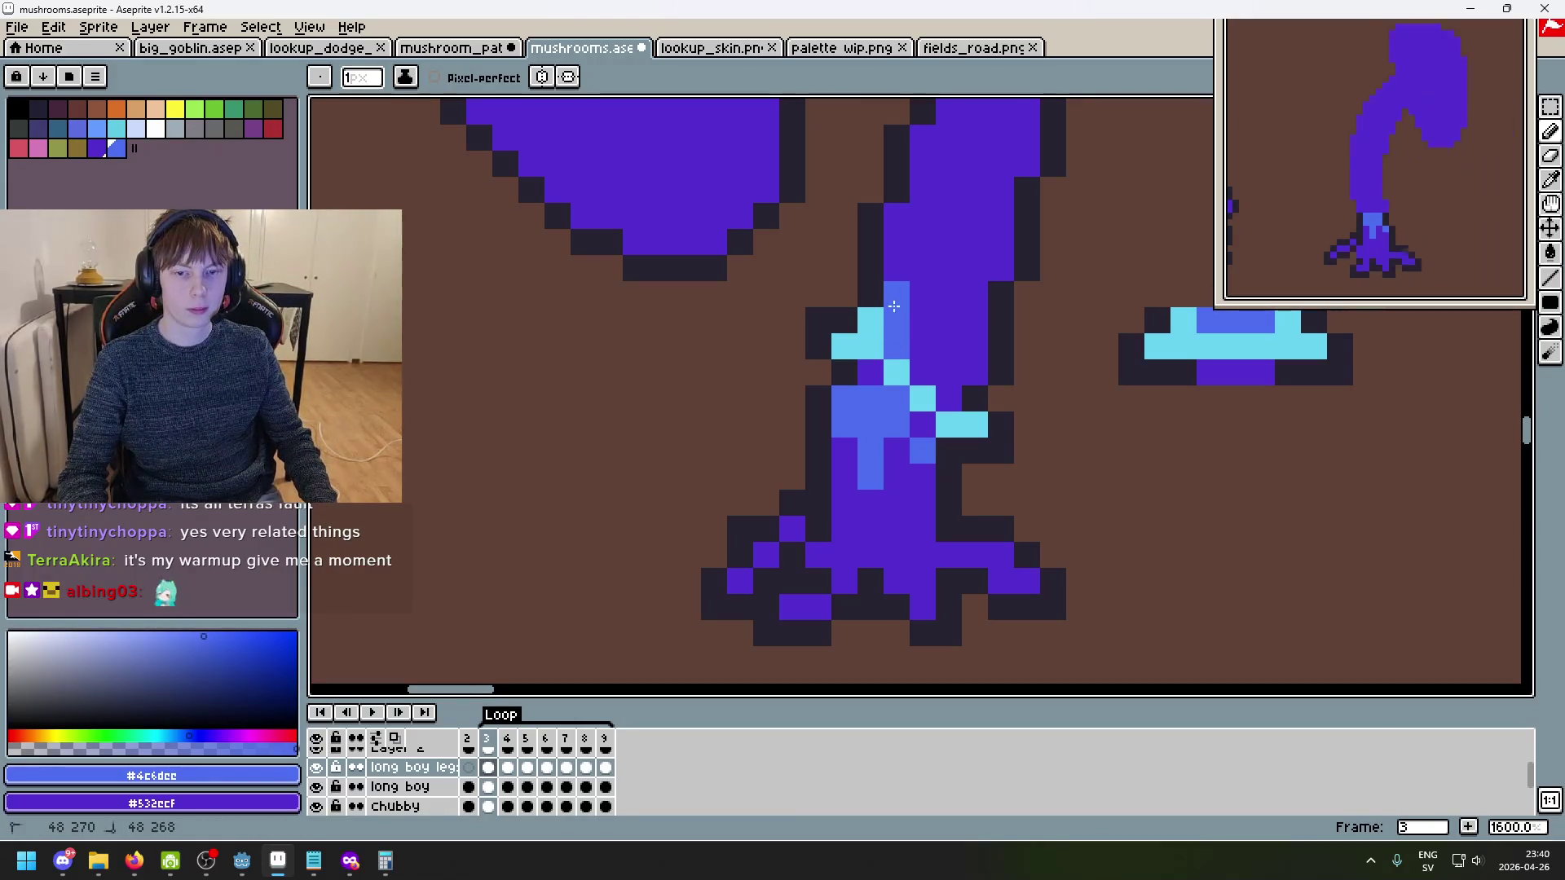
- On frame 3, paint a lighter-blue stroke up the stem and undo an accidental fill
key(Right)
key(Right)
key(Right)
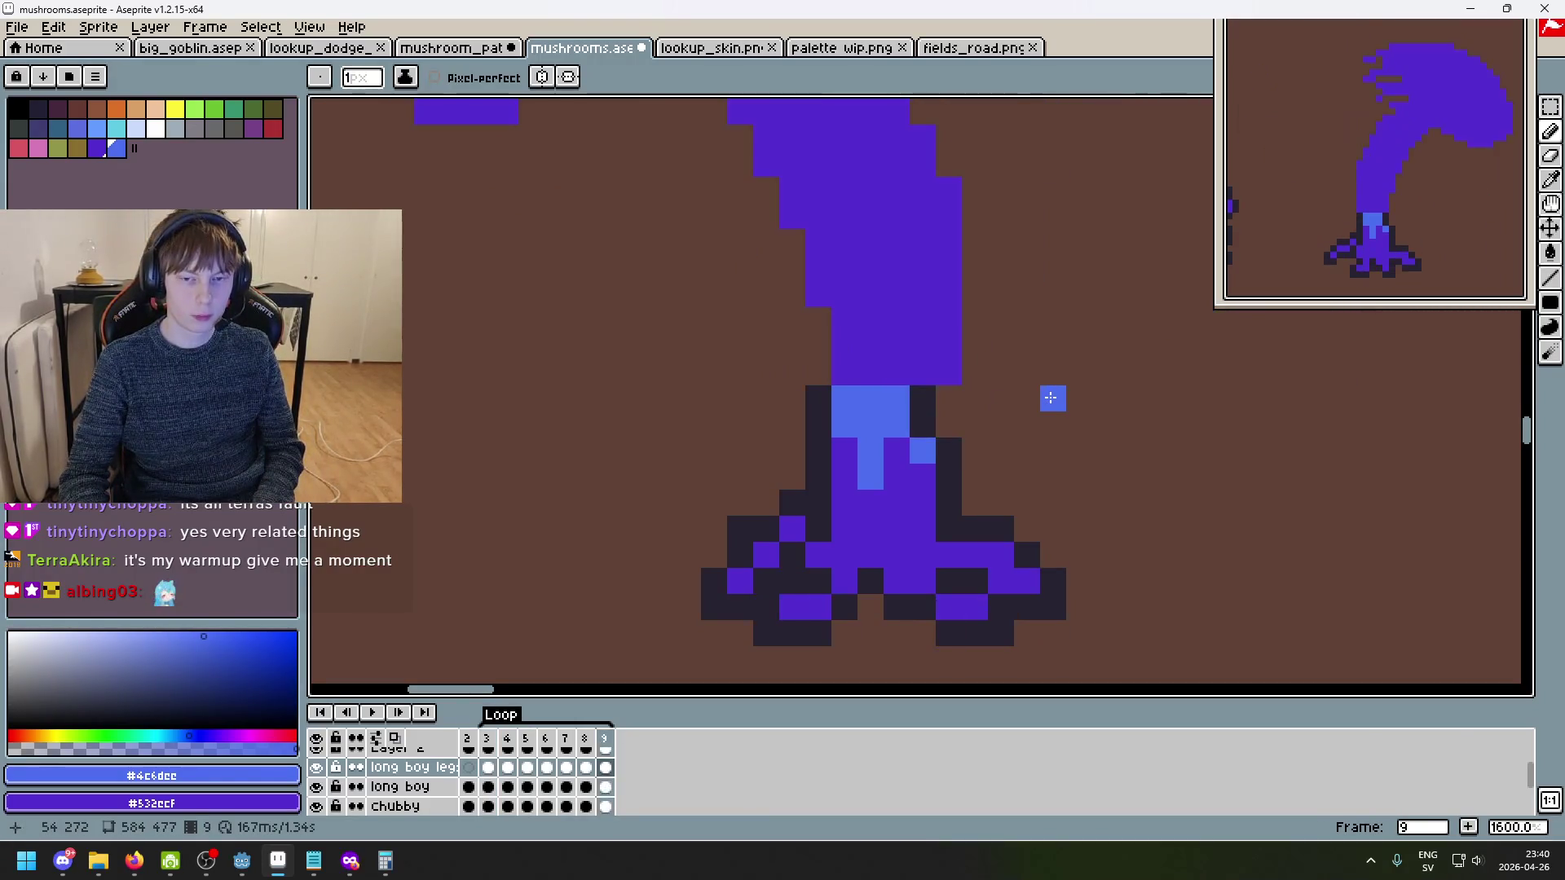
key(Left)
key(Left)
key(Left)
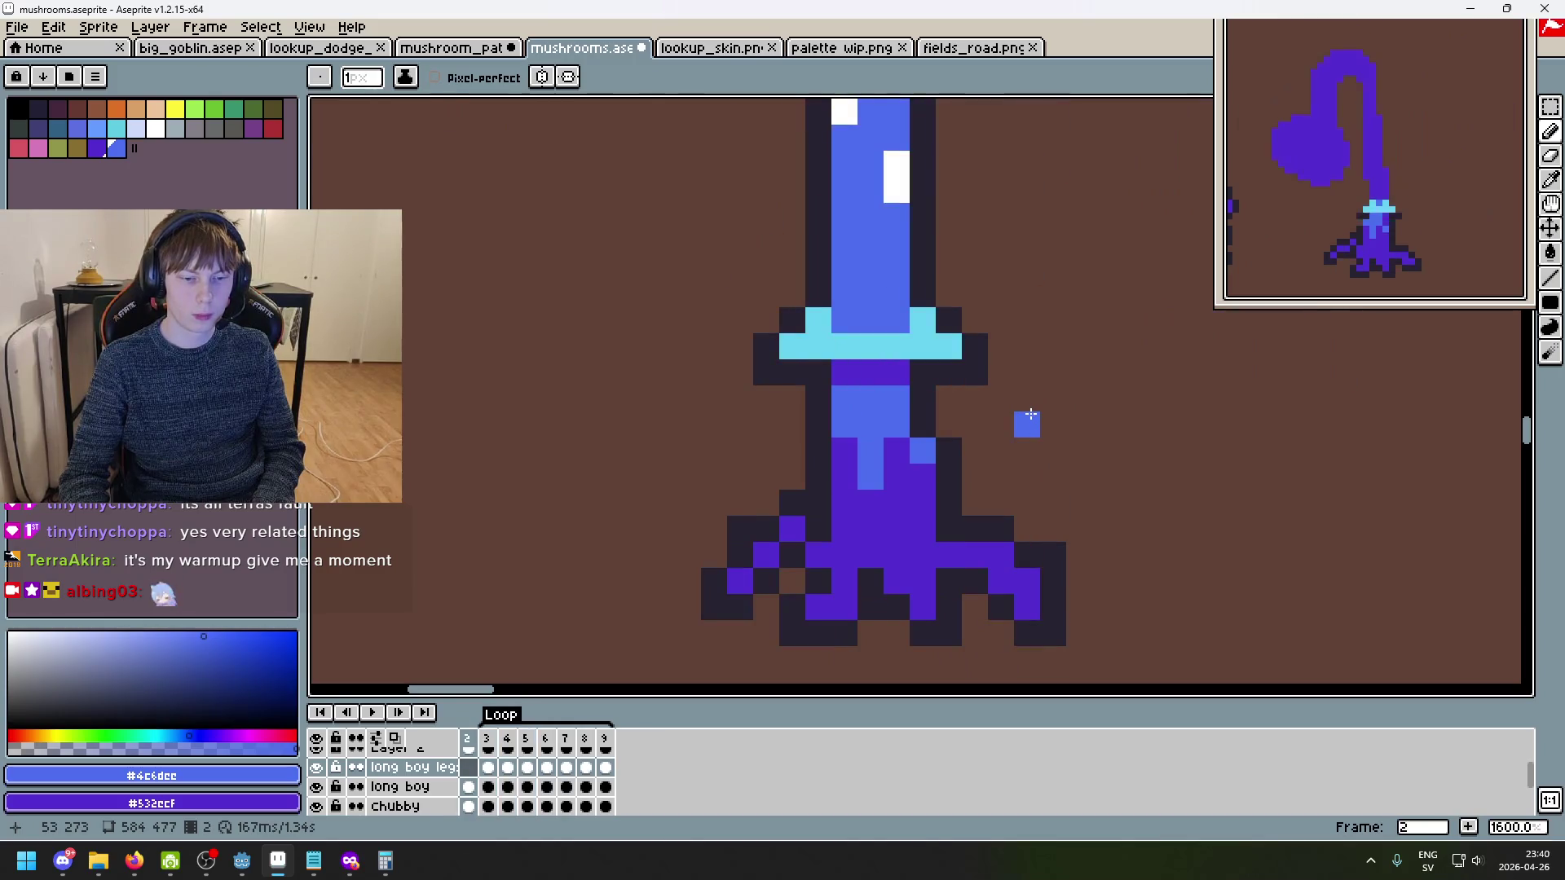
scroll(1030, 416, down, 3)
key(Right)
scroll(925, 421, up, 5)
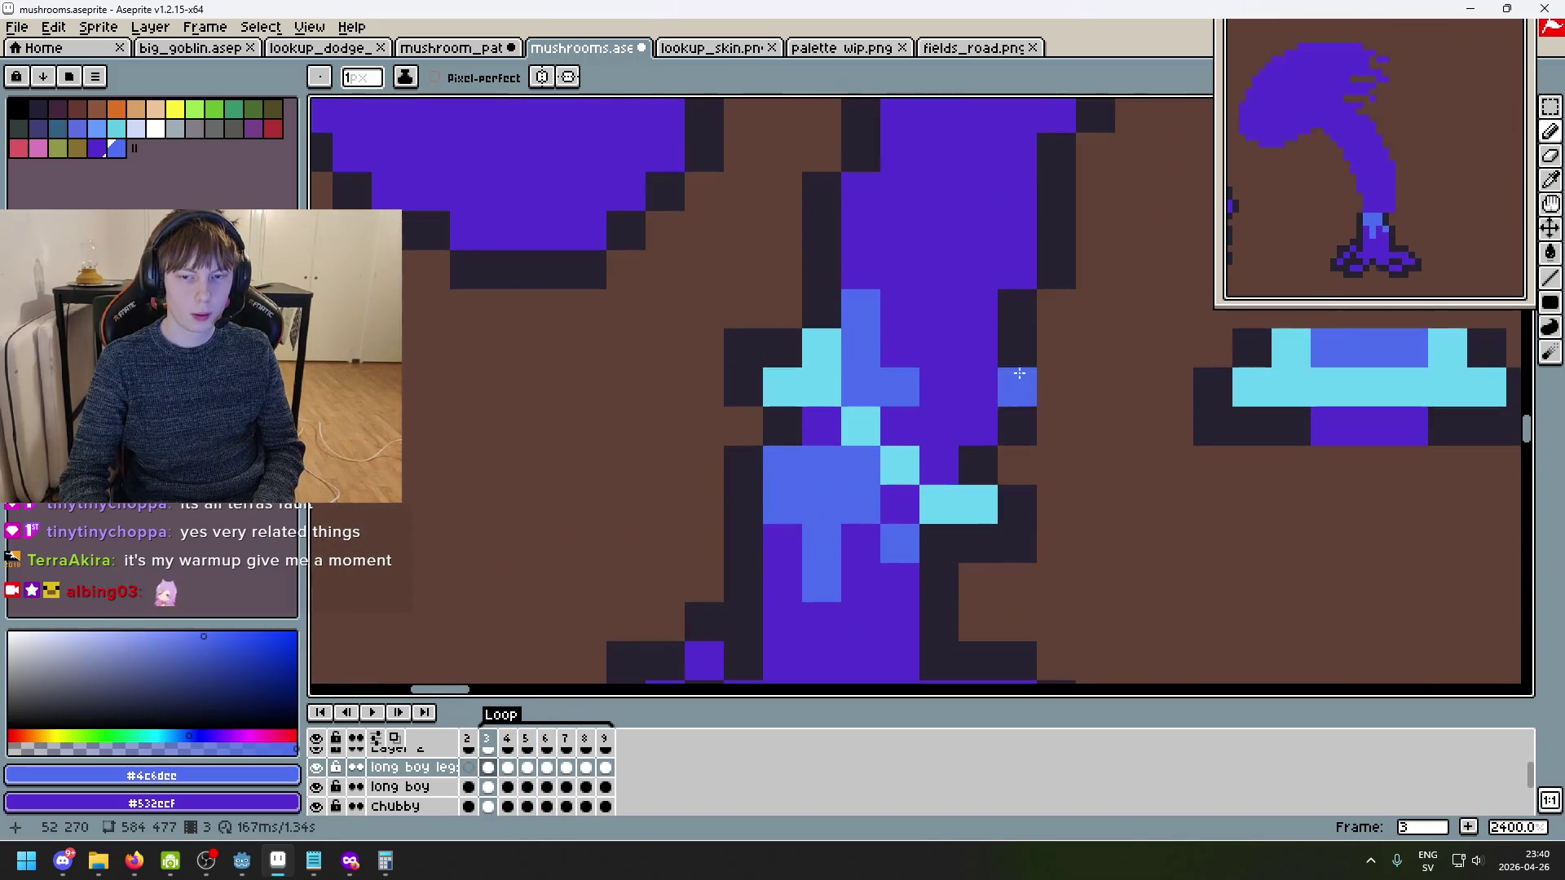
mouse_move(936, 444)
mouse_down()
mouse_move(968, 339)
mouse_move(881, 234)
mouse_up()
scroll(968, 333, down, 4)
scroll(968, 334, up, 1)
key(g)
click(962, 290)
key(ctrl+z)
- Undo the light-blue stem stroke, switch to the long boy layer, and try bucket-filling the stem on frames 3–4
key(v)
key(g)
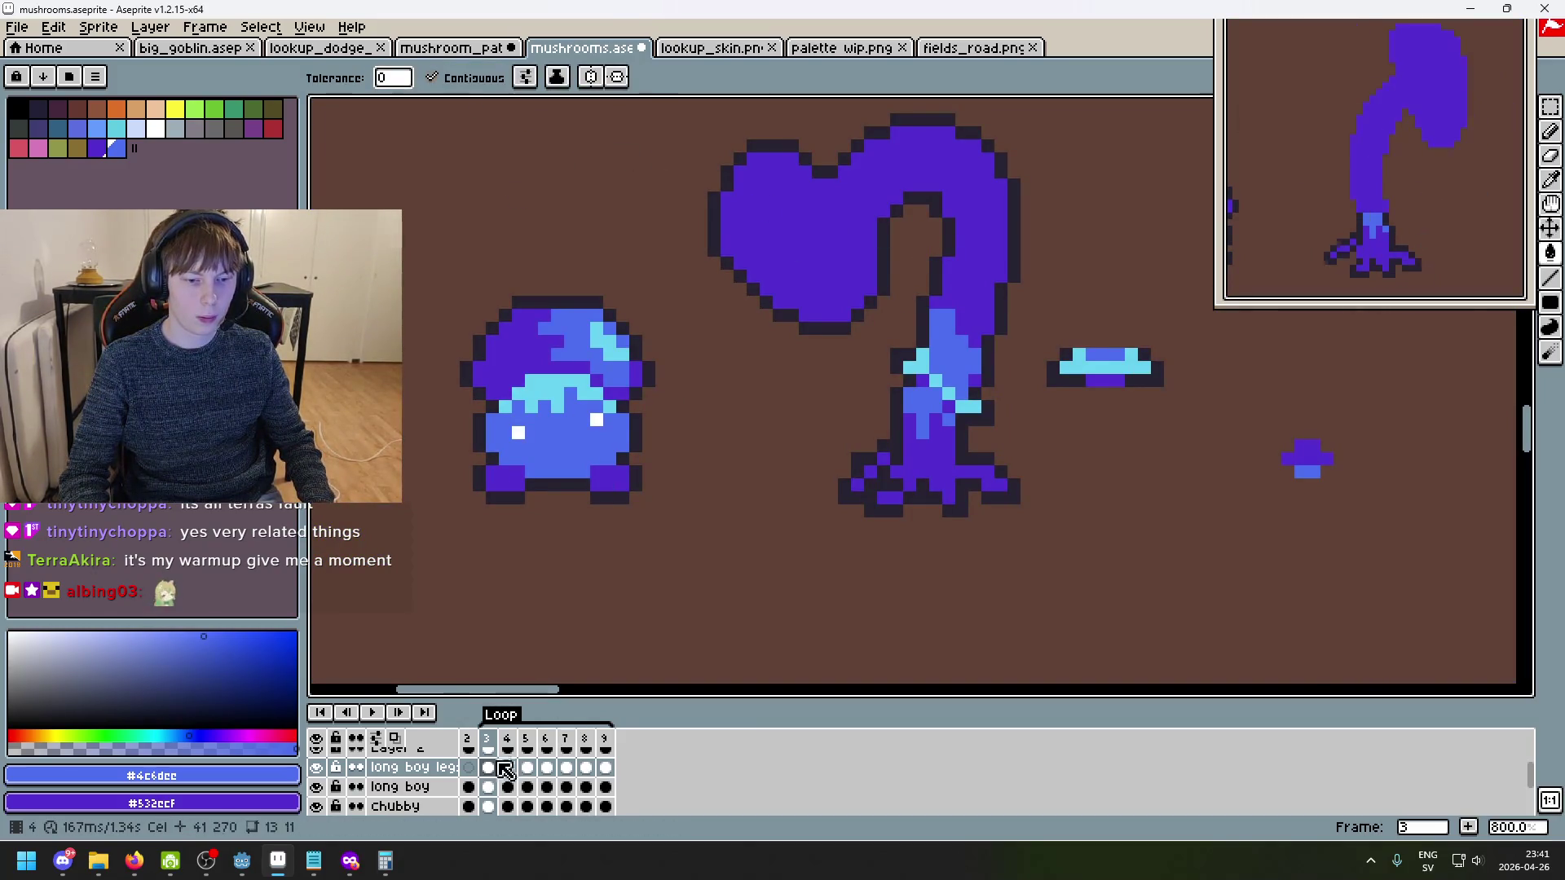
key(ctrl+z)
key(v)
key(g)
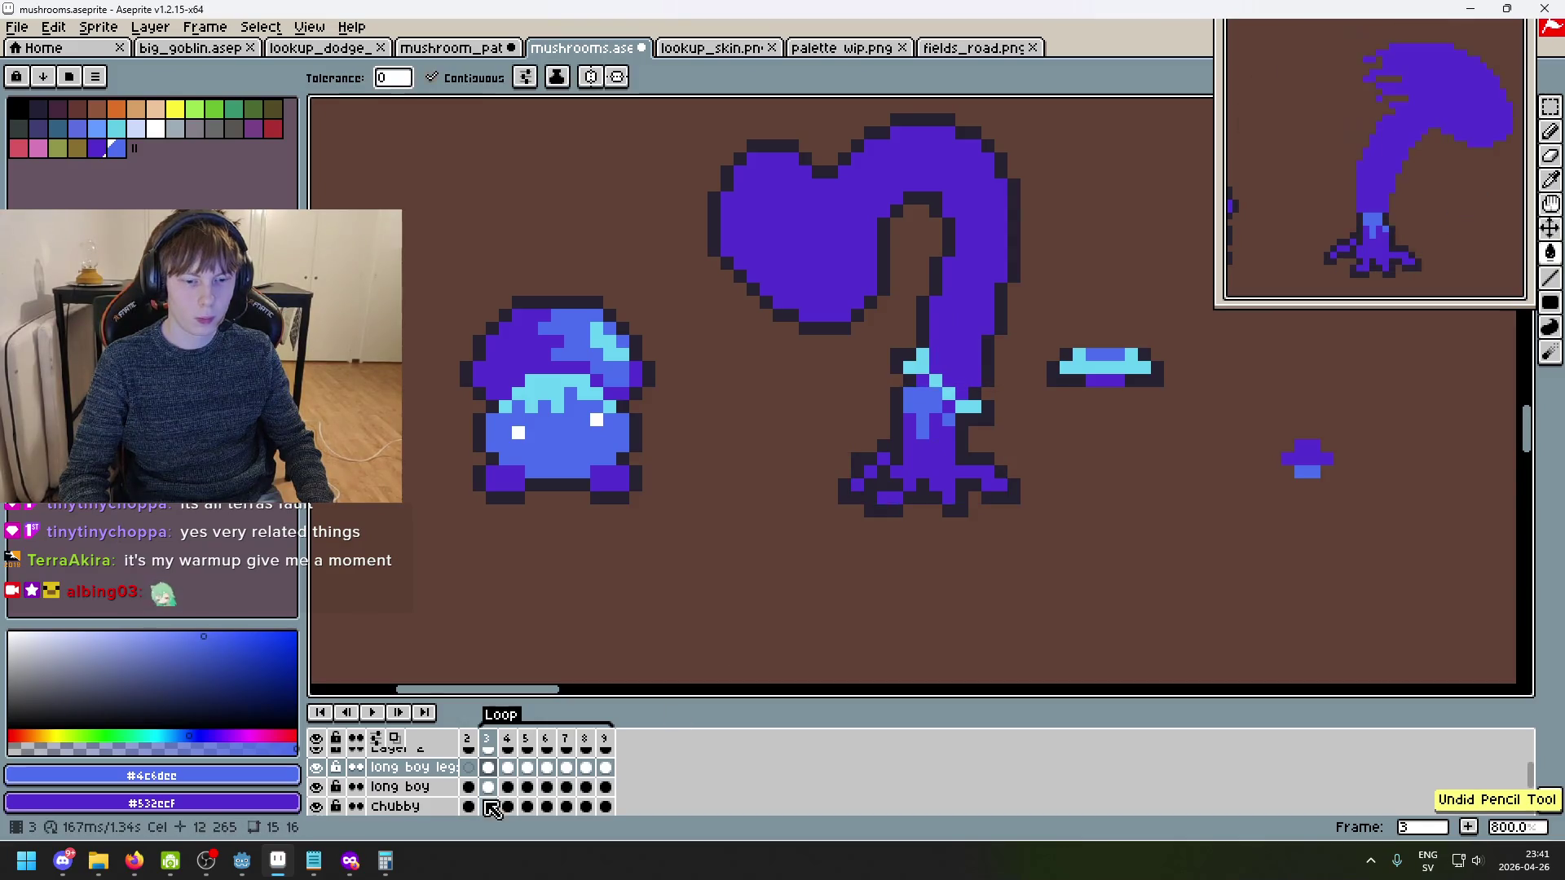
key(Down)
click(954, 335)
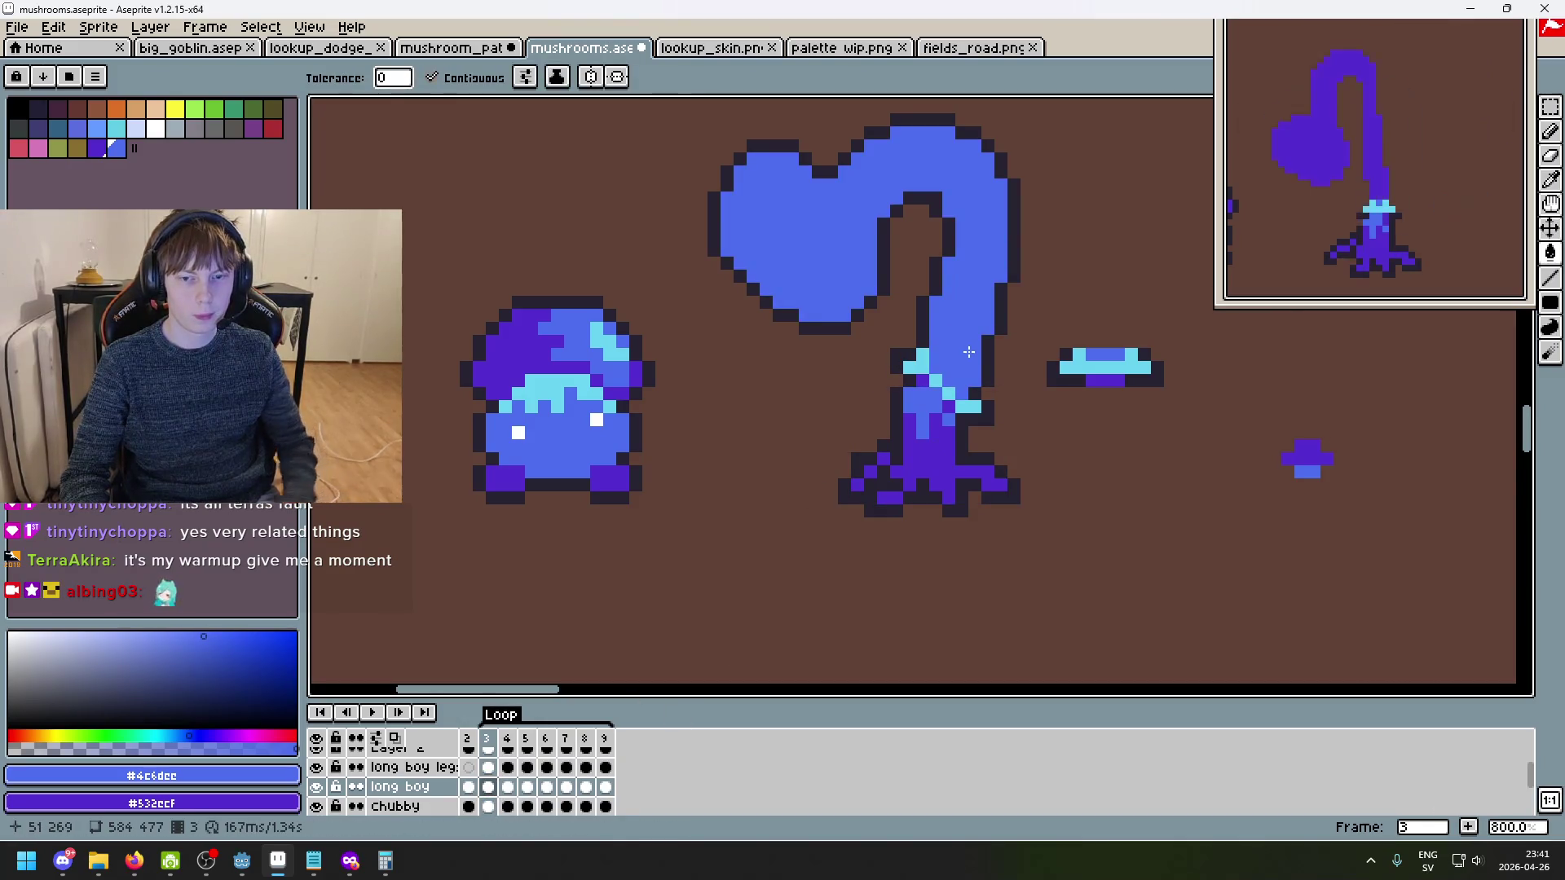
key(Right)
click(933, 329)
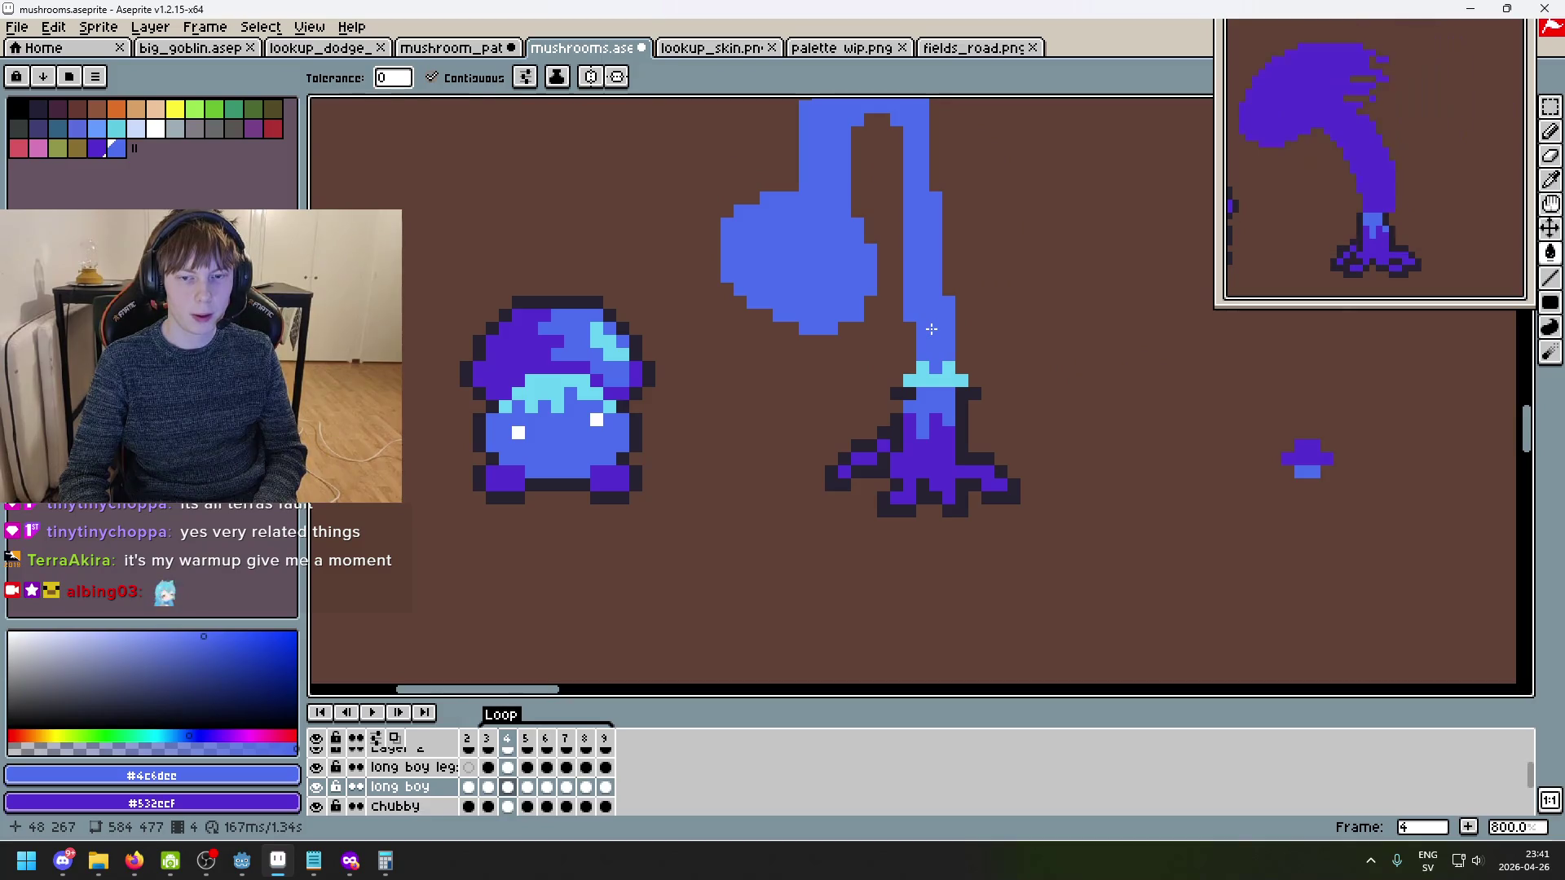
key(ctrl+z)
- Pencil blue pixels above the cyan collar and bucket-fill the mushroom body blue
scroll(932, 328, up, 5)
key(b)
drag(937, 405, 986, 418)
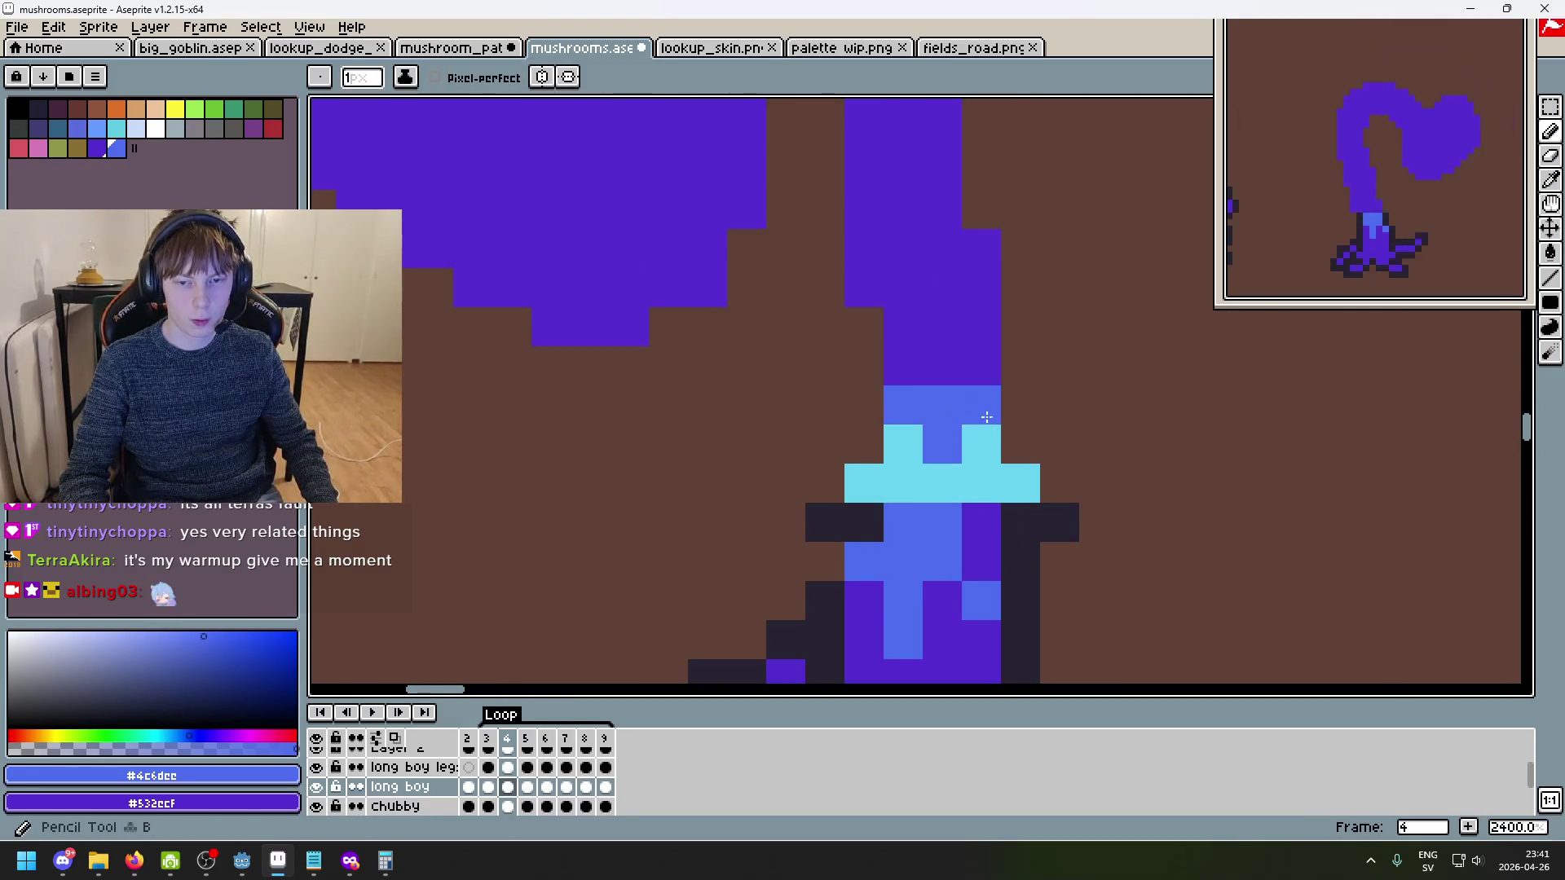
key(g)
click(942, 365)
scroll(943, 326, down, 5)
- Bucket-fill the purple stem blue on each following frame through frame 9
key(Right)
scroll(938, 343, up, 3)
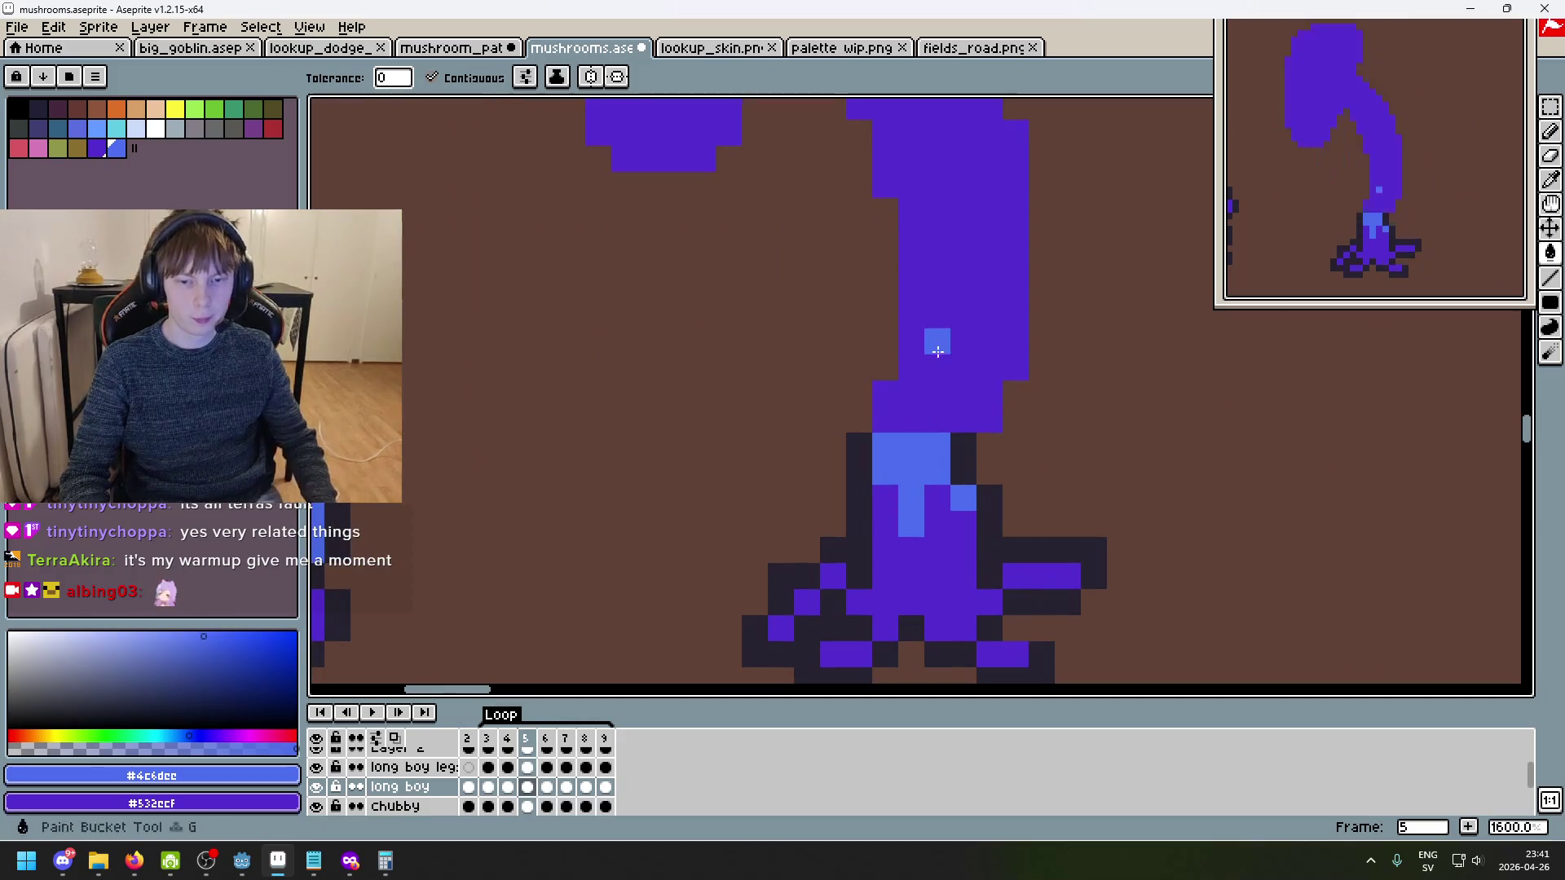
click(937, 351)
key(Right)
click(950, 343)
key(Right)
click(882, 335)
key(Right)
click(882, 335)
key(Right)
click(903, 330)
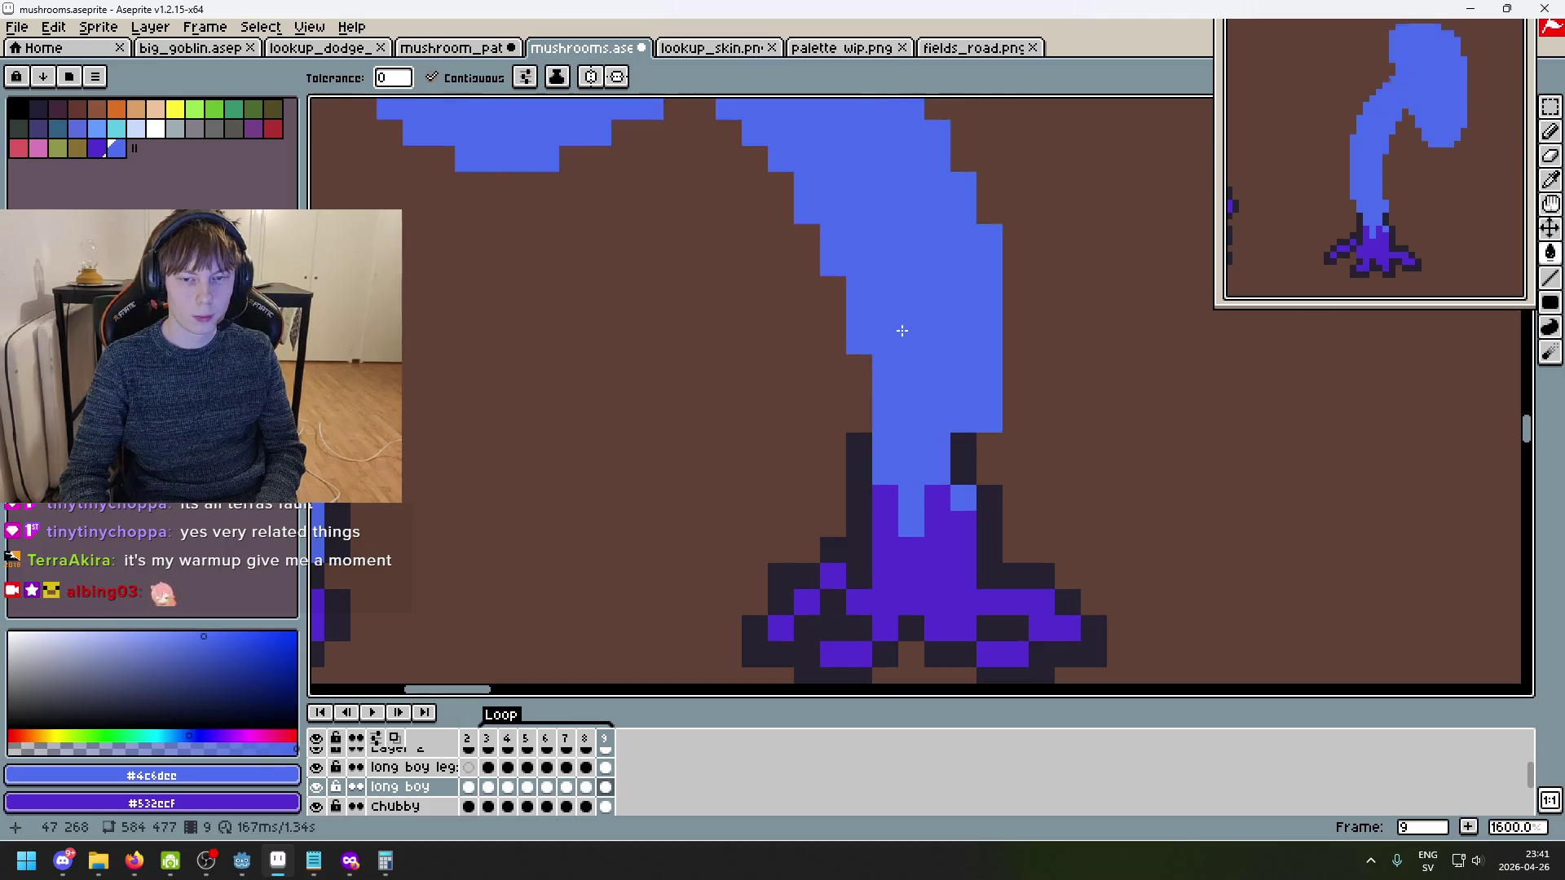
- Back on frame 2, eyedrop the dark #252230 and pencil an outline pixel beside the cyan collar
key(Right)
key(Right)
key(Right)
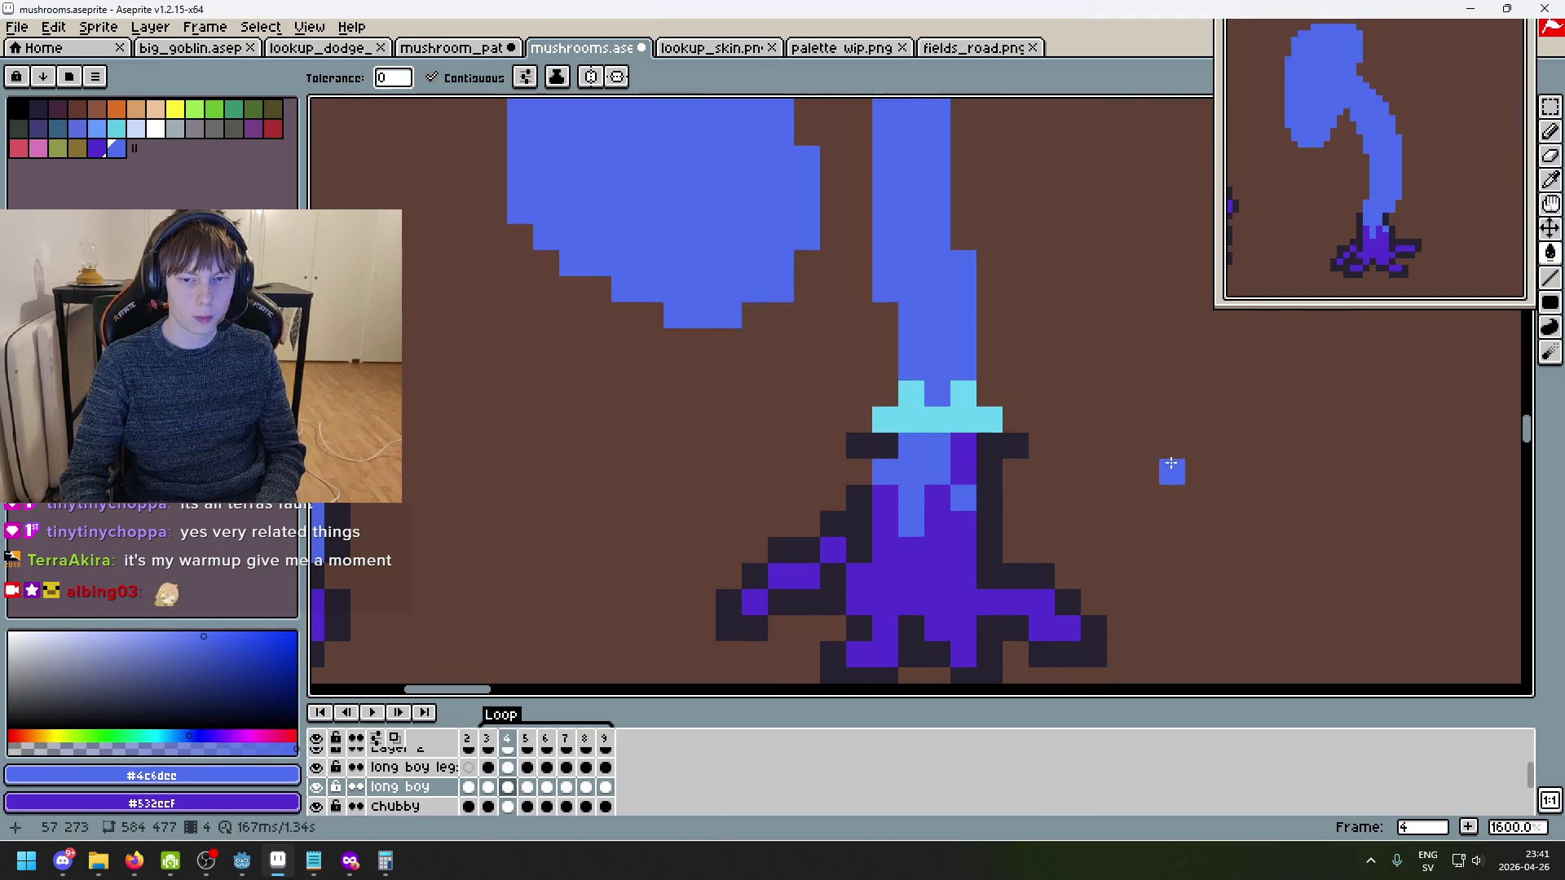
scroll(992, 433, up, 2)
key(b)
alt+click(797, 443)
click(791, 408)
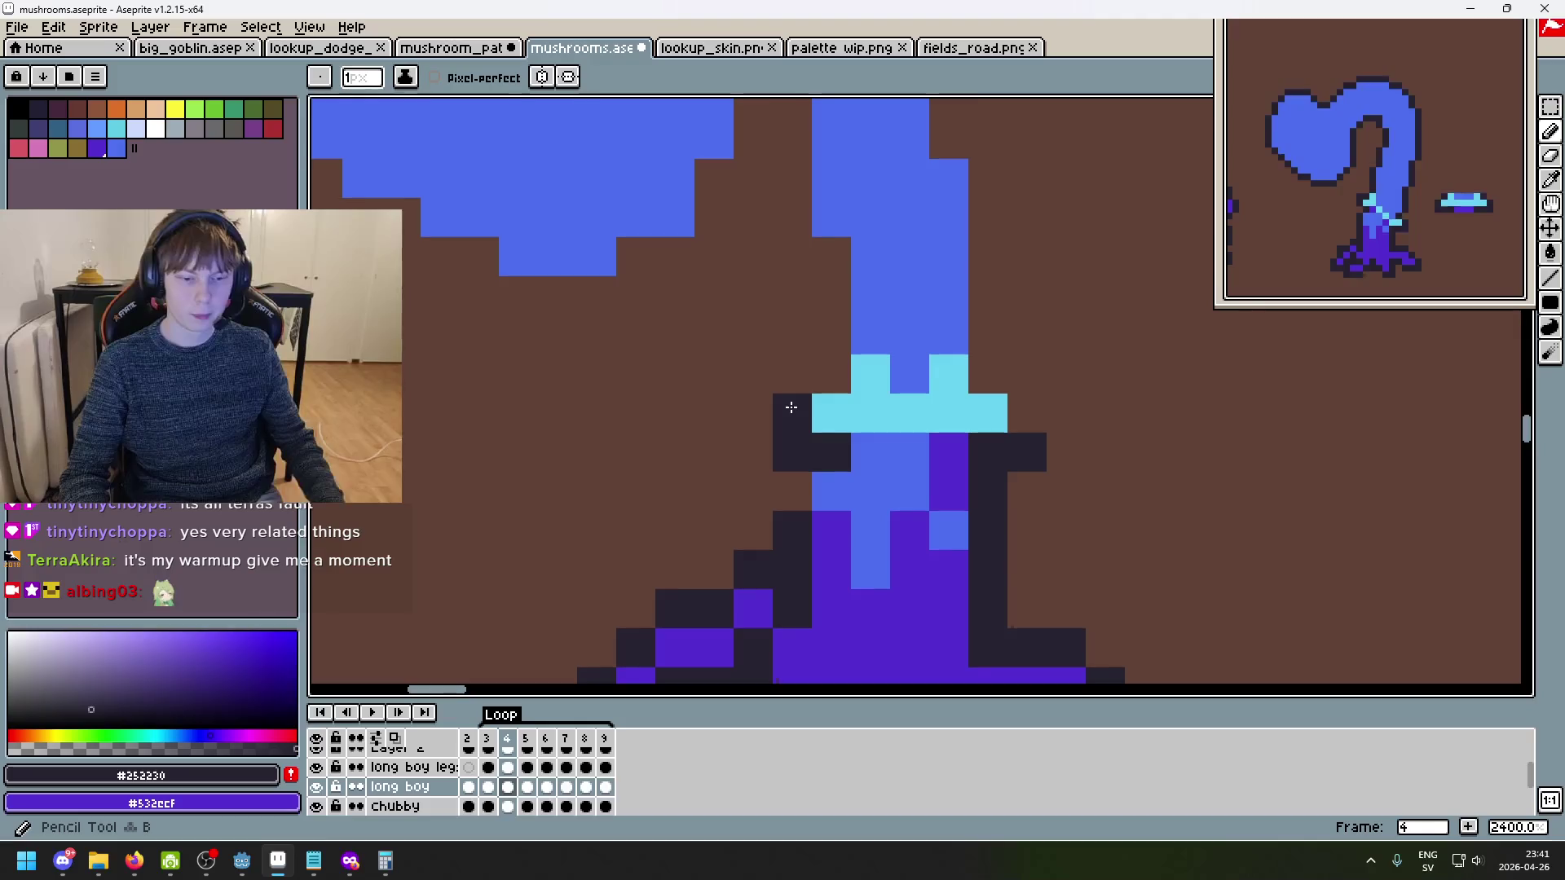
- On frame 4, add dark #252230 outline pixels at the cyan collar's right end and beside it
key(Left)
key(Right)
key(Left)
key(Right)
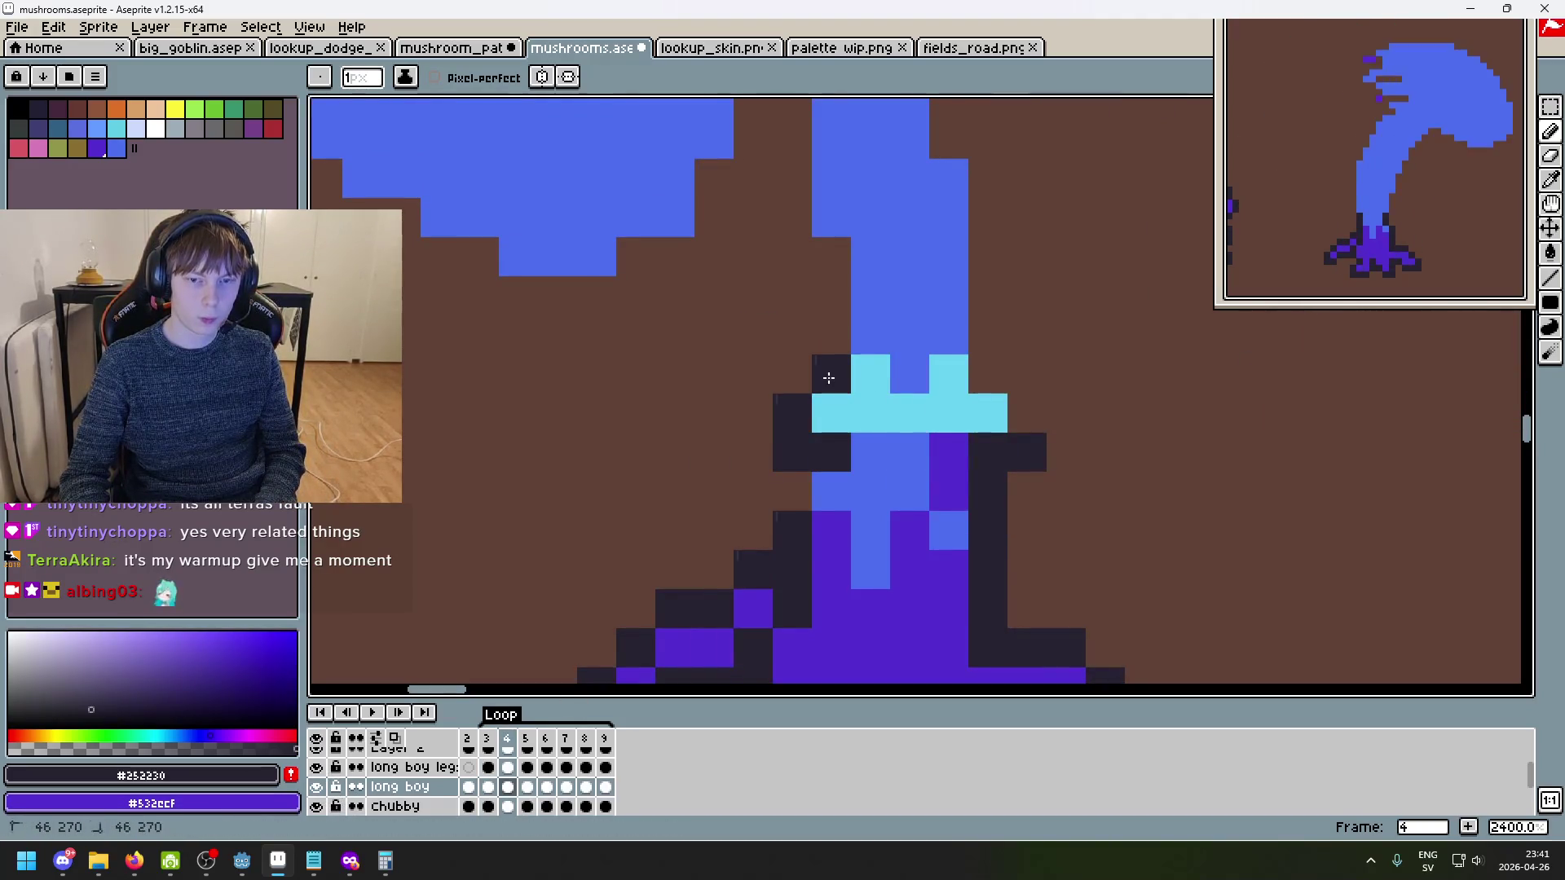
click(1002, 379)
scroll(1037, 412, down, 8)
scroll(1073, 443, up, 3)
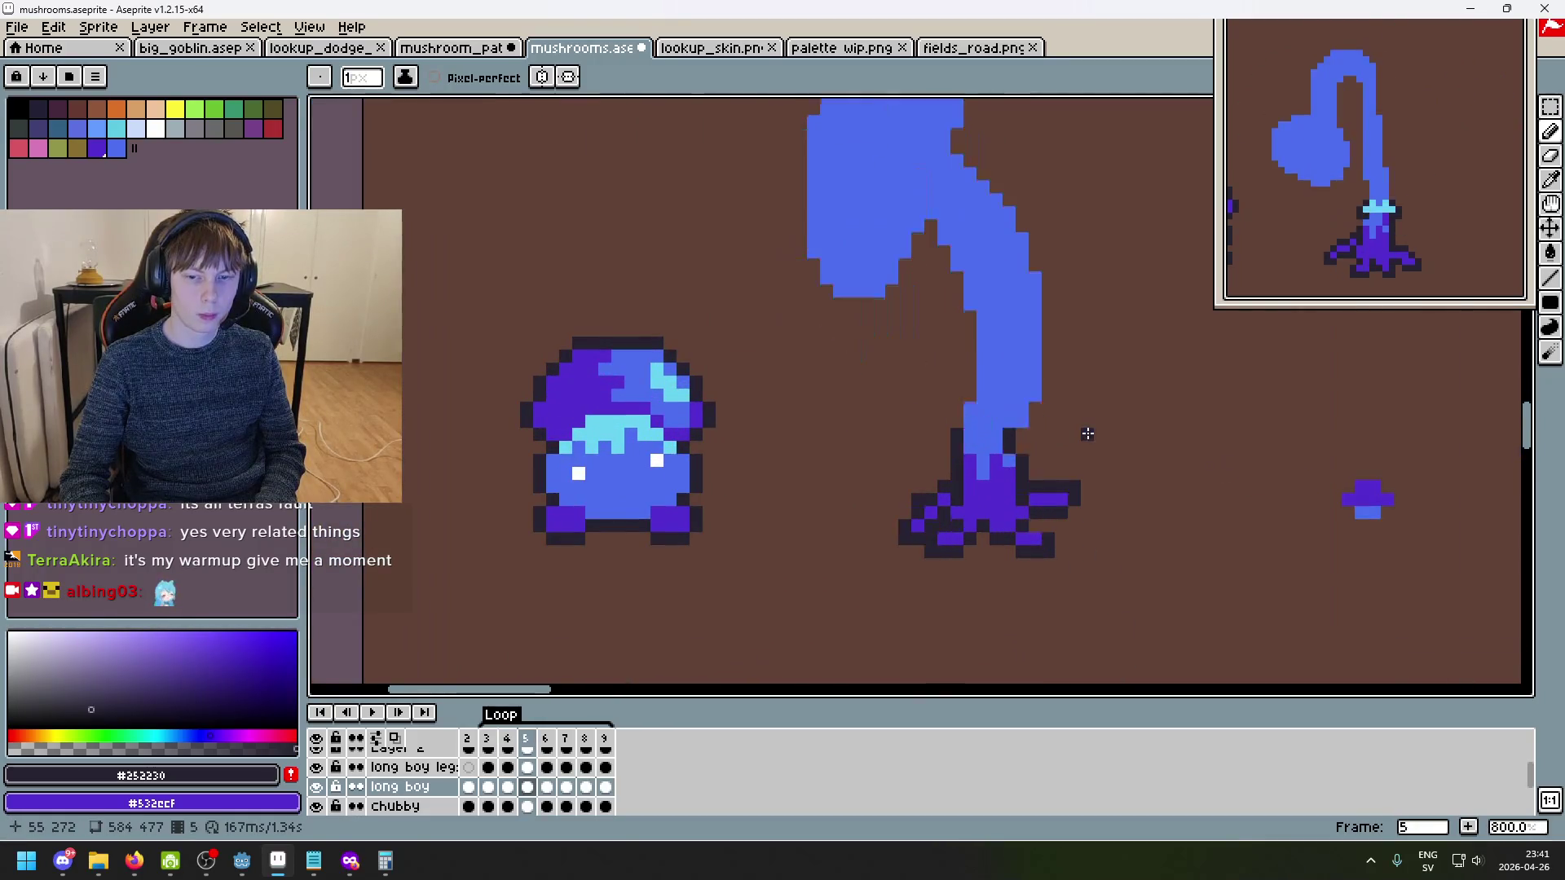
scroll(1083, 433, up, 4)
key(Left)
key(Right)
click(1158, 457)
key(Left)
key(Right)
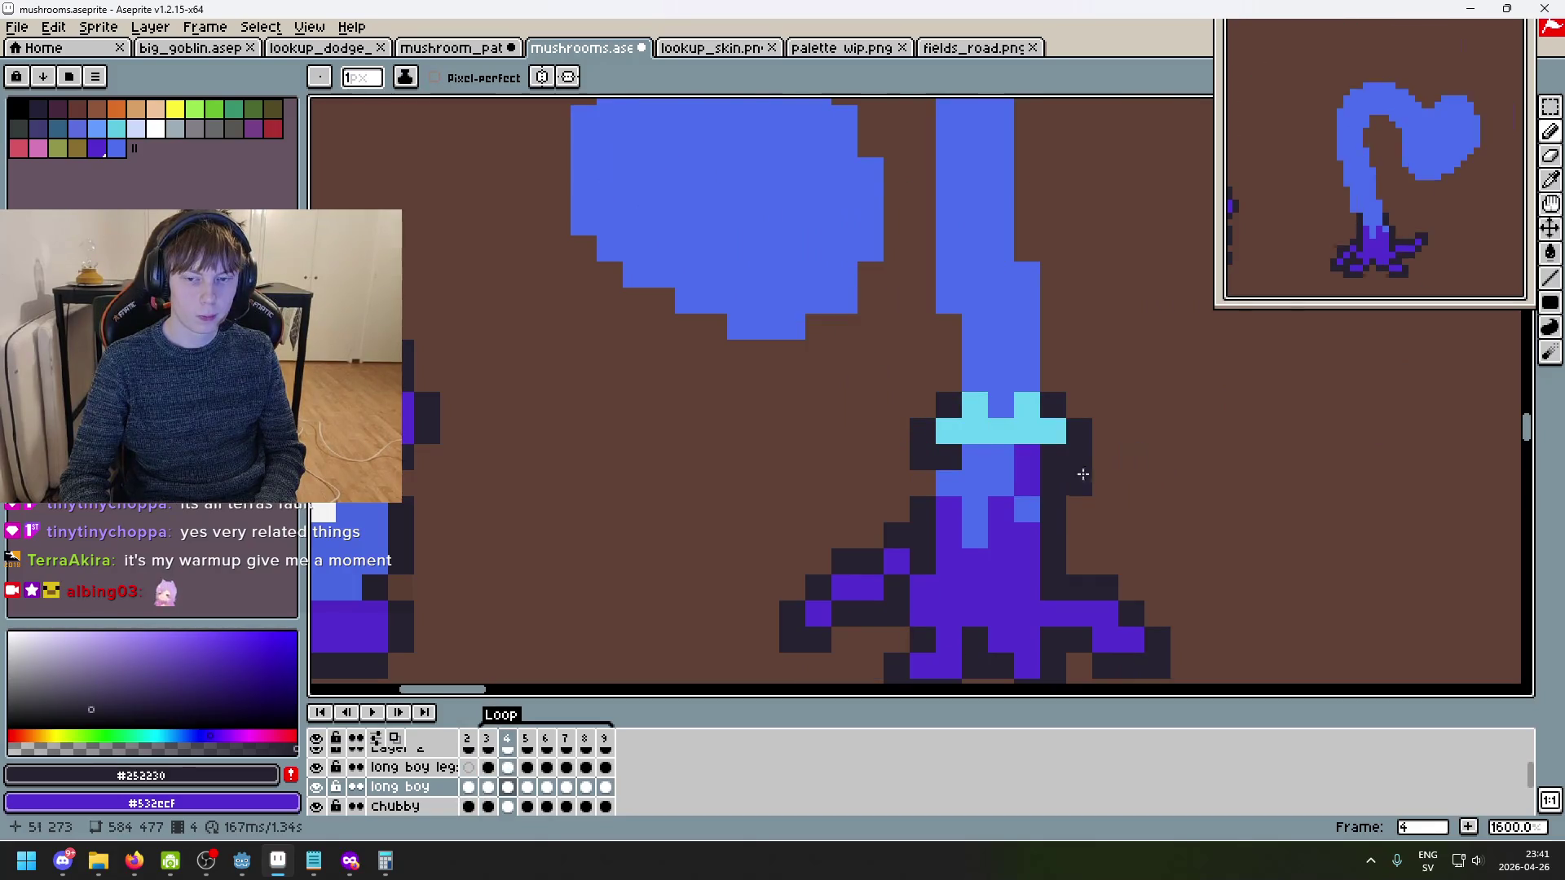
scroll(917, 485, up, 2)
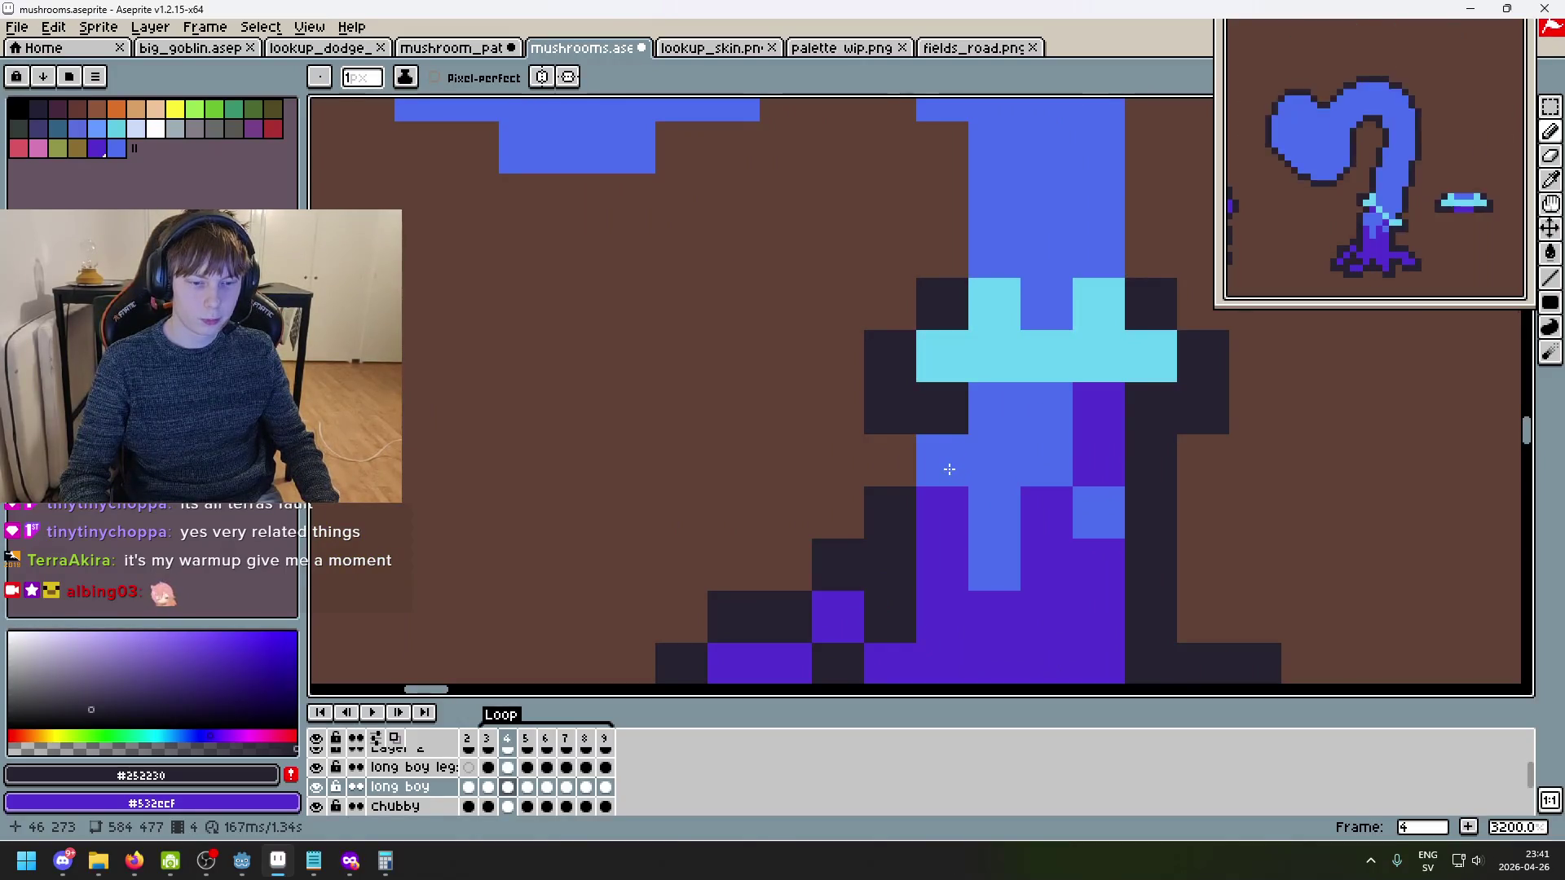
- Flip through frames 2–5 and the curved-stem frame to compare the mushroom stems
key(Left)
scroll(950, 469, down, 2)
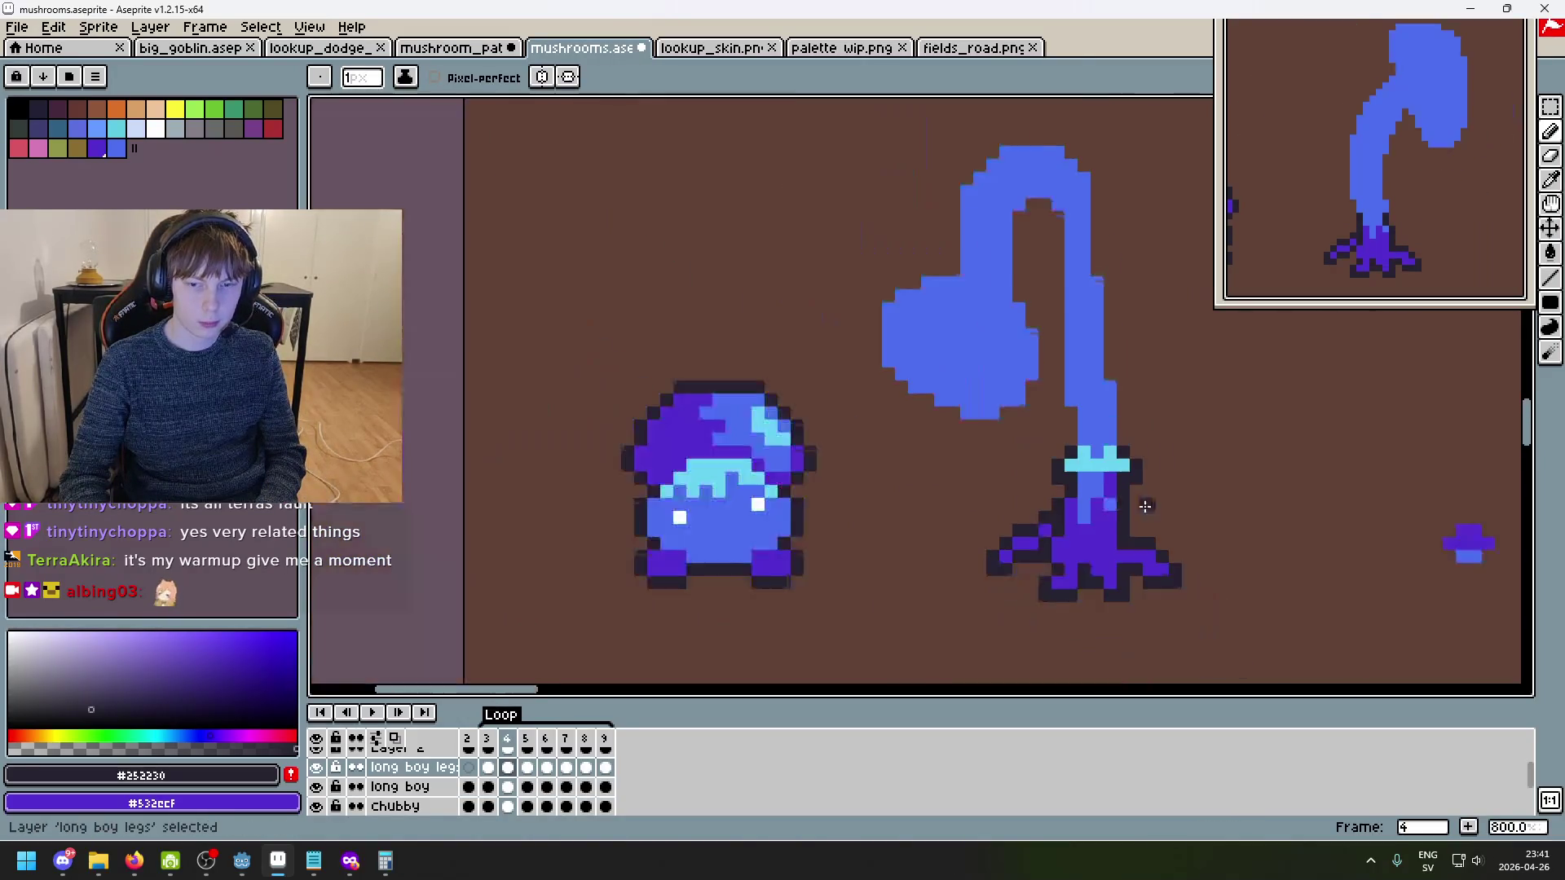
key(Left)
key(Right)
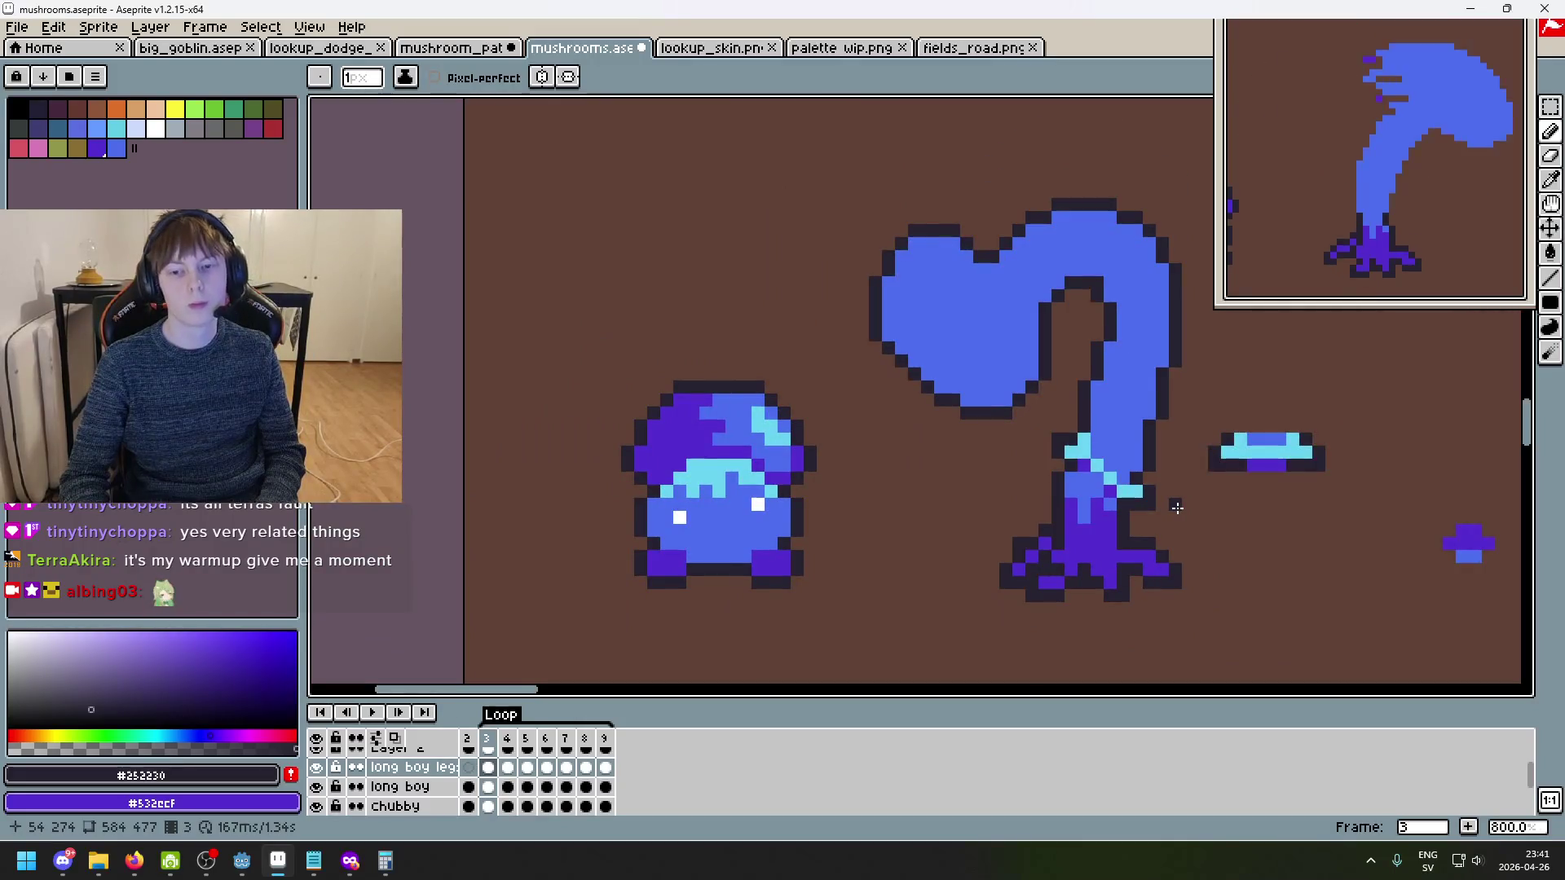
key(Right)
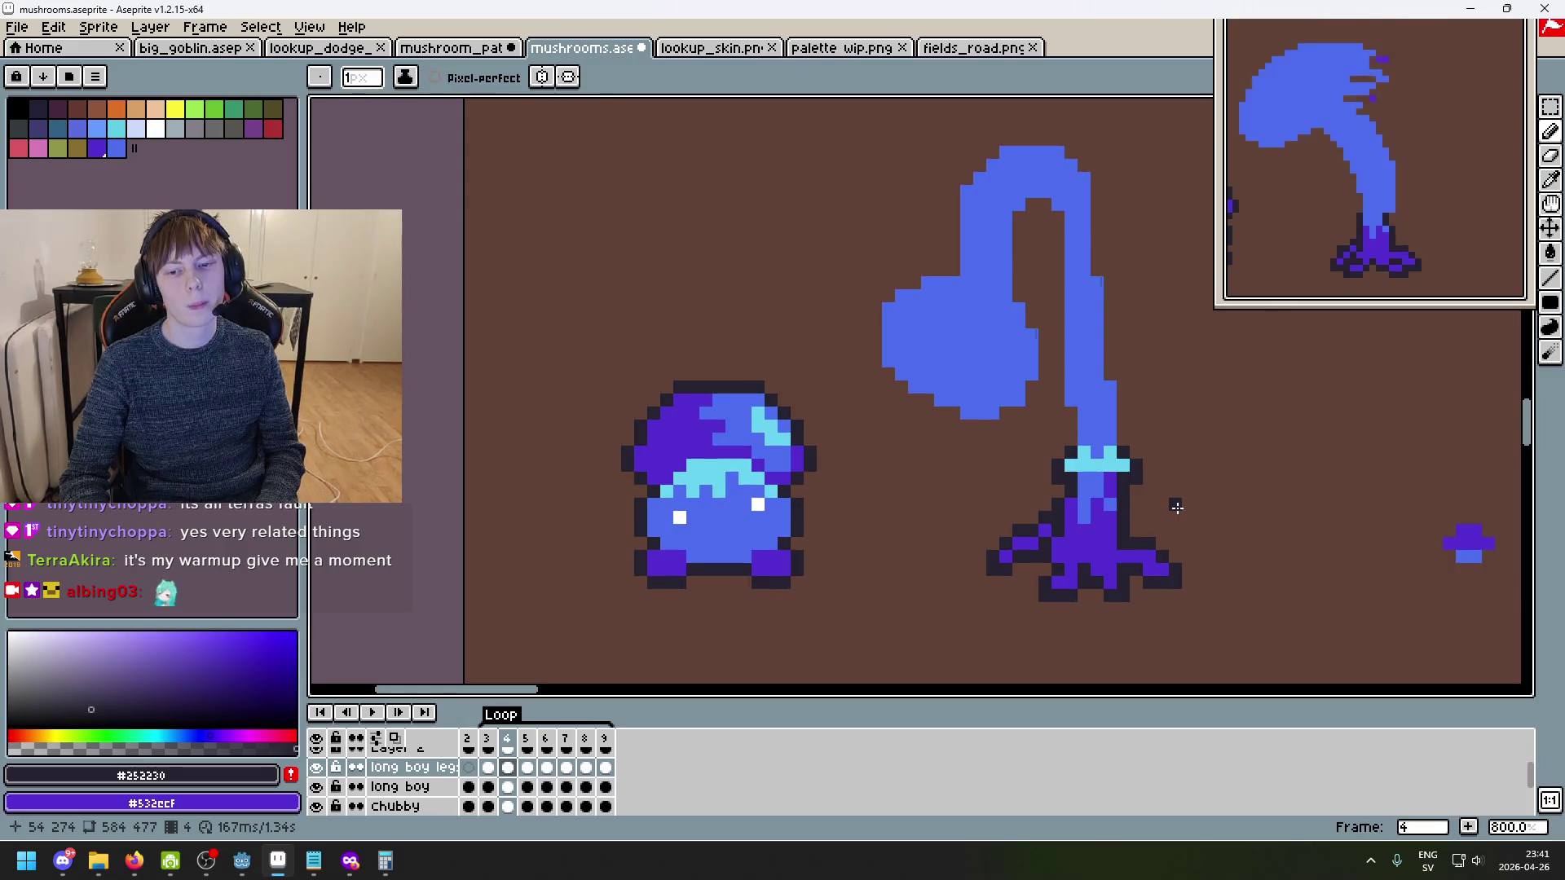
key(Right)
key(Left)
key(Left)
key(Left)
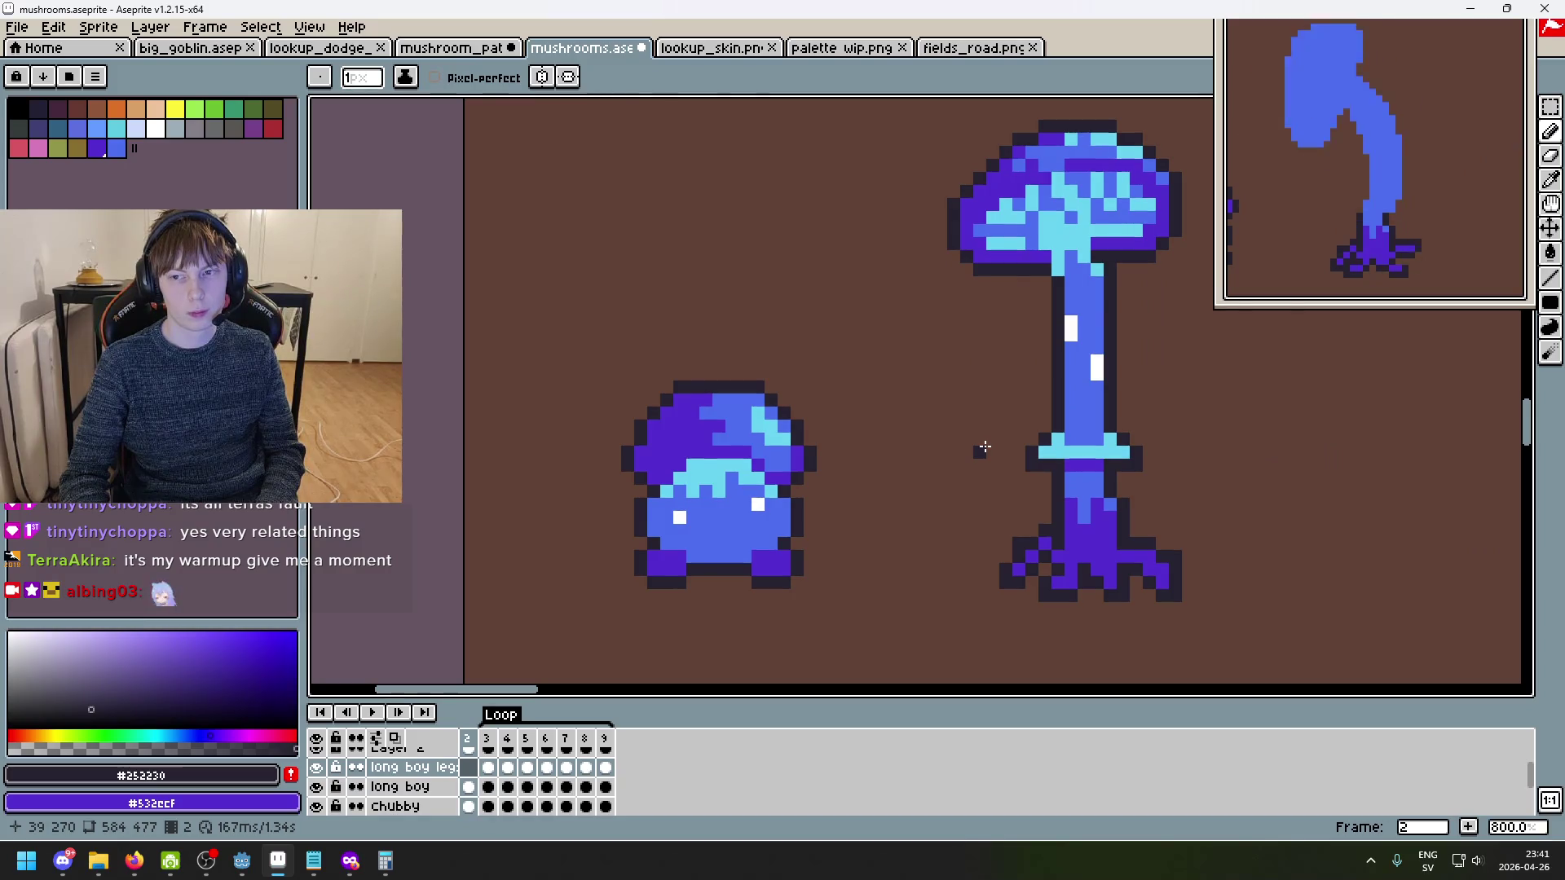
key(Left)
key(Right)
key(Left)
key(Right)
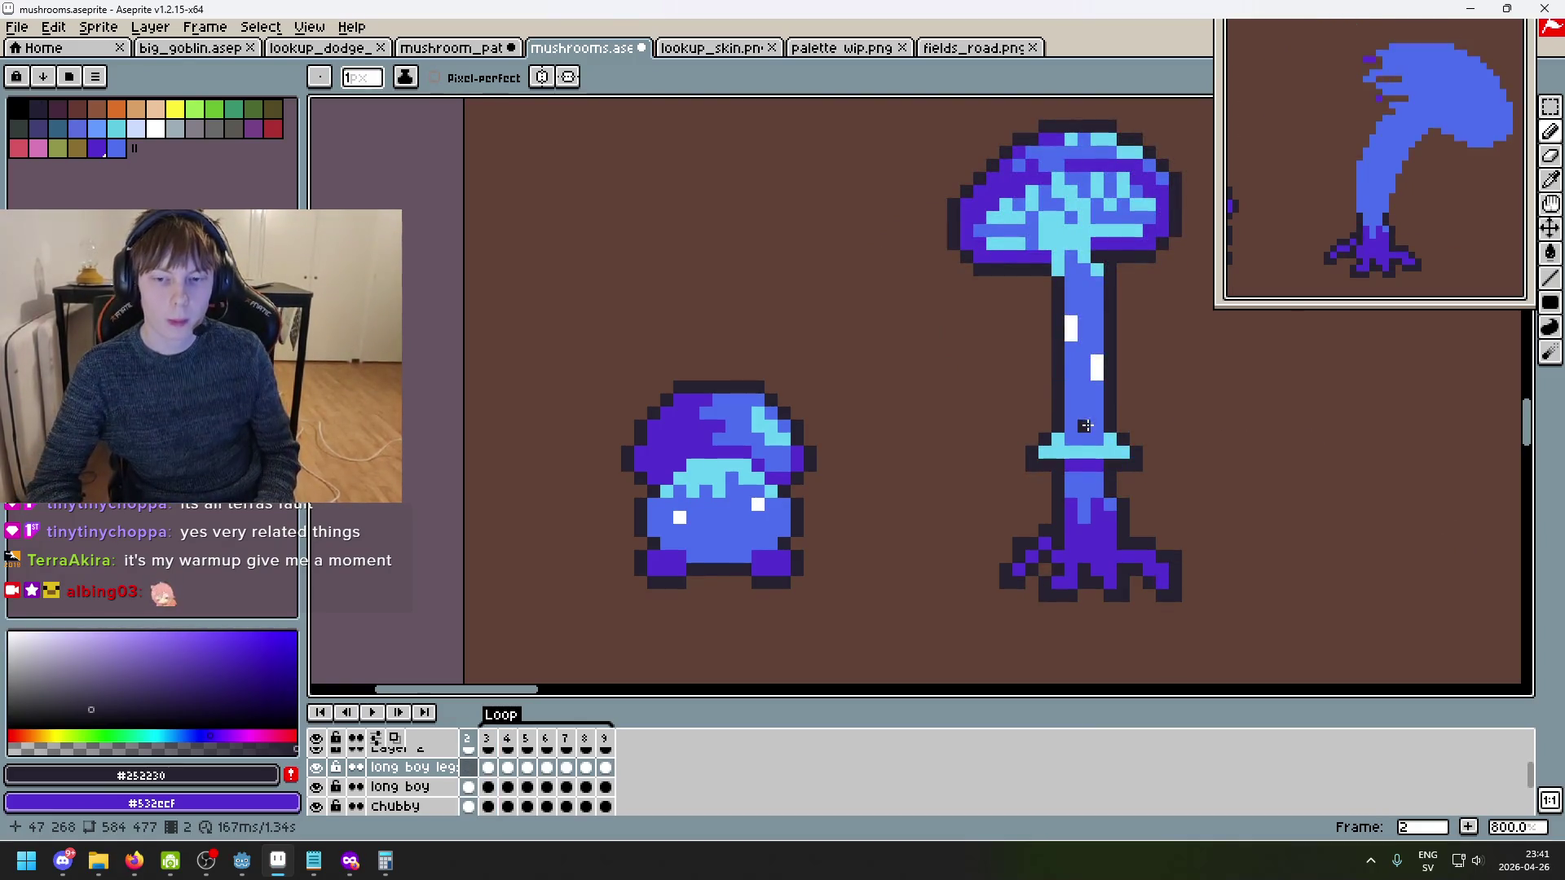
key(Right)
key(Left)
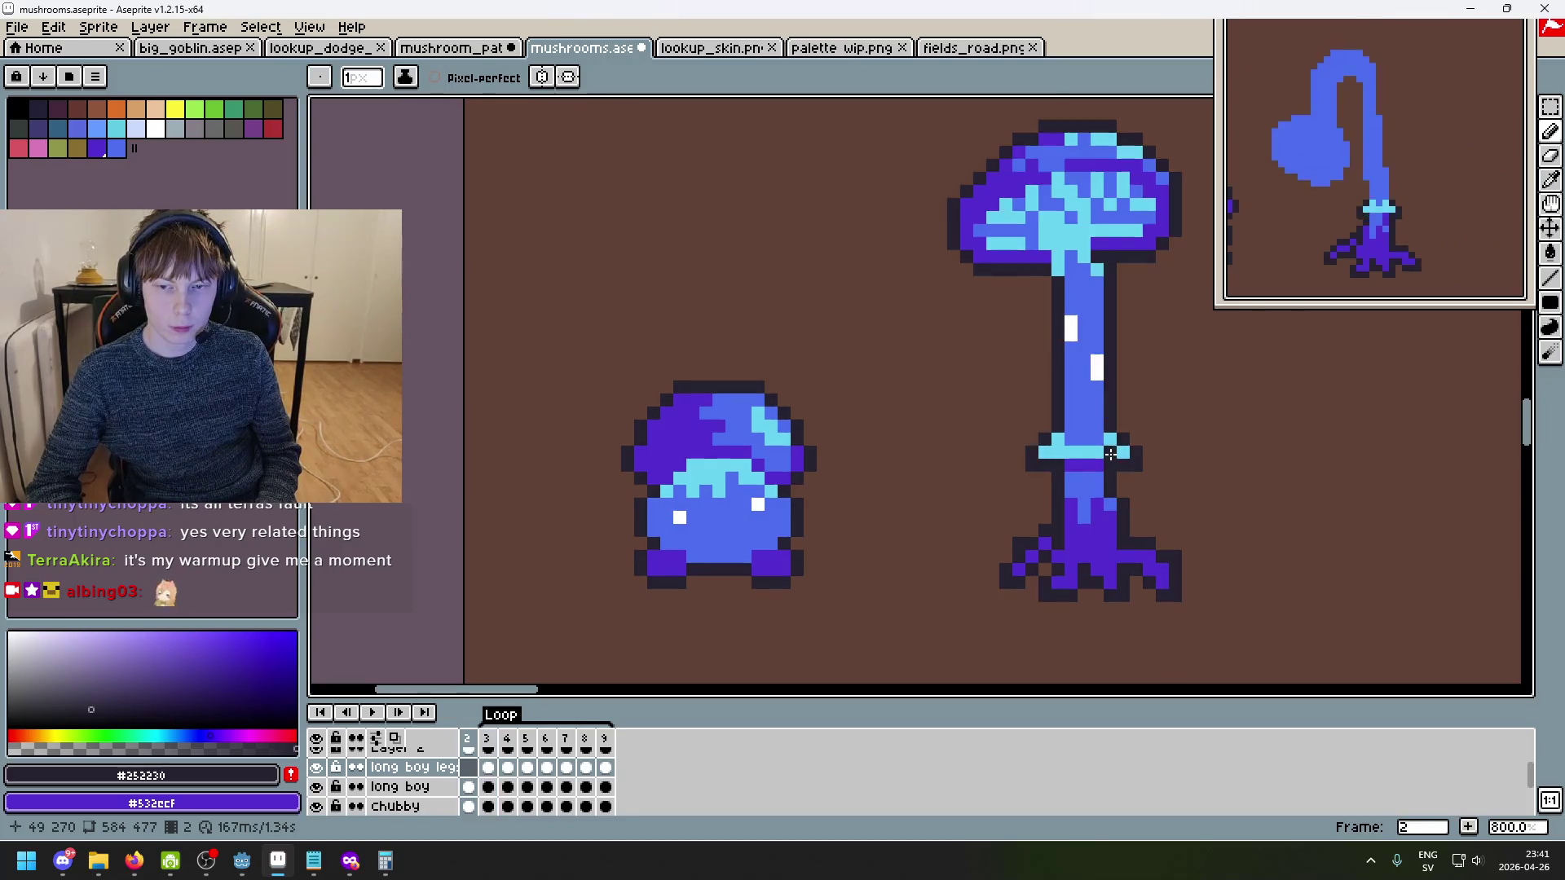
key(Right)
- Add a dark outline pixel on the stem in frame 4 and compare it with frame 3
key(Right)
click(1101, 450)
key(Left)
key(Left)
key(Right)
key(Right)
key(Left)
key(Left)
key(Right)
key(Right)
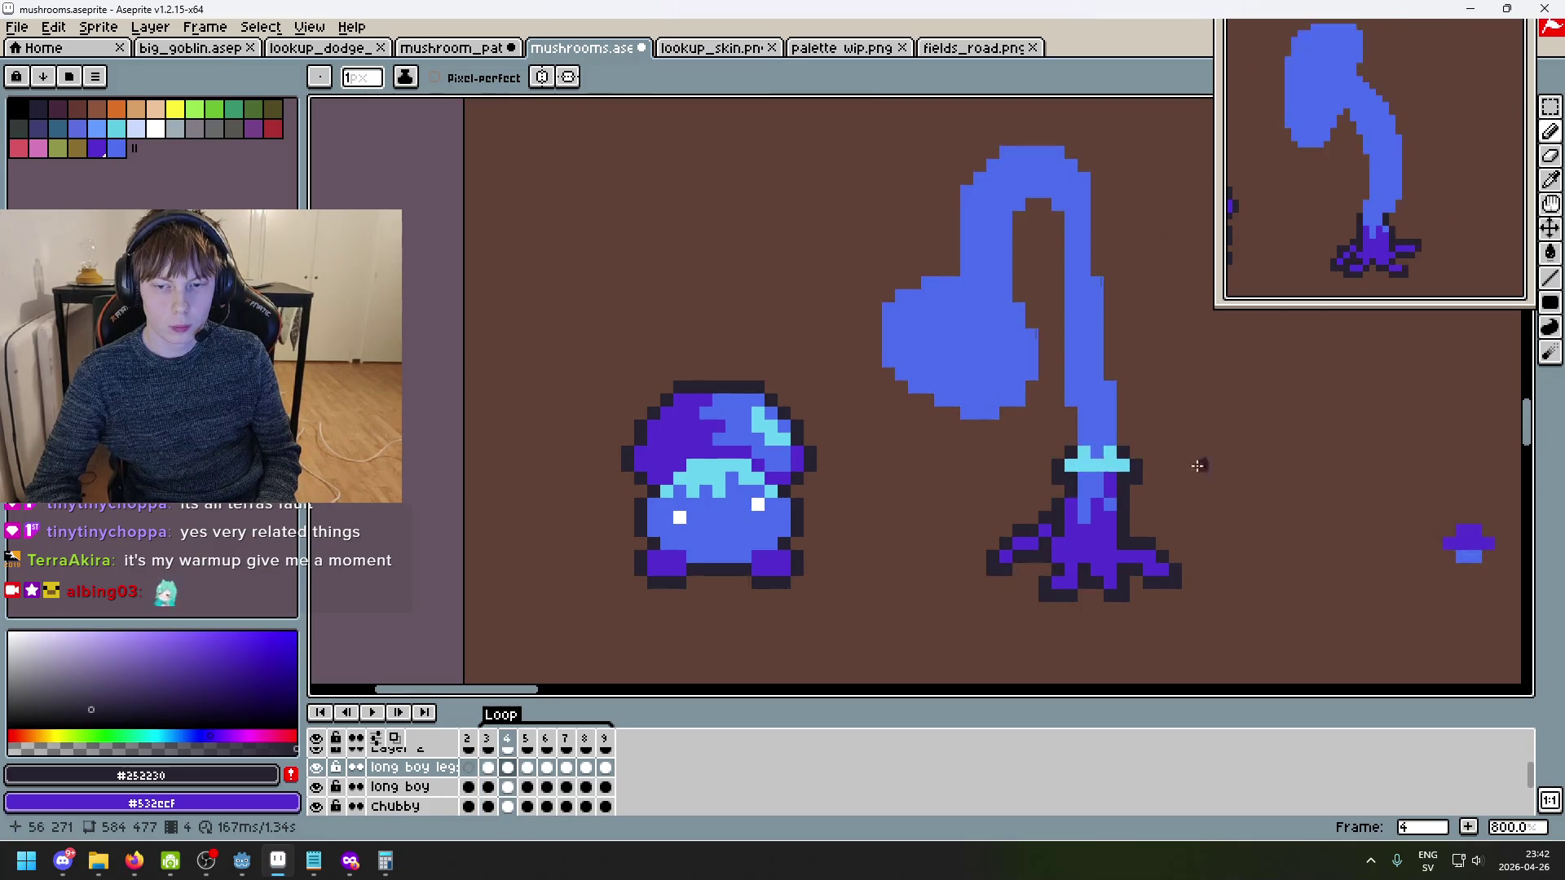
- Select the cyan collar with a rectangle and nudge it up, then deselect
scroll(1121, 459, up, 2)
scroll(1136, 499, up, 1)
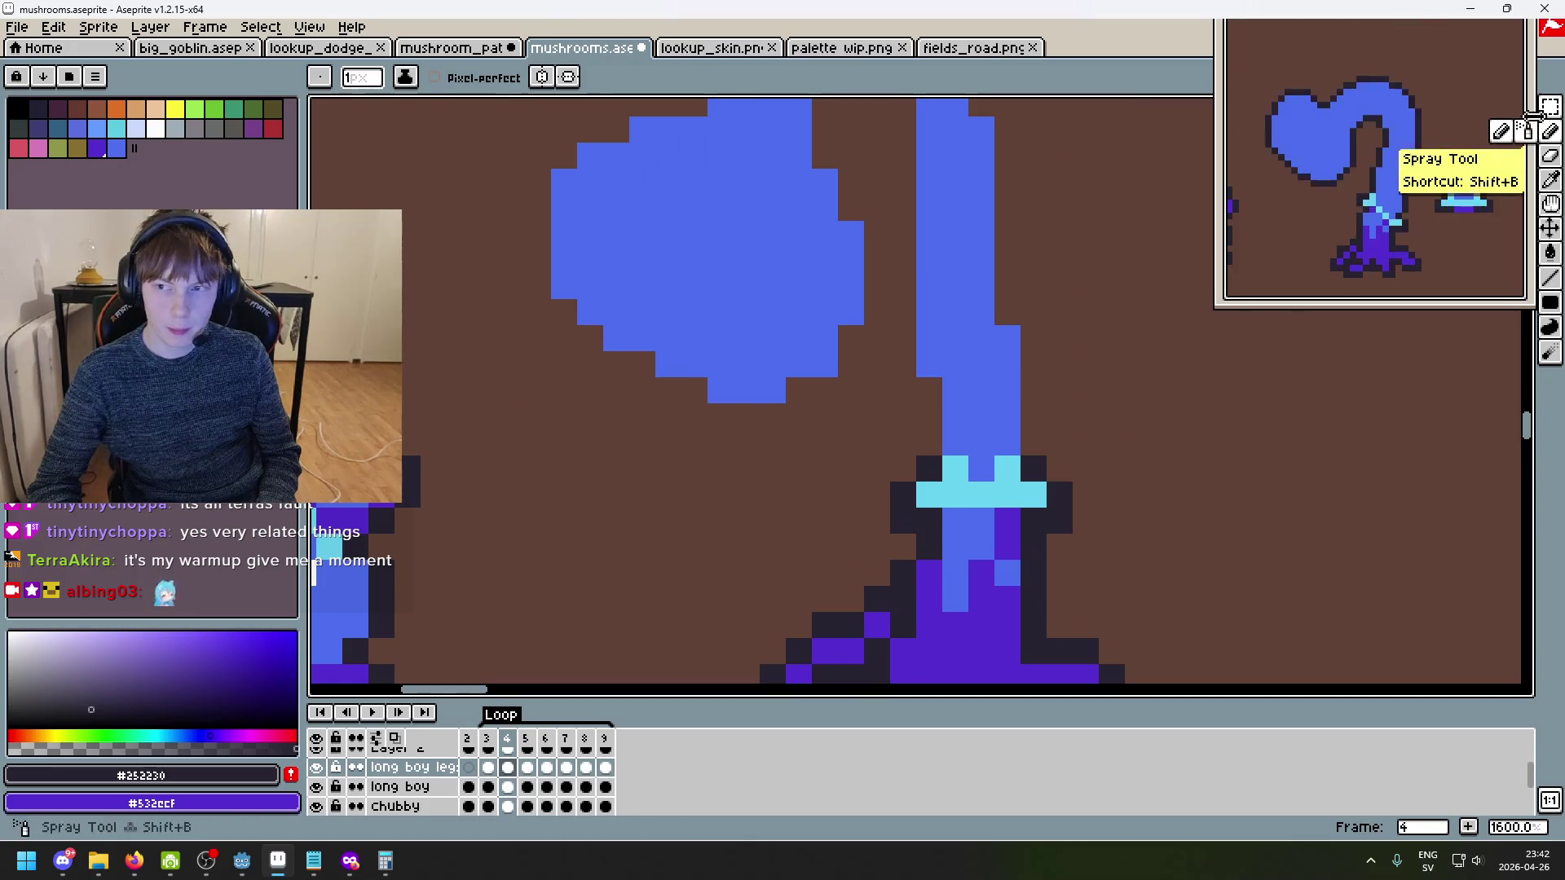
click(1548, 108)
mouse_move(862, 535)
mouse_down()
mouse_move(1102, 451)
mouse_move(1161, 487)
mouse_up()
key(Up)
key(Up)
key(ctrl+d)
- Recolour a purple stem pixel with the stem blue and paint two purple pixels below the collar
key(b)
alt+click(1042, 488)
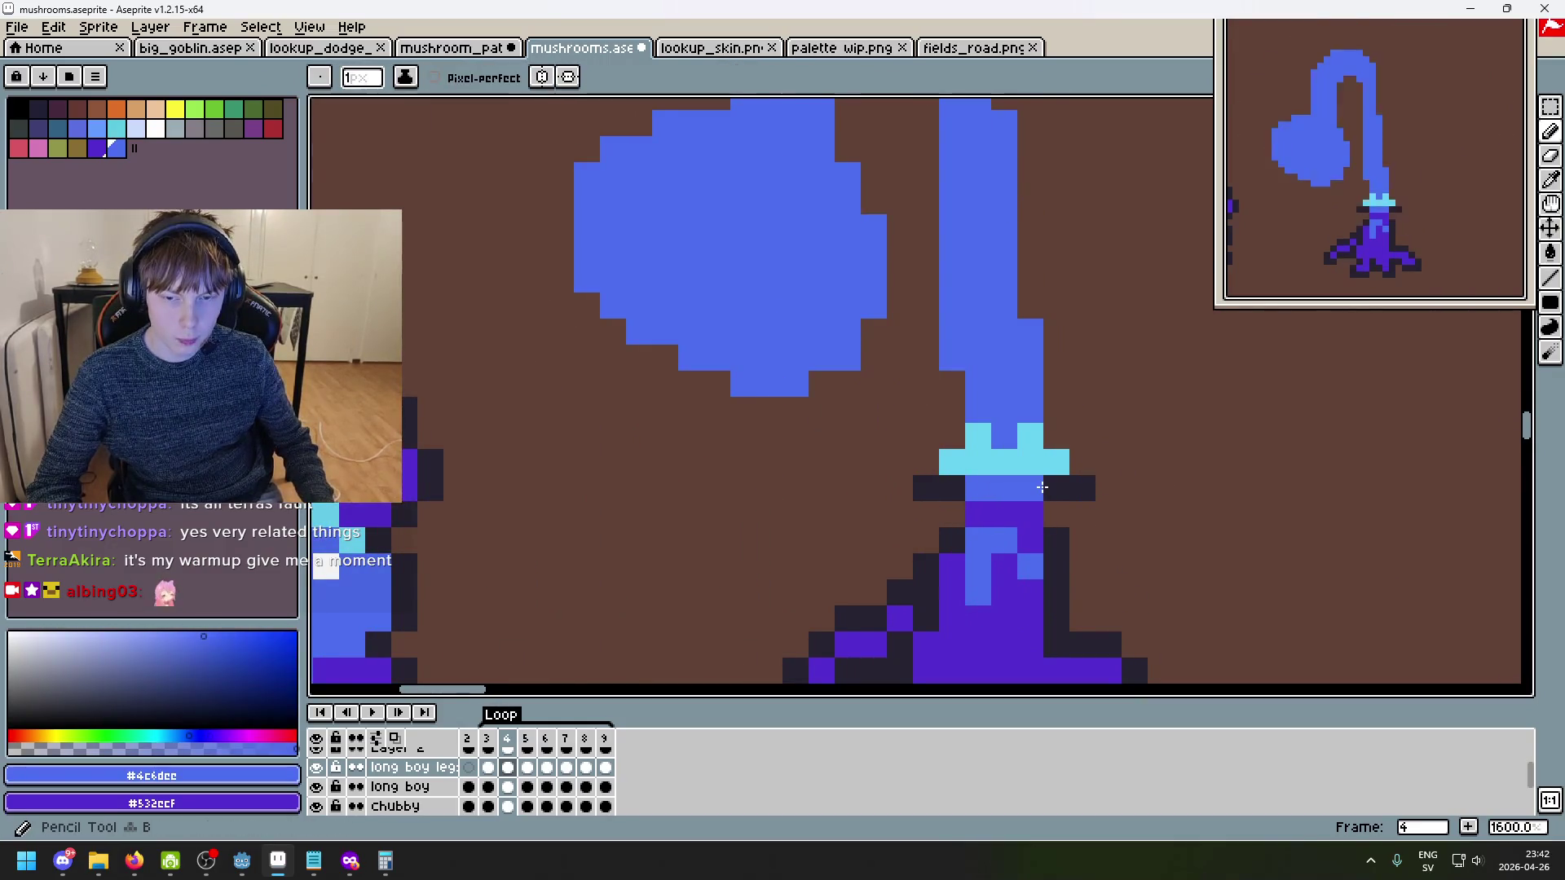
scroll(1043, 488, down, 2)
scroll(1043, 488, up, 2)
click(1003, 522)
key(alt+space)
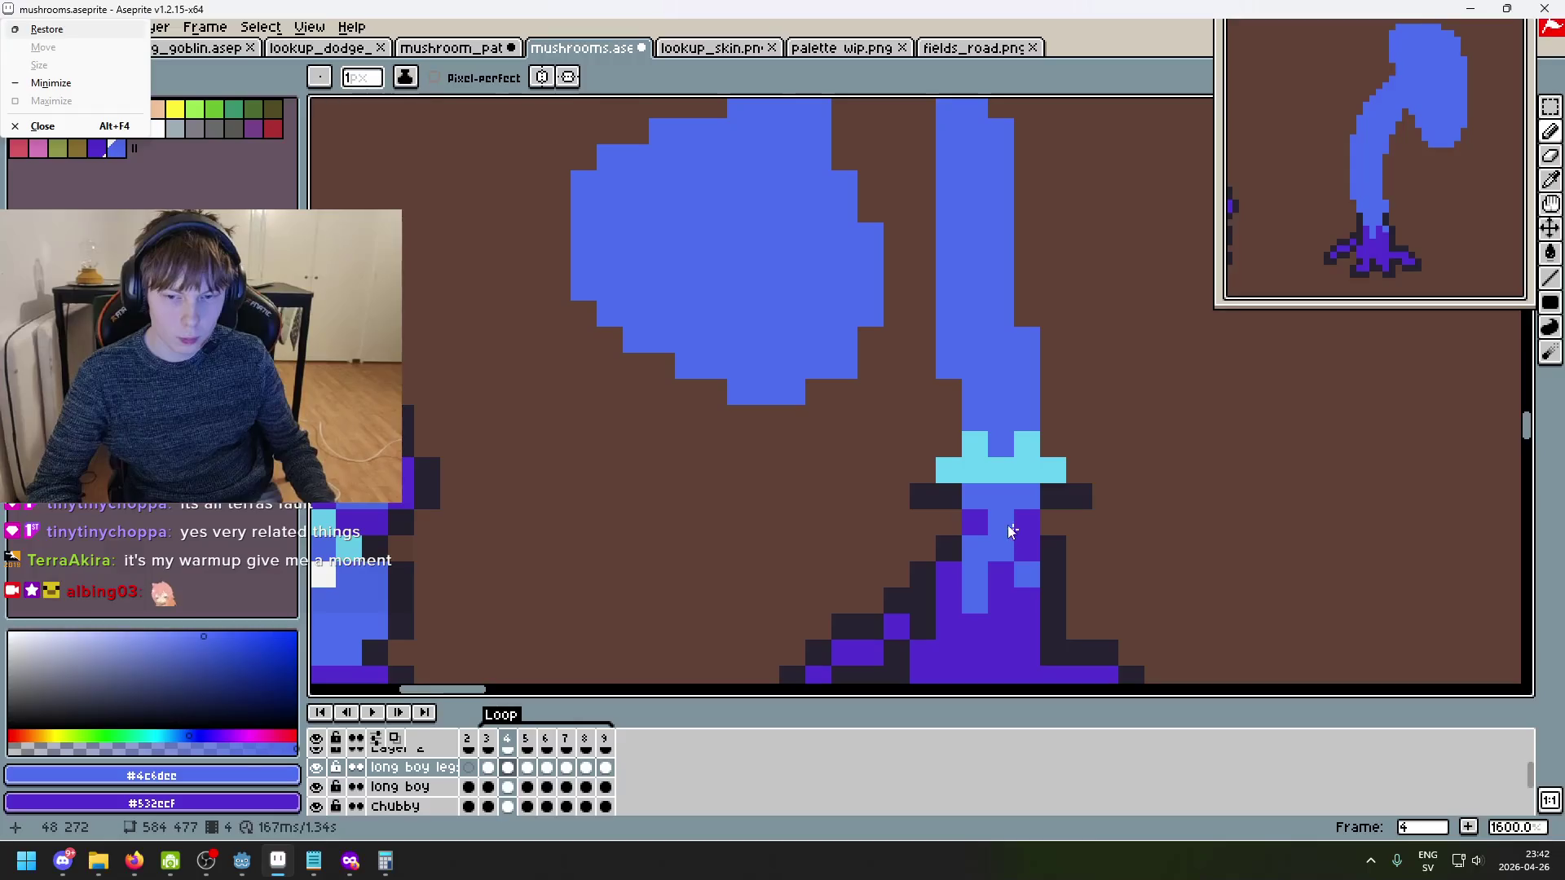
alt+click(983, 522)
drag(1002, 523, 977, 498)
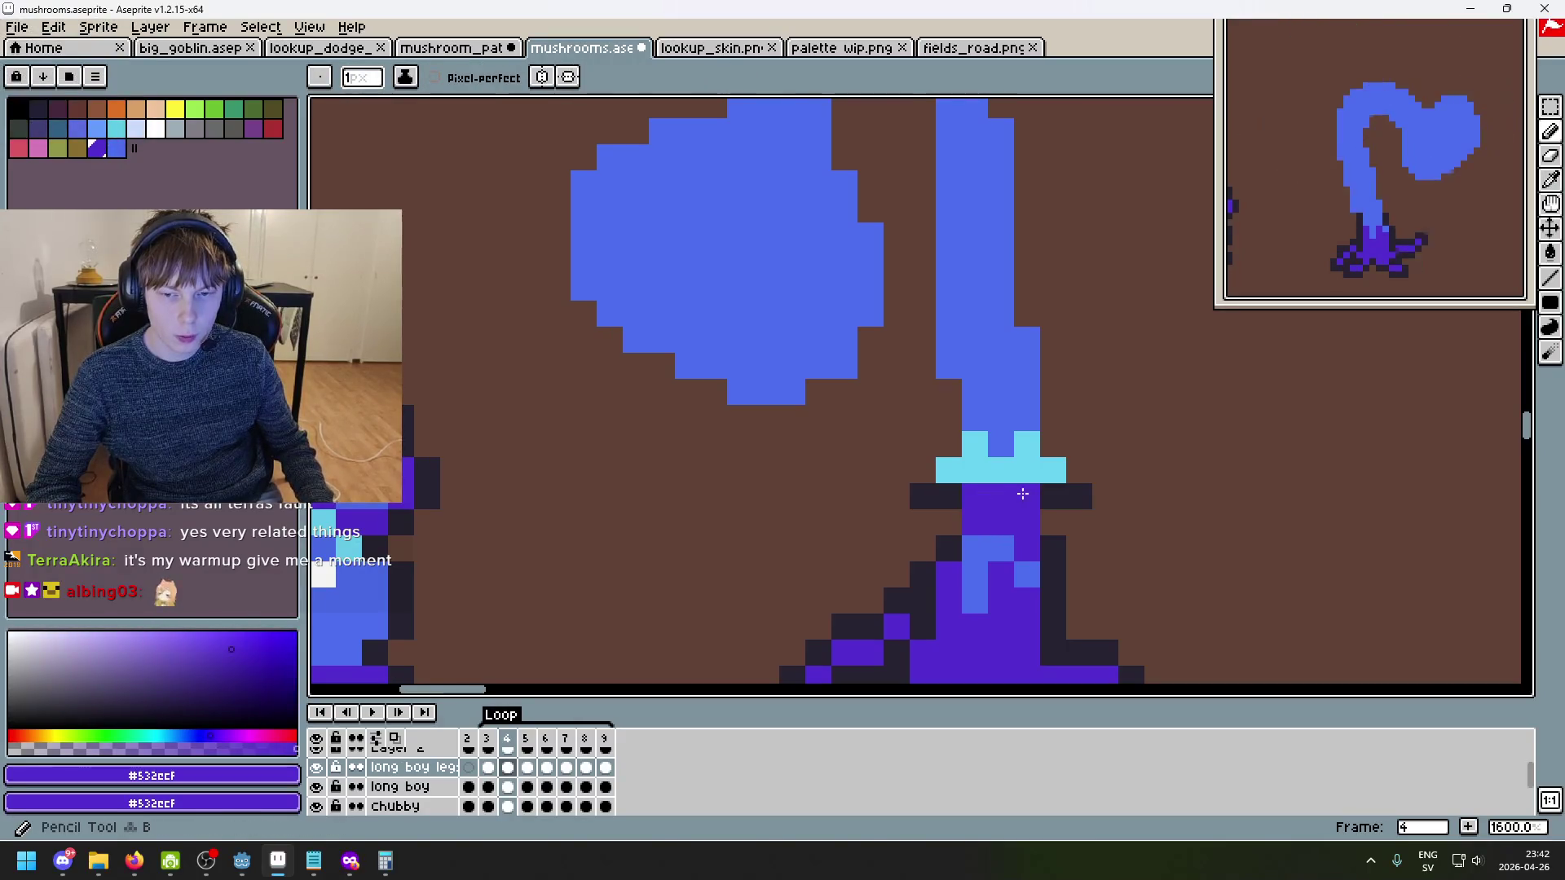
- Undo and redo the last pencil stroke, then compare frame 4 with frame 3
key(comma)
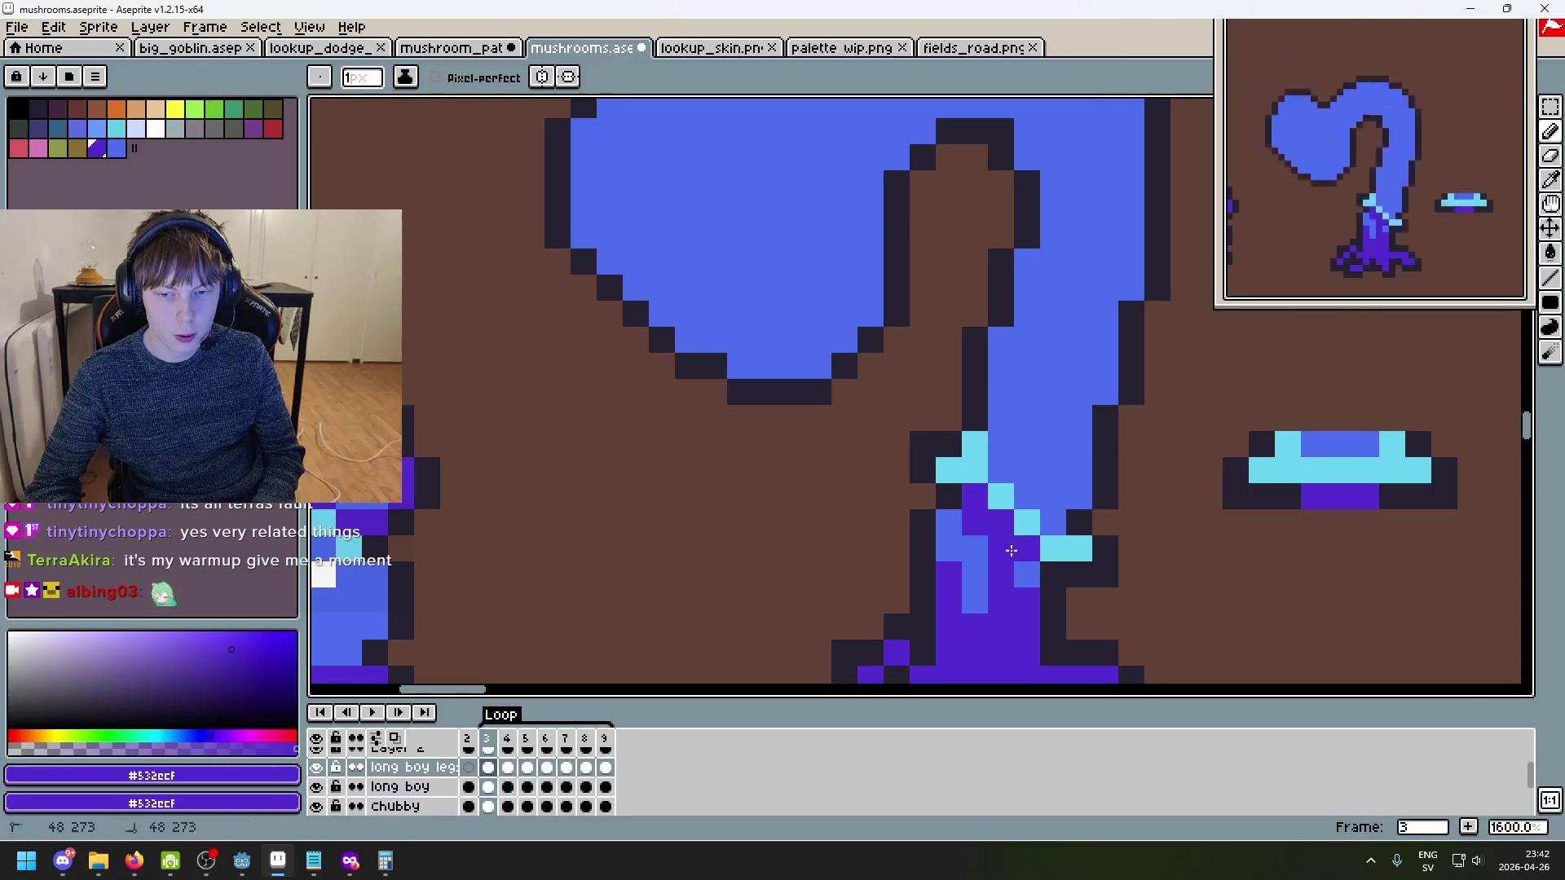
scroll(1104, 576, down, 4)
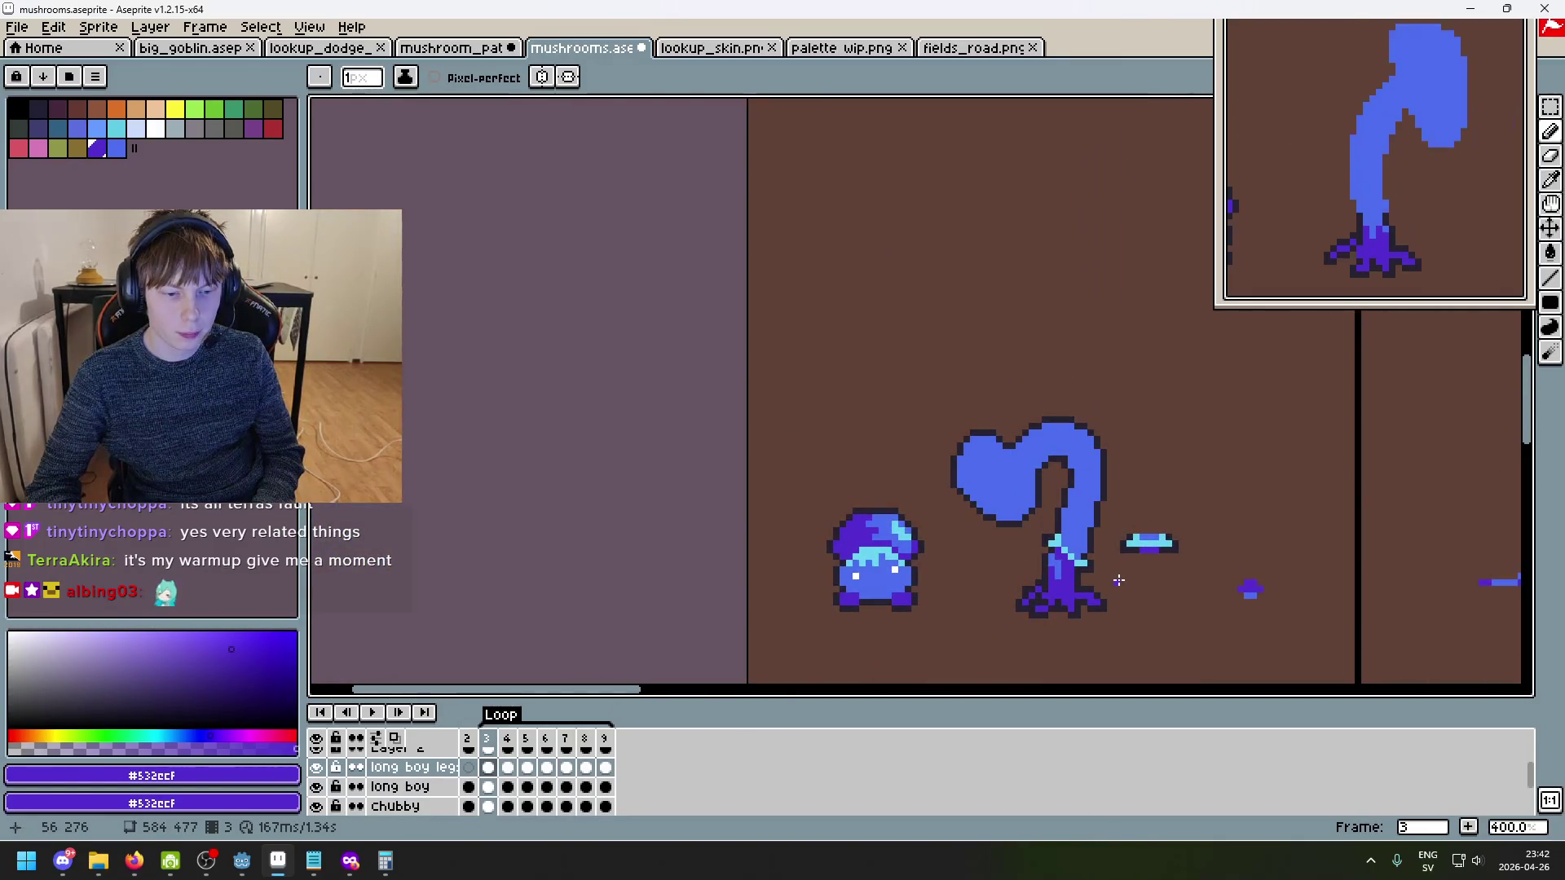
scroll(1118, 579, up, 1)
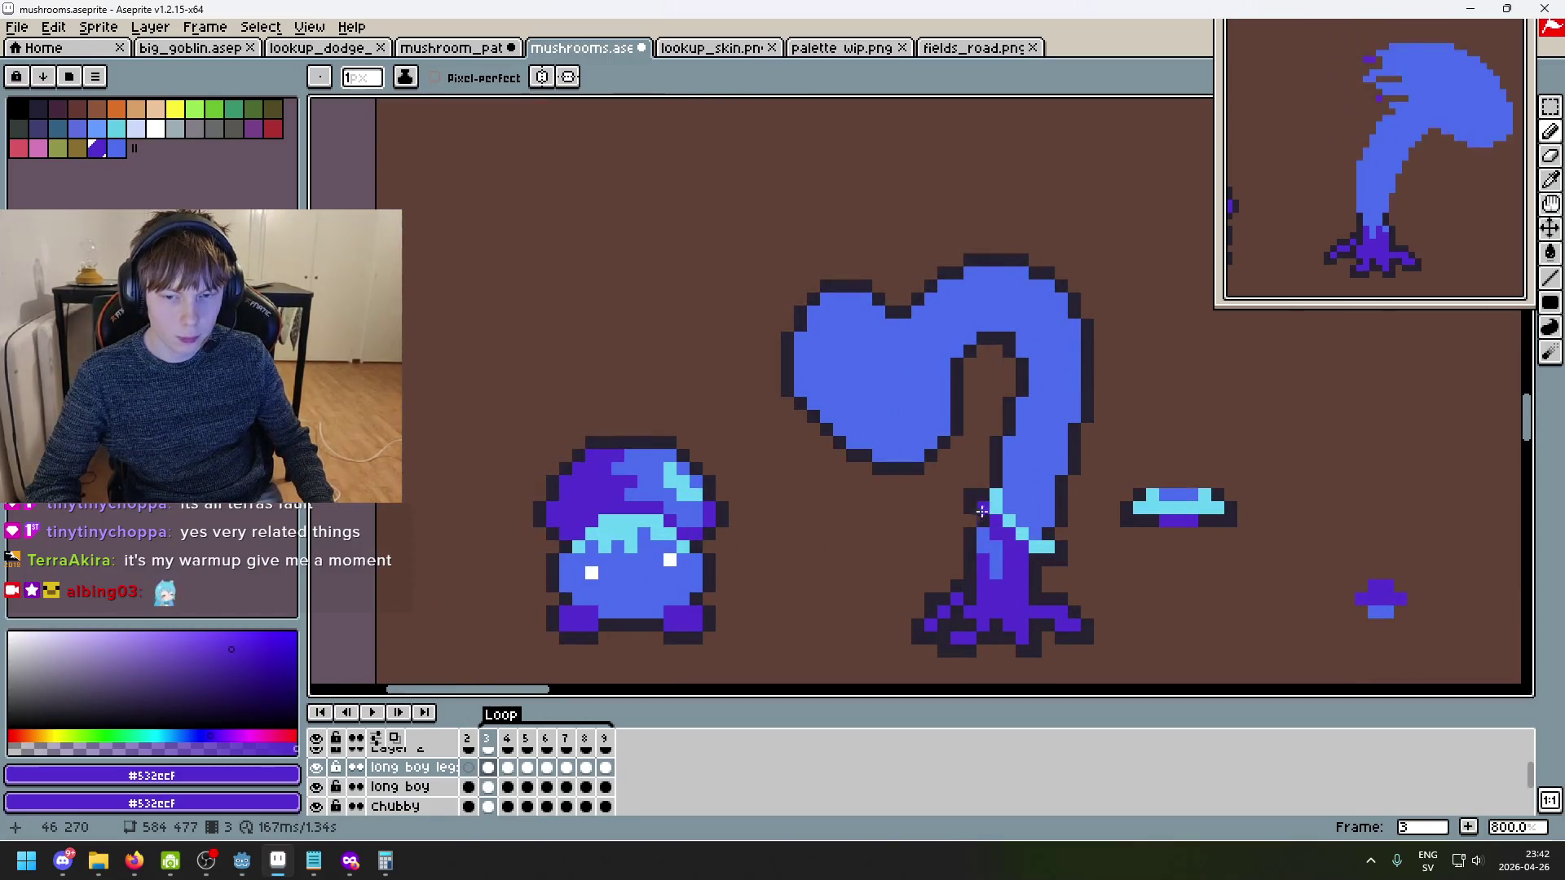
key(e)
key(ctrl+z)
key(ctrl+z)
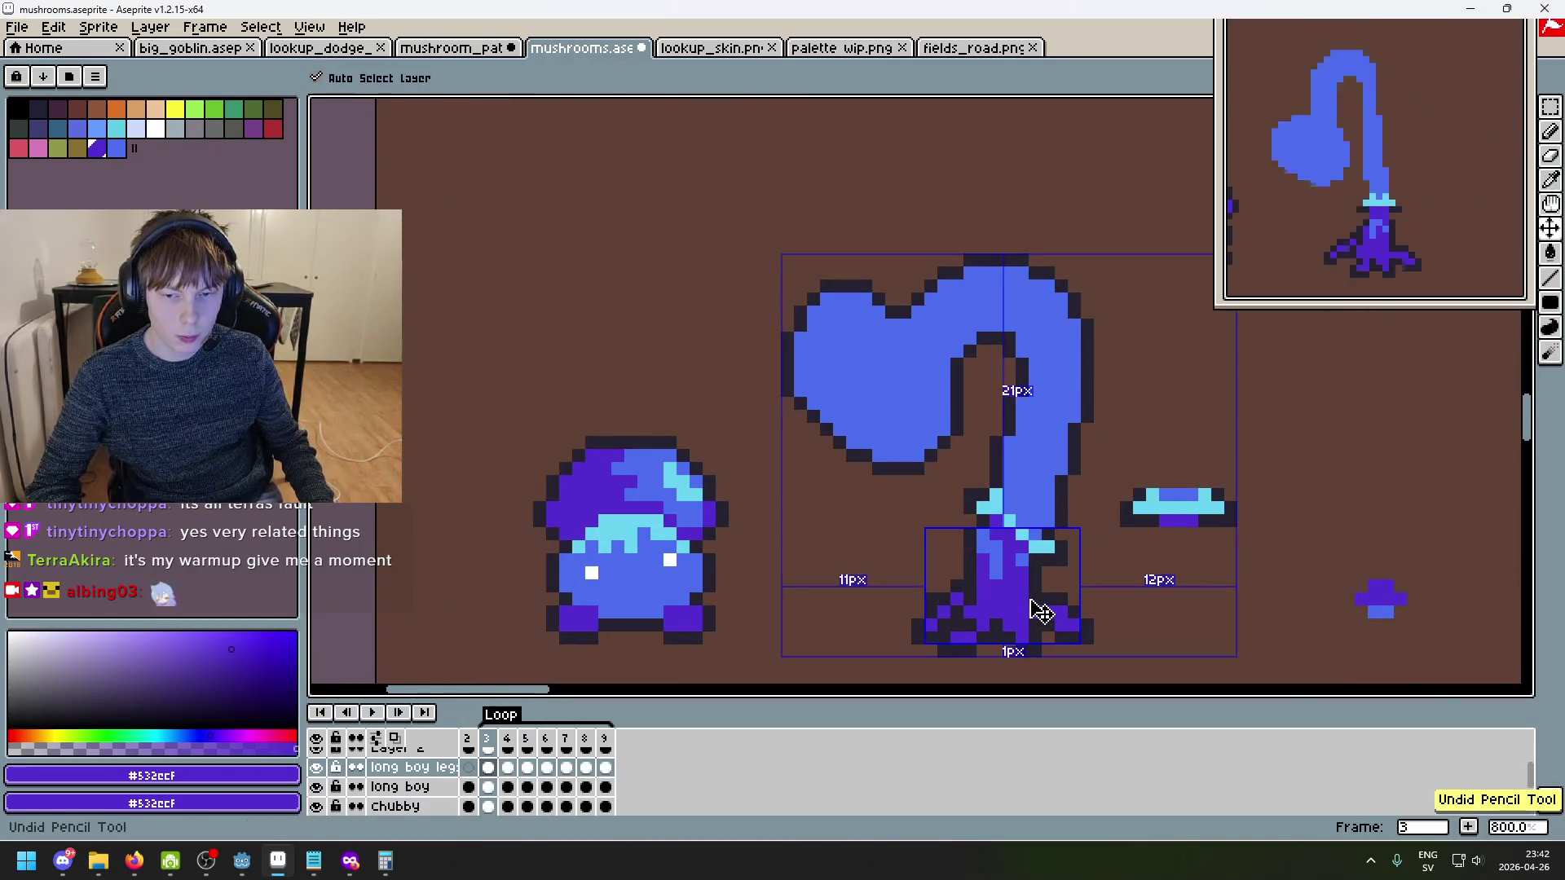
key(ctrl+y)
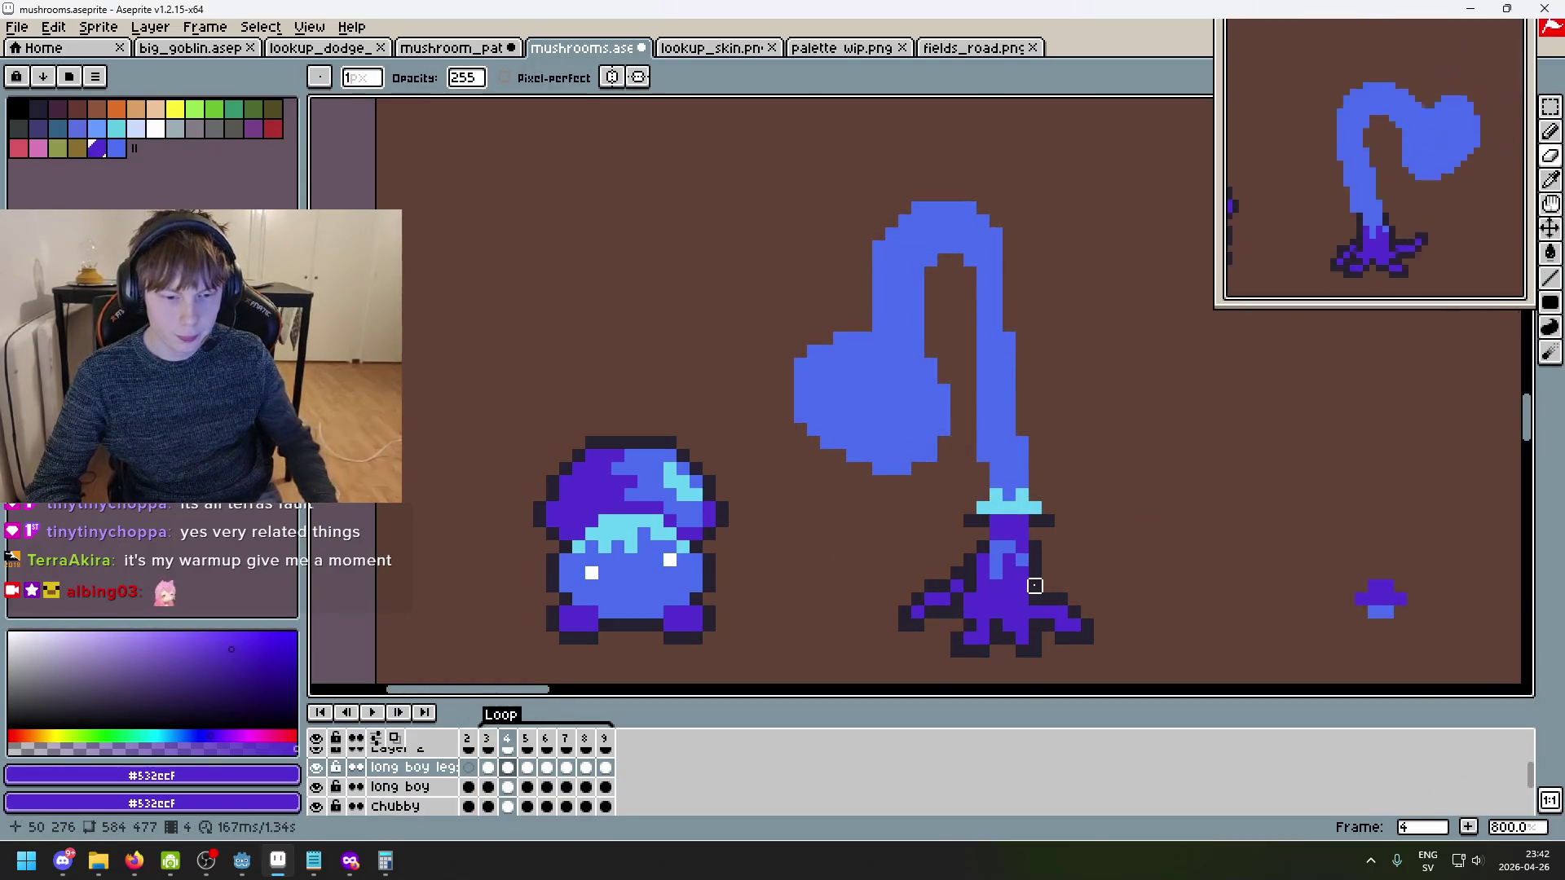
key(Left)
scroll(1034, 573, up, 1)
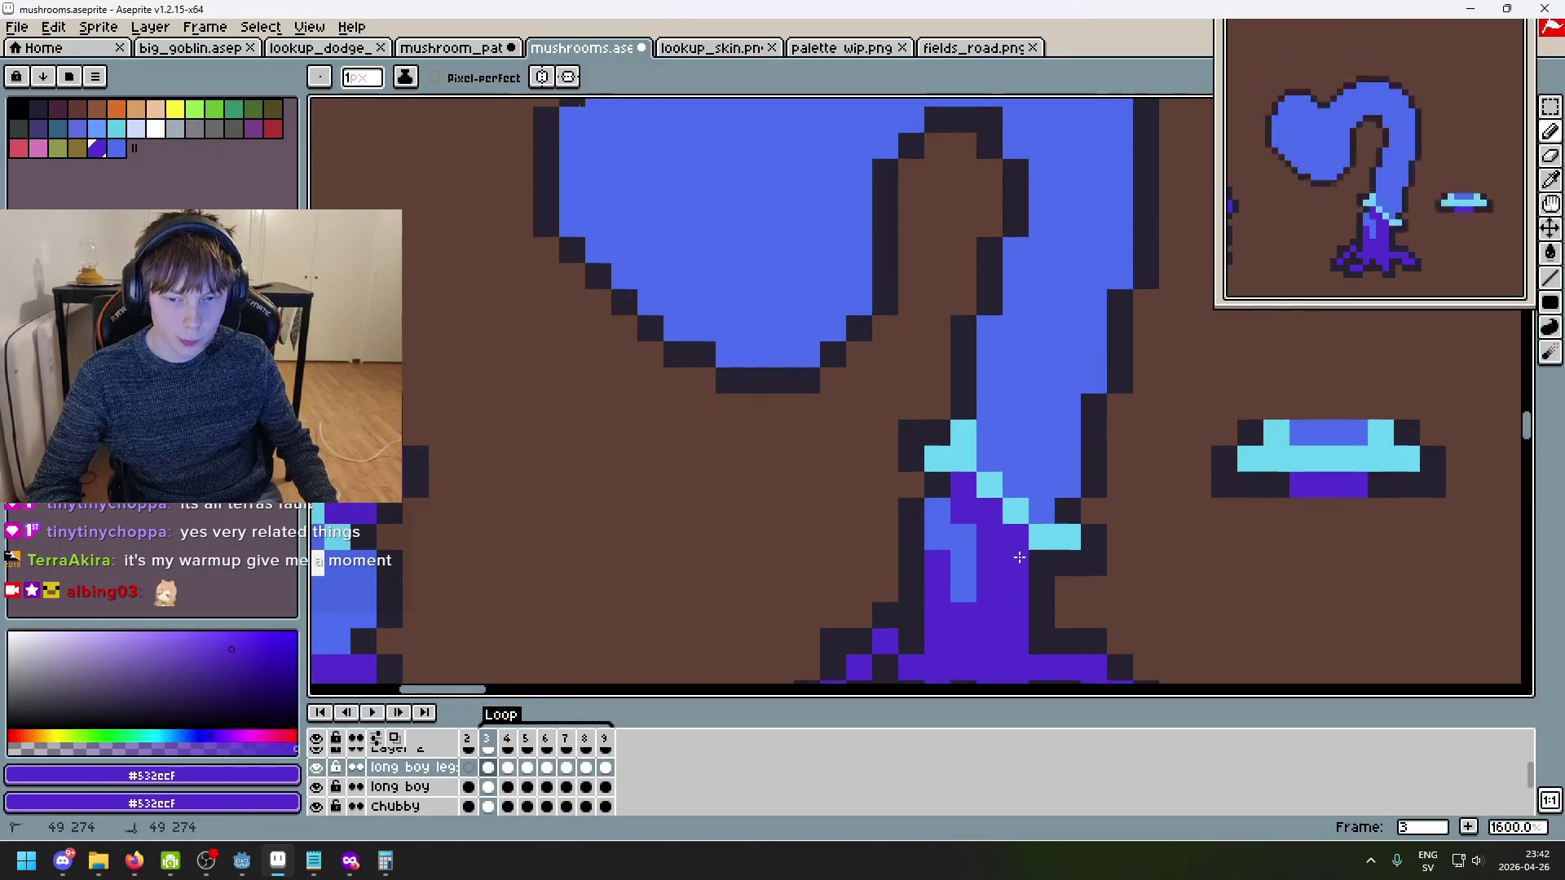
key(Right)
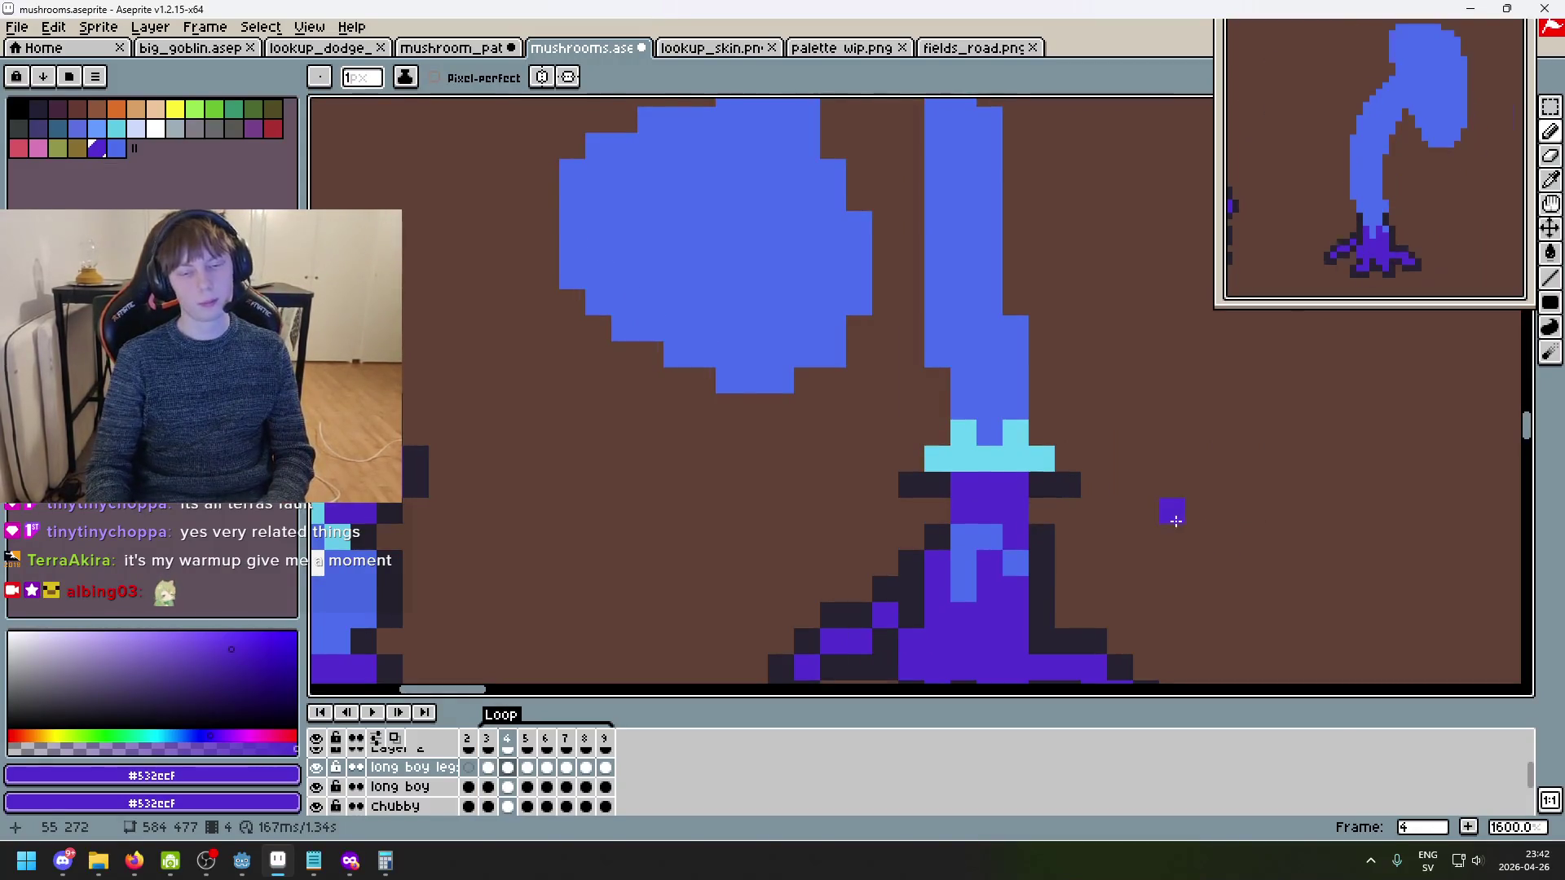
key(Left)
key(Right)
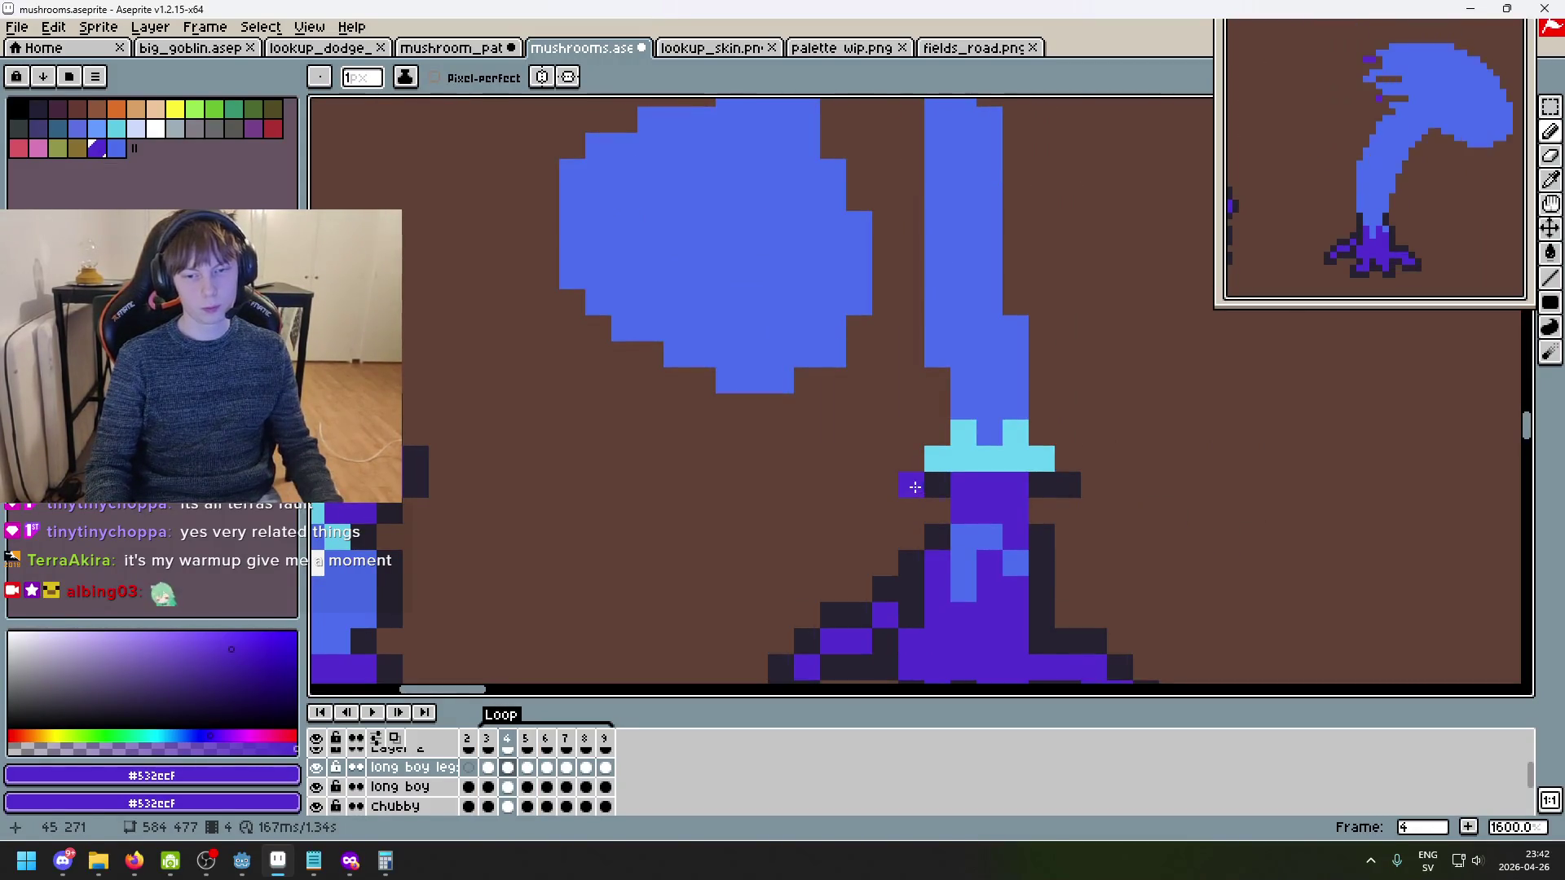
- Pick the dark outline colour and add outline pixels beside the collar on frame 4
alt+click(914, 486)
ctrl+click(936, 433)
click(879, 502)
ctrl+click(936, 429)
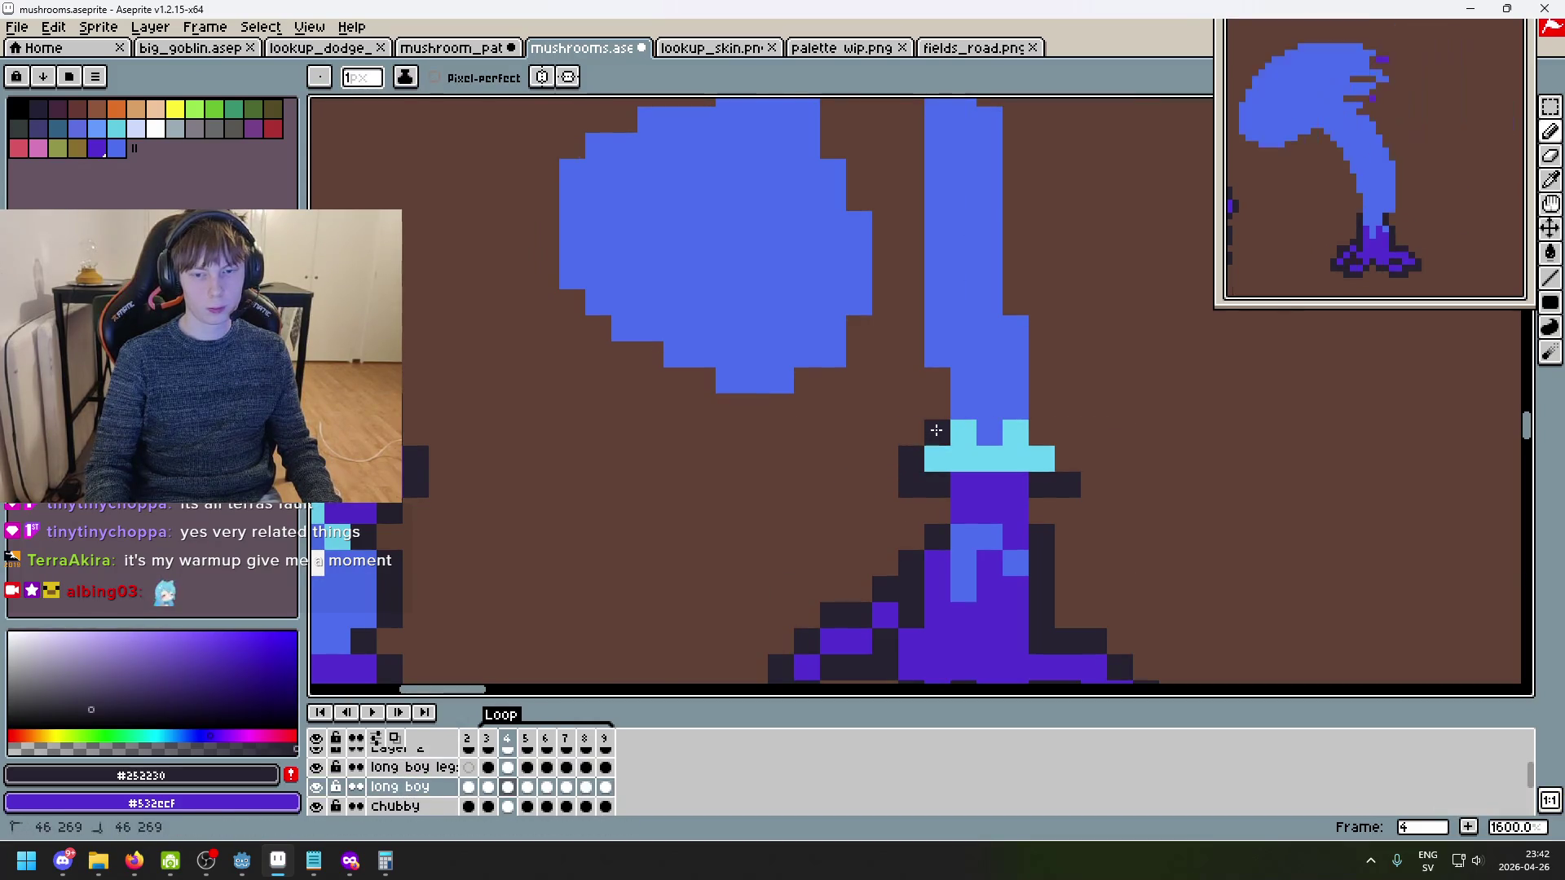
key(comma)
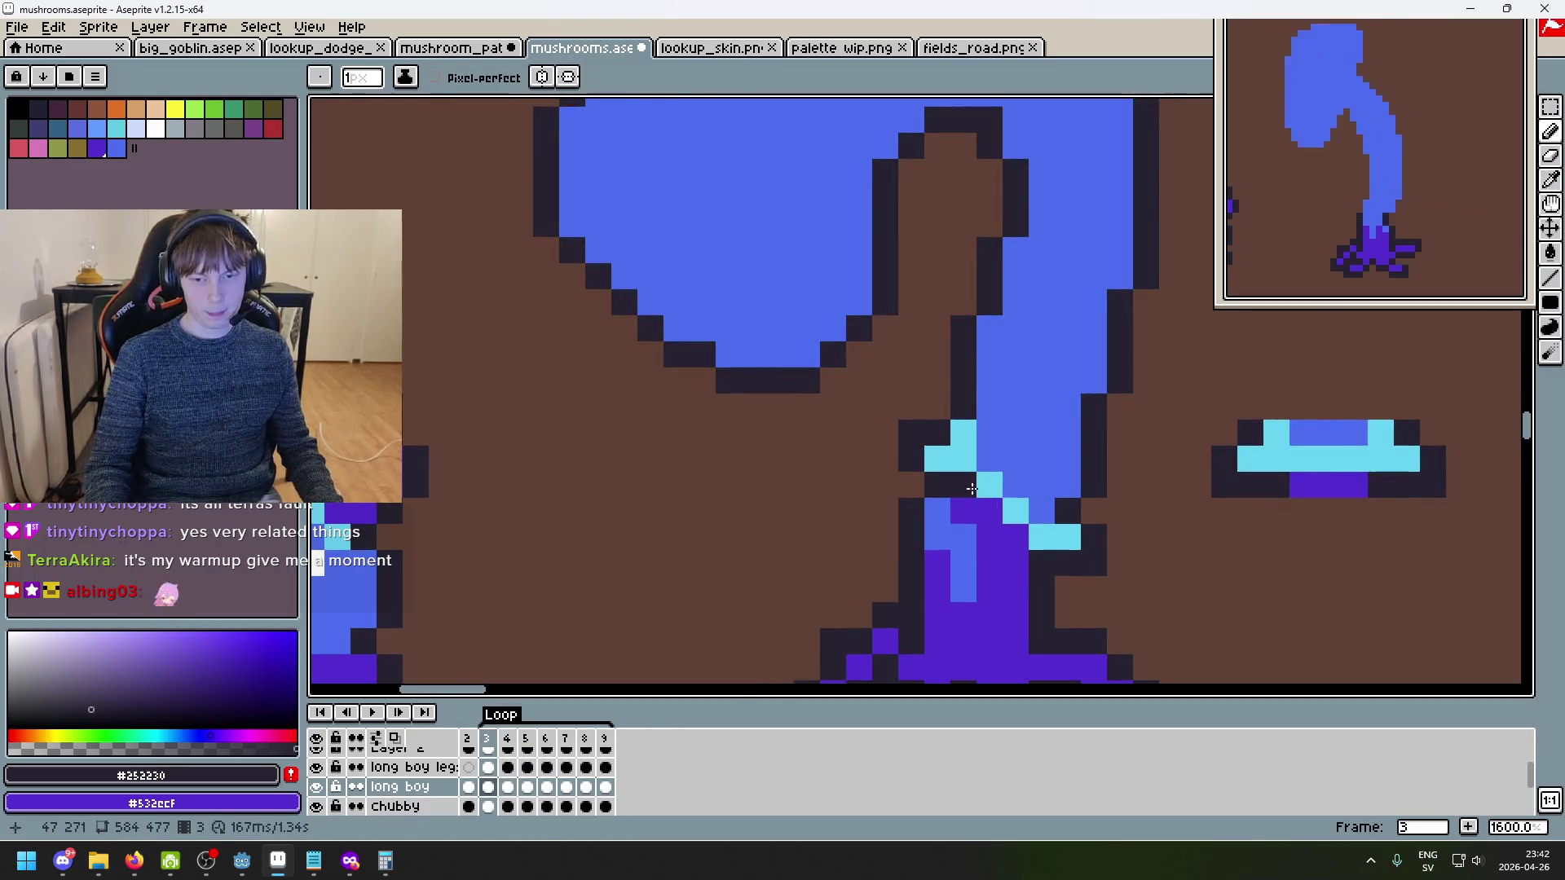
- On frame 4 of 'long boy legs', toggle the layer's visibility to compare its contribution
key(e)
click(412, 767)
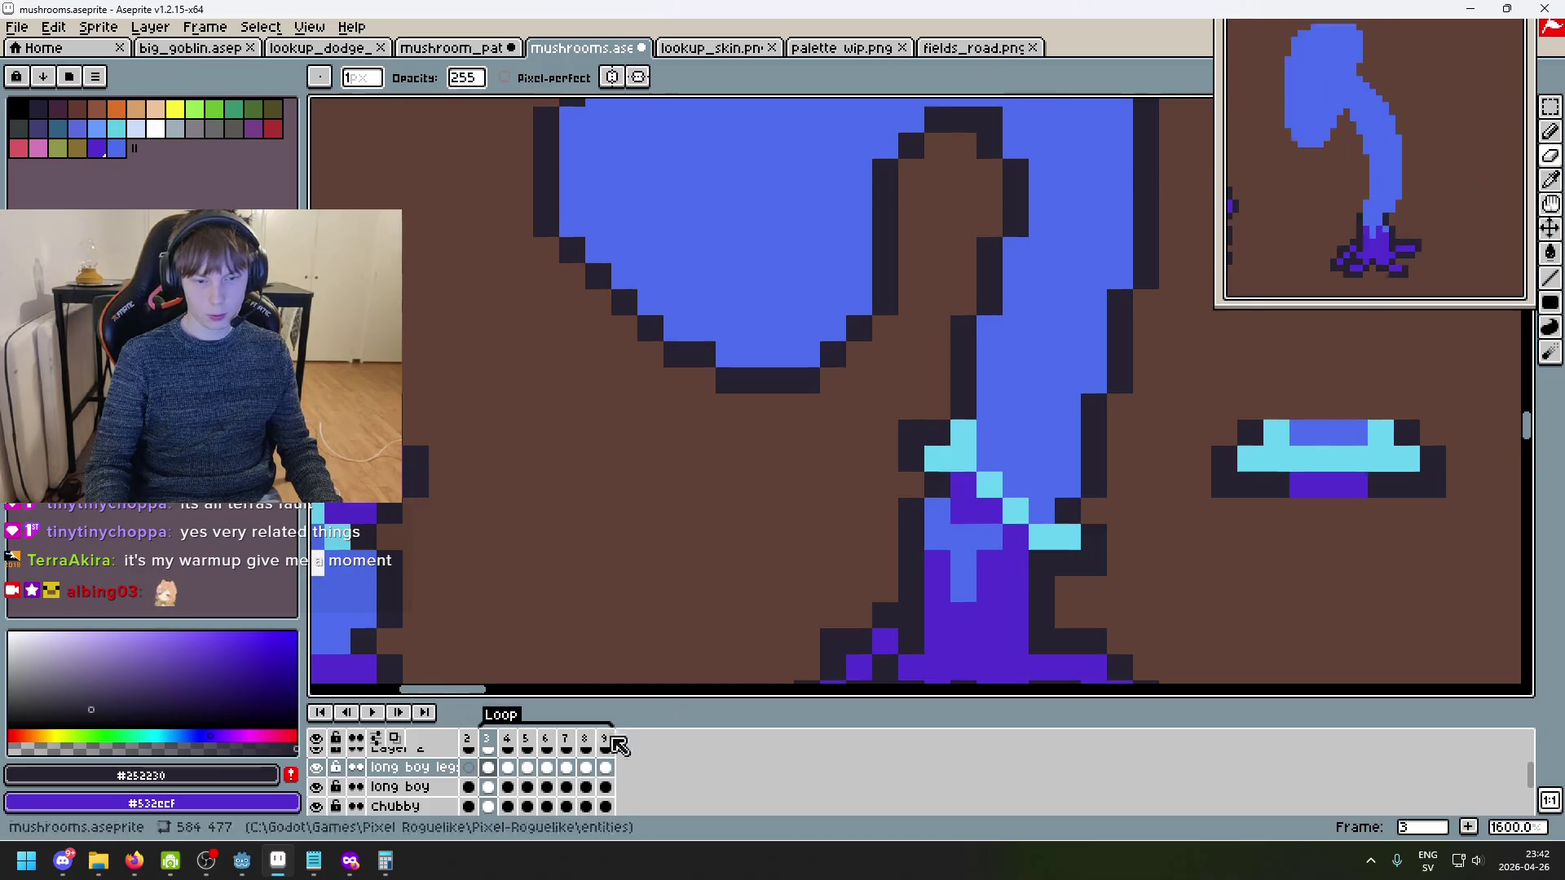
click(507, 787)
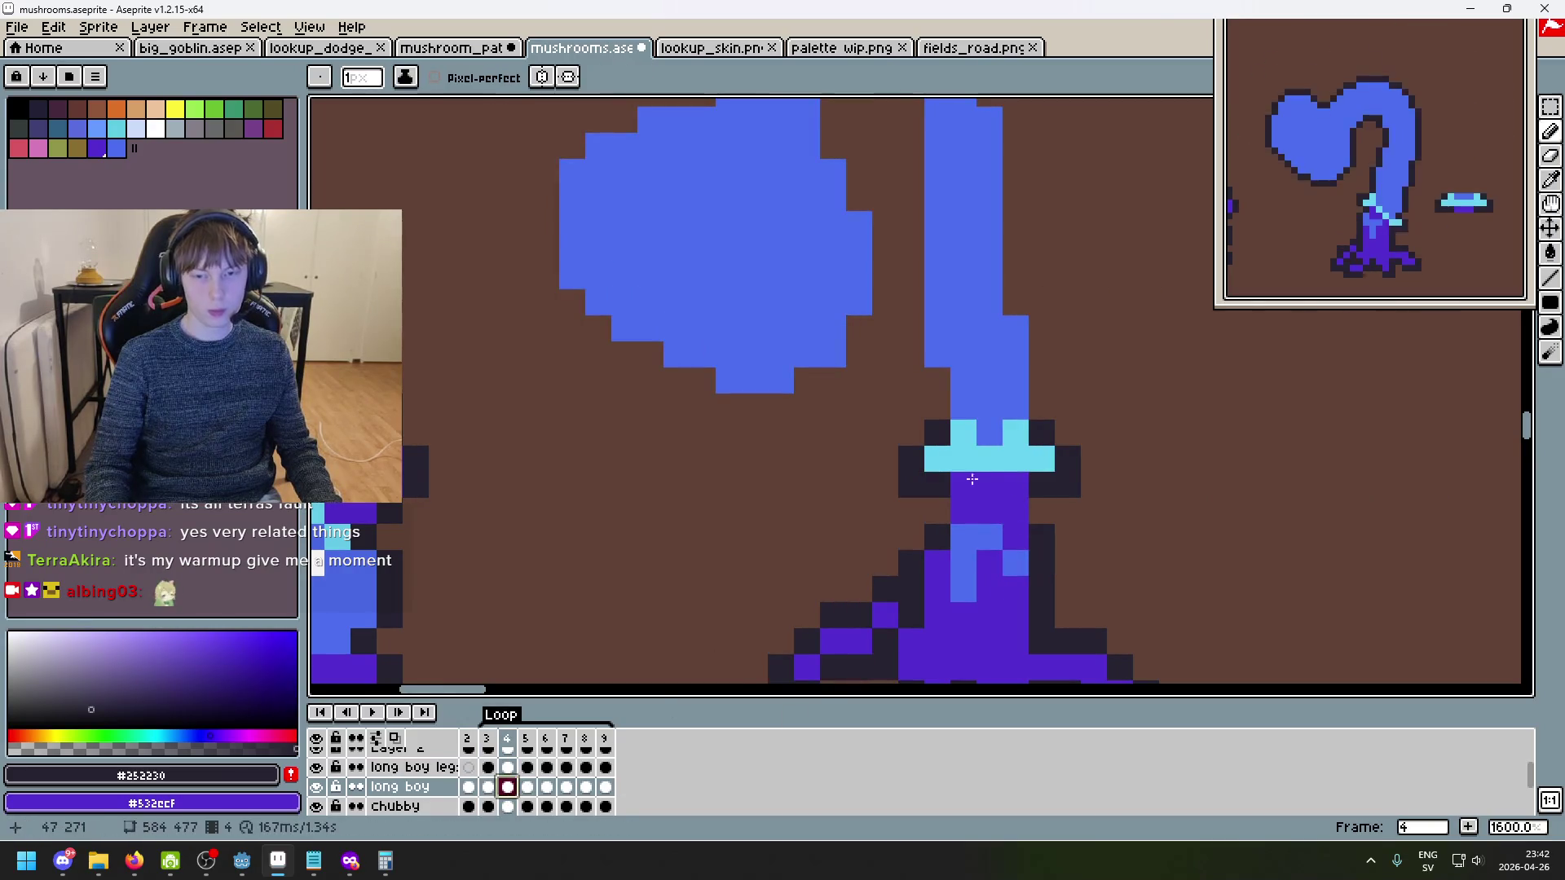
click(318, 769)
click(318, 769)
click(318, 769)
click(318, 769)
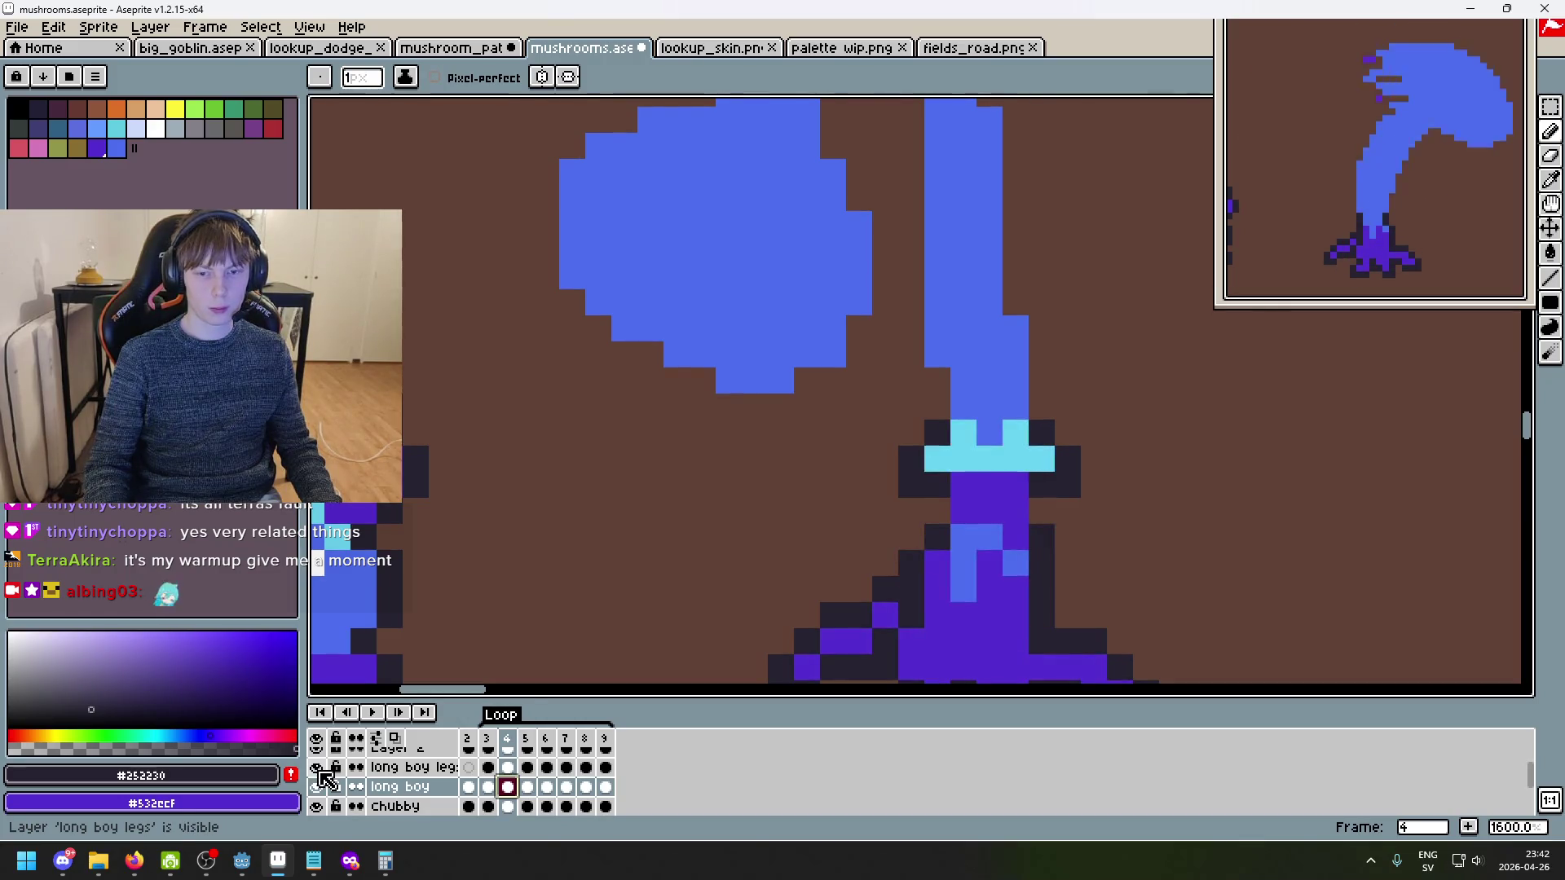
- Marquee the area around the cyan collar on 'long boy legs', then clear the selection
key(m)
click(414, 770)
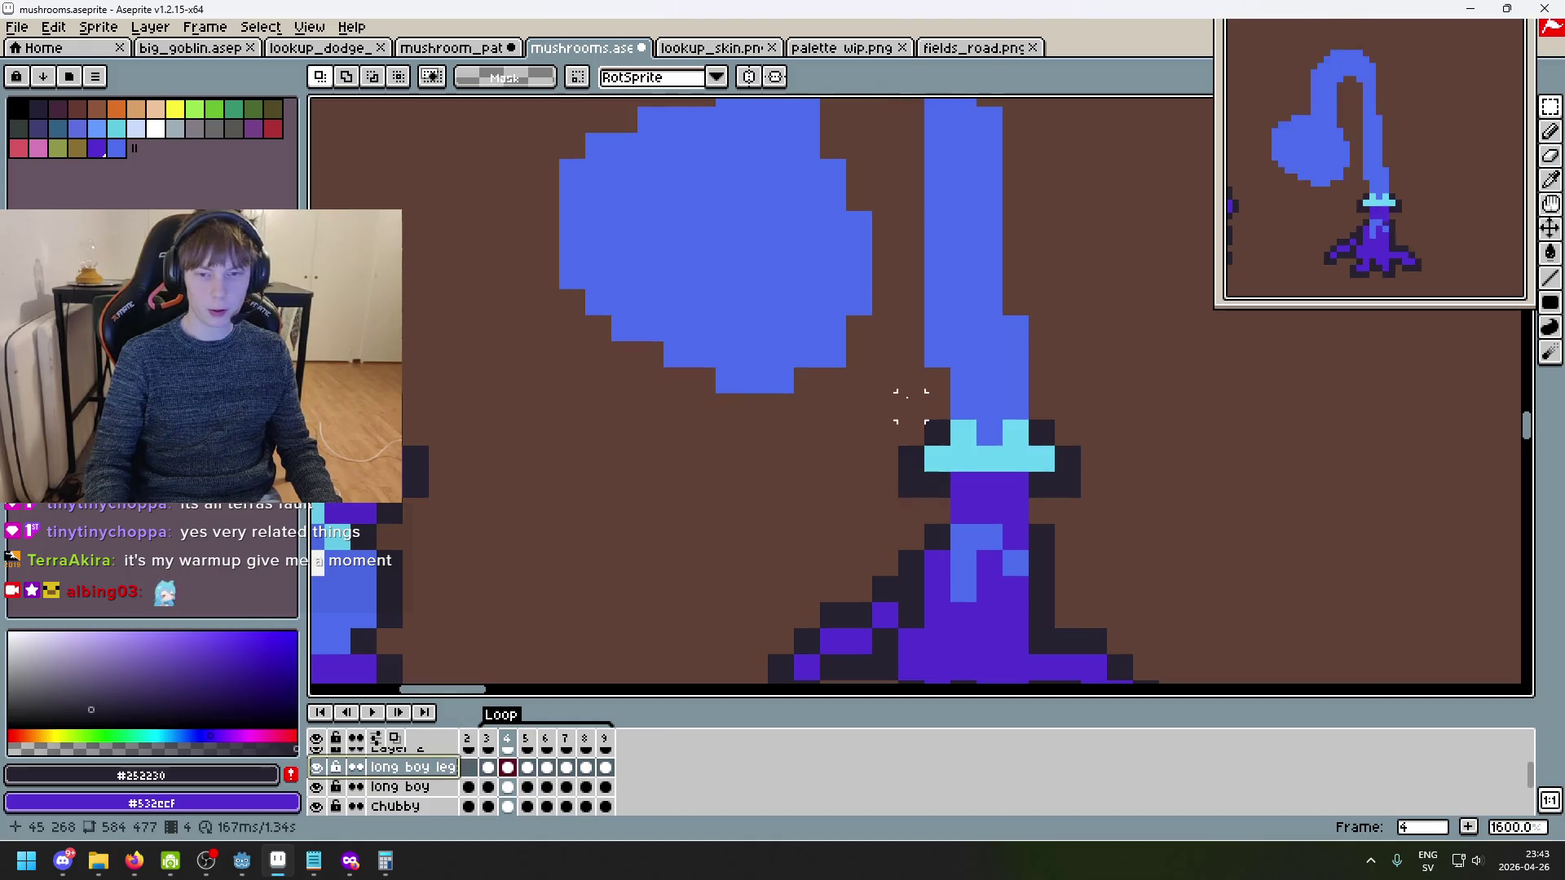
drag(900, 391, 1111, 506)
click(1275, 479)
click(511, 807)
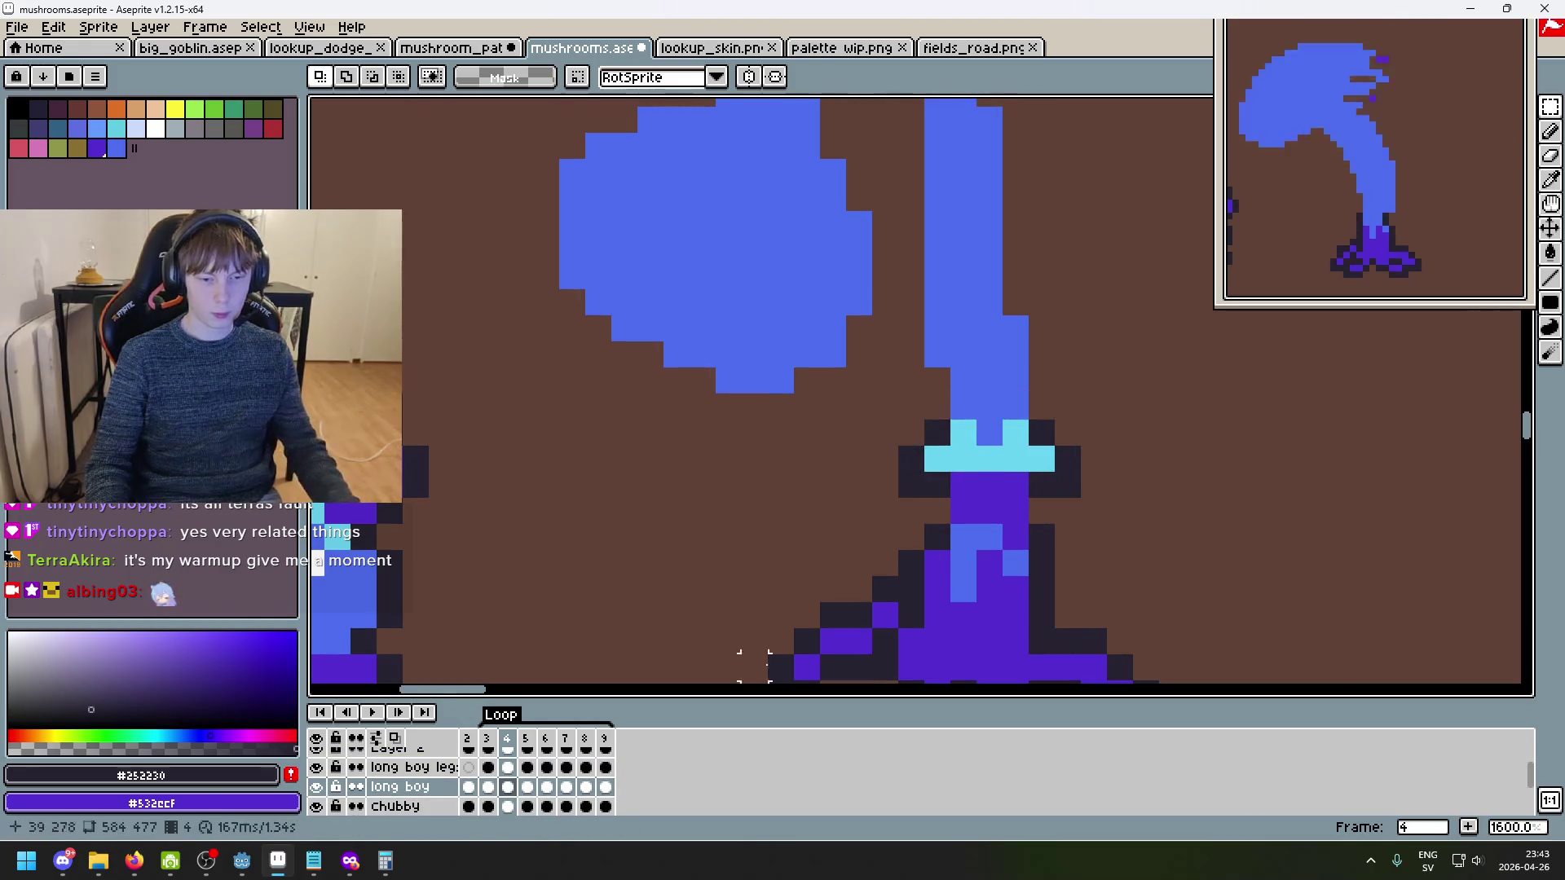
drag(899, 391, 1111, 500)
click(1171, 479)
click(425, 768)
drag(897, 416, 1140, 530)
click(1223, 485)
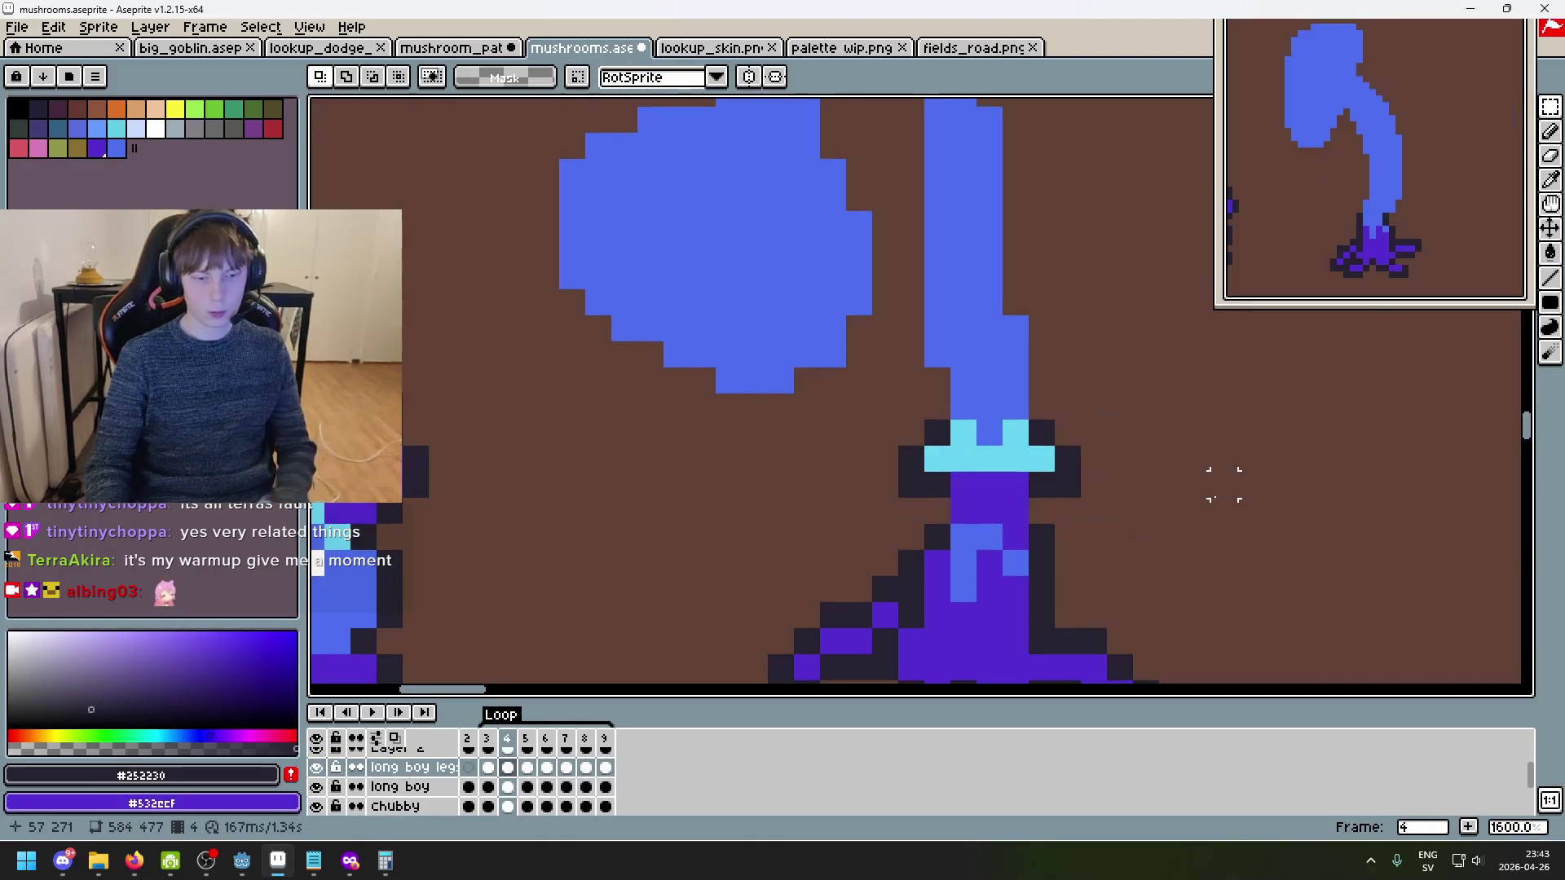
- Flip between frames 4 and 5 to compare the stem, ending on frame 5
scroll(1249, 510, down, 4)
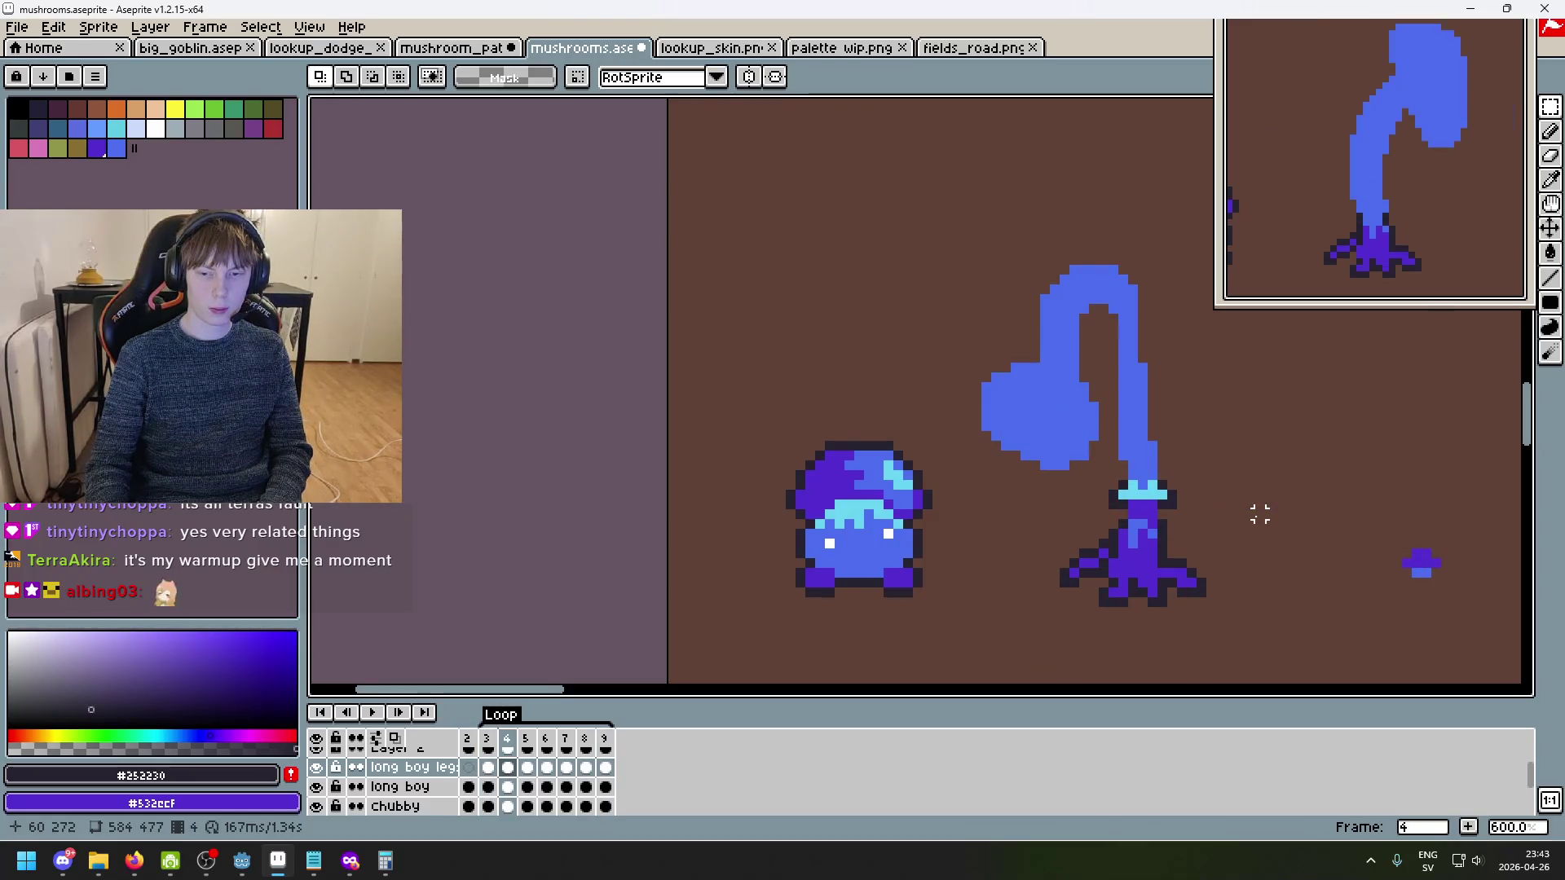
key(Right)
key(Left)
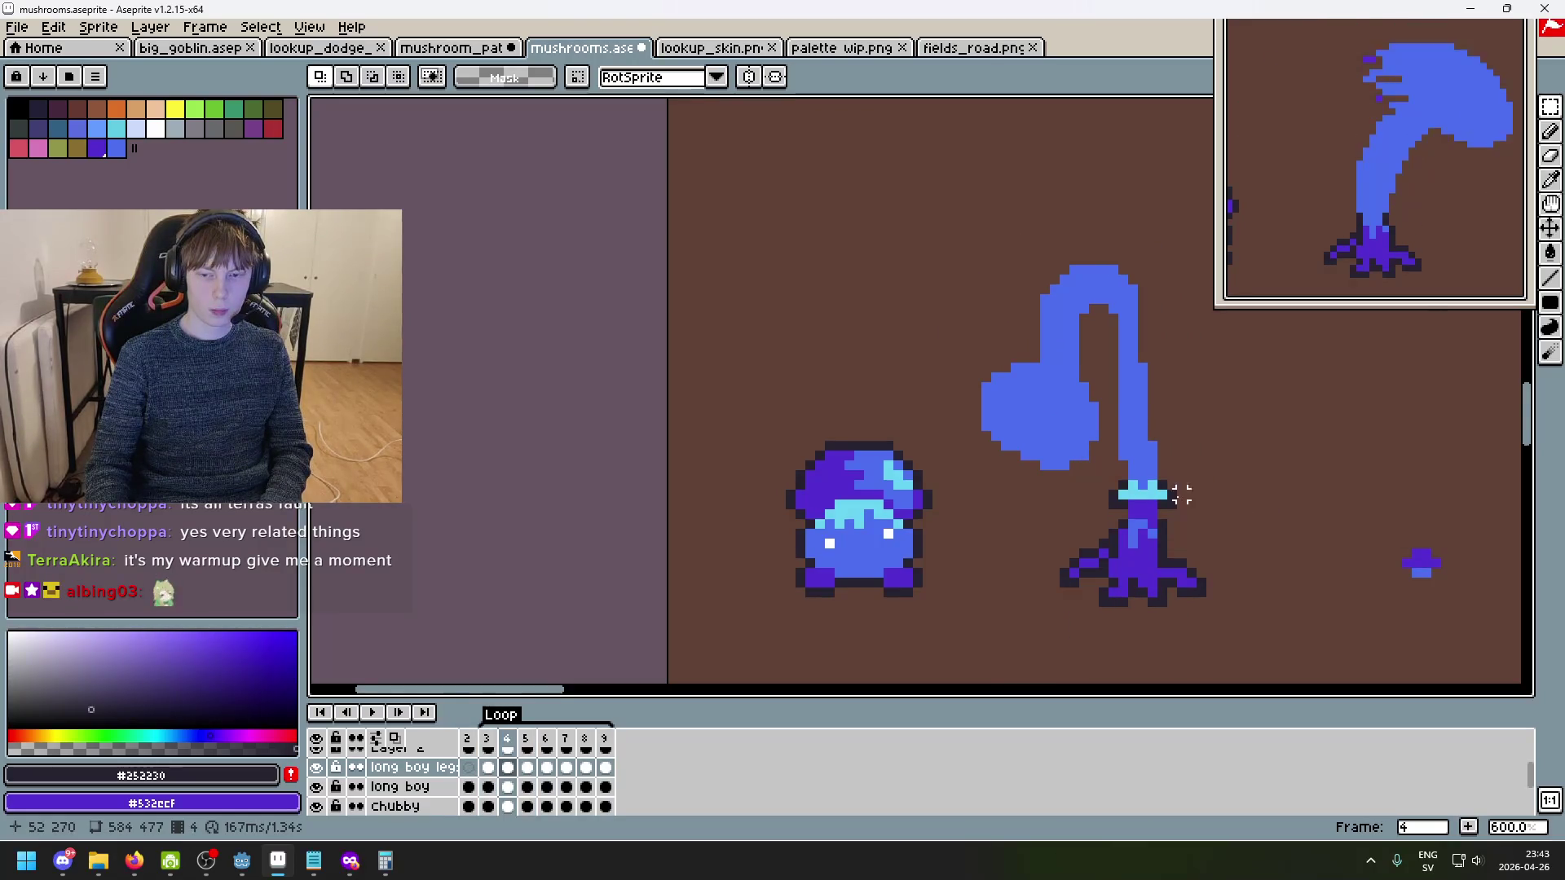
scroll(1182, 494, up, 4)
key(Right)
key(Left)
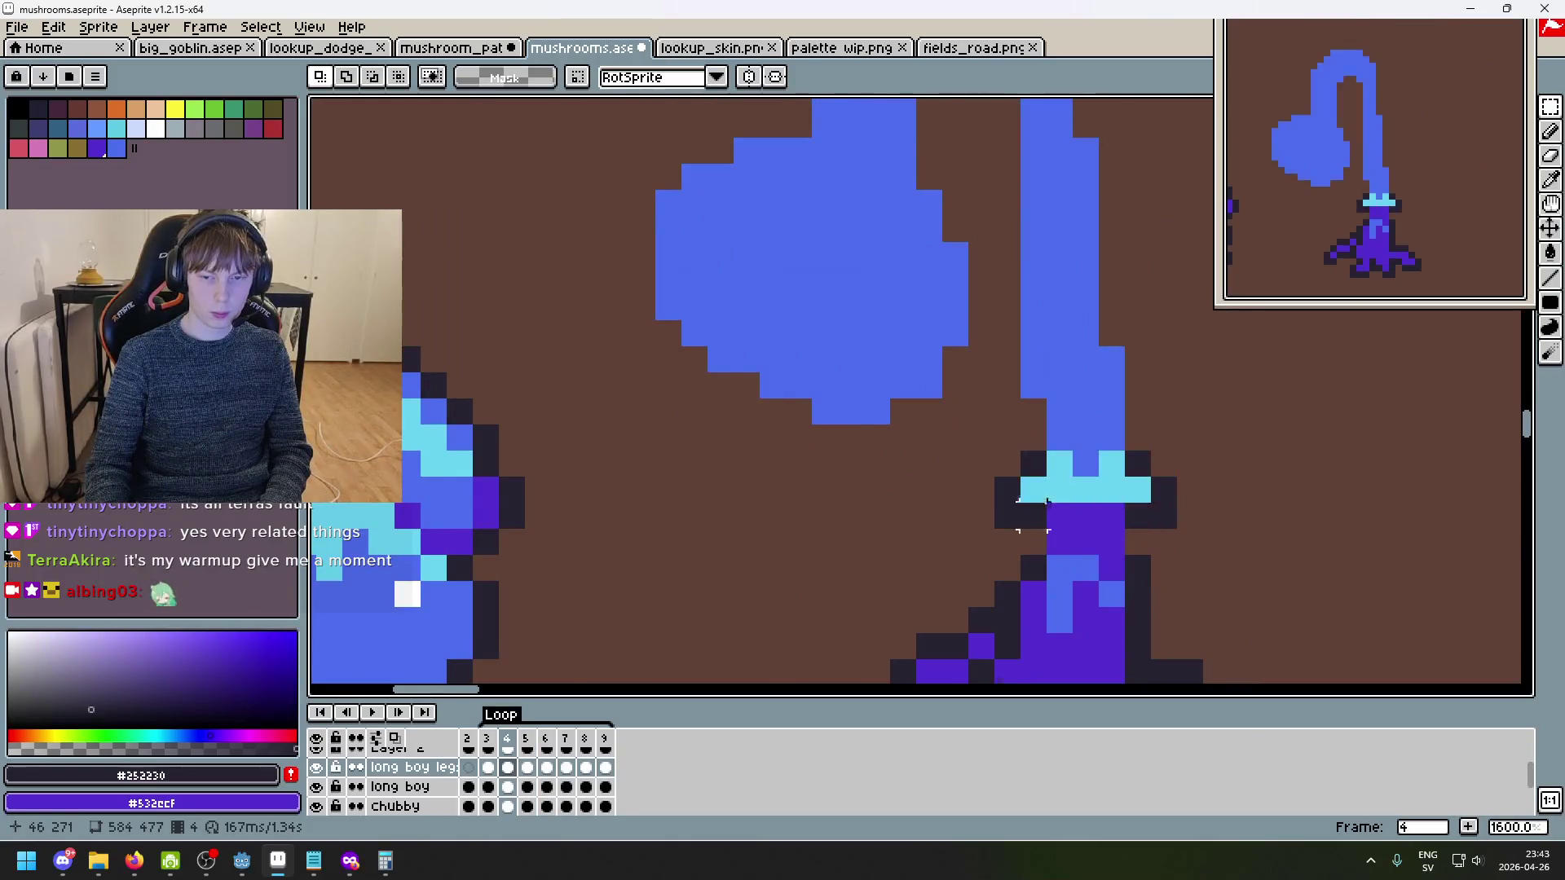
key(Right)
scroll(1007, 489, down, 1)
key(Left)
drag(1264, 517, 1213, 326)
key(Right)
key(Left)
key(Right)
key(Left)
key(Right)
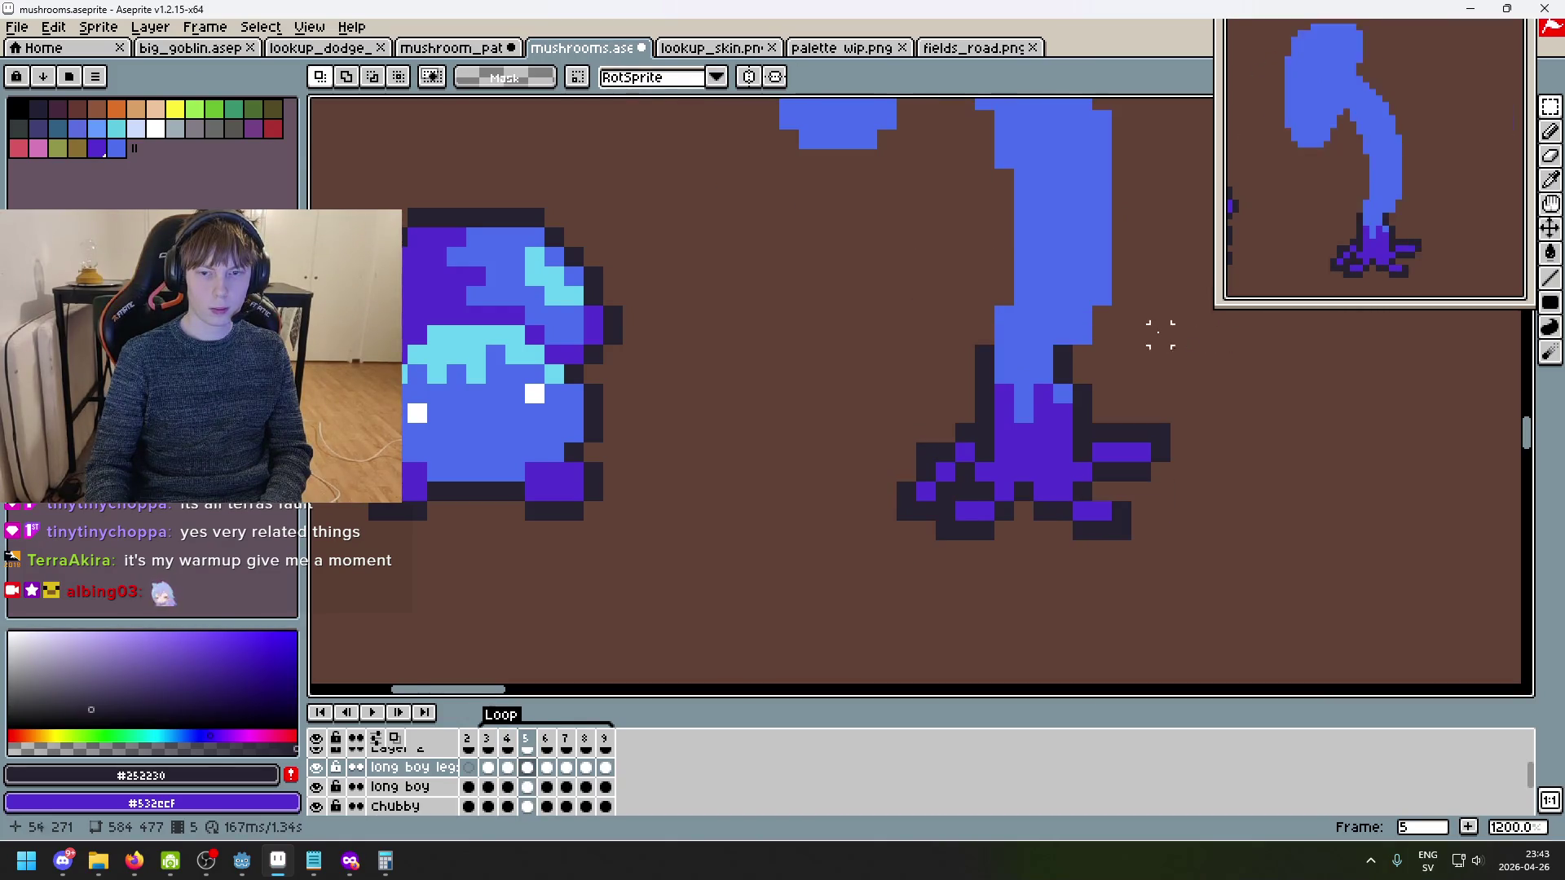
scroll(1077, 326, up, 1)
- Add dark outline pixels beside the stem, then undo them
key(b)
click(929, 337)
click(1113, 341)
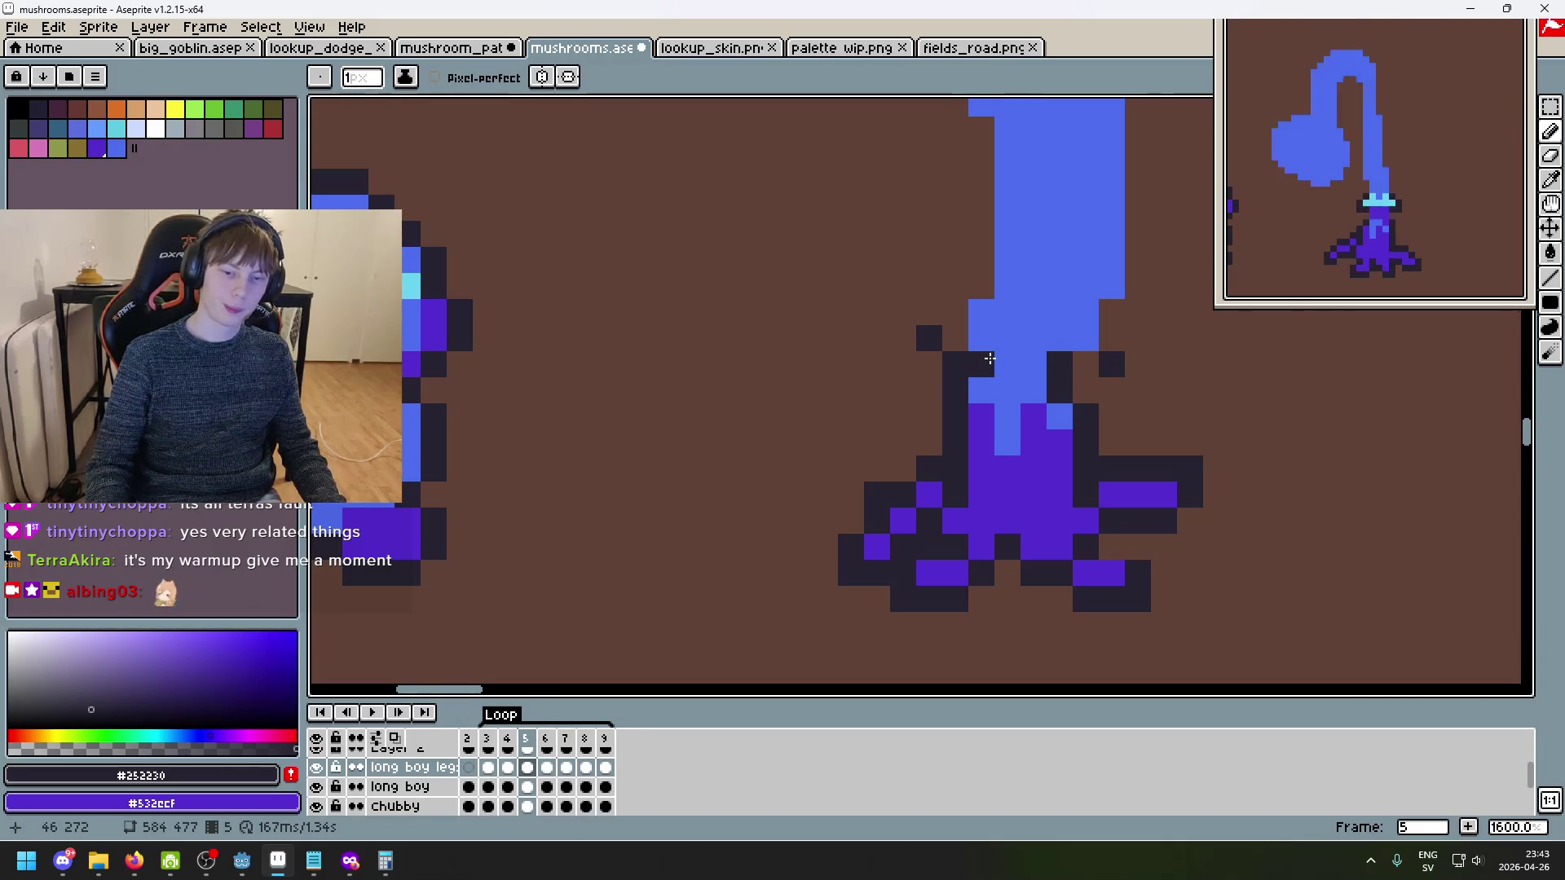
key(ctrl+z)
key(ctrl+z)
key(ctrl+z)
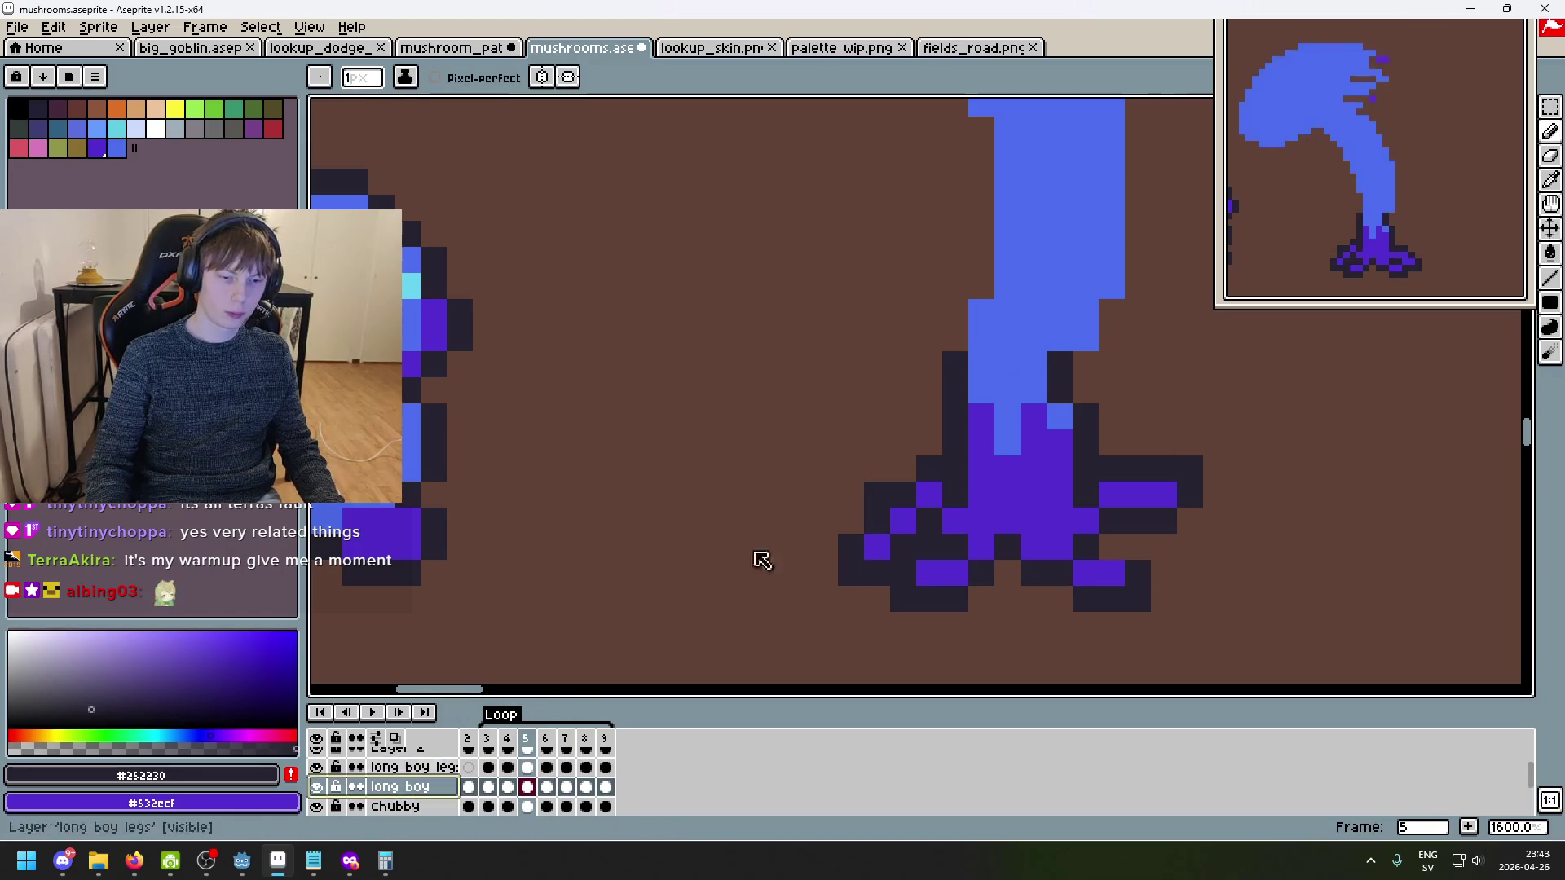
- Set the eraser to 6px on the legs layer and play the animation to preview
key(Up)
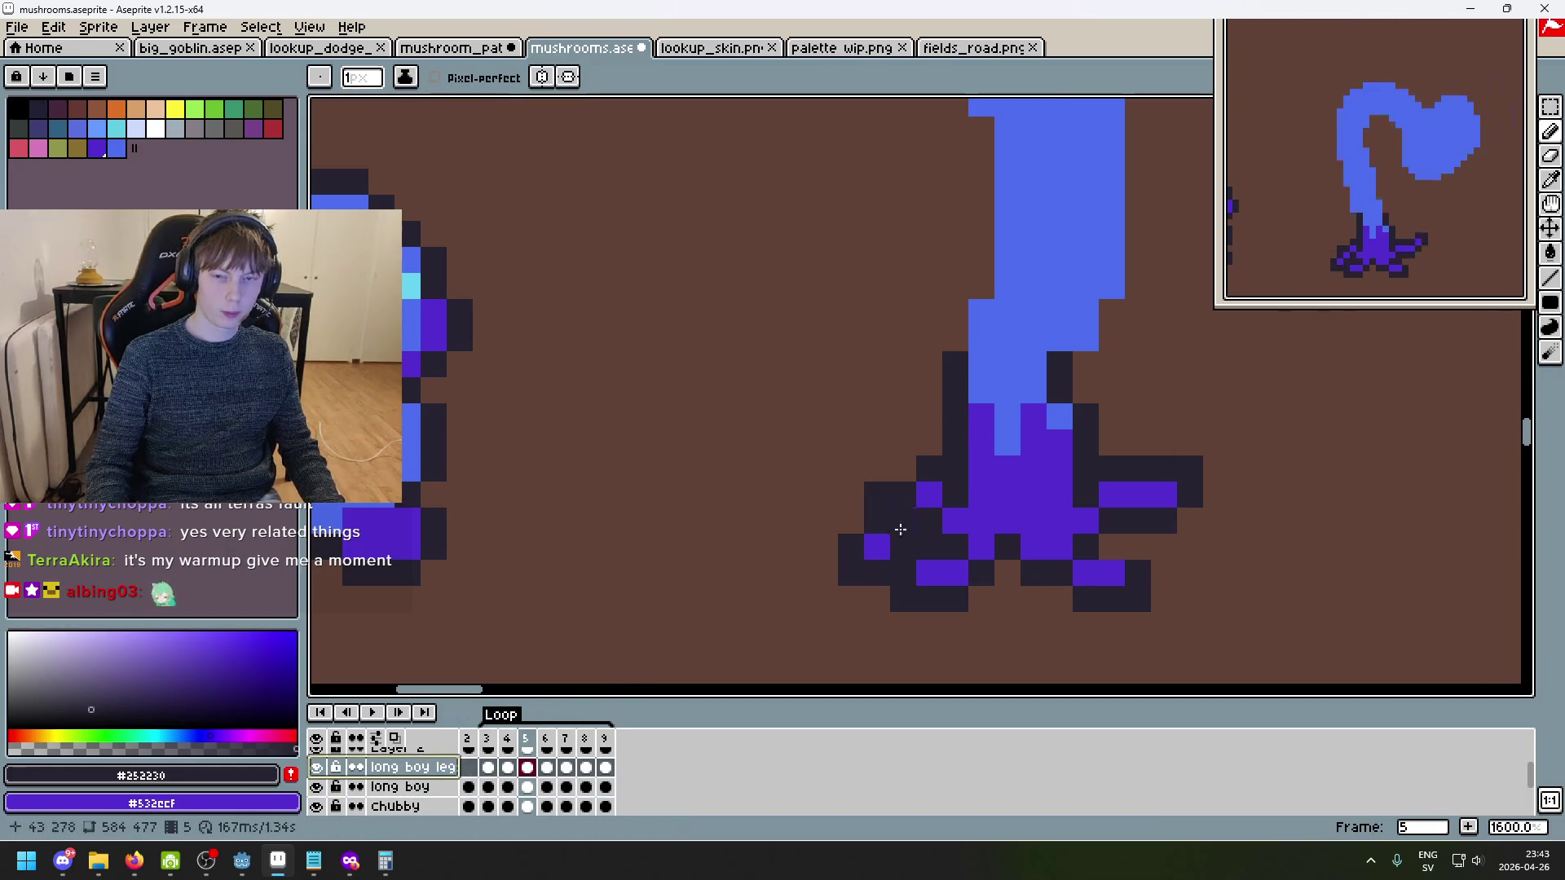
key(e)
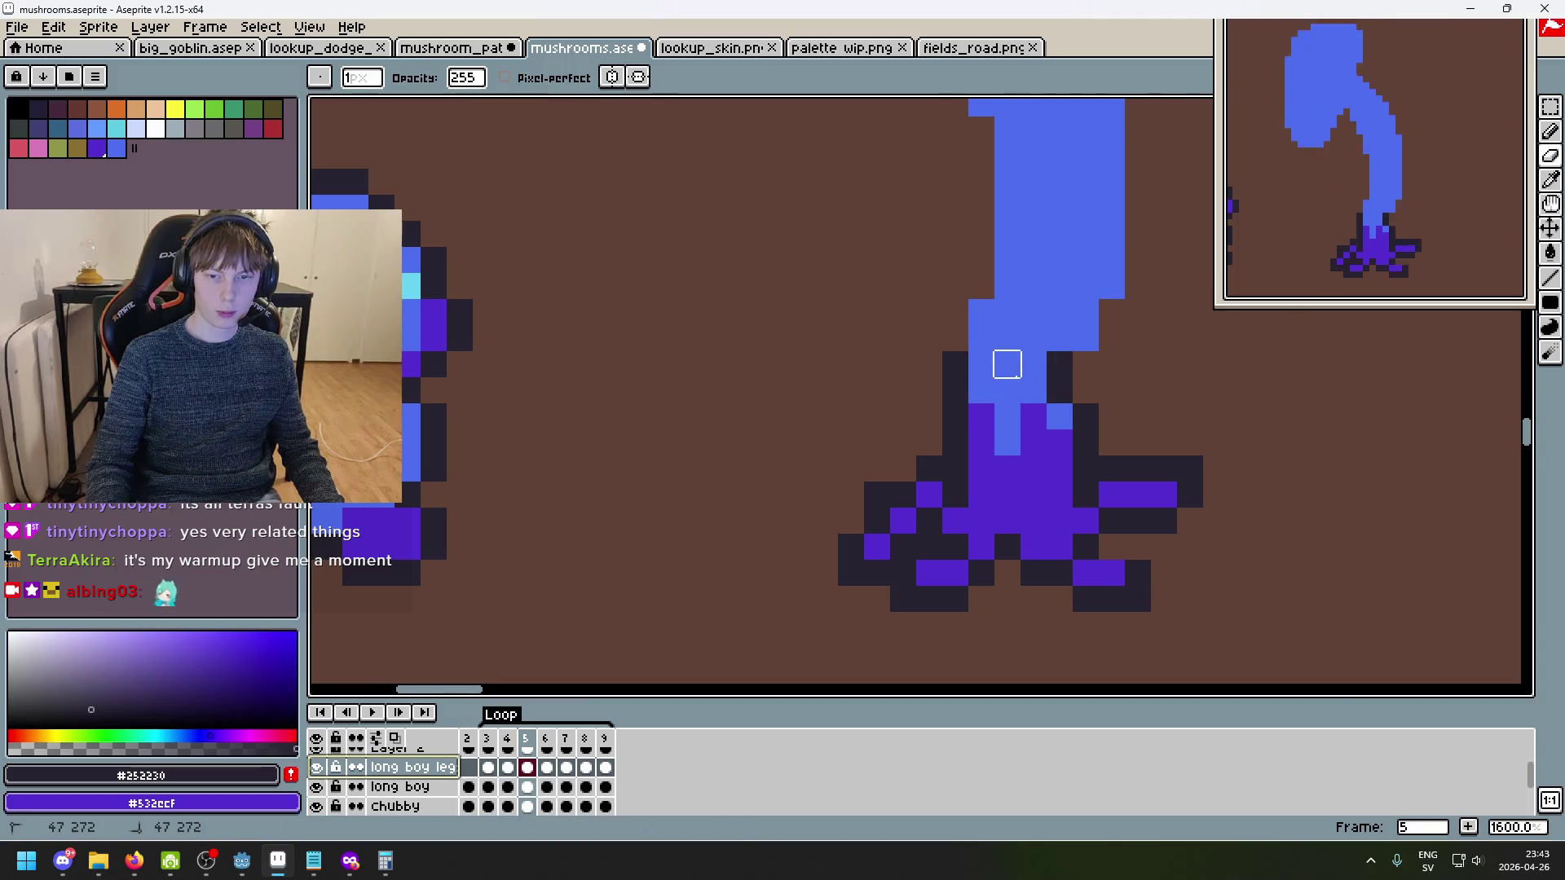
key(plus)
key(plus)
key(plus)
key(Return)
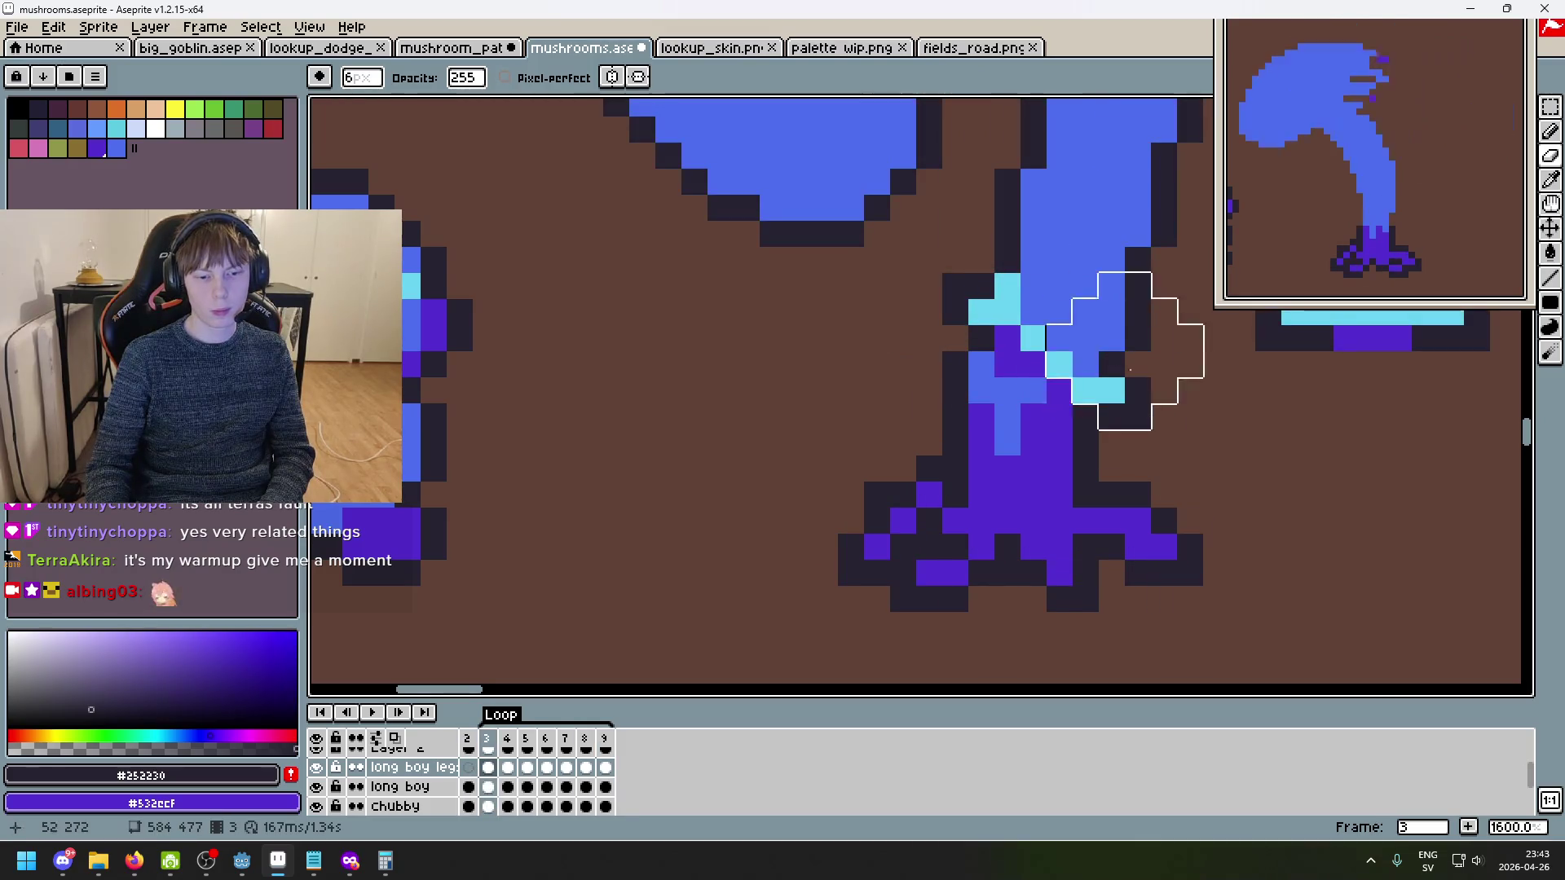
scroll(1223, 505, down, 3)
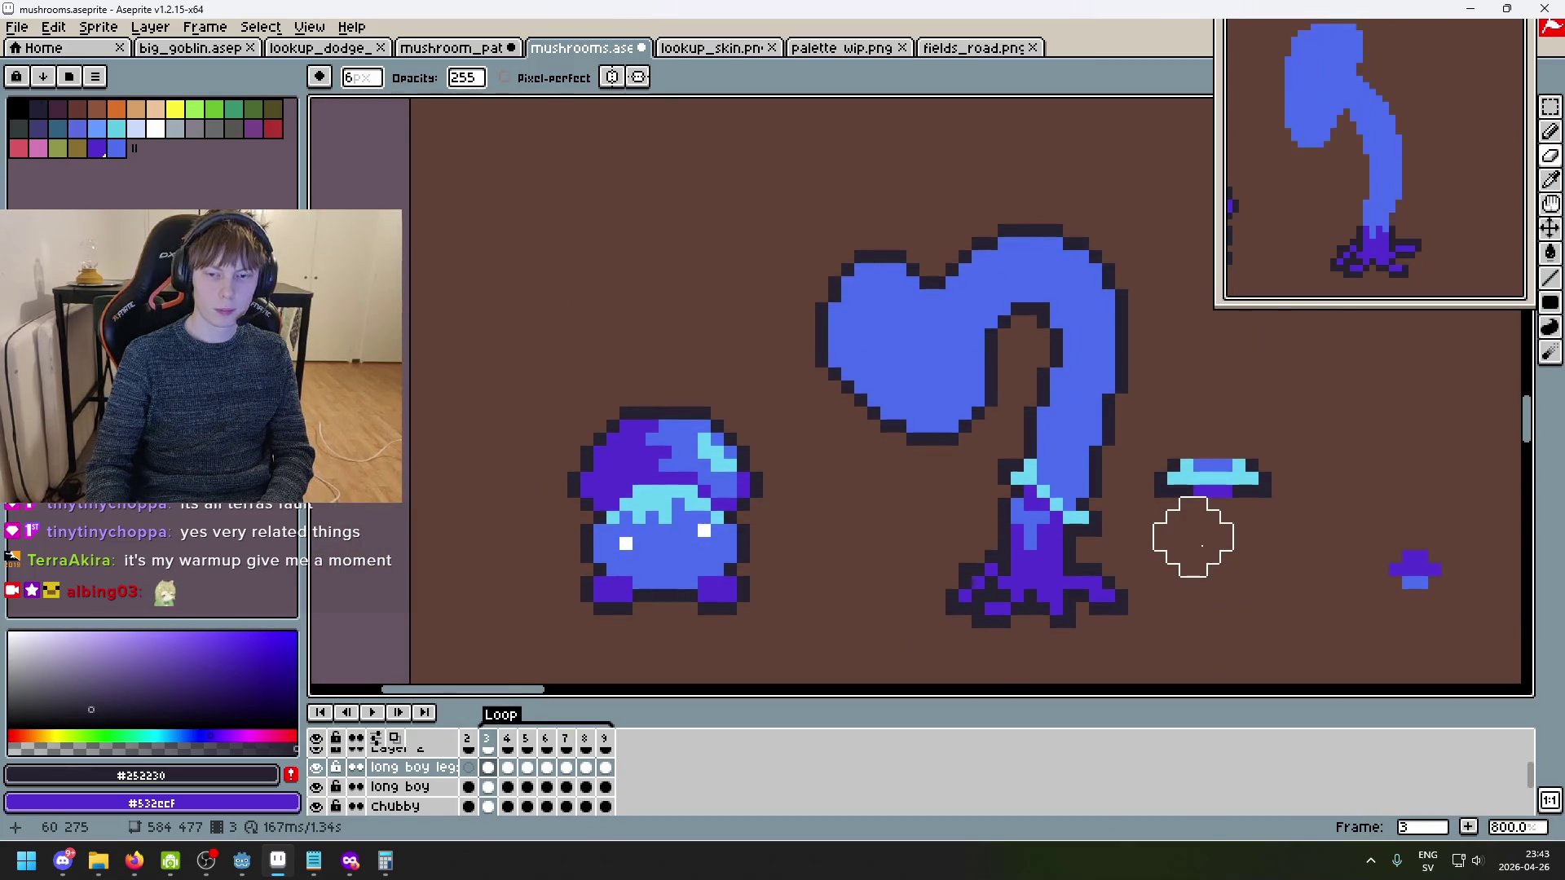
- Lasso around the cyan collar pieces on frame 3
key(m)
scroll(1131, 506, up, 2)
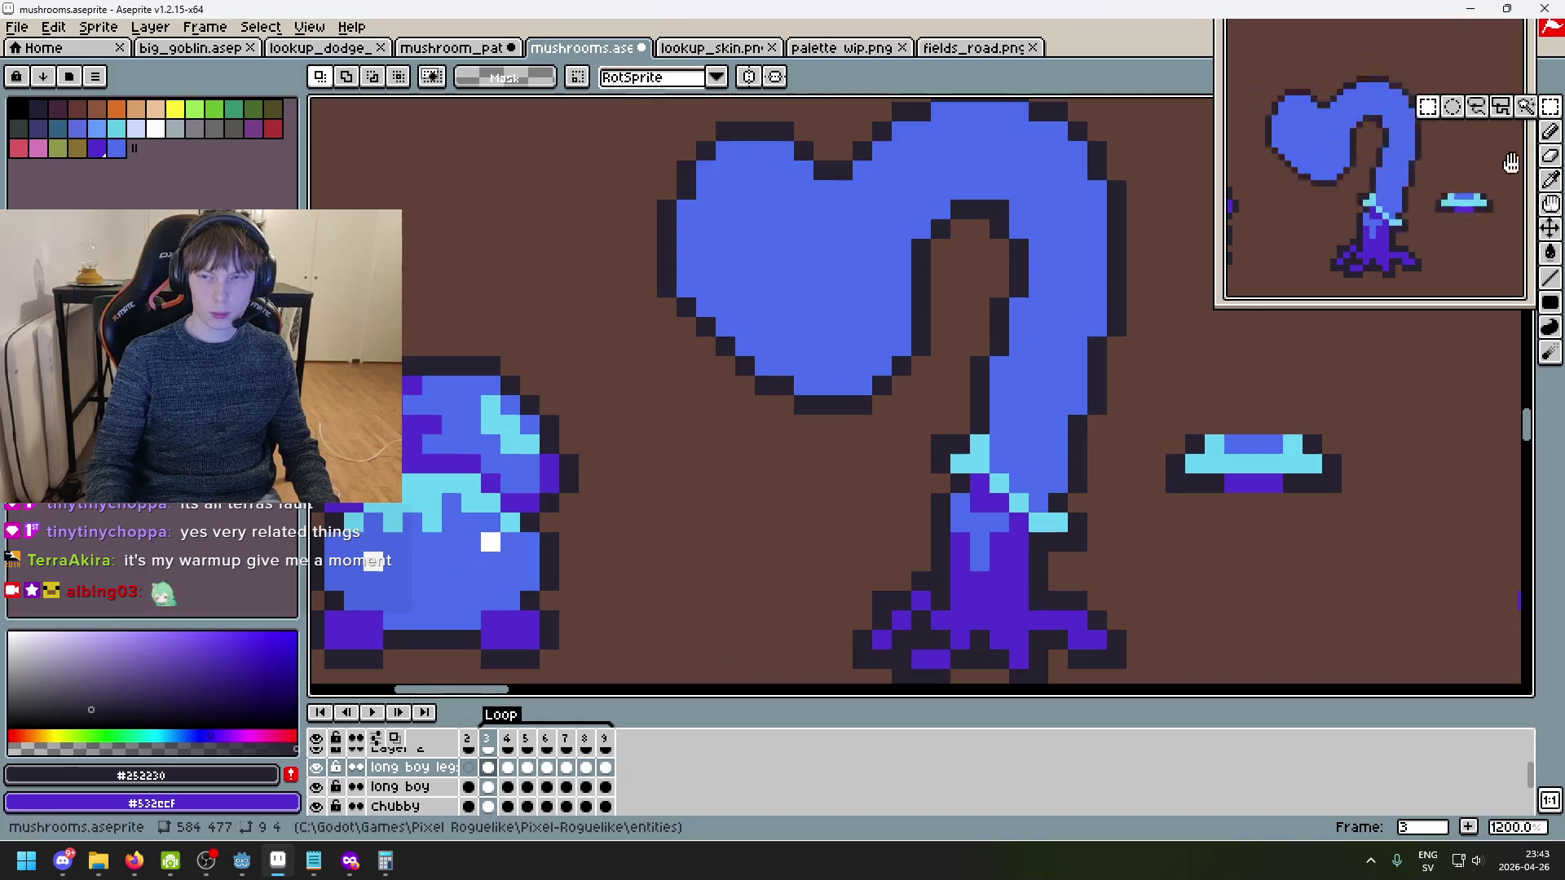
click(1477, 108)
drag(1077, 560, 1017, 523)
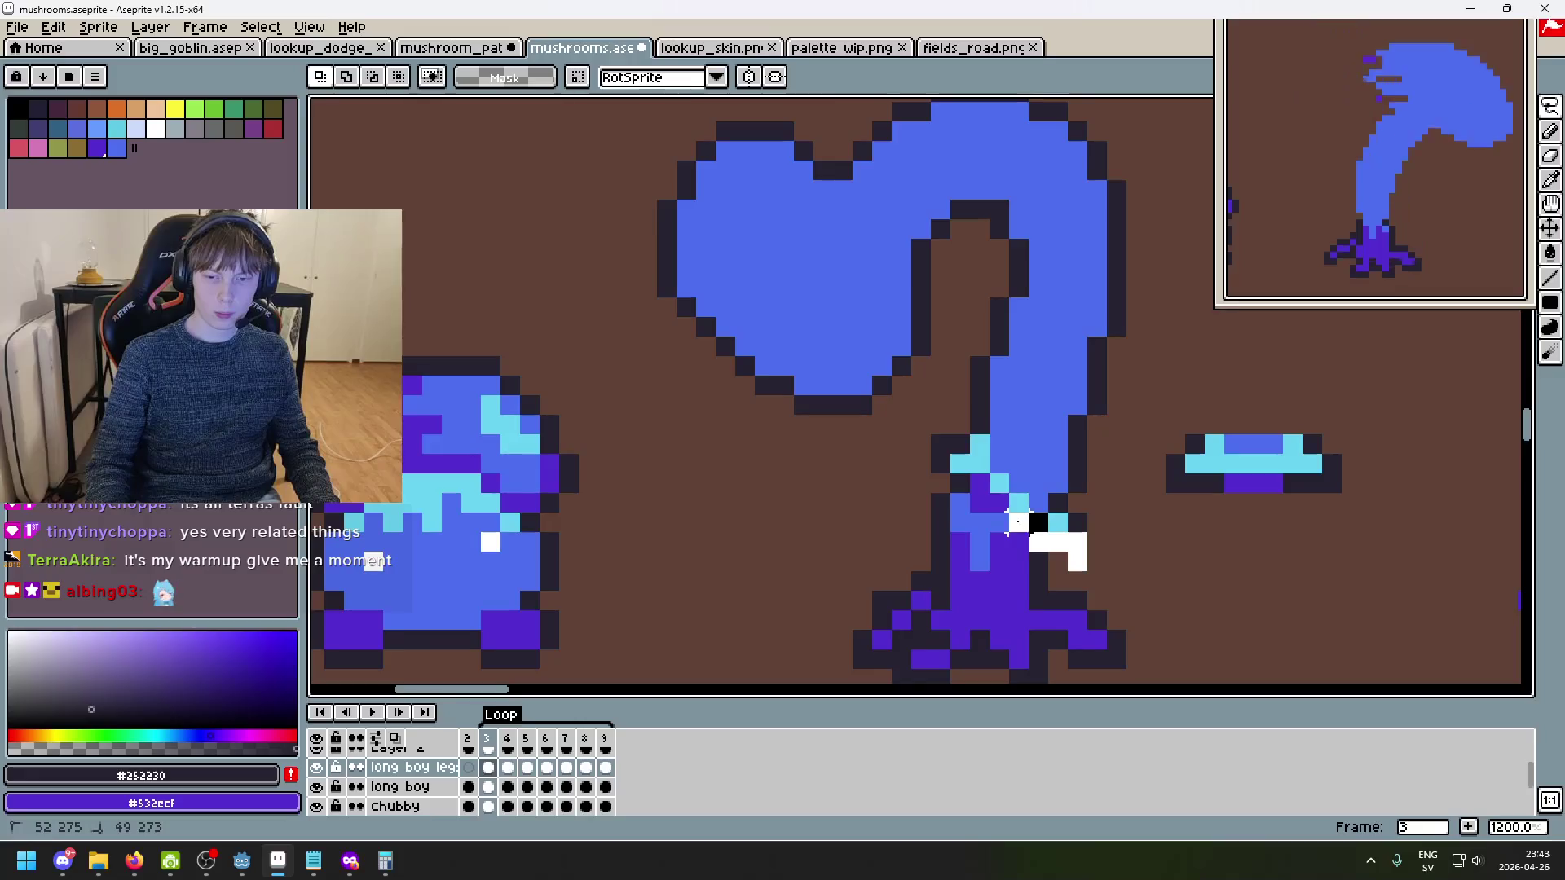